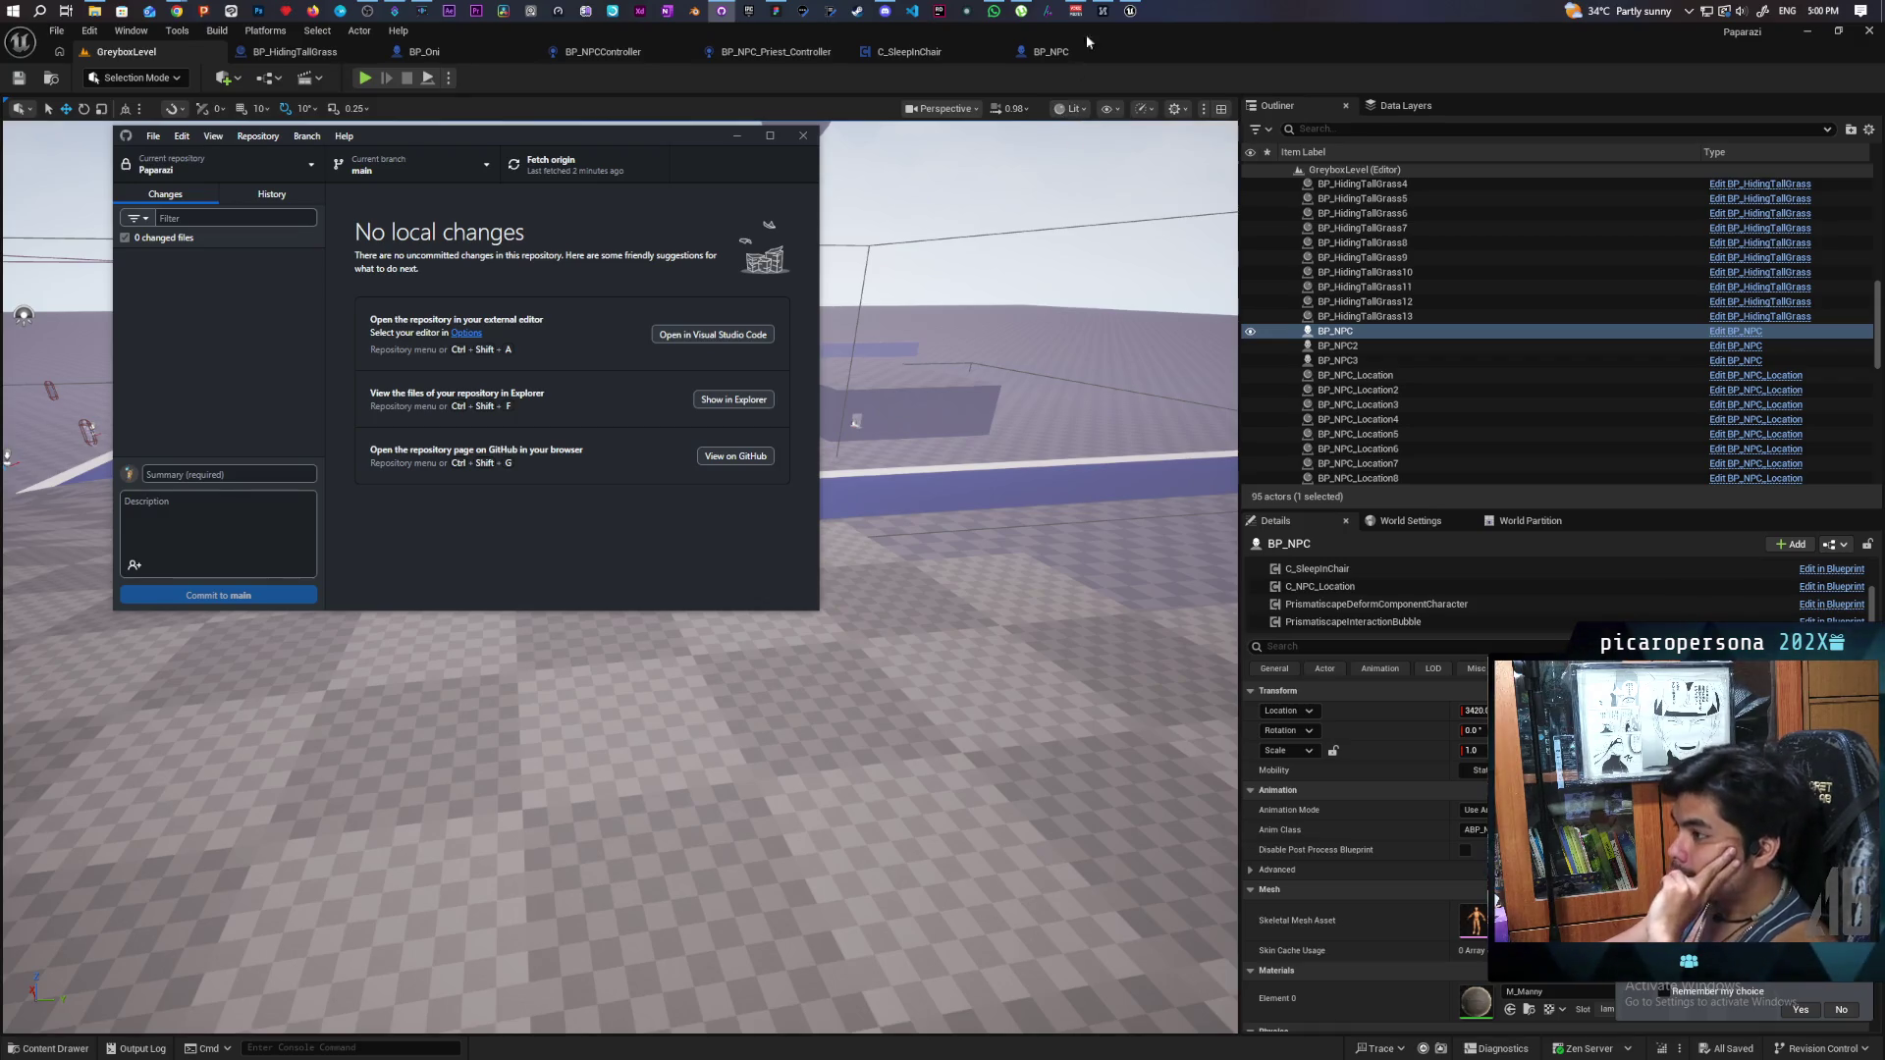
- Confirm GitHub Desktop shows no local changes, then start a playtest in the Unreal editor
click(681, 79)
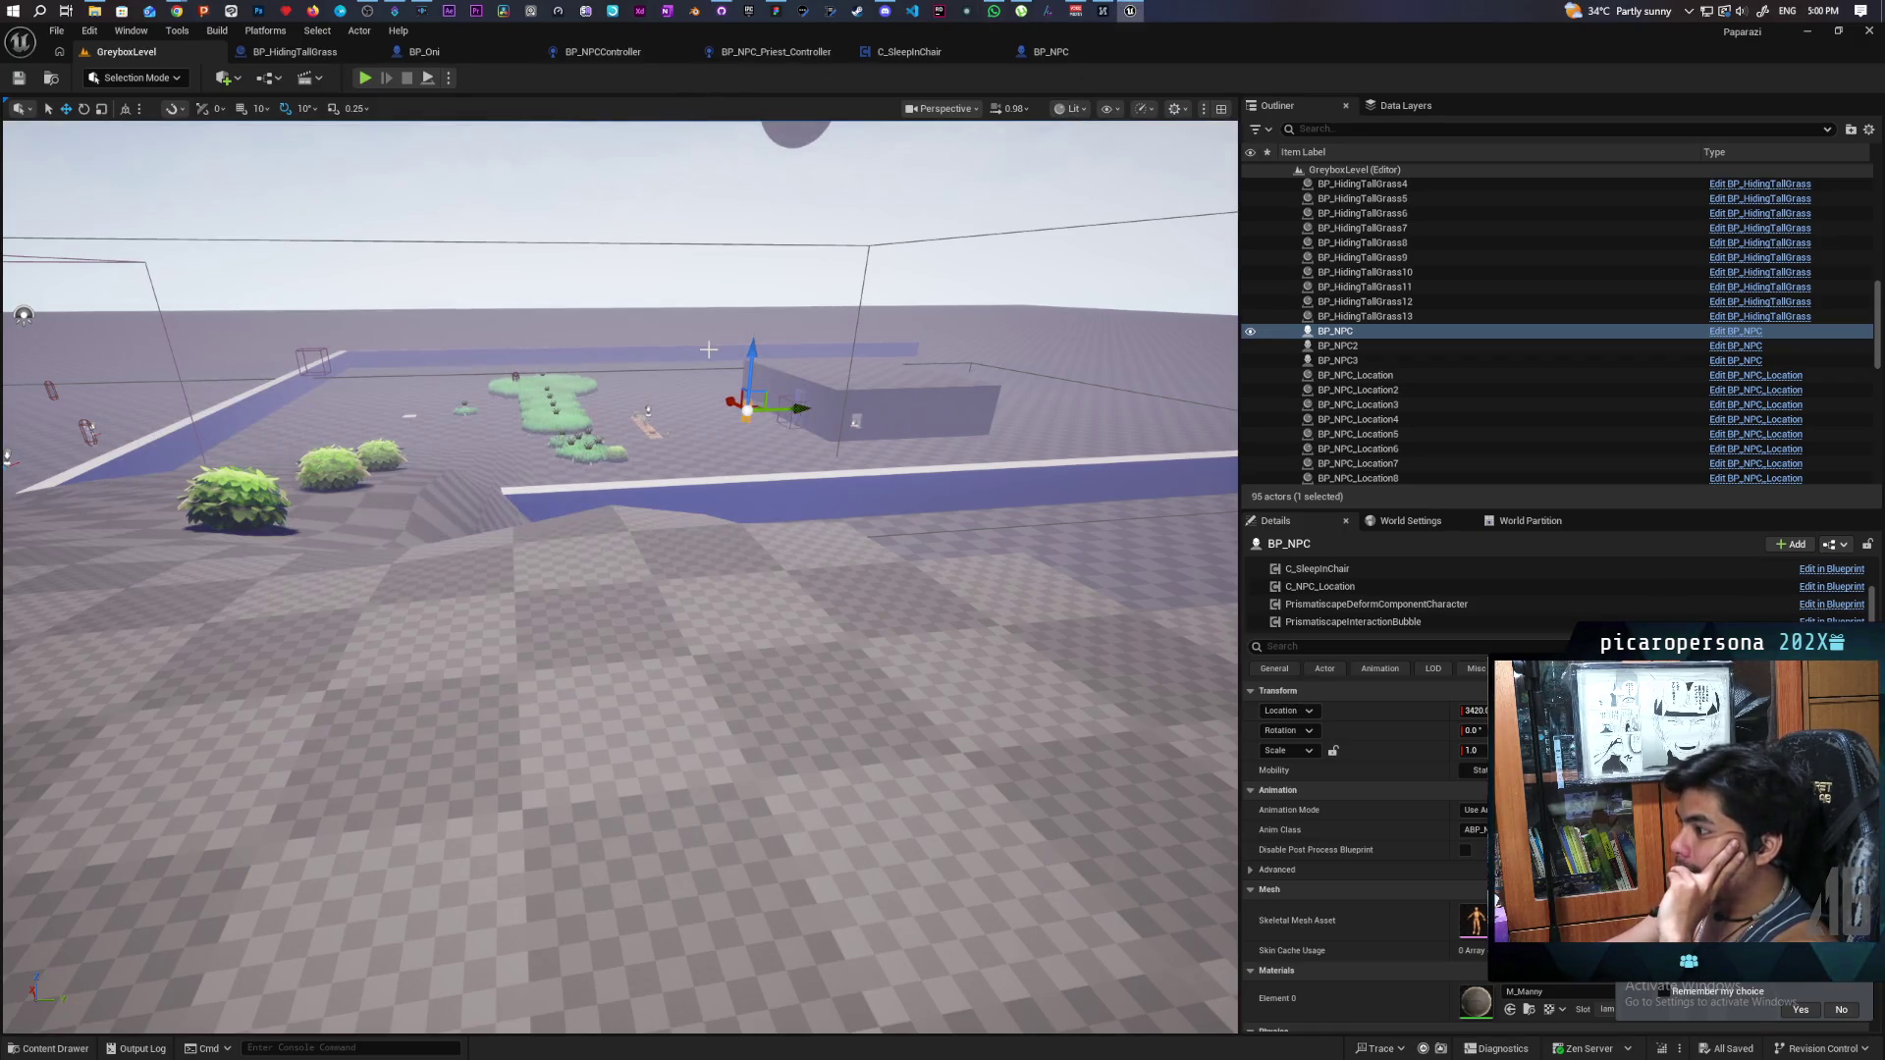
click(719, 10)
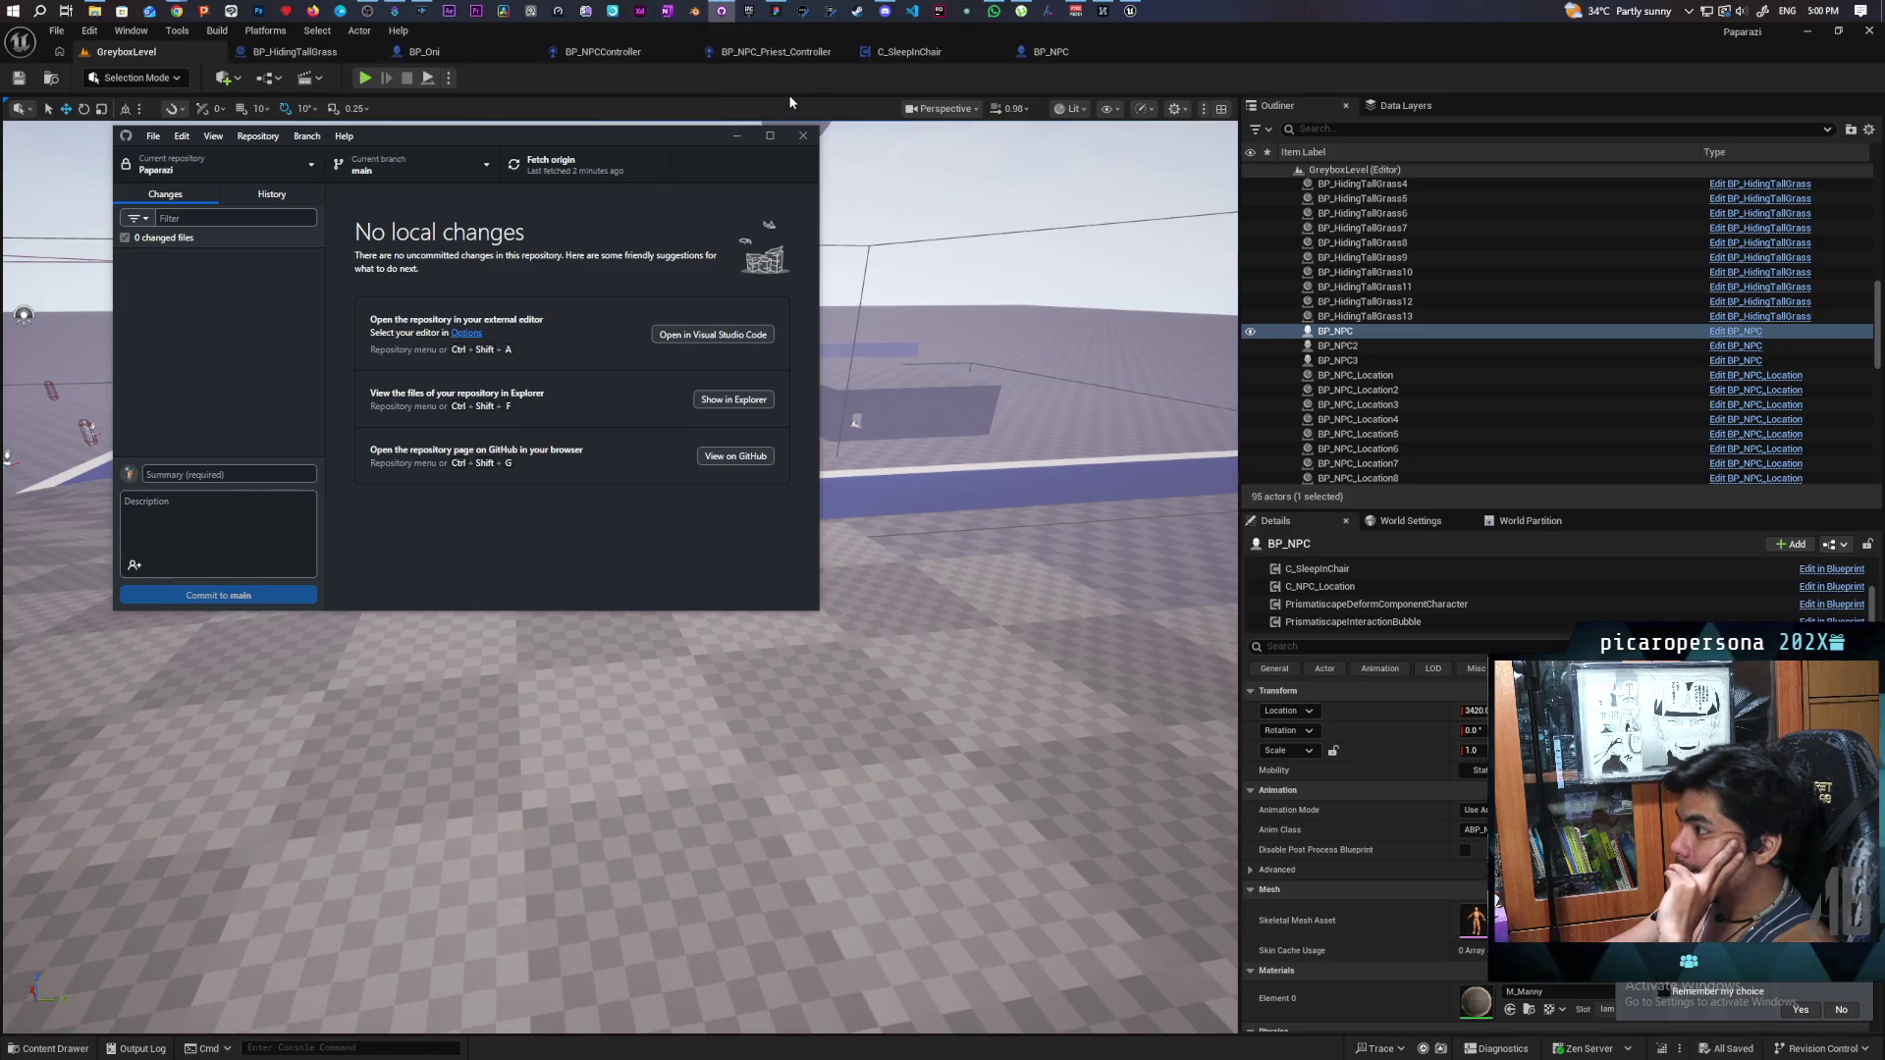
click(492, 109)
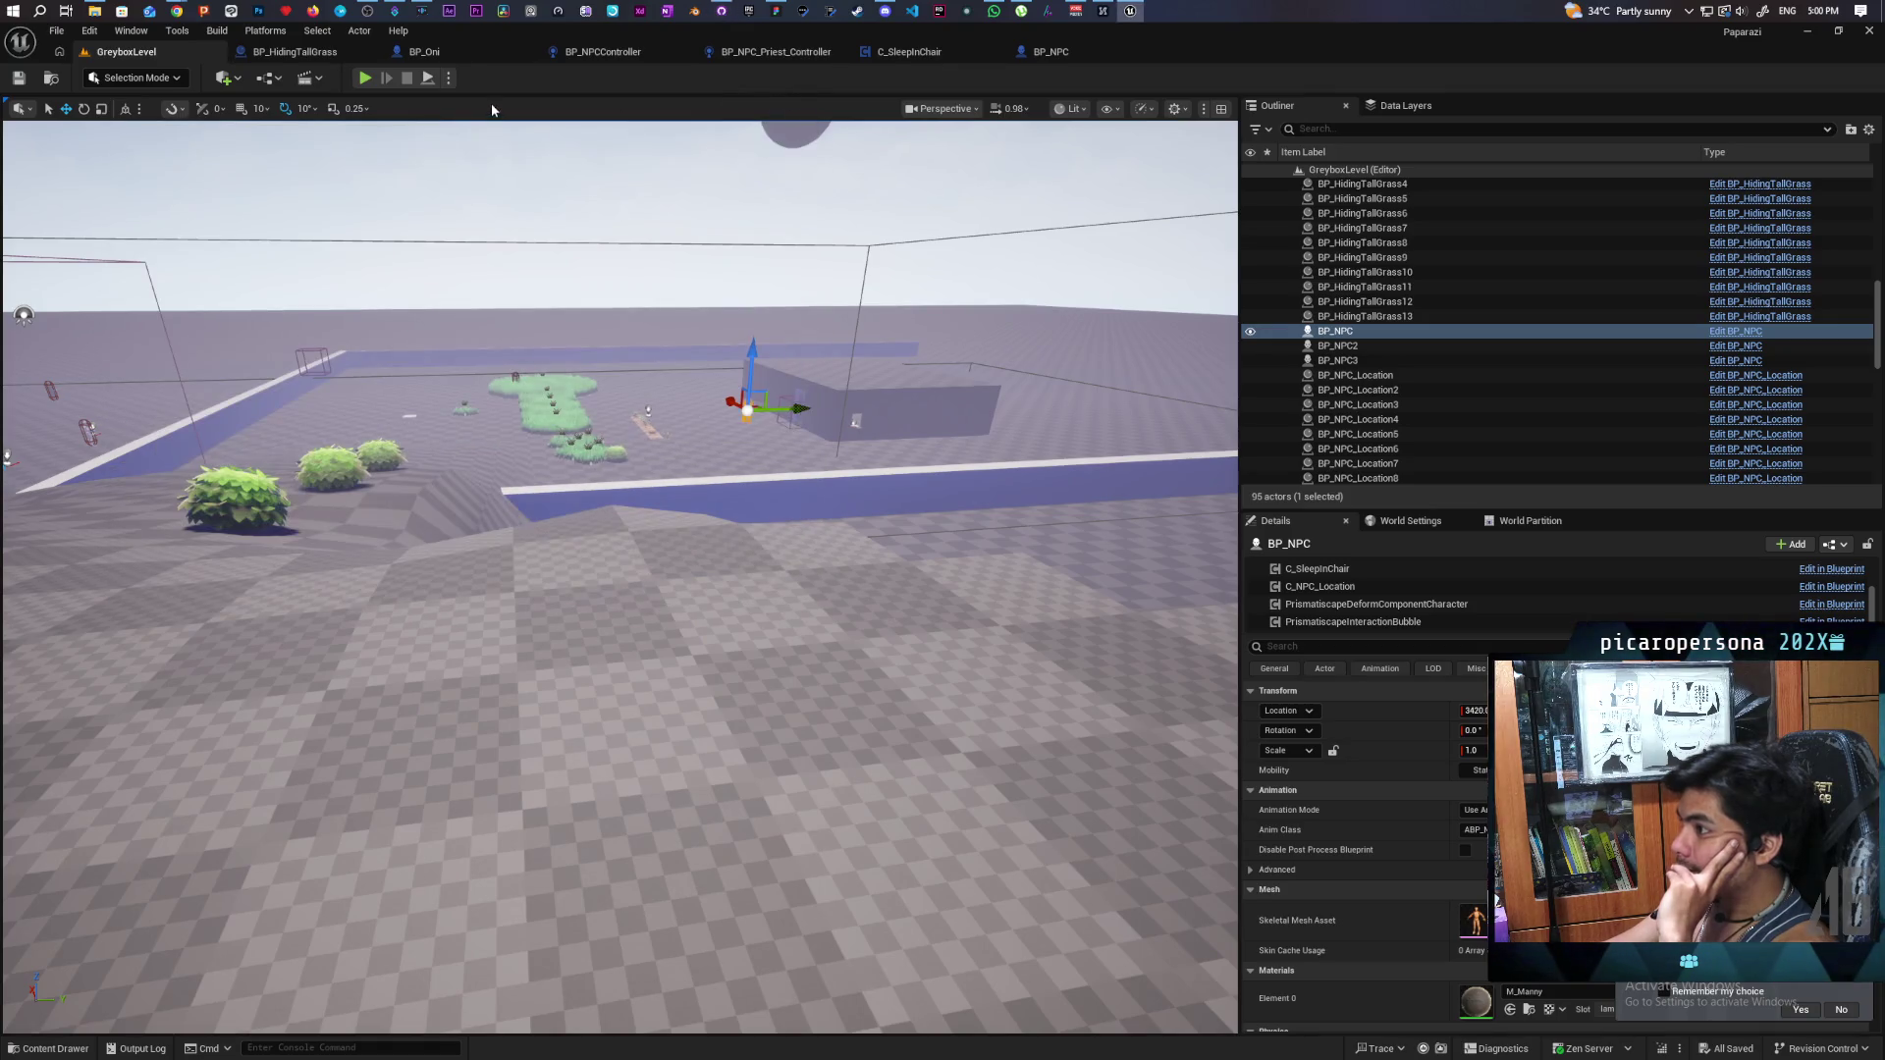
click(364, 79)
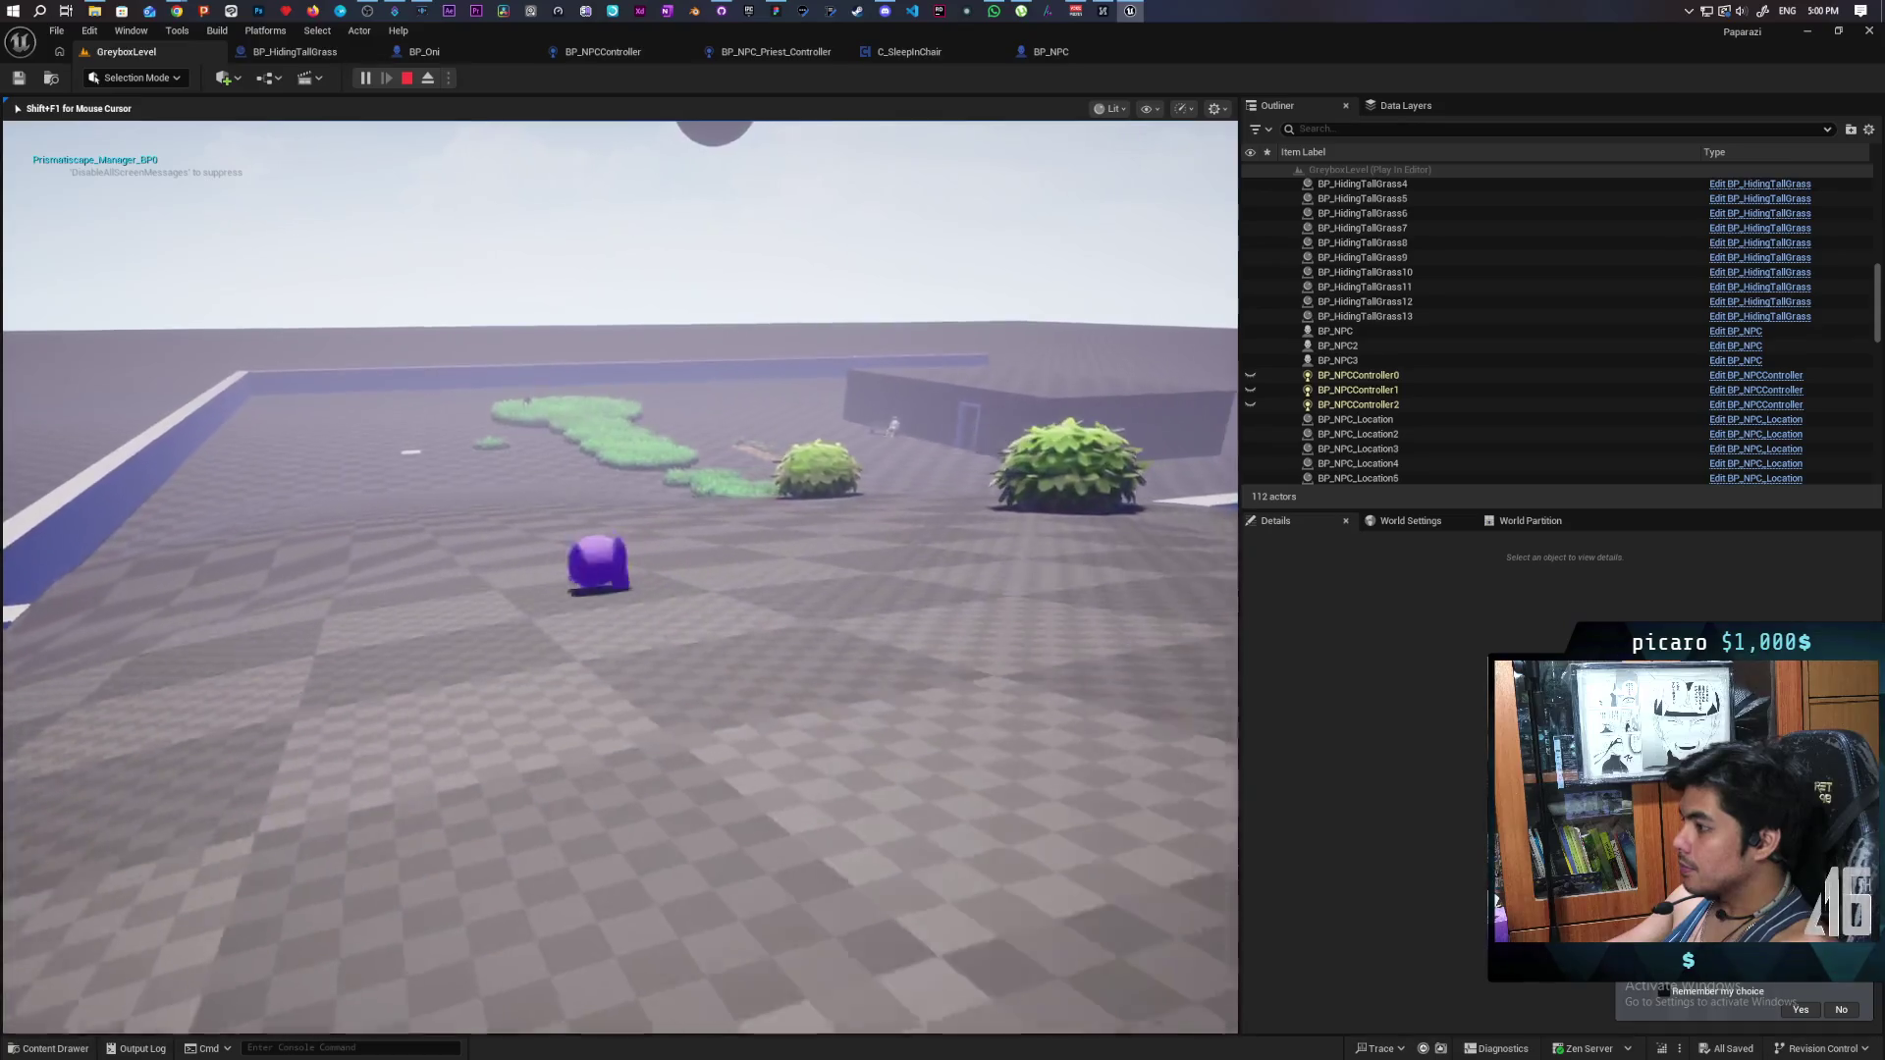
key(w)
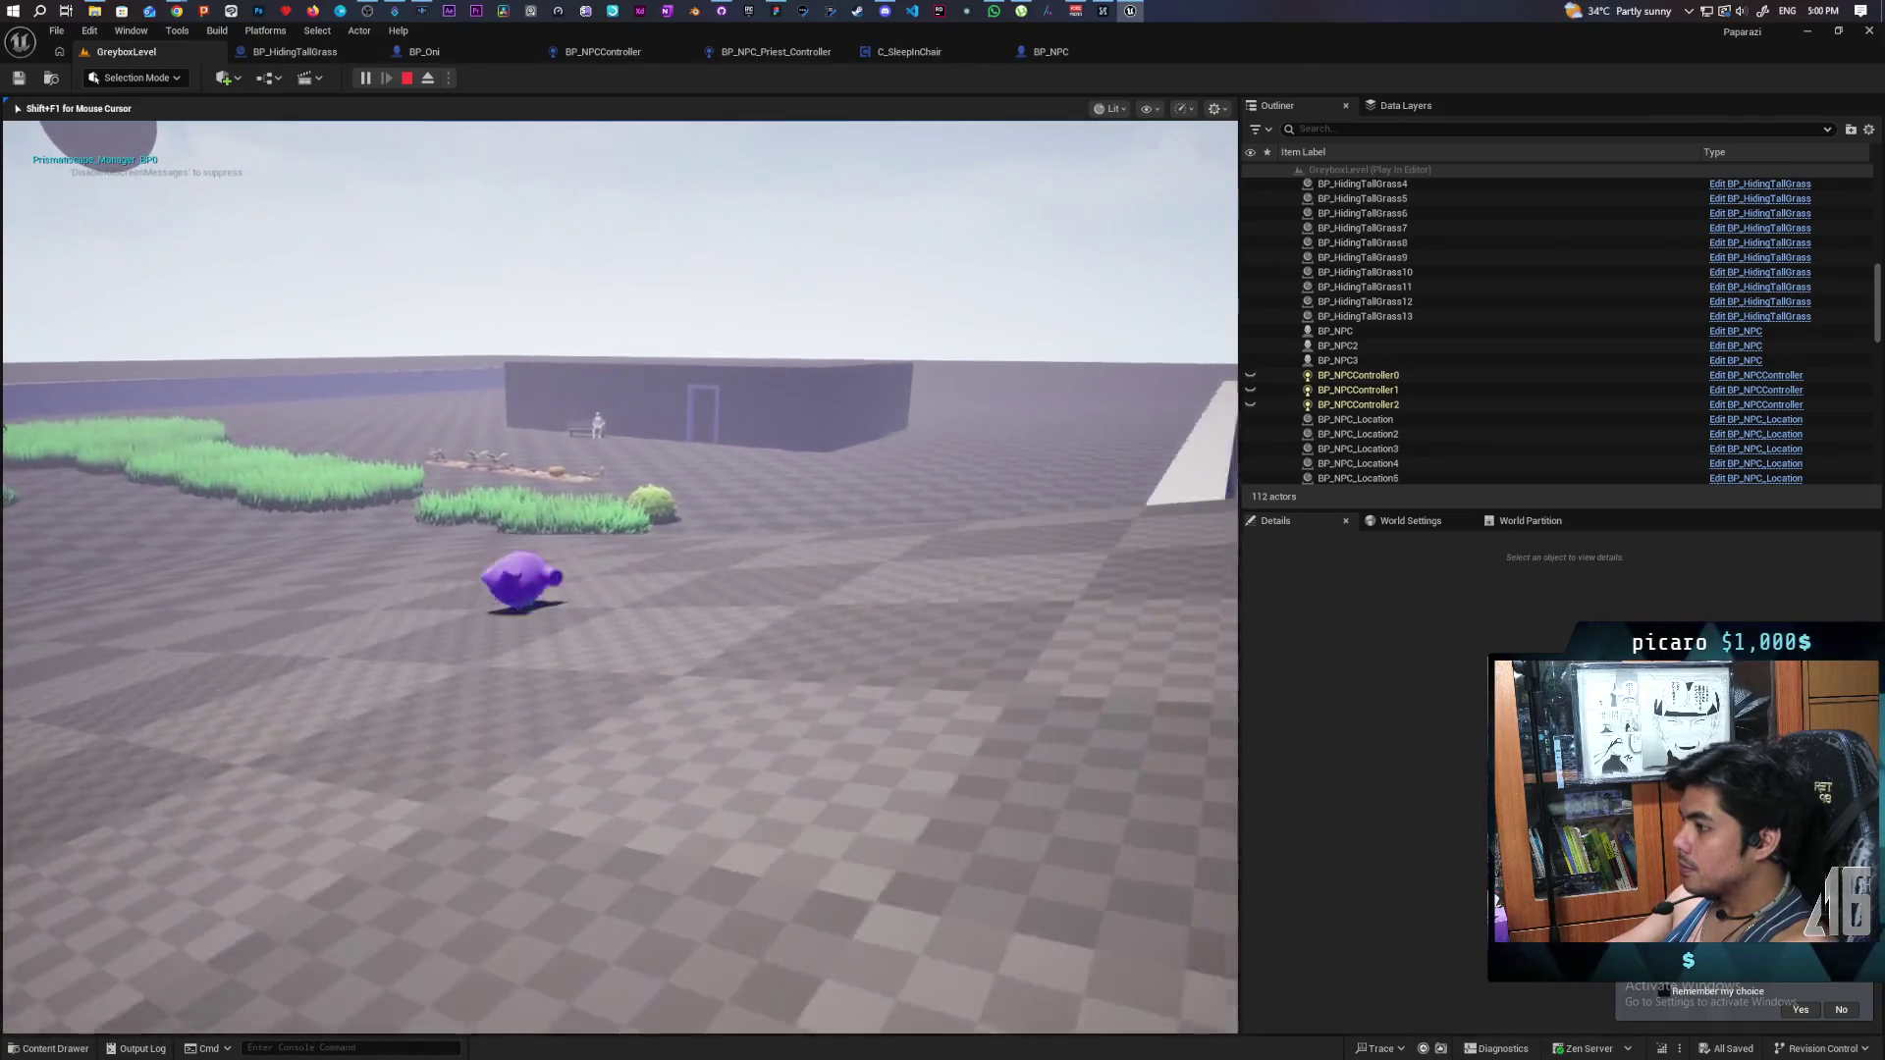
key(space)
key(w)
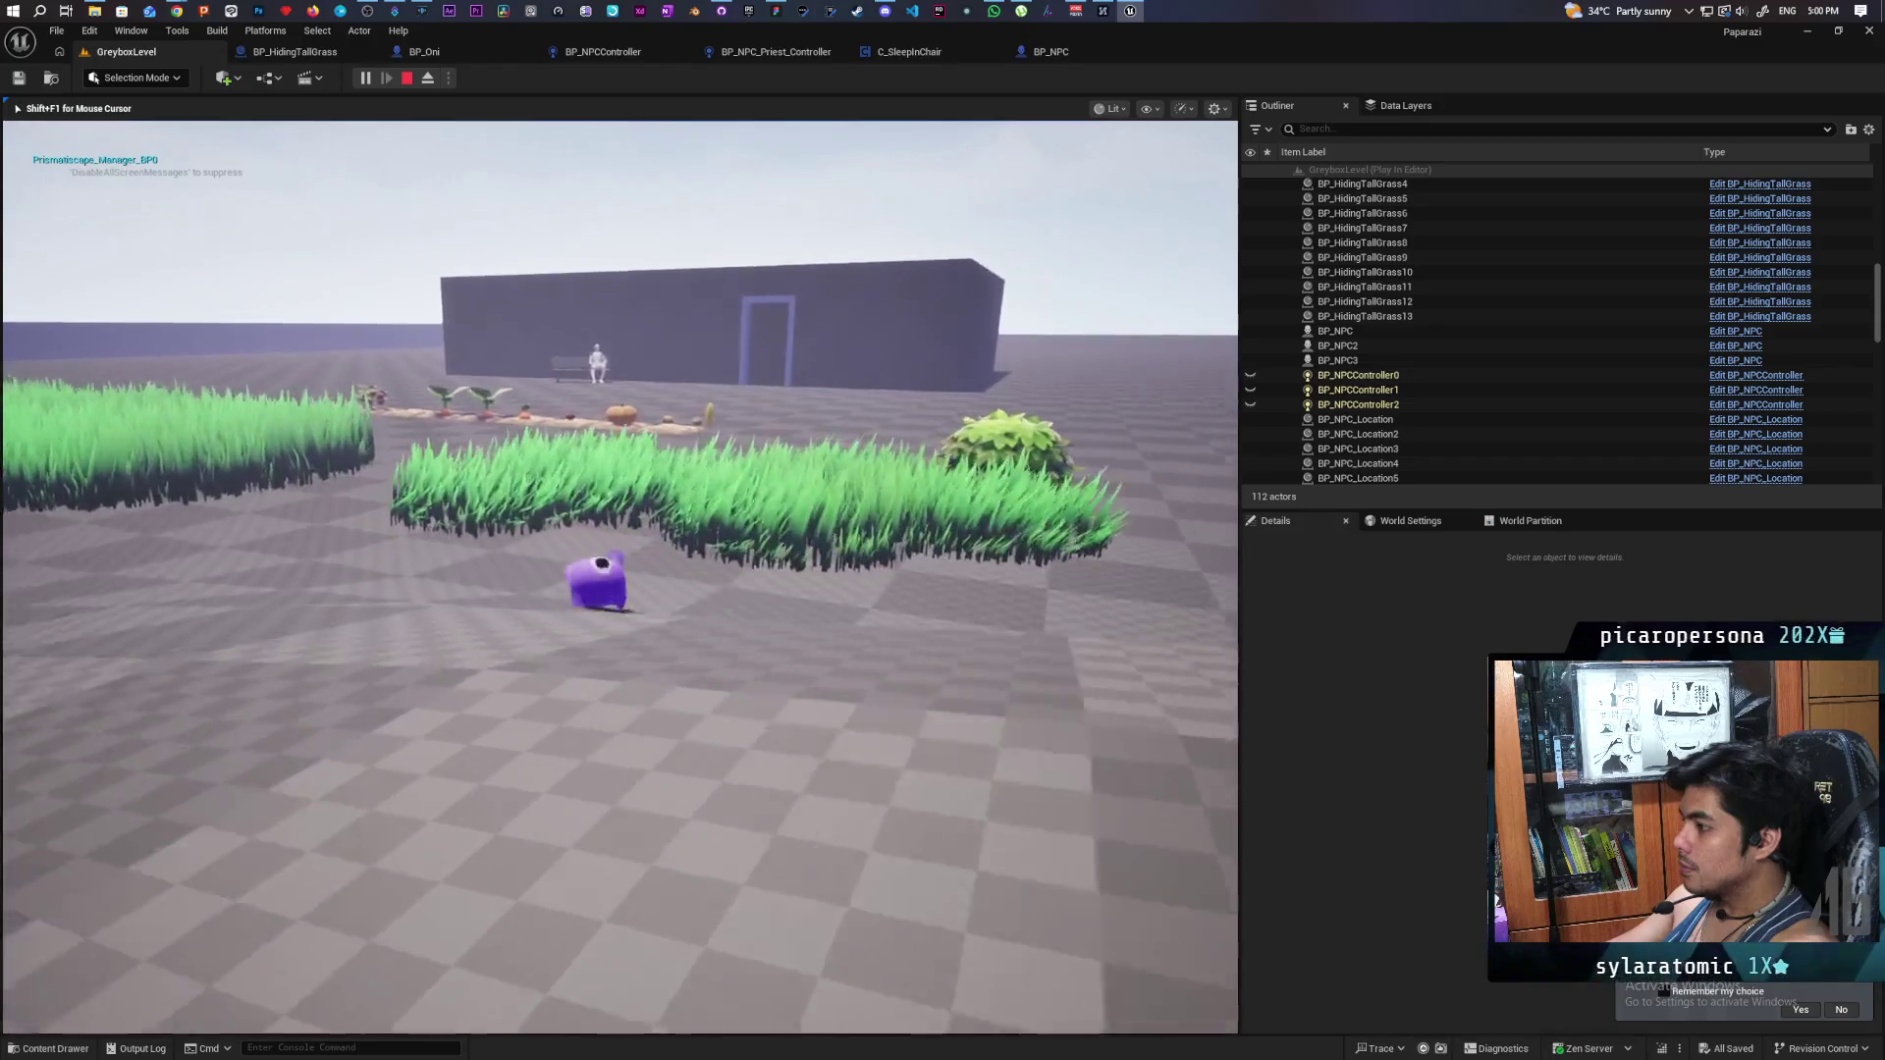
key(w)
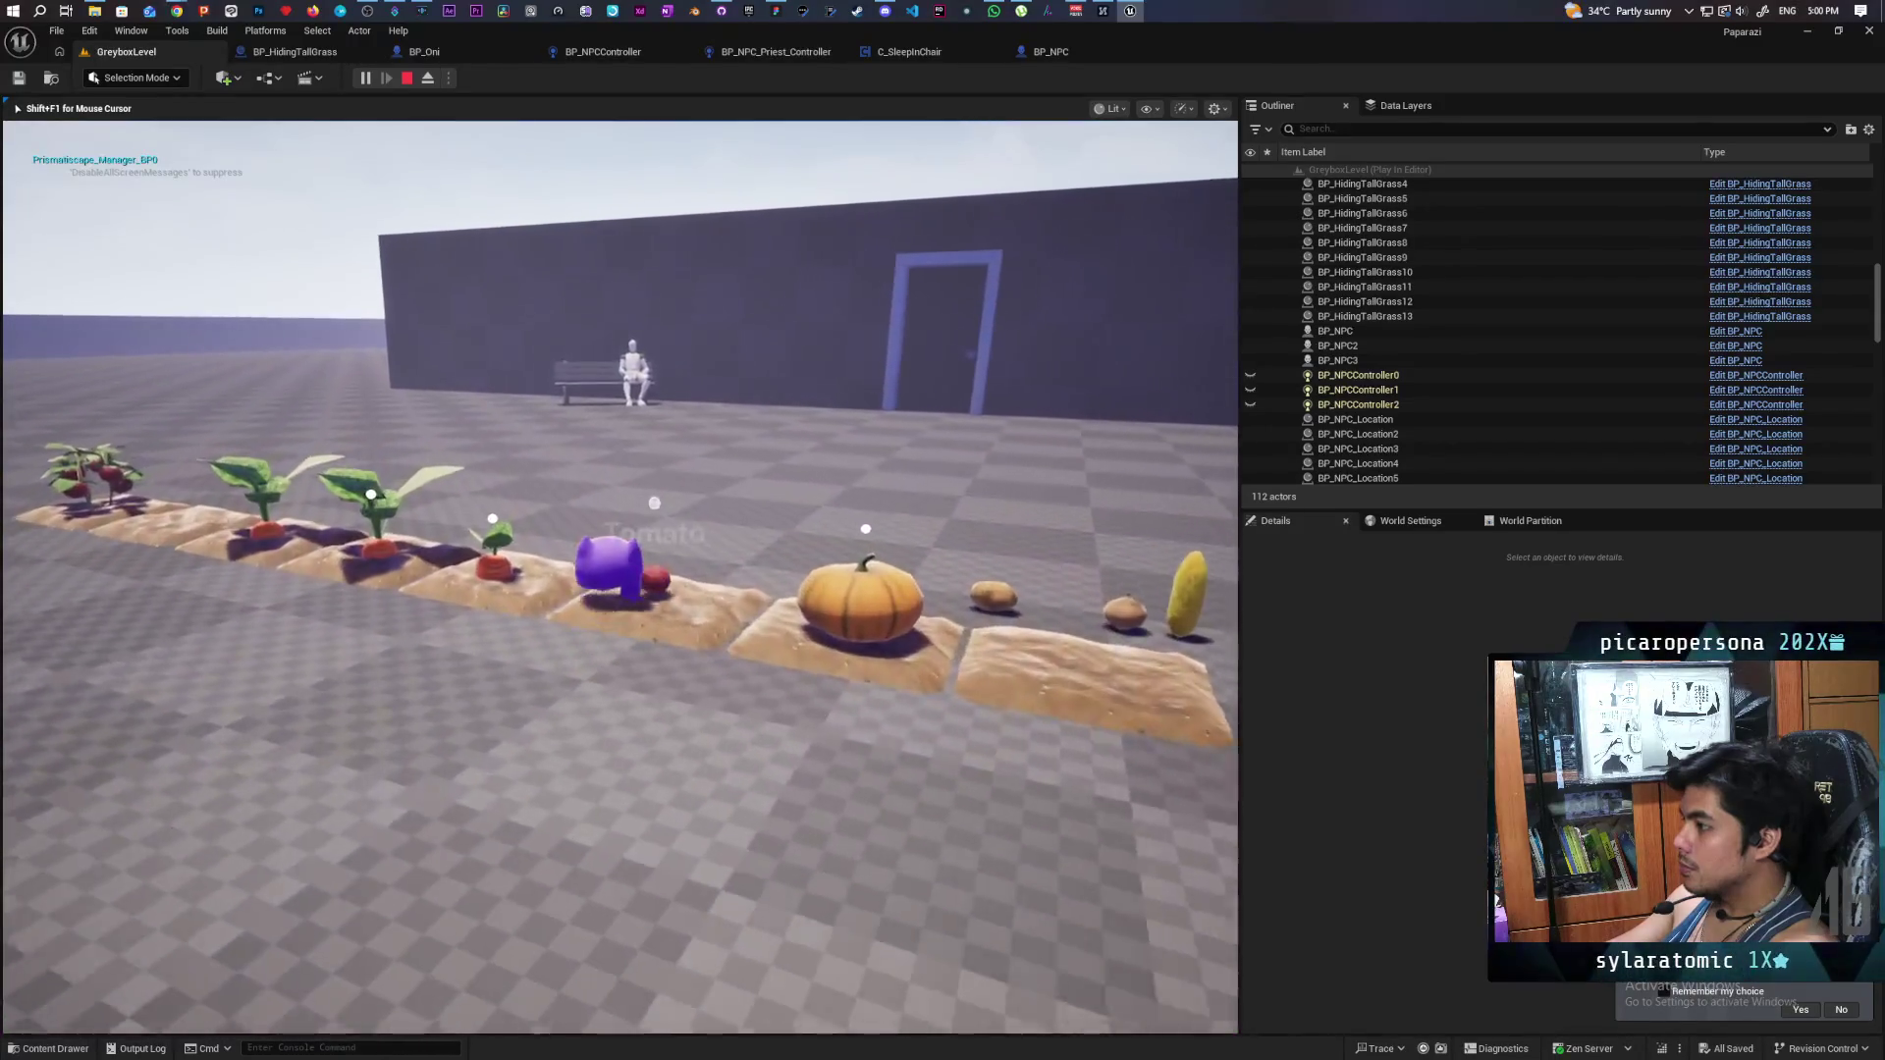
key(a)
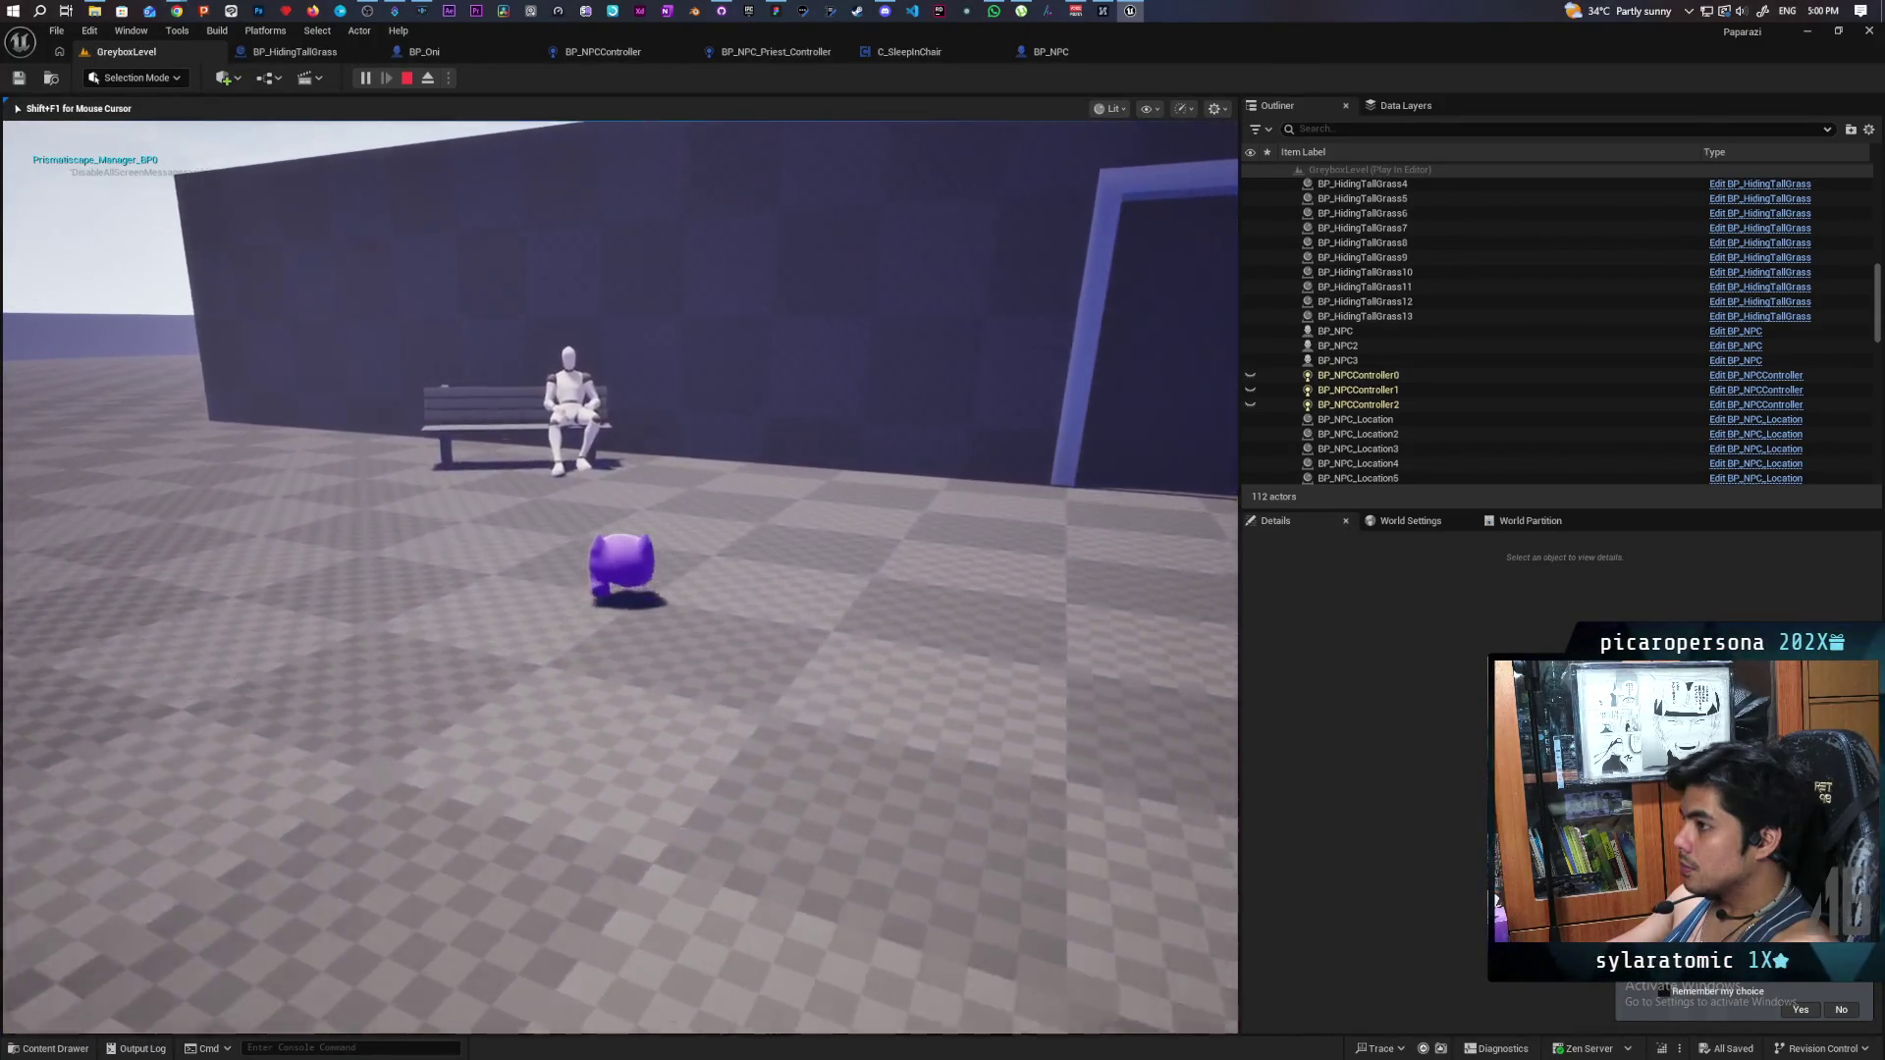
key(a)
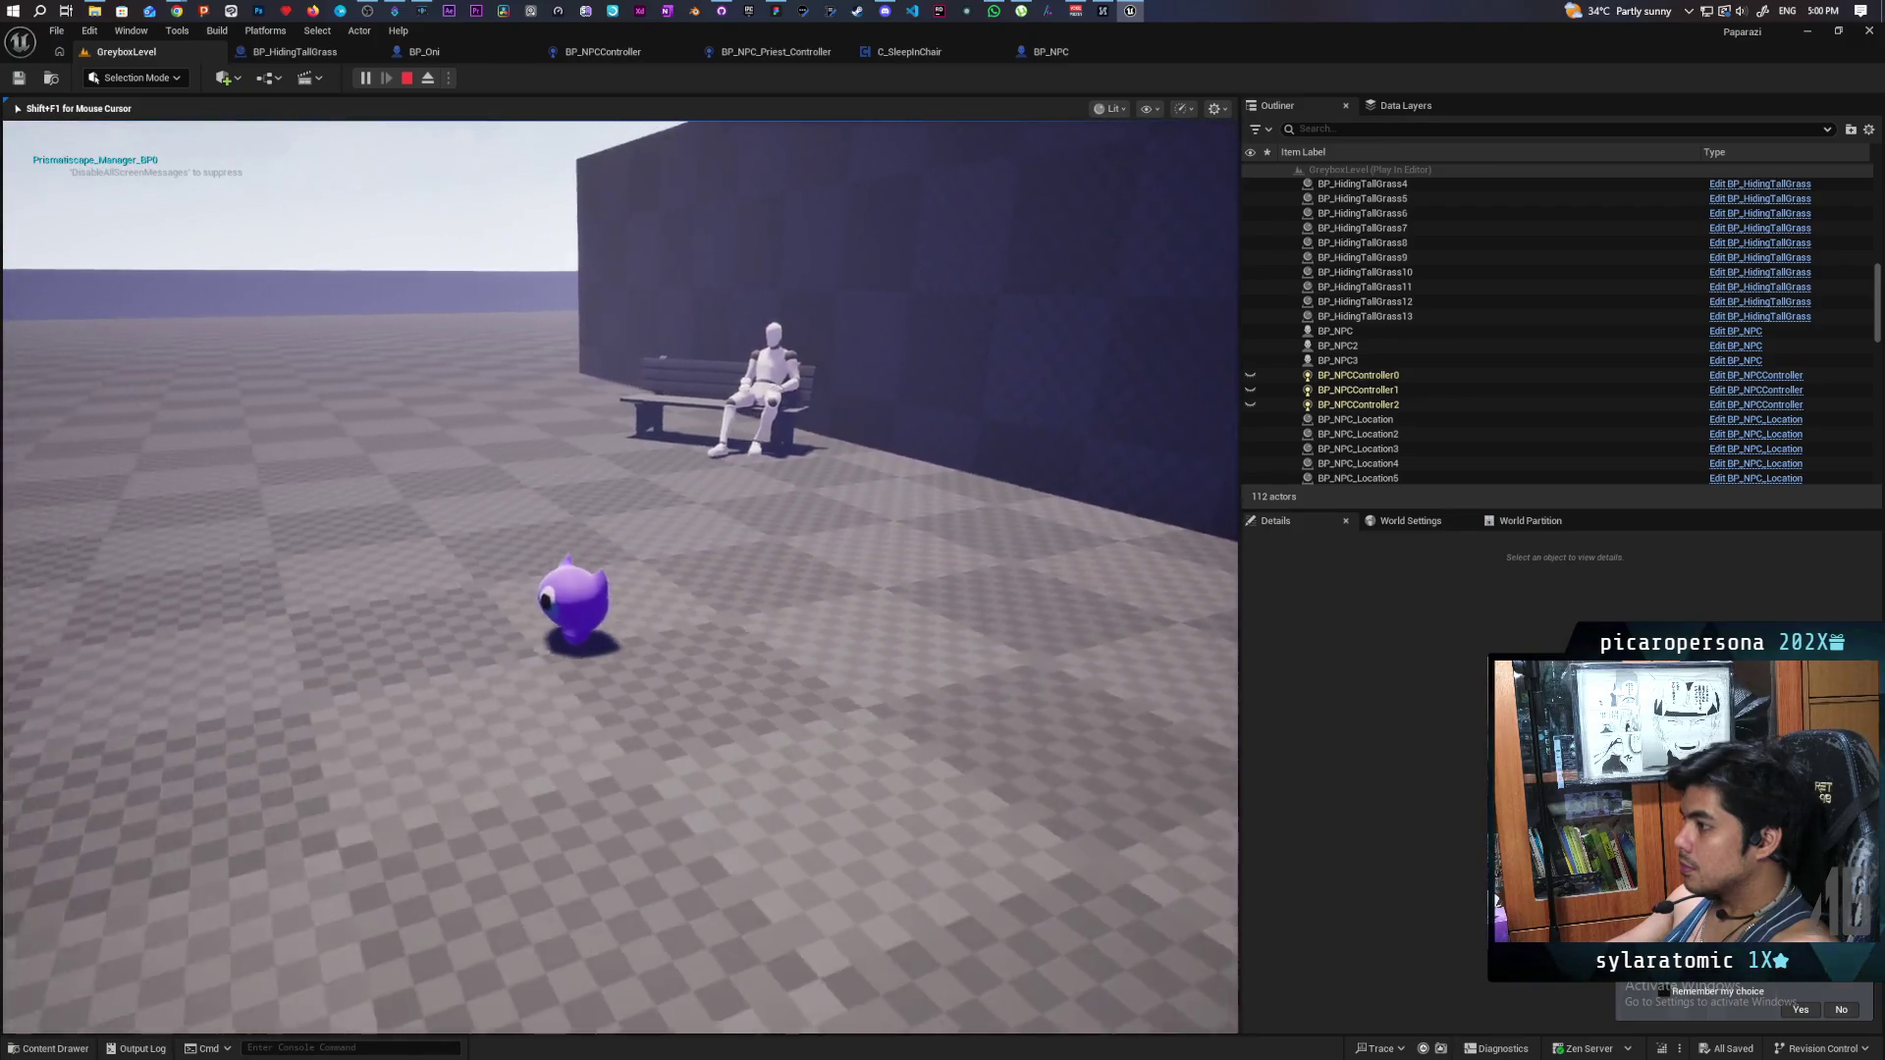
key(w)
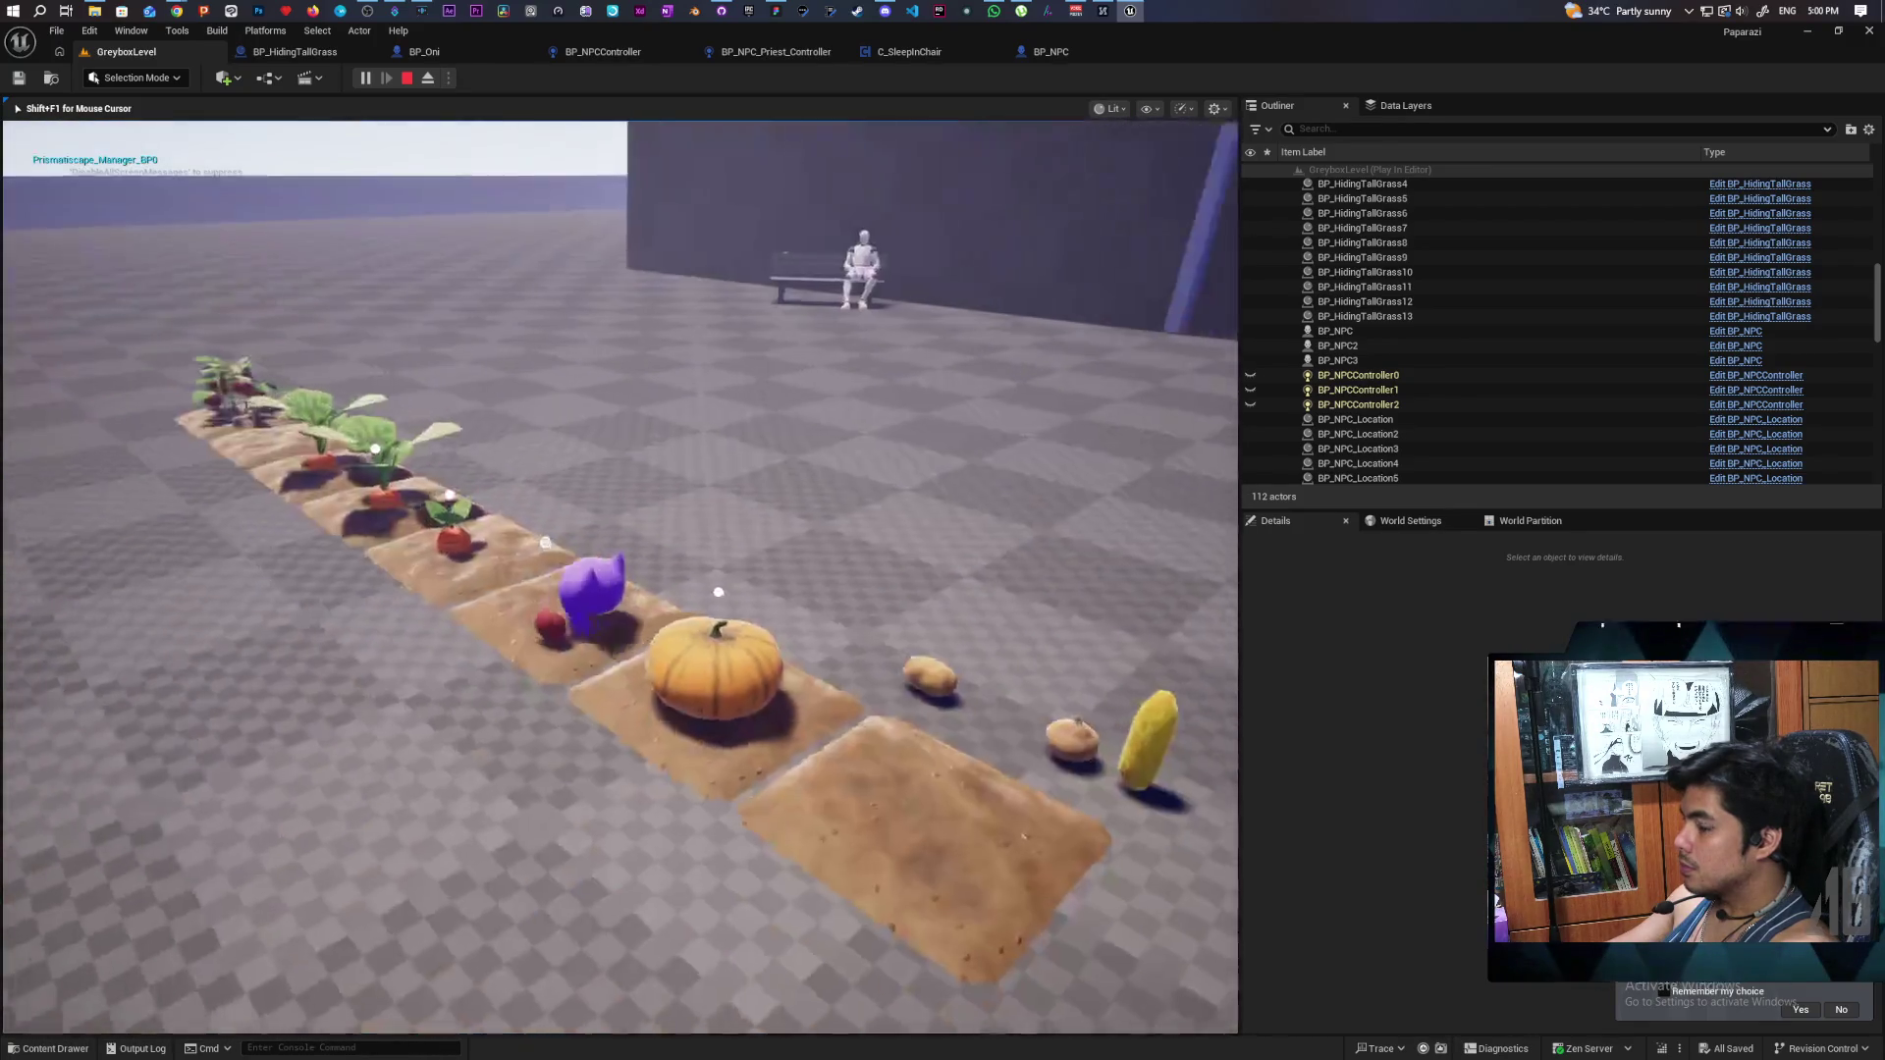
key(w)
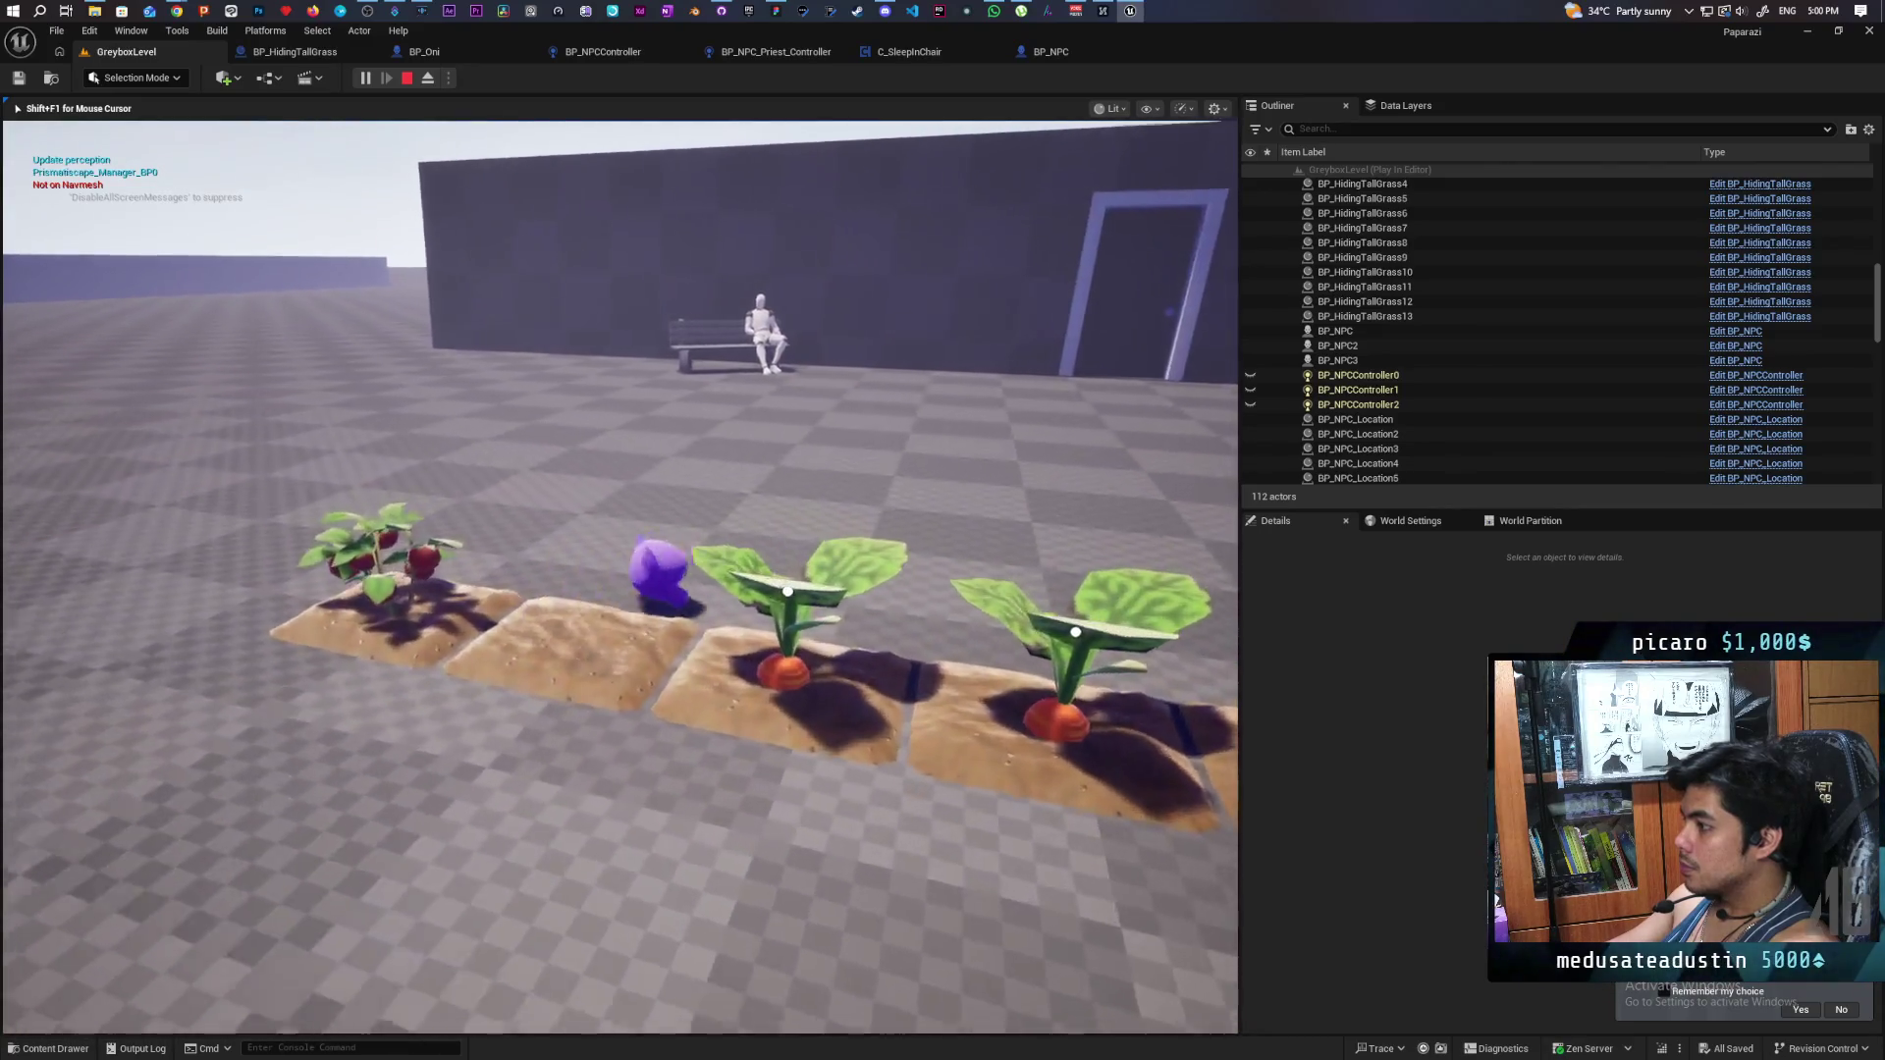
key(a)
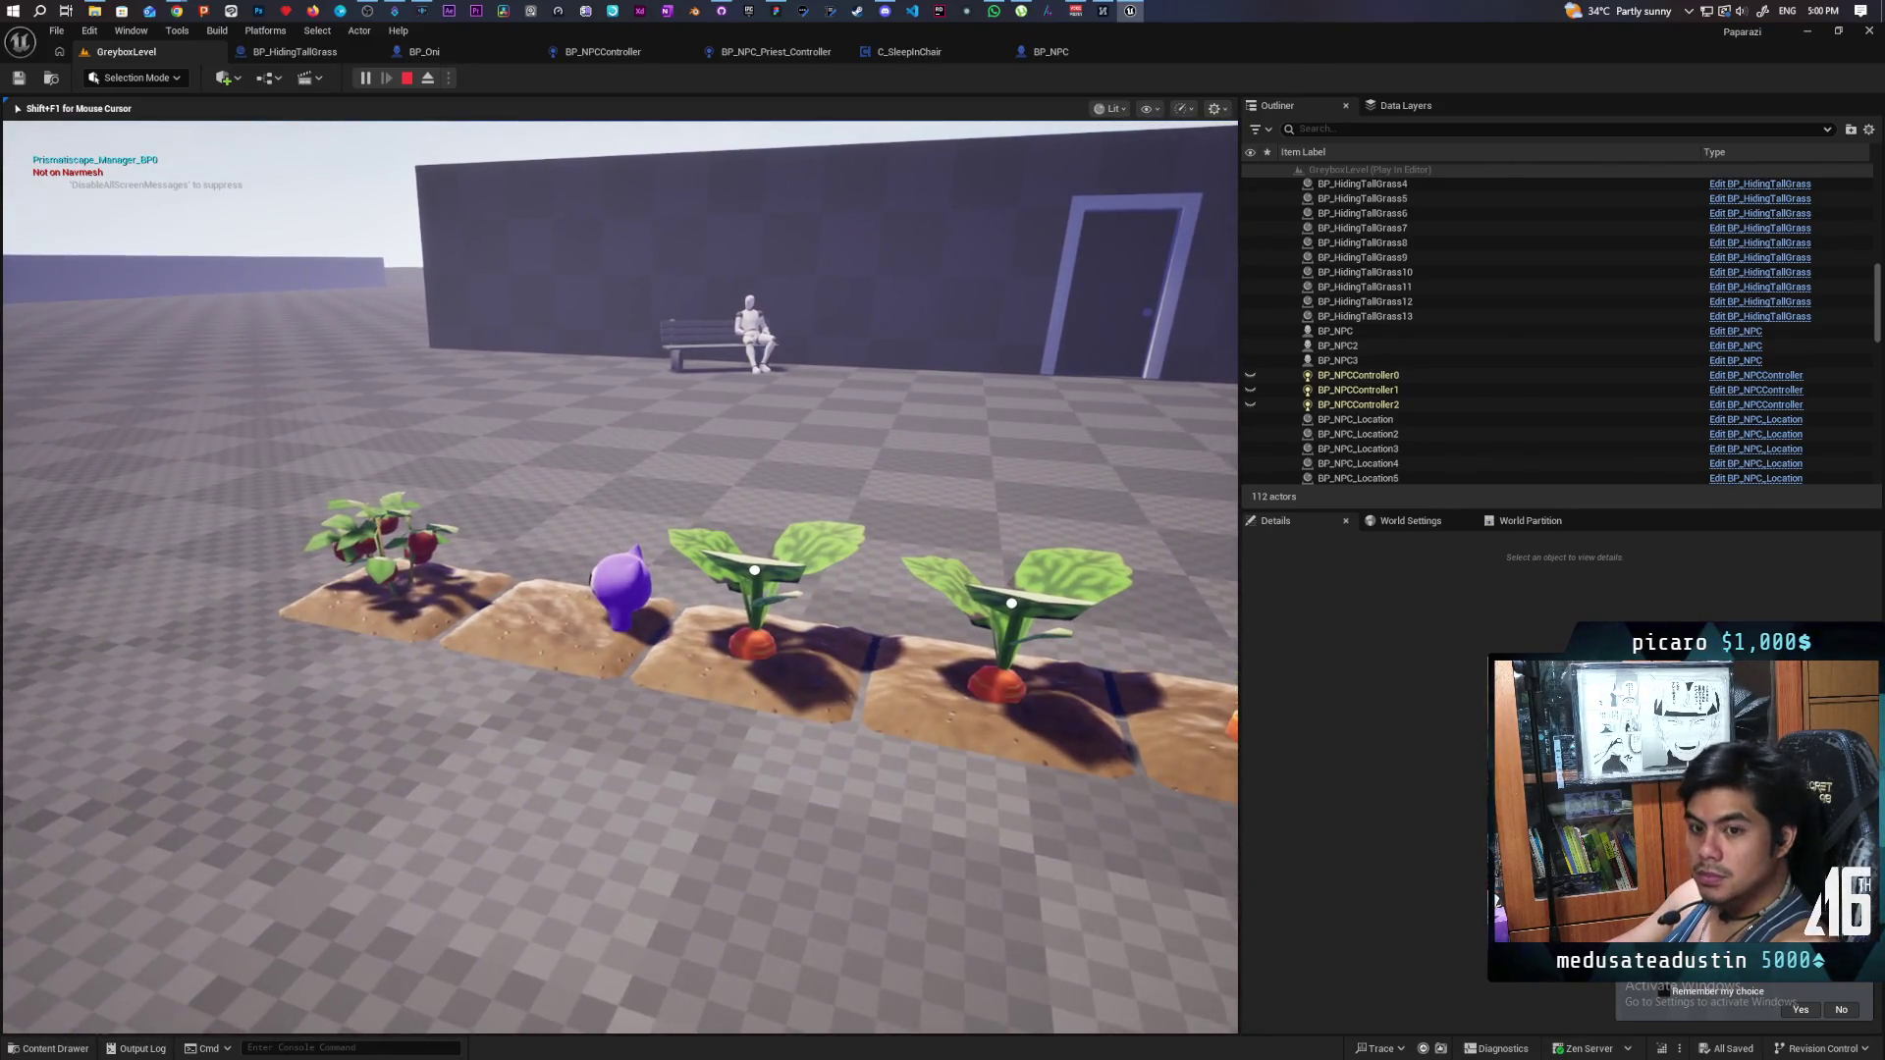
key(d)
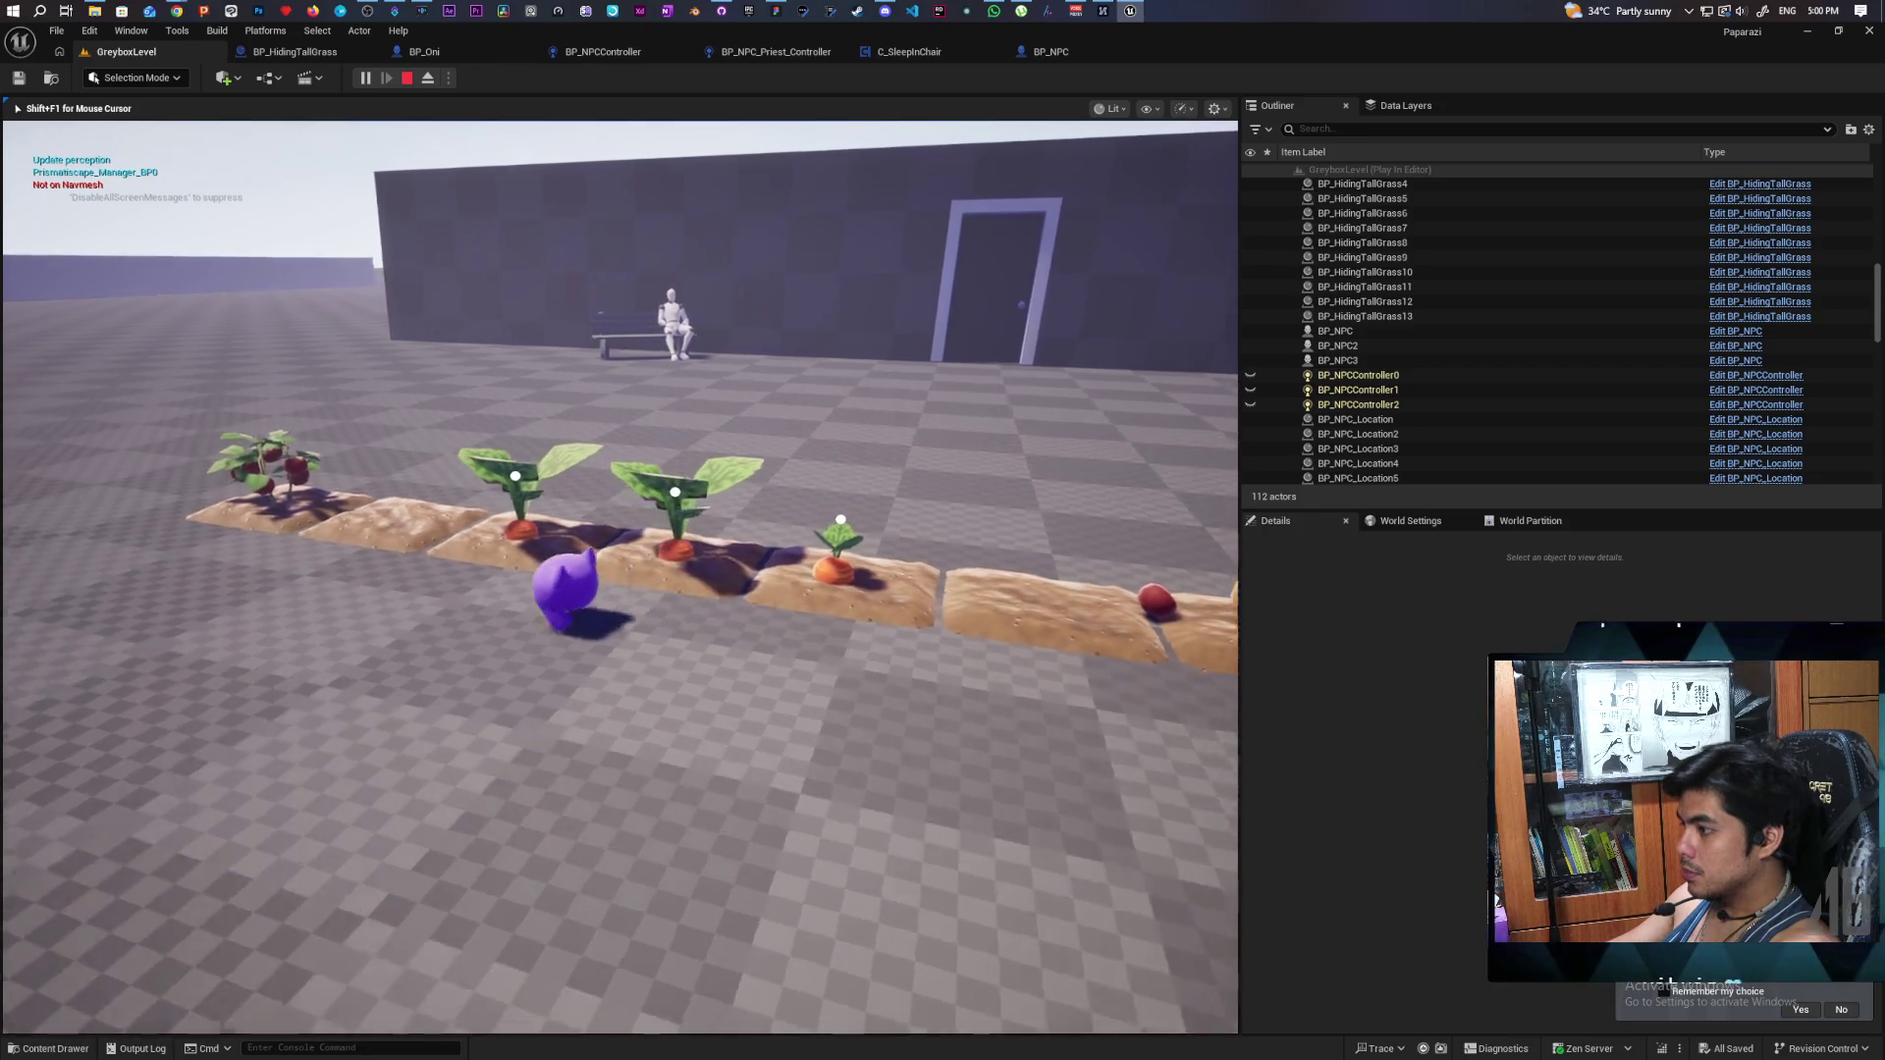
key(w)
key(s)
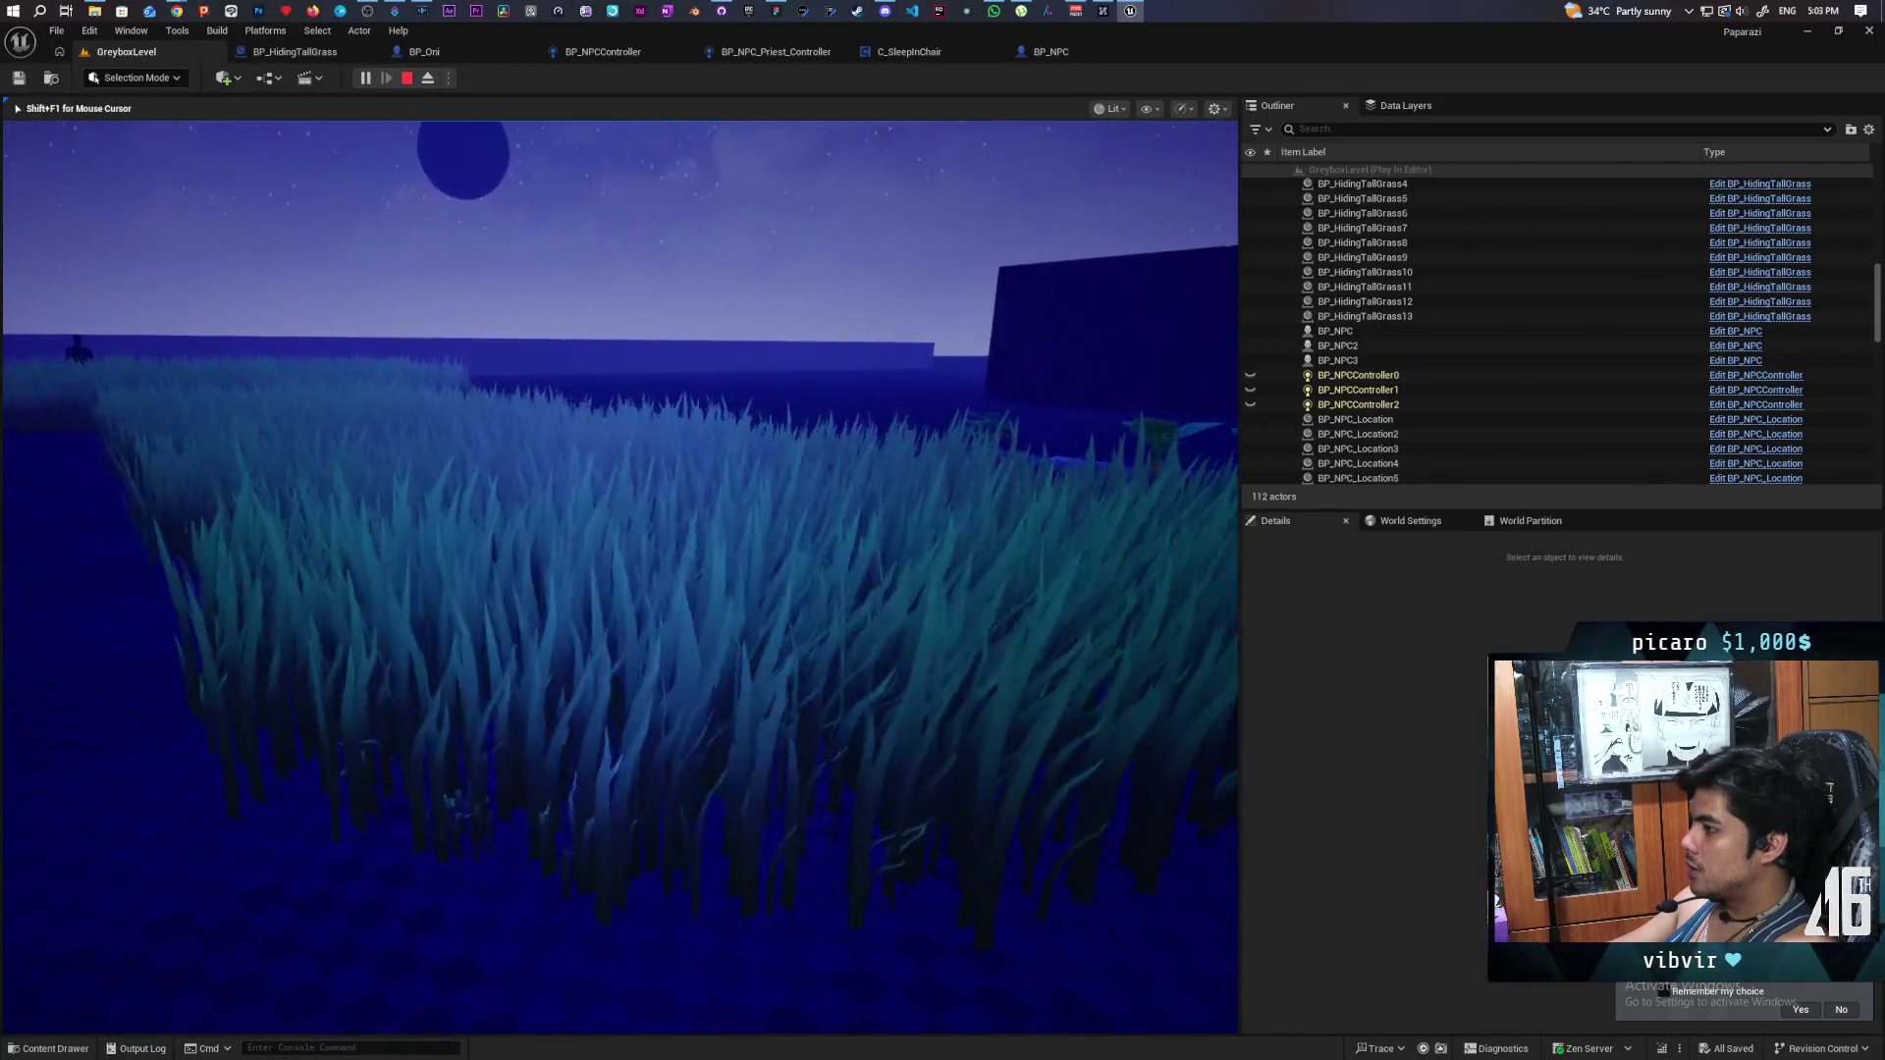
key(Escape)
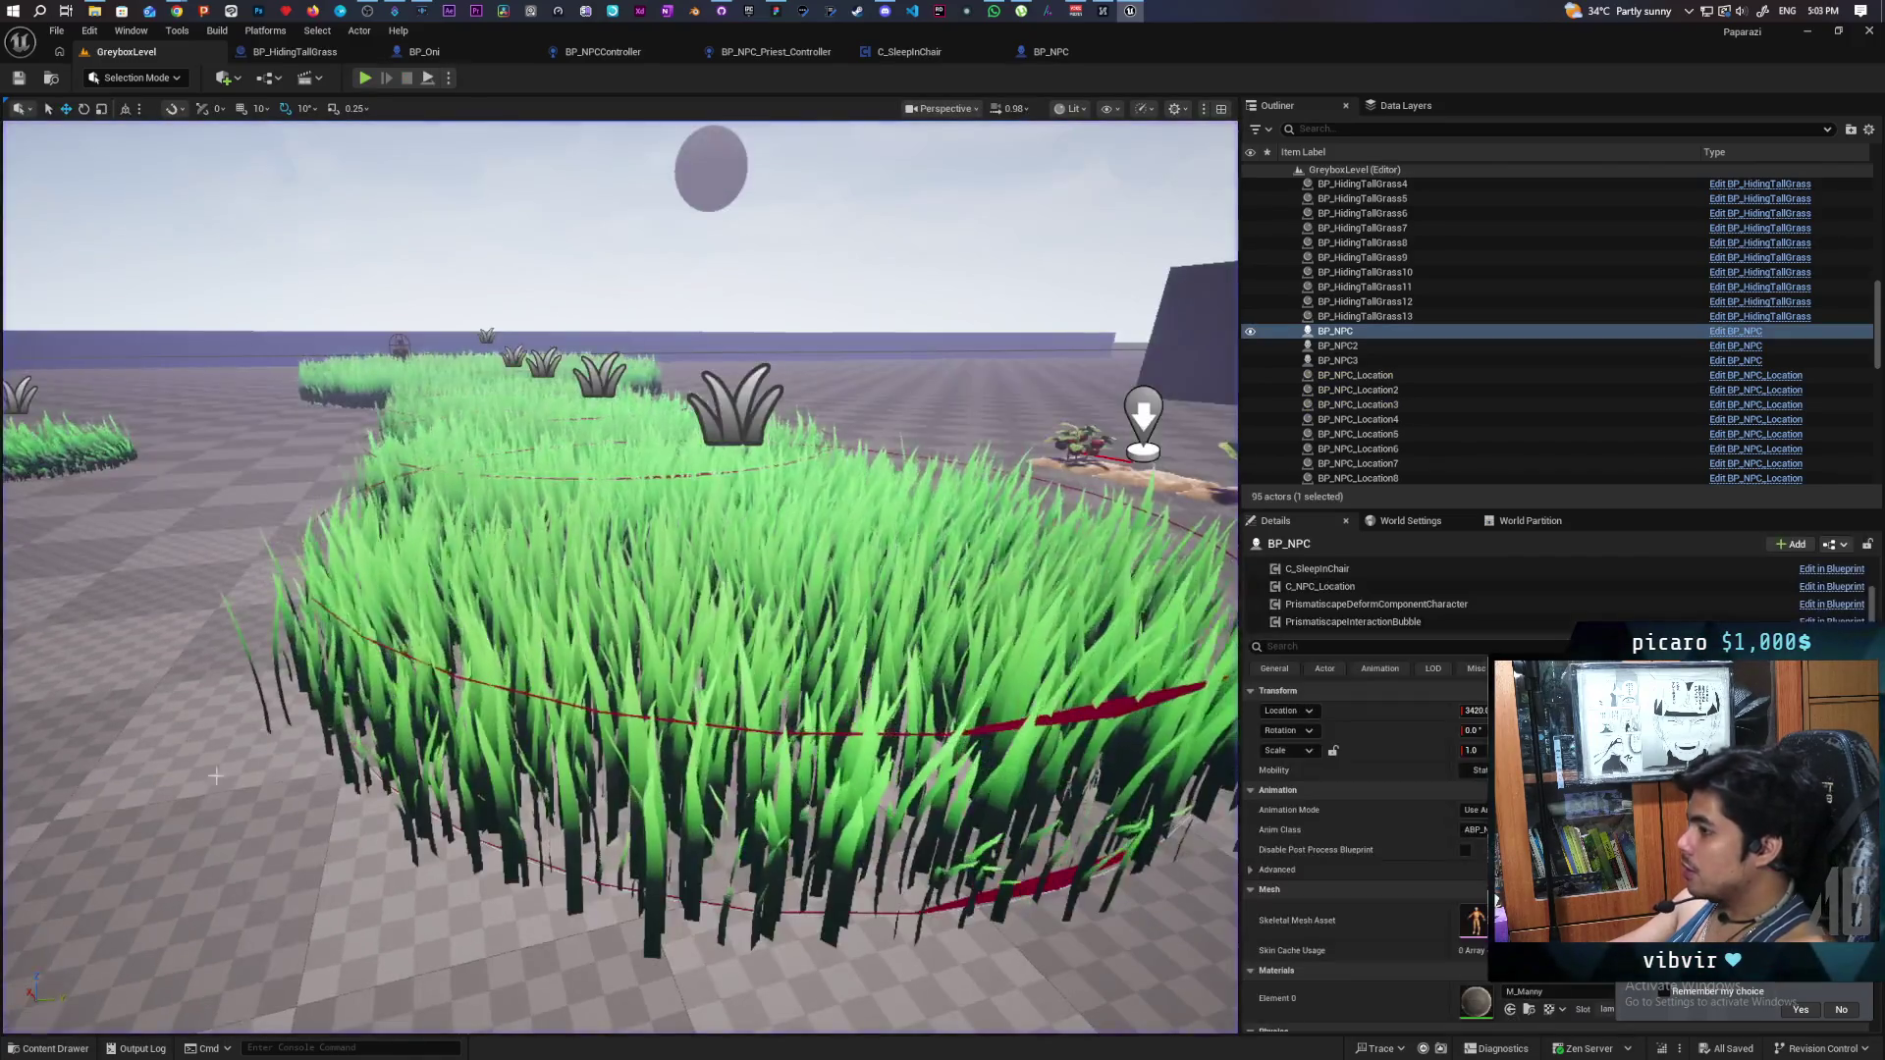
- Find the grass PCG volume's asset folder and open M_GrassInstancing from Meshes > Grass
key(ctrl+space)
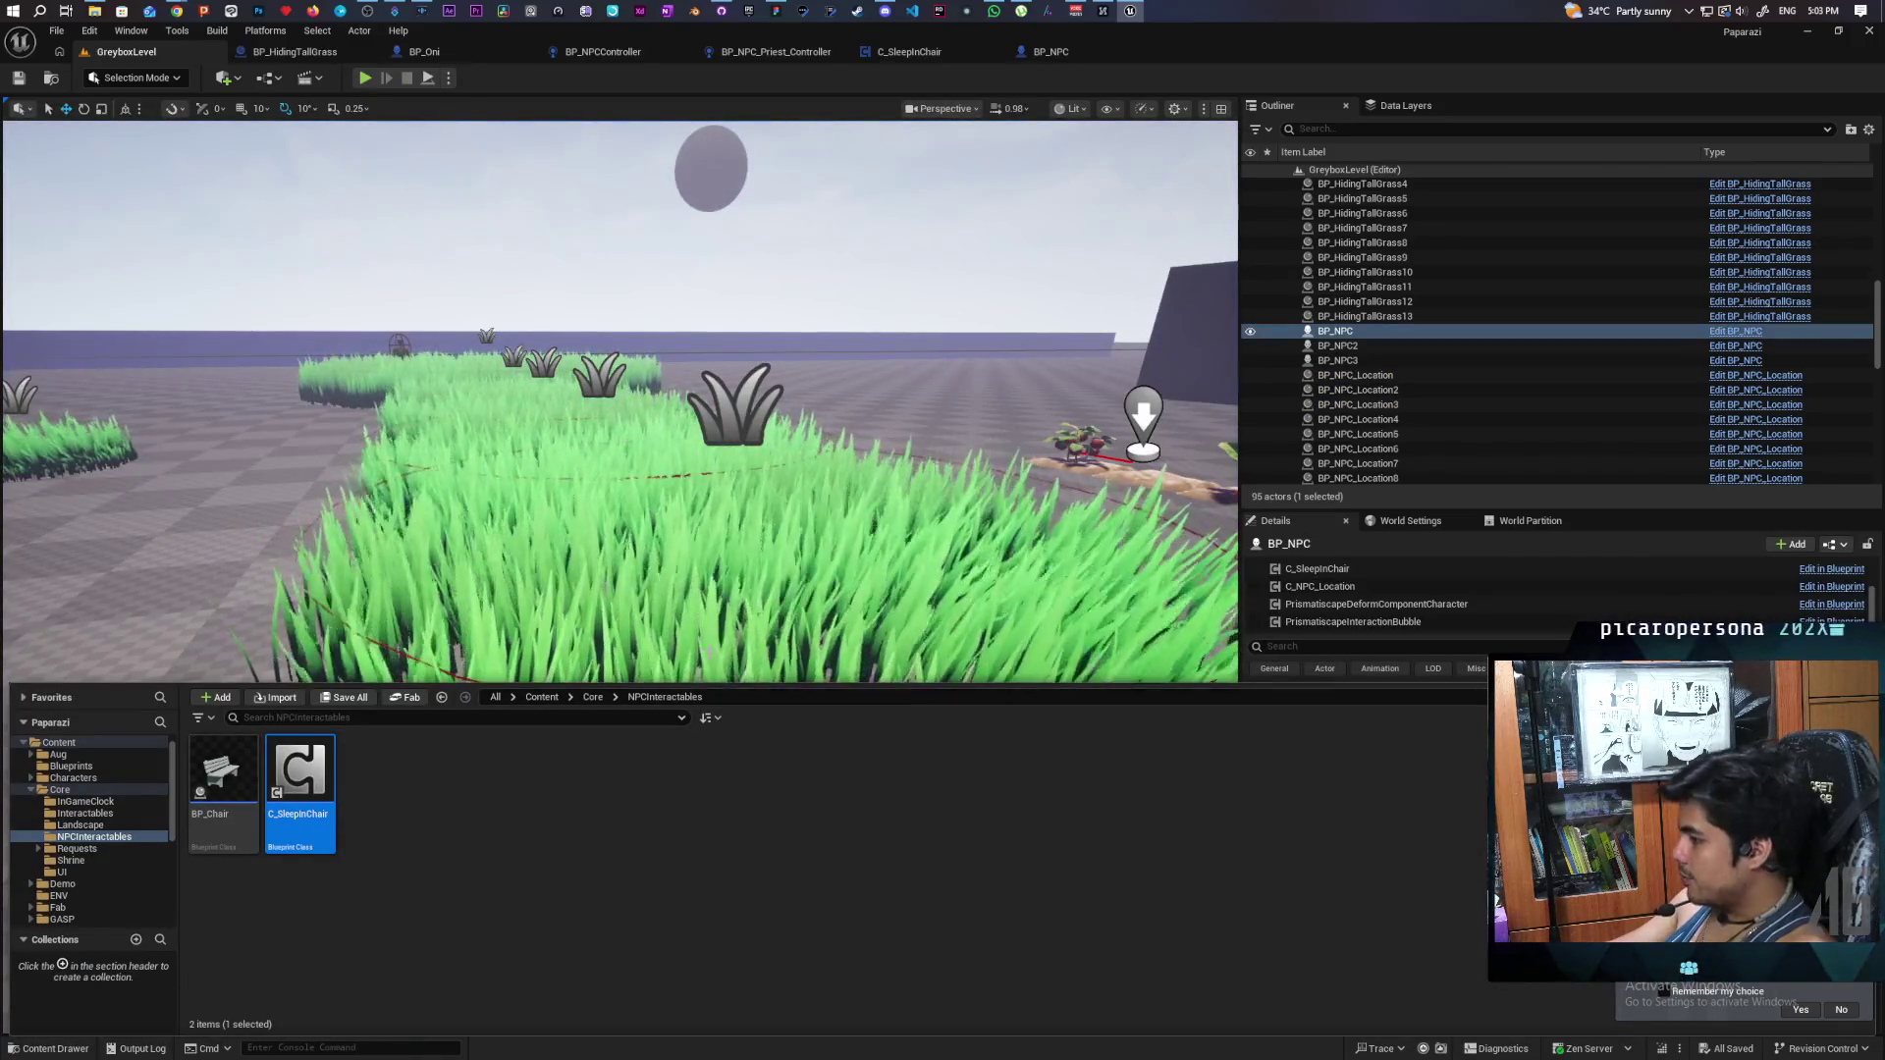
click(707, 649)
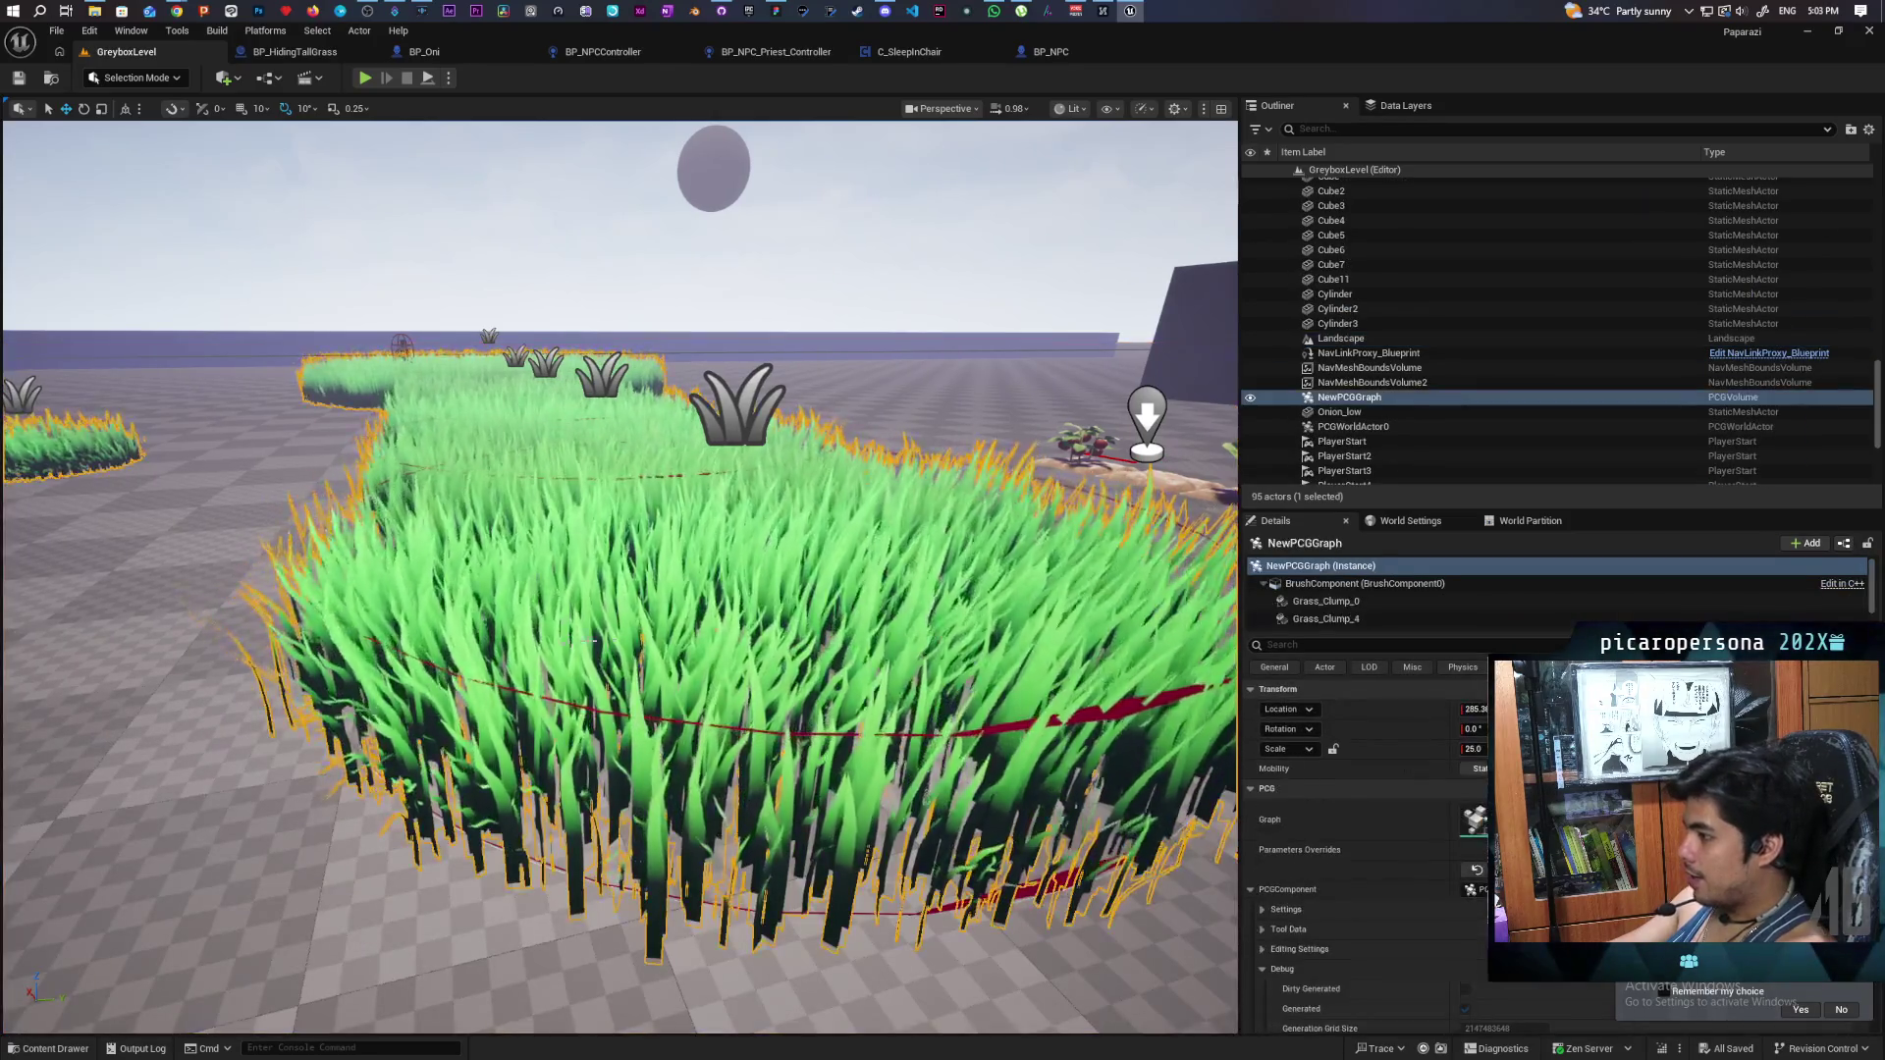
key(ctrl+space)
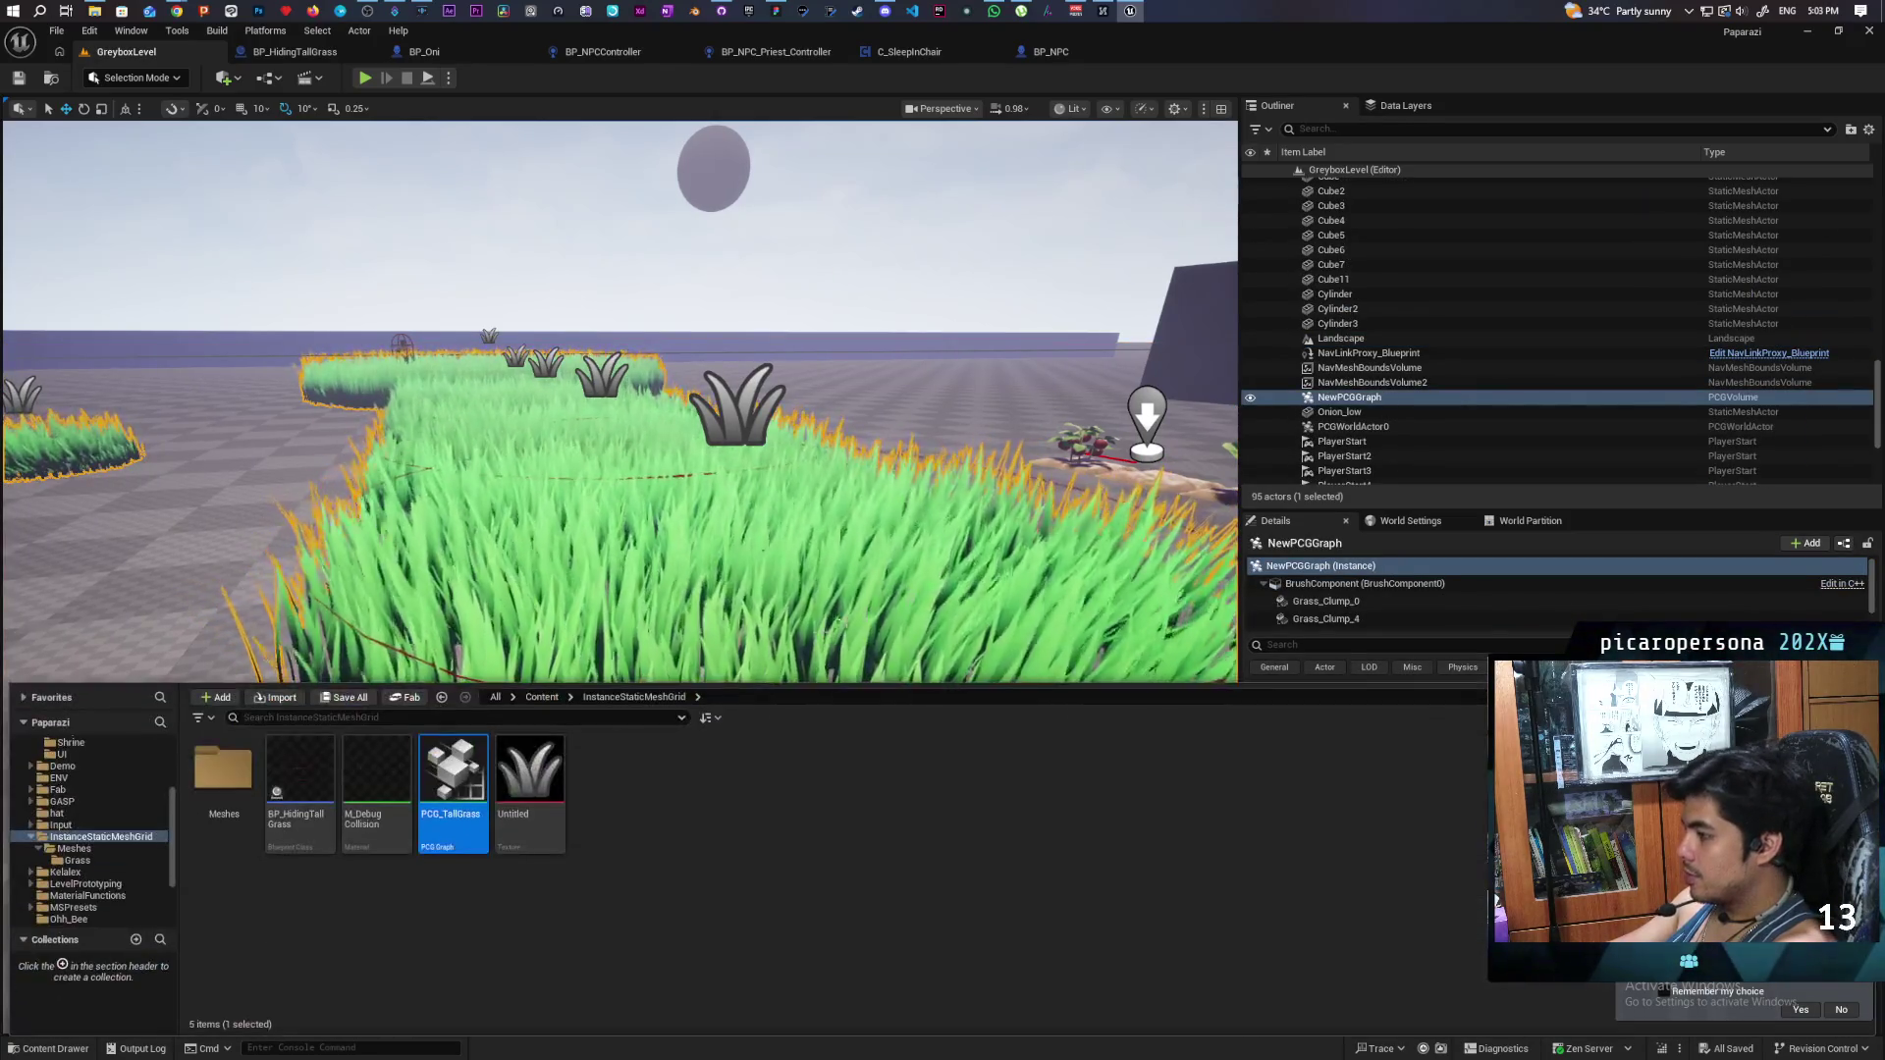
double_click(223, 770)
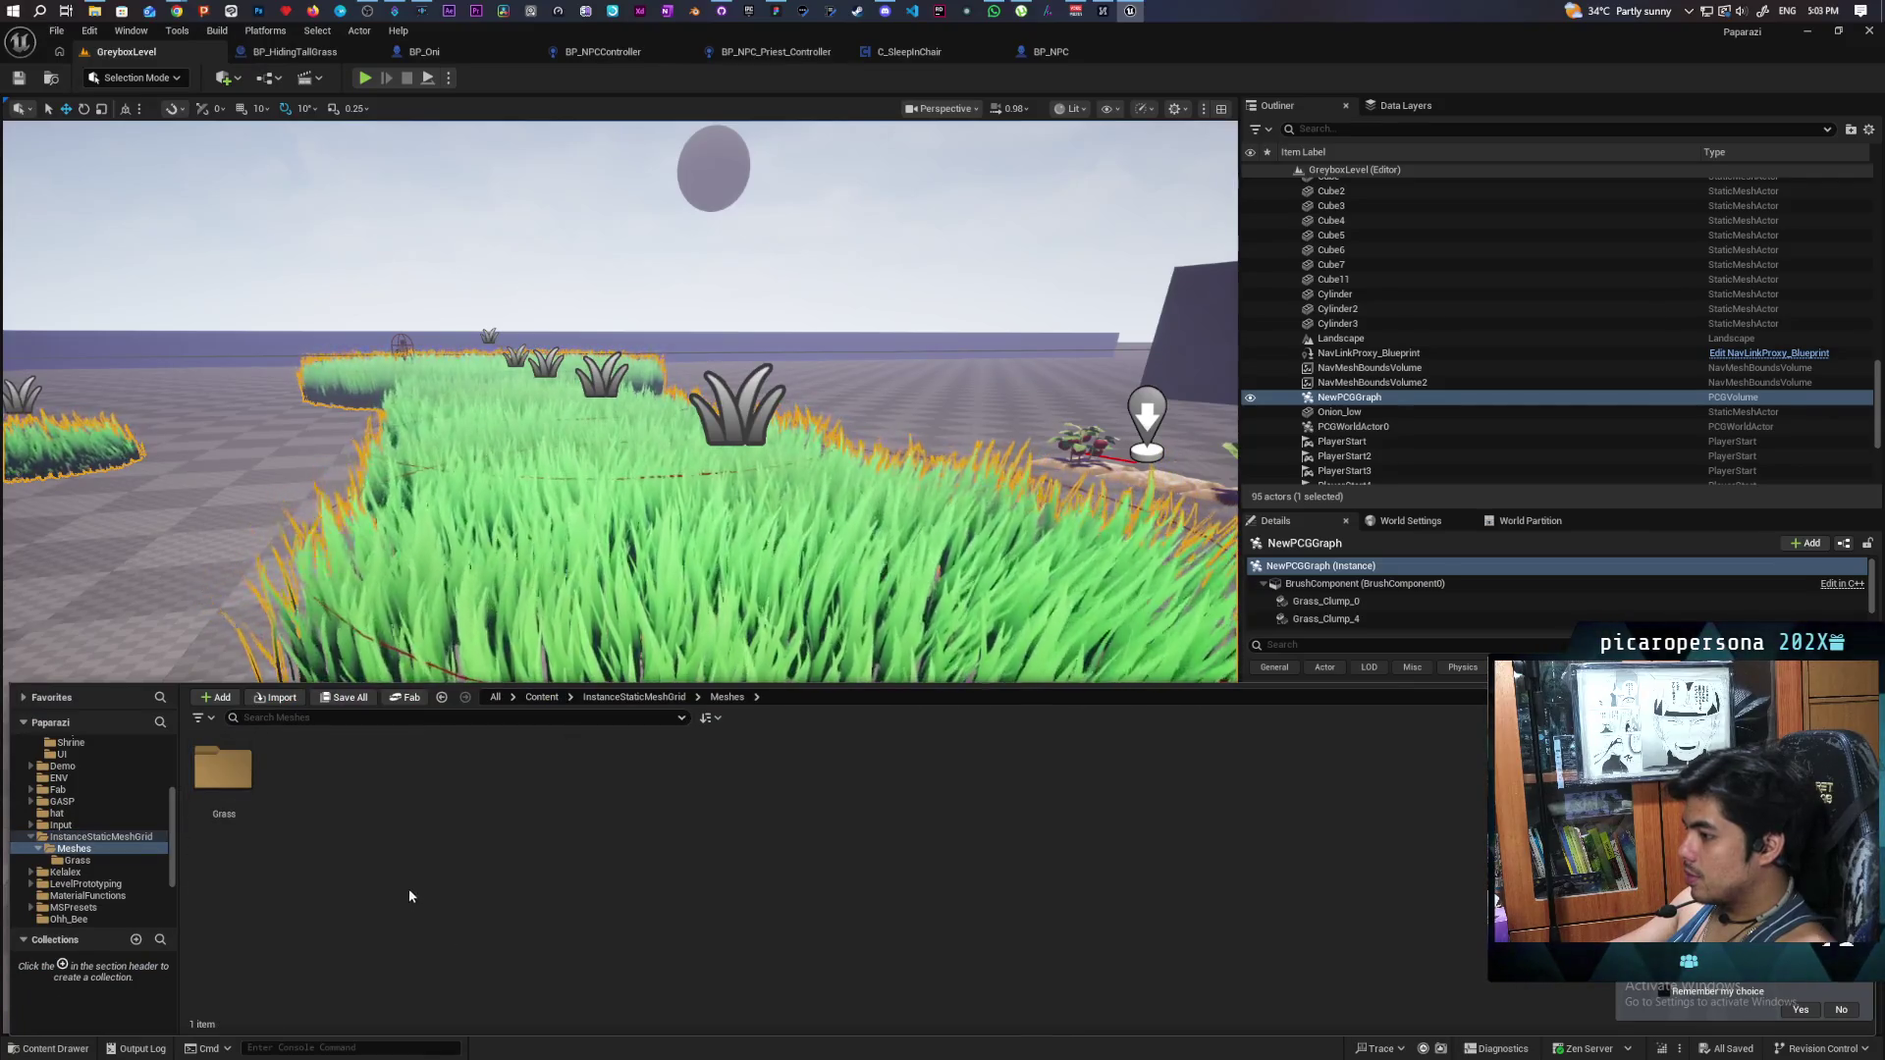
double_click(222, 773)
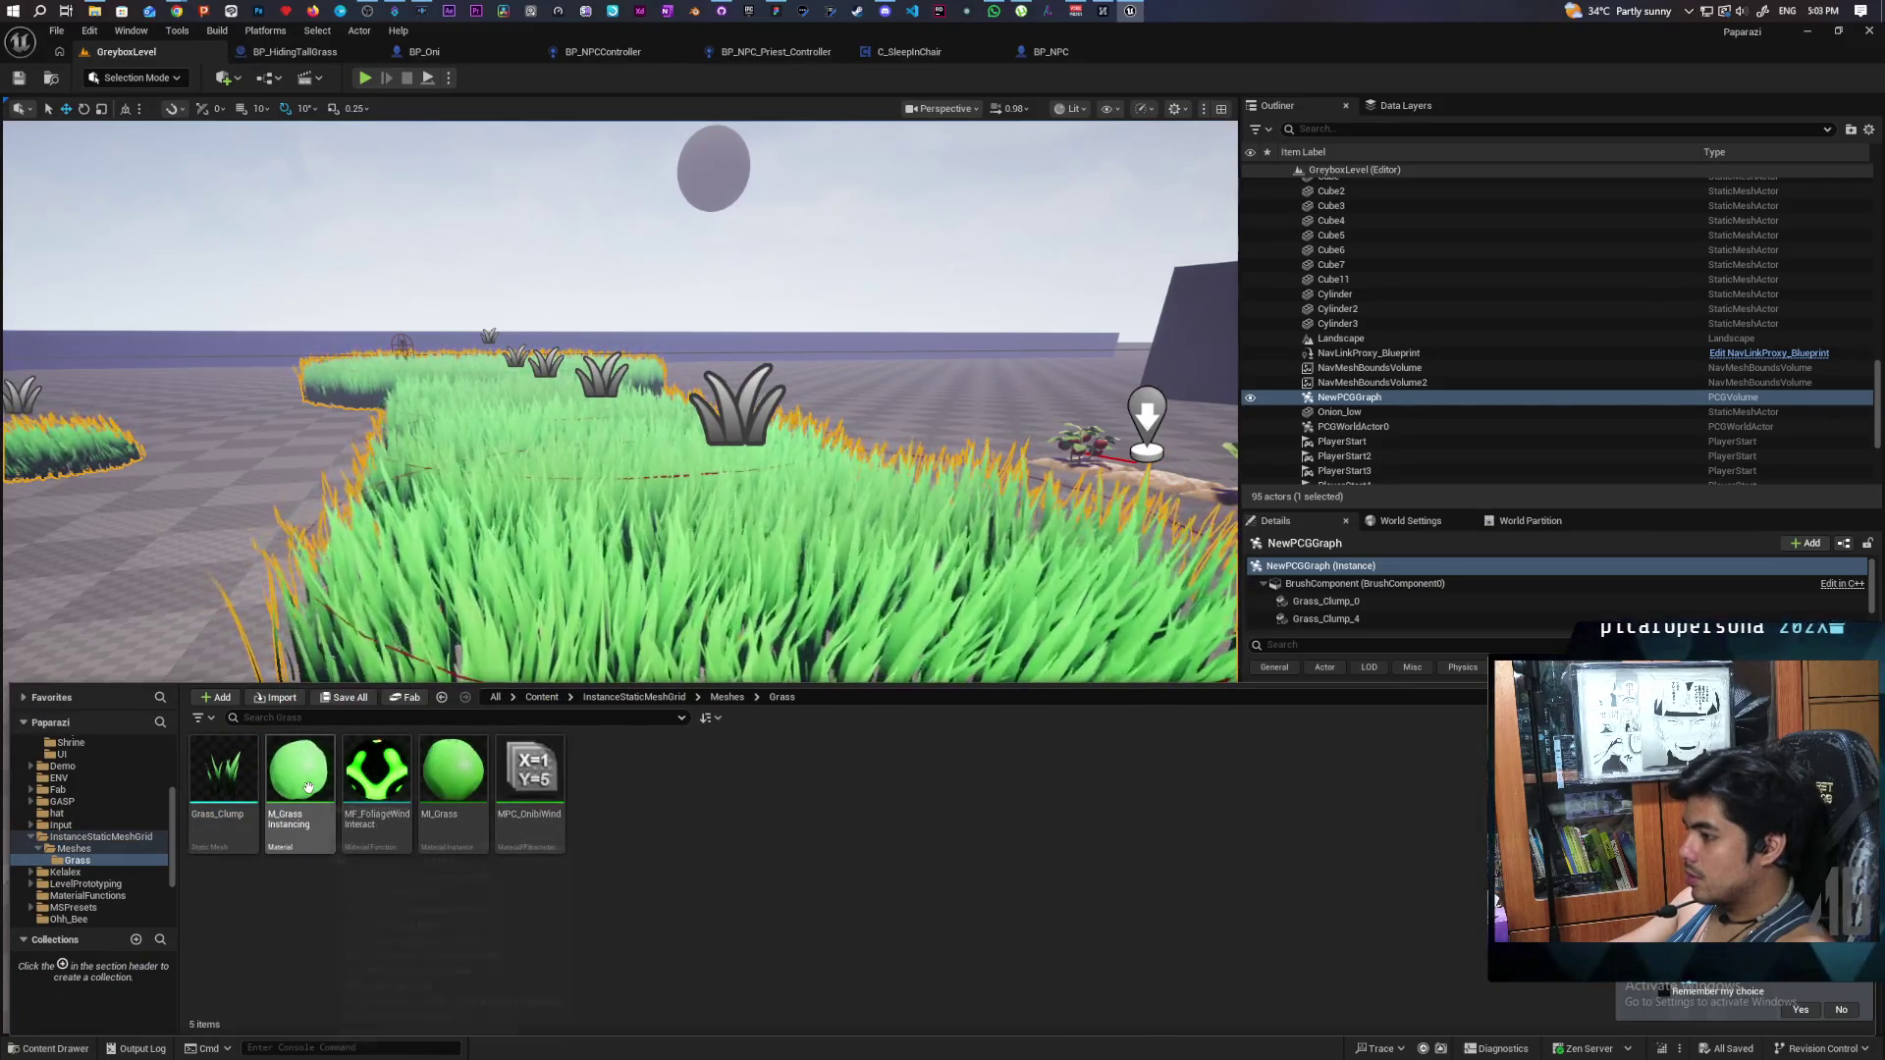
double_click(308, 787)
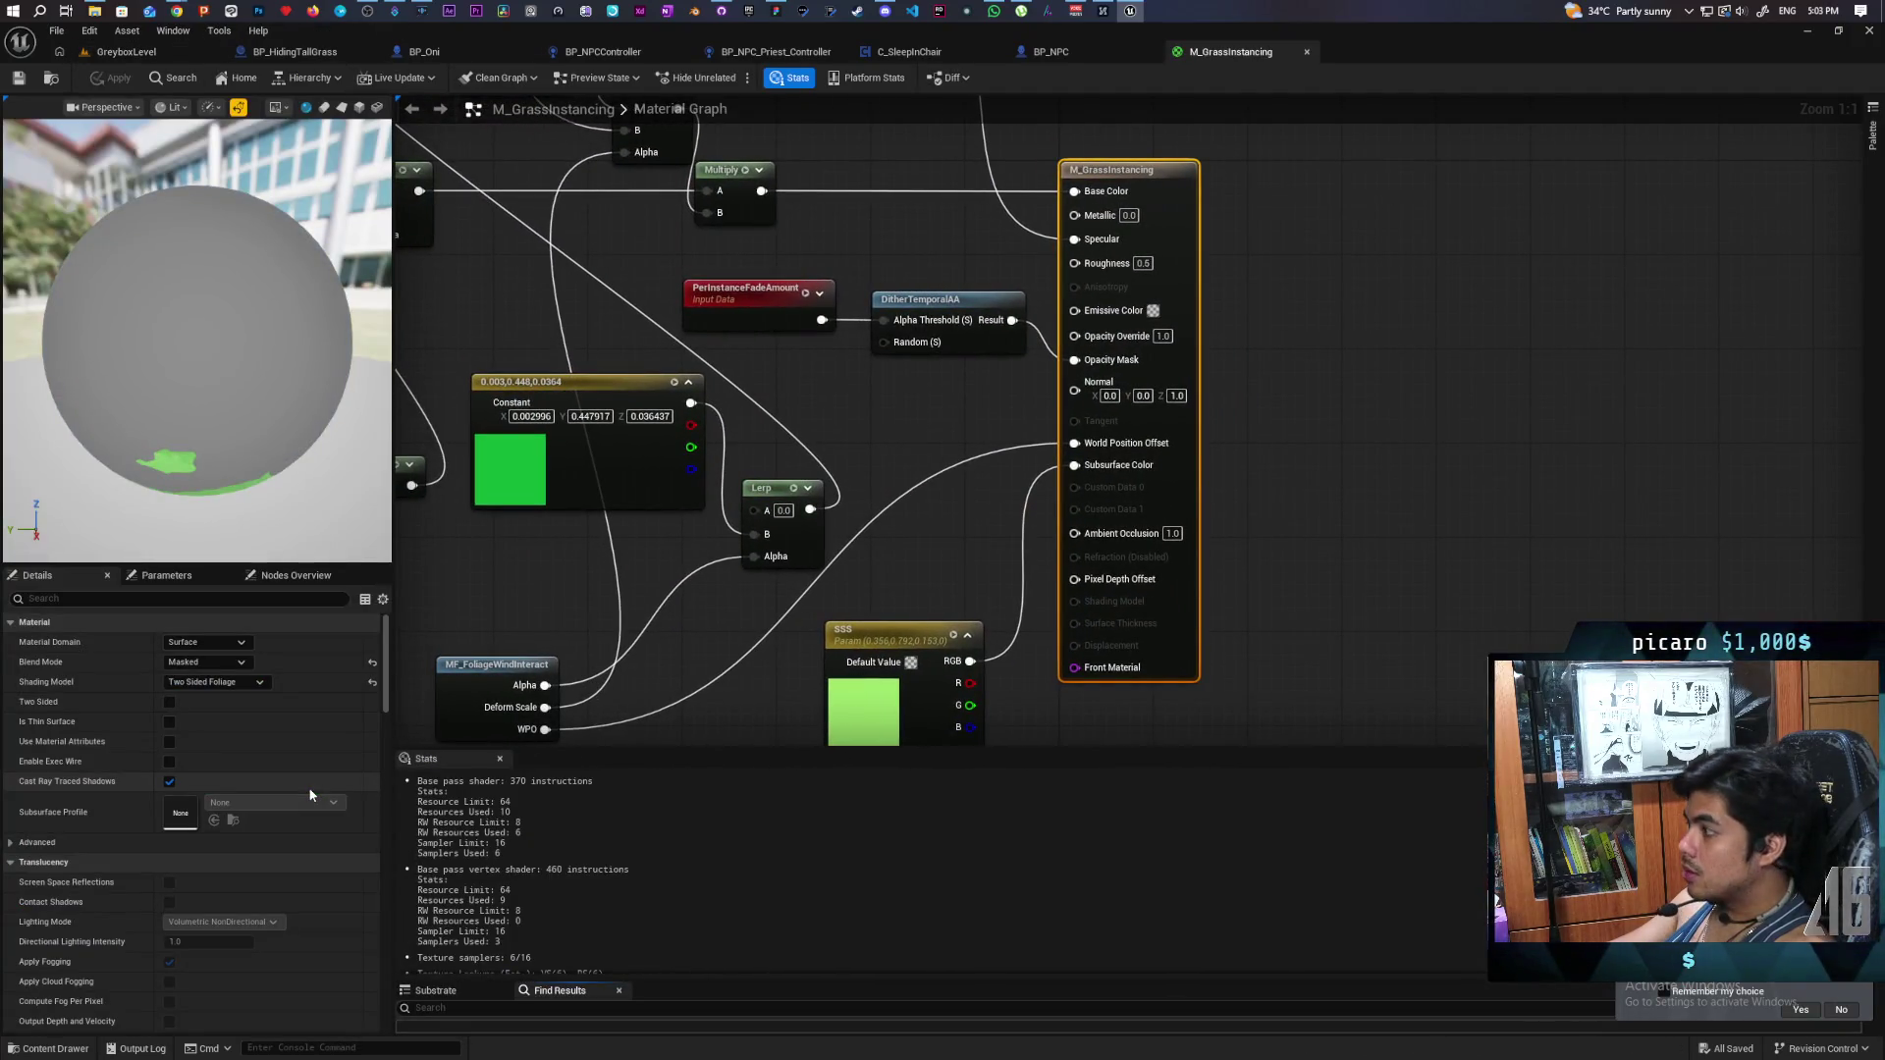
- Break the Power-to-Specular wire in M_GrassInstancing and apply the material
drag(870, 443, 864, 762)
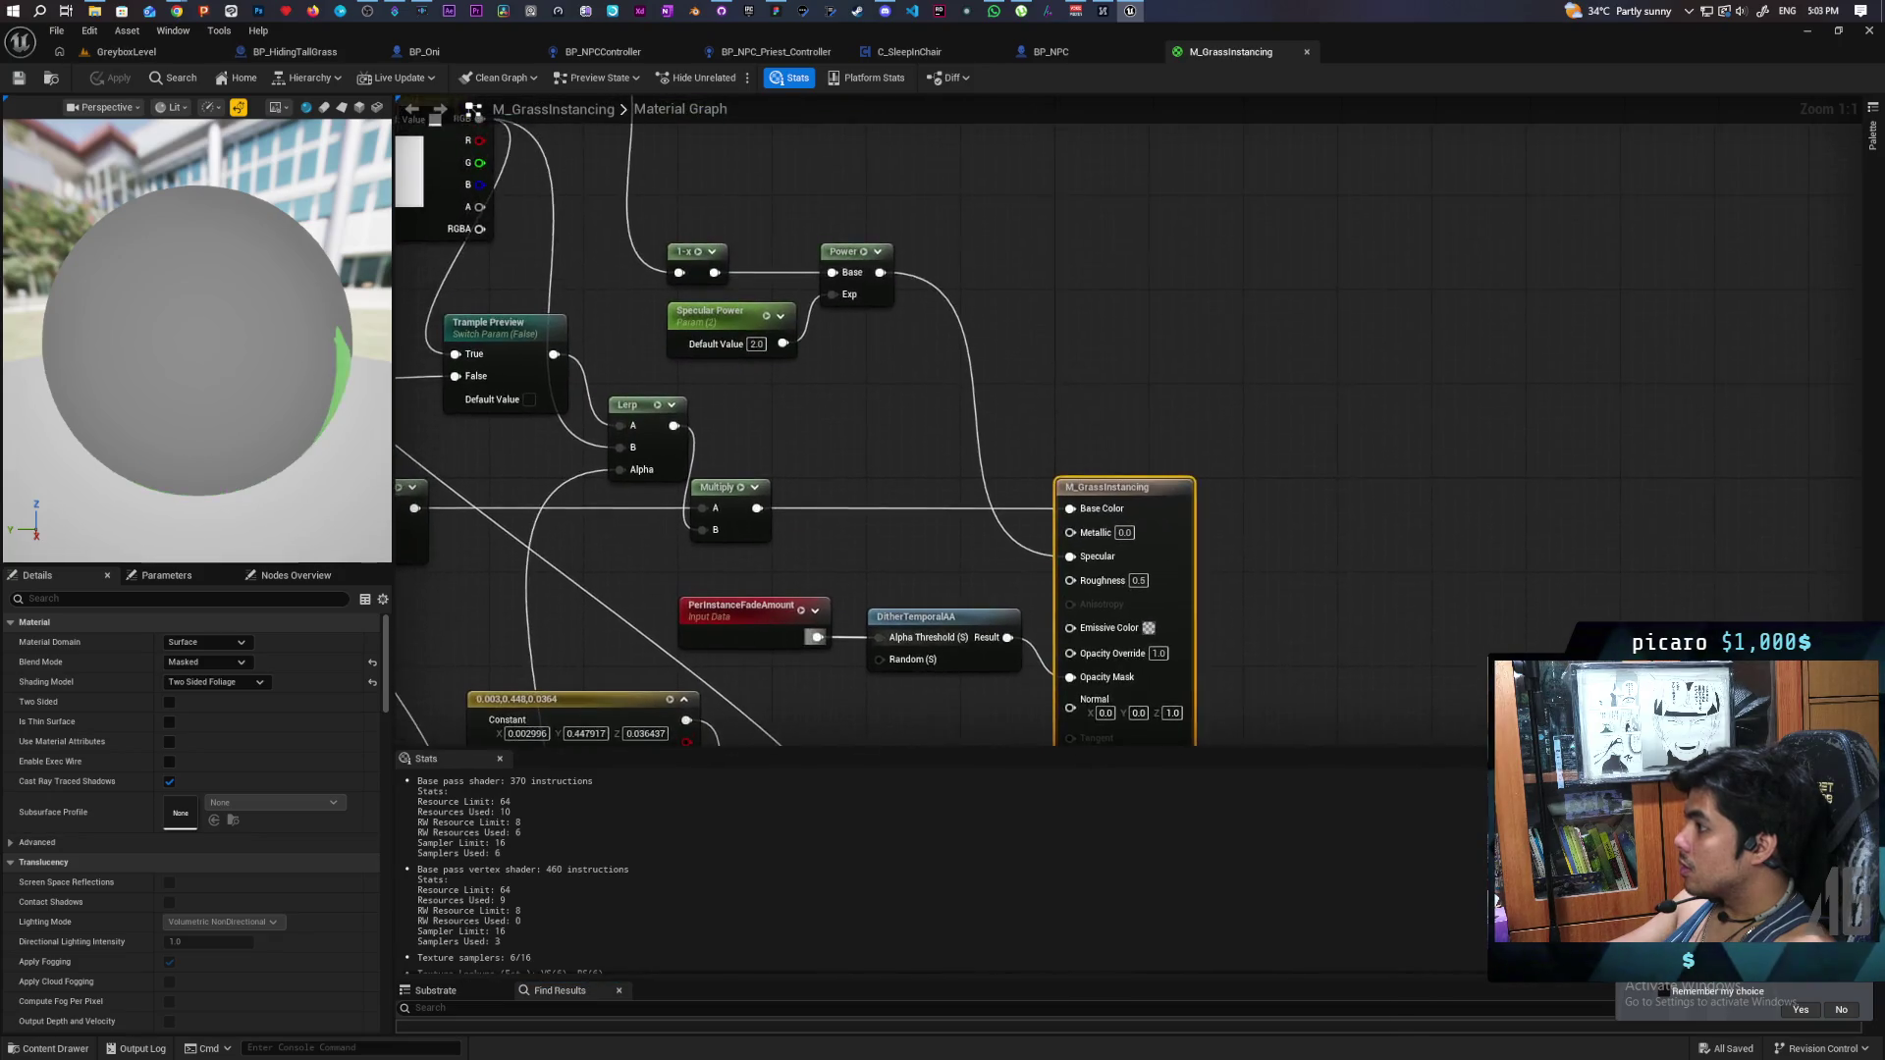
drag(906, 601, 1013, 694)
mouse_move(1043, 603)
mouse_down()
mouse_move(1010, 555)
mouse_move(1013, 593)
mouse_move(998, 549)
mouse_up()
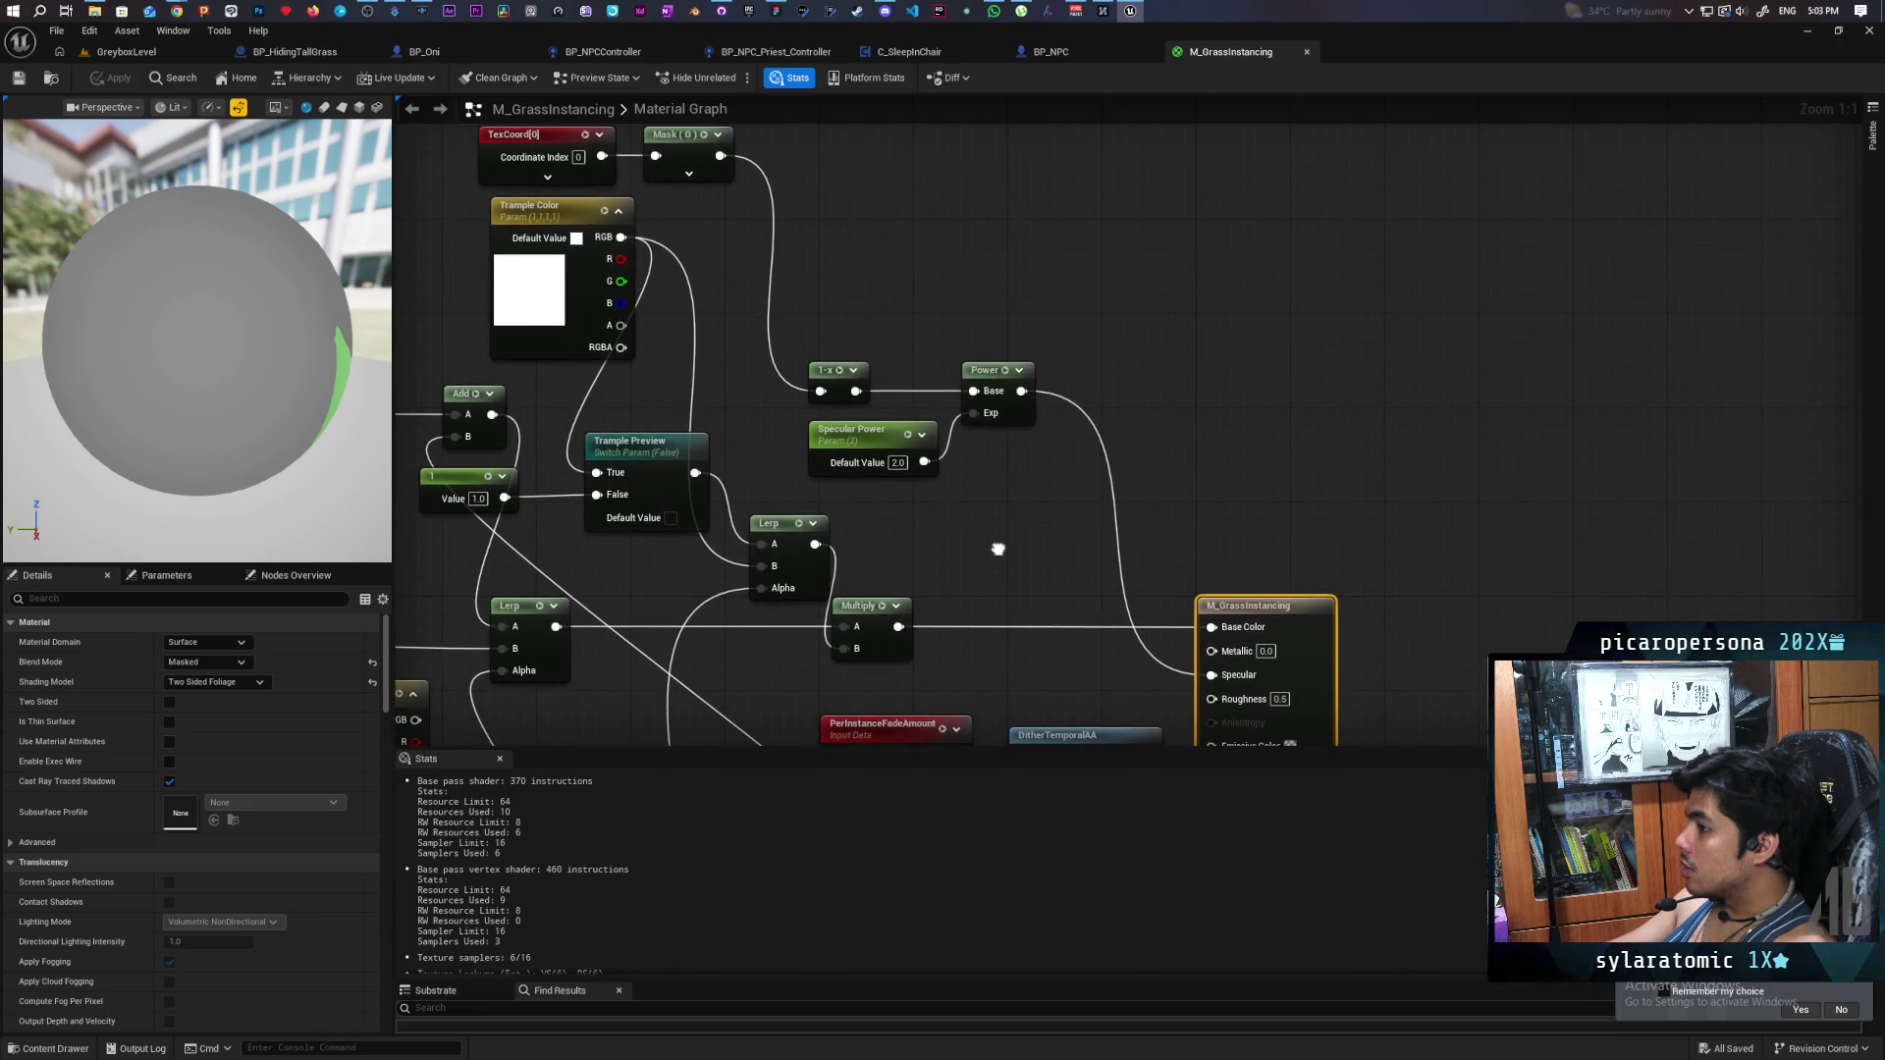
mouse_move(998, 548)
mouse_down()
mouse_move(946, 476)
mouse_move(1107, 686)
mouse_move(1019, 587)
mouse_up()
drag(1146, 582, 967, 454)
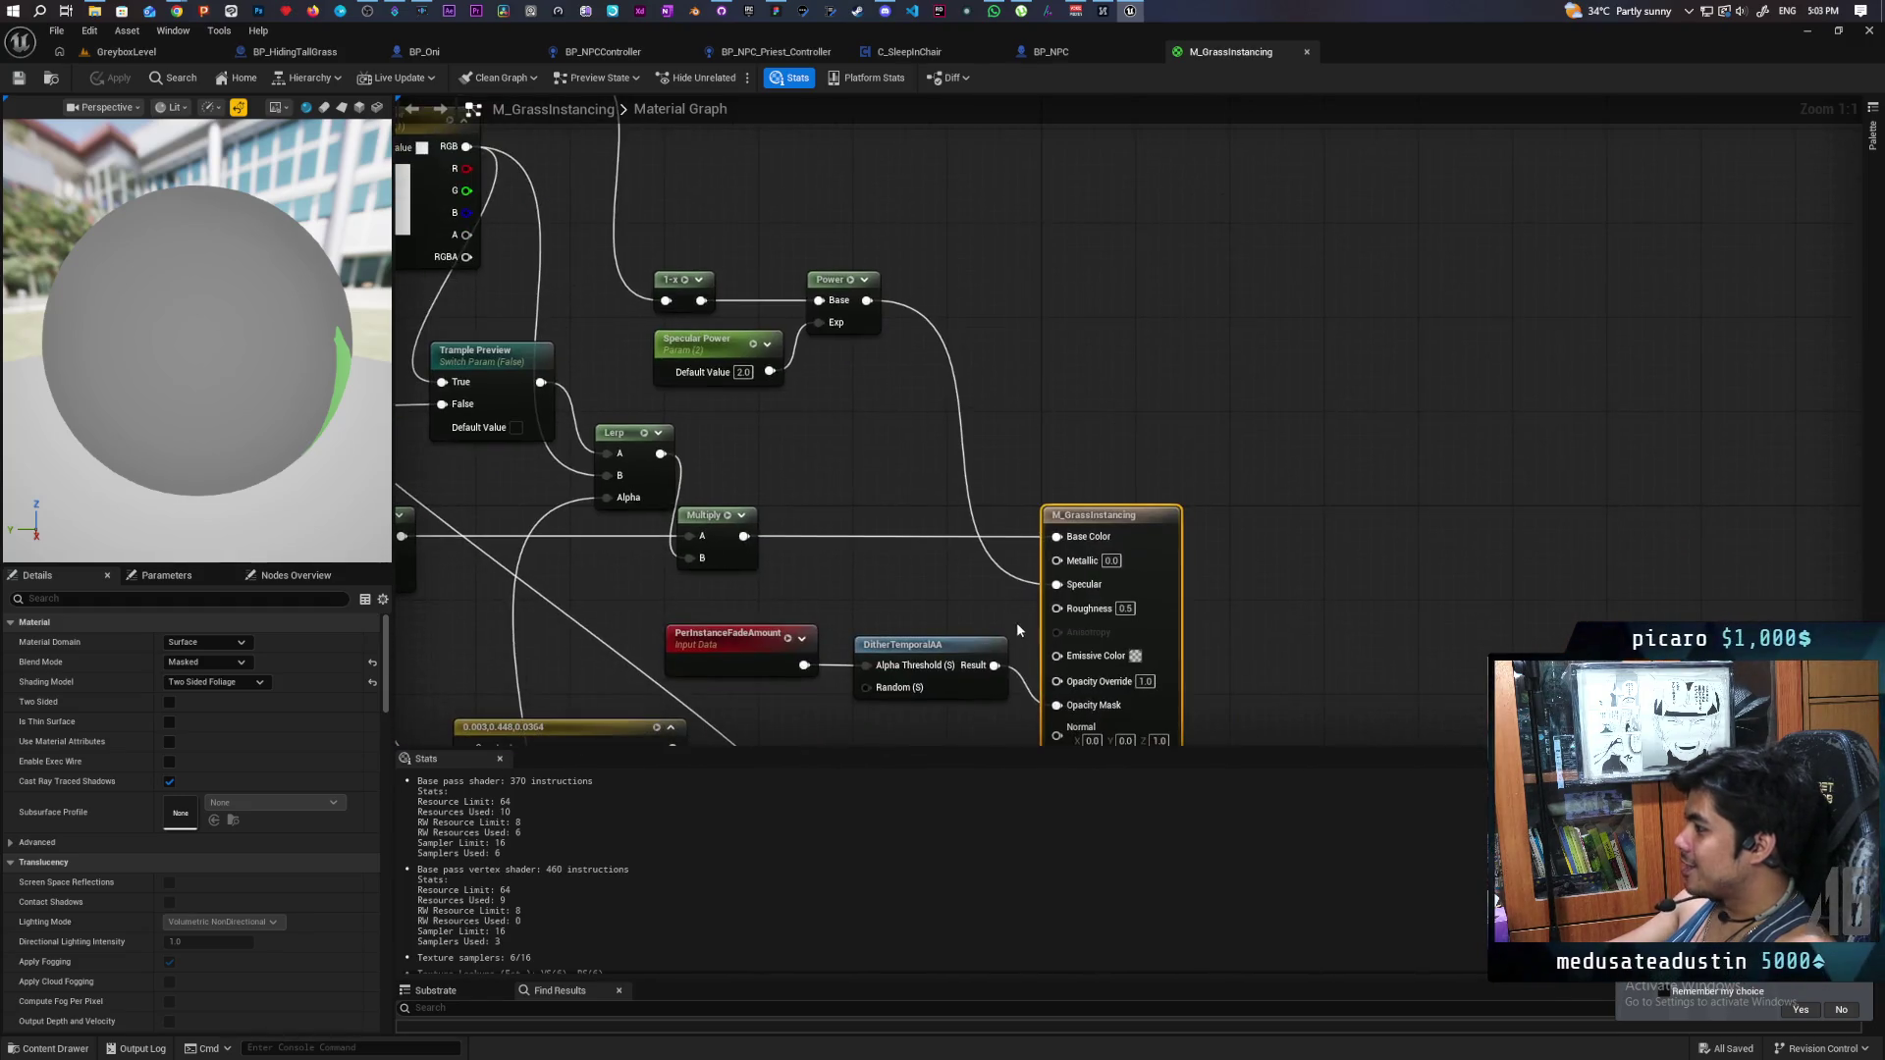
drag(992, 579, 992, 583)
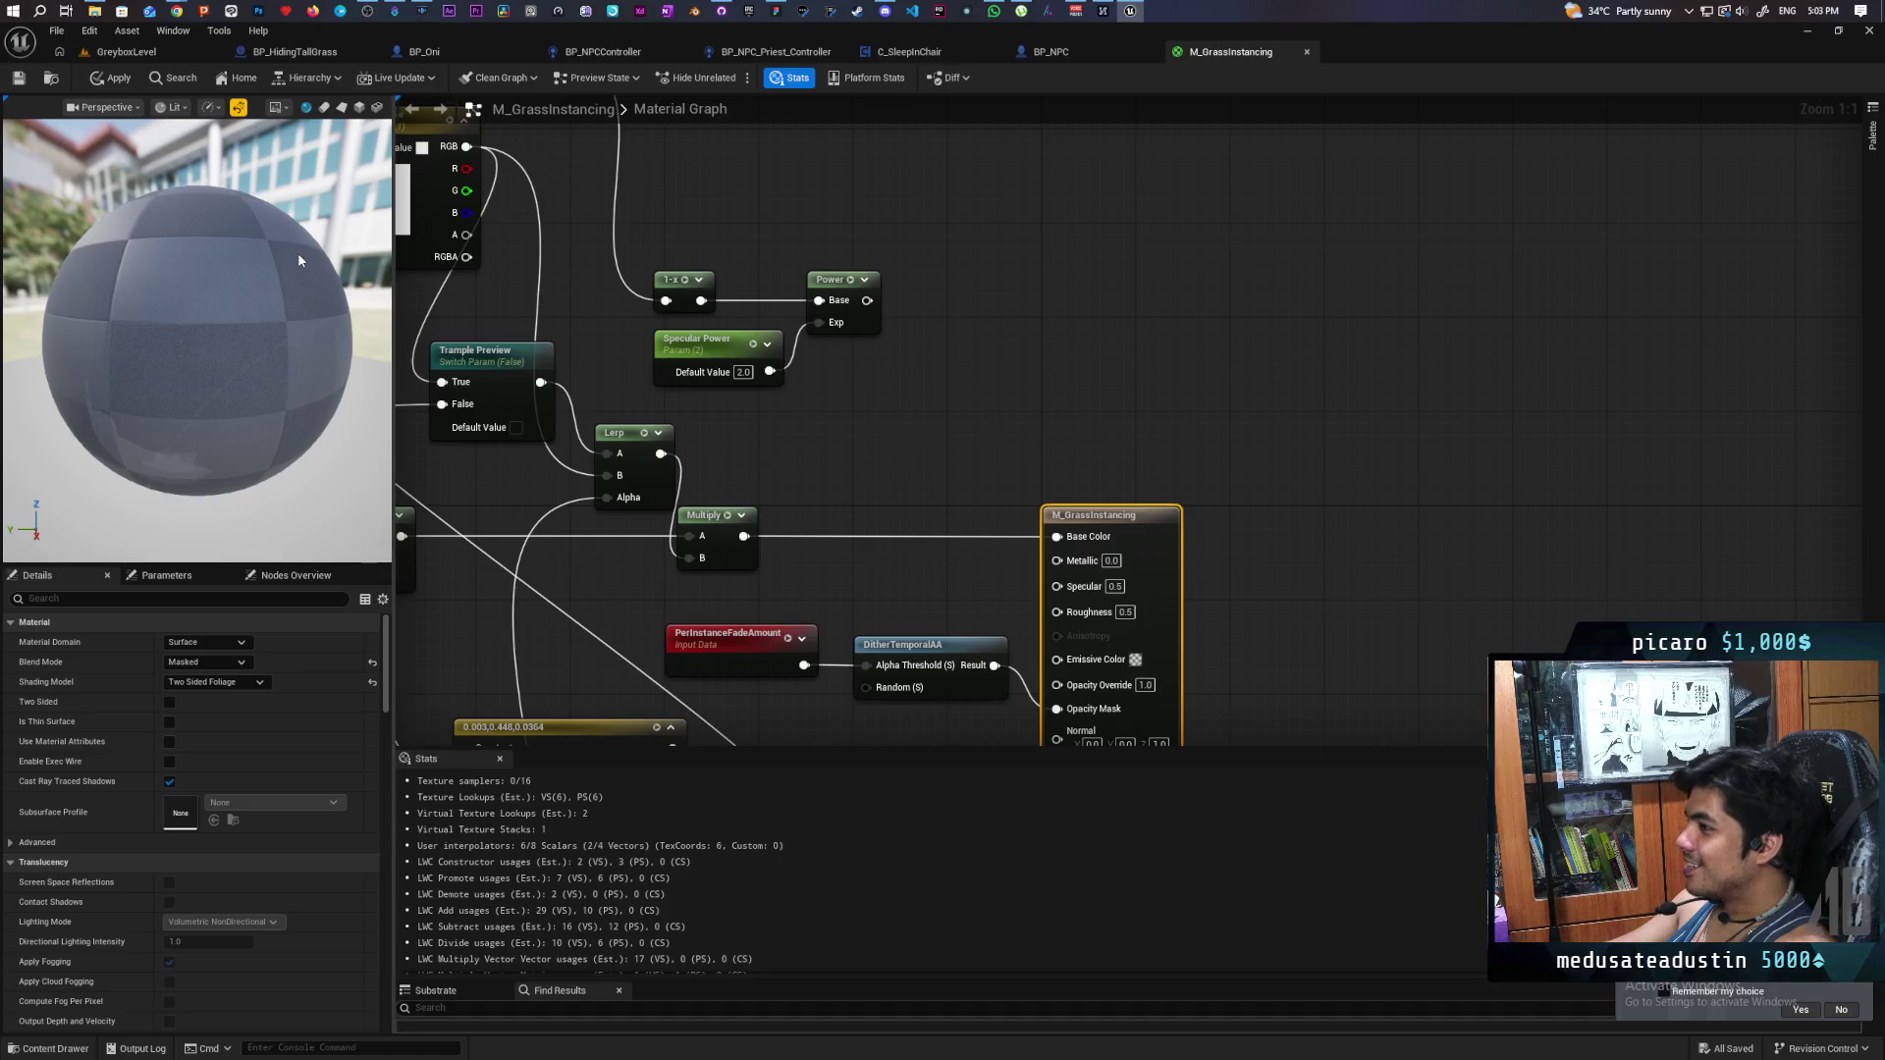
drag(297, 252, 203, 159)
click(113, 77)
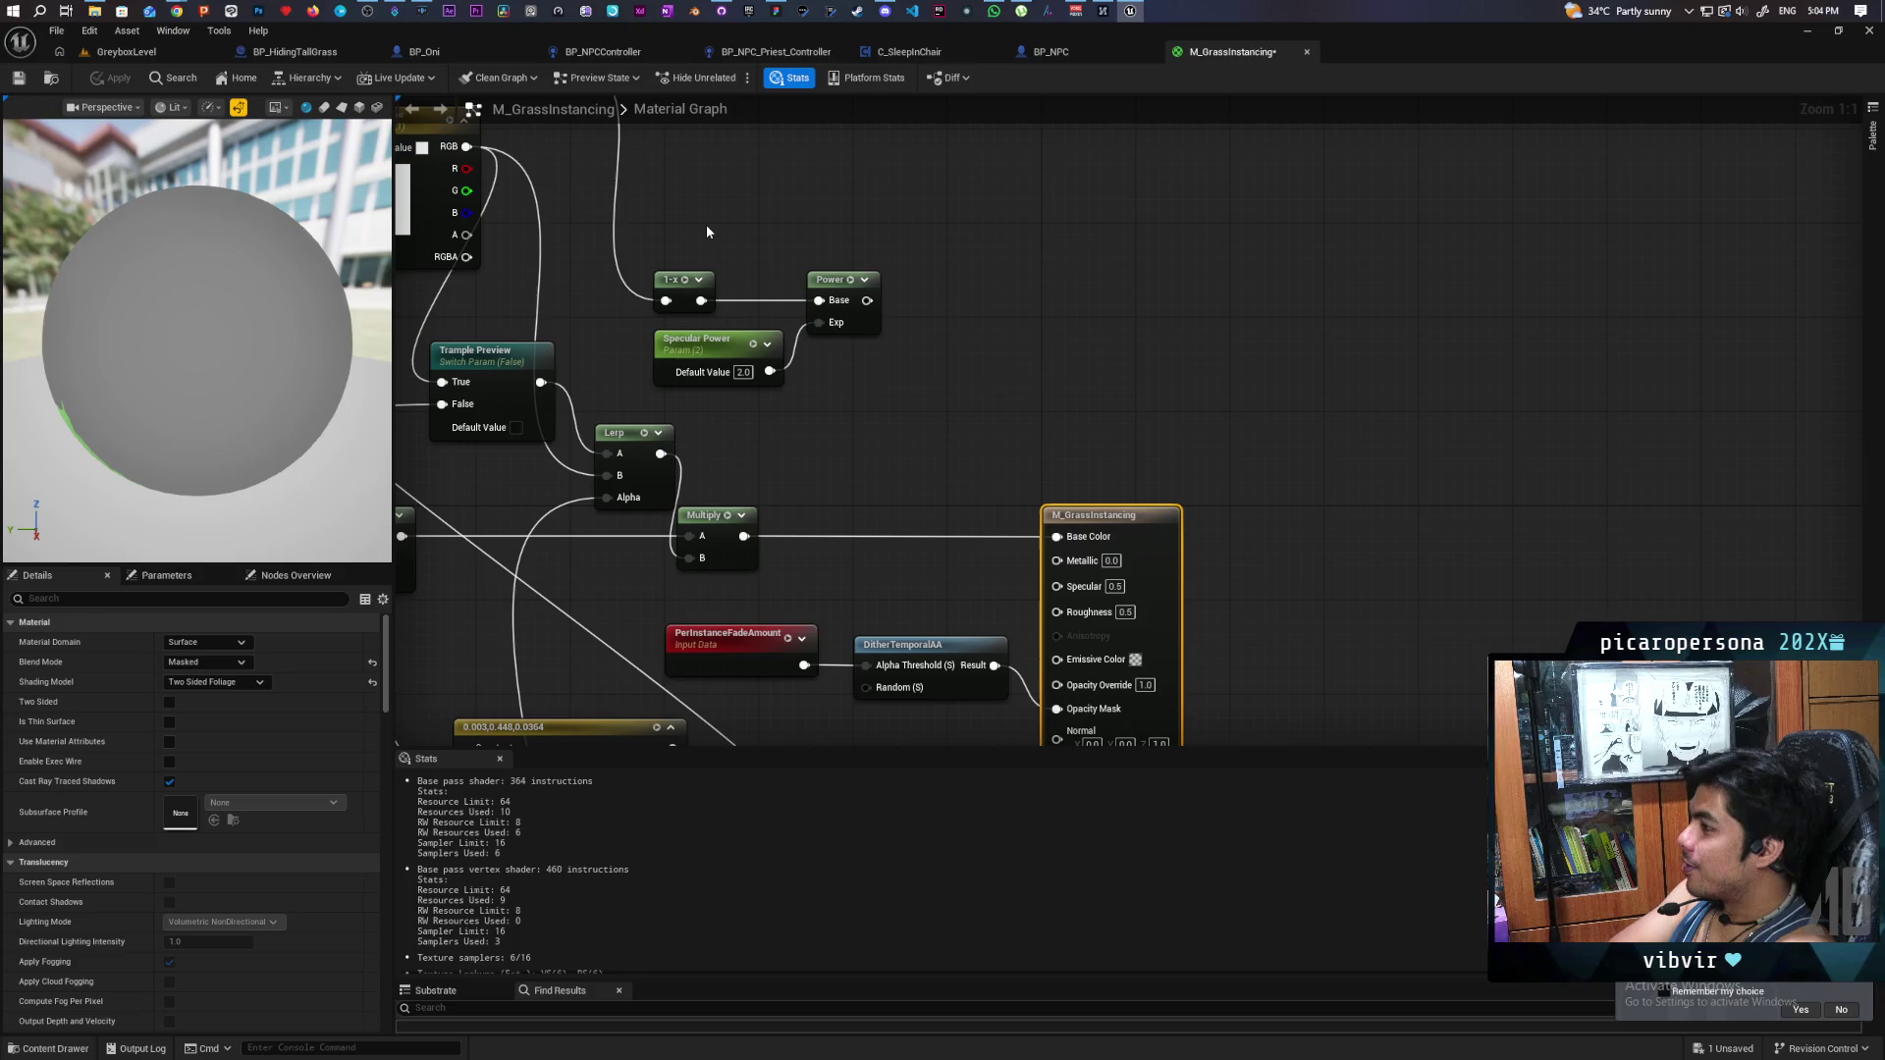
drag(706, 232, 911, 475)
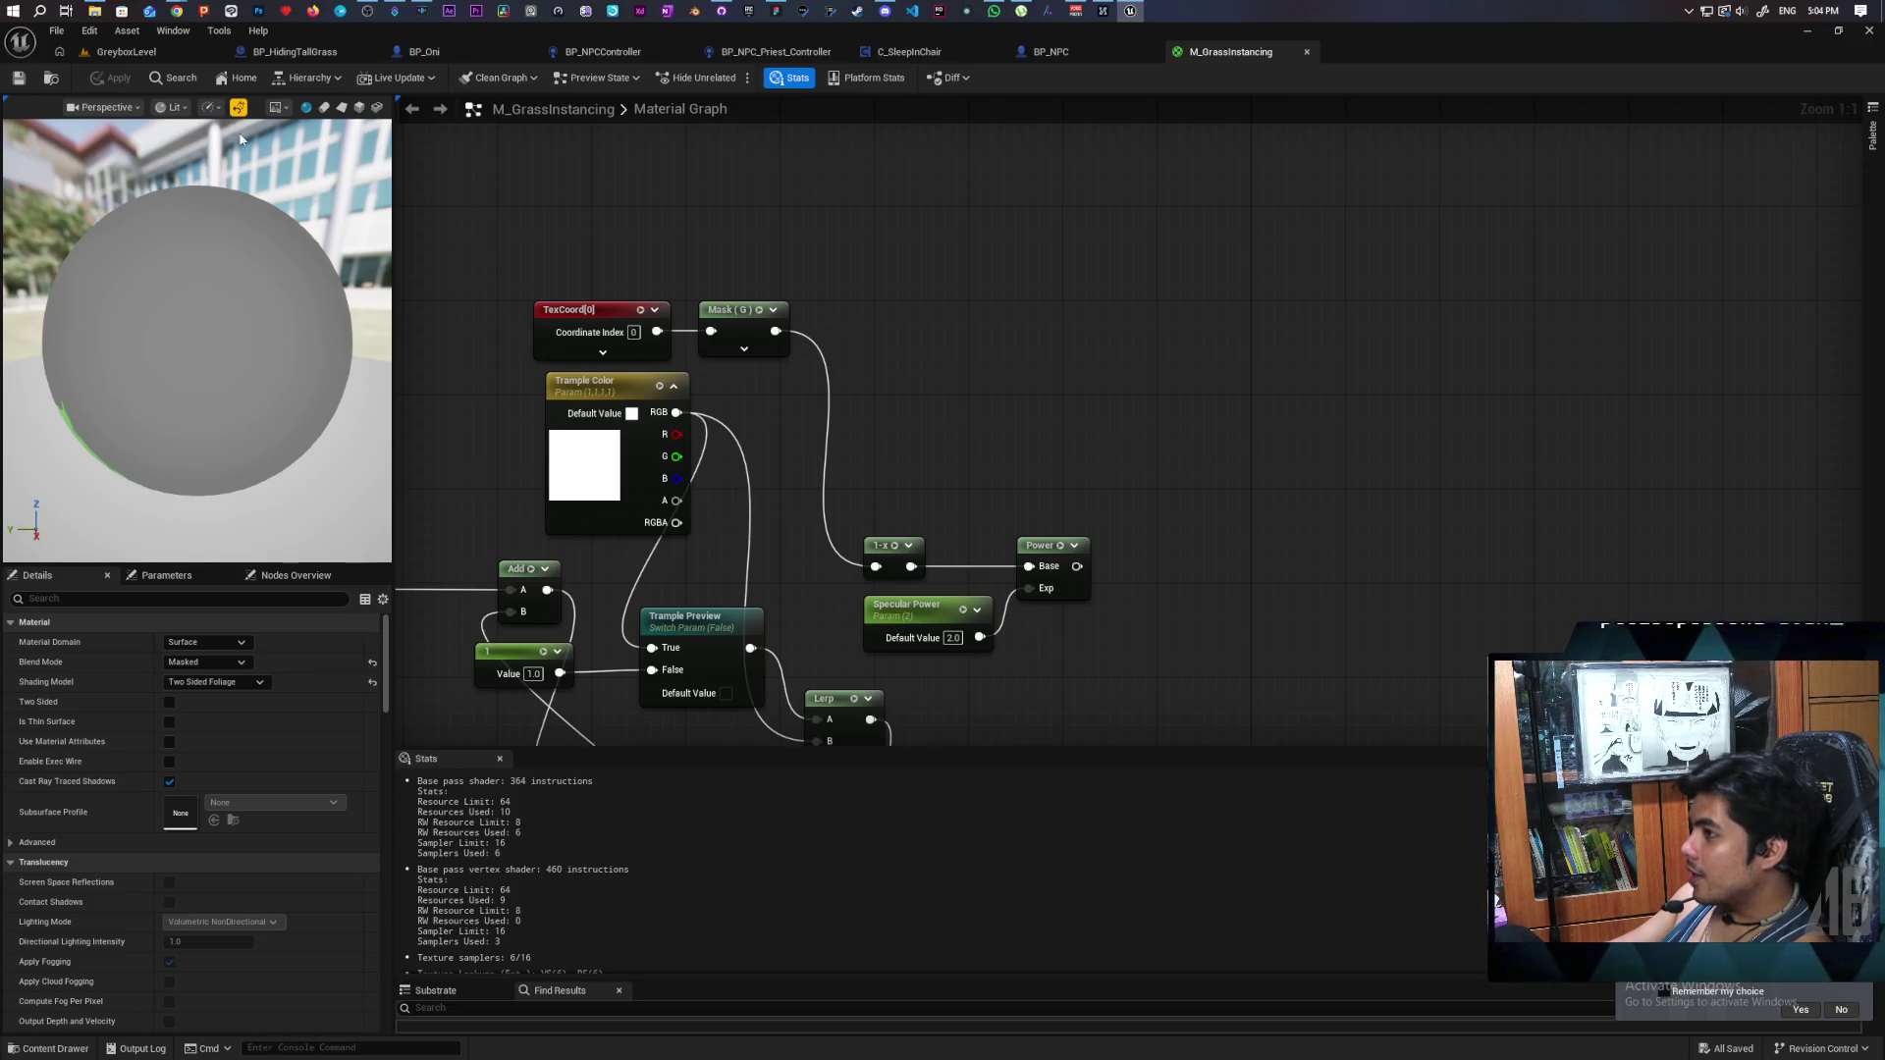
- Playtest GreyboxLevel, walking and jumping through the grass toward the arch, then stop with Esc
click(126, 51)
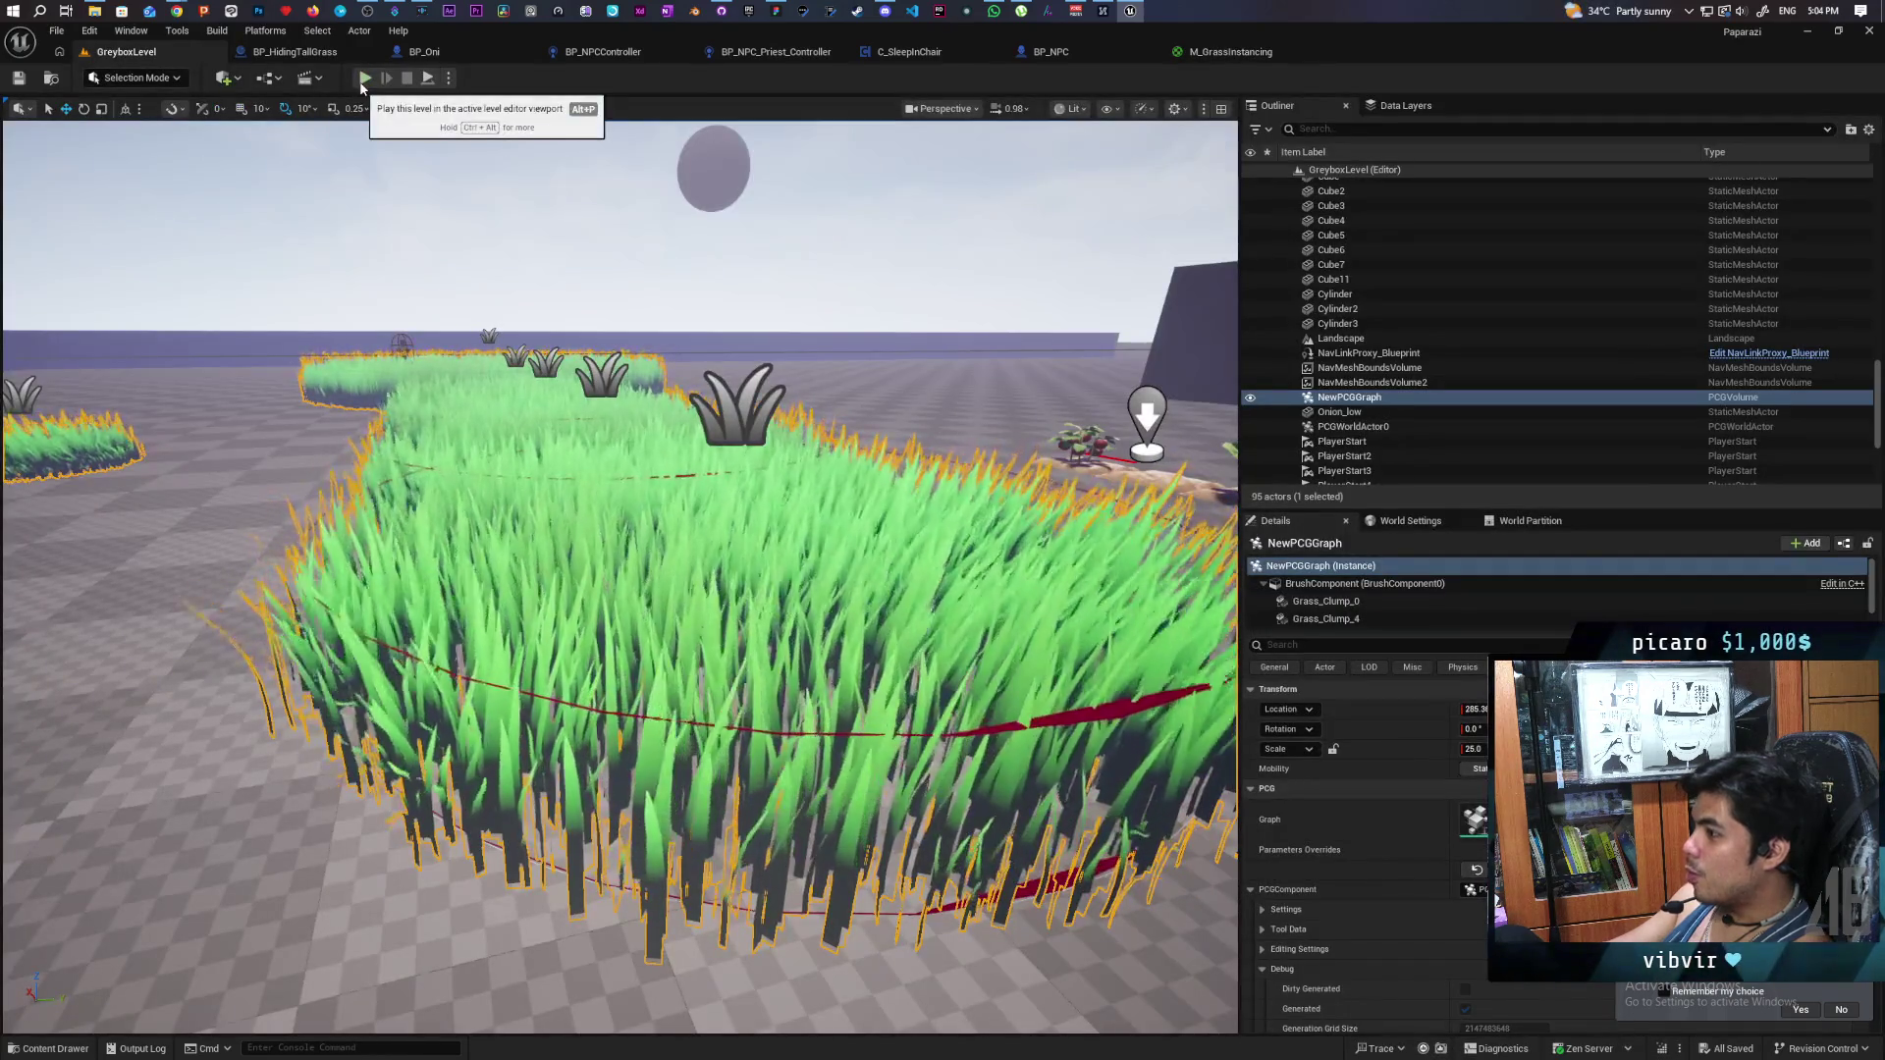
click(364, 78)
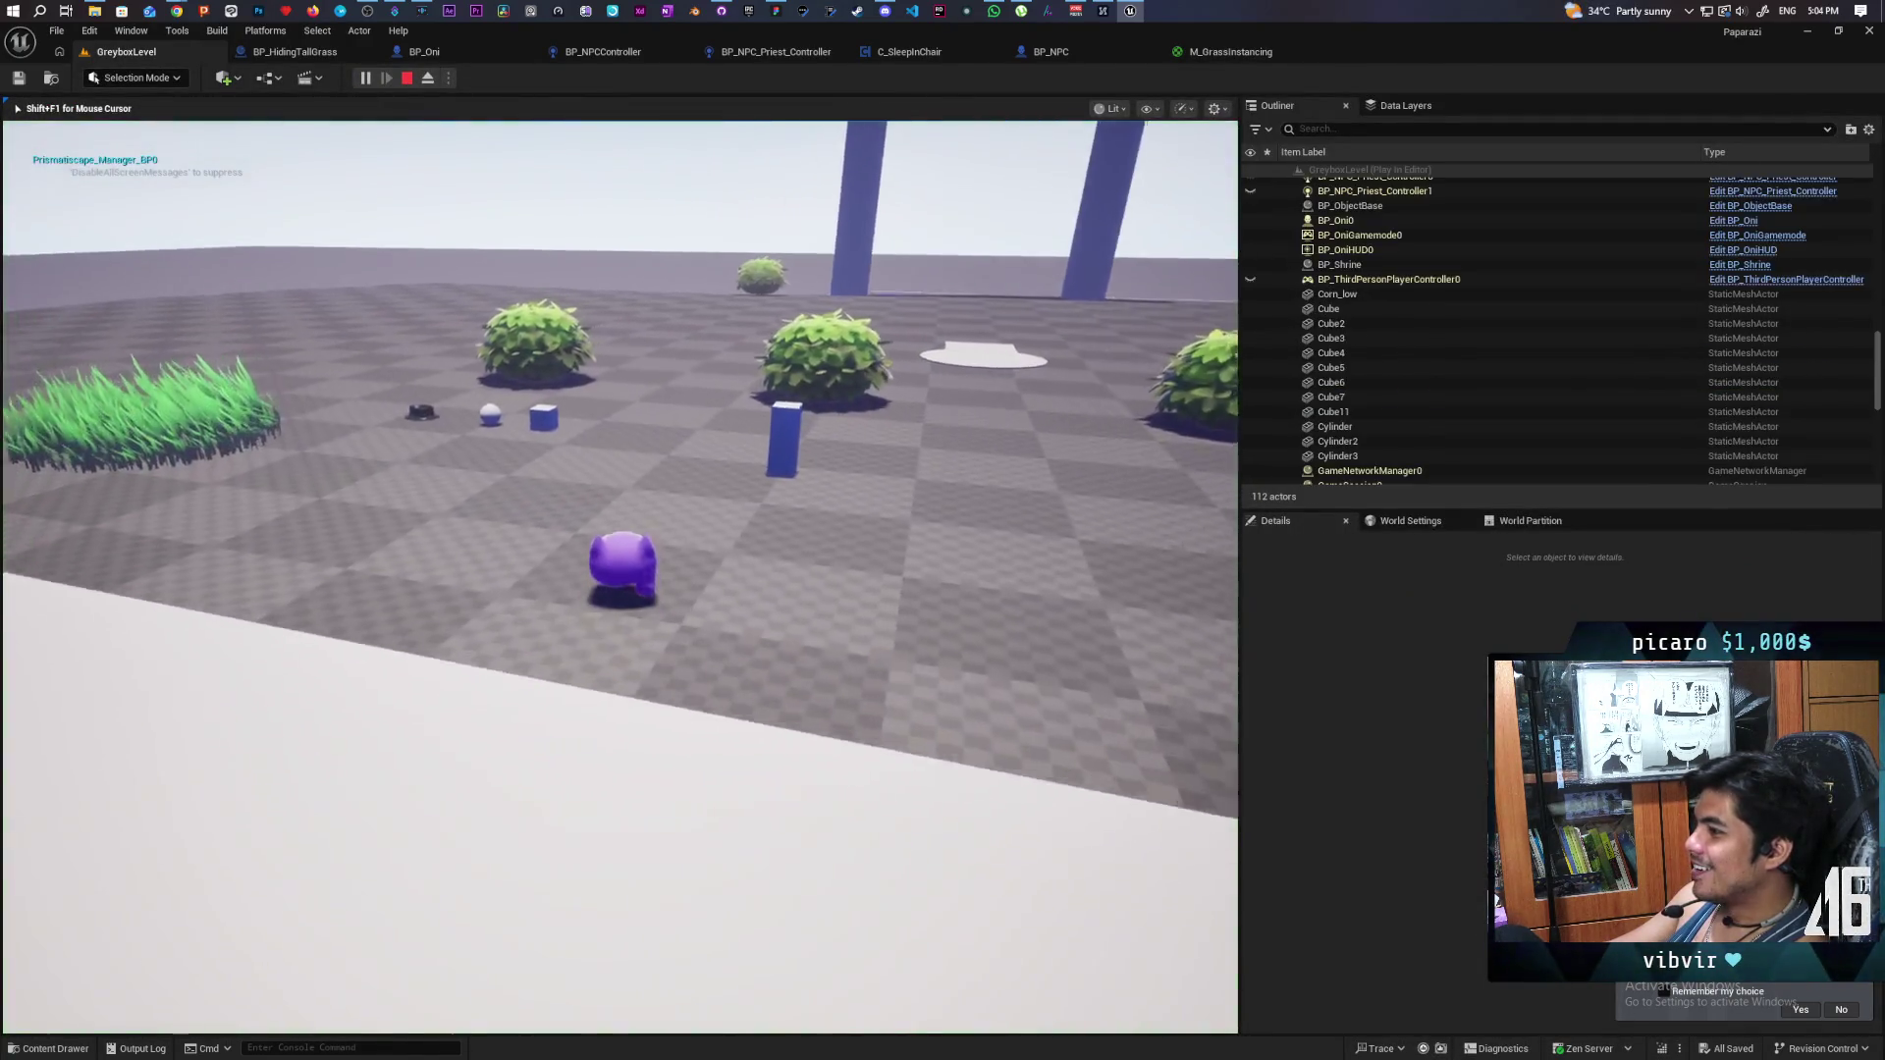
key(w)
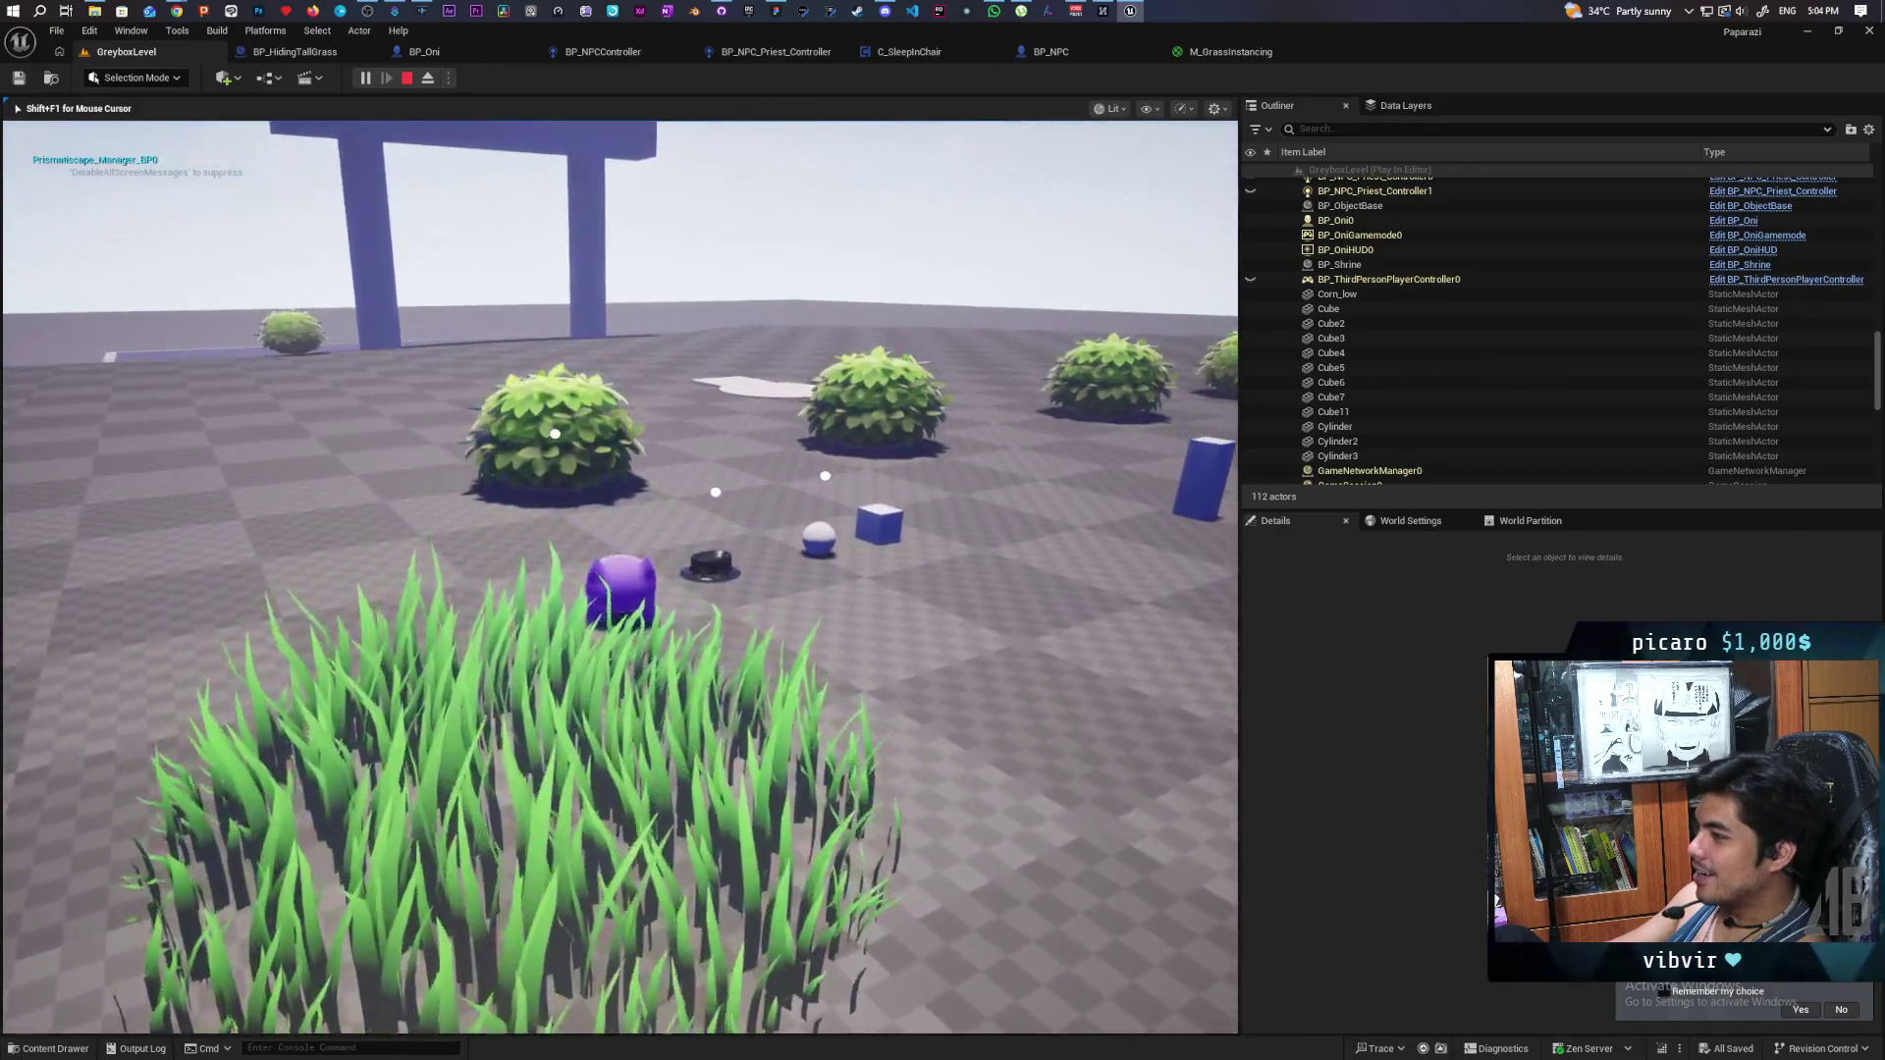
key(w)
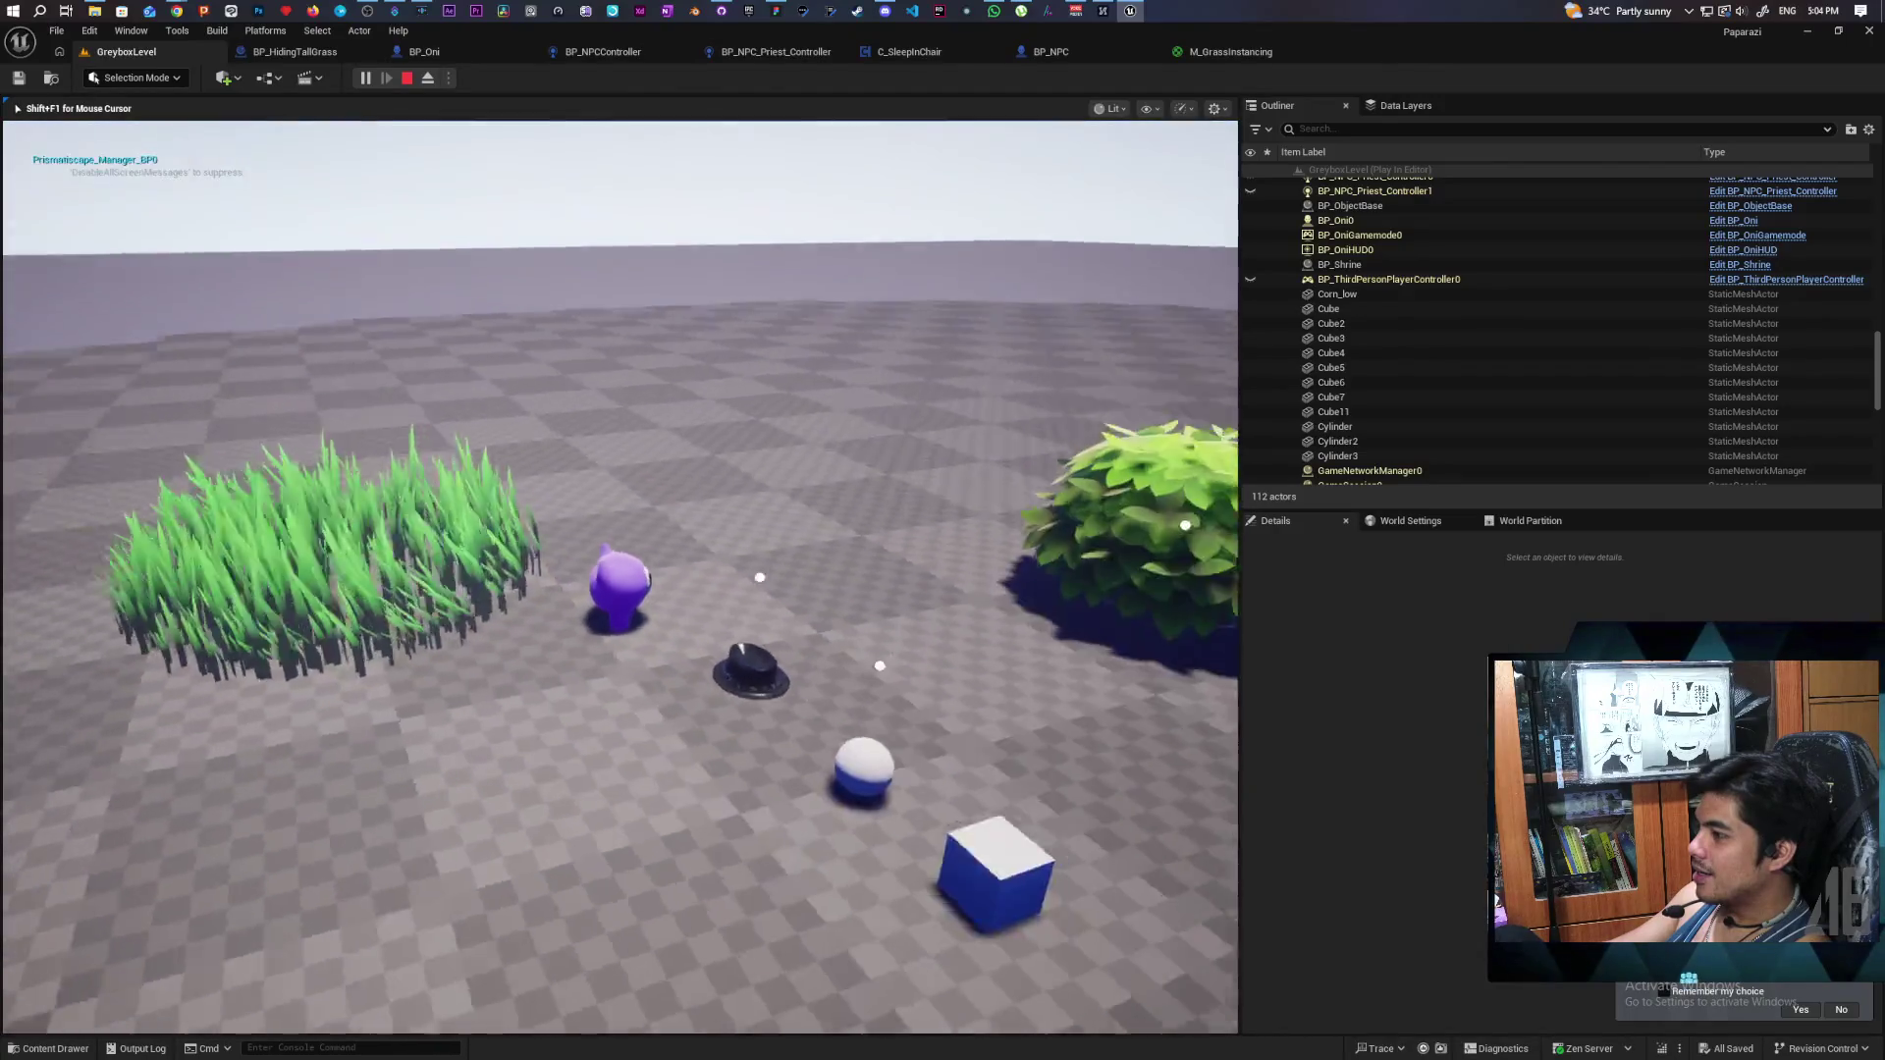
key(a)
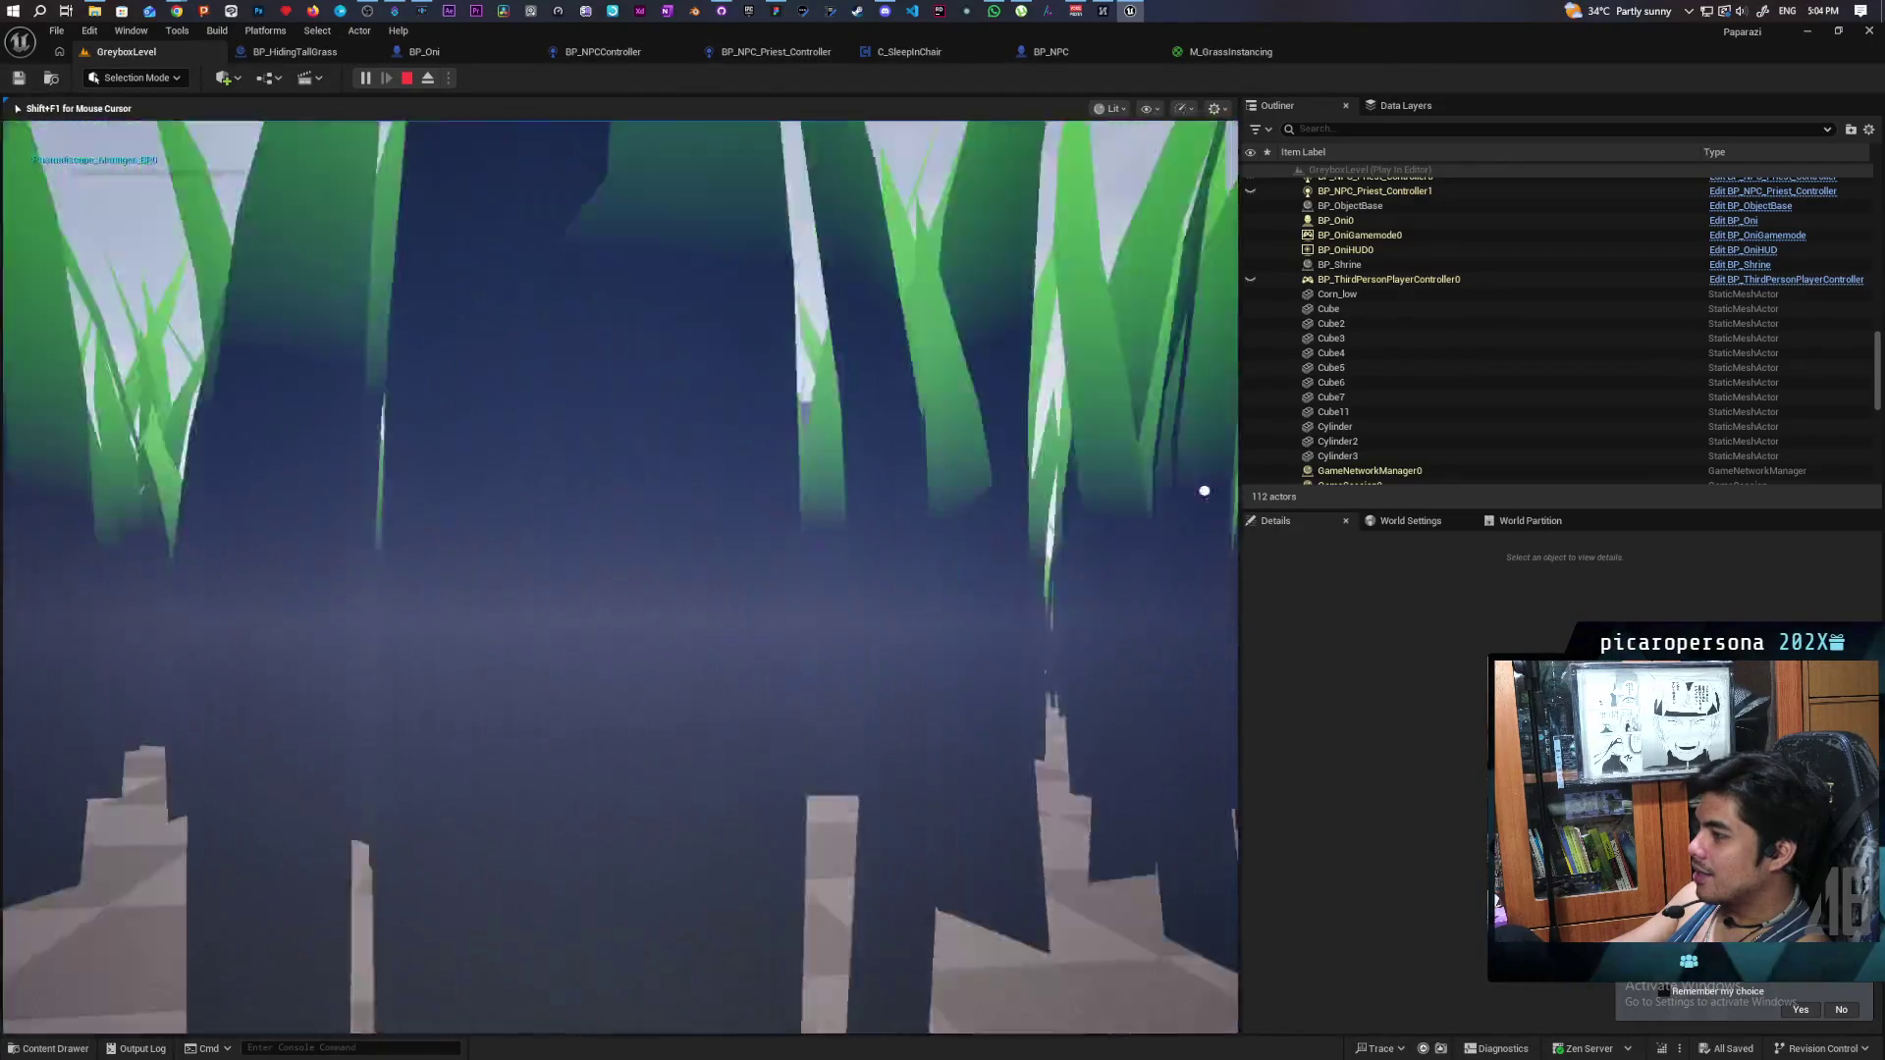
key(w)
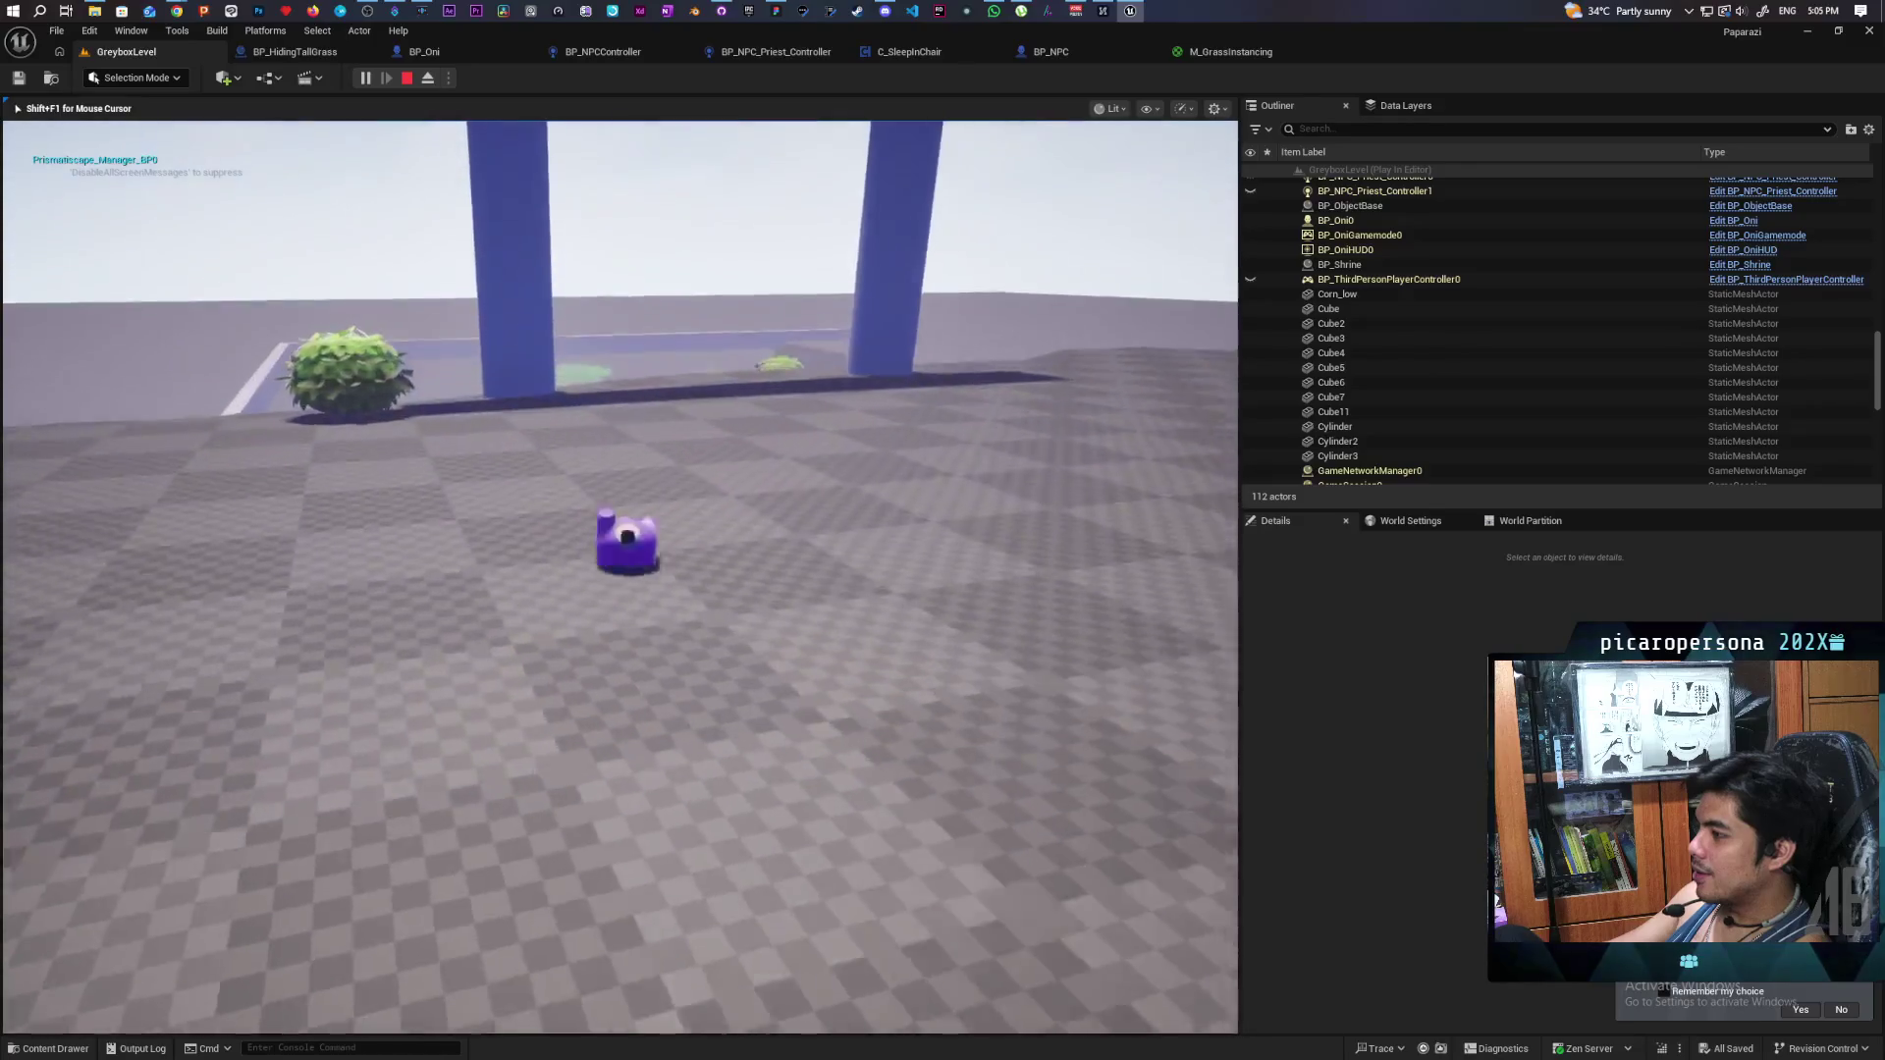
key(space)
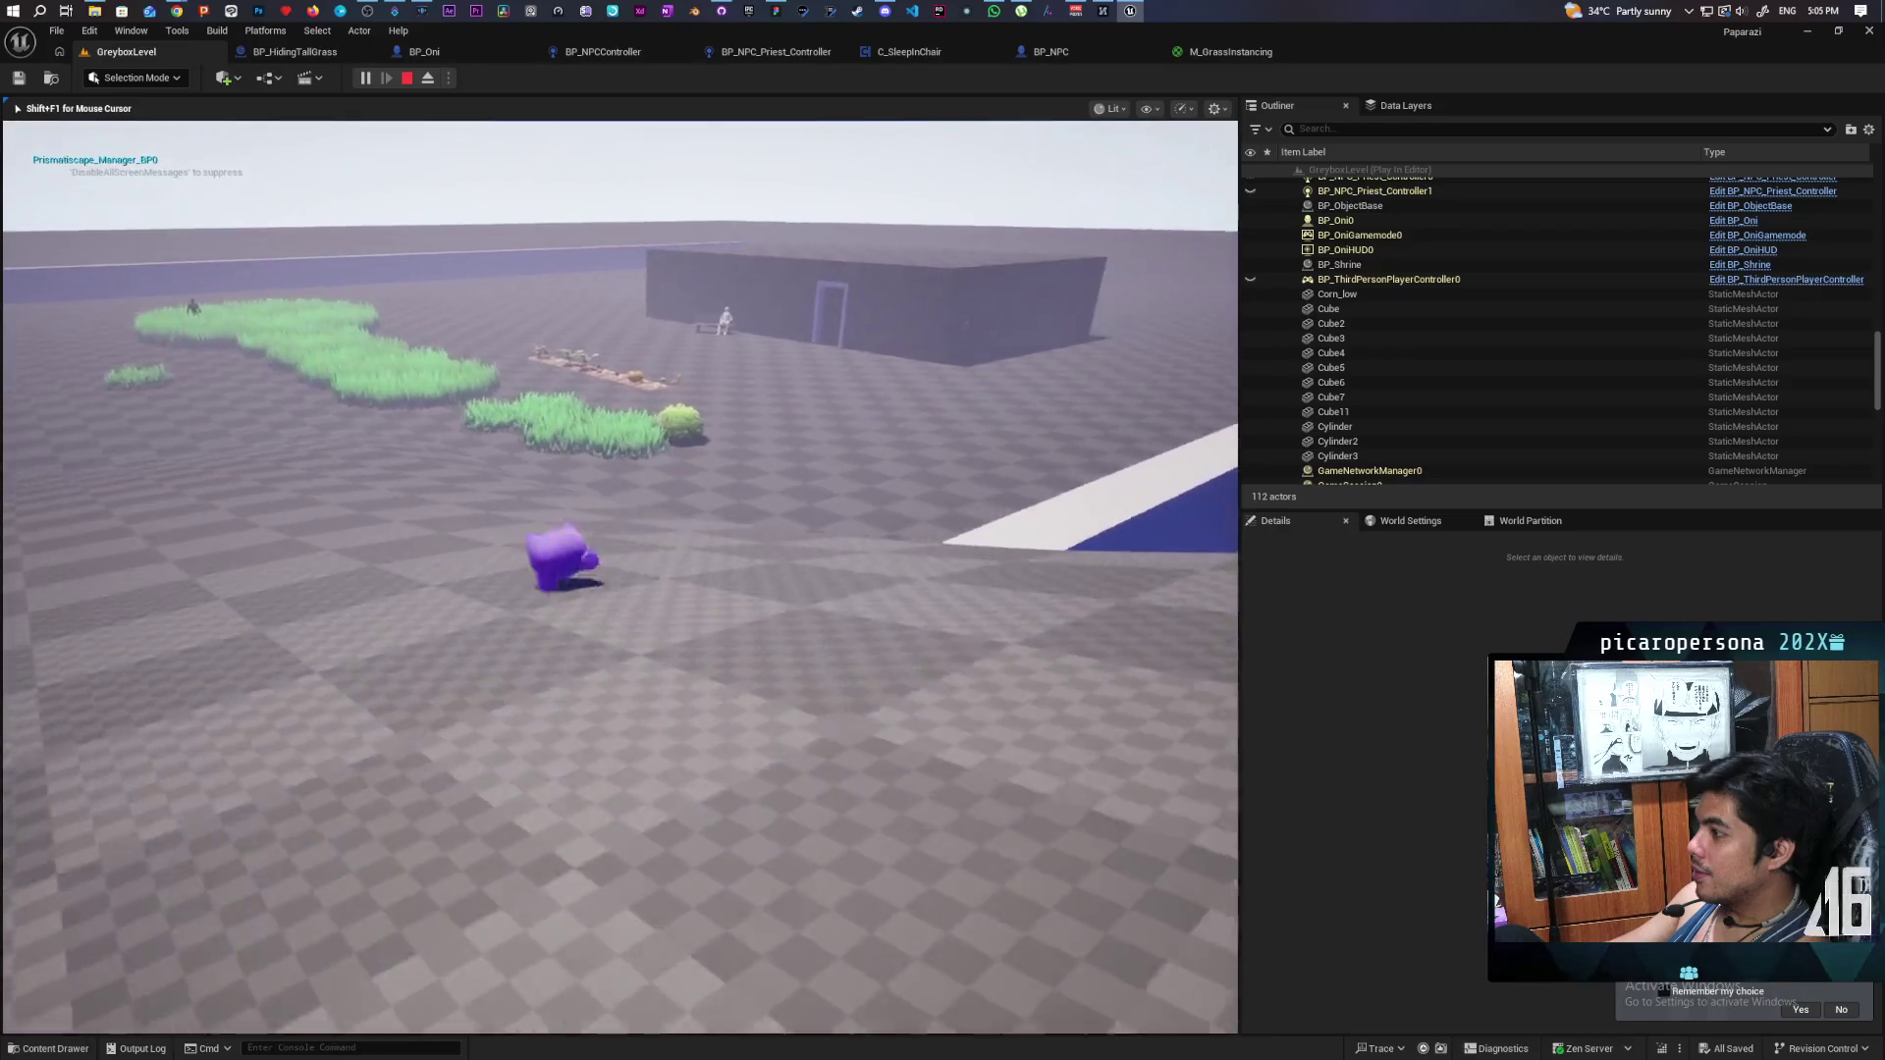
key(space)
key(w)
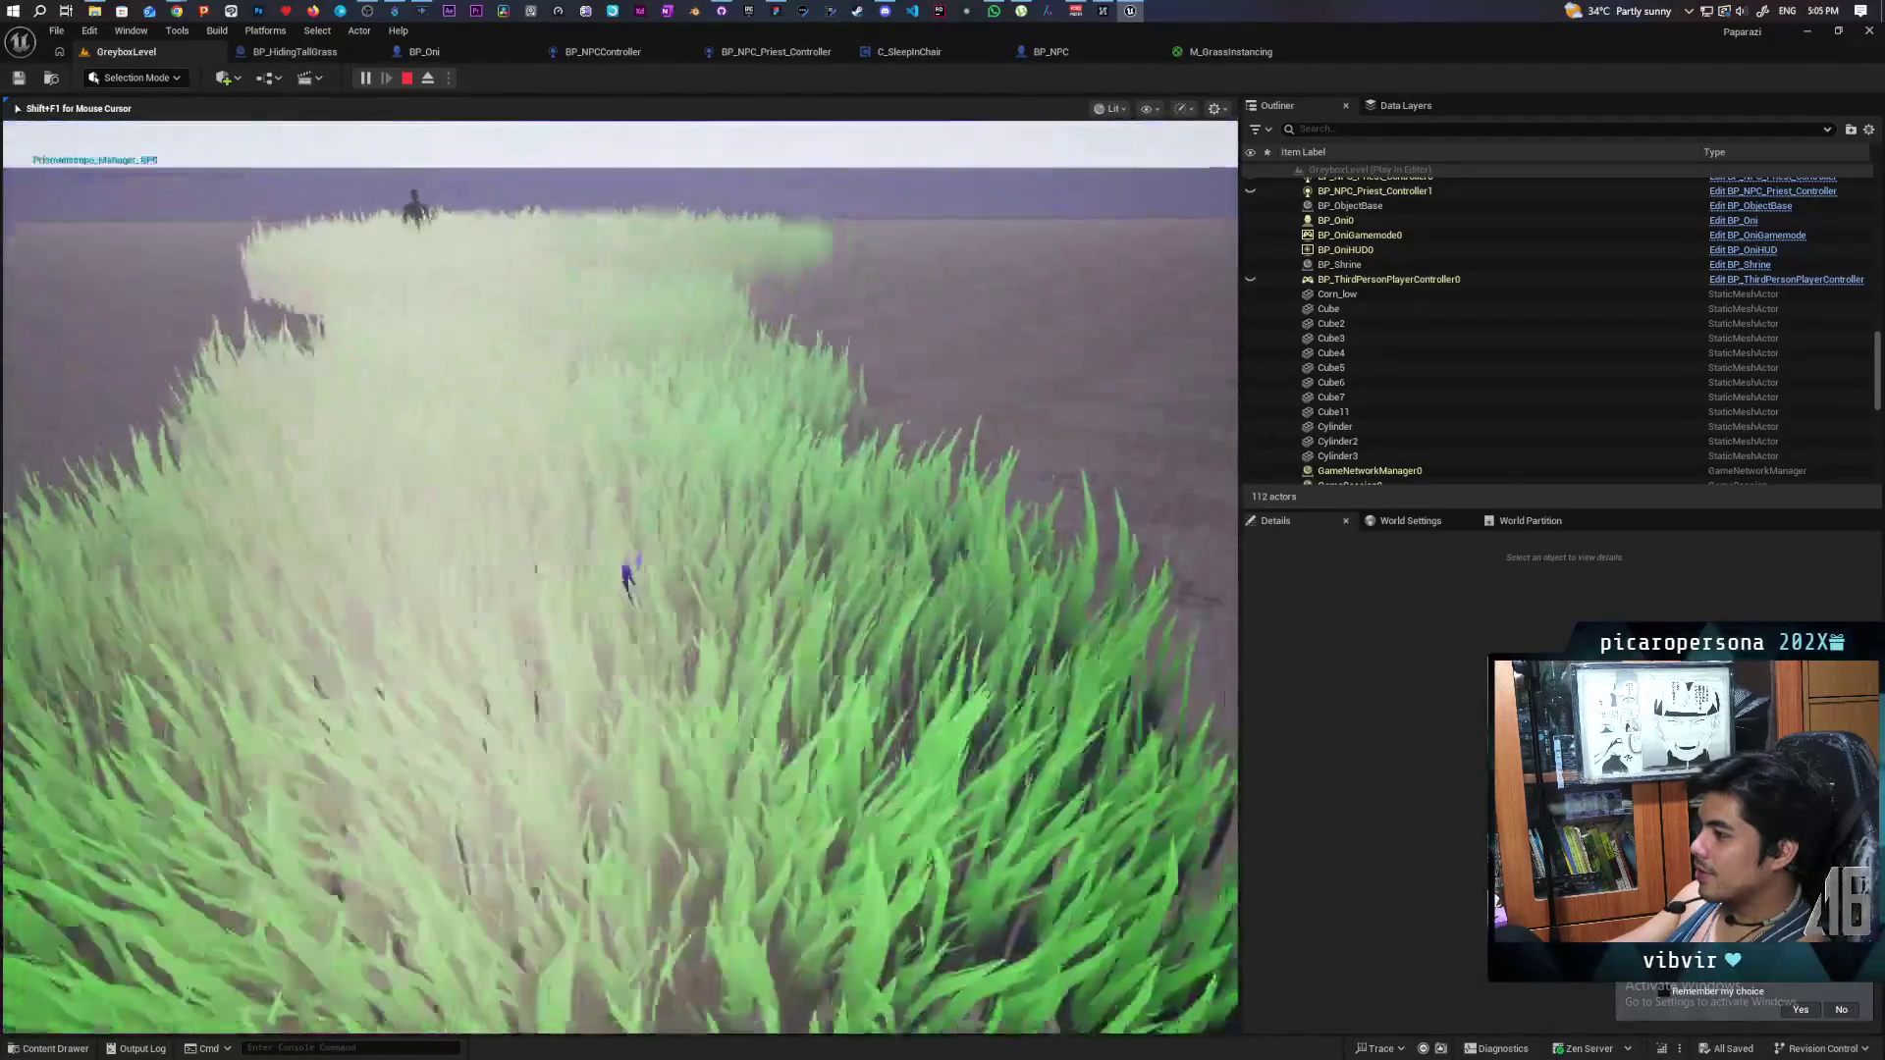
key(Escape)
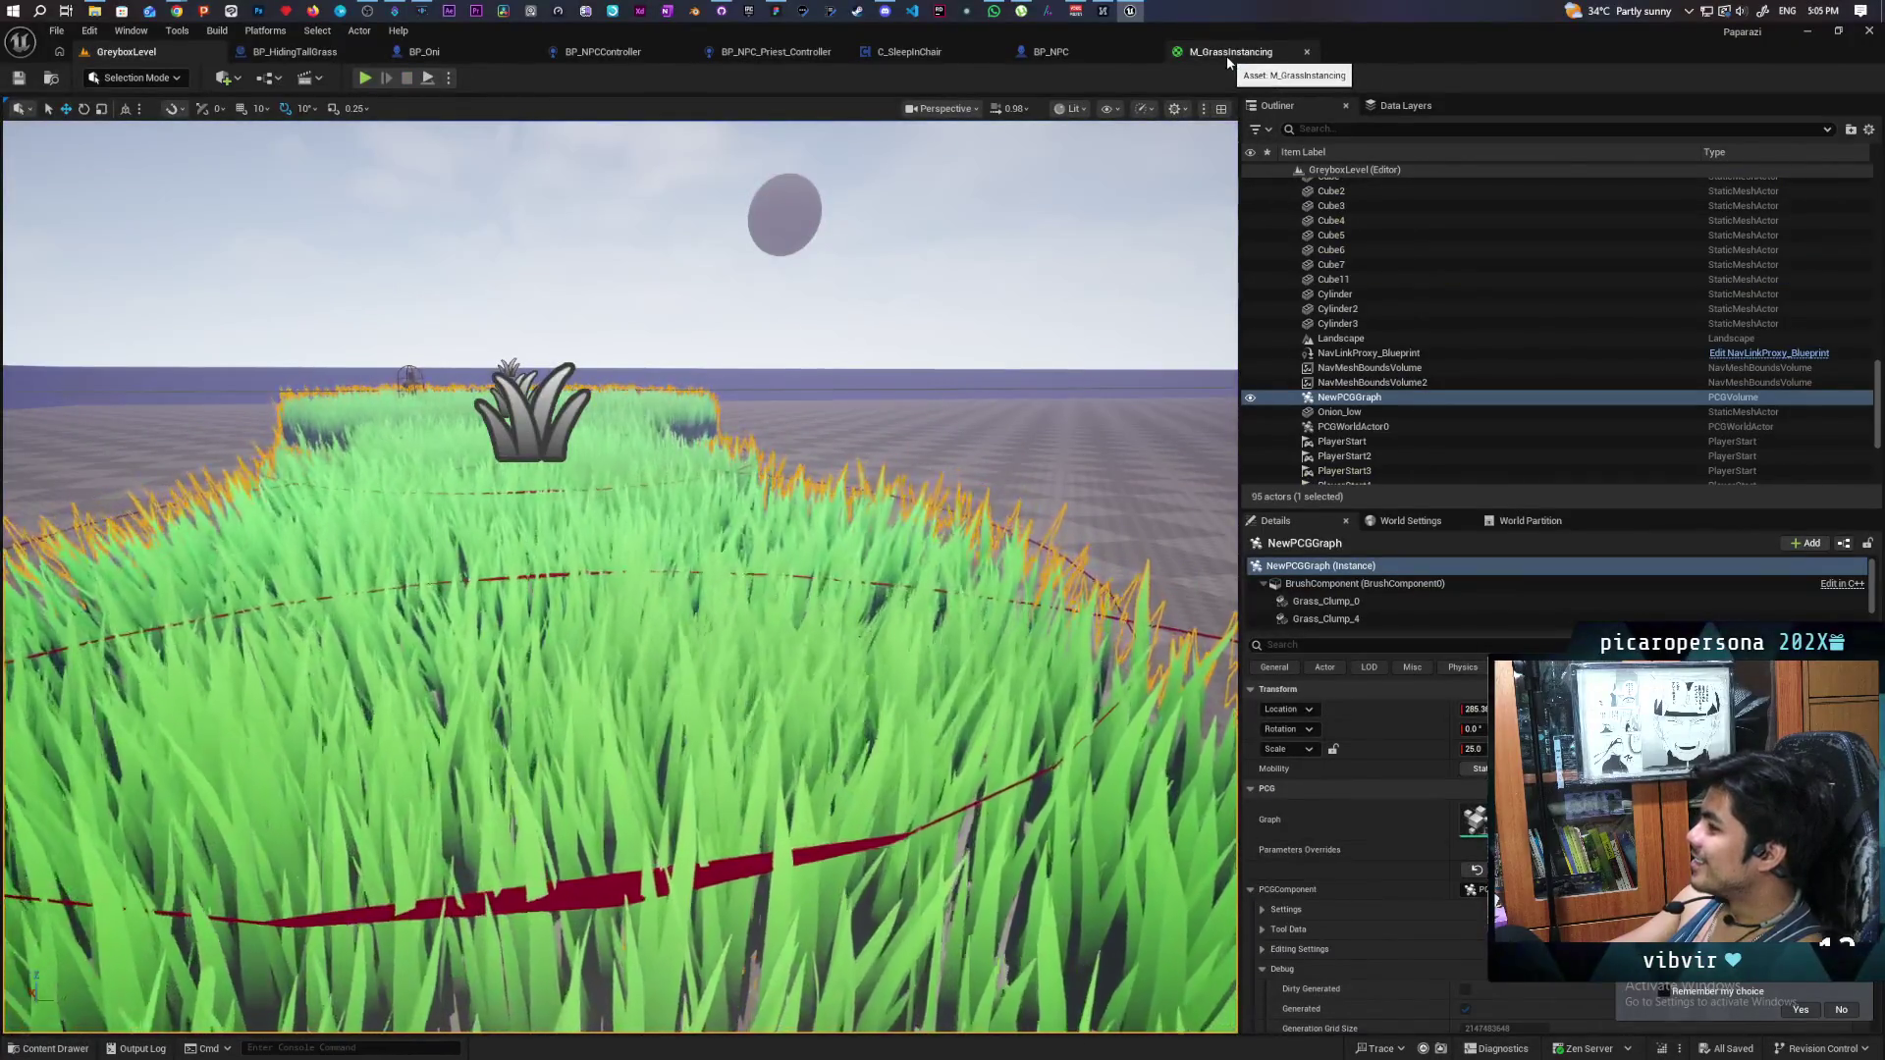
- Wire the Power output into Specular, then apply and save M_GrassInstancing
click(1227, 54)
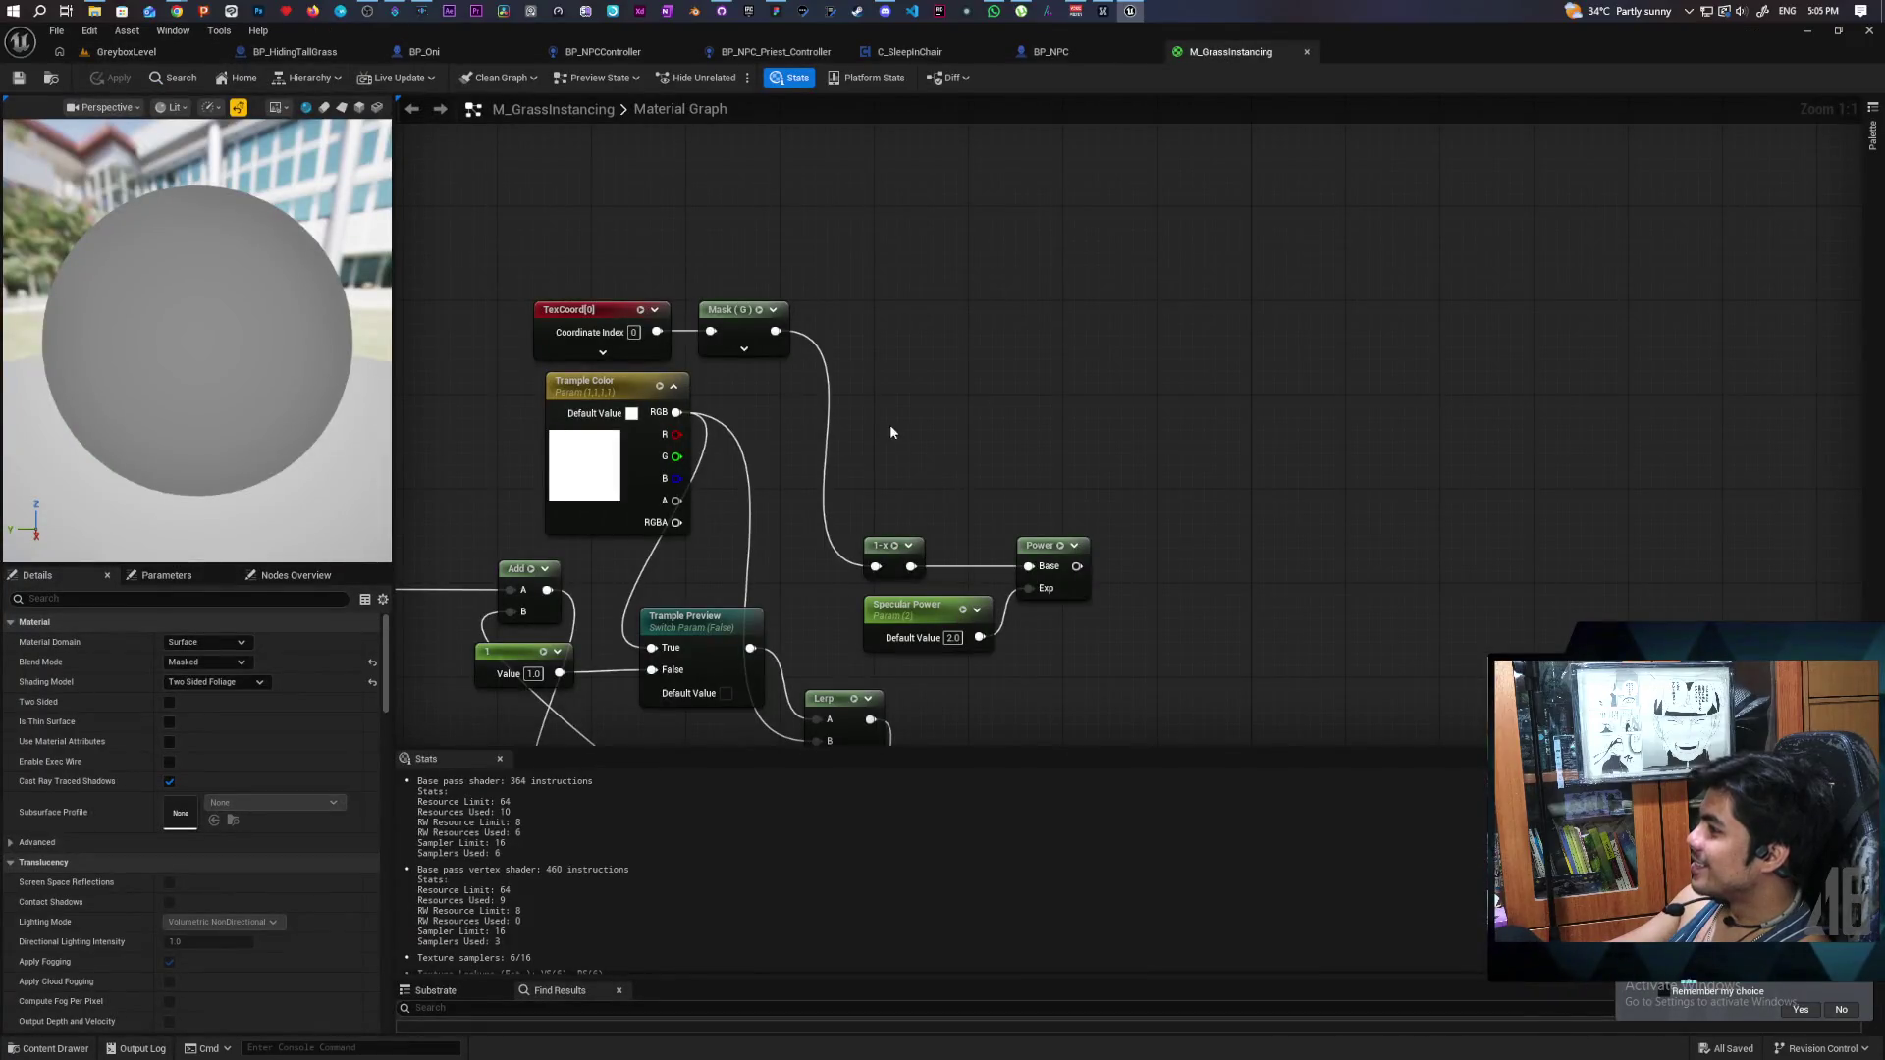
drag(946, 354, 1011, 485)
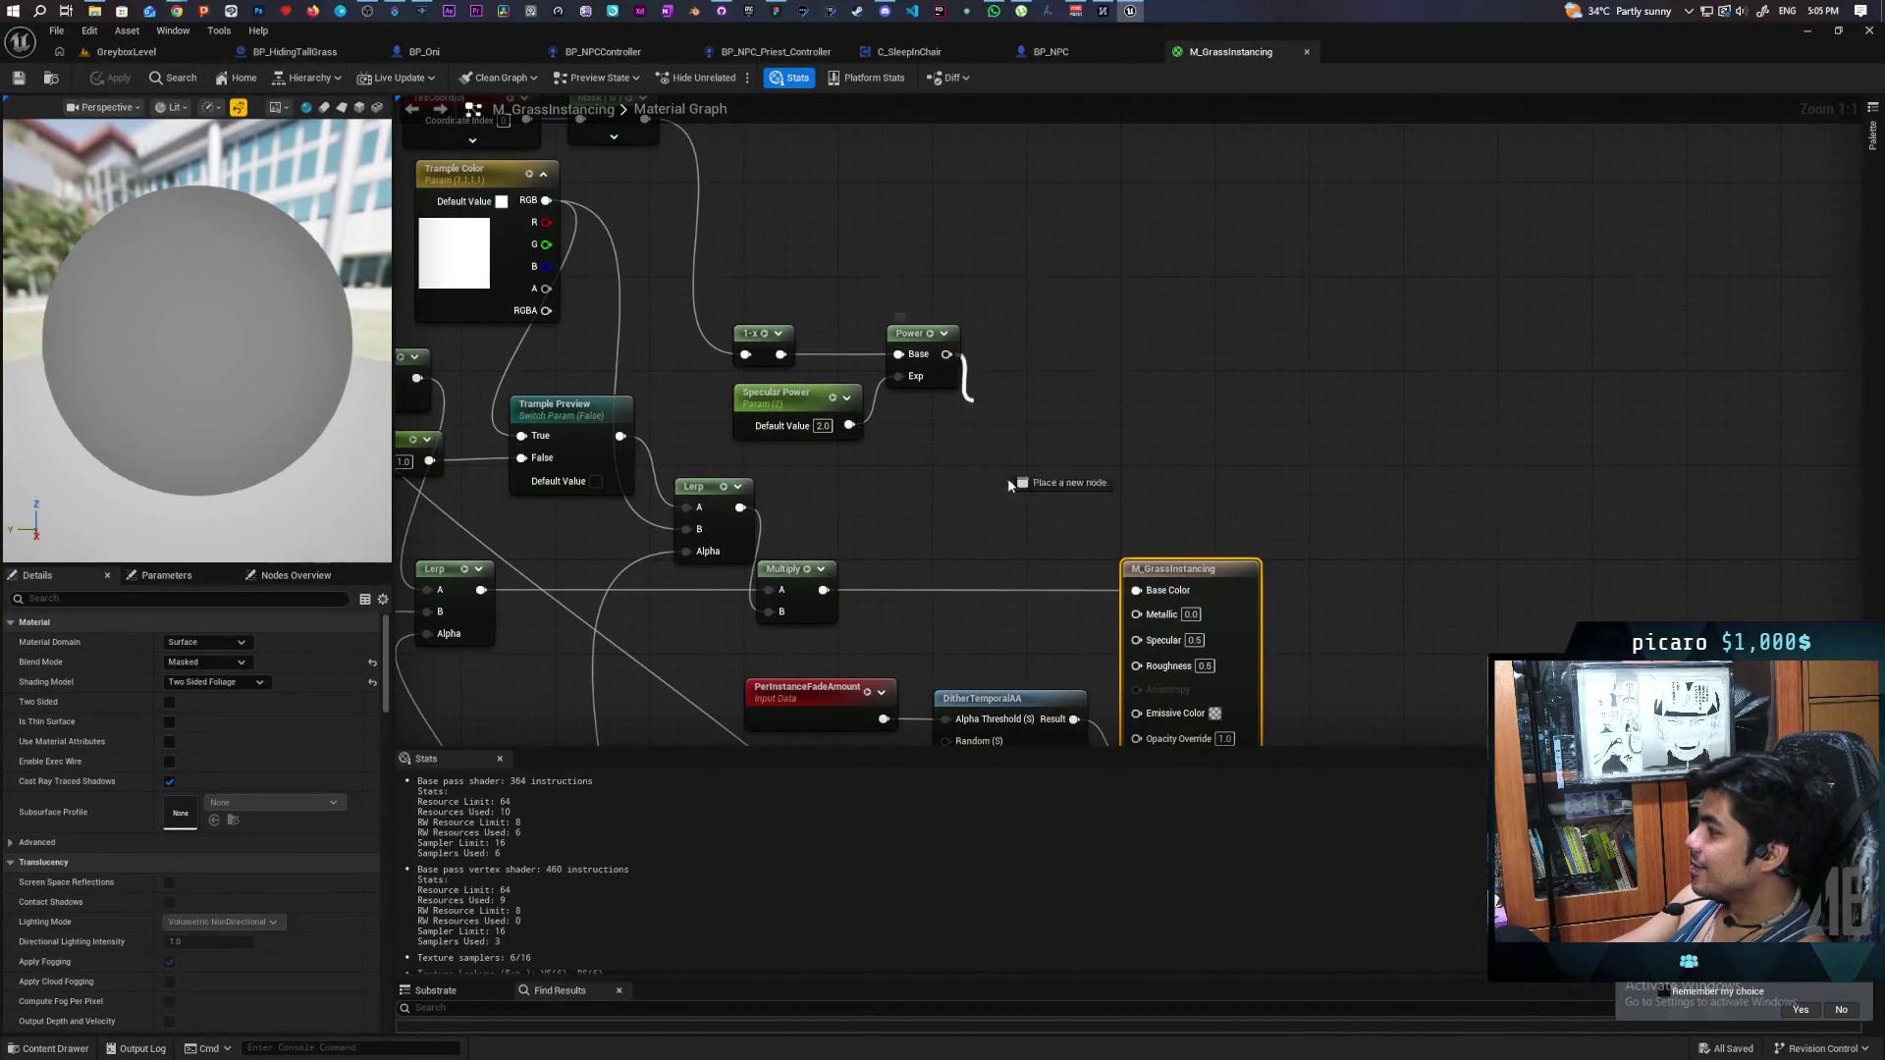
drag(1070, 639, 1135, 640)
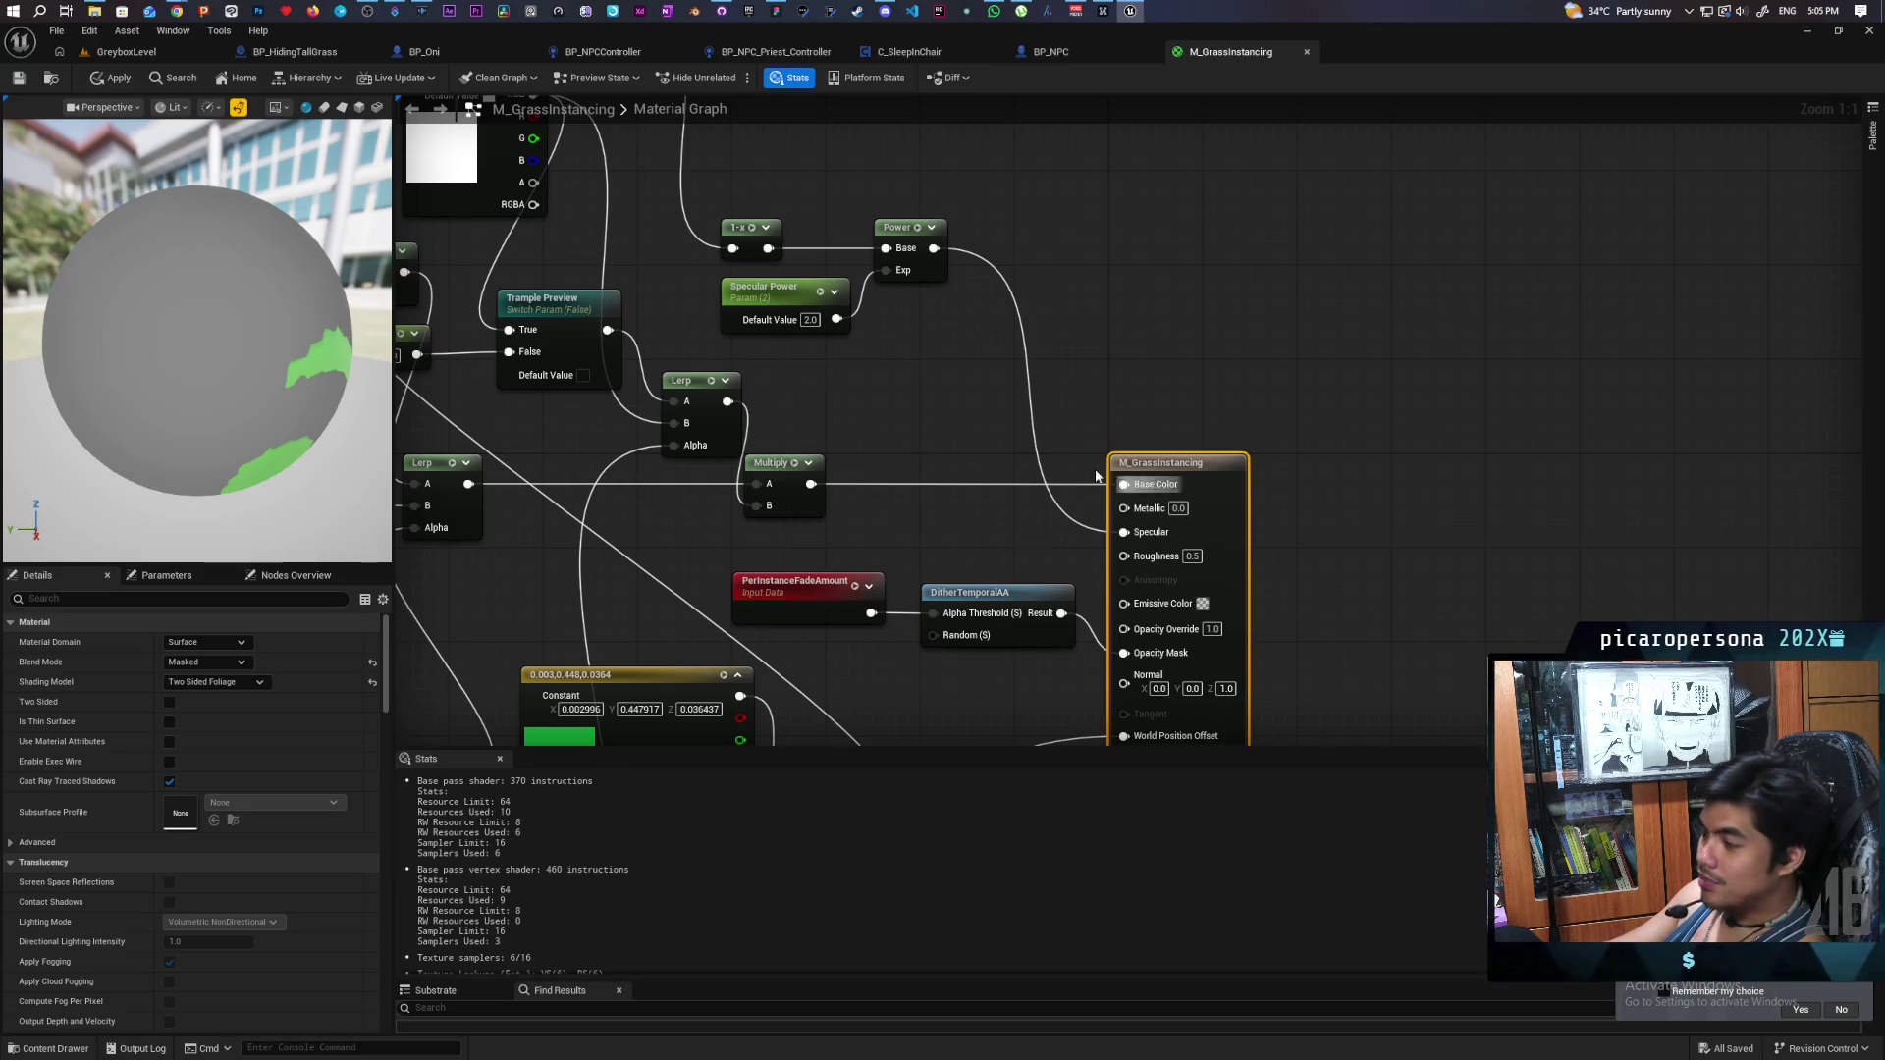
click(134, 79)
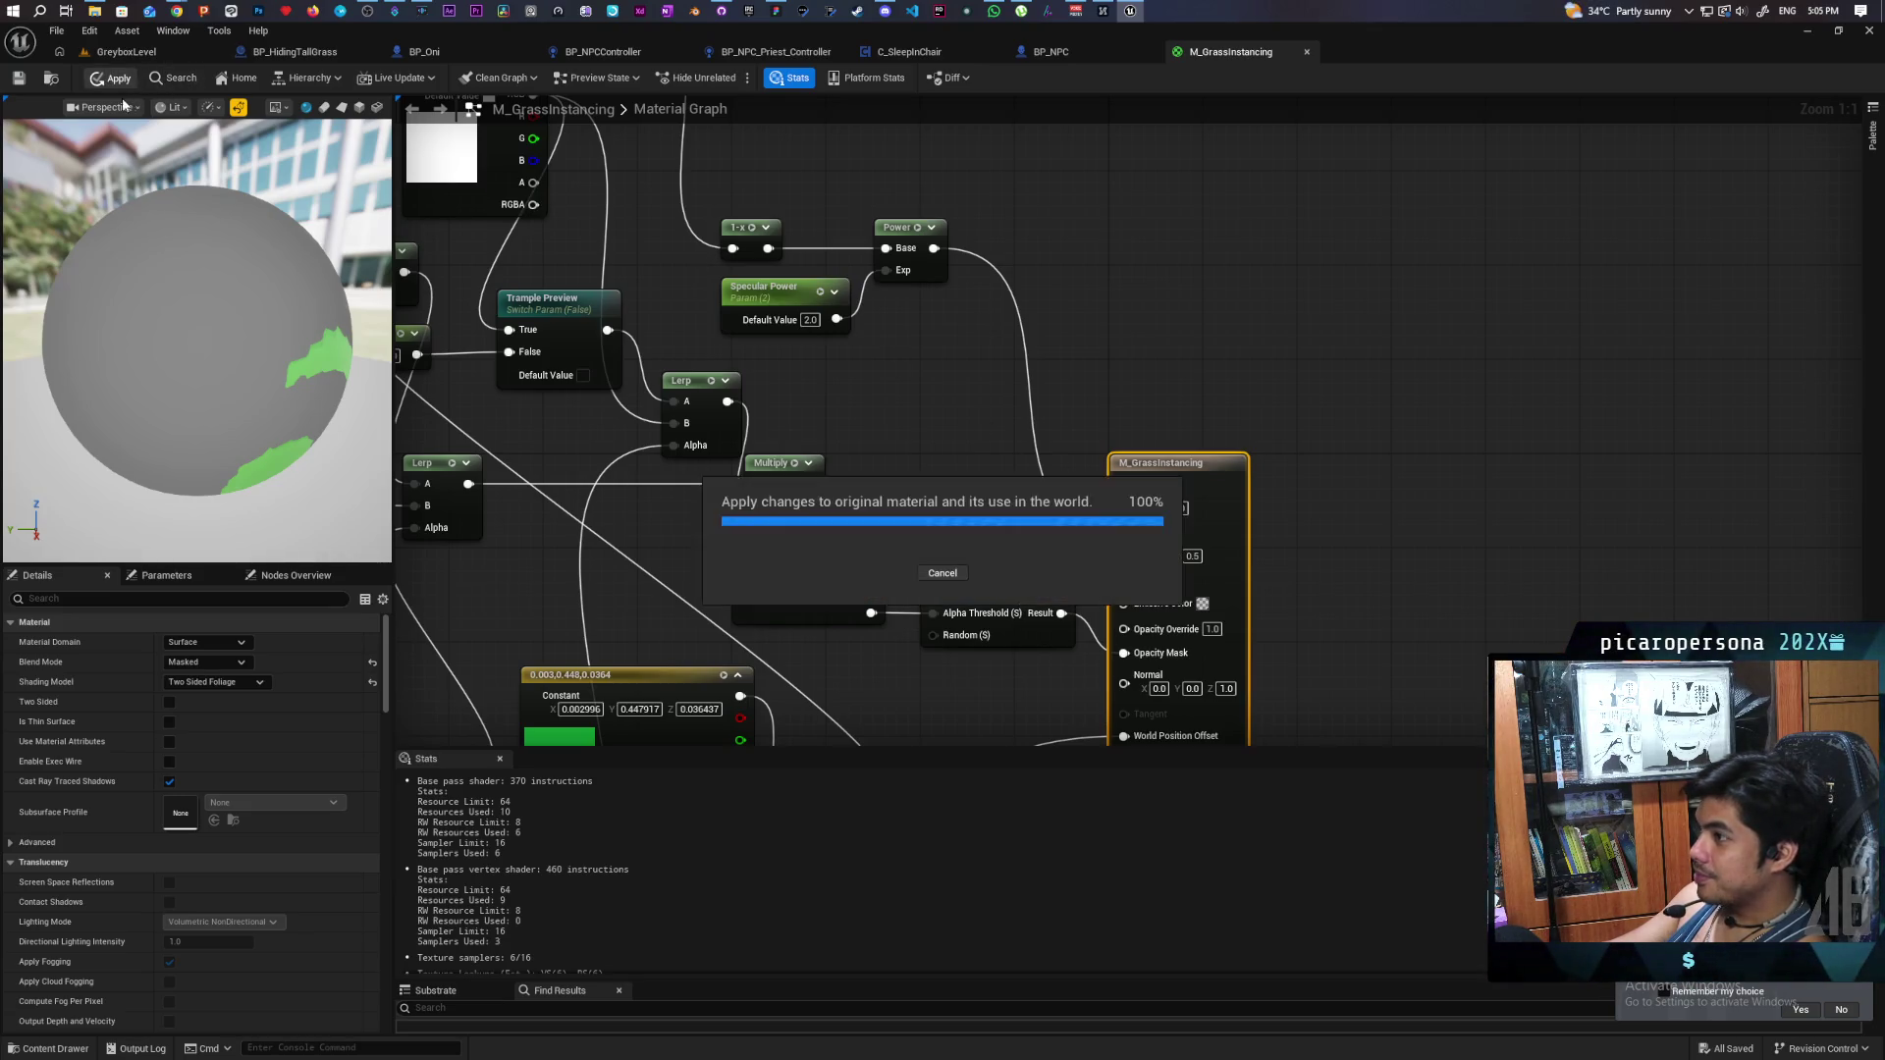
click(19, 79)
- Look over the graph around the output node, then return to GreyboxLevel
scroll(1106, 373, down, 2)
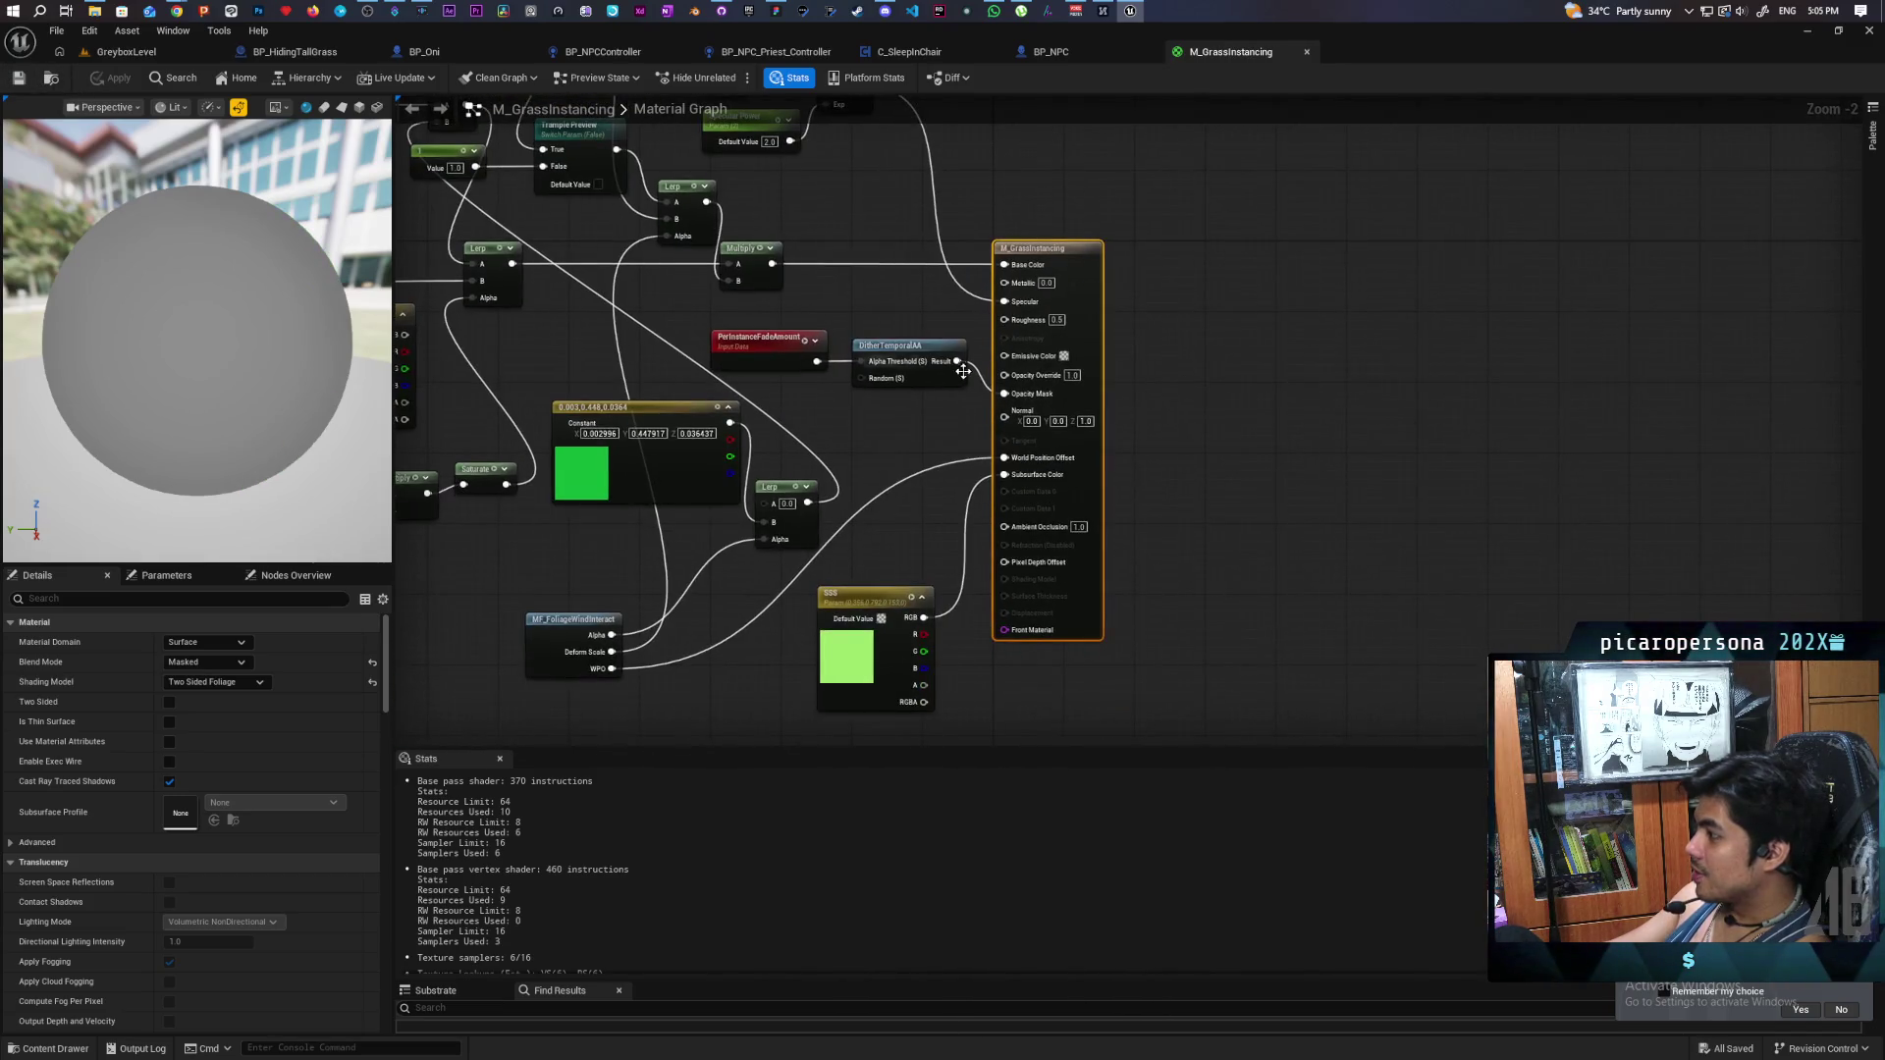
drag(931, 320, 909, 481)
scroll(913, 366, up, 2)
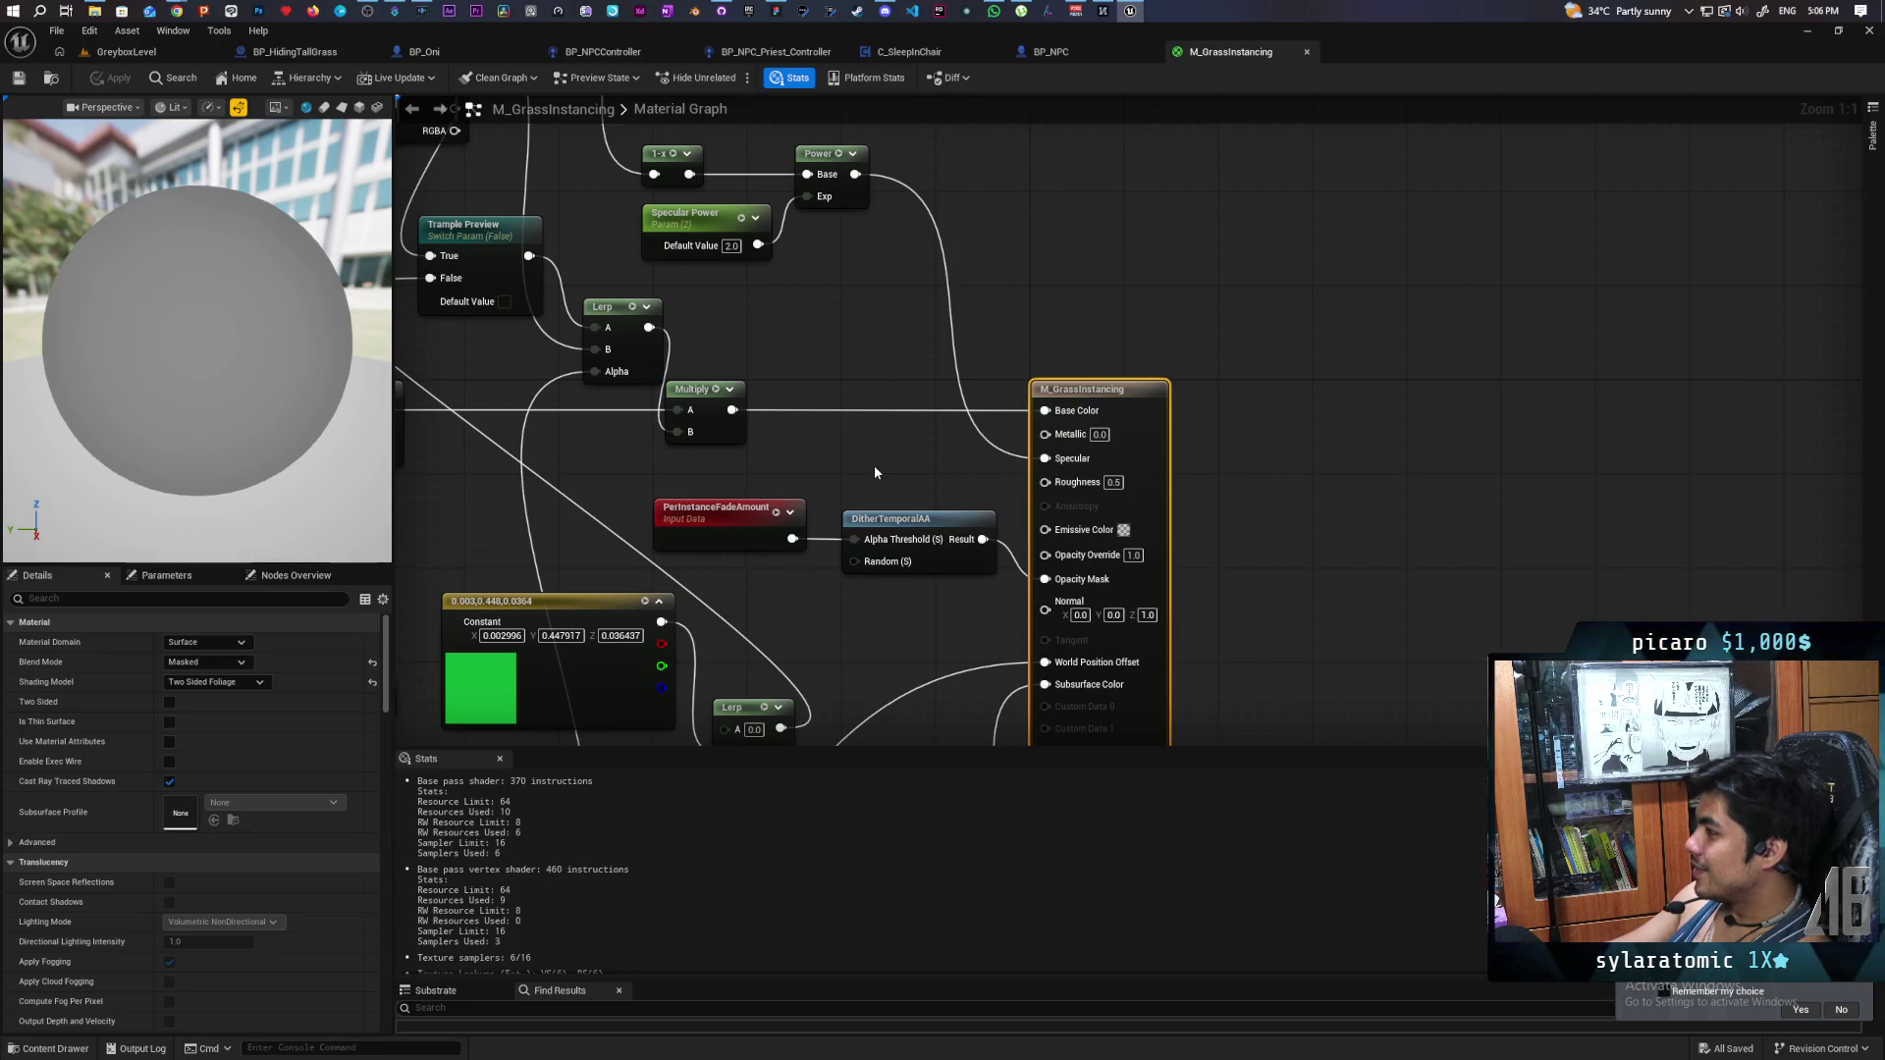
mouse_move(865, 471)
mouse_down()
mouse_move(991, 547)
mouse_move(950, 475)
mouse_up()
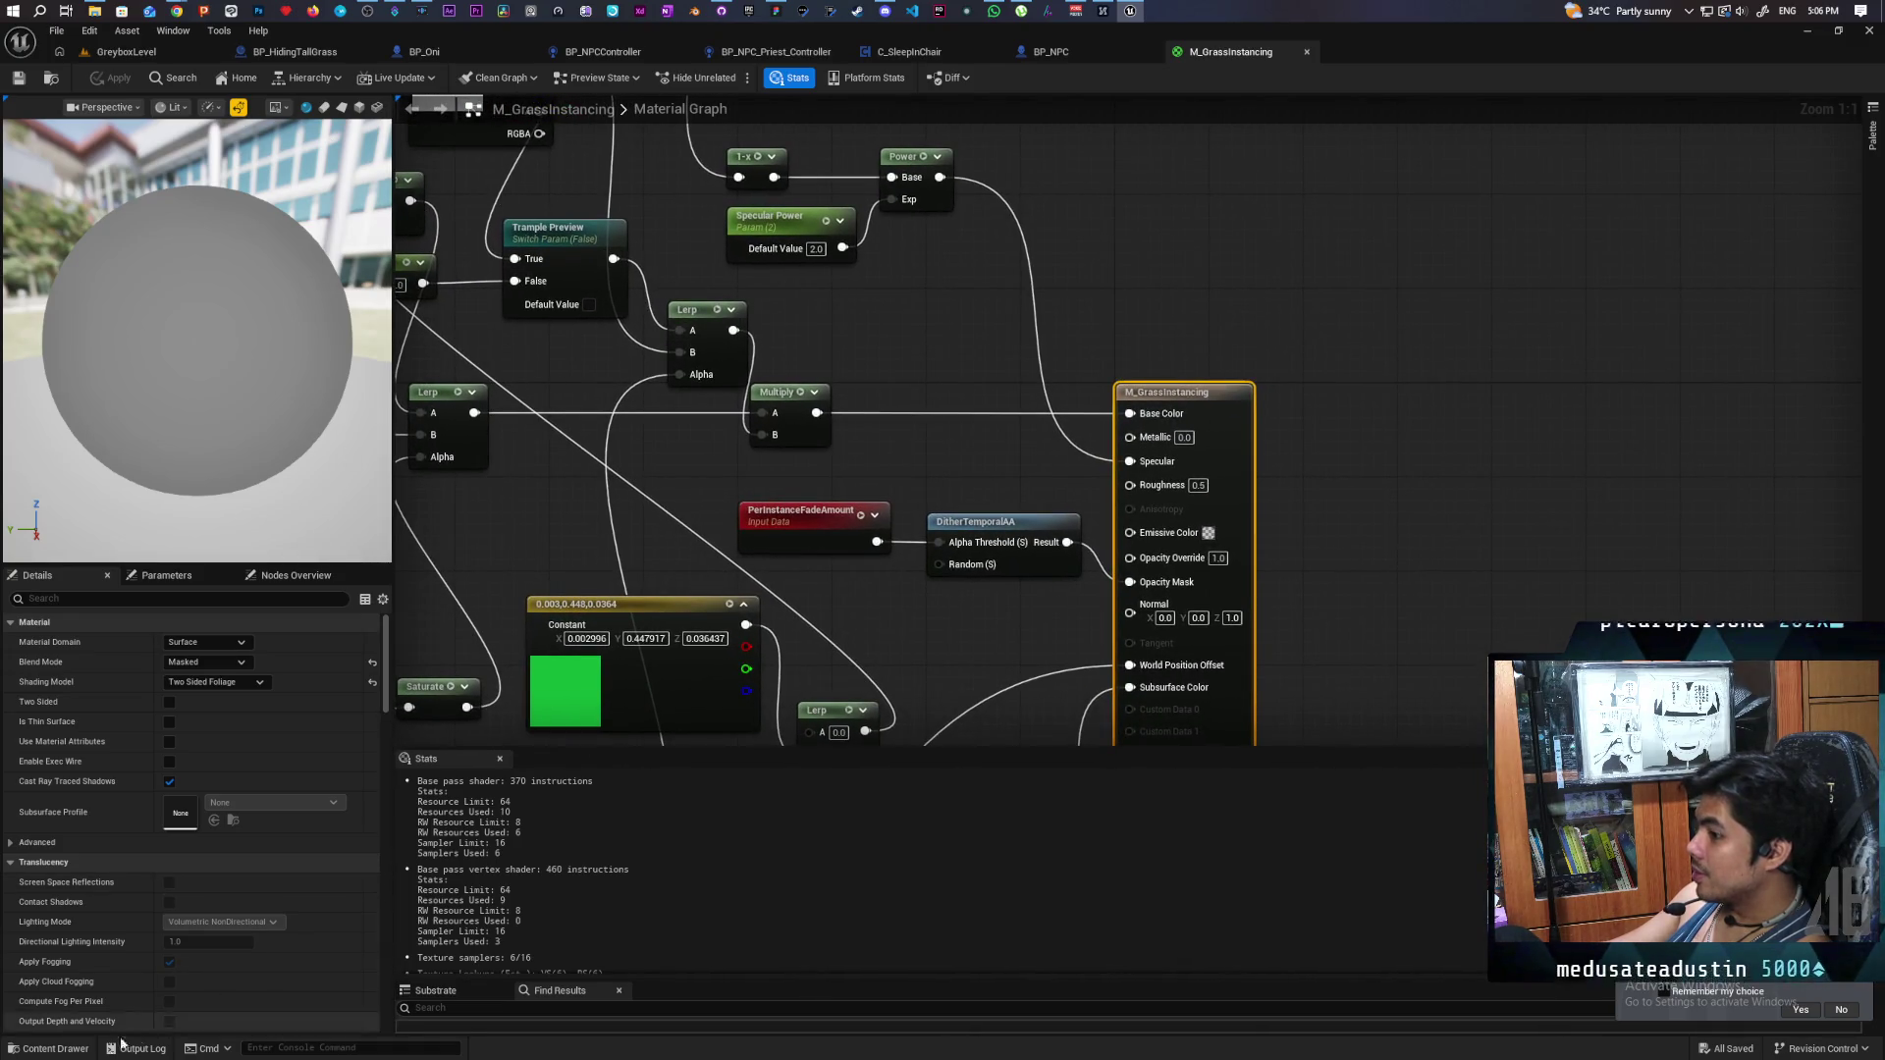
click(118, 54)
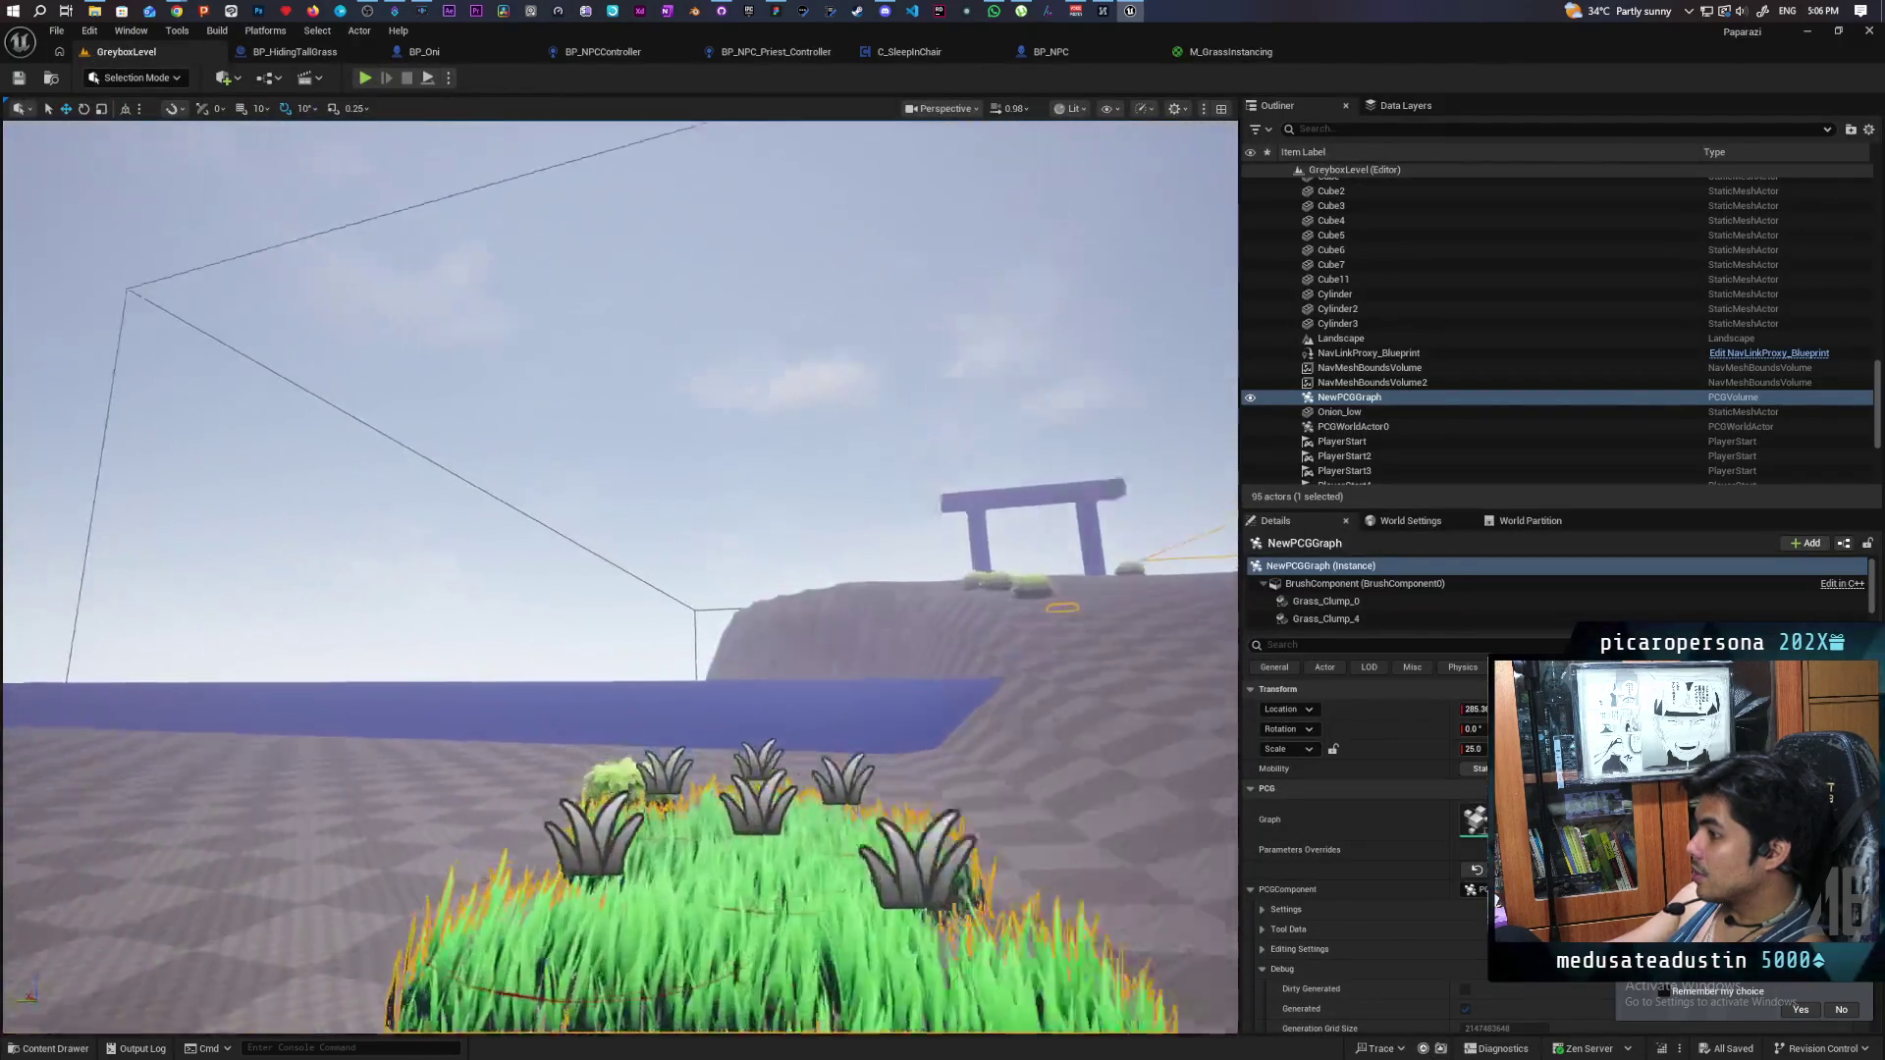
- Pull the camera back to the crop row, select the pumpkin, and open the Content Drawer
mouse_move(678, 628)
mouse_down()
mouse_move(690, 615)
mouse_move(647, 589)
mouse_up()
click(690, 615)
drag(577, 989, 577, 989)
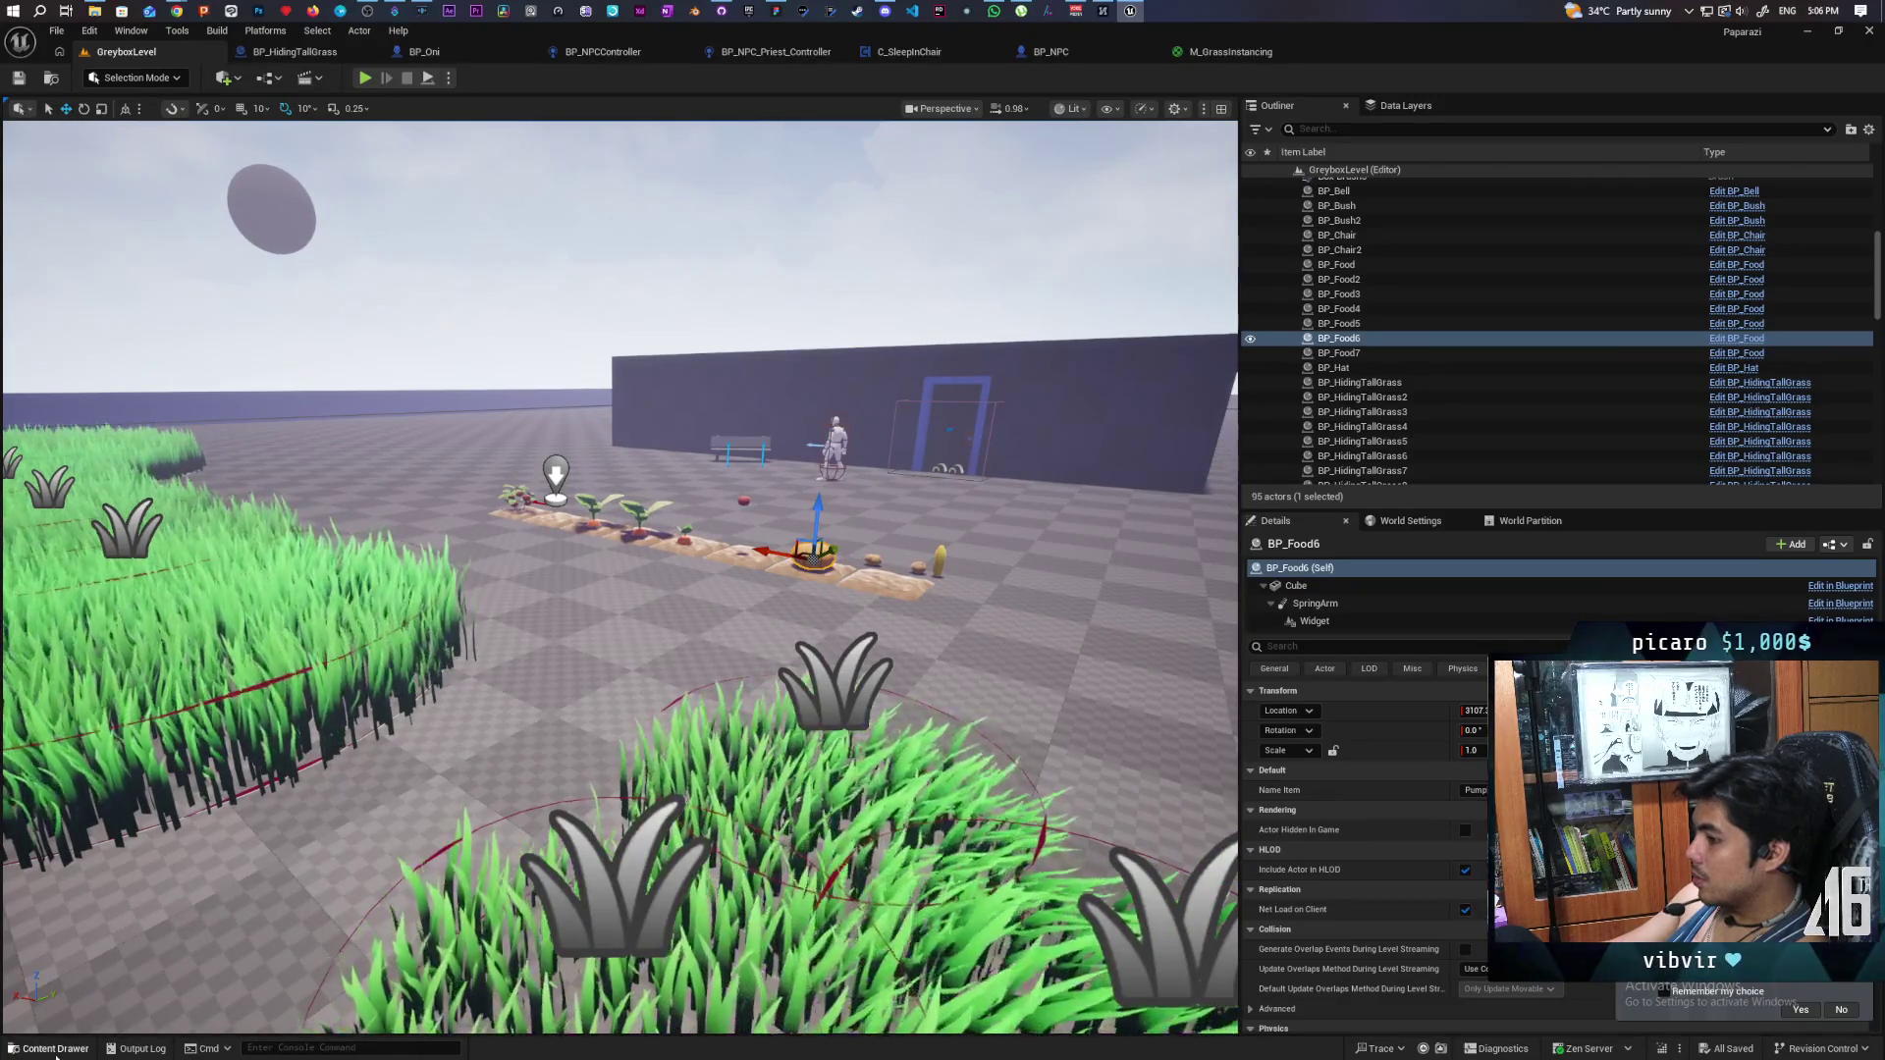
key(ctrl+space)
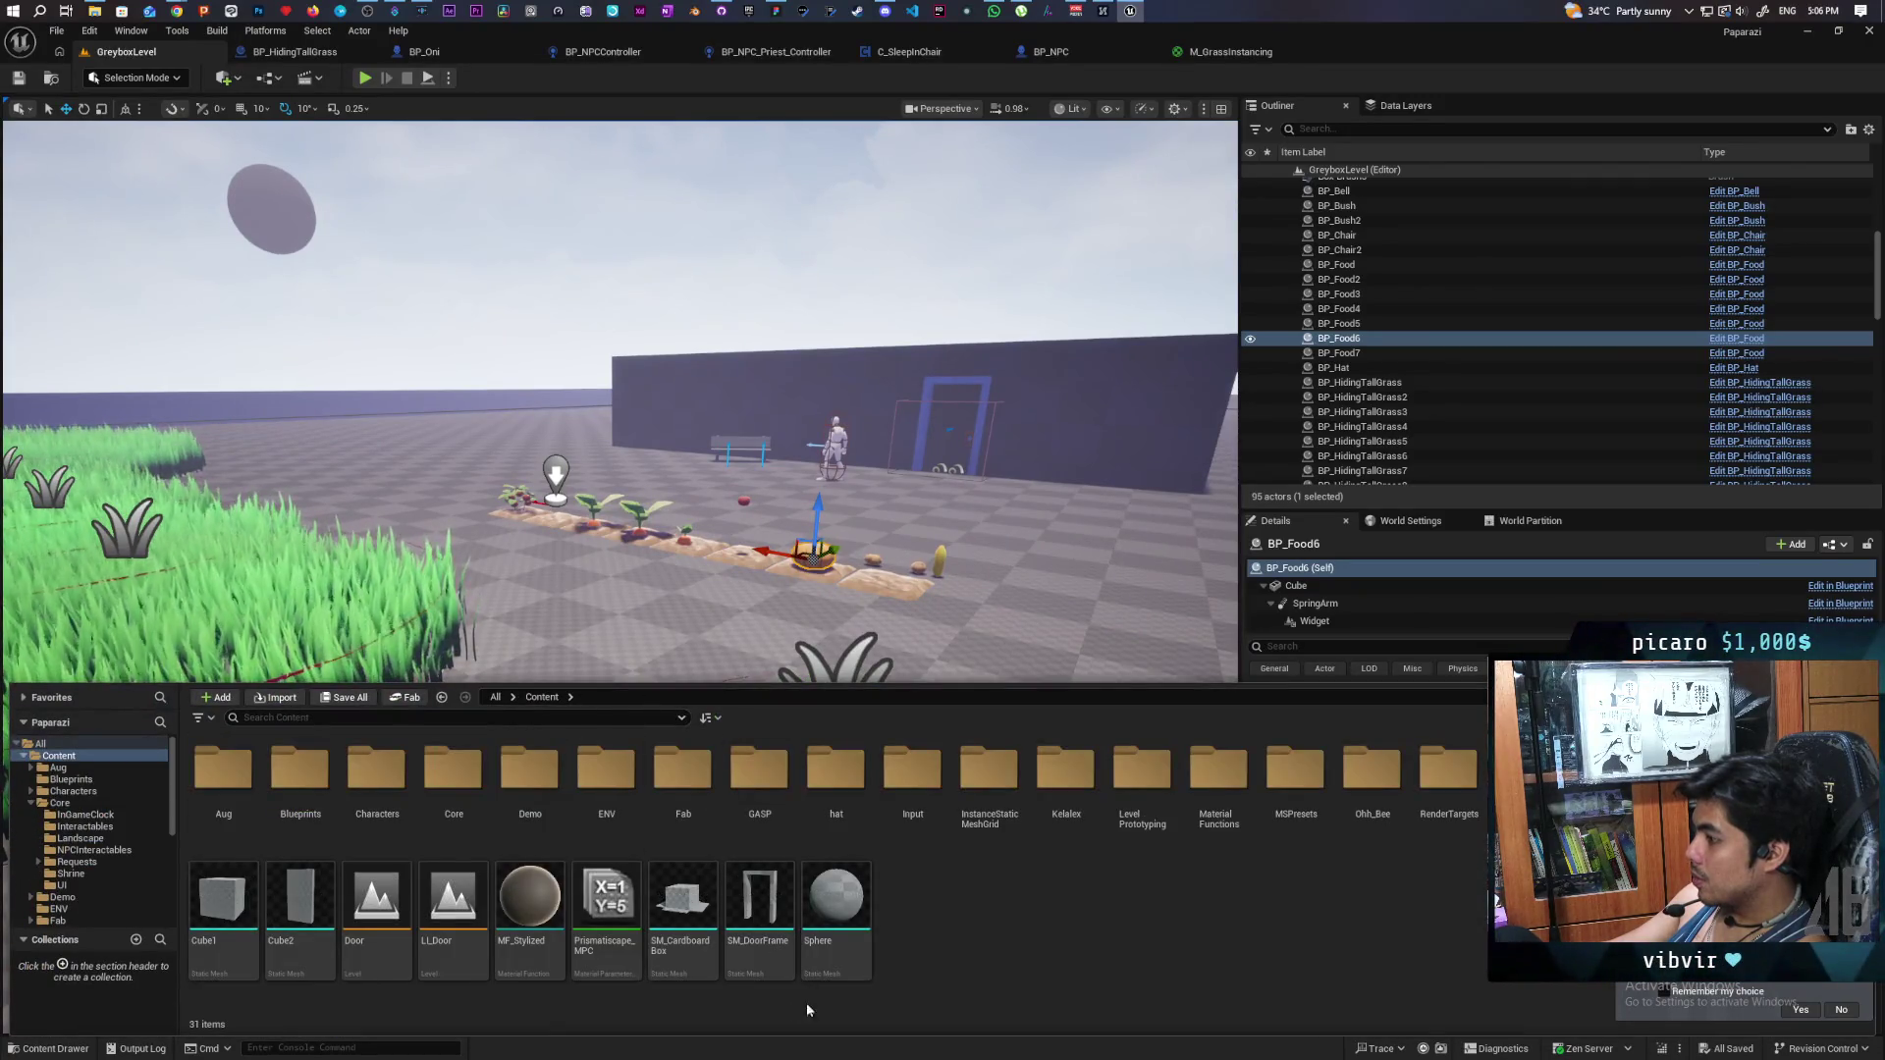
- Drop MF_Stylized into the M_GrassInstancing graph near the output node and open the function
click(530, 895)
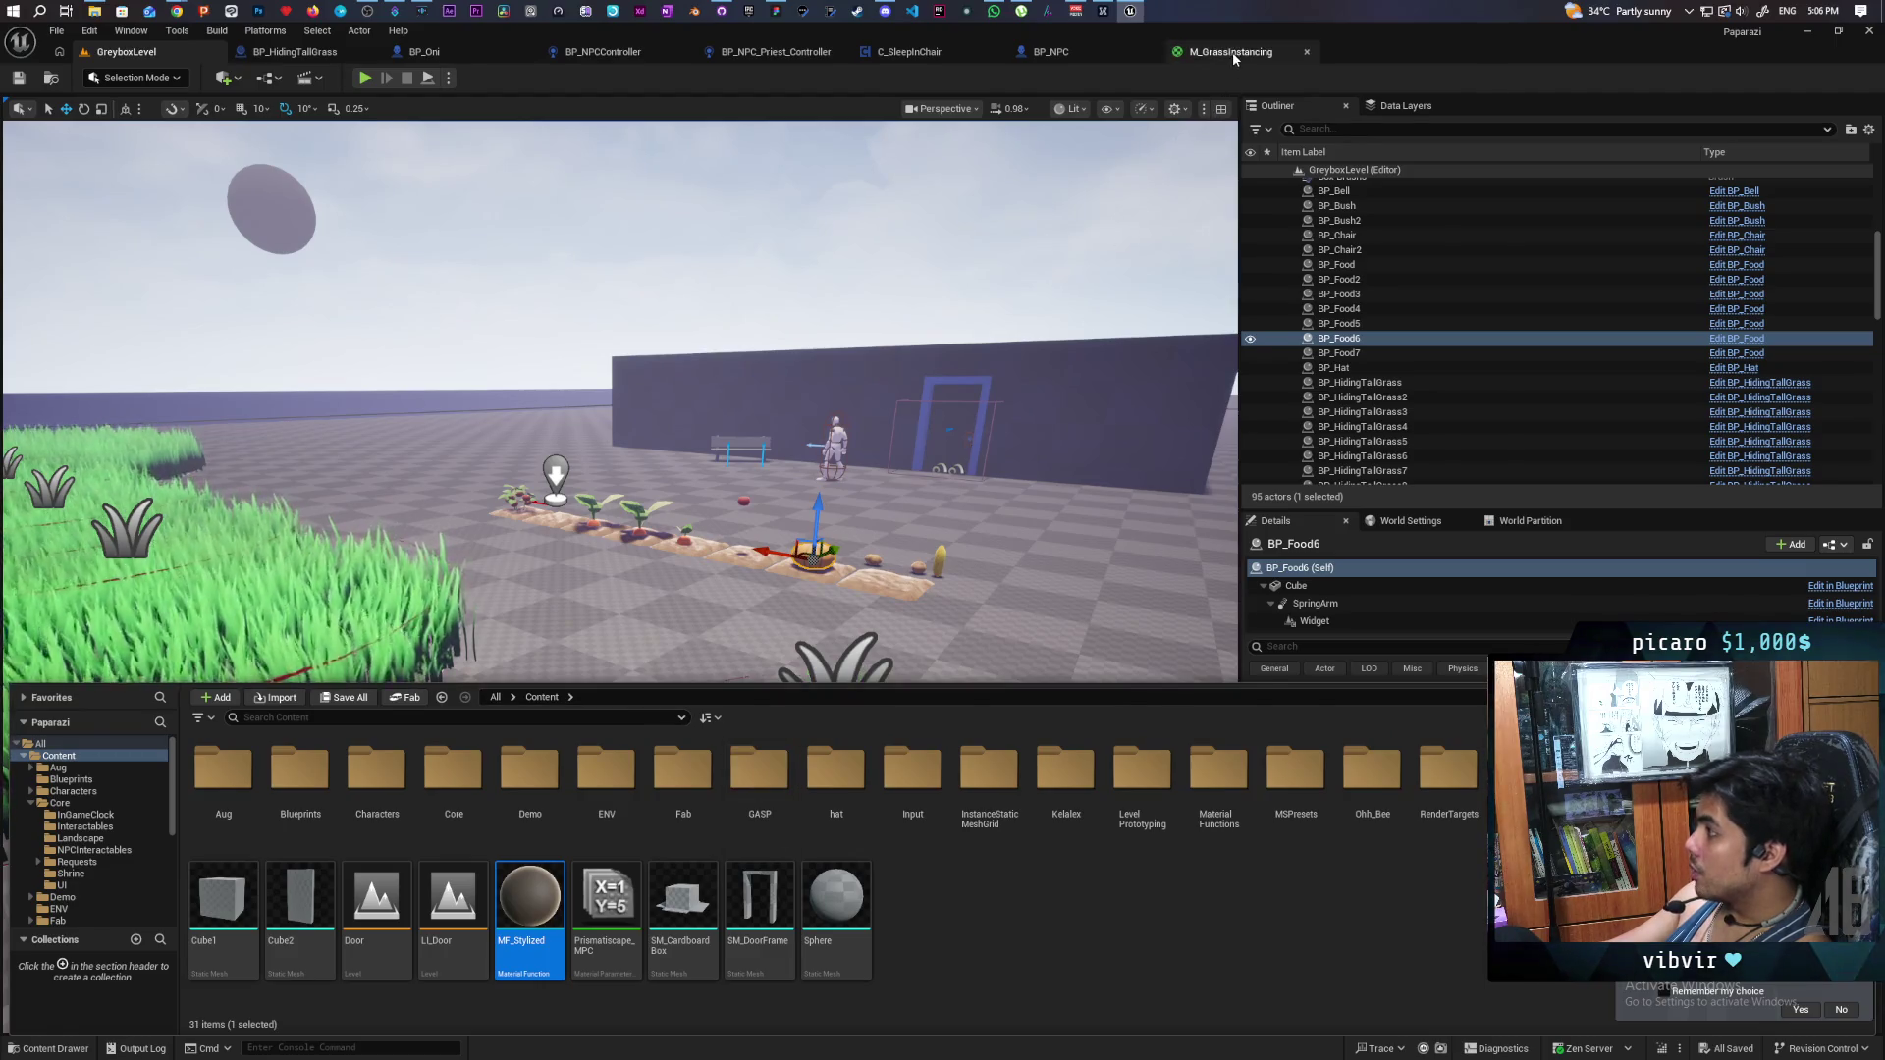
click(1227, 51)
key(ctrl+space)
mouse_move(530, 815)
mouse_down()
mouse_move(1207, 404)
mouse_move(1144, 307)
mouse_up()
mouse_move(1370, 401)
mouse_down()
mouse_move(1259, 469)
mouse_move(1141, 208)
mouse_move(1148, 429)
mouse_move(1211, 531)
mouse_up()
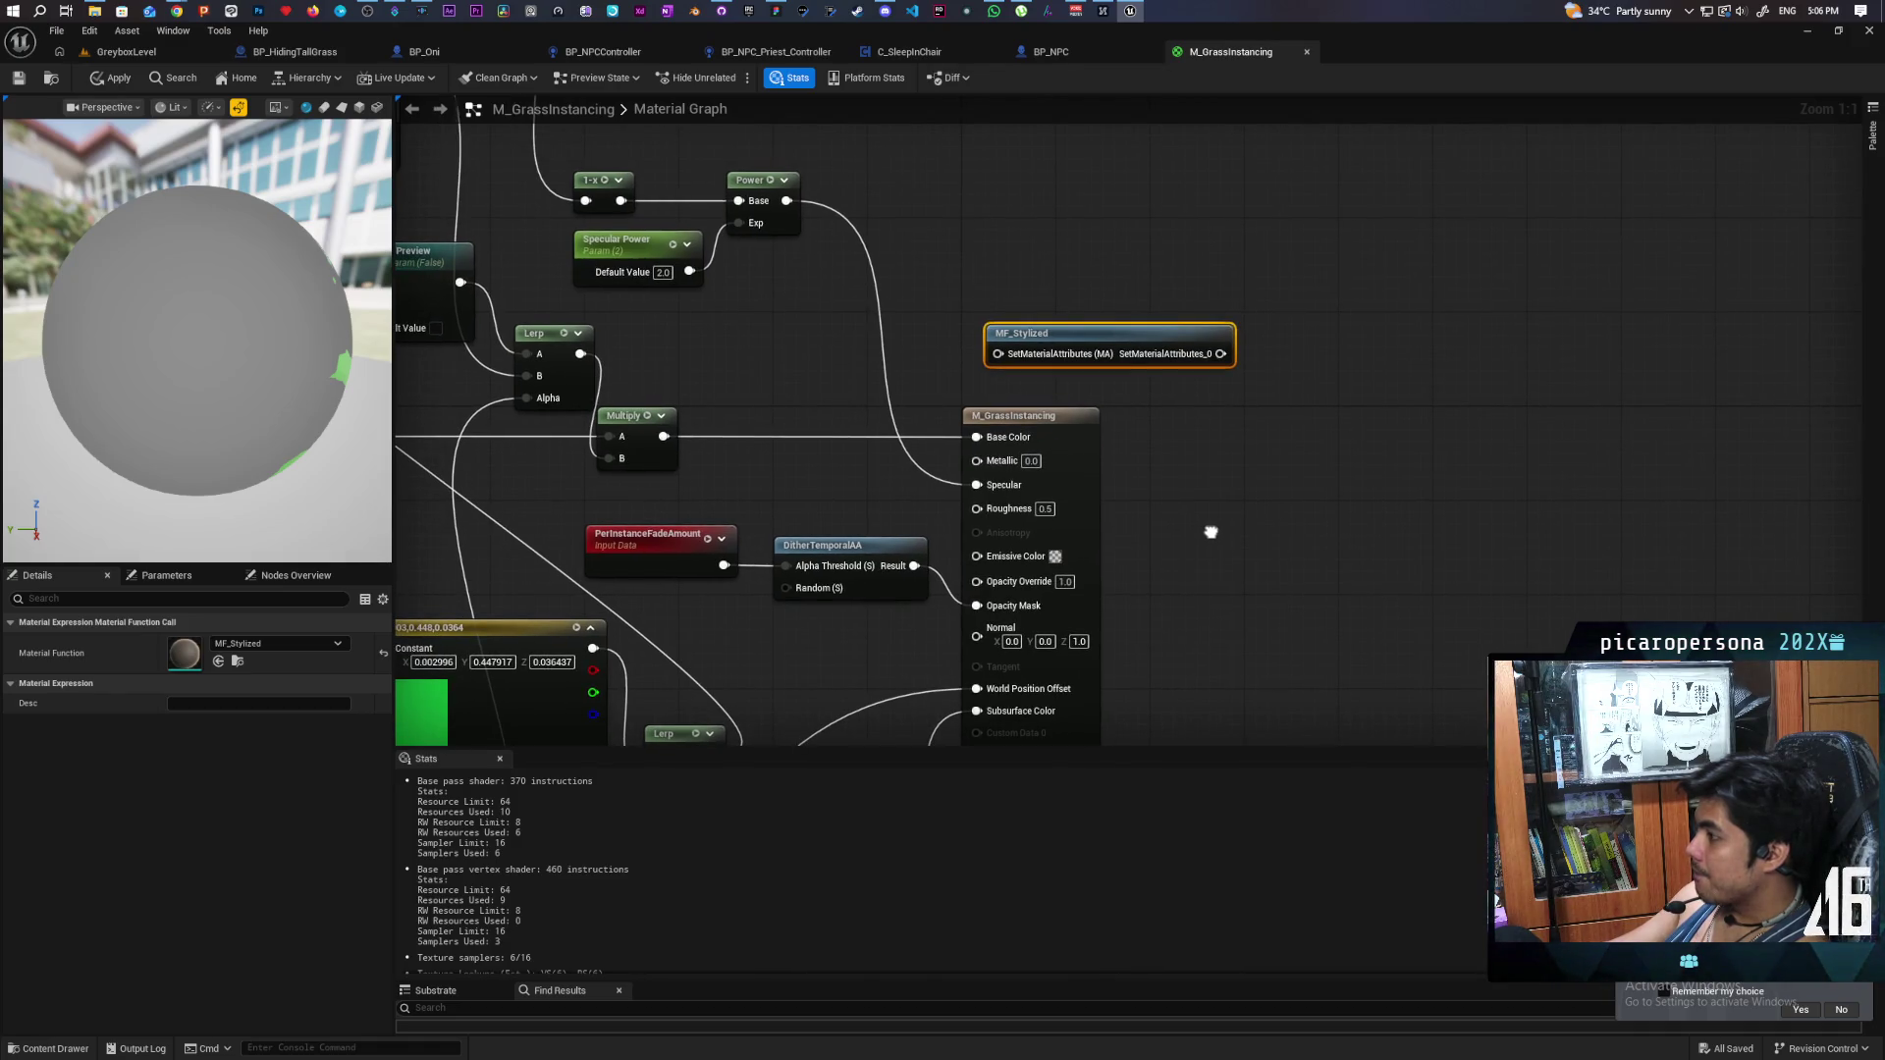
drag(1070, 333, 1118, 333)
drag(1382, 293, 1344, 356)
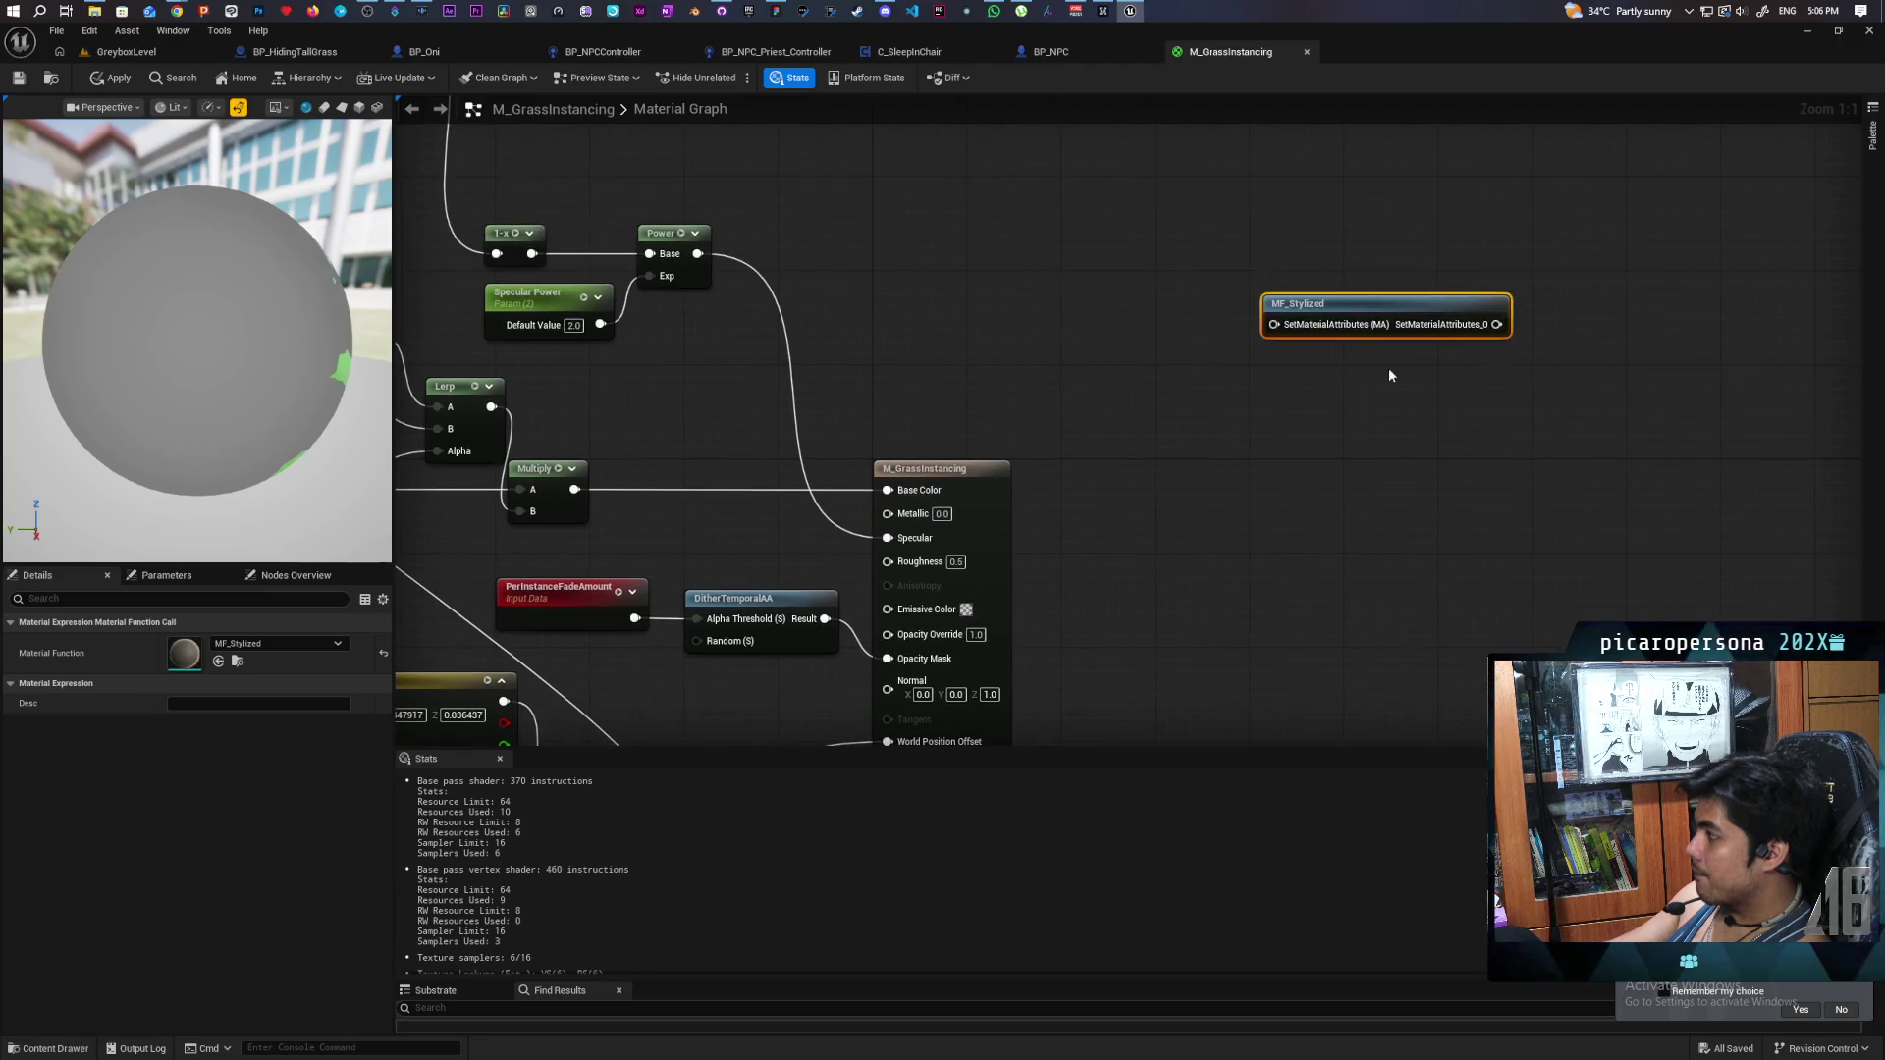
double_click(1344, 329)
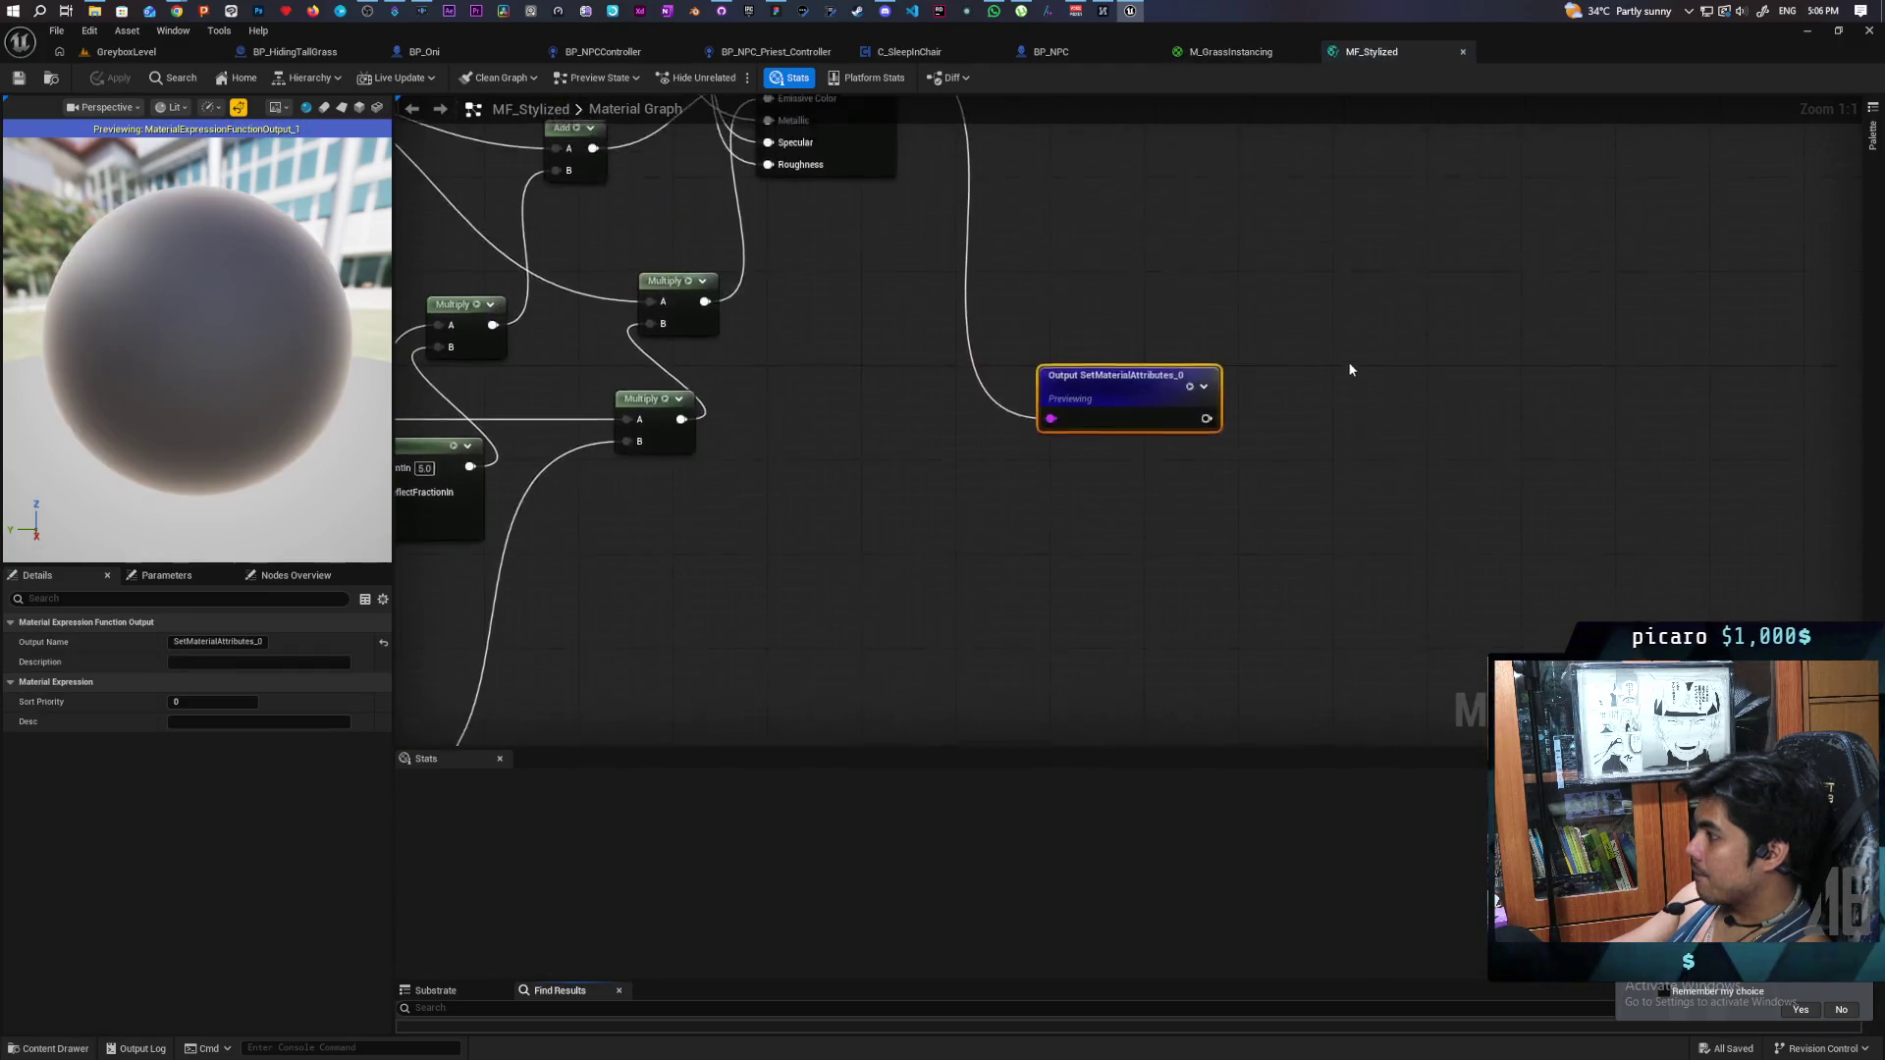
drag(1238, 497, 1263, 469)
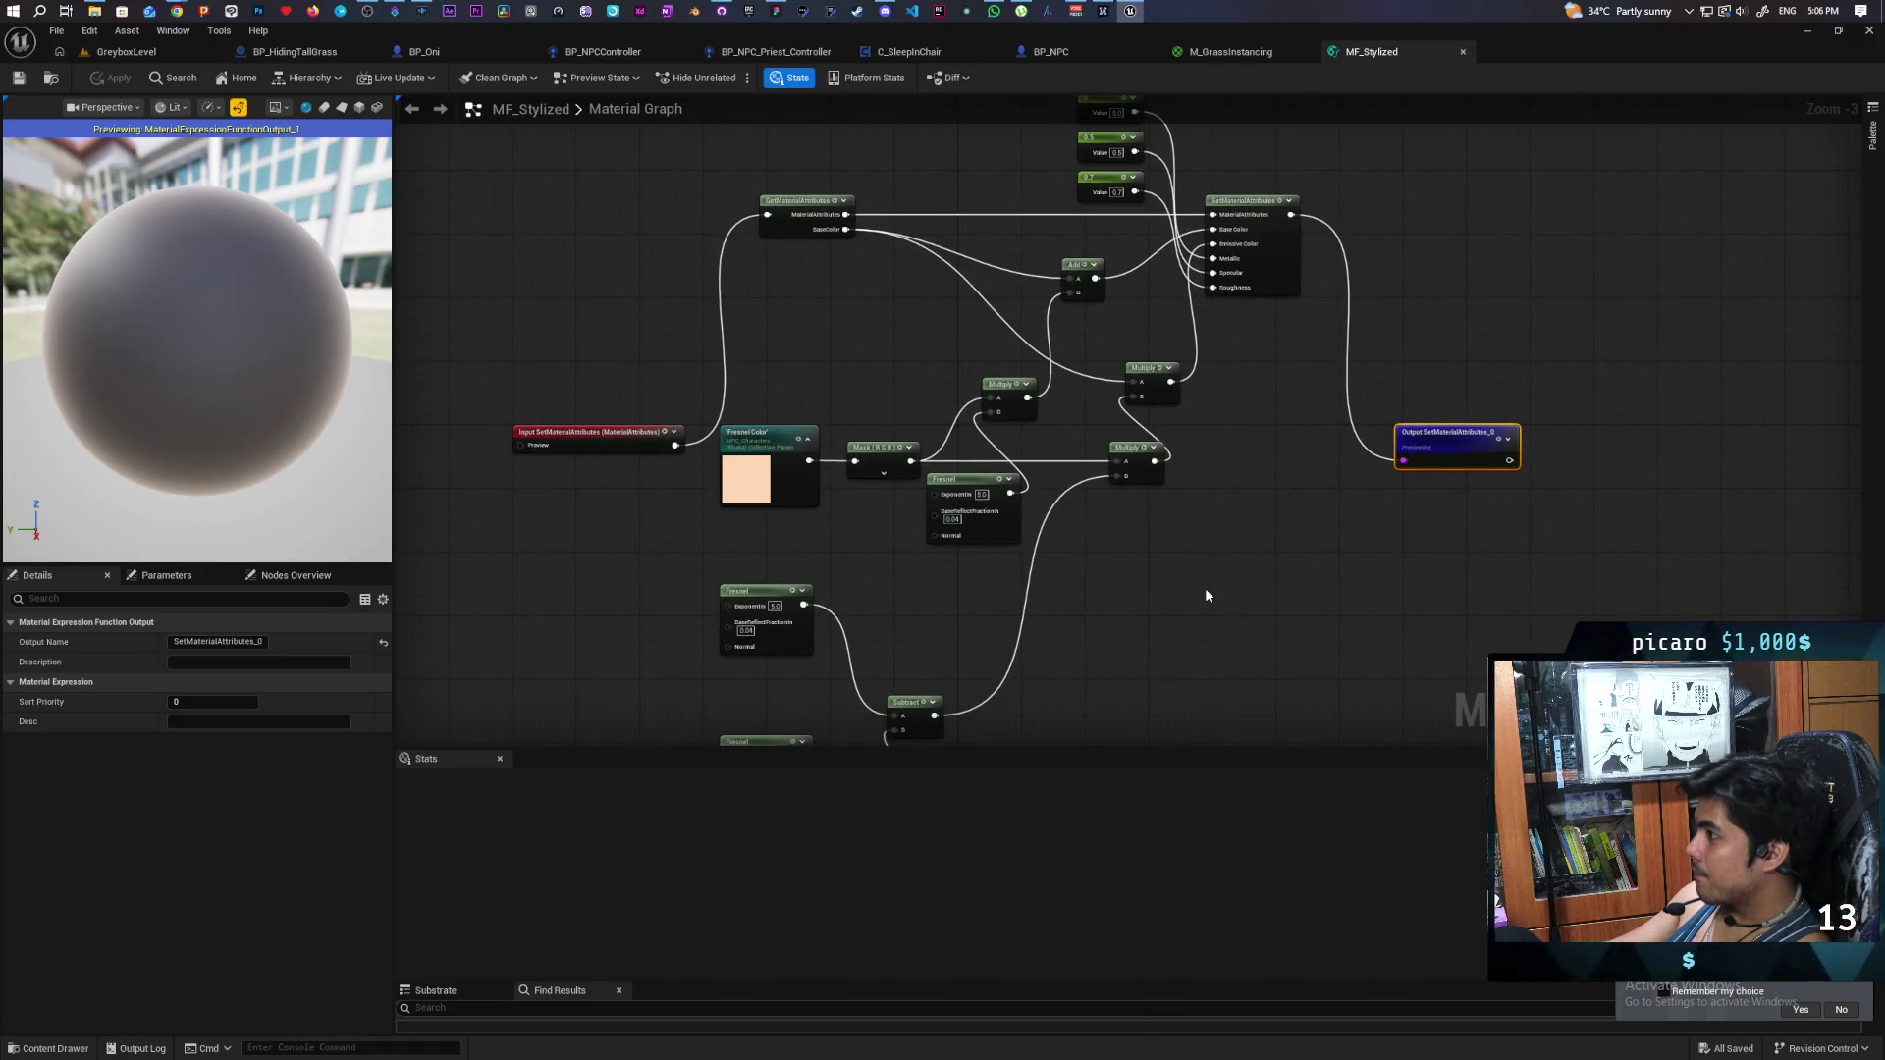
scroll(1207, 589, up, 2)
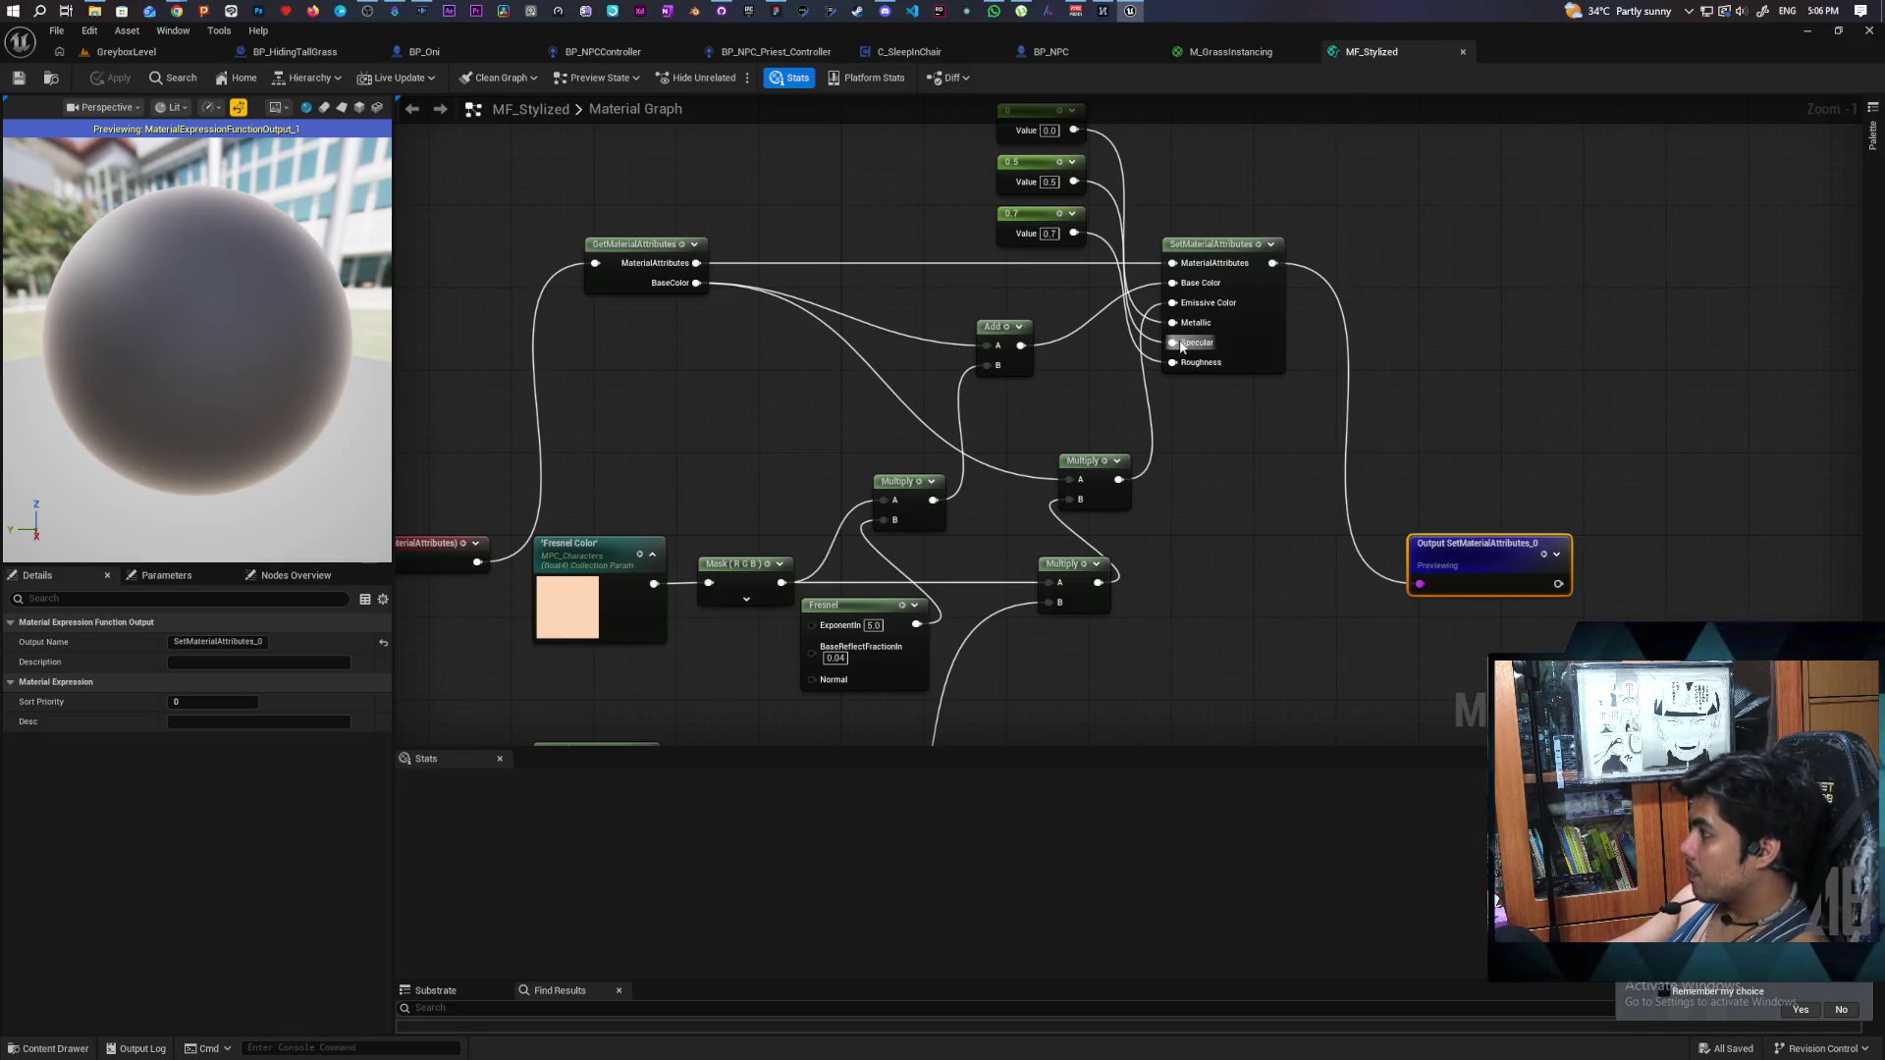
mouse_move(1168, 565)
mouse_down()
mouse_move(1174, 504)
mouse_move(1195, 580)
mouse_move(1330, 576)
mouse_move(1372, 526)
mouse_move(1372, 335)
mouse_up()
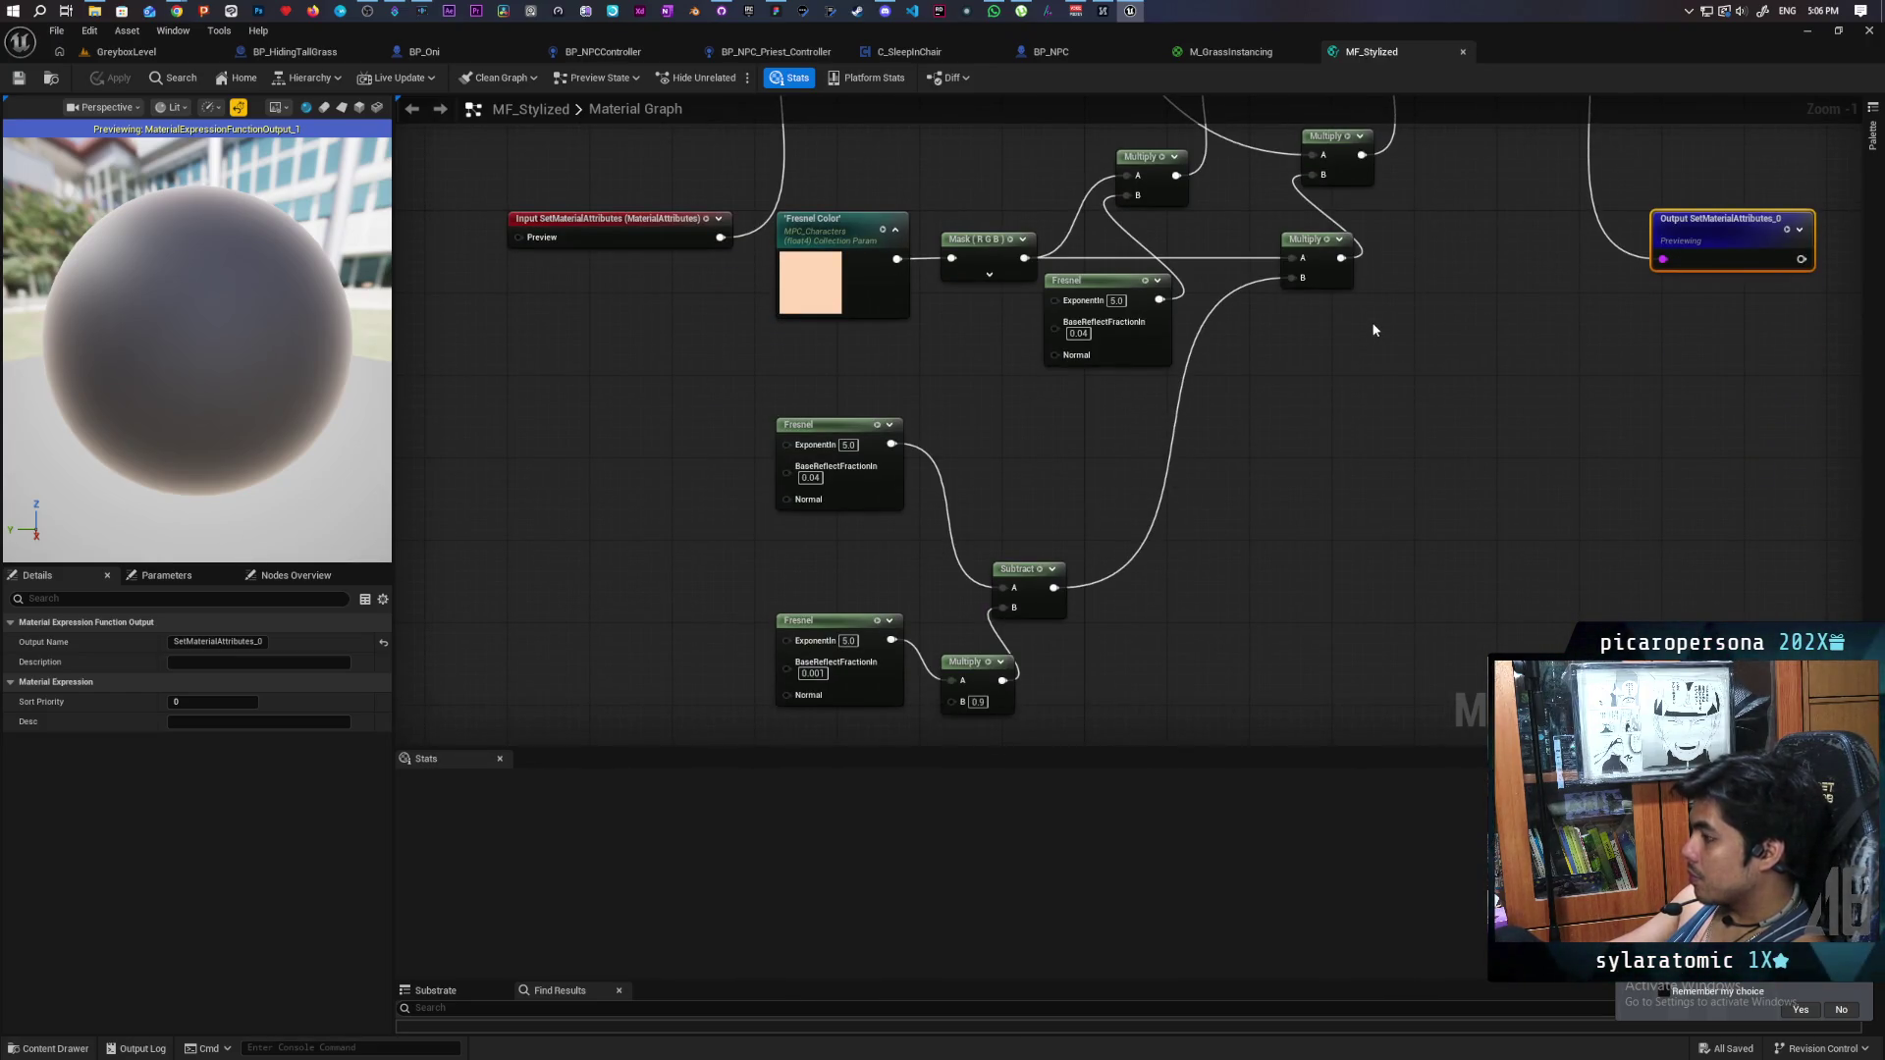
mouse_move(1374, 330)
mouse_down()
mouse_move(1211, 610)
mouse_move(1228, 556)
mouse_move(1227, 578)
mouse_up()
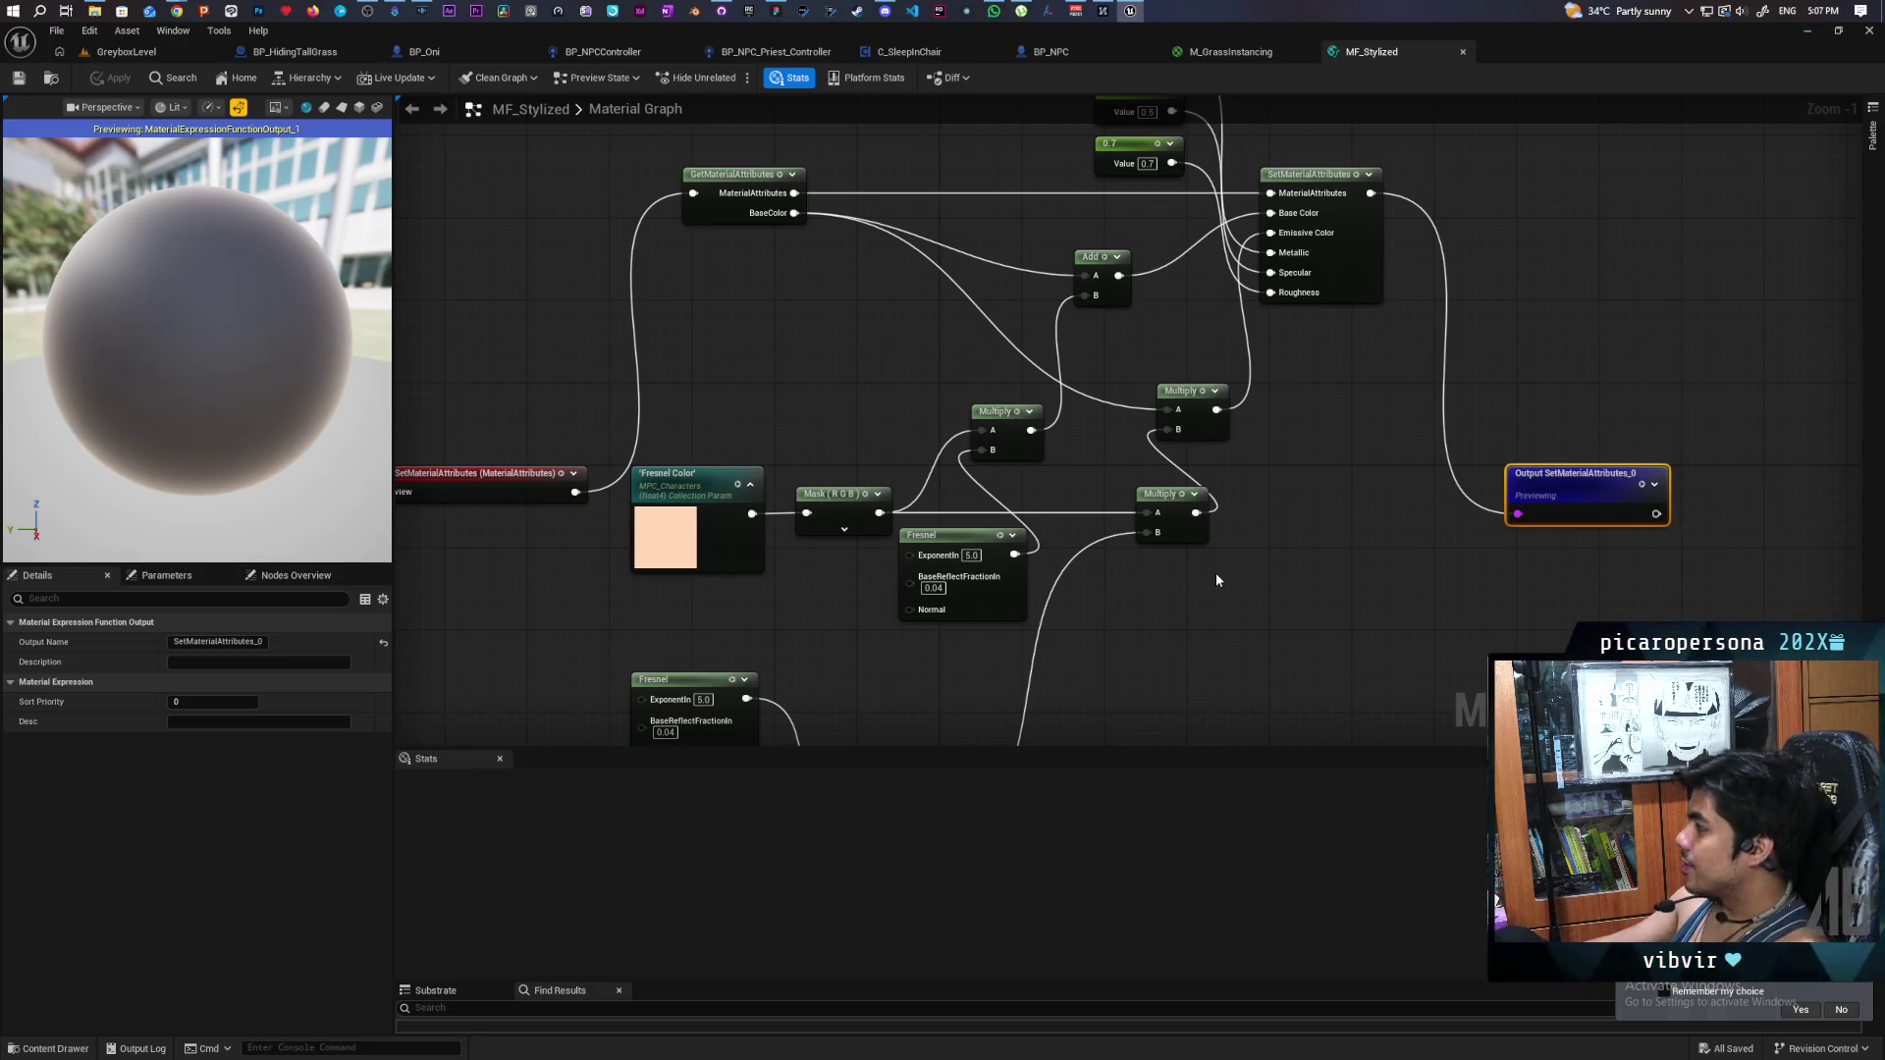
scroll(1276, 523, down, 2)
mouse_move(1276, 523)
mouse_down()
mouse_move(1254, 349)
mouse_move(1246, 365)
mouse_up()
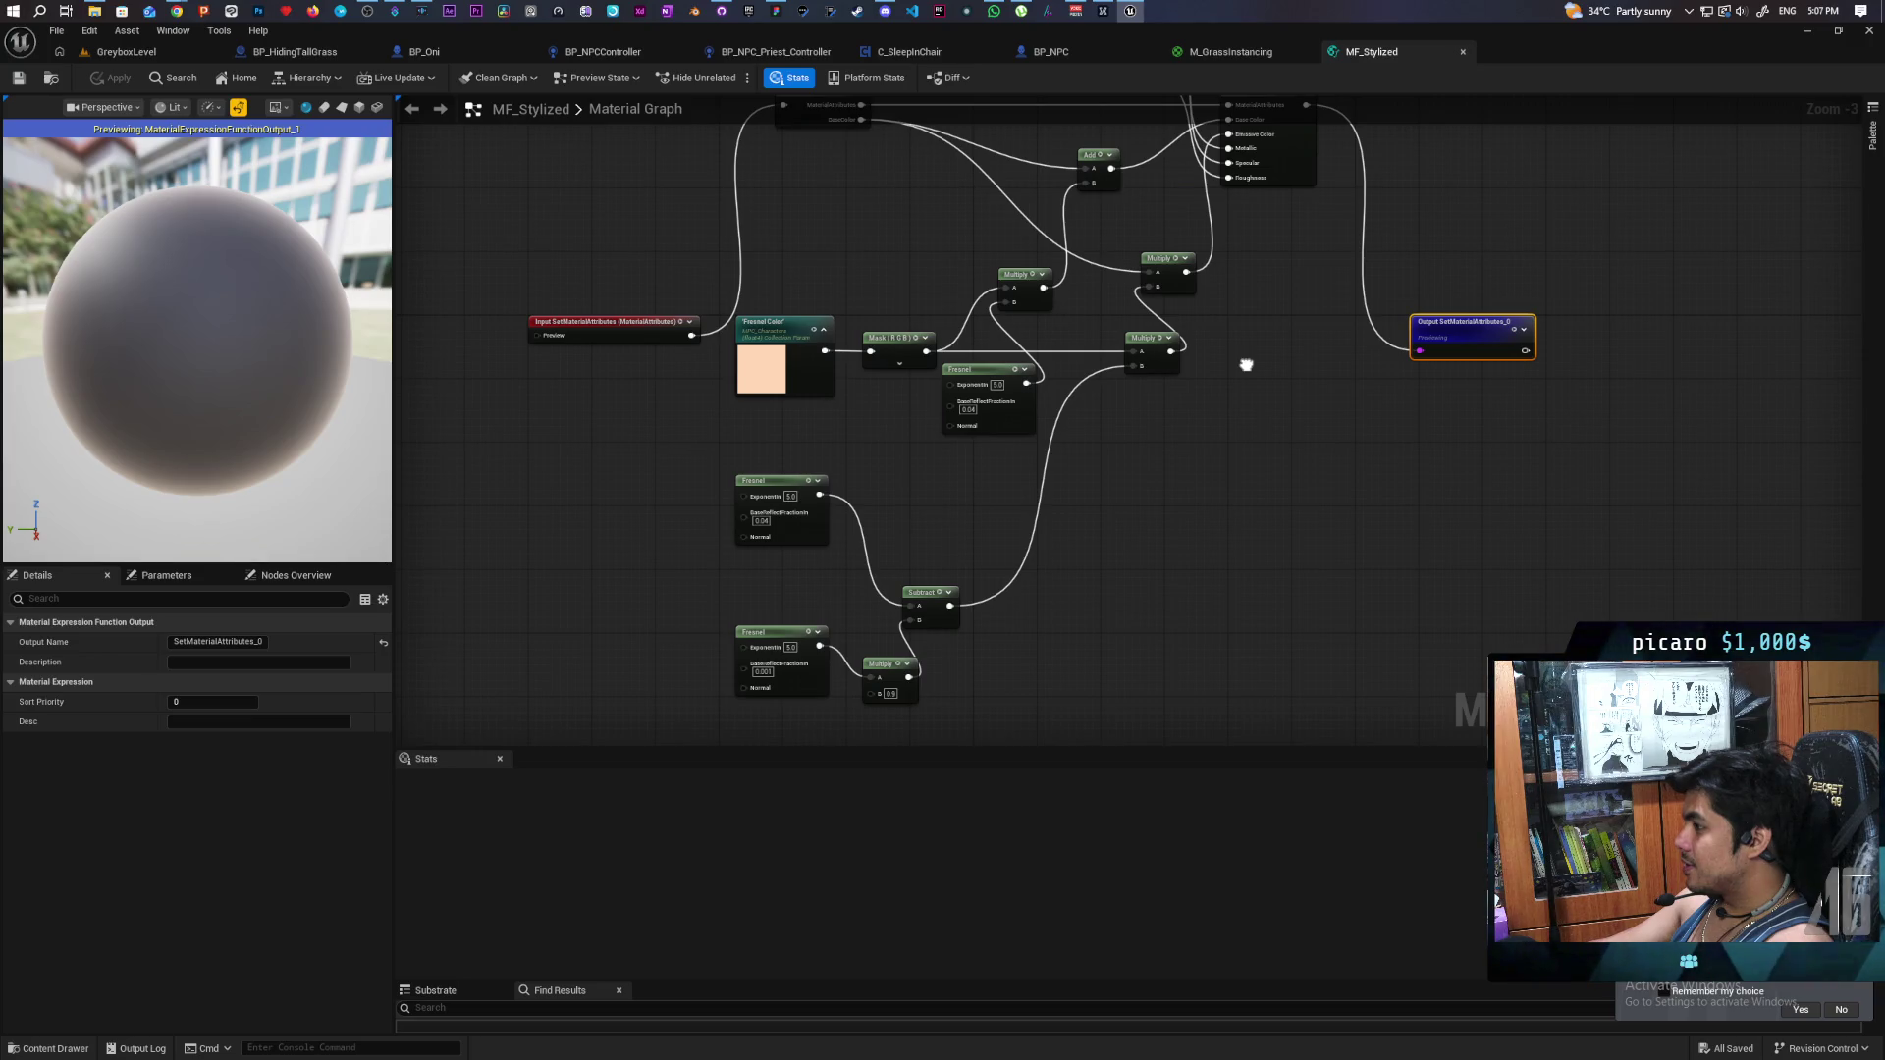
drag(1246, 365, 1244, 395)
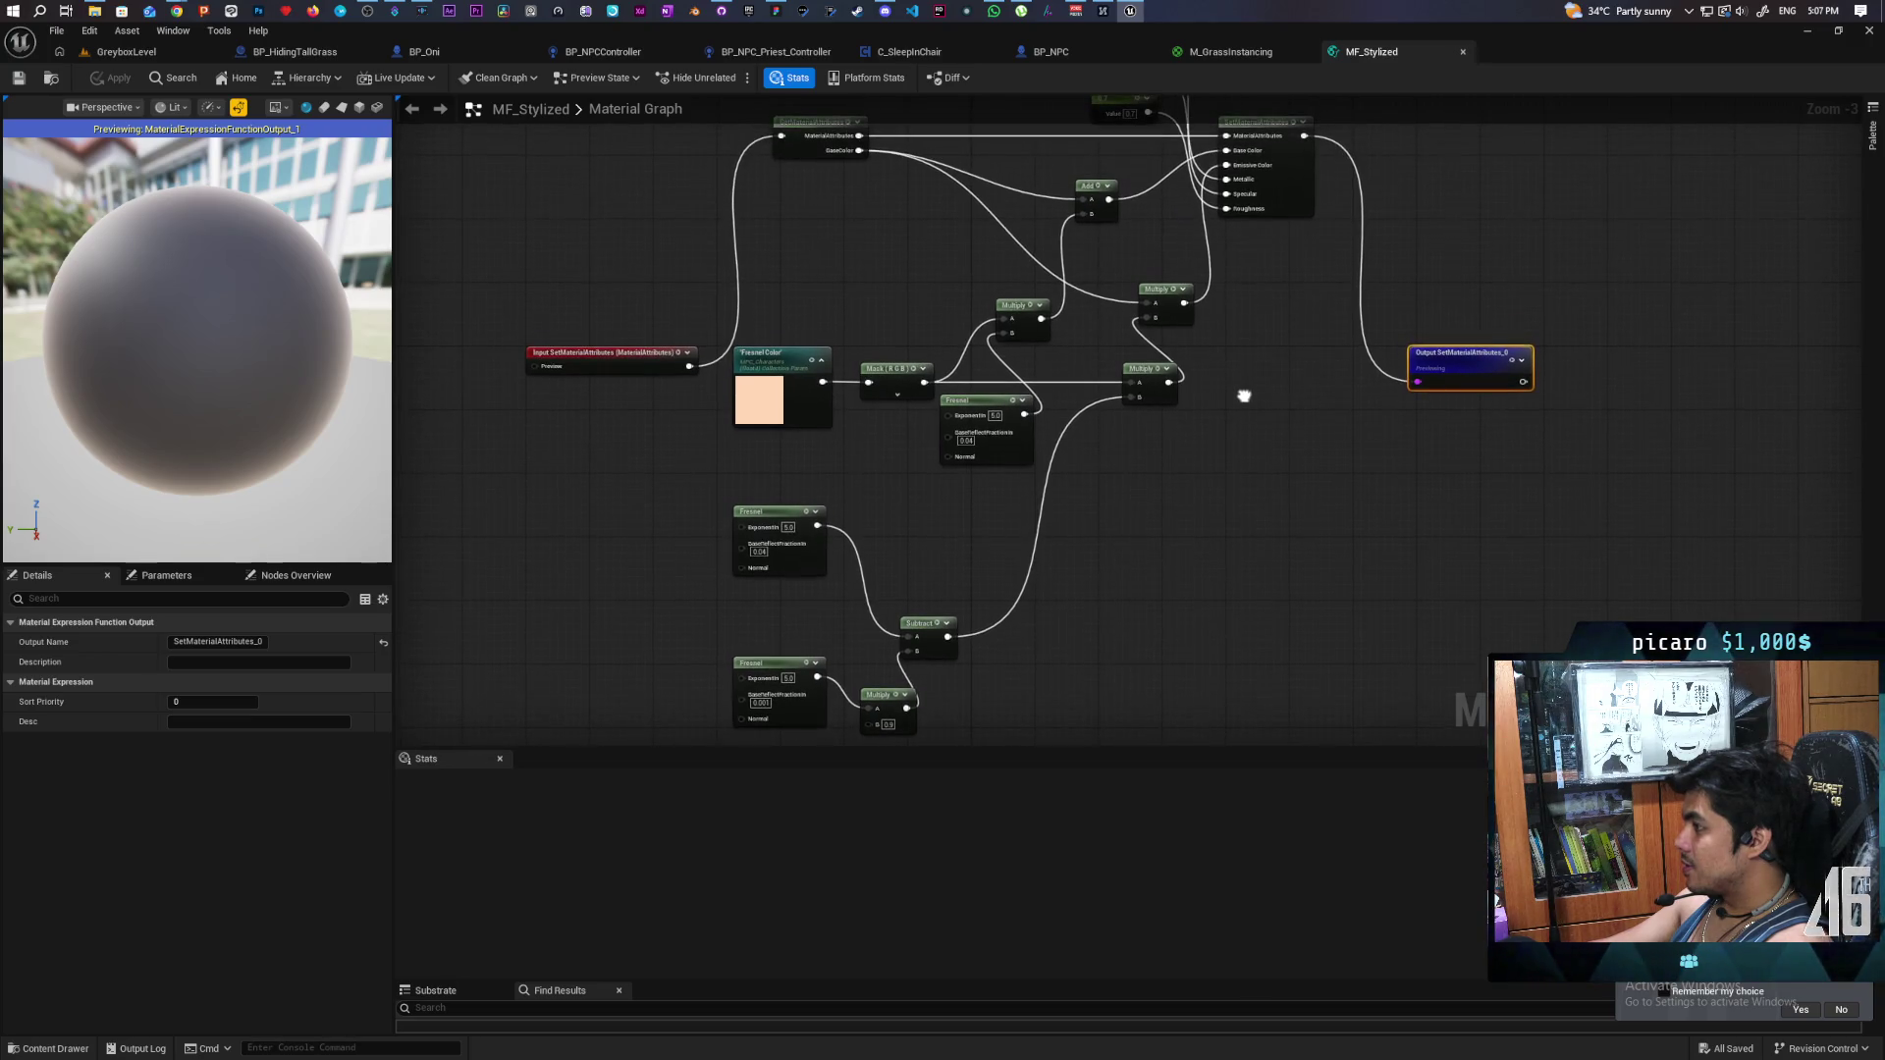
- Feed the emissive Multiply into a new Multiply with B = 0.03, apply, and return to GreyboxLevel
click(1231, 51)
drag(1068, 481, 1214, 444)
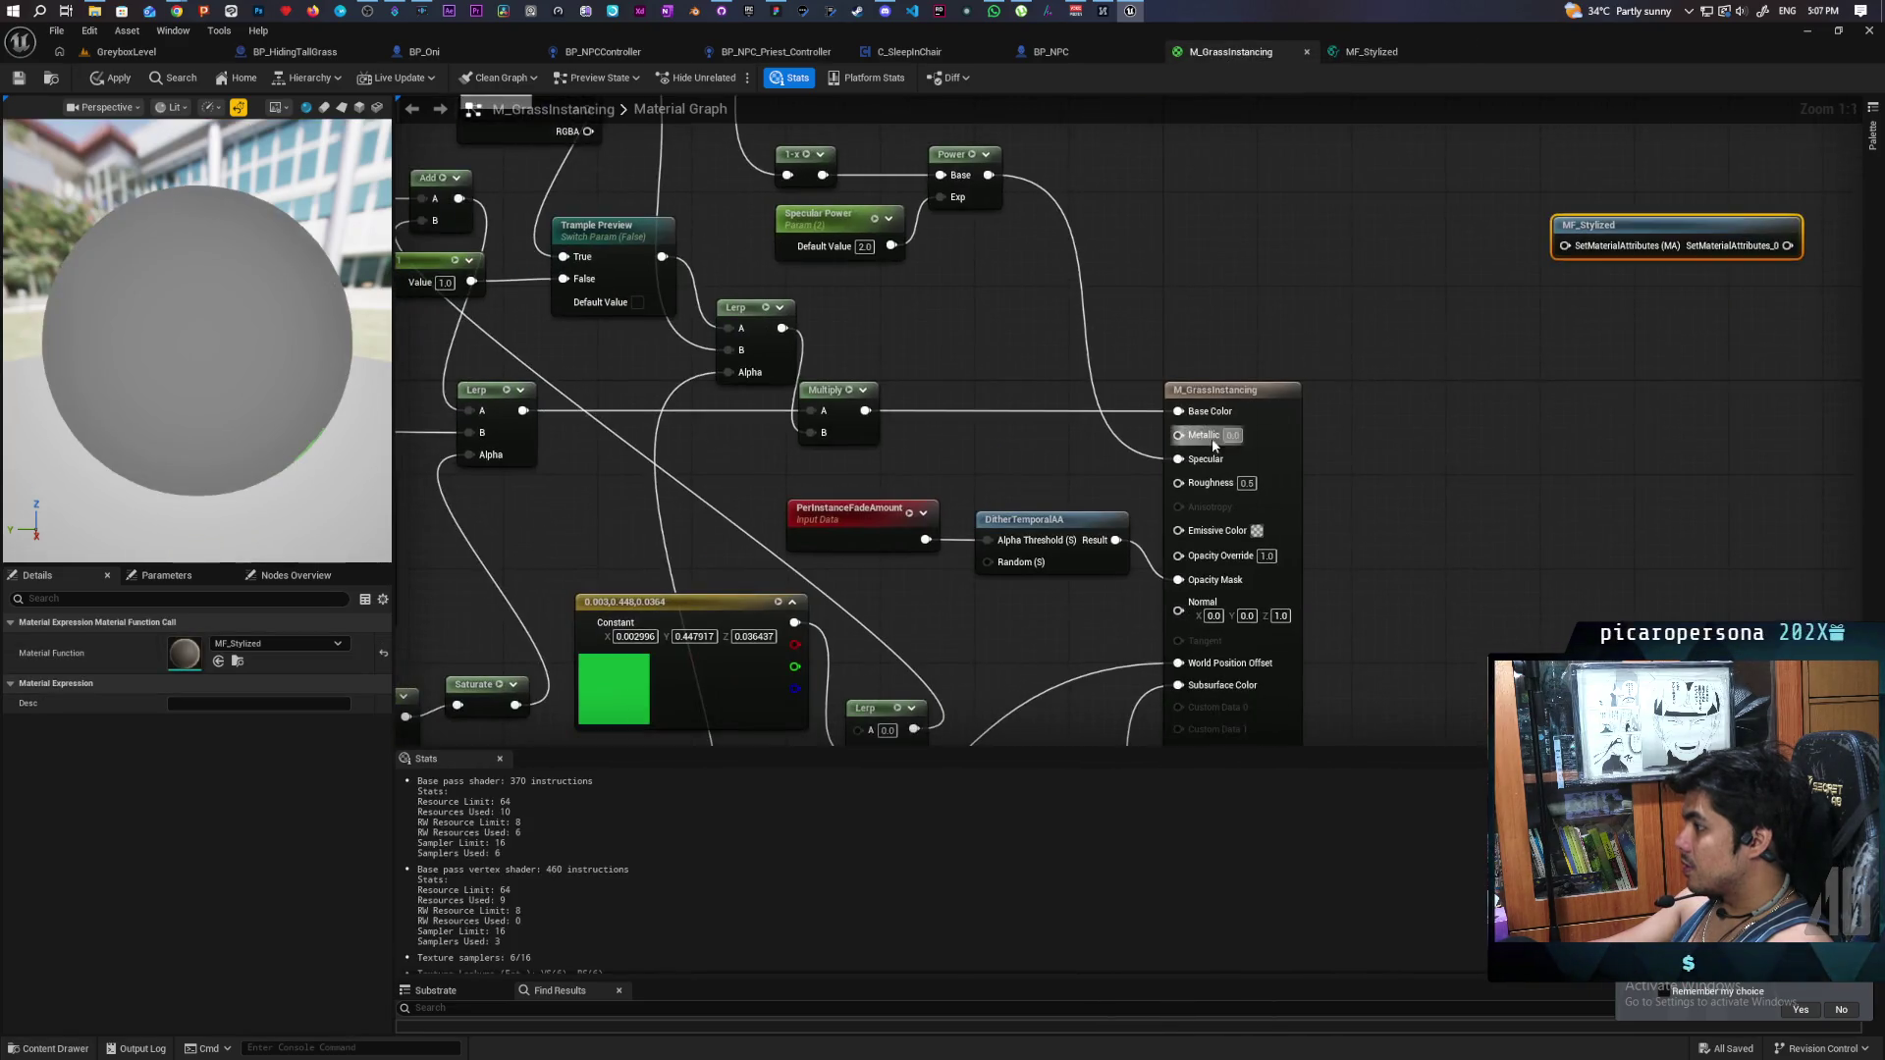
click(1010, 456)
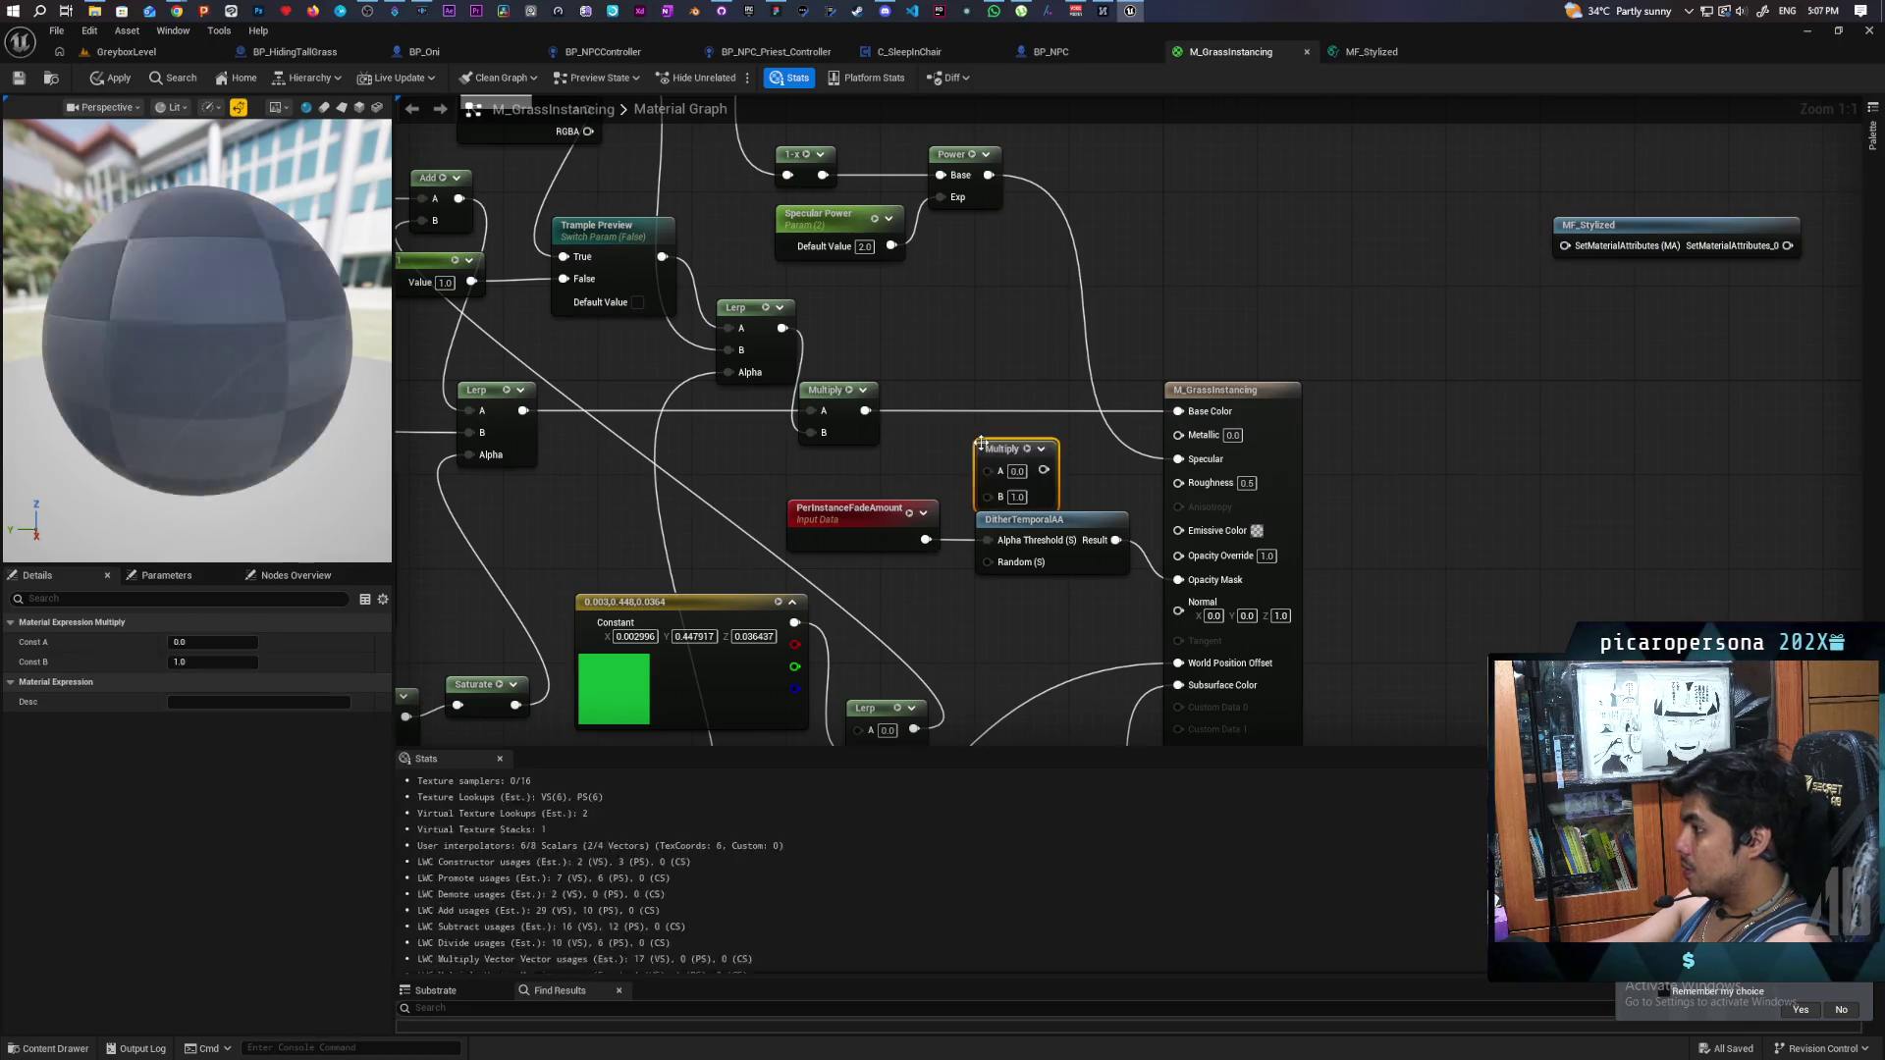
mouse_move(864, 411)
mouse_down()
mouse_move(1129, 471)
mouse_move(1178, 529)
mouse_up()
text(0)
key(Return)
text(.03)
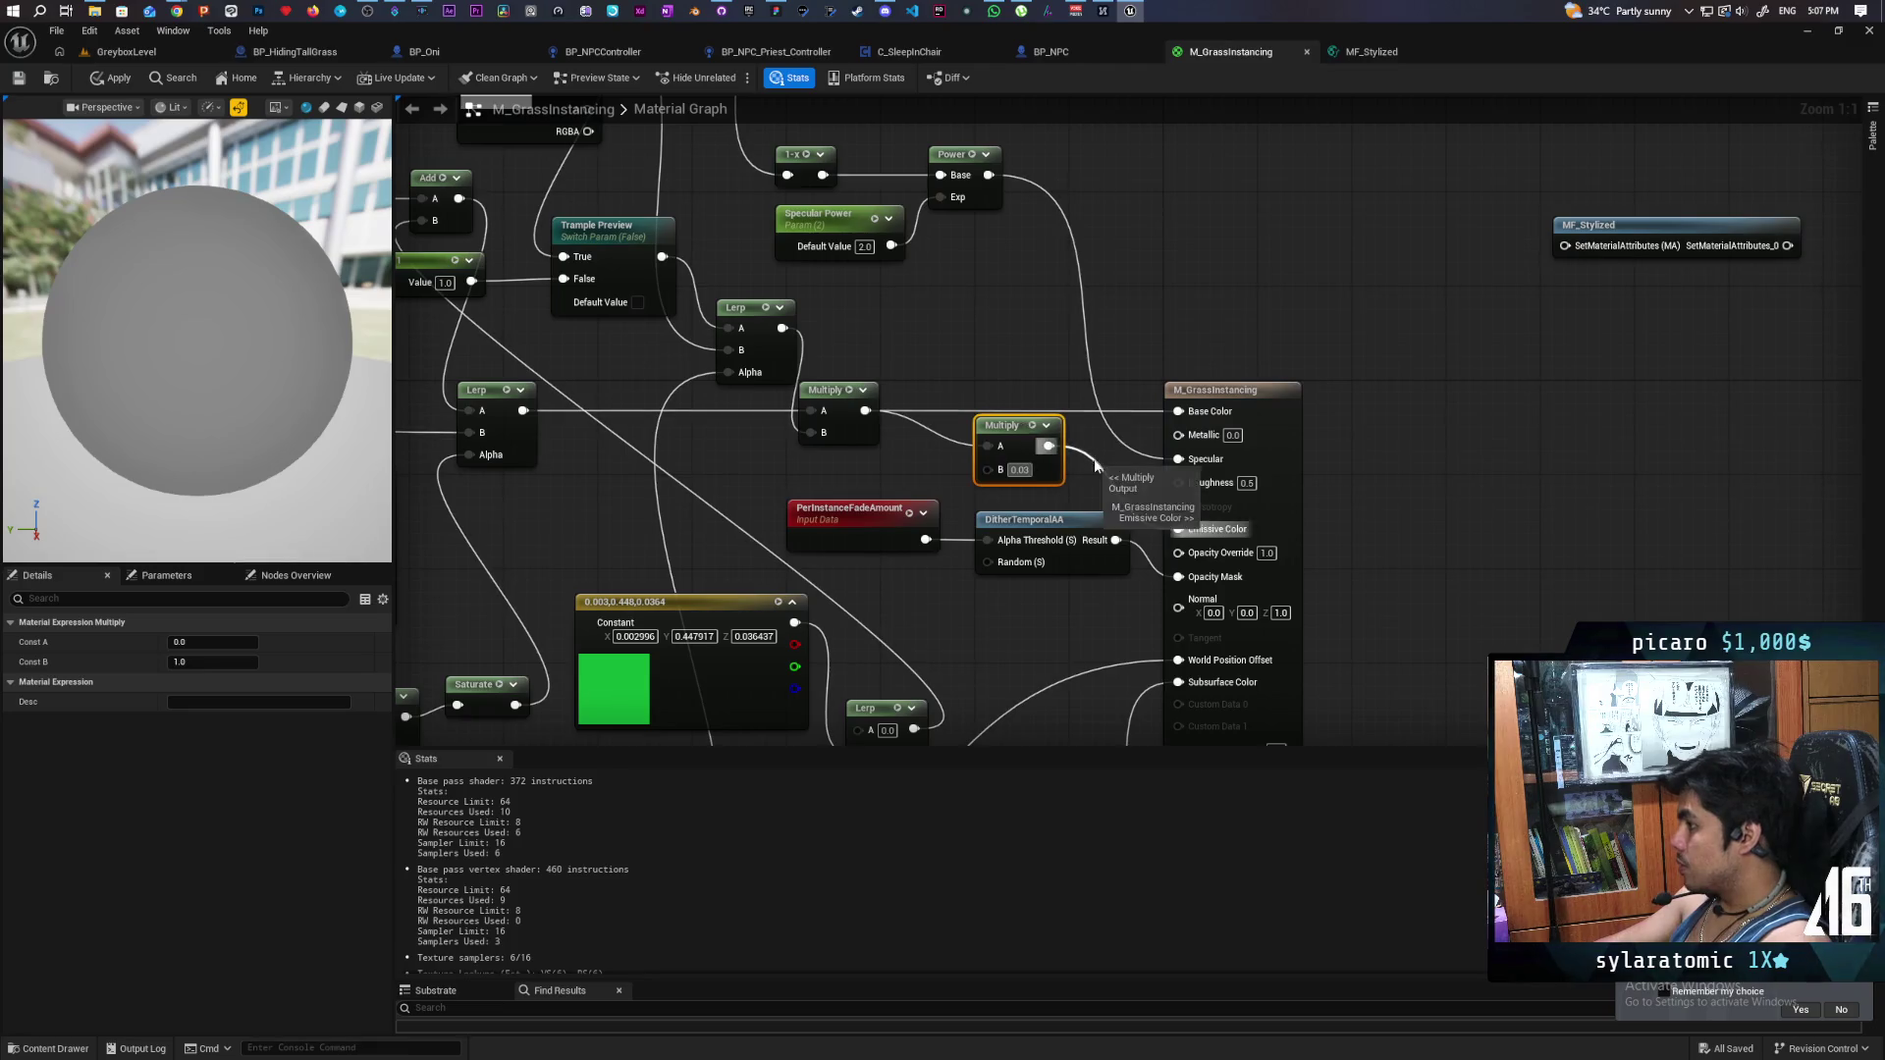
click(1040, 337)
key(ctrl+s)
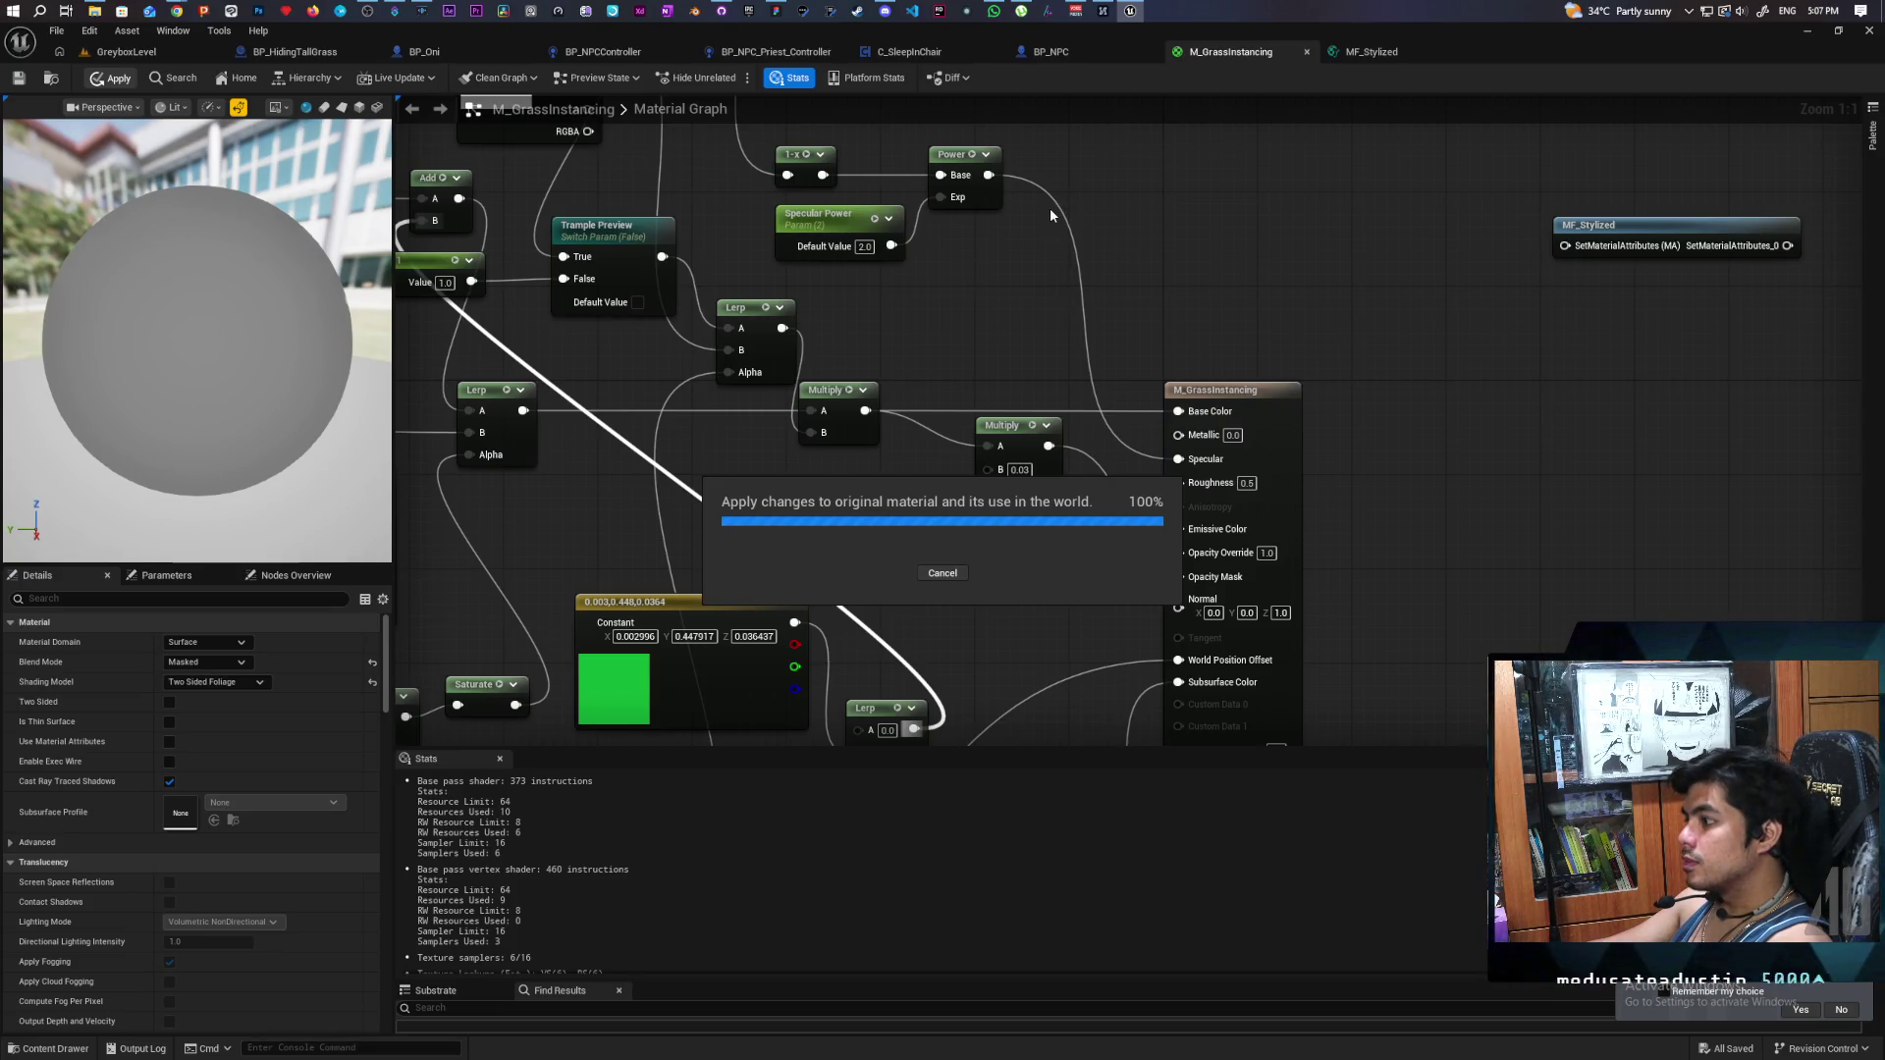
click(111, 54)
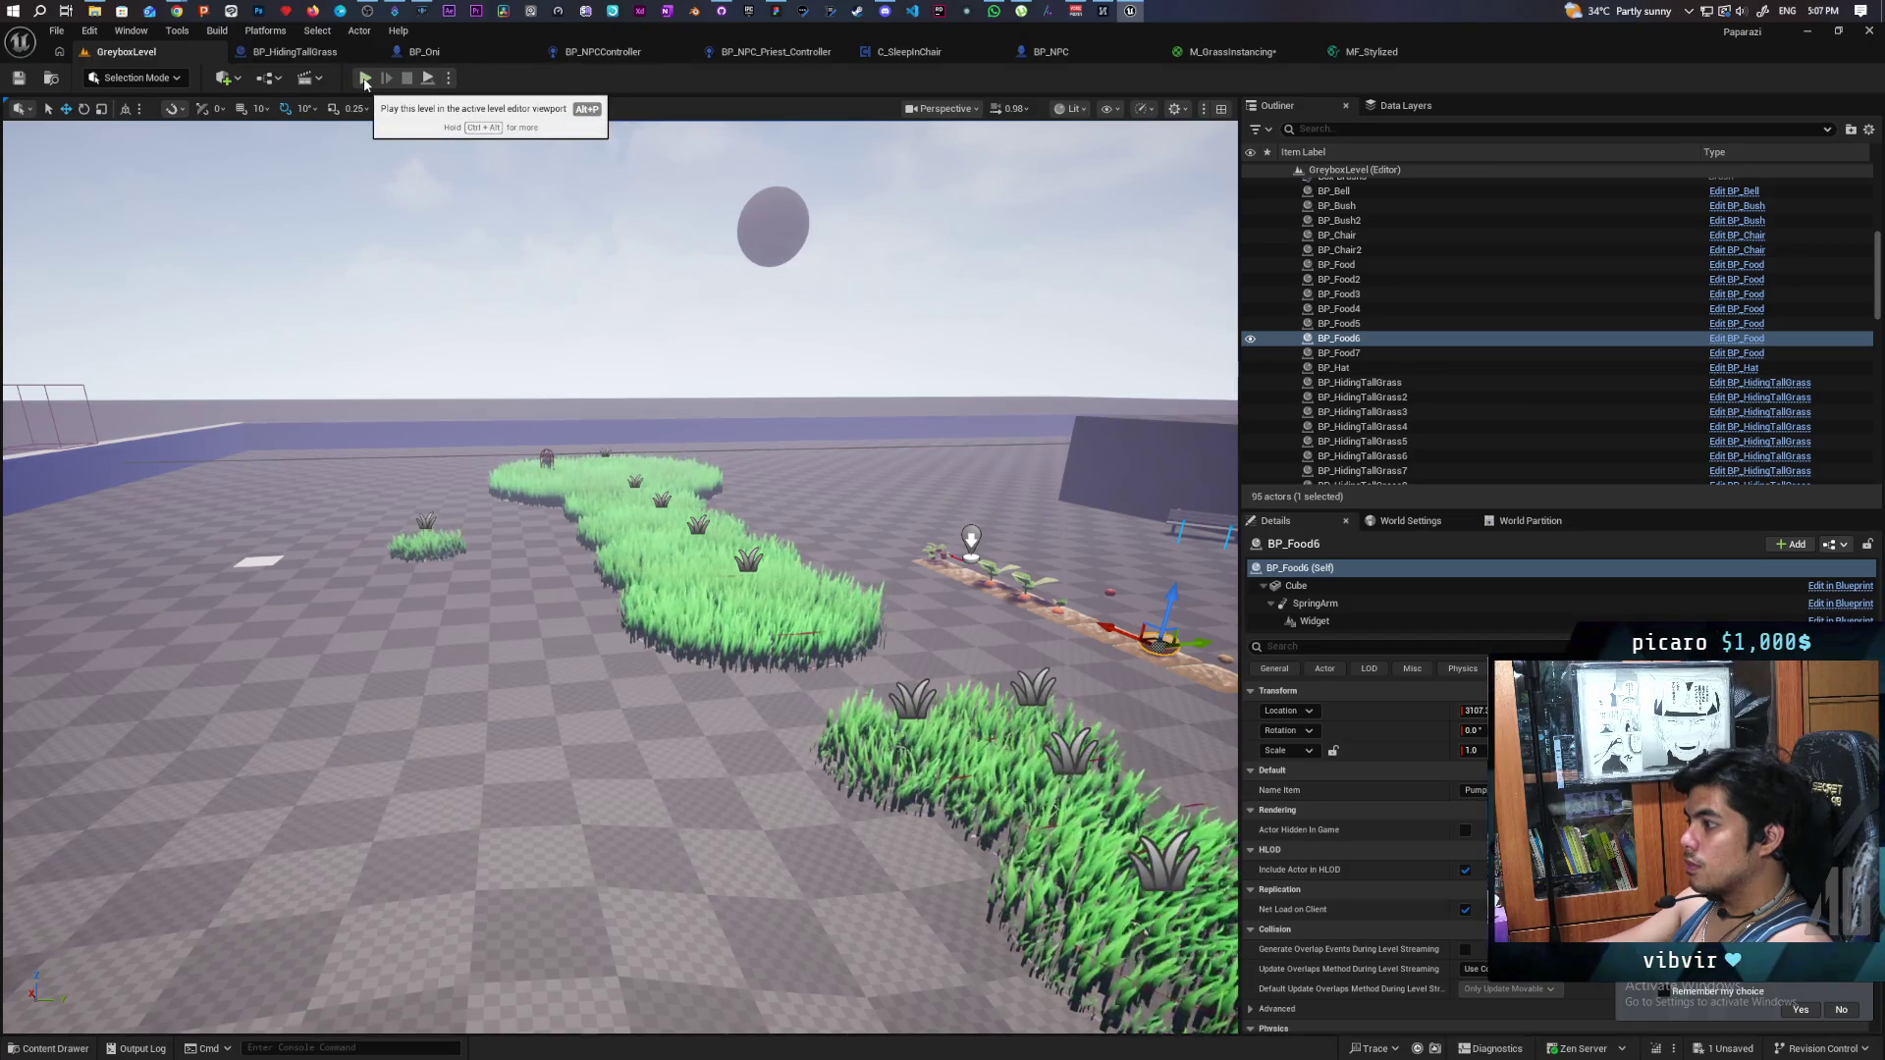
click(365, 80)
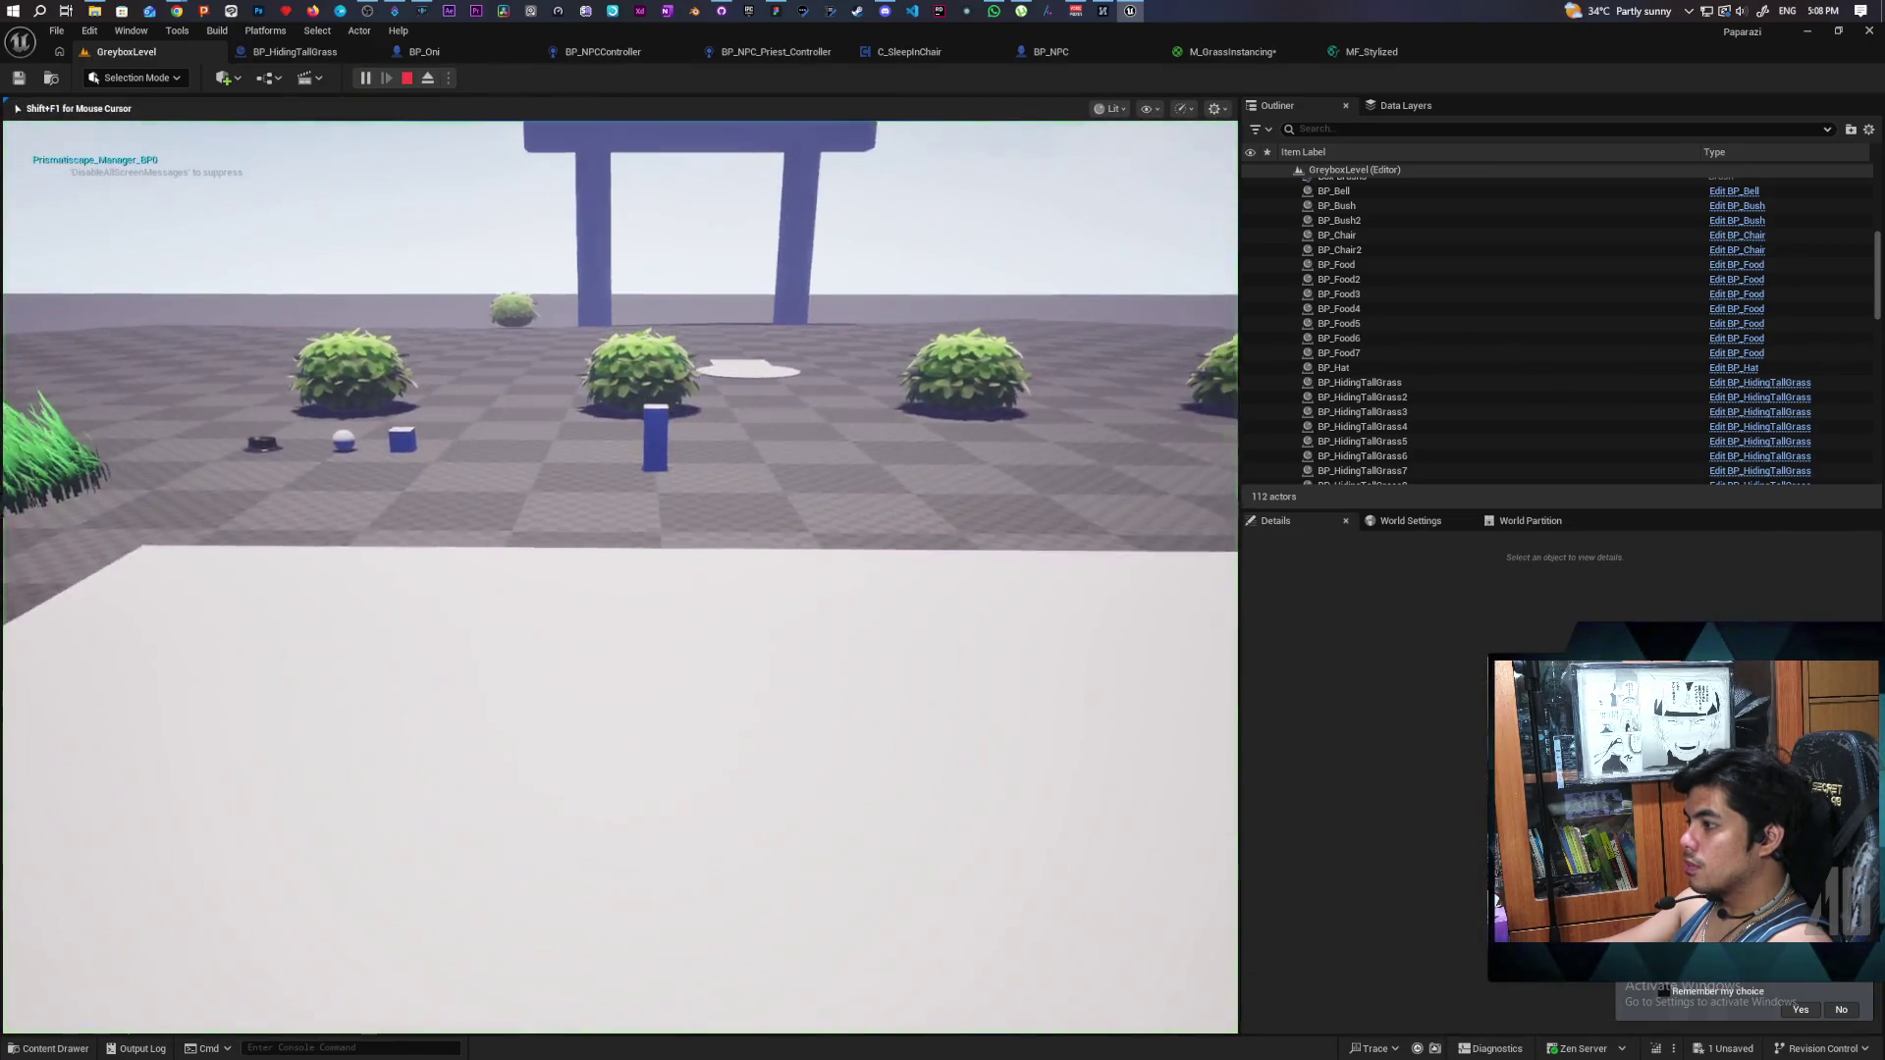
key(a)
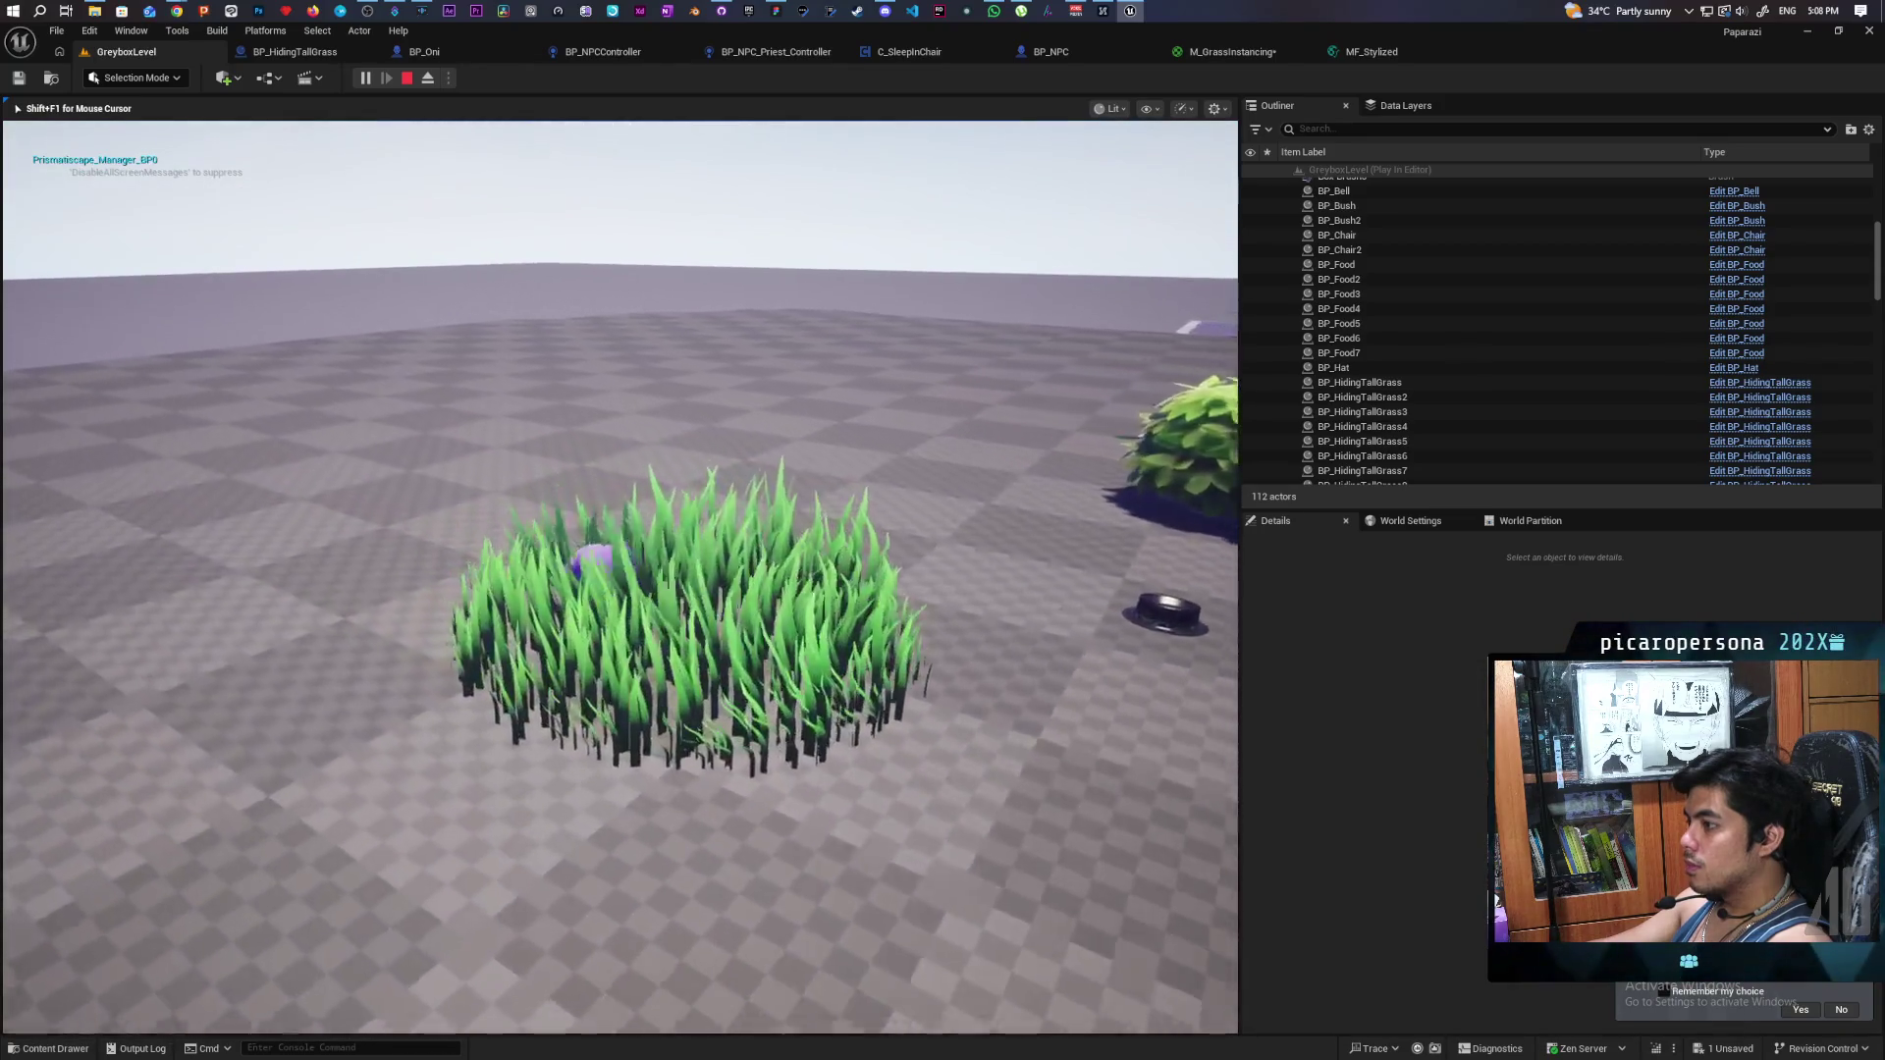
key(w)
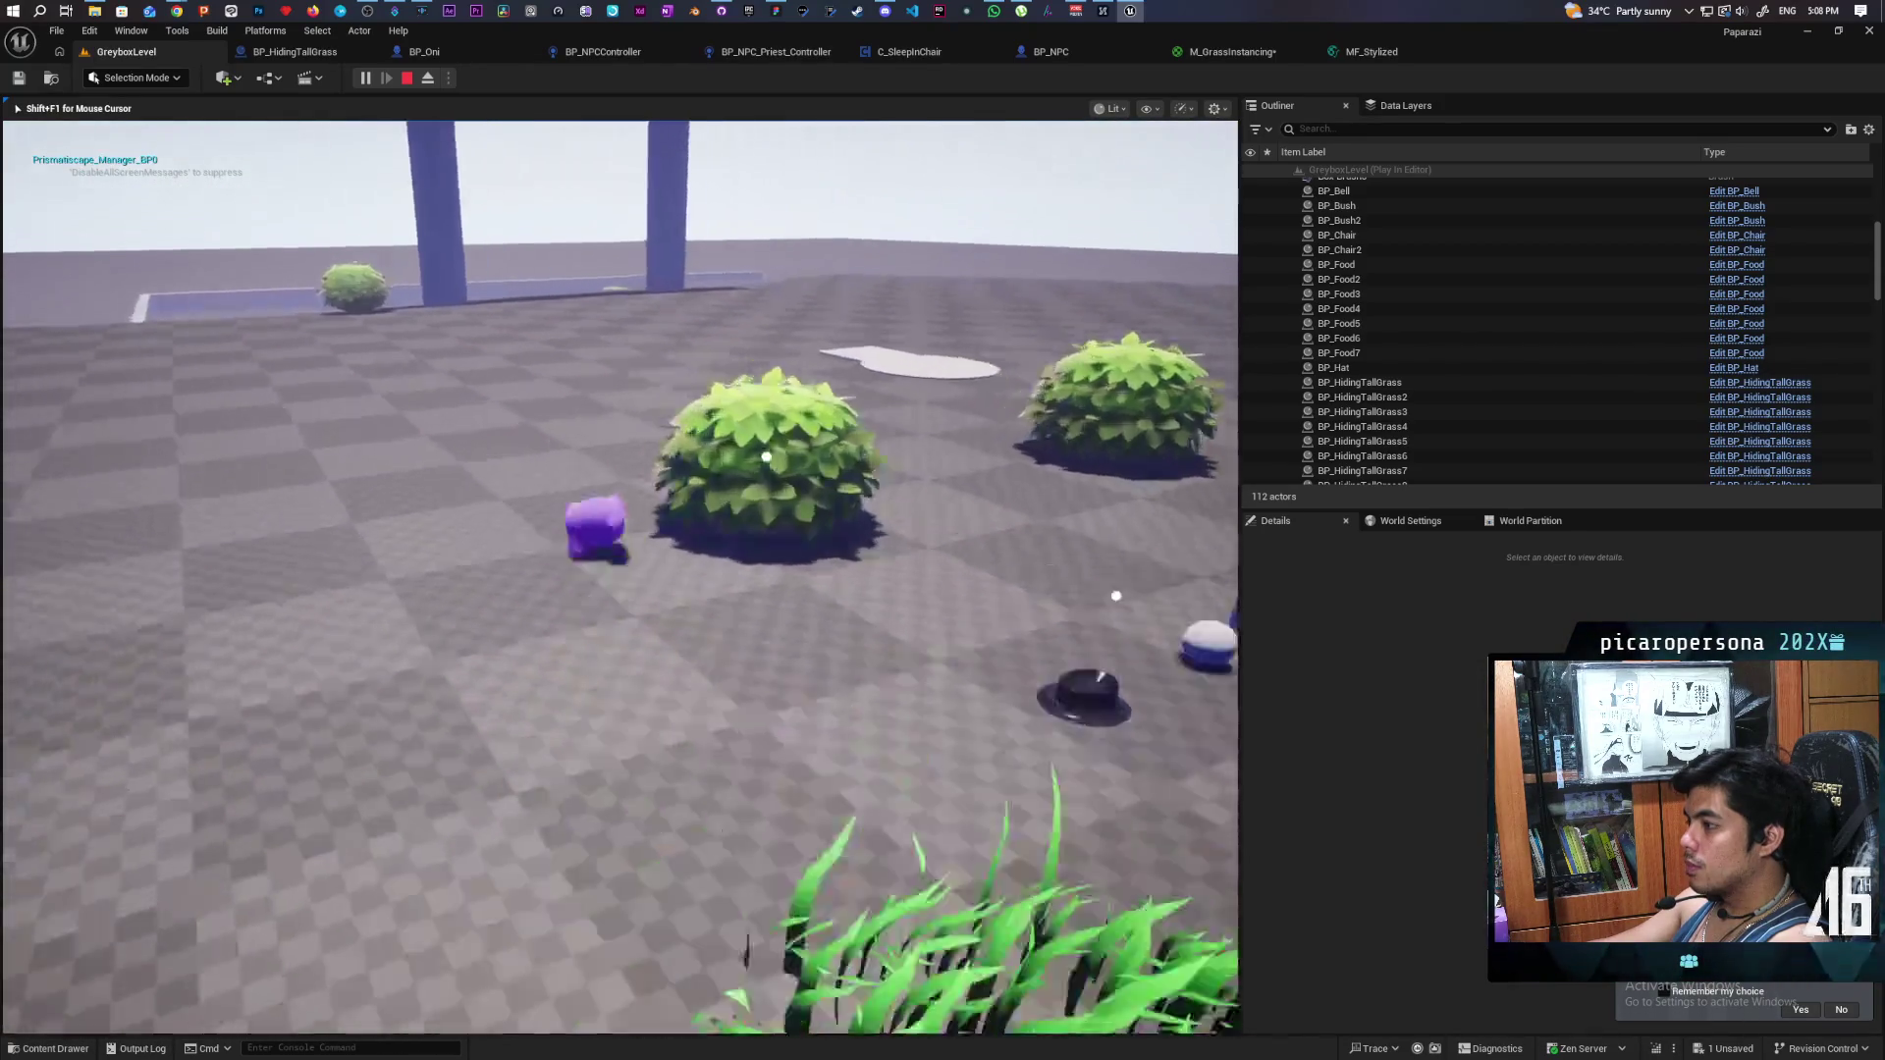
key(w)
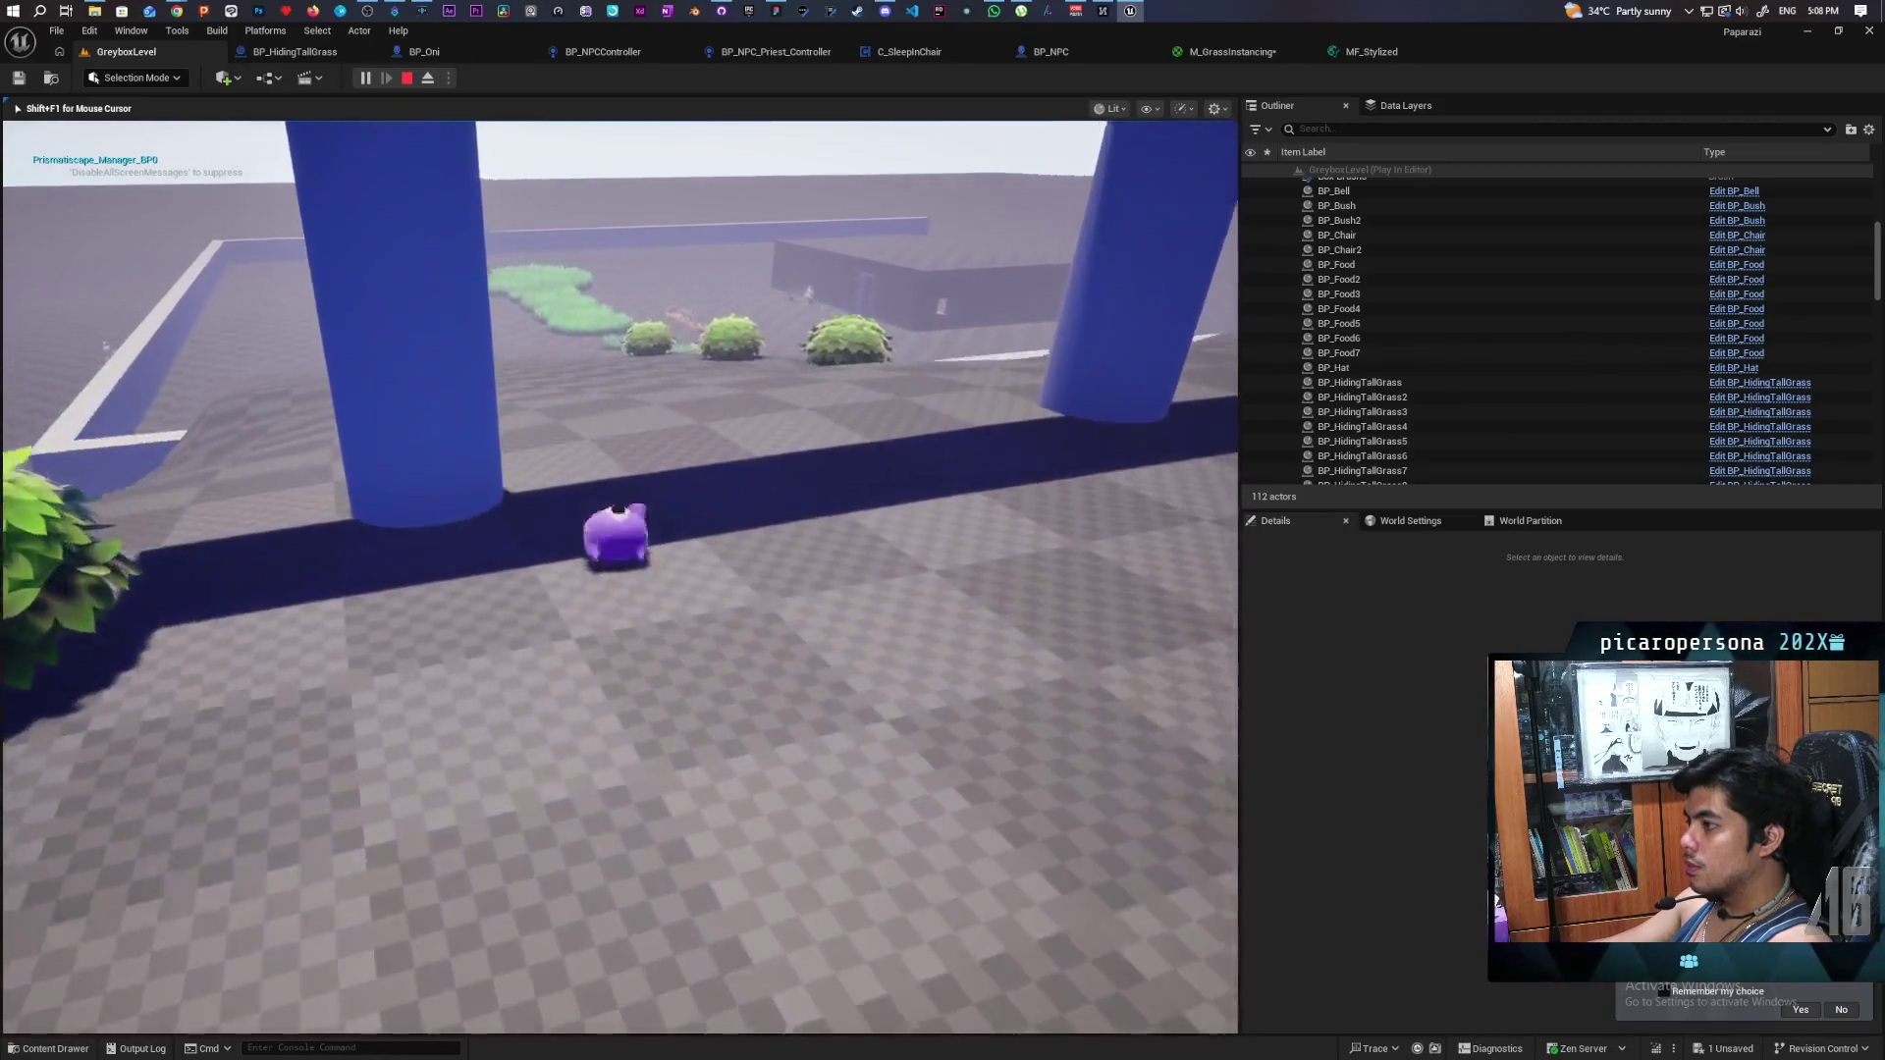
key(w)
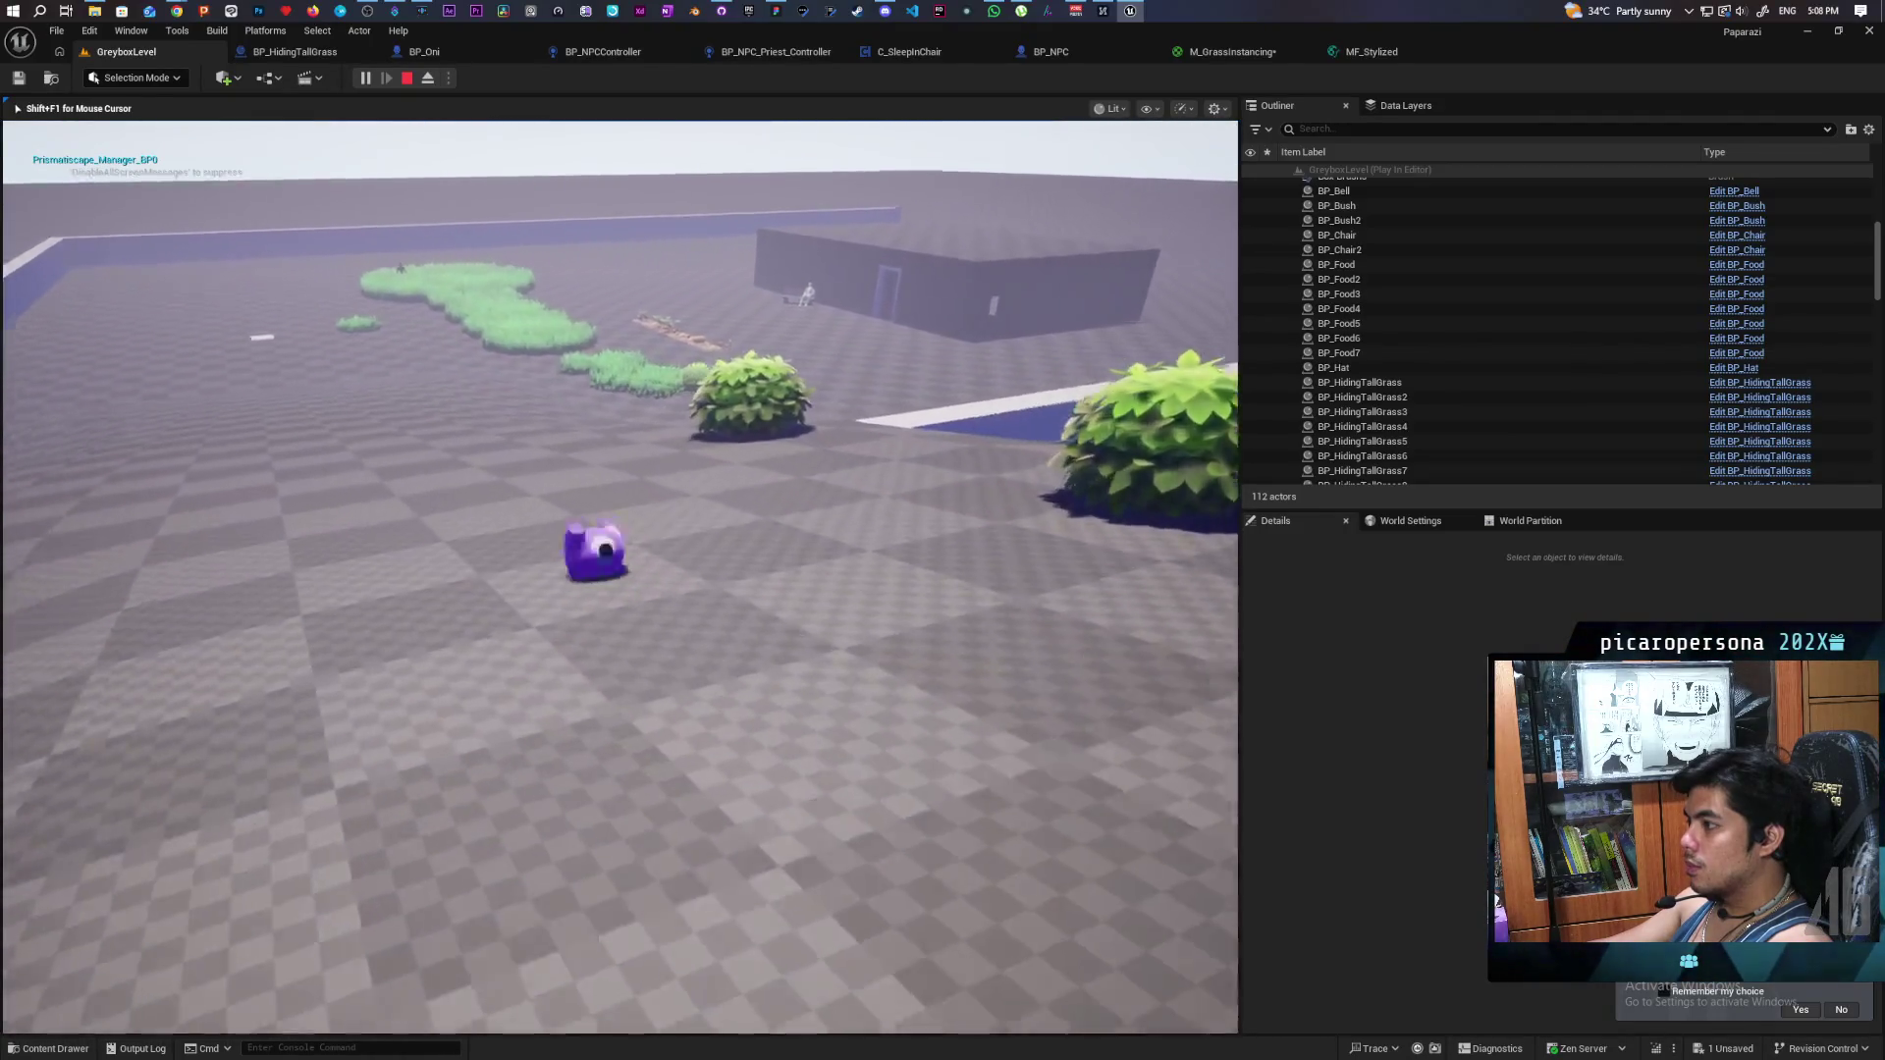
key(w)
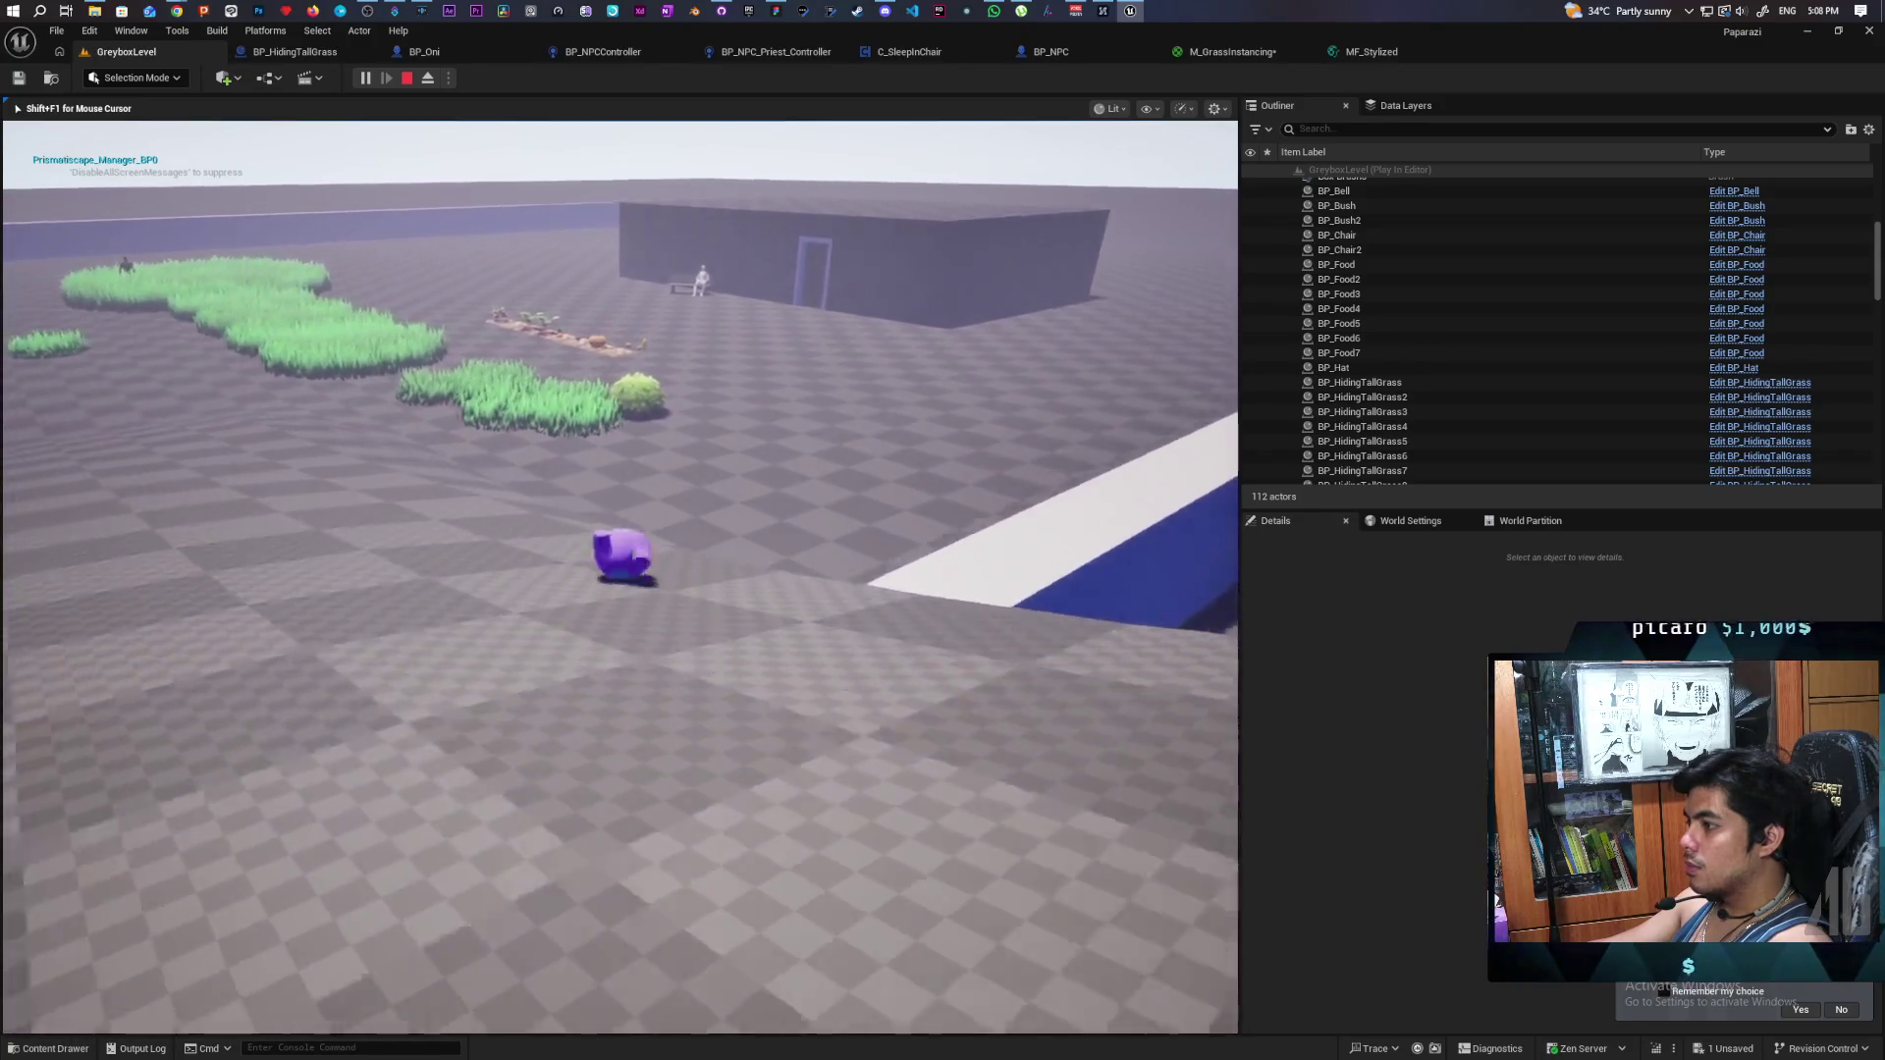
key(w)
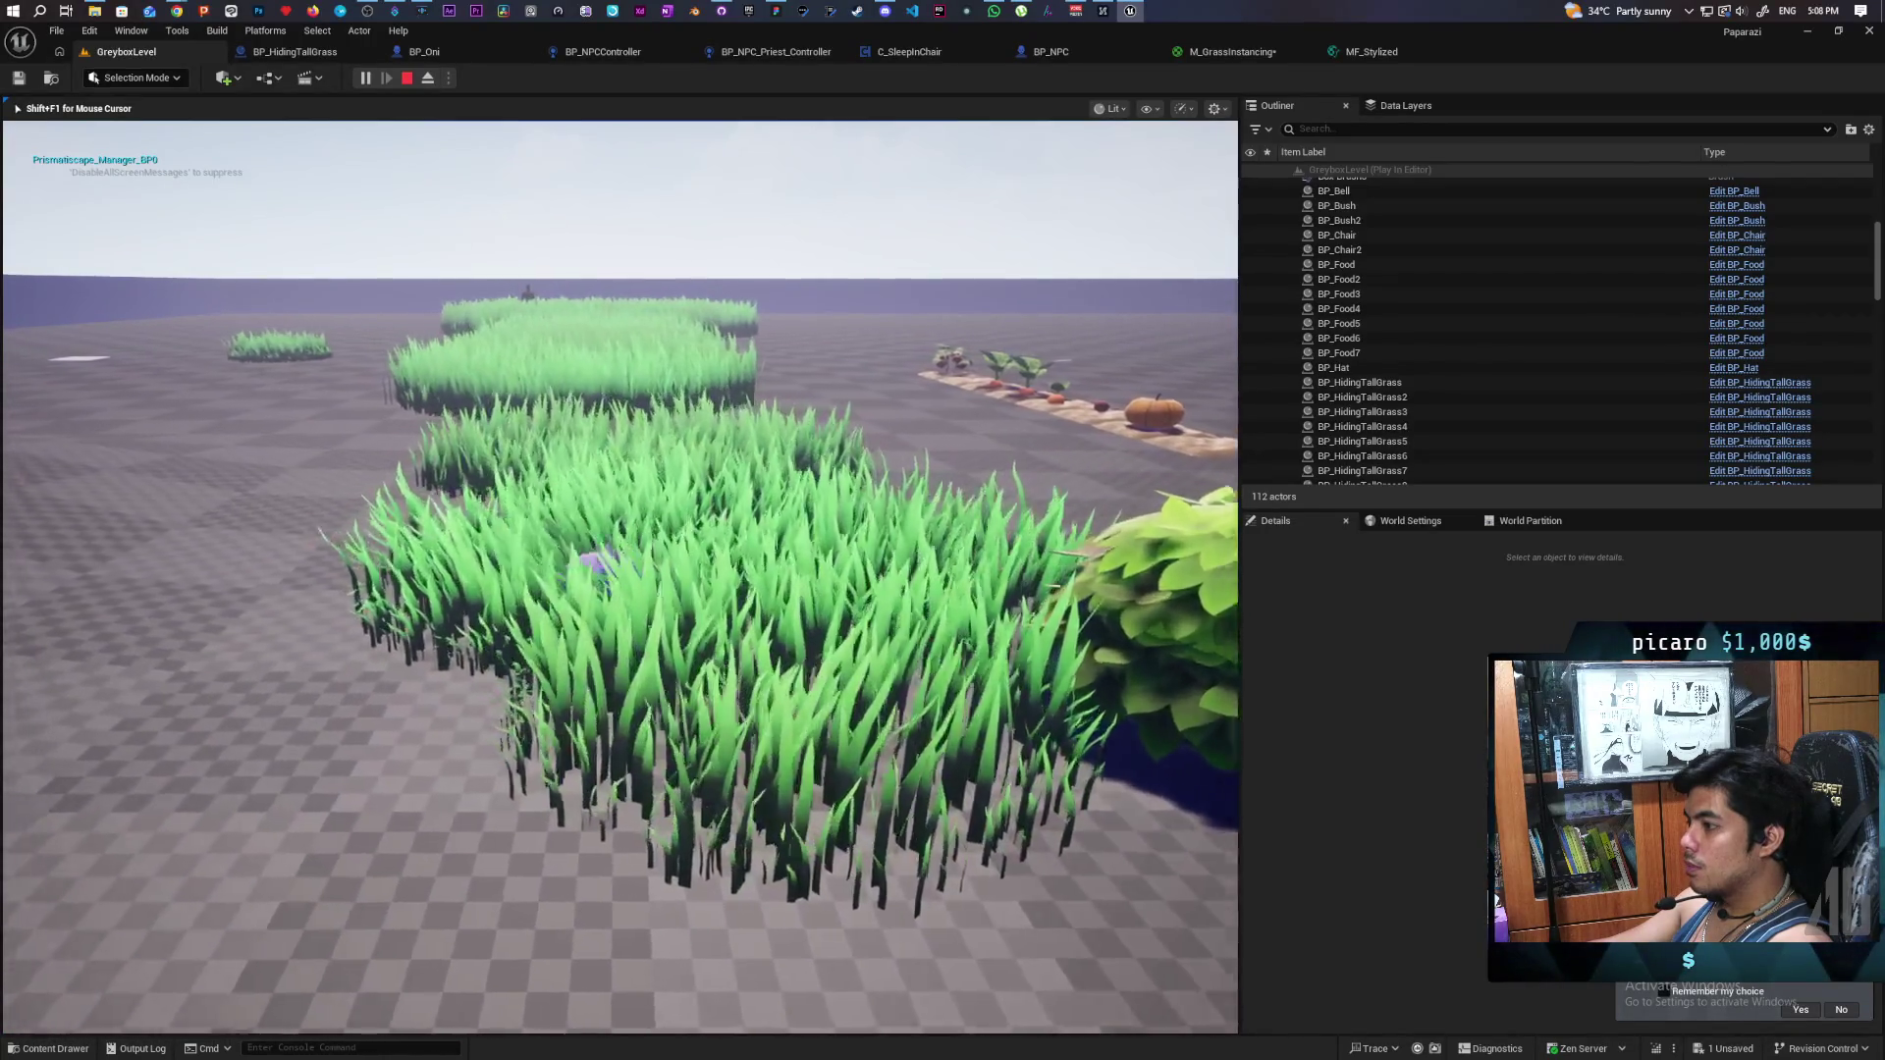
key(w)
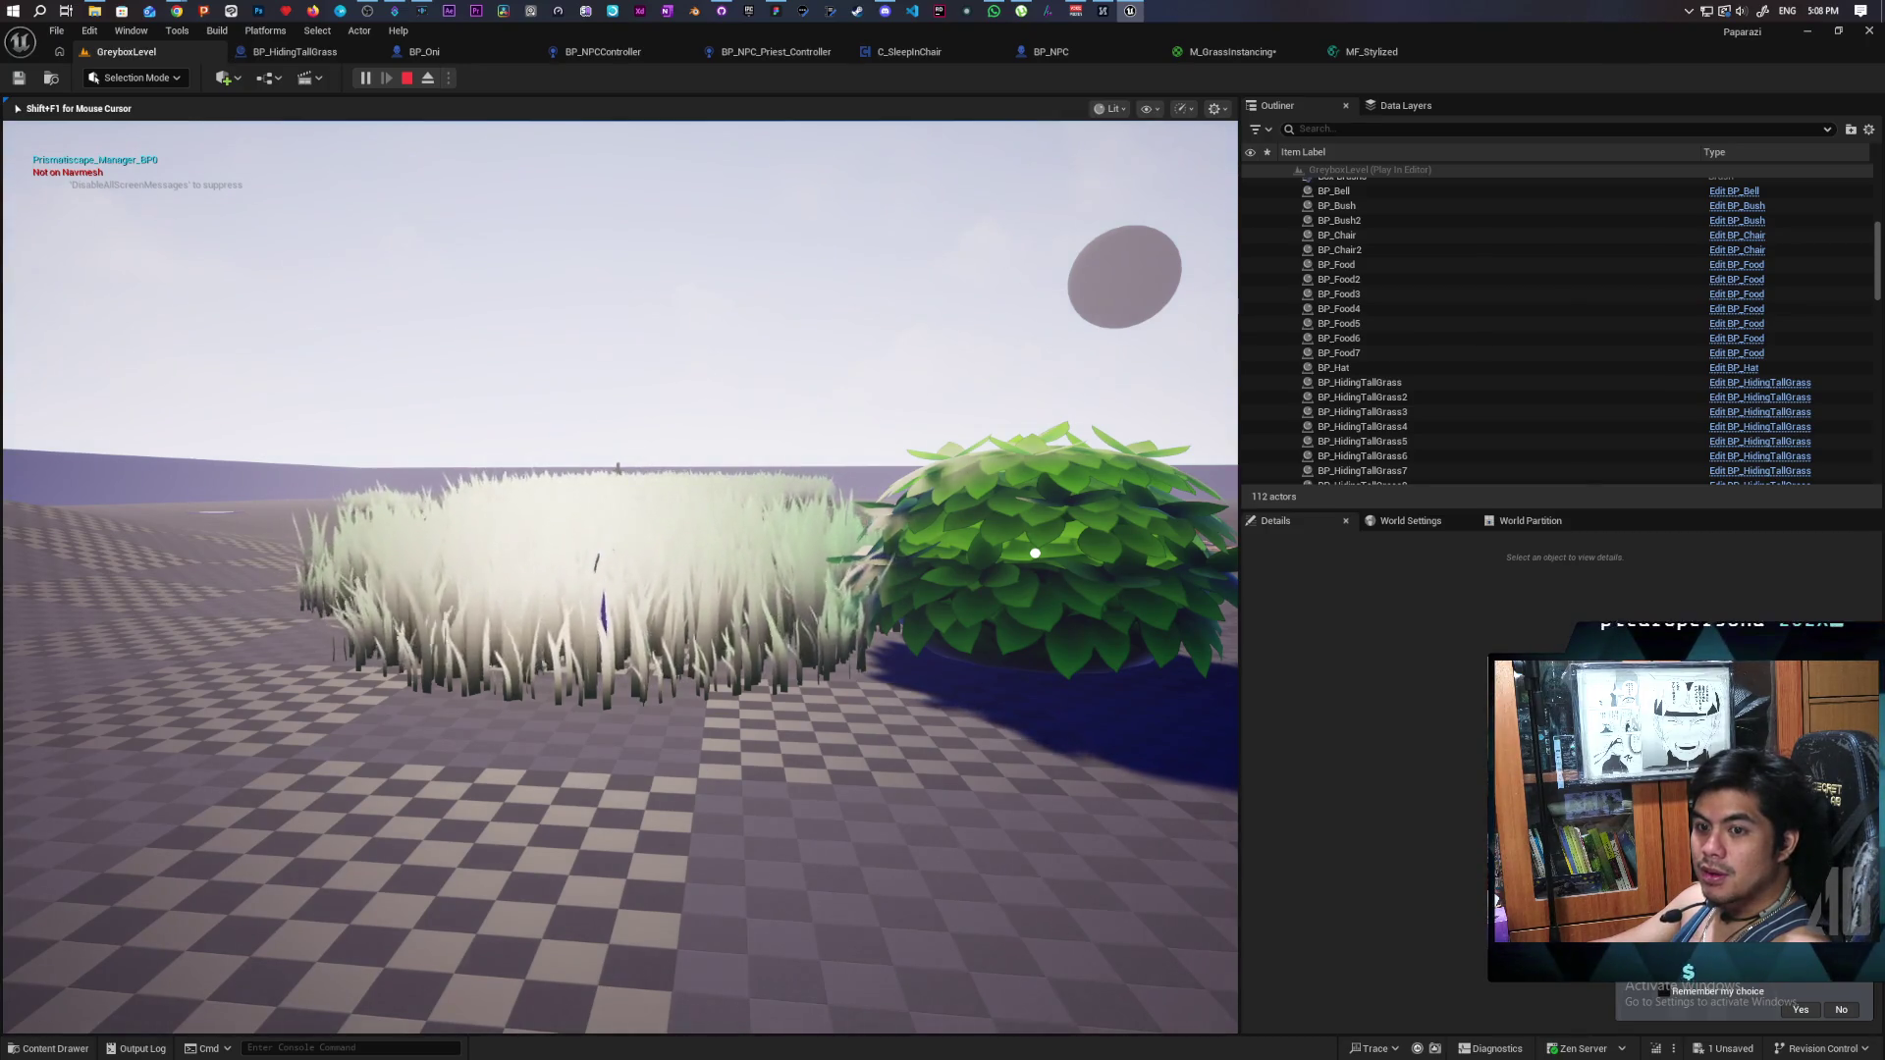
key(Escape)
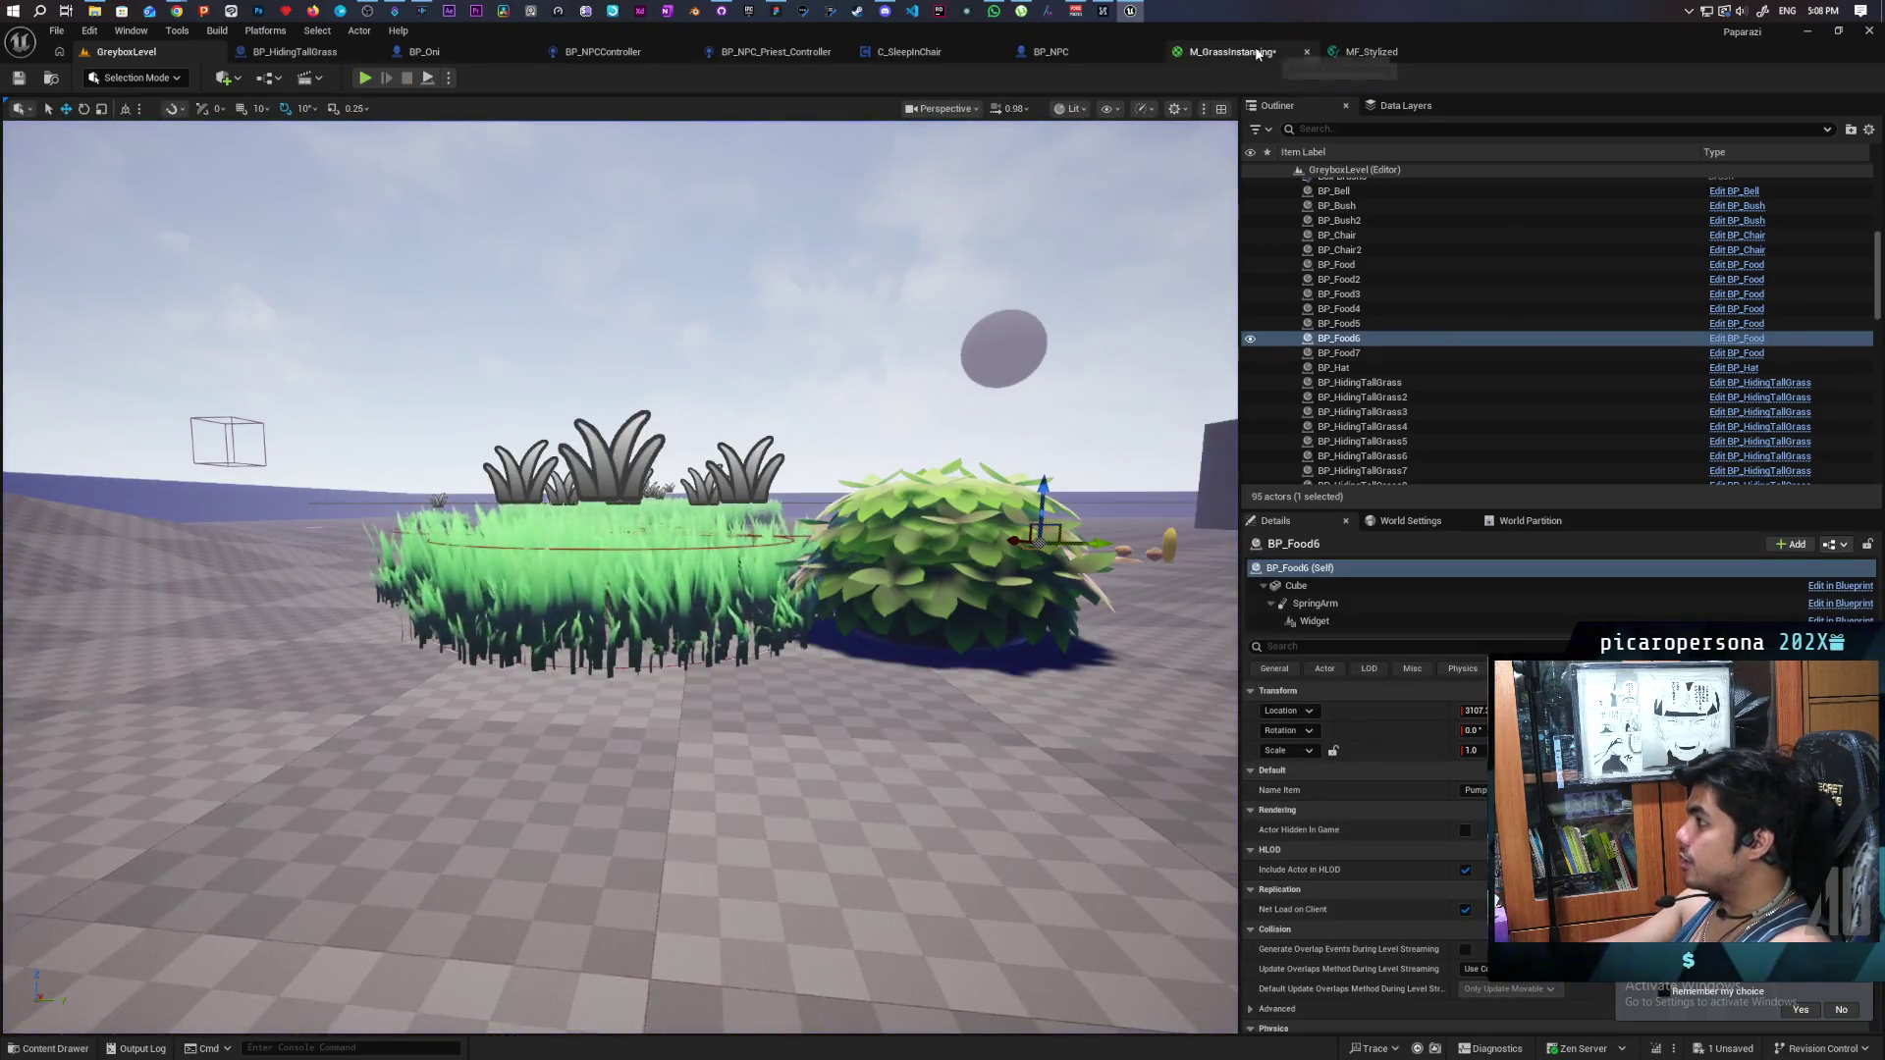
- Disconnect Power from Specular, set Specular to 0, apply, and go back to GreyboxLevel
click(1232, 51)
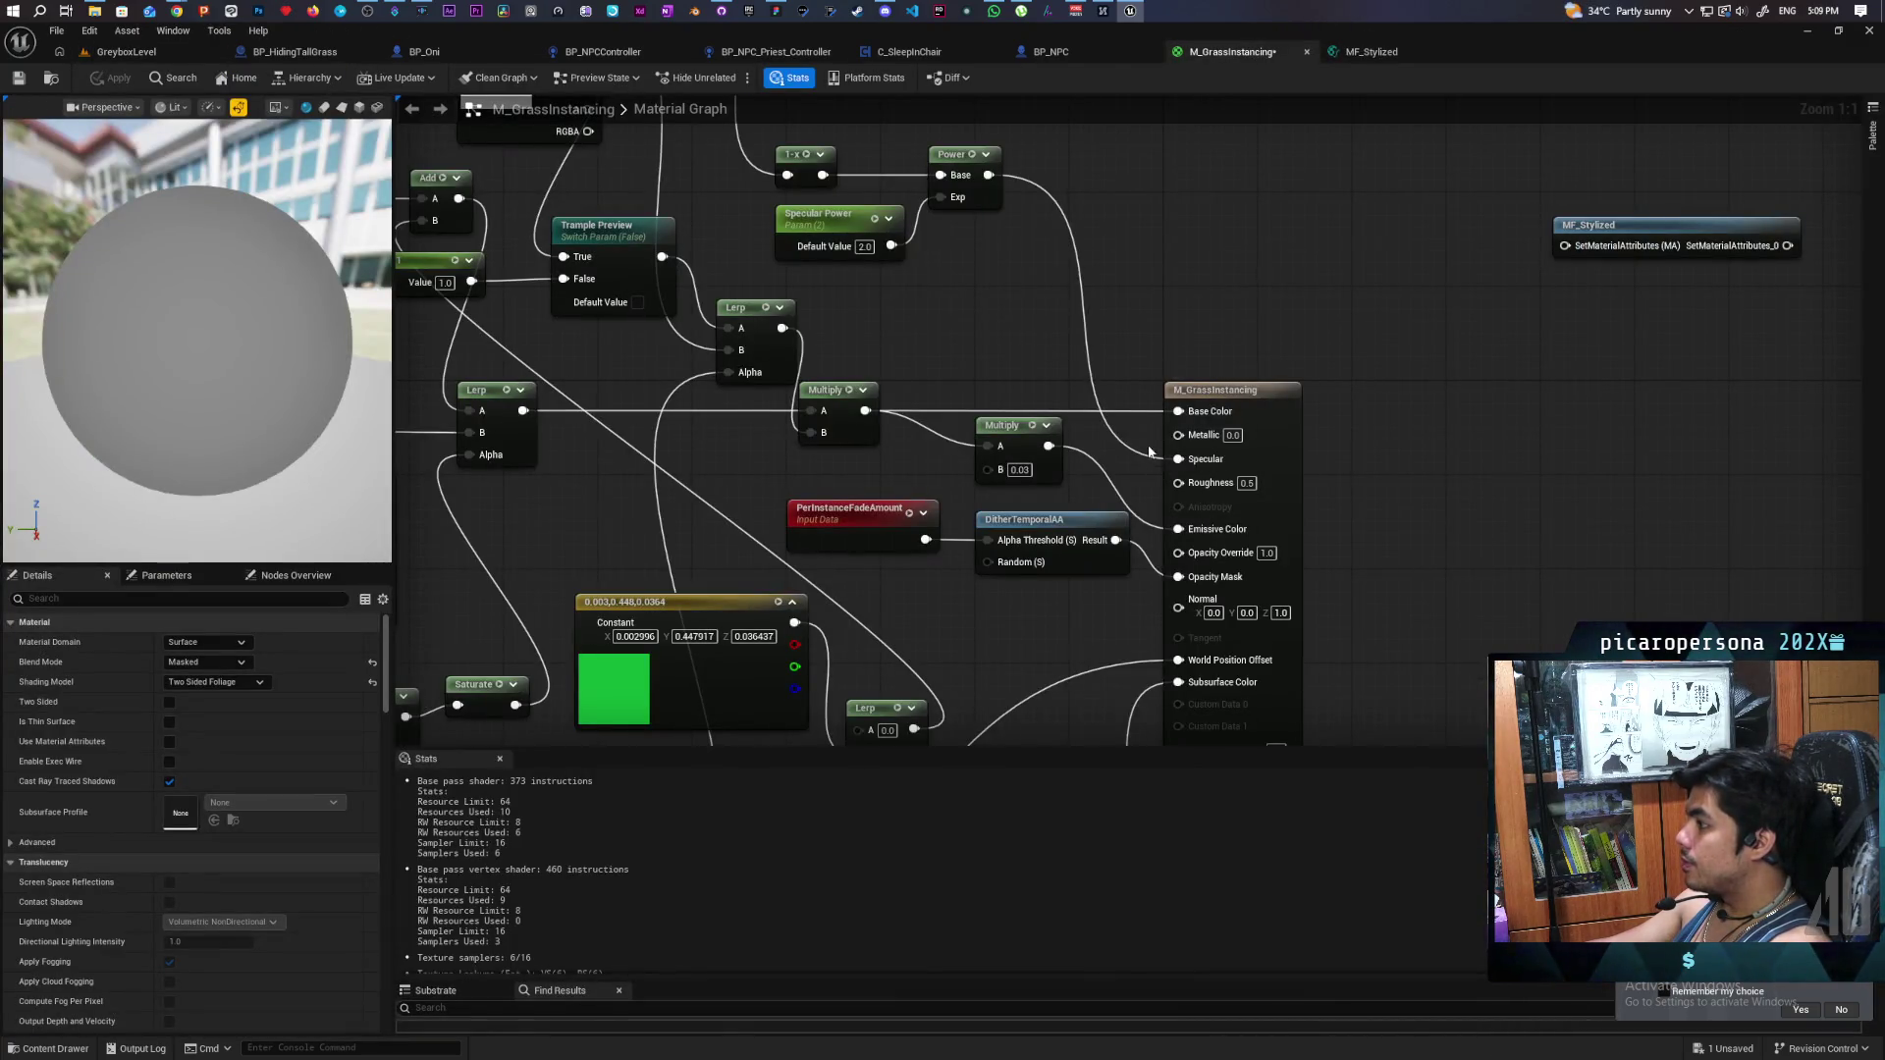
drag(1146, 445, 1179, 471)
click(1235, 460)
text(0)
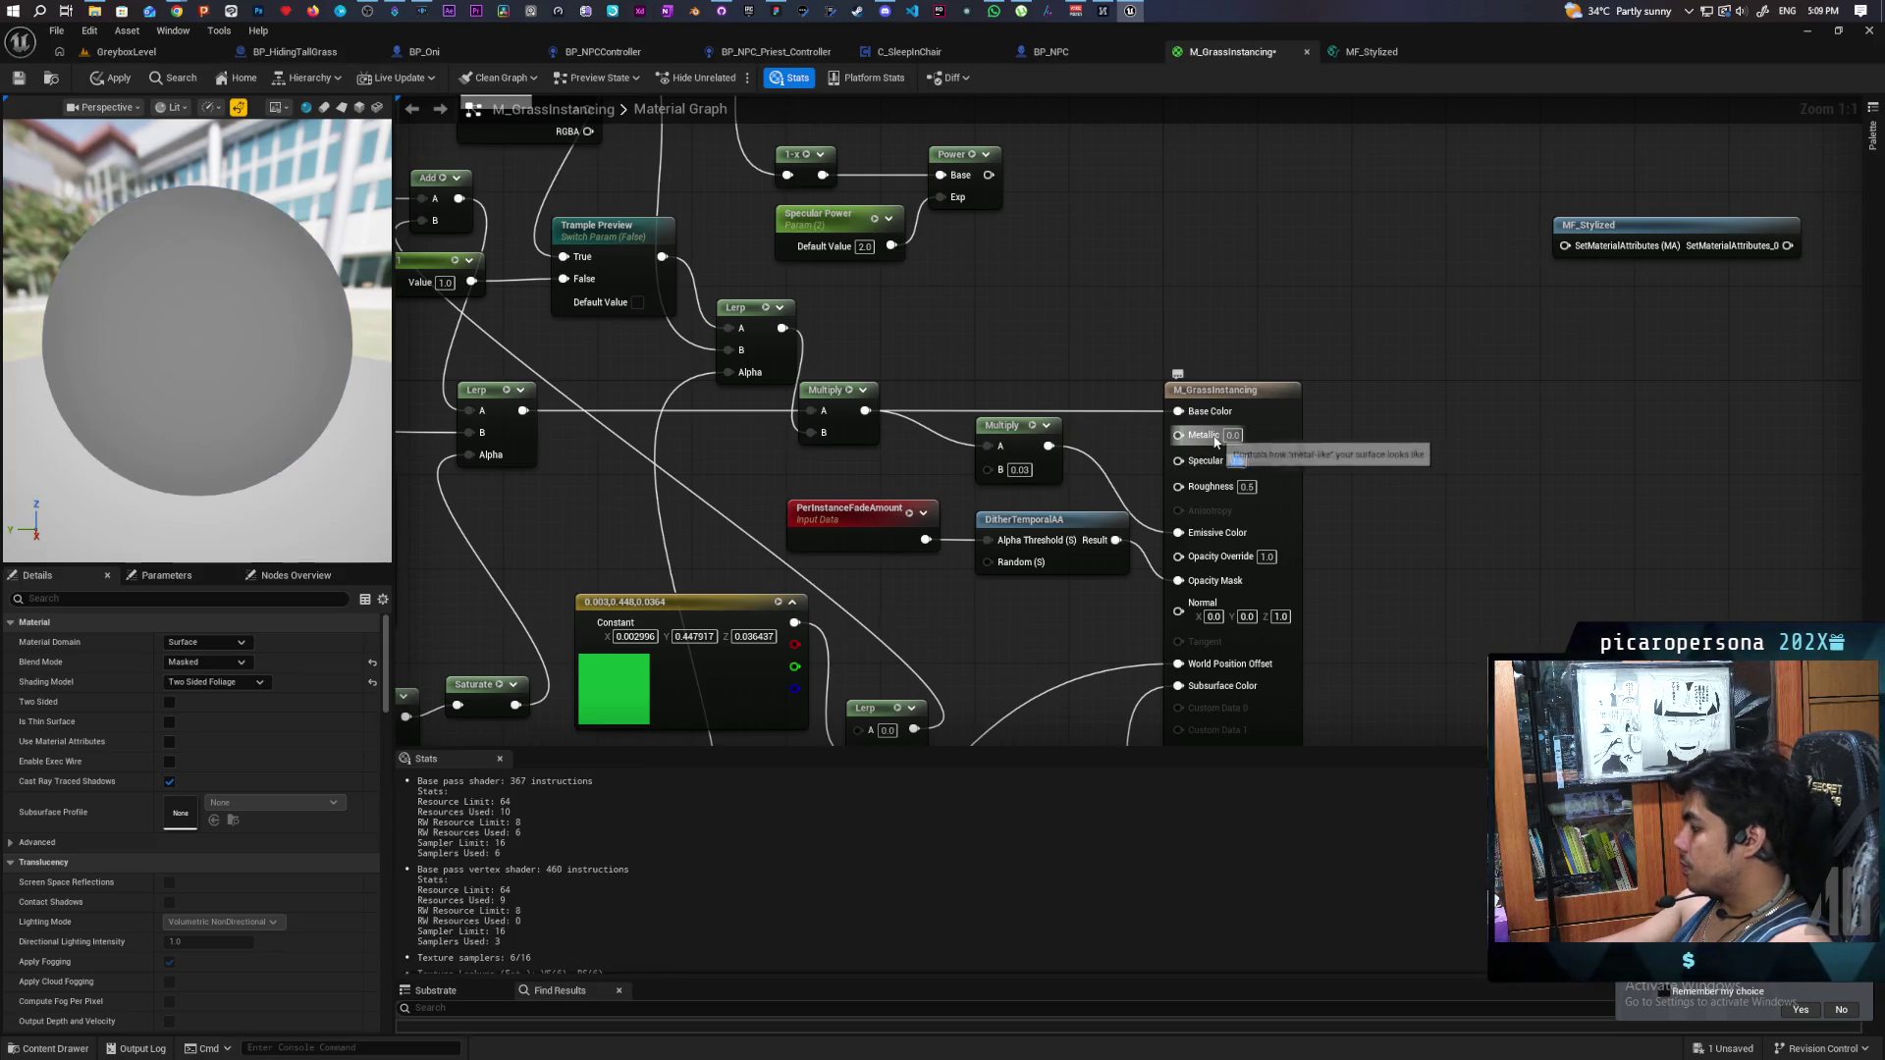
key(Return)
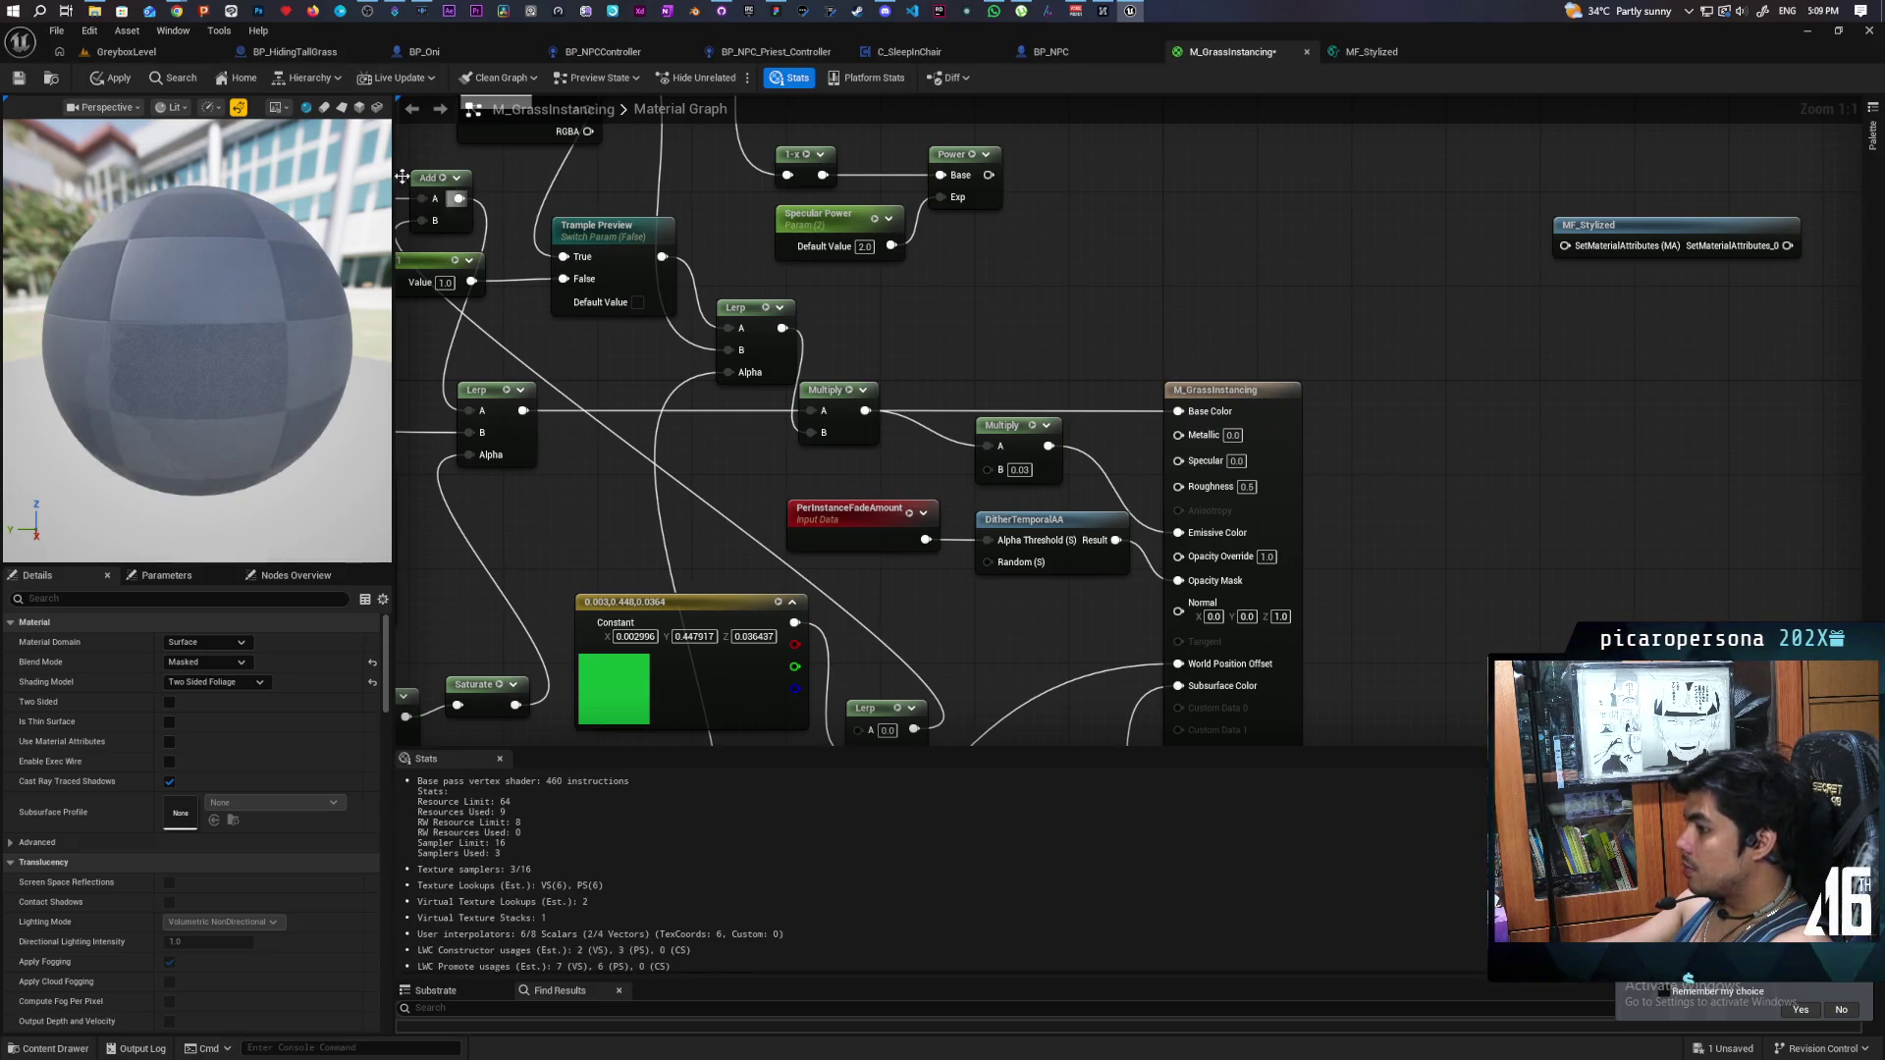
key(ctrl+s)
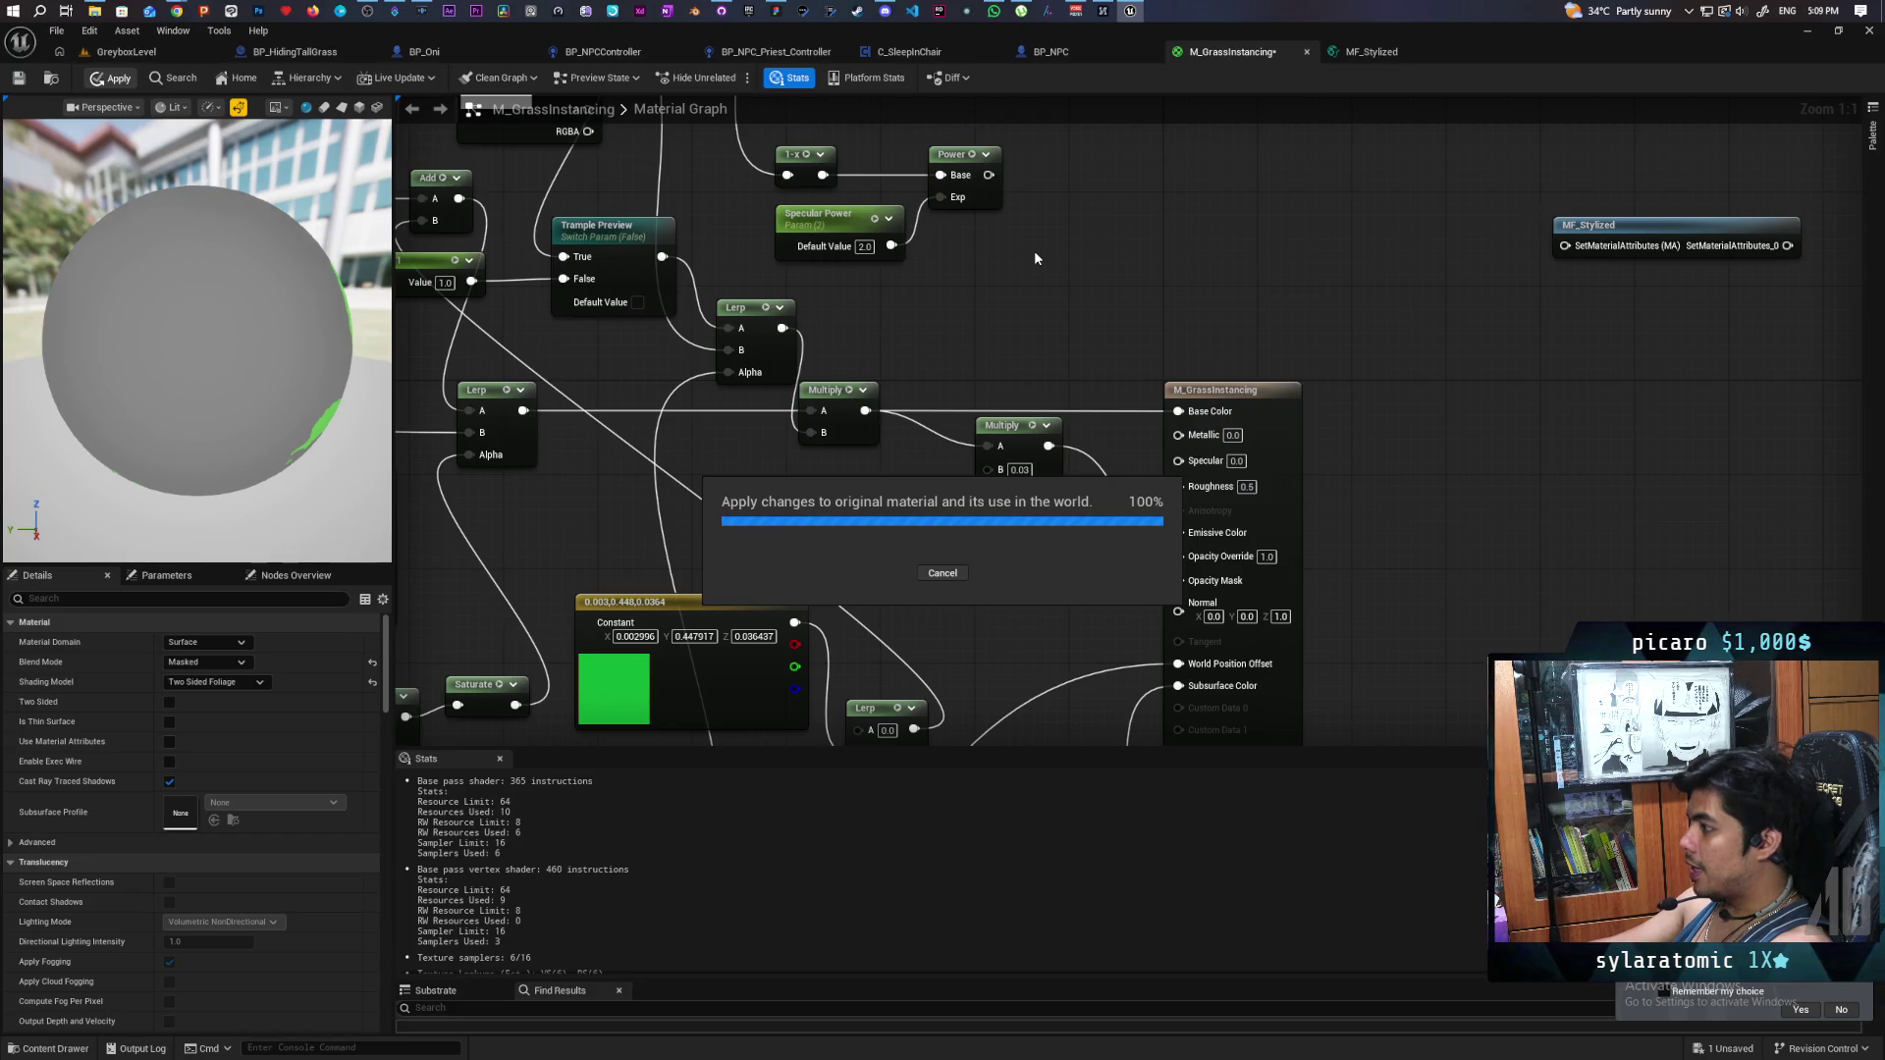
click(157, 51)
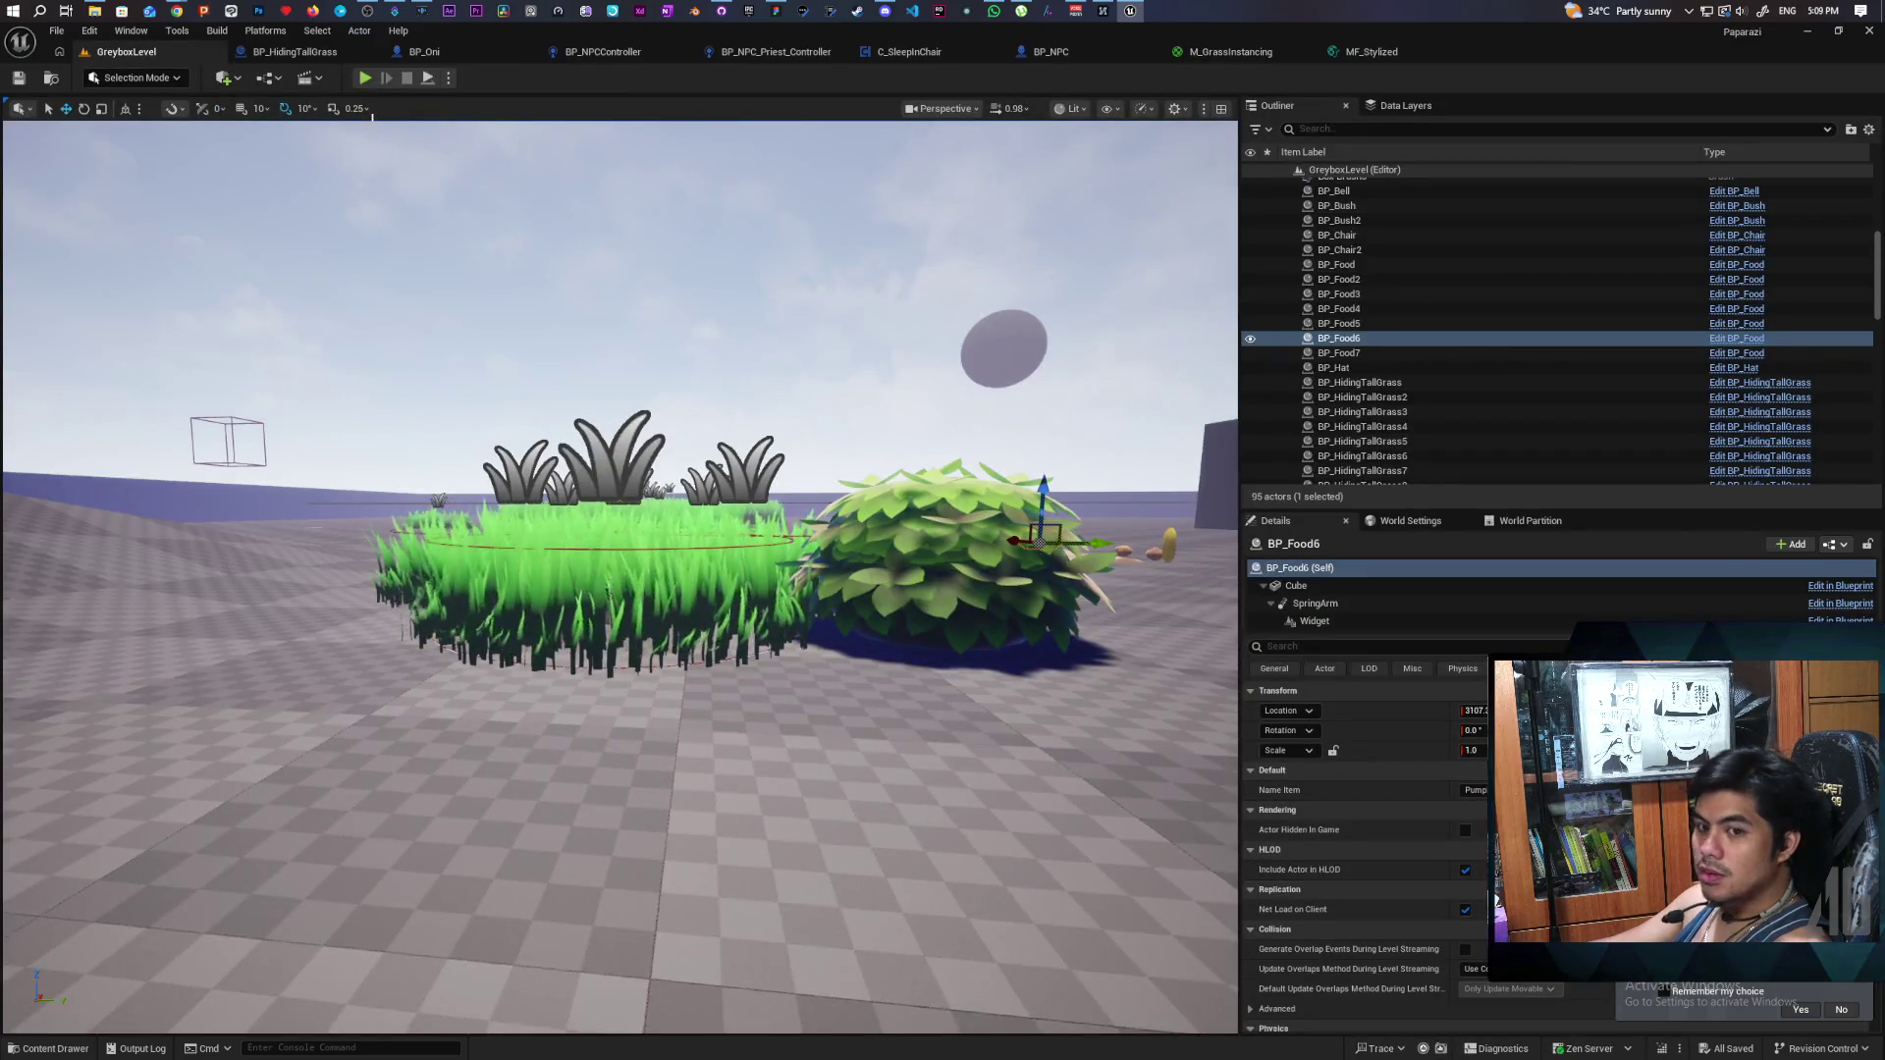
- Start a playtest with Alt+P and walk through the blue gate into the grass by the bush
key(alt+p)
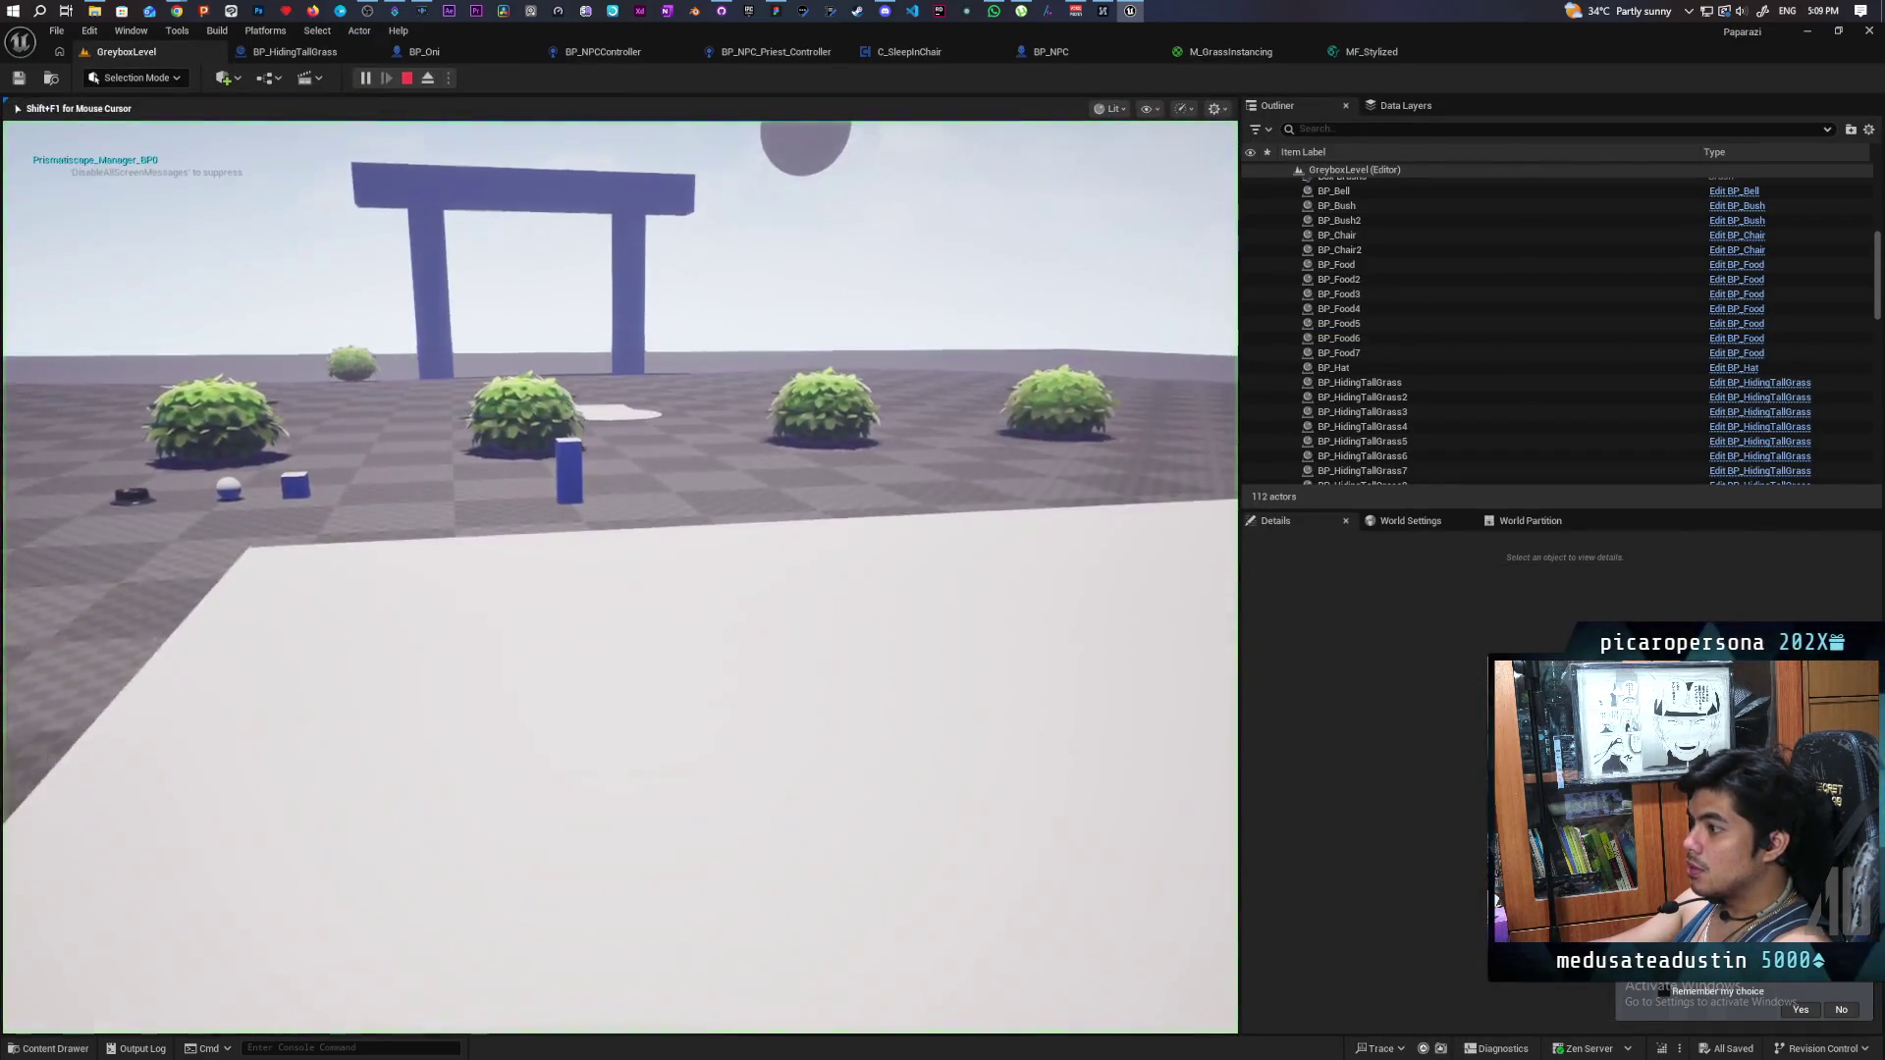
key(w)
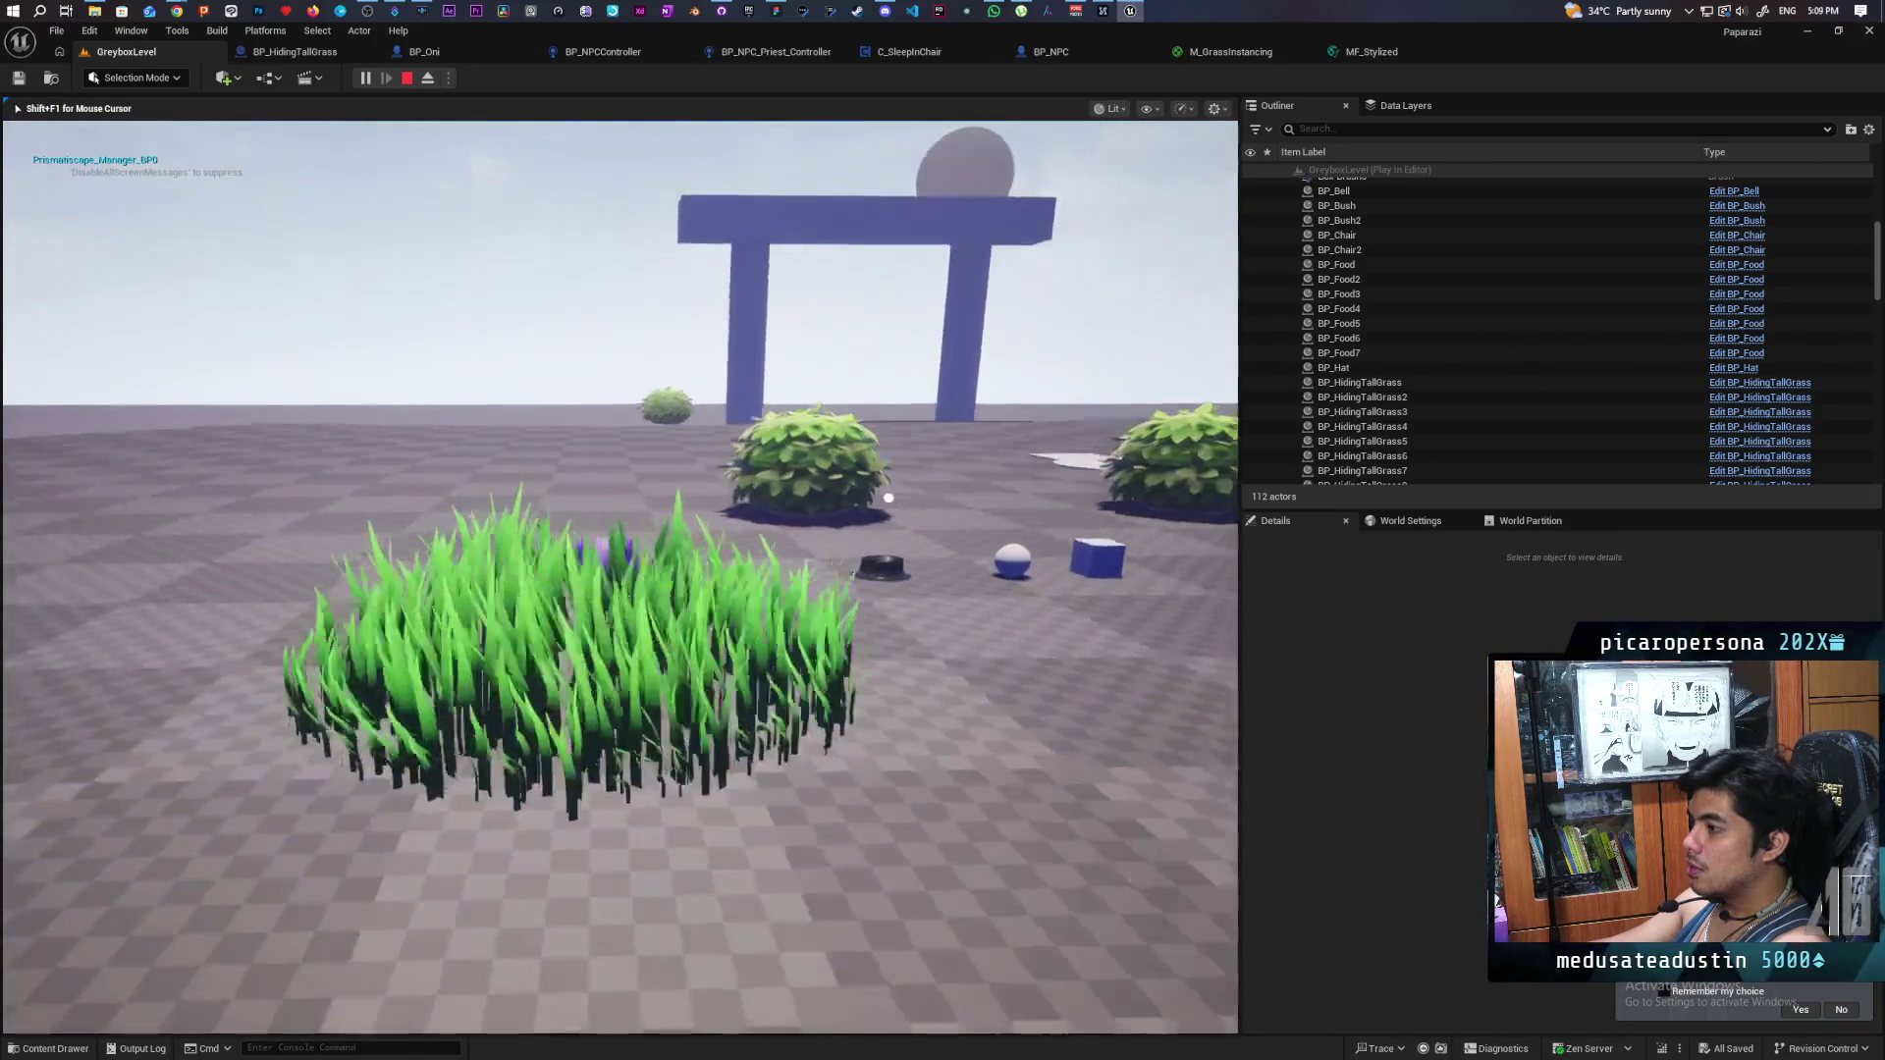
key(w)
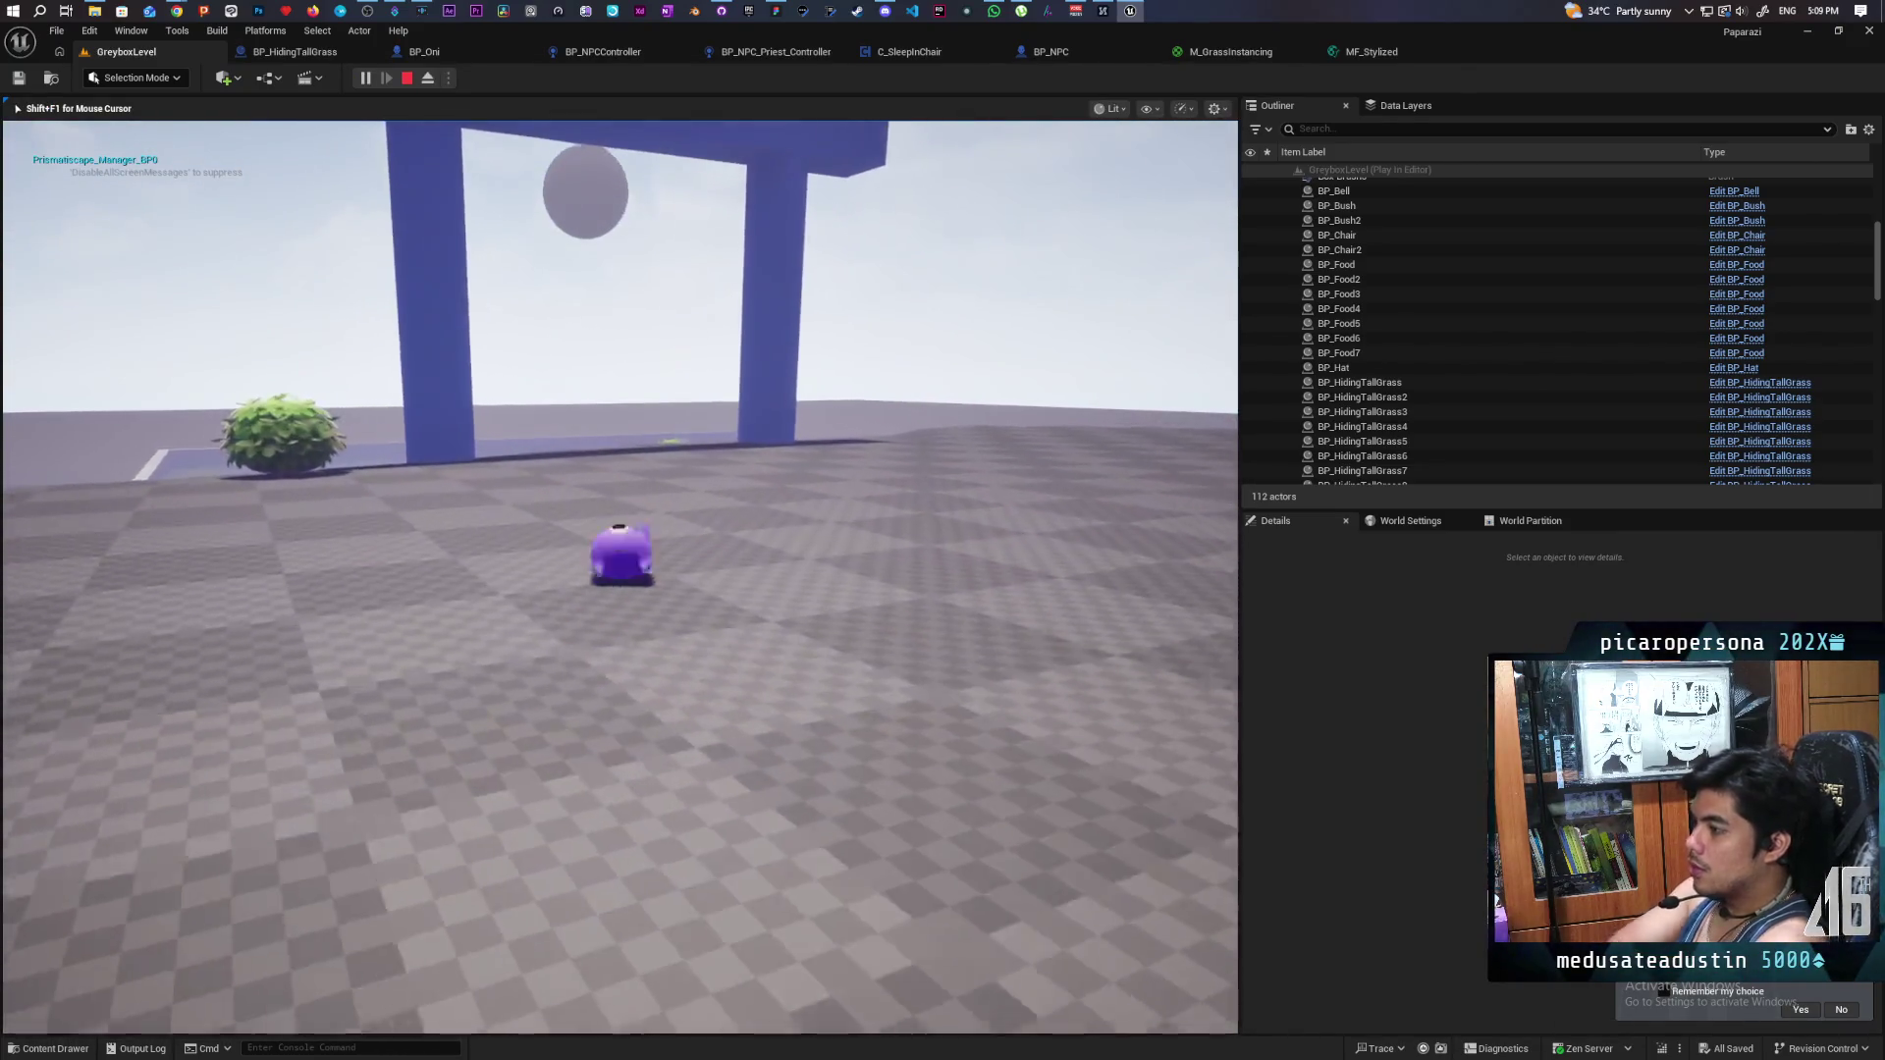
key(w)
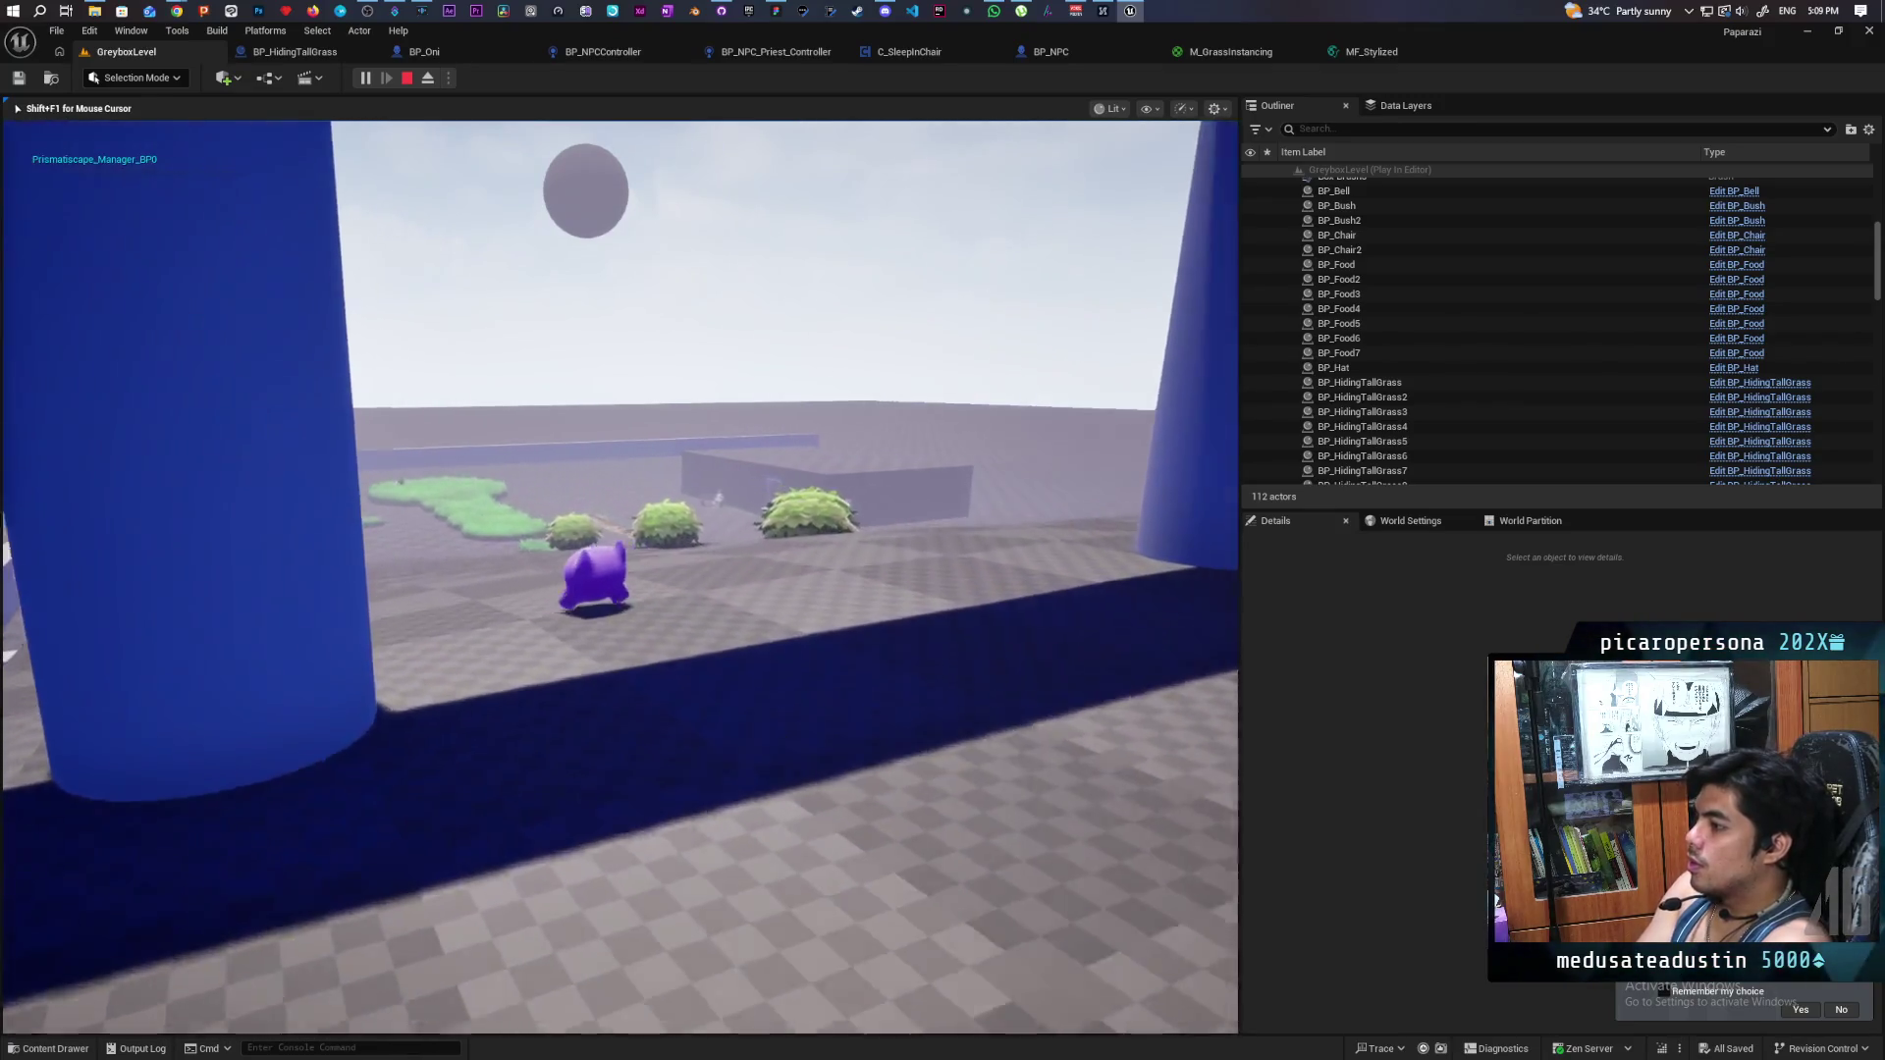
key(w)
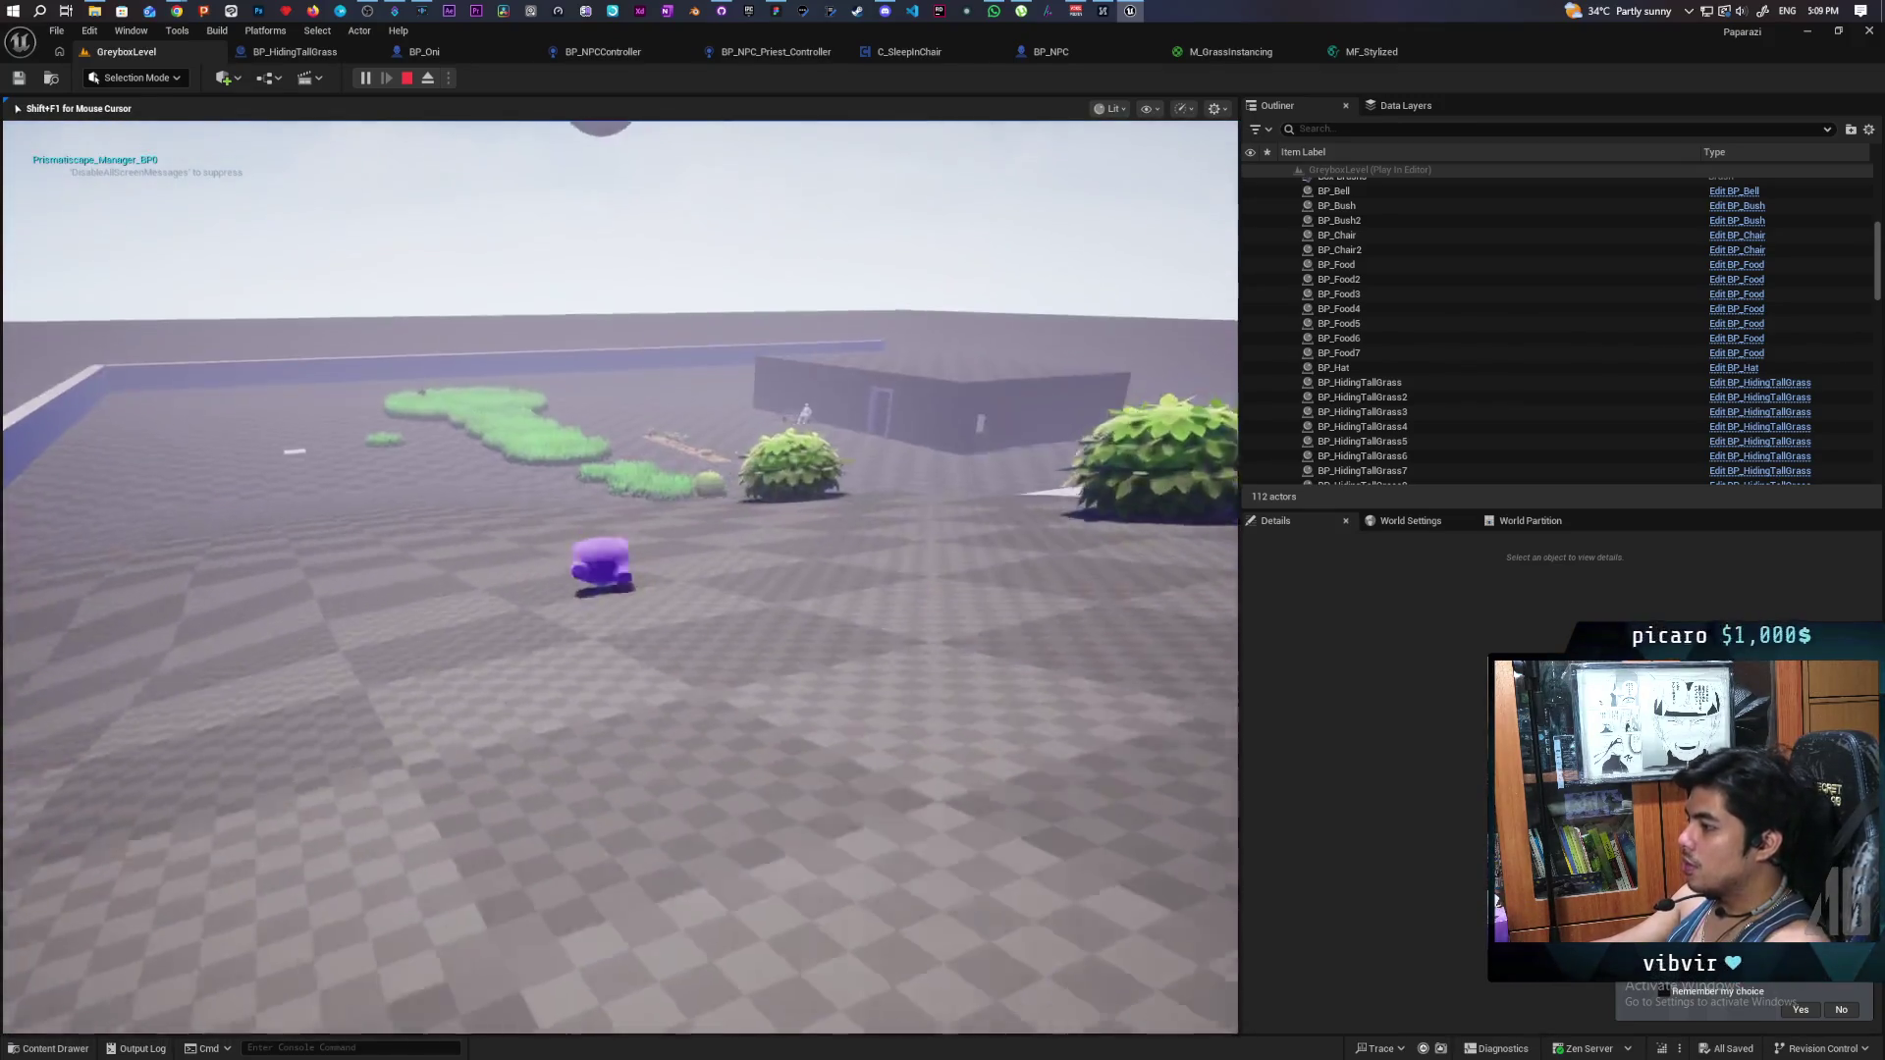
key(w)
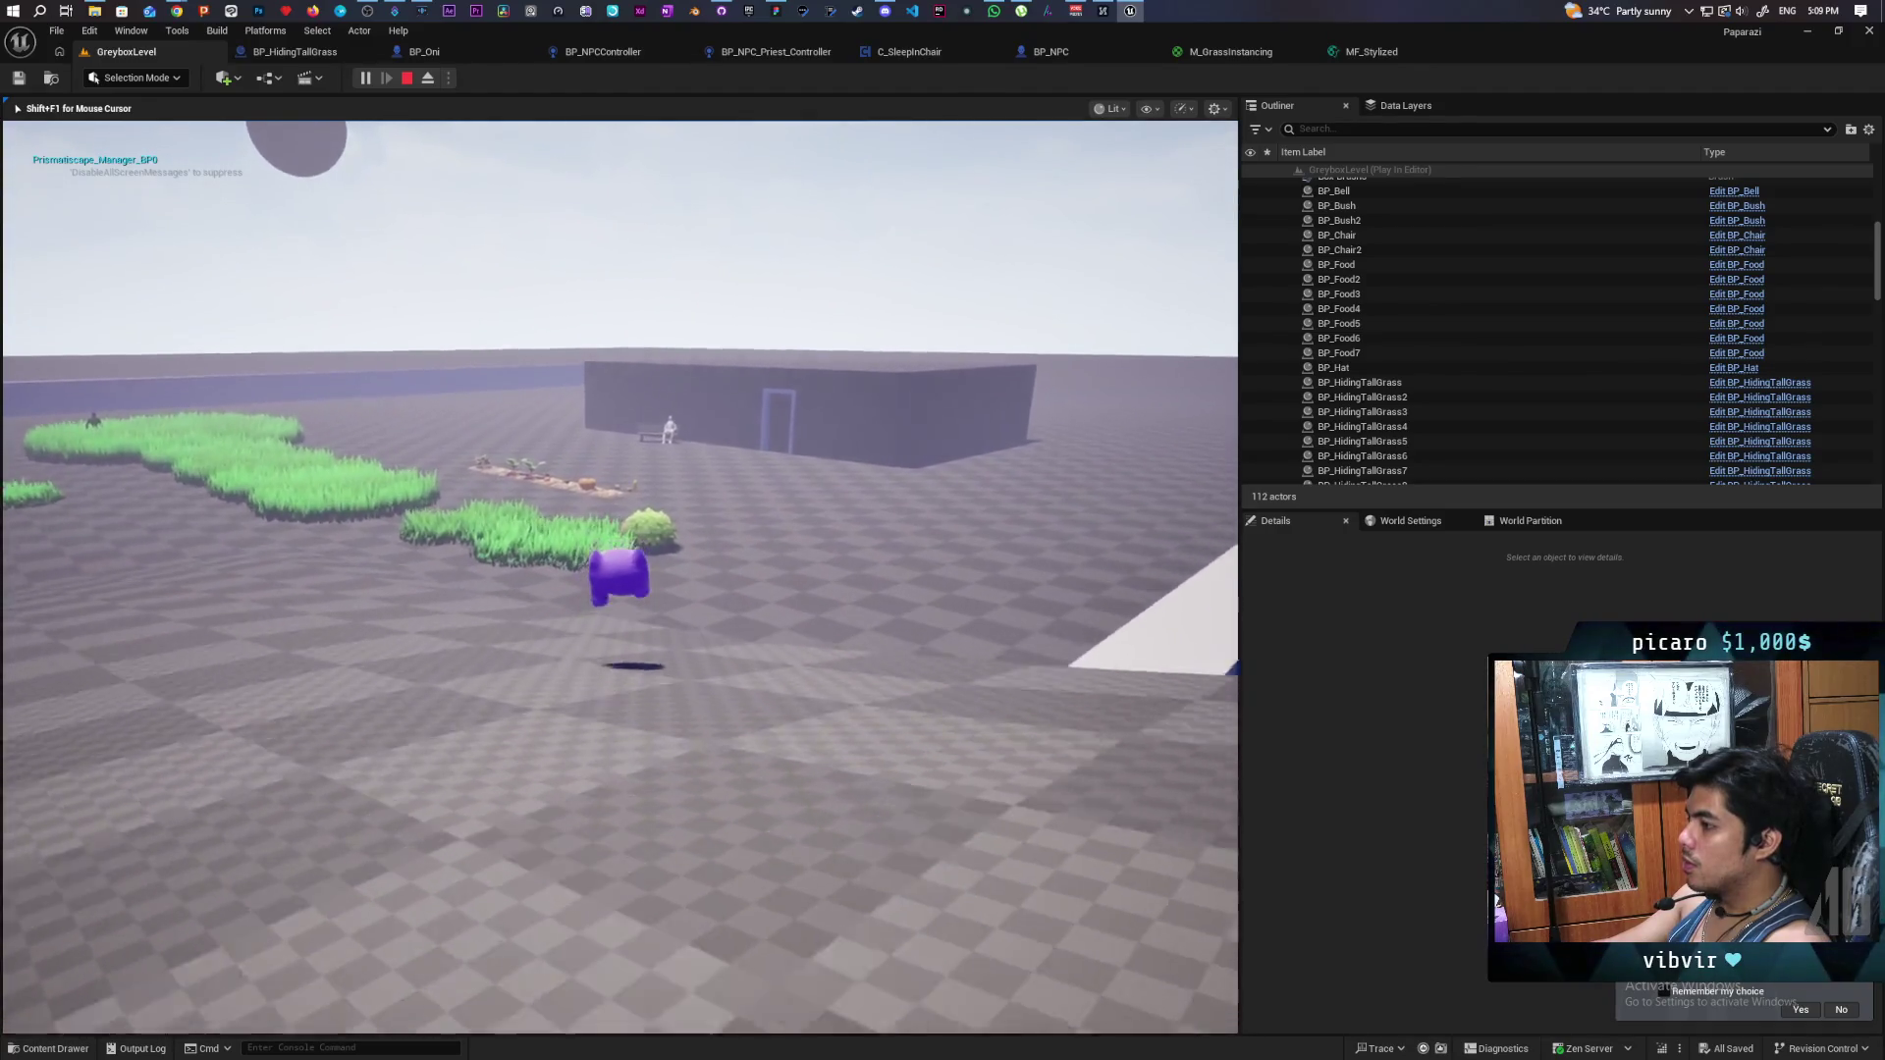
key(w)
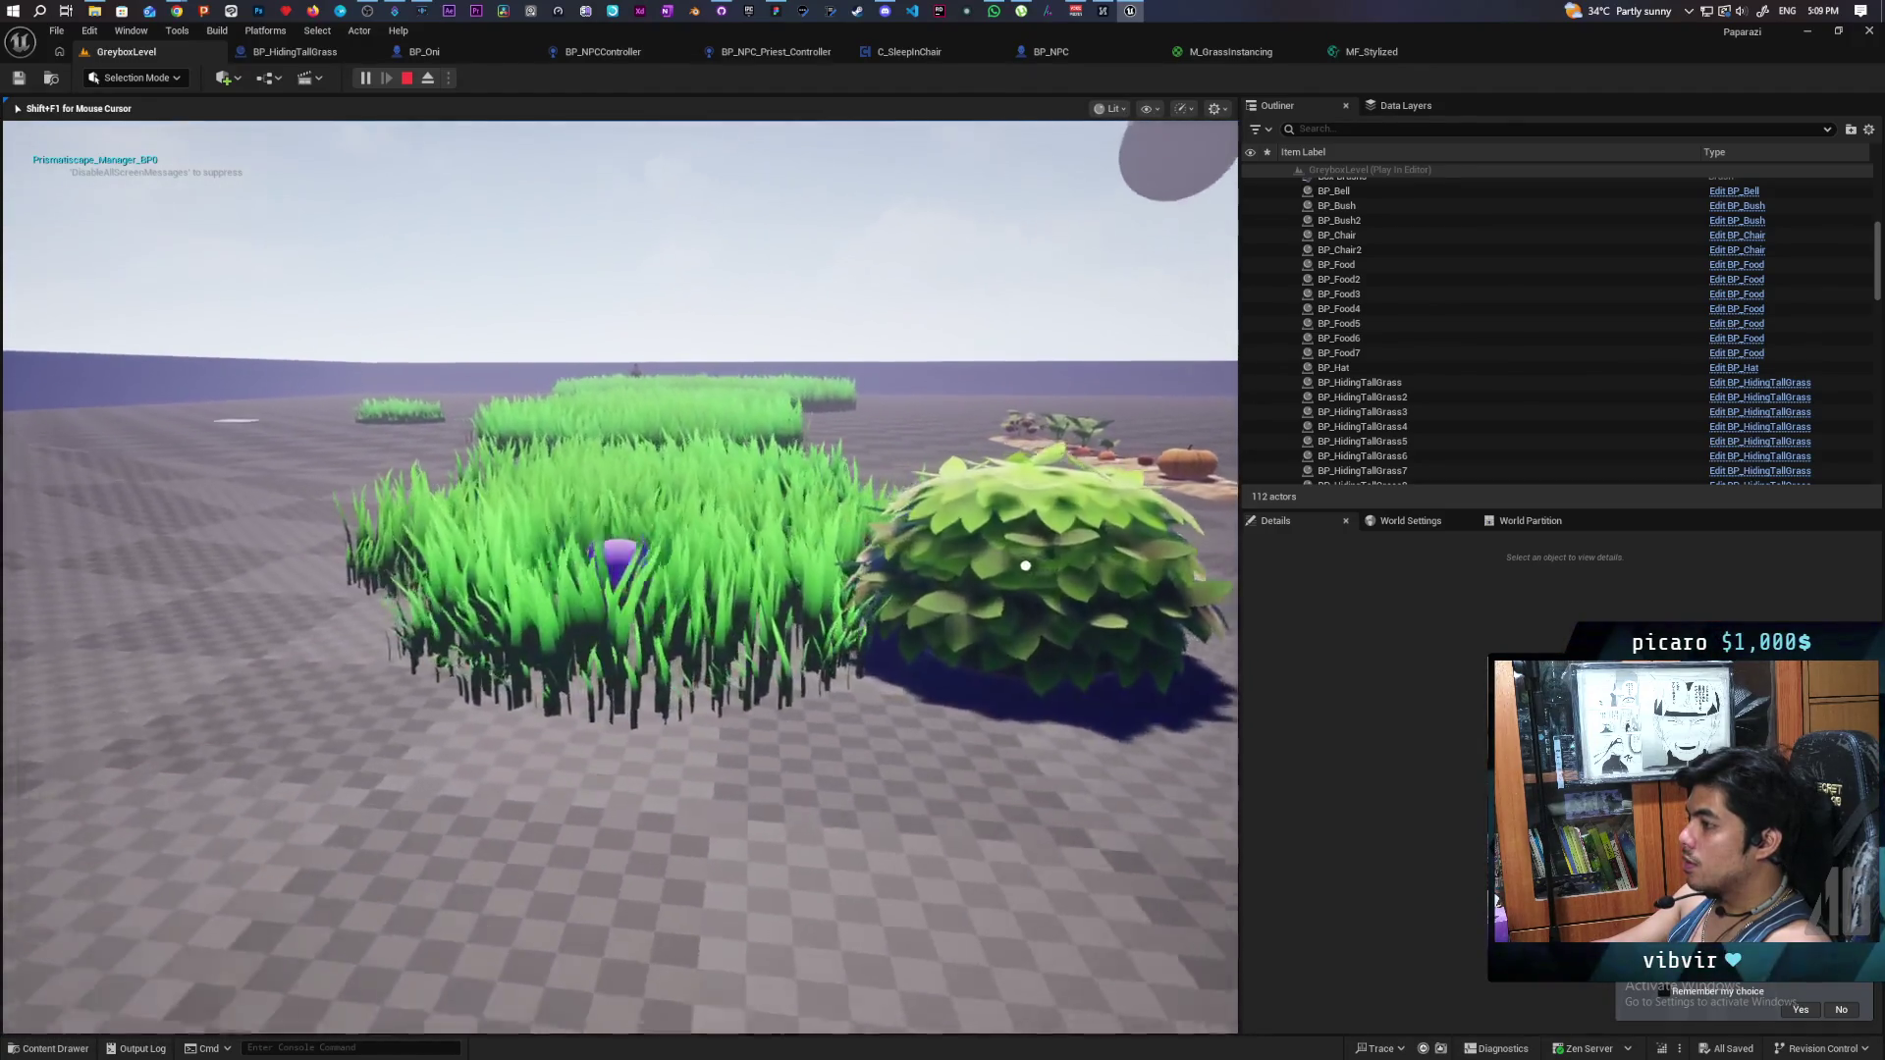
key(w)
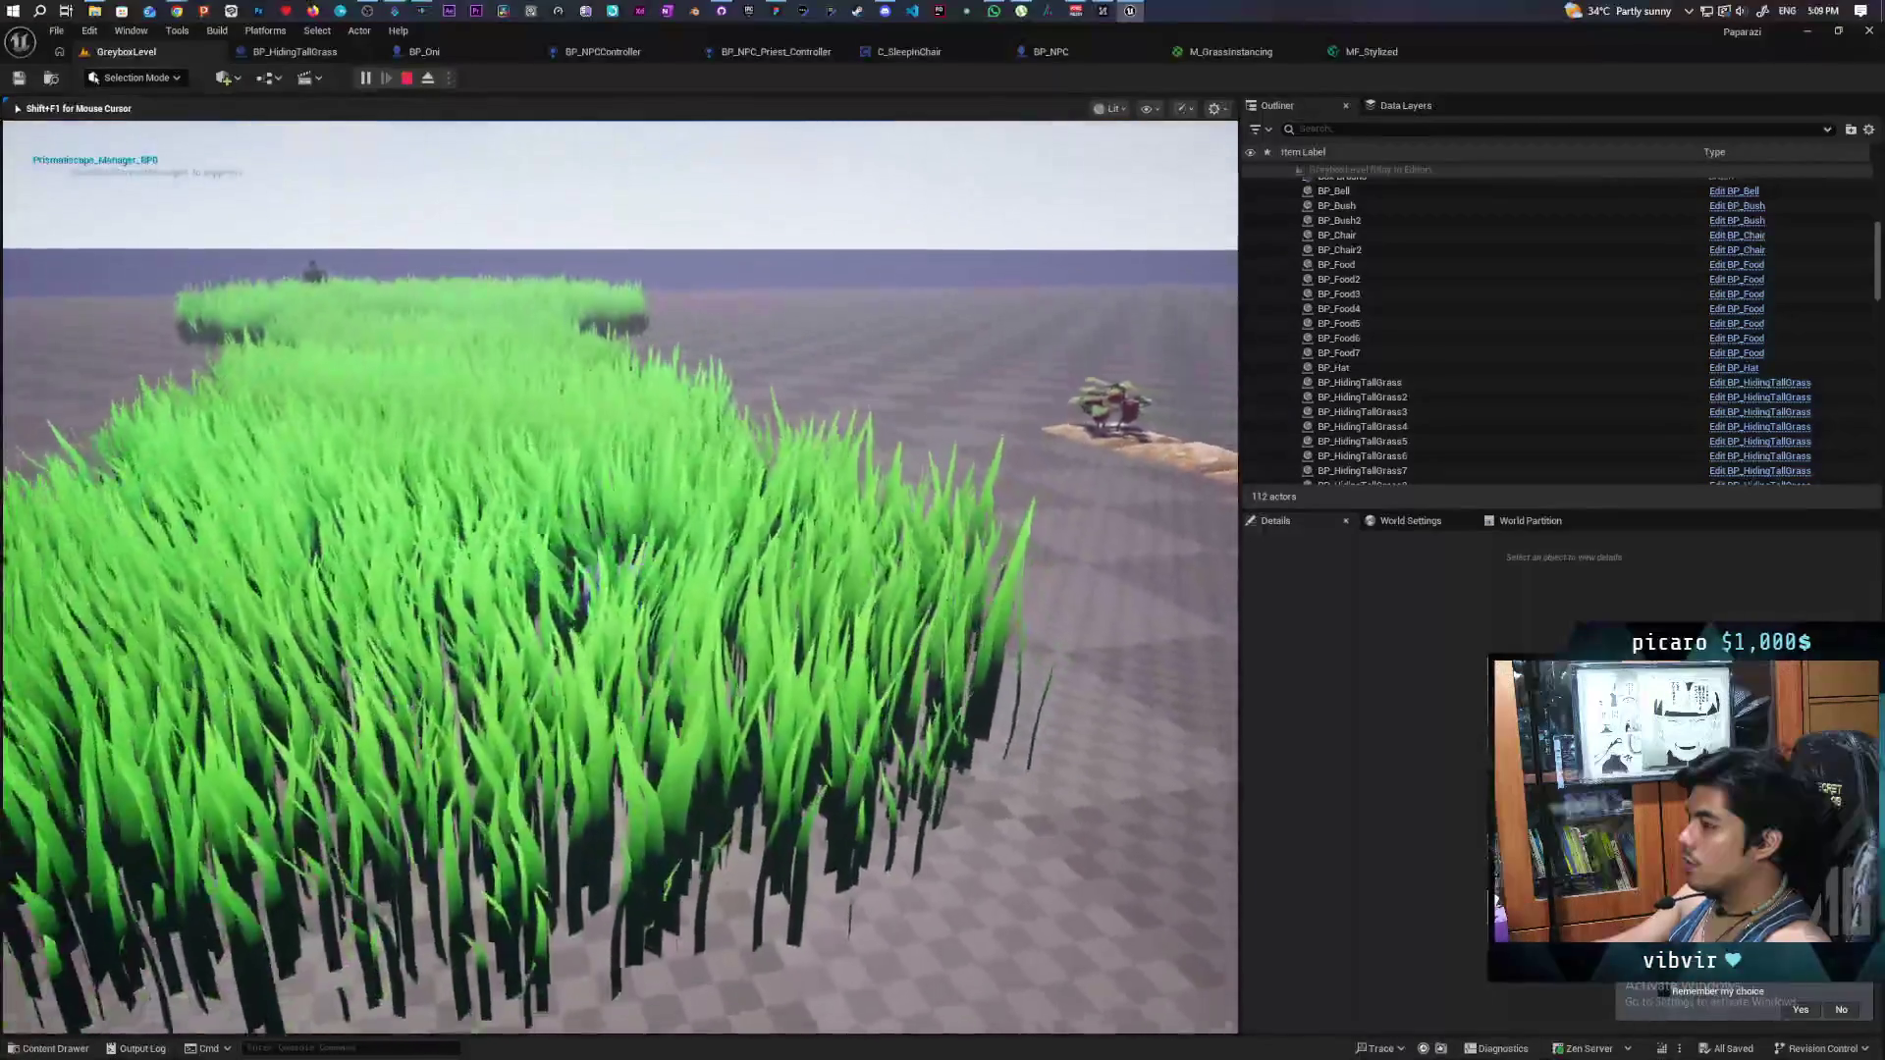
key(w)
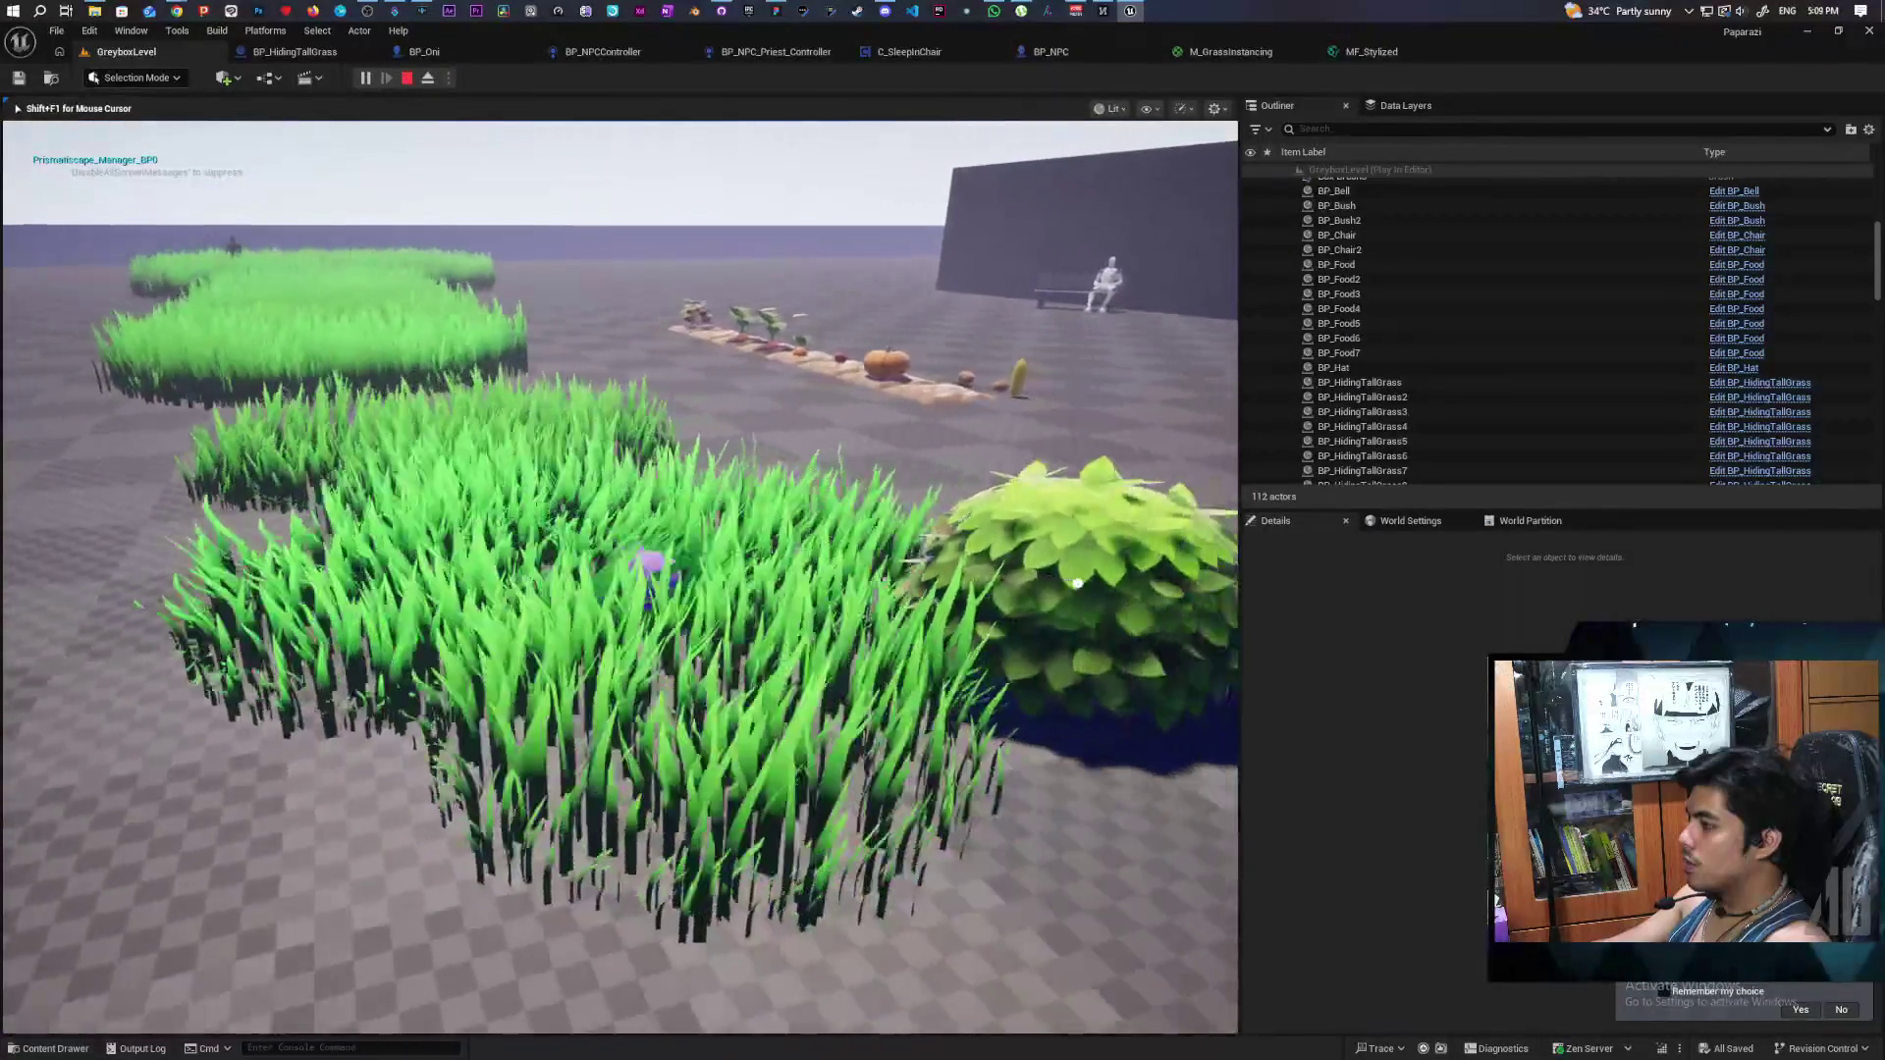
key(w)
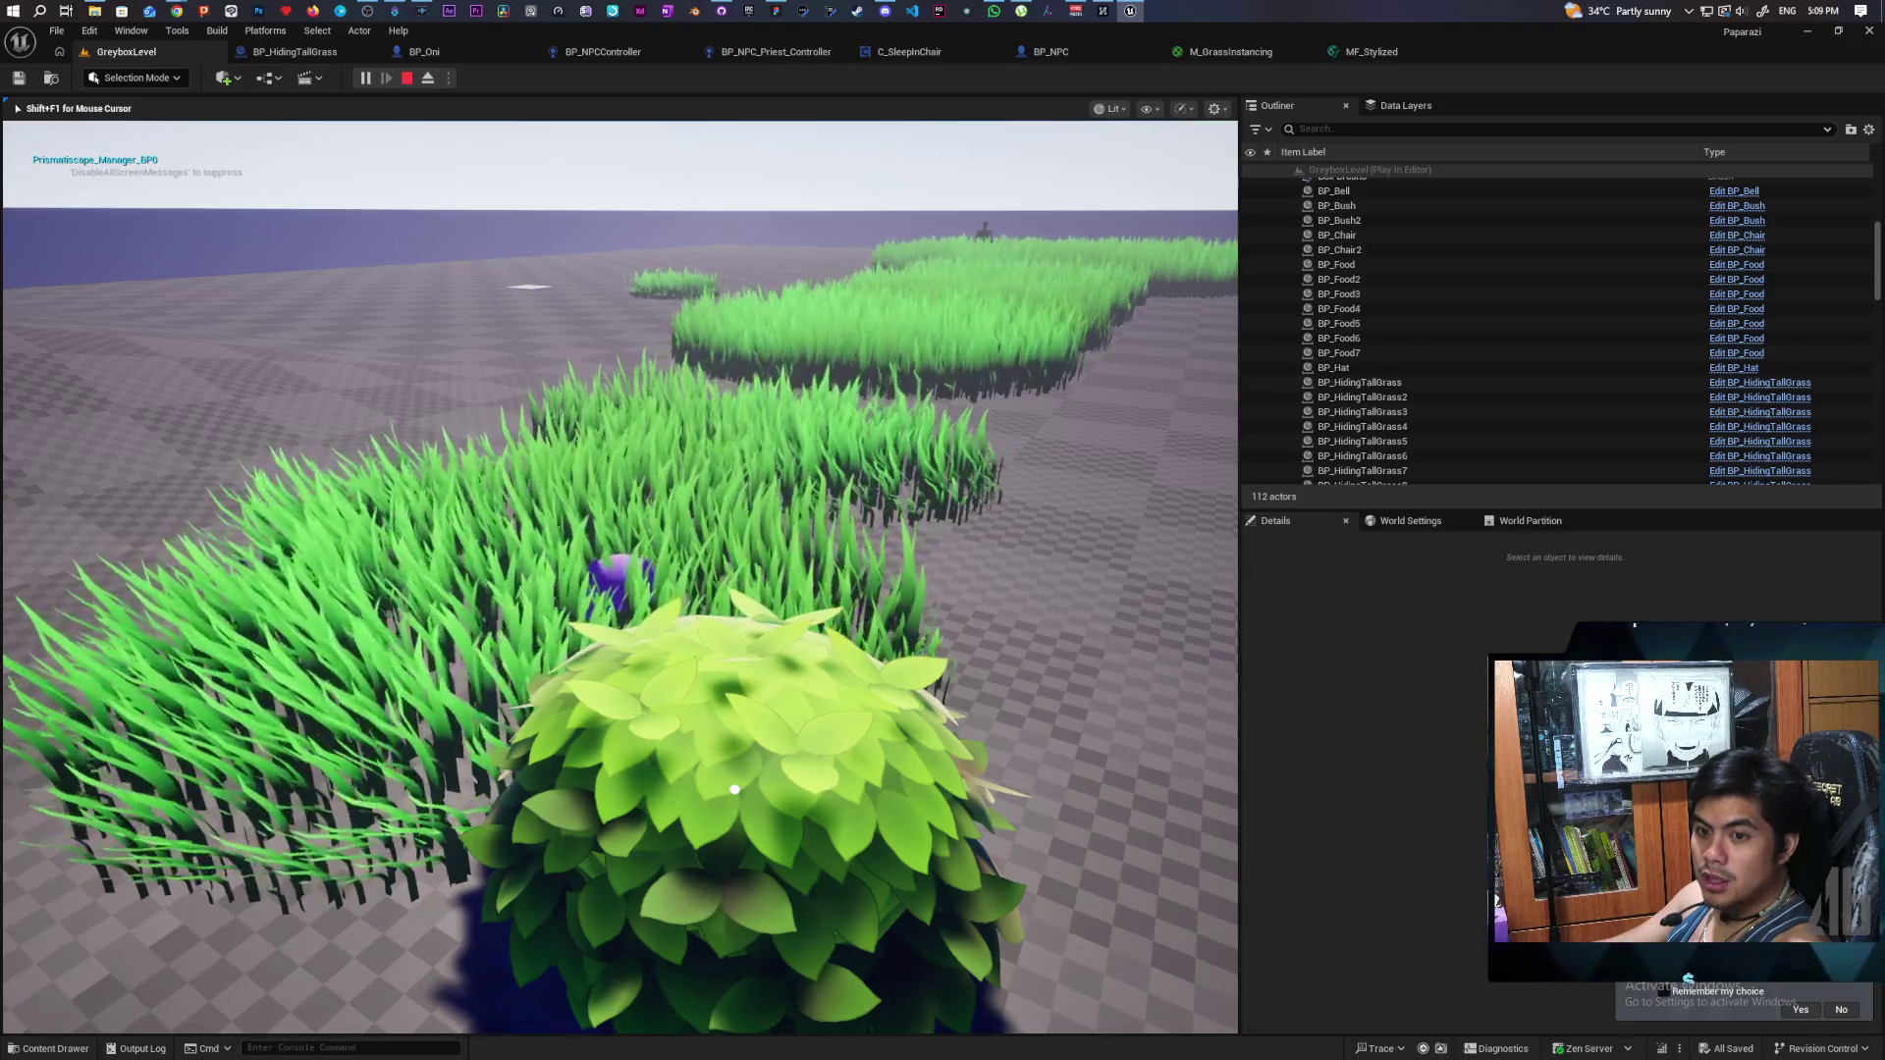
- Turn toward the tall-grass patch and walk forward to hide inside it
key(w)
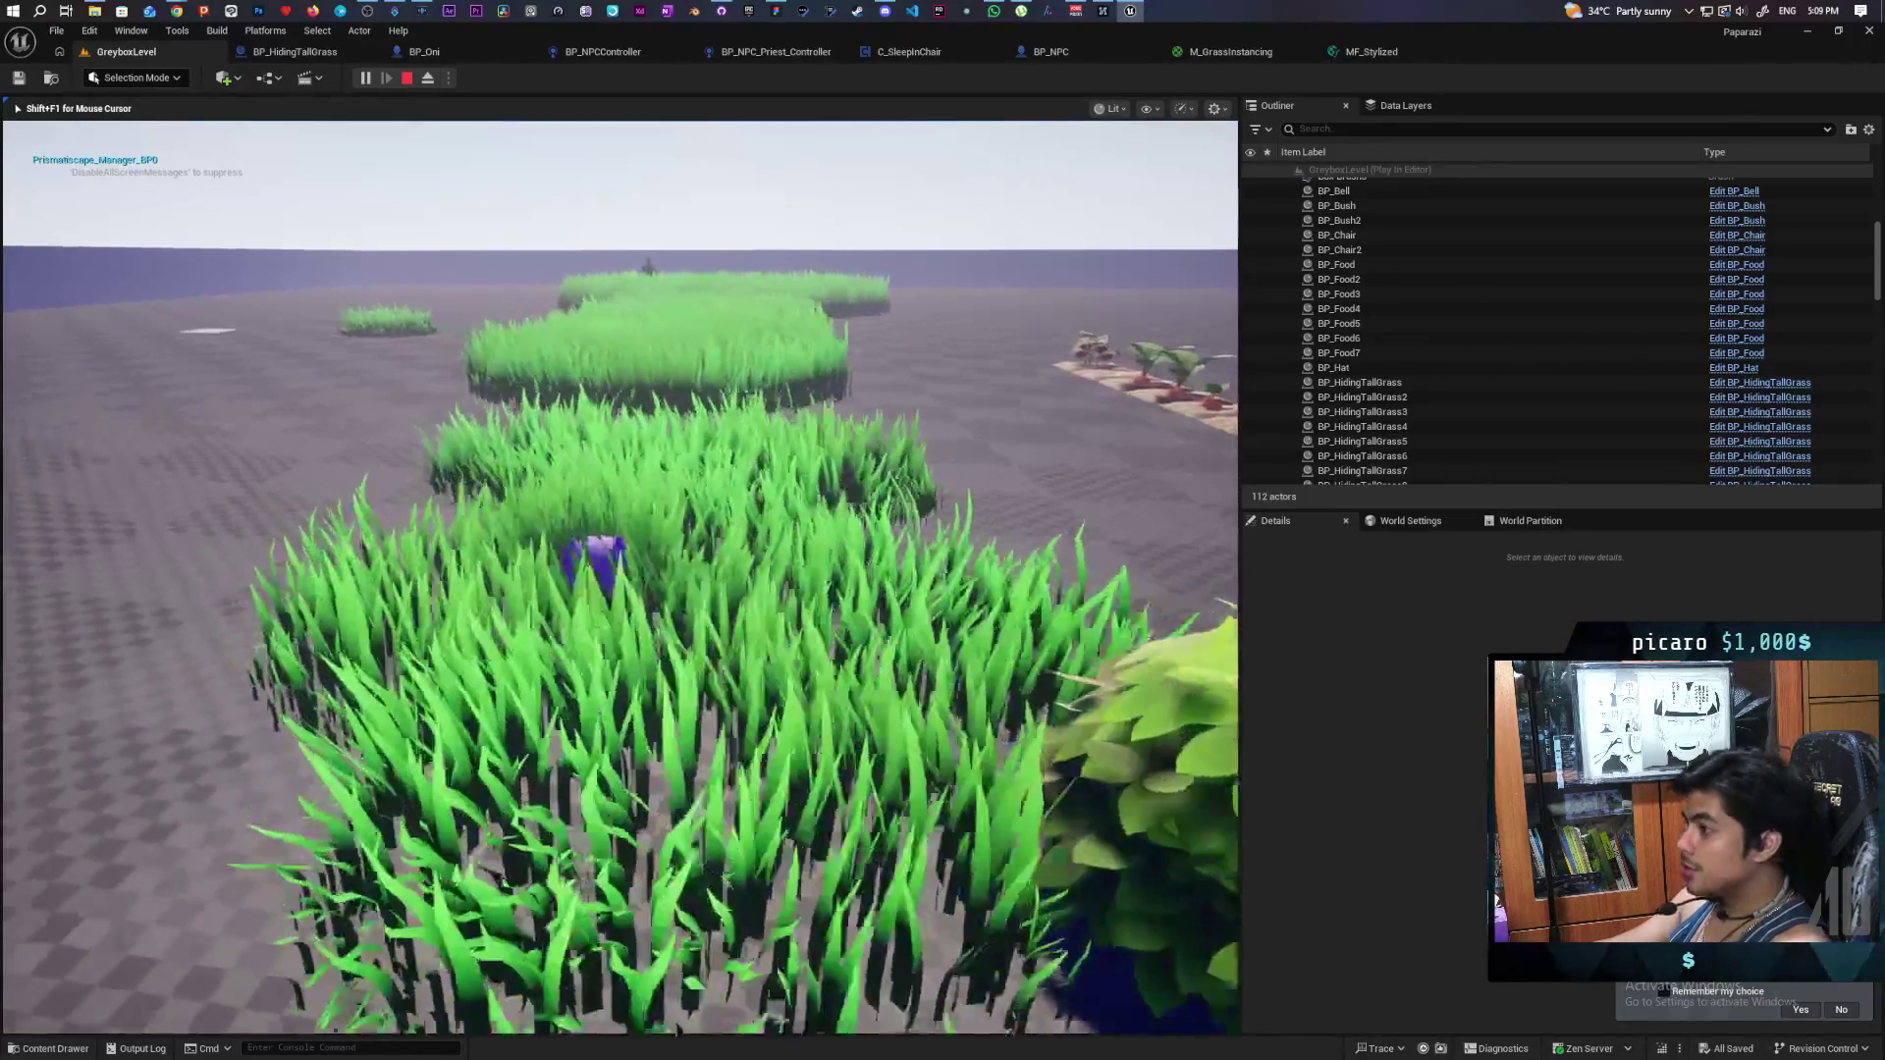
key(w)
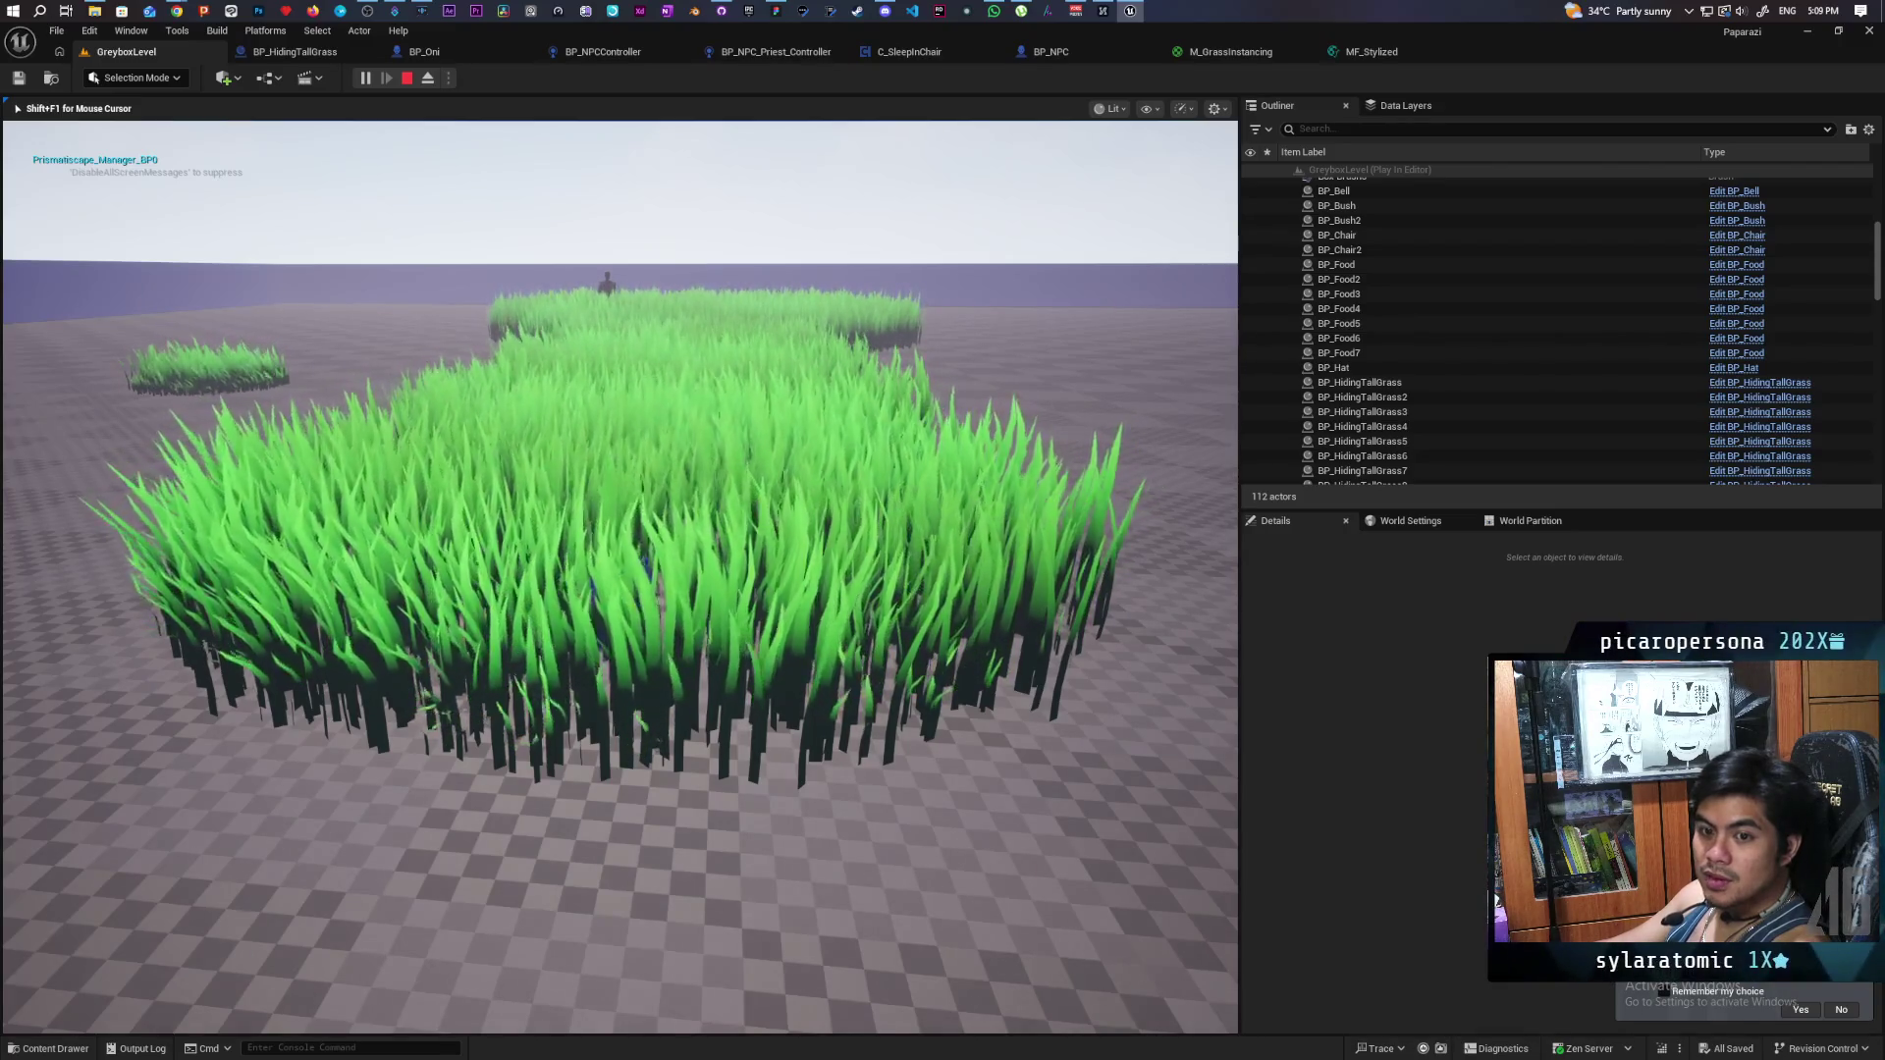
key(w)
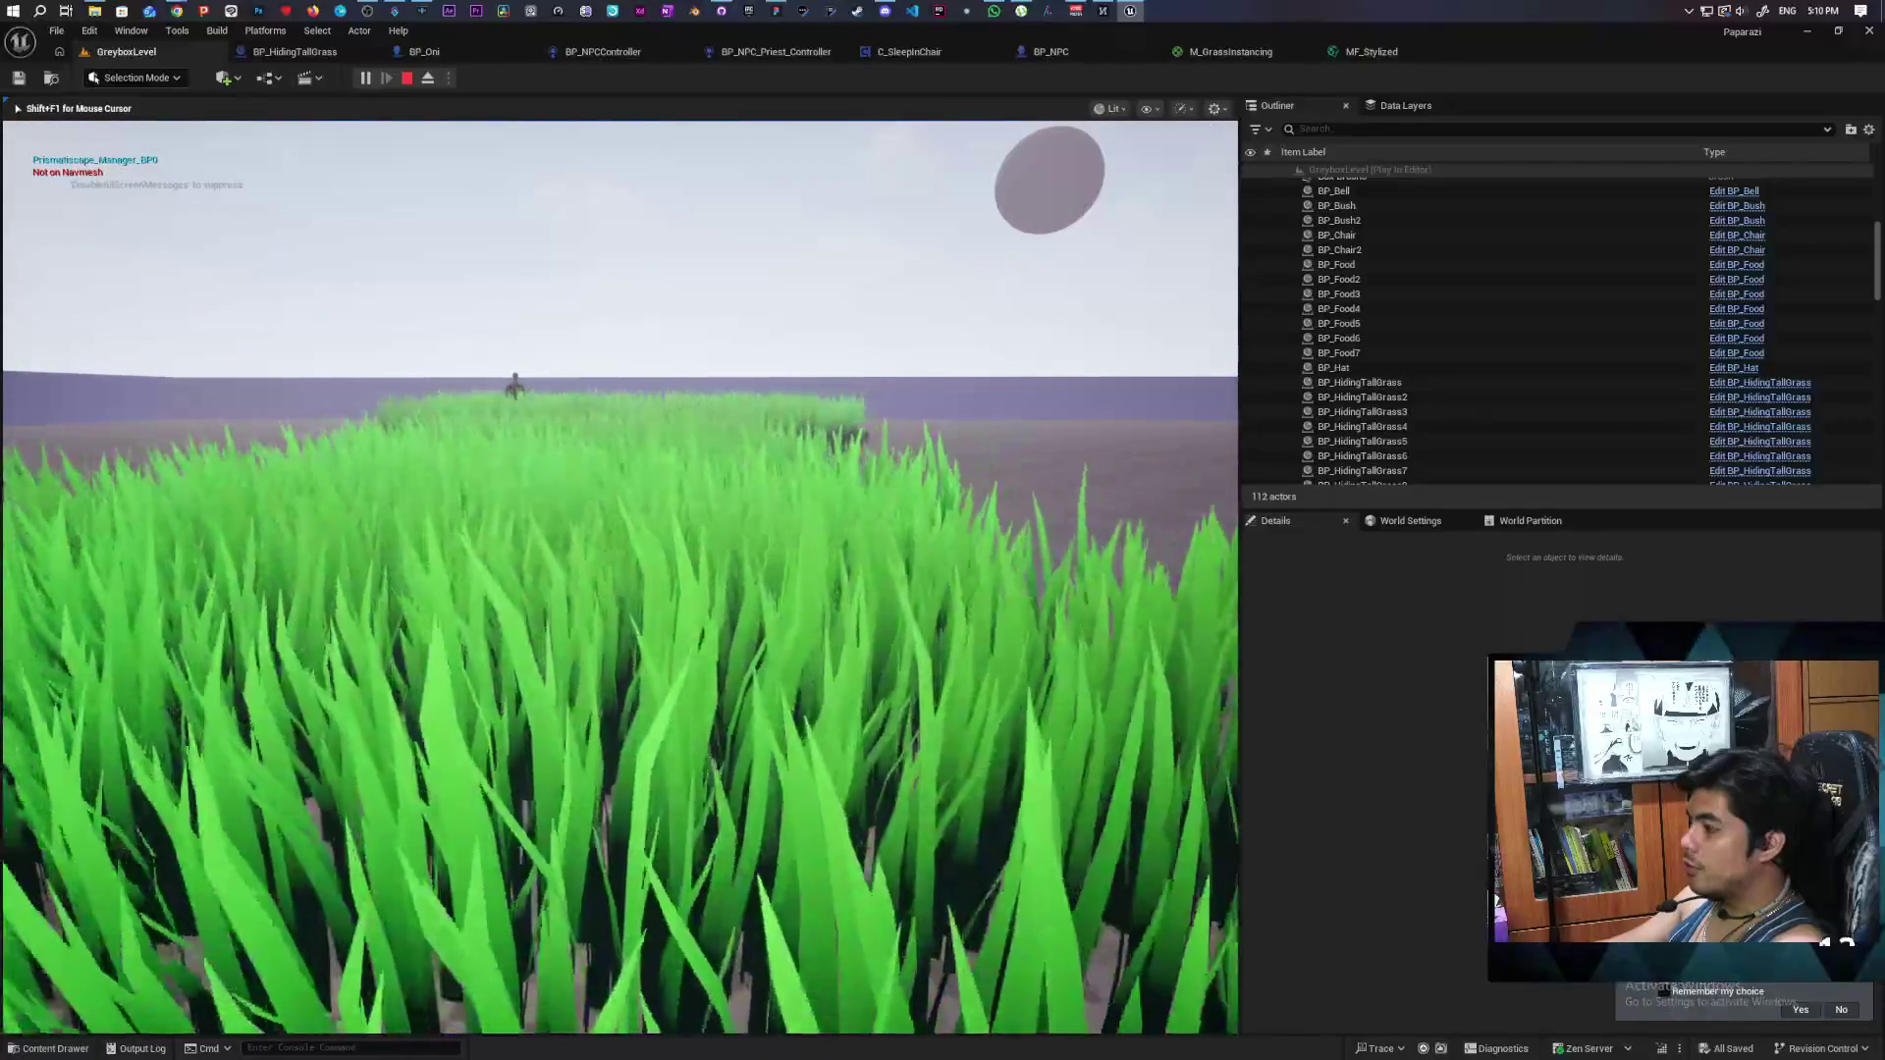
key(w)
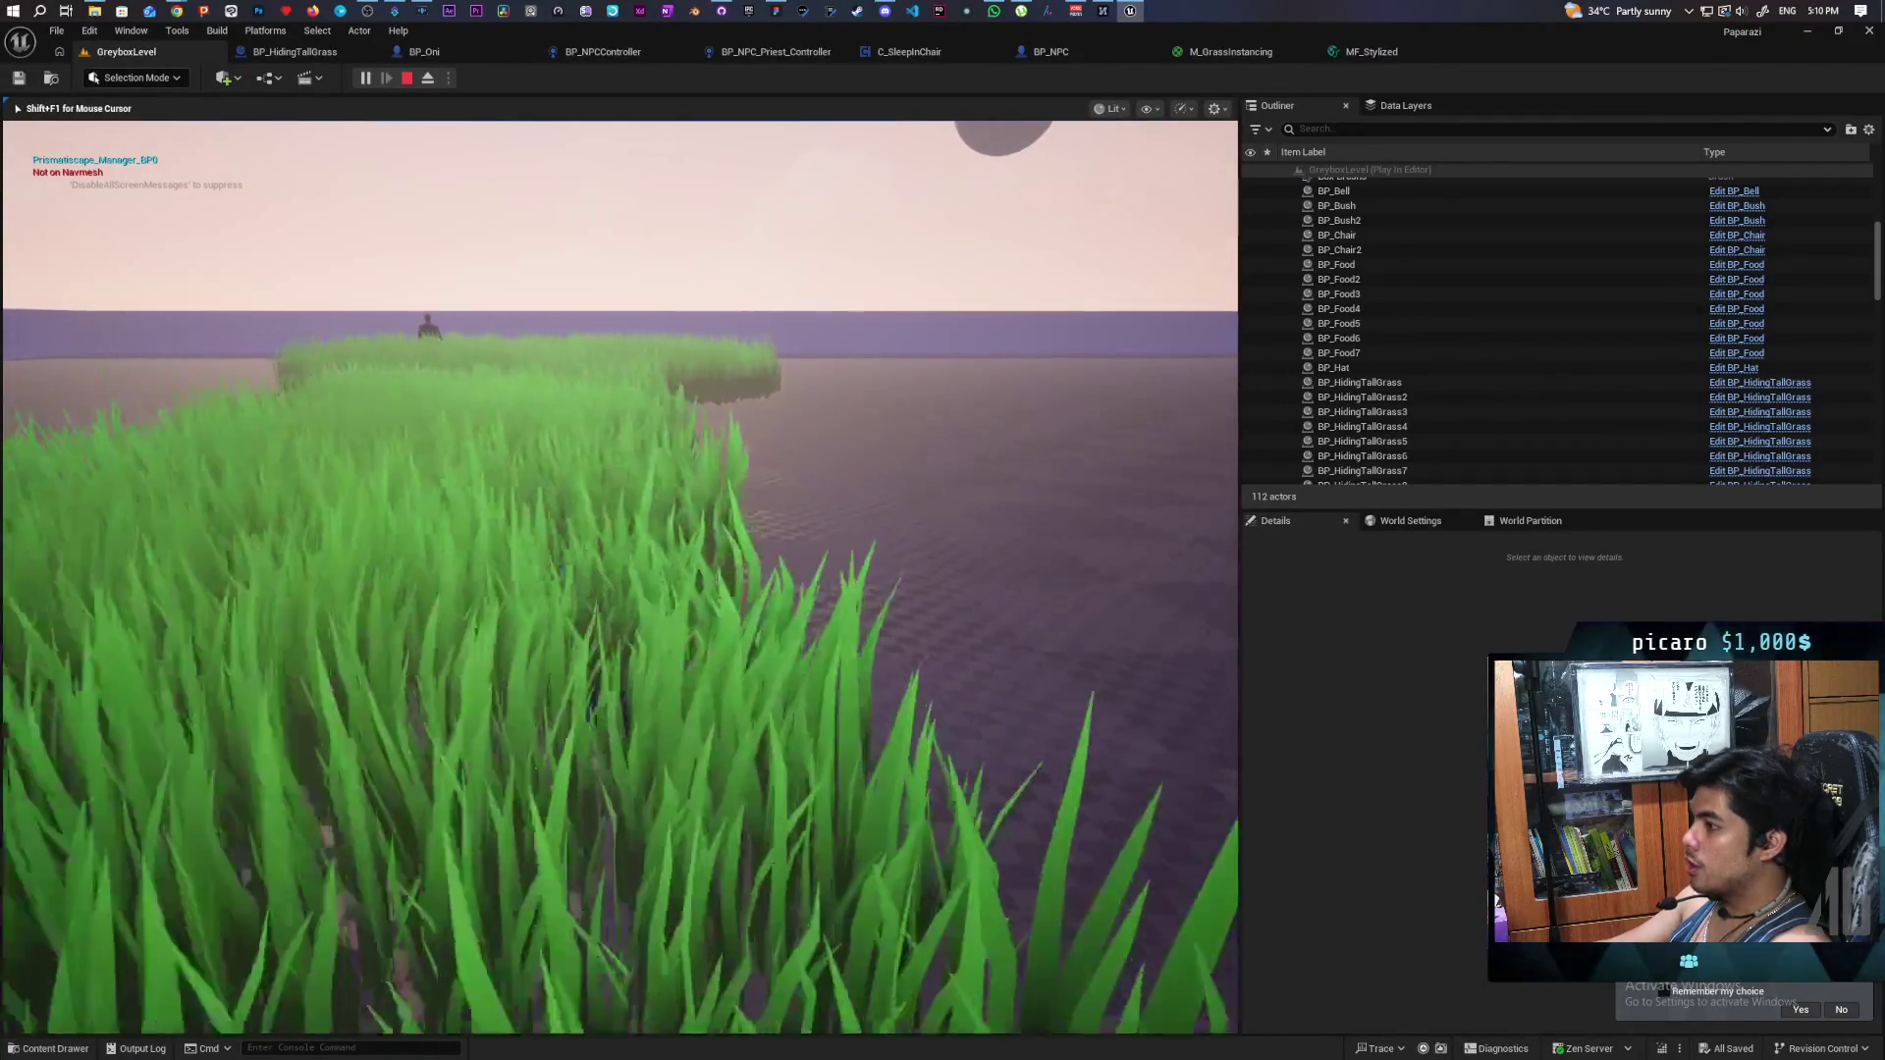
- Walk through the tall grass once more, end the playtest, and return to the M_GrassInstancing graph
key(w)
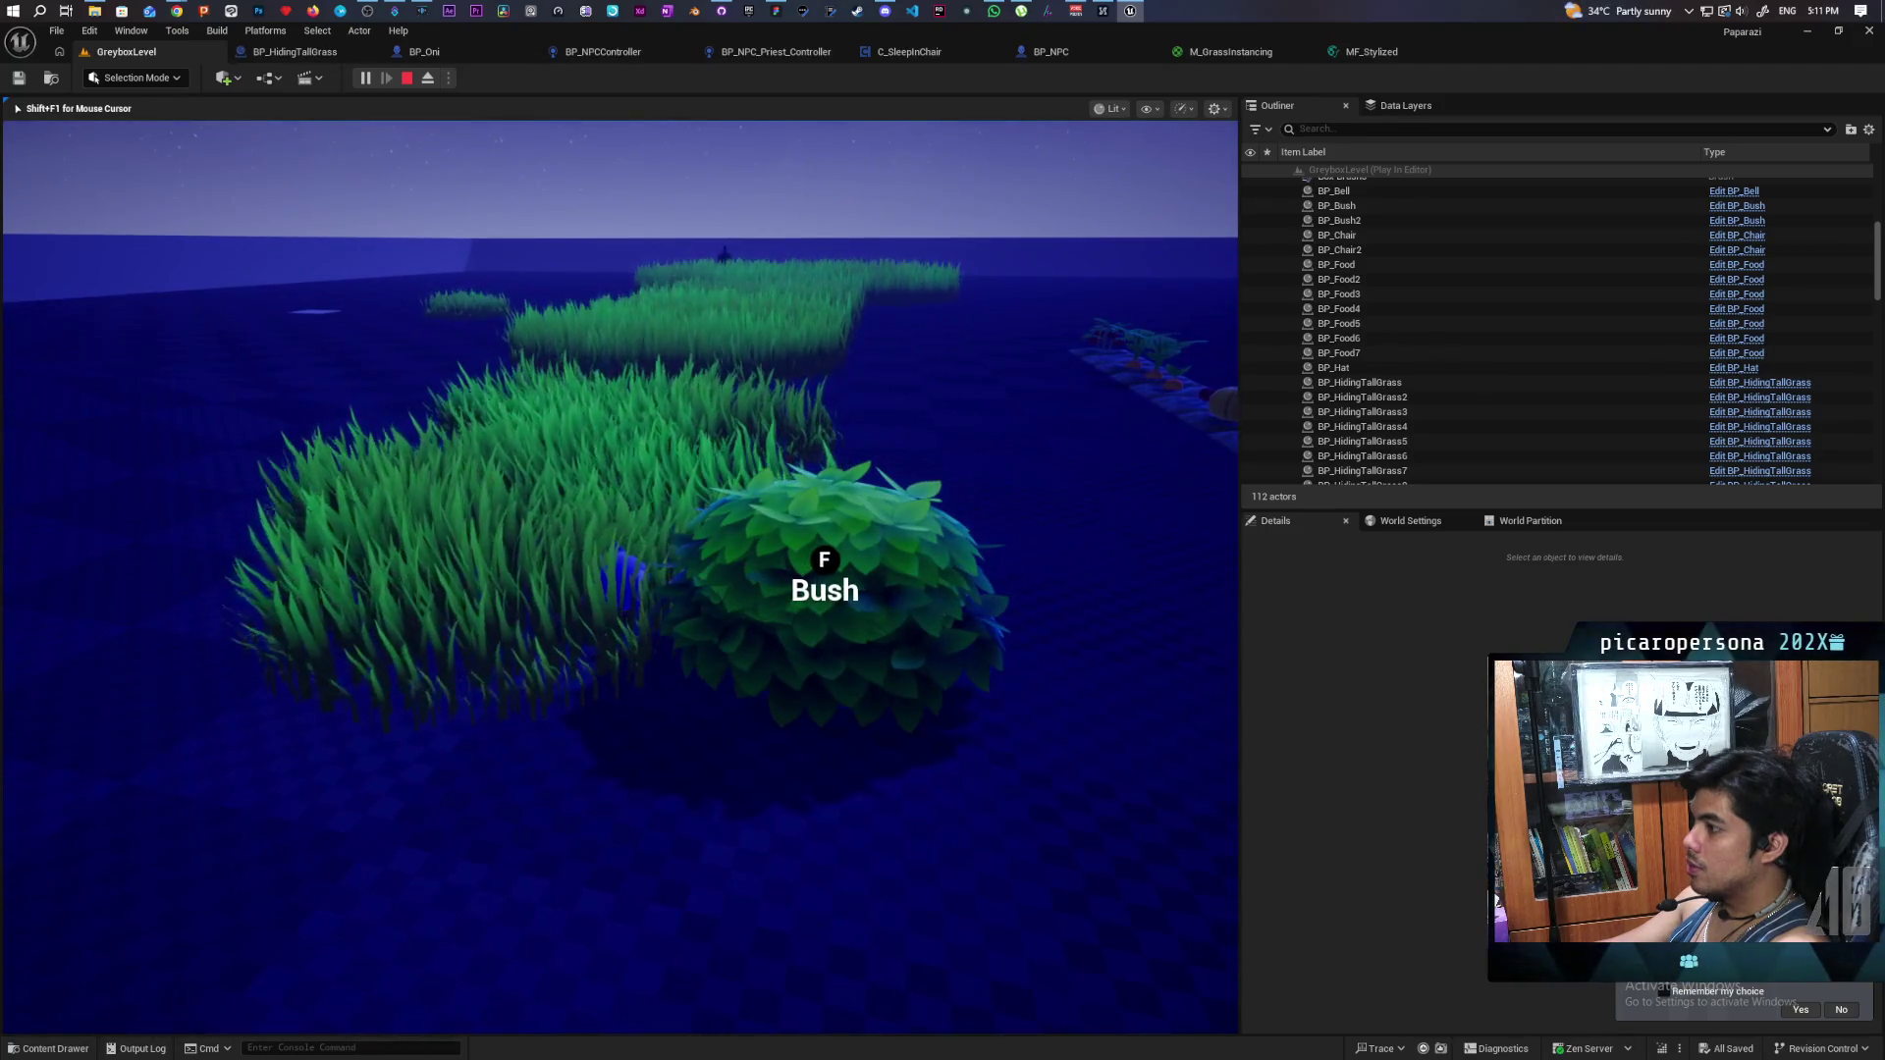
key(Escape)
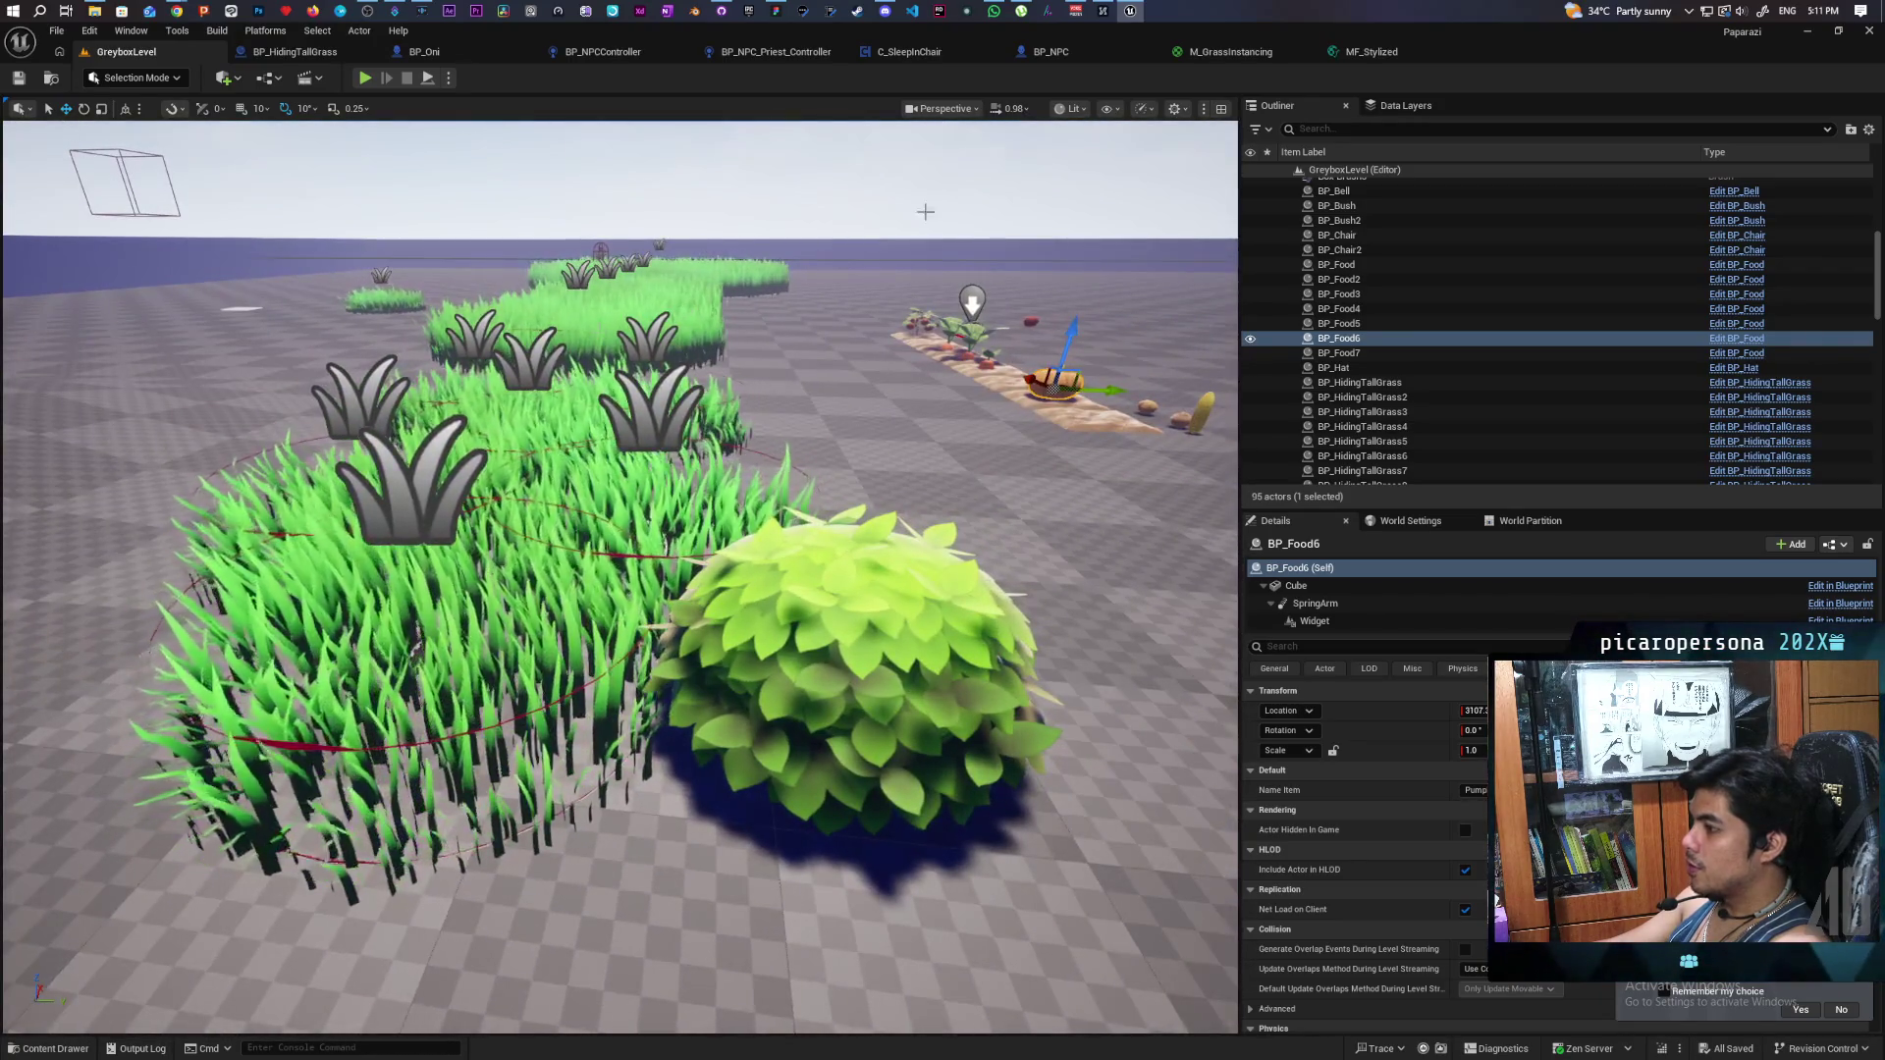
click(1239, 55)
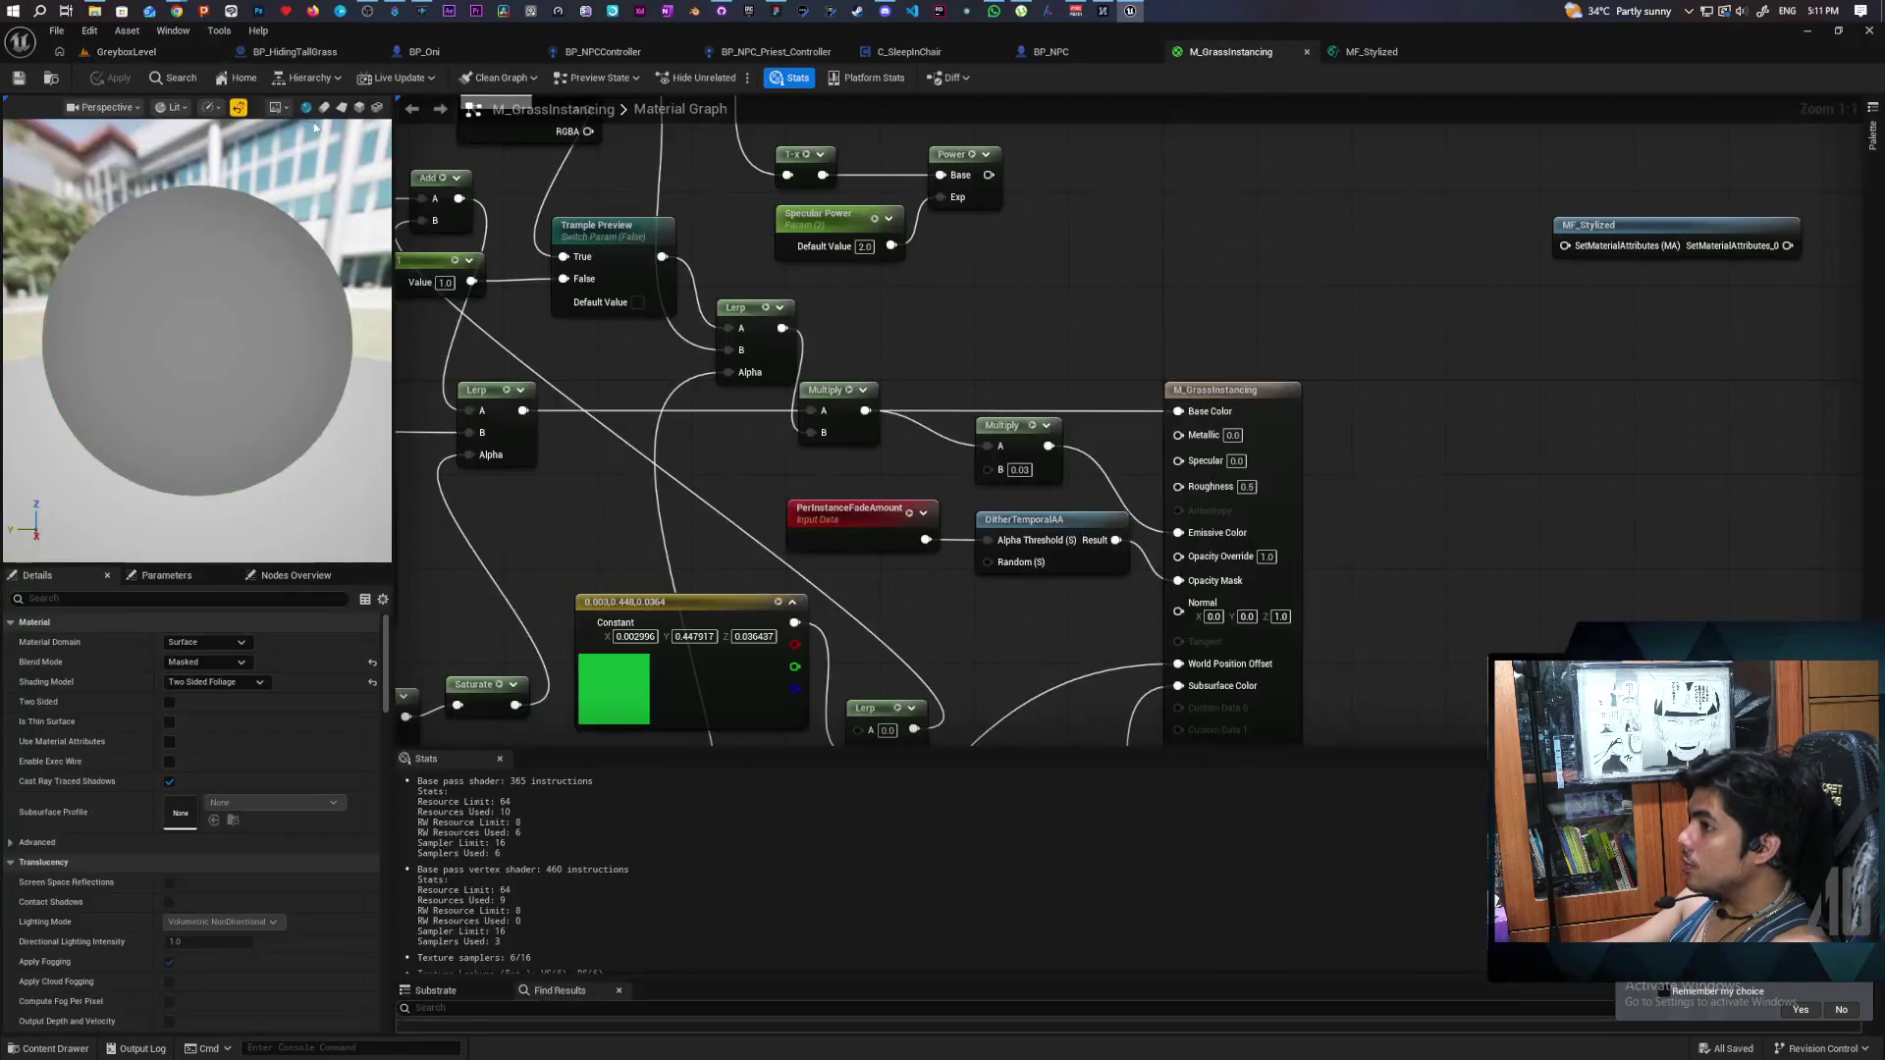
- Open MI_Grass from the Grass folder and place its enlarged window over the GreyboxLevel view
click(55, 78)
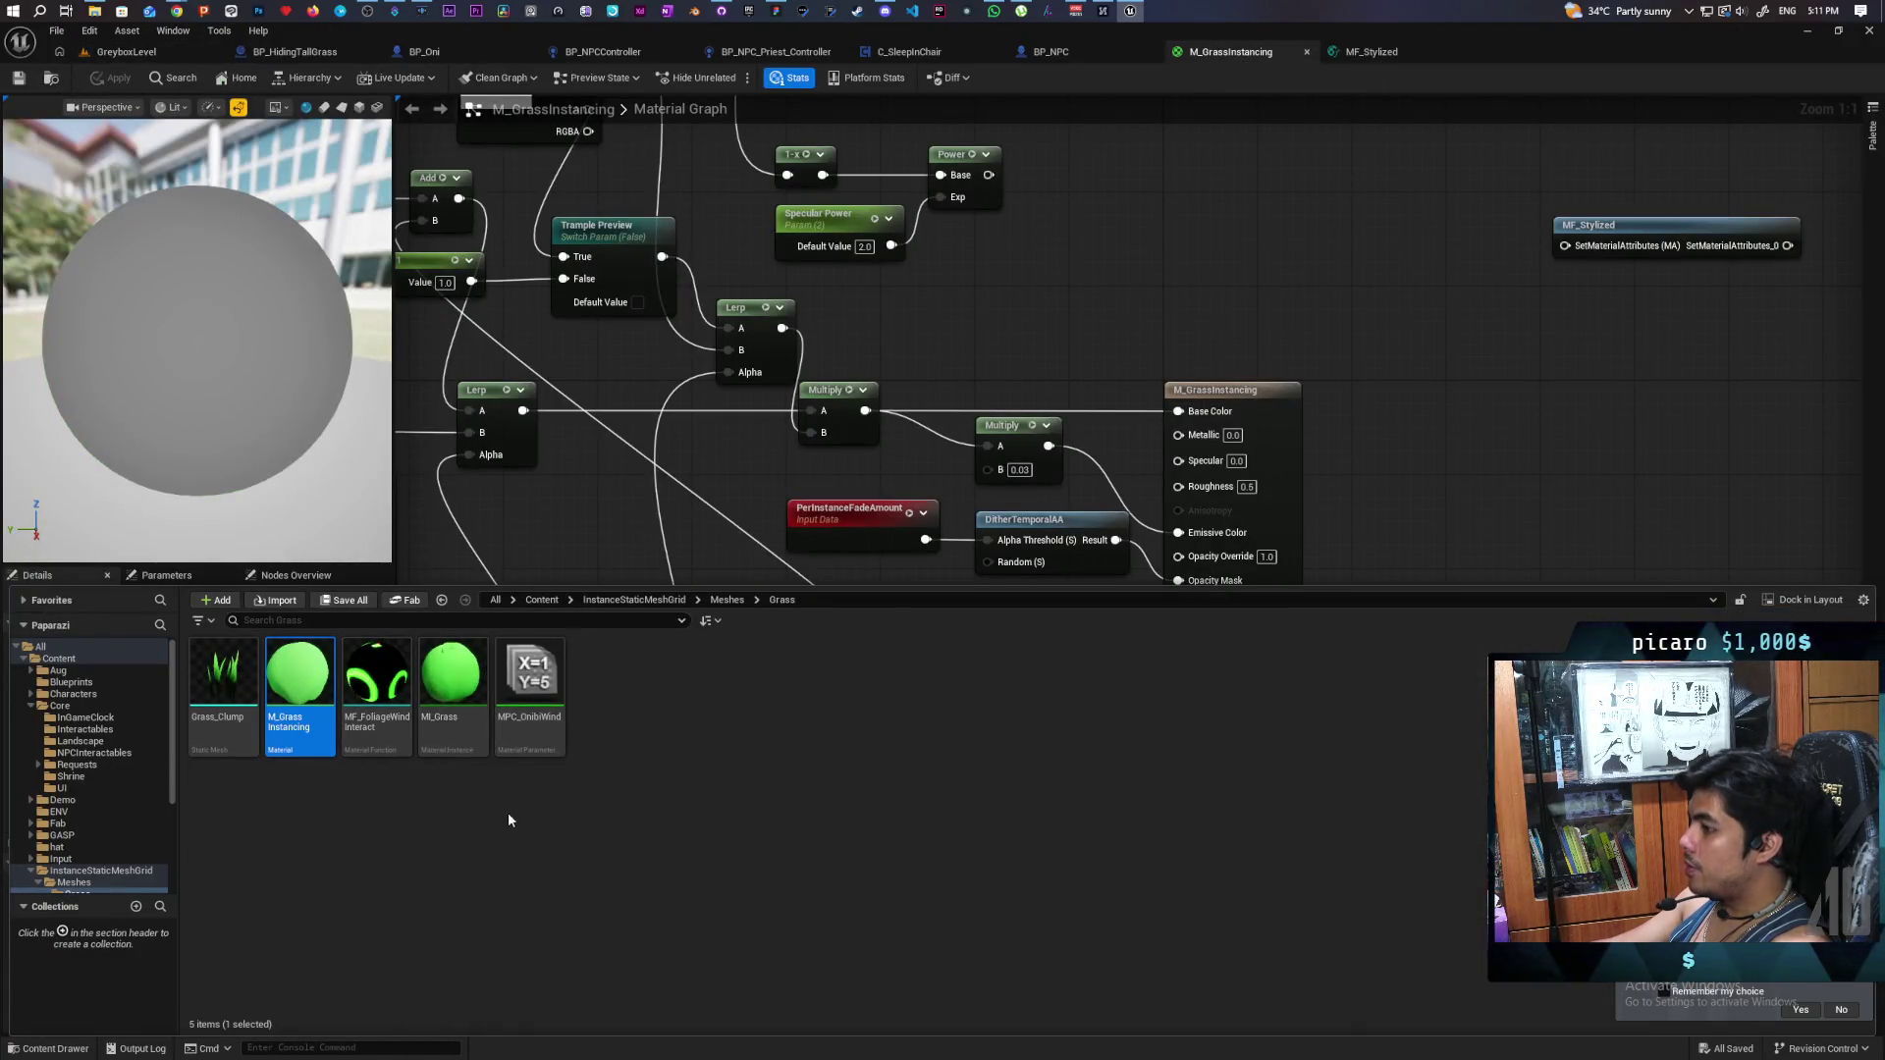
click(460, 690)
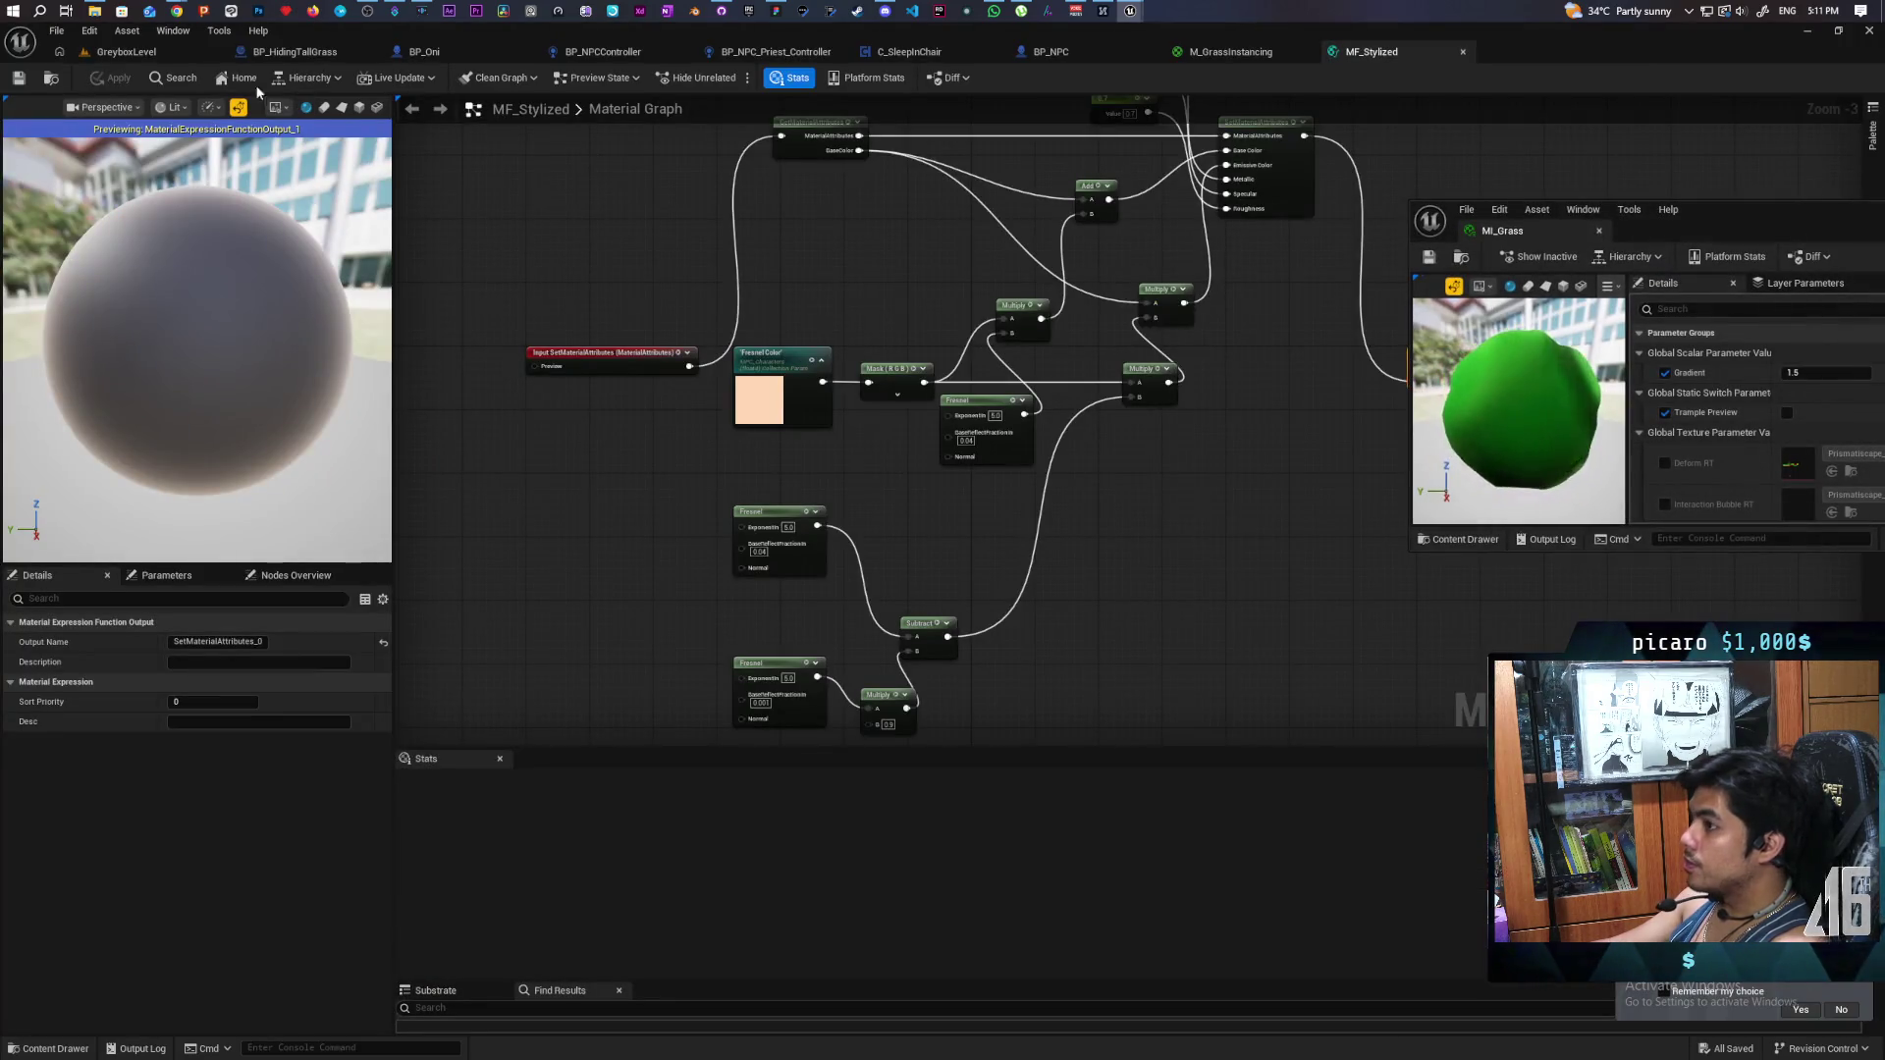
click(125, 51)
drag(1737, 220, 1120, 214)
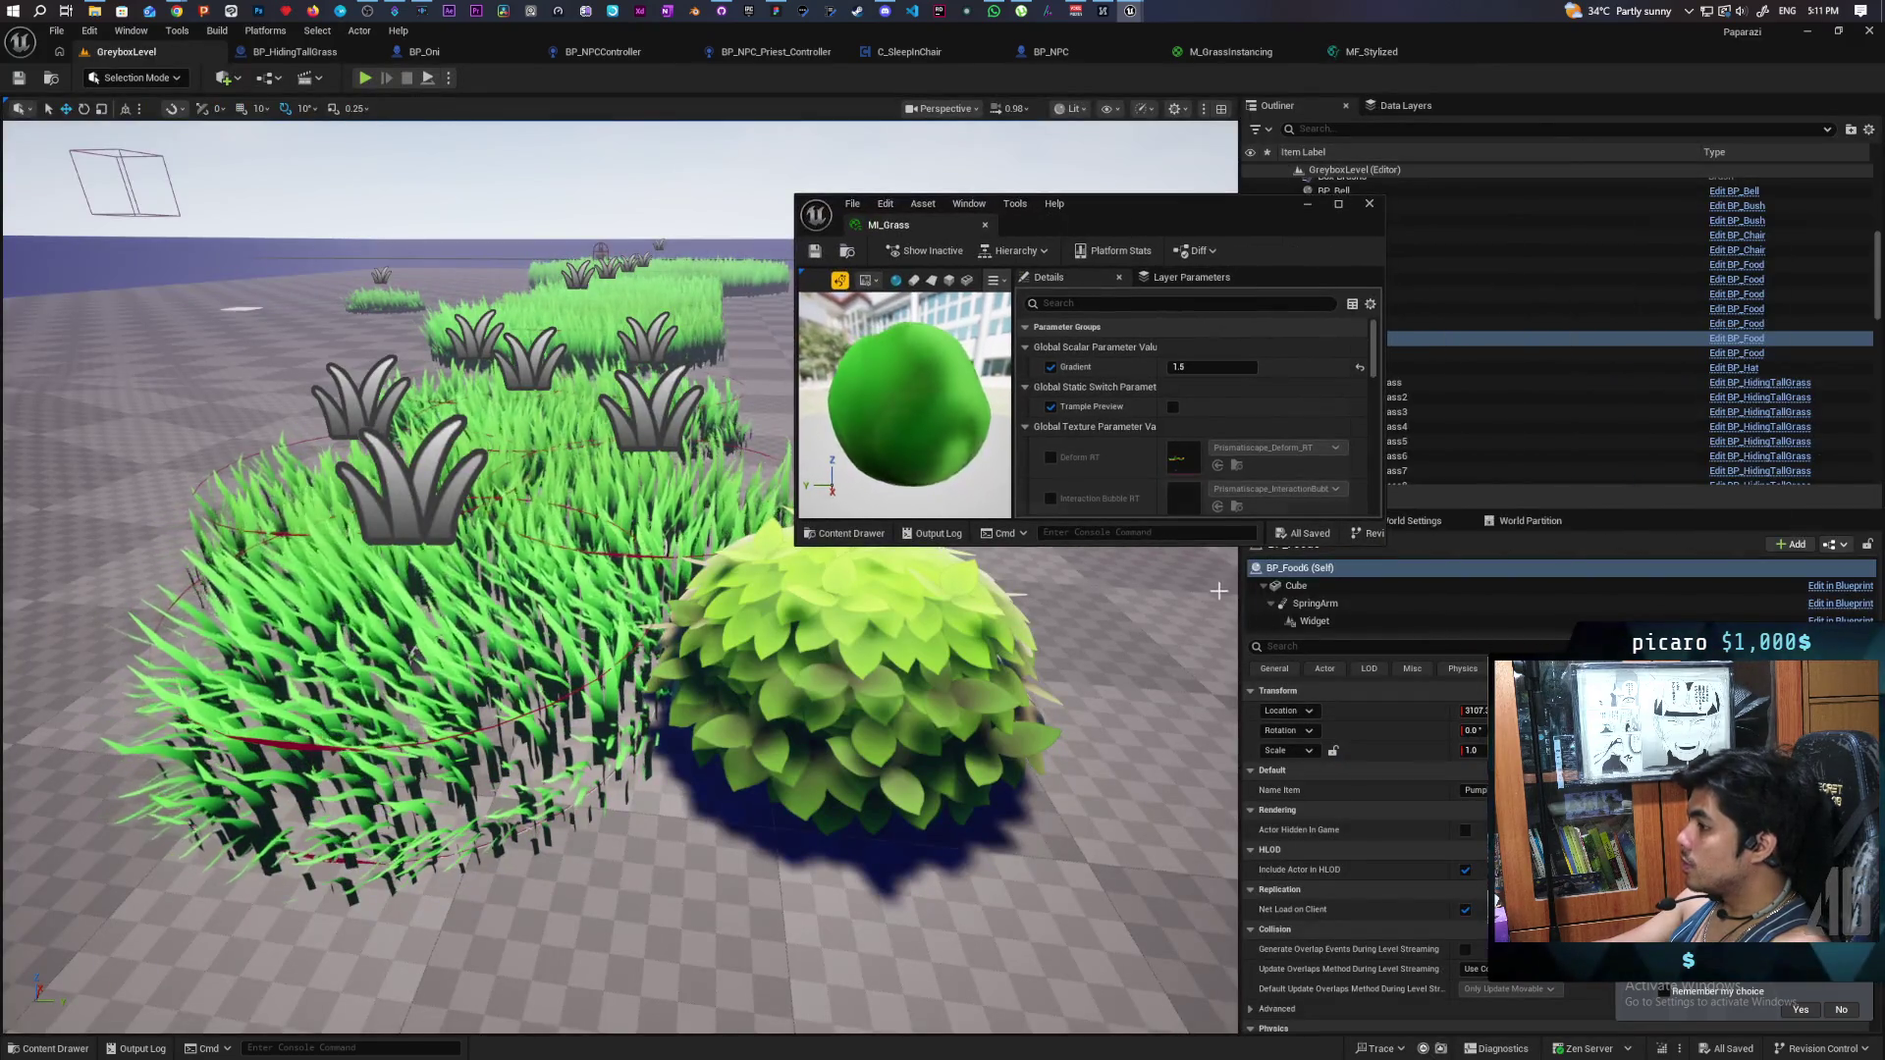
drag(1138, 543, 1138, 985)
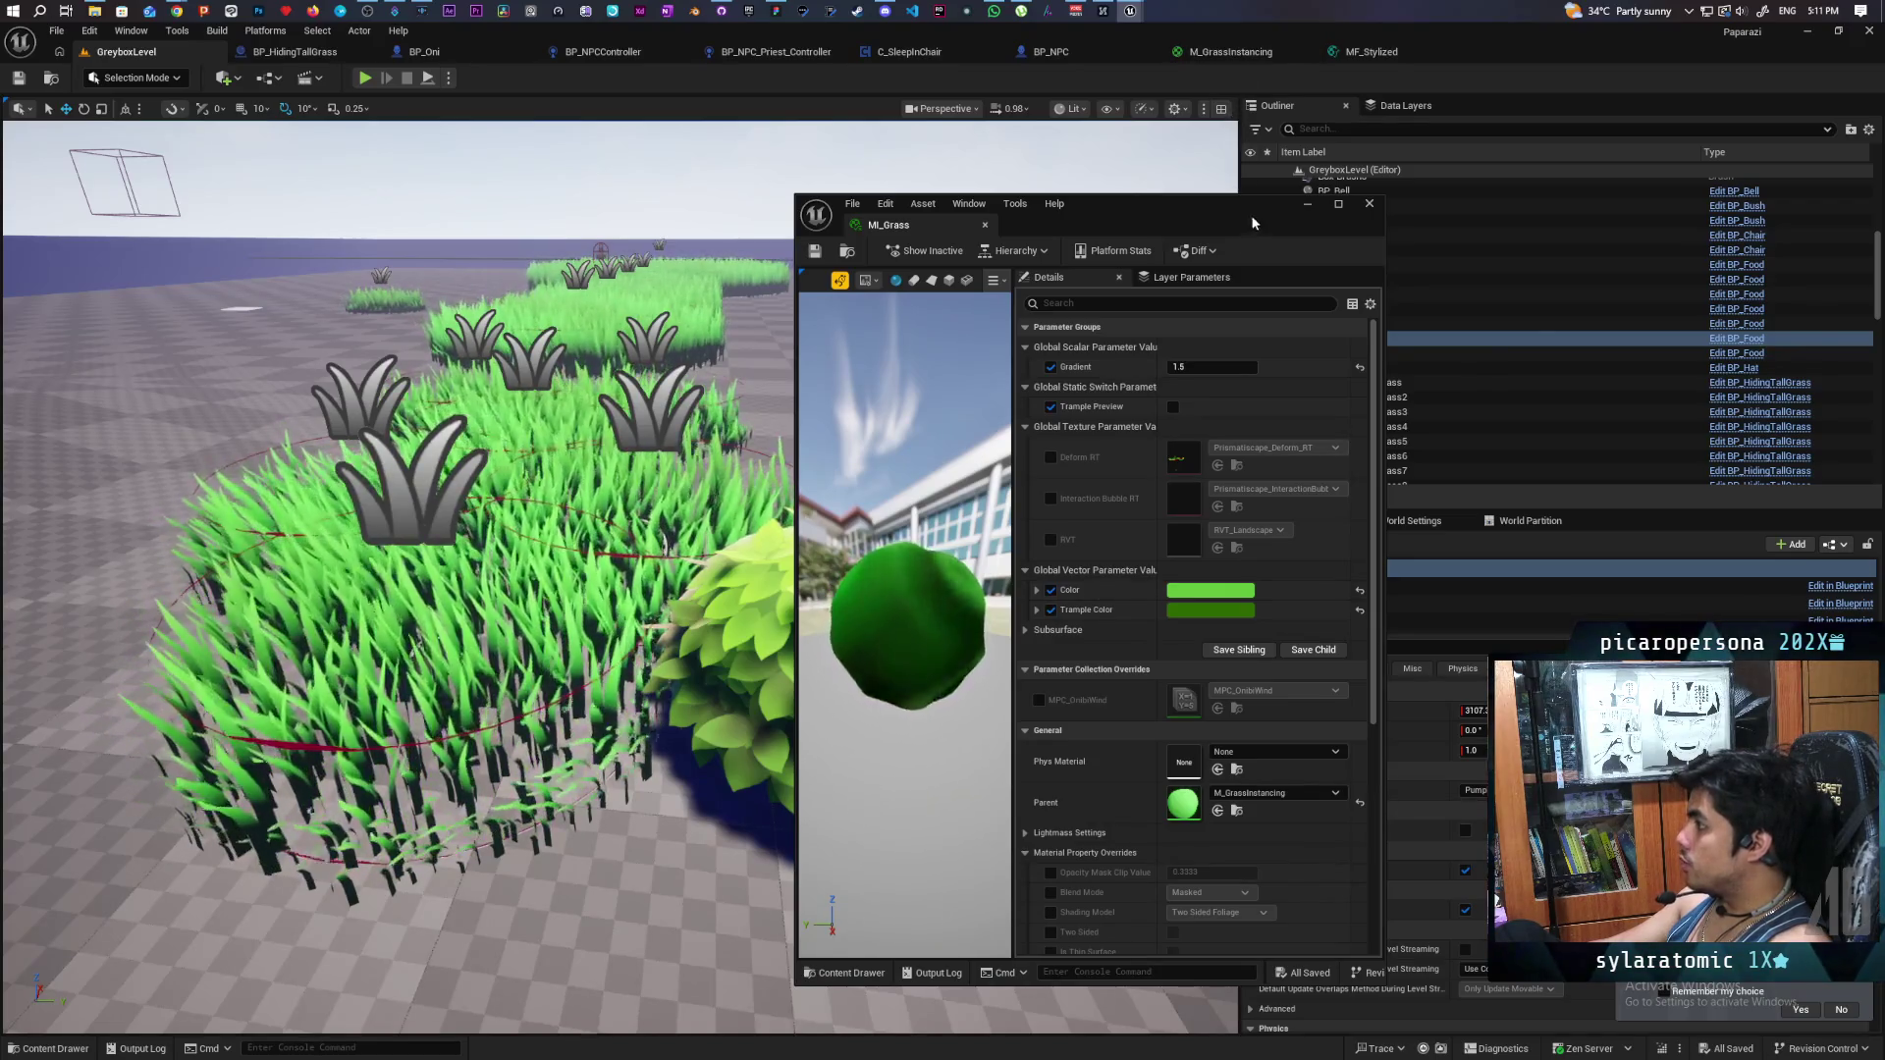
drag(1228, 204, 1624, 198)
- Look over other nodes in the M_GrassInstancing graph, then go back to GreyboxLevel
click(1231, 51)
scroll(733, 497, down, 2)
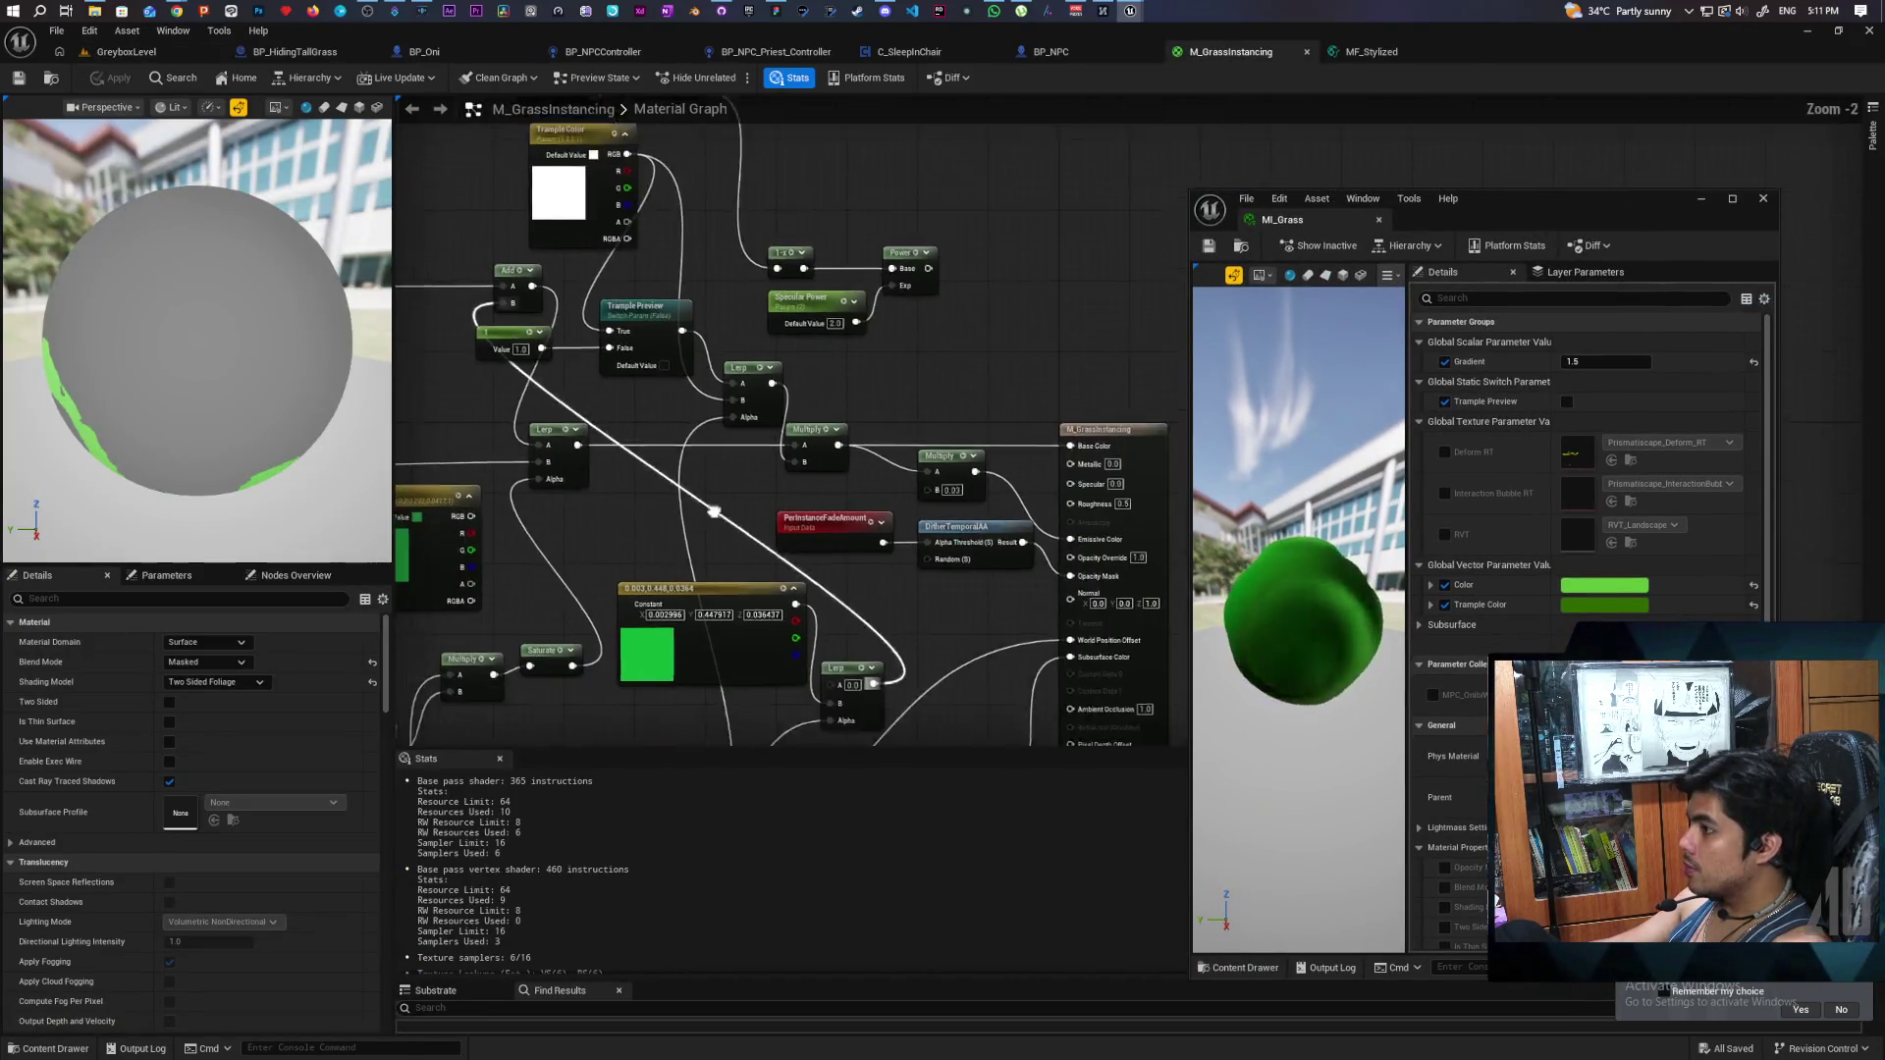
drag(734, 498, 1021, 538)
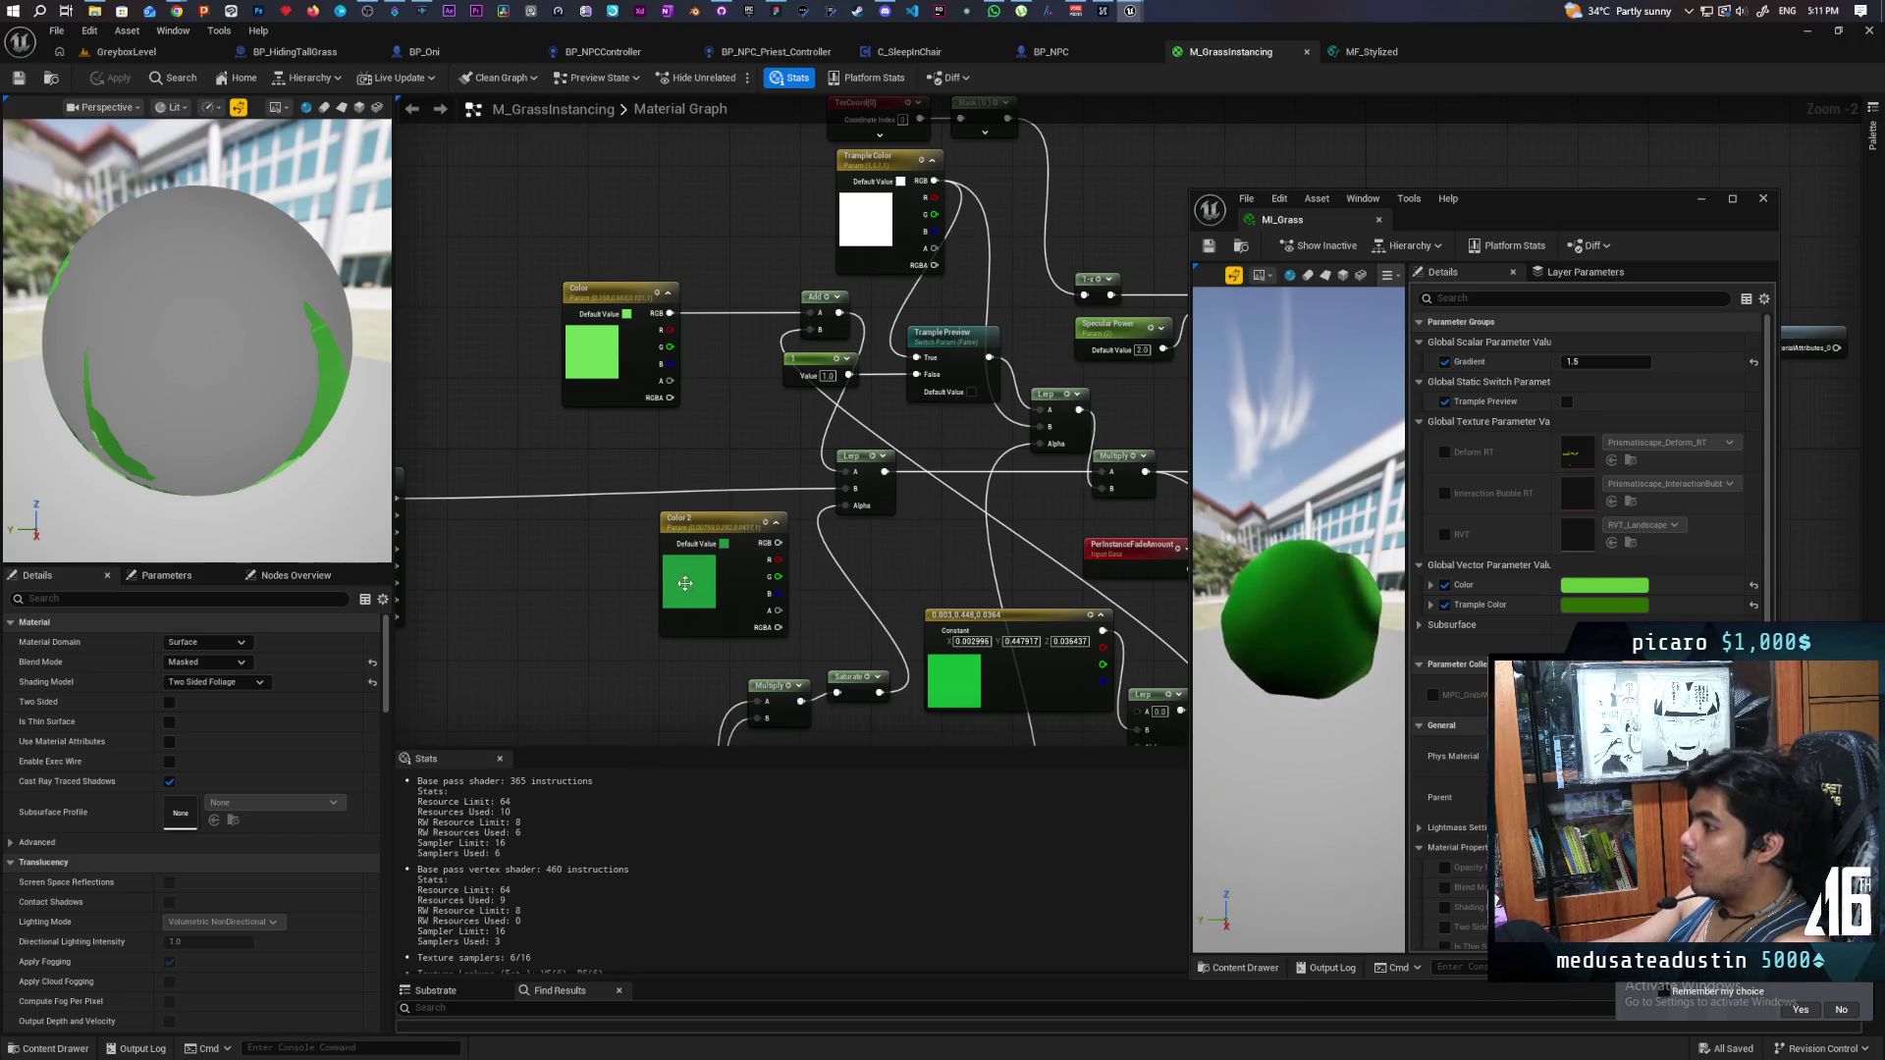
click(128, 51)
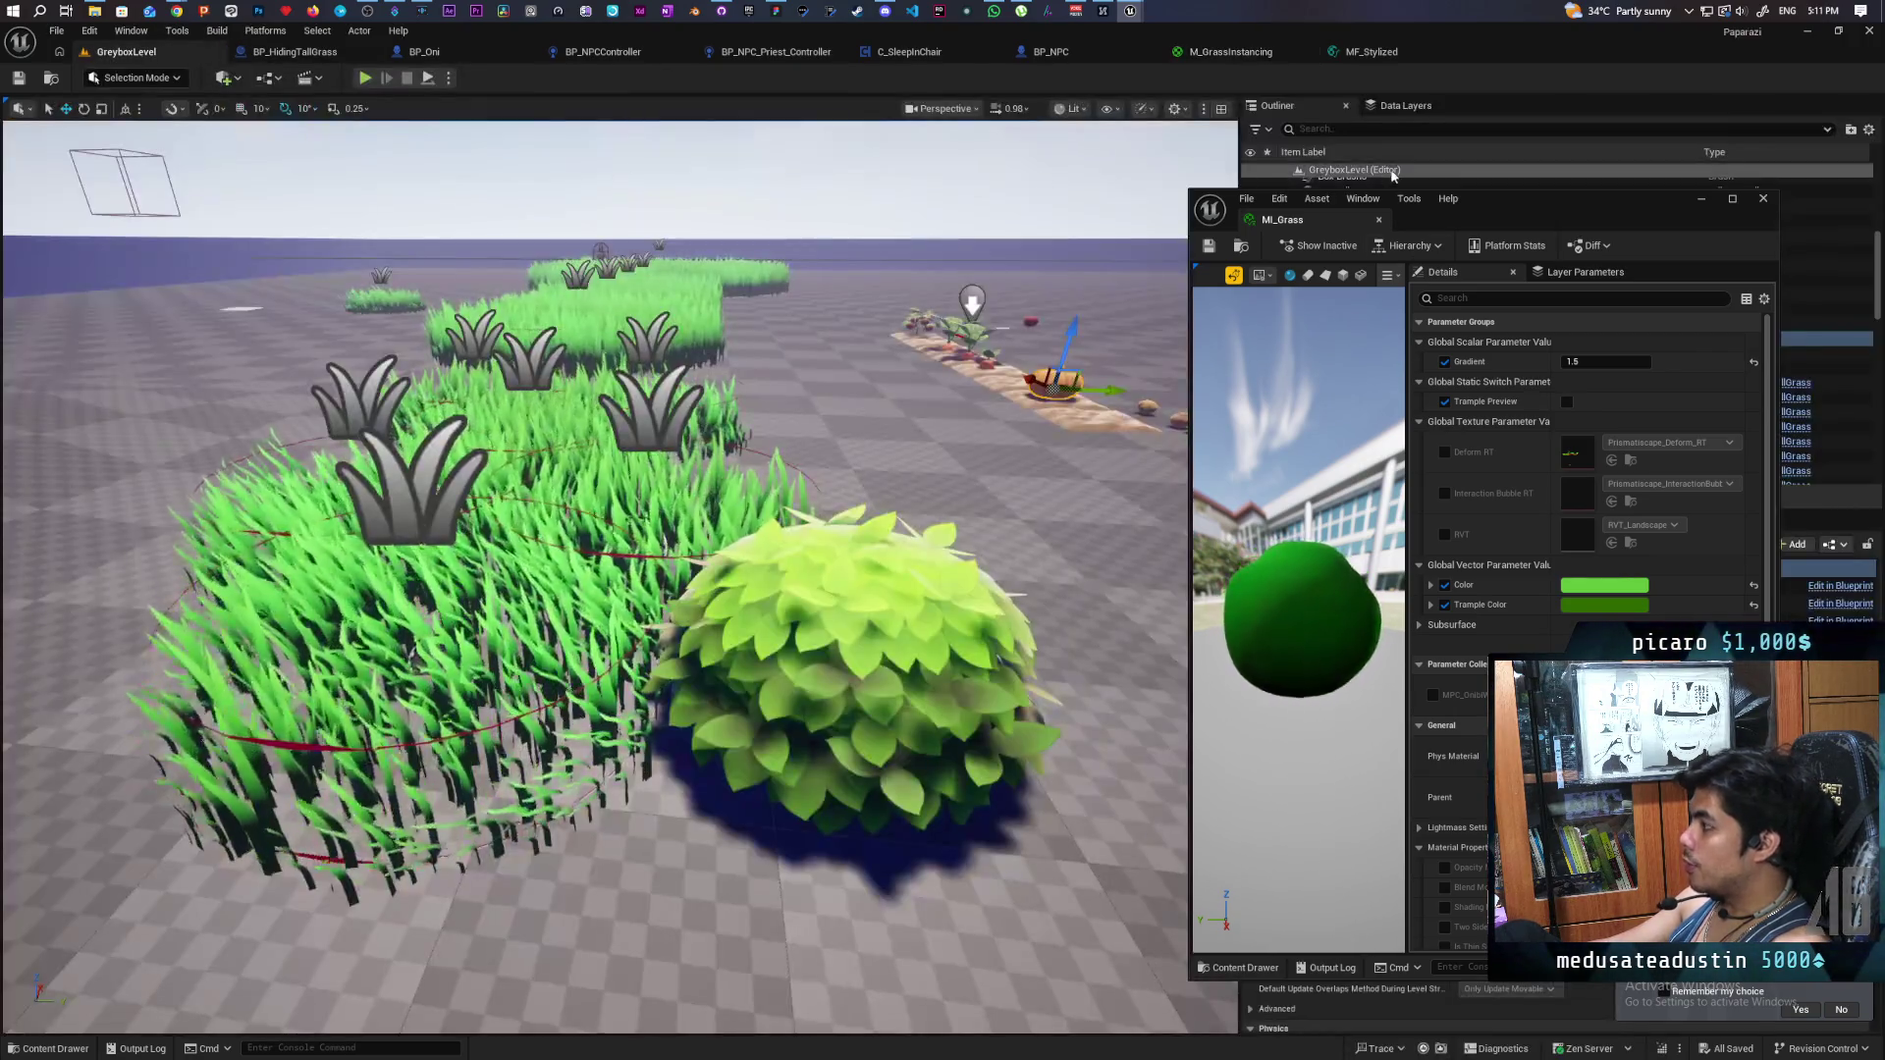
- Set MI_Grass's Color to a lighter green (R 0.207, G 0.531, B 0.044) and save it
click(1598, 587)
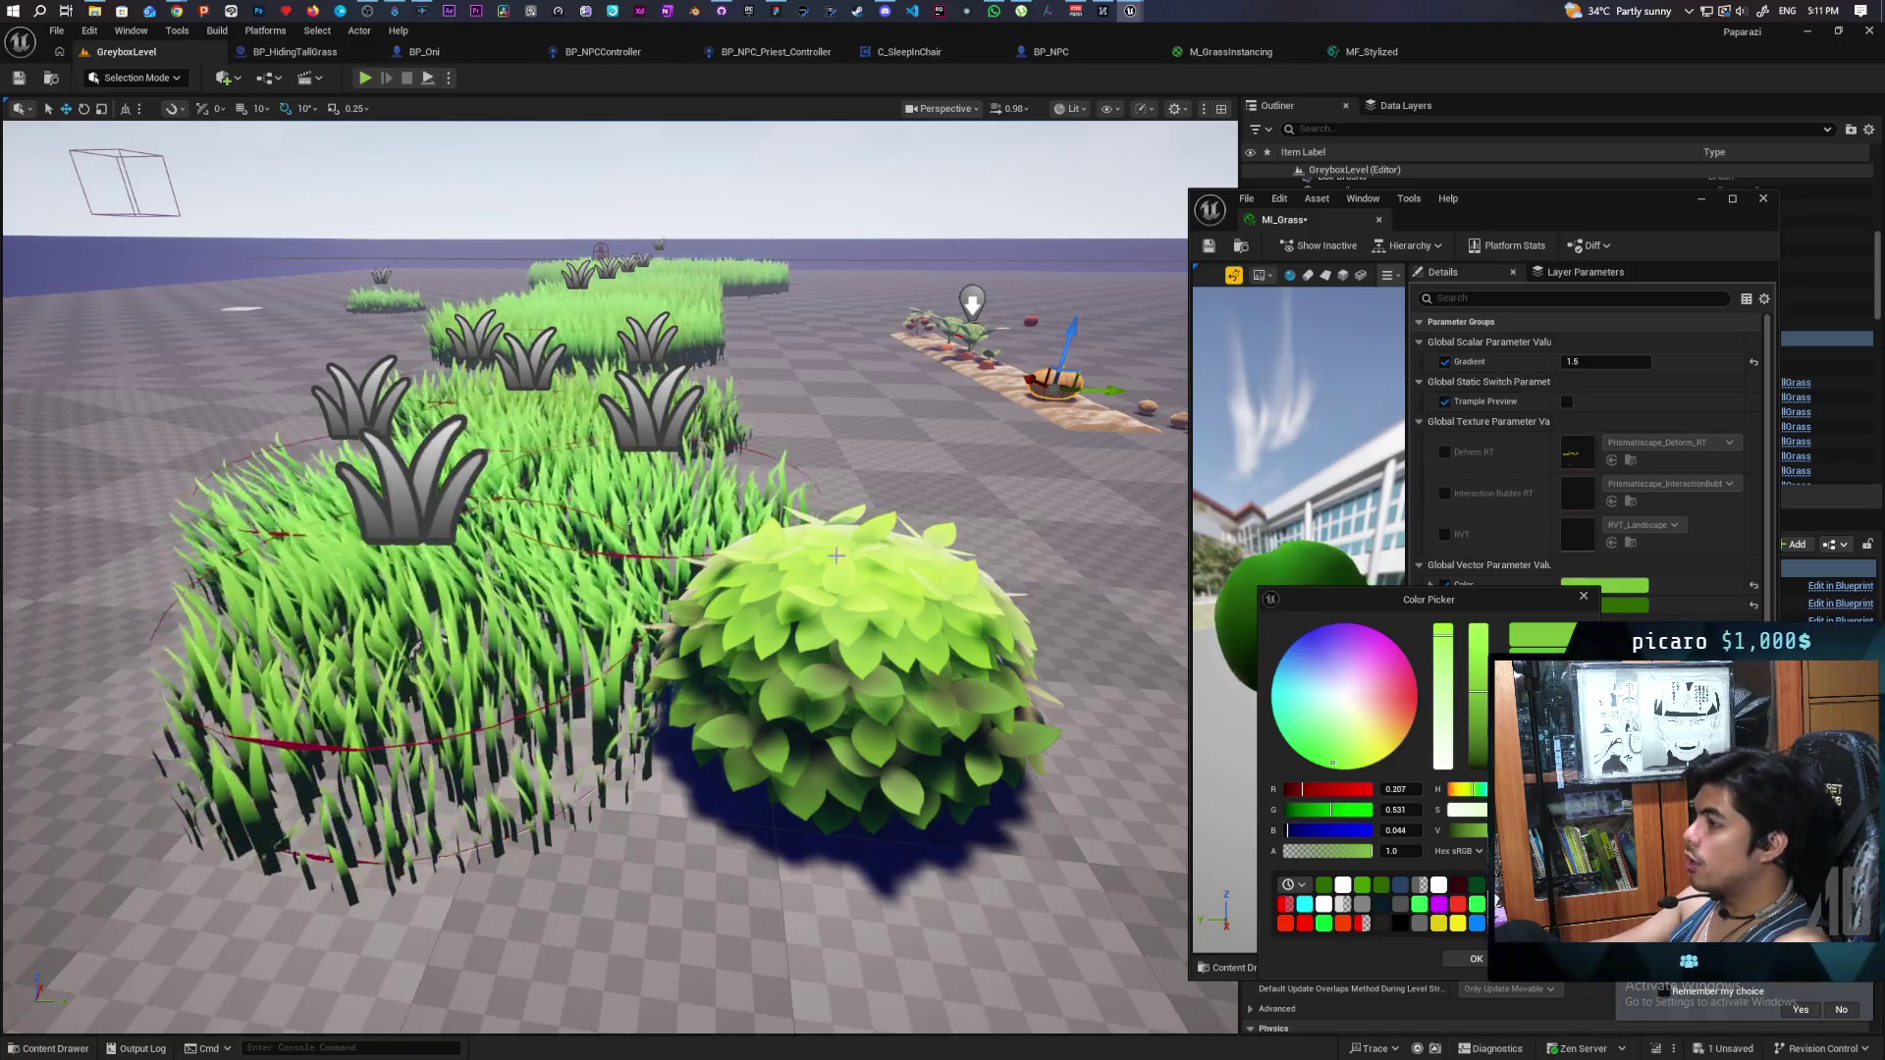
drag(1023, 705, 1023, 668)
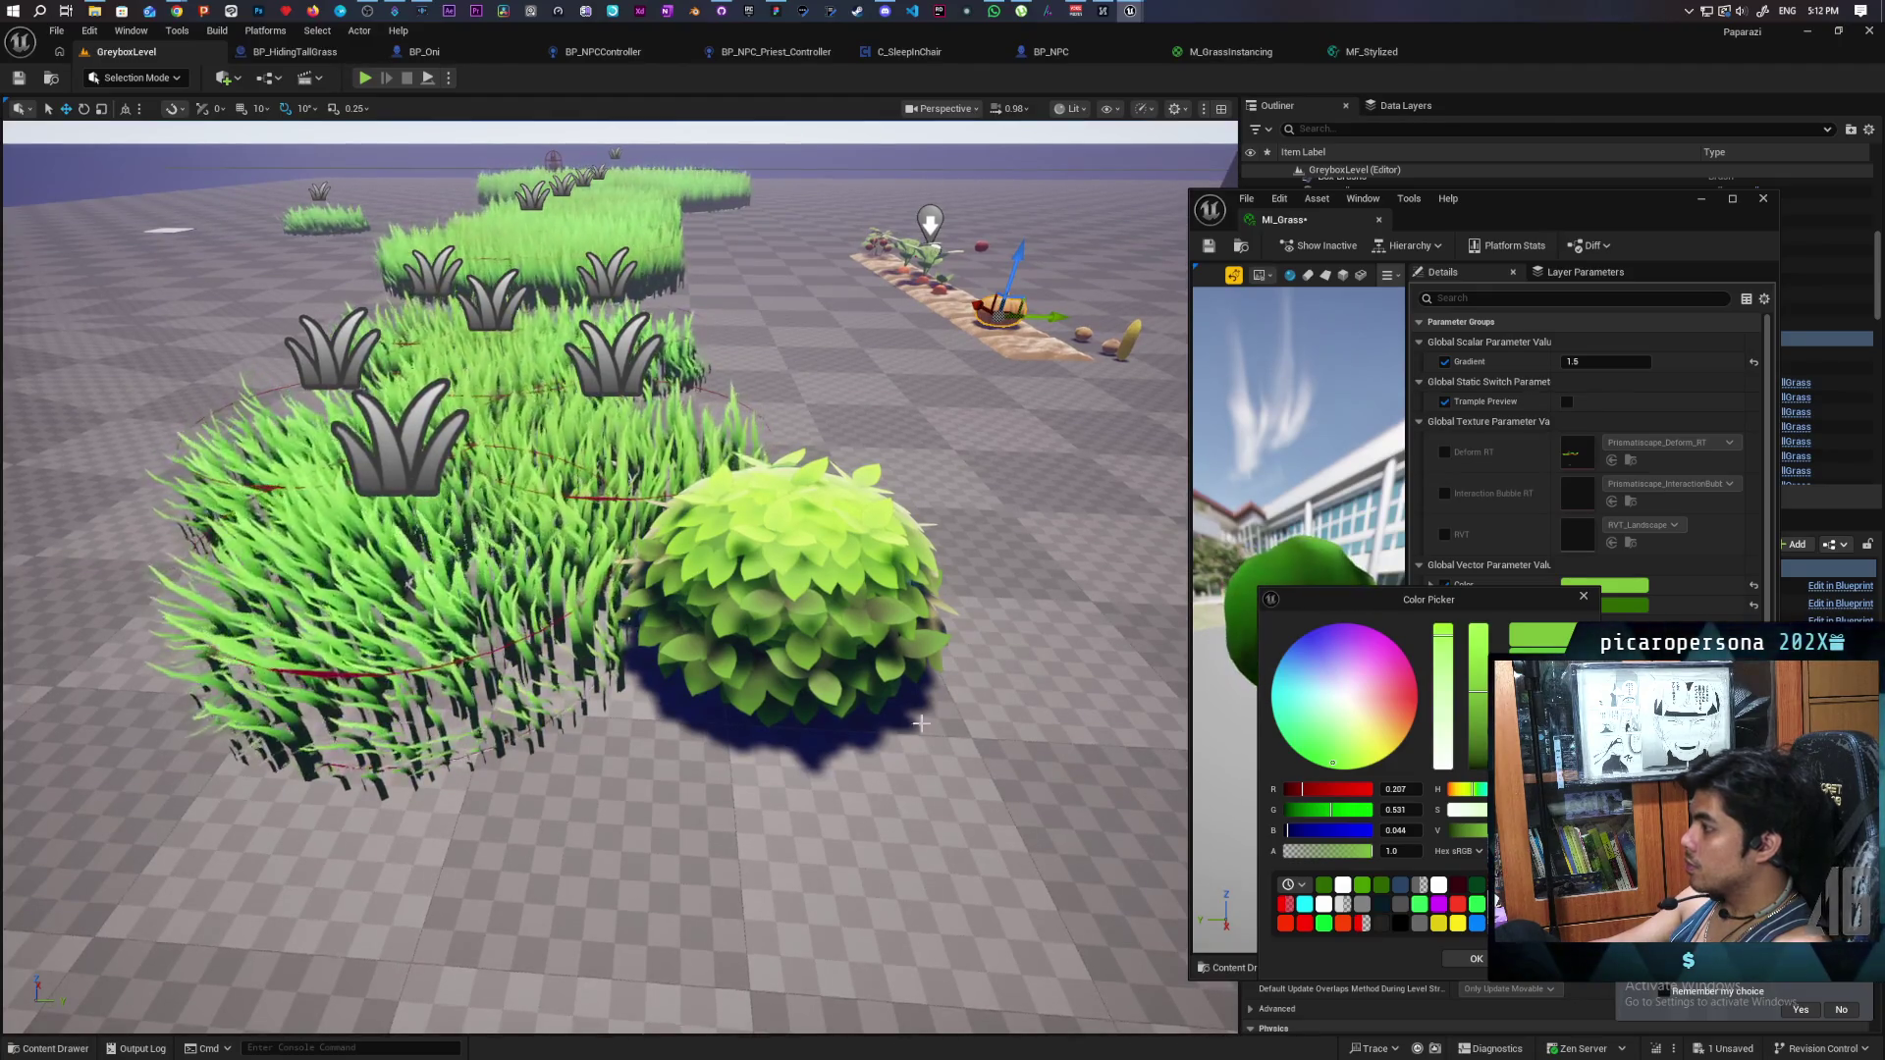
click(1468, 957)
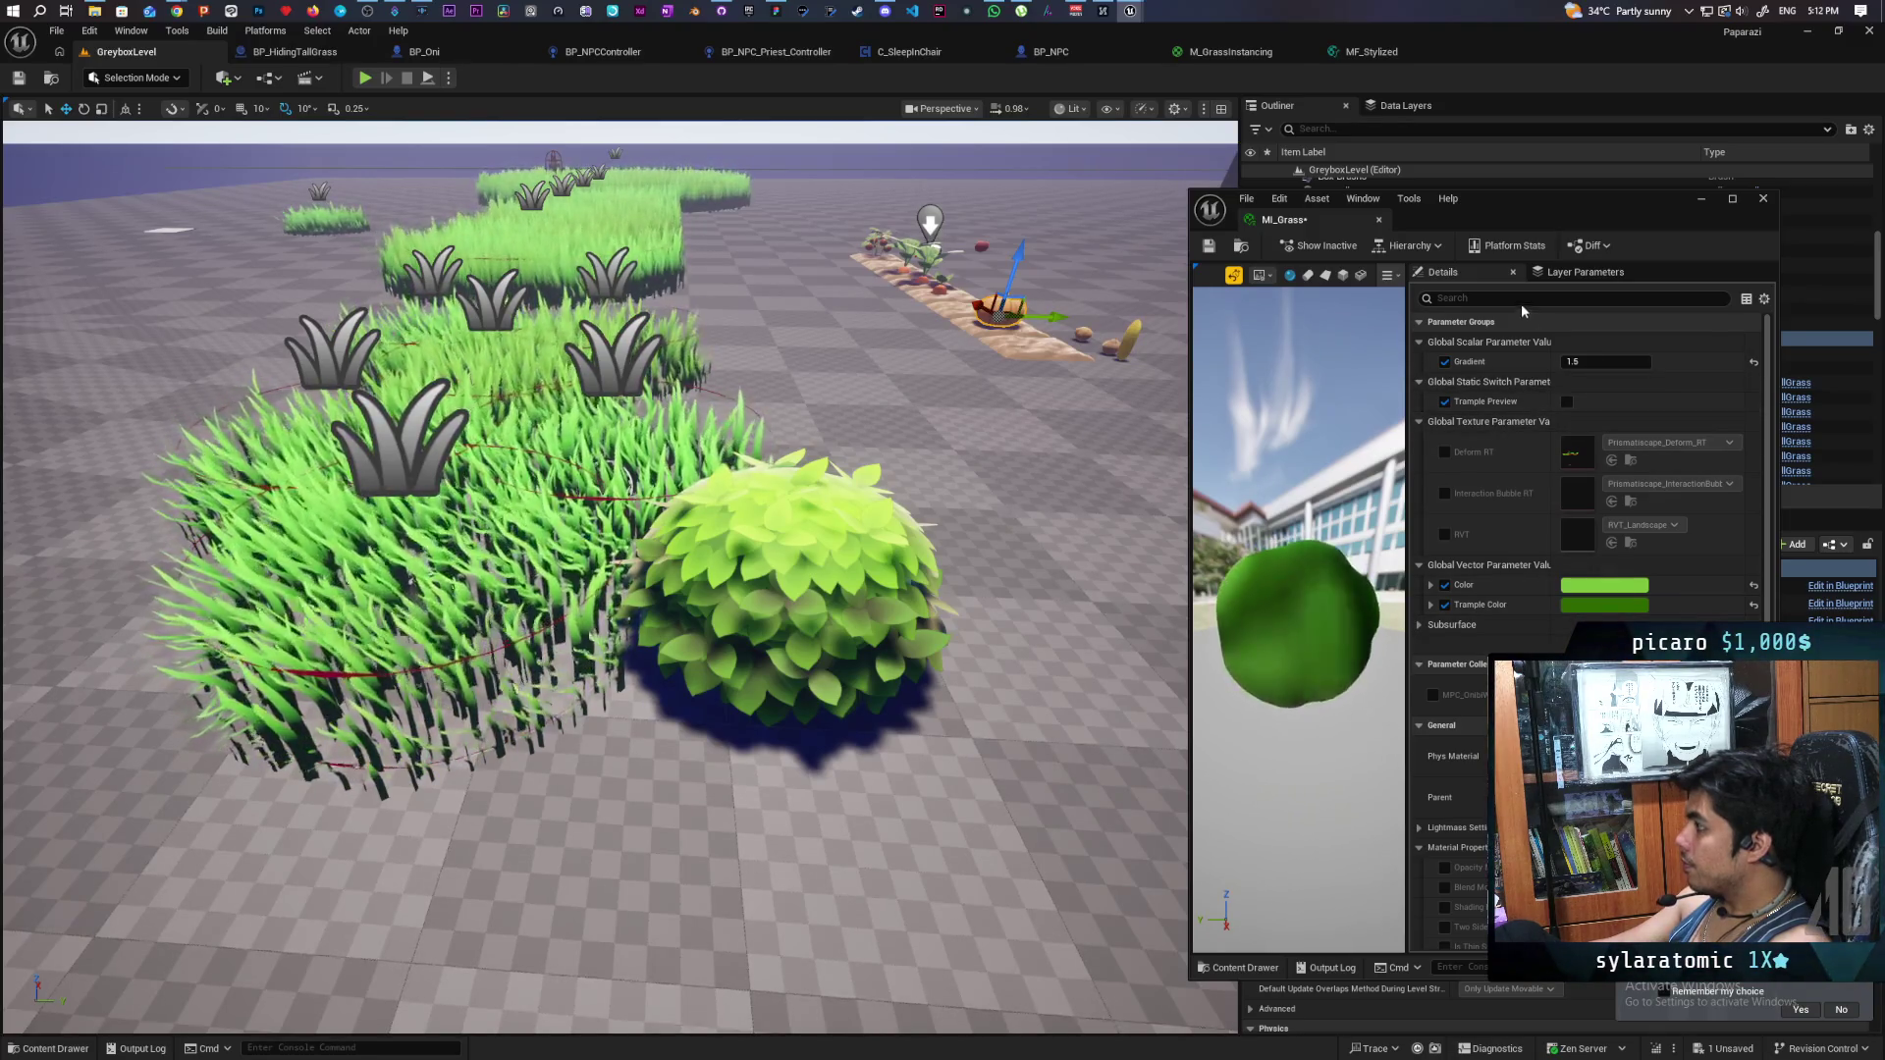
key(ctrl+s)
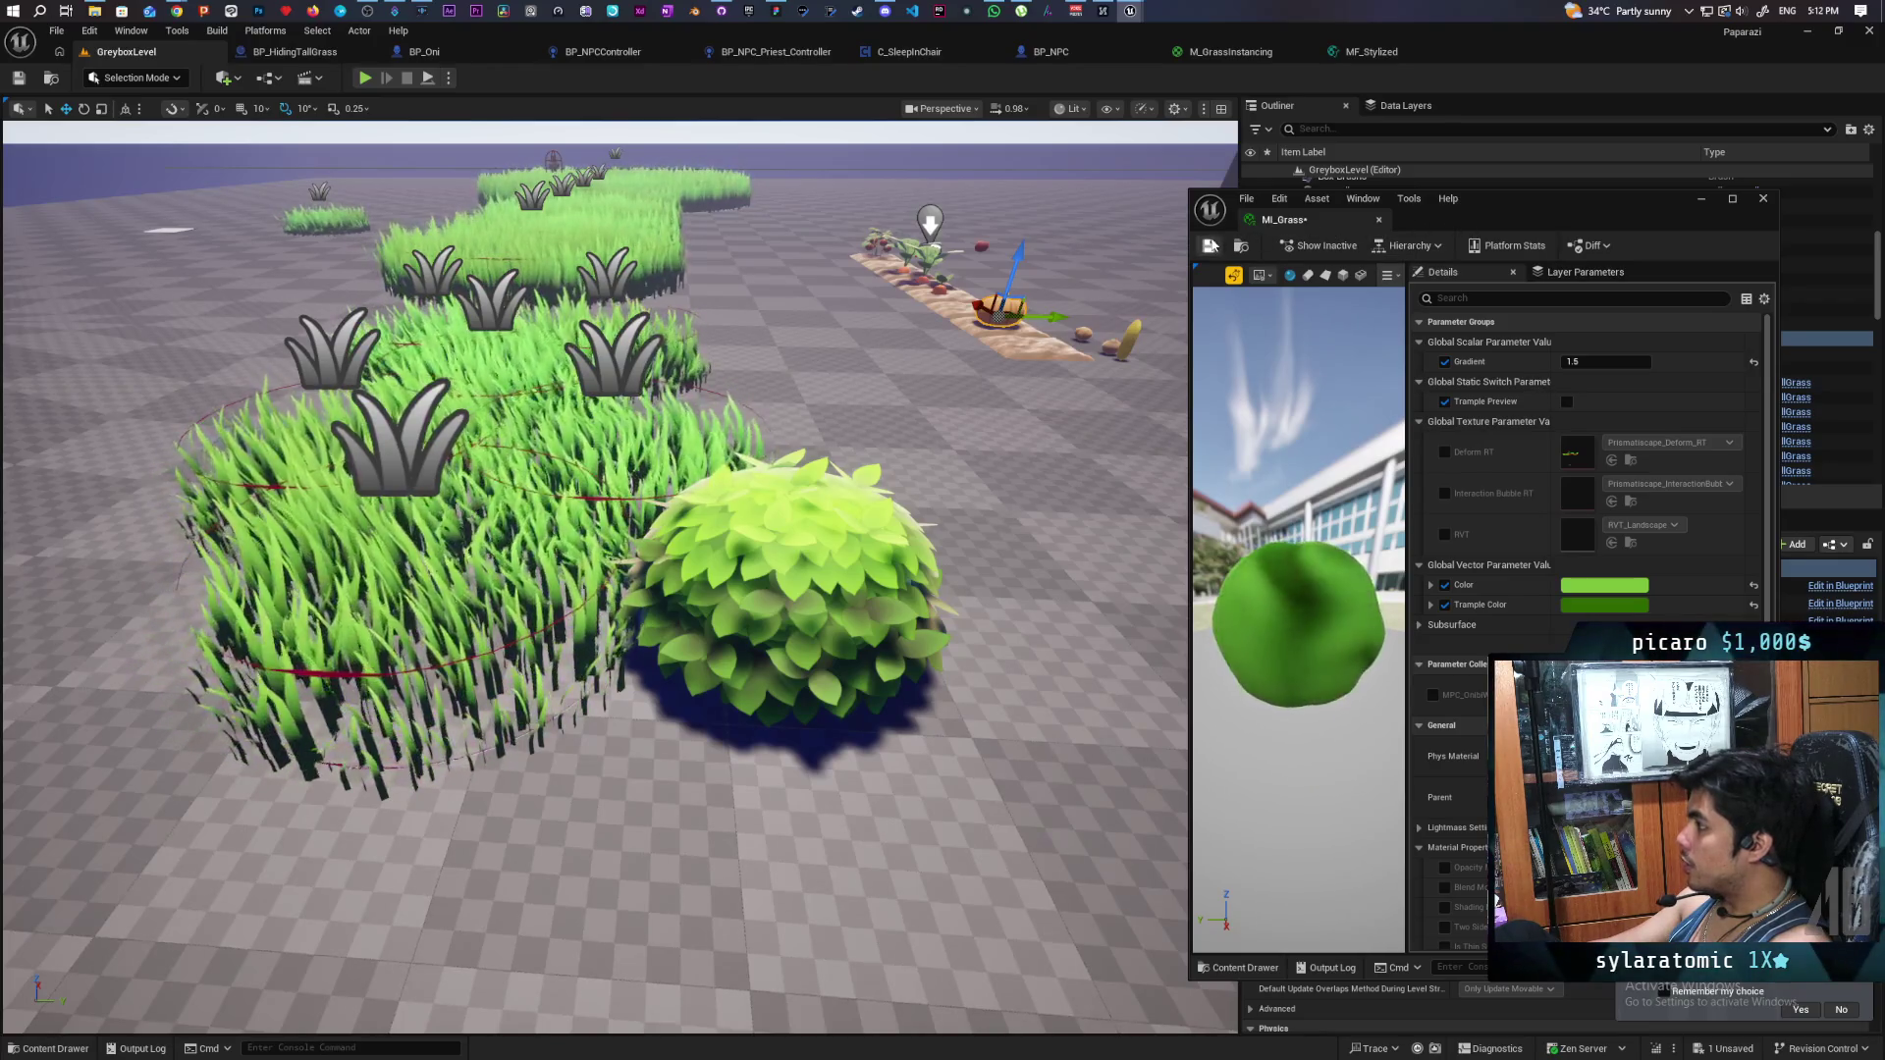
click(1233, 54)
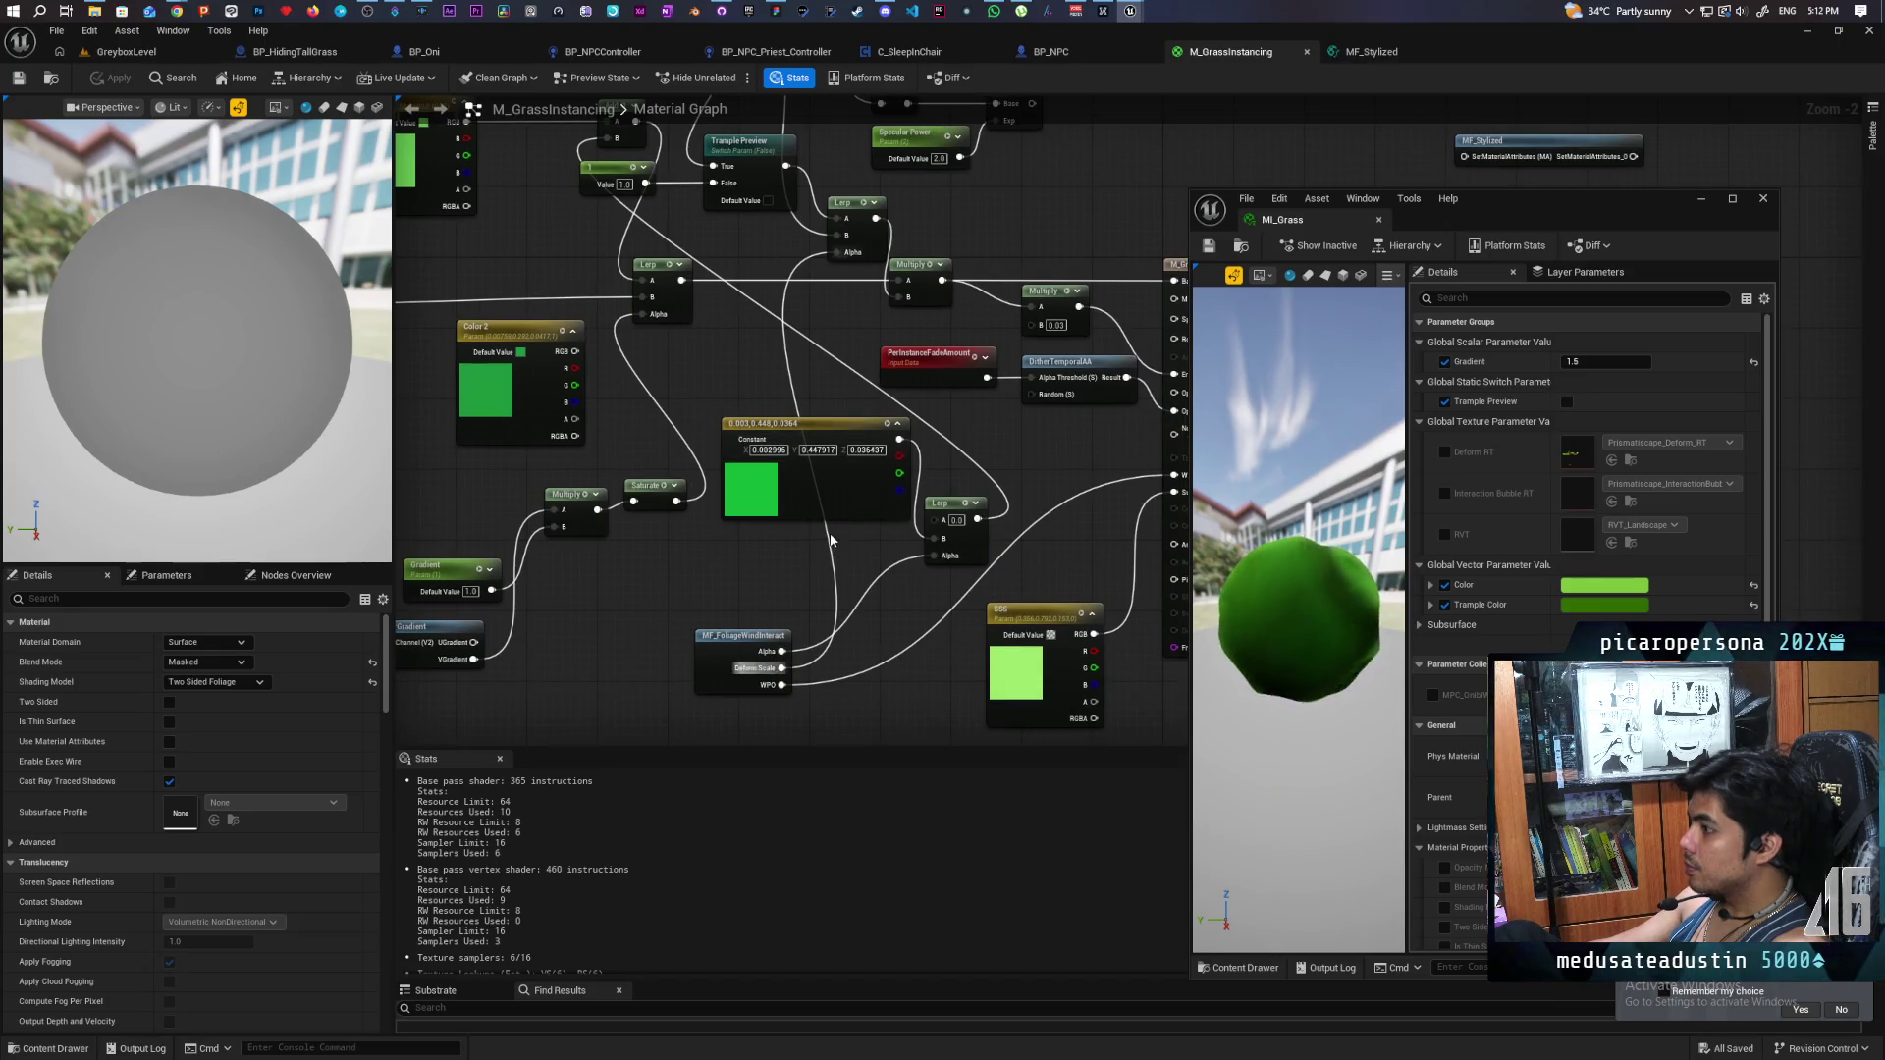
- Expand MI_Grass's Subsurface parameters and view them beside the GreyboxLevel level
scroll(761, 564, down, 1)
mouse_move(762, 563)
mouse_down()
mouse_move(670, 561)
mouse_move(784, 583)
mouse_up()
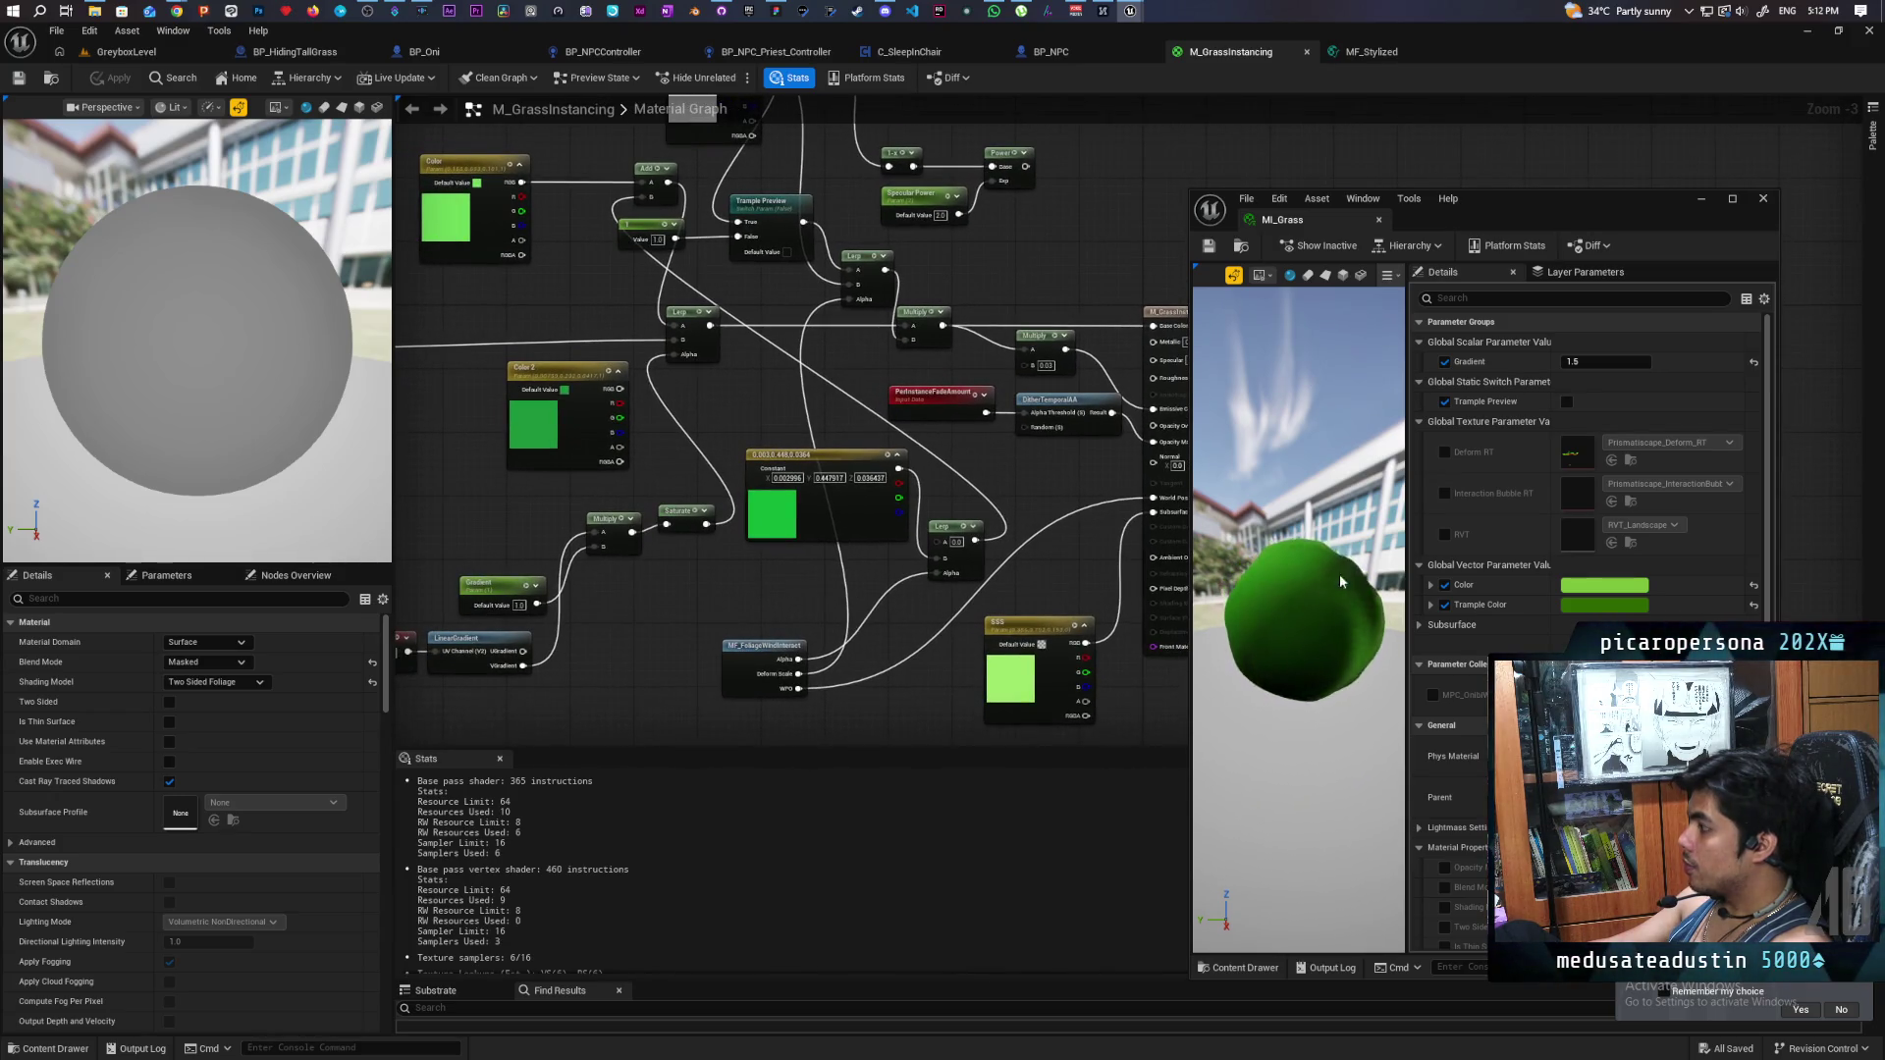
click(1421, 625)
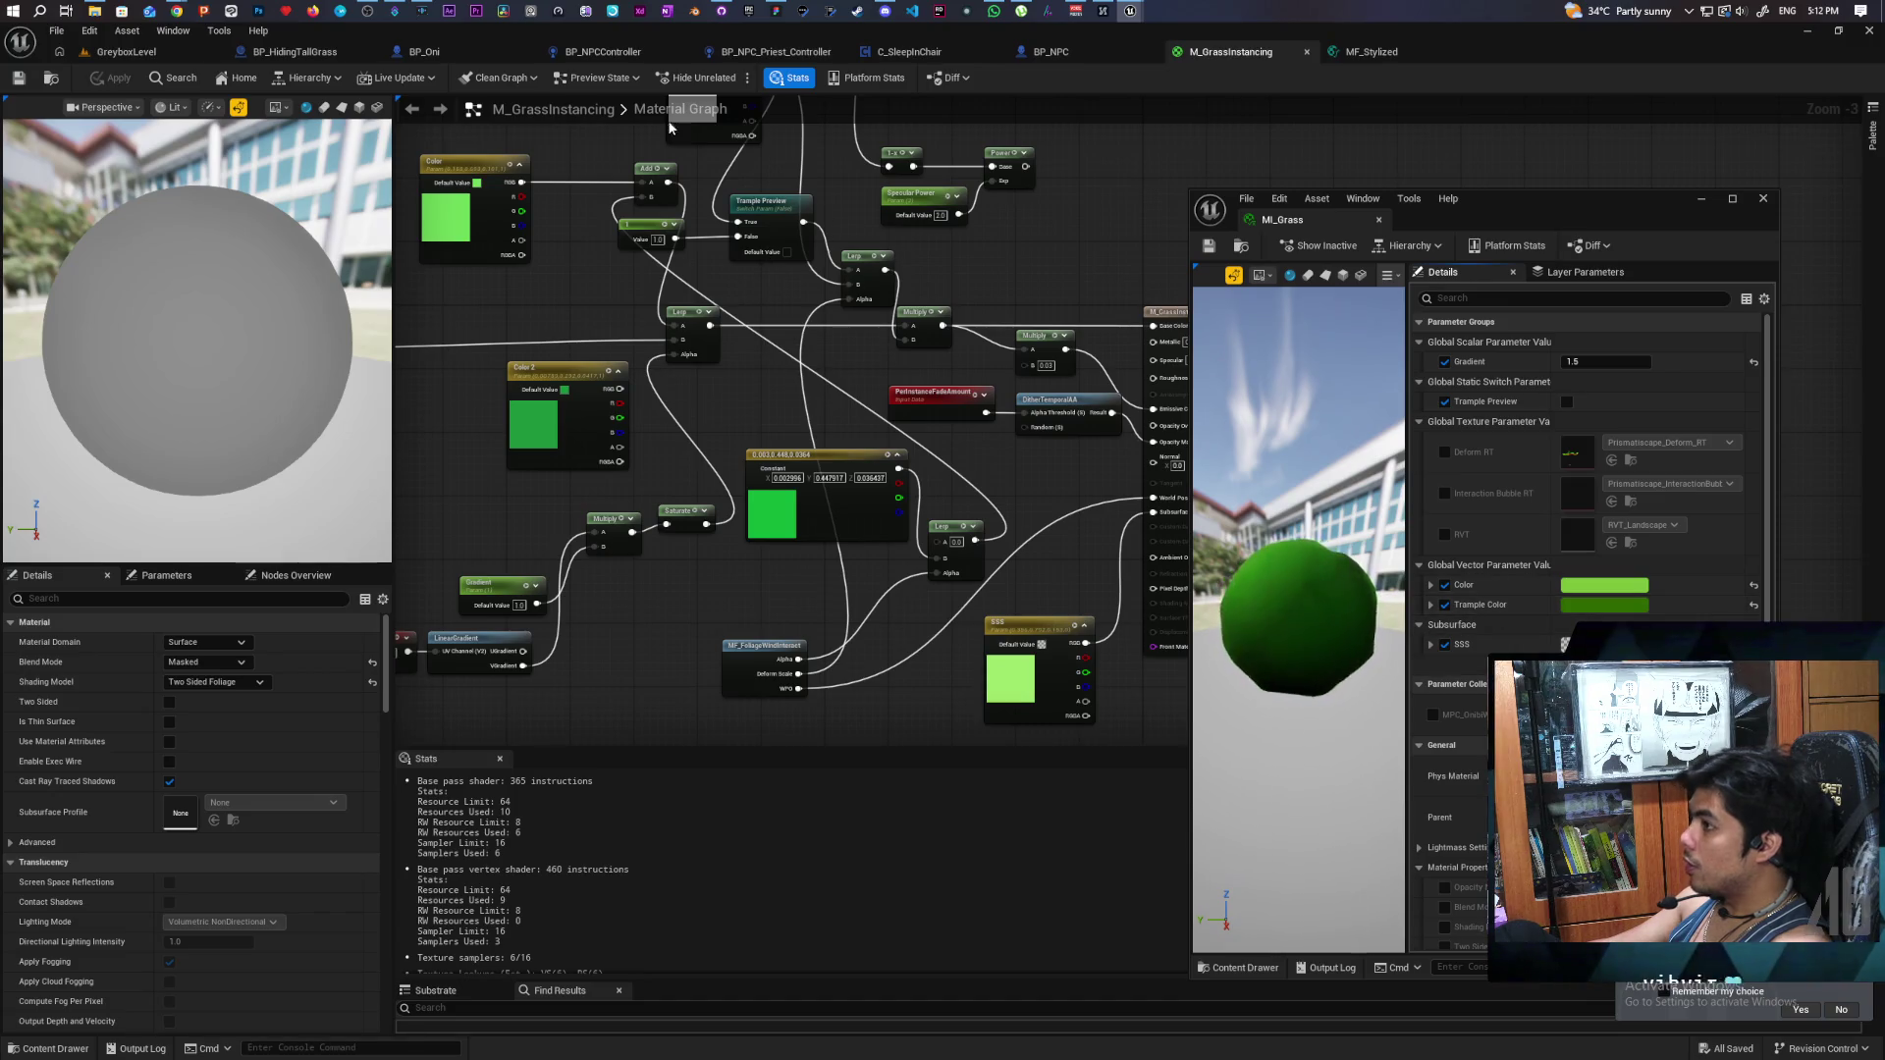
click(126, 51)
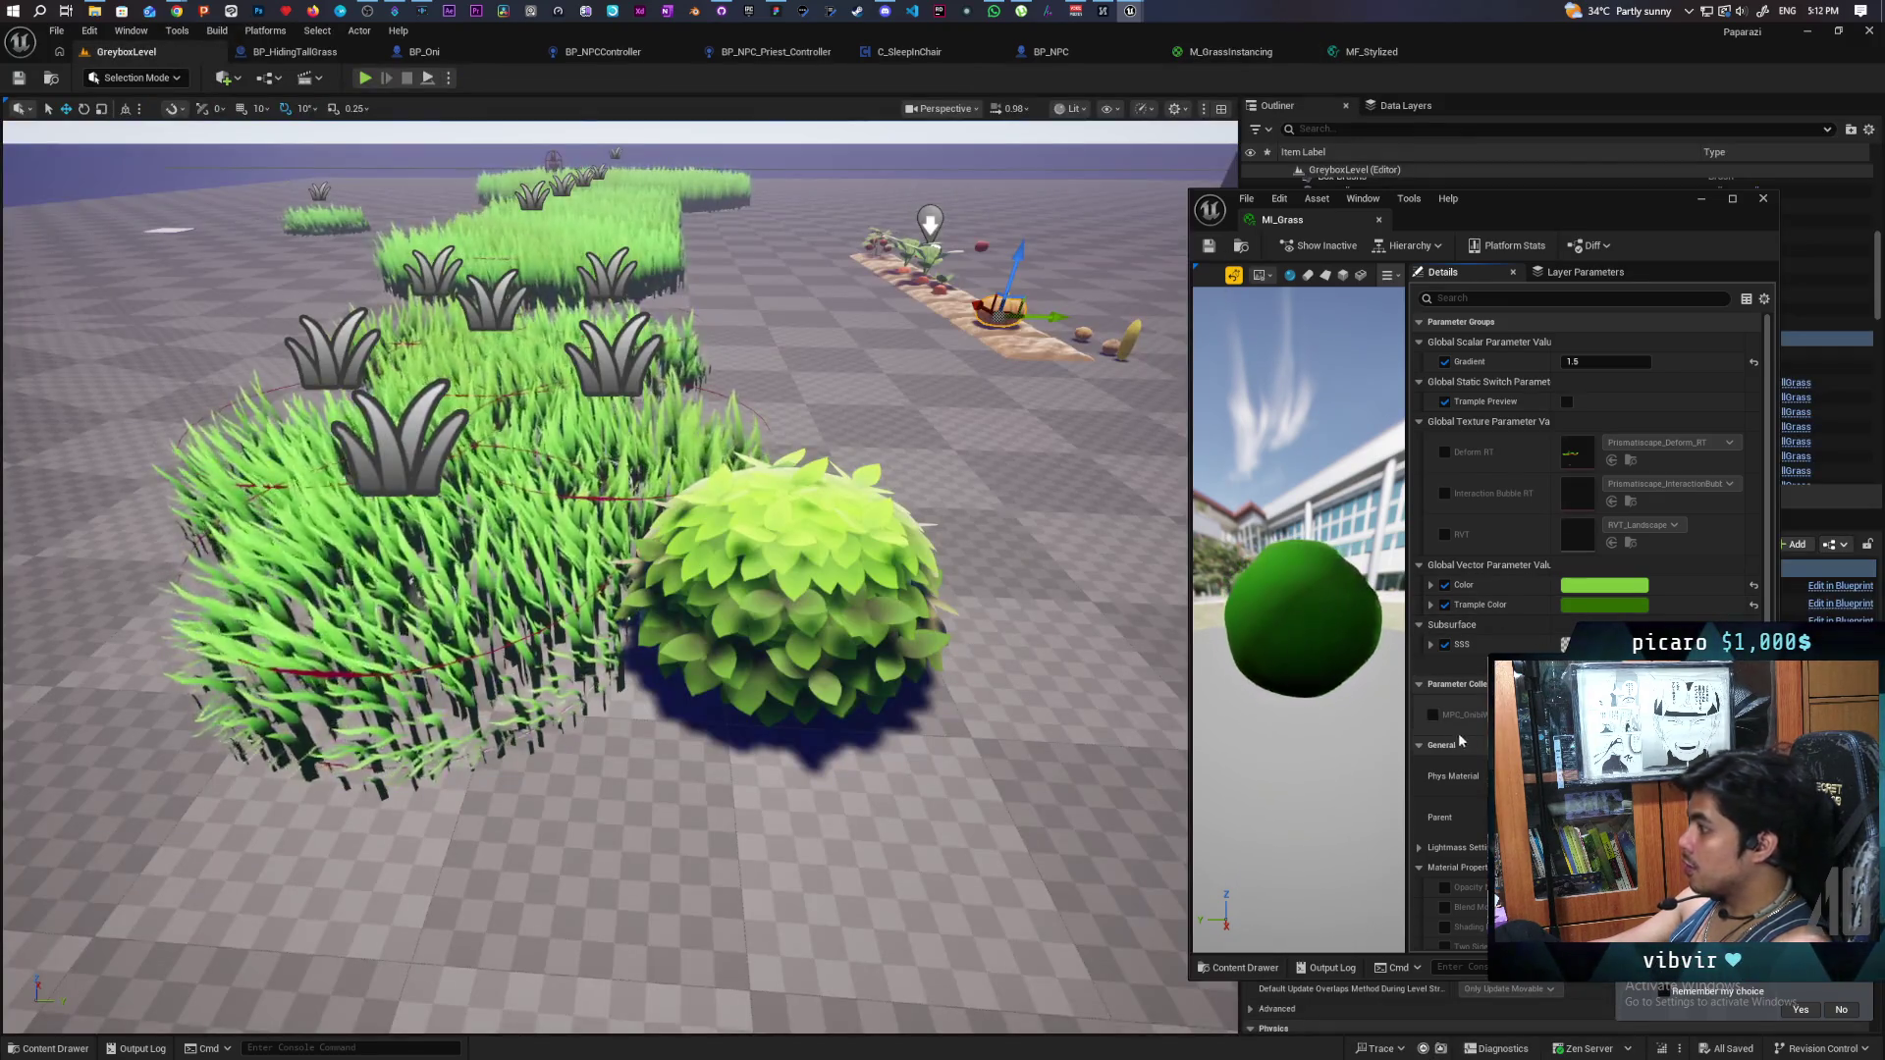
- Shift the SSS colour slightly toward red (R 0.277, G 0.359, B 0.067) and save MI_Grass
click(1565, 644)
key(Escape)
click(1564, 644)
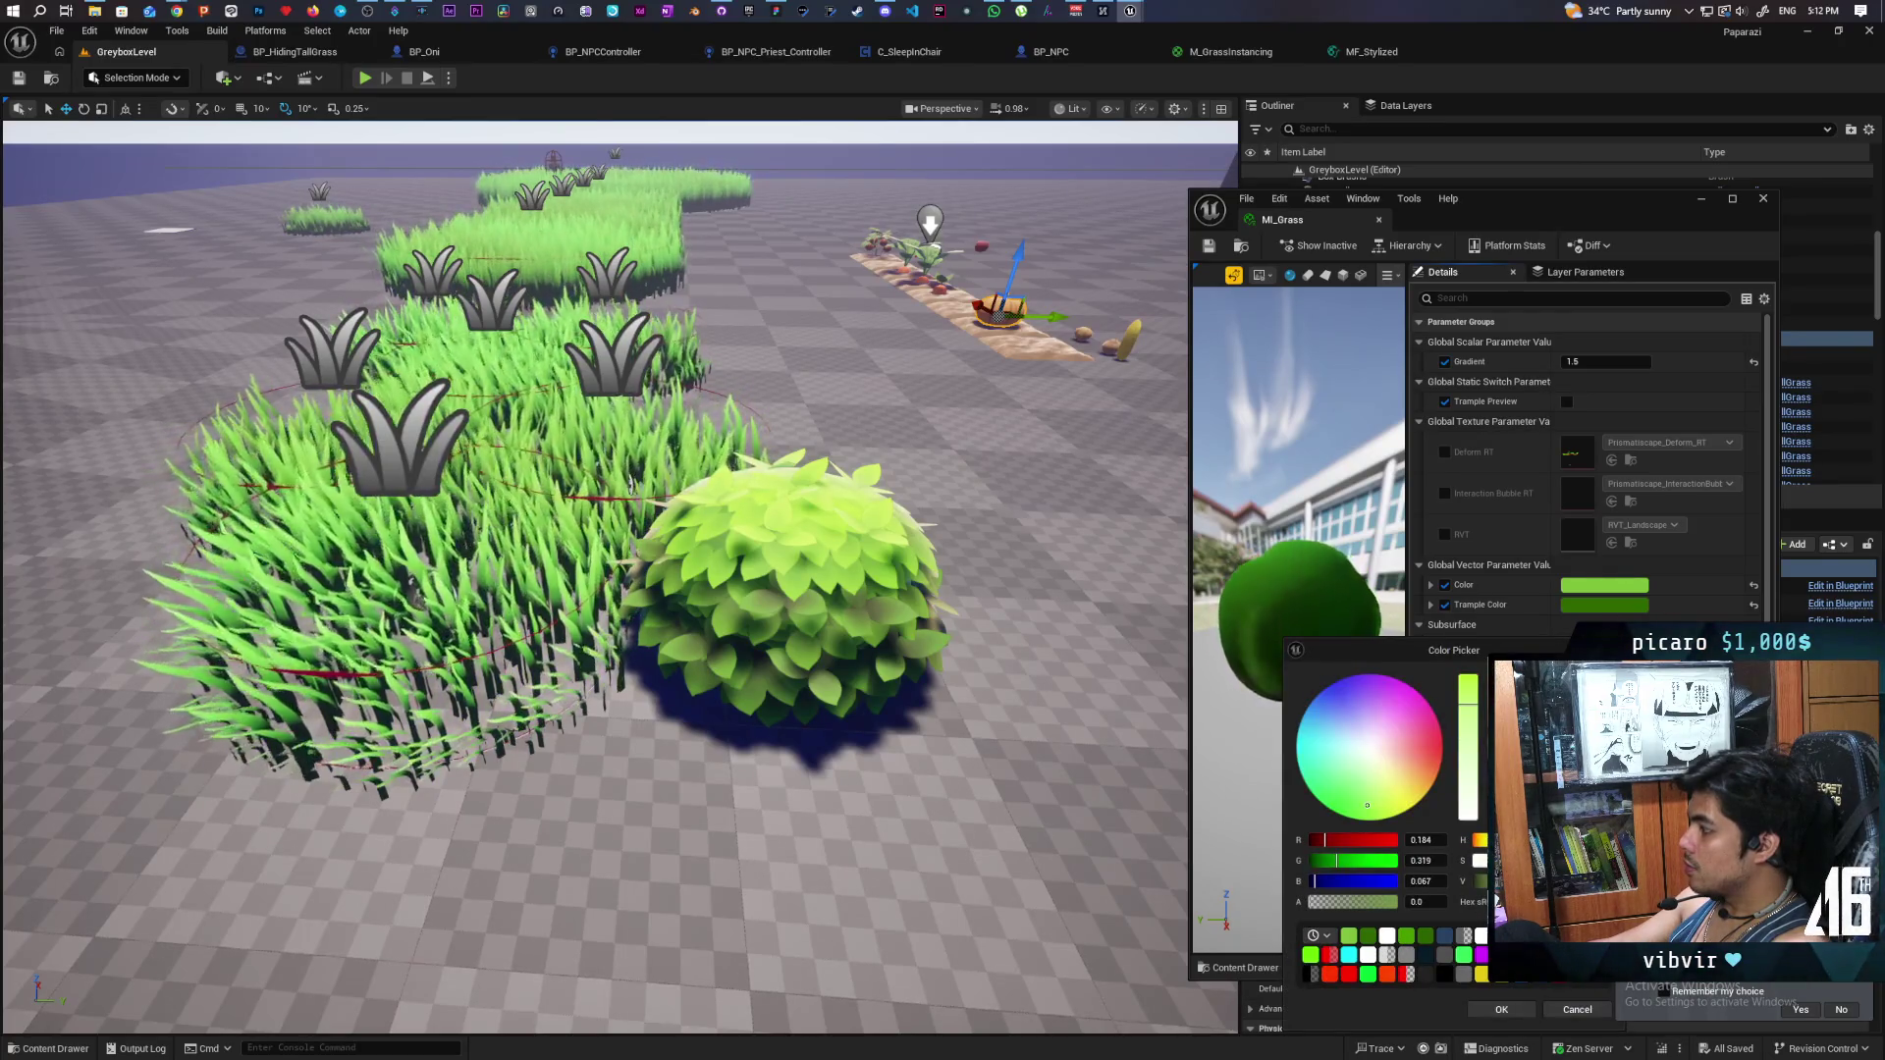
mouse_move(1366, 805)
mouse_down()
mouse_move(1421, 773)
mouse_move(1399, 796)
mouse_up()
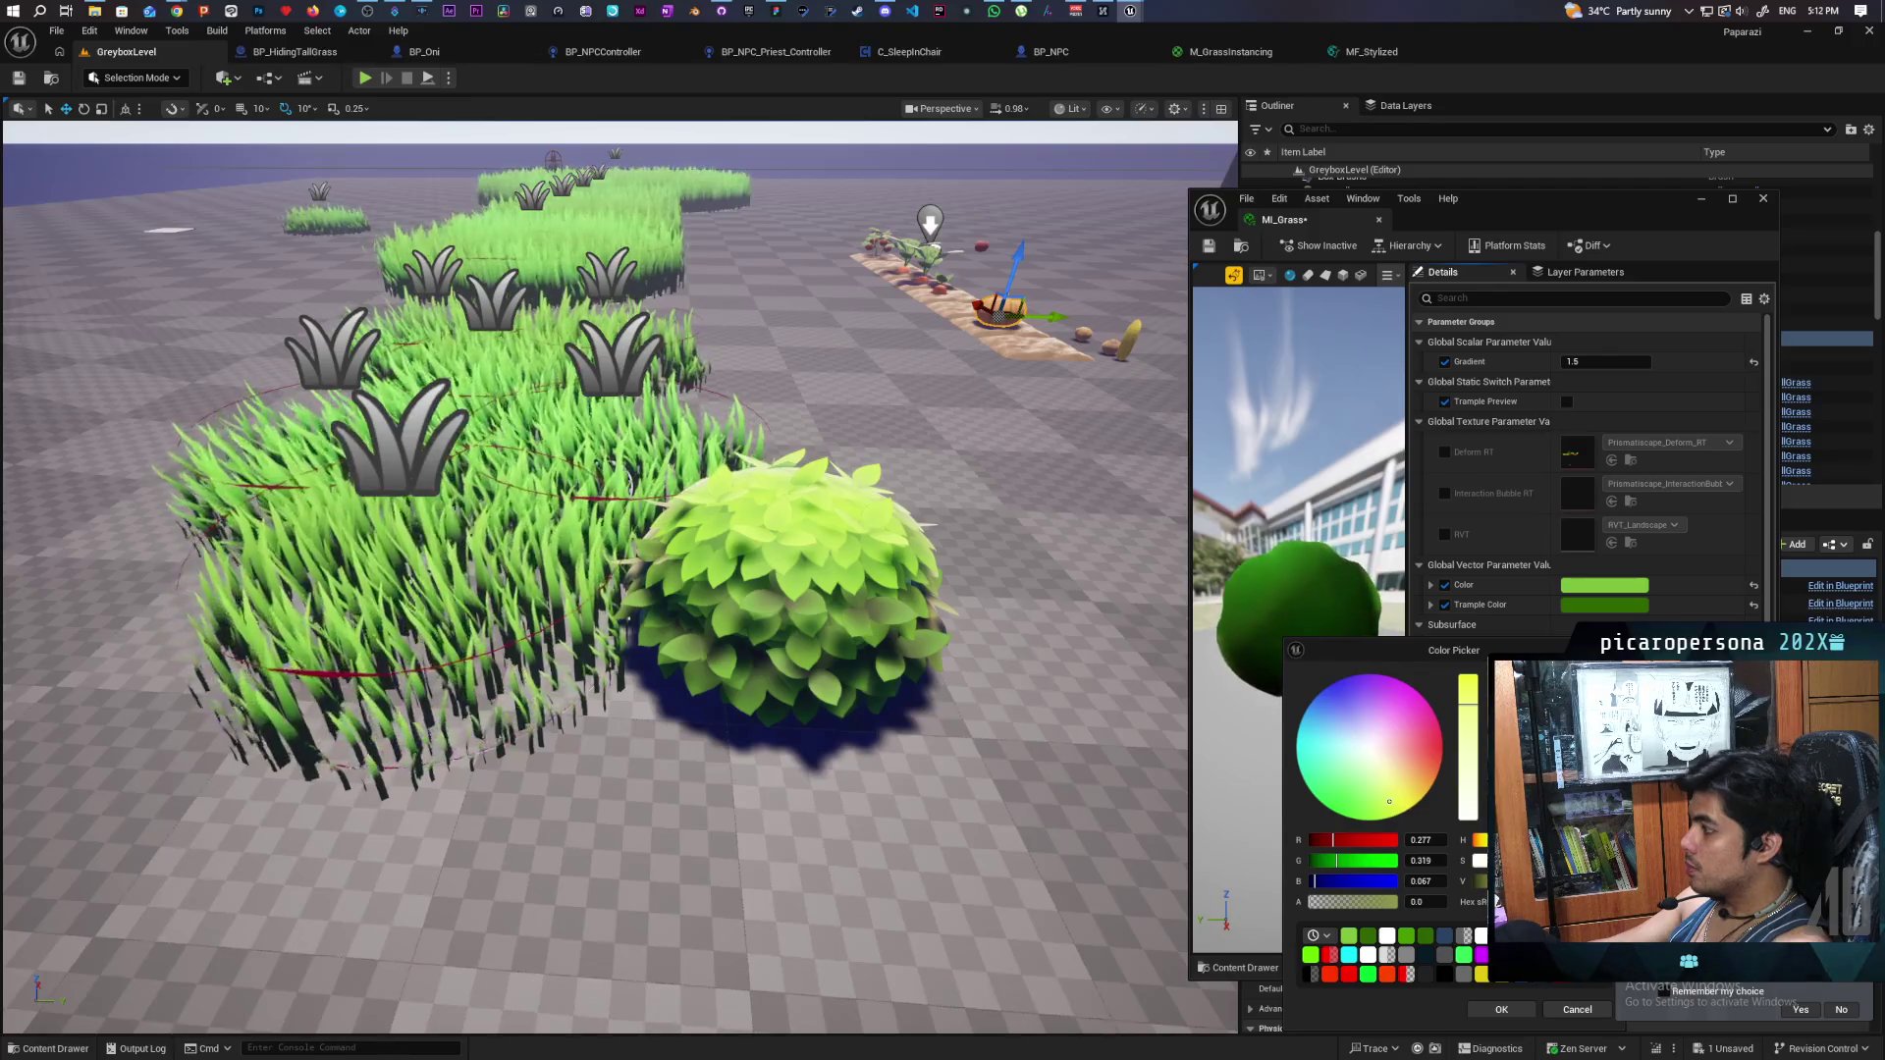
click(1502, 1010)
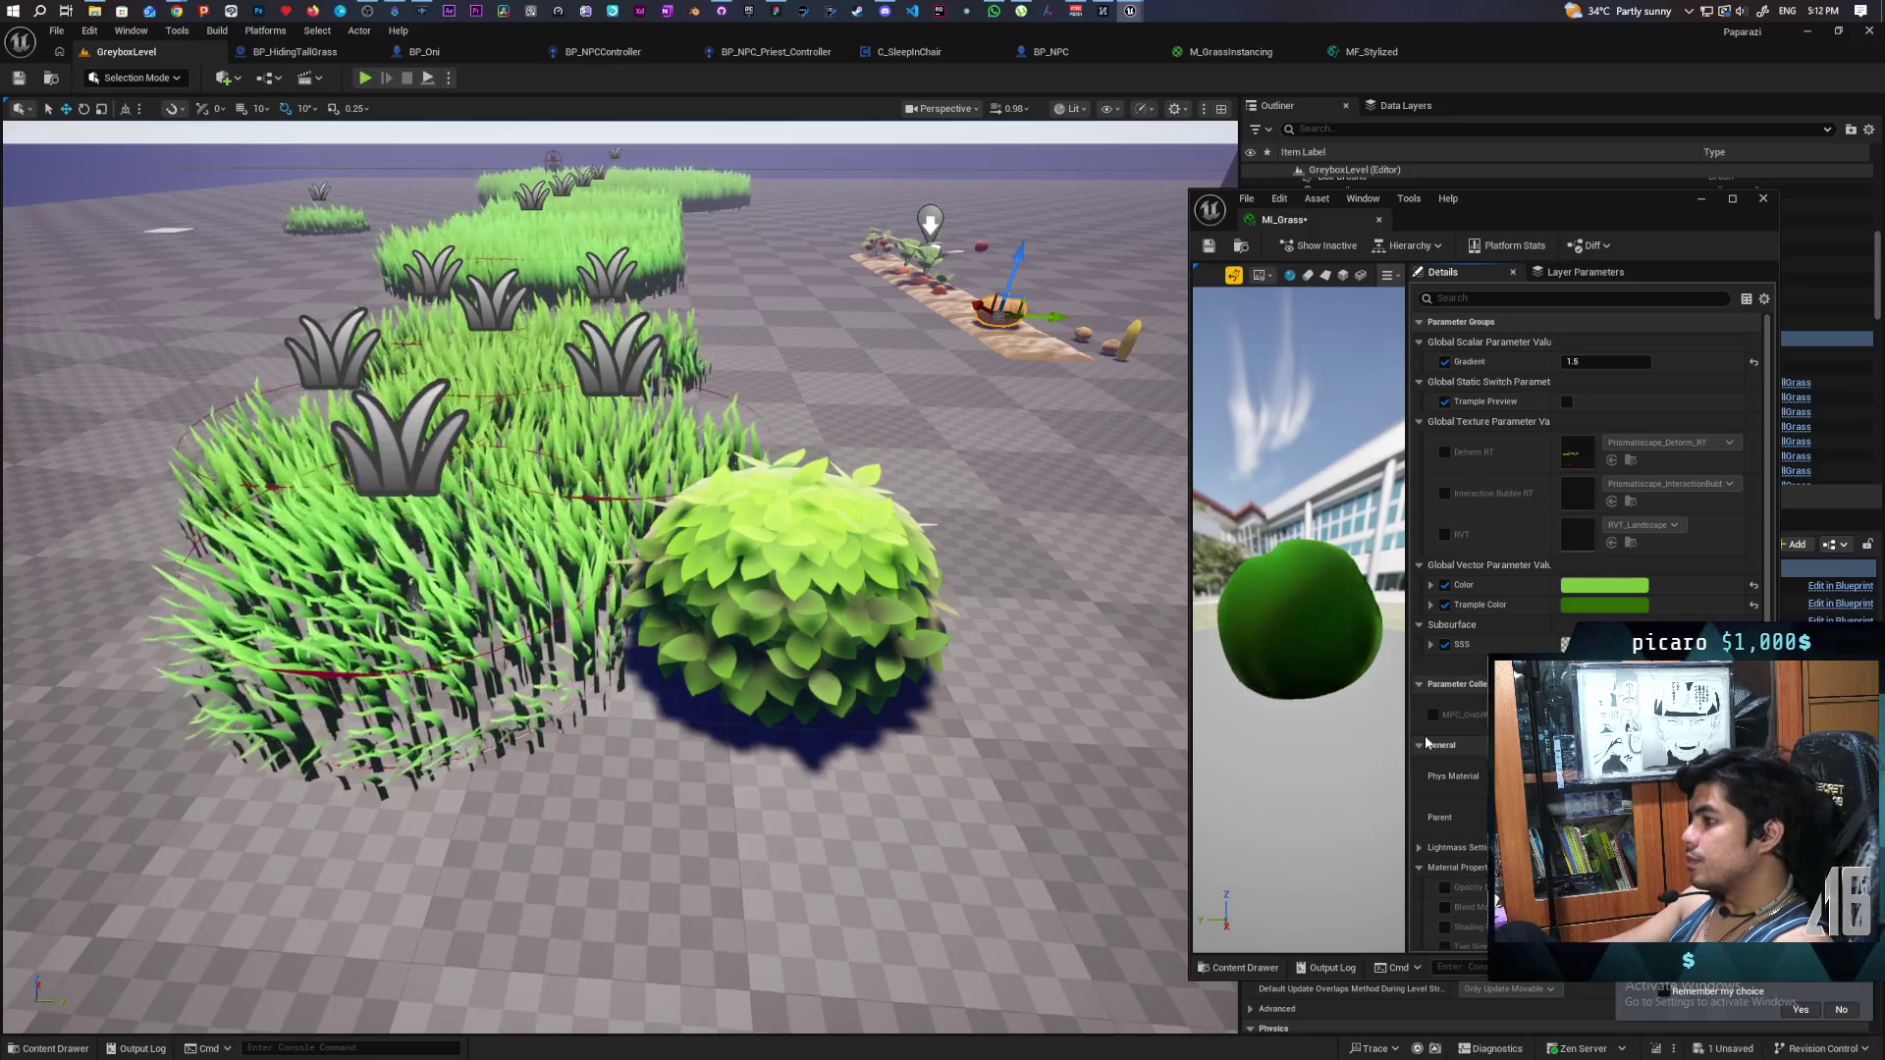
click(1213, 245)
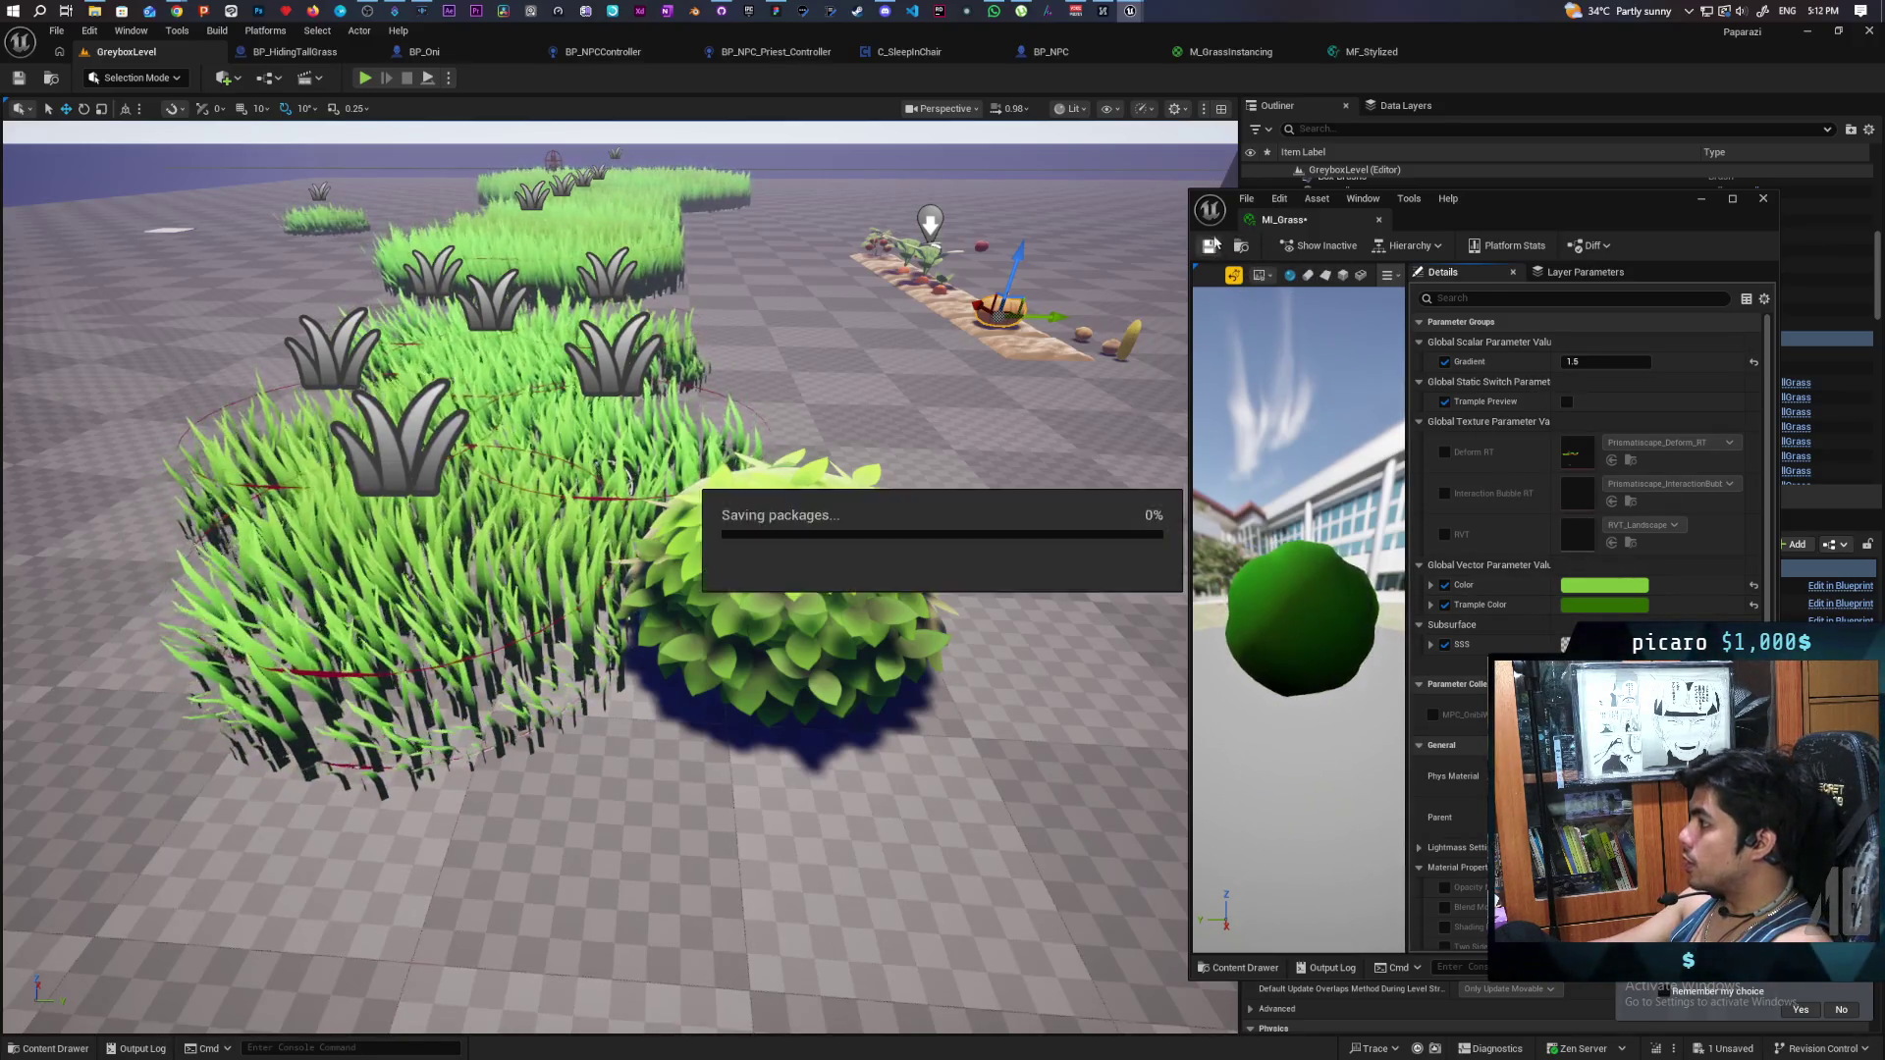
click(1235, 52)
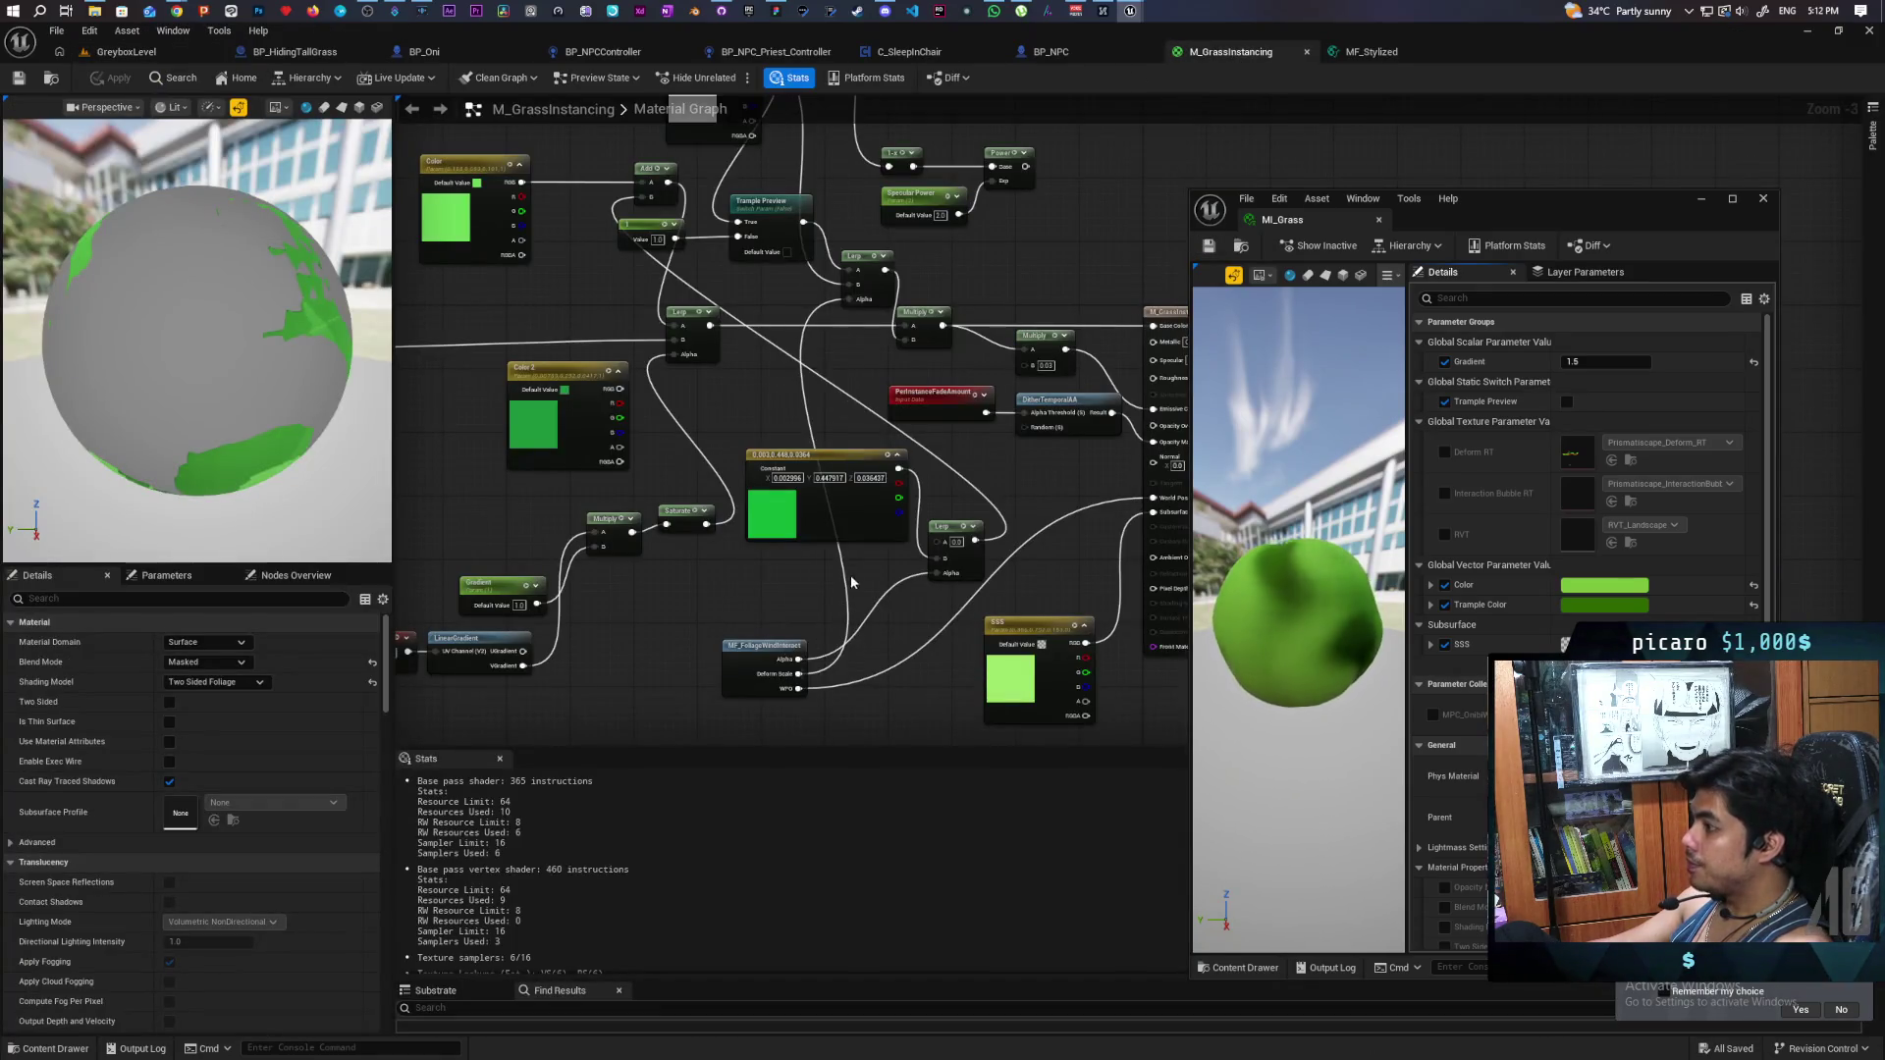
- Convert the green Constant3Vector node into a parameter named Wind Color and apply it
right_click(846, 459)
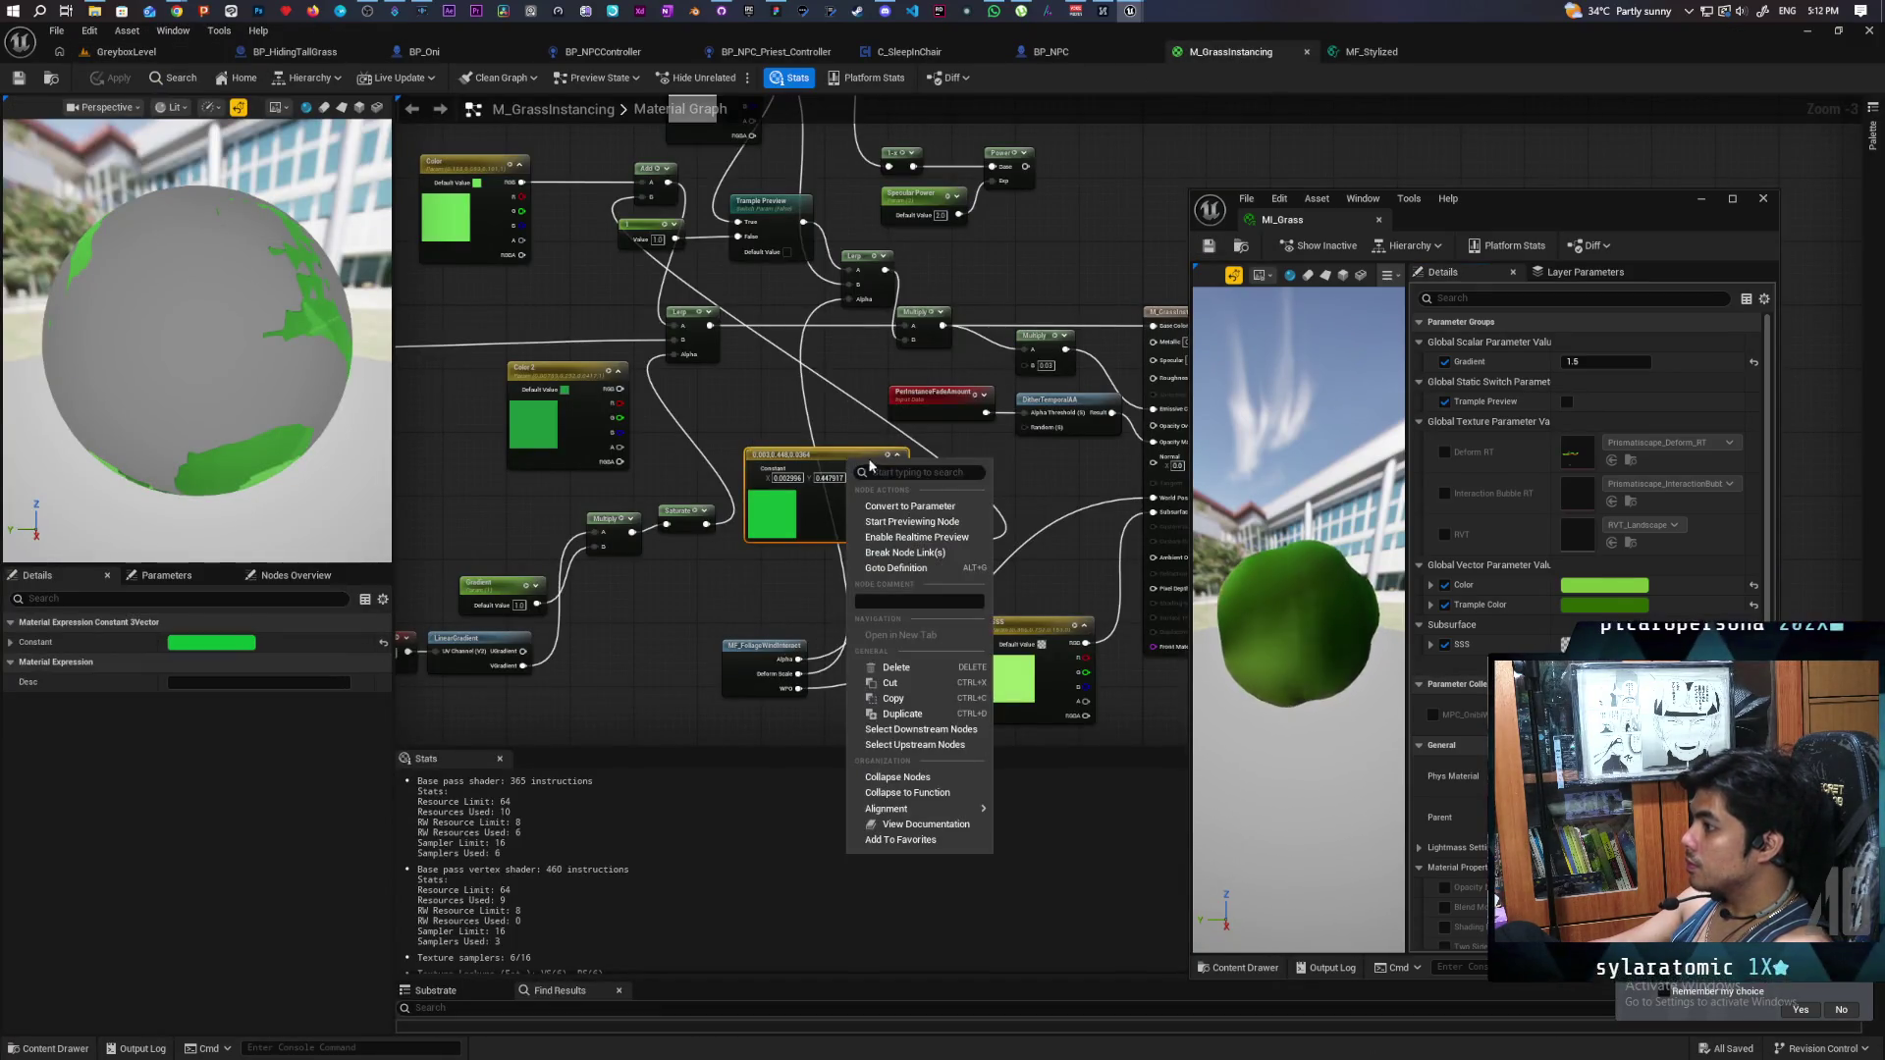
click(939, 510)
text(Wind Color)
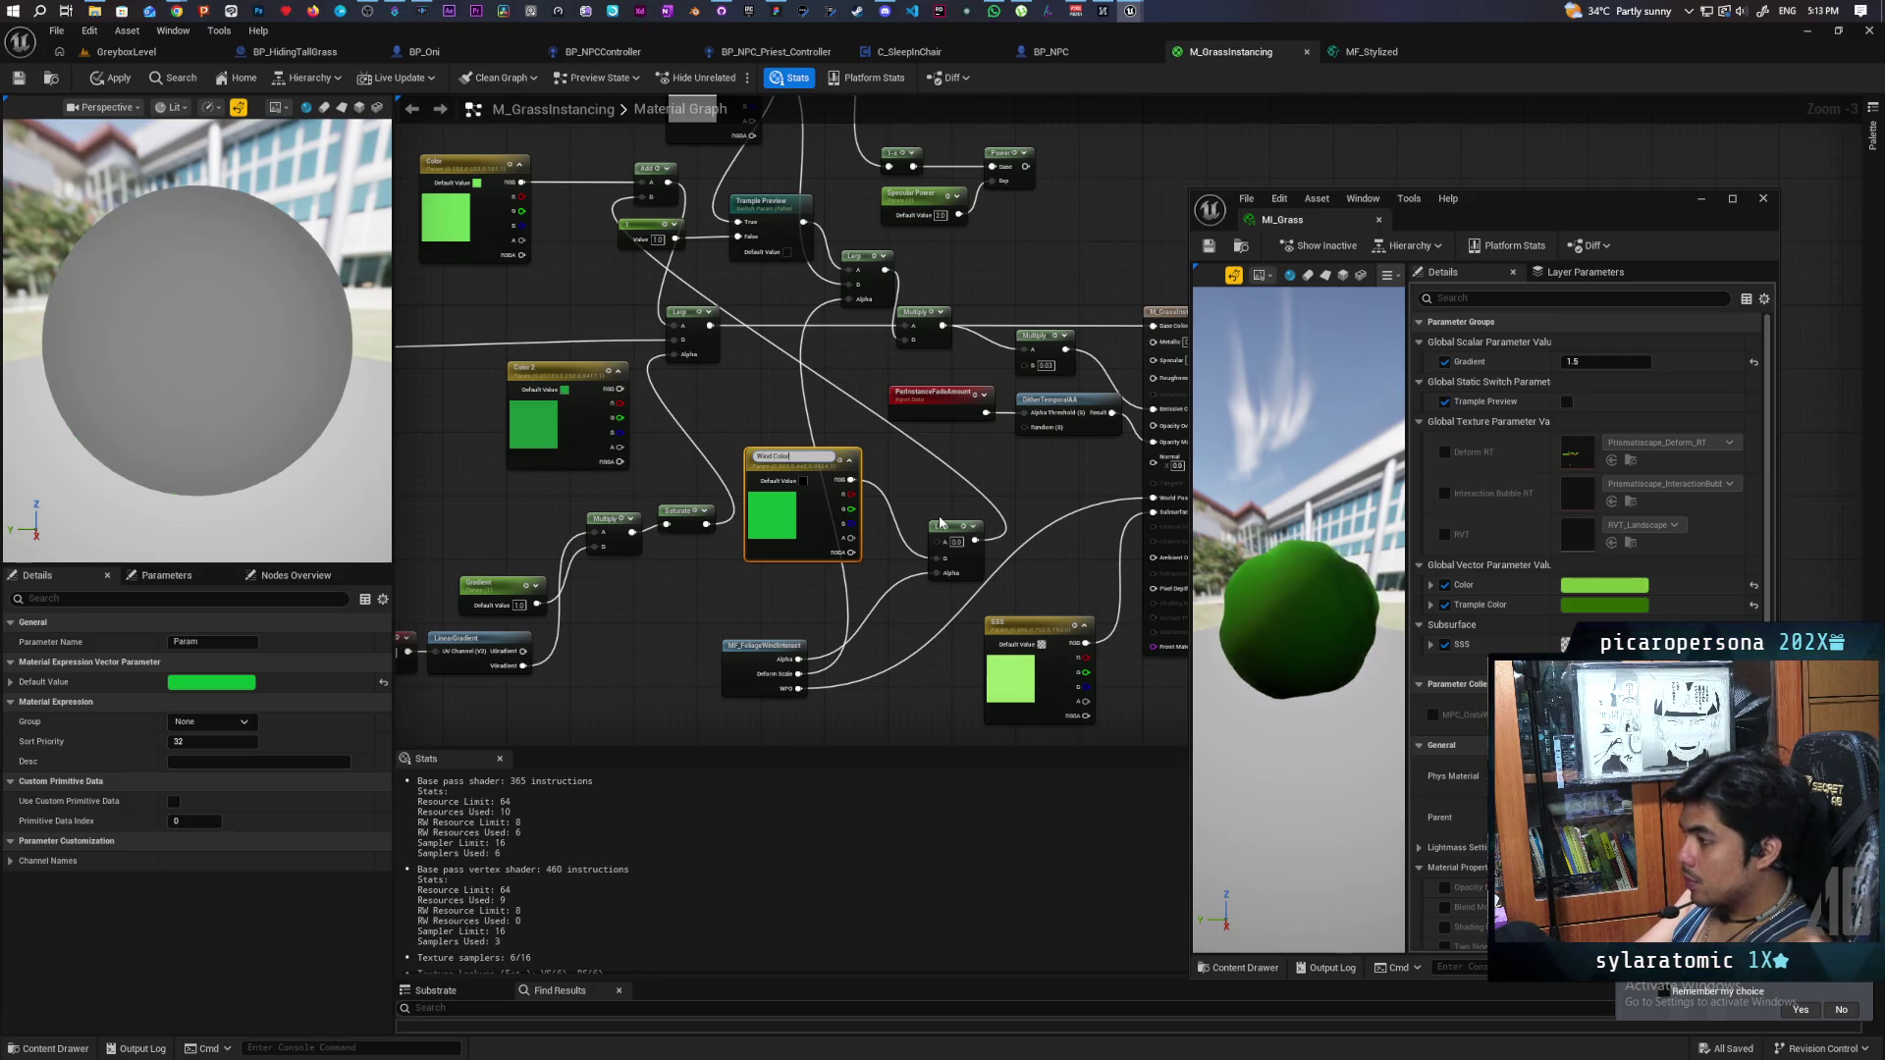
key(Return)
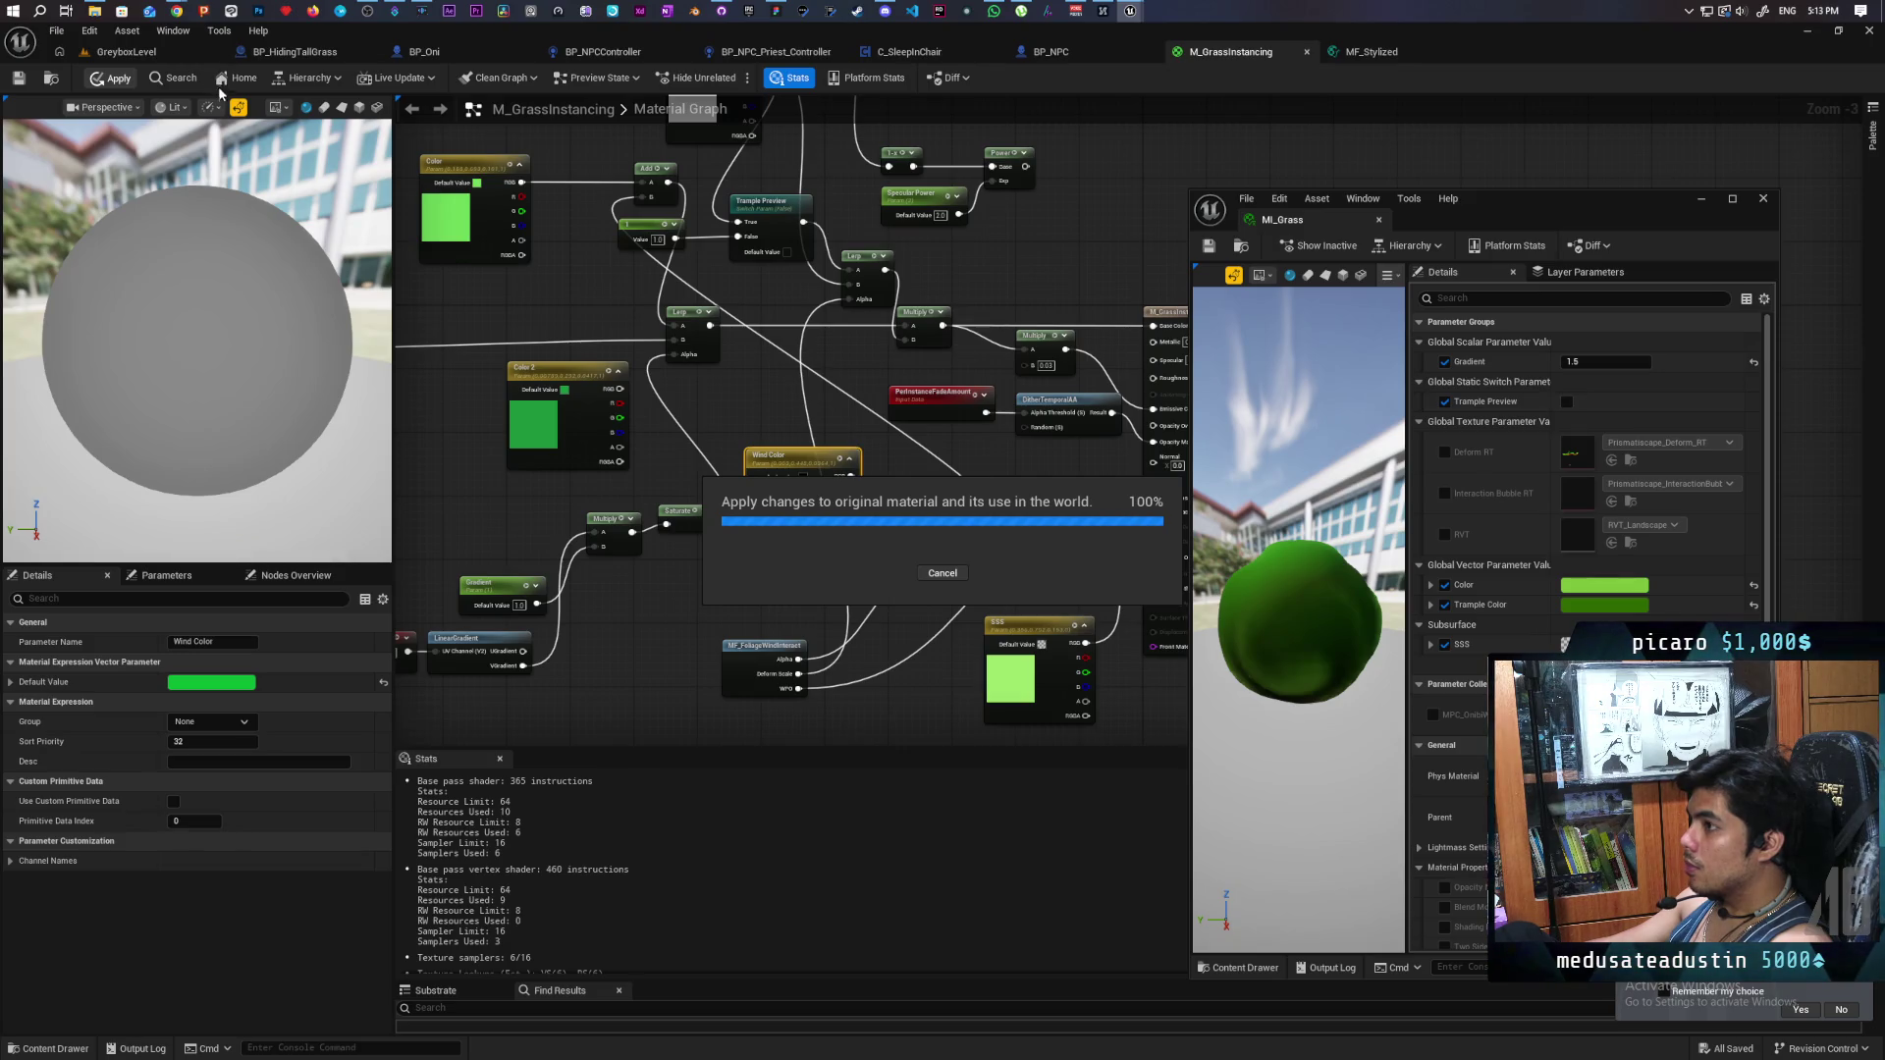
click(123, 55)
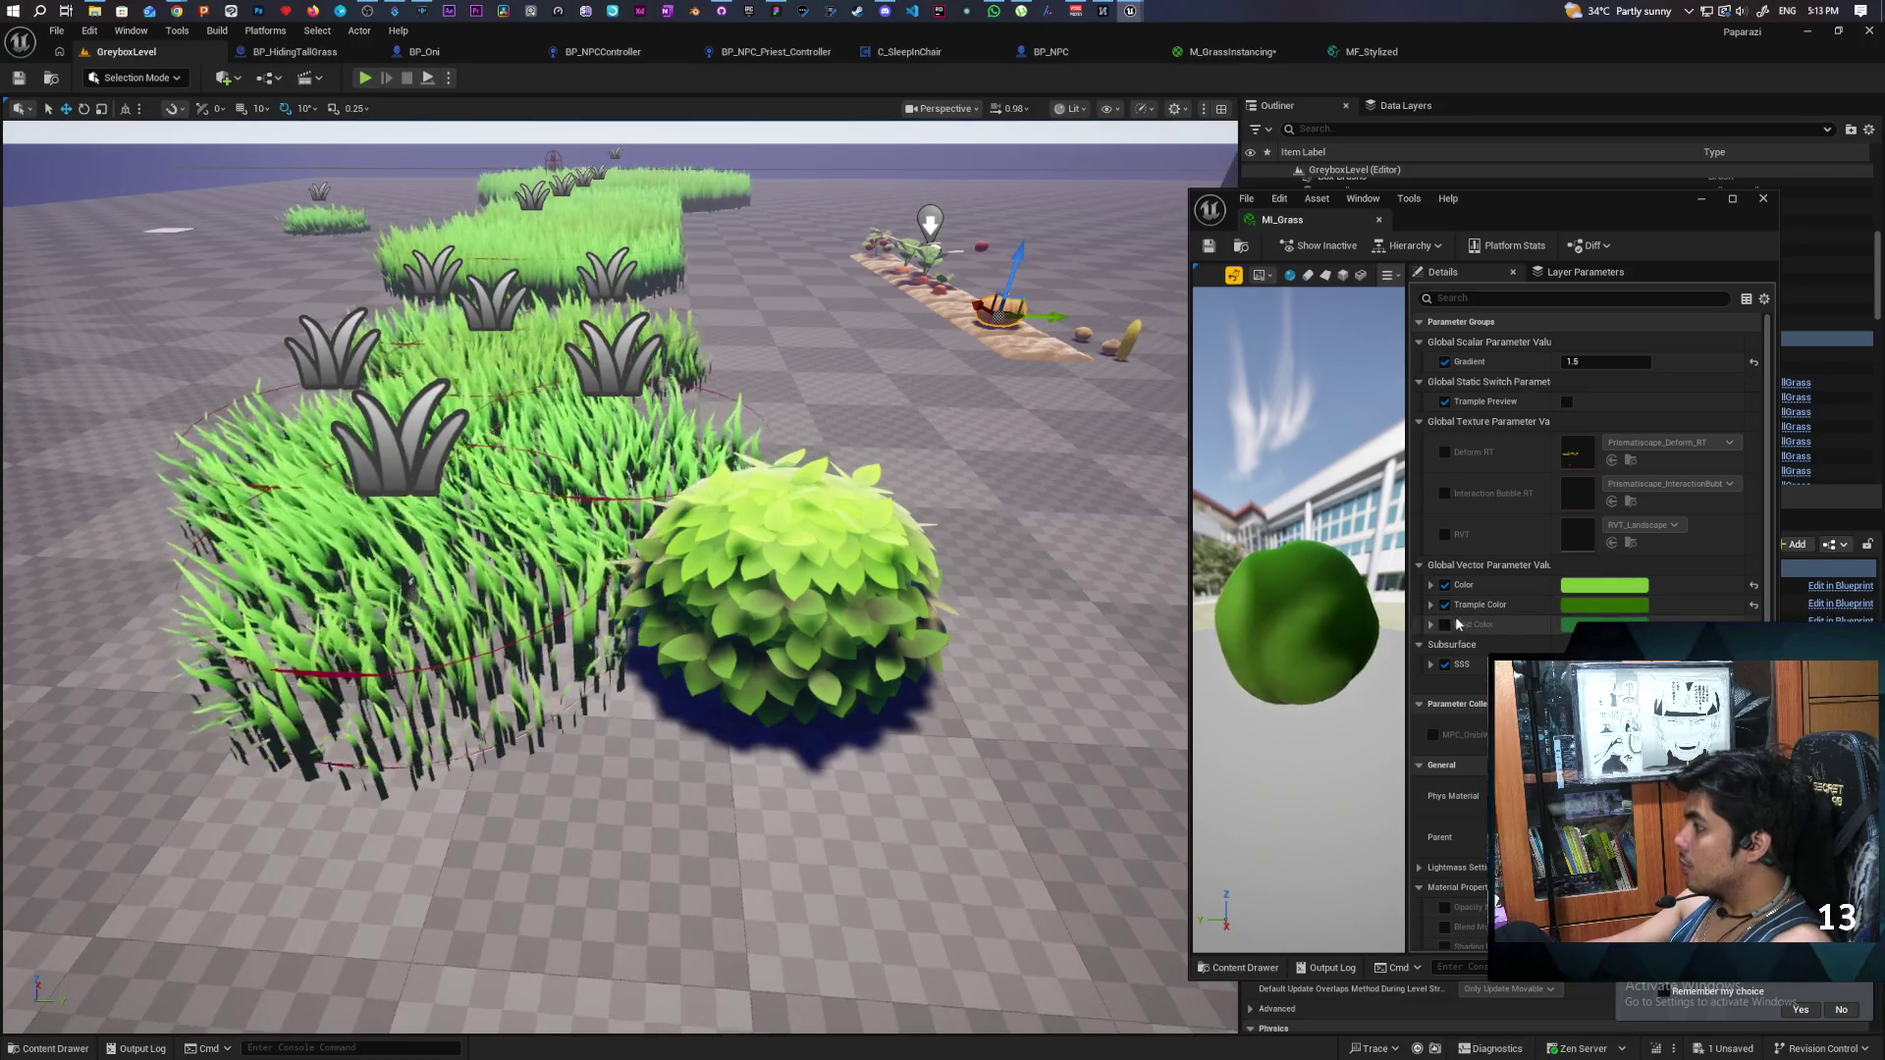
- Override MI_Grass's Wind Color with a darker green
click(1444, 625)
click(1604, 625)
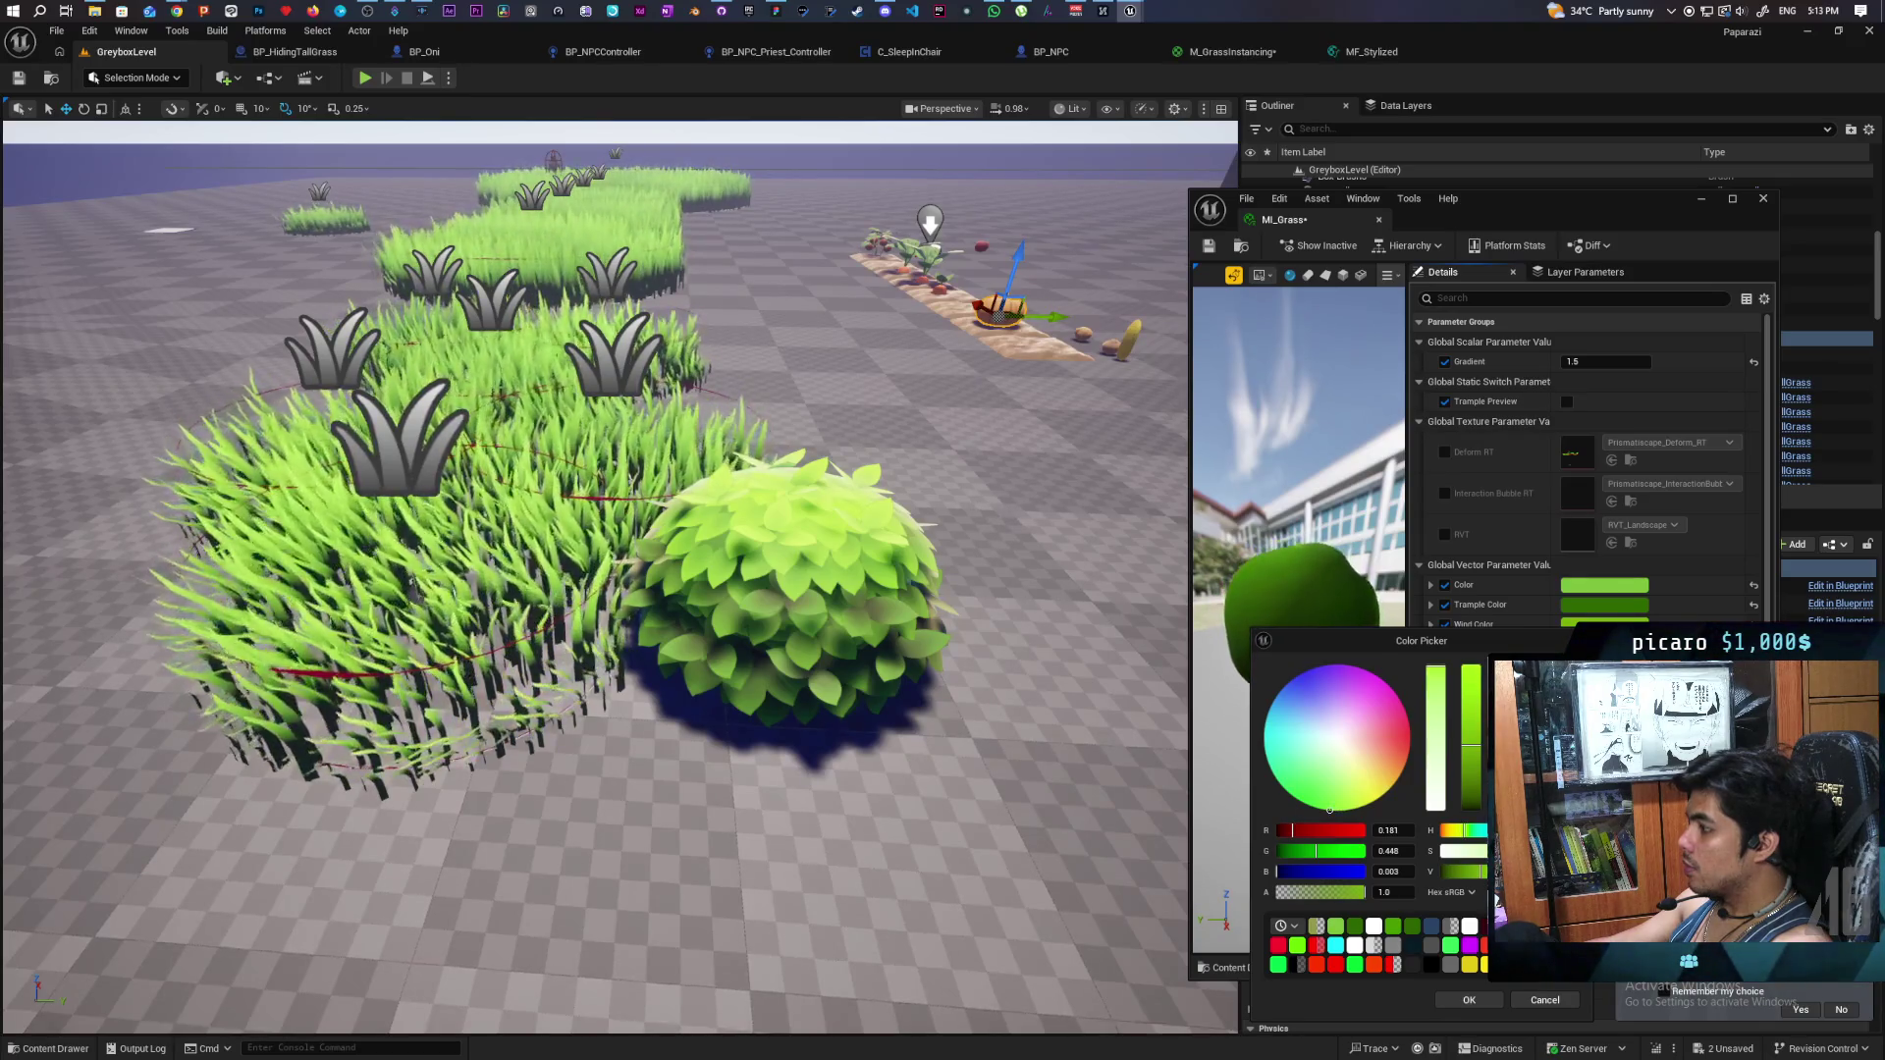
click(1469, 1000)
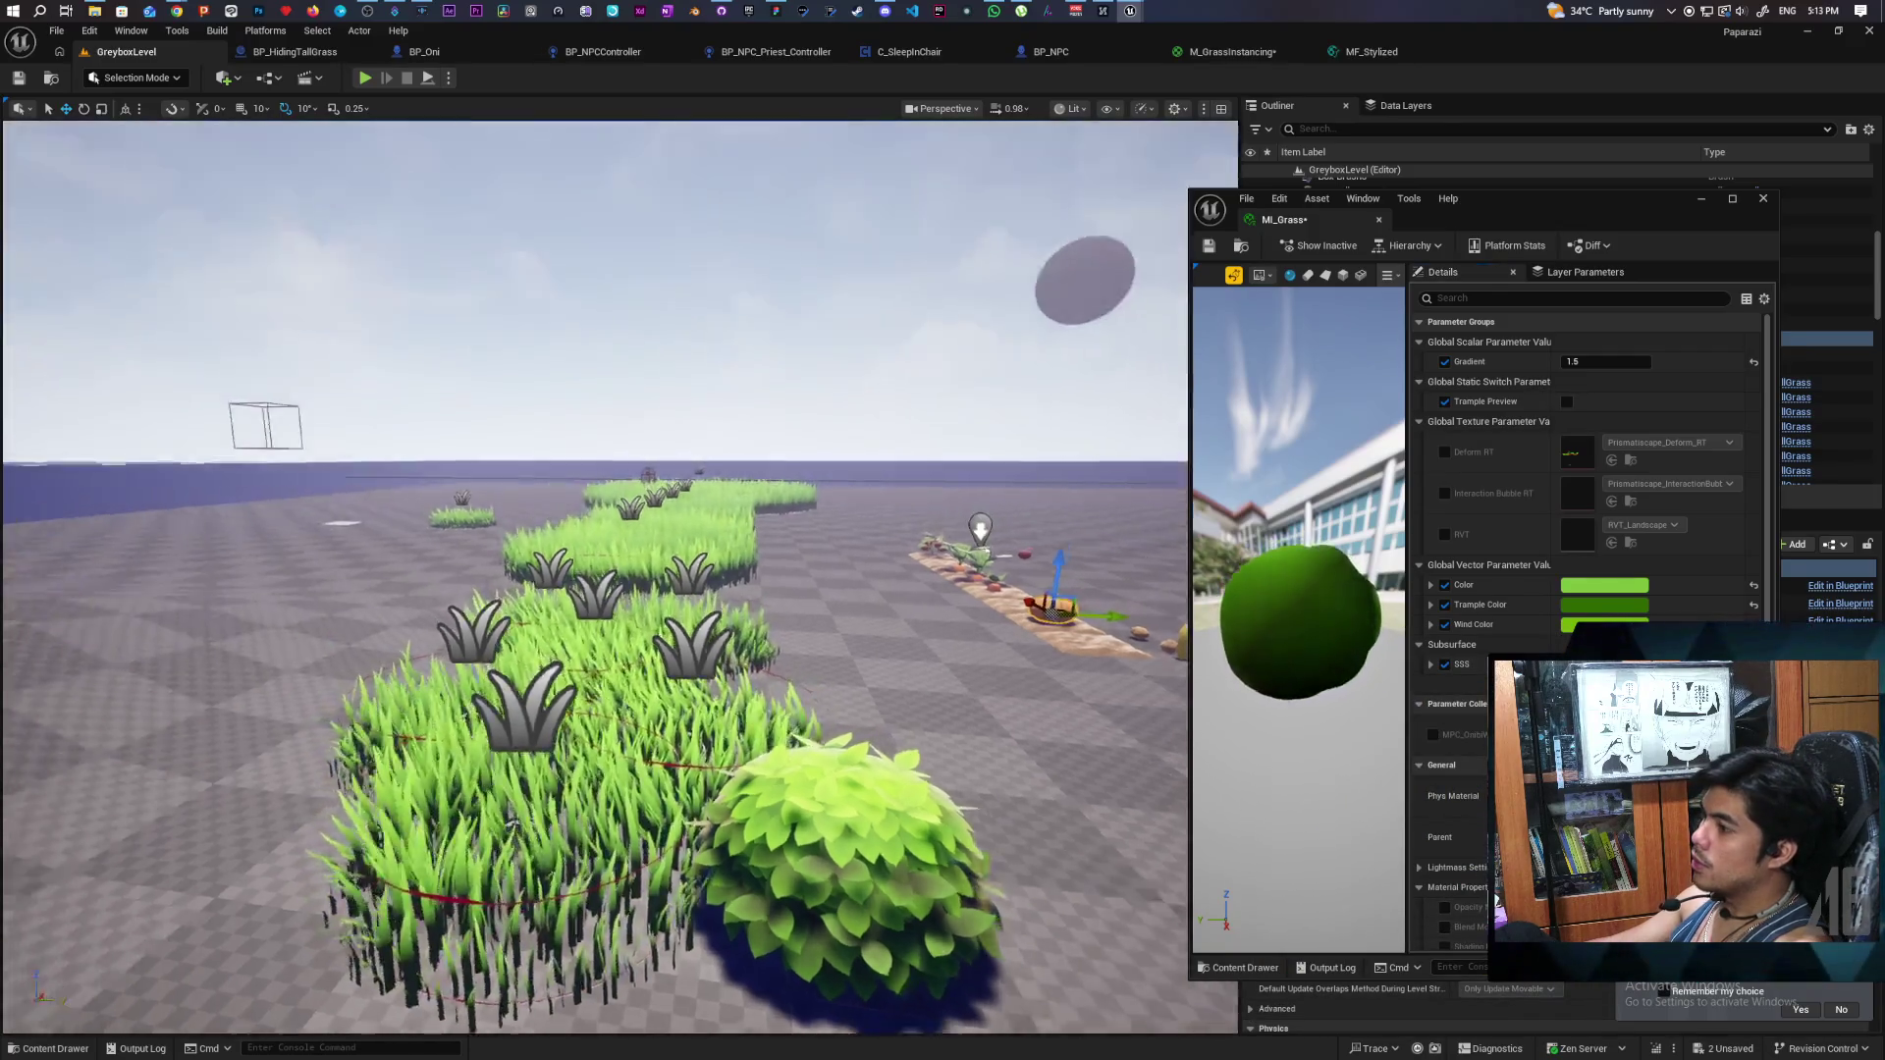
- Check the grass path in the level, close the MI_Grass editor, and start Play In Editor
scroll(618, 580, up, 5)
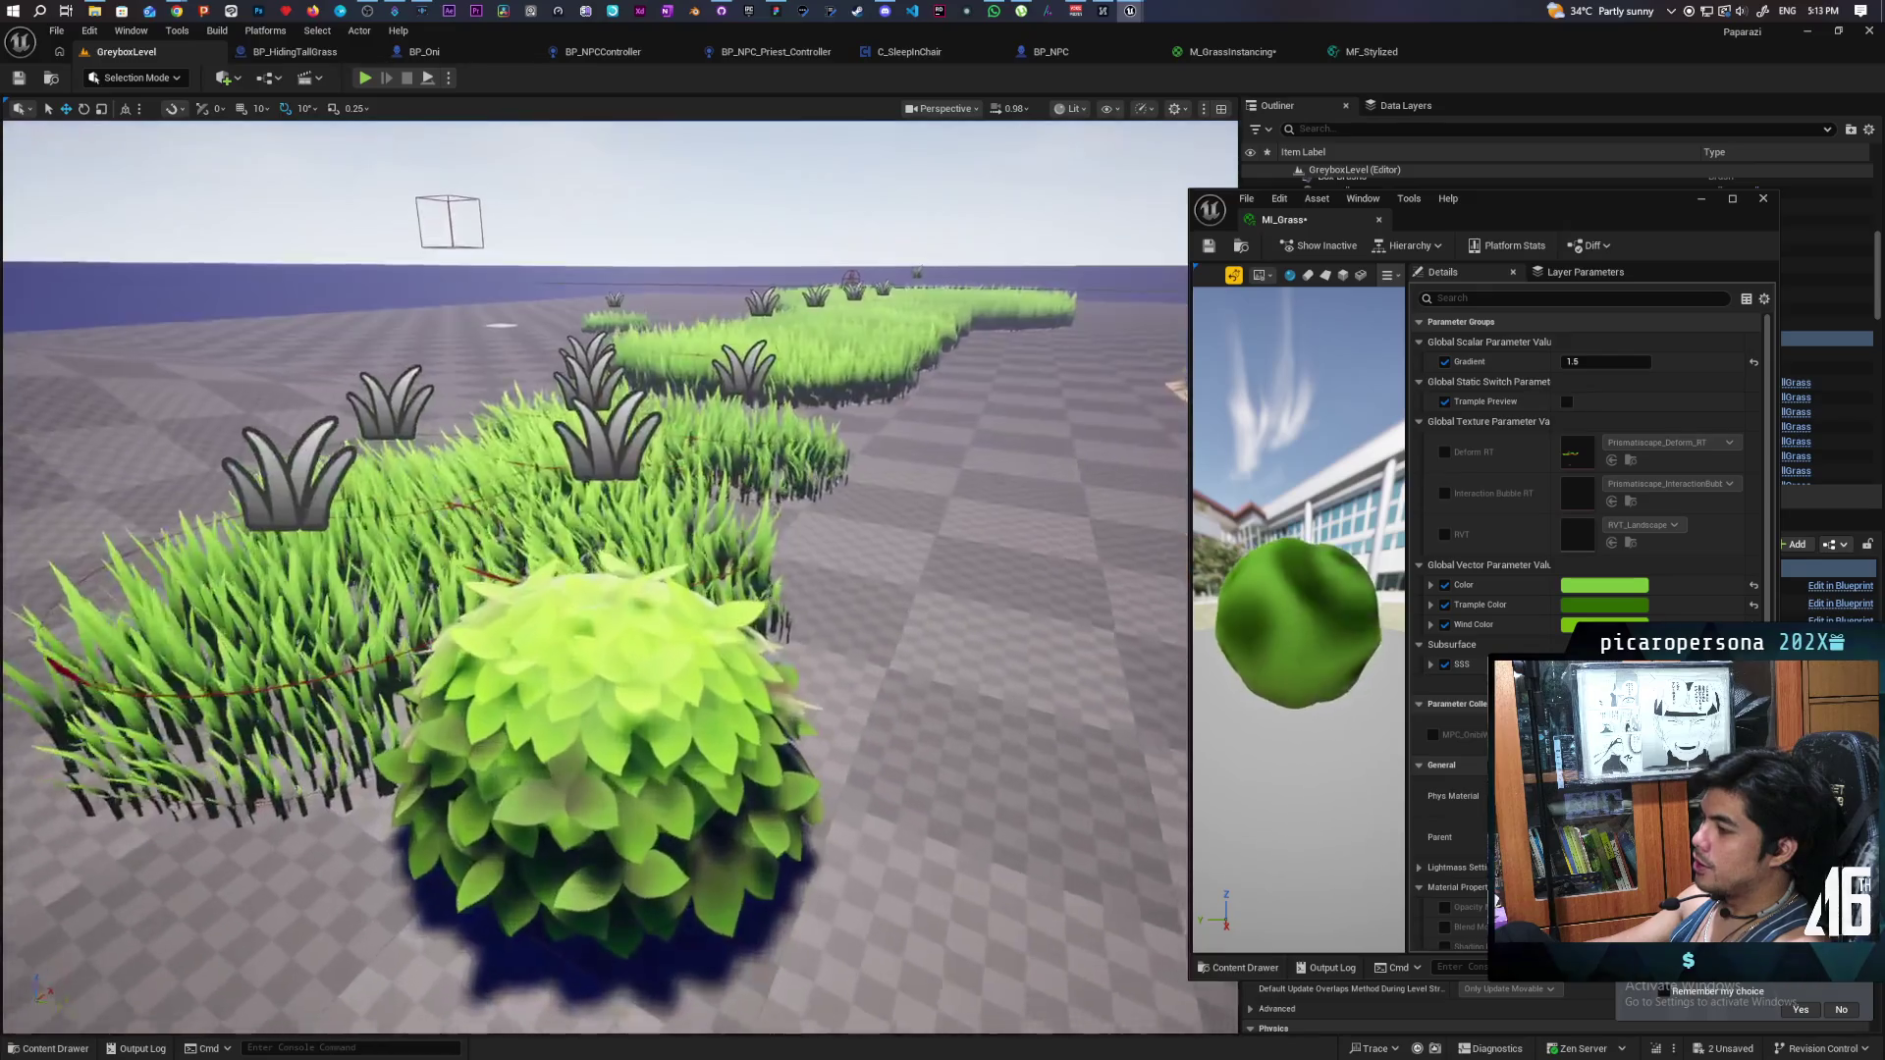
scroll(594, 579, down, 10)
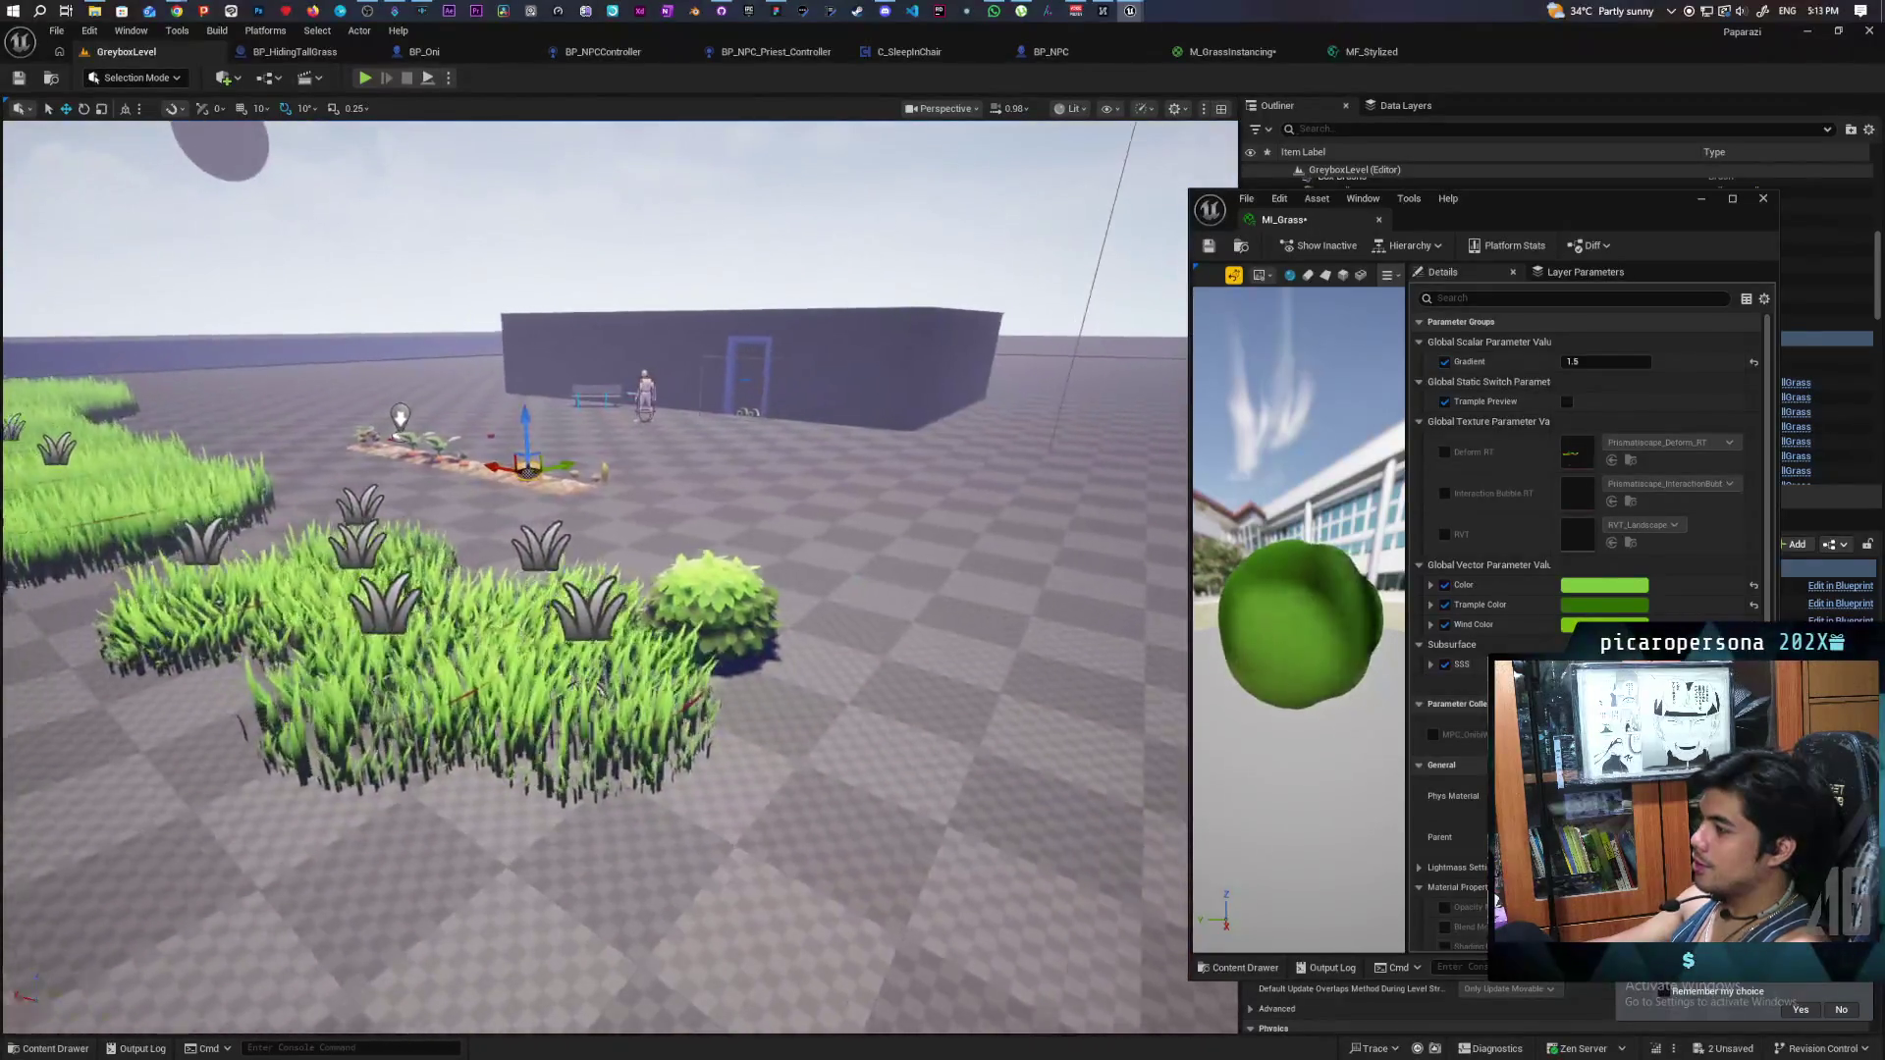
scroll(594, 579, down, 5)
mouse_move(594, 579)
mouse_down()
mouse_move(422, 550)
mouse_move(403, 559)
mouse_move(432, 550)
mouse_move(417, 594)
mouse_up()
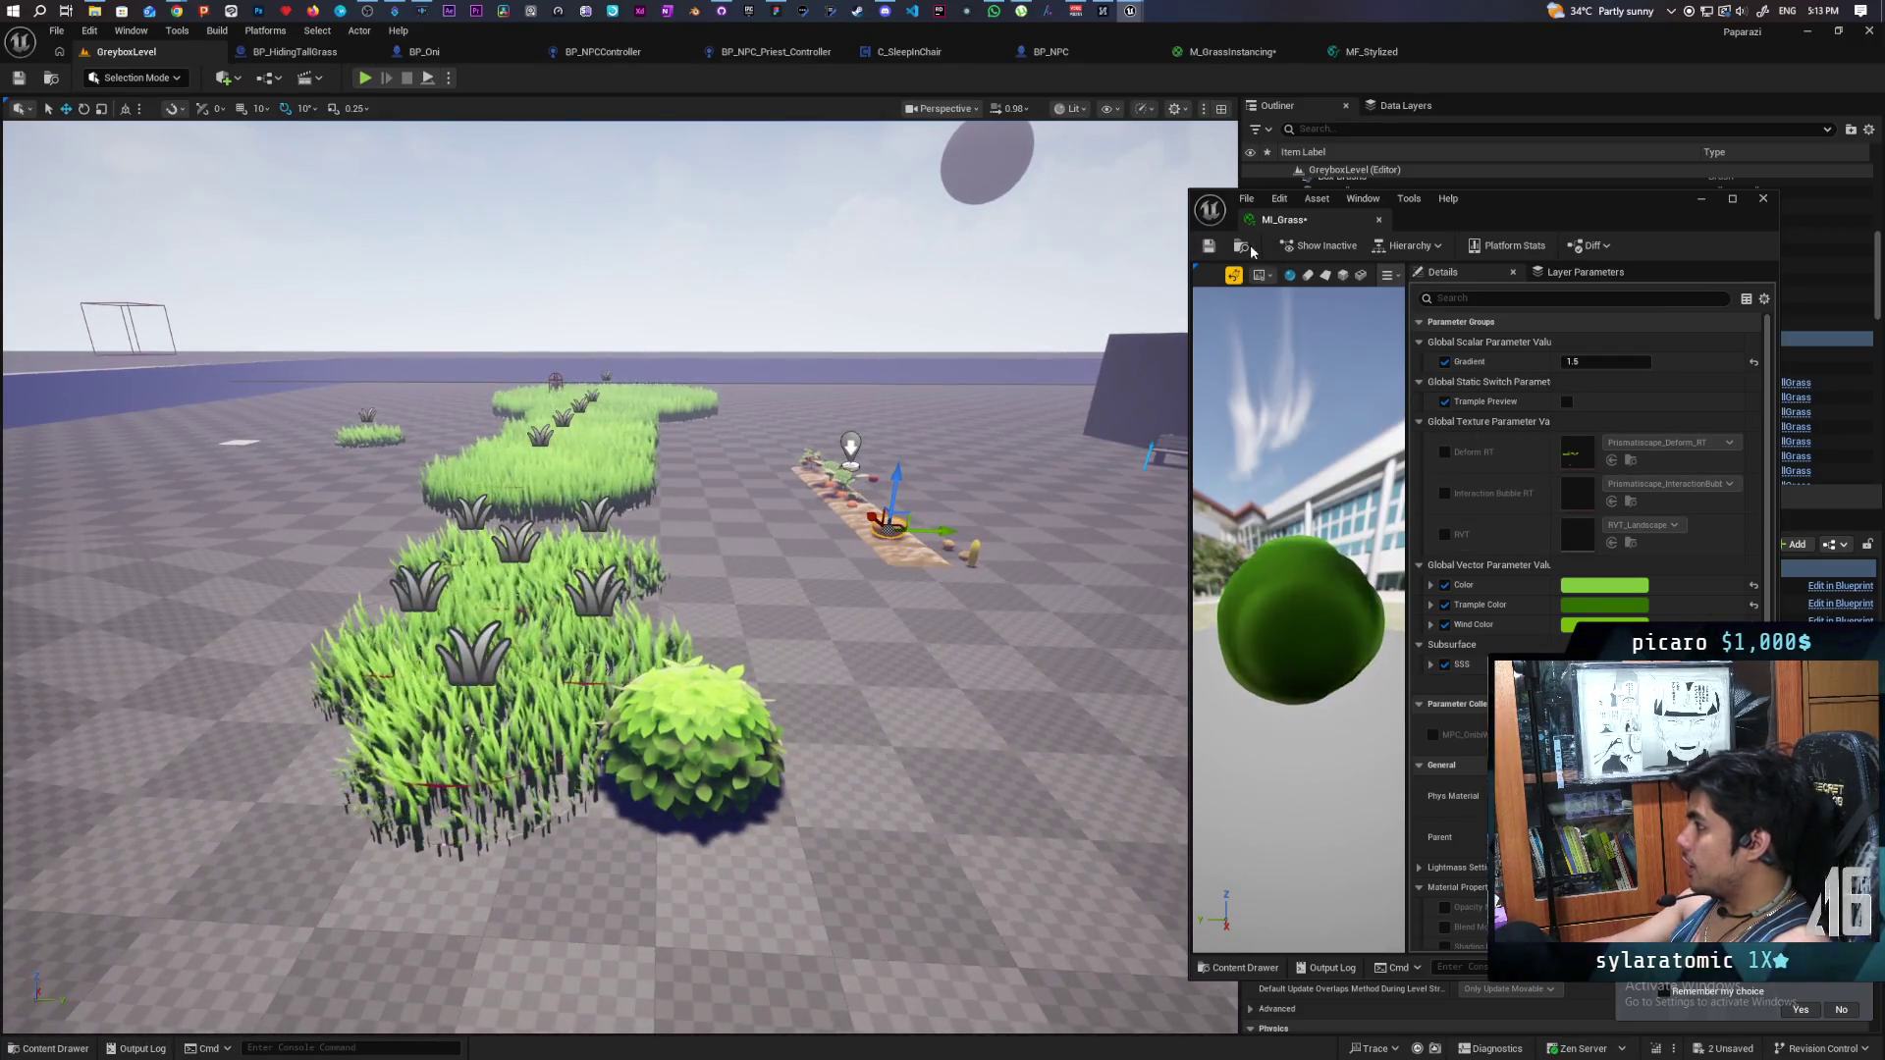
click(1760, 200)
key(alt+p)
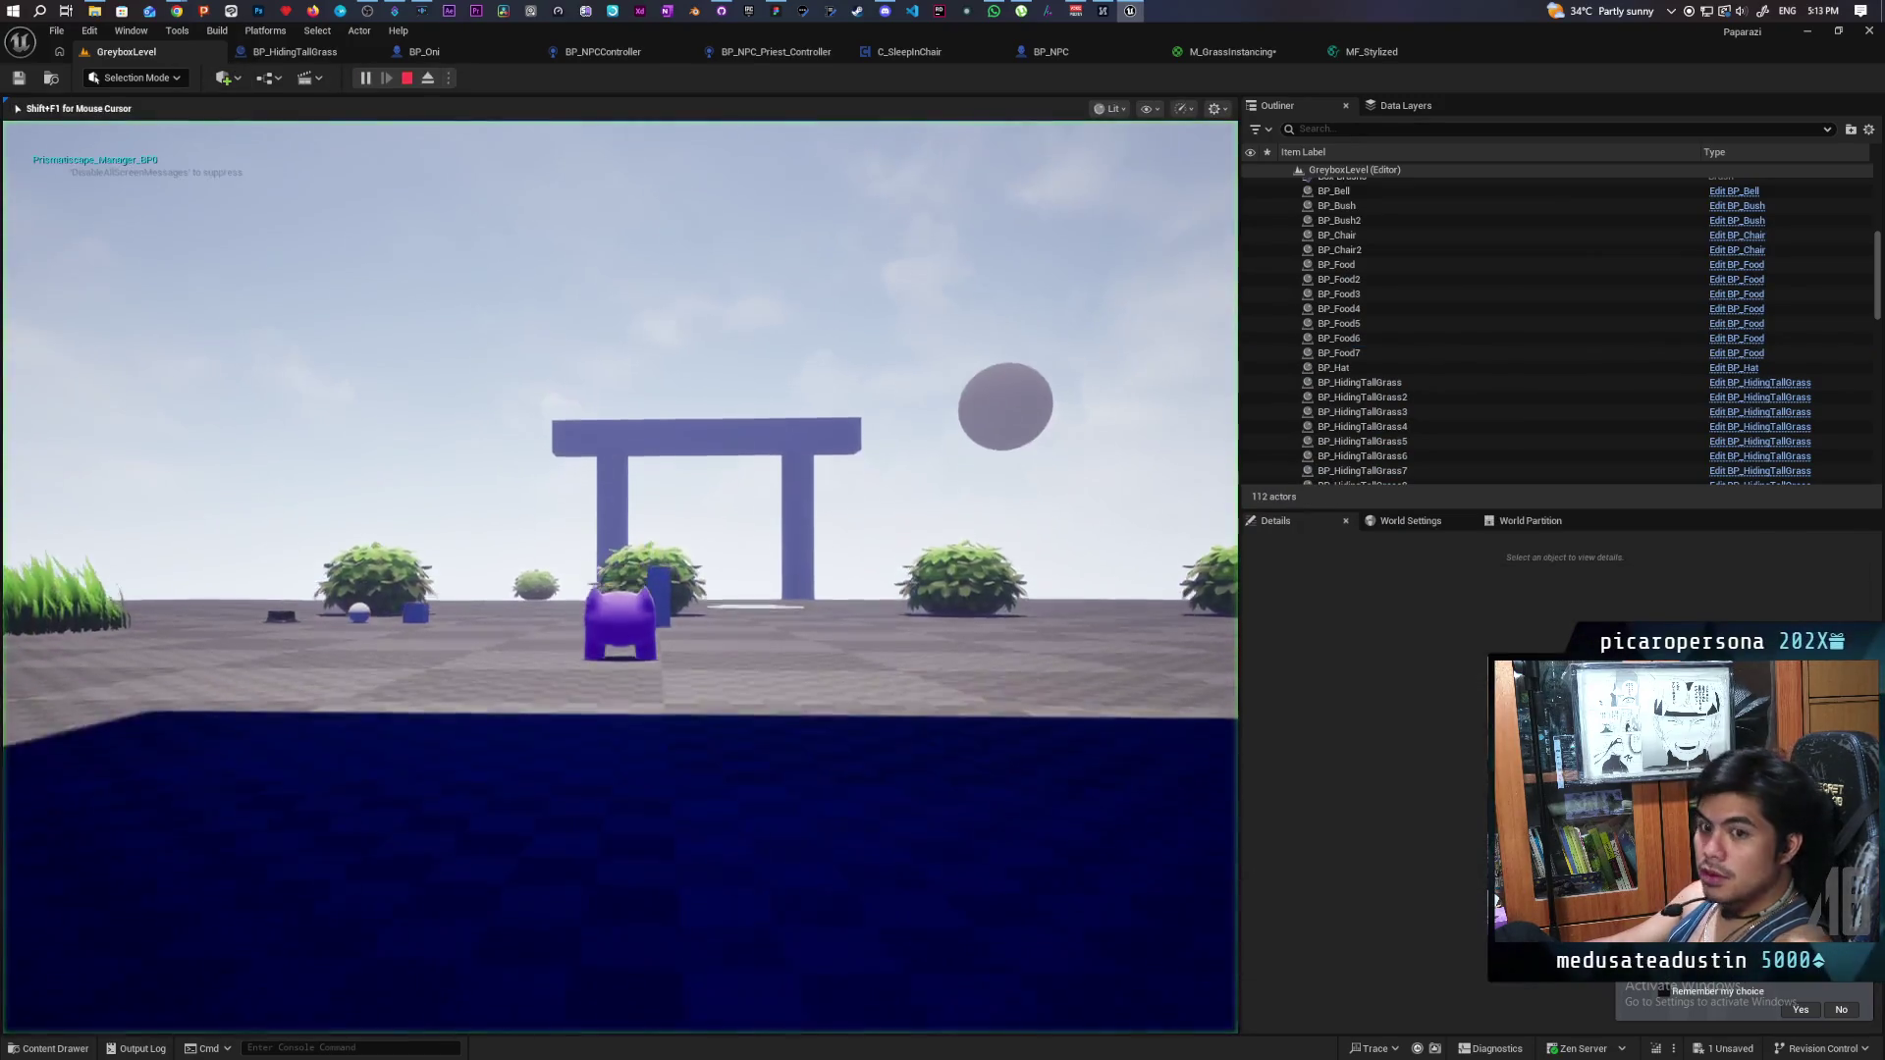
- Walk the character in and out of the first tall grass patch, then jump
key(a)
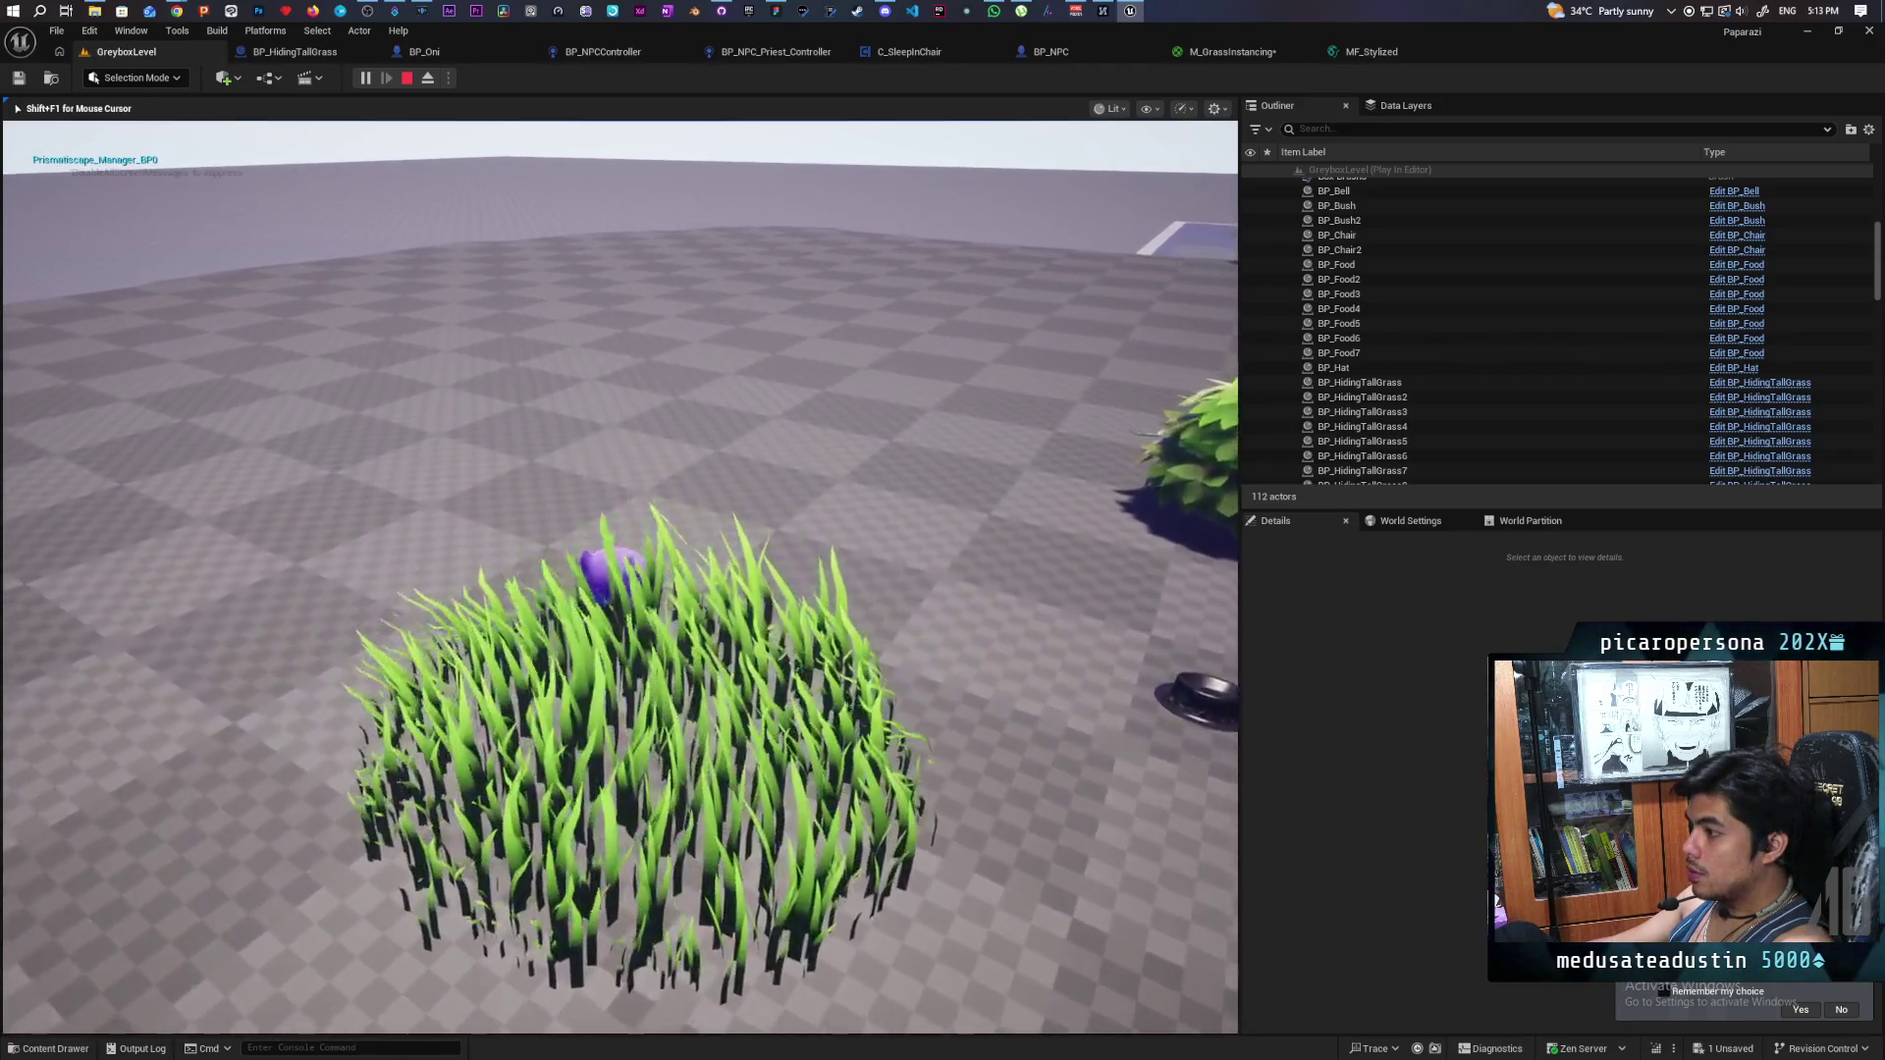
key(s)
key(w)
key(s)
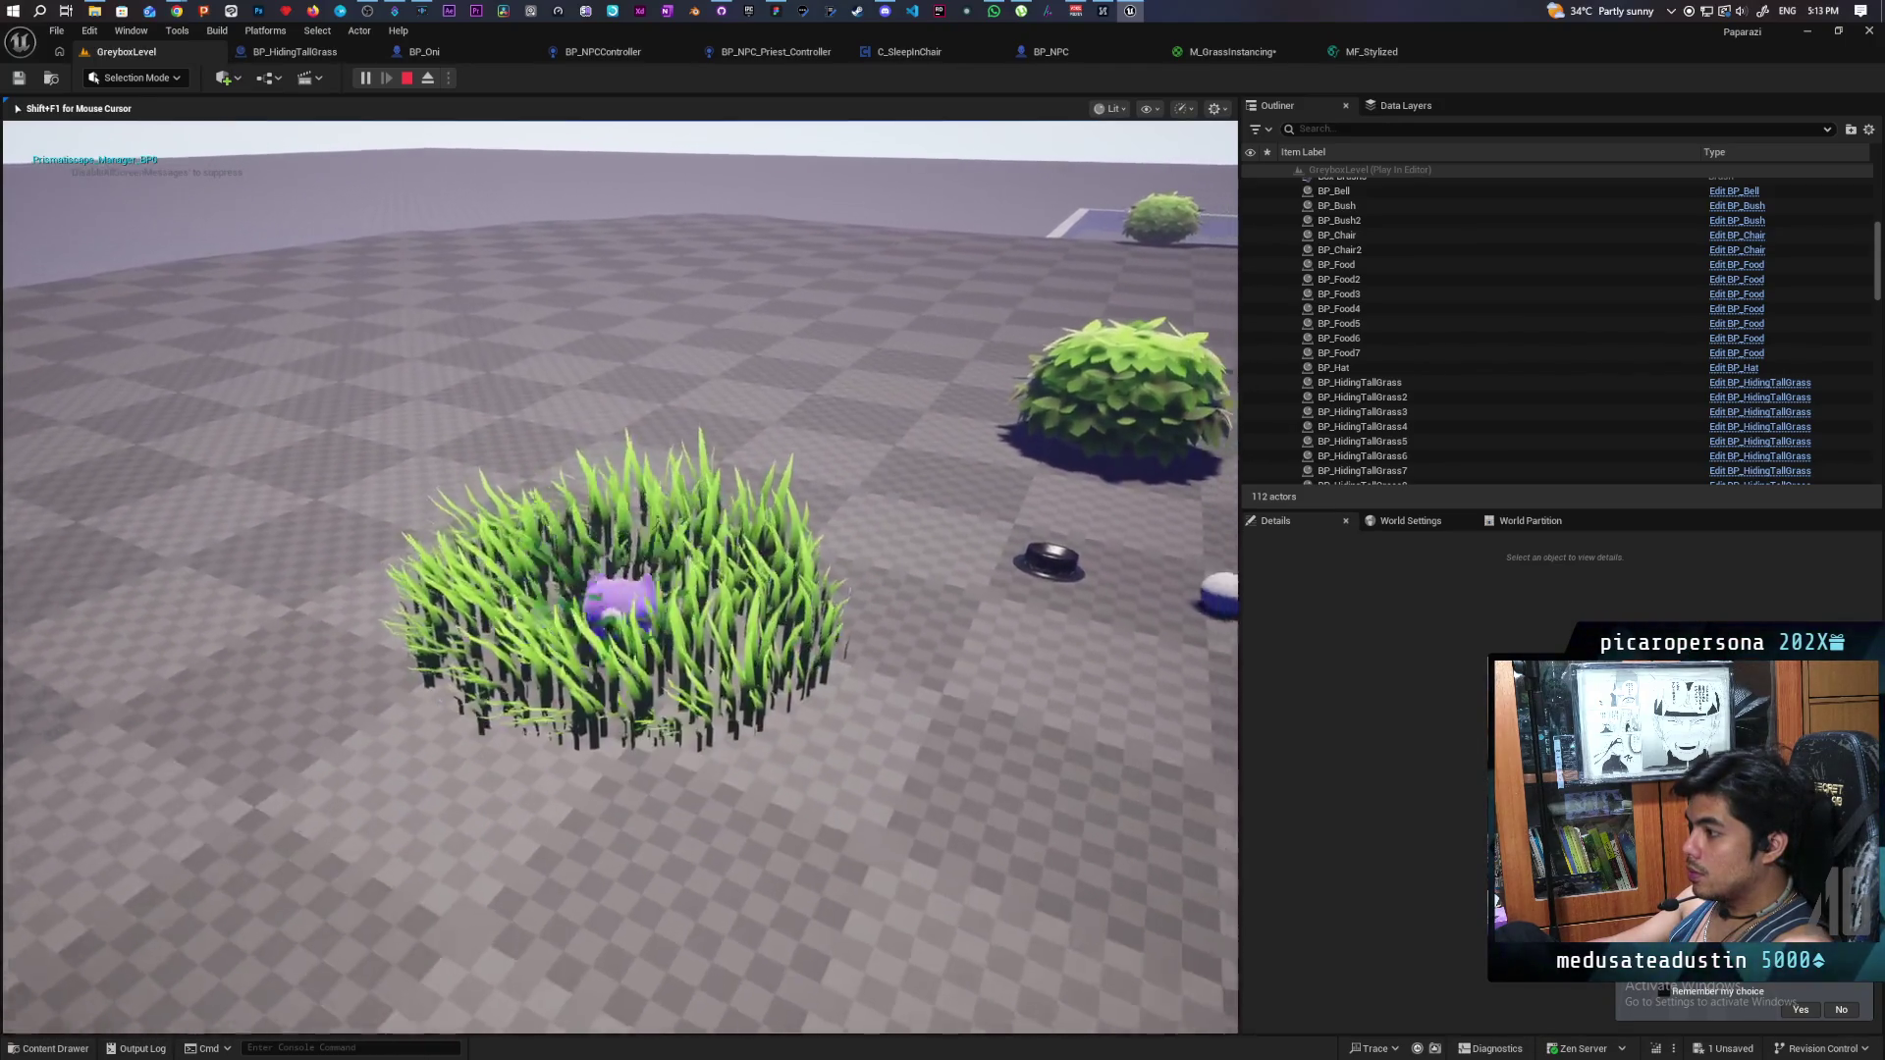
key(w)
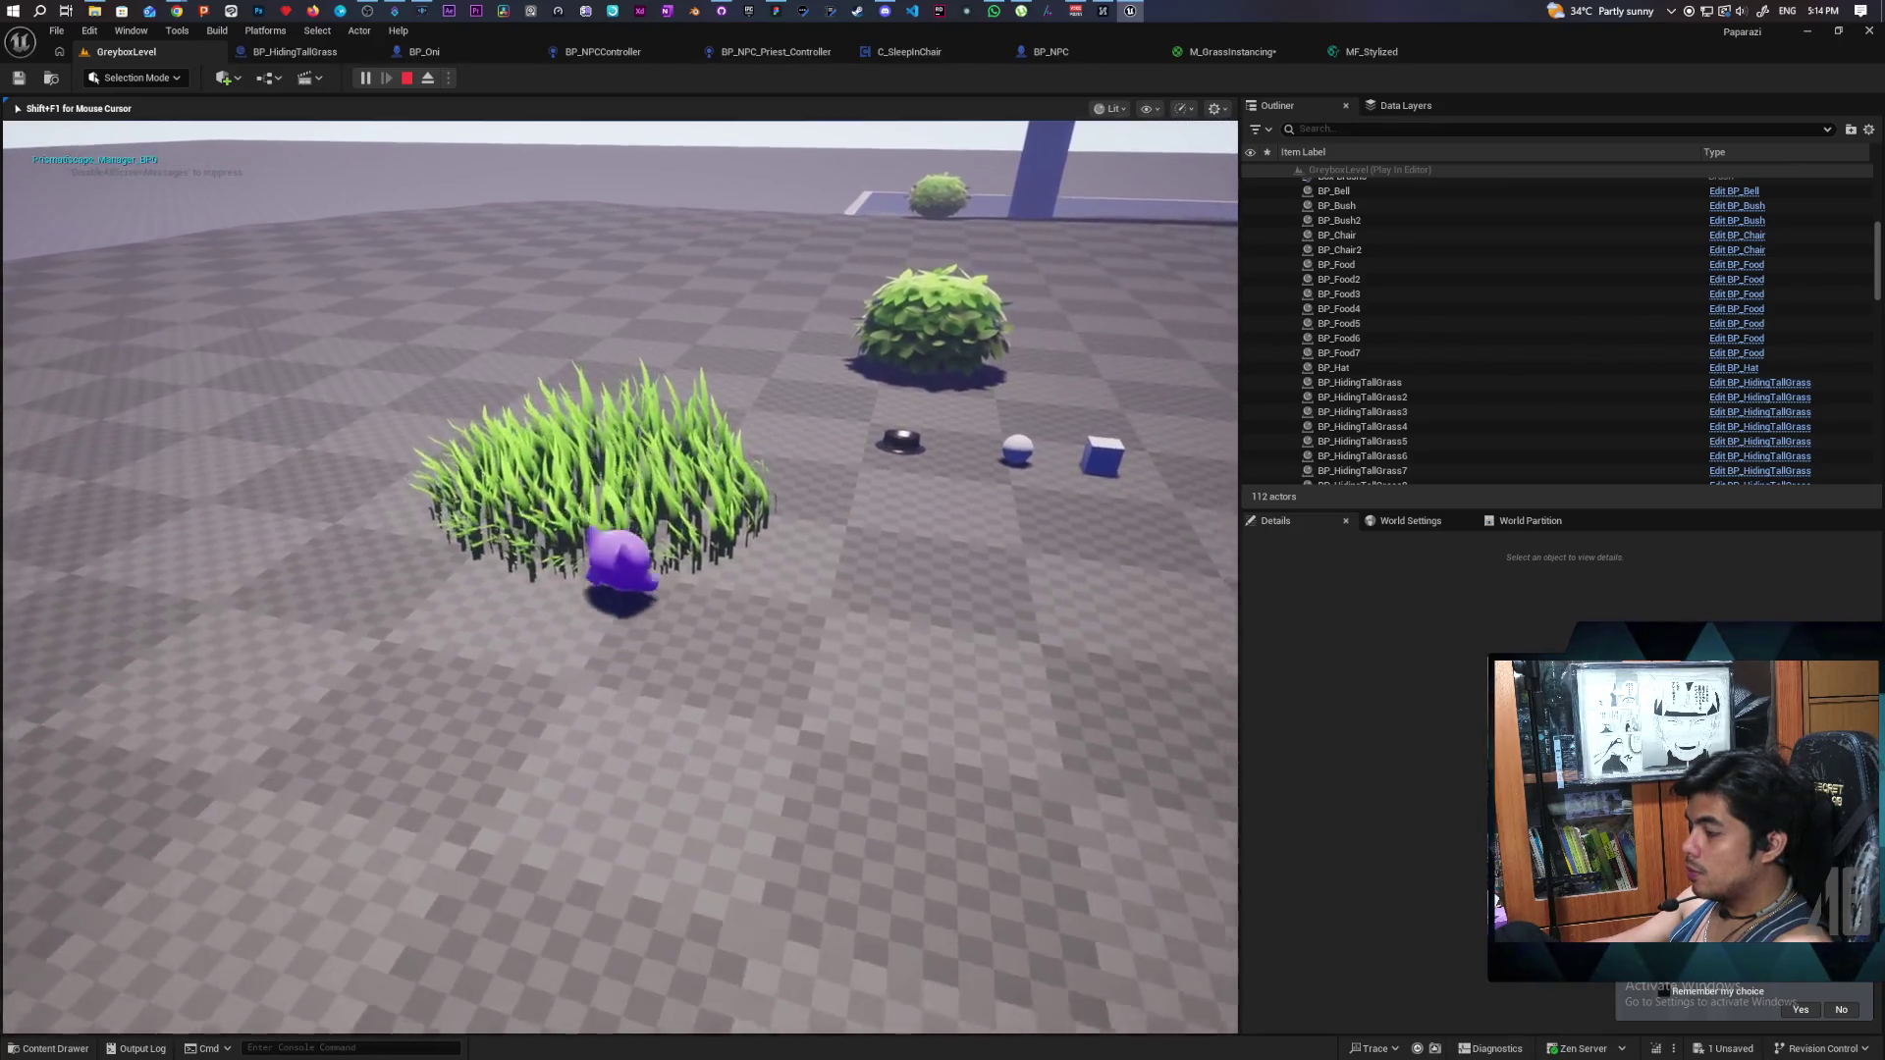
key(s)
key(w)
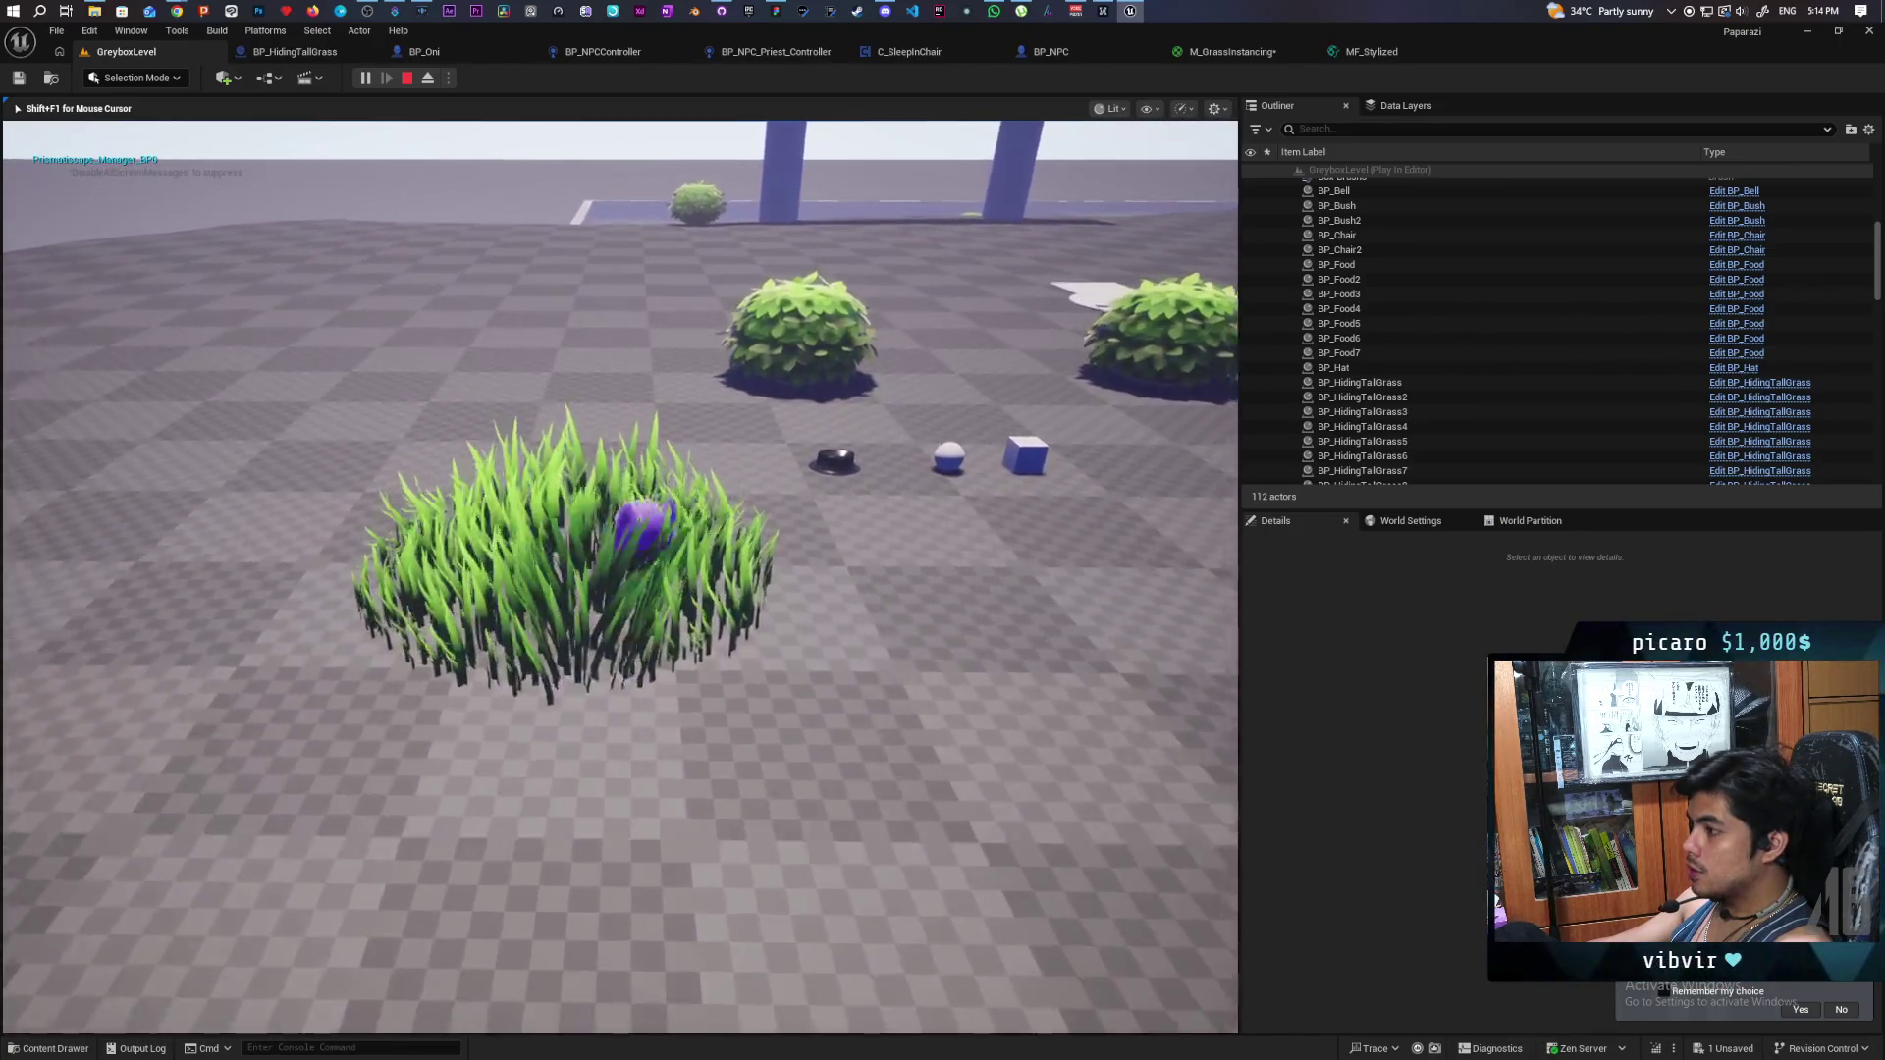
key(w)
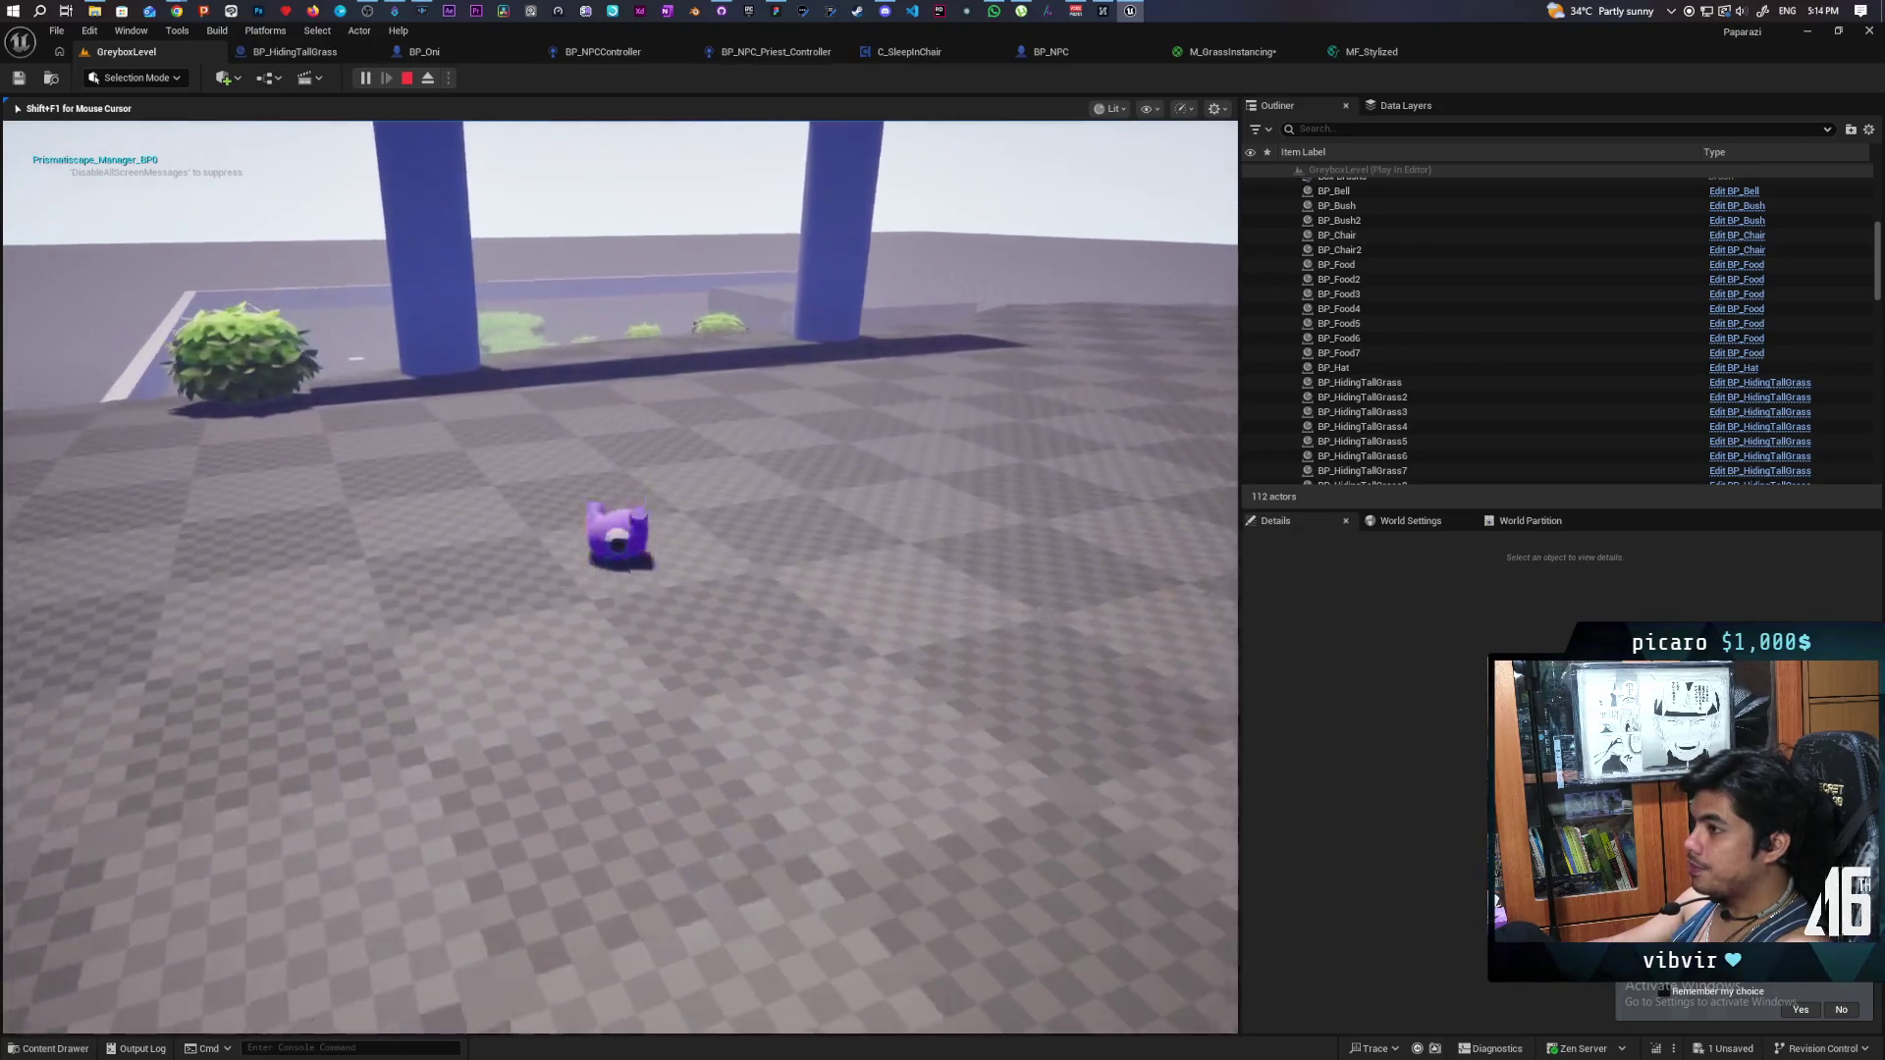
key(w)
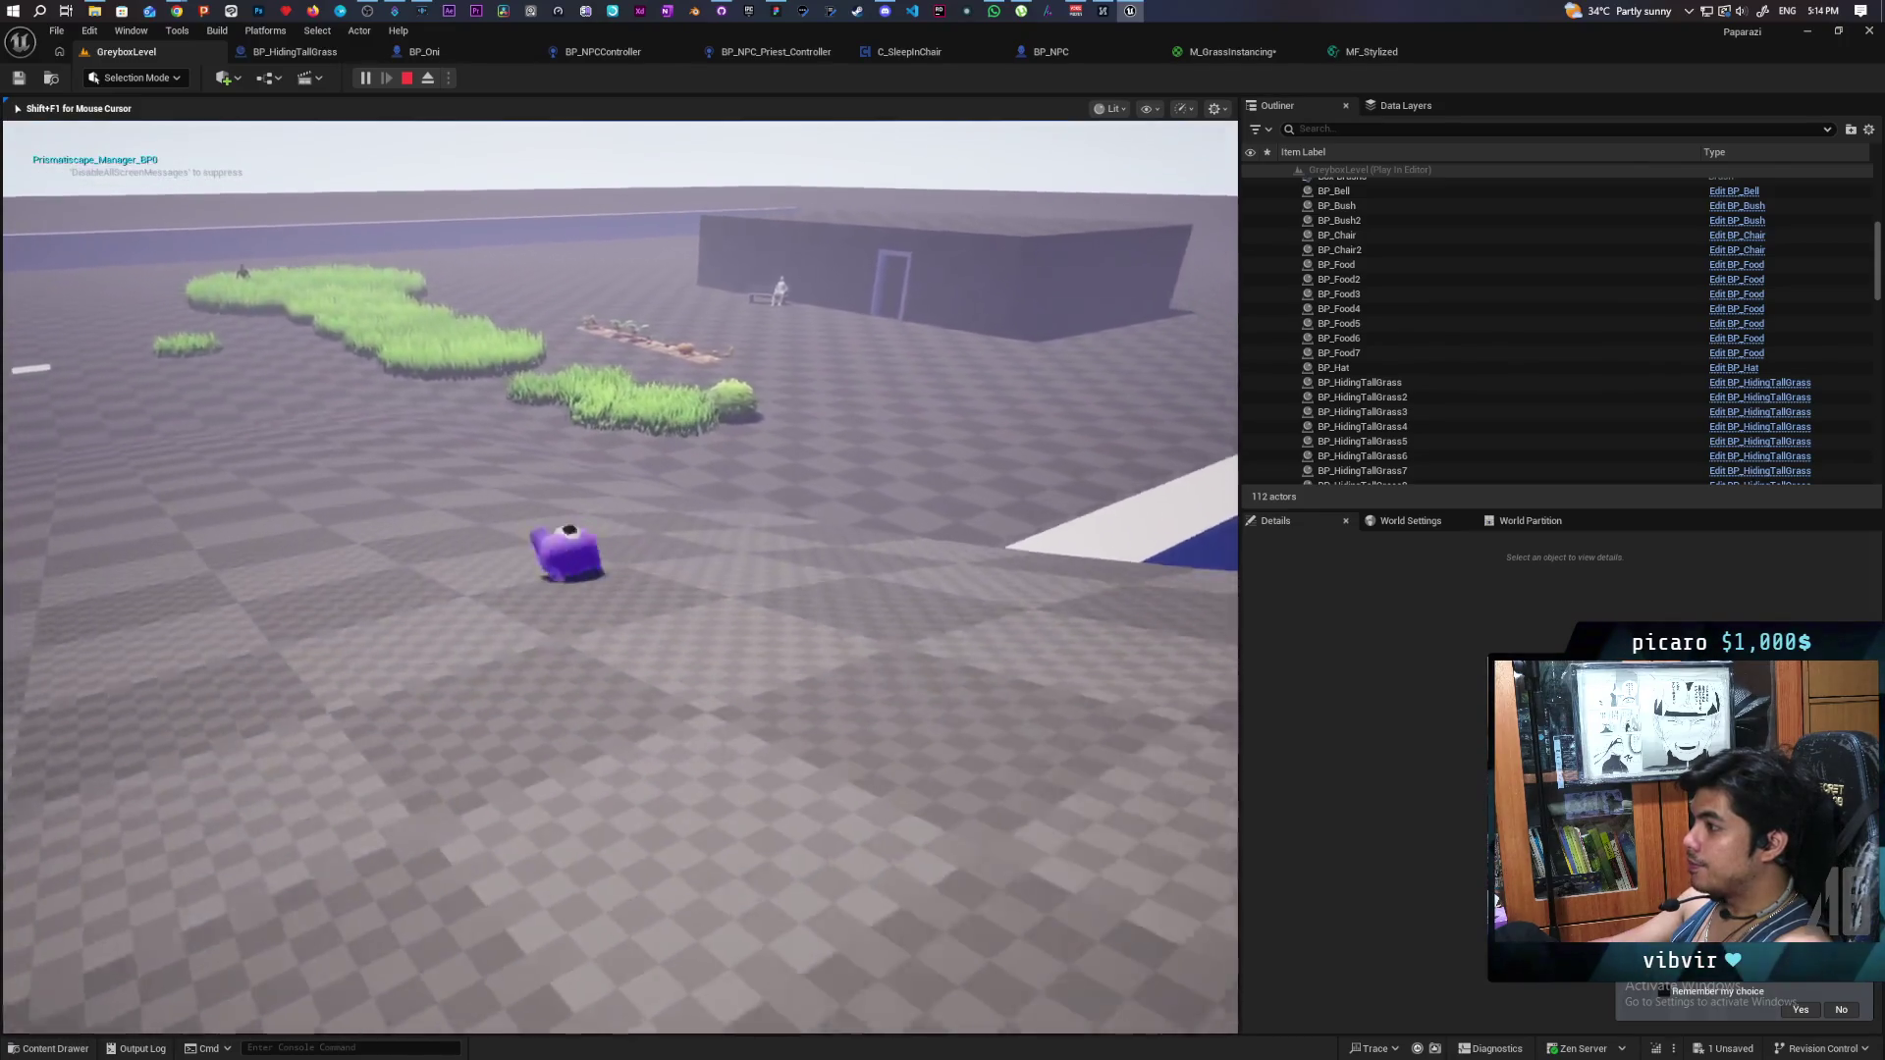
key(space)
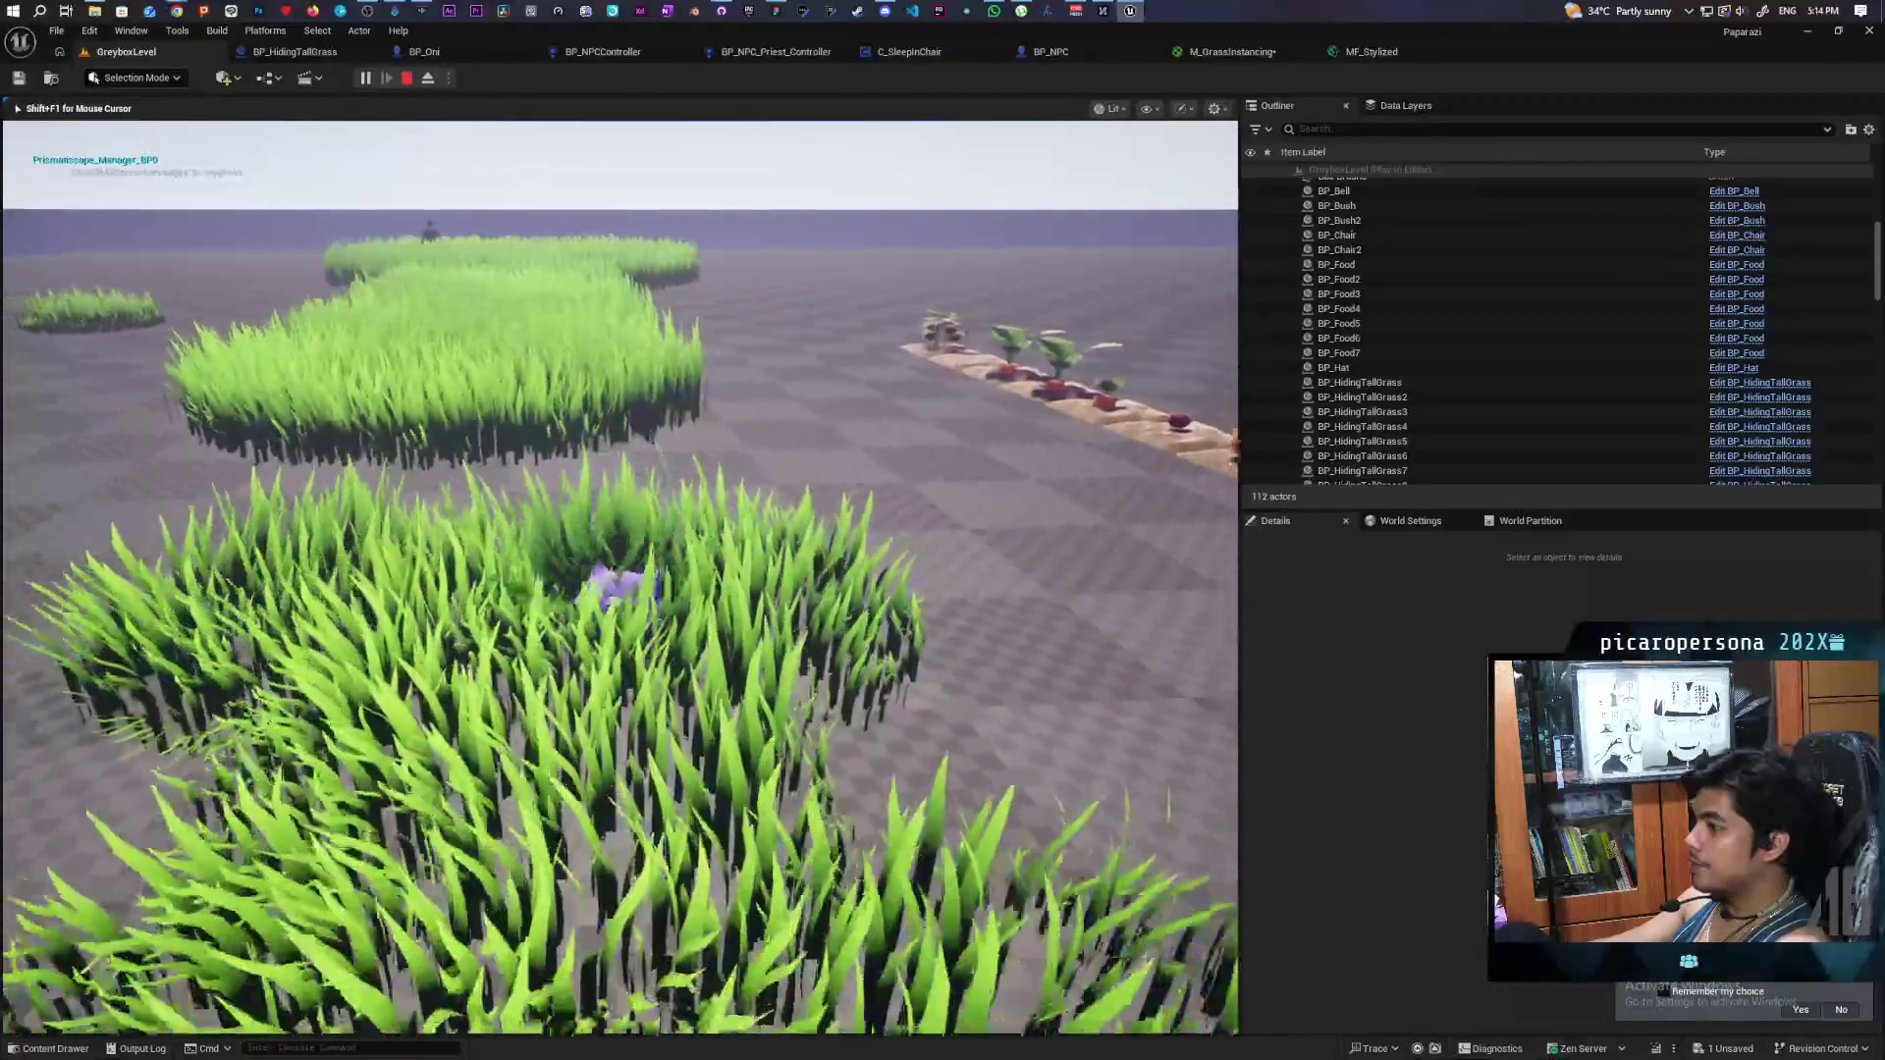
- Walk through the grass patches to the bush until its Bush prompt appears, hiding in the grass
key(w)
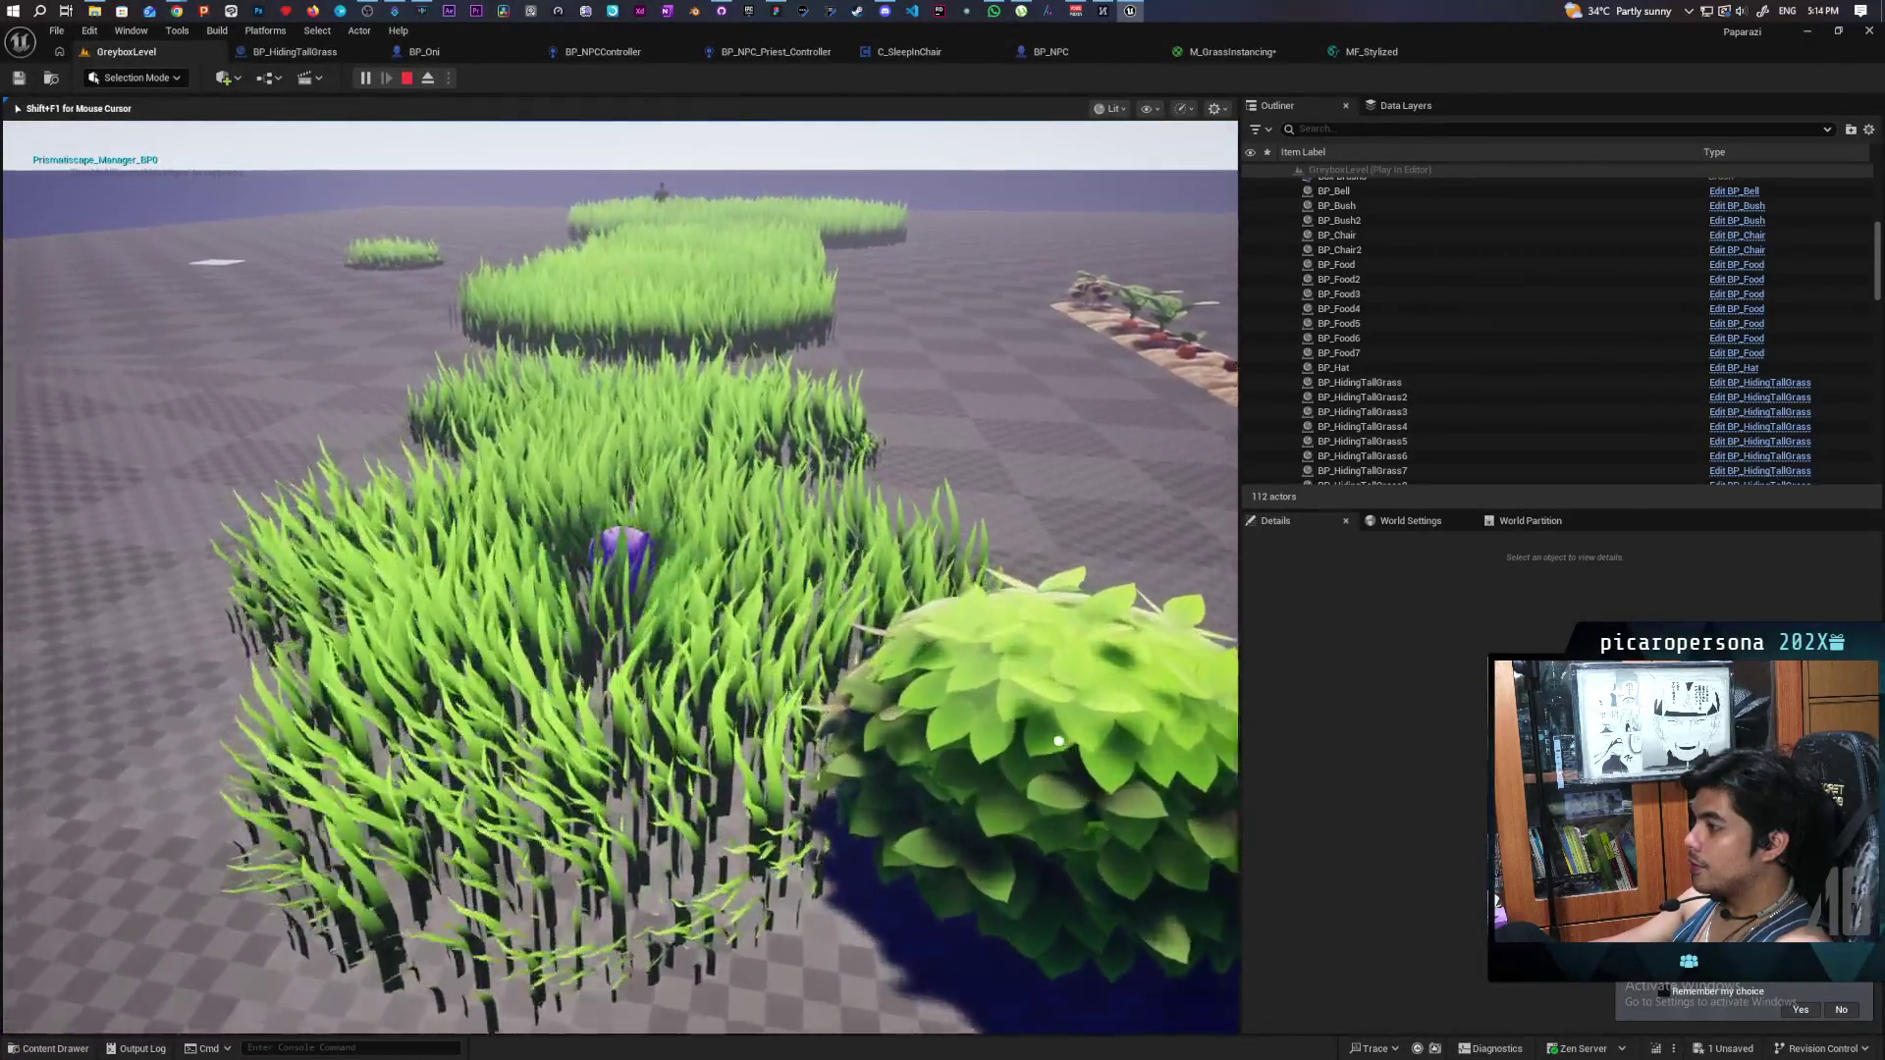
key(w)
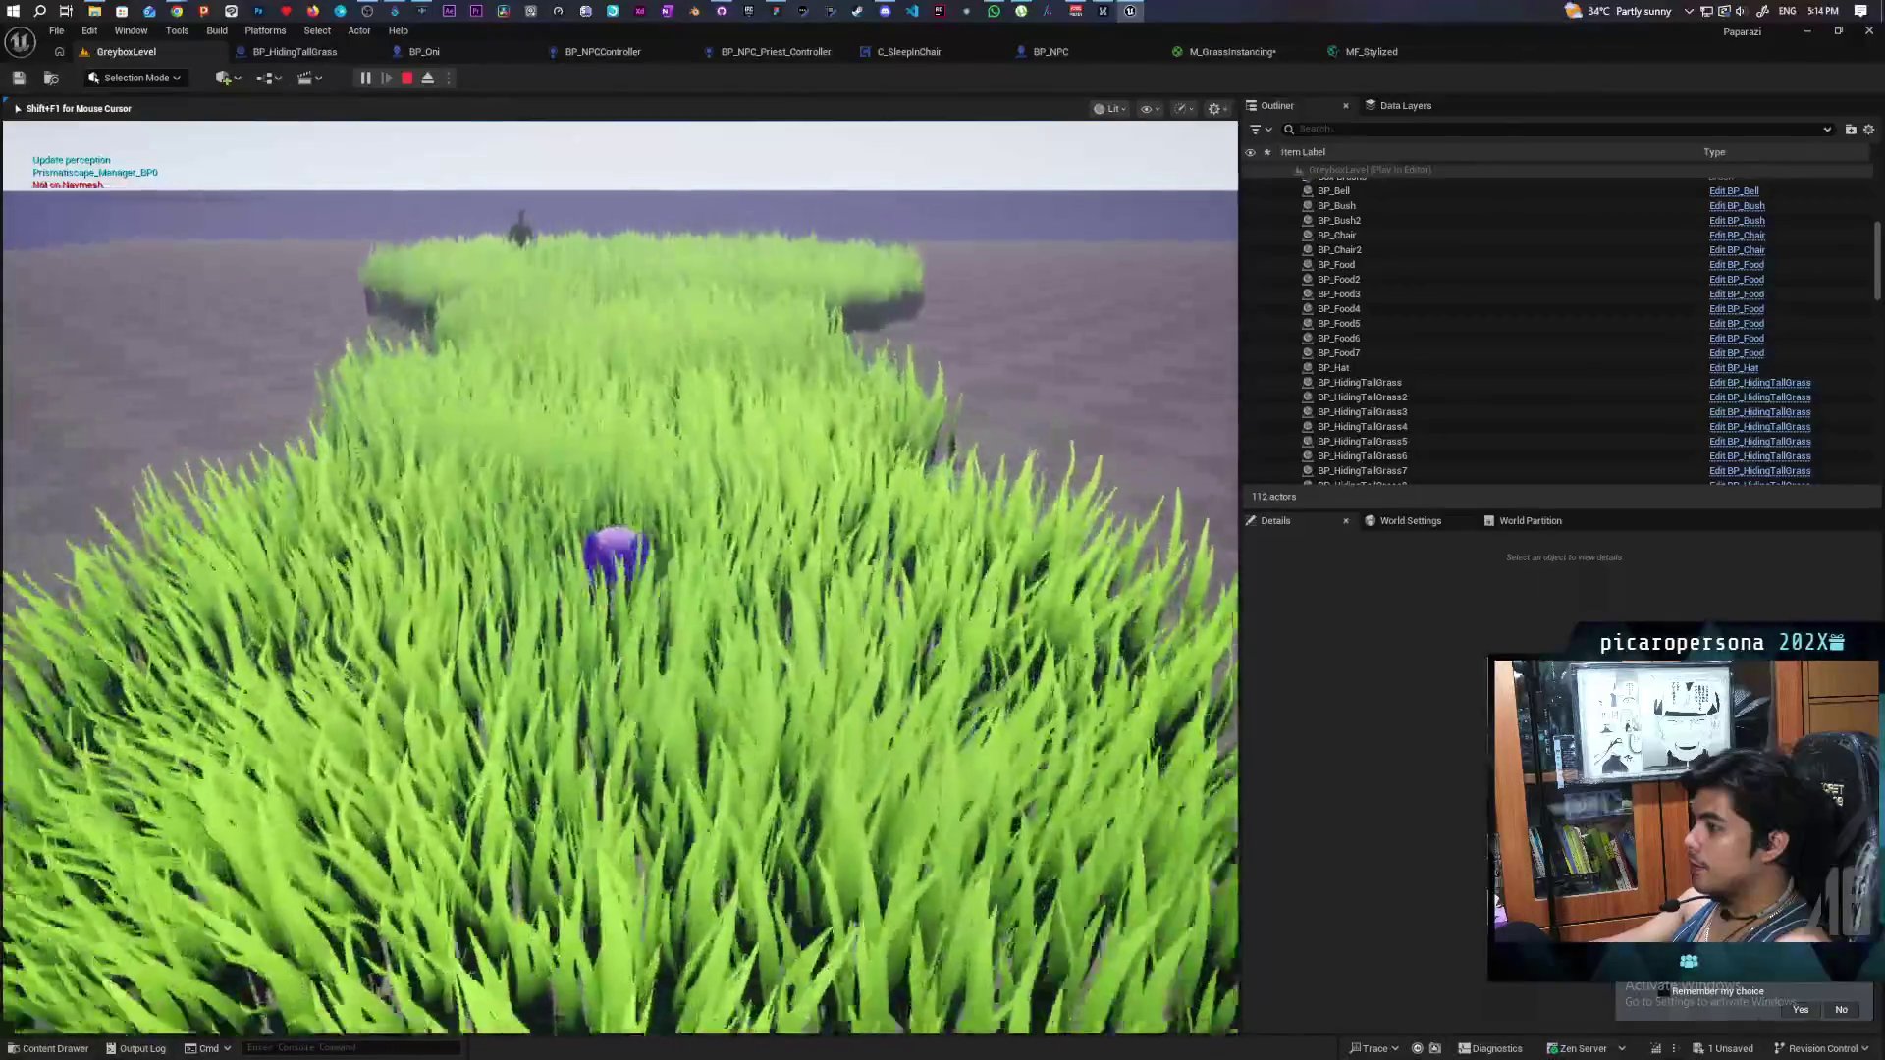
key(w)
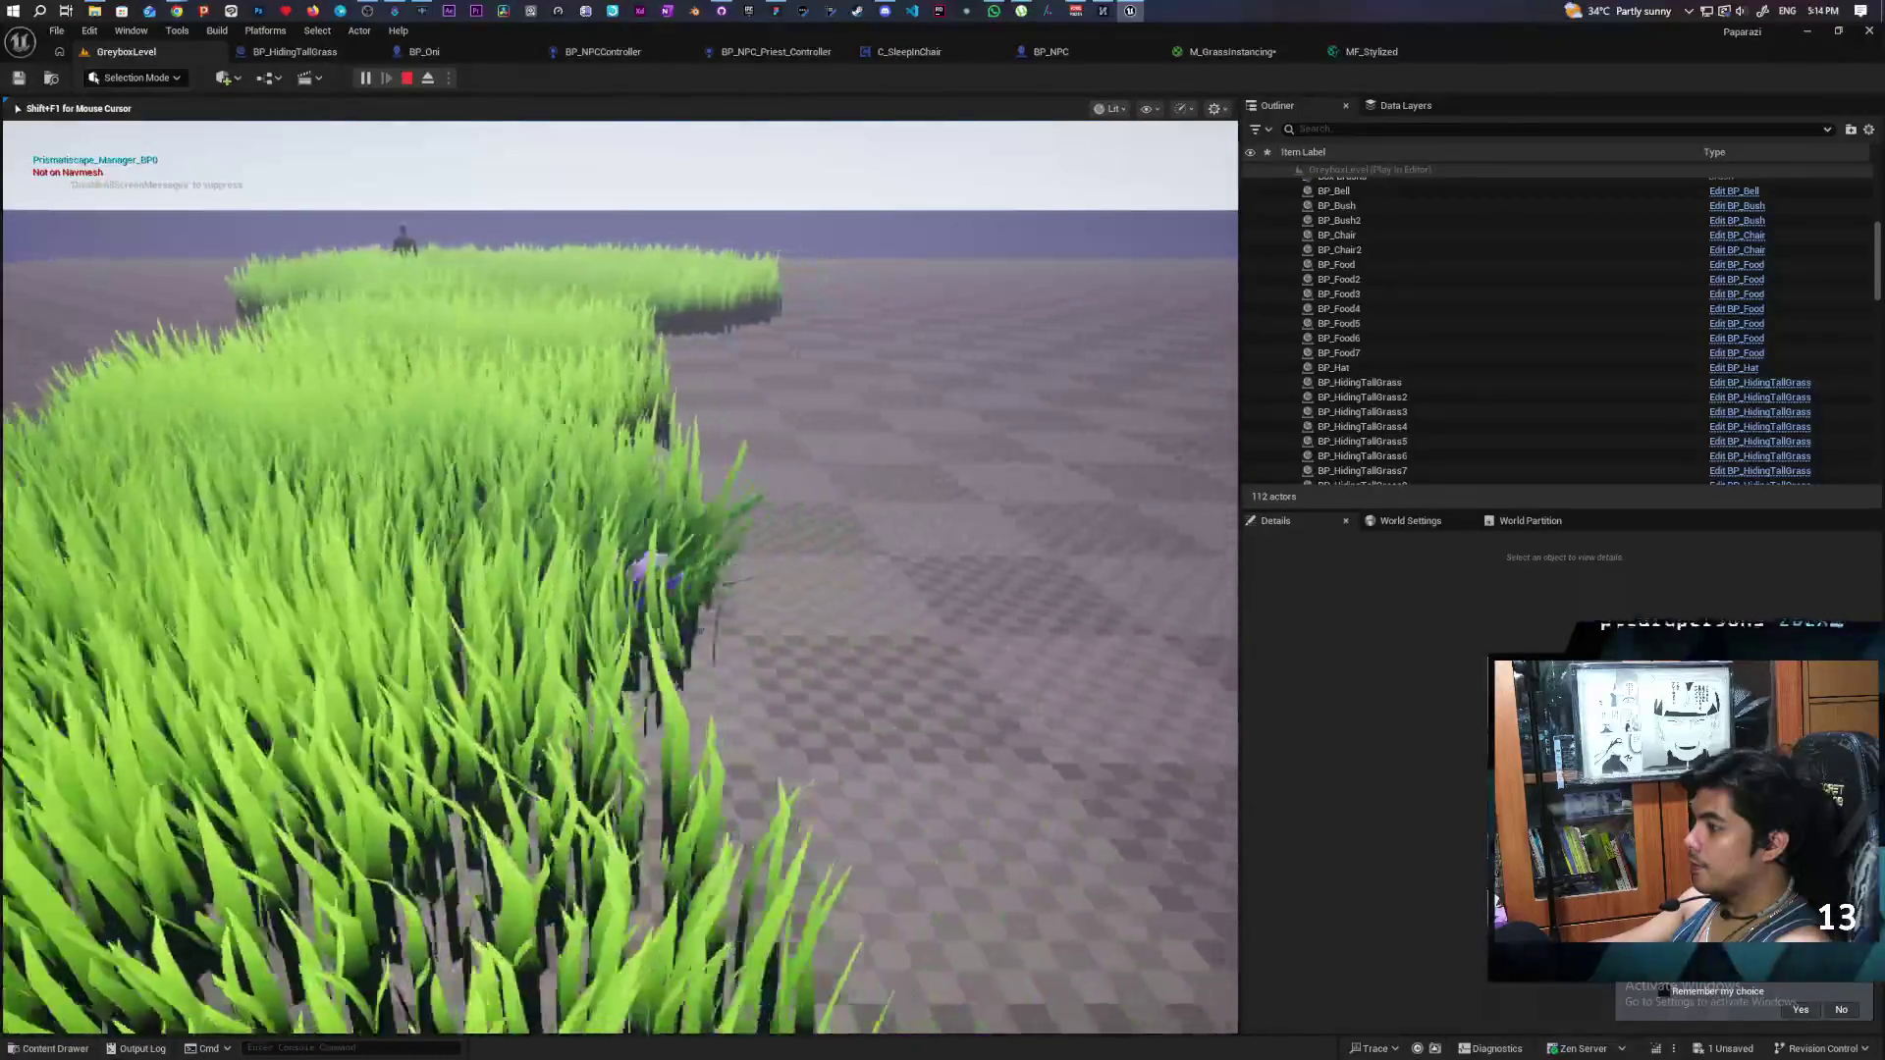
key(w)
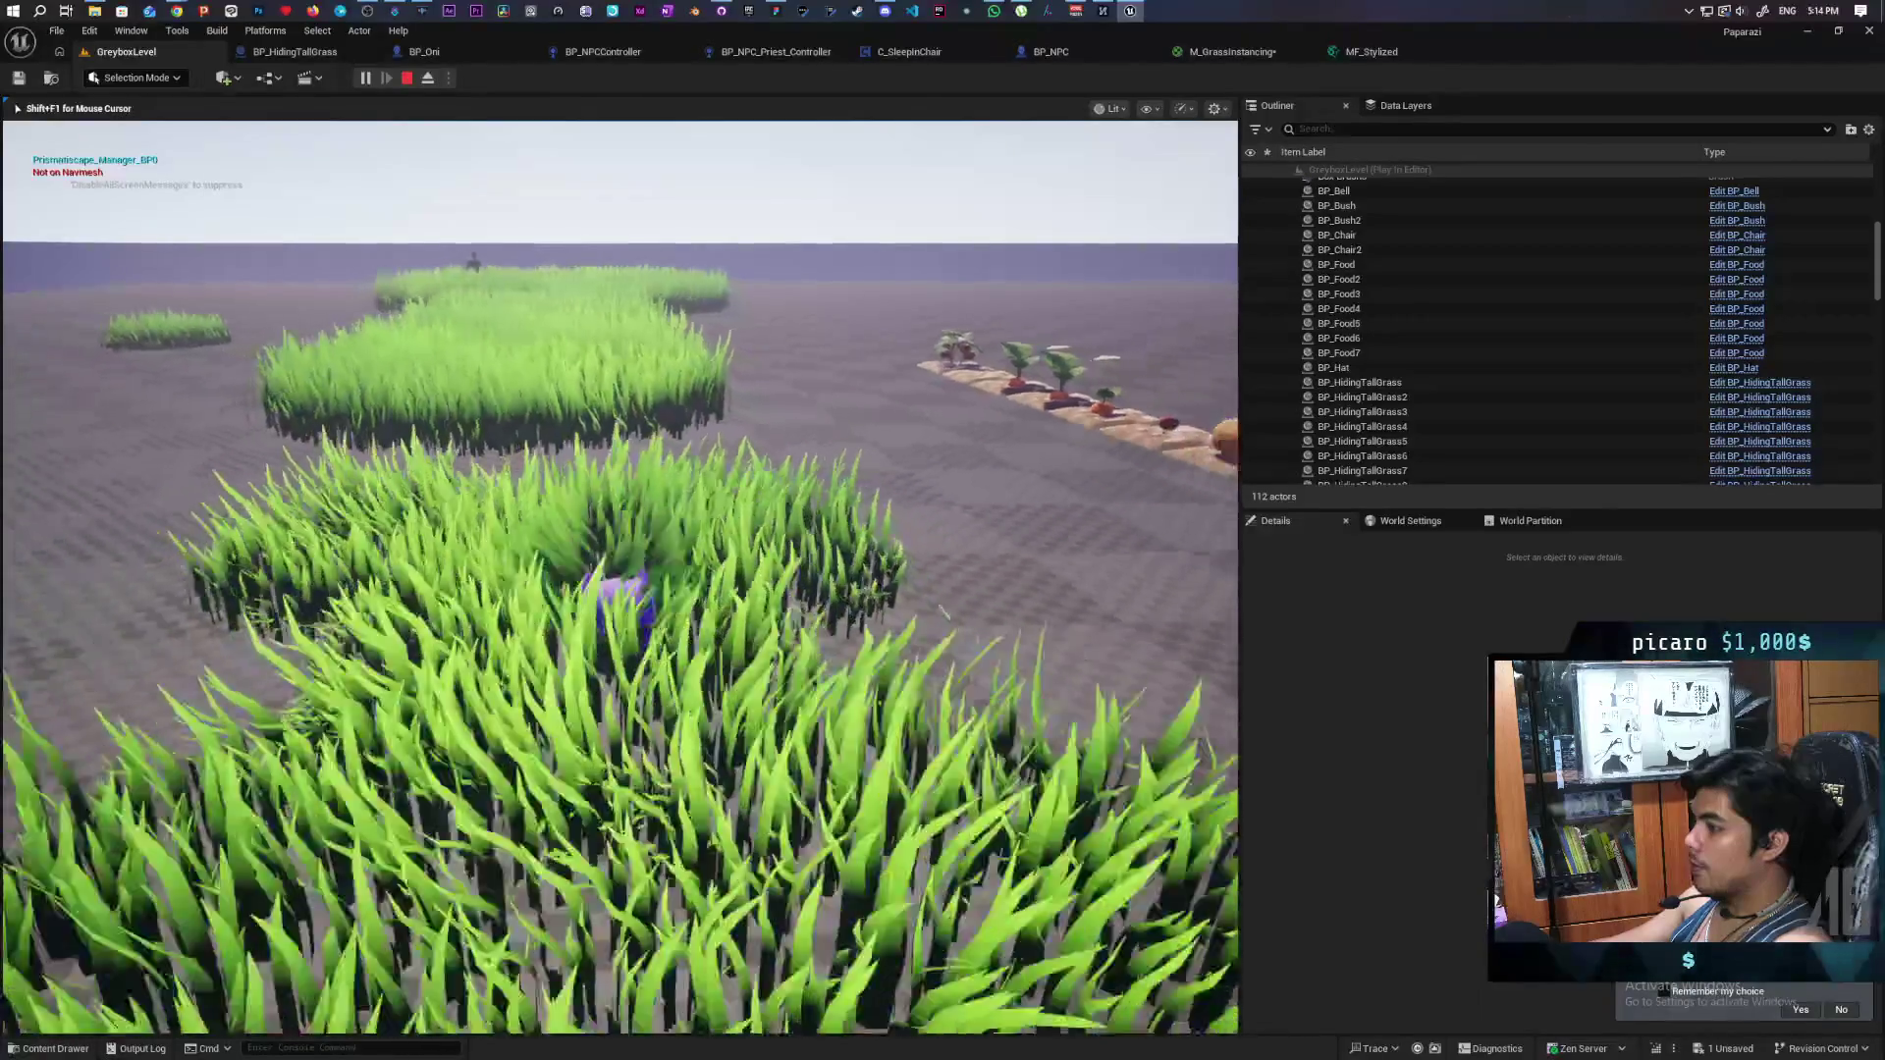
key(w)
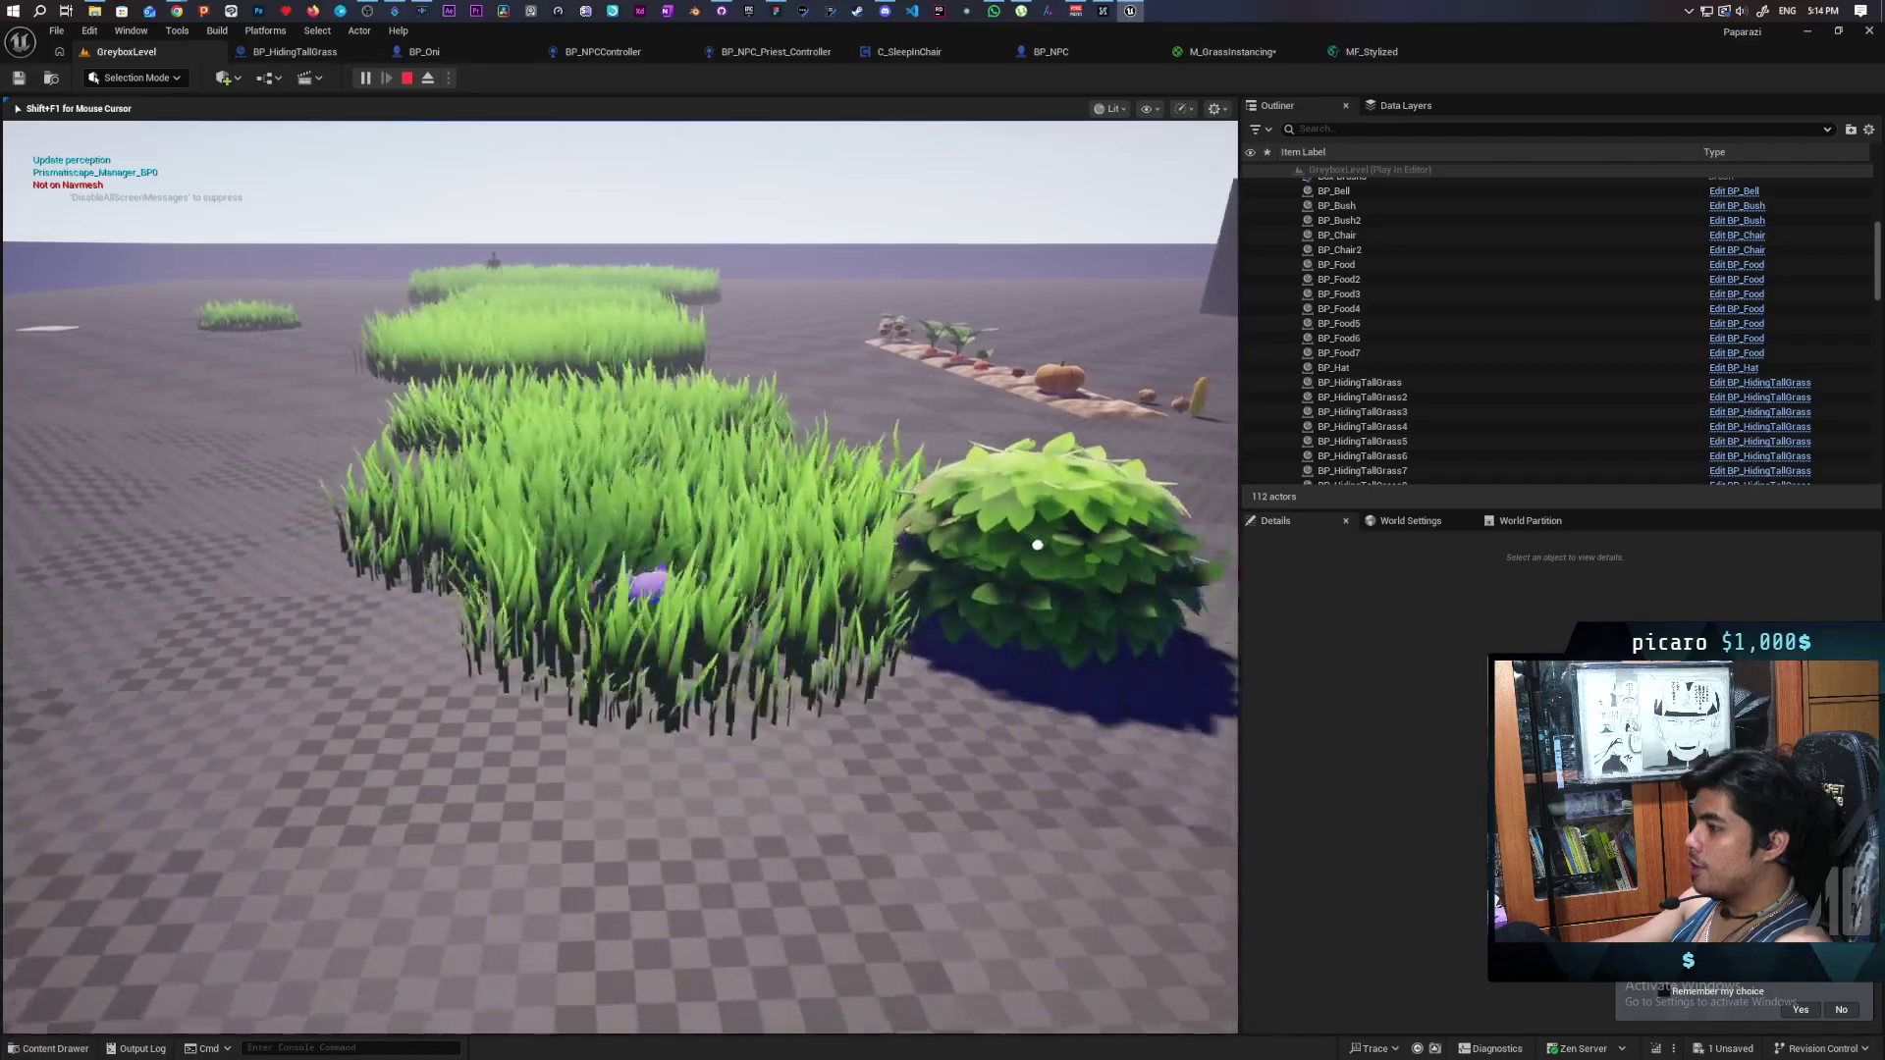
key(w)
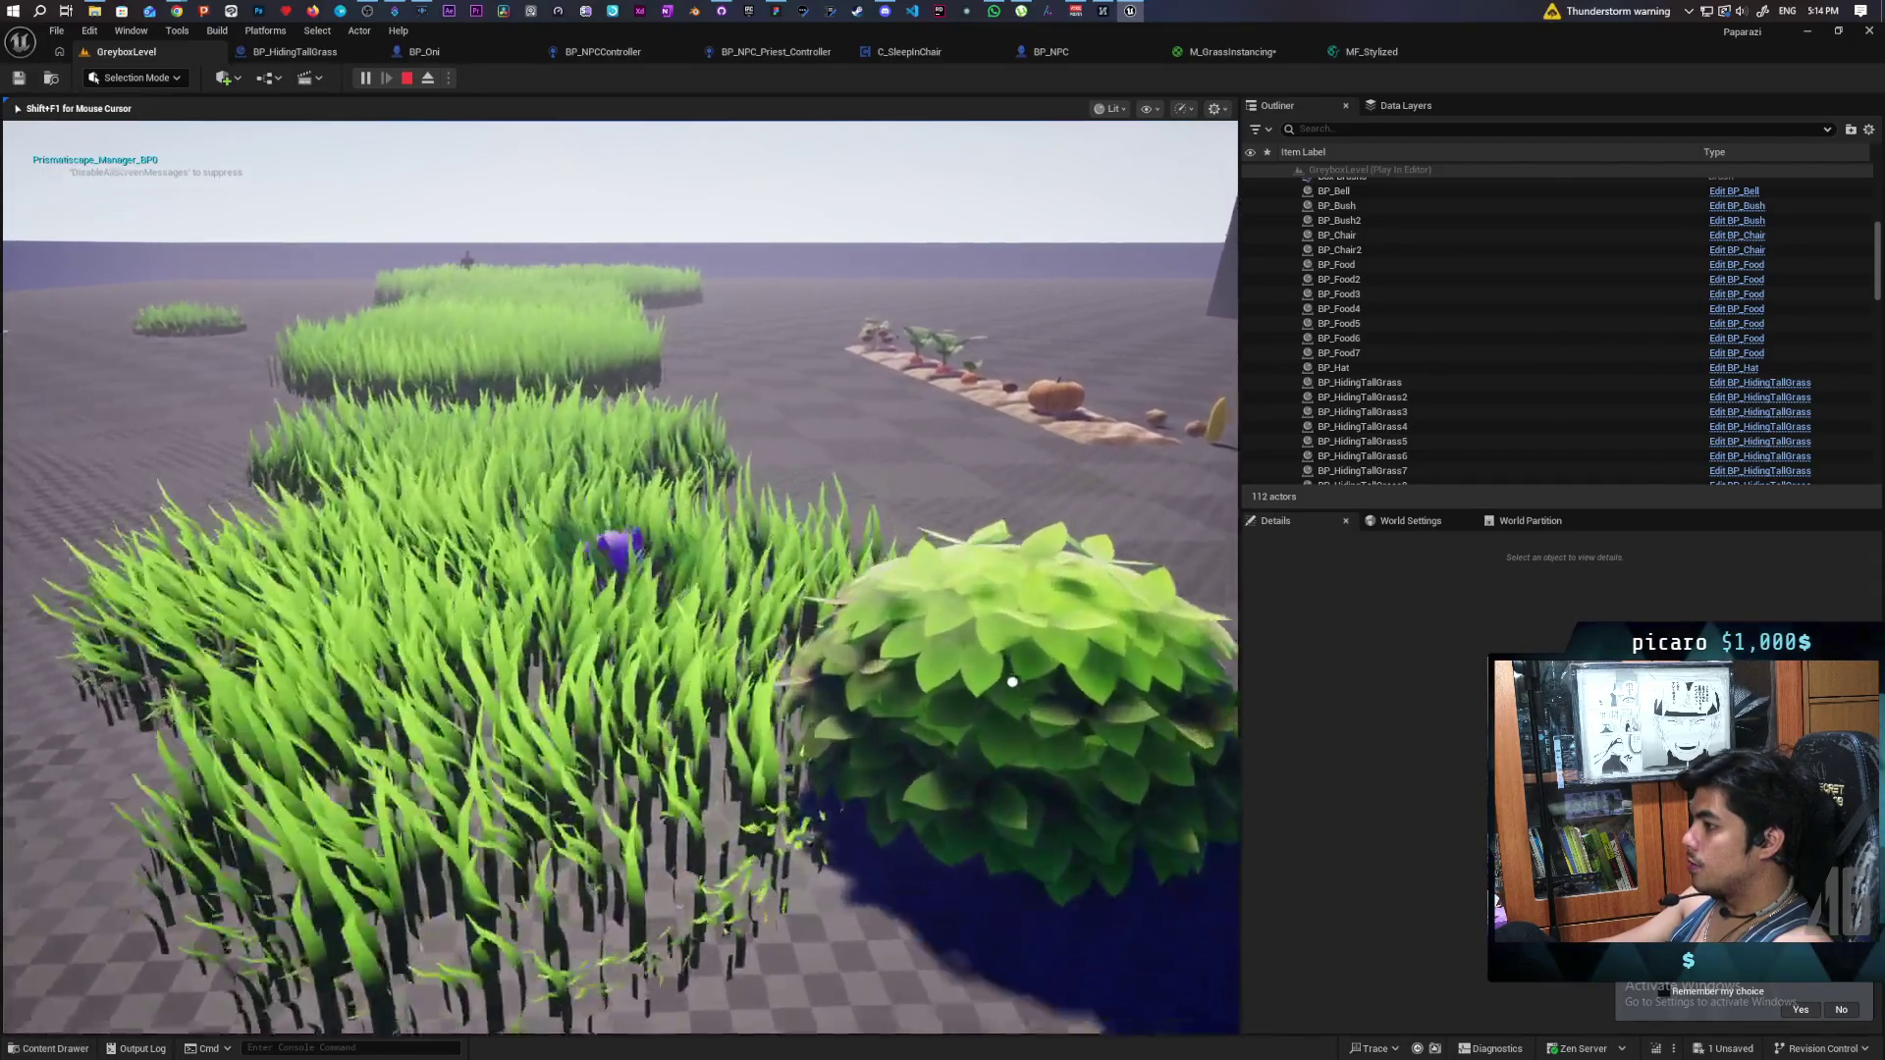
key(w)
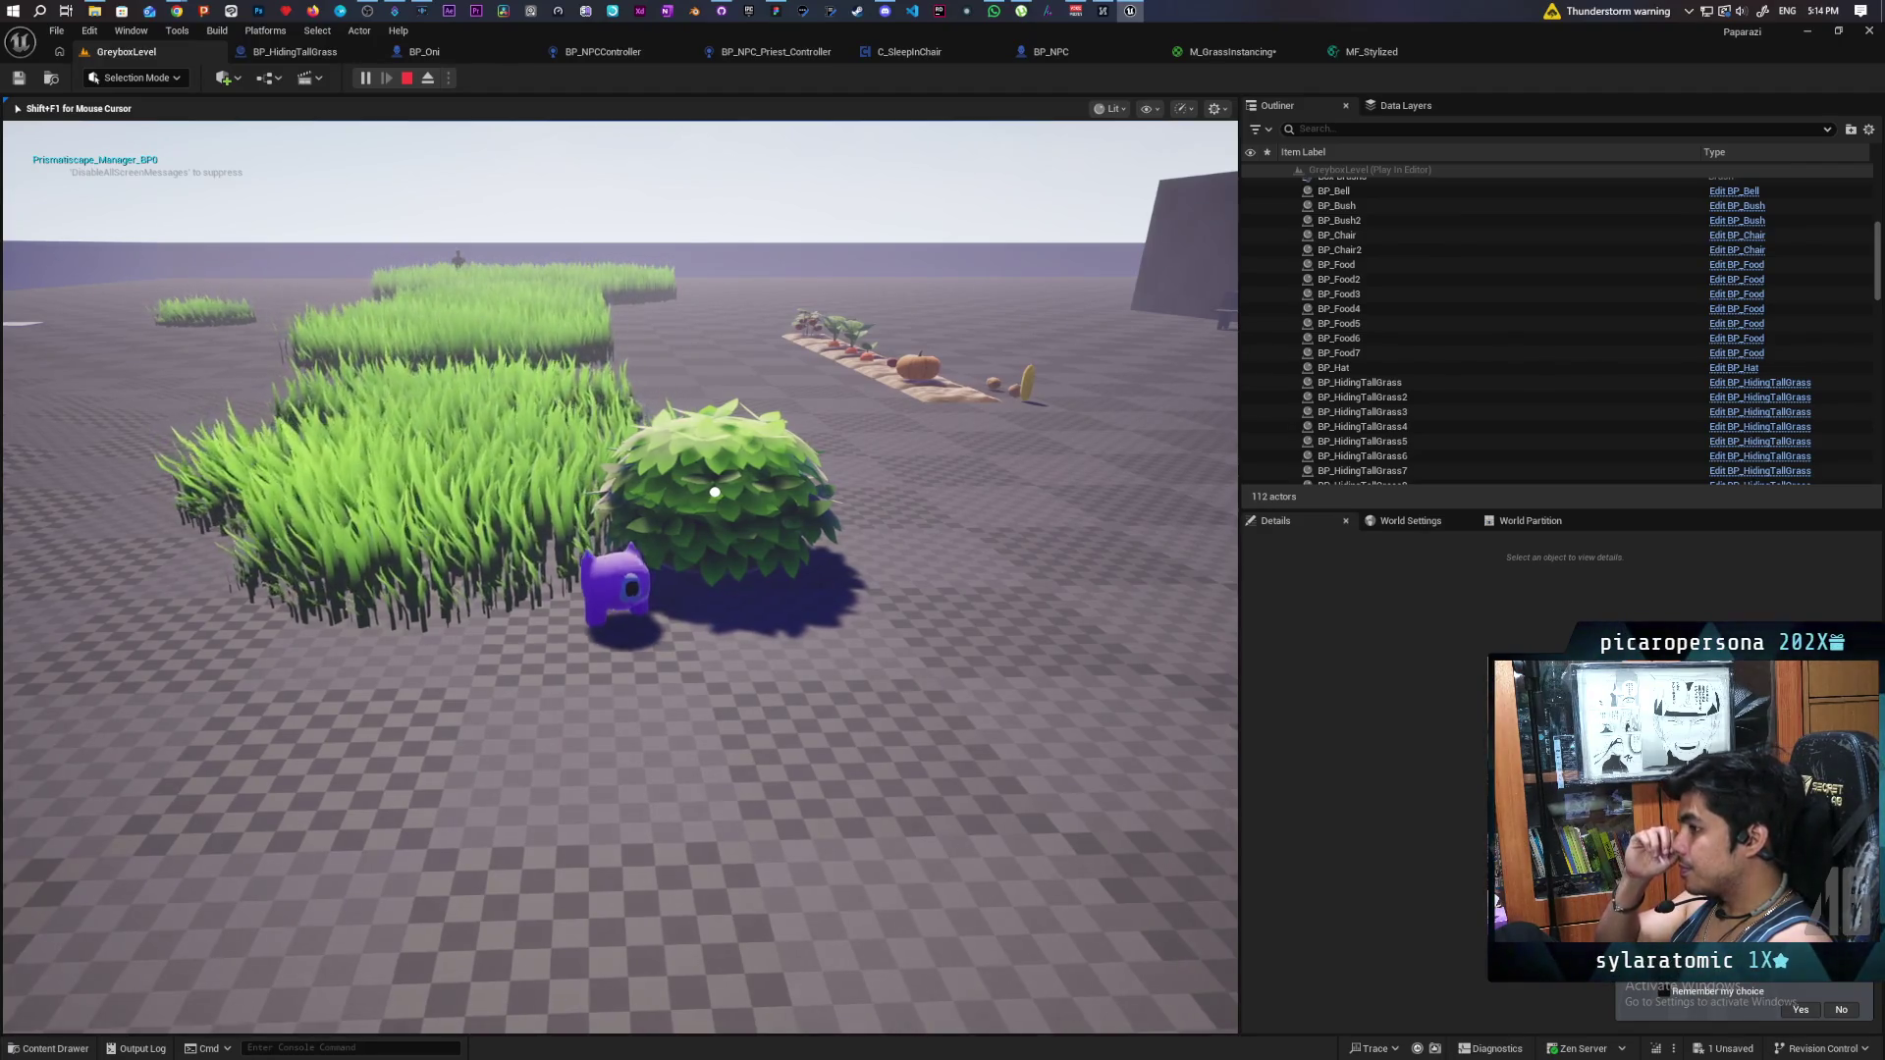
key(w)
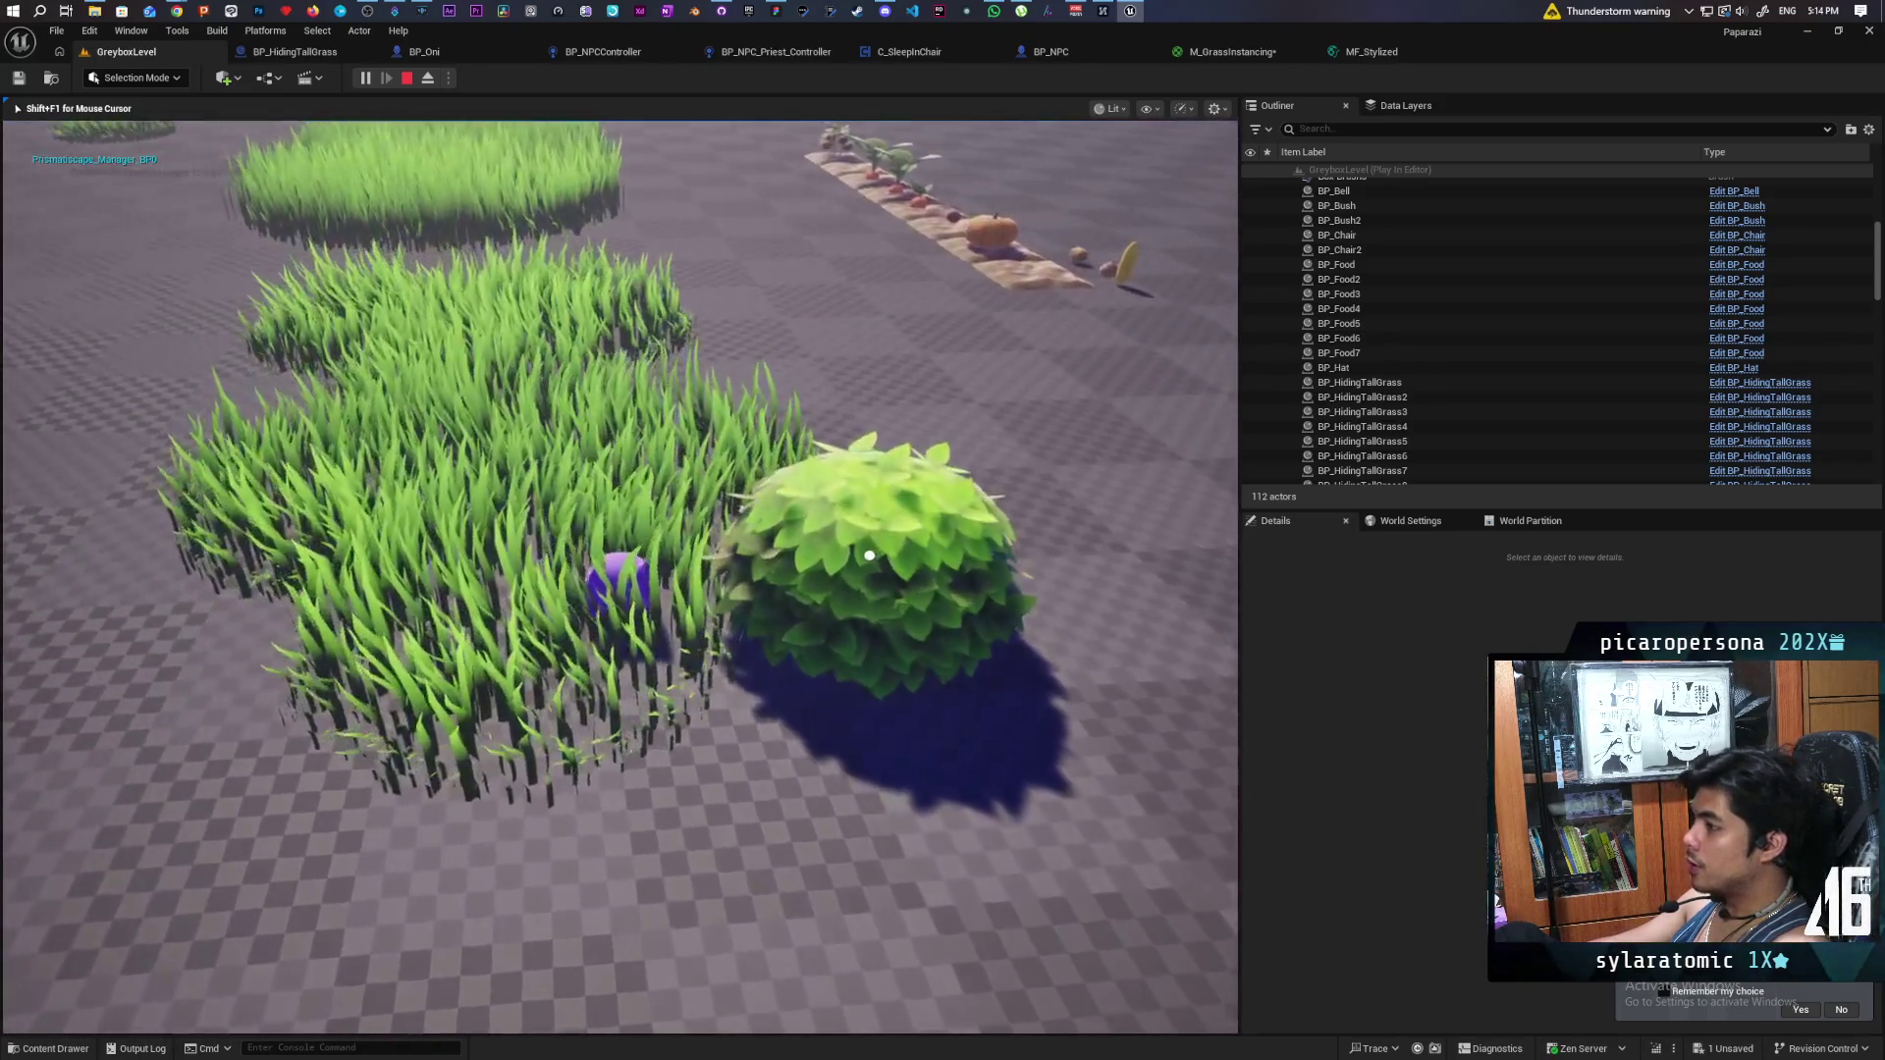
key(s)
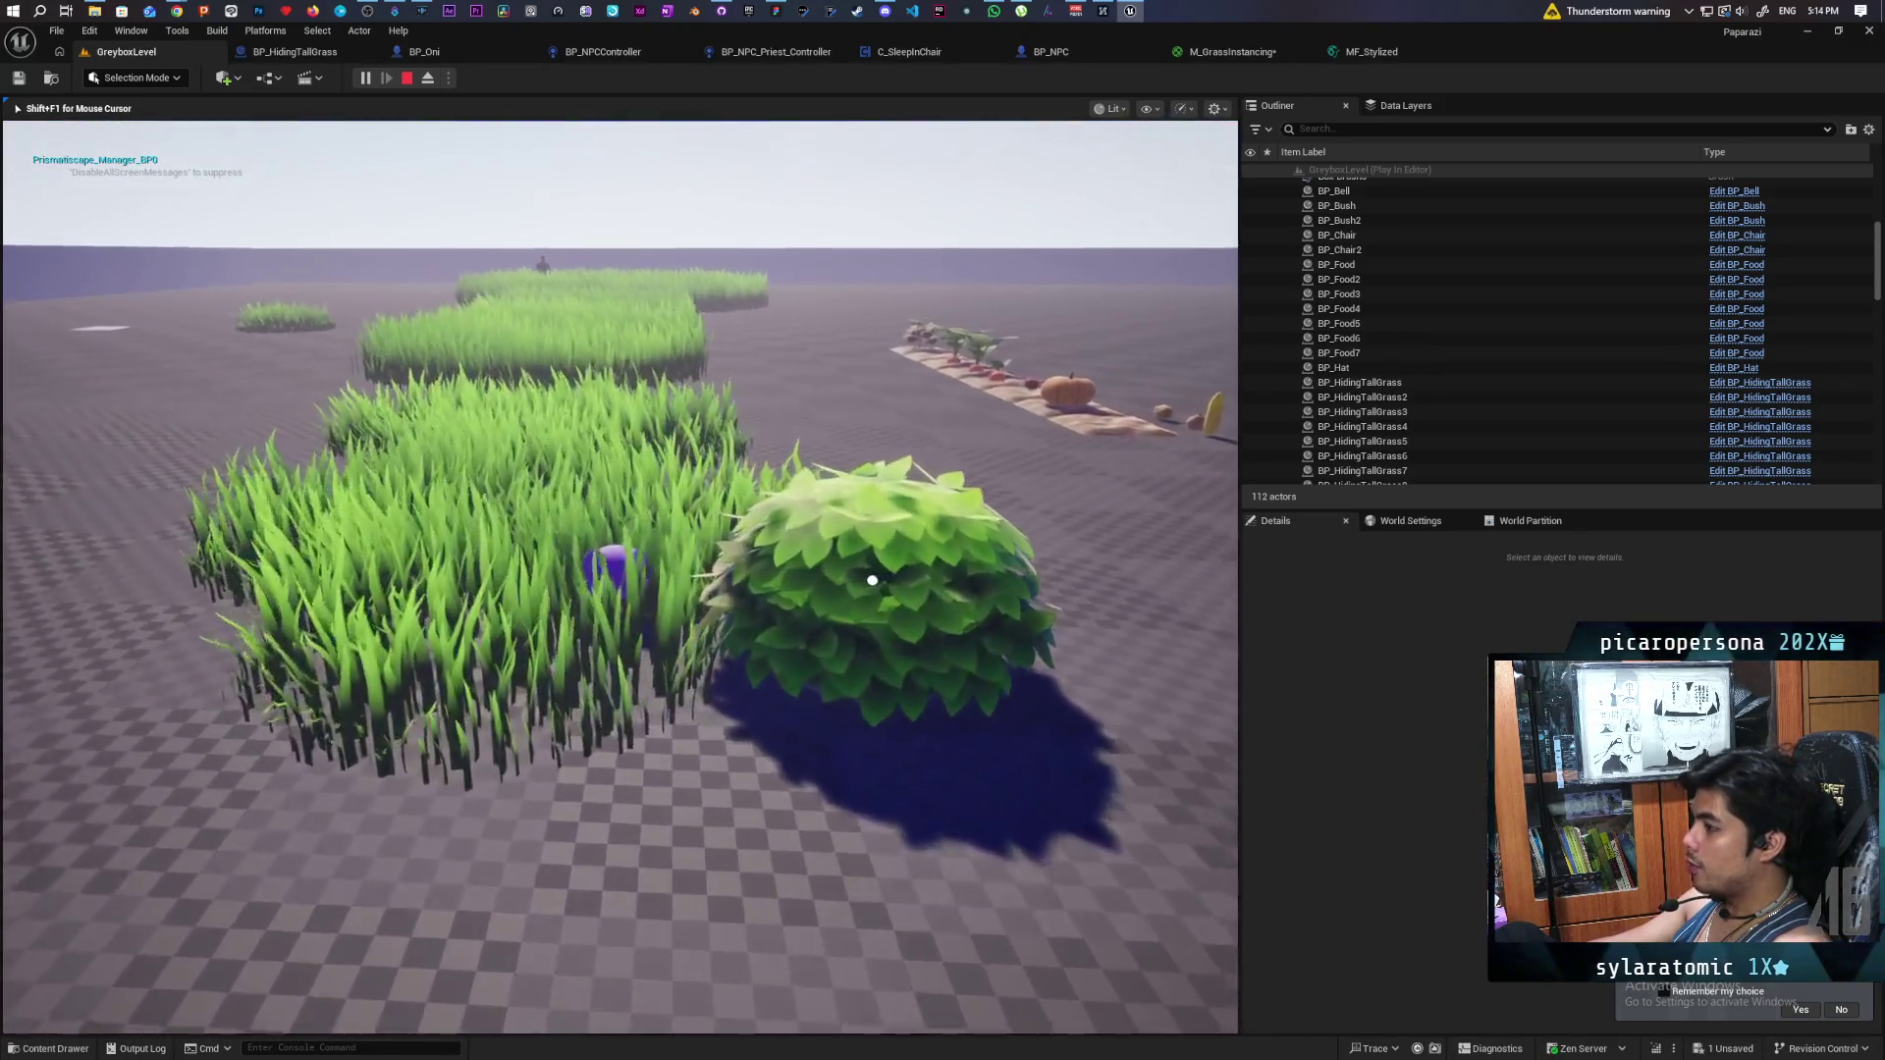
key(w)
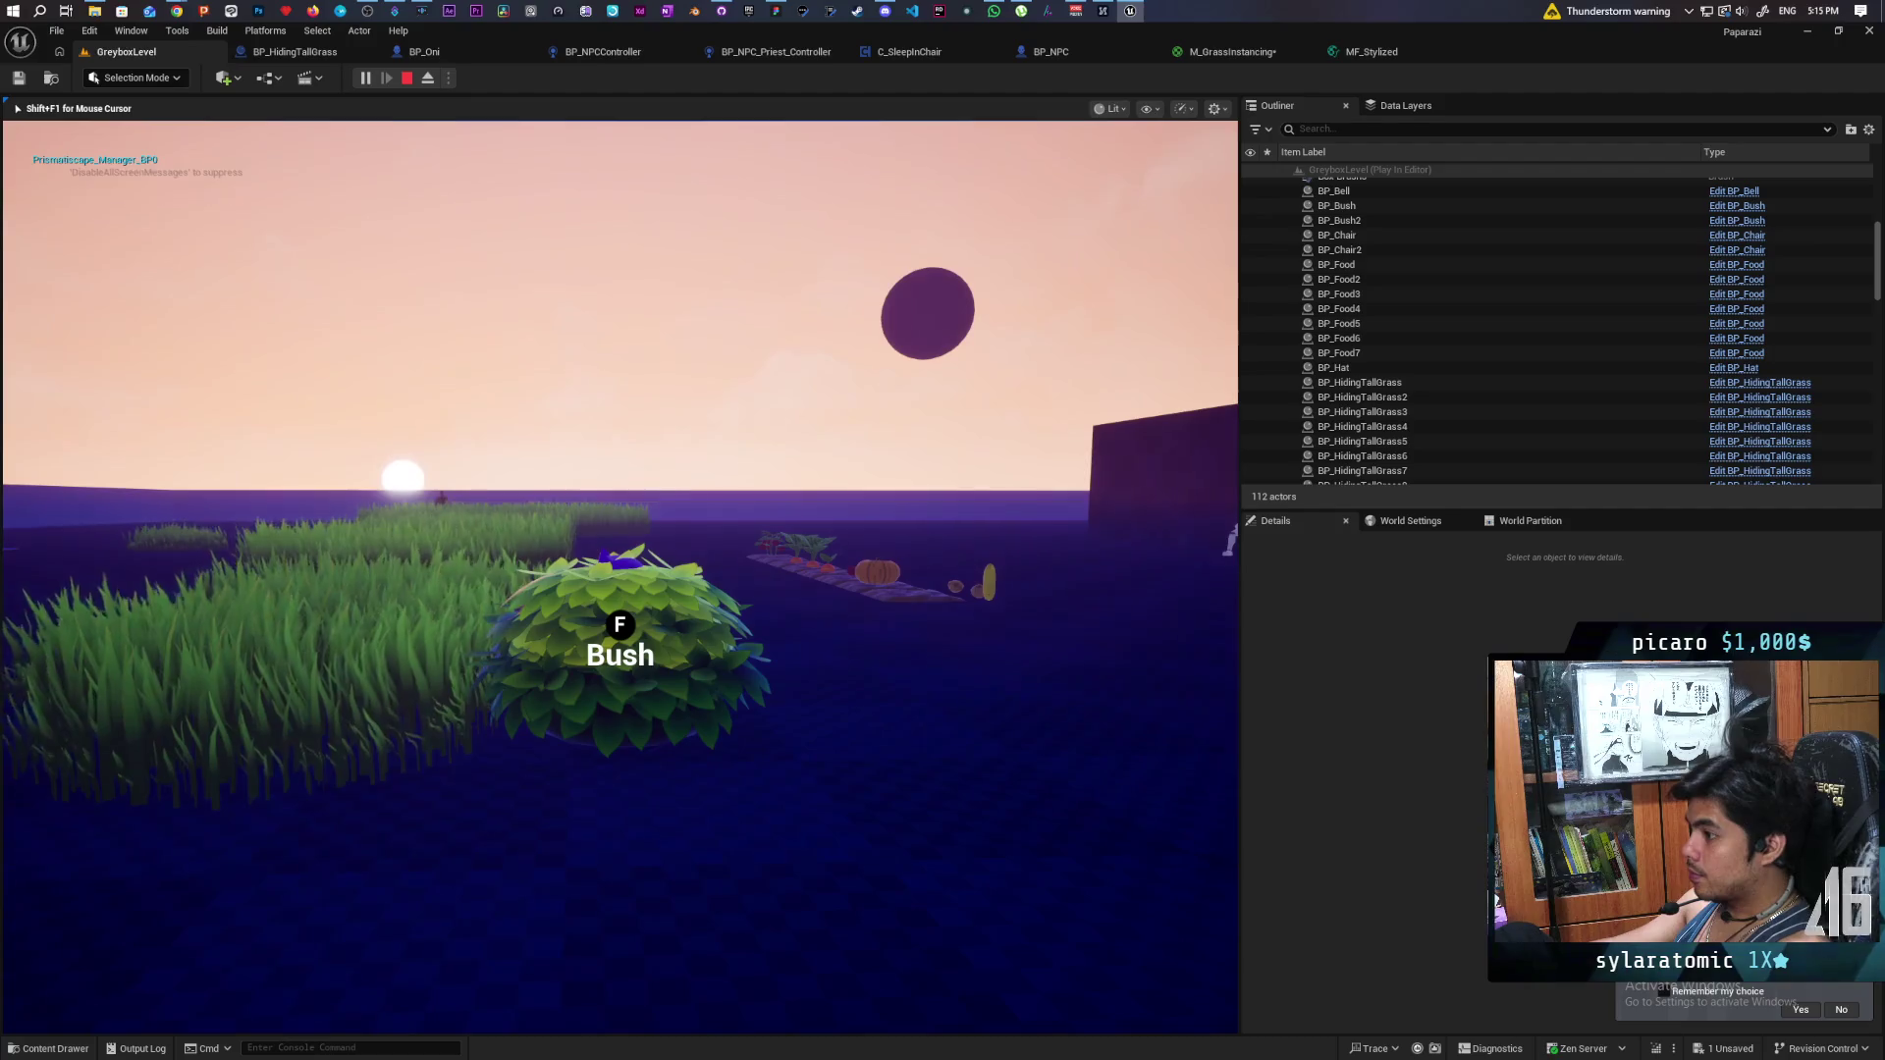
- Walk the character between the tall grass and the bush at dusk, then stop the playtest
key(f)
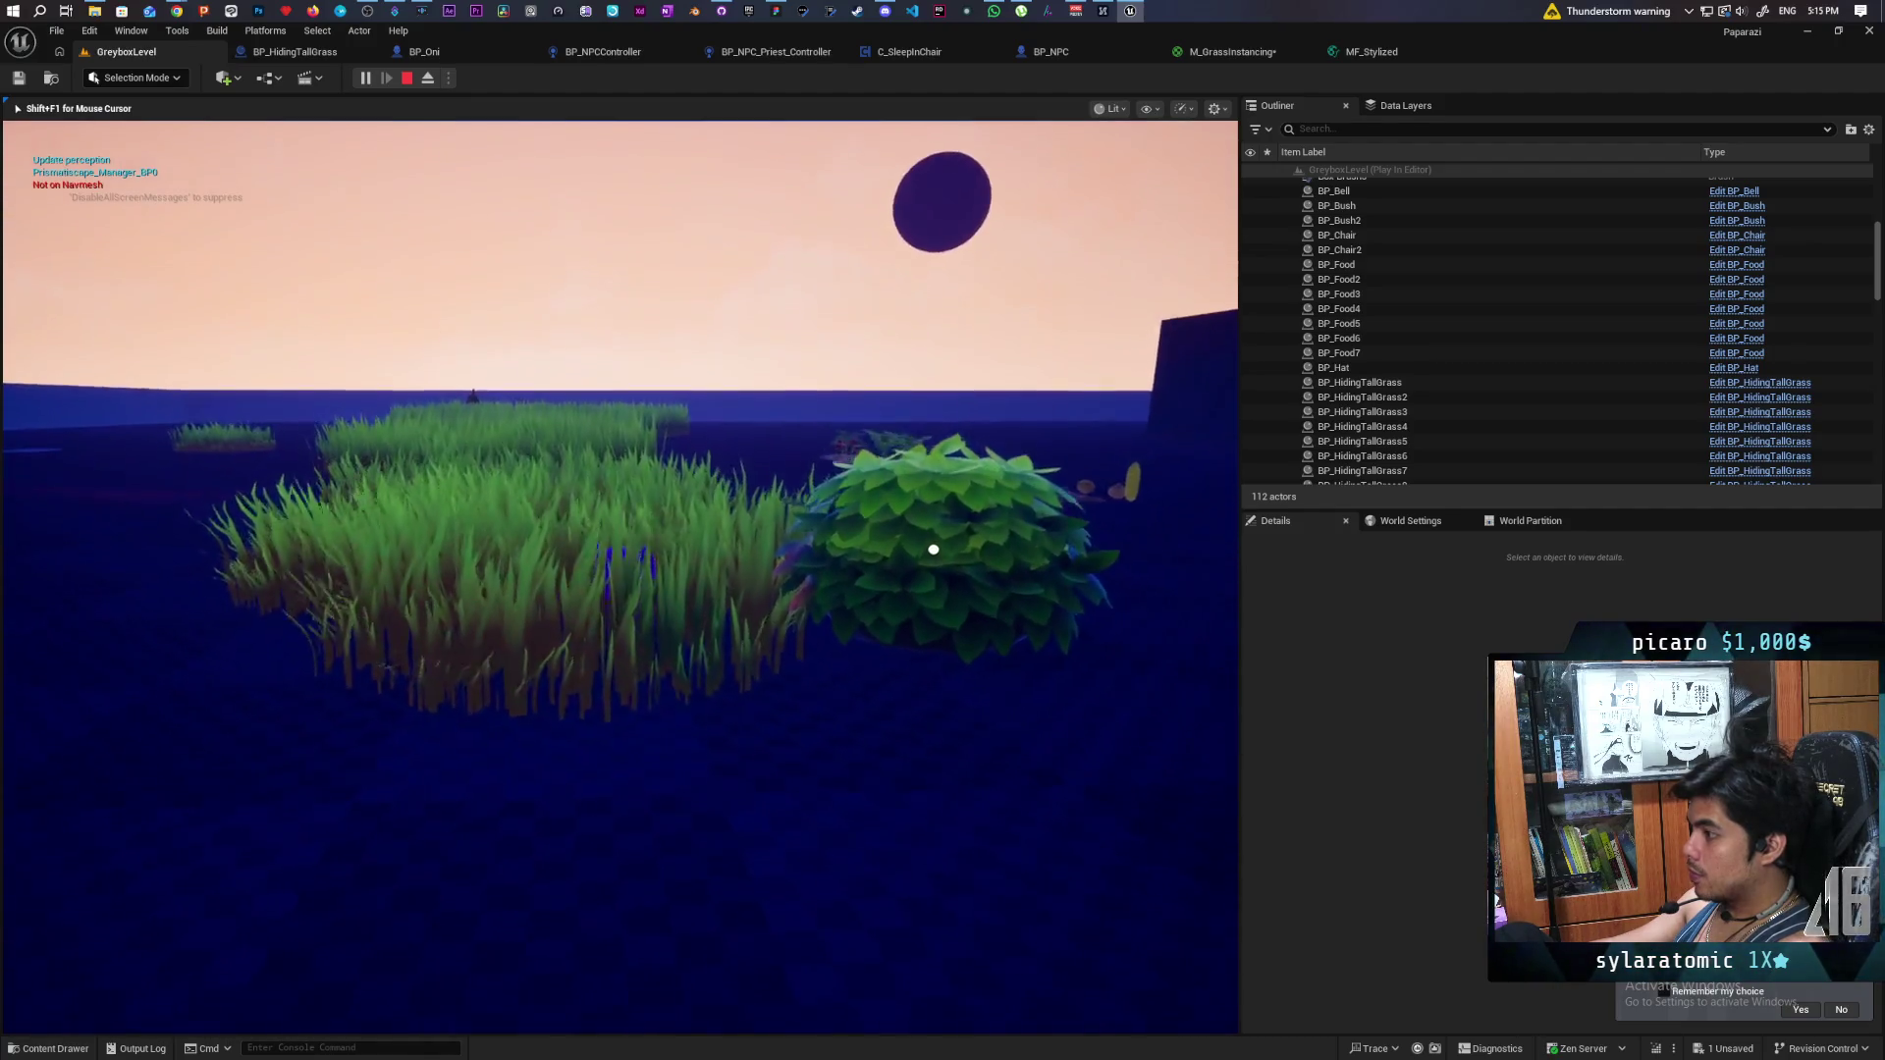
key(w)
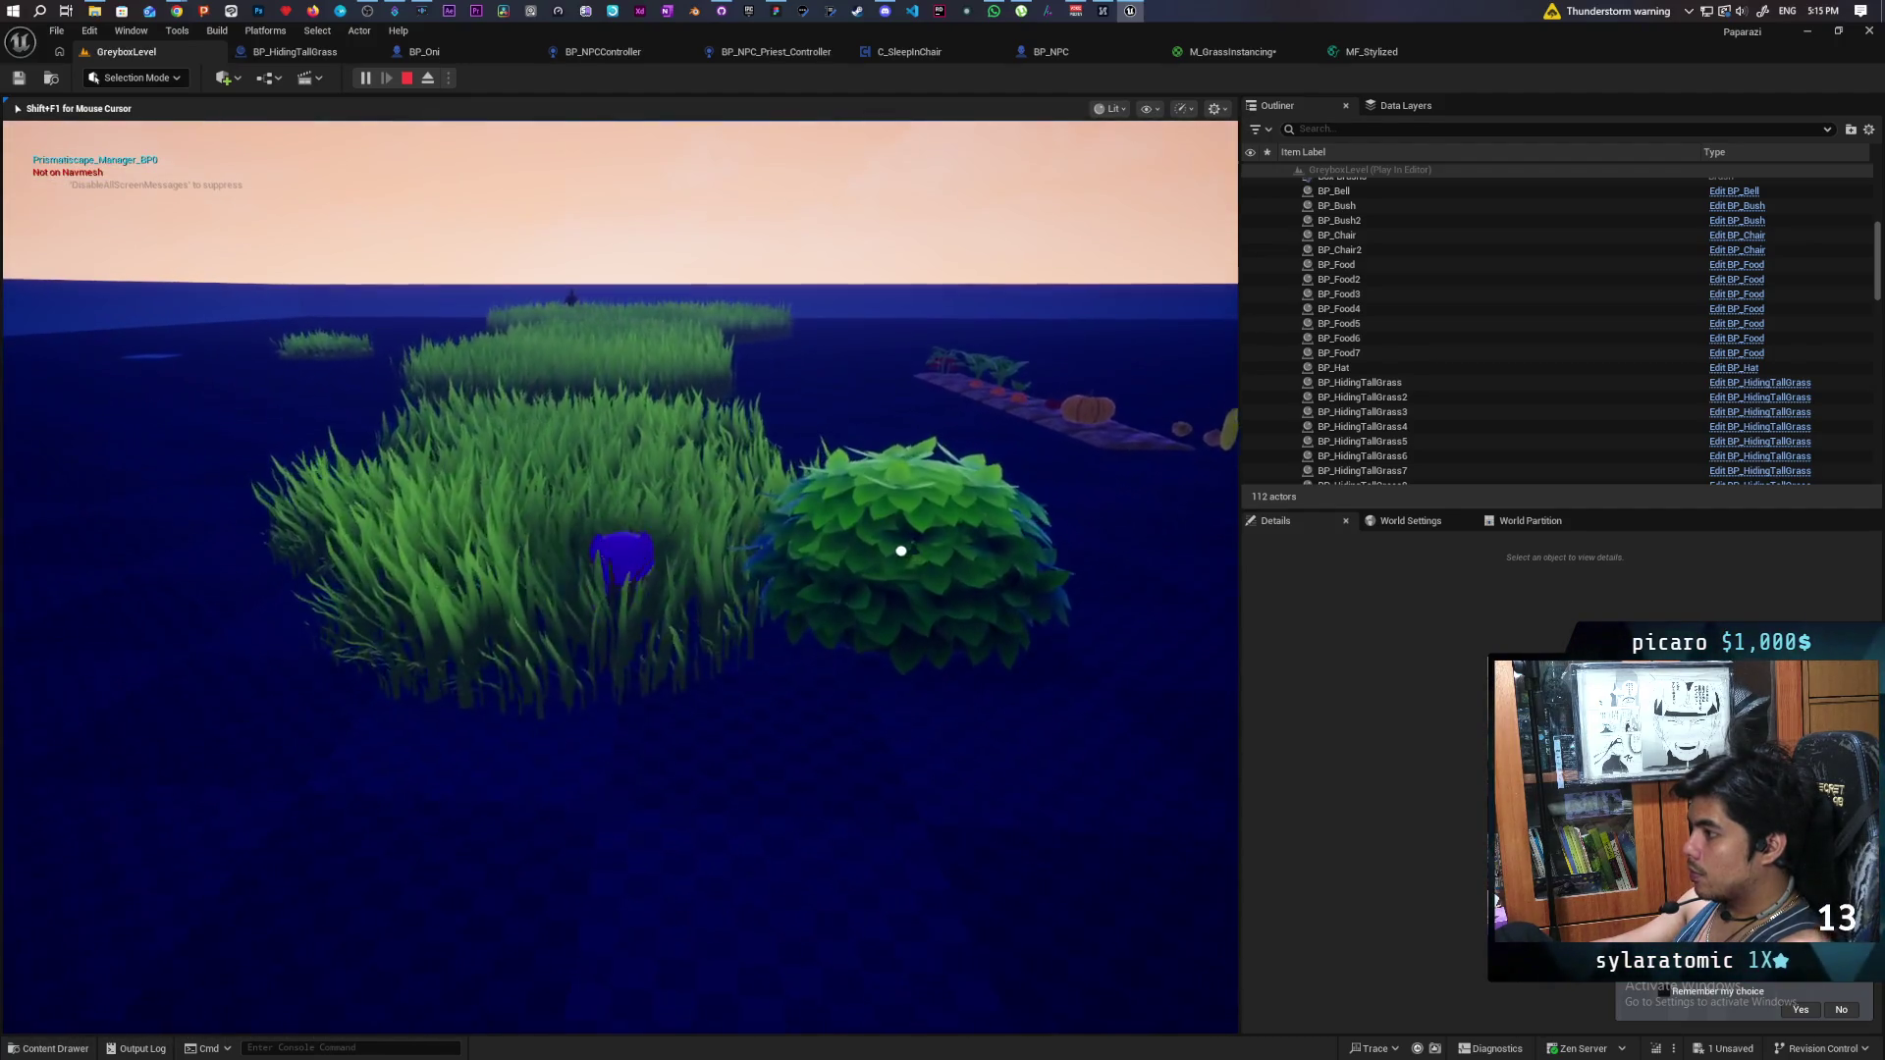
key(s)
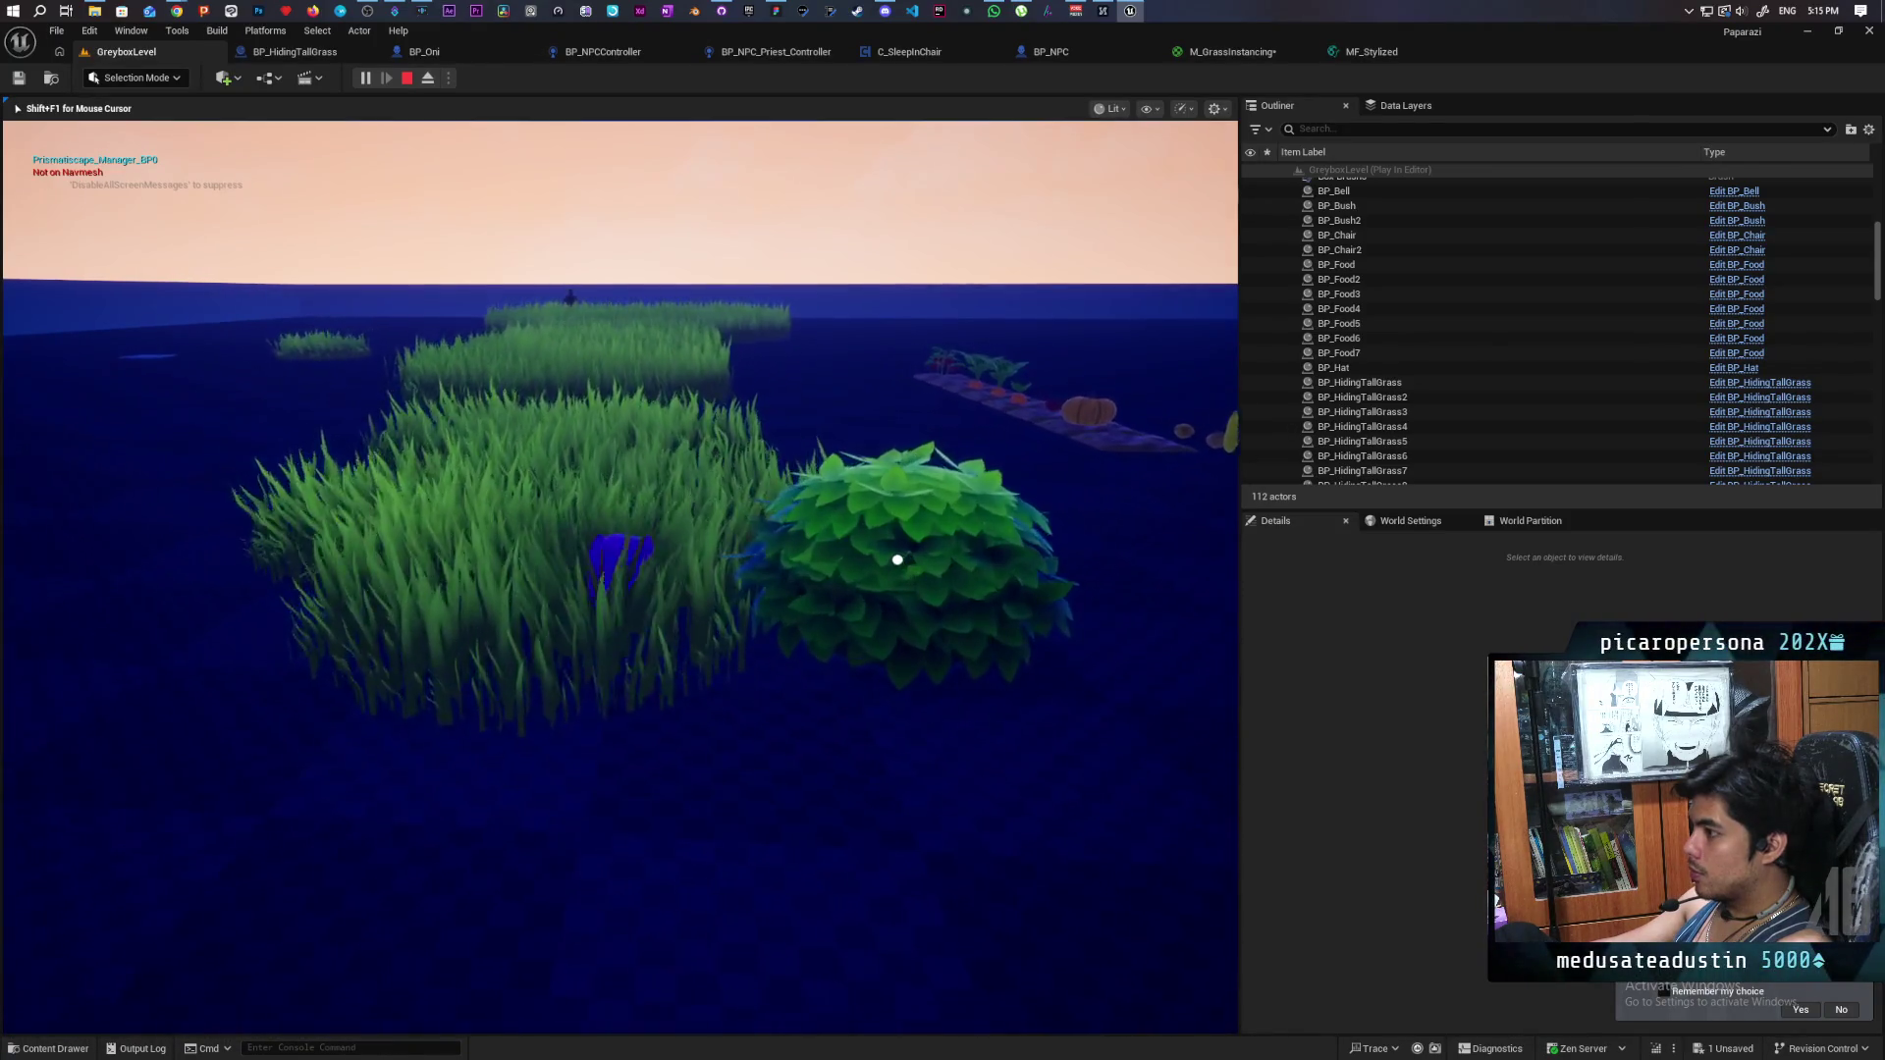
key(s)
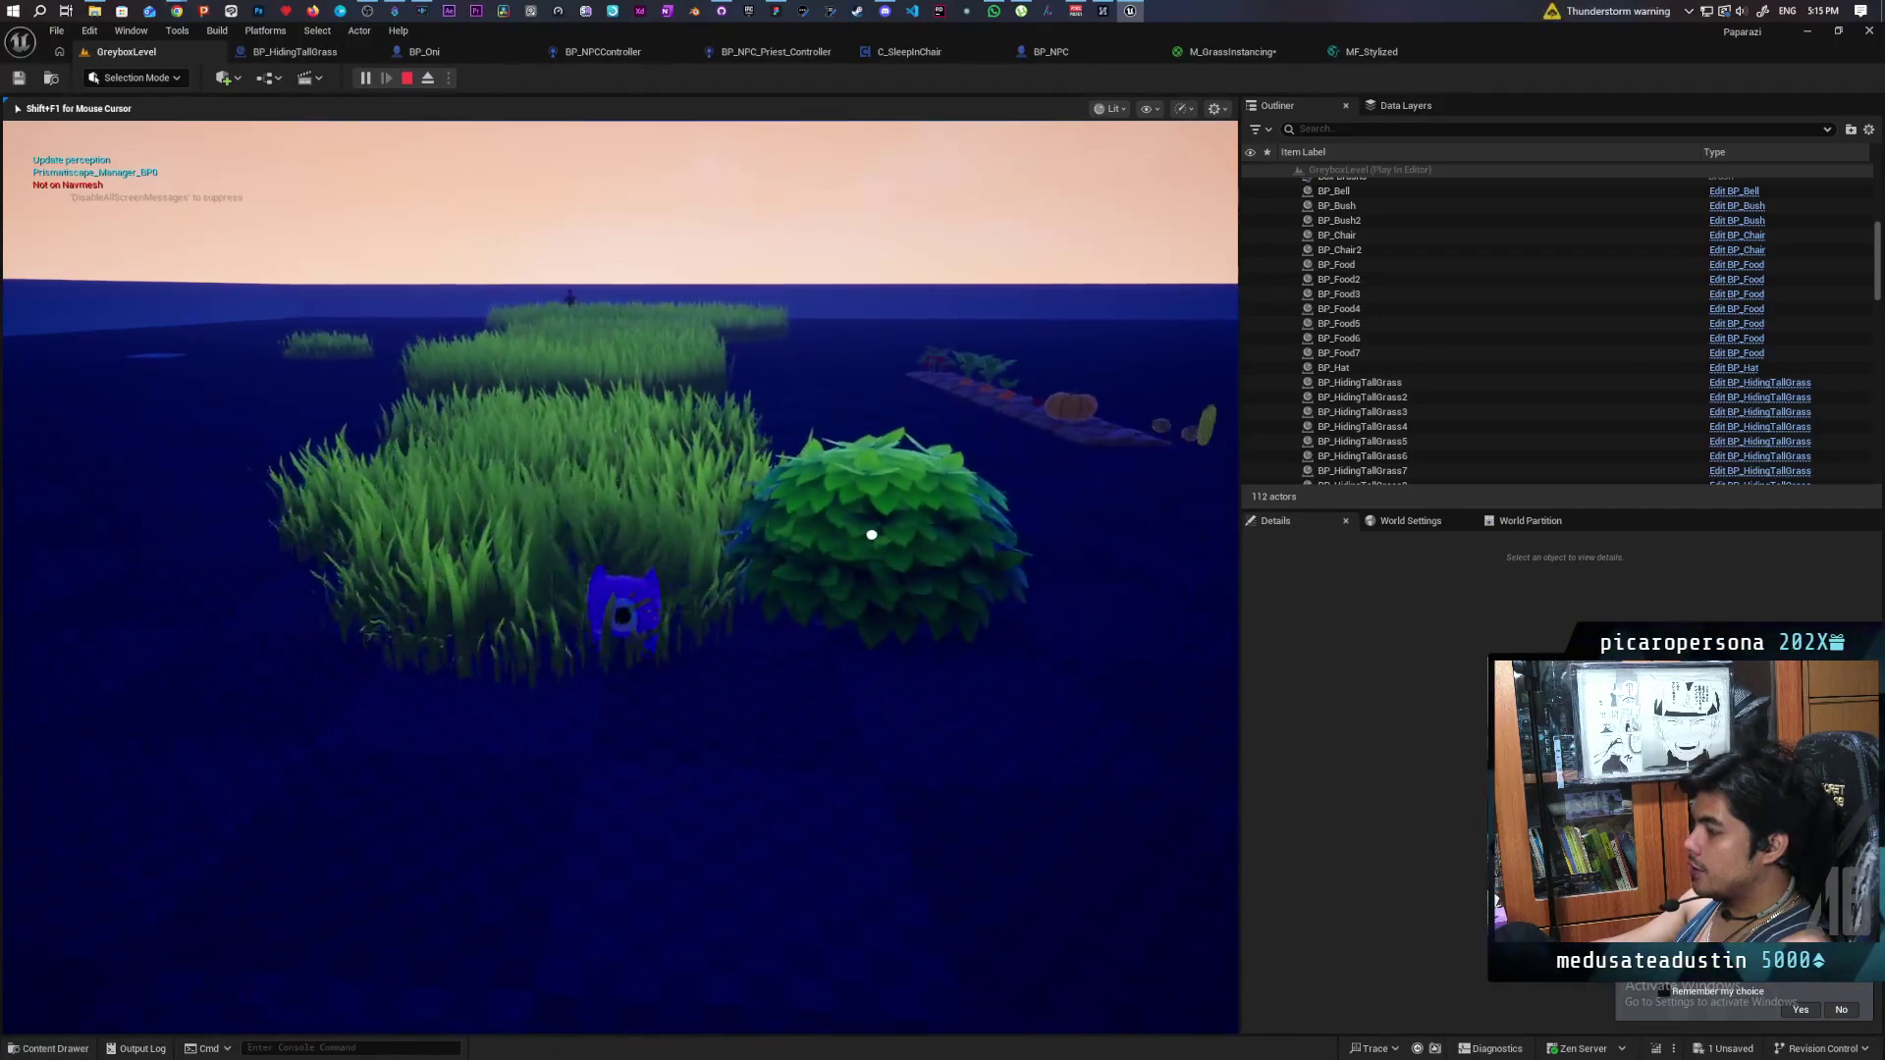
key(s)
key(w)
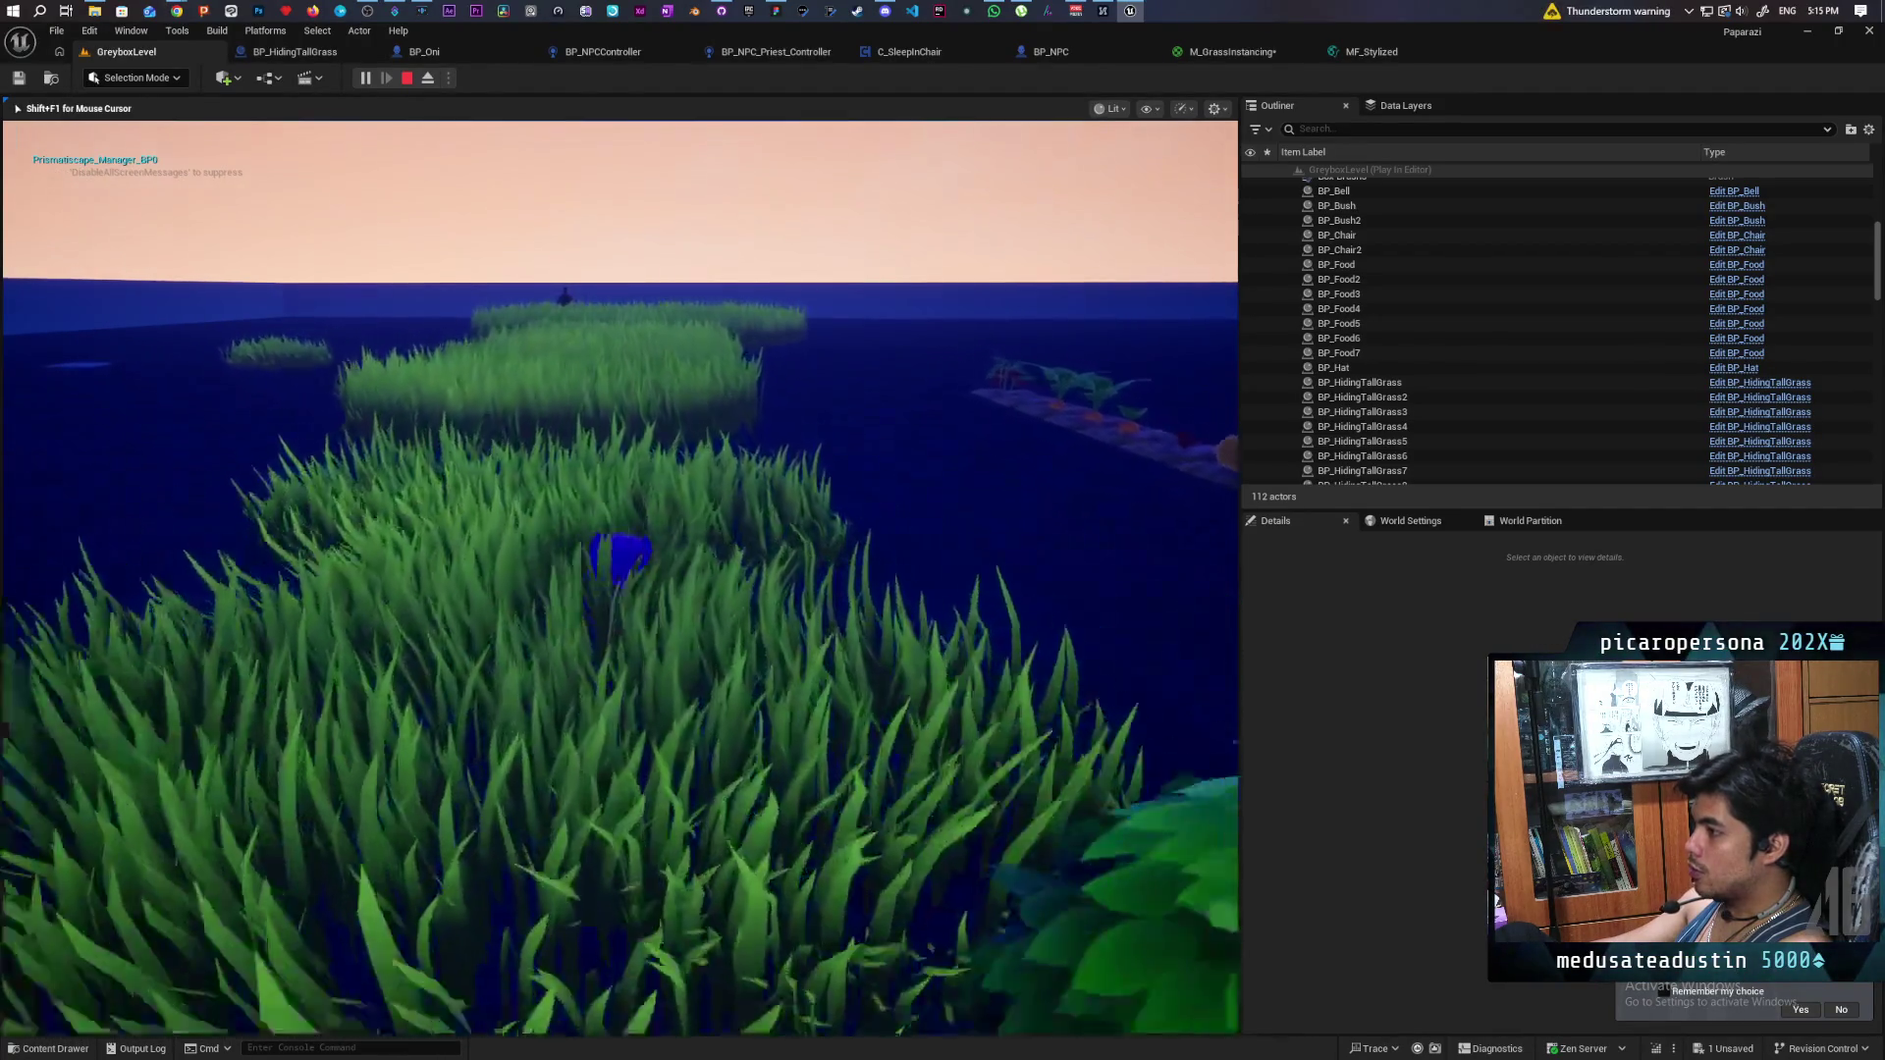
key(s)
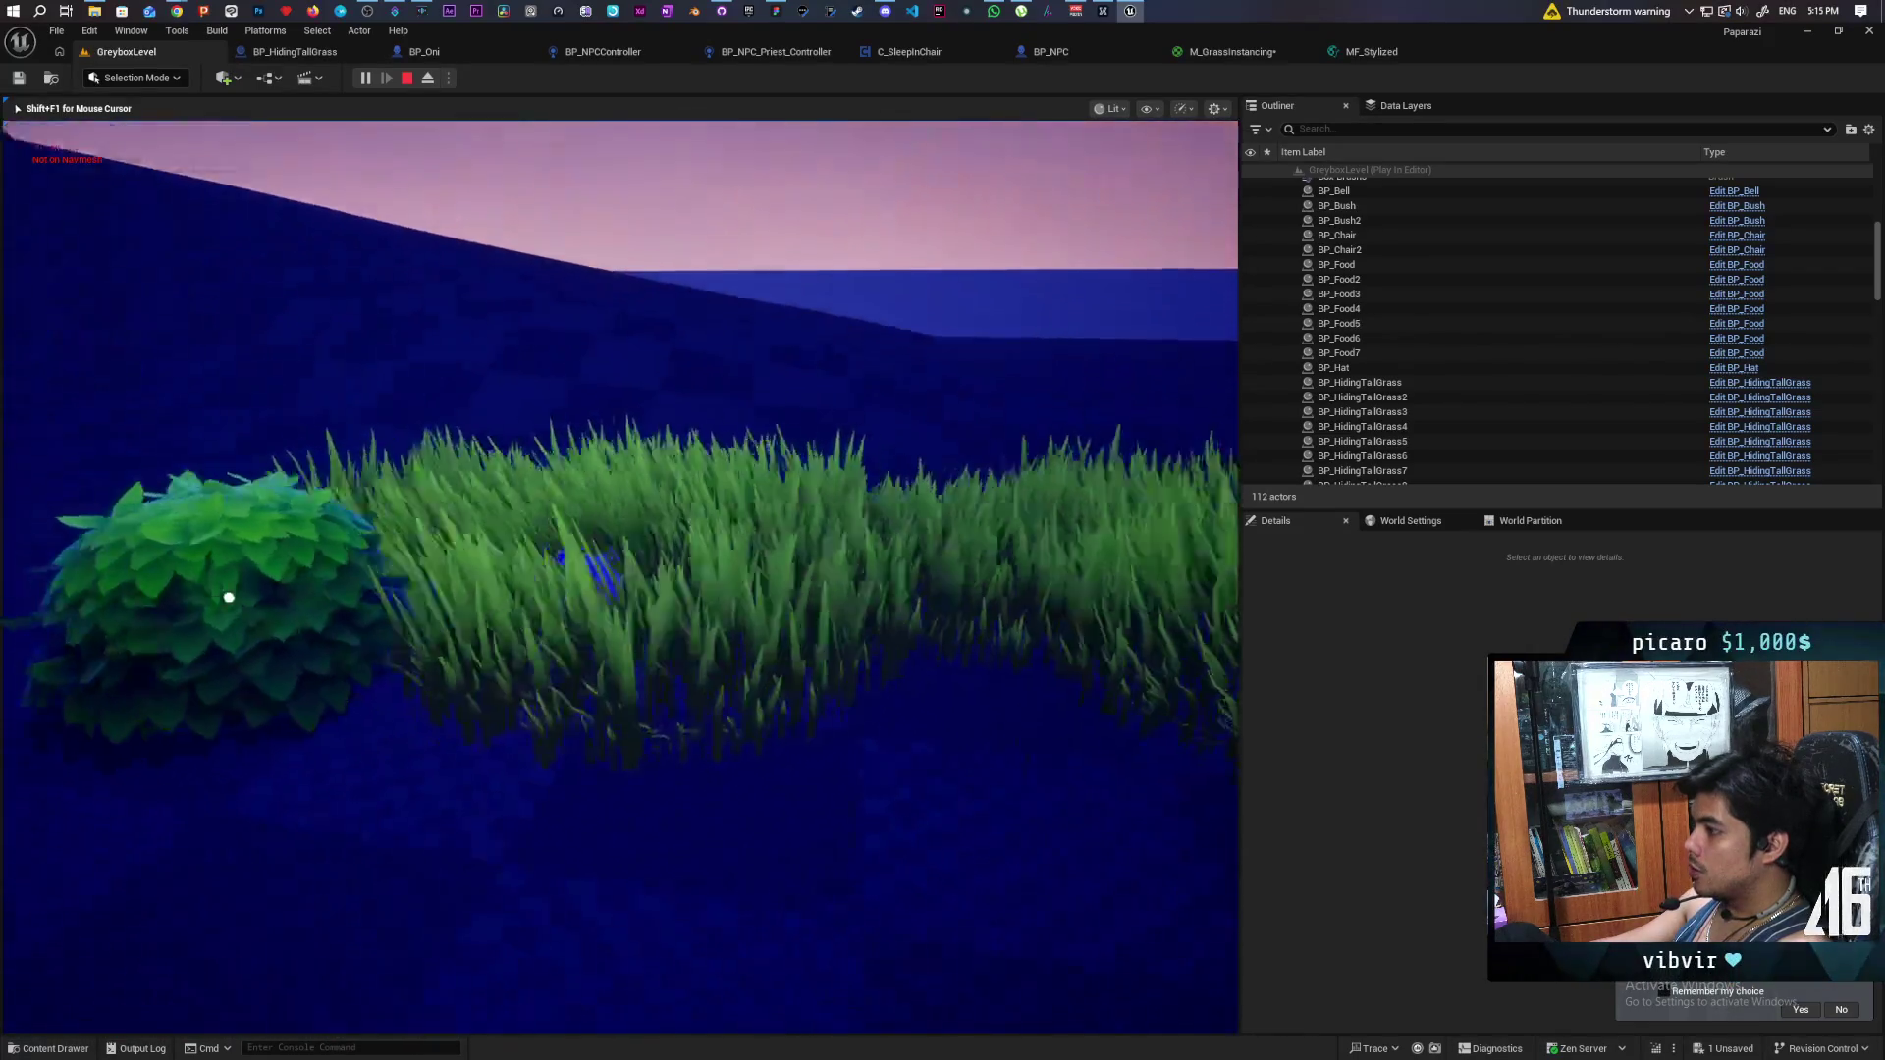
key(w)
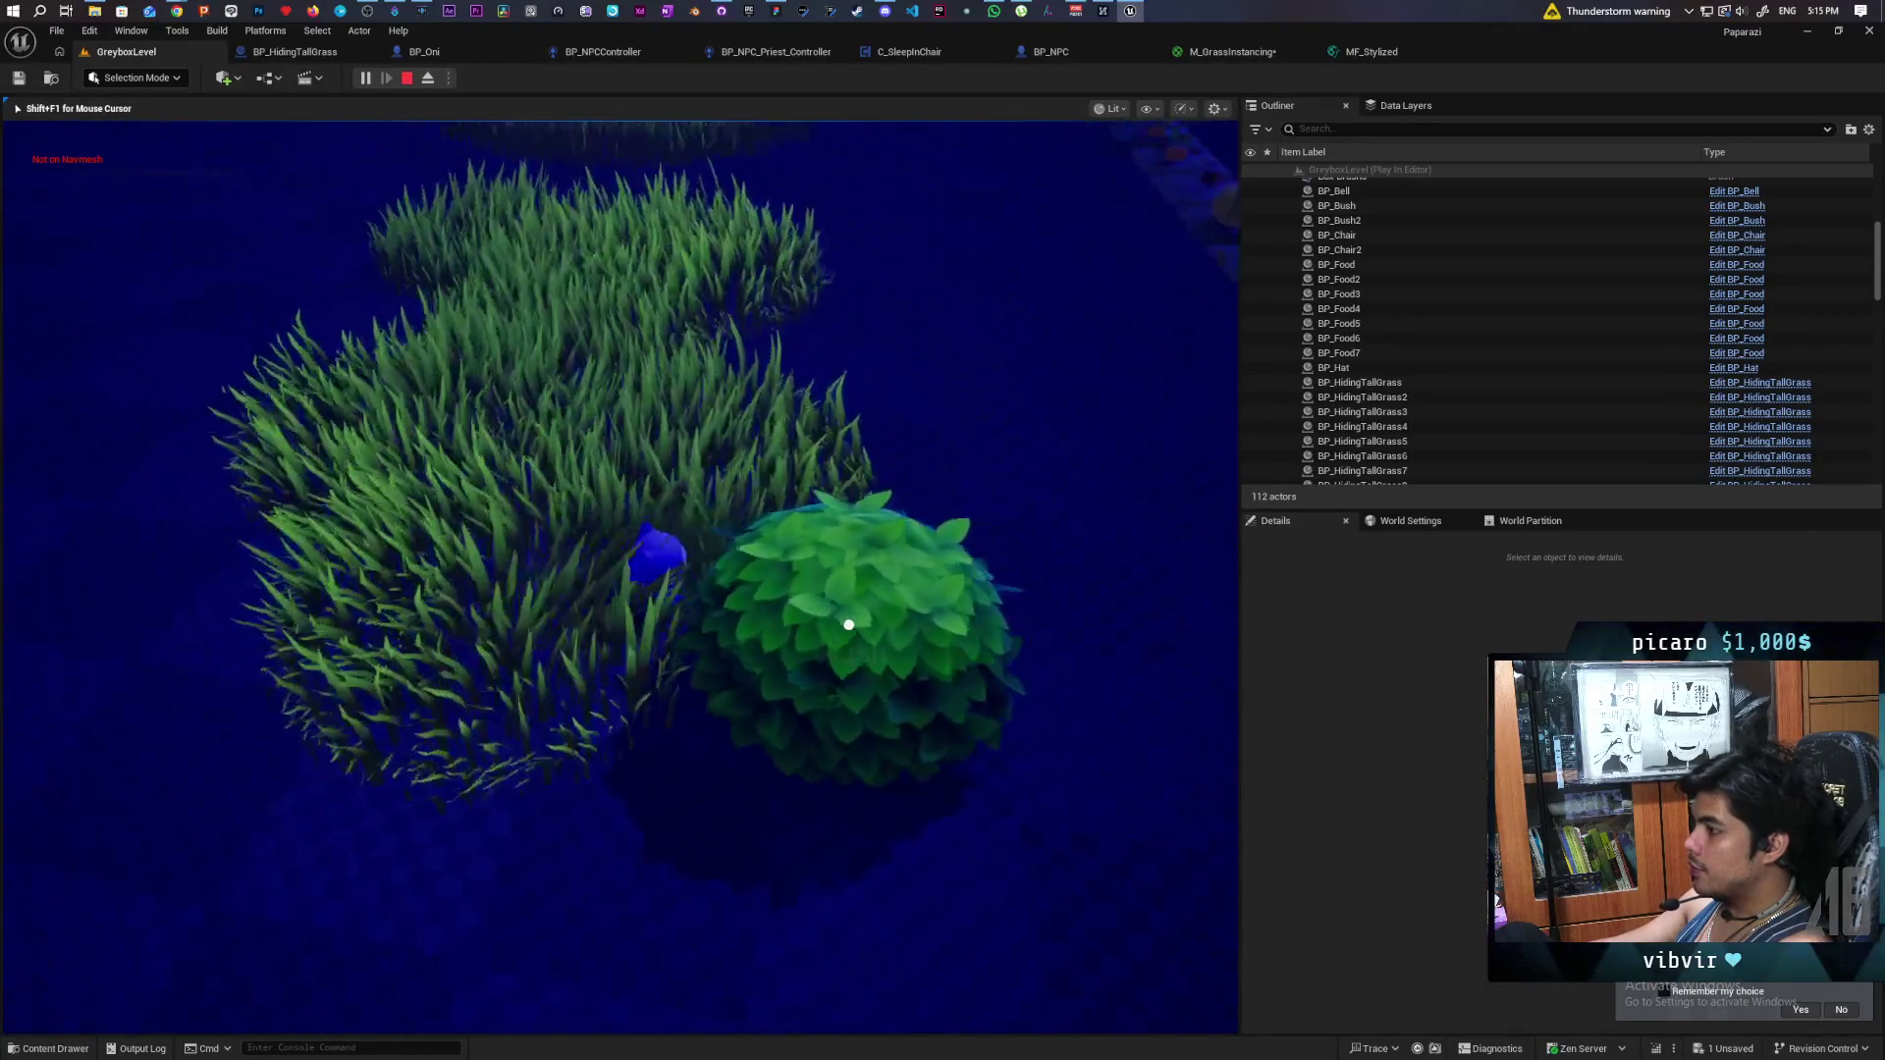
key(s)
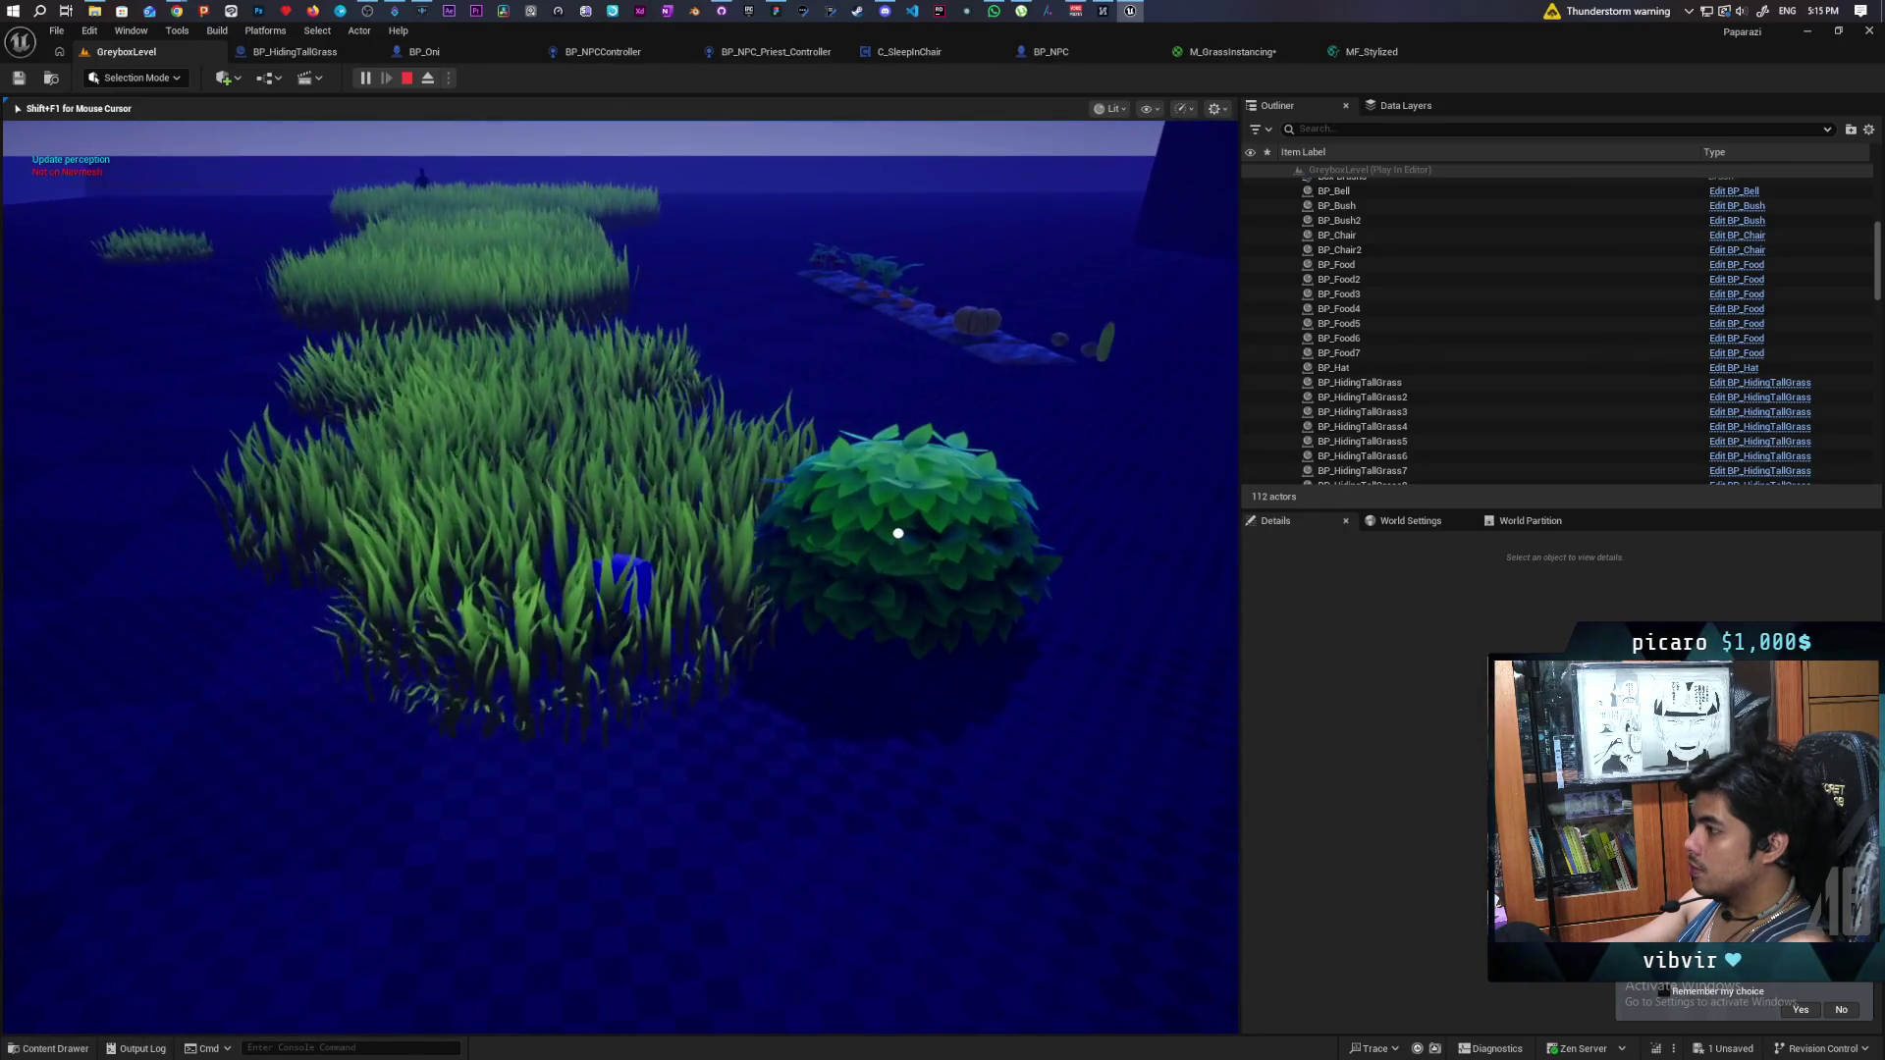
key(w)
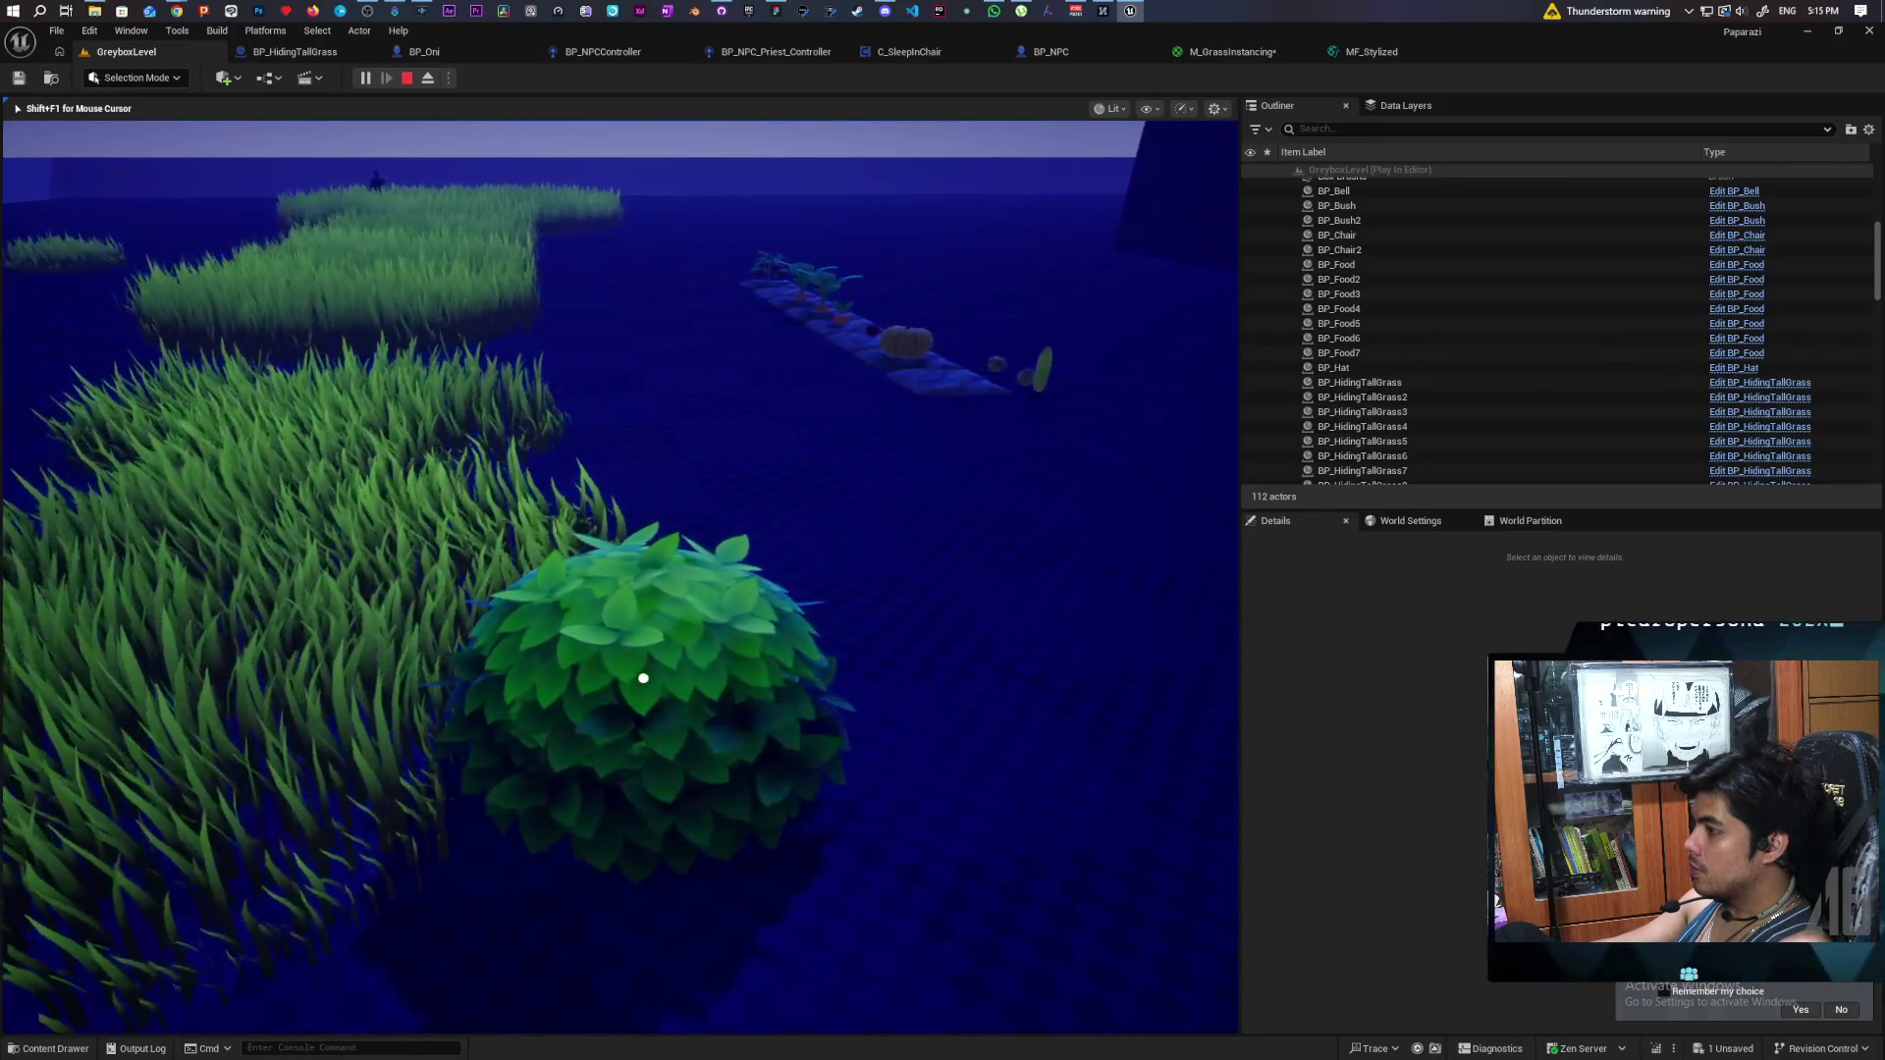
key(a)
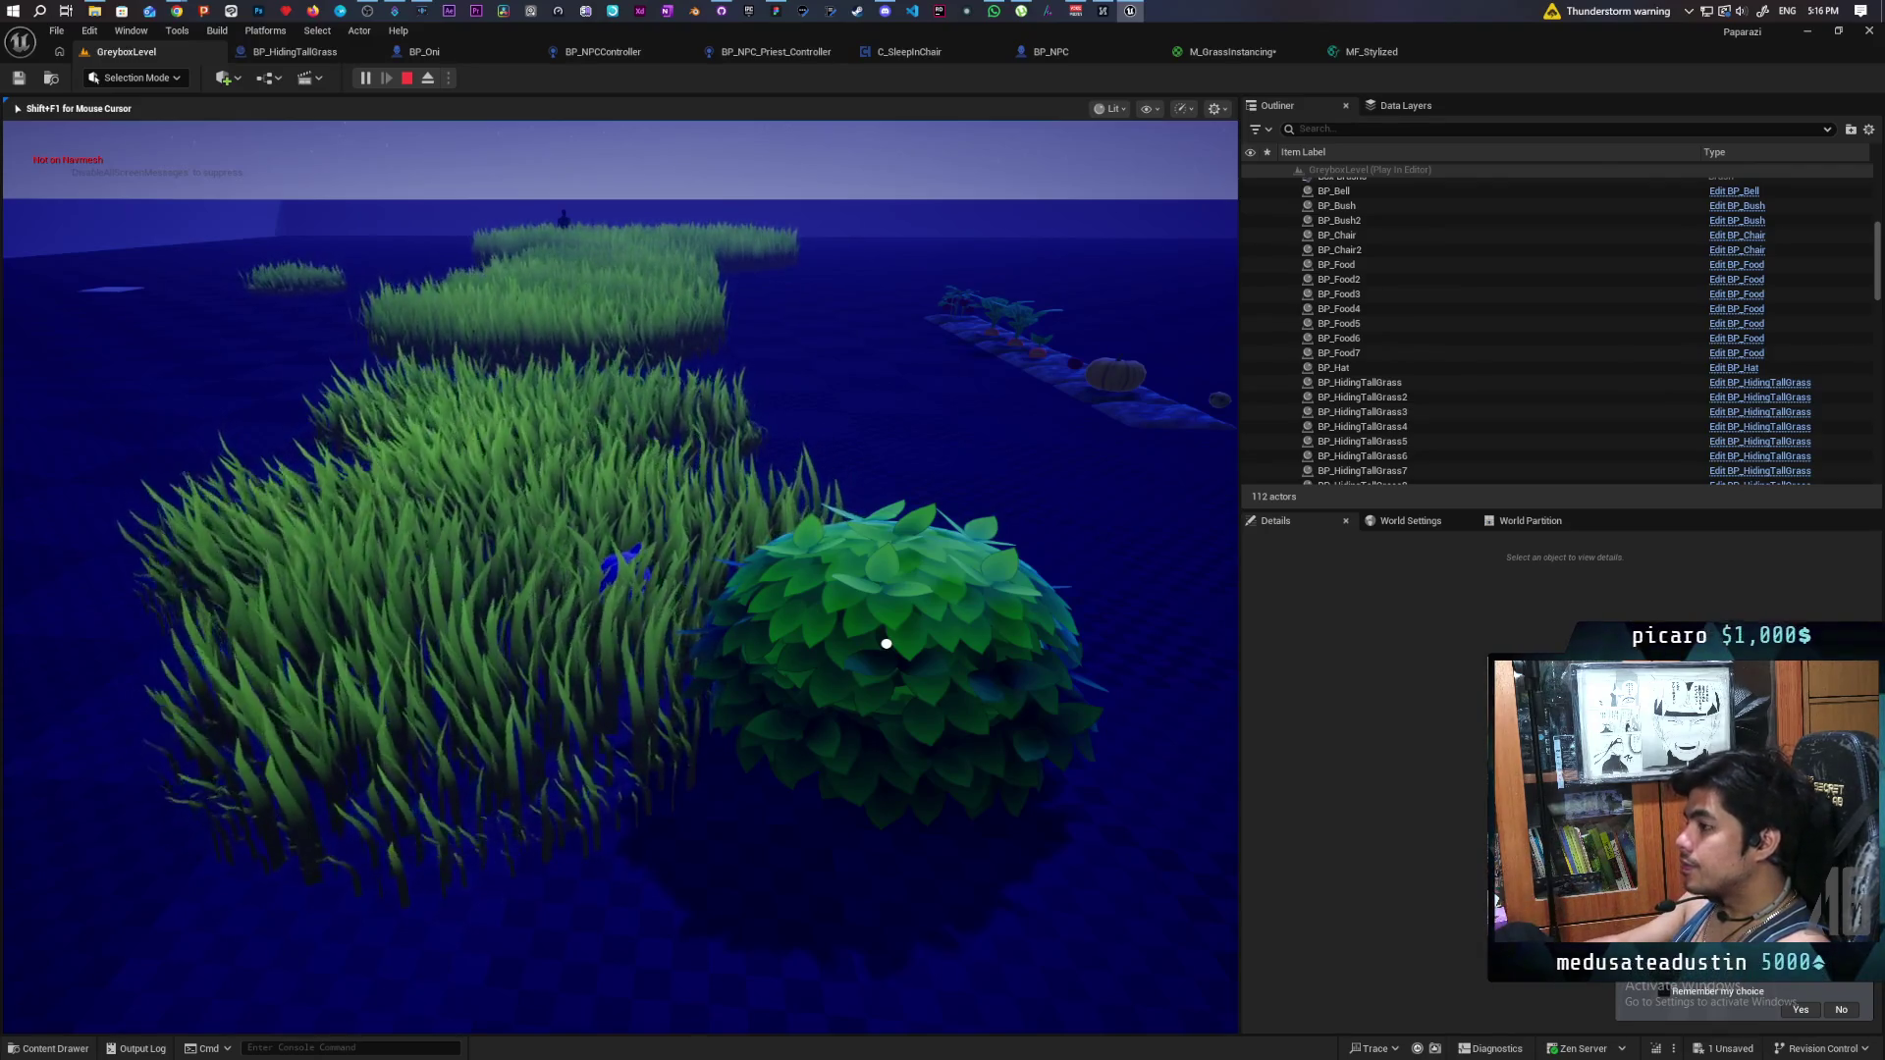
key(Escape)
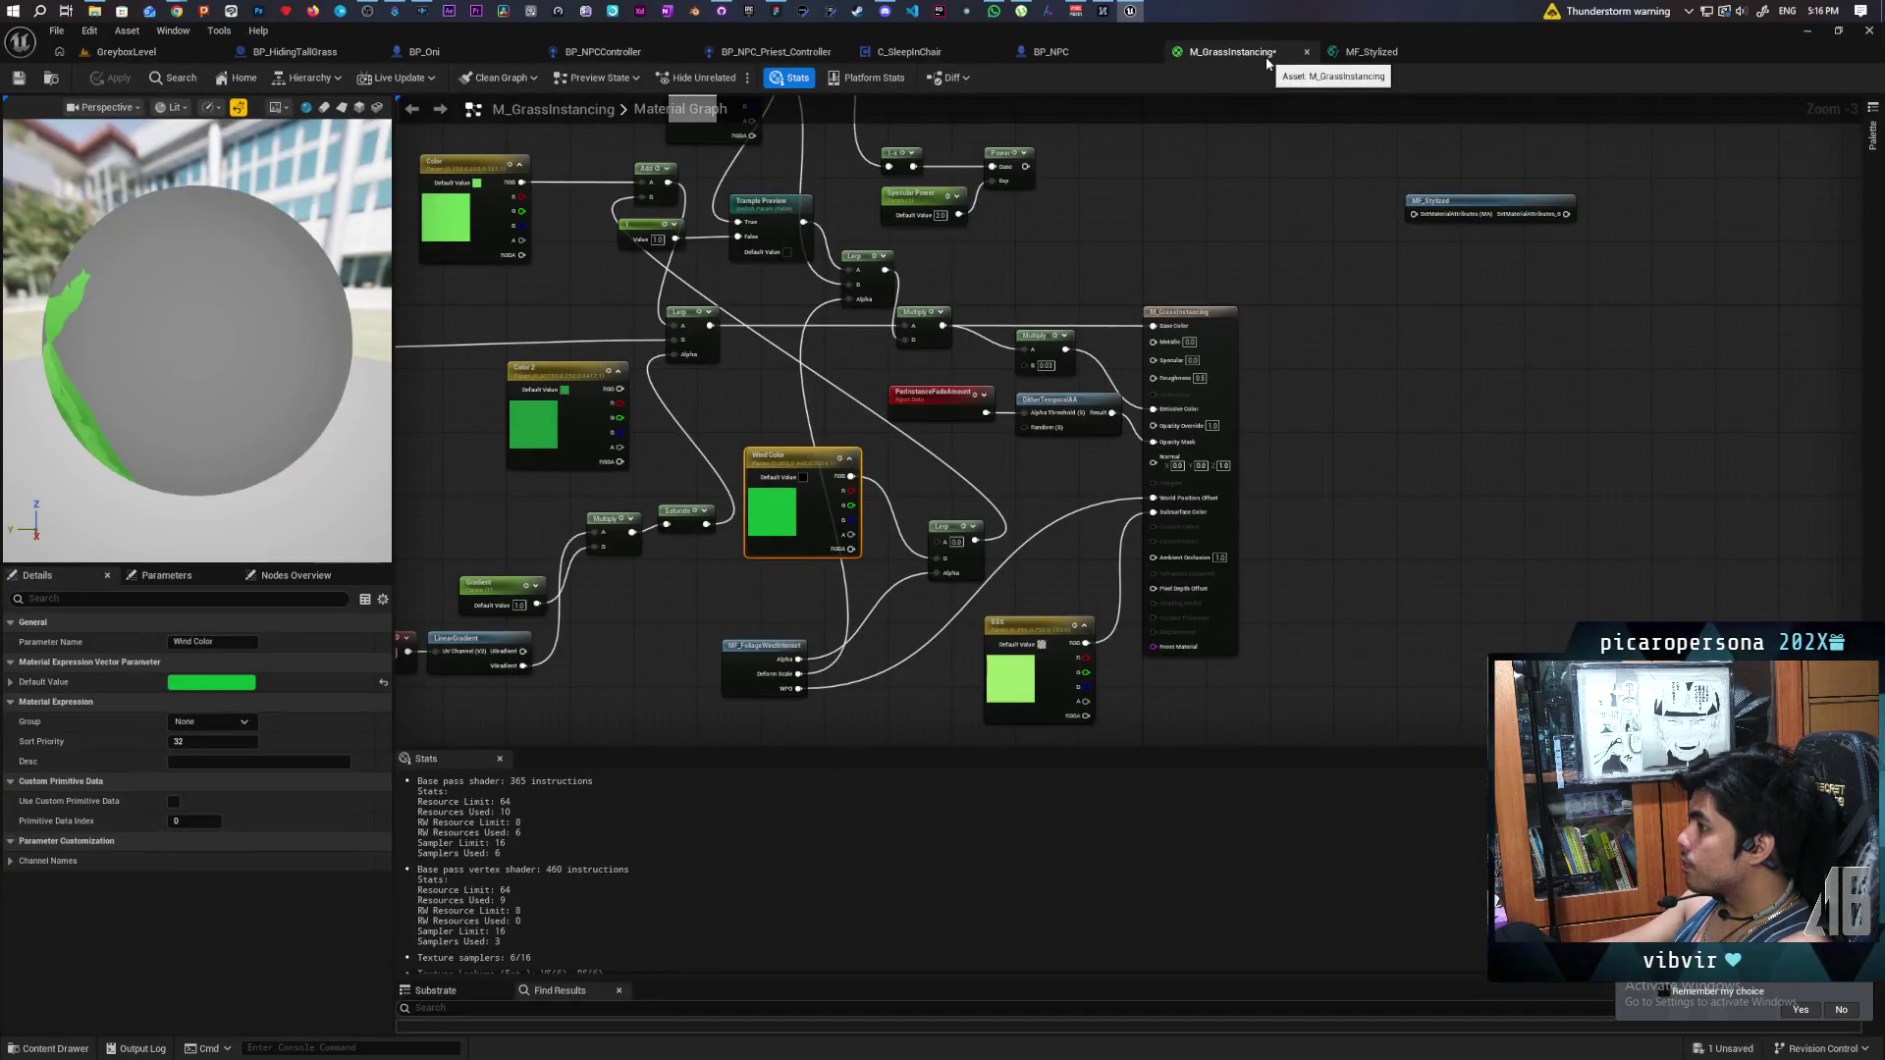
- Search 'make' and place a MakeMaterialAttributes node beside the result node
mouse_move(1381, 337)
mouse_down()
mouse_move(1313, 521)
mouse_move(1113, 366)
mouse_up()
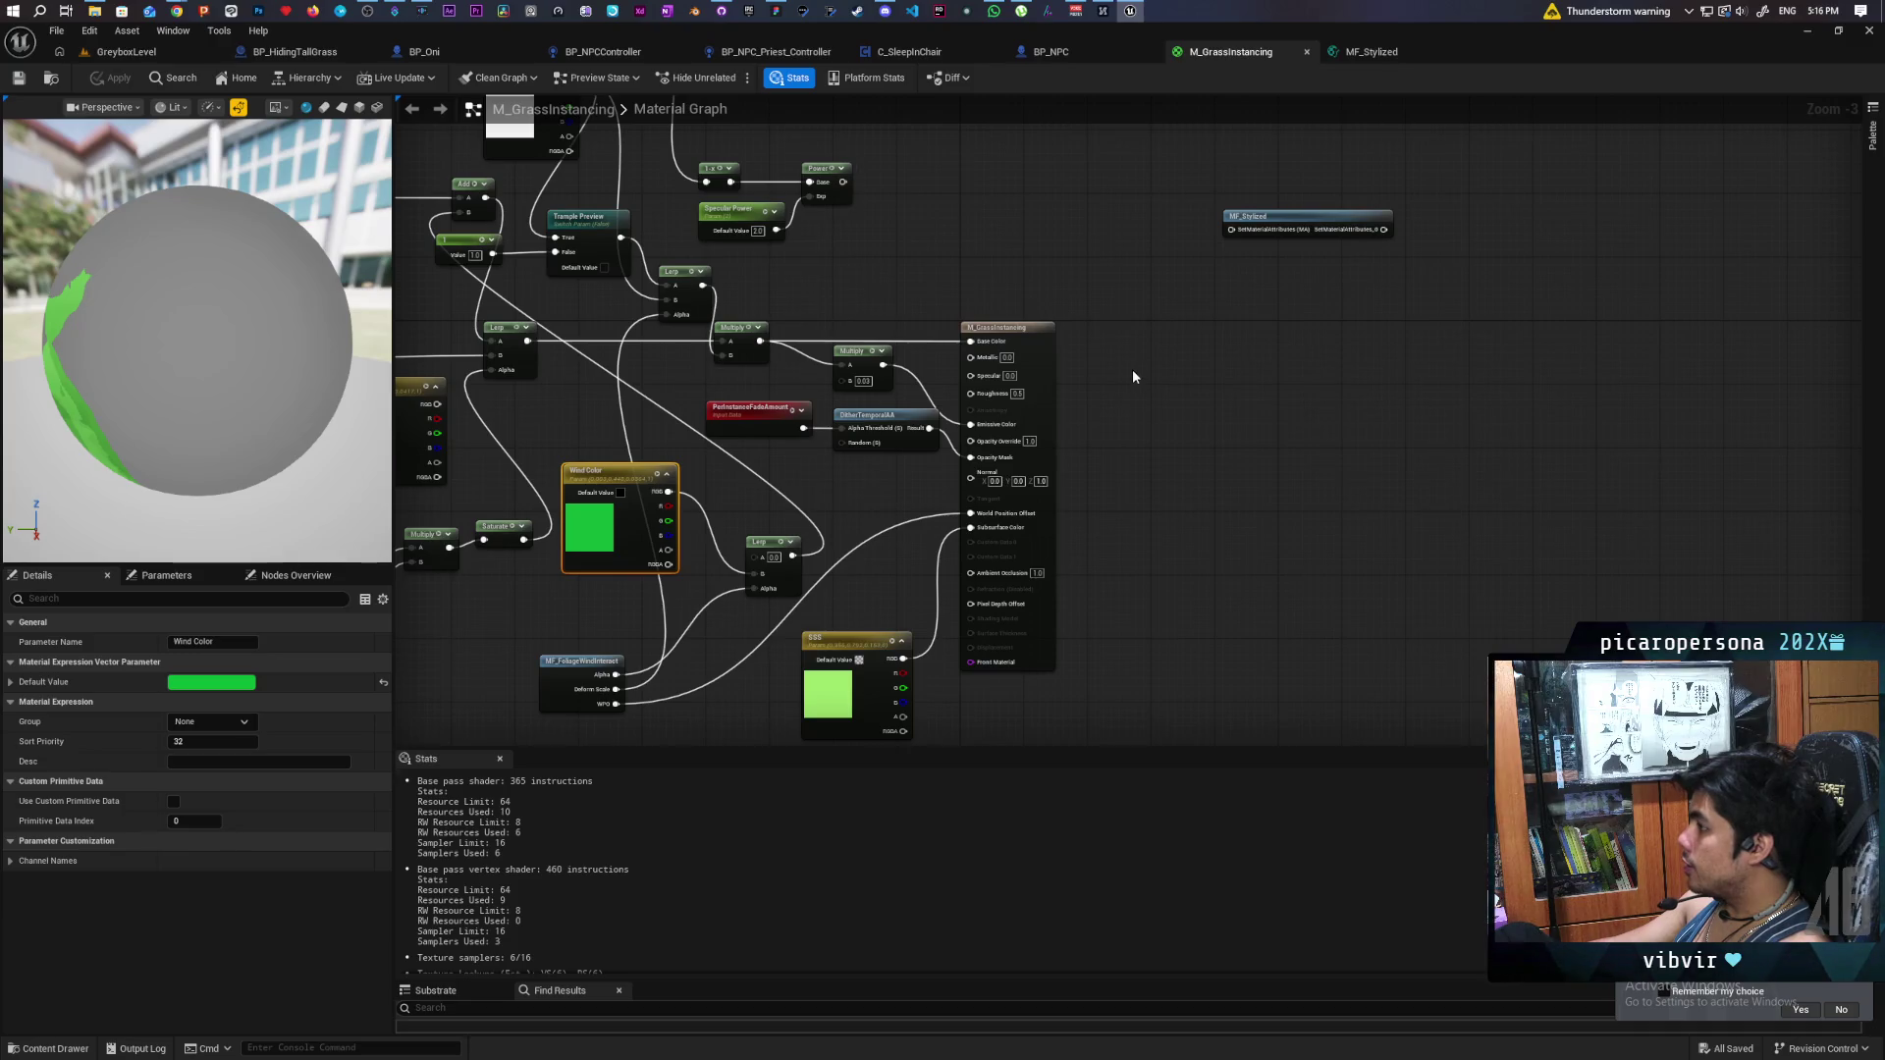
right_click(1135, 374)
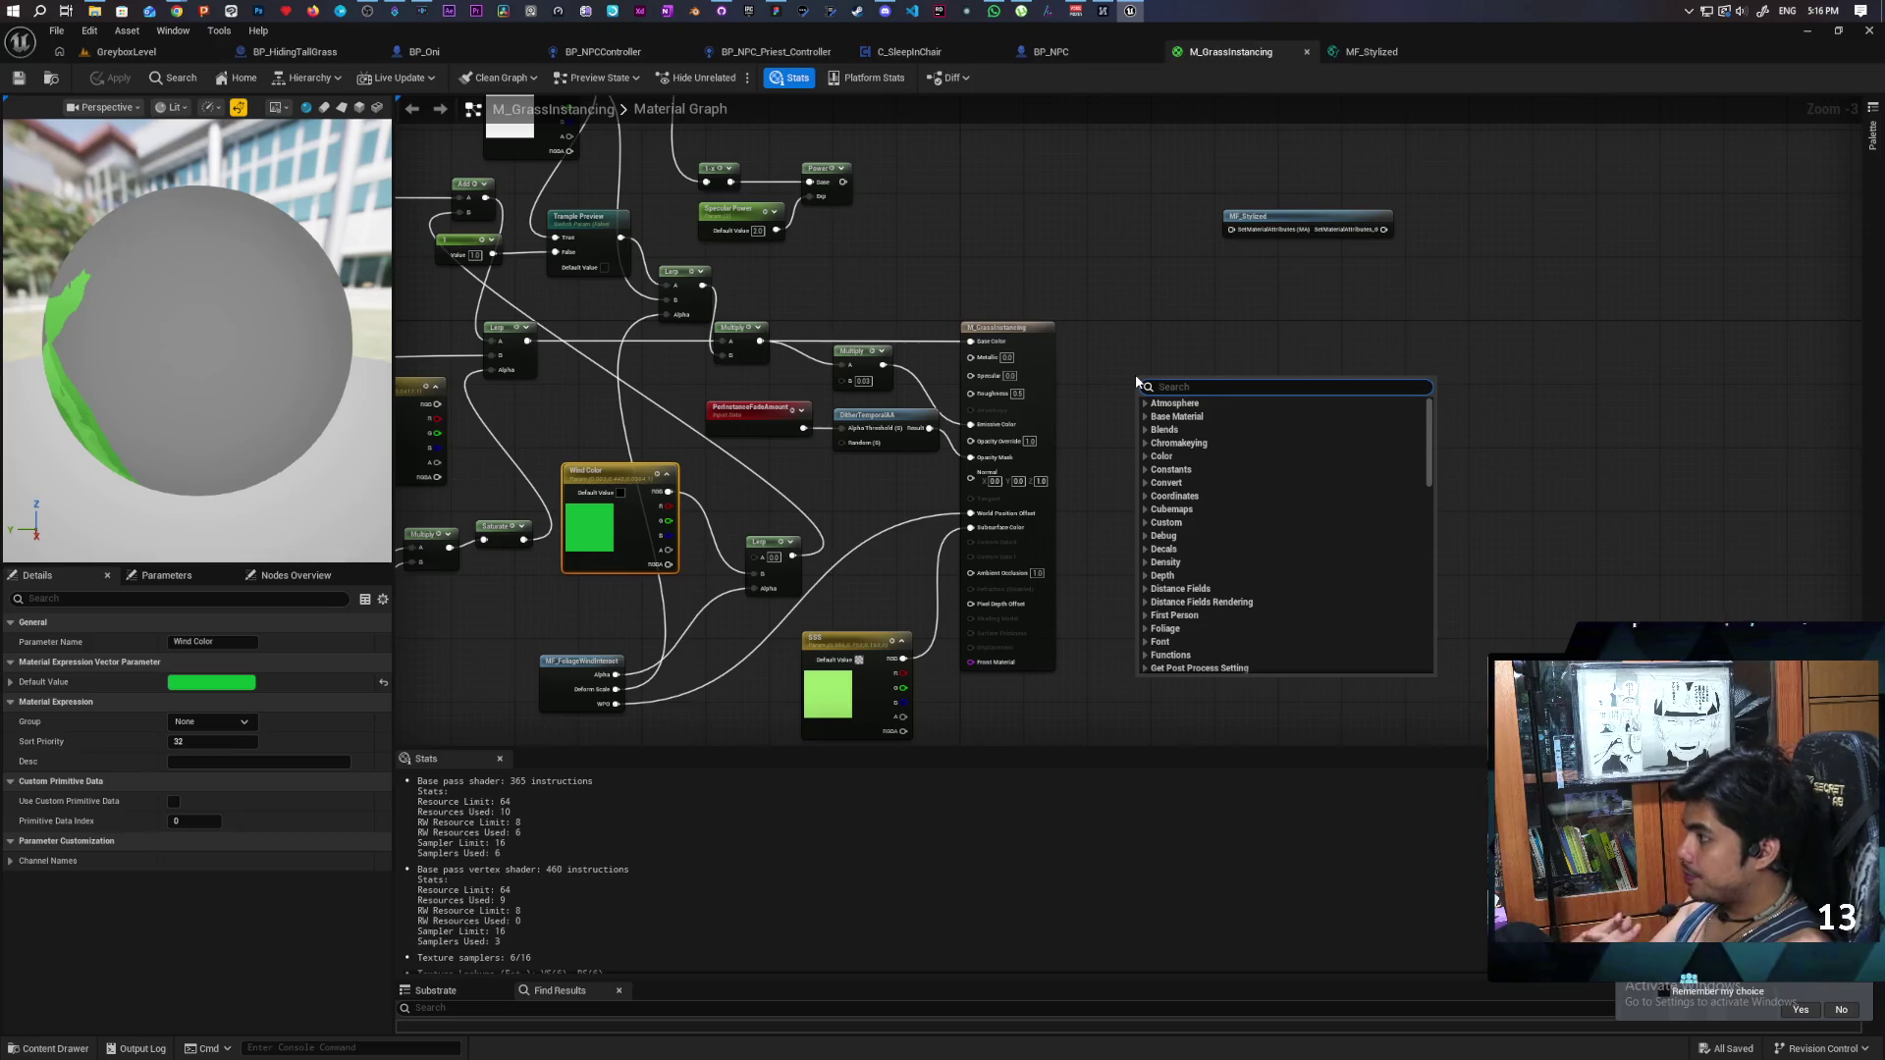
text(make)
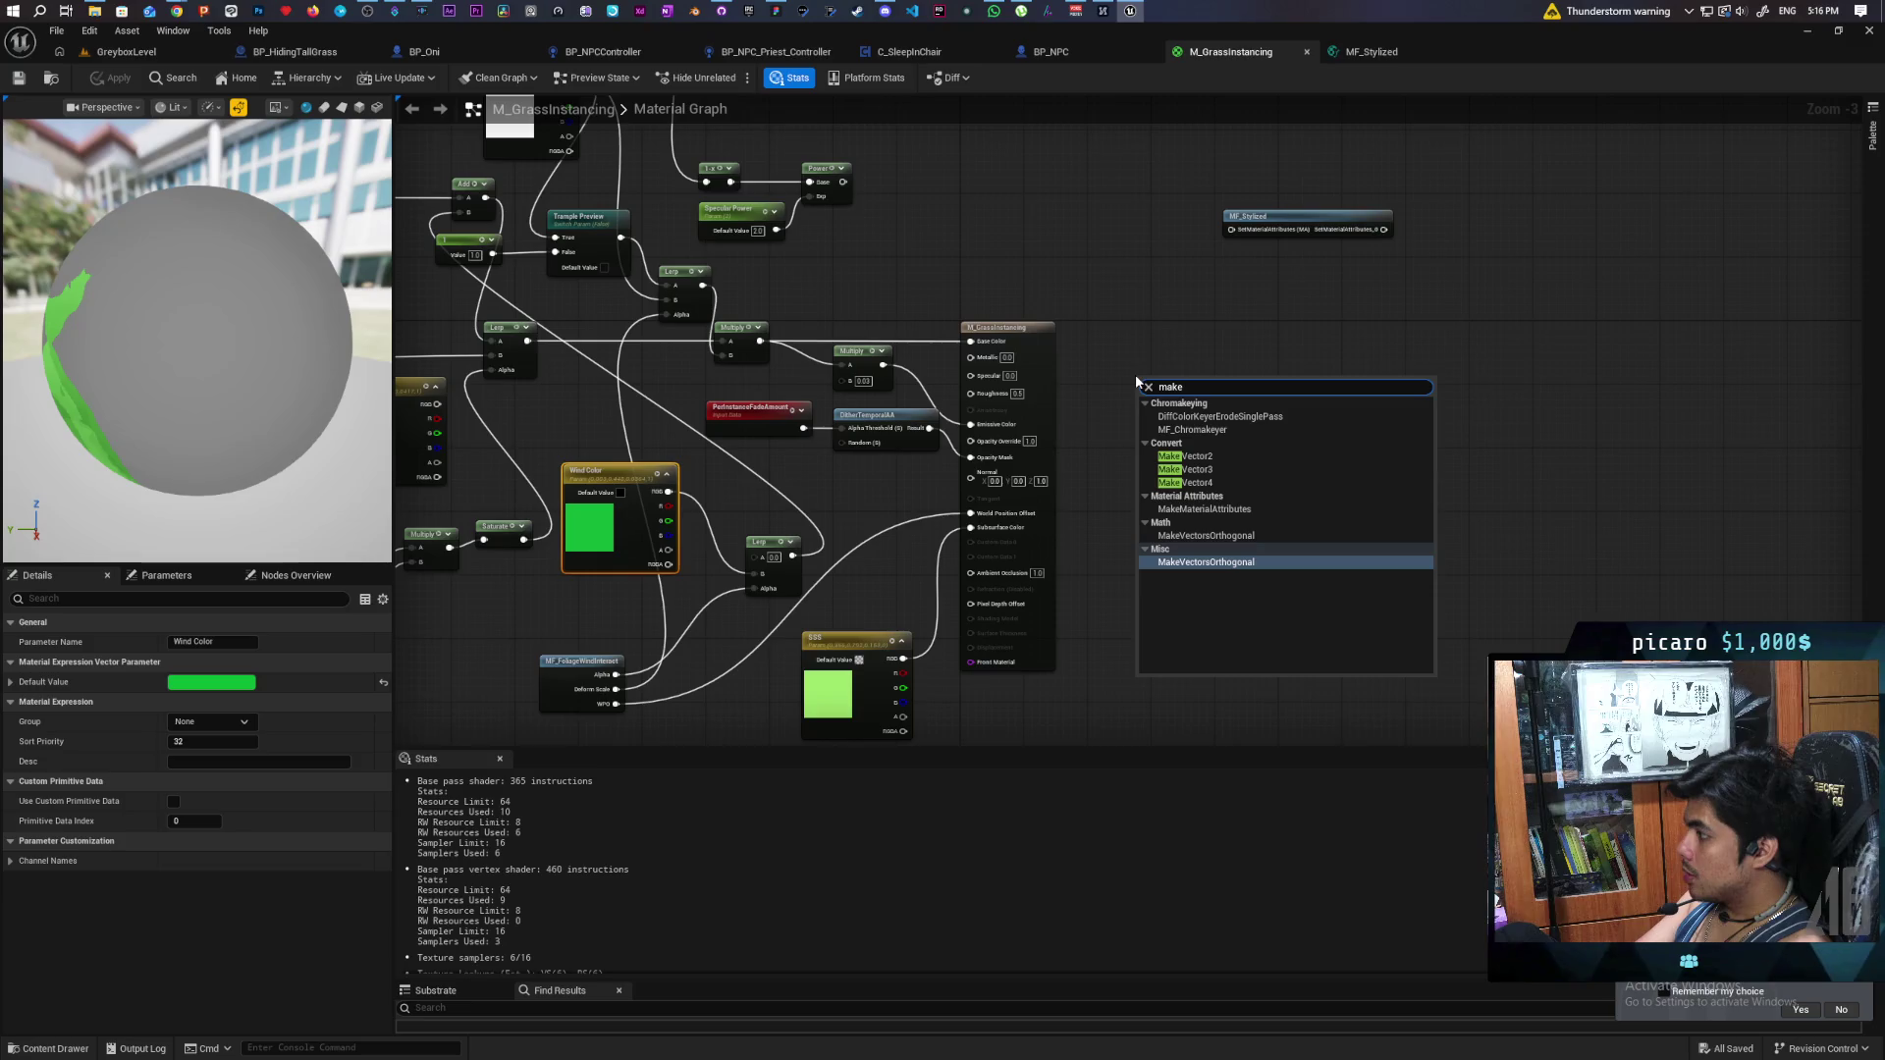
click(1203, 509)
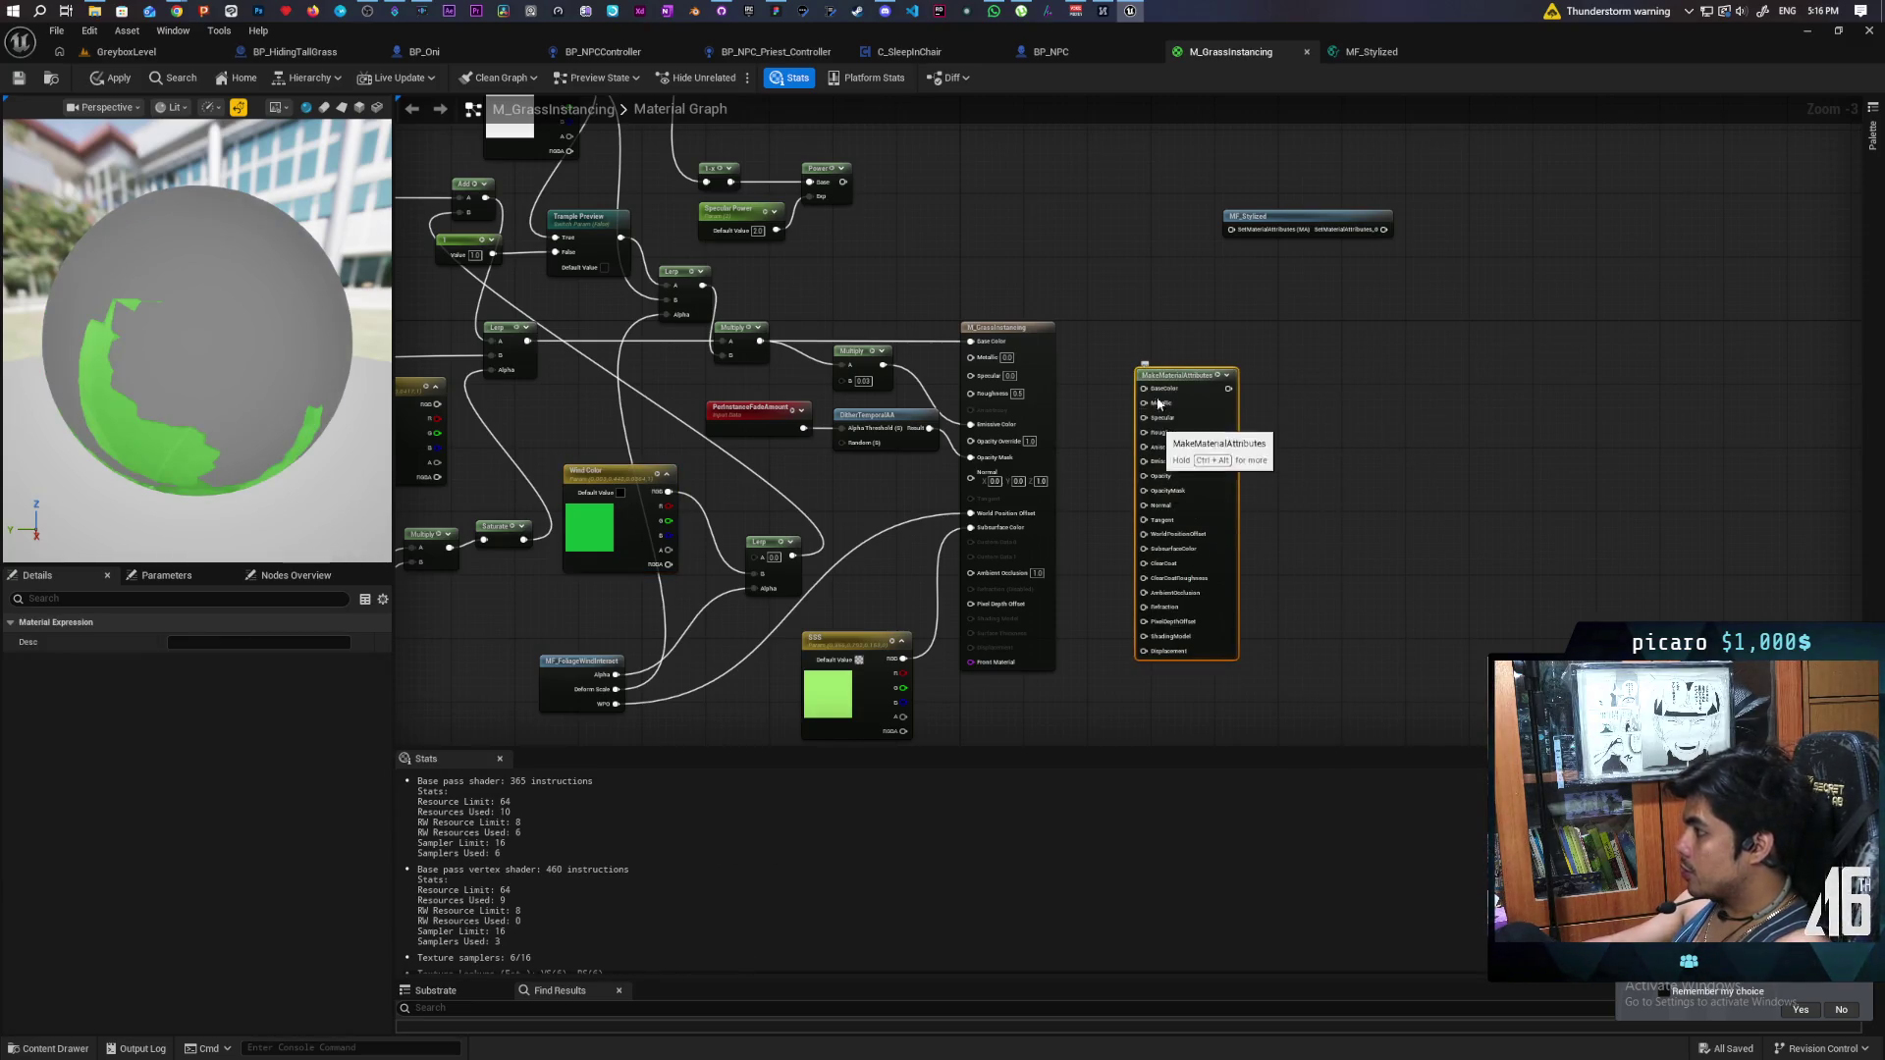
scroll(1076, 334, up, 2)
right_click(1080, 325)
click(1139, 306)
drag(1178, 357, 1139, 357)
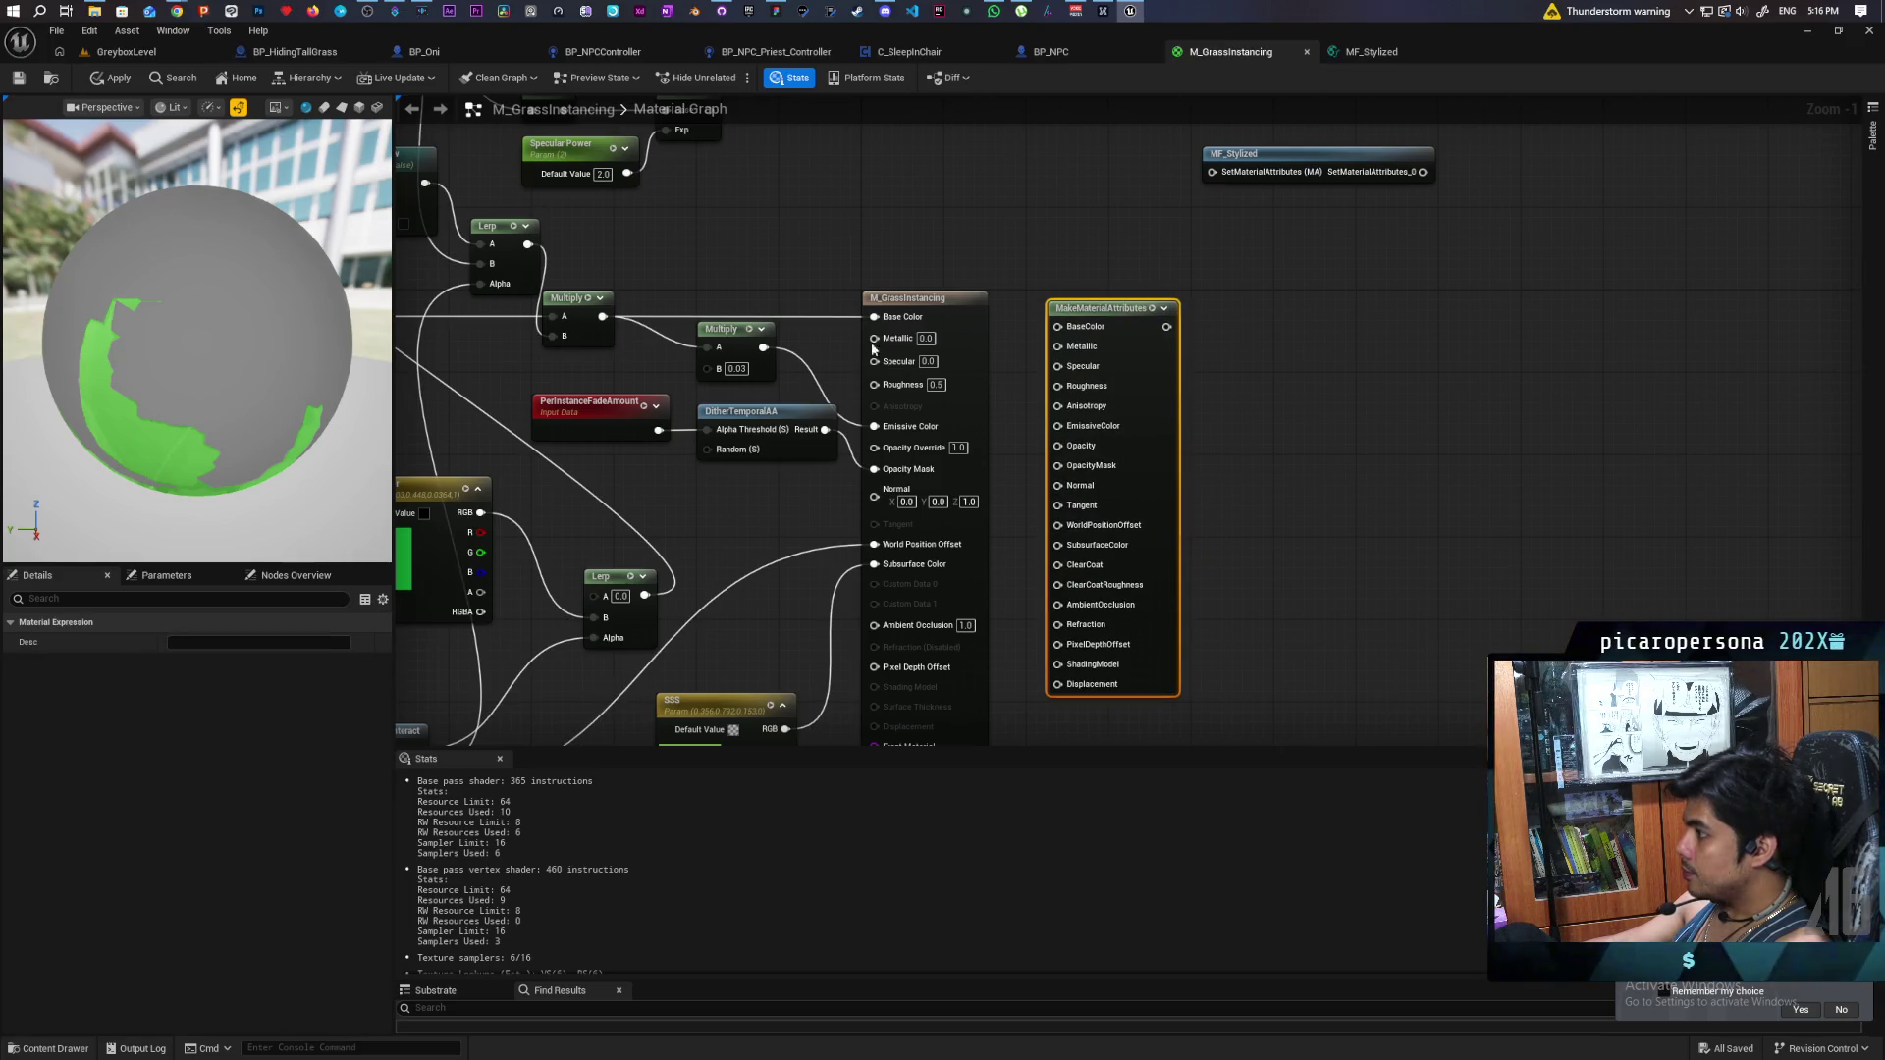
- Rewire base color, emissive, opacity mask, world position offset and SSS color into MakeMaterialAttributes
drag(873, 318, 1057, 326)
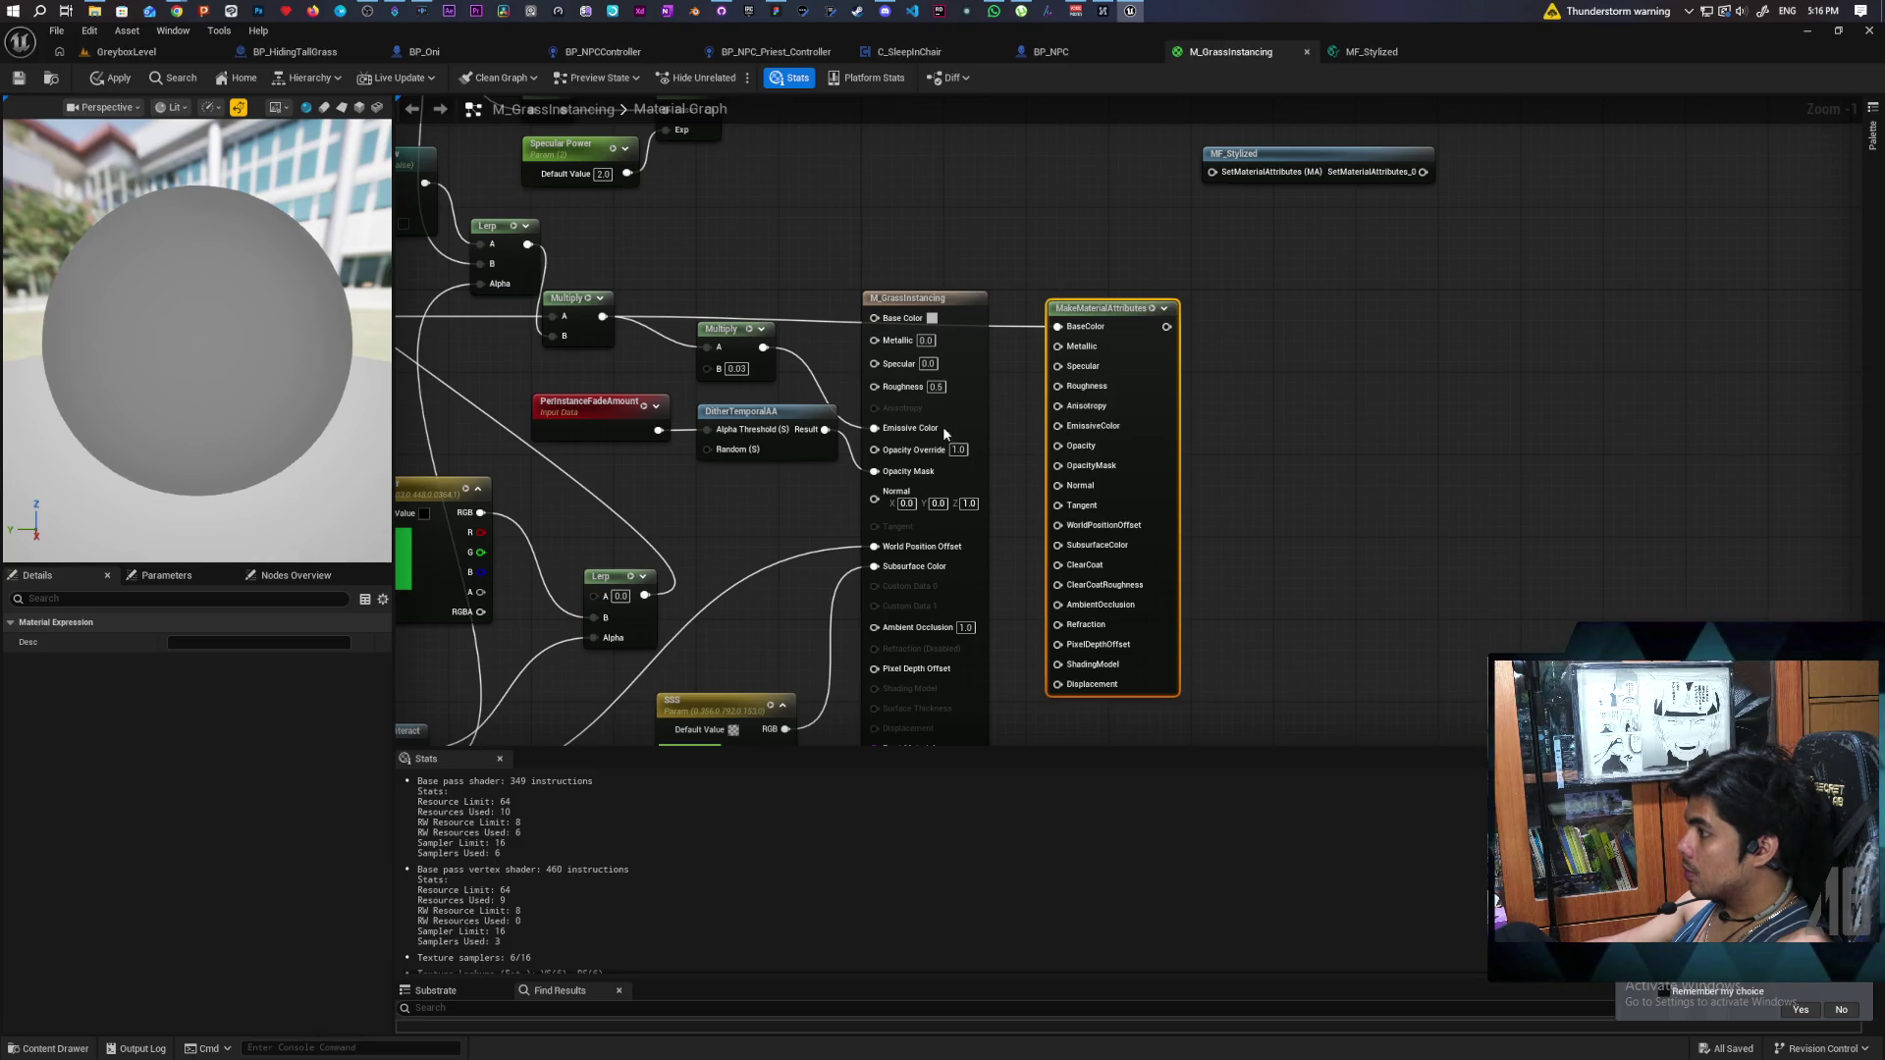
drag(874, 428, 1061, 432)
mouse_move(875, 474)
mouse_down()
mouse_move(1001, 486)
mouse_move(1058, 465)
mouse_up()
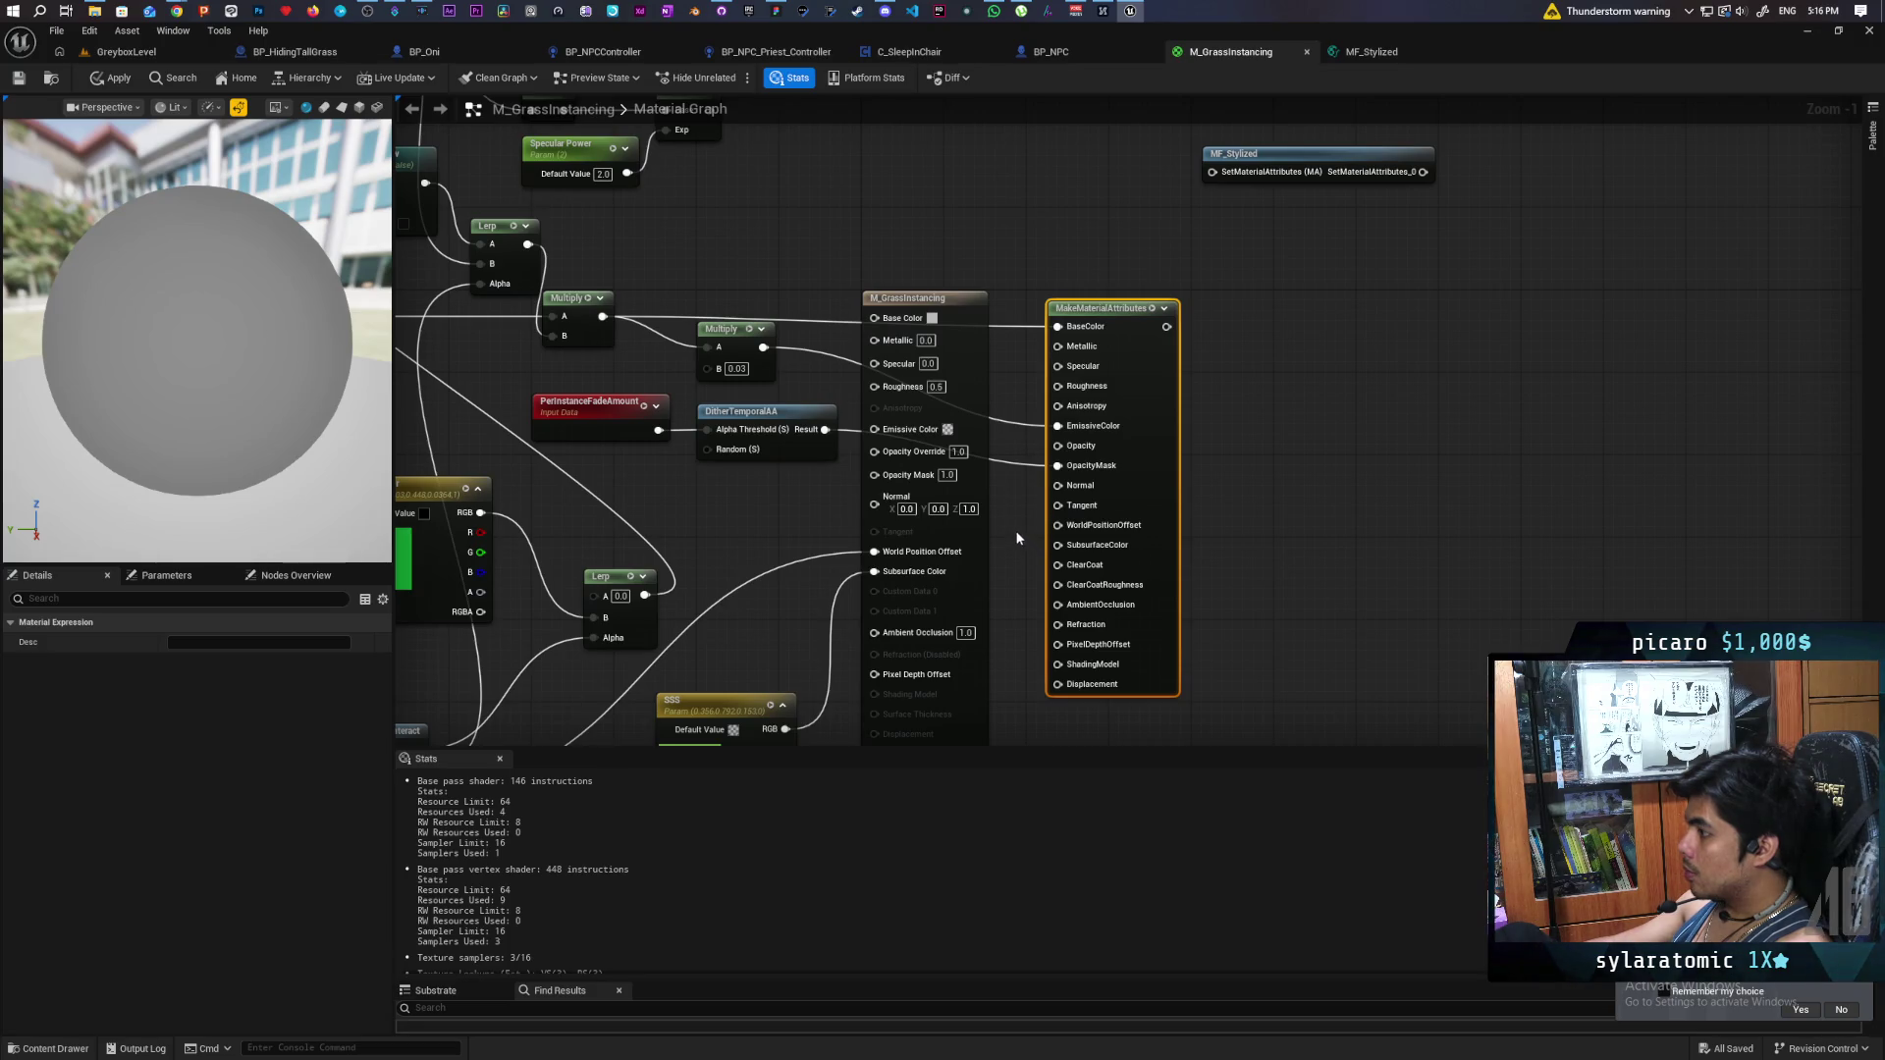
drag(908, 562, 1059, 526)
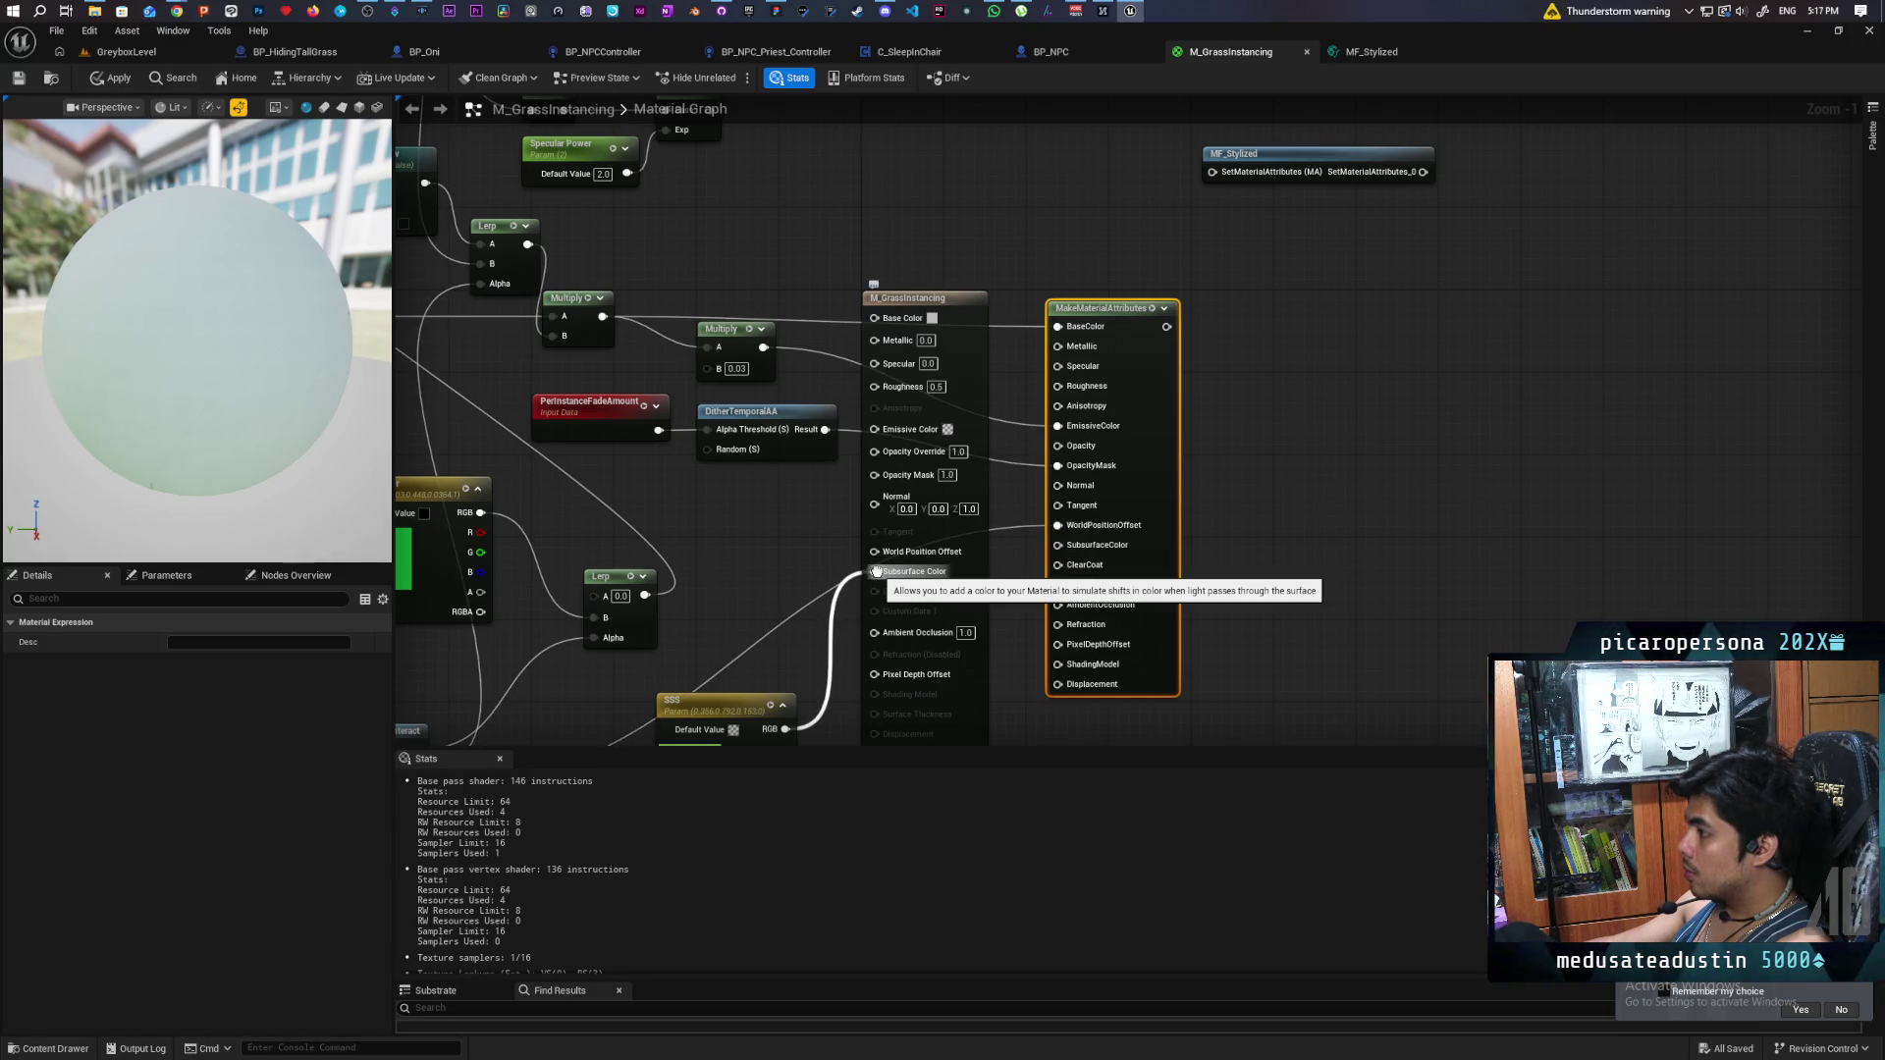
drag(877, 571, 1058, 545)
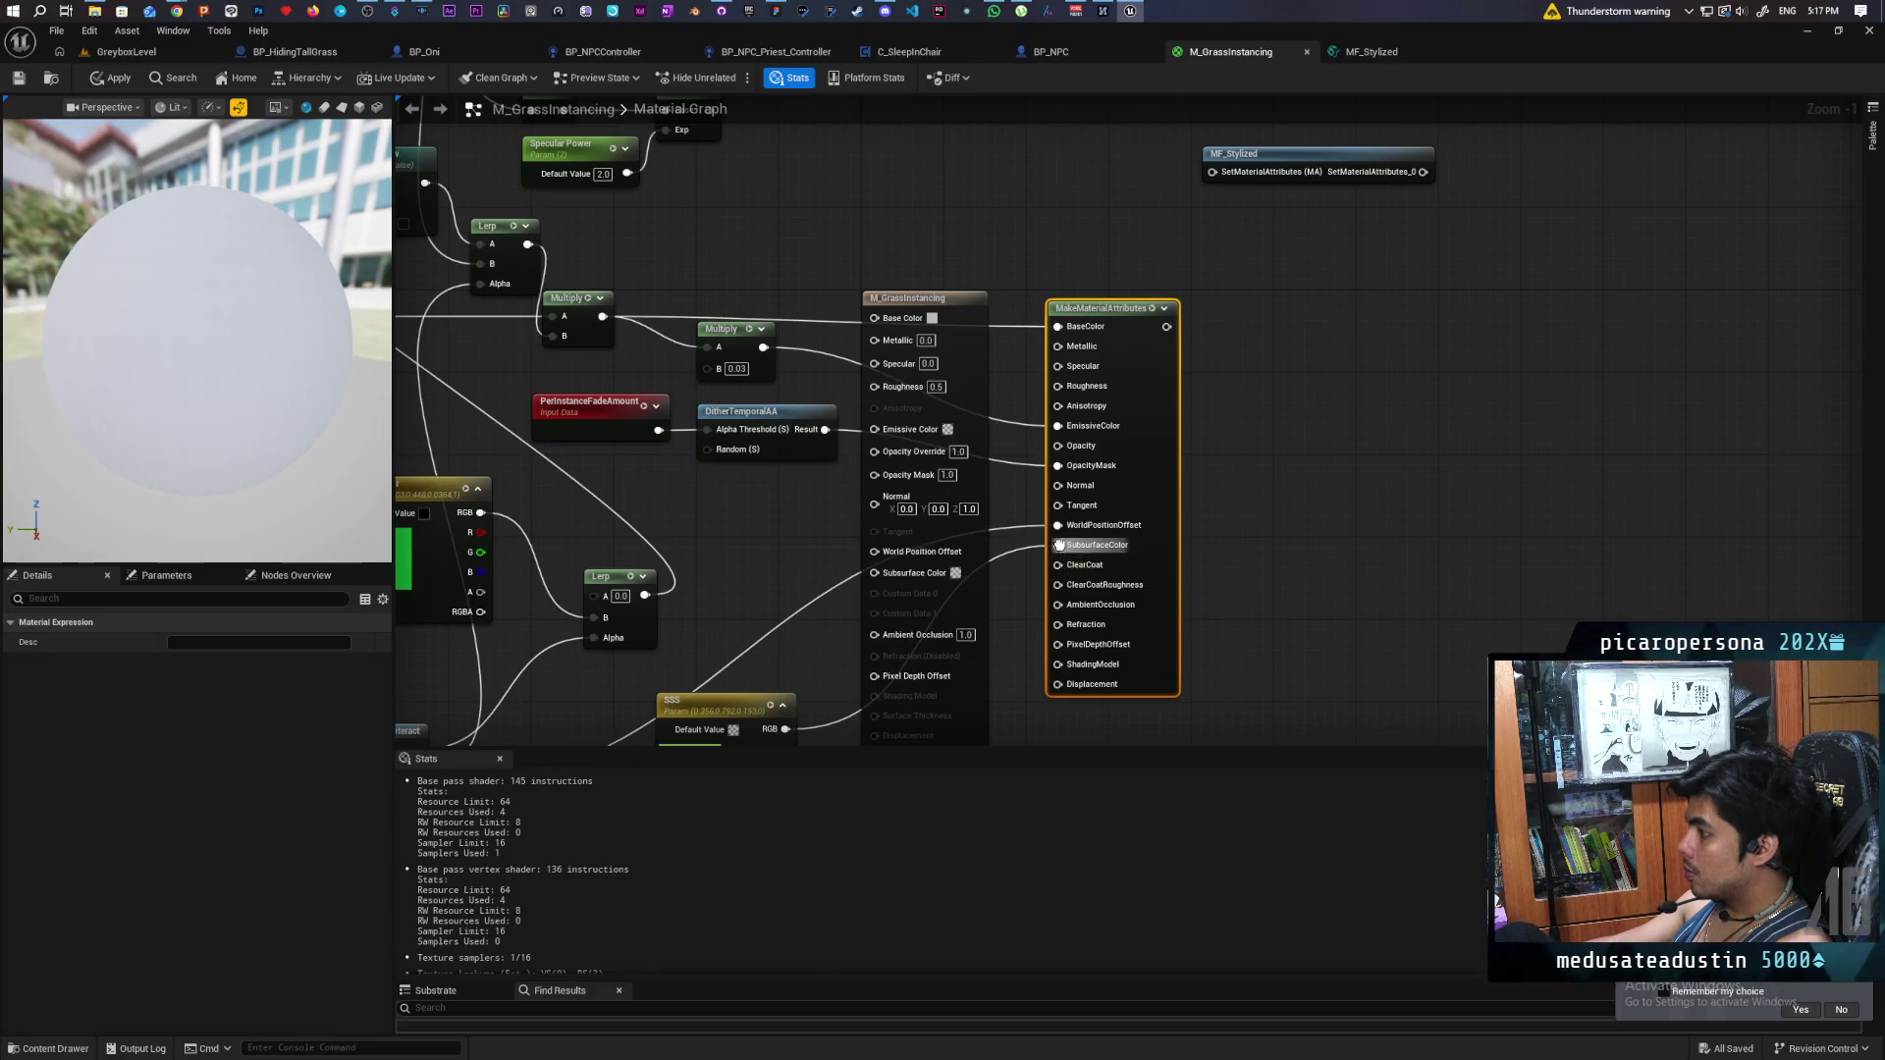
- Feed MakeMaterialAttributes into MF_Stylized, move the result node right, and enable Use Material Attributes
mouse_move(1211, 644)
mouse_down()
mouse_move(1241, 445)
mouse_move(1116, 700)
mouse_up()
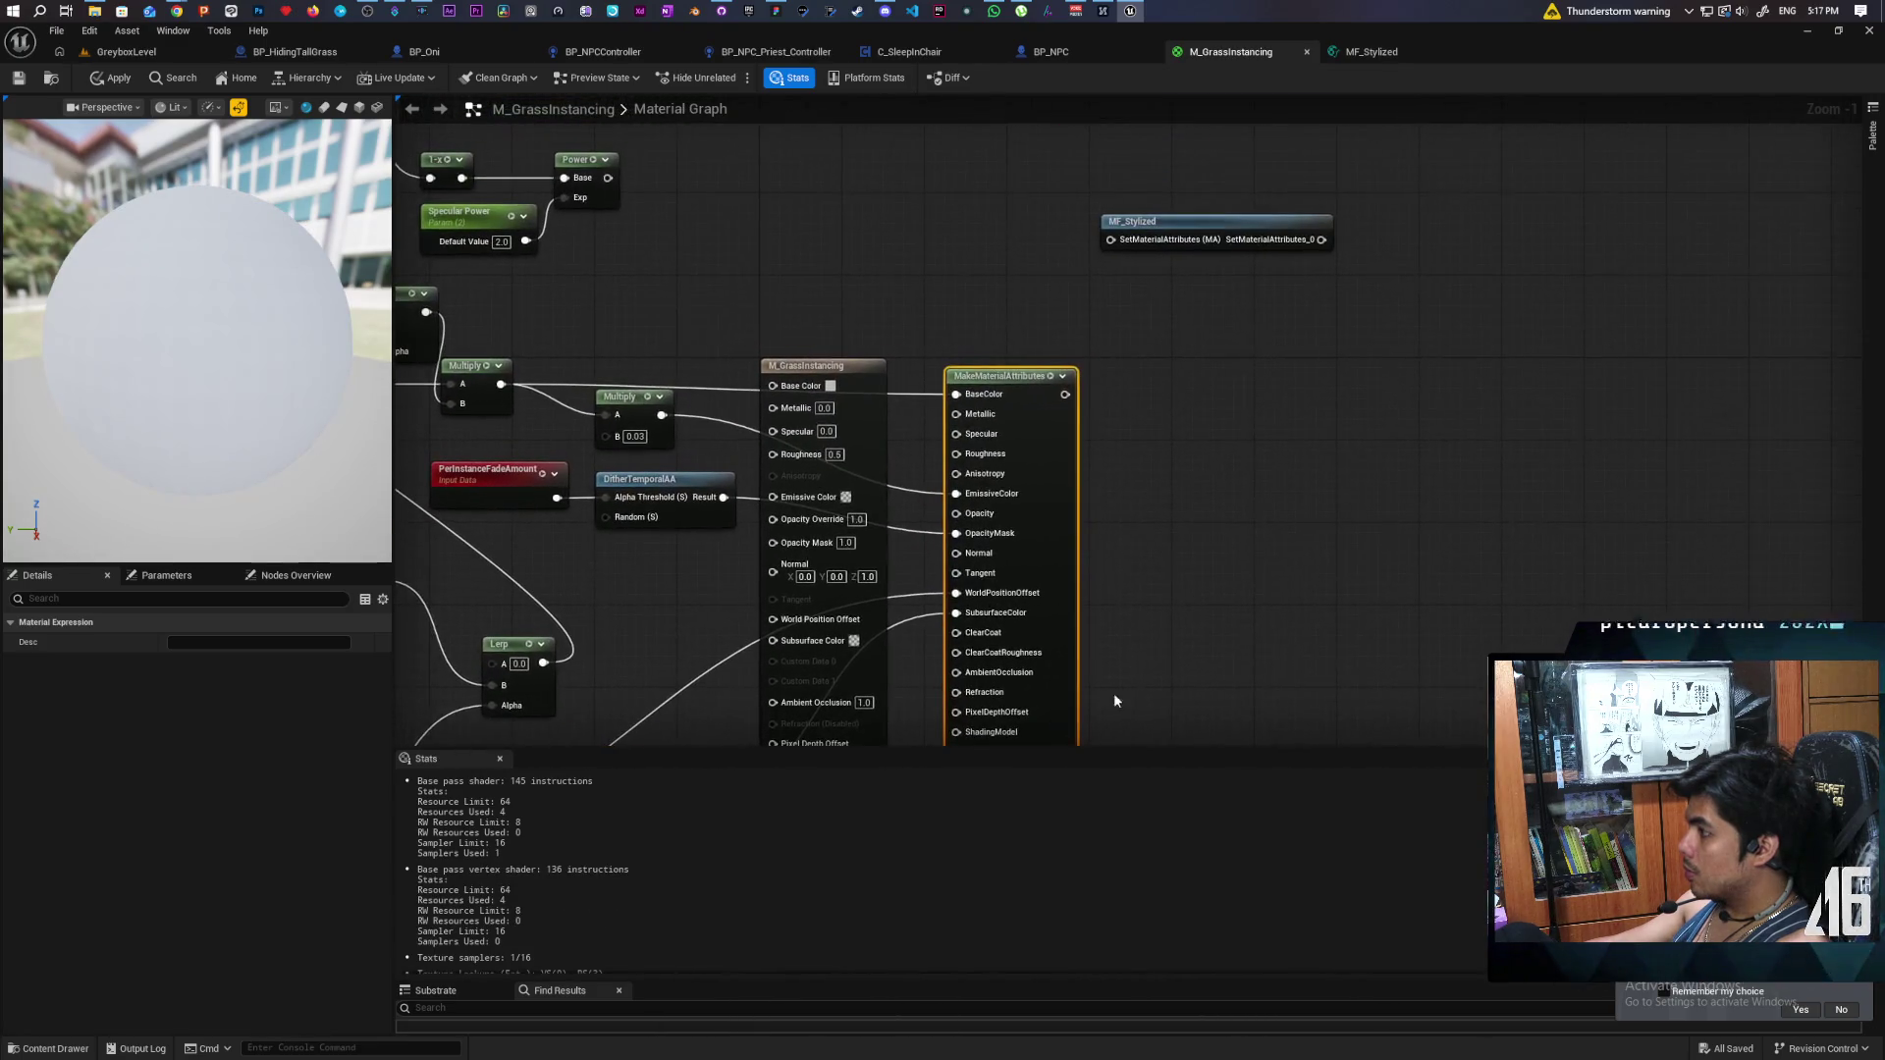
mouse_move(1066, 394)
mouse_down()
mouse_move(1115, 316)
mouse_move(1122, 244)
mouse_move(1200, 351)
mouse_move(1193, 412)
mouse_up()
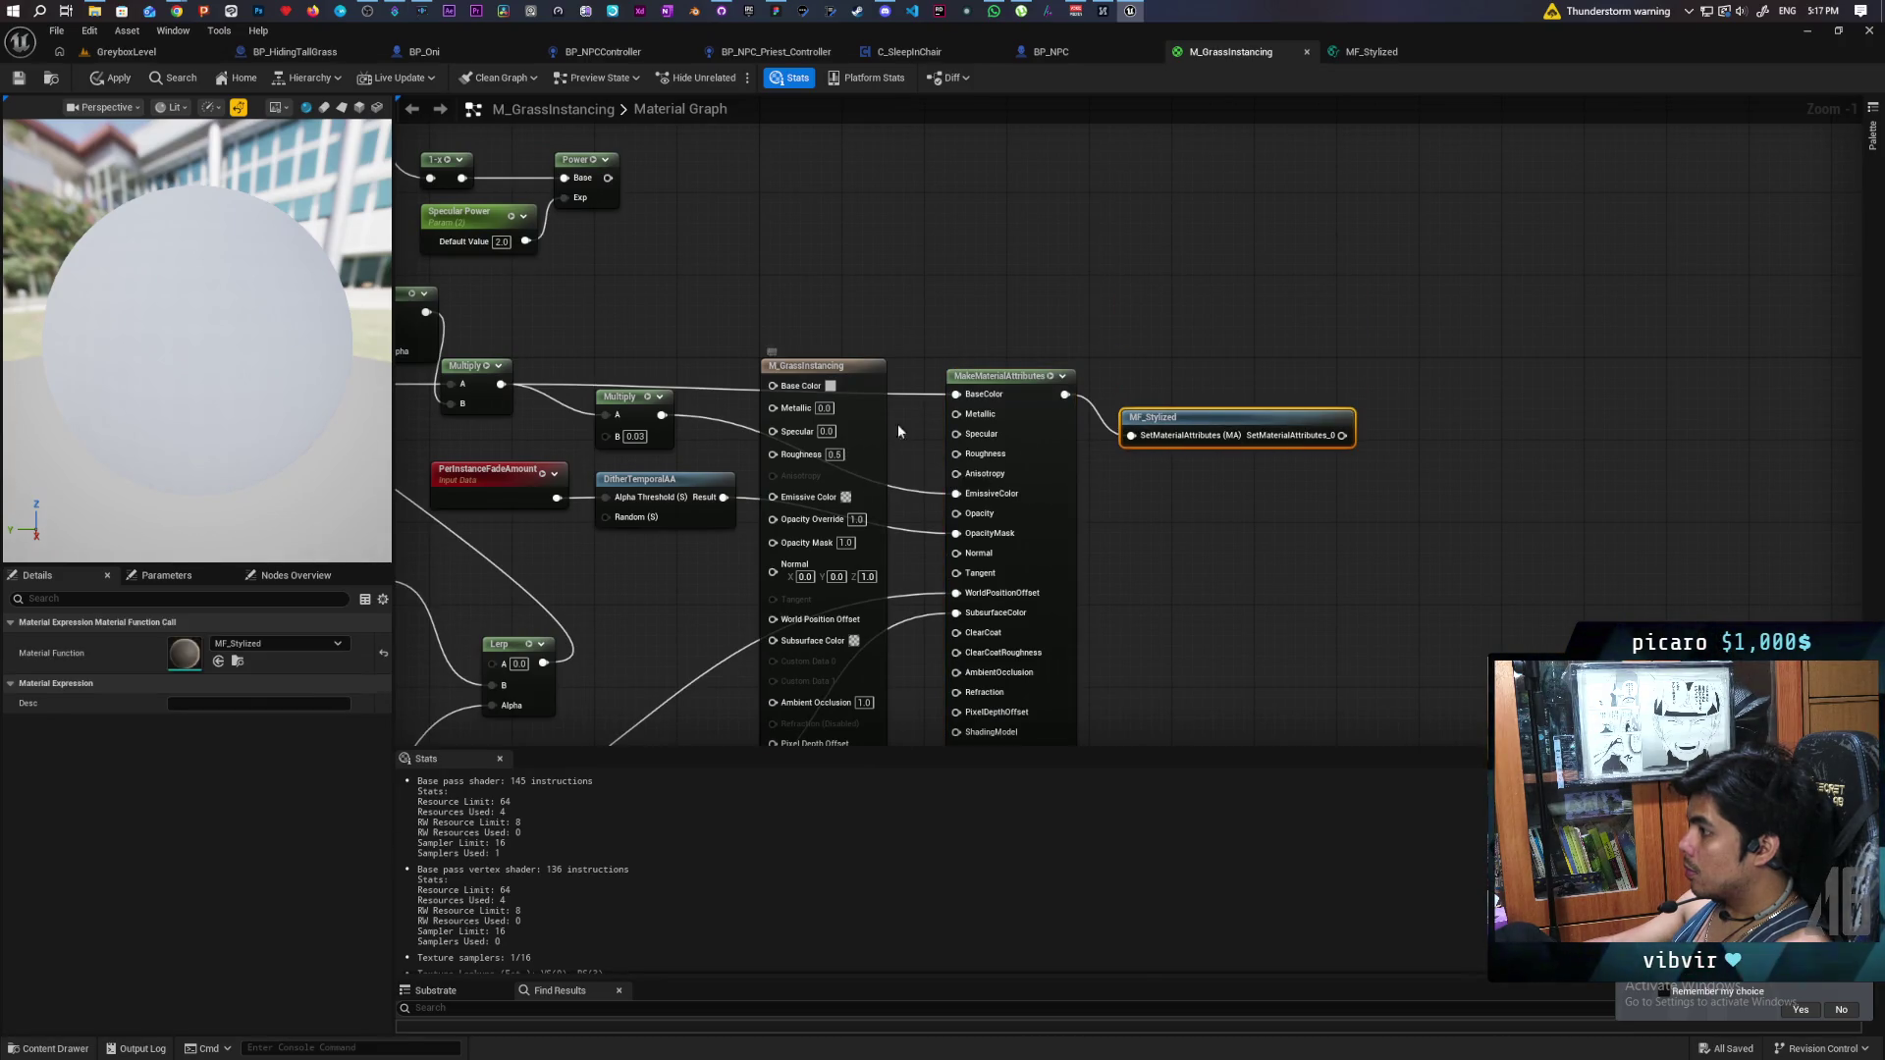
drag(852, 445, 1459, 383)
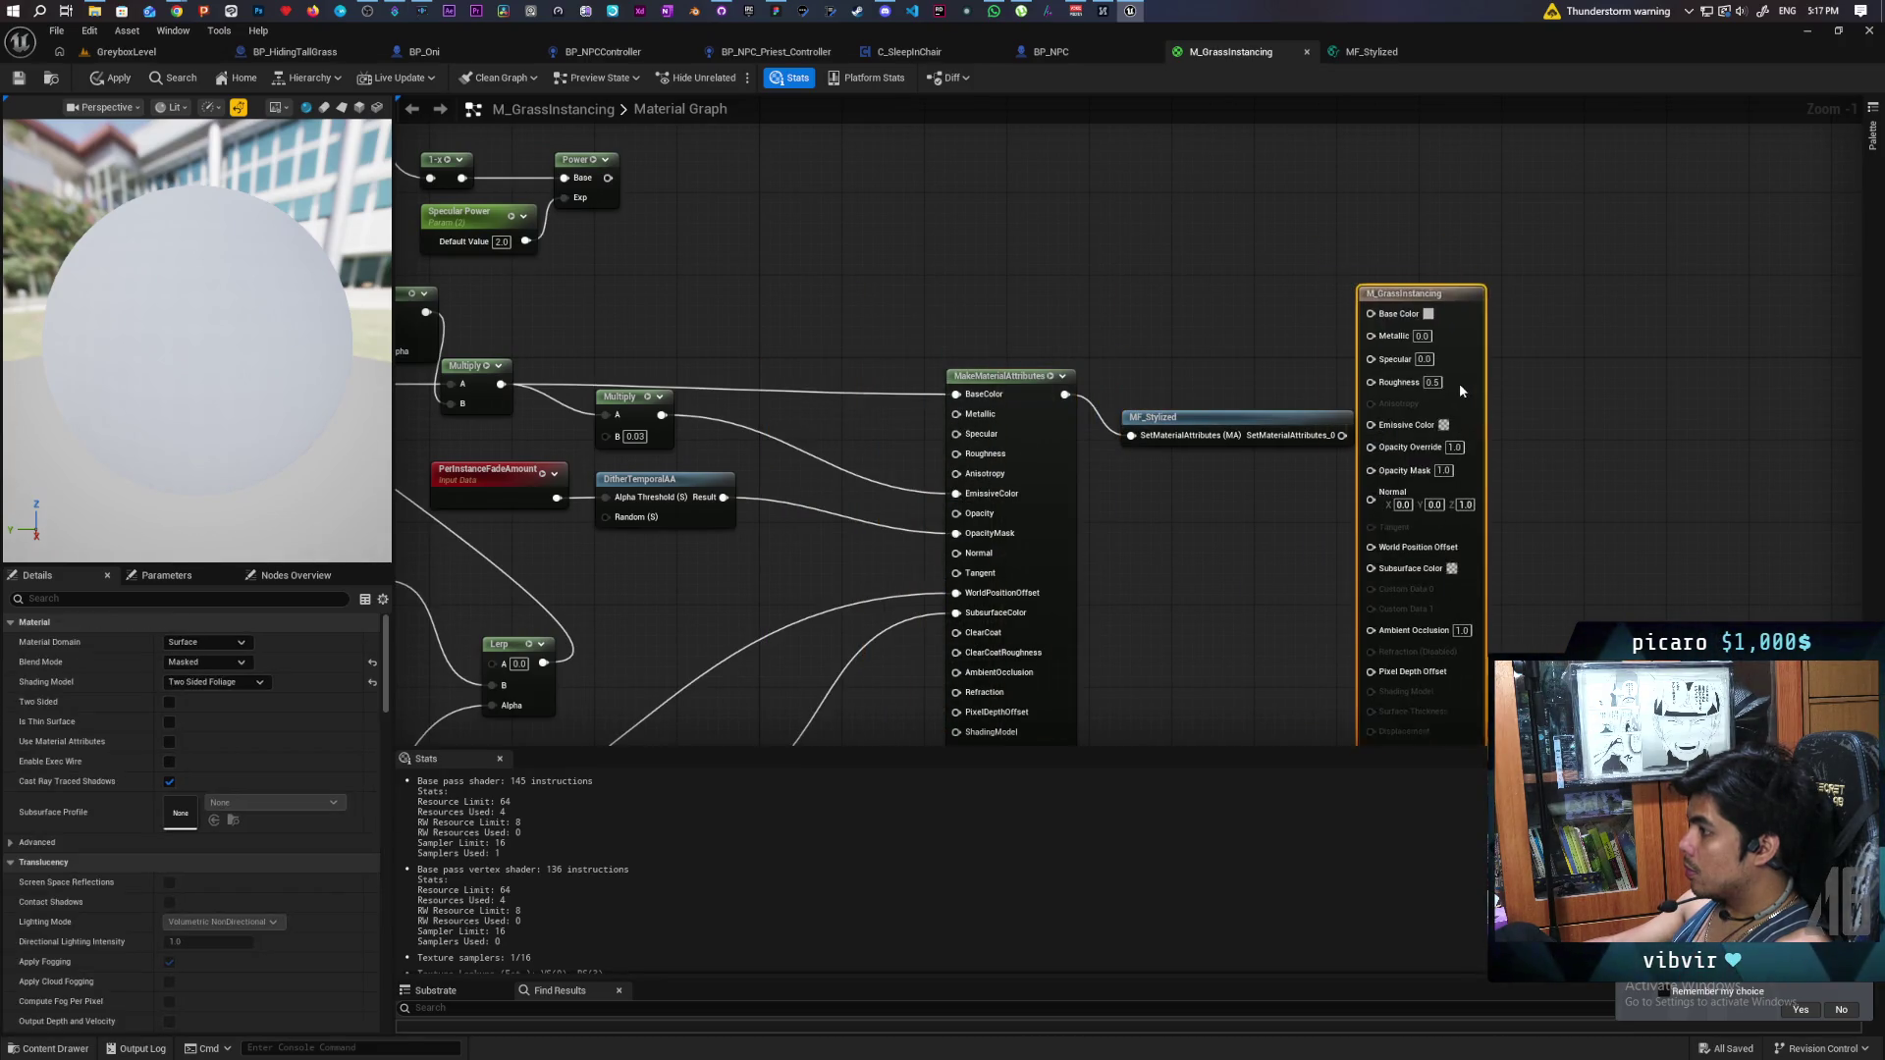
click(168, 742)
- Wire MF_Stylized's output into the result node's Material Attributes input
drag(1342, 435, 1392, 335)
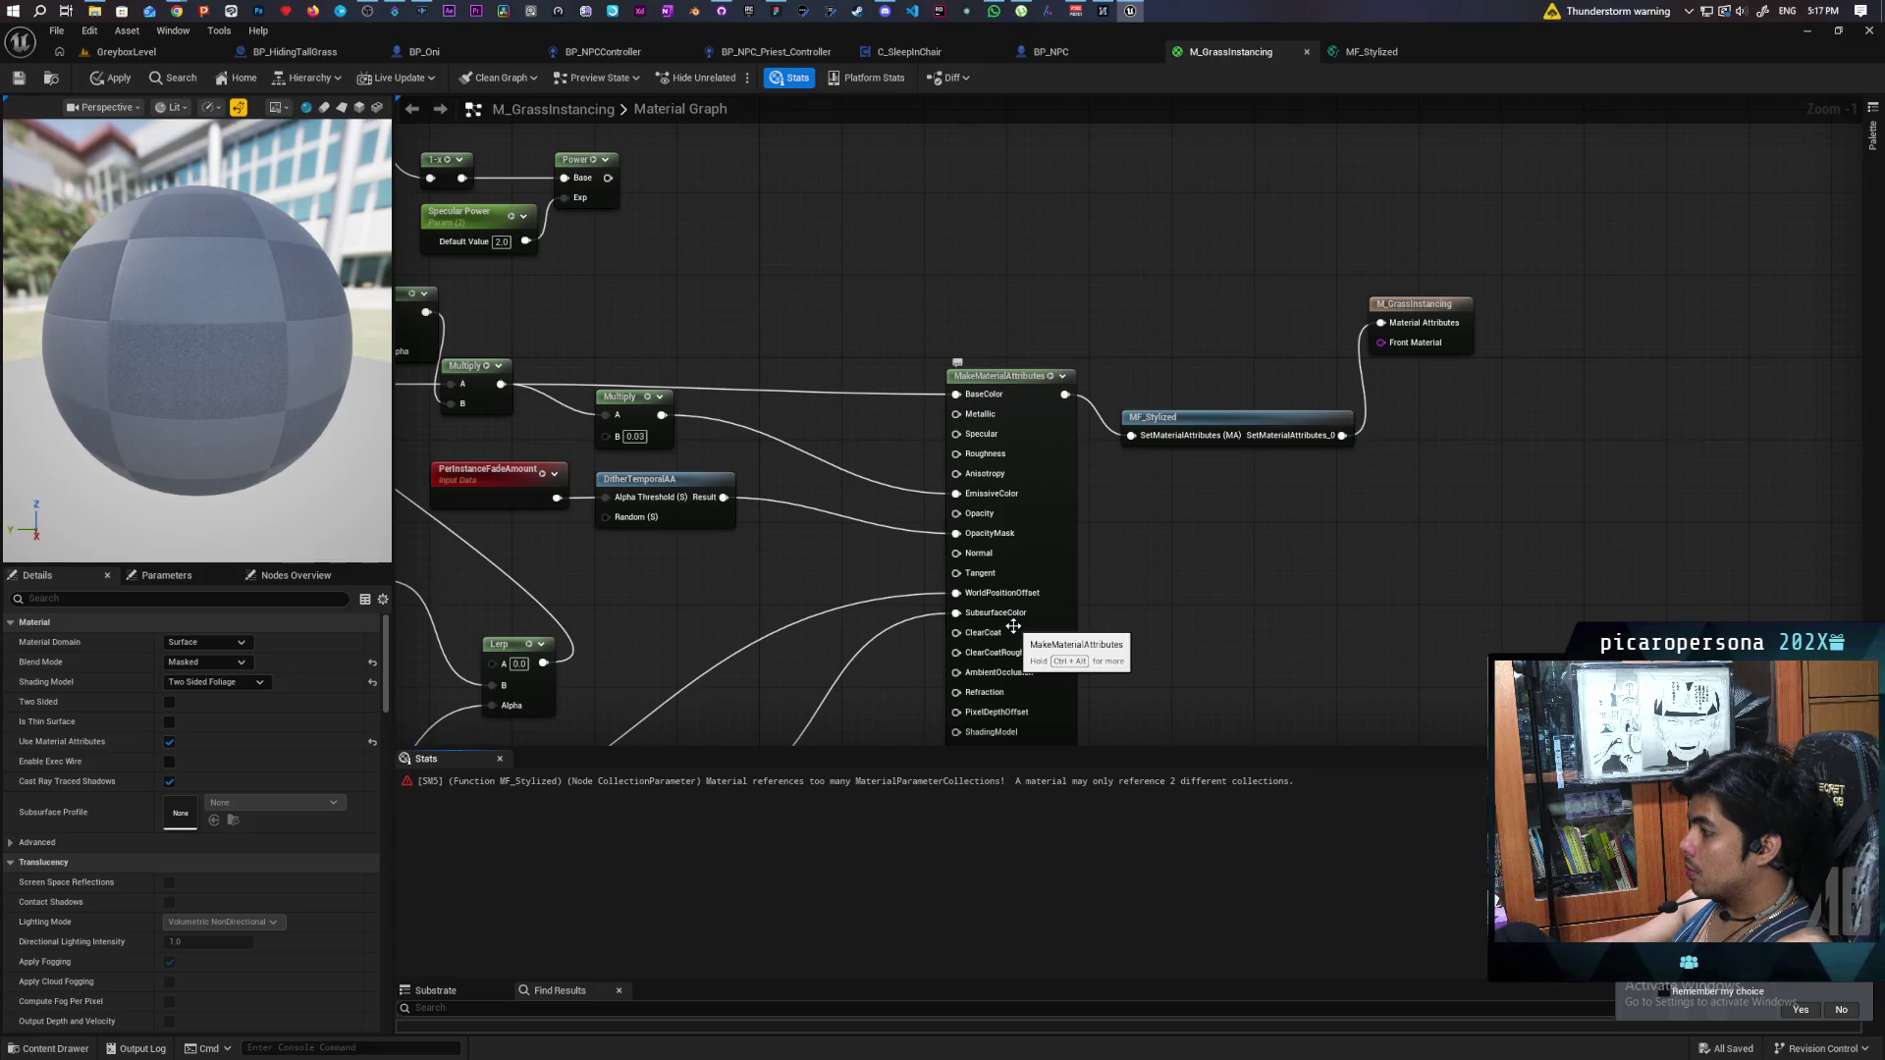
scroll(1176, 571, down, 3)
scroll(1169, 575, down, 1)
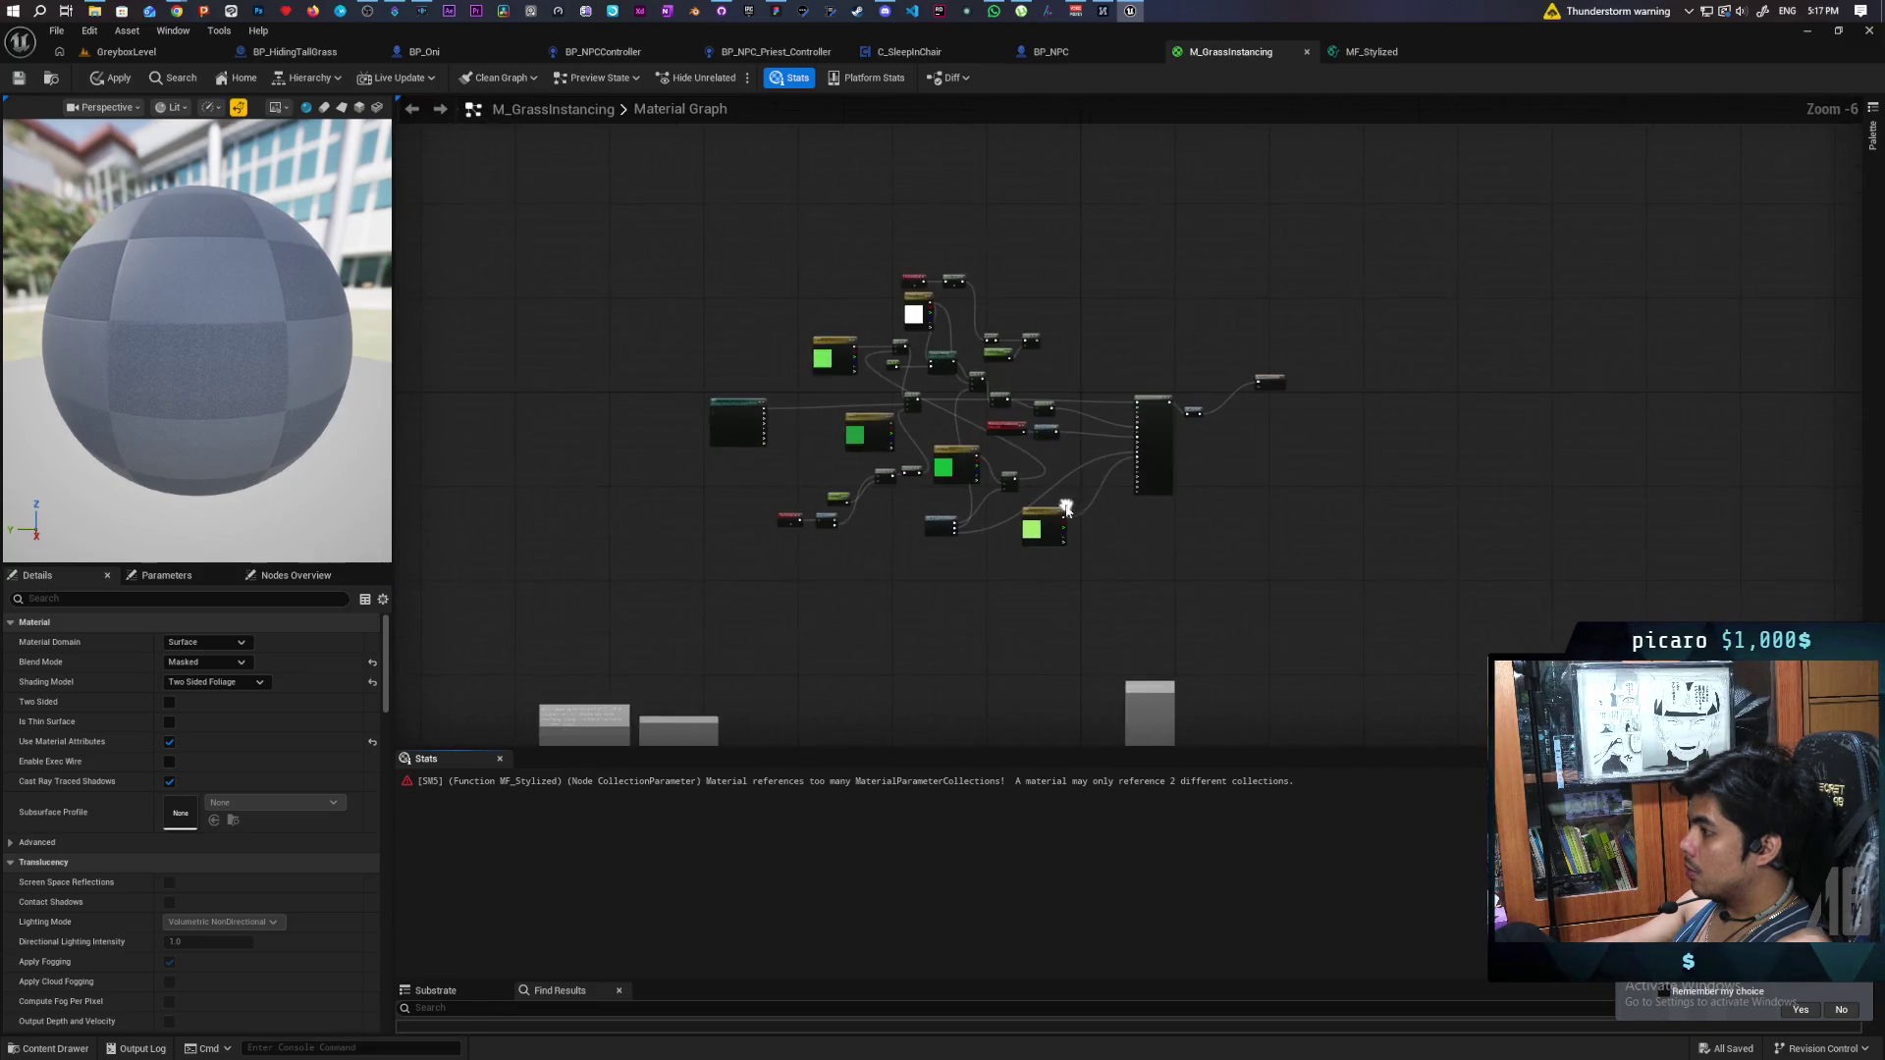
scroll(1015, 498, up, 4)
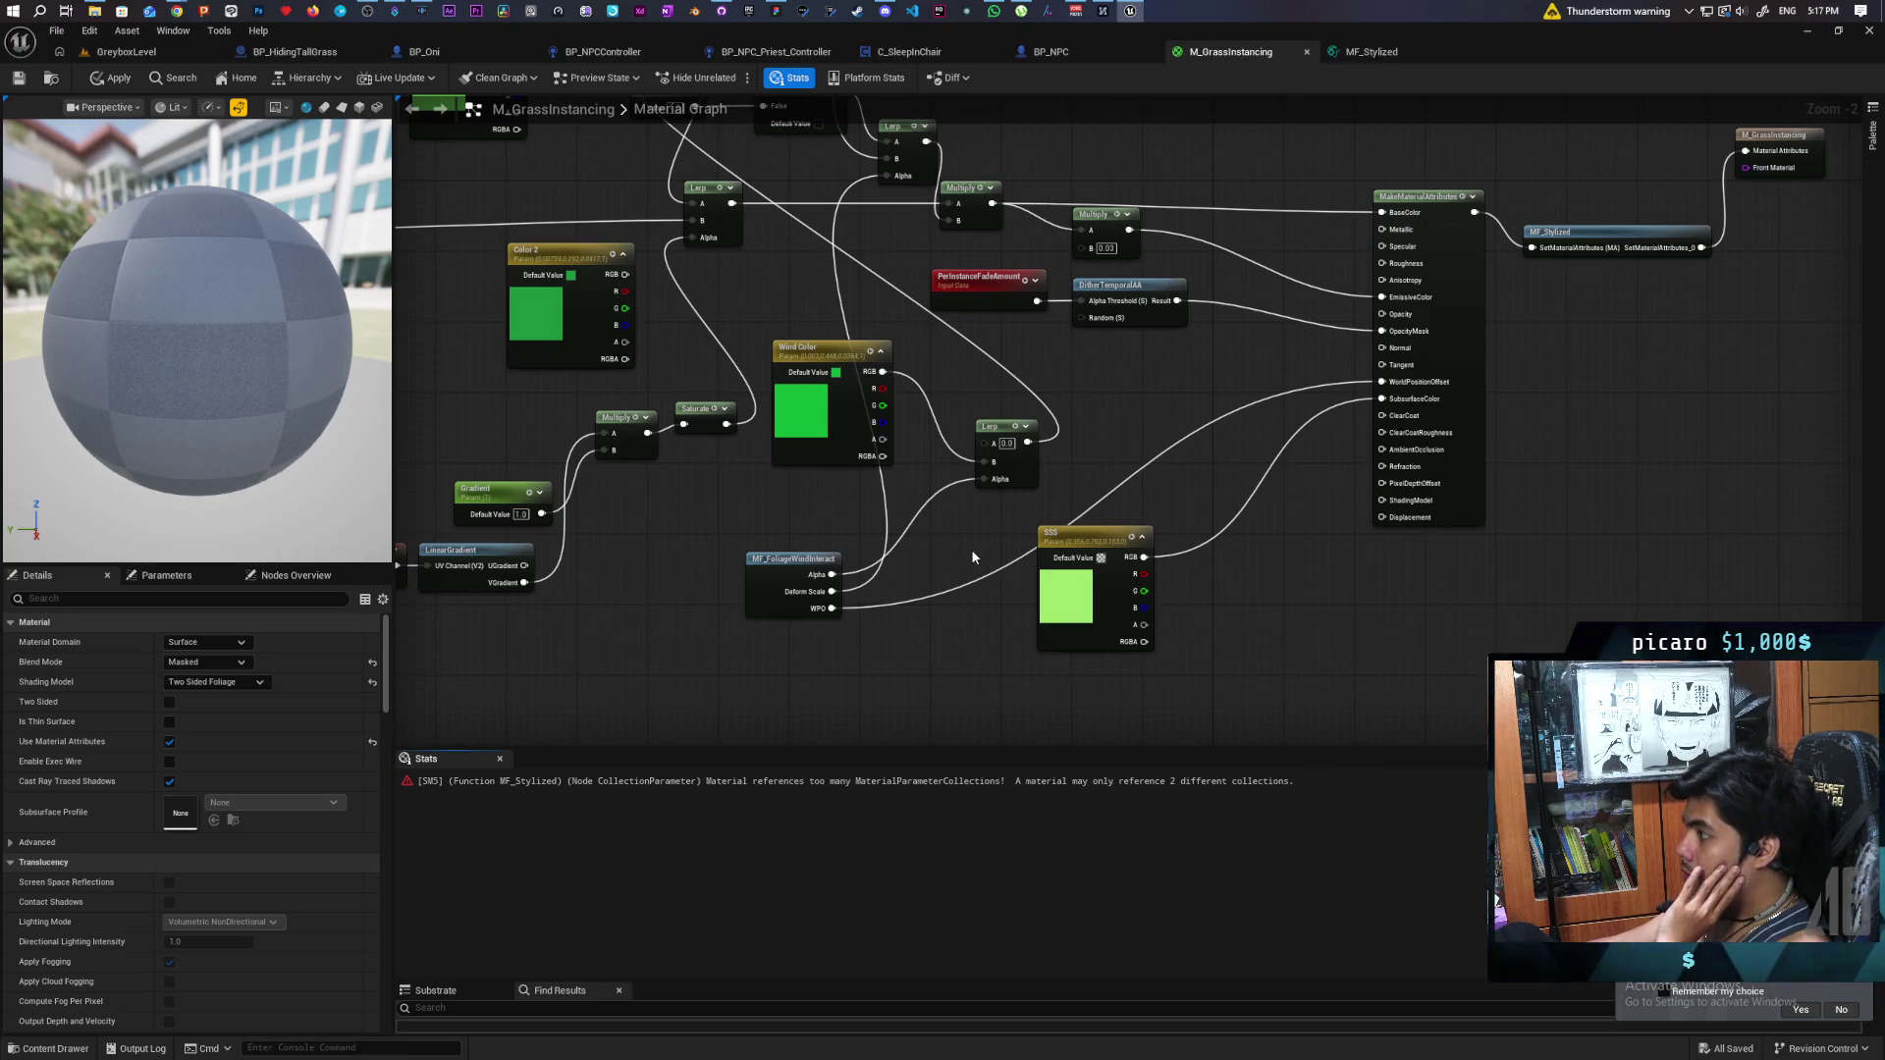
scroll(971, 557, down, 3)
scroll(978, 606, up, 4)
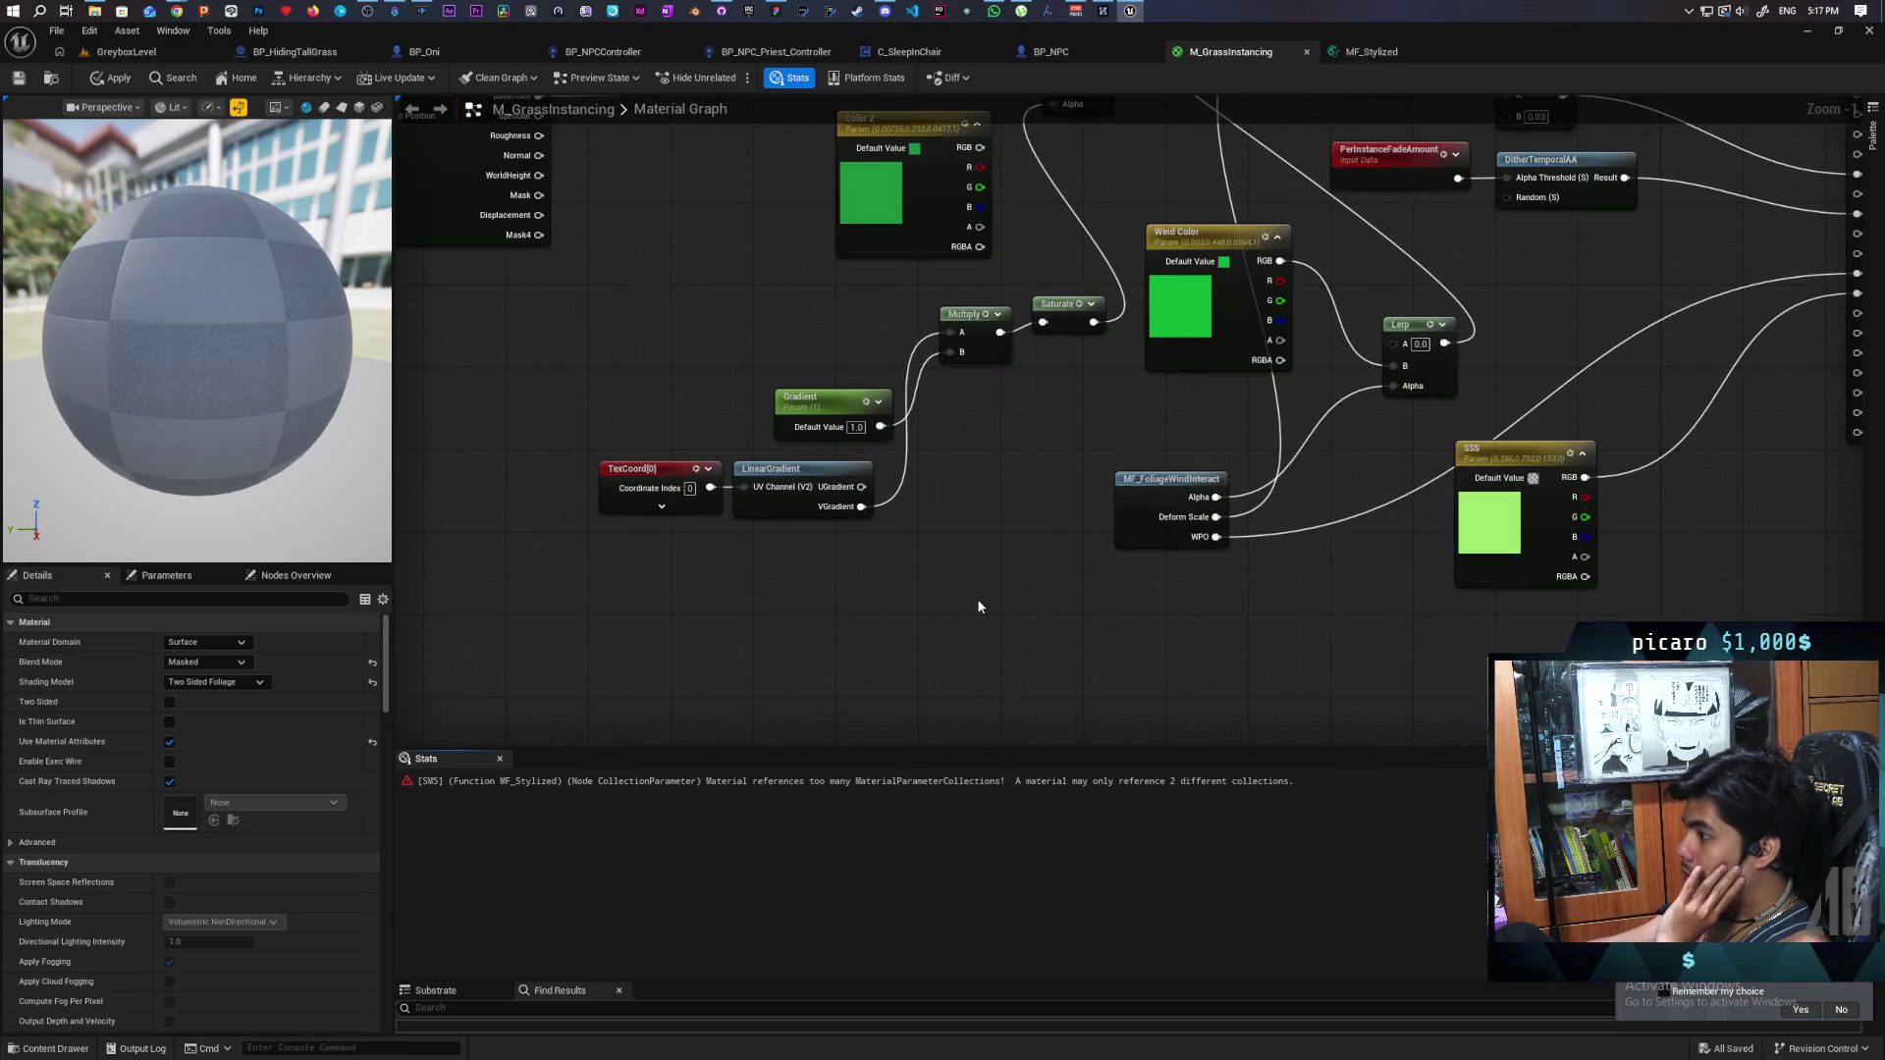
- Spread the output and MF_Stylized nodes further right of MakeMaterialAttributes
mouse_move(1188, 599)
mouse_down()
mouse_move(992, 593)
mouse_move(970, 370)
mouse_move(950, 455)
mouse_move(783, 717)
mouse_up()
scroll(988, 581, down, 6)
scroll(951, 454, up, 5)
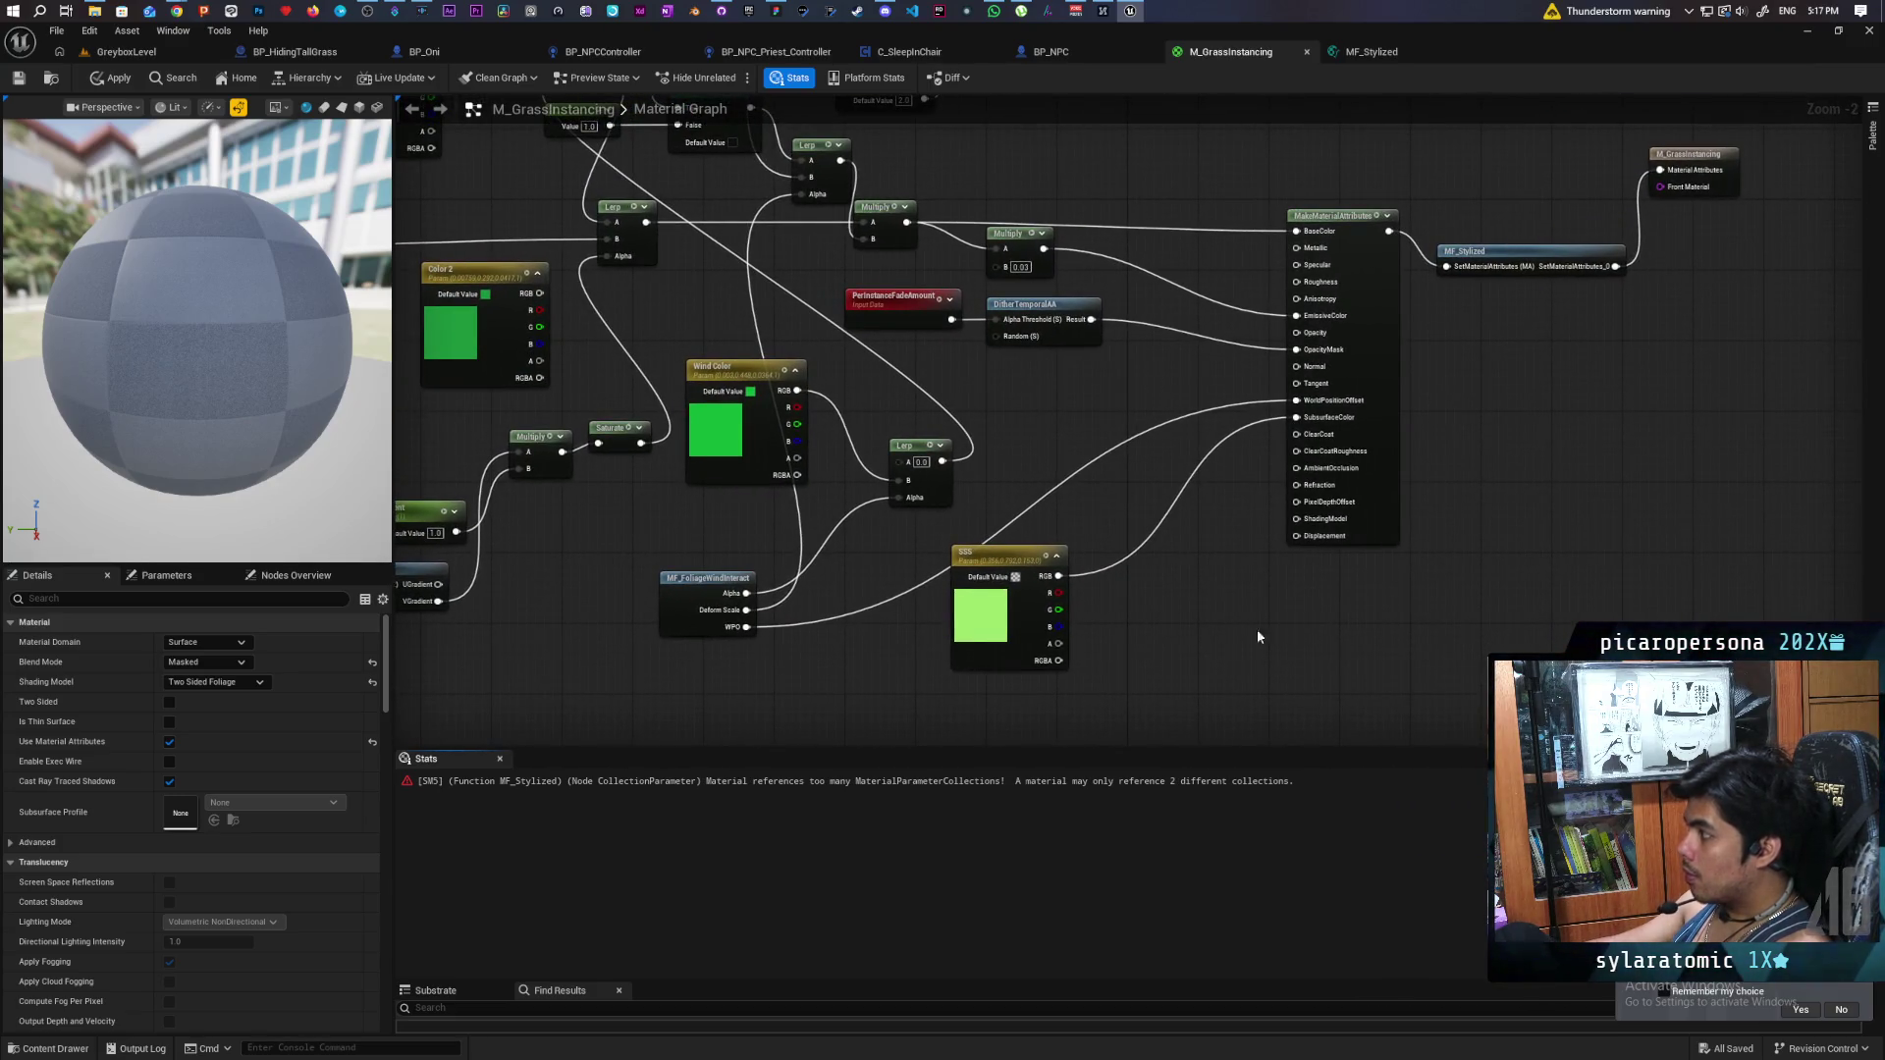
scroll(1257, 636, down, 3)
mouse_move(968, 534)
mouse_down()
mouse_move(714, 460)
mouse_move(1101, 458)
mouse_up()
drag(631, 496, 770, 490)
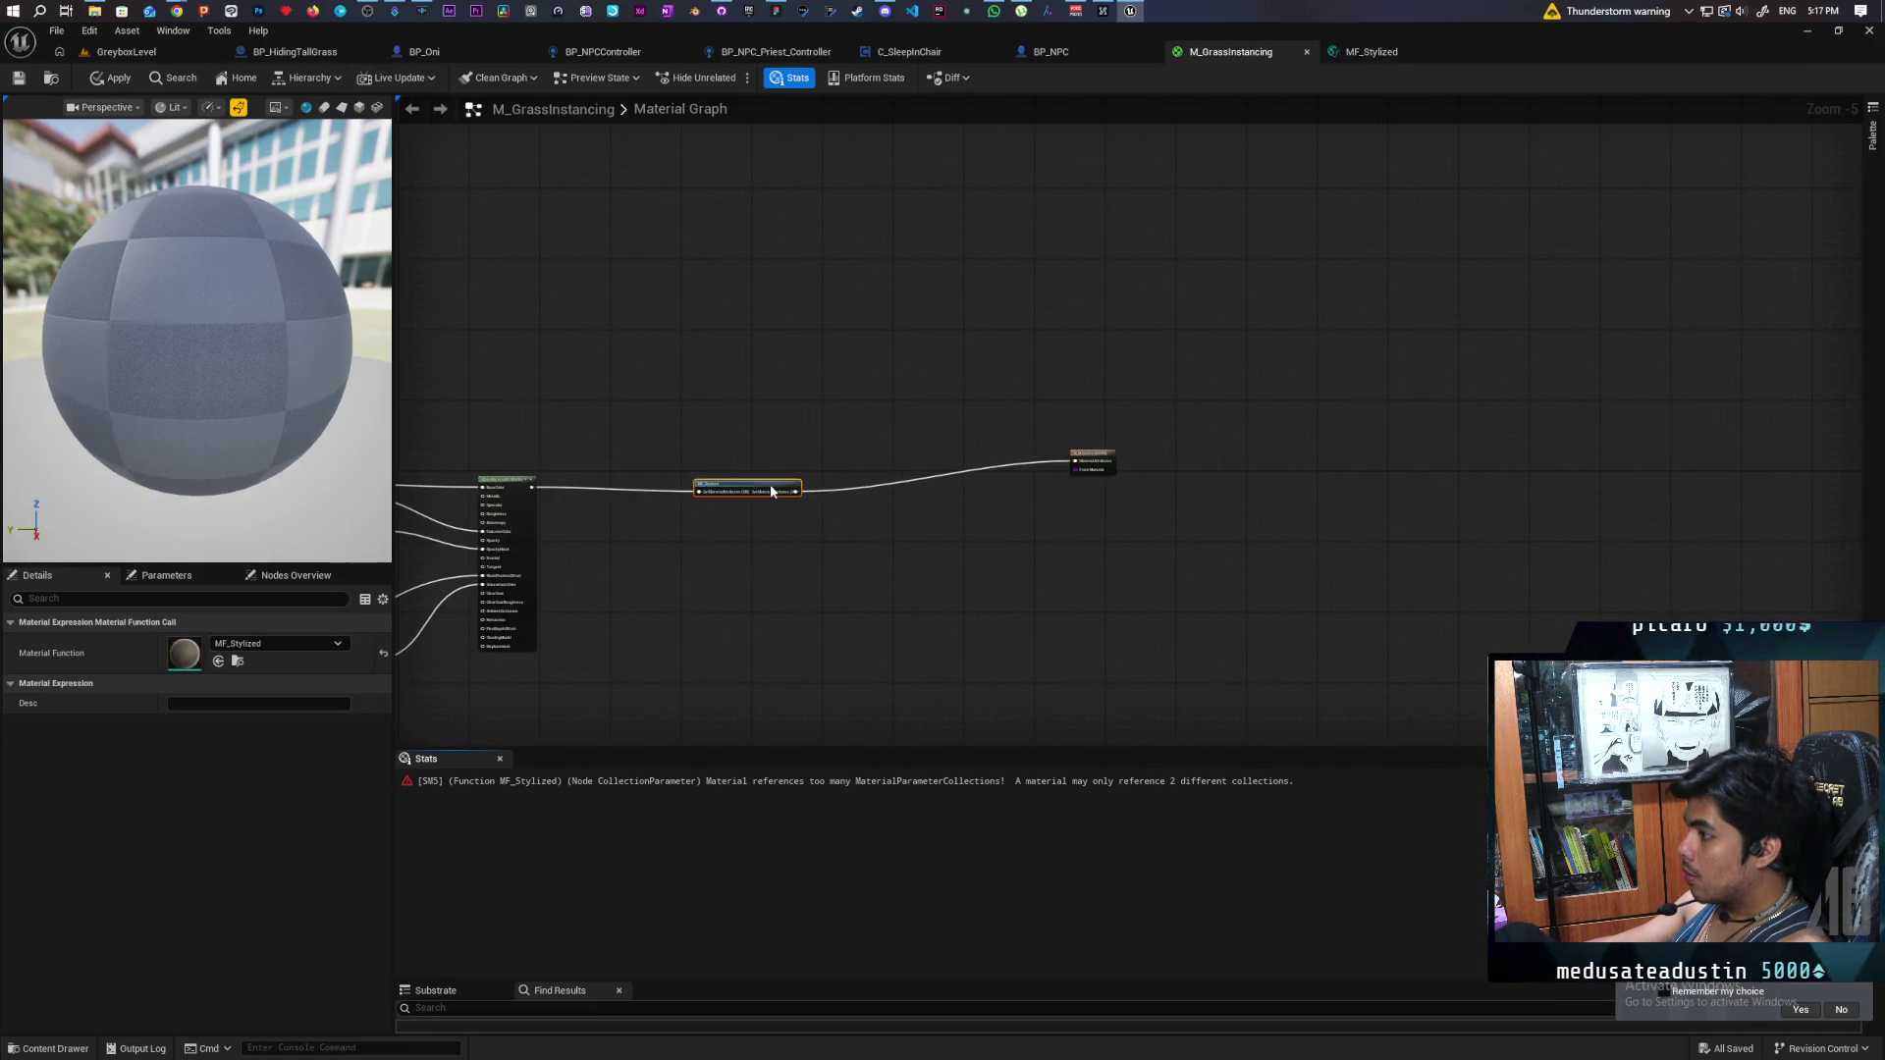
- Expand the MF_Stylized node into its inner function nodes
right_click(772, 491)
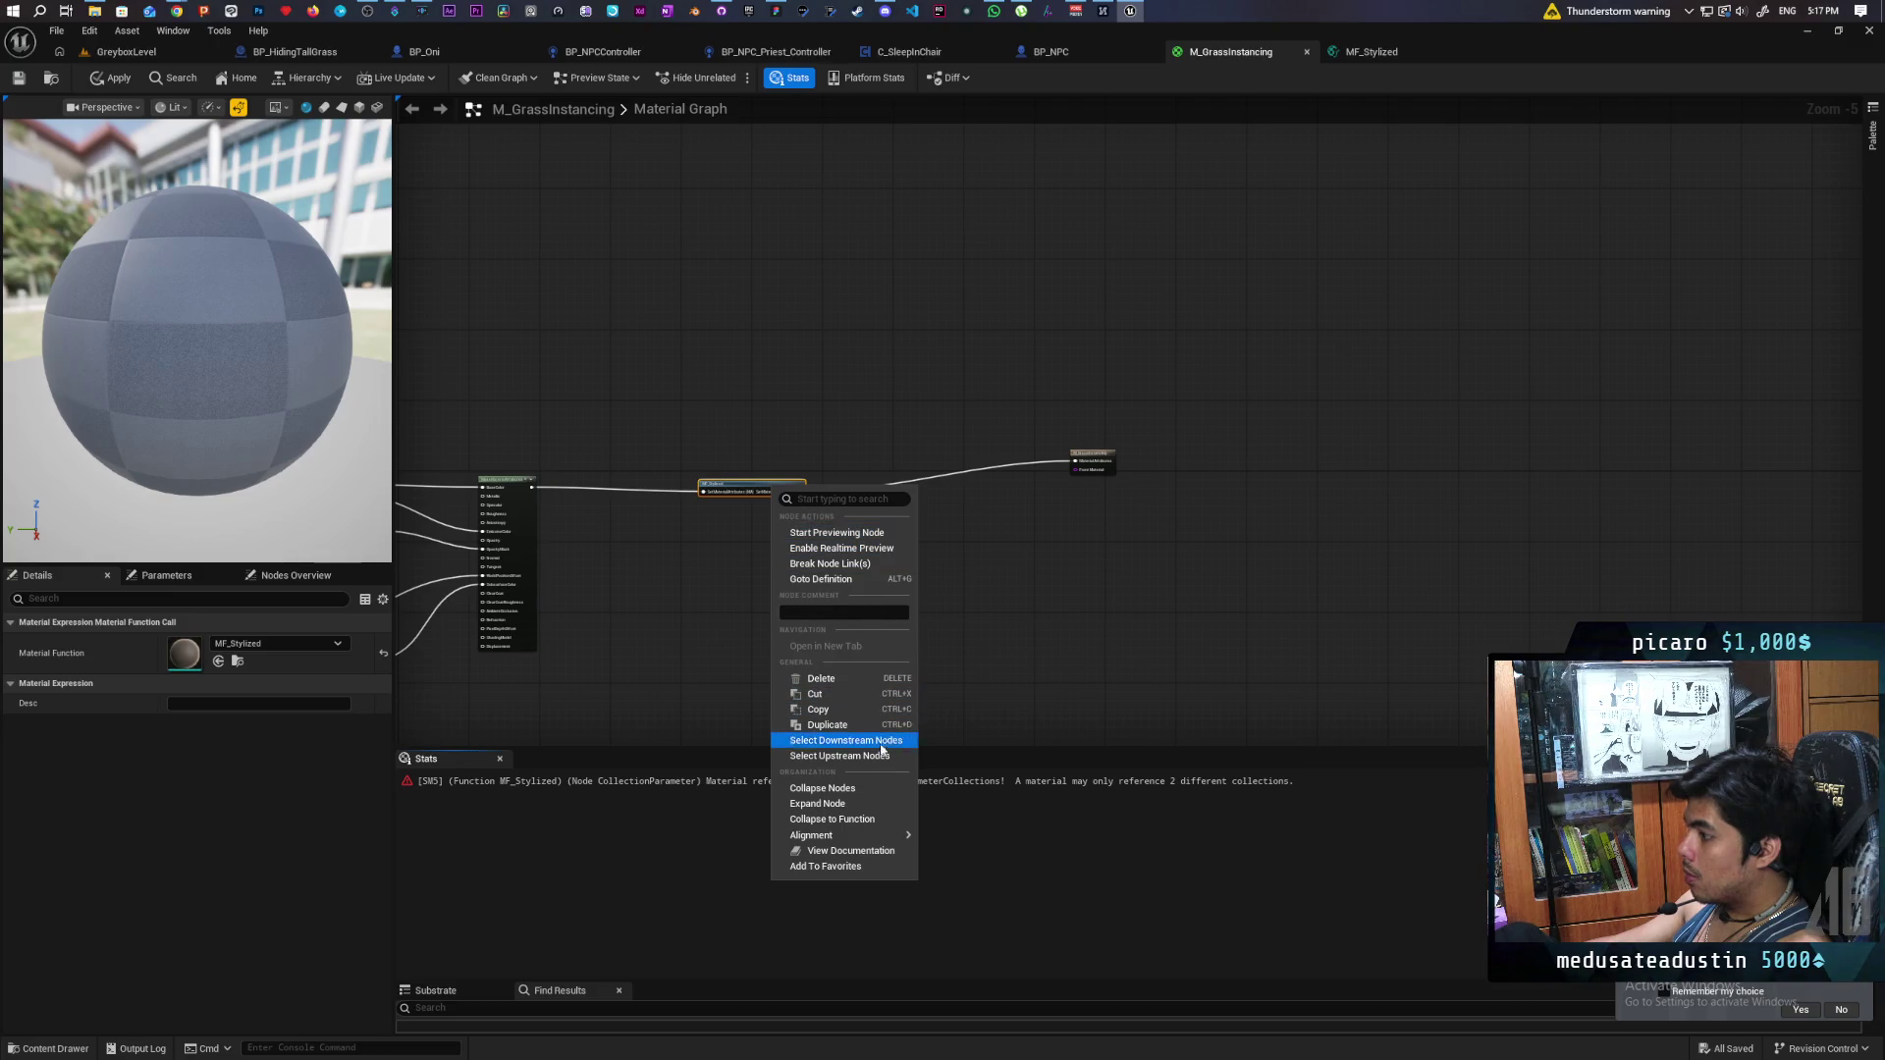
click(868, 804)
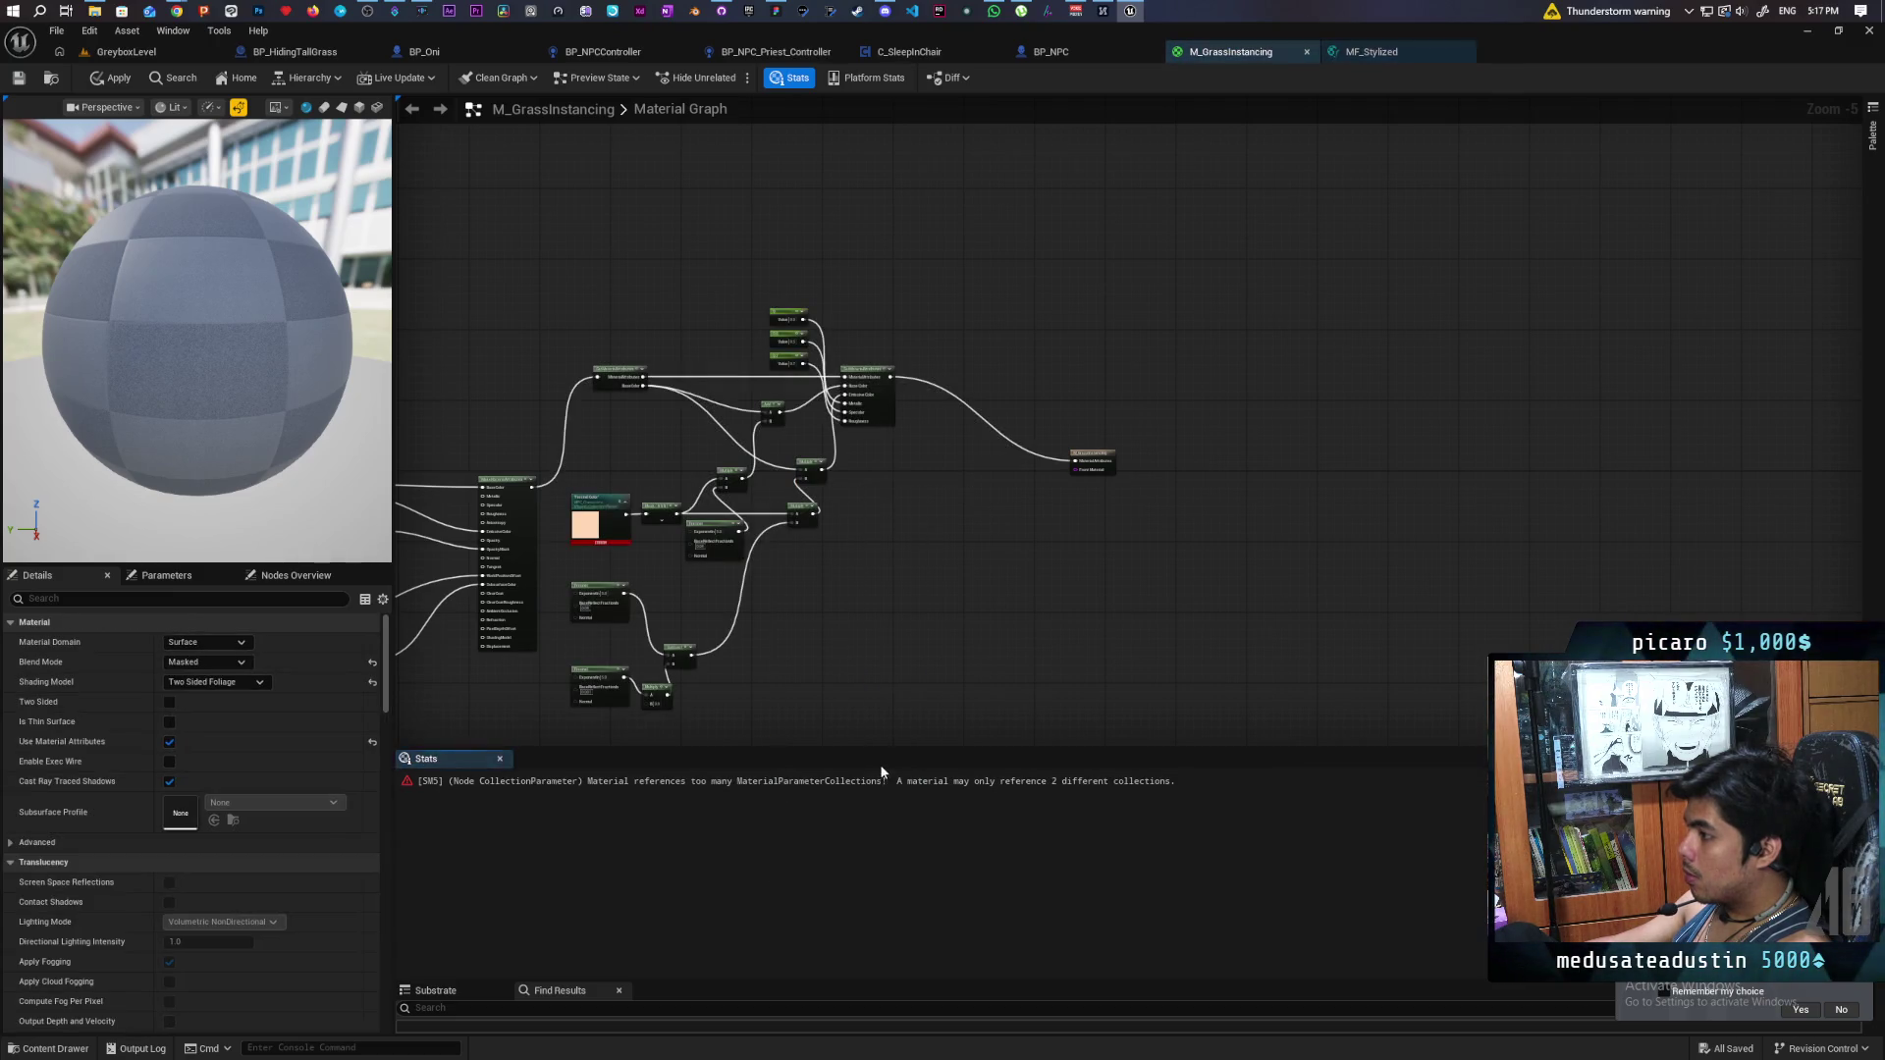
drag(822, 652, 1239, 552)
scroll(1019, 464, up, 4)
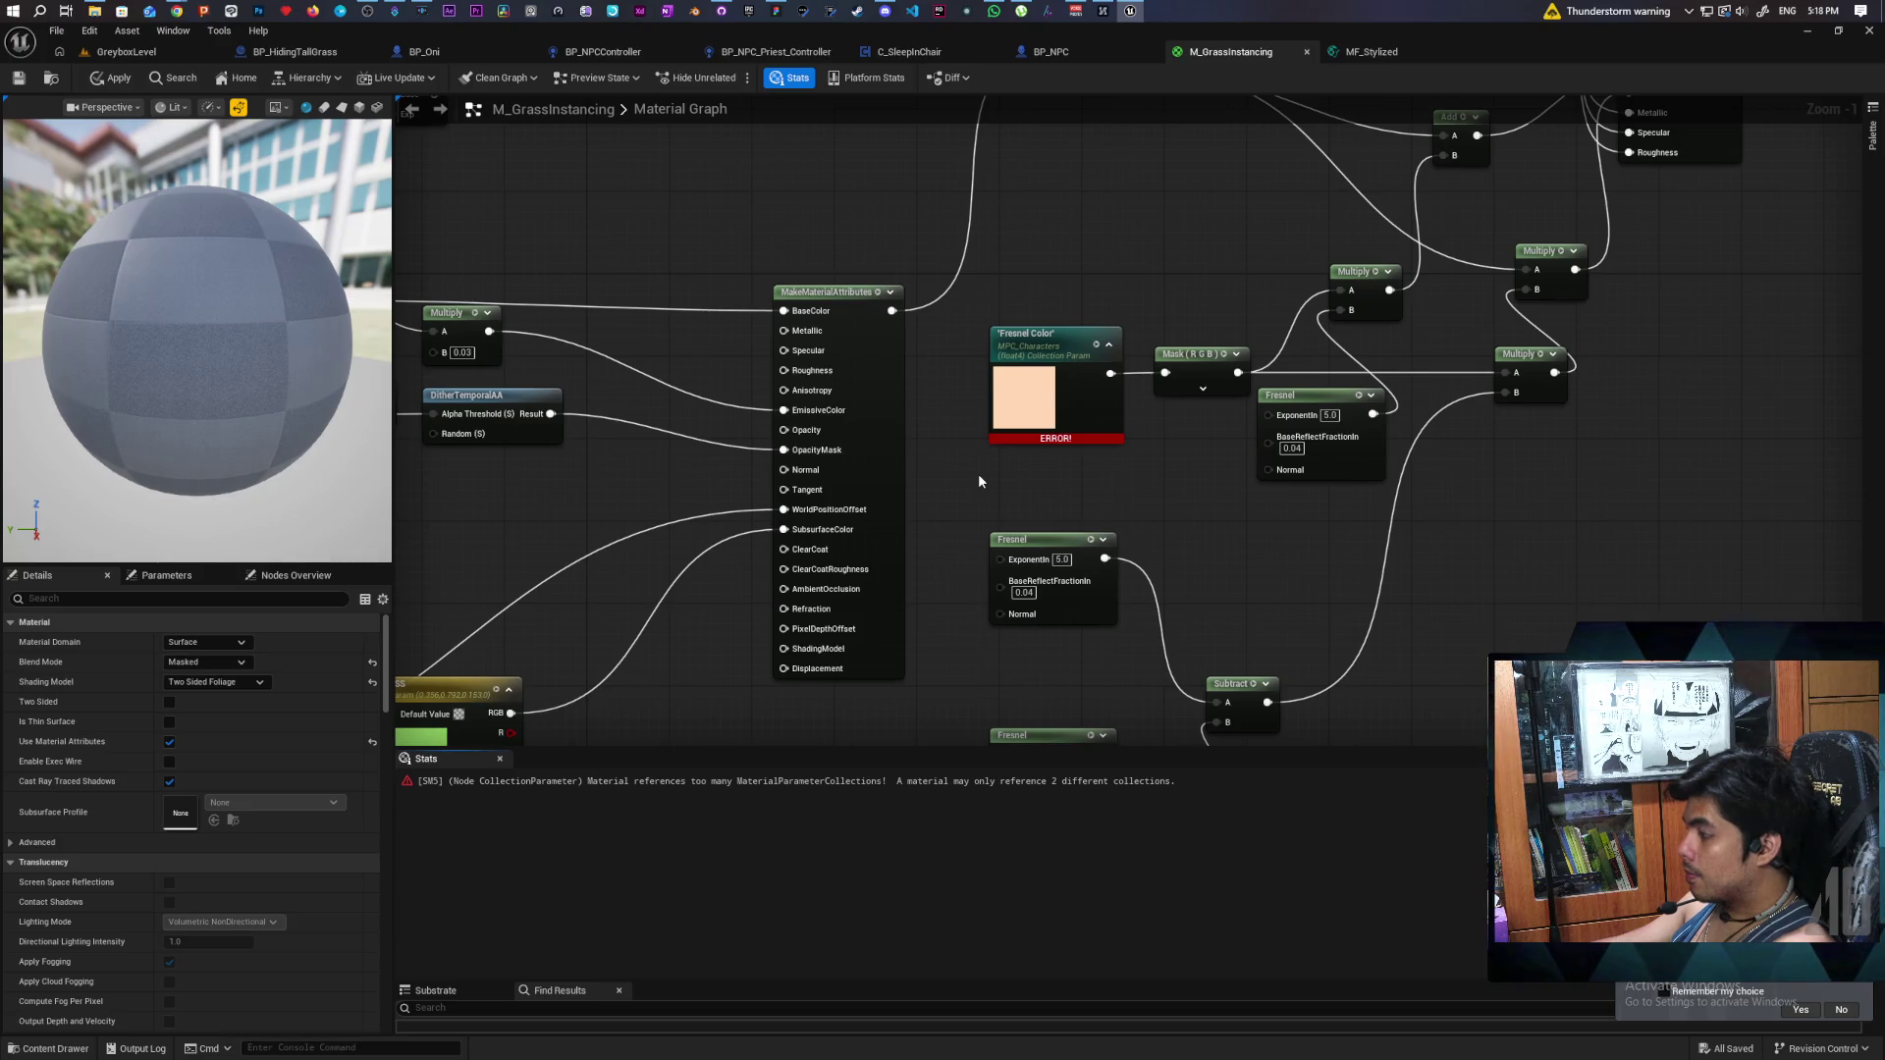
- Apply the material past the compilation-error warning, then select the MF_FoliageWindInteract node
key(ctrl+s)
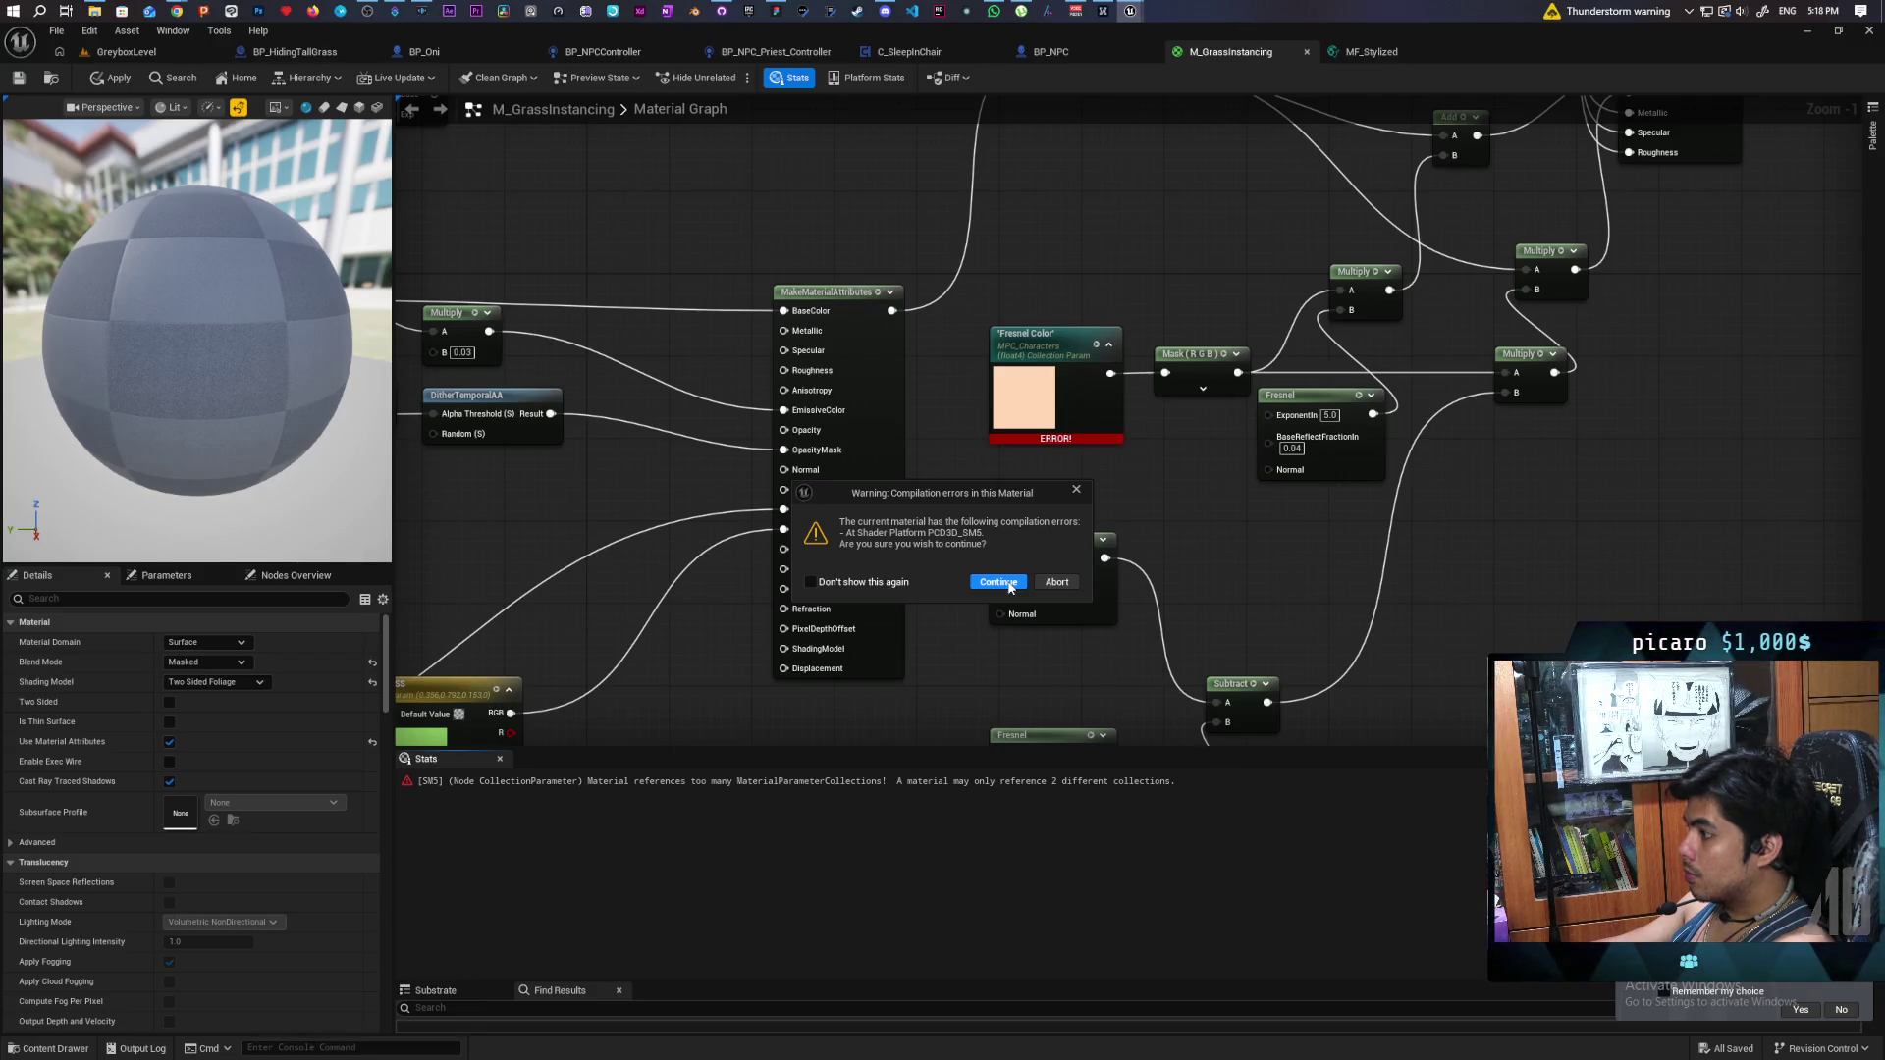
click(997, 583)
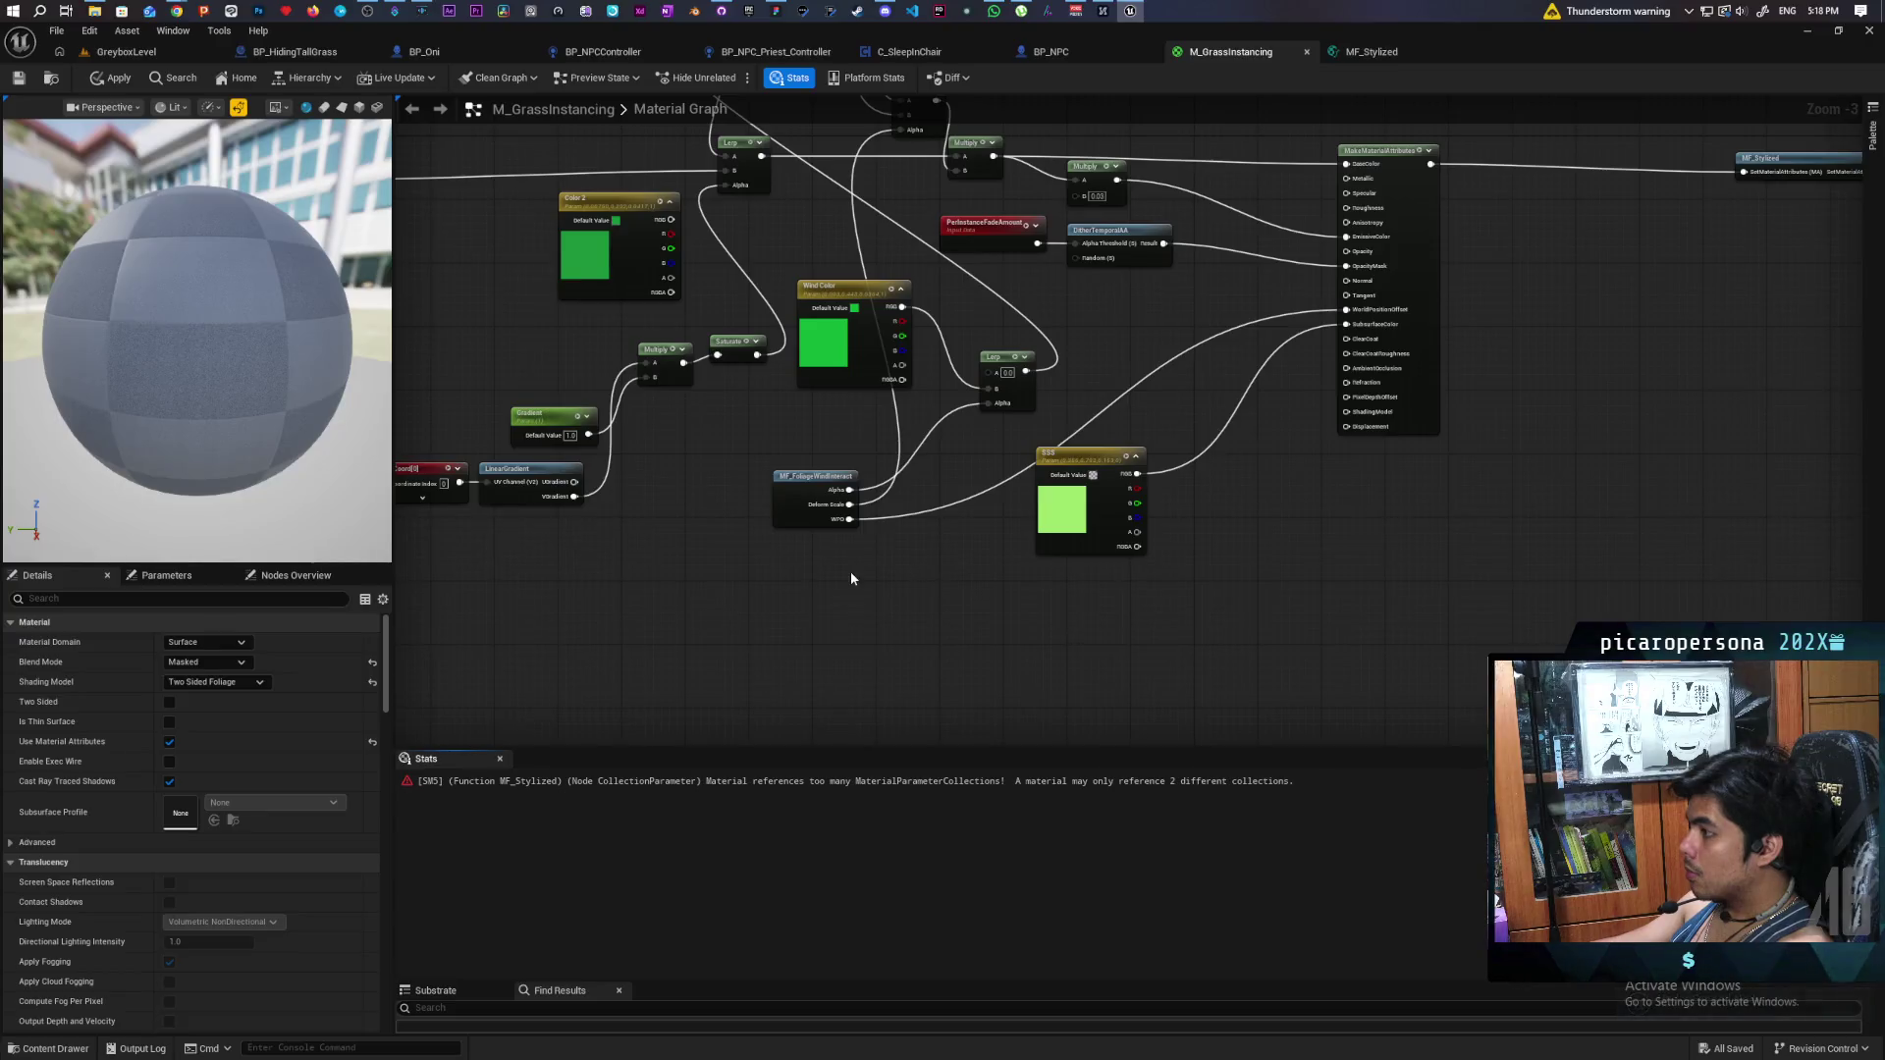
scroll(851, 571, down, 2)
click(873, 567)
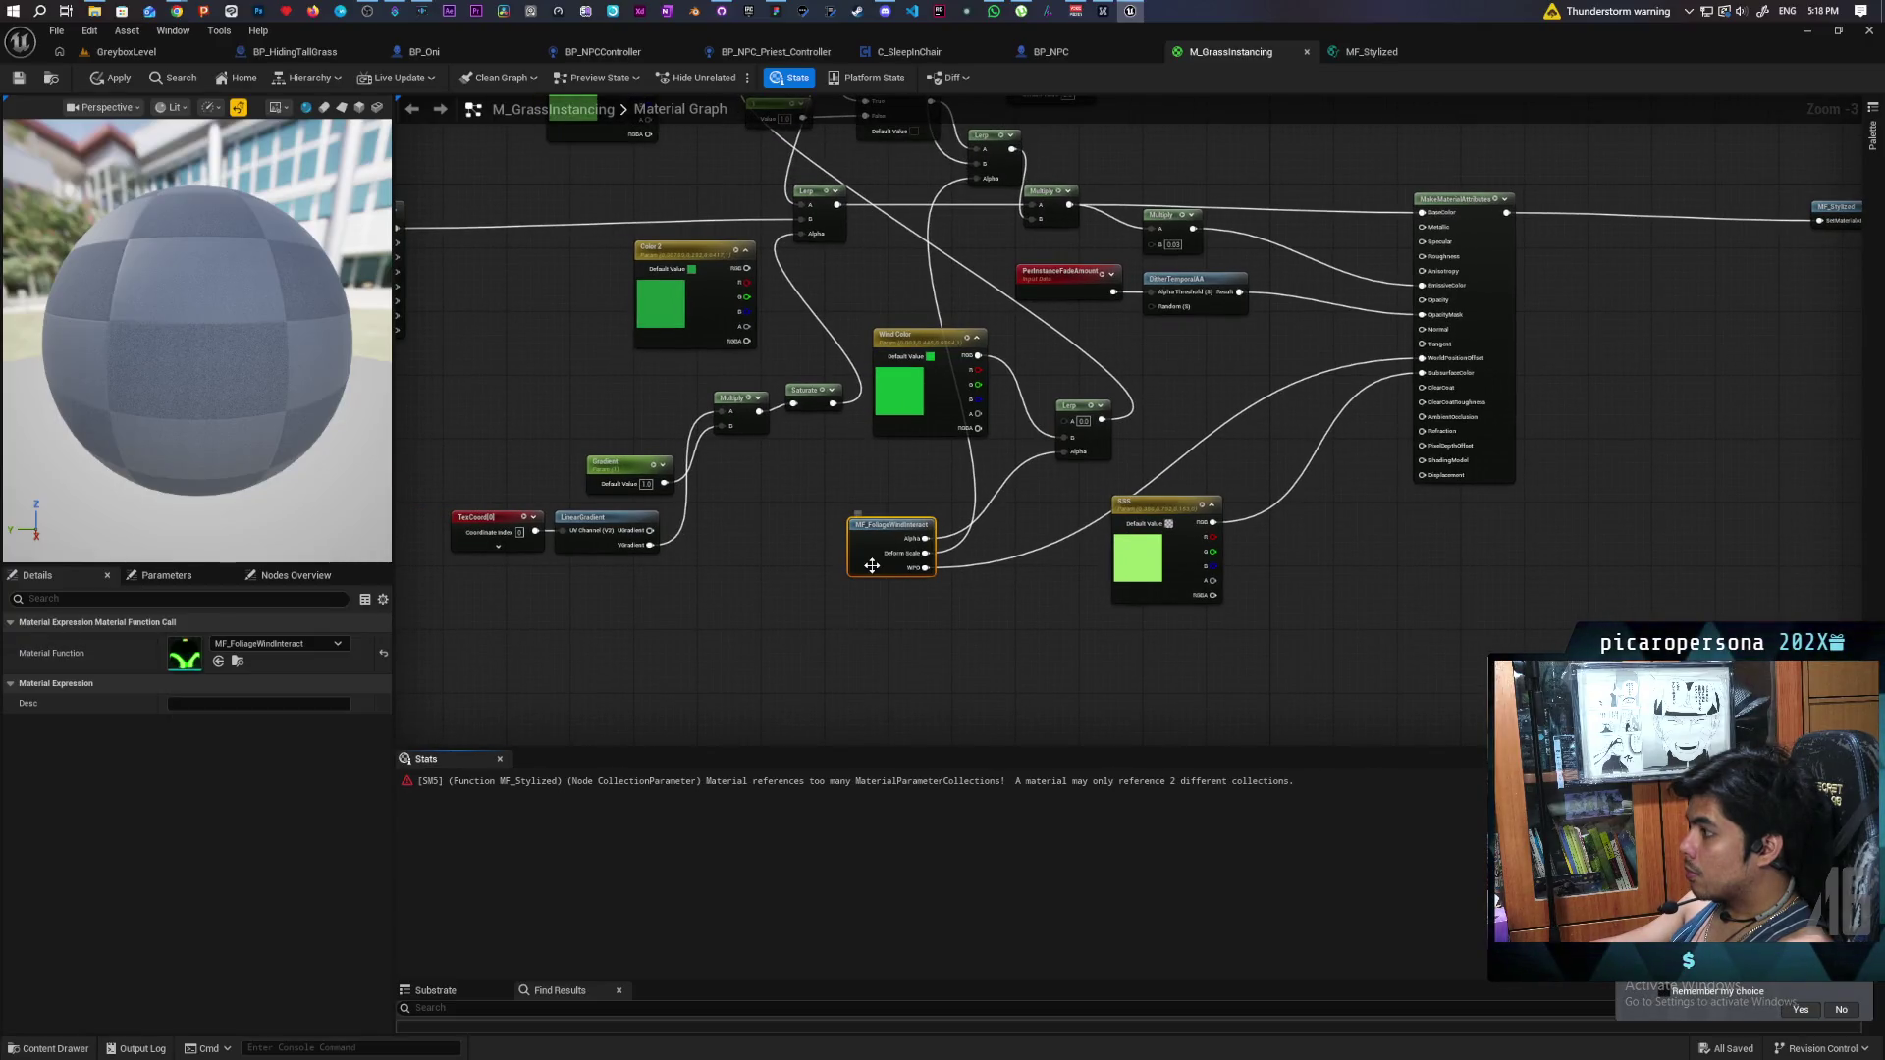
- Open MF_FoliageWindInteract and inspect its SimpleGrassWind, Panner, FoliageWiggler and Vertex Color nodes
double_click(871, 567)
scroll(884, 570, down, 1)
mouse_move(899, 574)
mouse_down()
mouse_move(1262, 345)
mouse_move(1394, 332)
mouse_up()
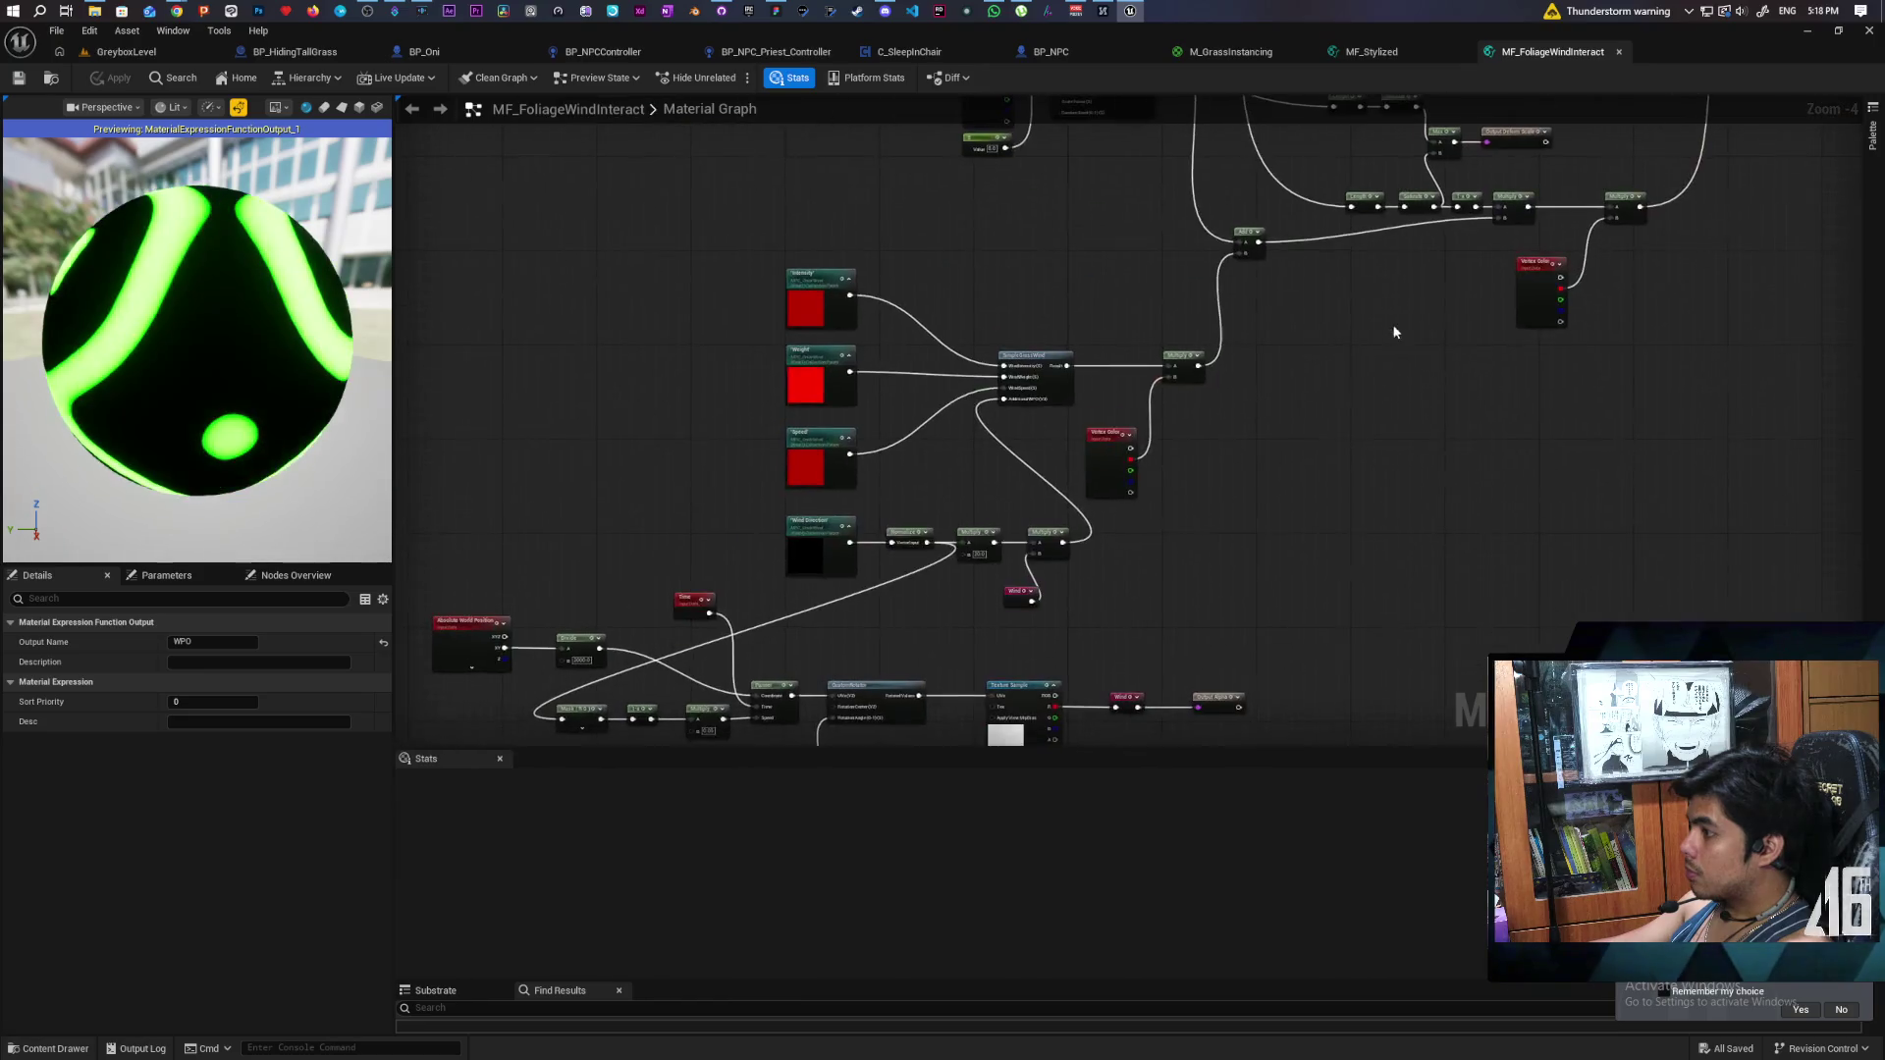
drag(1262, 421, 1341, 528)
scroll(980, 454, up, 2)
mouse_move(1042, 601)
mouse_down()
mouse_move(1002, 304)
mouse_move(1029, 218)
mouse_up()
mouse_move(1015, 389)
mouse_down()
mouse_move(1014, 408)
mouse_move(1081, 168)
mouse_move(1262, 660)
mouse_move(1132, 707)
mouse_move(1135, 429)
mouse_move(1103, 694)
mouse_move(1148, 648)
mouse_move(1220, 686)
mouse_move(1494, 614)
mouse_move(1209, 233)
mouse_move(987, 255)
mouse_up()
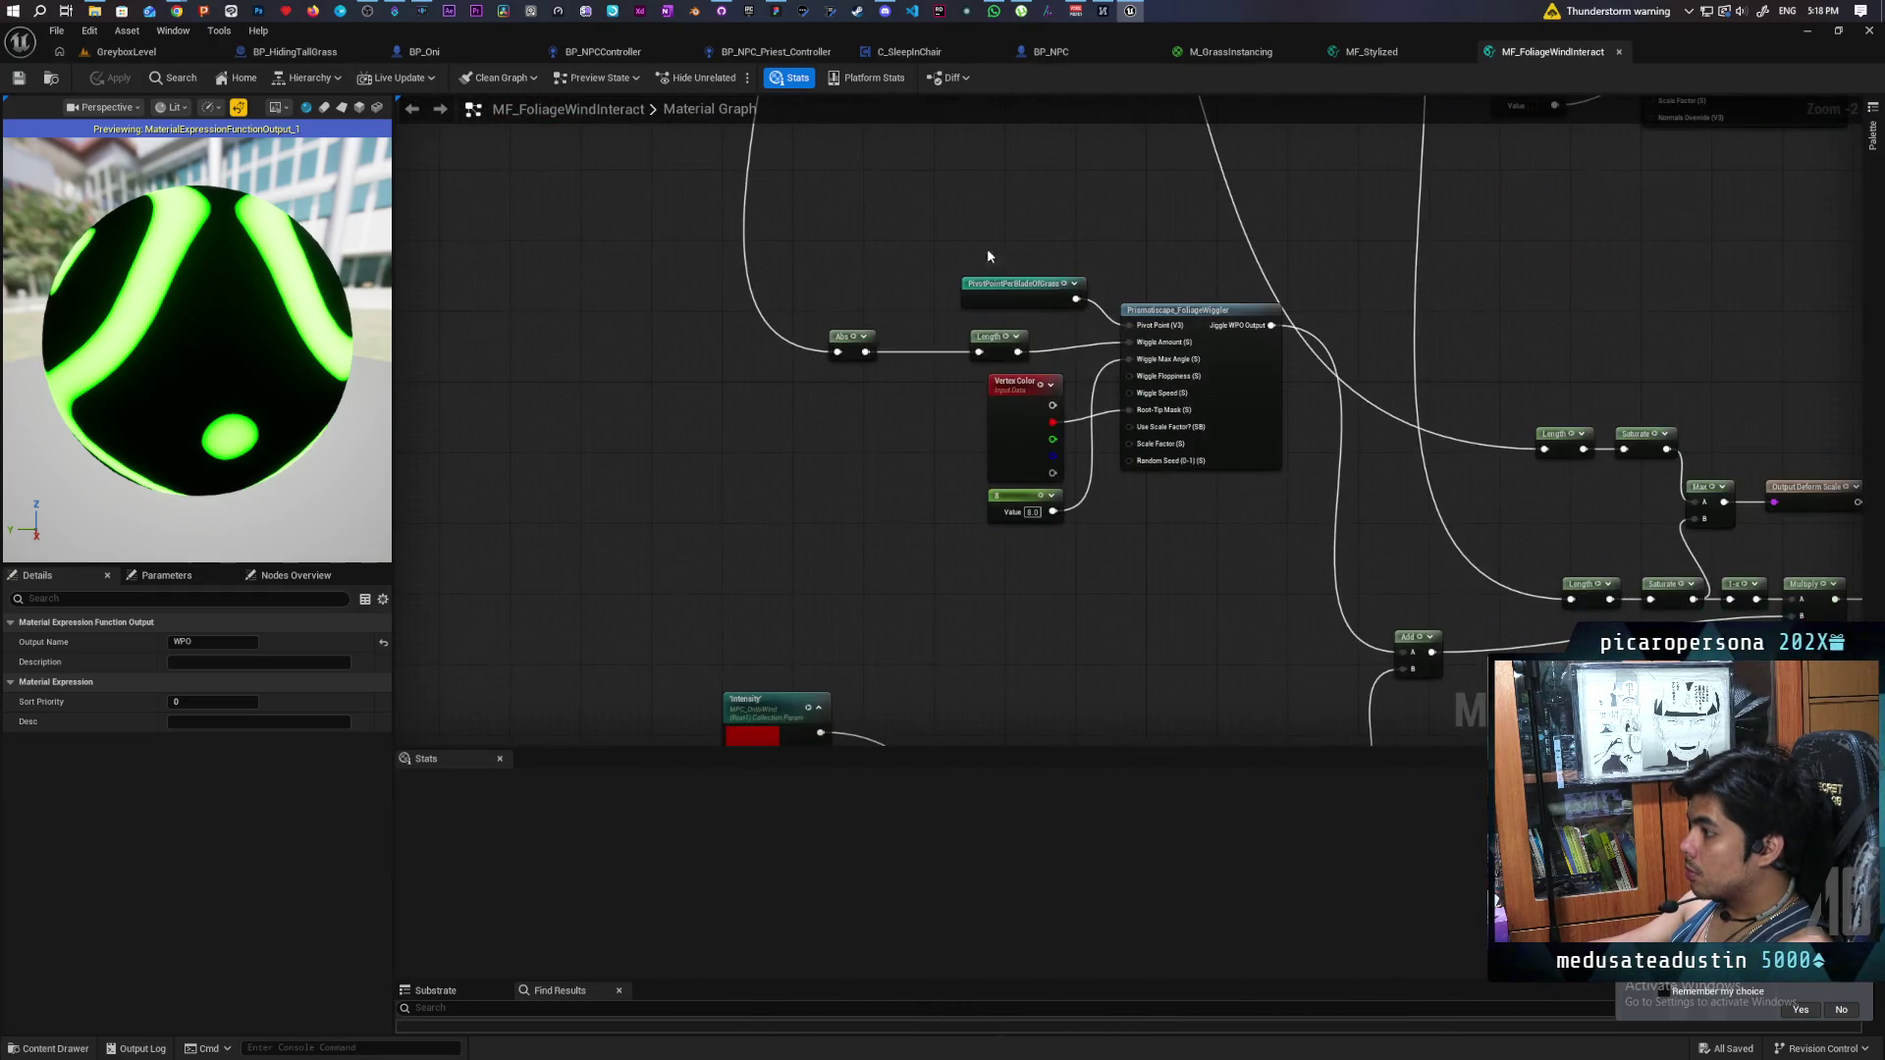
mouse_move(1128, 602)
mouse_down()
mouse_move(1052, 544)
mouse_move(1034, 378)
mouse_up()
scroll(1051, 542, down, 3)
scroll(1012, 370, up, 2)
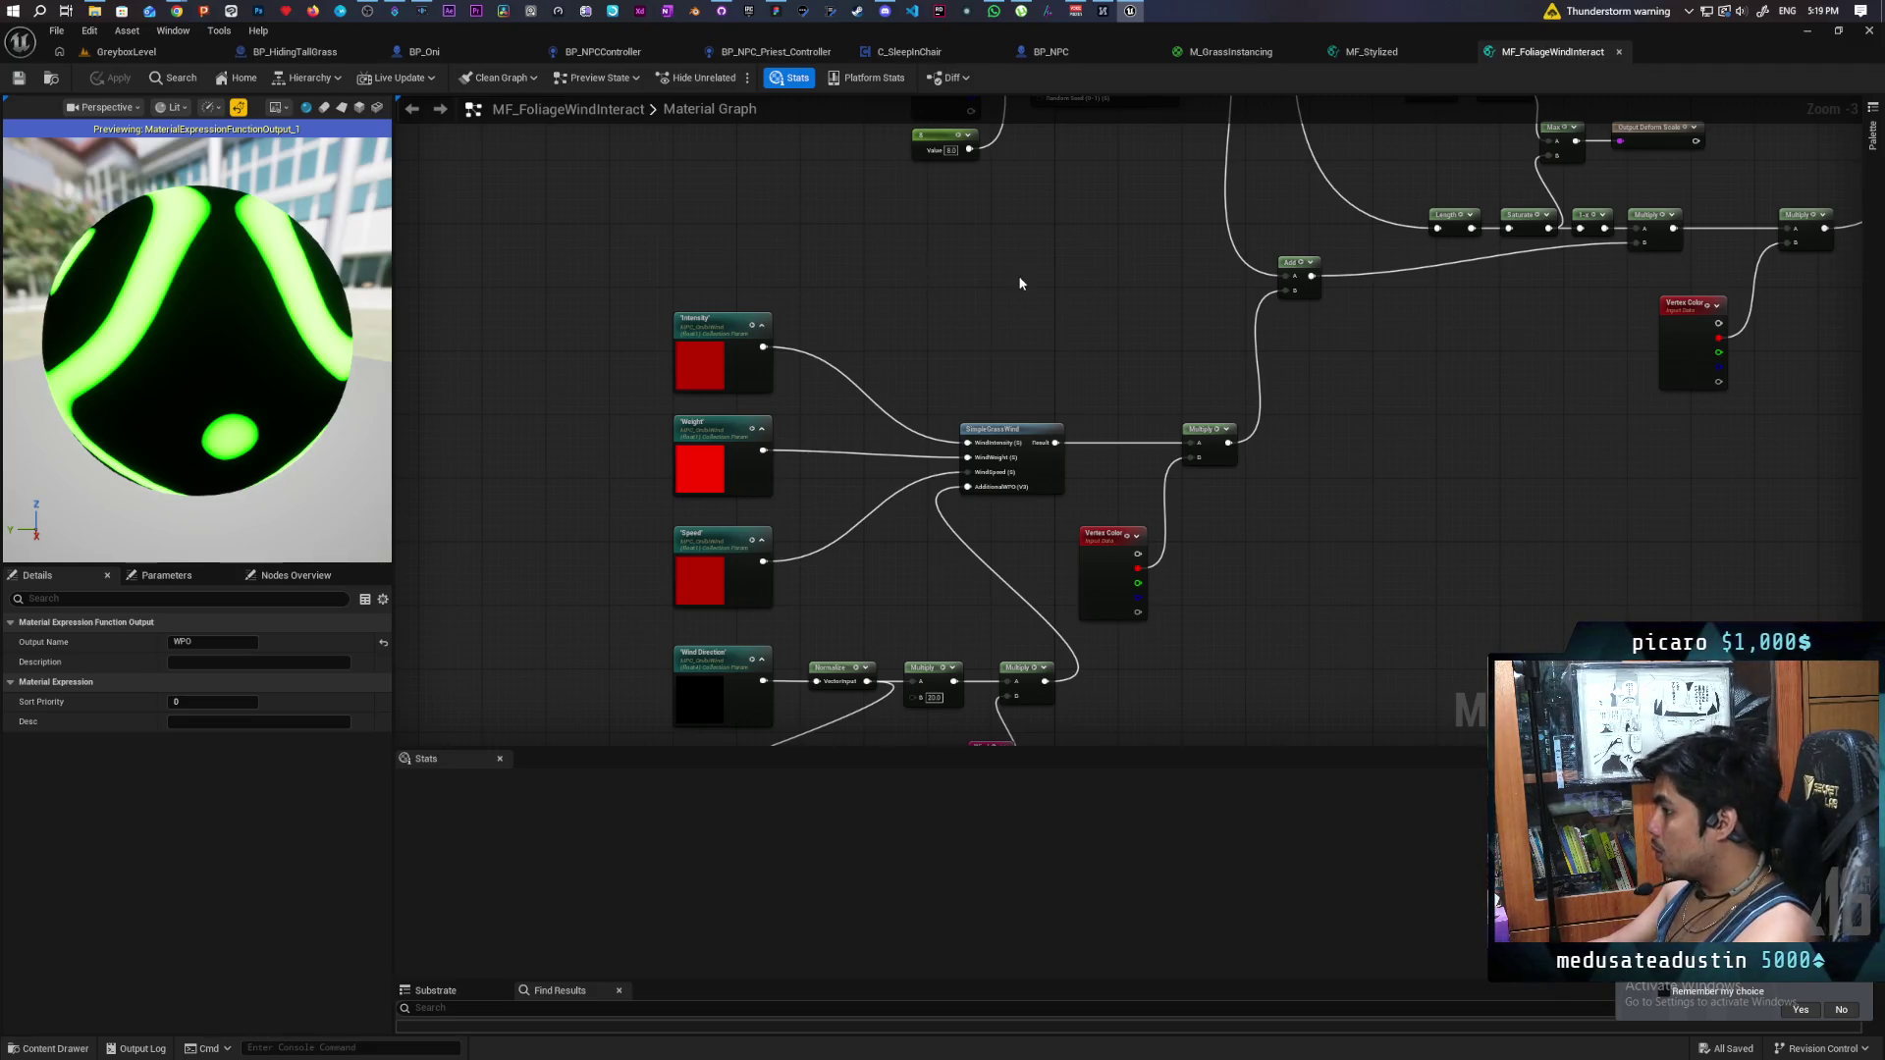
scroll(1019, 283, down, 3)
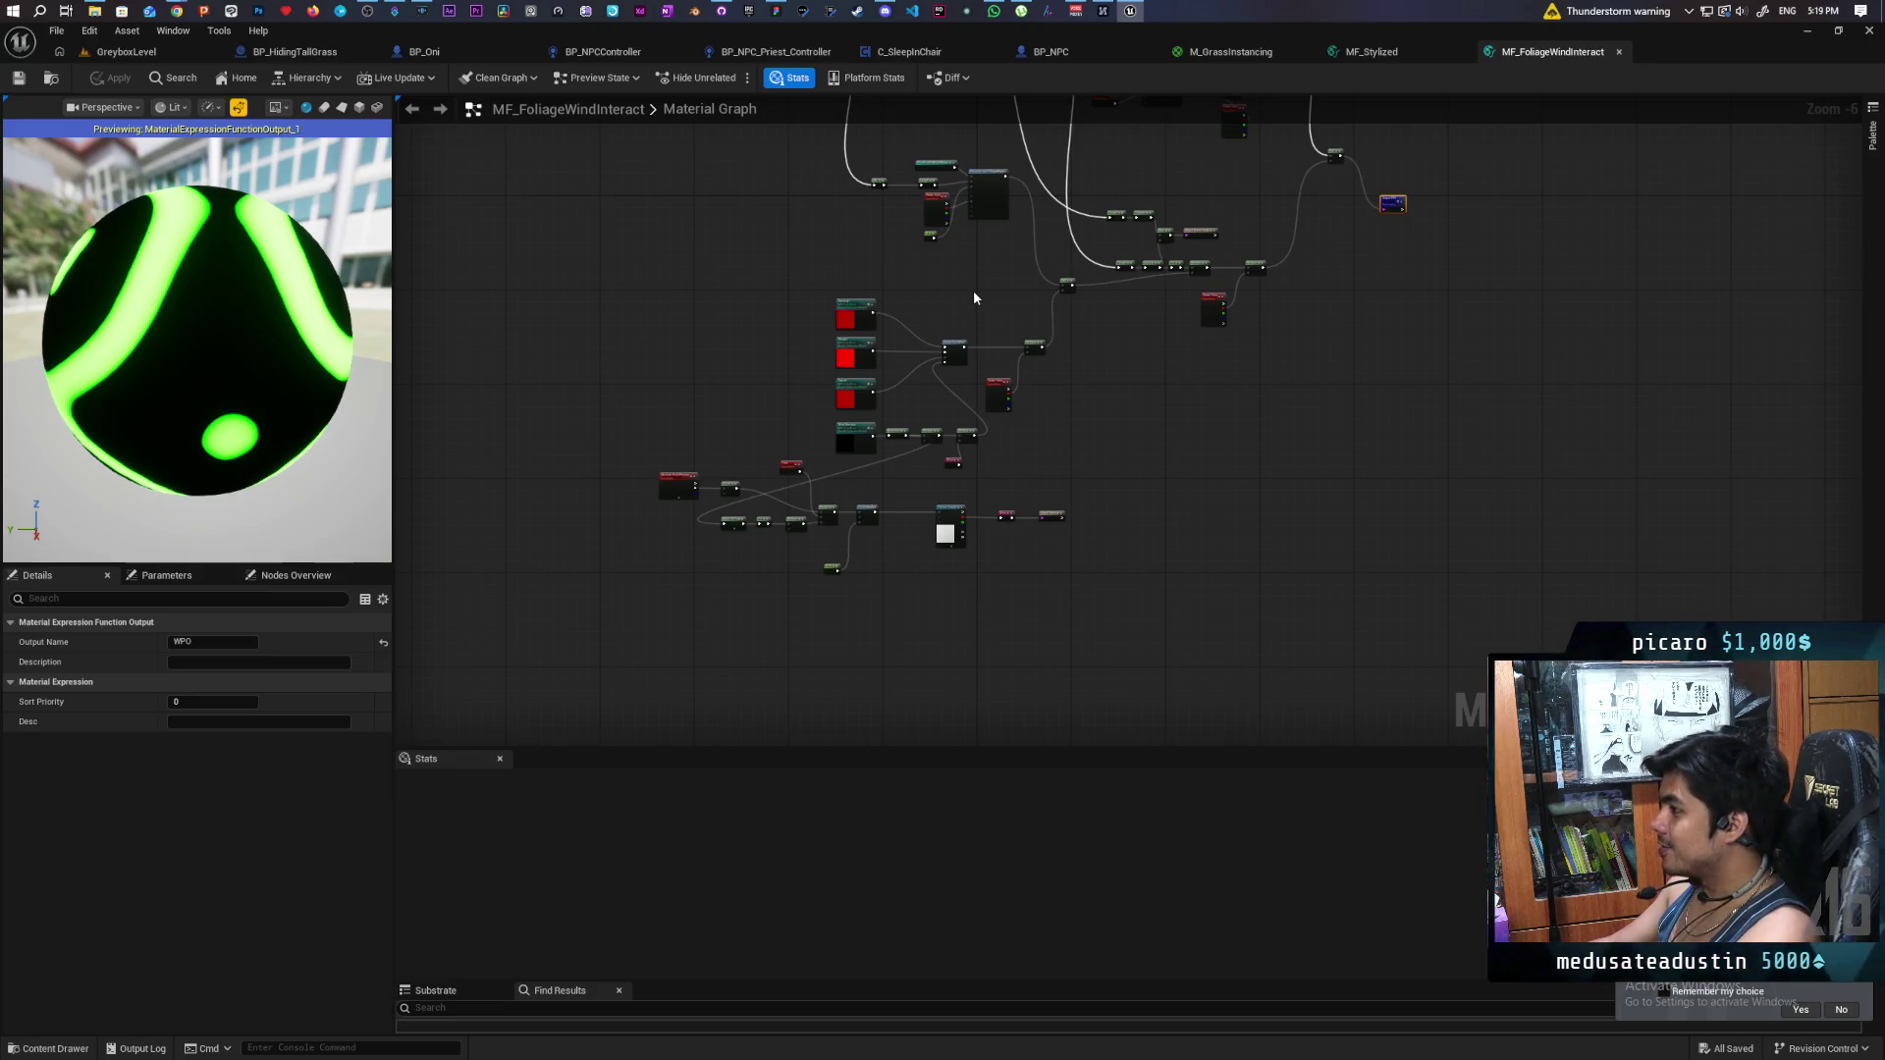
scroll(962, 304, up, 3)
drag(947, 321, 941, 314)
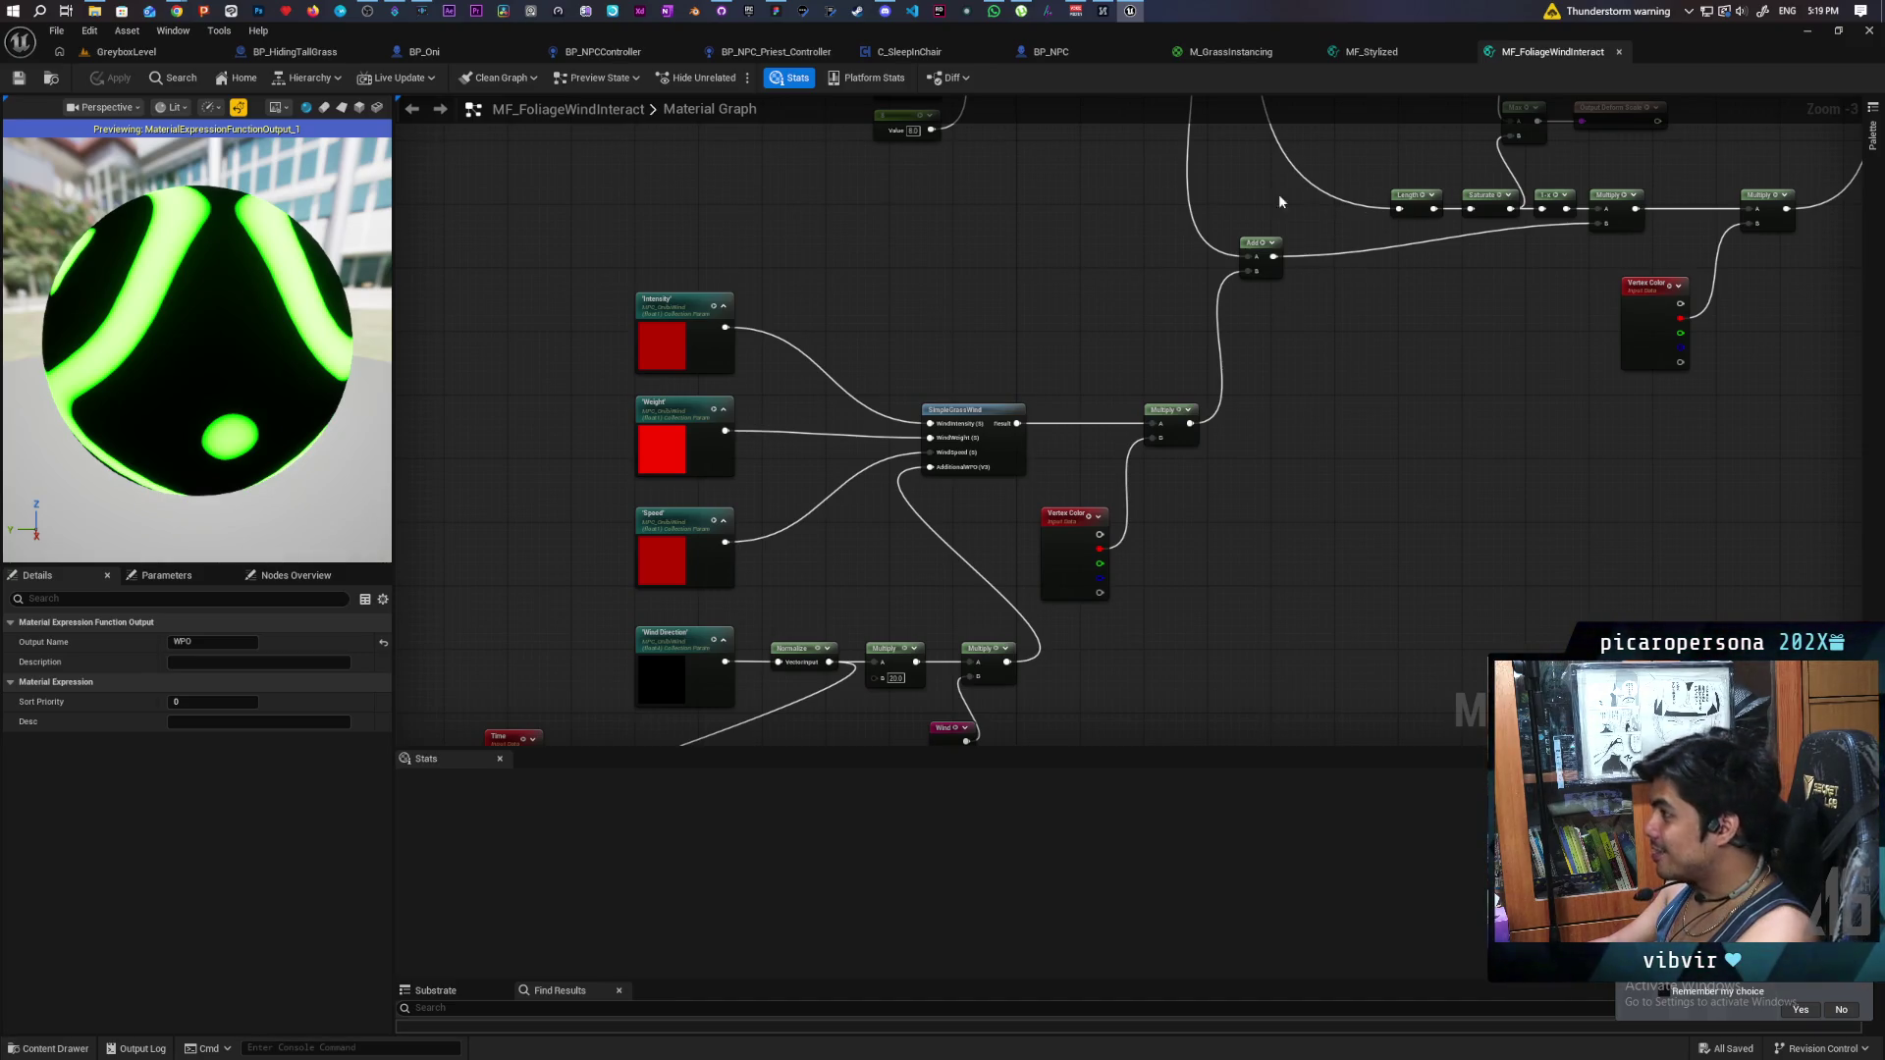
scroll(1029, 172, down, 2)
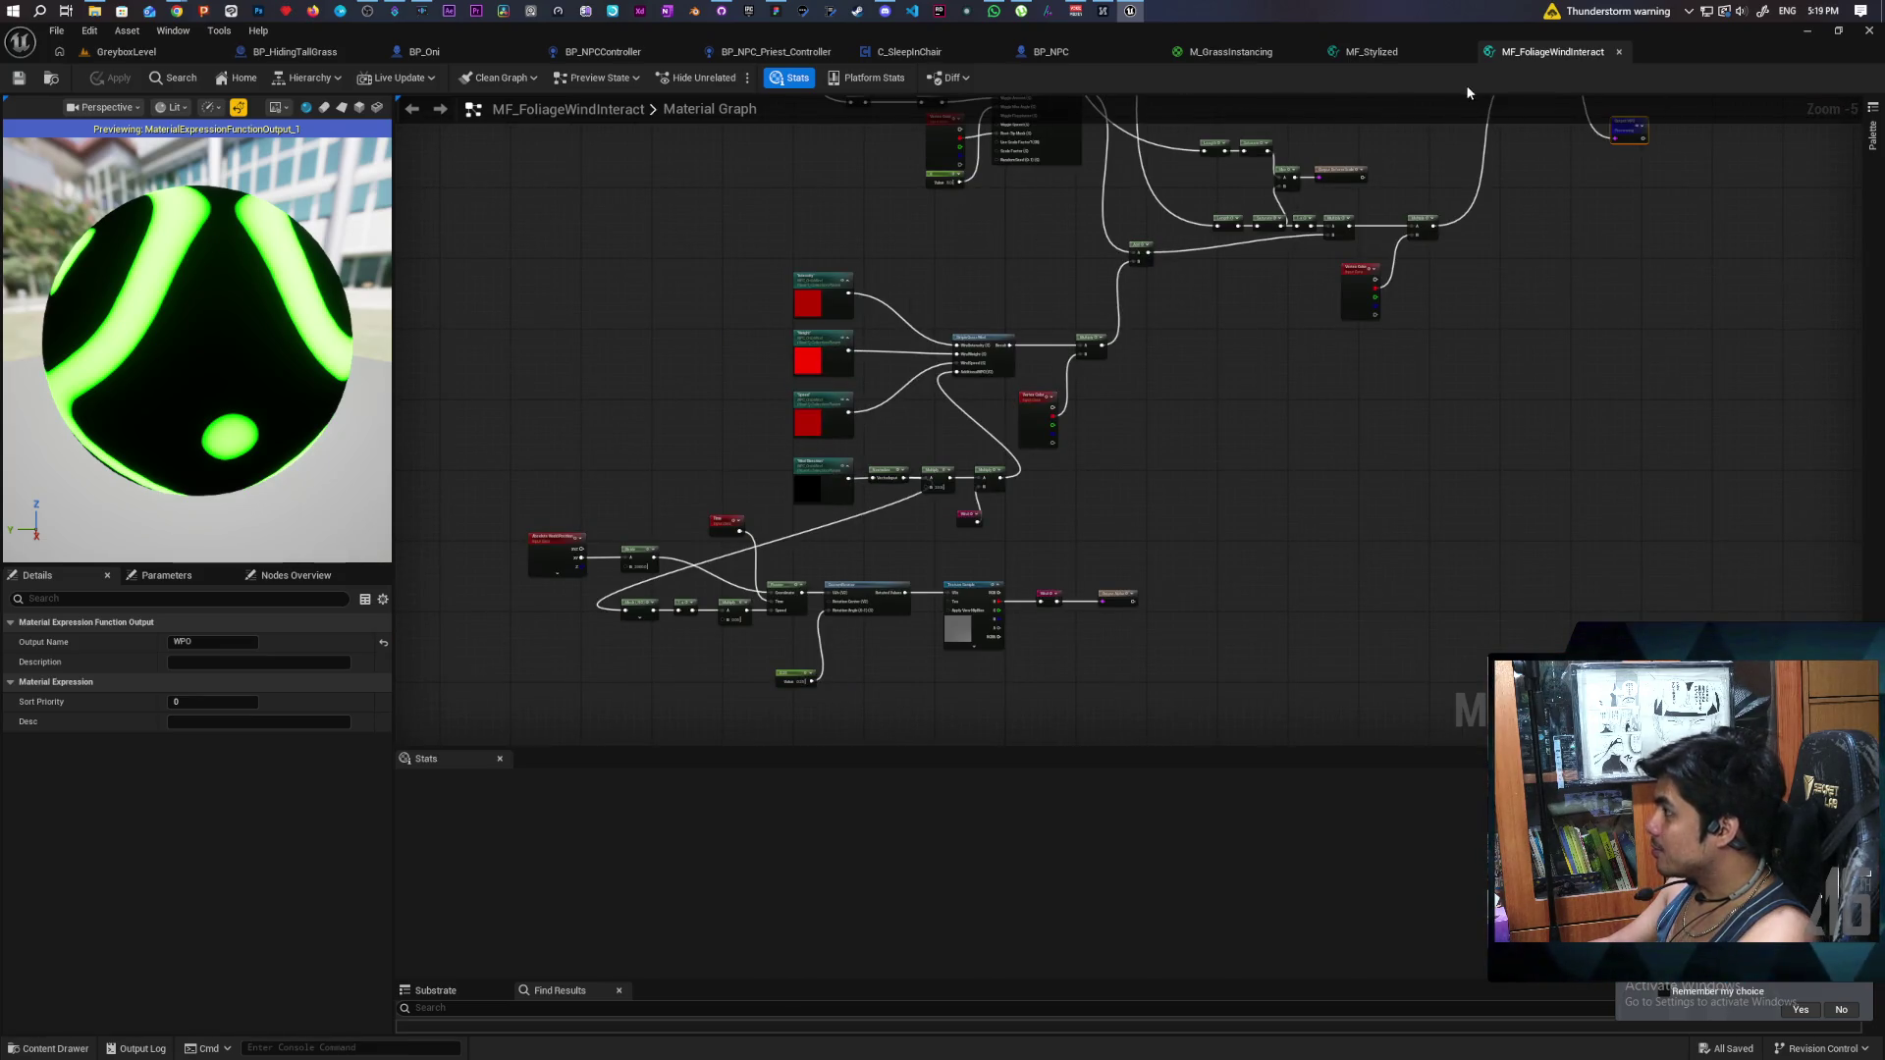
- Check the MF_Stylized graph, then return to M_GrassInstancing
click(1375, 56)
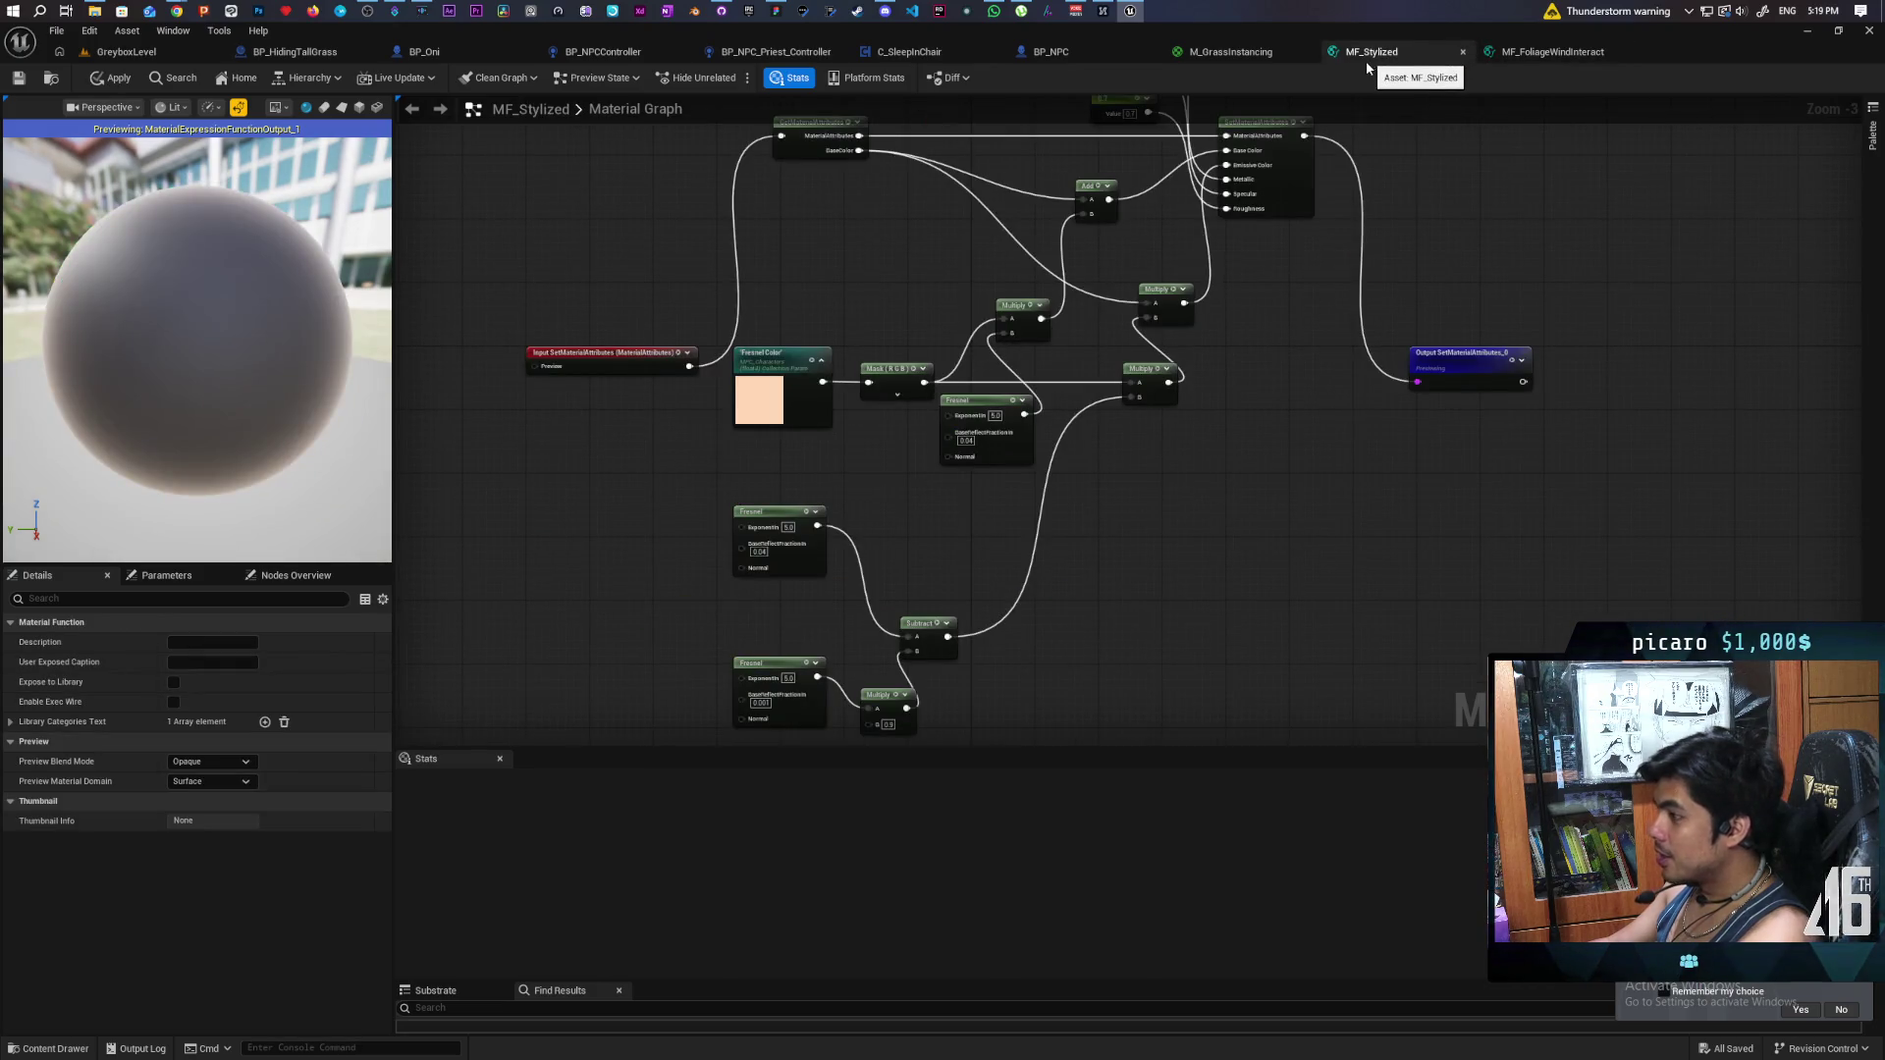
scroll(1272, 297, down, 3)
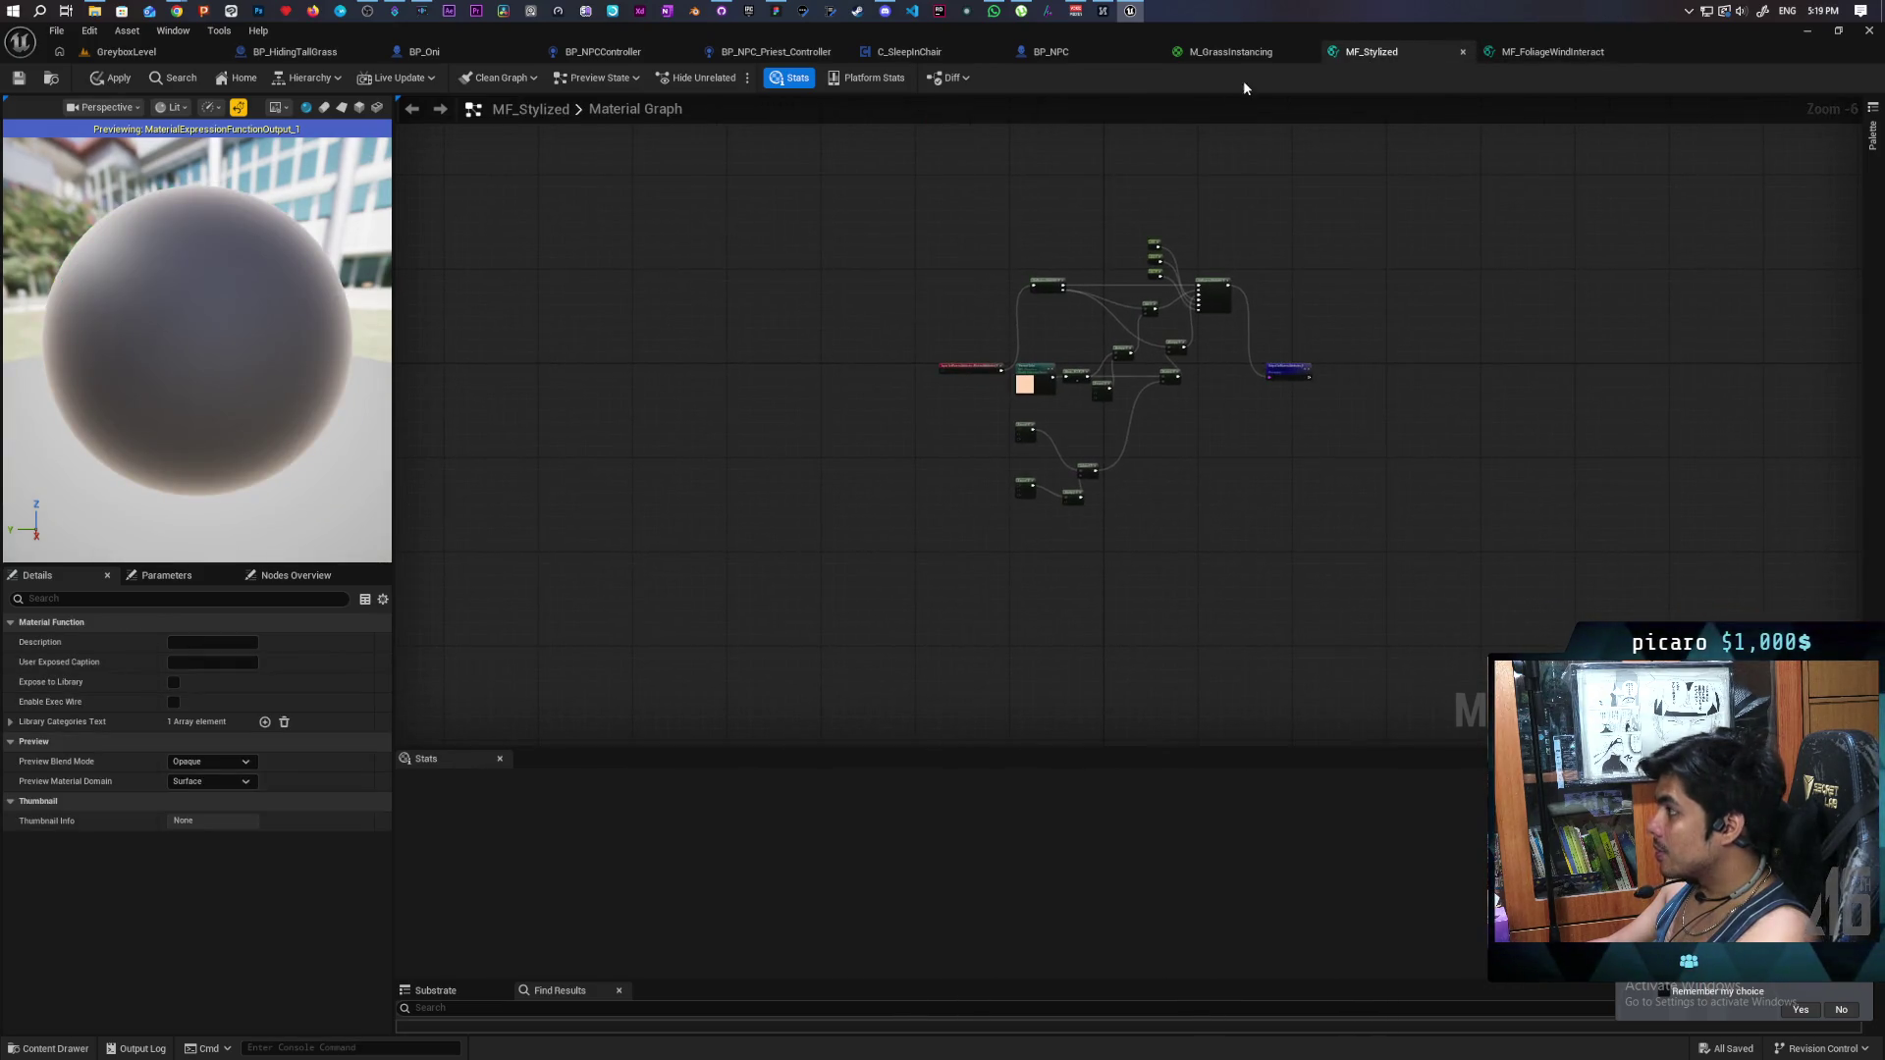
click(1230, 51)
scroll(1216, 106, down, 4)
scroll(1146, 405, up, 6)
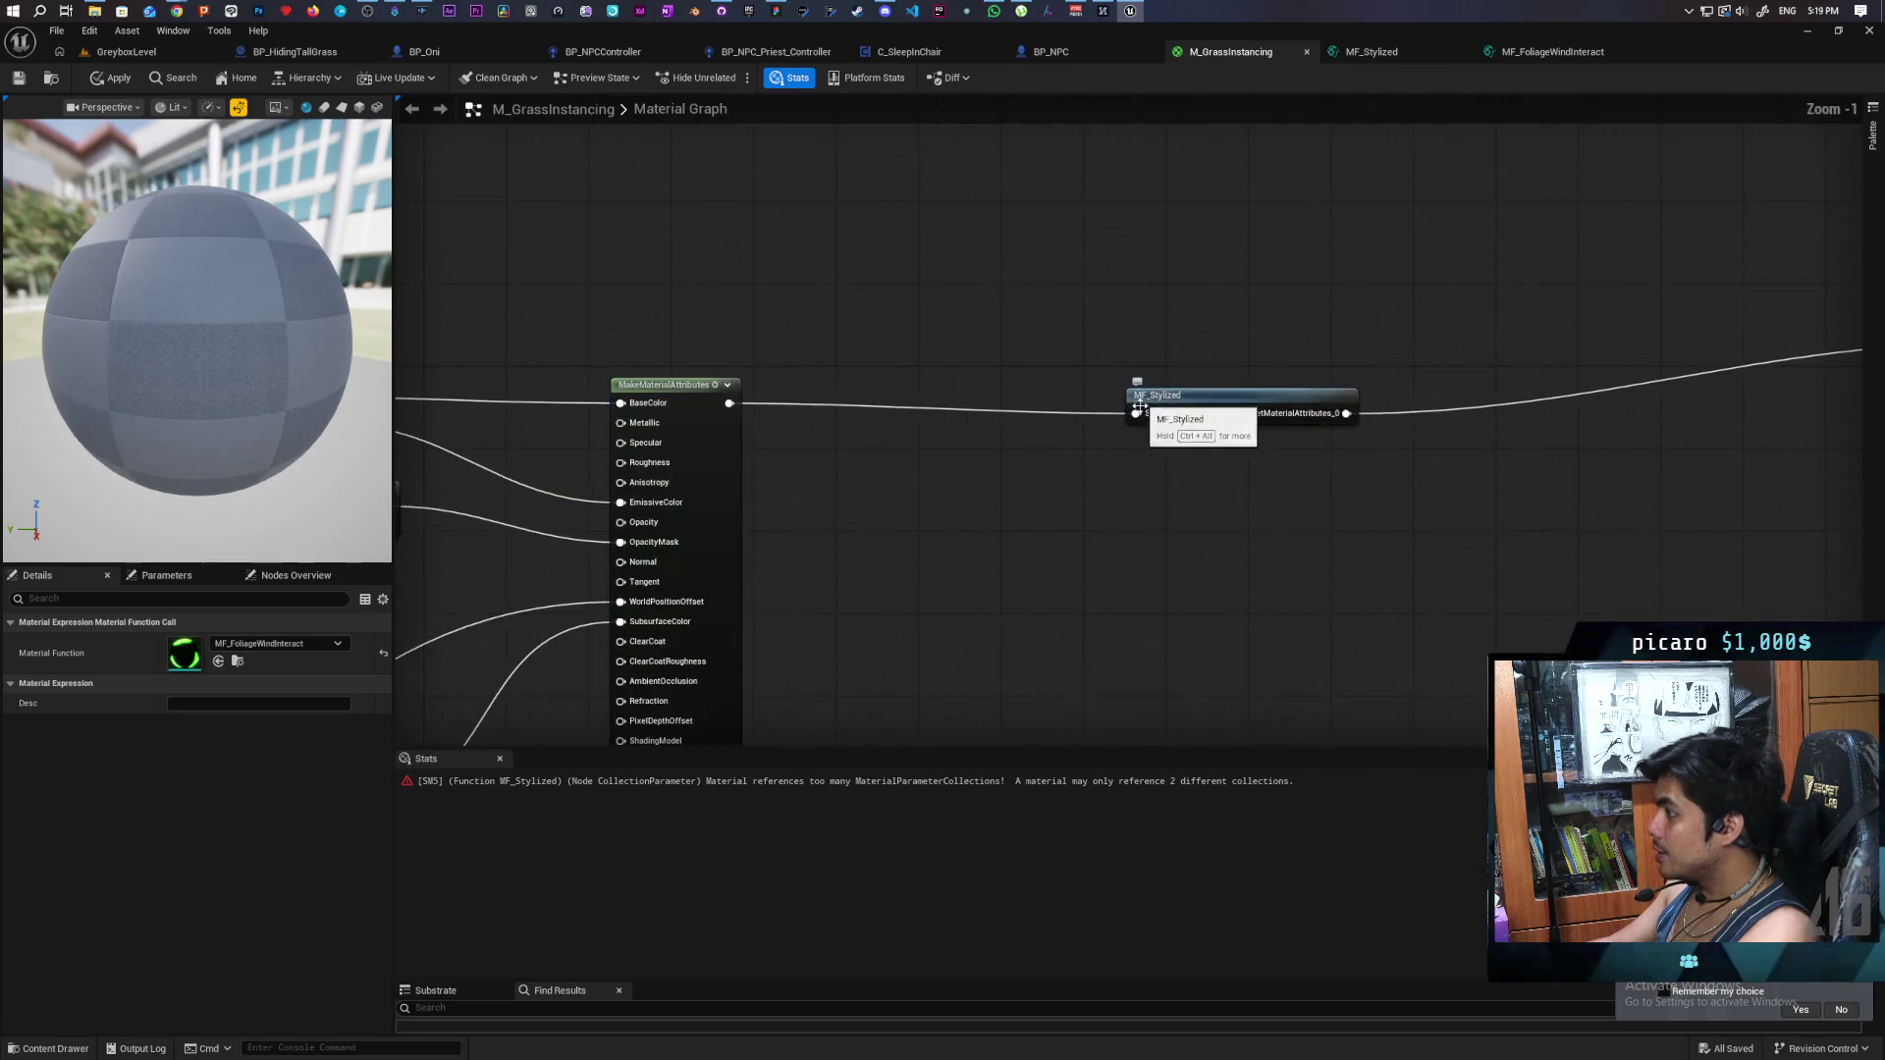
scroll(1144, 402, down, 3)
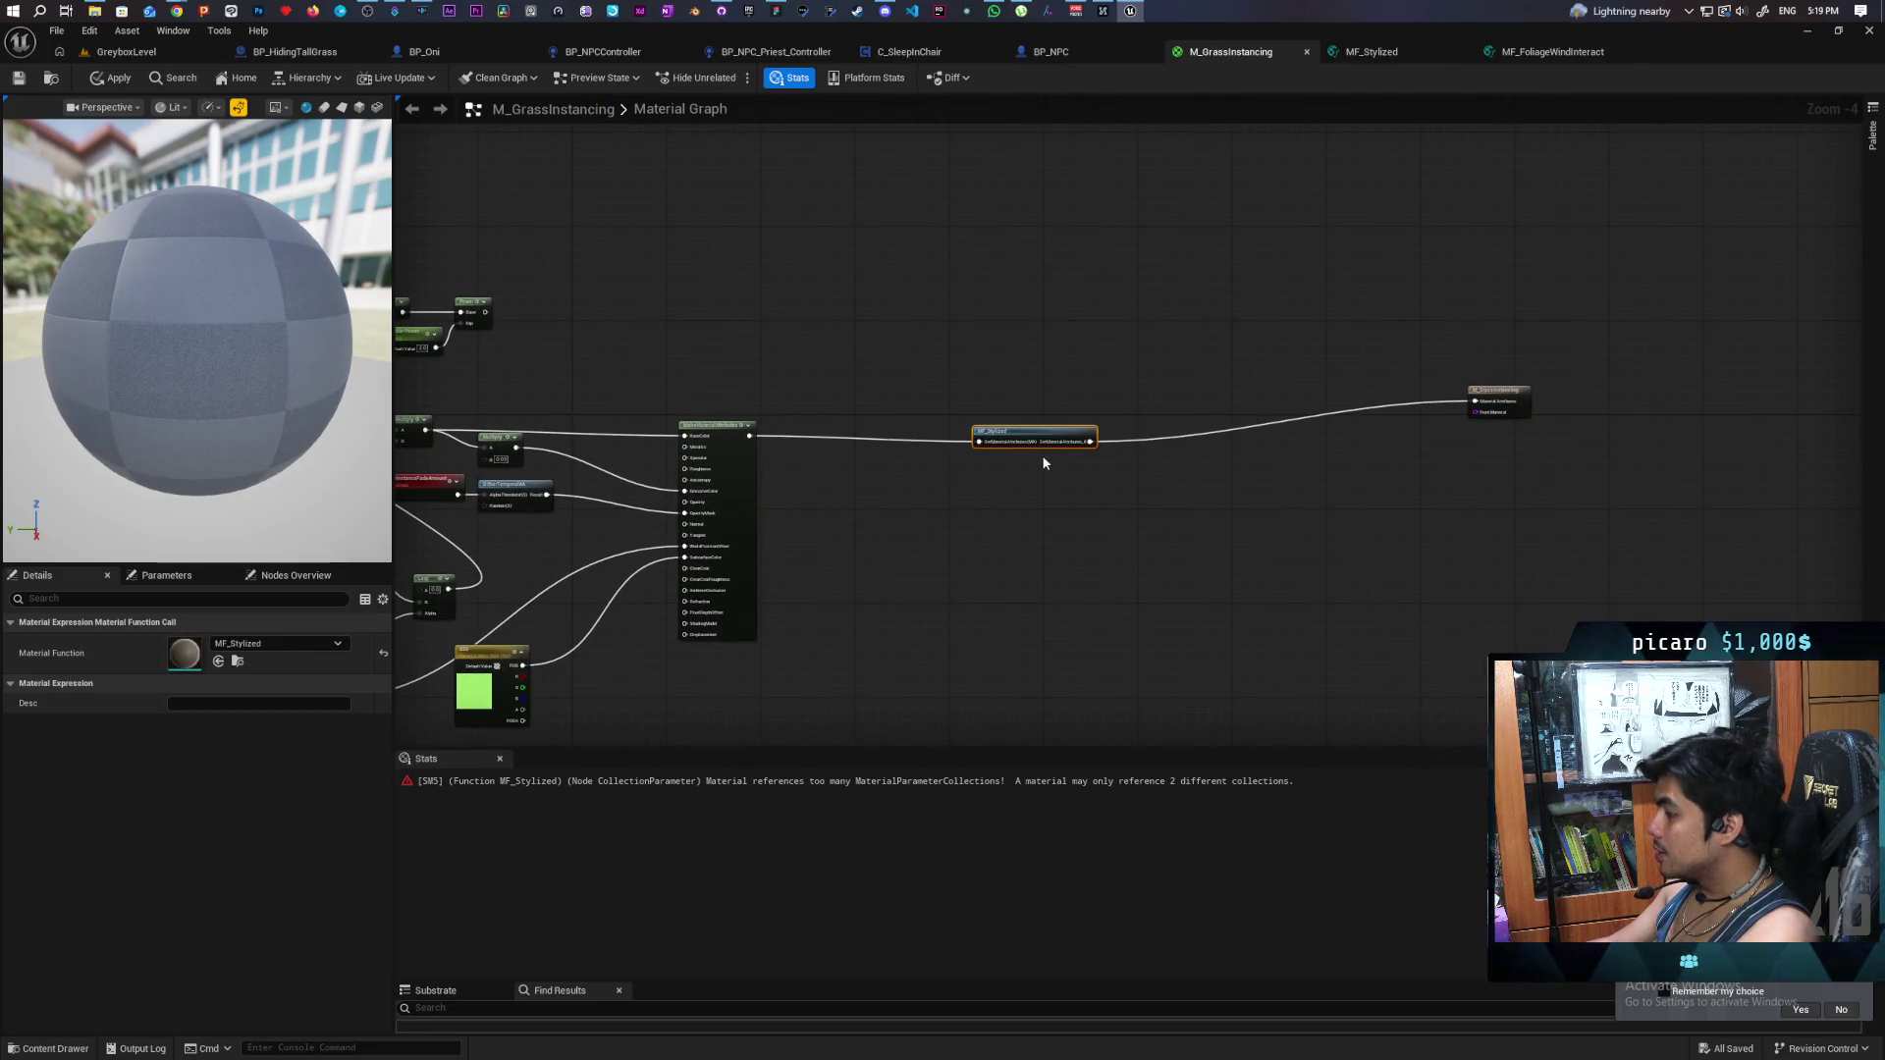
- Move the material output node next to MF_Stylized
scroll(1013, 468, up, 3)
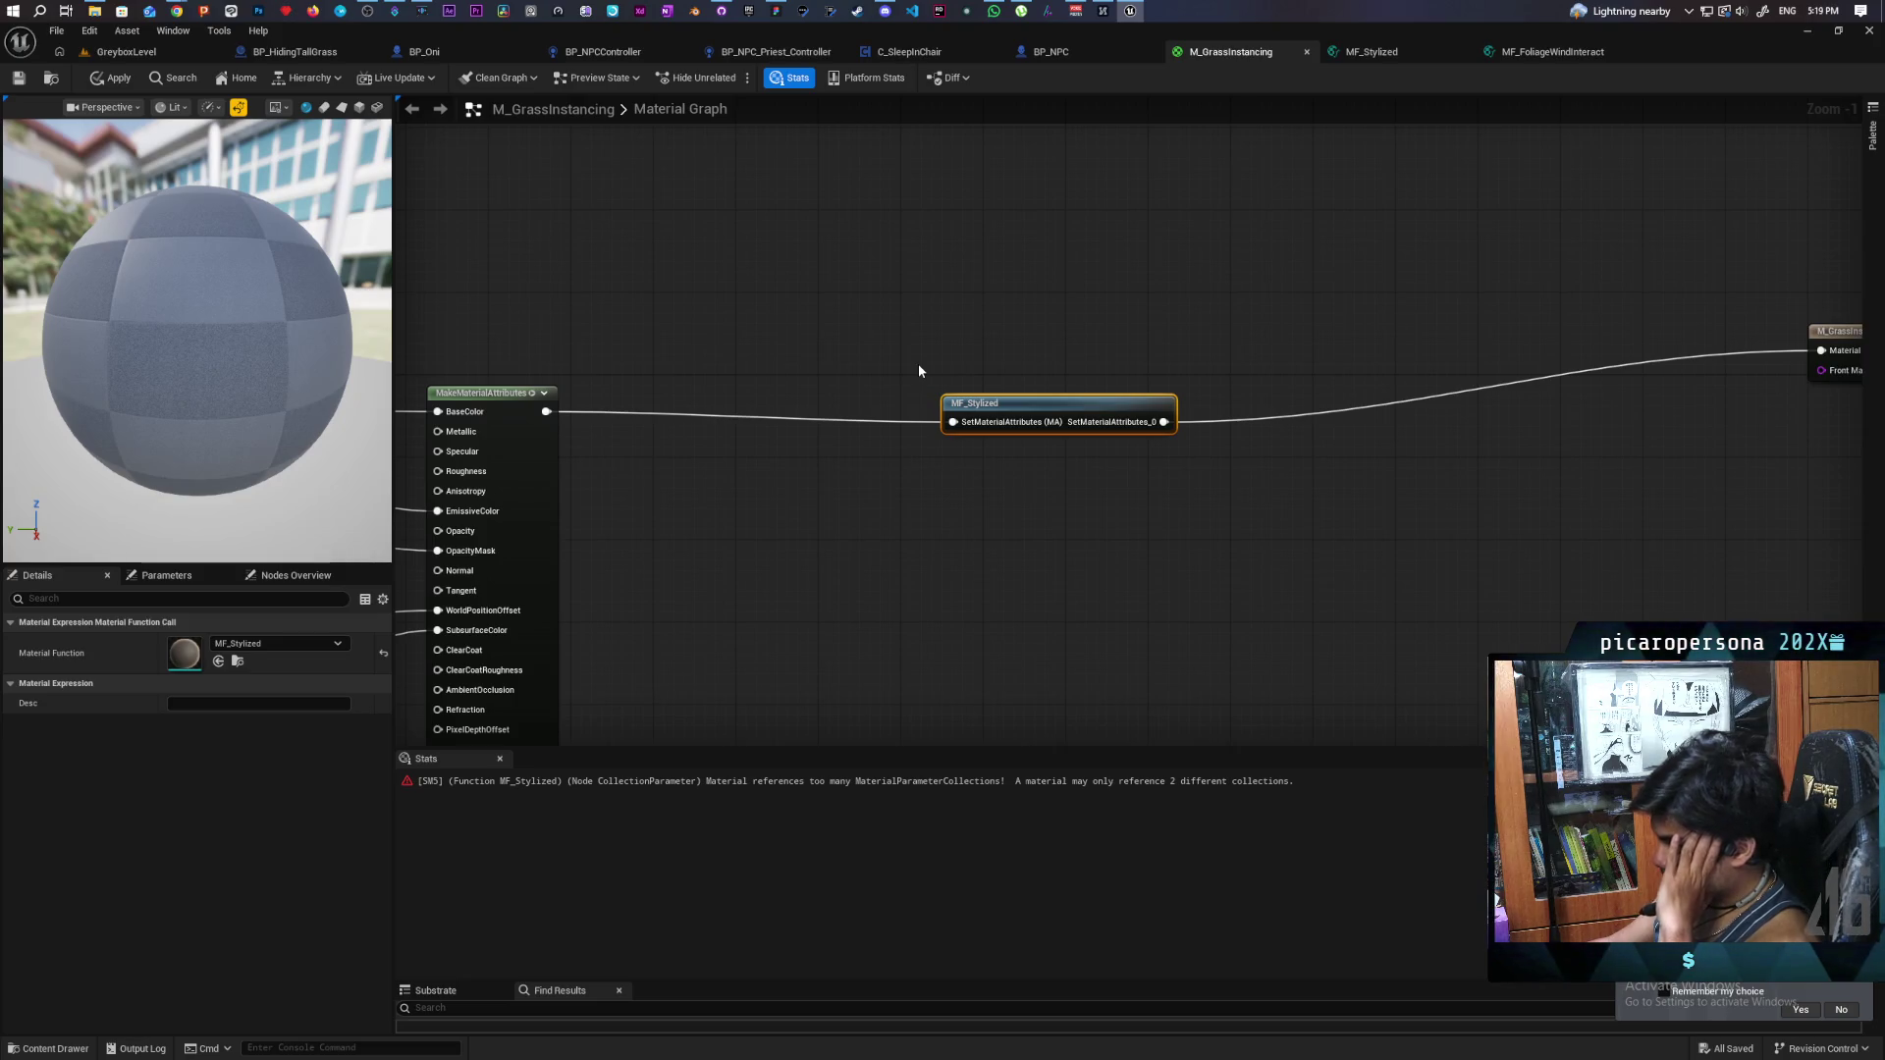
drag(824, 504, 1468, 323)
drag(913, 439, 1230, 402)
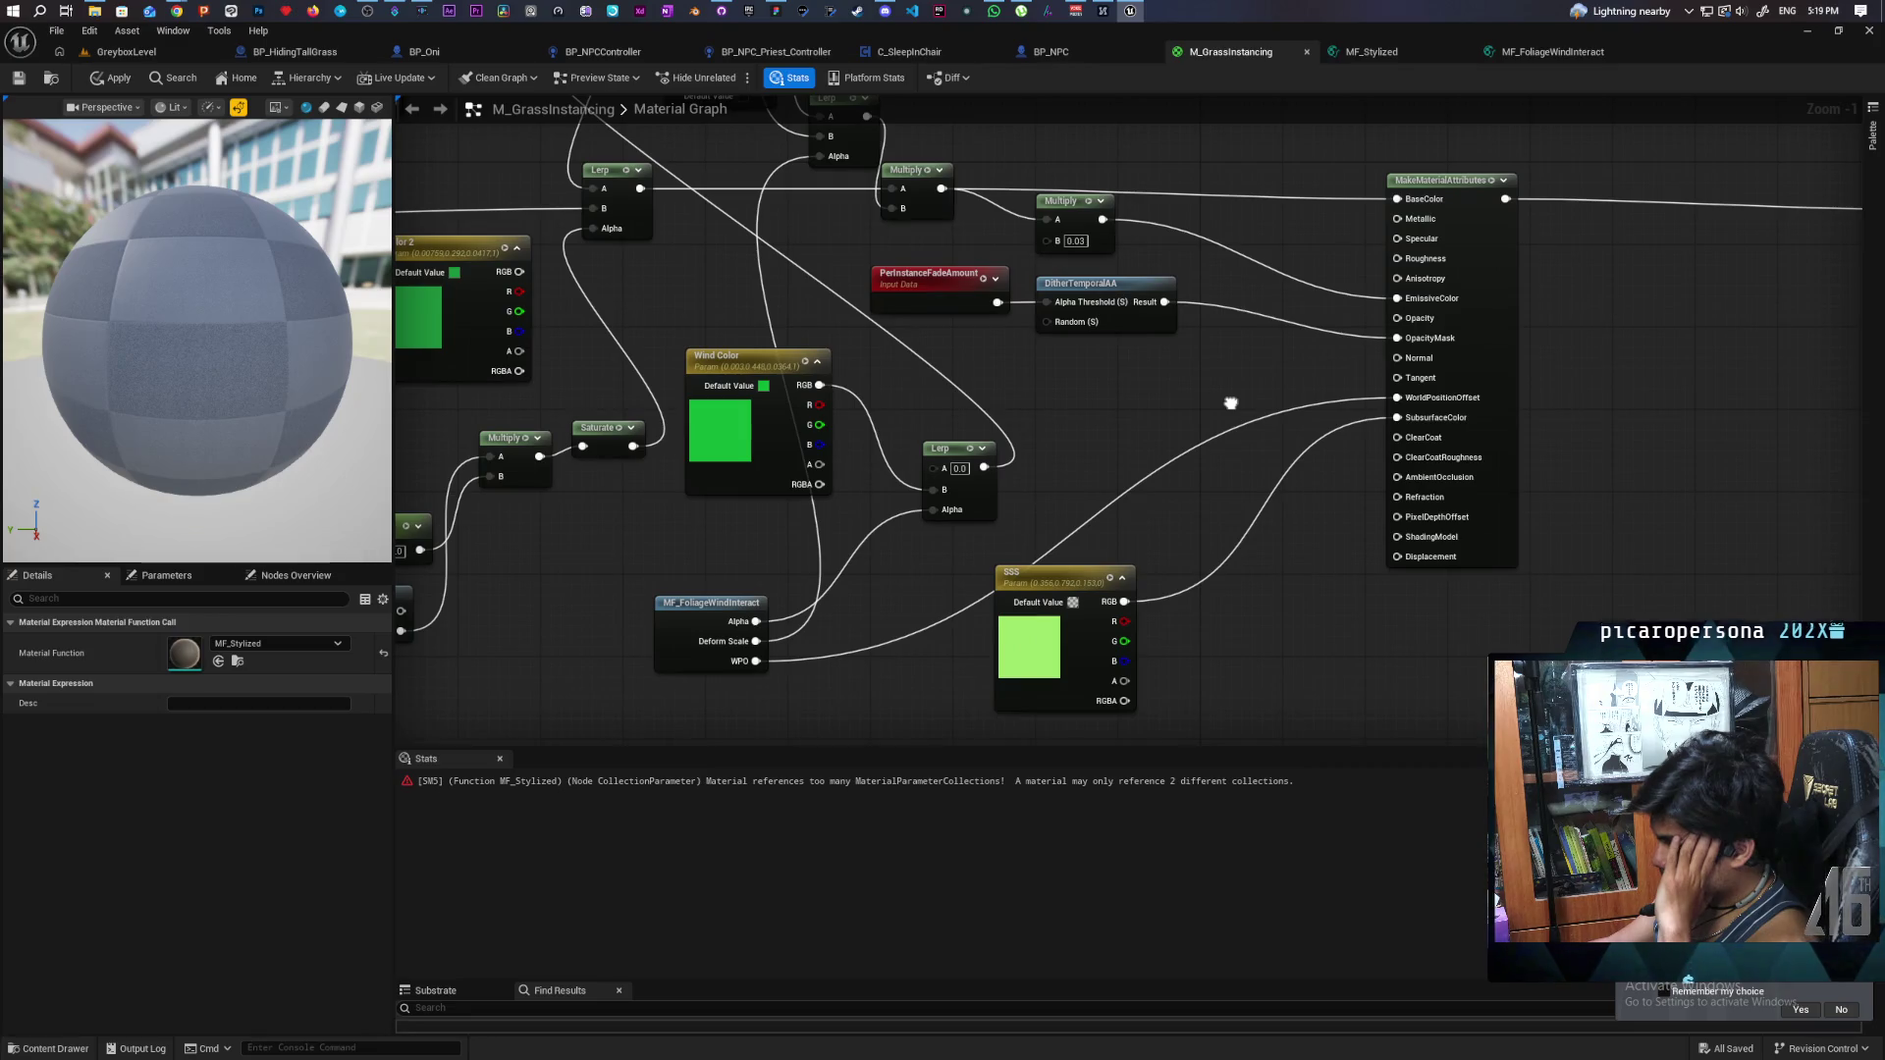
scroll(1452, 407, down, 2)
scroll(1424, 398, down, 2)
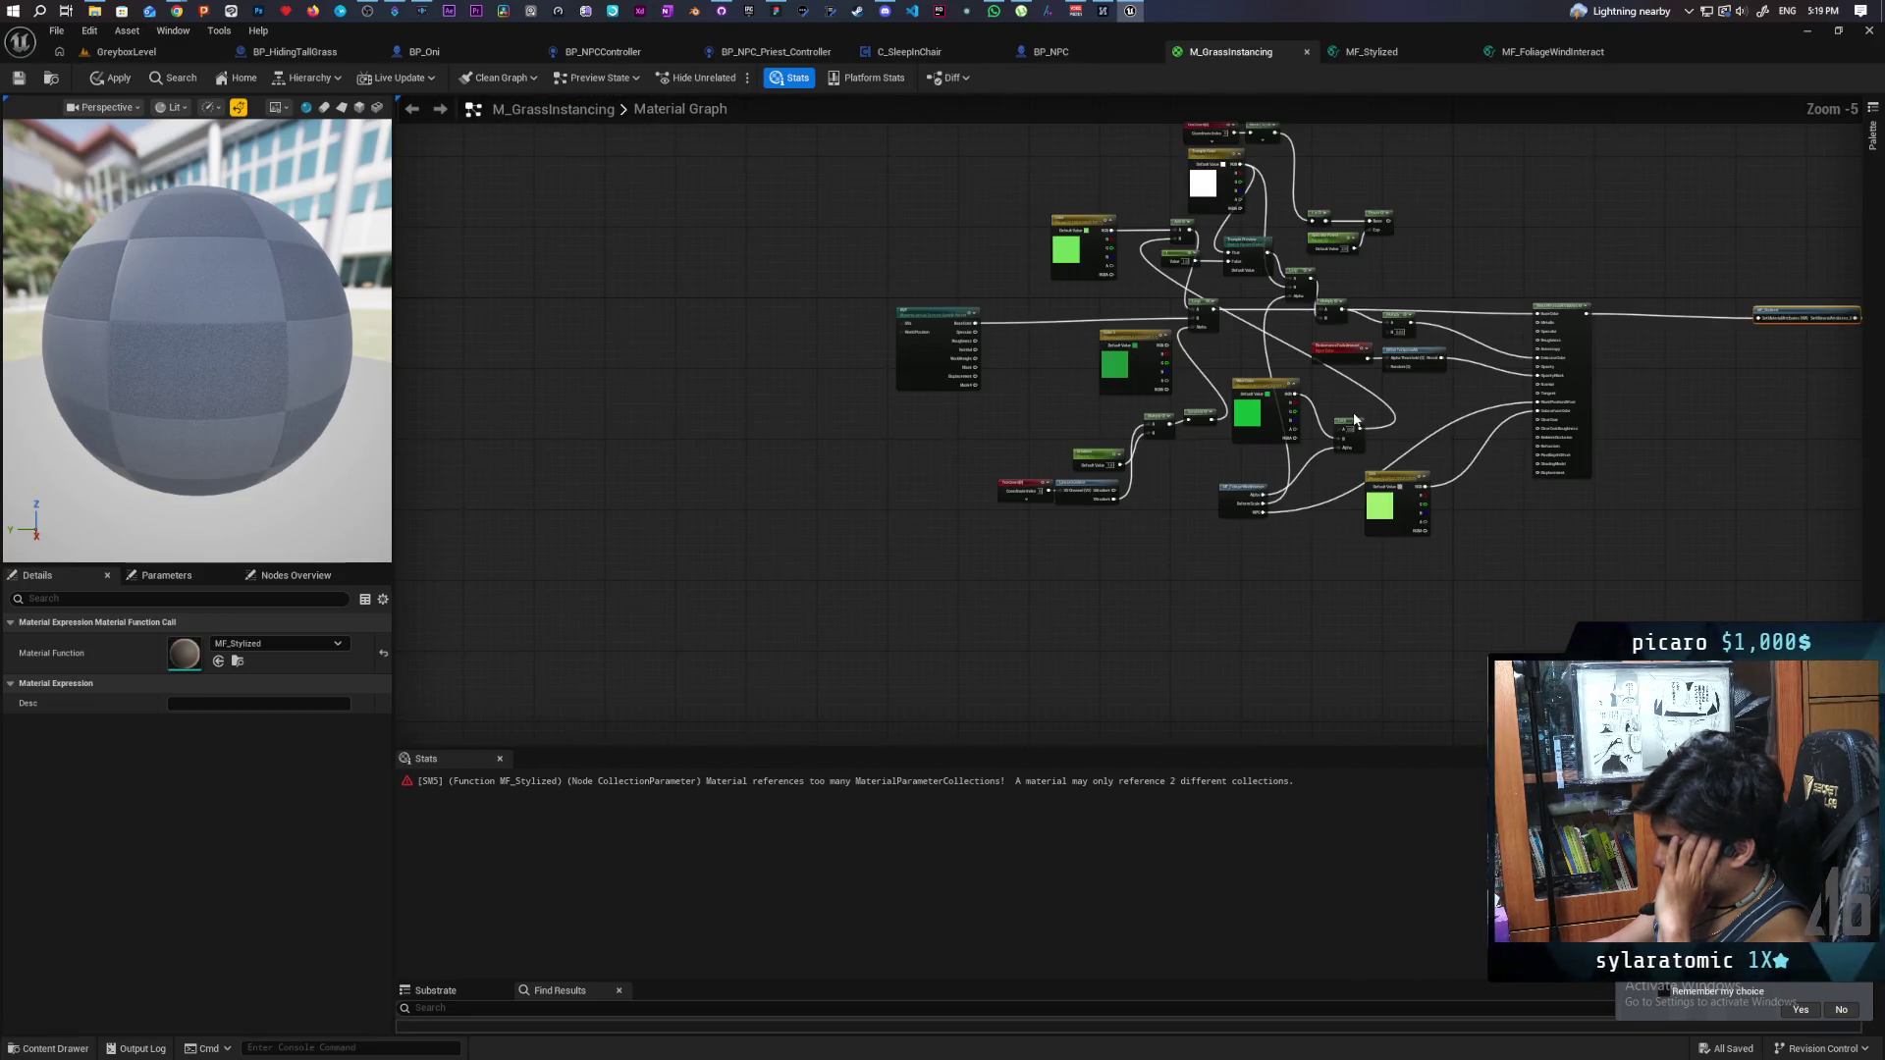
scroll(1358, 419, up, 4)
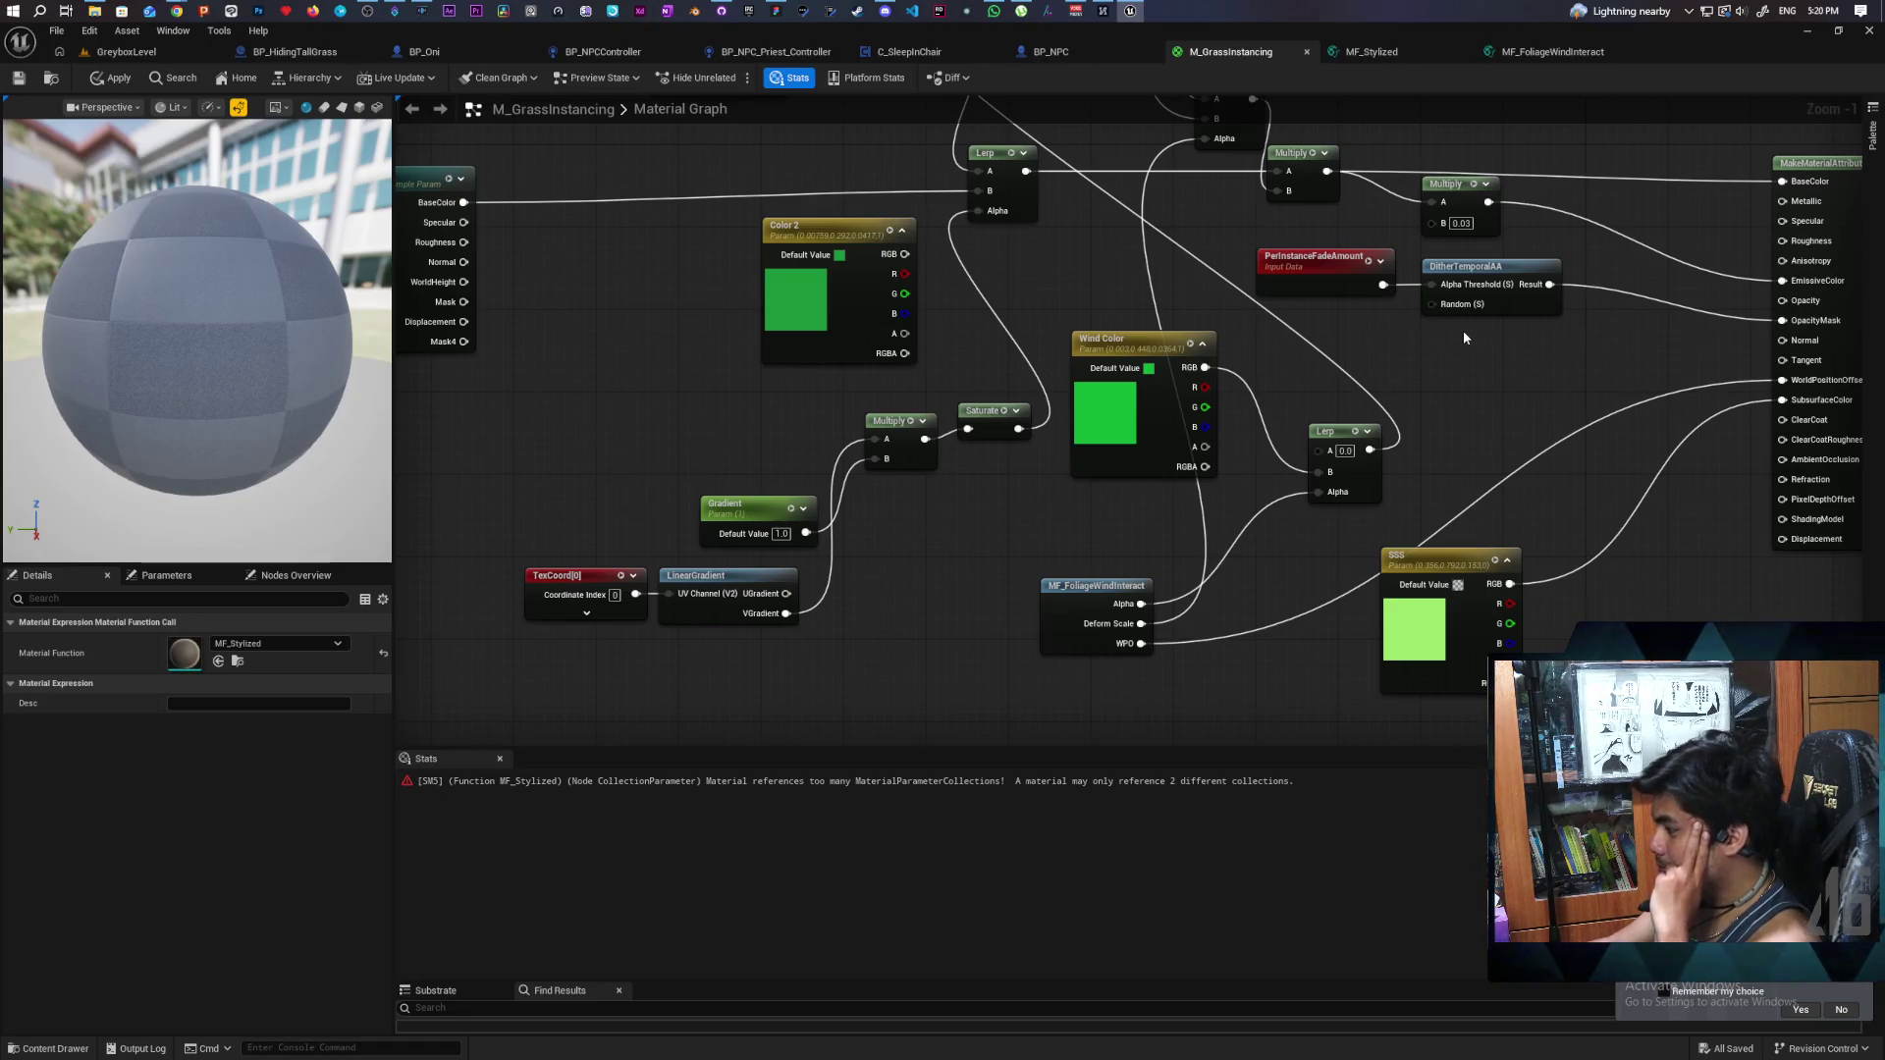
mouse_move(1469, 327)
mouse_down()
mouse_move(1360, 385)
mouse_move(1309, 505)
mouse_move(1318, 549)
mouse_move(1361, 444)
mouse_move(1499, 372)
mouse_move(1380, 351)
mouse_move(1283, 464)
mouse_move(1067, 400)
mouse_move(1235, 446)
mouse_move(1476, 347)
mouse_move(693, 377)
mouse_up()
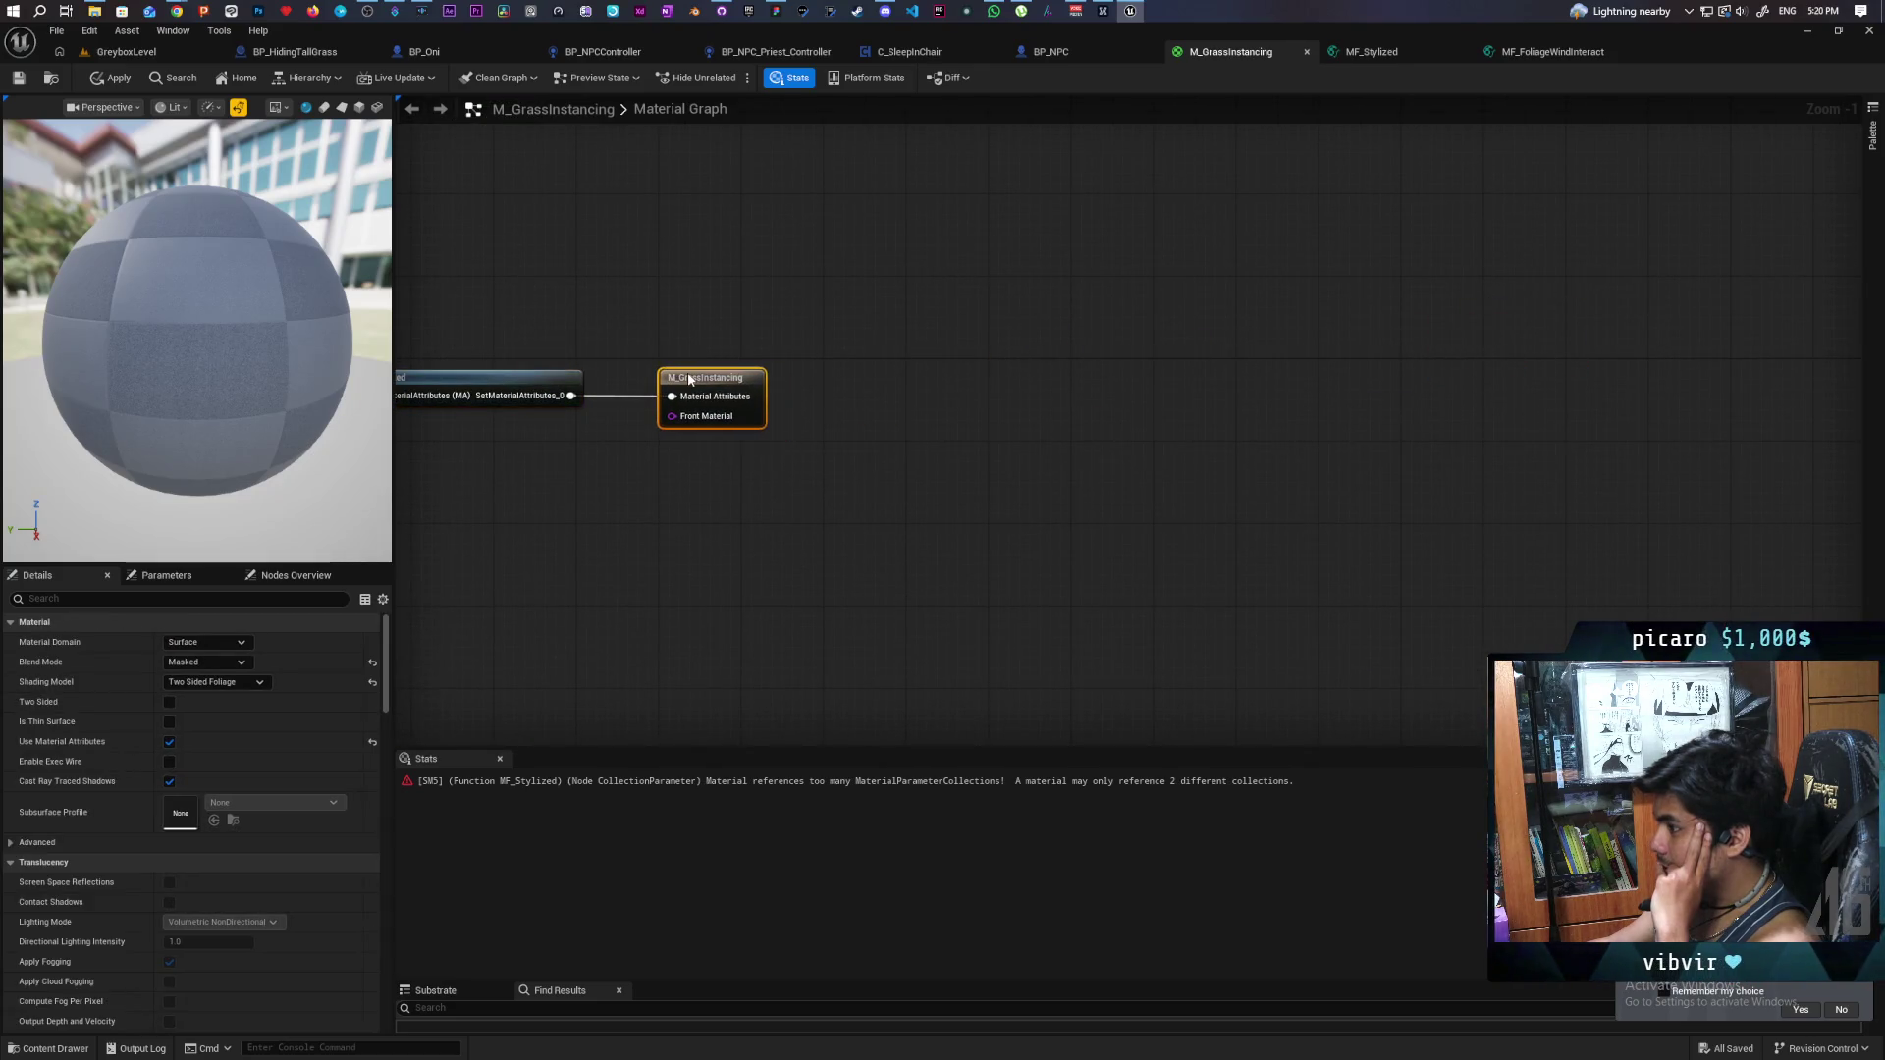
scroll(606, 496, down, 1)
drag(607, 497, 1042, 475)
- Frame all nodes and reposition PerInstanceFadeAmount and DitherTemporalAA down and right
key(Home)
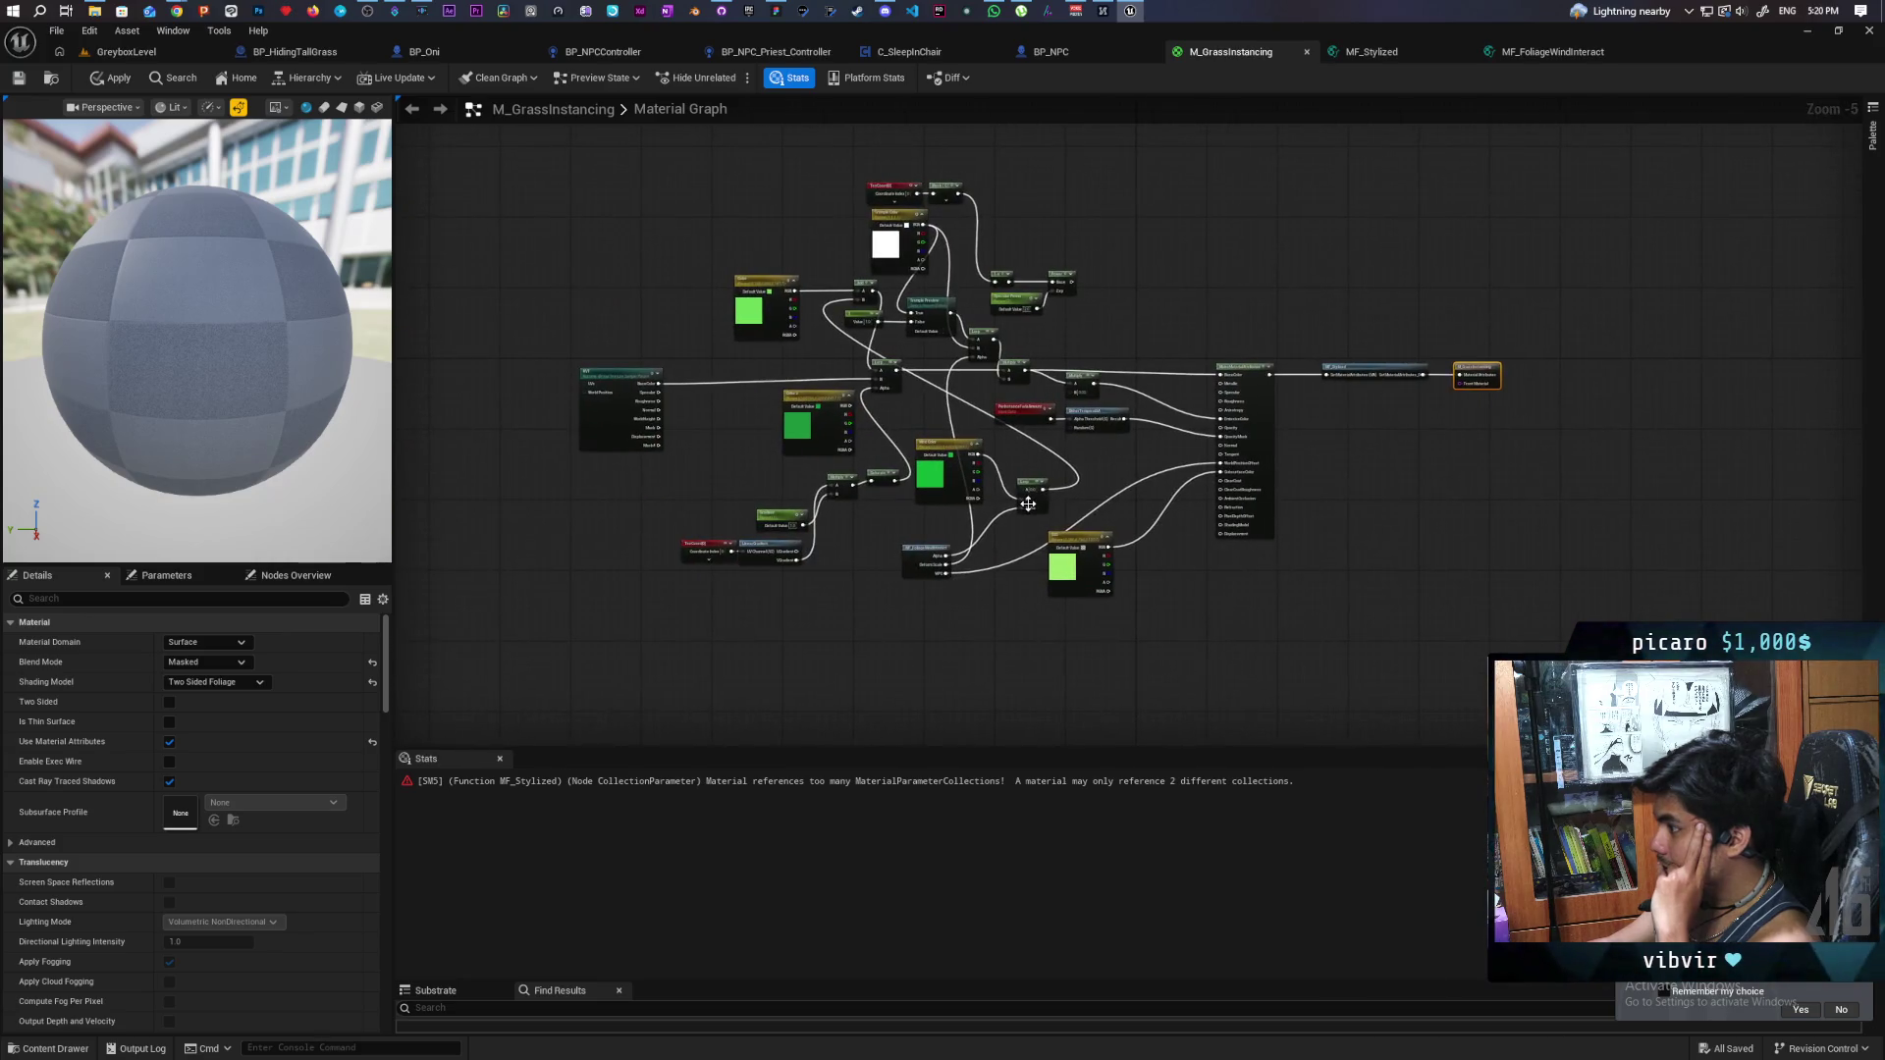
scroll(1074, 487, up, 5)
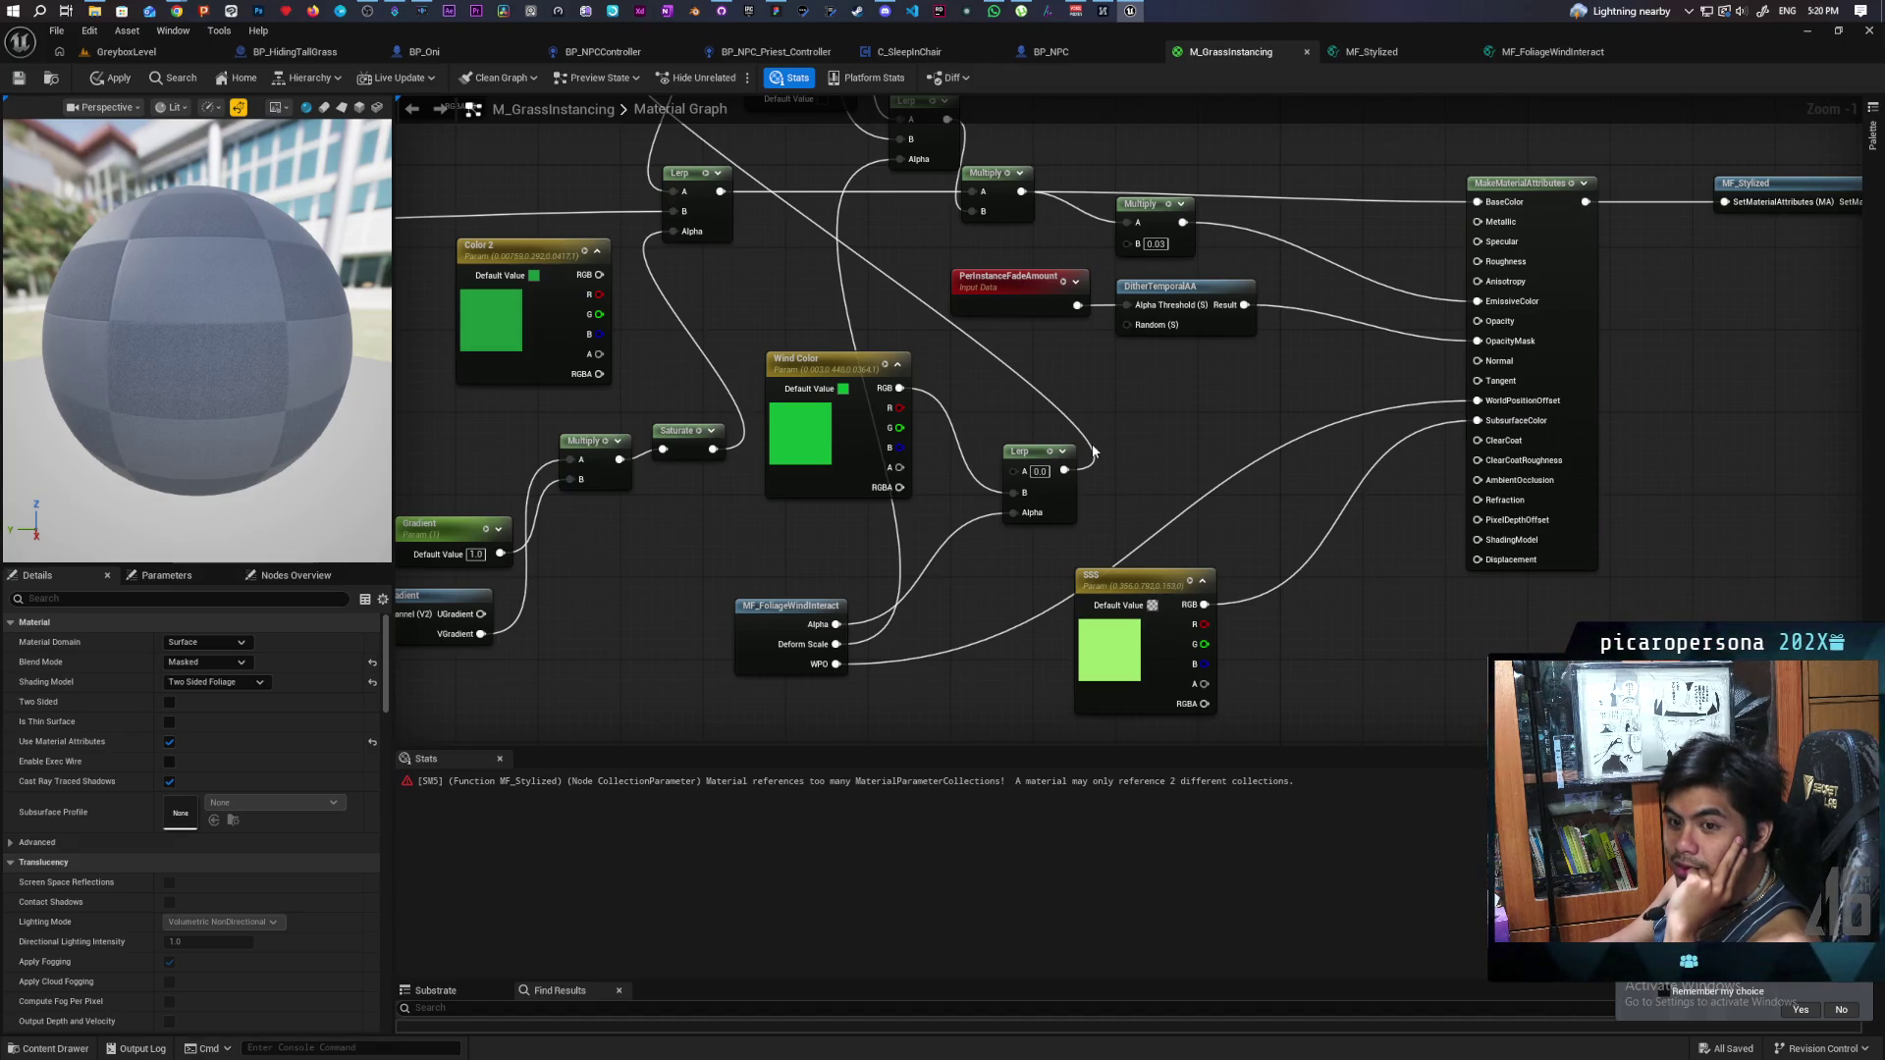
mouse_move(1167, 363)
mouse_down()
mouse_move(1076, 340)
mouse_move(943, 260)
mouse_up()
drag(1215, 289, 1307, 320)
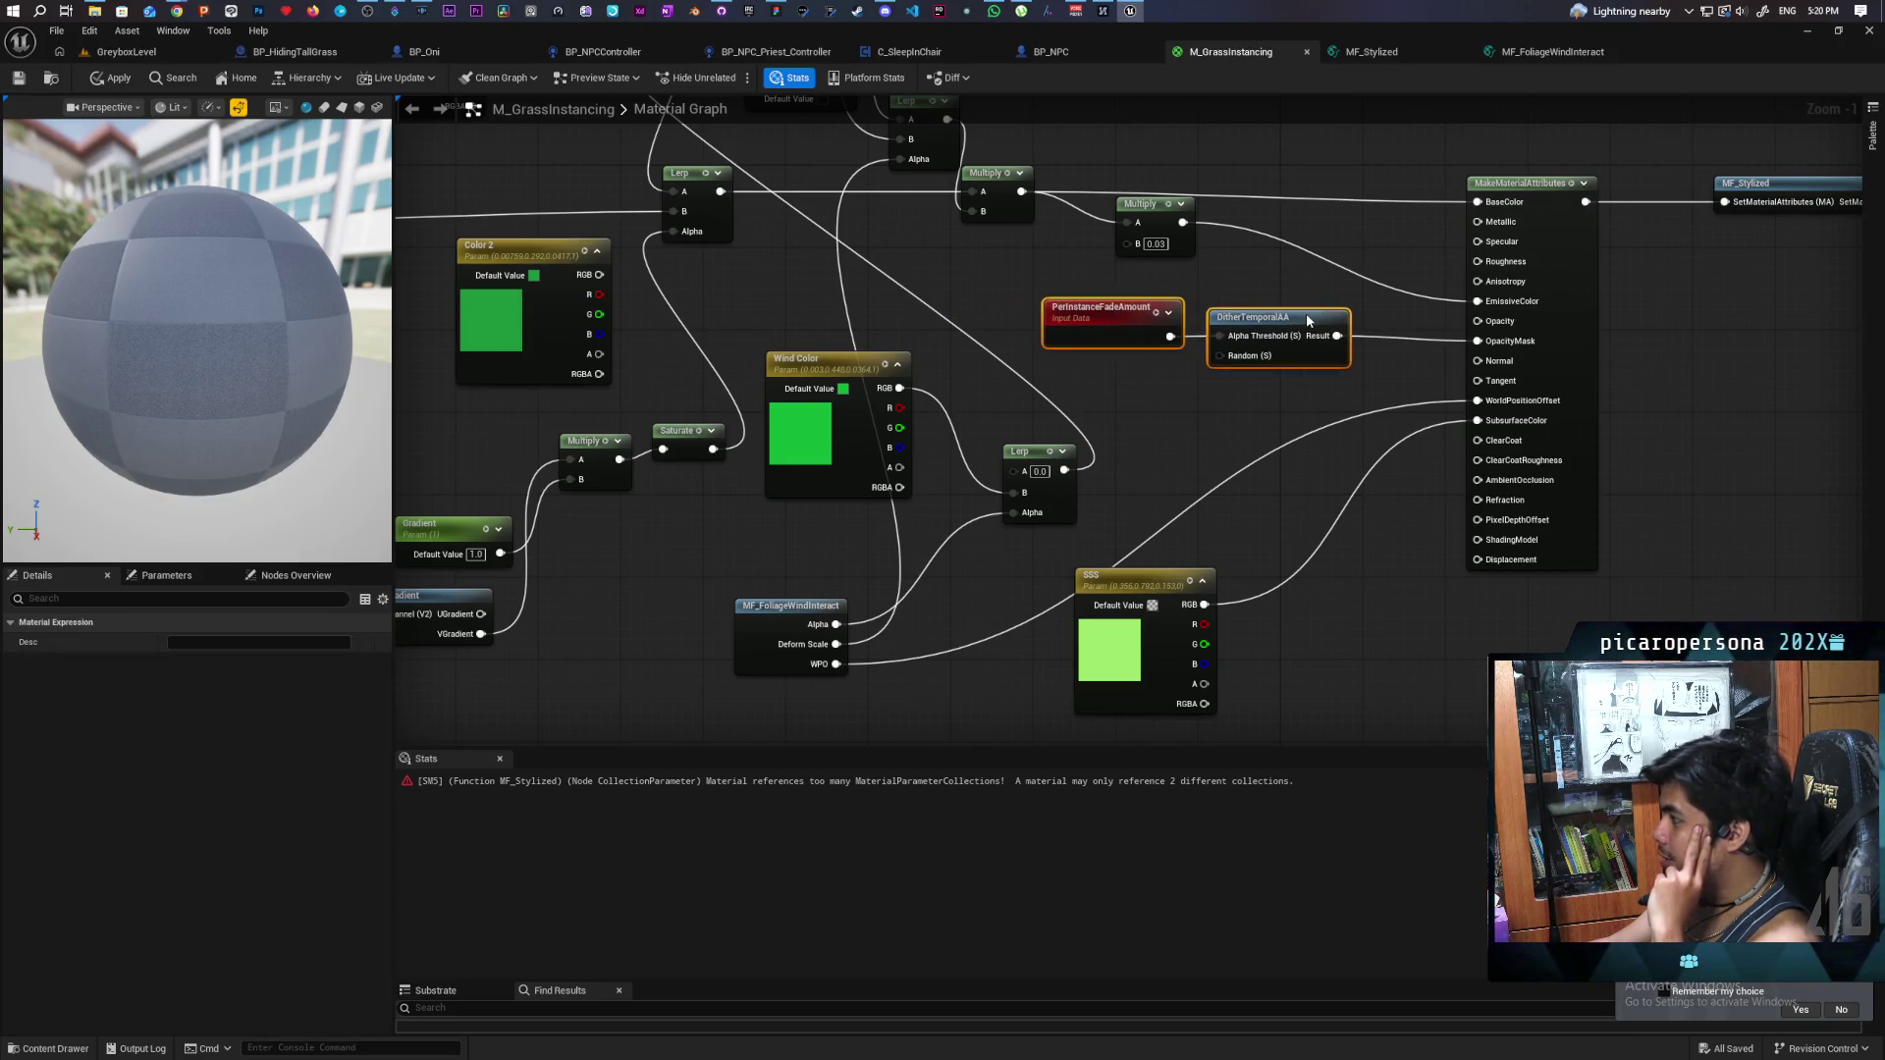
click(1206, 397)
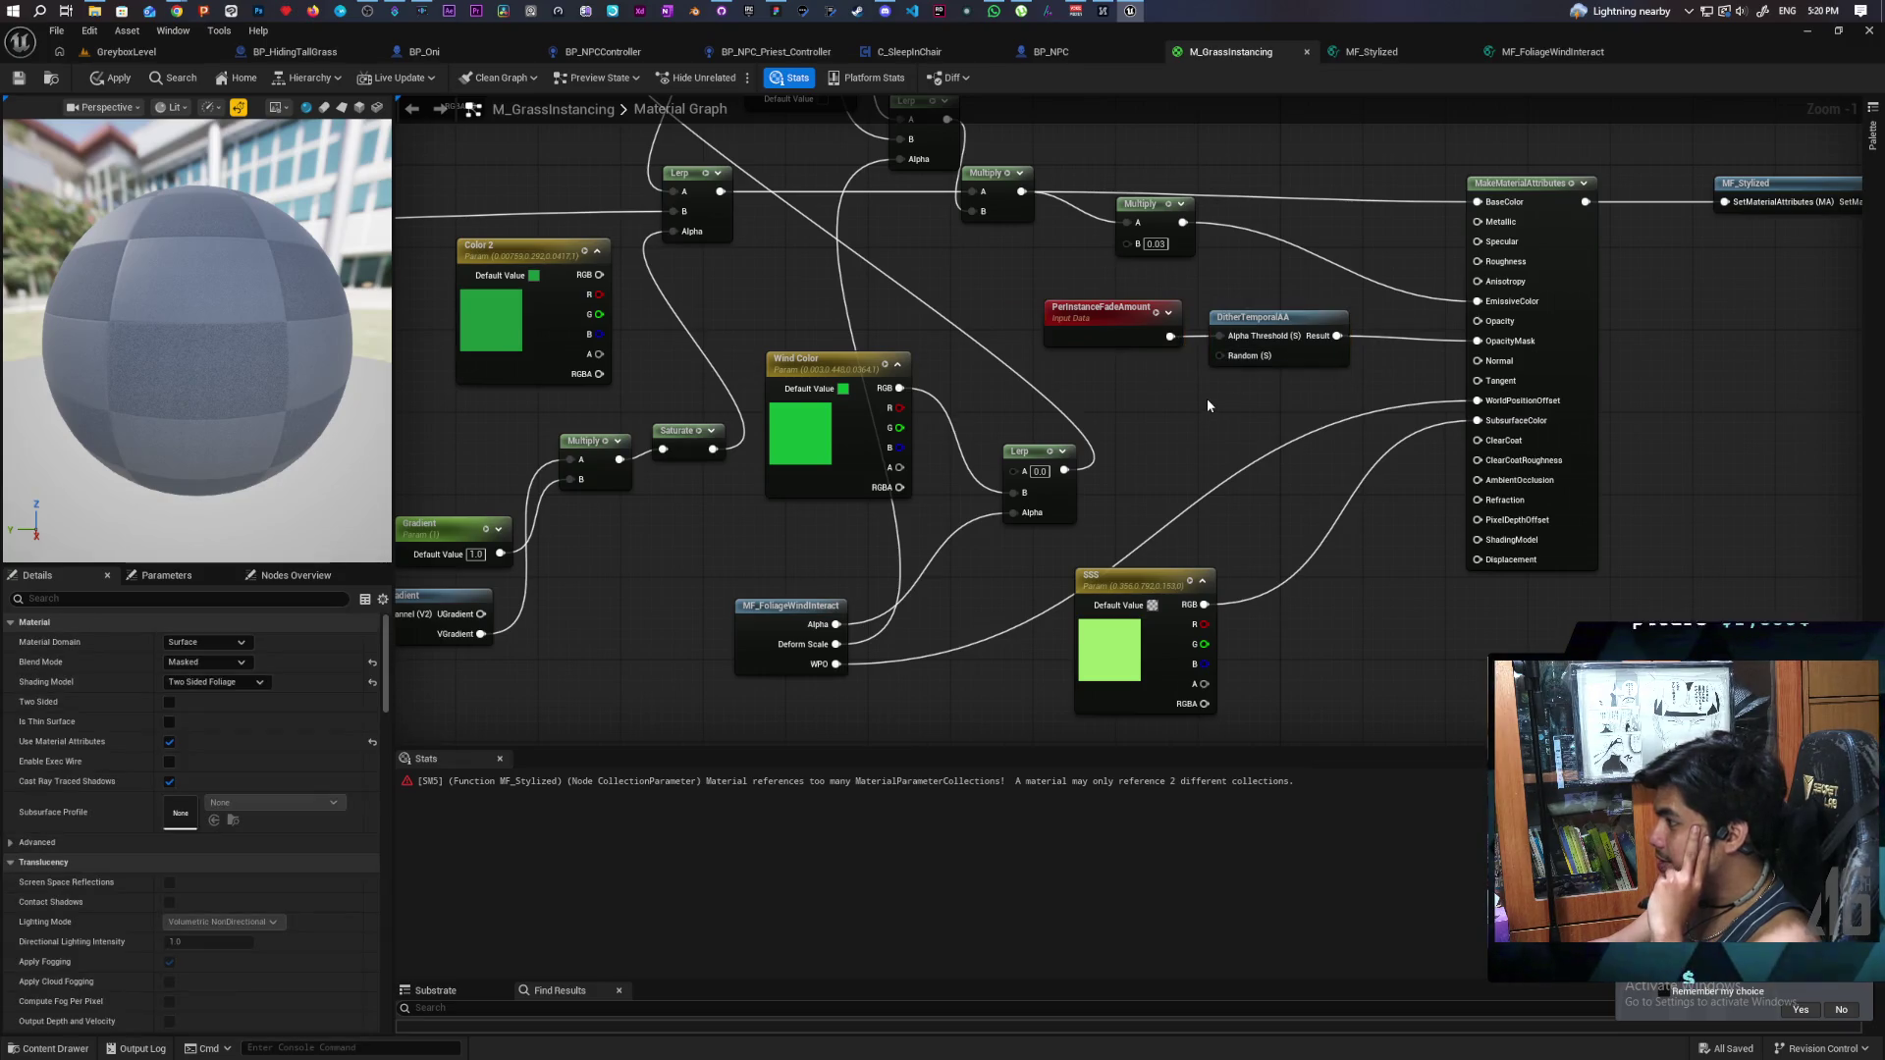
- Open the MF_FoliageWindInteract function graph again
drag(708, 688, 803, 646)
double_click(835, 630)
scroll(1103, 532, up, 2)
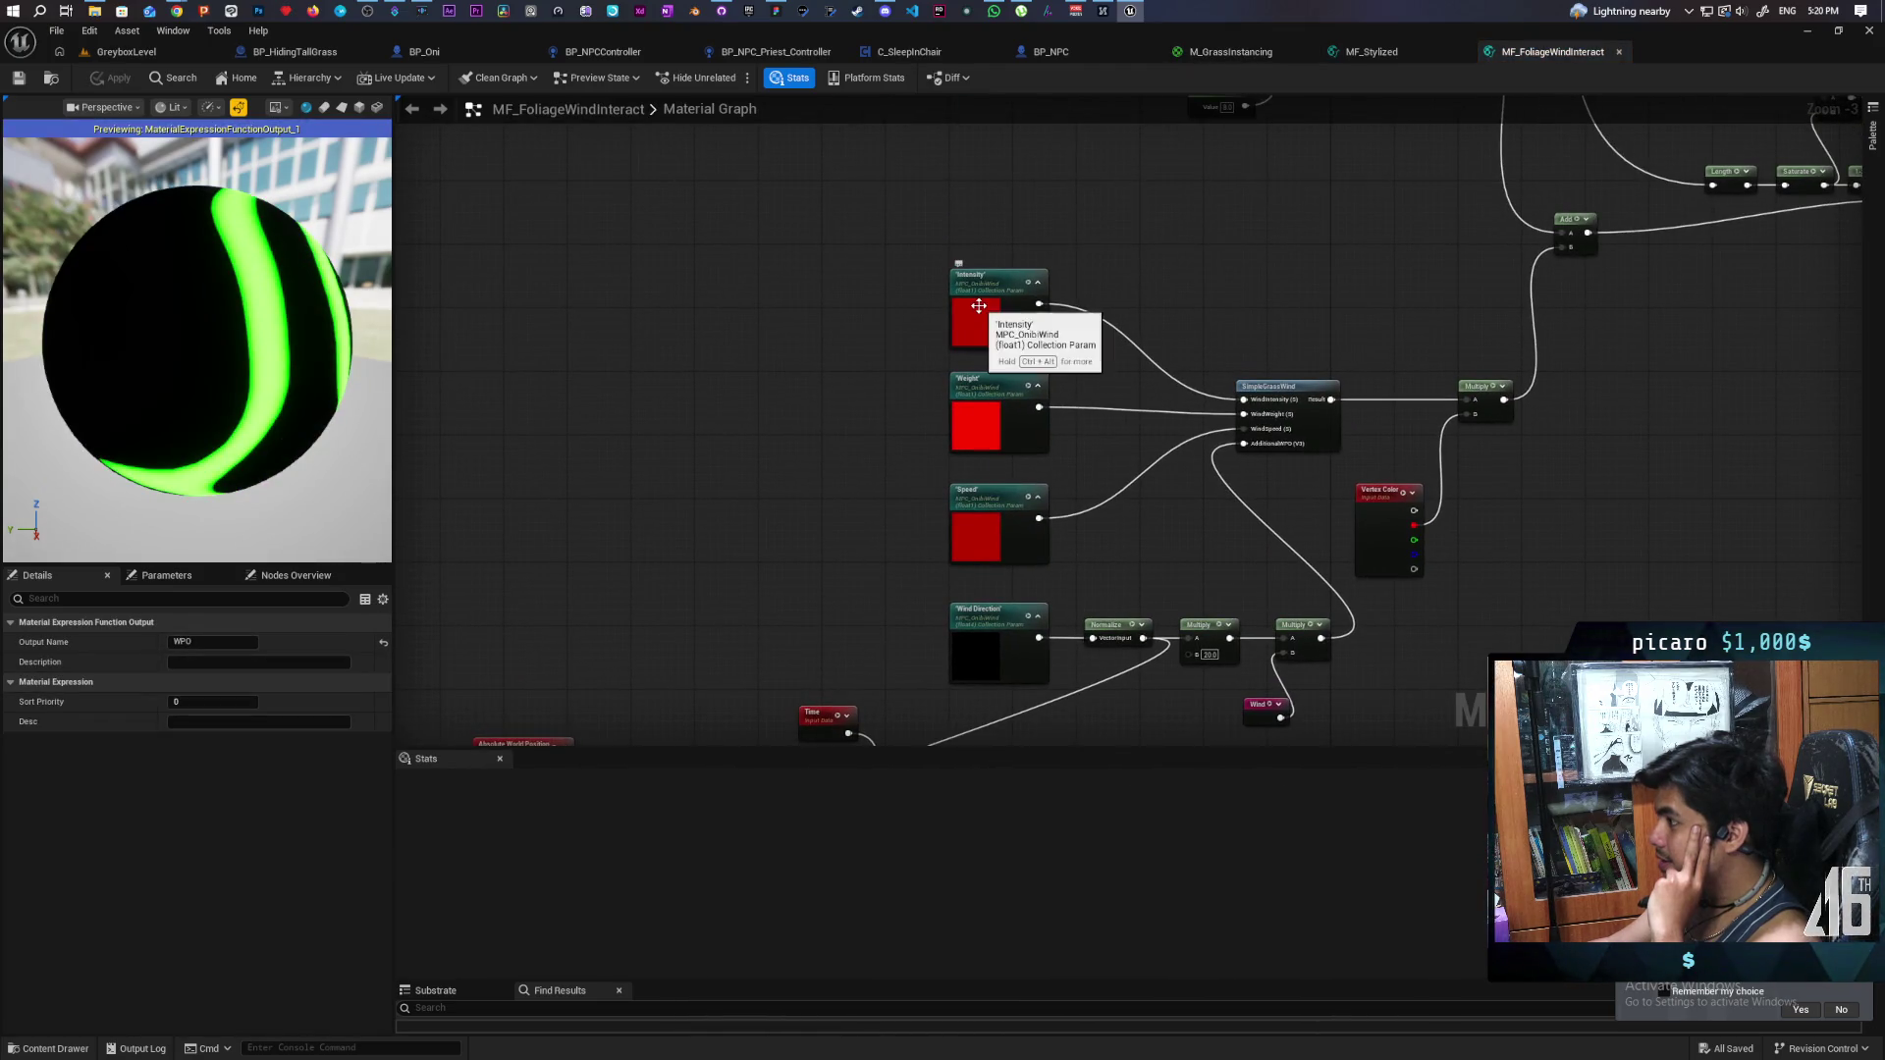
- Open MPC_OnibiWind and read its scalar defaults: Intensity 0.5, Weight 1.0, Speed 0.5
double_click(979, 306)
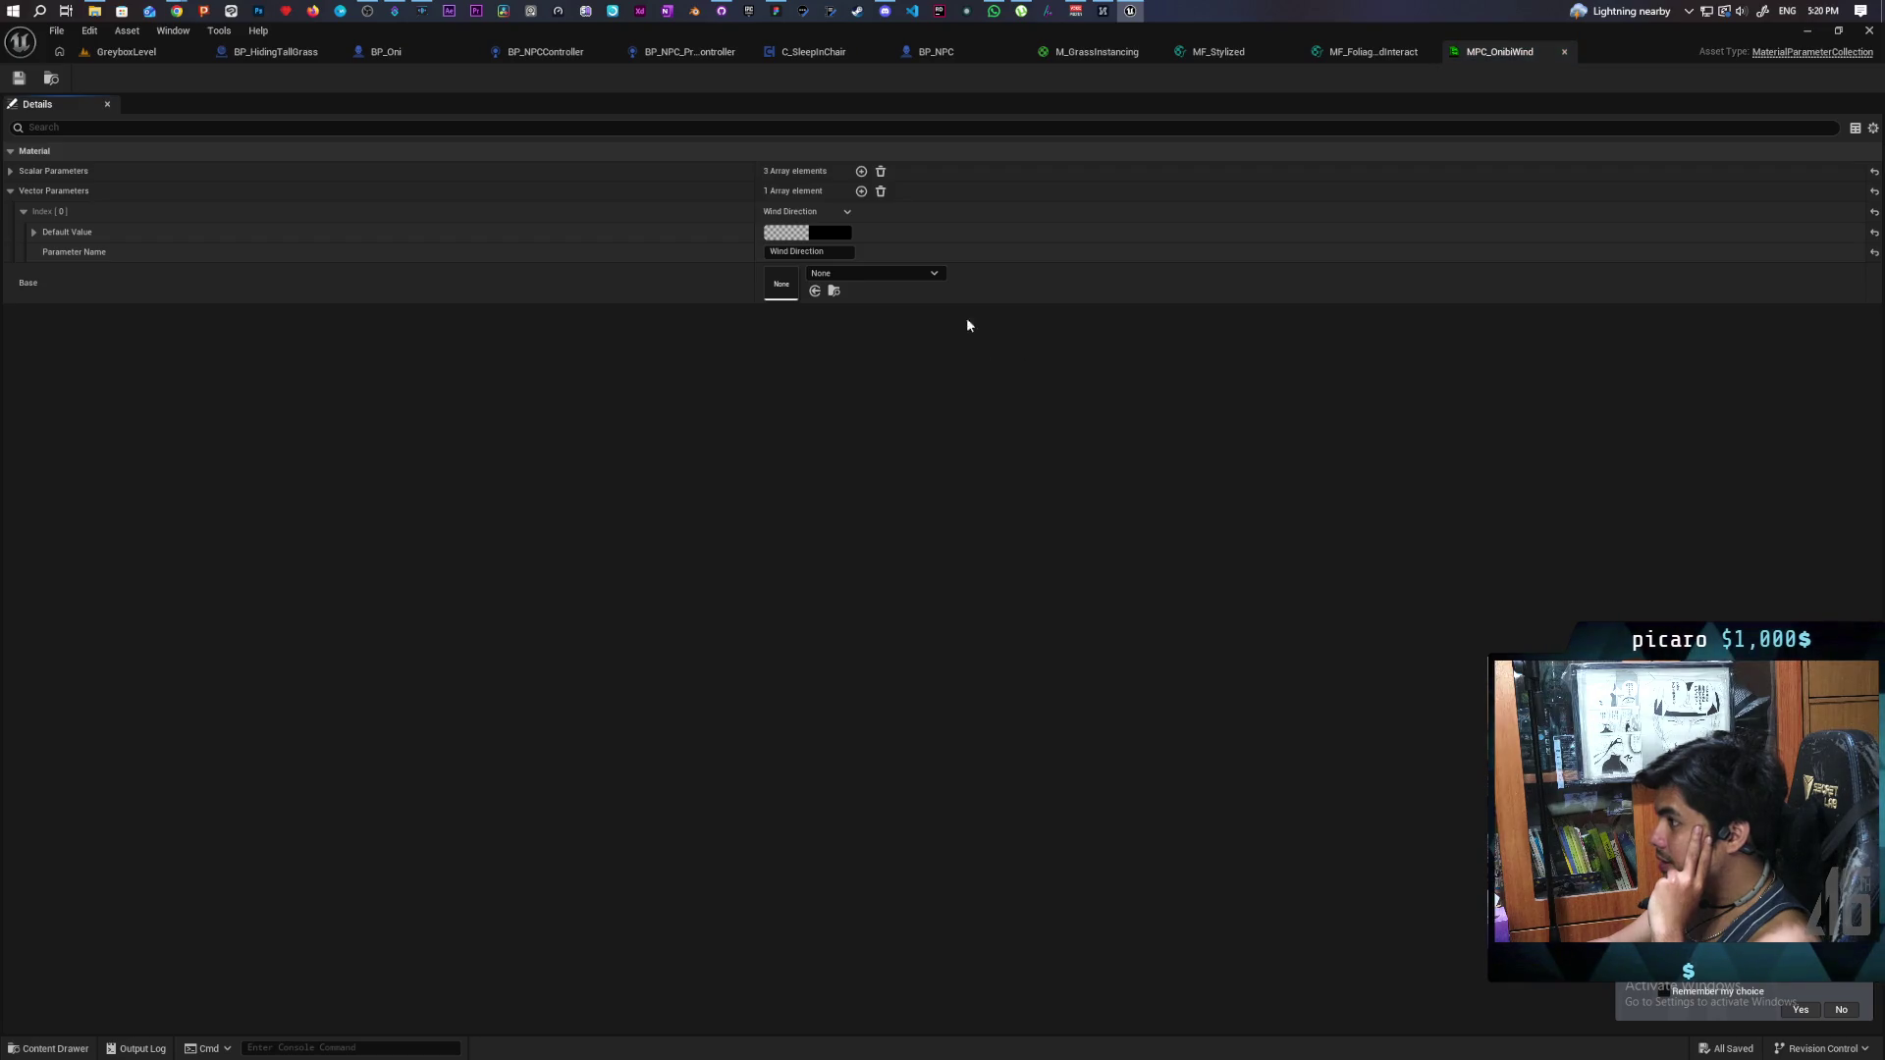
click(12, 173)
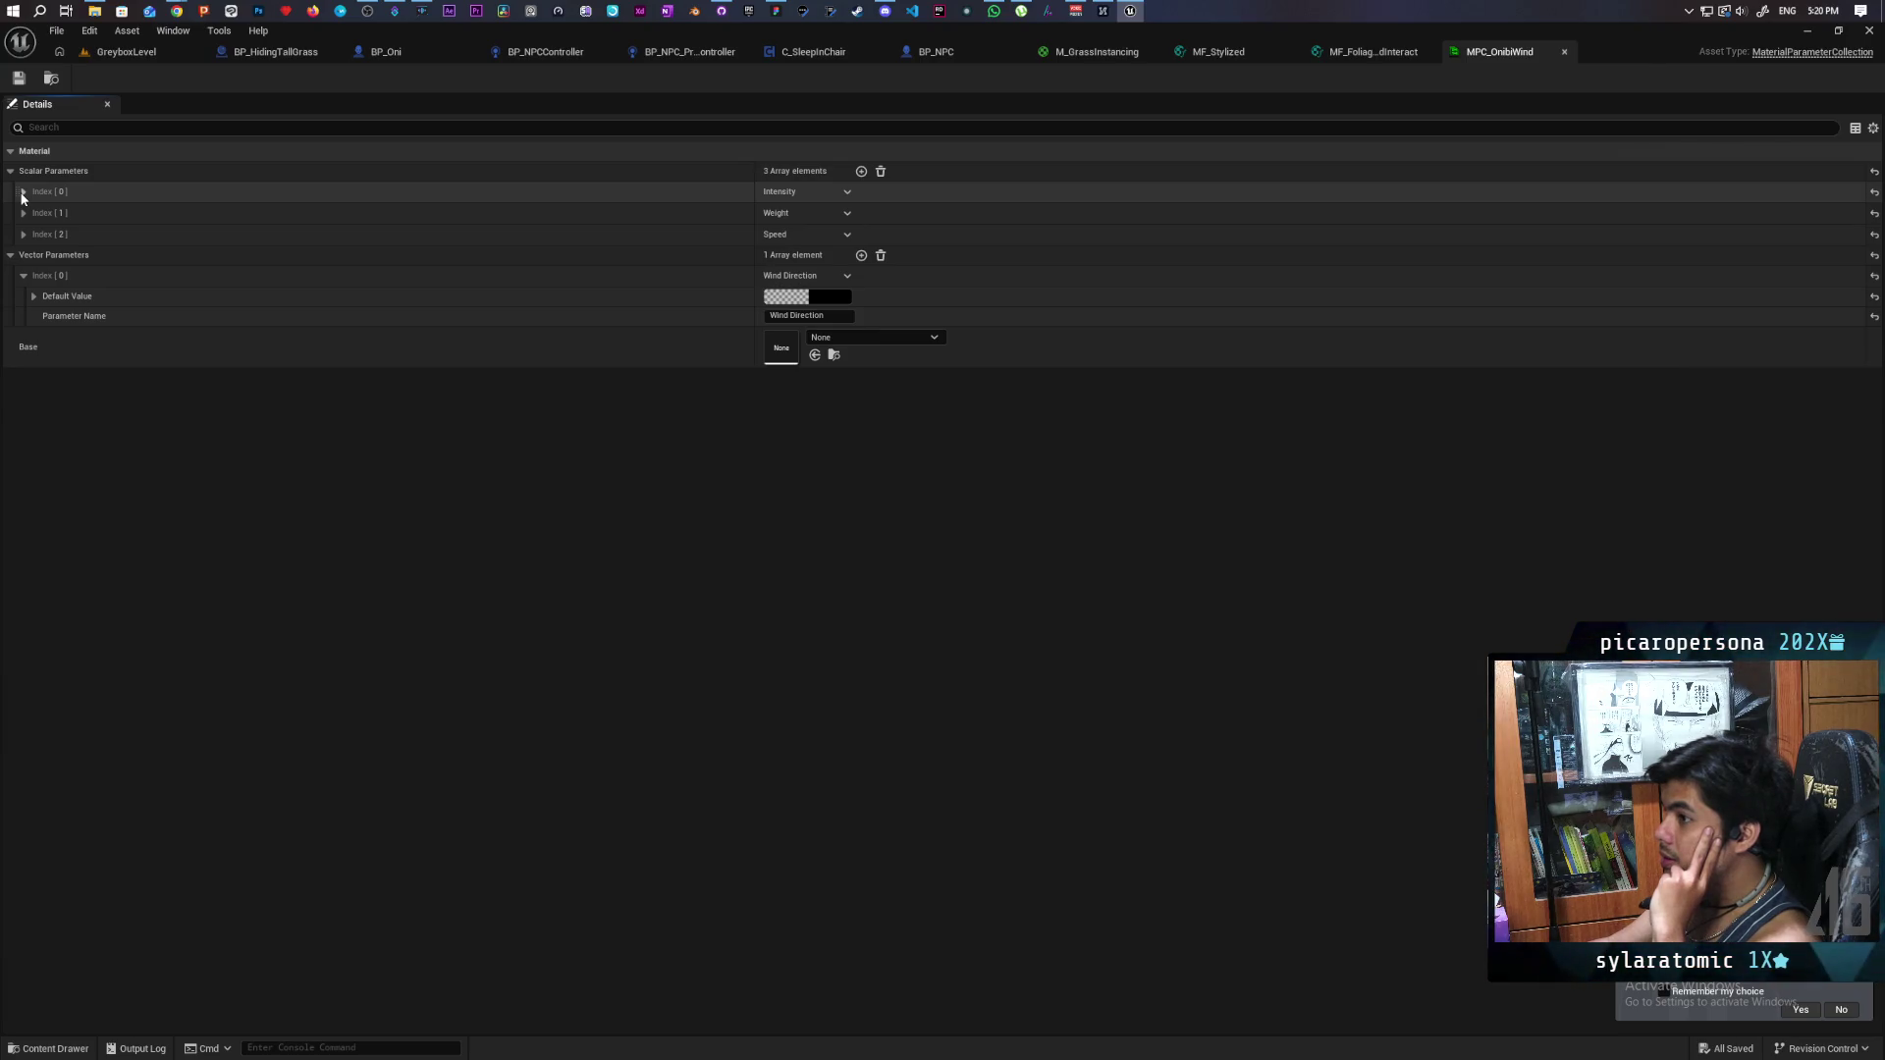
click(23, 193)
click(23, 252)
click(23, 313)
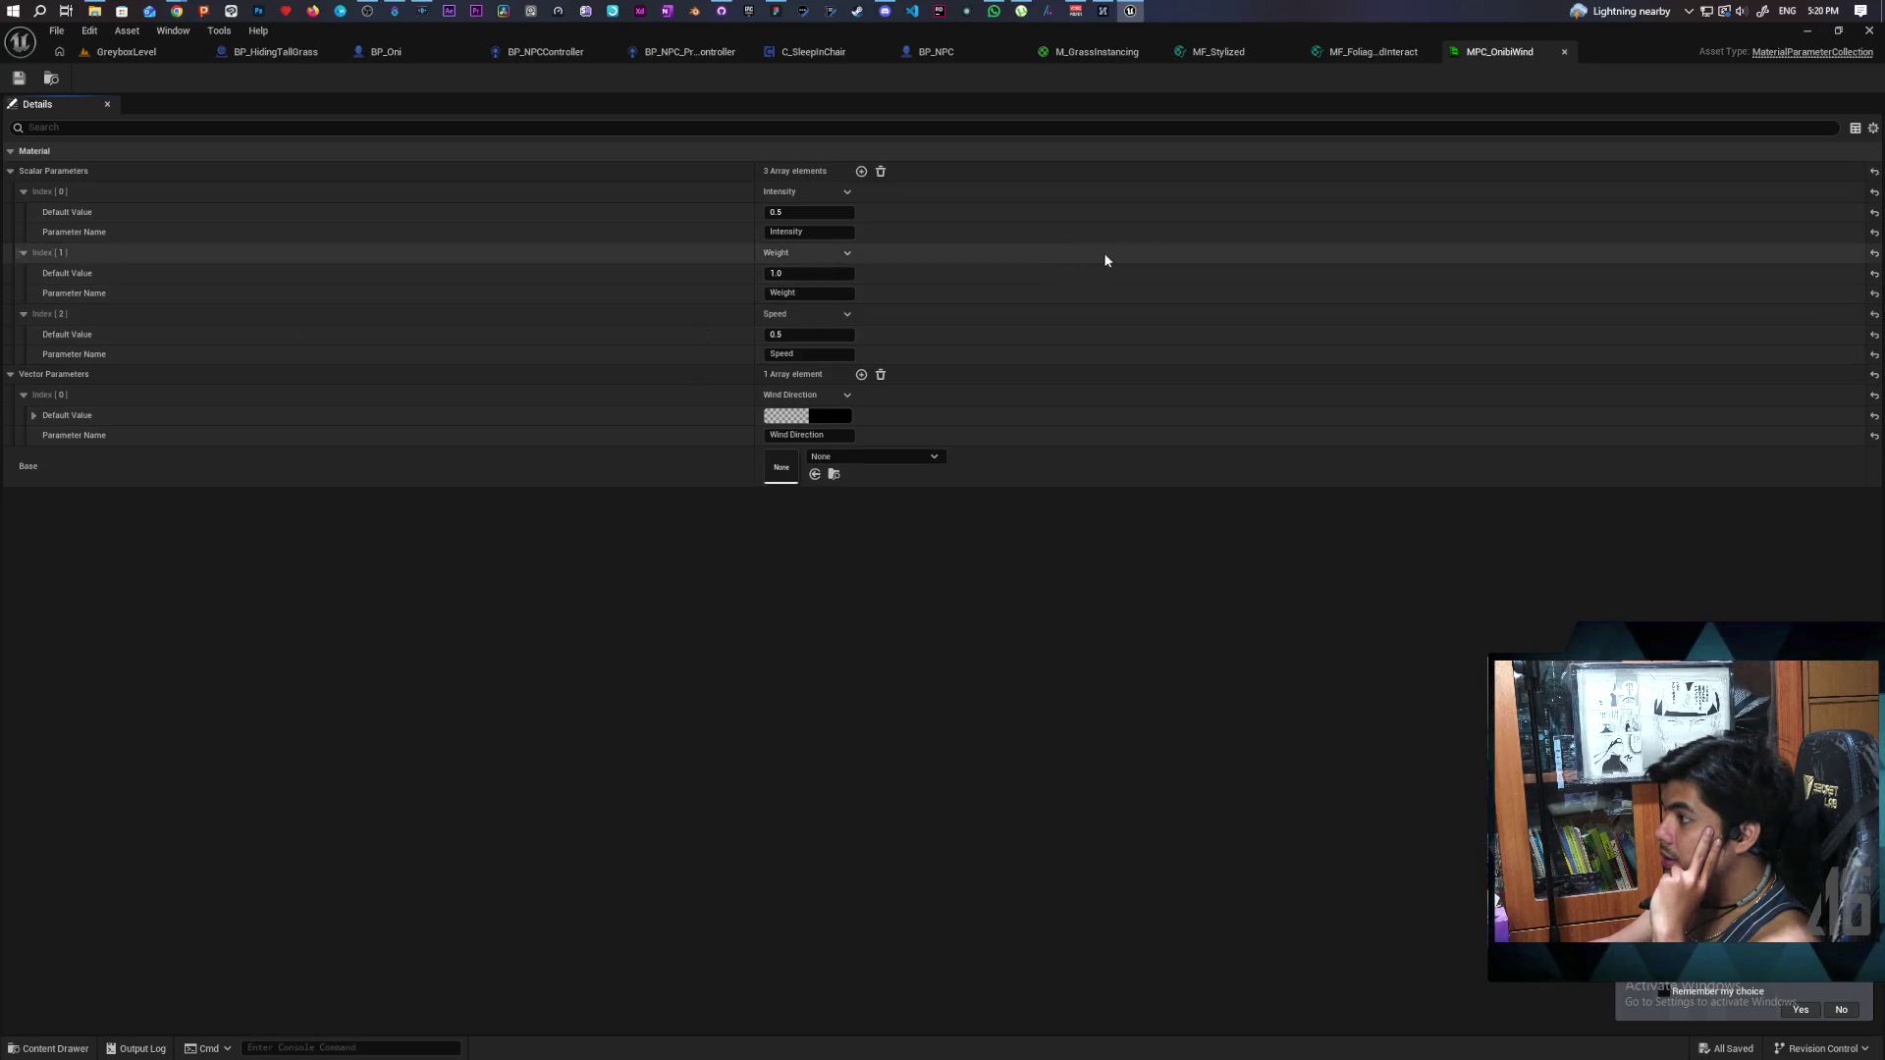
- Float the collection window beside the graph and delete the Intensity, Weight and Speed nodes
mouse_move(1499, 53)
mouse_down()
mouse_move(1447, 181)
mouse_move(1121, 198)
mouse_up()
drag(1434, 202, 1582, 167)
drag(1227, 314, 923, 286)
drag(694, 231, 766, 491)
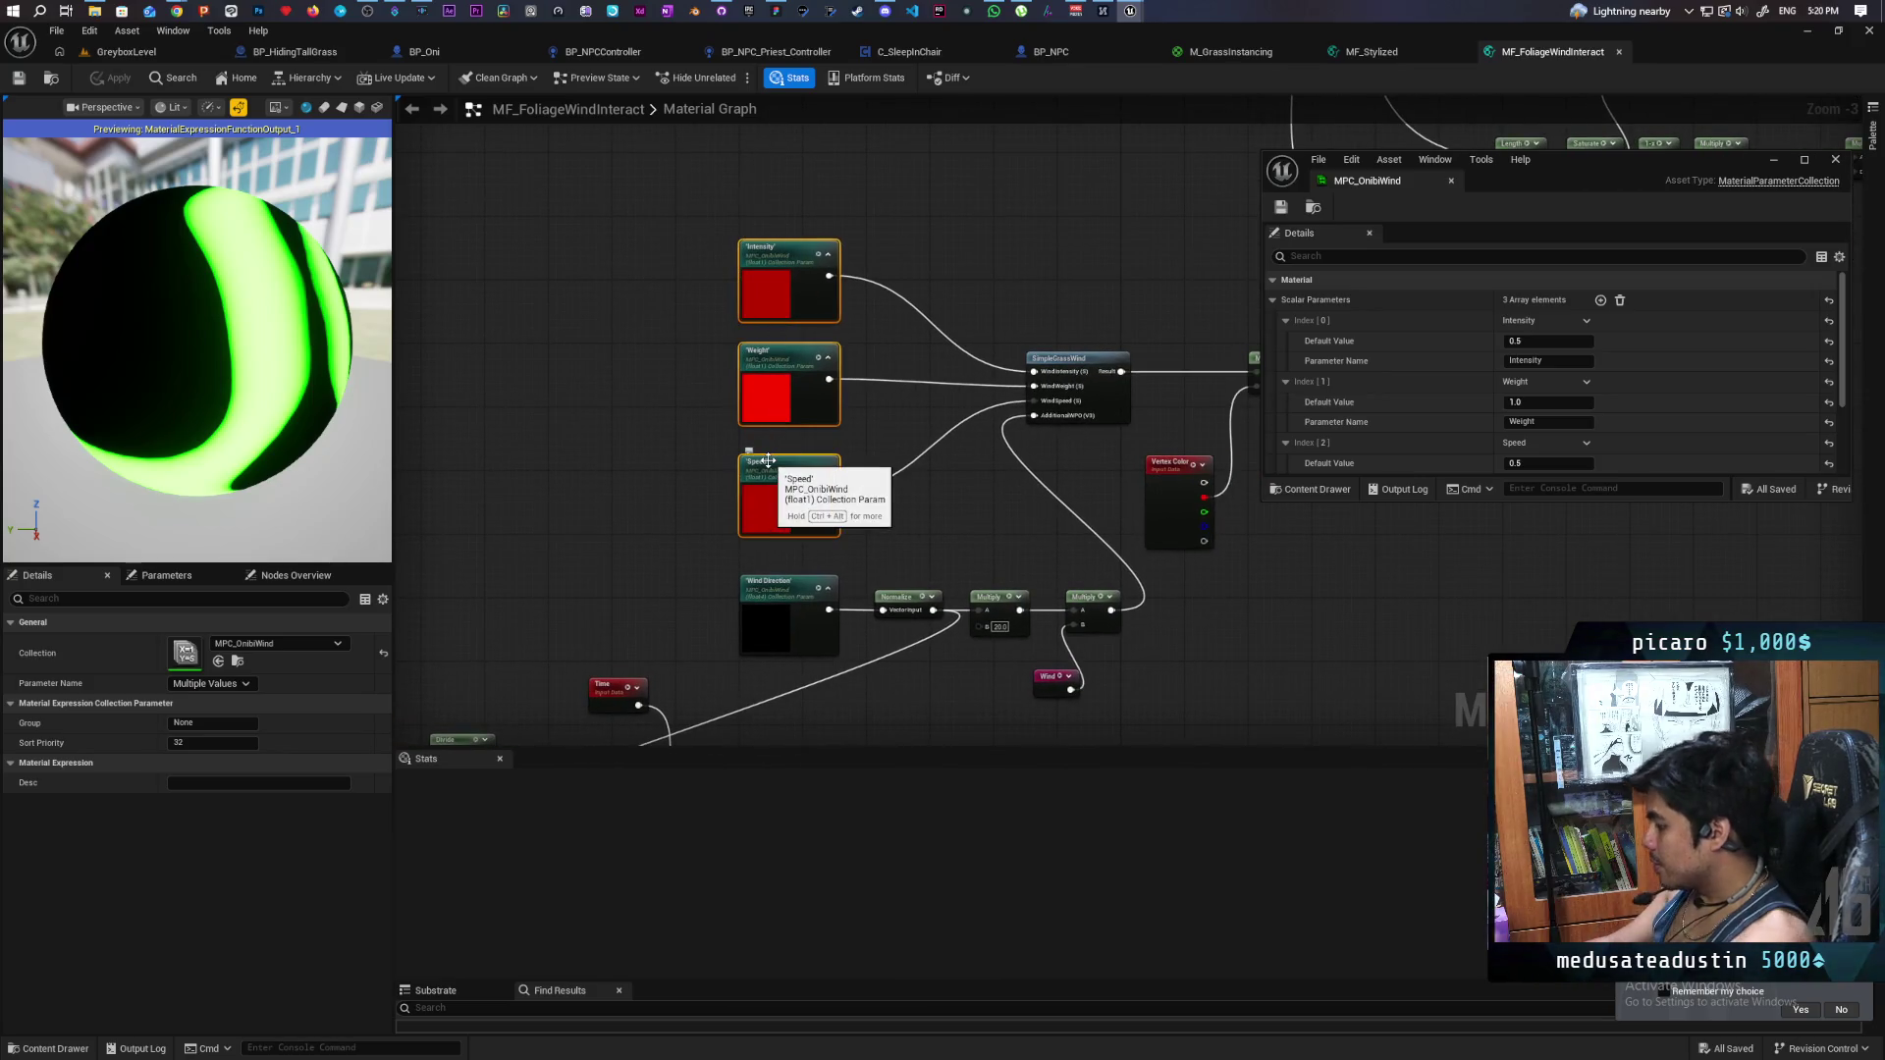
key(Delete)
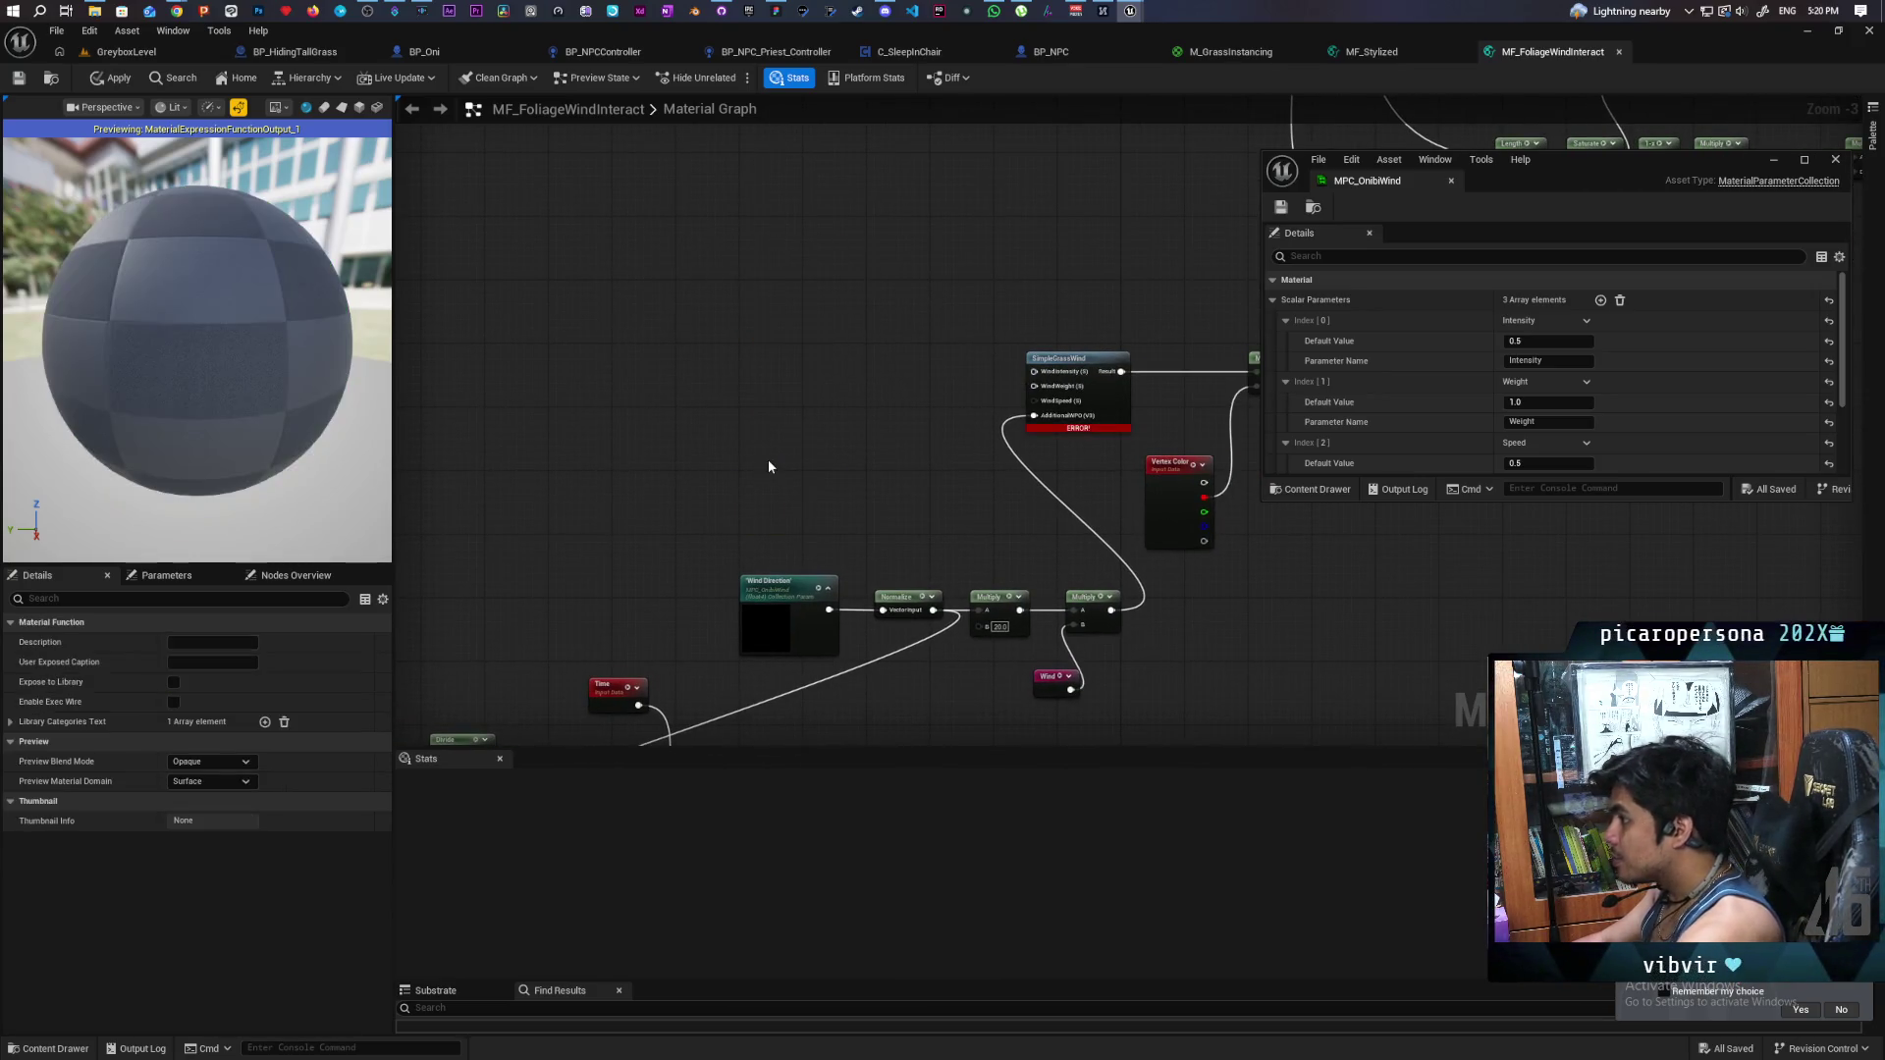
- Add three Constant nodes and wire them into SimpleGrassWind's wind inputs
click(813, 355)
click(821, 410)
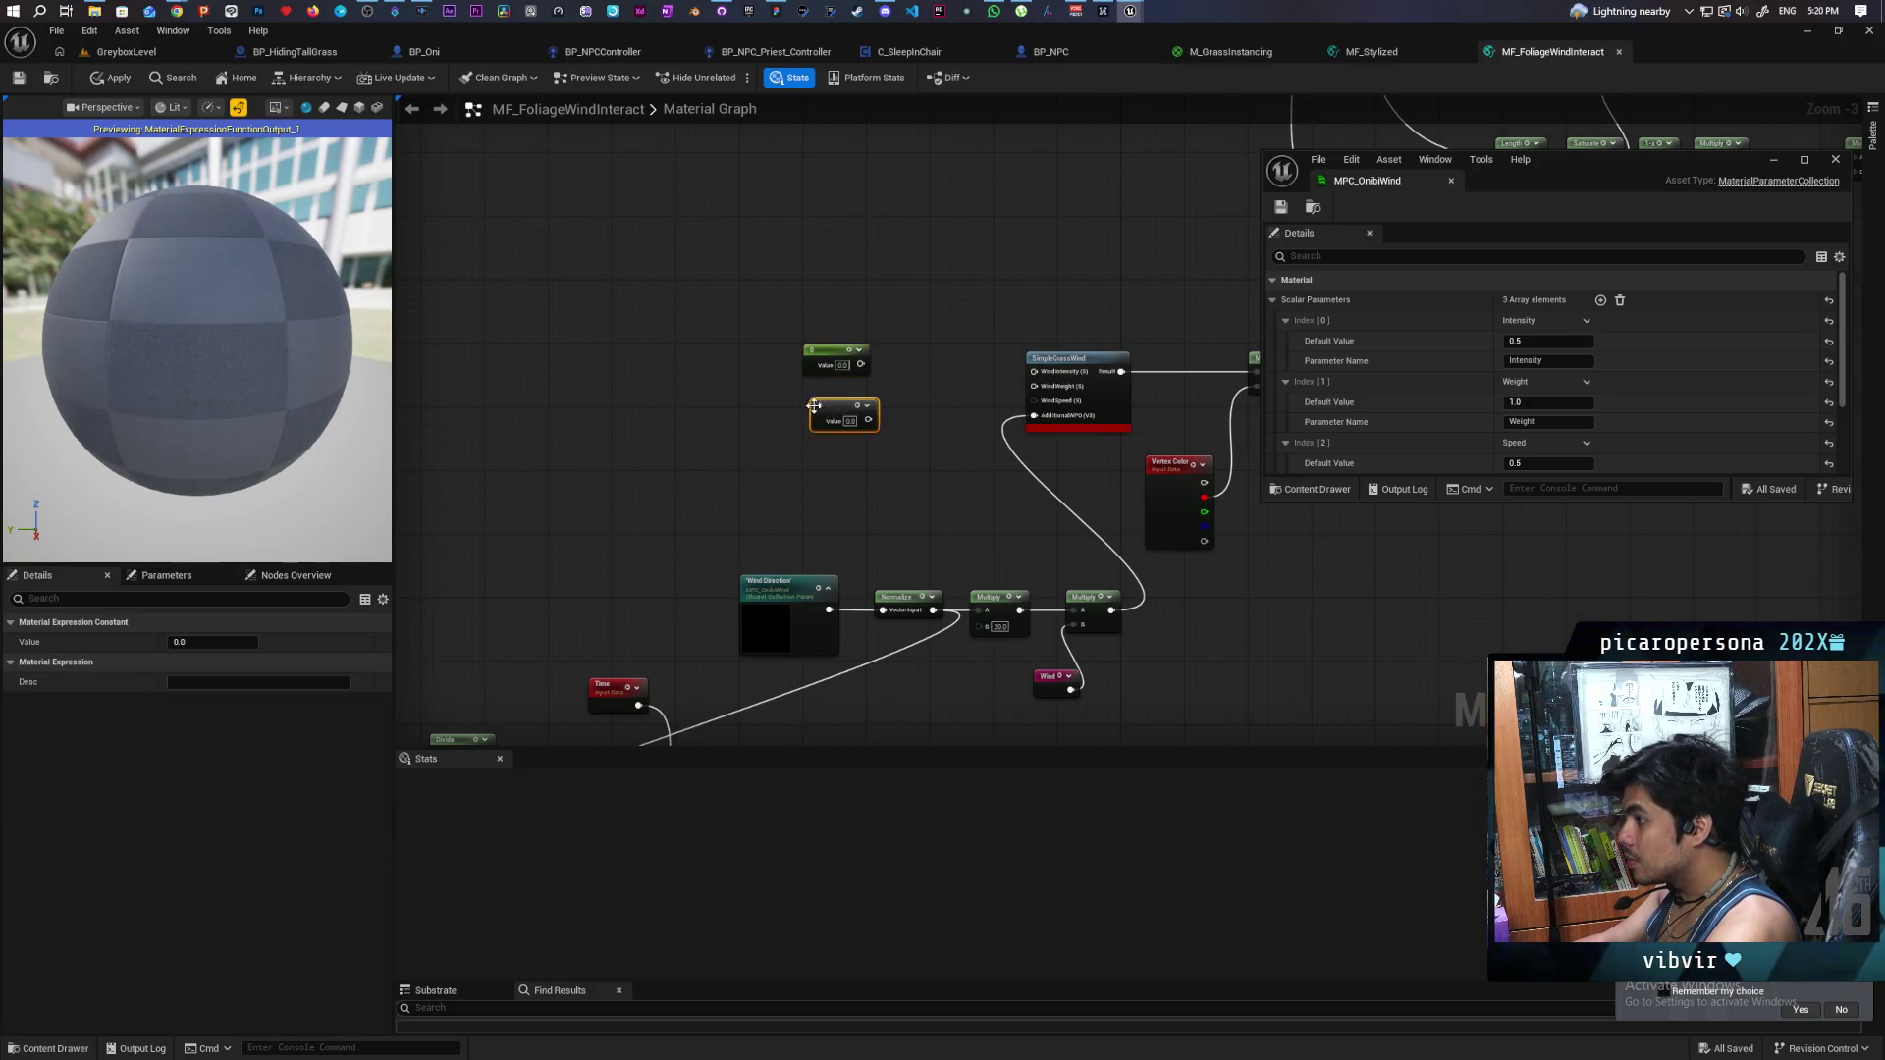
click(844, 473)
scroll(1041, 263, up, 3)
drag(773, 416, 1029, 428)
drag(784, 498, 1028, 449)
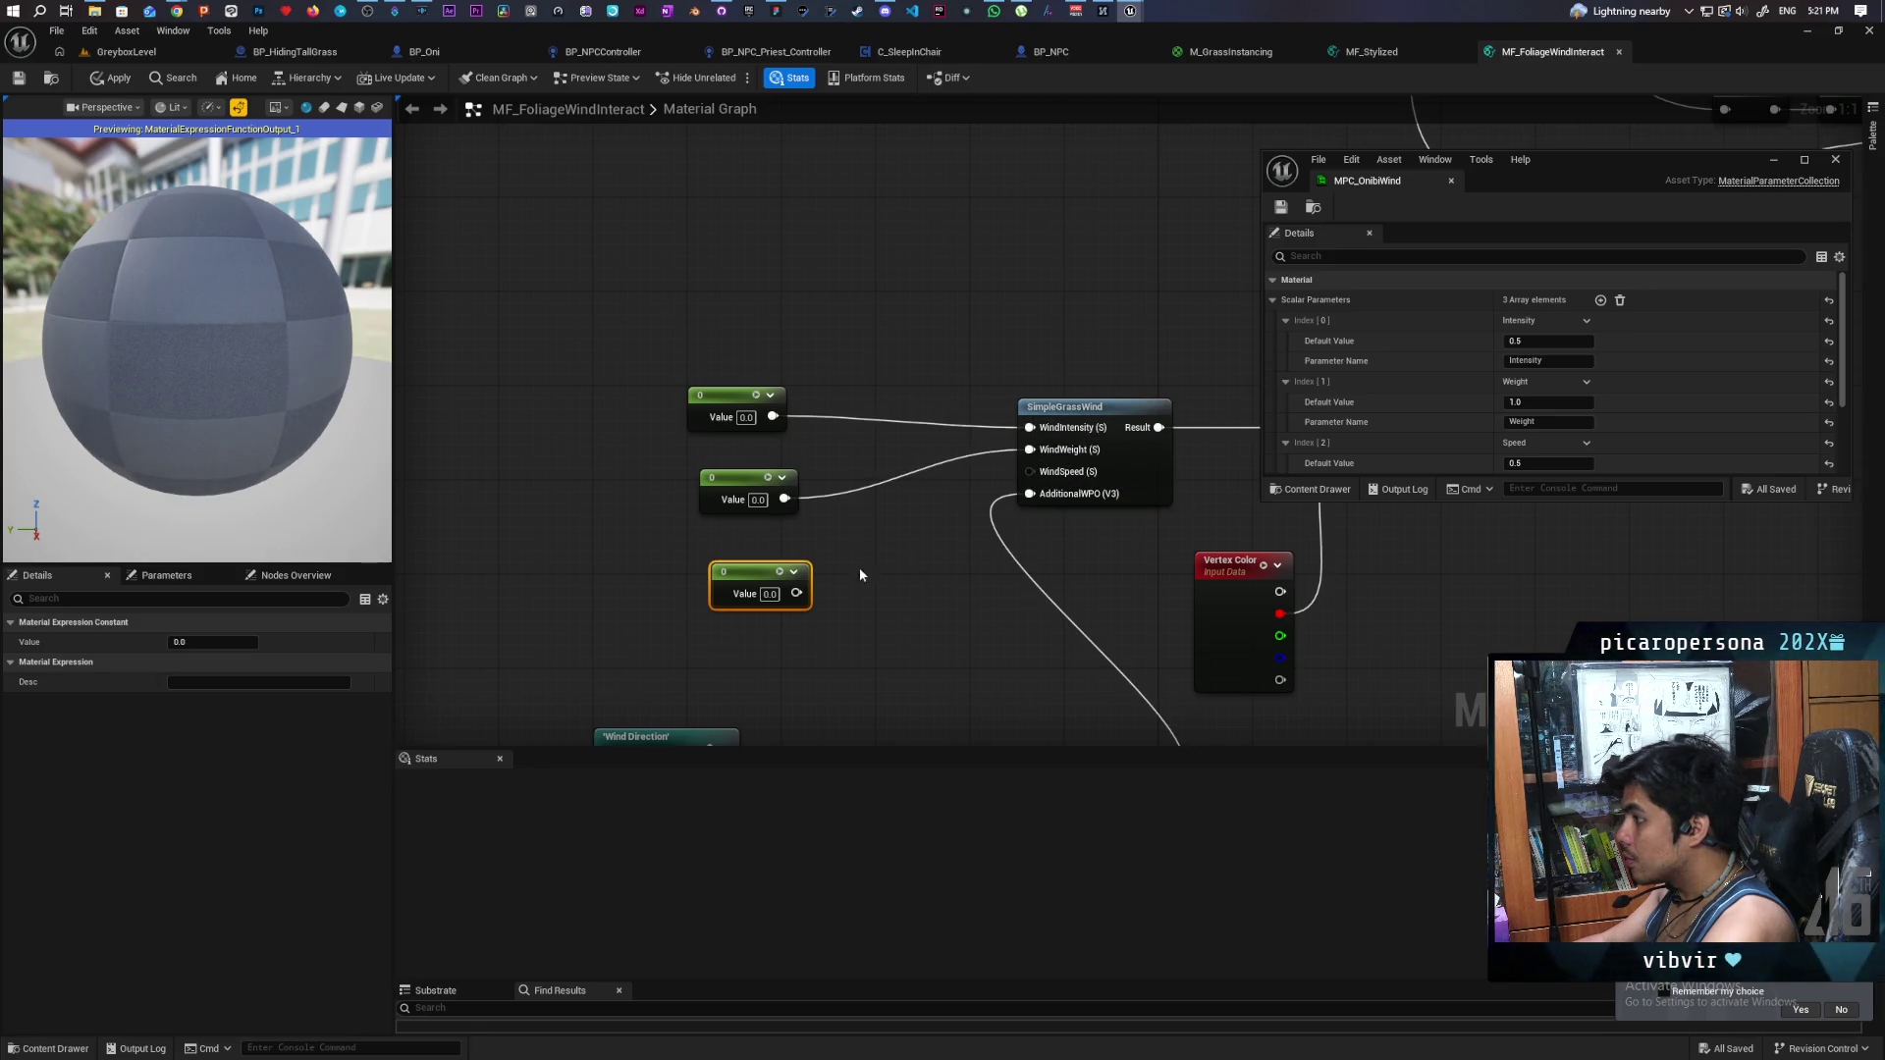
drag(796, 593, 1046, 488)
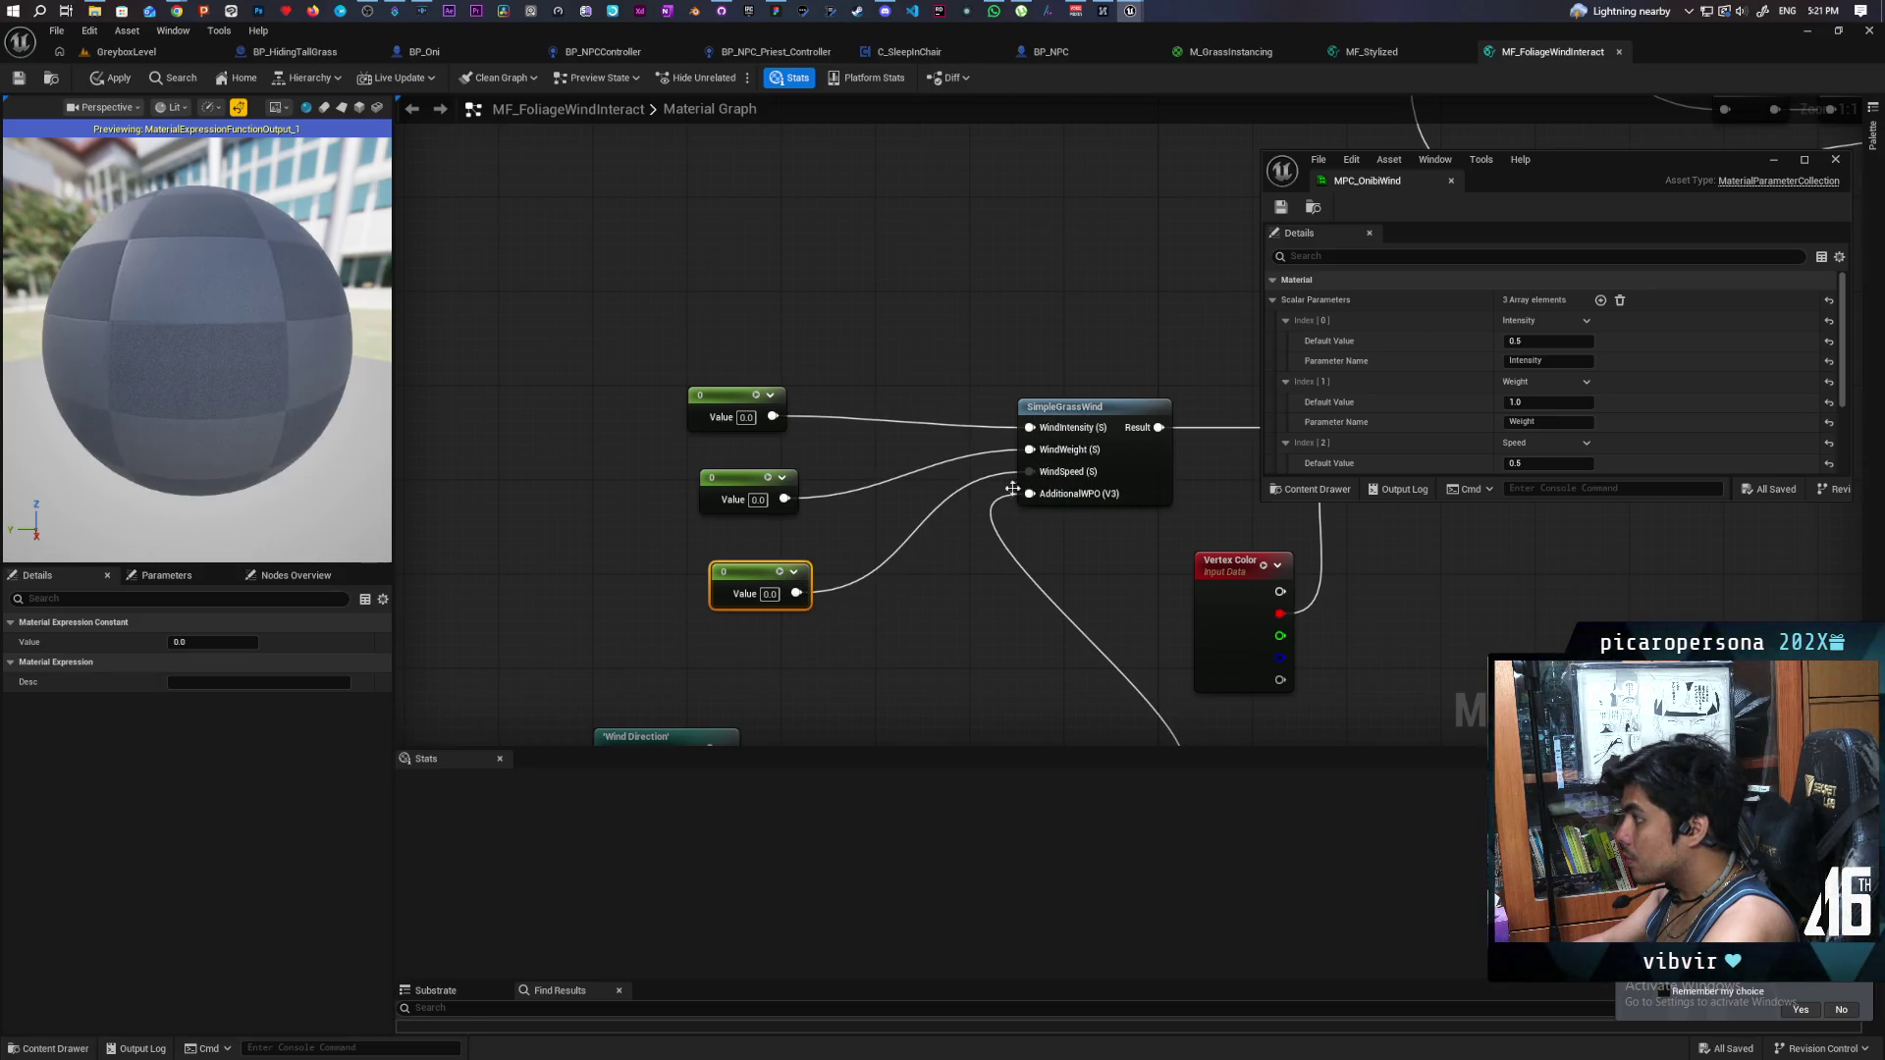
- Set the three constants to 0.5, 1.0 and 0.5 and line them up
click(745, 418)
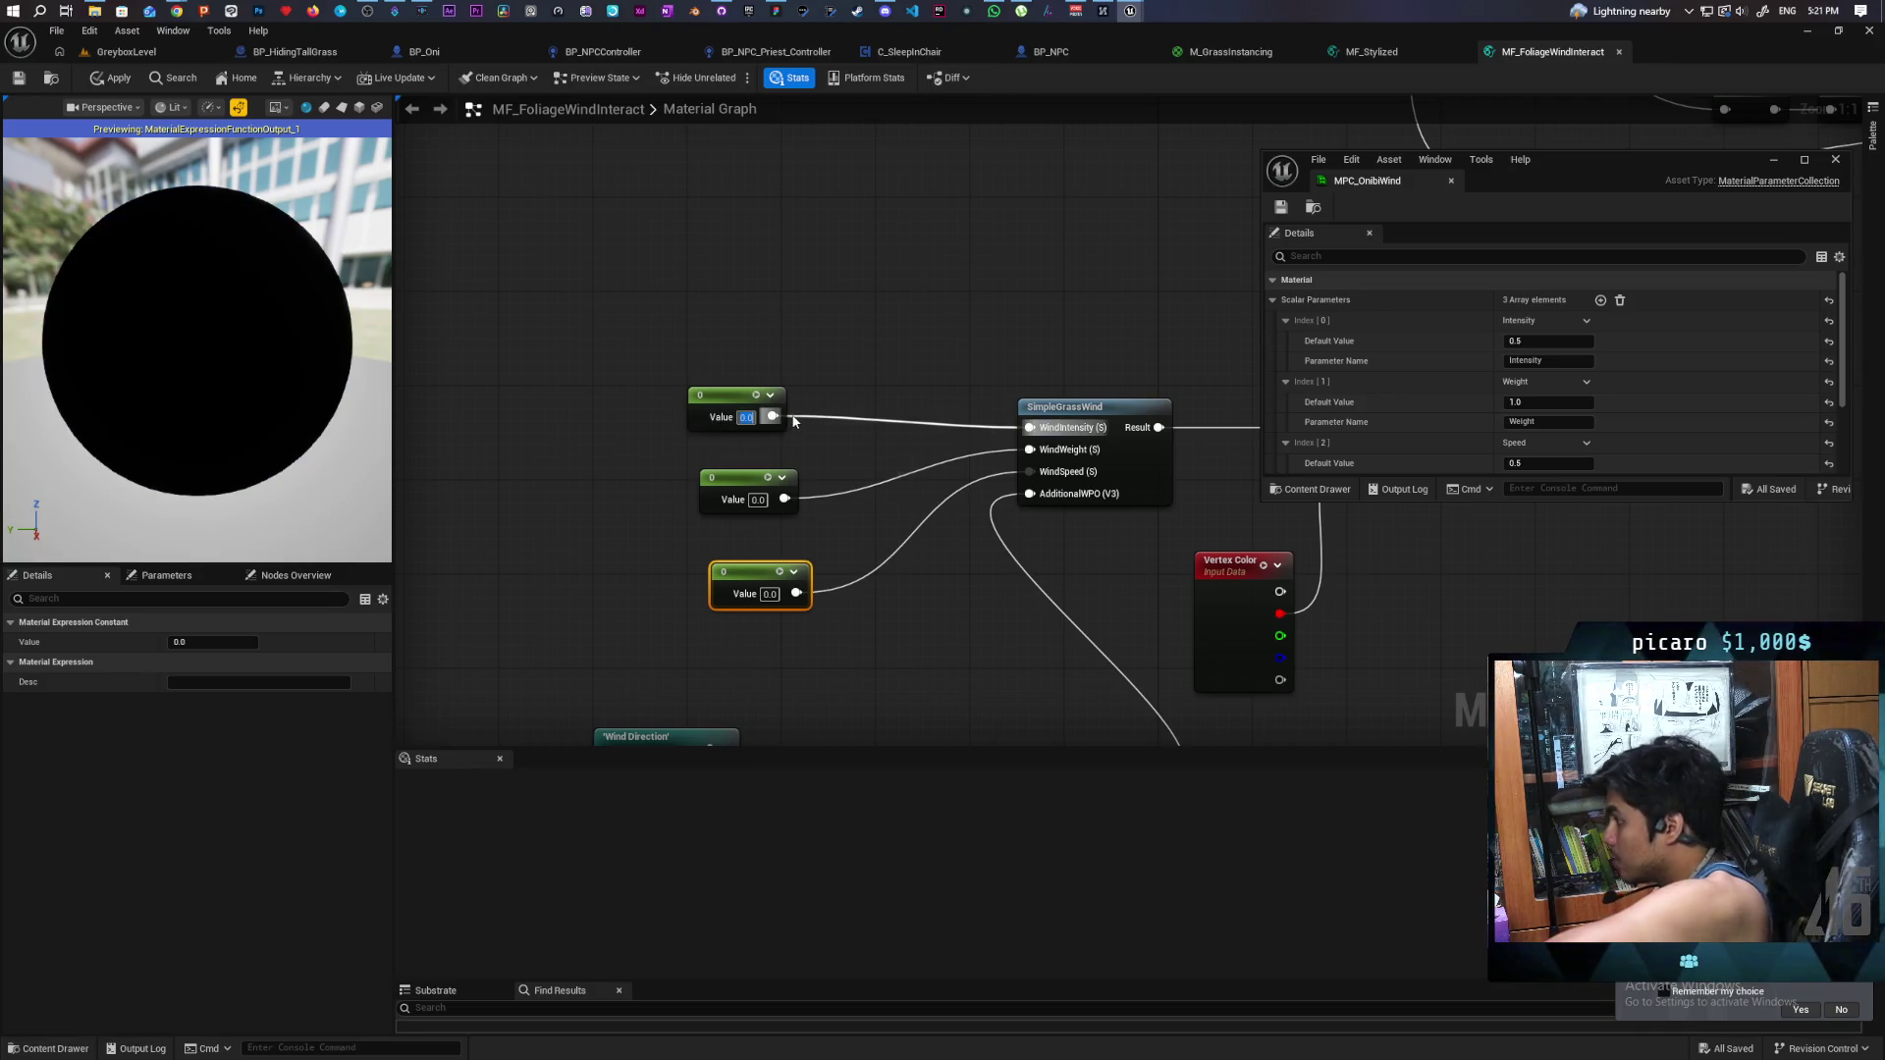
click(747, 498)
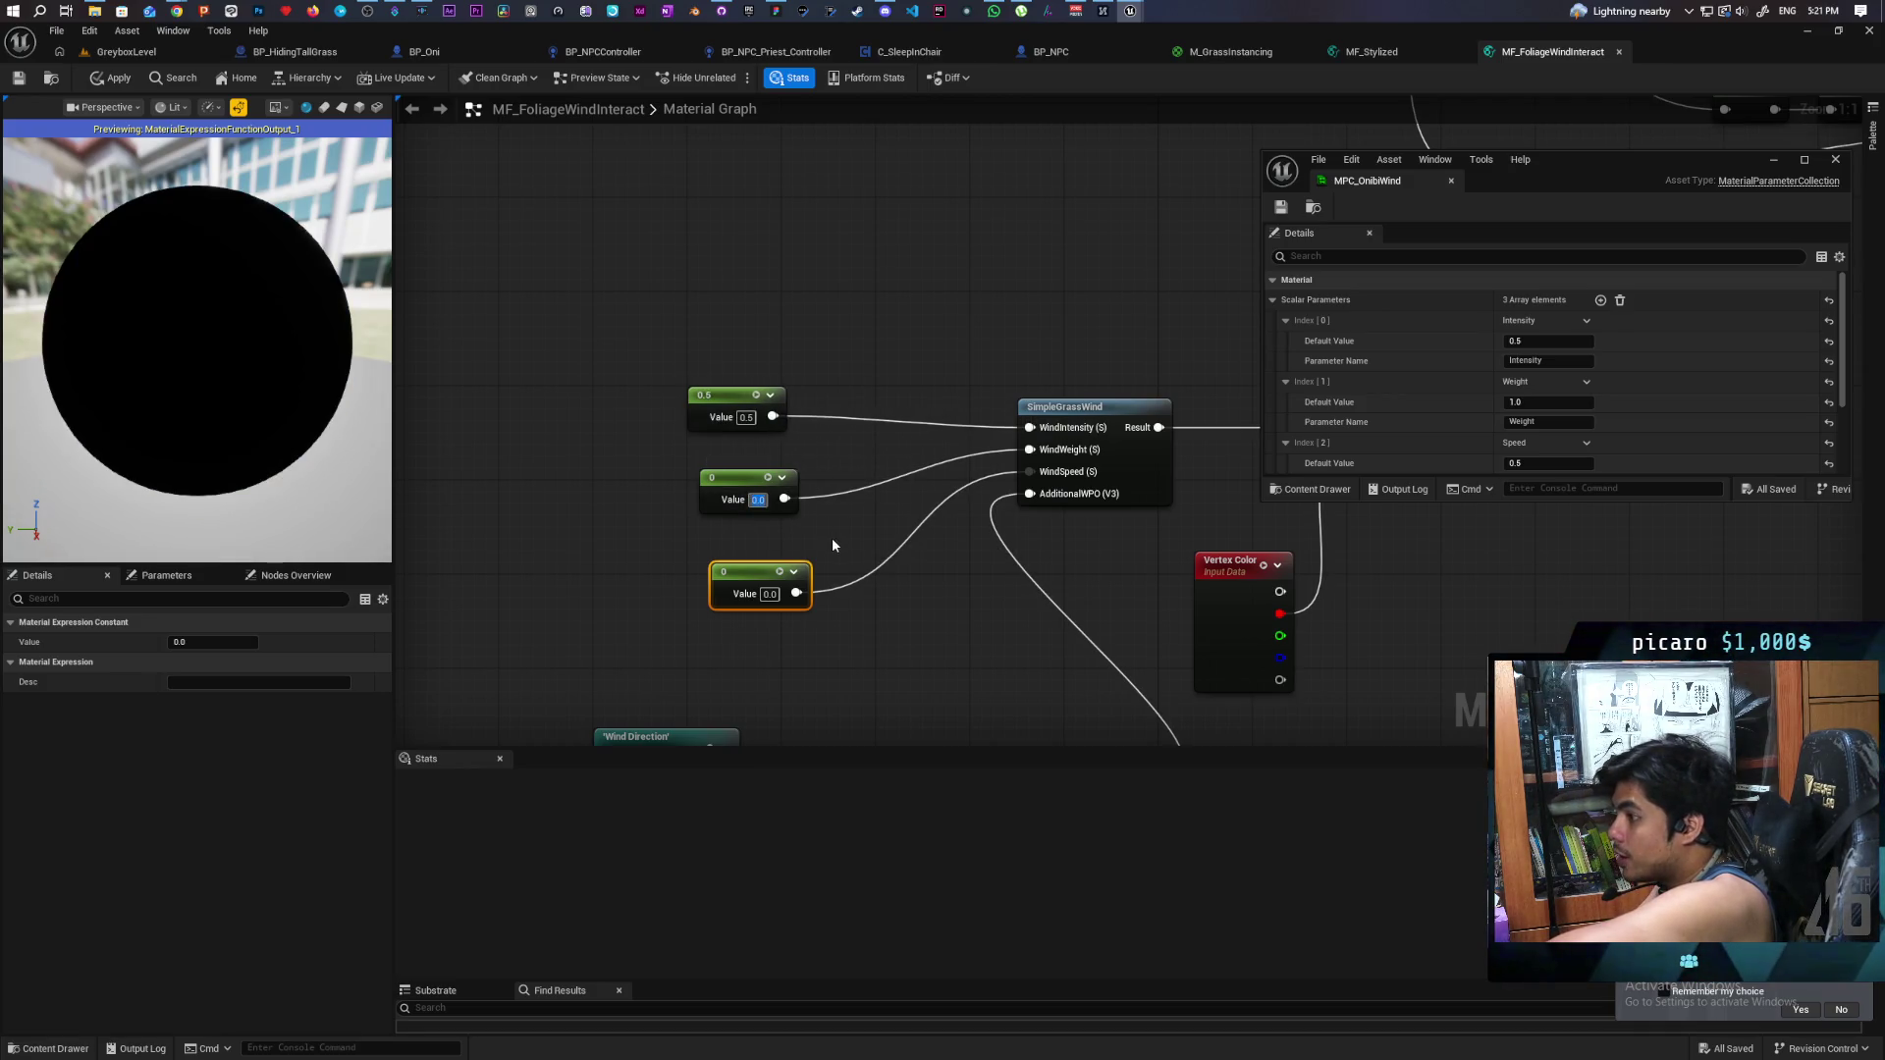
text(1)
click(834, 629)
click(766, 594)
text(0.5)
key(Return)
drag(768, 581, 744, 558)
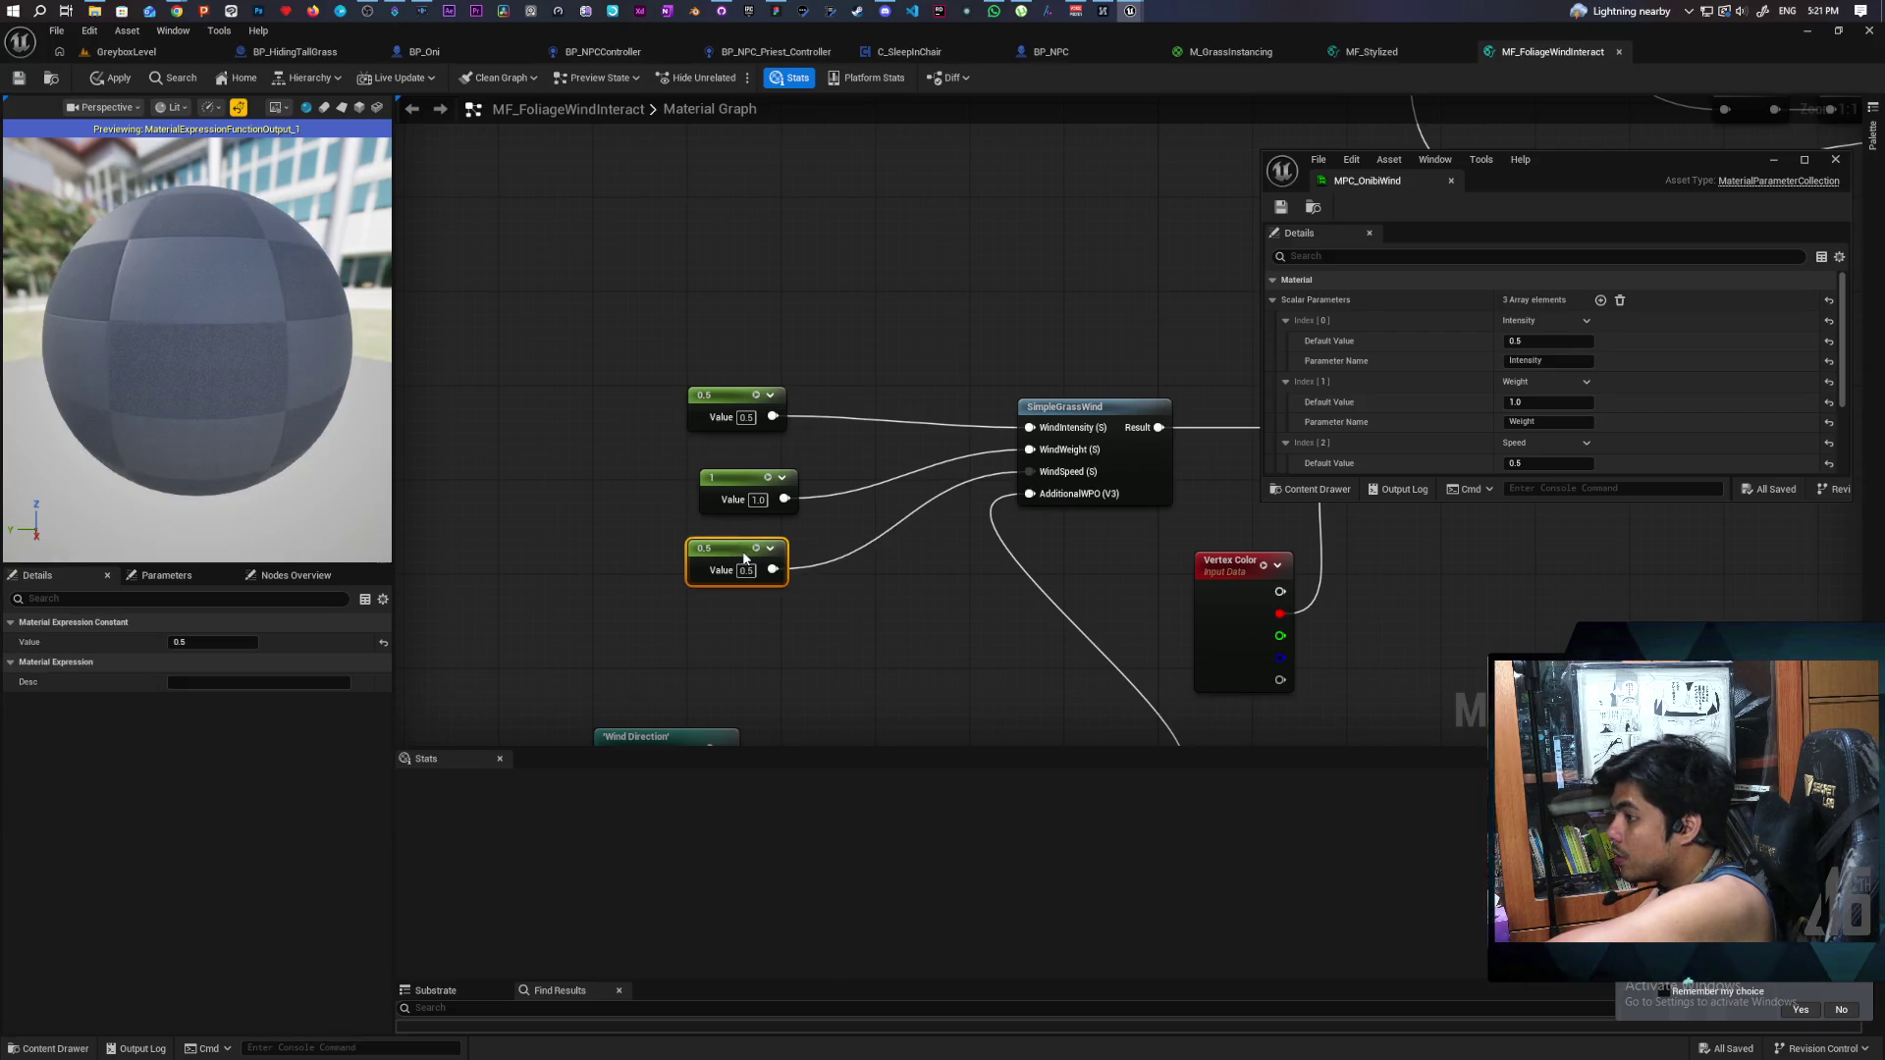
scroll(882, 622, down, 3)
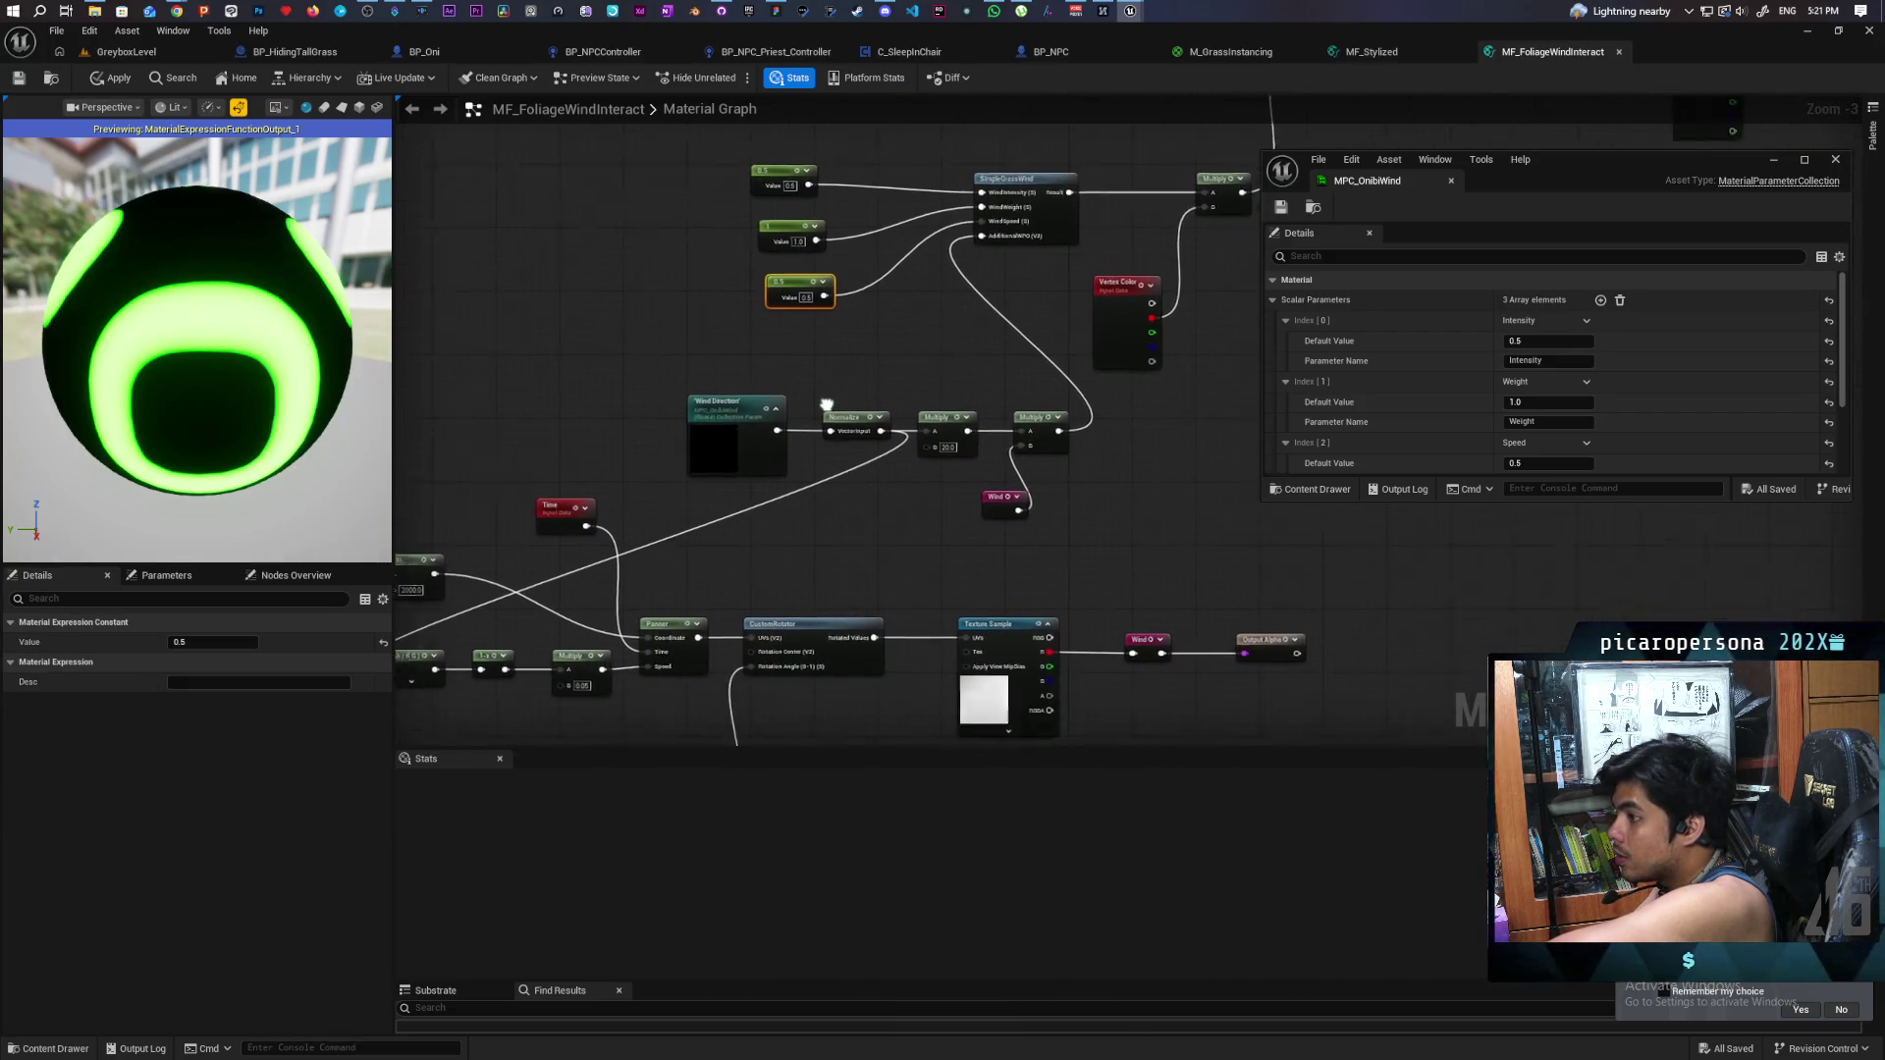
drag(827, 405, 857, 394)
scroll(1424, 362, down, 3)
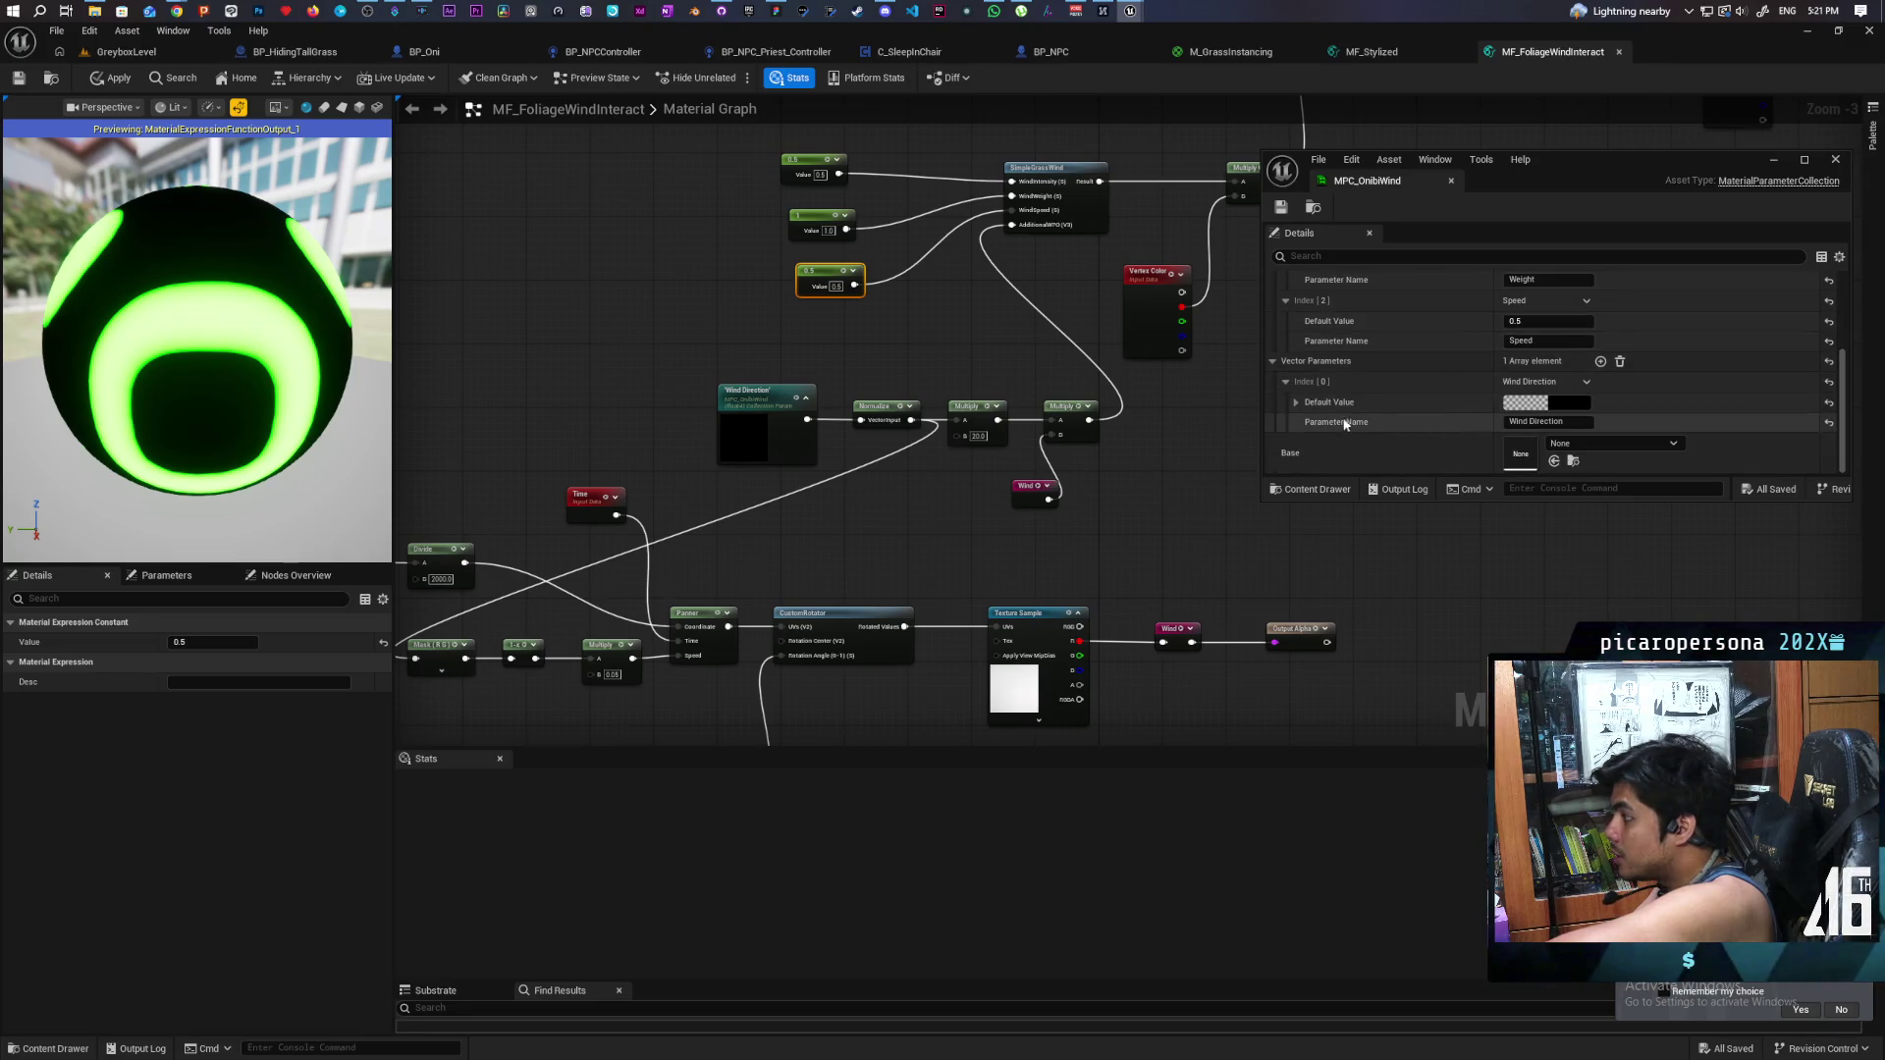
- Note the Wind Direction default value, then delete the Wind Direction parameter node
click(1295, 402)
scroll(1299, 408, down, 2)
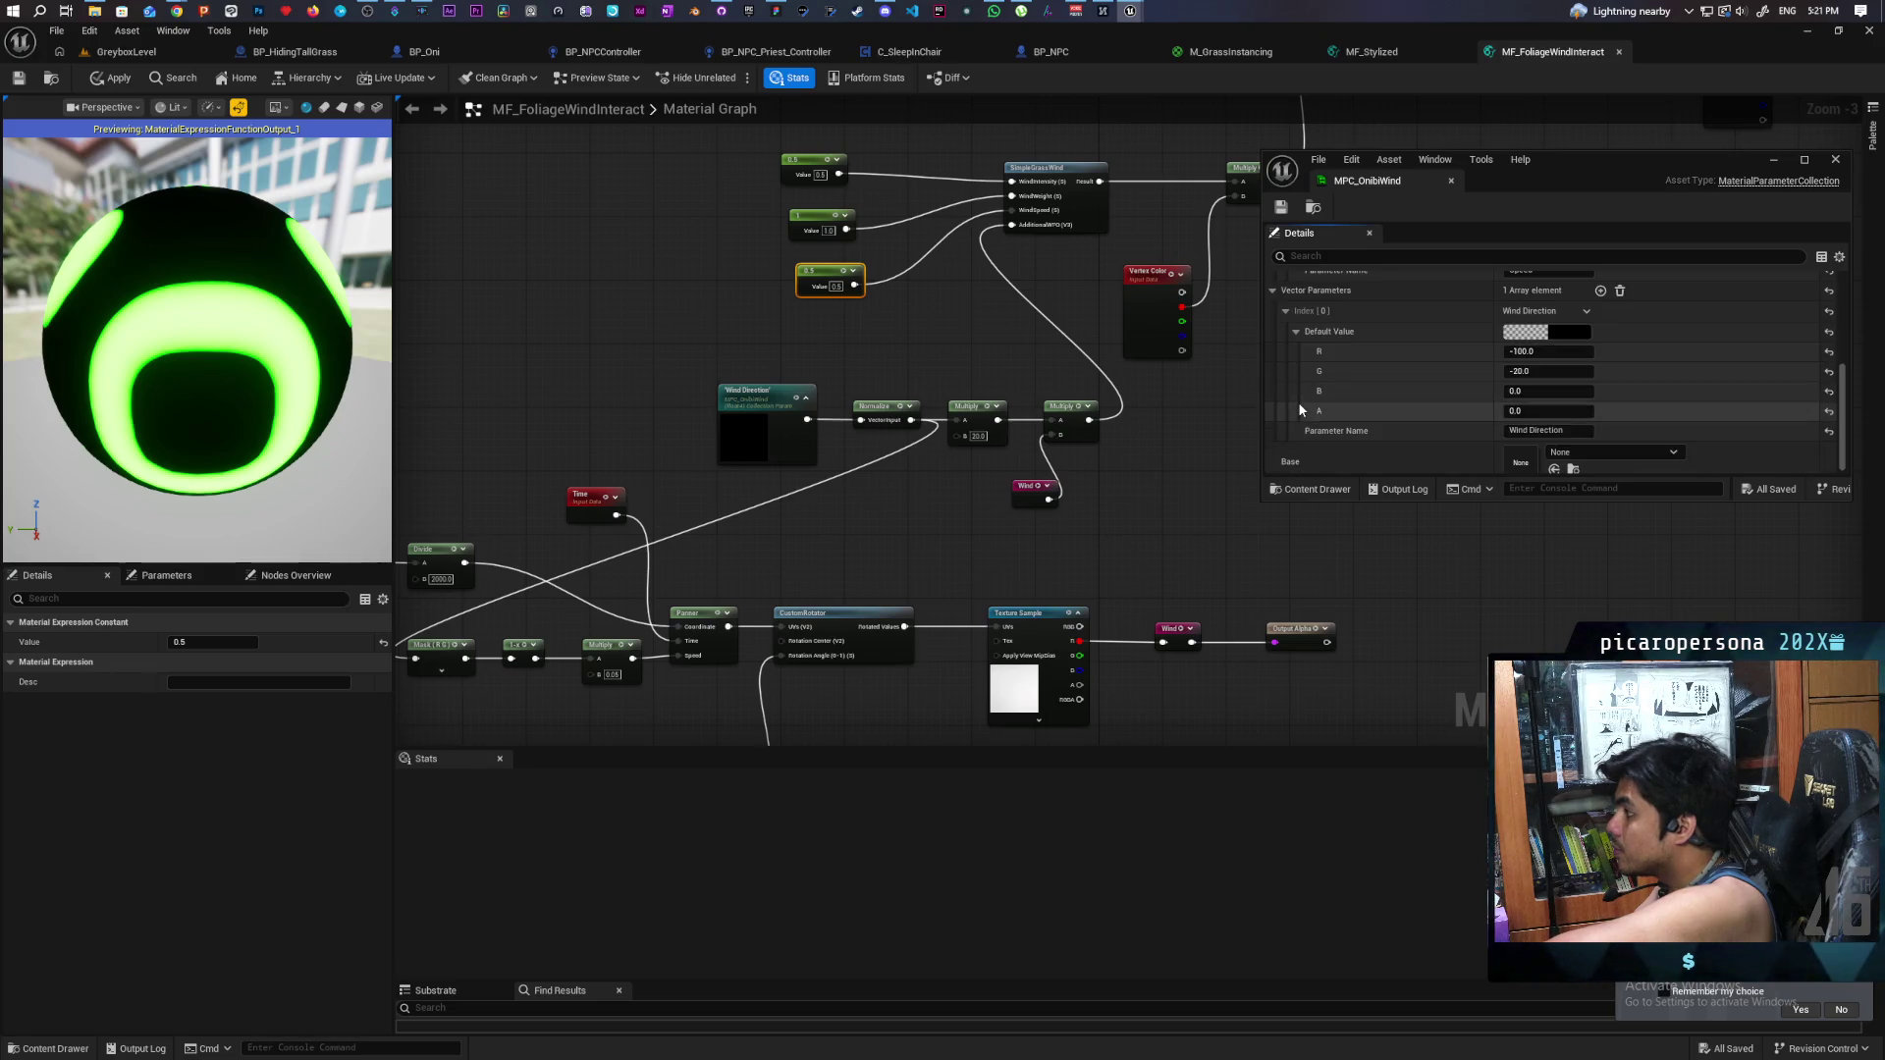
drag(699, 381, 754, 448)
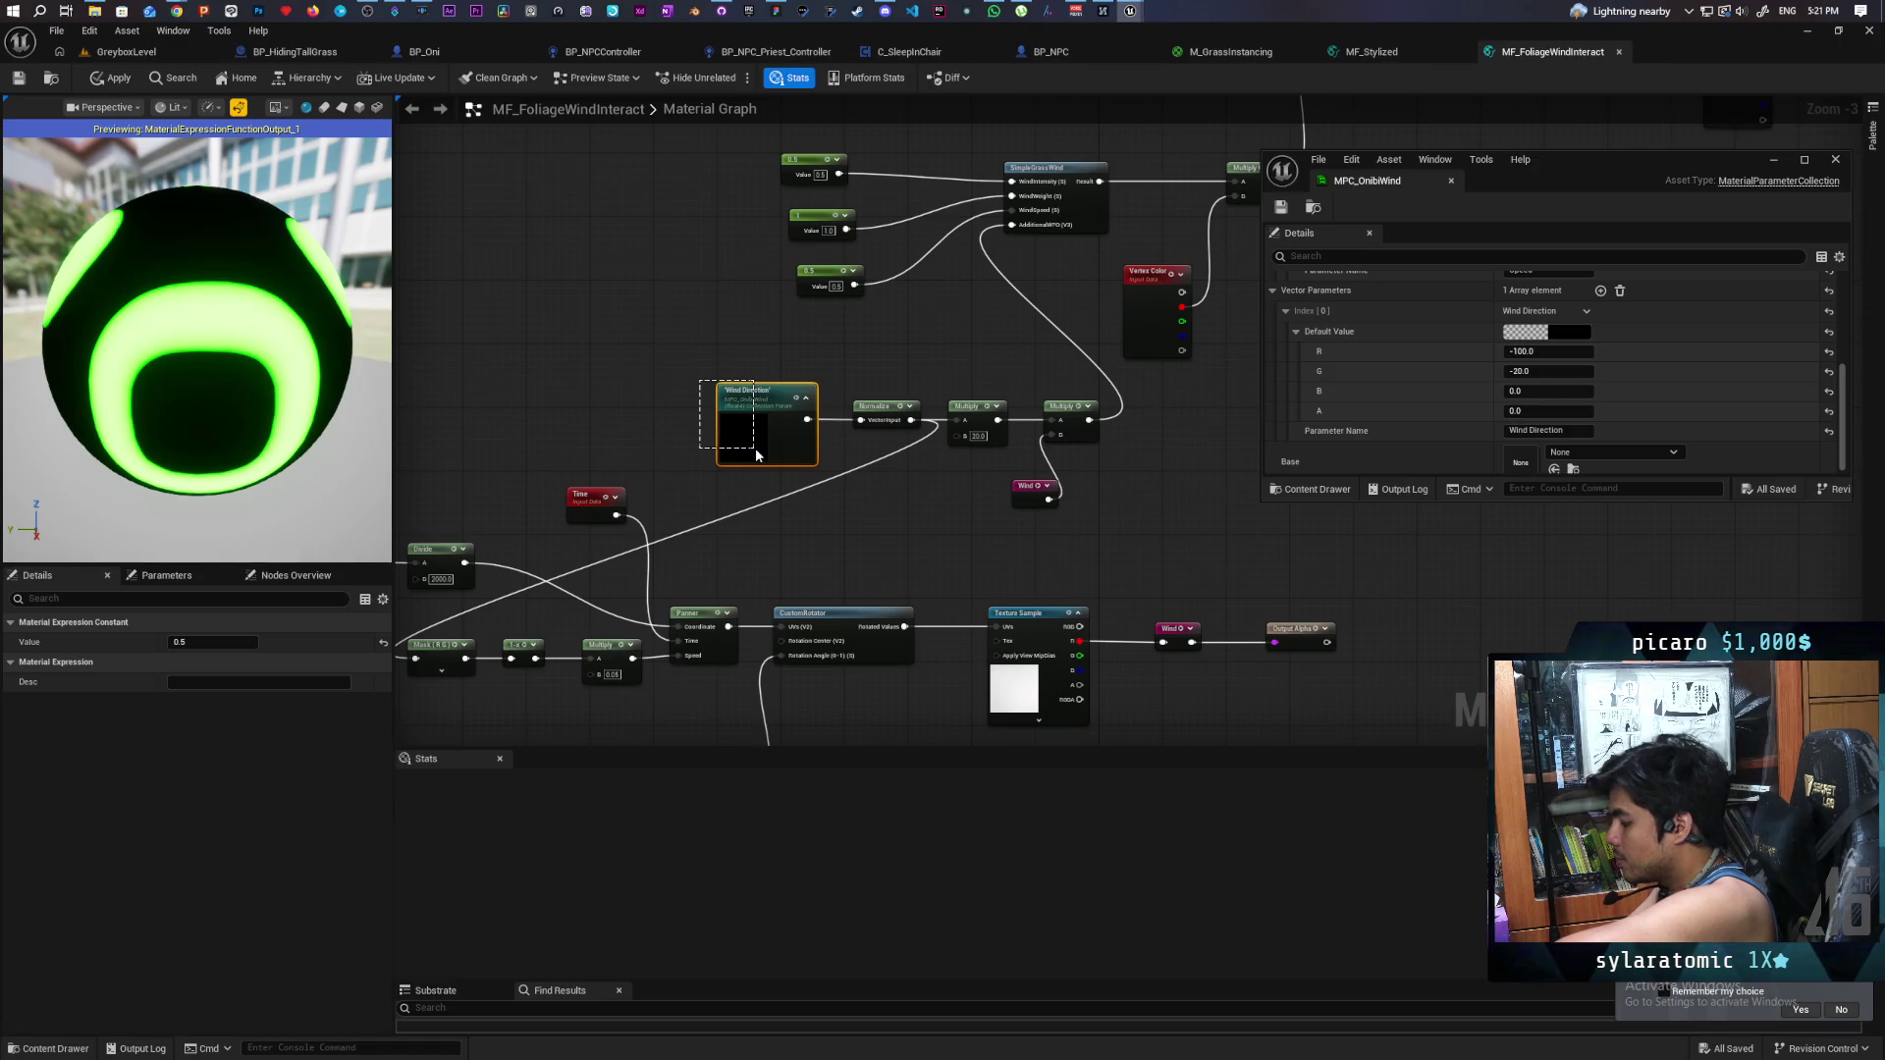
drag(754, 449, 756, 454)
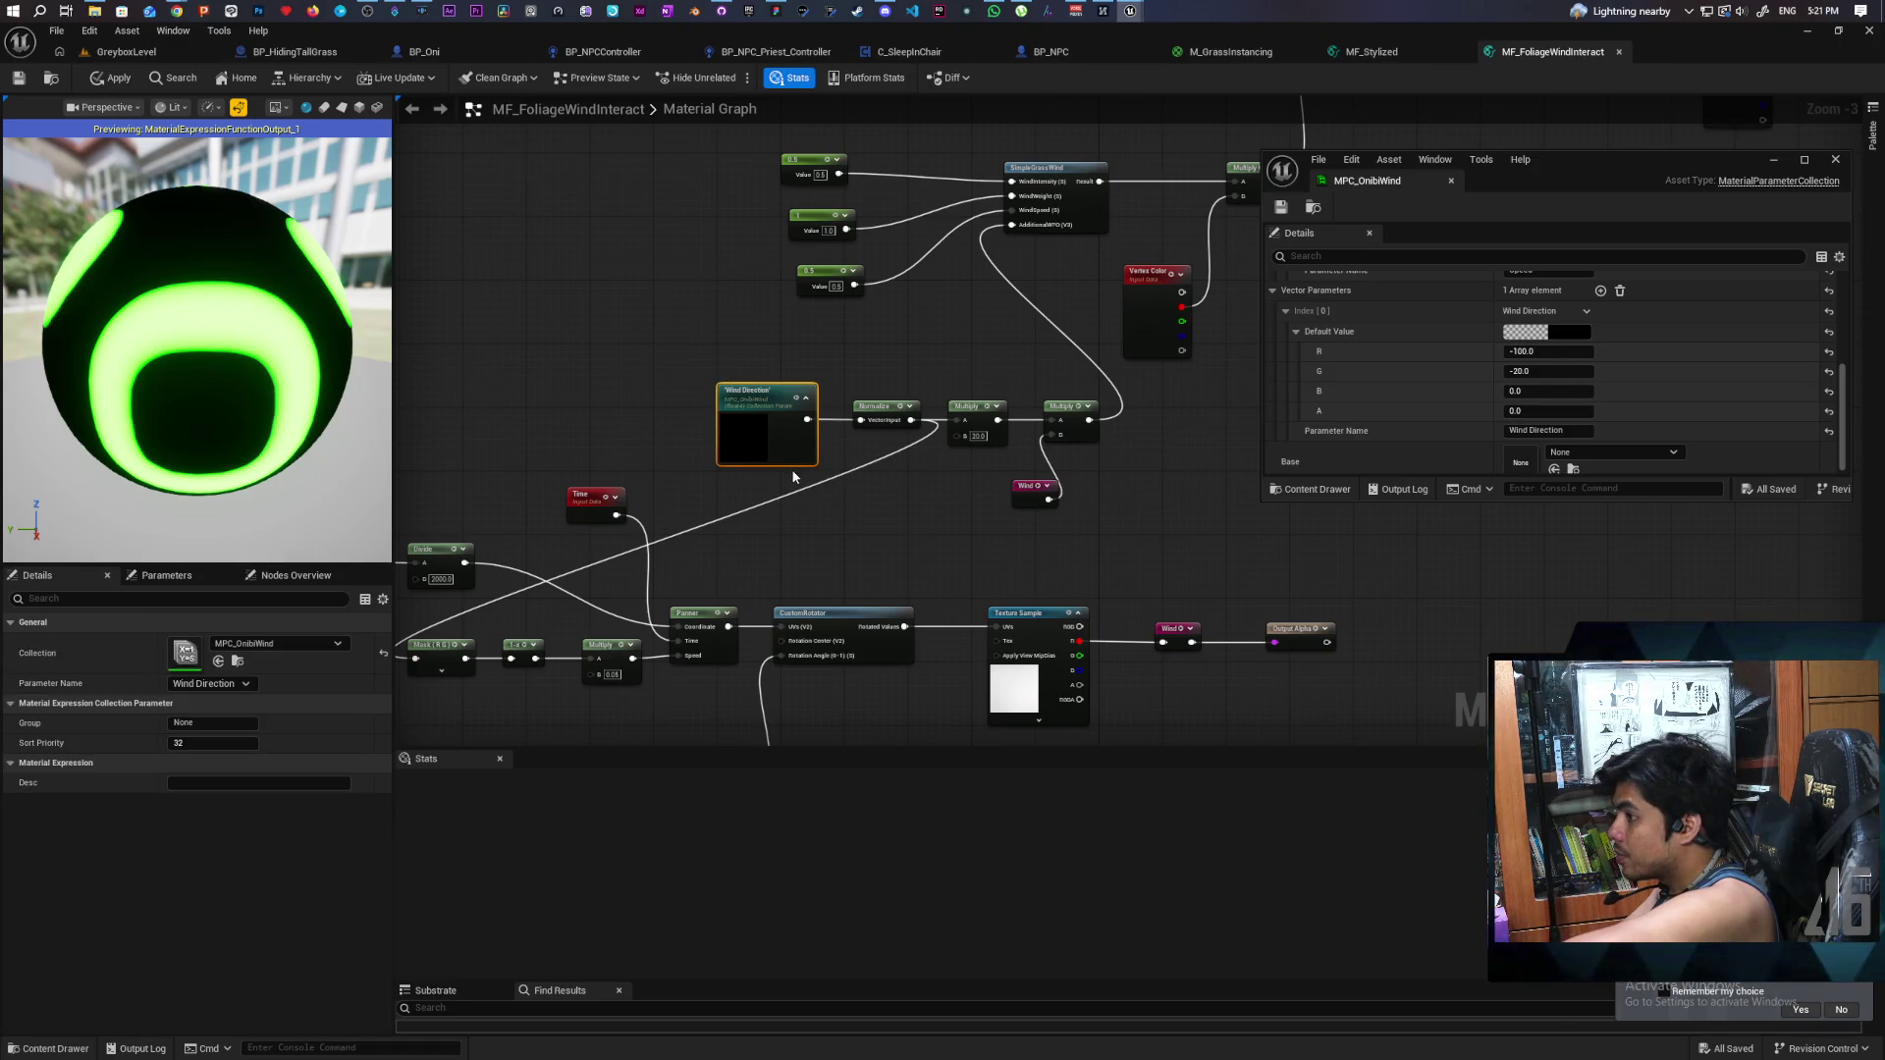
key(Delete)
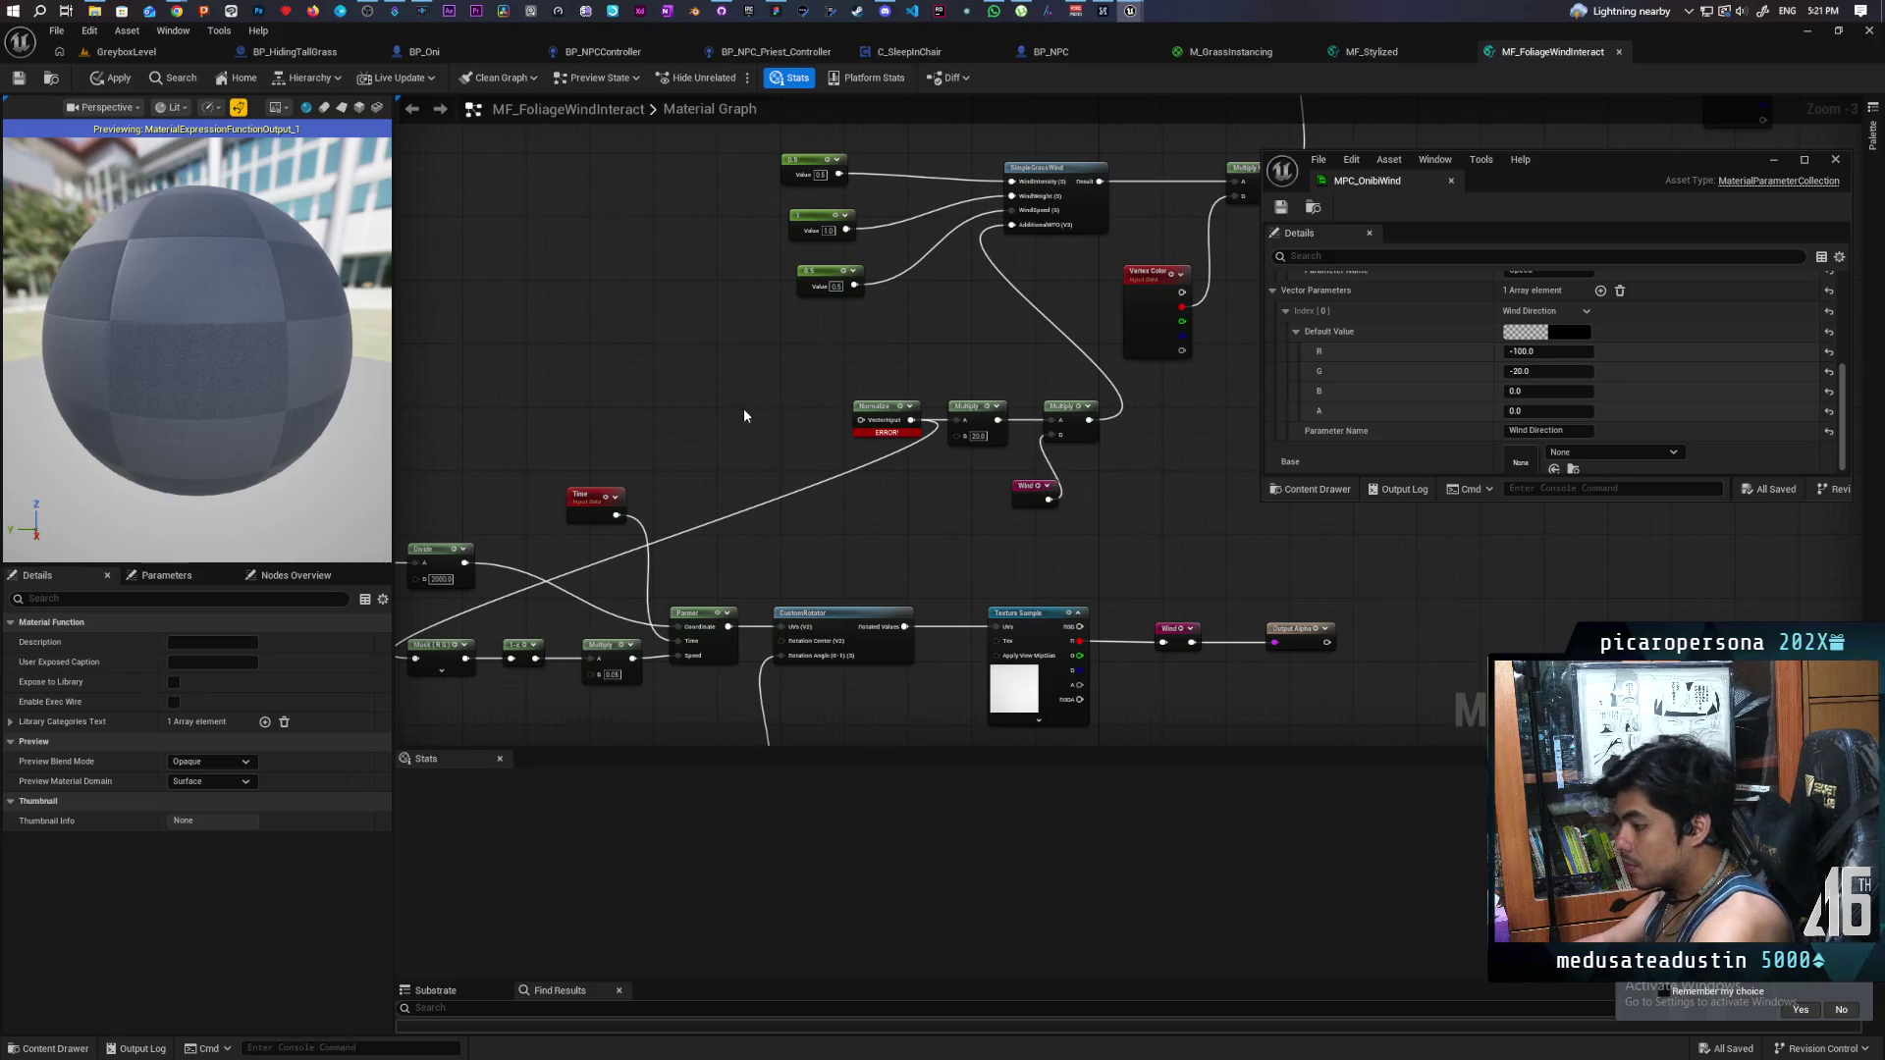
- Wire a Constant3Vector of (-100, -20, 0) into Normalize and apply the function
click(748, 411)
scroll(748, 412, up, 3)
mouse_move(884, 437)
mouse_down()
mouse_move(781, 437)
mouse_move(918, 425)
mouse_up()
drag(715, 431, 716, 420)
click(682, 439)
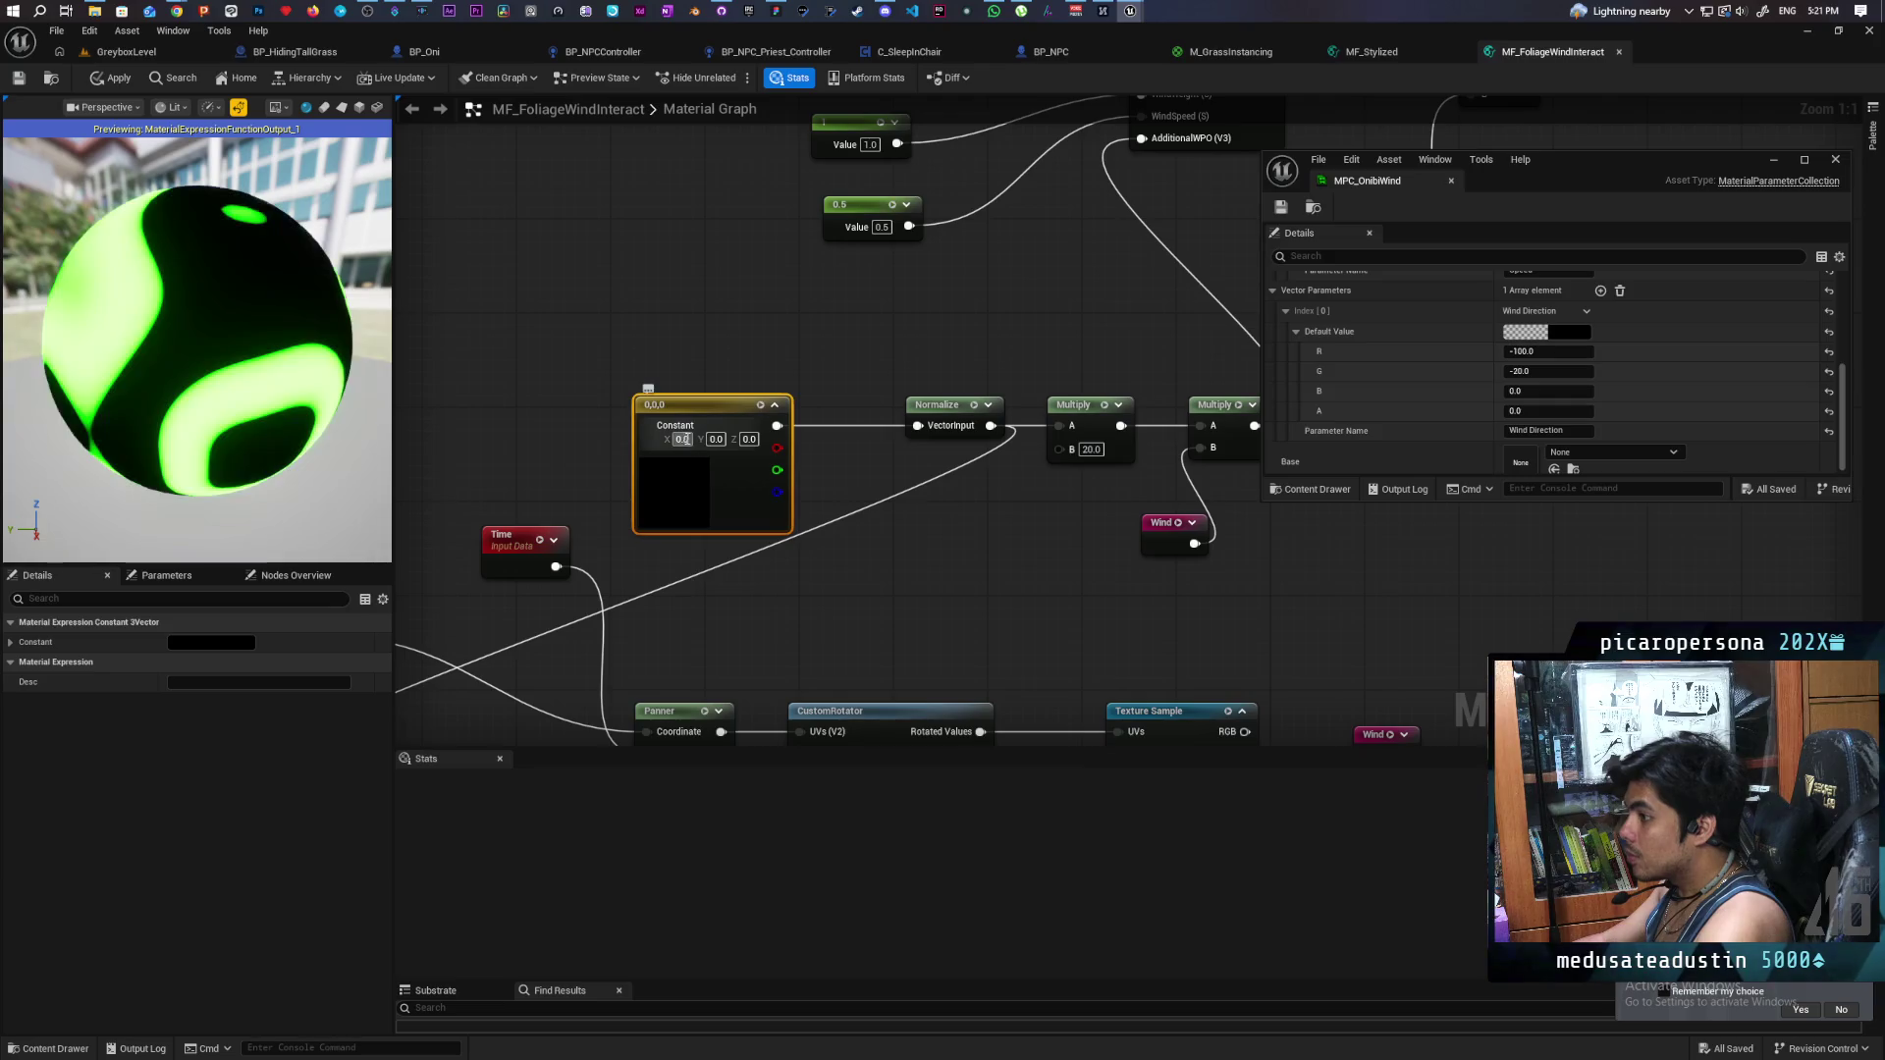
text(-100)
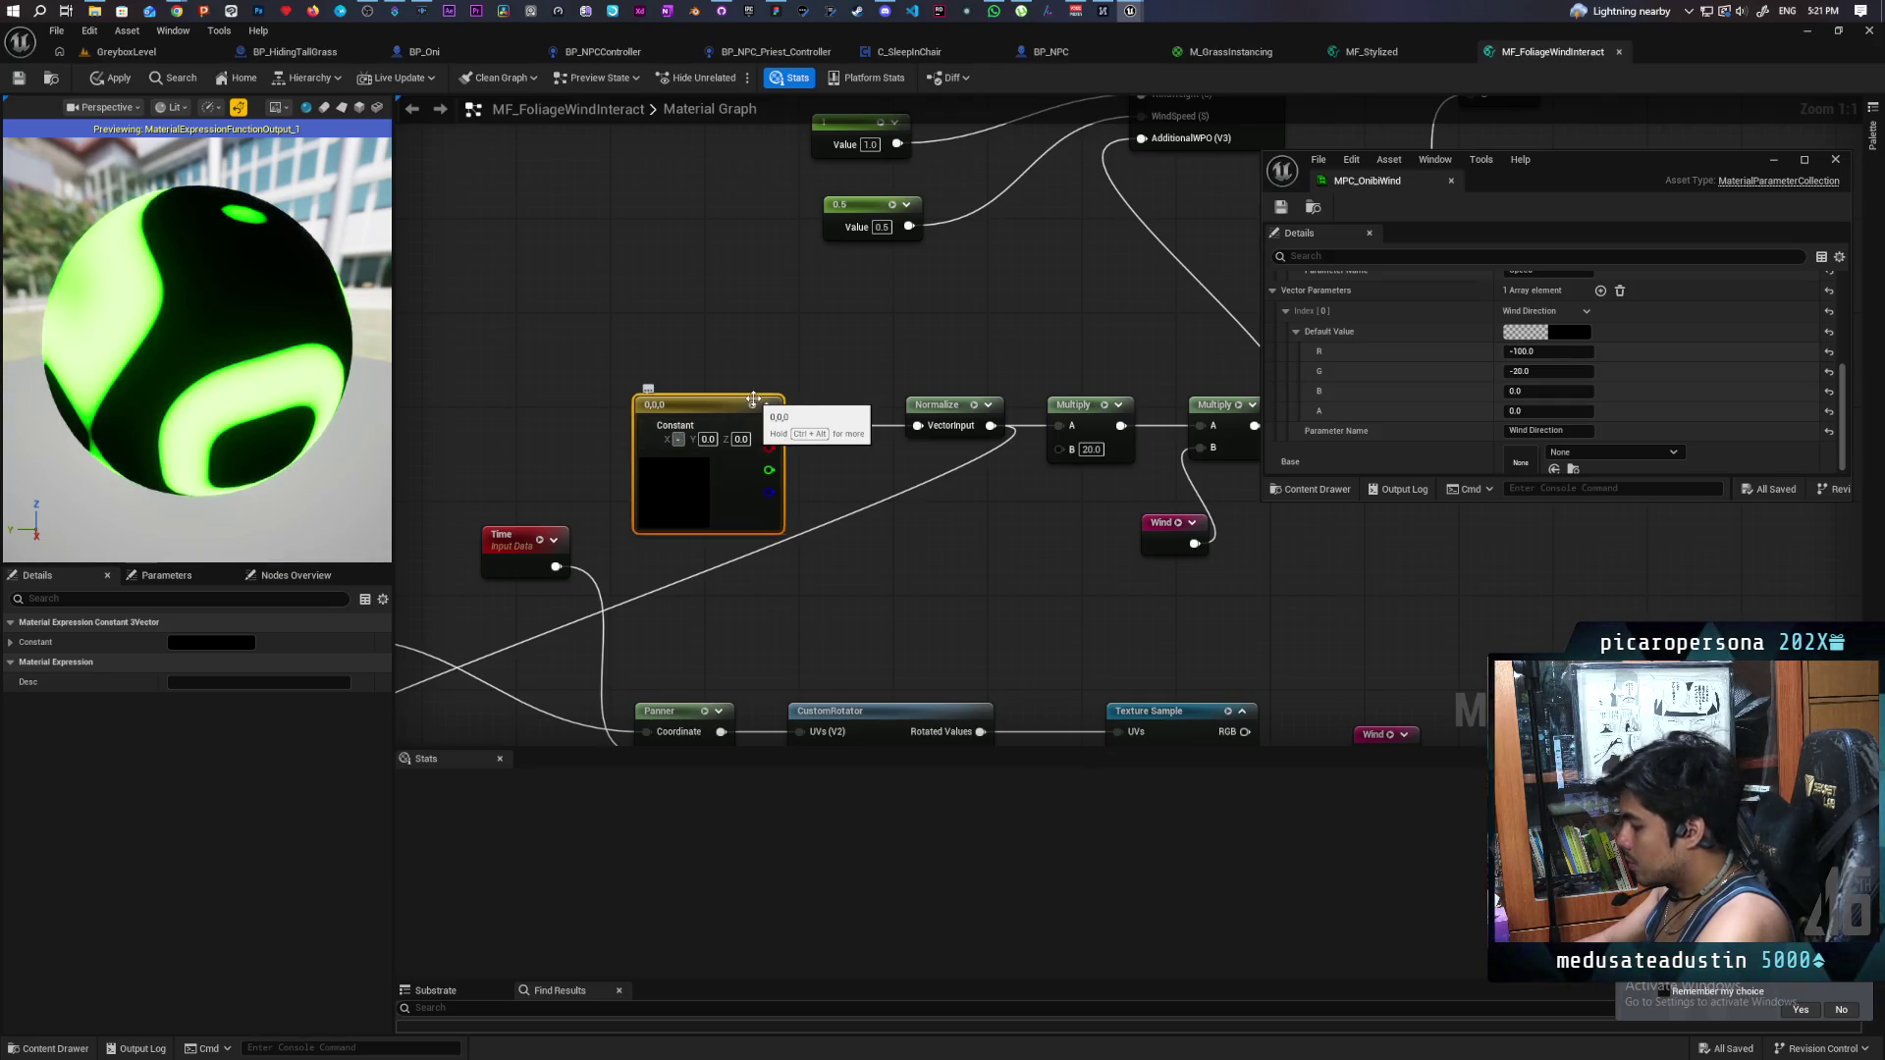
click(721, 439)
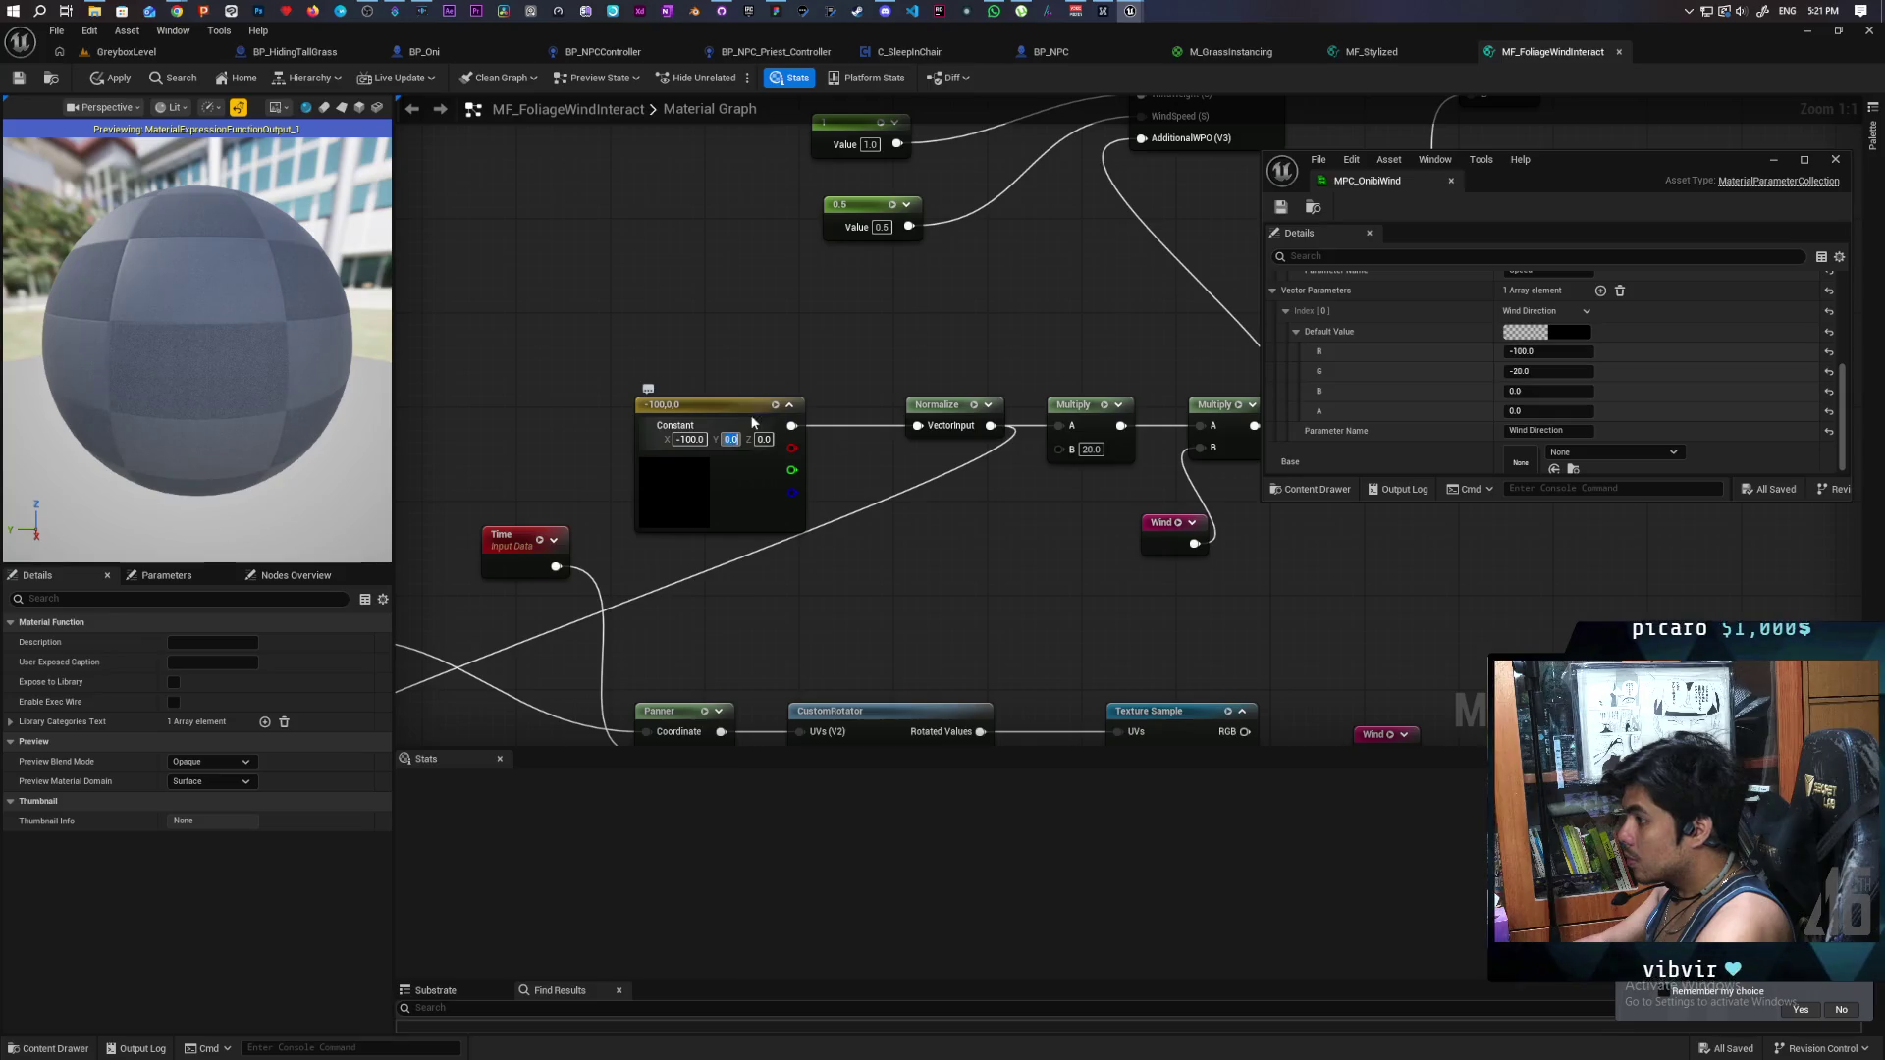
text(-20)
key(Return)
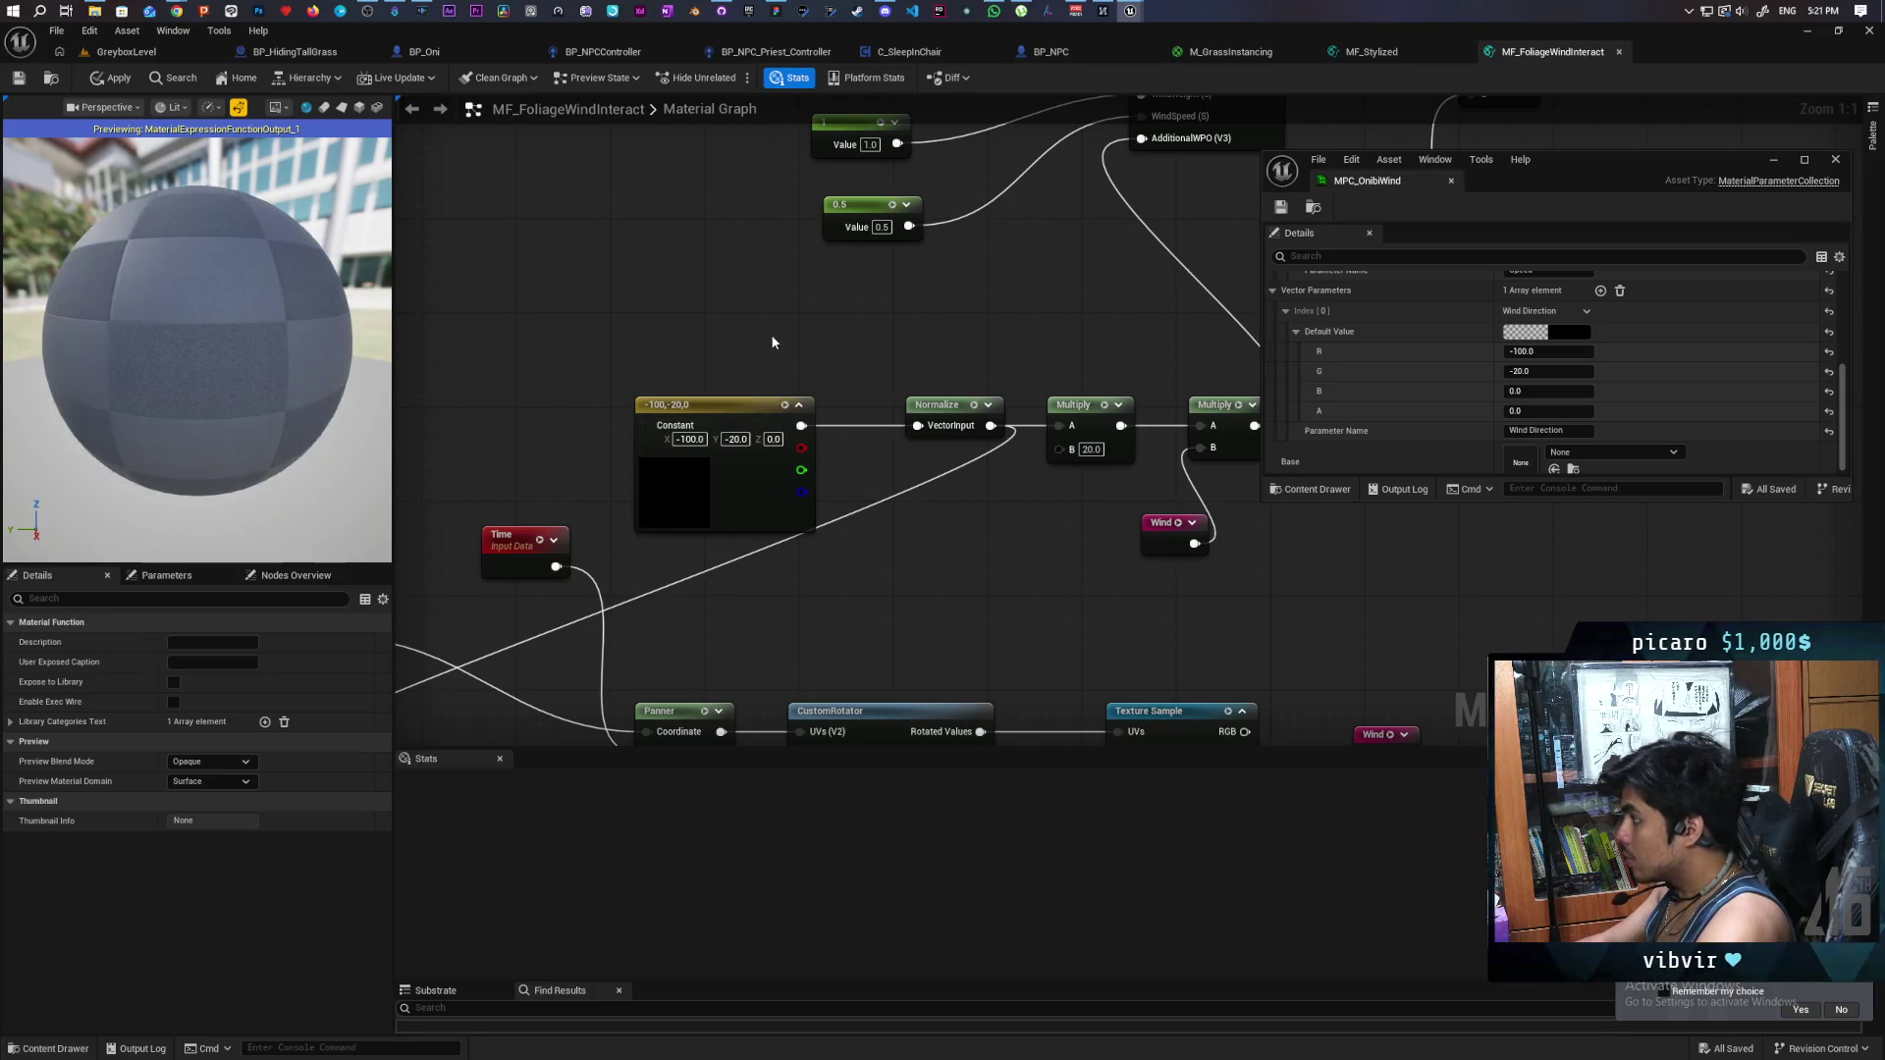
scroll(828, 365, down, 4)
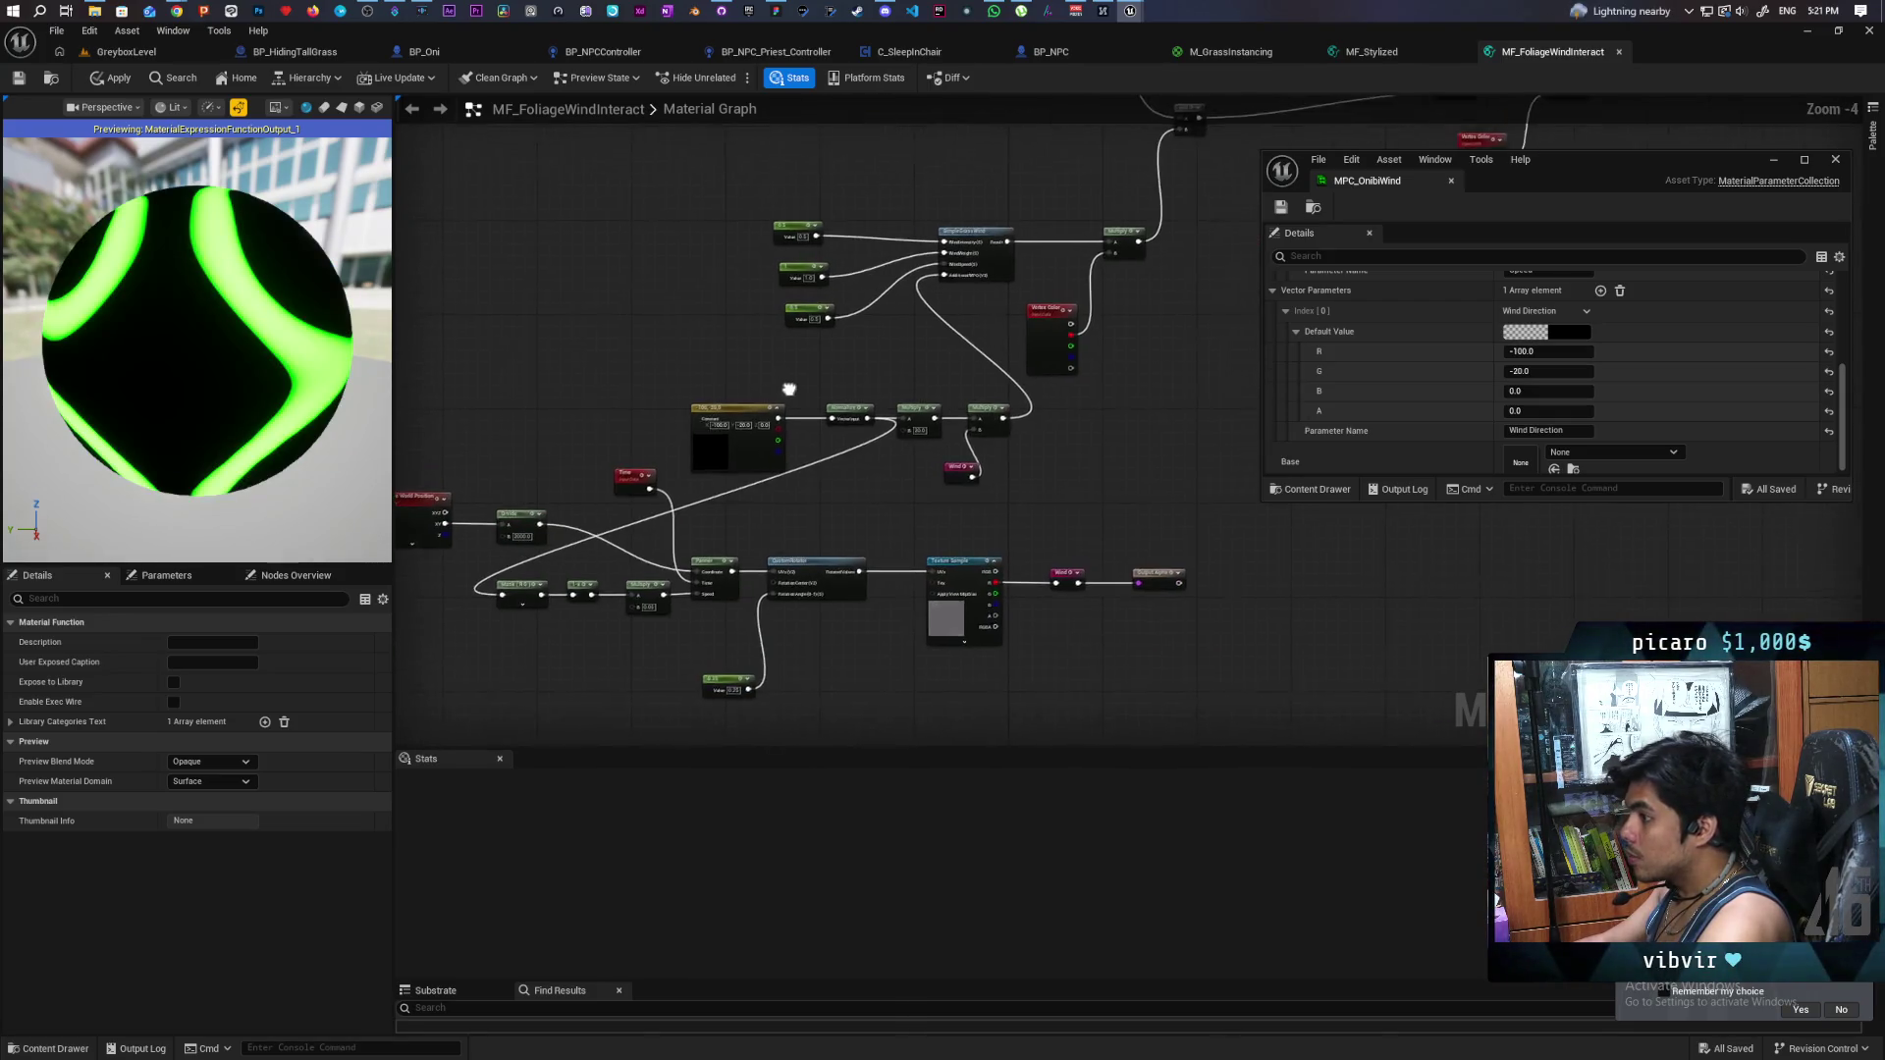
click(113, 83)
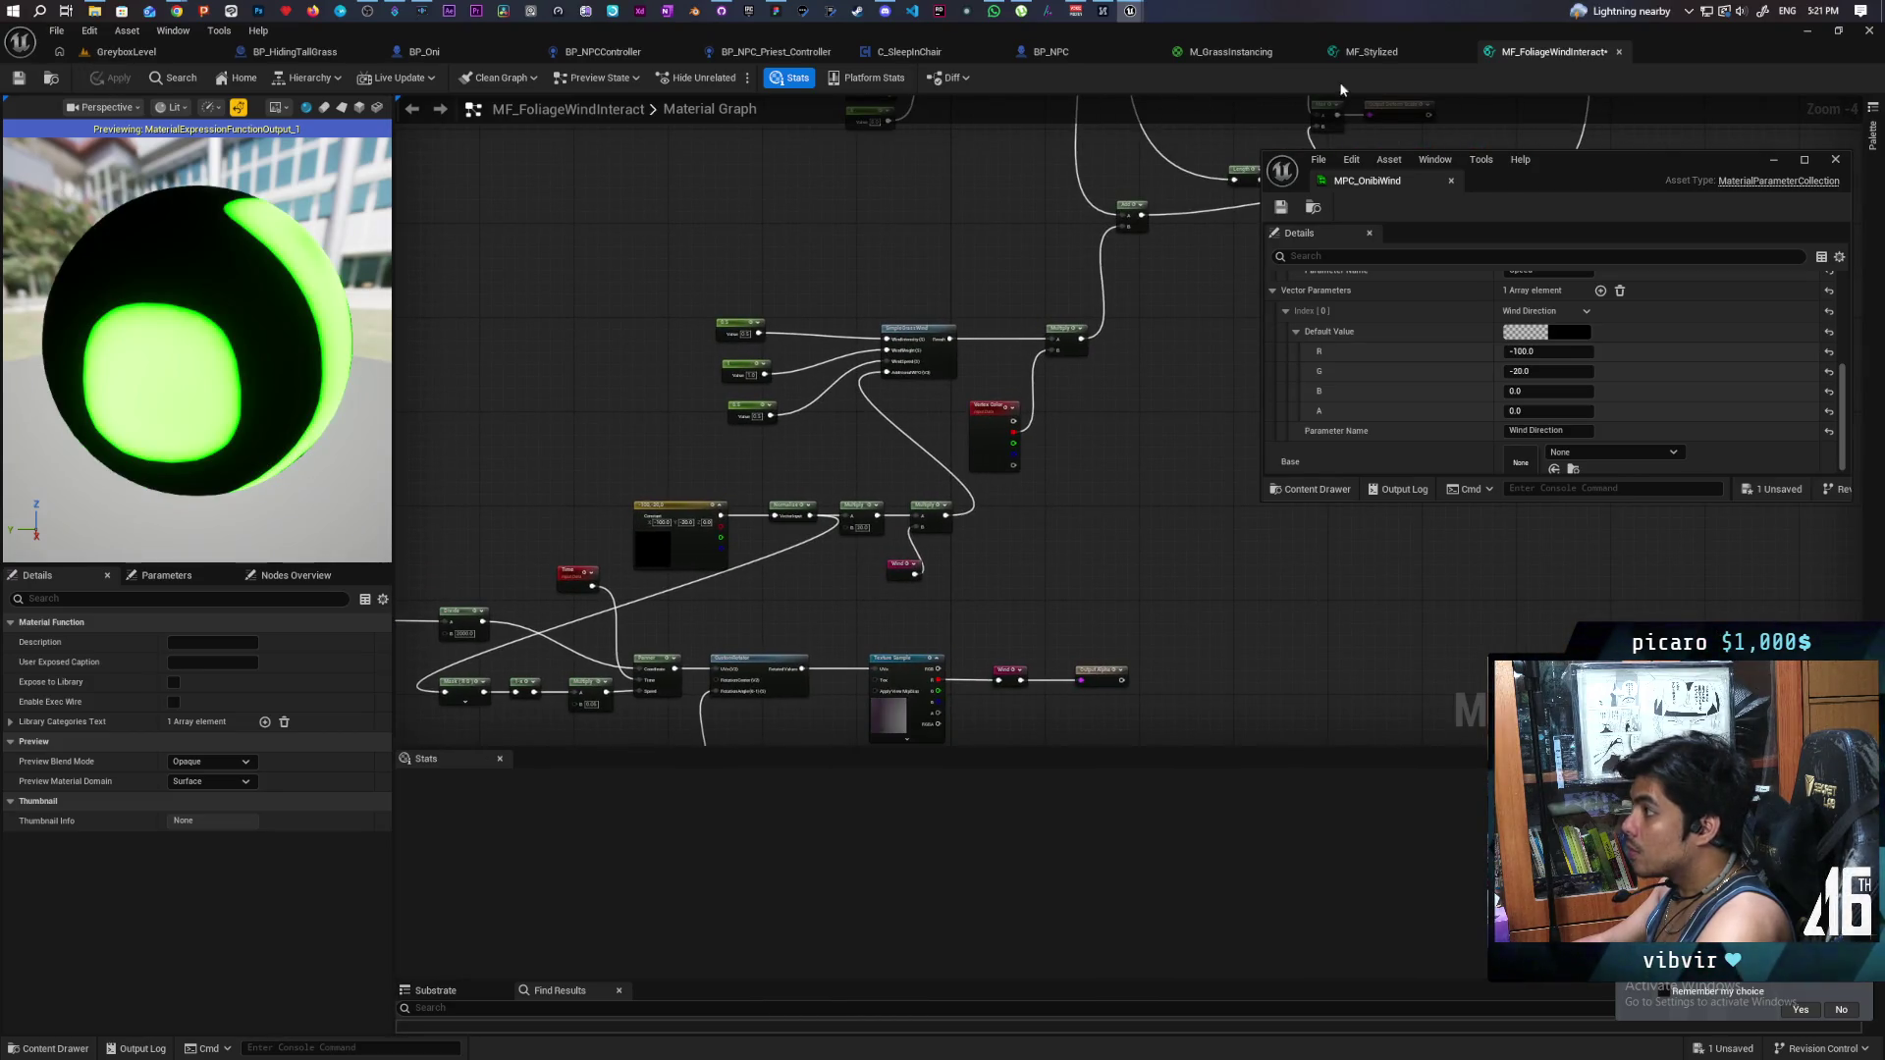
- Apply the updated M_GrassInstancing material
click(1230, 51)
drag(1594, 169, 1187, 646)
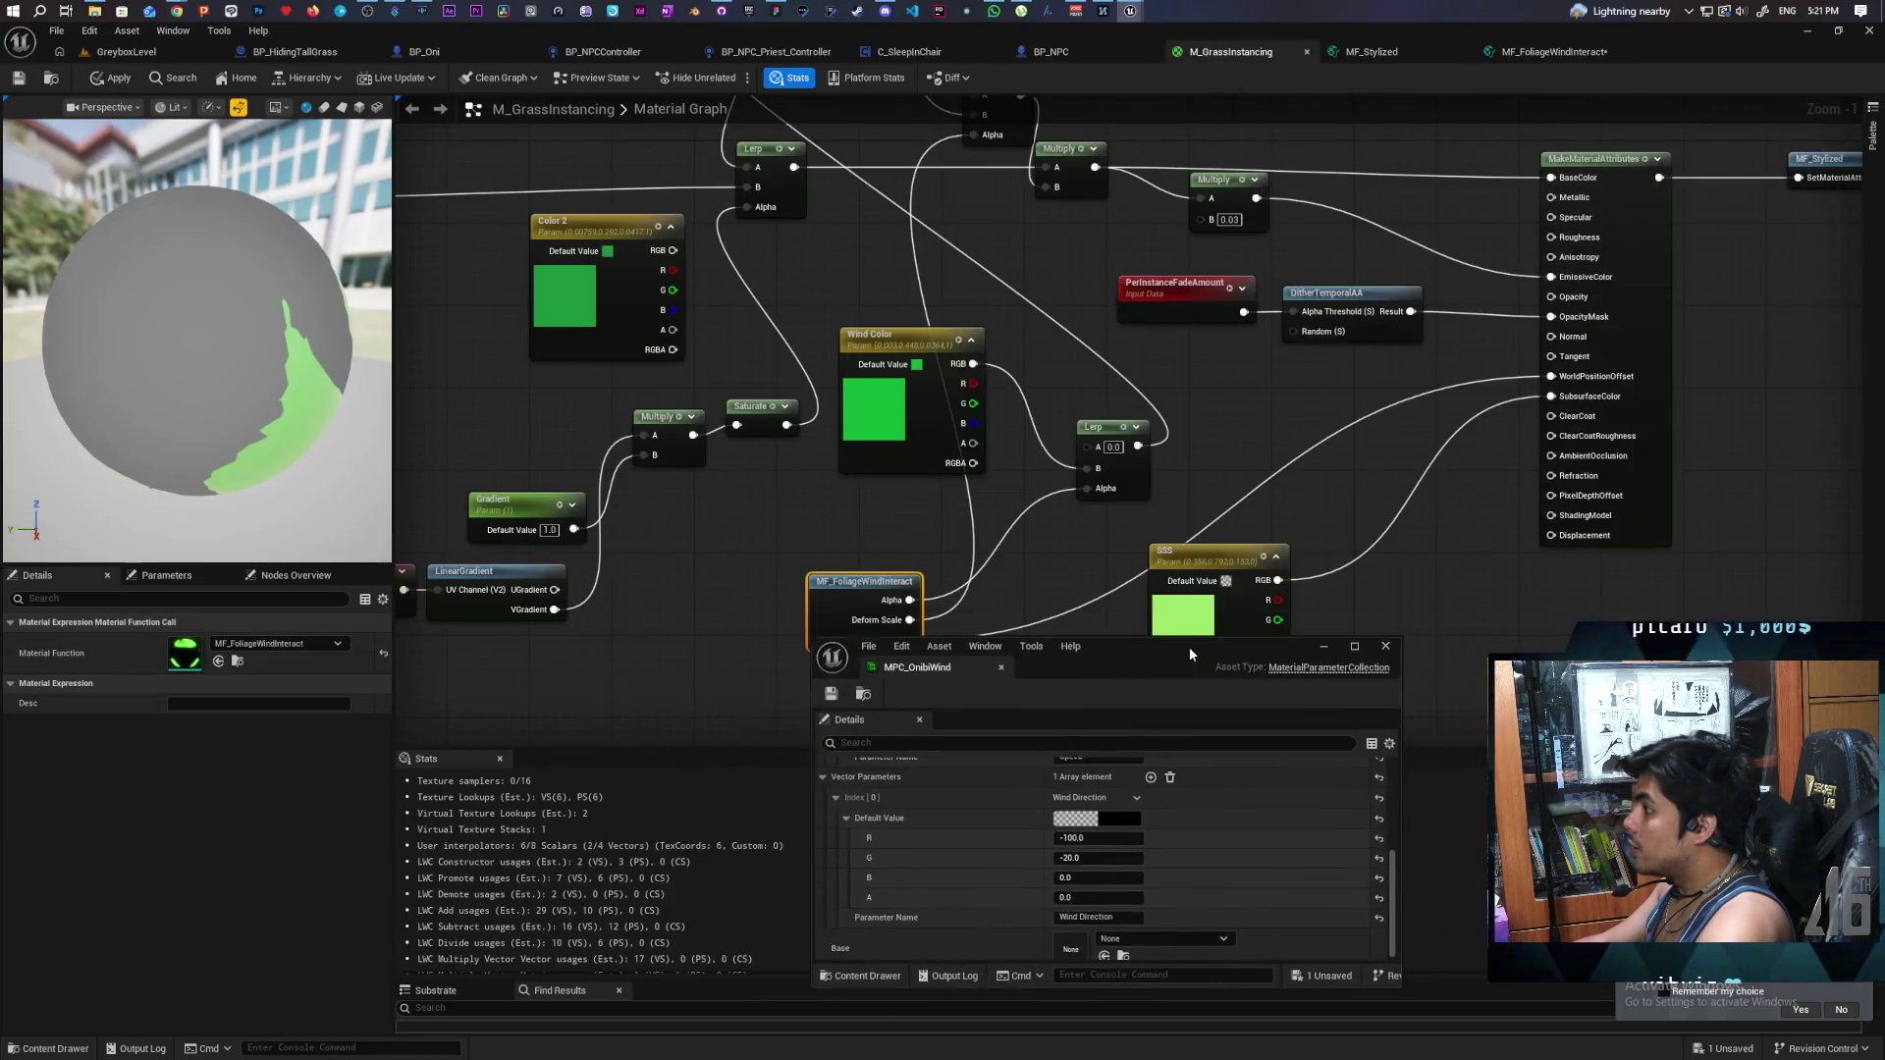
scroll(1363, 422, down, 2)
scroll(1362, 422, up, 4)
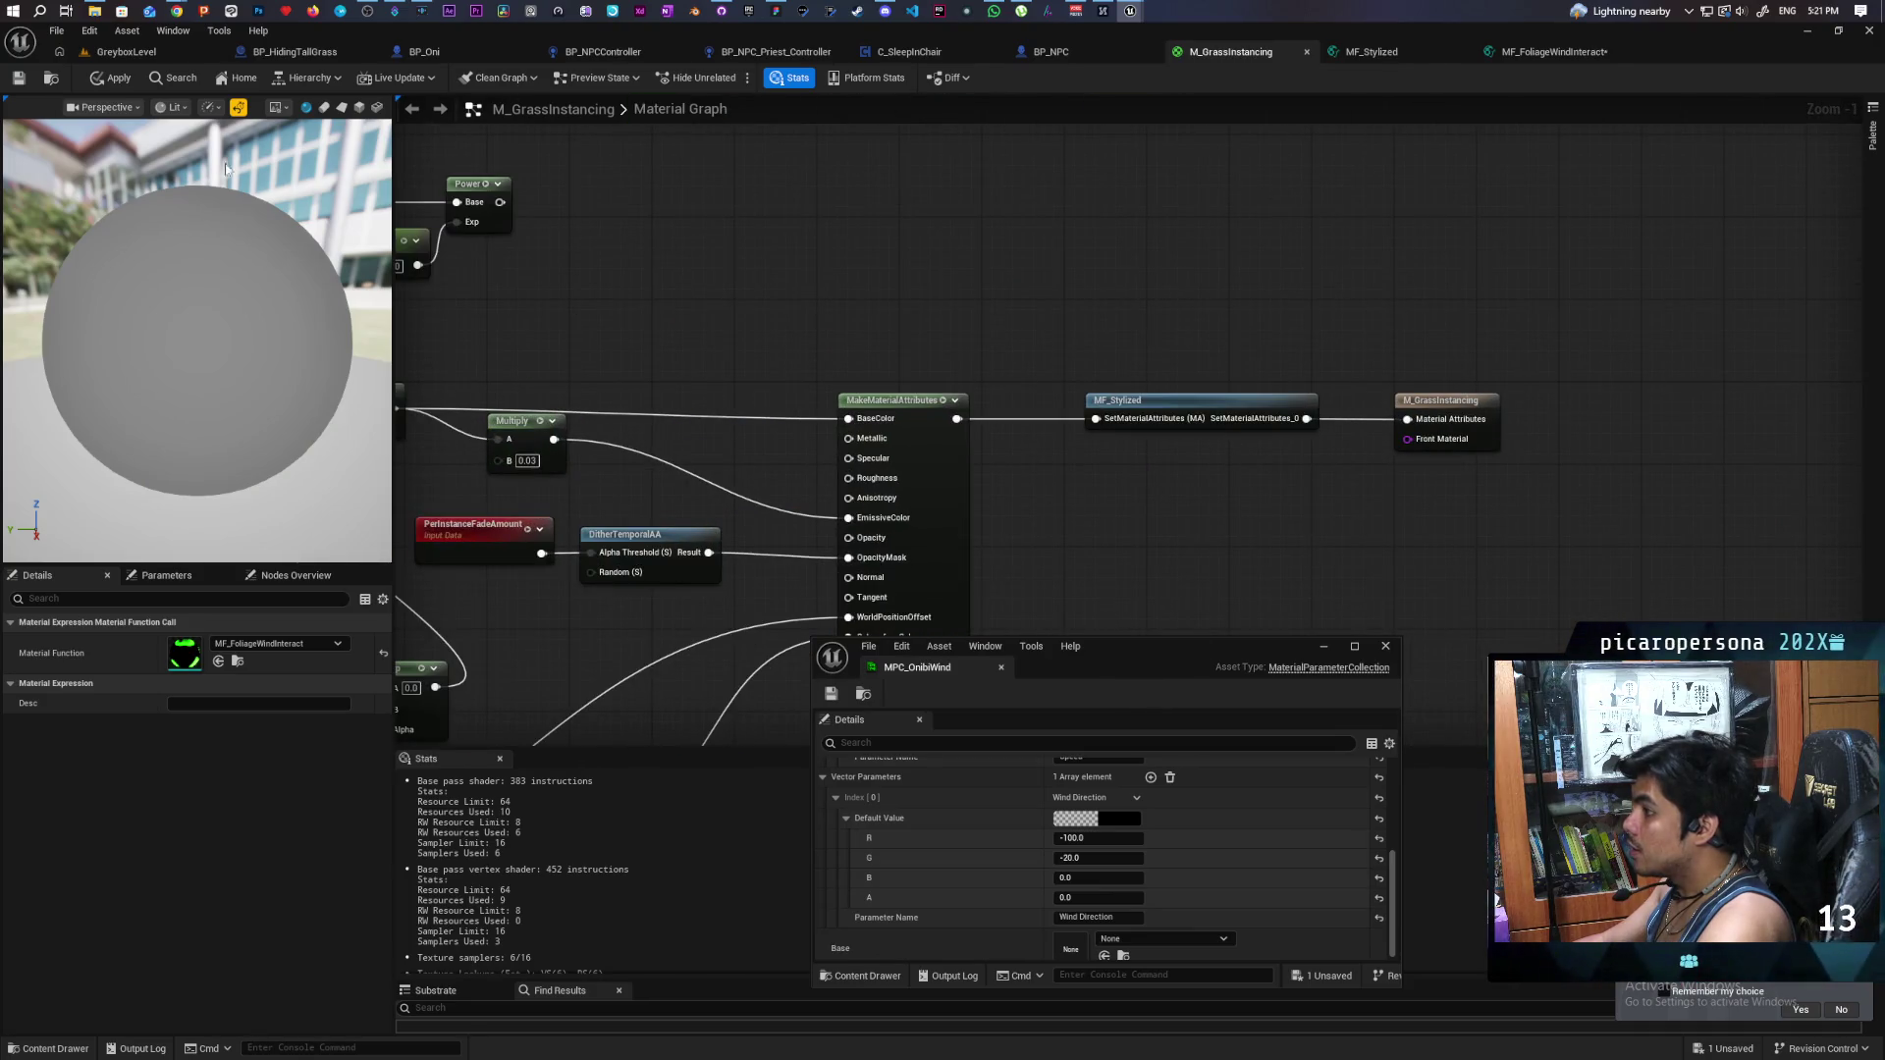
click(113, 78)
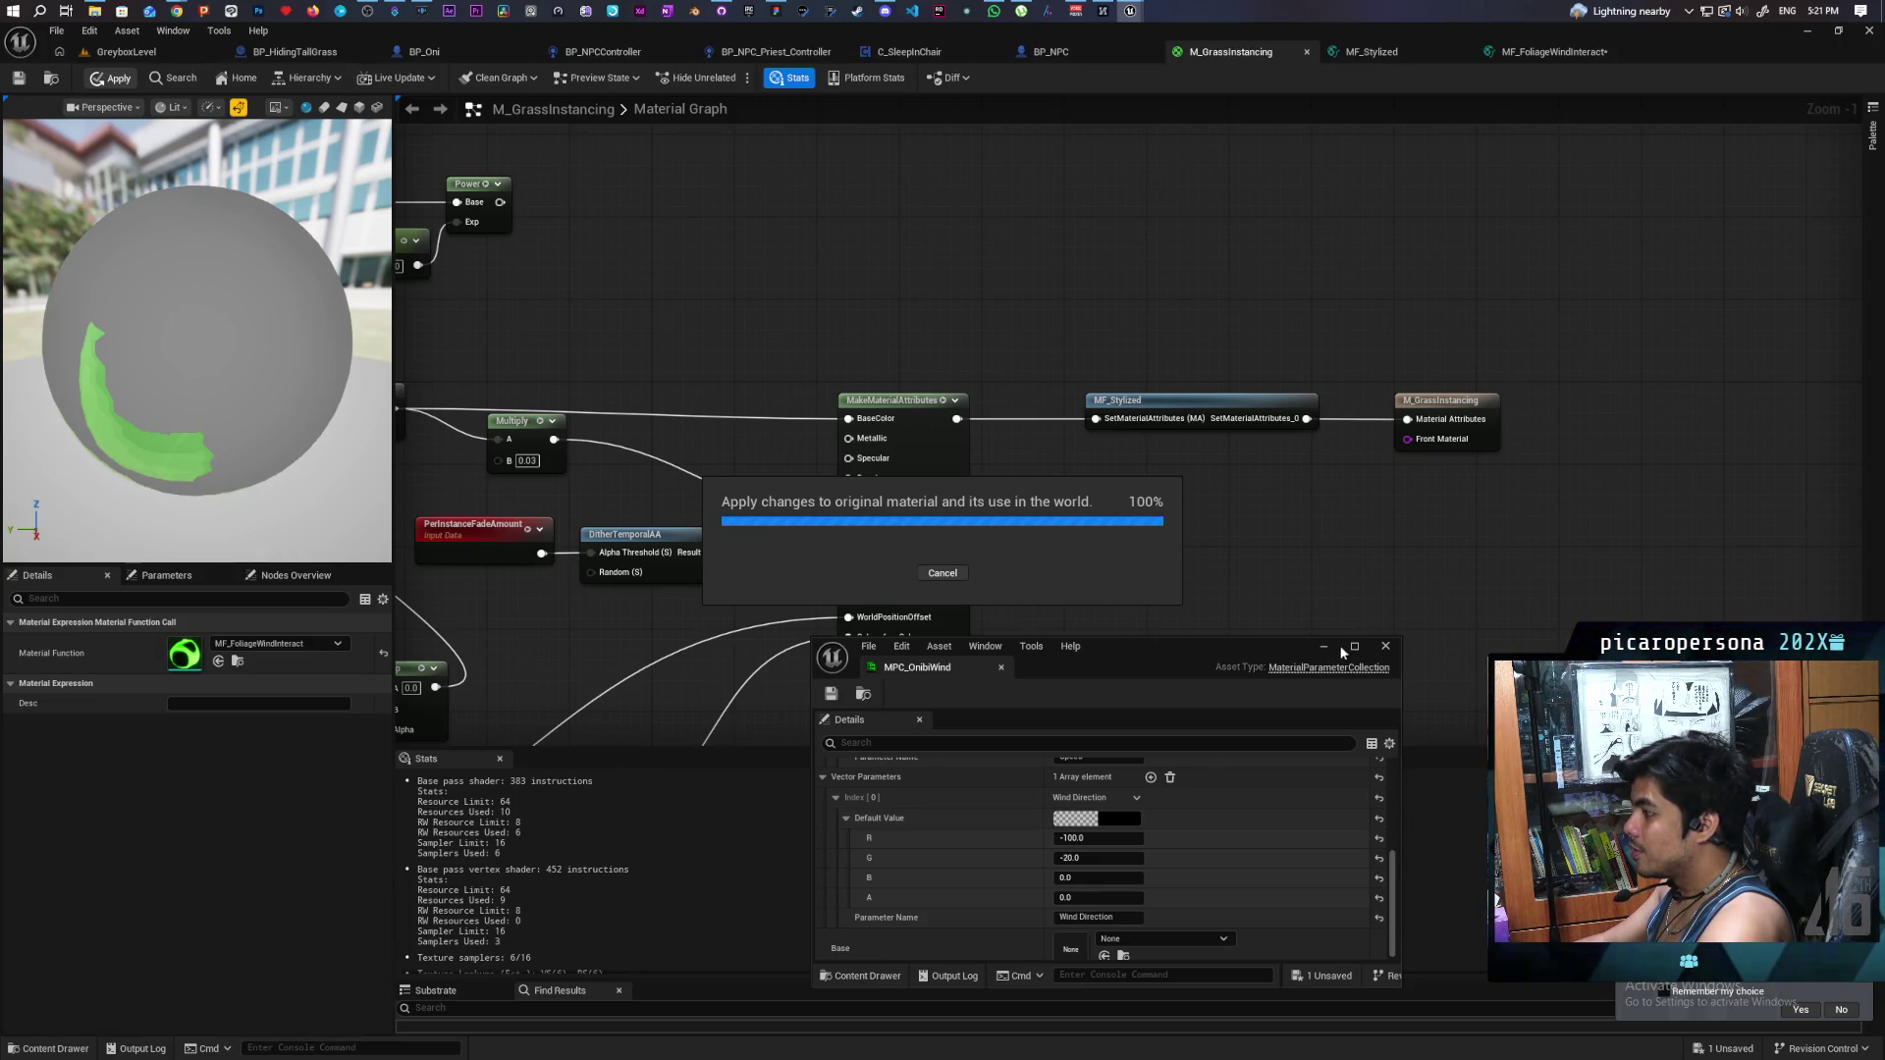
- Disconnect the EmissiveColor wire and close the MPC_OnibiWind window
drag(1090, 533, 1375, 498)
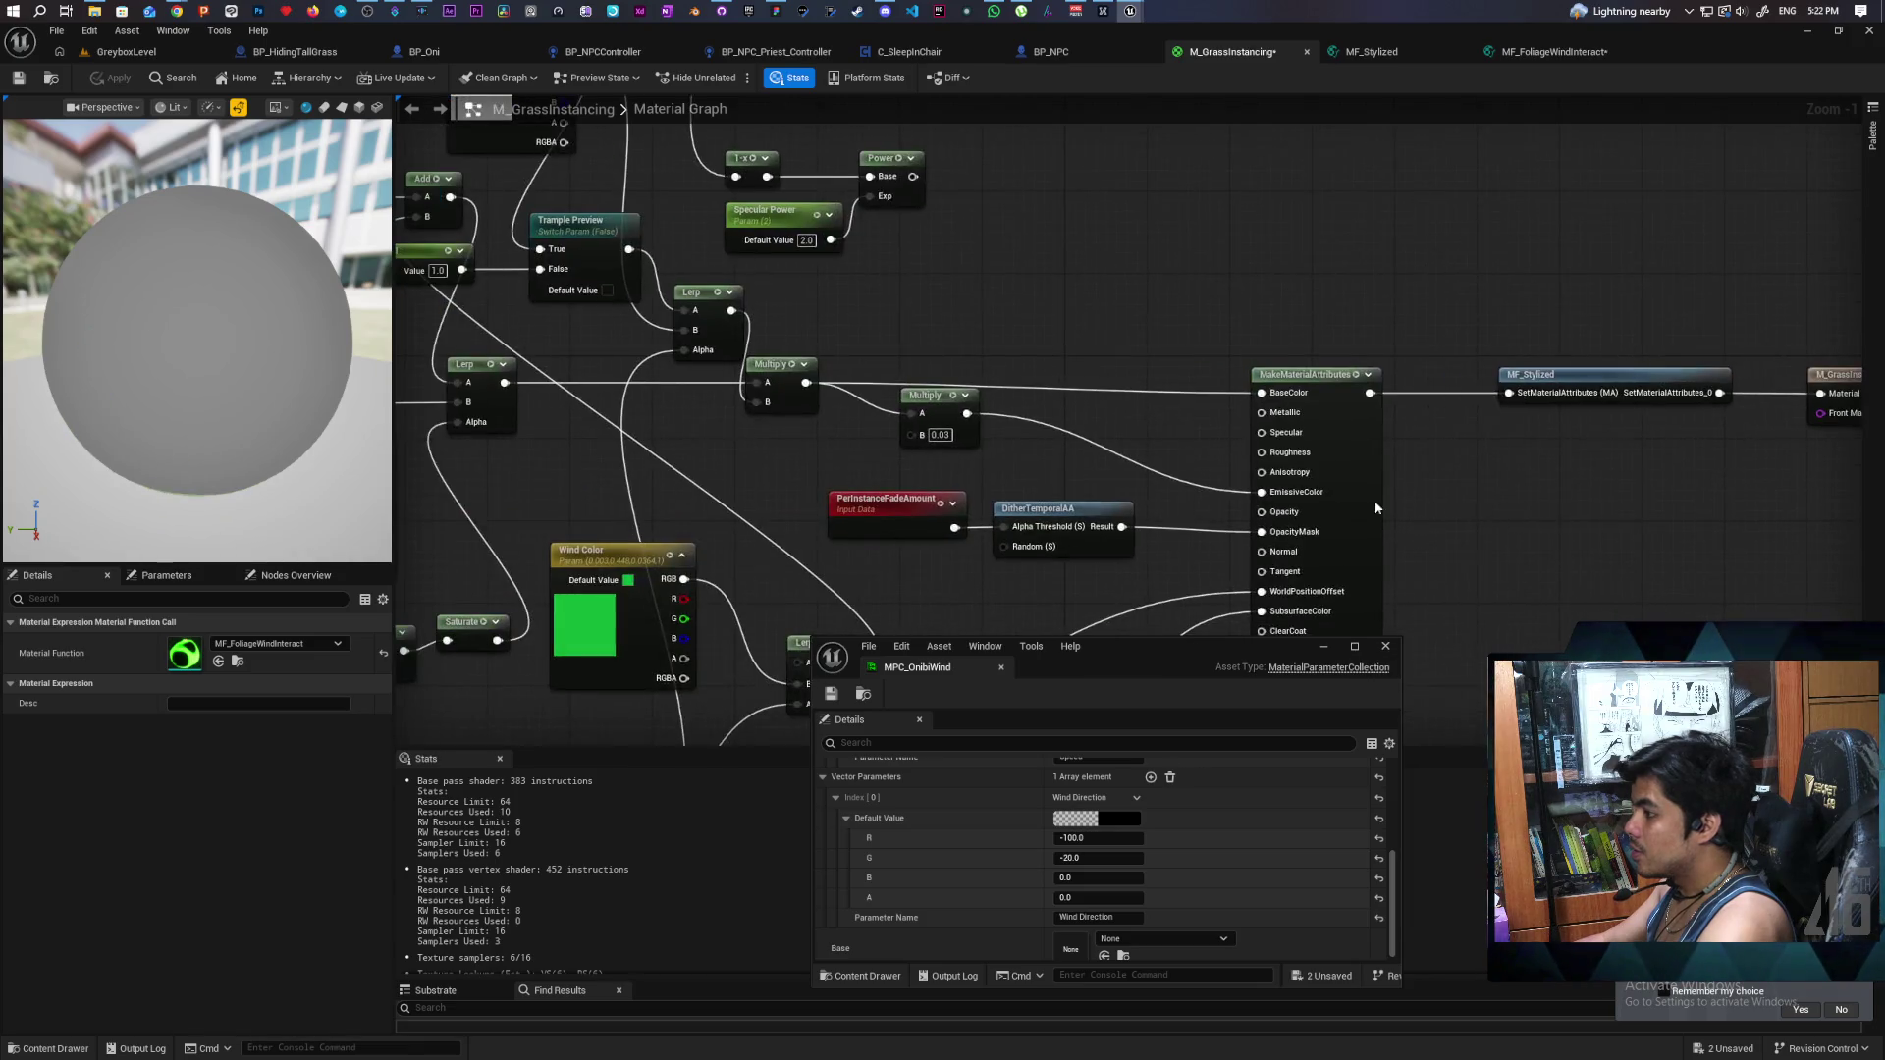
alt+click(1182, 486)
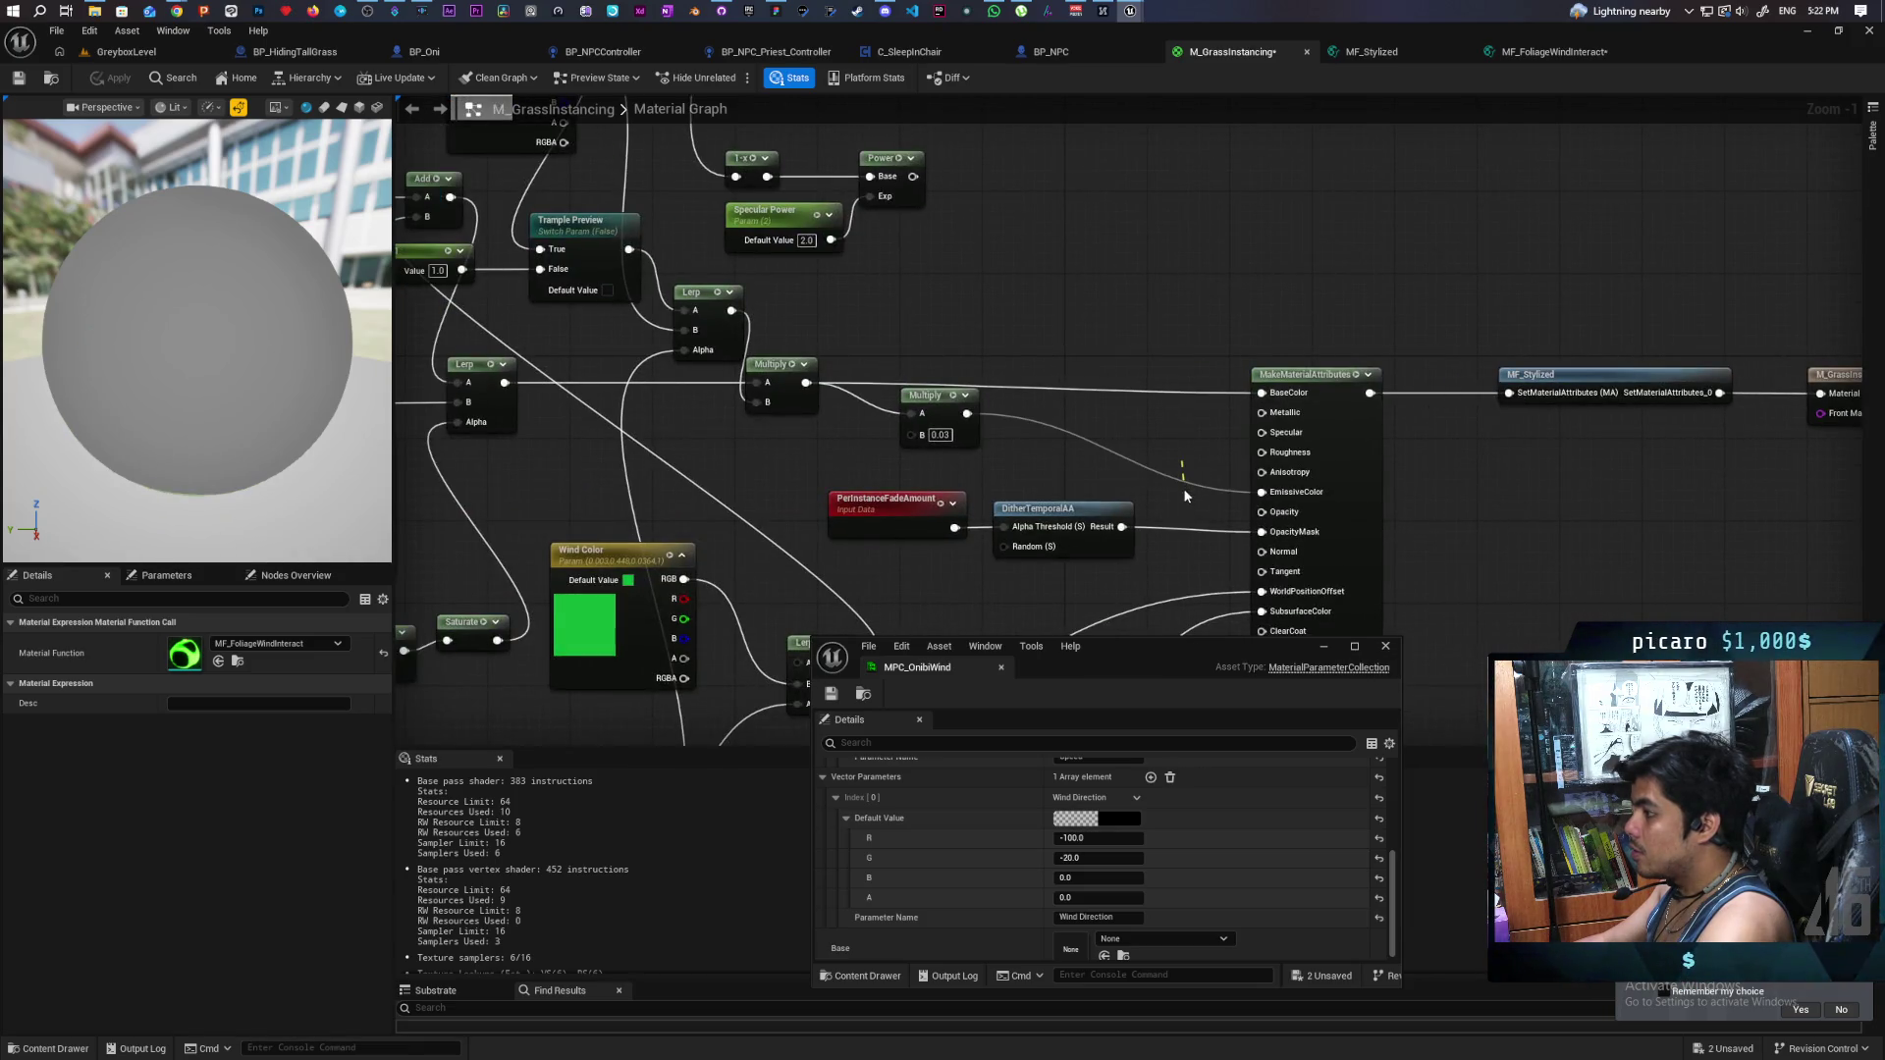
click(1380, 647)
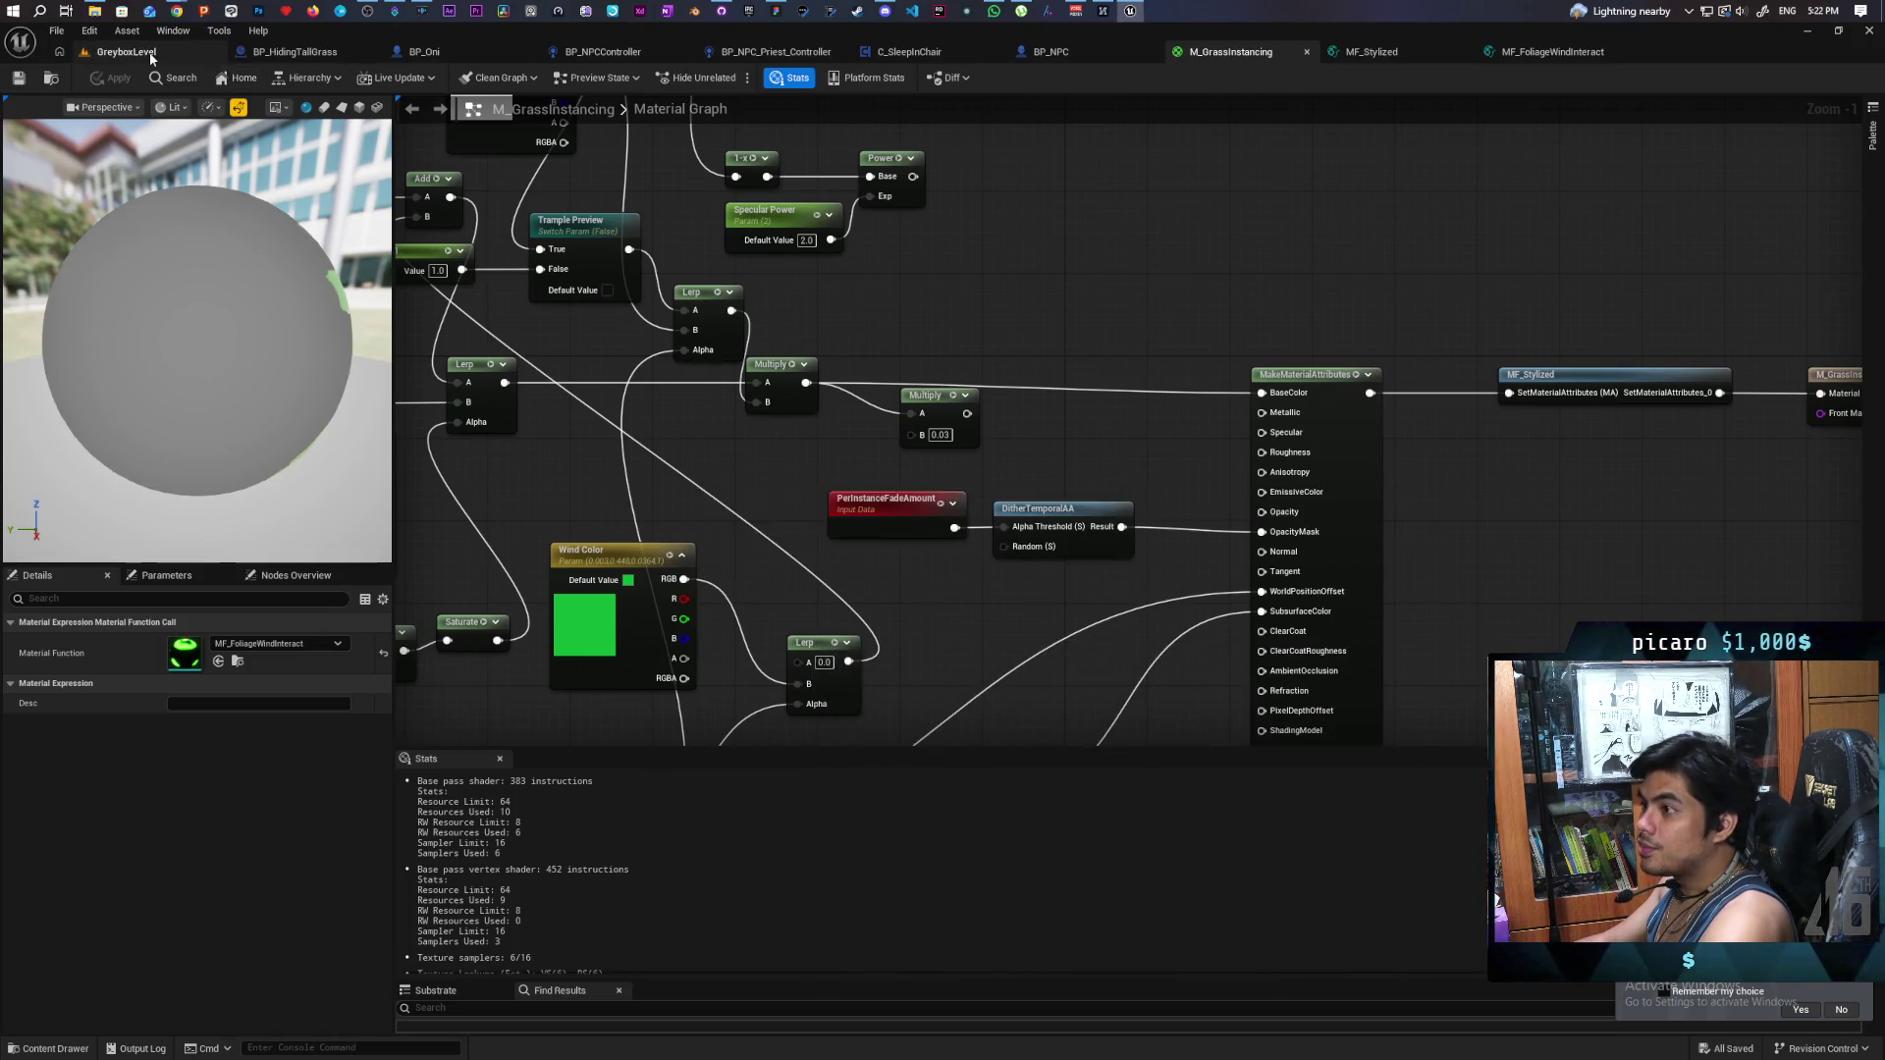
- Fly the GreyboxLevel camera into and around the tall-grass patches beside the bush
click(124, 51)
key(w)
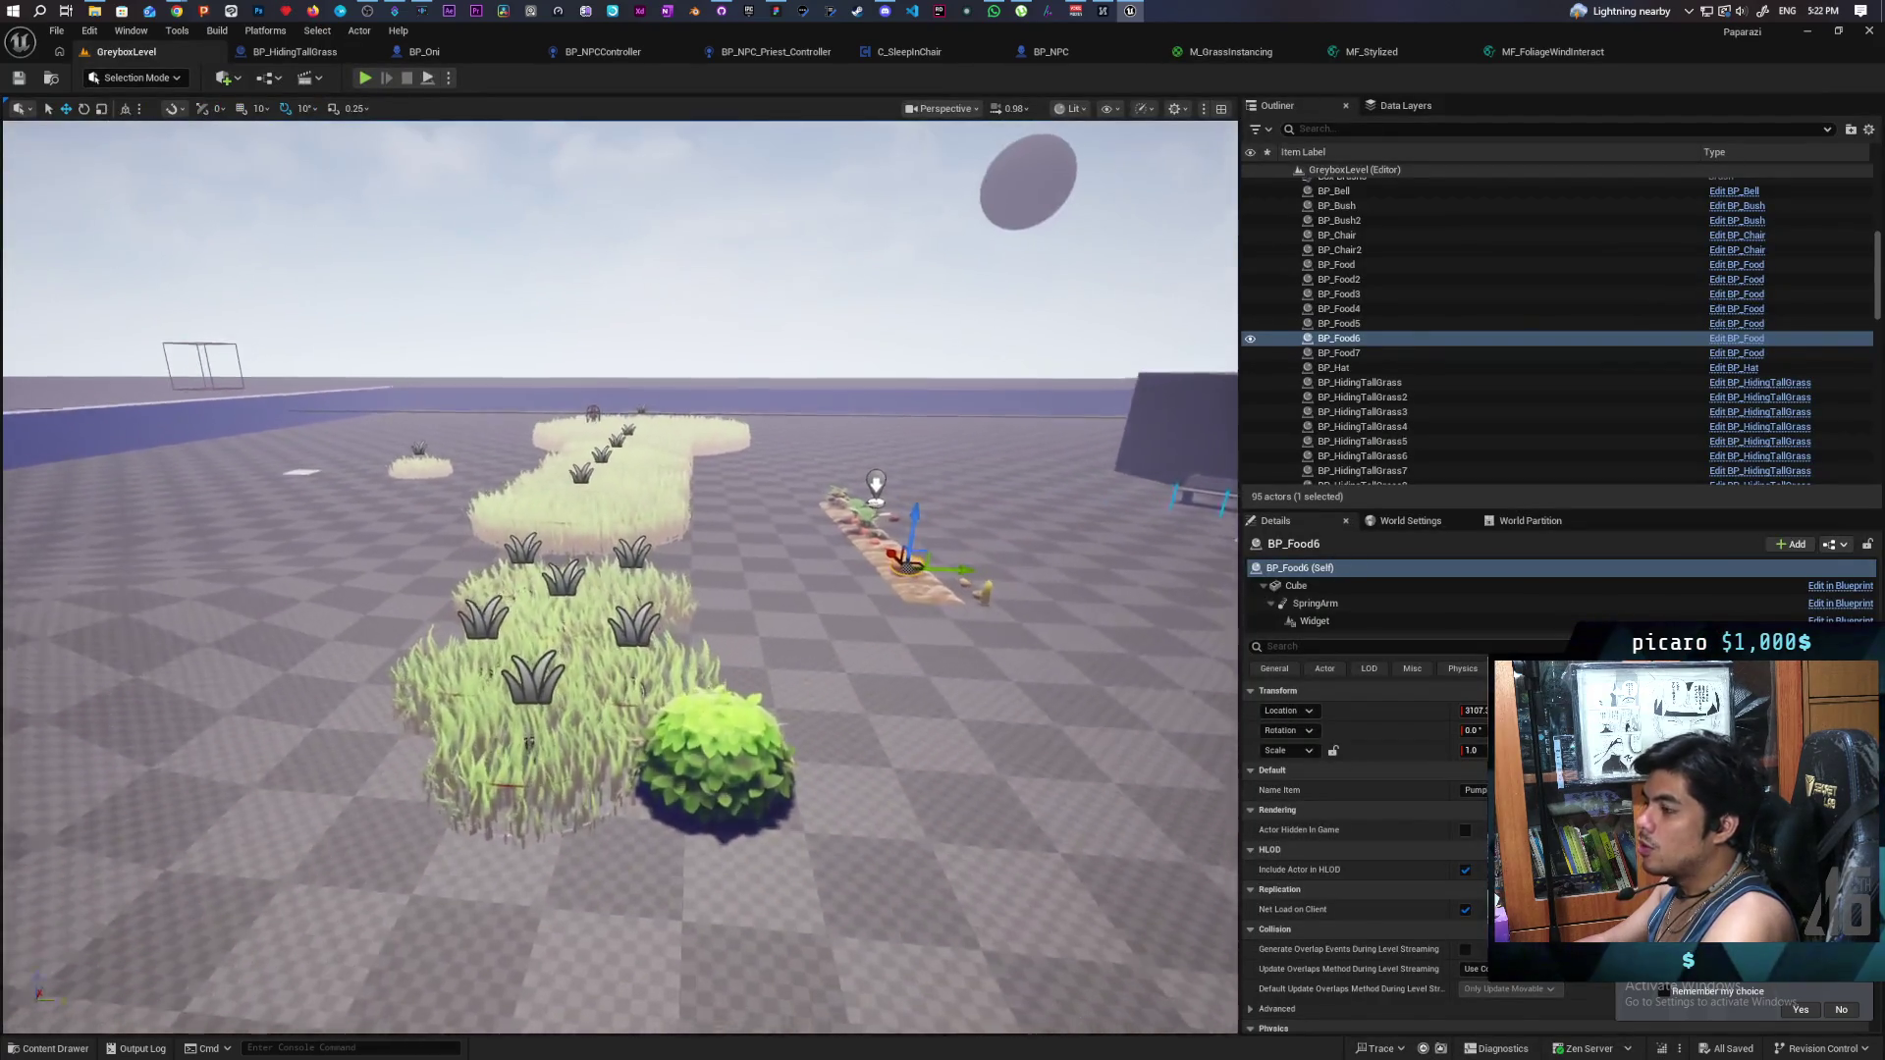
key(w)
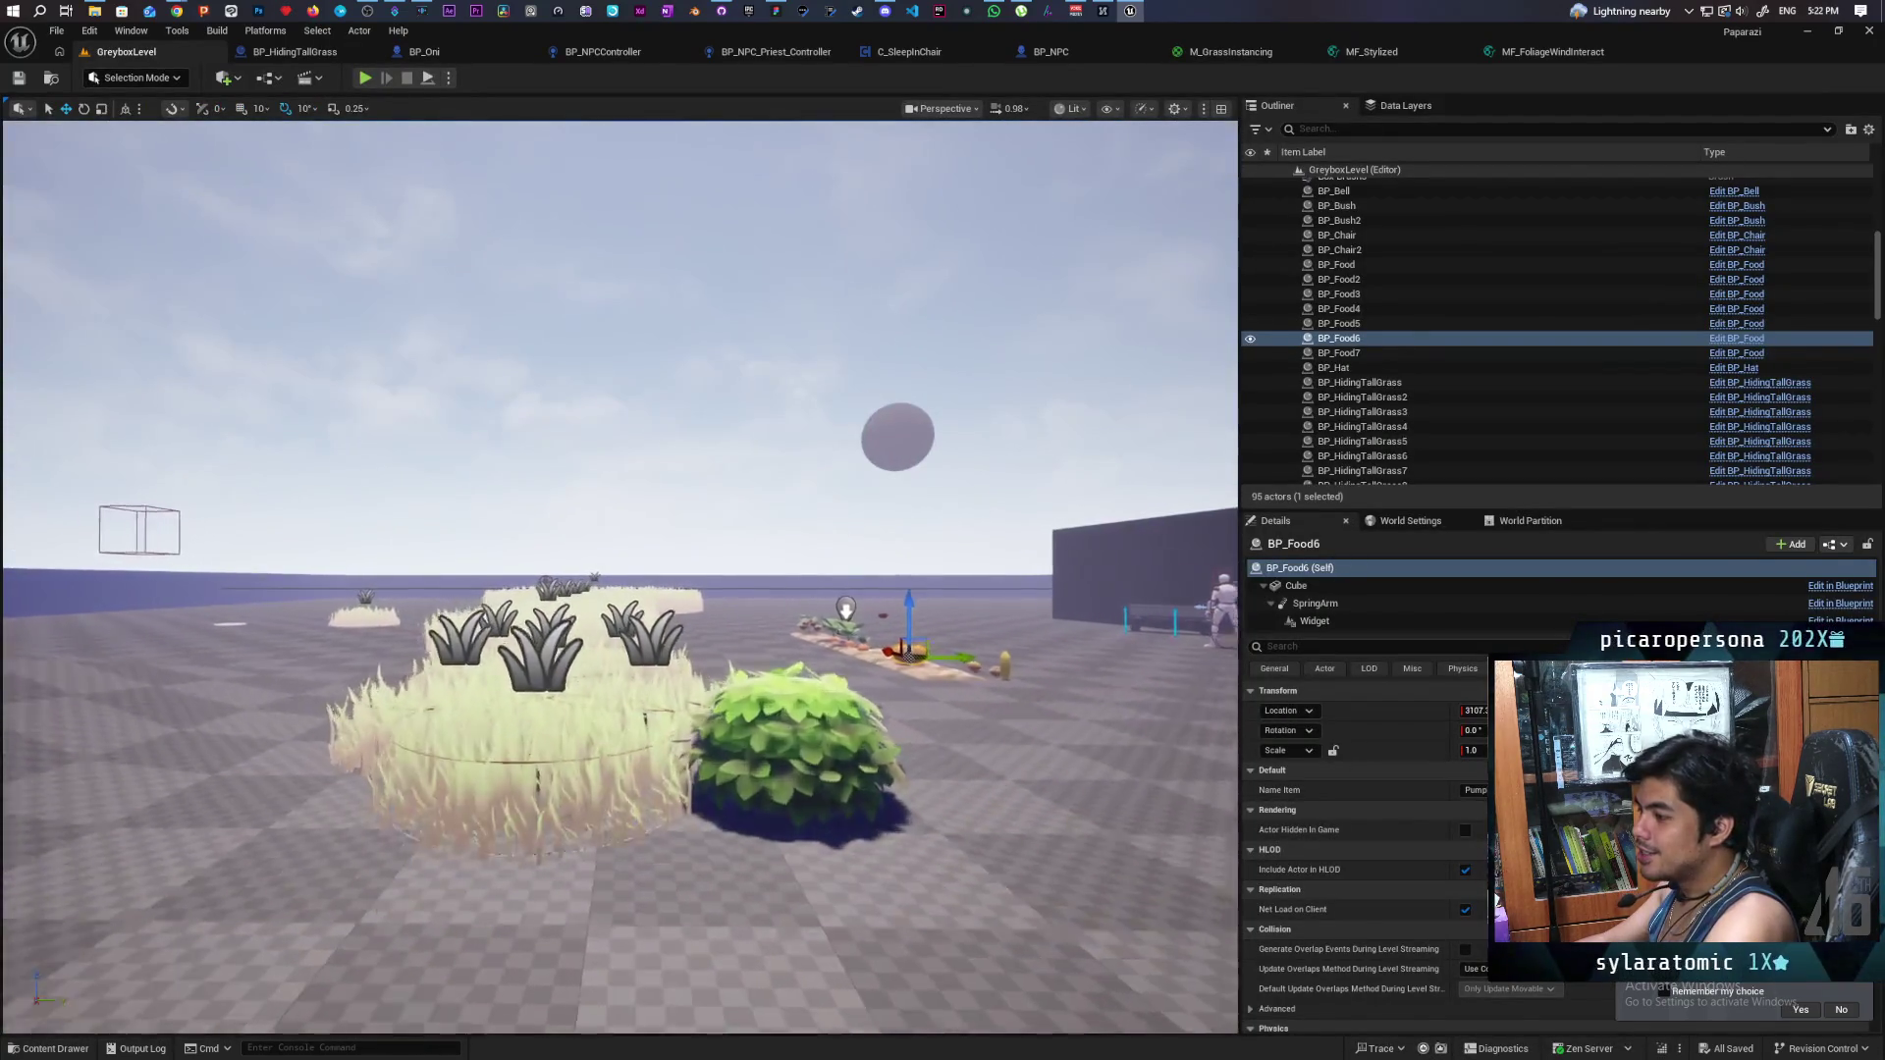
key(s)
key(w)
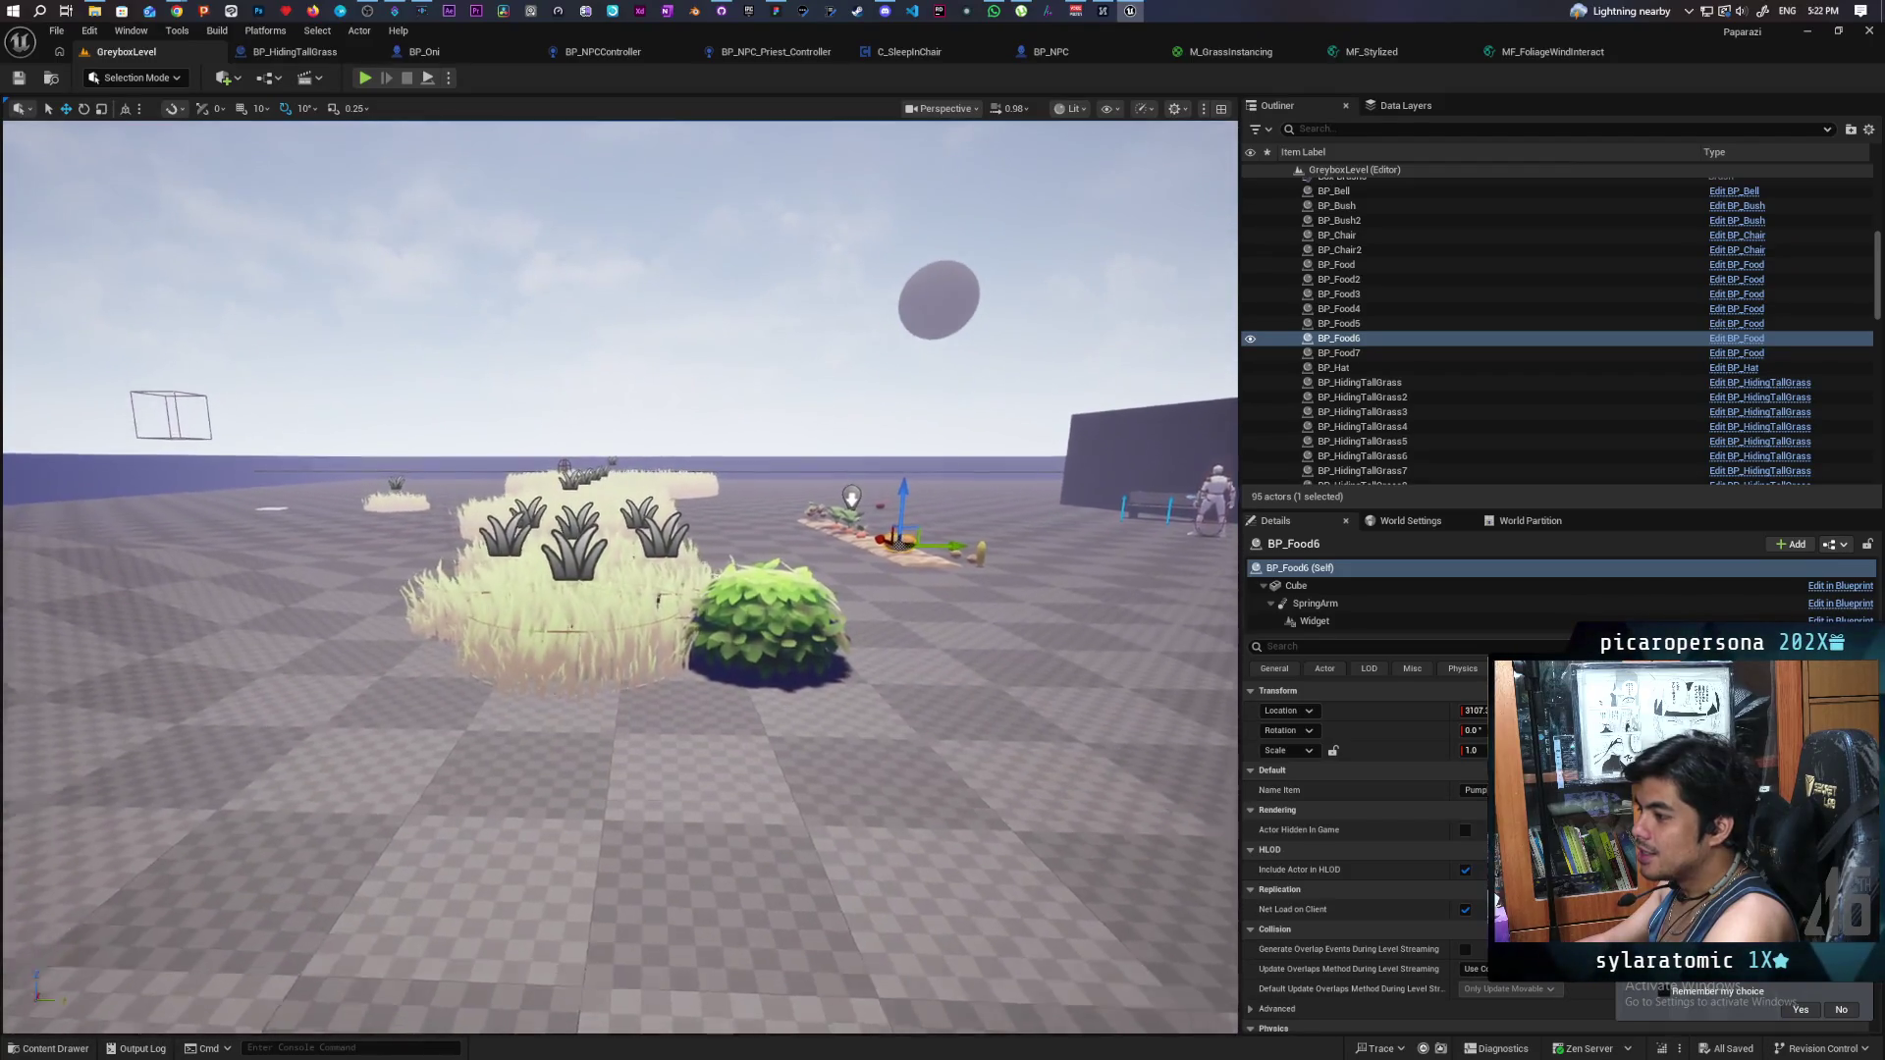
key(s)
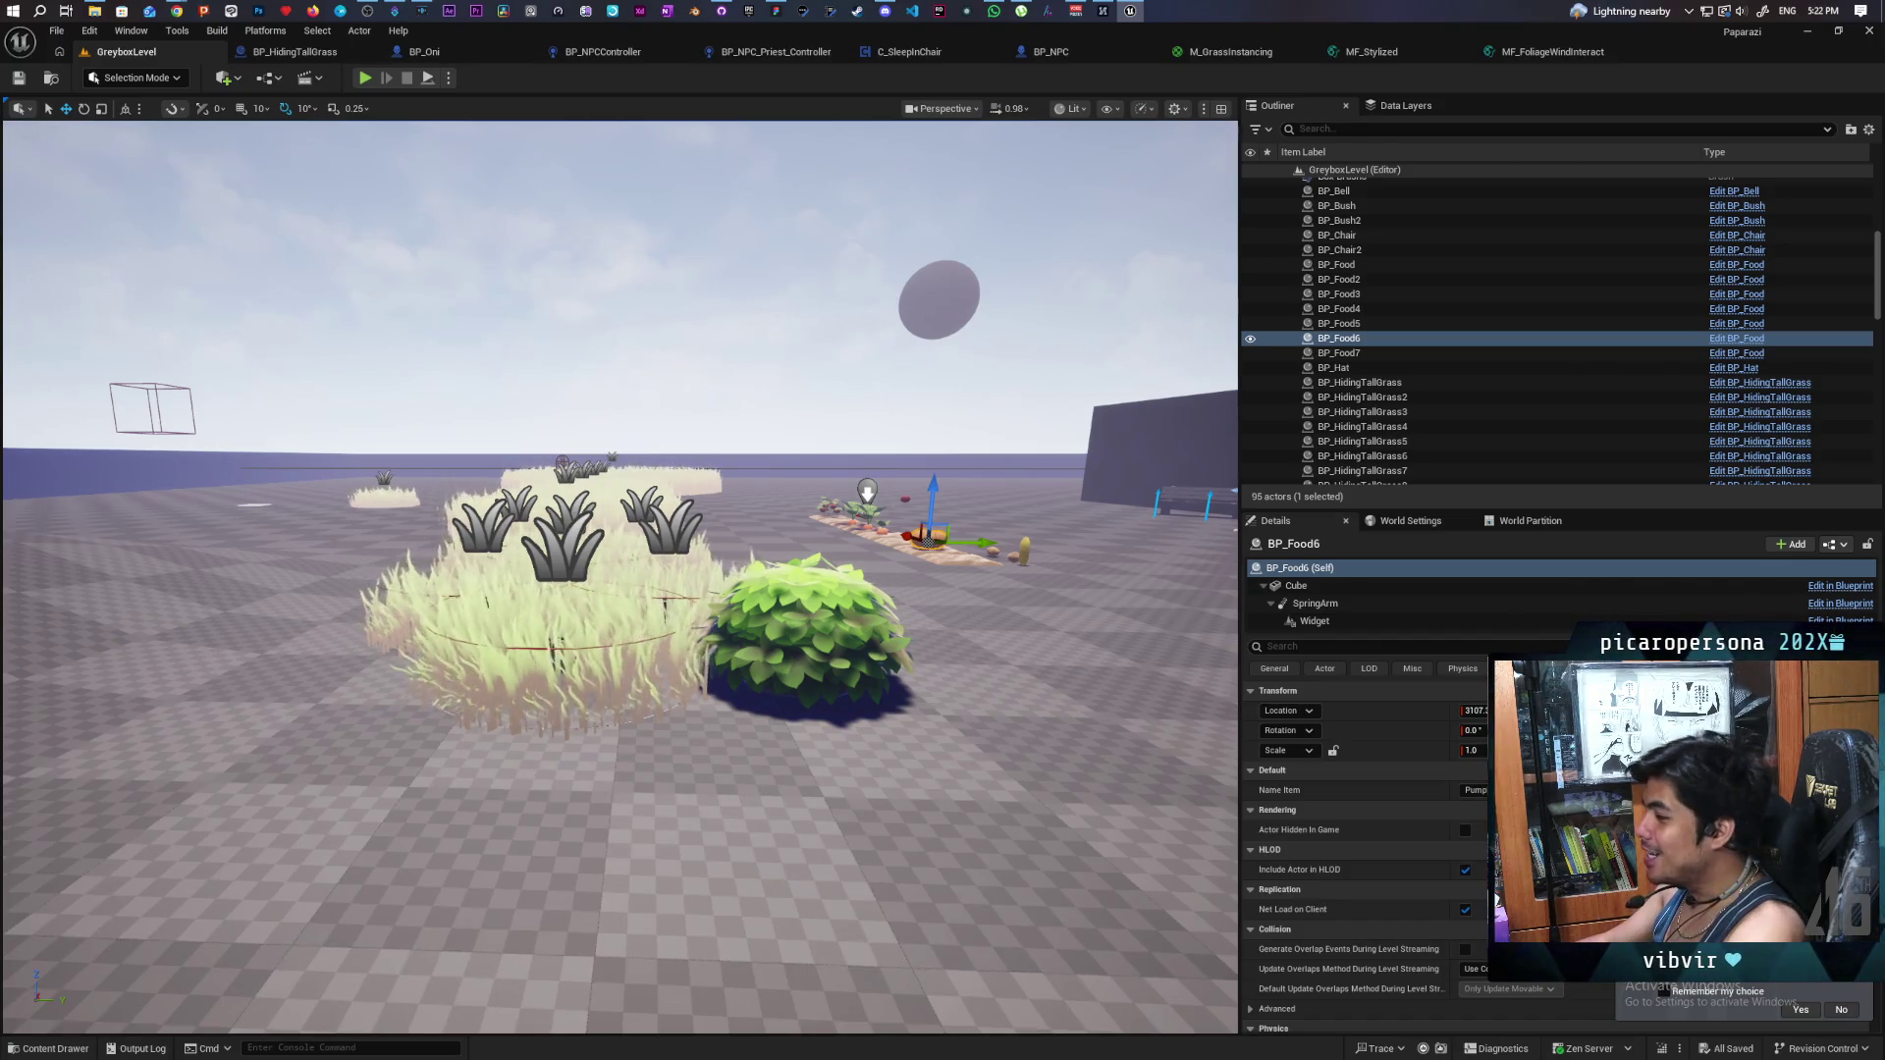
mouse_move(620, 577)
mouse_down()
mouse_move(620, 491)
mouse_move(621, 766)
mouse_move(589, 765)
mouse_move(589, 706)
mouse_move(599, 756)
mouse_move(589, 707)
mouse_move(579, 765)
mouse_move(618, 697)
mouse_move(619, 756)
mouse_move(636, 701)
mouse_up()
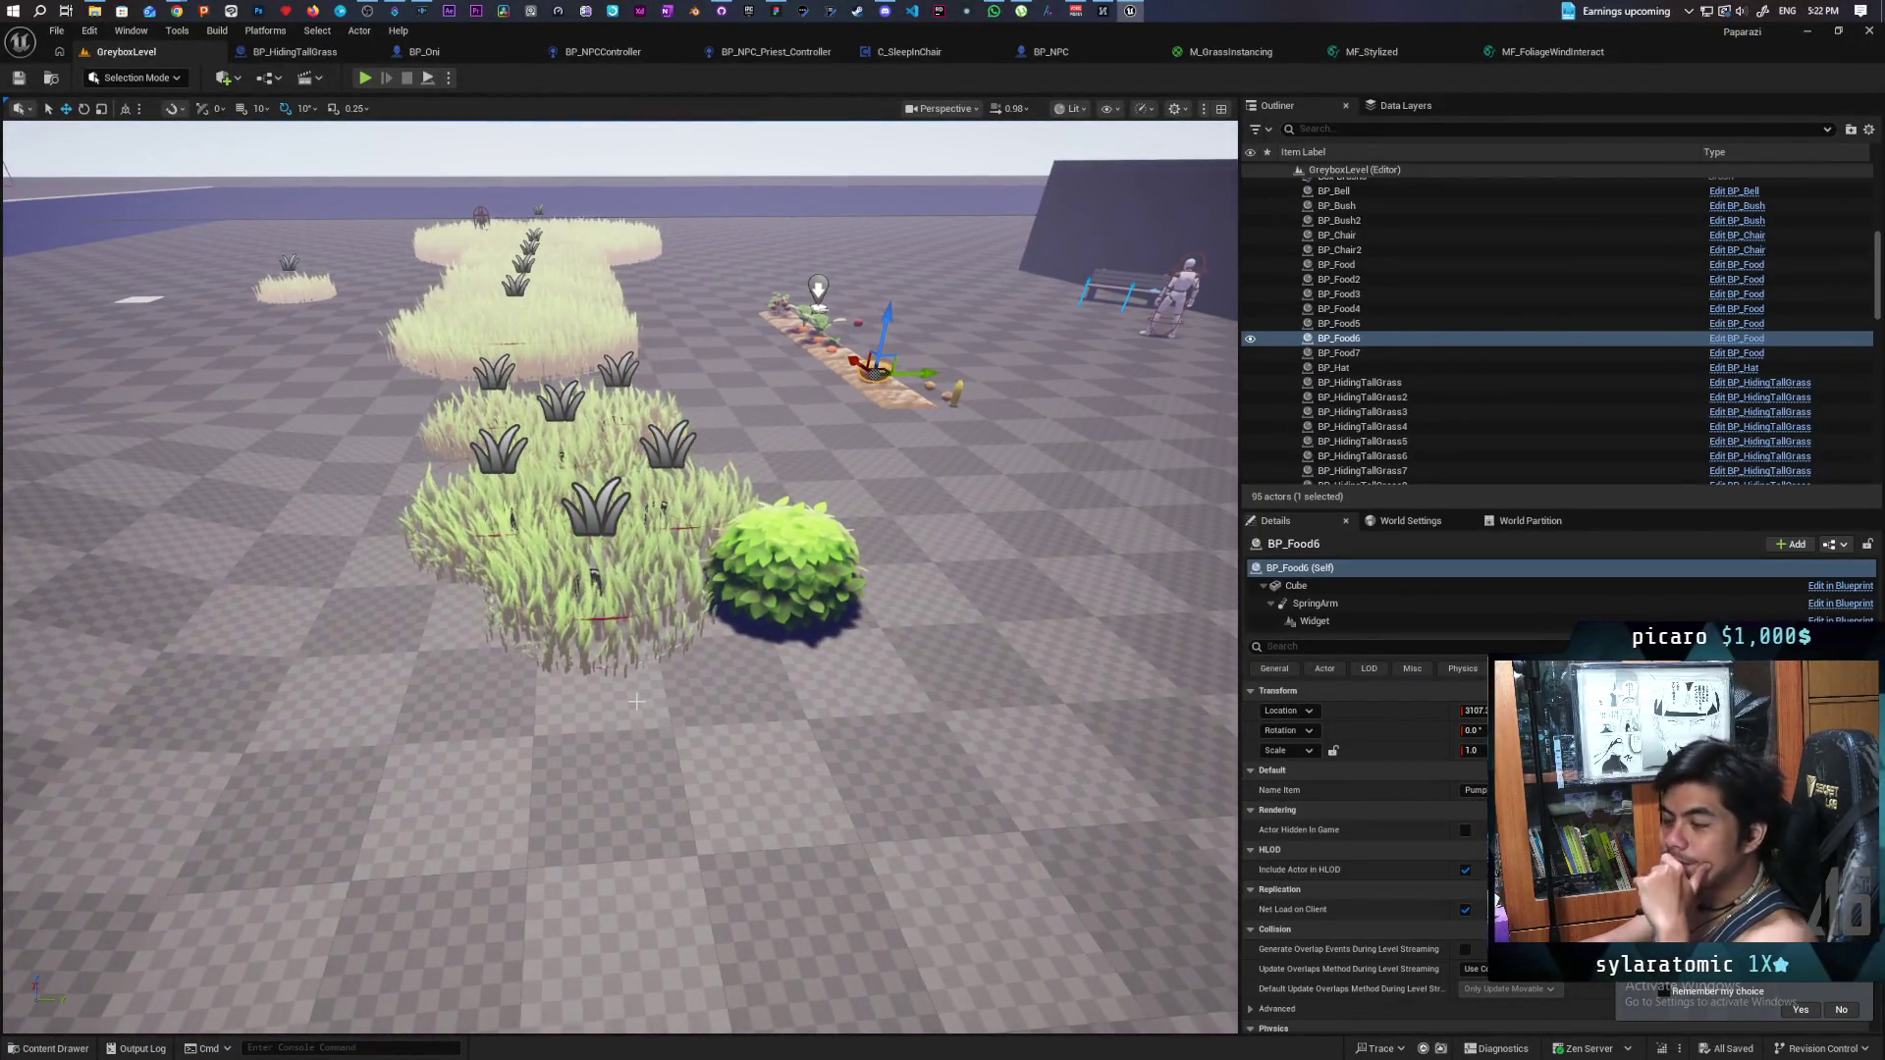
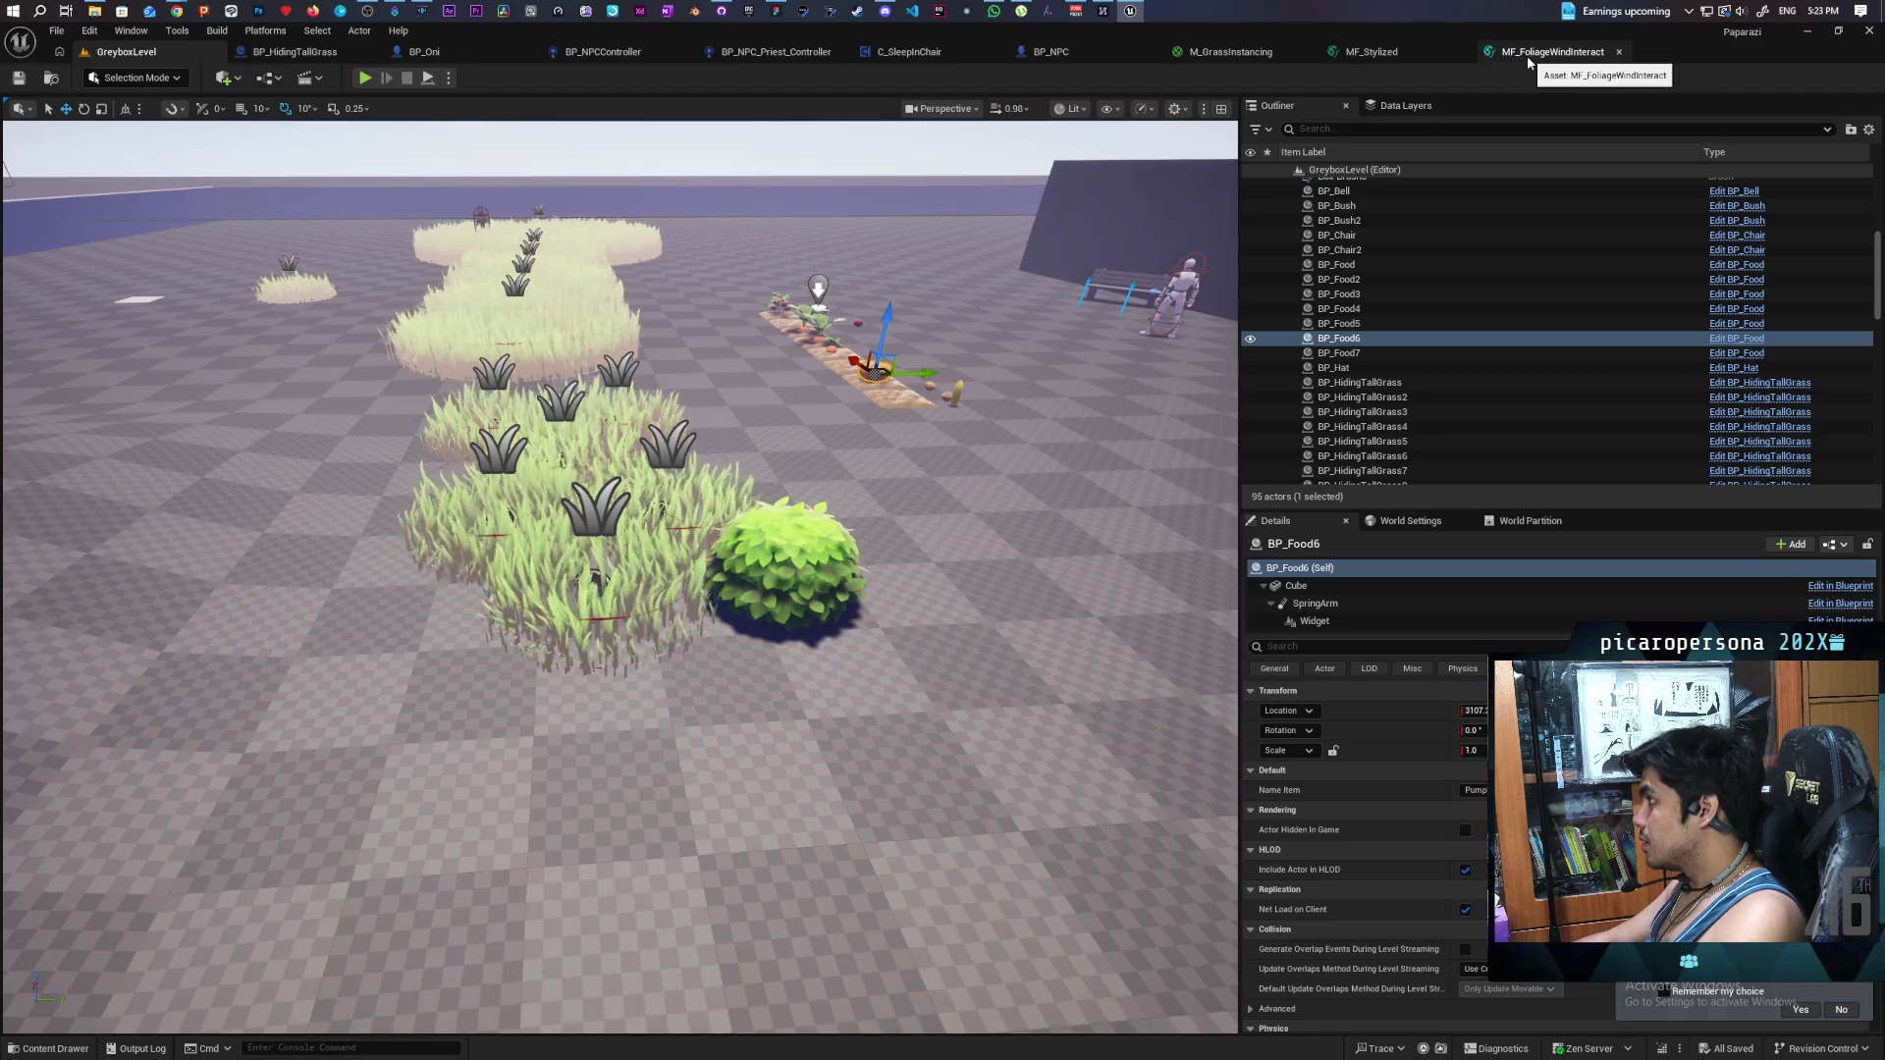
- In M_GrassInstancing, shift the output and MF_Stylized nodes right, then expand MF_Stylized into its nodes
click(1183, 57)
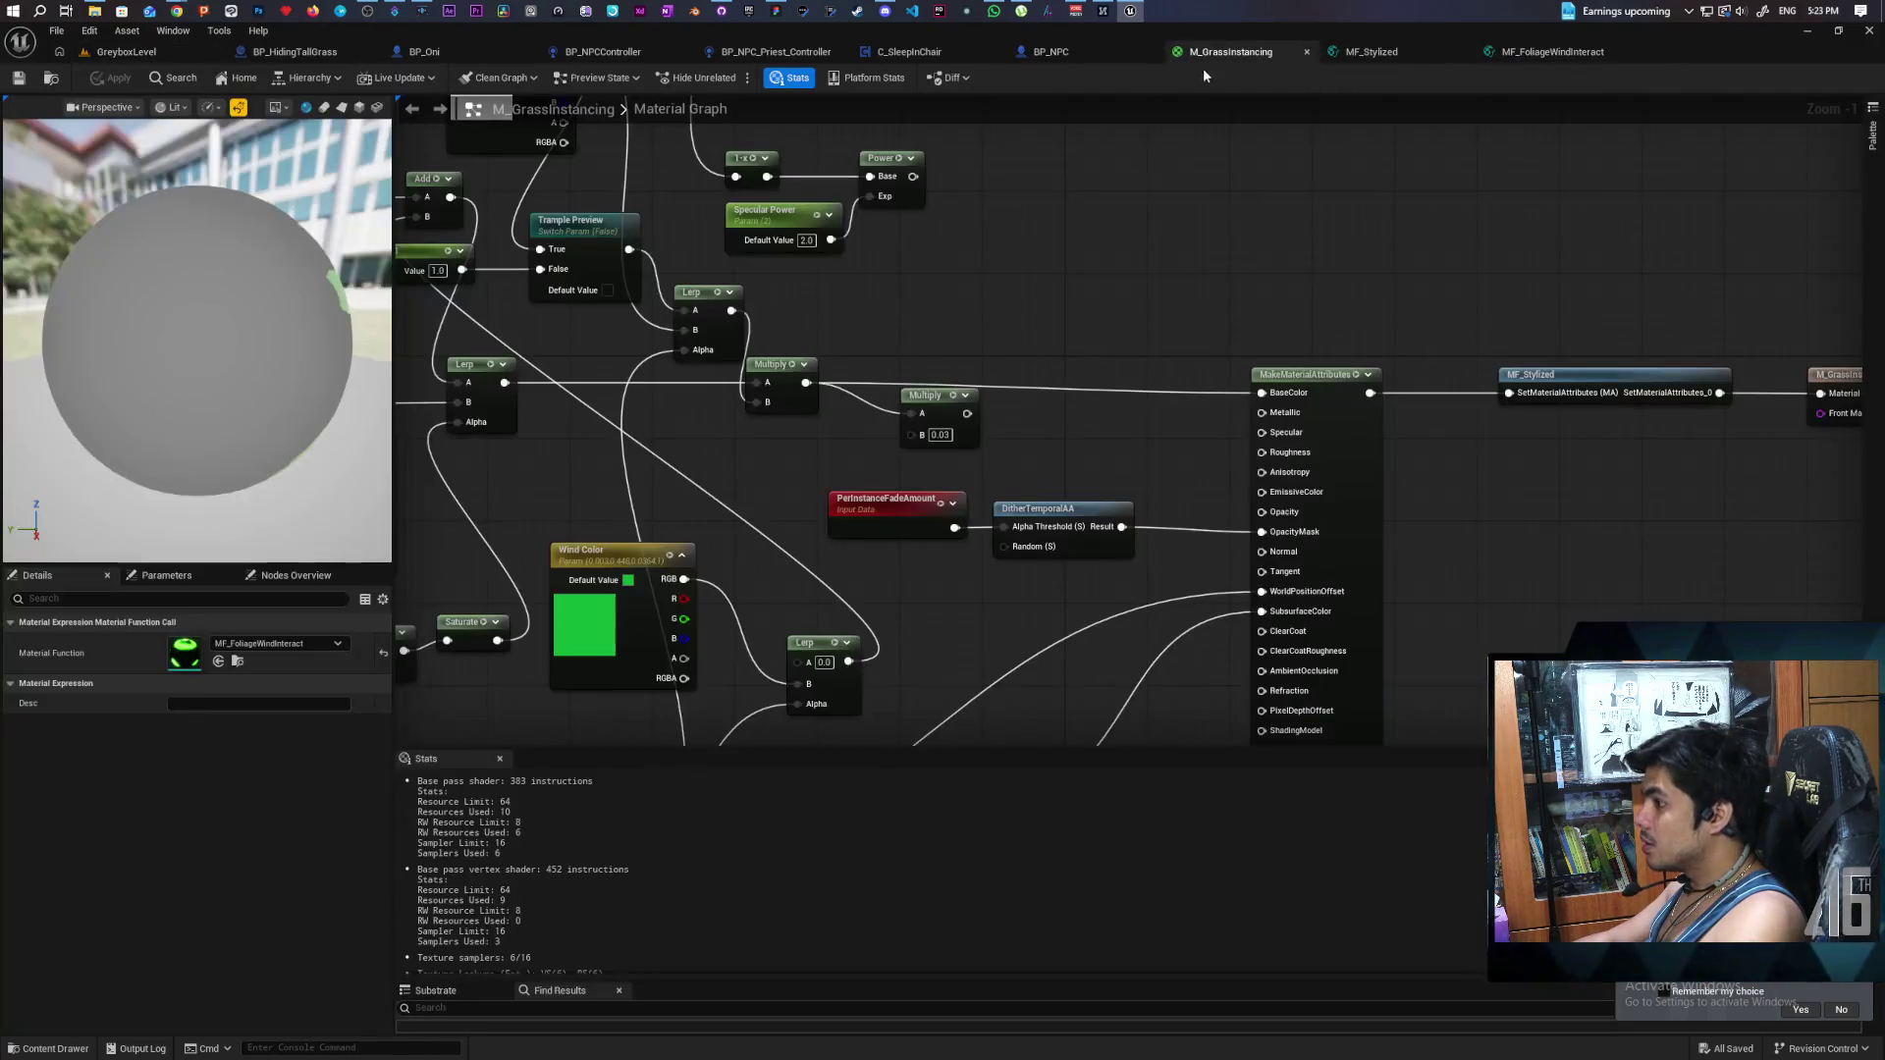
key(Home)
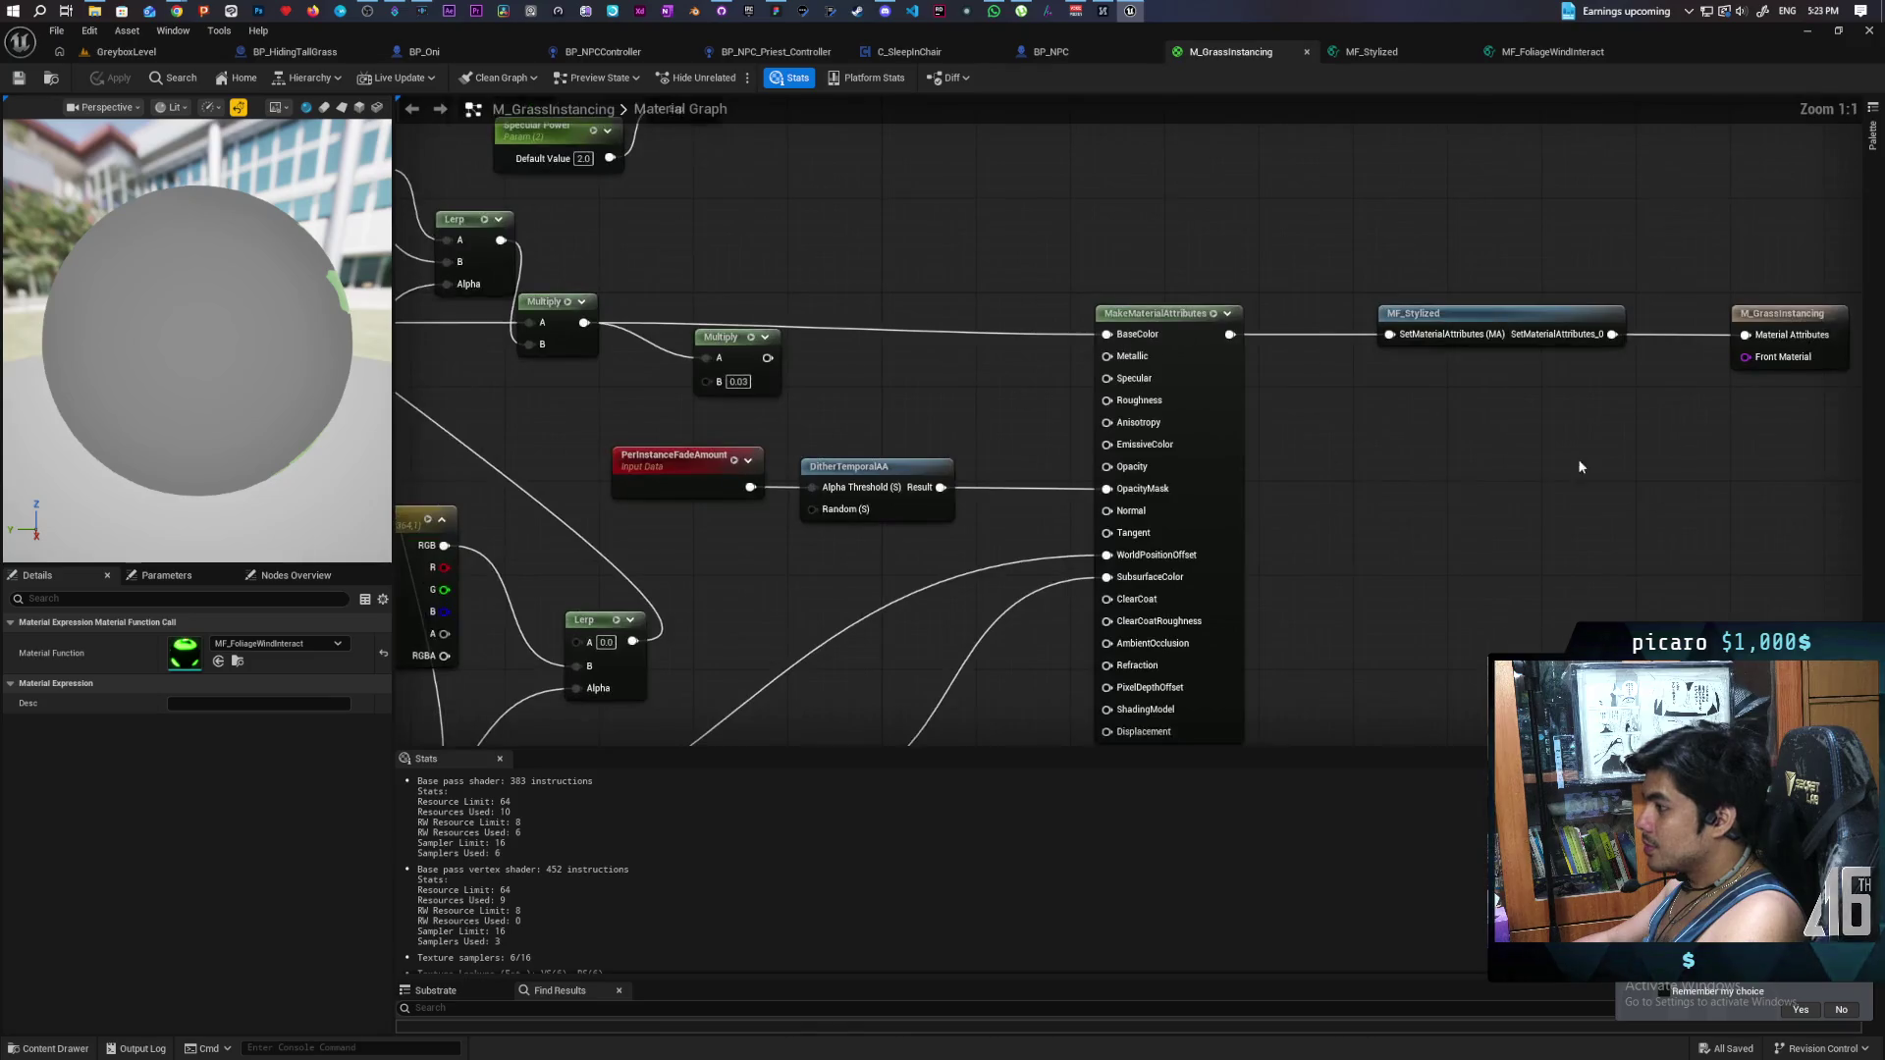
drag(1243, 359, 1719, 359)
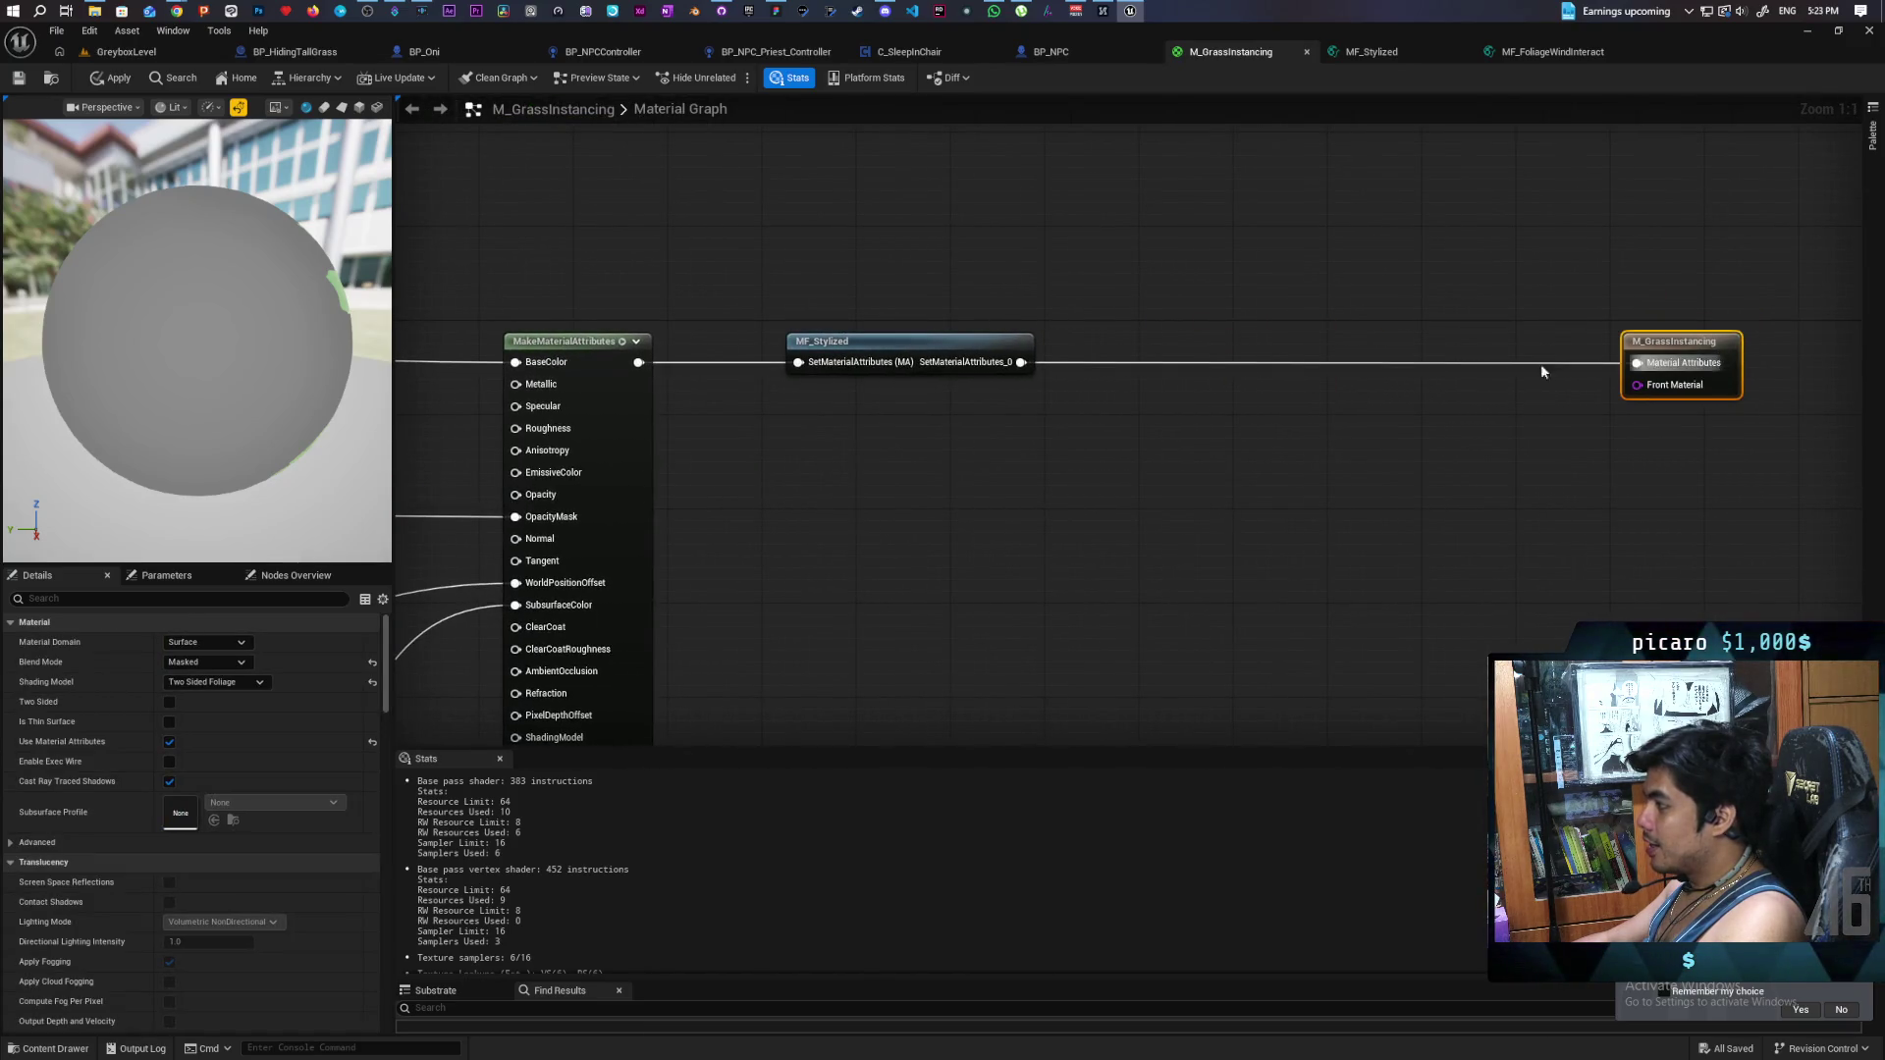
drag(986, 347, 1150, 347)
right_click(1151, 346)
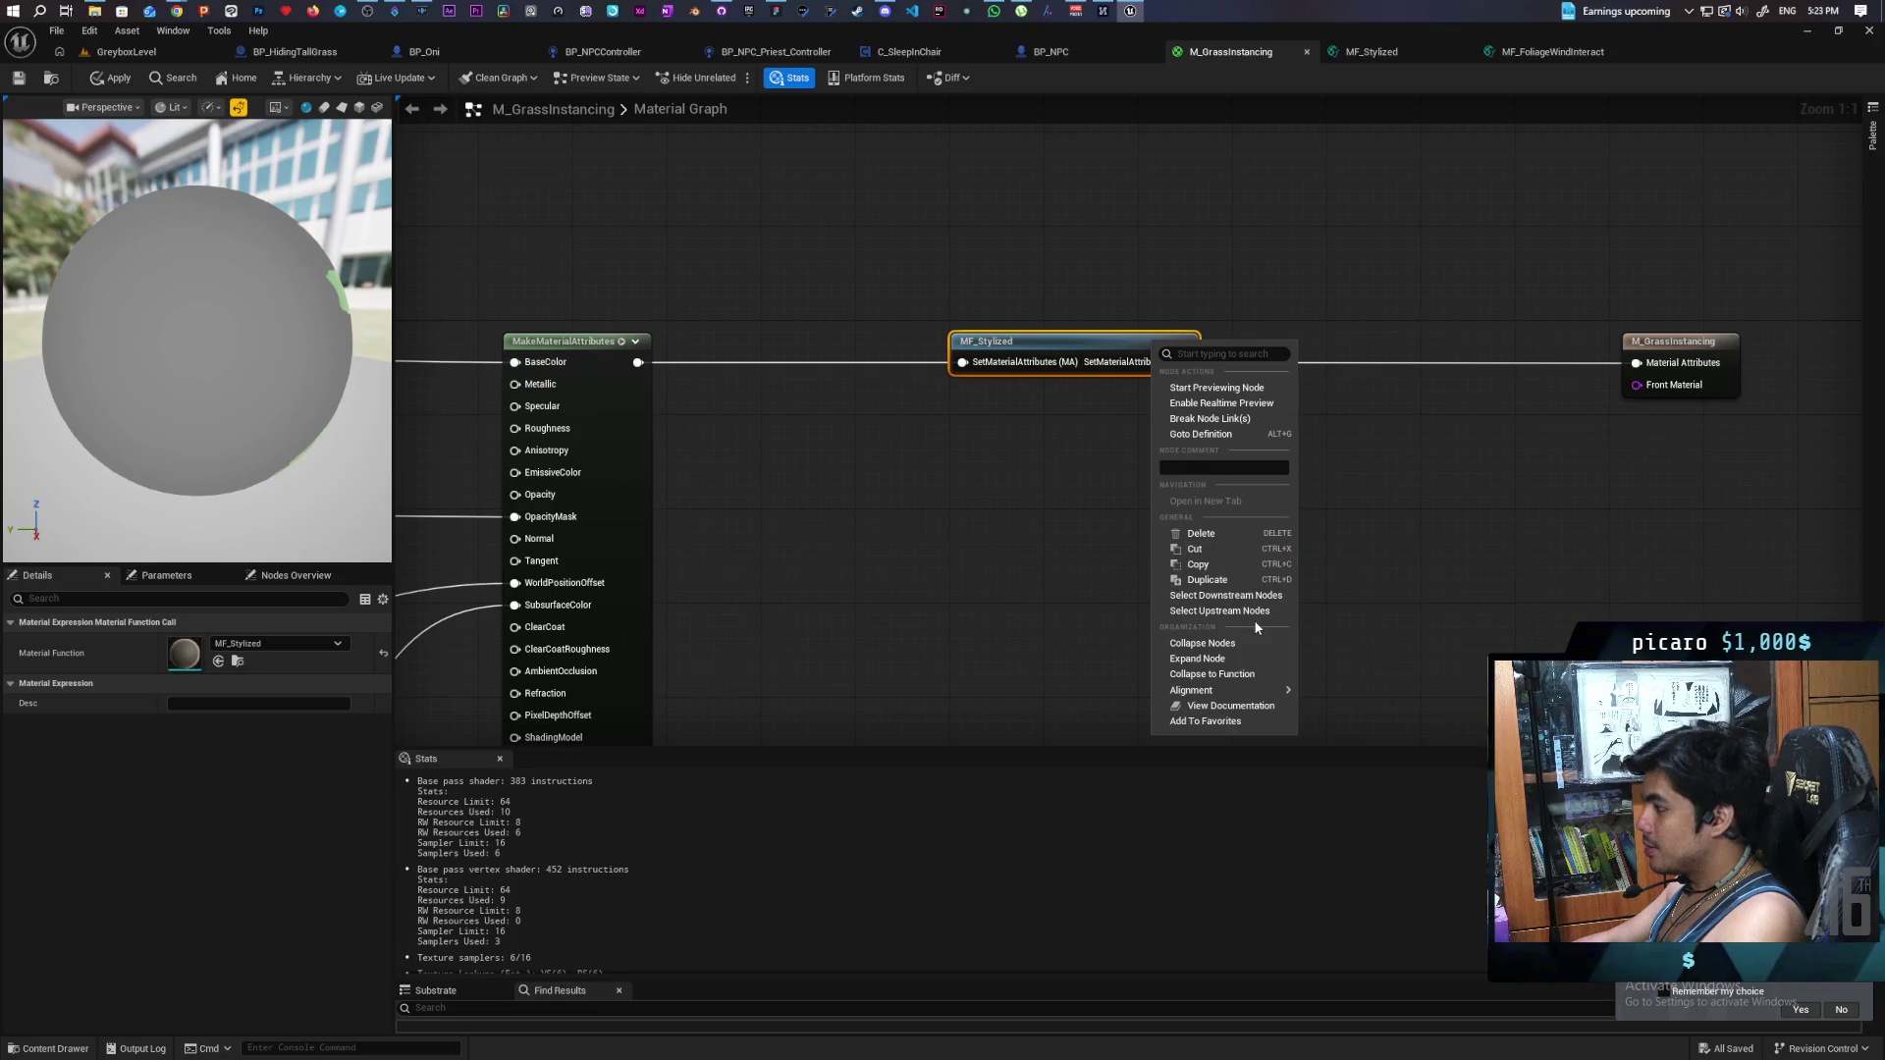
click(1246, 658)
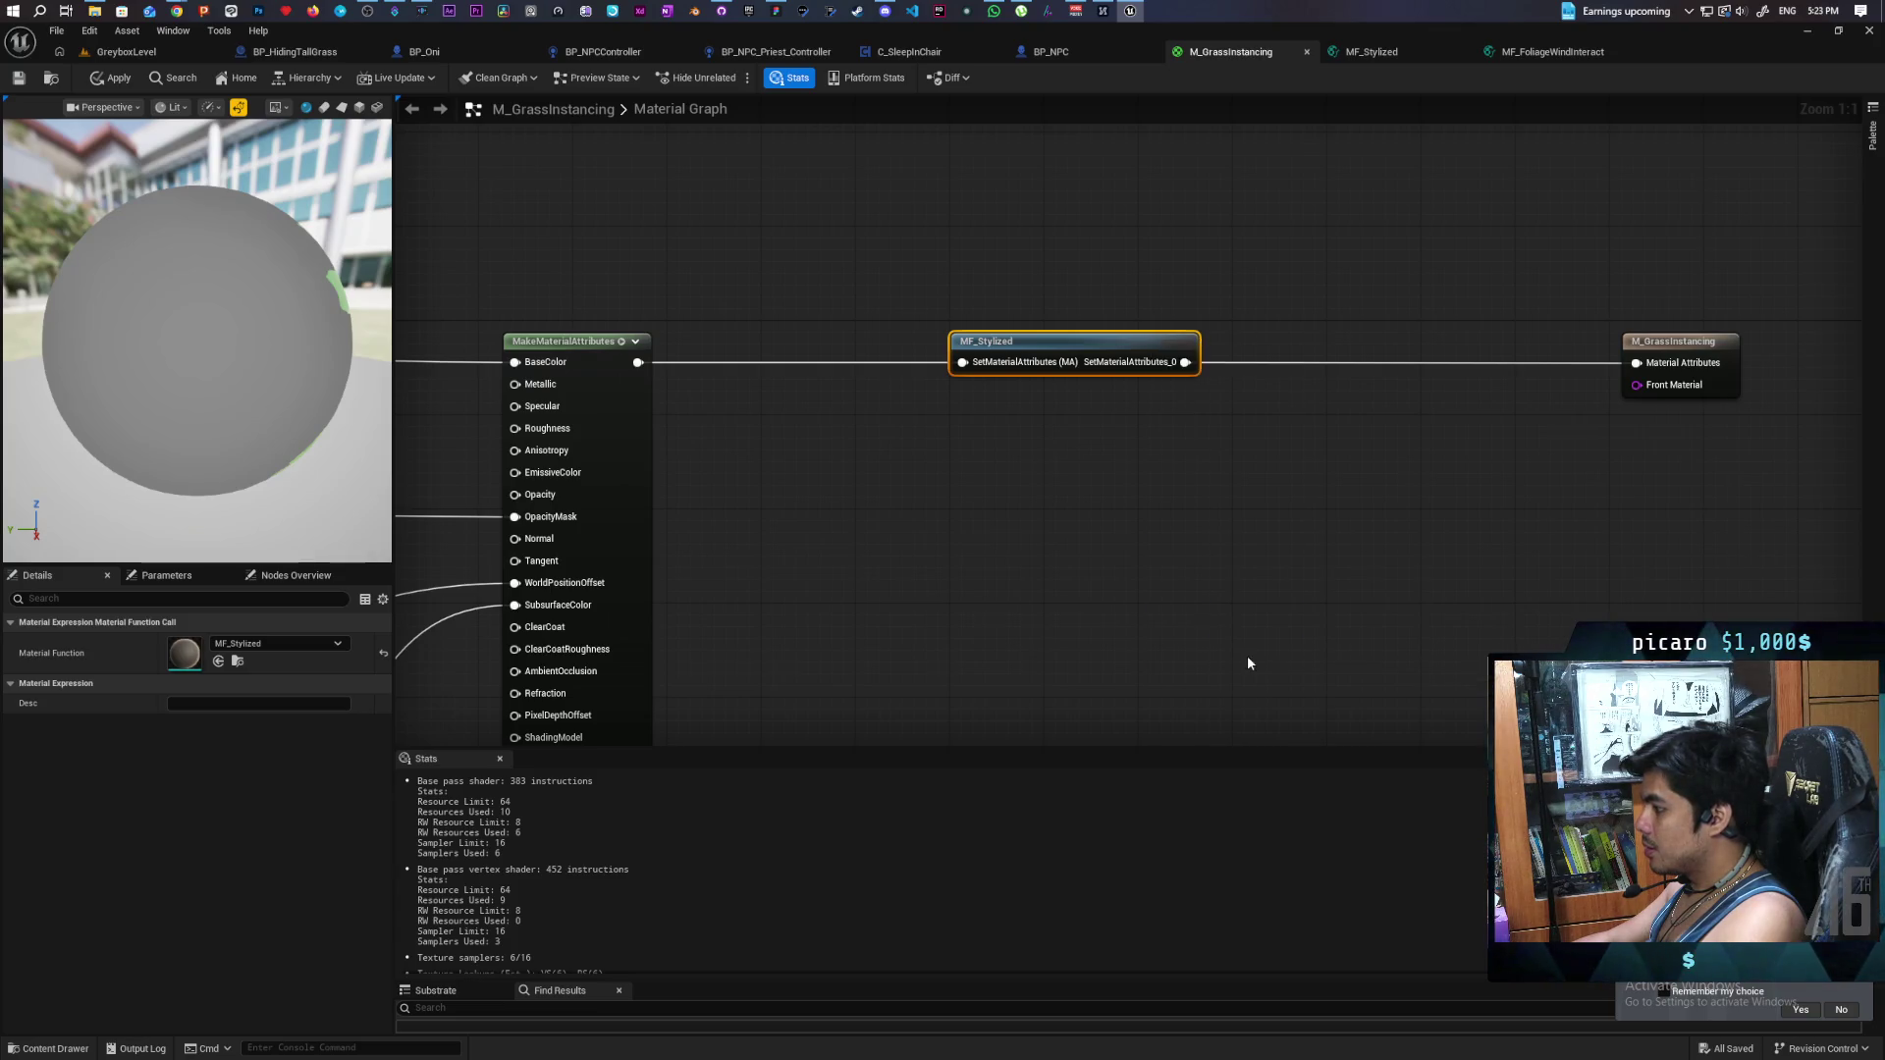
scroll(1264, 628, down, 5)
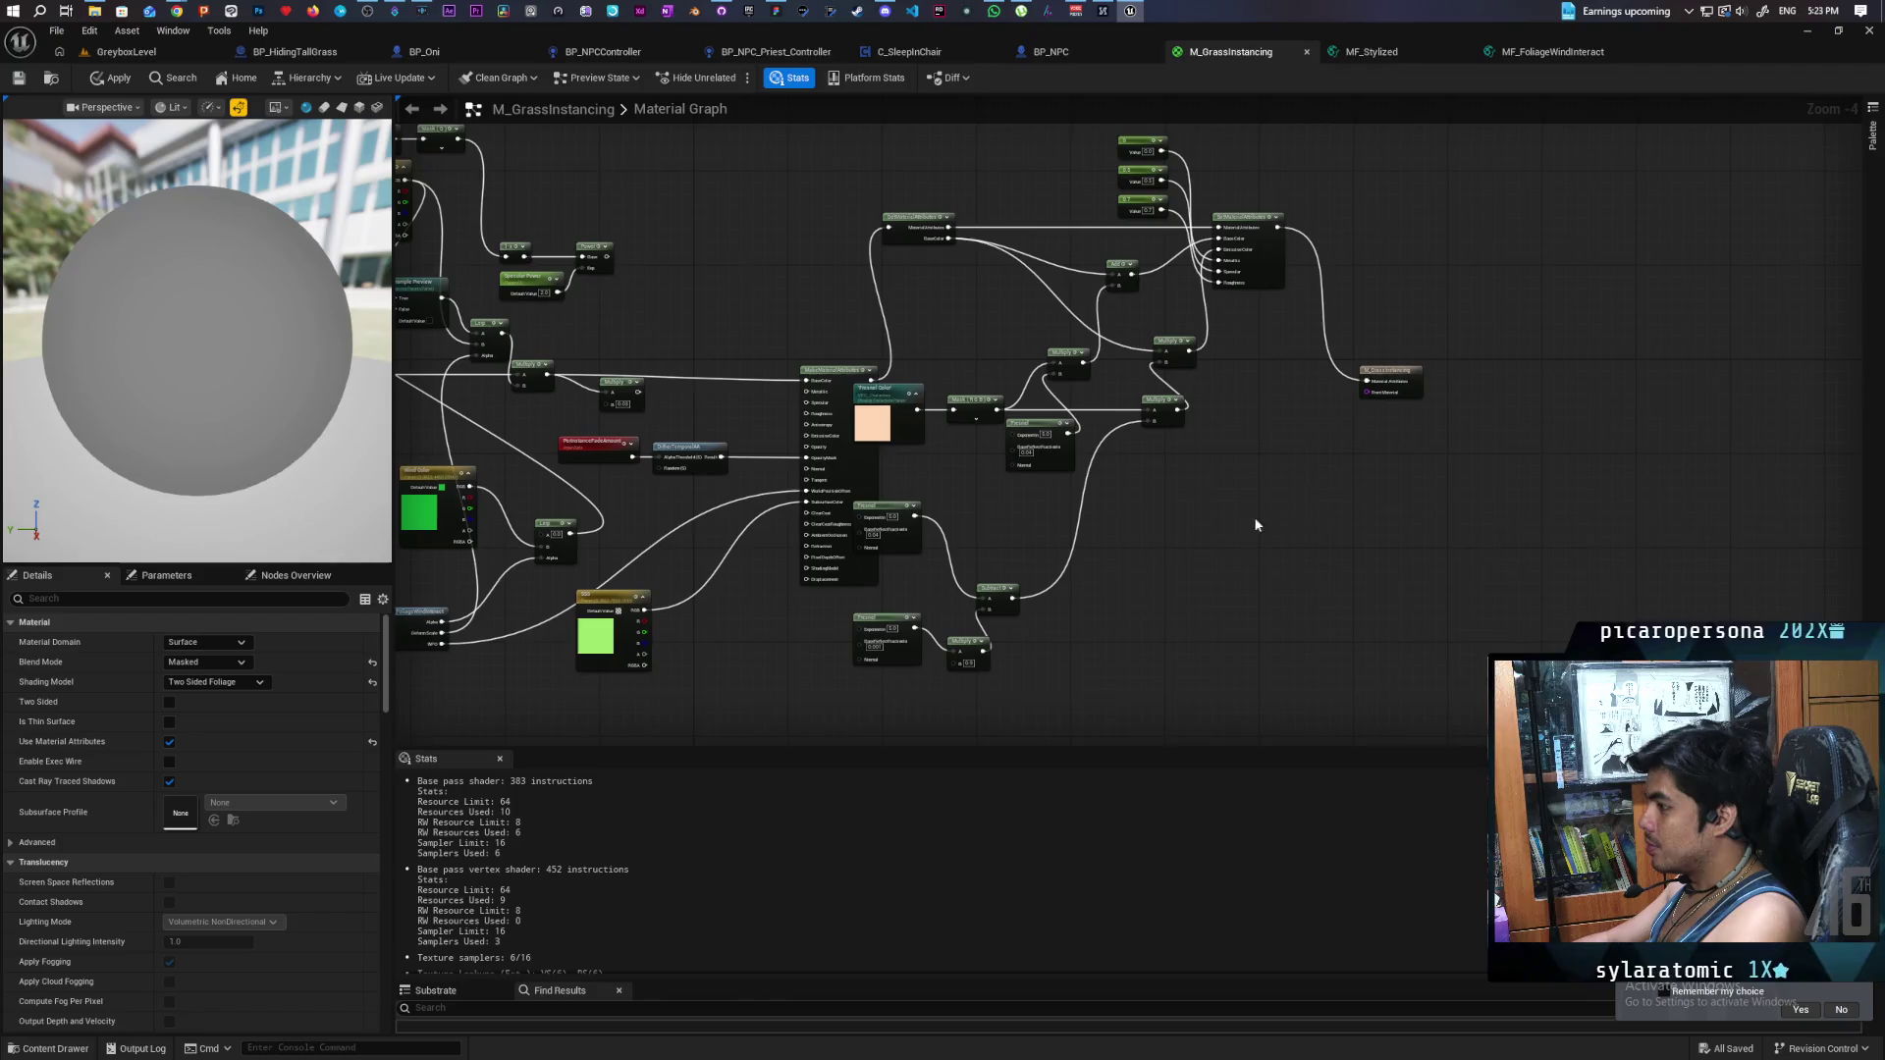
- Select the block of expanded nodes and shift it right and down
drag(1454, 176, 905, 721)
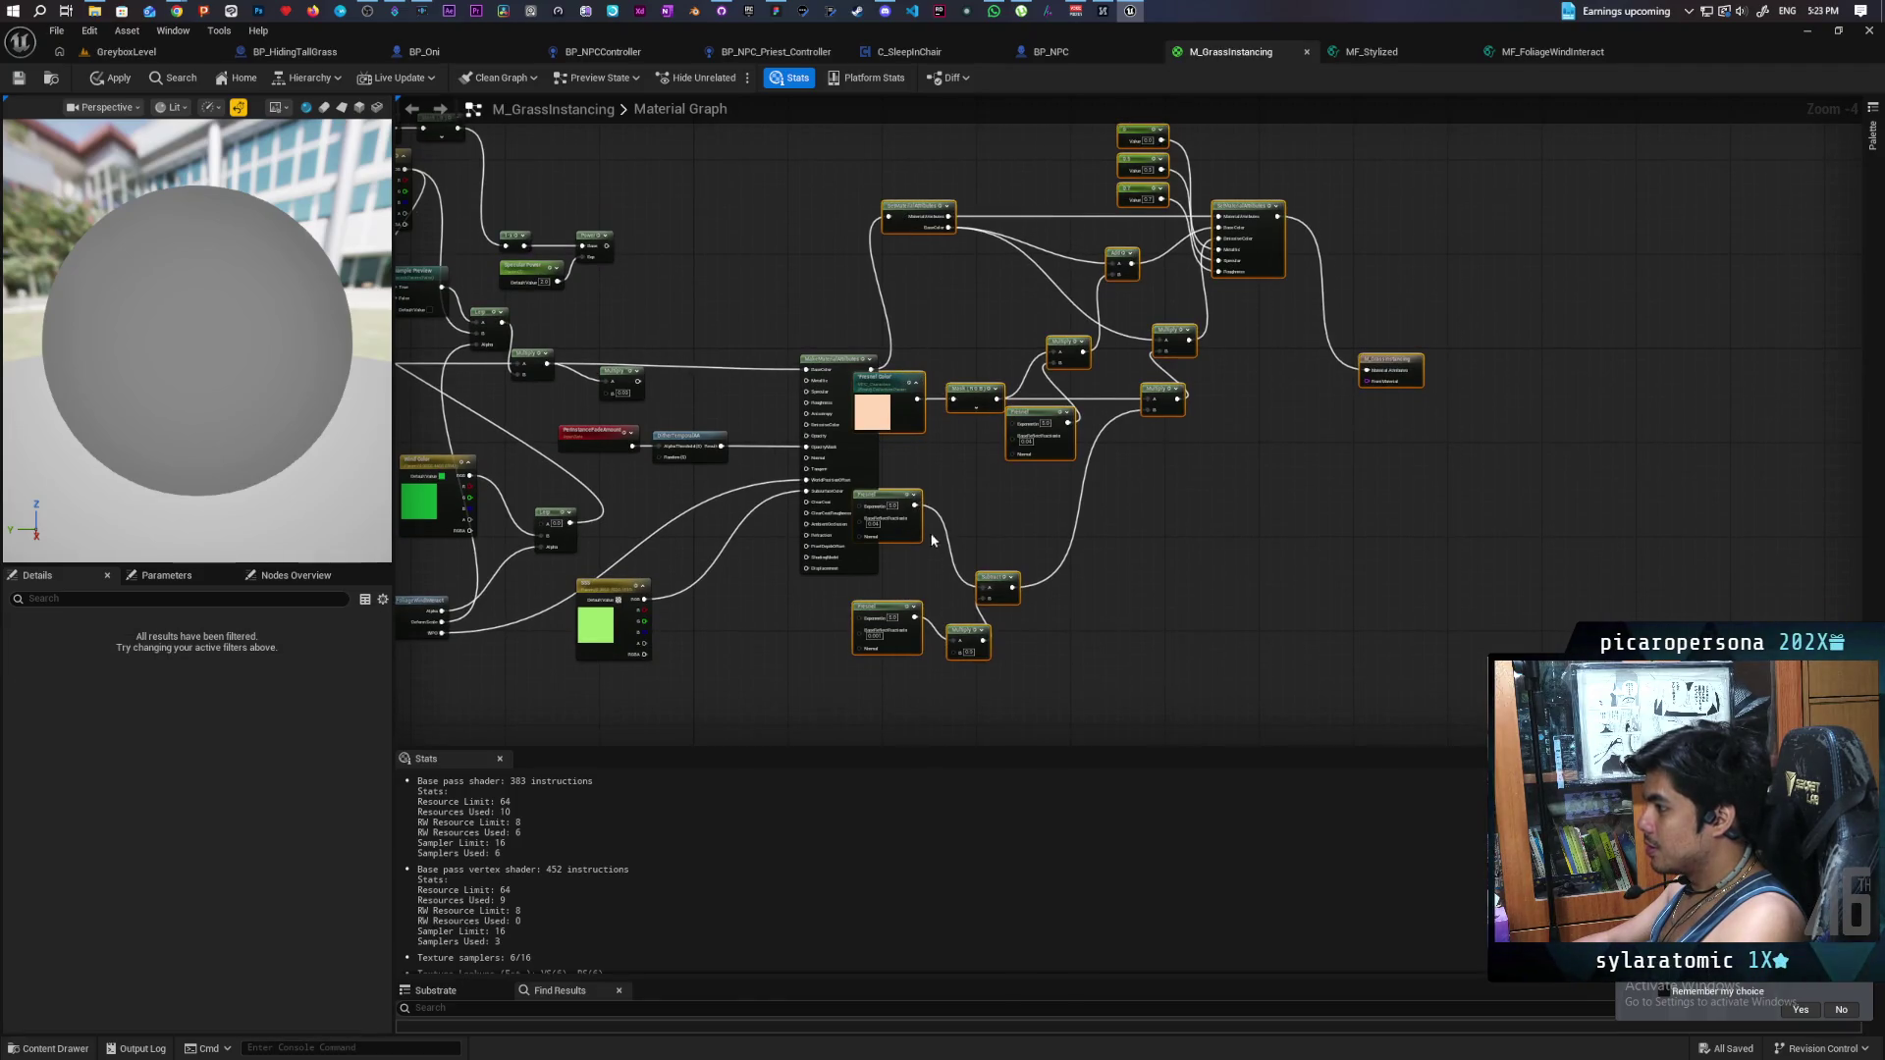
mouse_move(899, 497)
mouse_down()
mouse_move(1075, 595)
mouse_move(964, 651)
mouse_up()
click(1136, 692)
scroll(976, 534, up, 3)
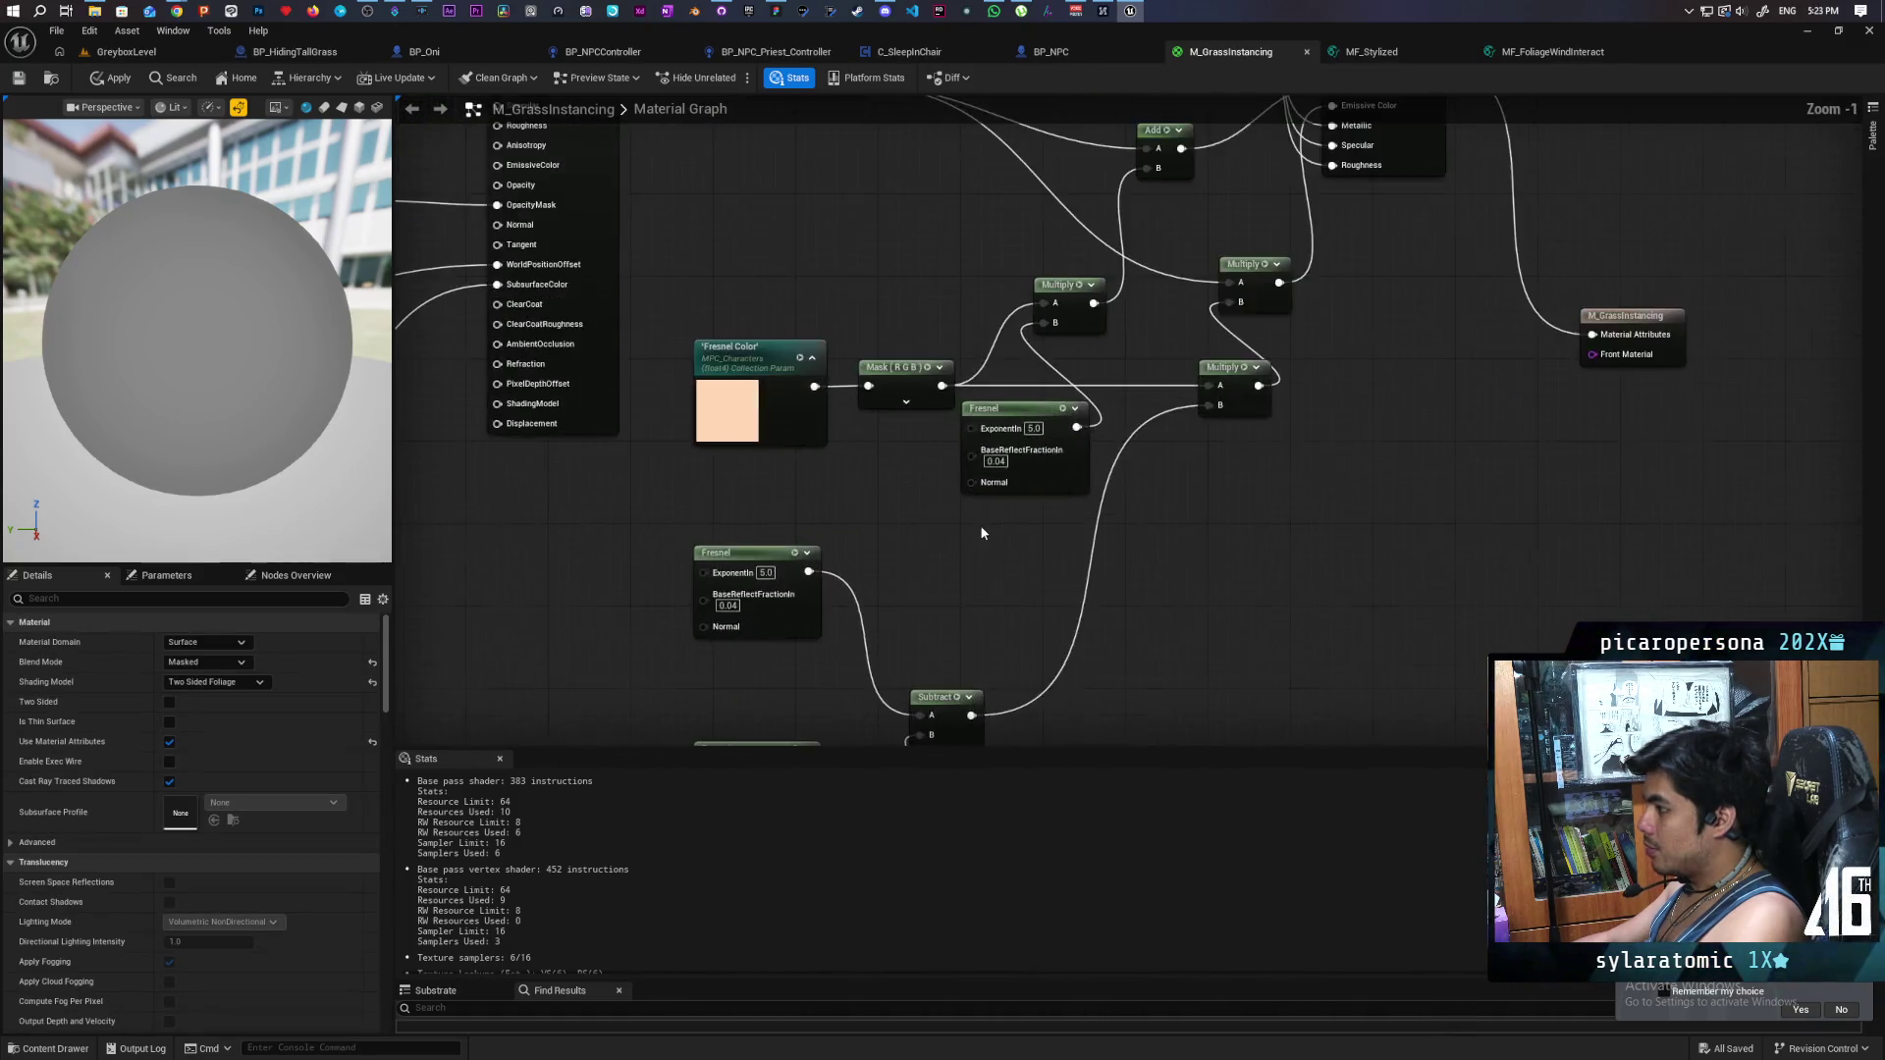
drag(764, 355, 842, 464)
click(929, 567)
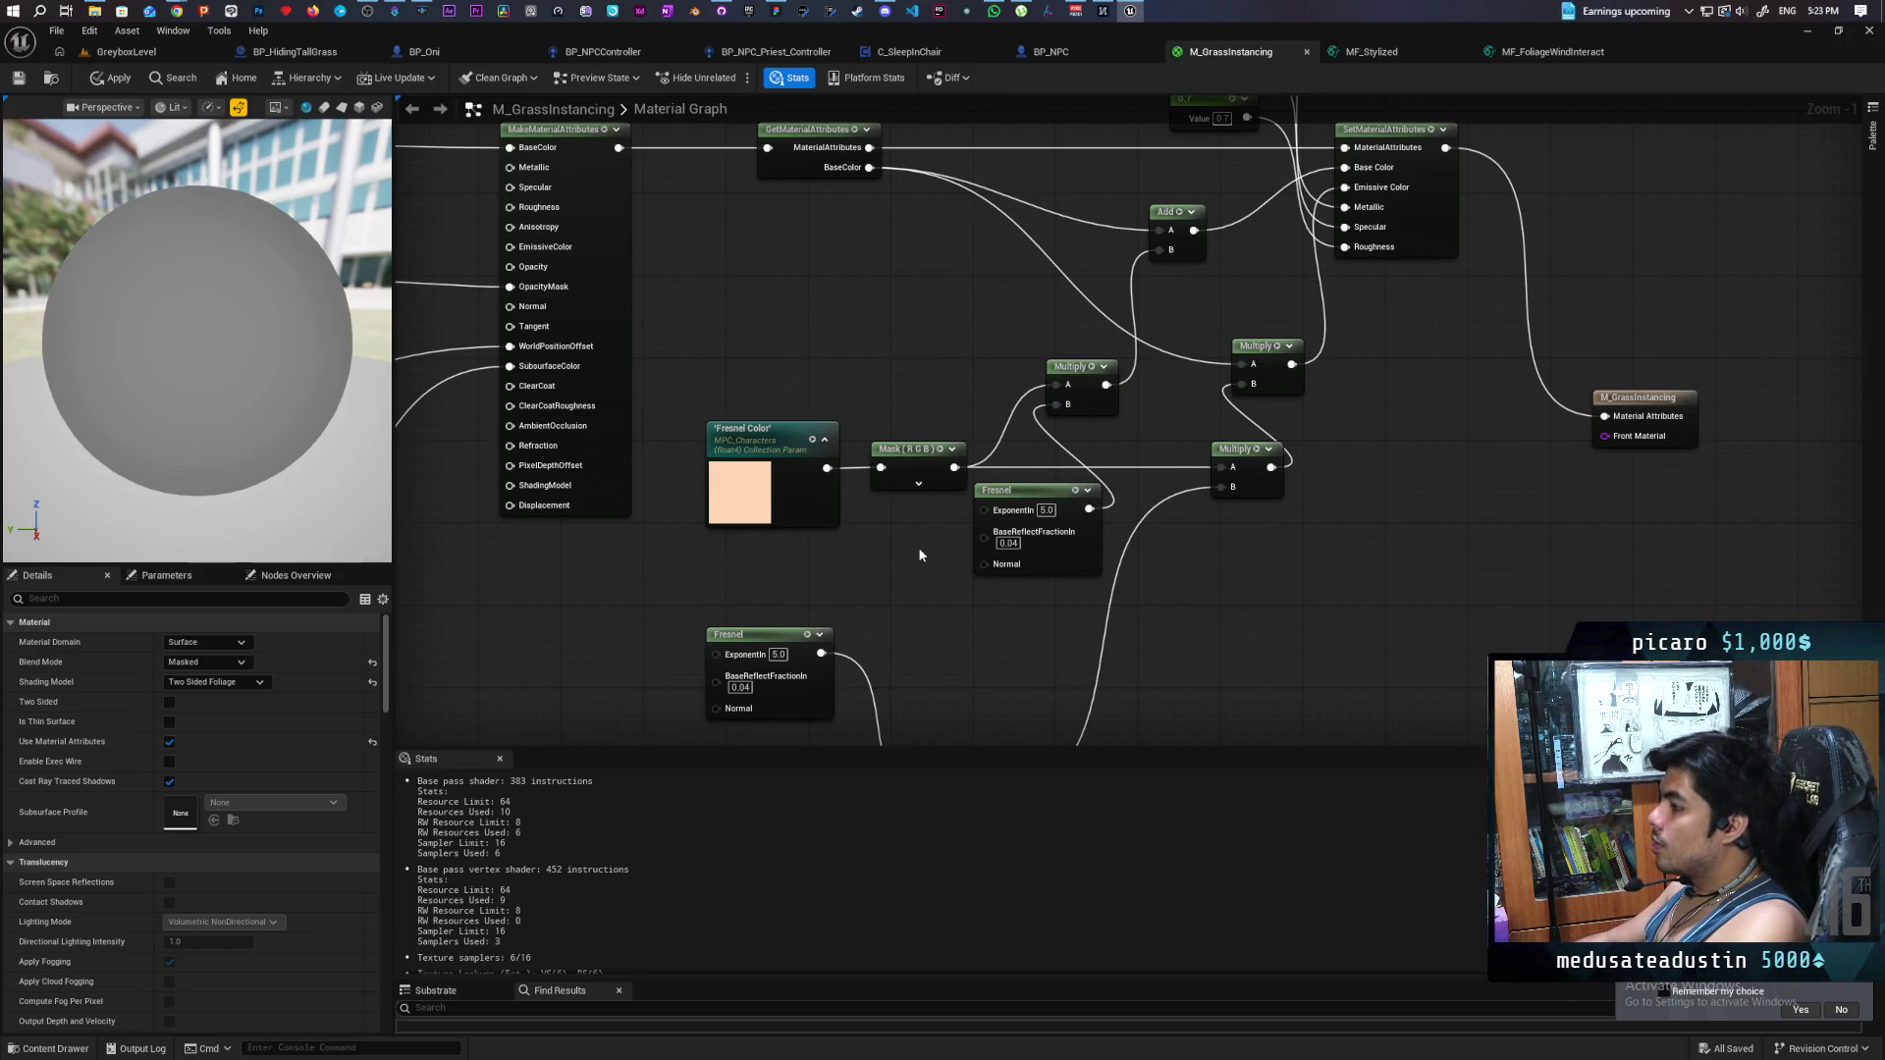
- Move a Fresnel node up and left beside the Fresnel Color Mask node
mouse_move(920, 554)
mouse_down()
mouse_move(955, 311)
mouse_move(1333, 463)
mouse_up()
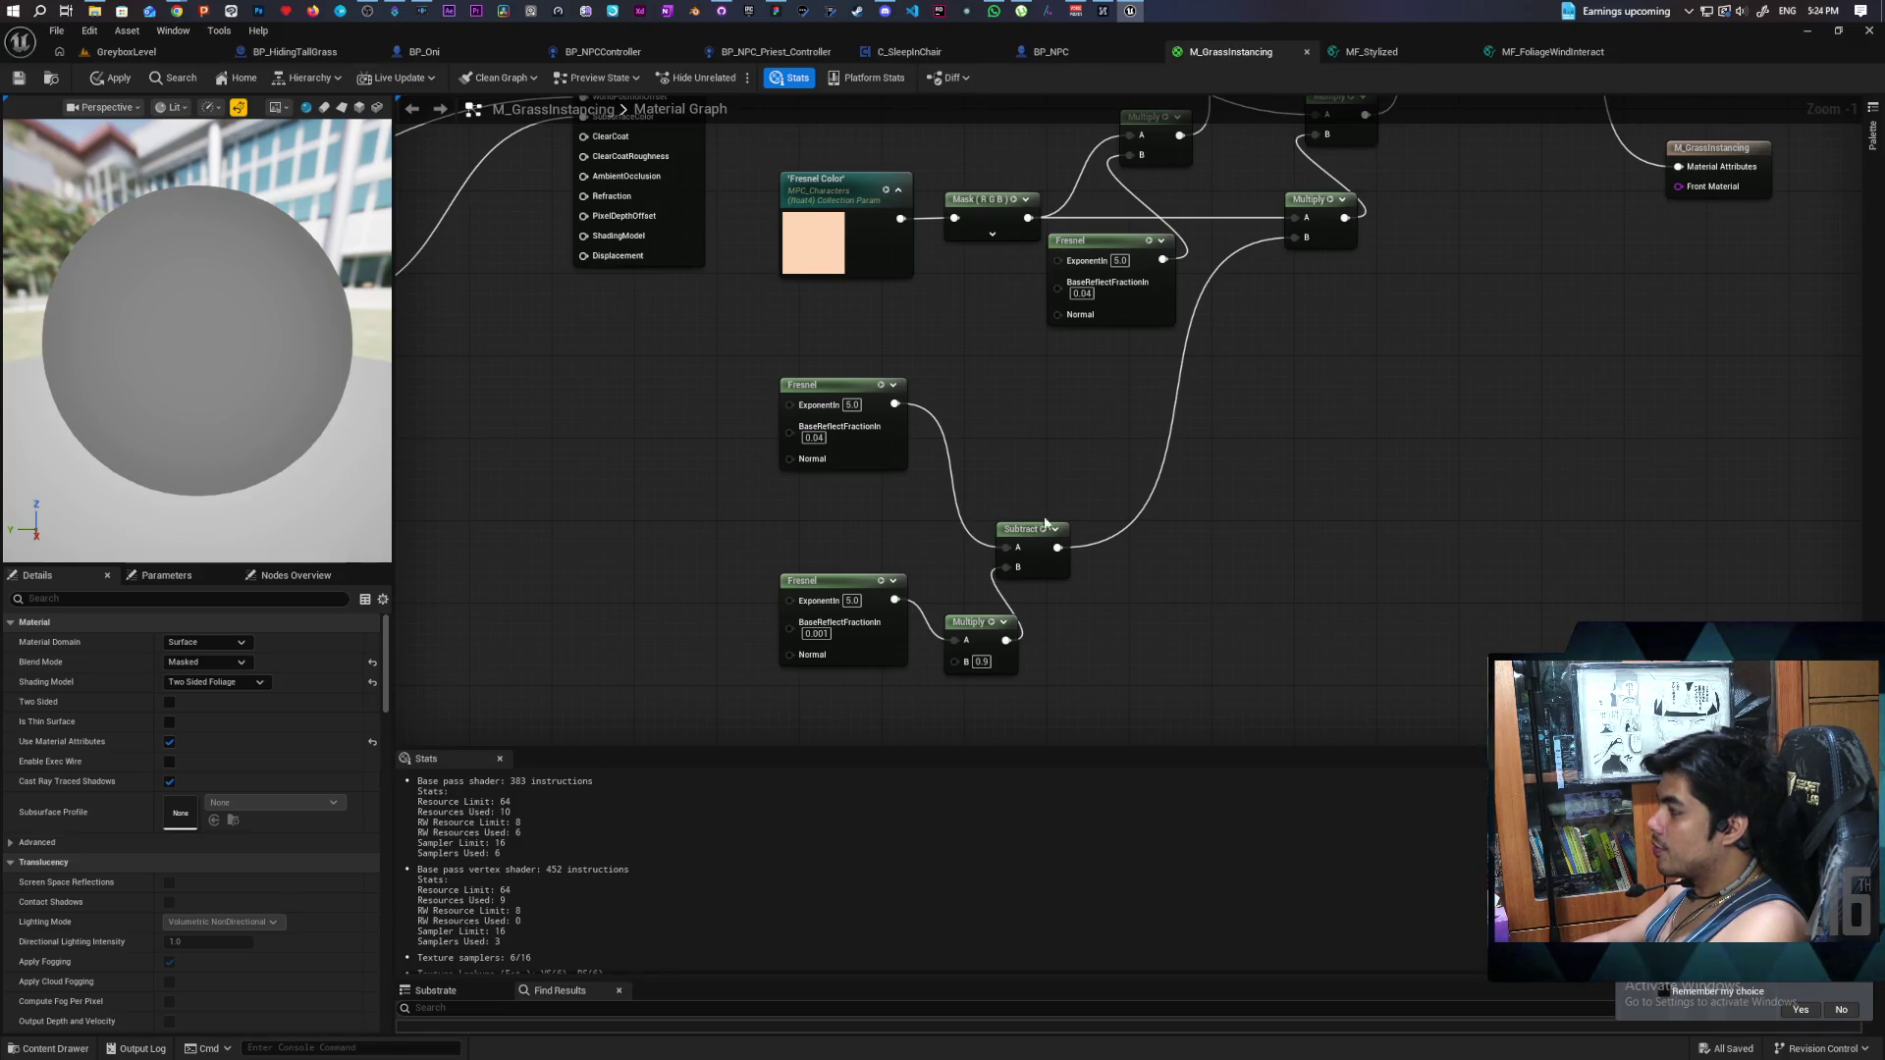
mouse_move(1166, 488)
mouse_down()
mouse_move(1158, 560)
mouse_move(1086, 708)
mouse_up()
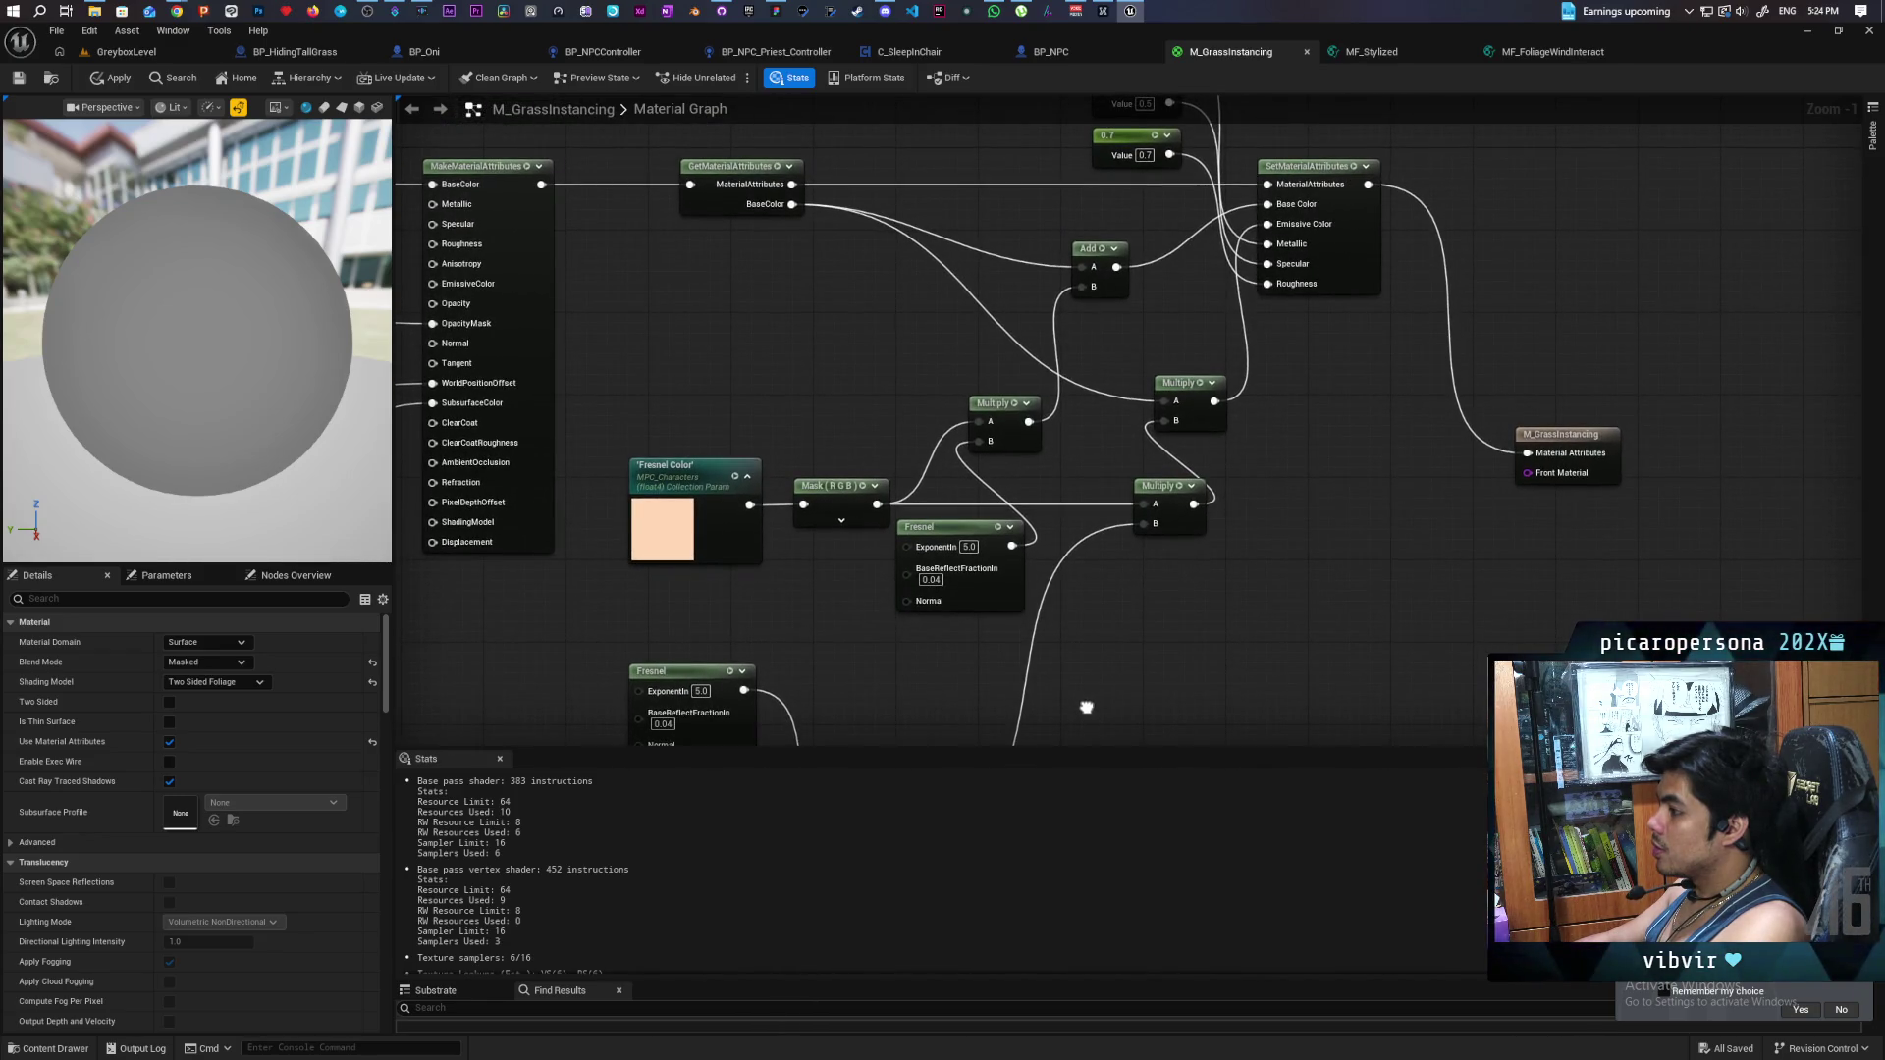
mouse_move(1086, 708)
mouse_down()
mouse_move(1076, 606)
mouse_move(1010, 723)
mouse_move(1022, 526)
mouse_move(1002, 623)
mouse_up()
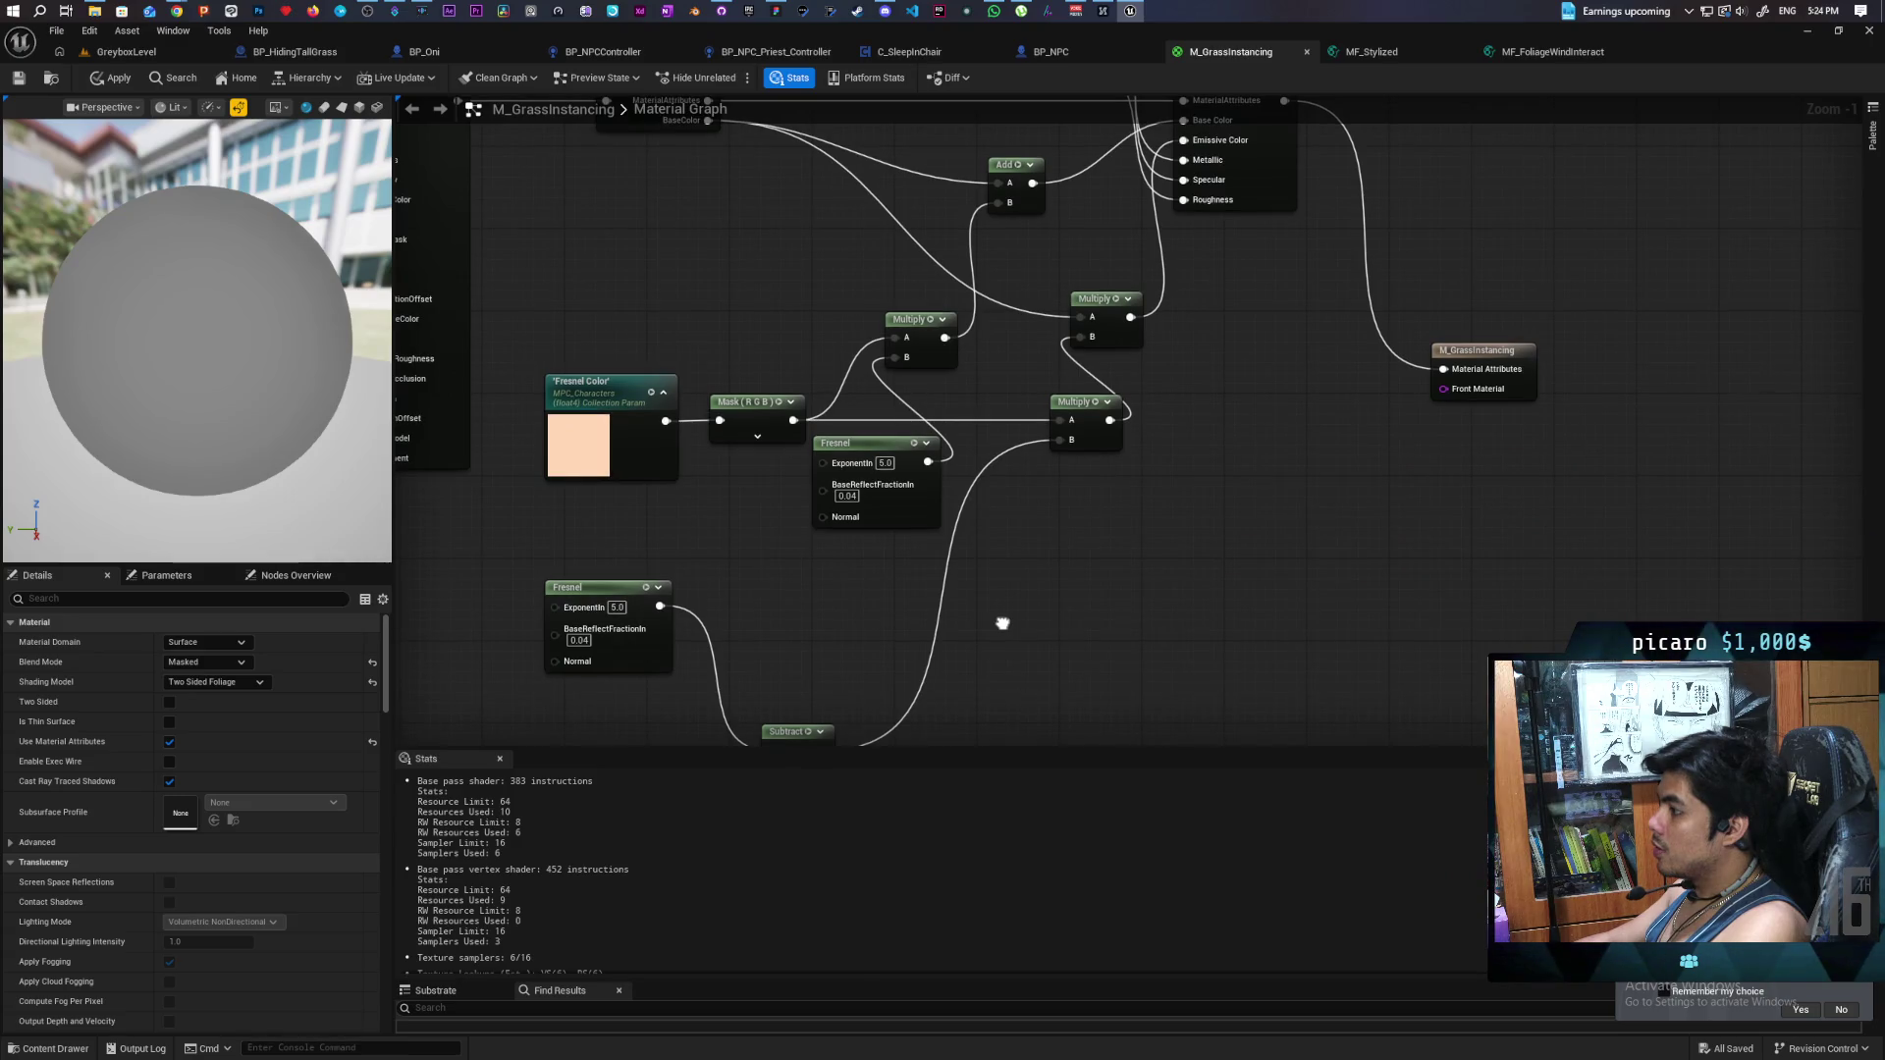
mouse_move(921, 502)
mouse_down()
mouse_move(764, 292)
mouse_move(785, 263)
mouse_up()
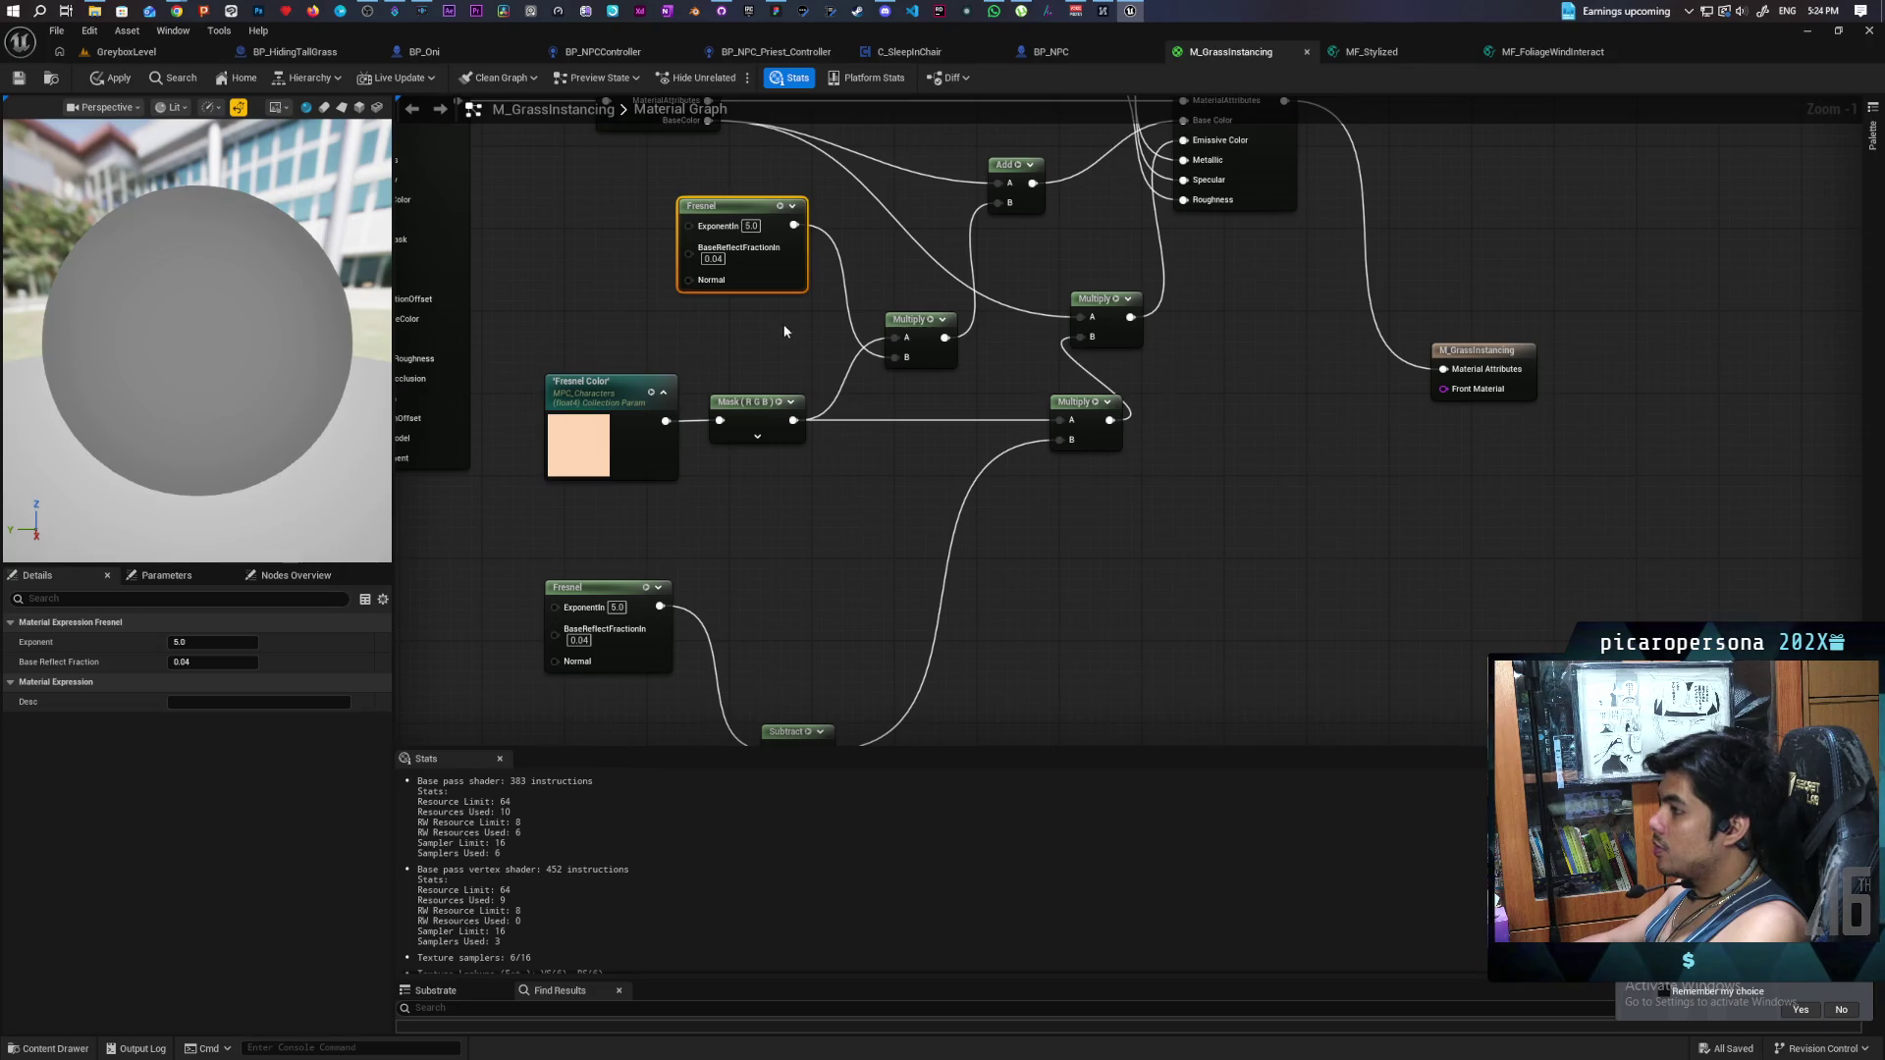
mouse_move(781, 263)
mouse_down()
mouse_move(670, 266)
mouse_move(739, 218)
mouse_up()
- Clamp the Fresnel into Multiply A, and the Subtract result through a copied Clamp into Multiply B
text(clamp)
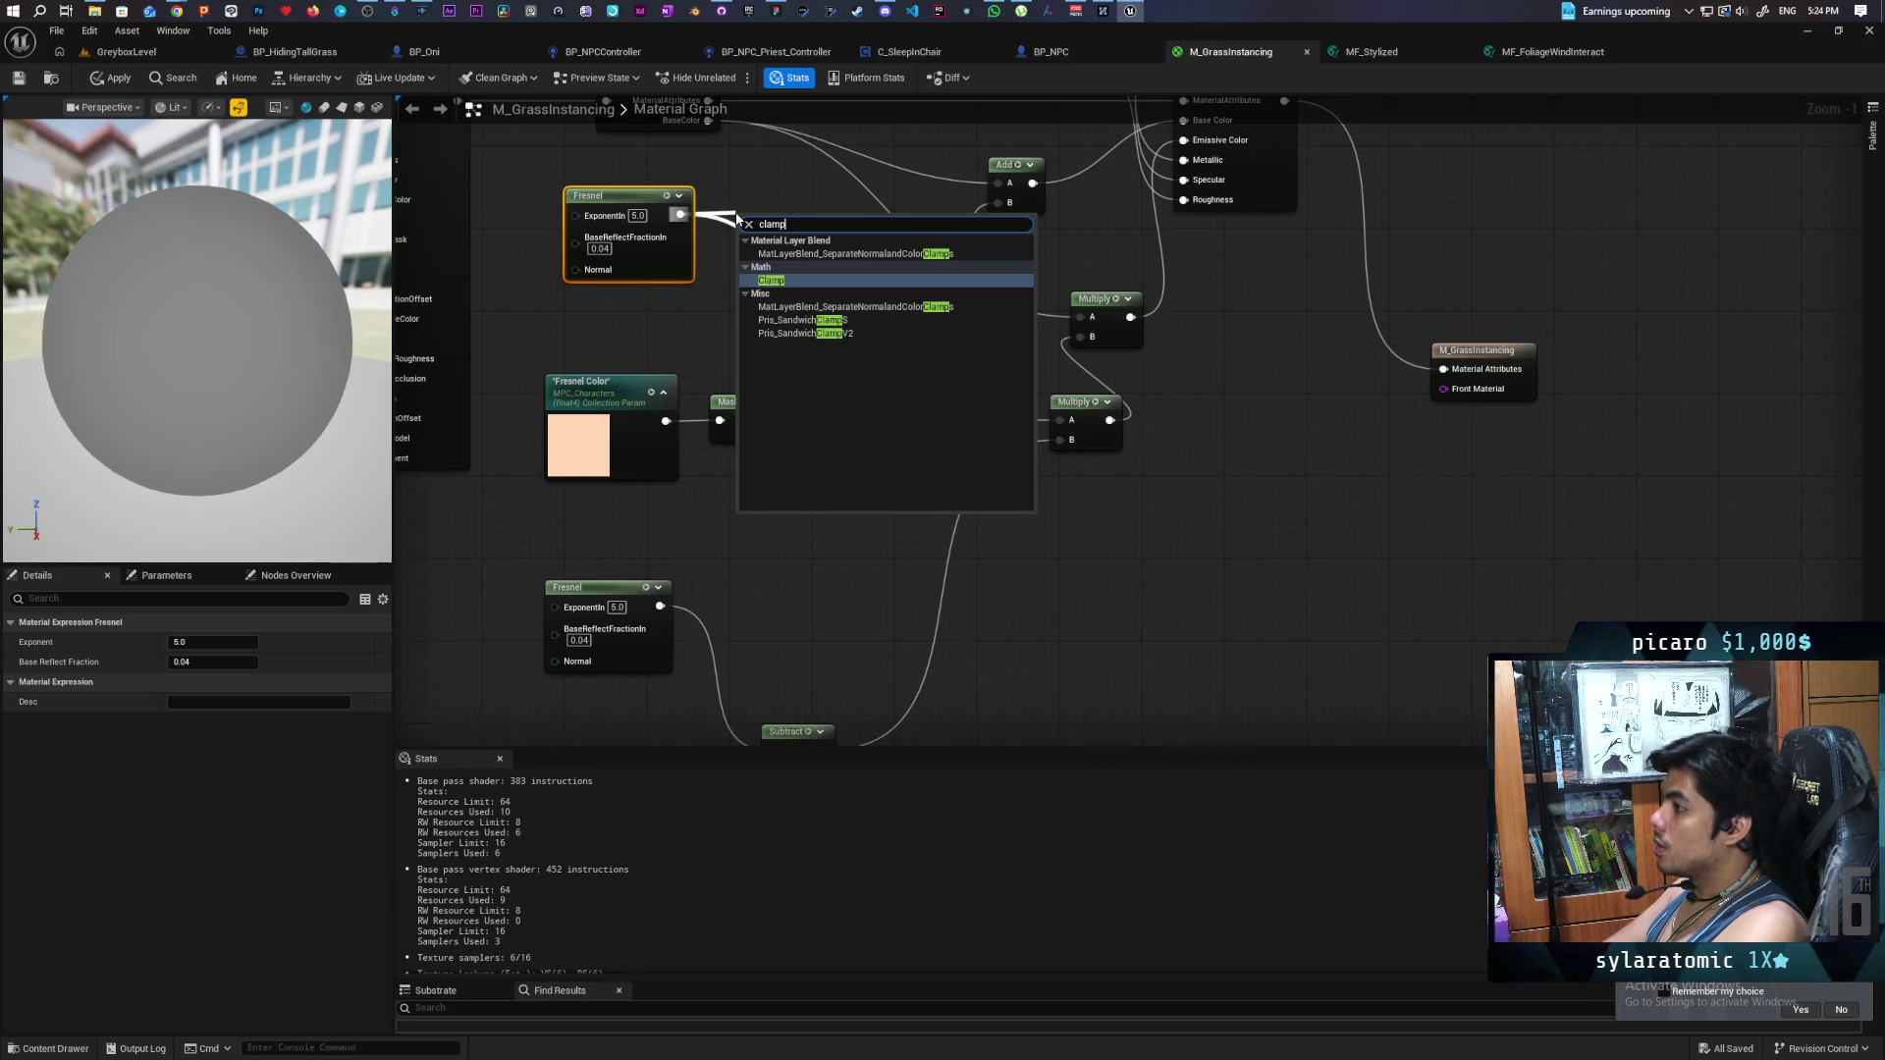
key(Return)
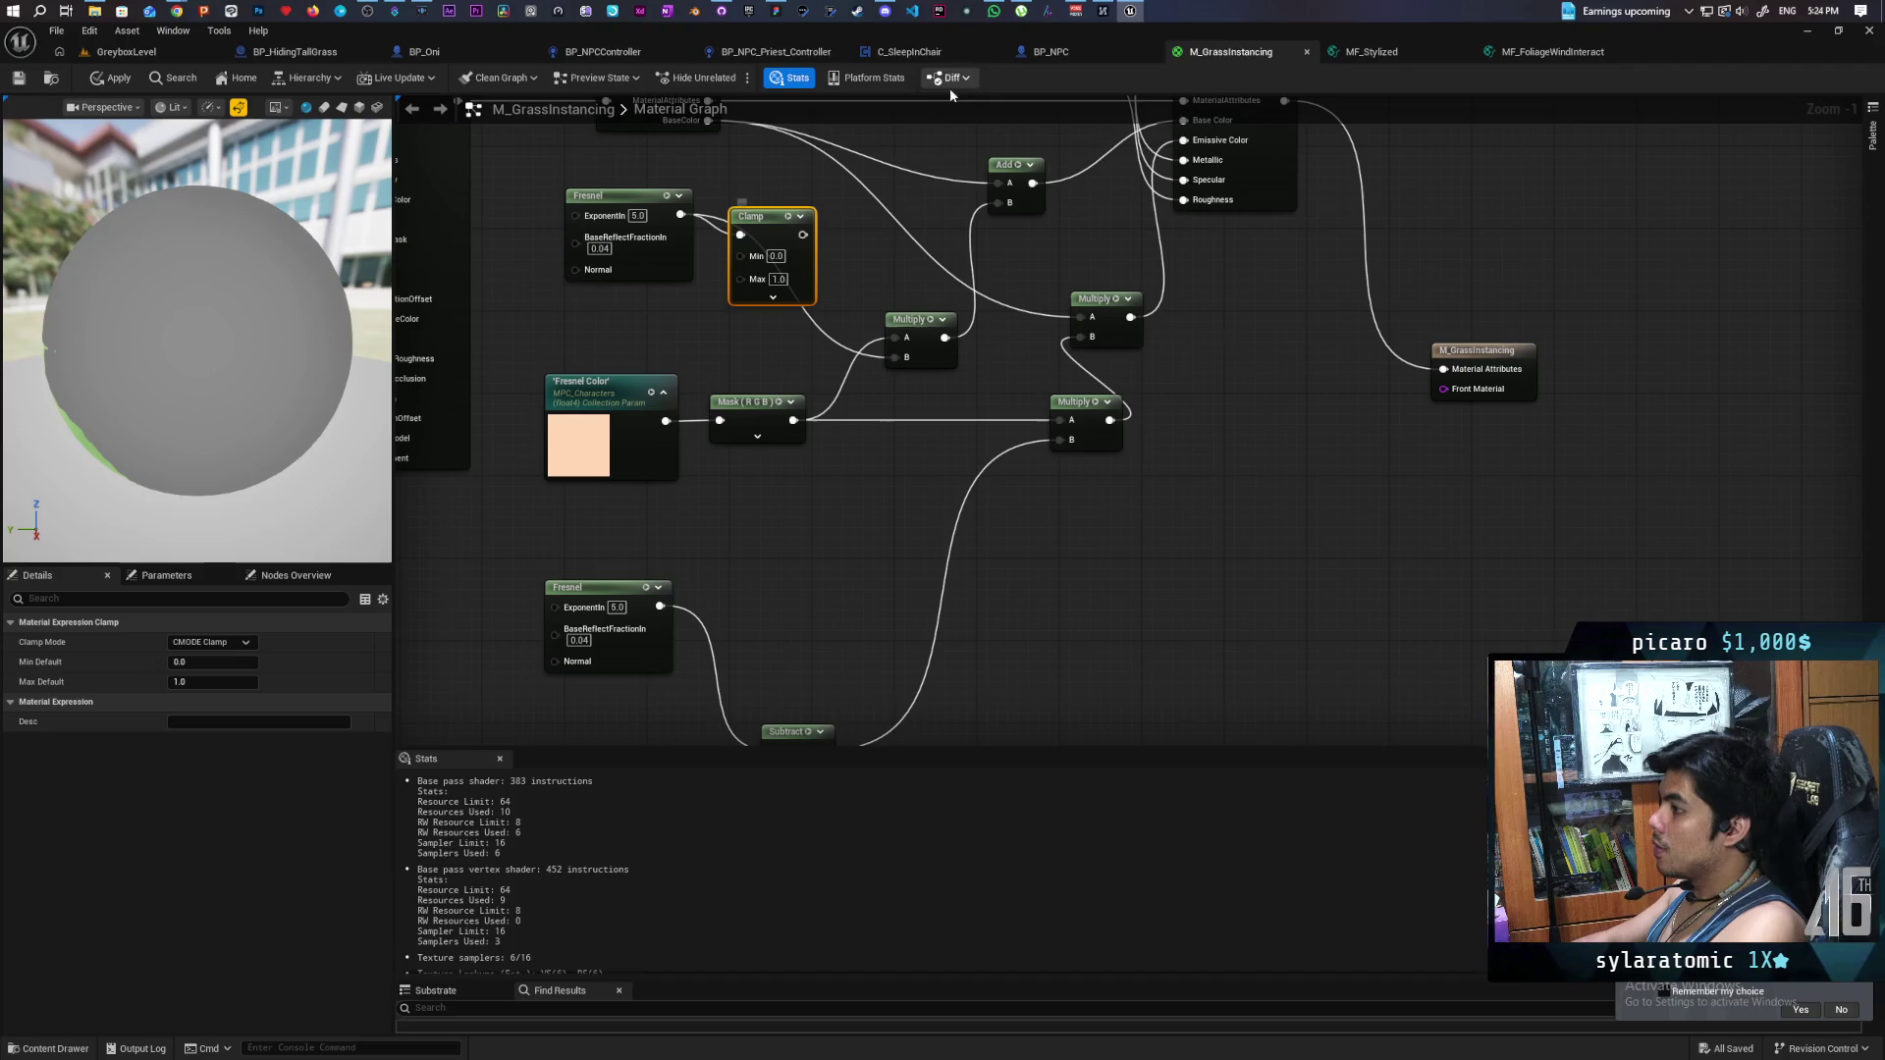
drag(803, 235, 893, 338)
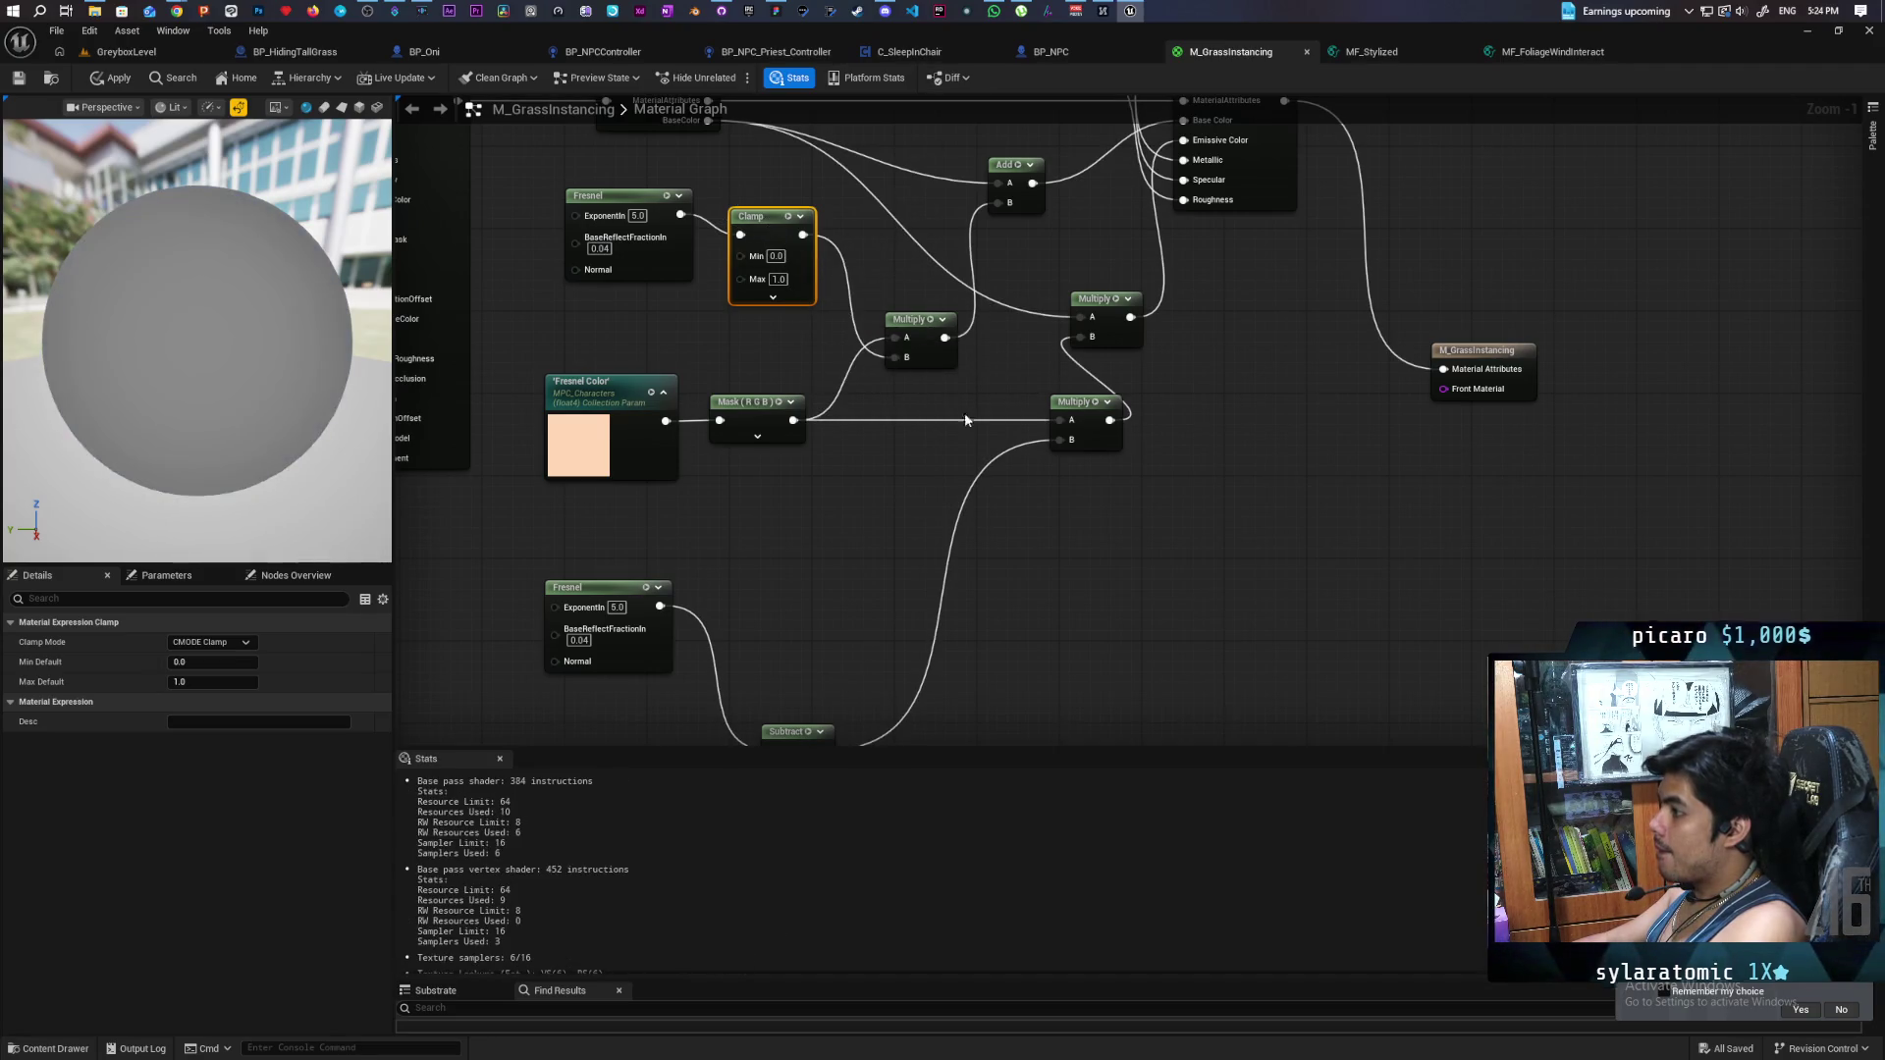
key(ctrl+c)
key(ctrl+v)
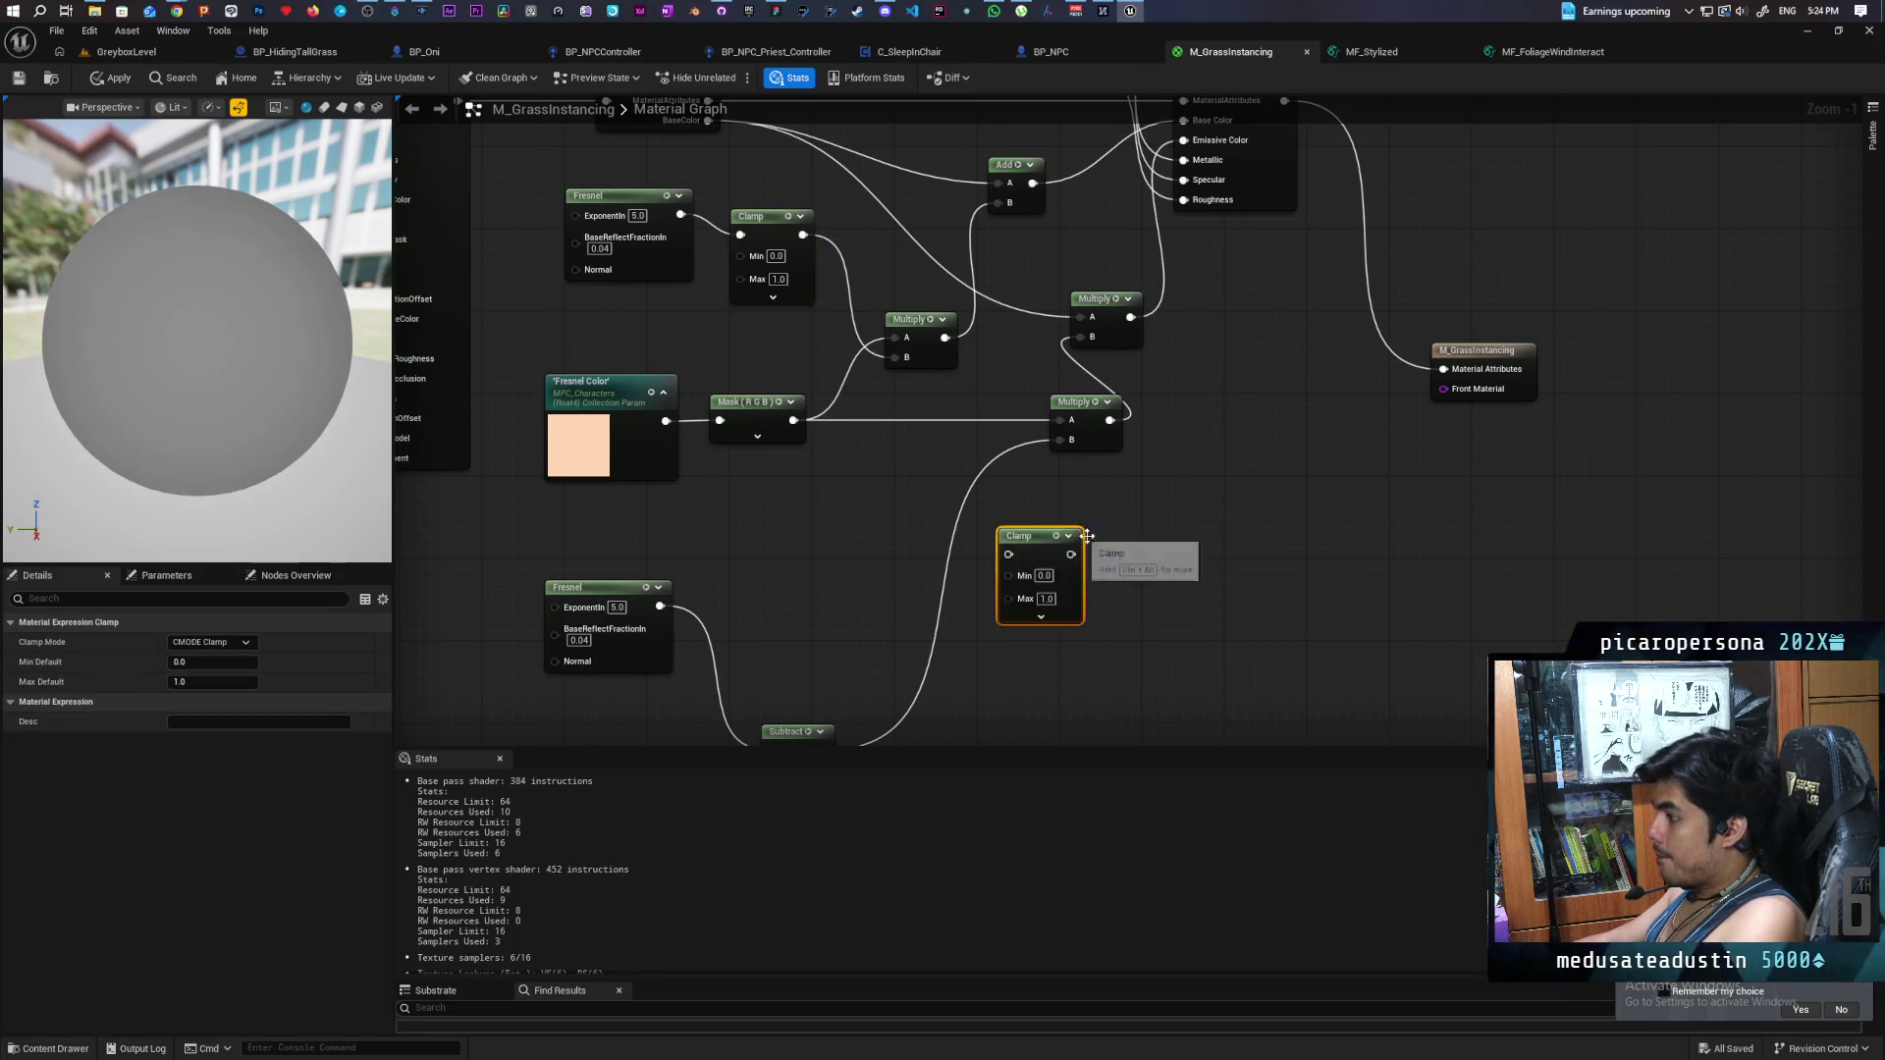
mouse_move(796, 625)
mouse_down()
mouse_move(982, 430)
mouse_move(1036, 316)
mouse_up()
drag(982, 608, 928, 577)
- Set both Clamp maximums to 0.5 and apply the material
mouse_move(1035, 614)
mouse_down()
mouse_move(862, 438)
mouse_move(871, 534)
mouse_move(767, 333)
mouse_up()
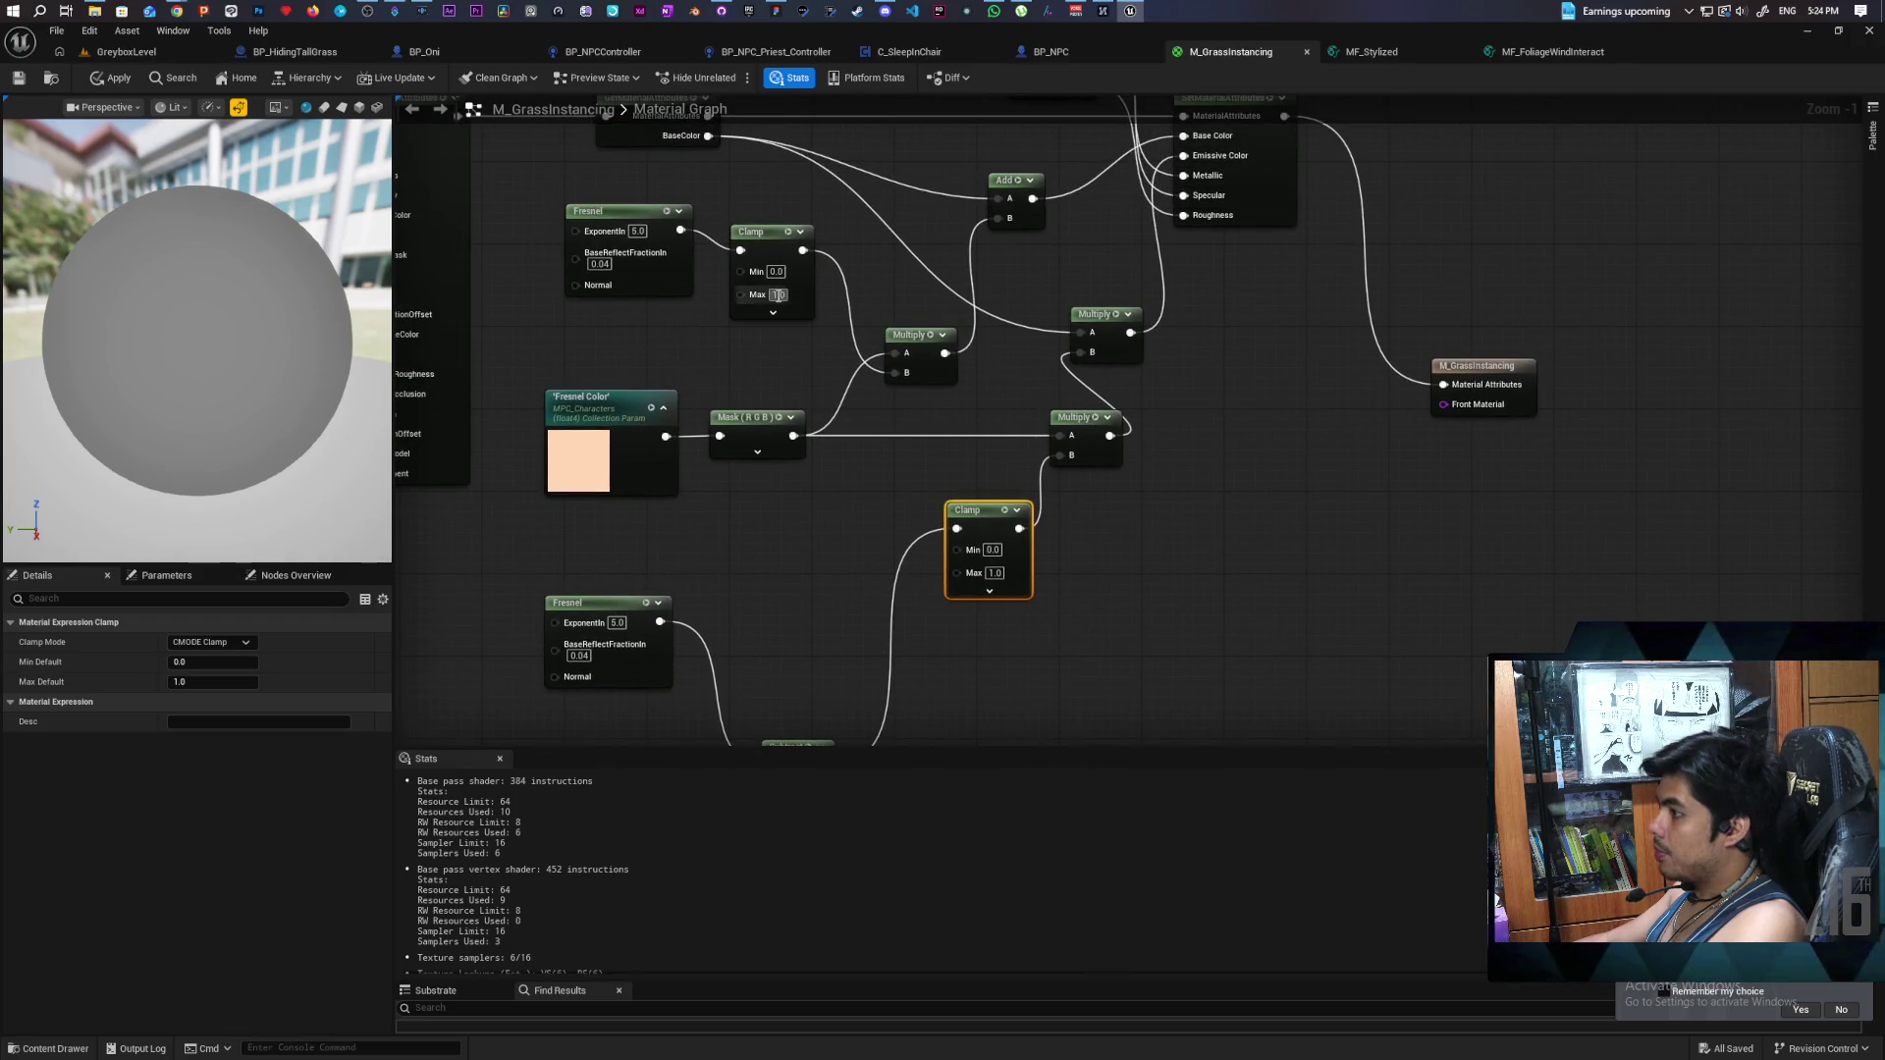
text(0.5)
click(942, 476)
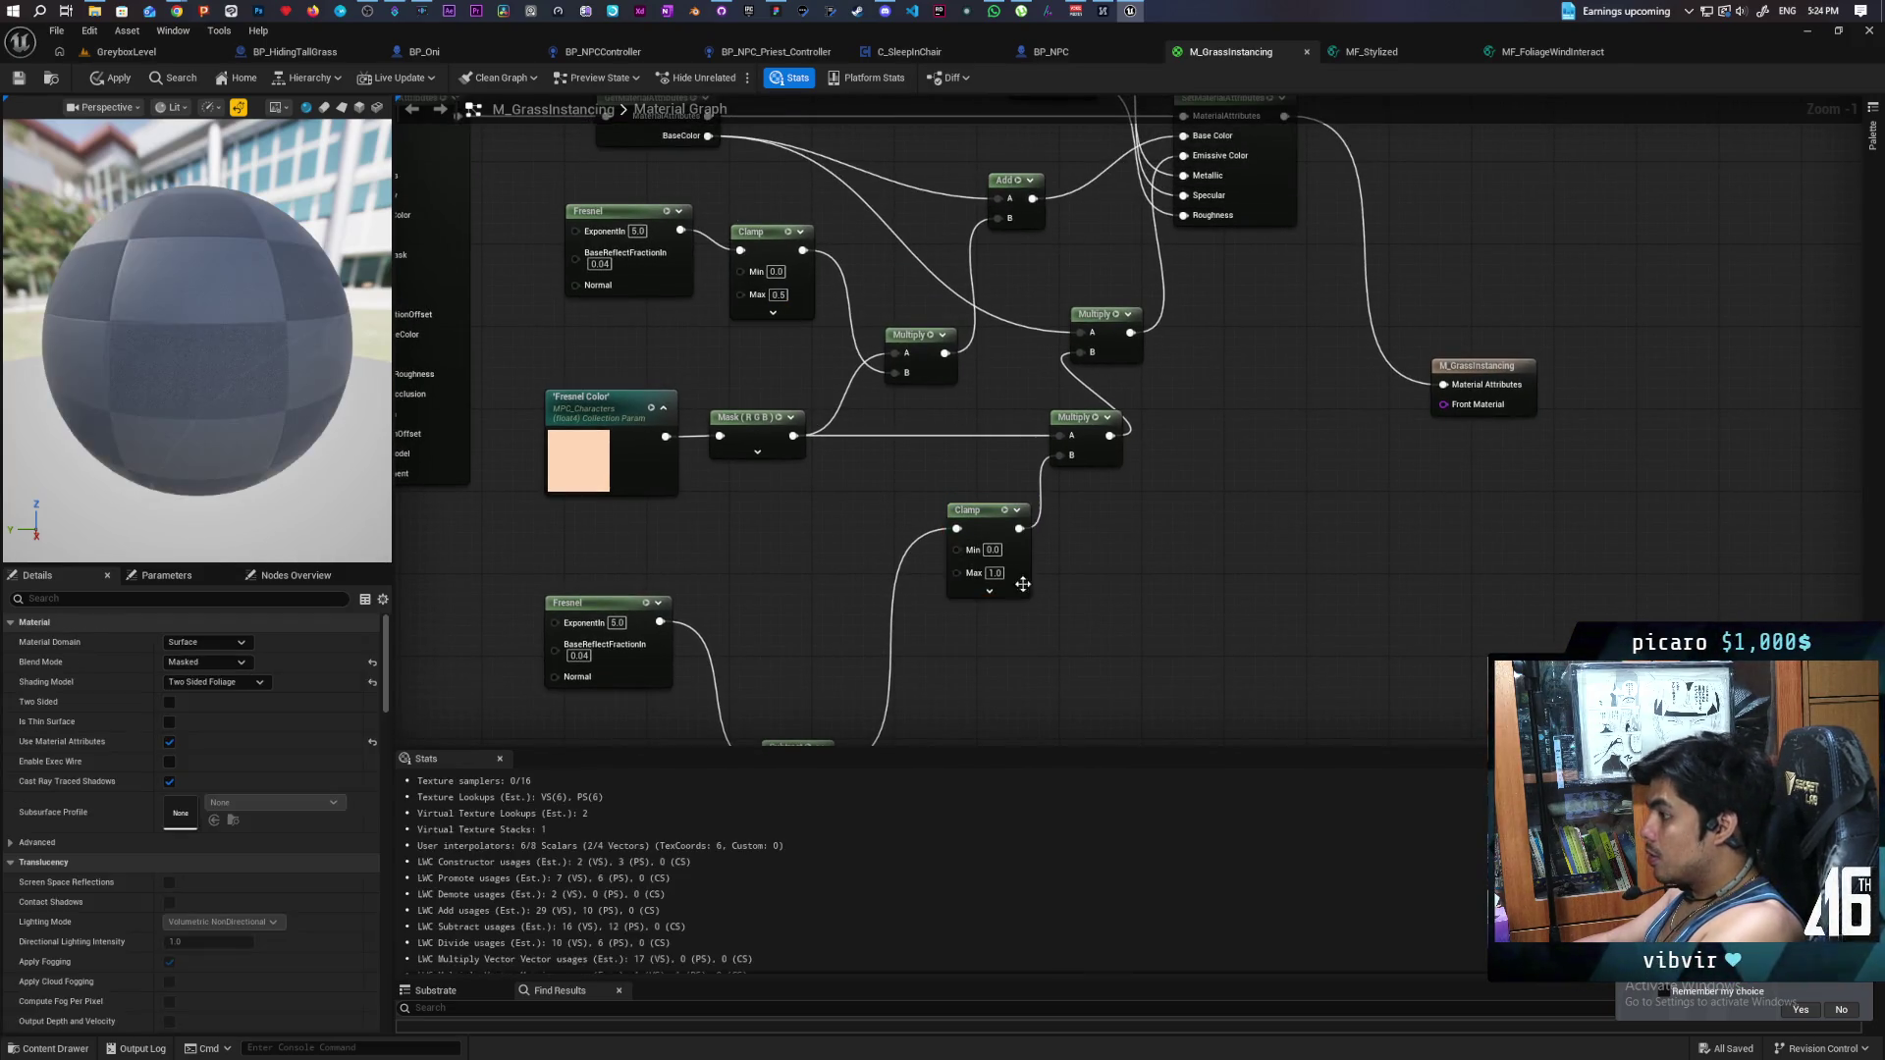
text(0.5)
click(1110, 585)
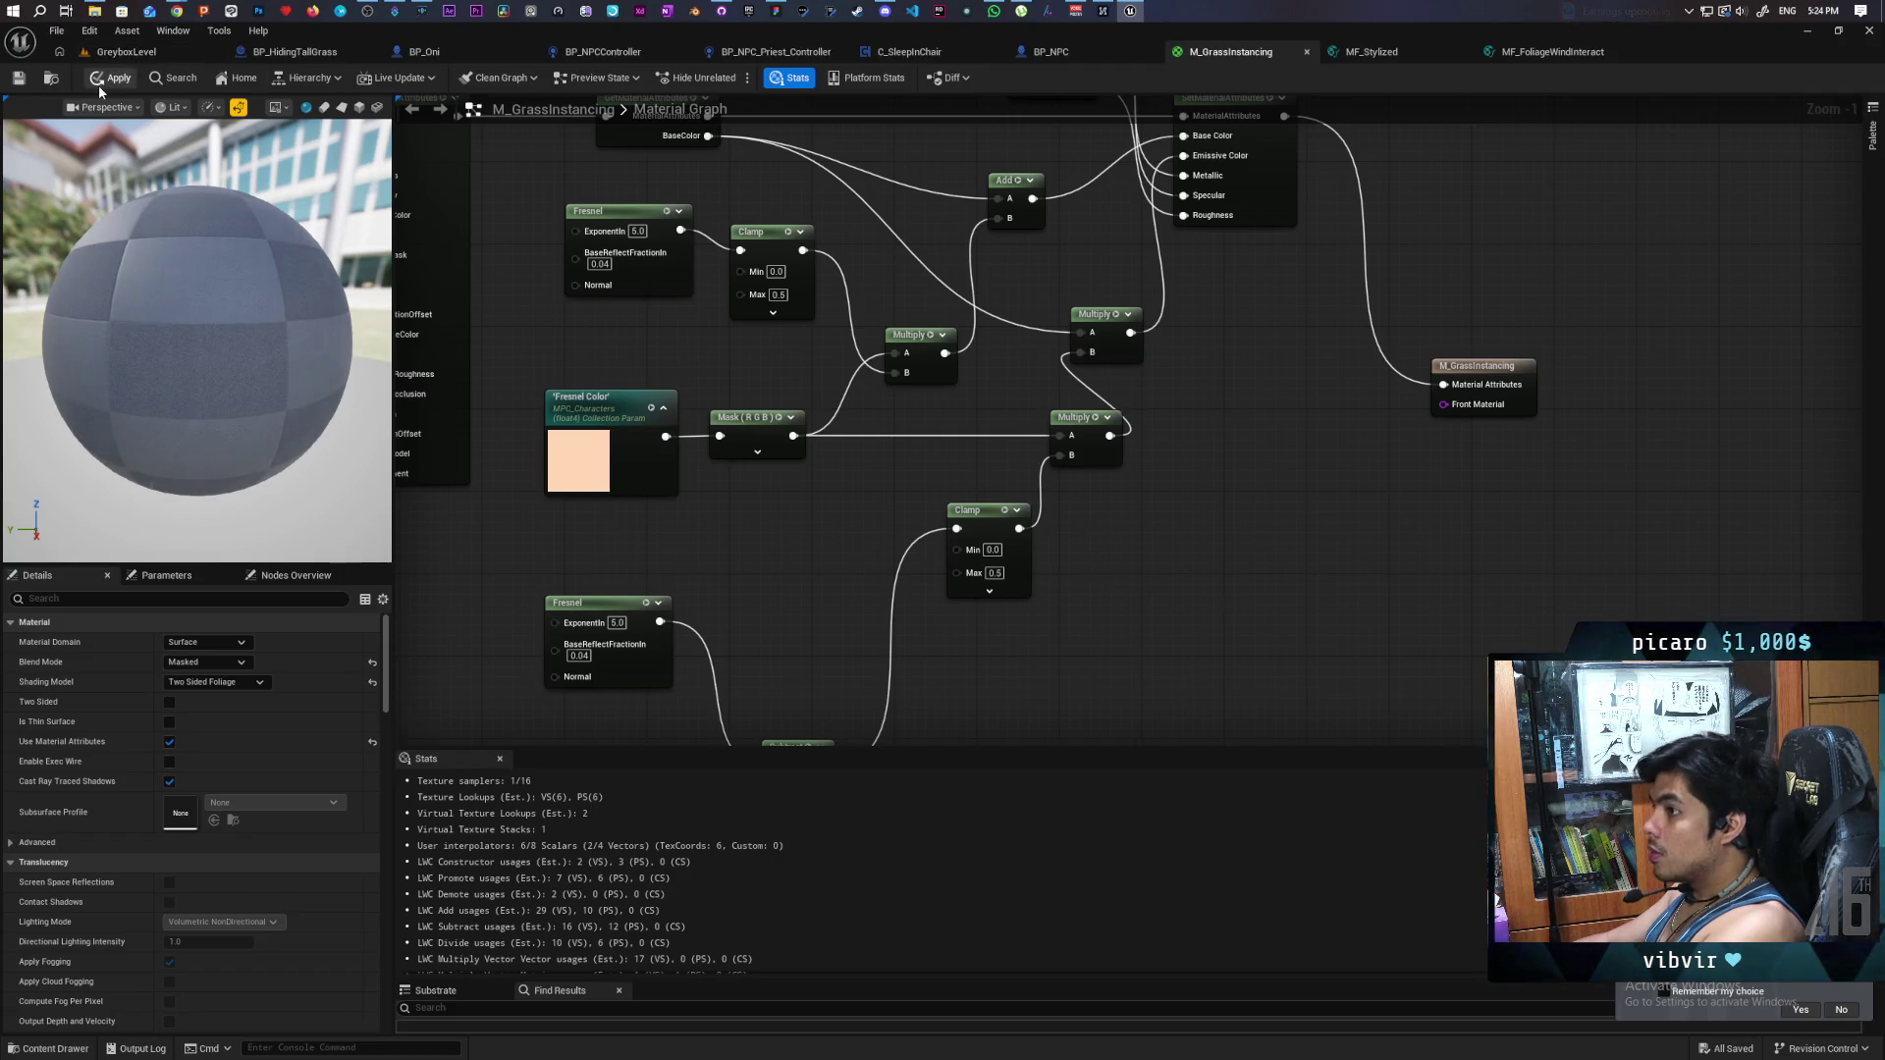
click(103, 82)
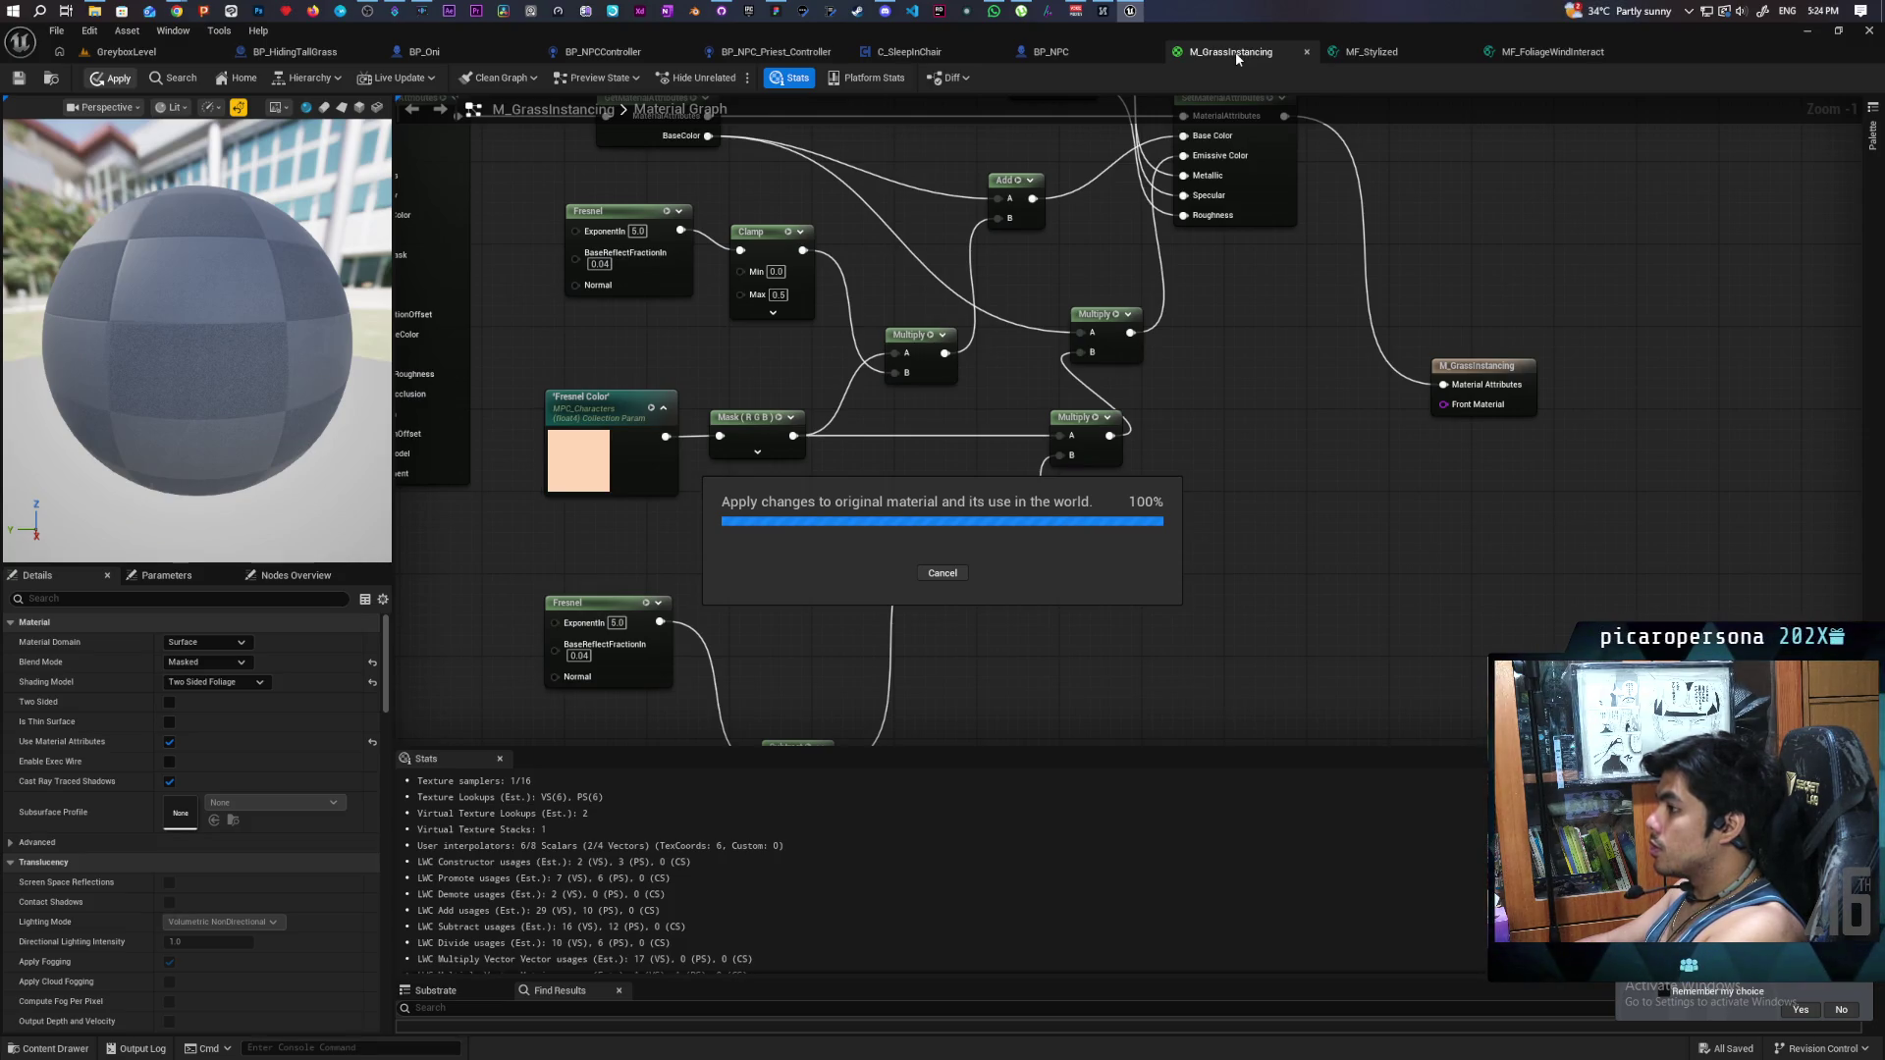
drag(1237, 59, 1141, 140)
- Float the material editor over the GreyboxLevel viewport and bring the Clamp node into view
click(133, 51)
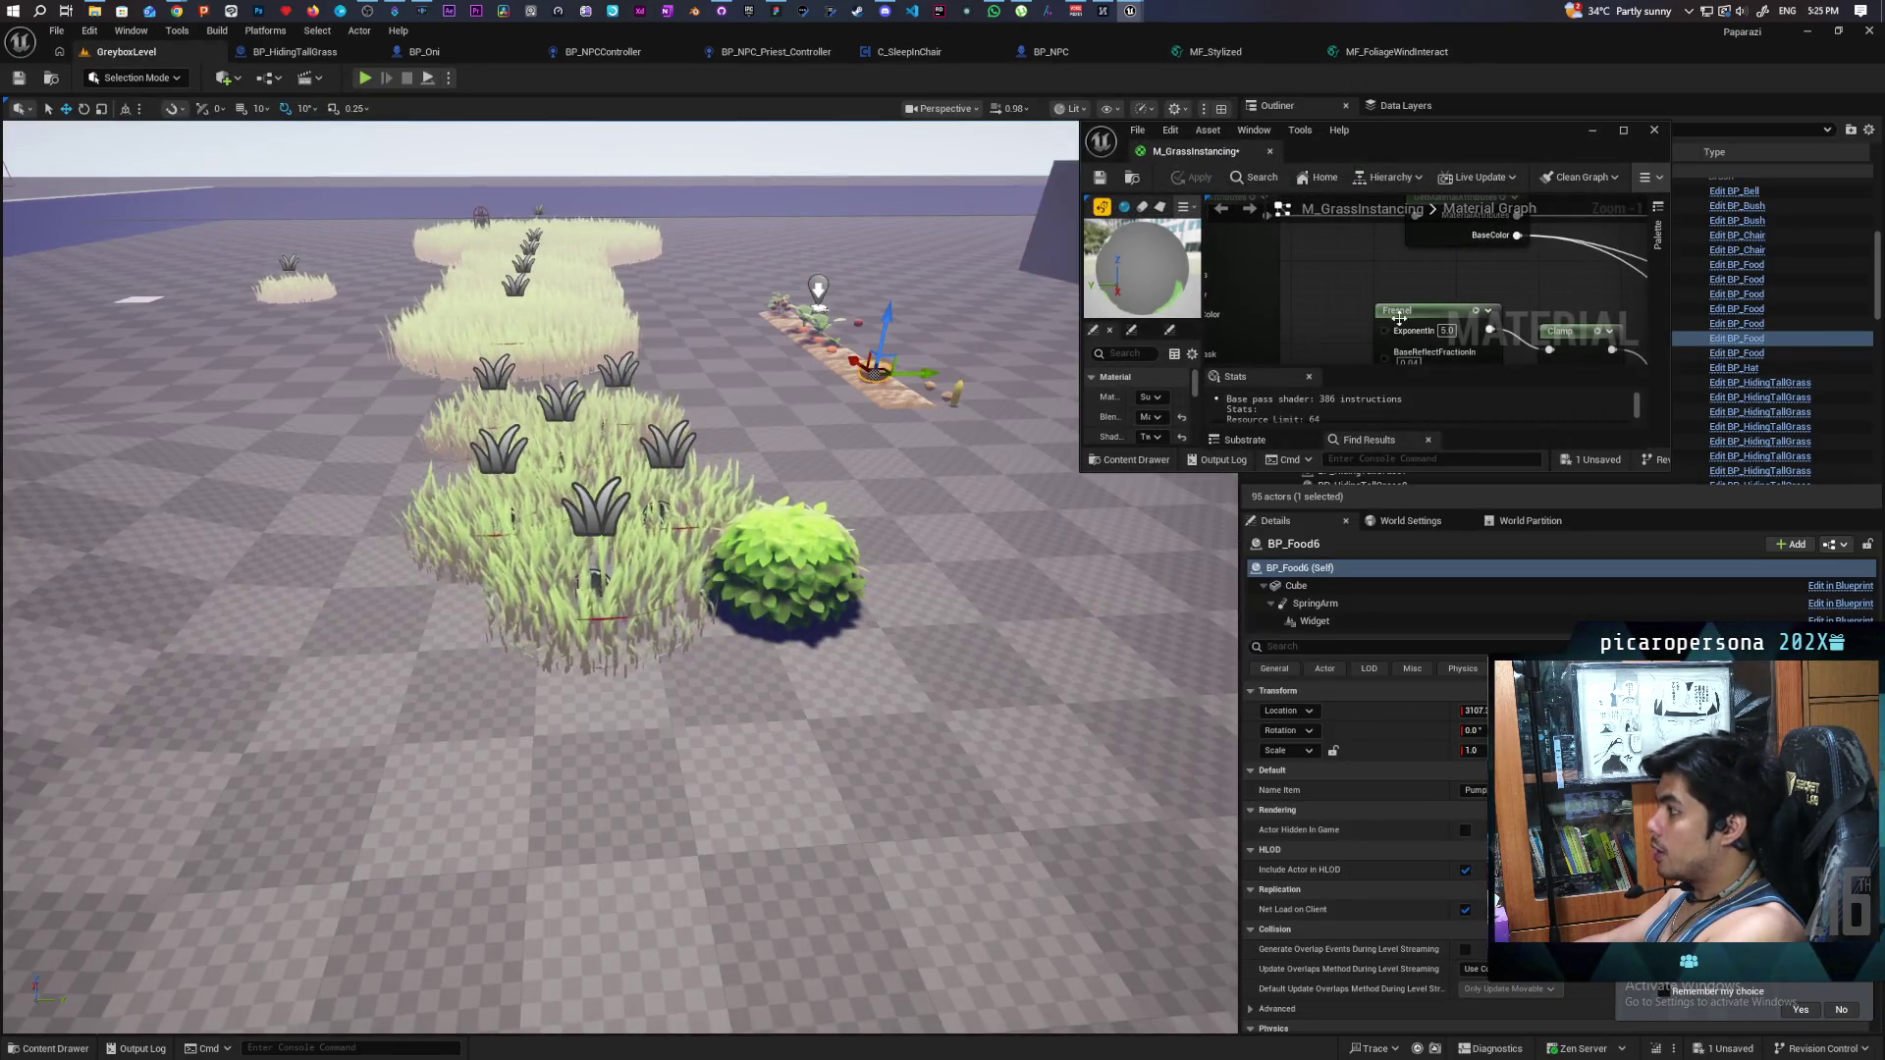
scroll(1399, 318, down, 3)
mouse_move(1371, 284)
mouse_down()
mouse_move(1345, 235)
mouse_move(1379, 331)
mouse_move(1414, 324)
mouse_move(1372, 325)
mouse_up()
scroll(1375, 318, down, 1)
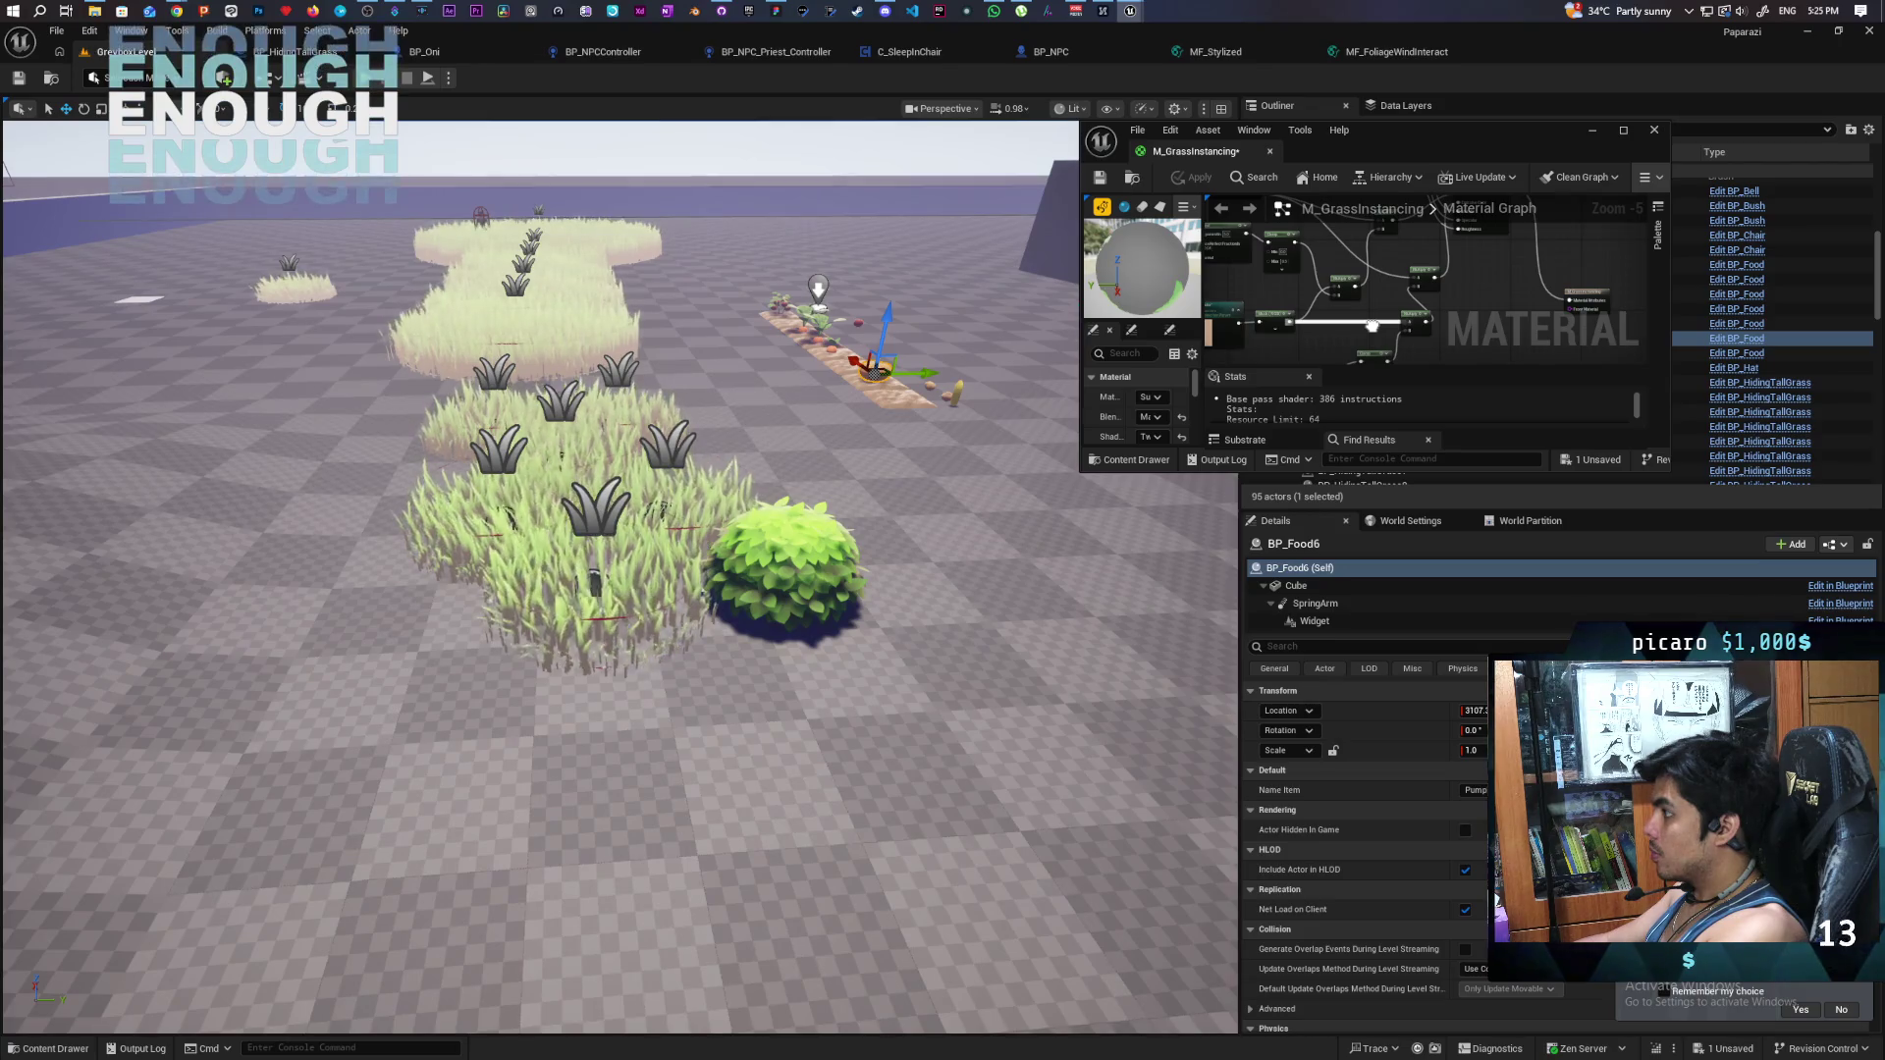
mouse_move(1371, 323)
mouse_down()
mouse_move(1394, 320)
mouse_move(1381, 303)
mouse_up()
scroll(1381, 299, up, 2)
- Try a Clamp maximum of 0.5, undo it, and apply the material (386 instructions)
click(1355, 298)
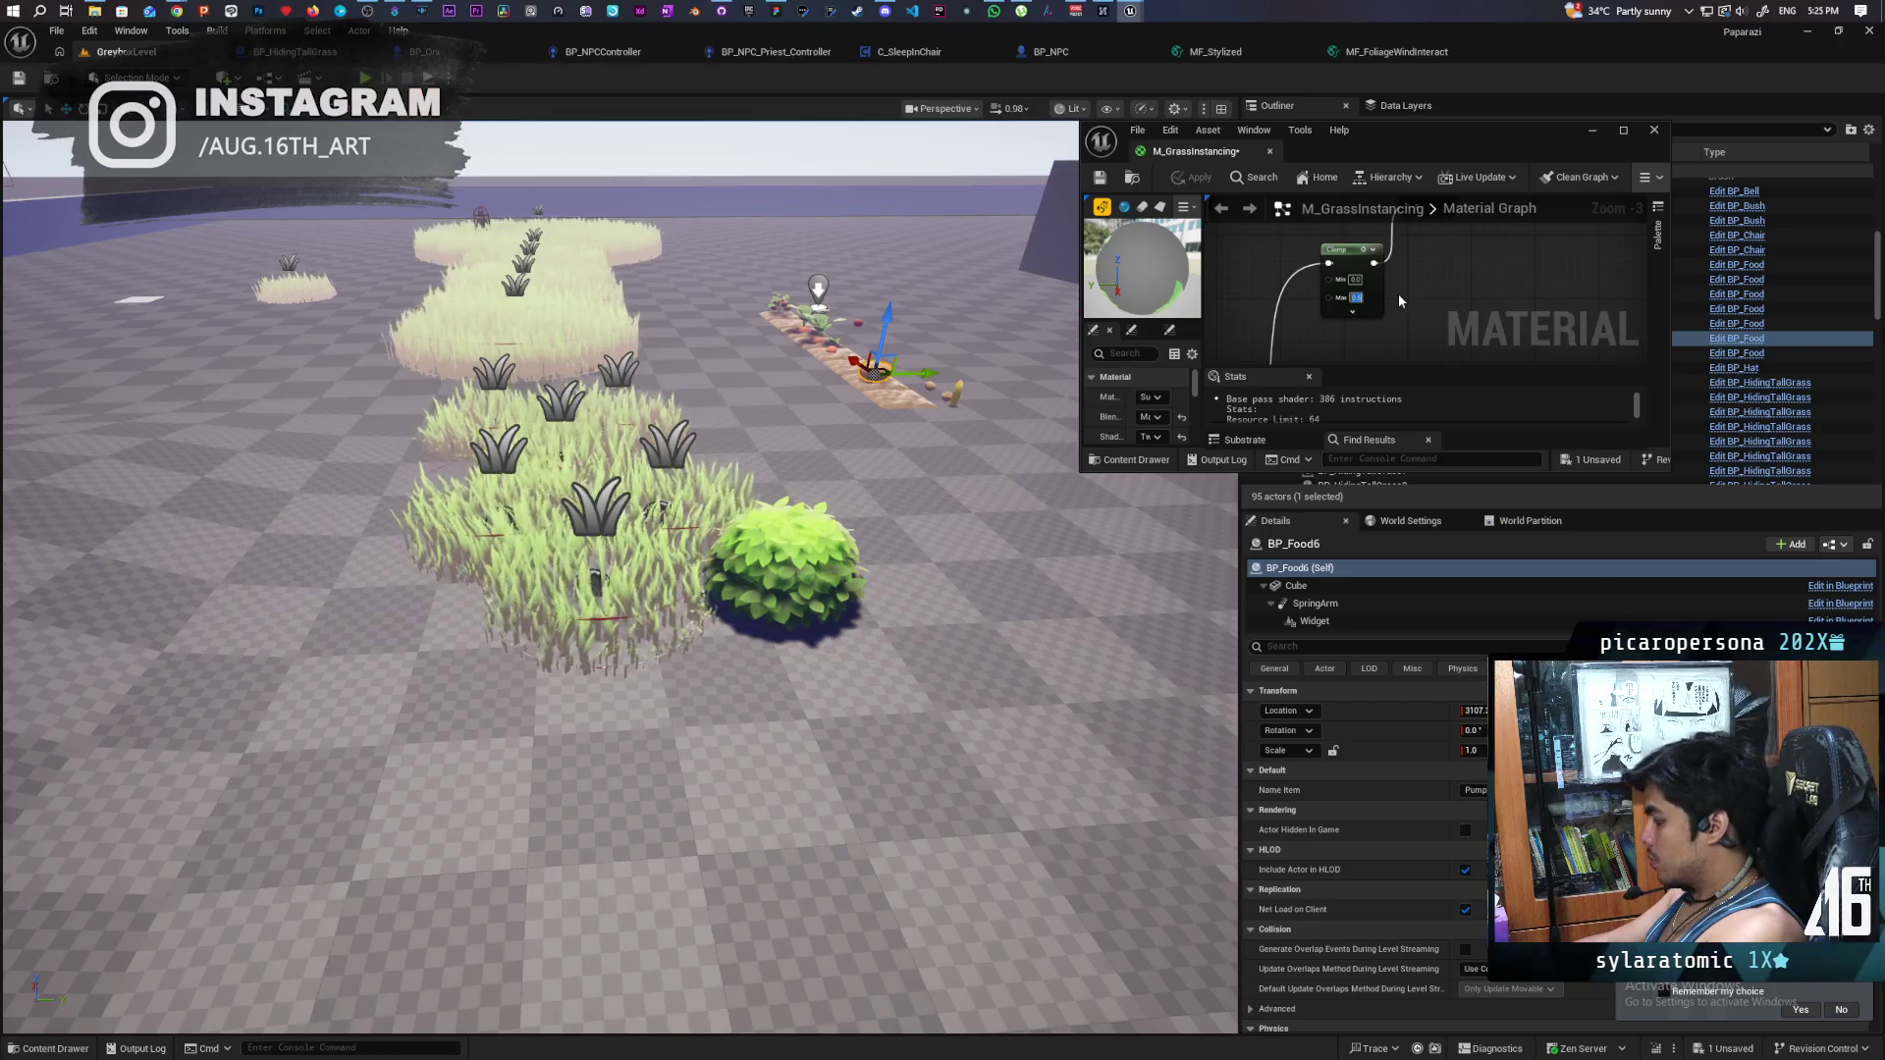
text(0.5)
key(Return)
drag(1421, 297, 1365, 365)
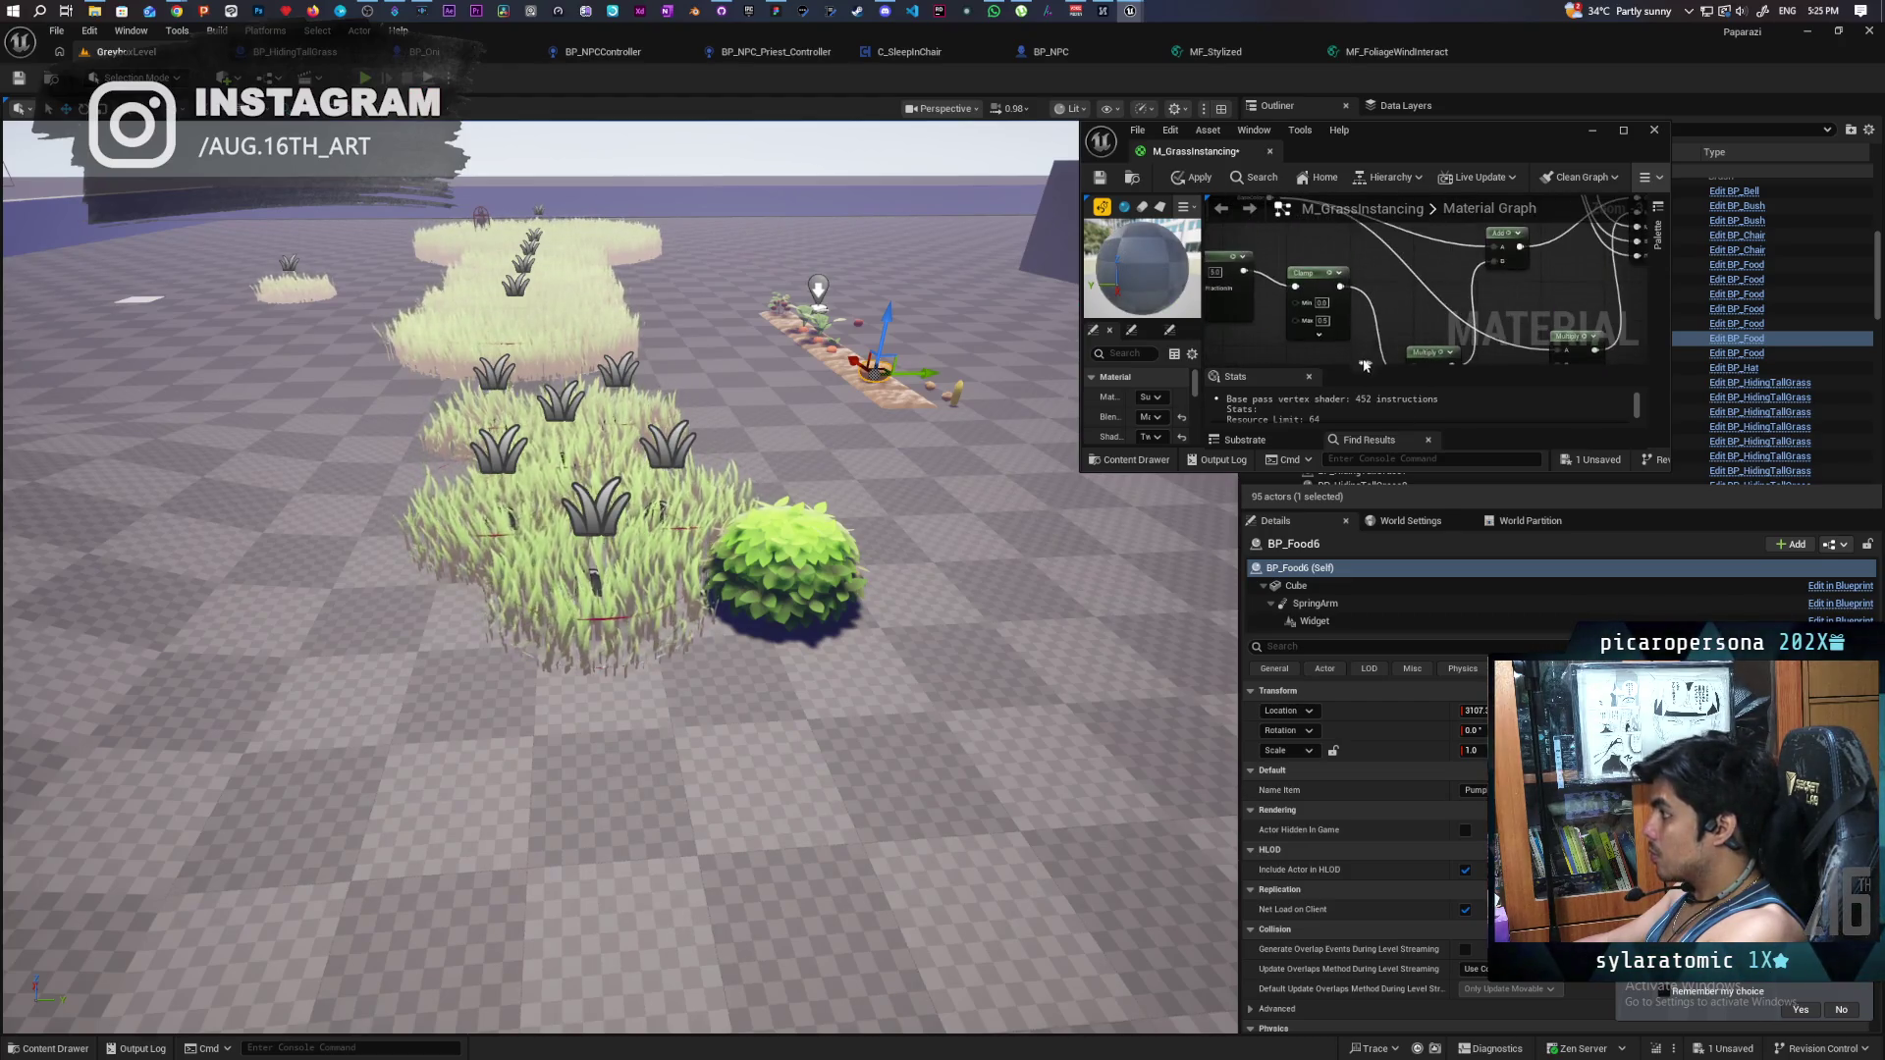
key(ctrl+z)
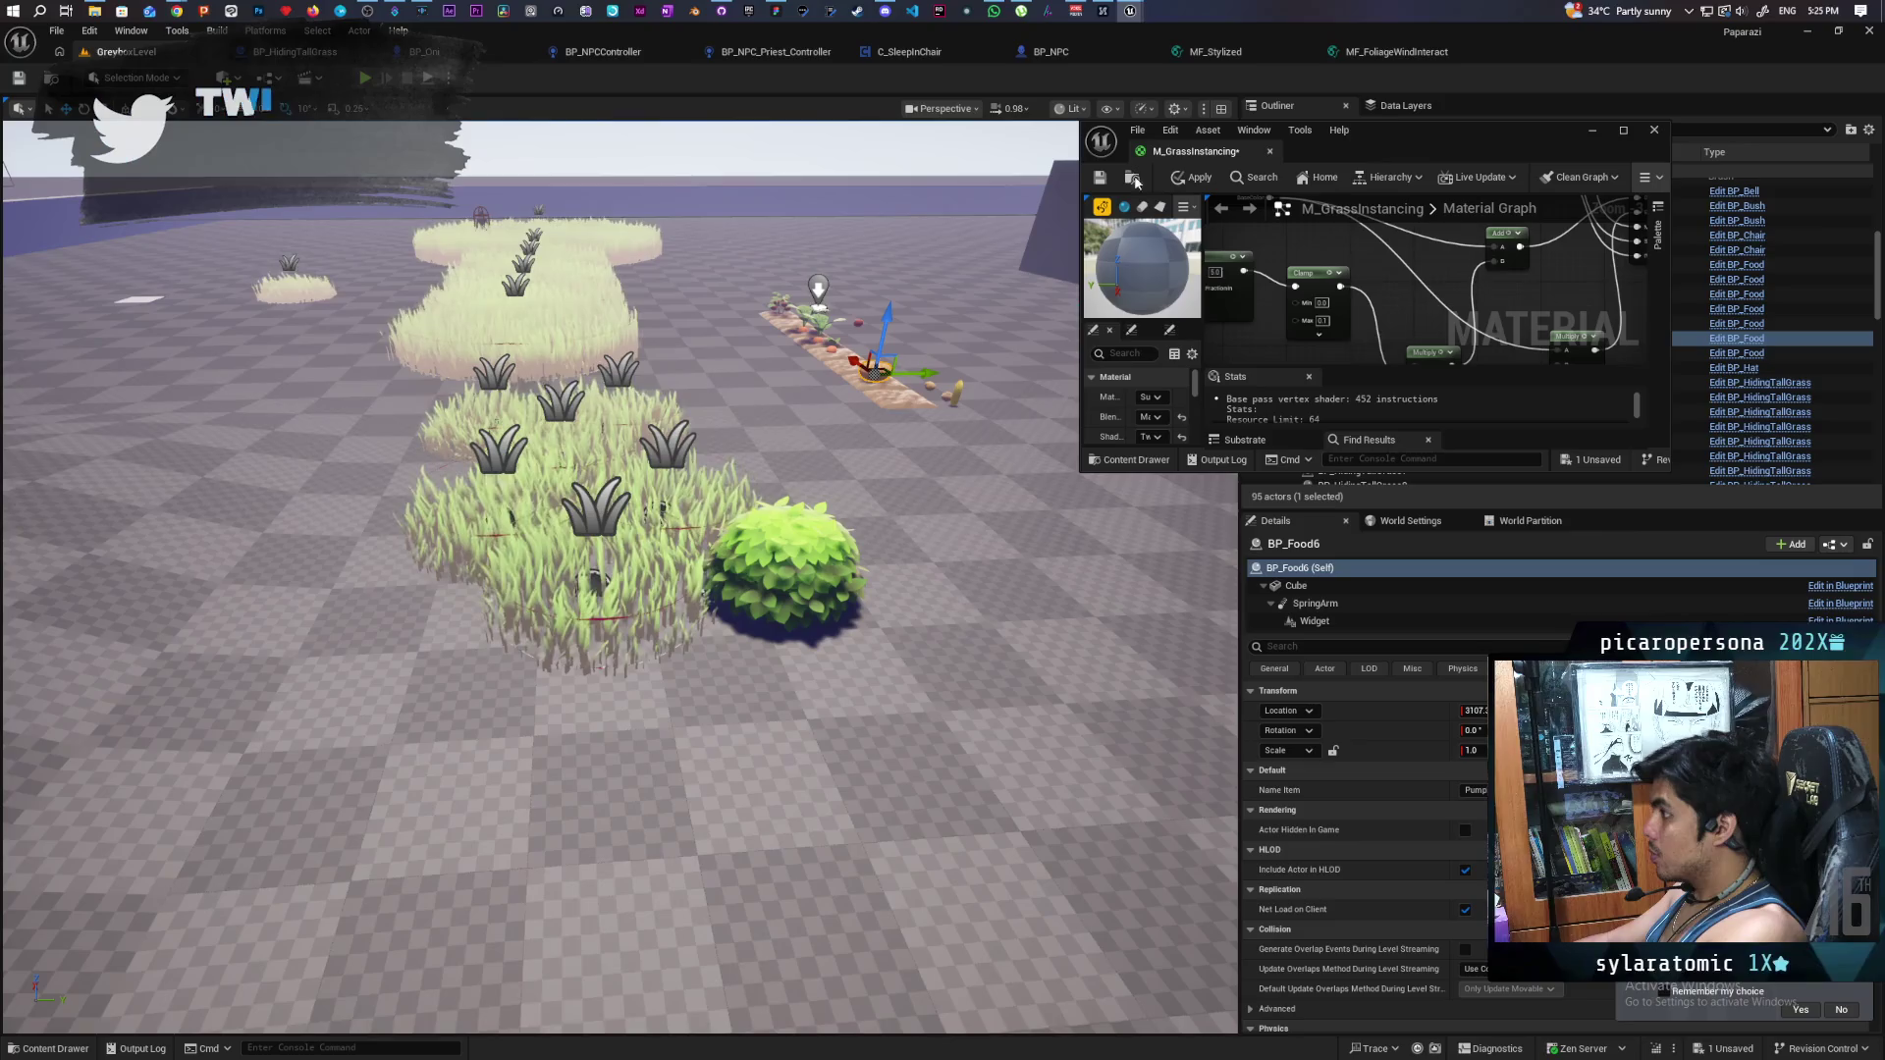
click(1193, 177)
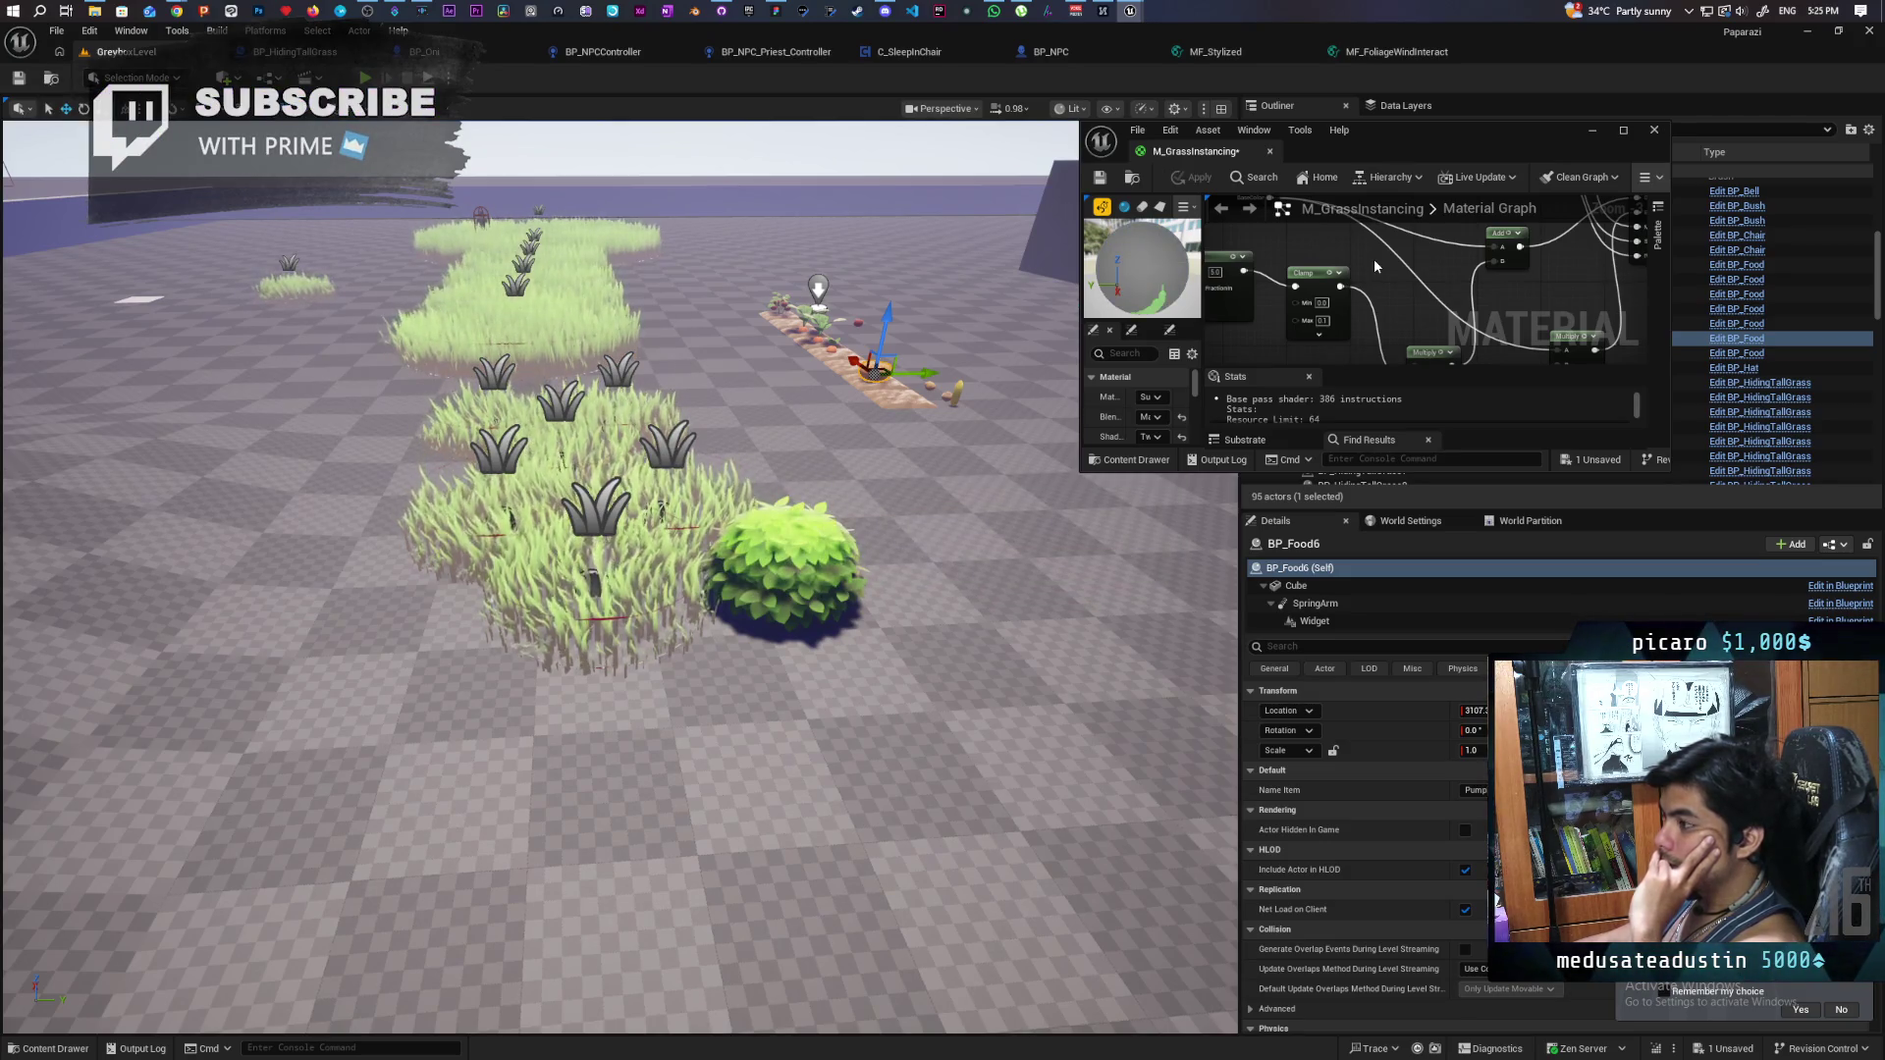
mouse_move(628, 490)
mouse_down()
mouse_move(628, 653)
mouse_move(628, 589)
mouse_up()
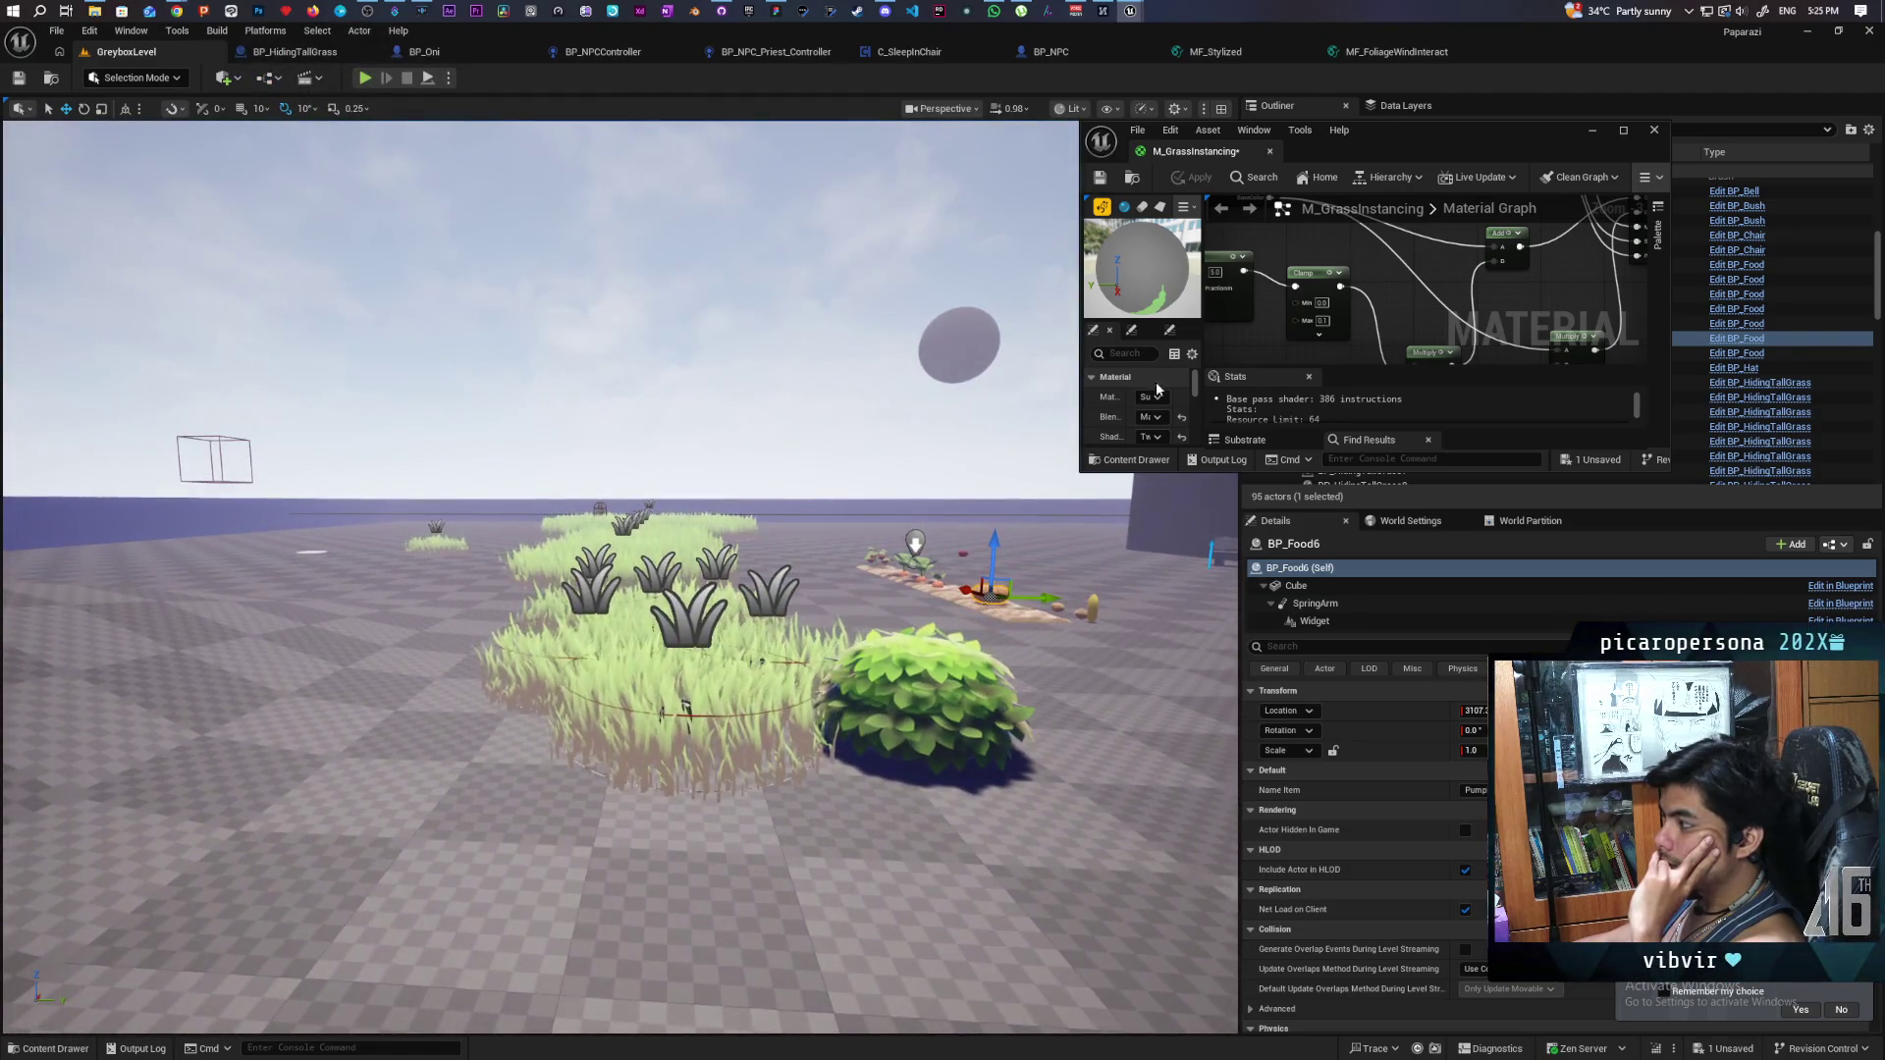
- Commit a Clamp maximum of 0.01 and apply the material to the level grass
click(1322, 320)
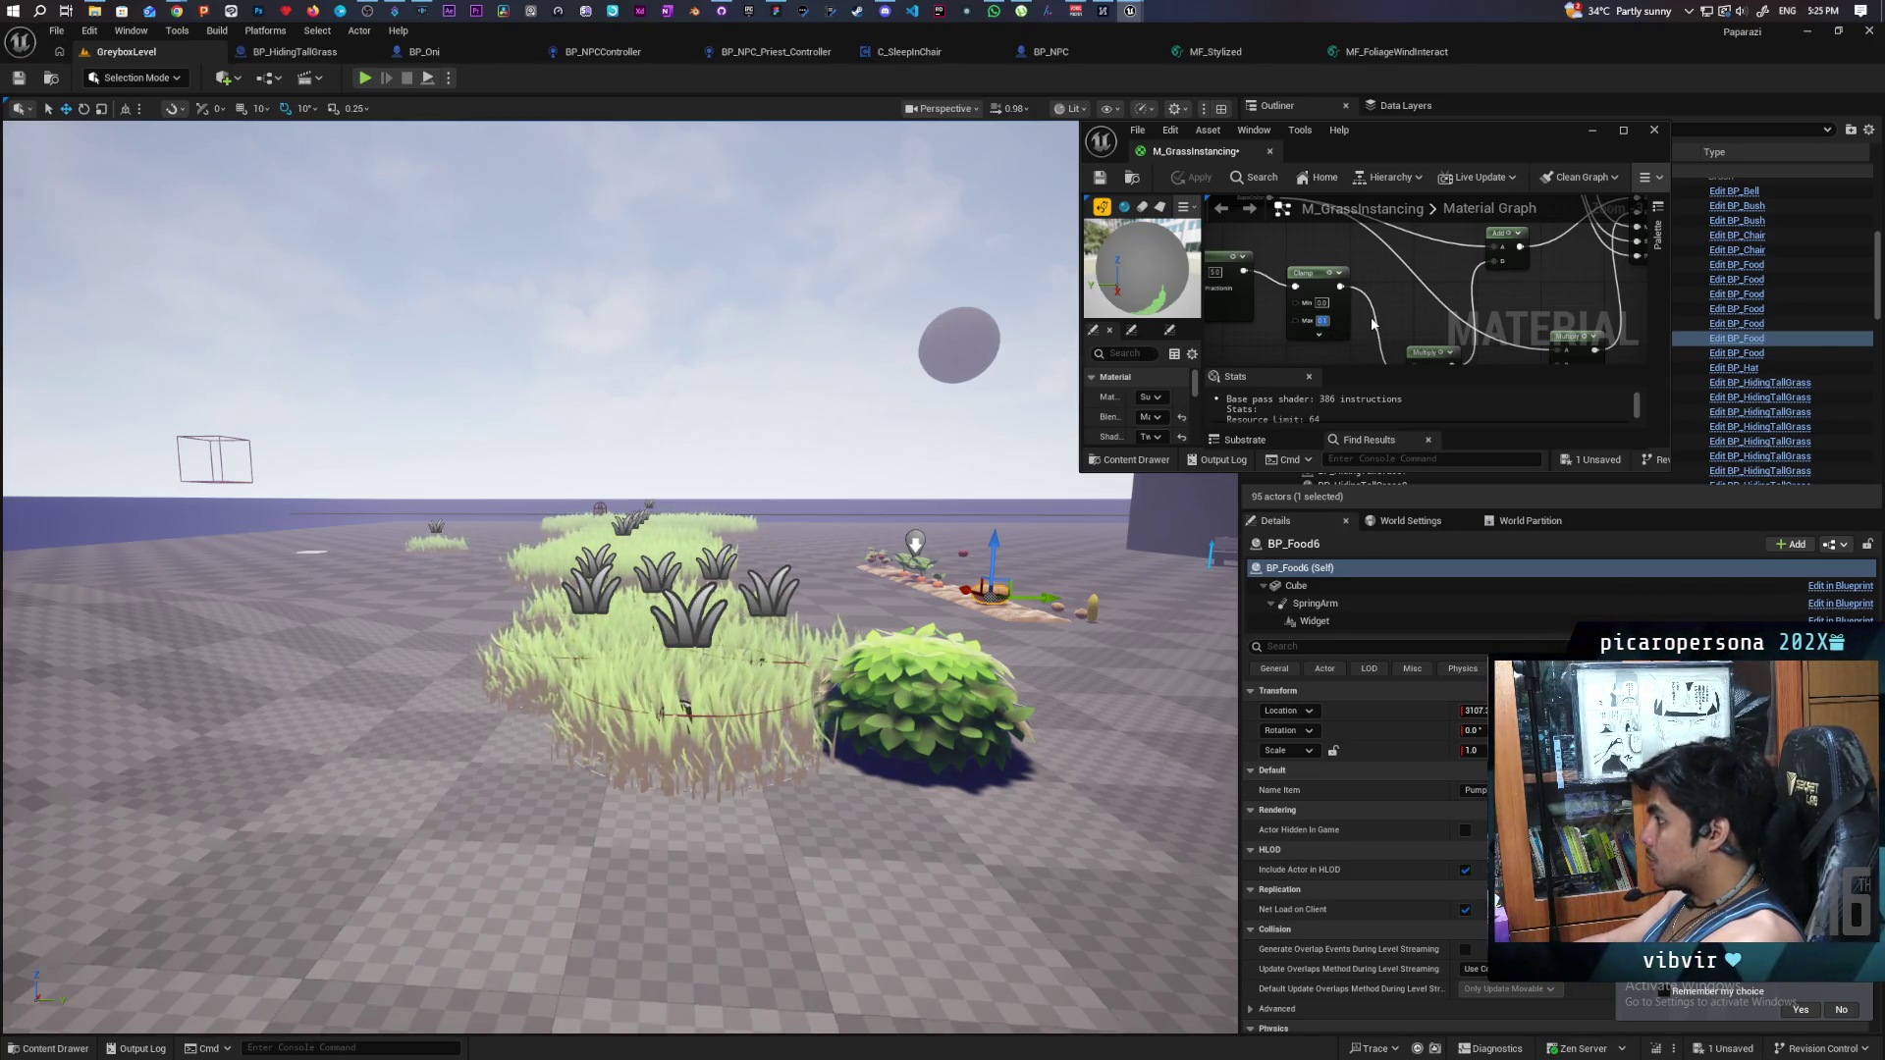
key(Return)
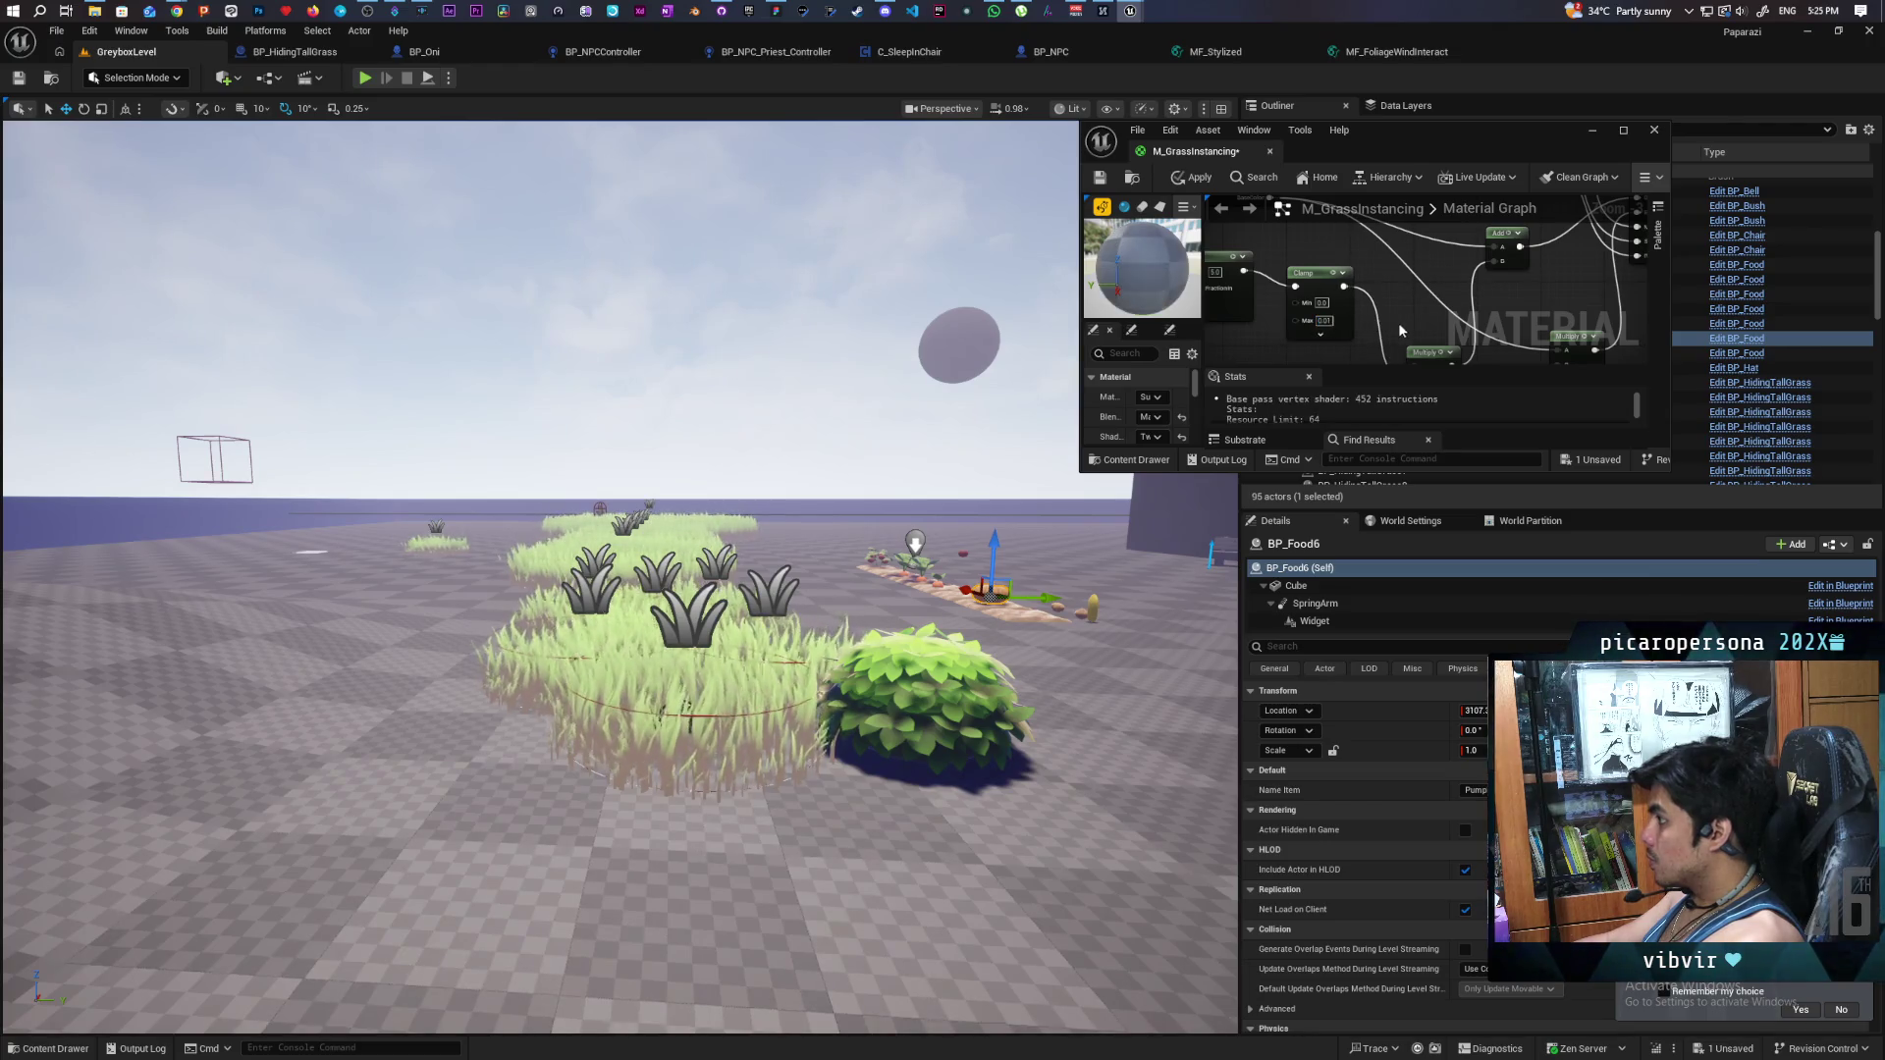
scroll(1384, 309, down, 2)
click(1340, 337)
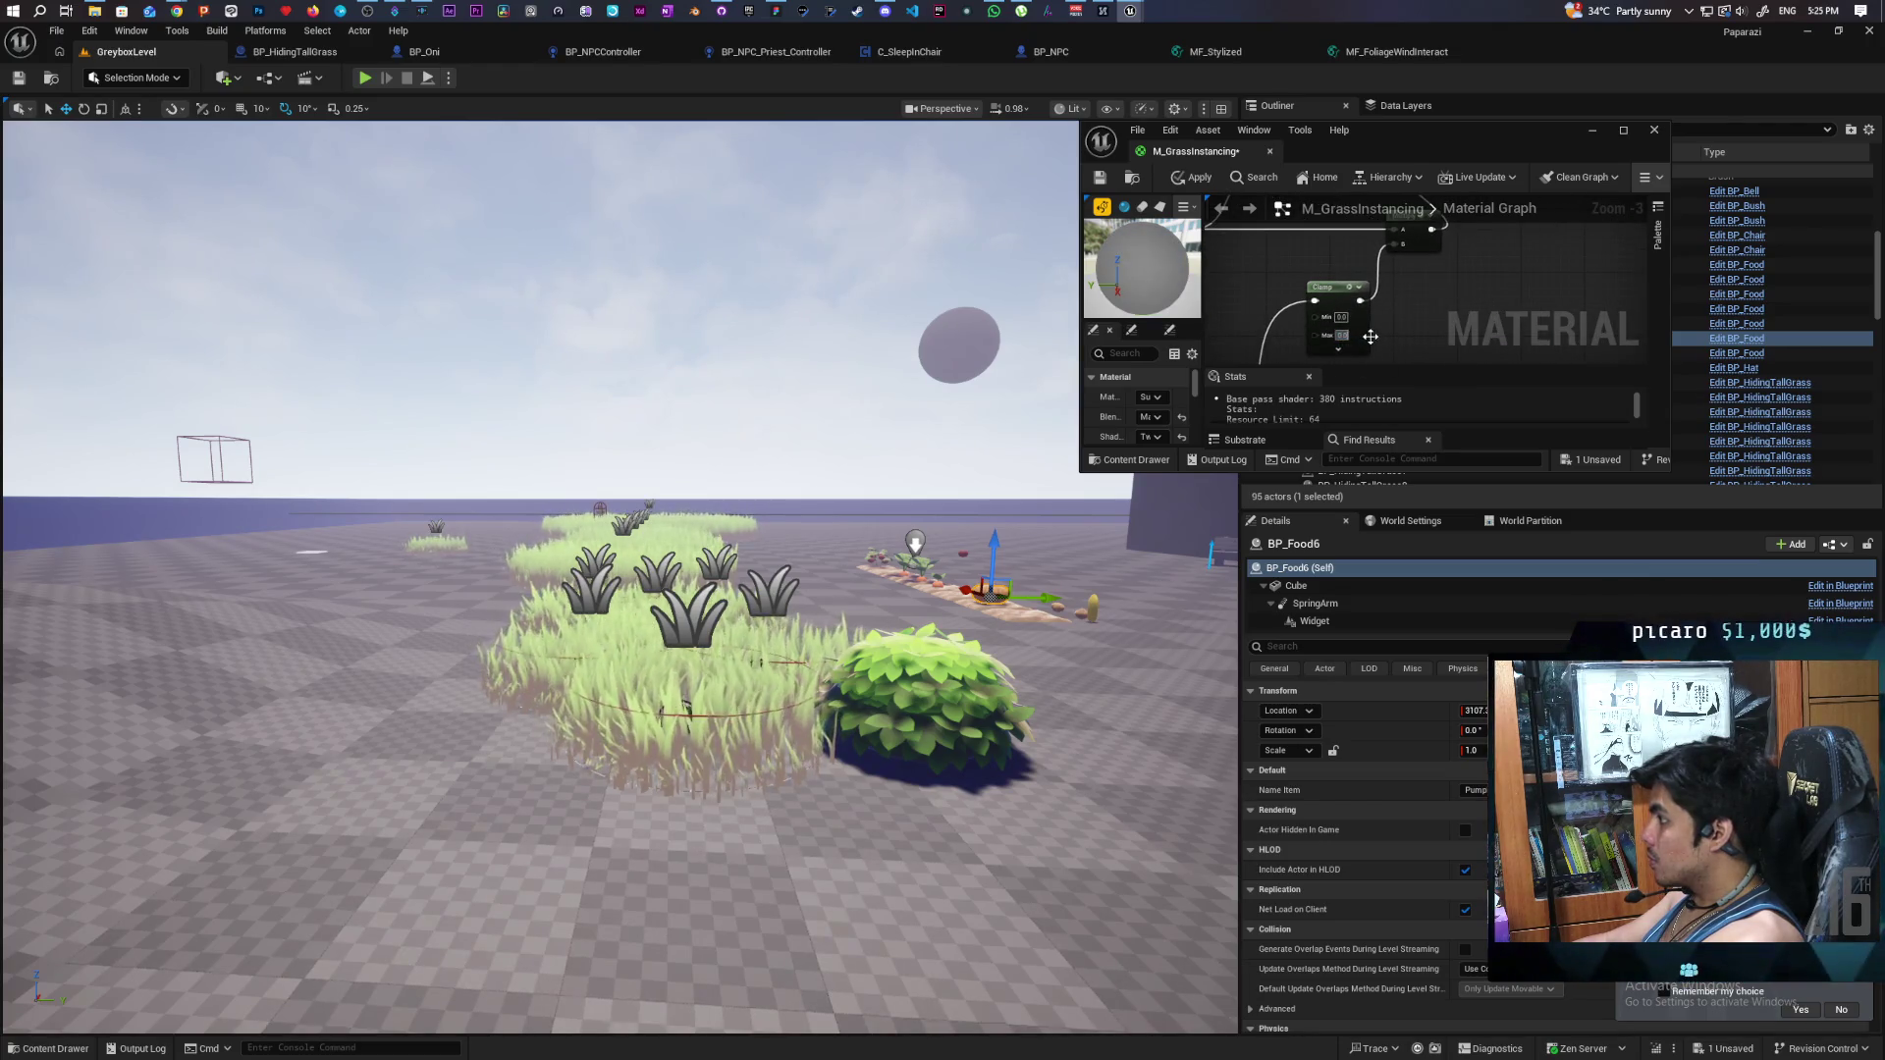
key(Return)
click(1192, 177)
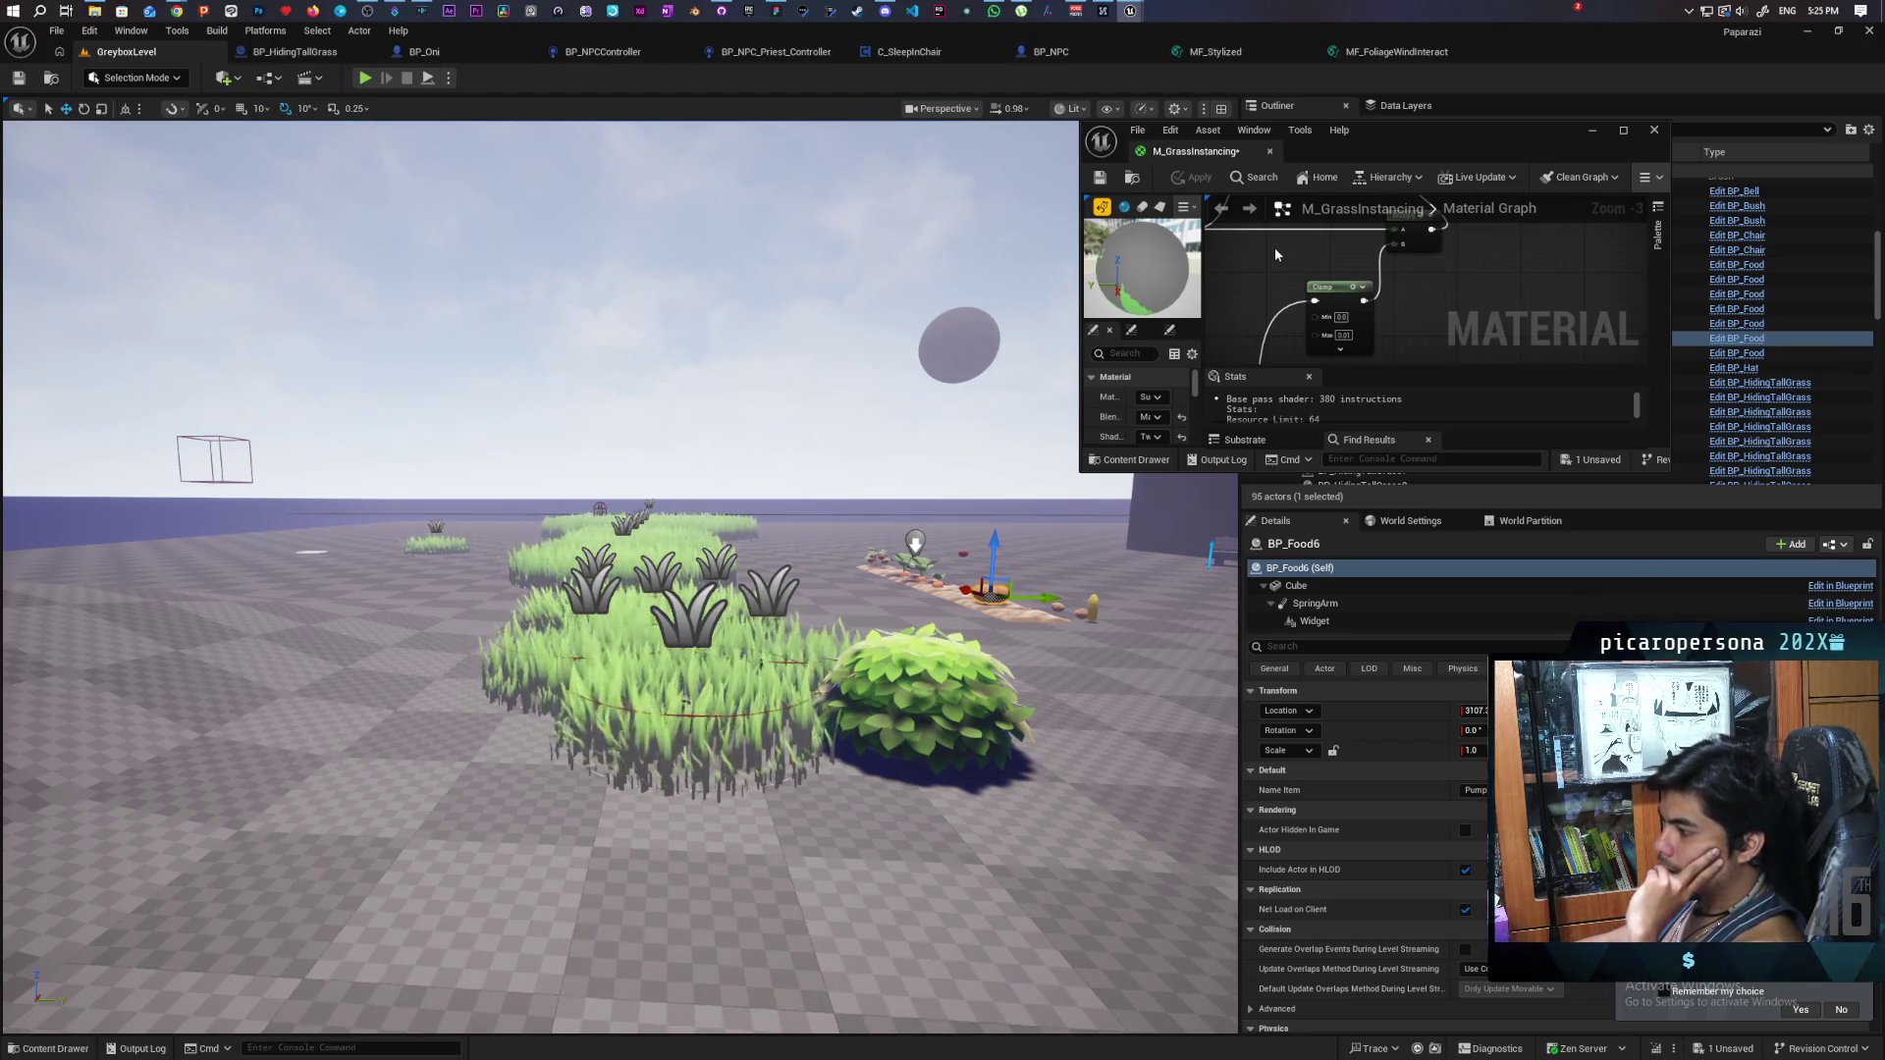
- Return to the Clamp node, commit a new maximum, and reapply the material (379 instructions)
drag(1421, 307, 1459, 343)
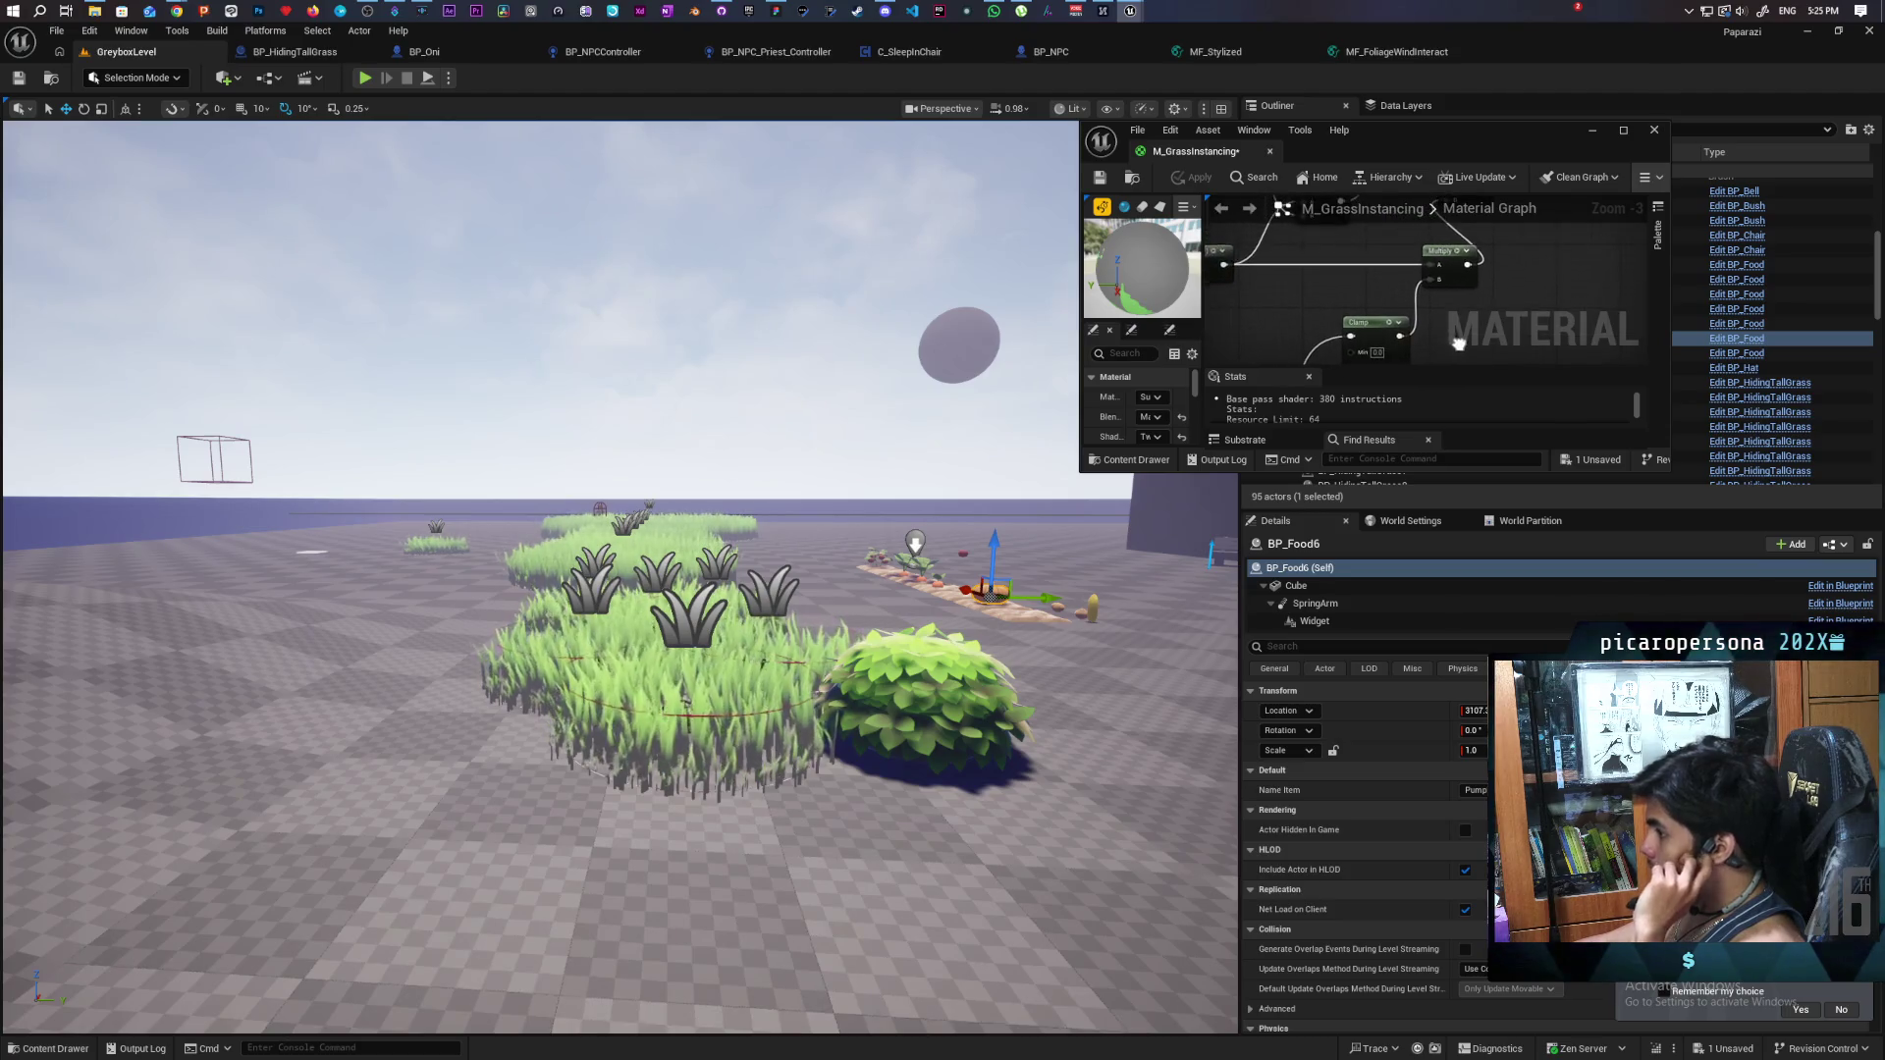
scroll(1288, 314, down, 1)
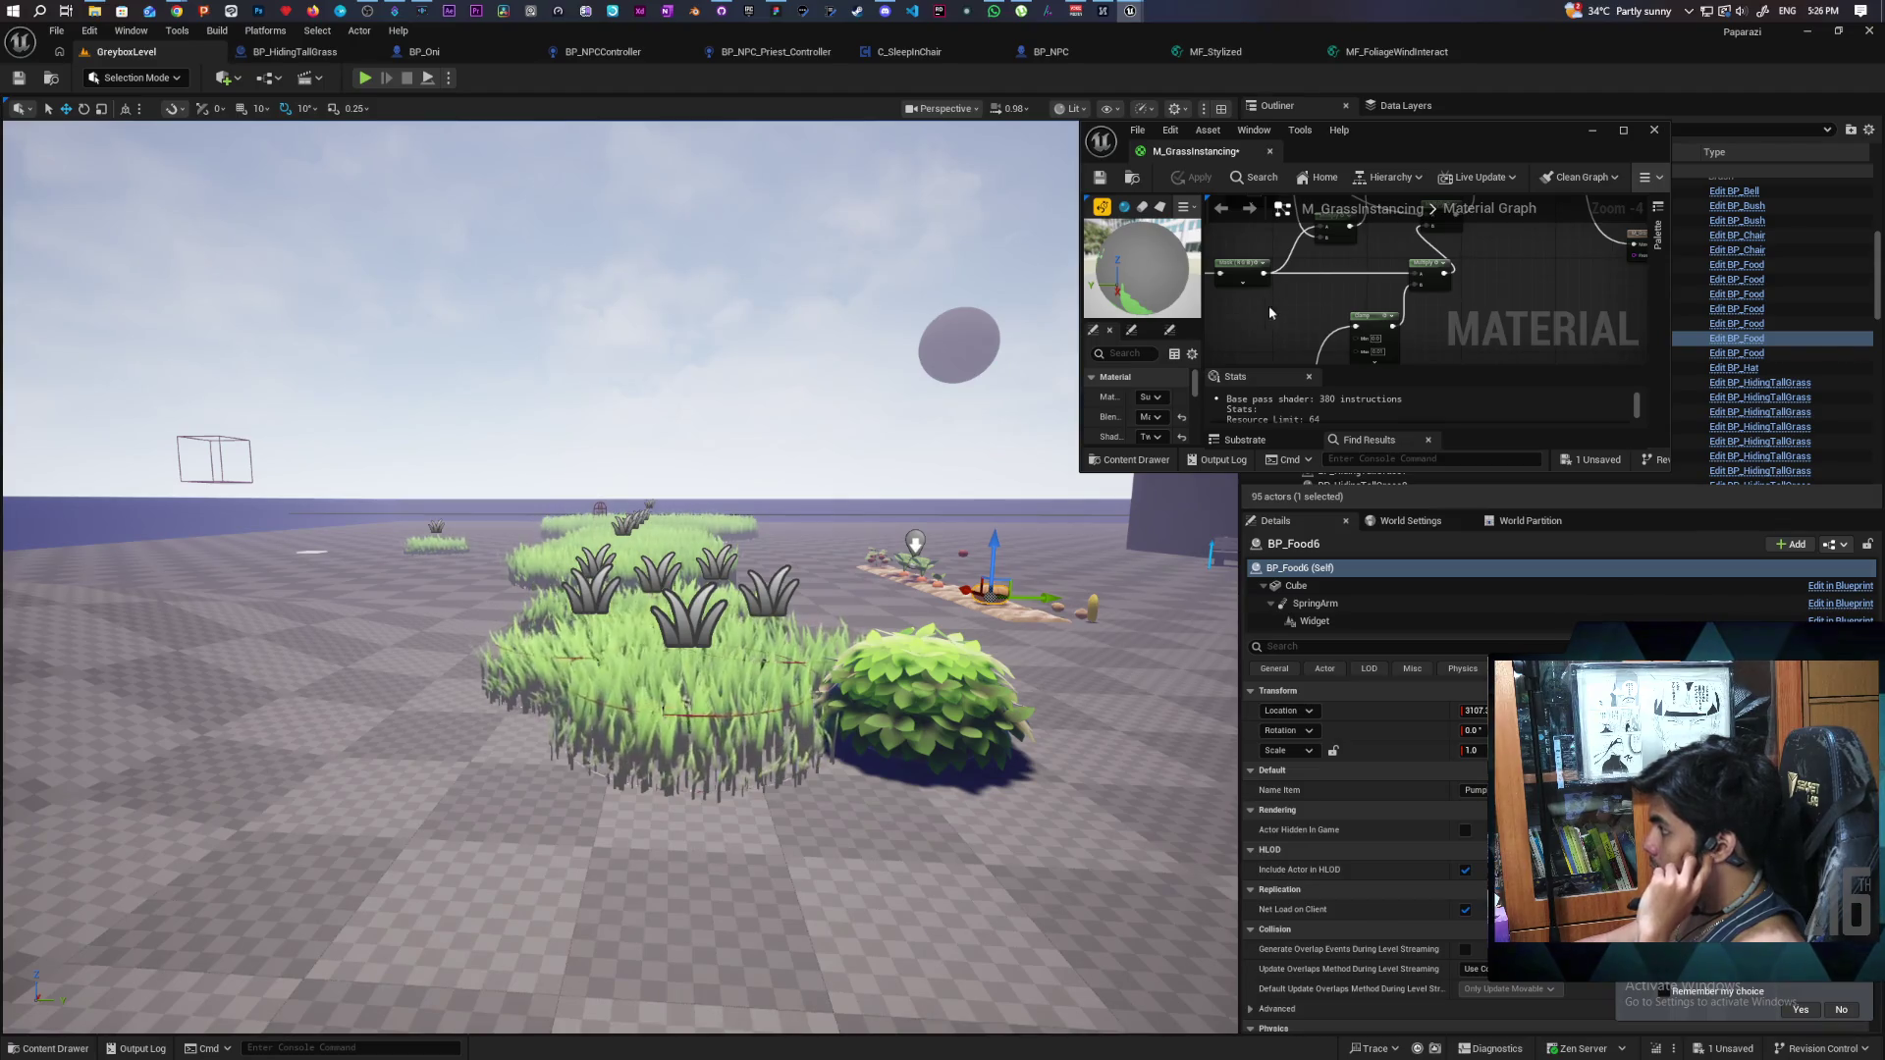
scroll(1290, 300, up, 1)
scroll(1292, 300, down, 1)
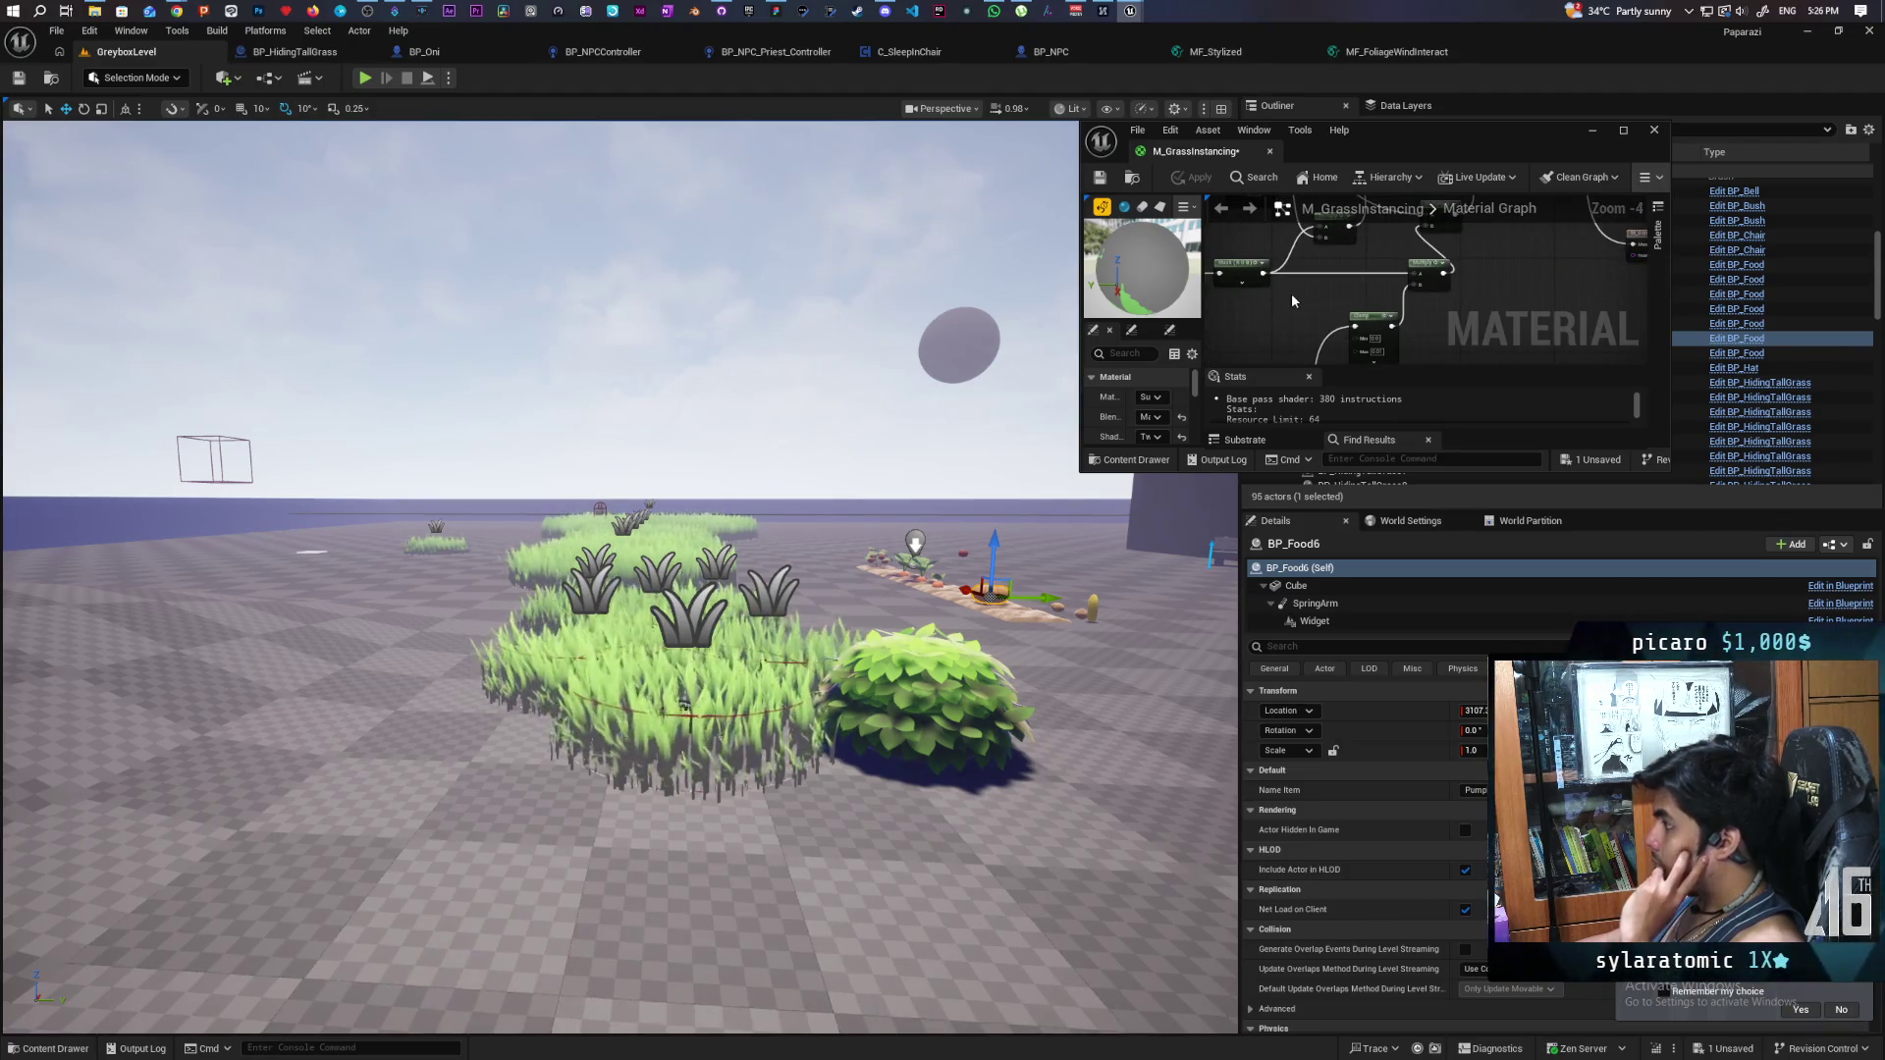
scroll(1292, 293, down, 1)
drag(1292, 293, 1378, 348)
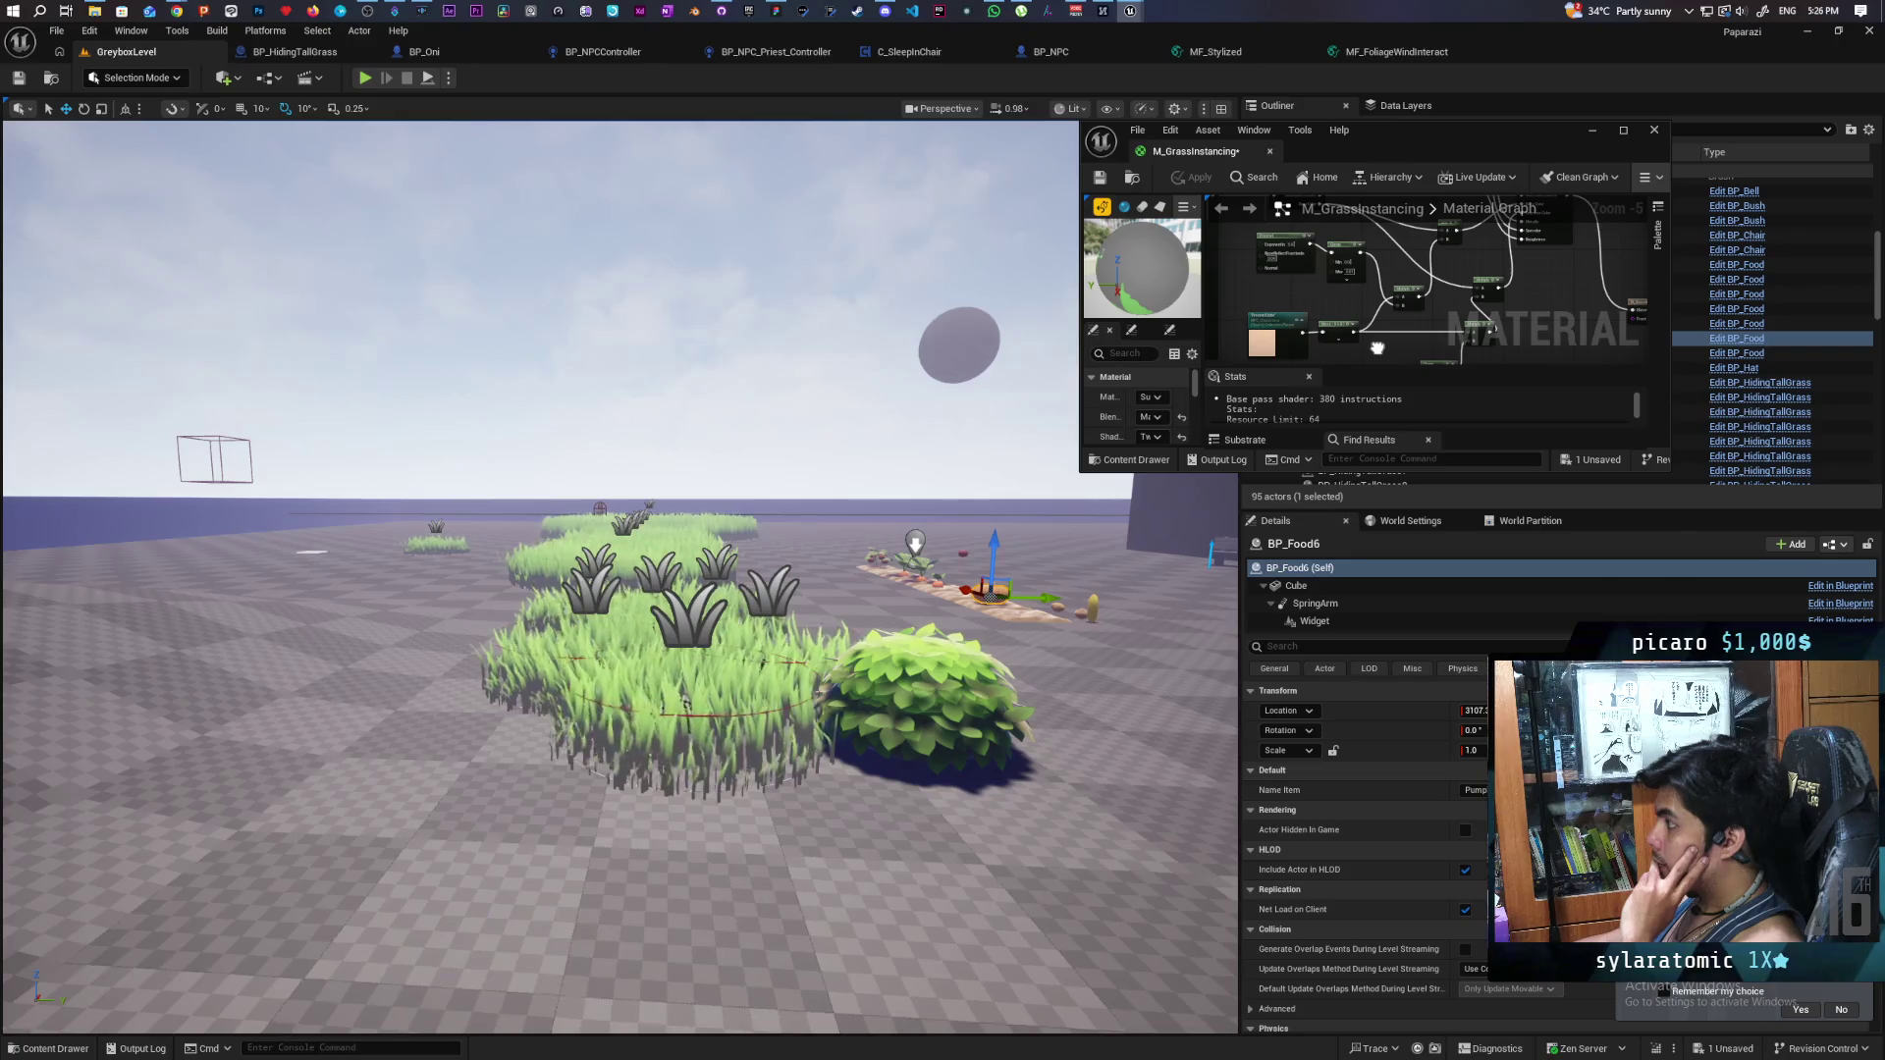
drag(1377, 348, 1372, 337)
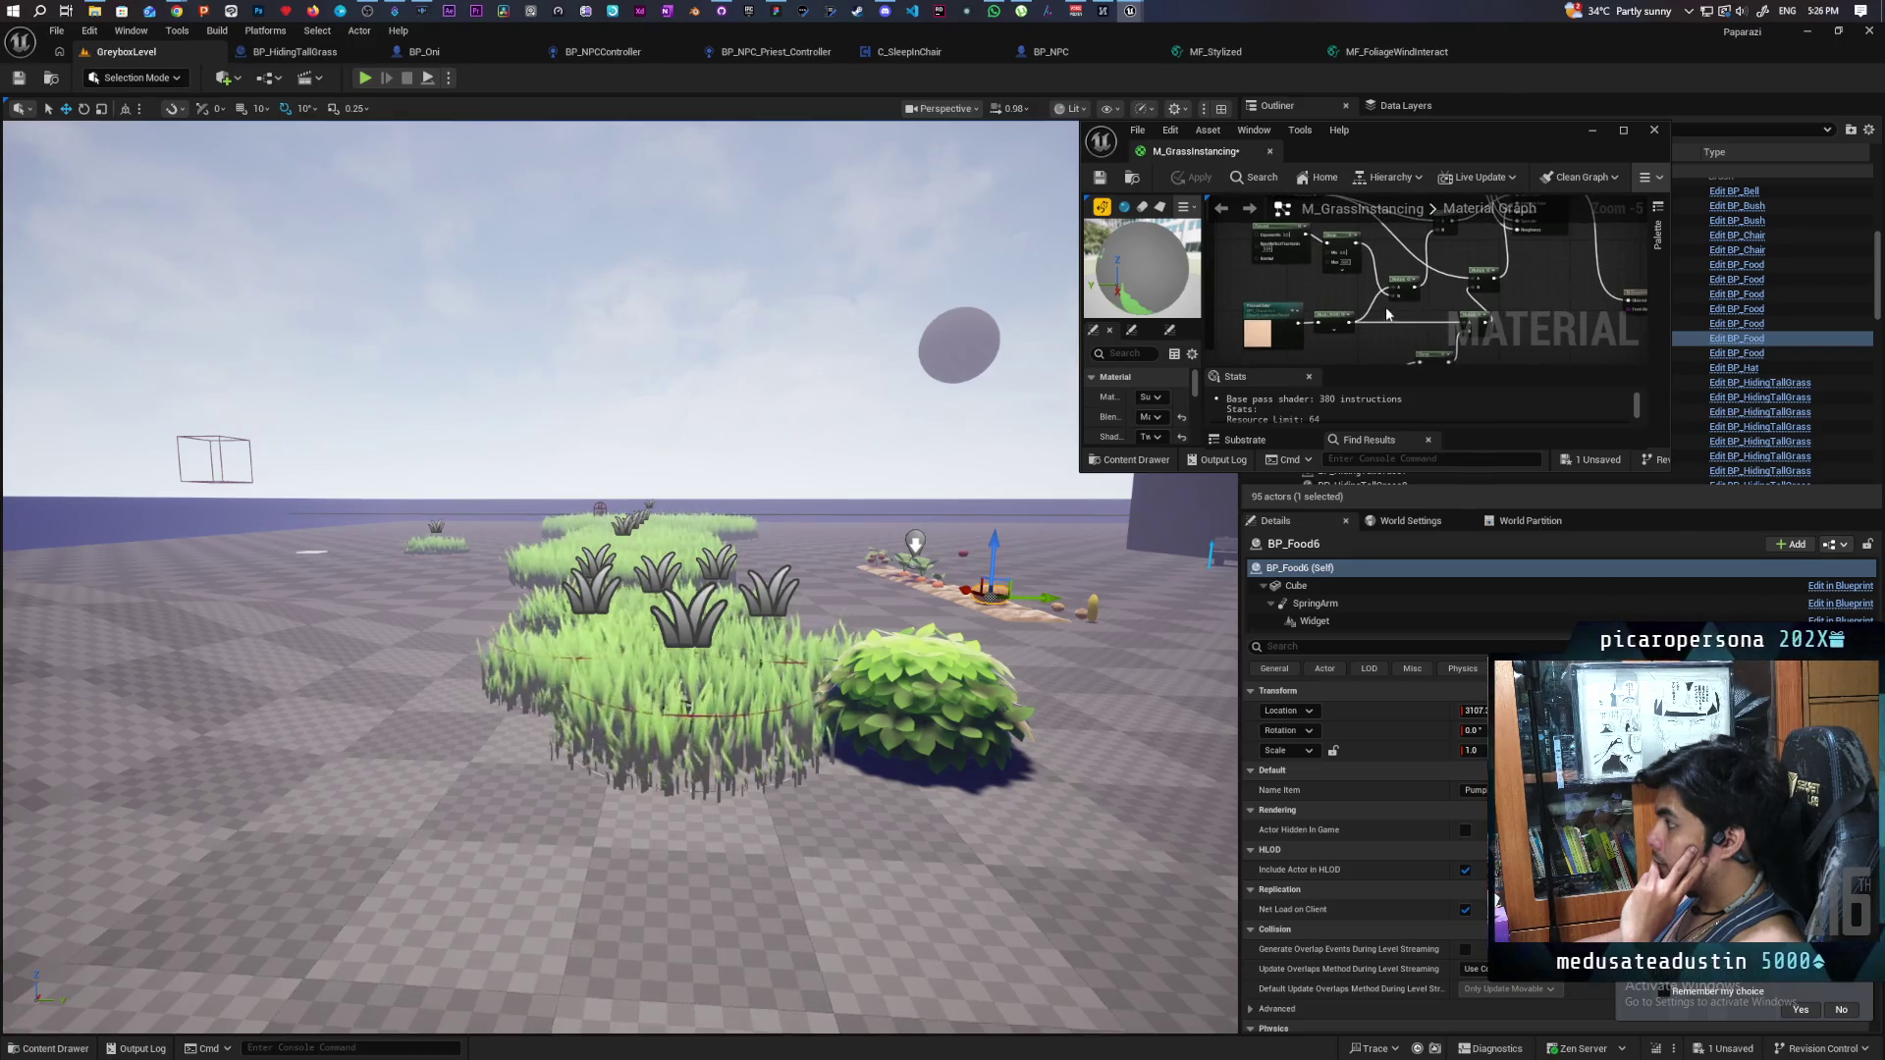
scroll(1380, 339, up, 4)
drag(1383, 340, 1359, 301)
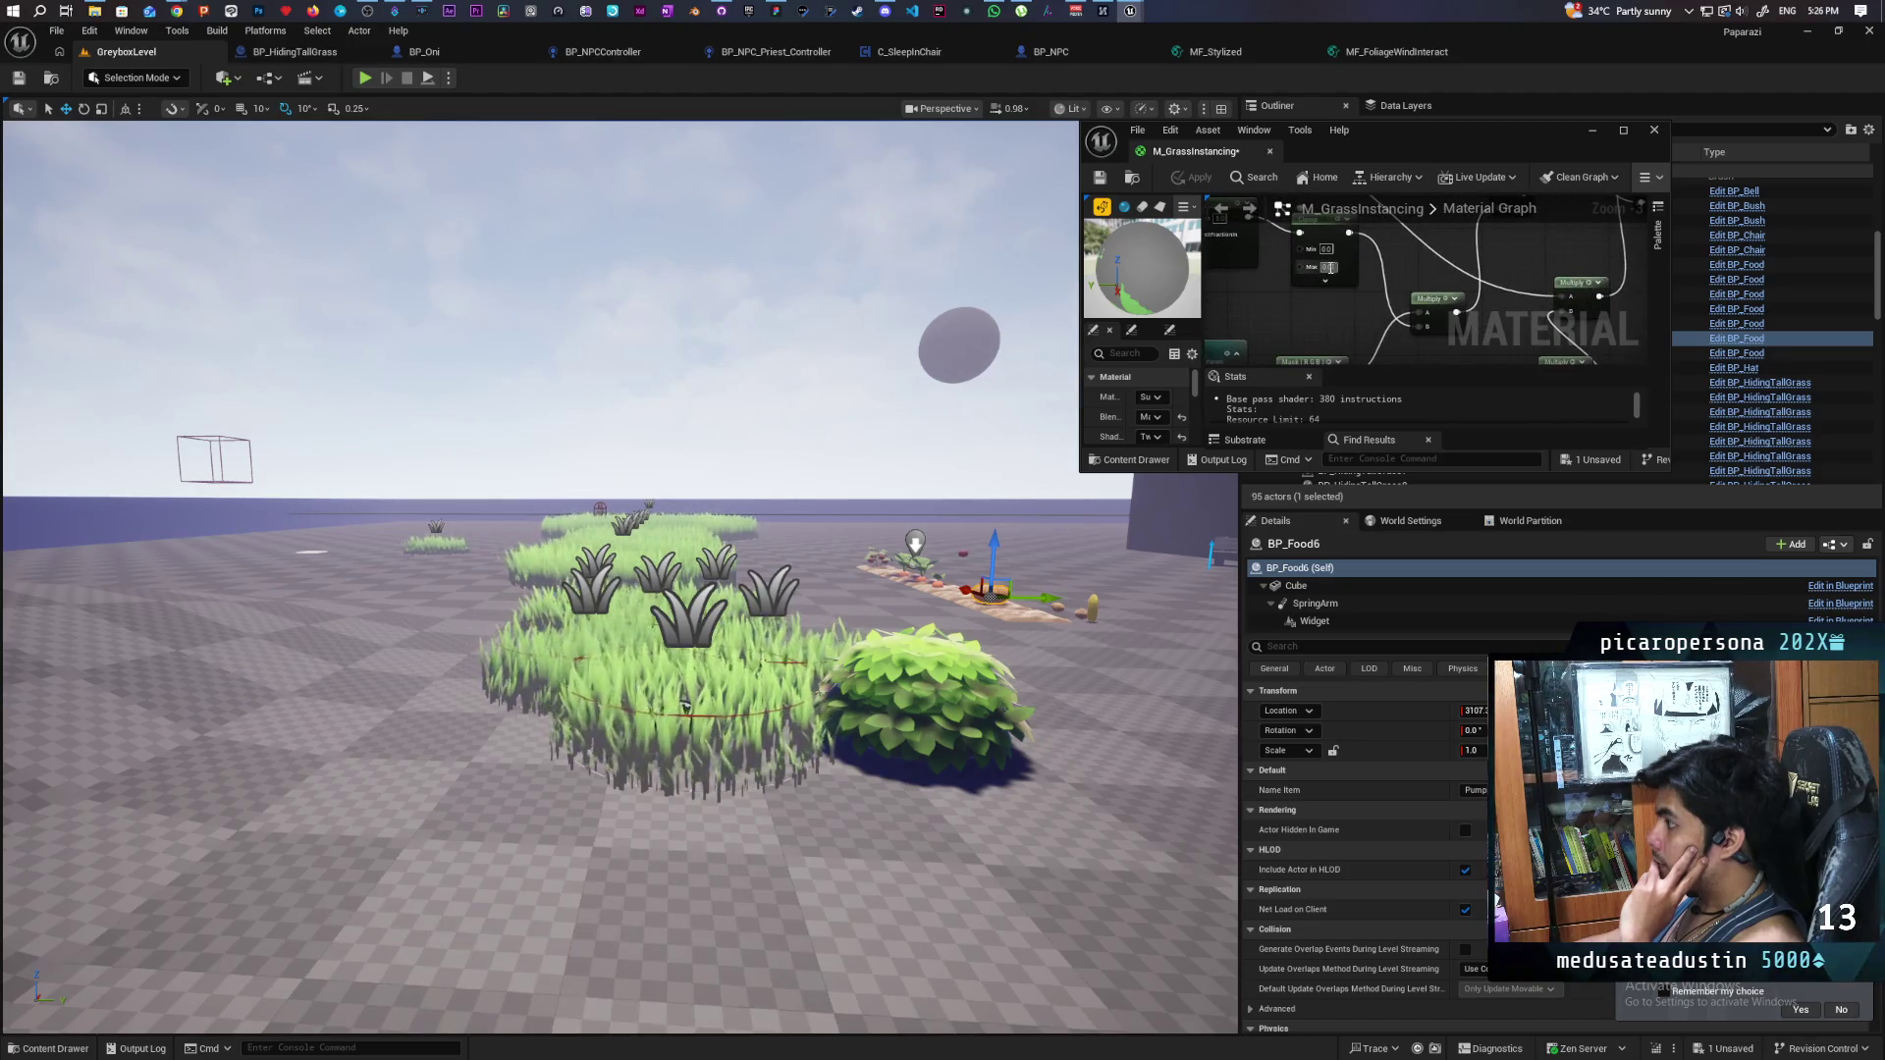
key(Return)
click(1194, 177)
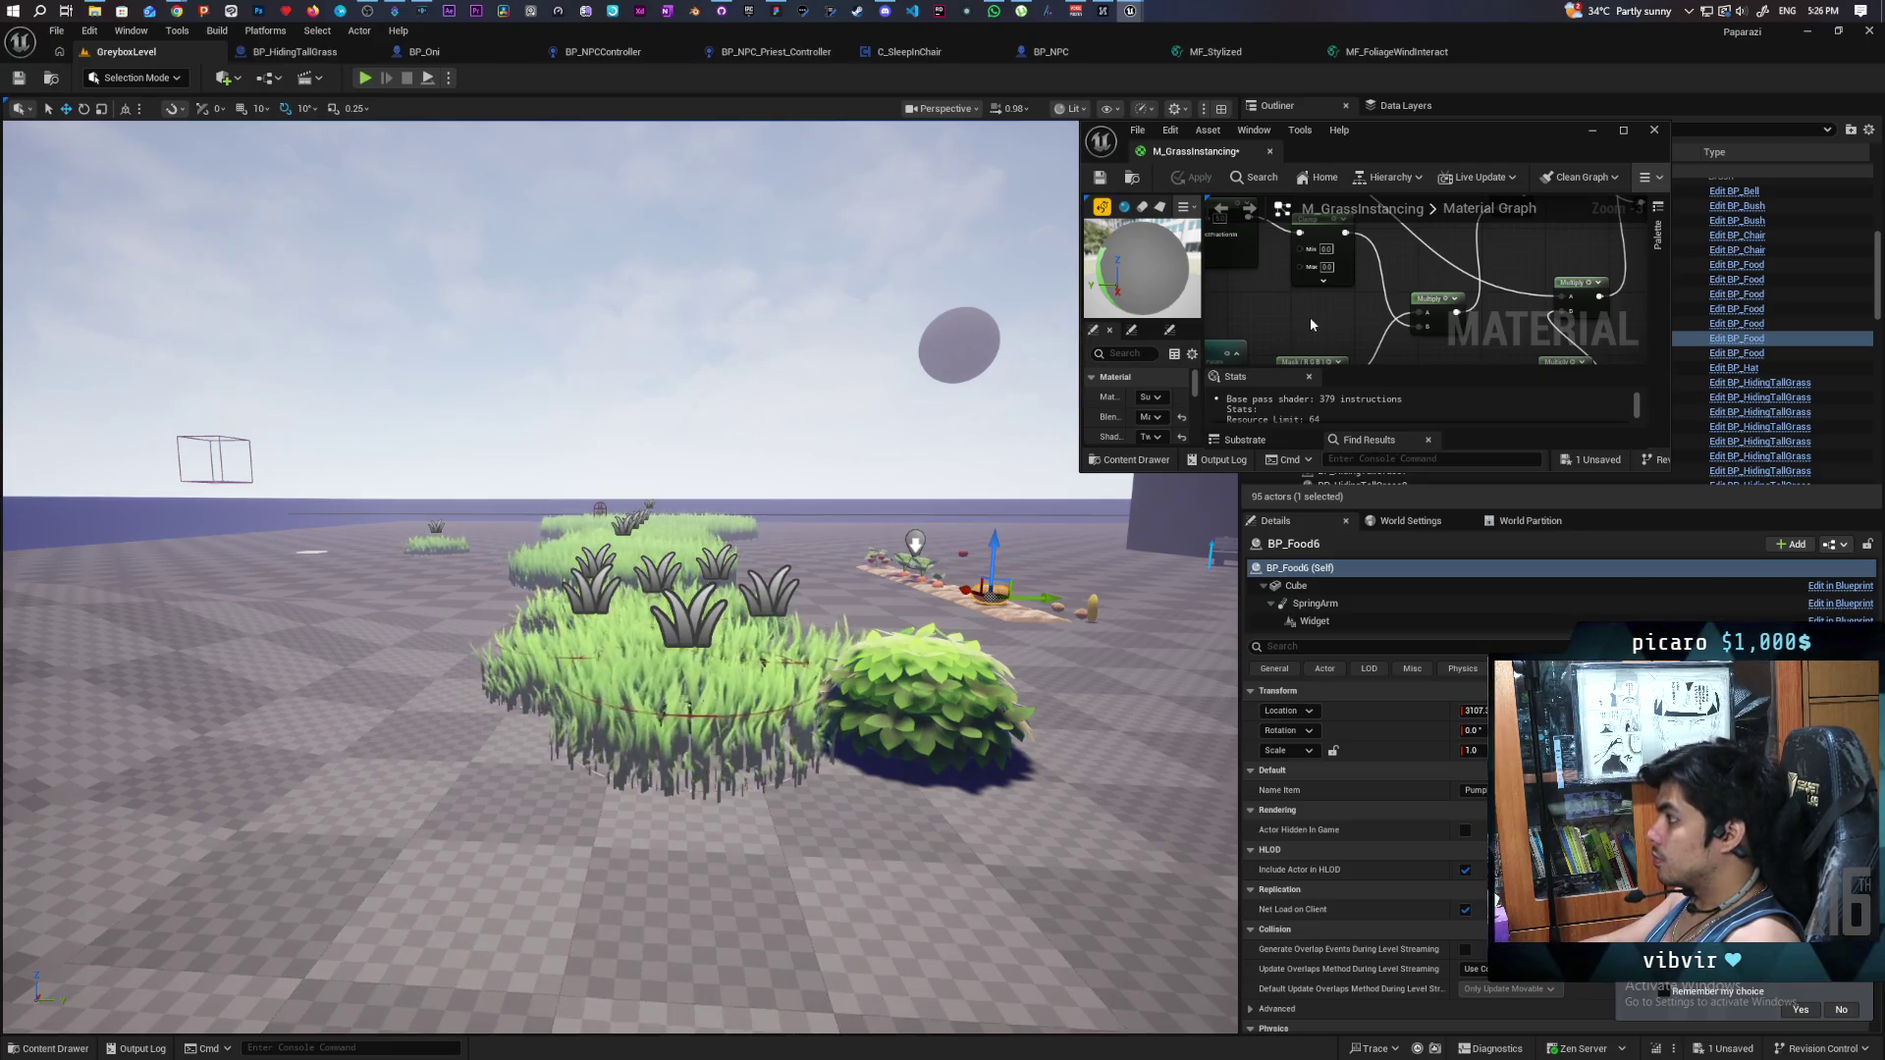
- Bring the Clamp node's Min and Max into view, commit 0.01, and apply the material
drag(1333, 321, 1345, 295)
scroll(1294, 339, up, 1)
scroll(1294, 339, down, 1)
mouse_move(1294, 339)
mouse_down()
mouse_move(1397, 336)
mouse_move(1508, 244)
mouse_move(1304, 349)
mouse_move(1235, 355)
mouse_move(1229, 239)
mouse_up()
drag(1309, 298, 1335, 302)
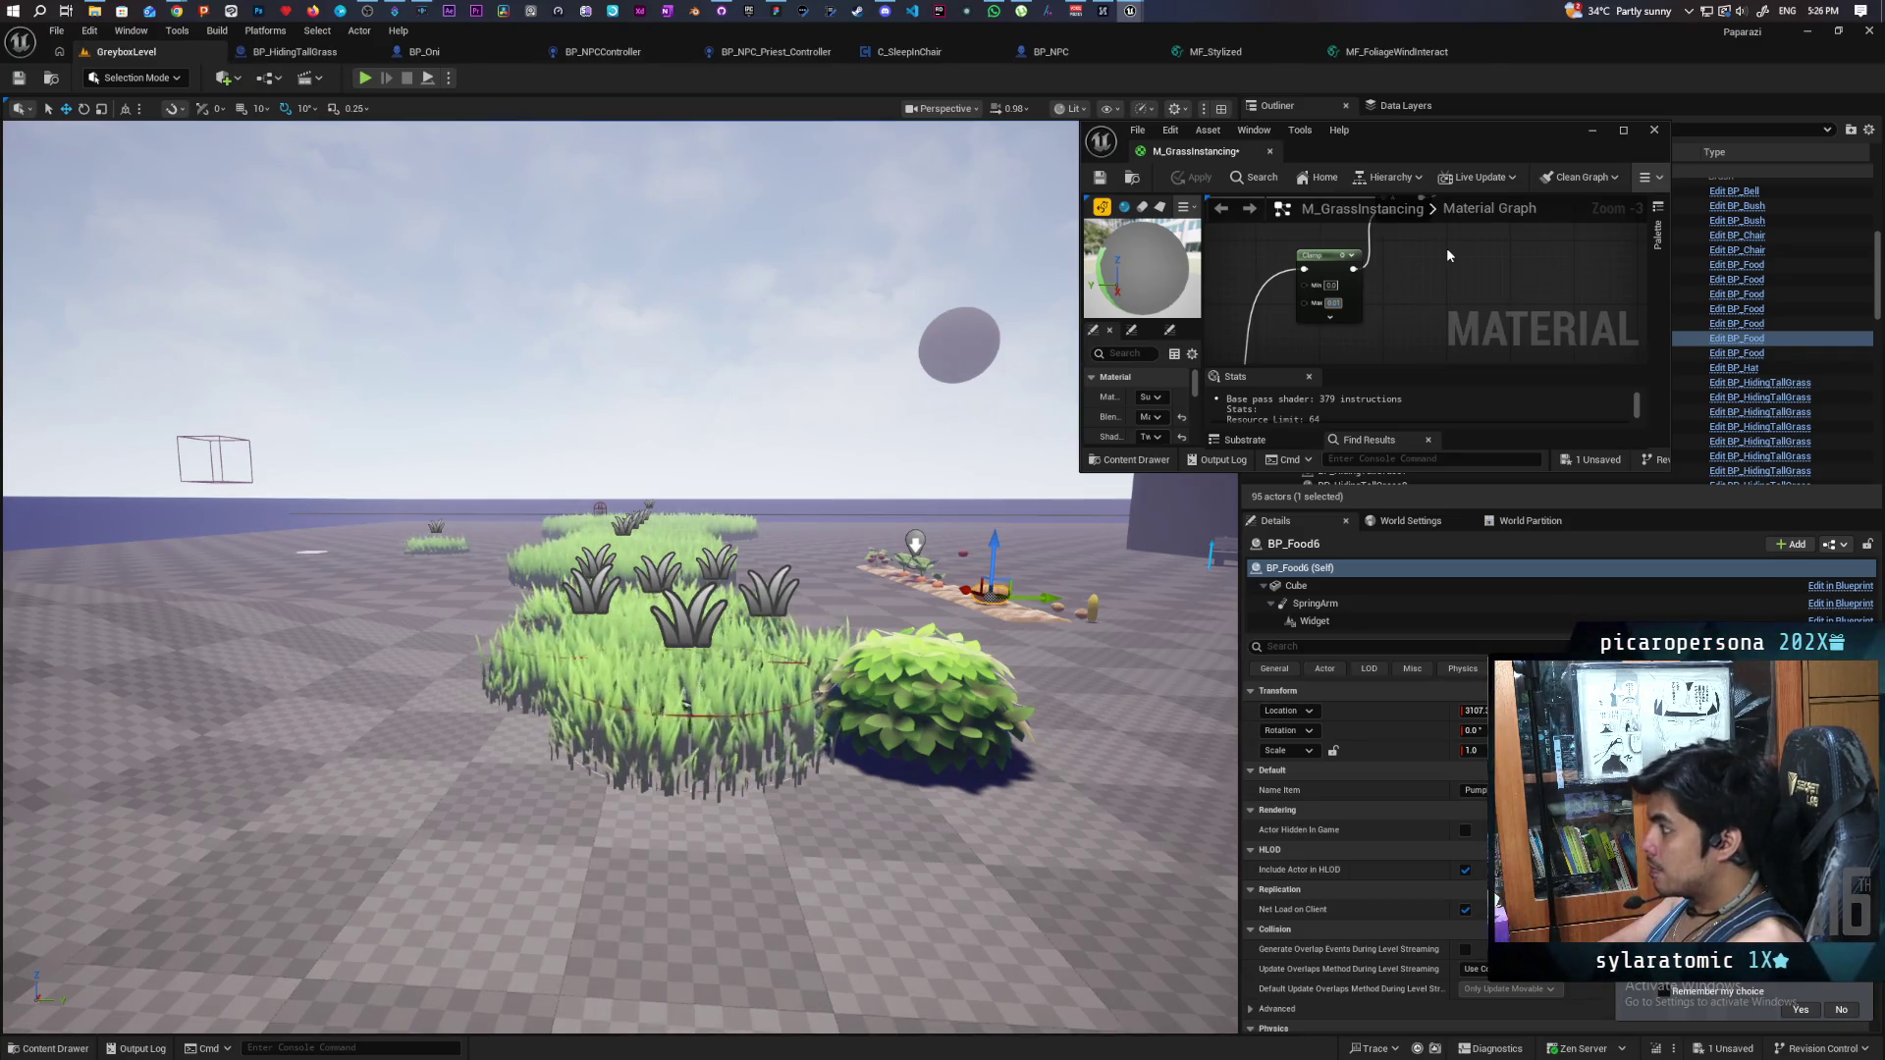
key(Return)
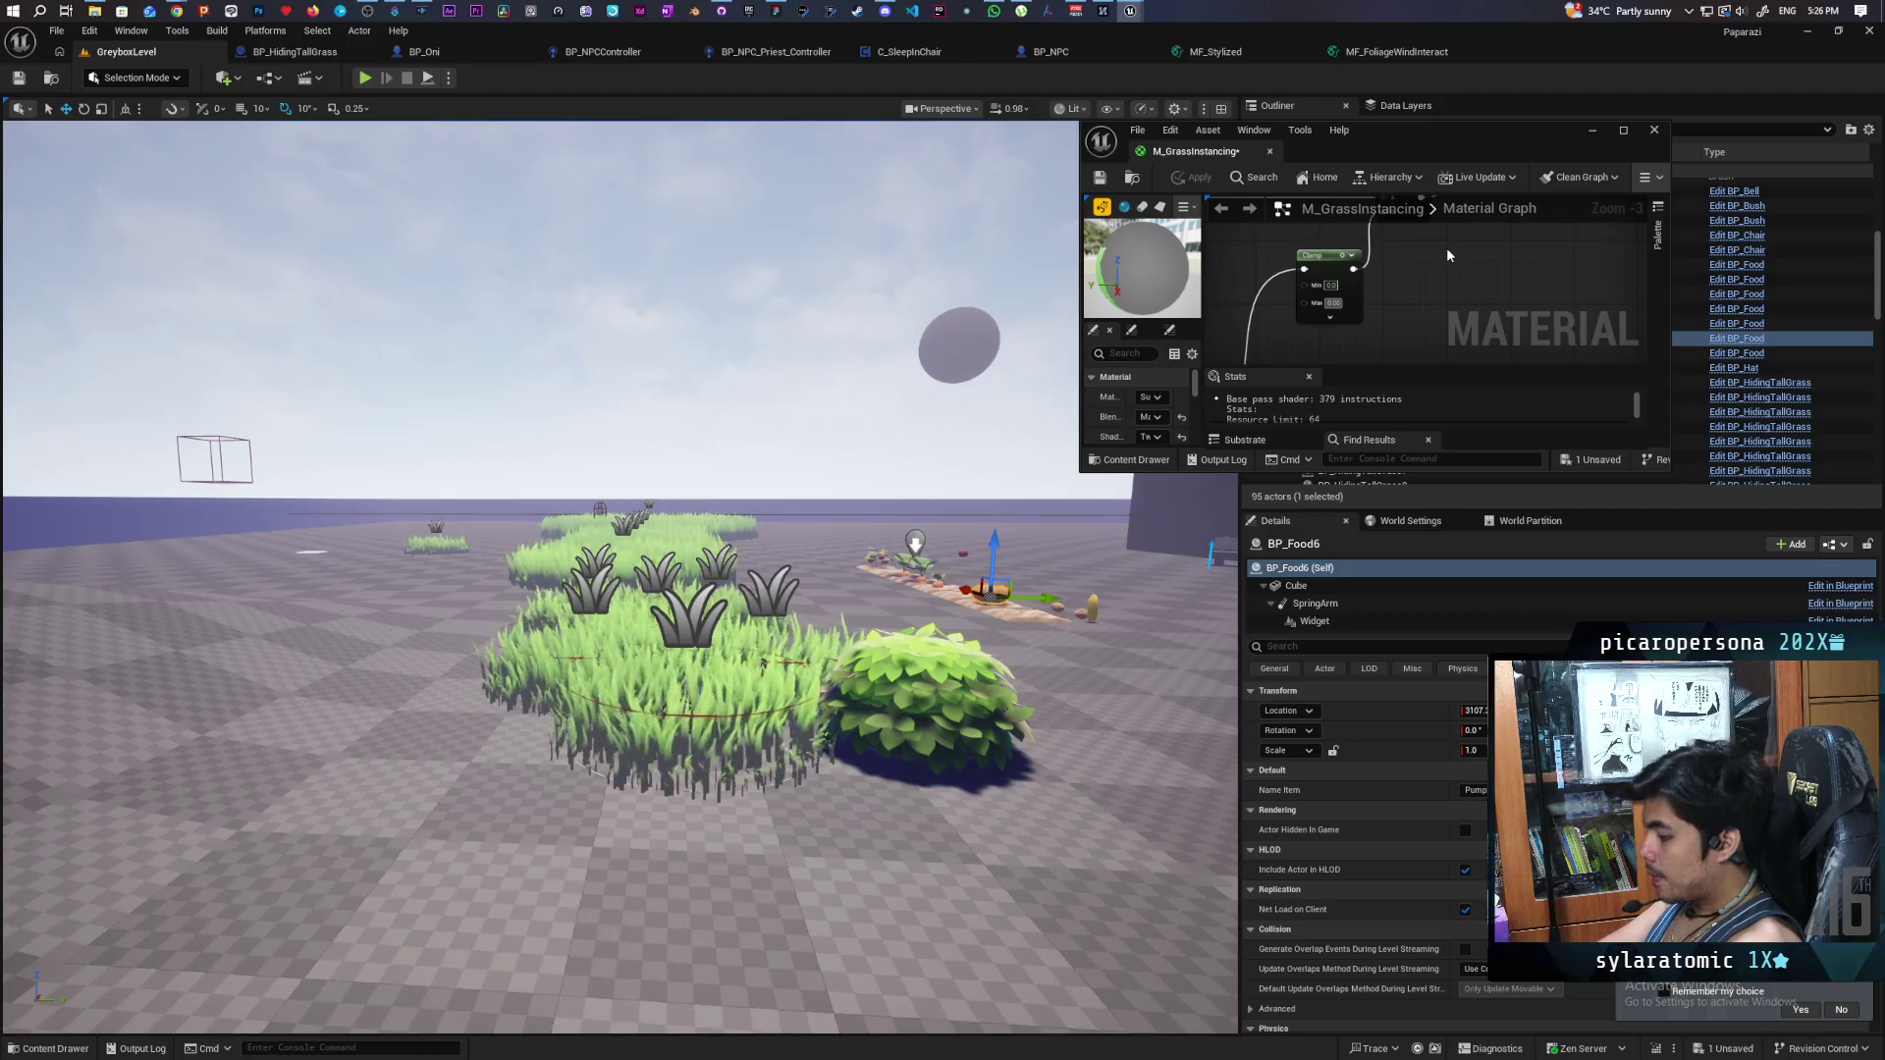
click(1198, 176)
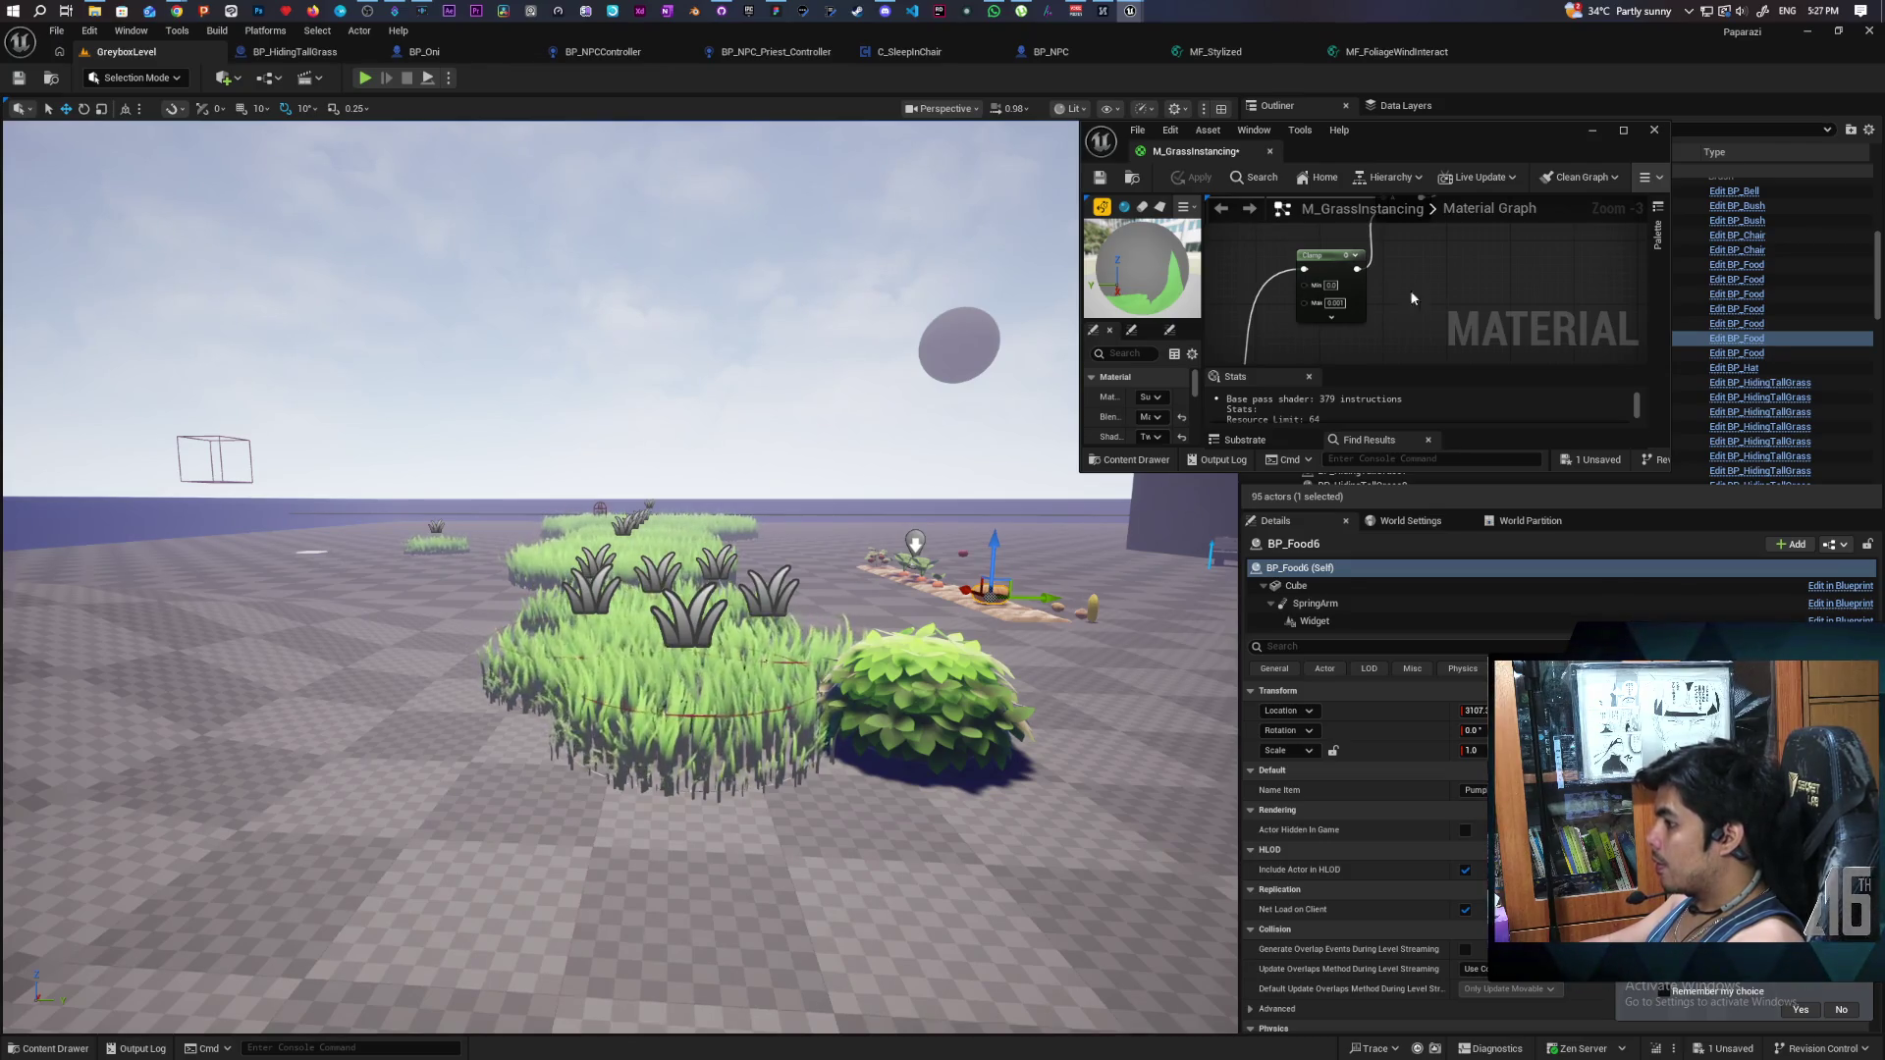
- Commit a revised Clamp maximum and push the change to the level grass
key(Return)
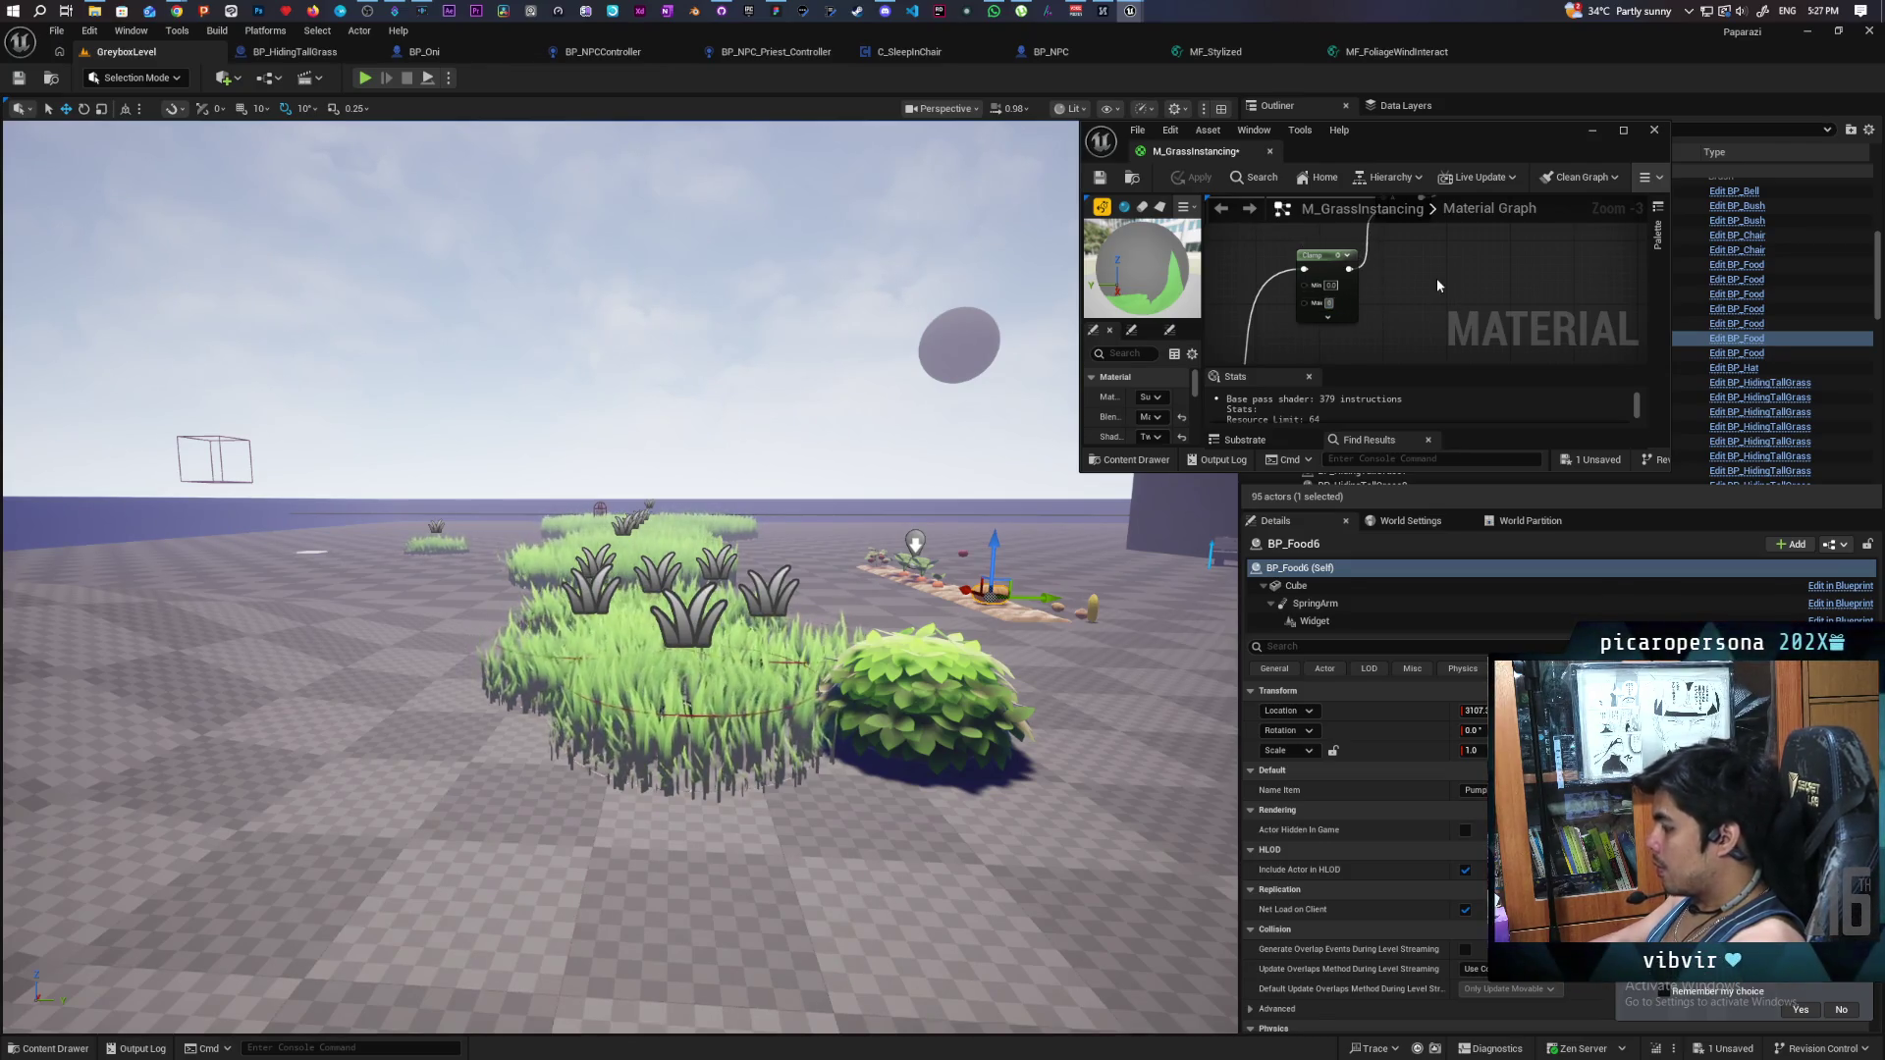
click(1176, 175)
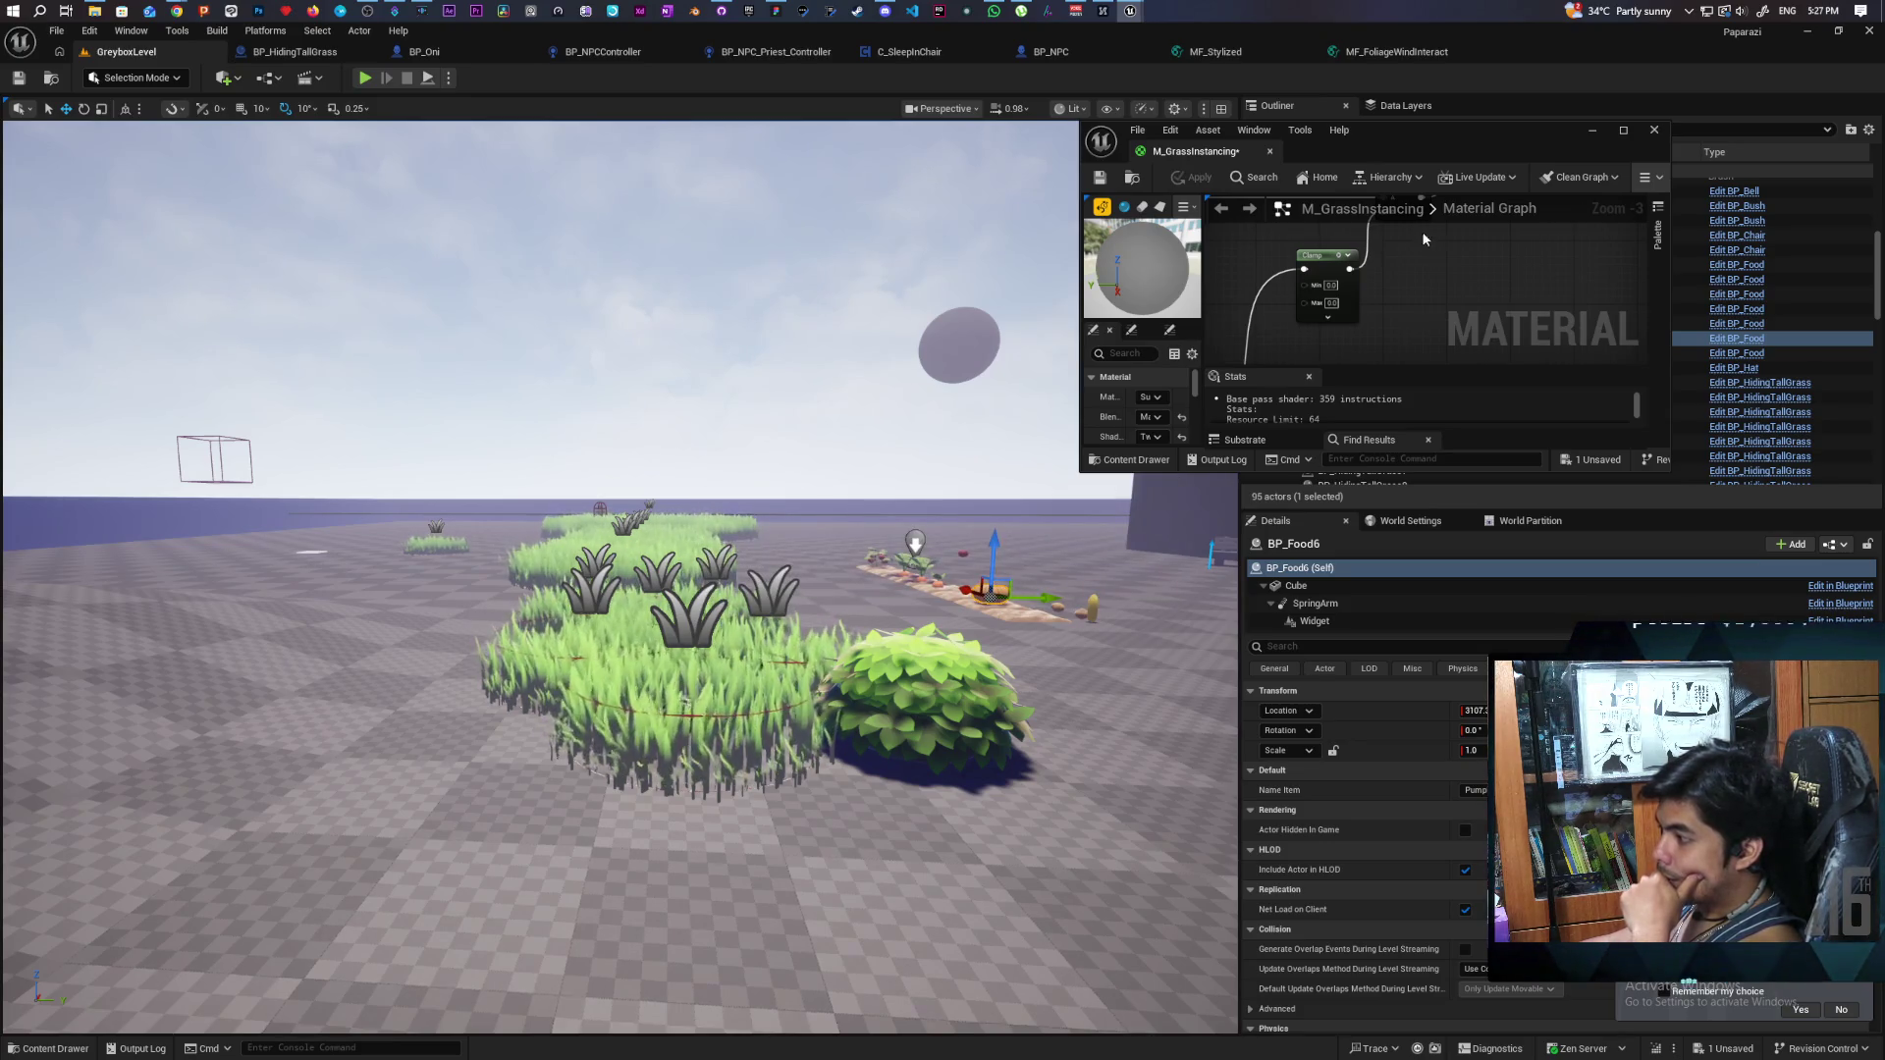
scroll(1408, 271, down, 2)
mouse_move(1383, 318)
mouse_down()
mouse_move(1392, 343)
mouse_move(1352, 286)
mouse_up()
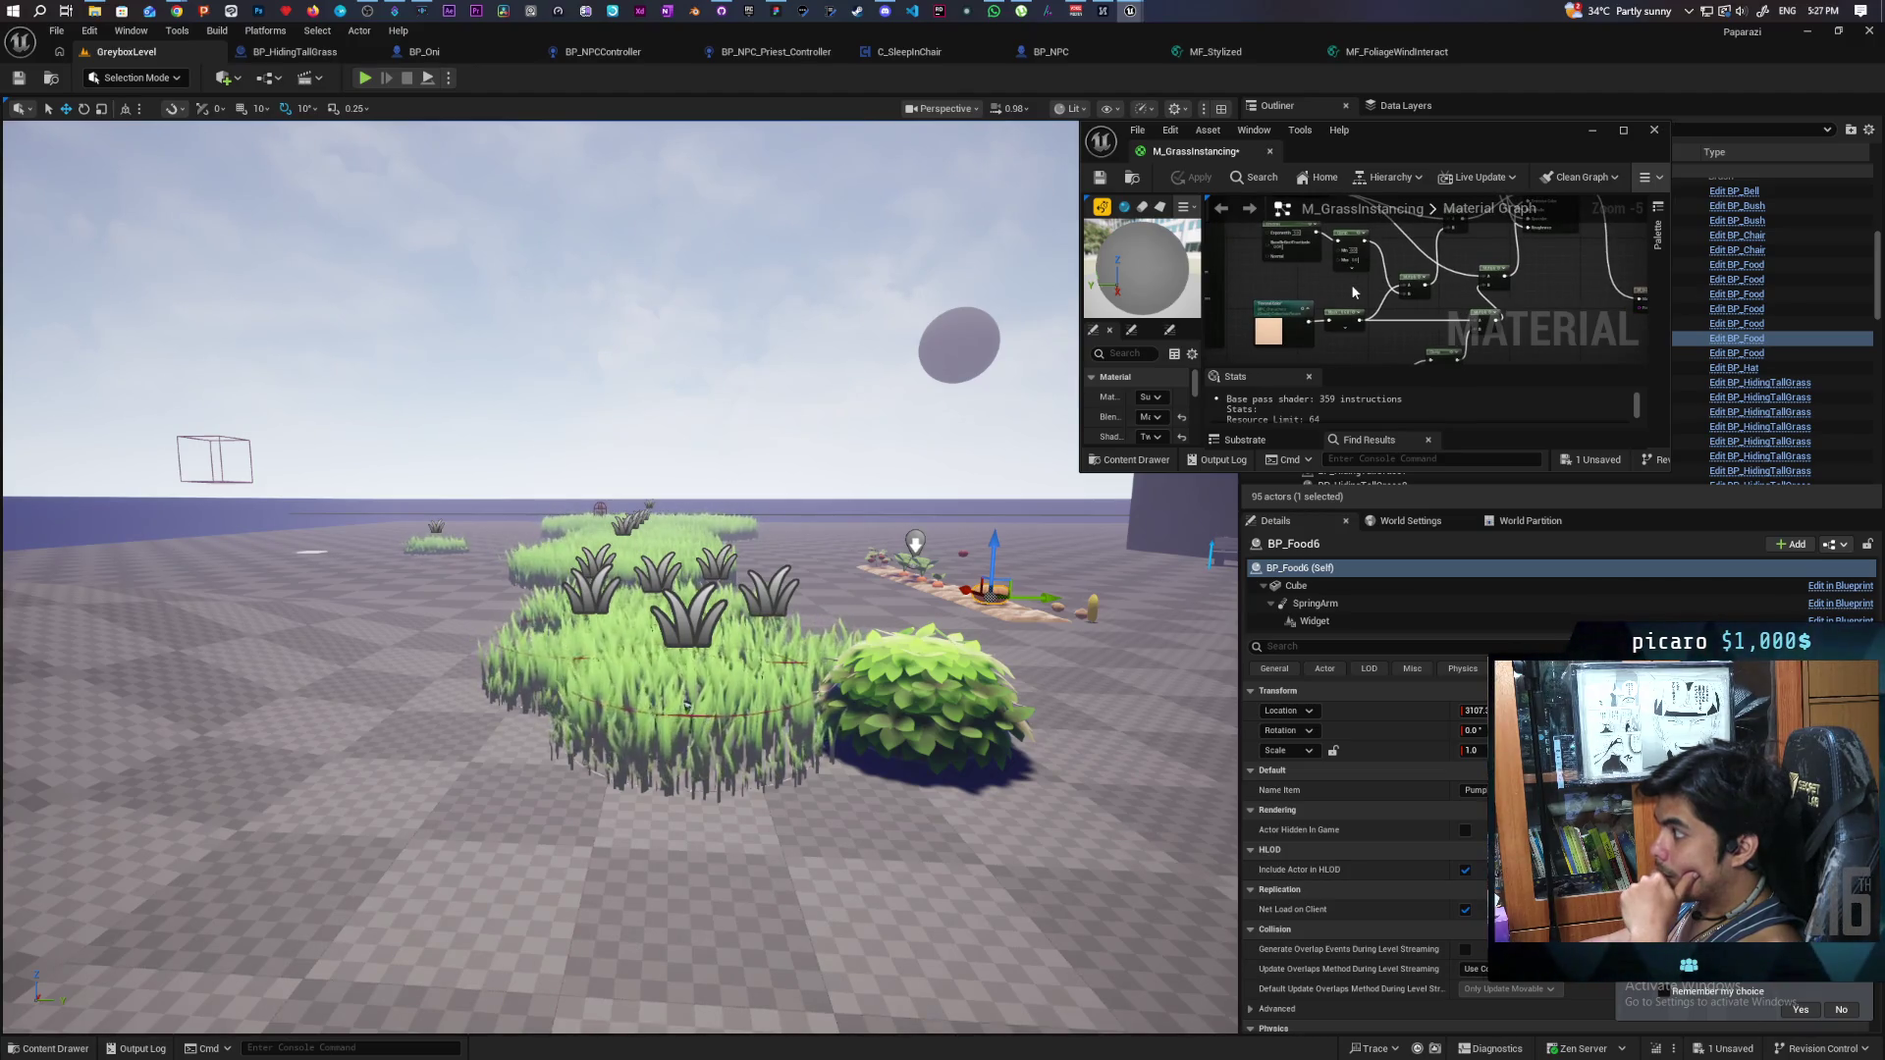
mouse_move(1352, 286)
mouse_down()
mouse_move(1309, 287)
mouse_move(1312, 259)
mouse_up()
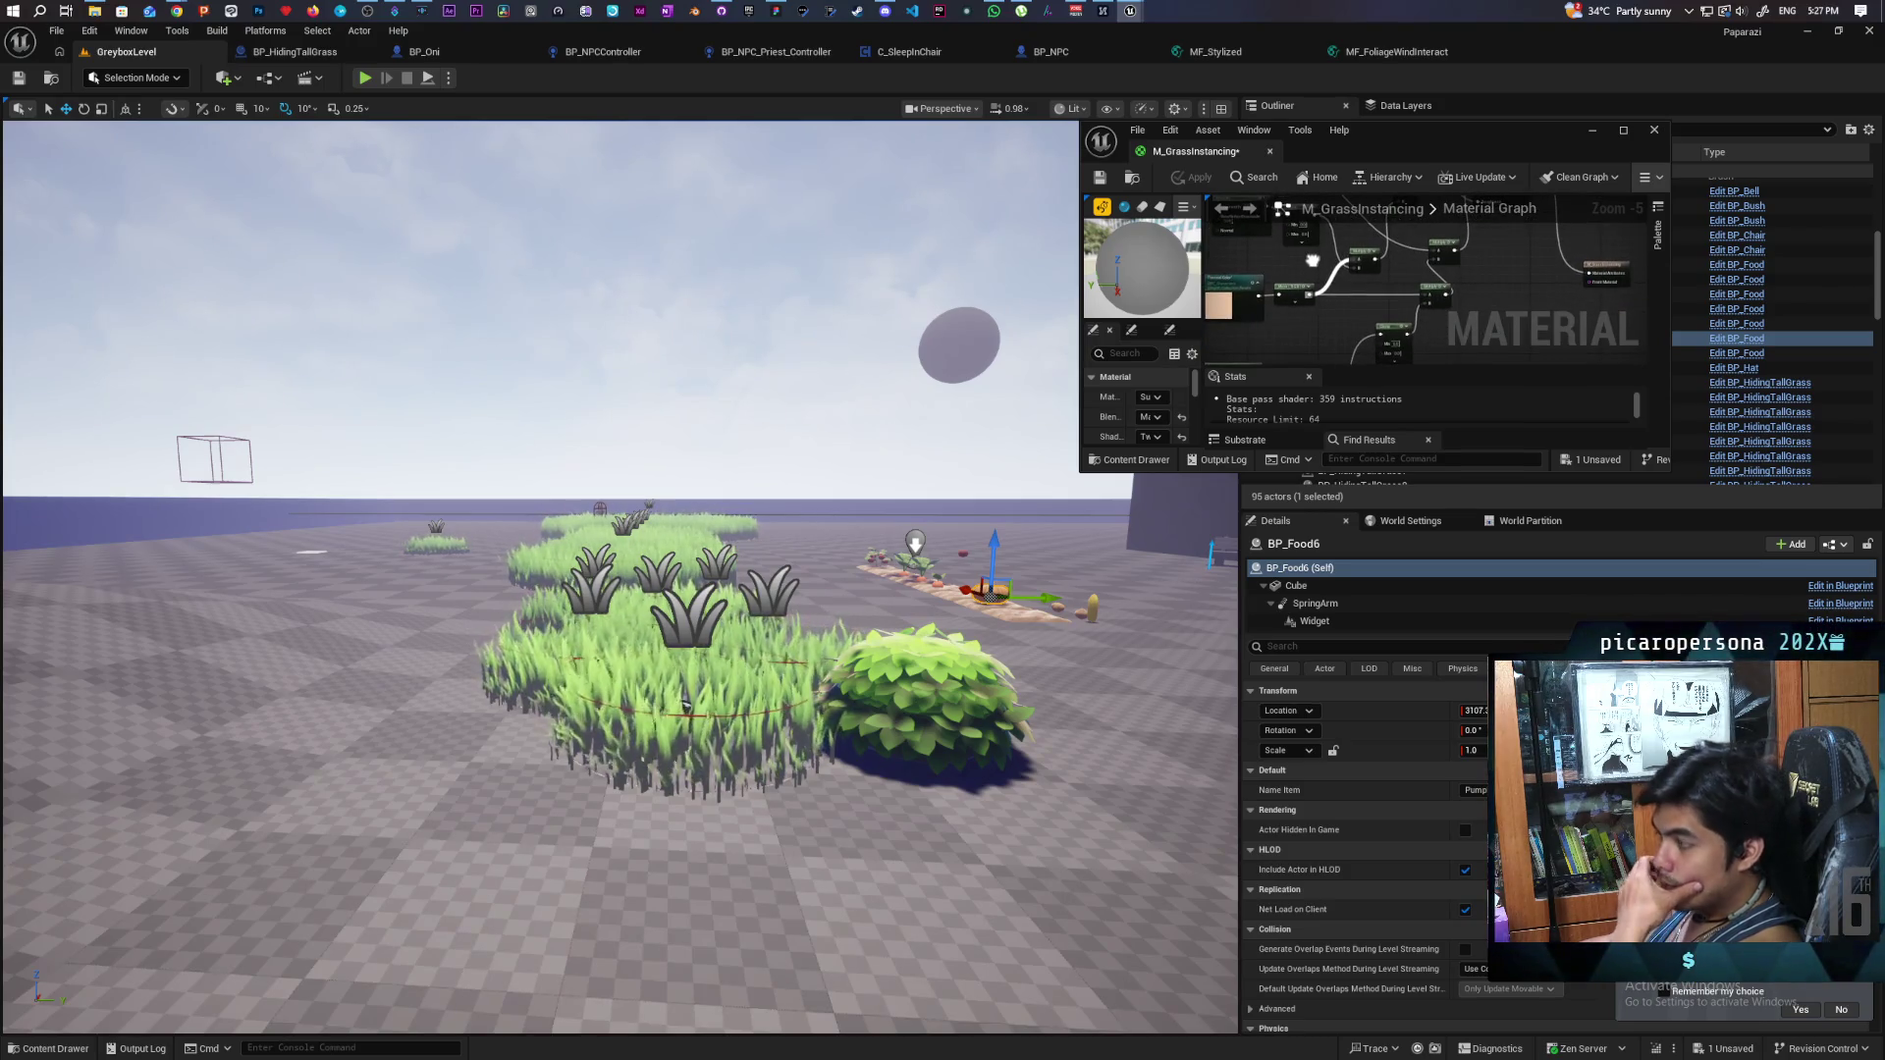
drag(1486, 326, 1429, 255)
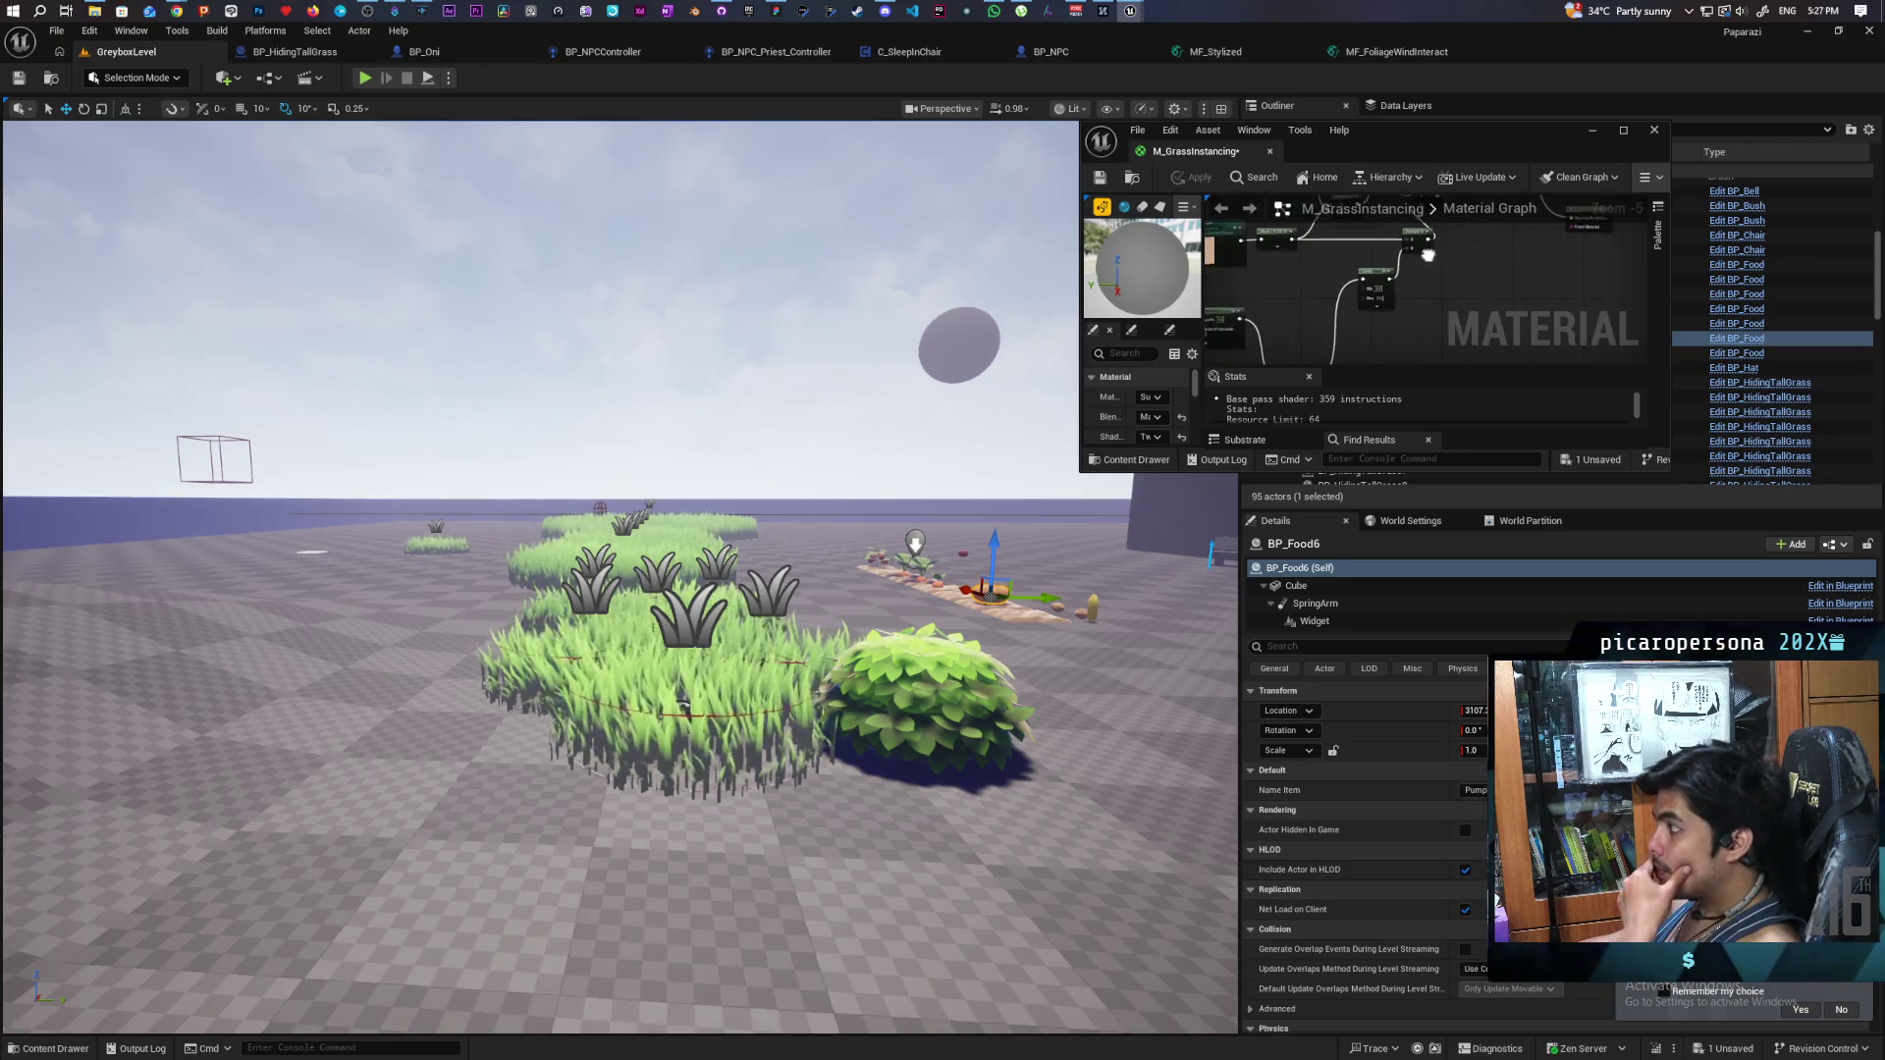
scroll(1372, 303, up, 2)
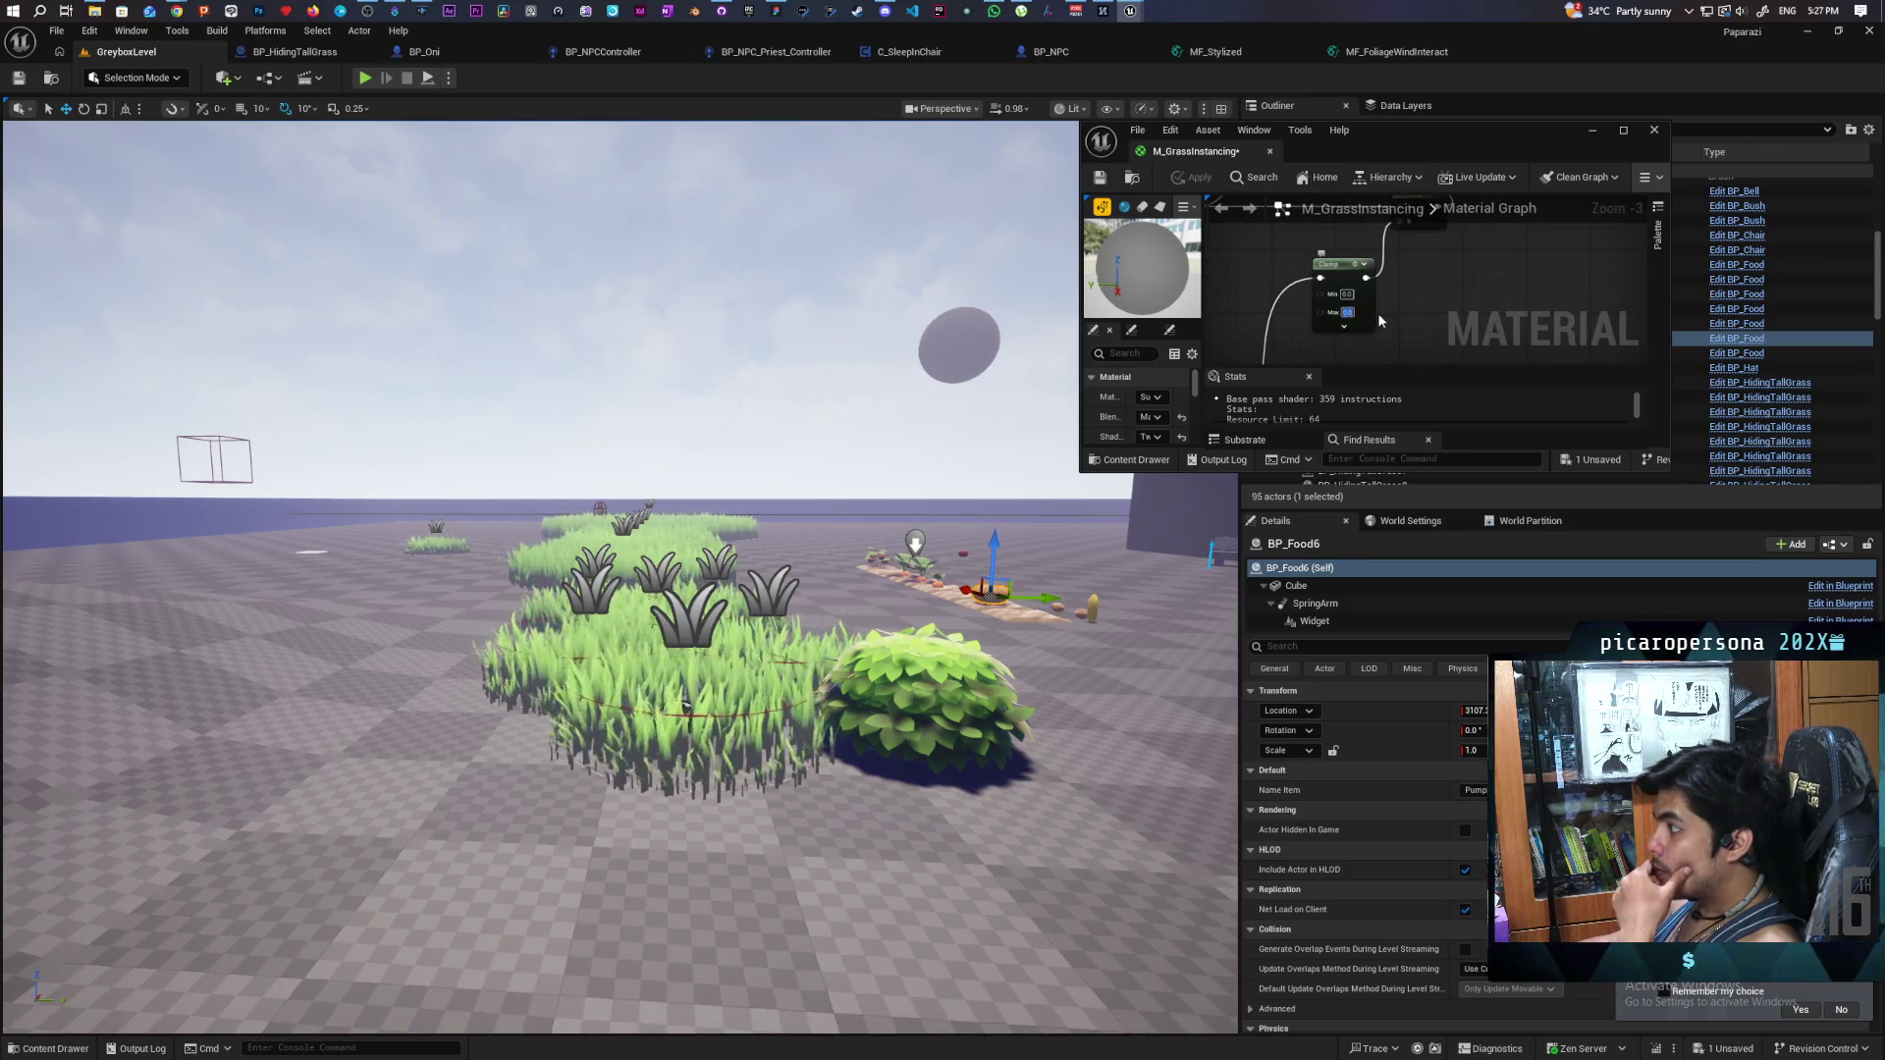
- Set the Clamp maximum to 1.0, save, and apply it to the level
text(1)
key(Return)
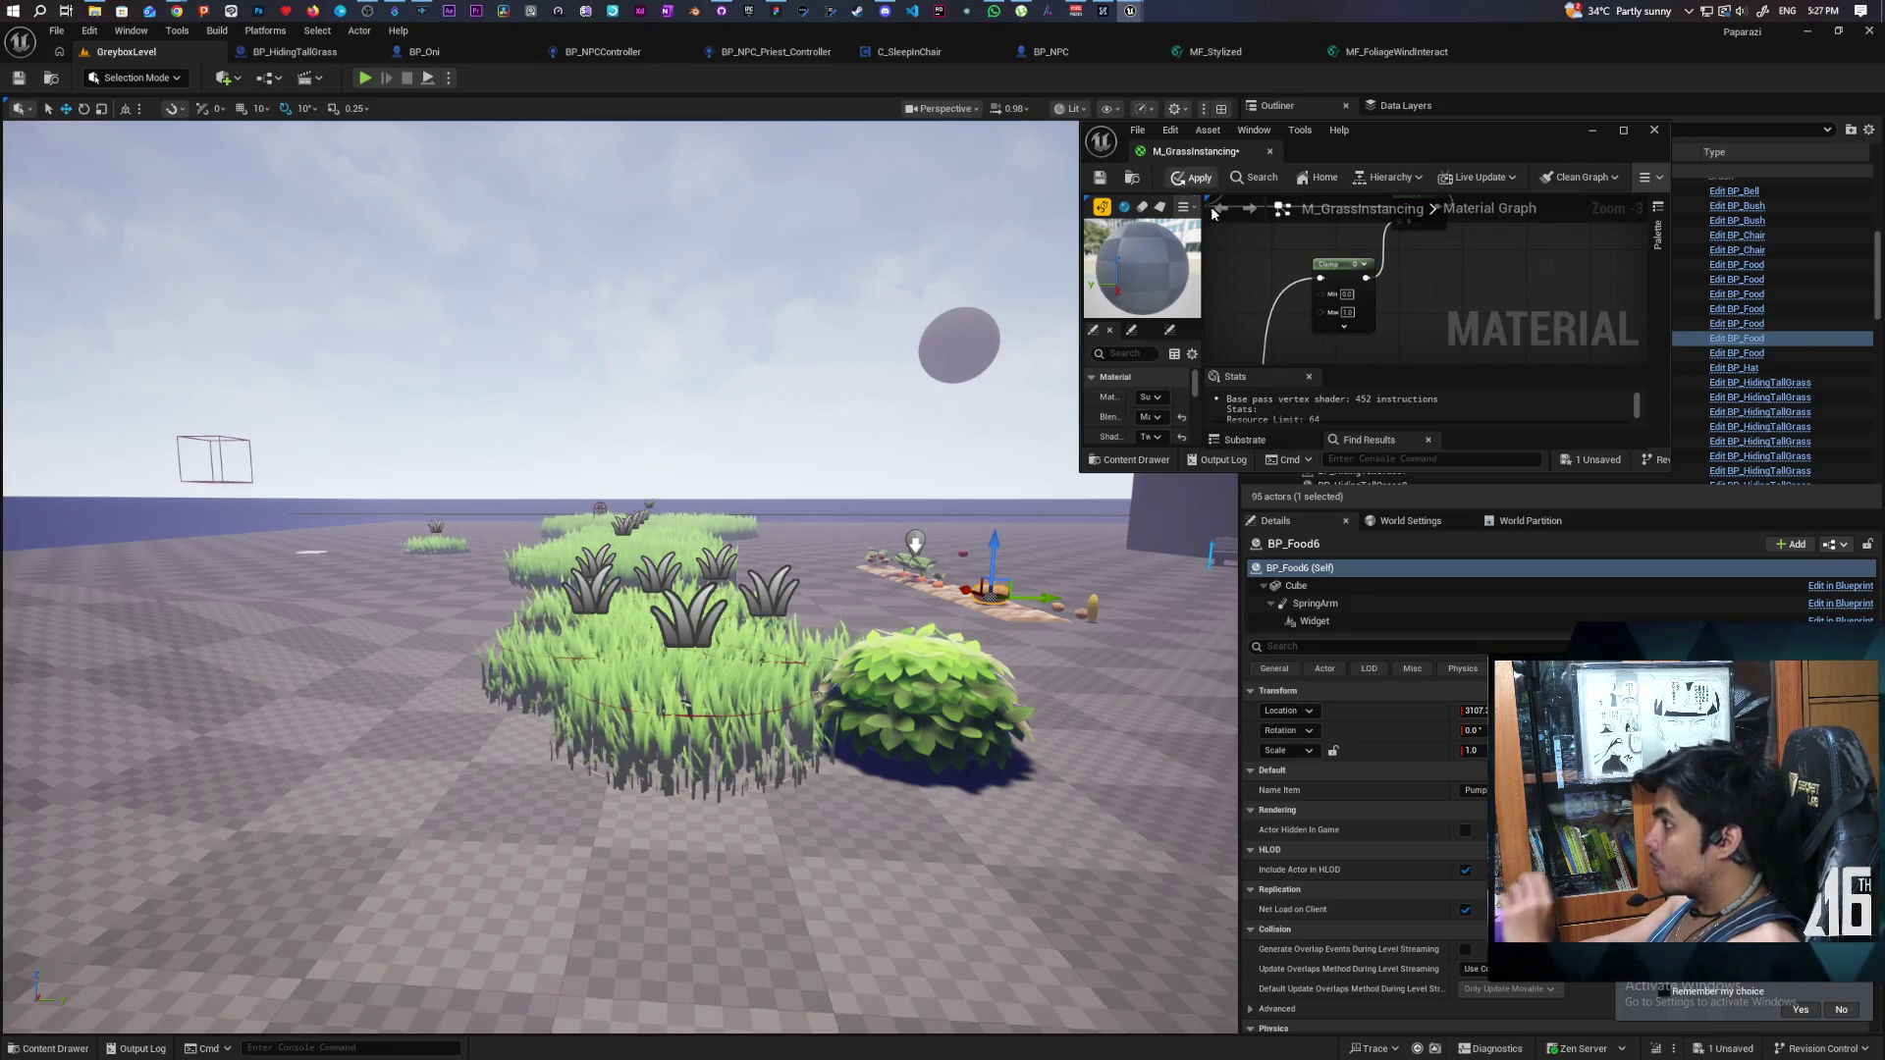
key(ctrl+s)
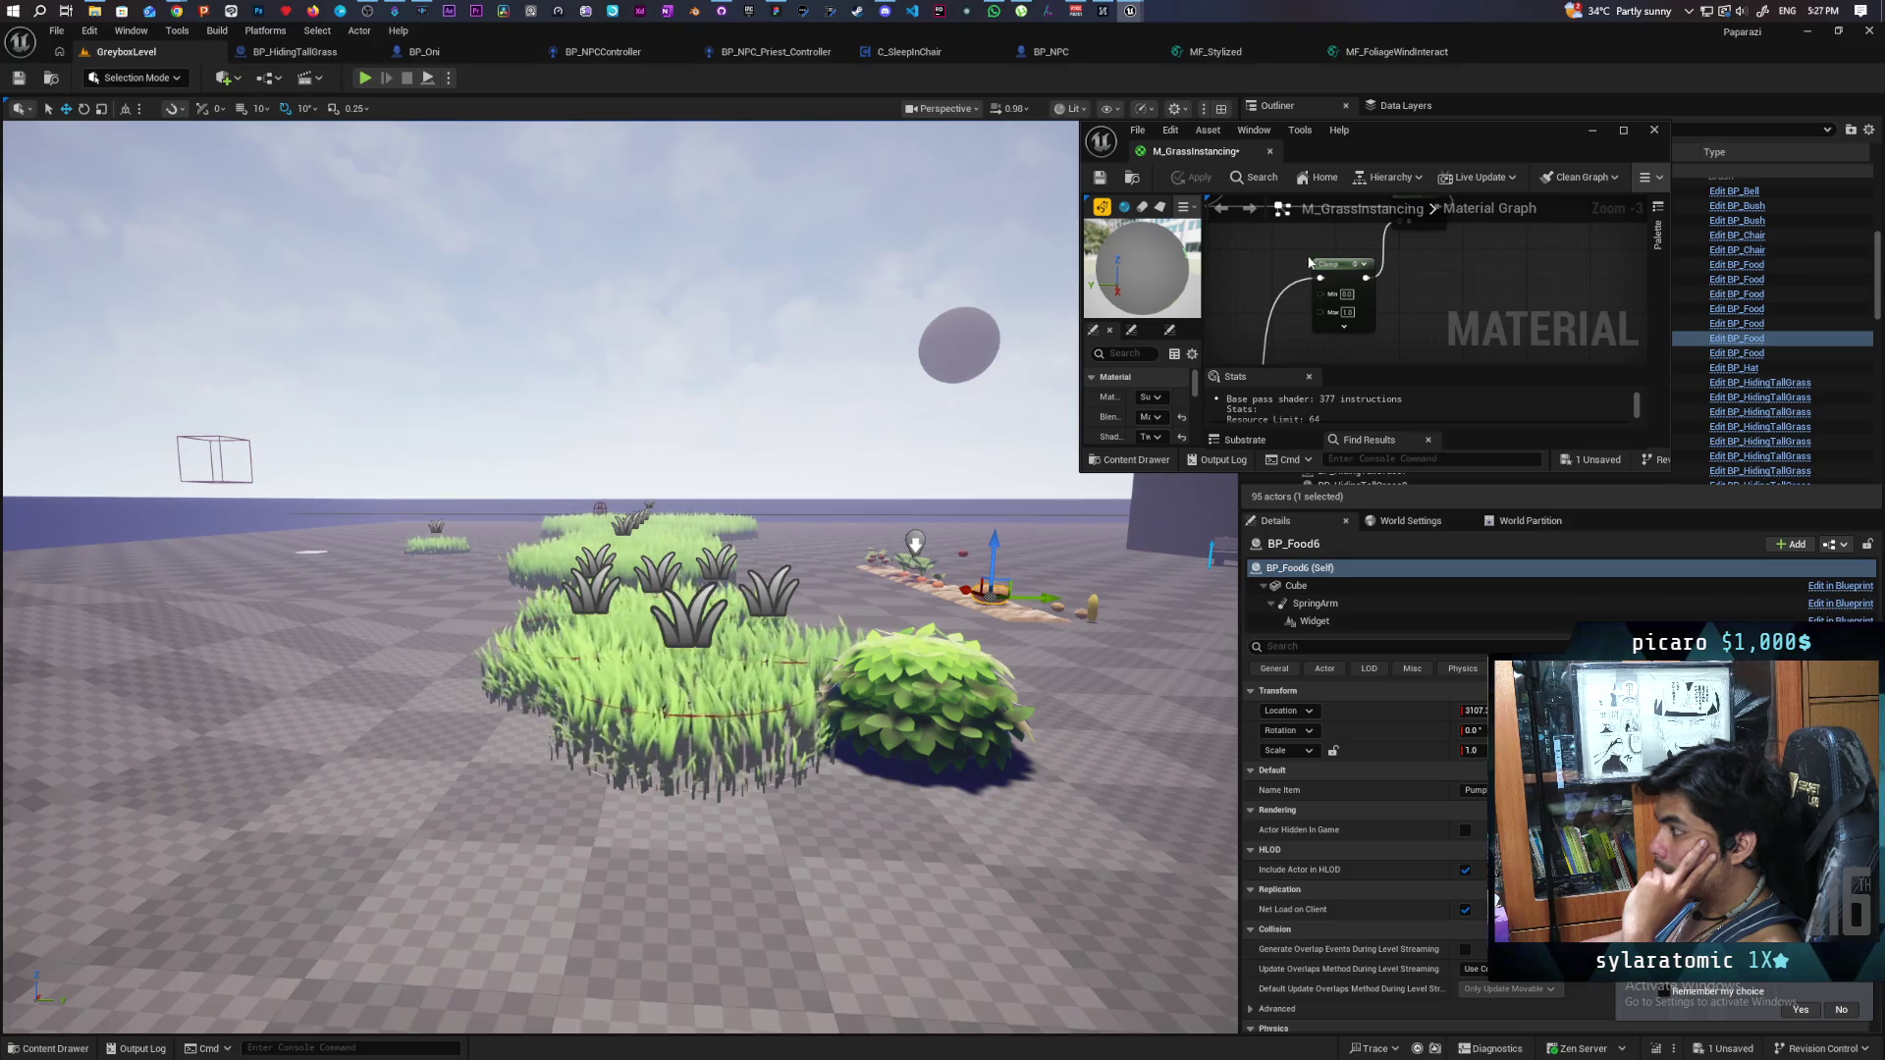
scroll(1309, 262, down, 1)
drag(1401, 363, 1300, 324)
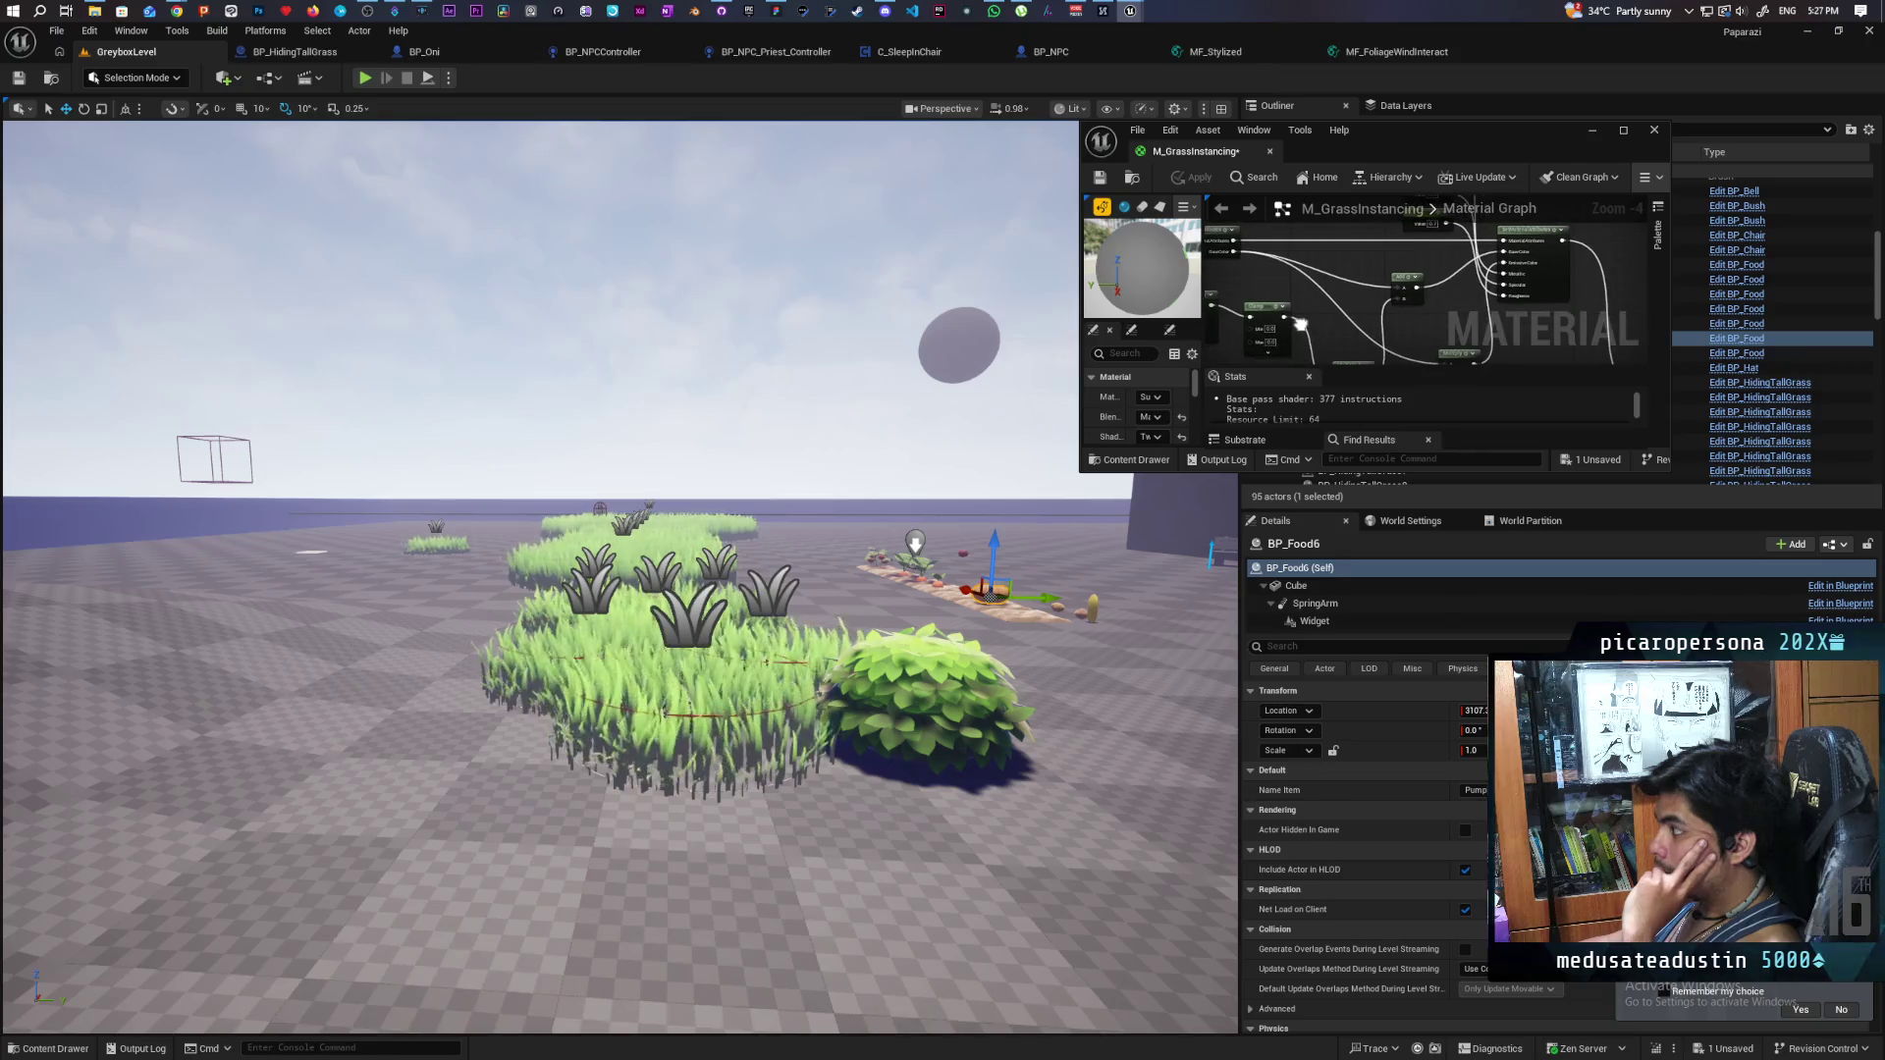
scroll(1392, 353, up, 1)
mouse_move(1392, 353)
mouse_down()
mouse_move(1336, 332)
mouse_move(1366, 329)
mouse_up()
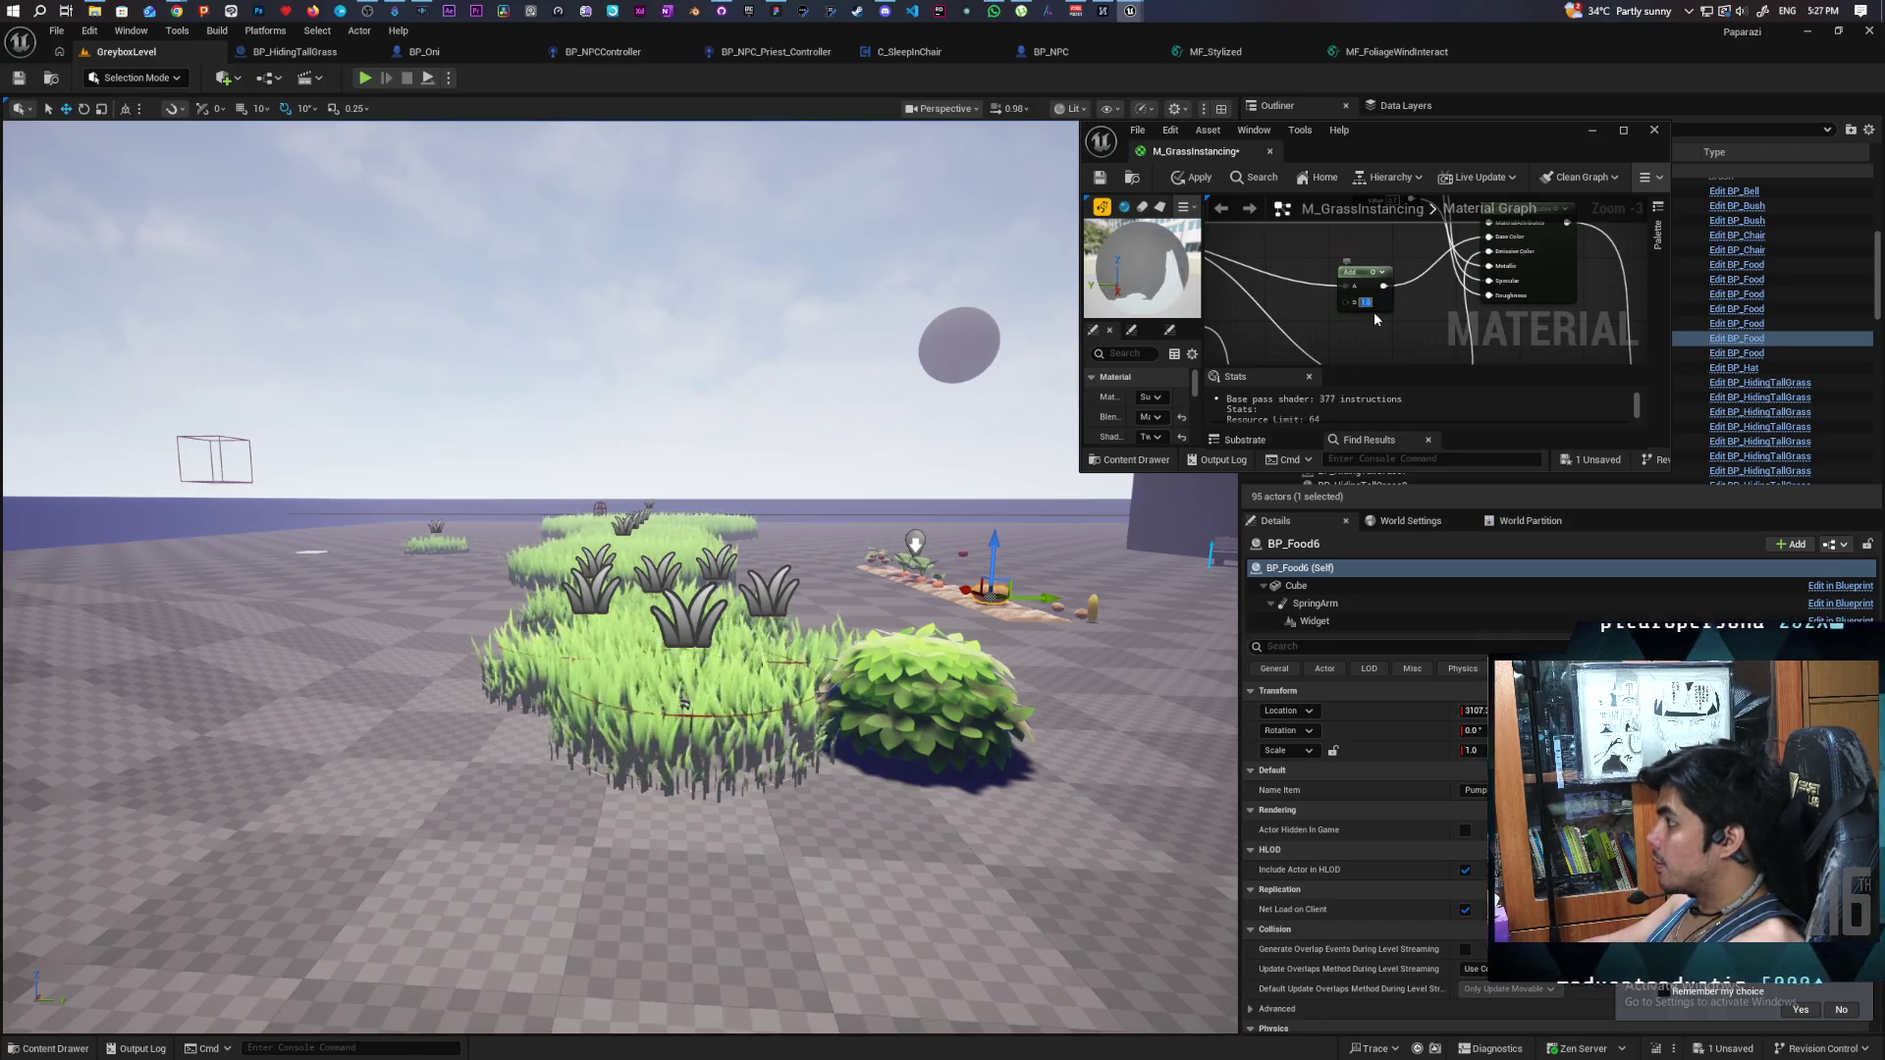
click(1198, 181)
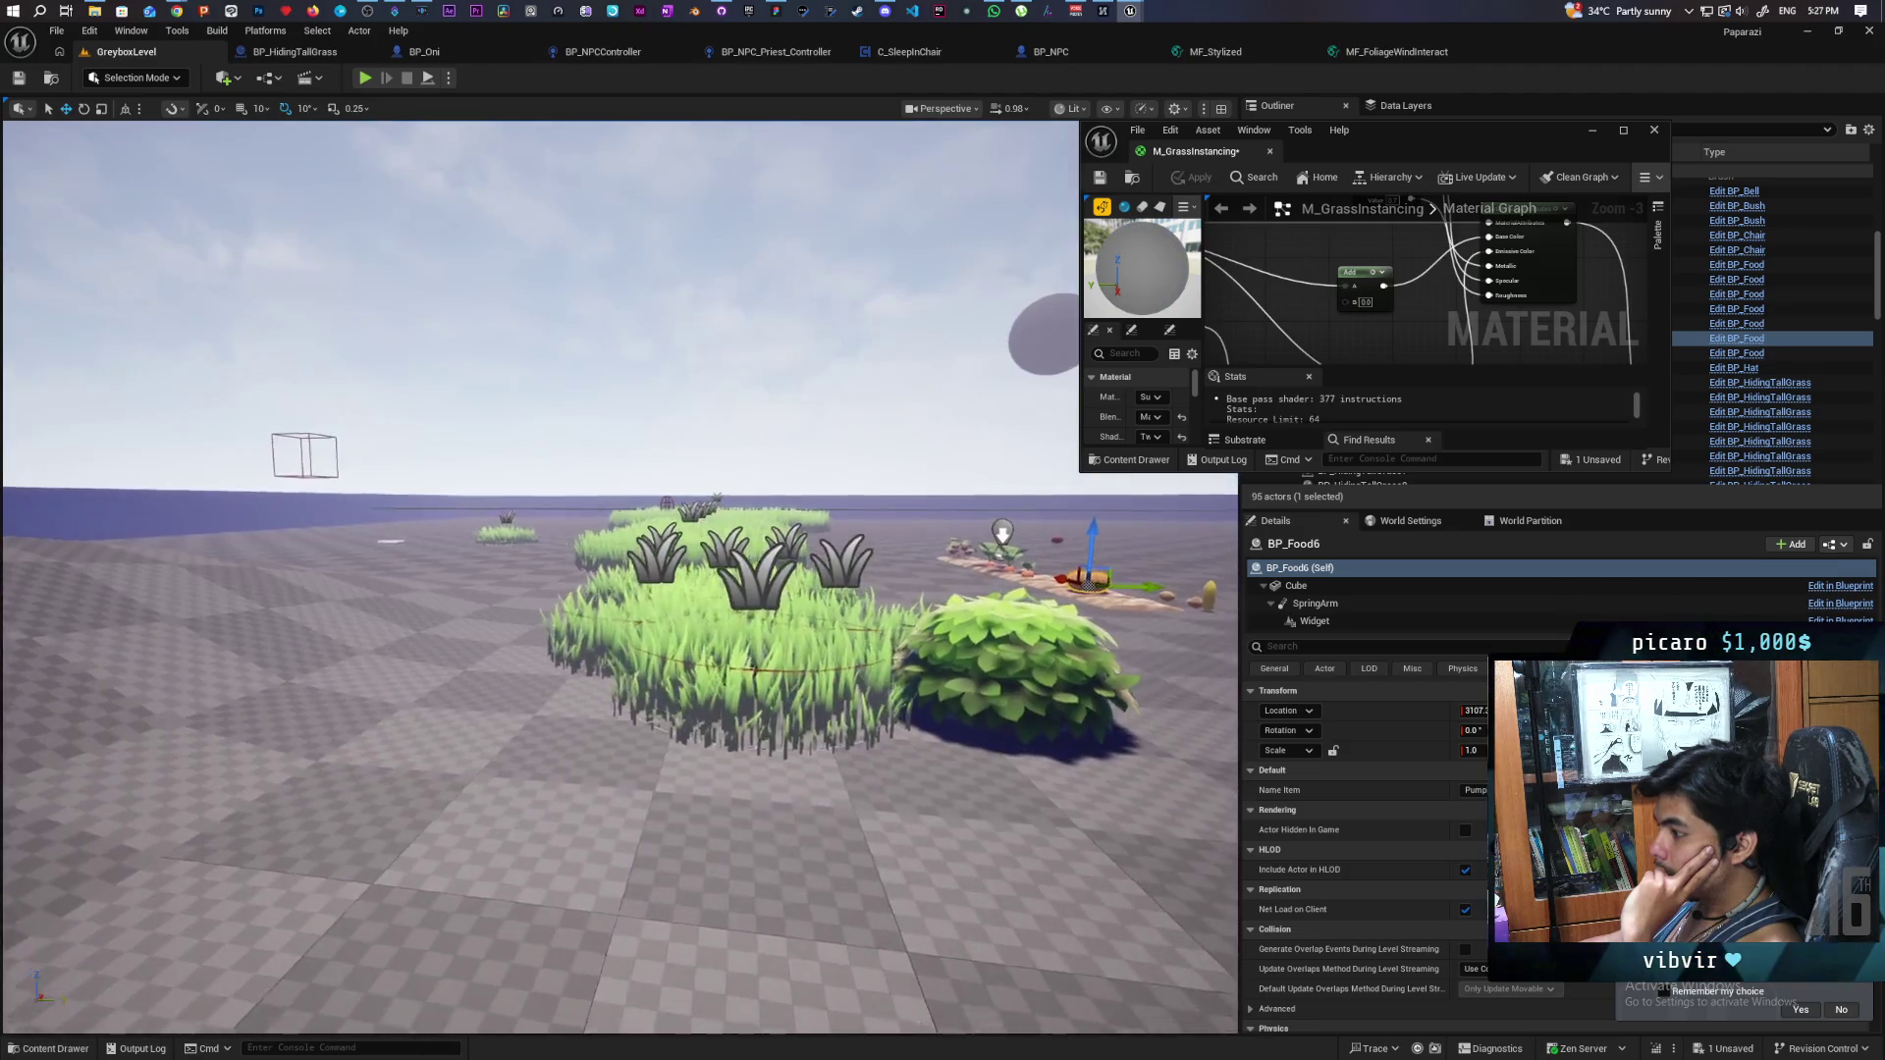
- Change the Clamp maximum to 0.1, save, and apply it to the grass
scroll(1324, 334, down, 2)
scroll(1280, 307, up, 2)
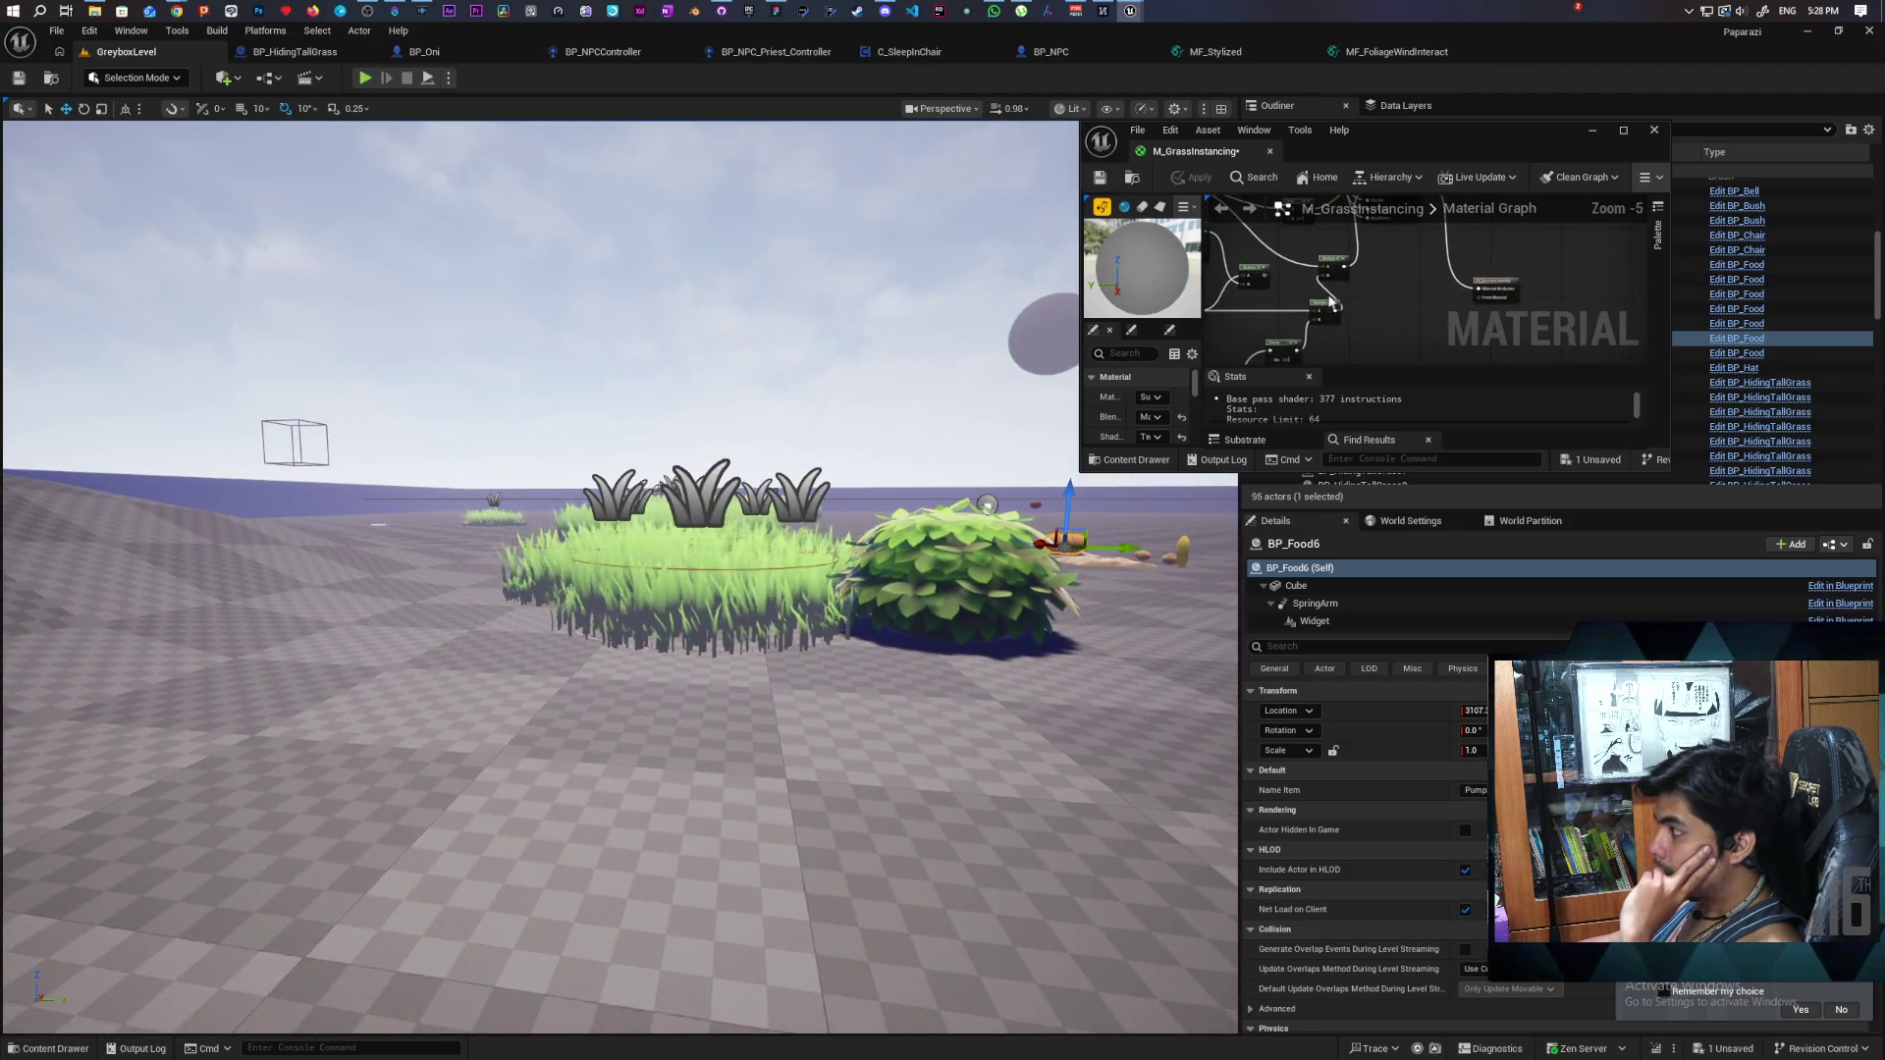
click(1280, 307)
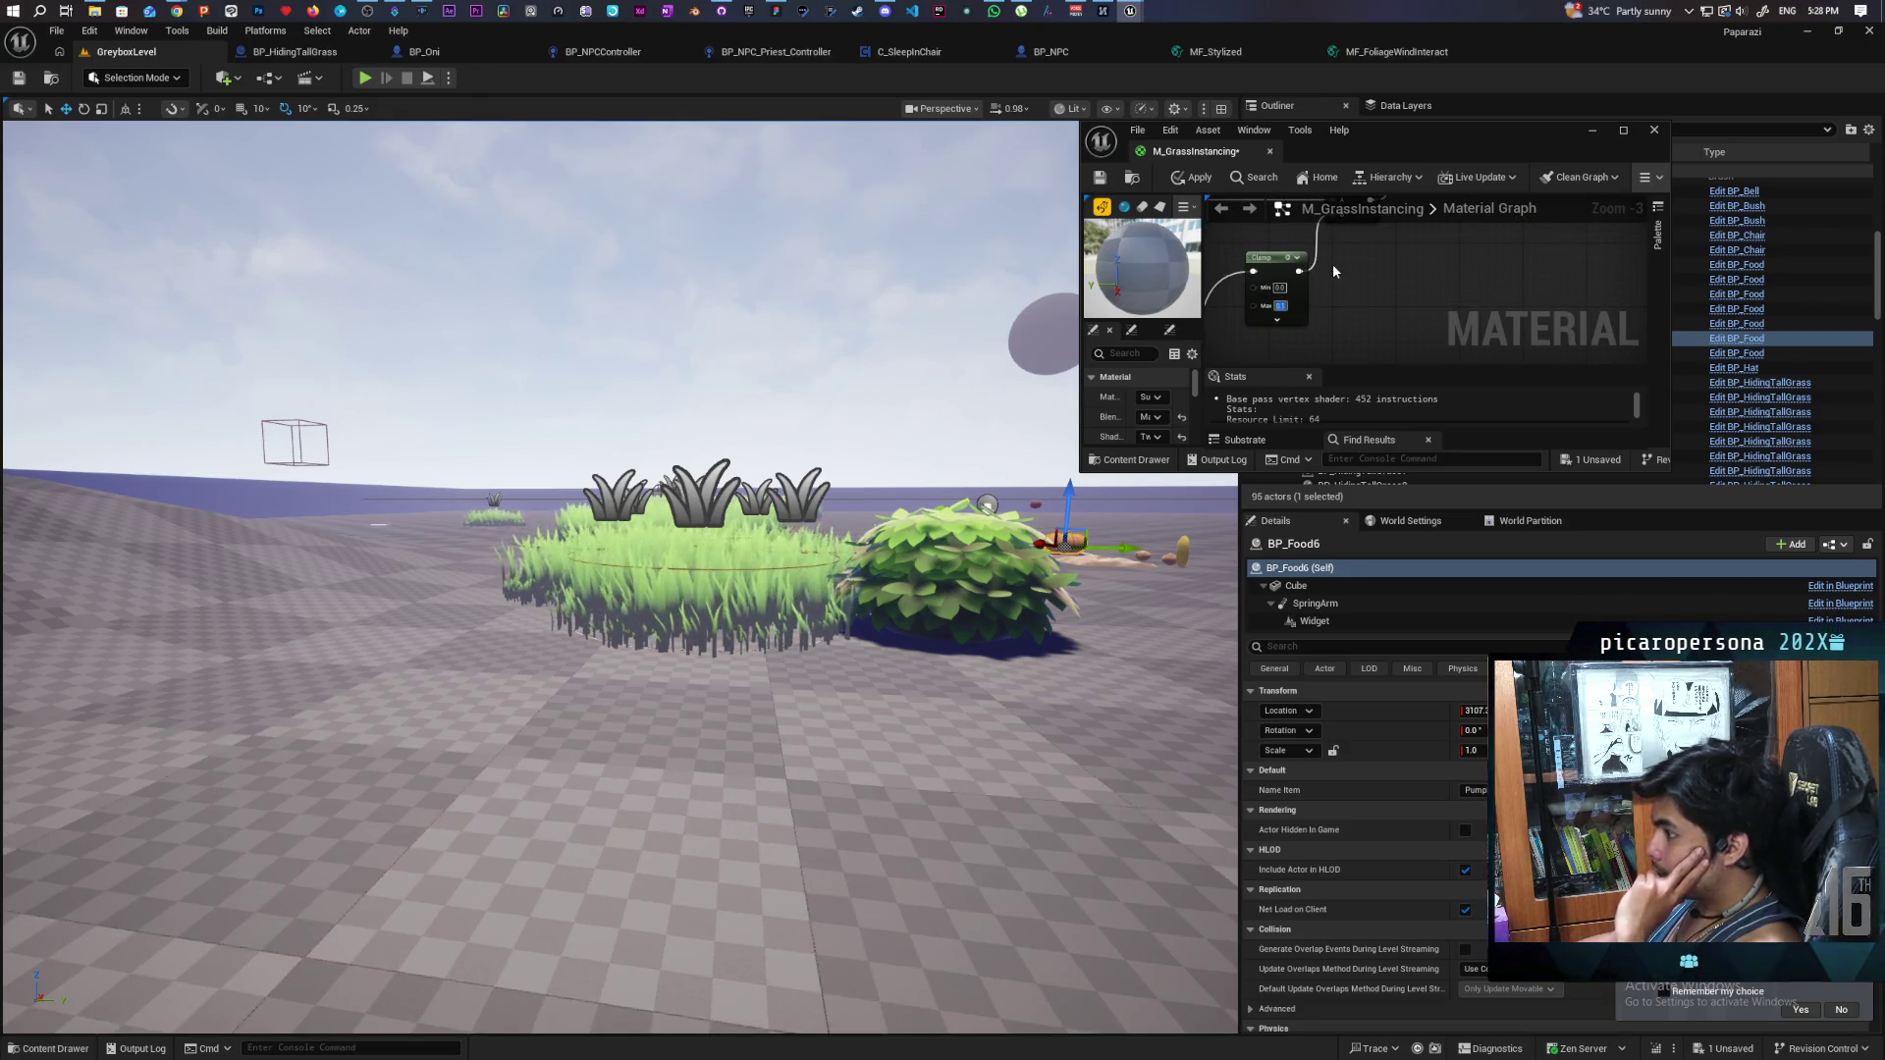
key(Return)
key(ctrl+s)
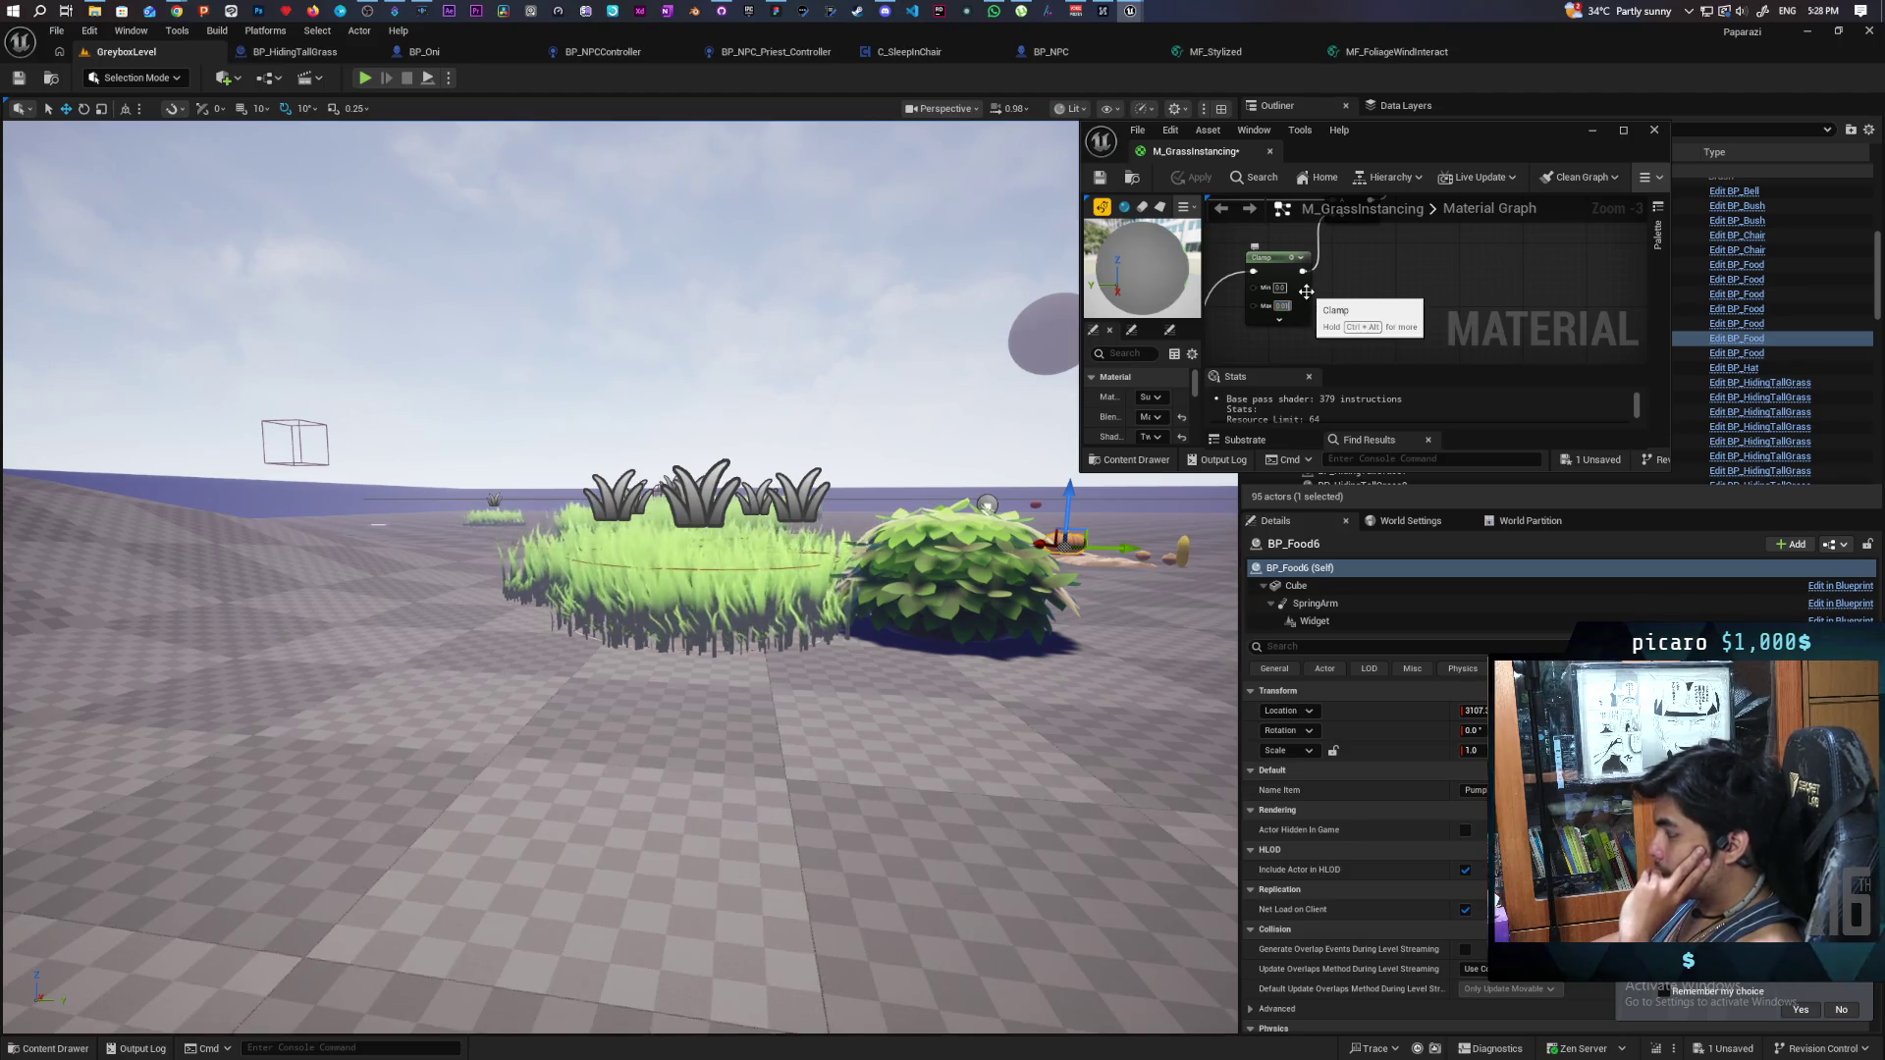
click(1191, 179)
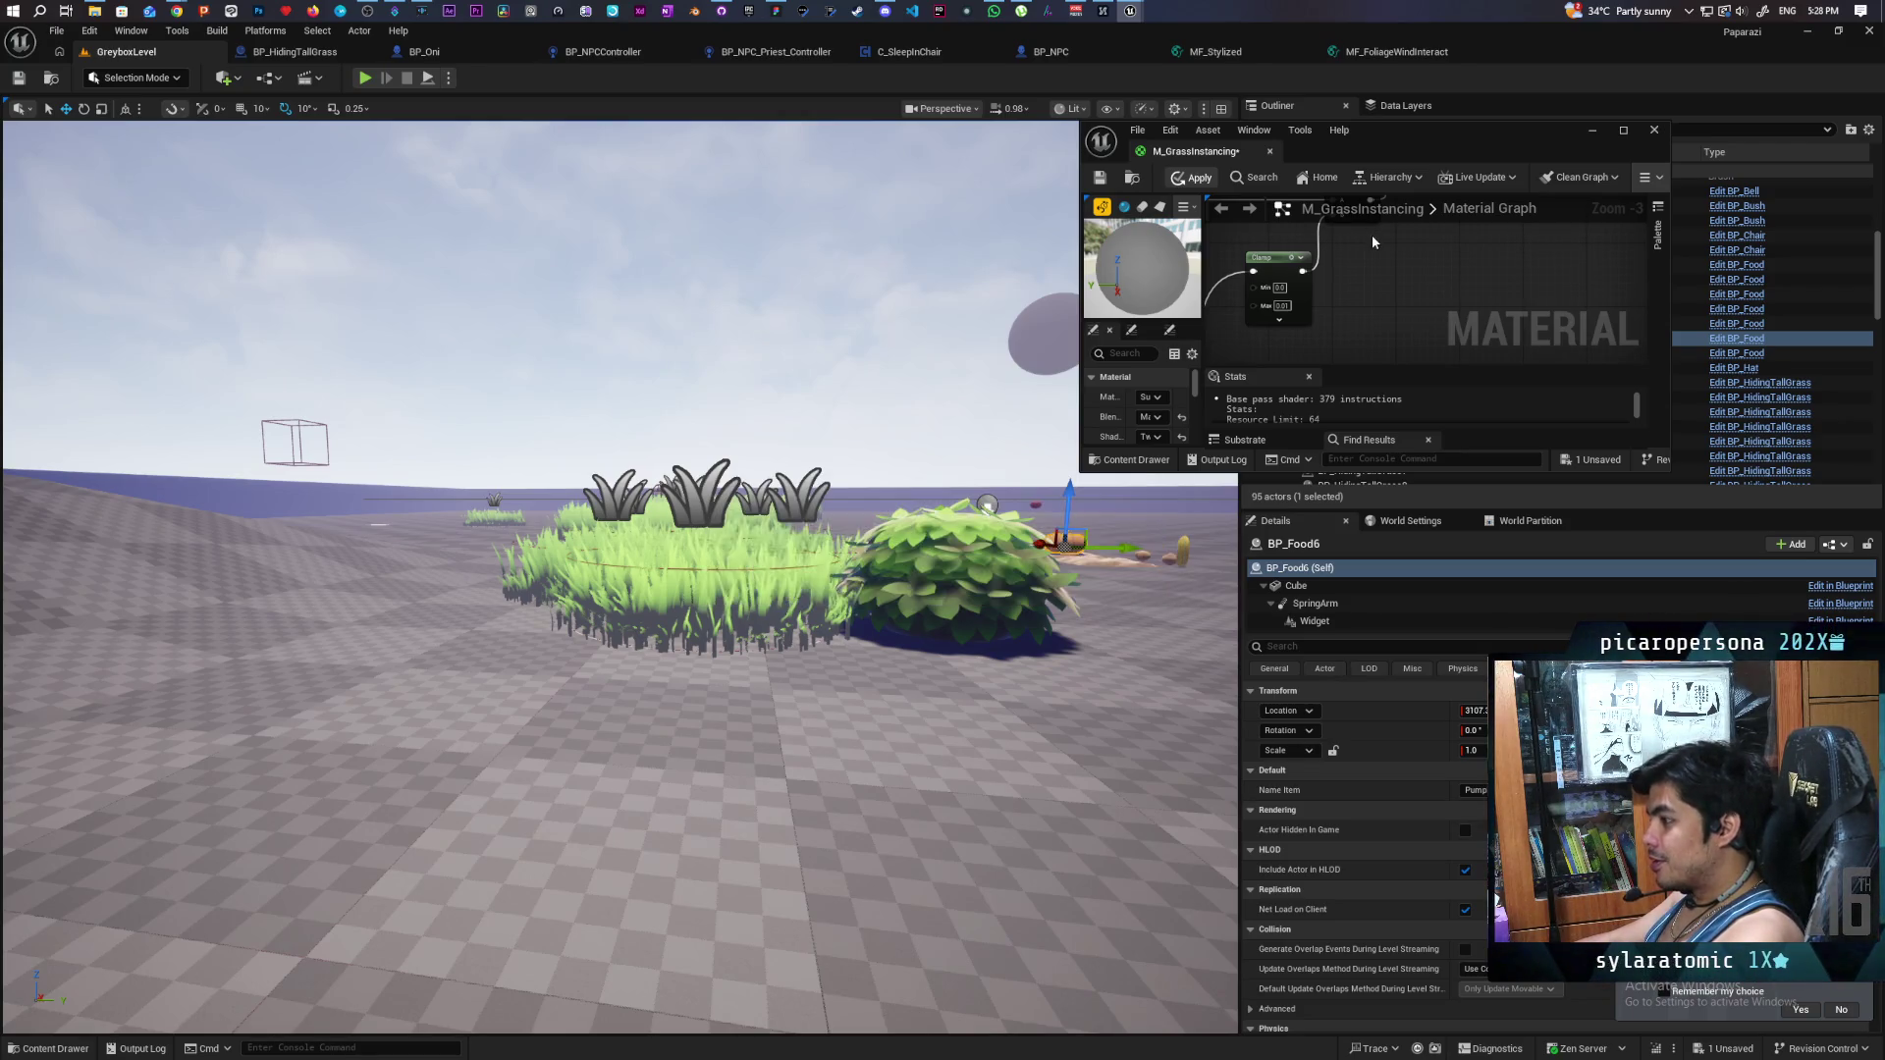
- Stretch the Material Editor window to full screen height
scroll(1386, 304, down, 3)
scroll(1414, 308, up, 2)
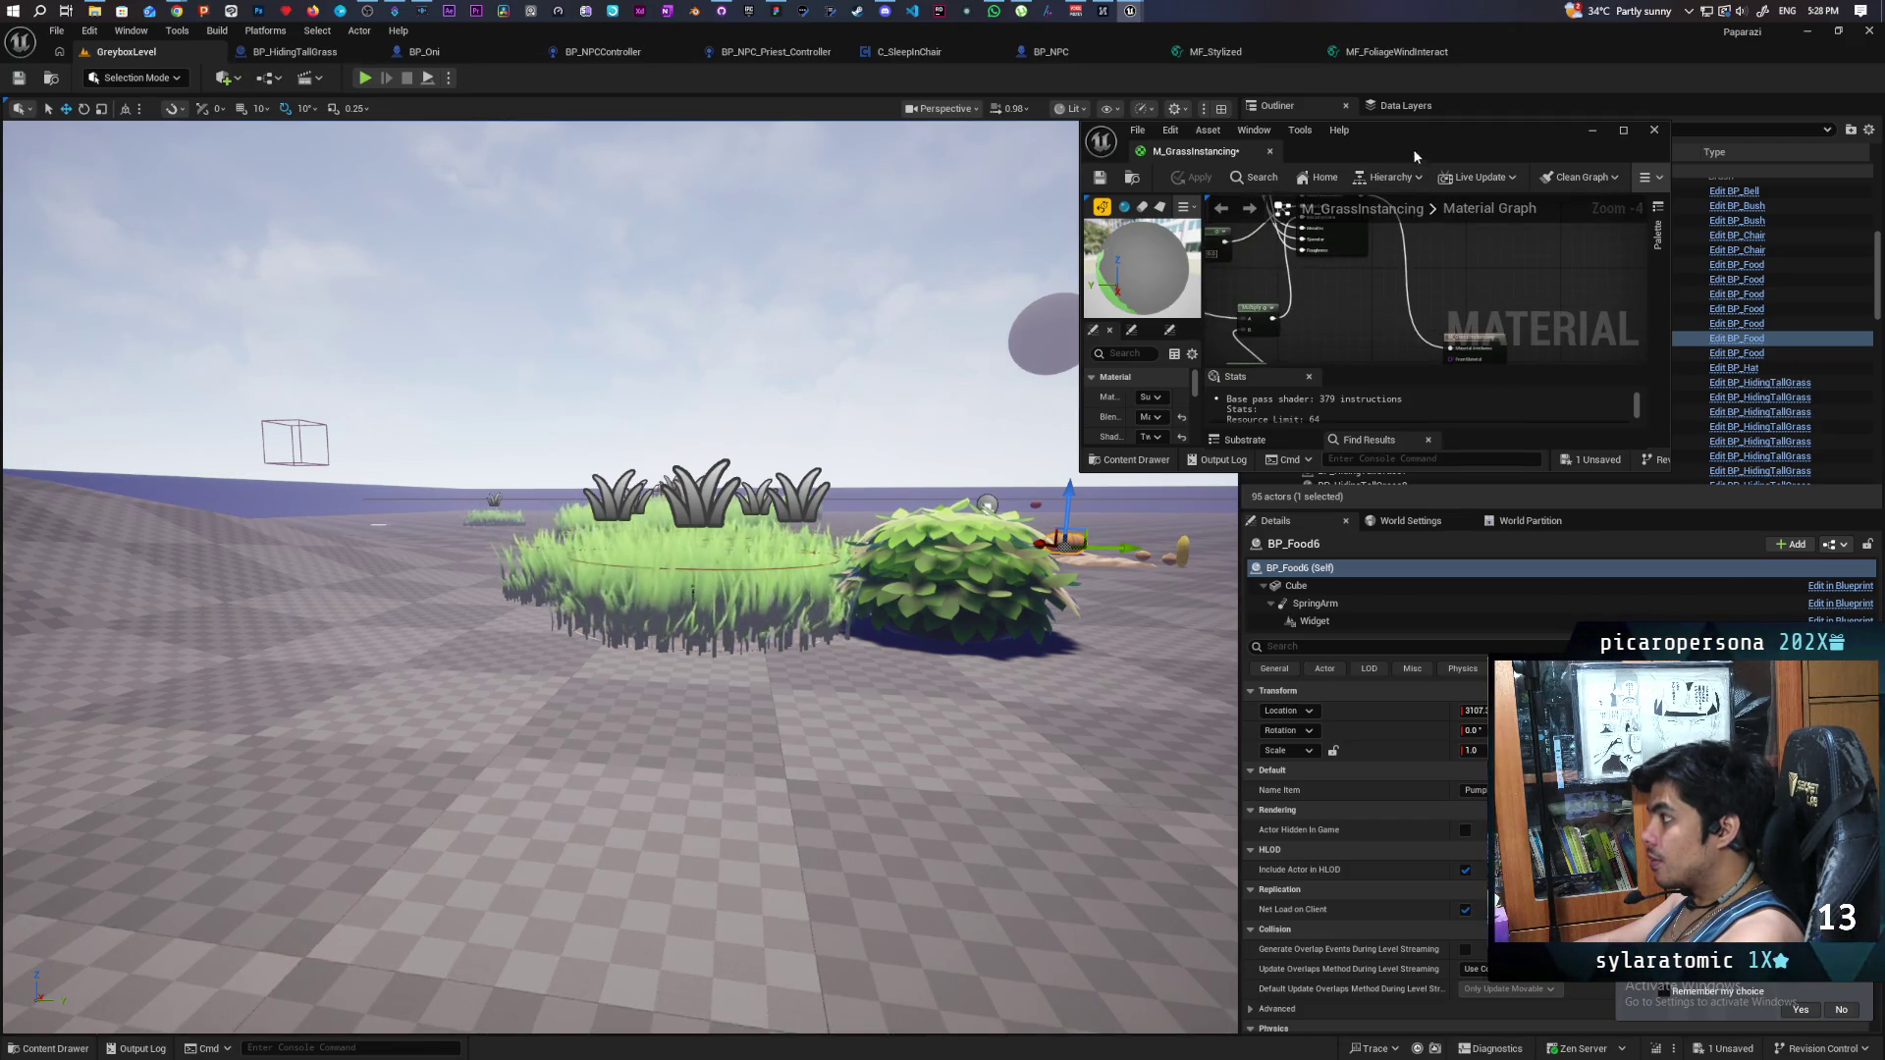
drag(1090, 472, 1091, 1053)
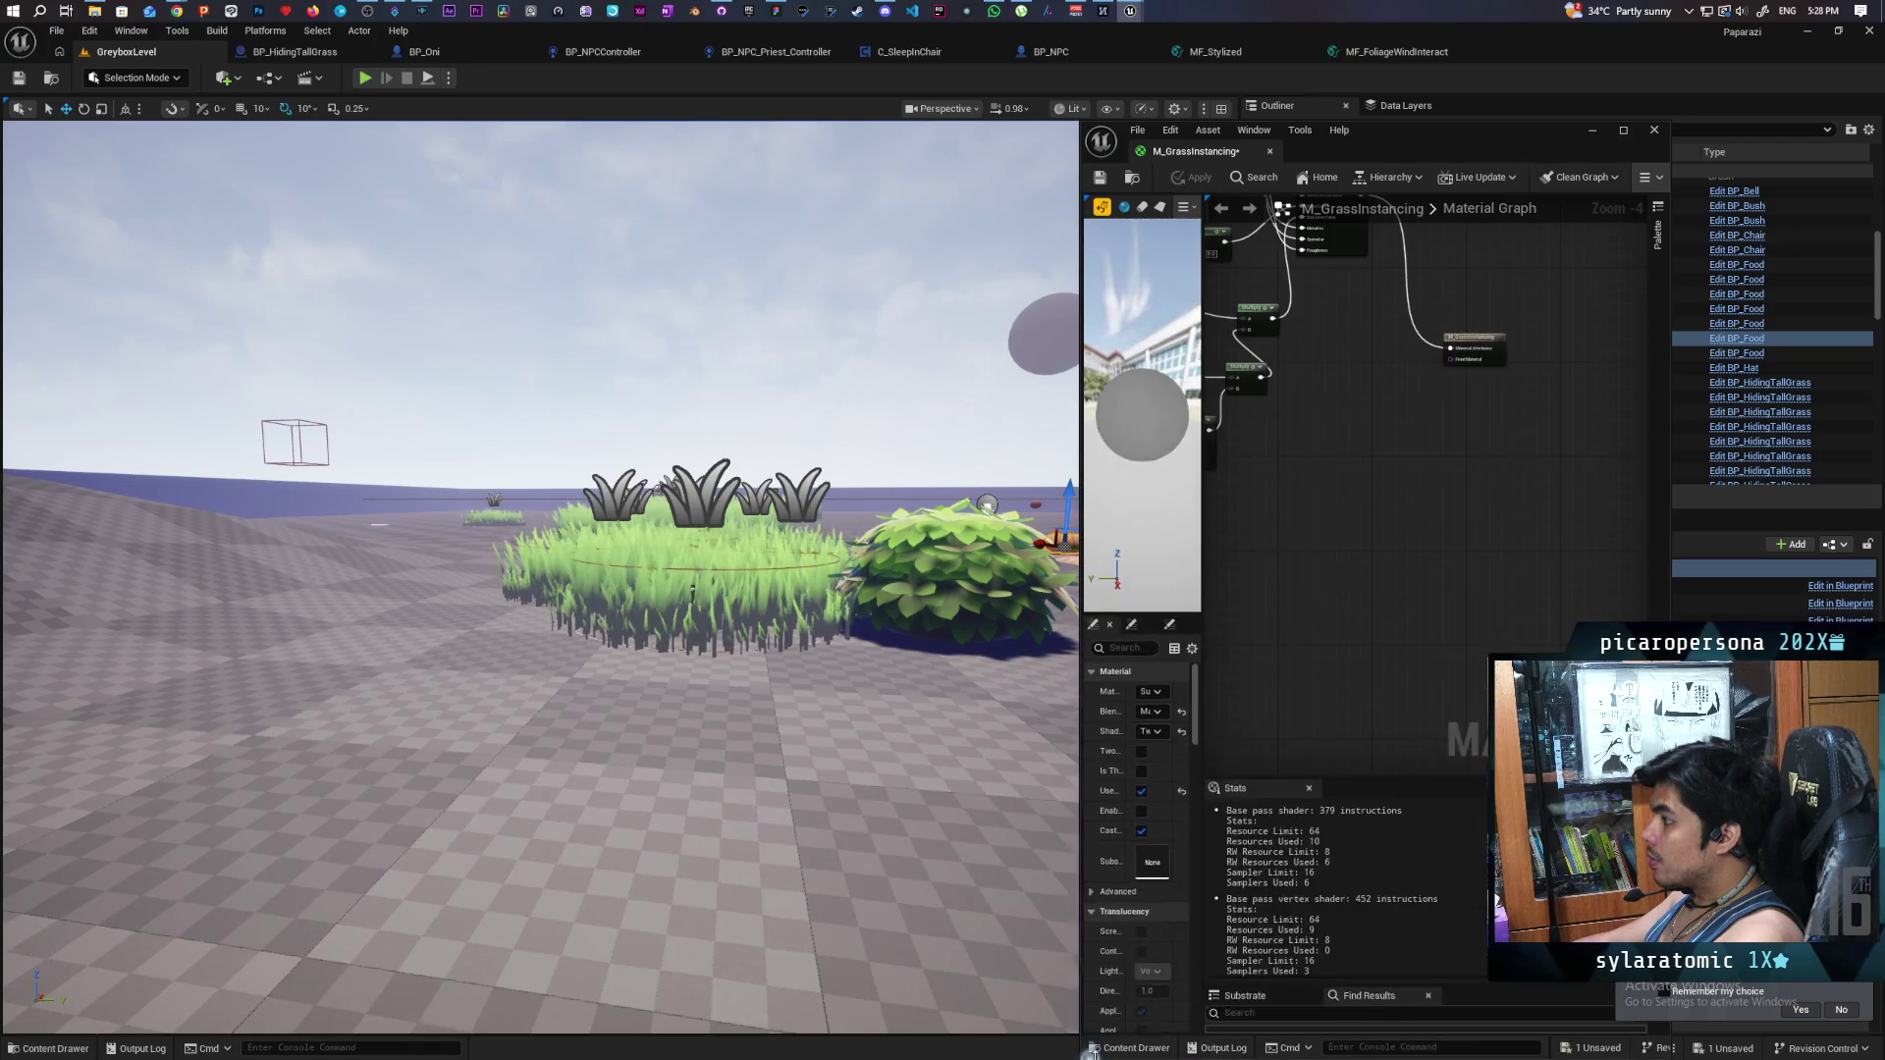
- Bring the material output node into view and apply the current material
scroll(1382, 367, down, 1)
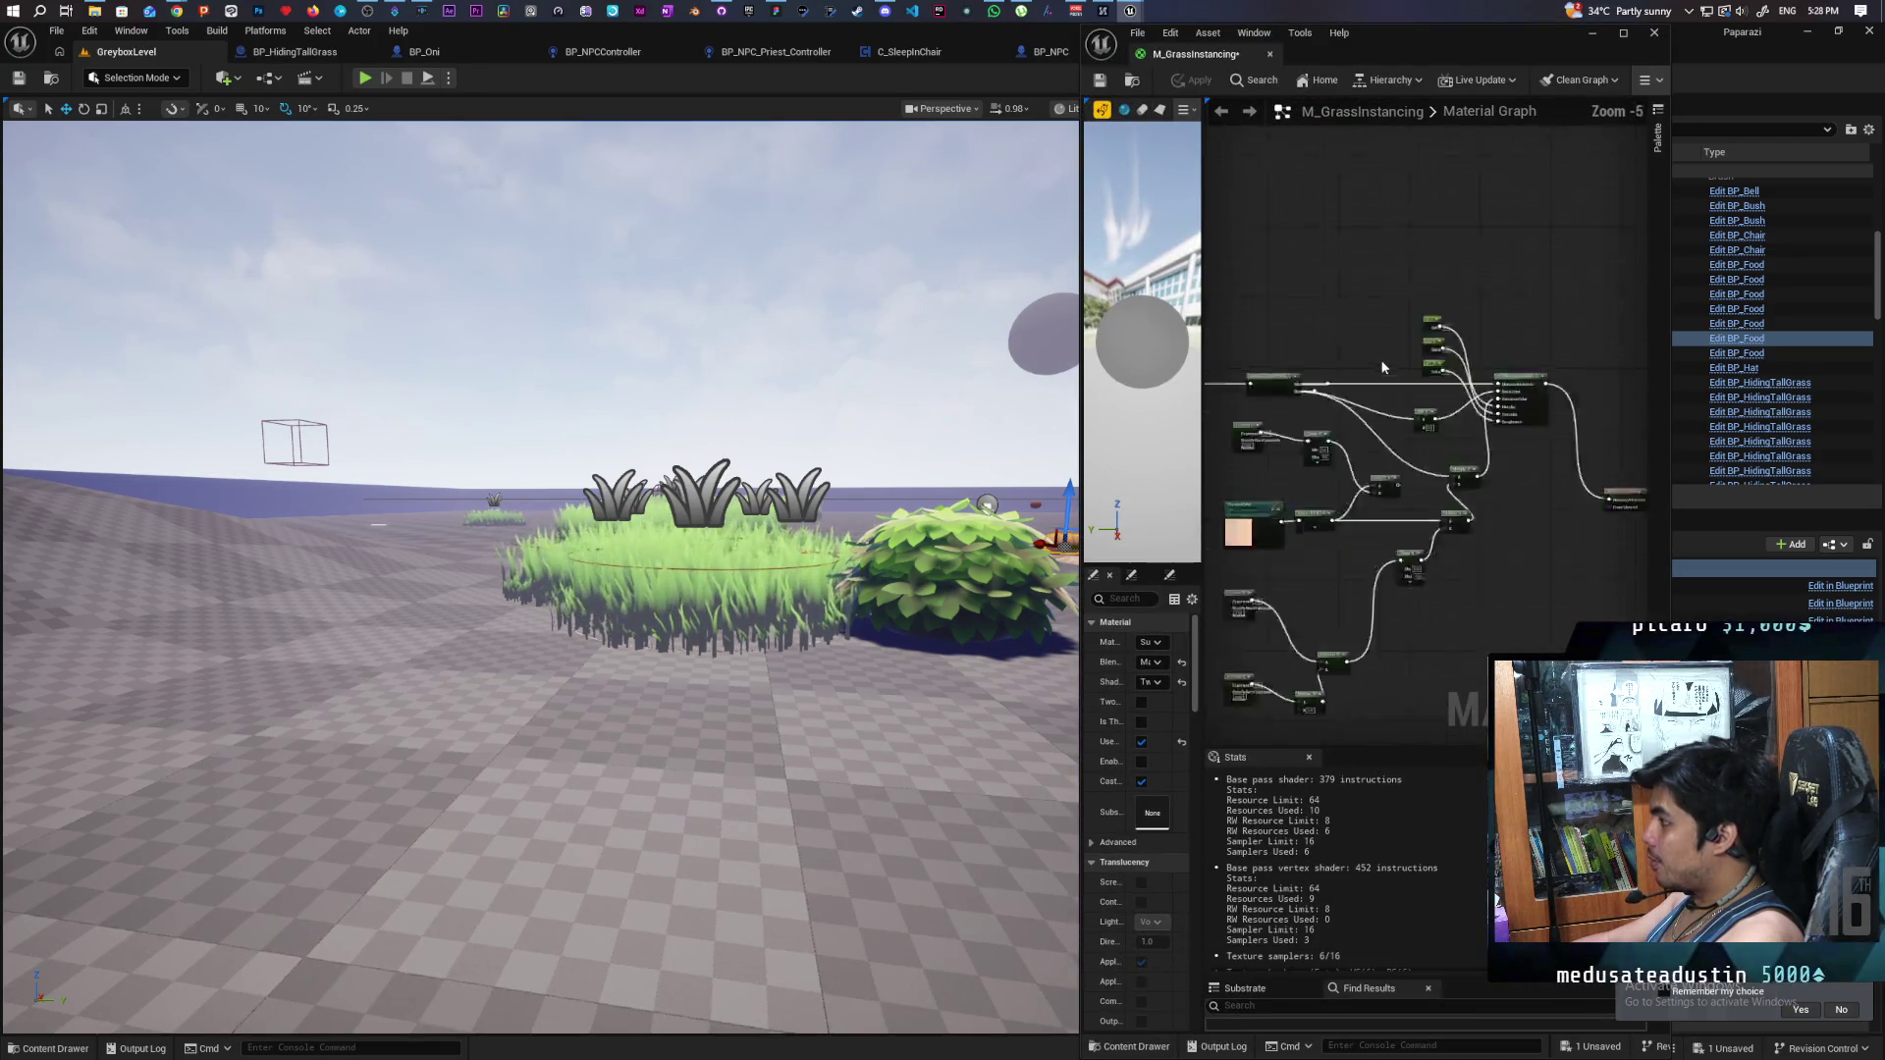
scroll(1382, 367, up, 2)
mouse_move(1382, 367)
mouse_down()
mouse_move(1522, 366)
mouse_move(1401, 259)
mouse_up()
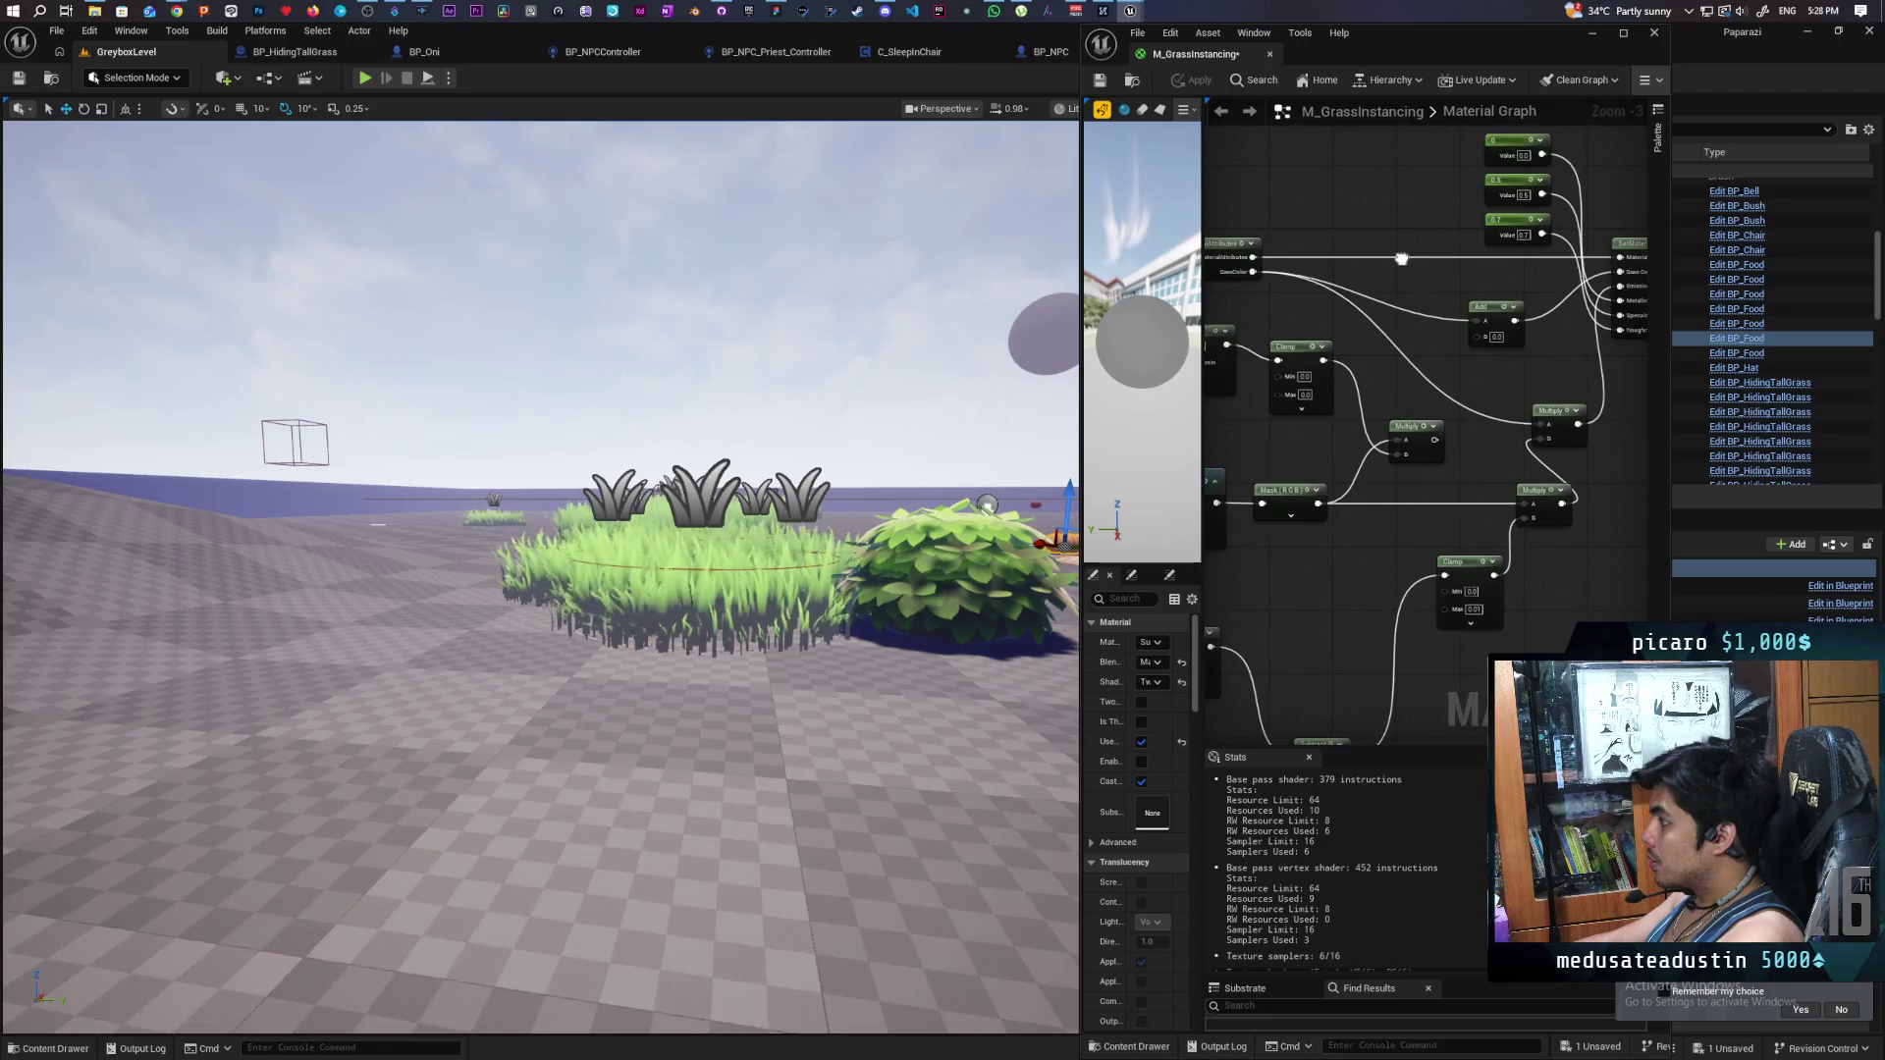
mouse_move(1454, 416)
mouse_down()
mouse_move(1515, 497)
mouse_move(1594, 455)
mouse_move(1468, 488)
mouse_move(1573, 510)
mouse_move(1392, 490)
mouse_move(1489, 469)
mouse_up()
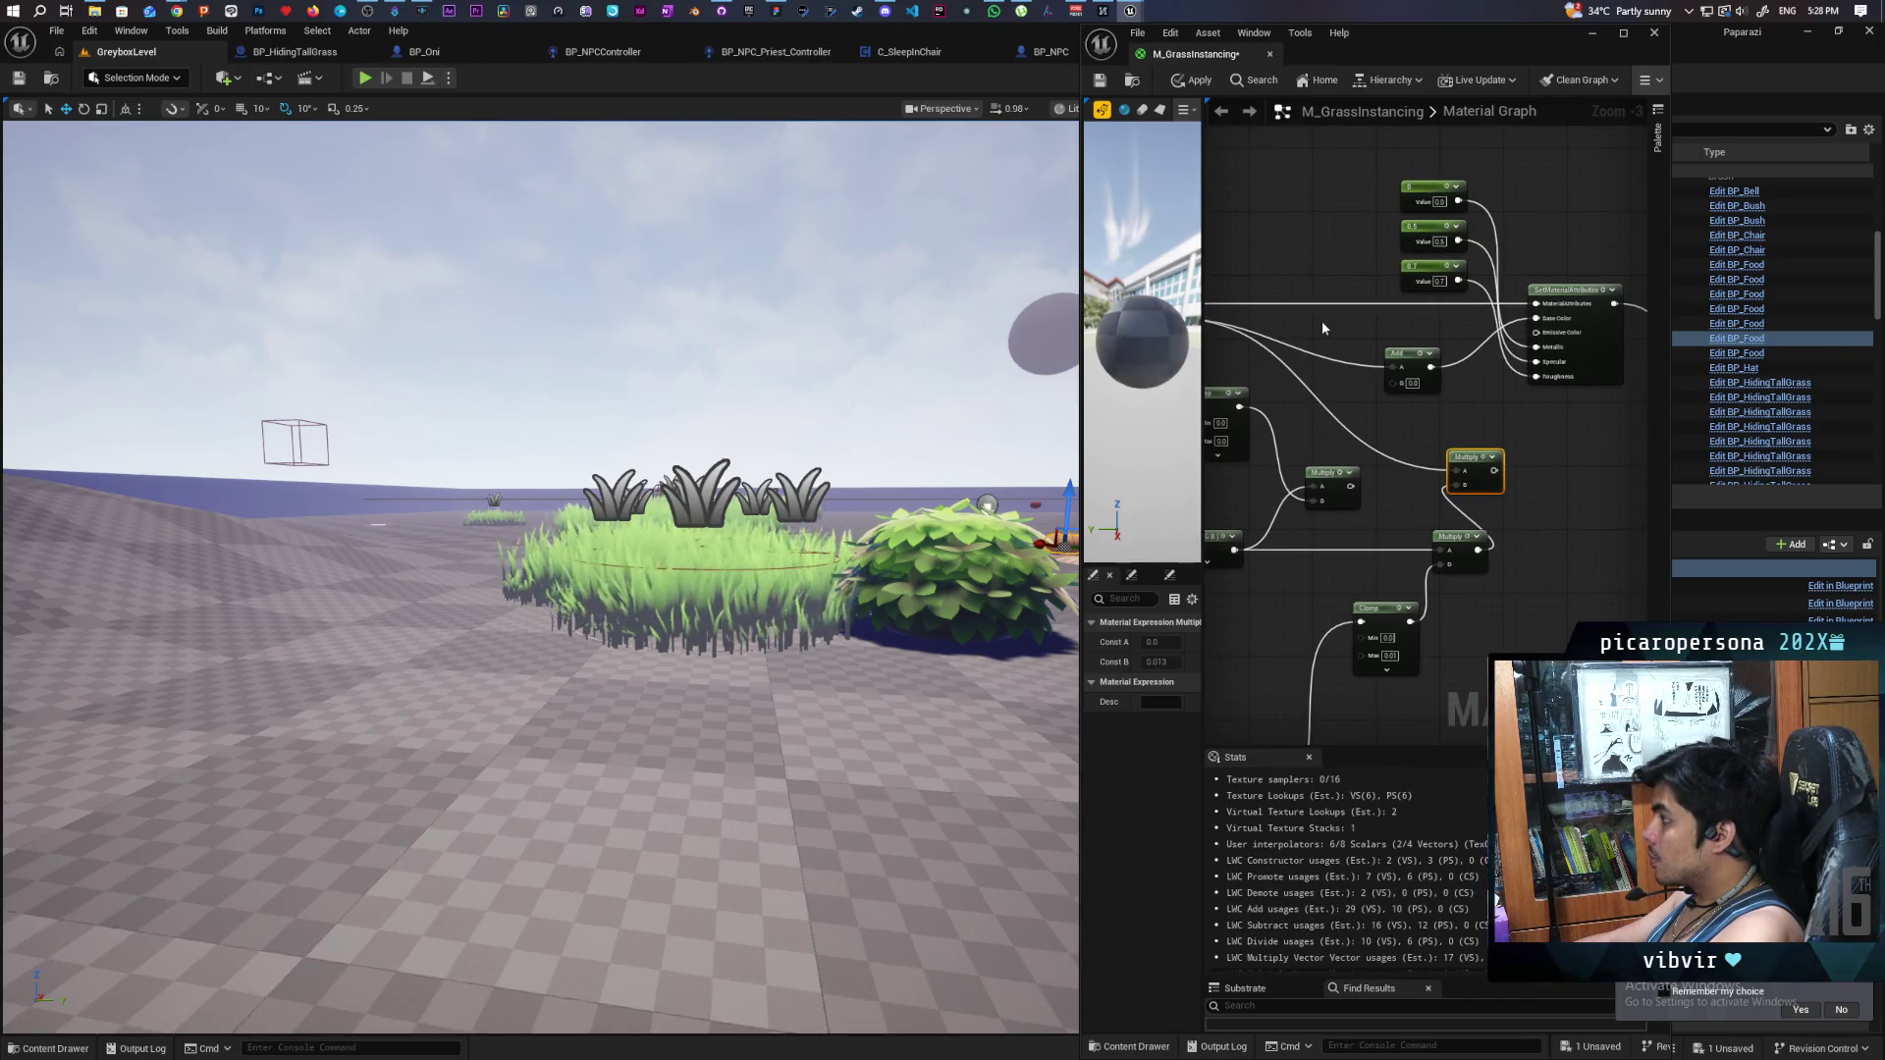
click(1191, 80)
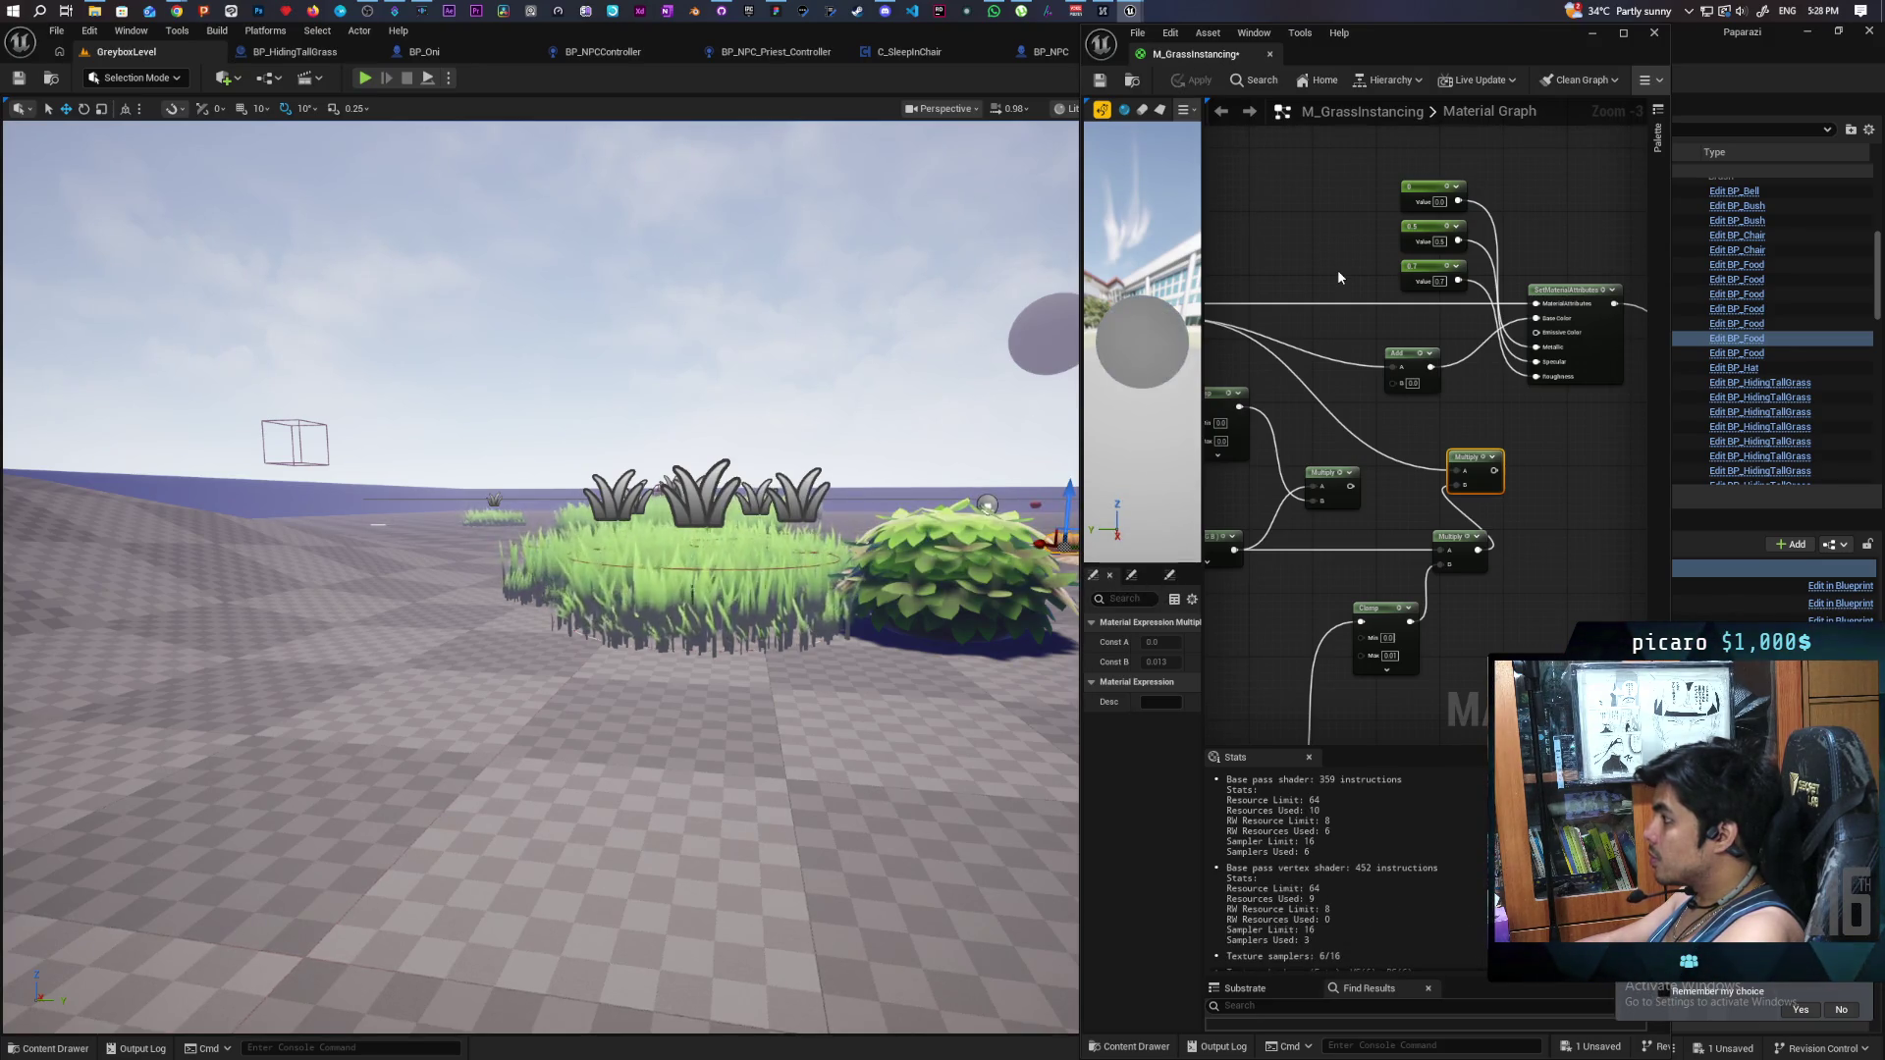
- Wire the 0.5 constant into Specular and save the material (359 instructions)
mouse_move(1568, 411)
mouse_down()
mouse_move(1538, 402)
mouse_move(1551, 414)
mouse_up()
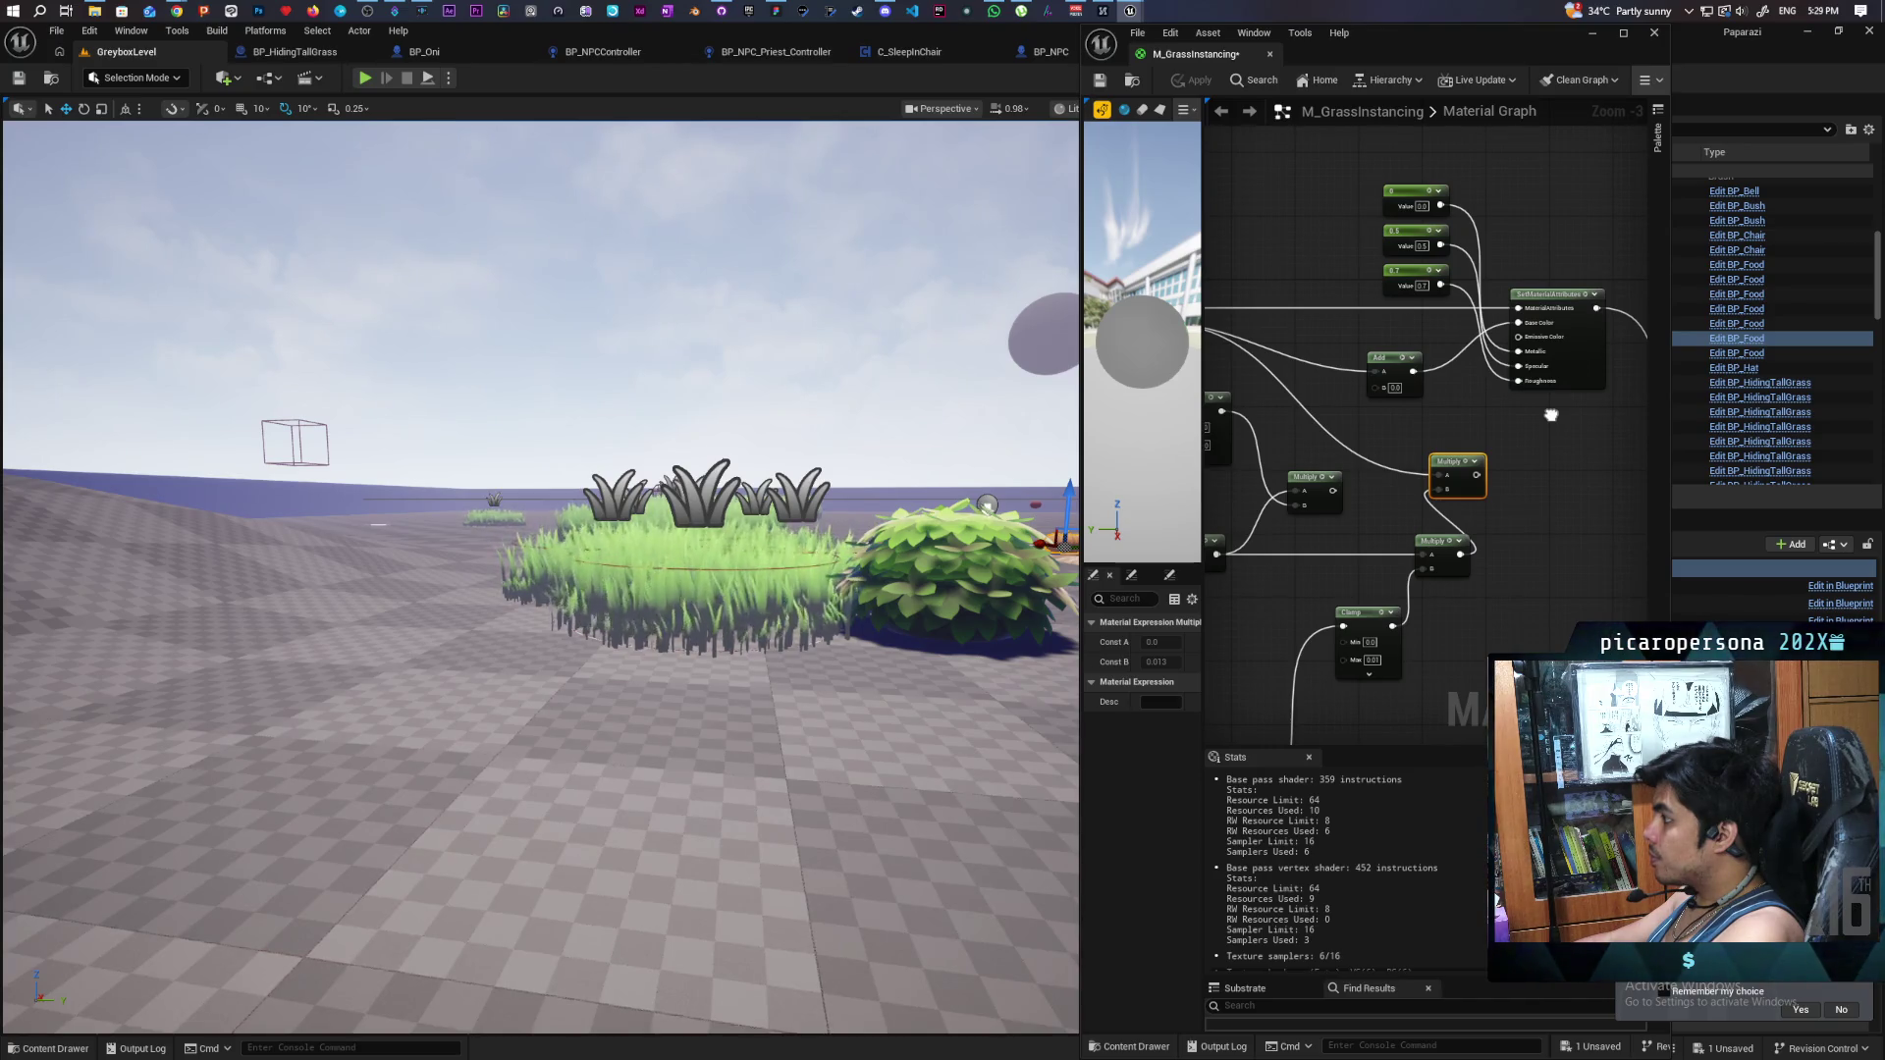
drag(1551, 414, 1528, 413)
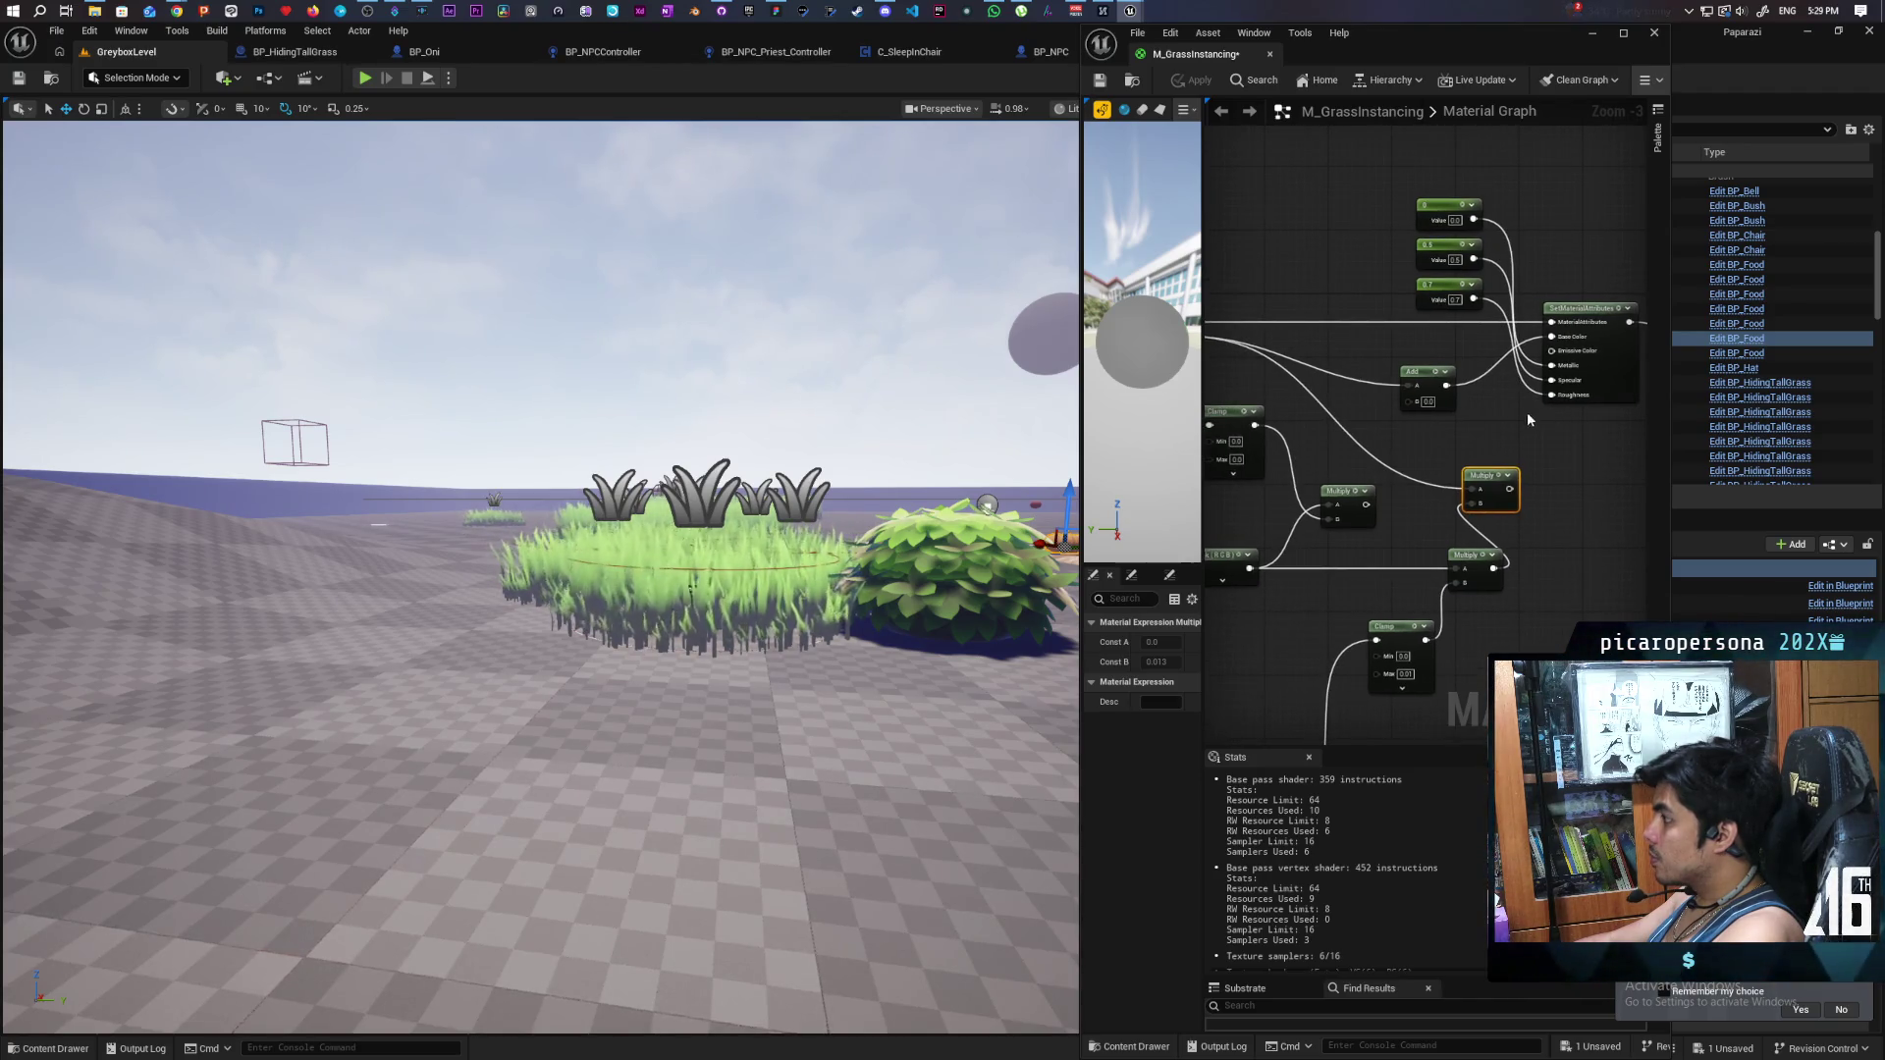
drag(1551, 380, 1535, 382)
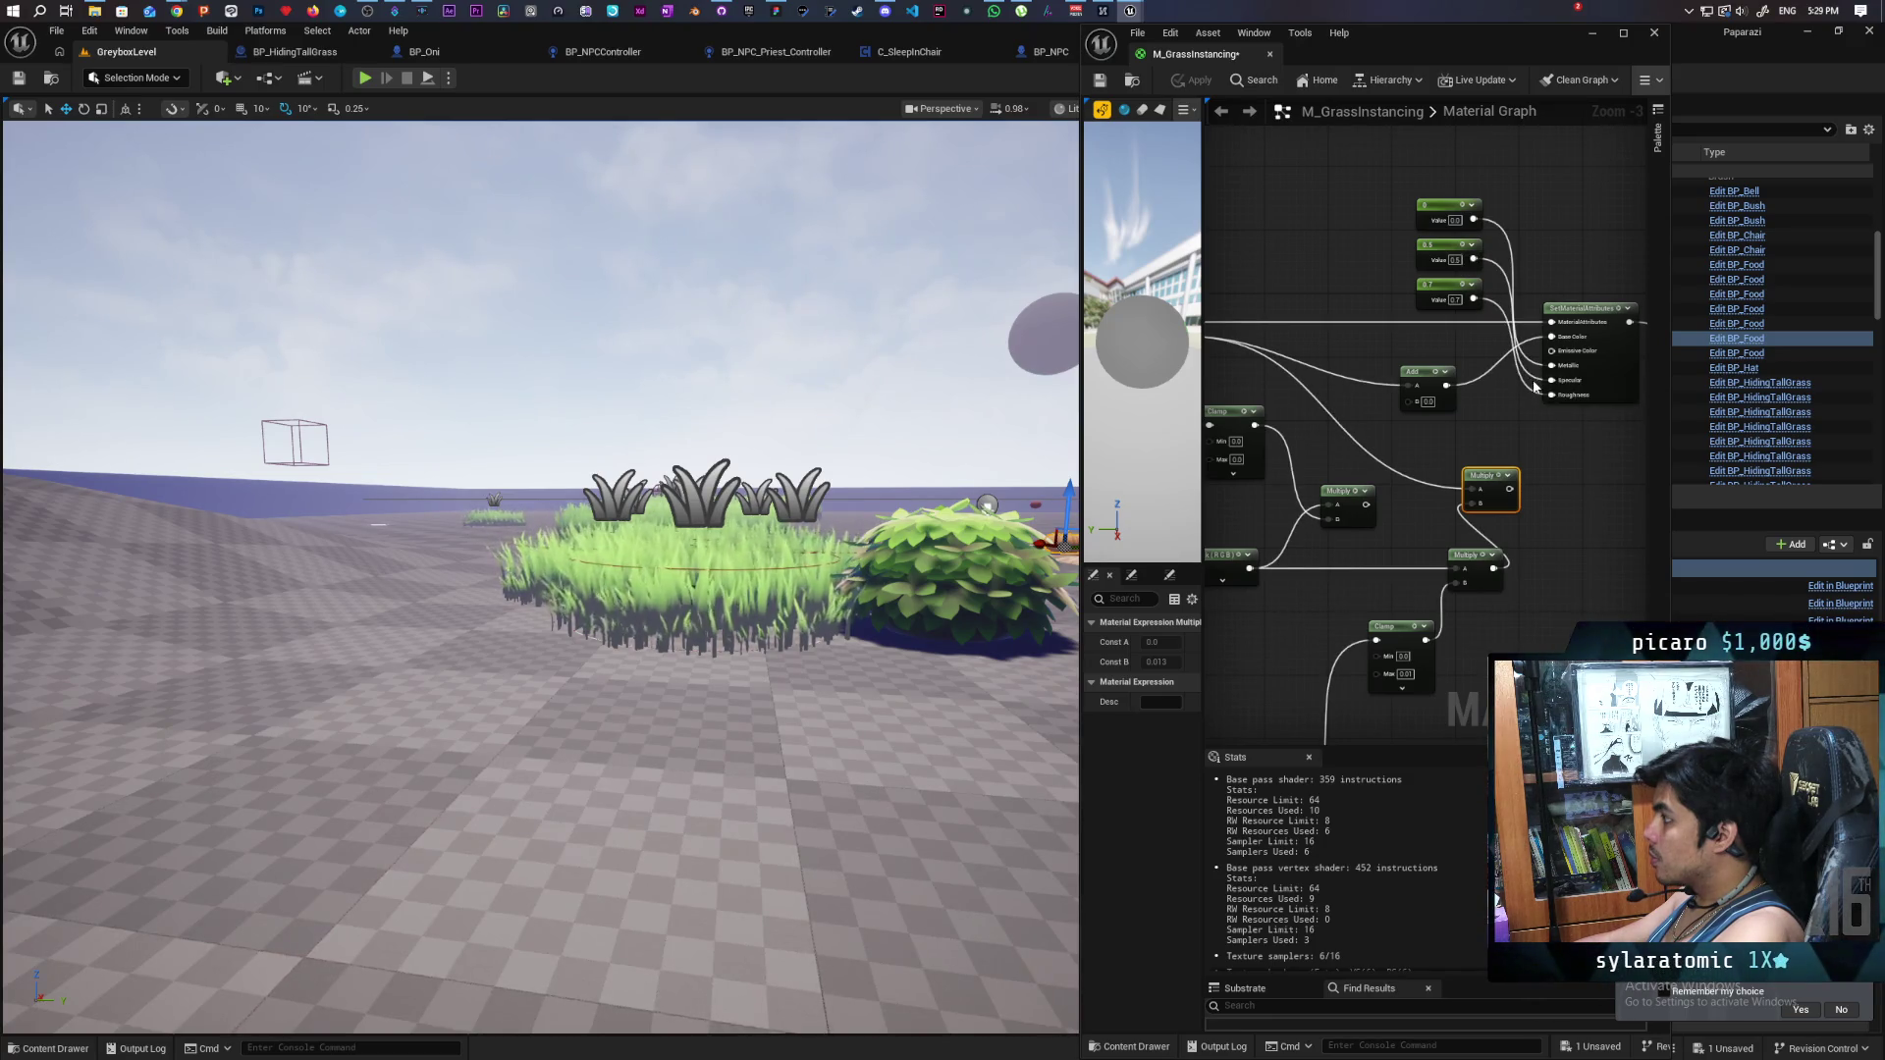
click(1491, 287)
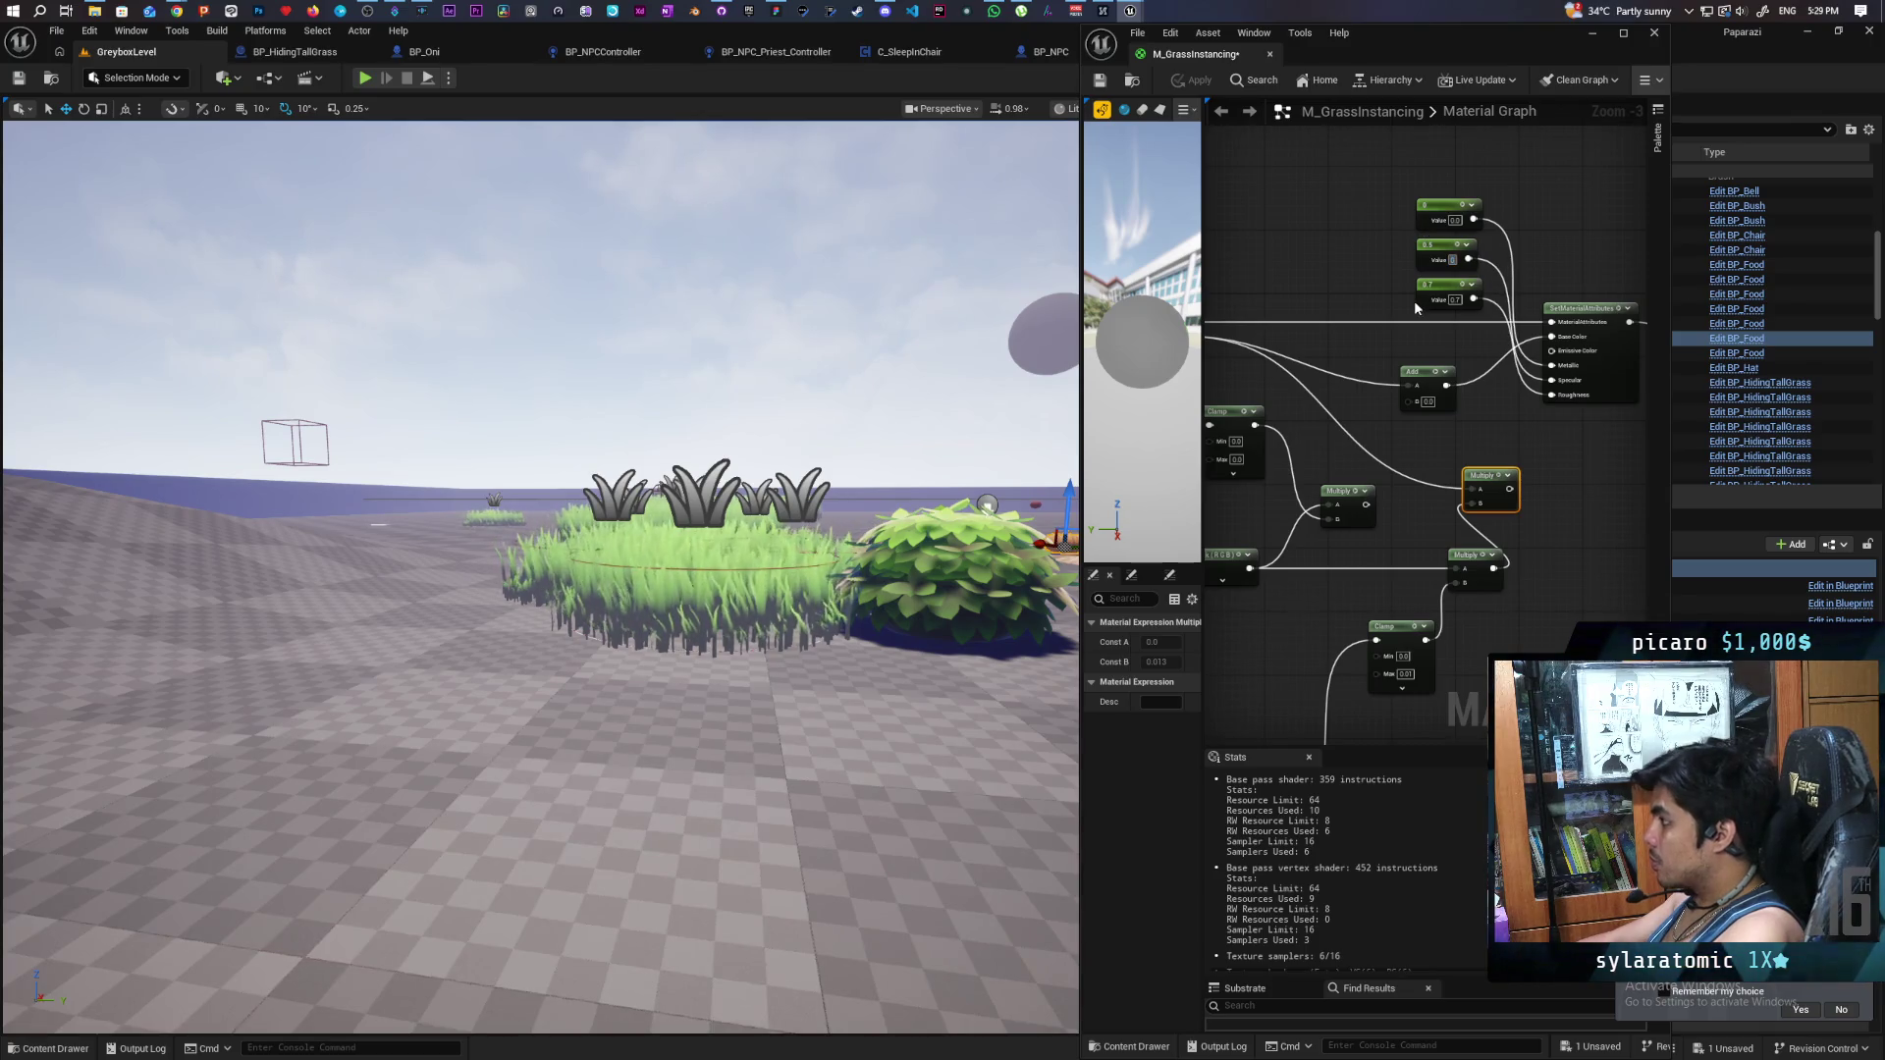
key(ctrl+s)
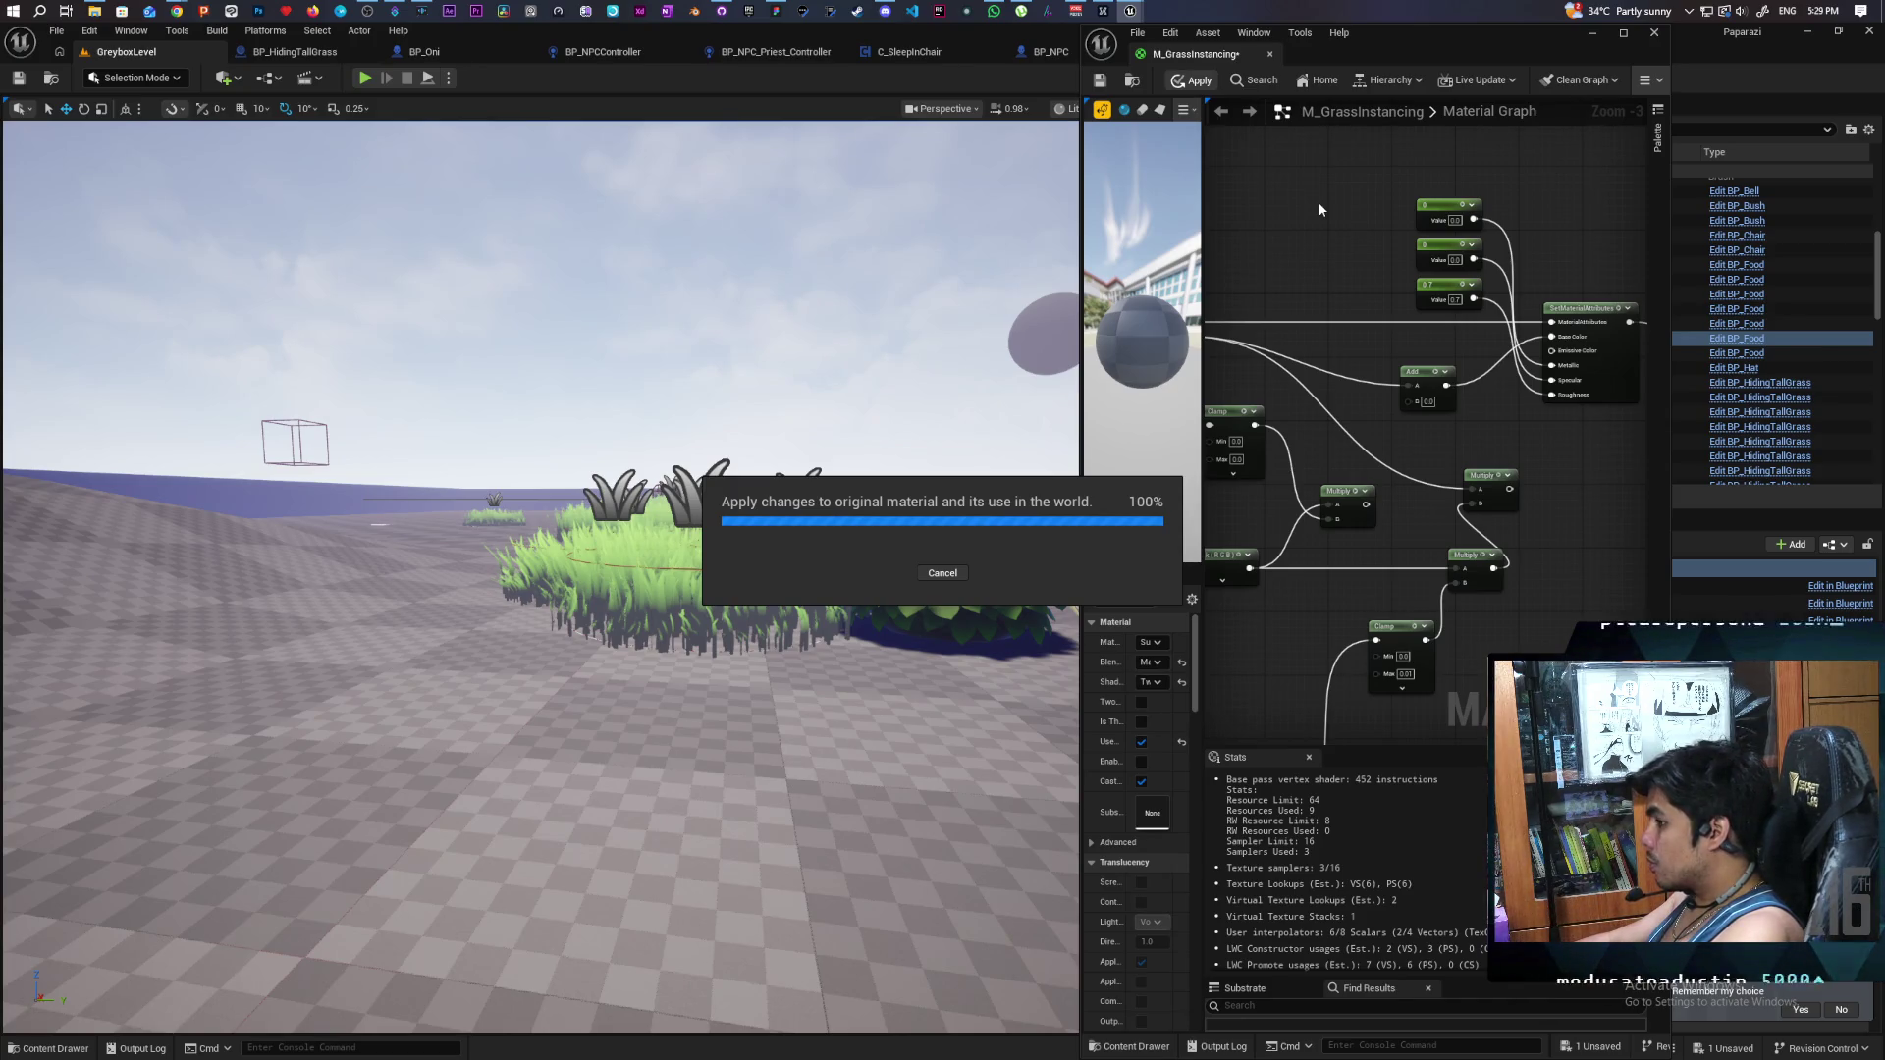
- Set the Clamp node's Max to 1 and apply the material (375 instructions)
mouse_move(1536, 547)
mouse_down()
mouse_move(1497, 525)
mouse_move(1521, 379)
mouse_up()
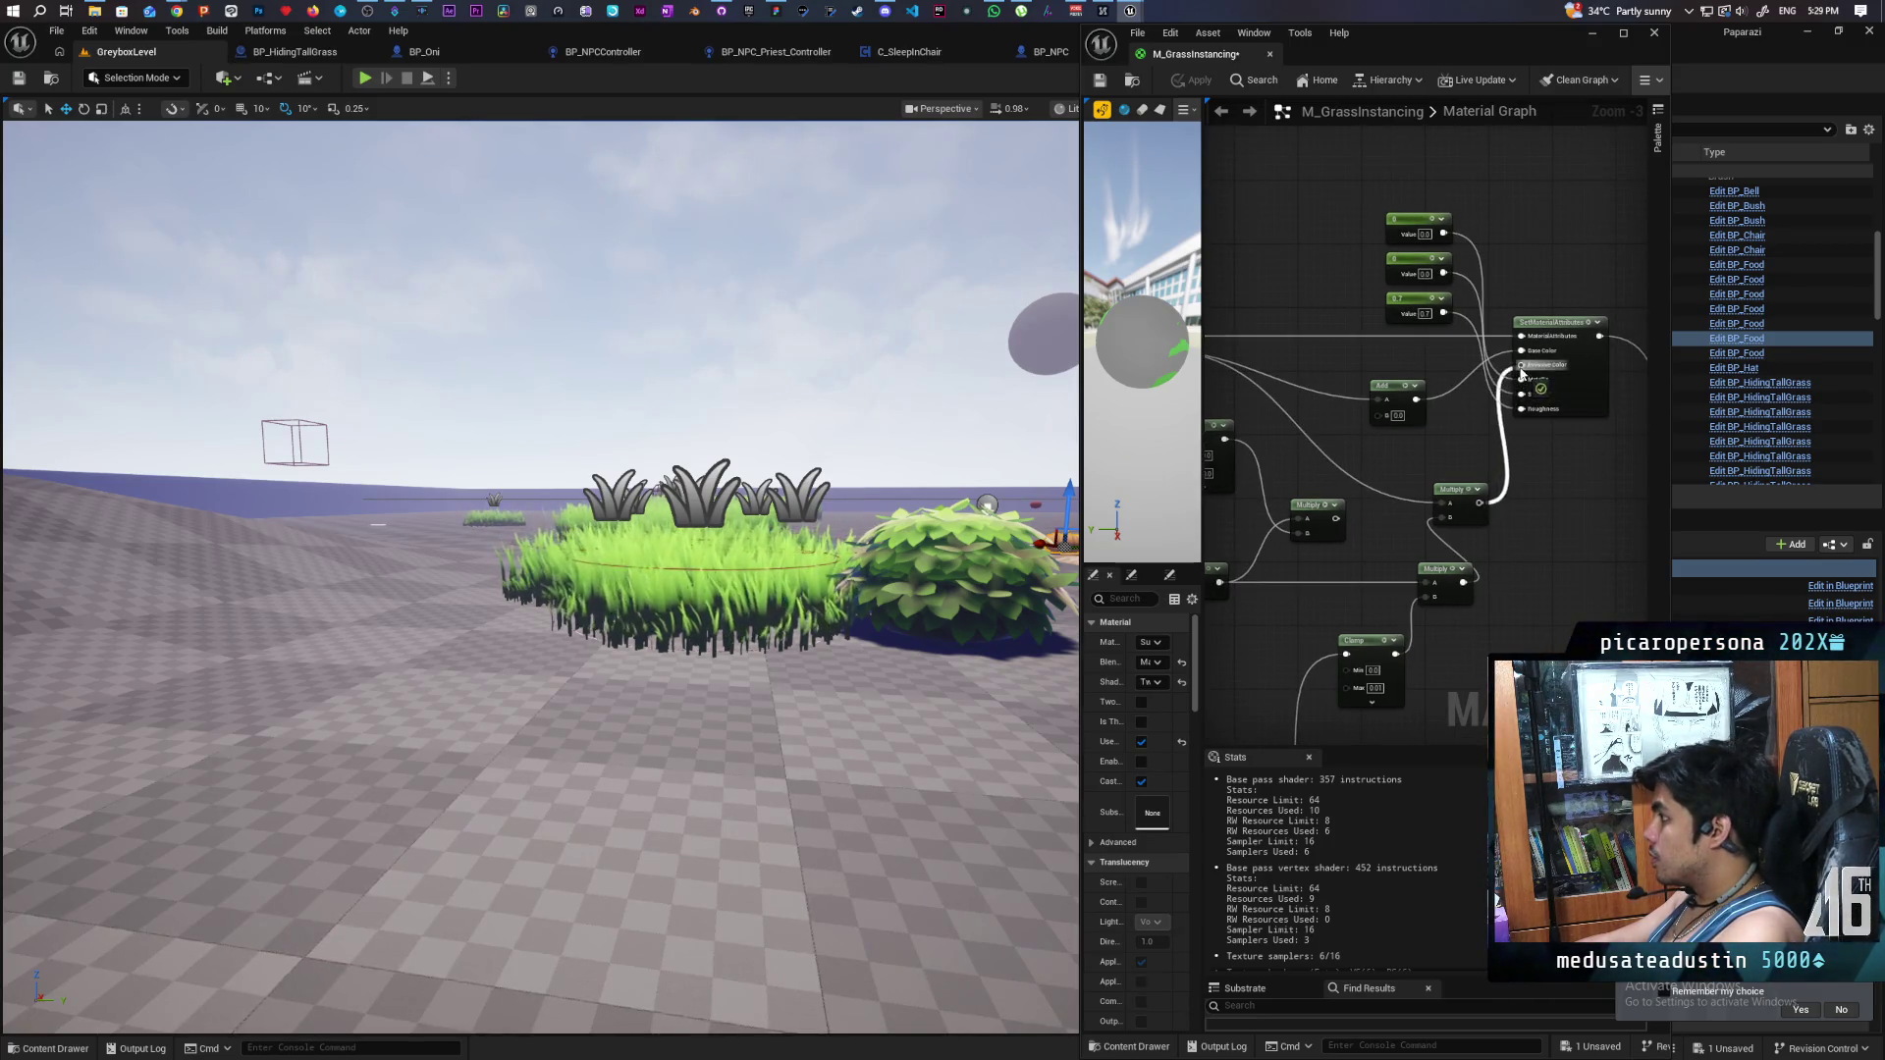
click(1186, 82)
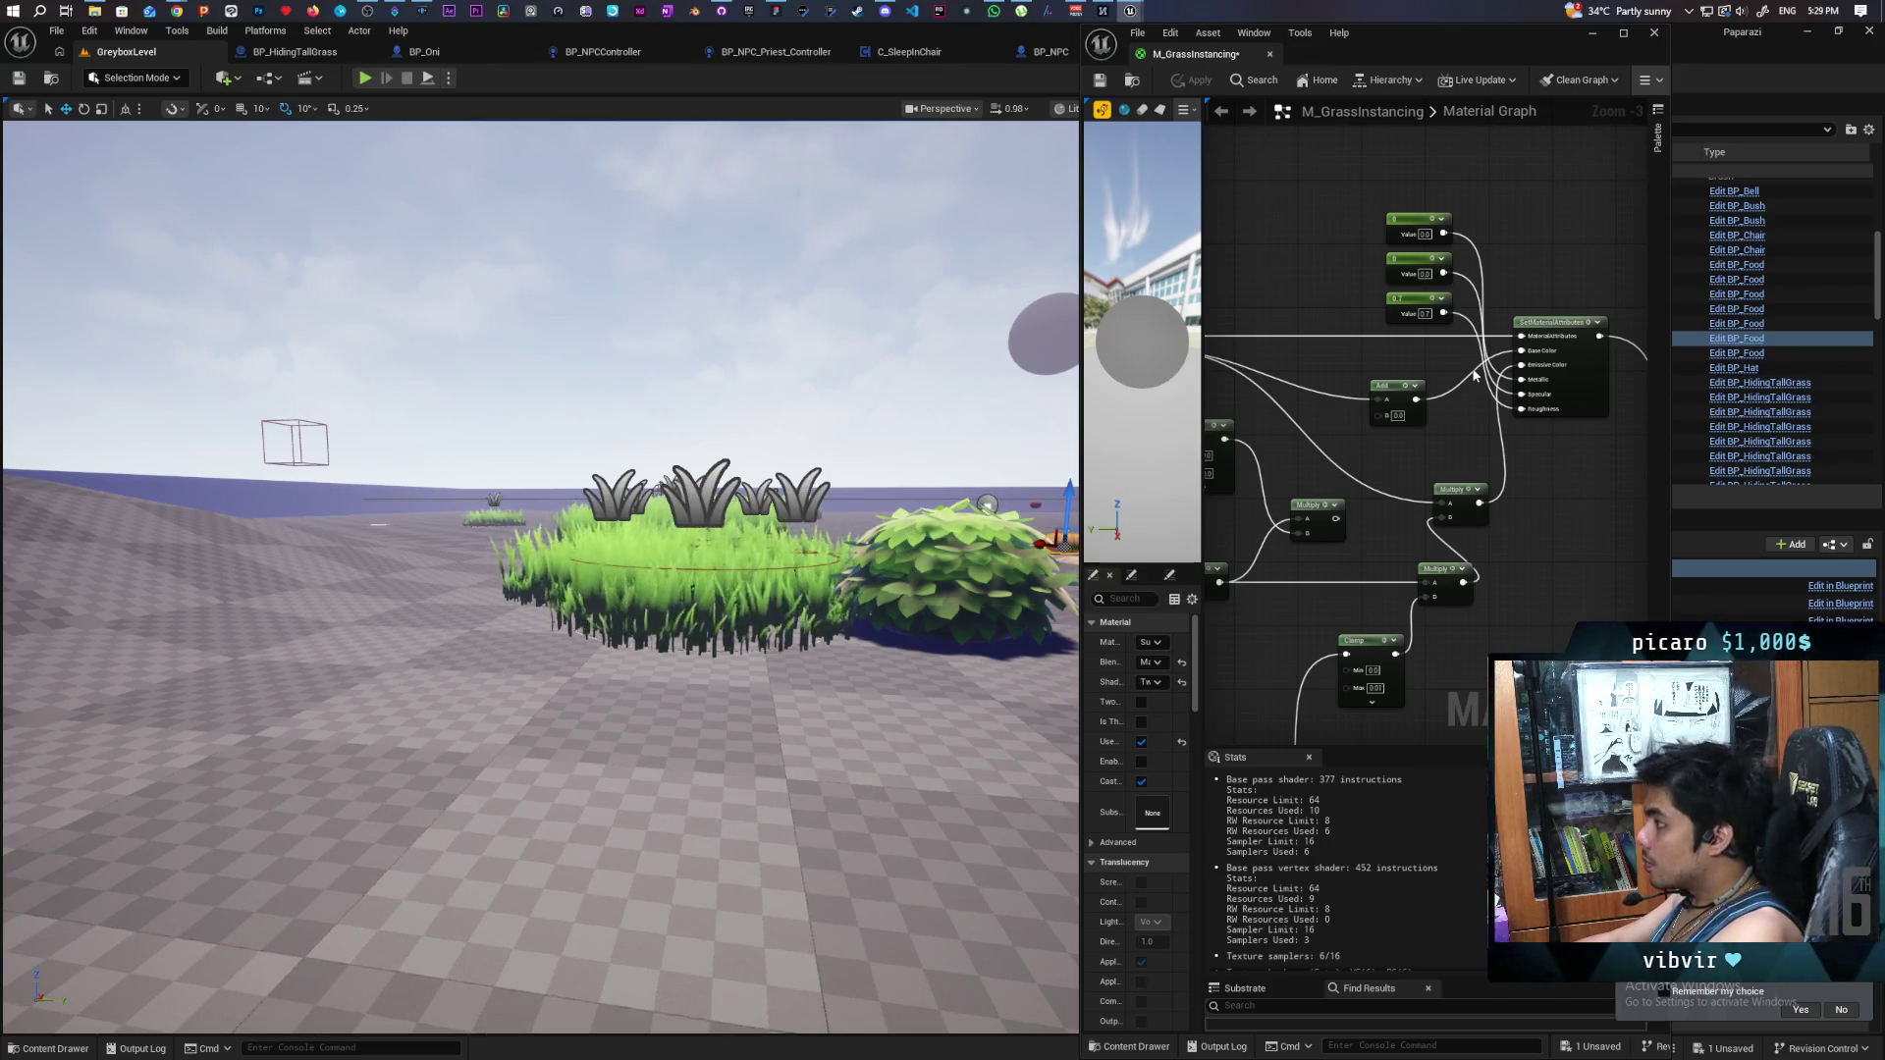
drag(1386, 695, 1384, 574)
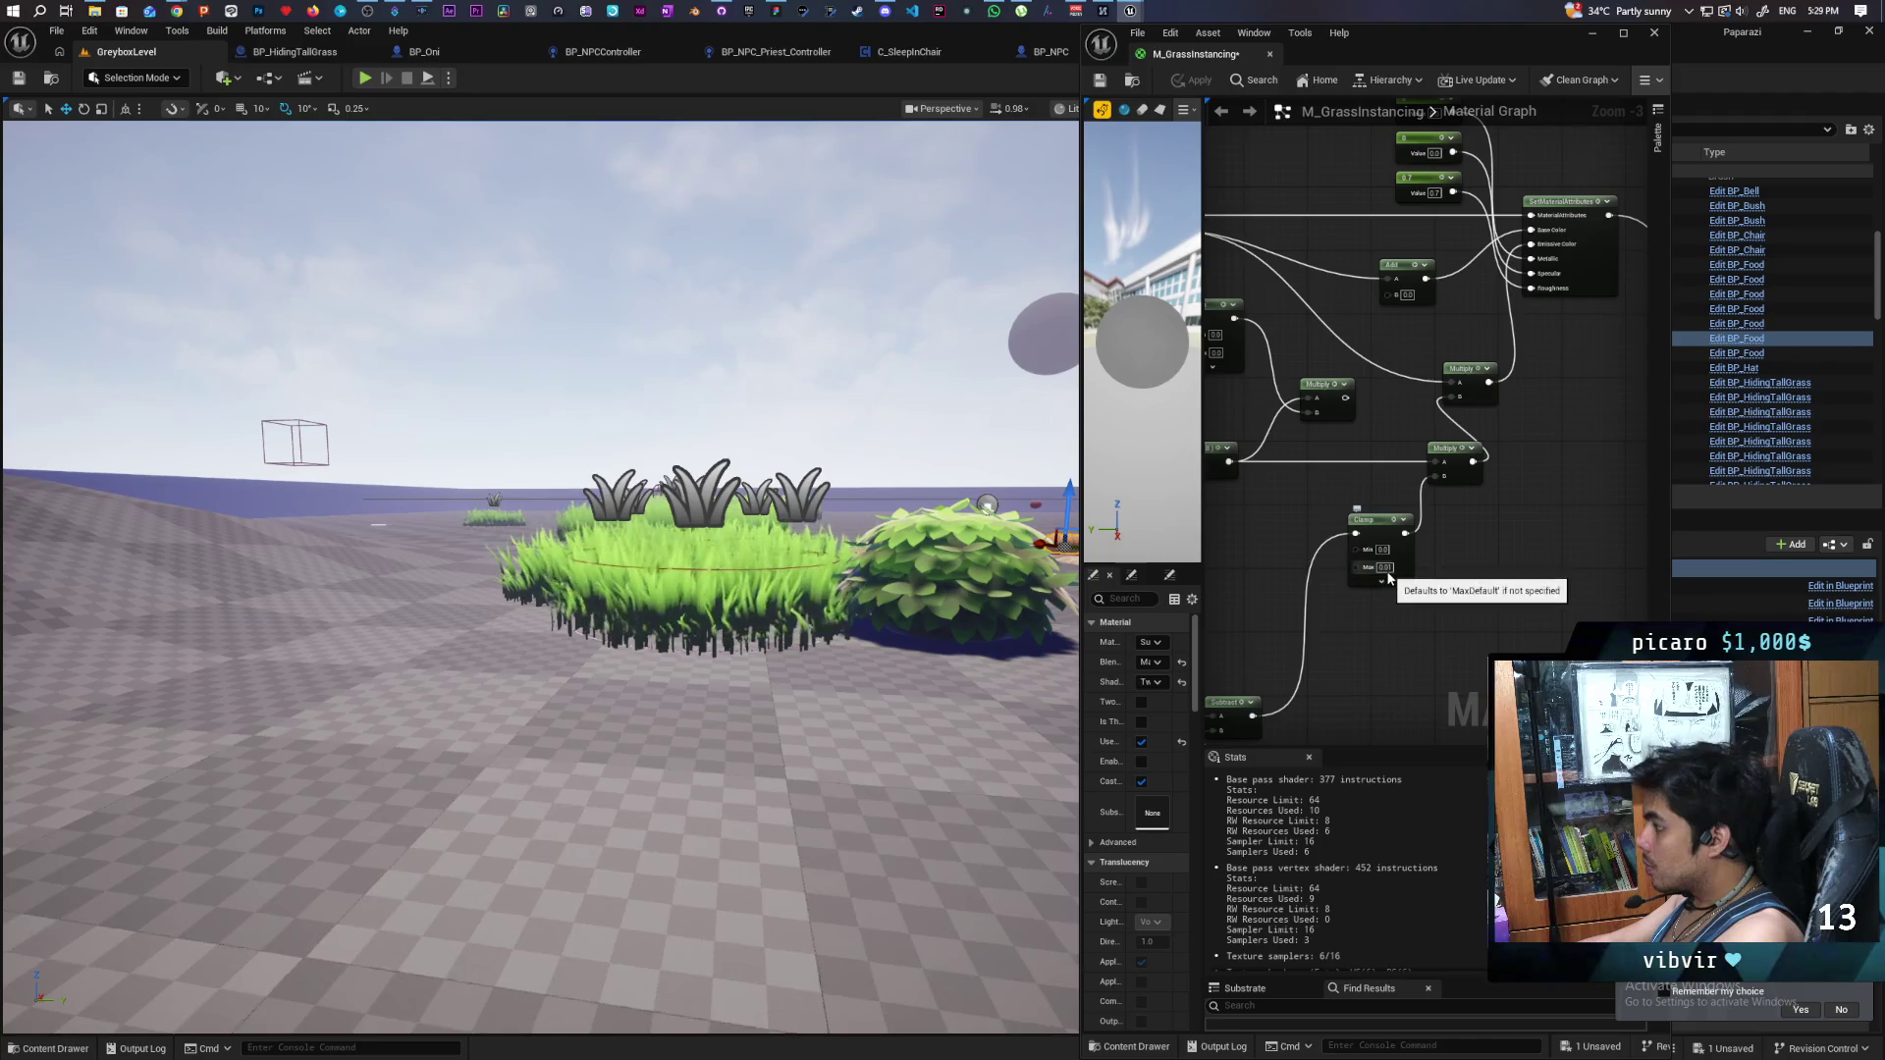
click(1384, 568)
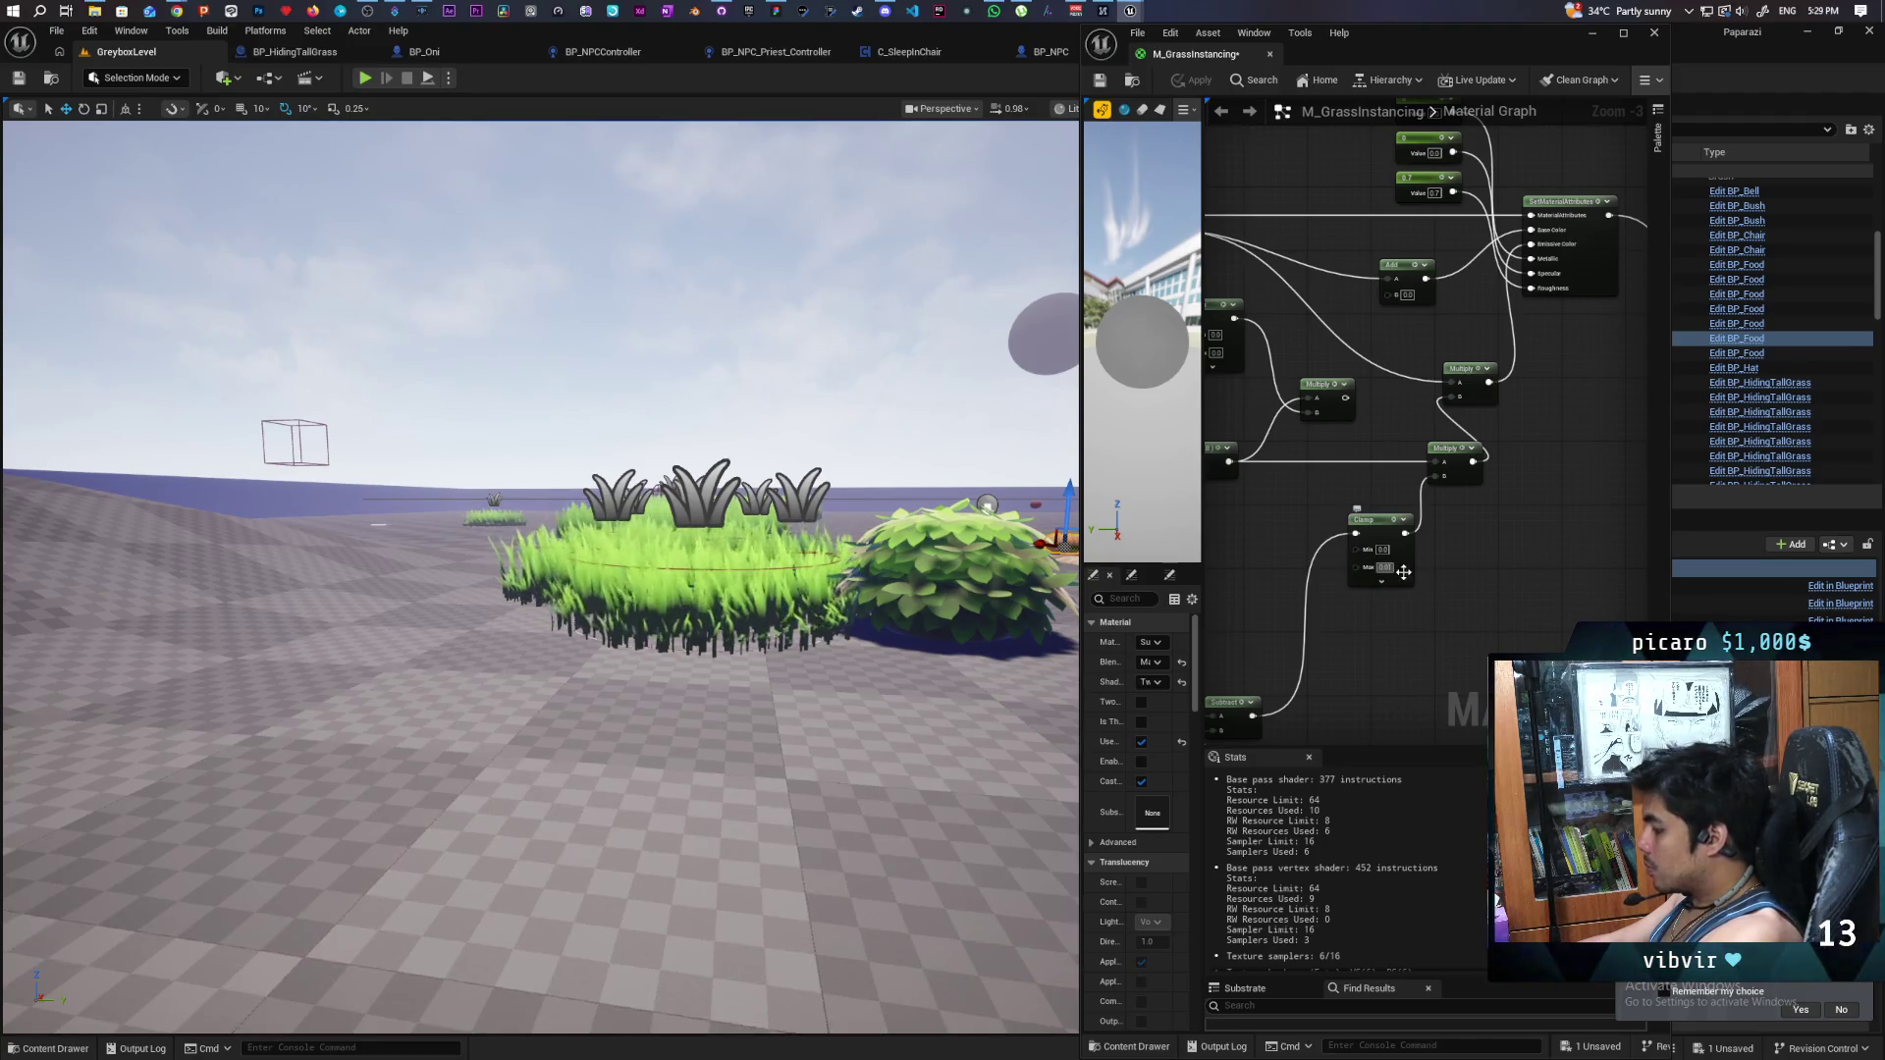
text(1)
key(Return)
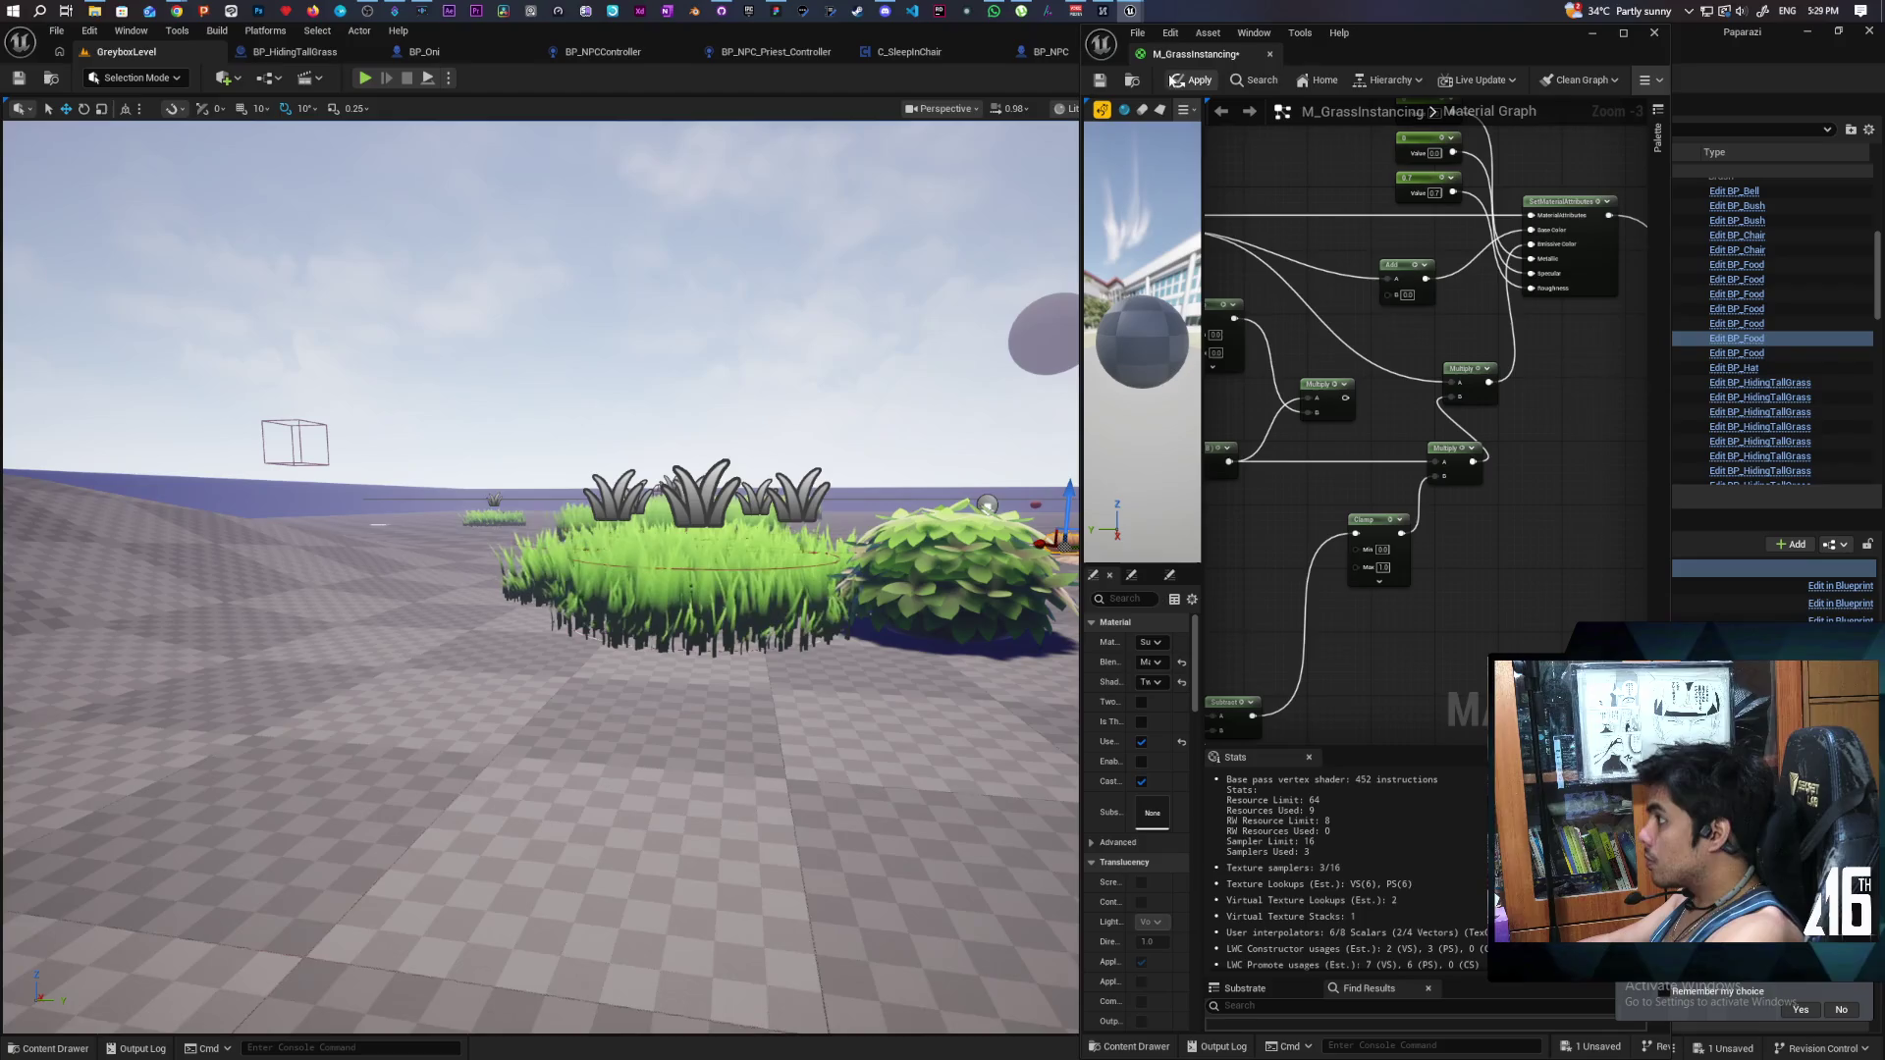
click(1193, 80)
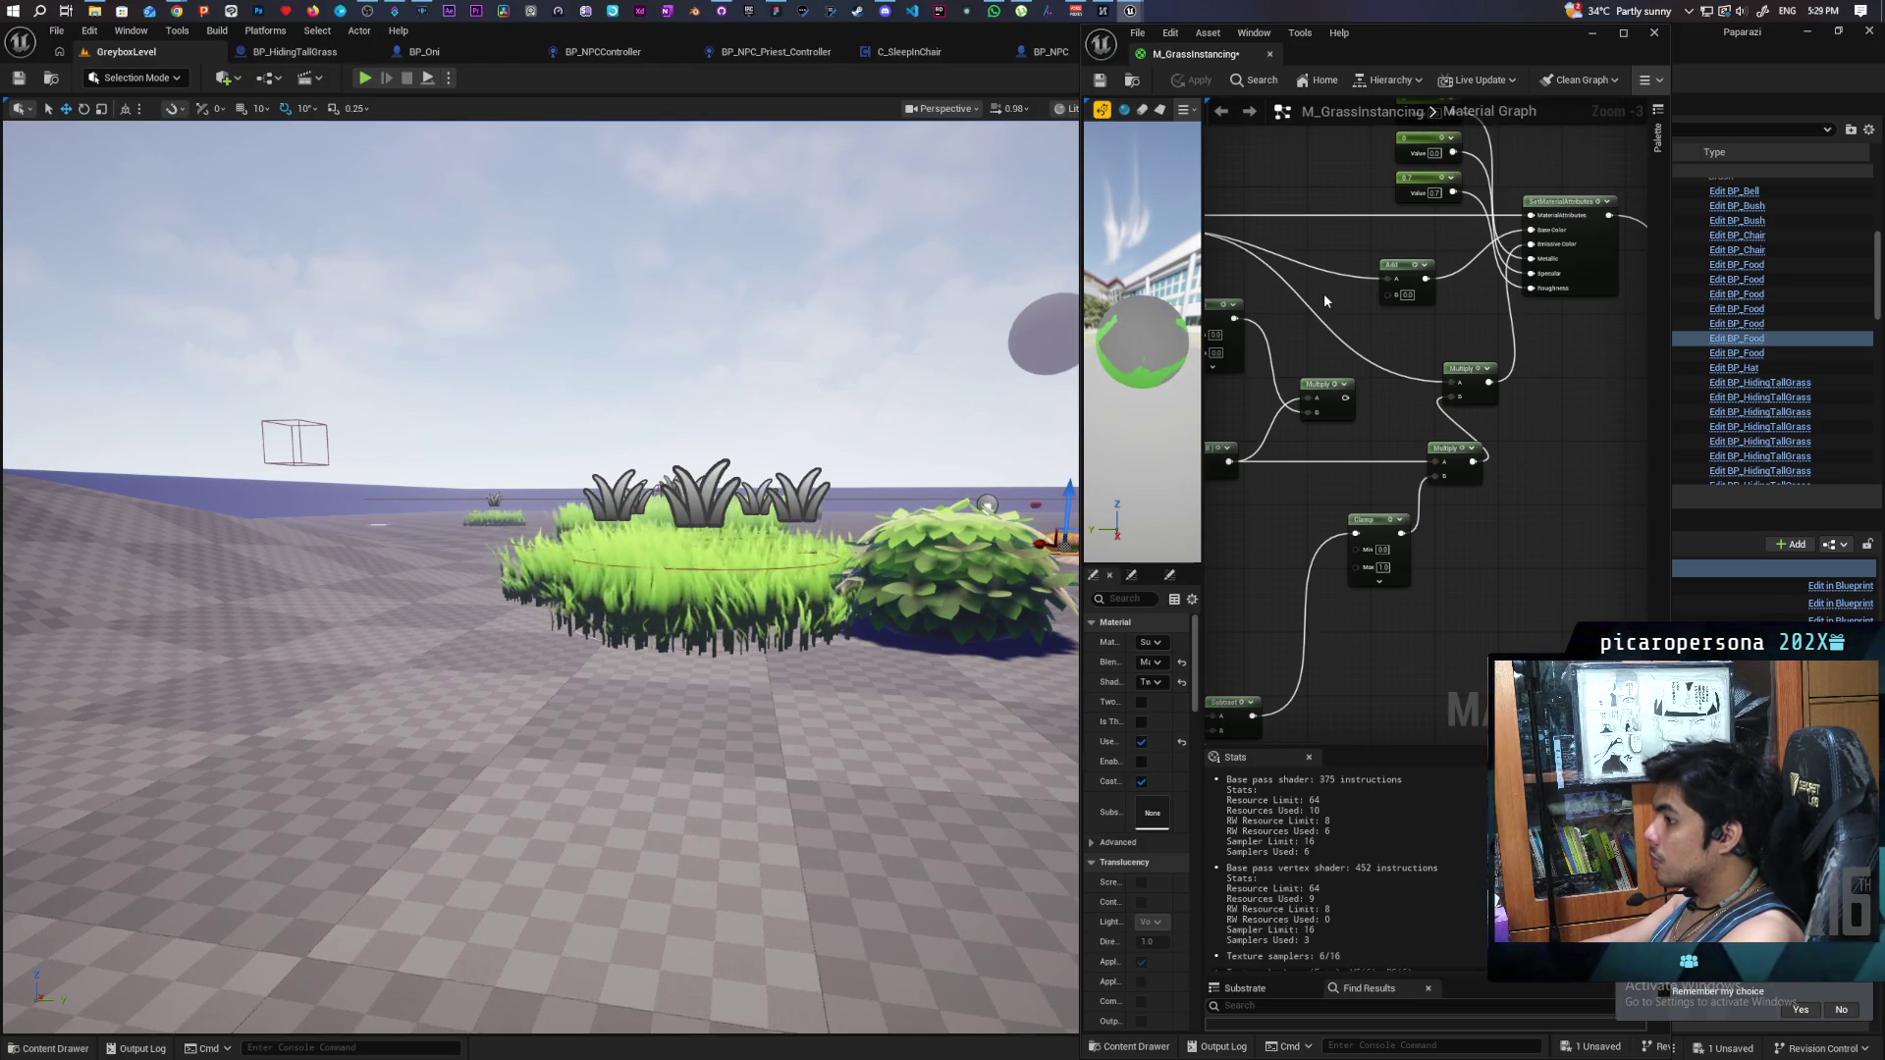
mouse_move(589, 590)
mouse_down()
mouse_move(589, 766)
mouse_move(589, 609)
mouse_move(648, 609)
mouse_up()
- Wire Multiply into Add's B input, apply the material, and close the M_GrassInstancing editor
drag(1343, 393, 1470, 446)
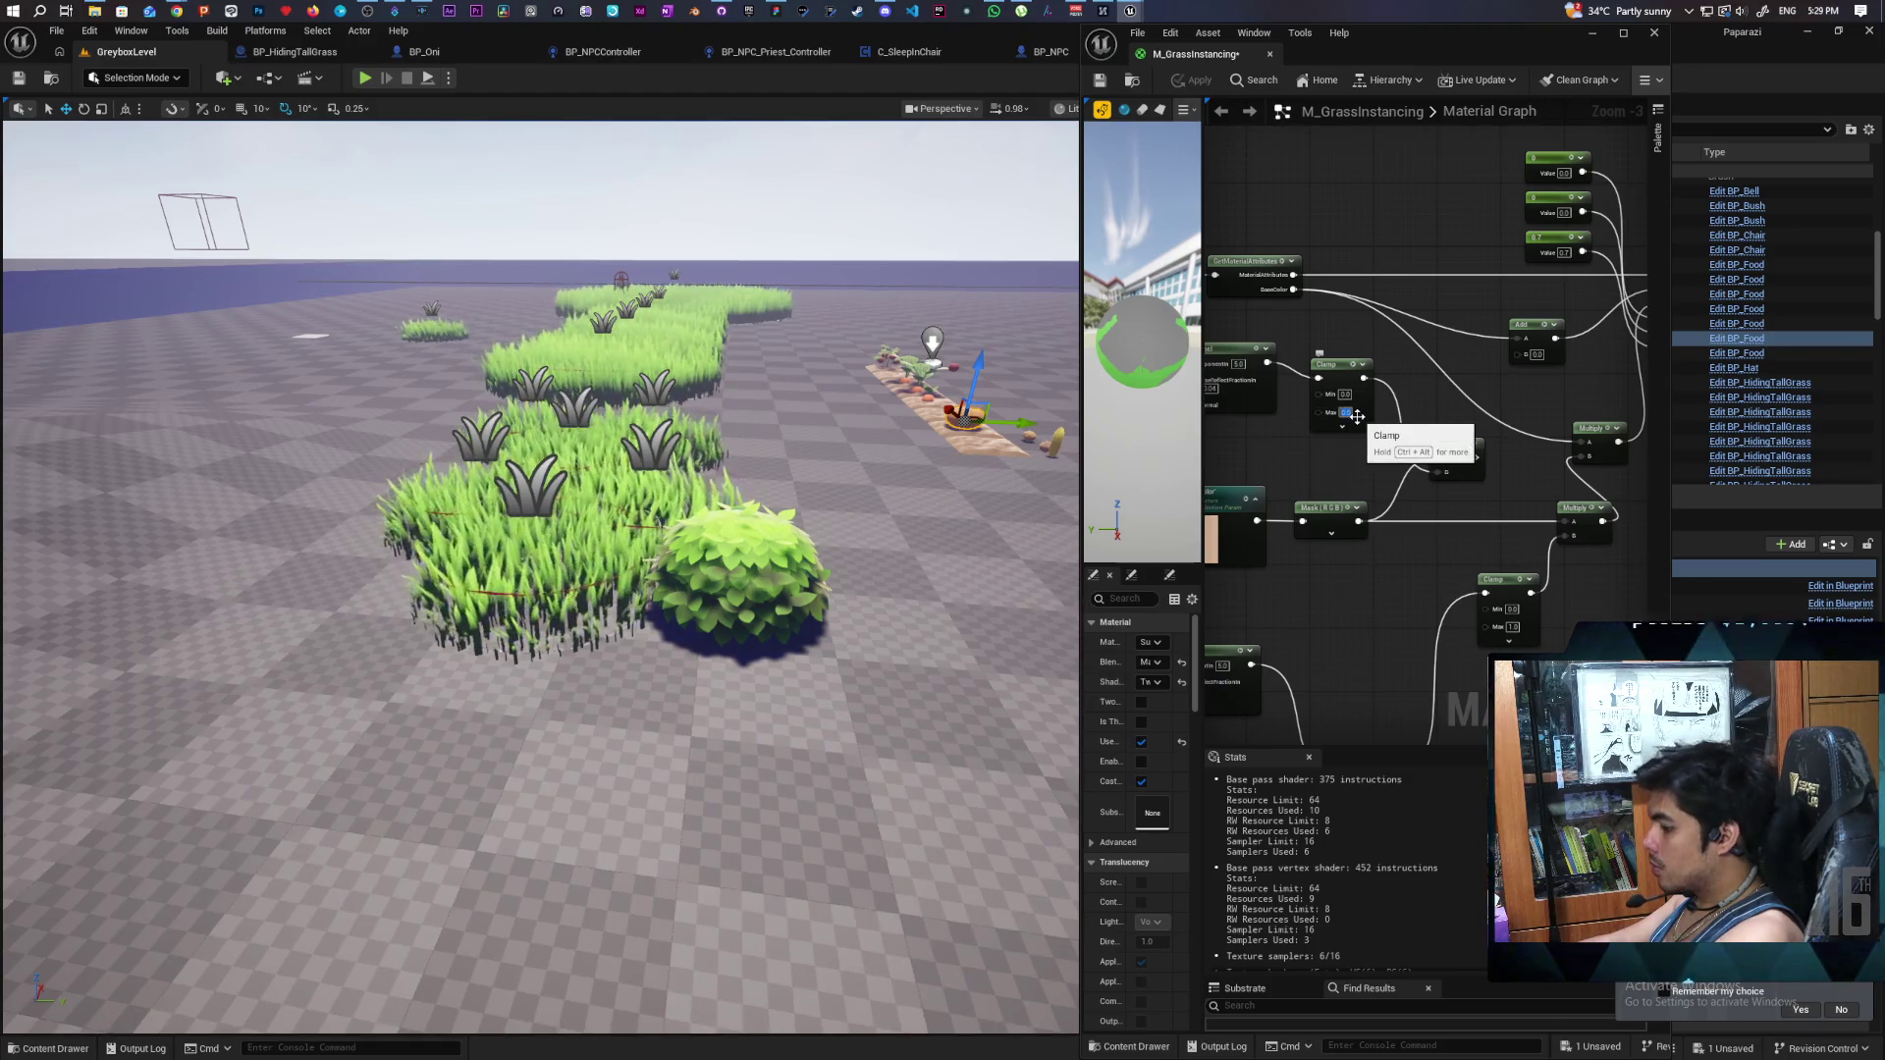
drag(1473, 458, 1519, 353)
click(1192, 79)
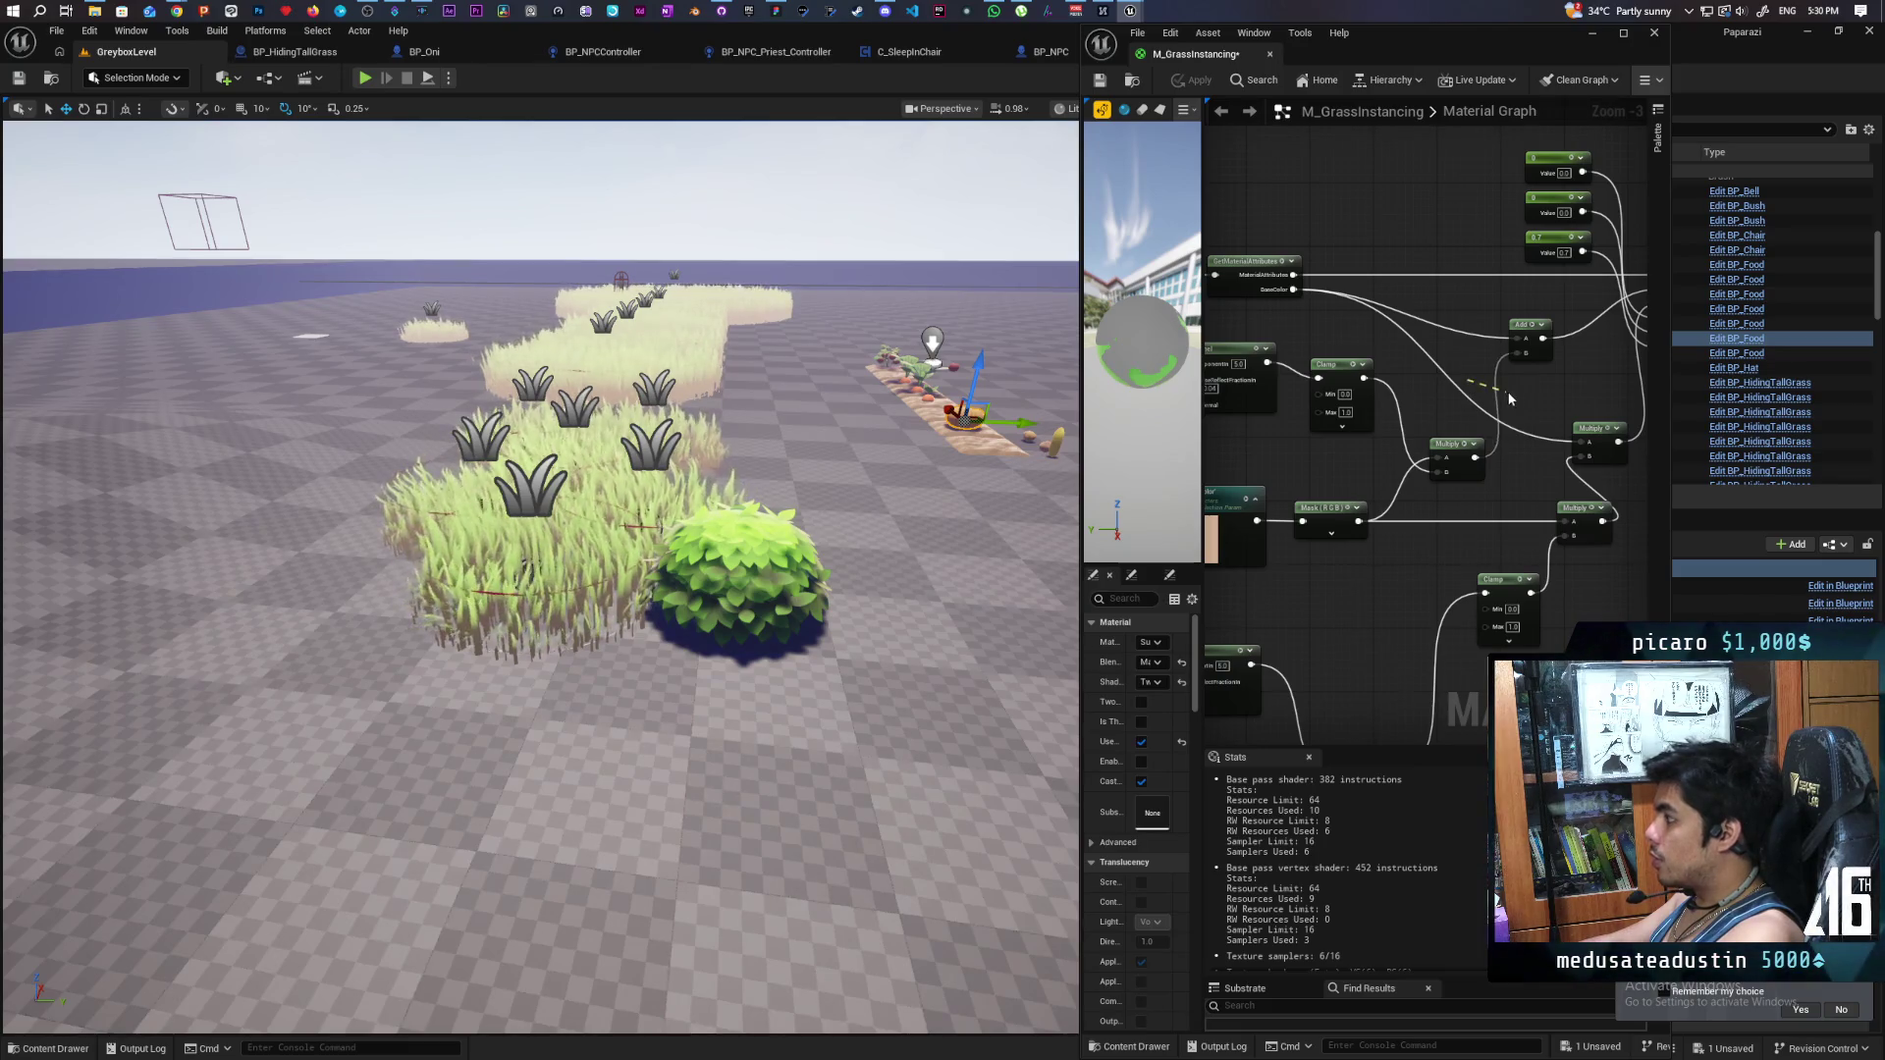
click(1190, 85)
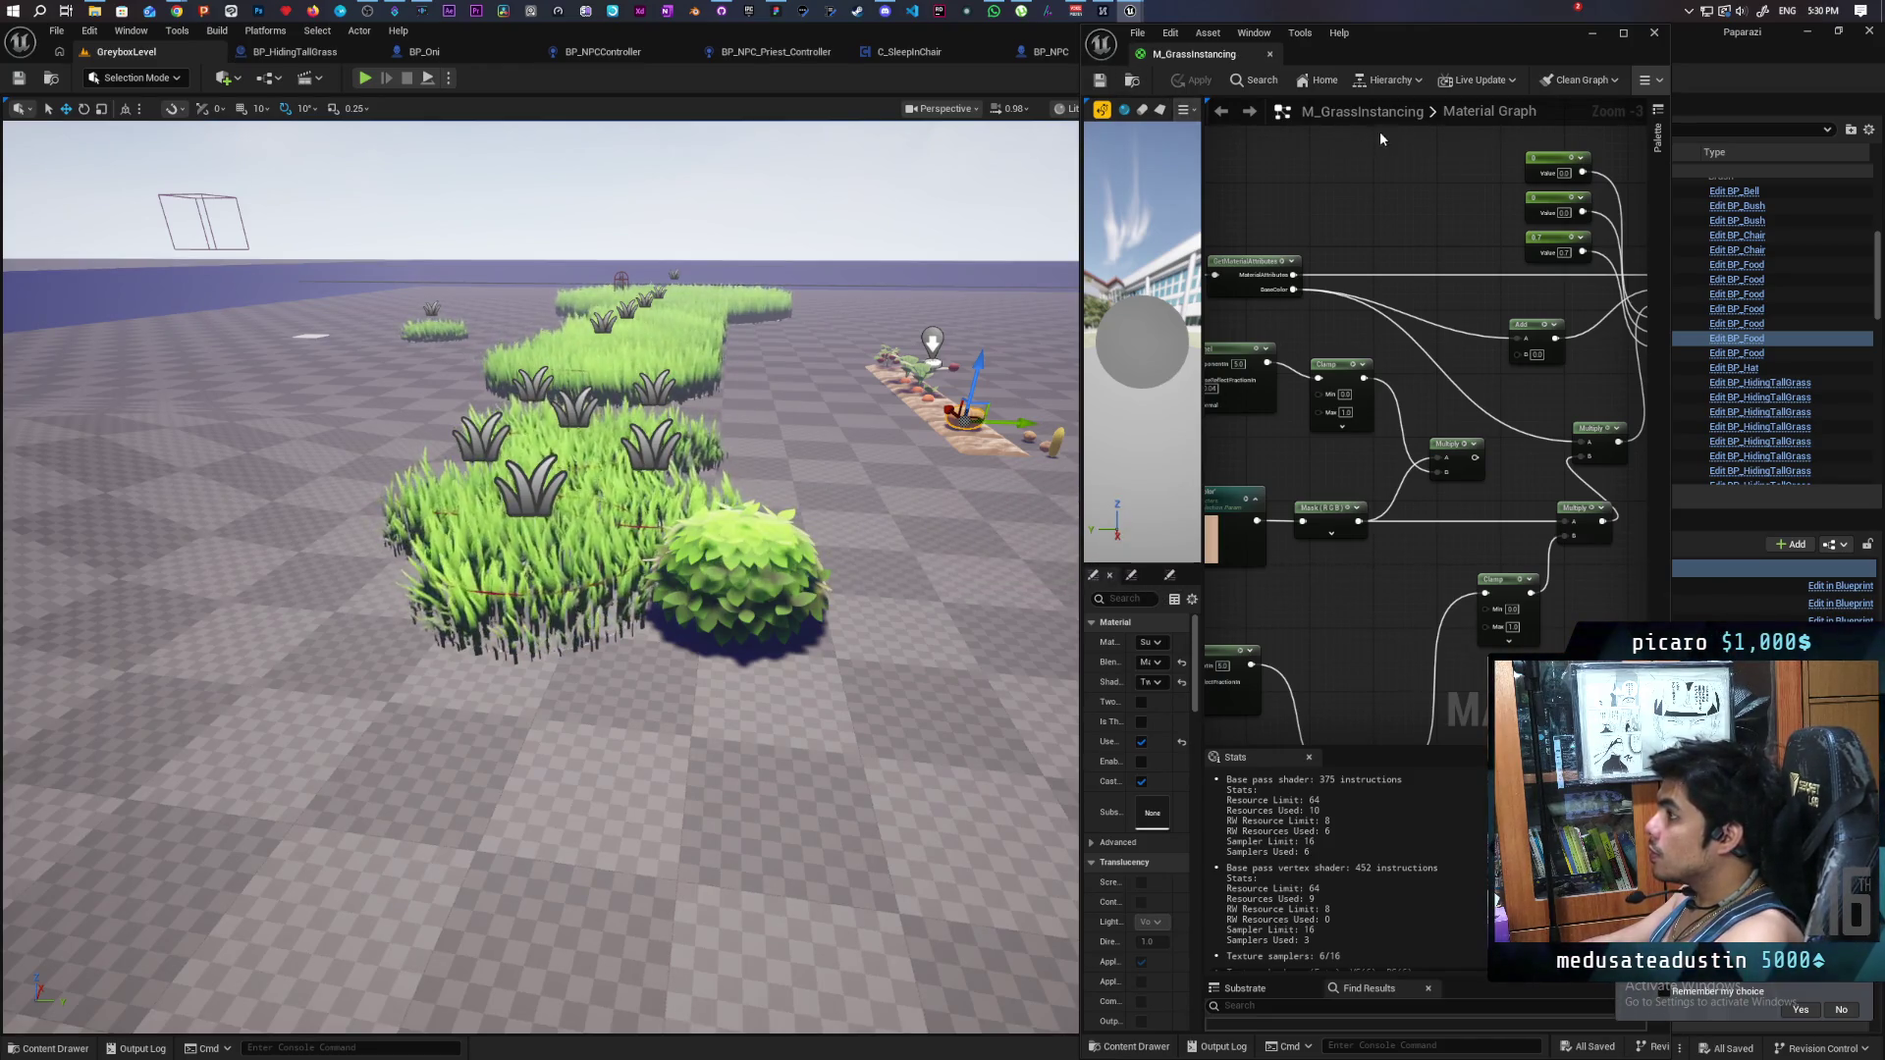
click(1590, 37)
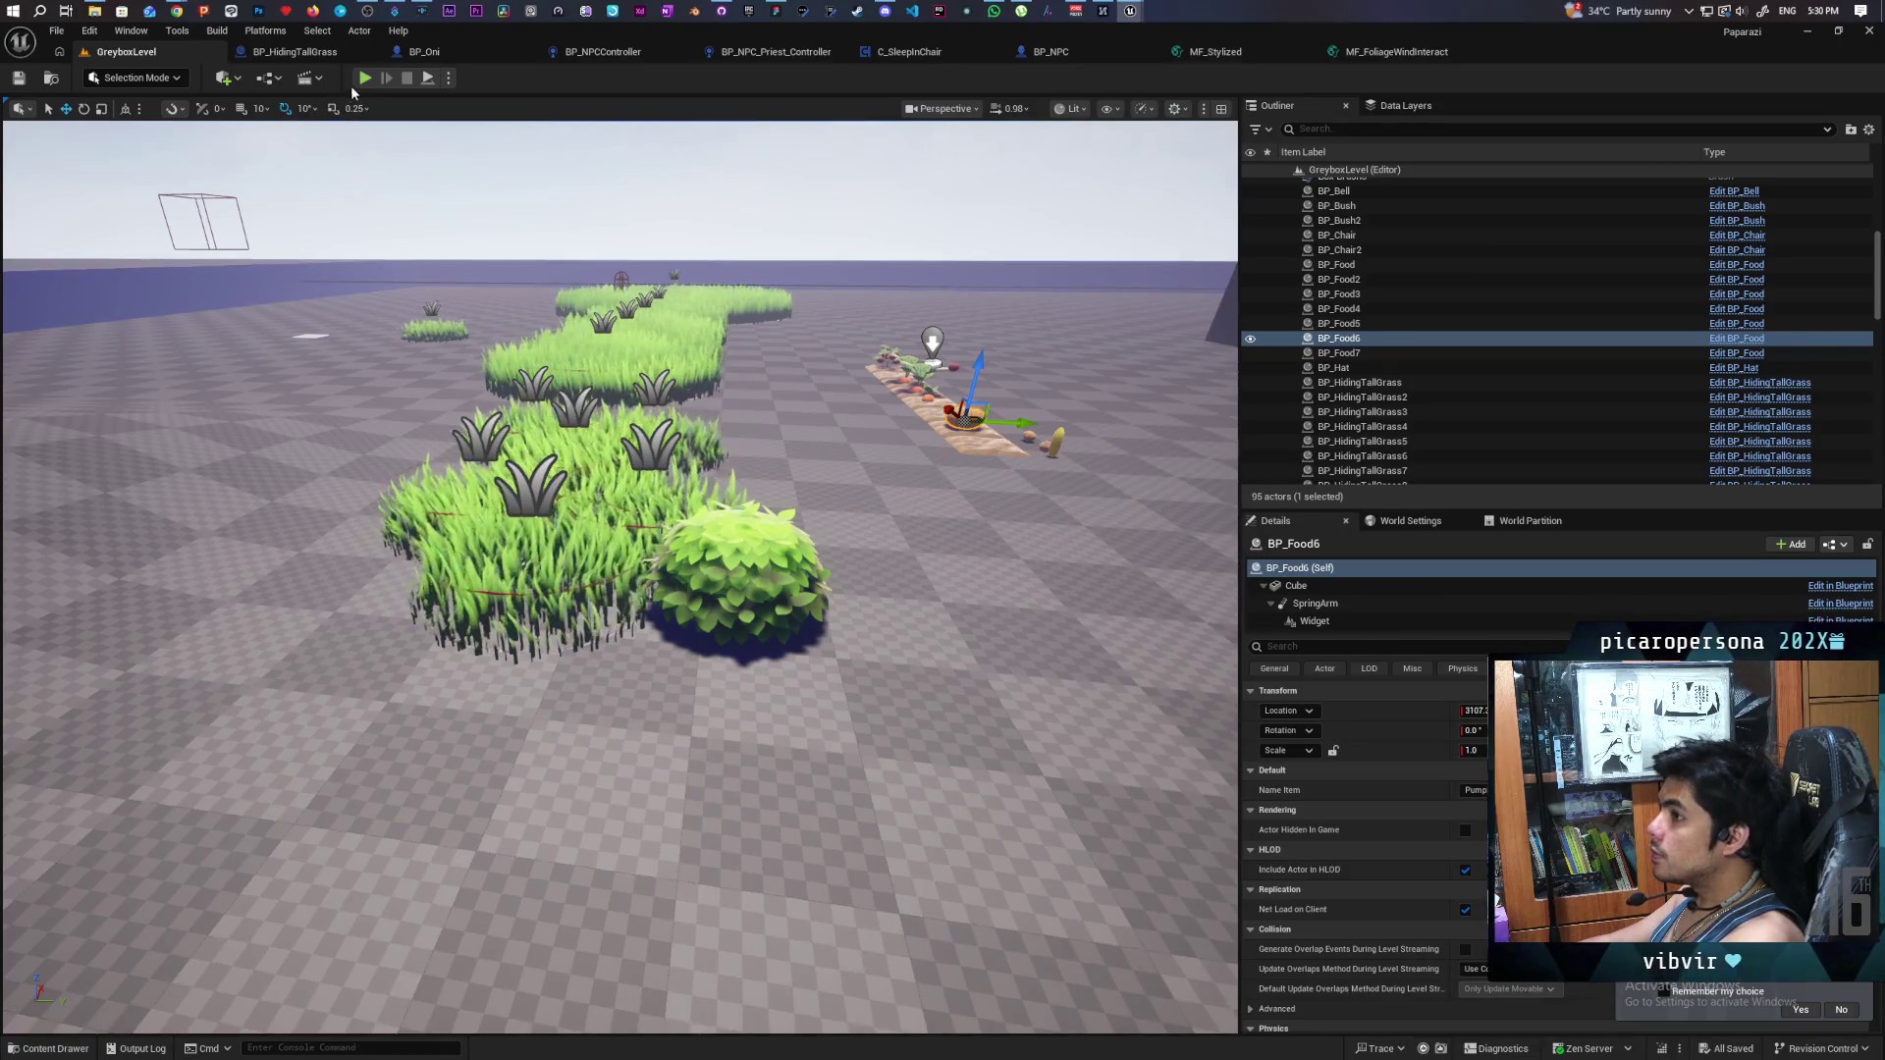
- Play the level and walk the bush character into the tall grass, jumping once
click(365, 77)
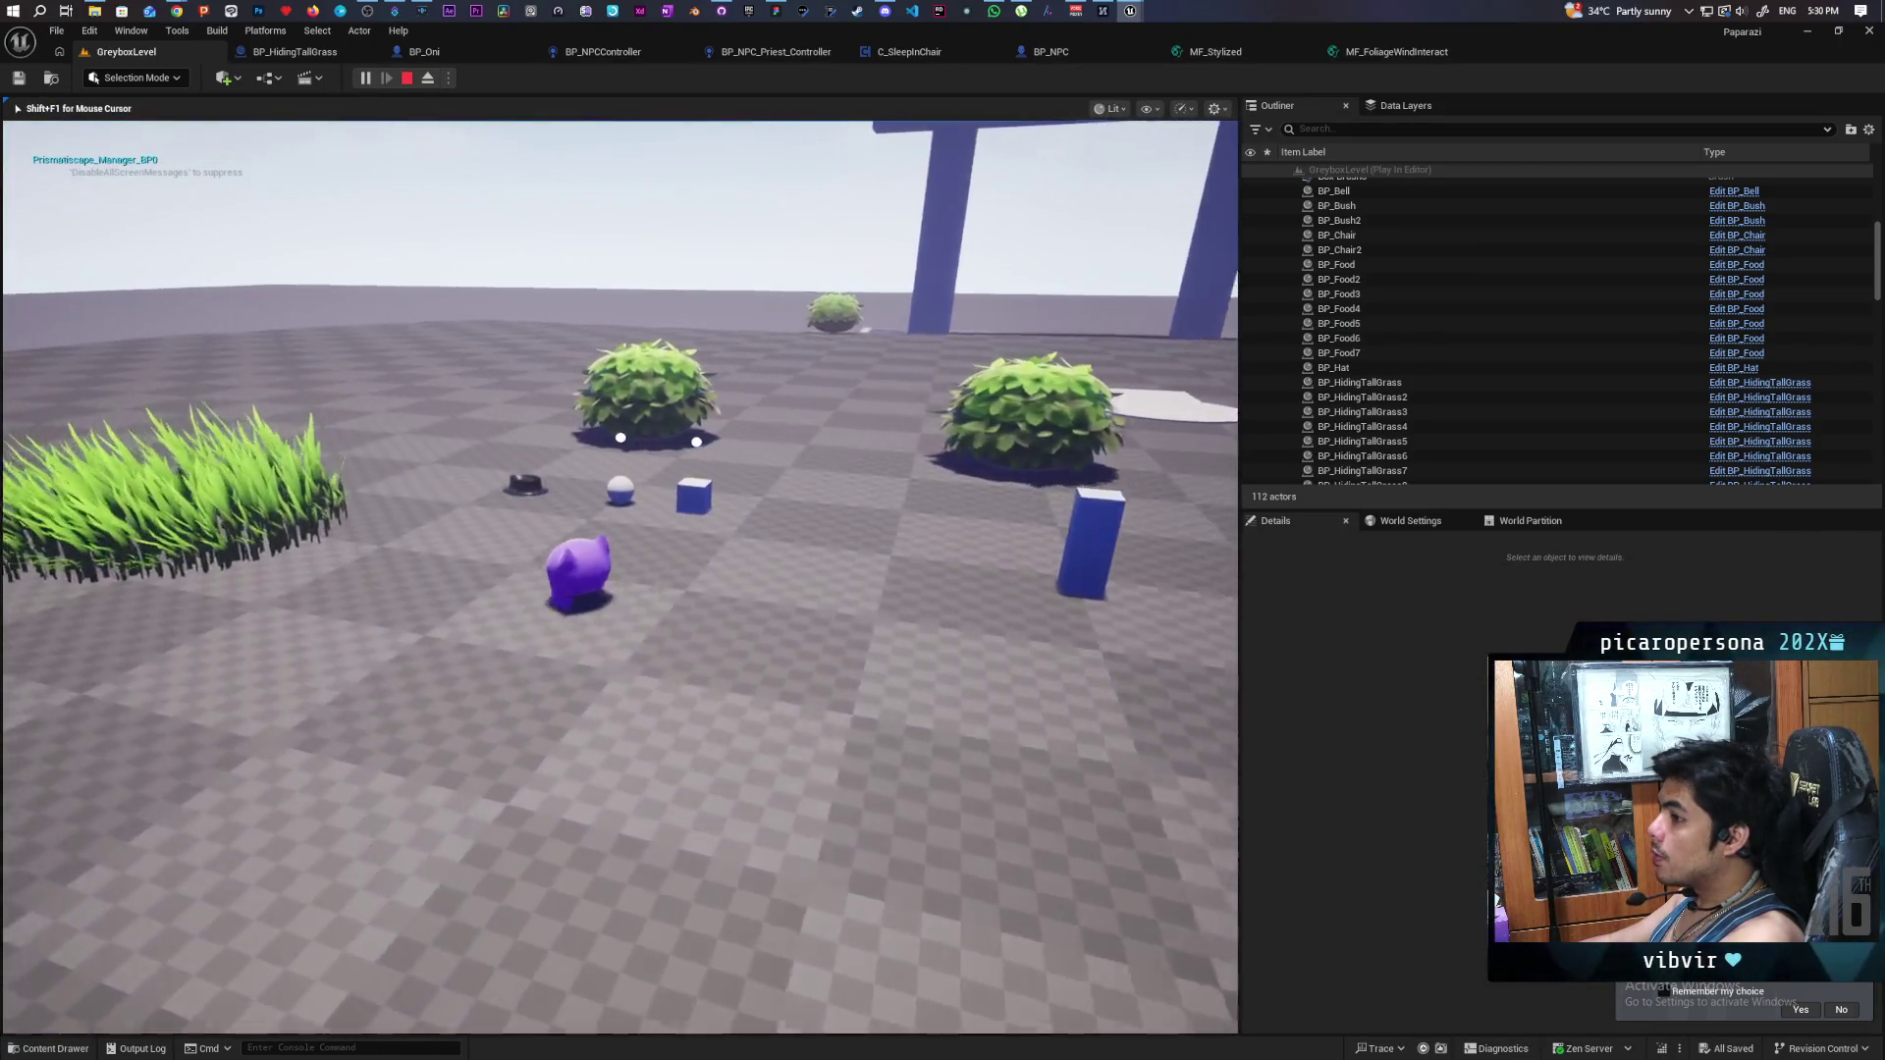
key(w)
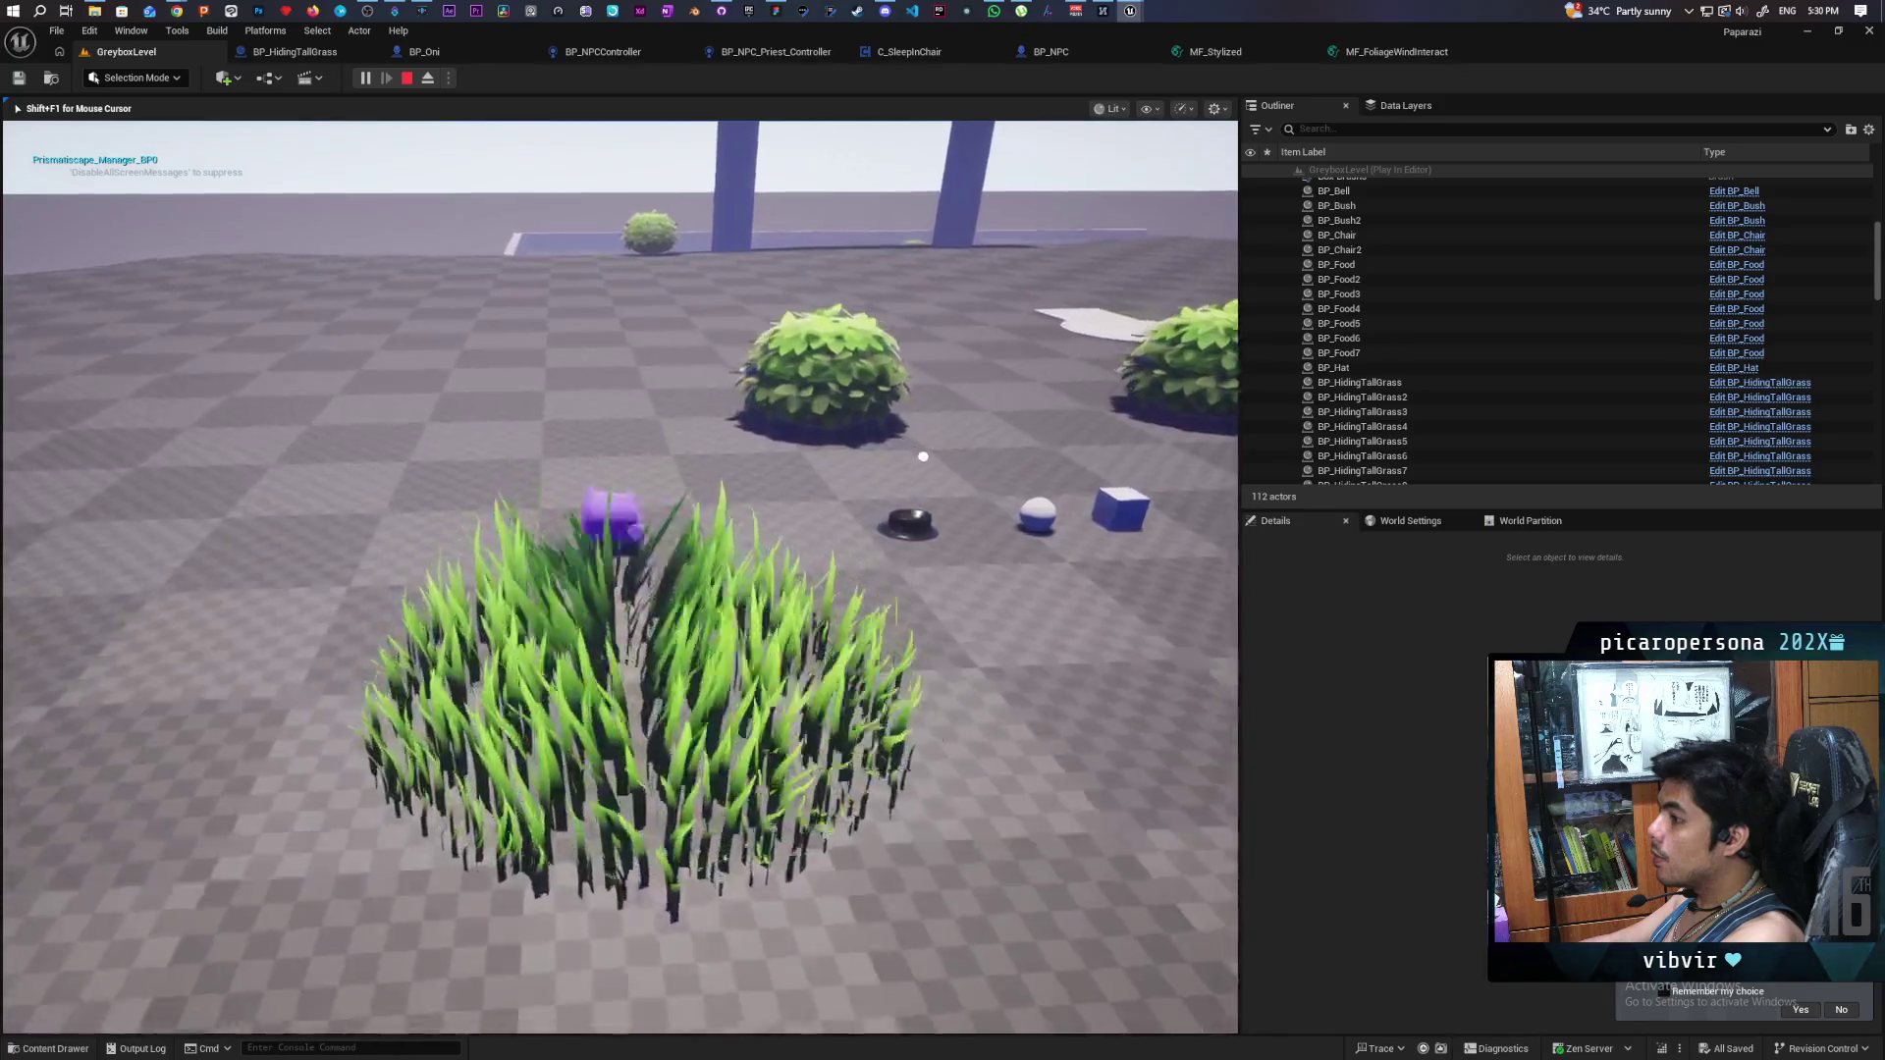
key(w)
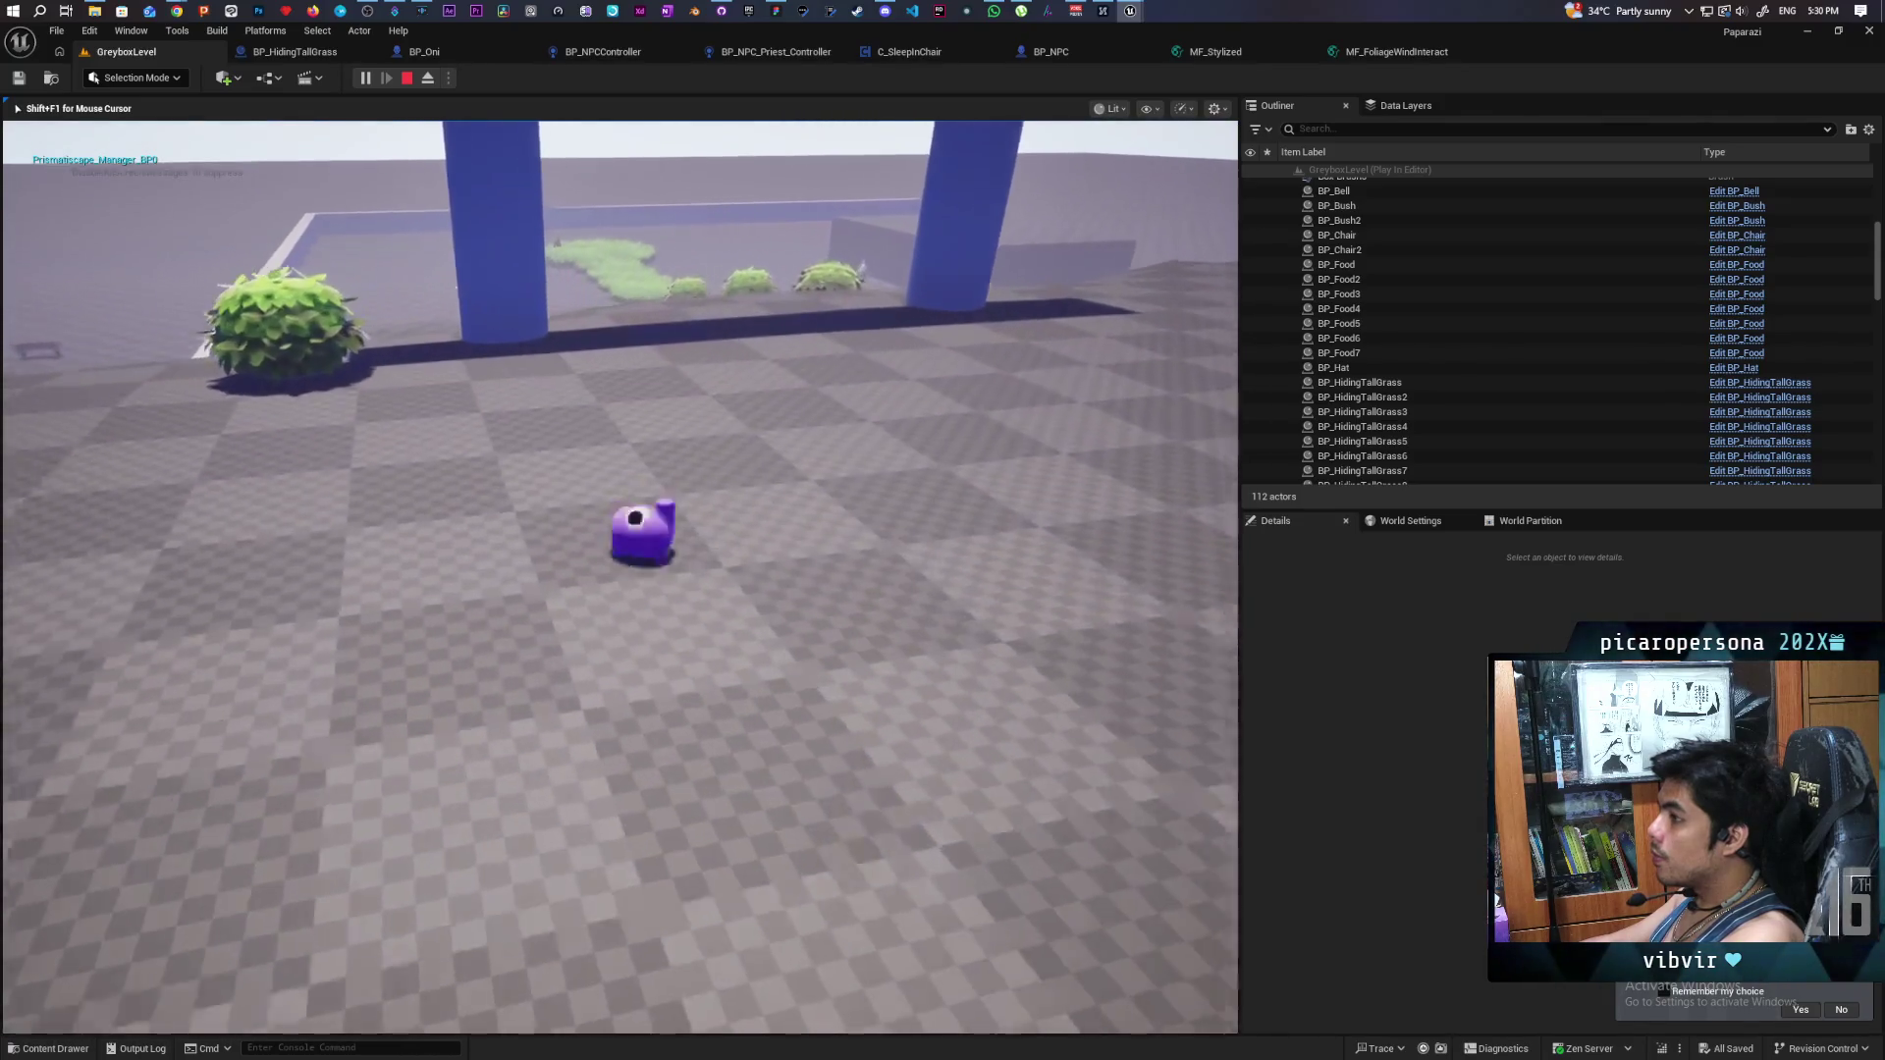
key(space)
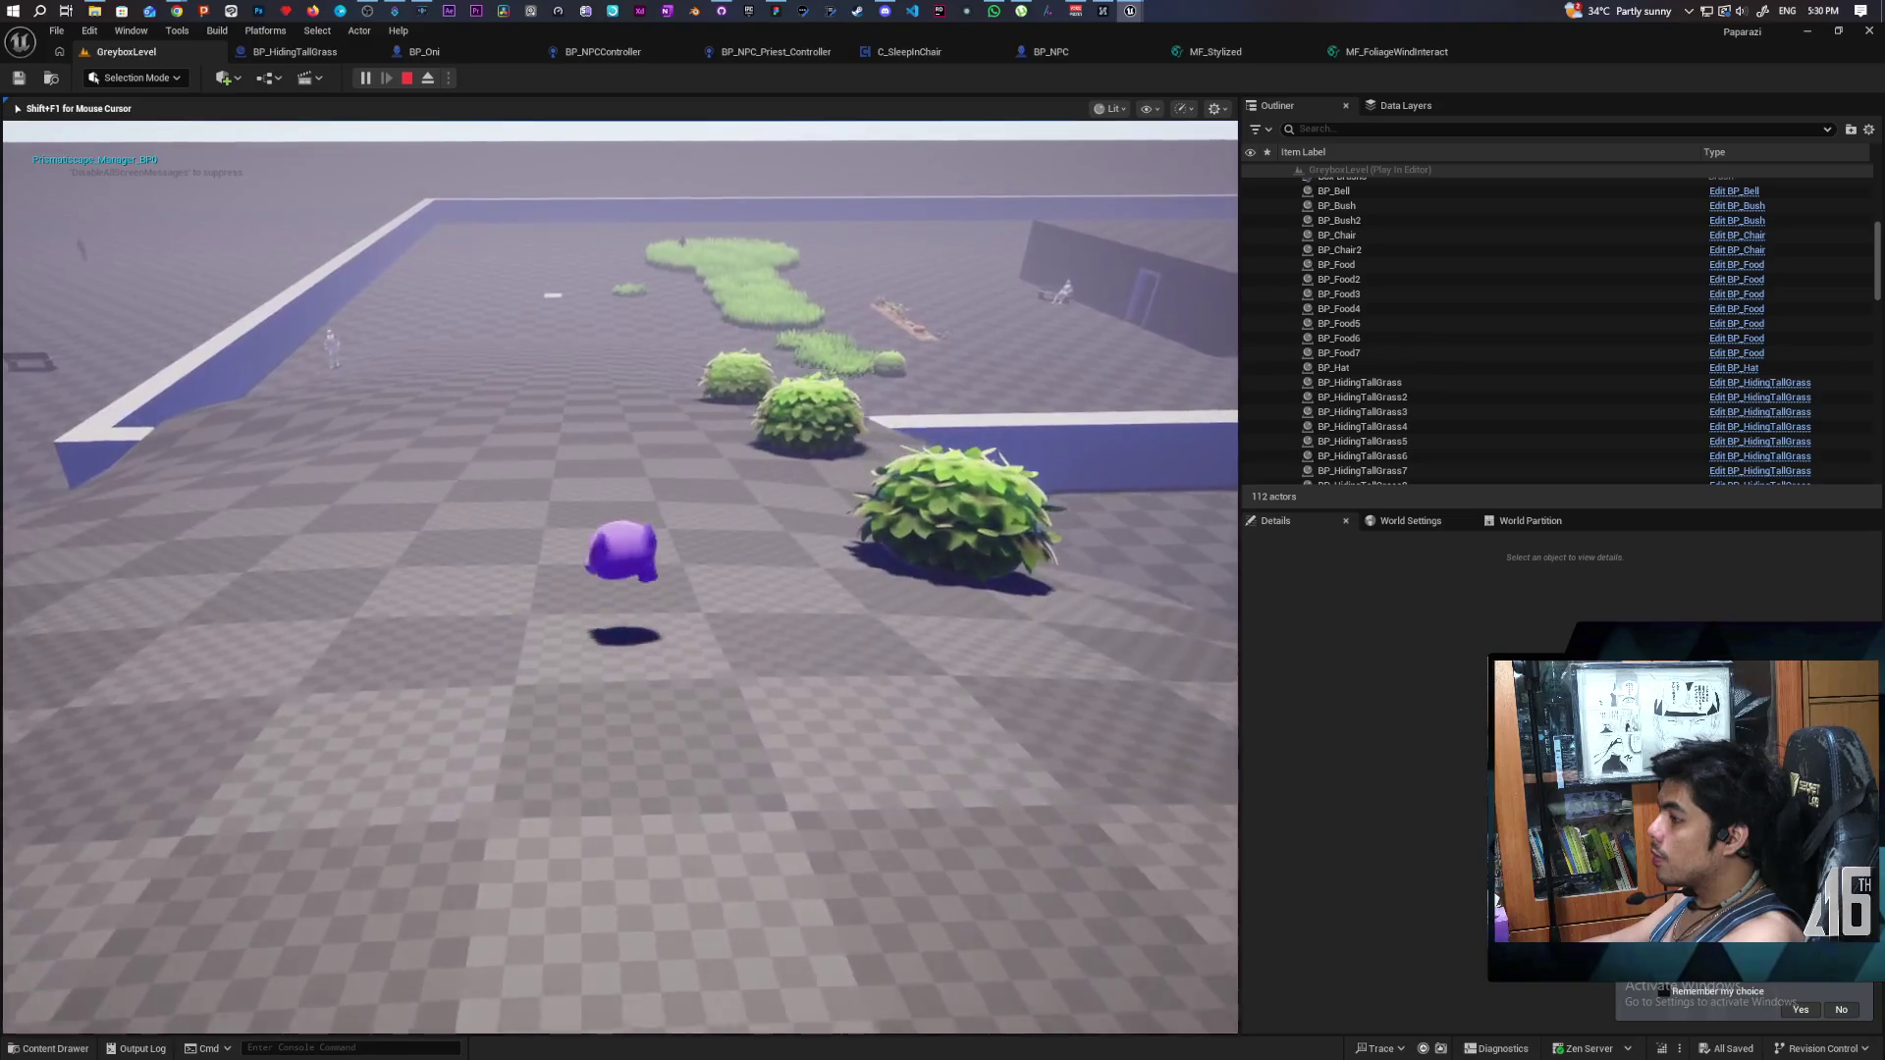
key(w)
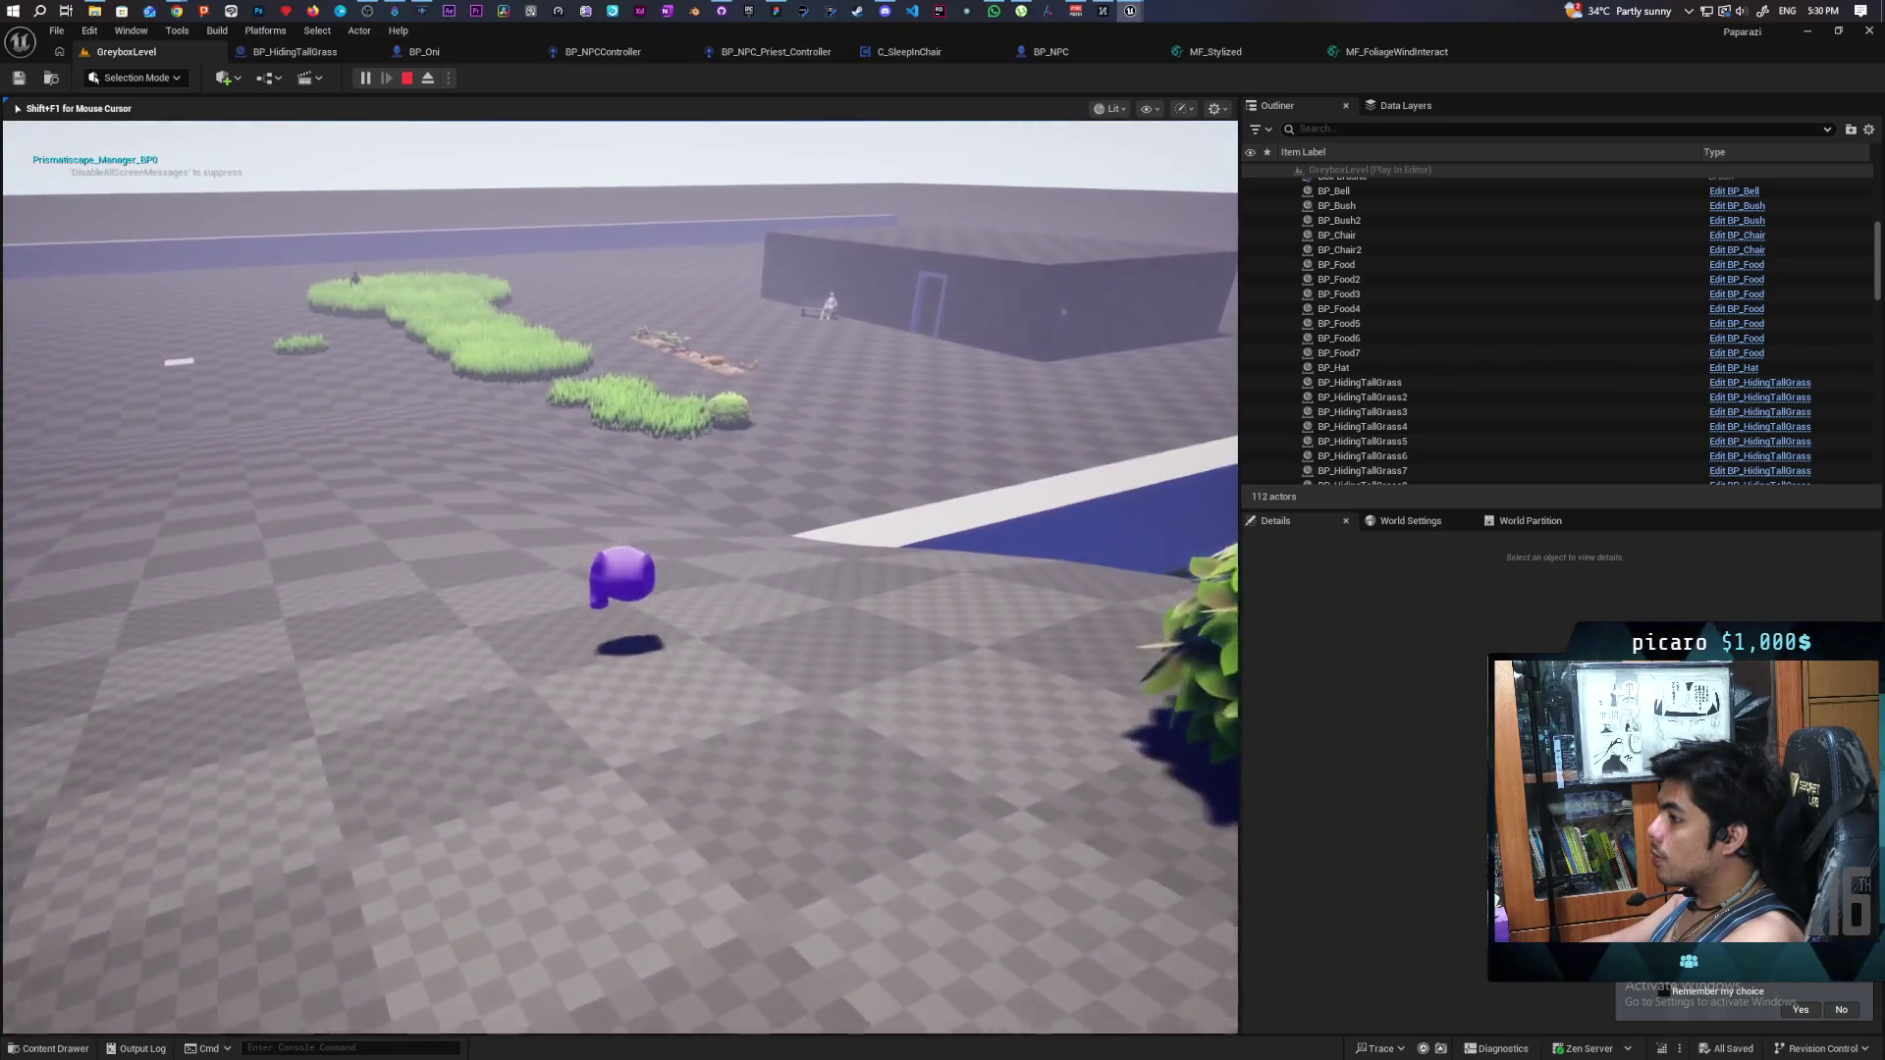
key(w)
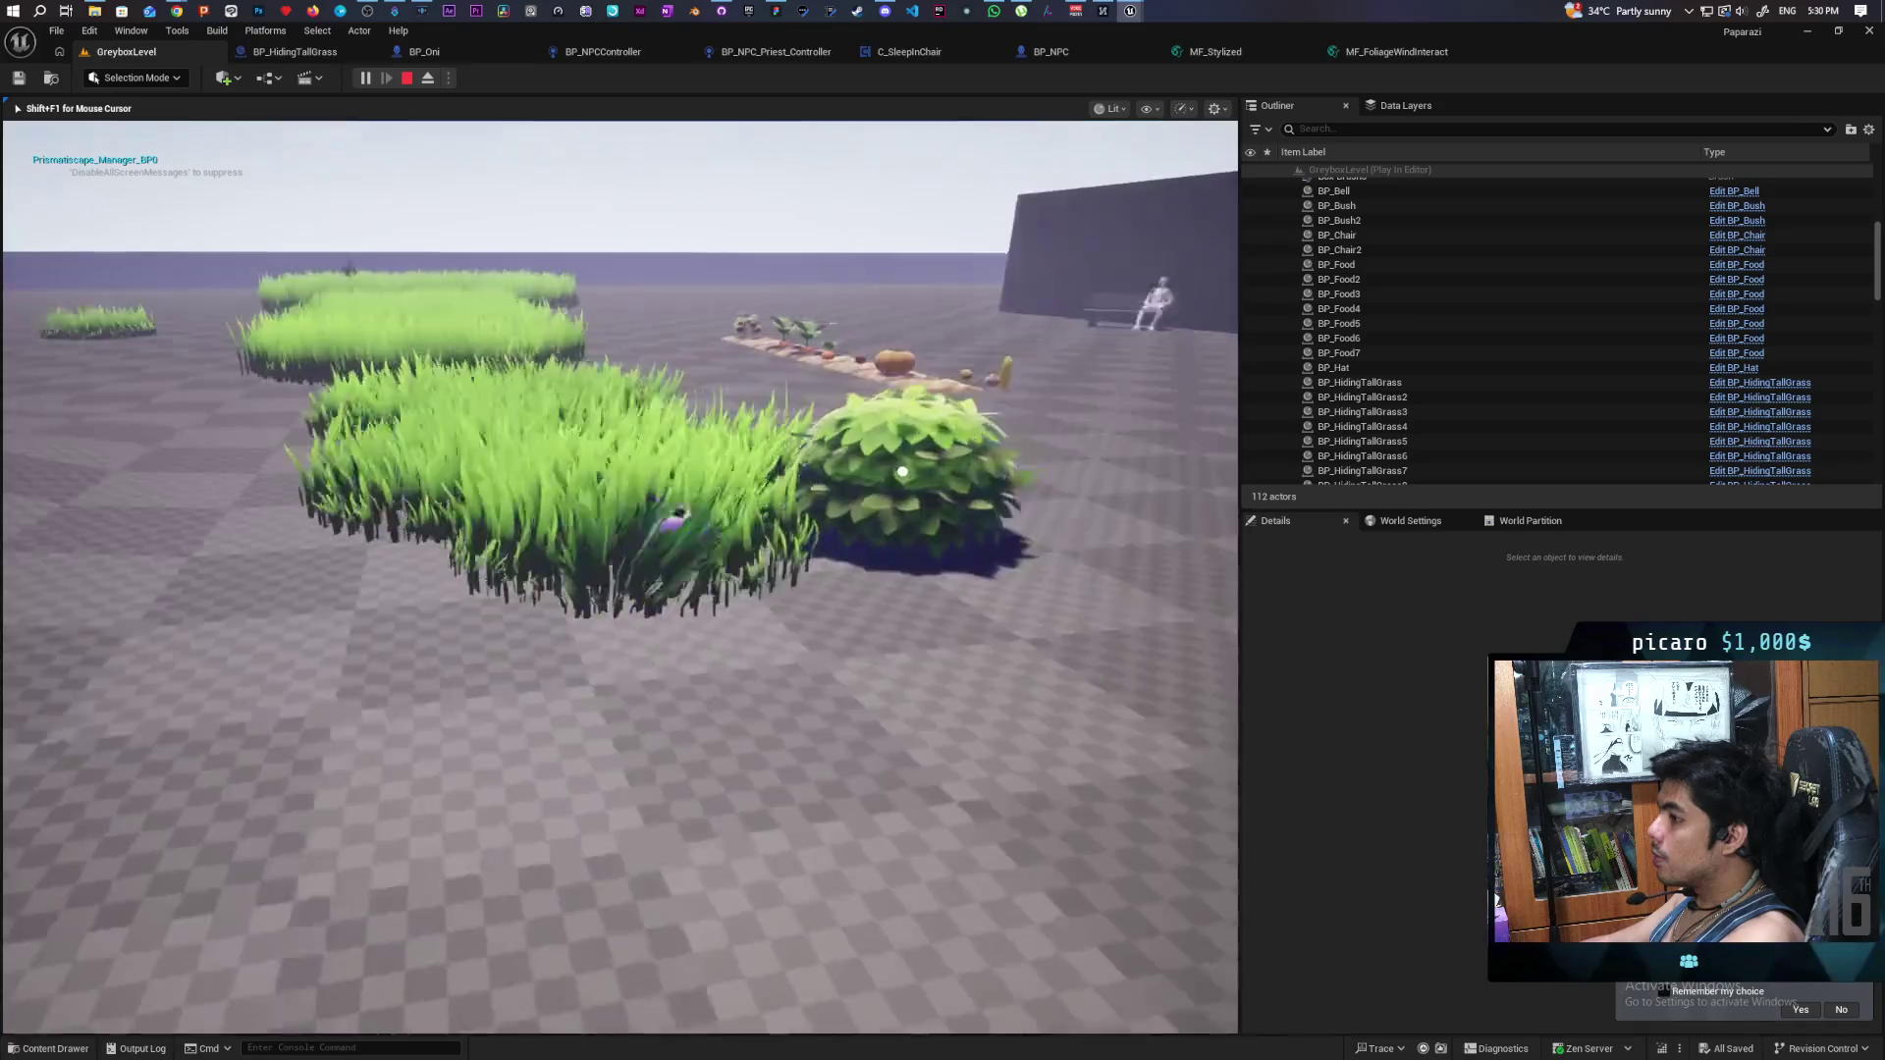
key(w)
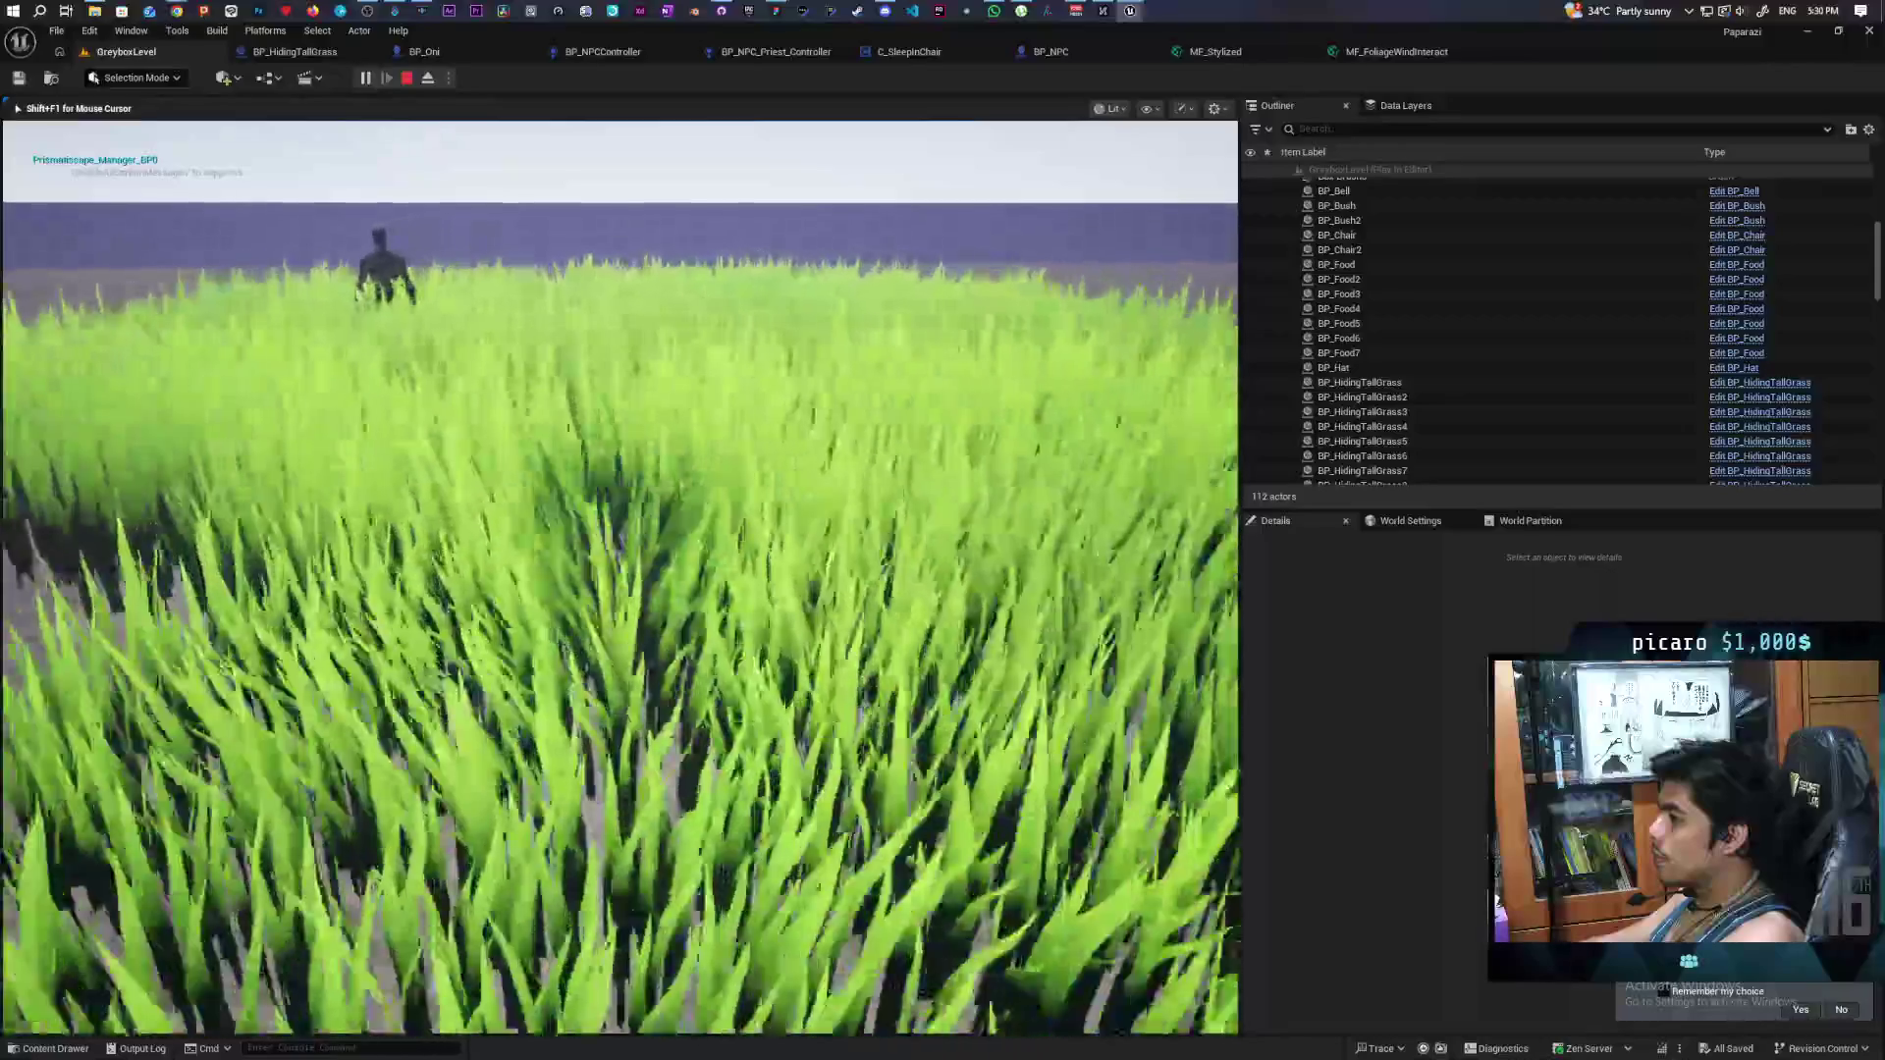
key(w)
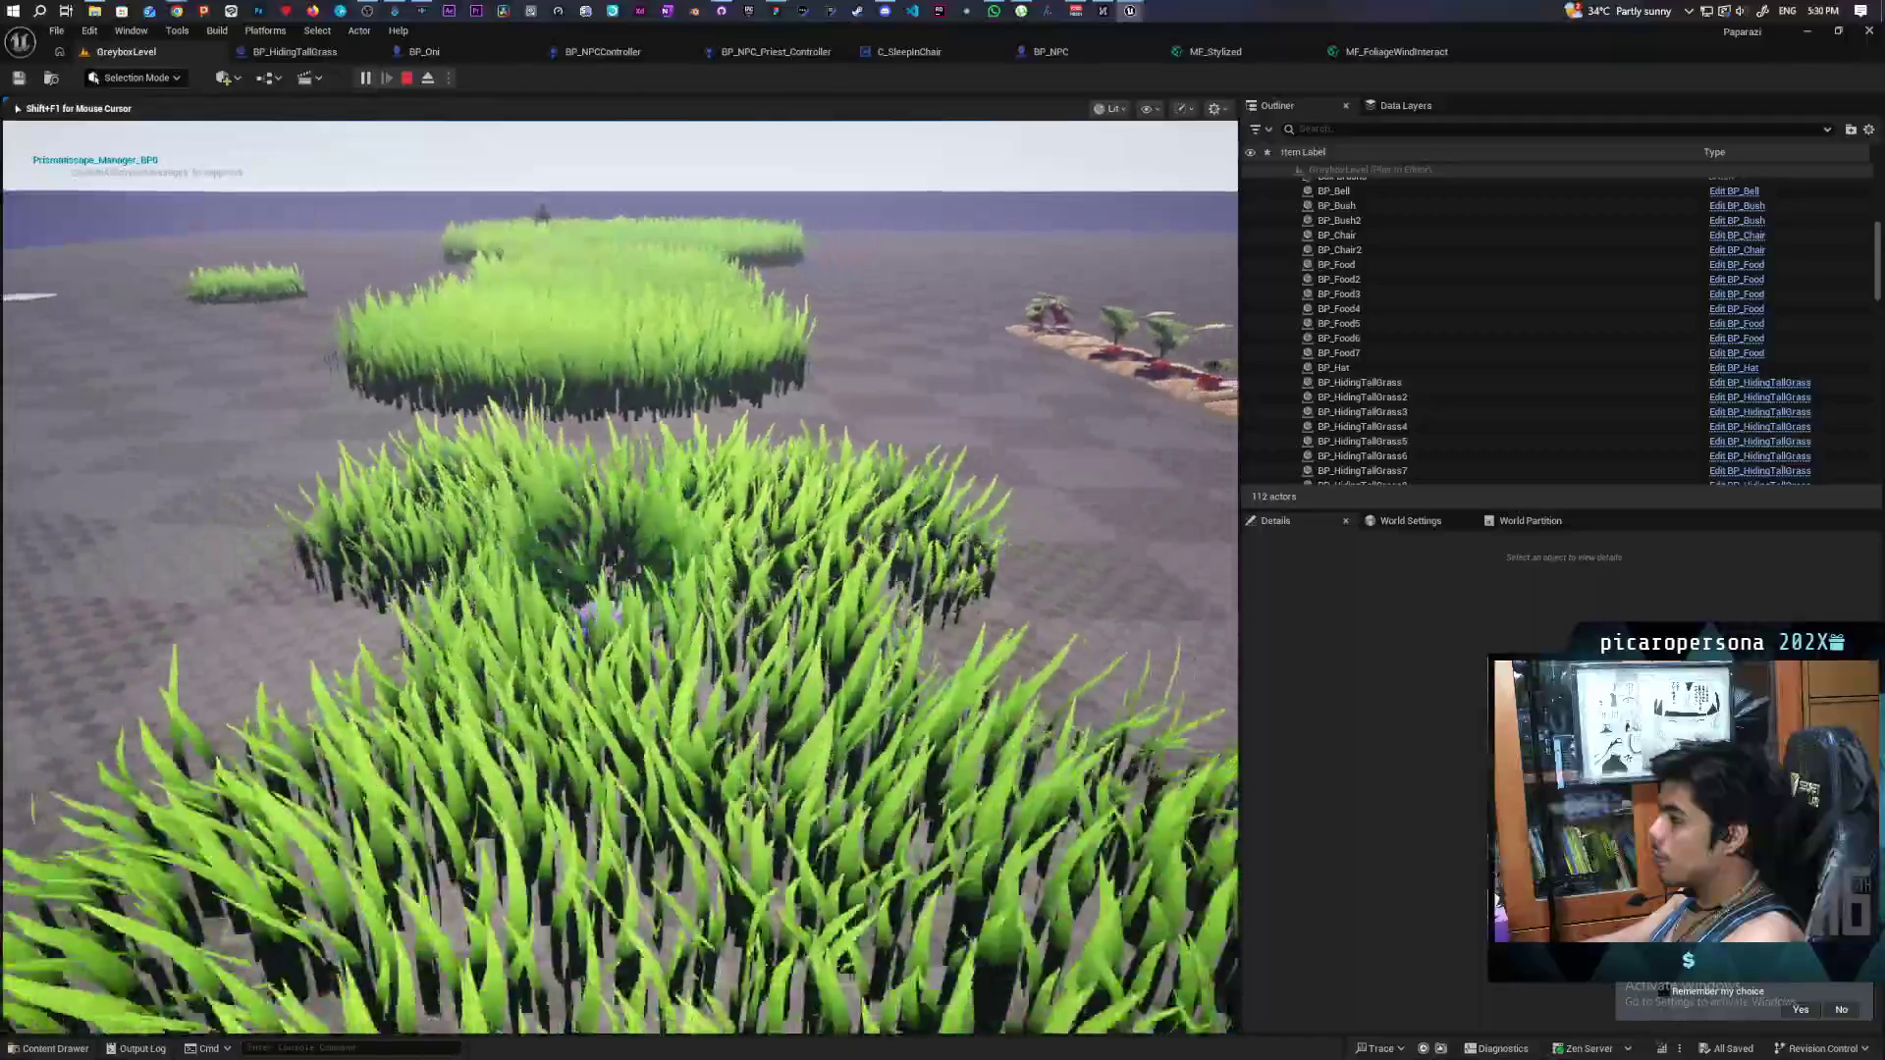
key(s)
key(w)
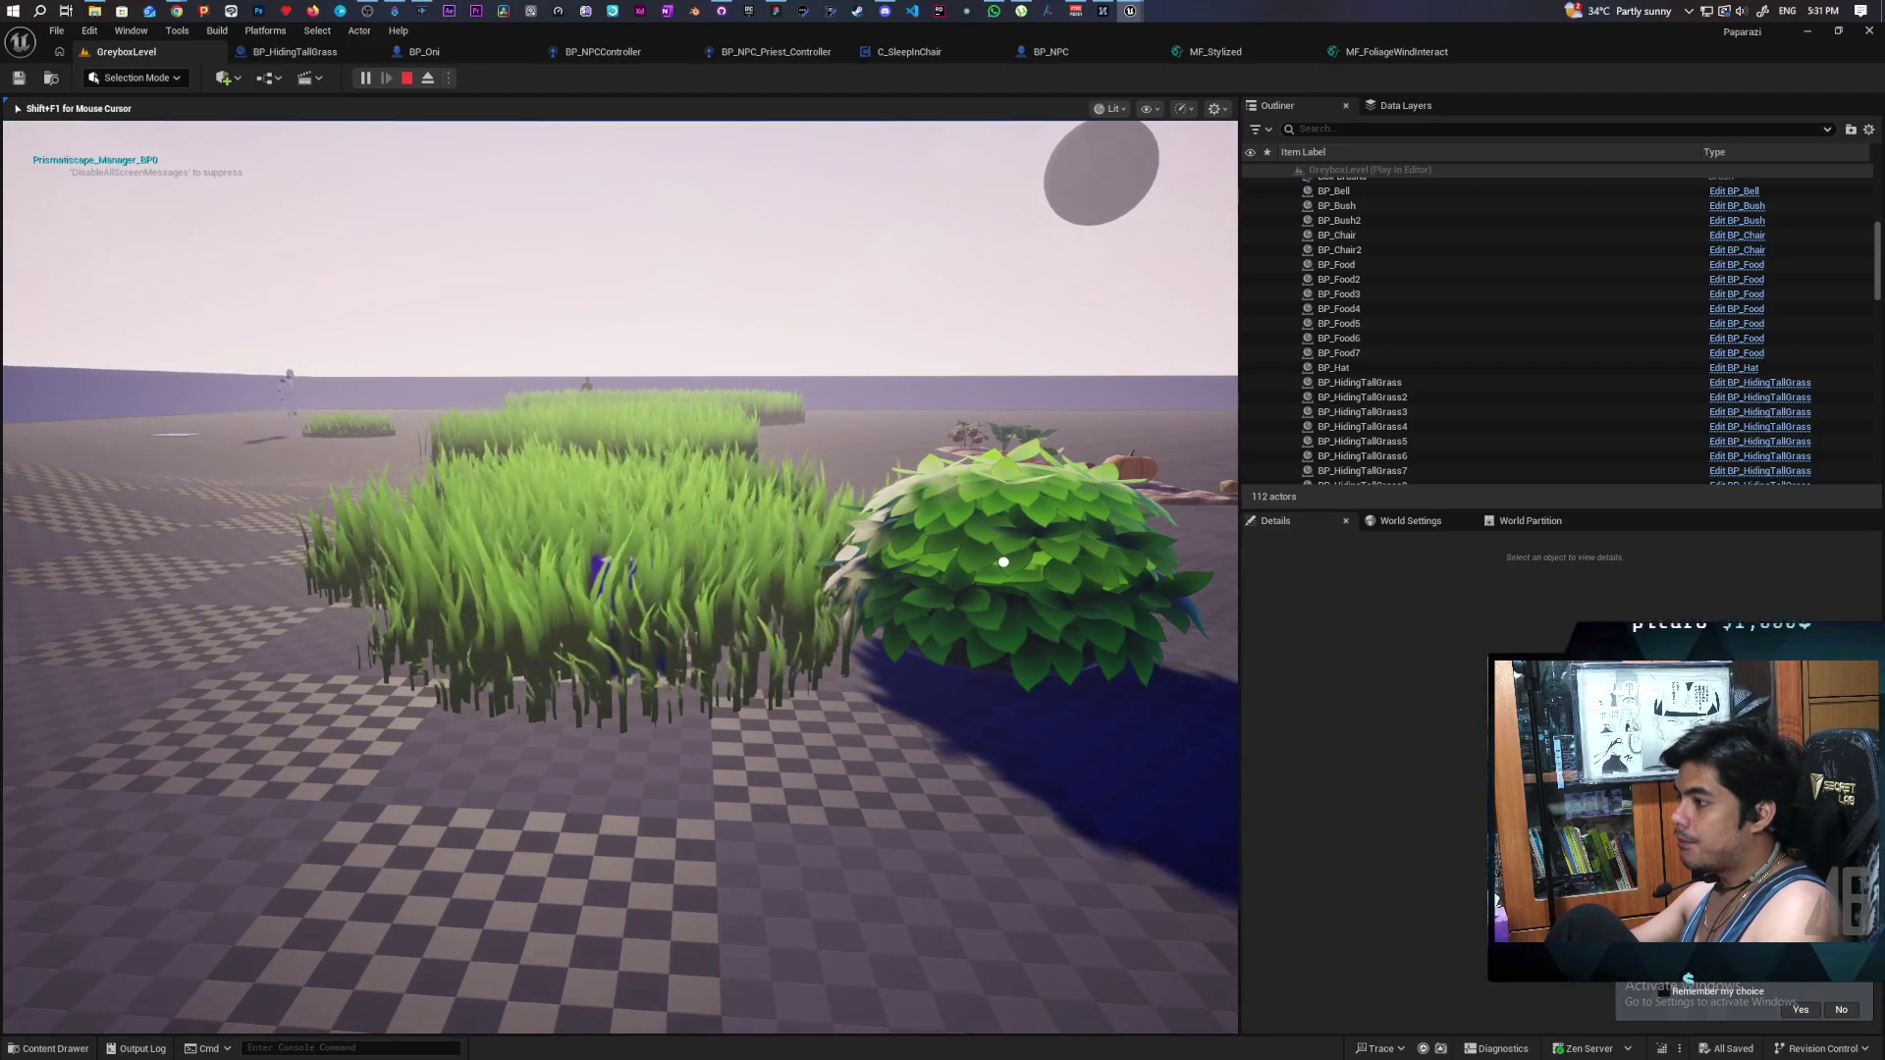
- Circle the character around the grass patches, then end the play session with Esc
key(w)
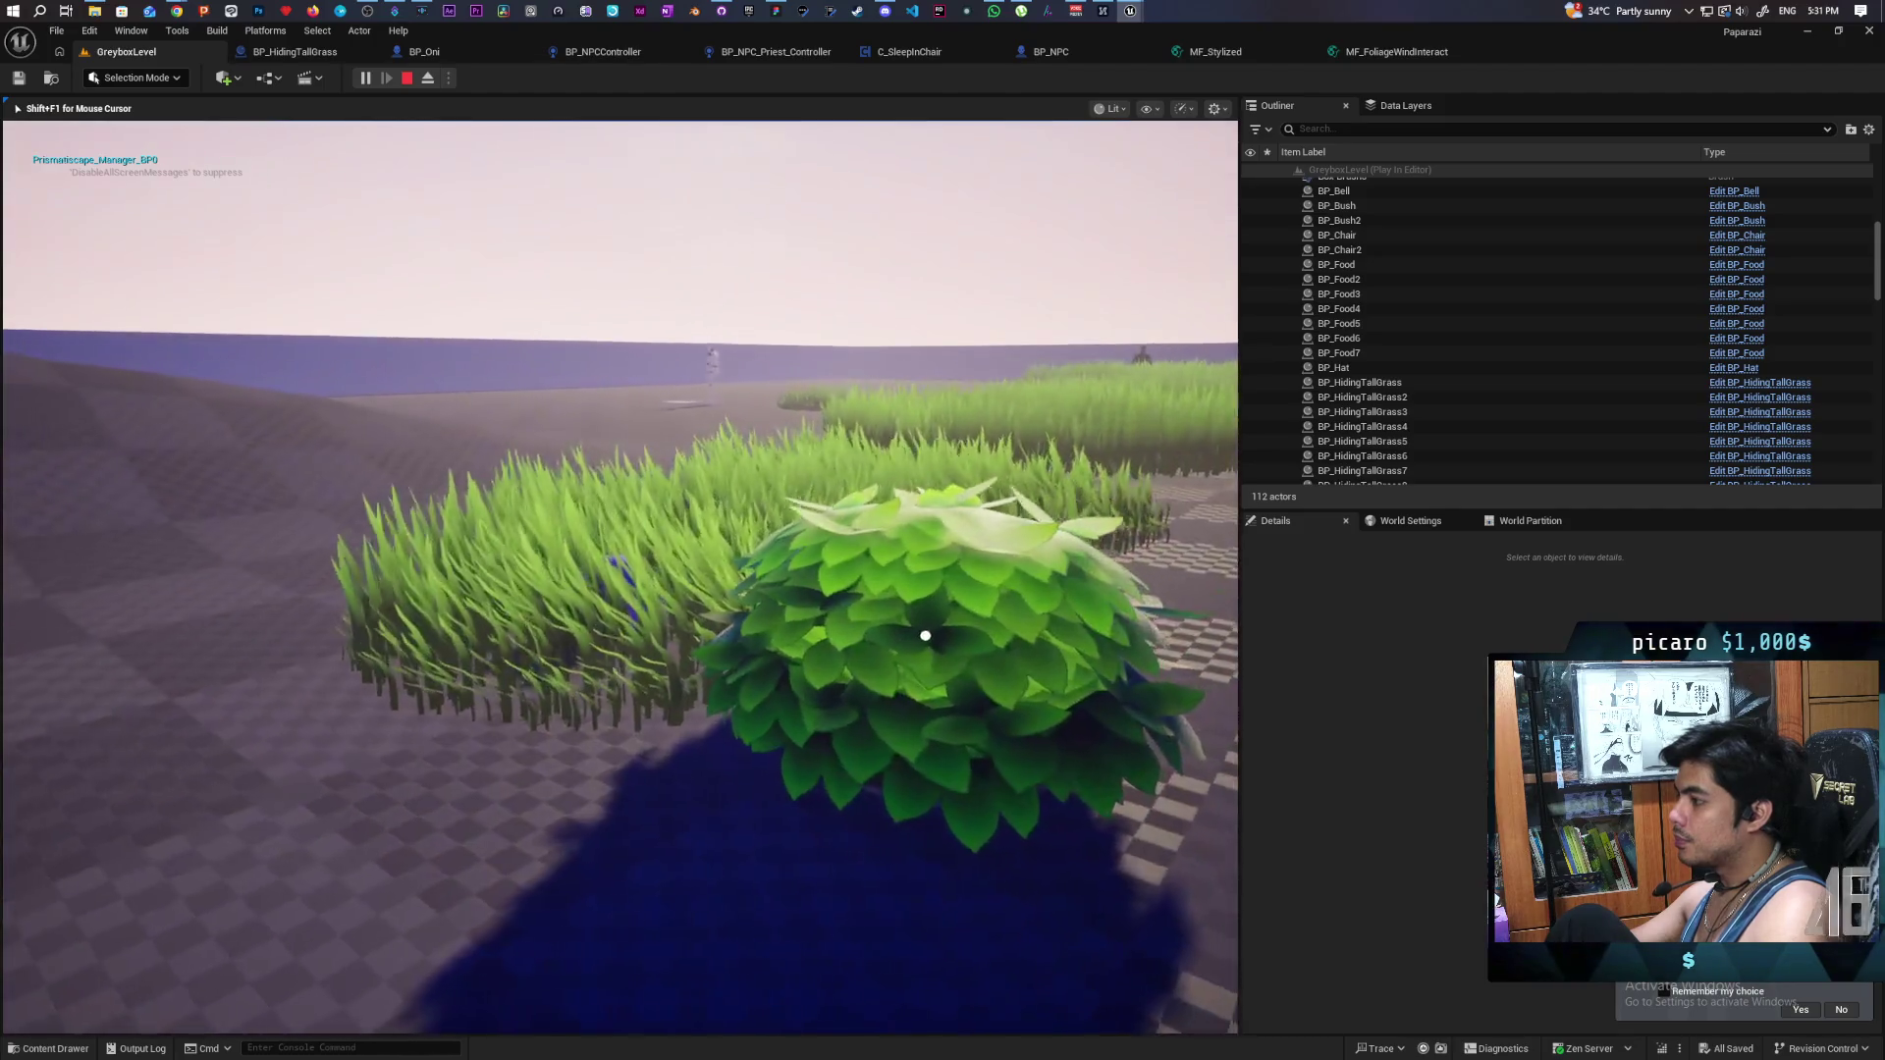
key(w)
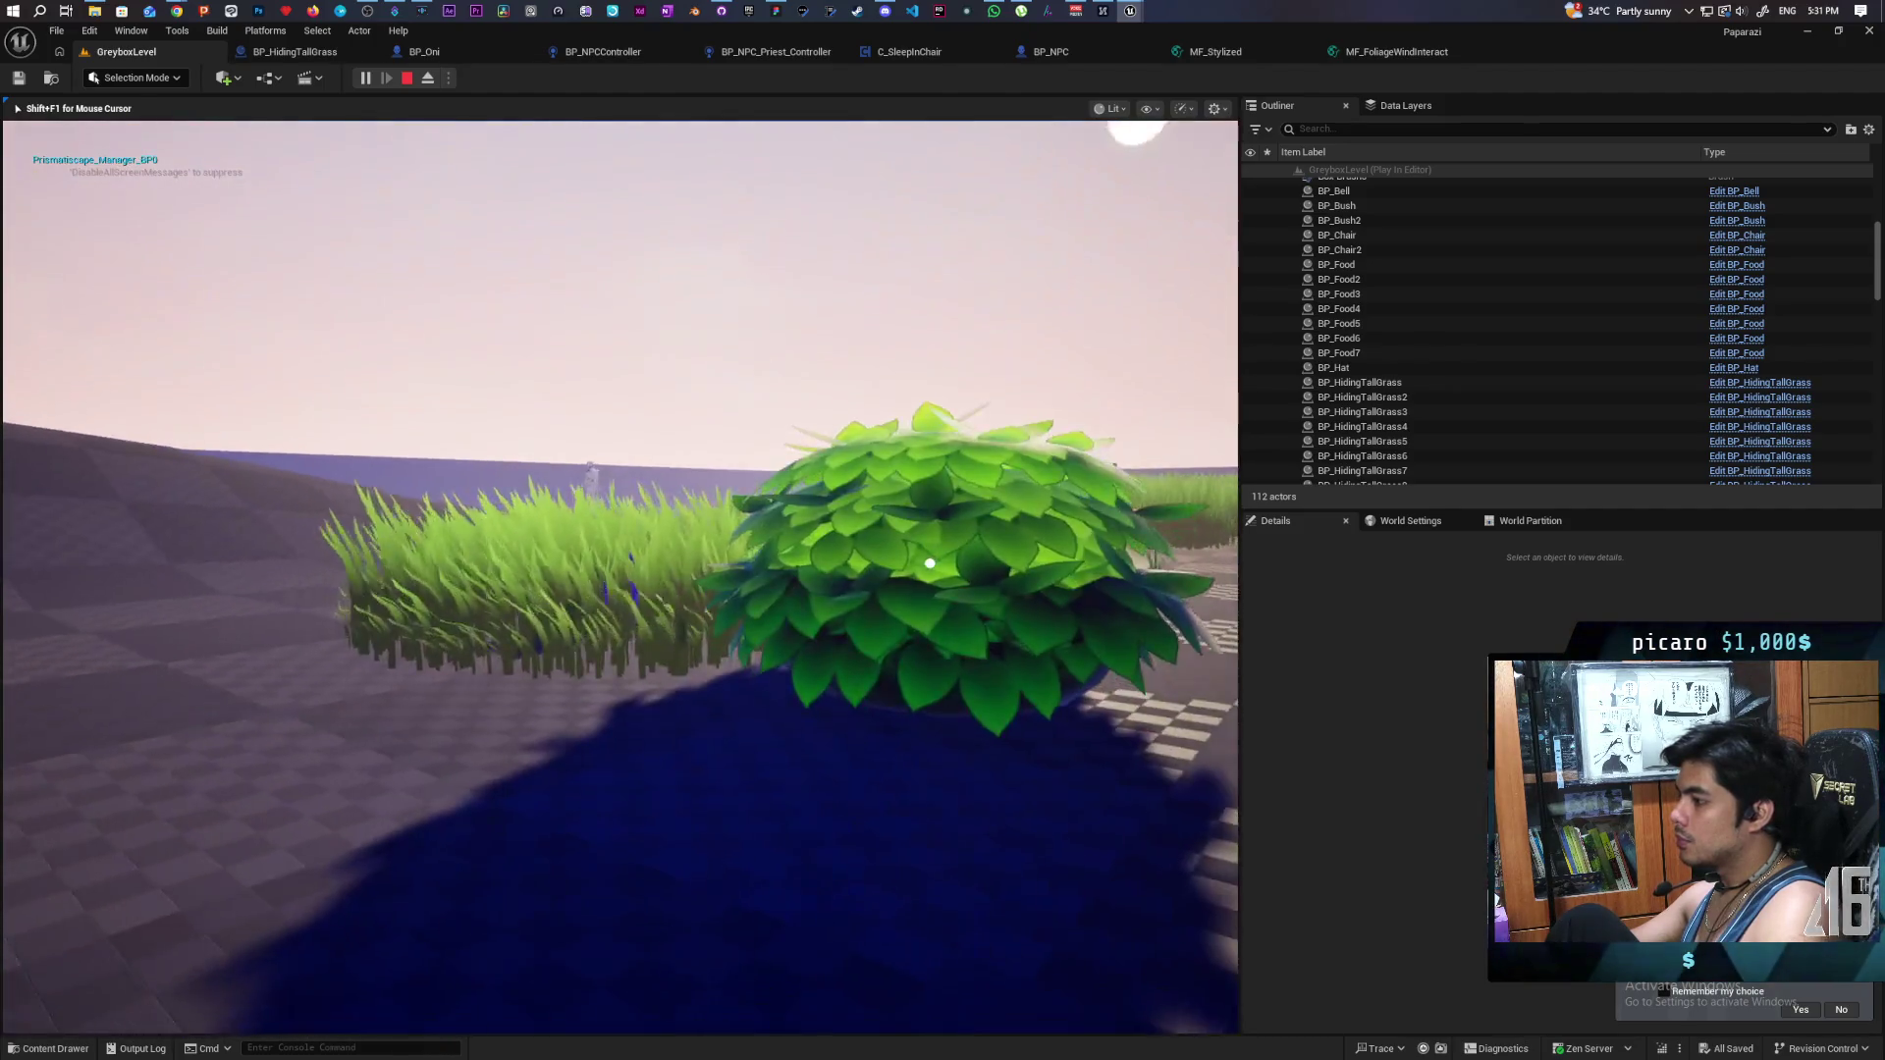
key(w)
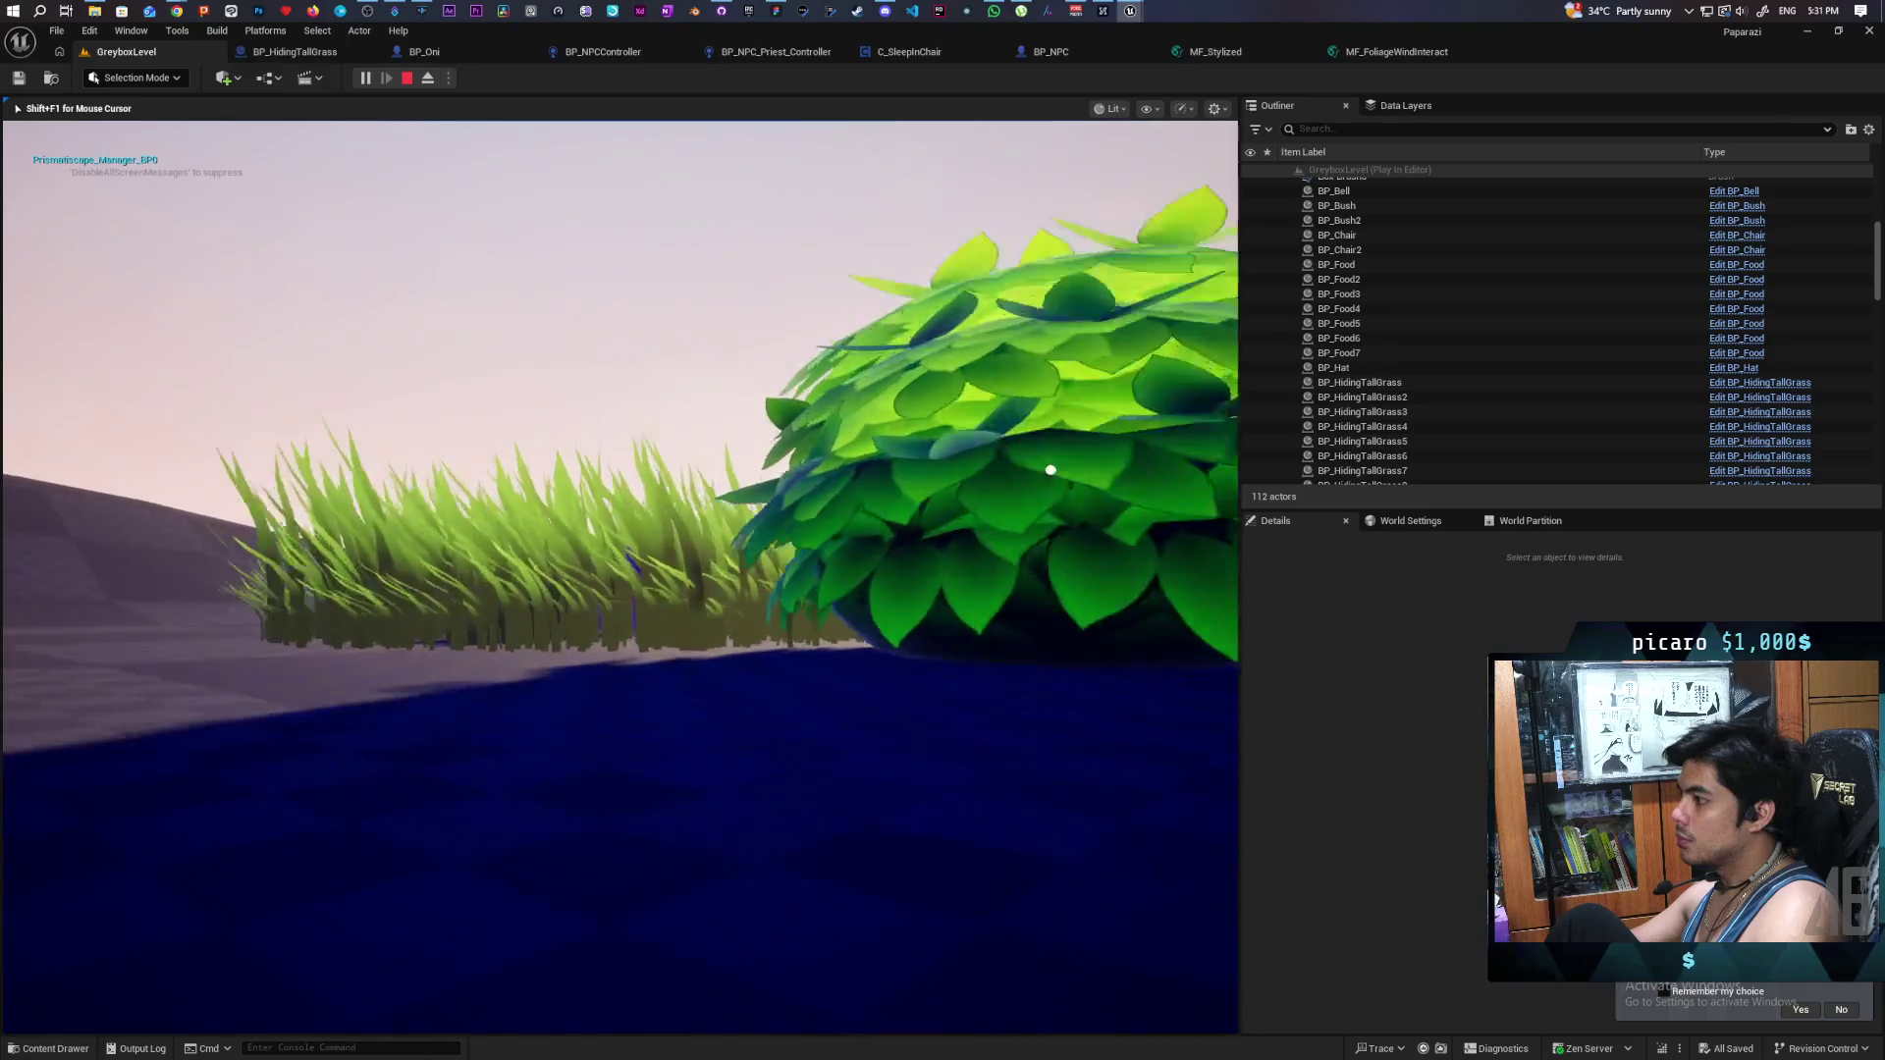
key(w)
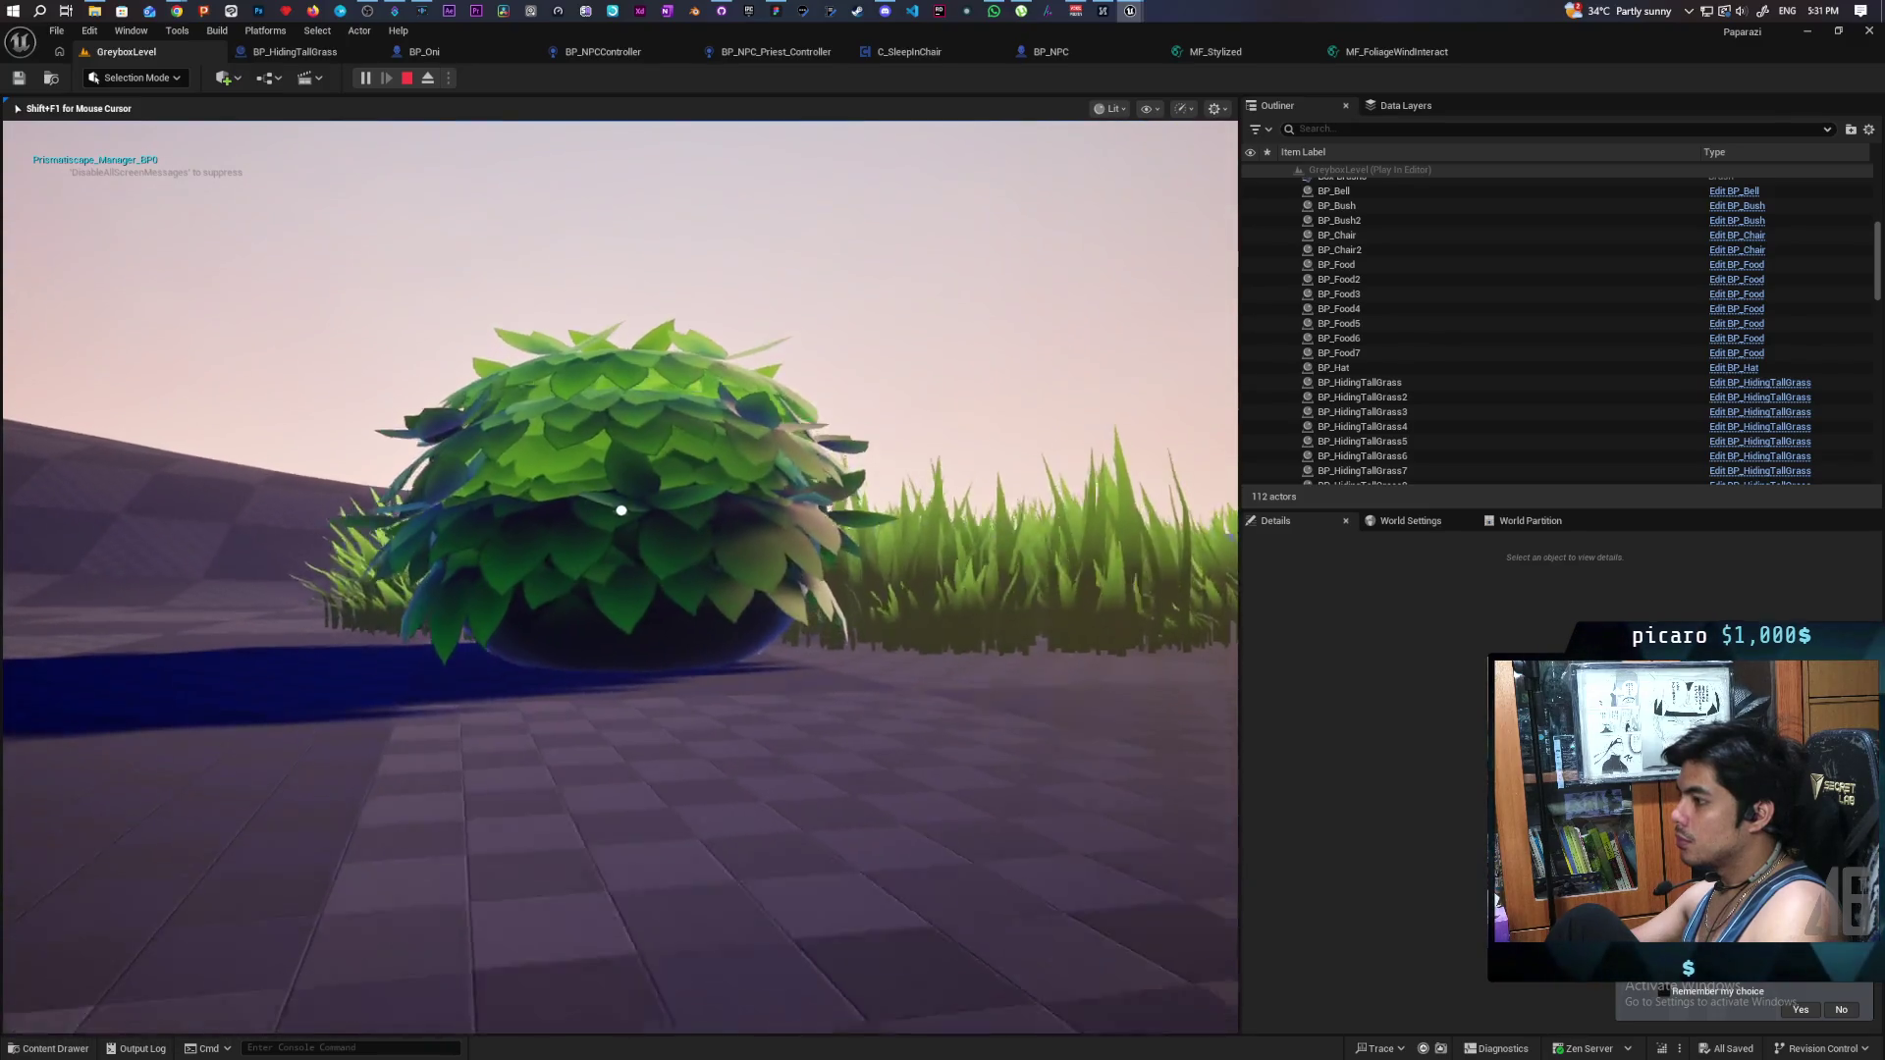
key(w)
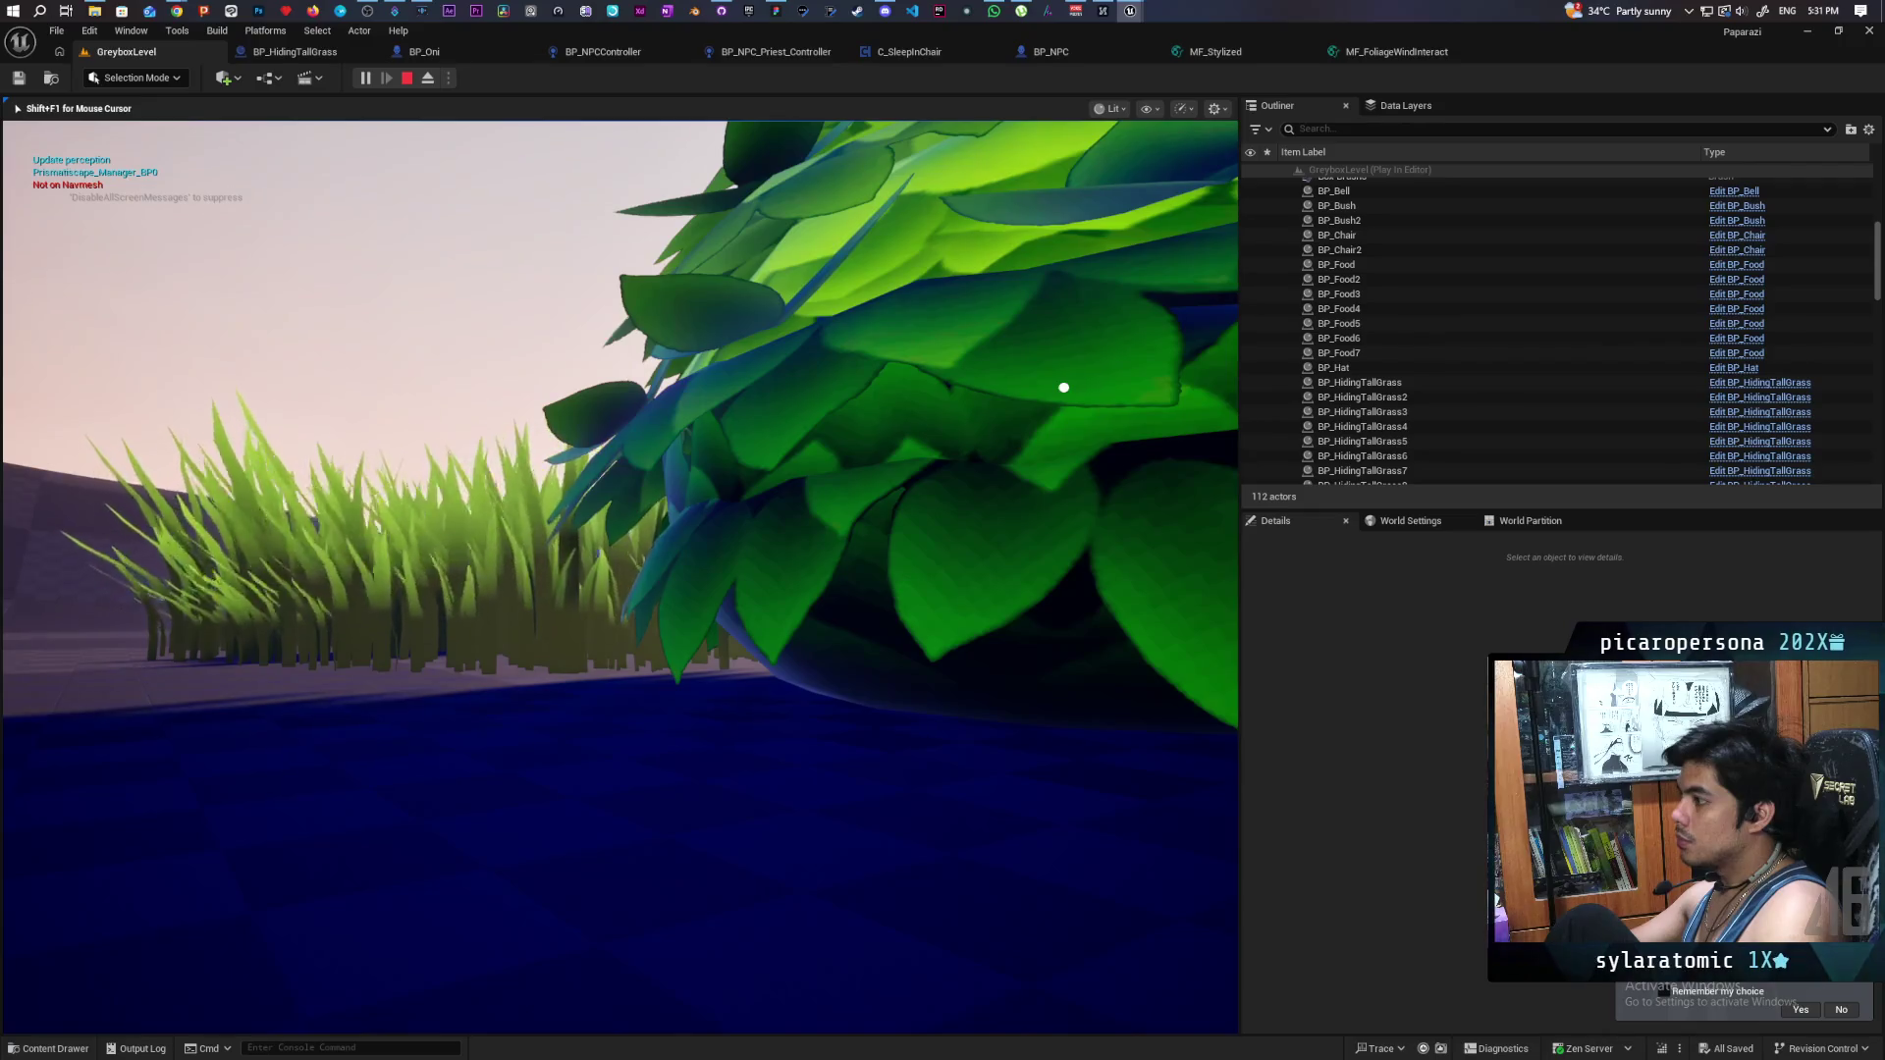
key(w)
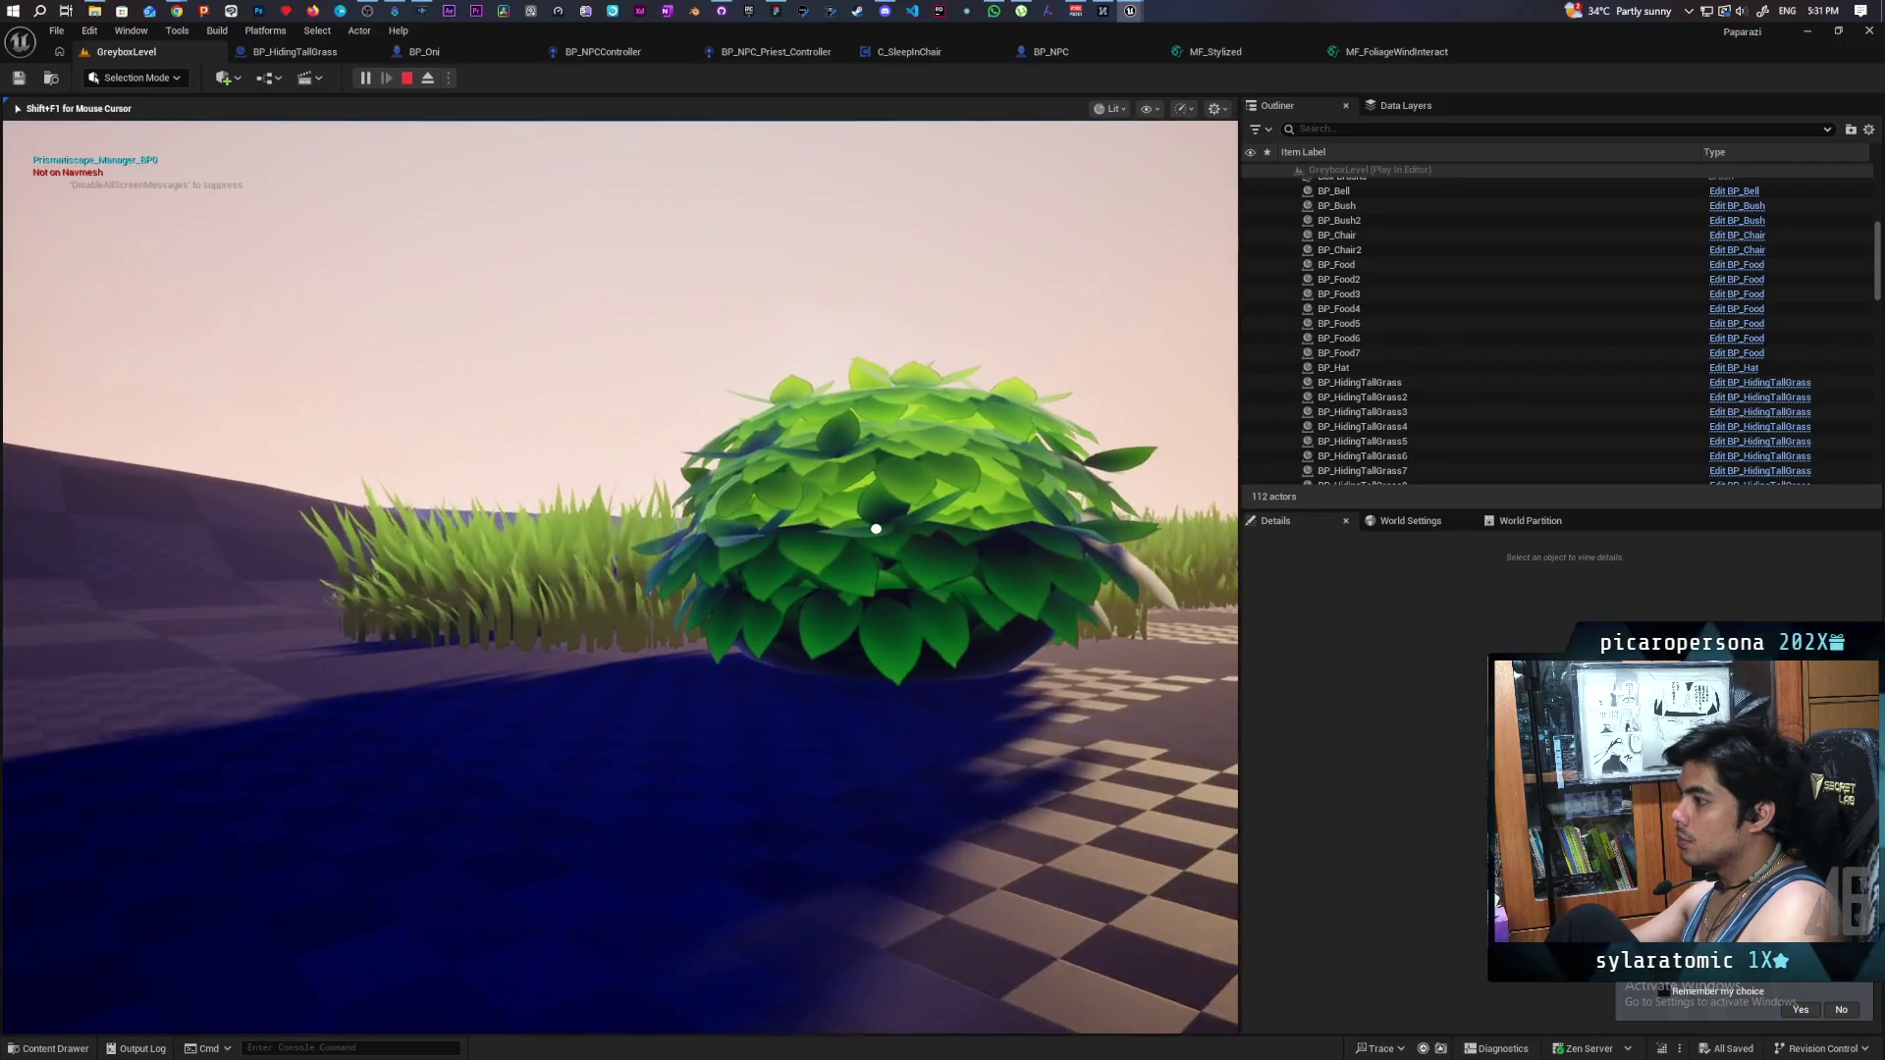
key(w)
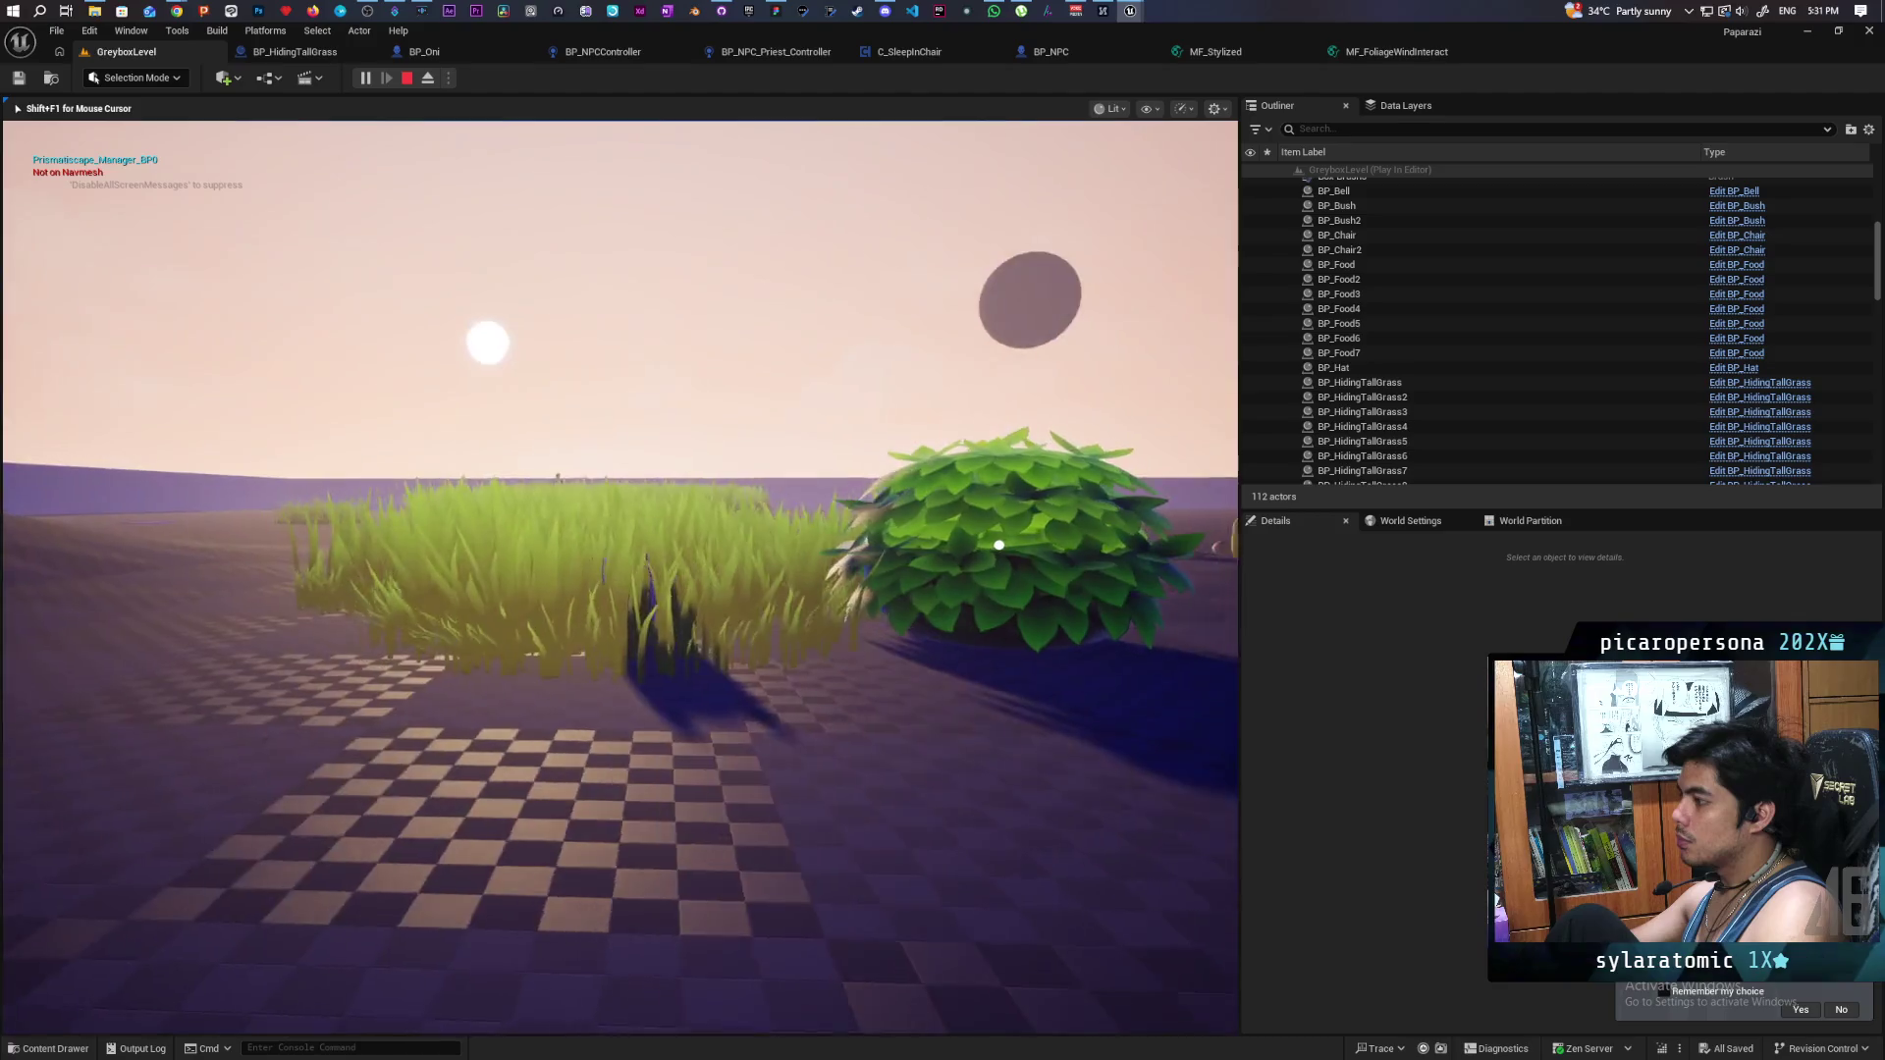
key(w)
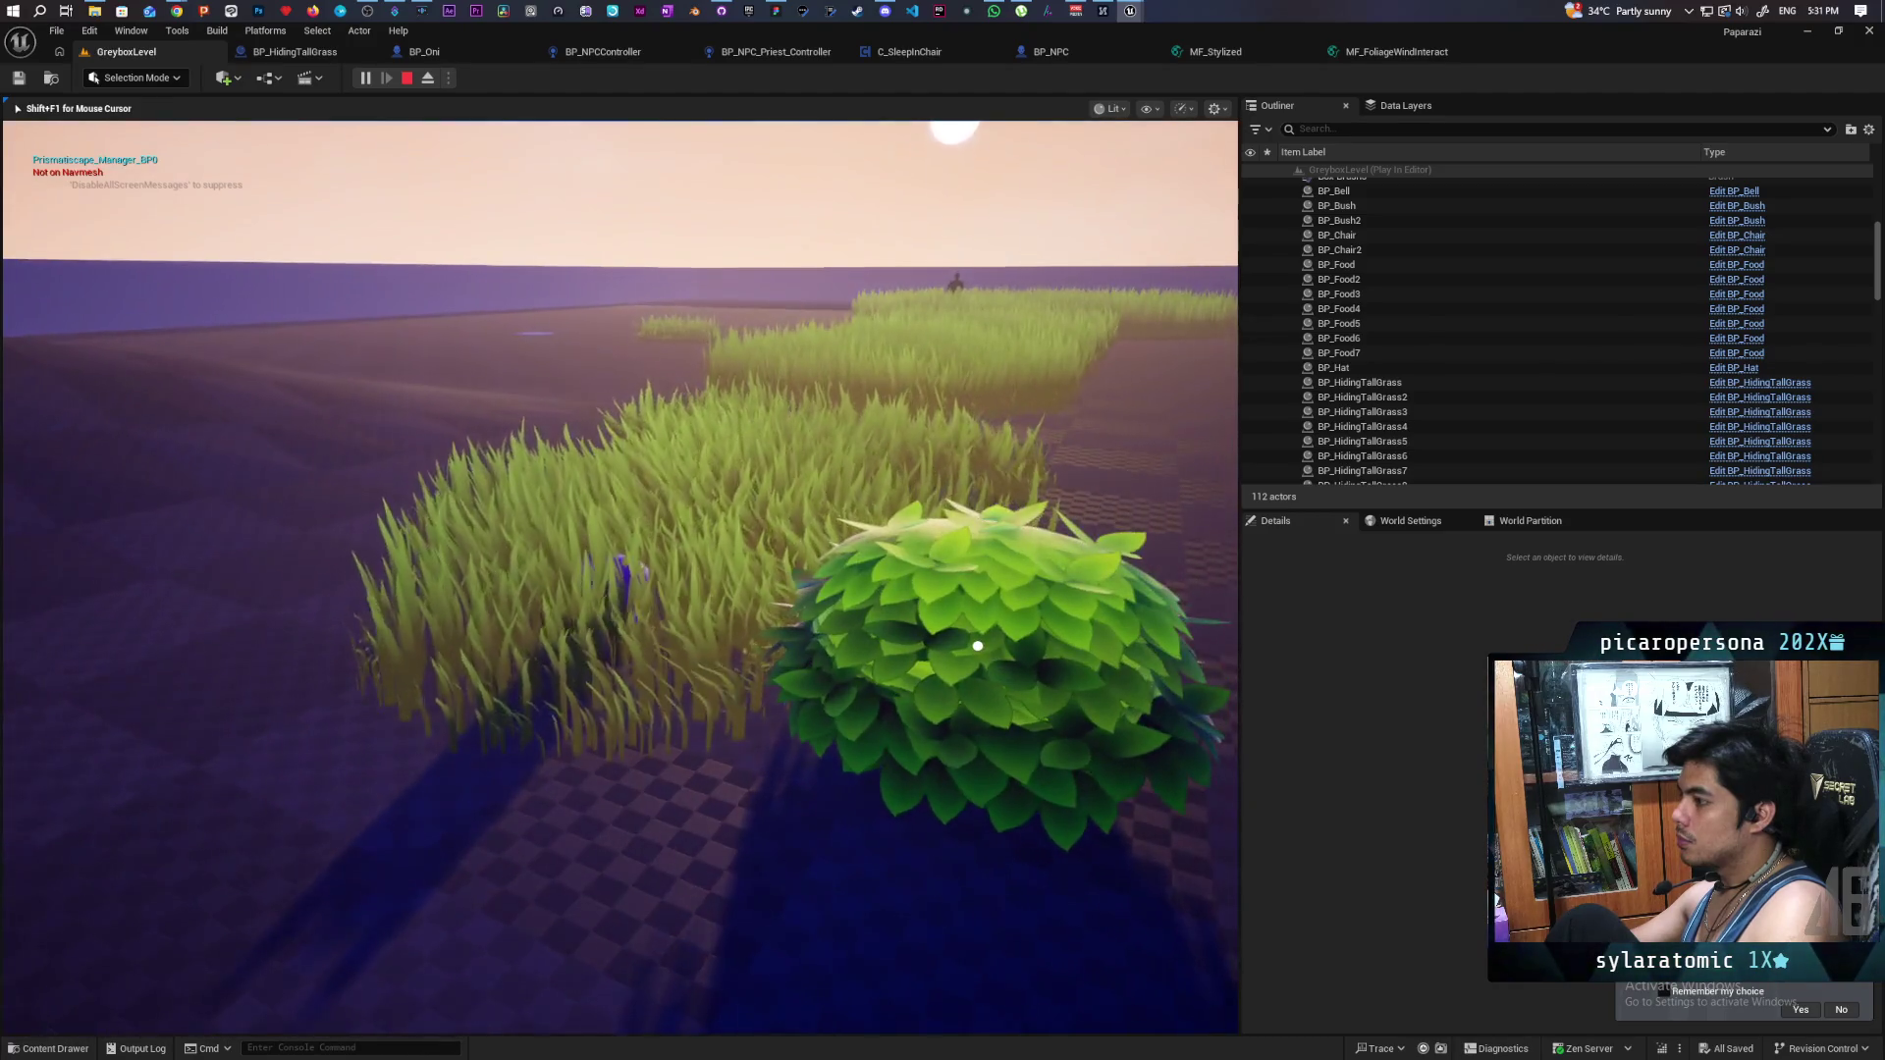
key(w)
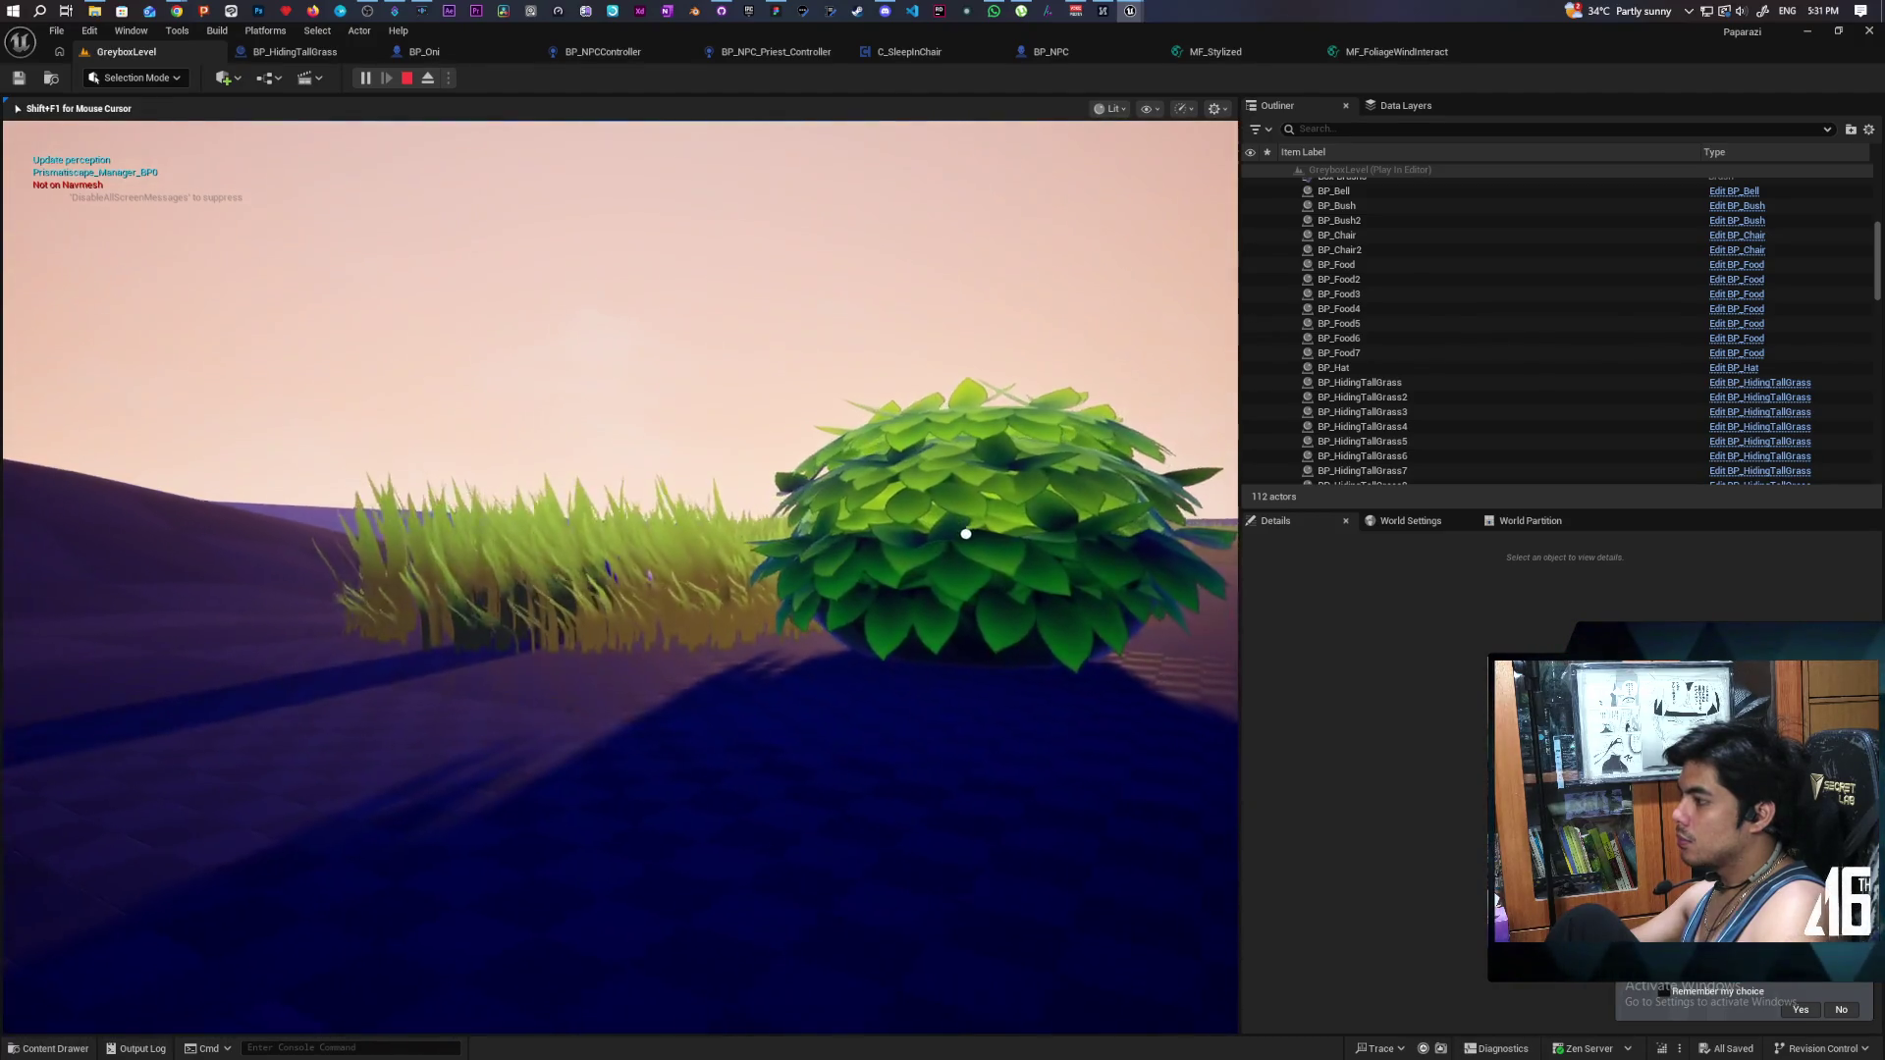
key(w)
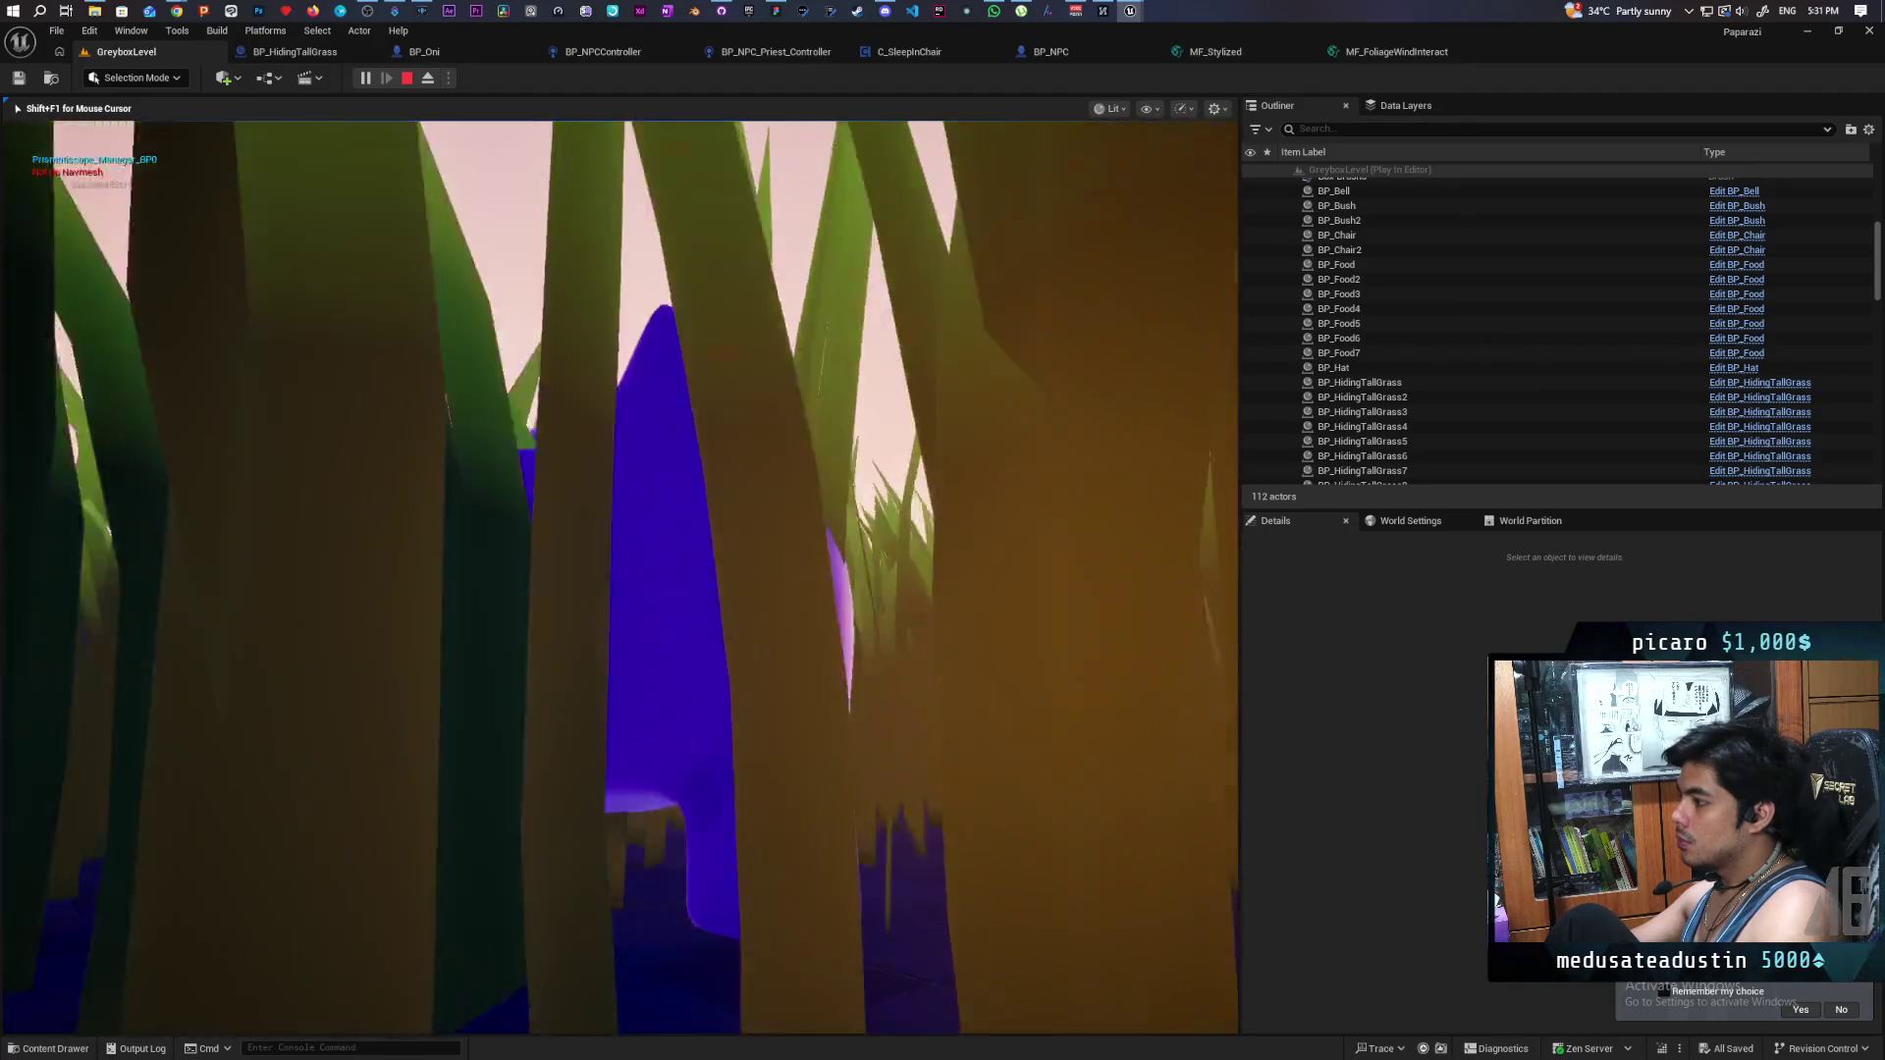
key(w)
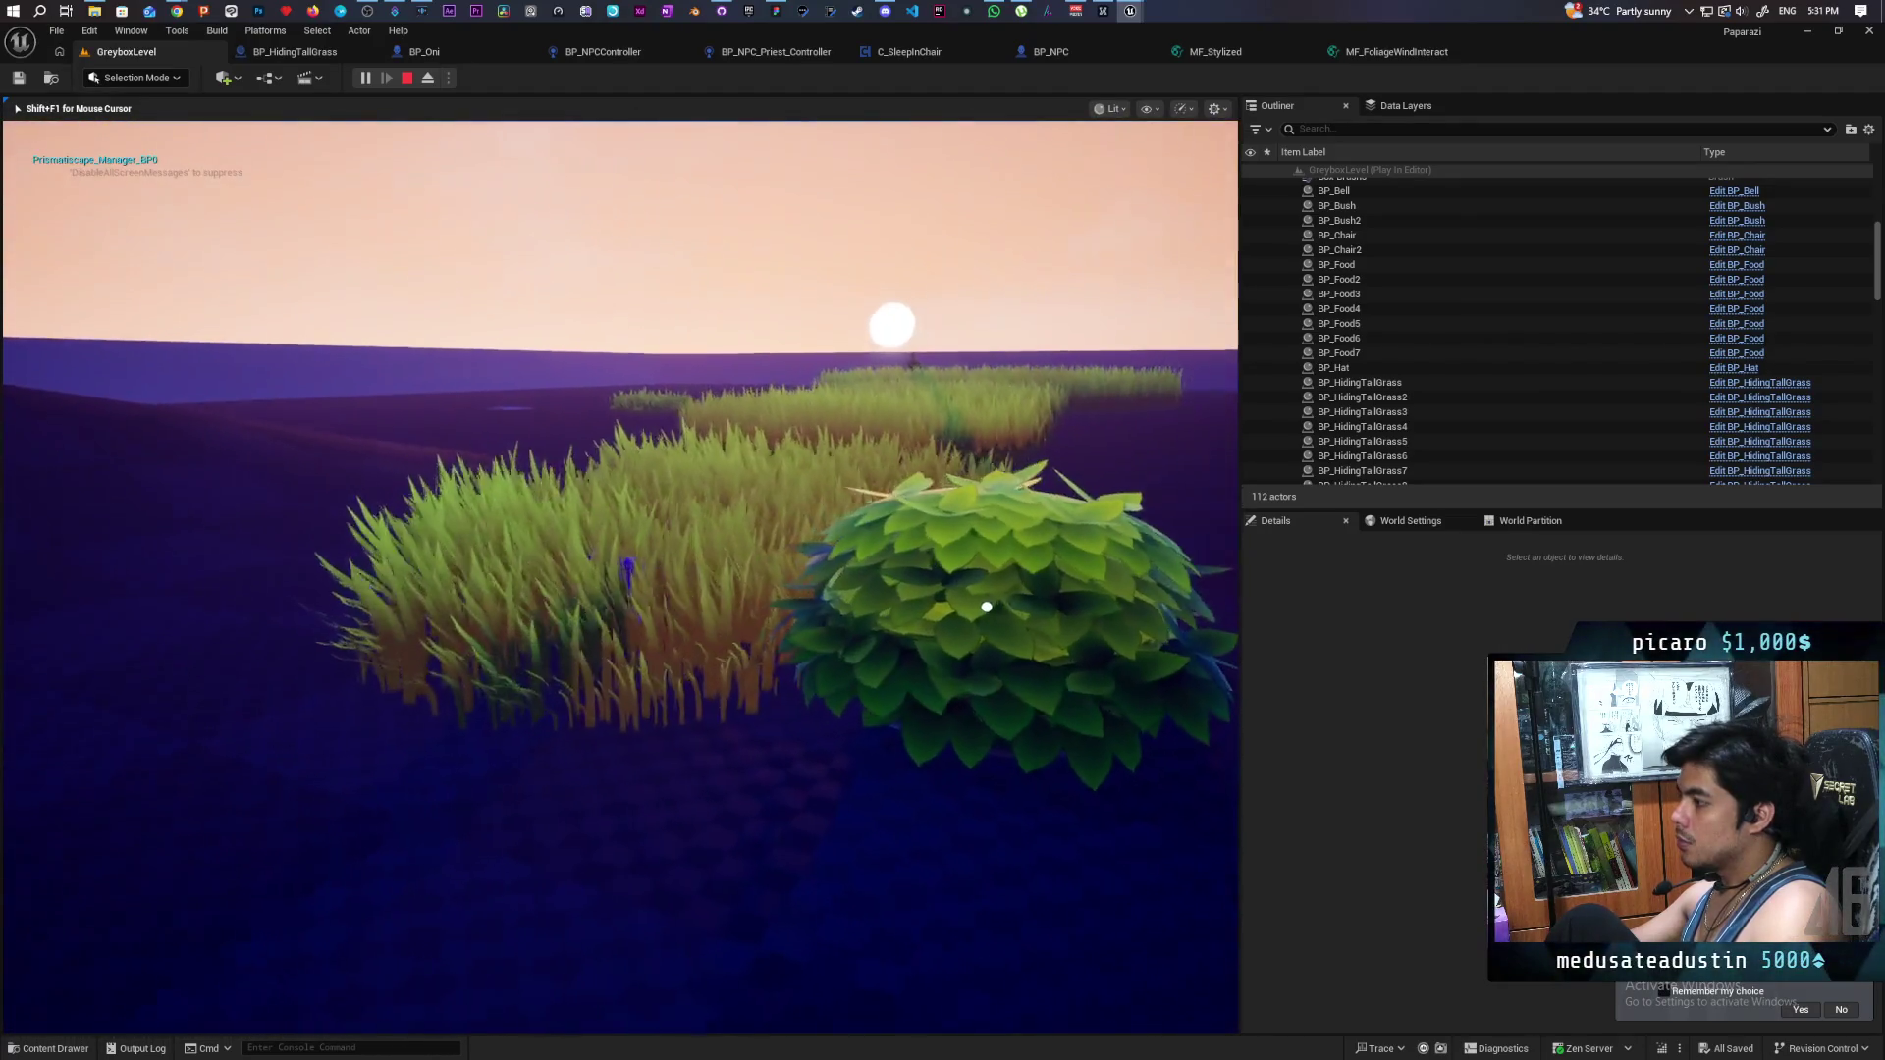
key(w)
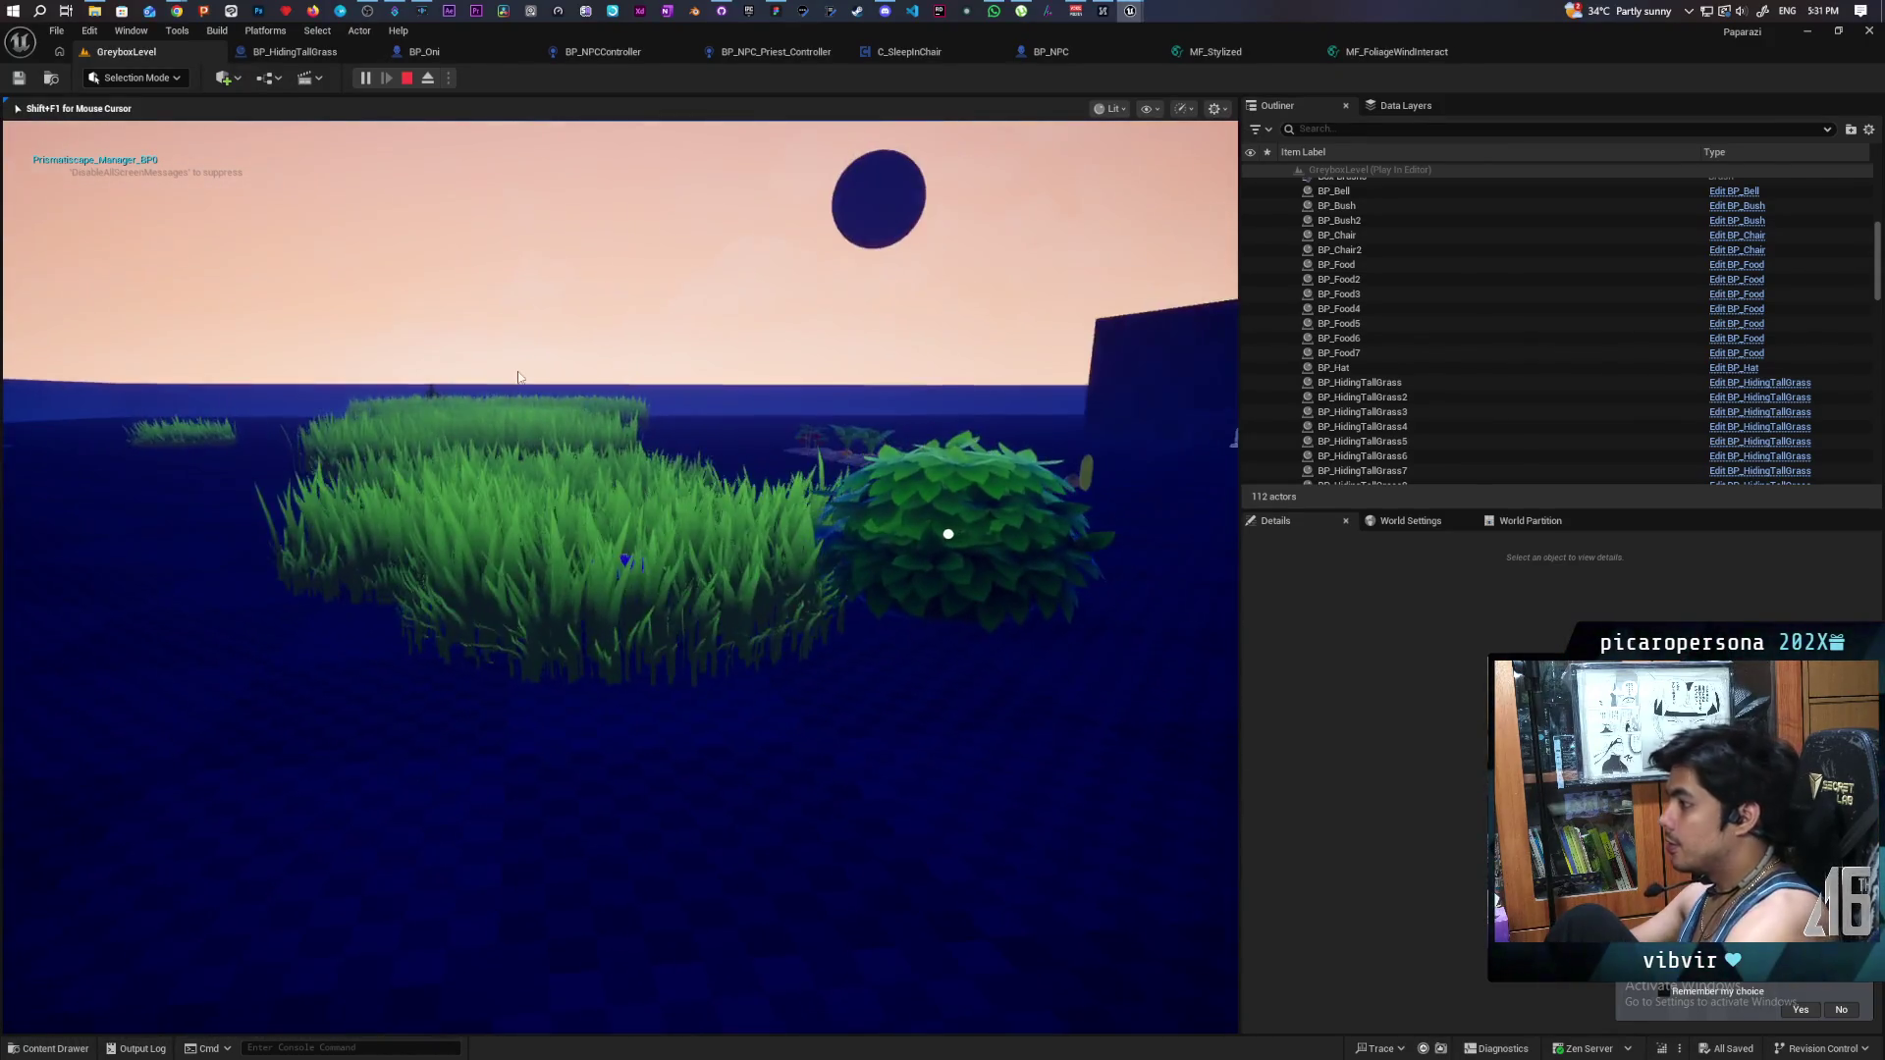
key(Escape)
- Open BP_Bush2's M_Bush_Inst material and its parent M_Bush graph, then return to GreyboxLevel
click(861, 558)
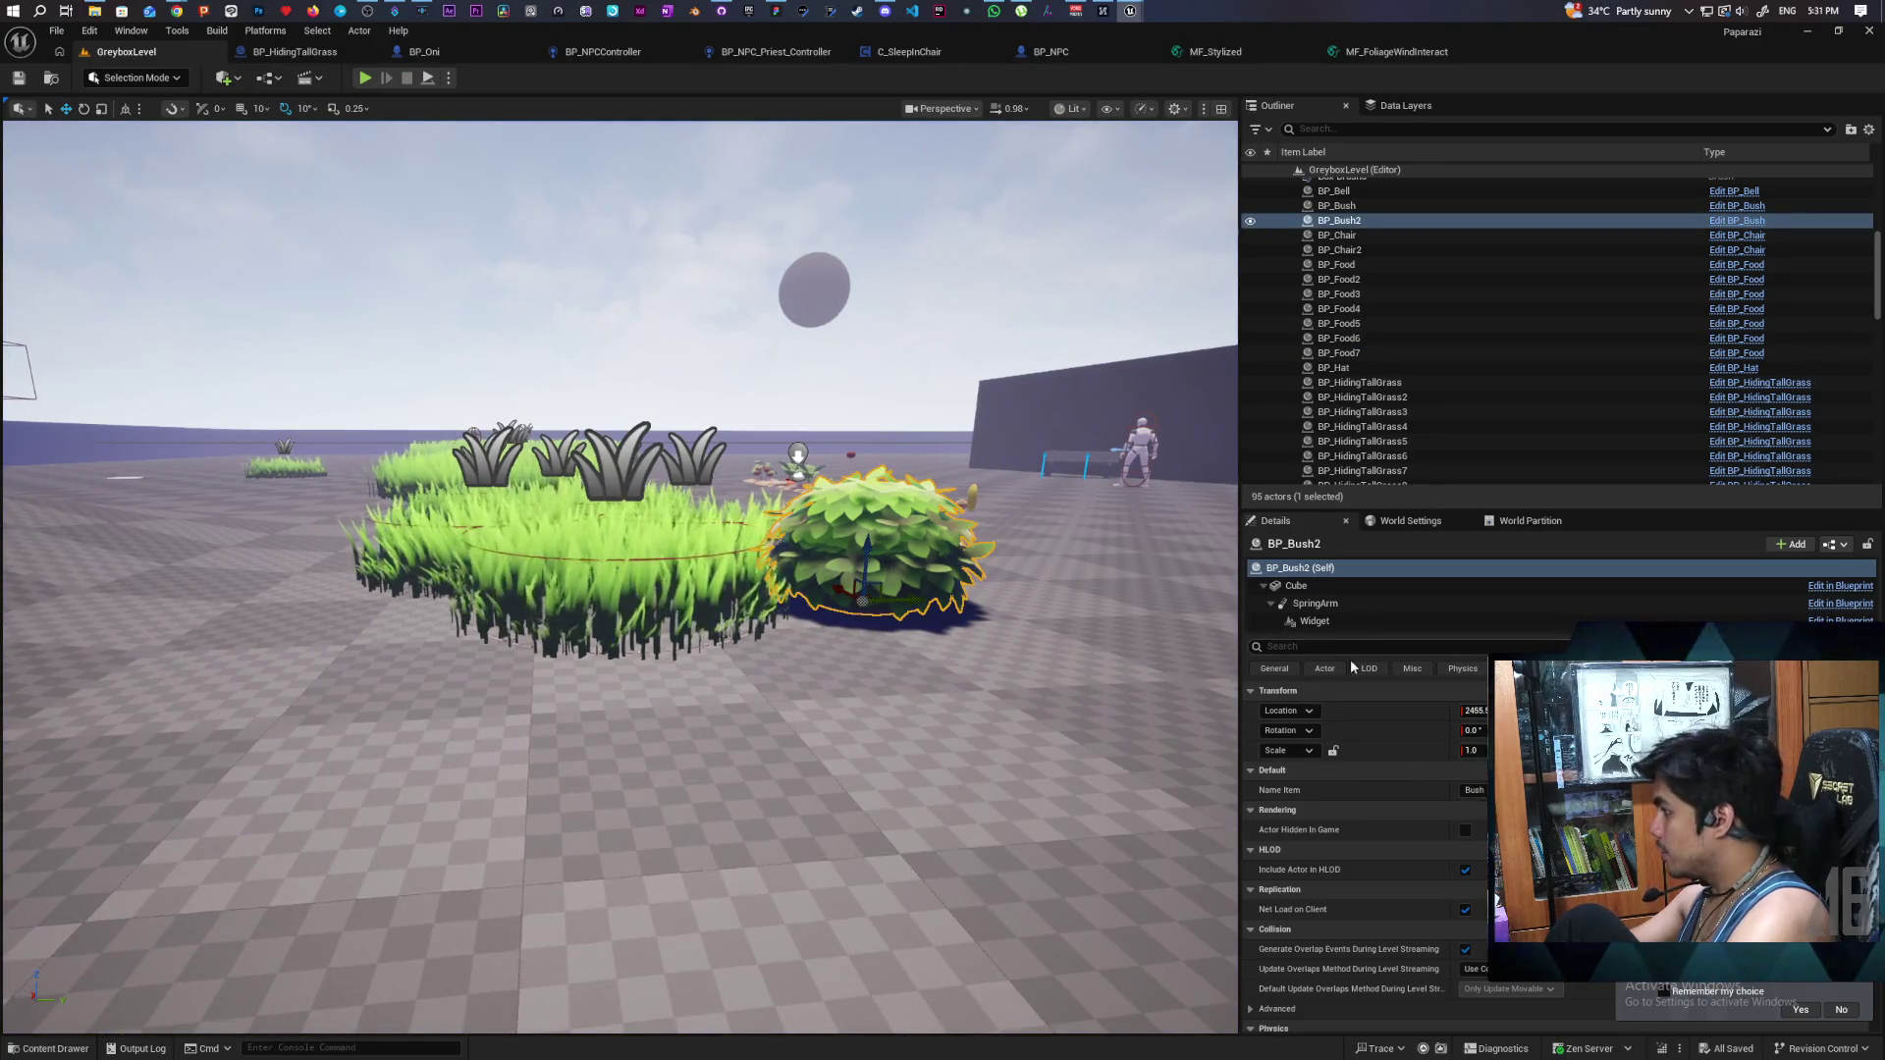
click(1325, 587)
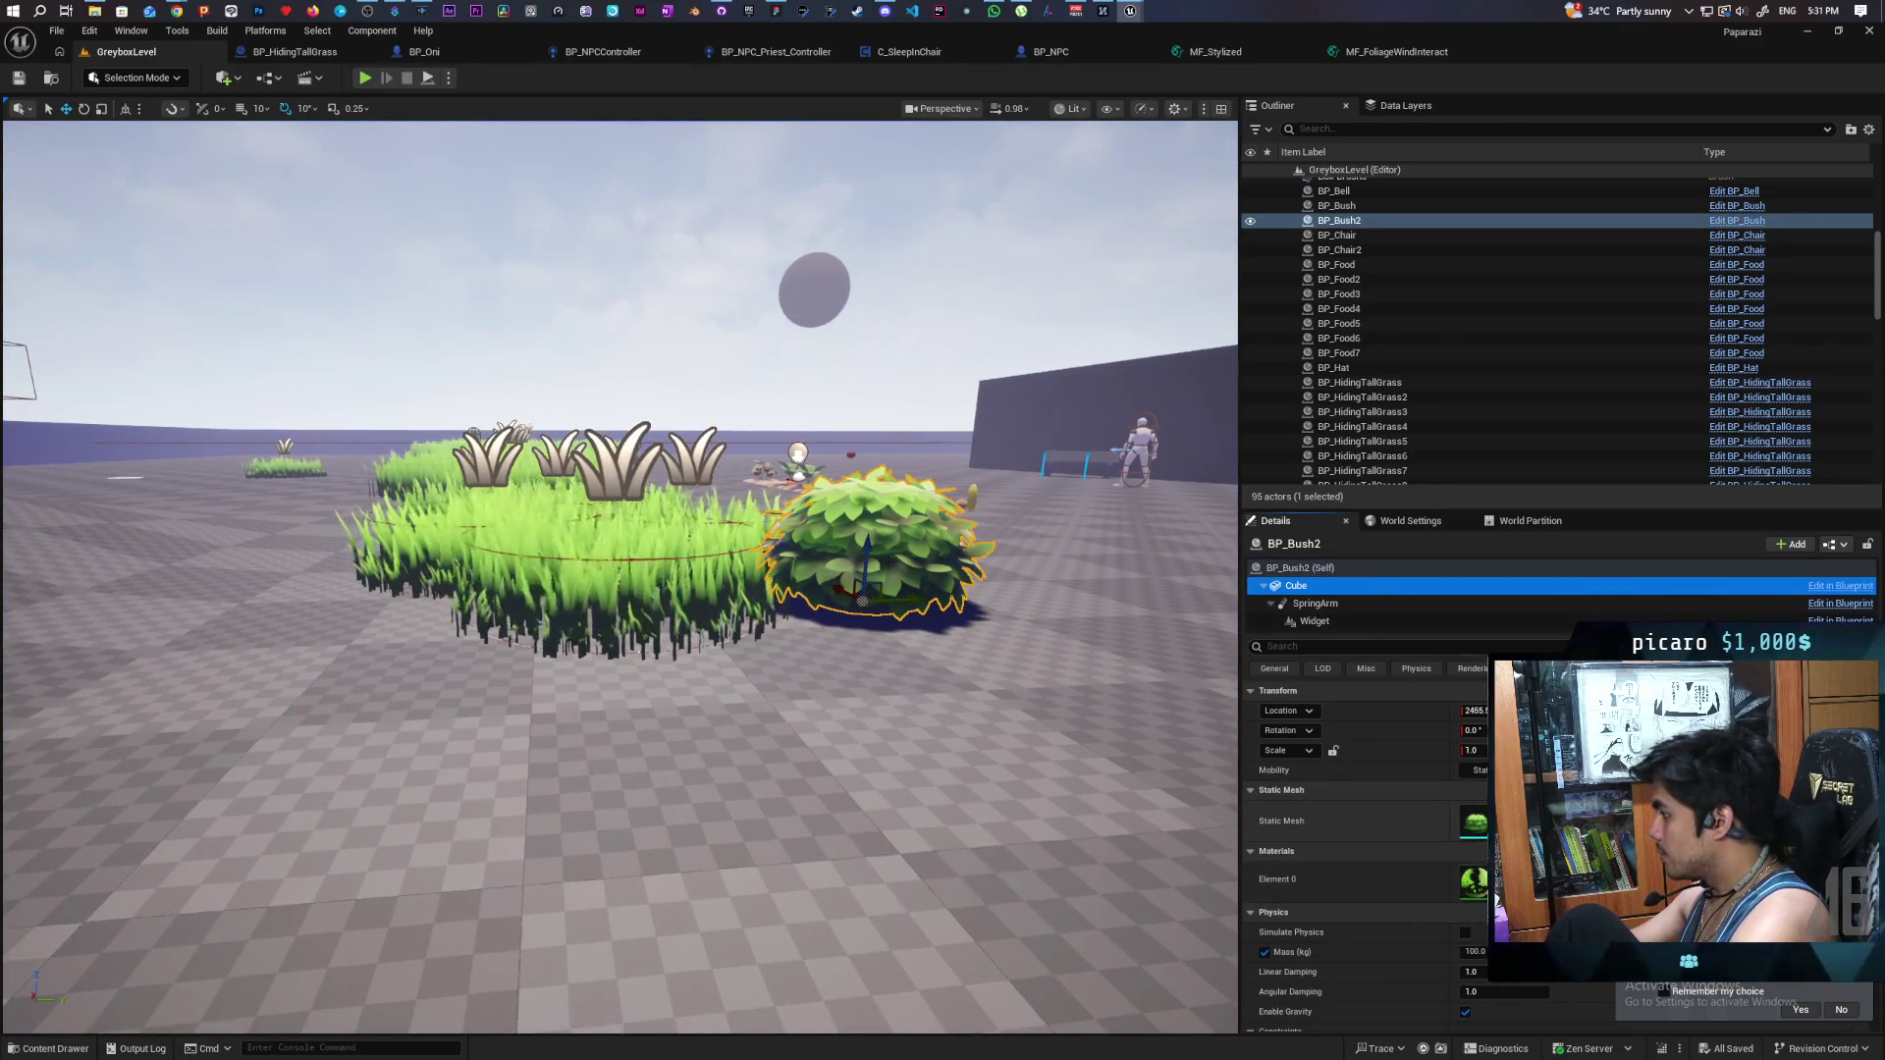
click(1494, 900)
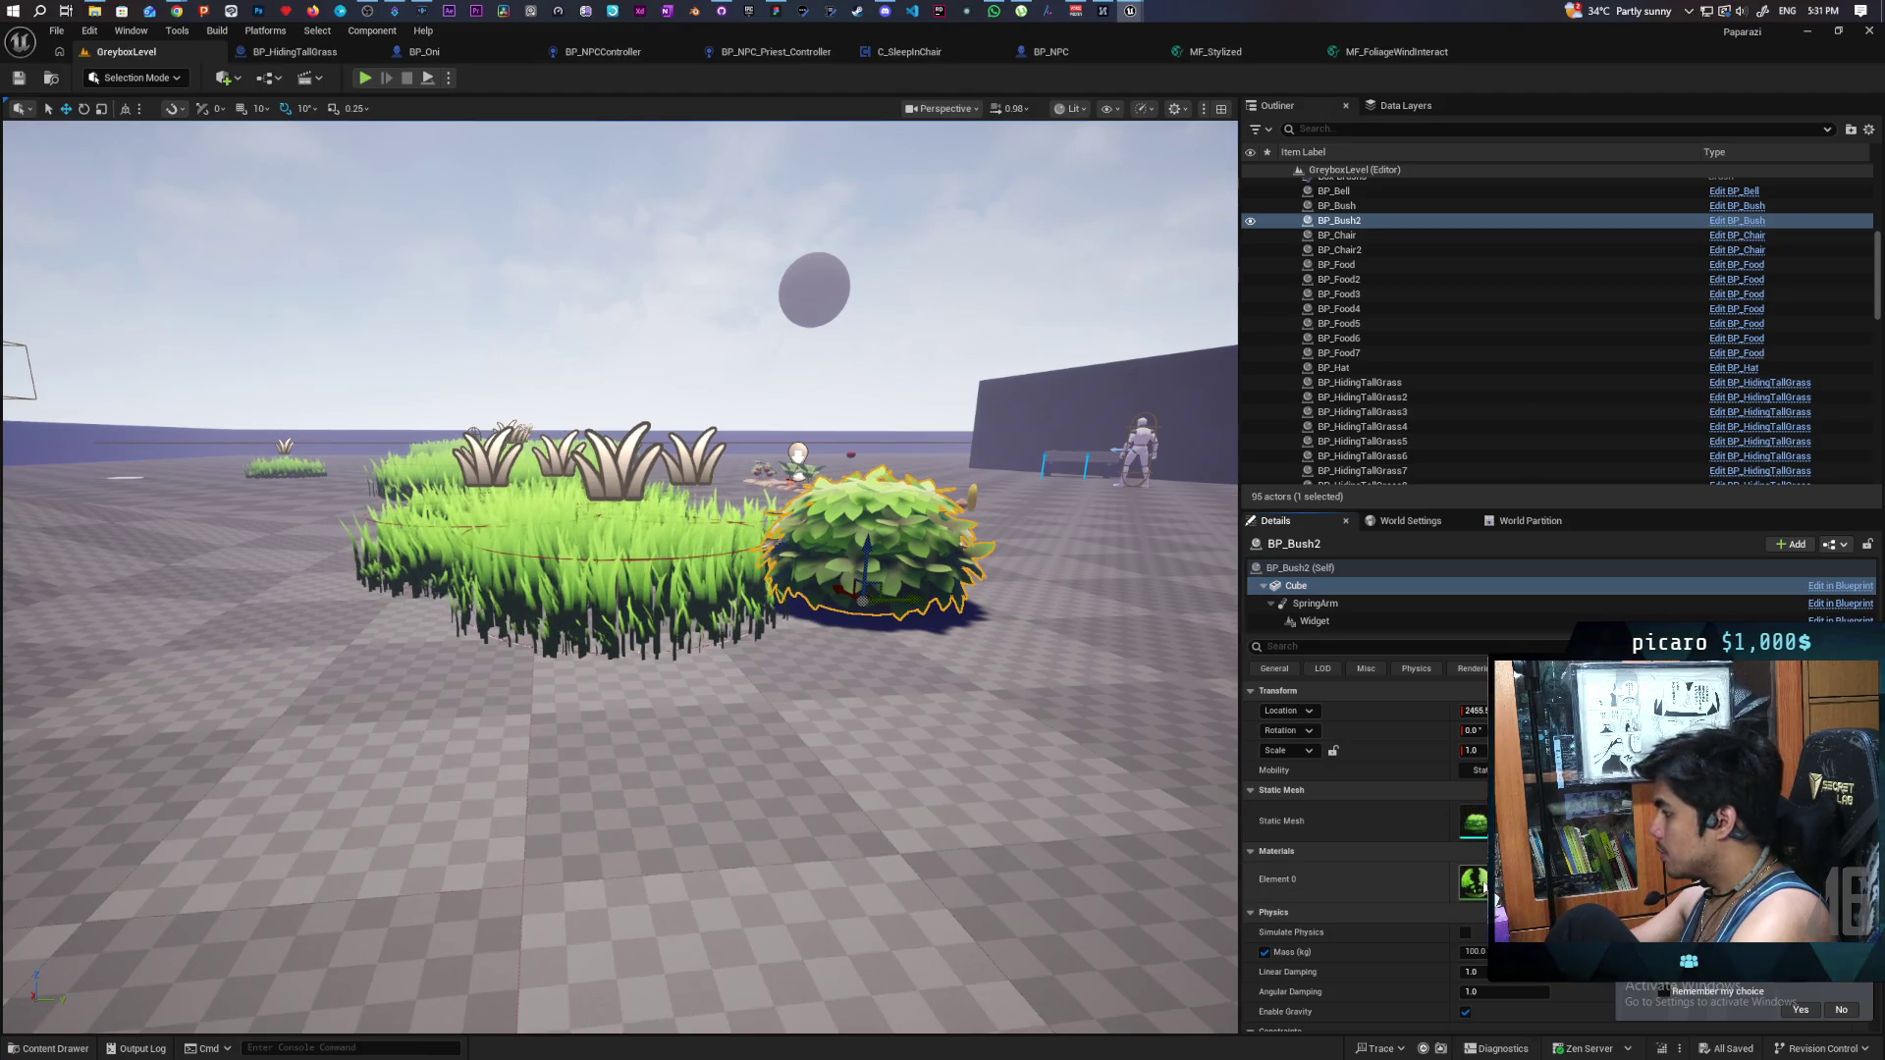
double_click(1483, 885)
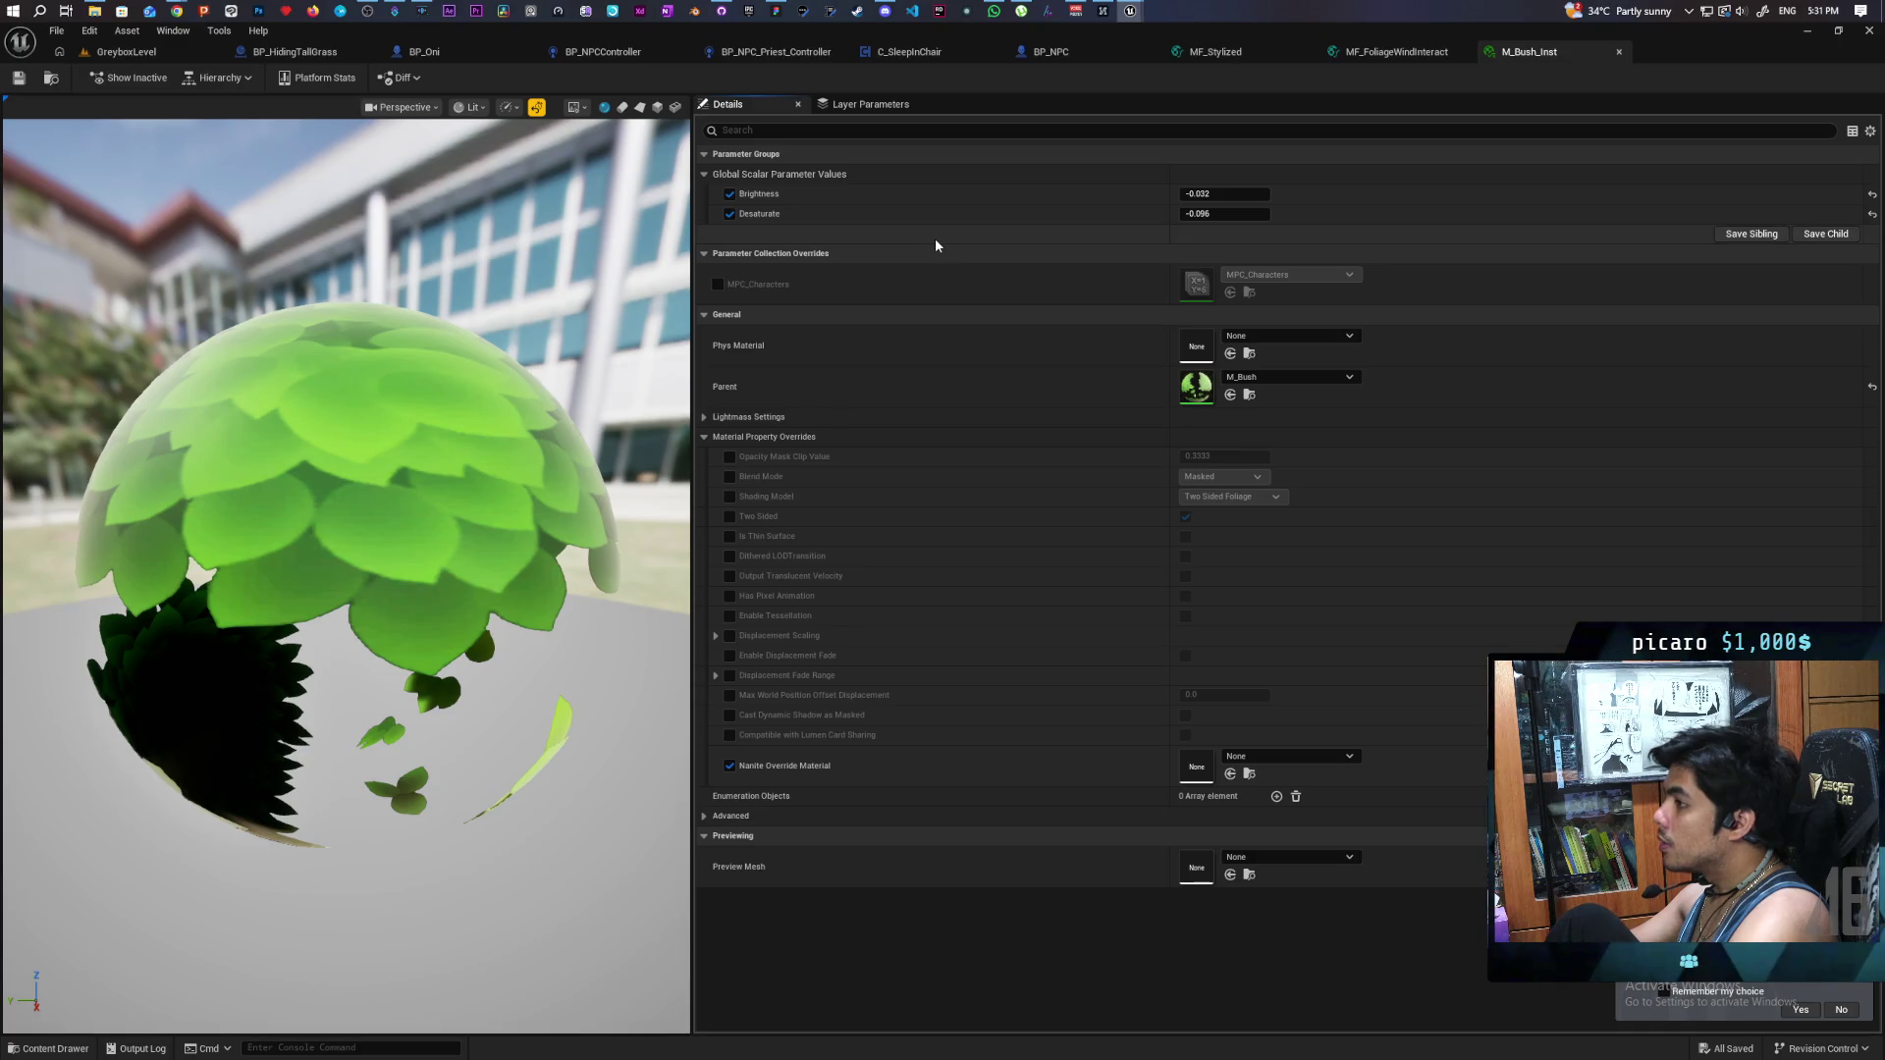
double_click(1197, 392)
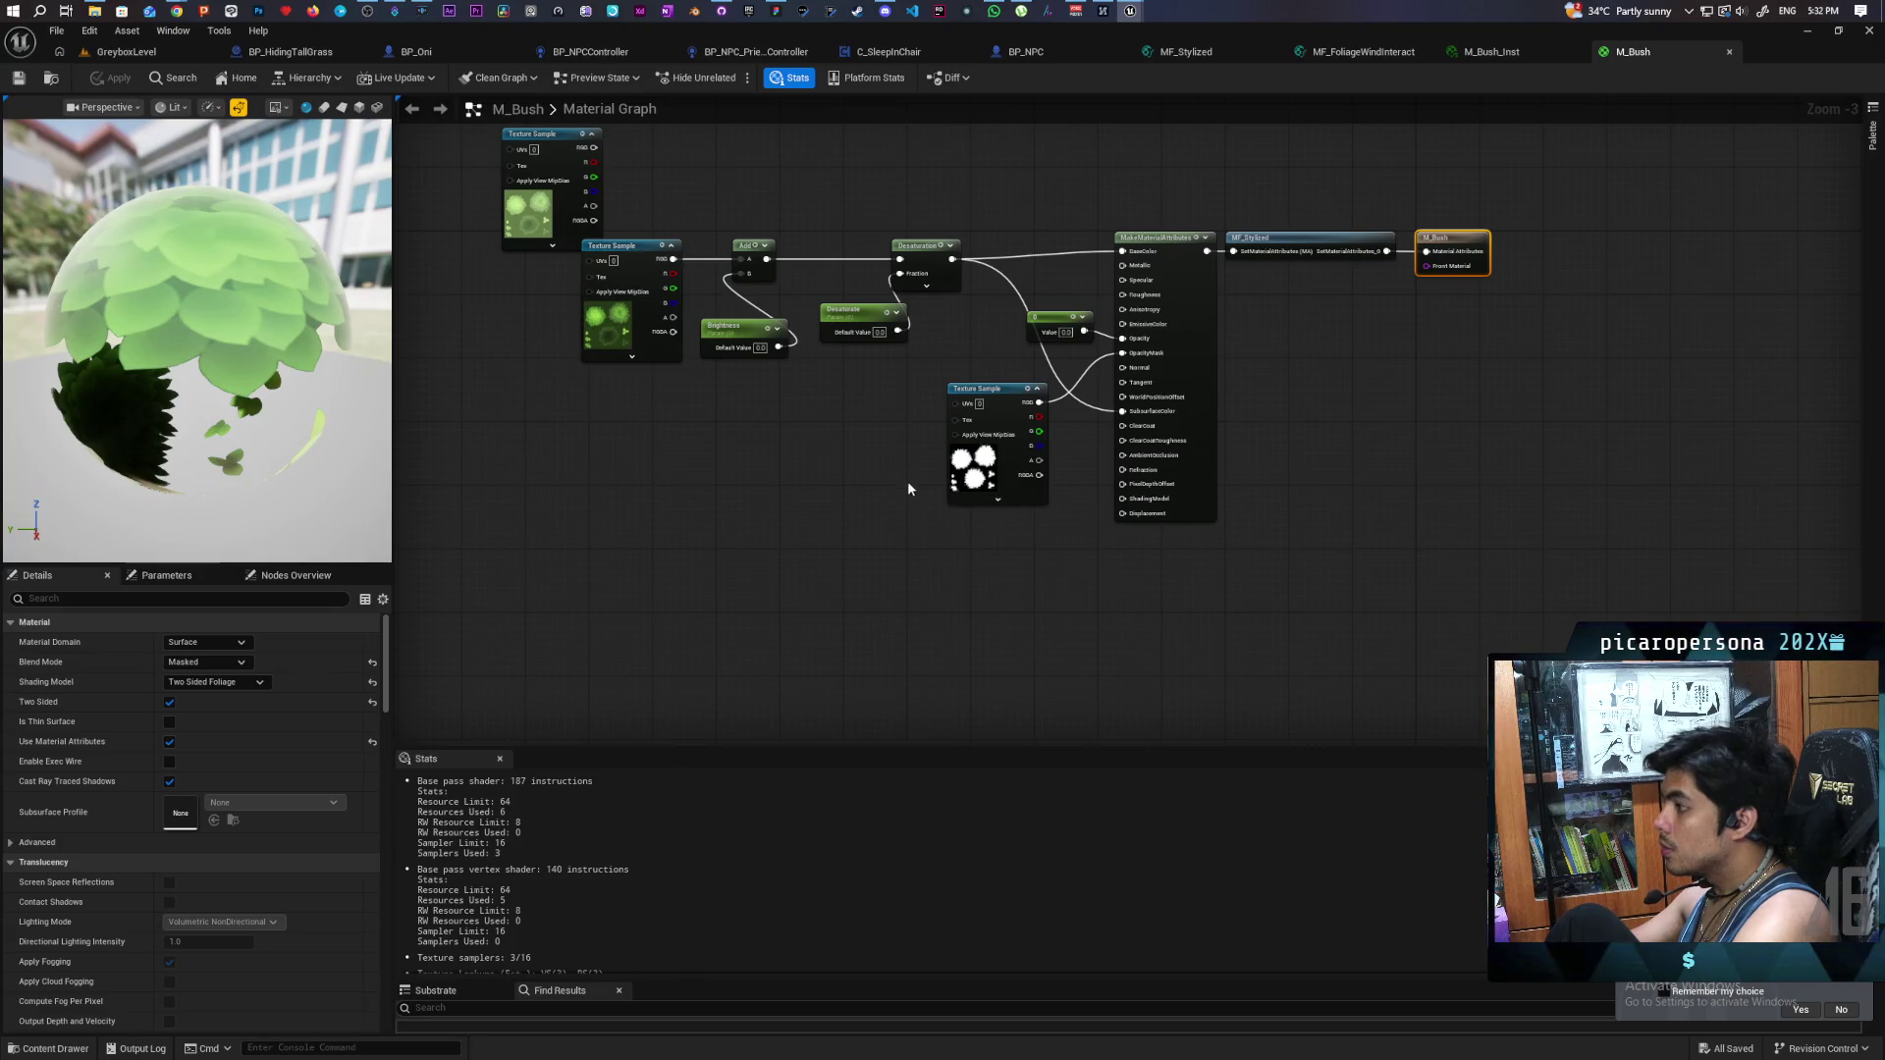
scroll(905, 462, up, 2)
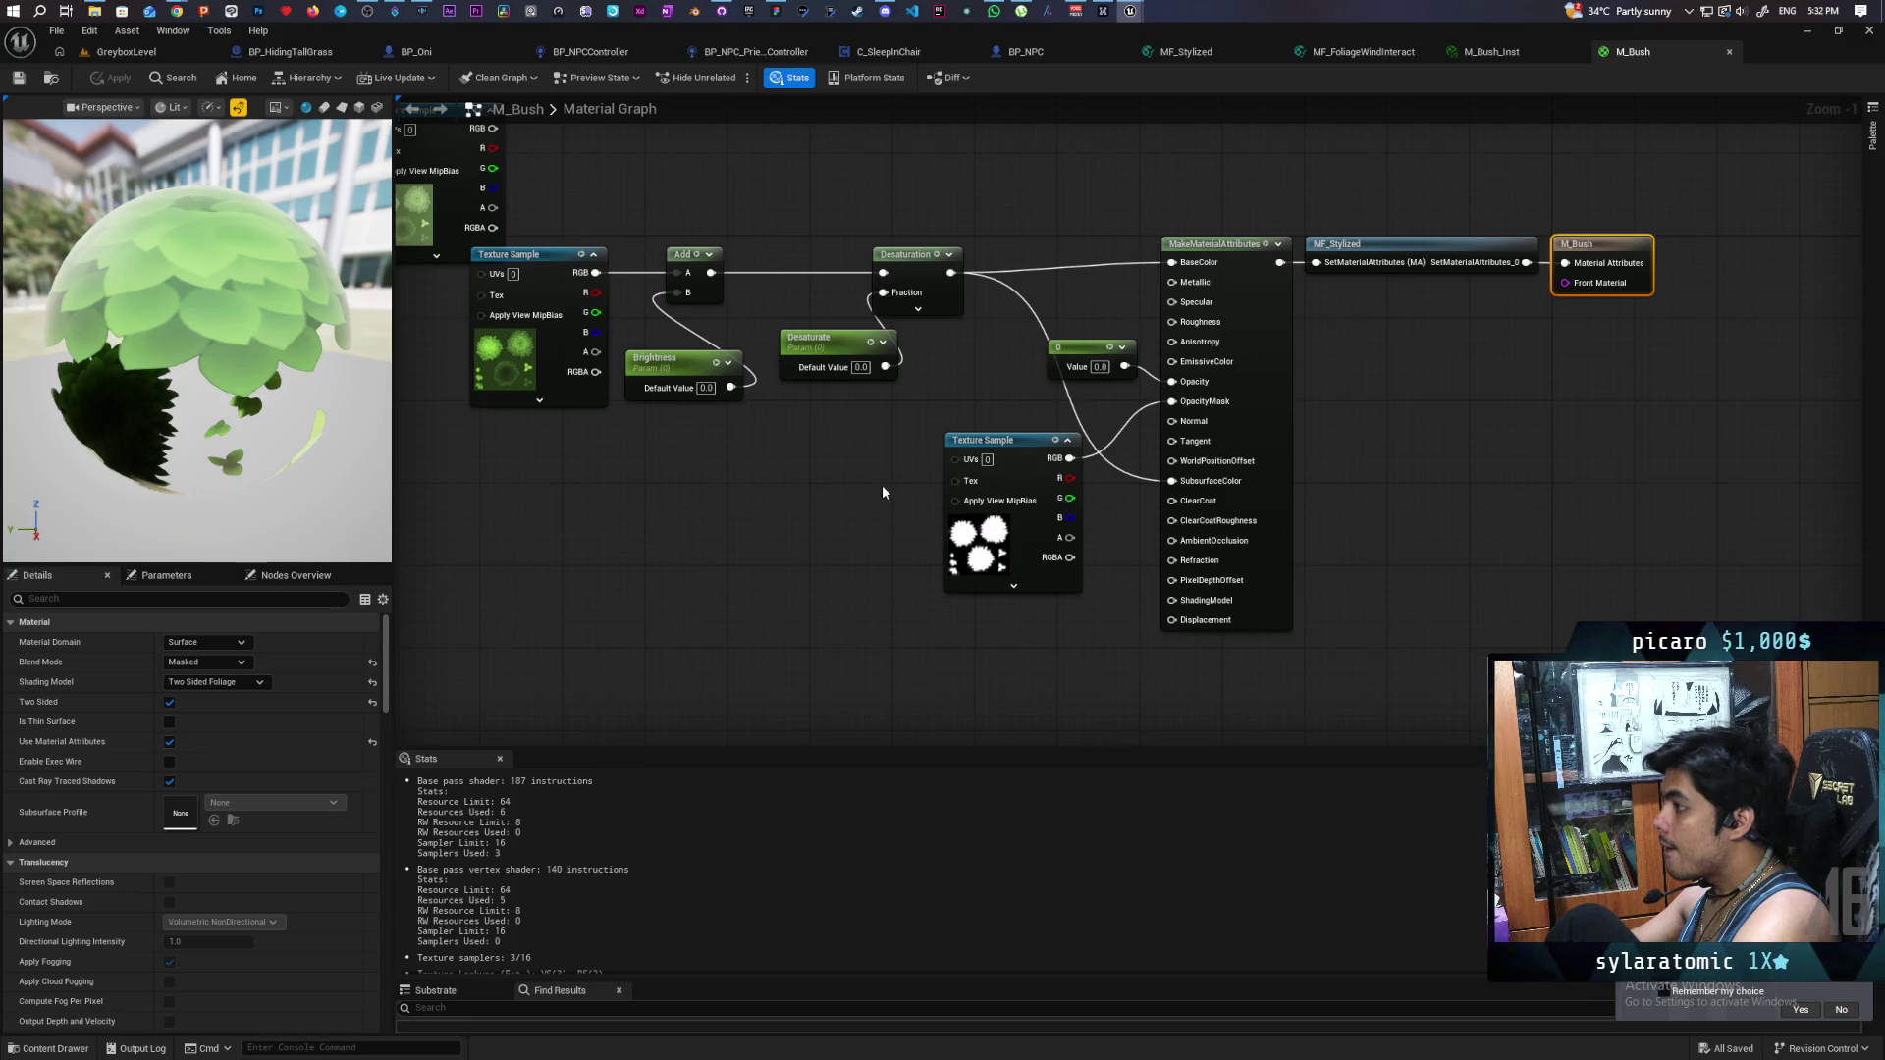
mouse_move(792, 497)
mouse_down()
mouse_move(904, 534)
mouse_move(833, 536)
mouse_move(935, 575)
mouse_move(752, 549)
mouse_up()
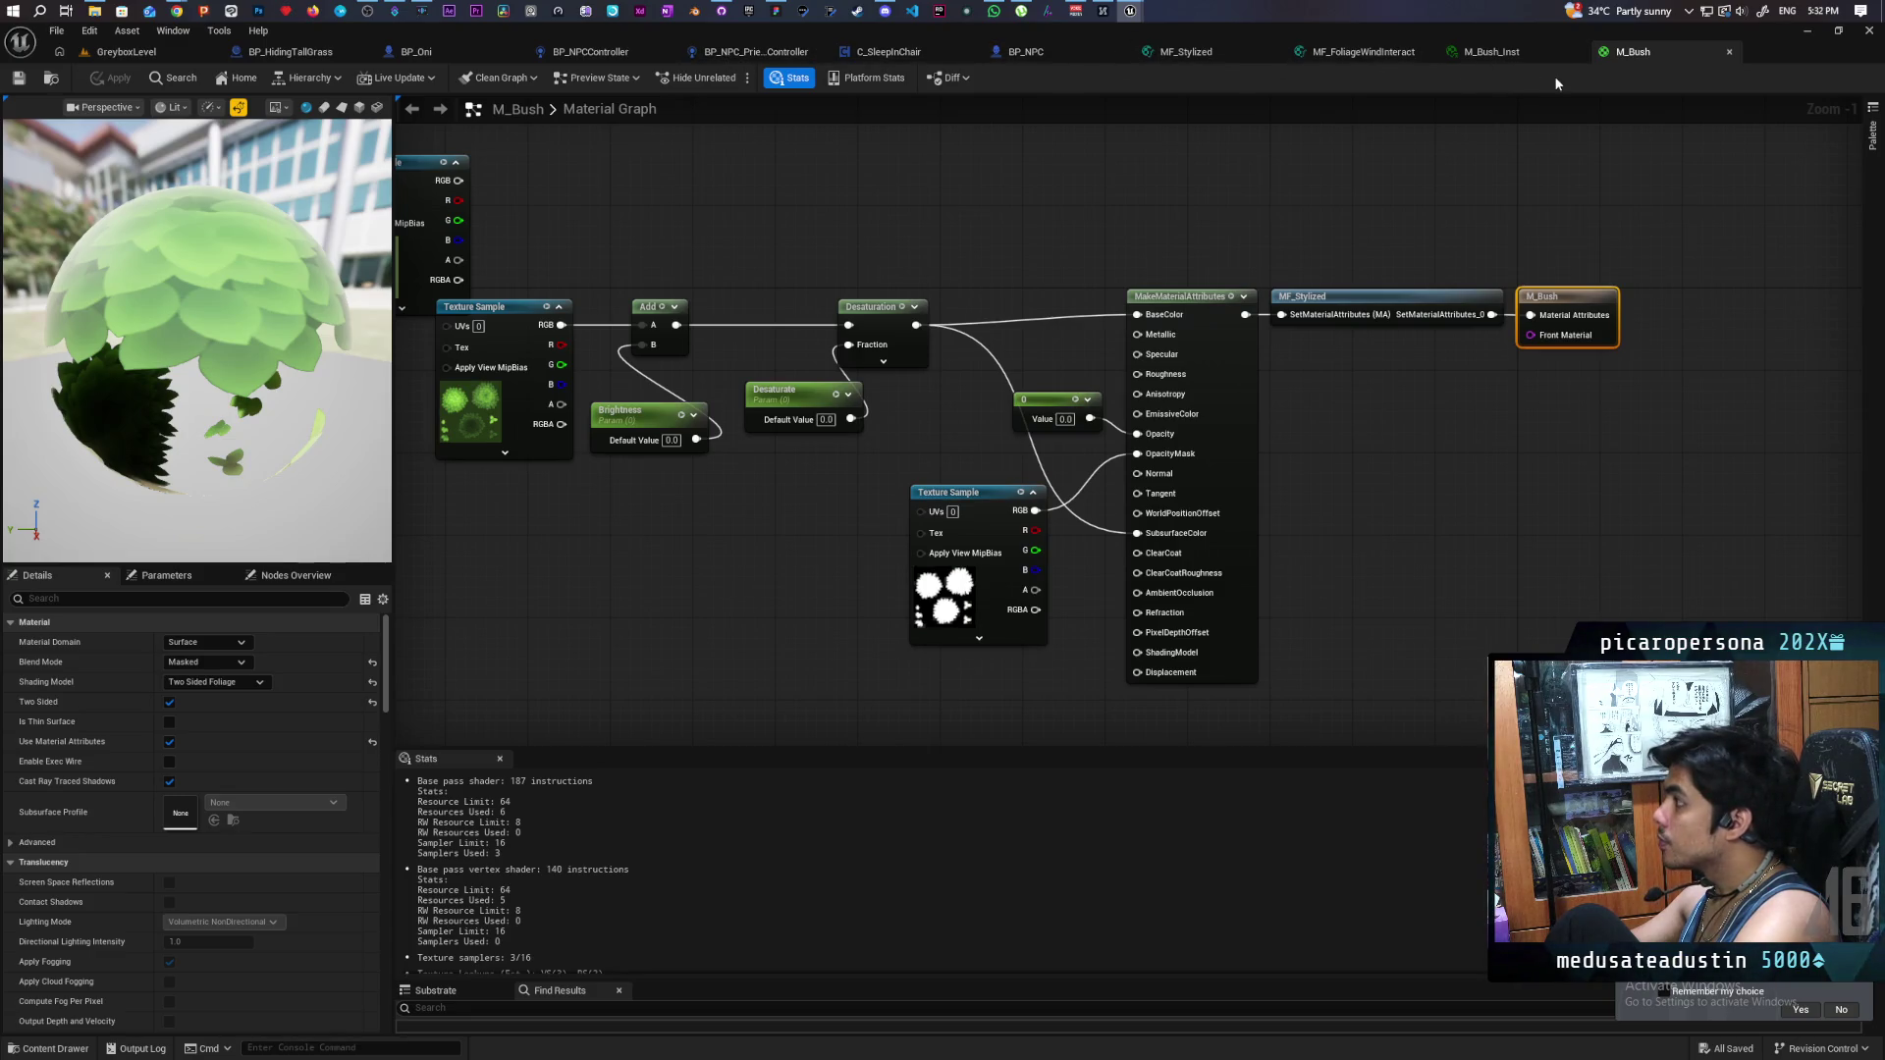
click(126, 51)
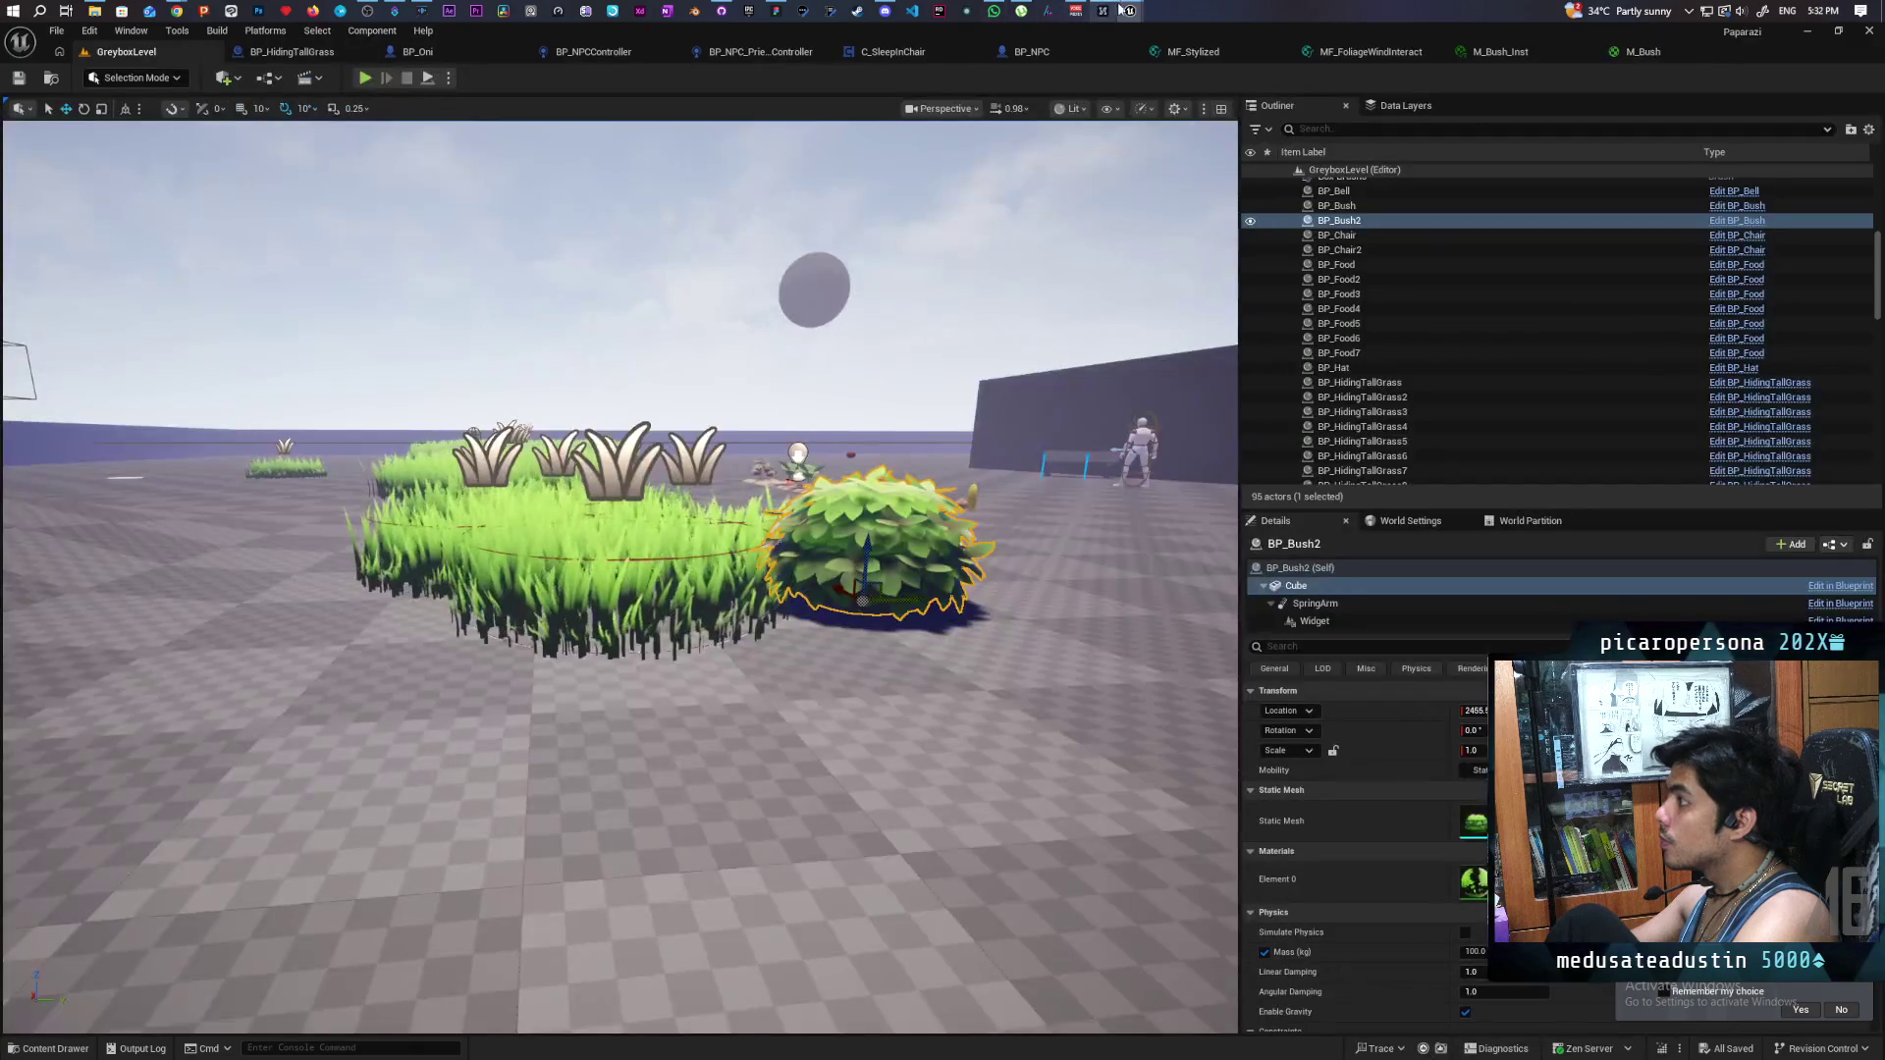
- In M_GrassInstancing, reroute the BaseColor wire into SubsurfaceColor and apply the material
mouse_move(1130, 11)
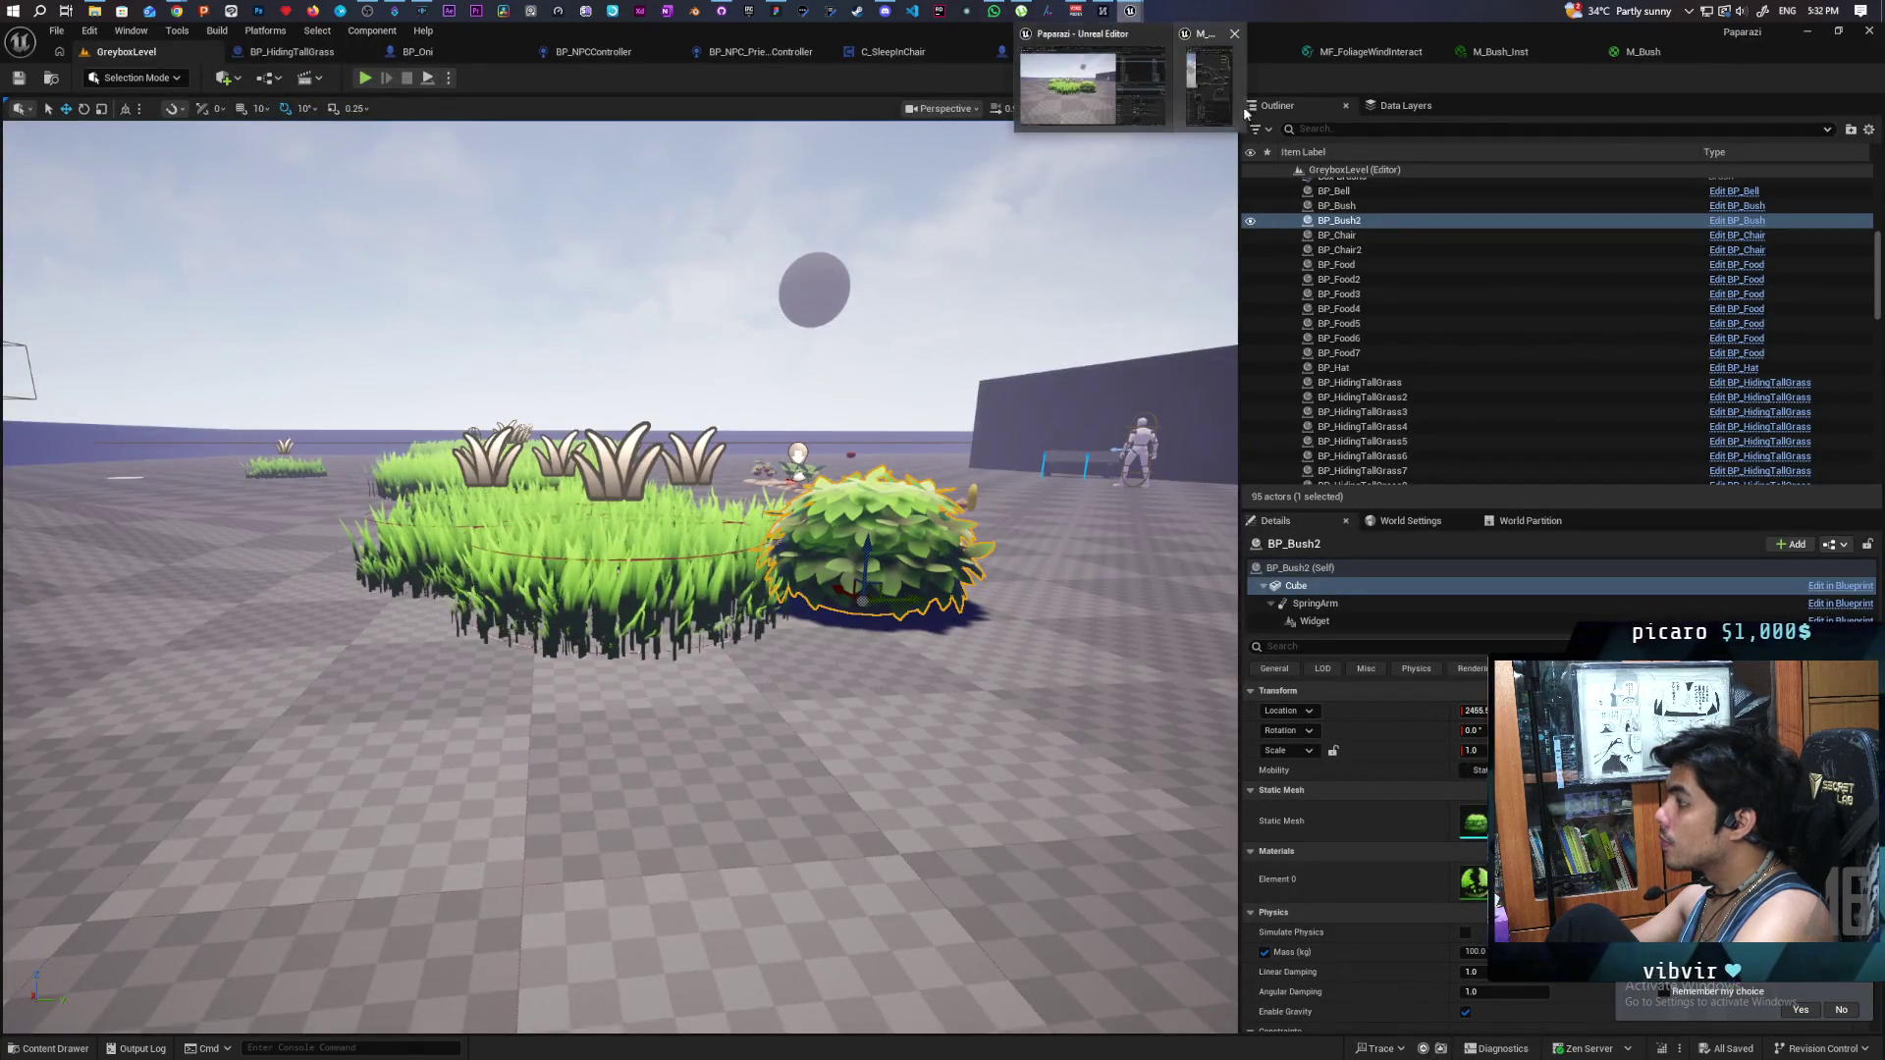
click(1129, 89)
drag(1083, 448, 628, 448)
scroll(1318, 485, down, 5)
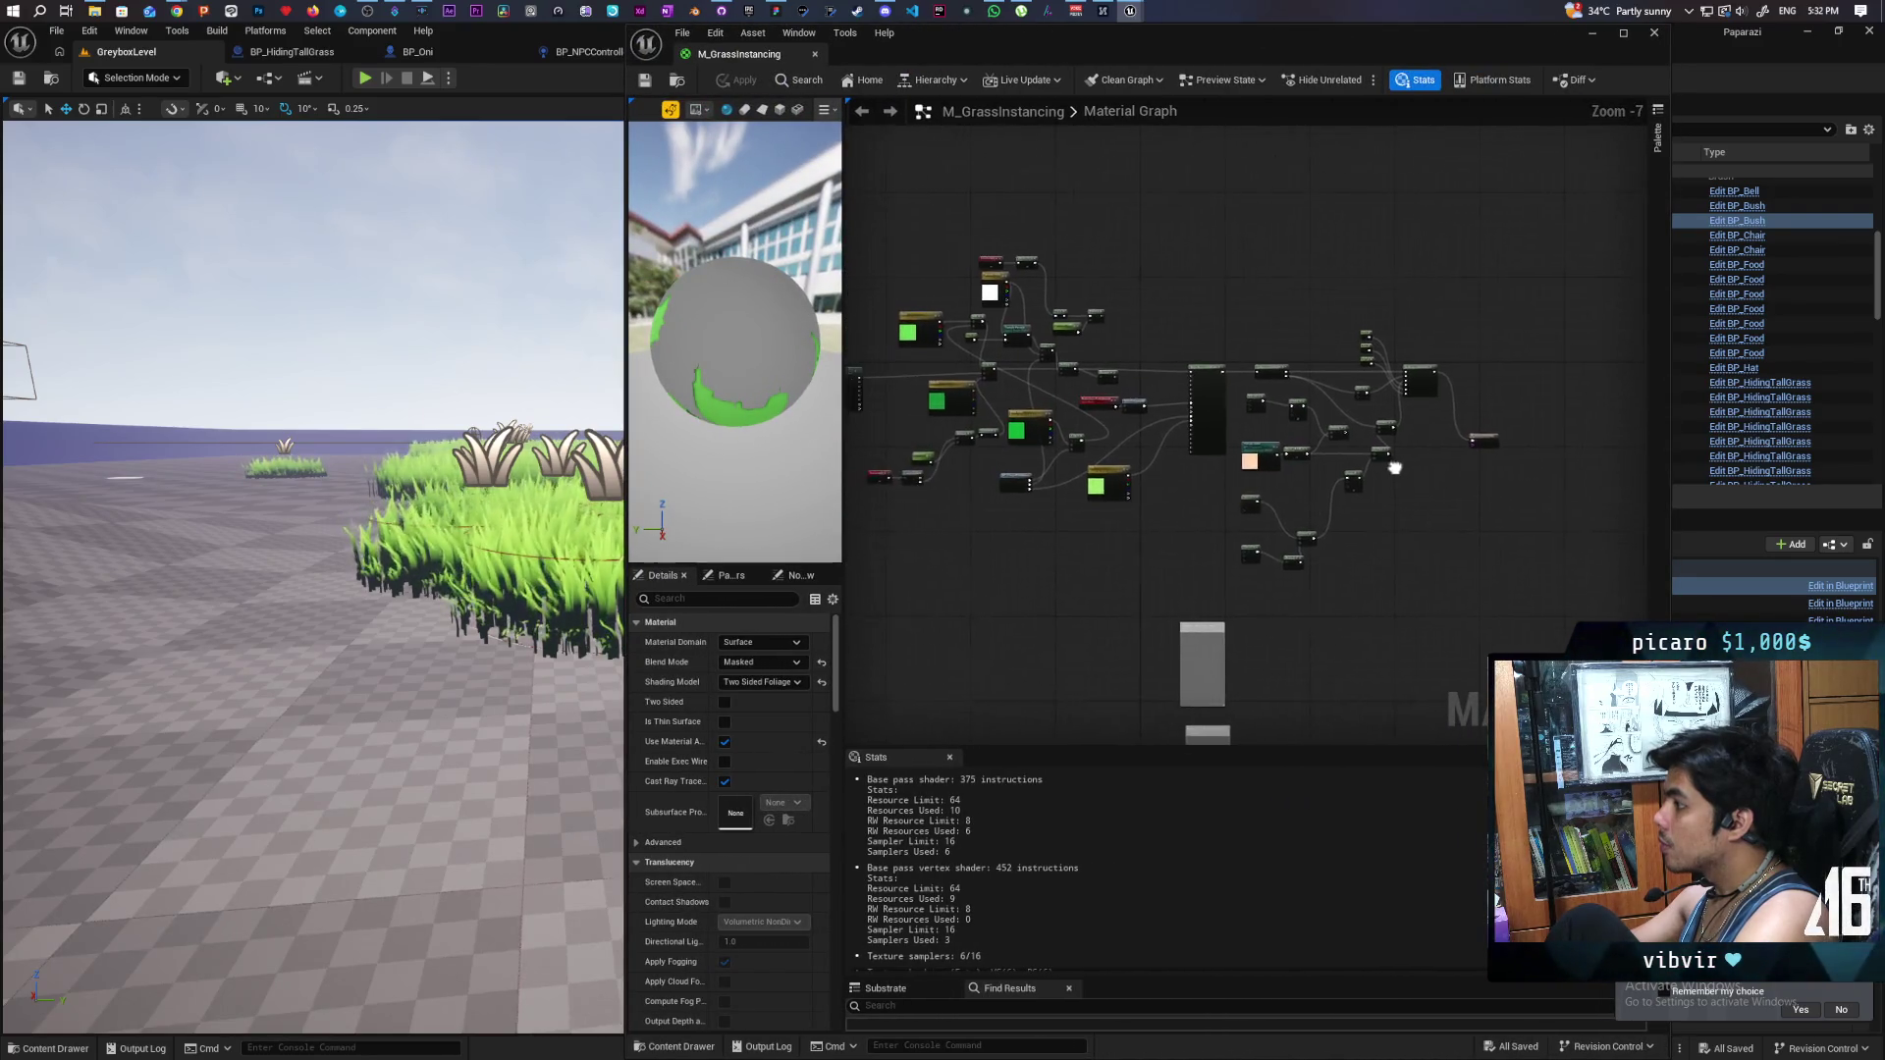
scroll(1262, 481, up, 5)
mouse_move(1262, 481)
mouse_down()
mouse_move(1343, 565)
mouse_move(1436, 555)
mouse_move(1369, 550)
mouse_up()
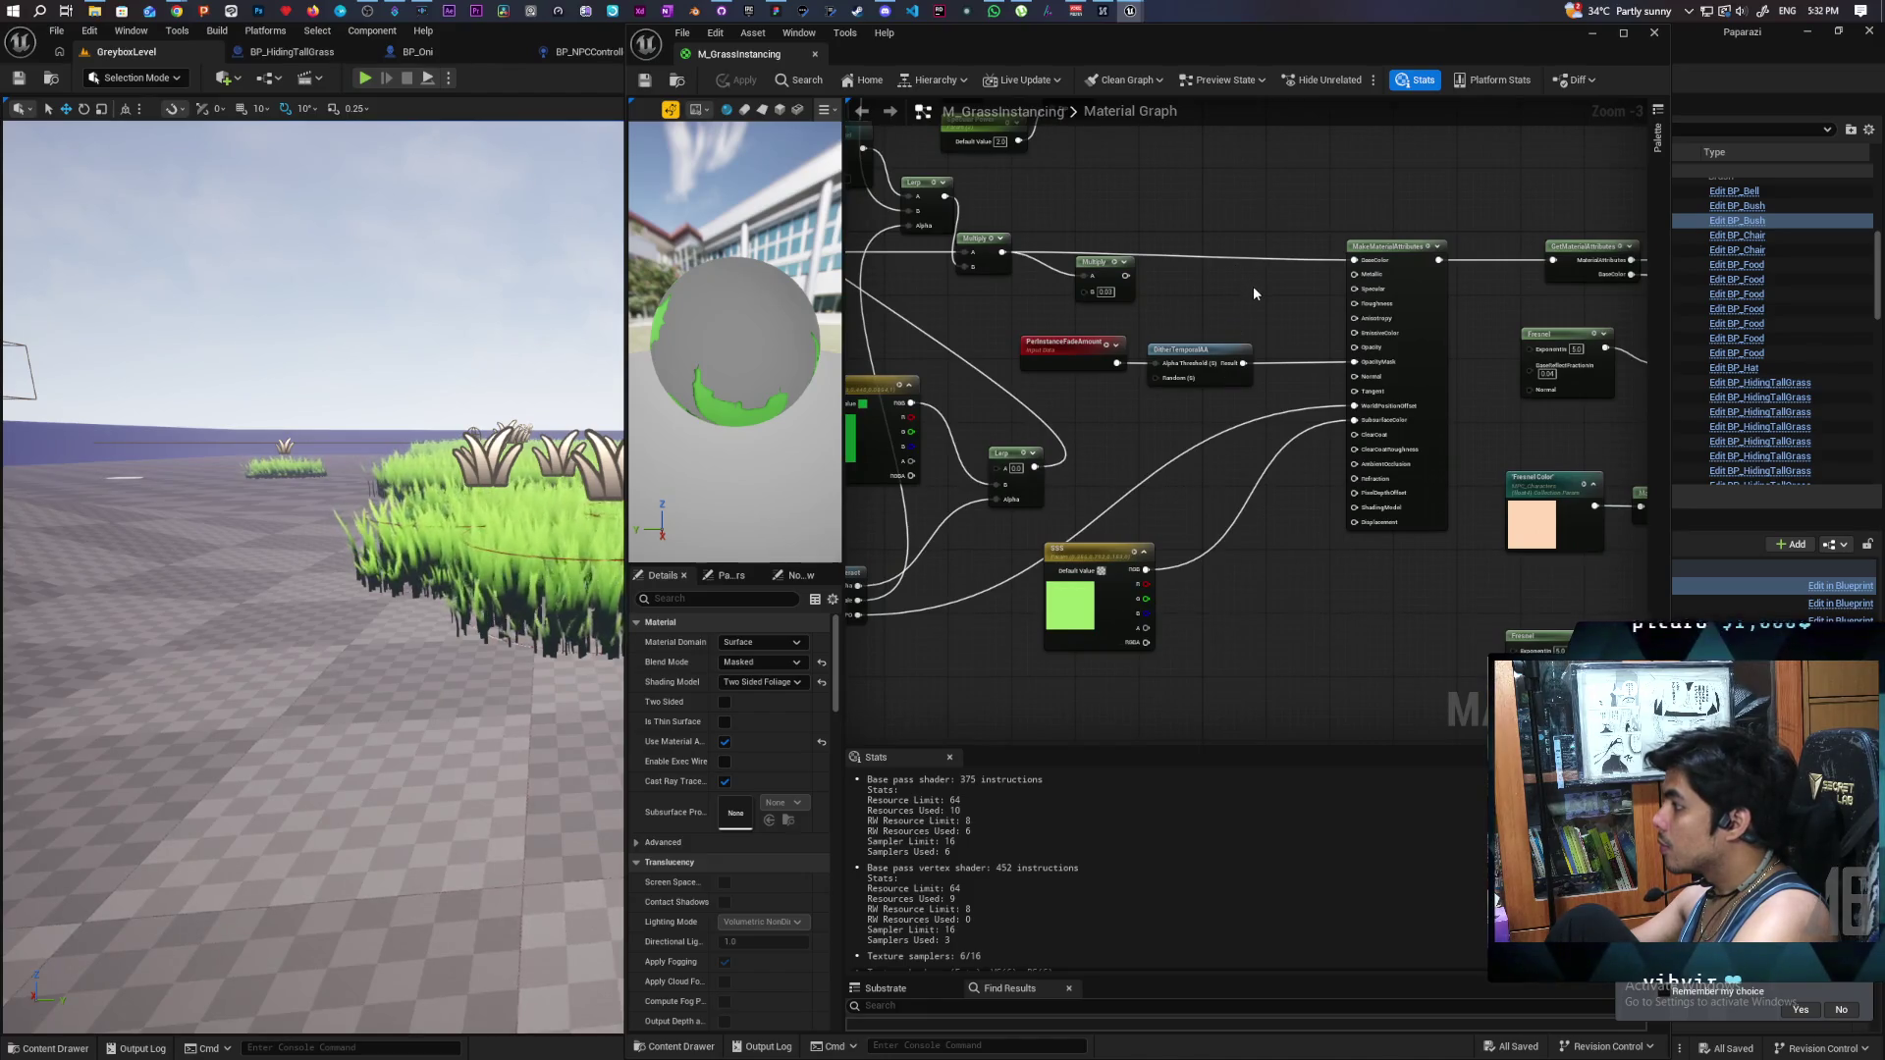
scroll(1252, 285, up, 1)
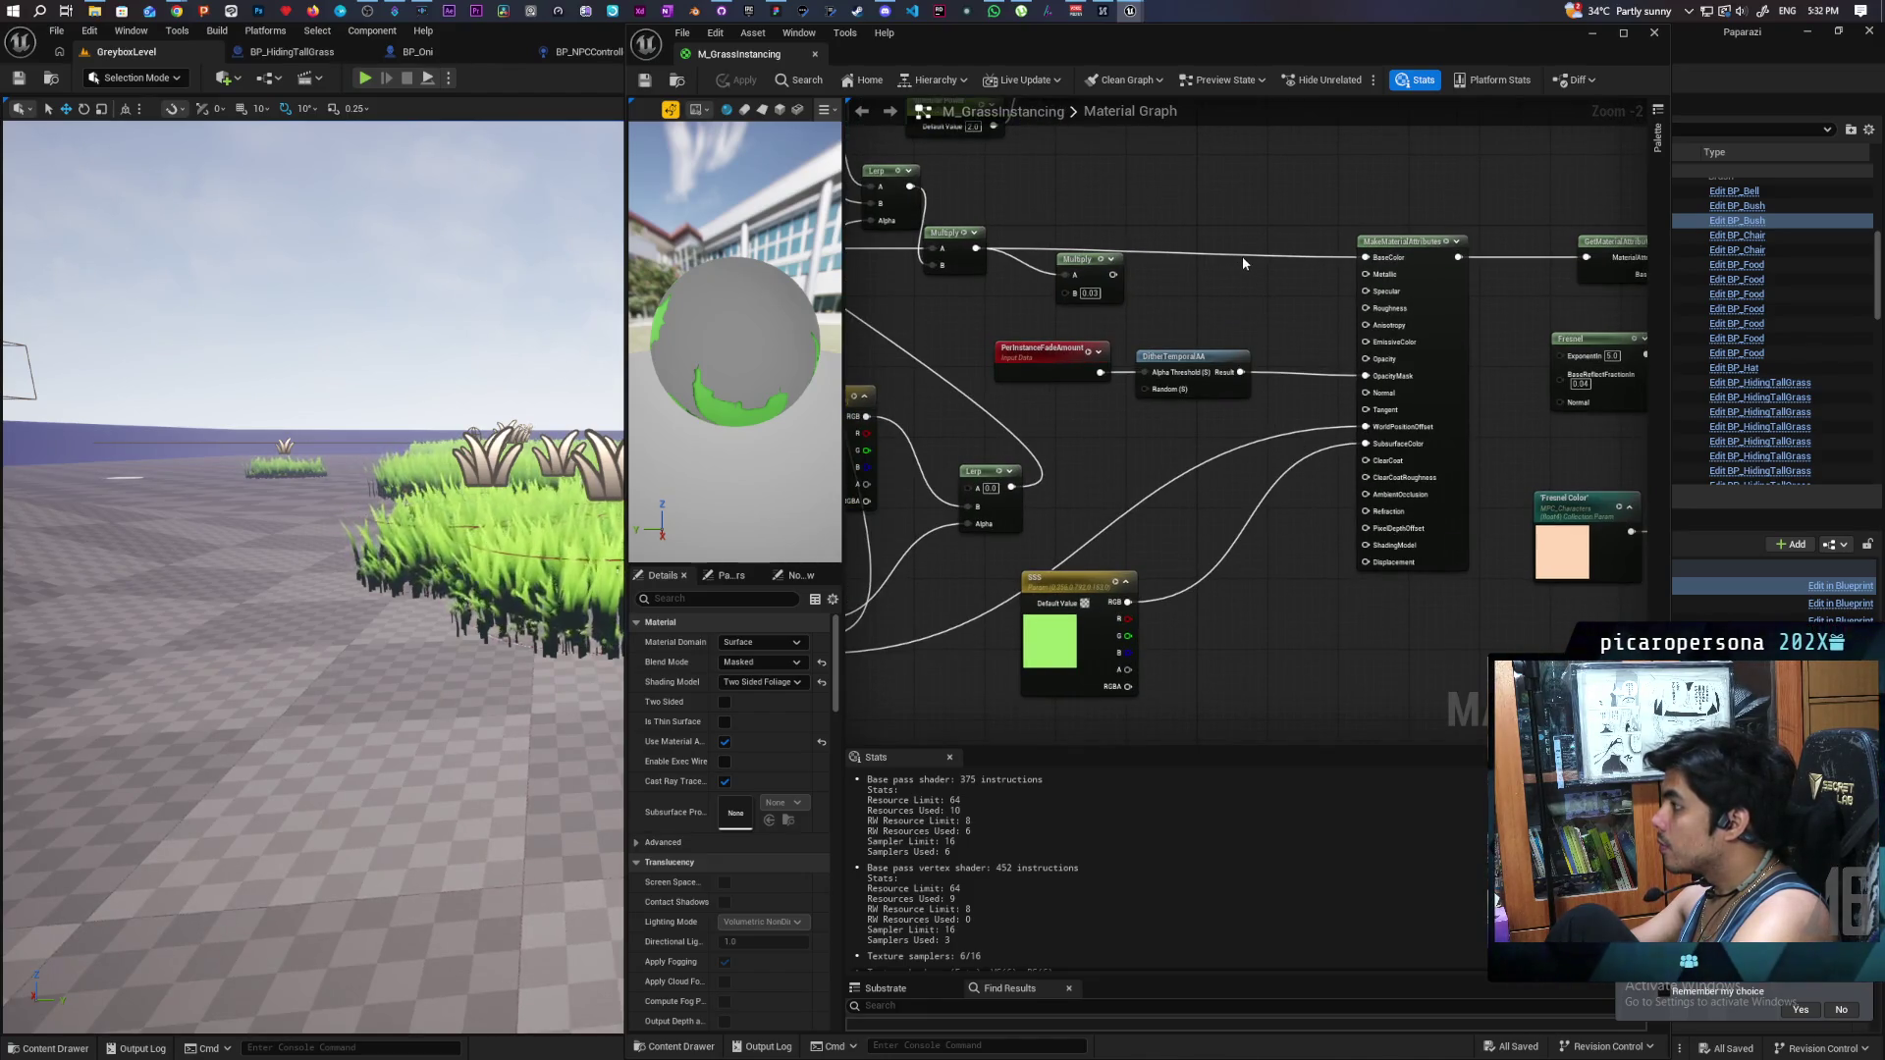
double_click(1243, 261)
mouse_move(1239, 249)
mouse_down()
mouse_move(1328, 446)
mouse_move(1374, 459)
mouse_move(1367, 443)
mouse_up()
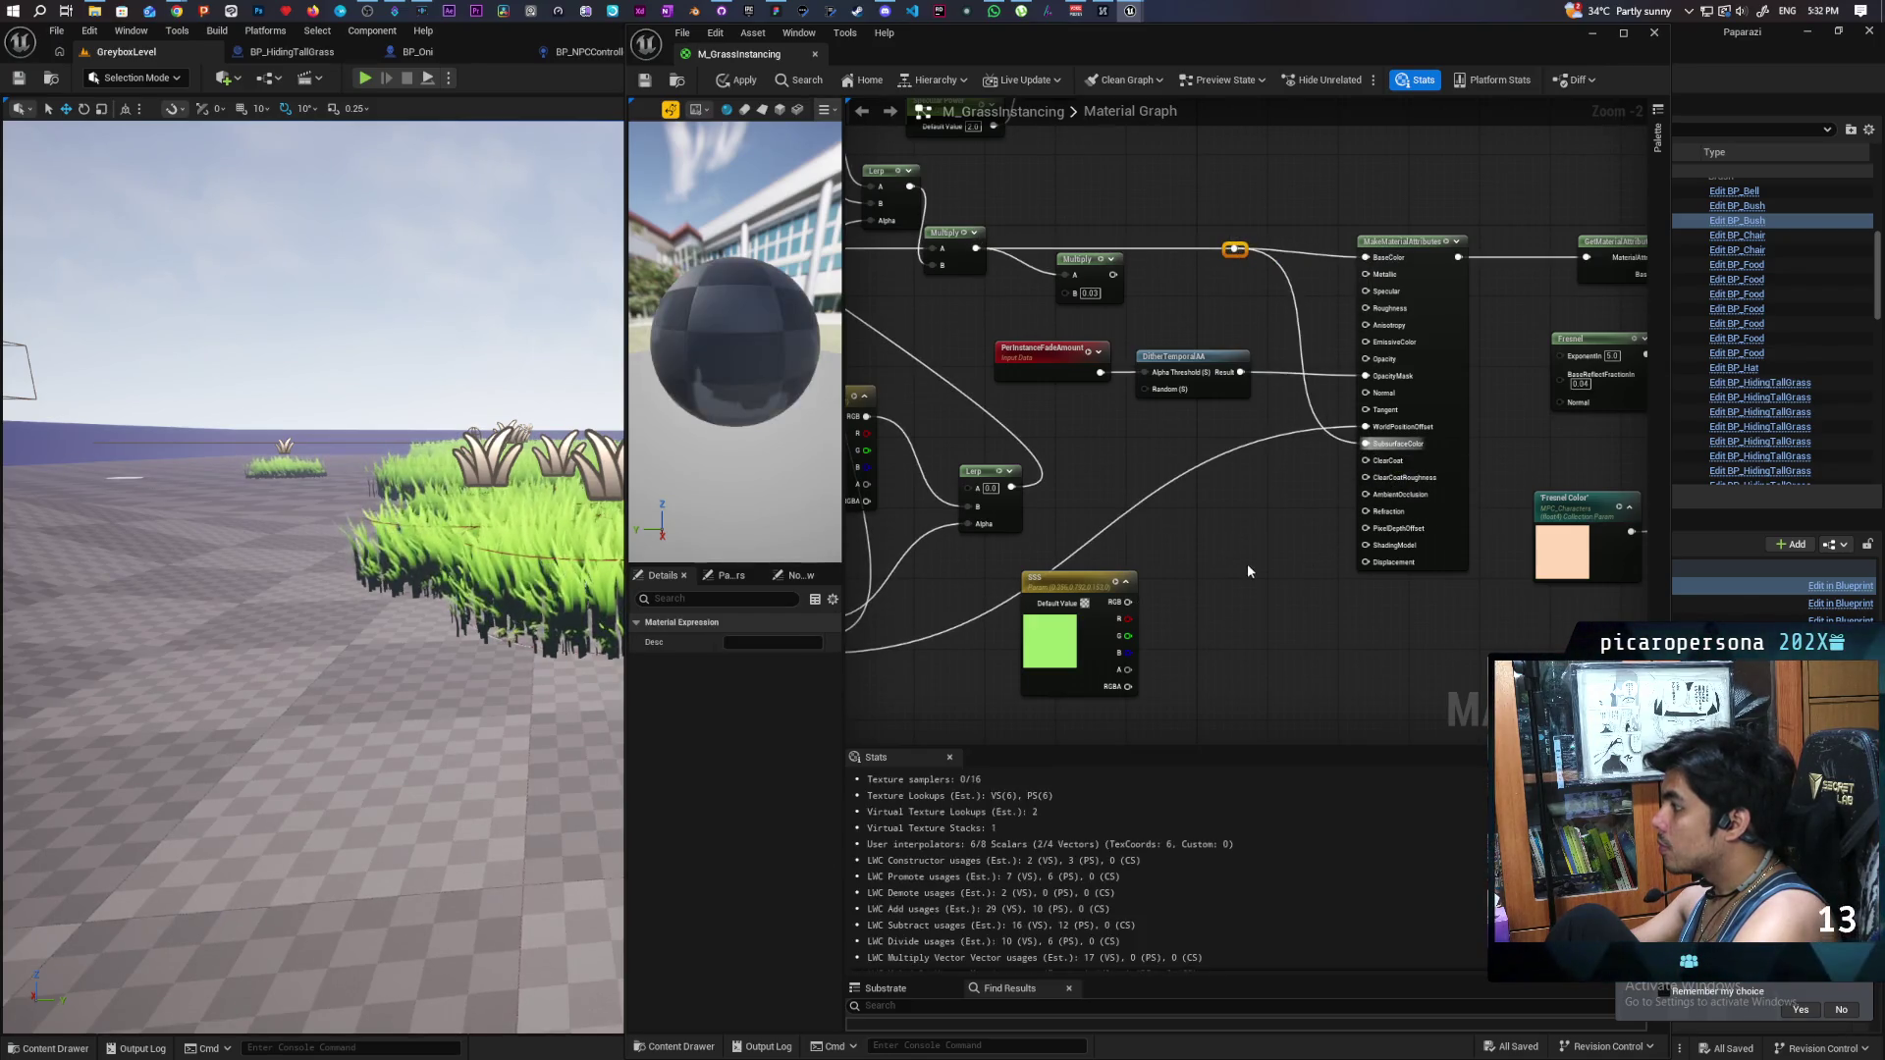
click(746, 81)
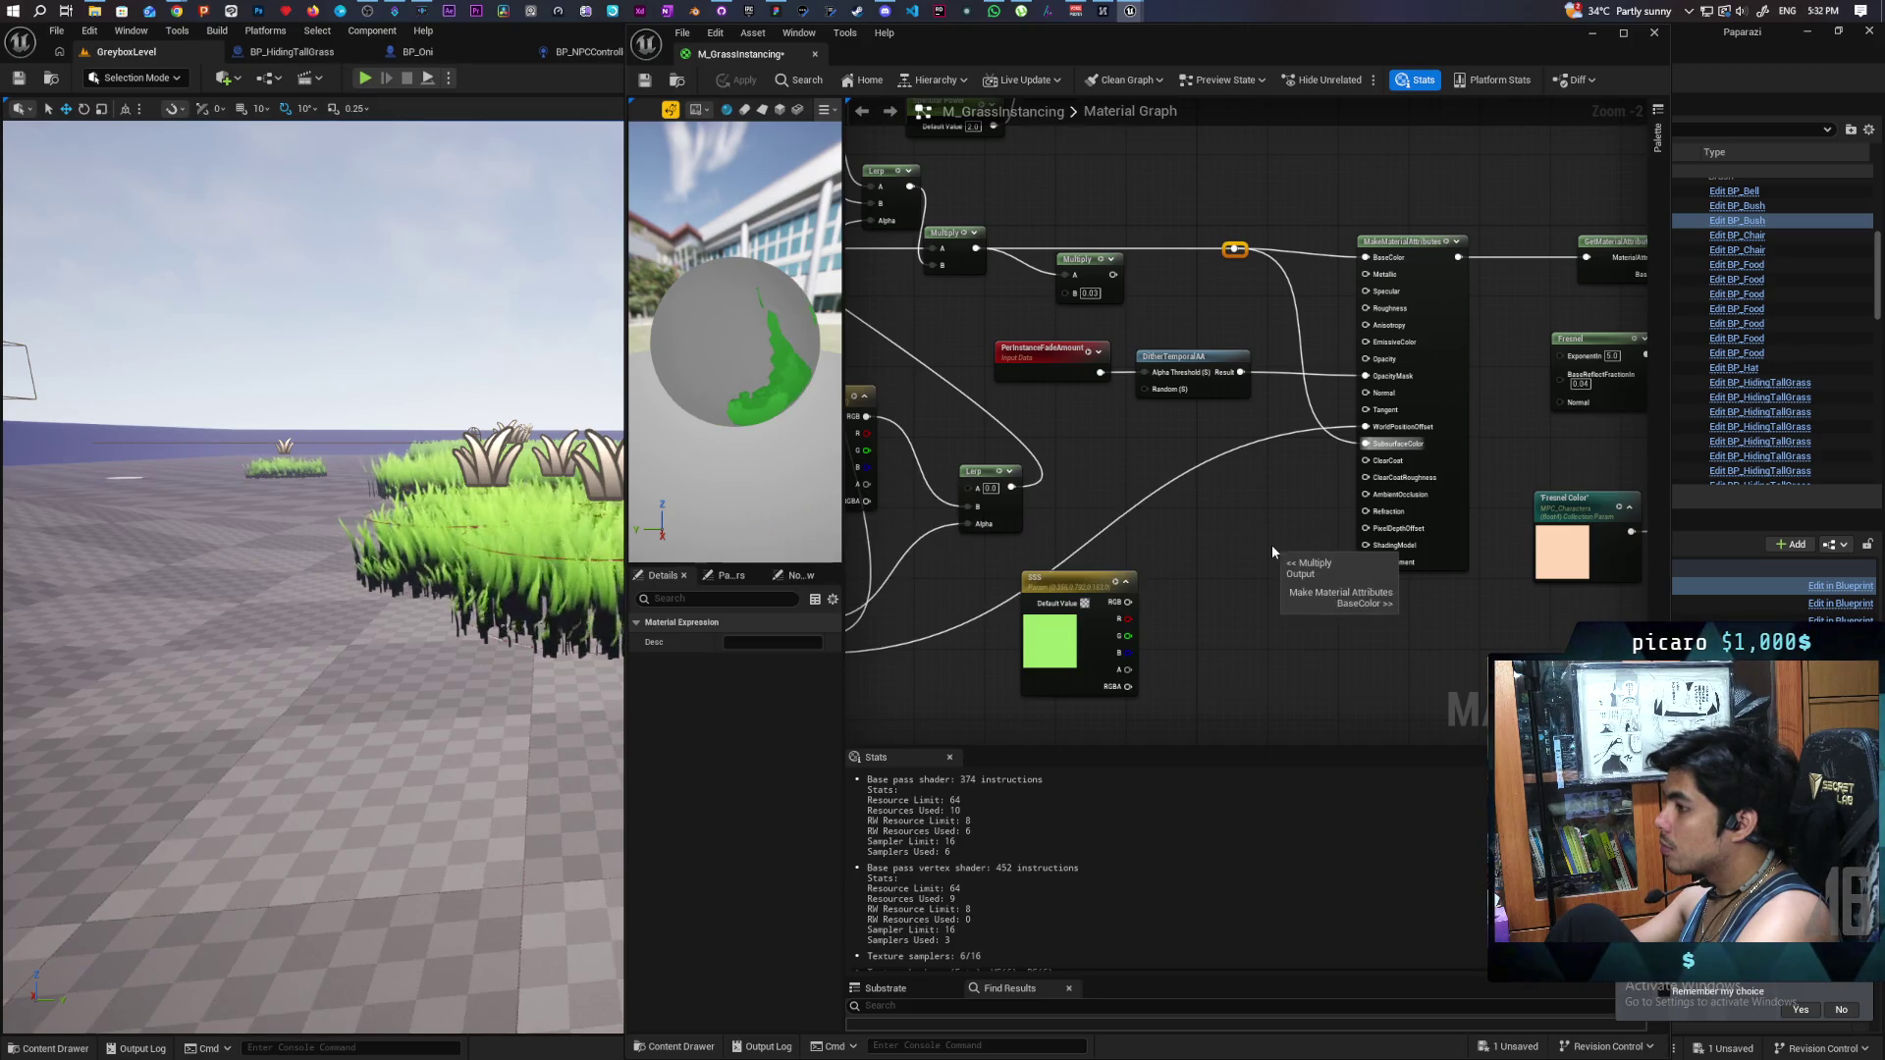
- Resize and reposition the material editor, docking M_Bush_Inst beside the grass material
mouse_move(1375, 43)
mouse_down()
mouse_move(1421, 232)
mouse_move(1463, 167)
mouse_move(1386, 92)
mouse_move(1303, 59)
mouse_up()
drag(1394, 385, 1438, 719)
mouse_move(1139, 47)
mouse_down()
mouse_move(1277, 98)
mouse_move(1315, 85)
mouse_up()
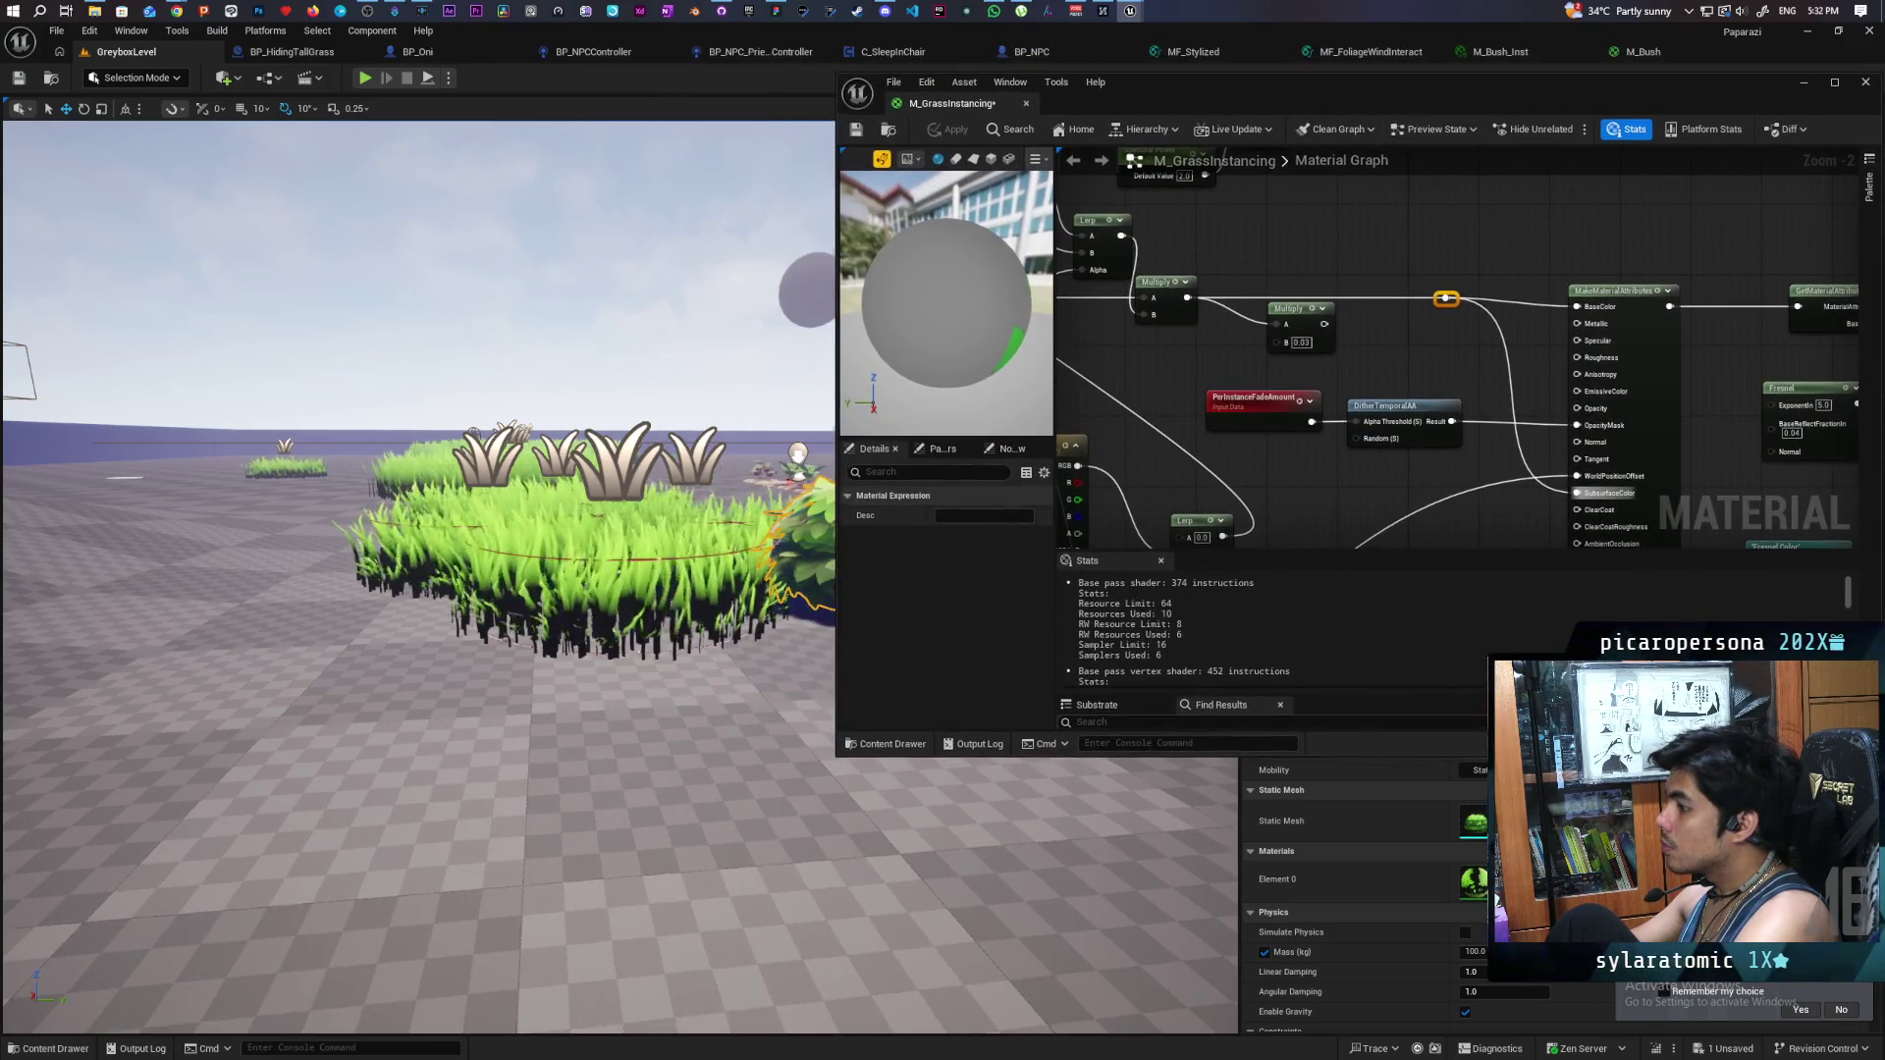
drag(418, 579, 594, 574)
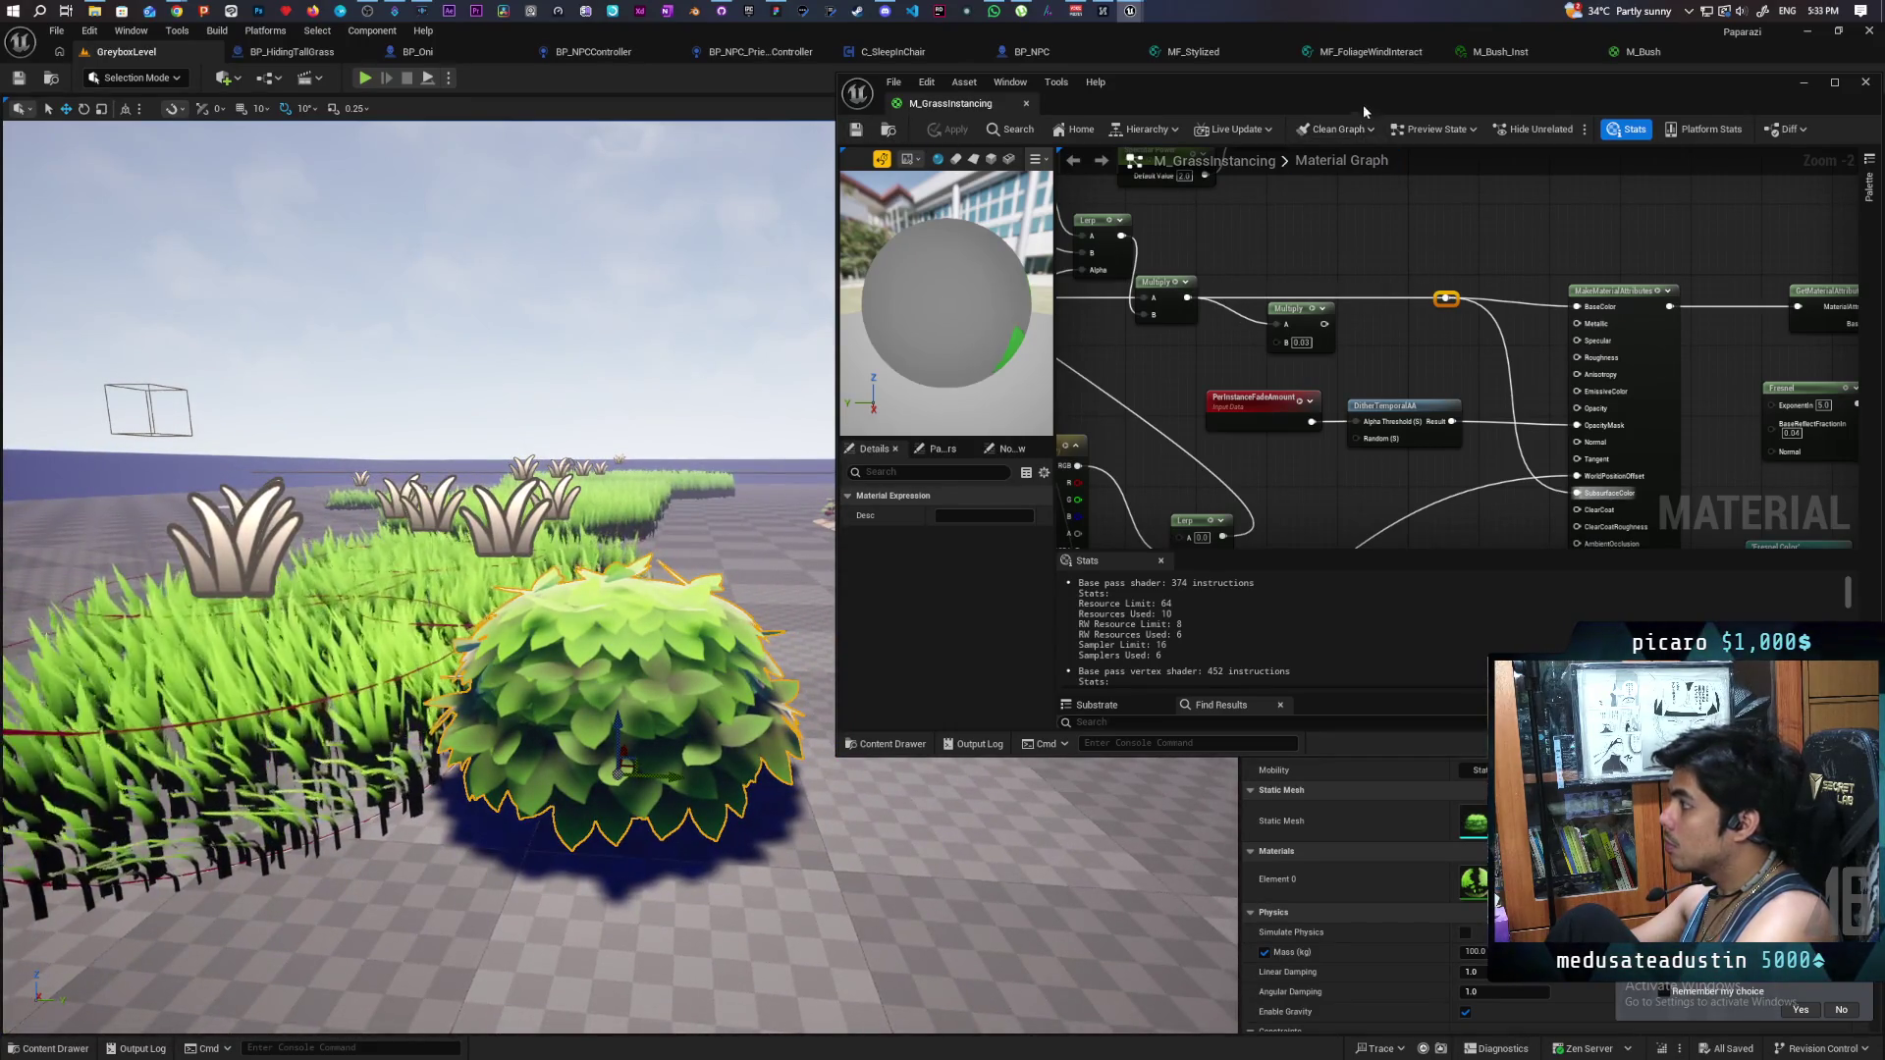
drag(1363, 107, 1292, 109)
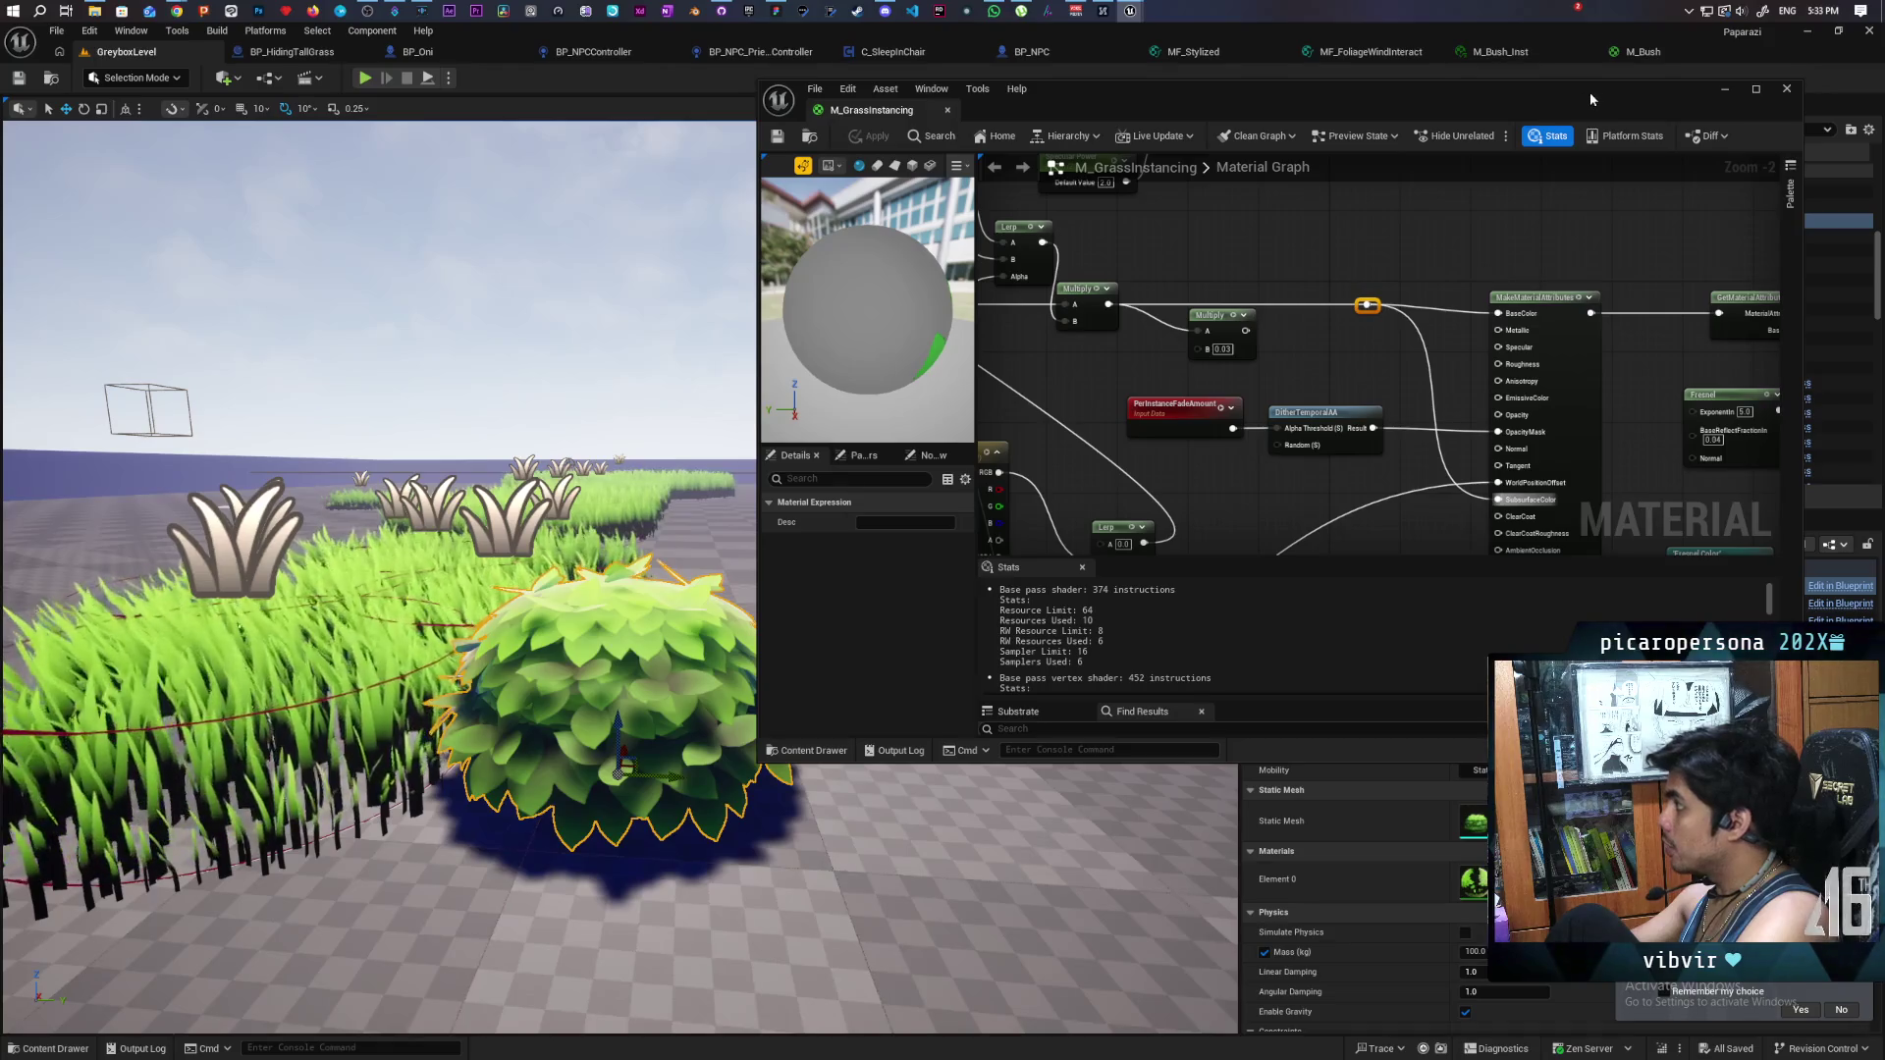
drag(1509, 56, 1056, 125)
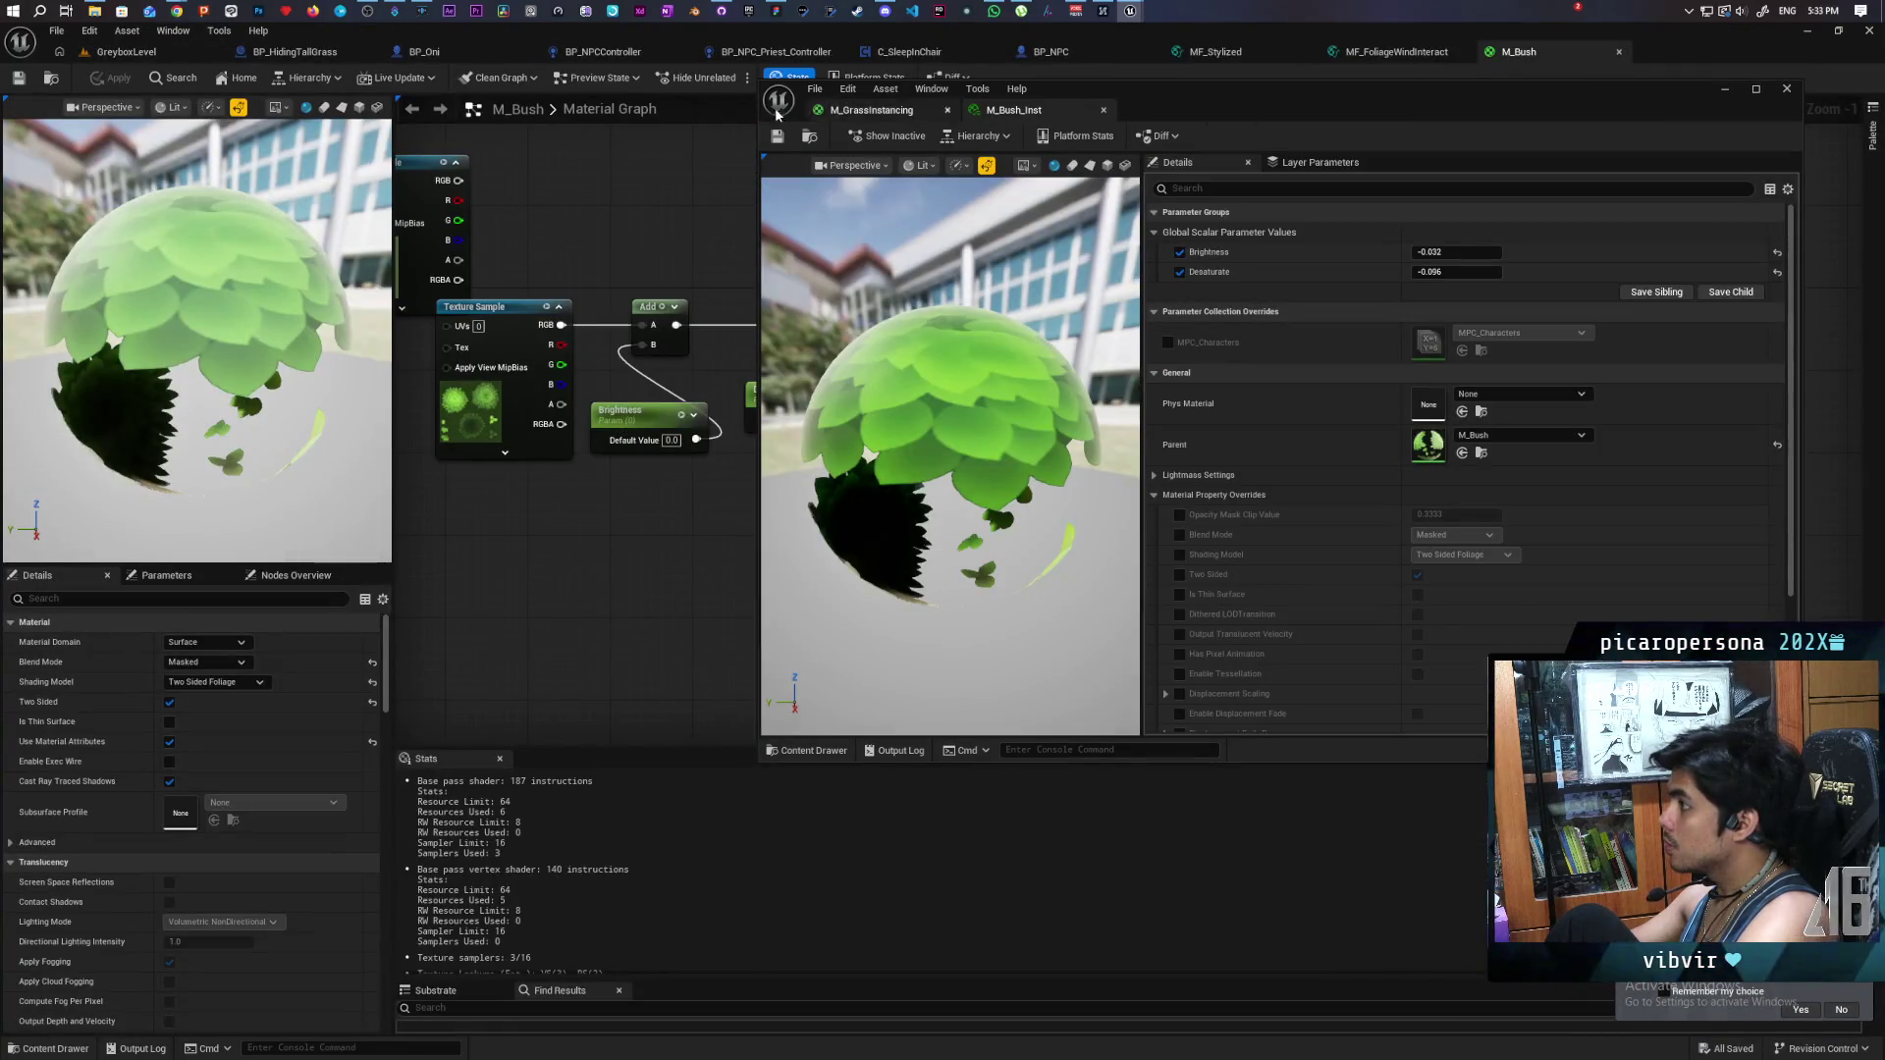
- Open the MI_Grass material instance from the grass assets and dock it into the material editor
click(181, 45)
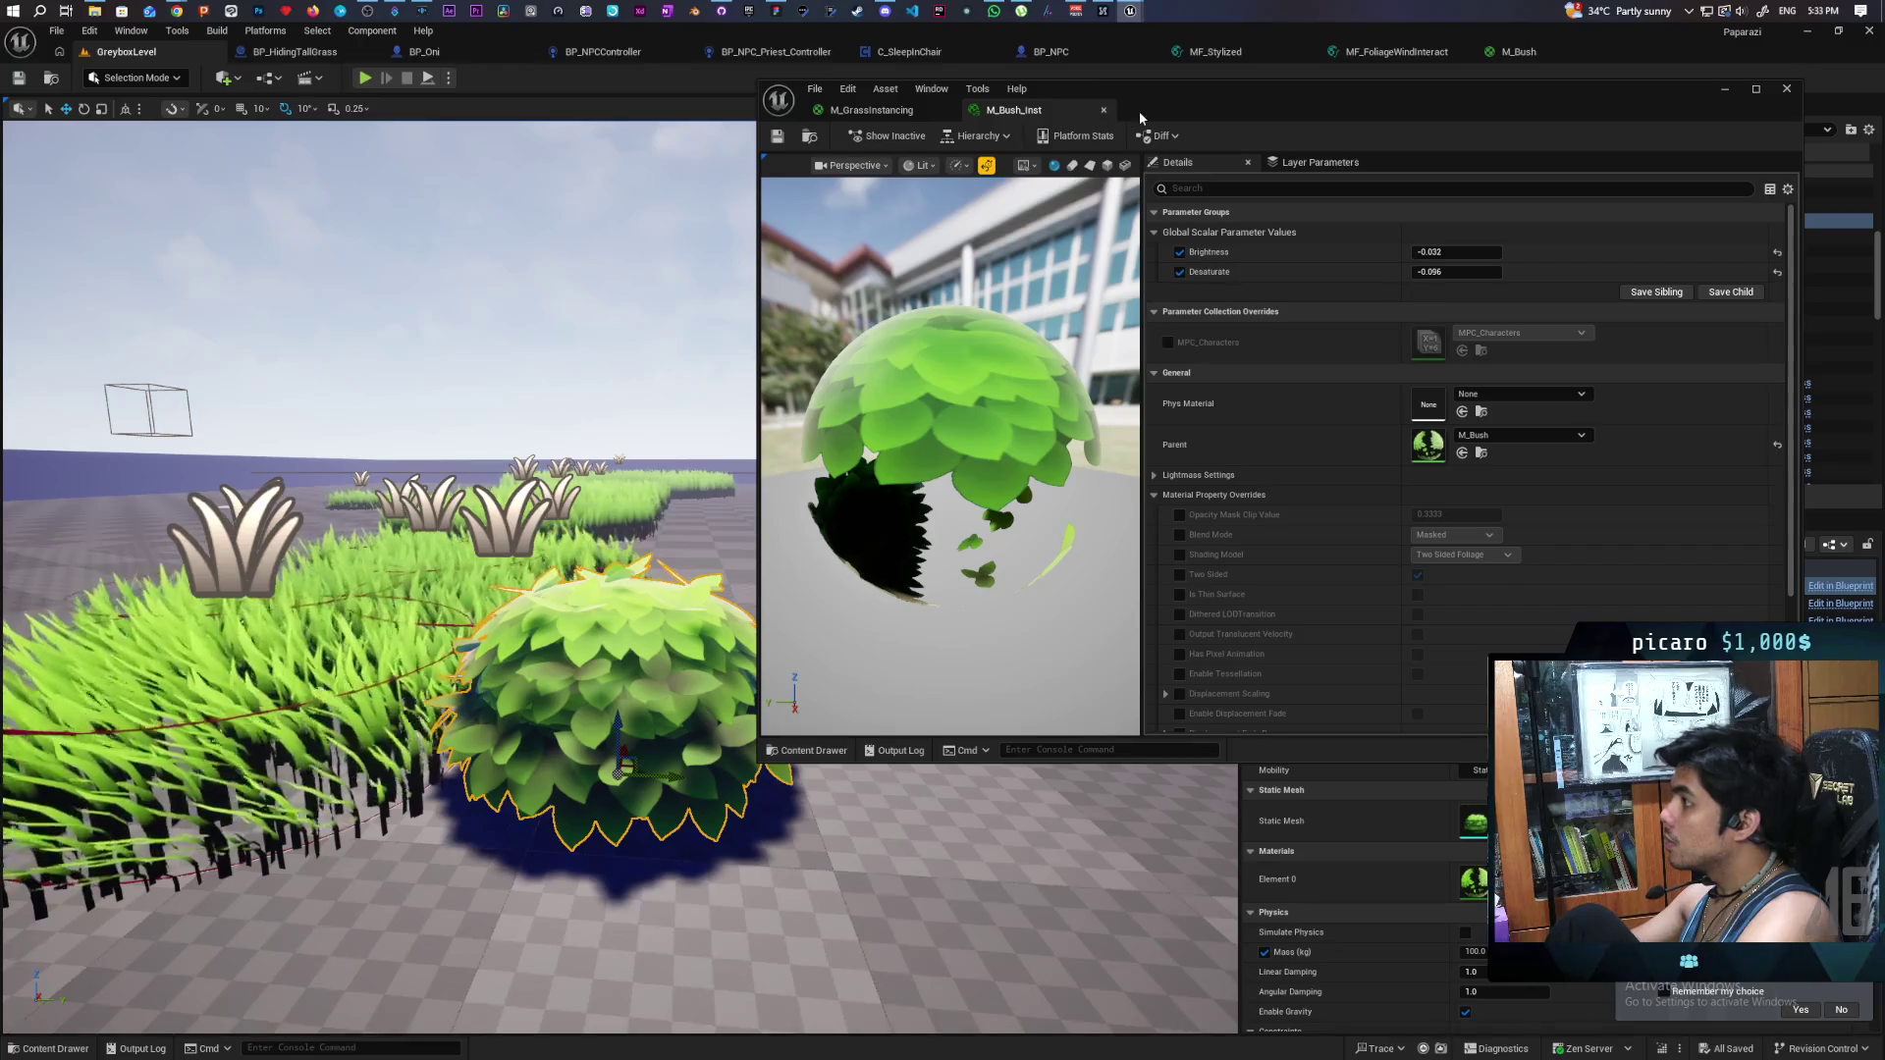
click(873, 111)
key(ctrl+space)
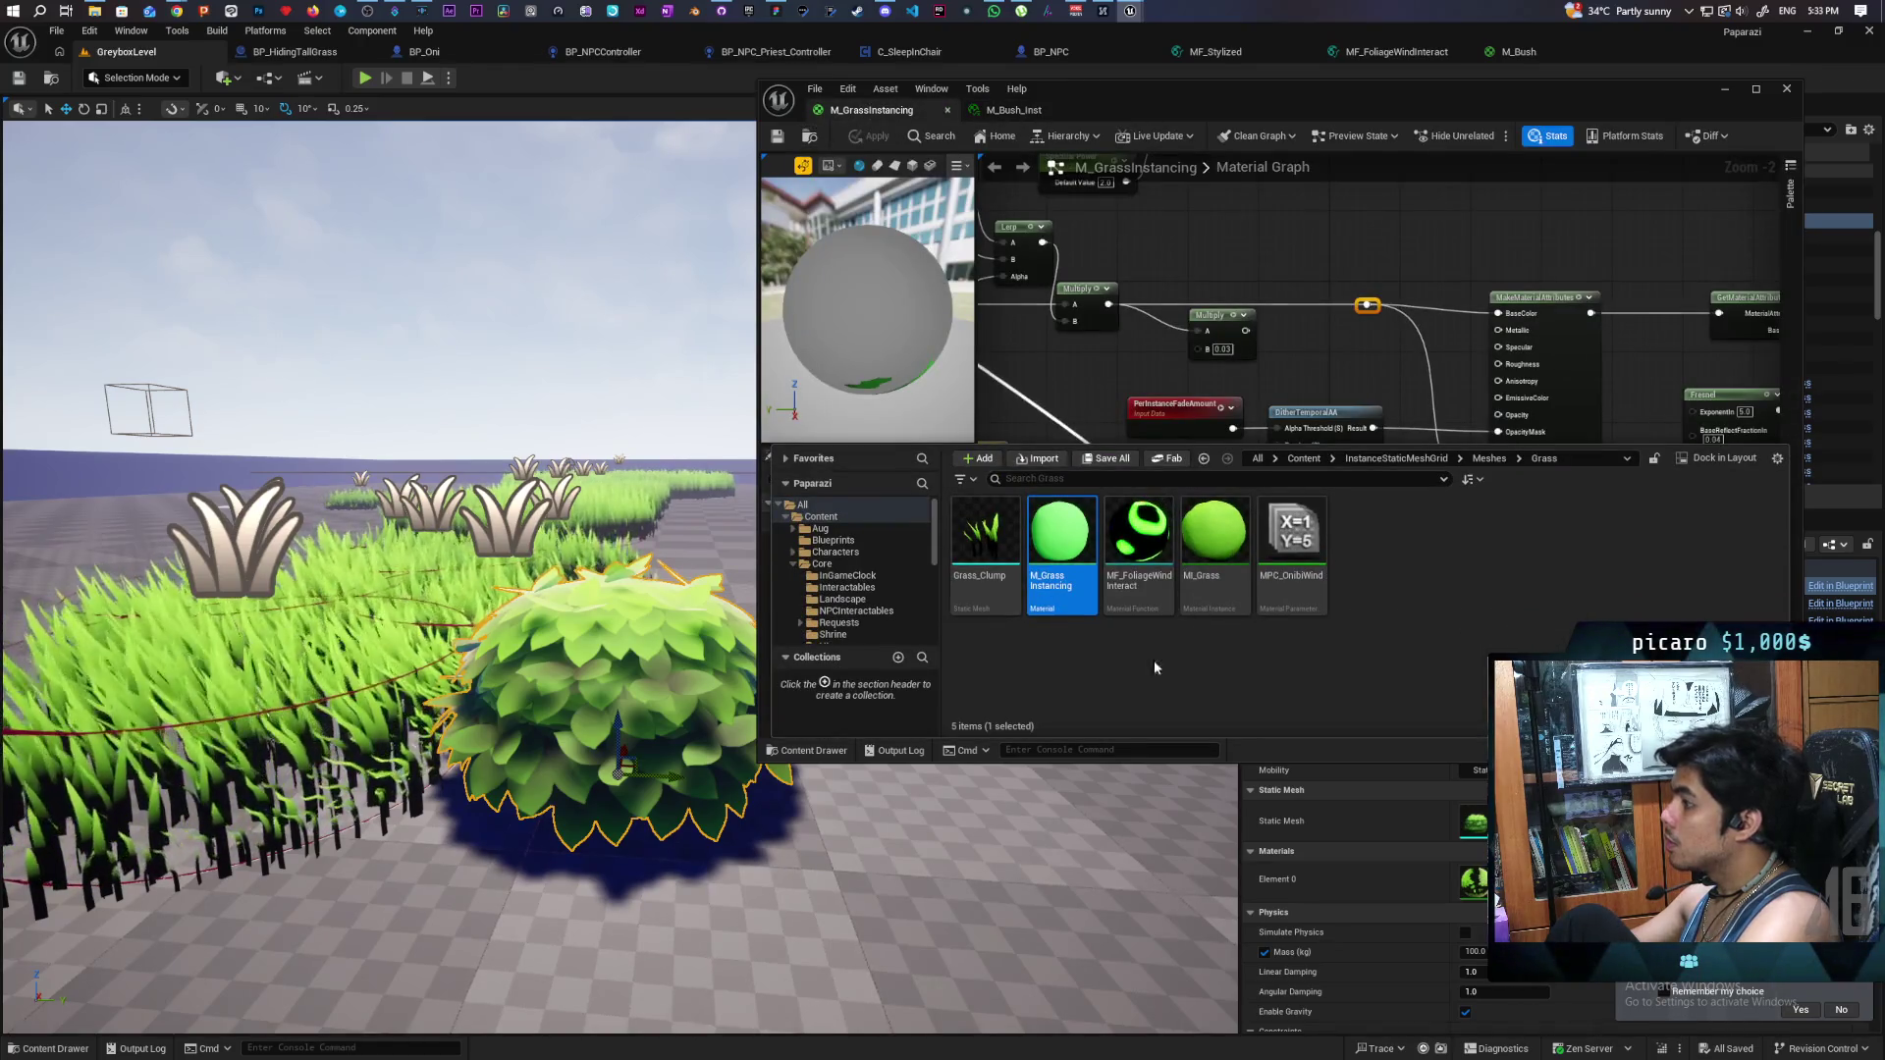
mouse_move(1215, 604)
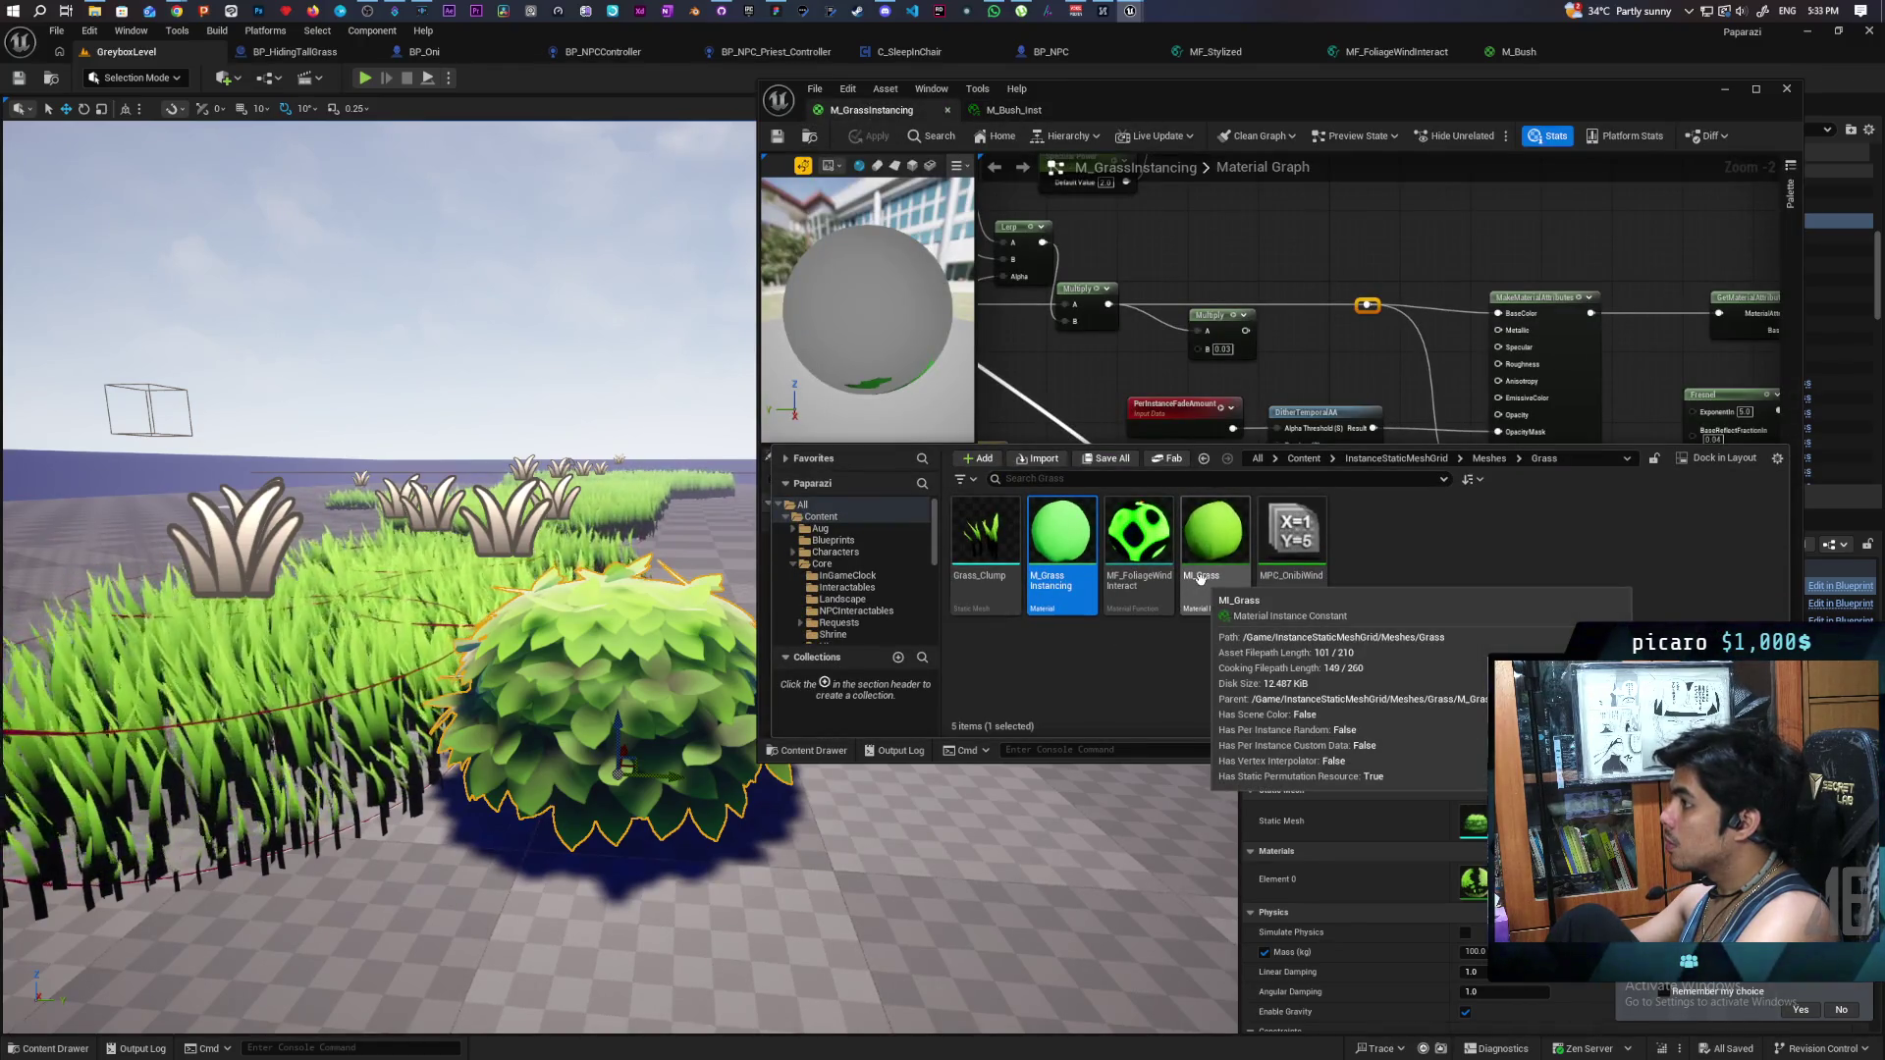
click(1215, 545)
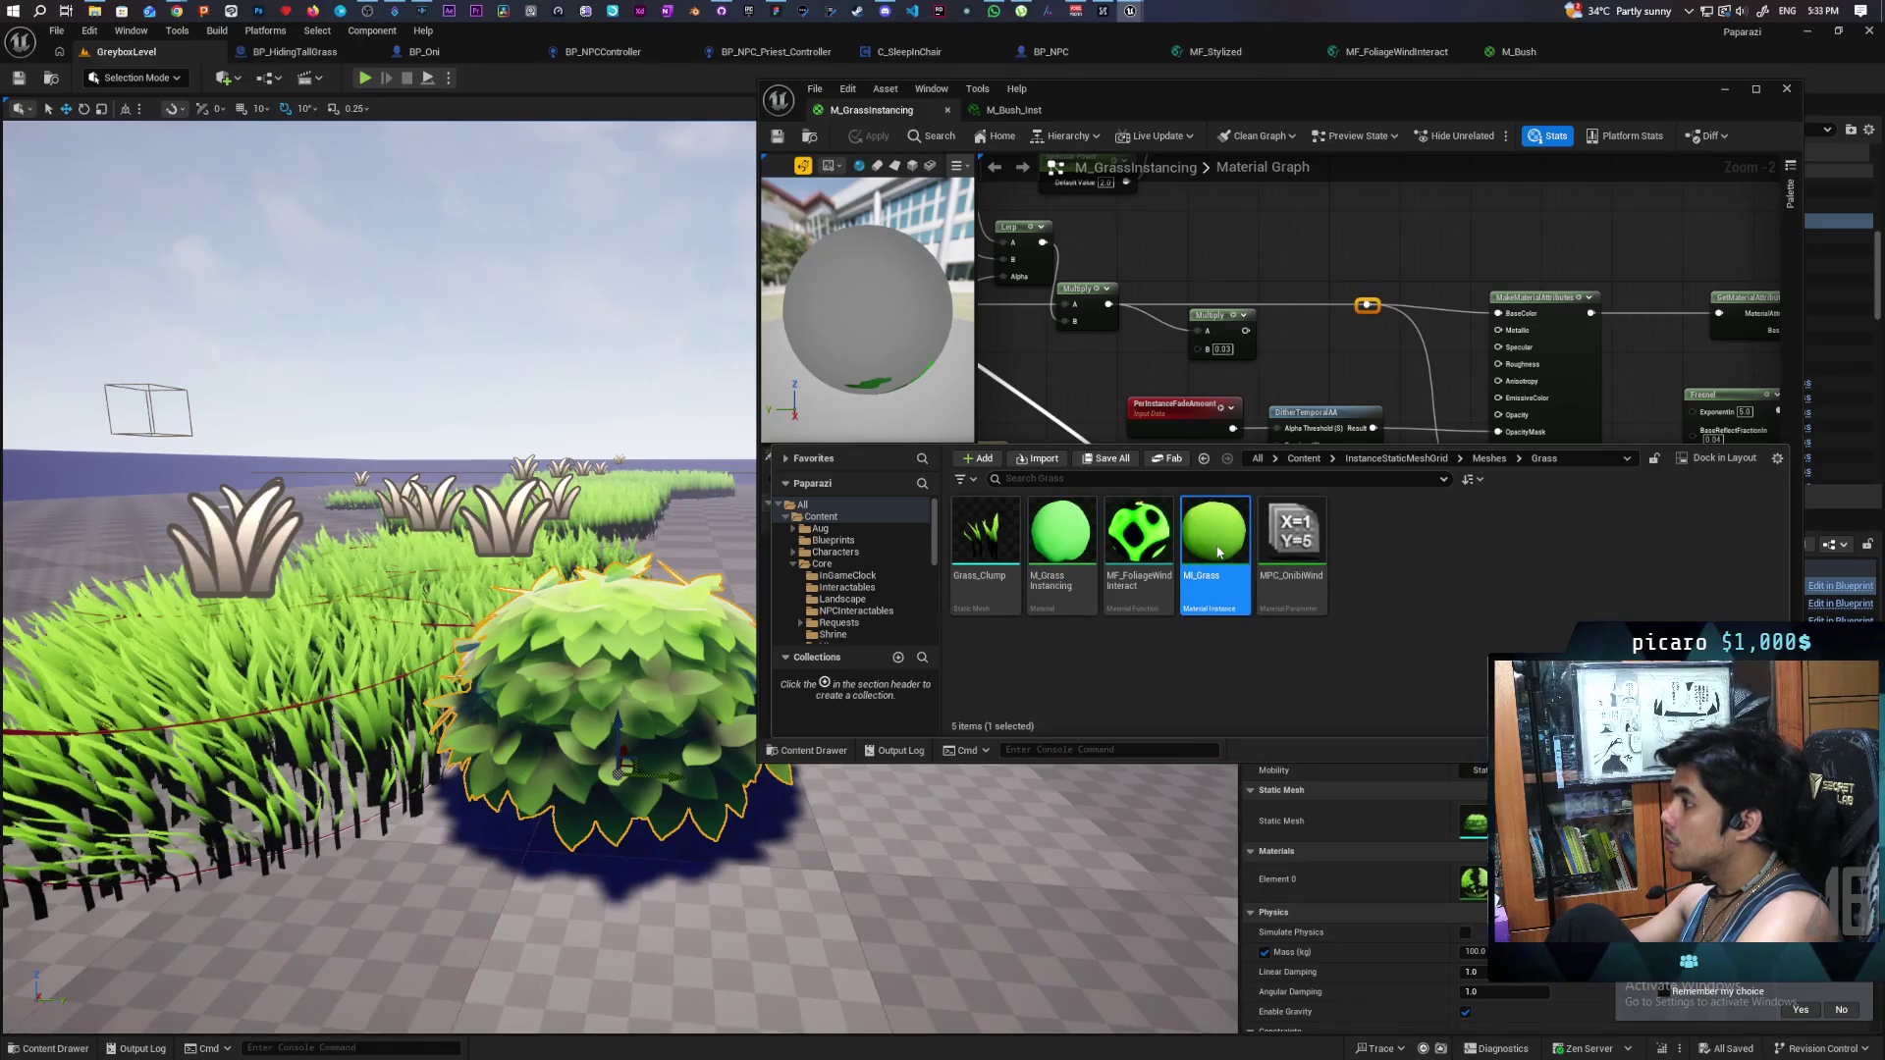
double_click(1217, 552)
drag(1629, 59, 1303, 114)
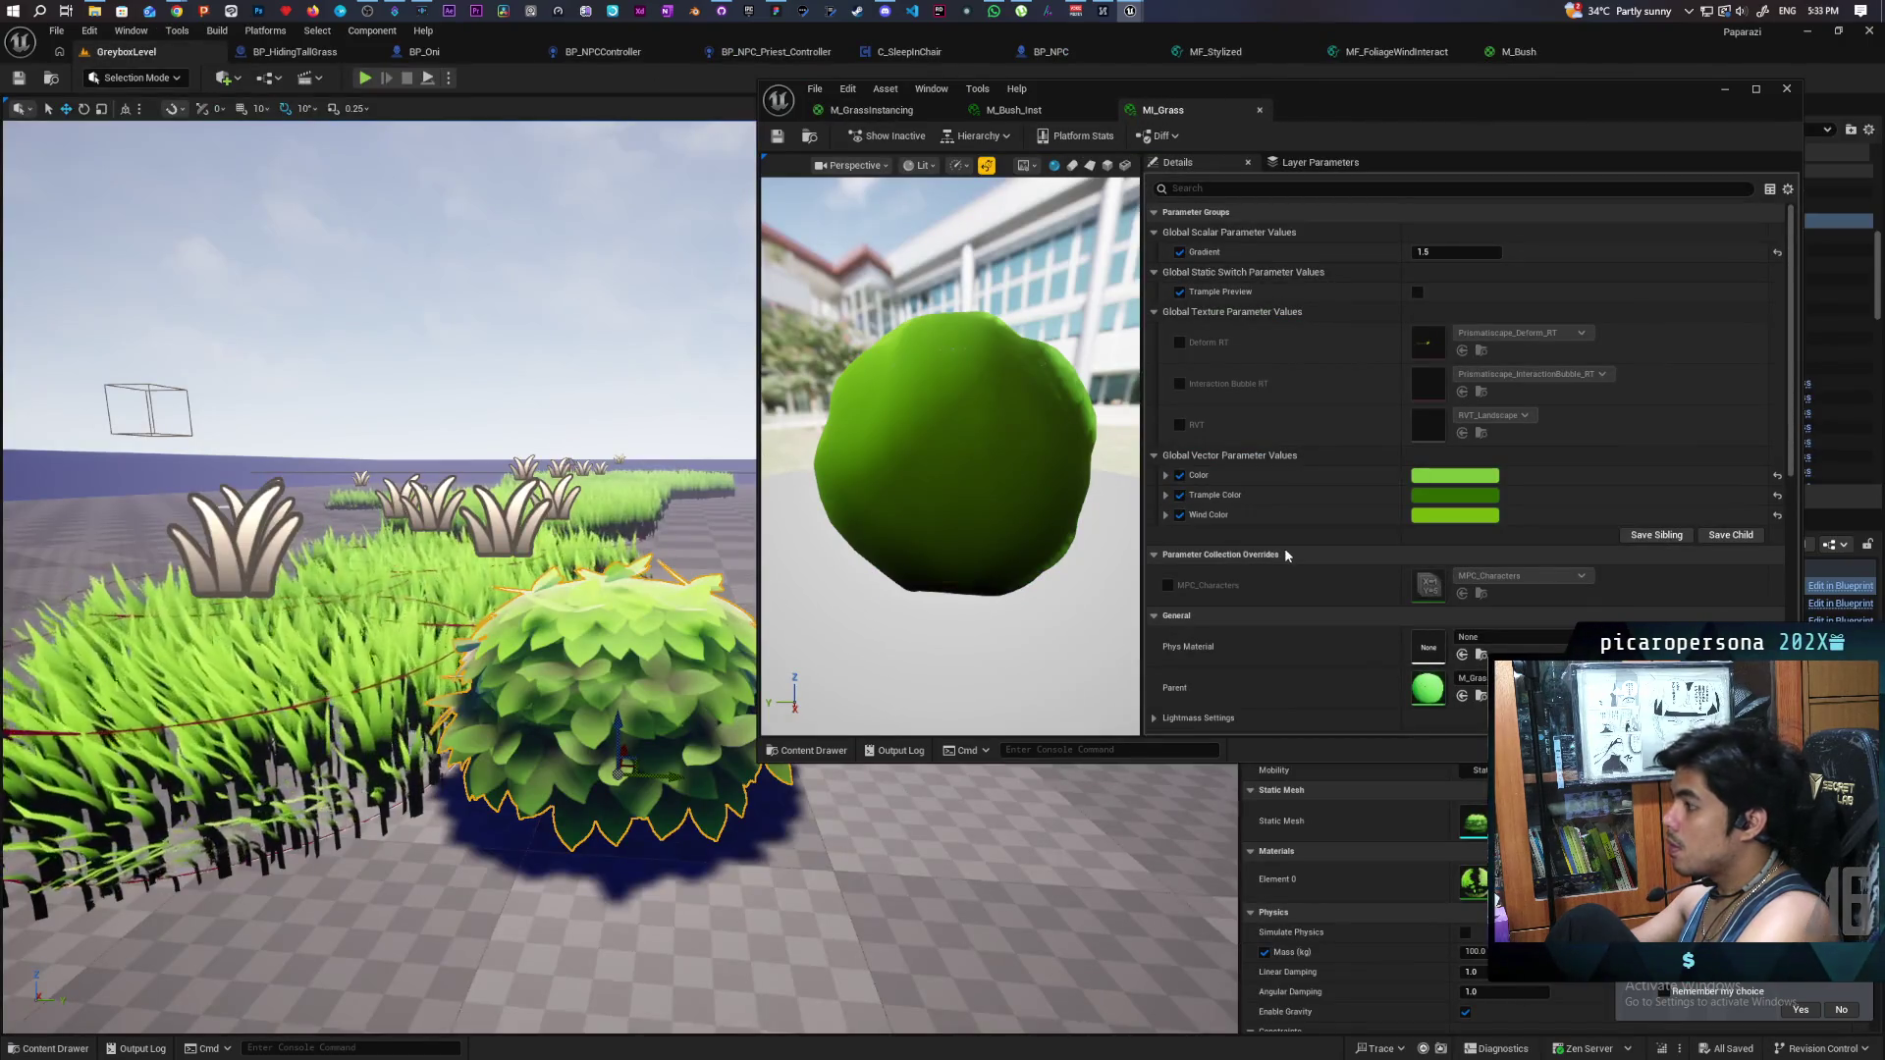
- Experiment with the brightness of the MI_Grass Color parameter in the colour picker
click(1438, 477)
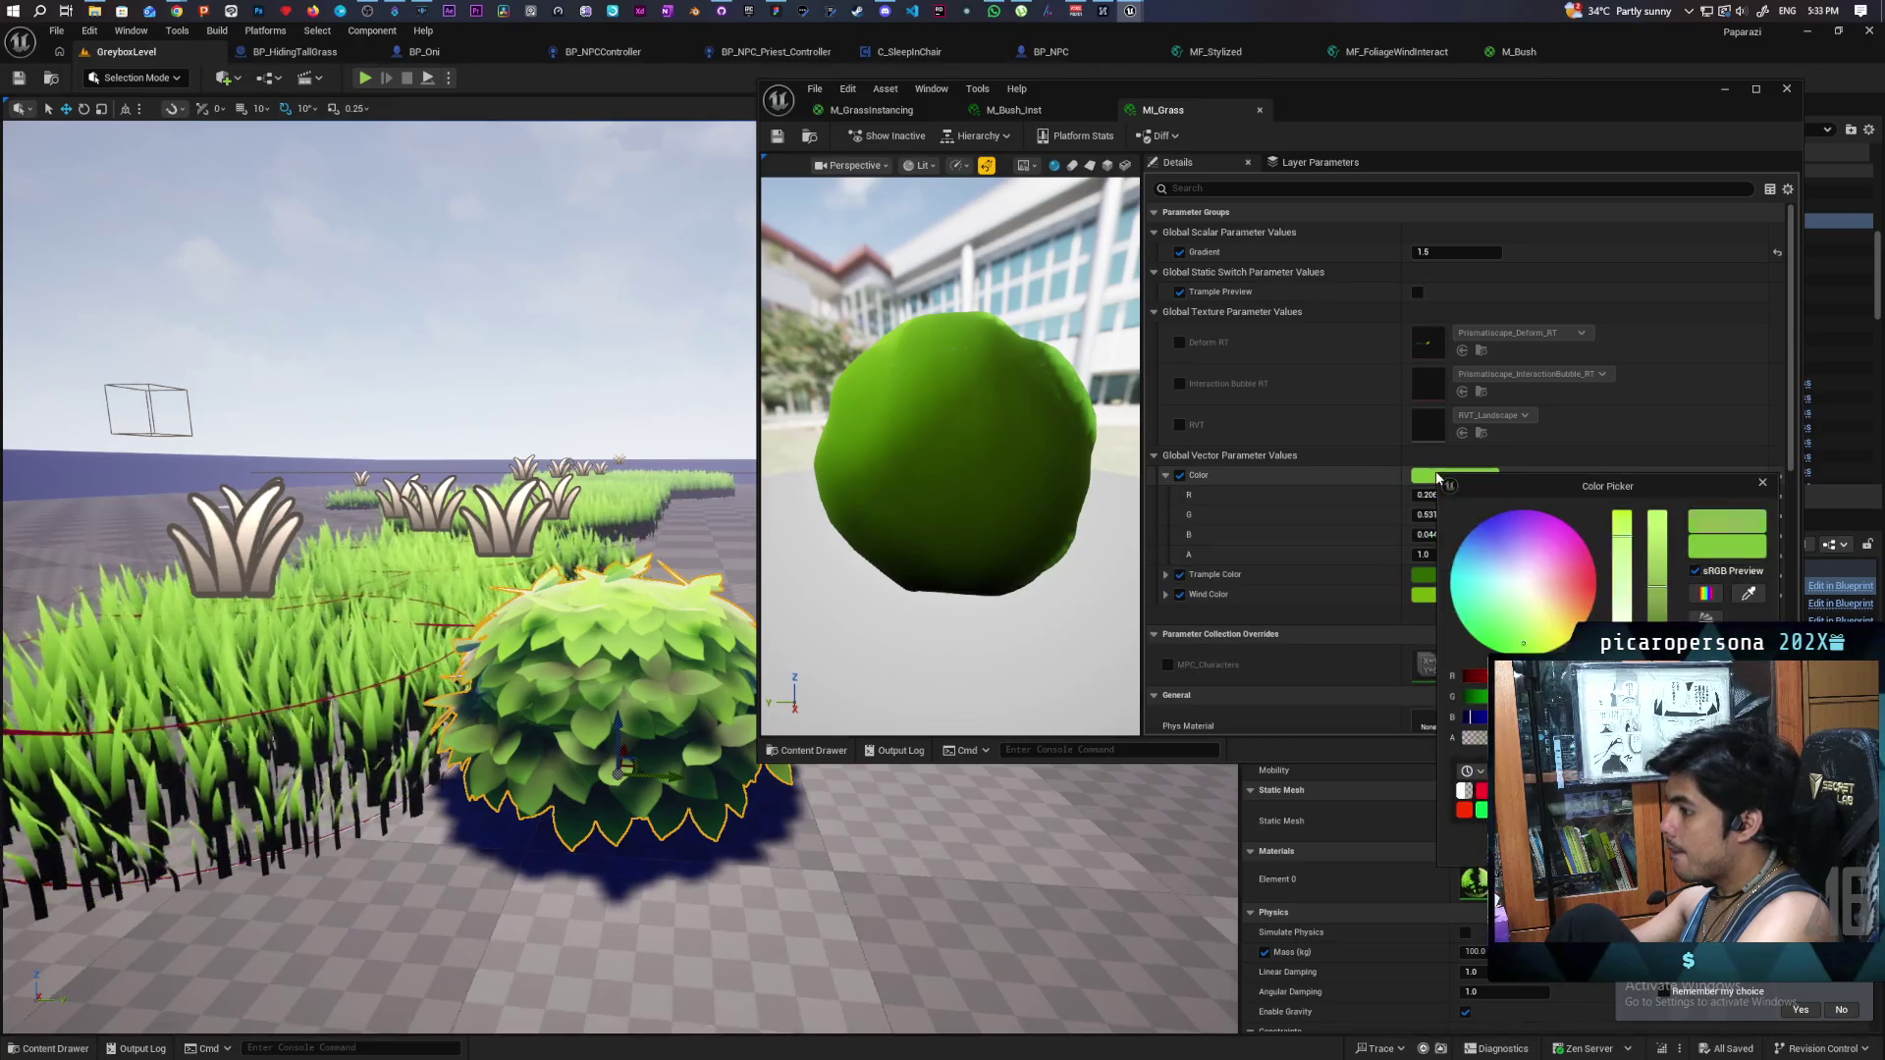
click(1621, 530)
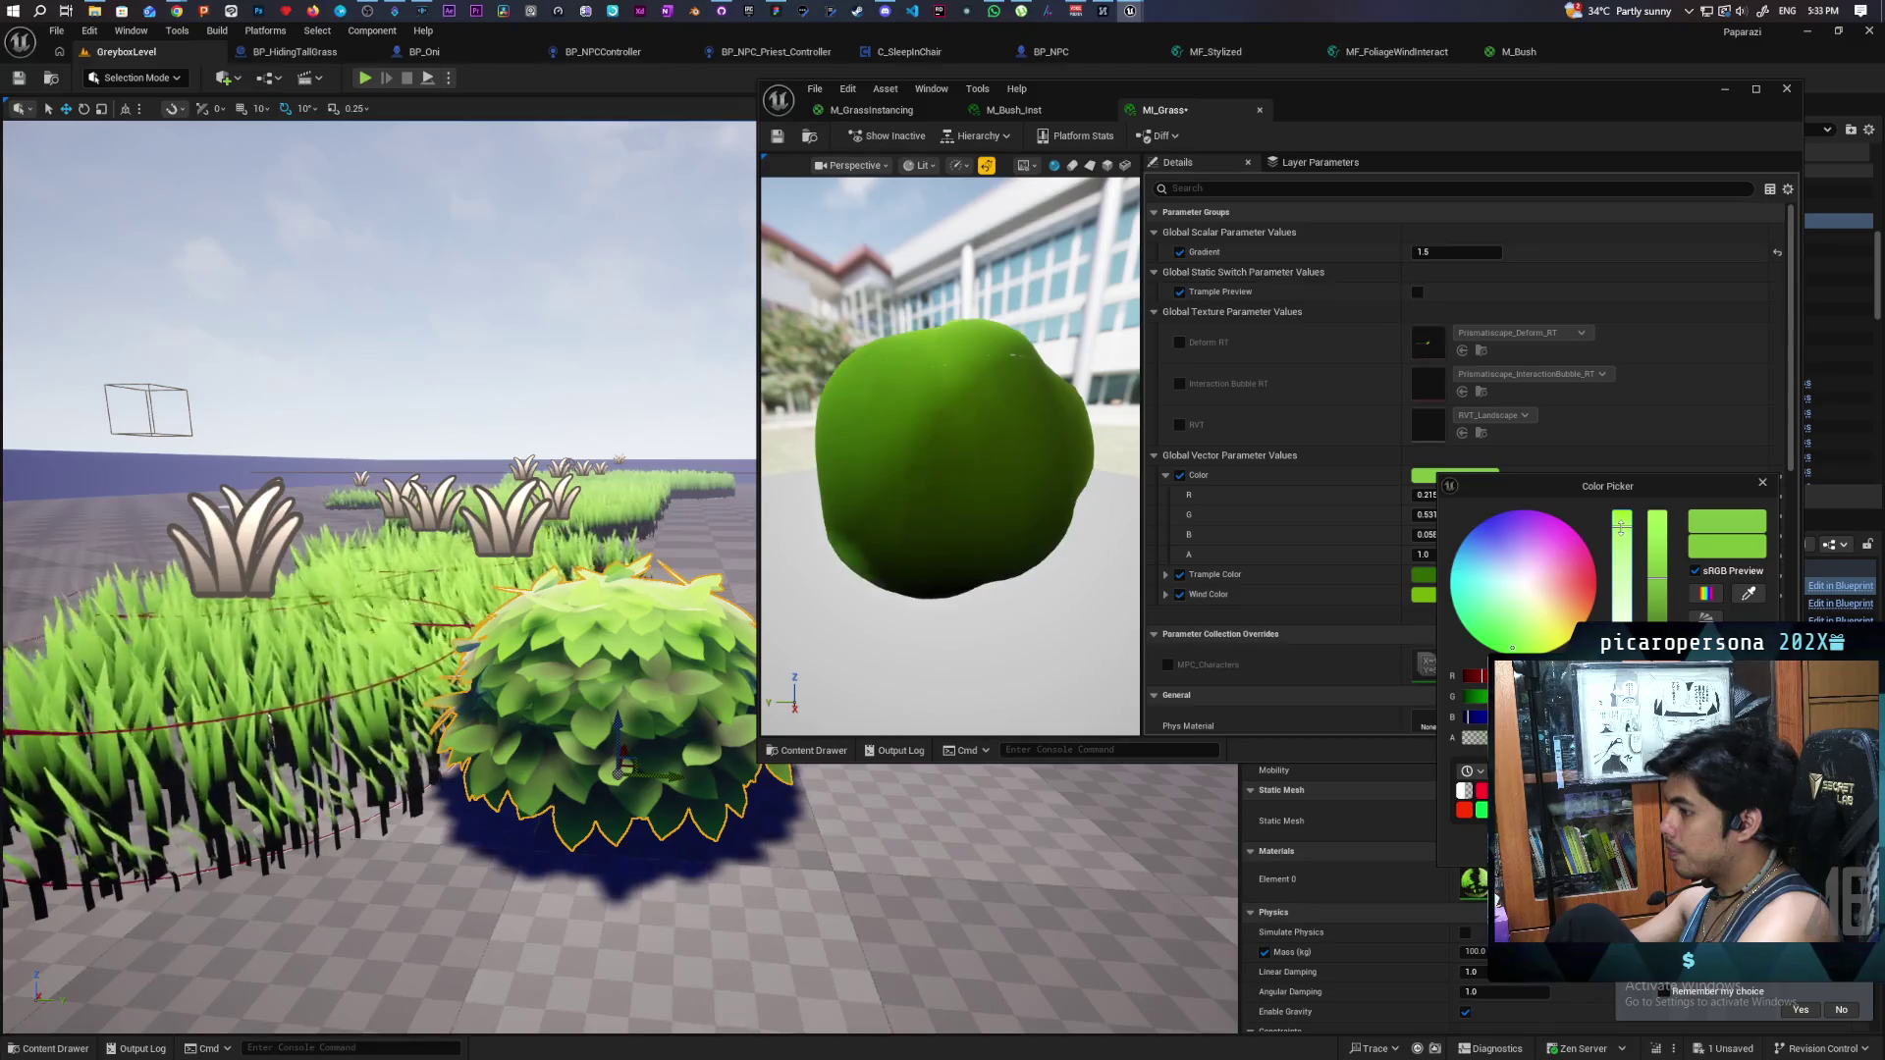
drag(1620, 530, 1621, 527)
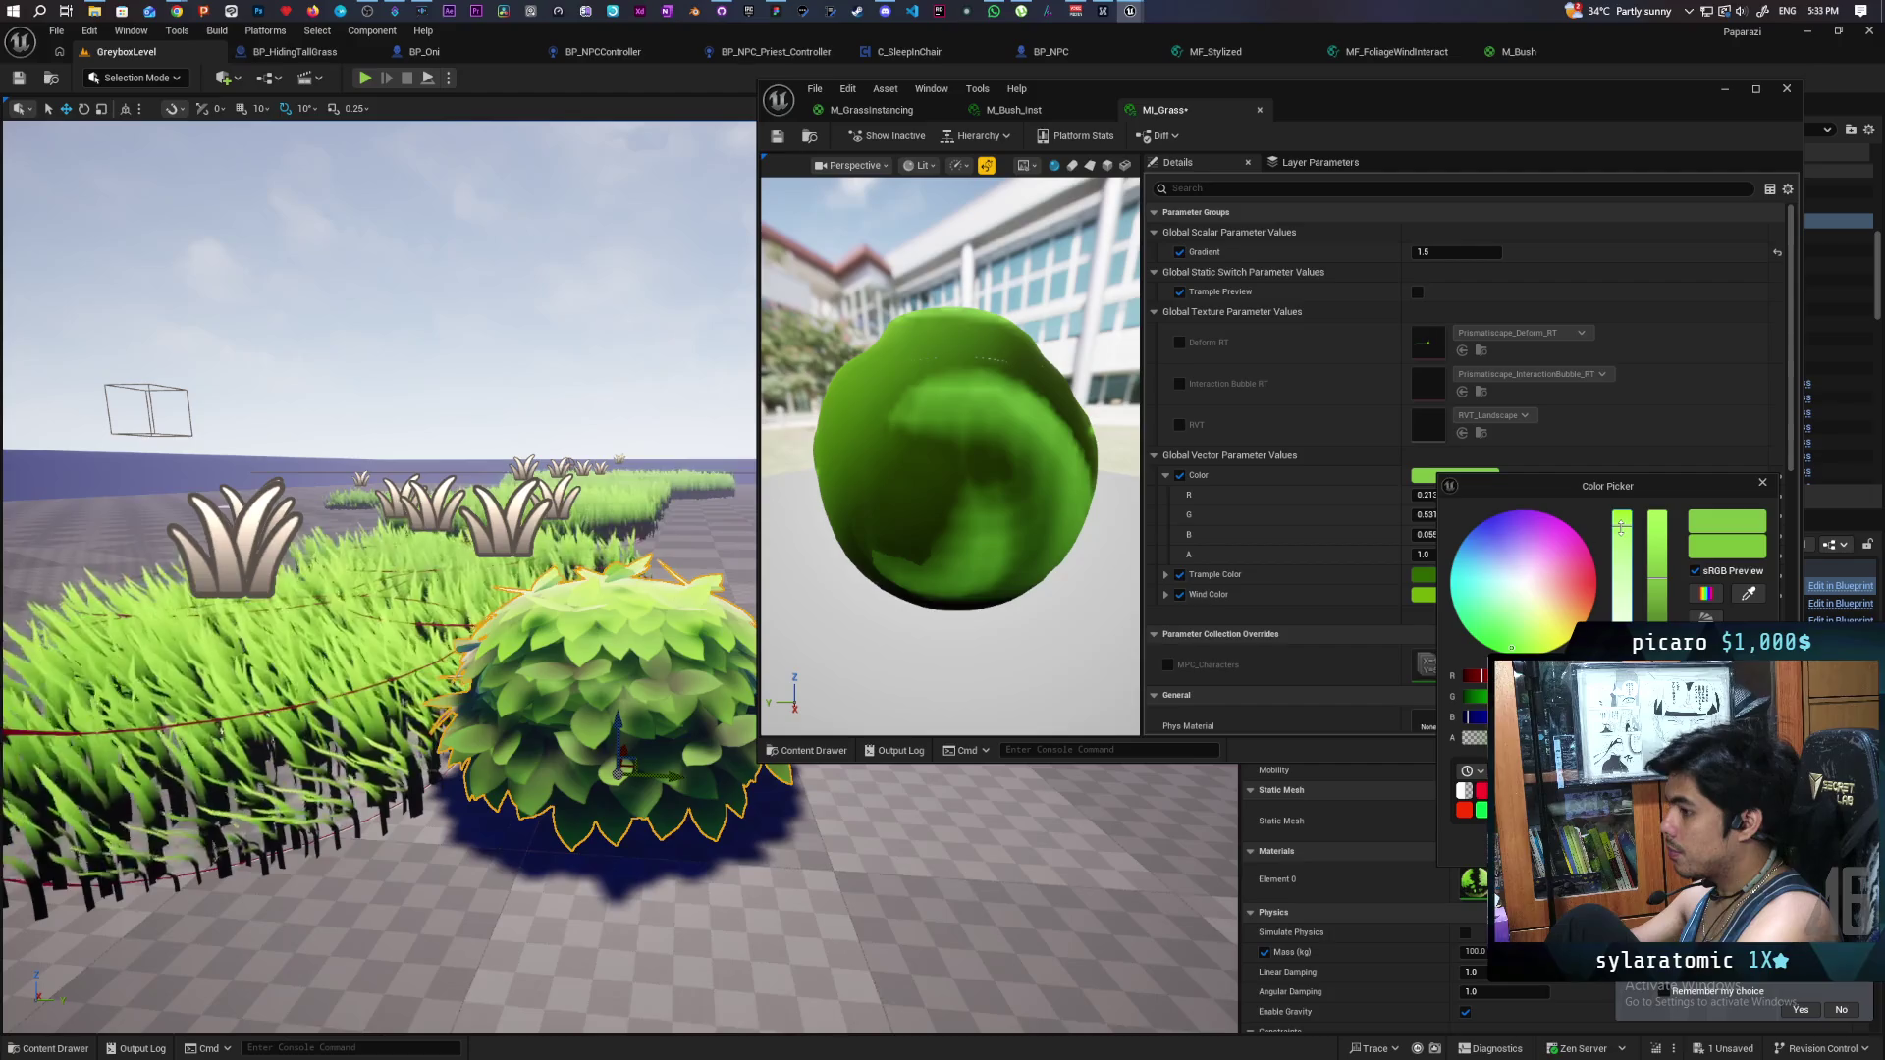
drag(1621, 529, 1620, 525)
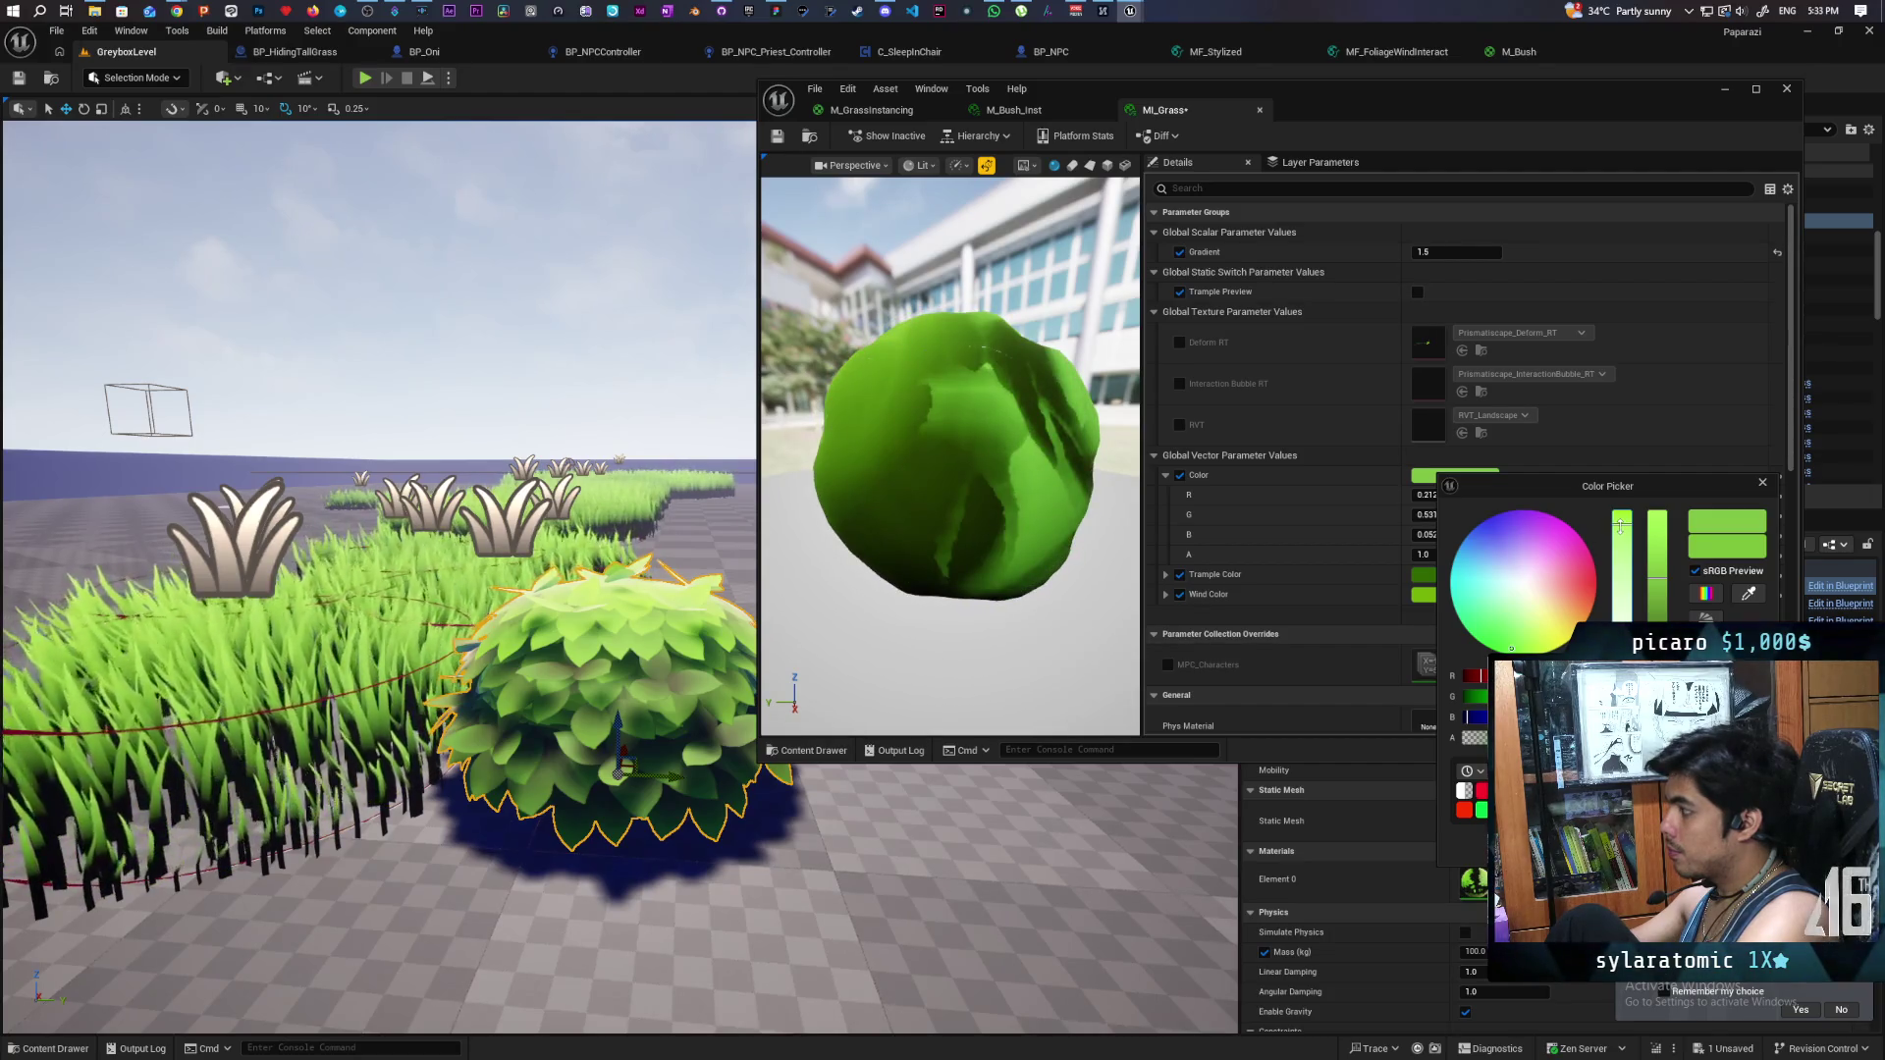
drag(1620, 525, 1622, 533)
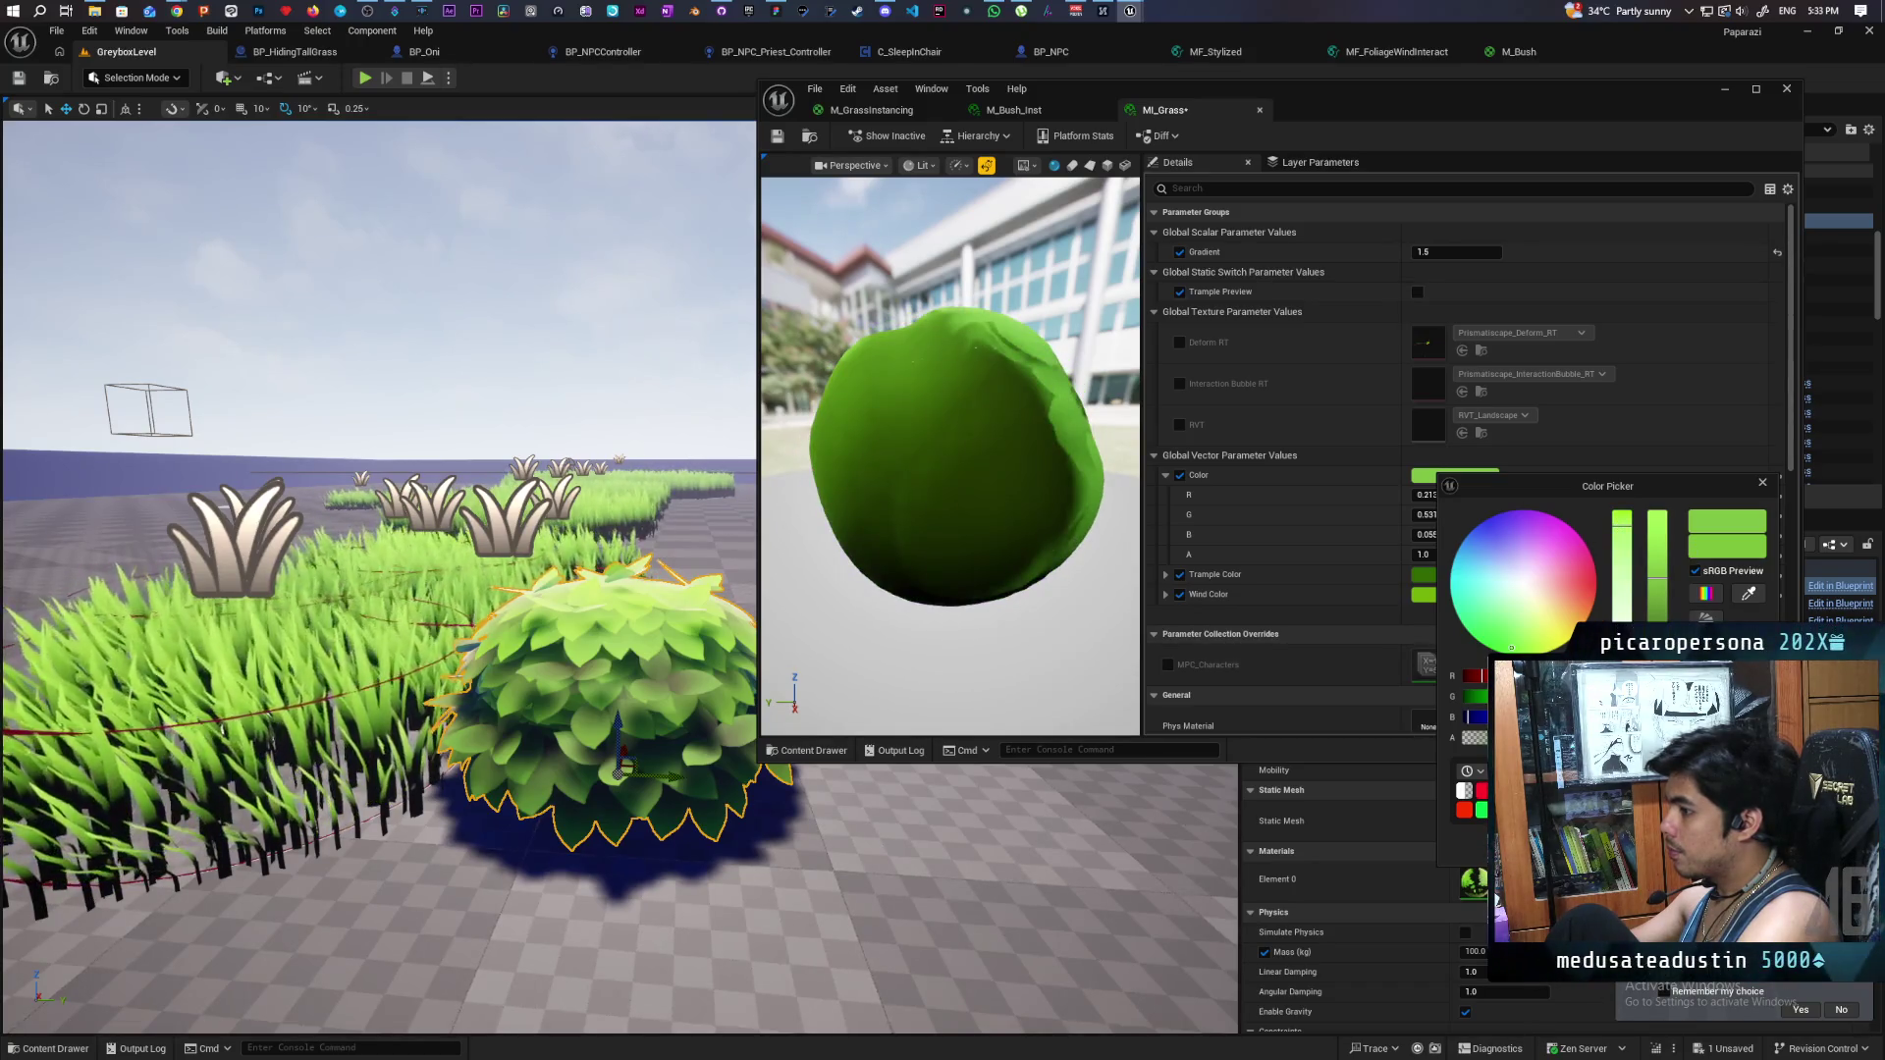
drag(1664, 585, 1670, 614)
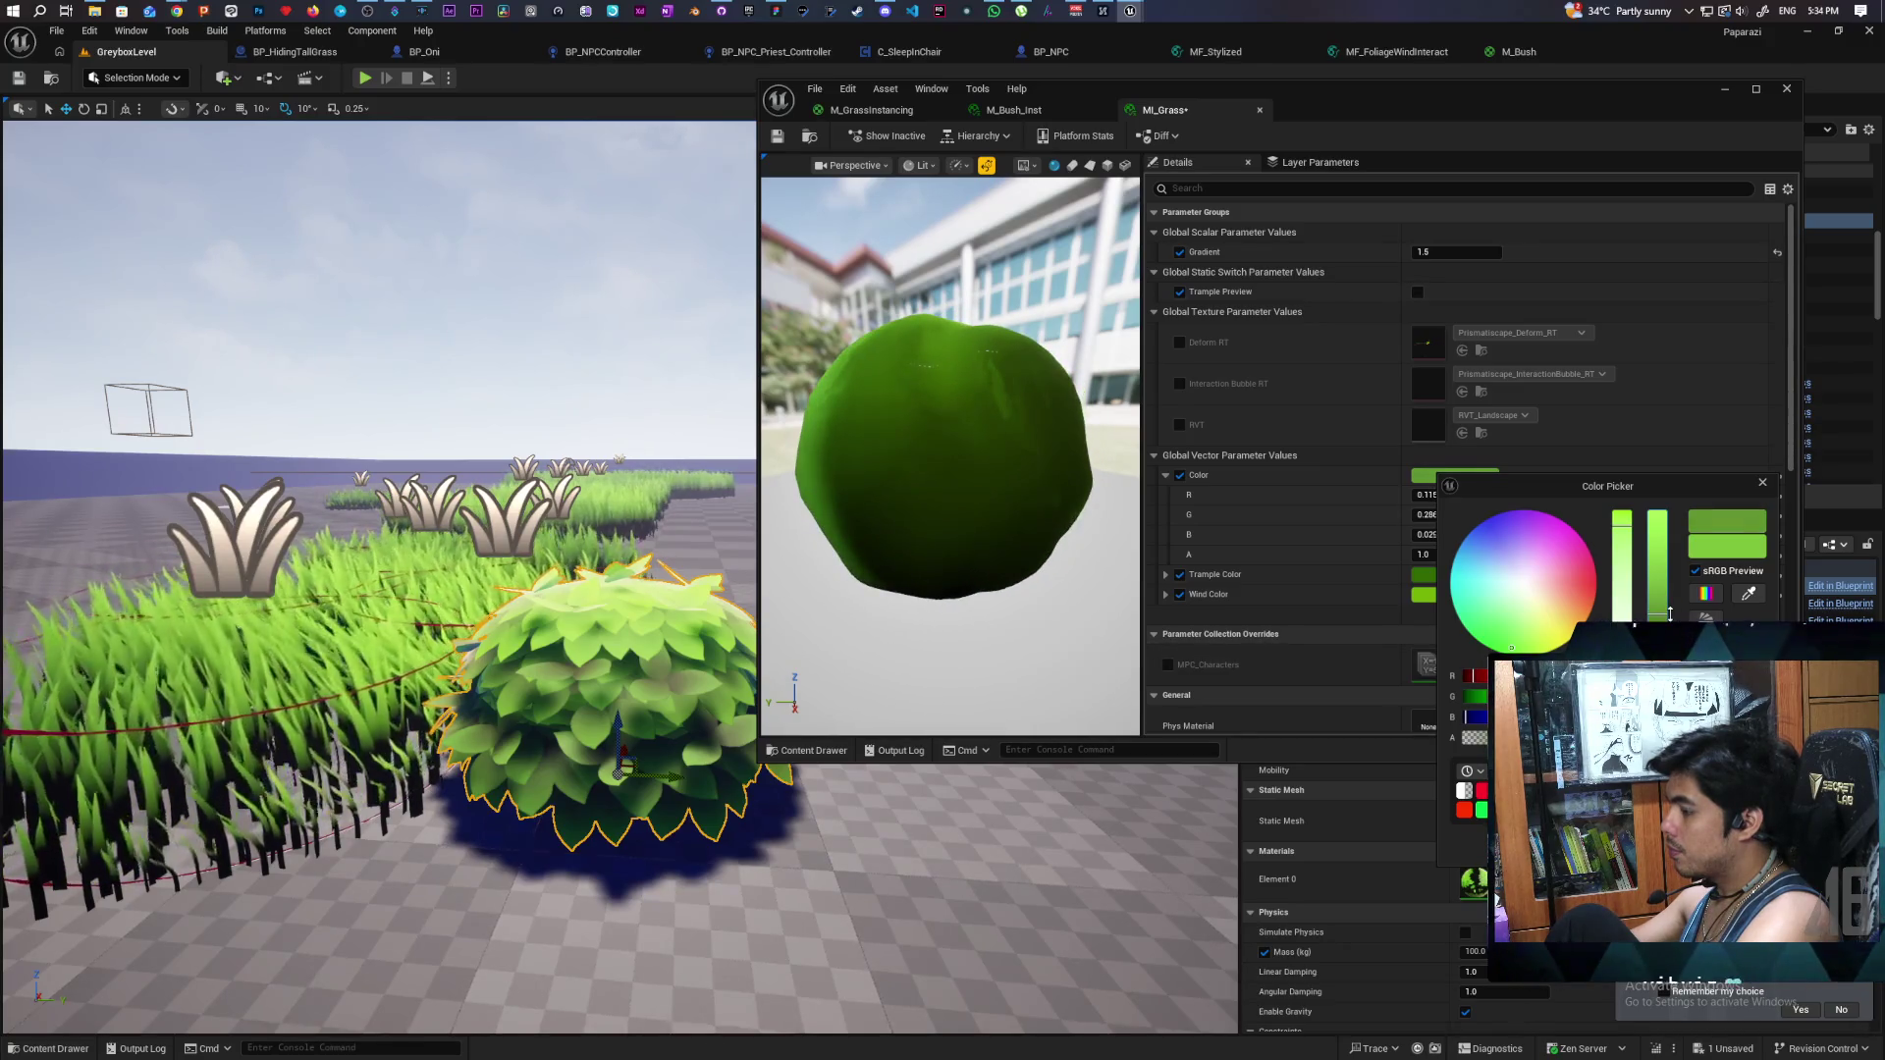
drag(1670, 613, 1666, 606)
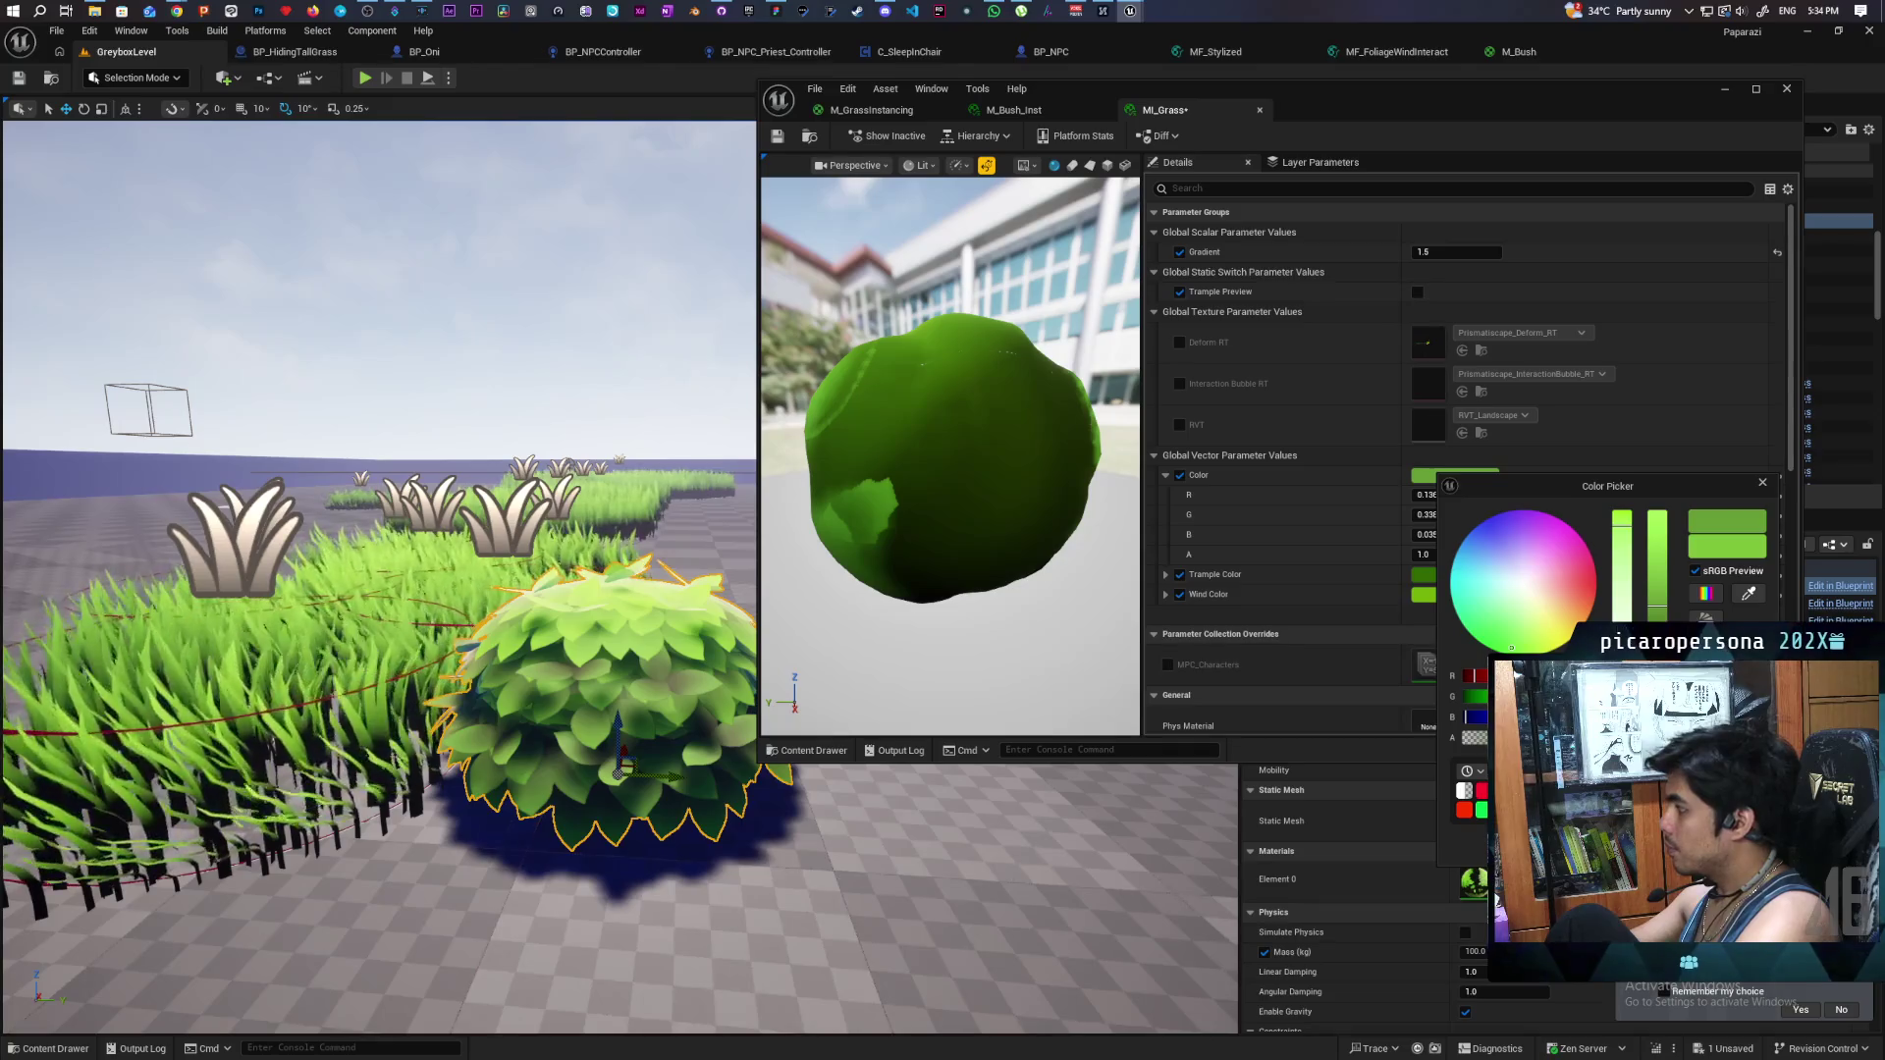
click(1453, 607)
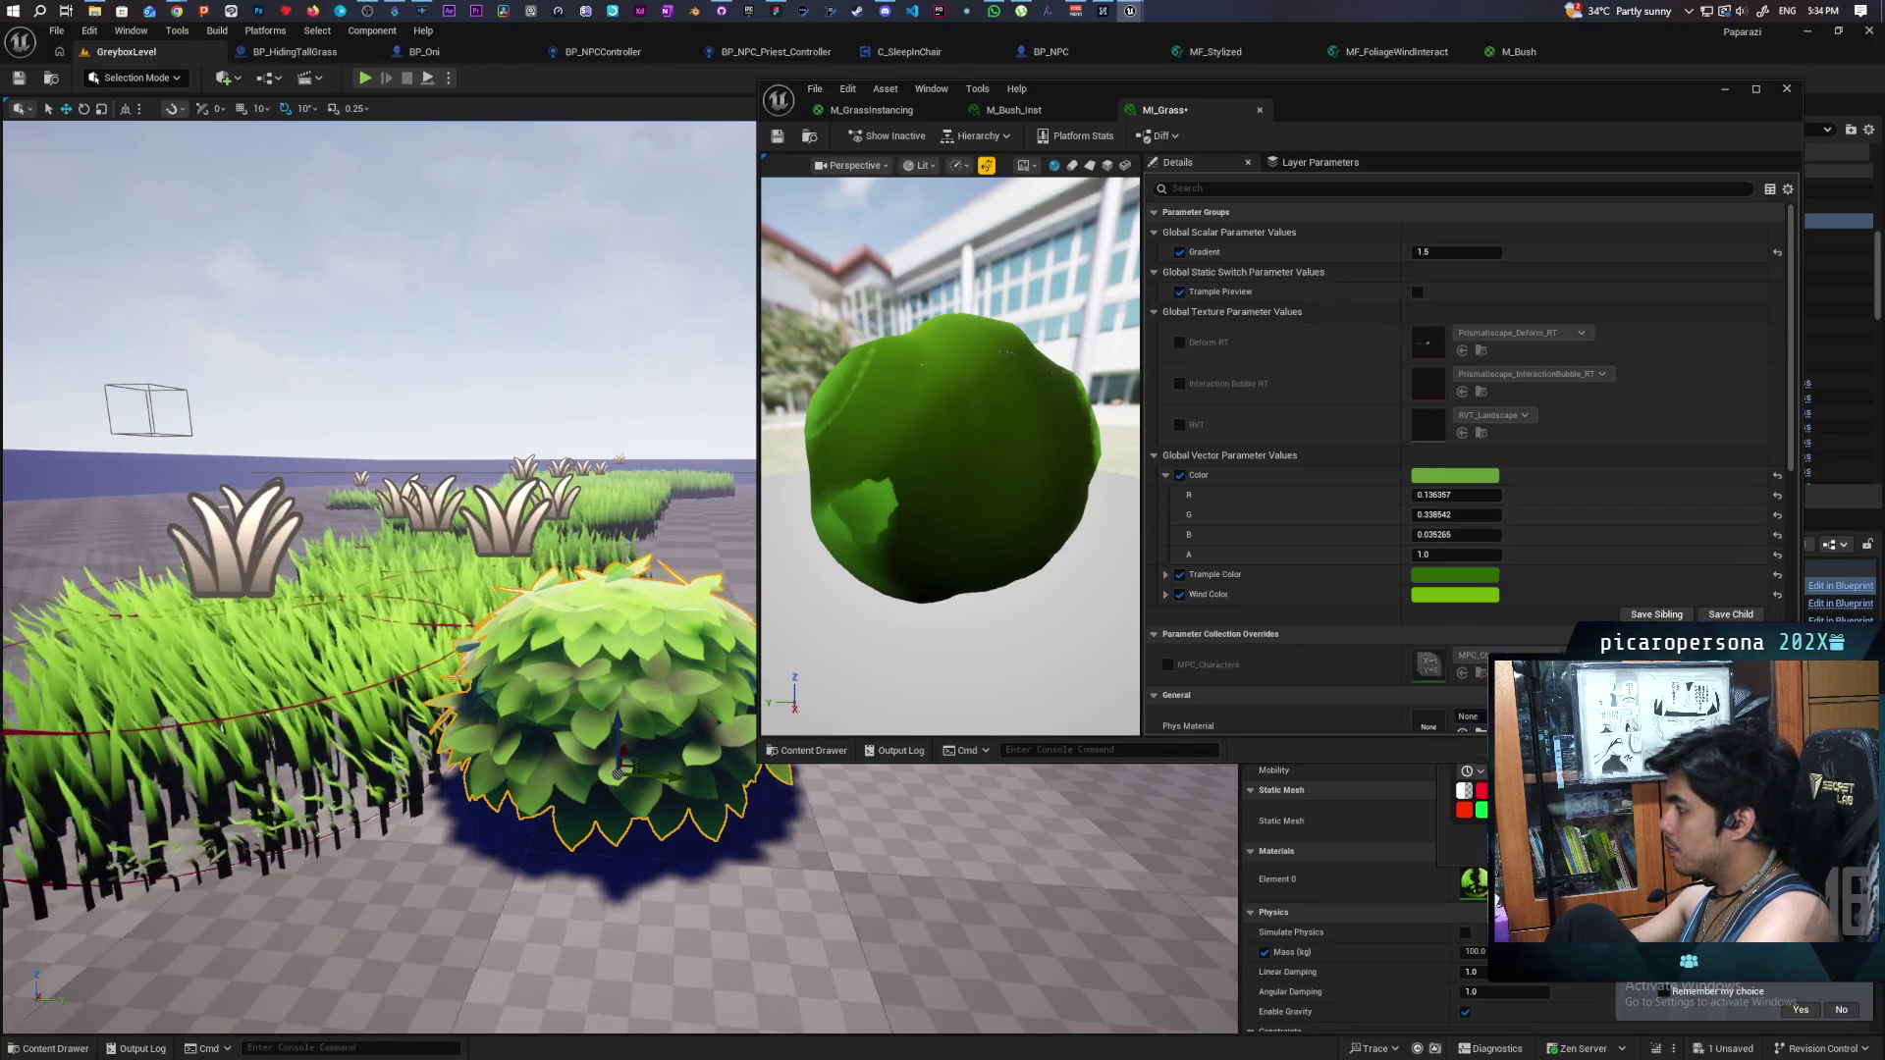
- Set the grass Color to a lighter green (R 0.201, G 0.455, B 0.054) and save MI_Grass
click(1445, 594)
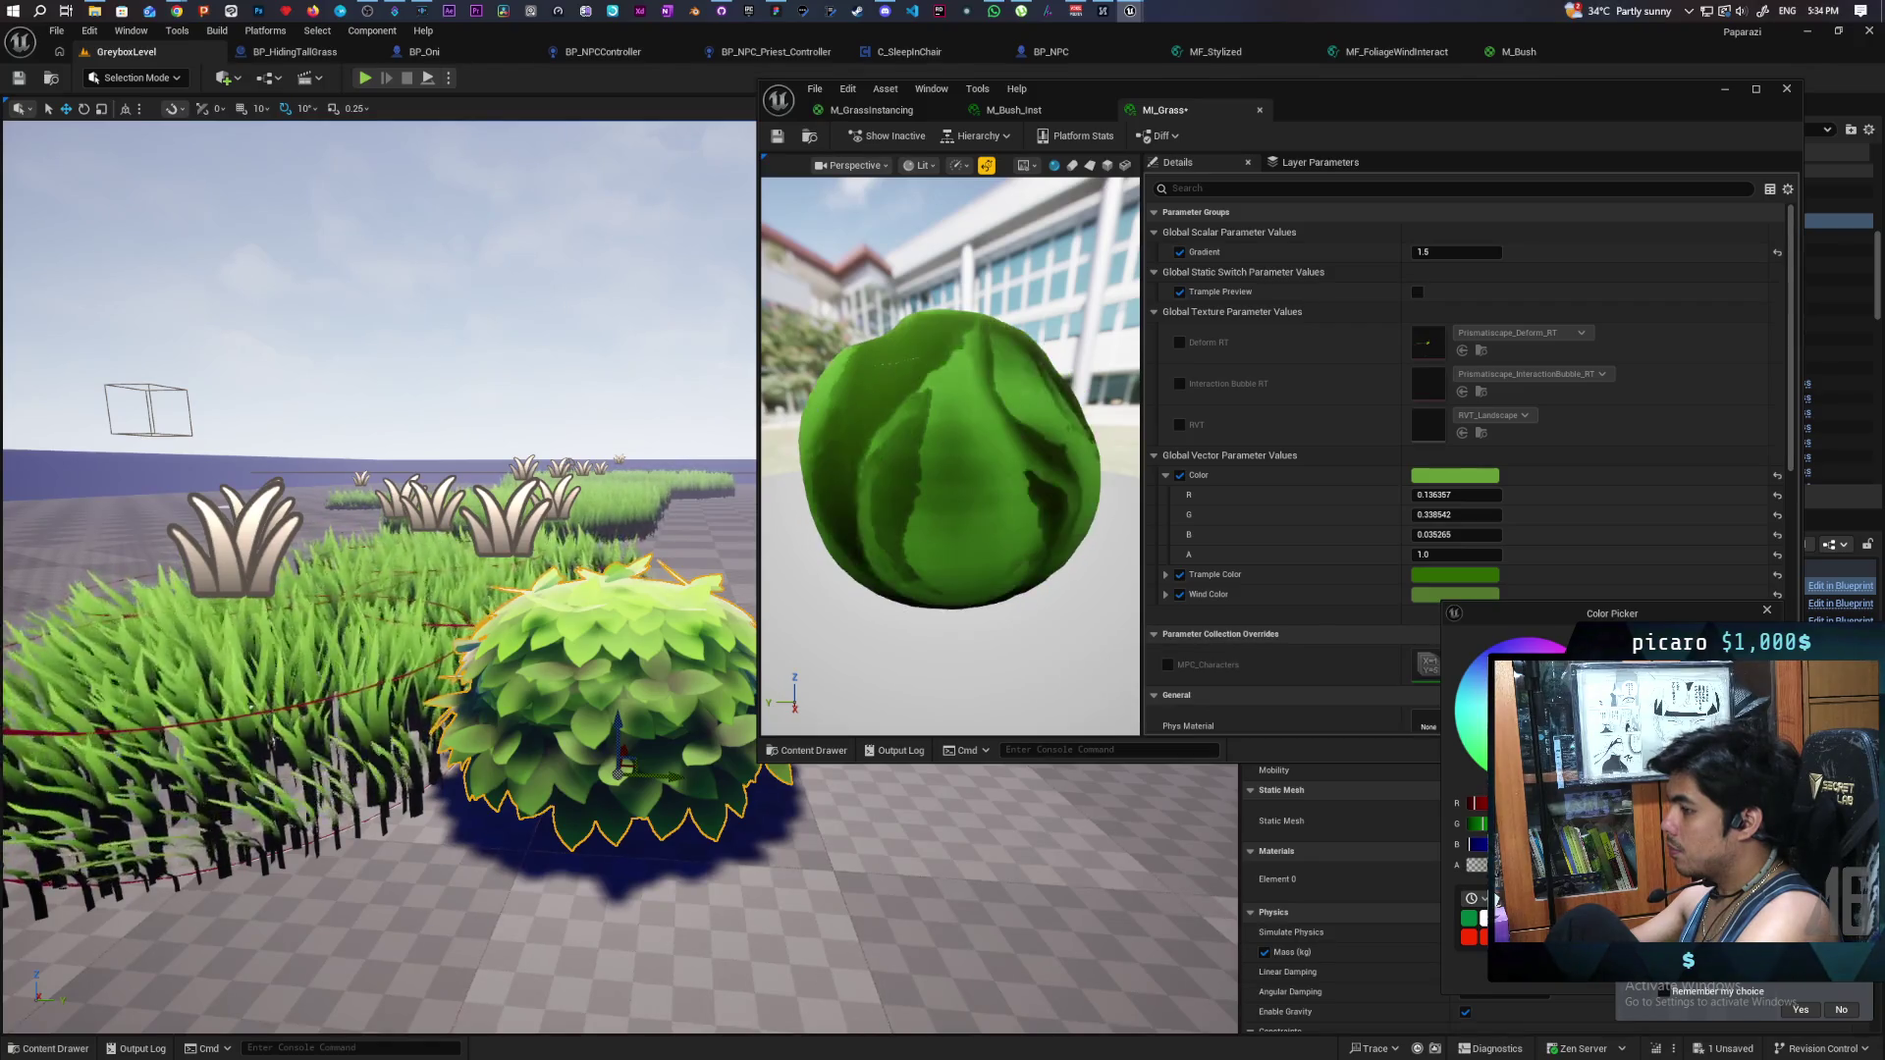
mouse_move(1601, 618)
mouse_down()
mouse_move(1559, 570)
mouse_move(1445, 517)
mouse_up()
click(1466, 475)
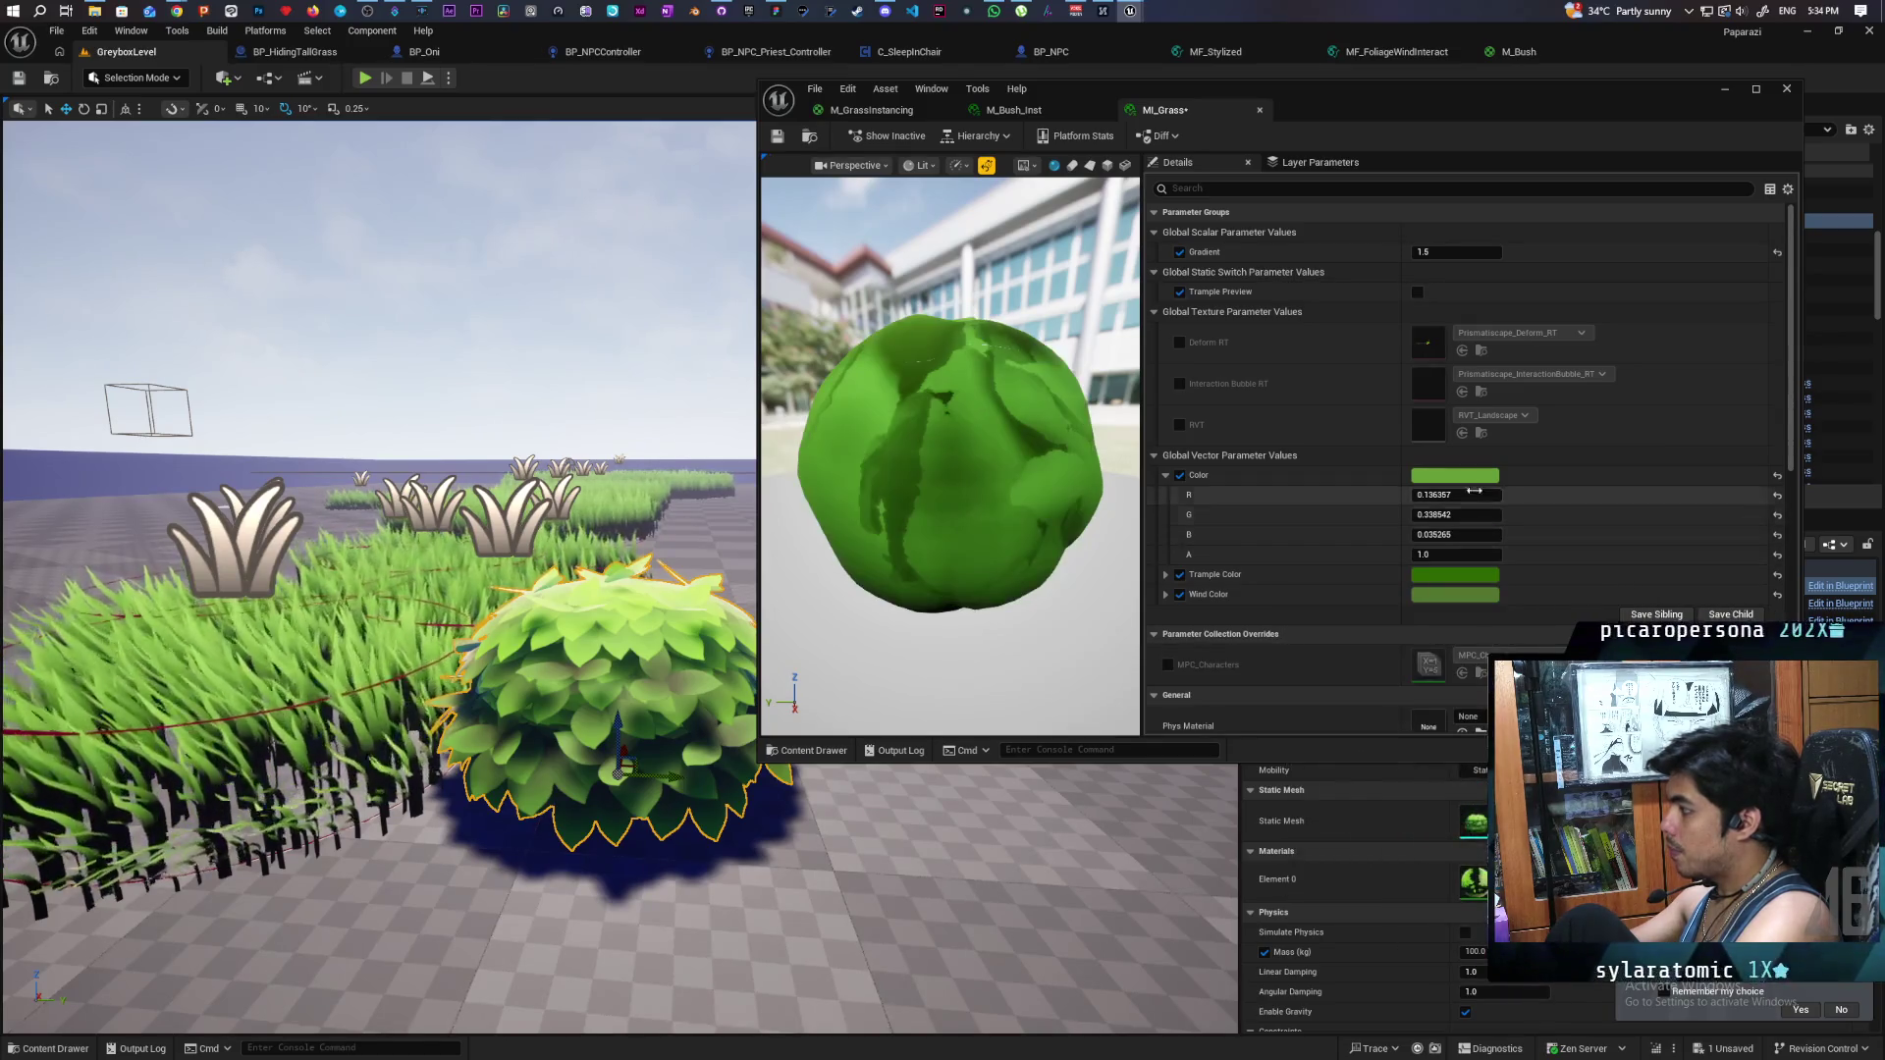
click(1472, 476)
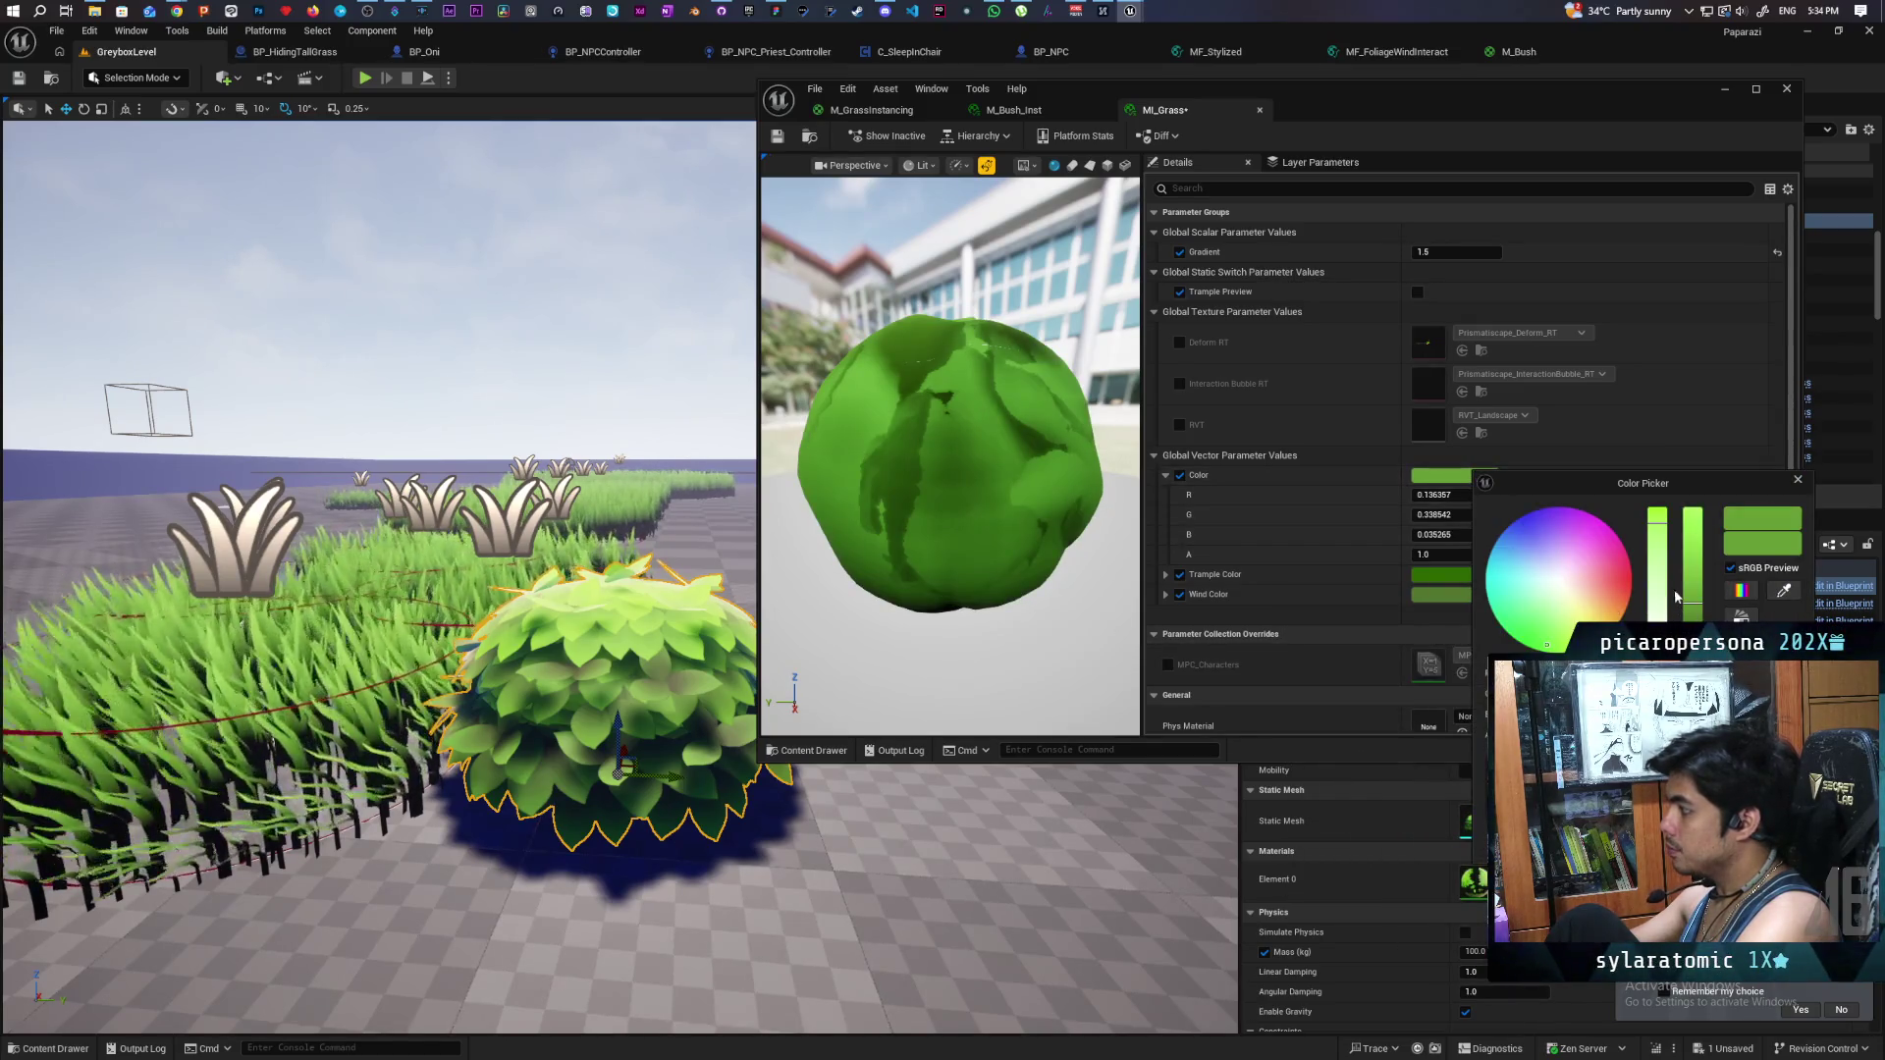
drag(1693, 603, 1657, 525)
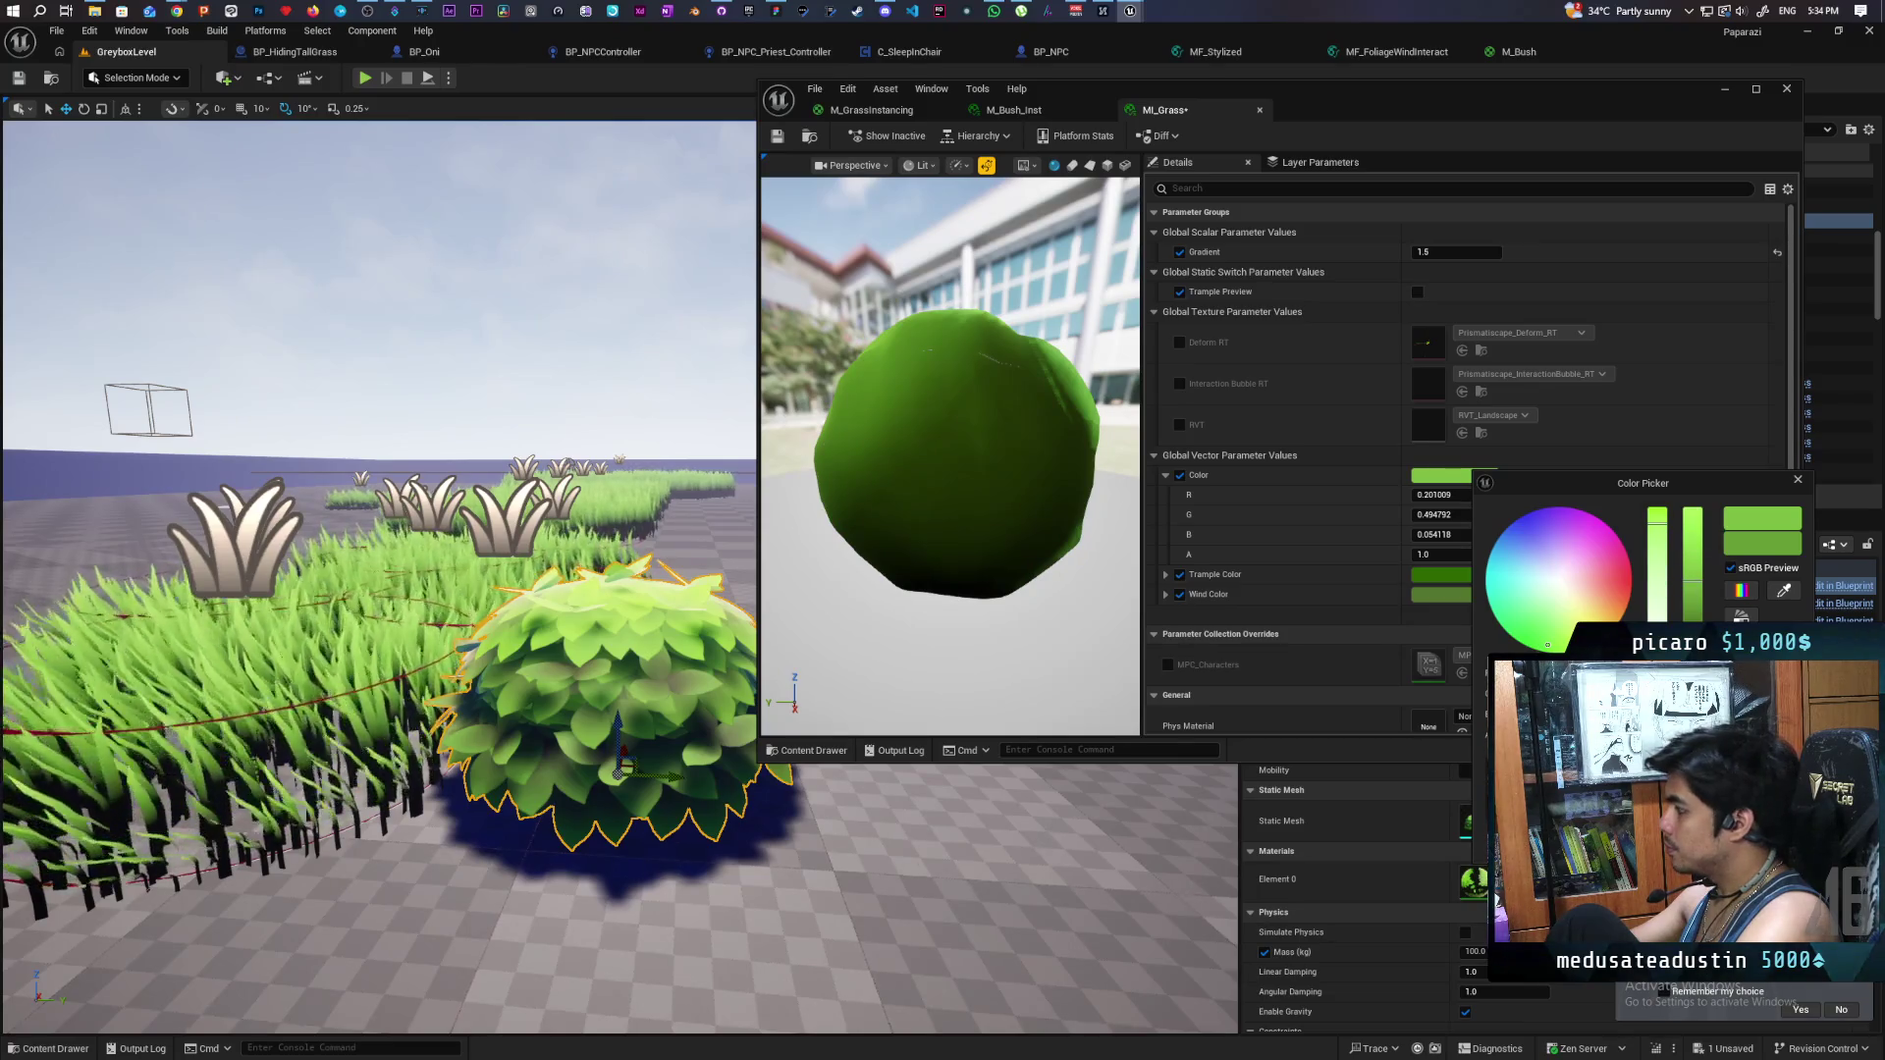
click(1244, 157)
key(ctrl+s)
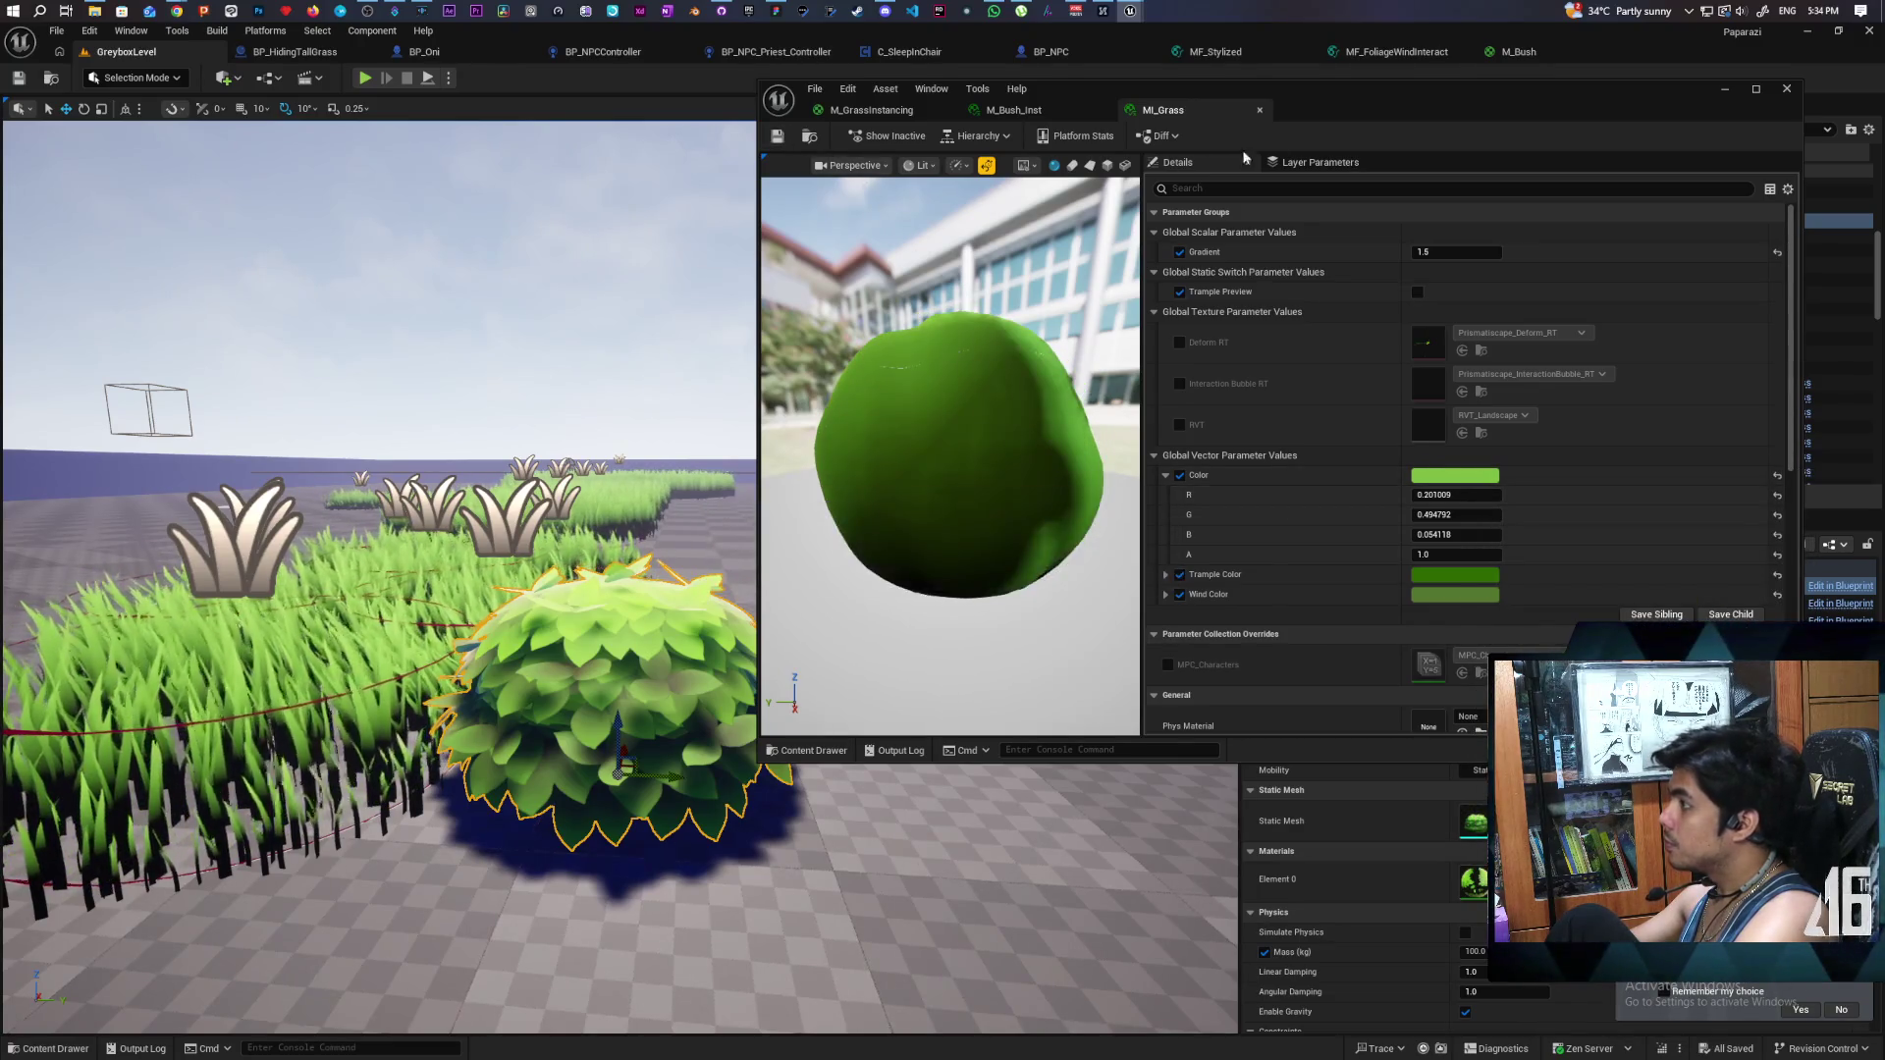
- Return to the level editor and run a brief Play session, stopping it with Esc
click(1787, 88)
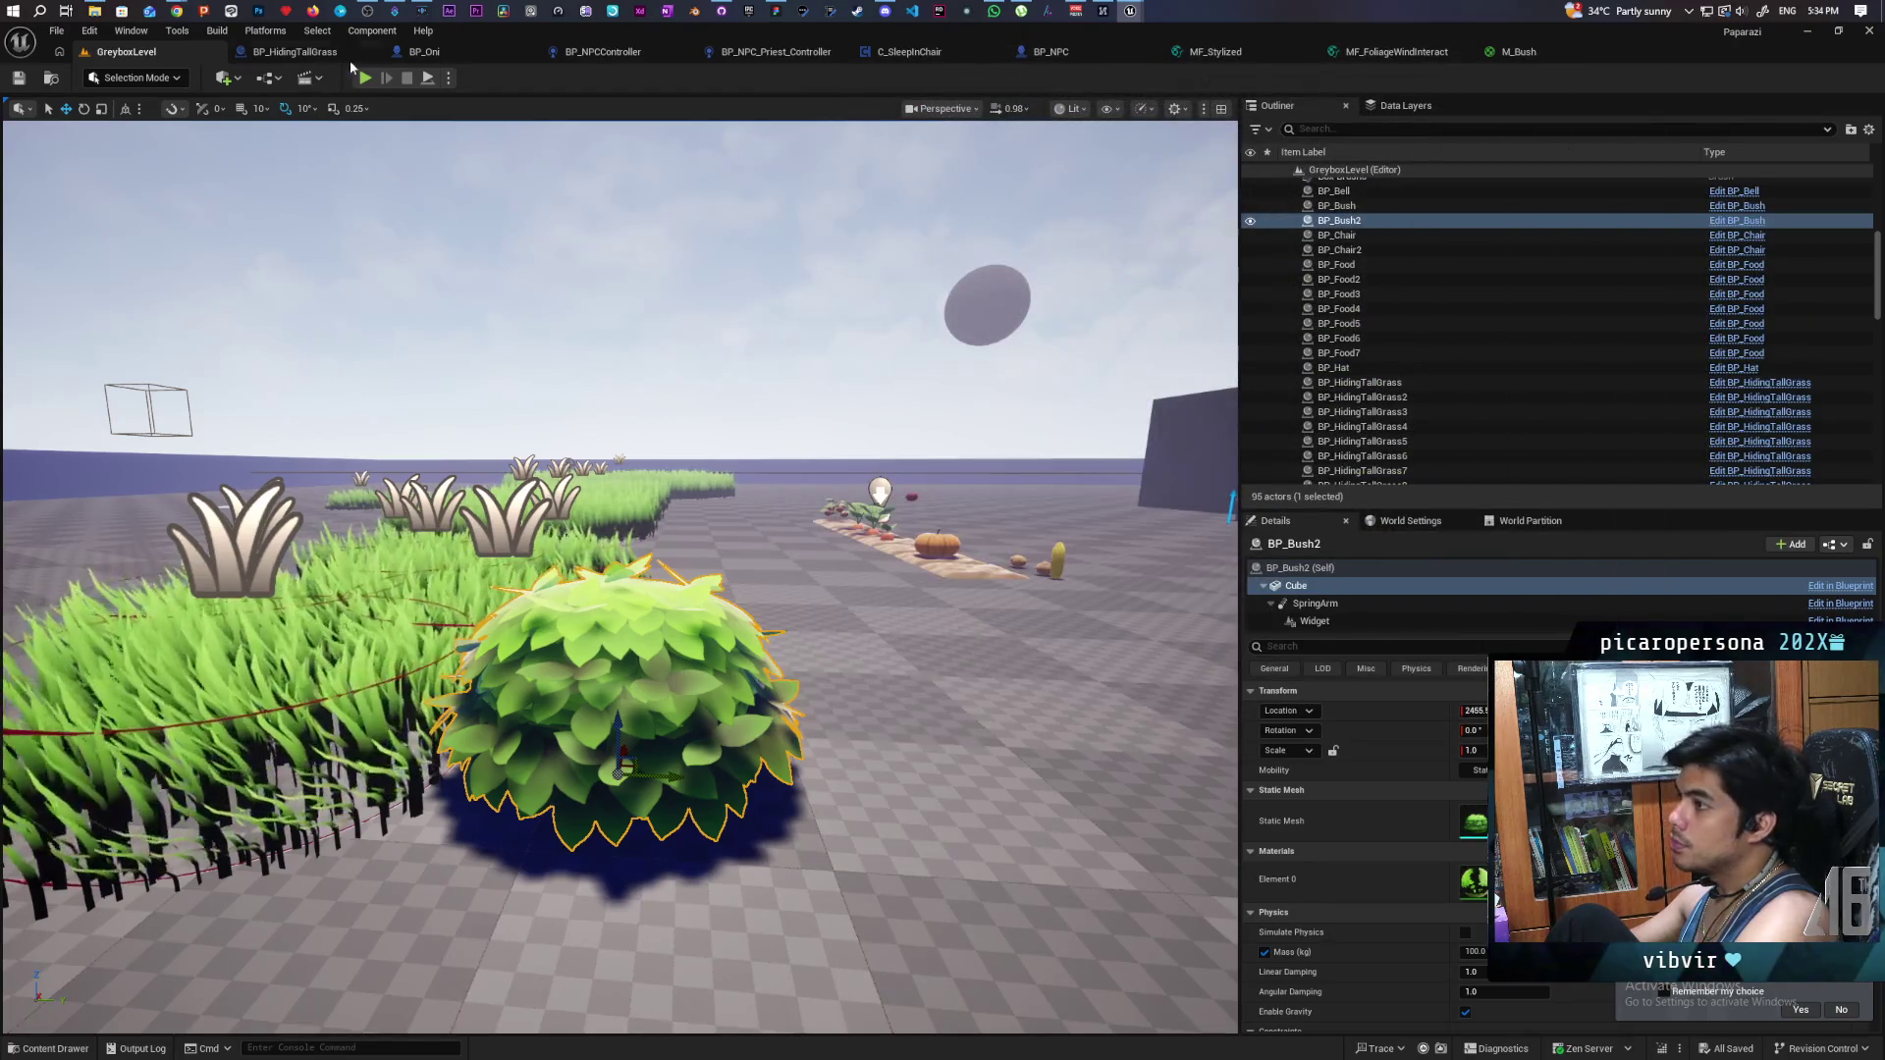
click(366, 78)
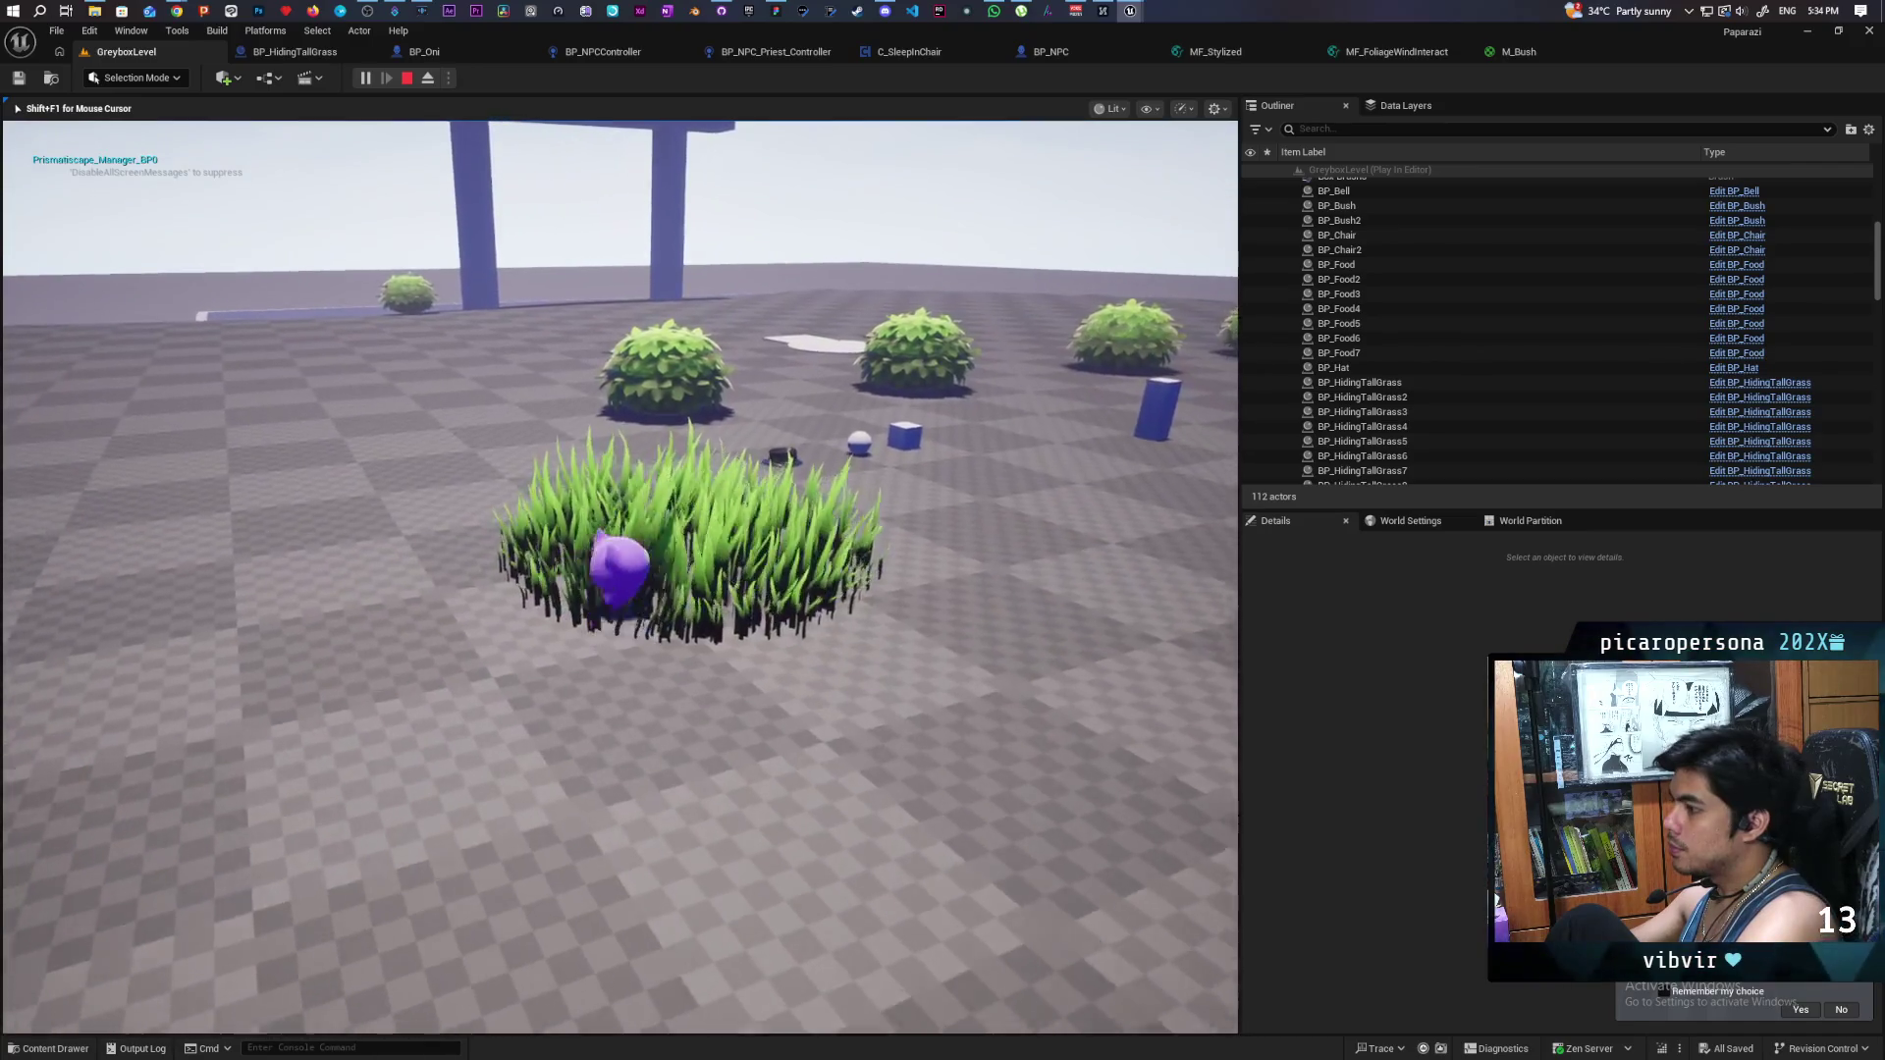
key(Escape)
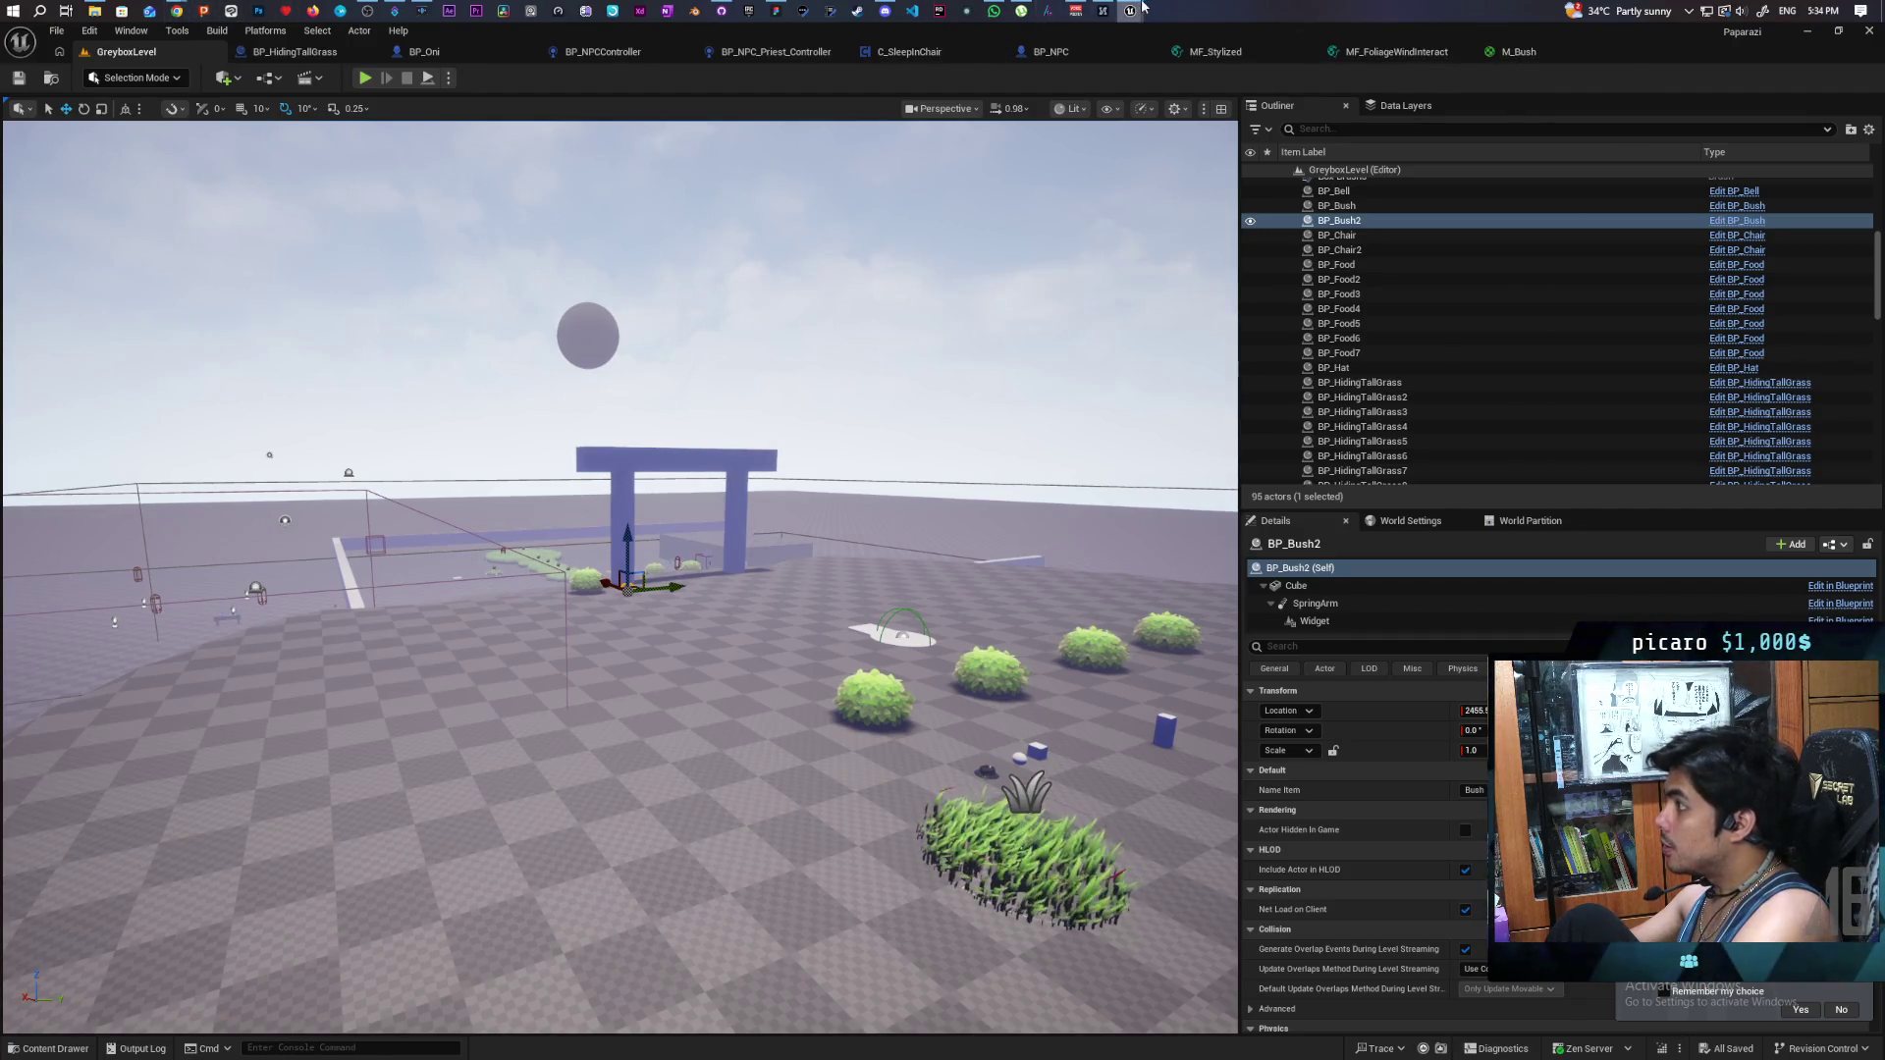
- Bring the M_GrassInstancing material editor window back to the front
mouse_move(1134, 10)
click(1163, 78)
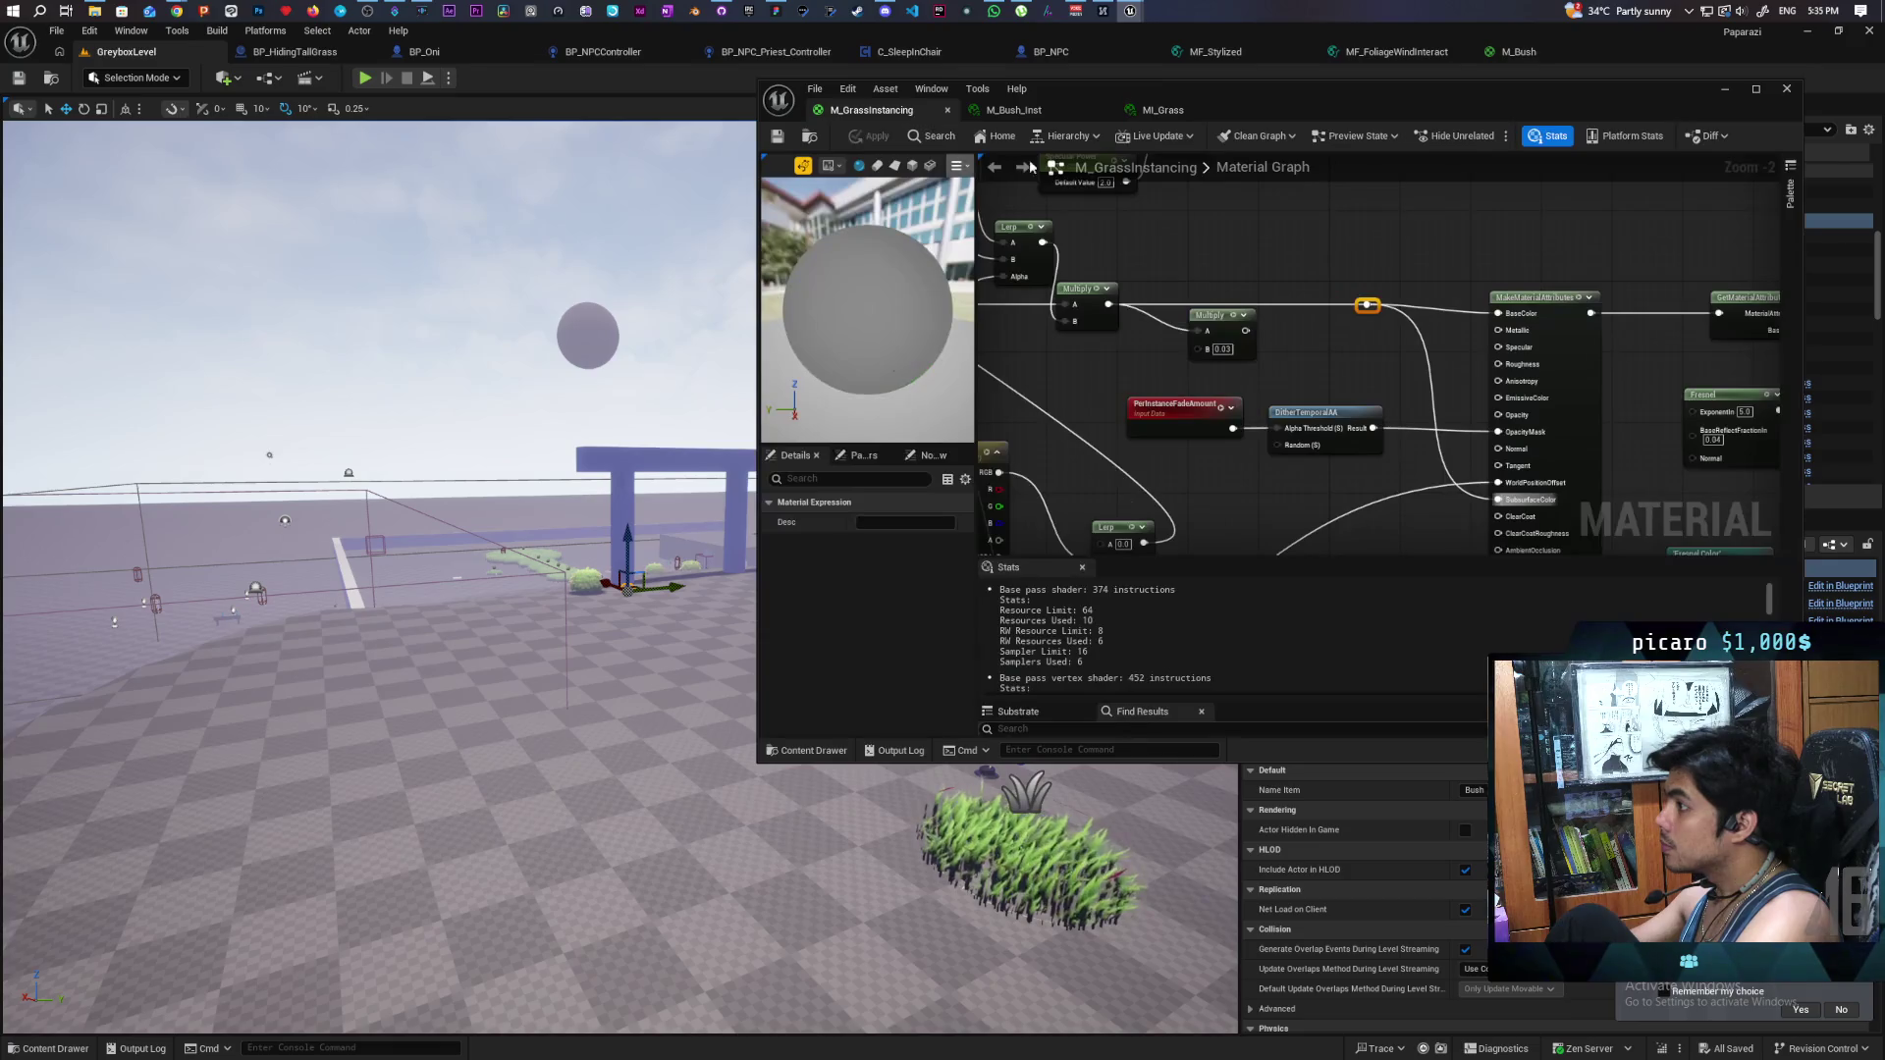
scroll(1227, 393, down, 5)
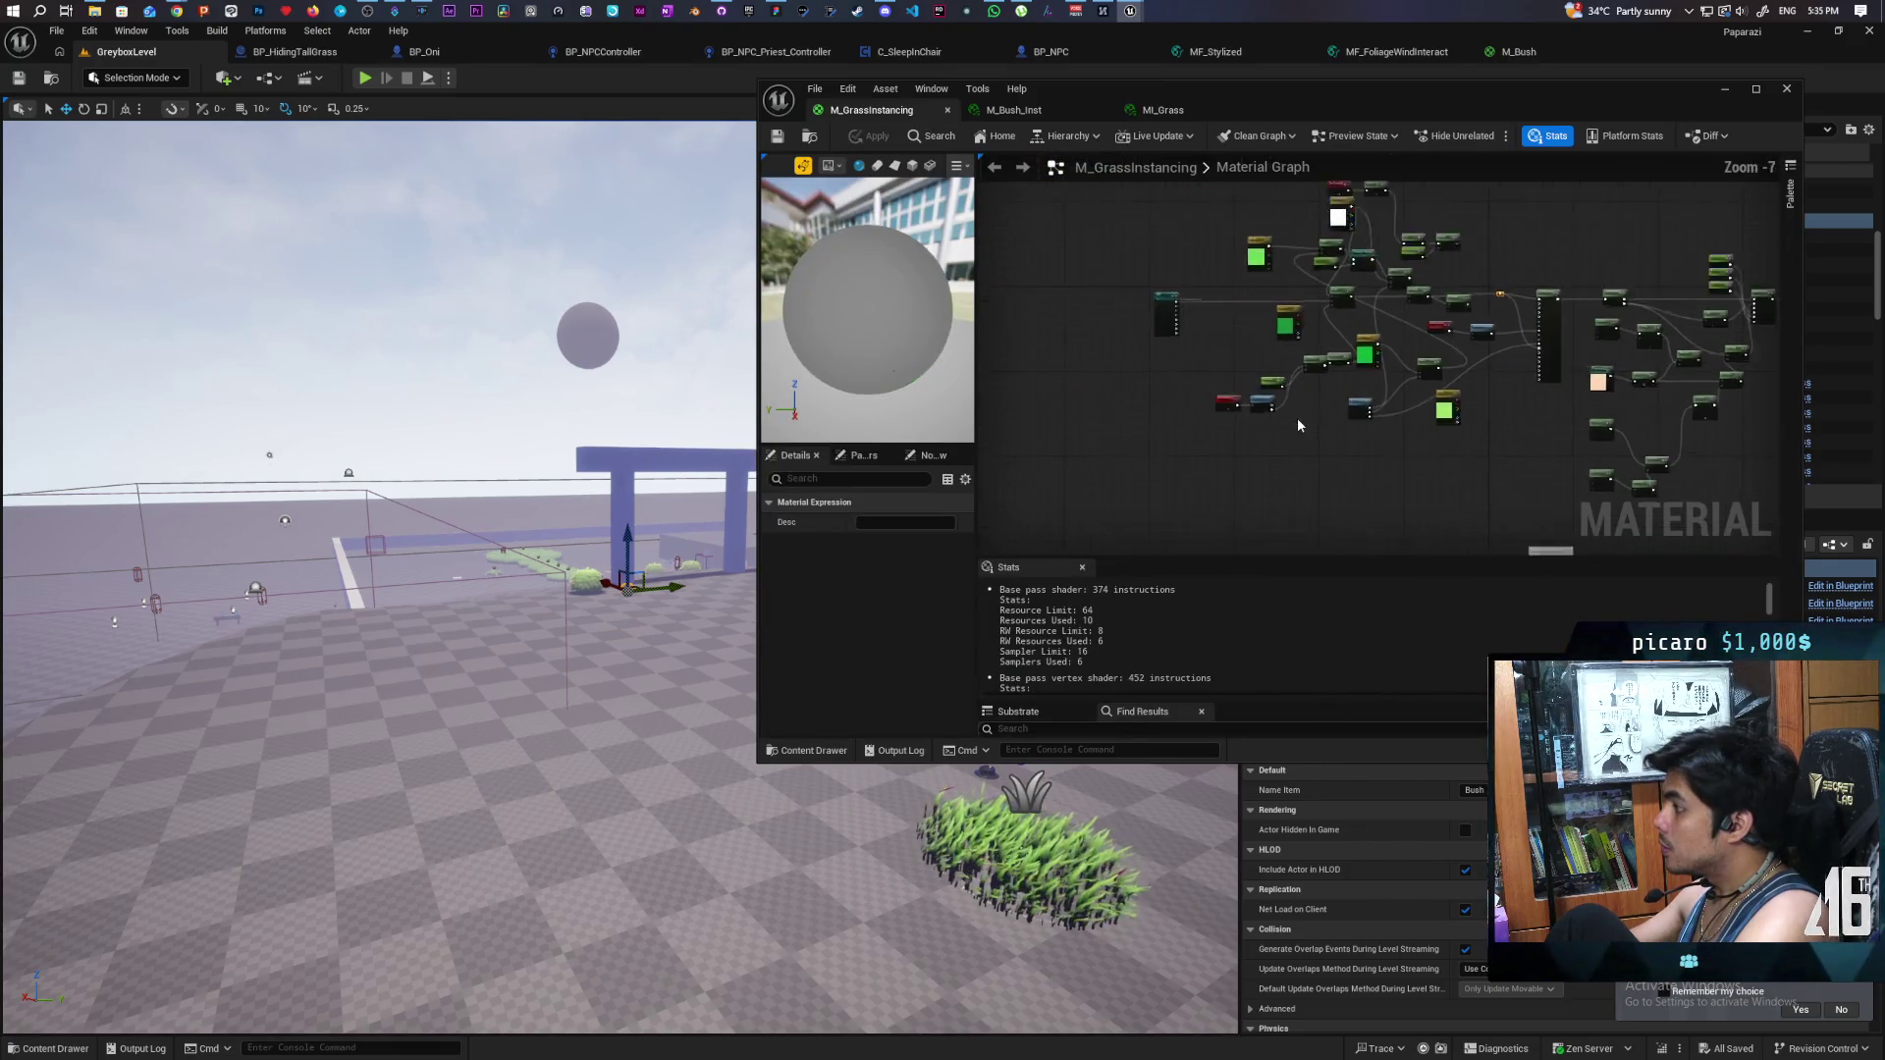
scroll(1297, 417, up, 4)
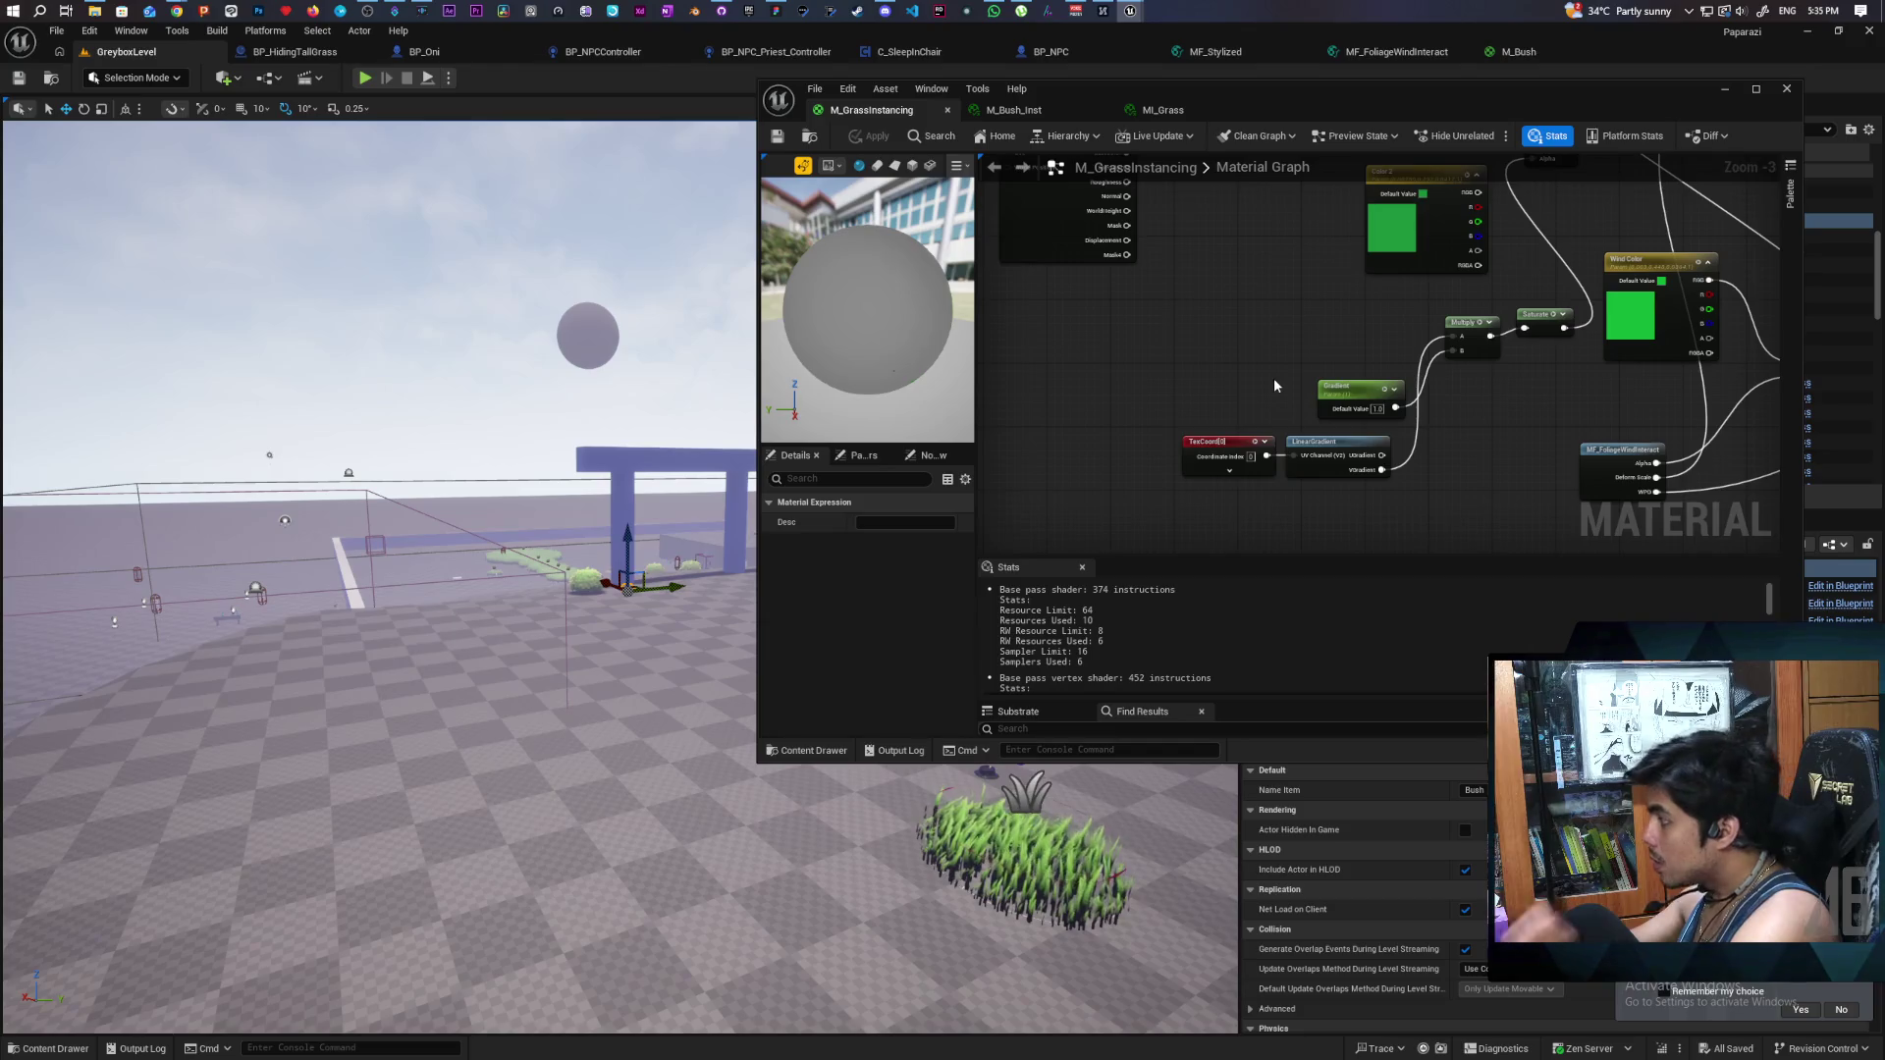
- Inspect the RVT node, browse to its RVT_Landscape texture, then select the Landscape actor
scroll(1246, 338, down, 1)
drag(1247, 337, 1049, 449)
mouse_move(1338, 366)
mouse_down()
mouse_move(1300, 455)
mouse_move(1367, 270)
mouse_move(1648, 309)
mouse_move(1302, 362)
mouse_move(1288, 325)
mouse_move(1267, 376)
mouse_move(1321, 429)
mouse_move(1355, 433)
mouse_up()
scroll(1299, 456, up, 1)
click(1070, 371)
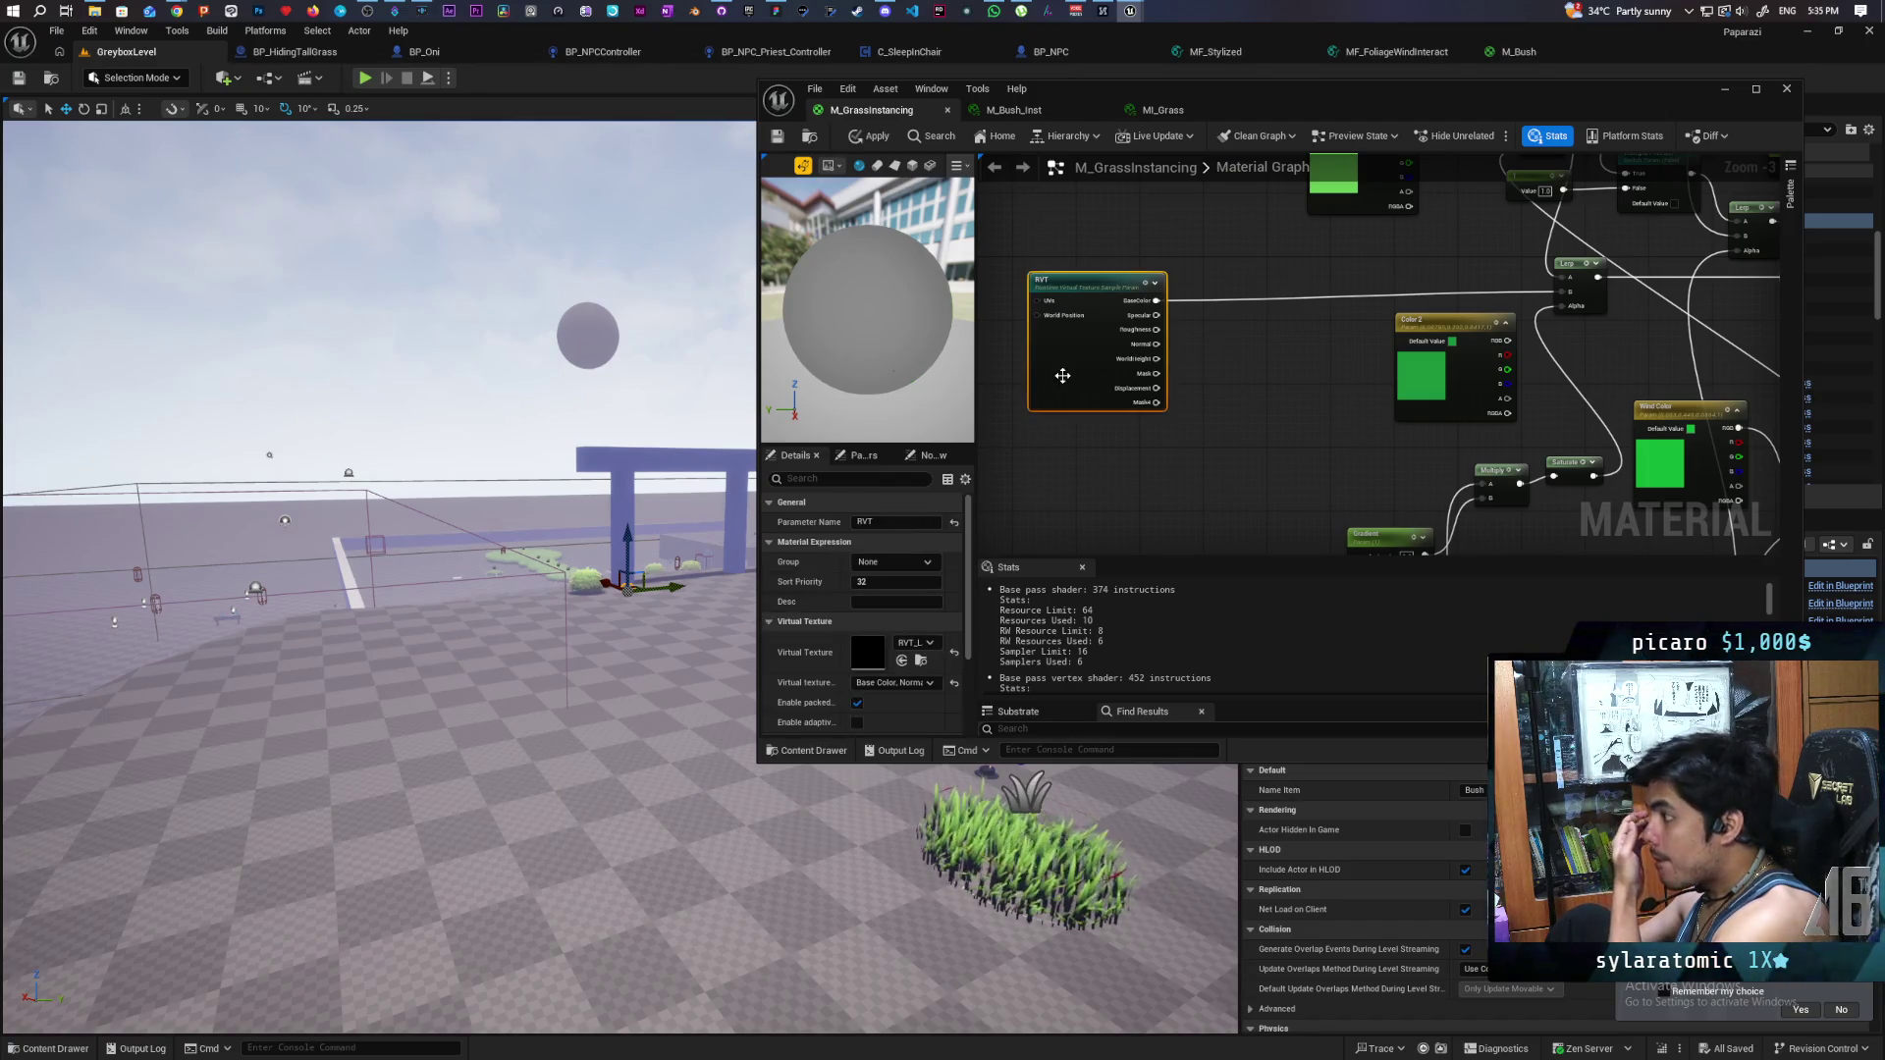
click(921, 659)
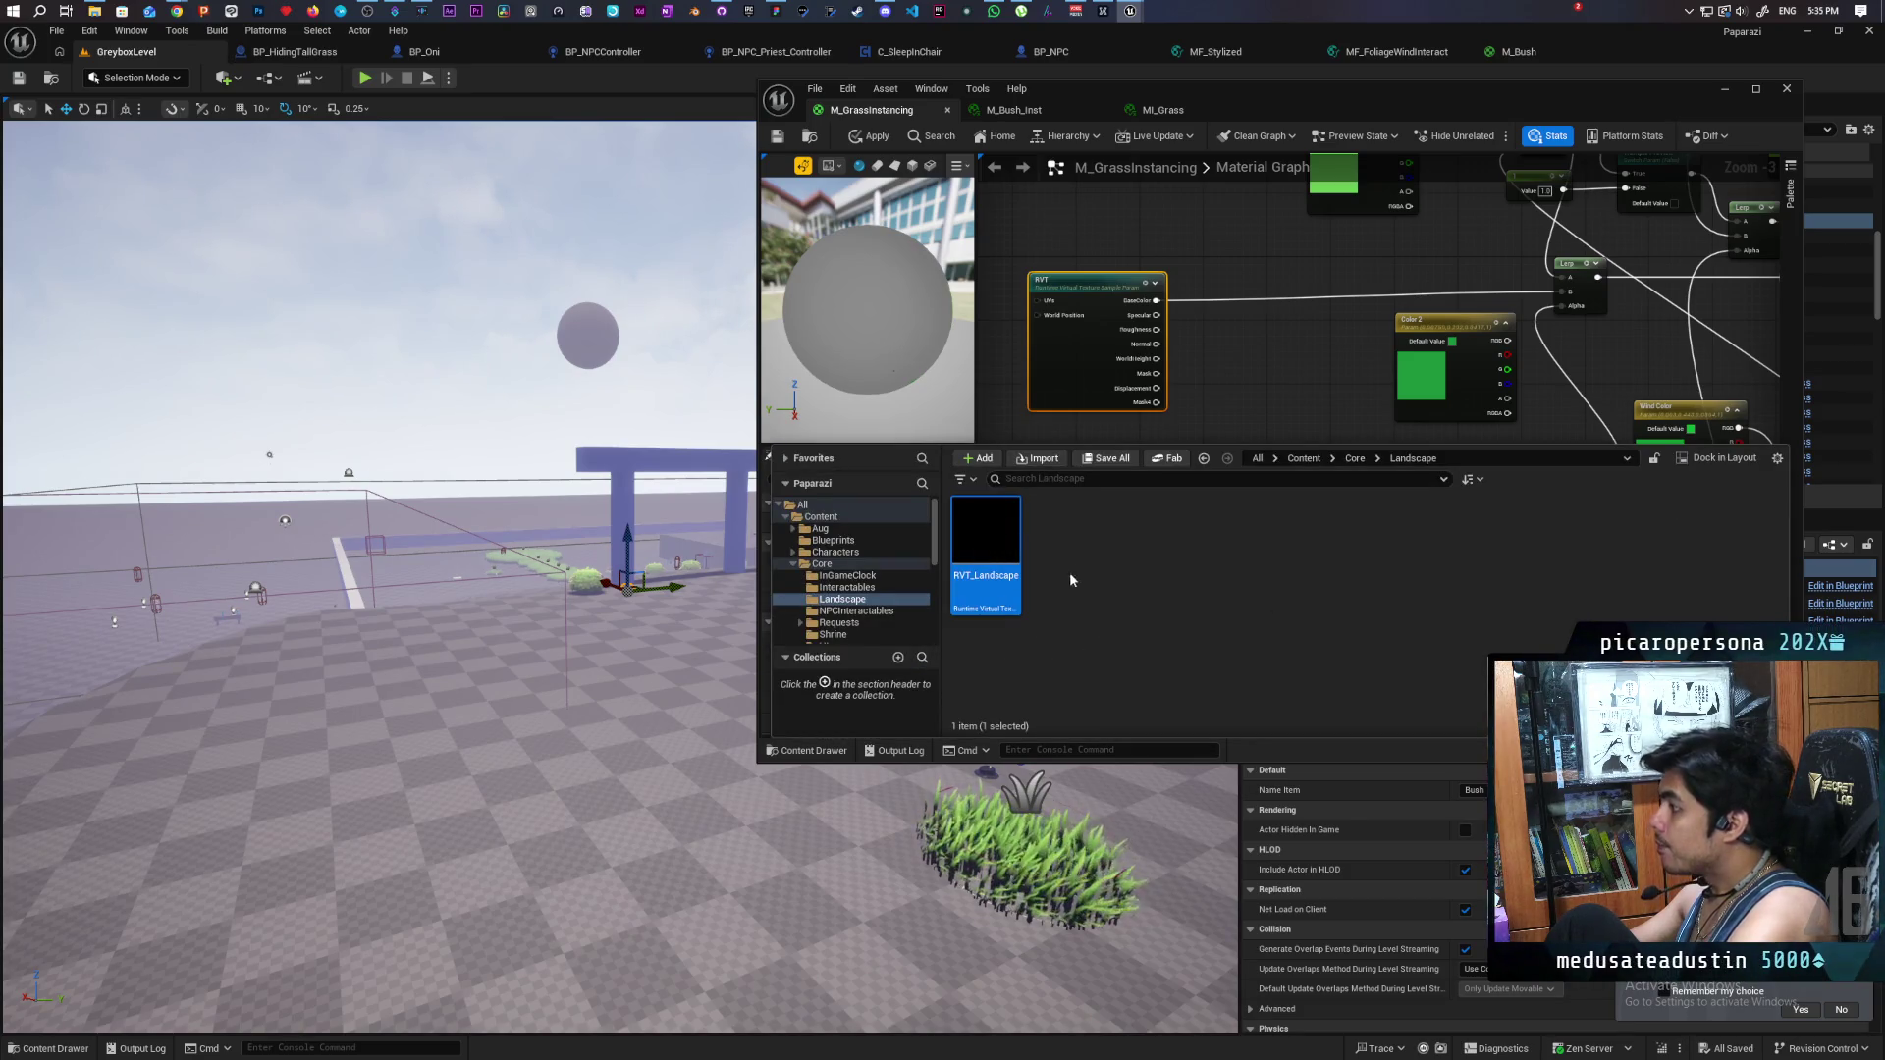
click(590, 638)
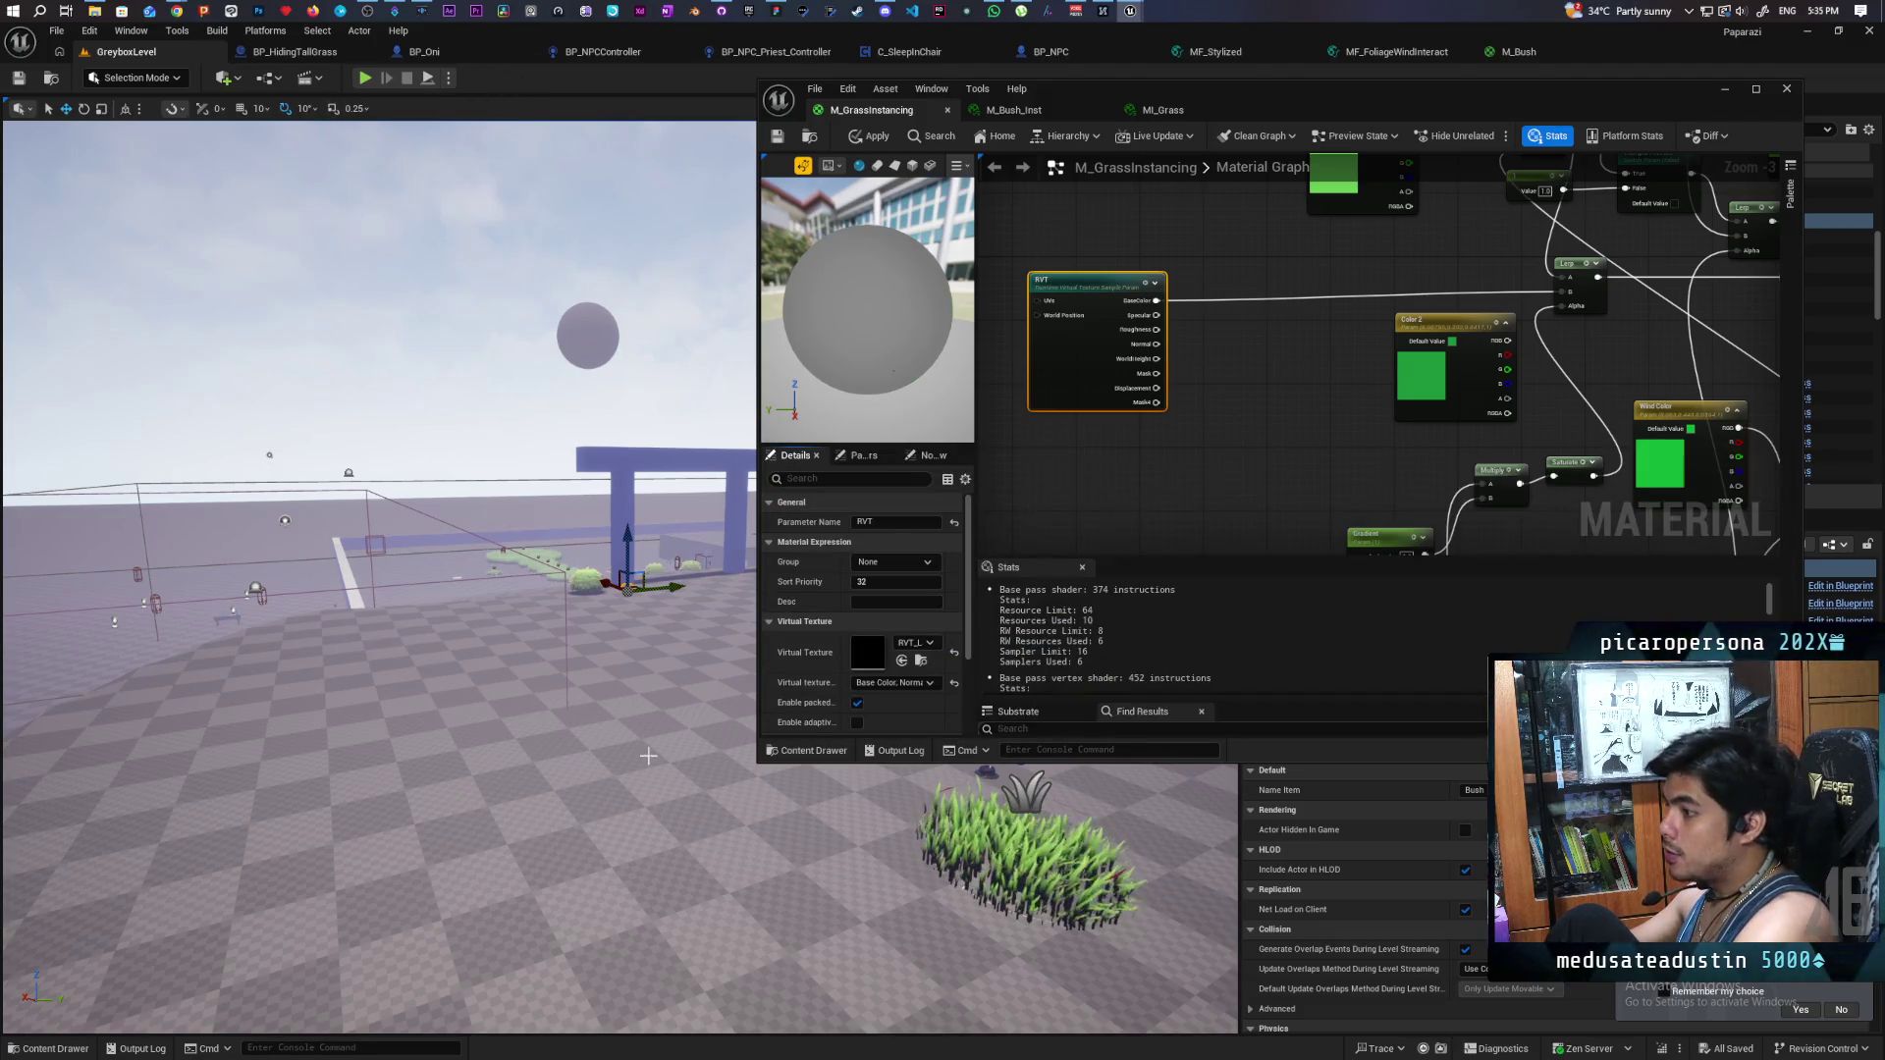
mouse_move(1315, 89)
mouse_down()
mouse_move(1129, 406)
mouse_move(670, 814)
mouse_up()
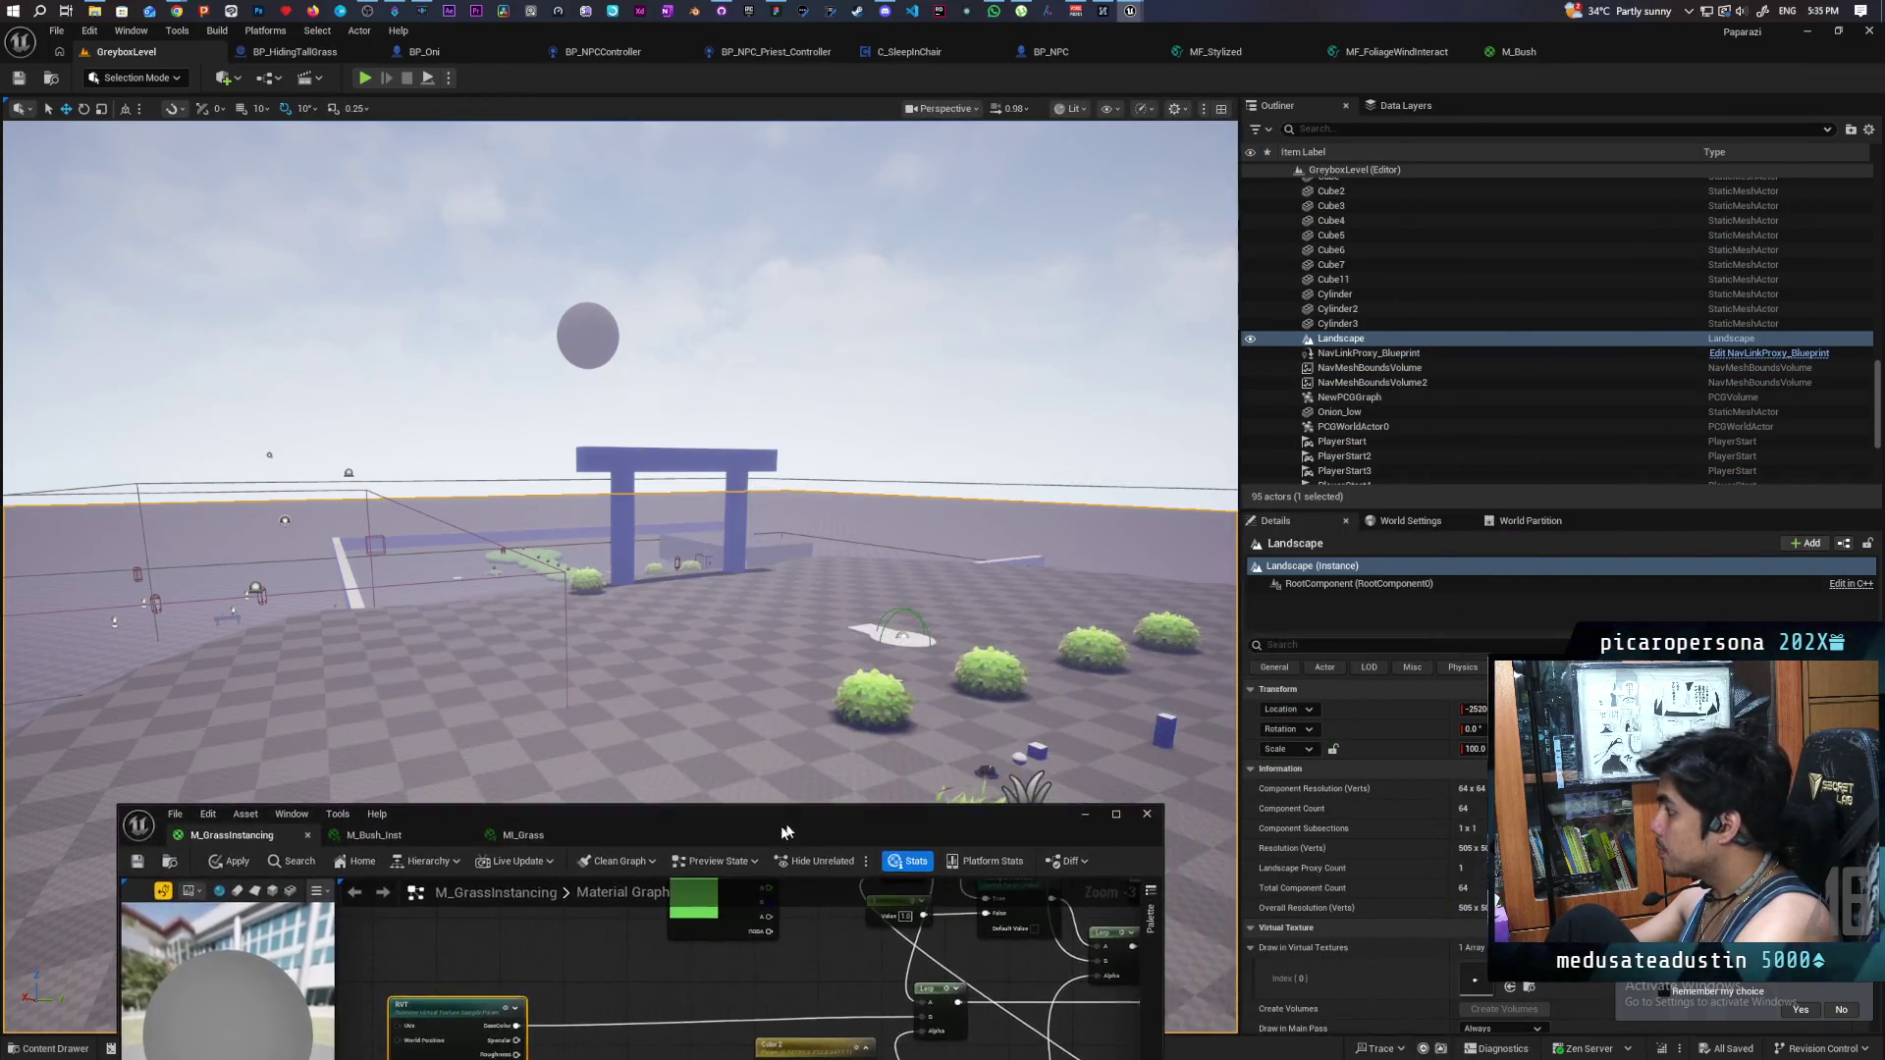
- Add a second Draw in Virtual Textures entry to the Landscape and assign a virtual texture
scroll(1376, 822, down, 1)
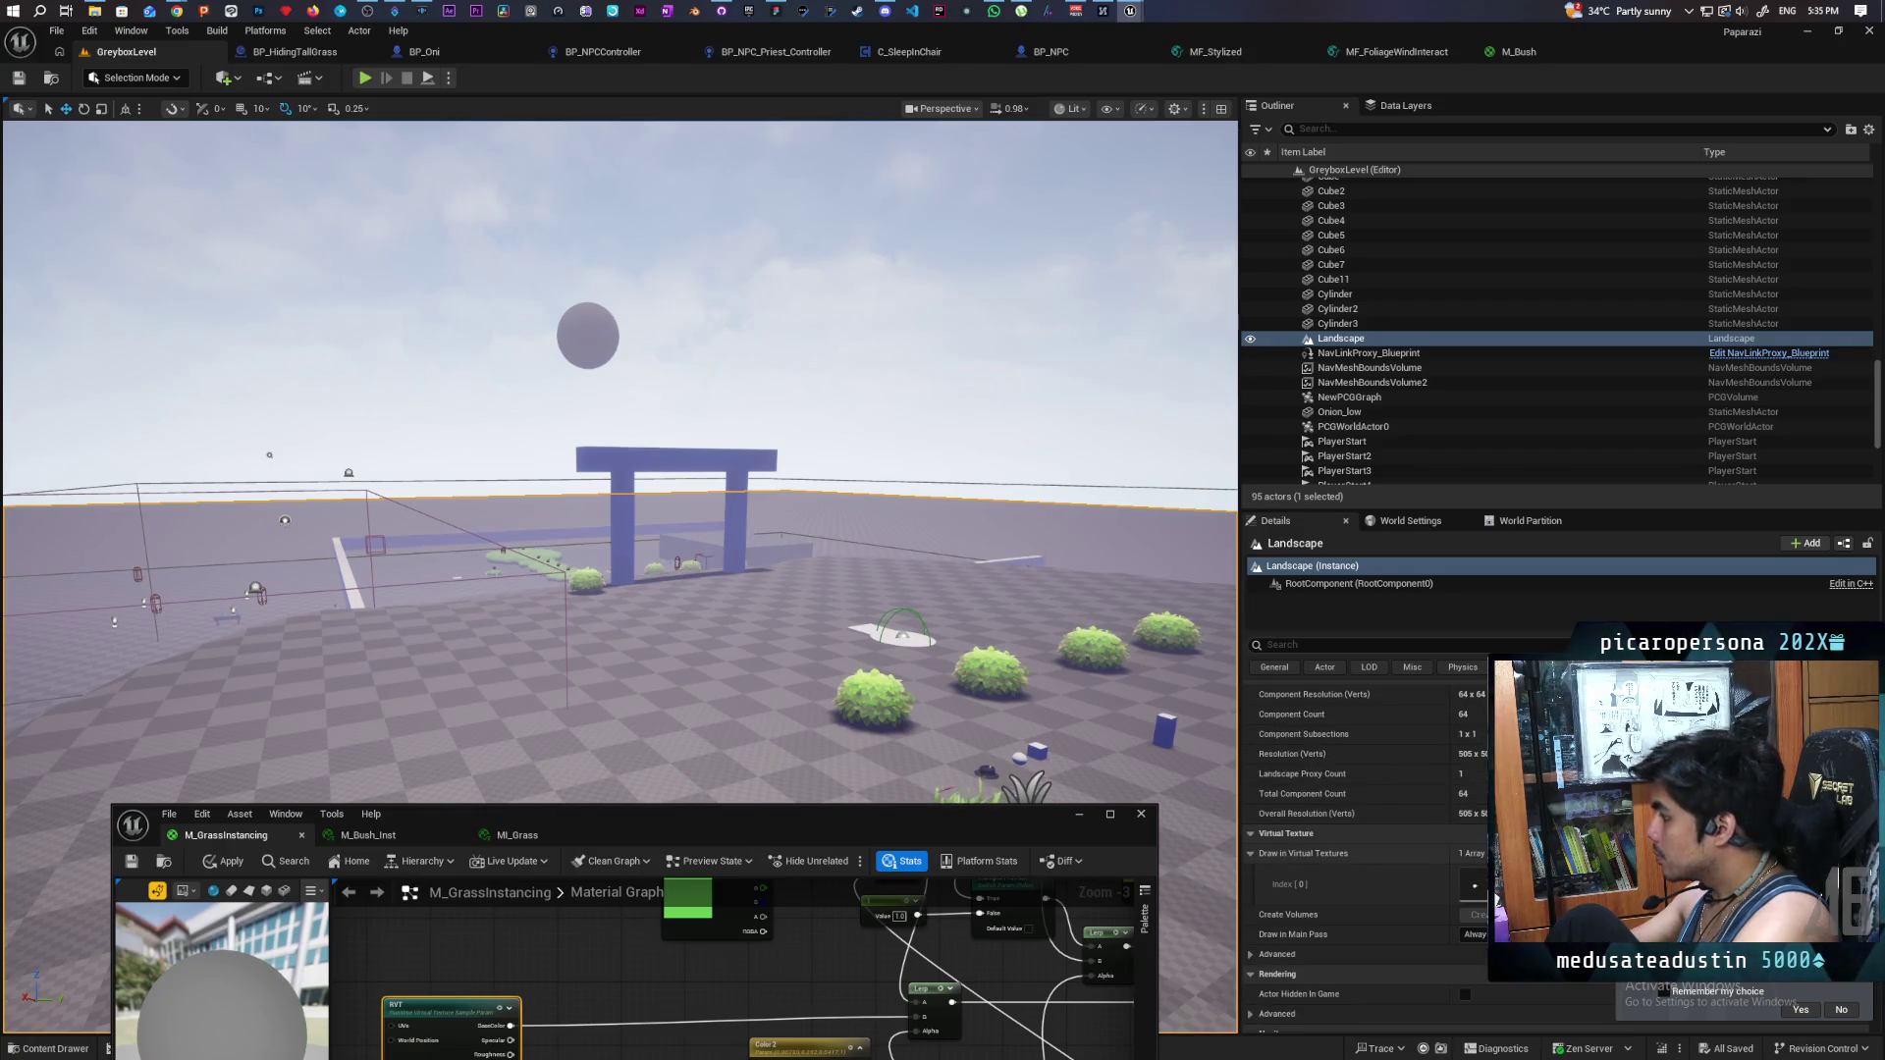
click(1517, 853)
click(1473, 926)
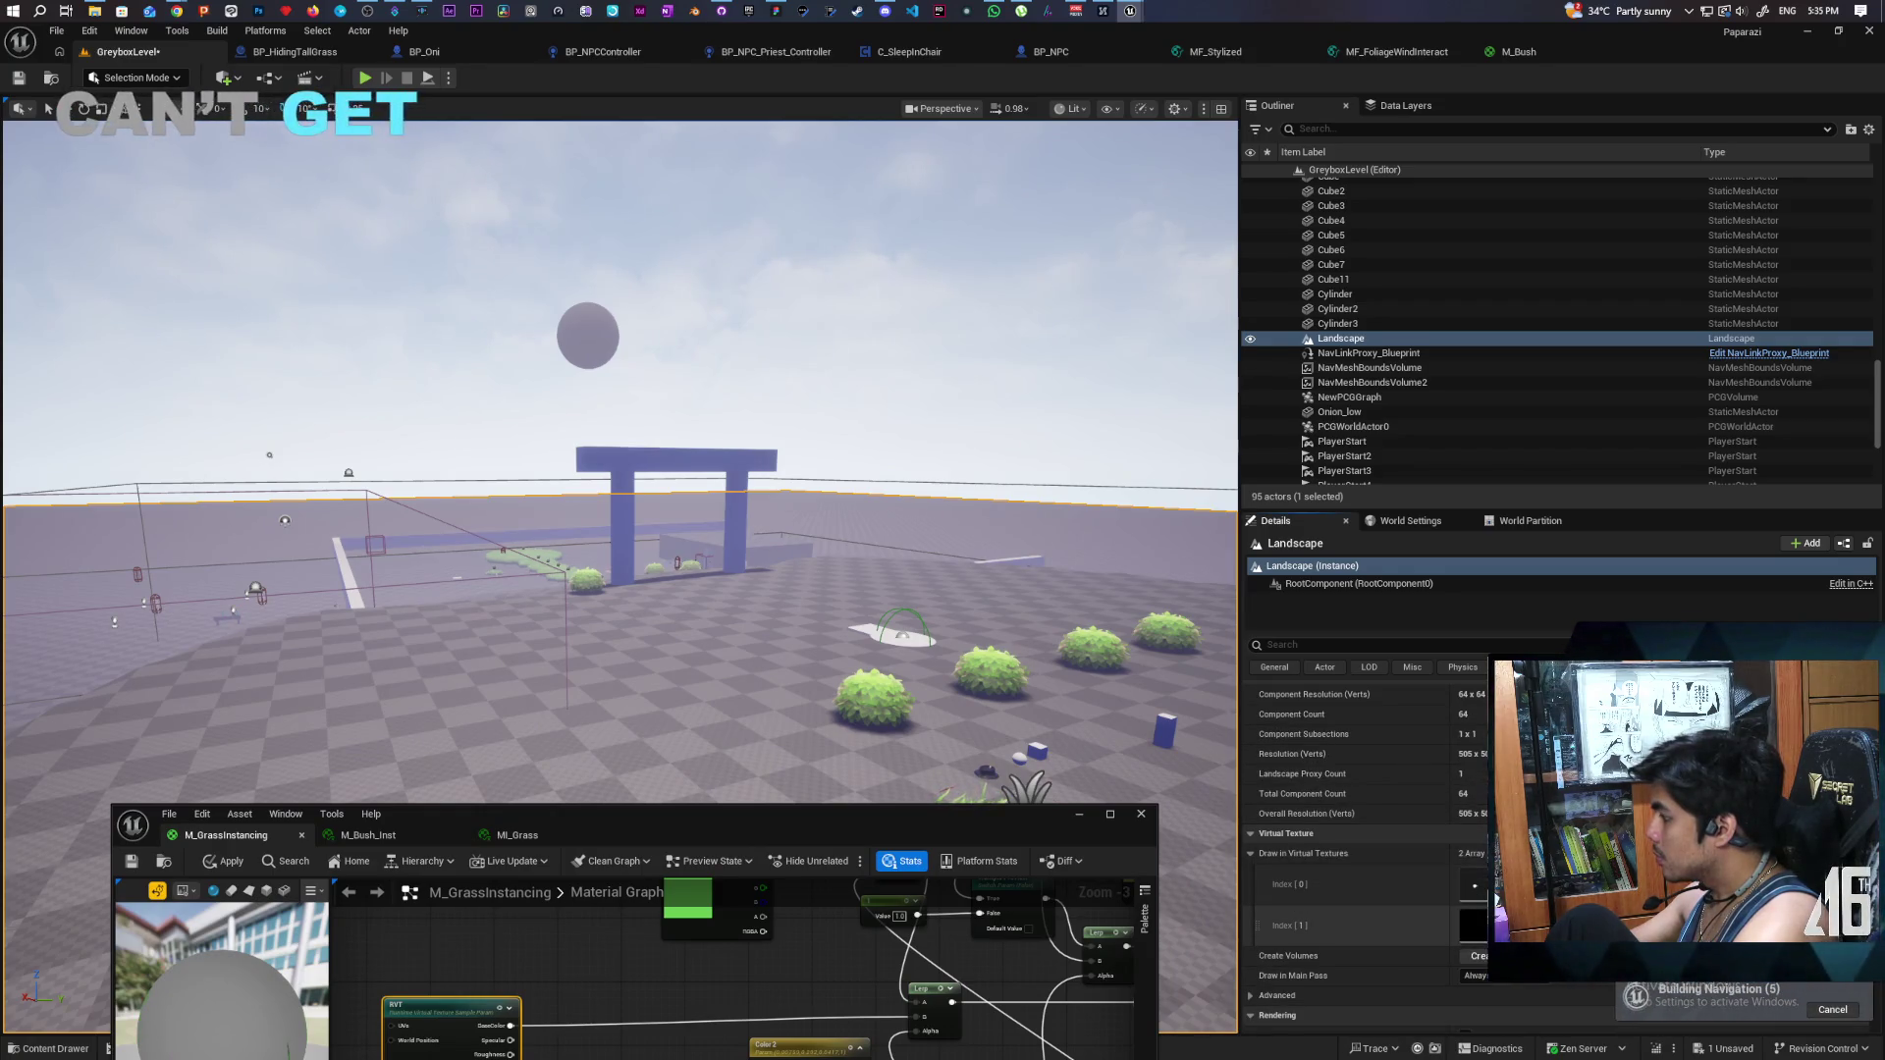
click(1472, 954)
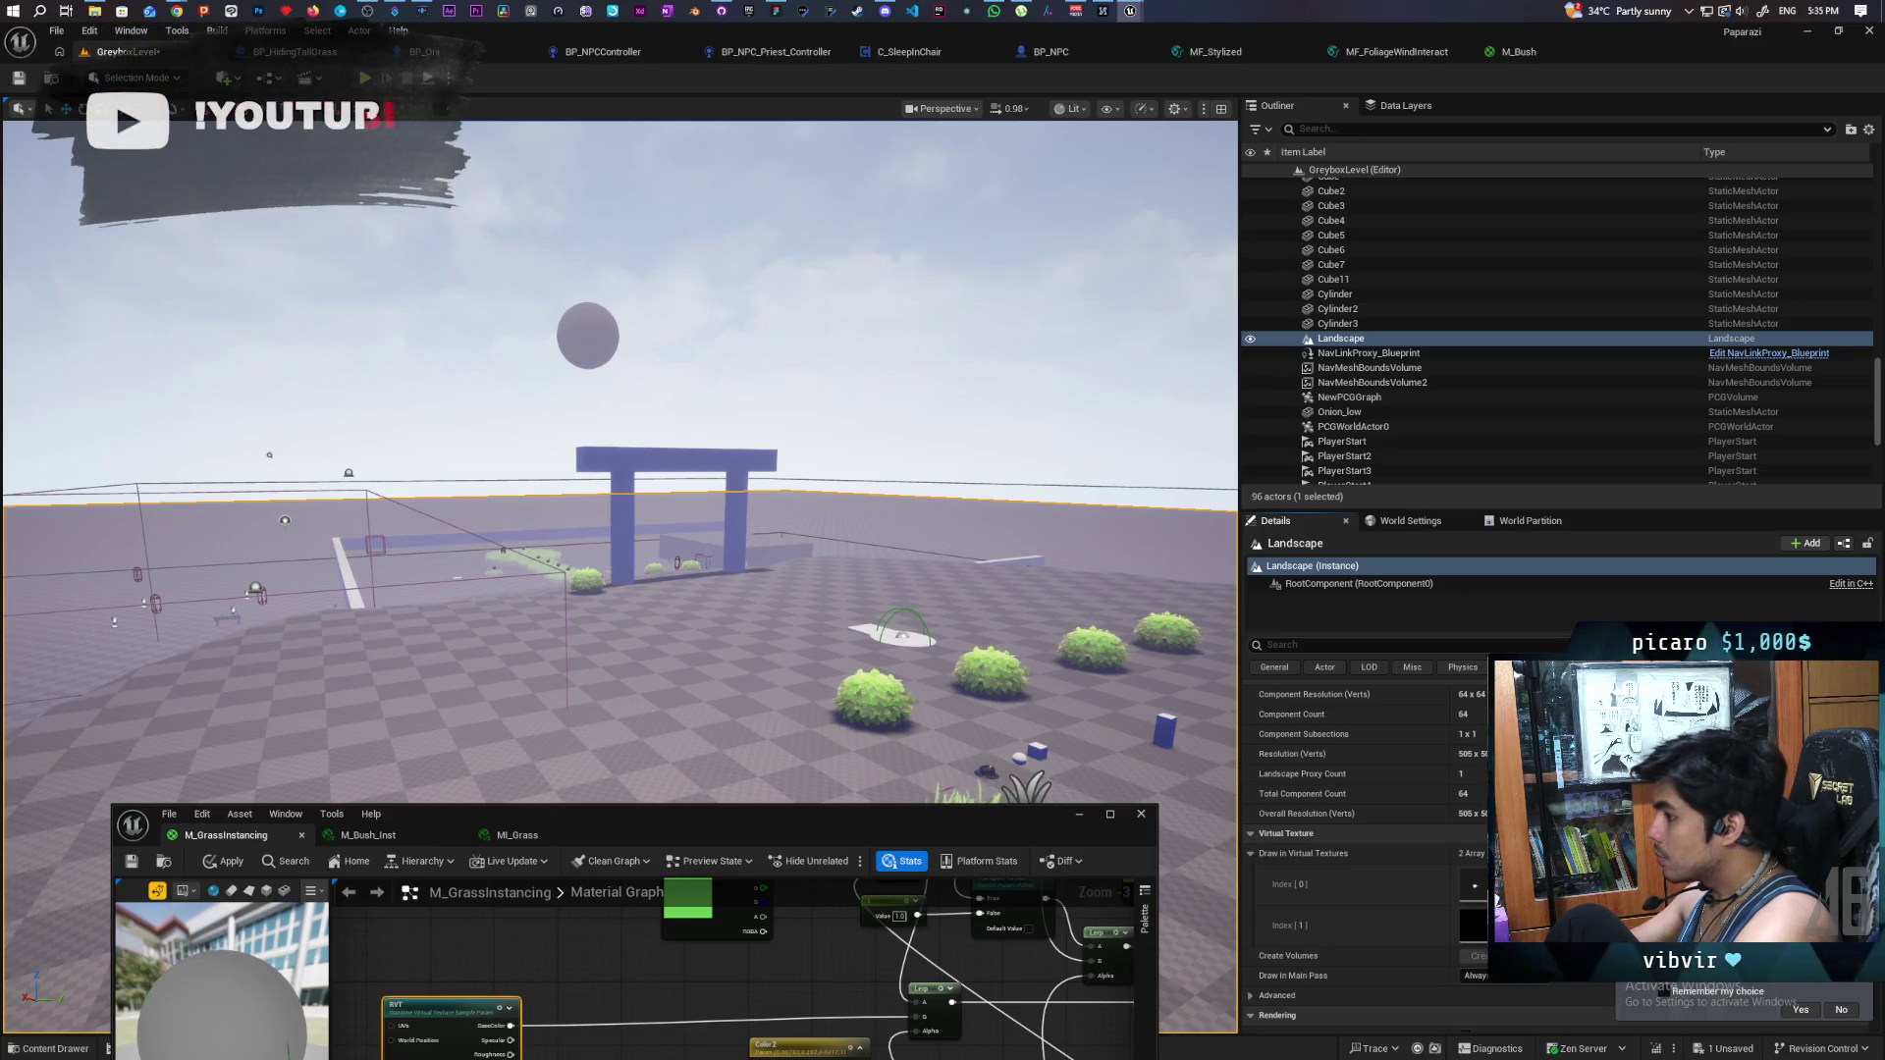
- Apply the M_GrassInstancing changes and minimize the material editor window
scroll(1227, 388, up, 10)
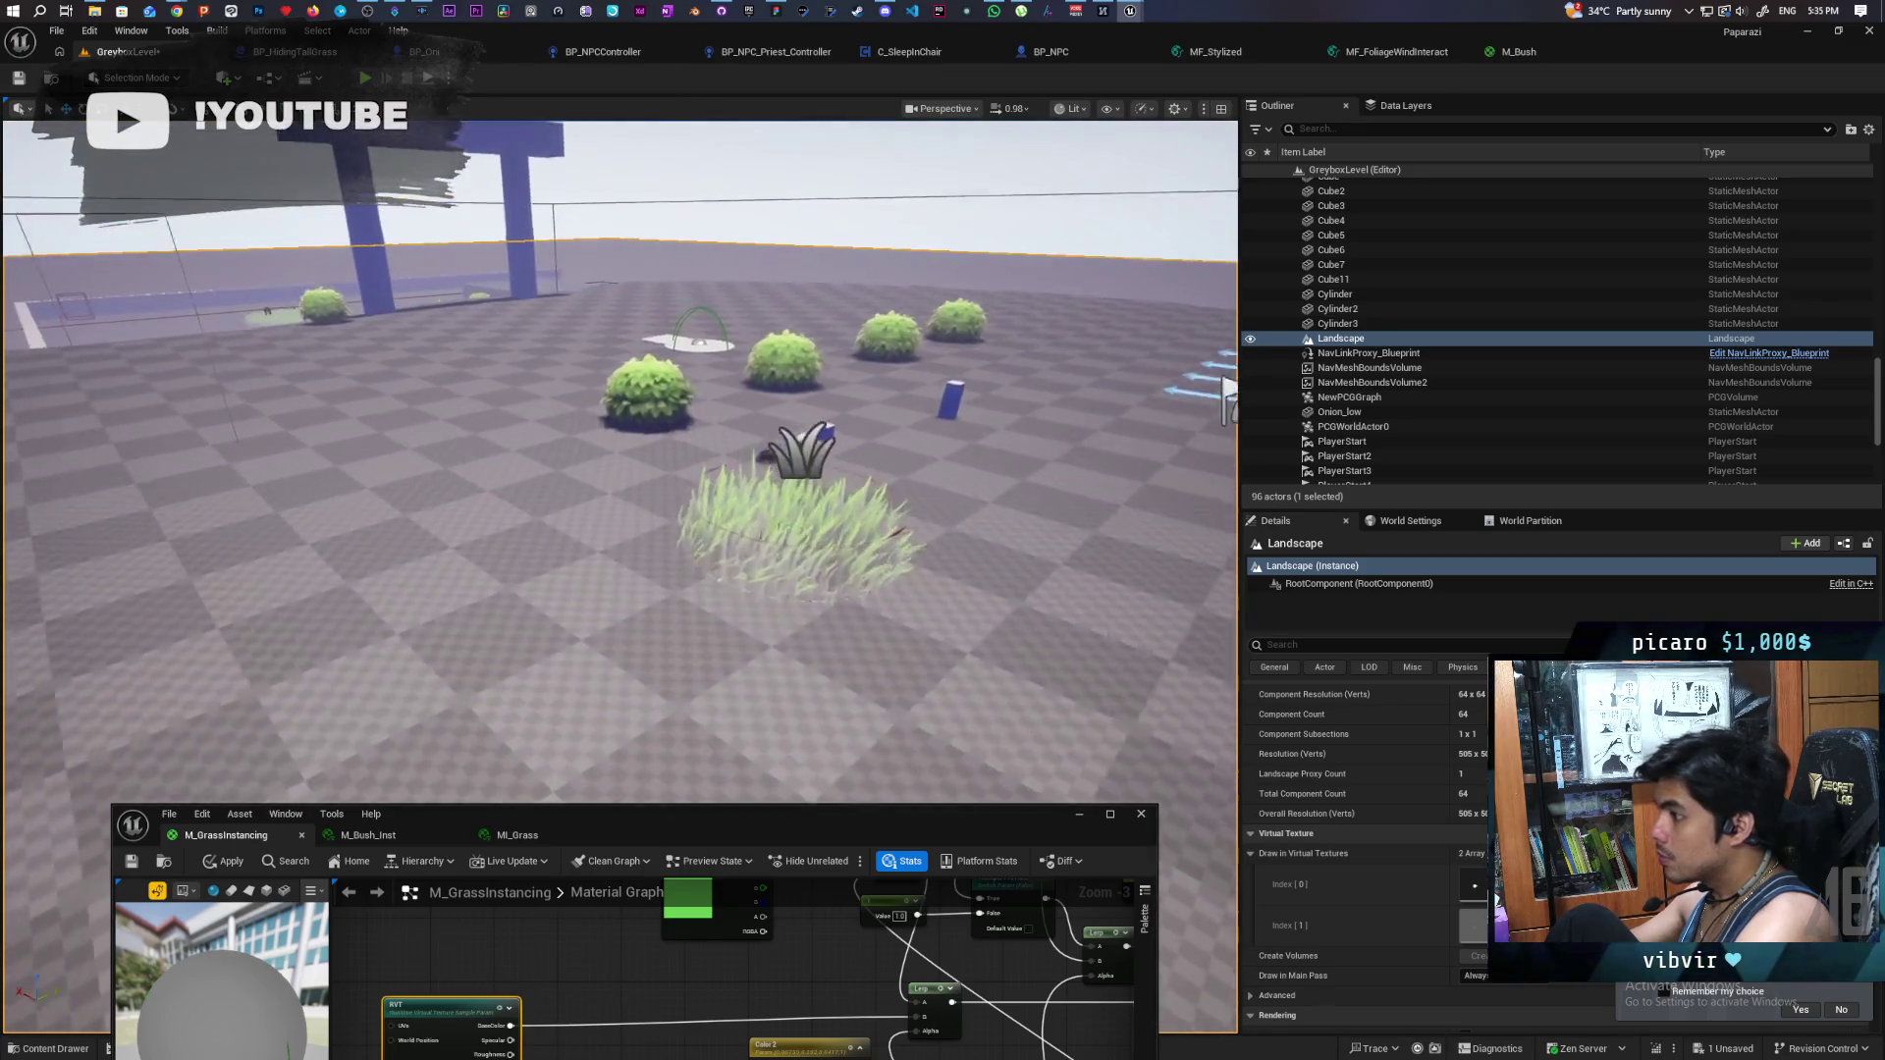
scroll(1227, 388, up, 5)
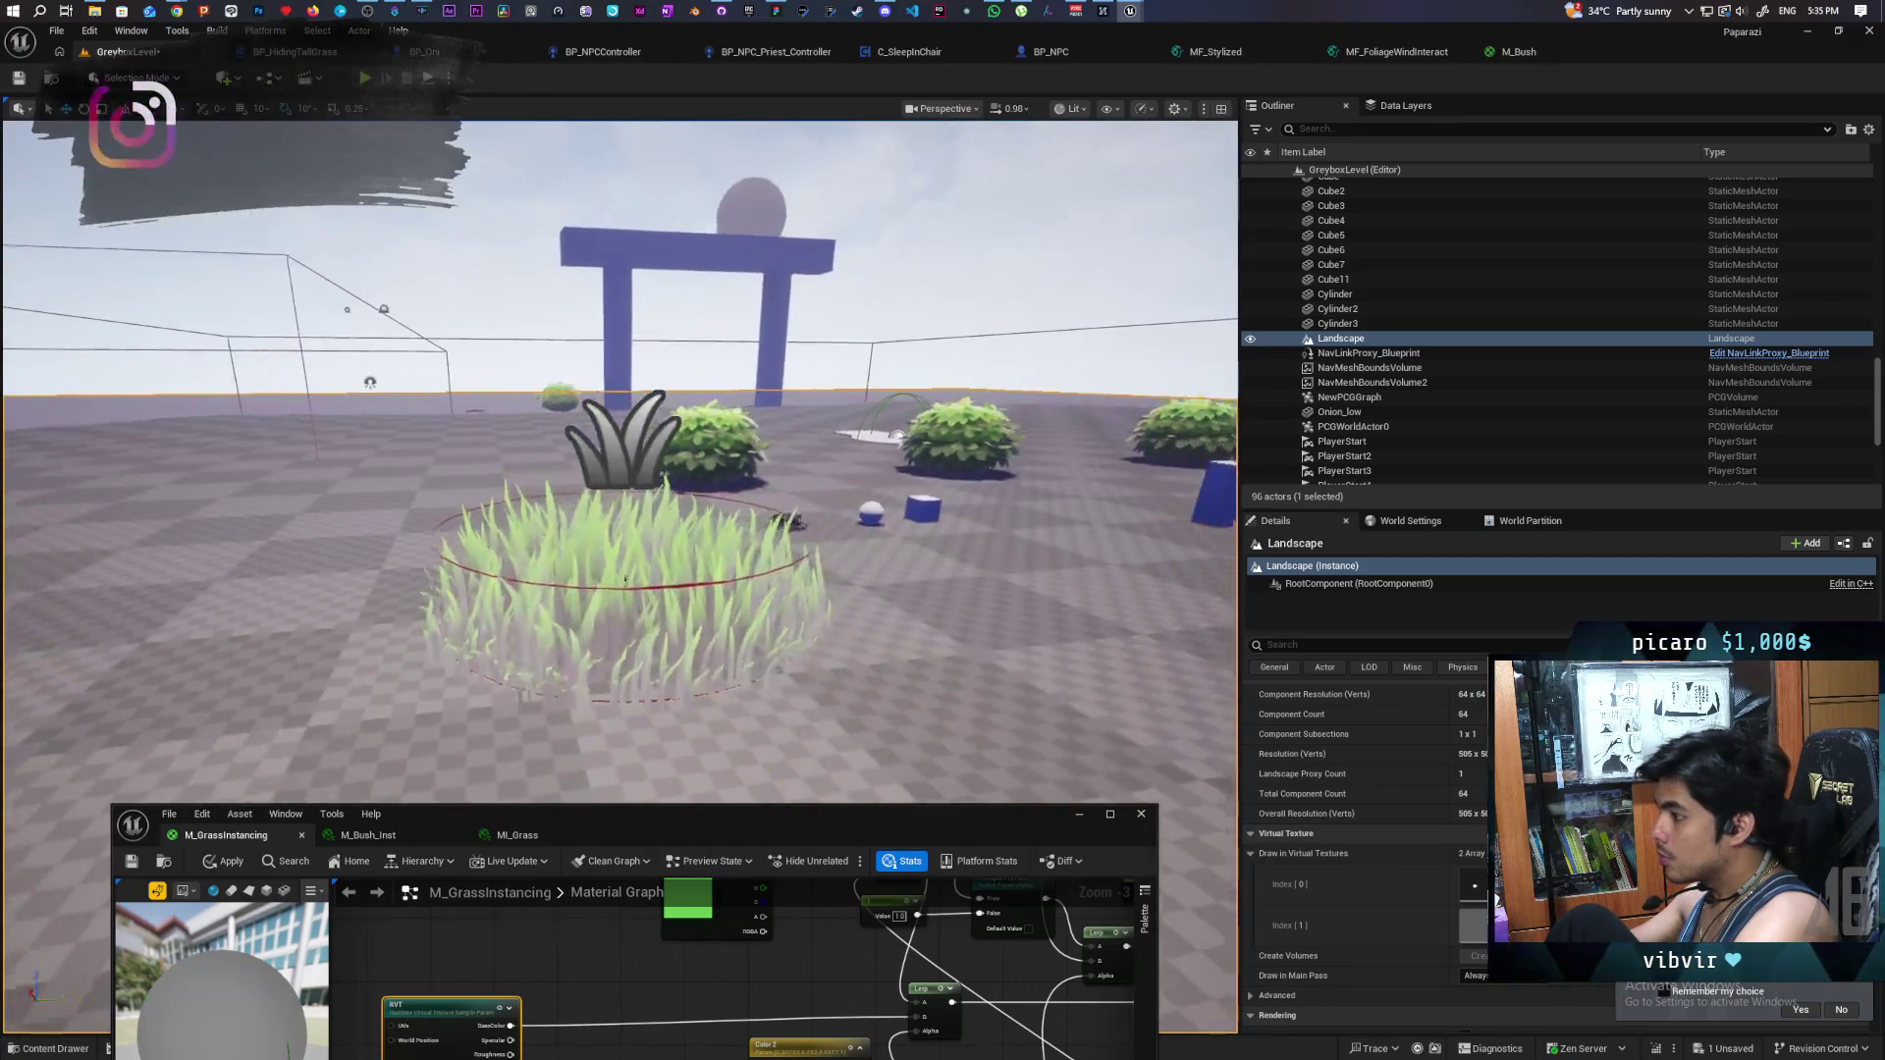
scroll(625, 581, down, 4)
scroll(625, 580, up, 6)
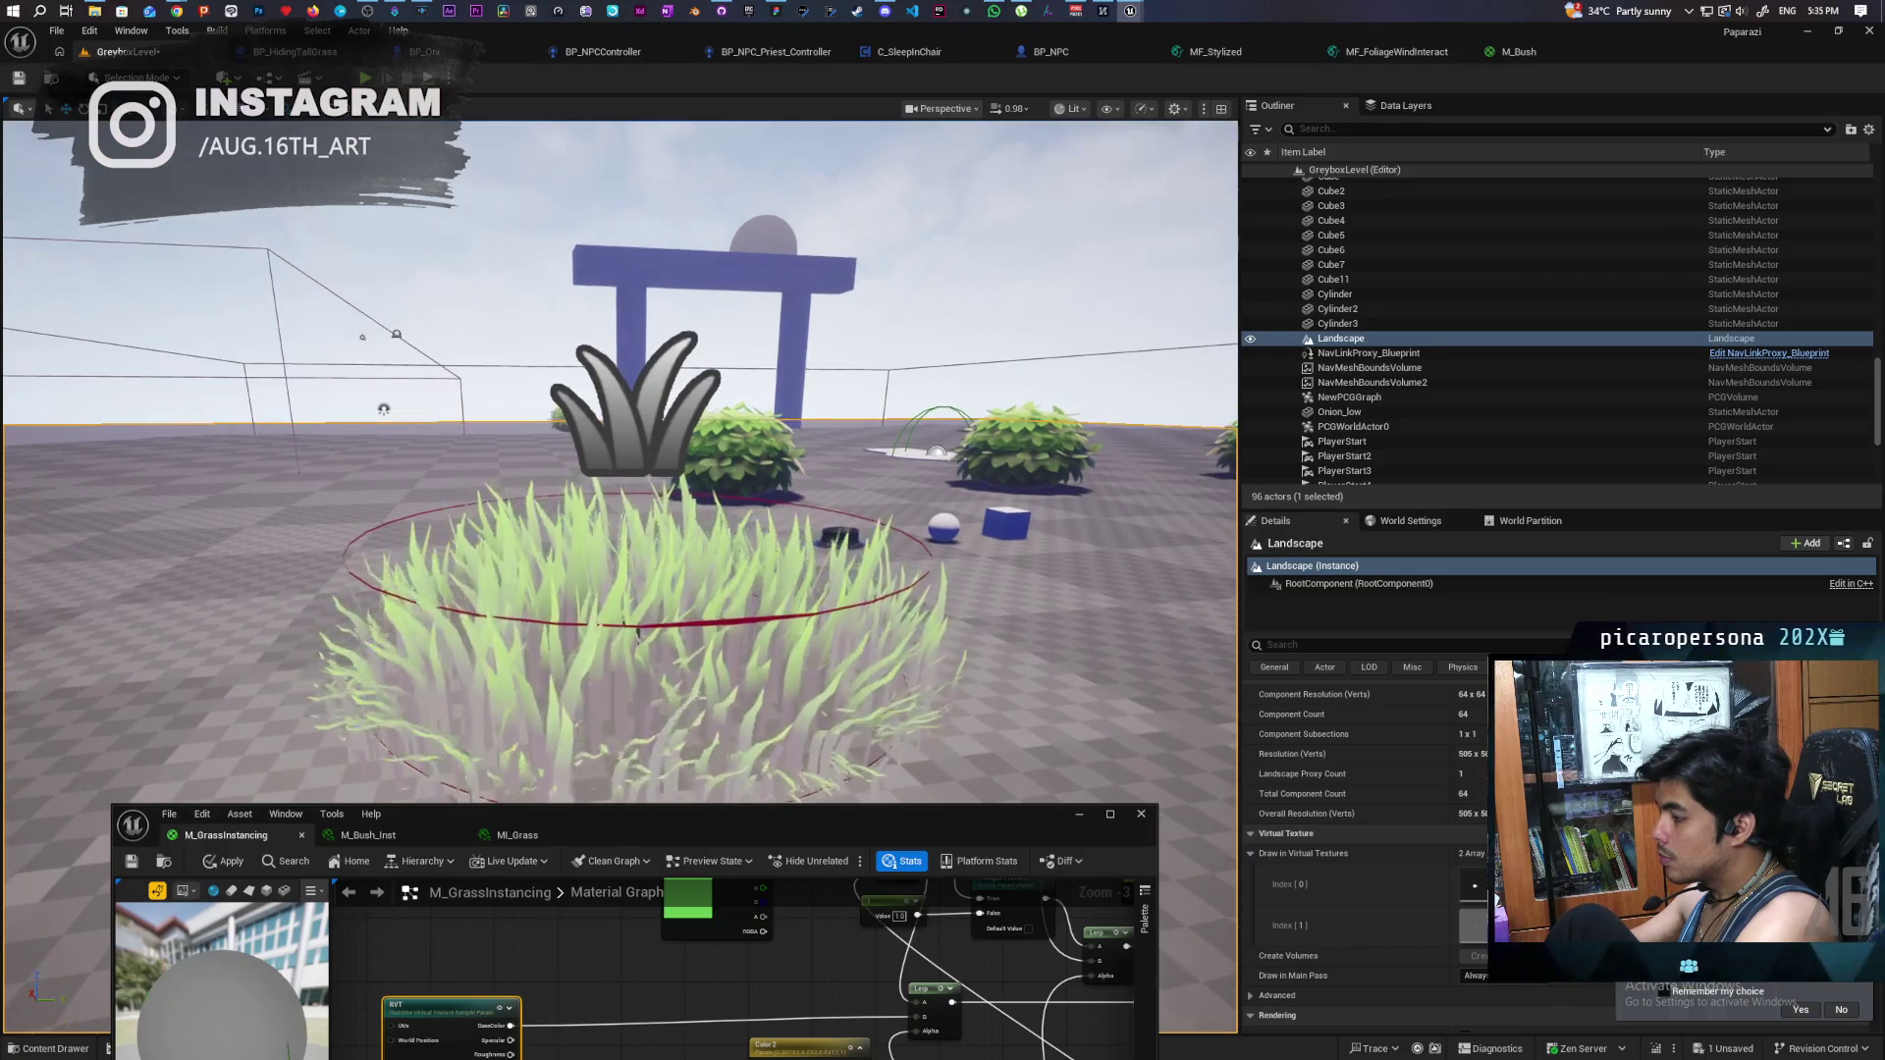
click(223, 861)
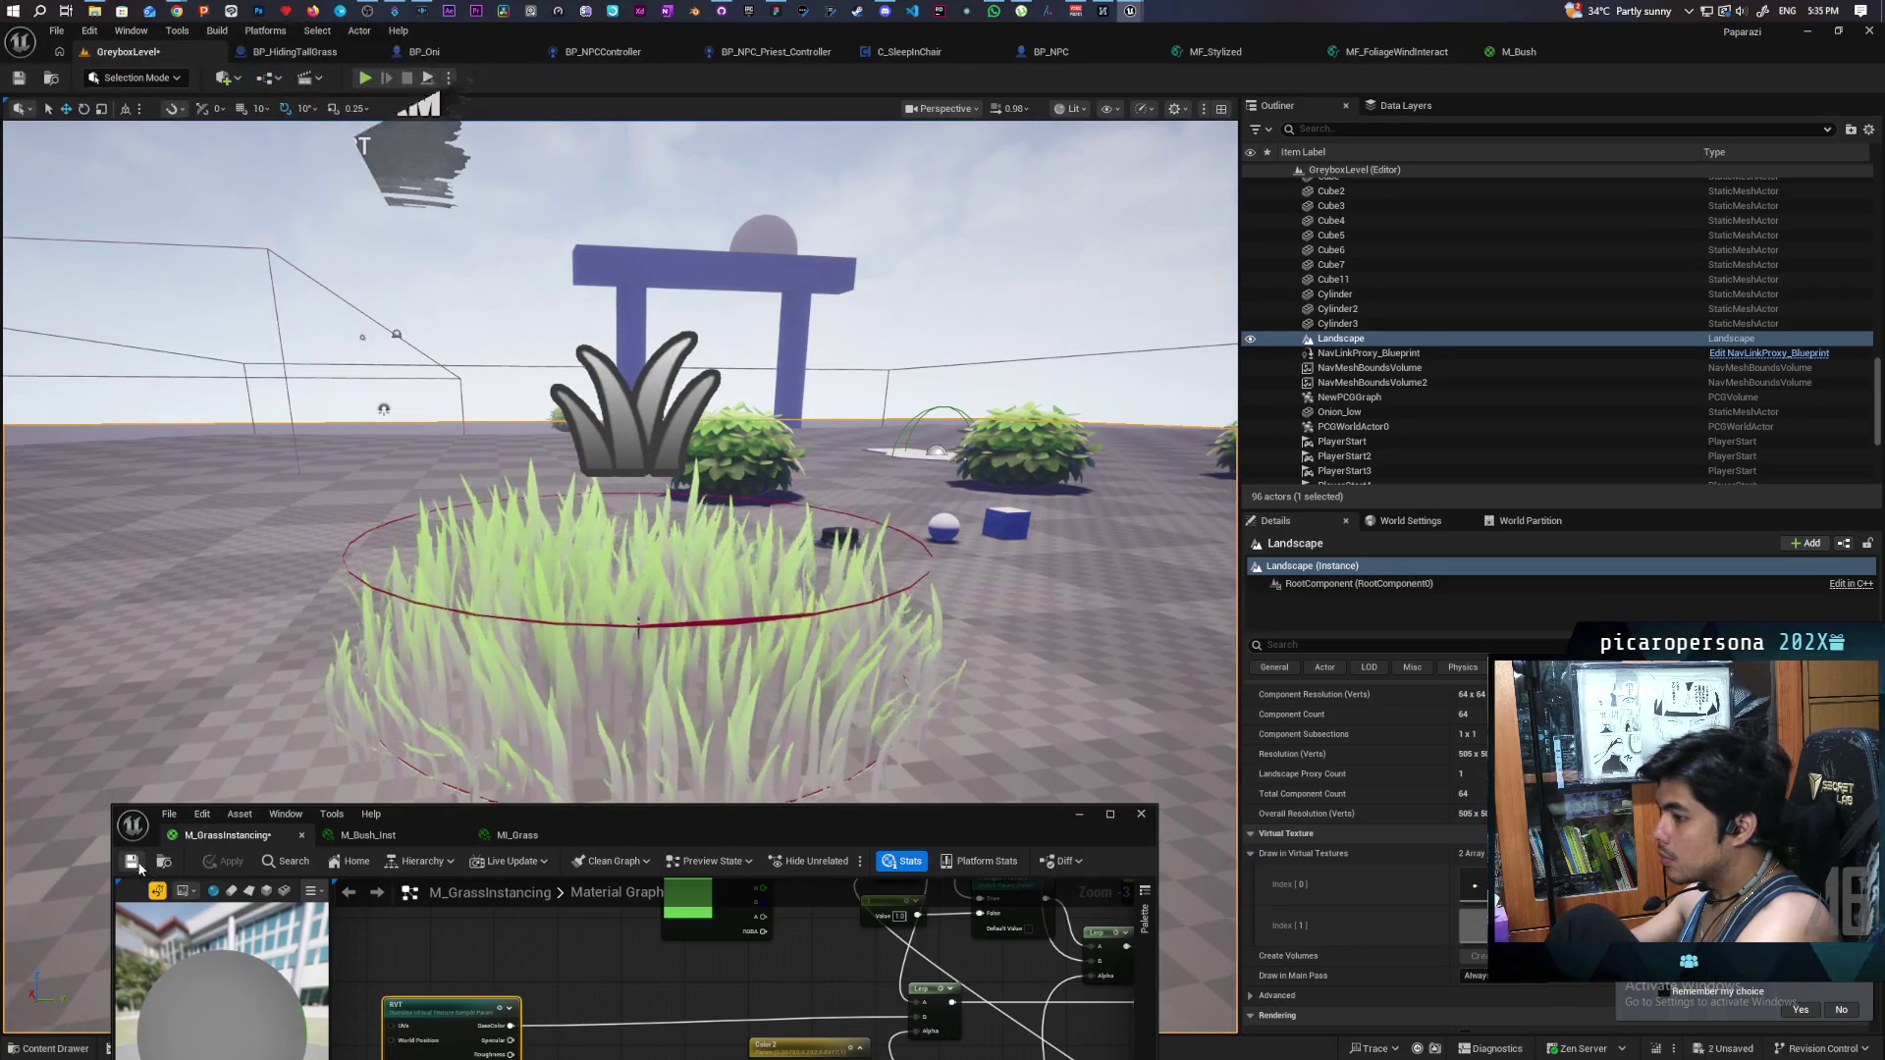
click(1077, 814)
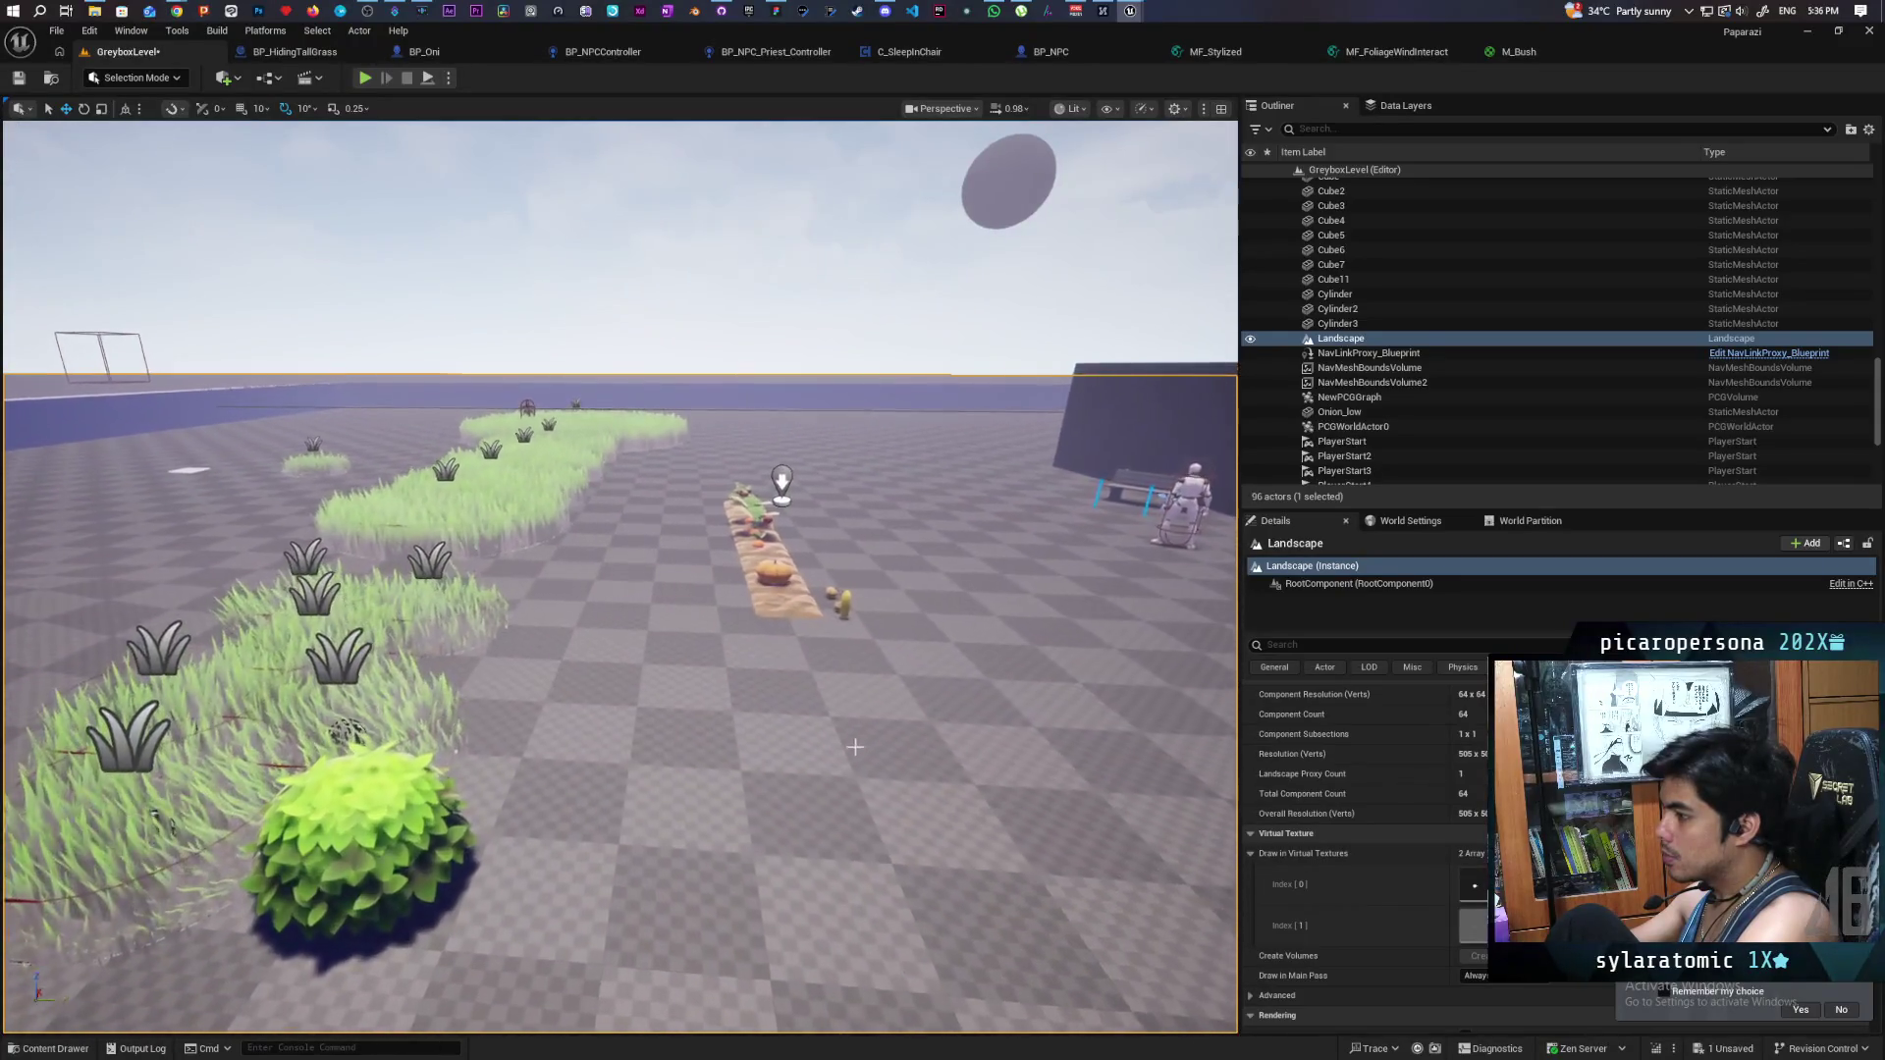
click(780, 604)
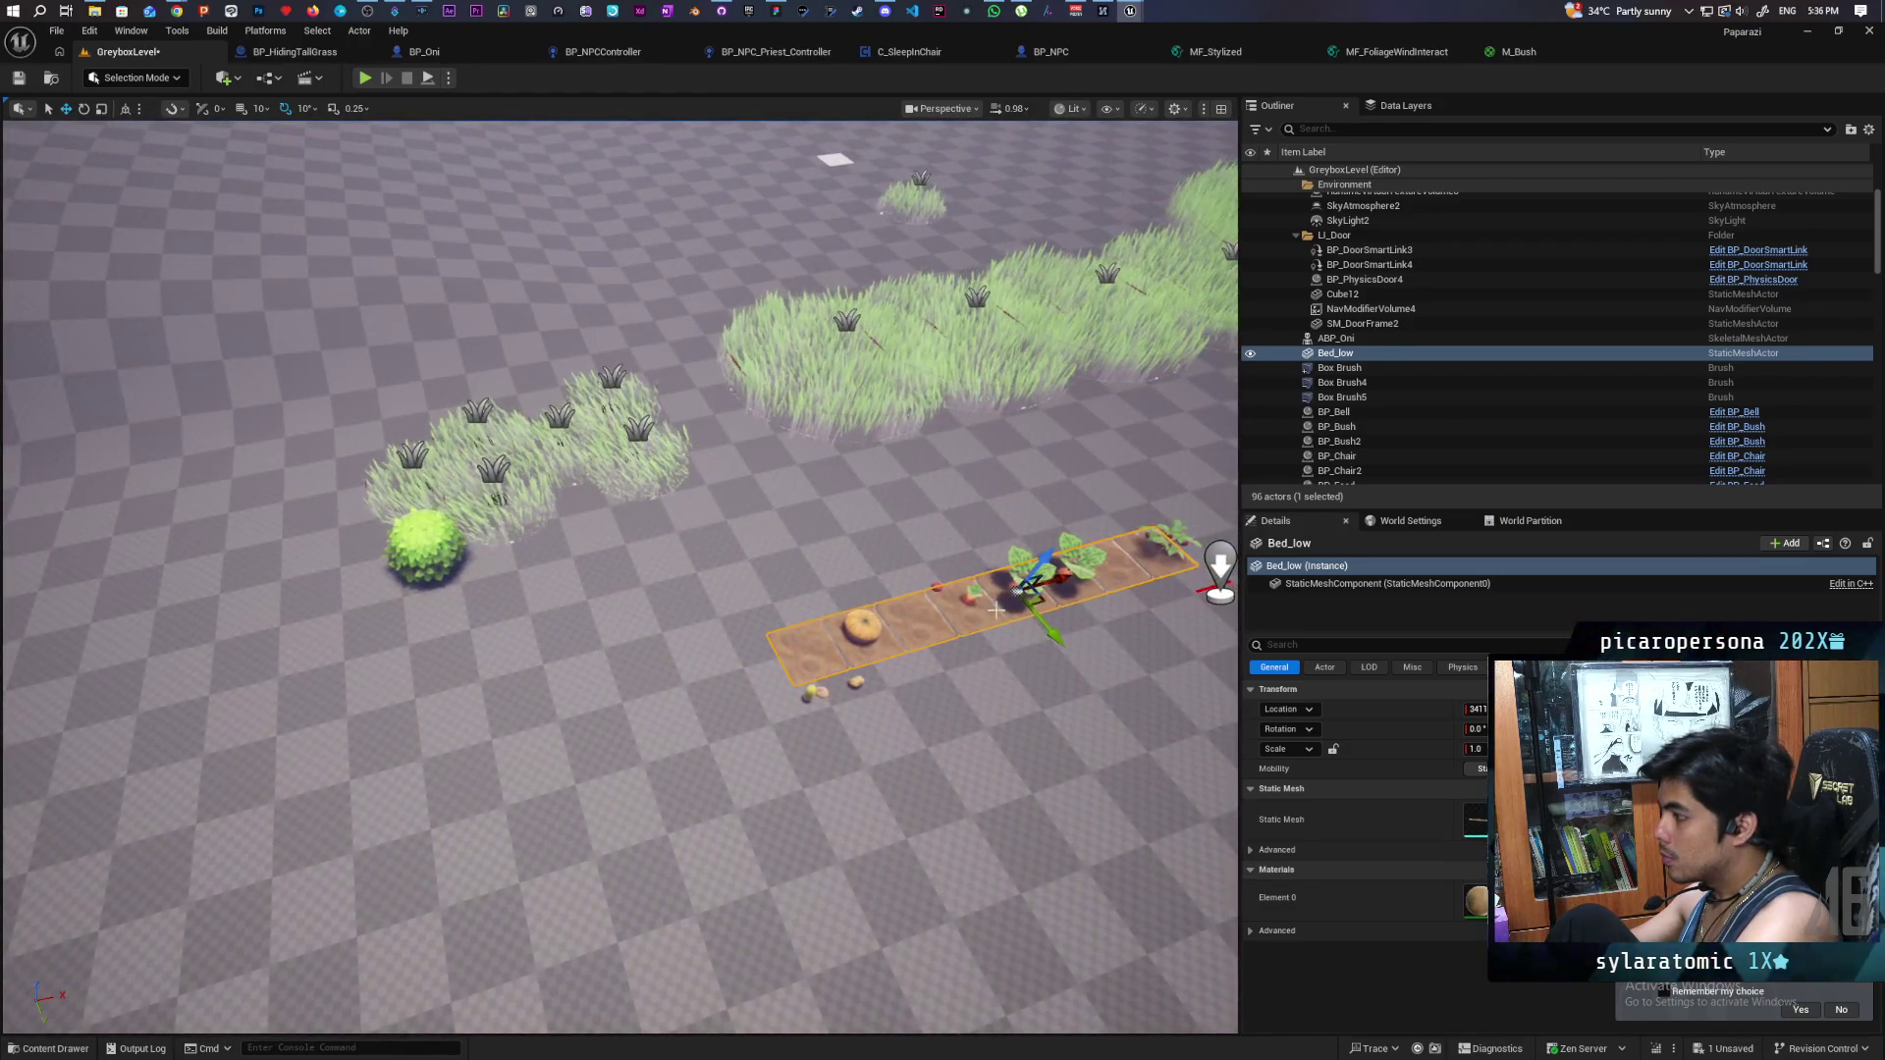
alt+drag(1042, 601, 716, 501)
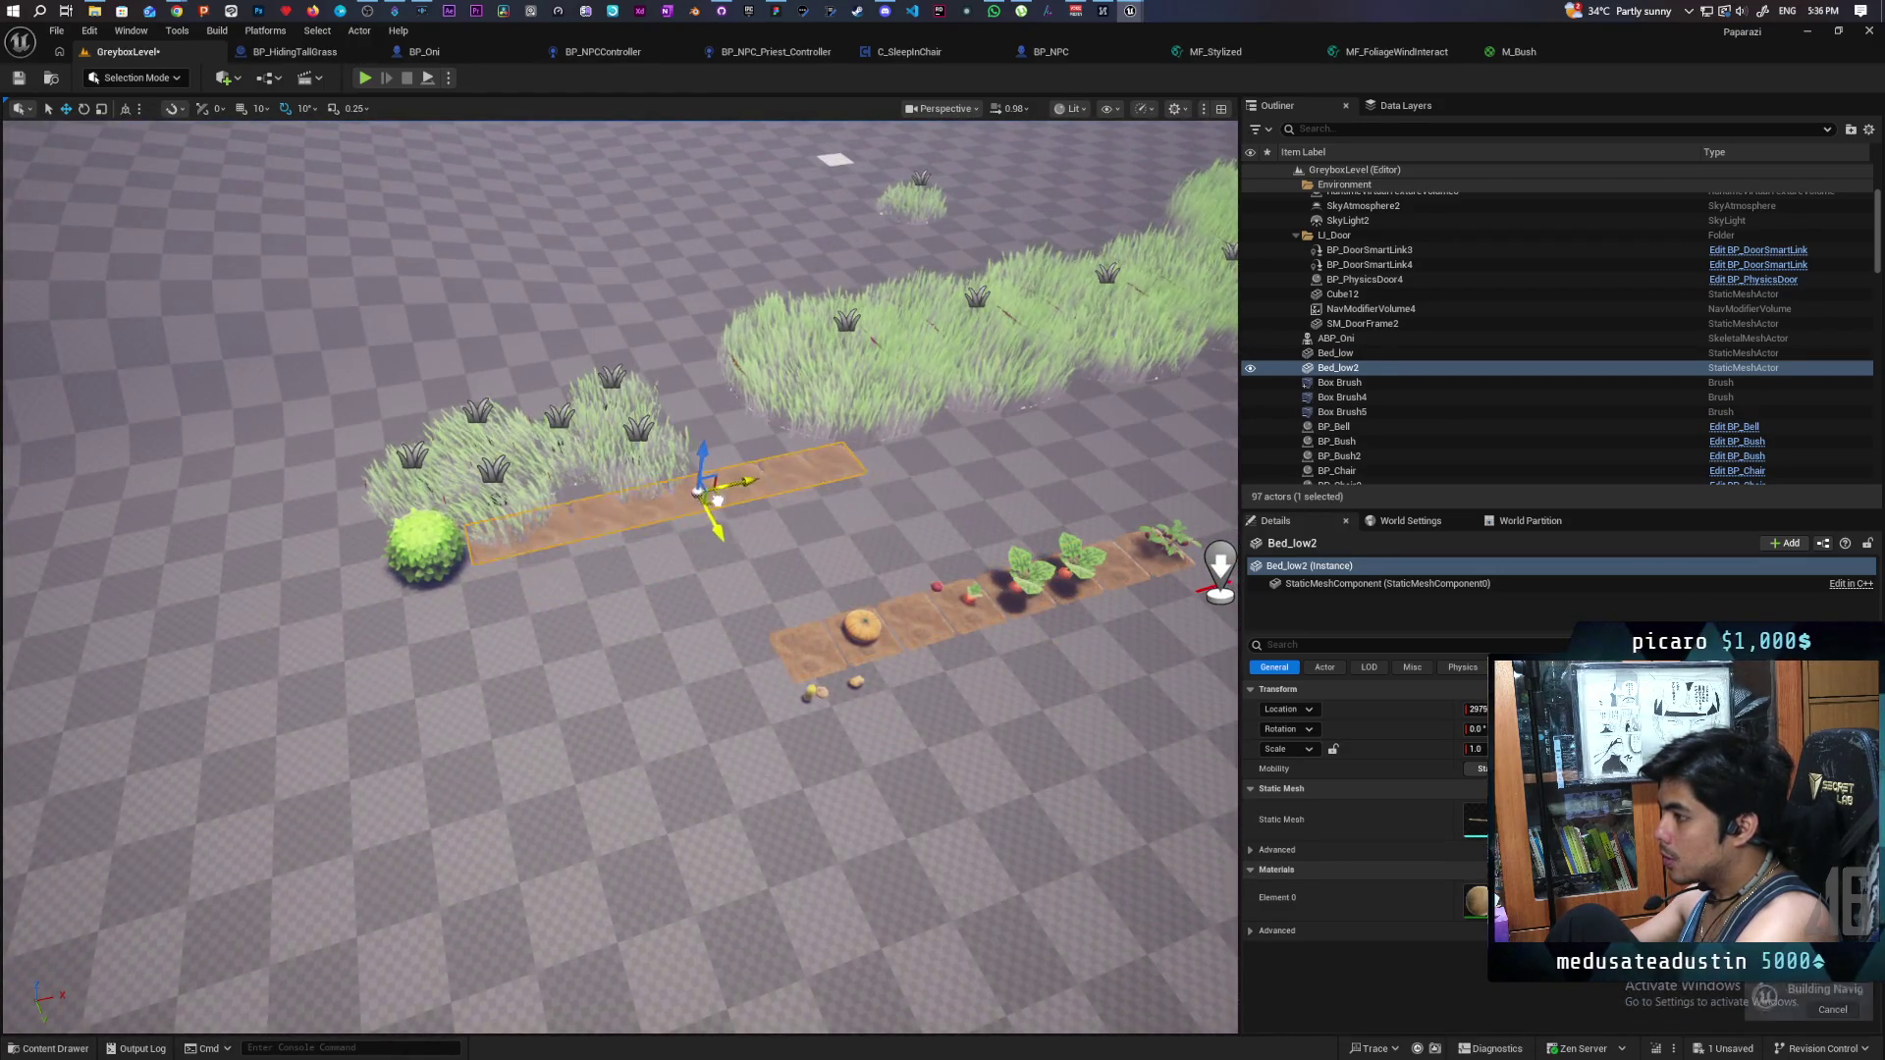
scroll(722, 569, down, 10)
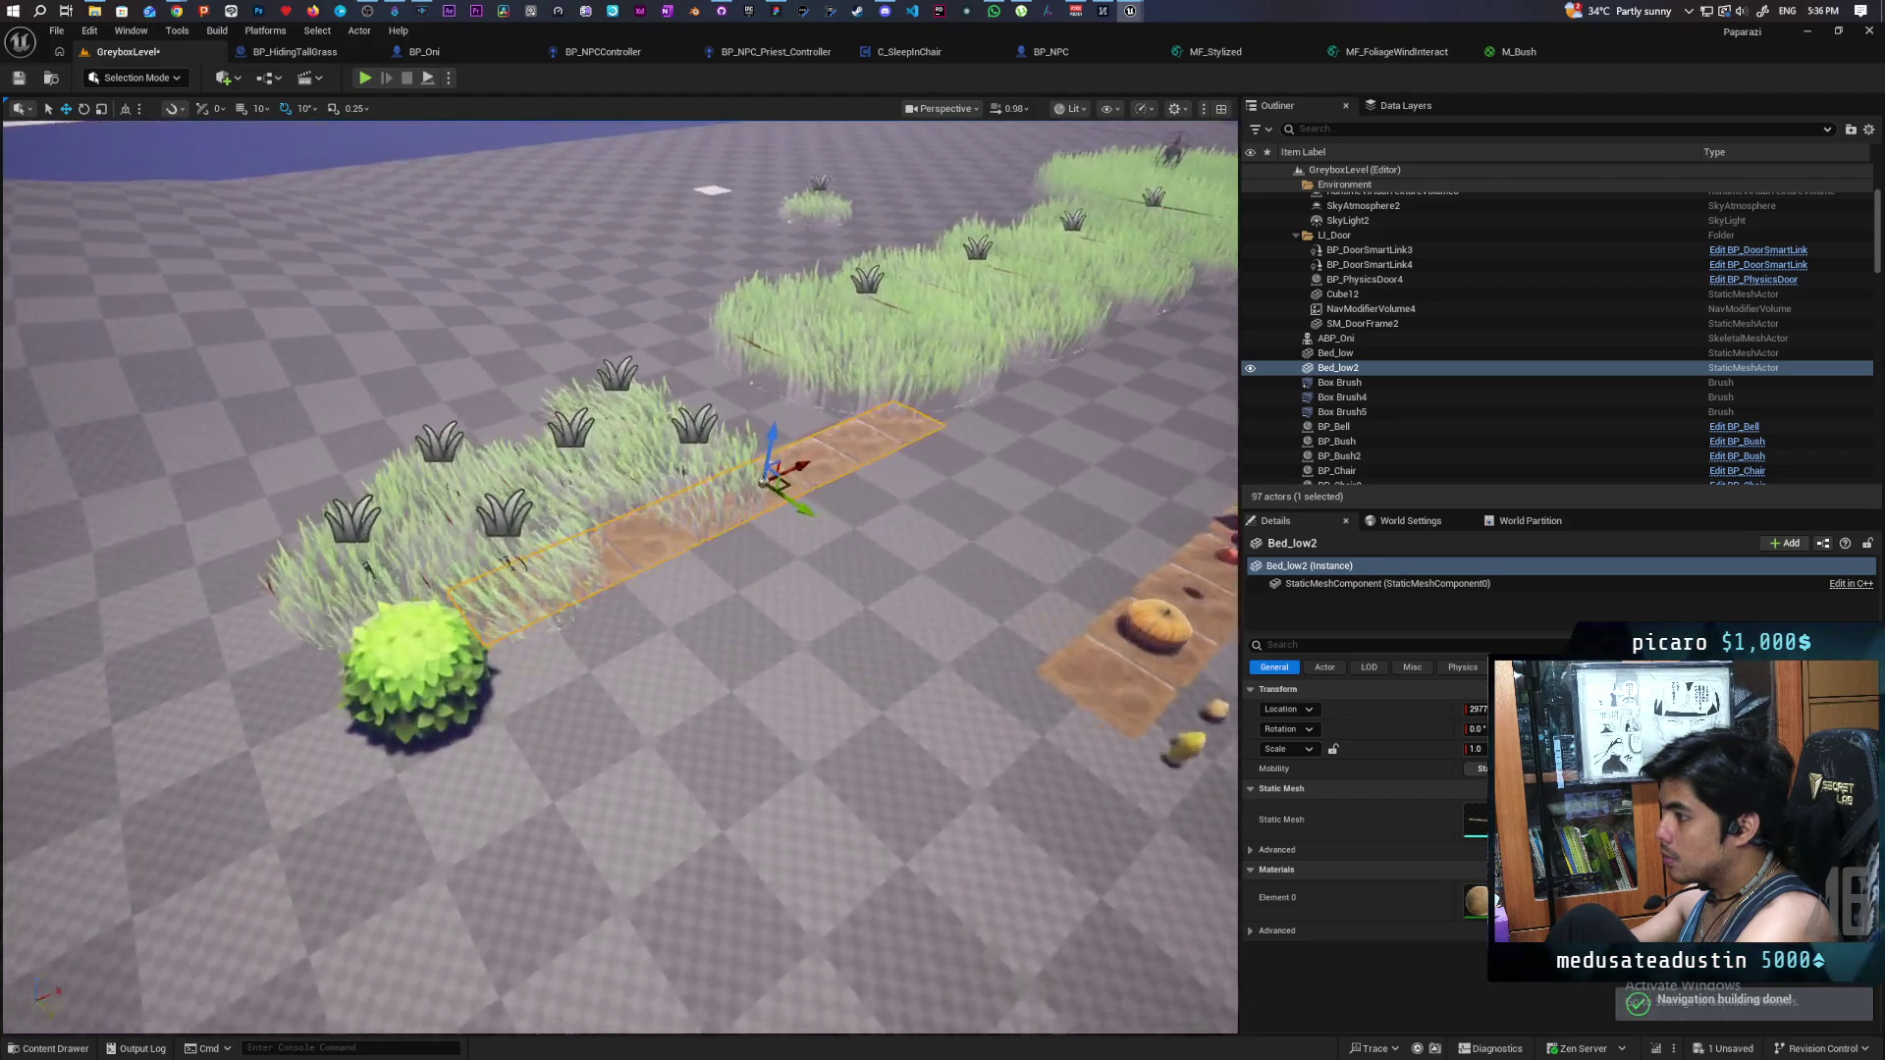
scroll(620, 577, up, 5)
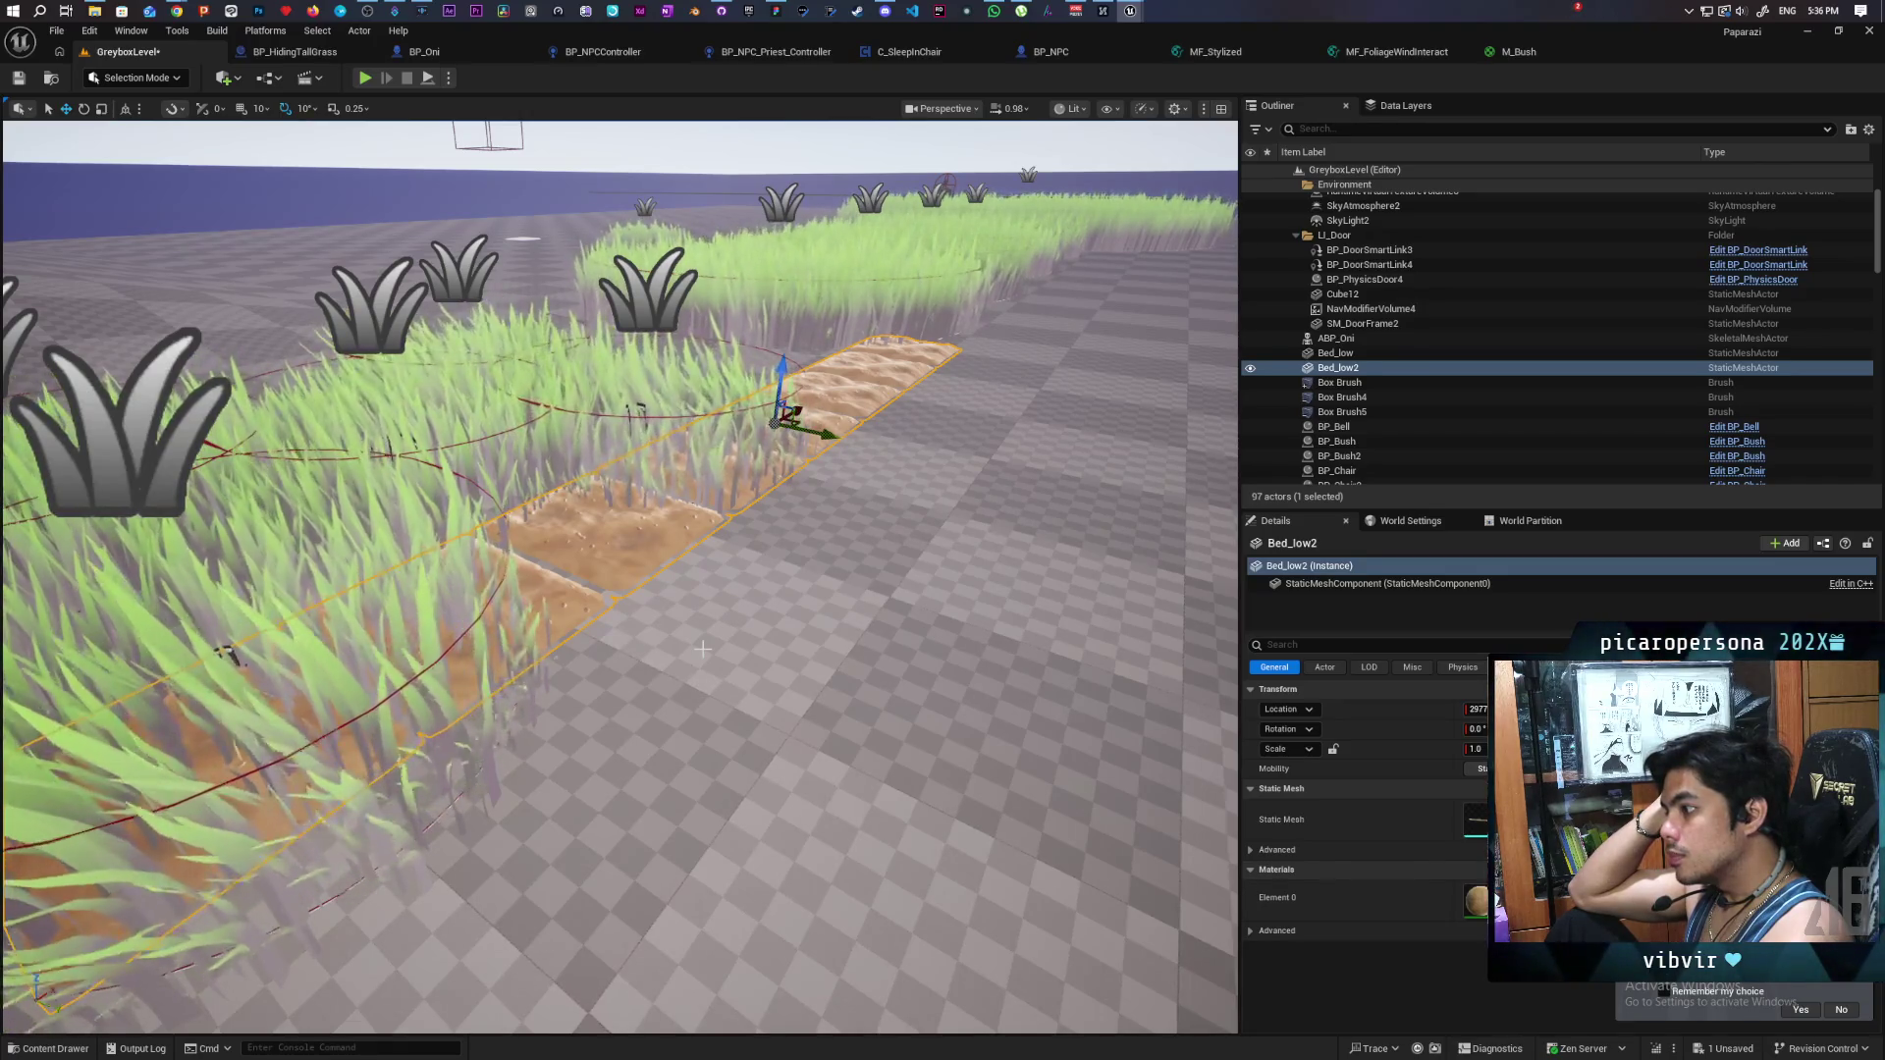
key(ctrl+z)
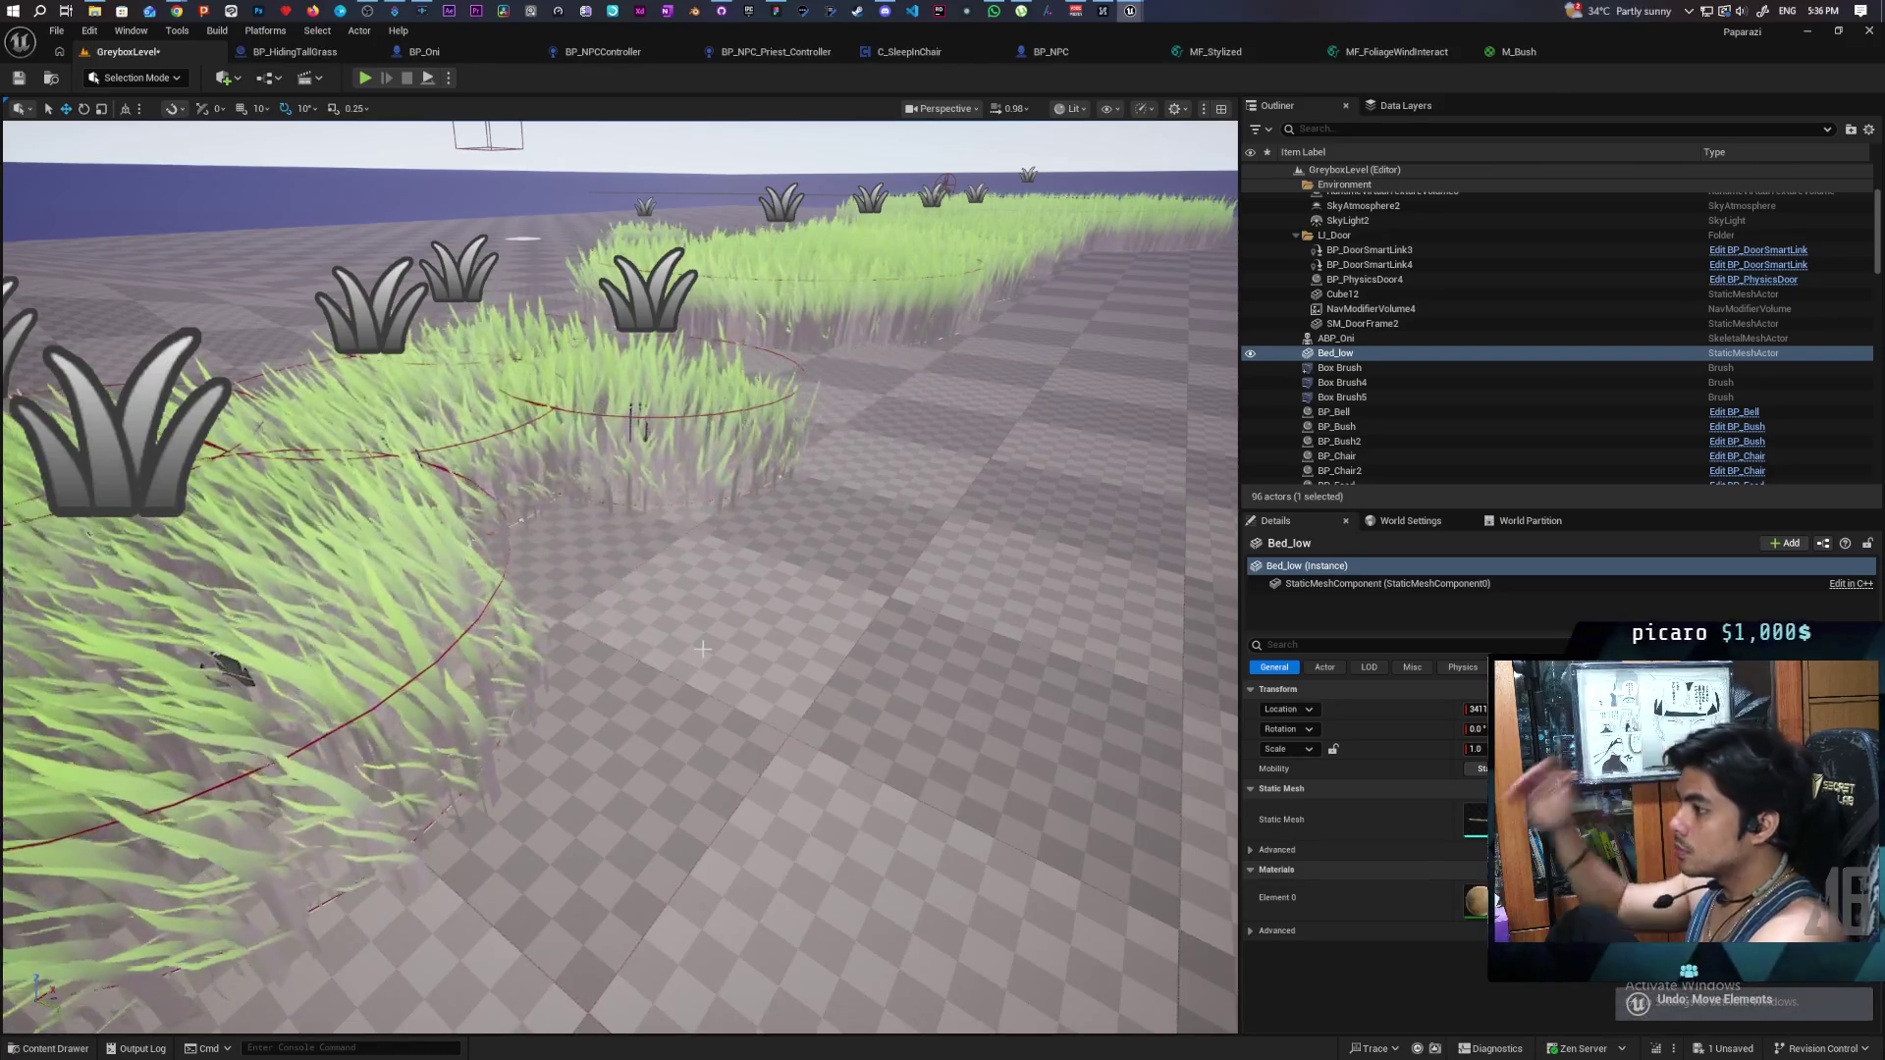
scroll(583, 483, down, 10)
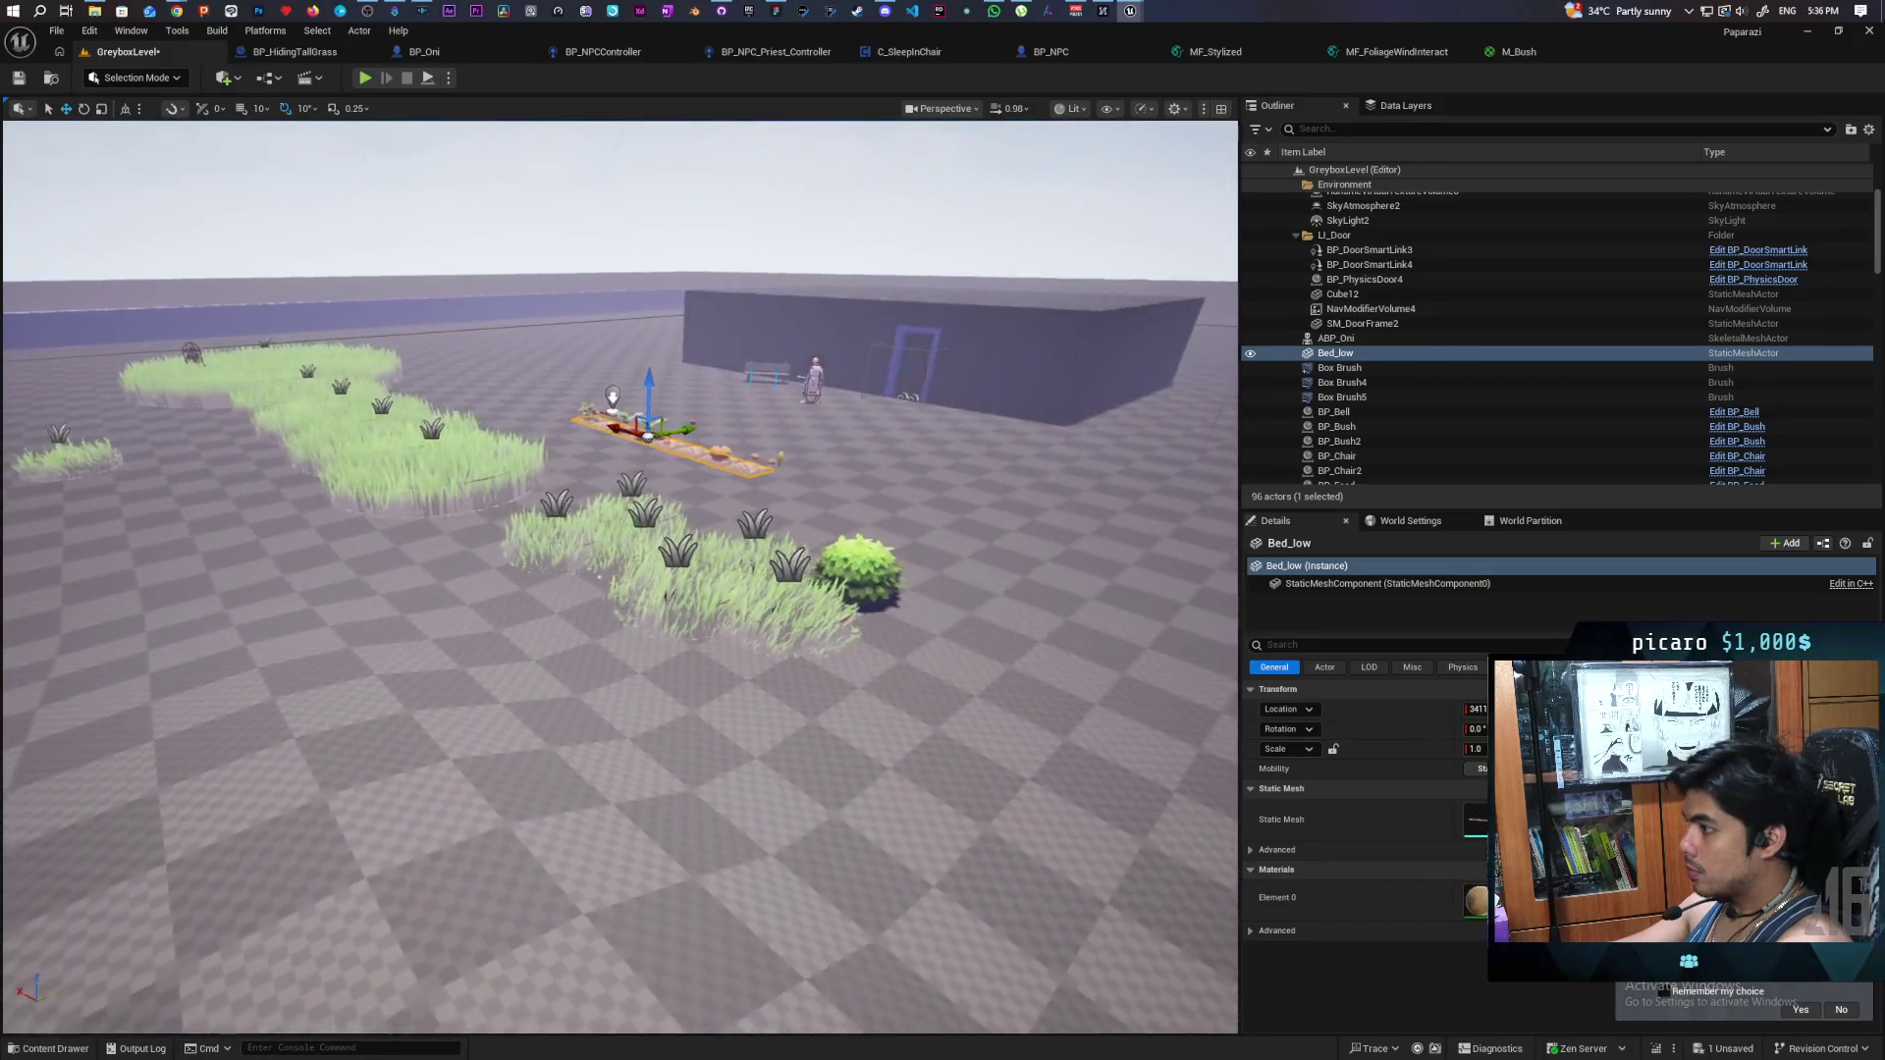
scroll(620, 577, up, 10)
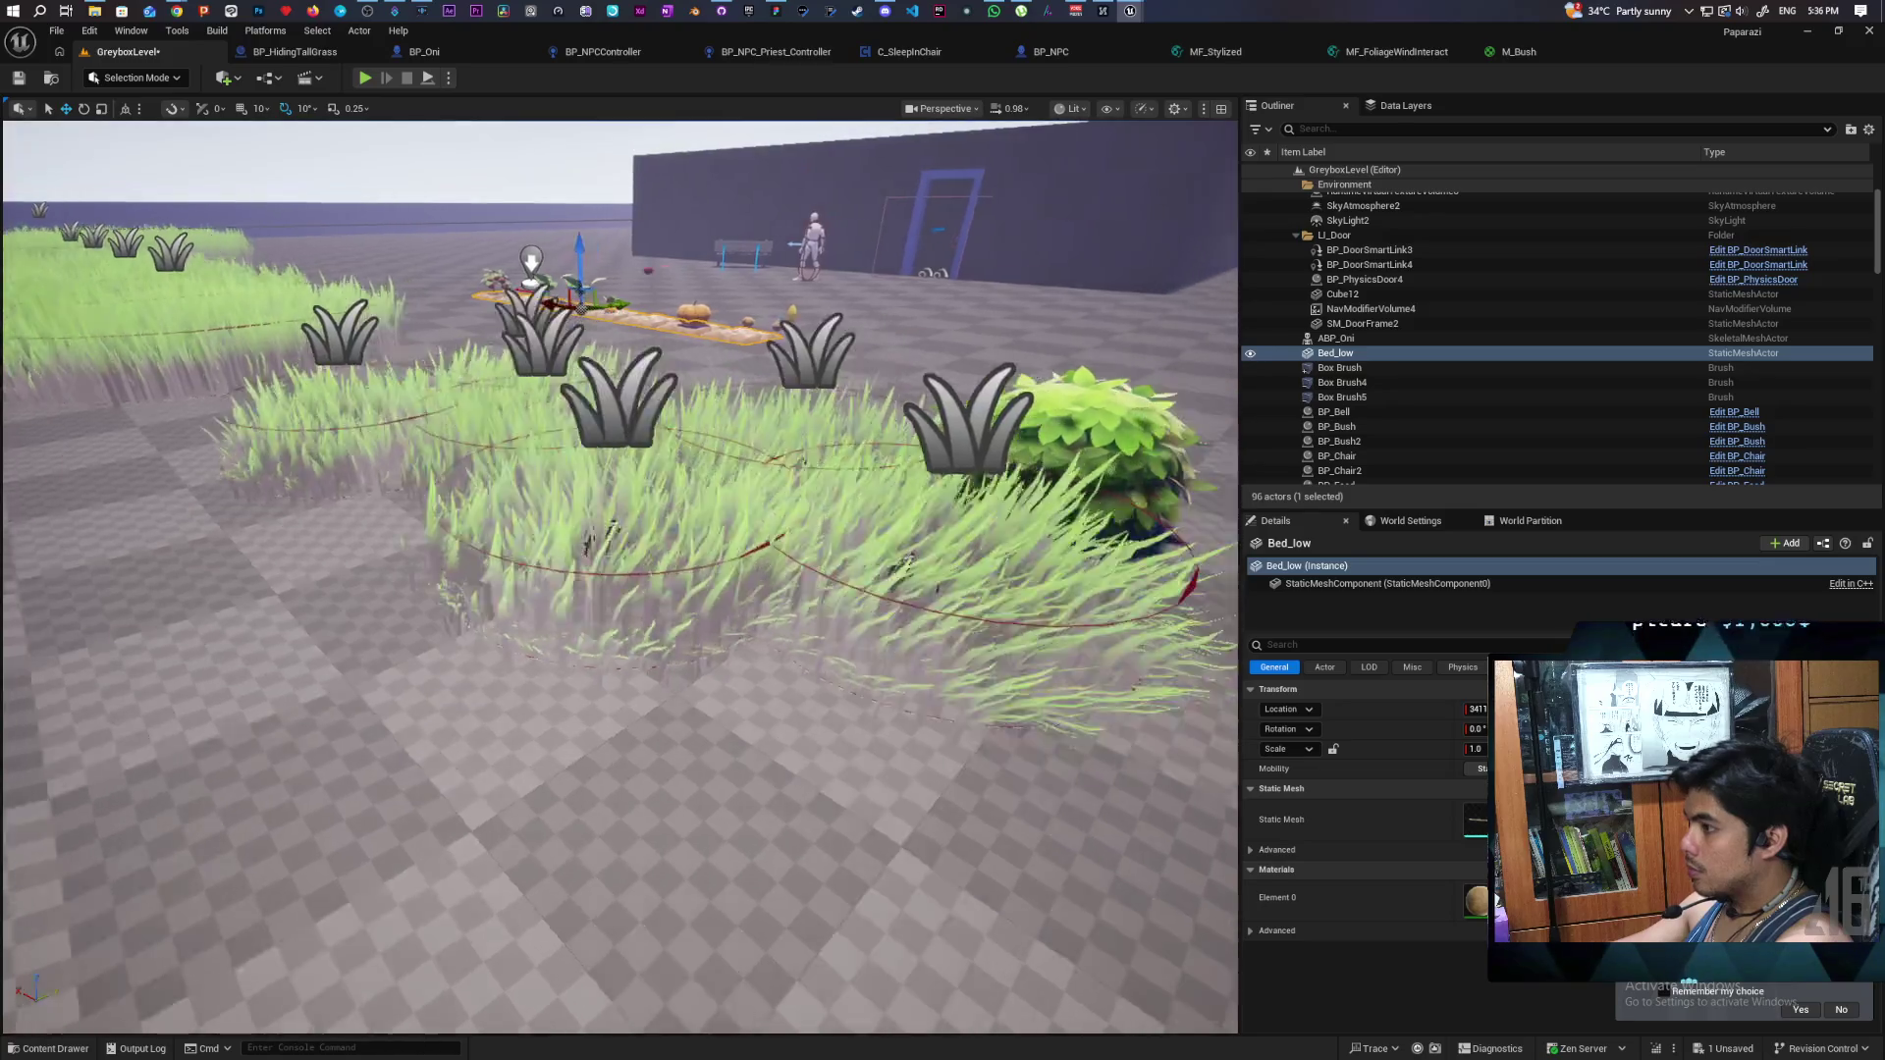
scroll(621, 578, down, 5)
scroll(620, 577, up, 5)
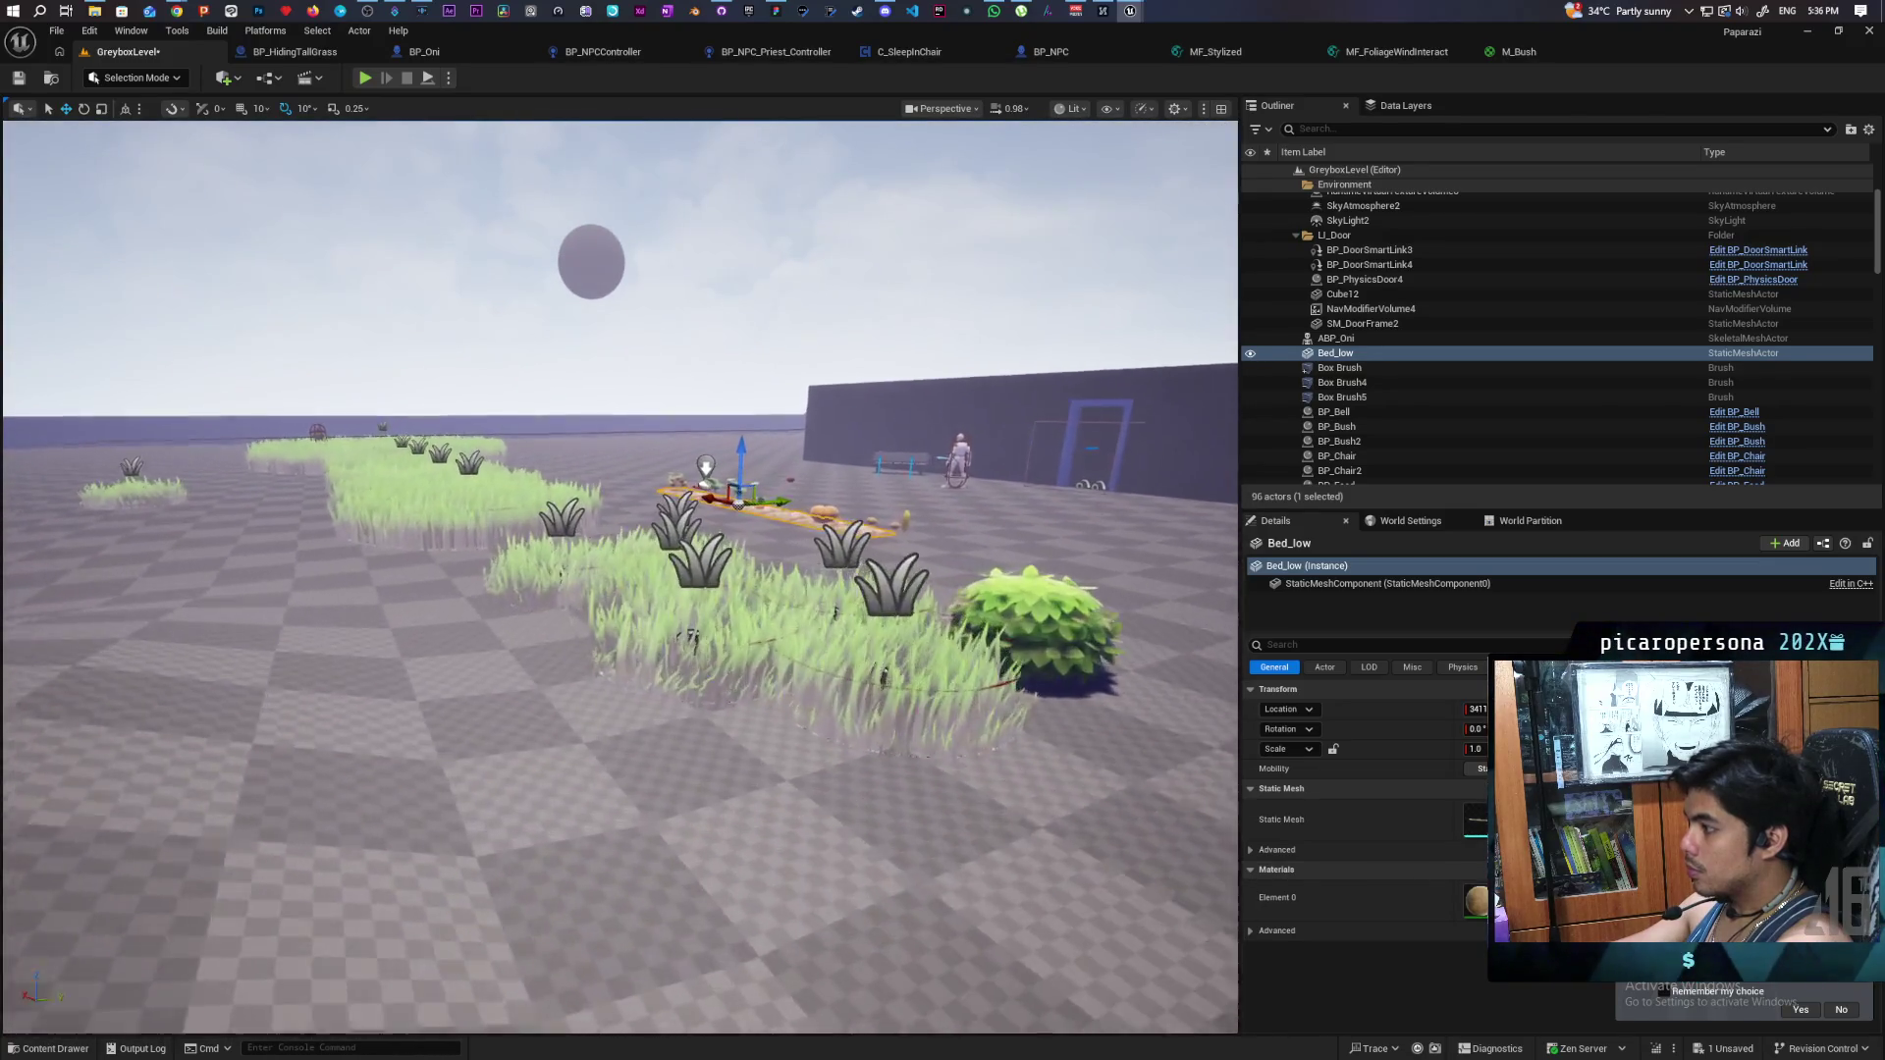
scroll(621, 578, up, 5)
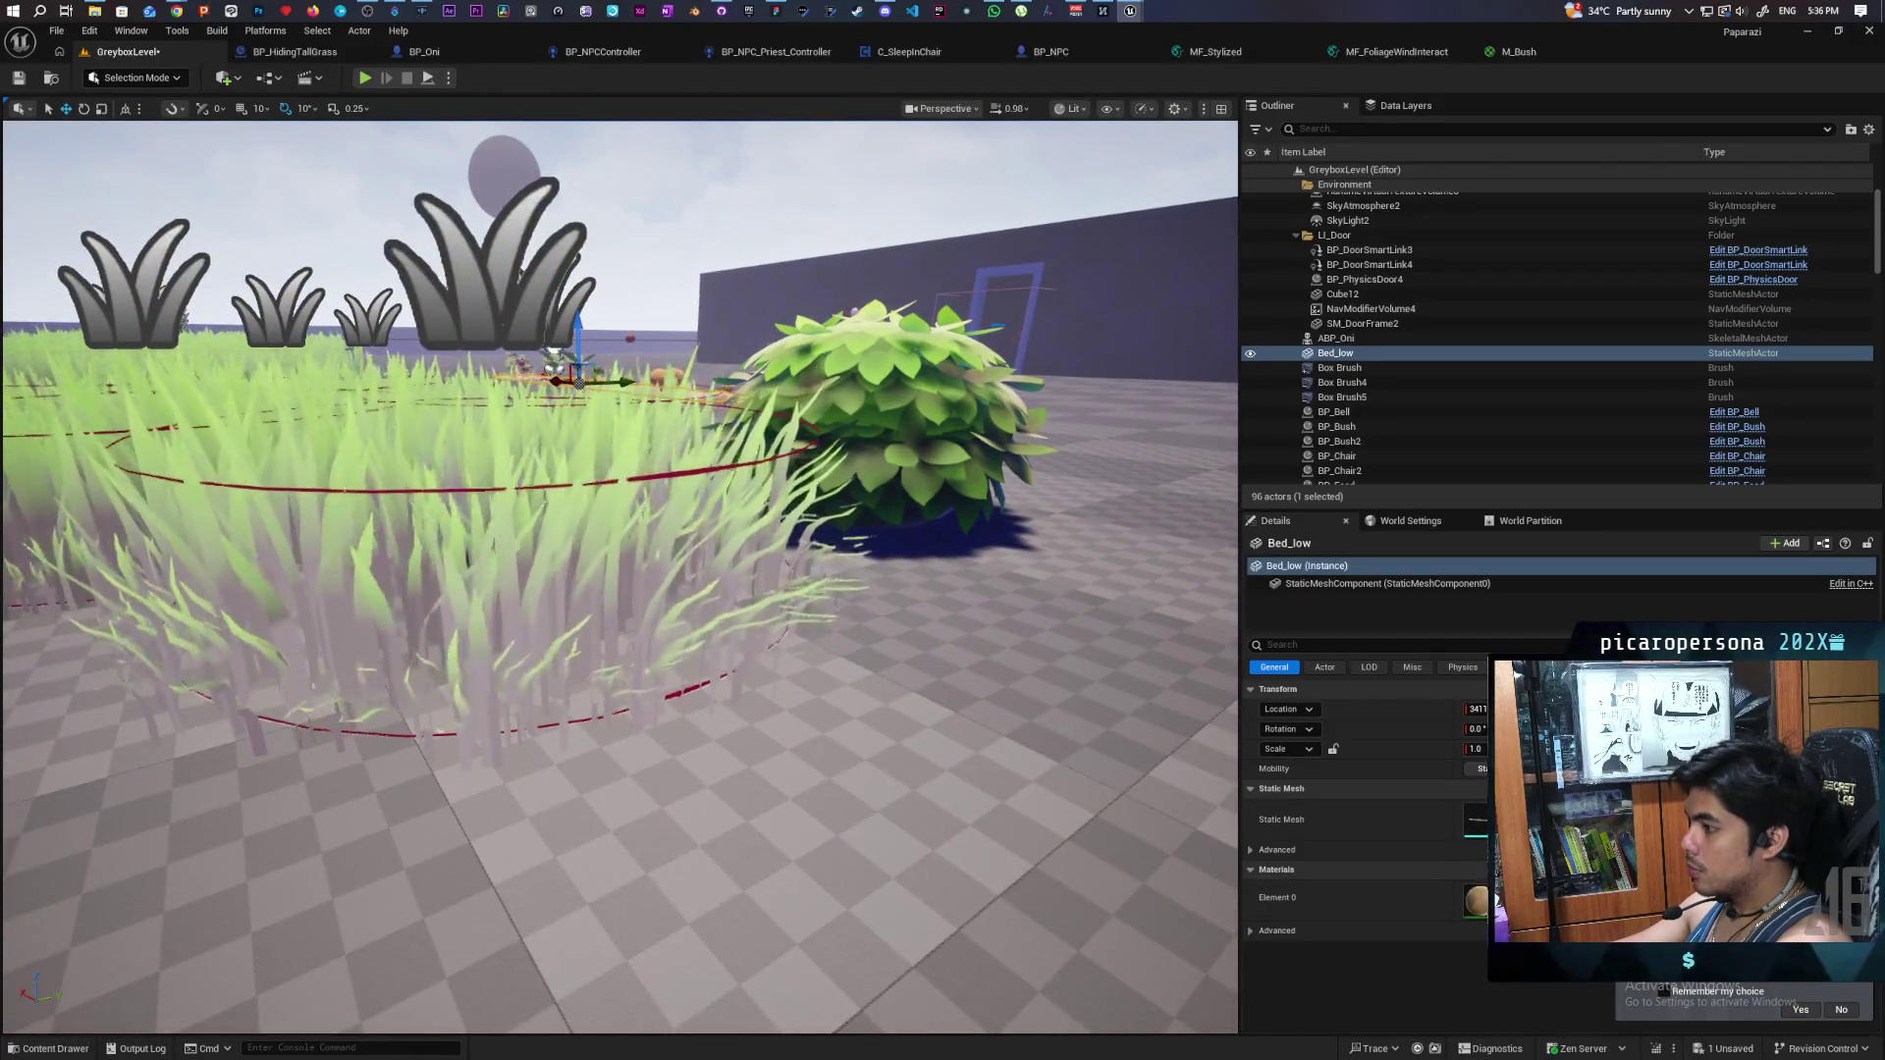
scroll(621, 577, down, 5)
scroll(620, 577, down, 10)
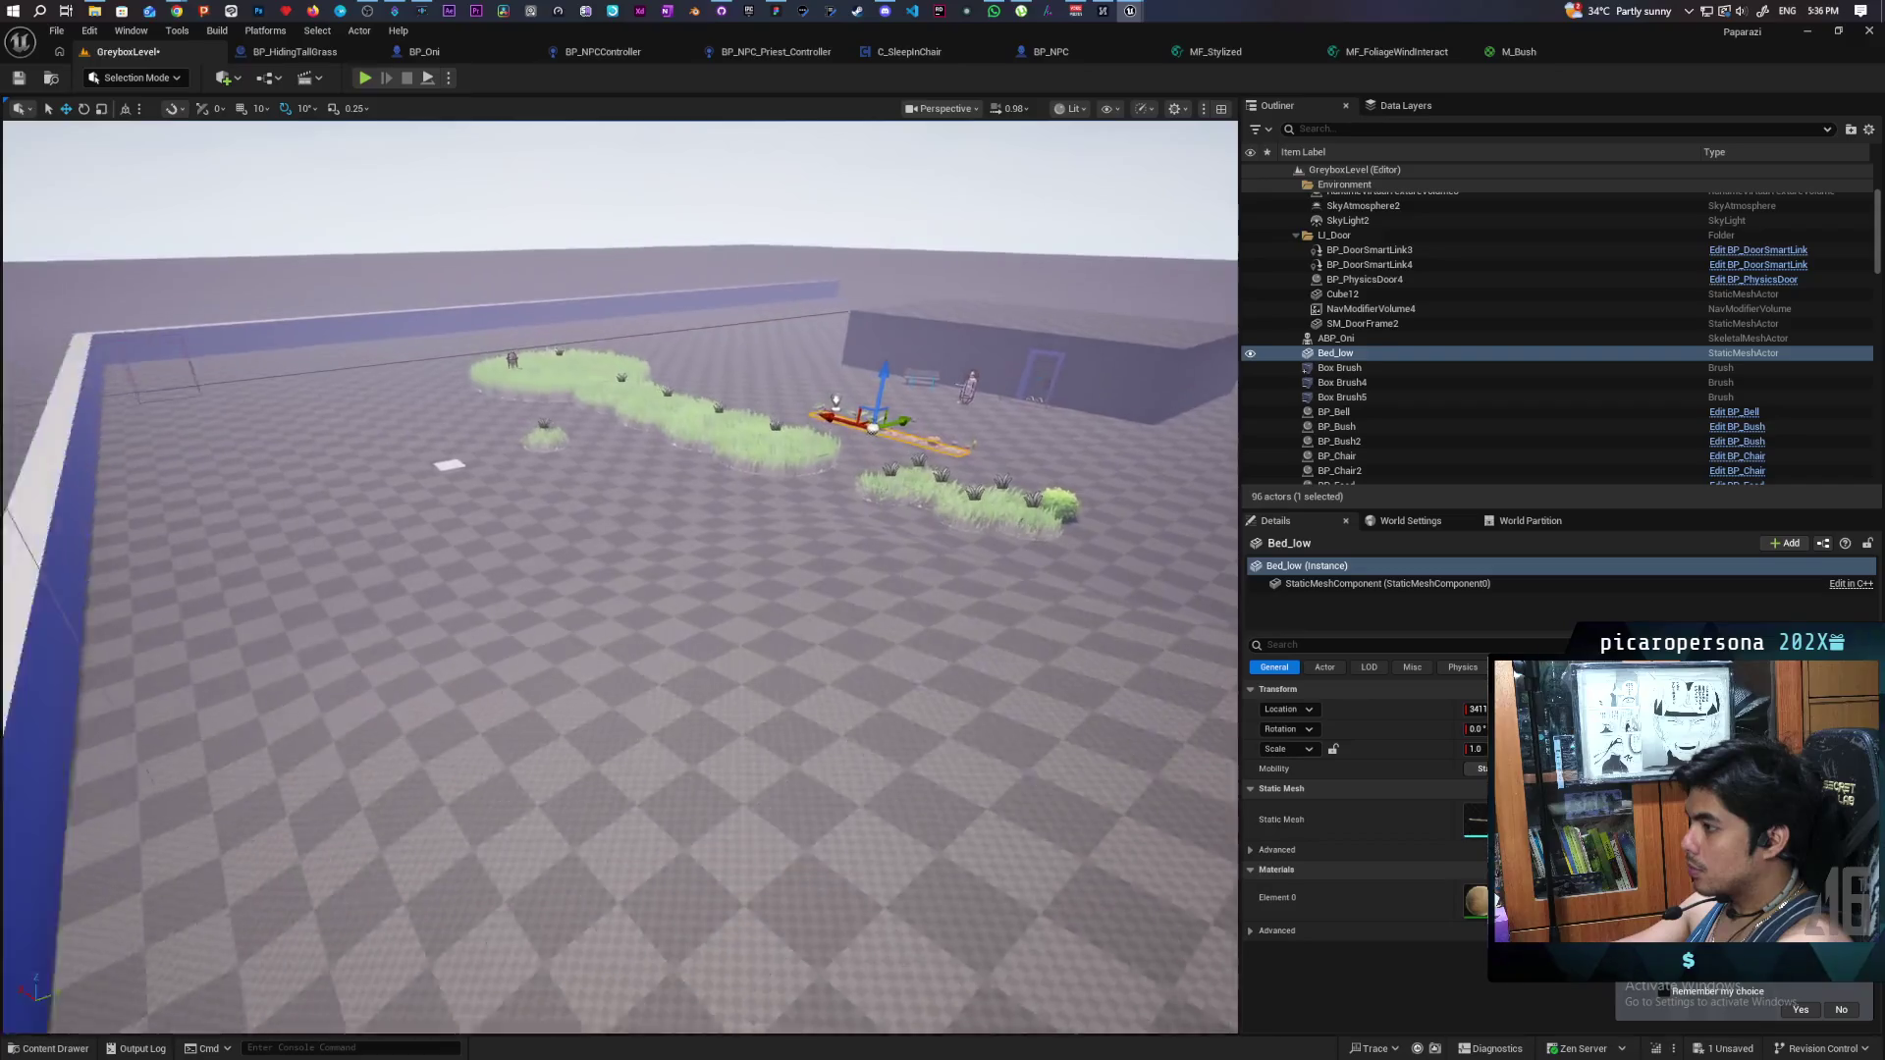
scroll(620, 577, up, 8)
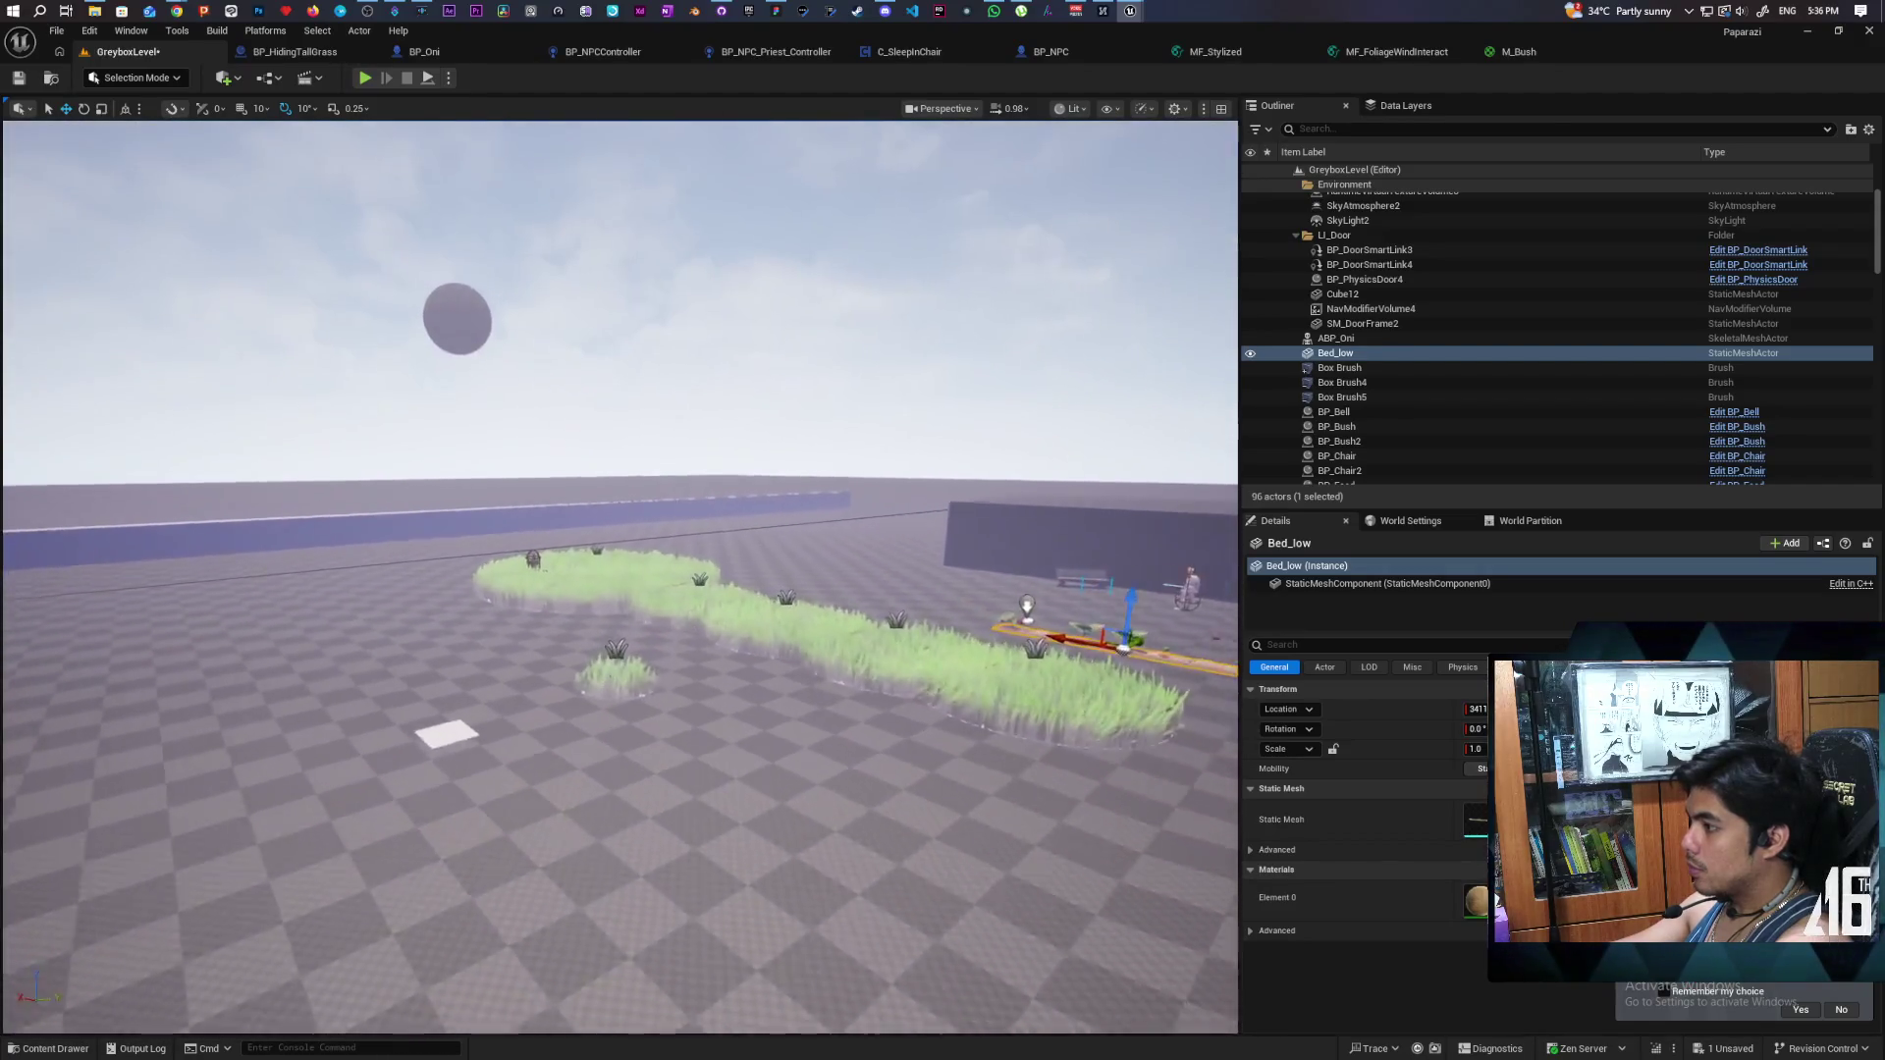
scroll(620, 577, down, 5)
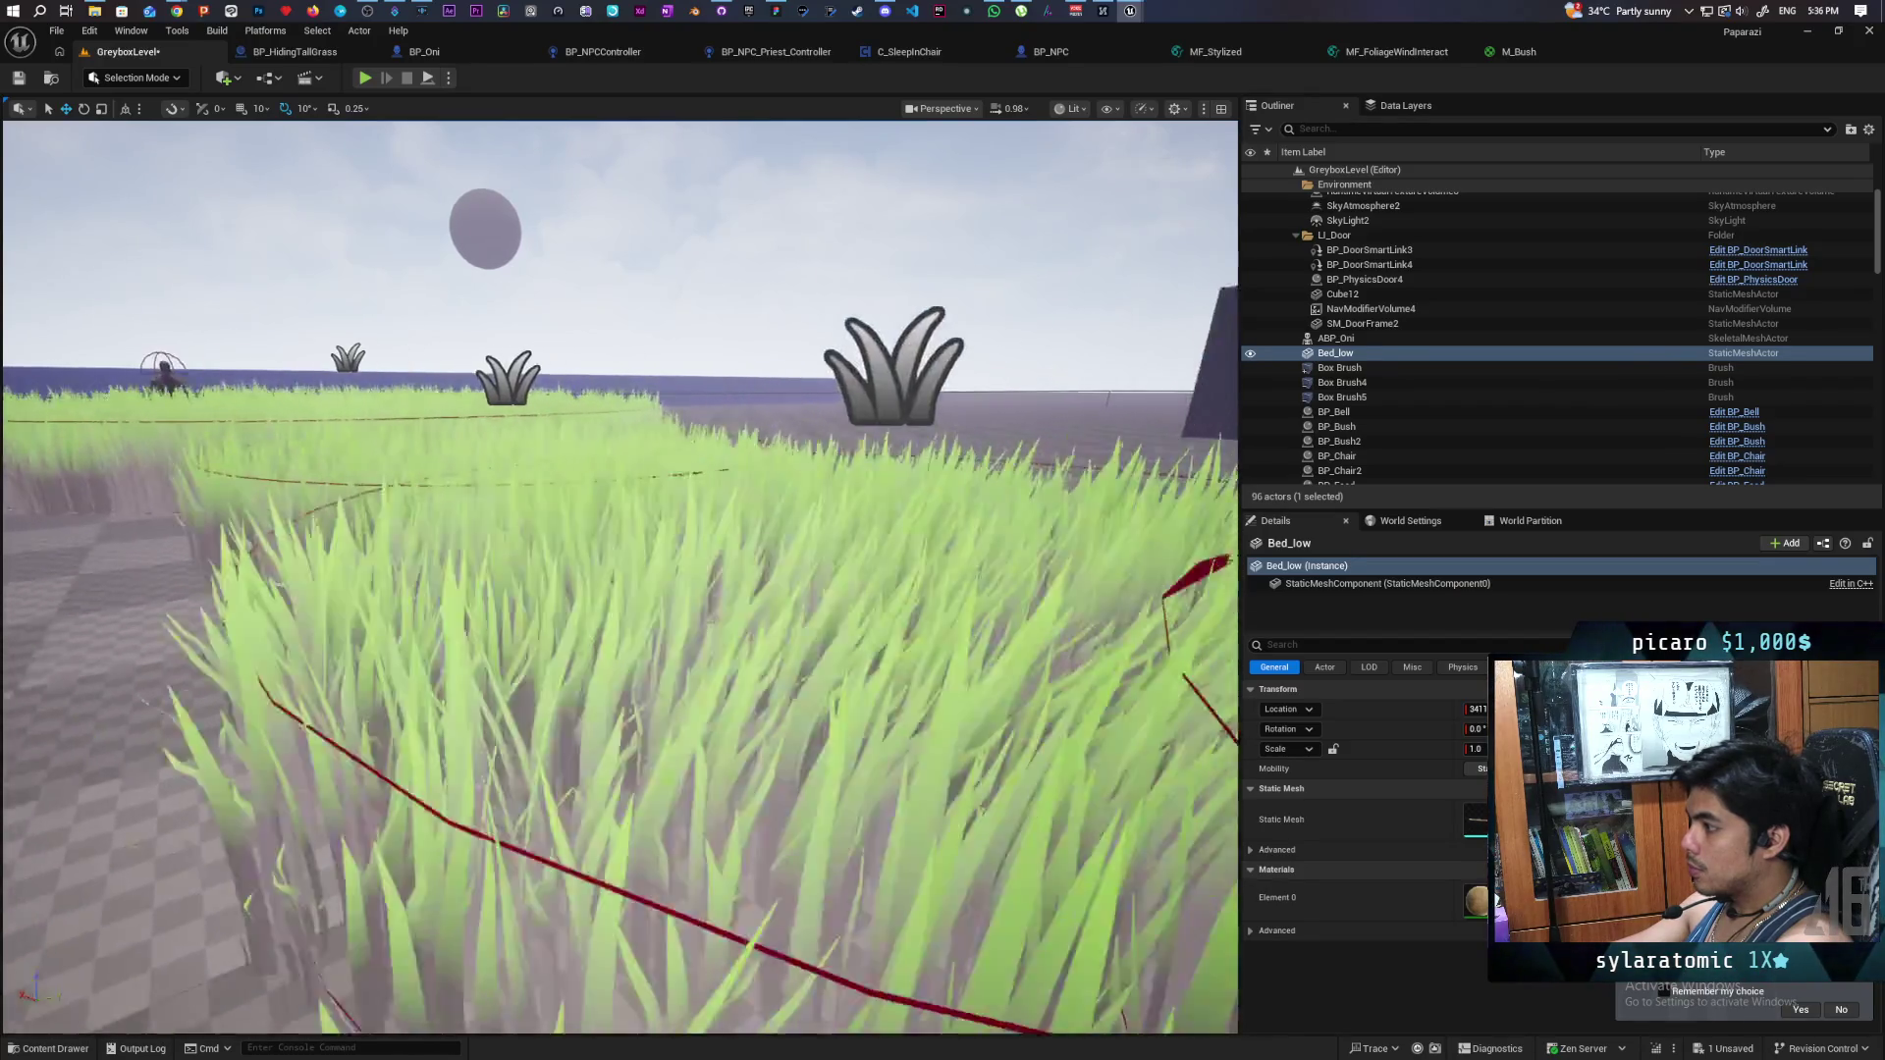
scroll(620, 578, down, 3)
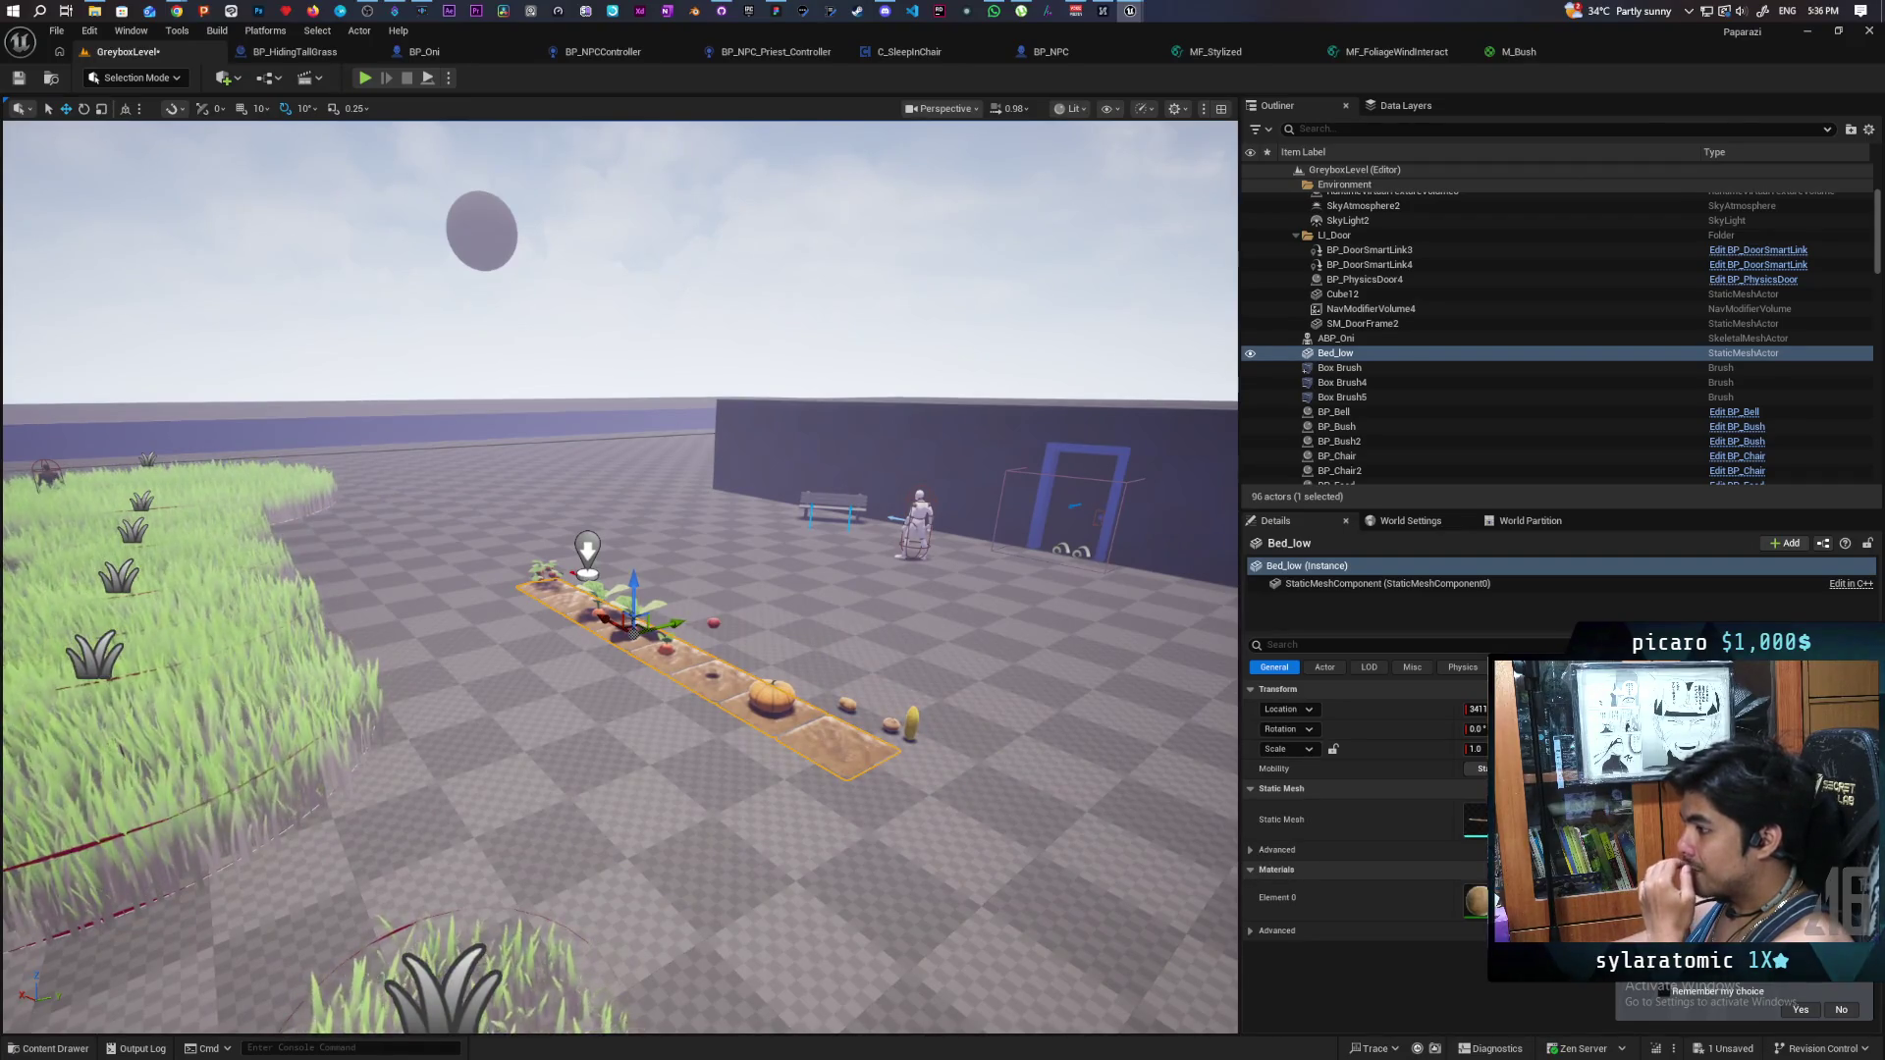
key(1)
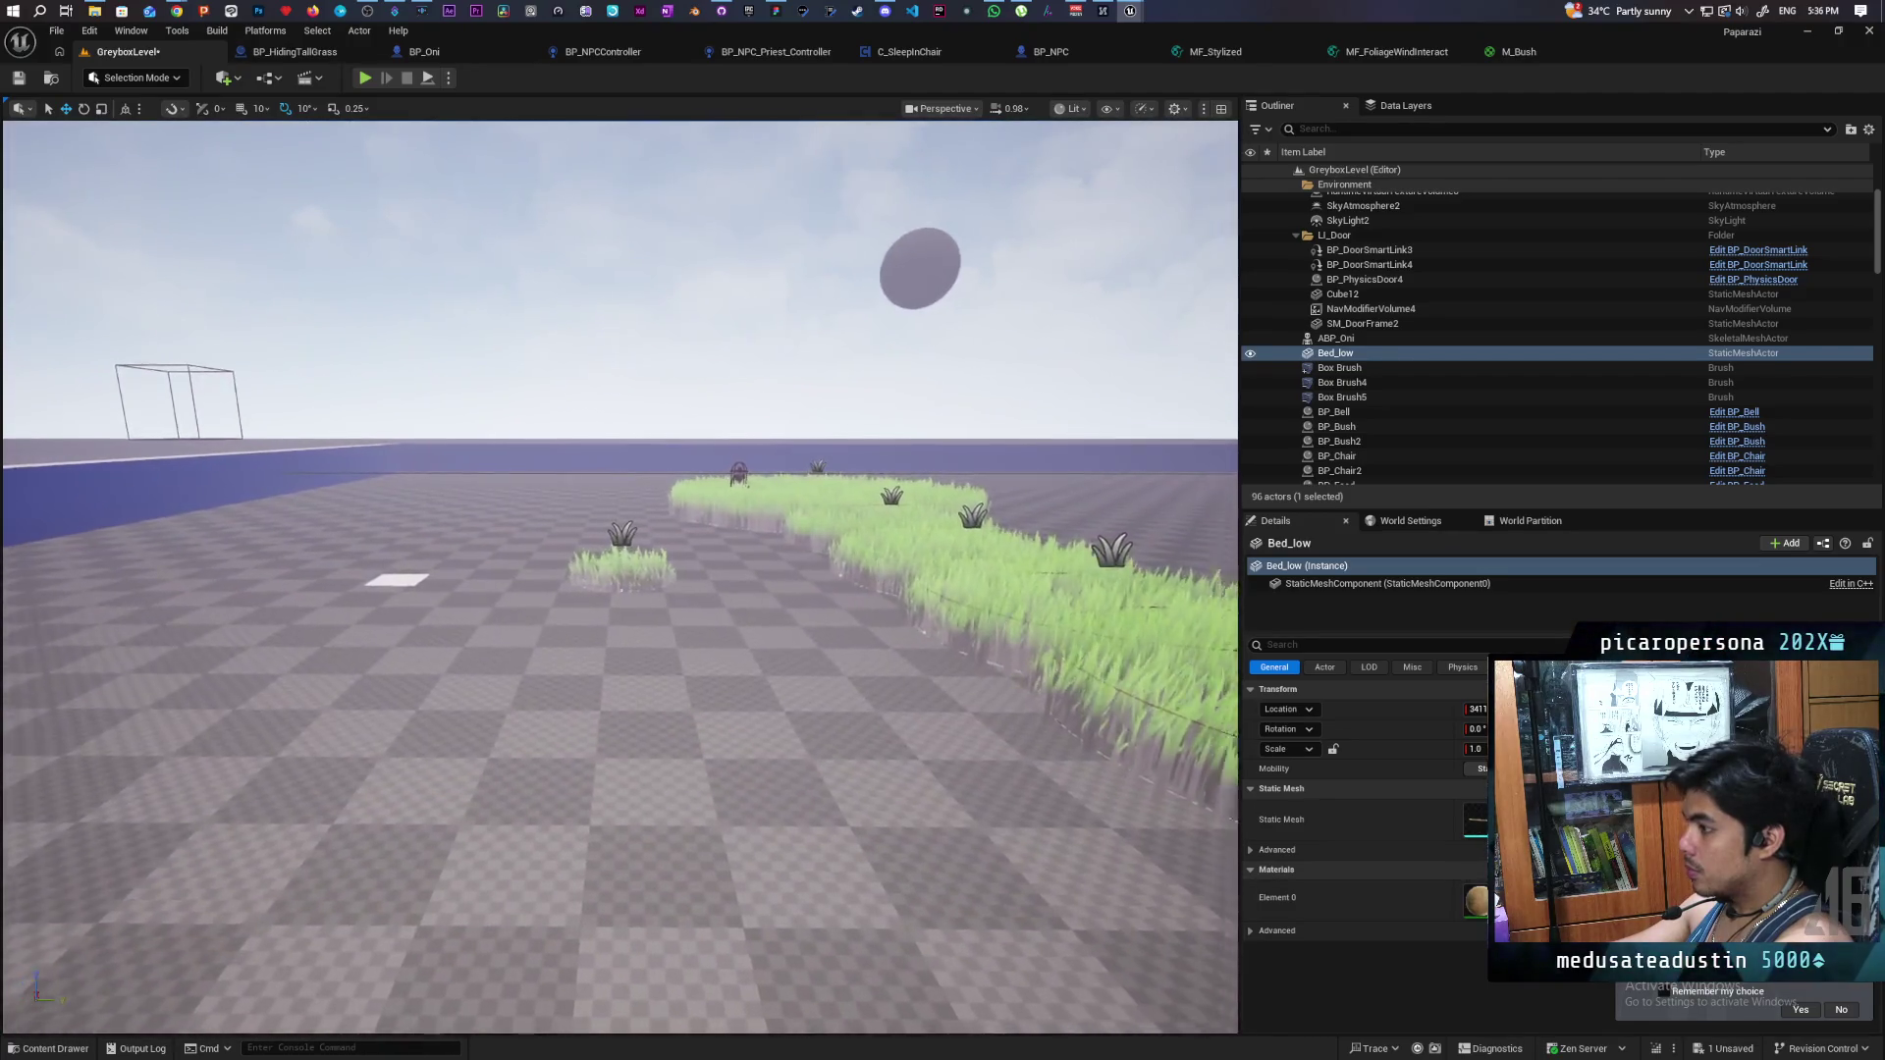
key(2)
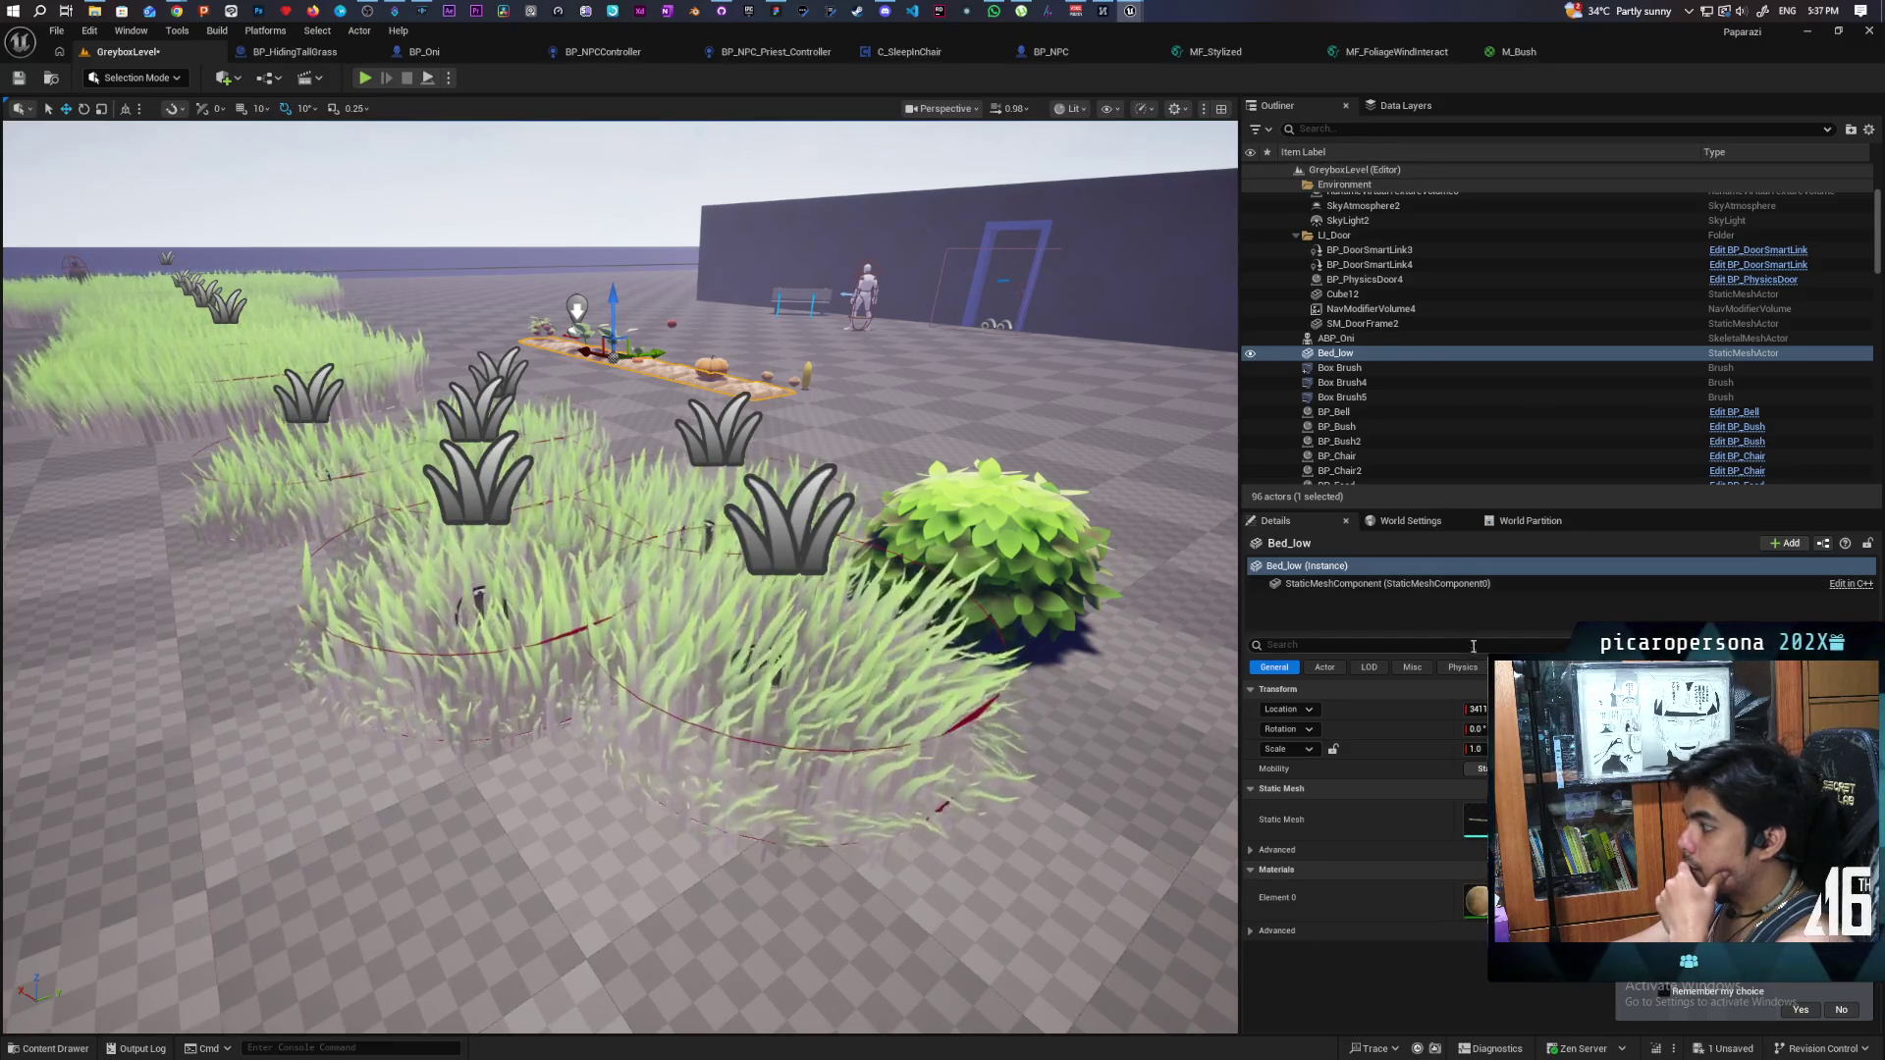
- Remove the Landscape's extra Draw in Virtual Textures entry, save the level, and frame the grass
click(1125, 811)
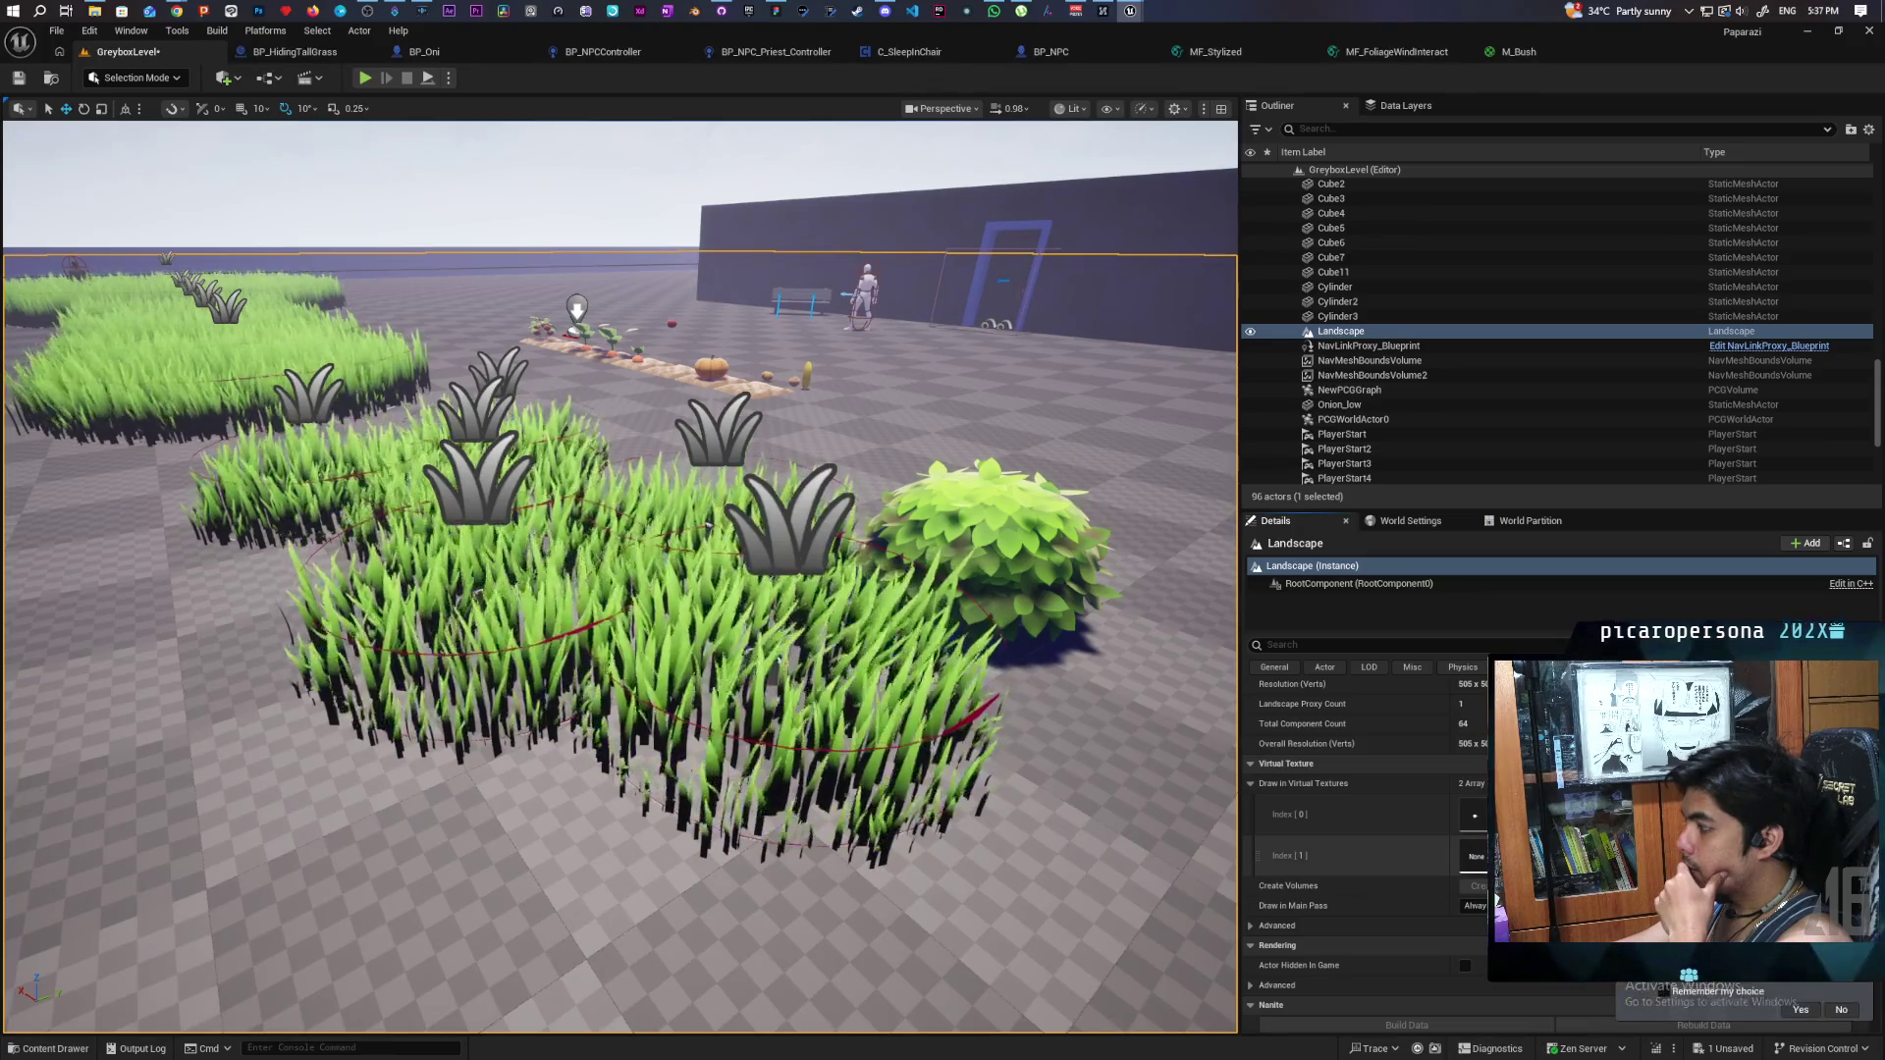
click(1801, 1009)
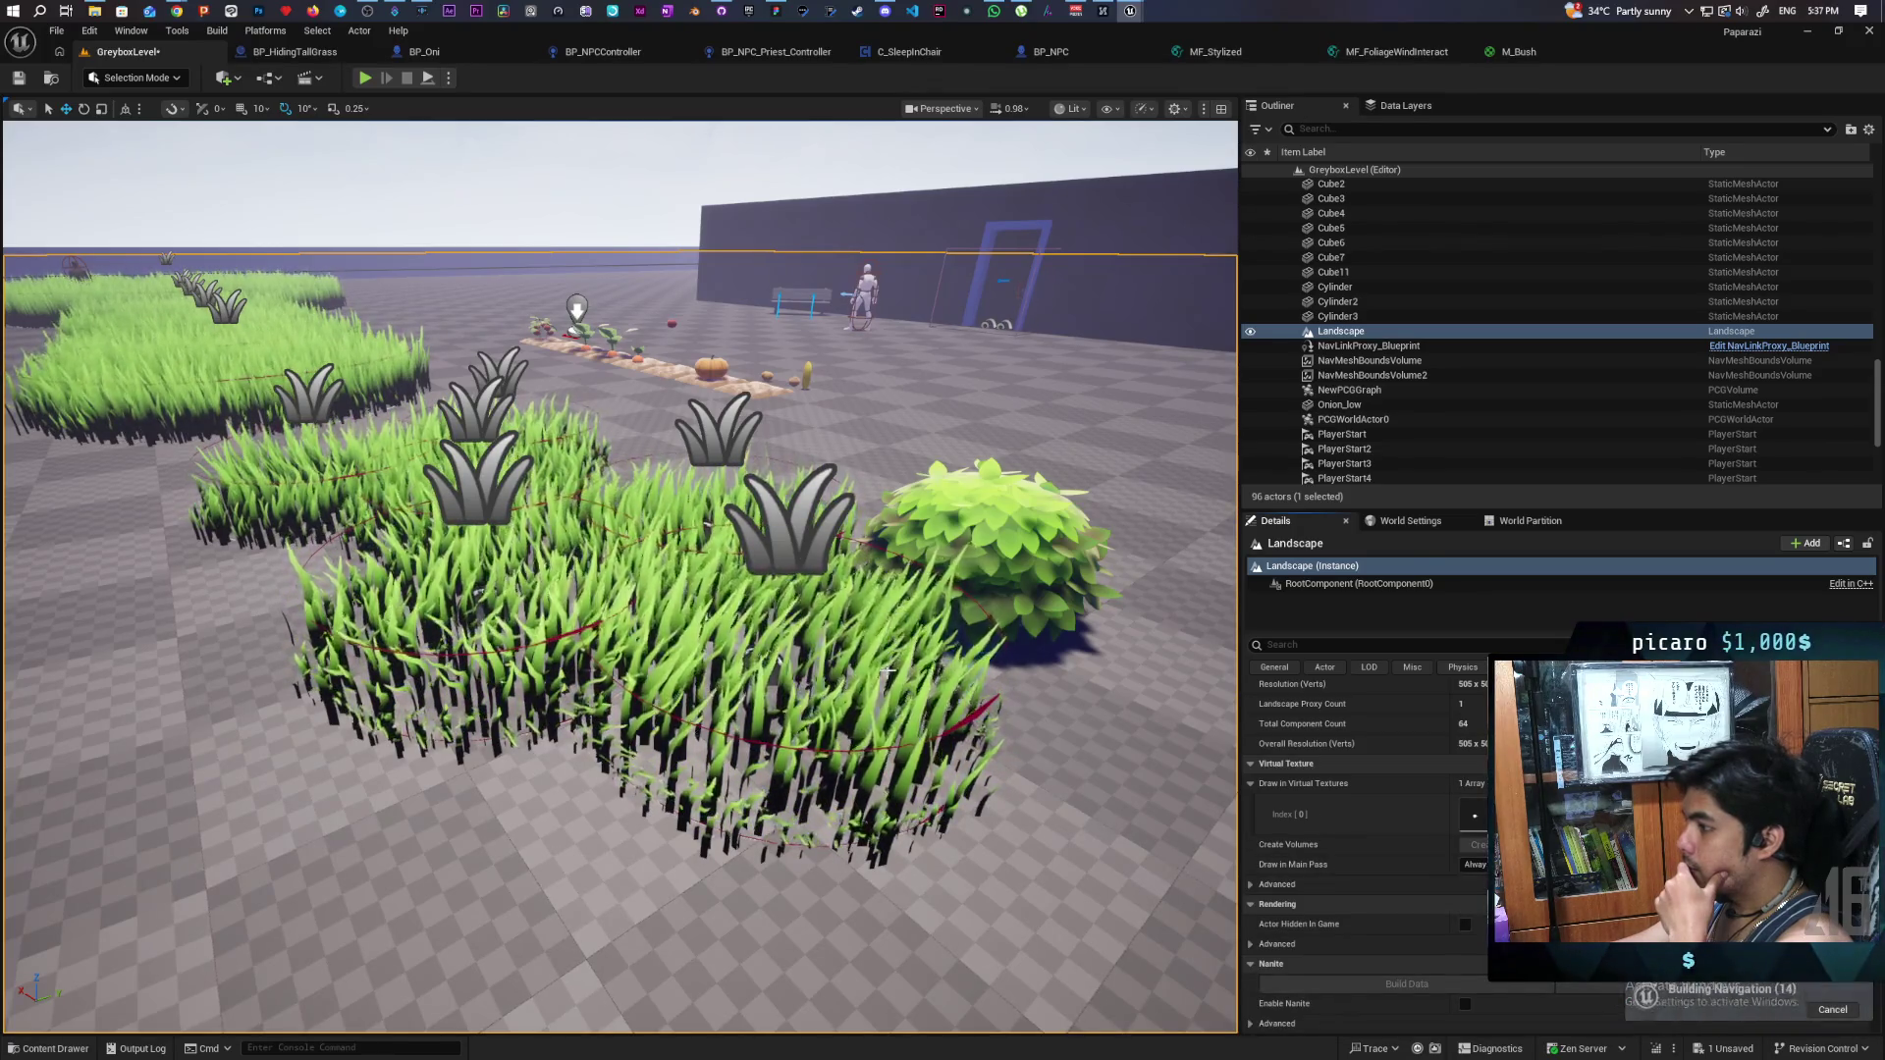
key(ctrl+s)
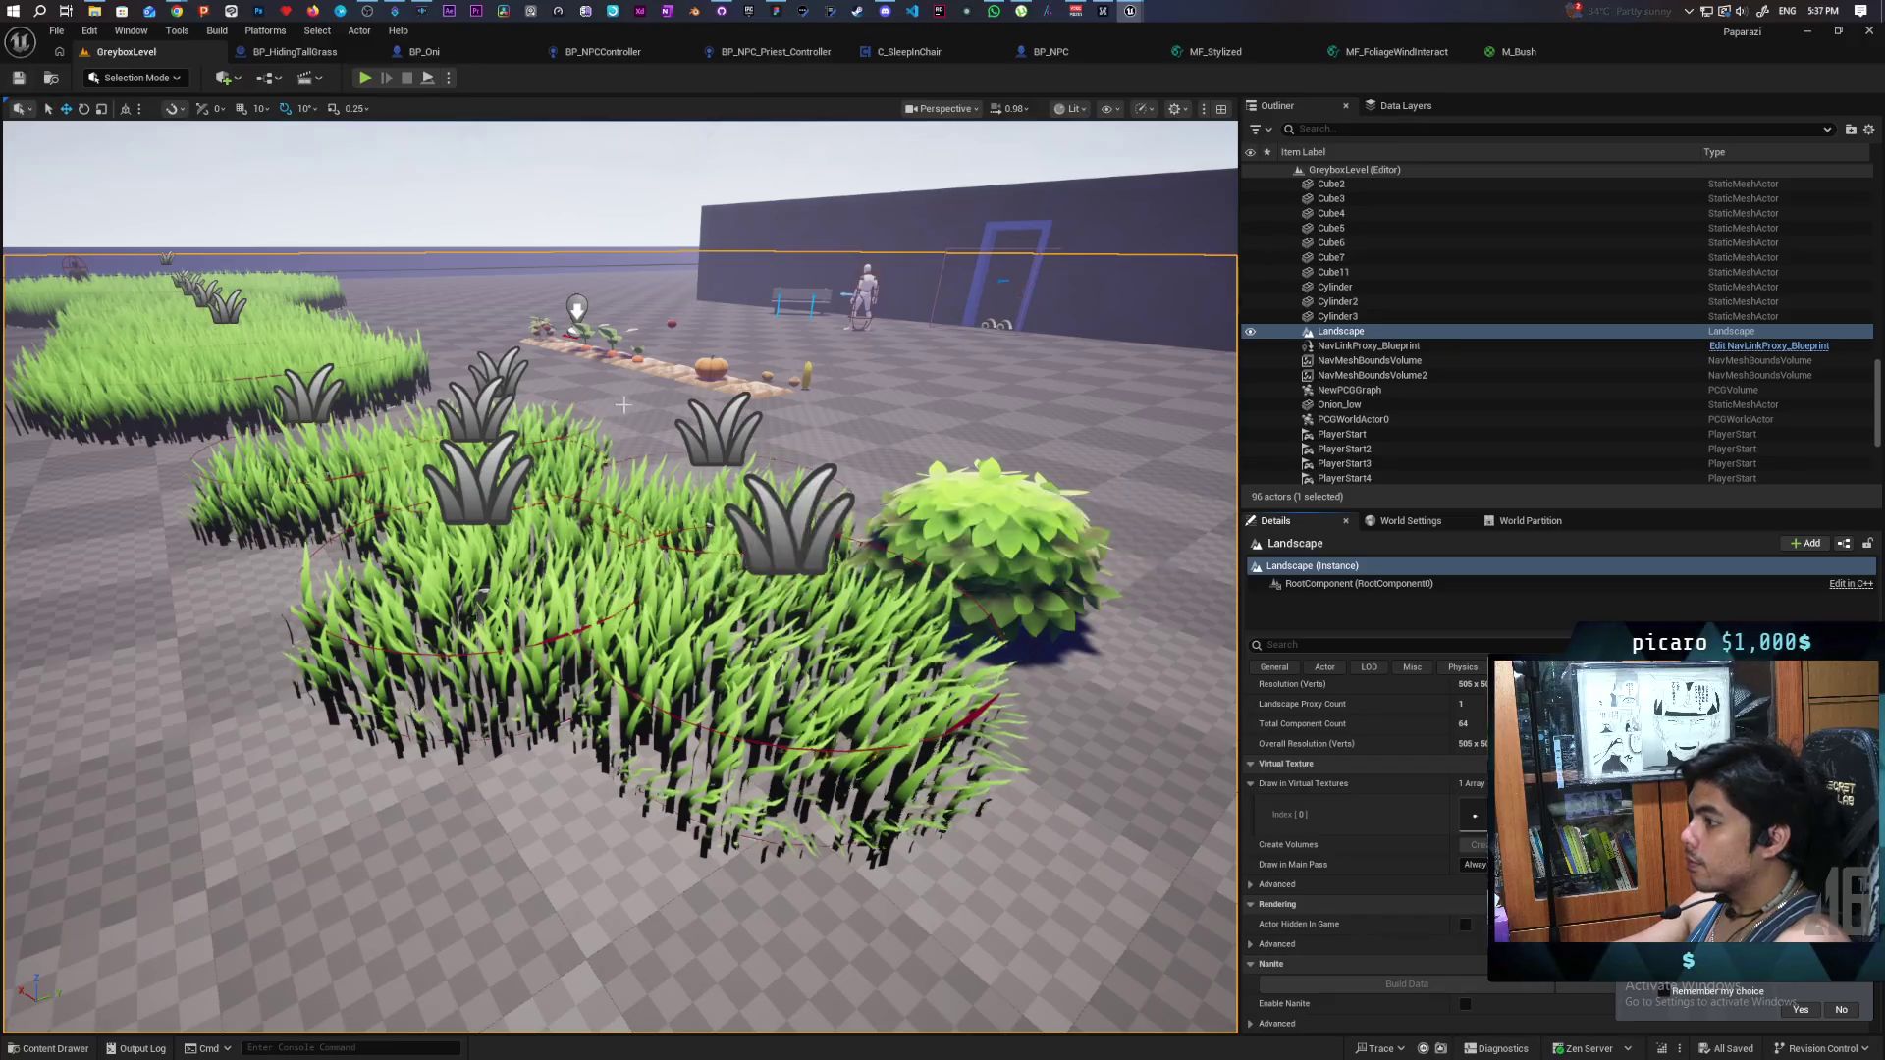
key(f)
scroll(620, 577, up, 10)
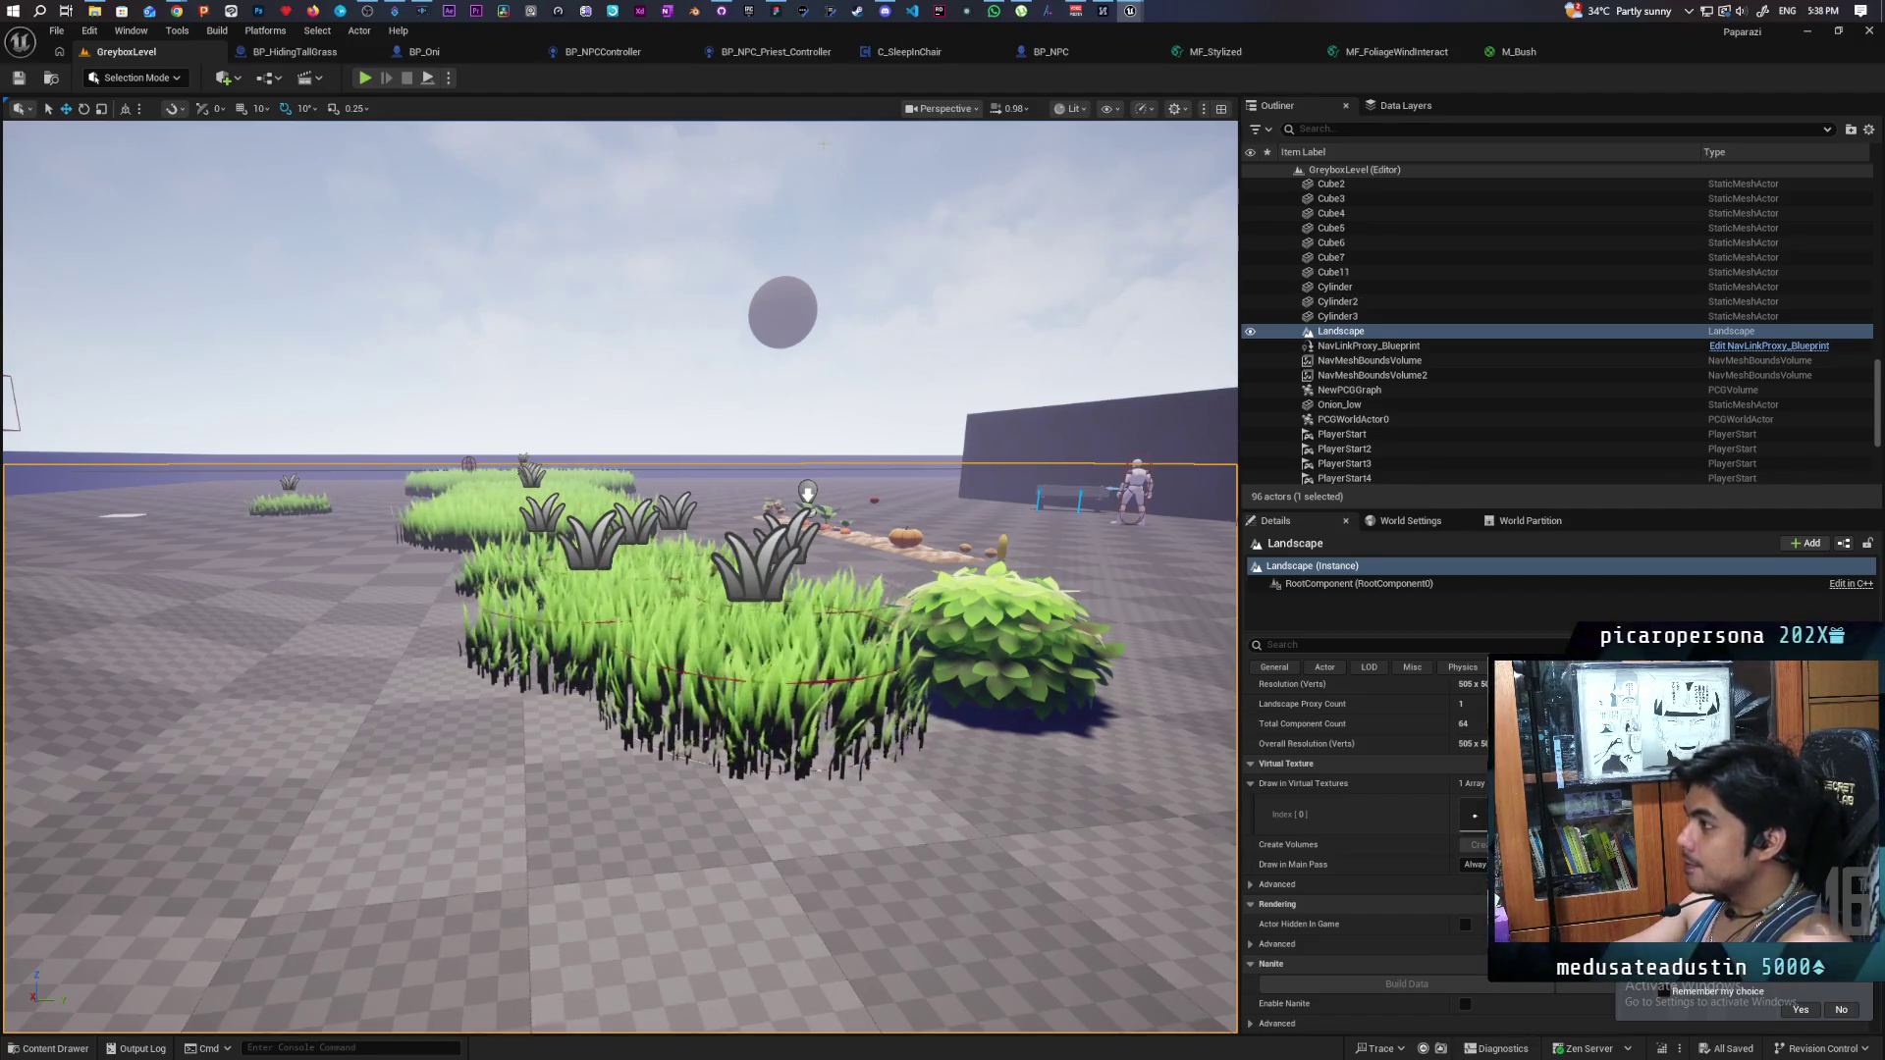
mouse_move(826, 268)
mouse_down()
mouse_move(827, 314)
mouse_move(785, 324)
mouse_move(796, 182)
mouse_move(795, 275)
mouse_up()
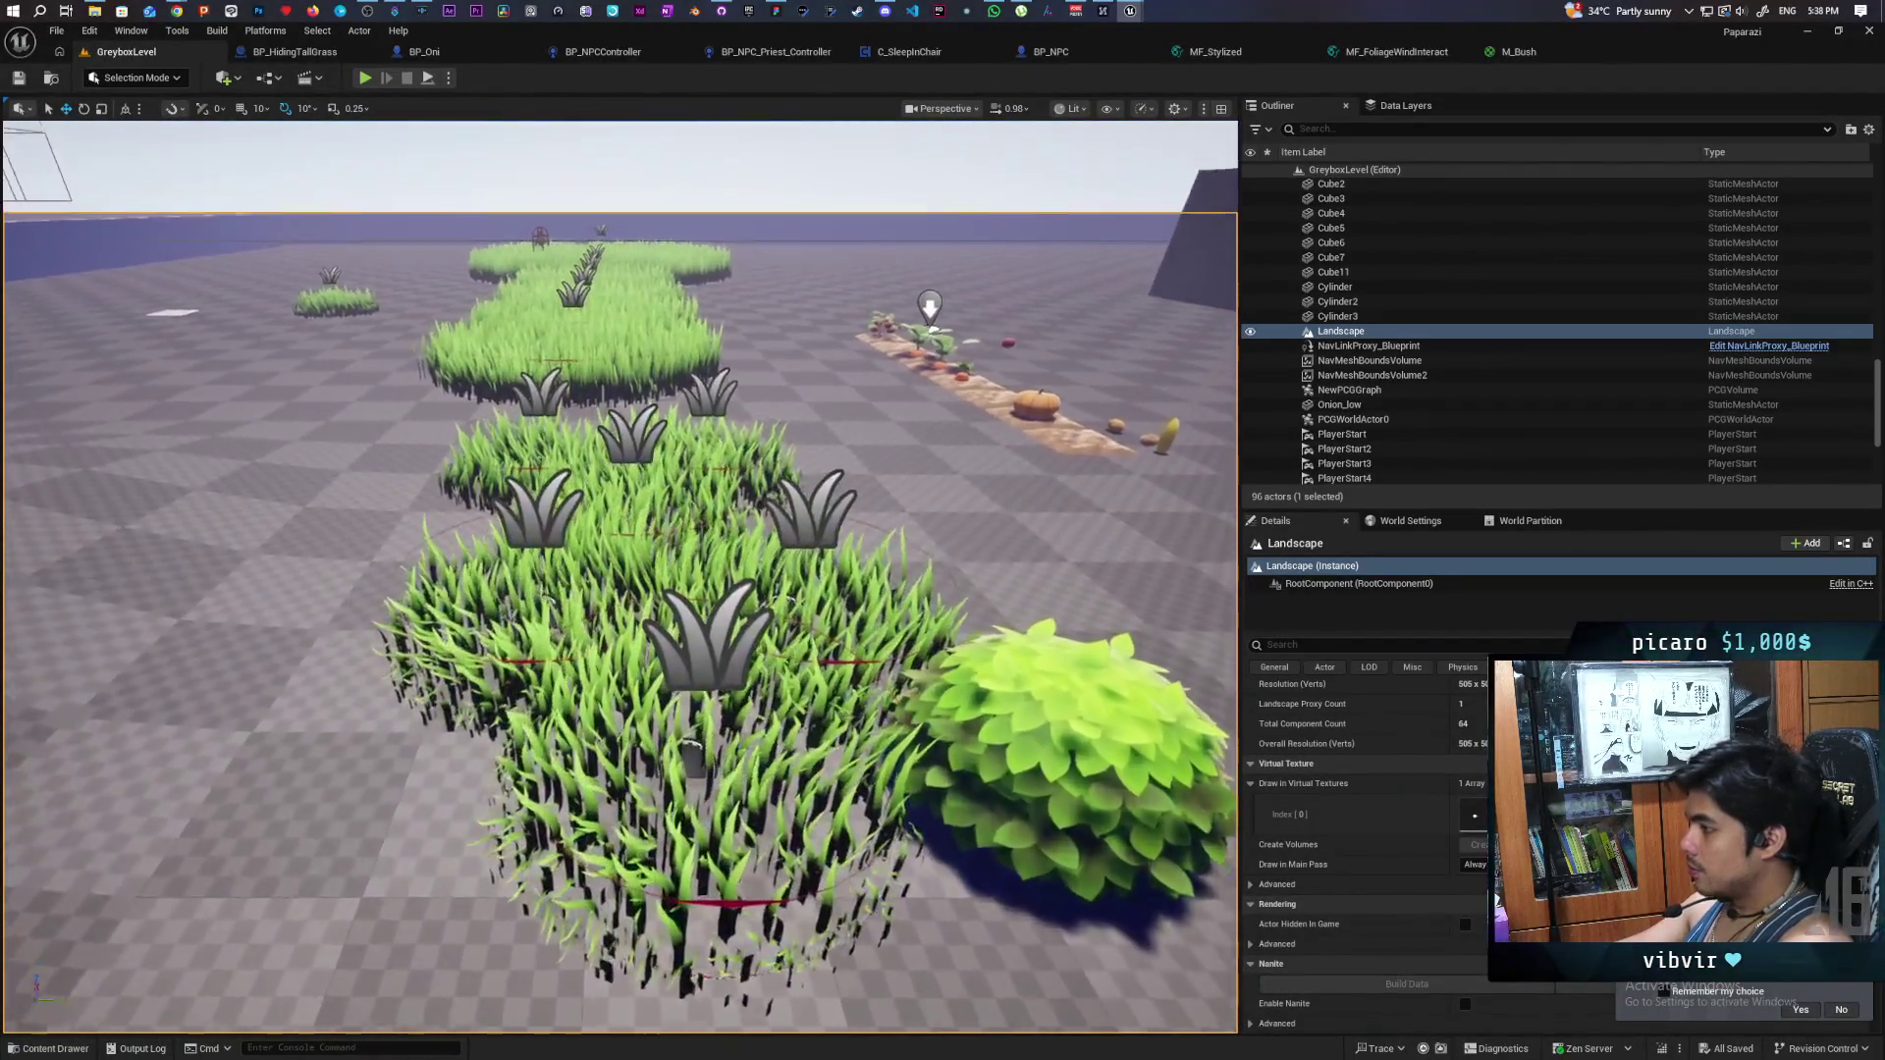
mouse_move(795, 275)
mouse_down()
mouse_move(795, 314)
mouse_move(795, 283)
mouse_move(854, 287)
mouse_up()
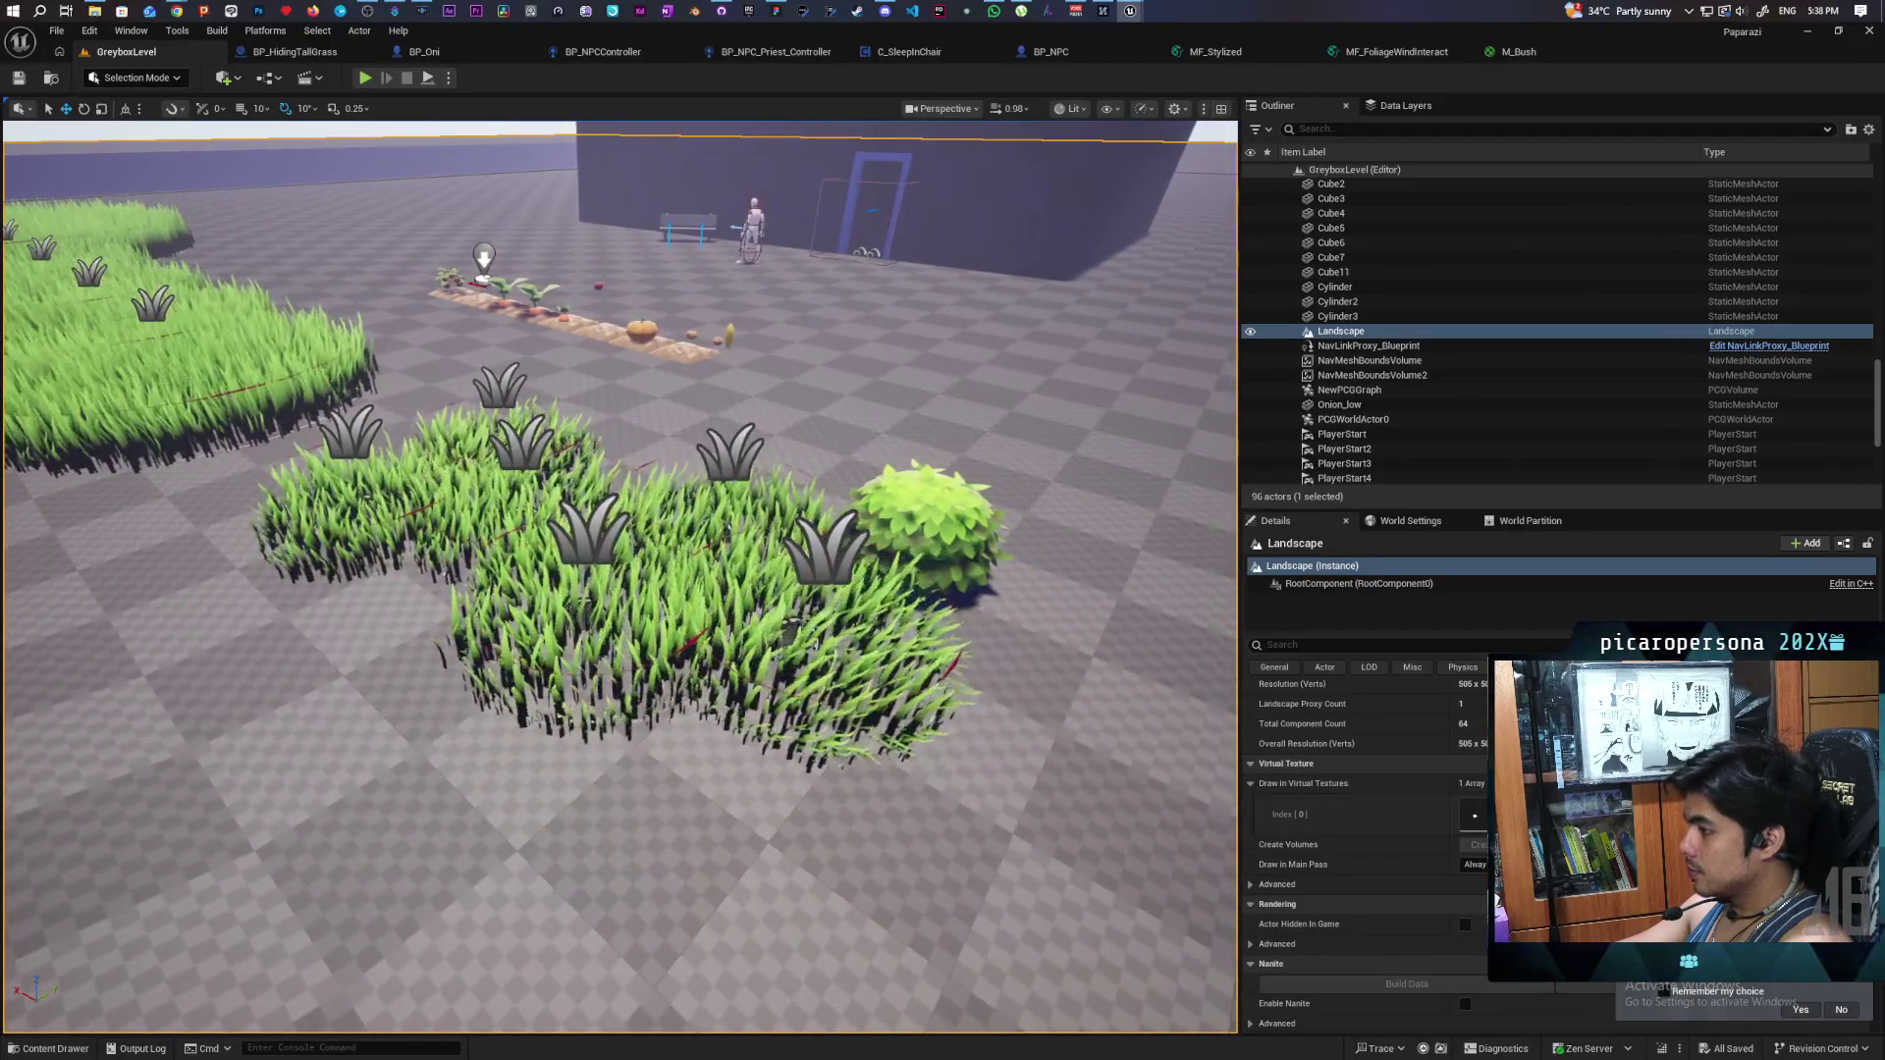
mouse_move(854, 286)
mouse_down()
mouse_move(815, 290)
mouse_move(814, 241)
mouse_move(815, 283)
mouse_up()
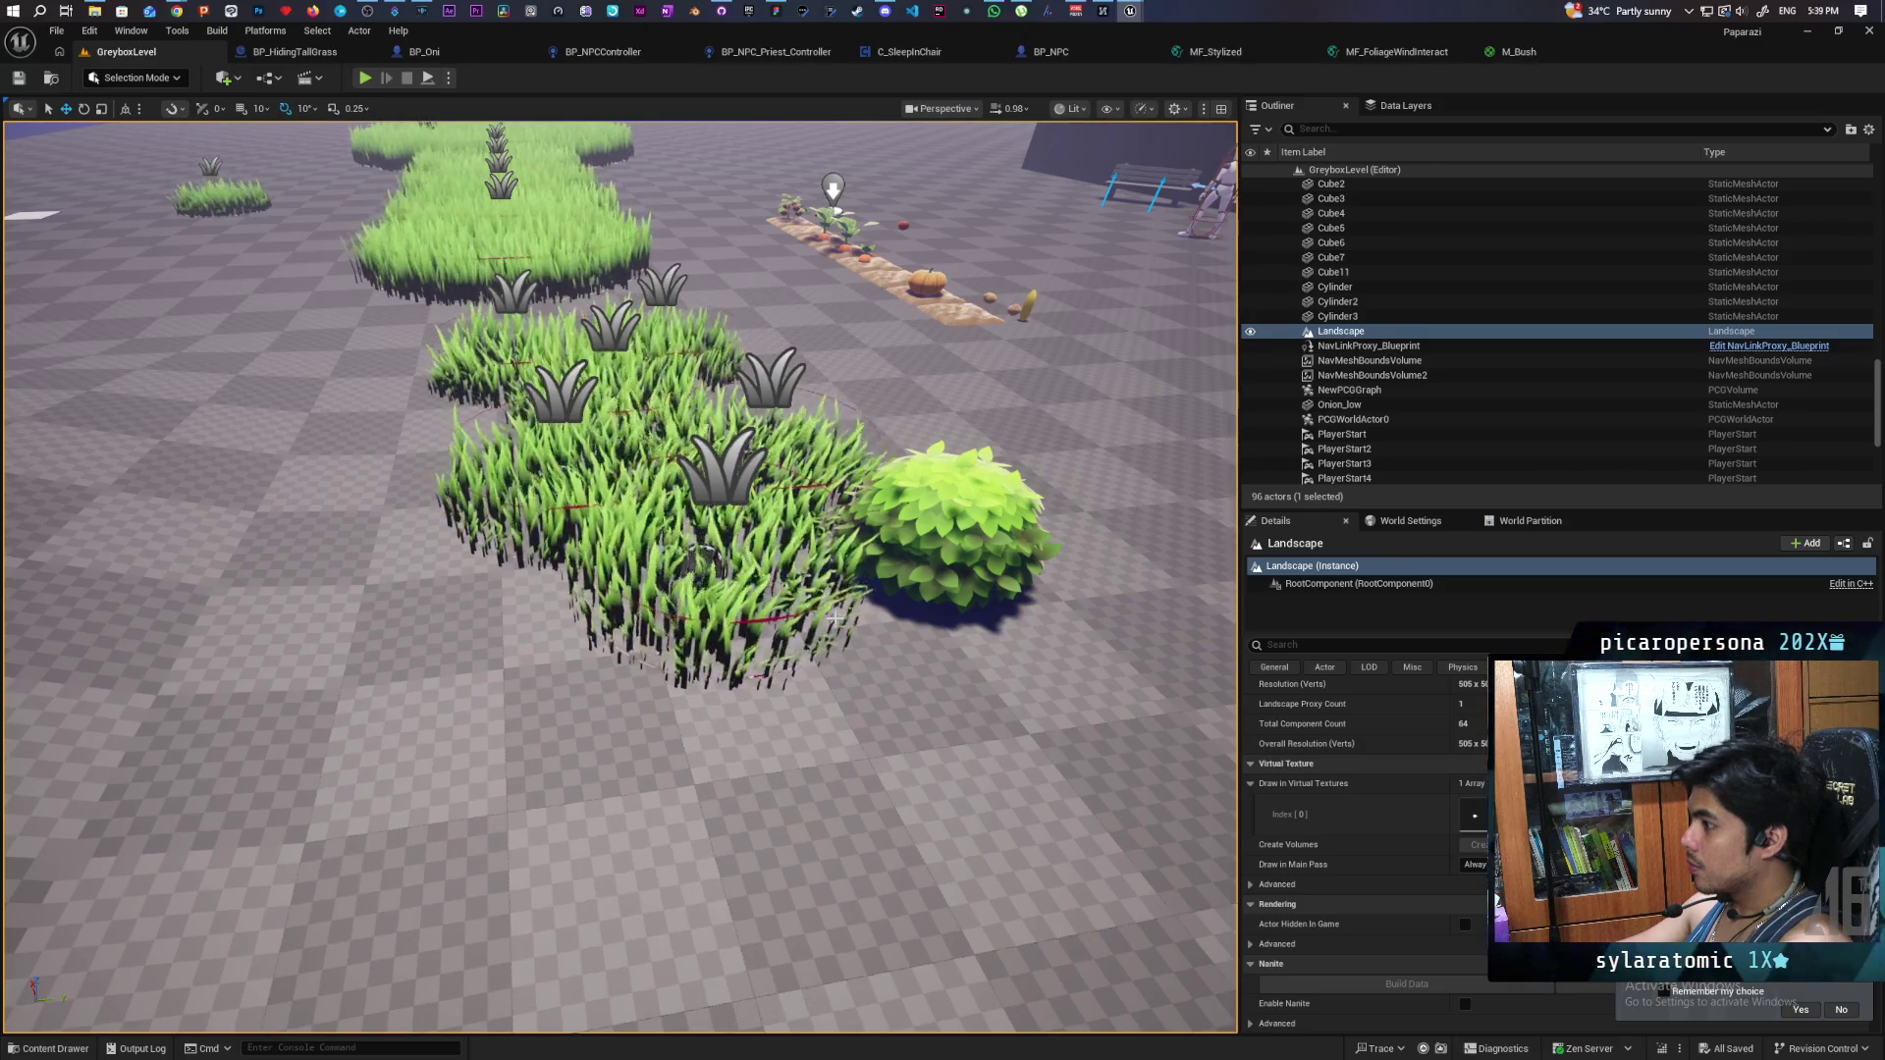
- Select the BP_HidingTallGrass3 patch and locate its asset folder in the Content Drawer
click(82, 1050)
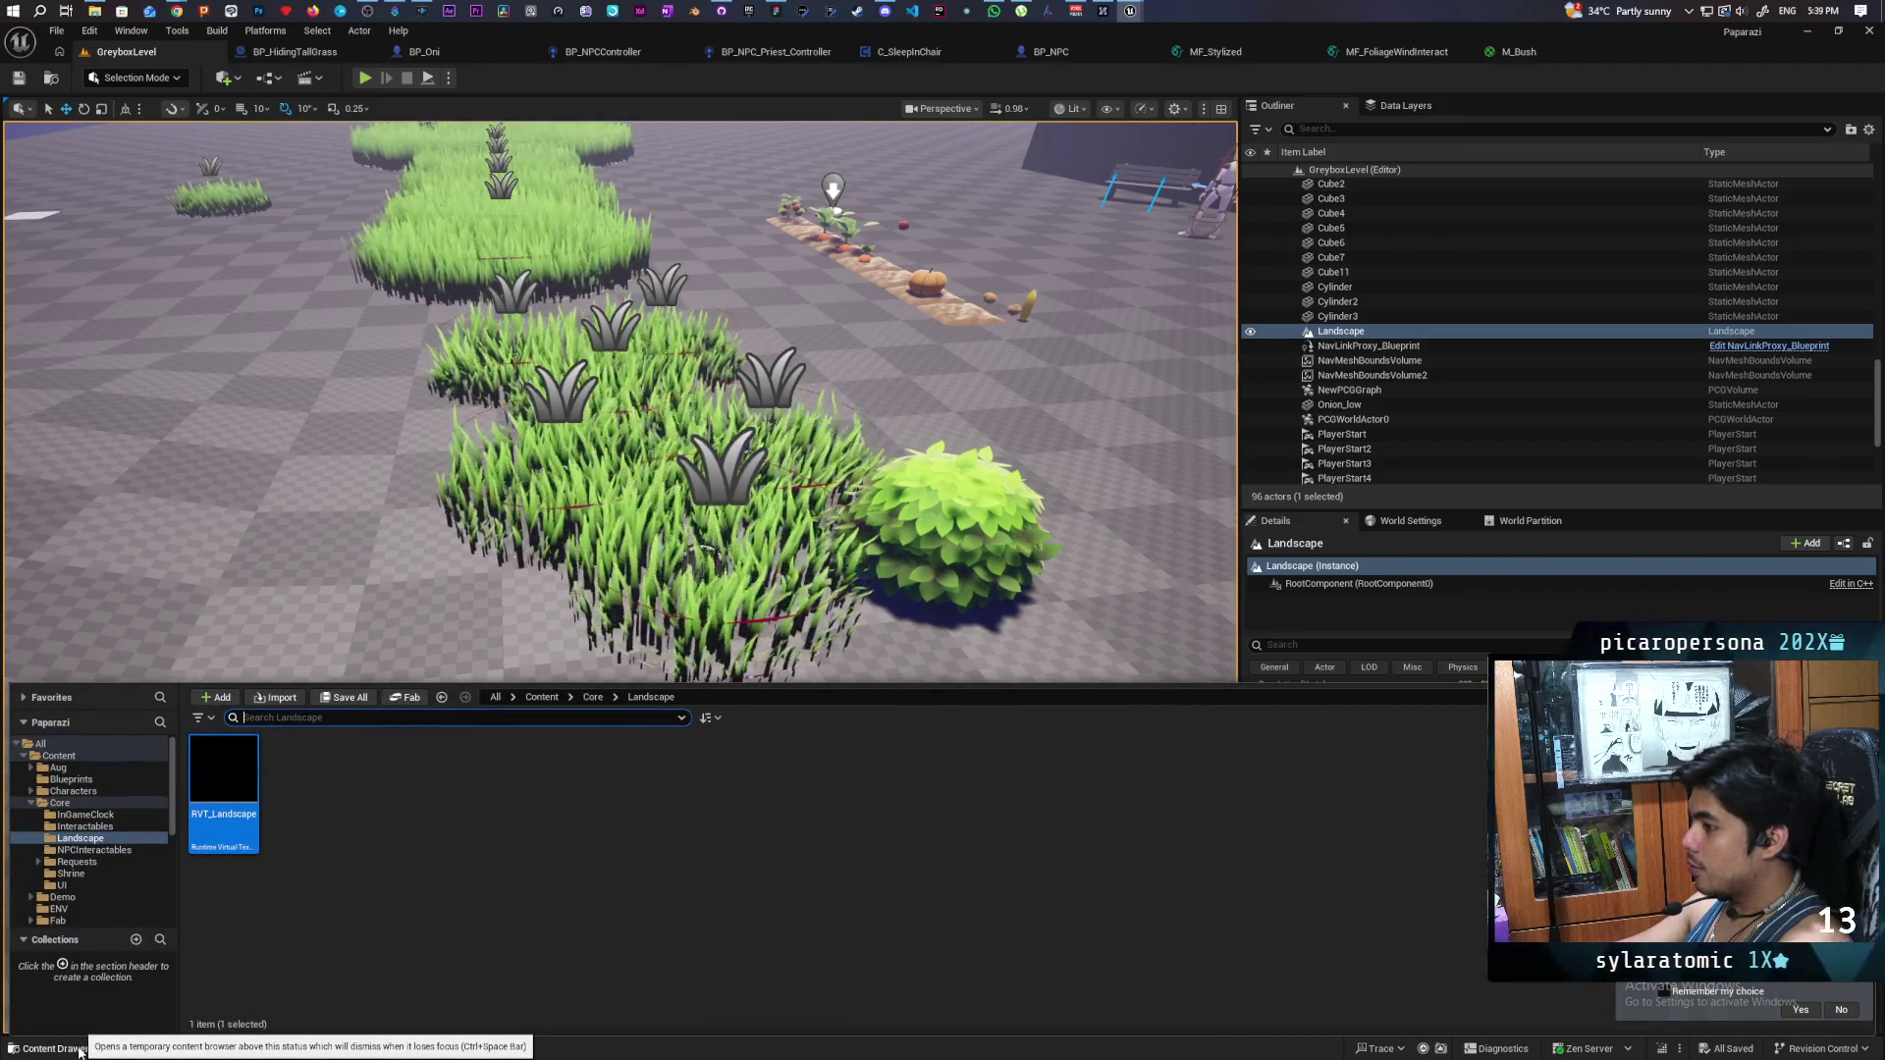
click(732, 469)
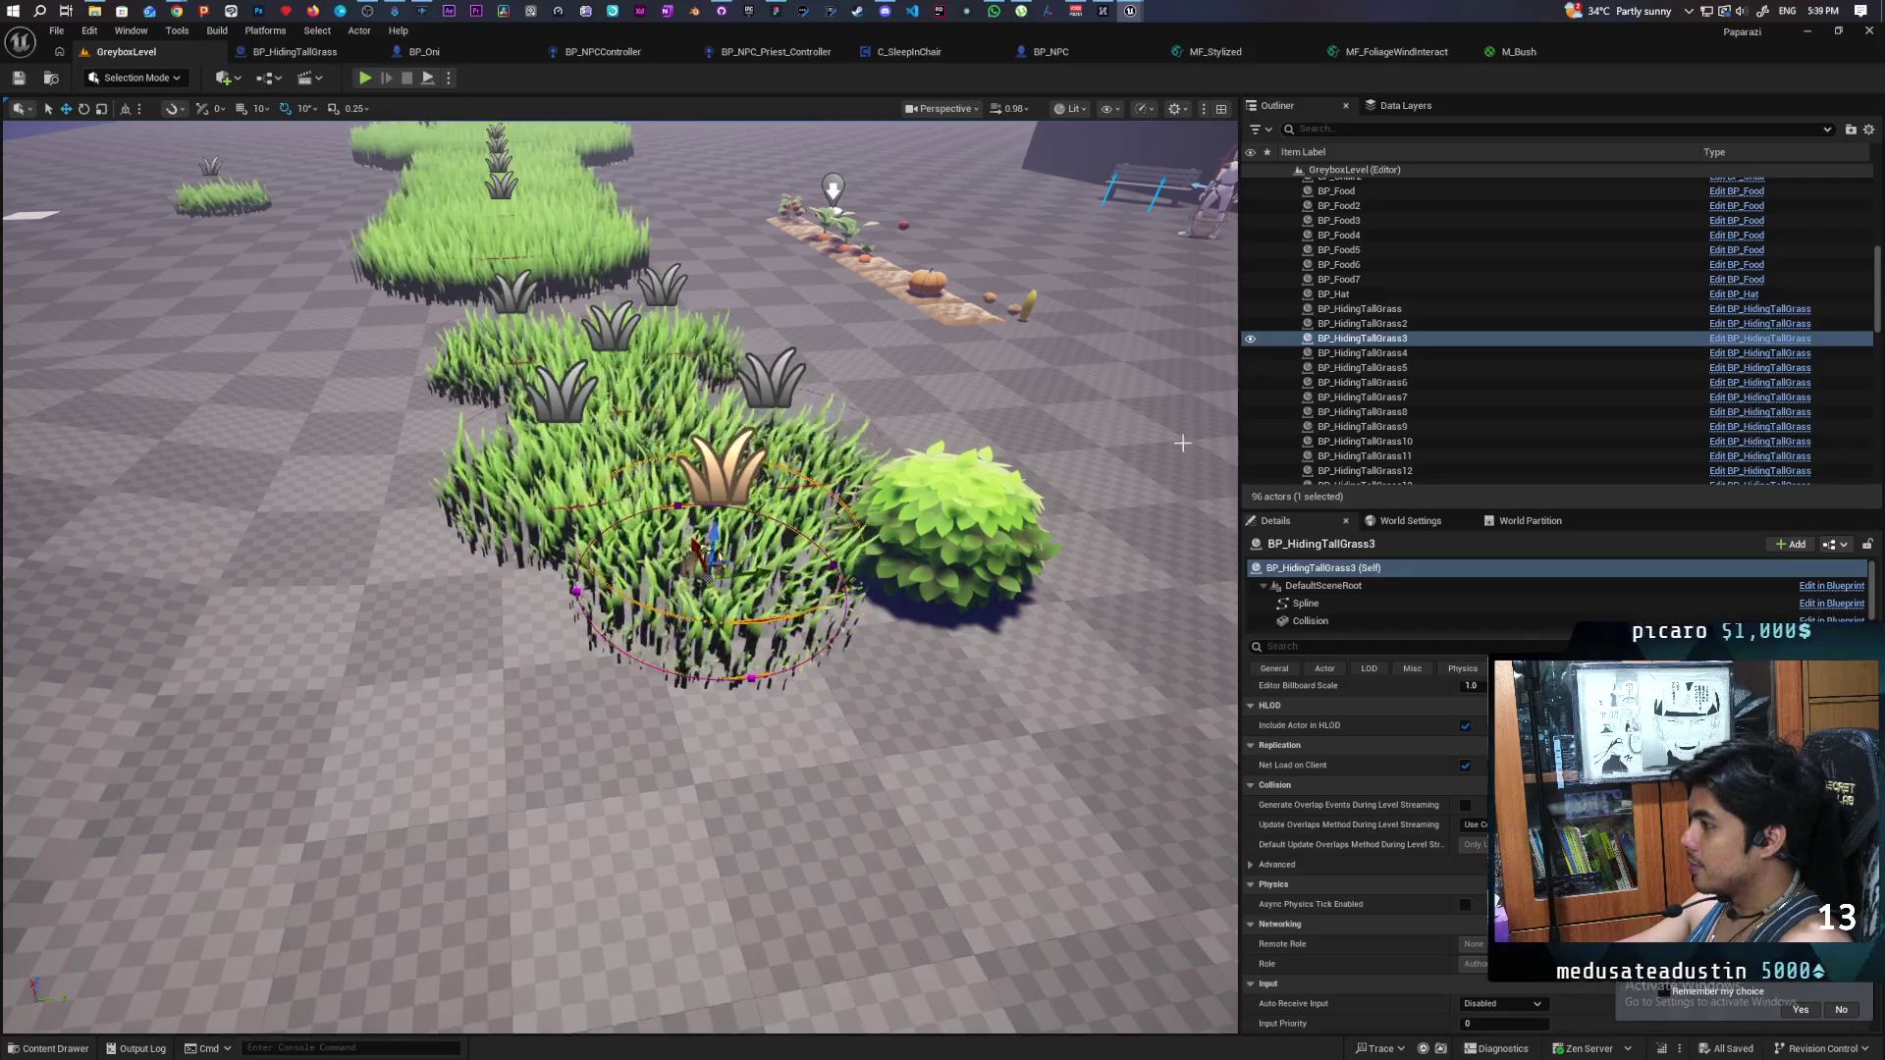
mouse_move(1181, 428)
mouse_down()
mouse_move(1080, 432)
mouse_move(1178, 461)
mouse_move(1158, 451)
mouse_up()
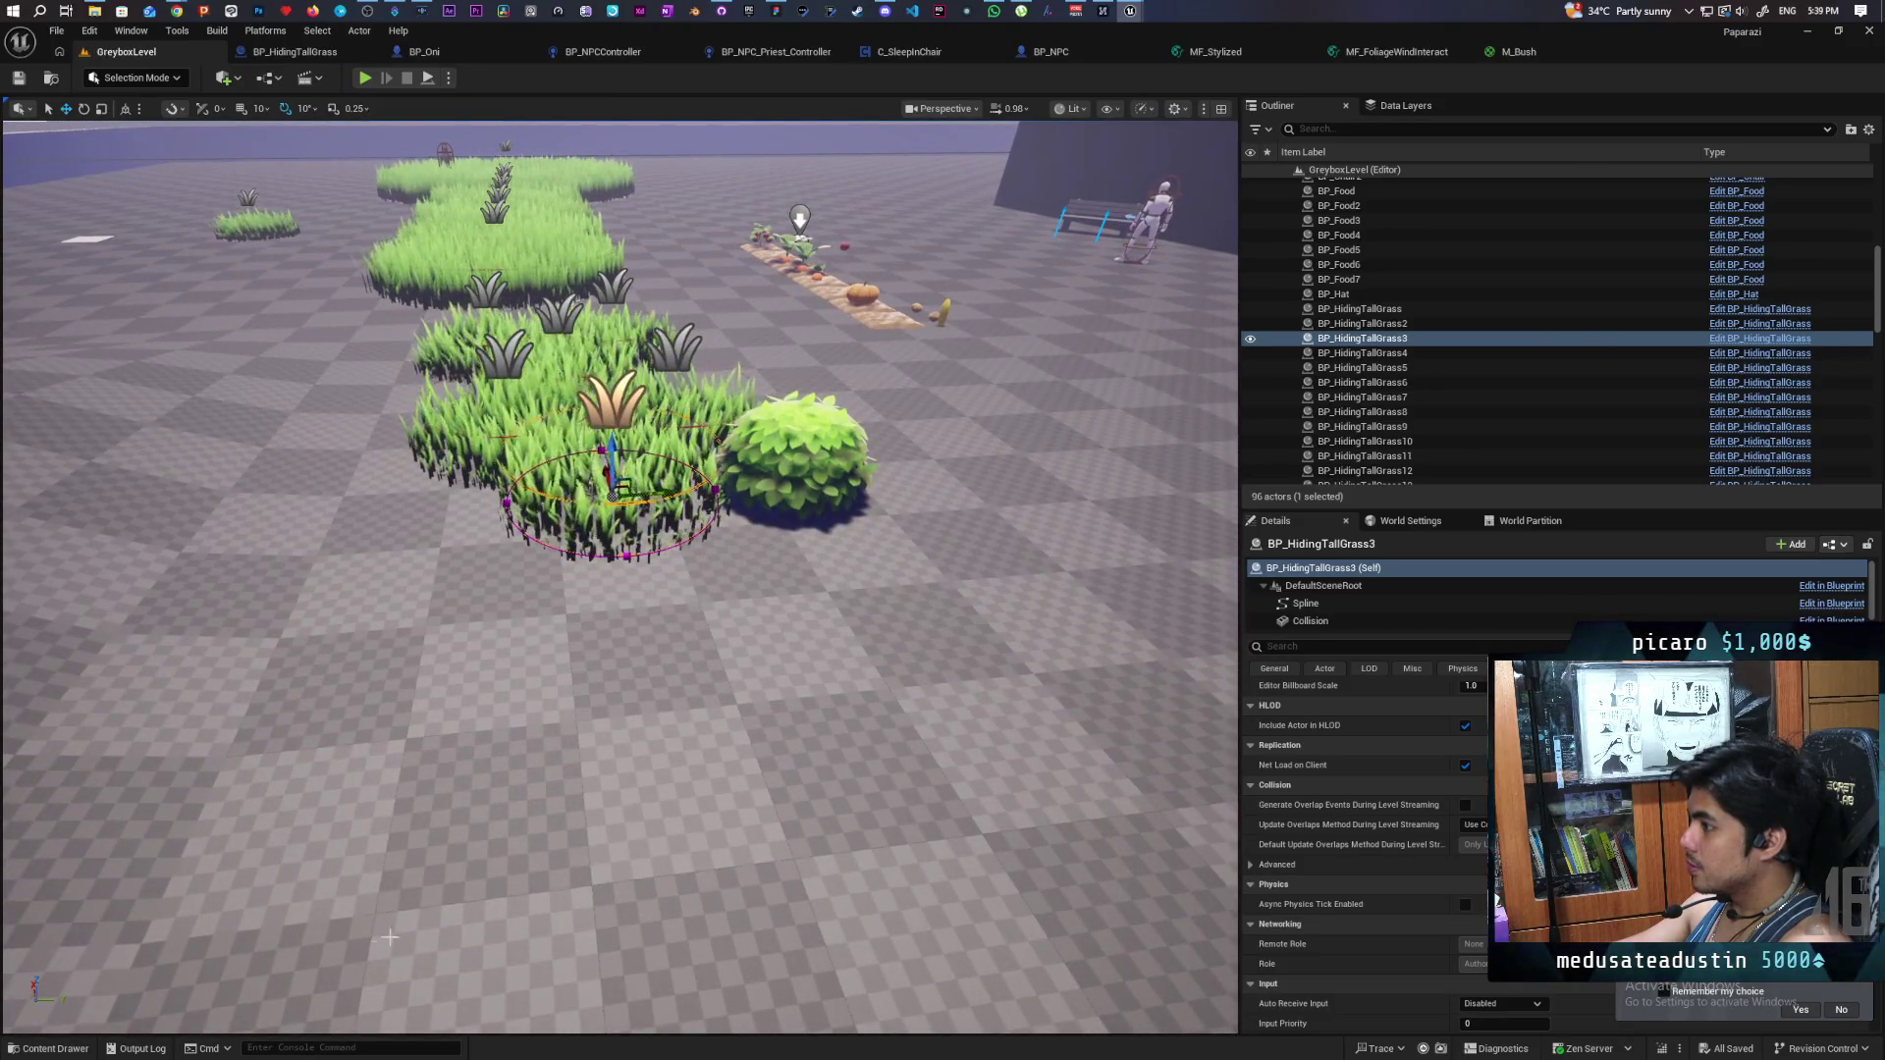
key(ctrl+space)
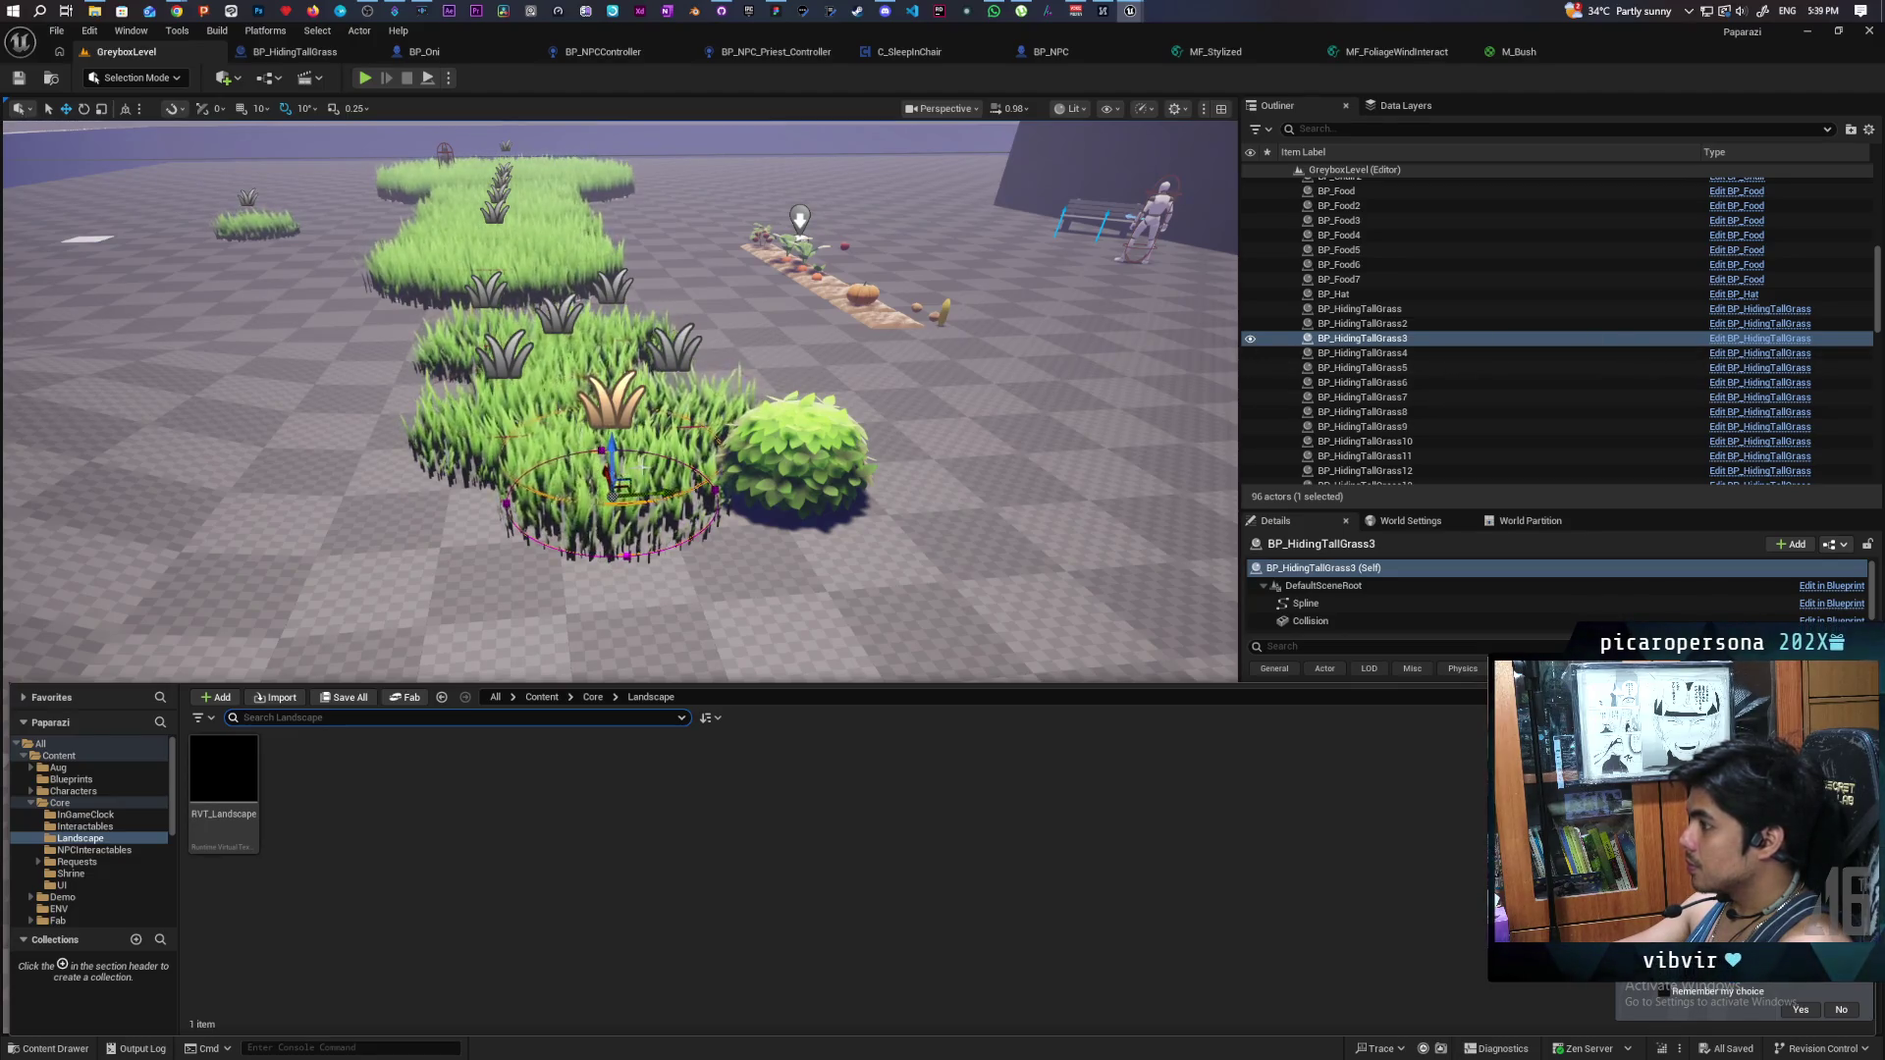
key(ctrl+b)
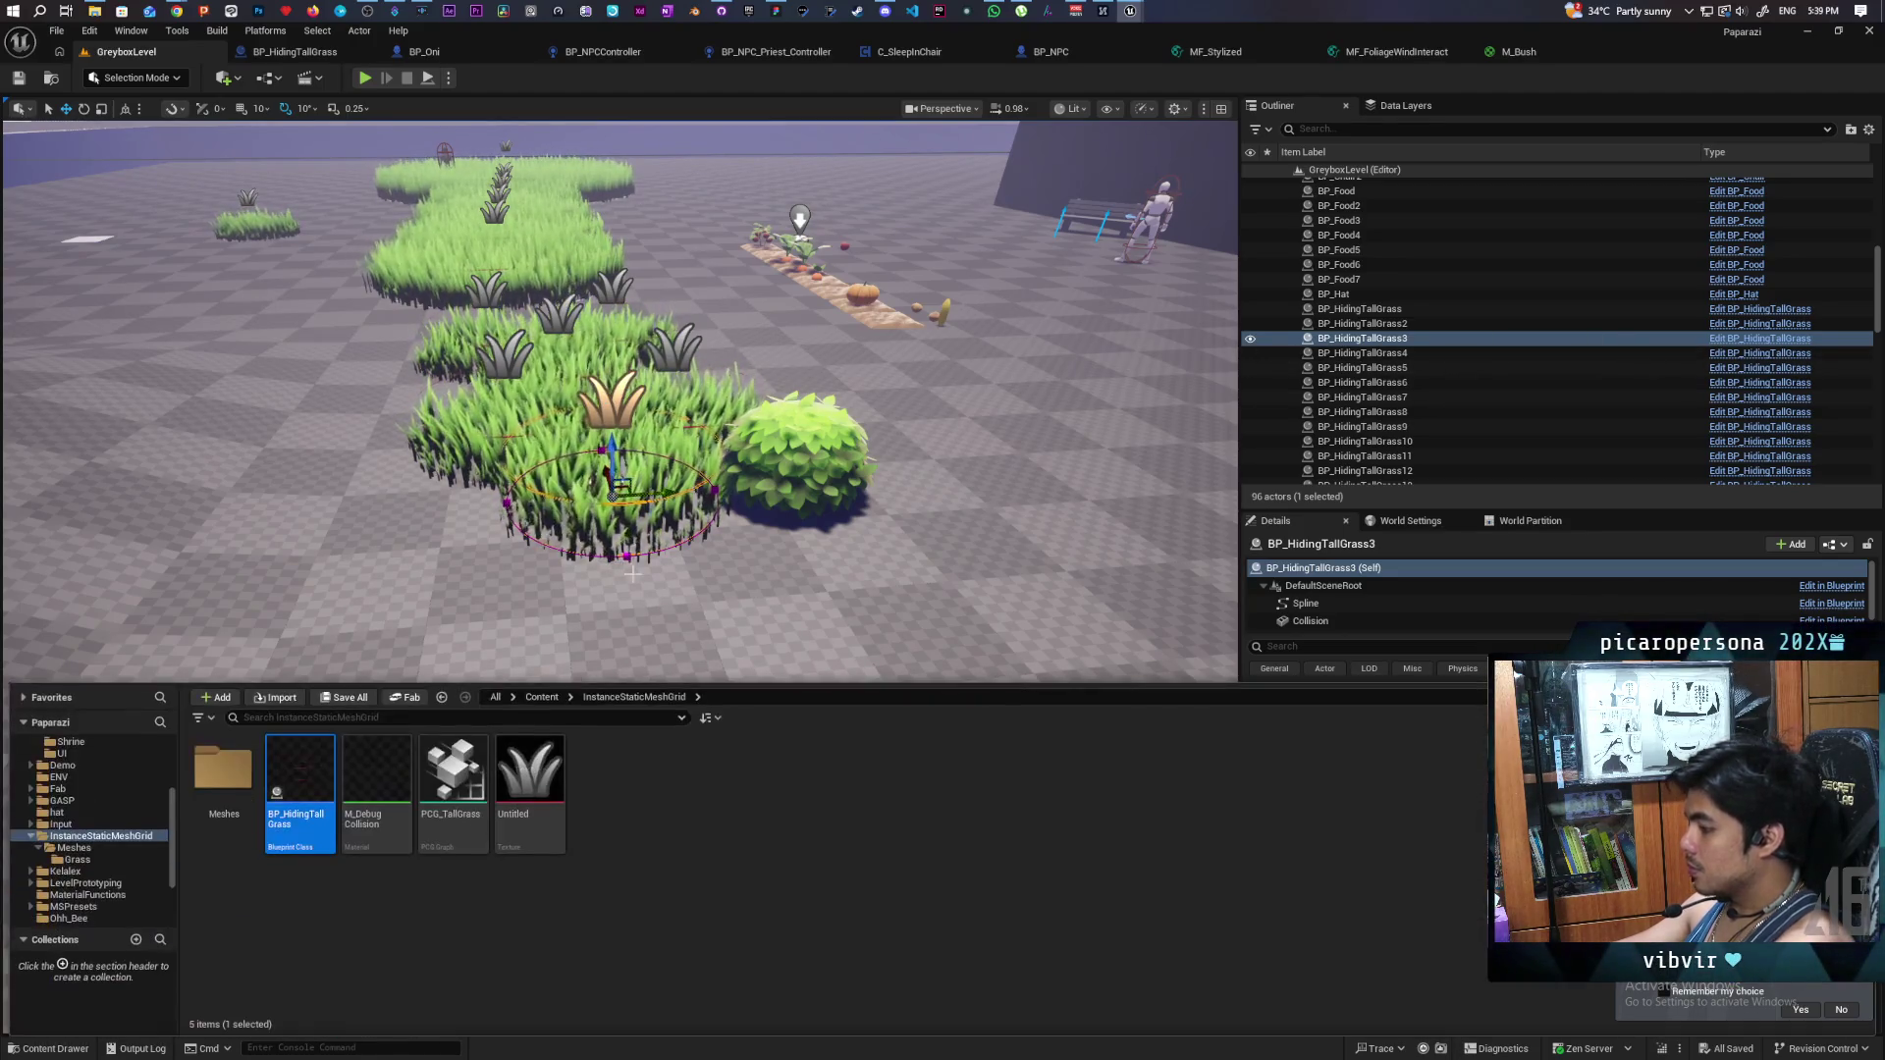
click(530, 921)
- Create a new Material asset in the InstanceStaticMeshGrid folder
right_click(576, 908)
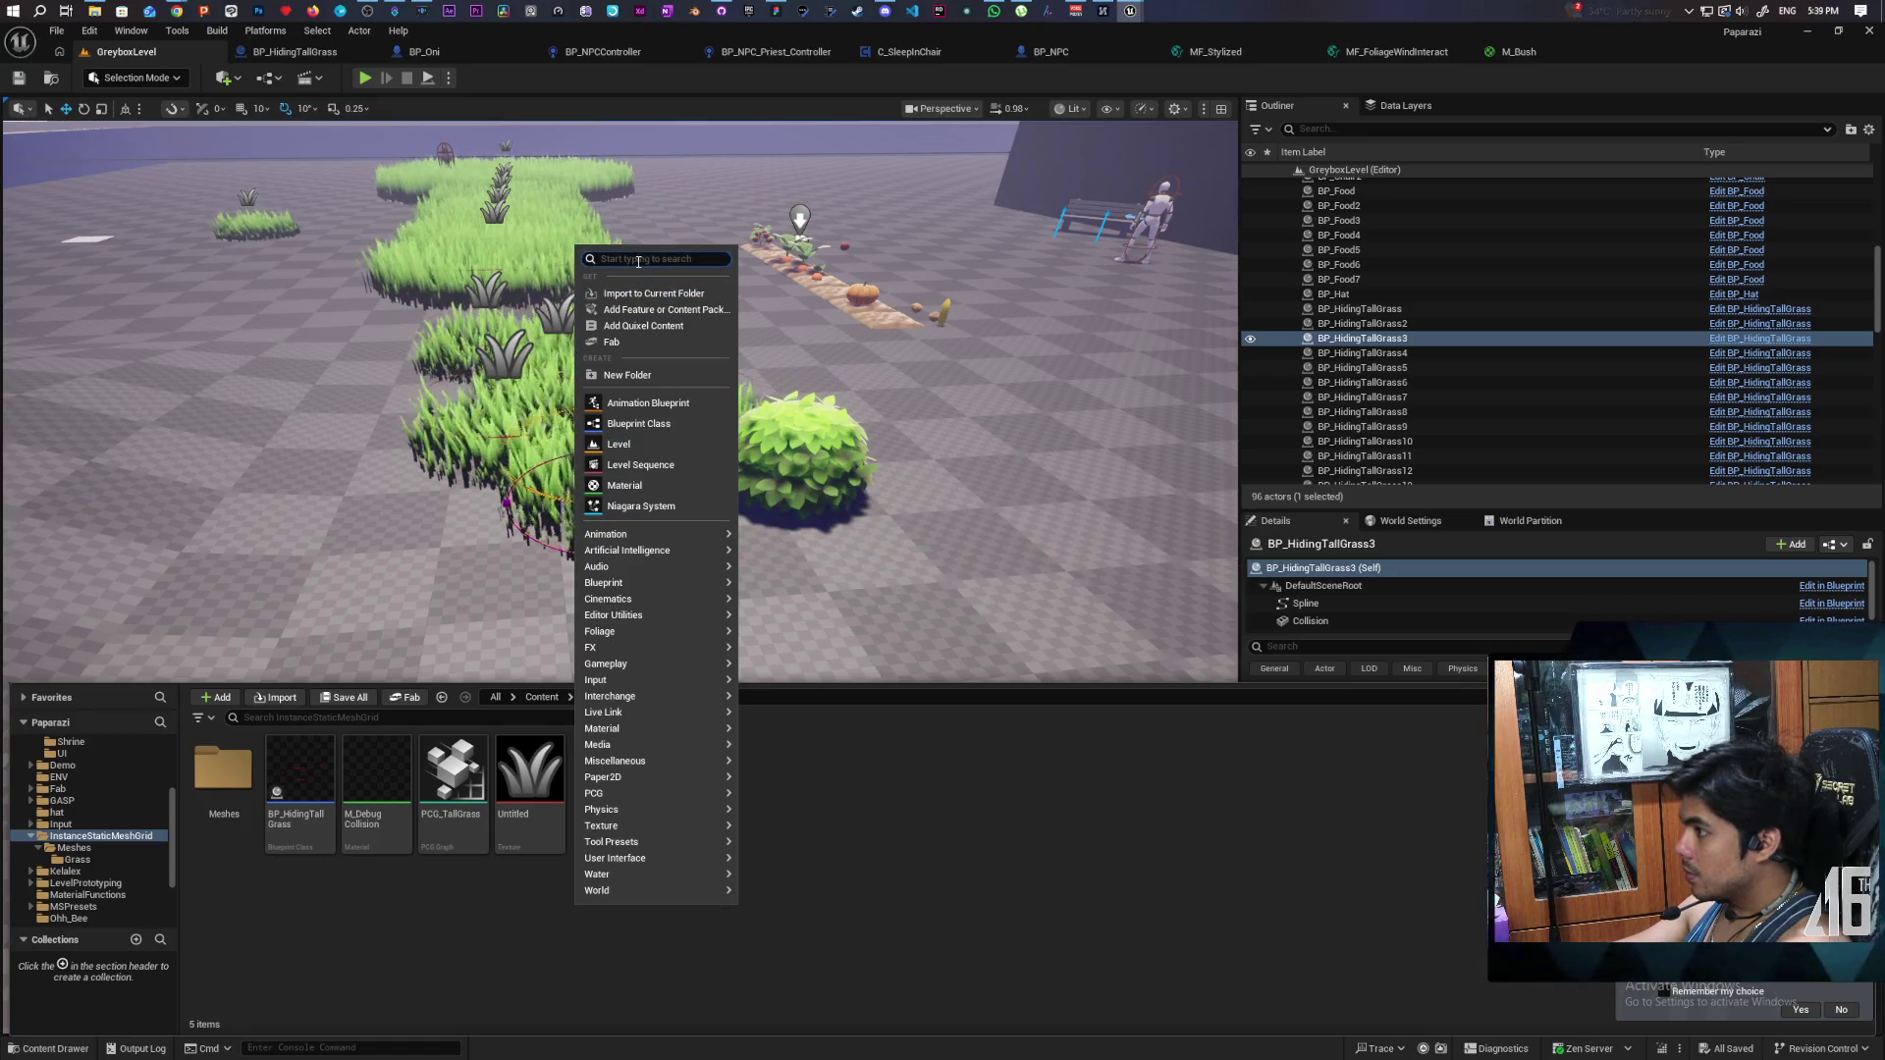
text(decal)
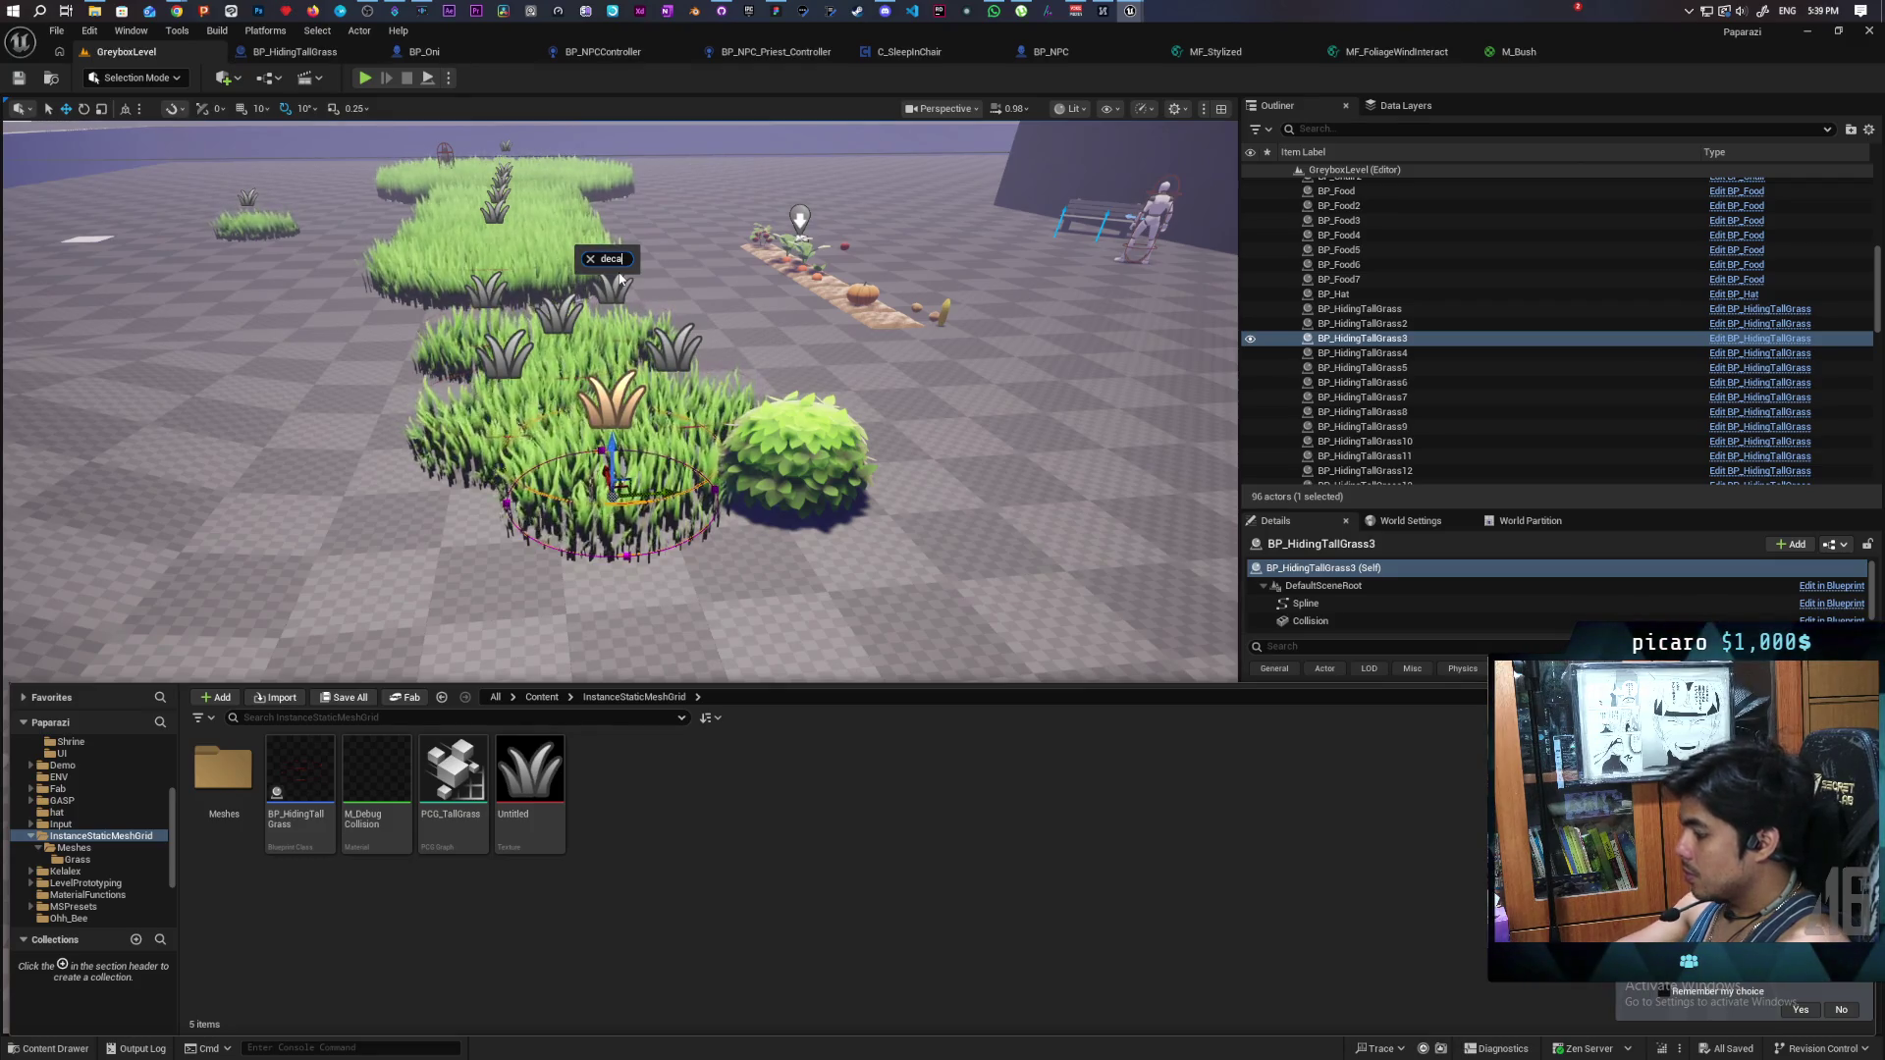
key(BackSpace)
key(BackSpace)
key(BackSpace)
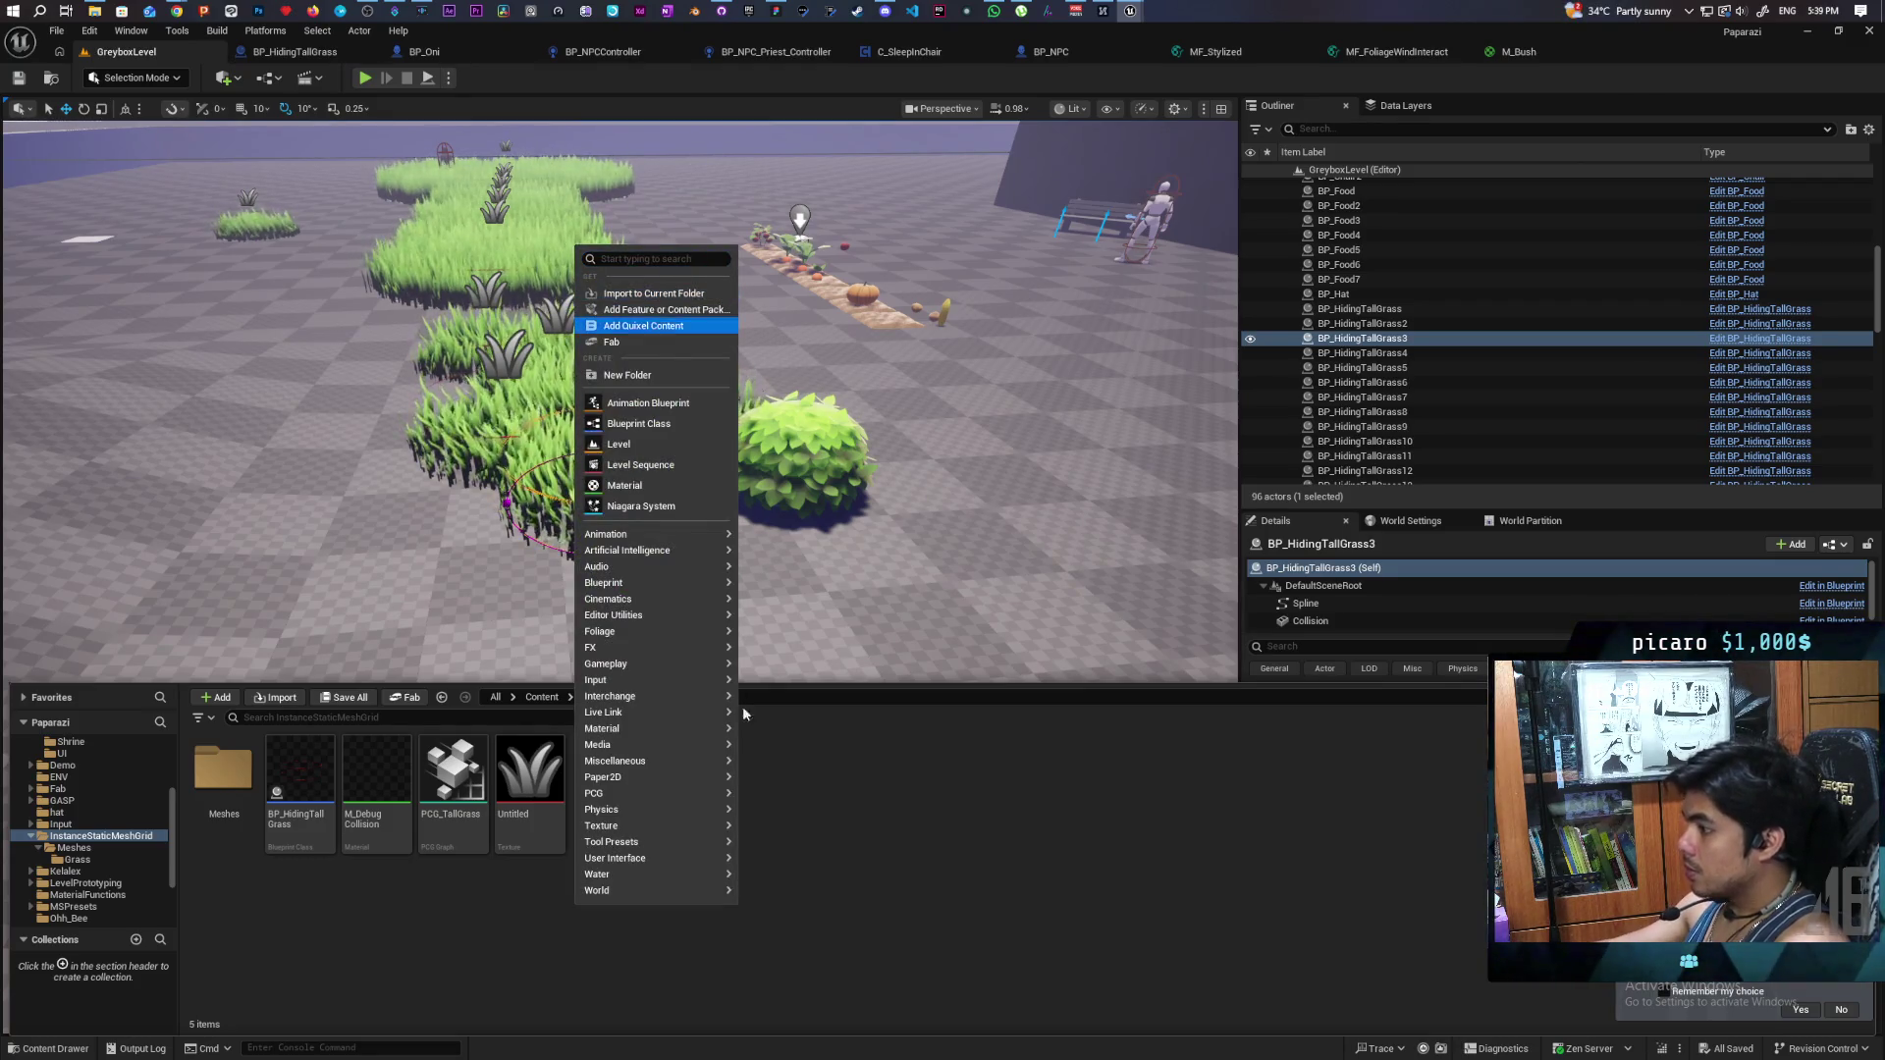
click(650, 485)
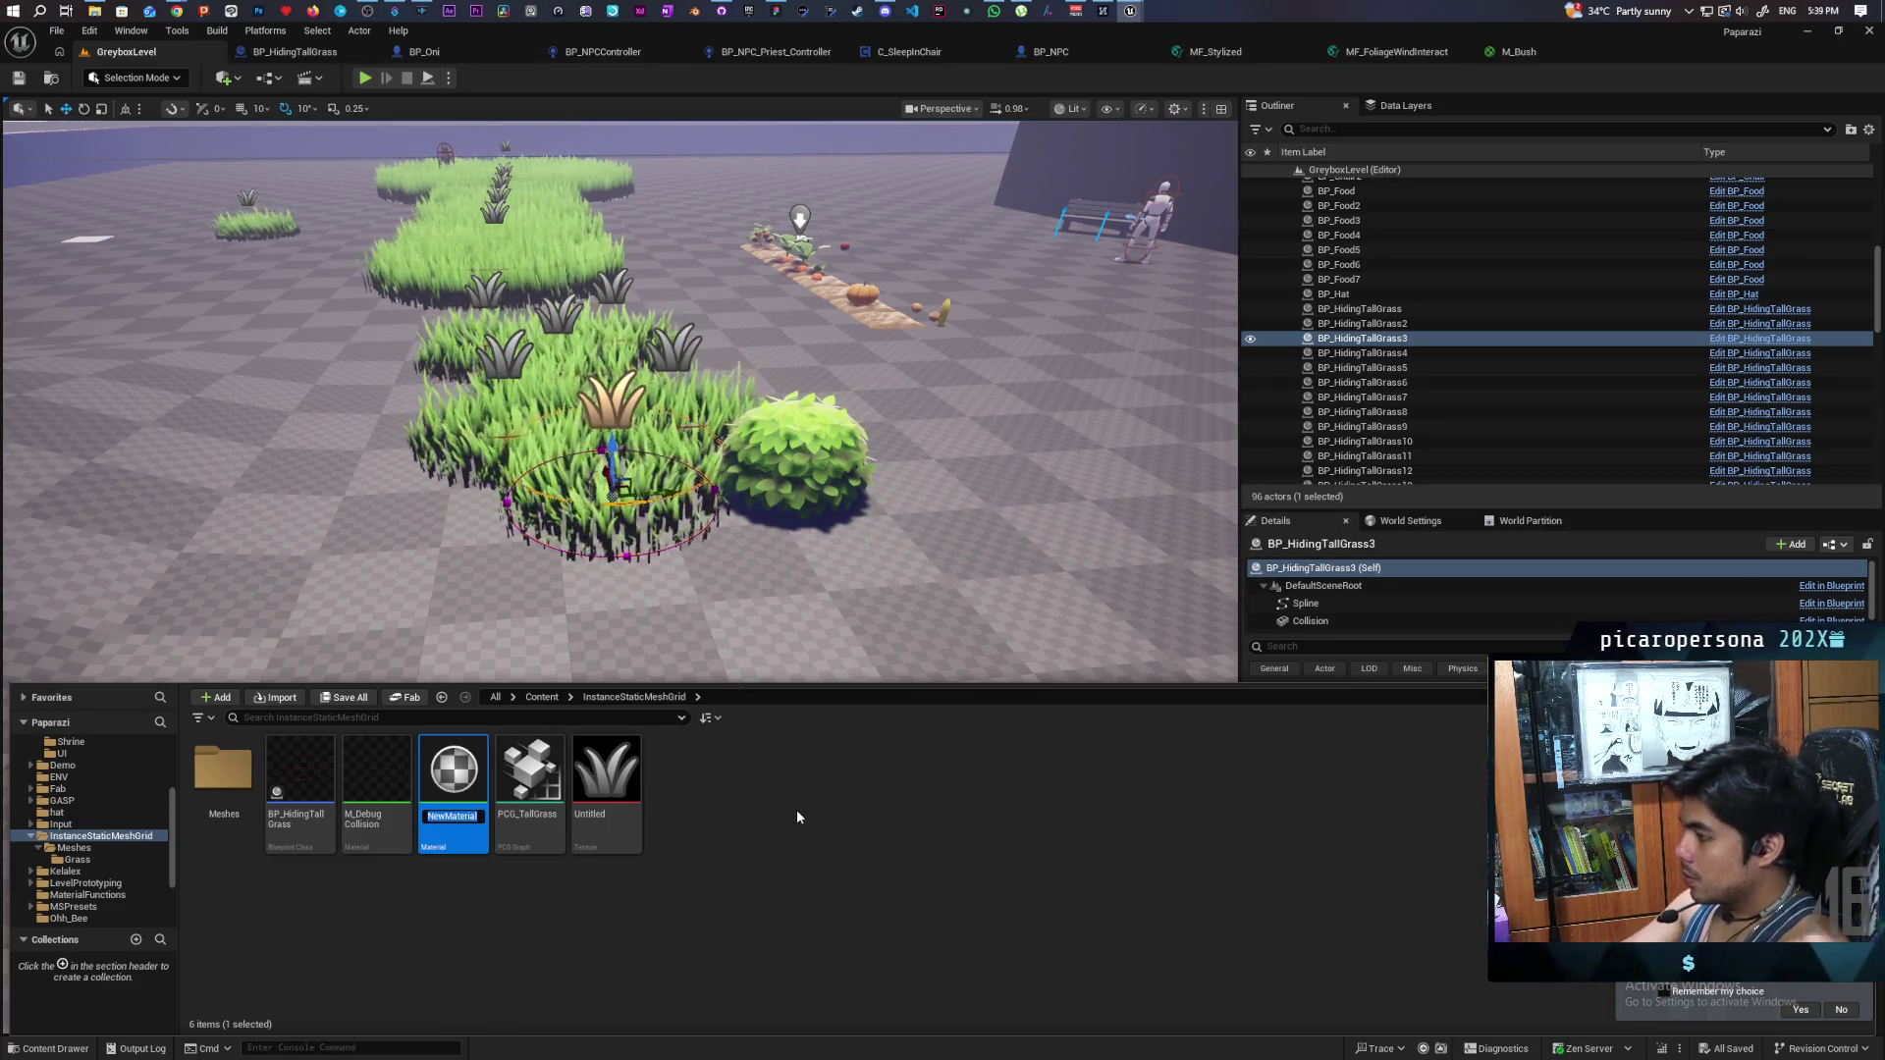
- Name the material M_Decal_Grass, save it, and open it in the Material Editor
text(Gras)
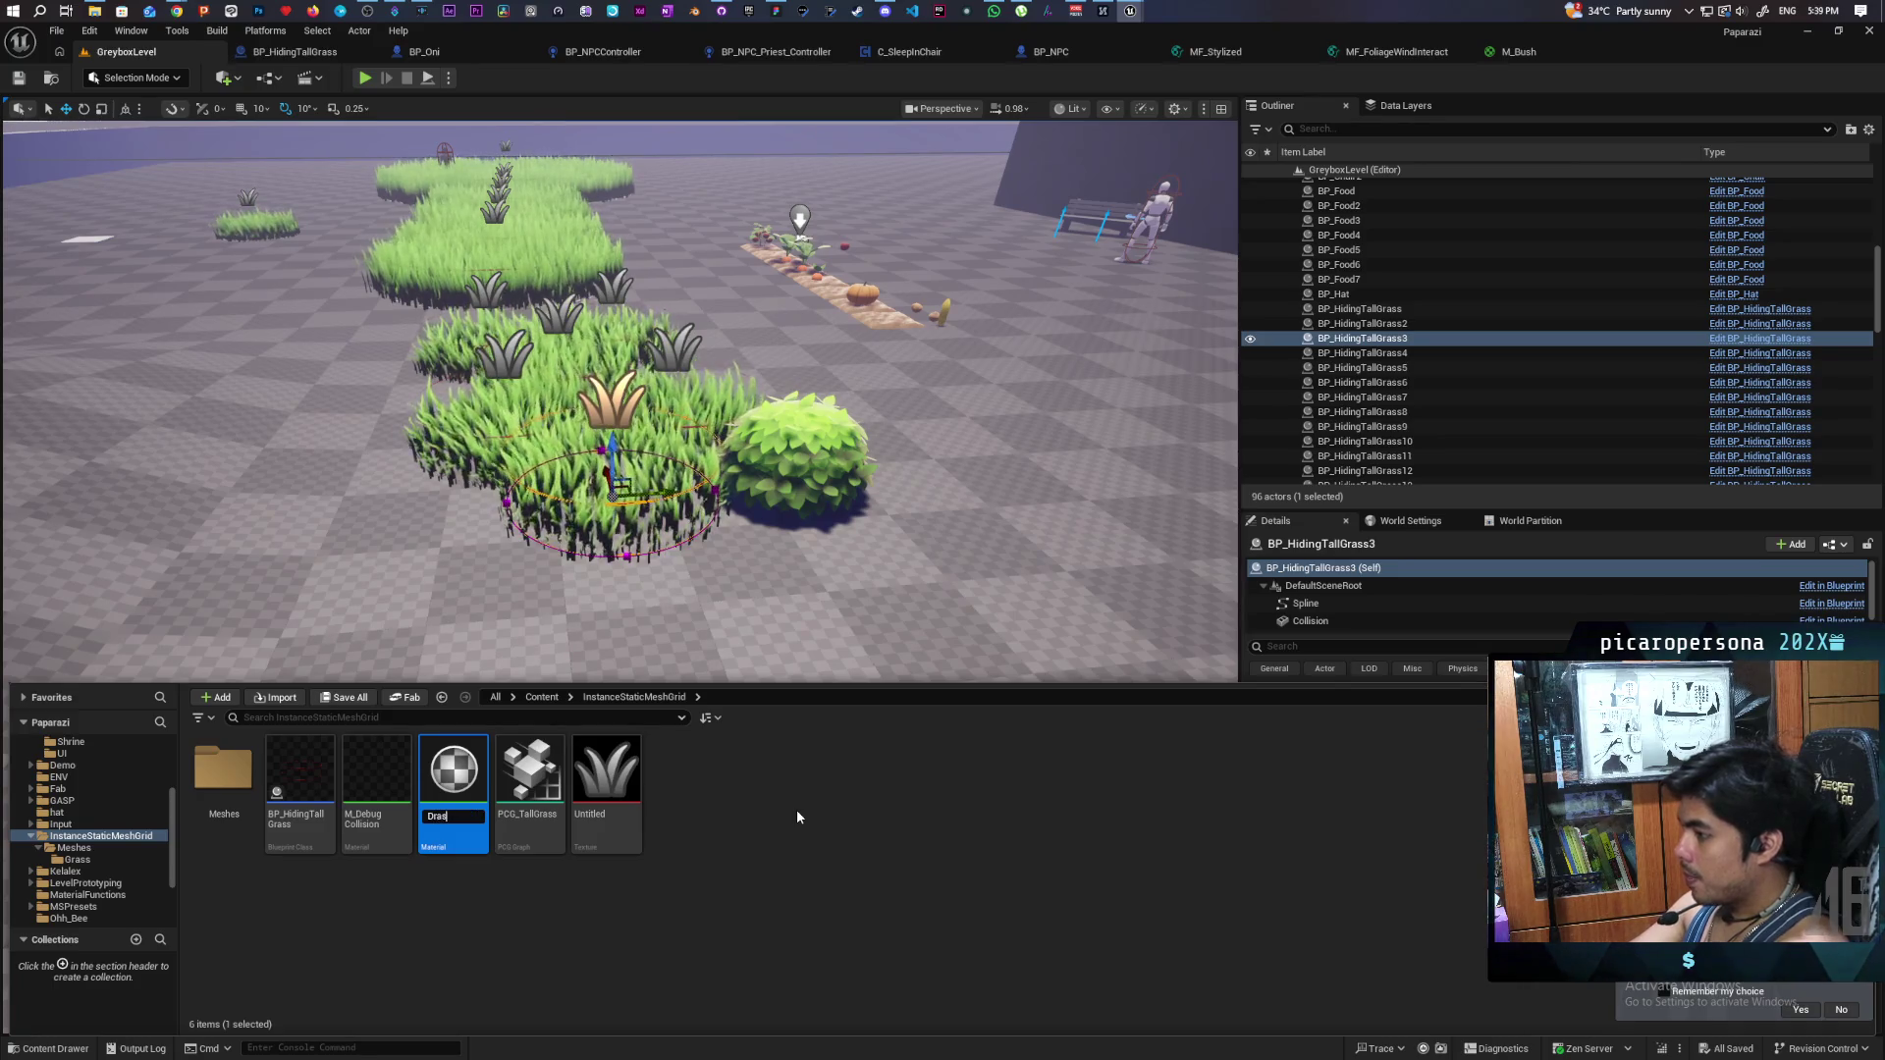
key(BackSpace)
key(BackSpace)
key(BackSpace)
text(M_Gras)
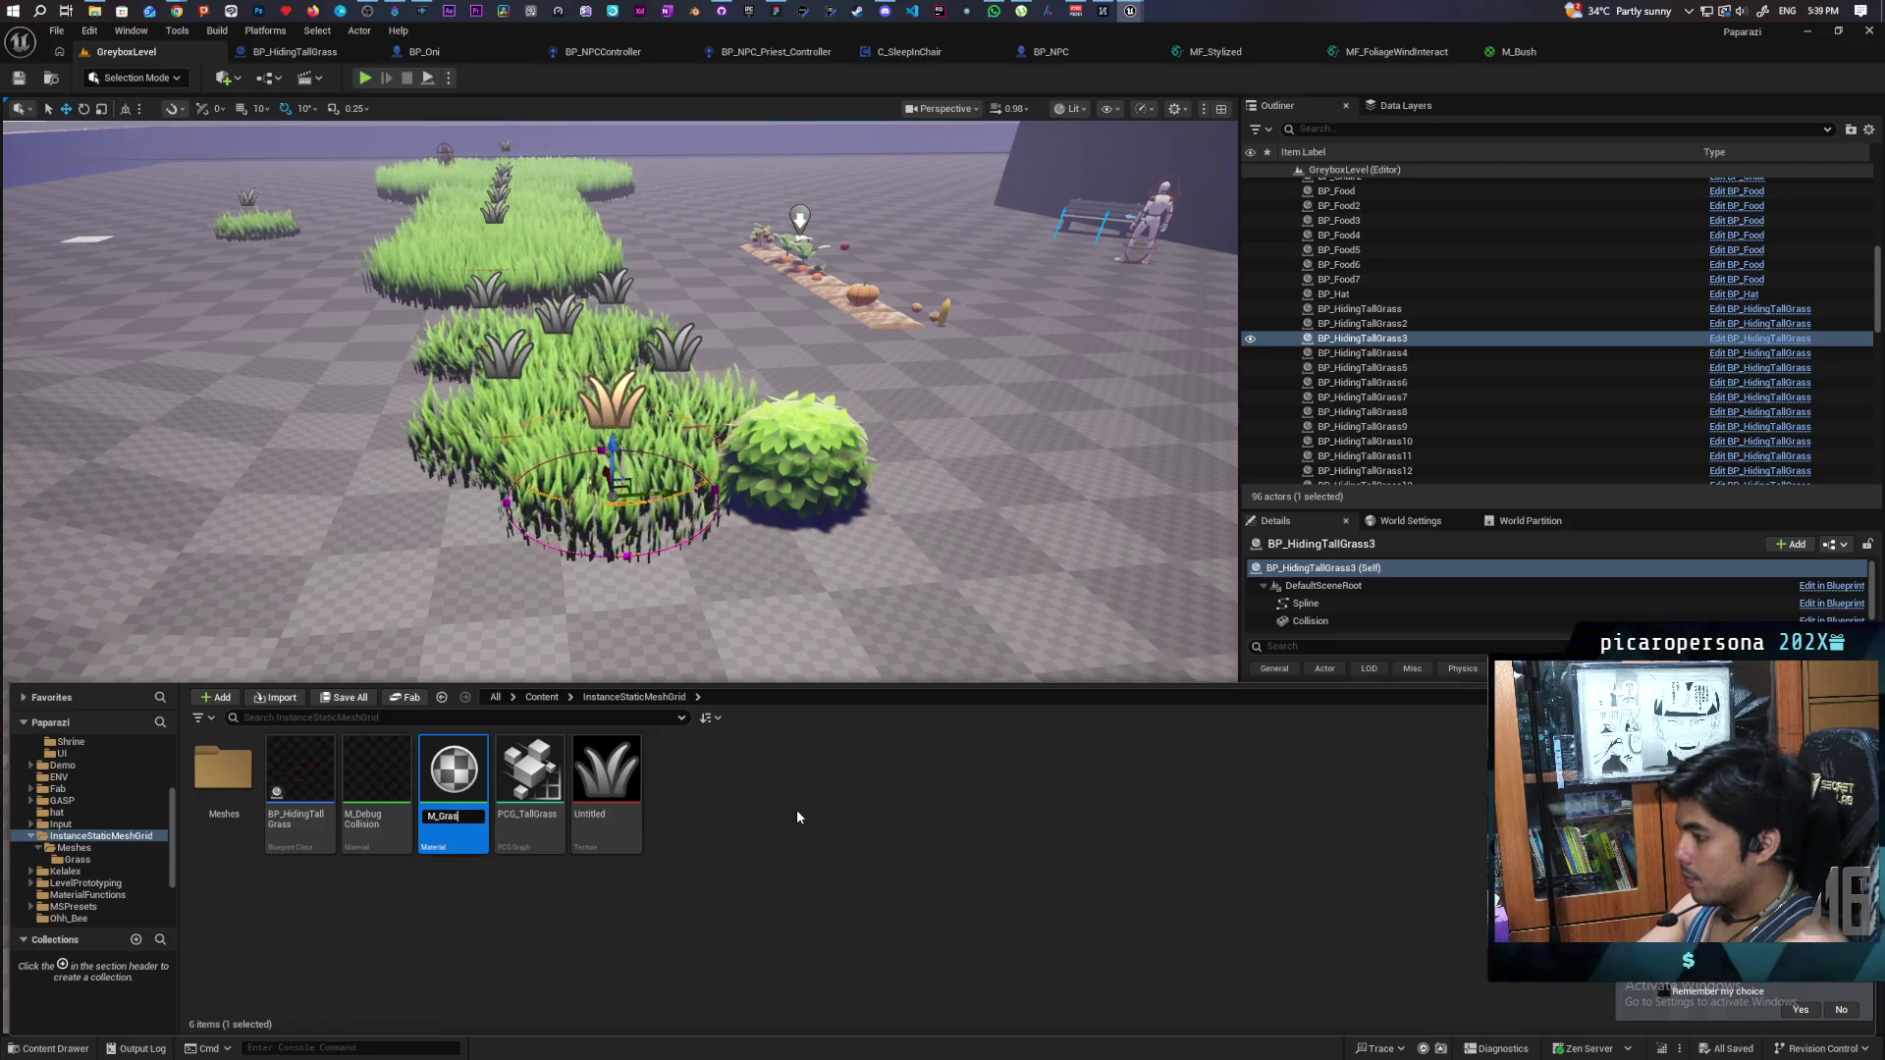
text(sD)
text(ecal)
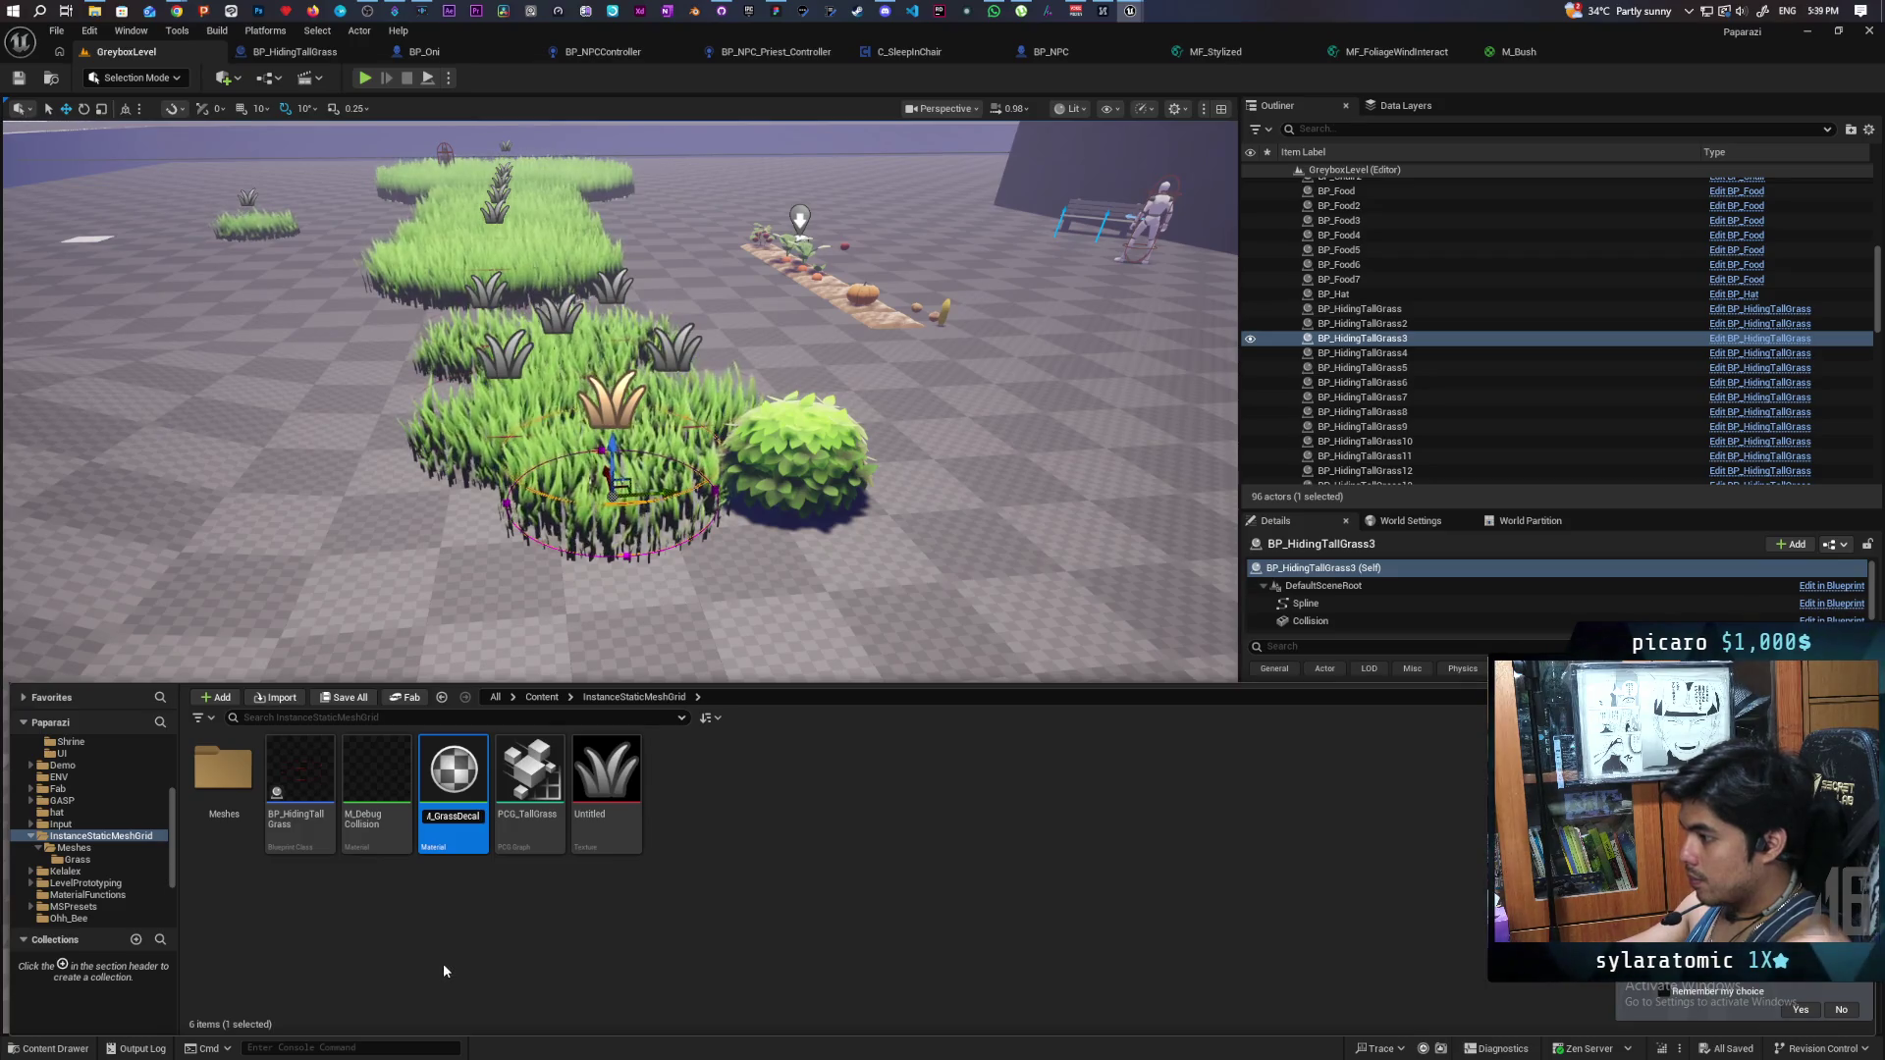
key(Left)
key(Left)
key(Left)
key(BackSpace)
key(BackSpace)
key(BackSpace)
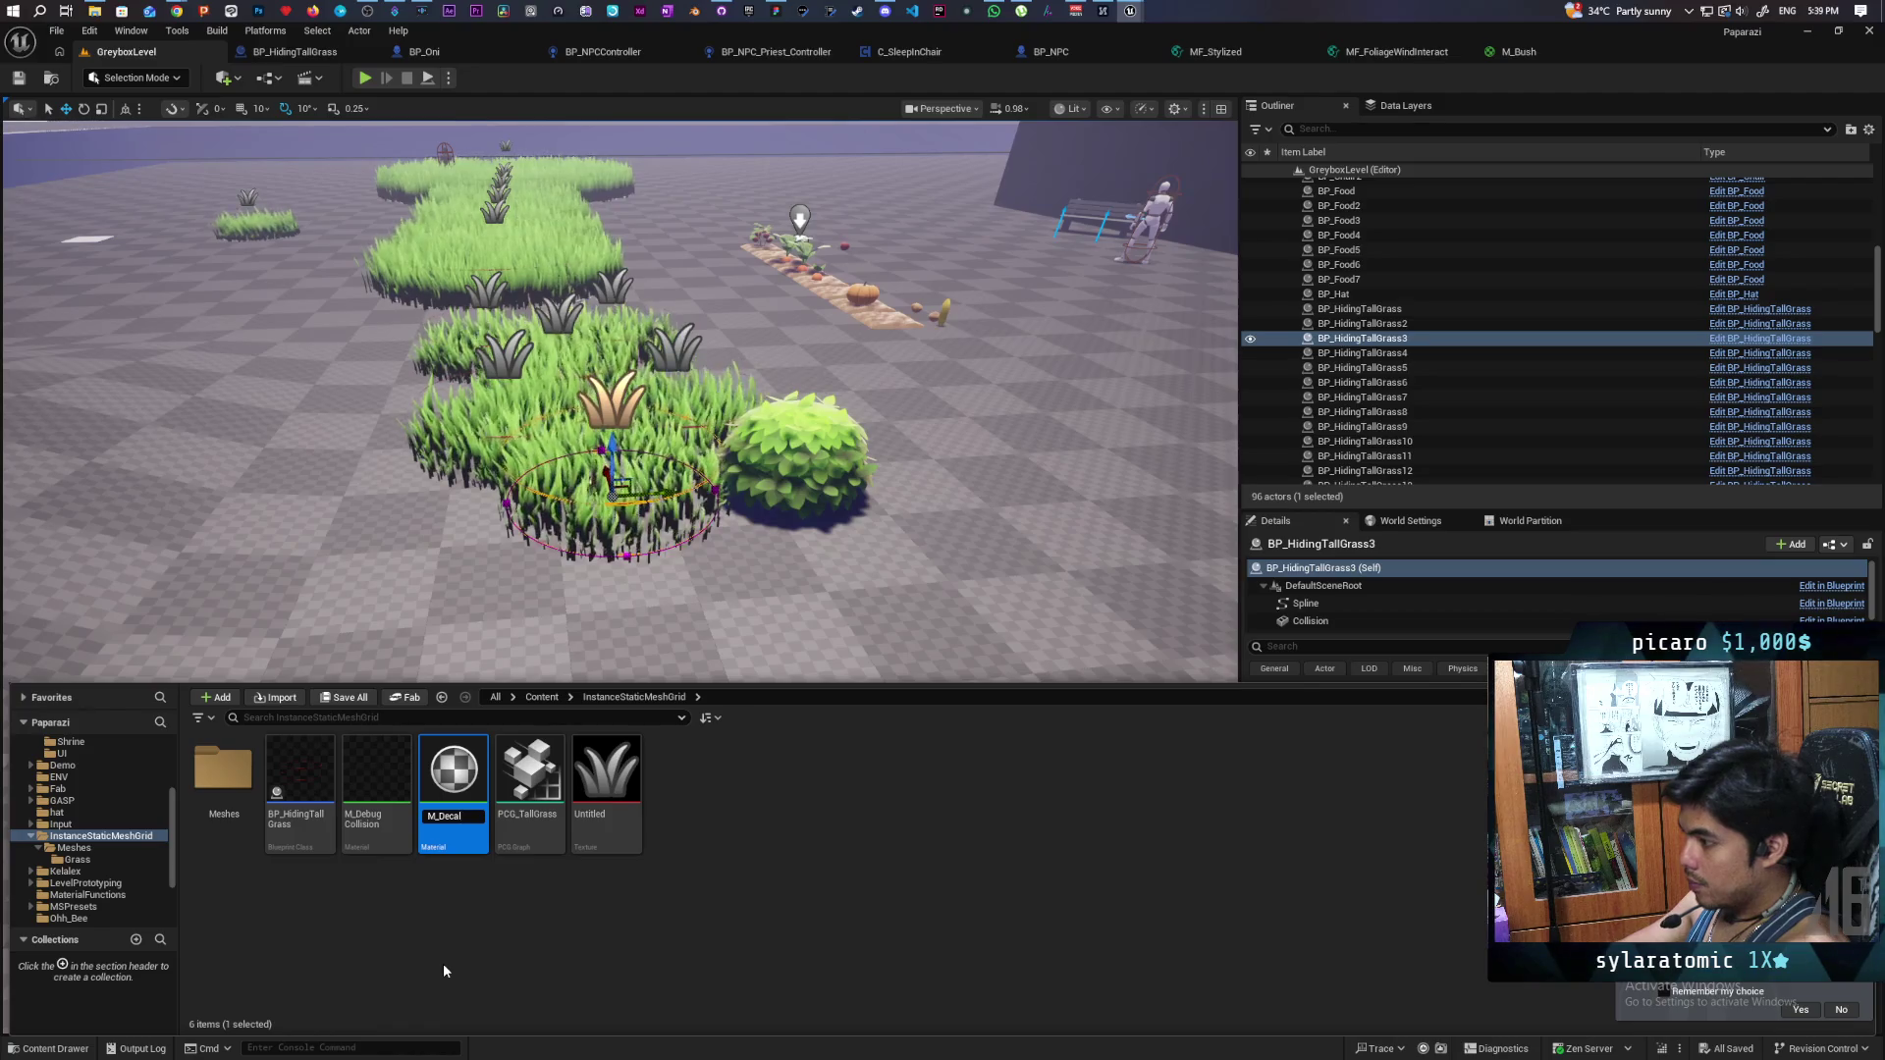
text(_Grass)
key(Return)
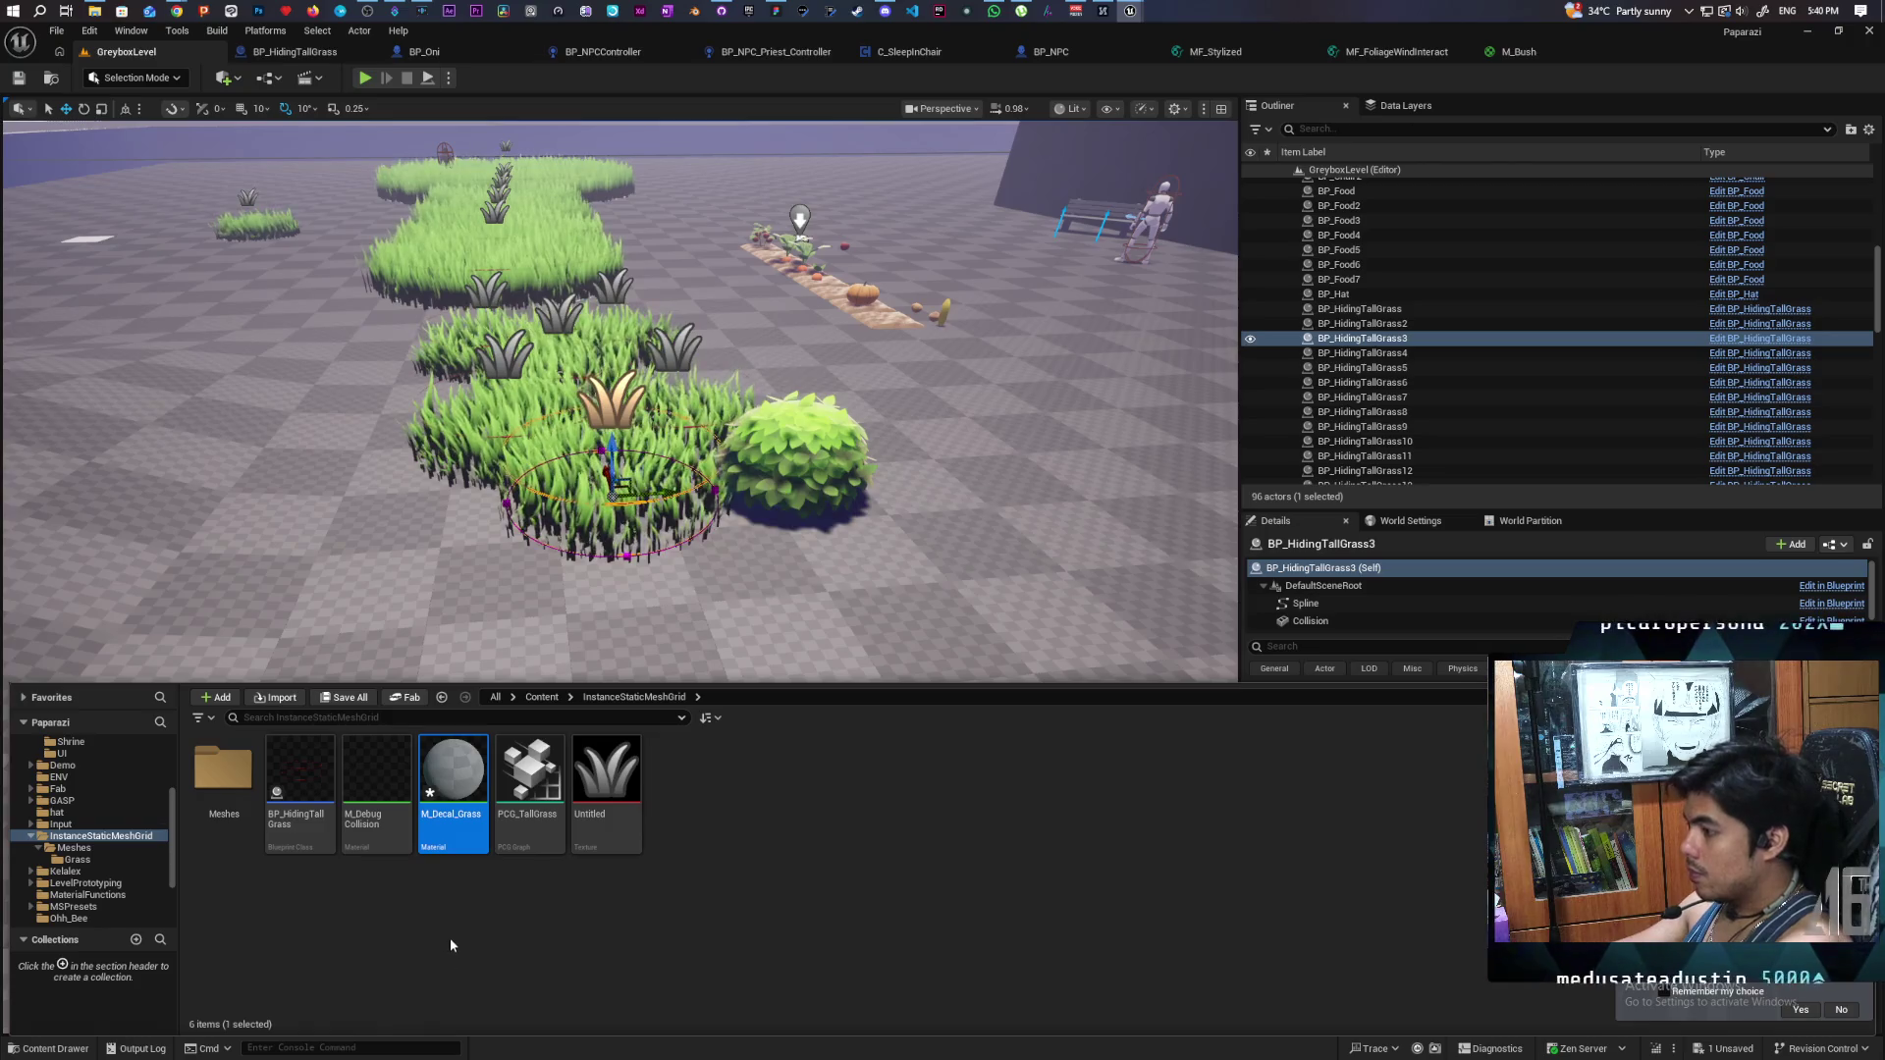
key(ctrl+s)
key(Return)
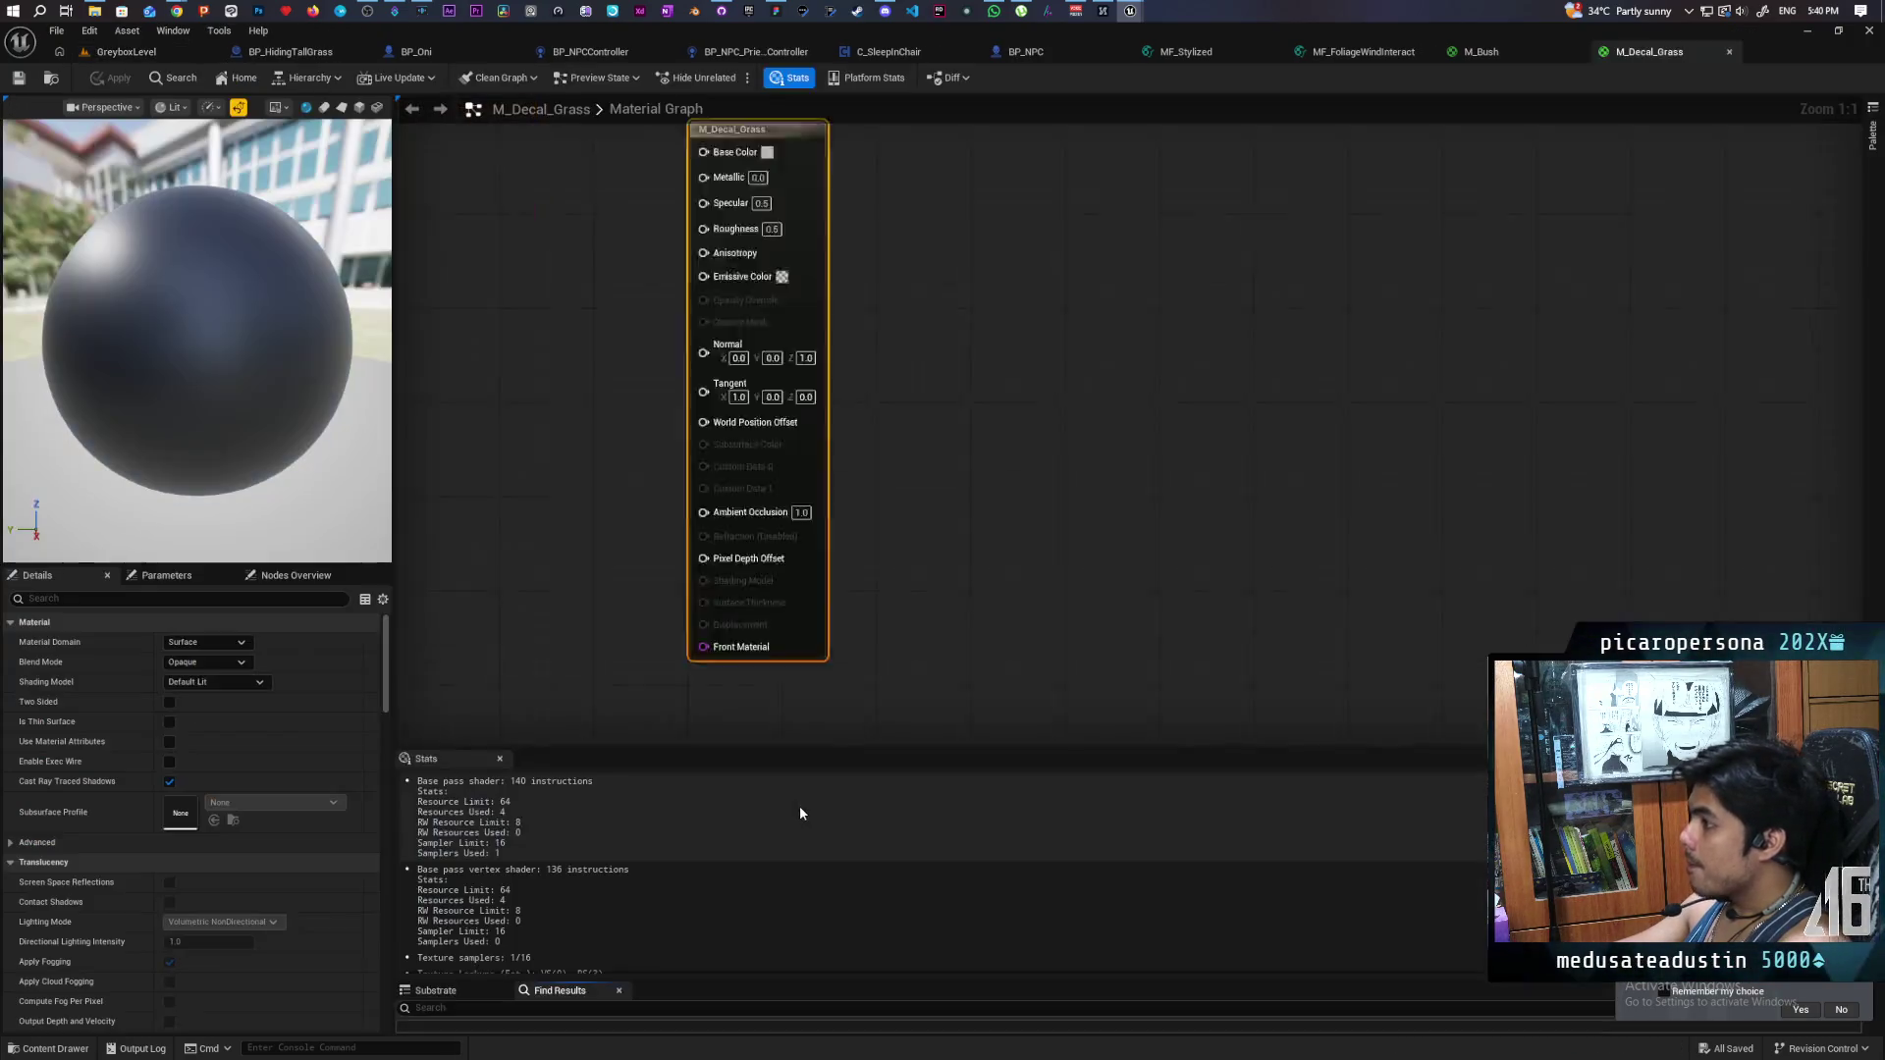
- Set Material Domain to Deferred Decal and Blend Mode to AlphaComposite, then apply and save
click(185, 646)
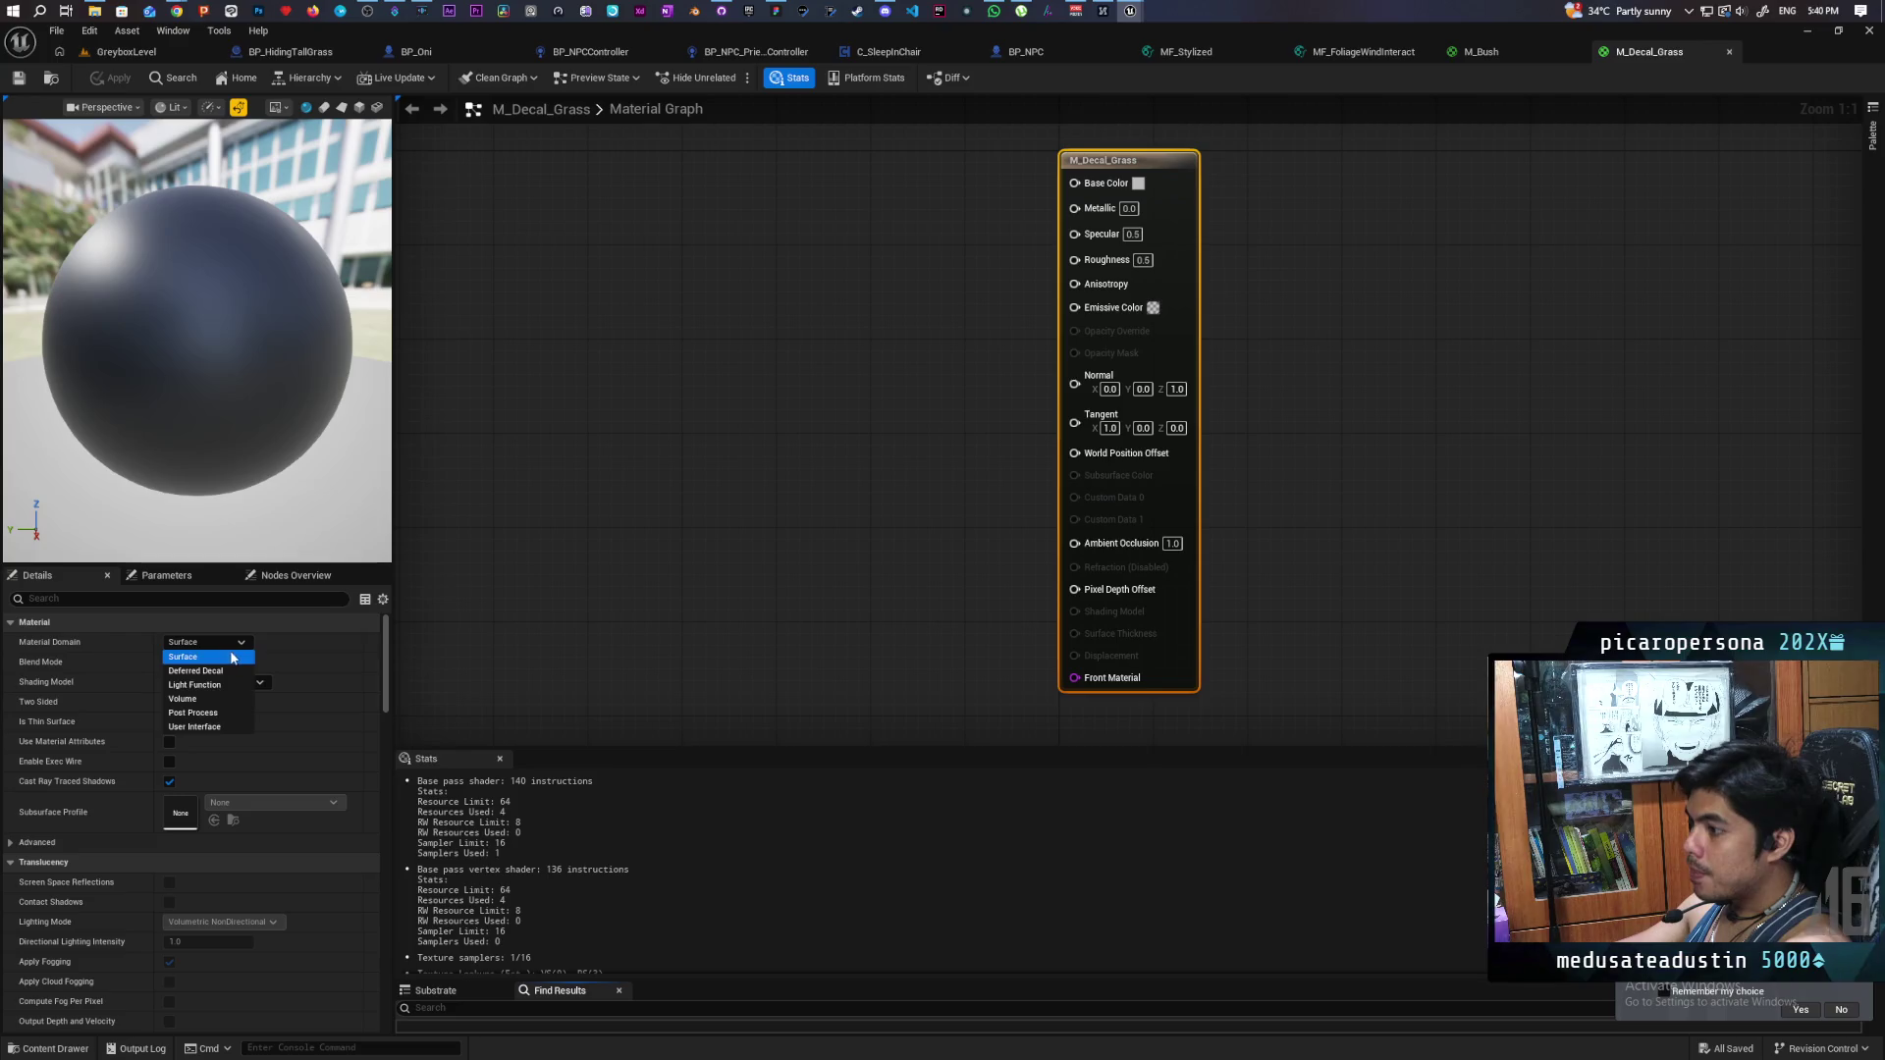
click(202, 682)
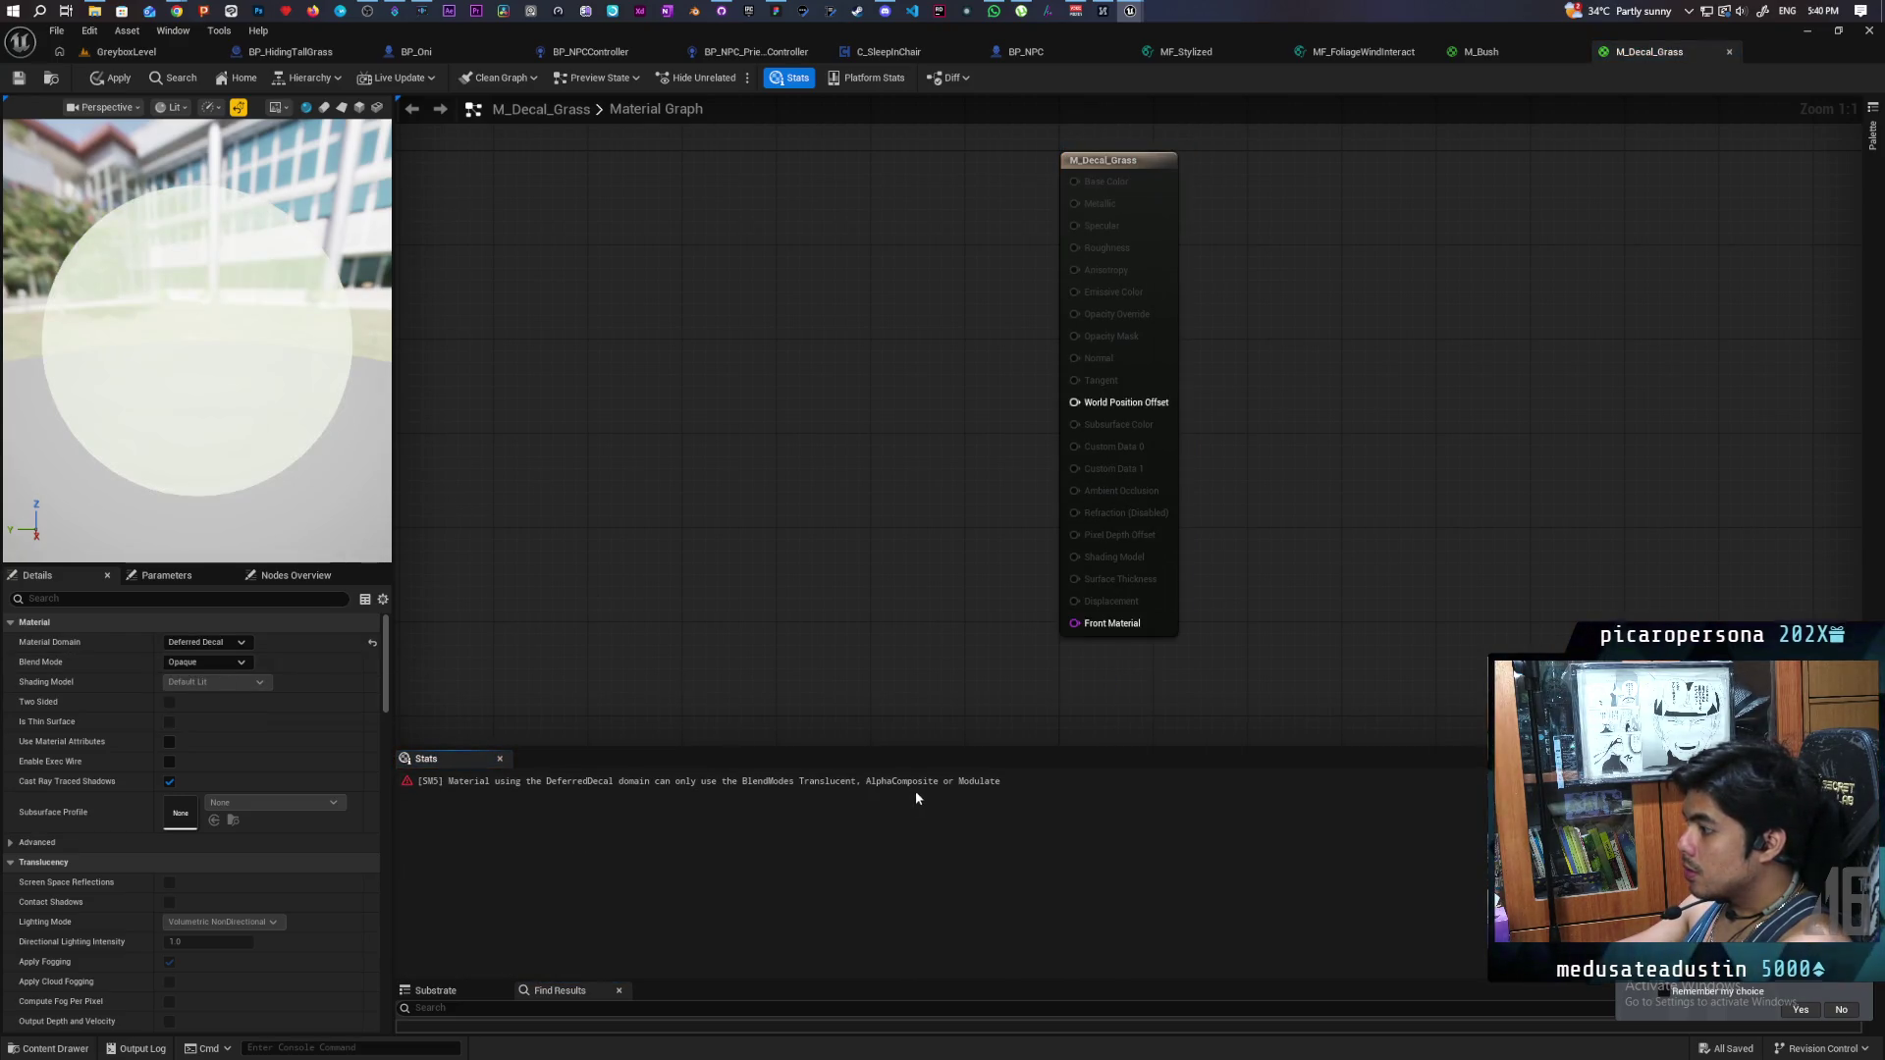
click(217, 664)
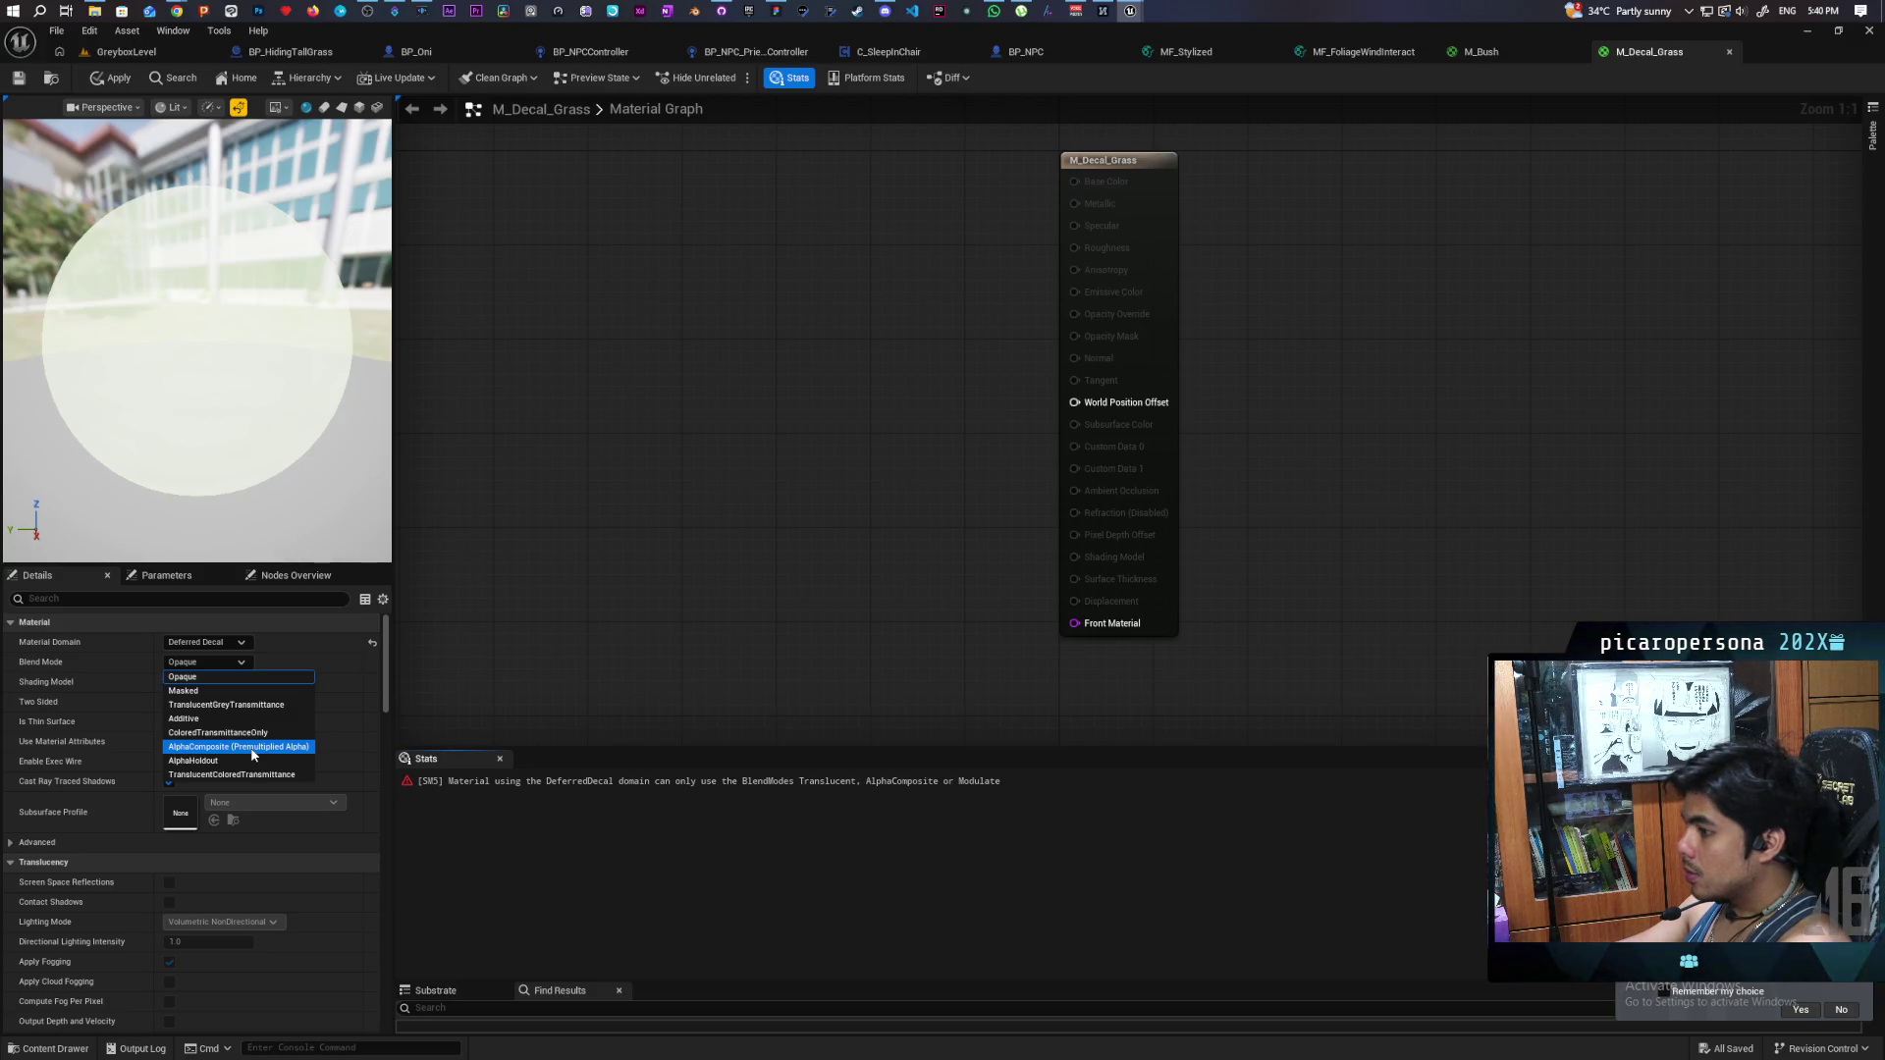
click(253, 748)
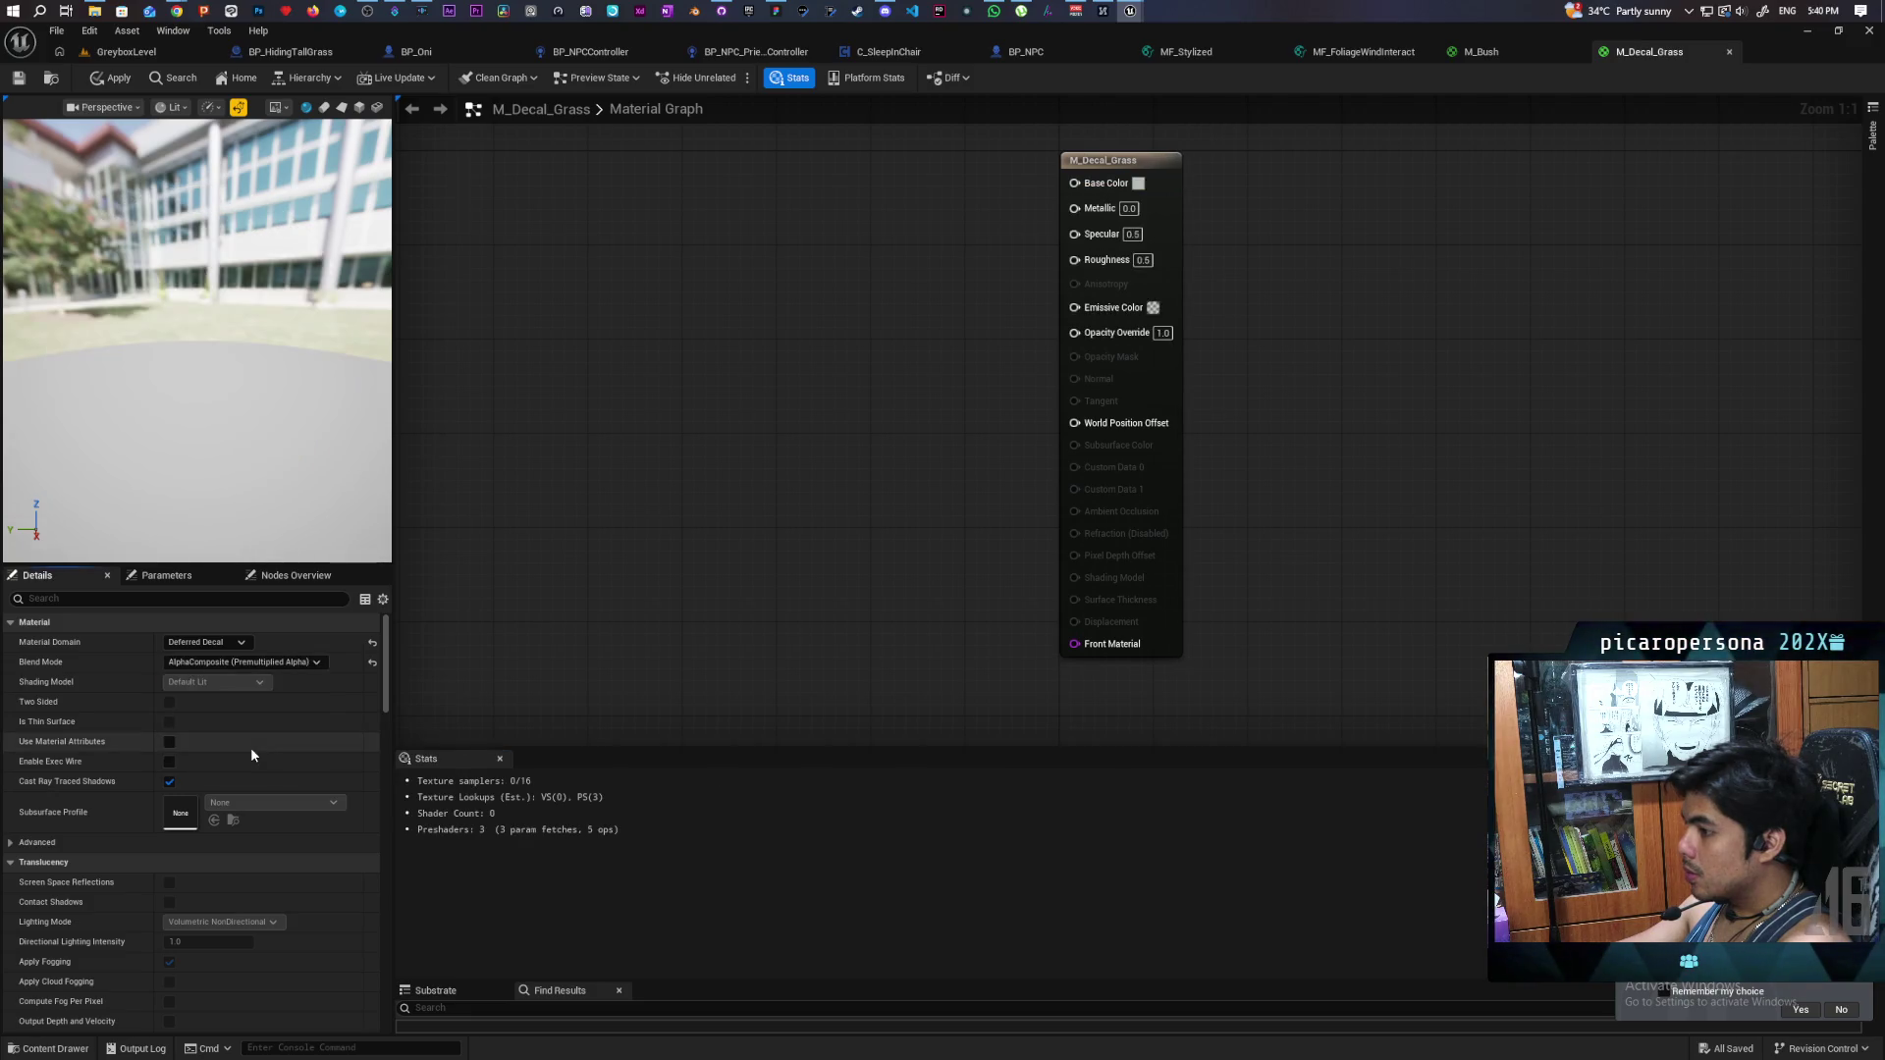
click(118, 78)
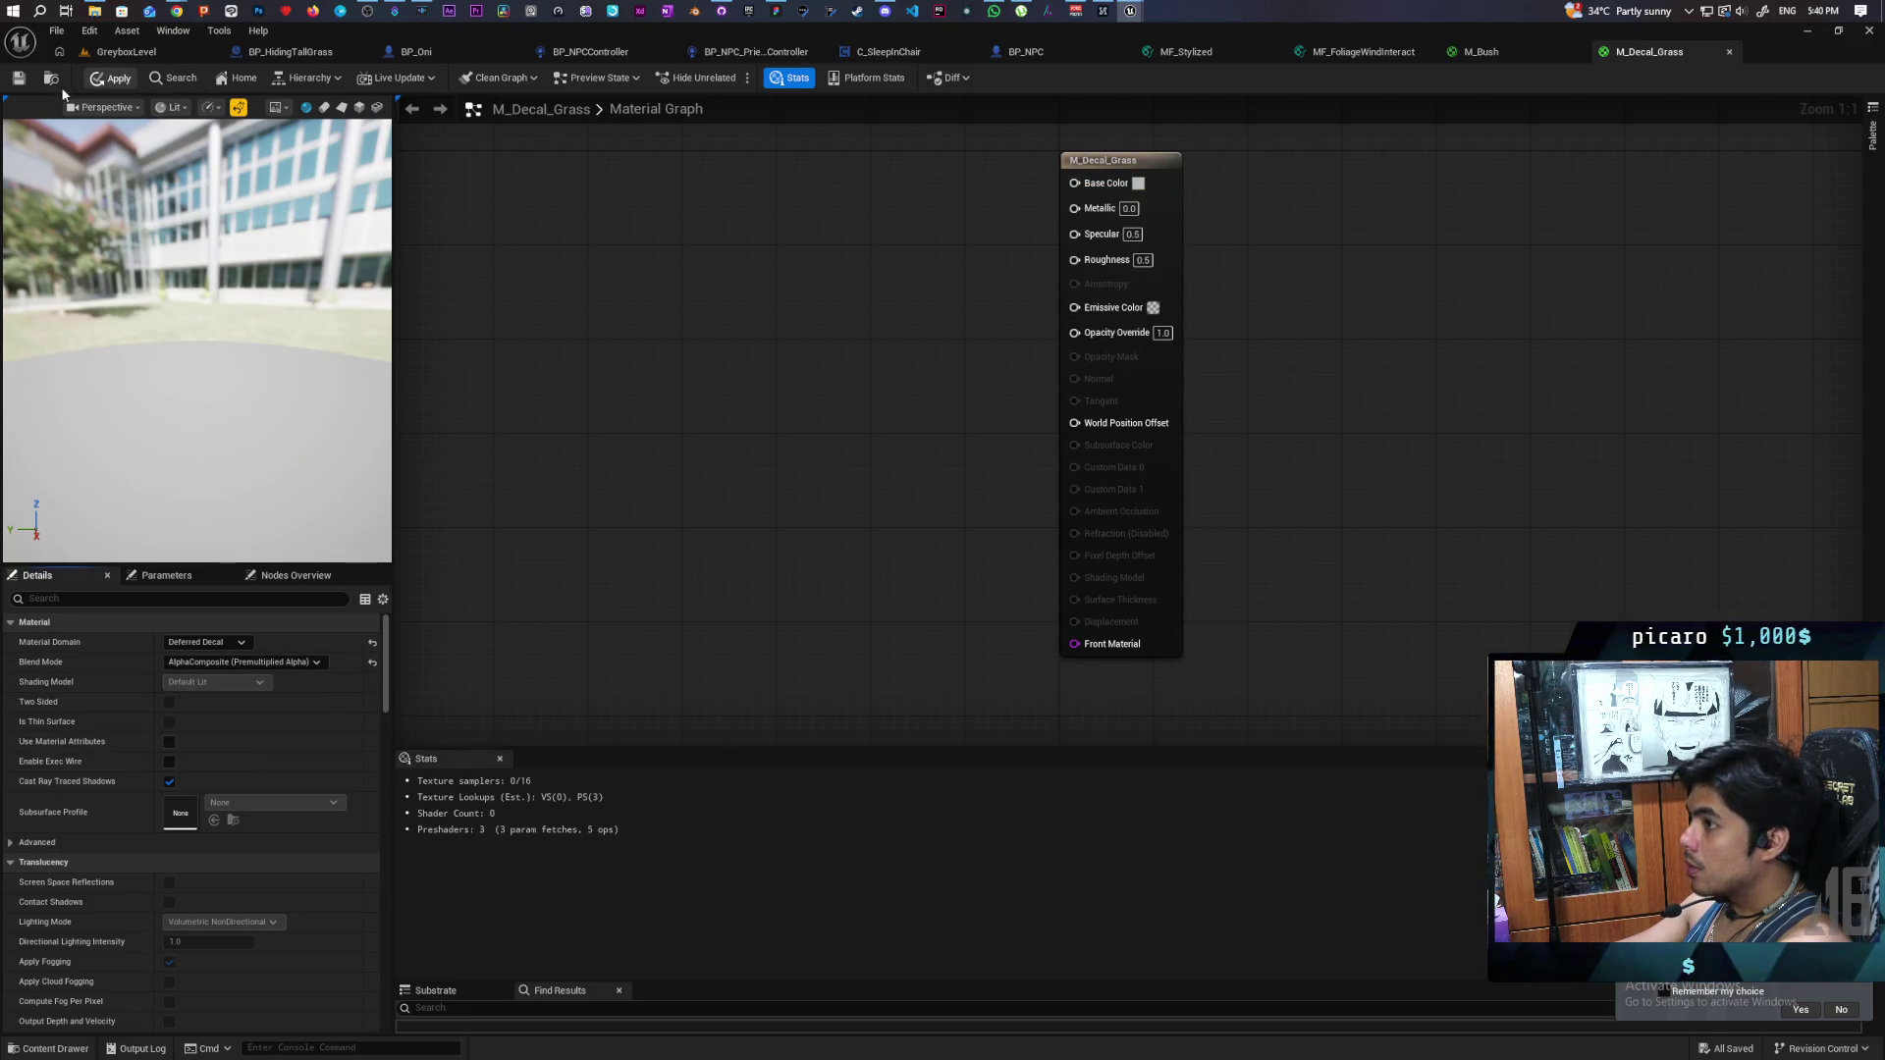
key(ctrl+s)
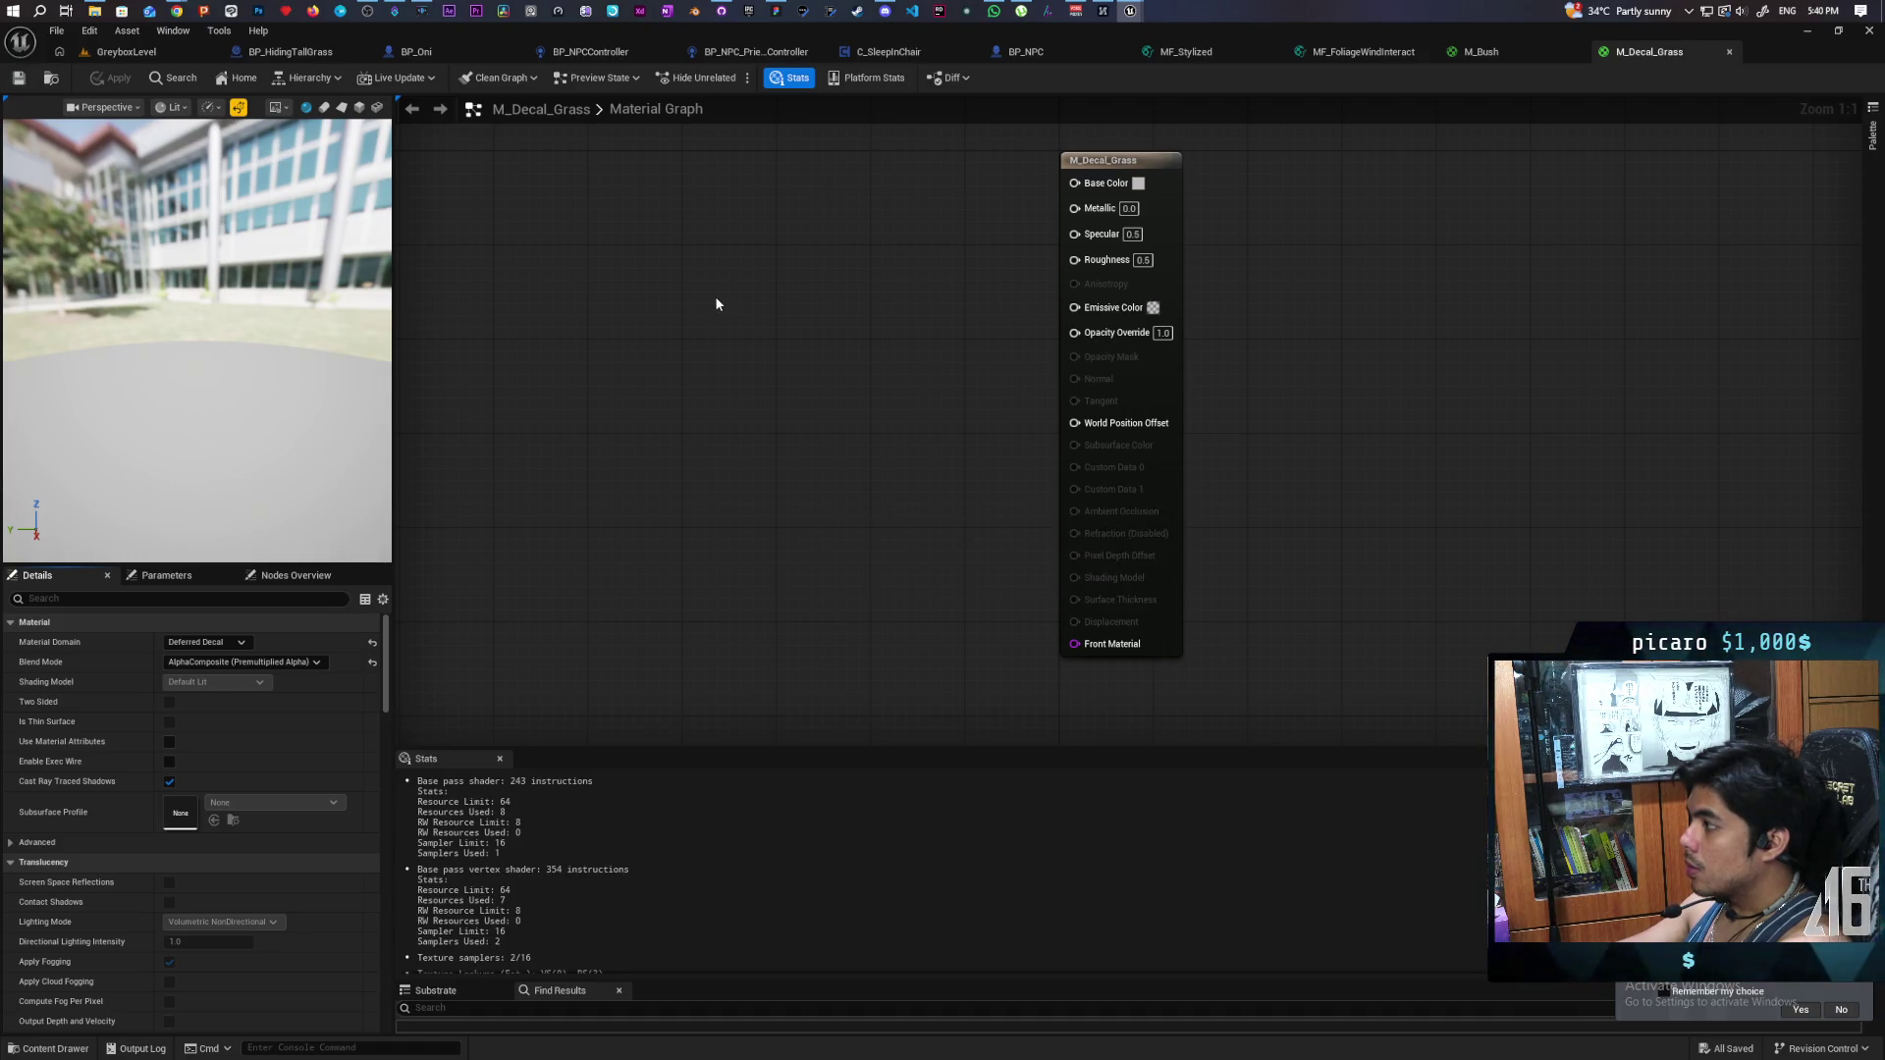
- Feed a dark green Constant3Vector (0.0817, 0.307, 0.0632) into Base Color and save
drag(864, 344, 886, 438)
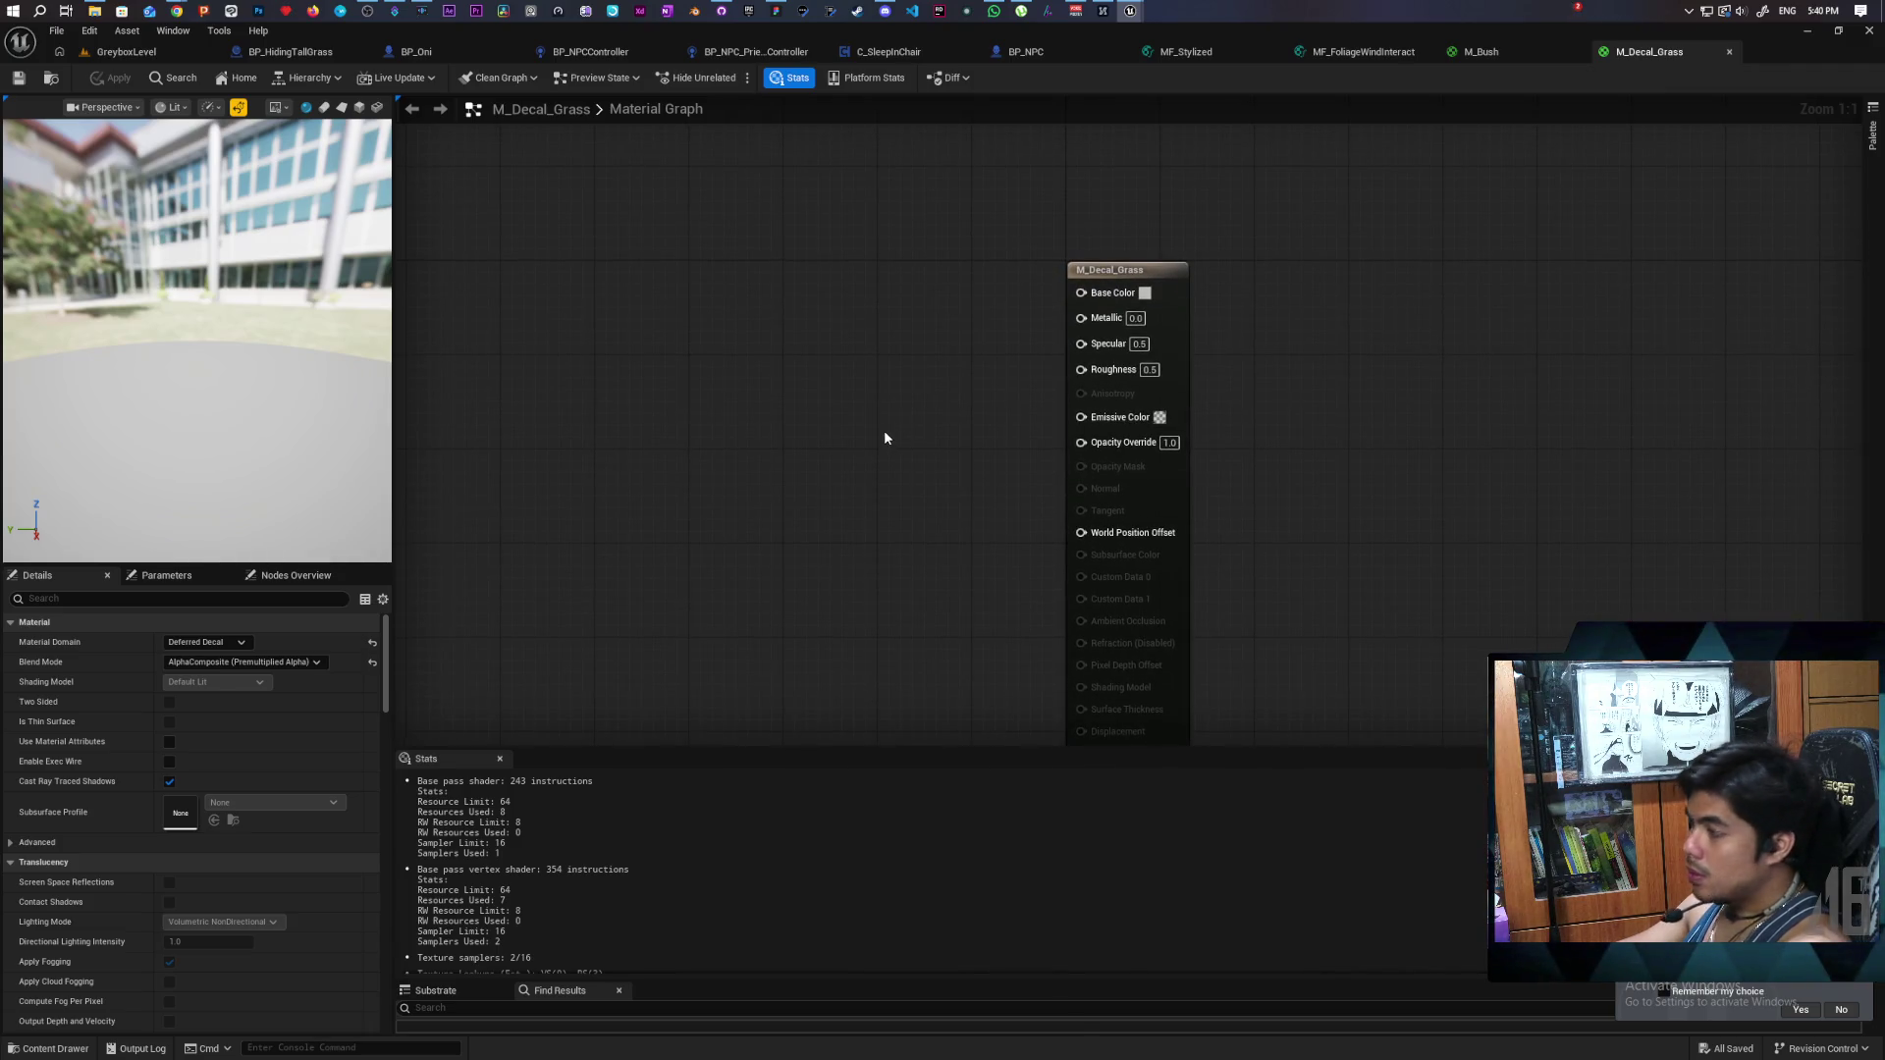
click(743, 299)
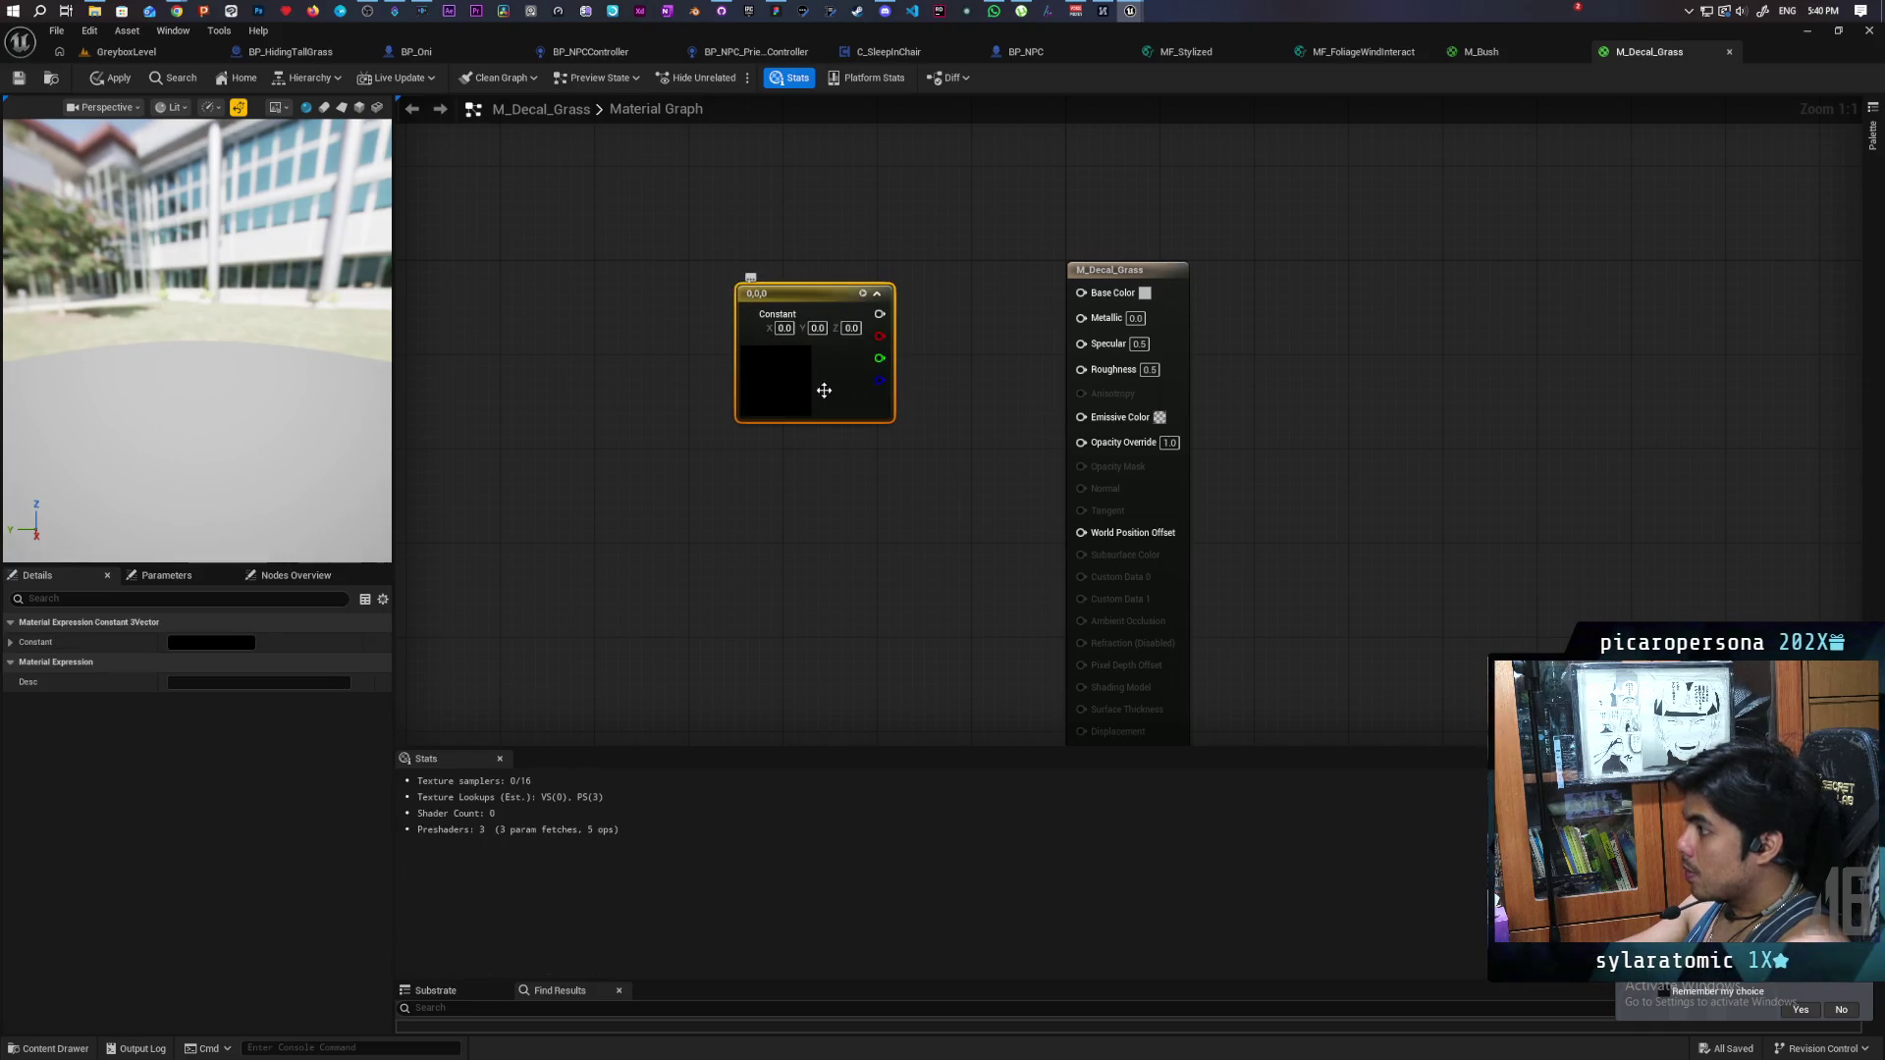
double_click(790, 383)
drag(904, 518, 832, 534)
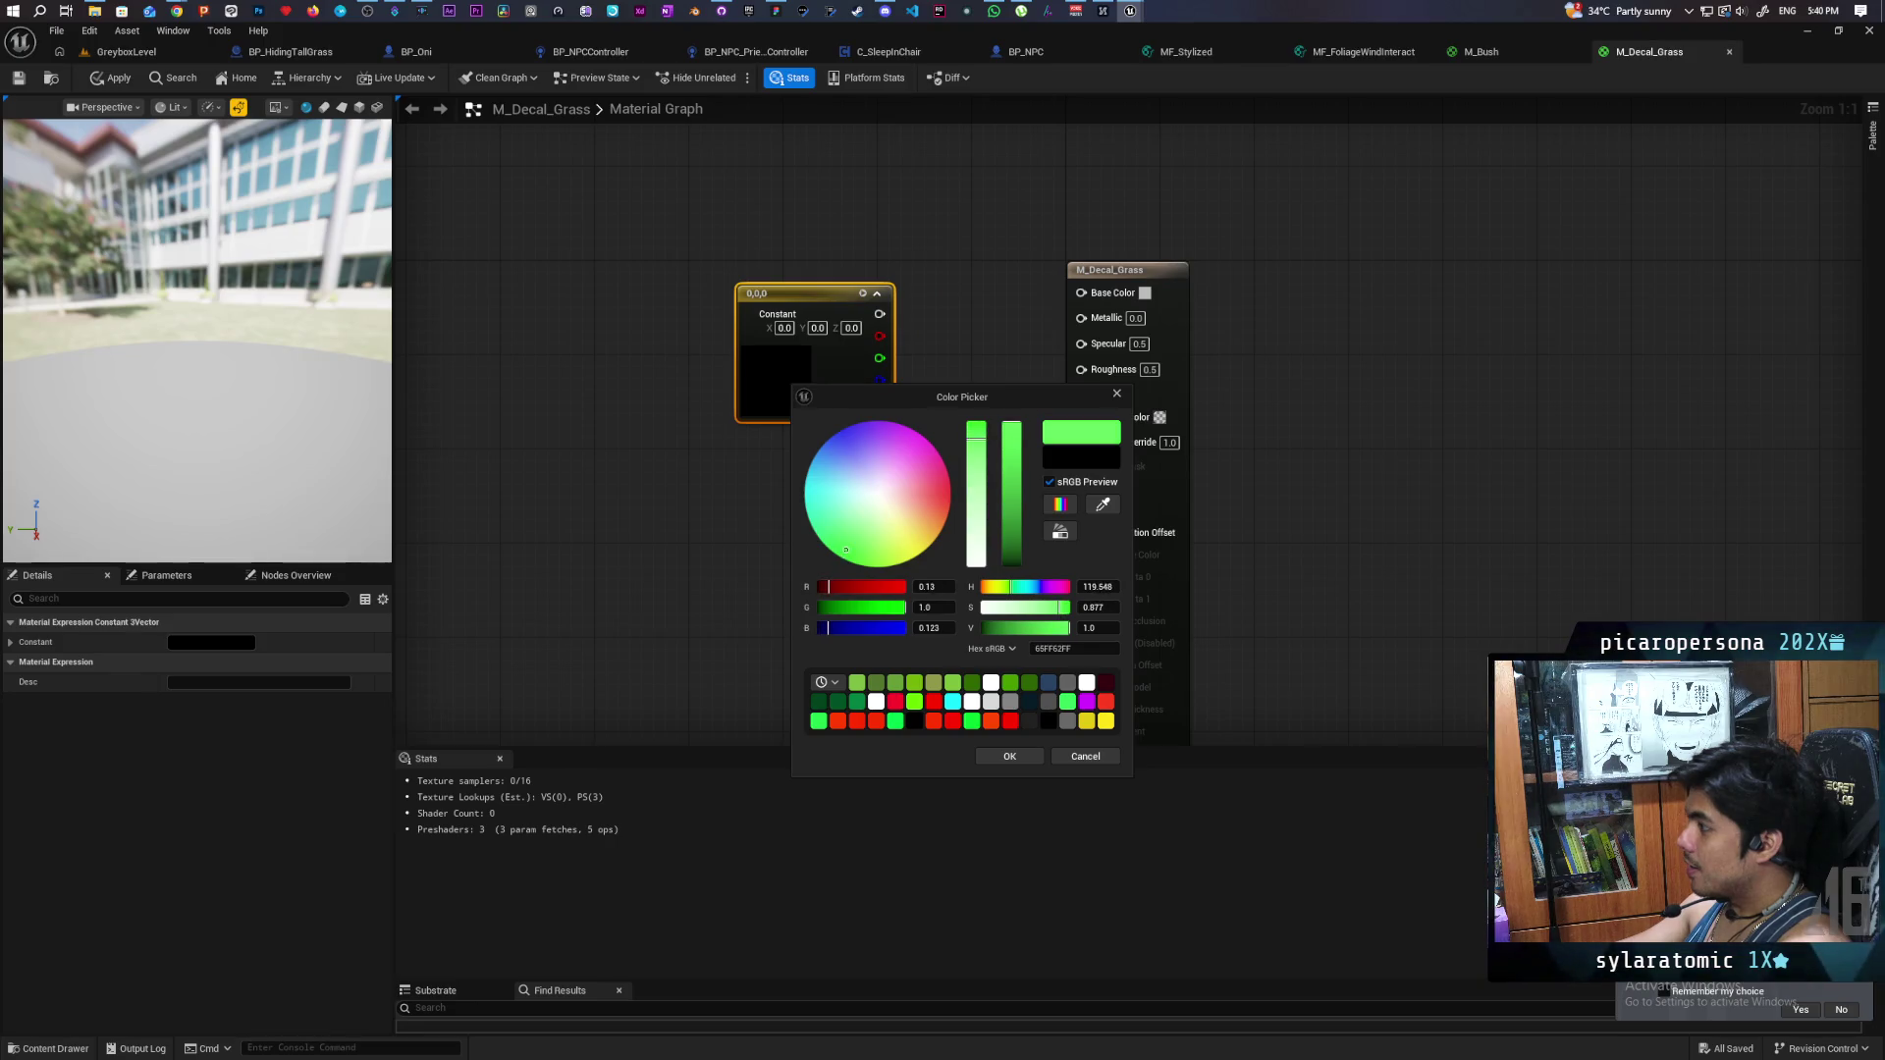
click(1017, 552)
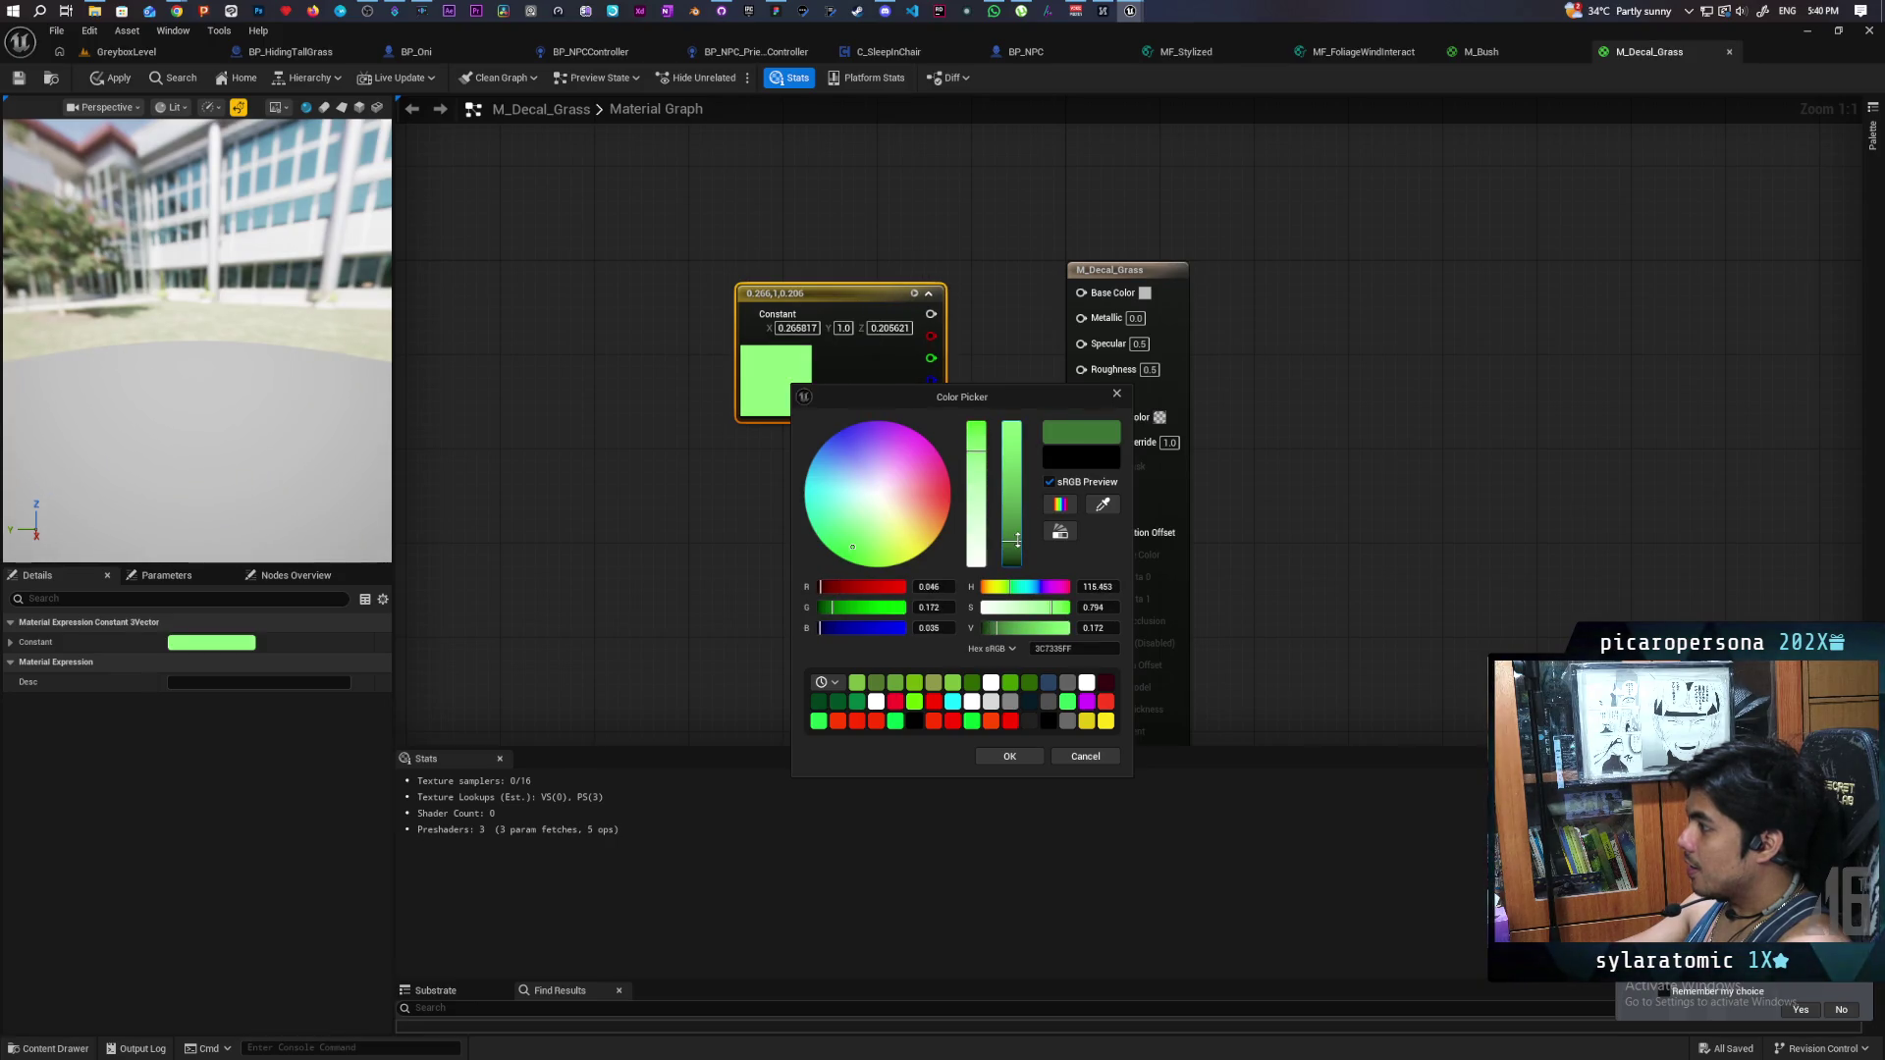
click(1009, 756)
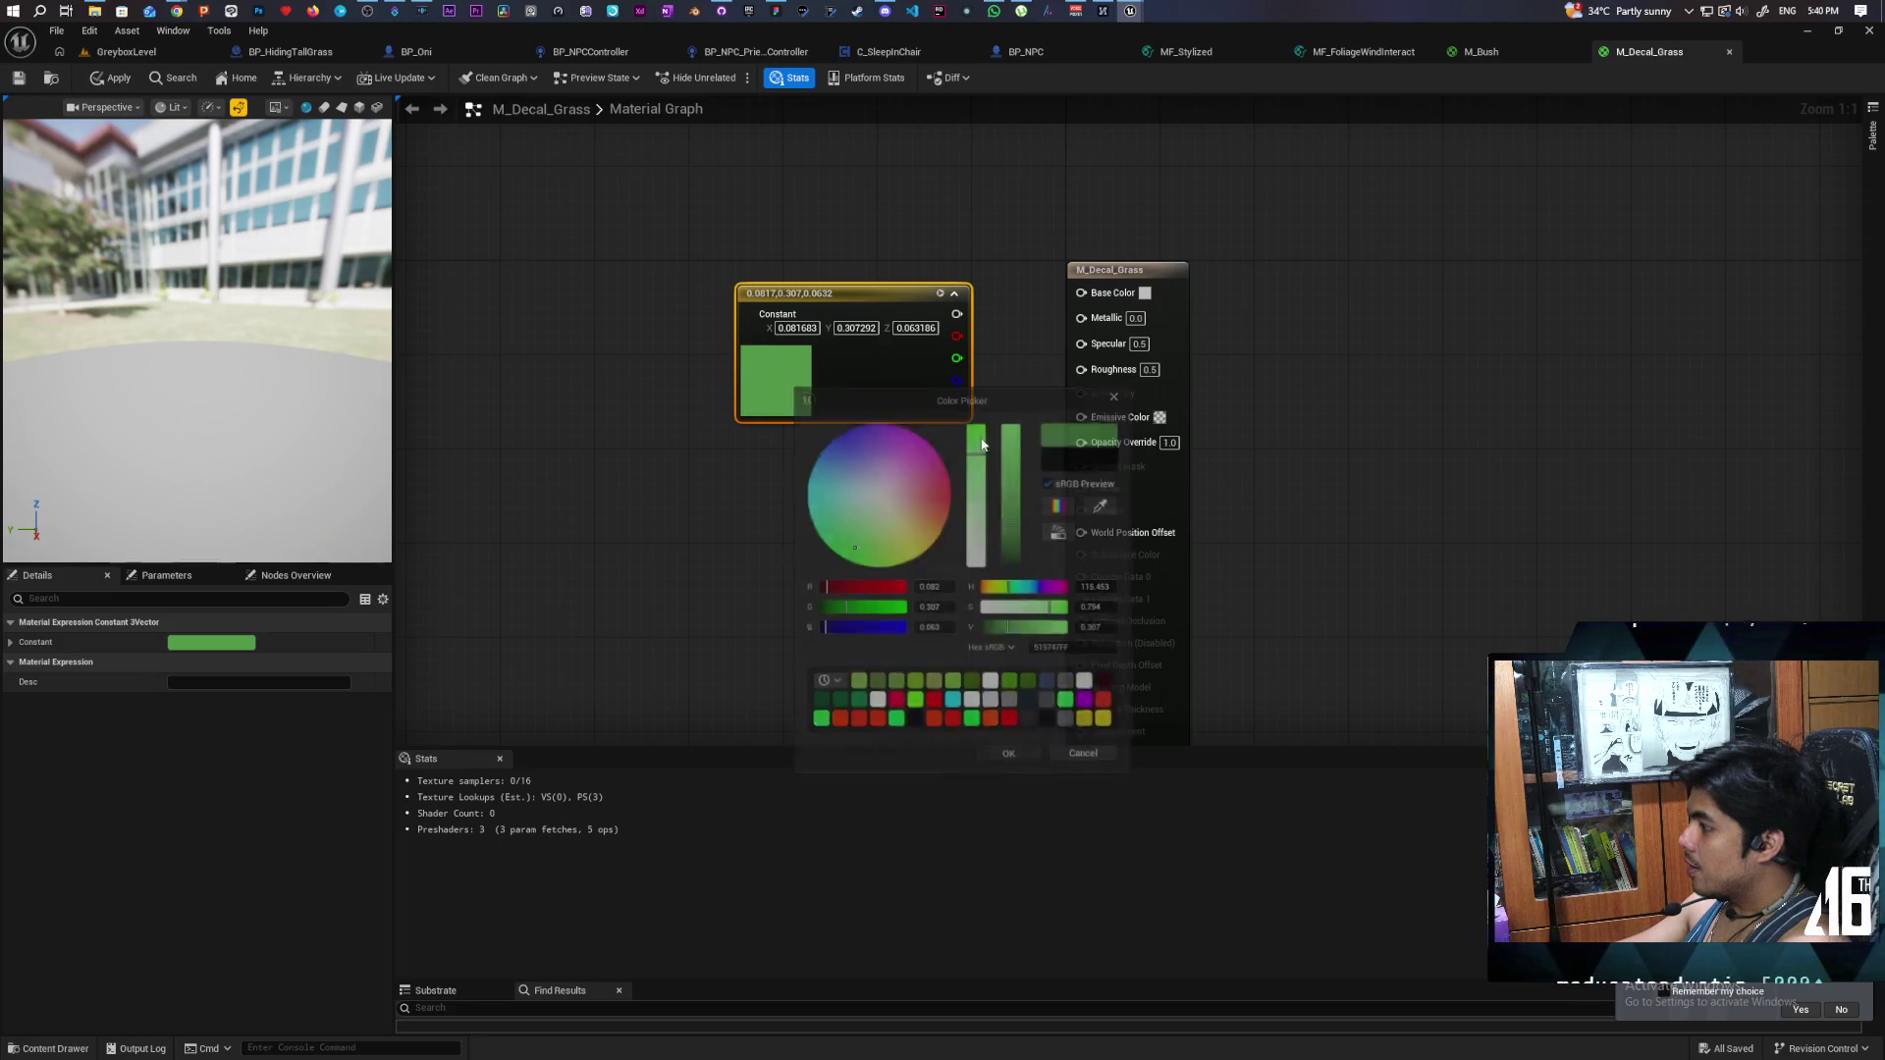
drag(958, 315, 1081, 293)
drag(884, 293, 884, 257)
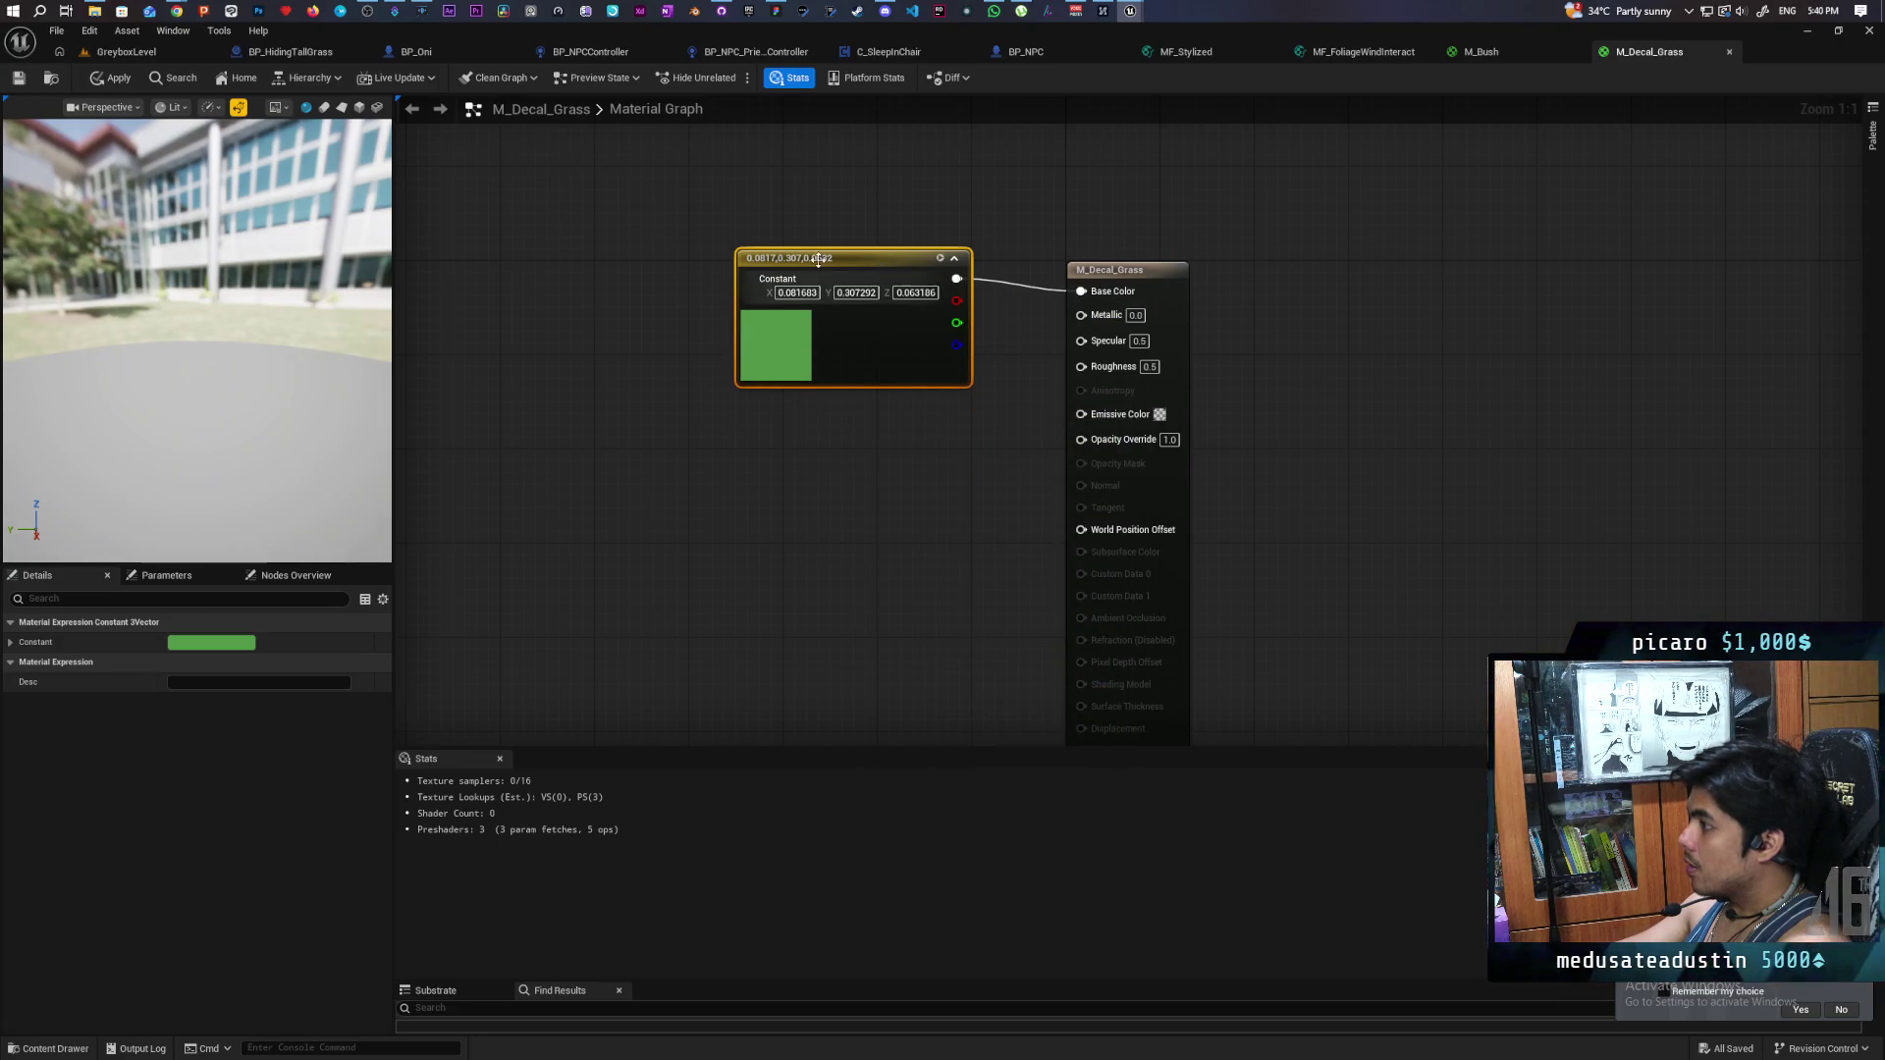
click(17, 78)
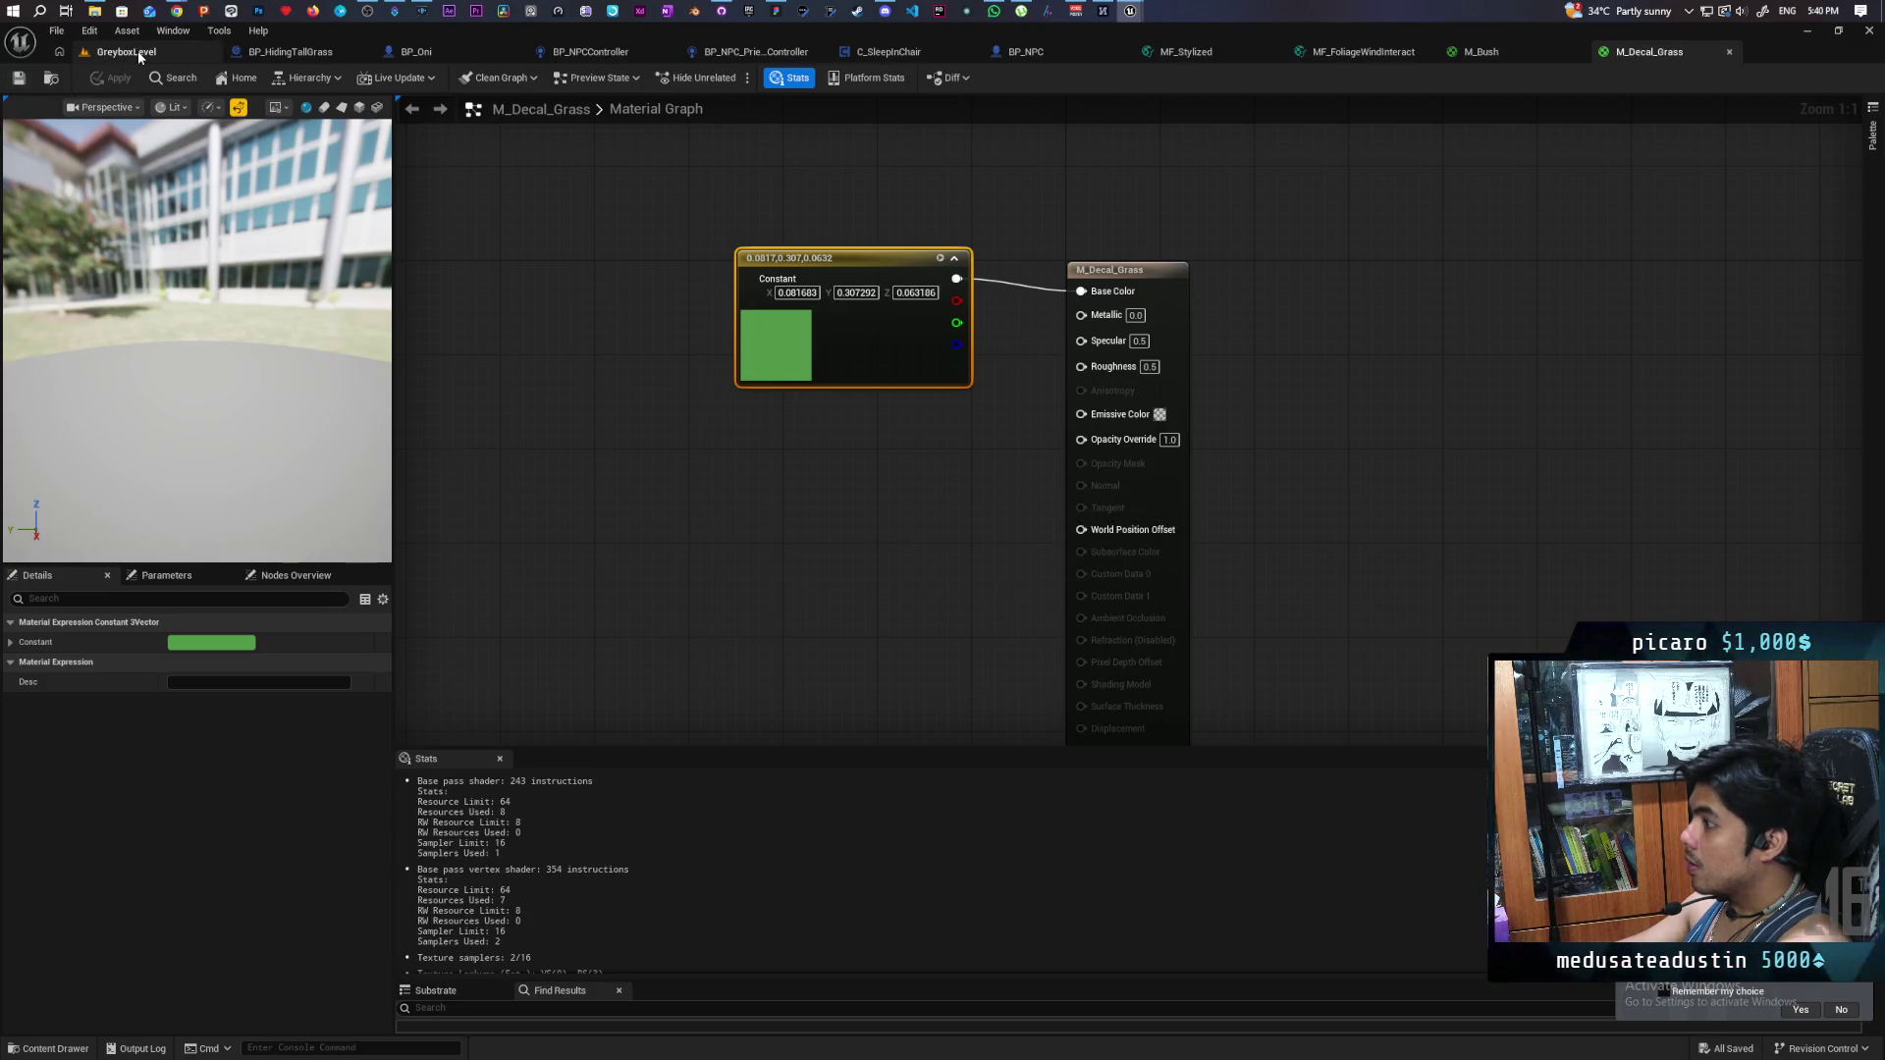
- Return to GreyboxLevel and select M_Decal_Grass in the Content Drawer
click(137, 50)
click(49, 1049)
click(451, 795)
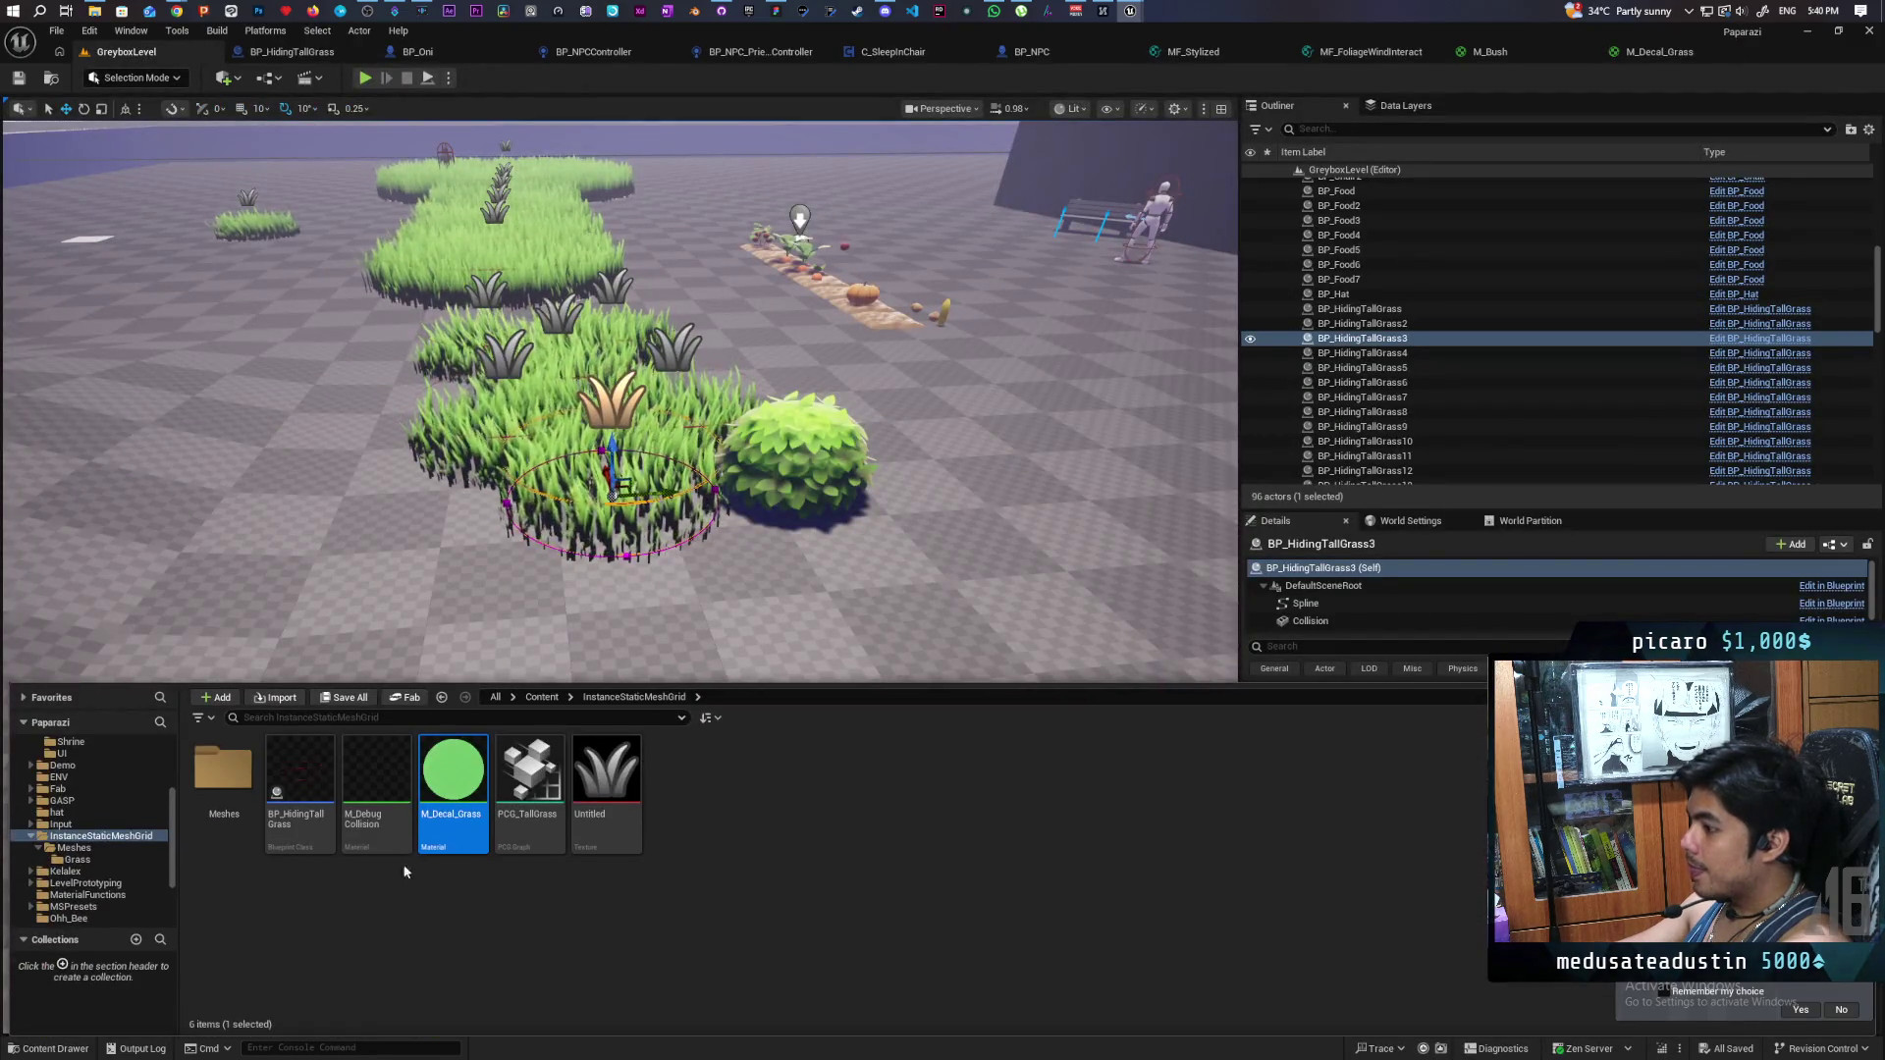
- Drop the M_Decal_Grass decal beneath the grass patches, inspect it, then reopen its material graph
mouse_move(451, 795)
mouse_down()
mouse_move(479, 633)
mouse_move(577, 610)
mouse_move(571, 498)
mouse_move(583, 528)
mouse_move(562, 483)
mouse_move(557, 511)
mouse_up()
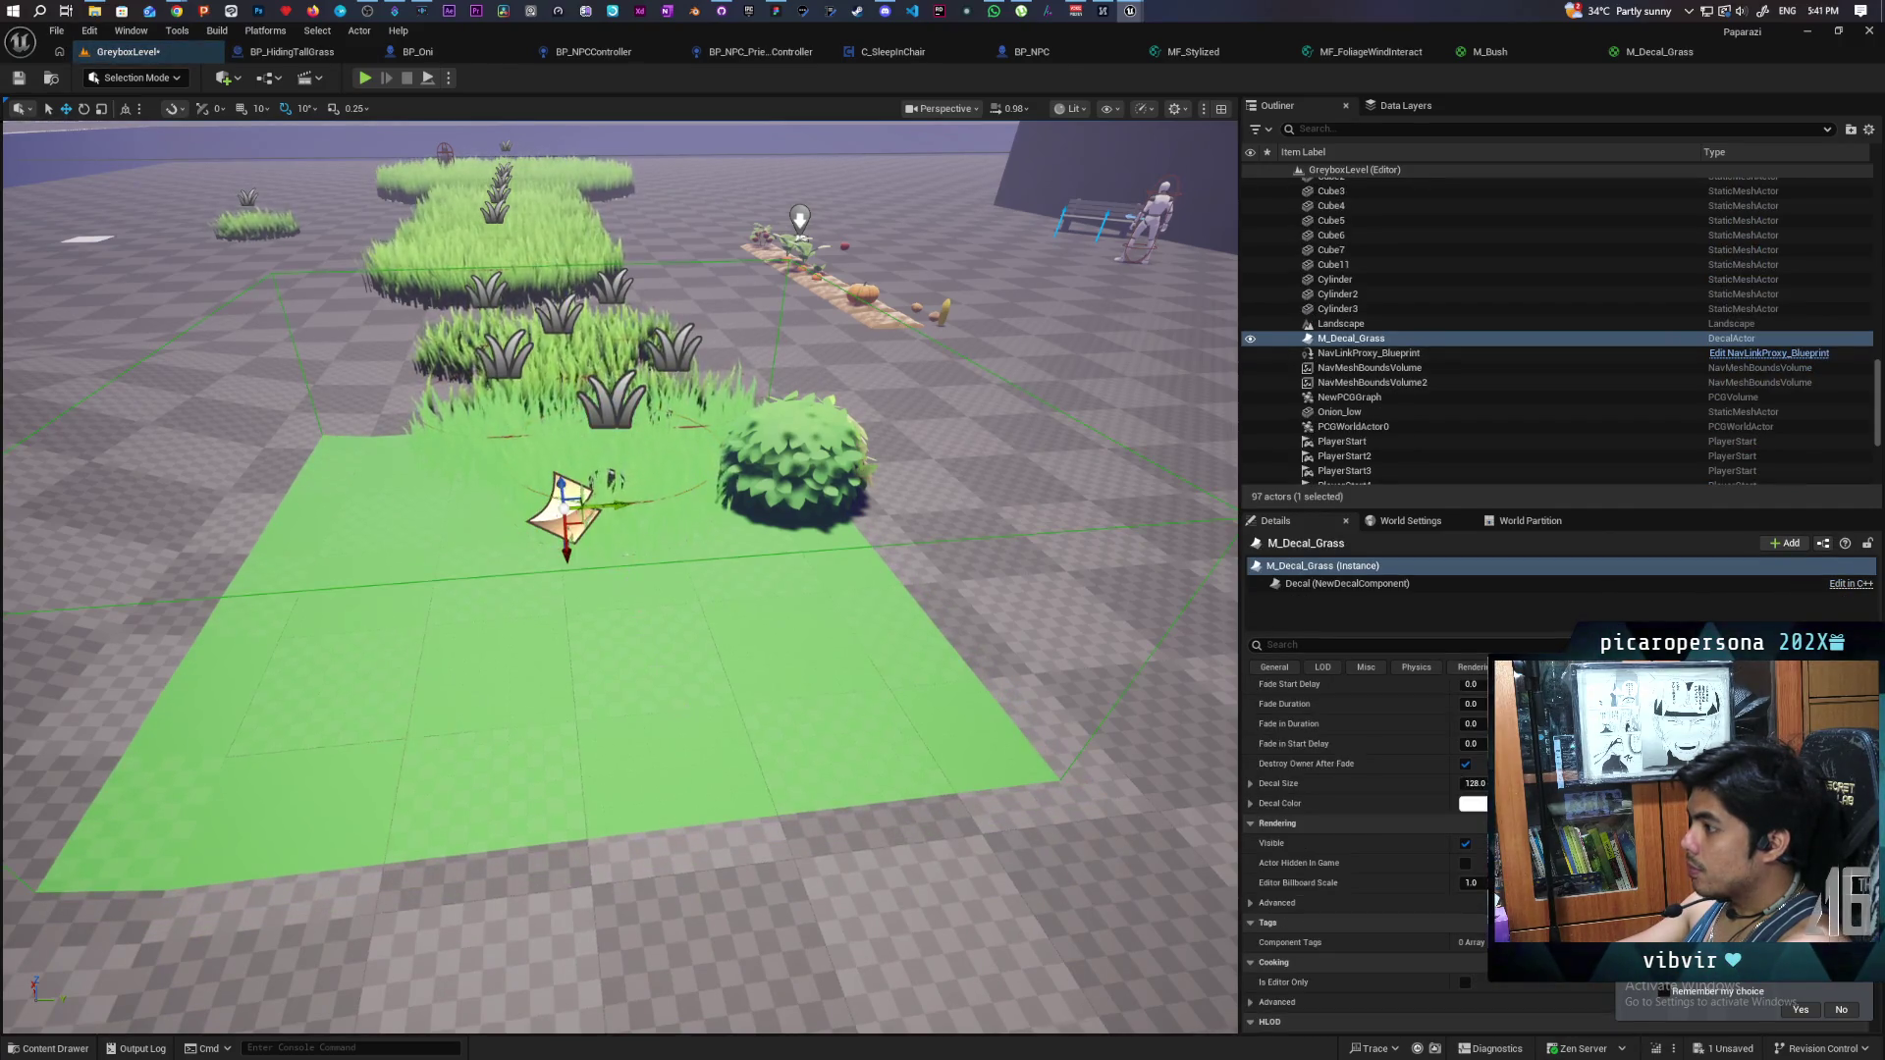
scroll(619, 579, up, 5)
key(f)
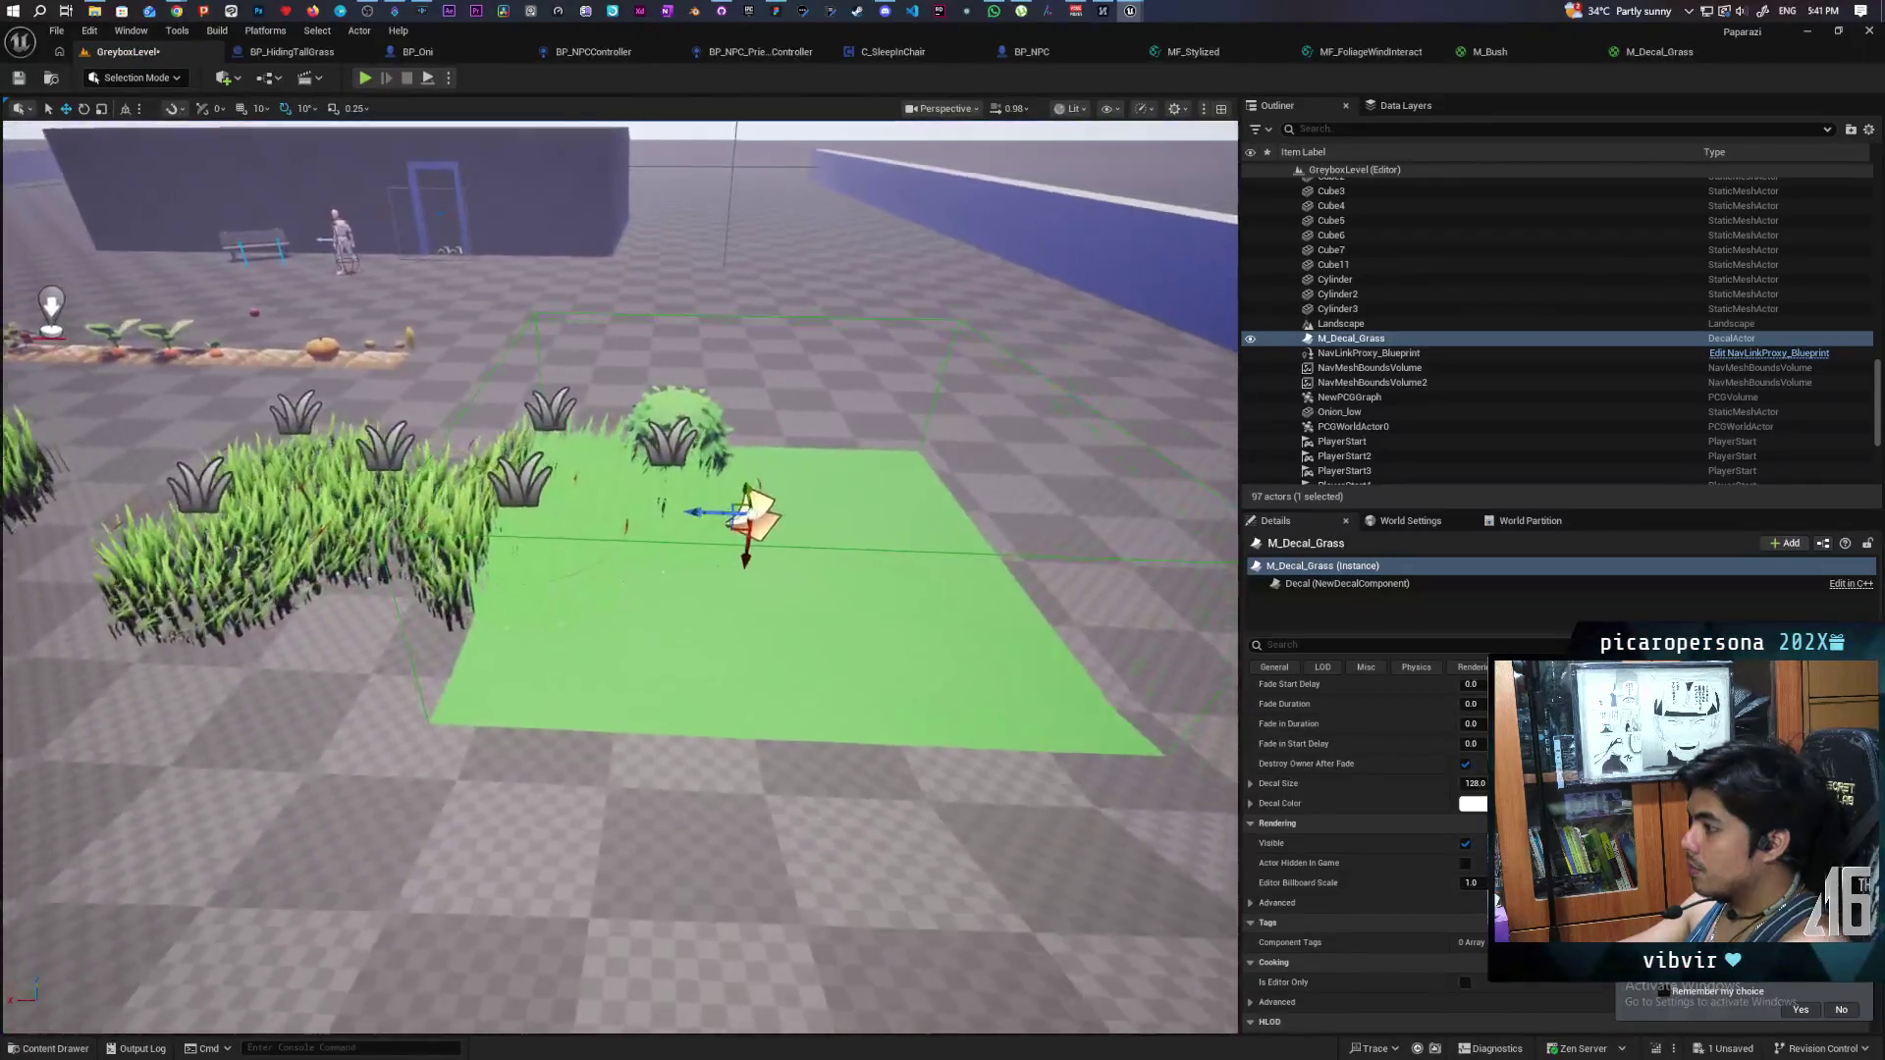
scroll(619, 577, up, 3)
scroll(619, 578, down, 3)
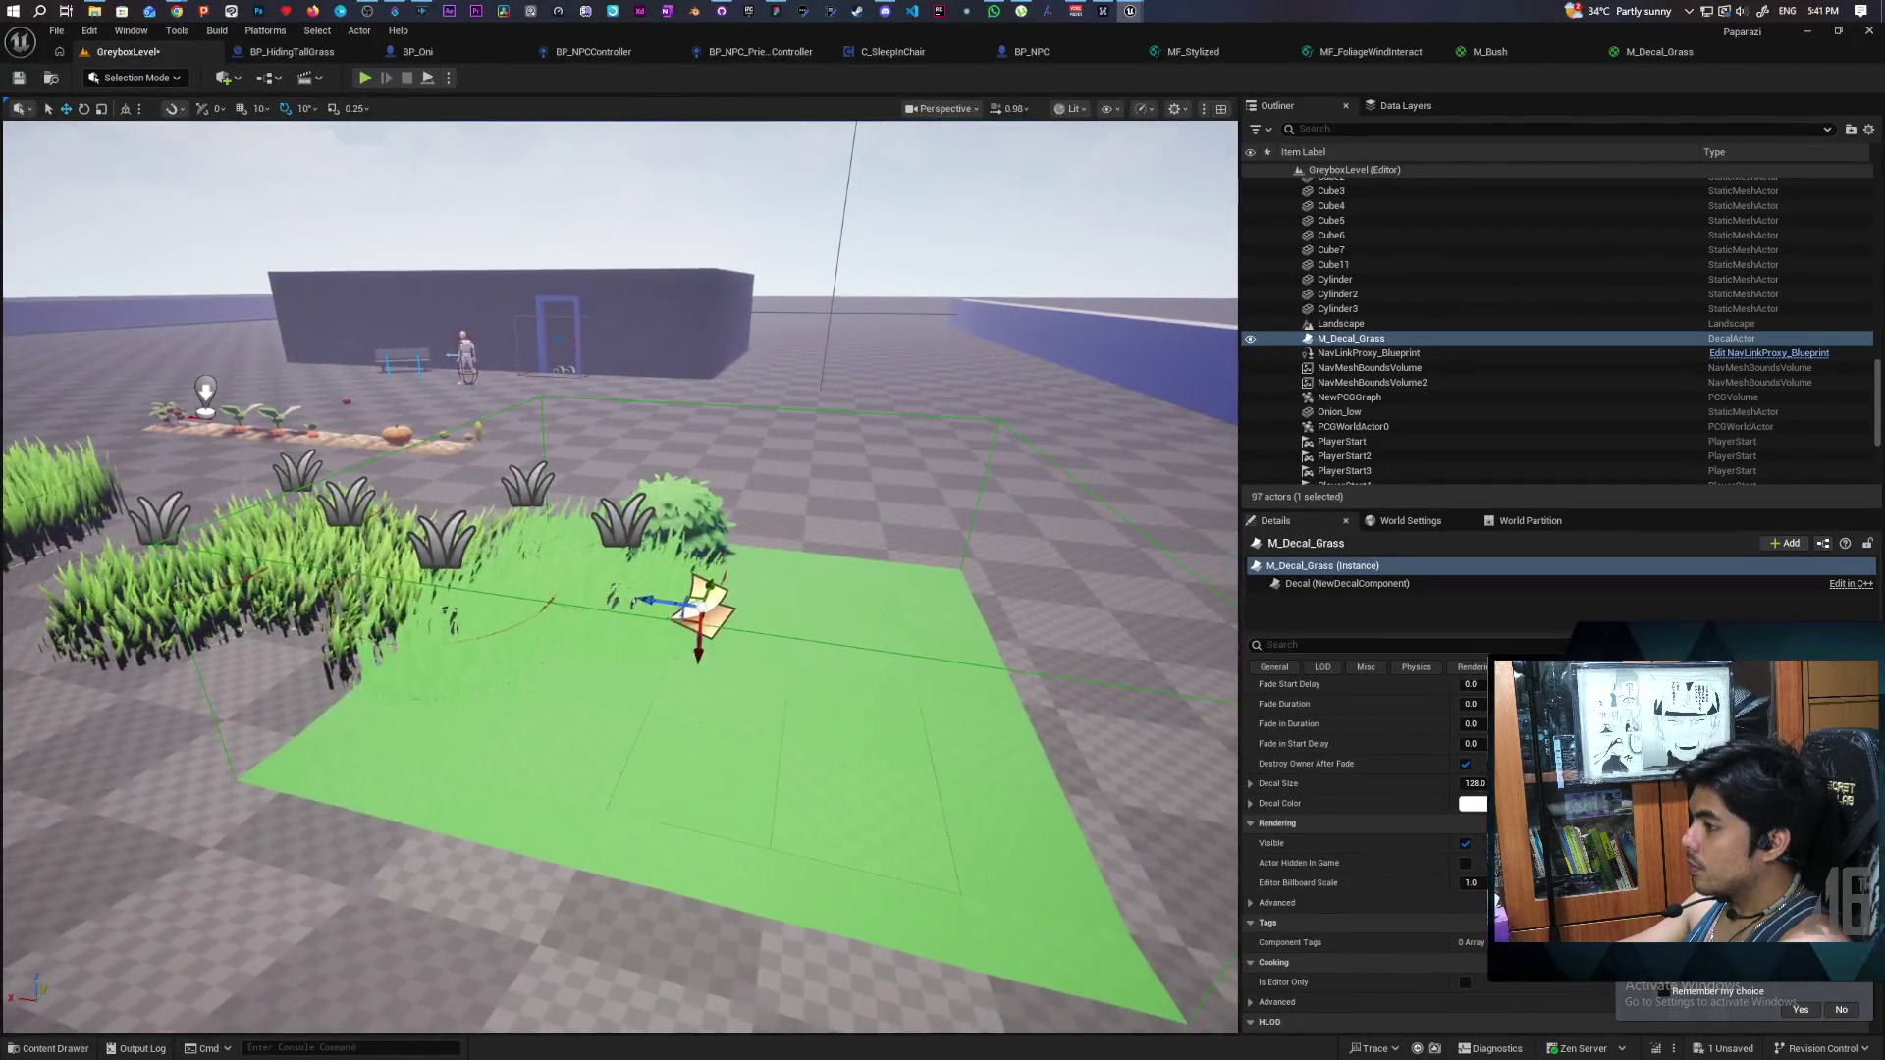
scroll(618, 577, up, 3)
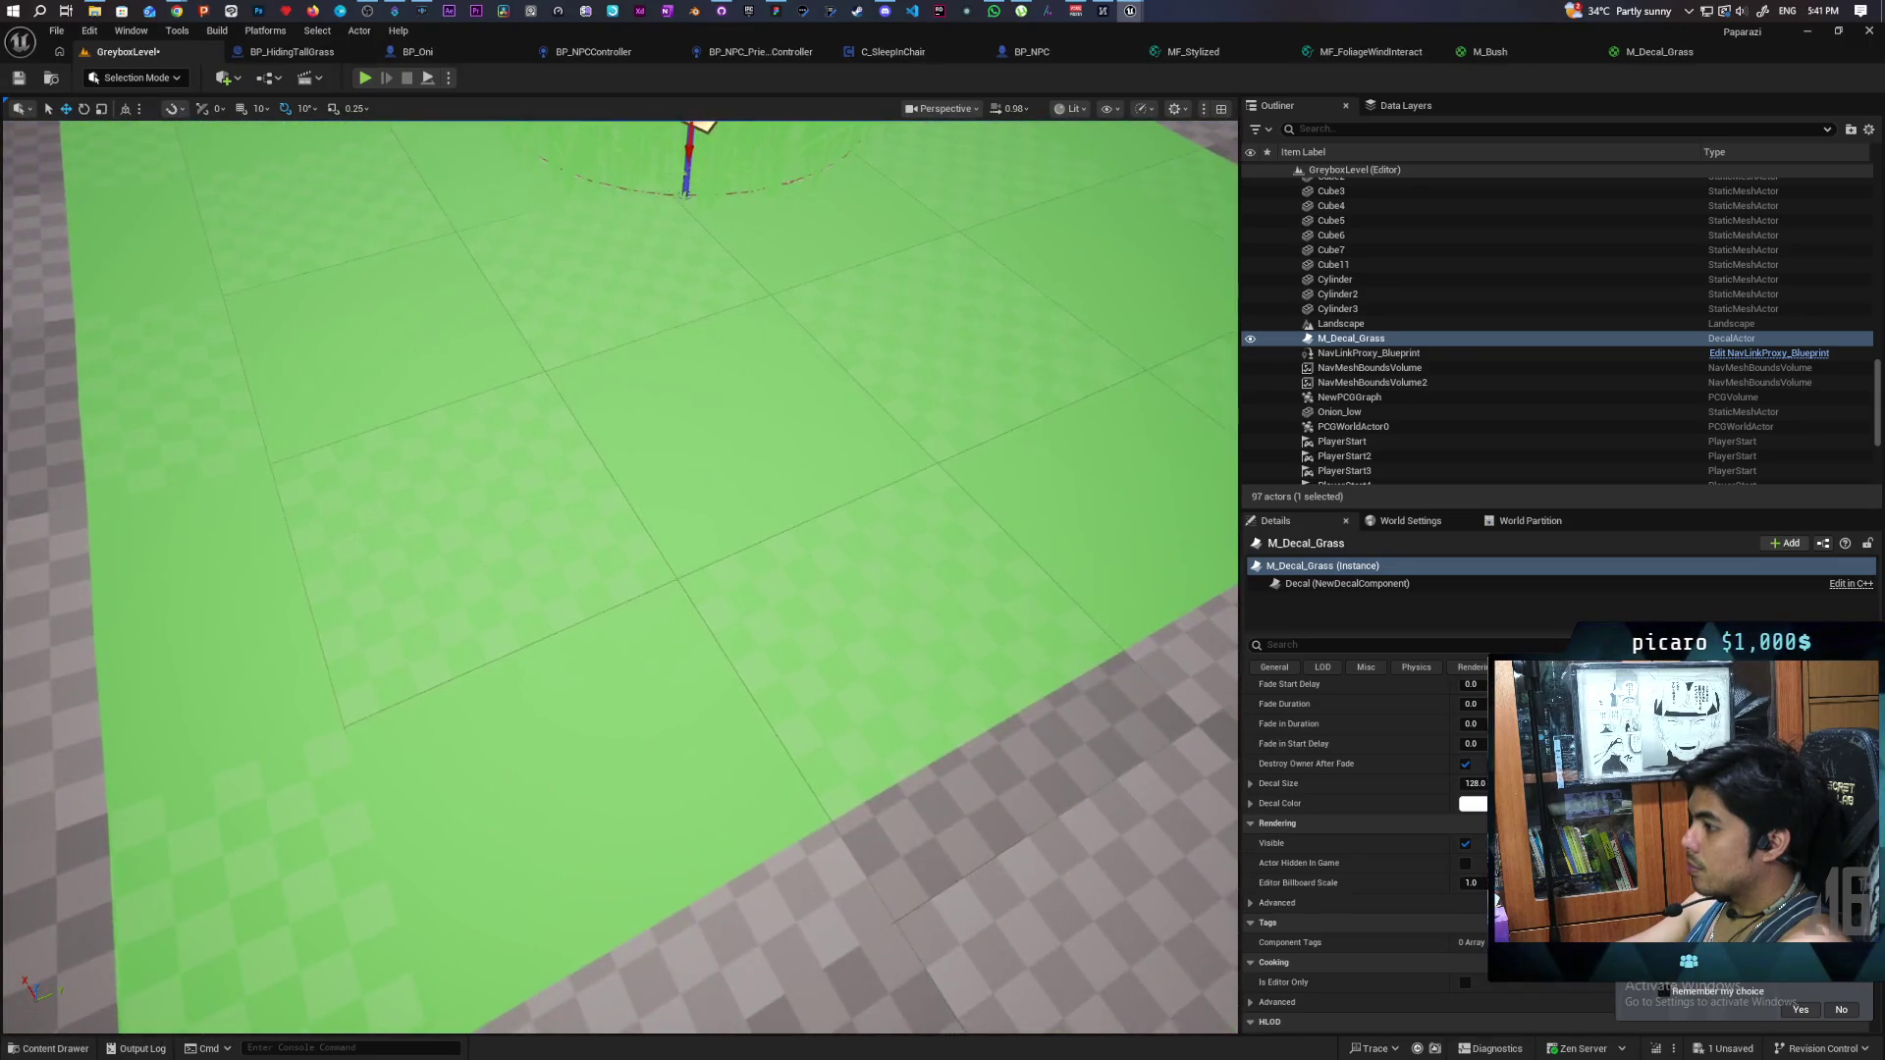
scroll(619, 577, down, 5)
scroll(619, 578, up, 2)
scroll(618, 577, up, 4)
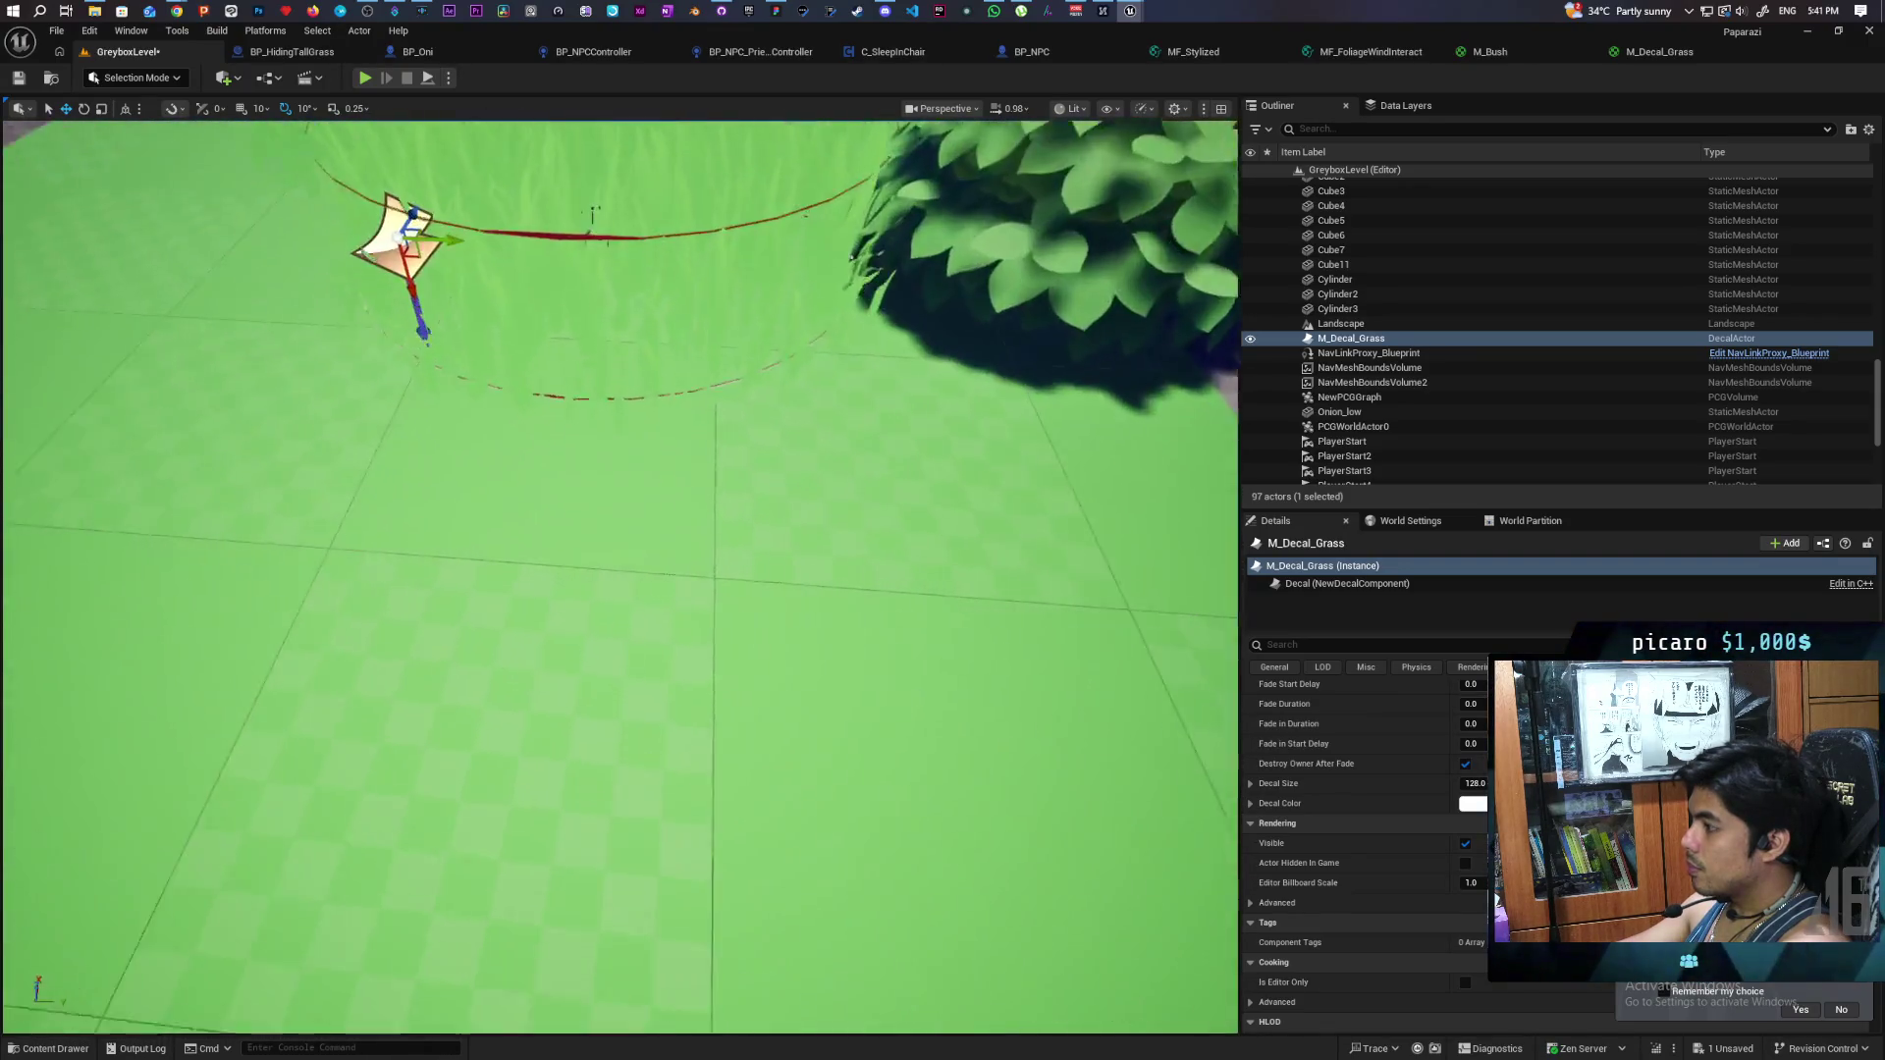
scroll(618, 577, down, 3)
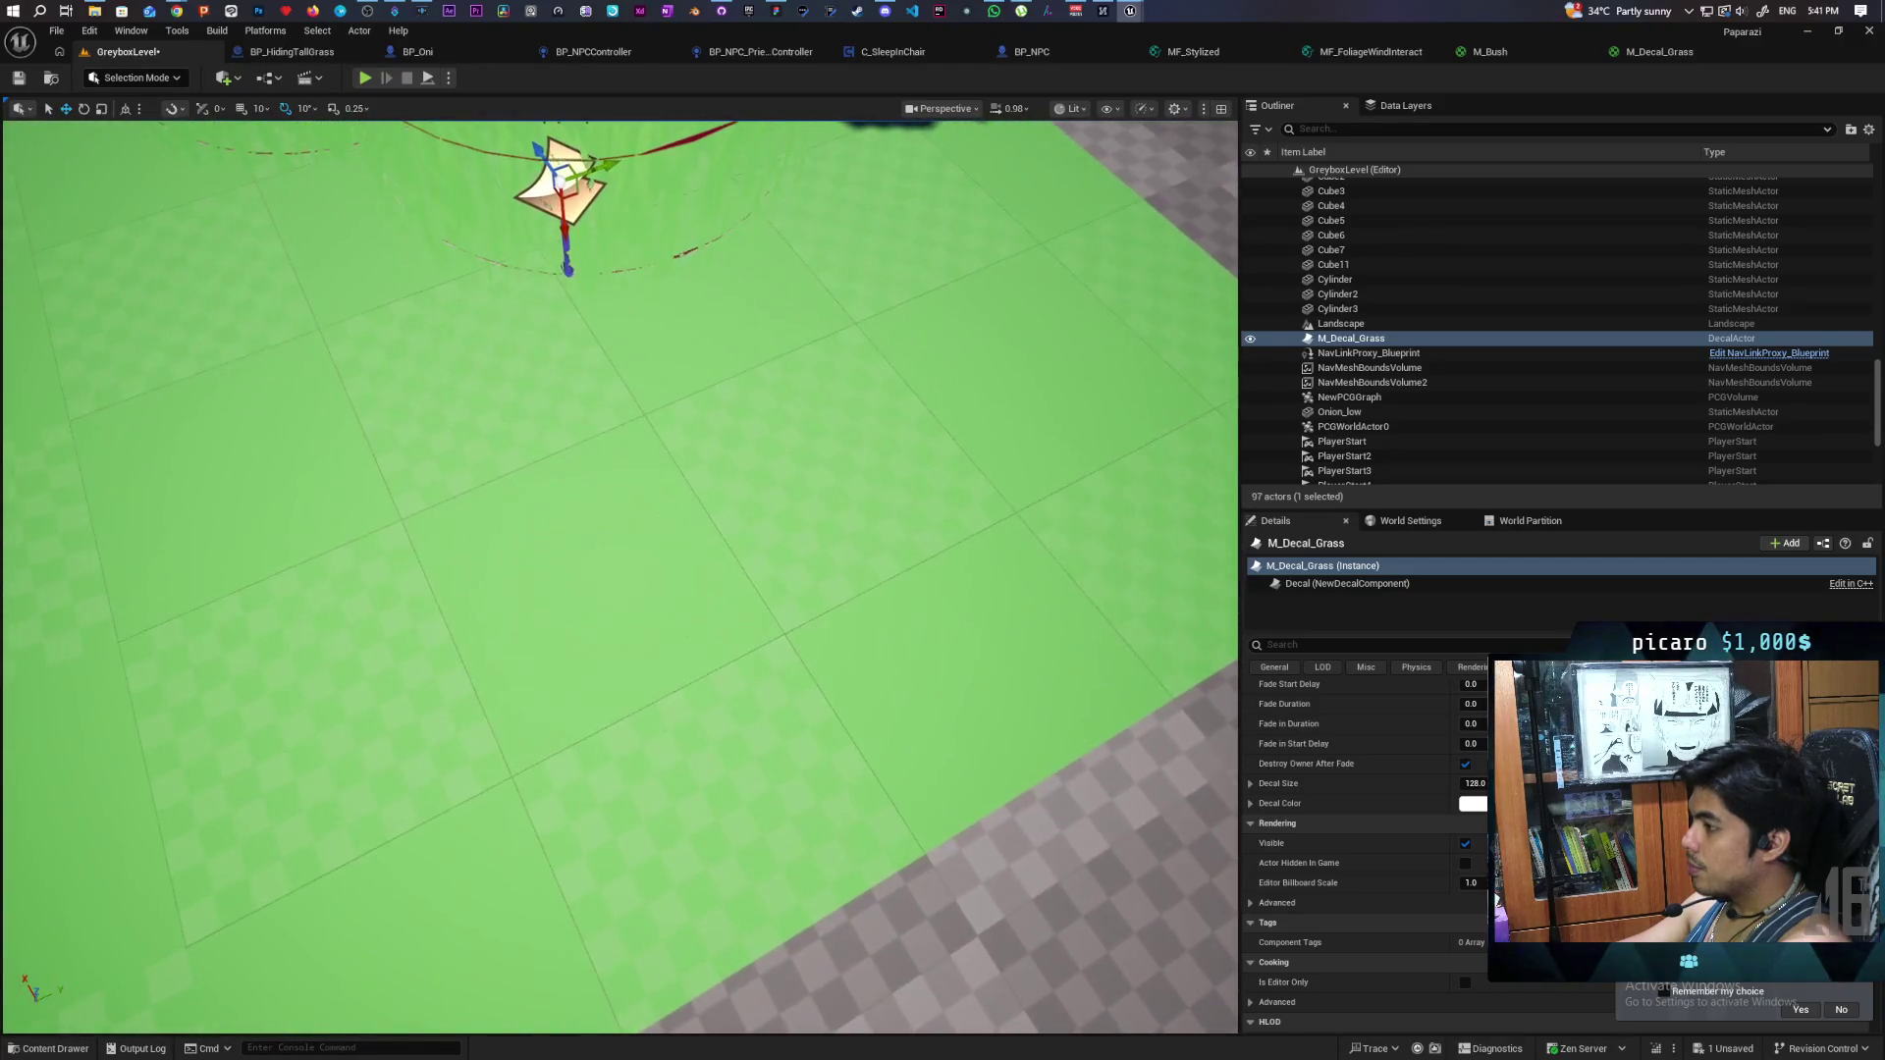
scroll(619, 577, up, 4)
scroll(618, 577, down, 6)
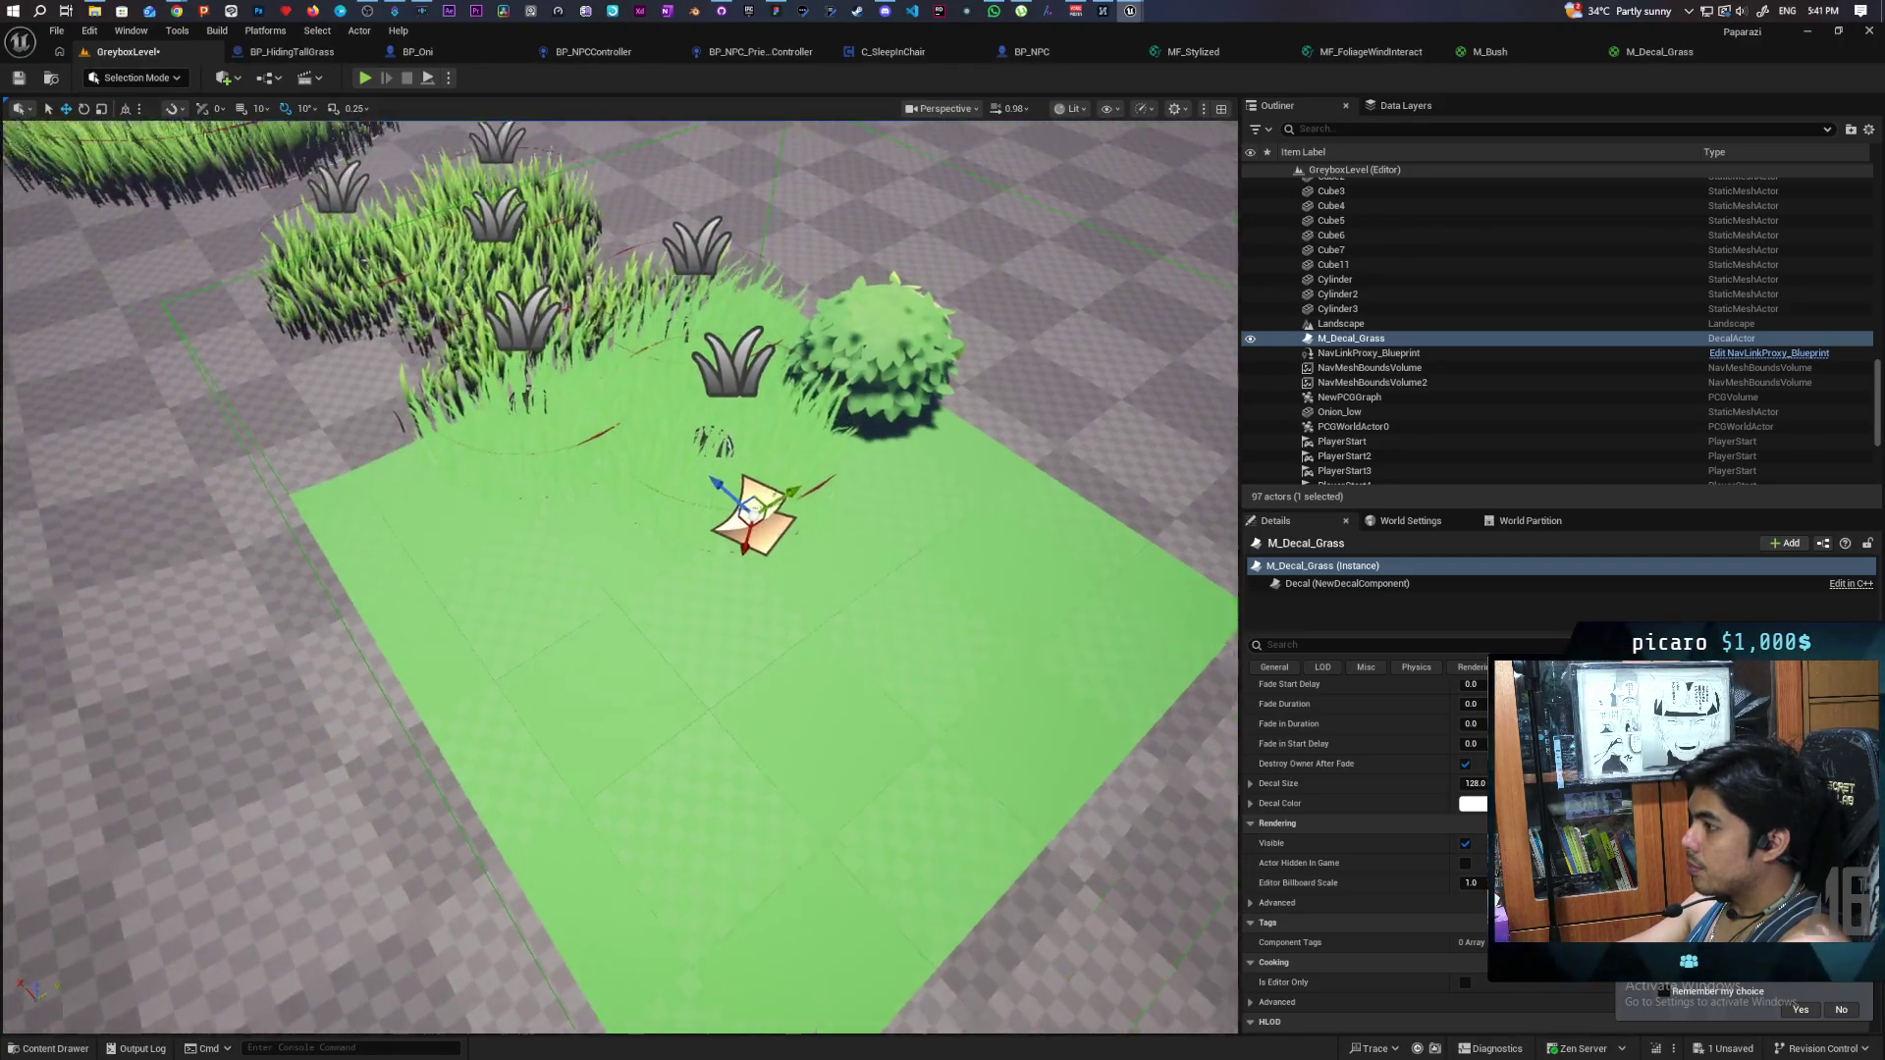
scroll(1020, 791, down, 4)
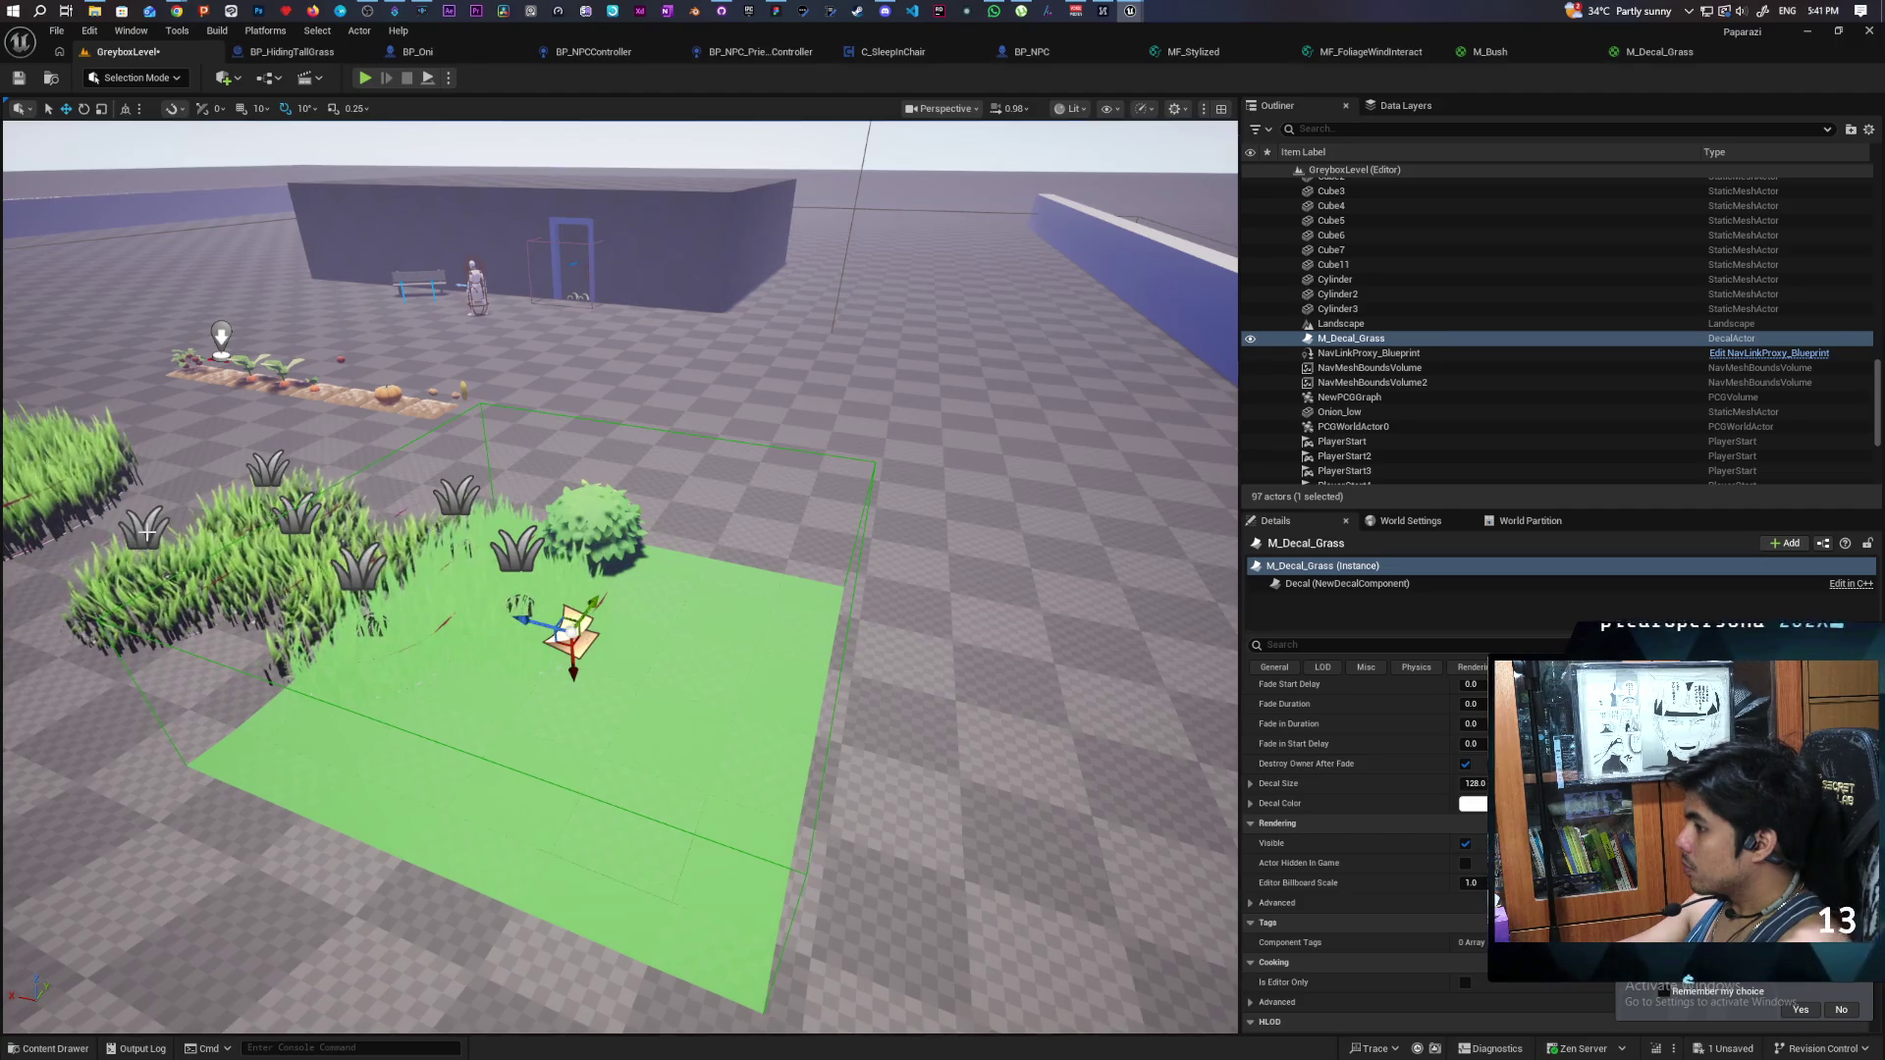
click(1648, 54)
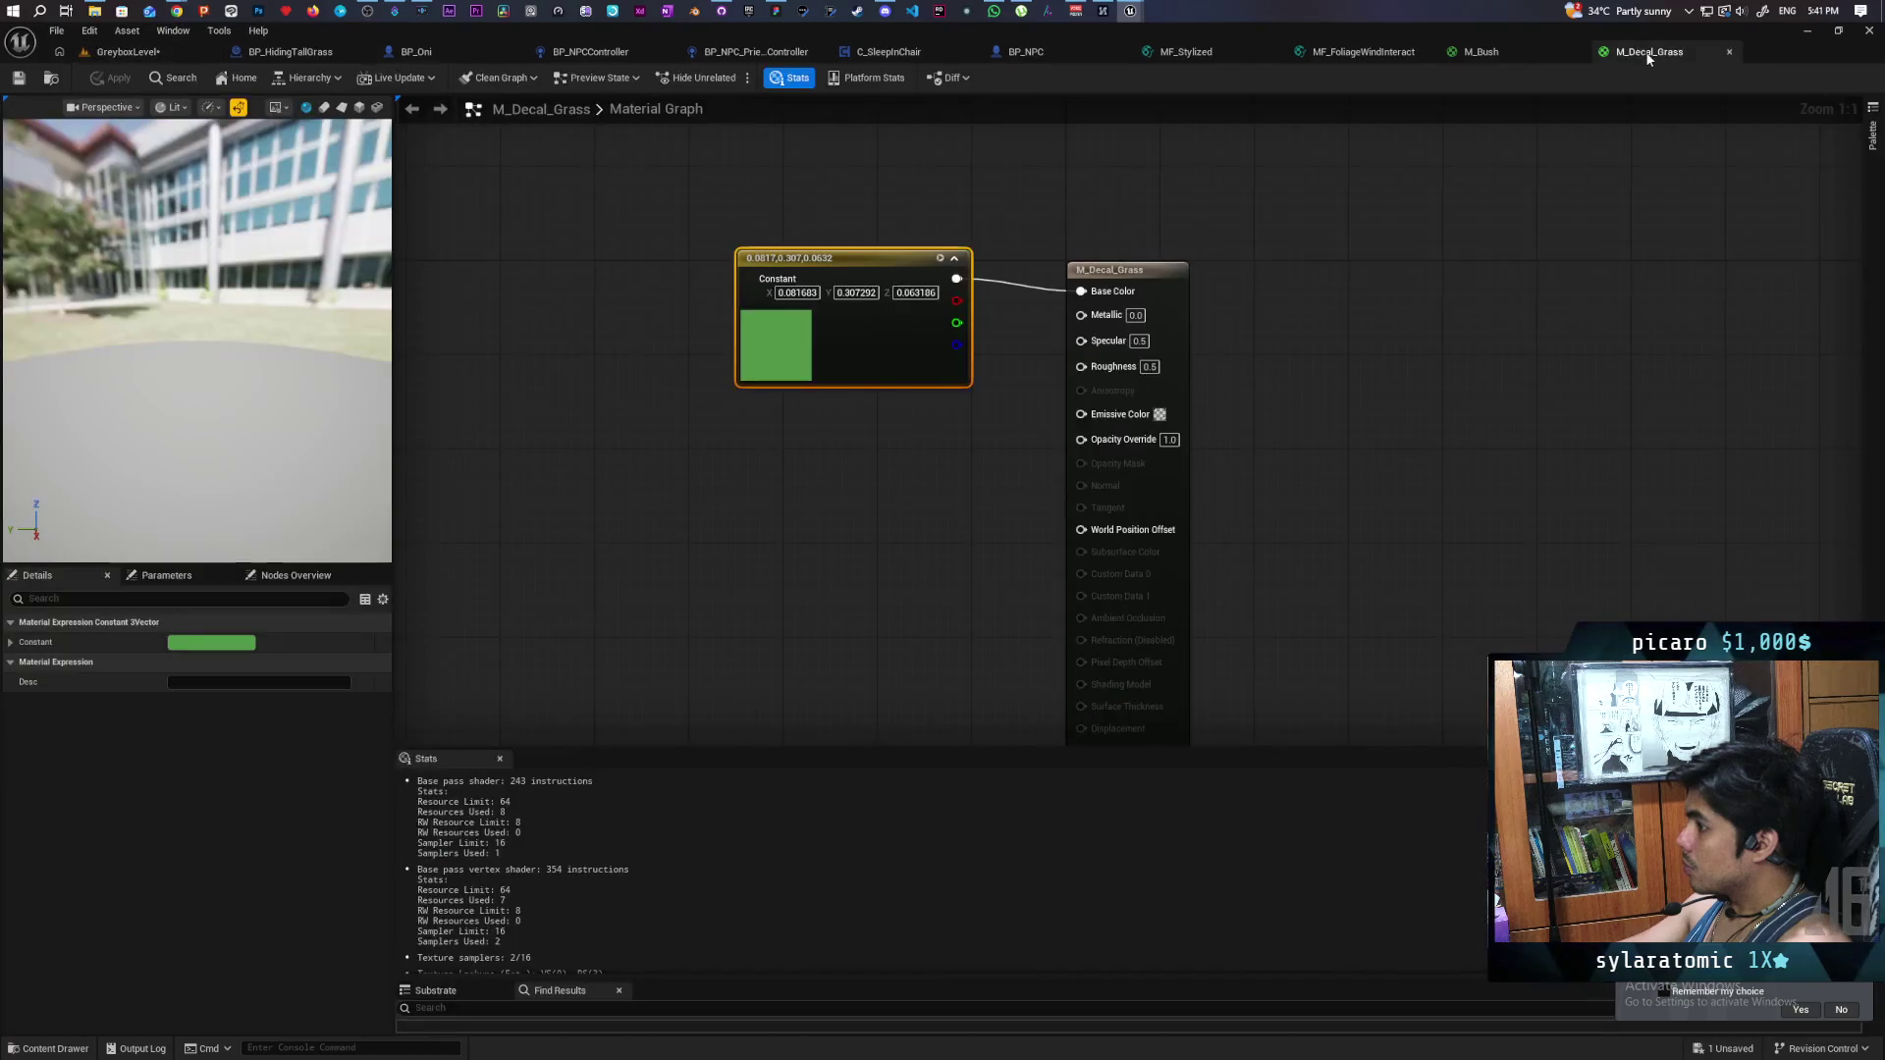
- Add an MF_Blend_CircleMask node, wire its CircleID1 into Opacity Override, and return to GreyboxLevel
right_click(632, 537)
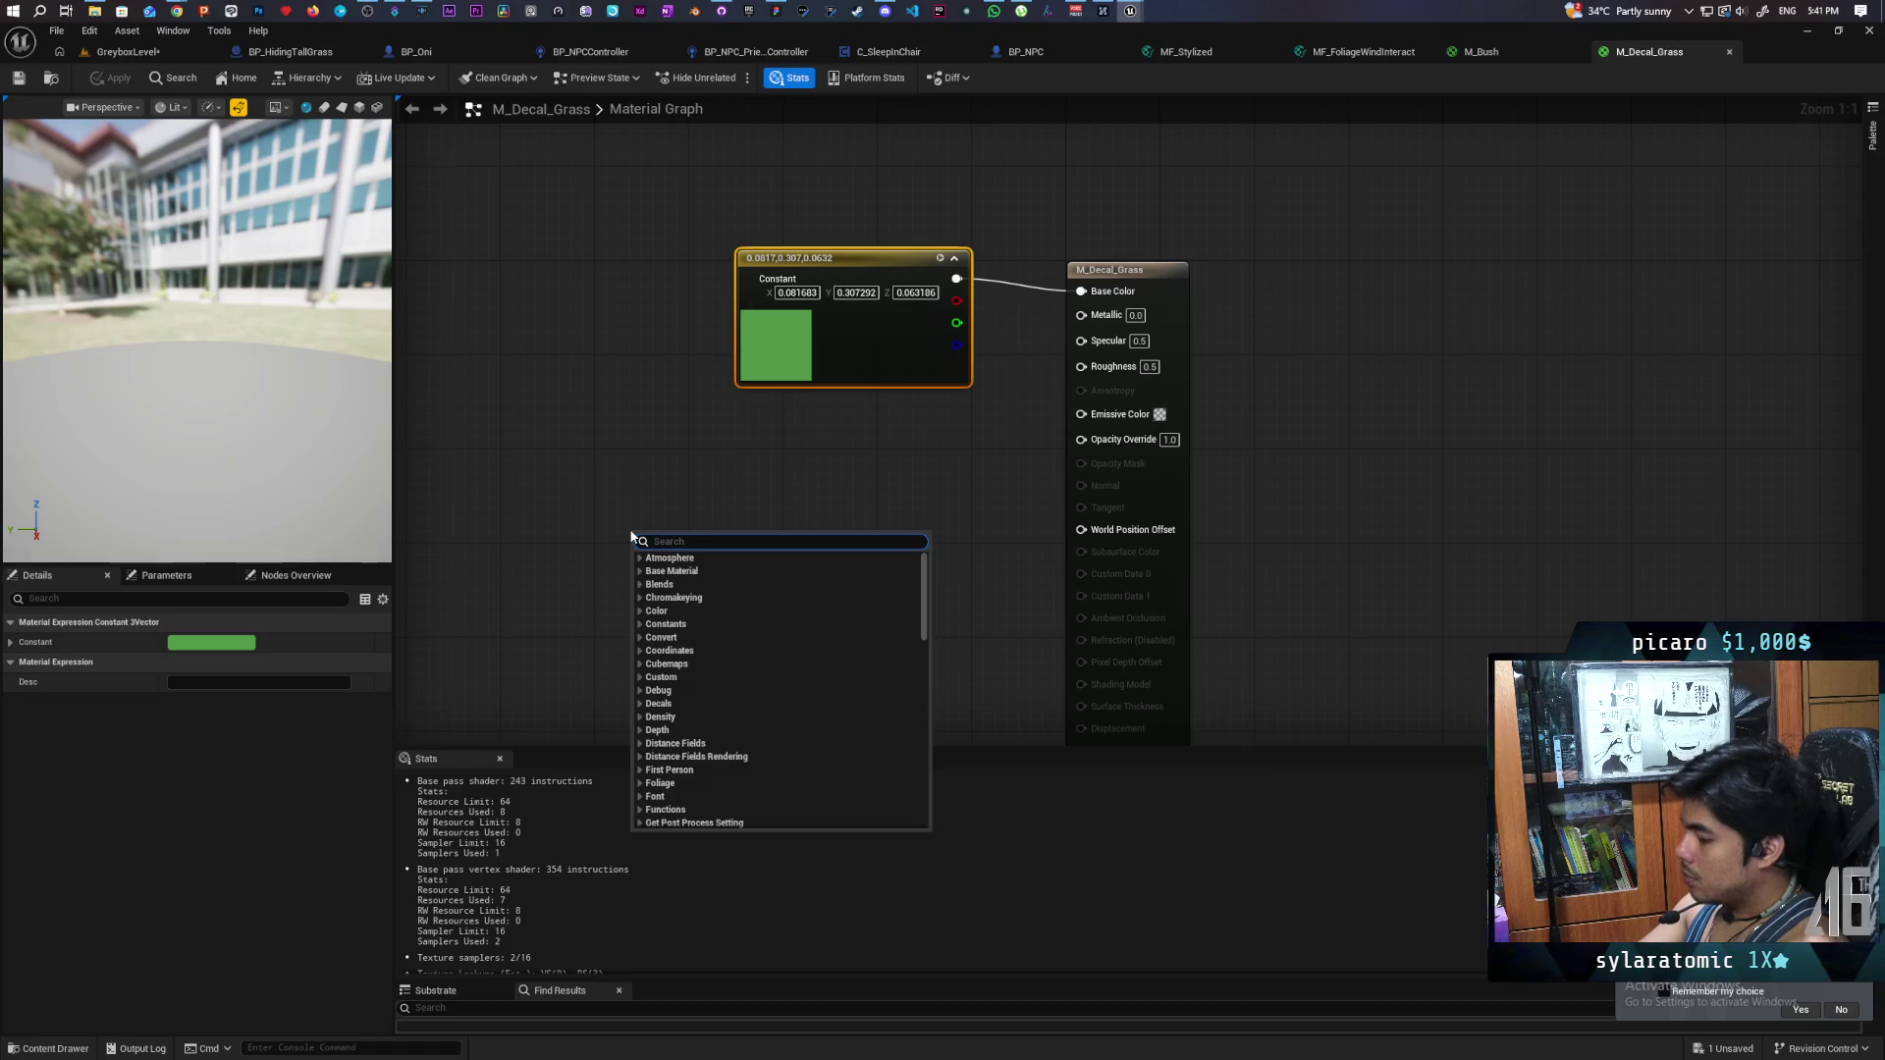
text(circle)
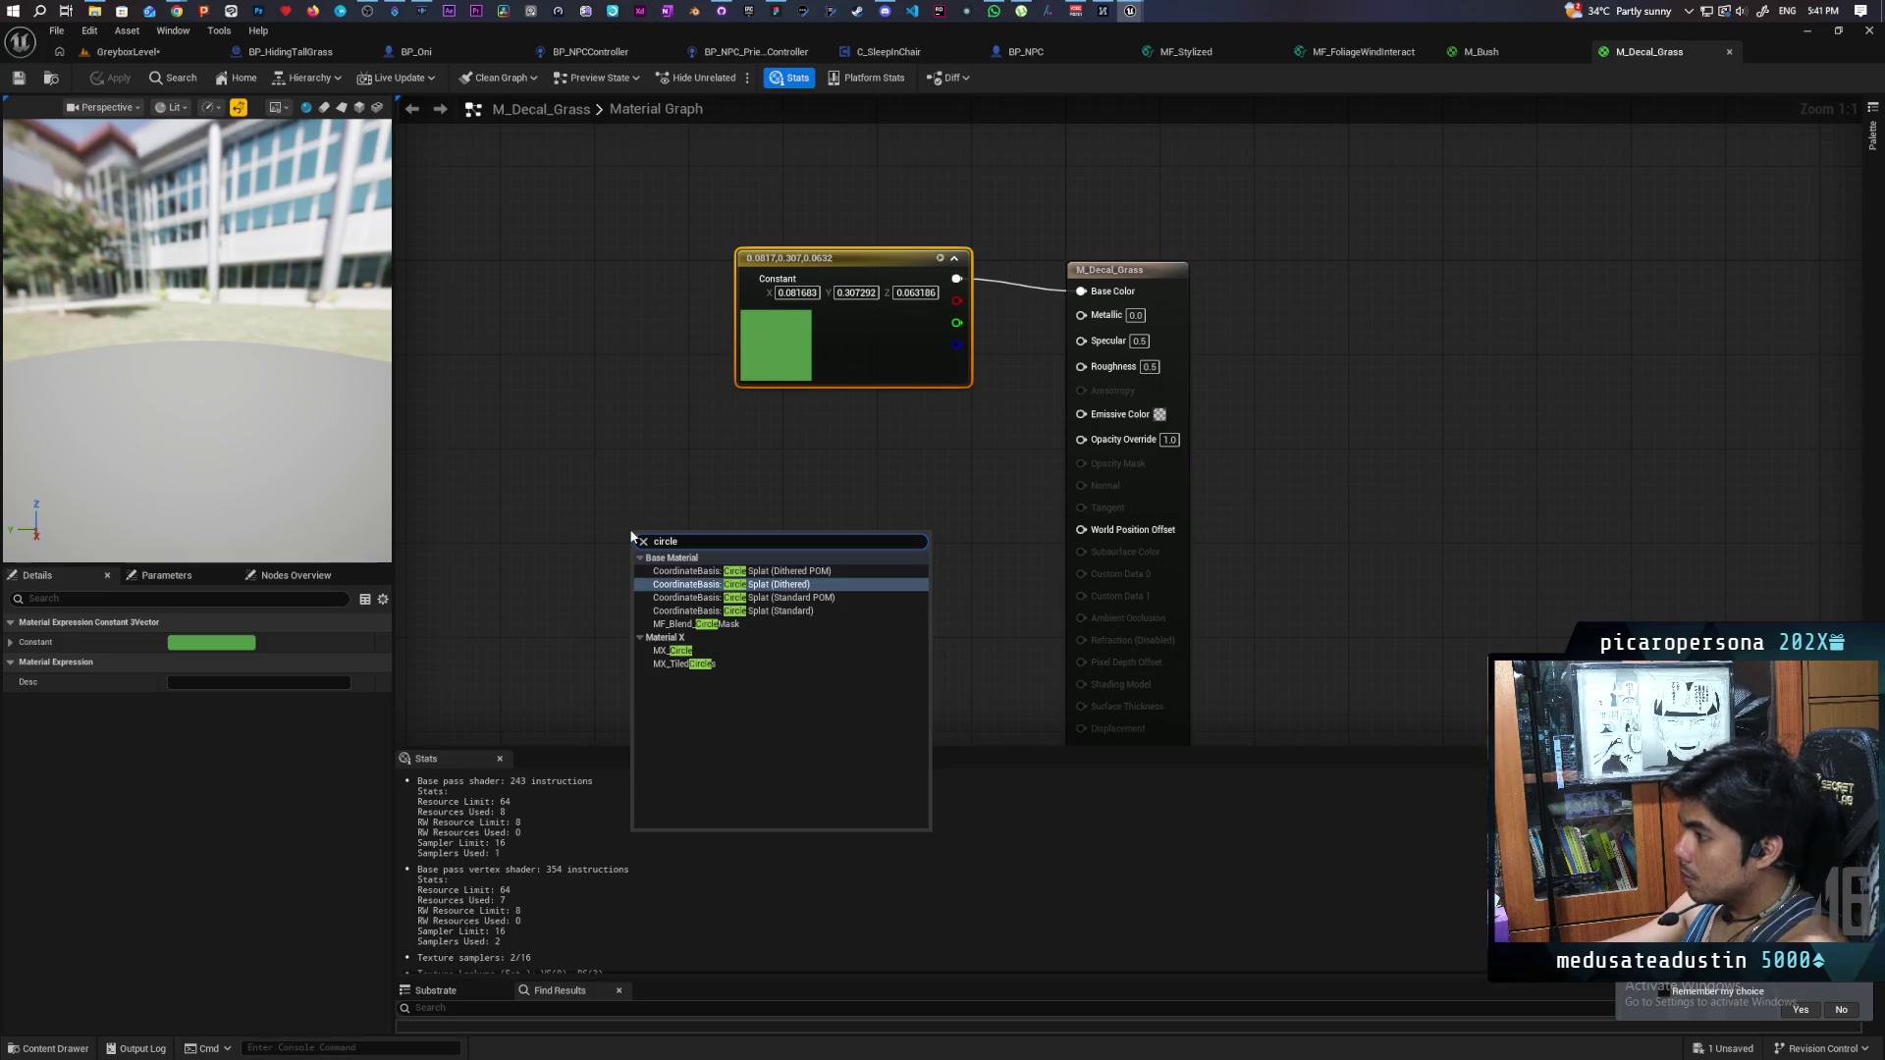
click(715, 624)
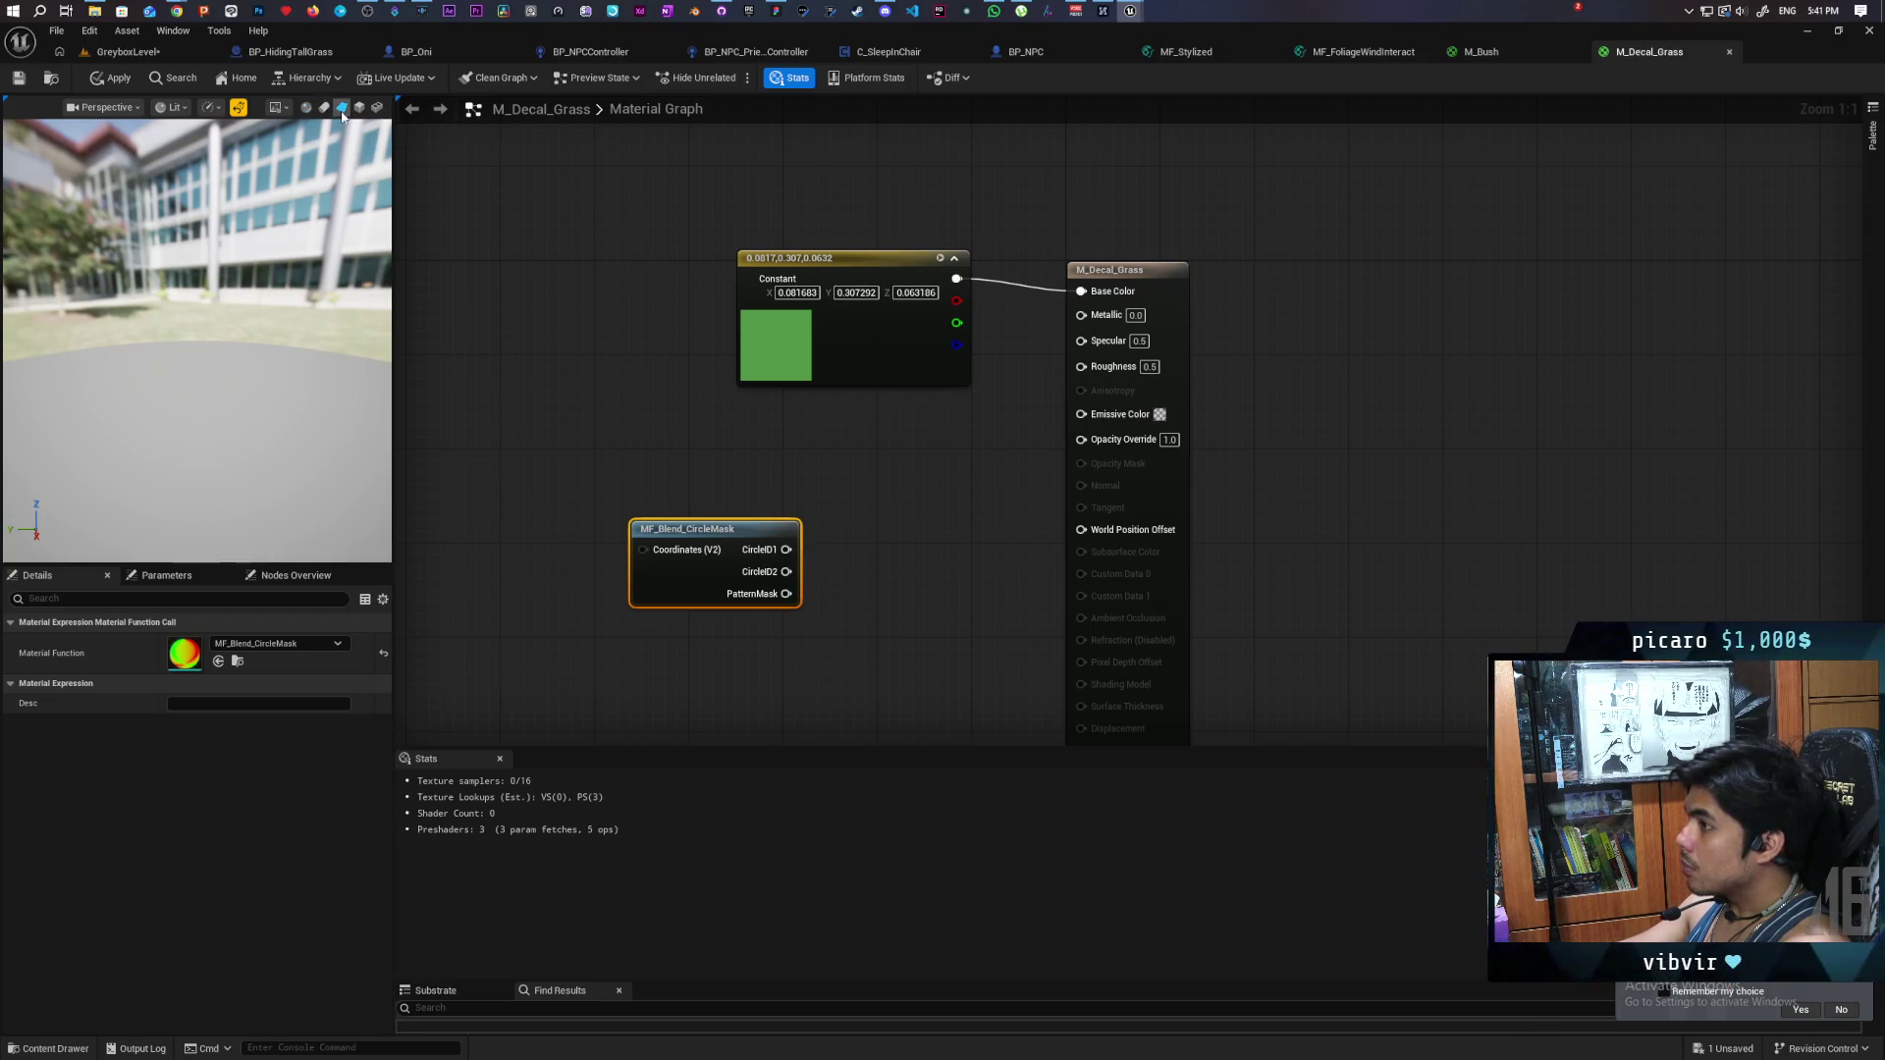
drag(352, 138, 226, 155)
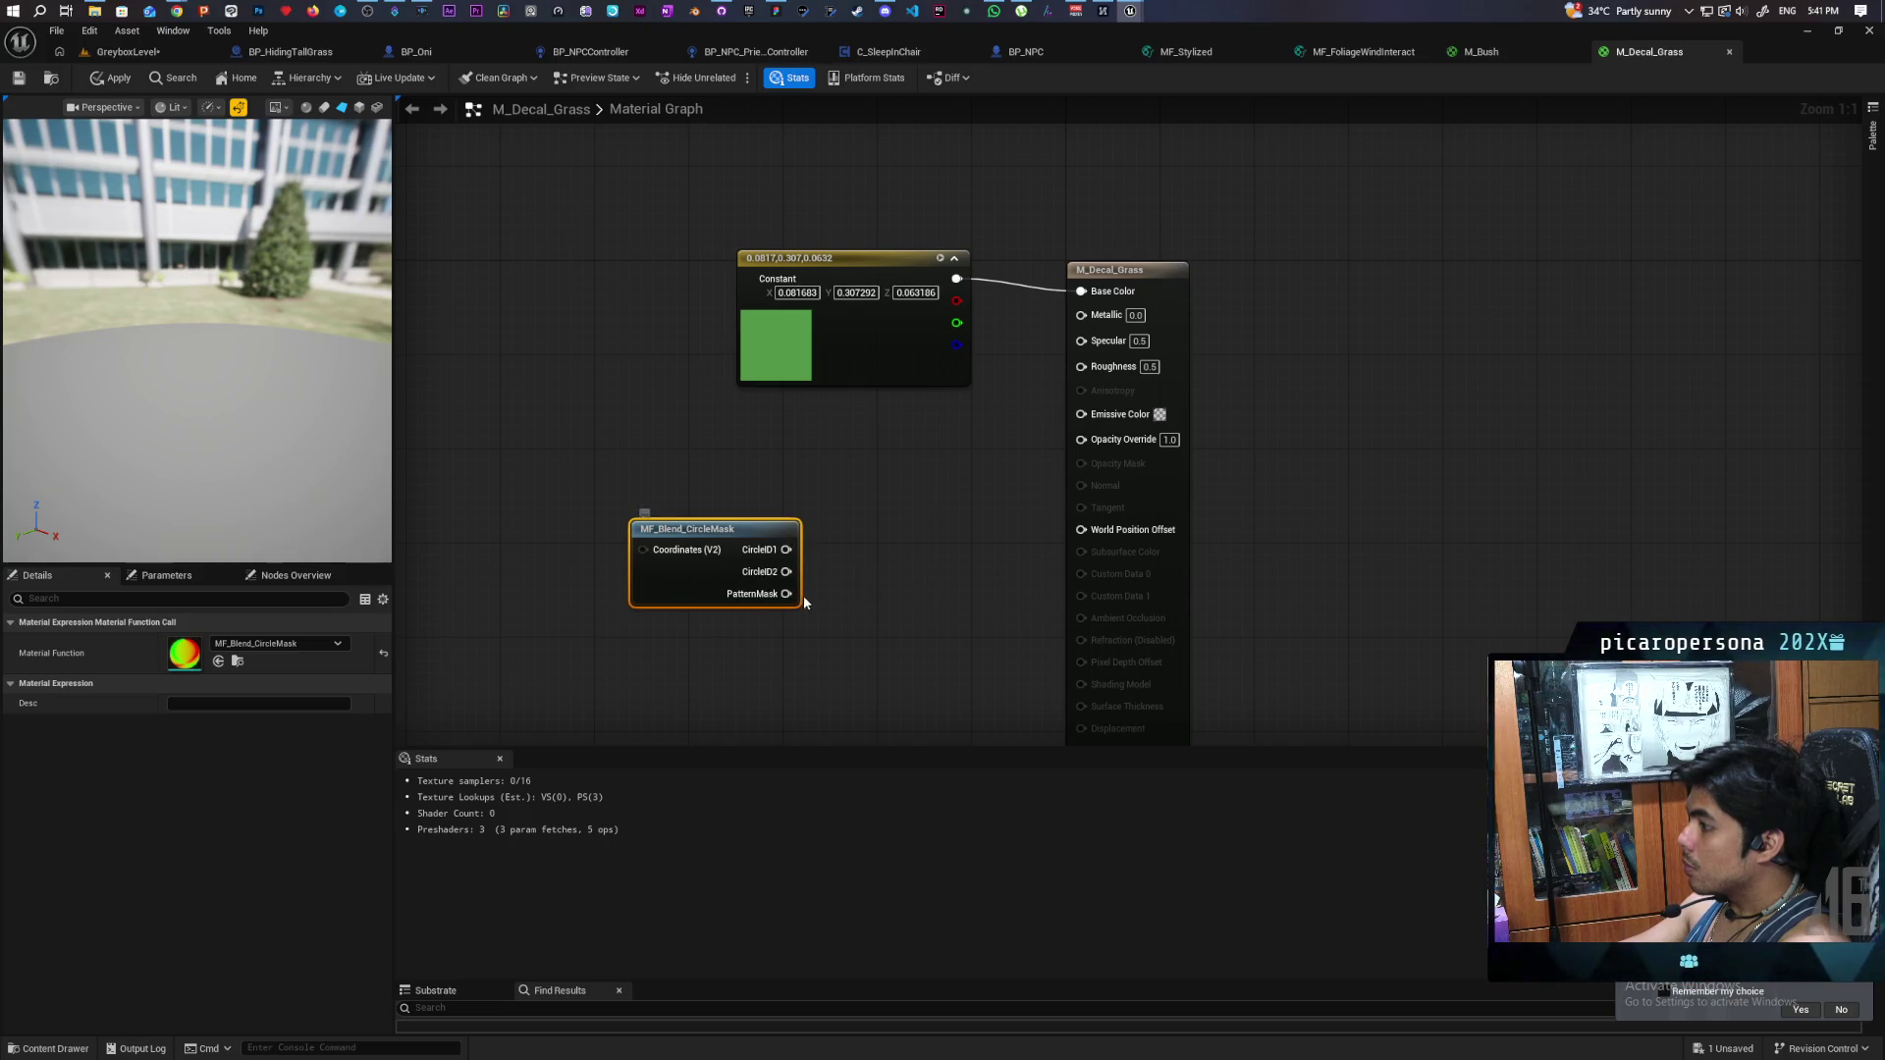
mouse_move(788, 551)
mouse_down()
mouse_move(1070, 470)
mouse_move(1091, 444)
mouse_up()
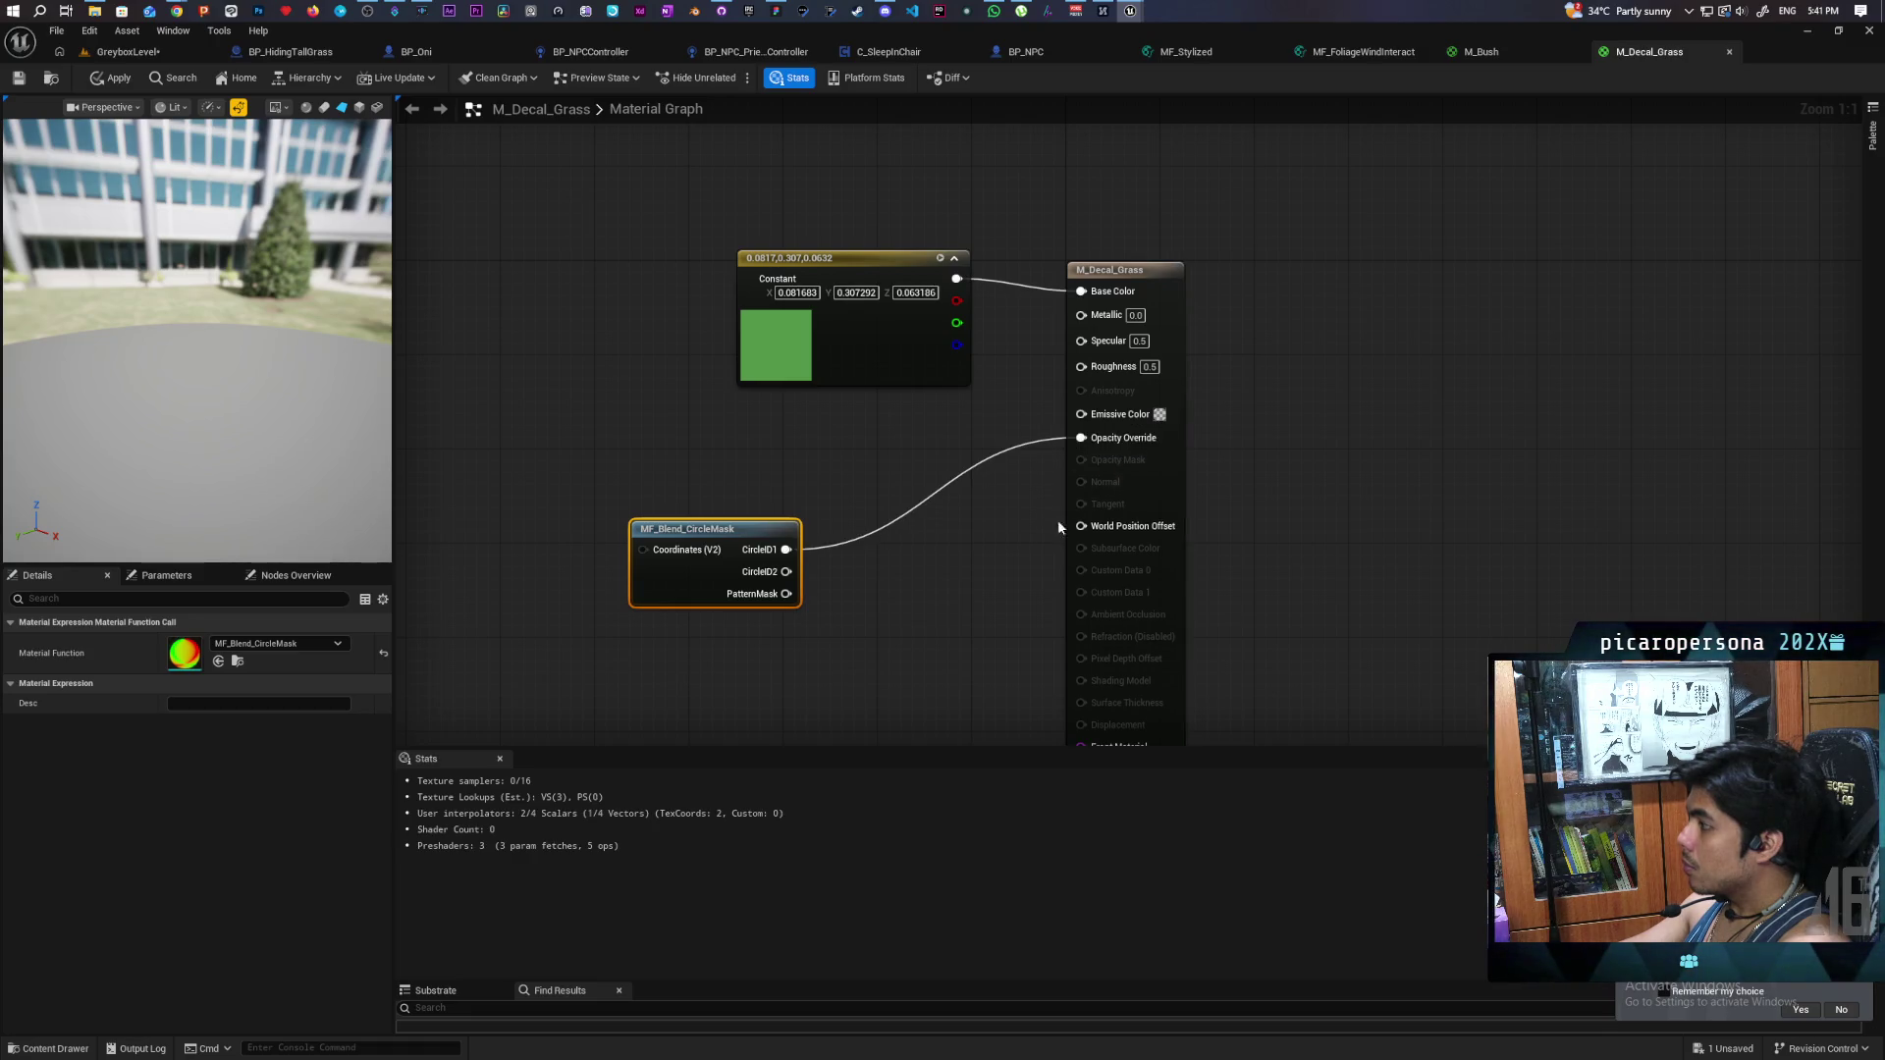
drag(725, 542, 879, 542)
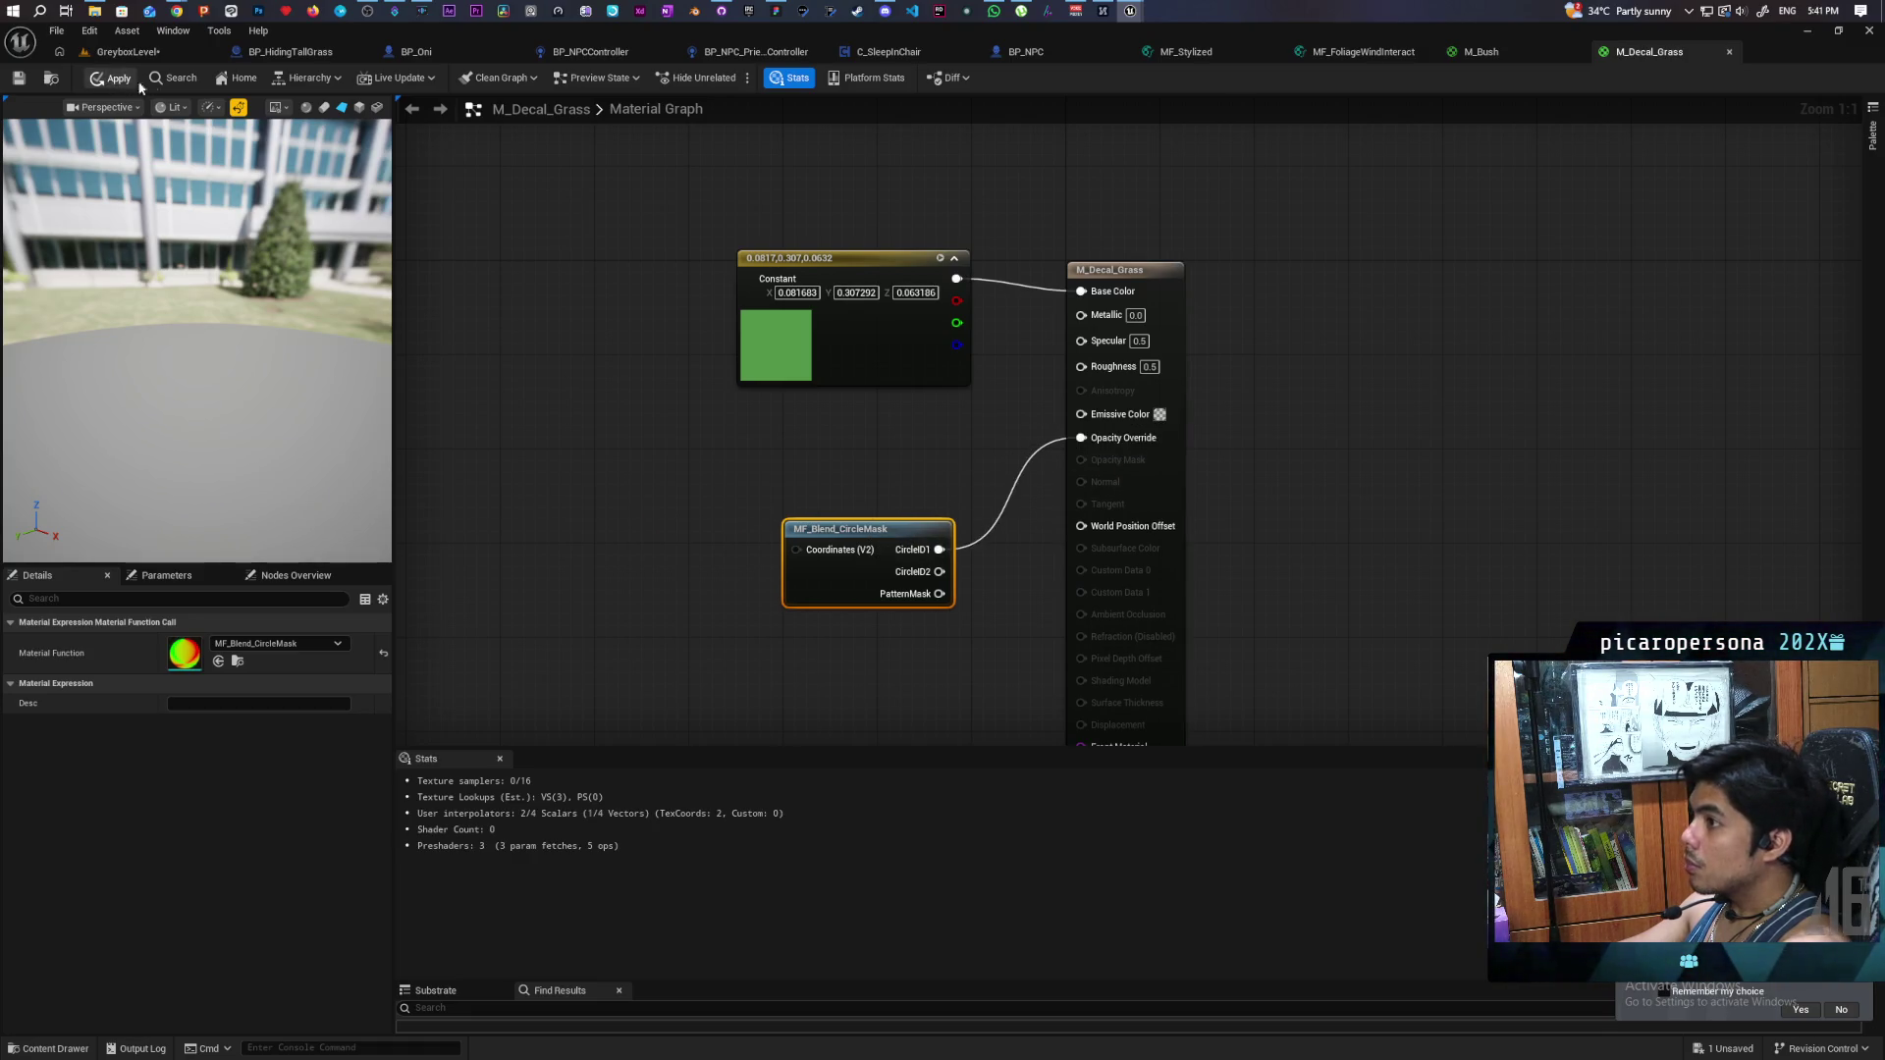
click(127, 51)
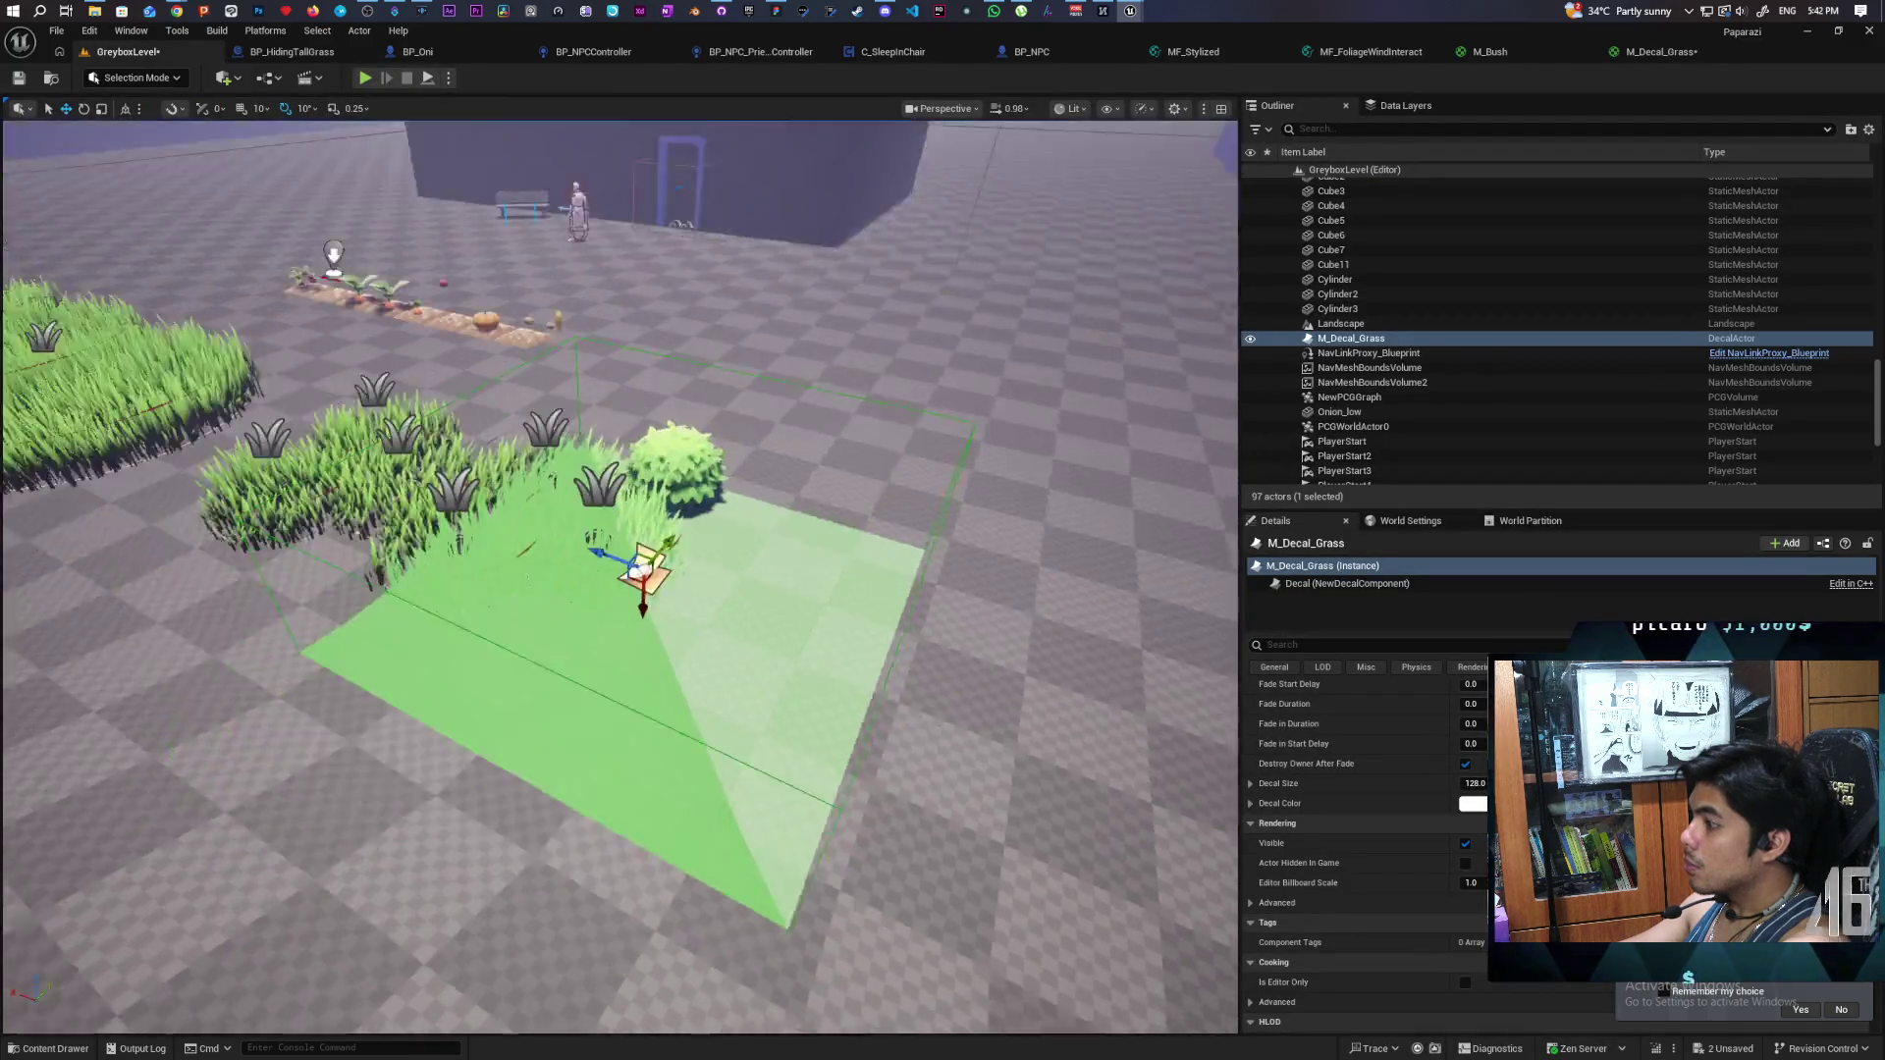
- Float the M_Decal_Grass editor in its own enlarged window beside the level view
key(w)
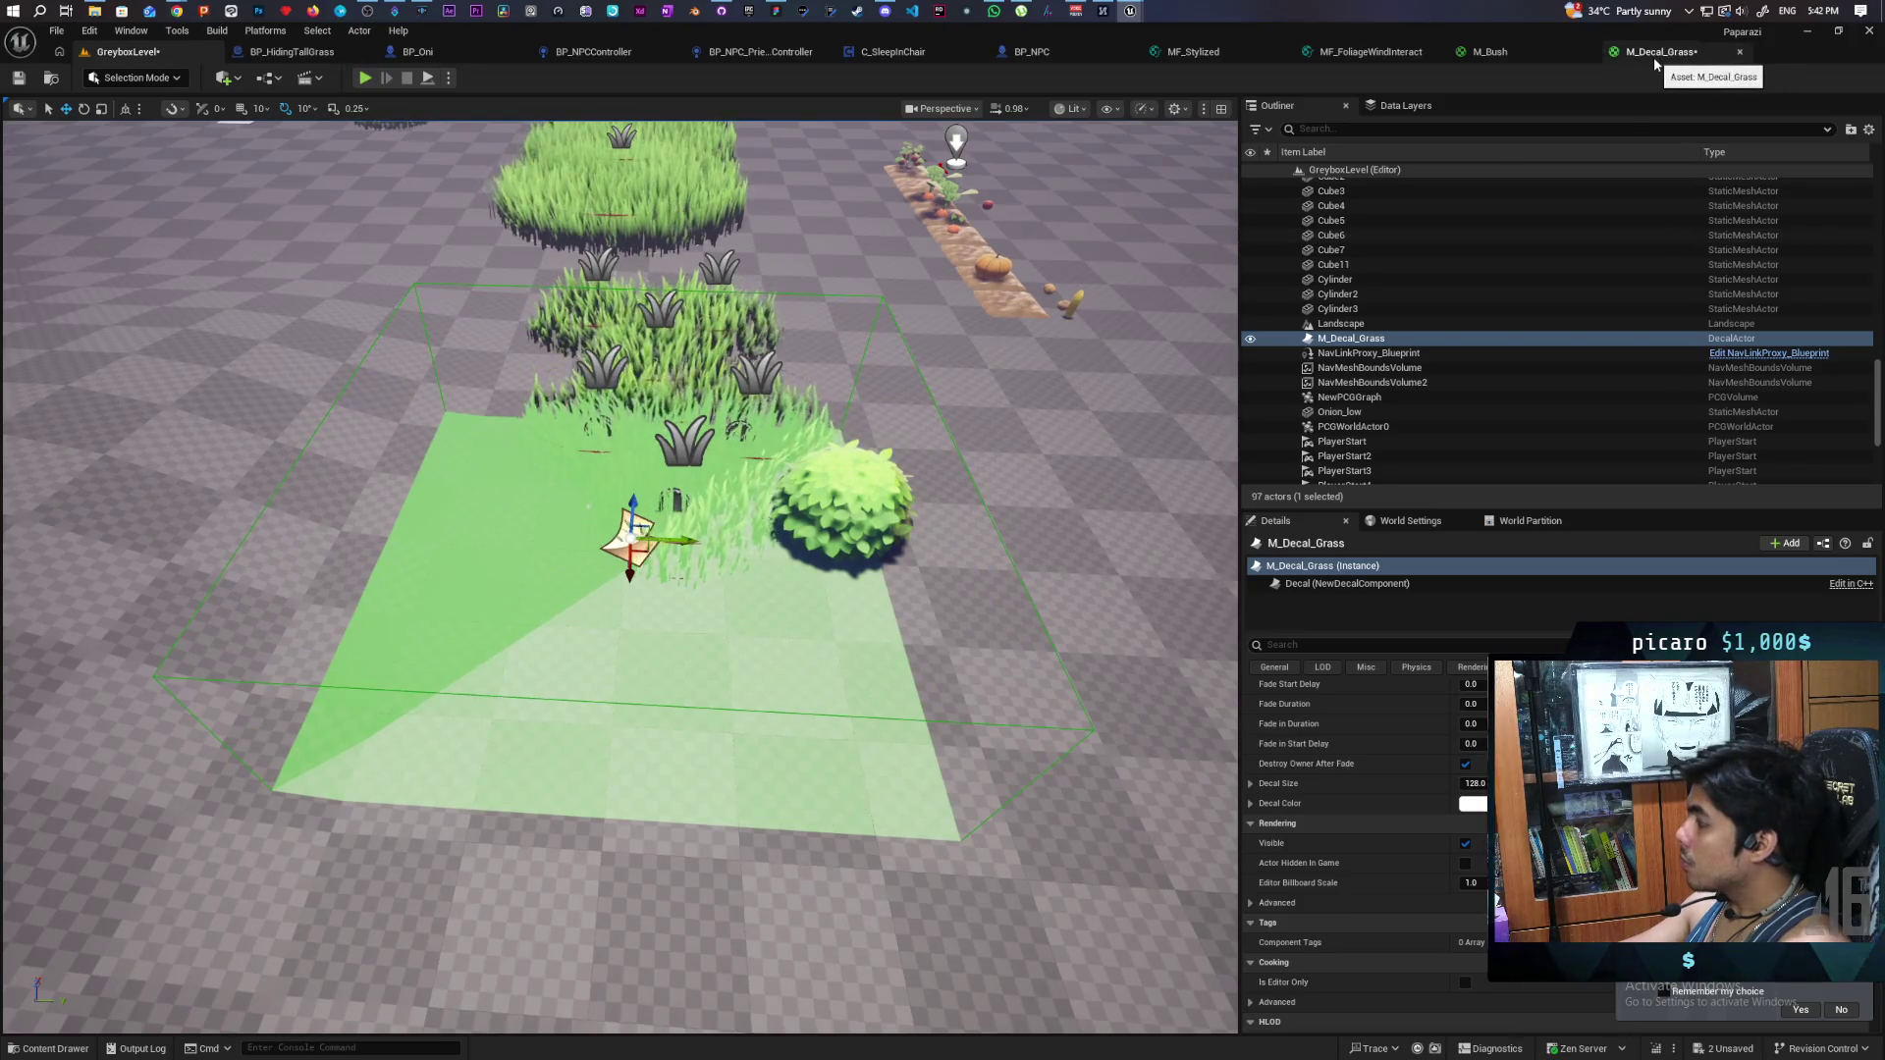
mouse_move(1664, 57)
mouse_down()
mouse_move(1306, 270)
mouse_move(933, 294)
mouse_move(952, 242)
mouse_up()
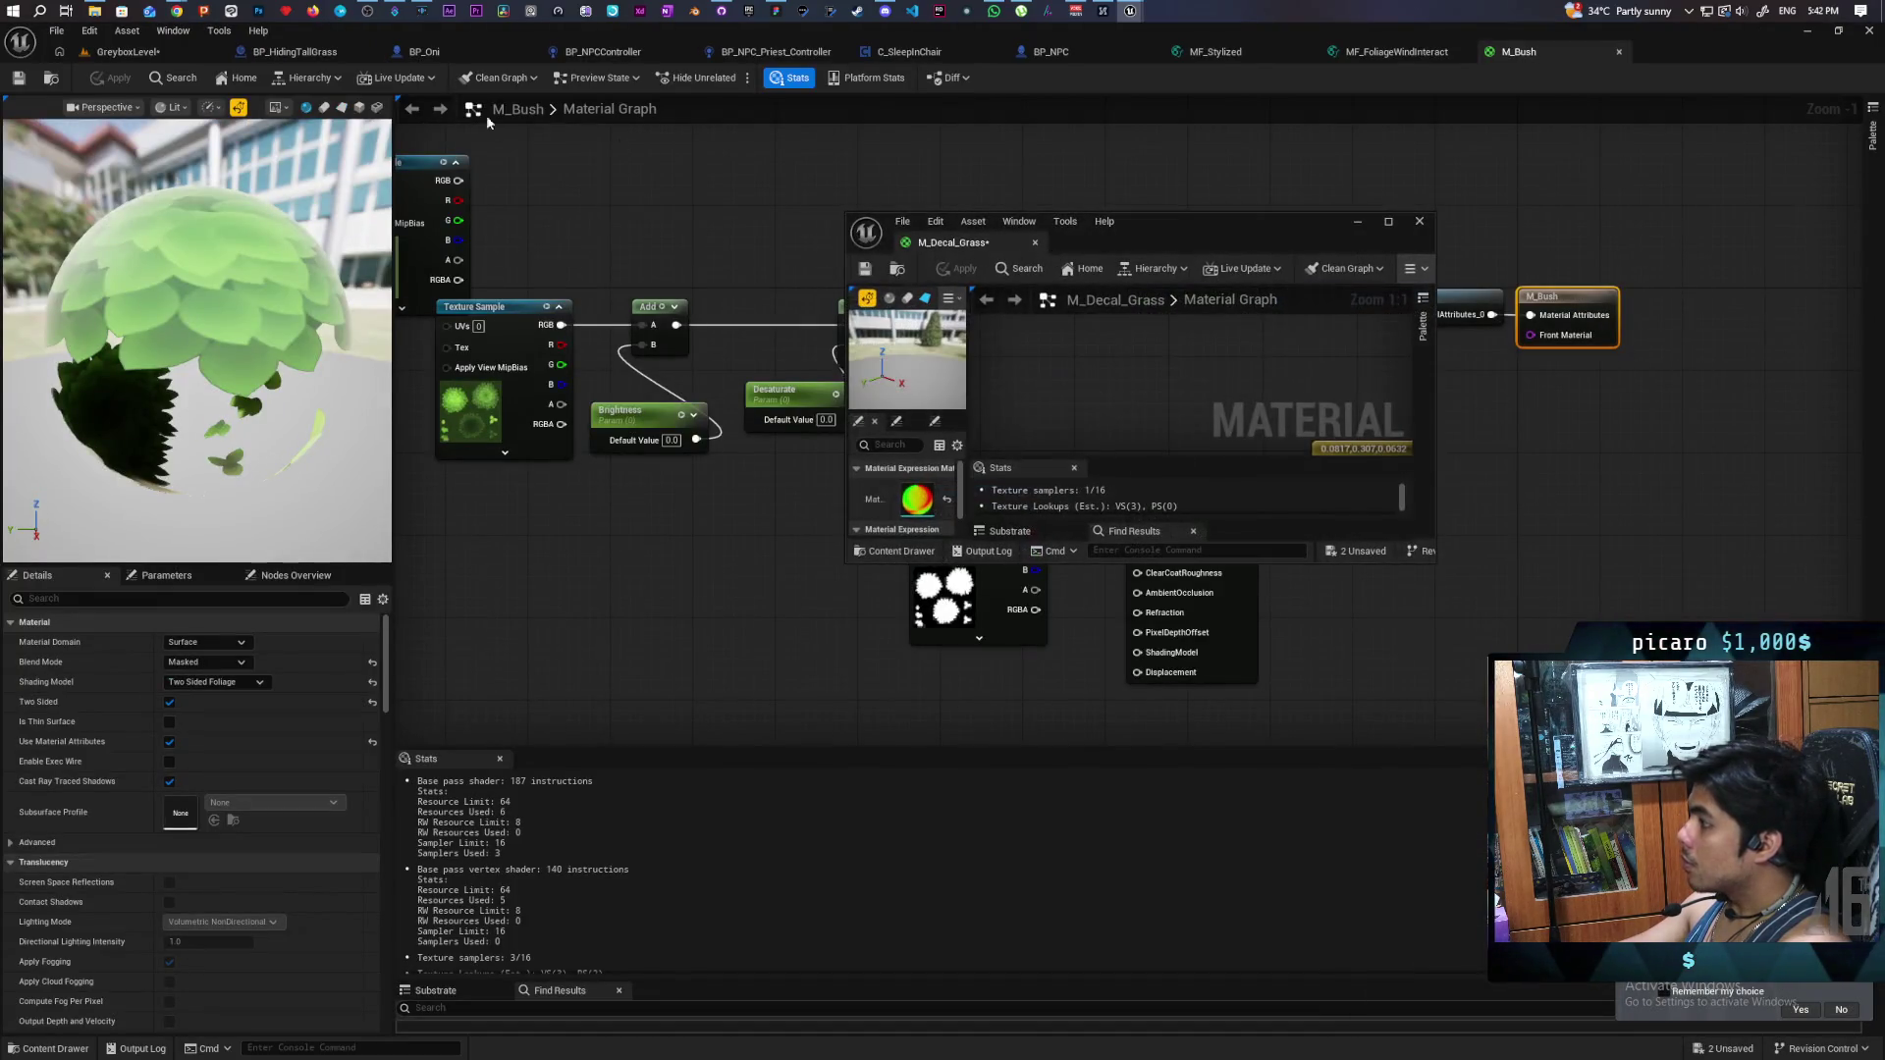
click(128, 54)
scroll(1037, 422, down, 4)
mouse_move(1080, 562)
mouse_down()
mouse_move(1109, 610)
mouse_move(1081, 897)
mouse_up()
scroll(1176, 567, up, 2)
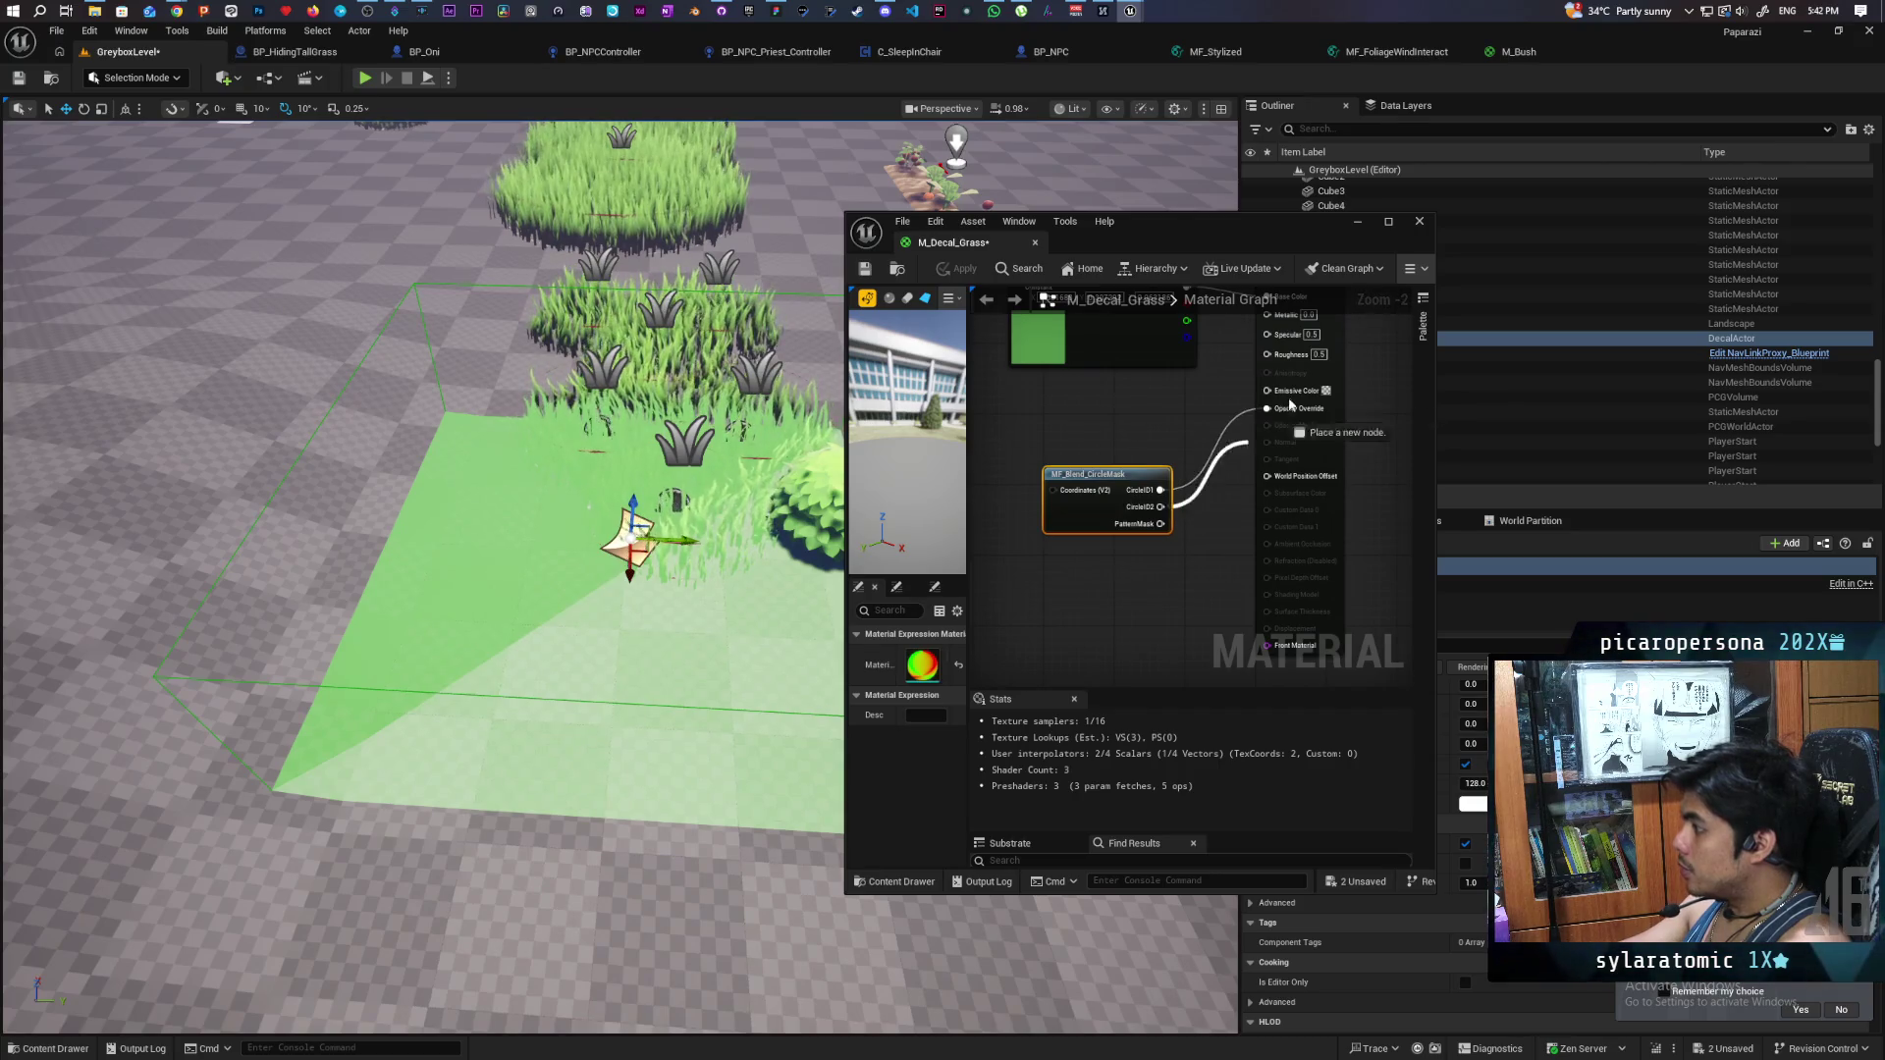
- Rewire Opacity Override to the circle mask's PatternMask output and apply the material
click(948, 273)
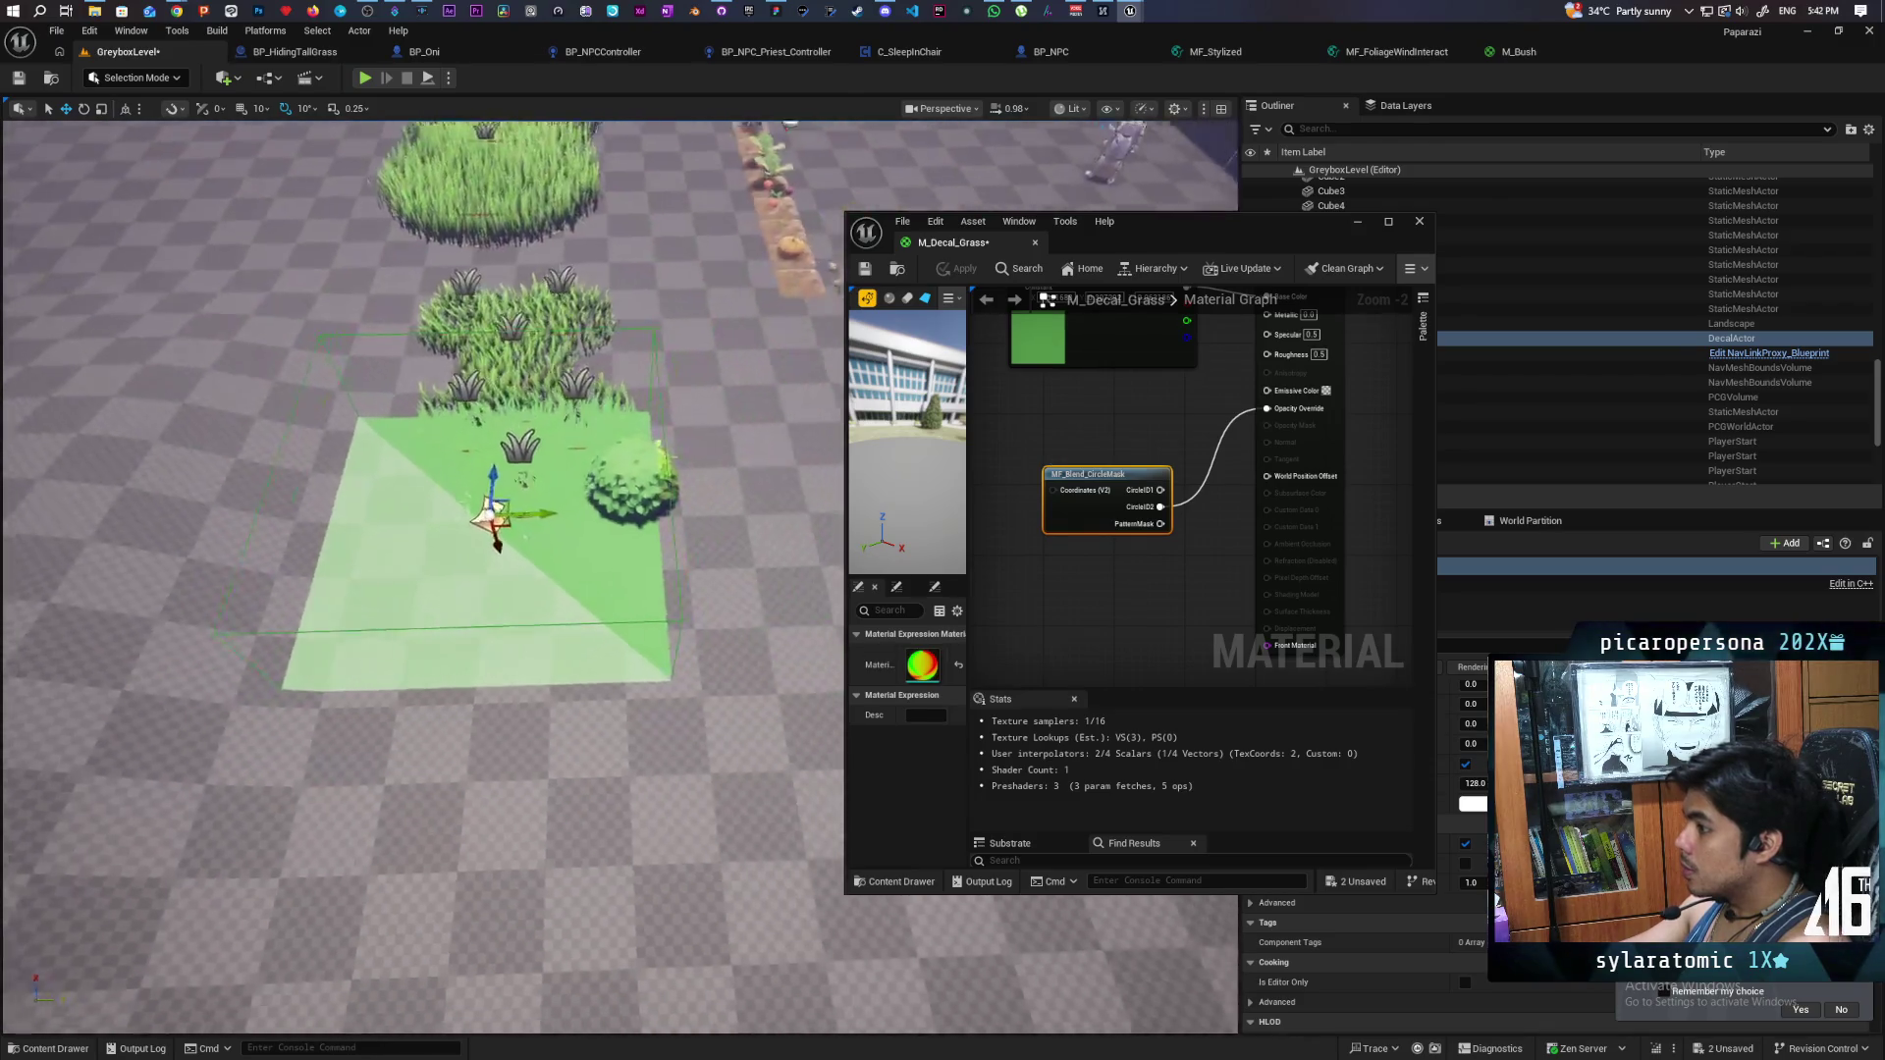
scroll(589, 589, up, 5)
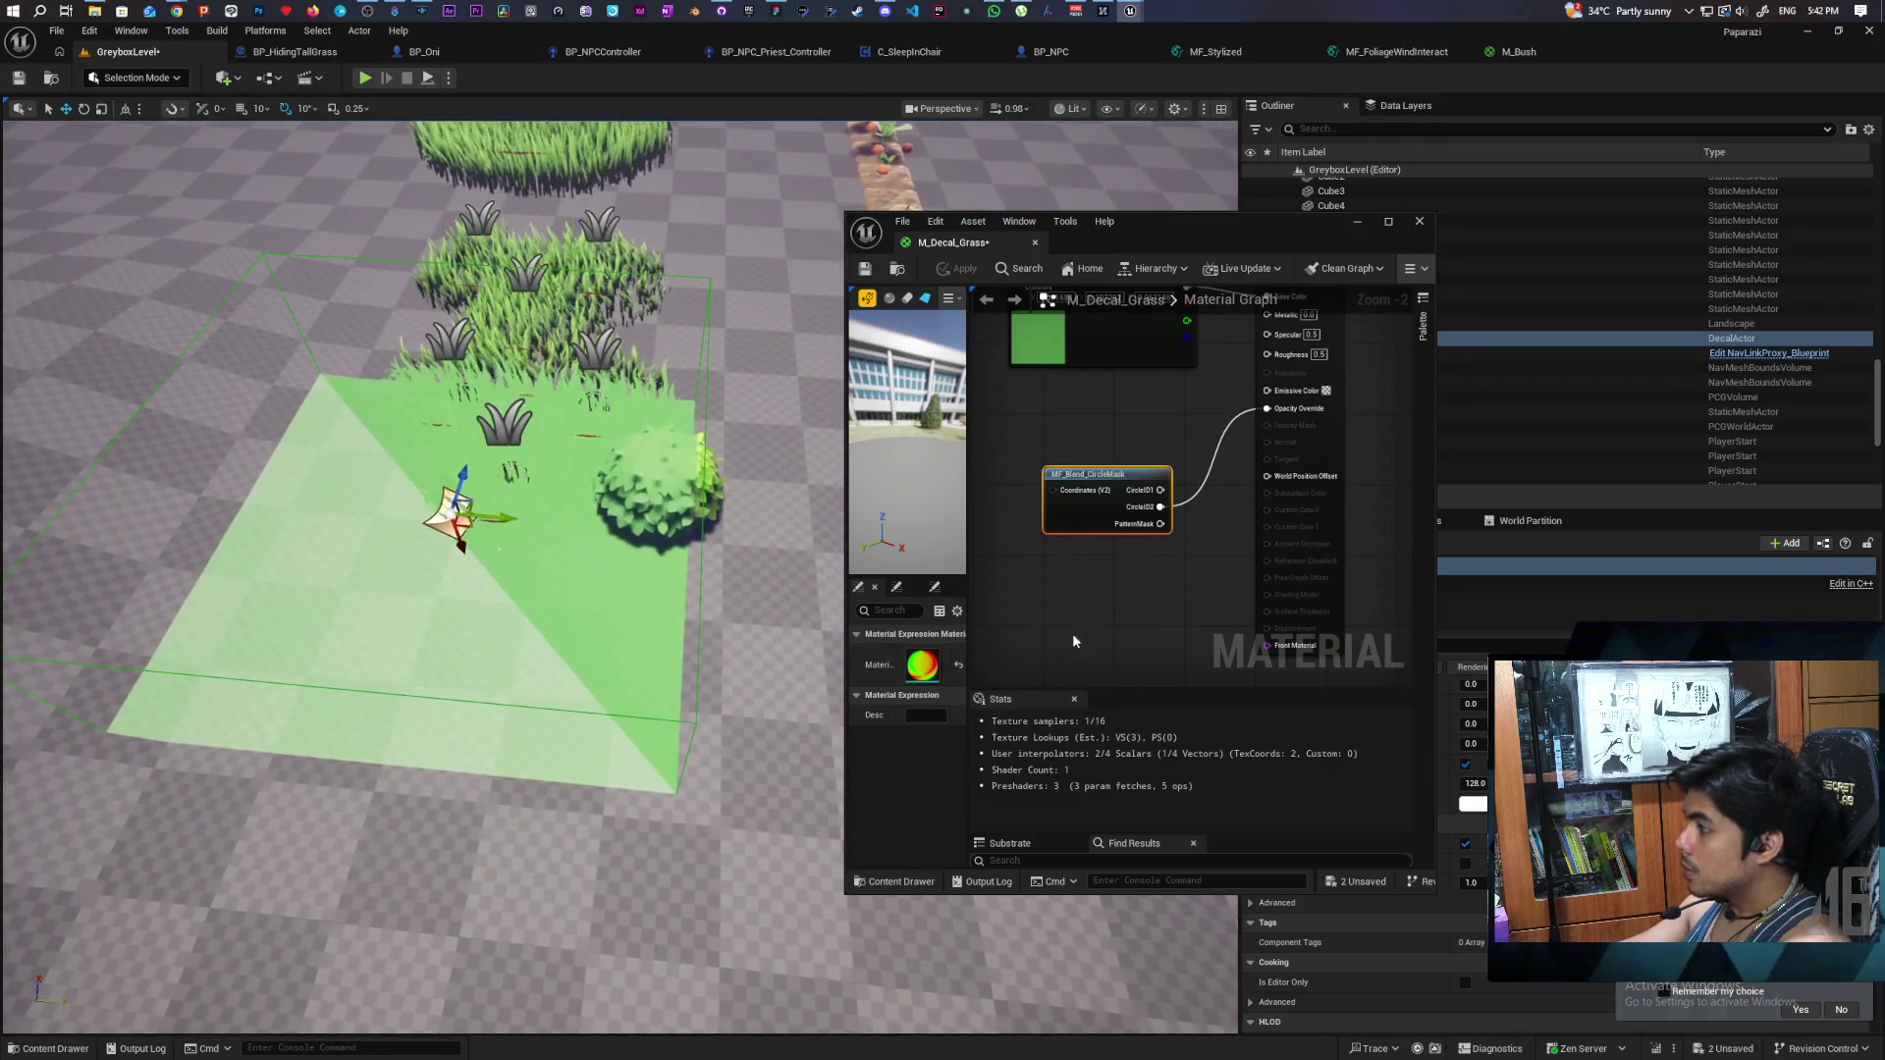
alt+click(1276, 425)
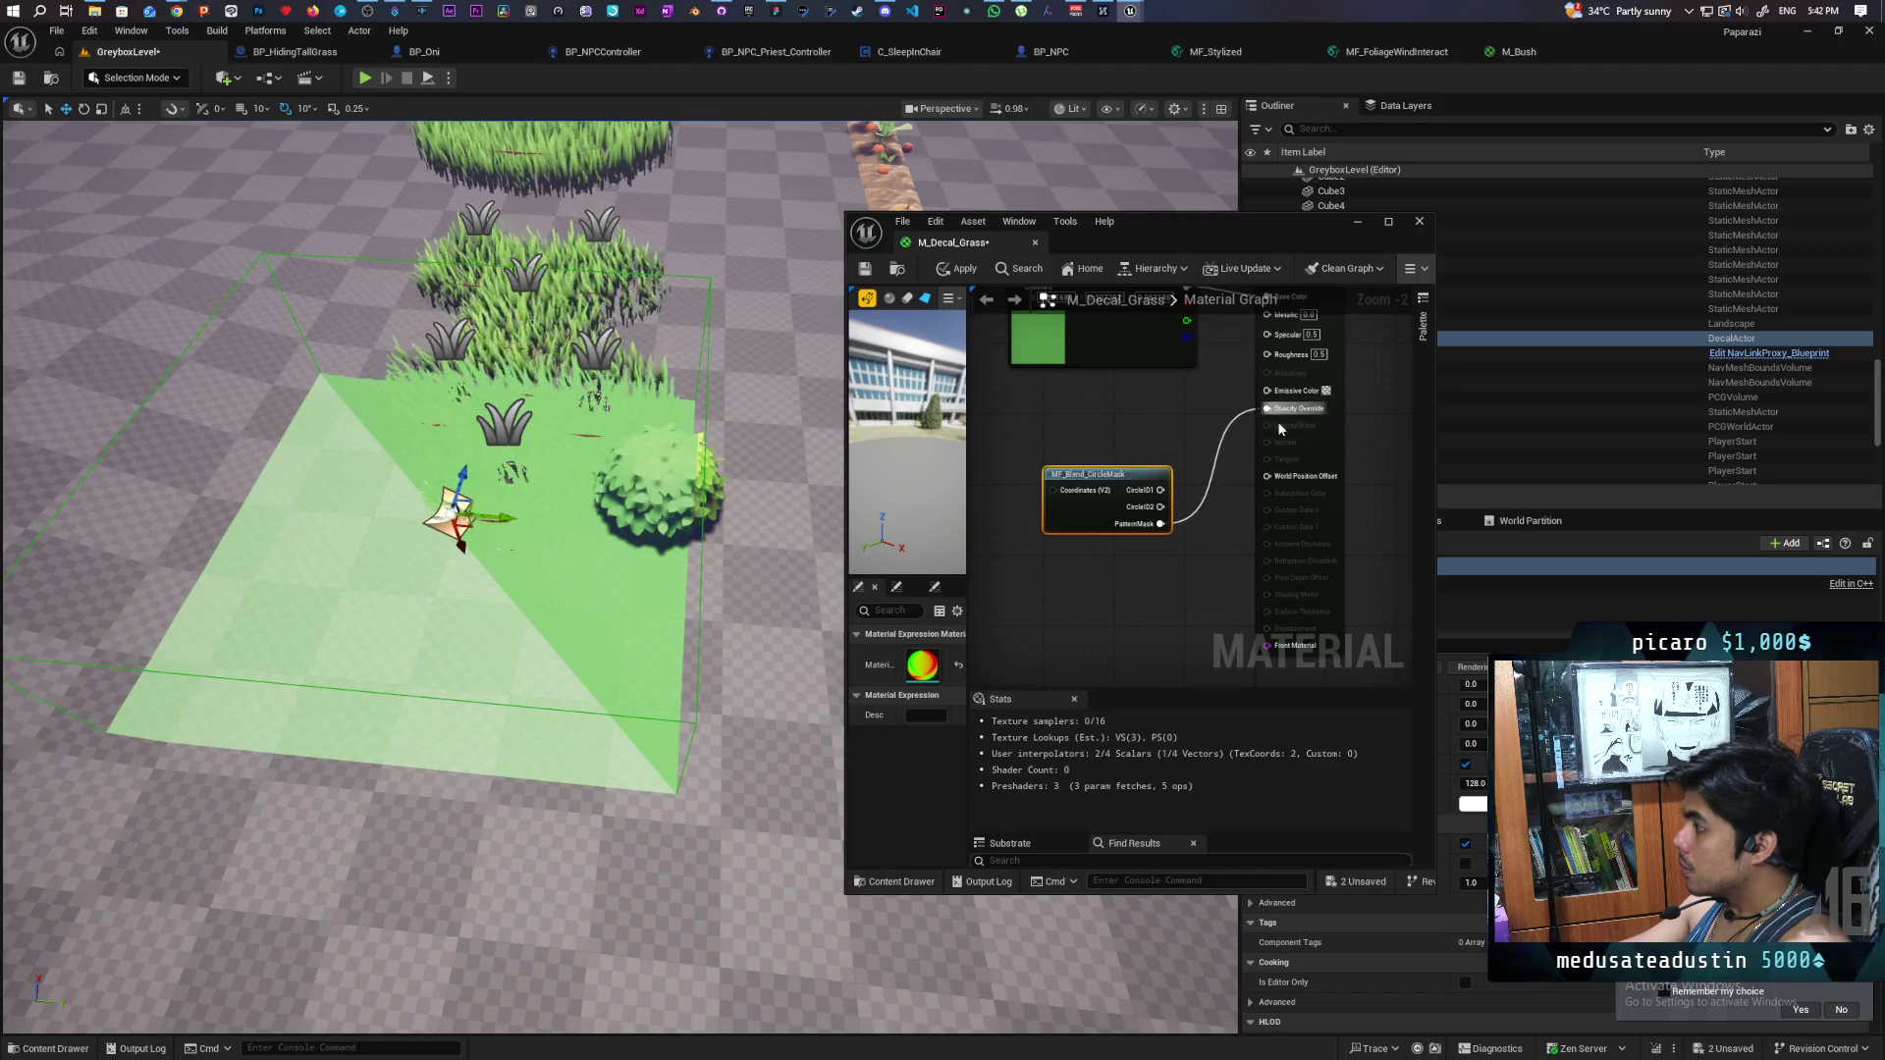
click(948, 271)
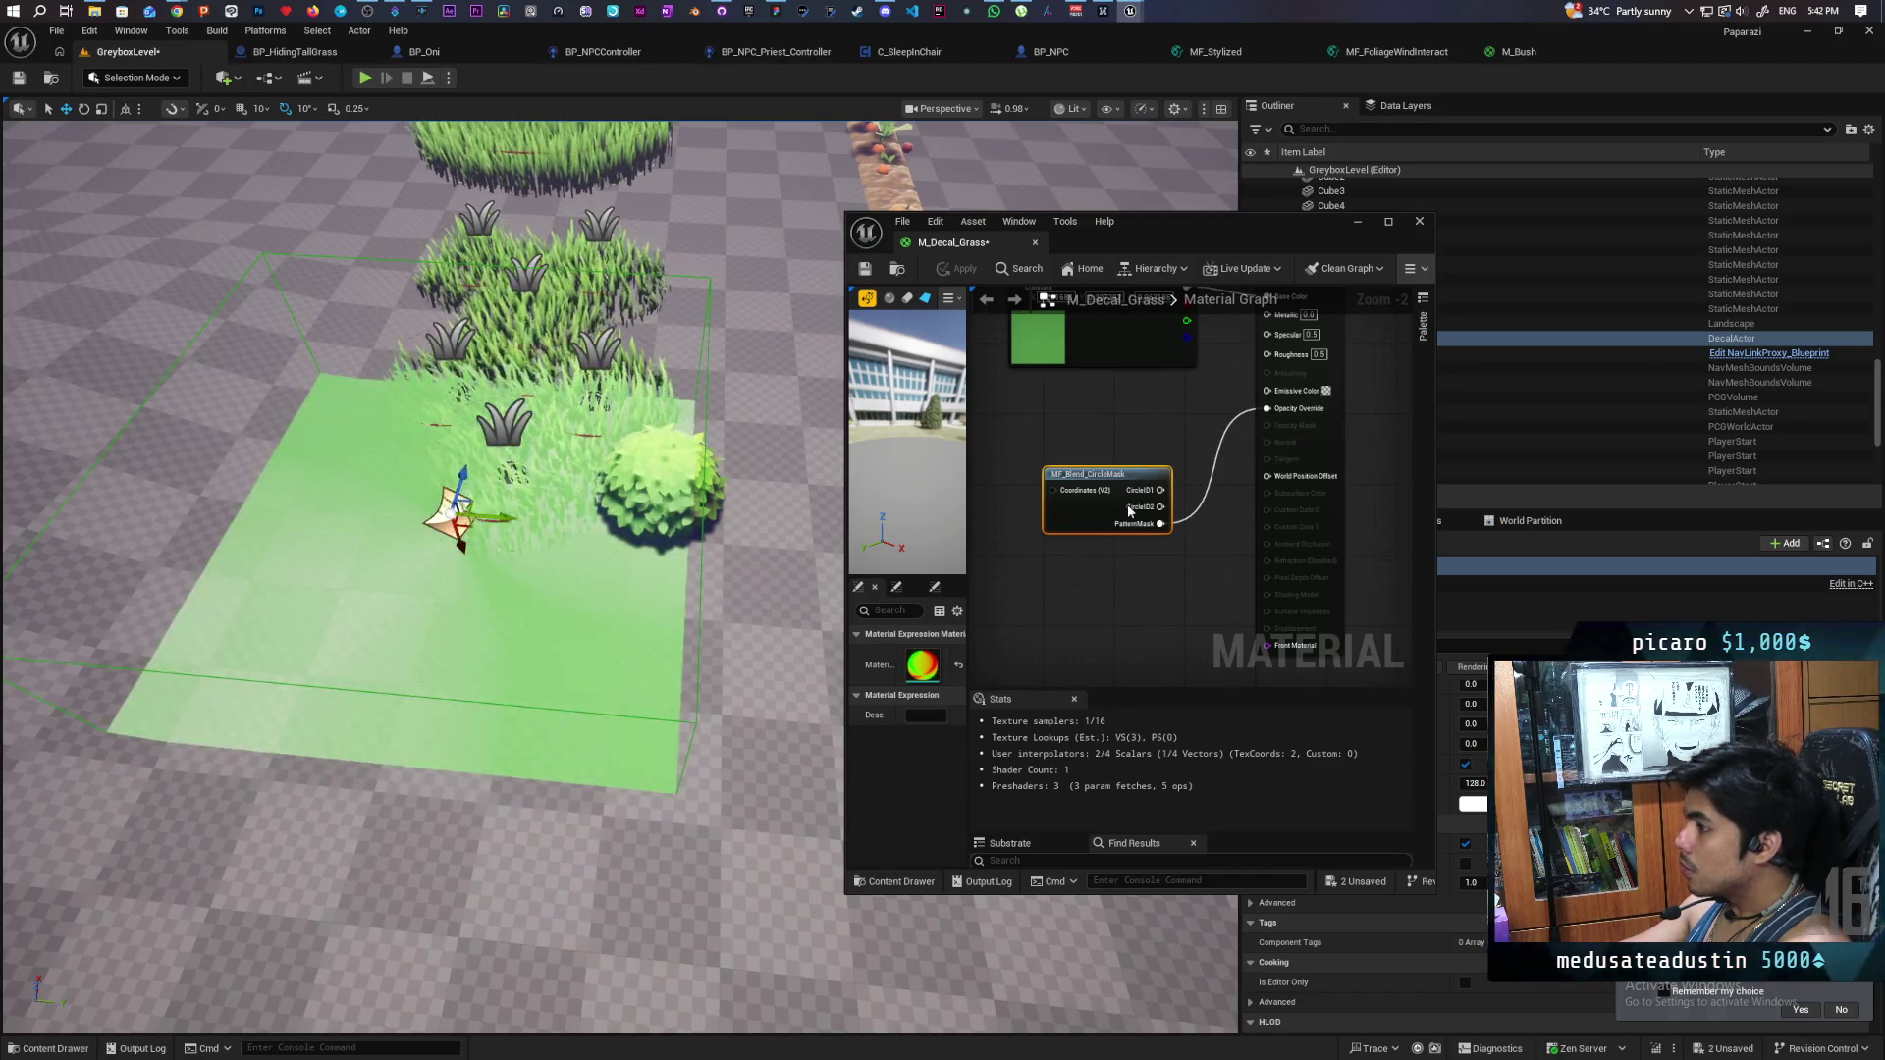
scroll(710, 666, down, 5)
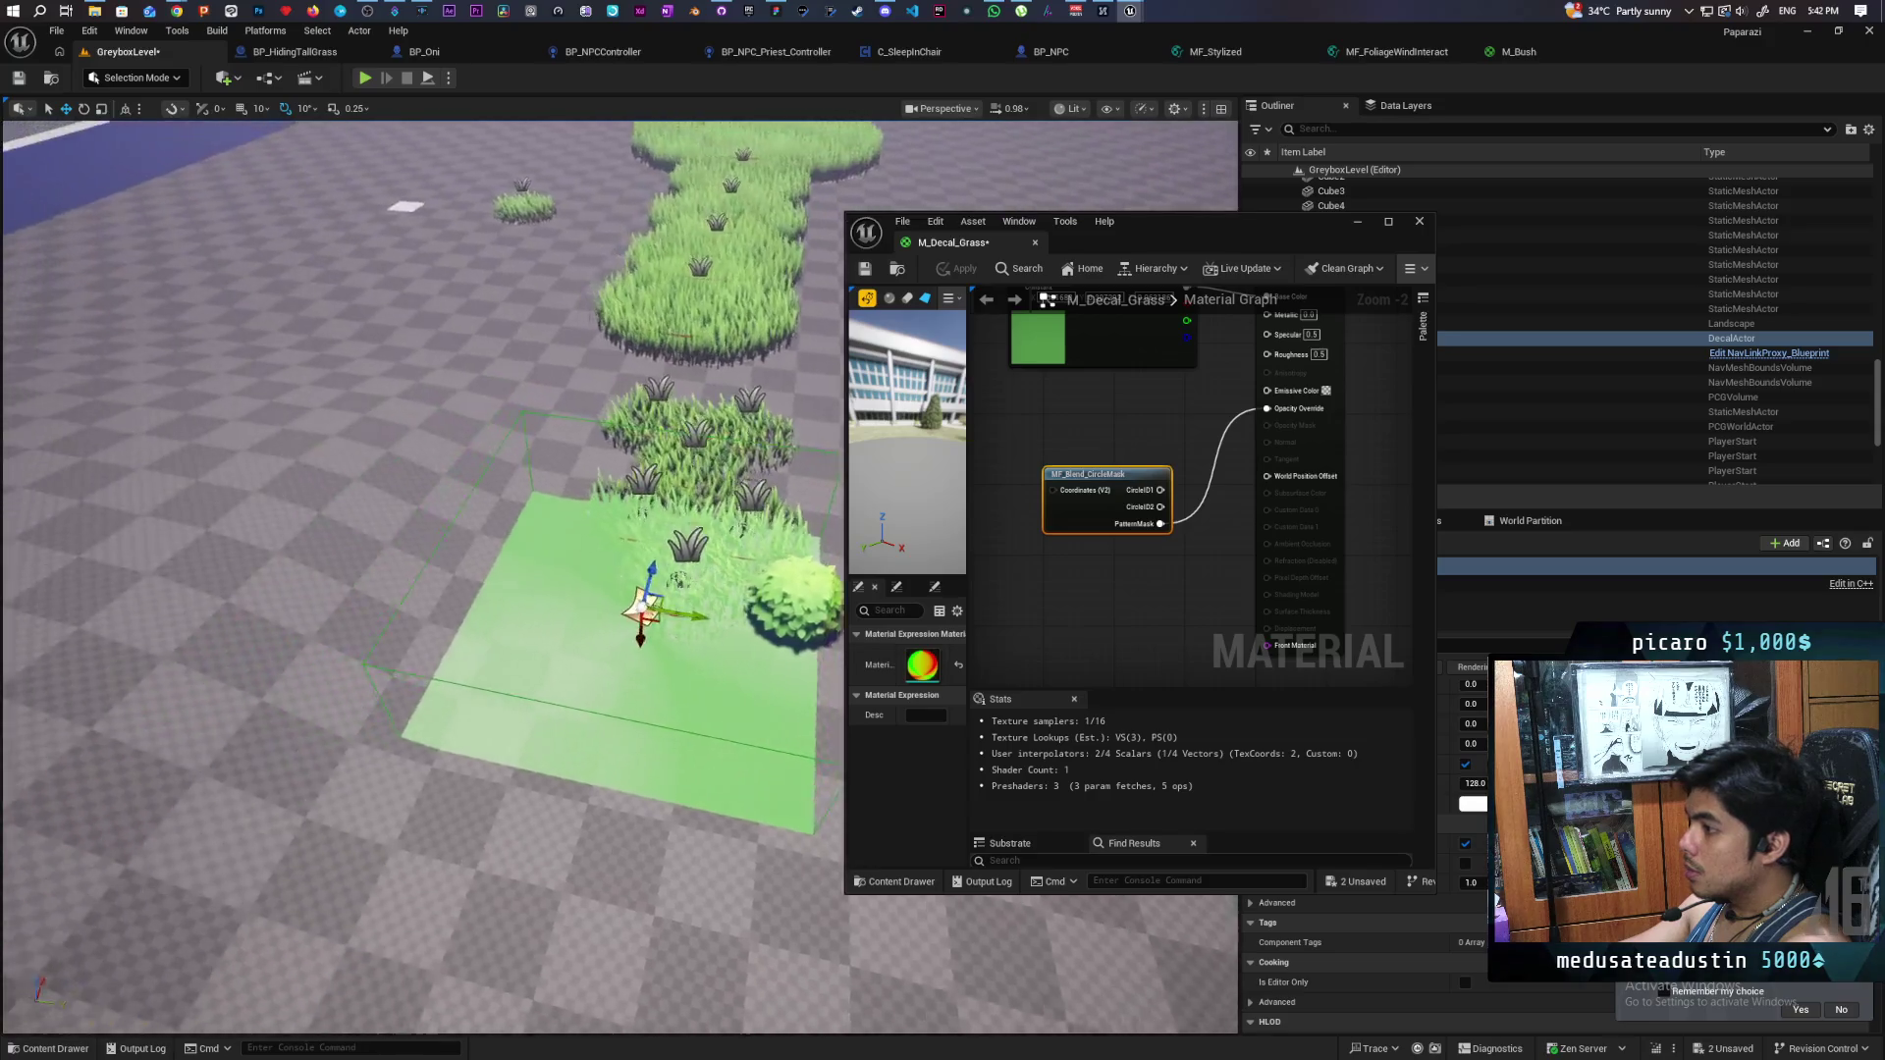
scroll(709, 667, up, 10)
scroll(619, 579, down, 5)
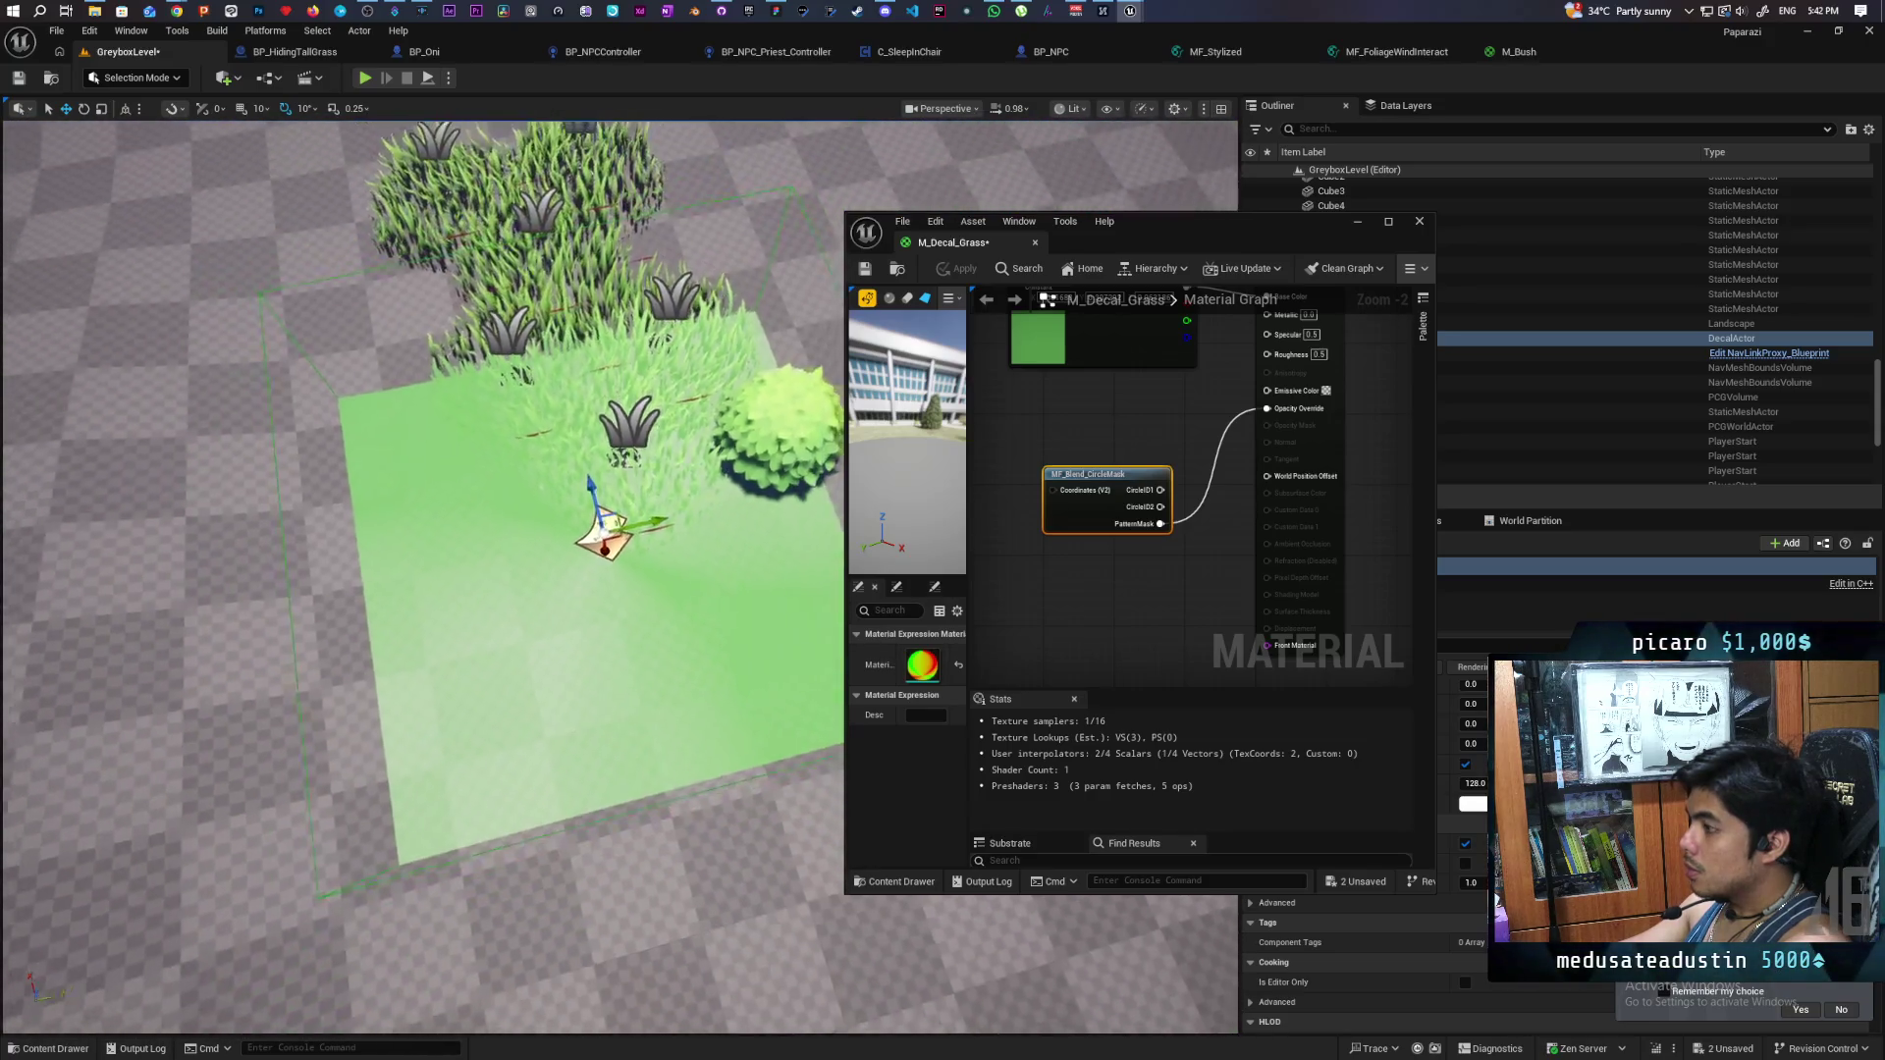
- Set the M_Decal_Grass material's Blend Mode to Translucent
drag(618, 579, 989, 638)
click(1321, 451)
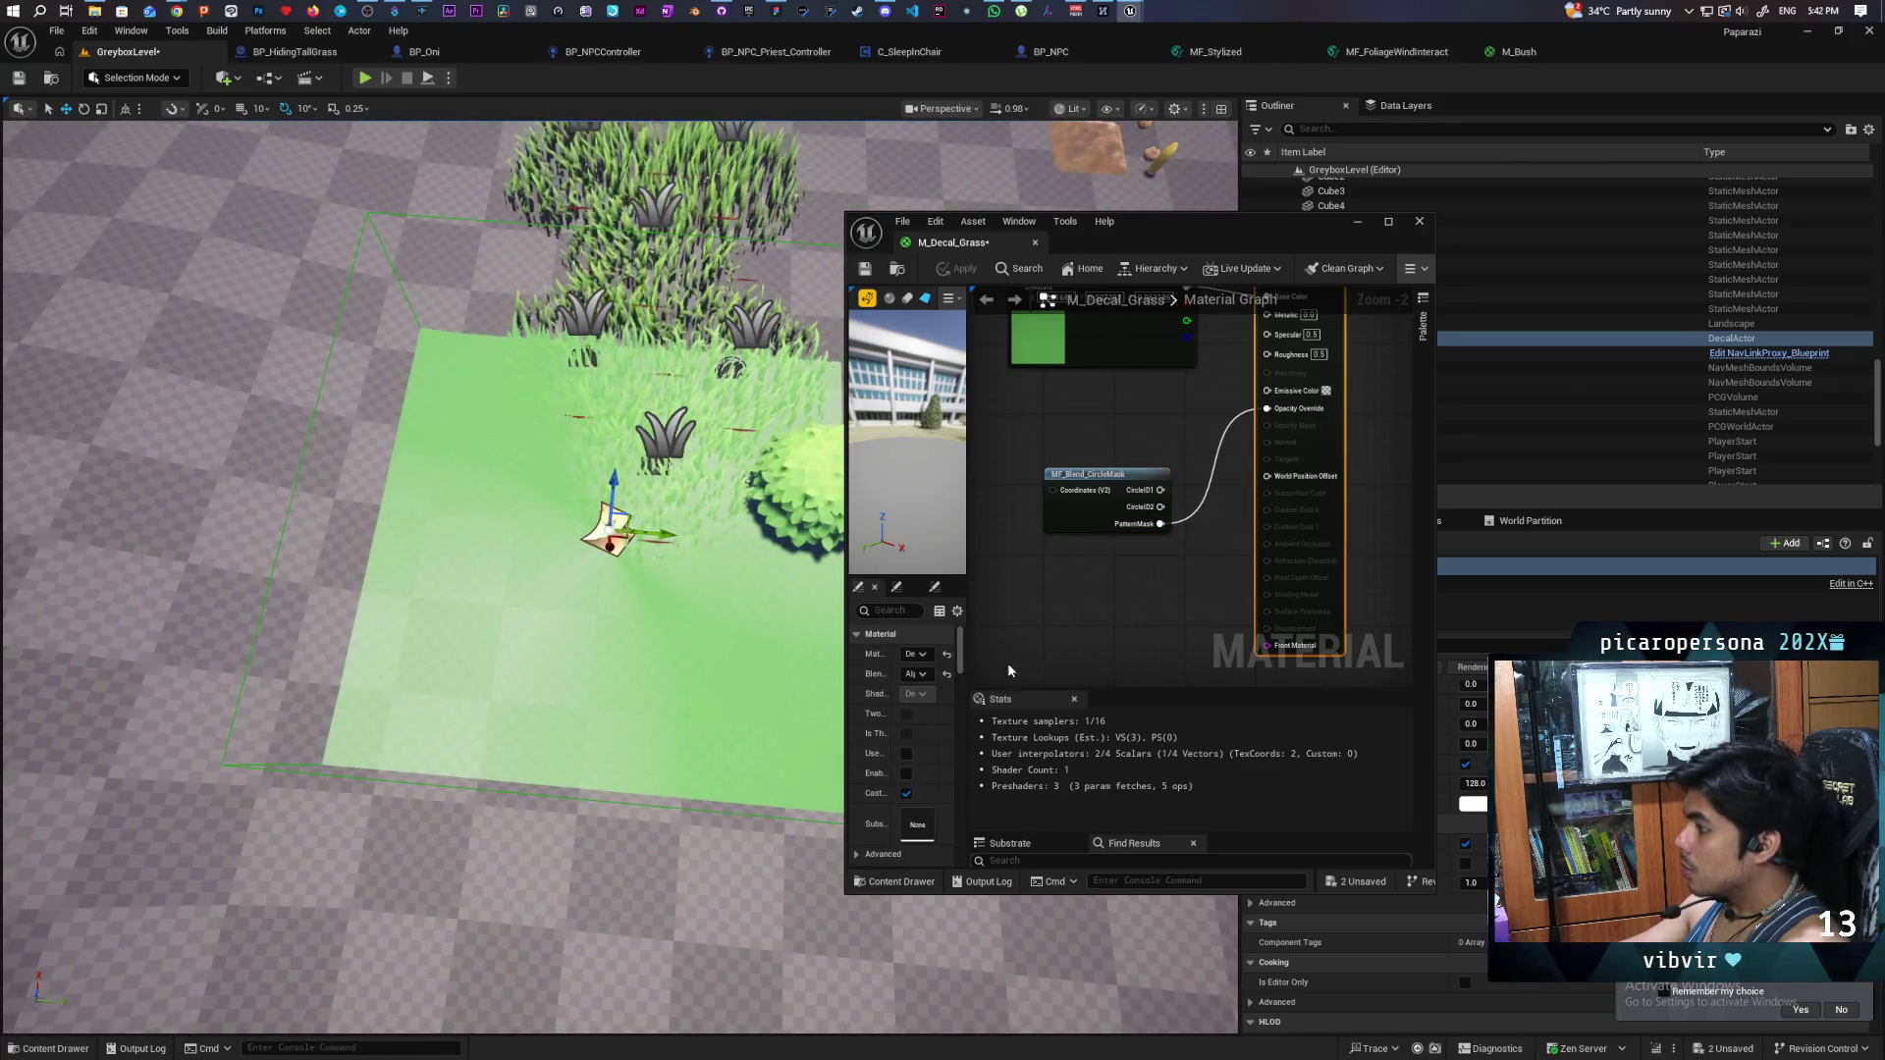
drag(847, 673, 756, 672)
click(837, 674)
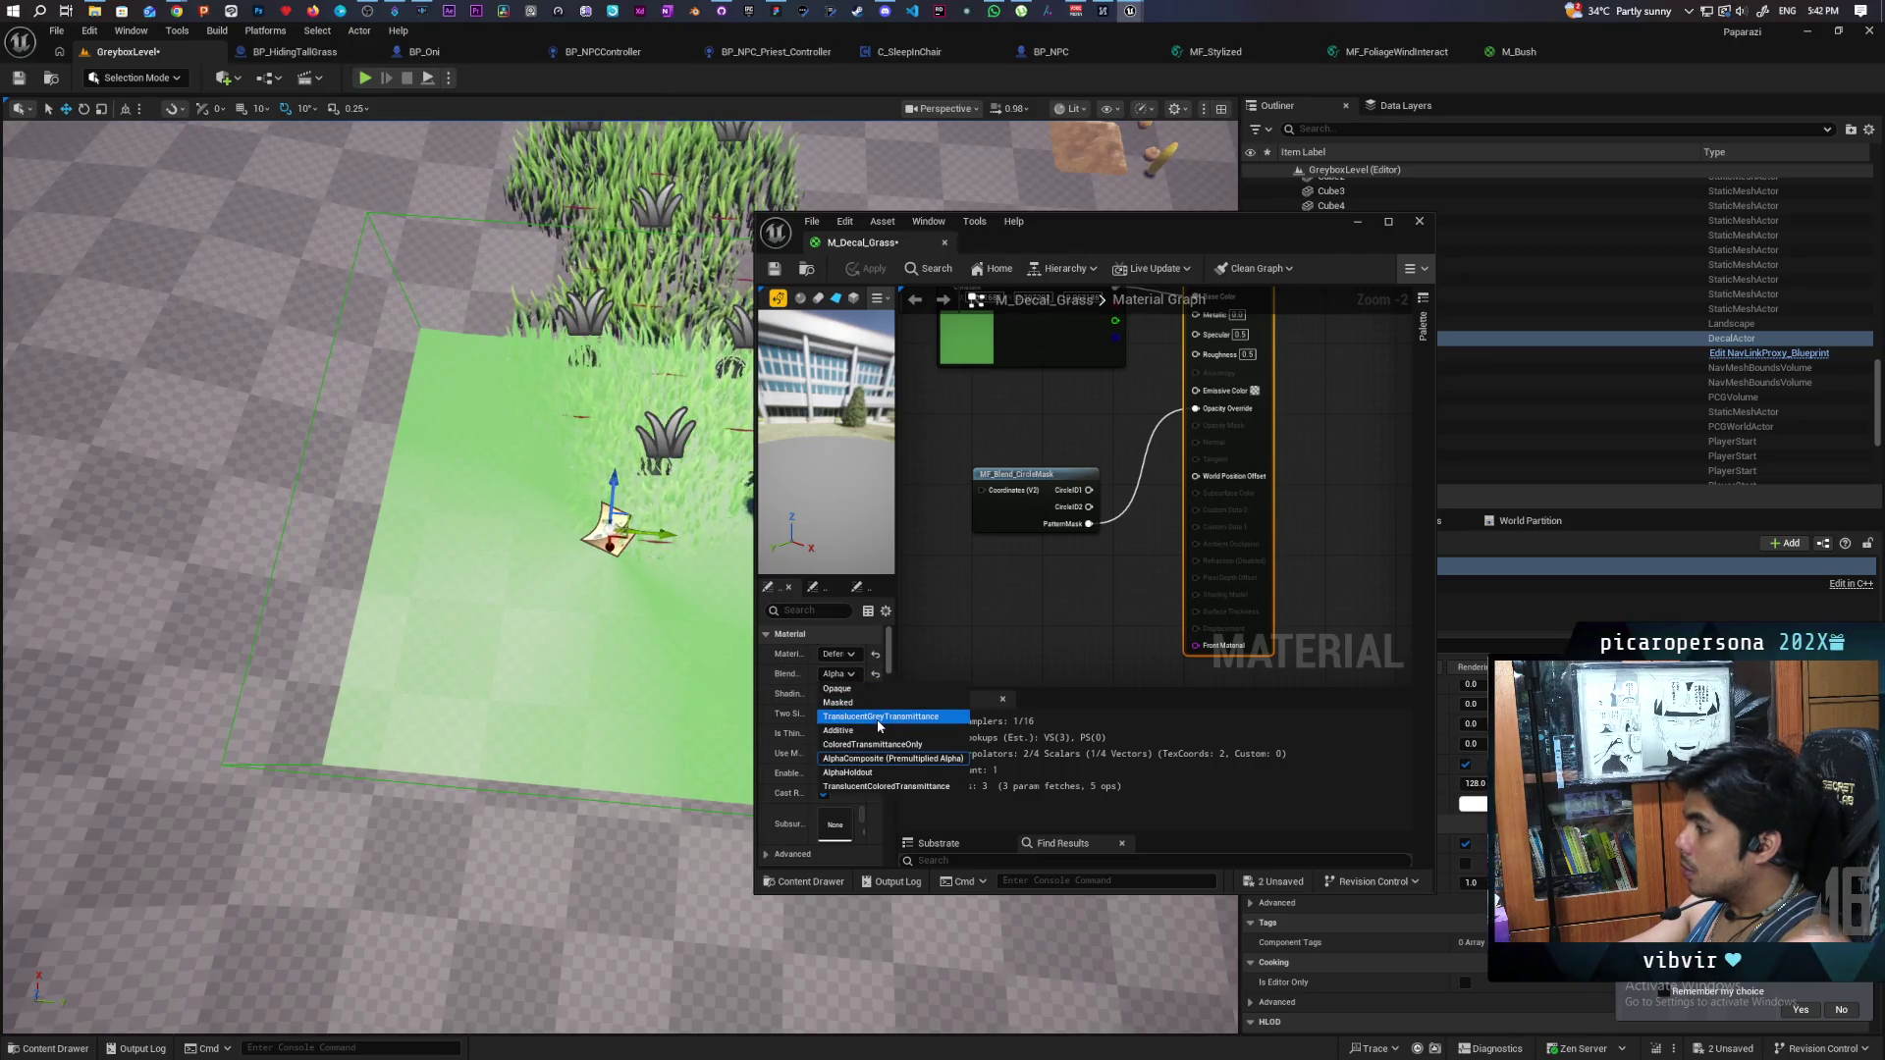
click(878, 718)
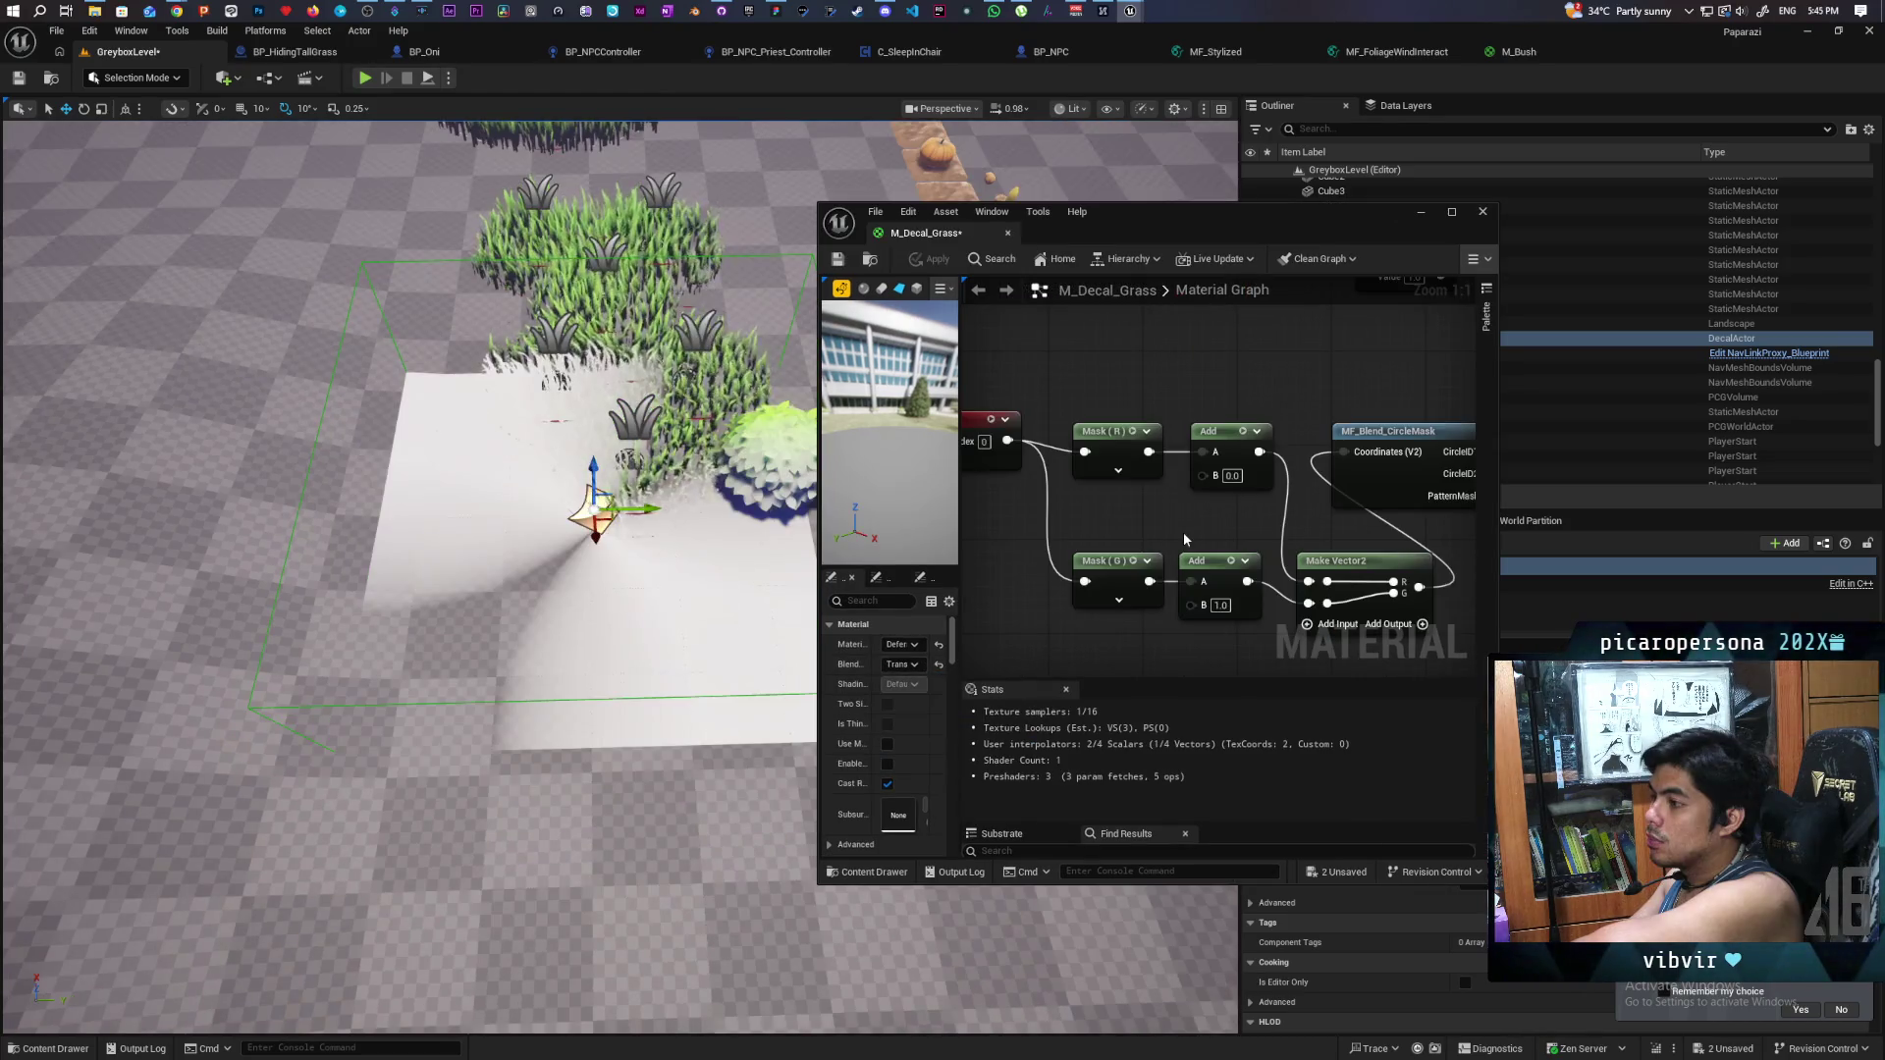
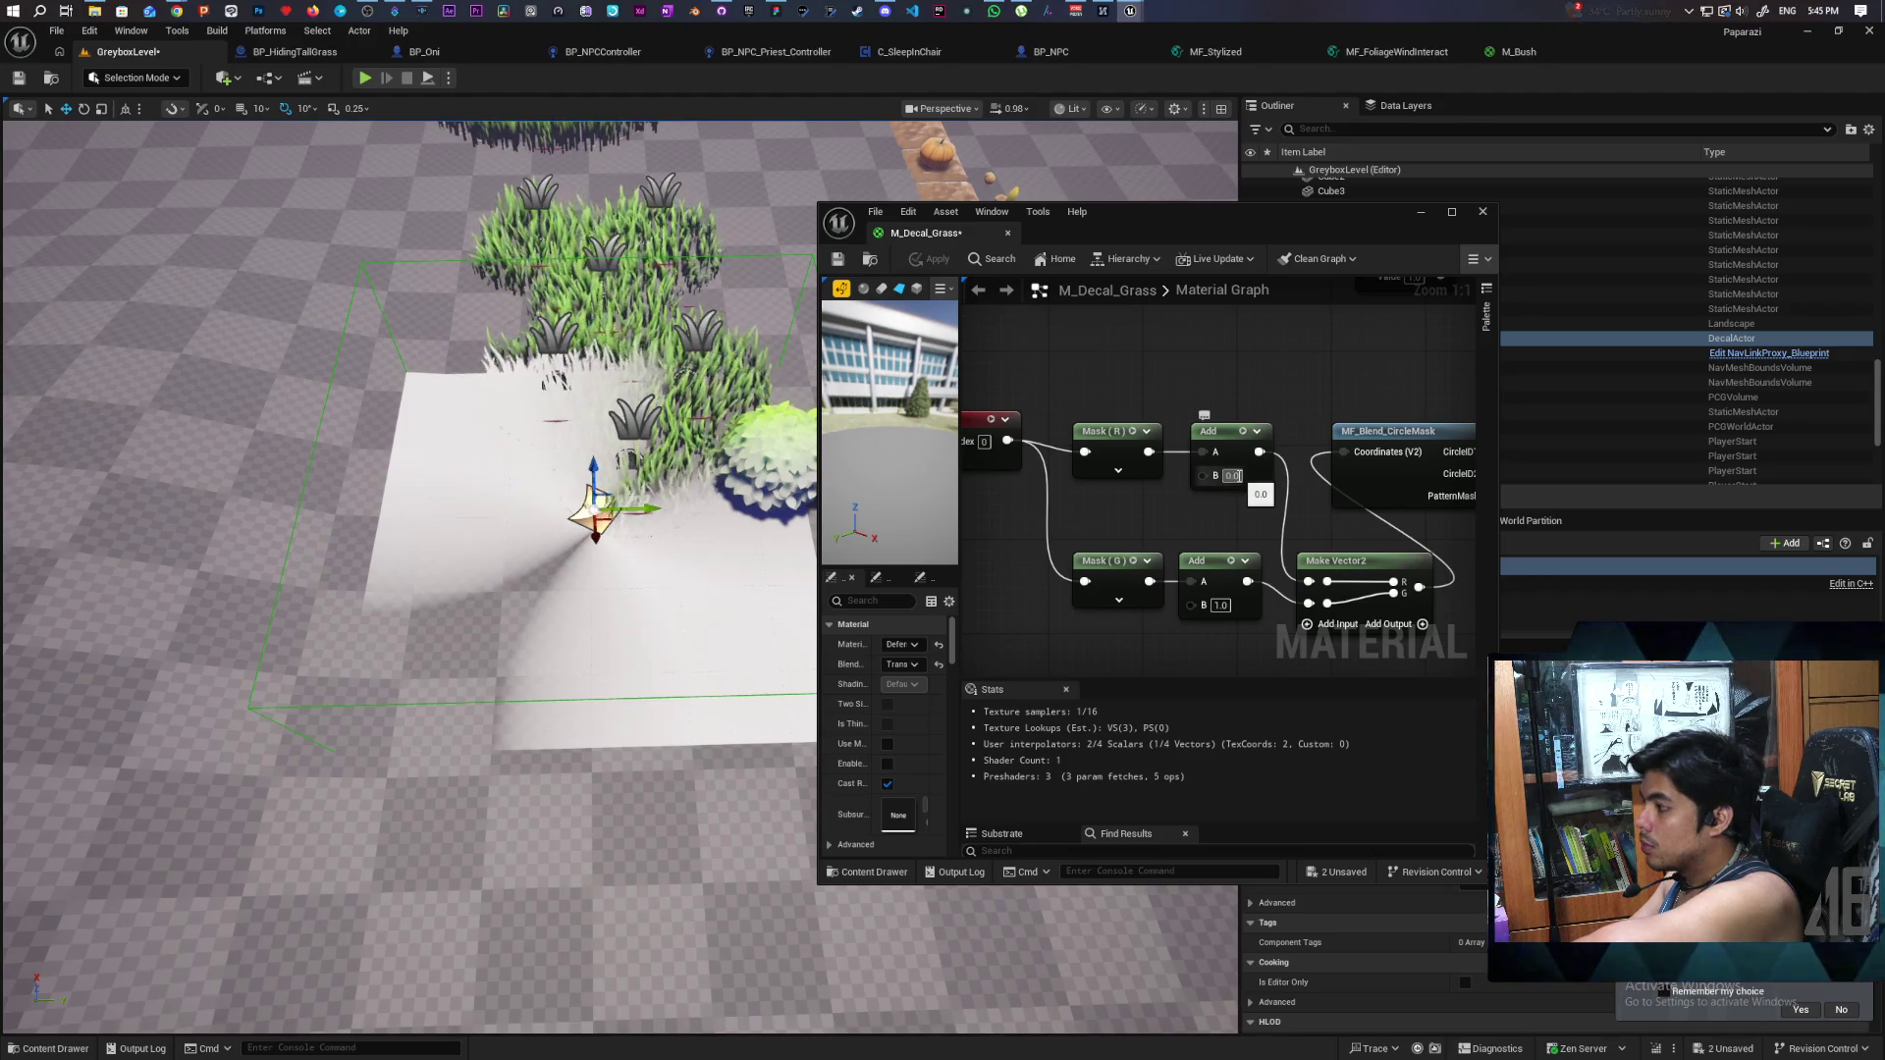
- Set the lower Add node's B to 0.5 and the upper Add B to 0.25, then apply
click(1218, 605)
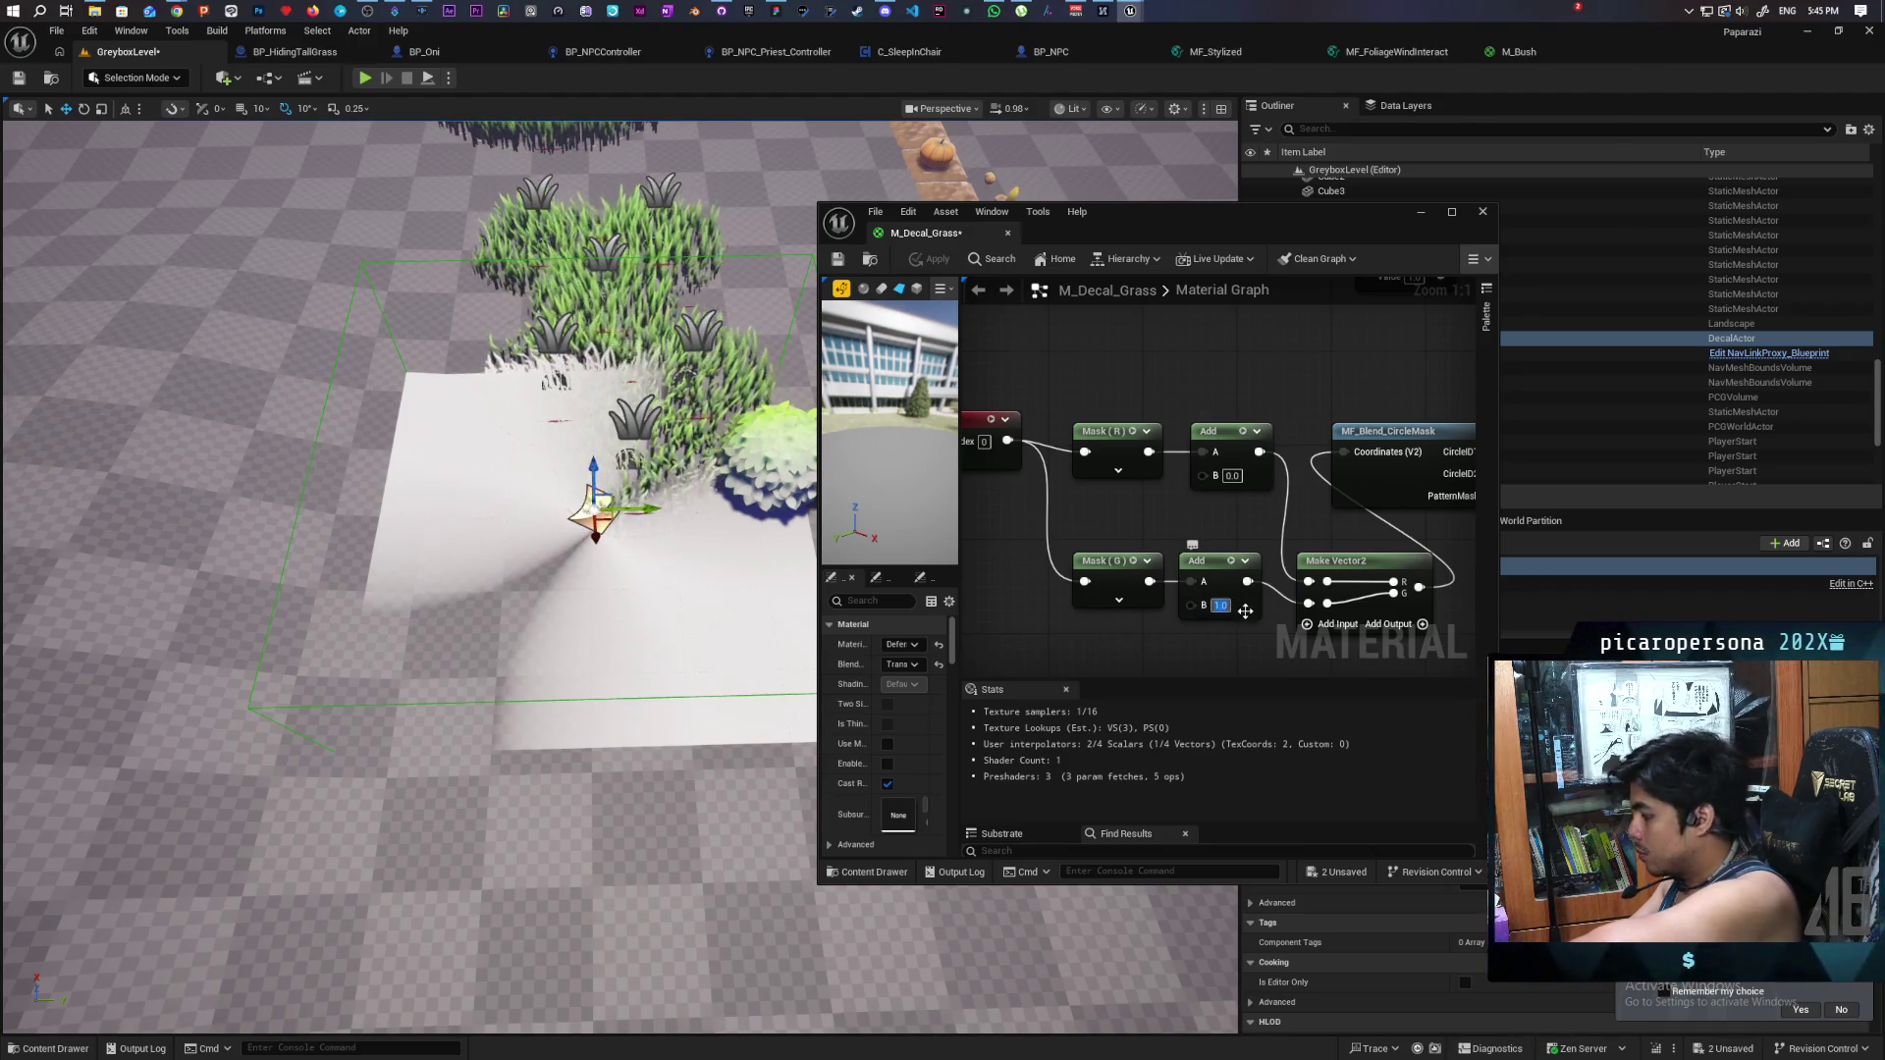
text(0)
click(933, 262)
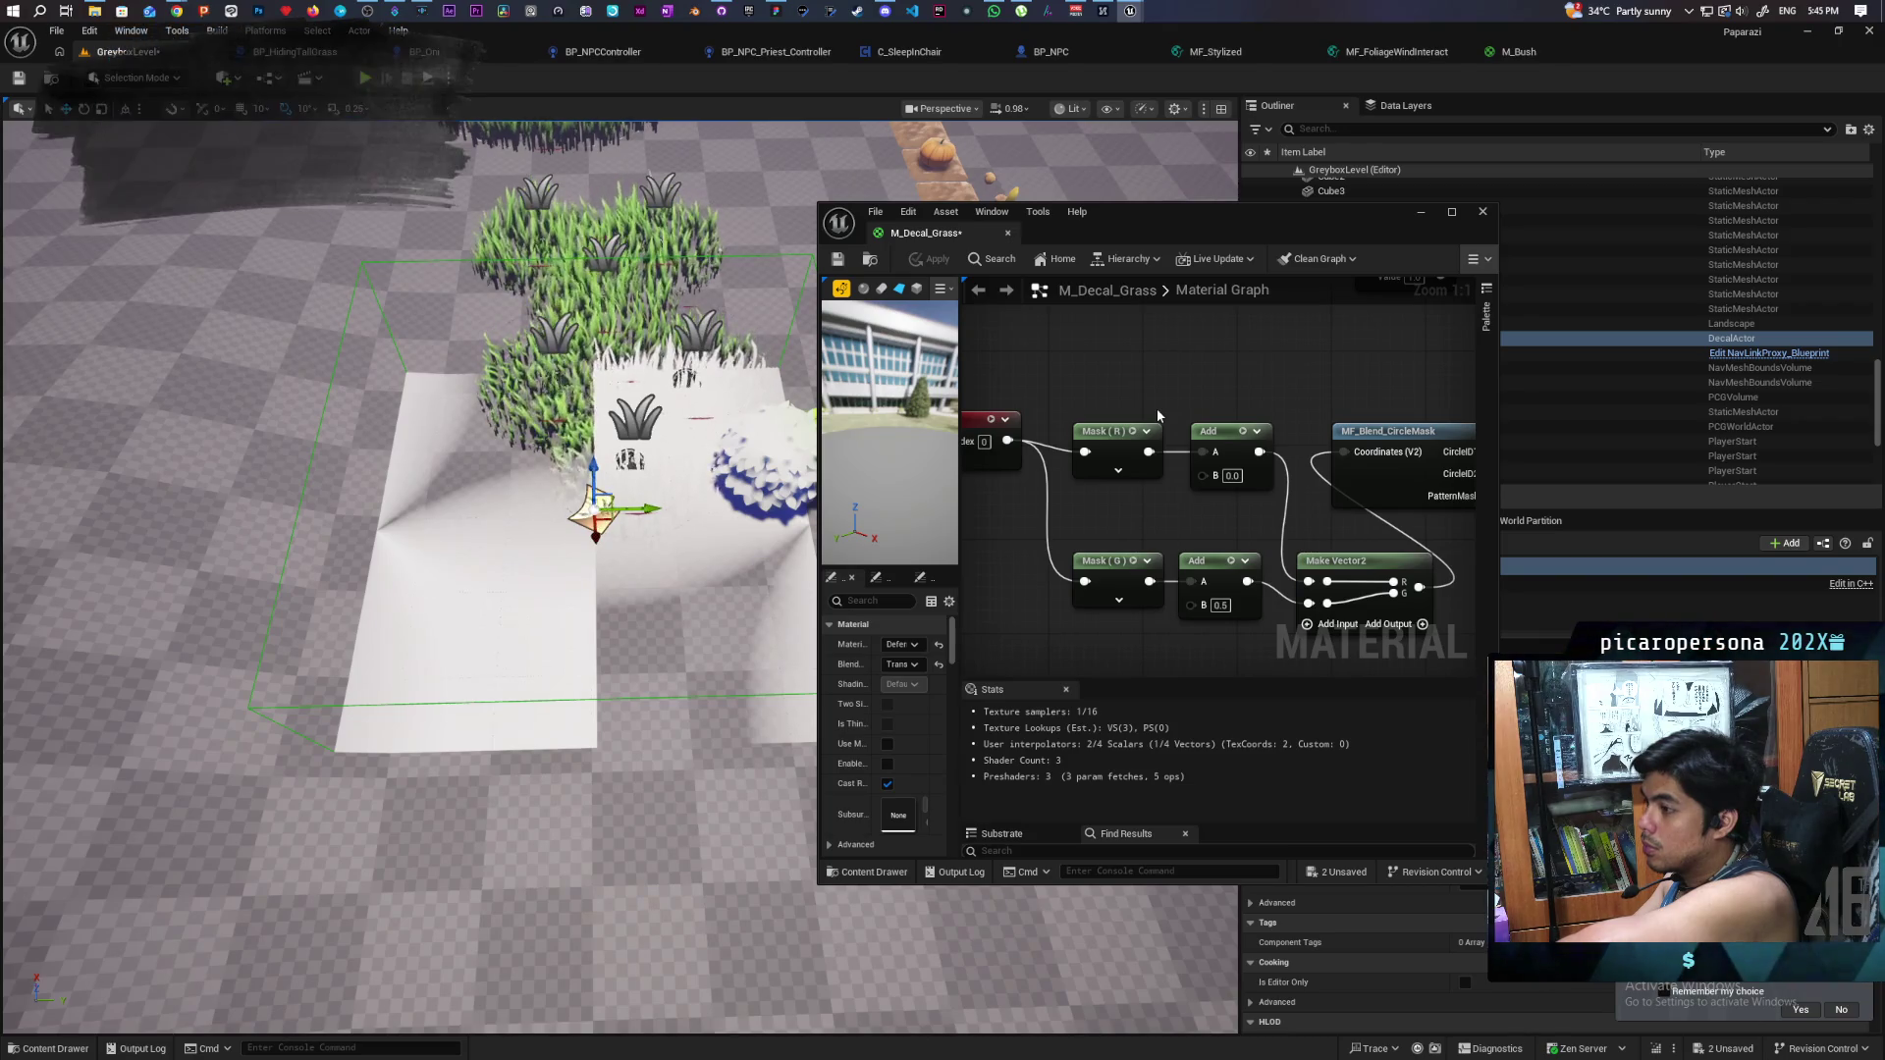
click(1220, 606)
click(1231, 476)
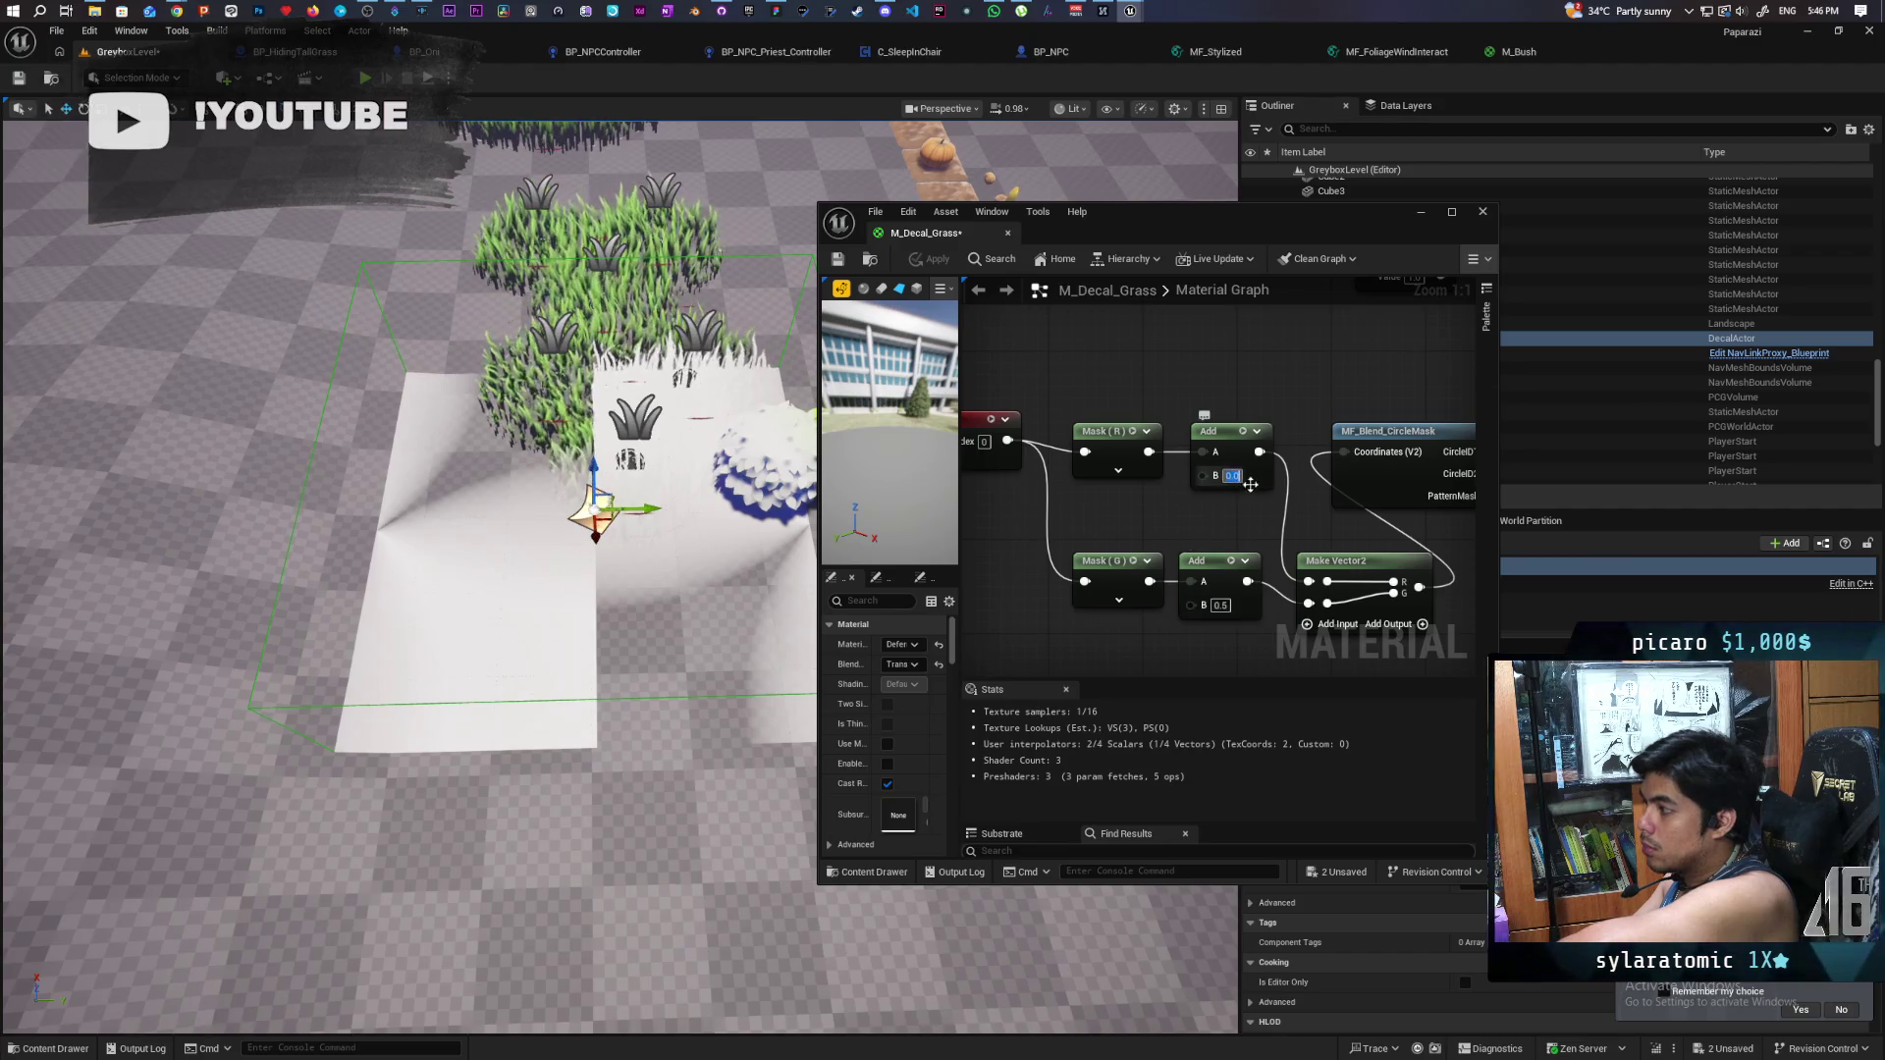
text(0.25)
key(Return)
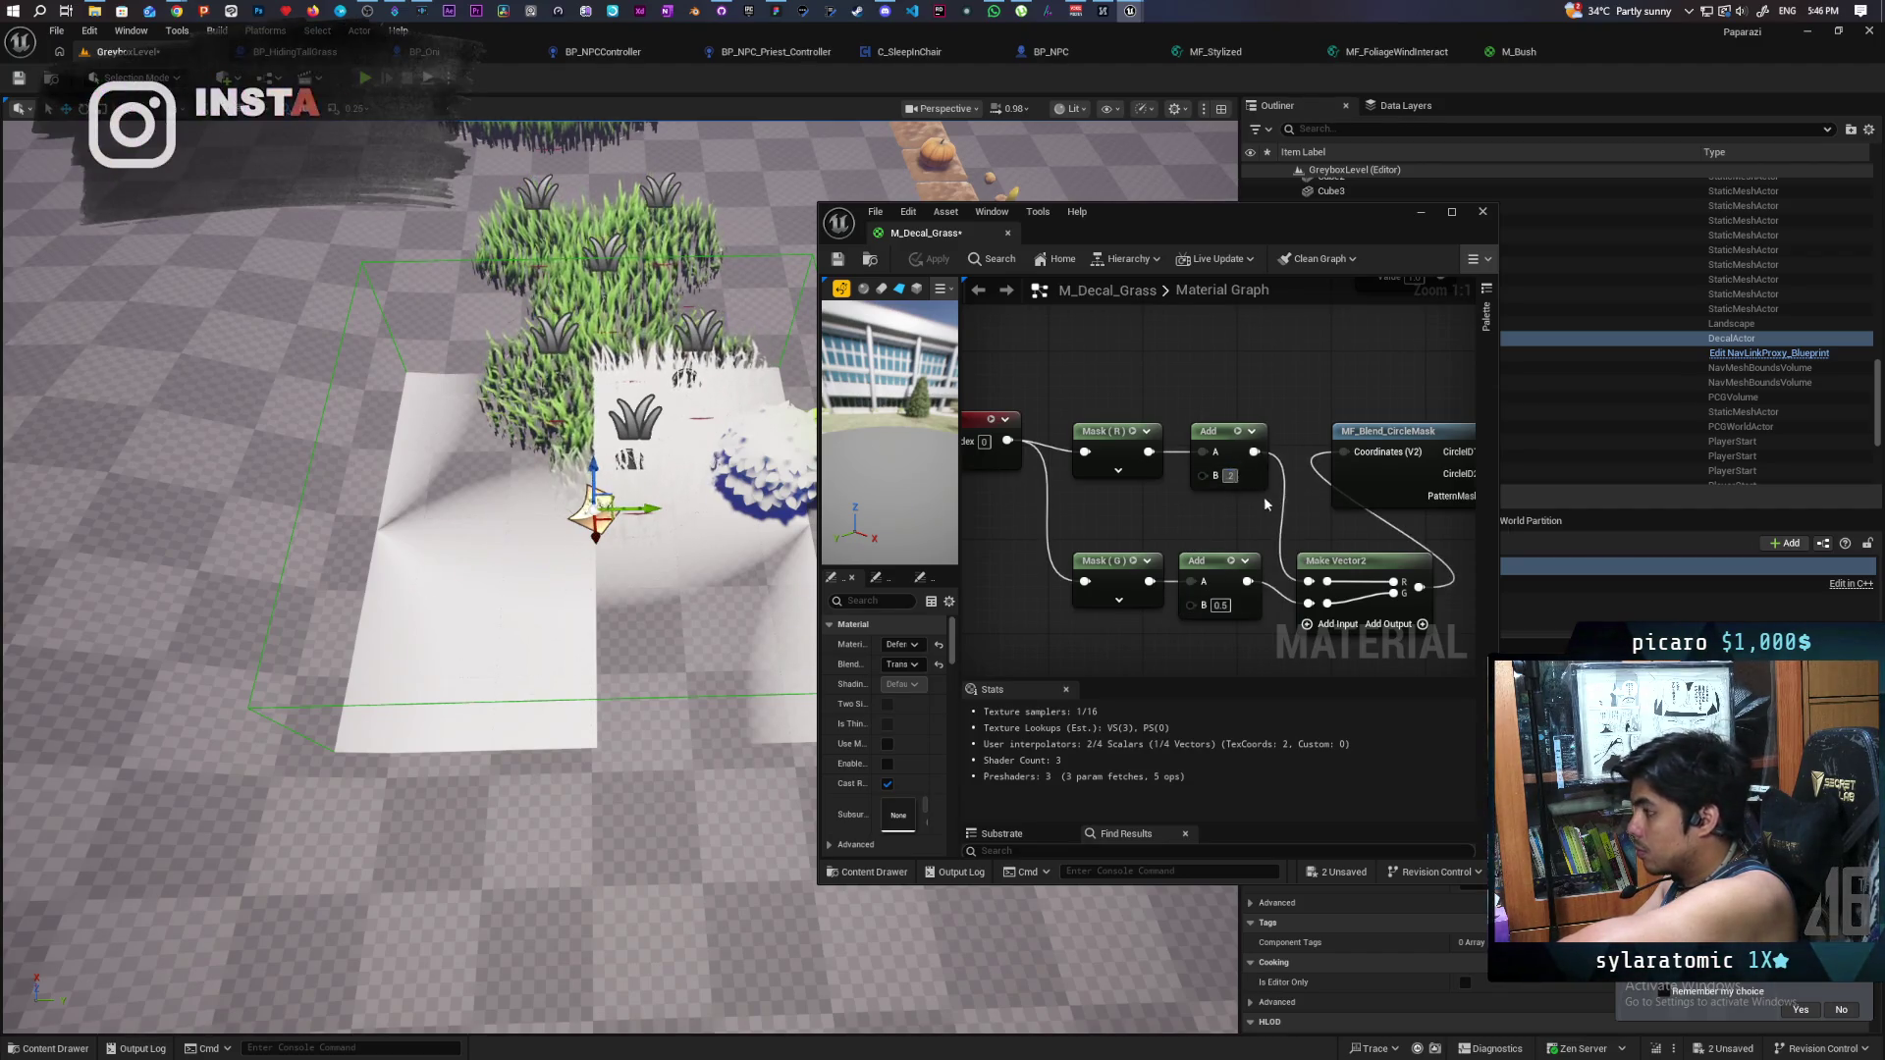
click(937, 262)
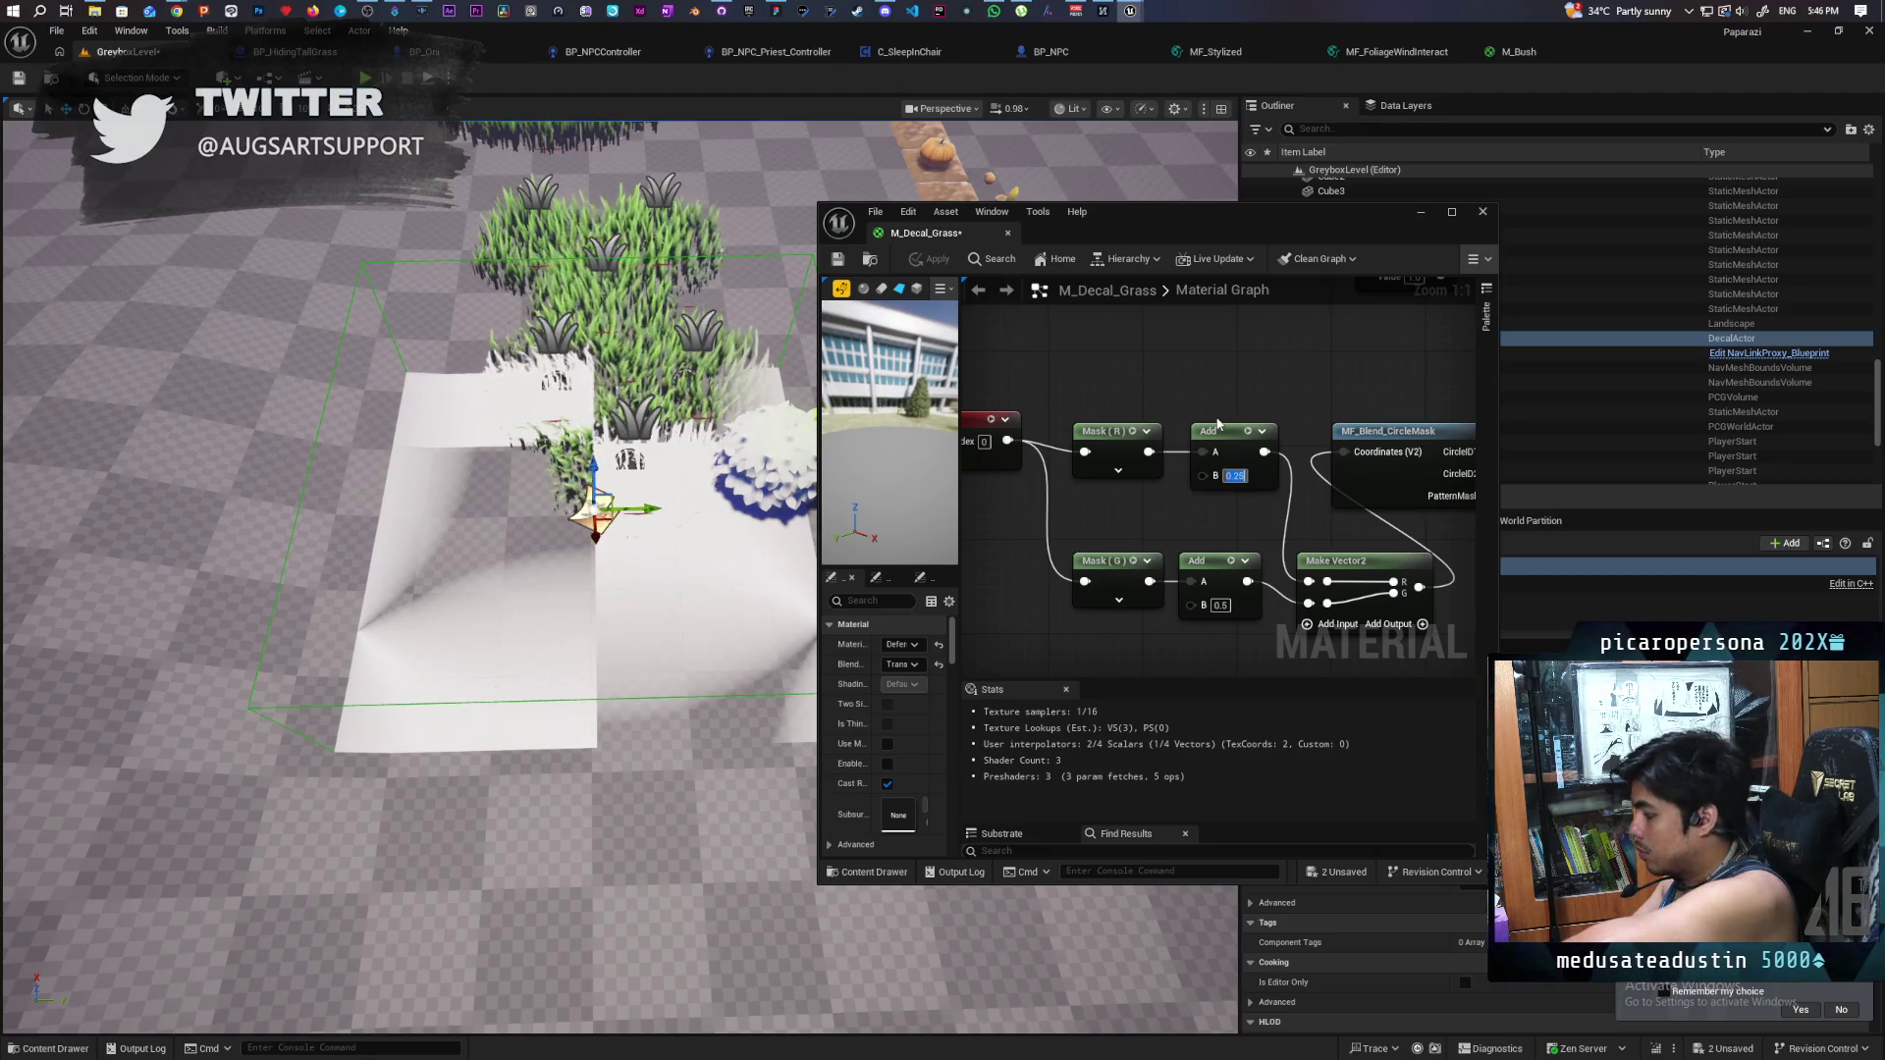
- Change the upper Add node's B offset to 0.15 and apply the material
double_click(1234, 475)
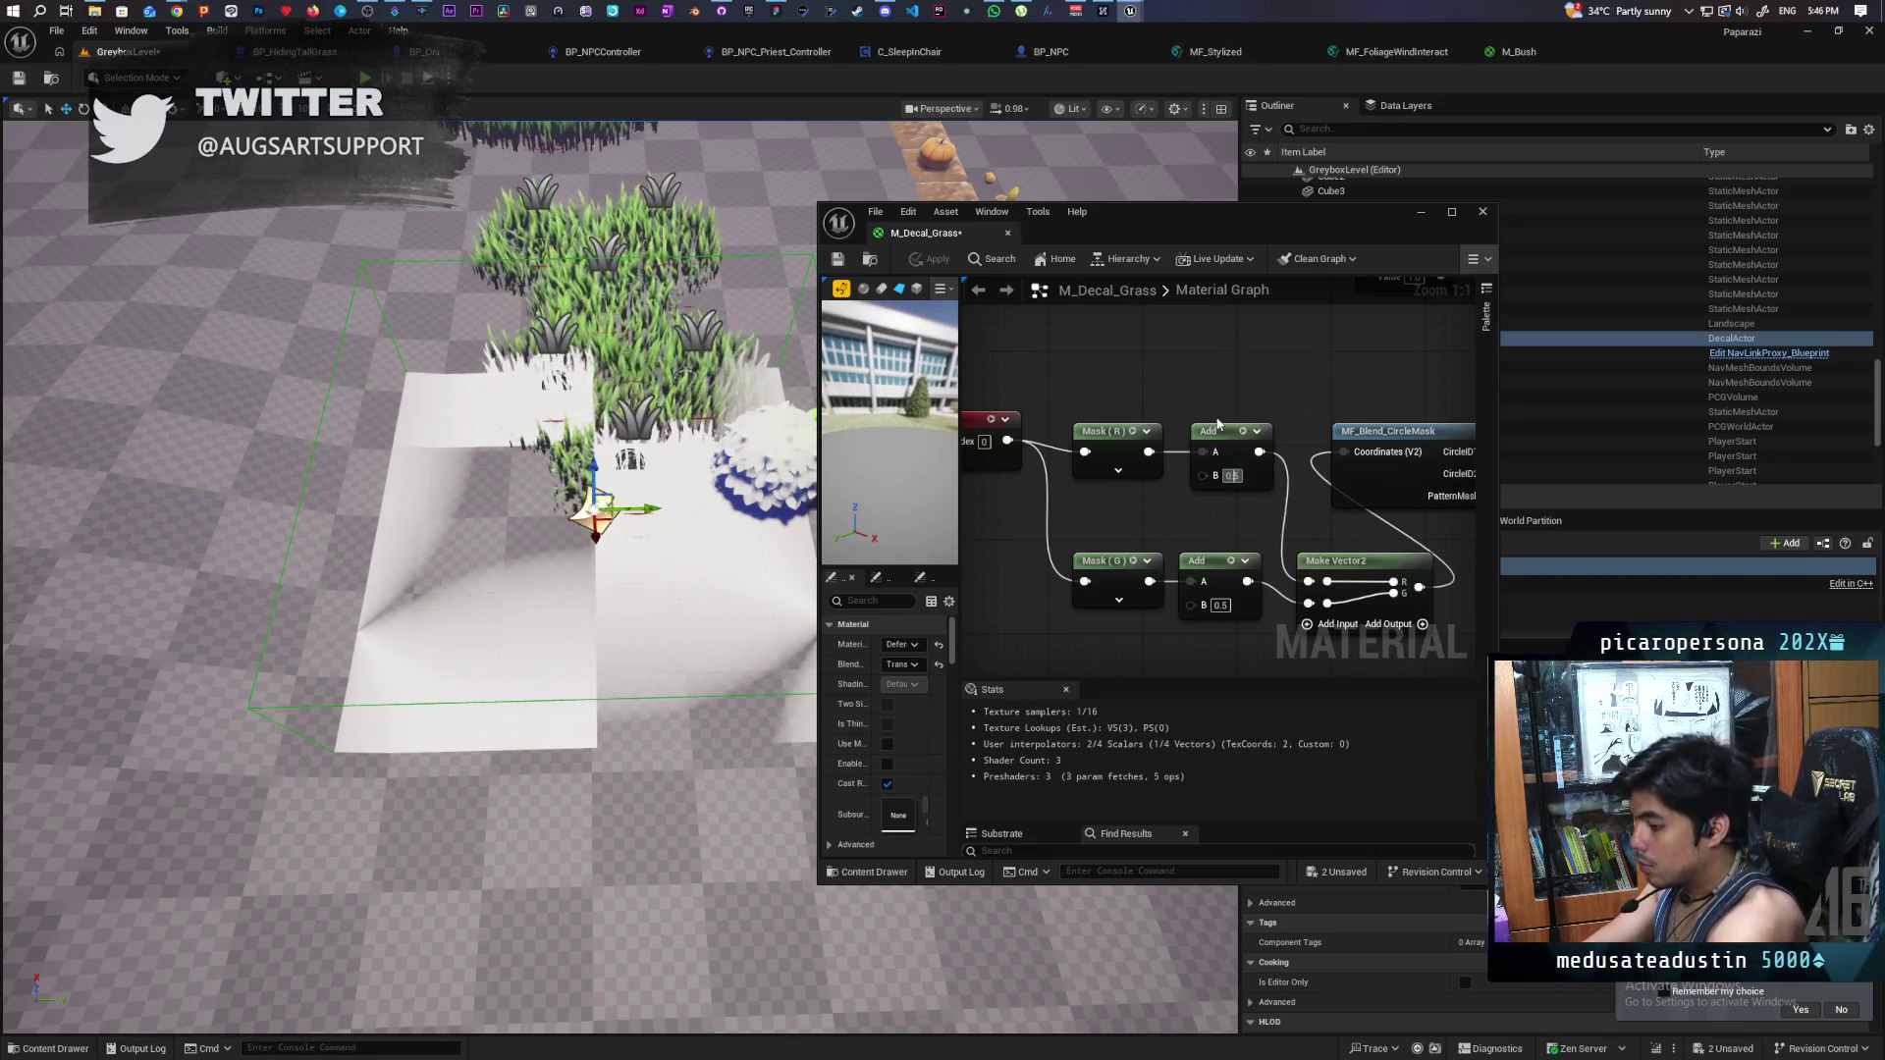
text(0.15)
key(Return)
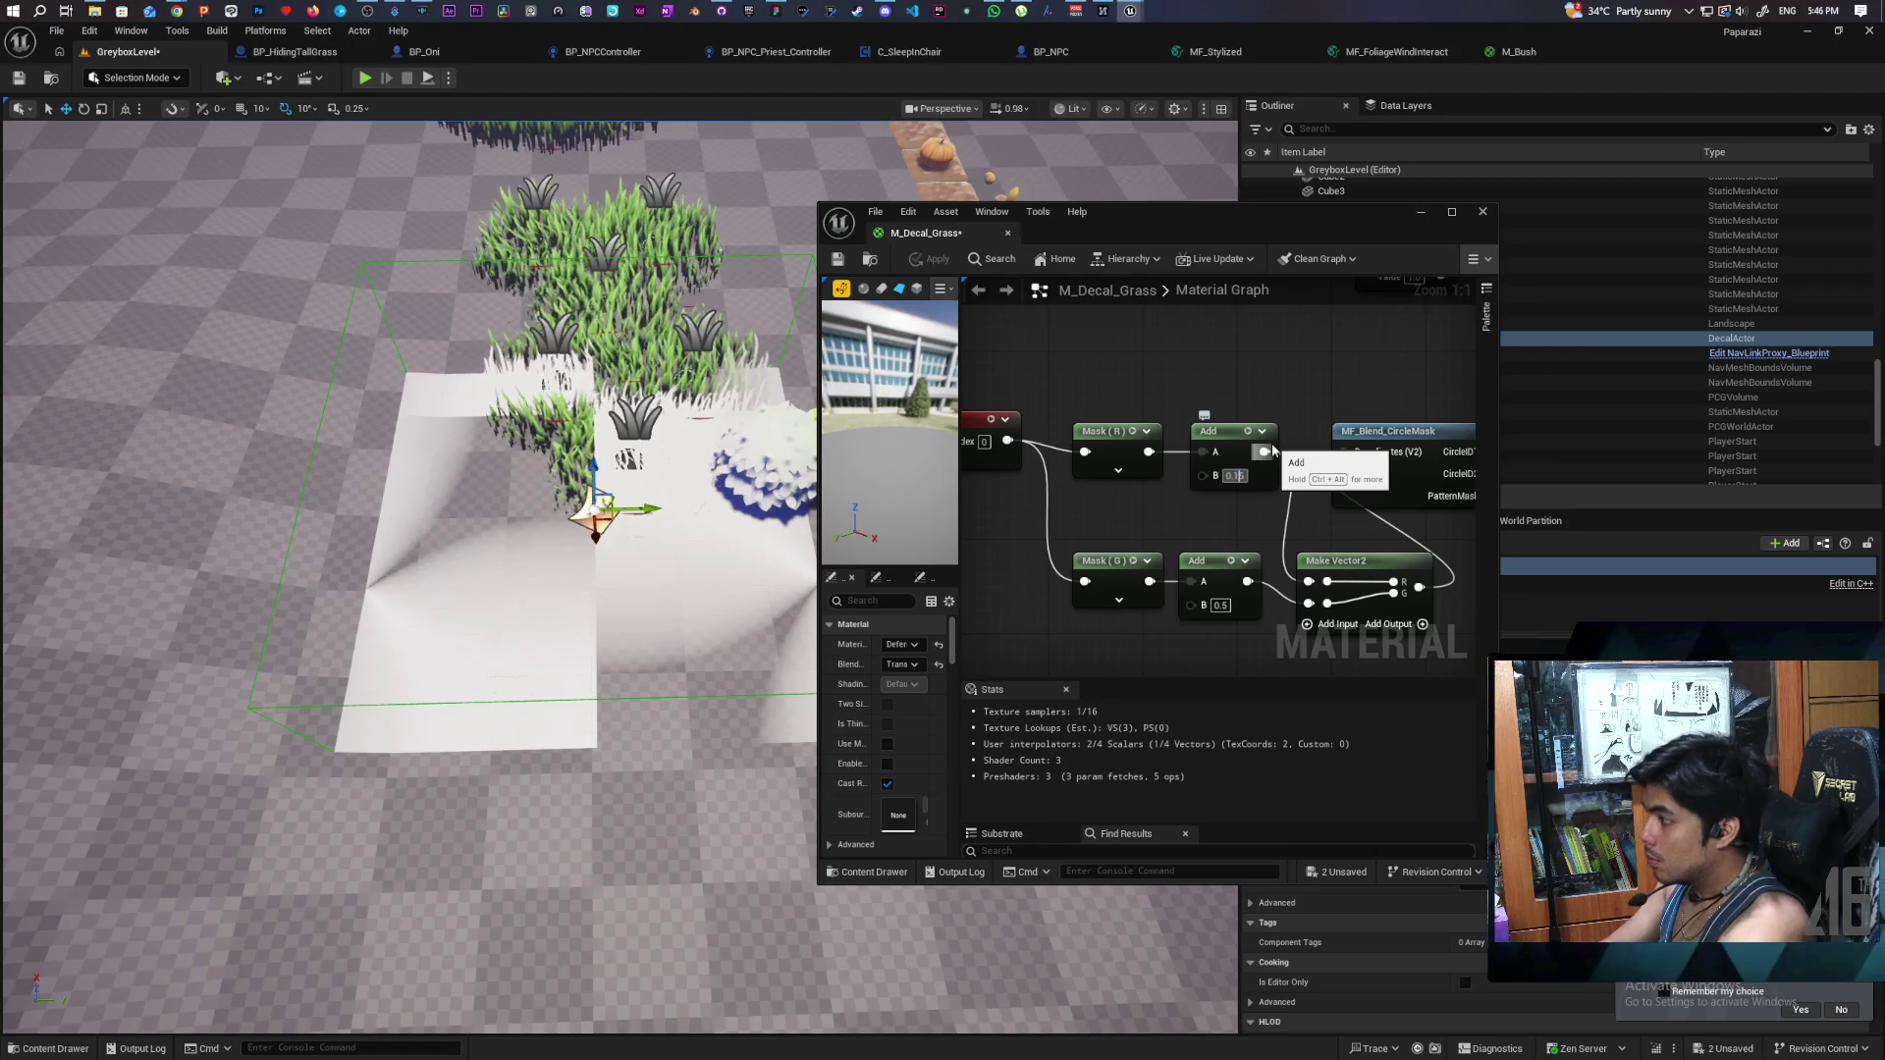
click(931, 258)
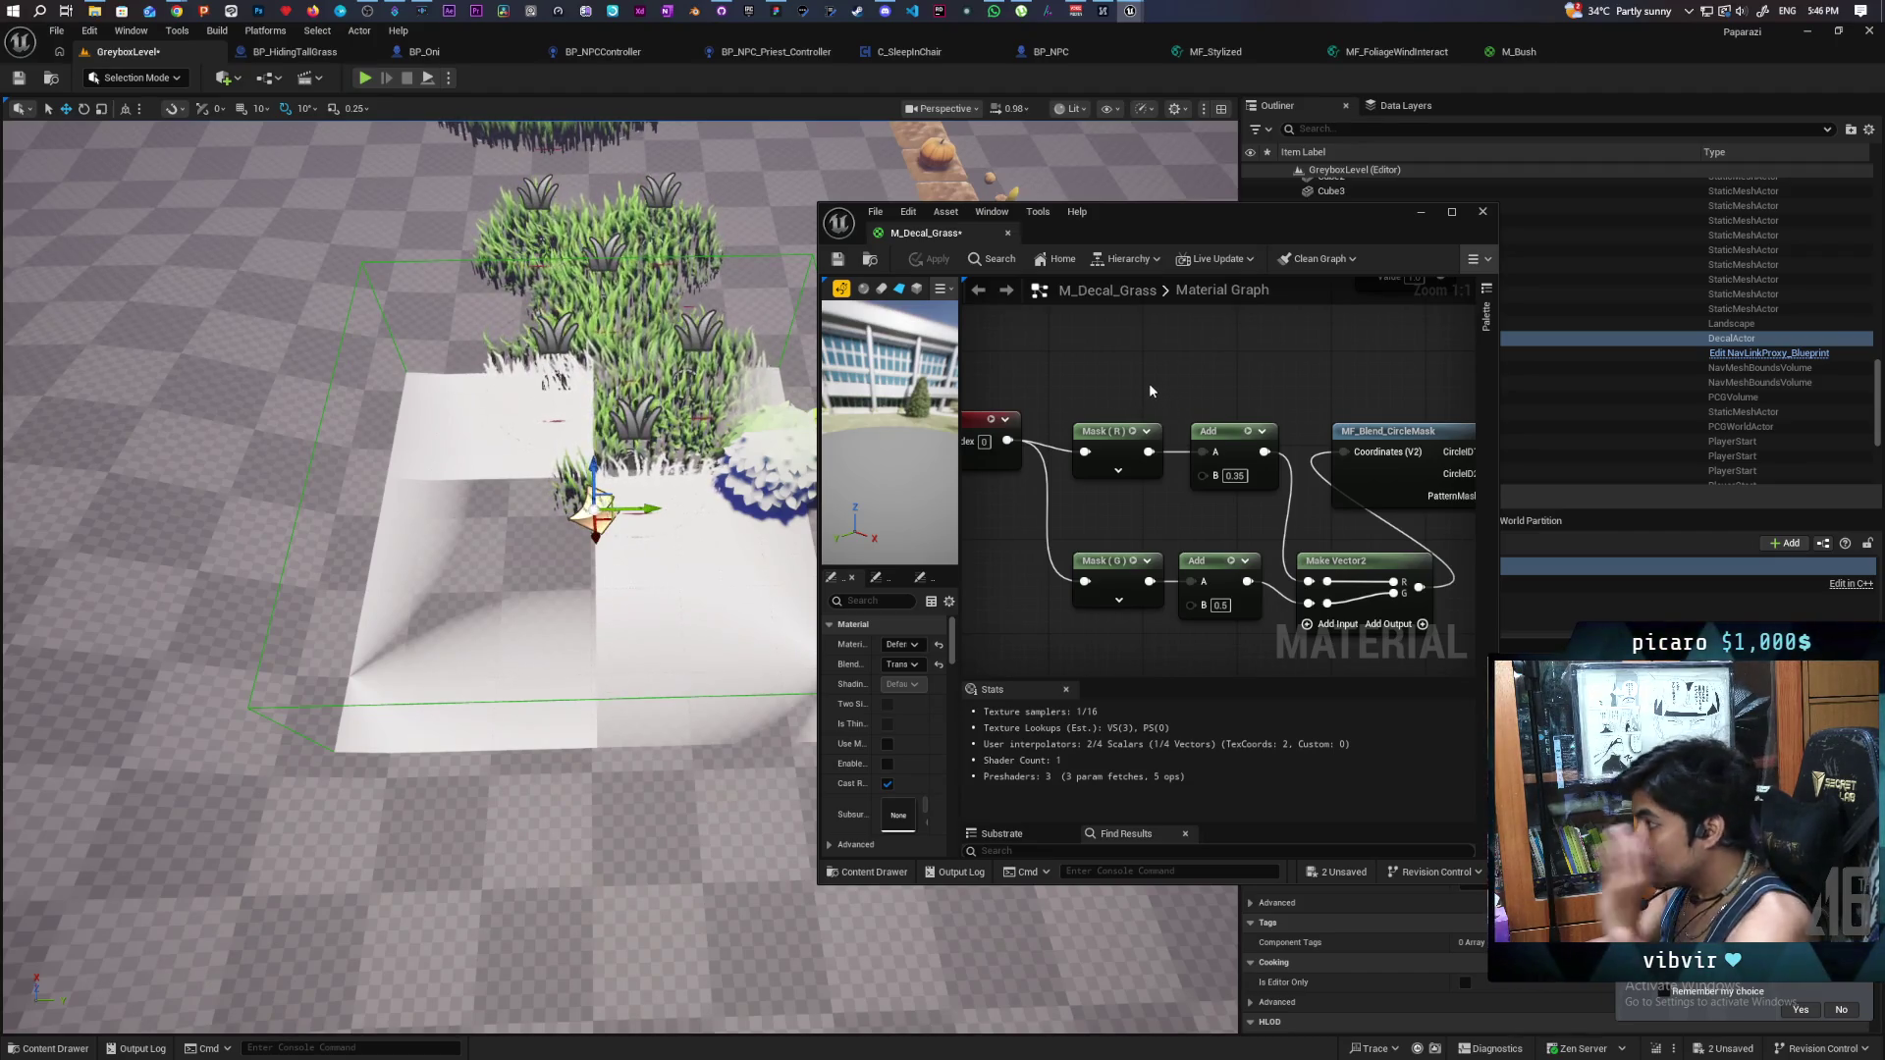
scroll(1142, 368, down, 2)
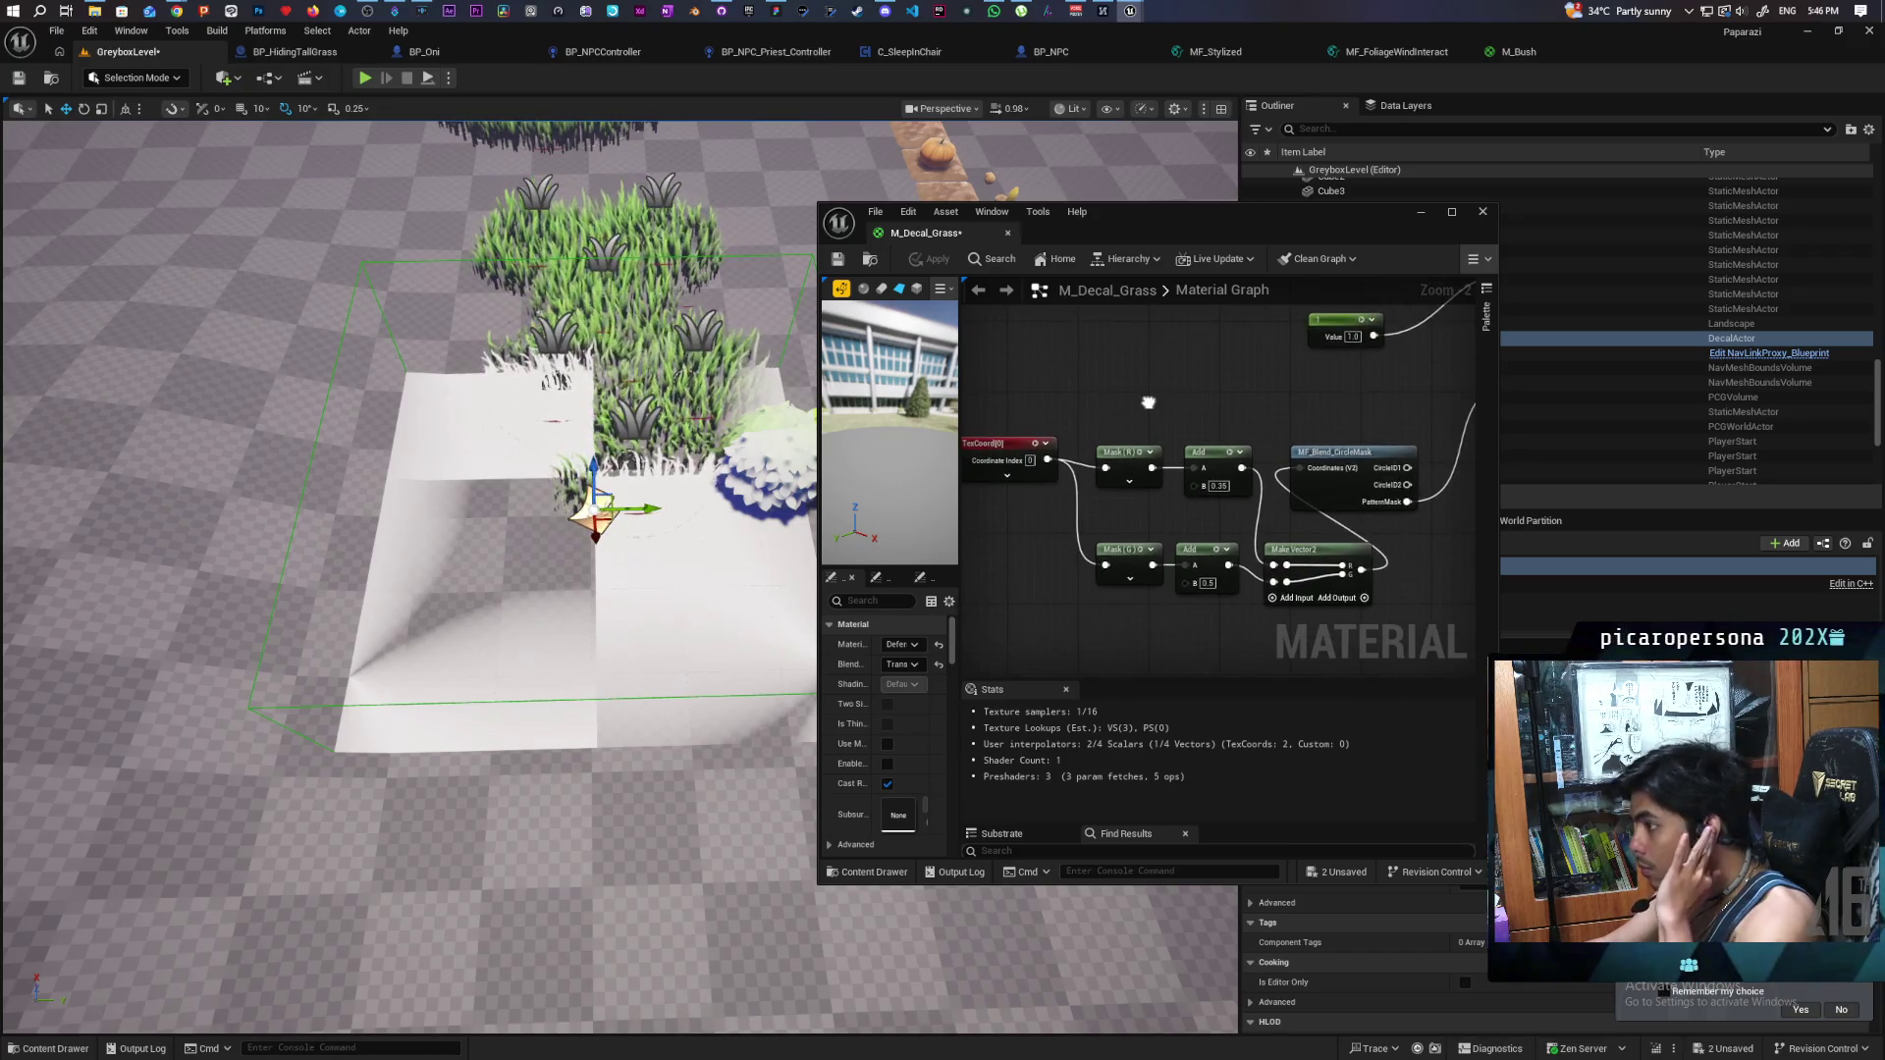
- Add a SphereMask node from the 'sphere' search and place it under Make Vector2
drag(1148, 402, 1125, 378)
right_click(1074, 611)
text(spehere)
key(BackSpace)
key(BackSpace)
key(BackSpace)
text(here ma)
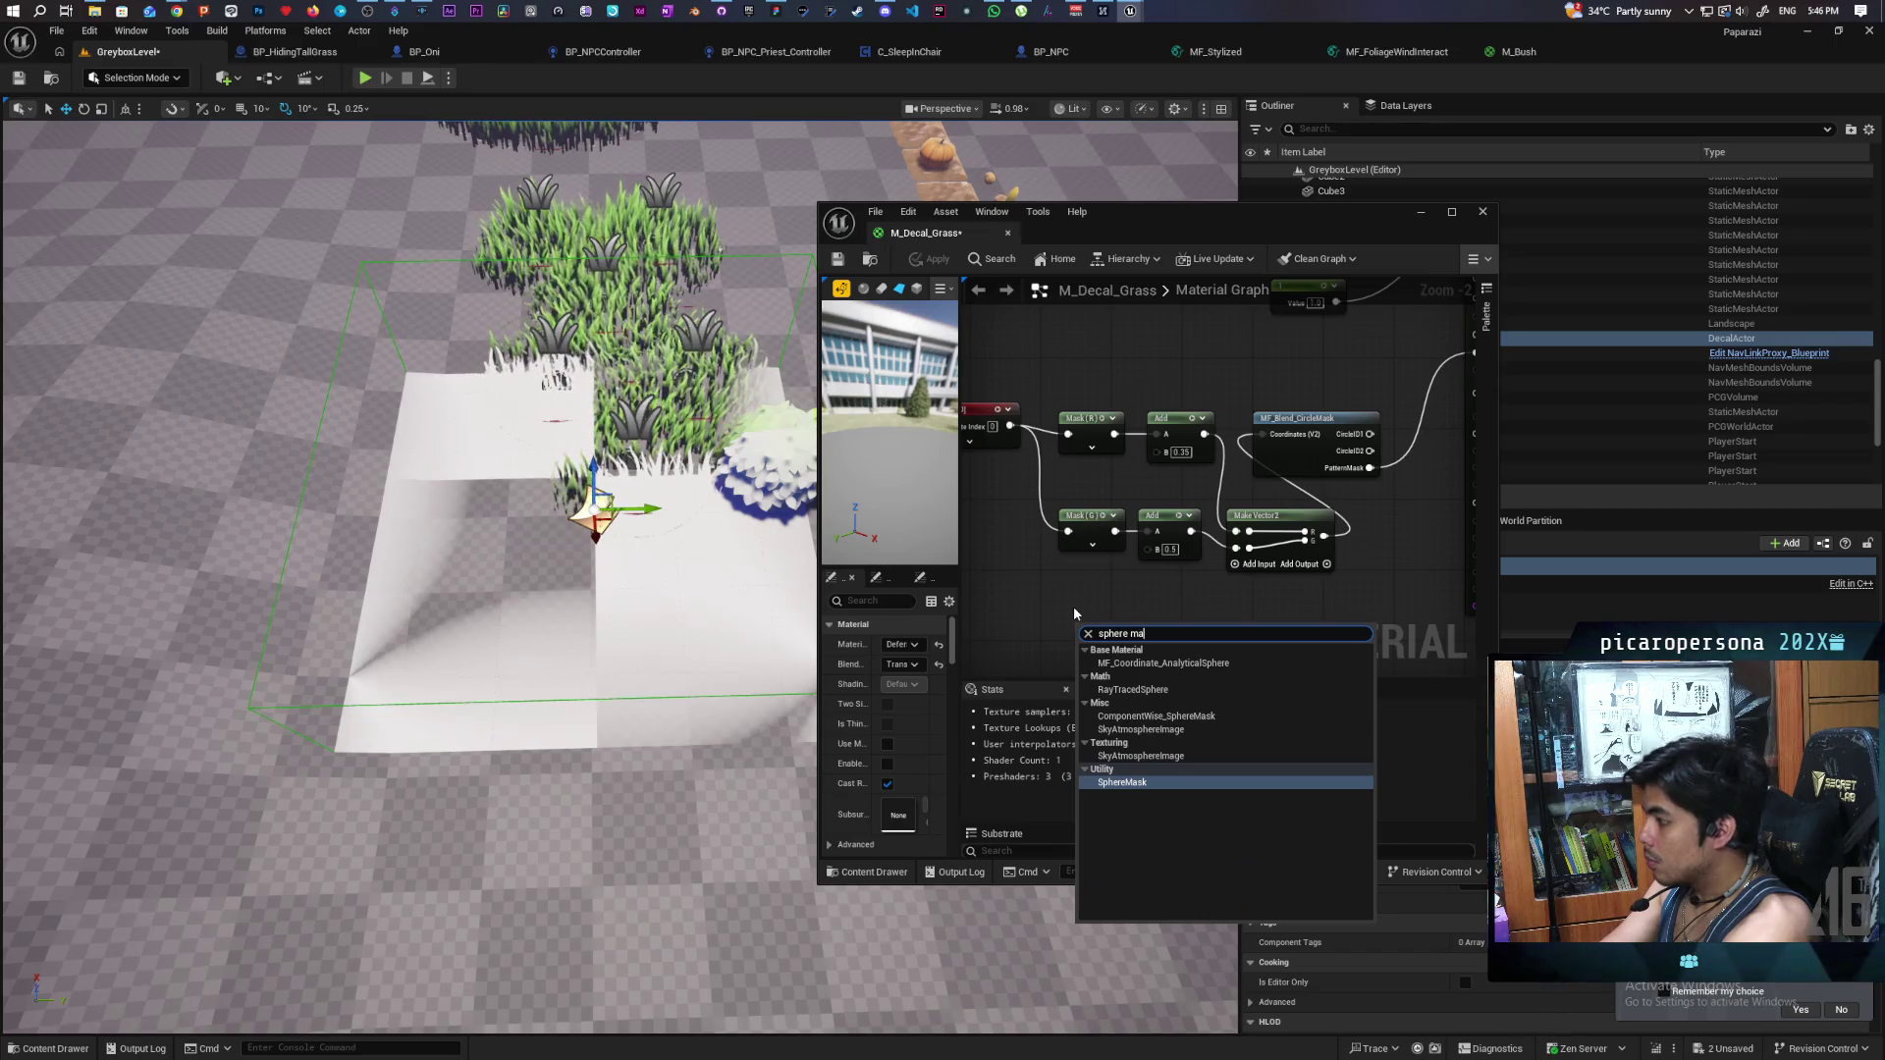
key(Return)
mouse_move(1113, 594)
mouse_down()
mouse_move(1099, 525)
mouse_move(1068, 538)
mouse_move(1314, 535)
mouse_move(1162, 580)
mouse_move(1267, 569)
mouse_move(1301, 403)
mouse_up()
- Connect SphereMask to the material's opacity and wire TexCoord into its A input
scroll(1314, 536, down, 2)
key(Home)
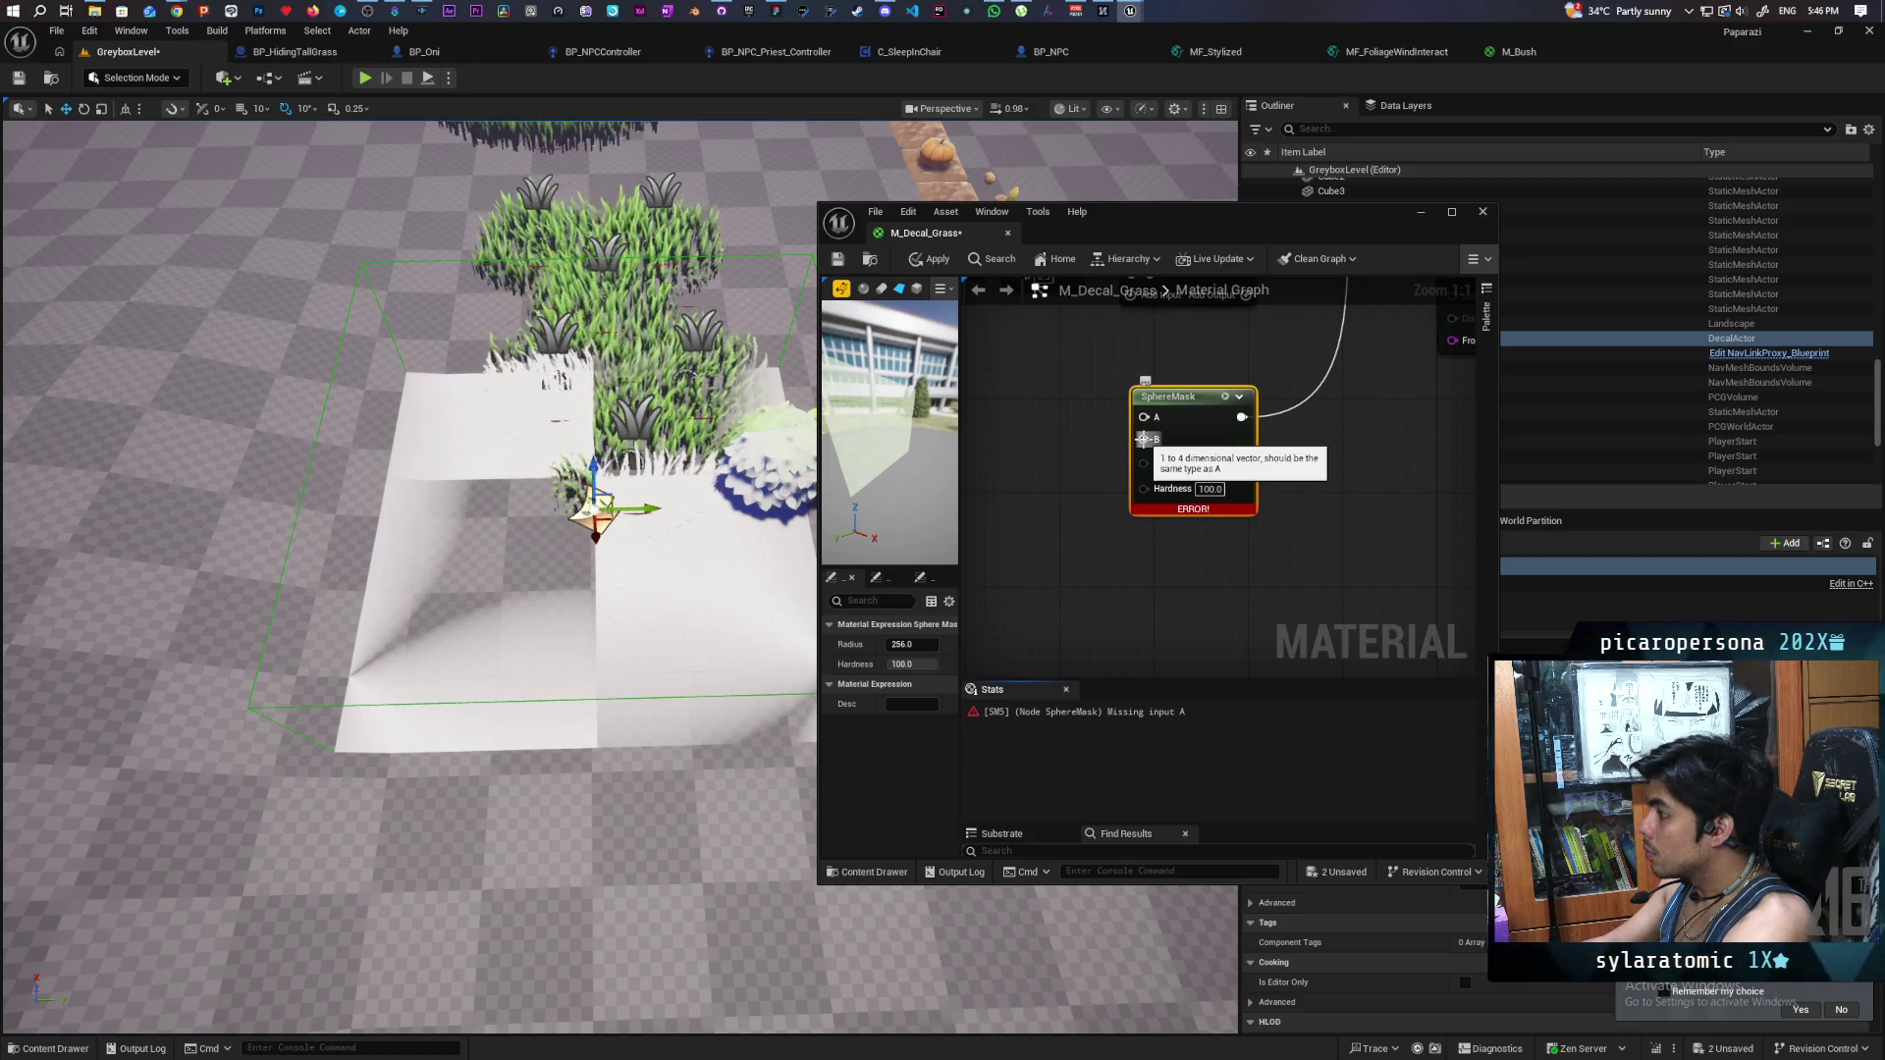
scroll(1167, 546, down, 2)
mouse_move(1166, 546)
mouse_down()
mouse_move(1171, 463)
mouse_move(1214, 581)
mouse_move(1250, 602)
mouse_move(1258, 580)
mouse_up()
scroll(1170, 464, up, 1)
mouse_move(1017, 346)
mouse_down()
mouse_move(1084, 581)
mouse_move(1121, 467)
mouse_move(1136, 492)
mouse_move(1198, 501)
mouse_up()
drag(1012, 481, 1198, 522)
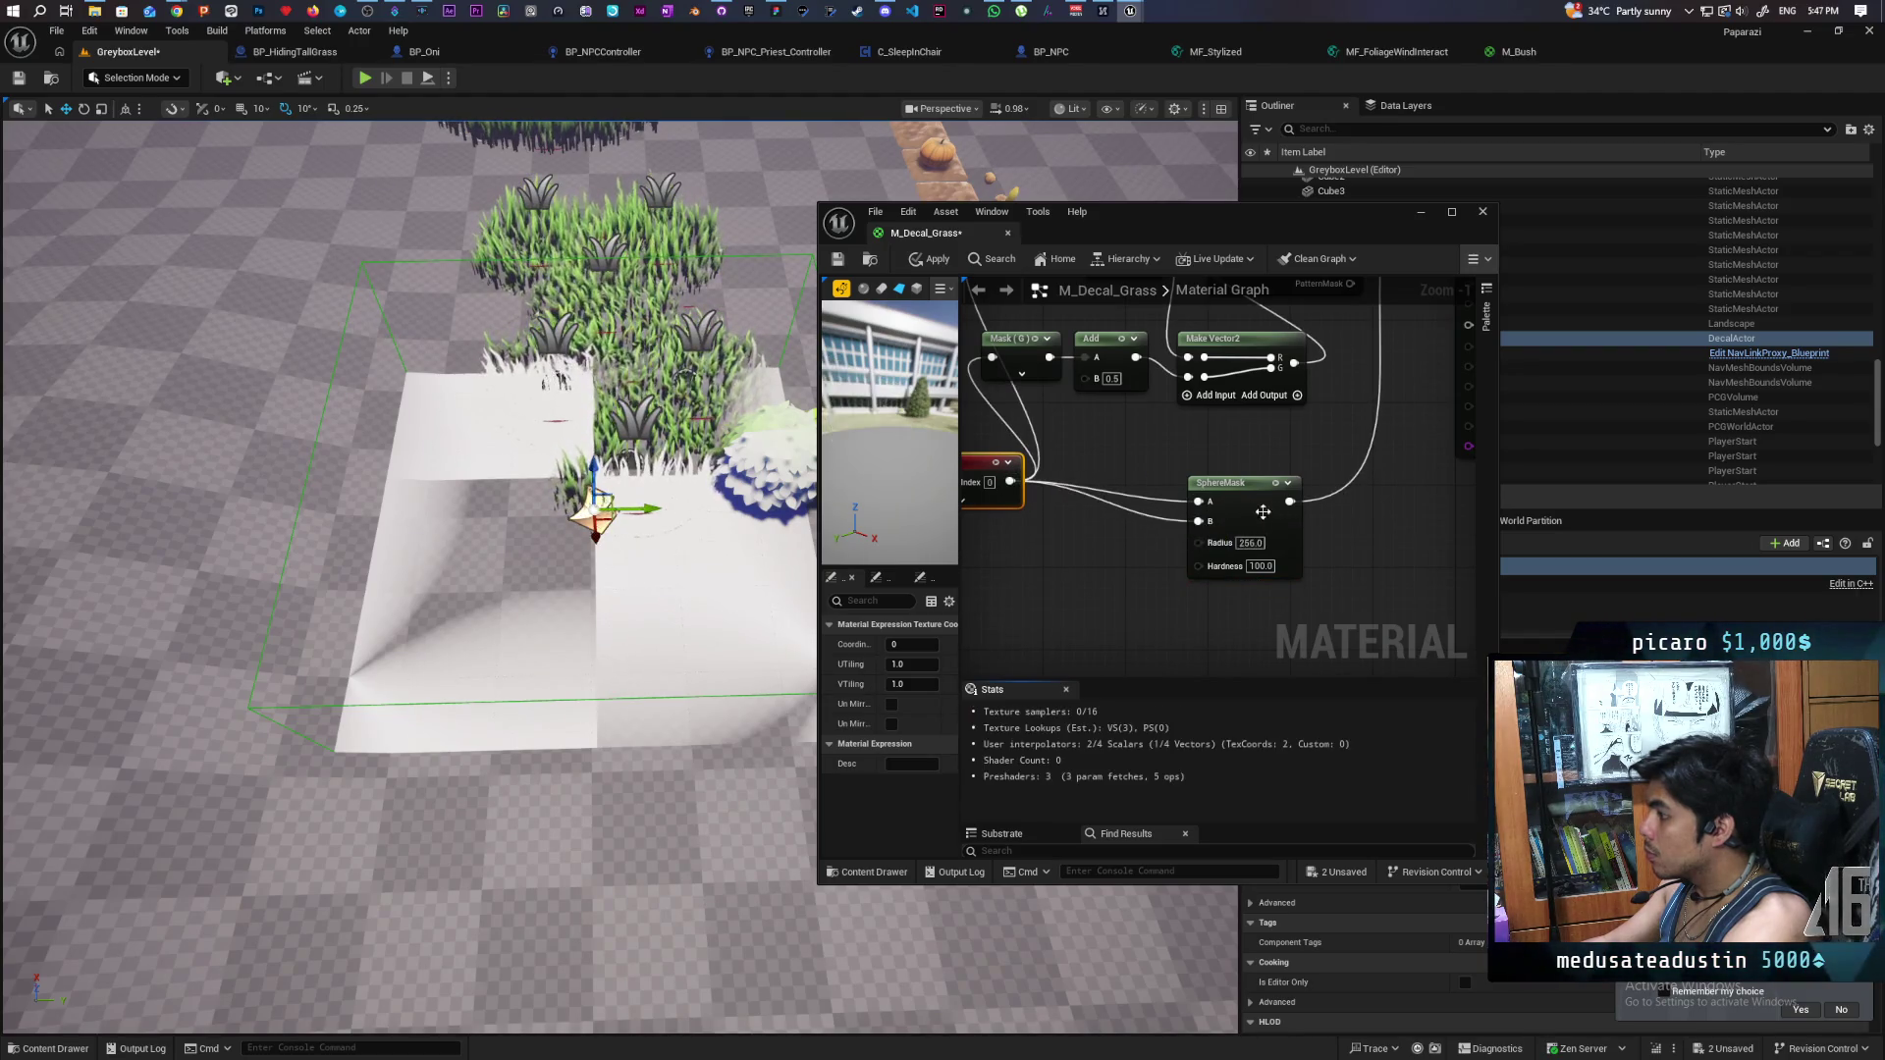
- Set the SphereMask radius to 10, then to 5, applying the material after each change
click(929, 259)
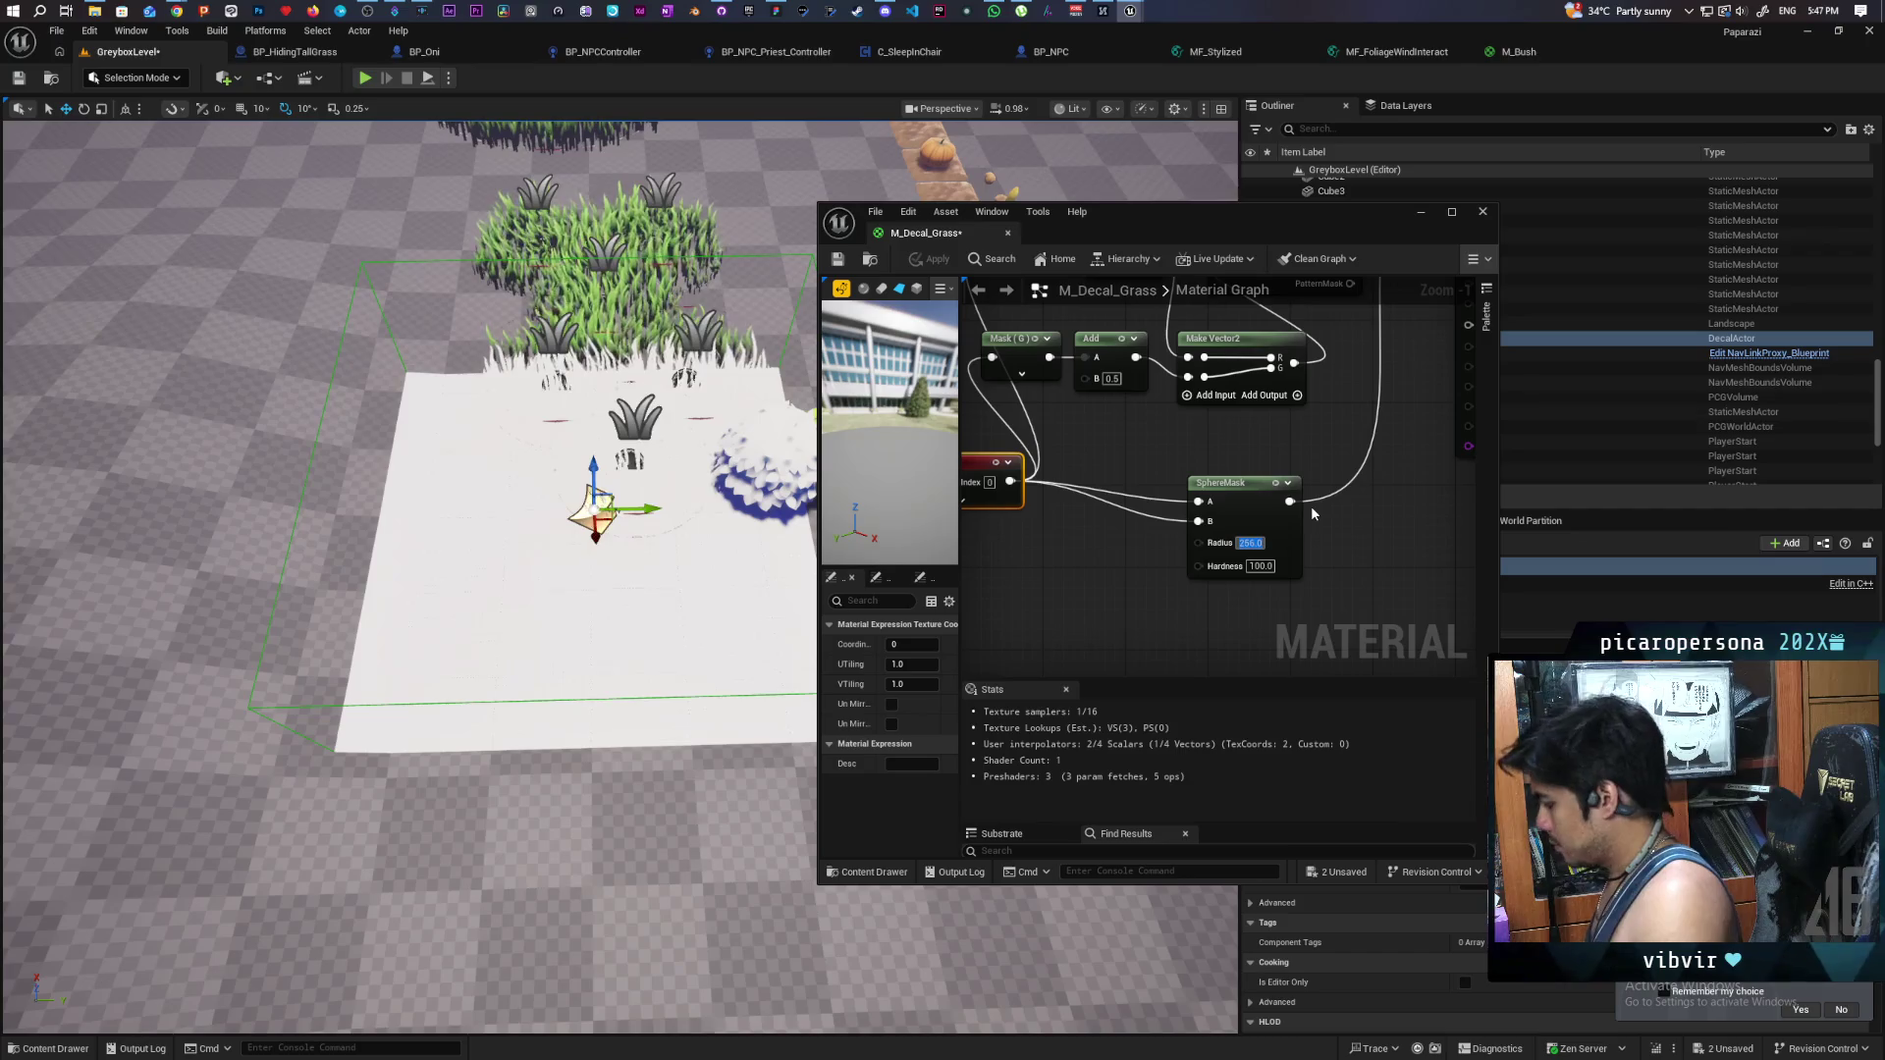
click(931, 259)
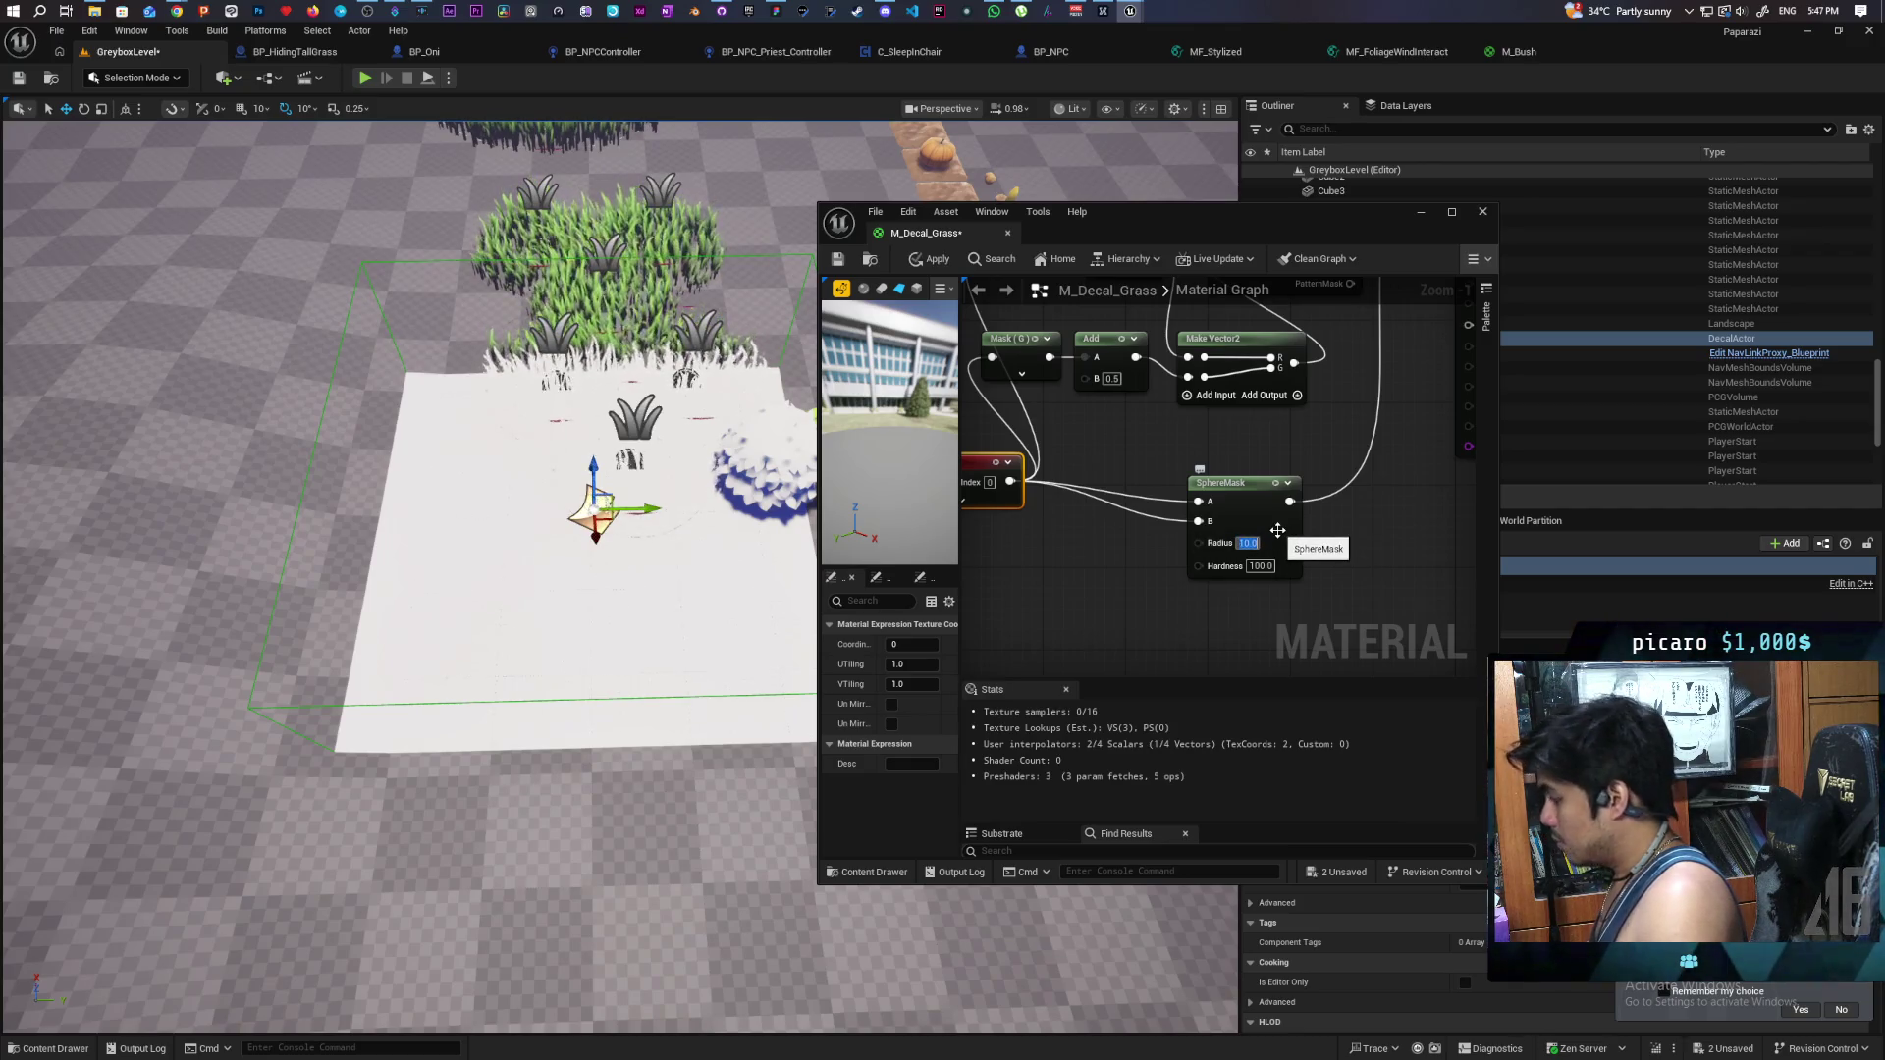
text(10)
key(Return)
click(924, 260)
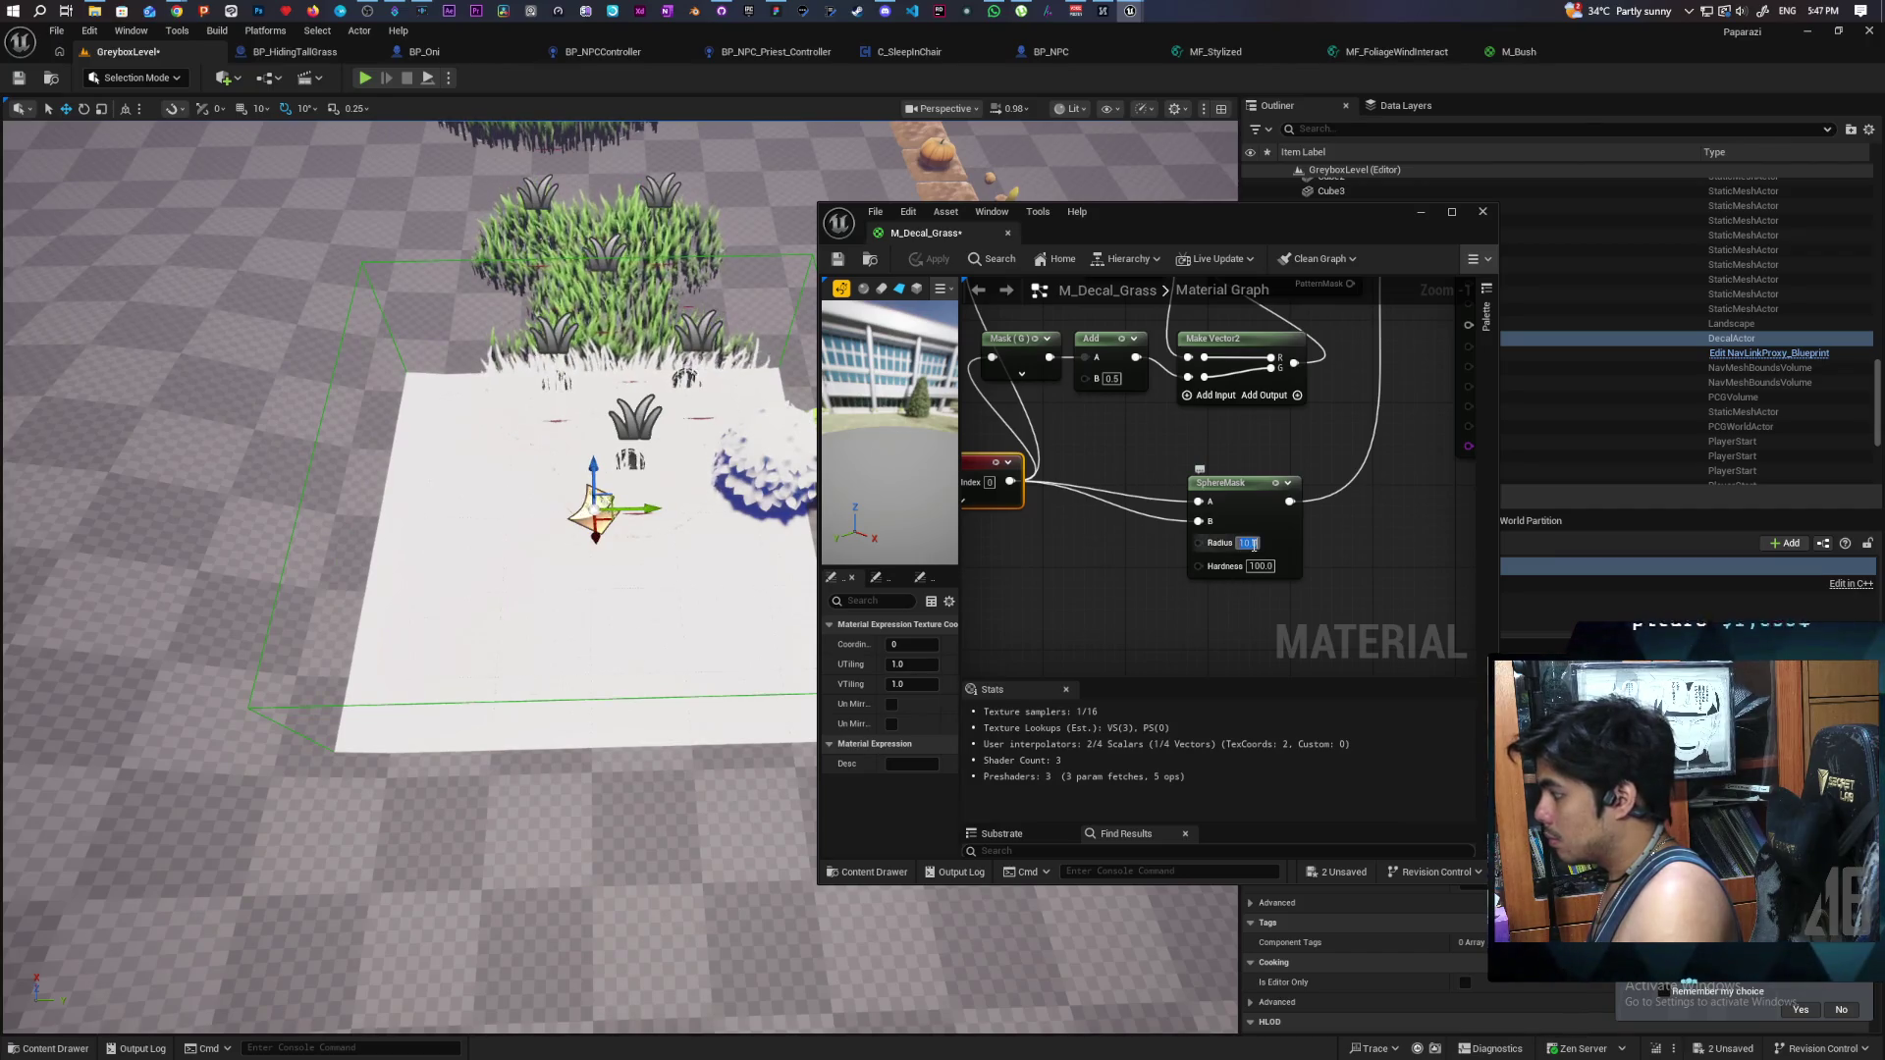
text(5)
key(Return)
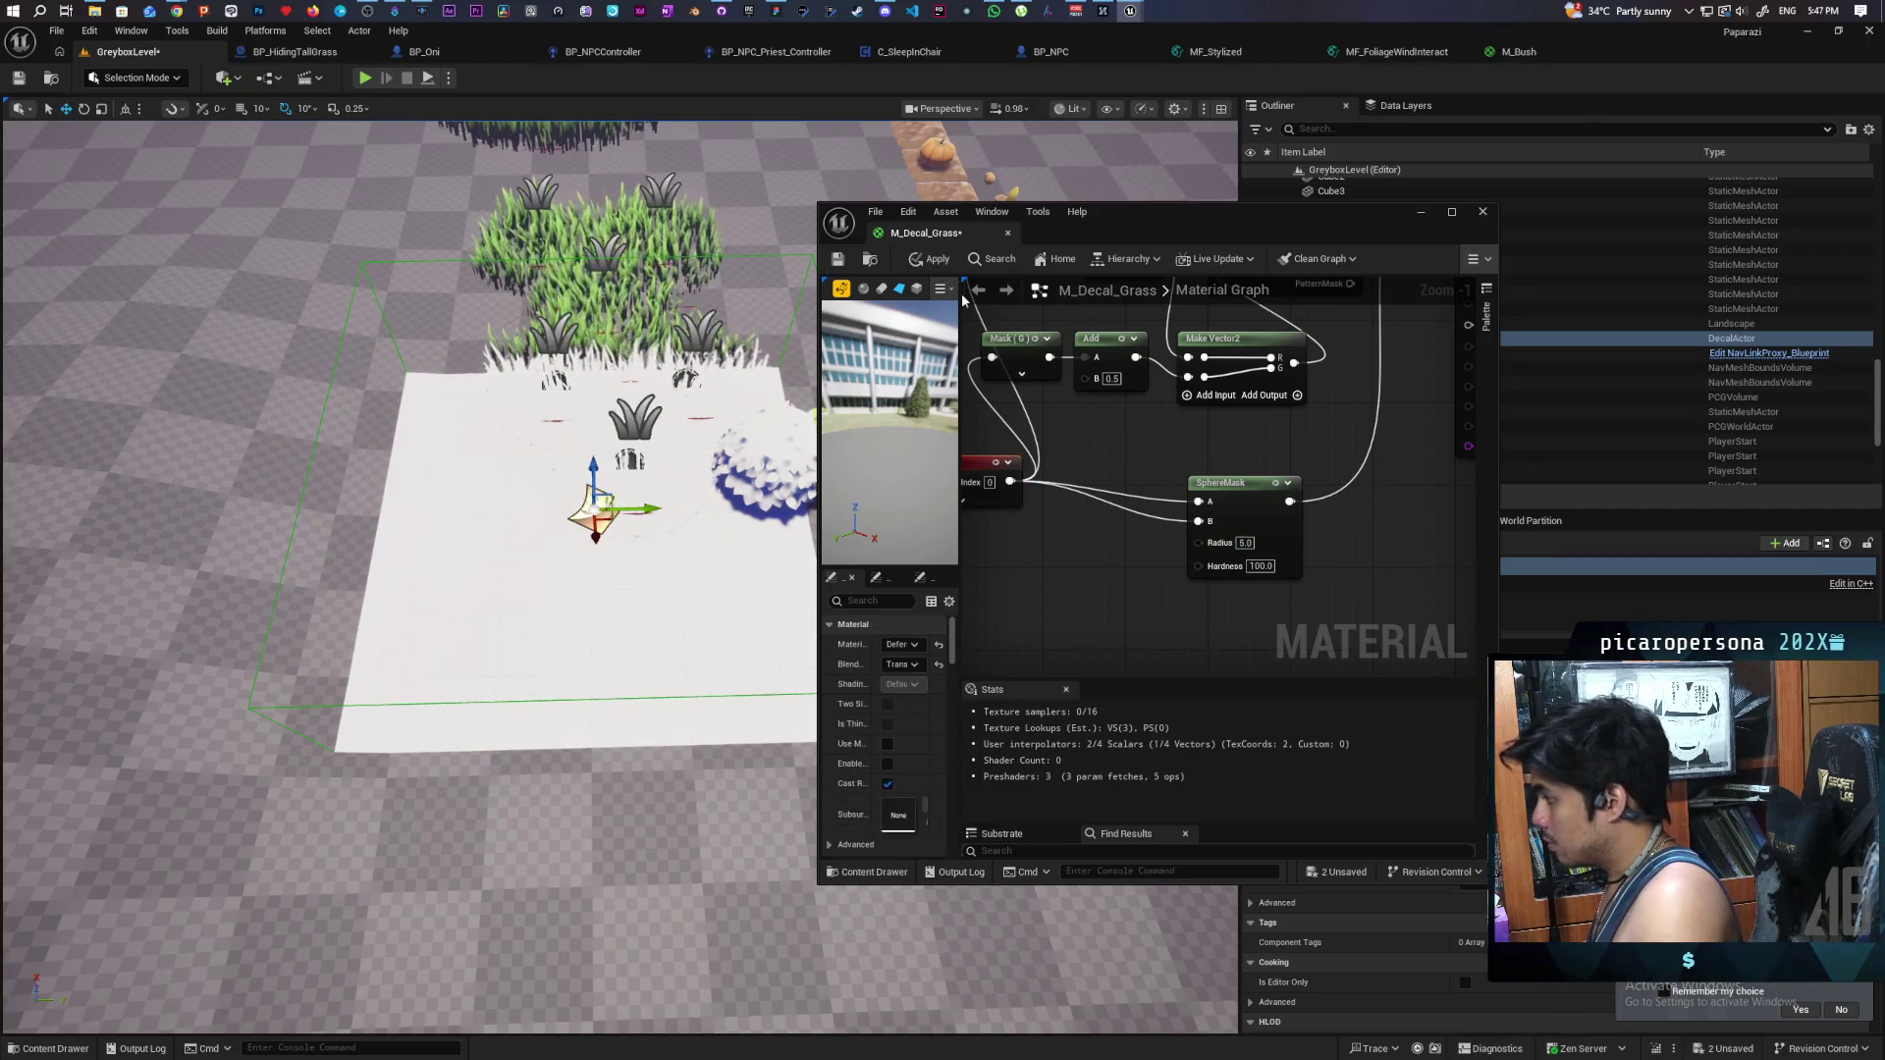
click(935, 263)
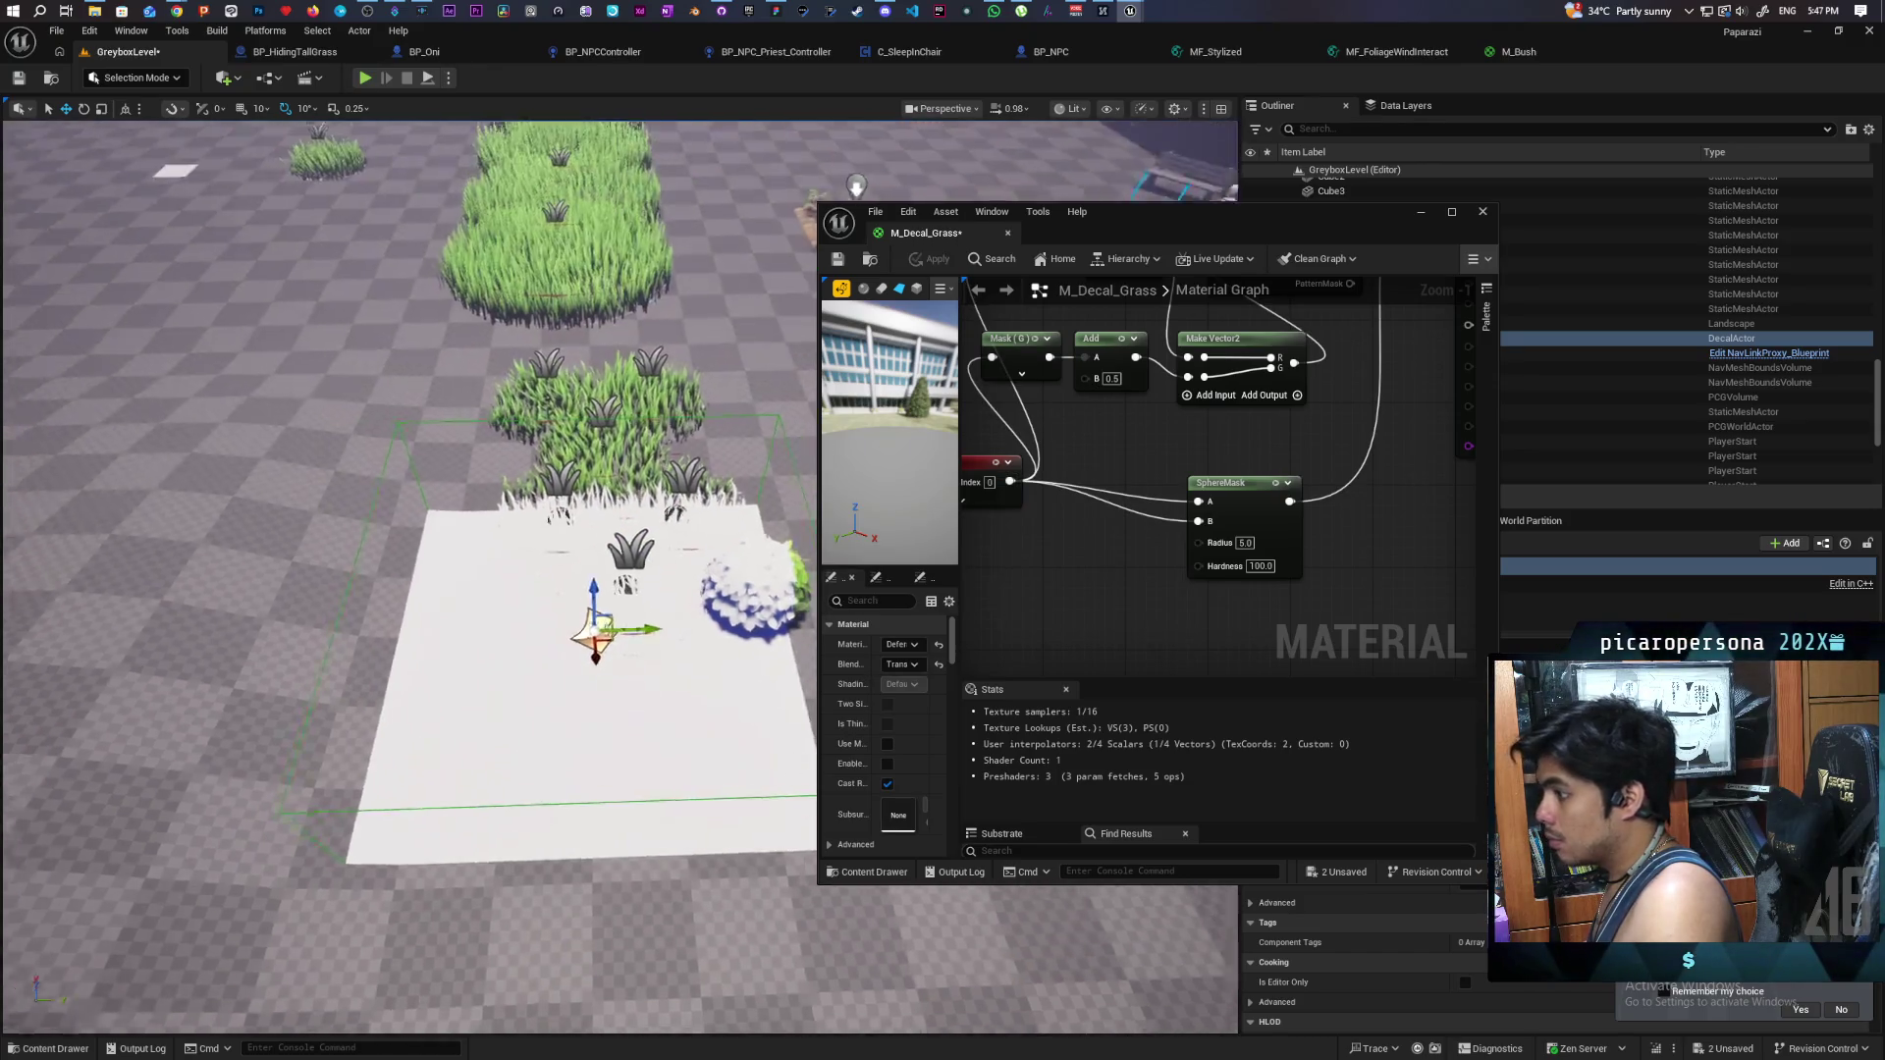
drag(569, 659, 585, 590)
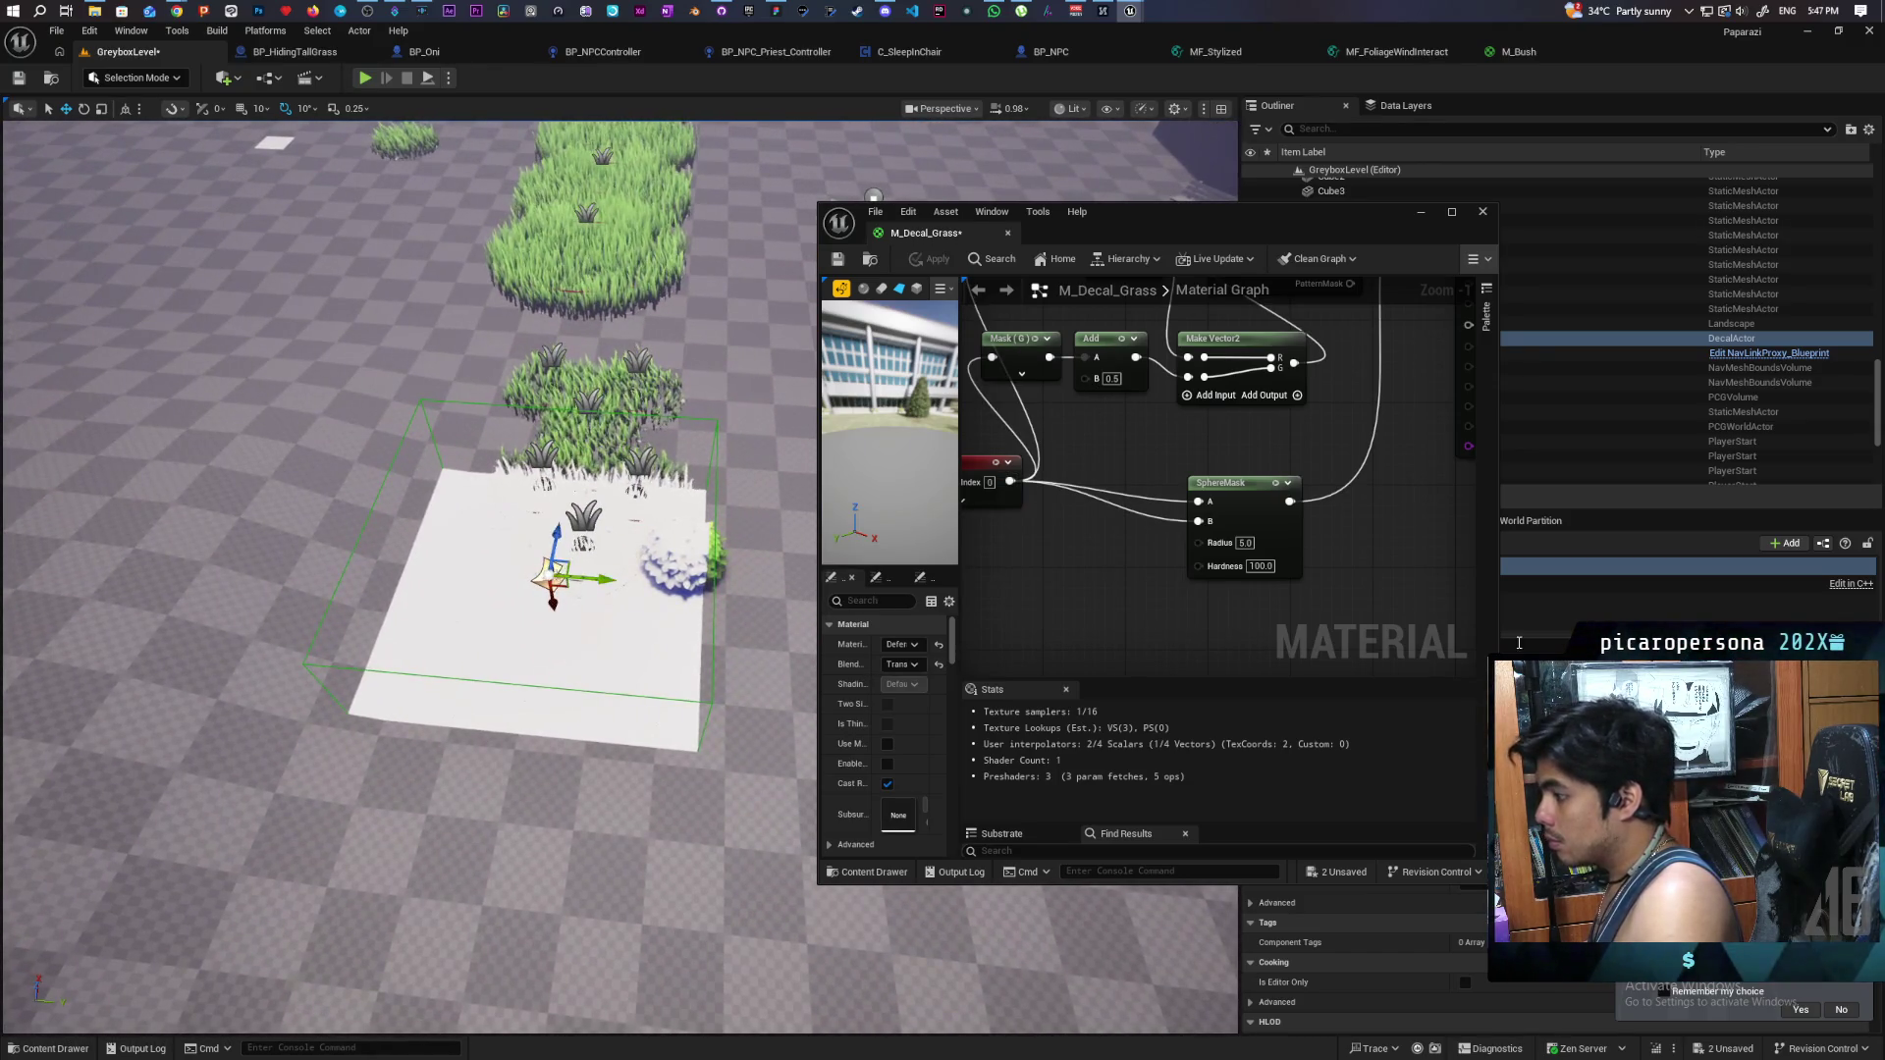
- Rotate the grass decal actor in the level to flip its projection
drag(1178, 211, 856, 739)
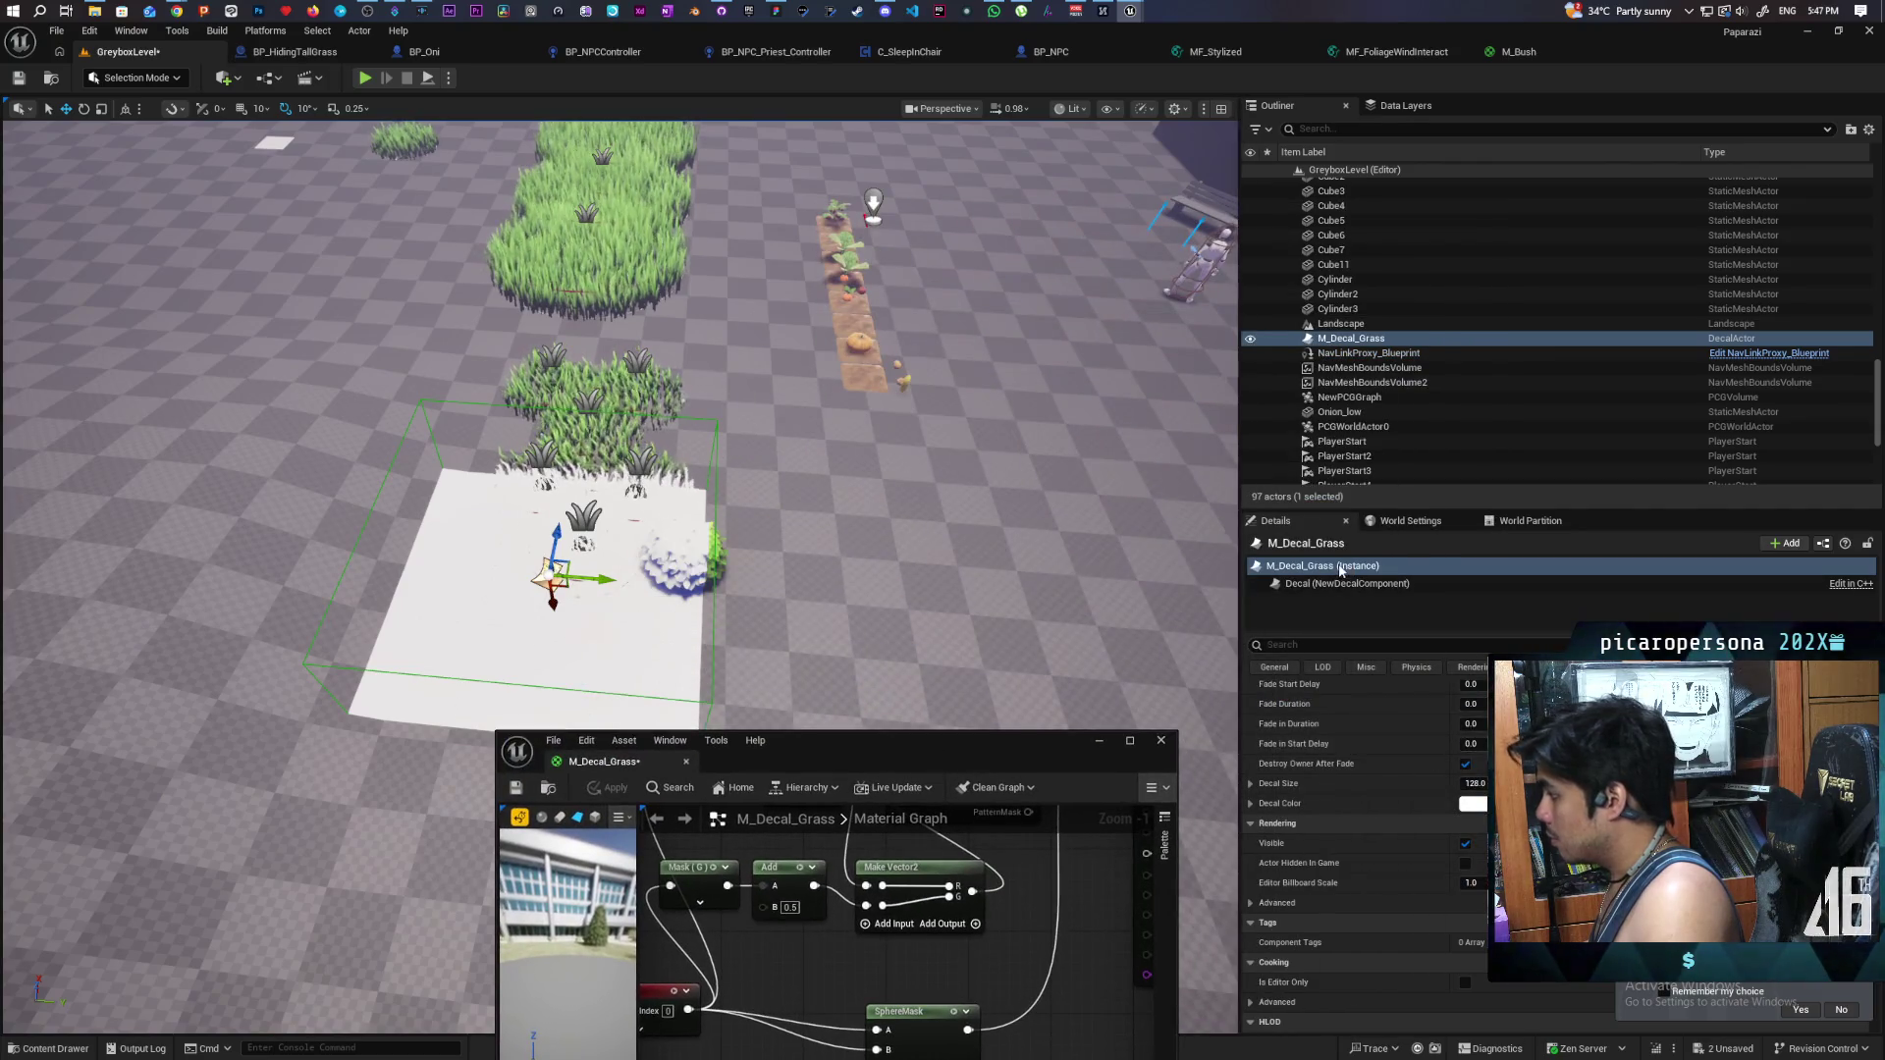
scroll(1416, 752, up, 4)
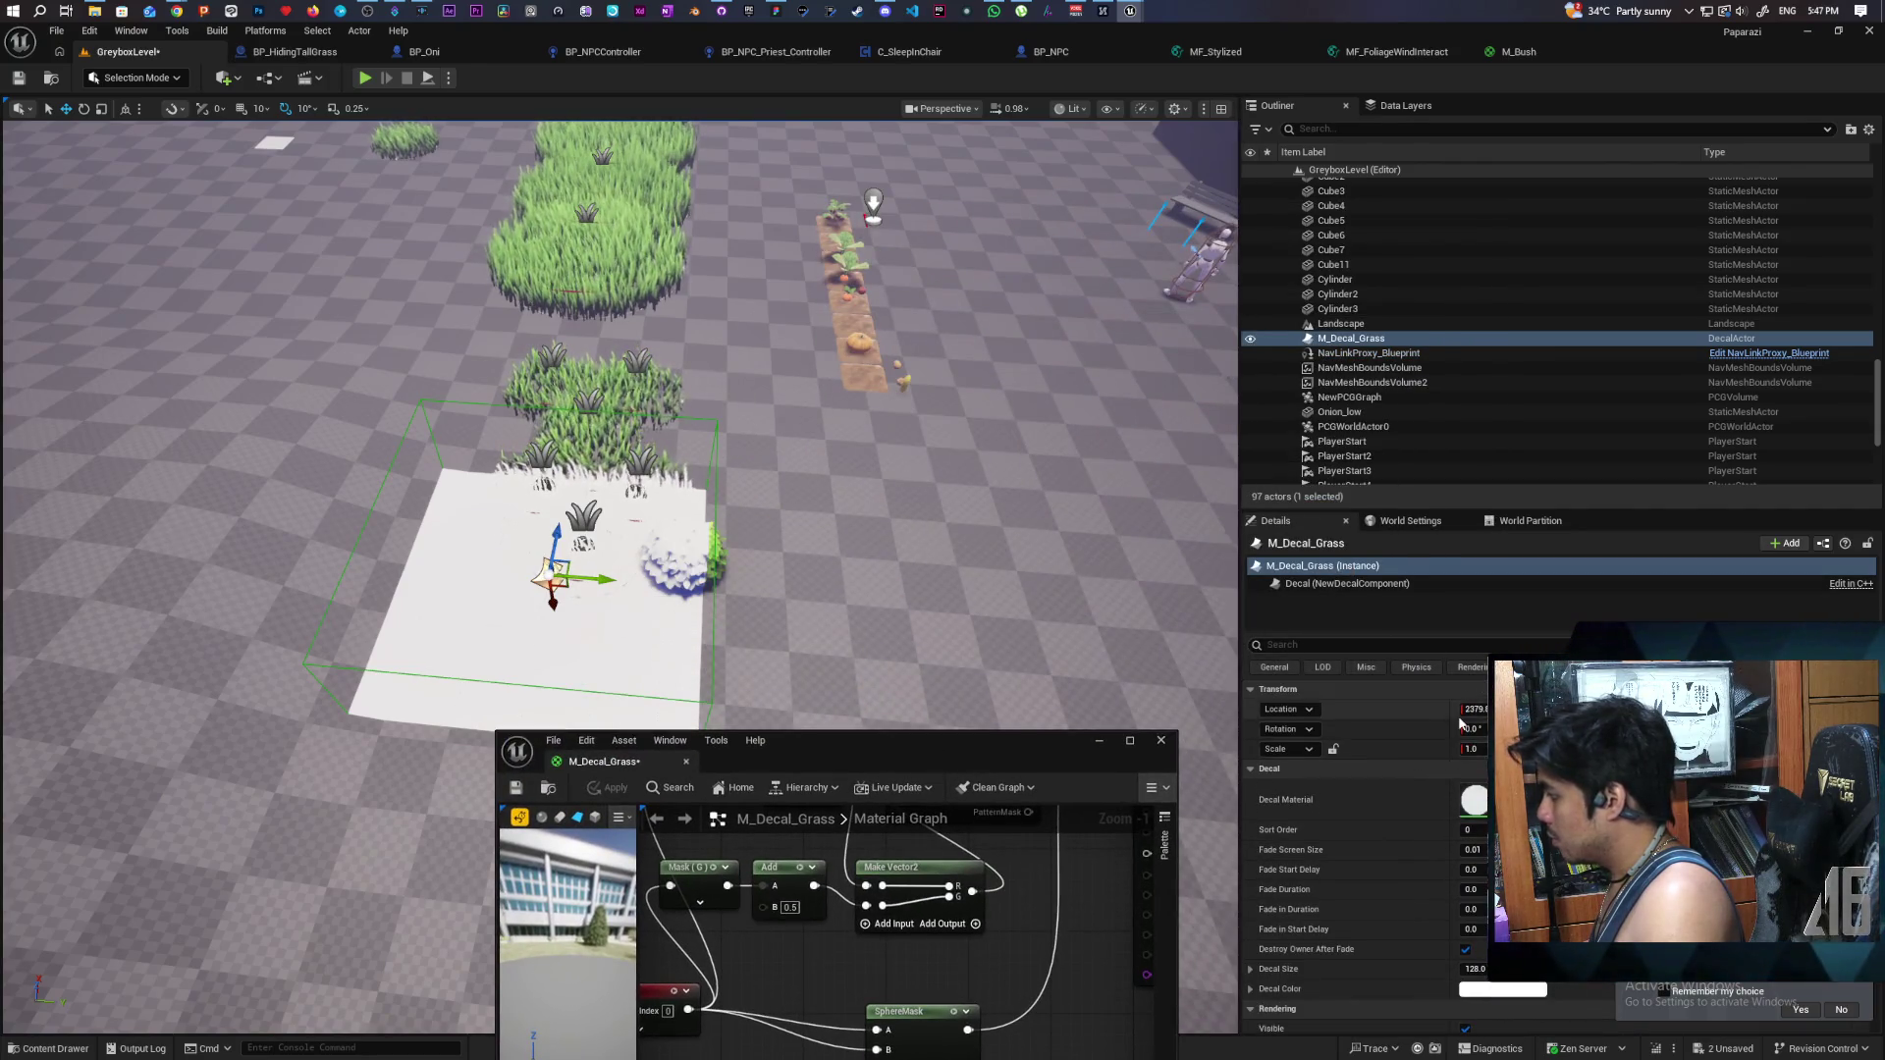
drag(1473, 728, 1473, 729)
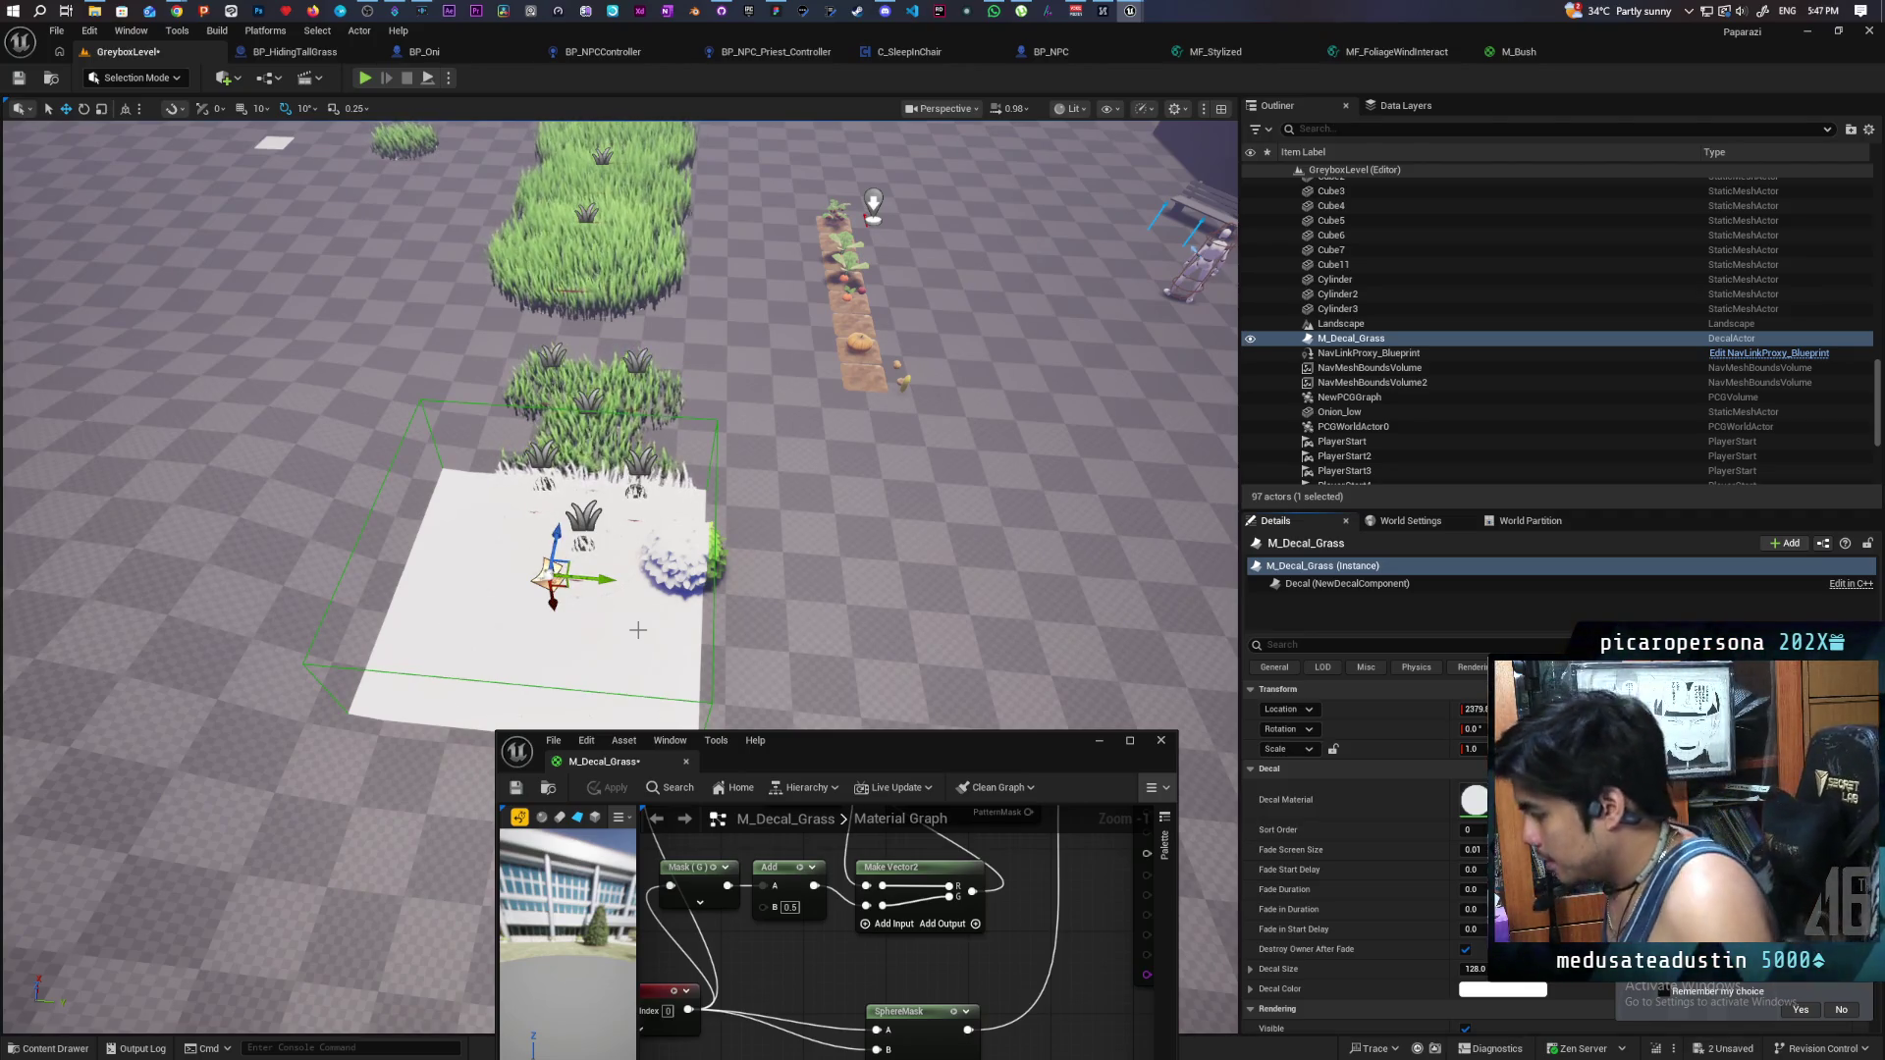
- Bring the material editor back beside the viewport and zoom around to inspect the decal
mouse_move(840, 750)
mouse_down()
mouse_move(1182, 328)
mouse_move(1171, 304)
mouse_up()
scroll(619, 579, up, 10)
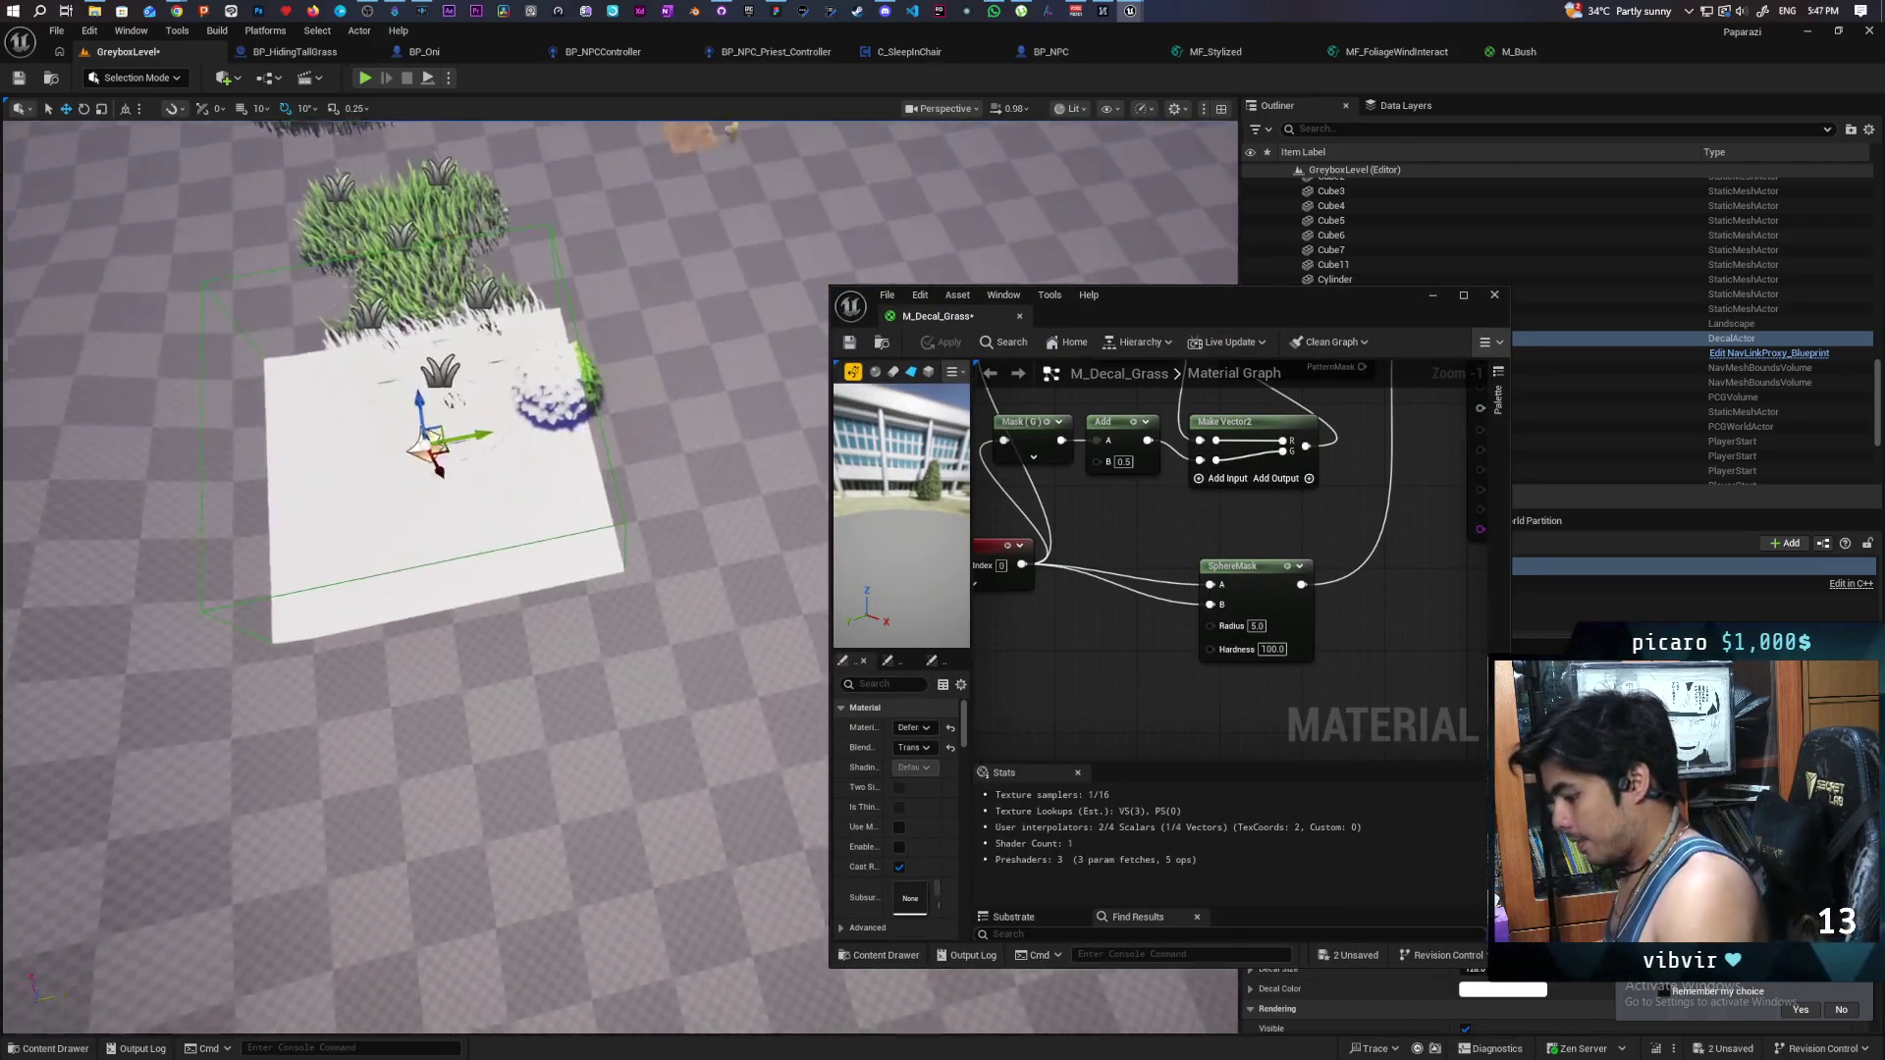
scroll(619, 580, down, 5)
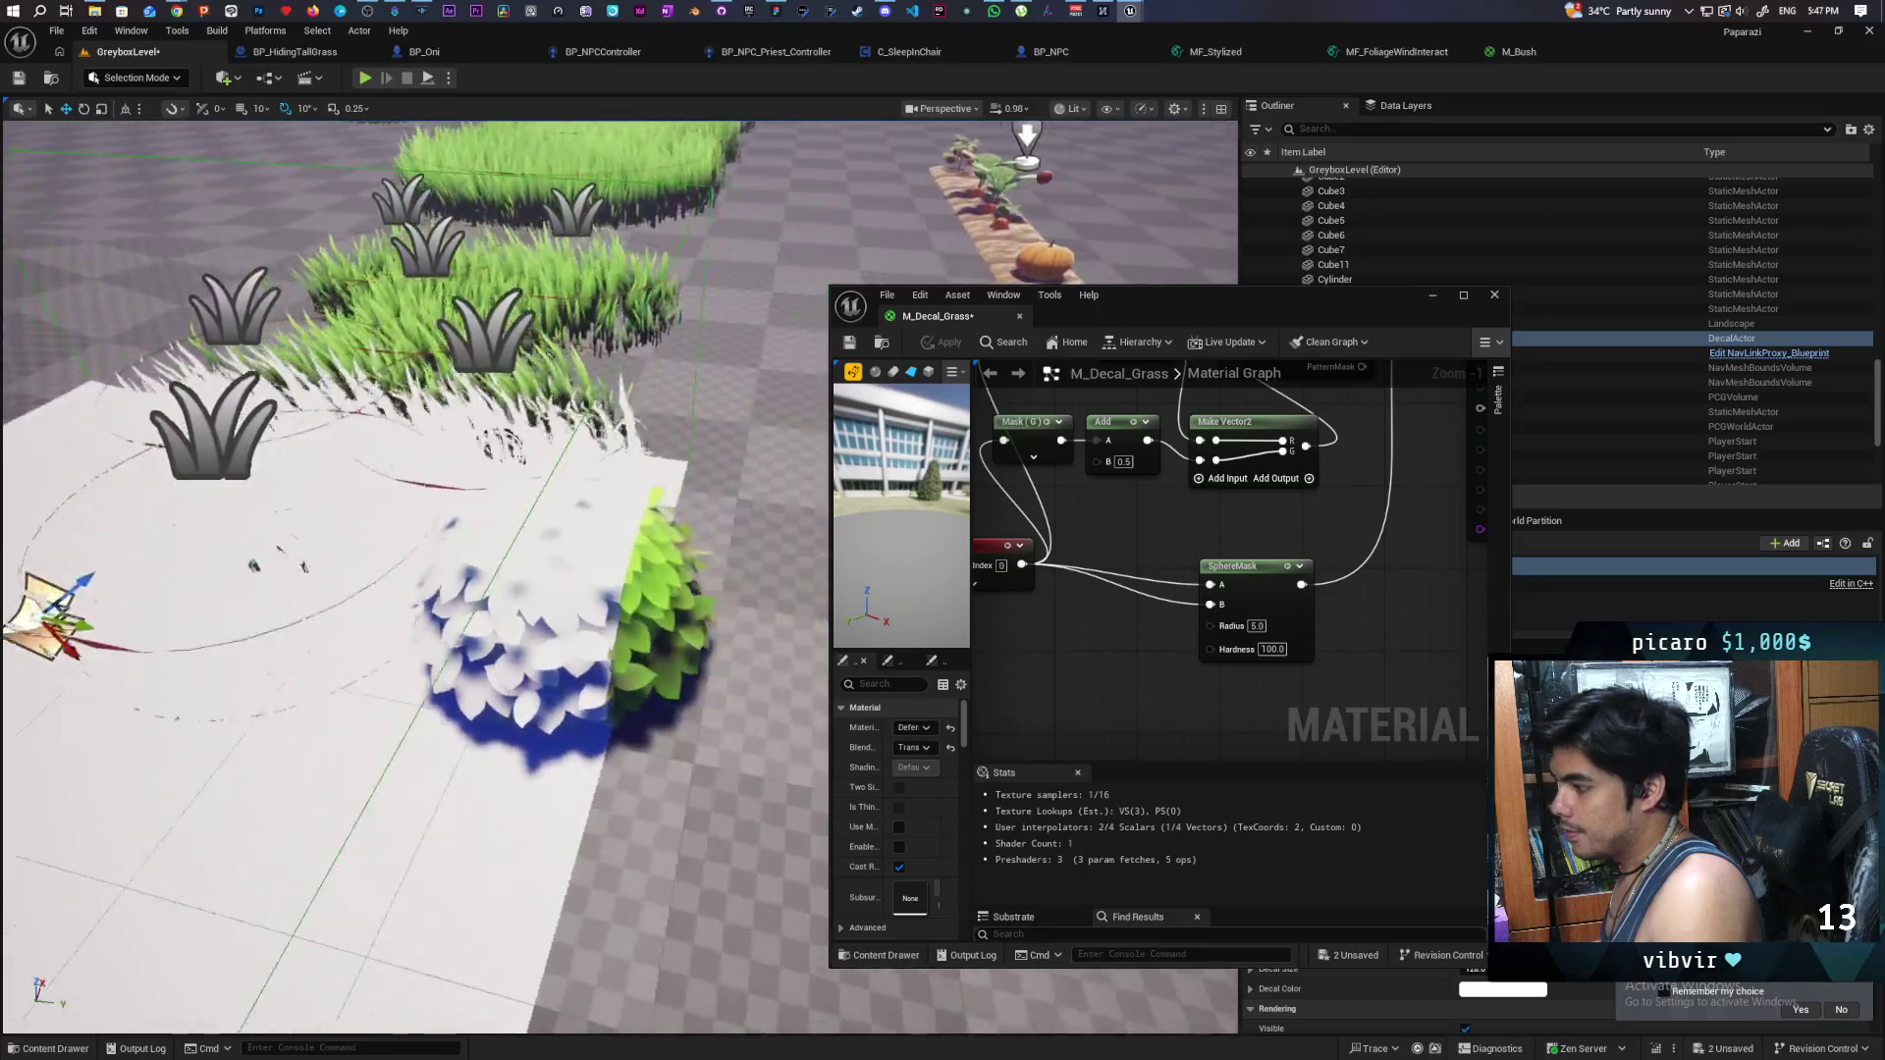
scroll(619, 580, down, 8)
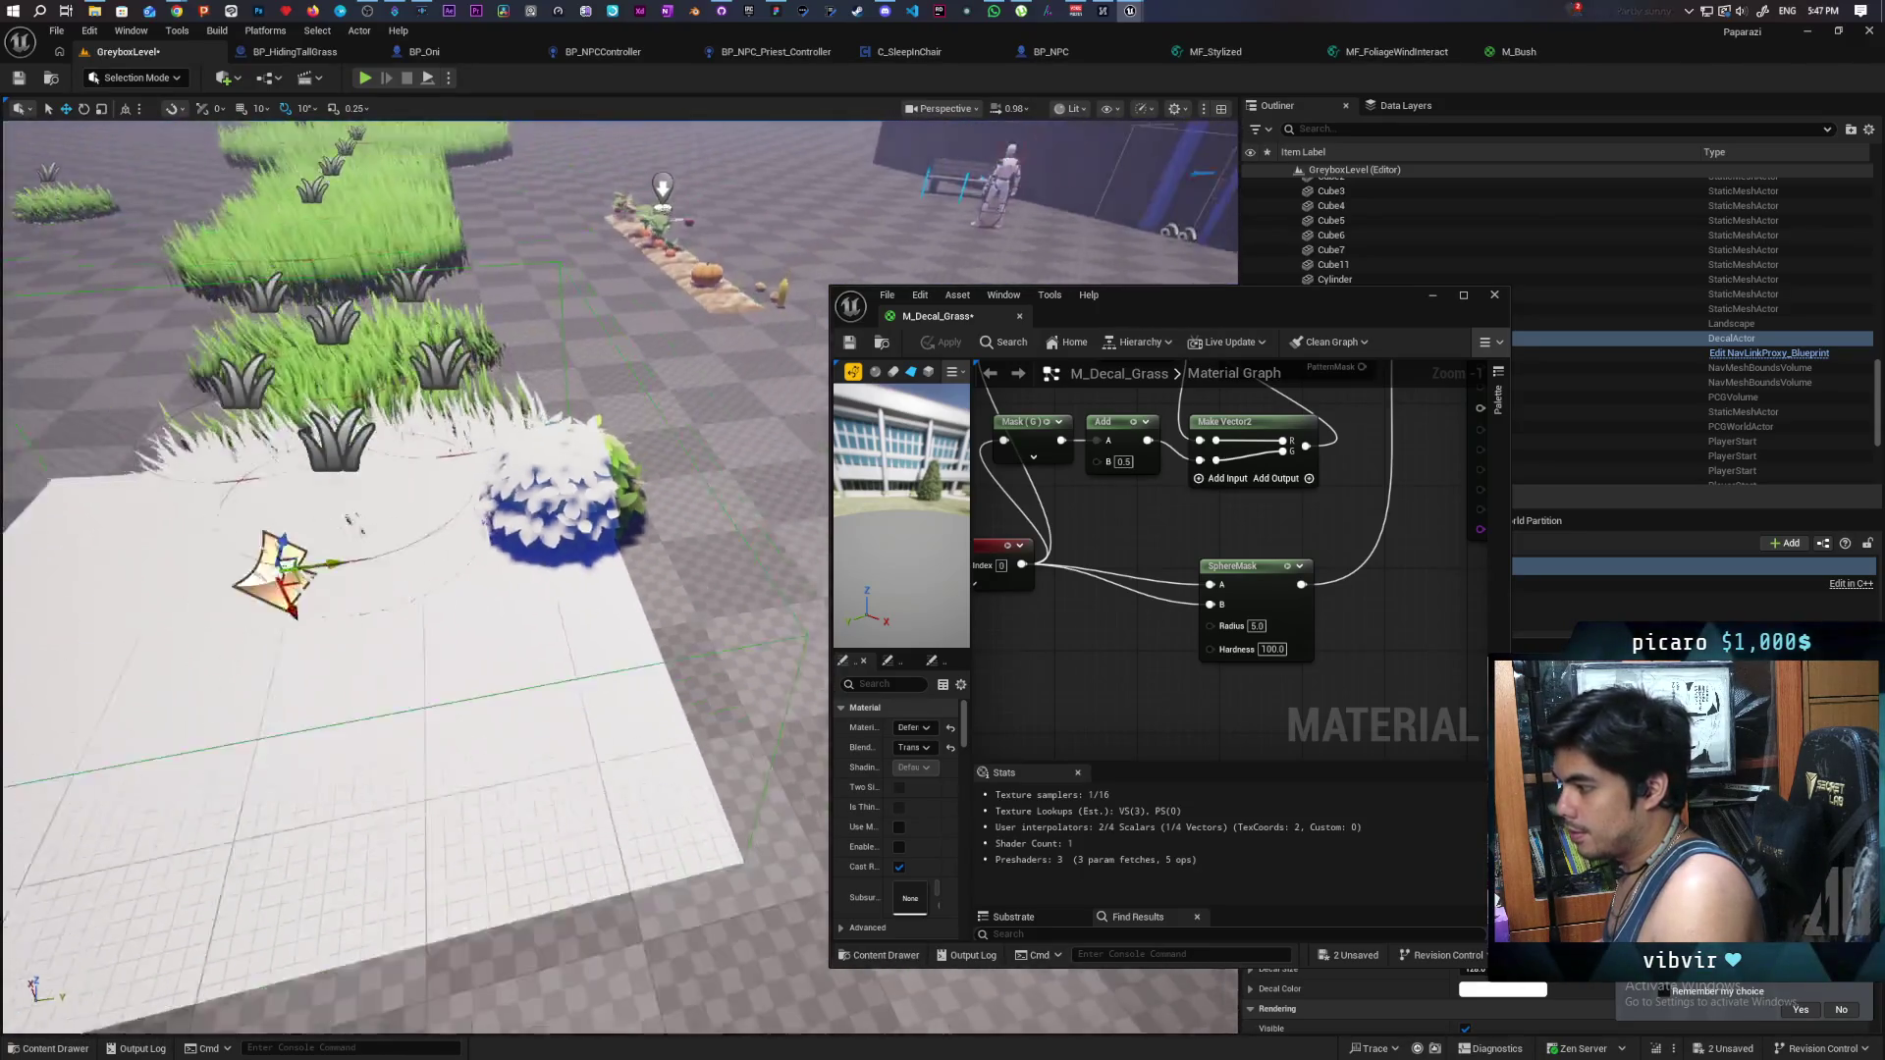
scroll(510, 550, up, 3)
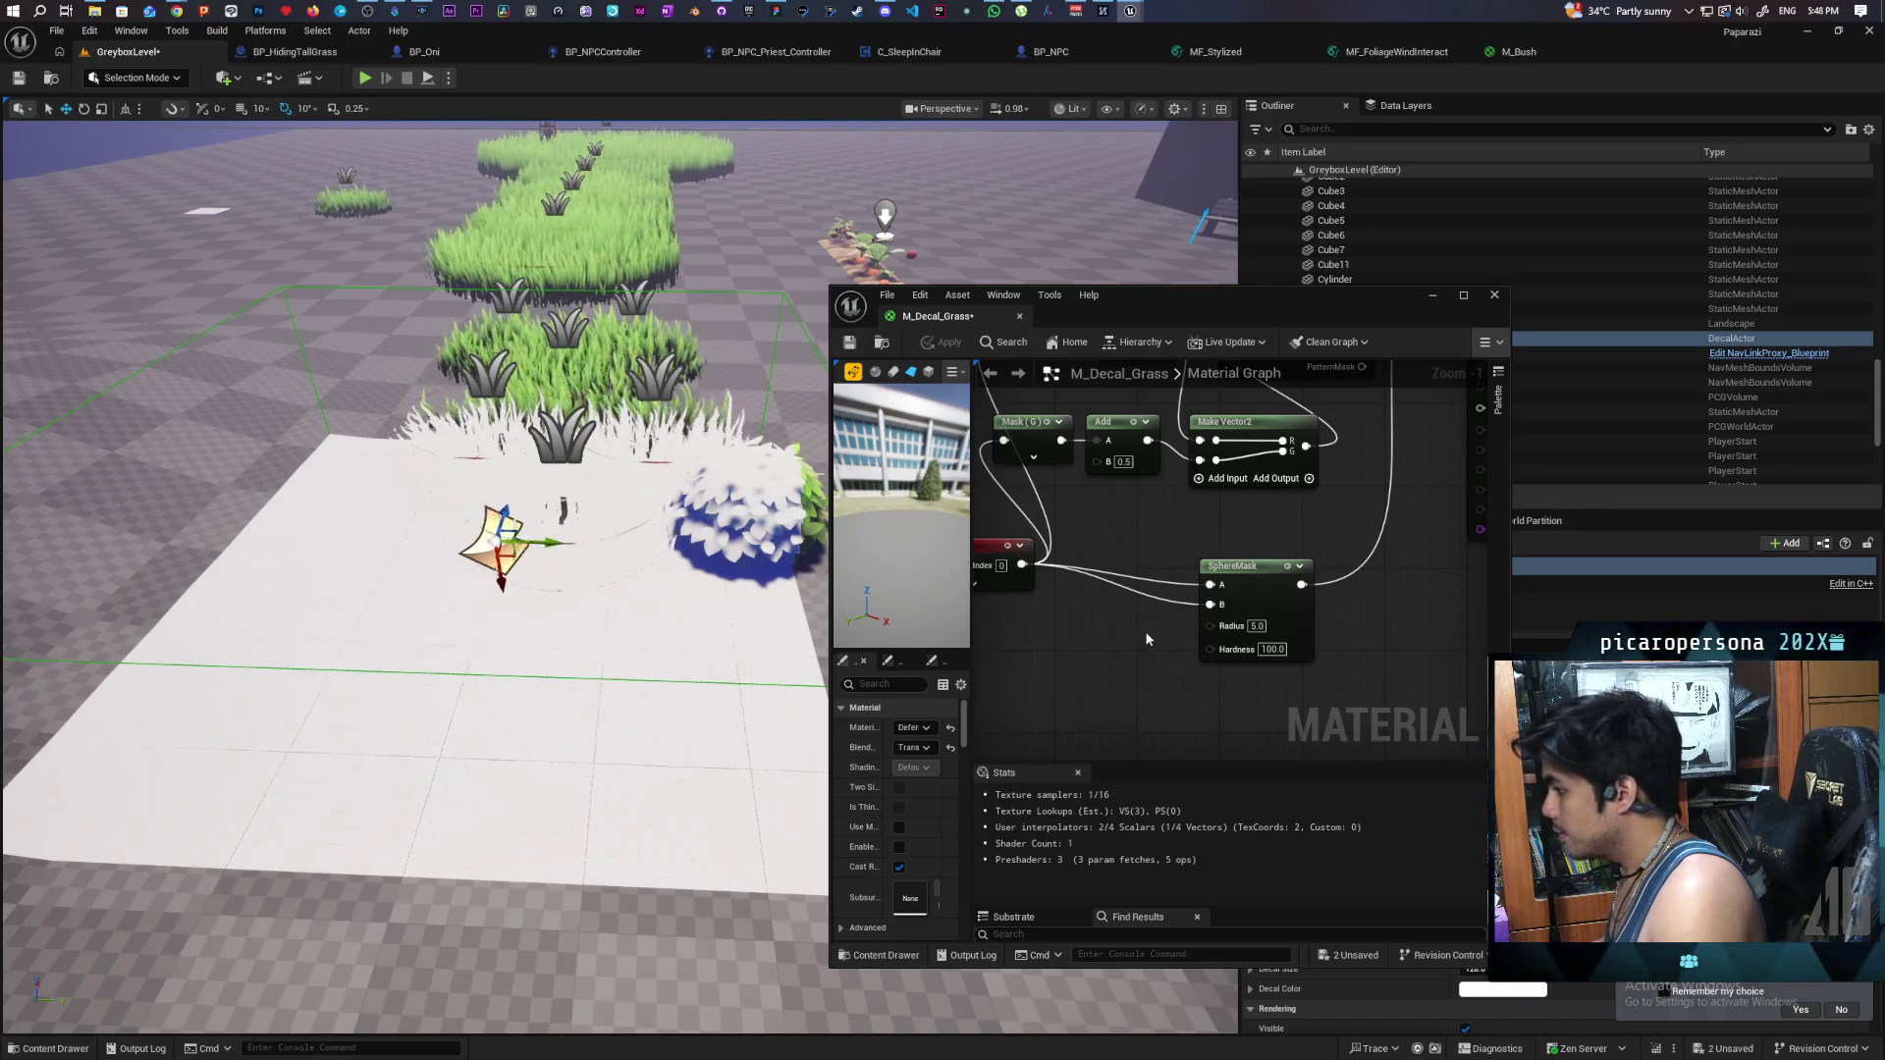
scroll(1134, 626, down, 3)
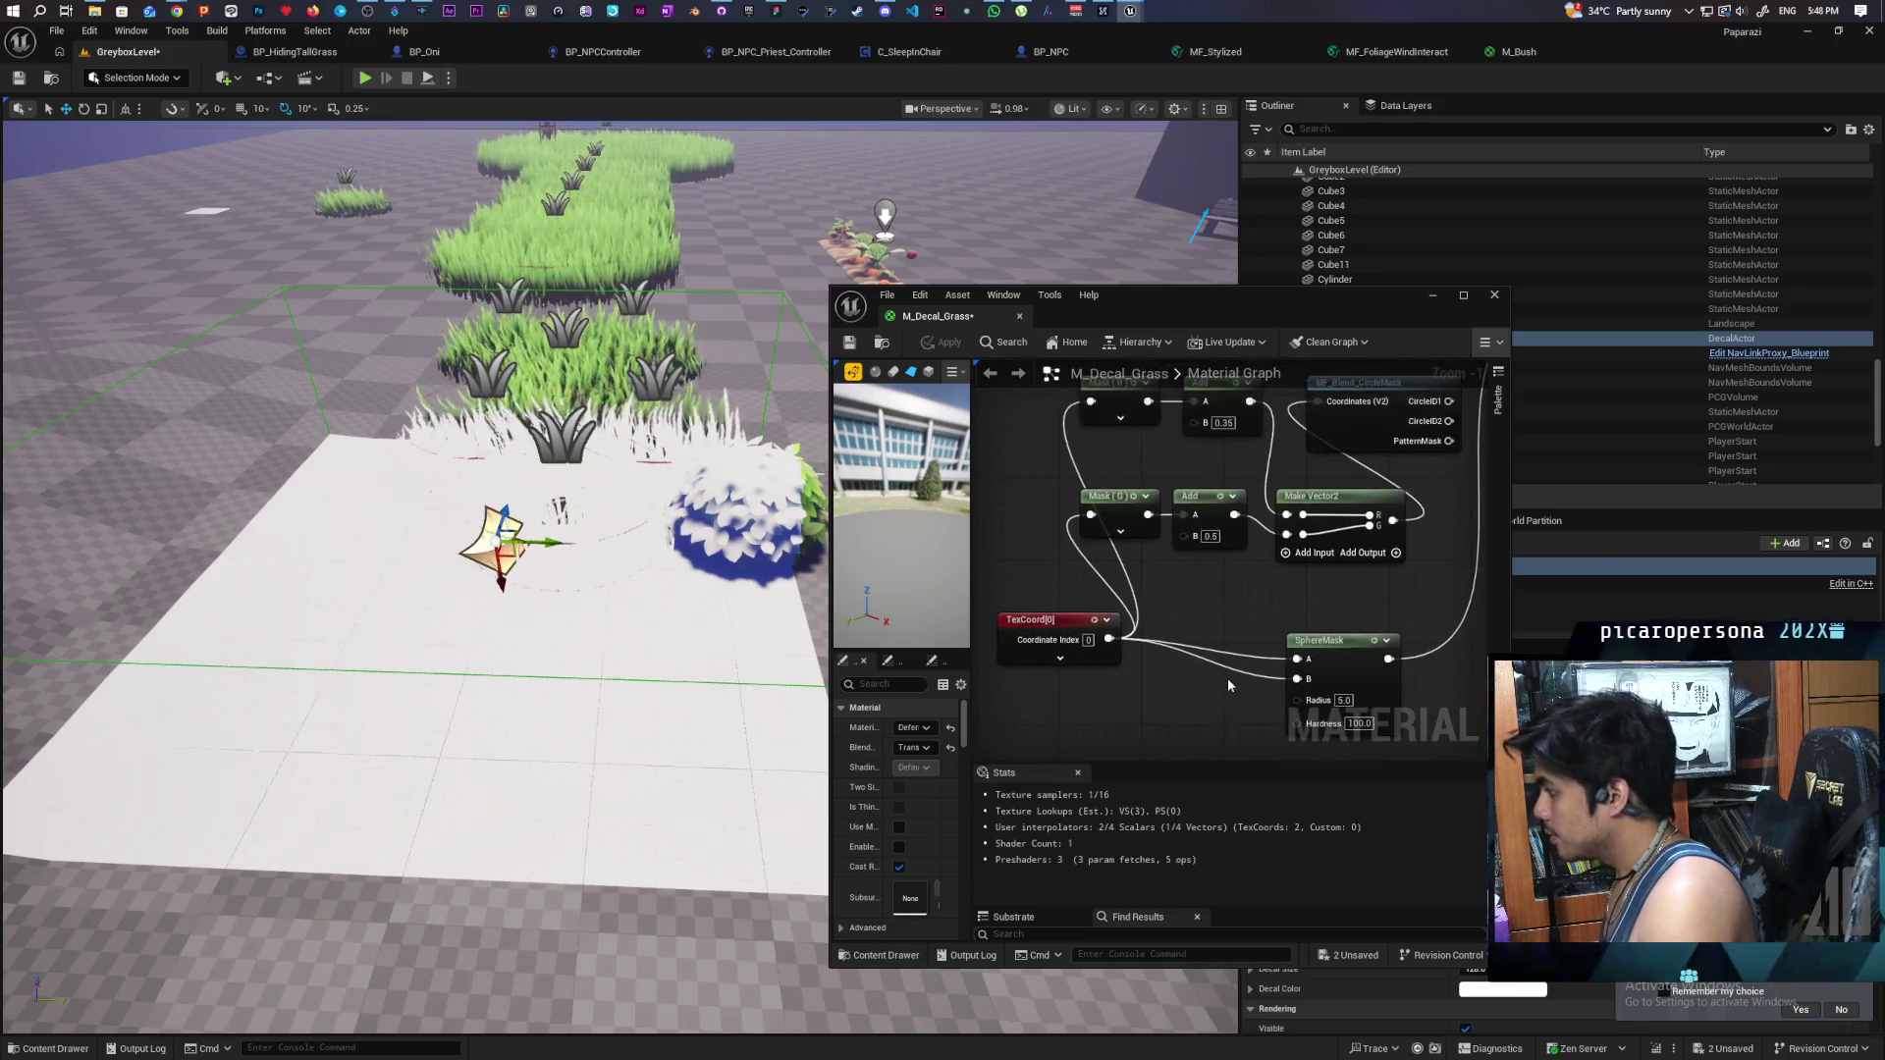
scroll(1133, 627, up, 1)
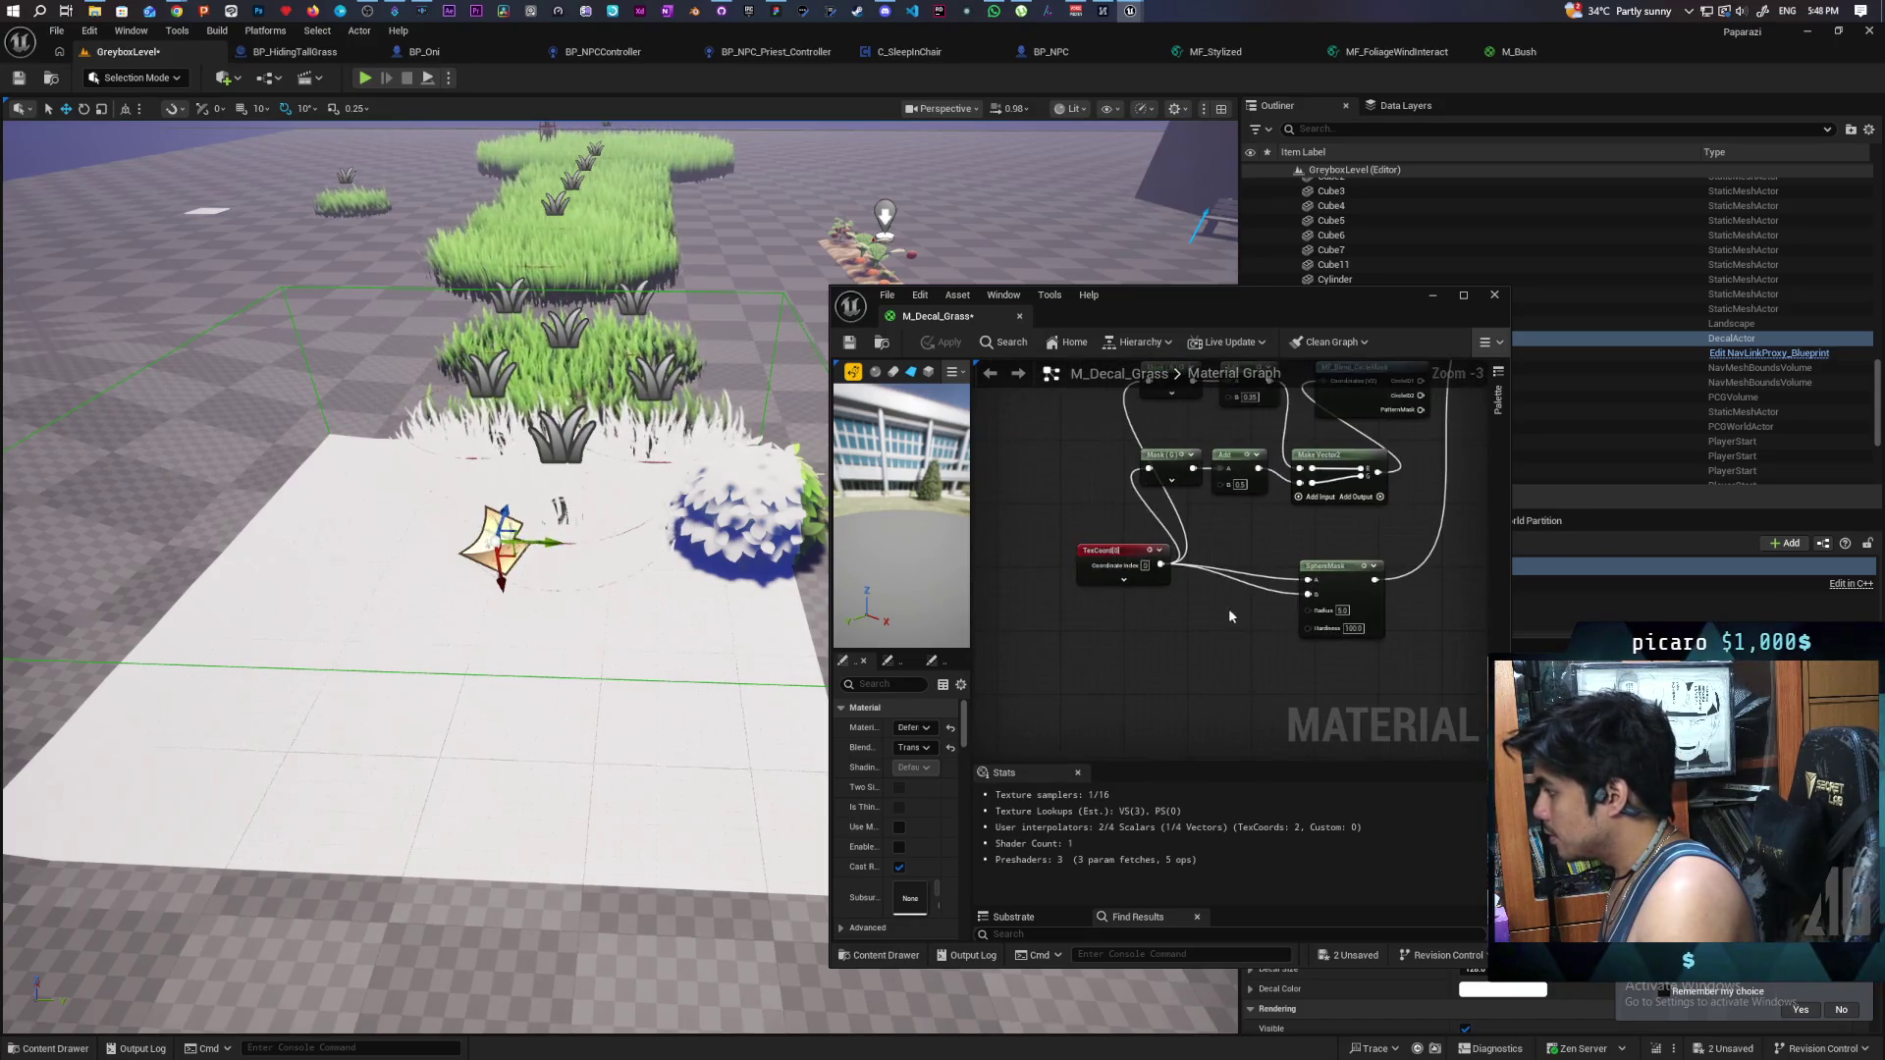
- Search 'circ' and add the MF_Blend_CircleMask function to the graph
right_click(1183, 636)
text(circ)
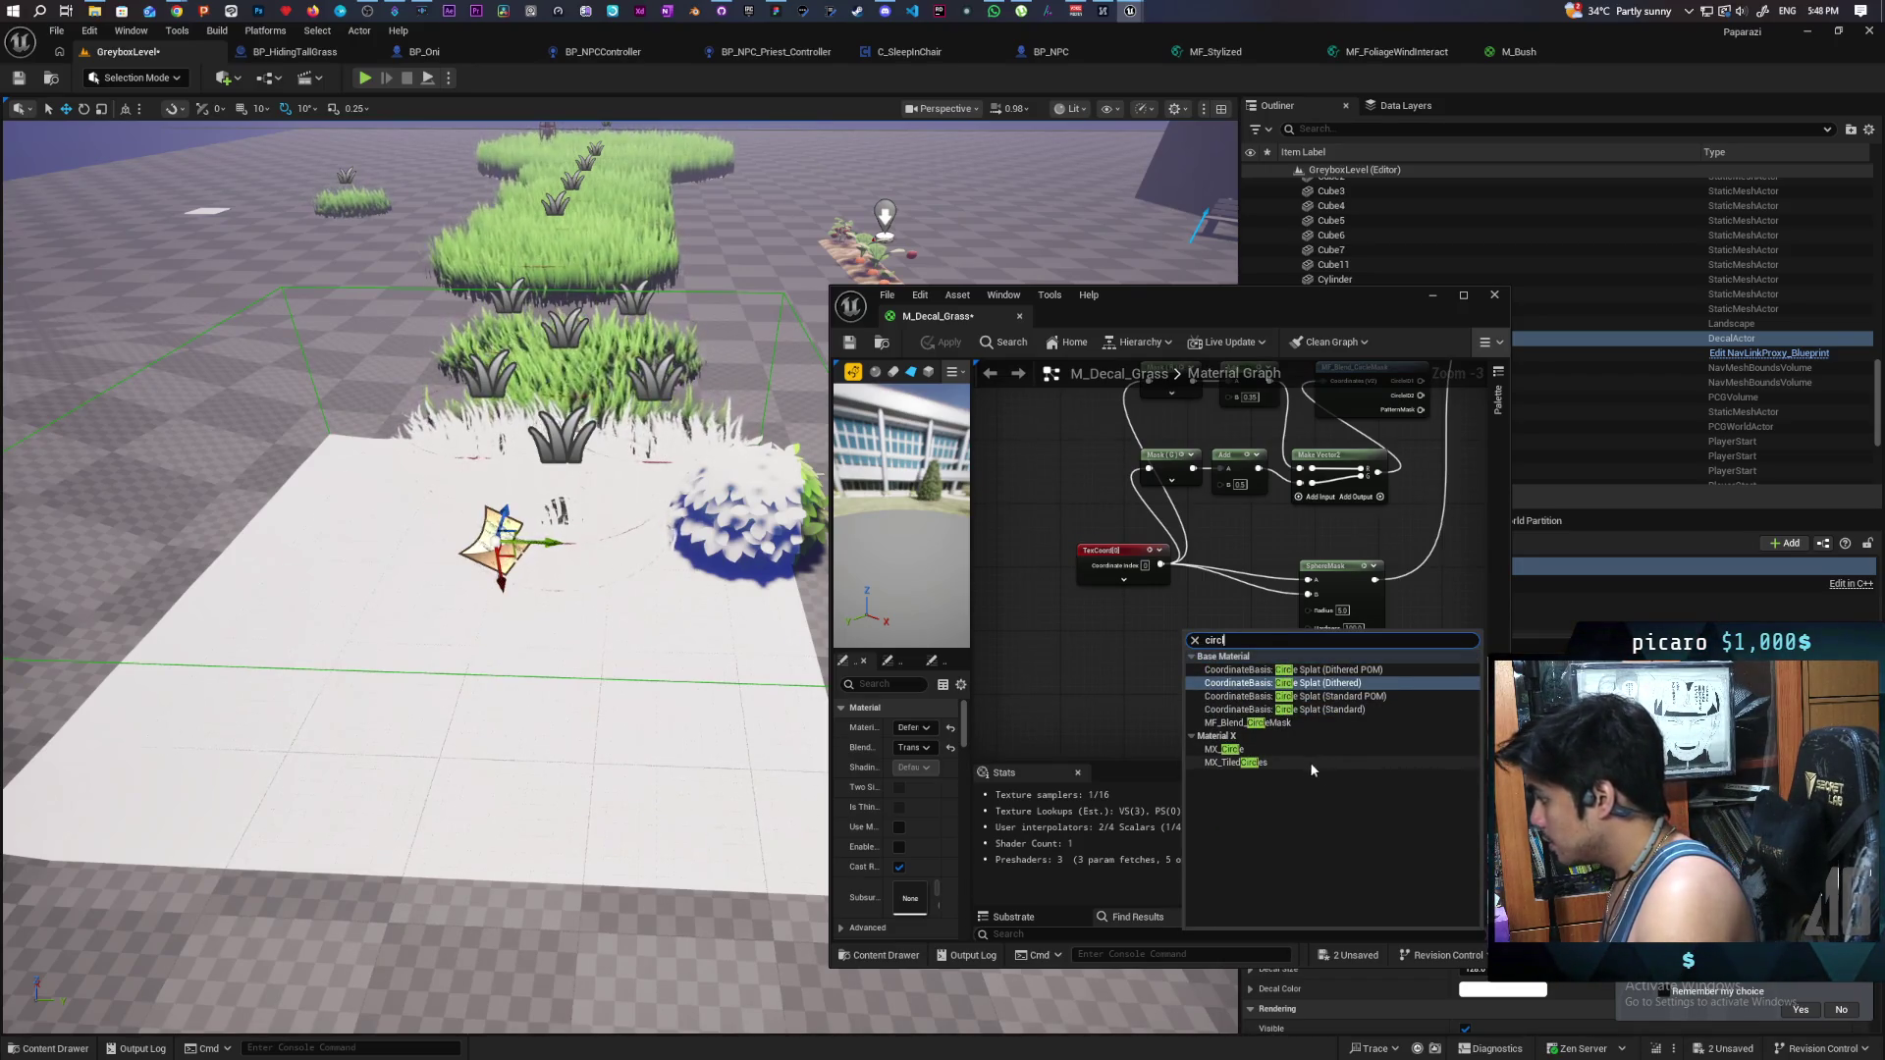
click(1256, 723)
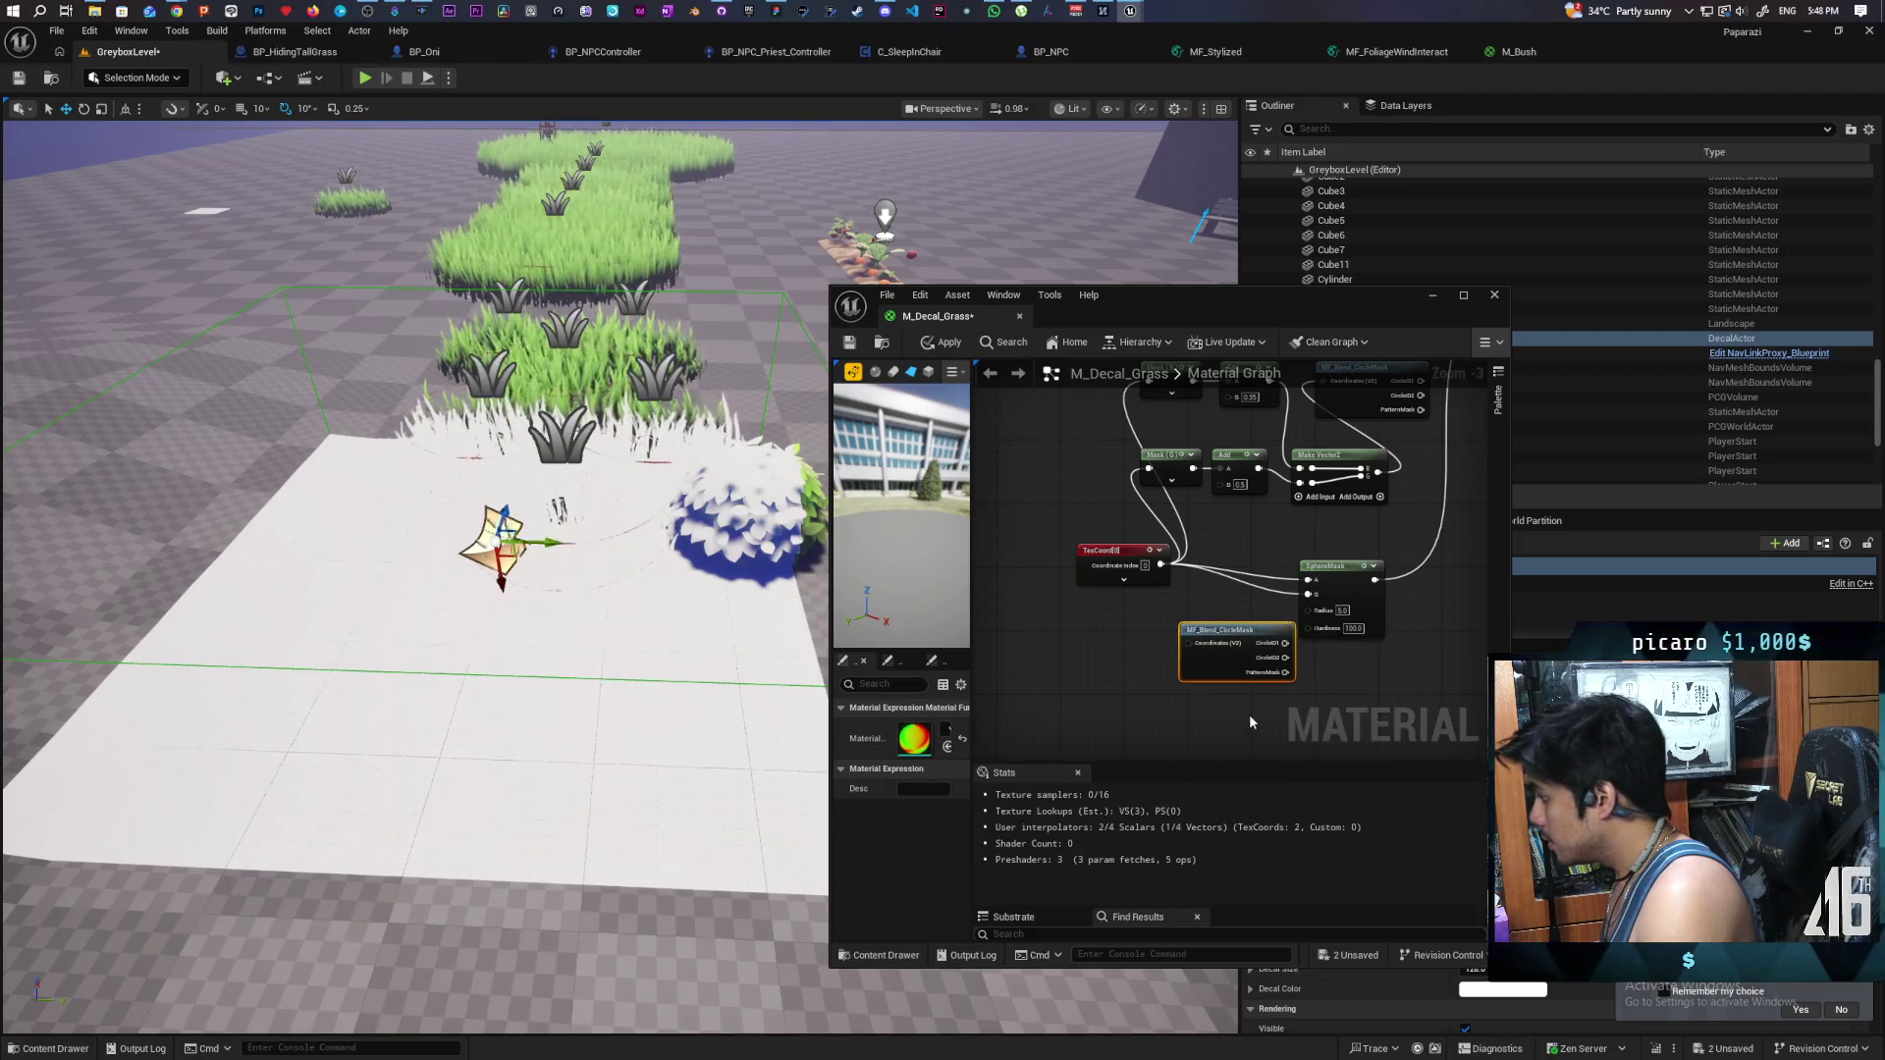
drag(1116, 674, 1171, 613)
- Add an MX_Circle node and wire its Result into the decal opacity
right_click(1173, 519)
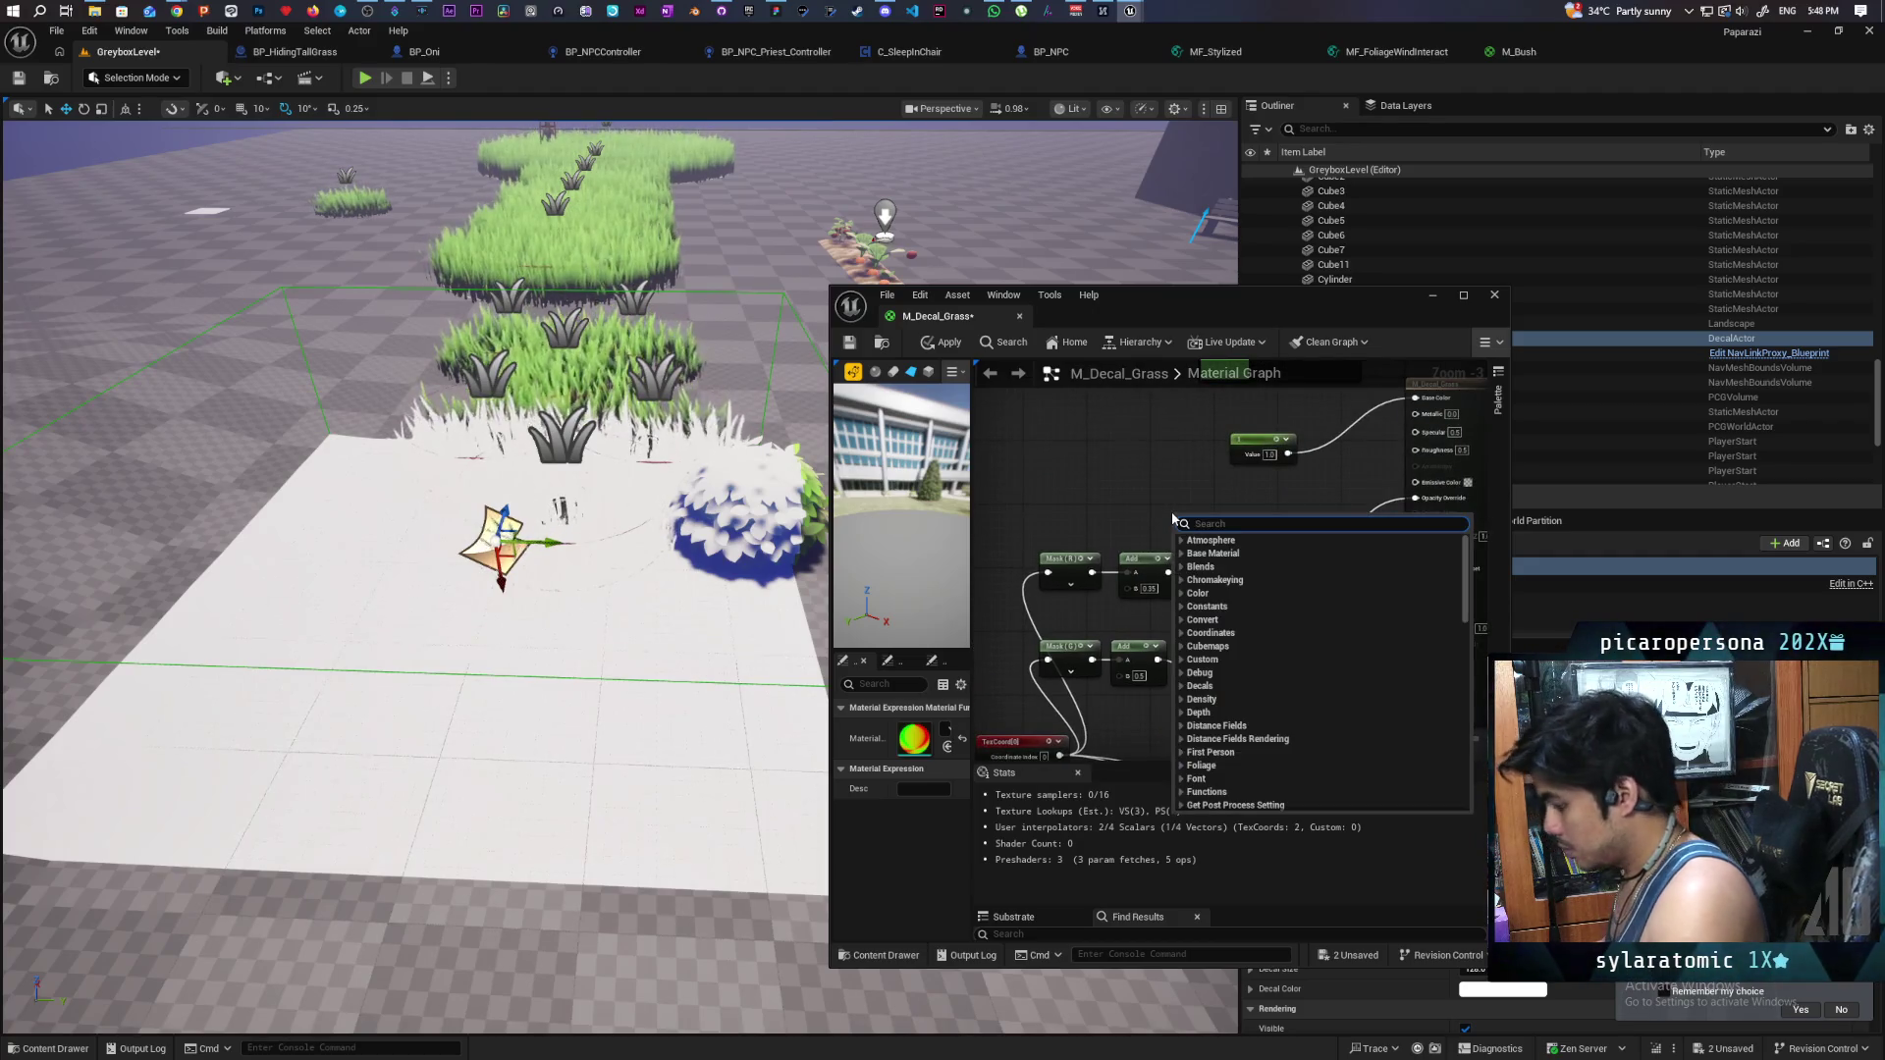
text(circle)
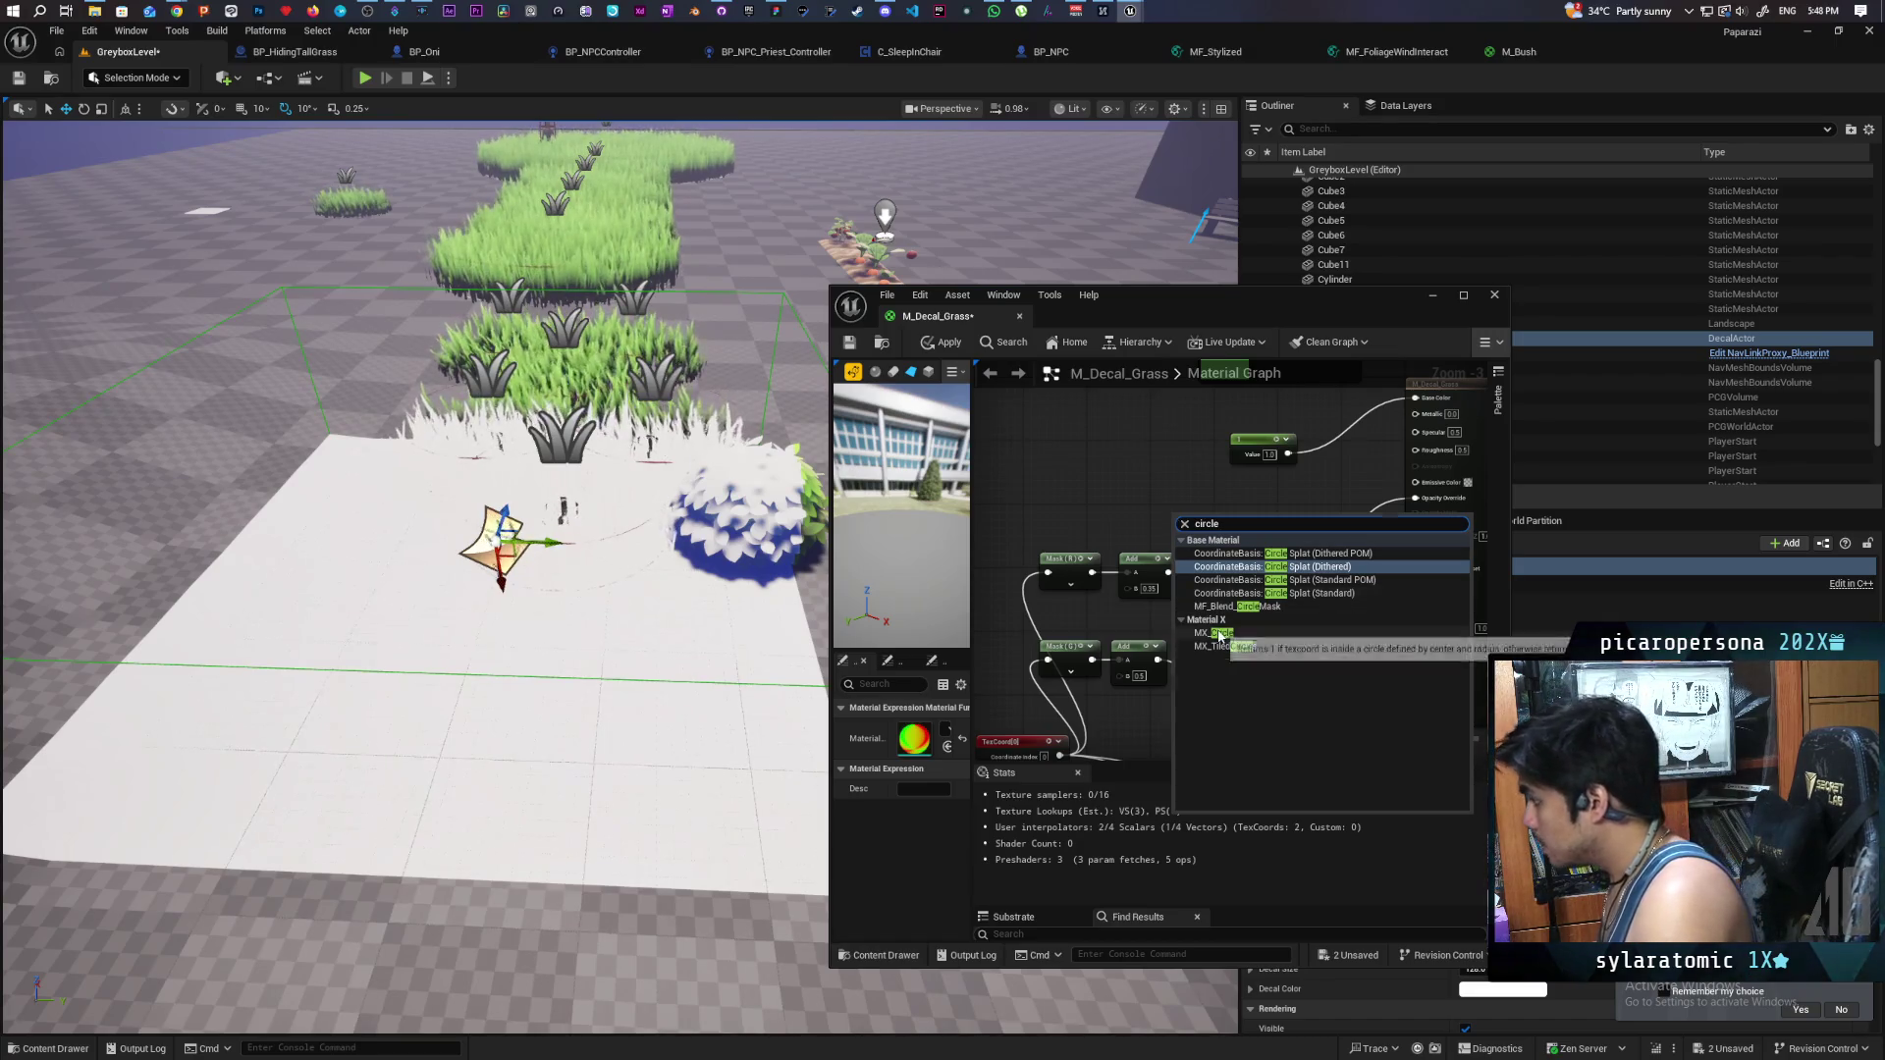
click(1199, 605)
drag(1207, 497, 1208, 494)
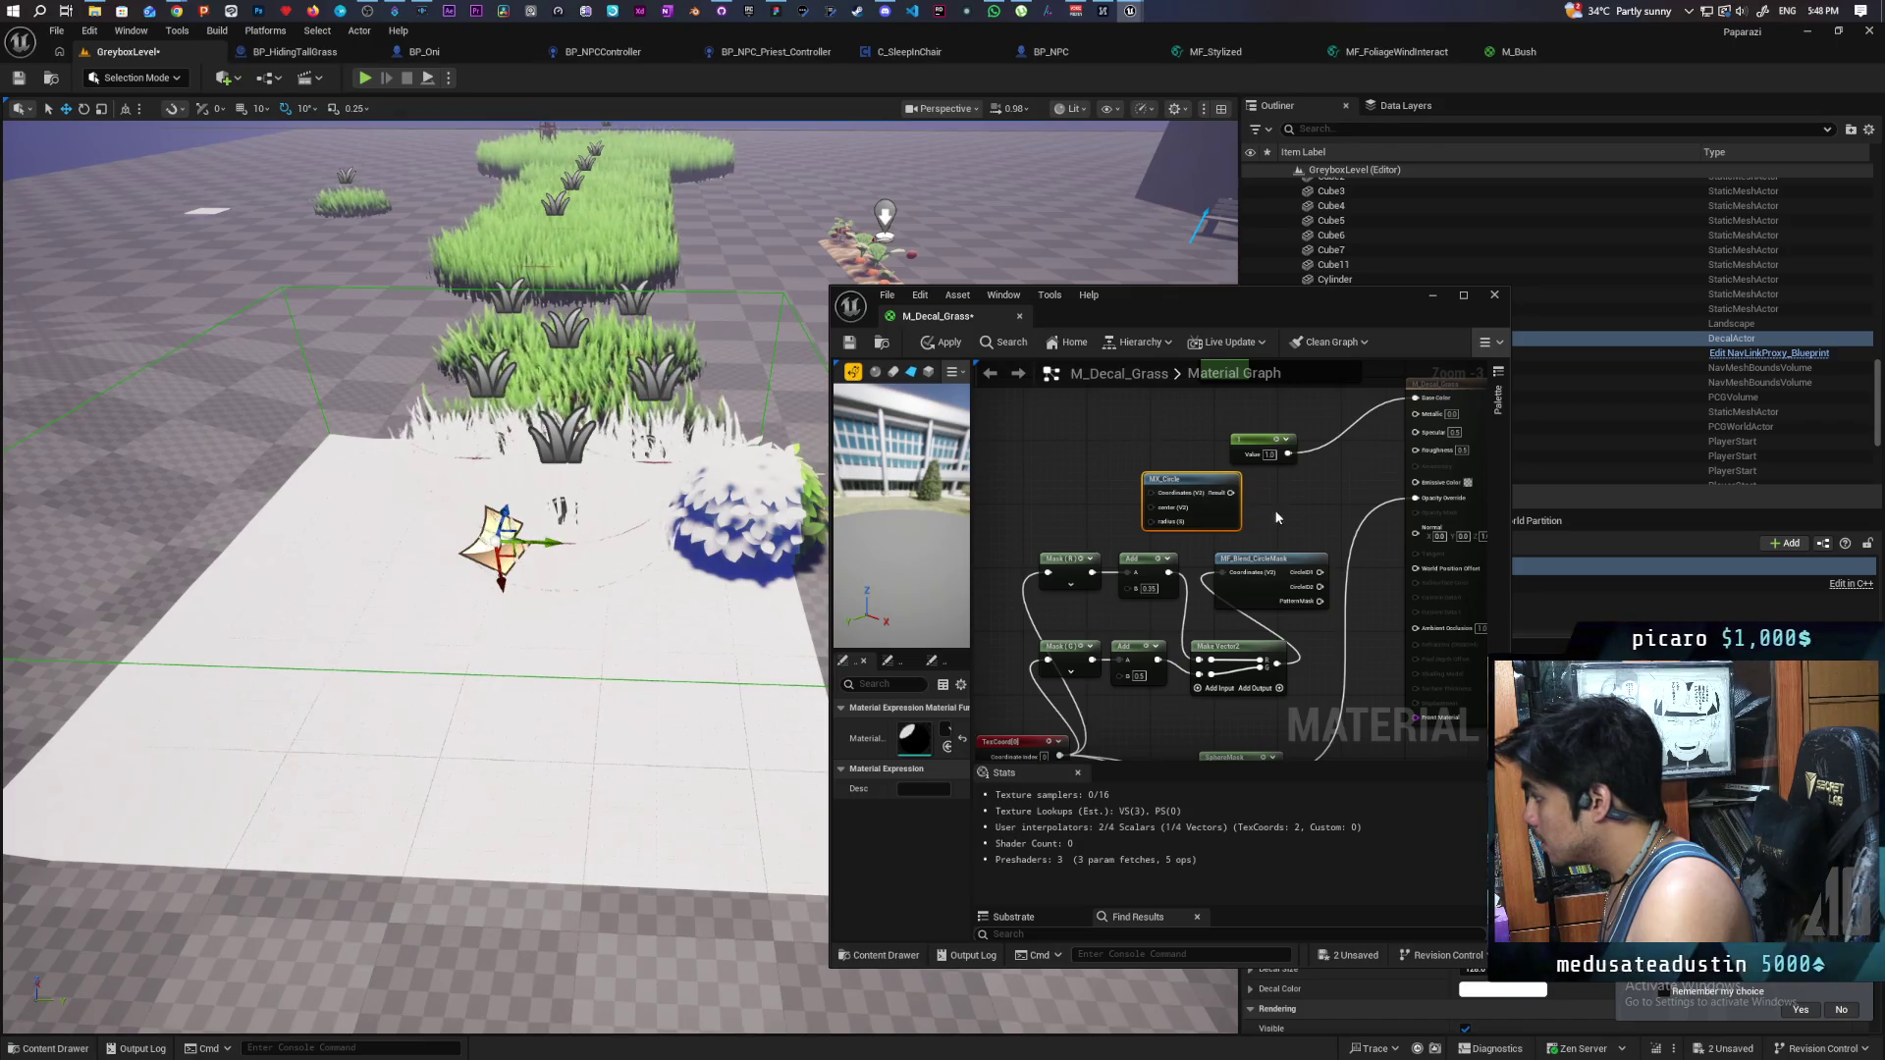
mouse_move(1258, 510)
mouse_down()
mouse_move(1233, 515)
mouse_move(1391, 520)
mouse_up()
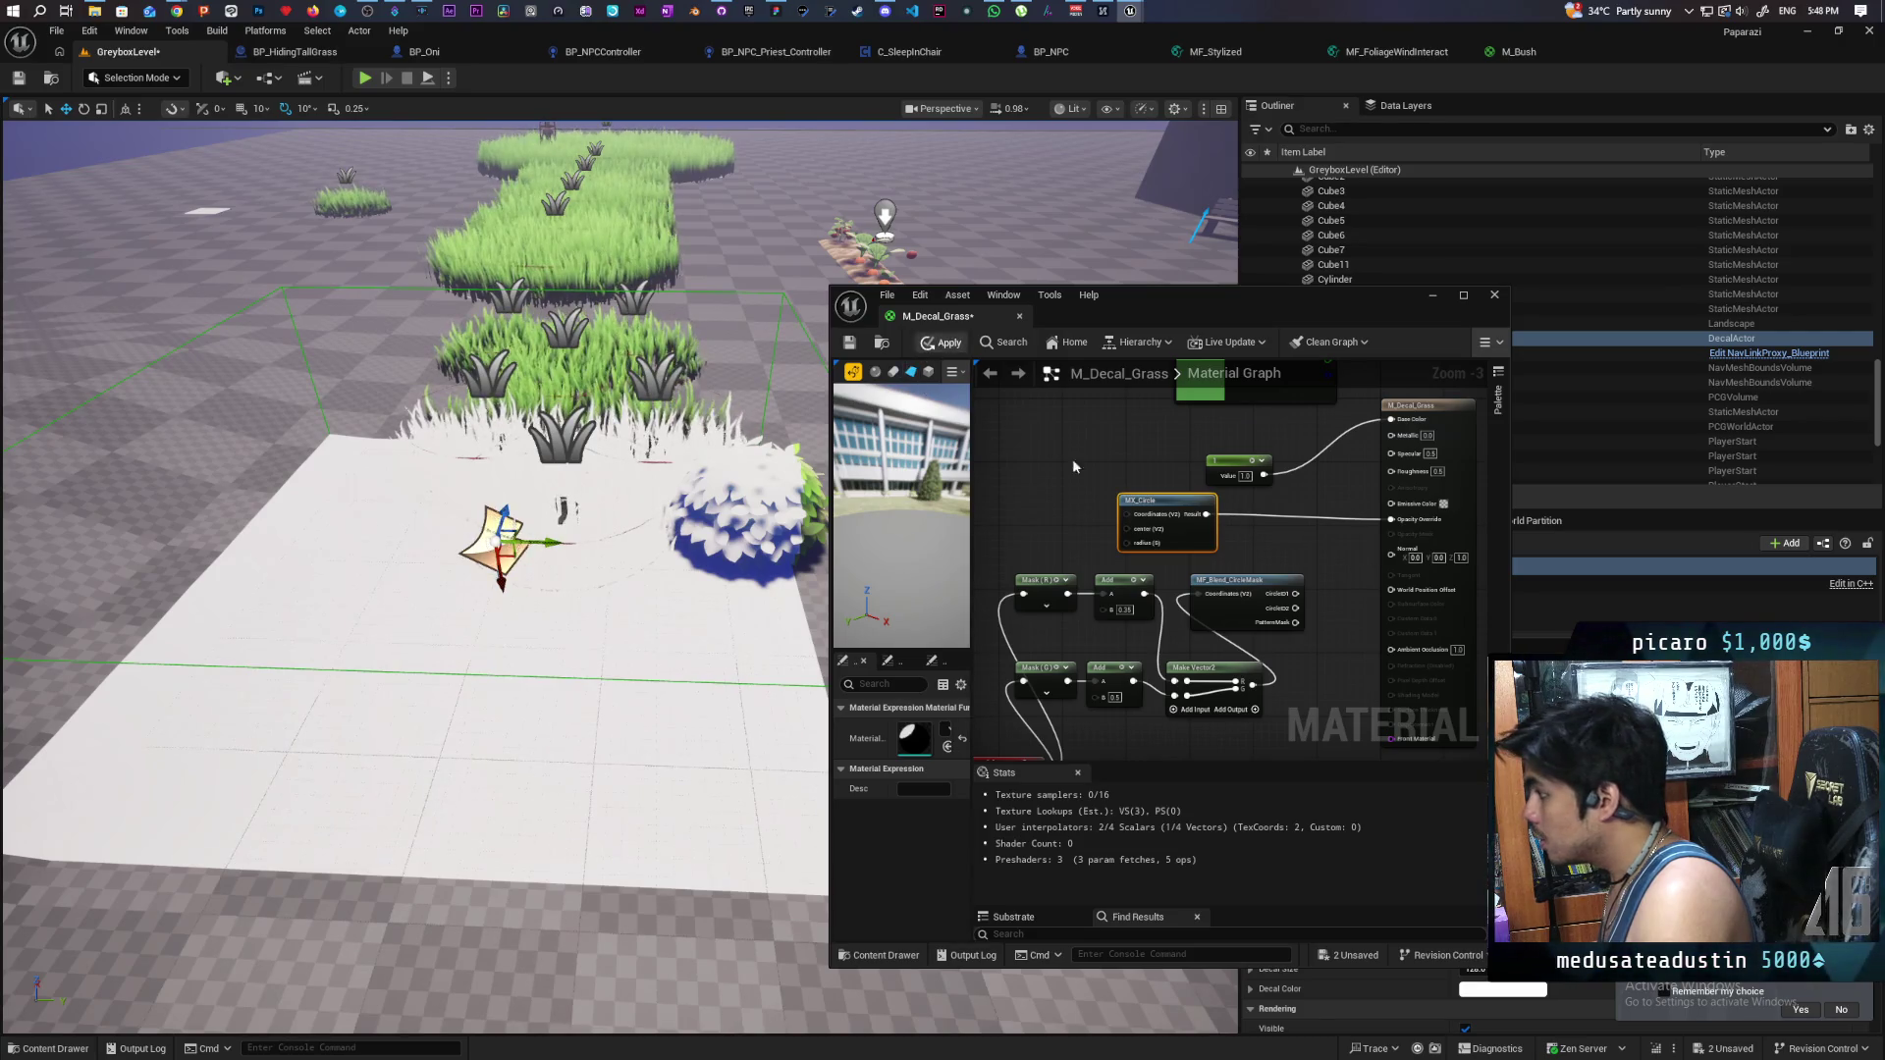
drag(608, 609, 511, 707)
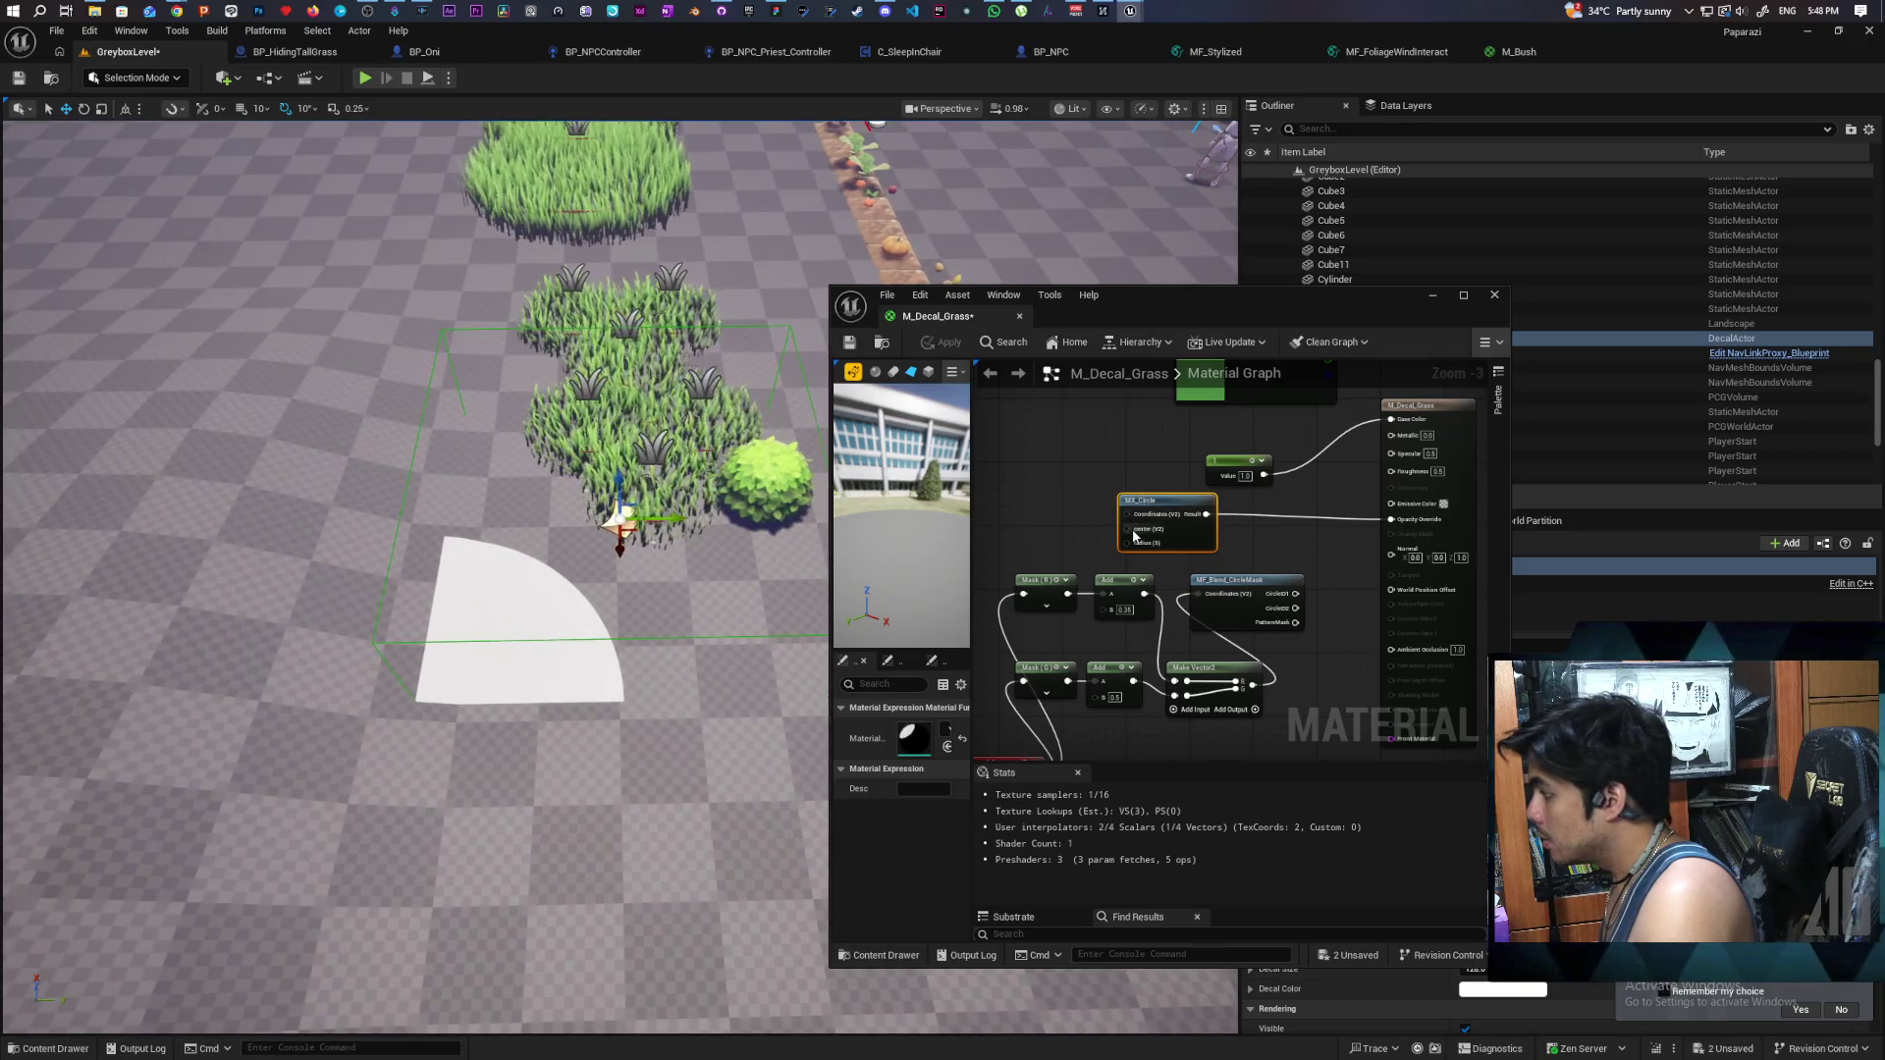
- Centre the MX_Circle mask at 0.5, 0.5
key(ctrl+z)
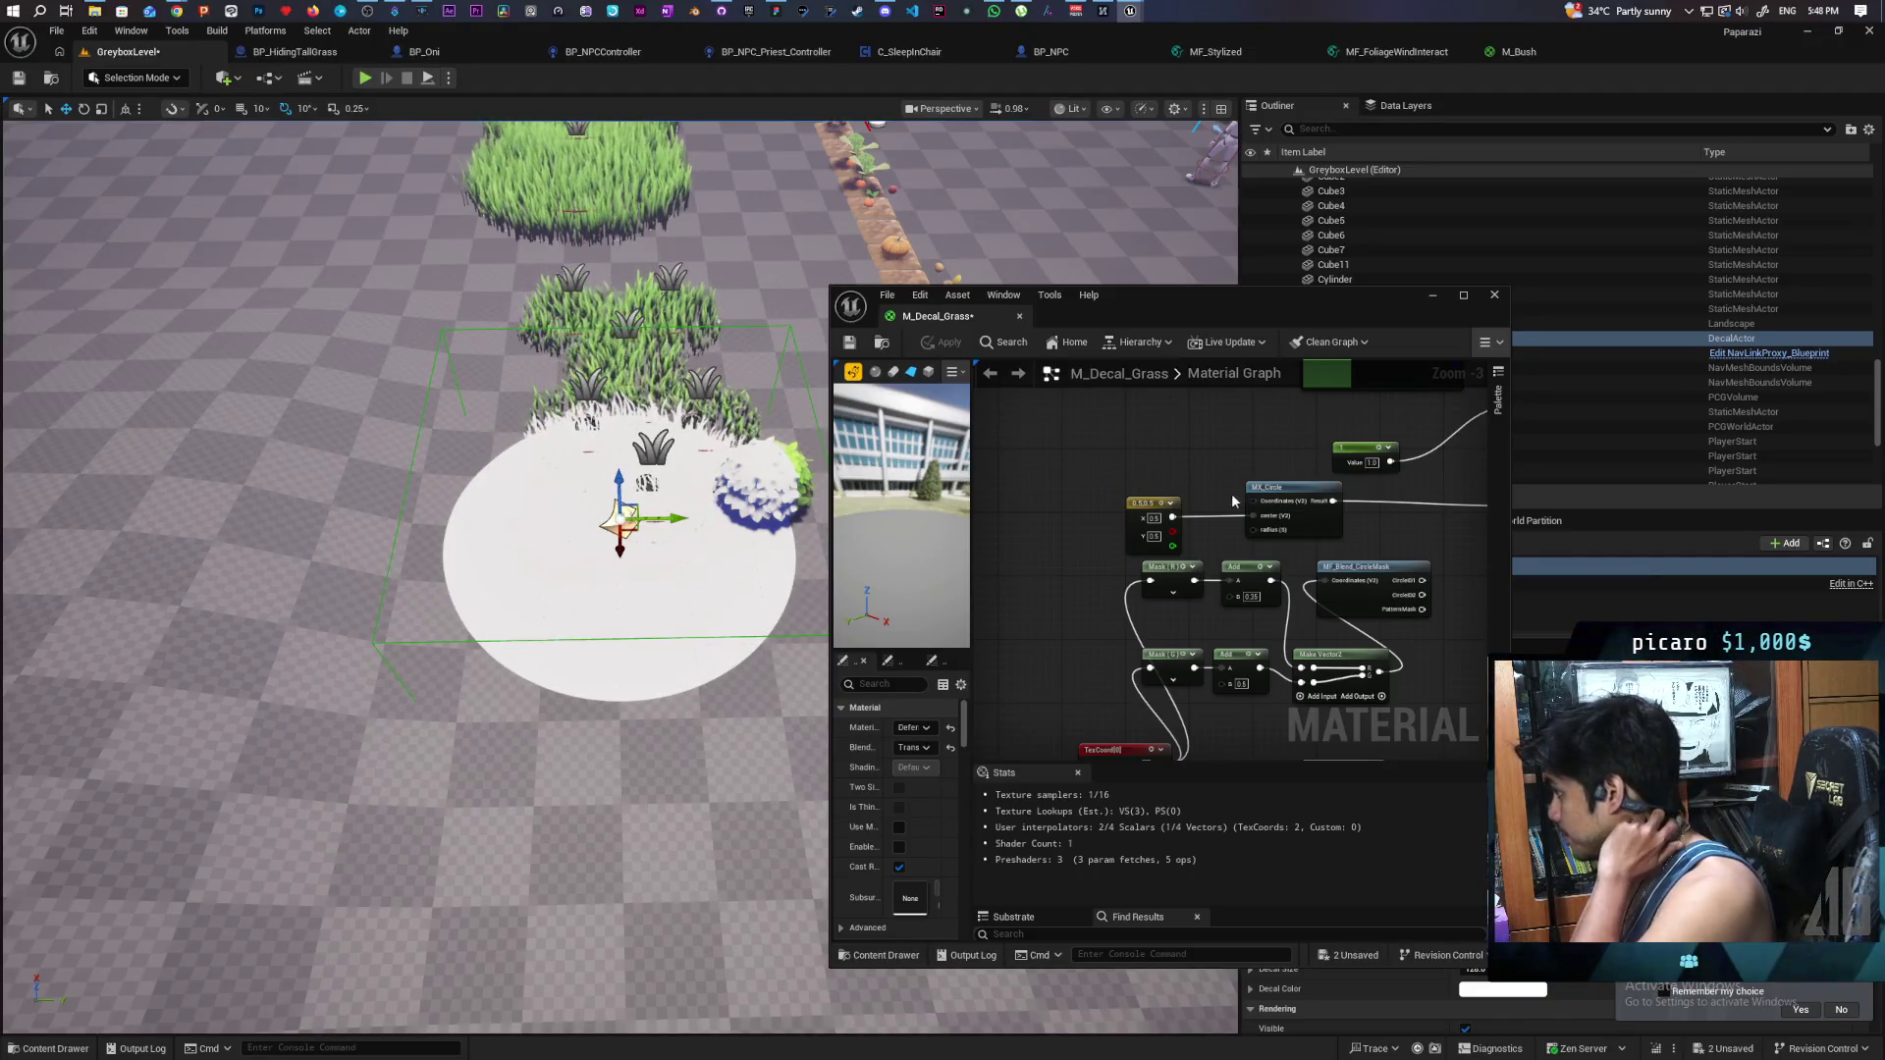
scroll(1239, 495, up, 3)
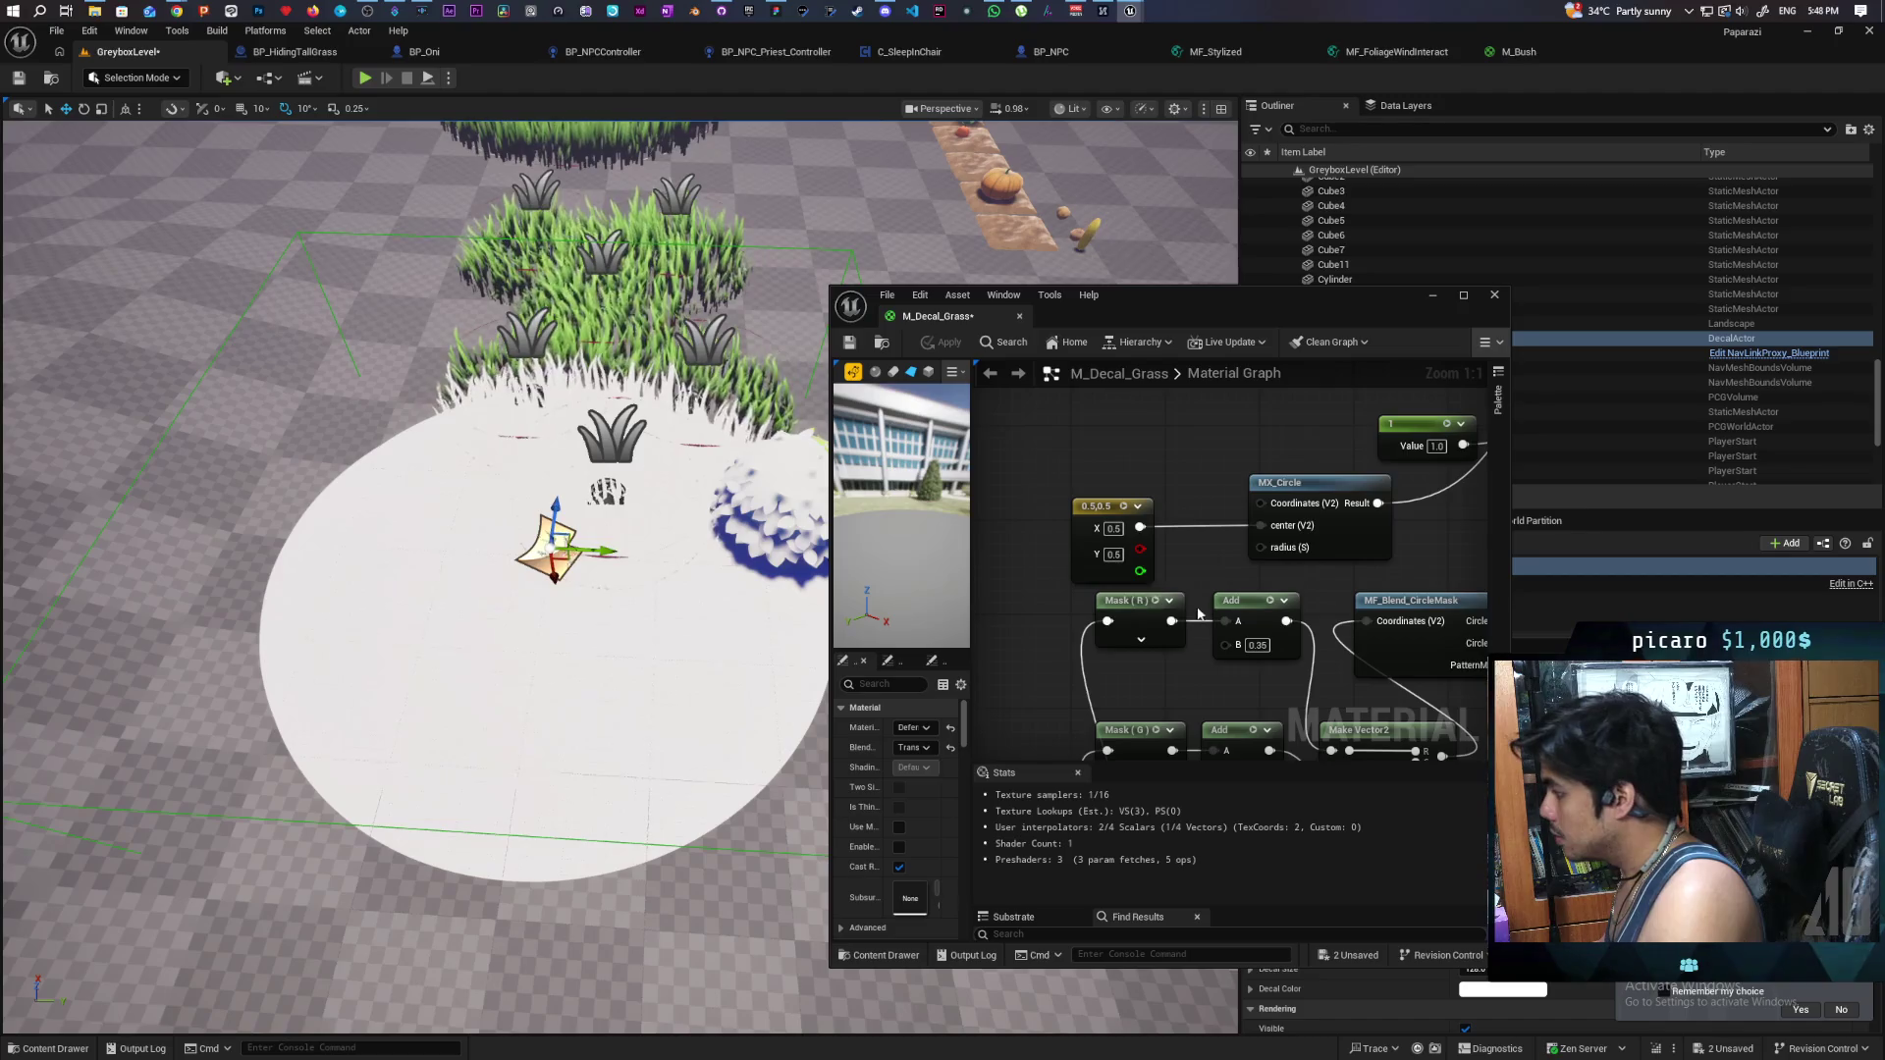
scroll(1197, 615, down, 4)
- Delete the old TexCoord and SphereMask nodes from the graph
drag(1183, 568, 1206, 609)
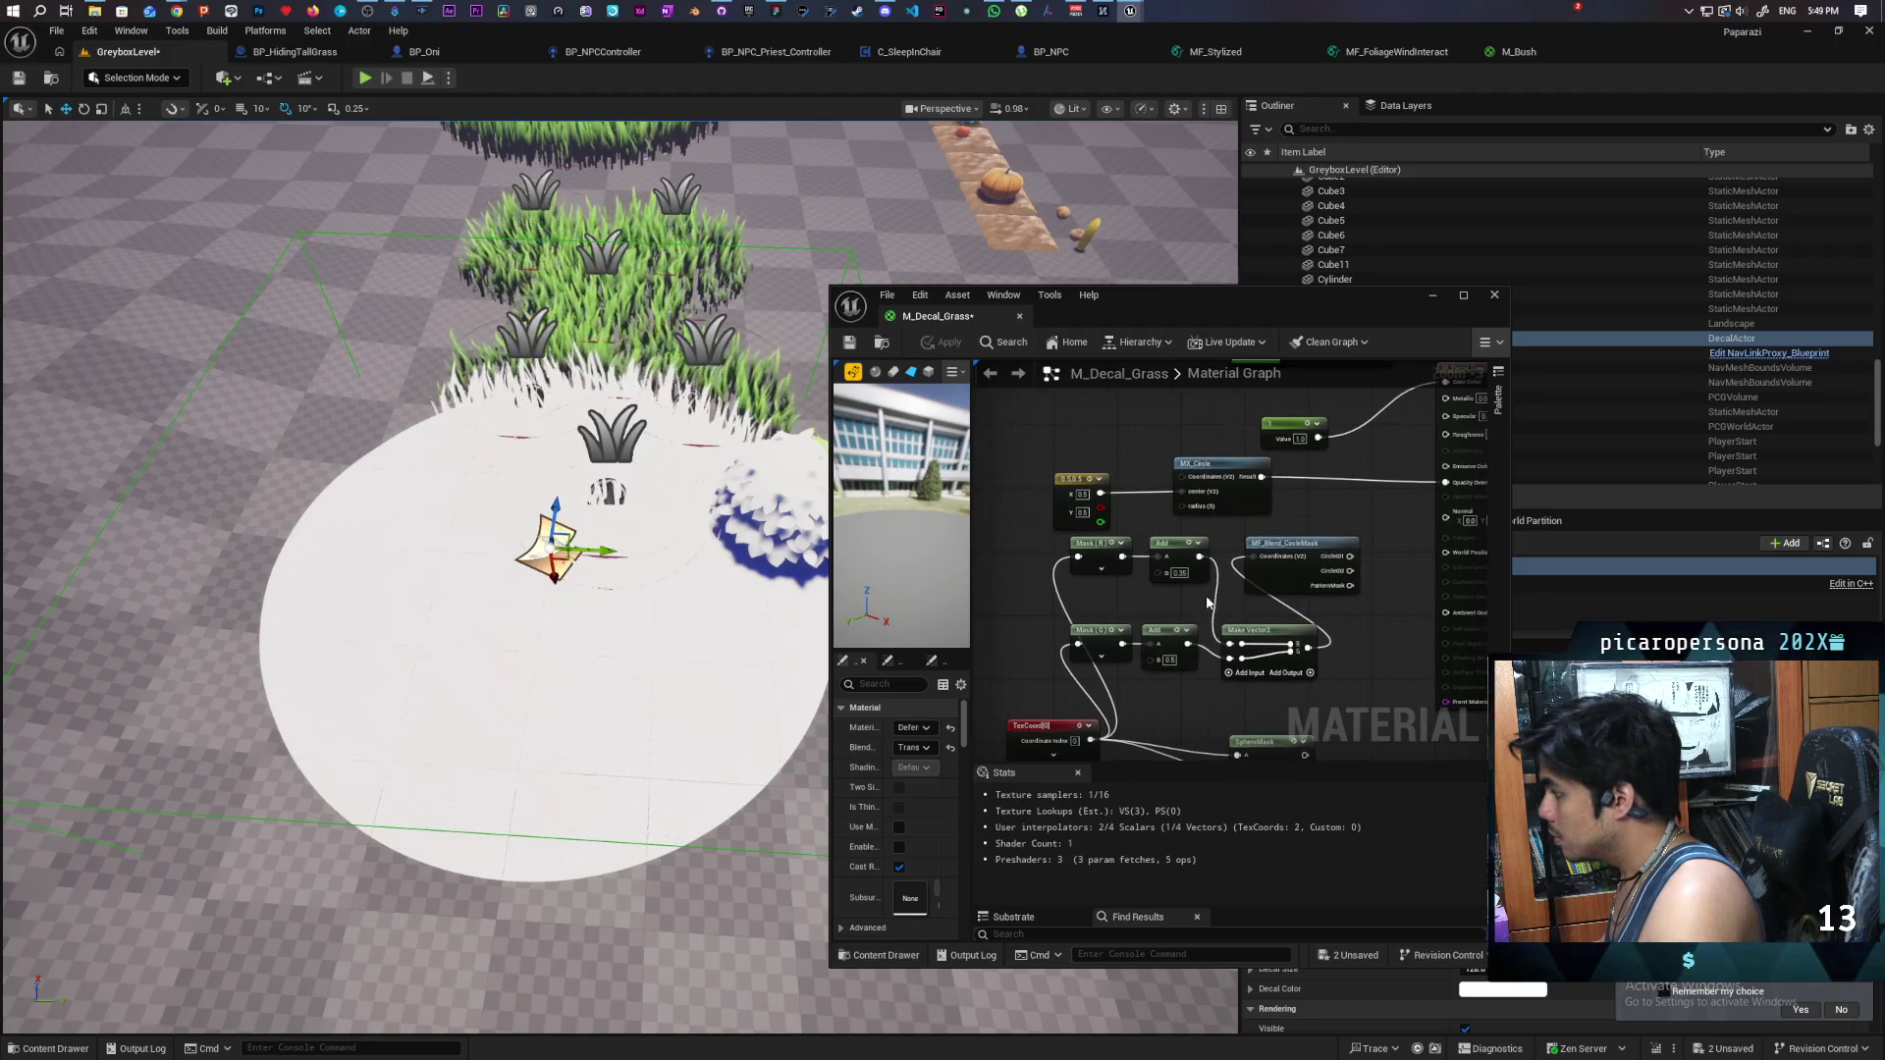
scroll(1183, 611, down, 2)
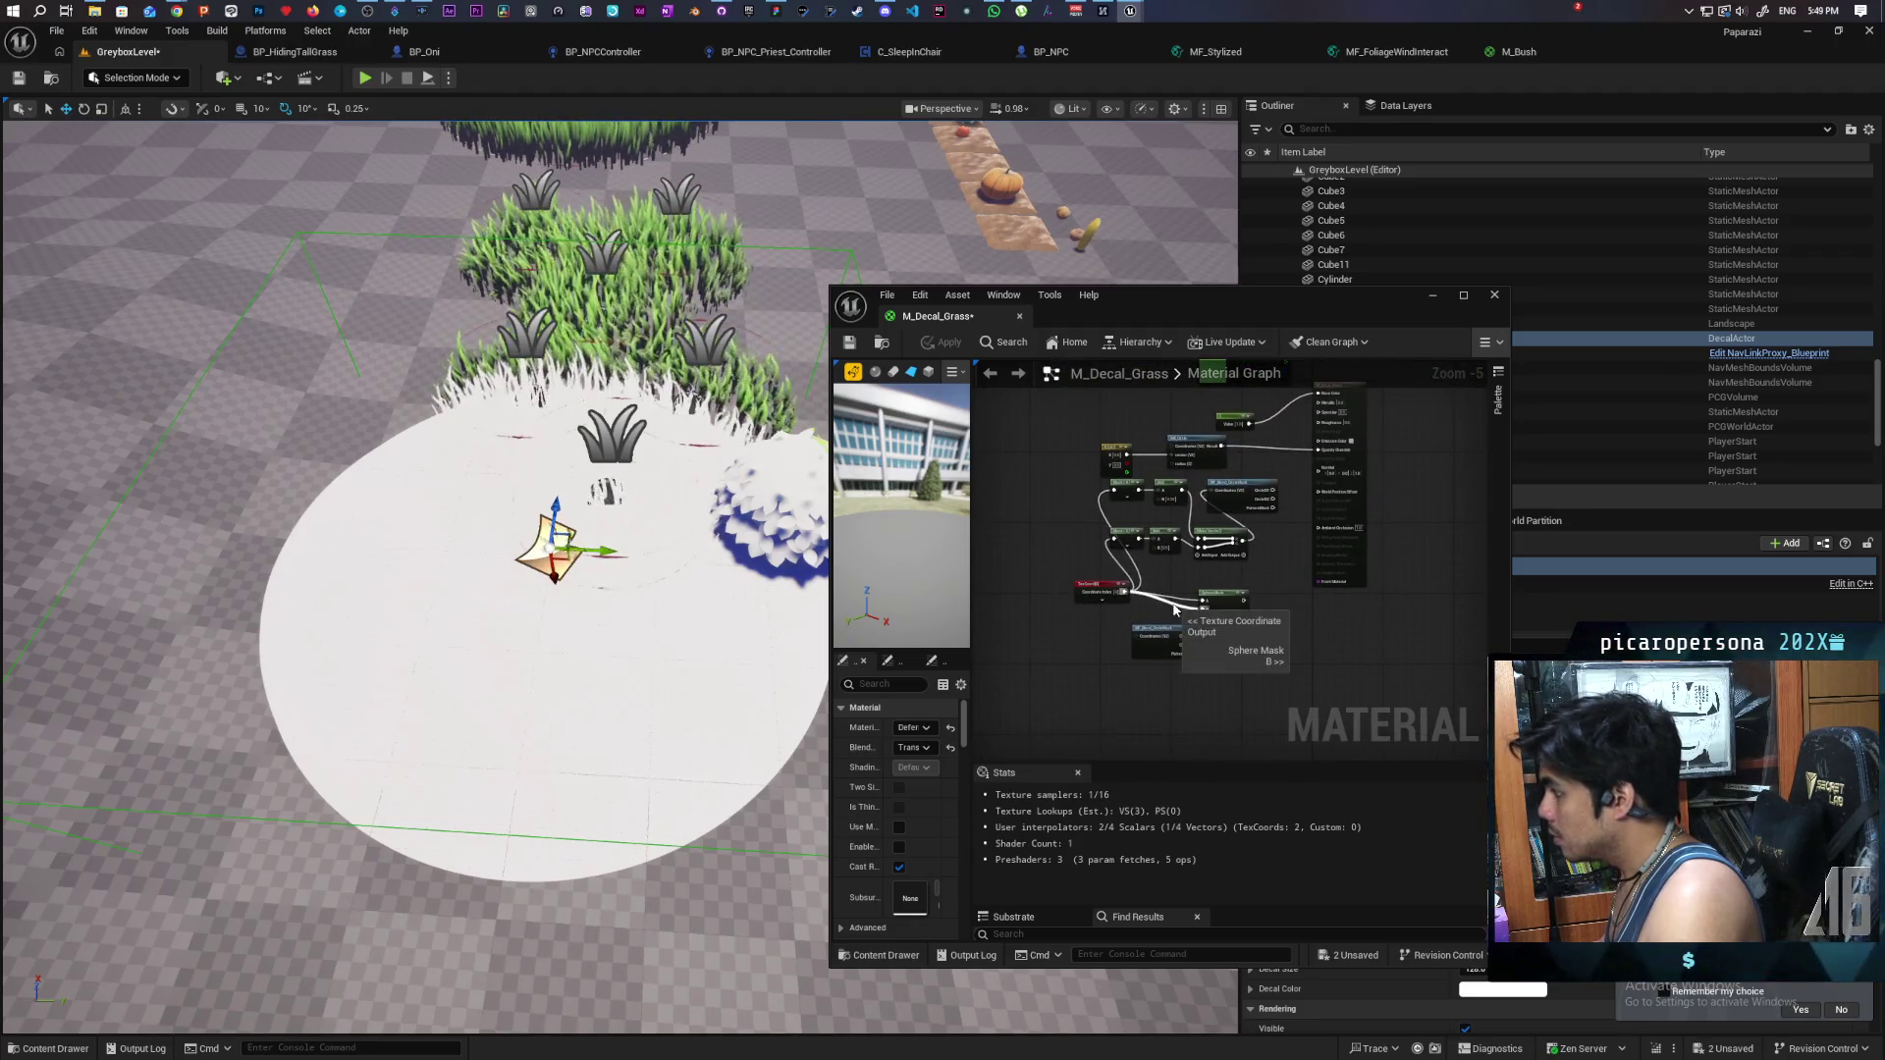
drag(1064, 481, 1270, 634)
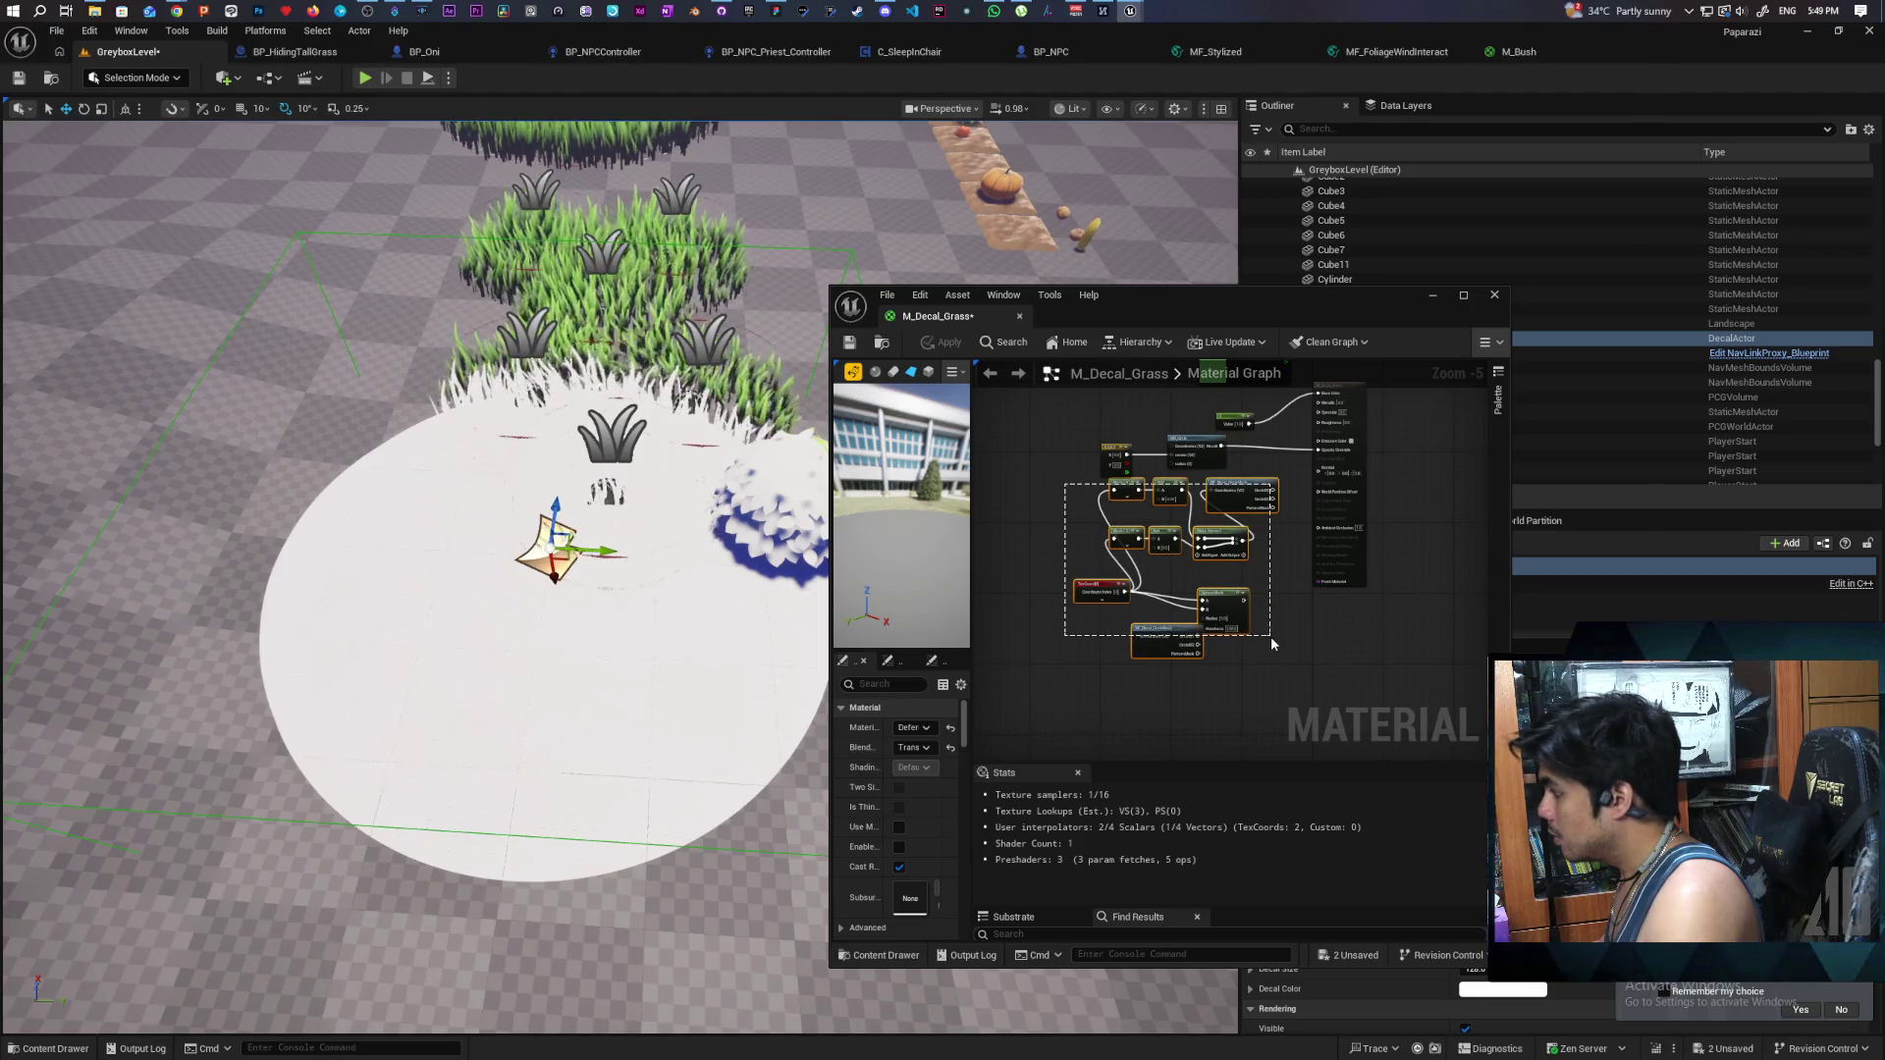
key(Delete)
- Save the M_Decal_Grass material
scroll(1229, 615, up, 5)
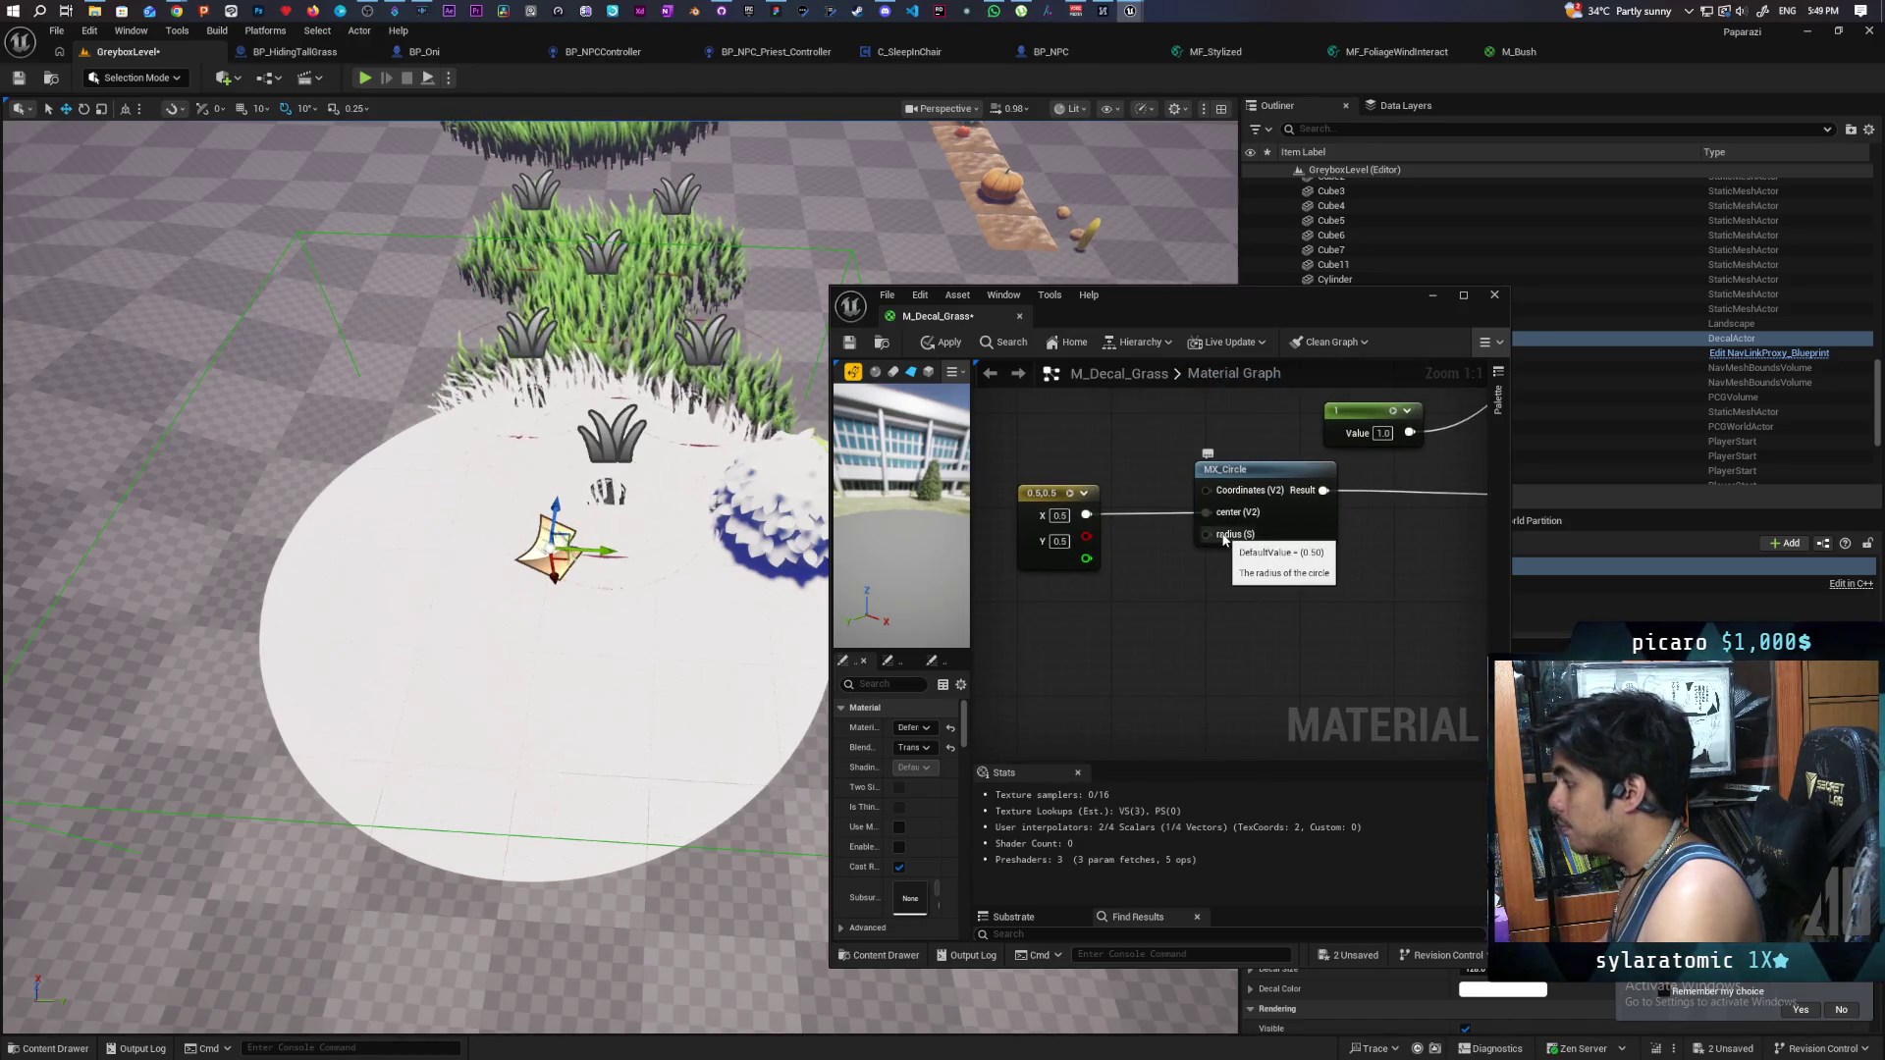
mouse_move(1224, 496)
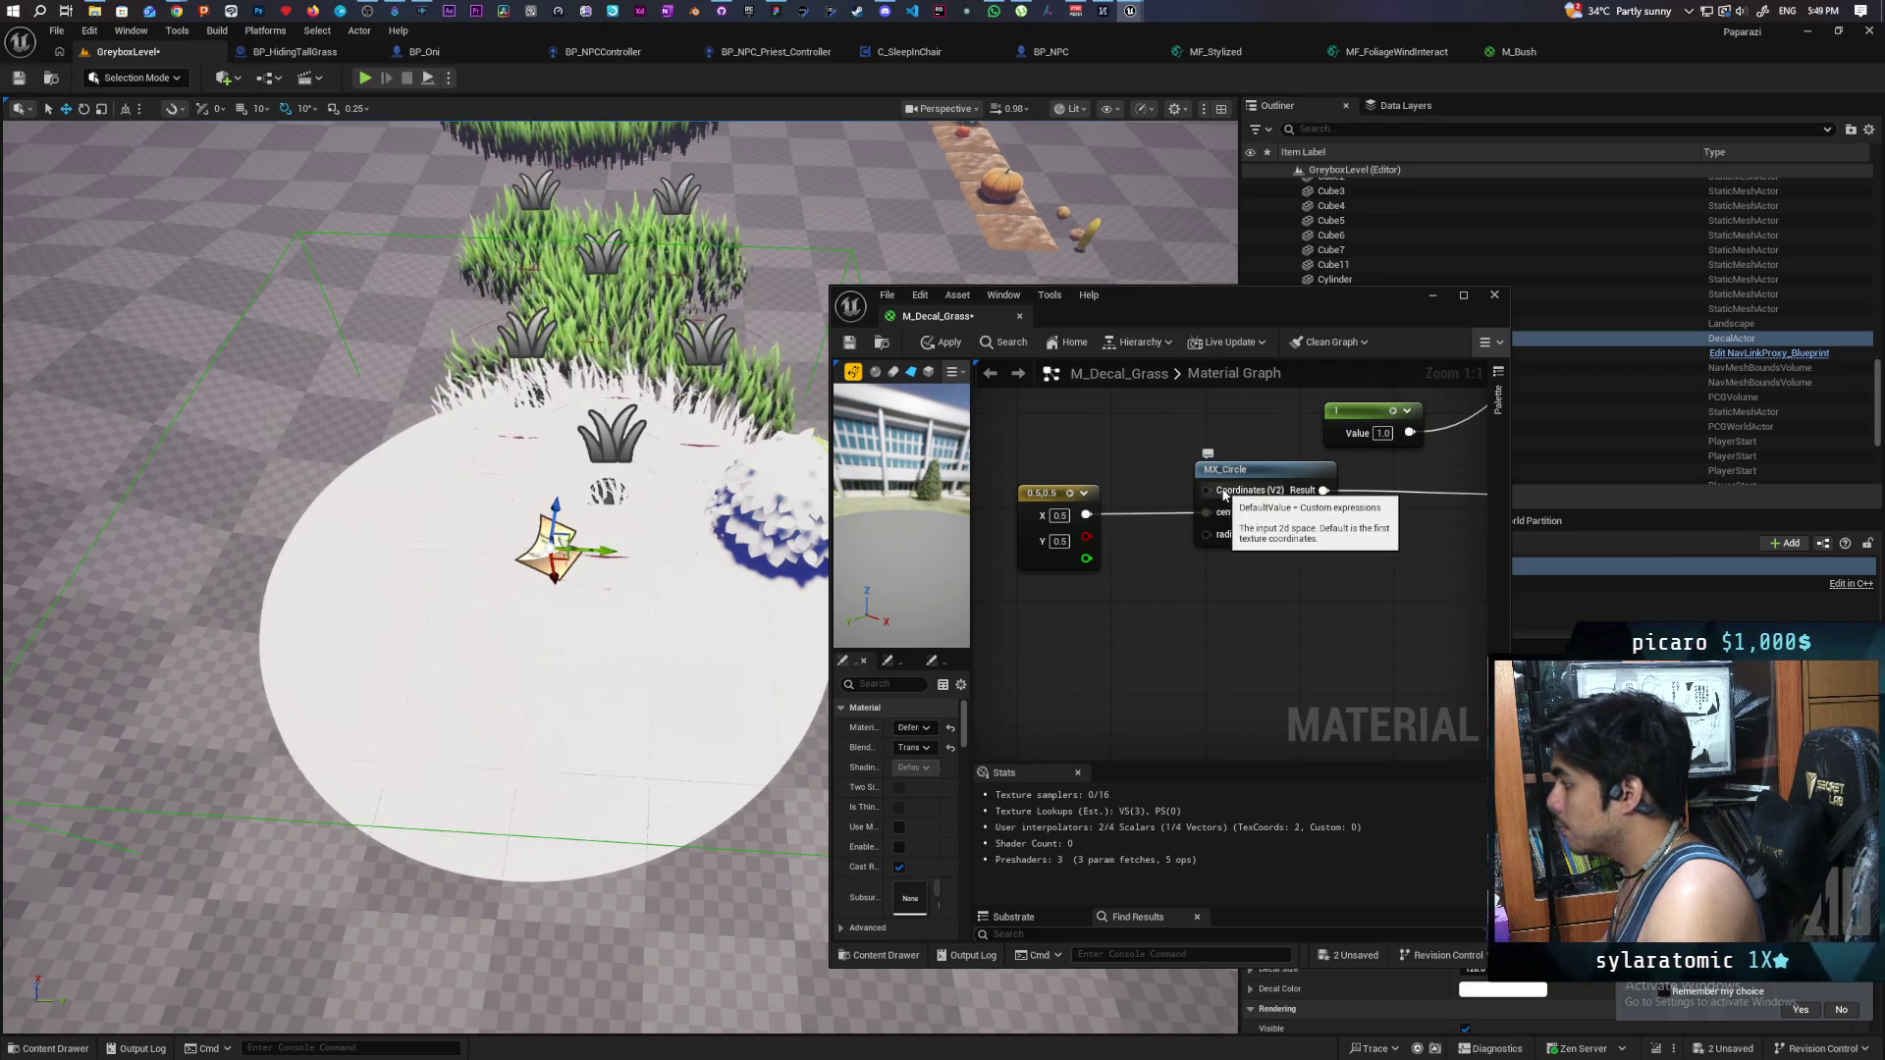
click(851, 343)
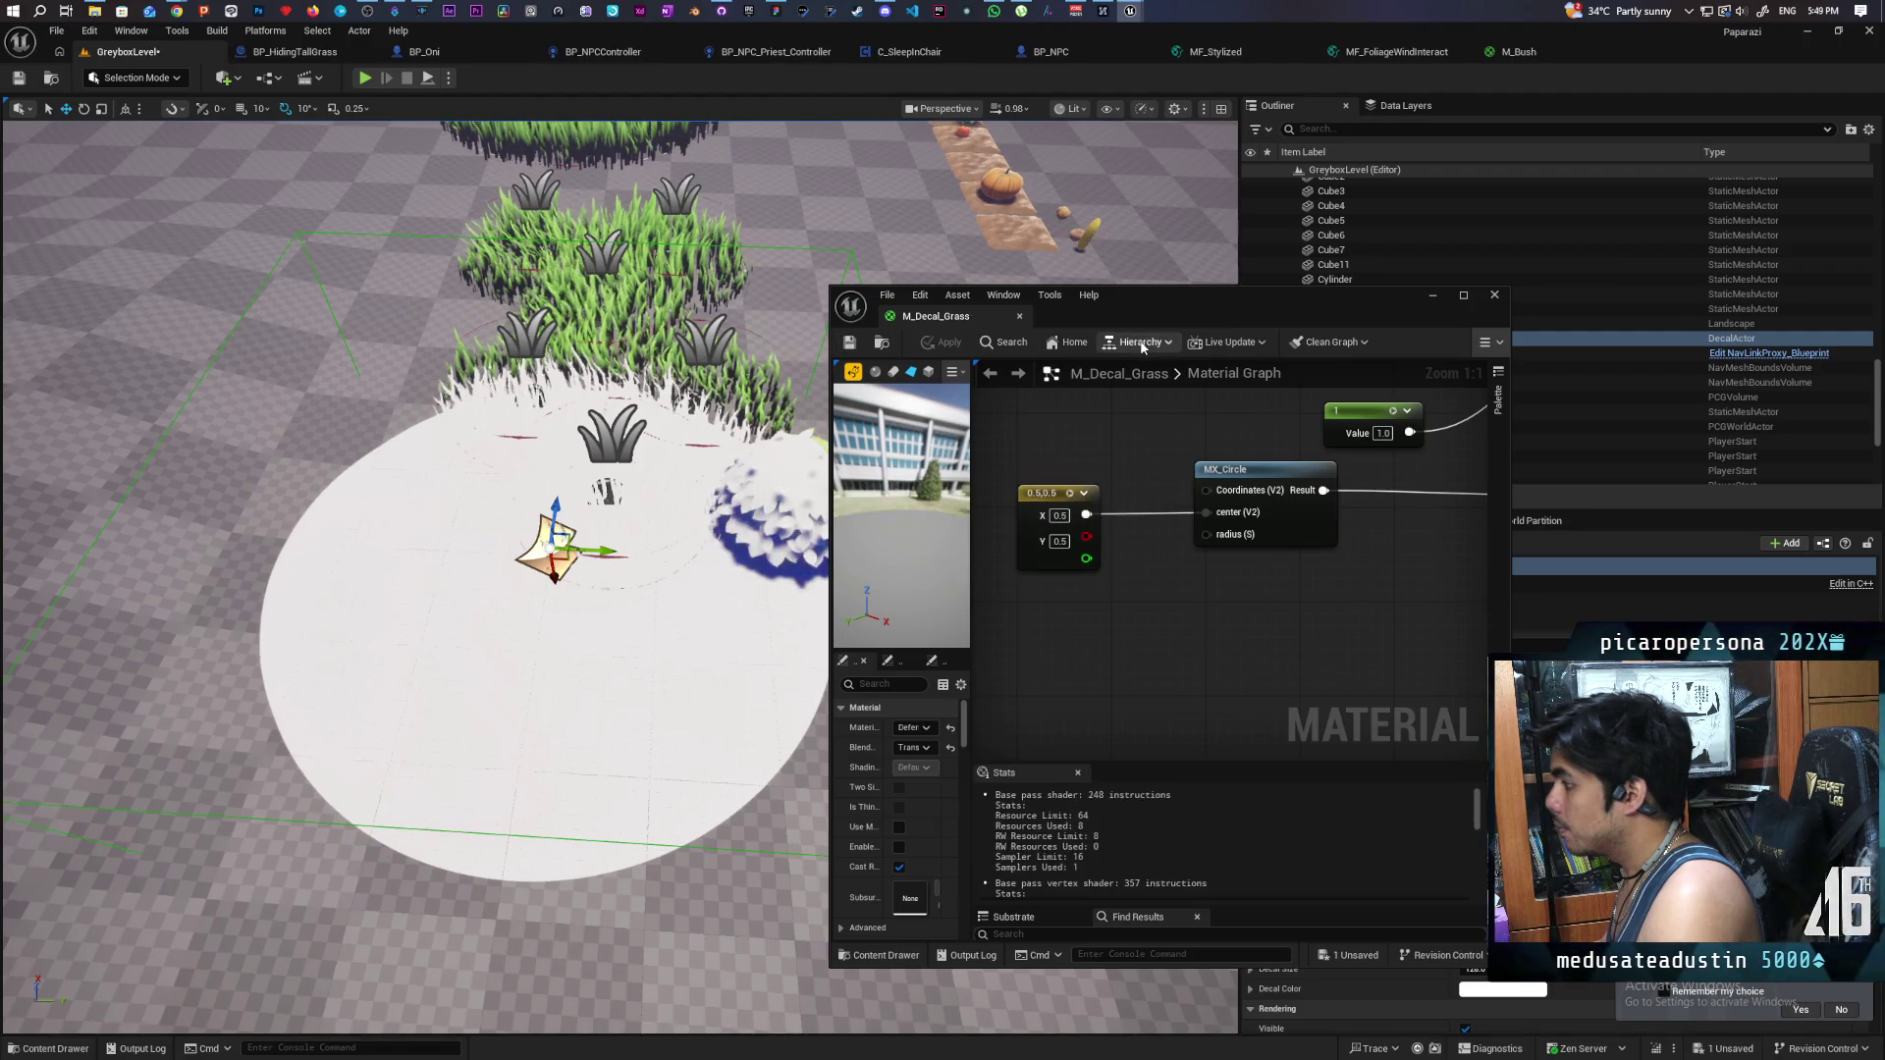
- Move the material editor window aside and minimize it
mouse_move(1174, 324)
mouse_down()
mouse_move(1135, 638)
mouse_move(1147, 440)
mouse_move(1131, 414)
mouse_up()
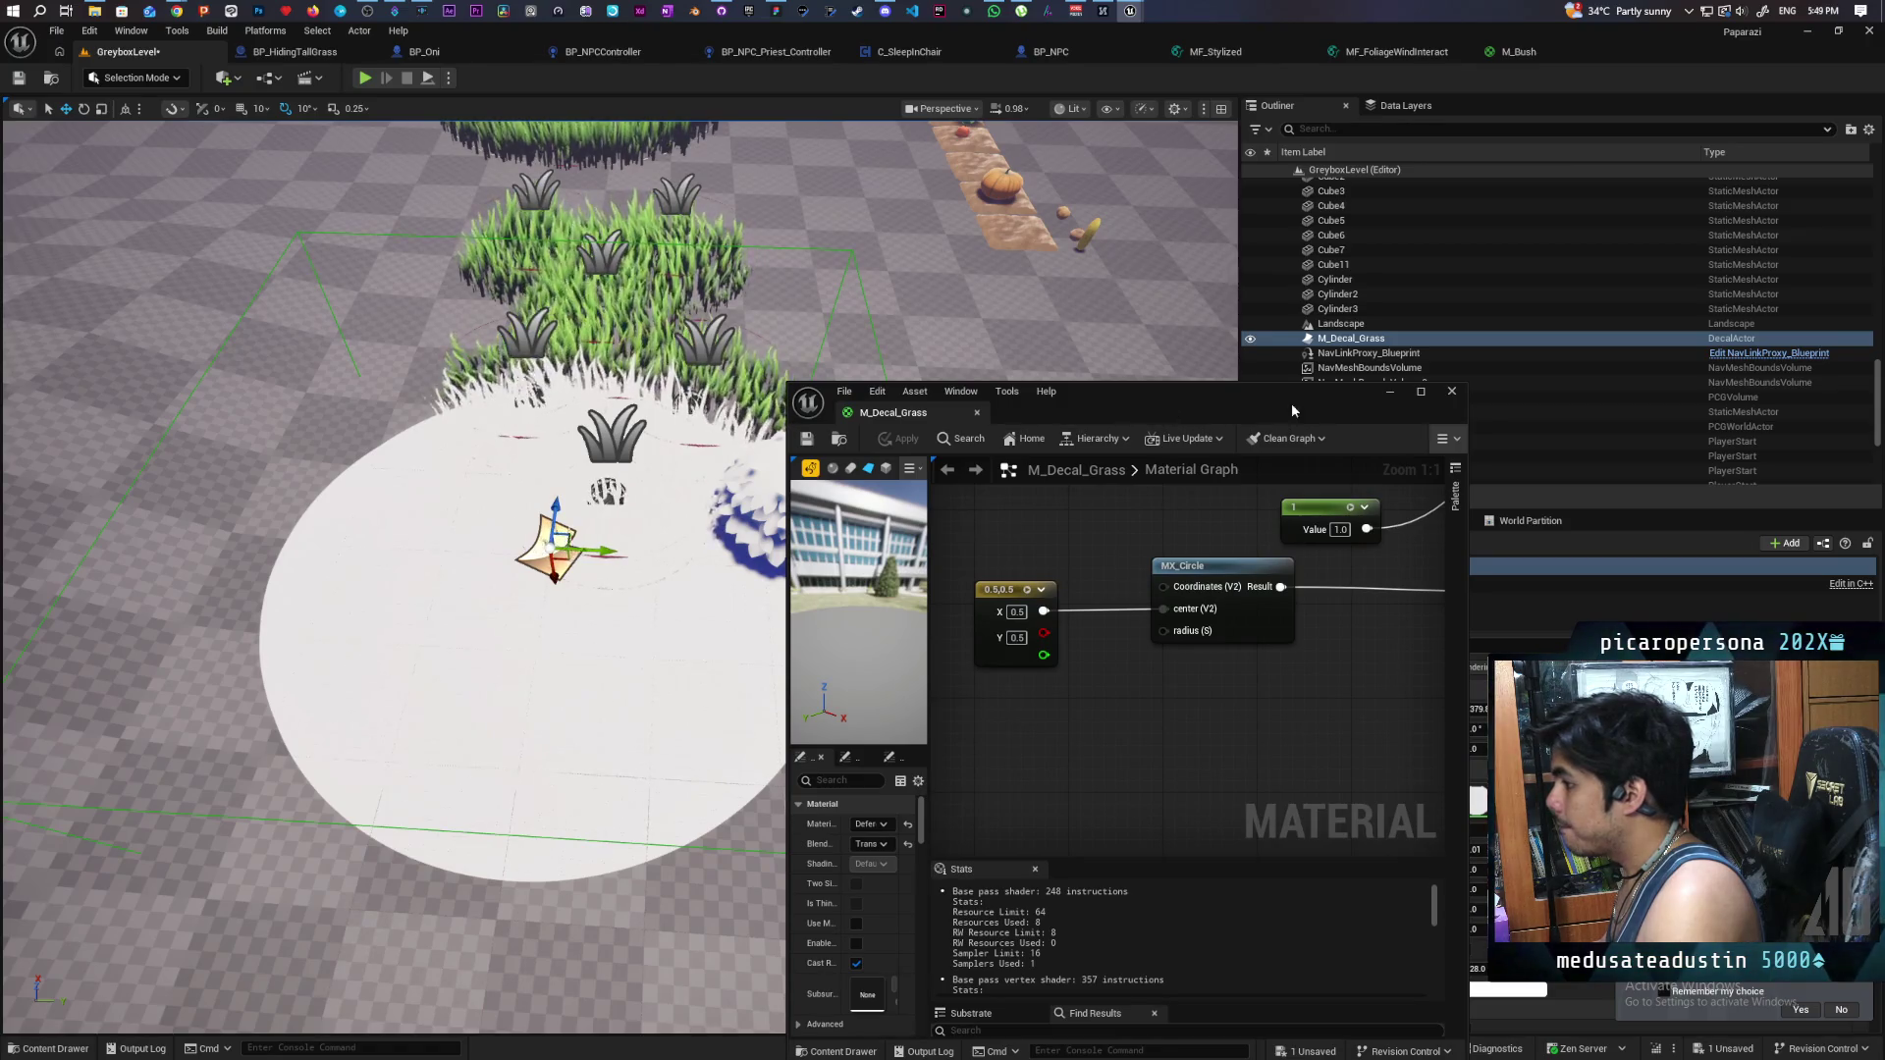
click(1386, 392)
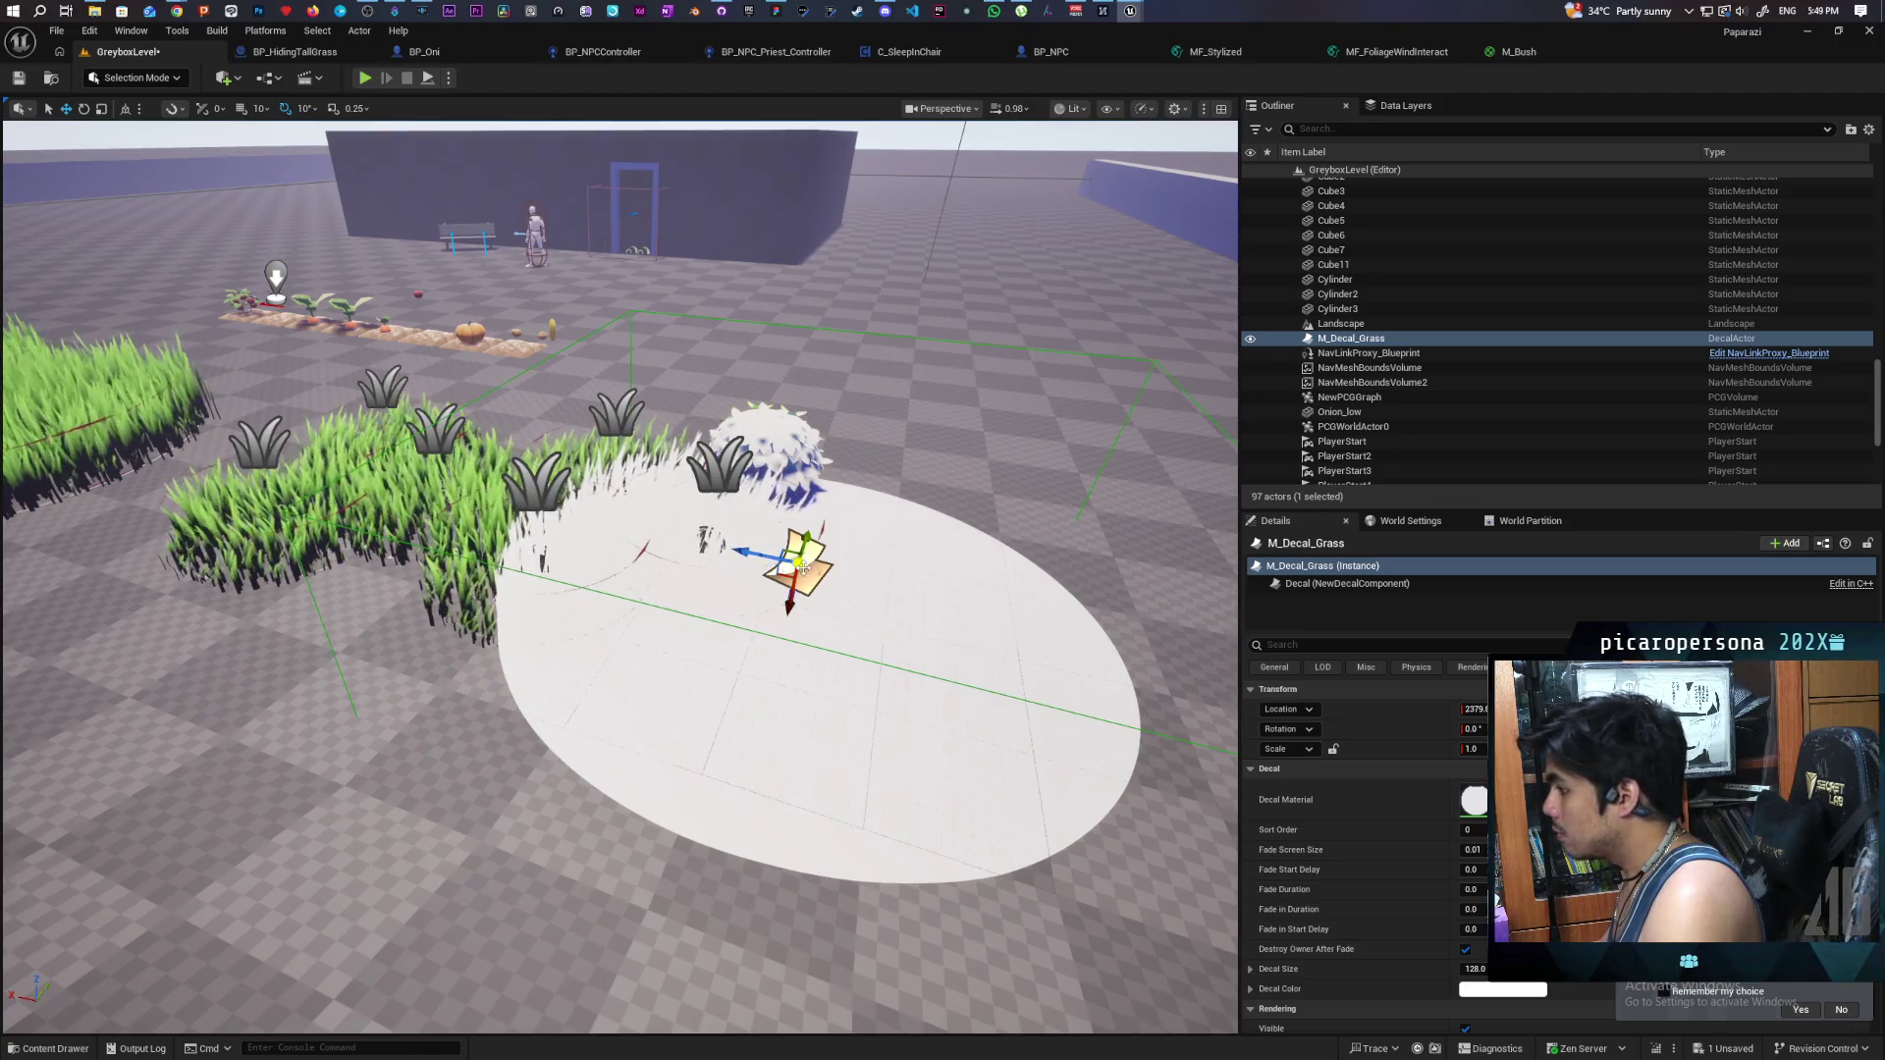
scroll(1417, 860, down, 2)
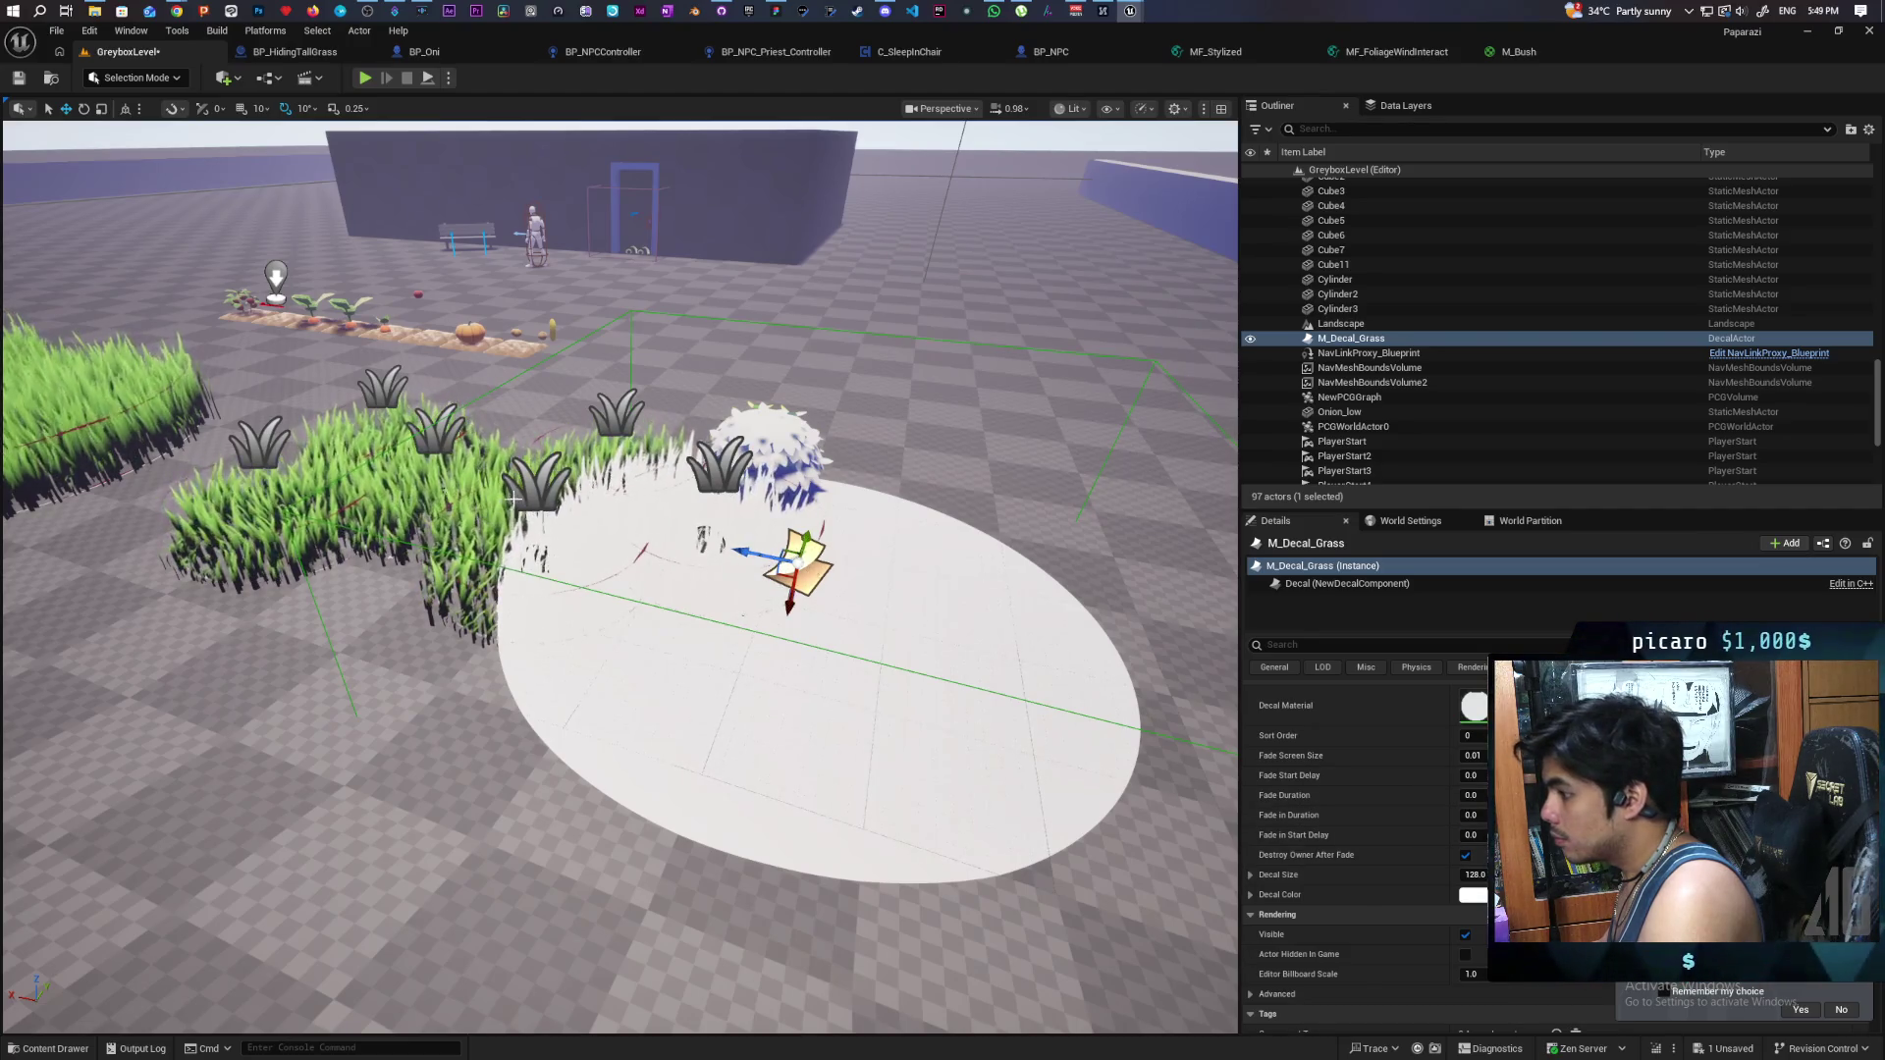
- Open the BP_HidingTallGrass2 actor's Blueprint on its component Viewport
click(540, 518)
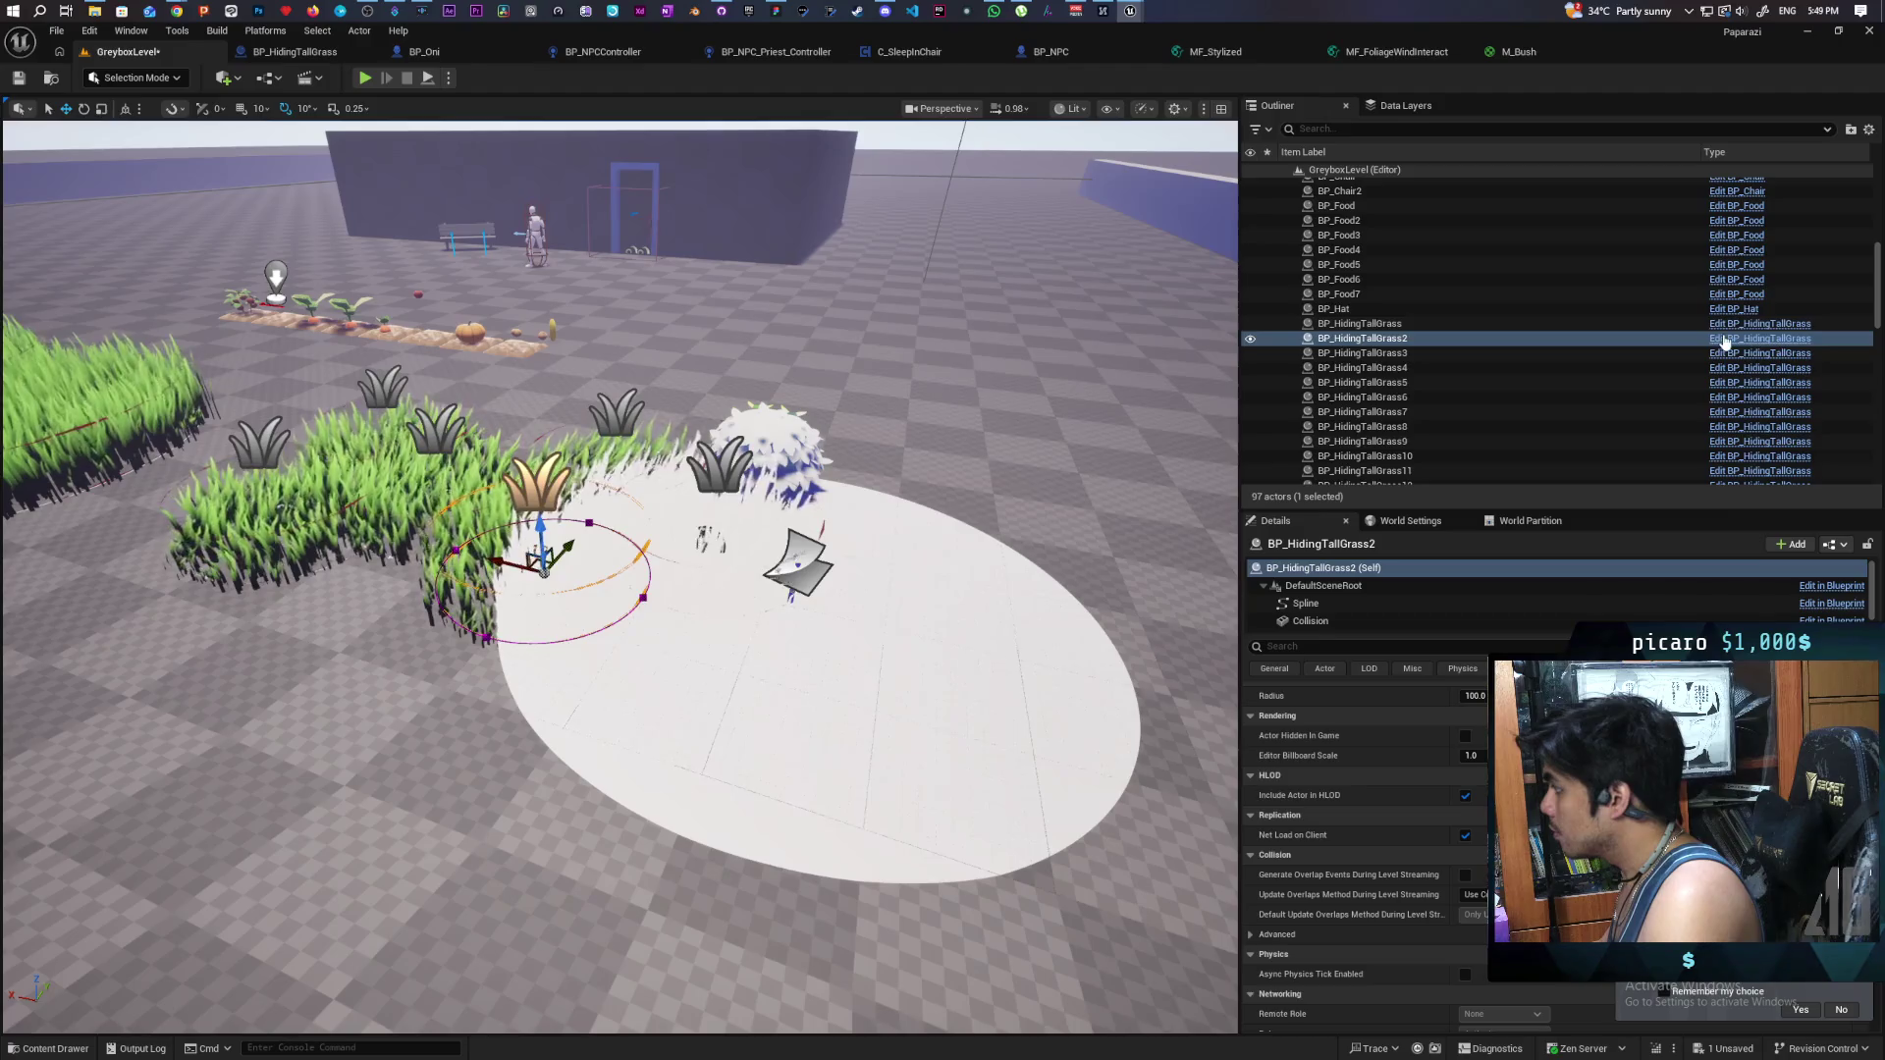
click(1715, 337)
click(372, 110)
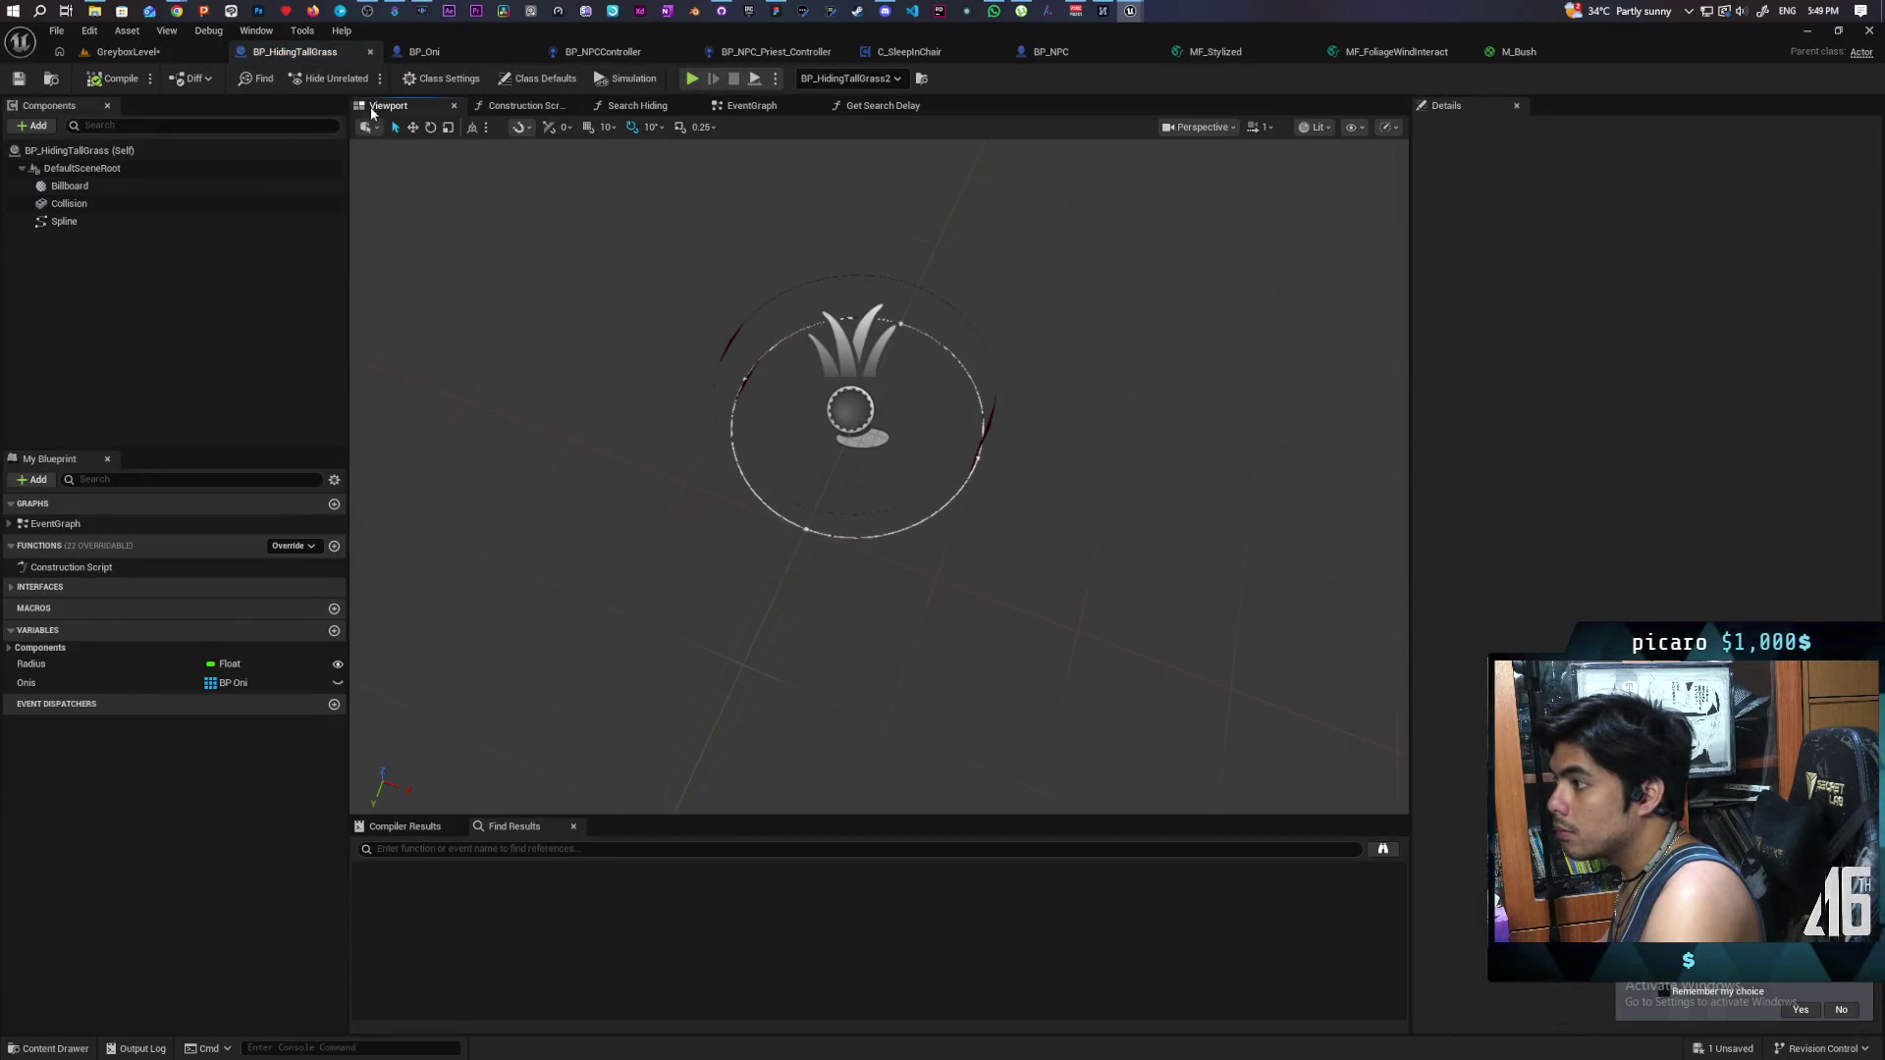
- Add a Decal component to BP_HidingTallGrass and set its Decal Material to M_Decal_Grass
drag(629, 302, 629, 302)
click(81, 167)
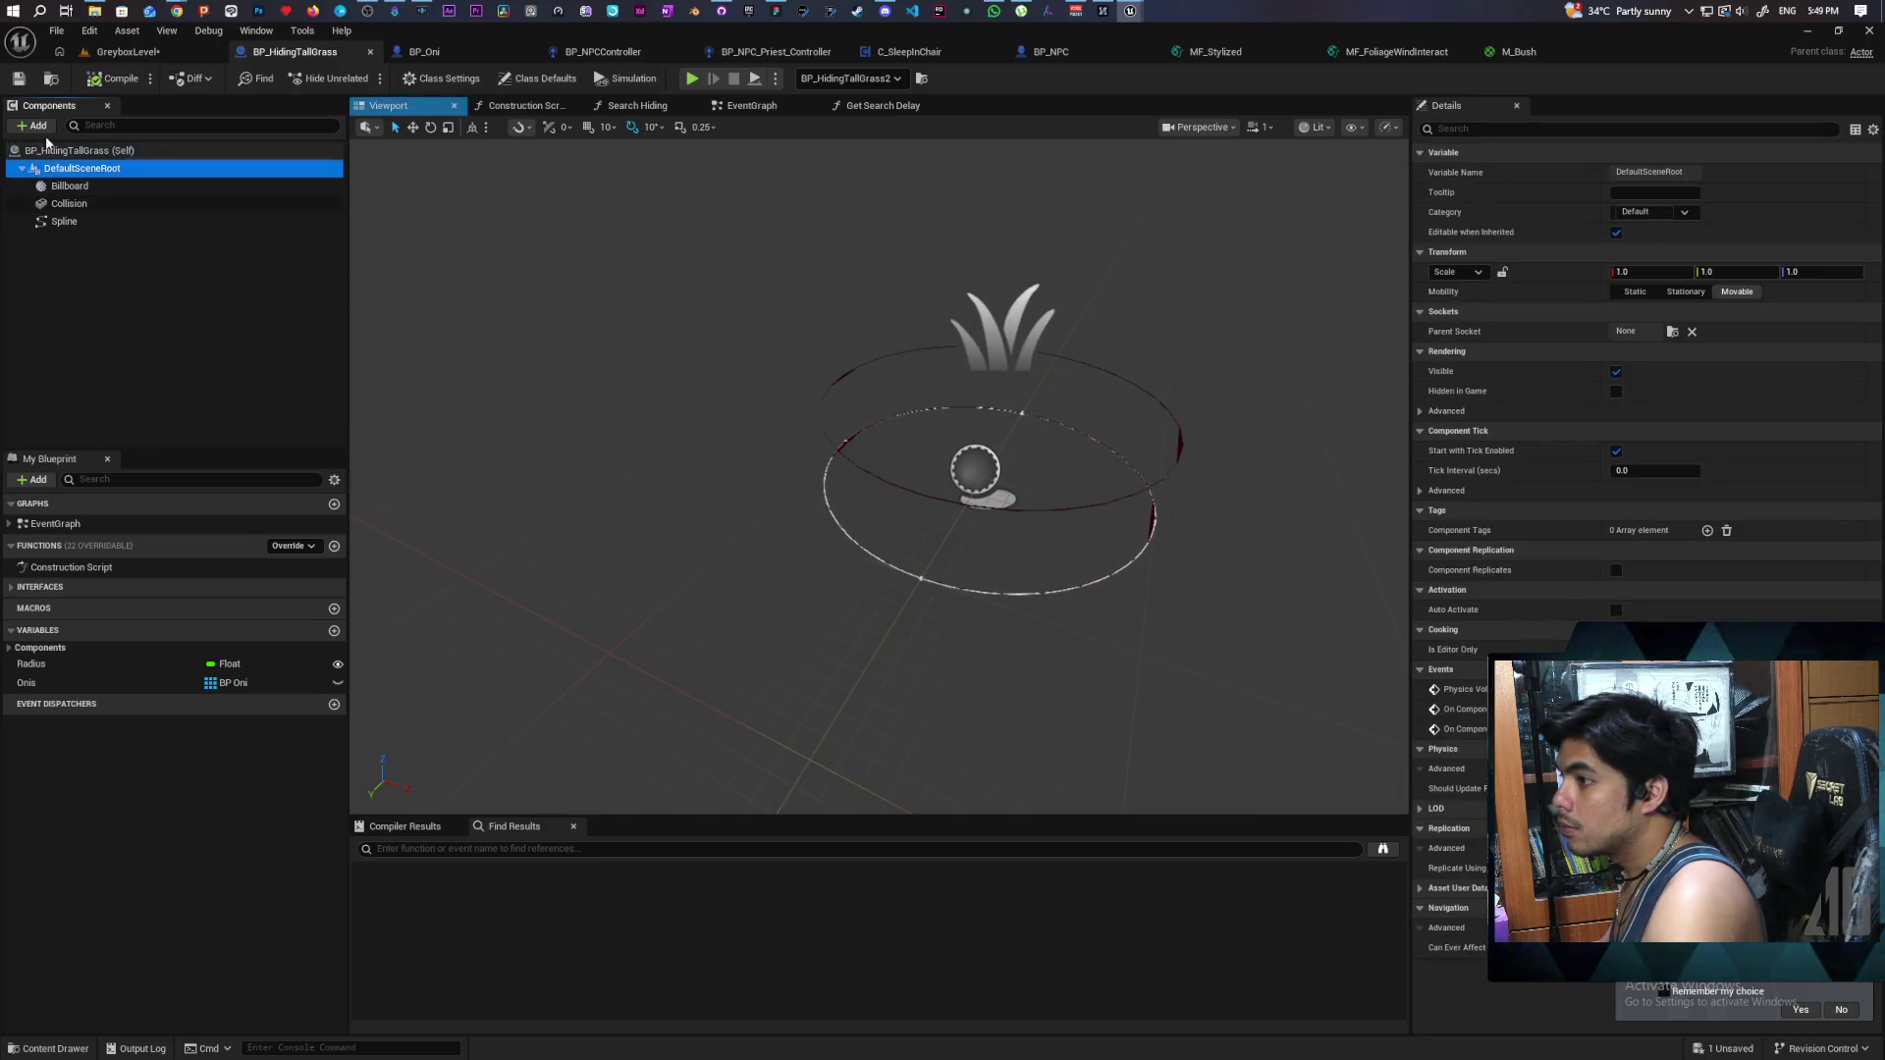
click(34, 125)
text(cal)
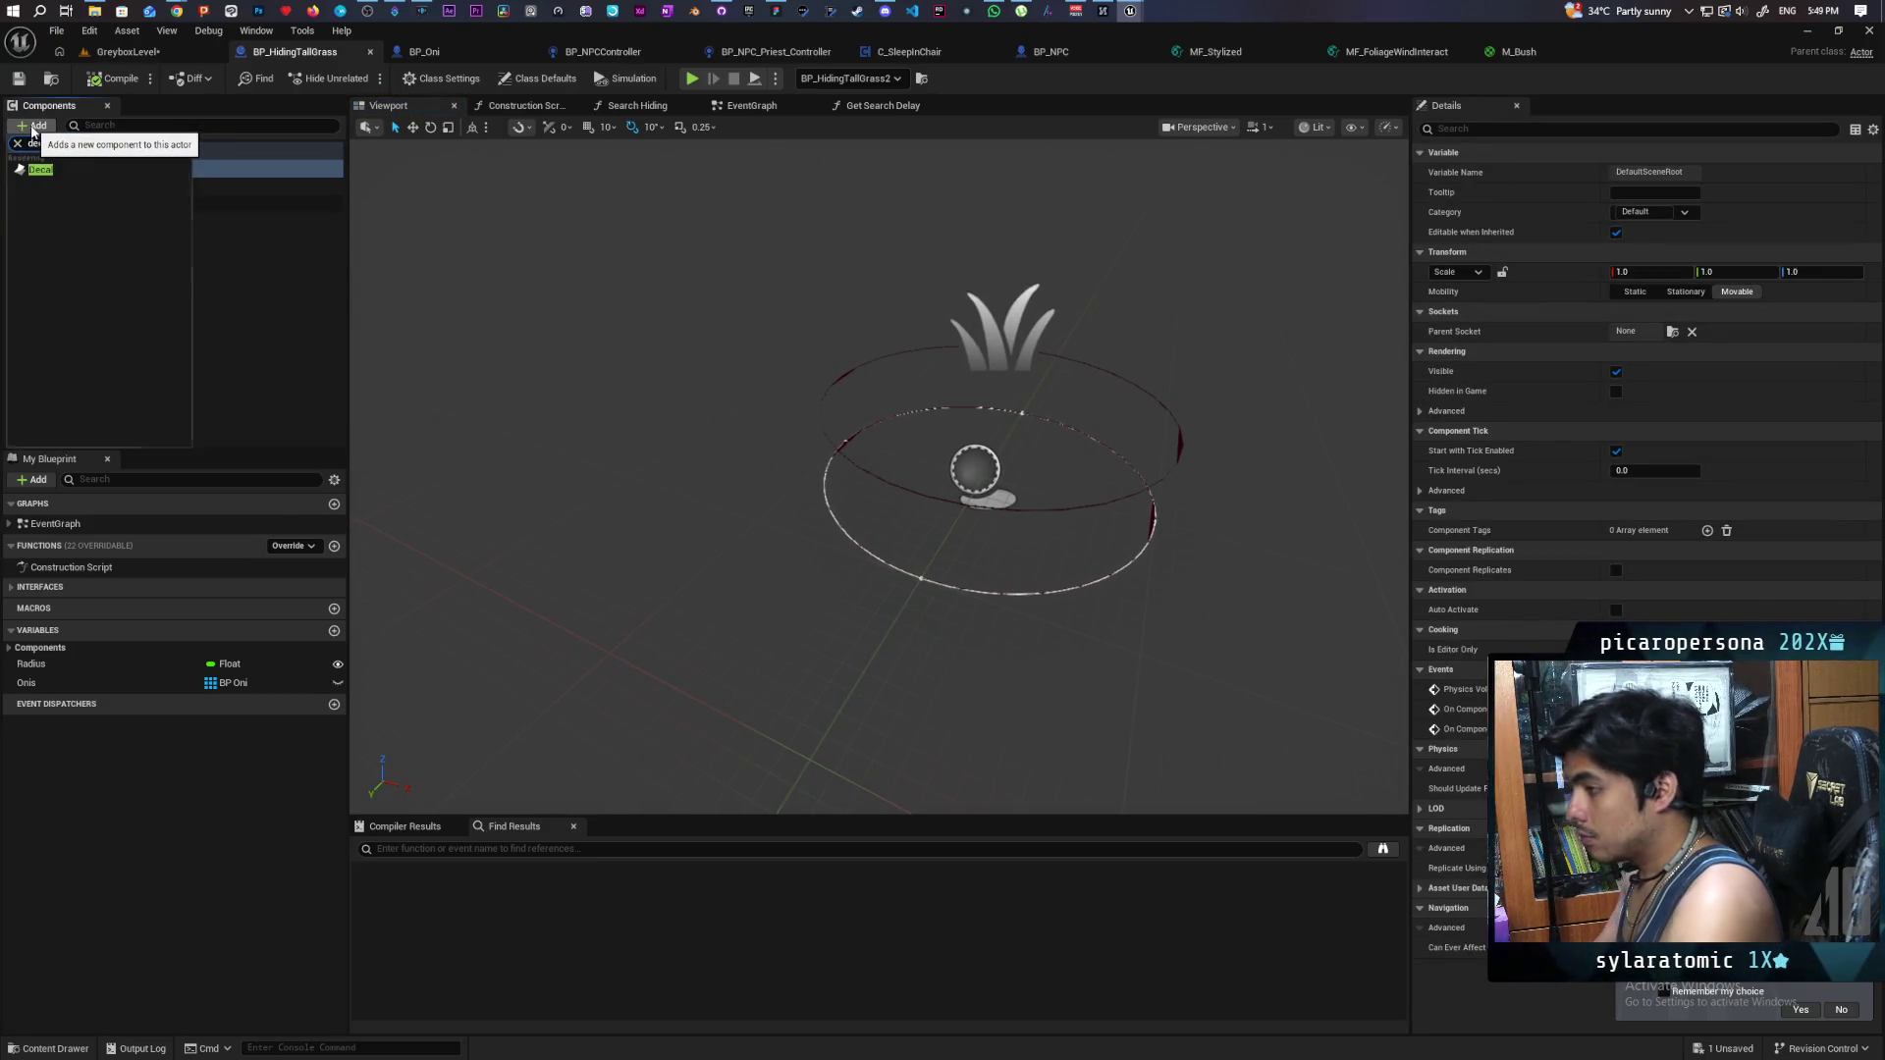
key(Return)
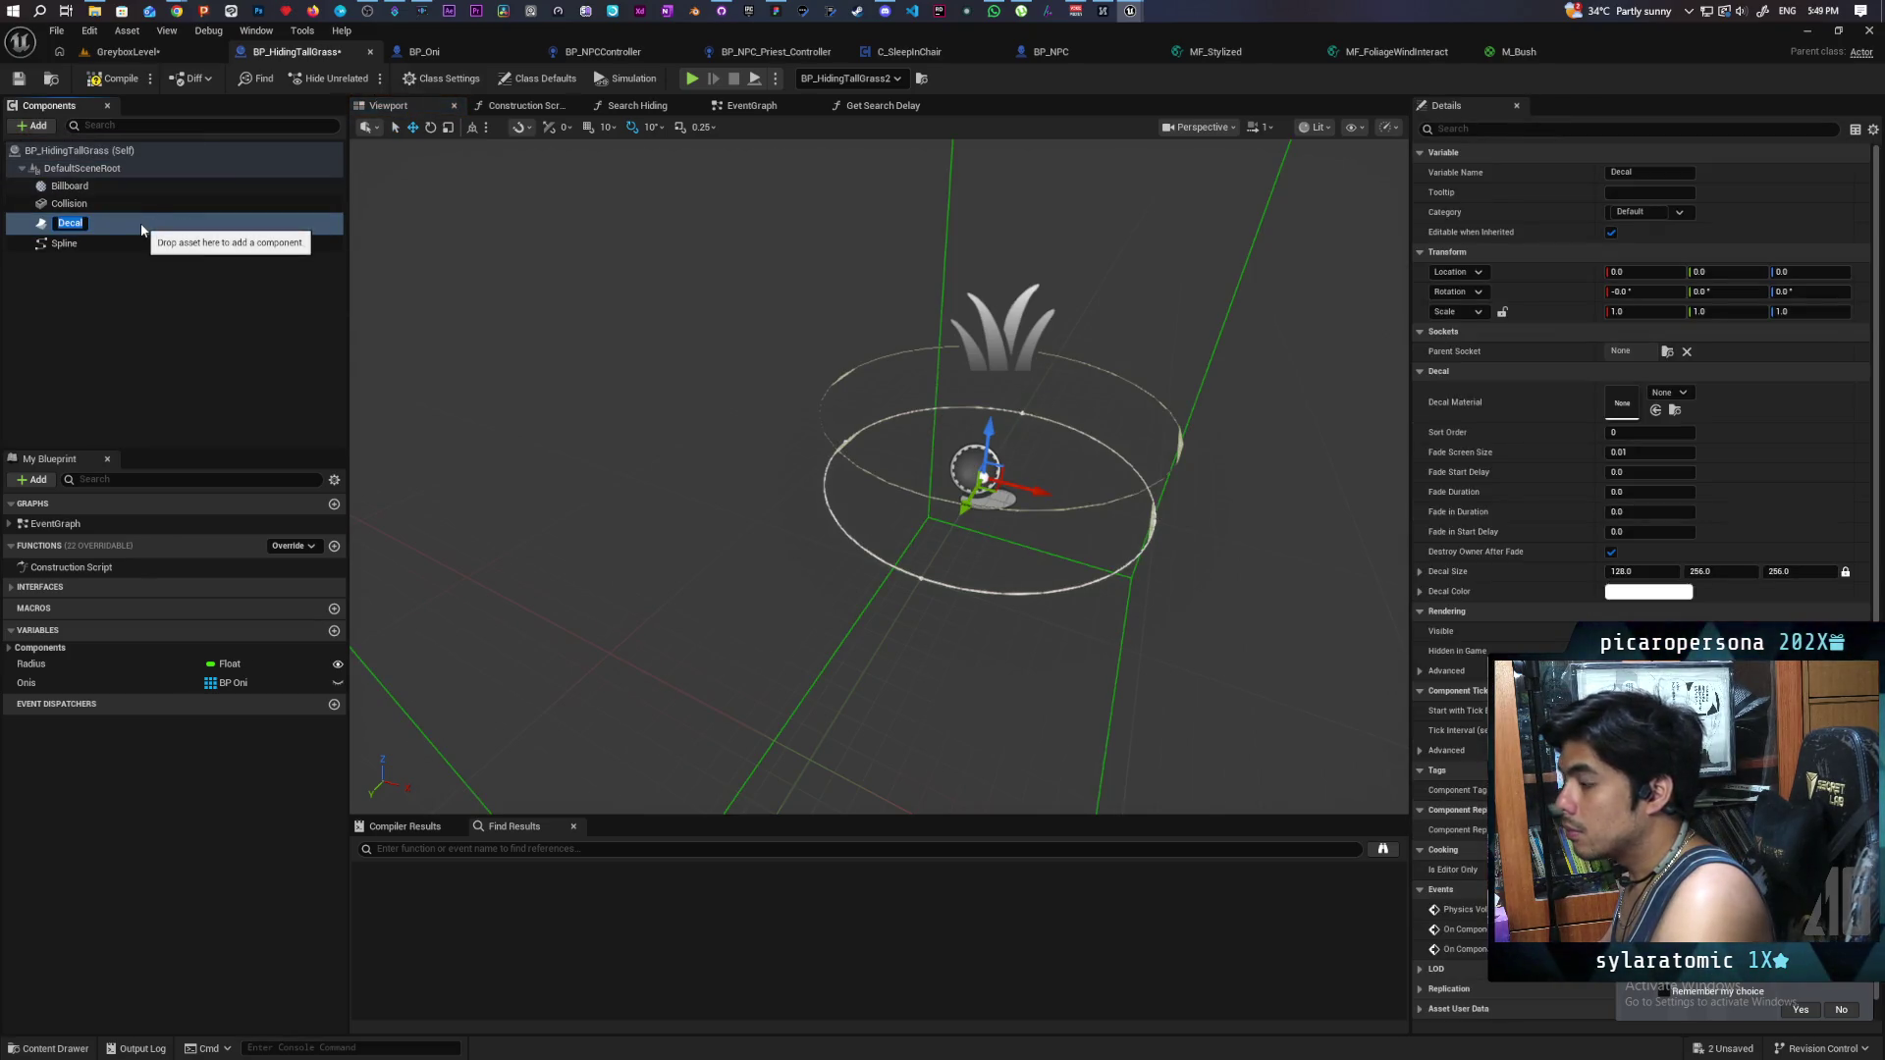
shift+click(1556, 393)
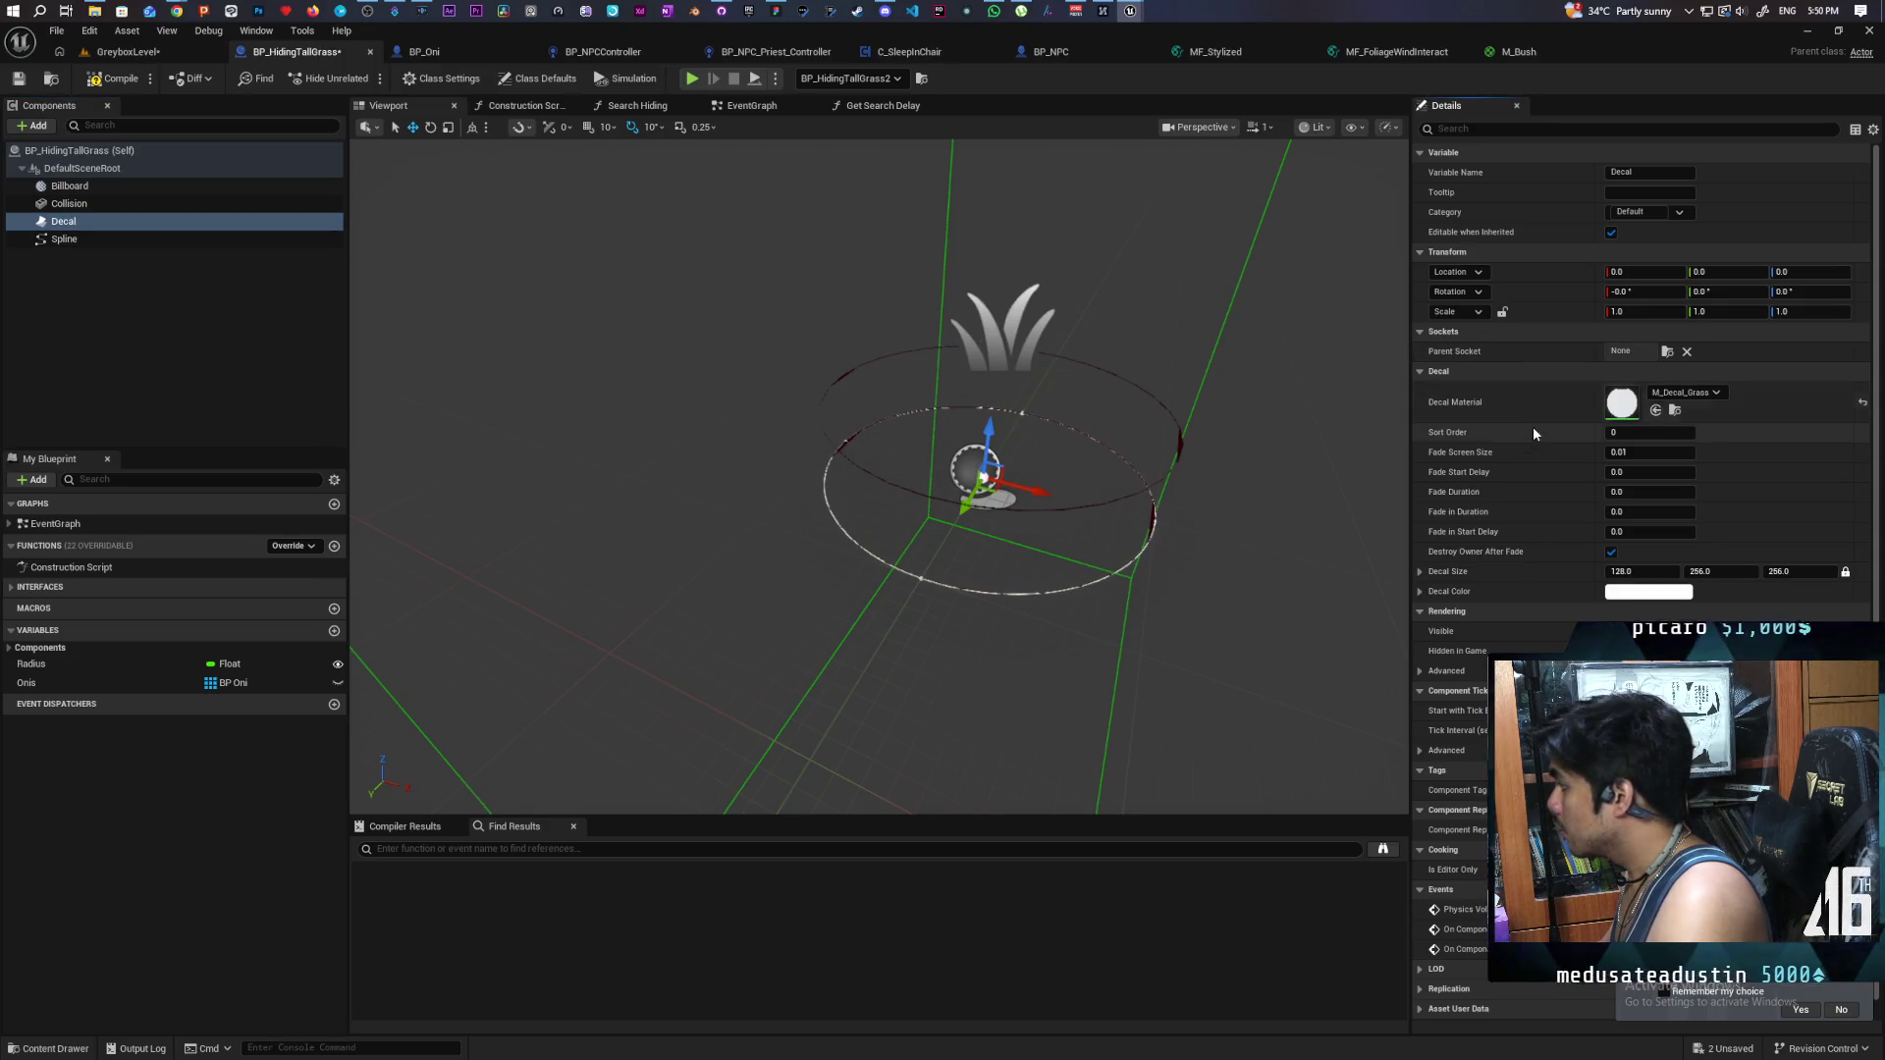
click(1518, 52)
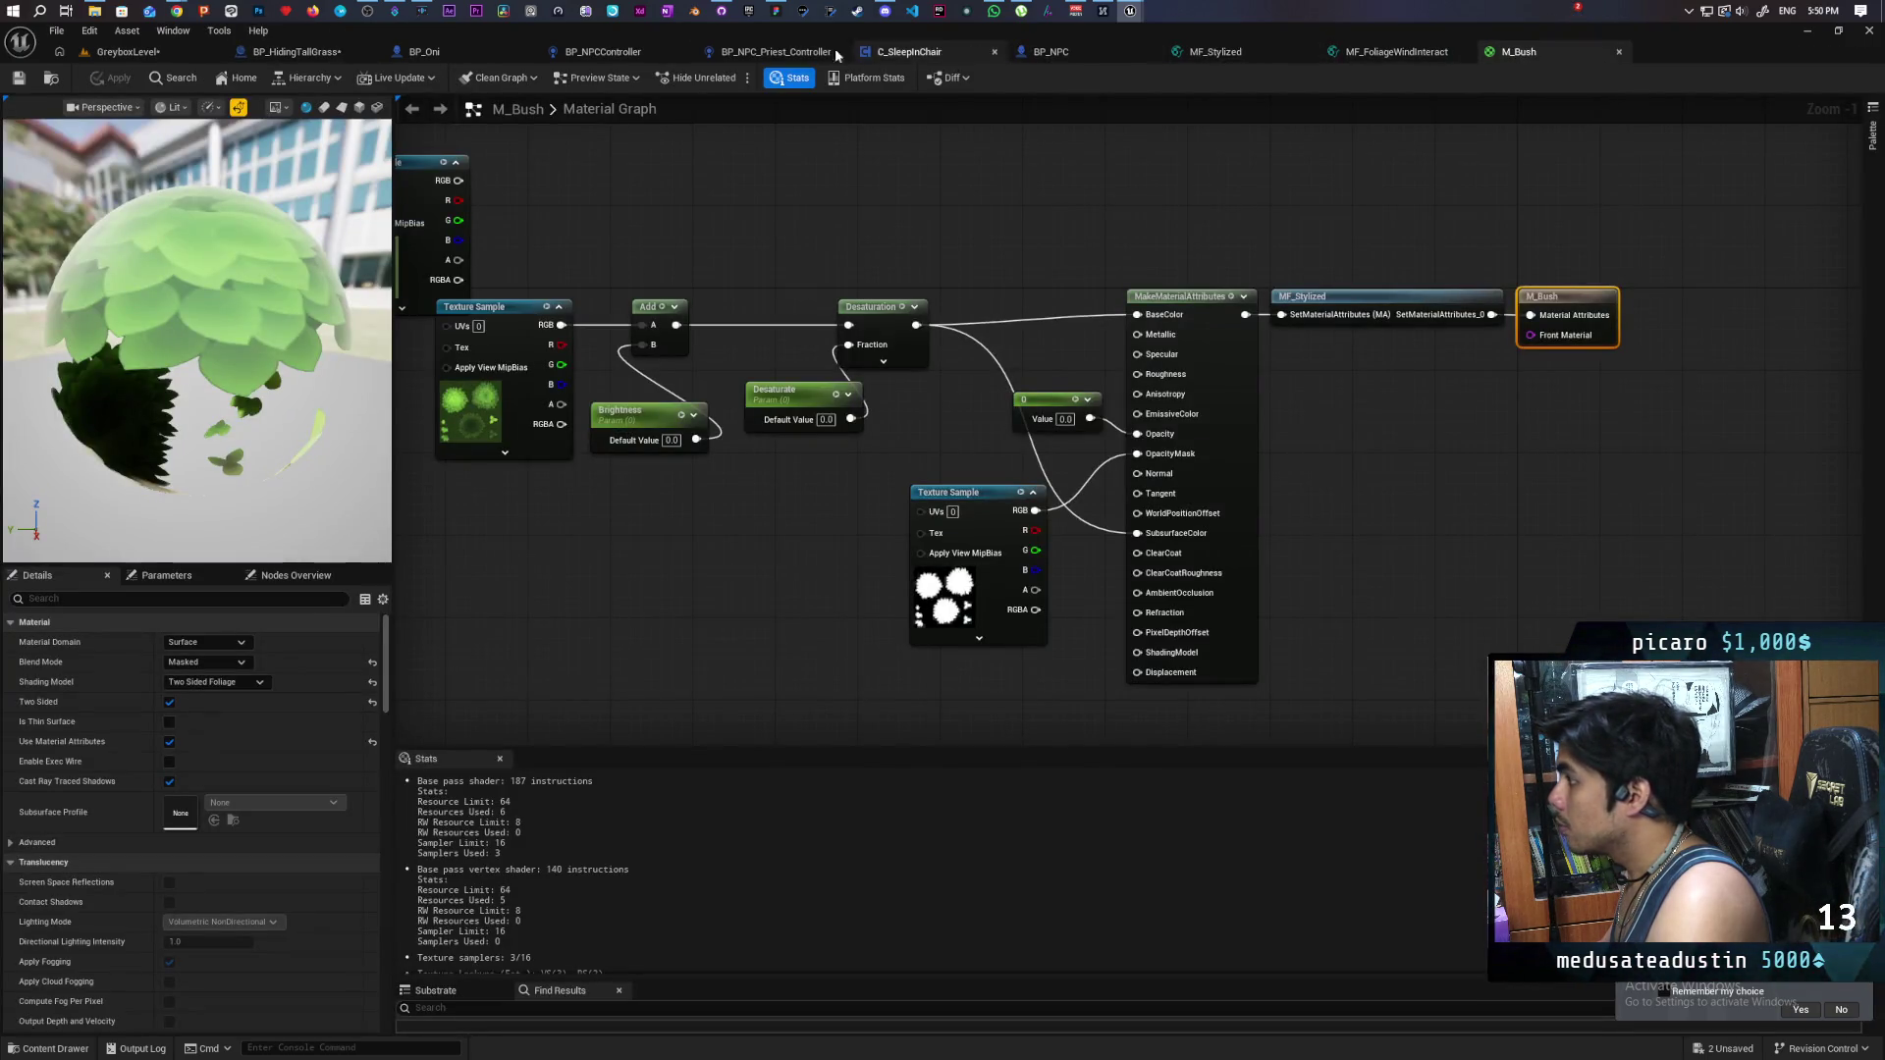
- Replace the Constant3Vector and Value colour nodes with a Decal Color node feeding base colour, then apply
click(181, 47)
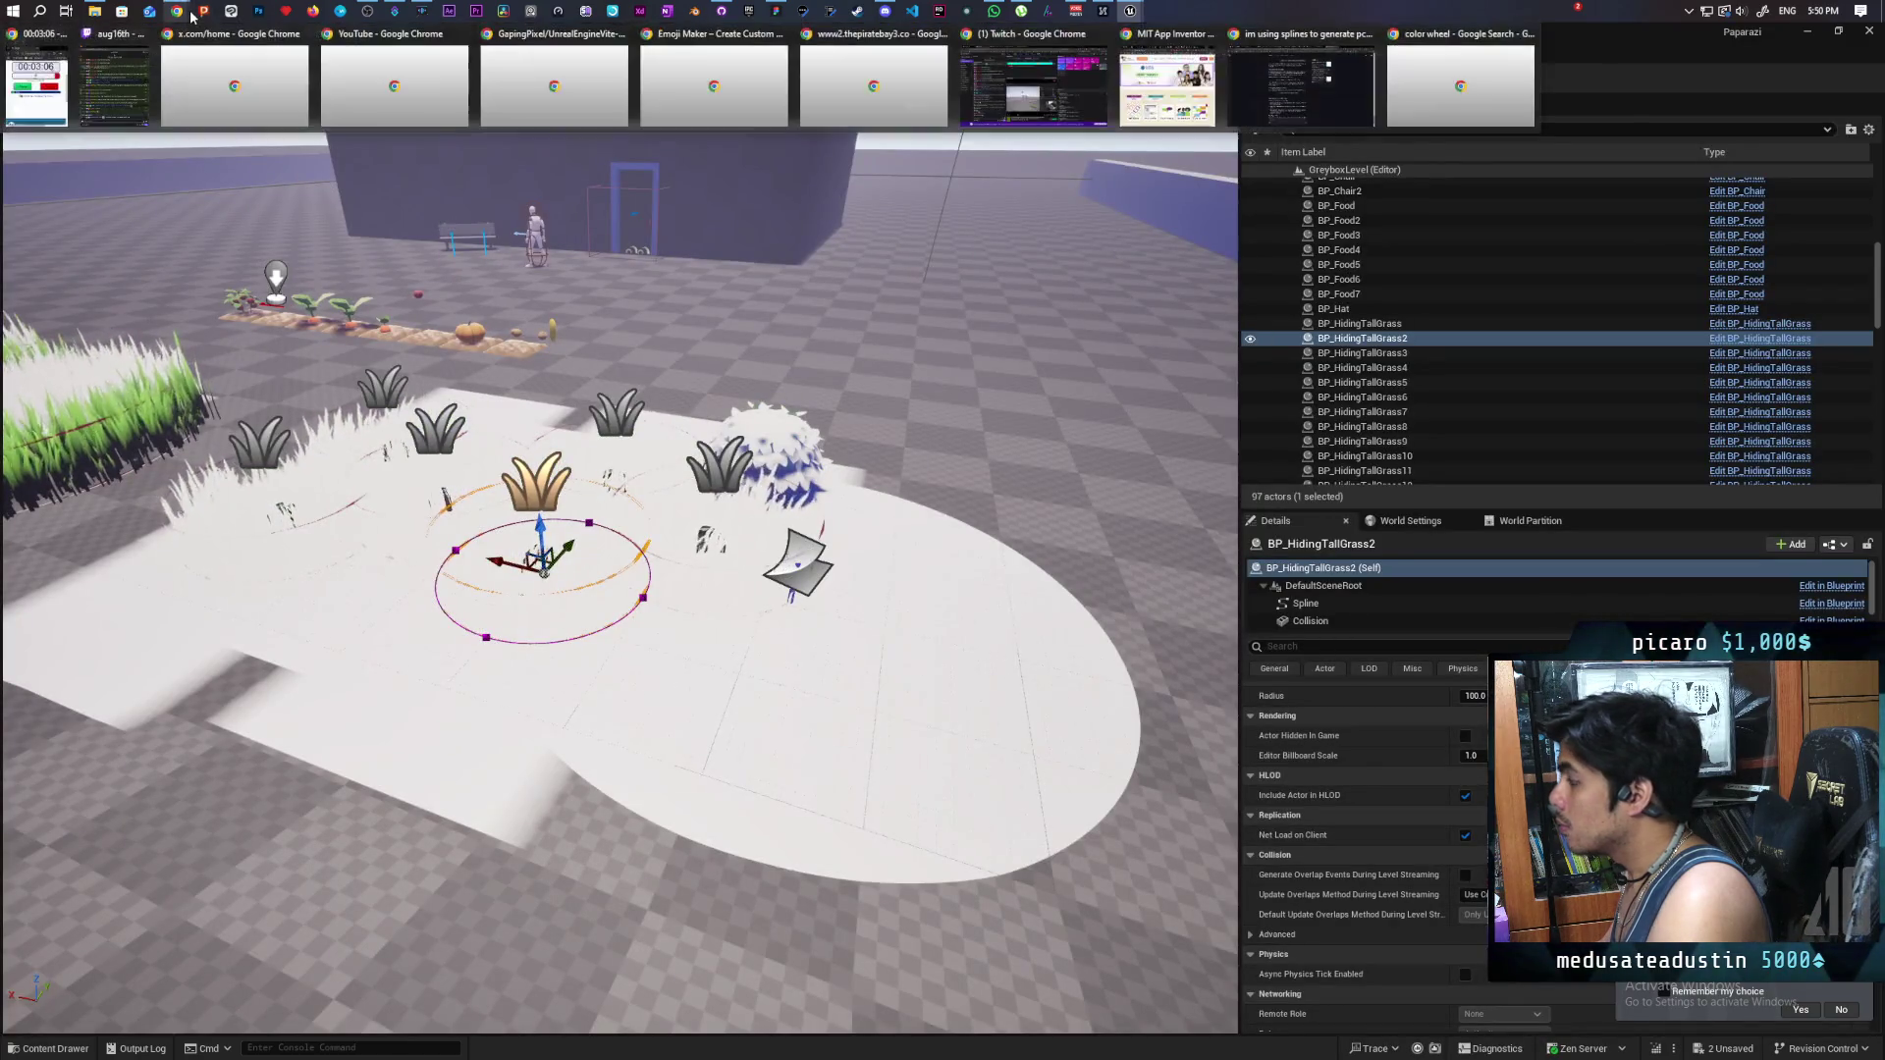
mouse_move(1130, 11)
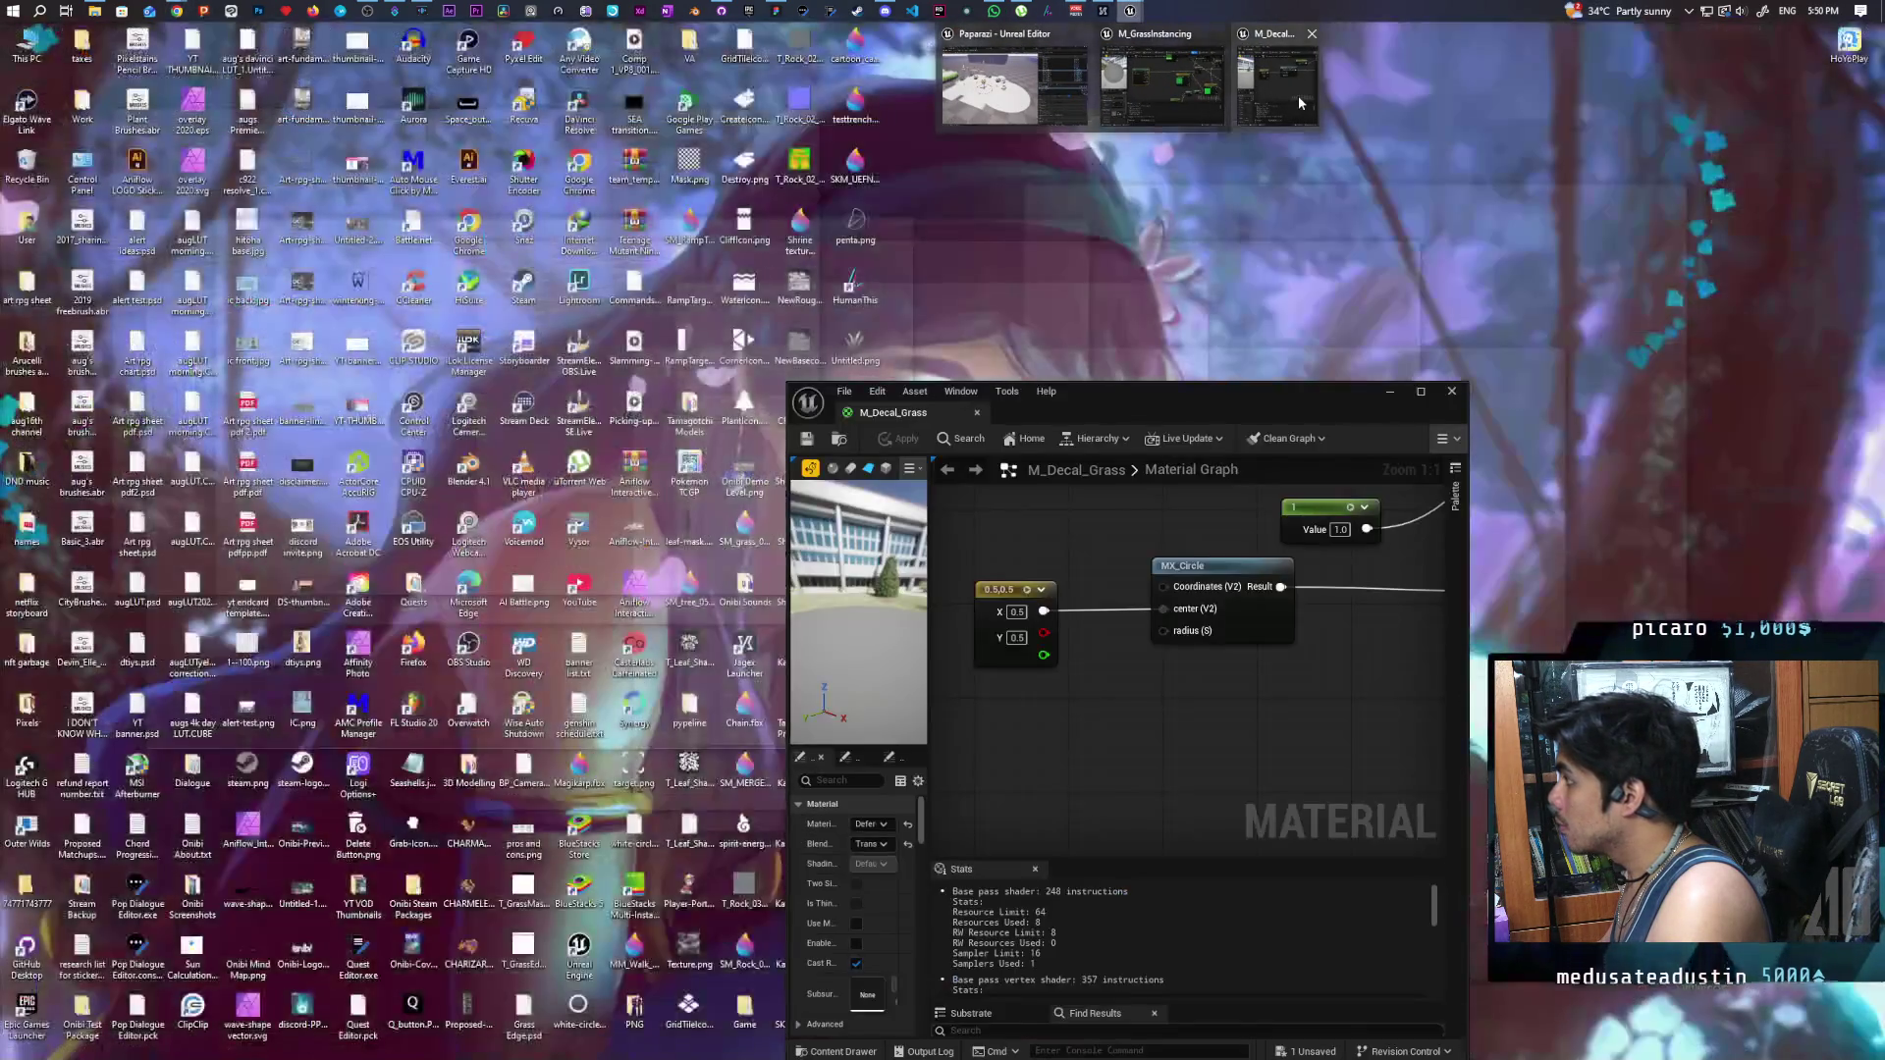
click(1297, 96)
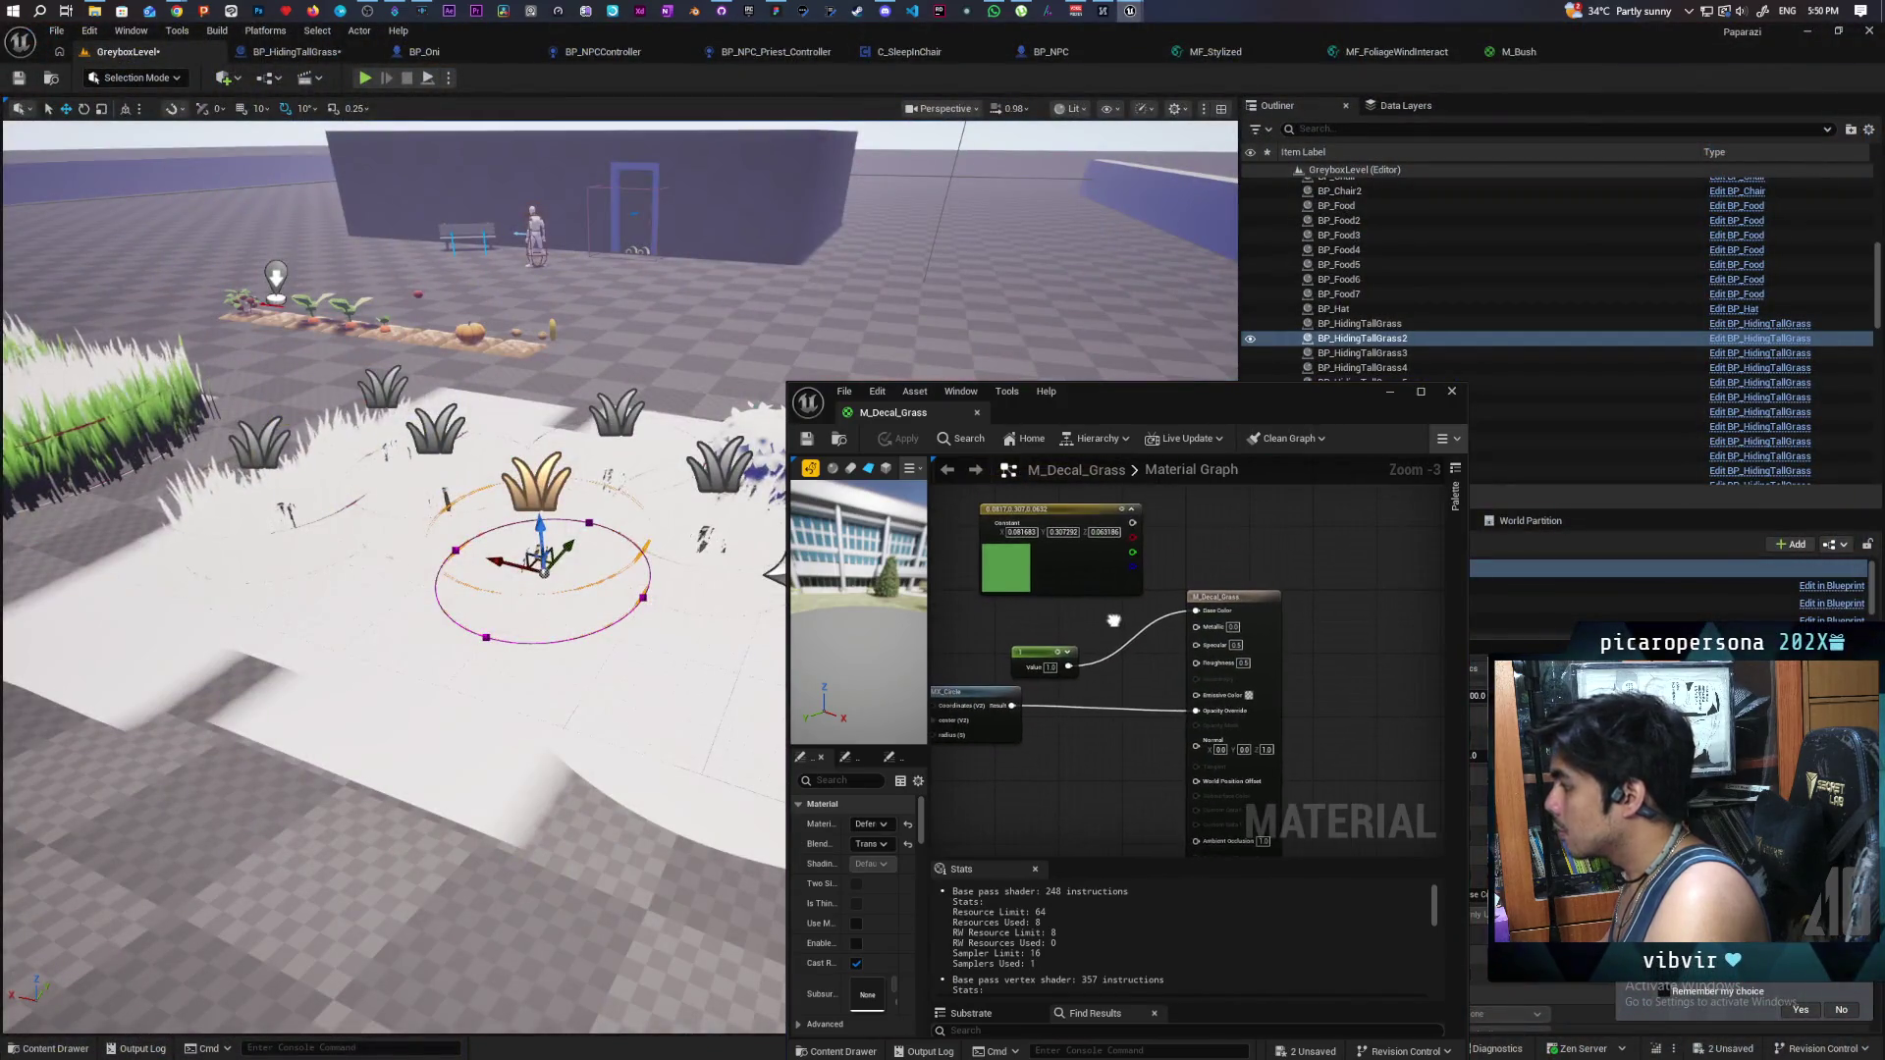
drag(962, 549, 1048, 663)
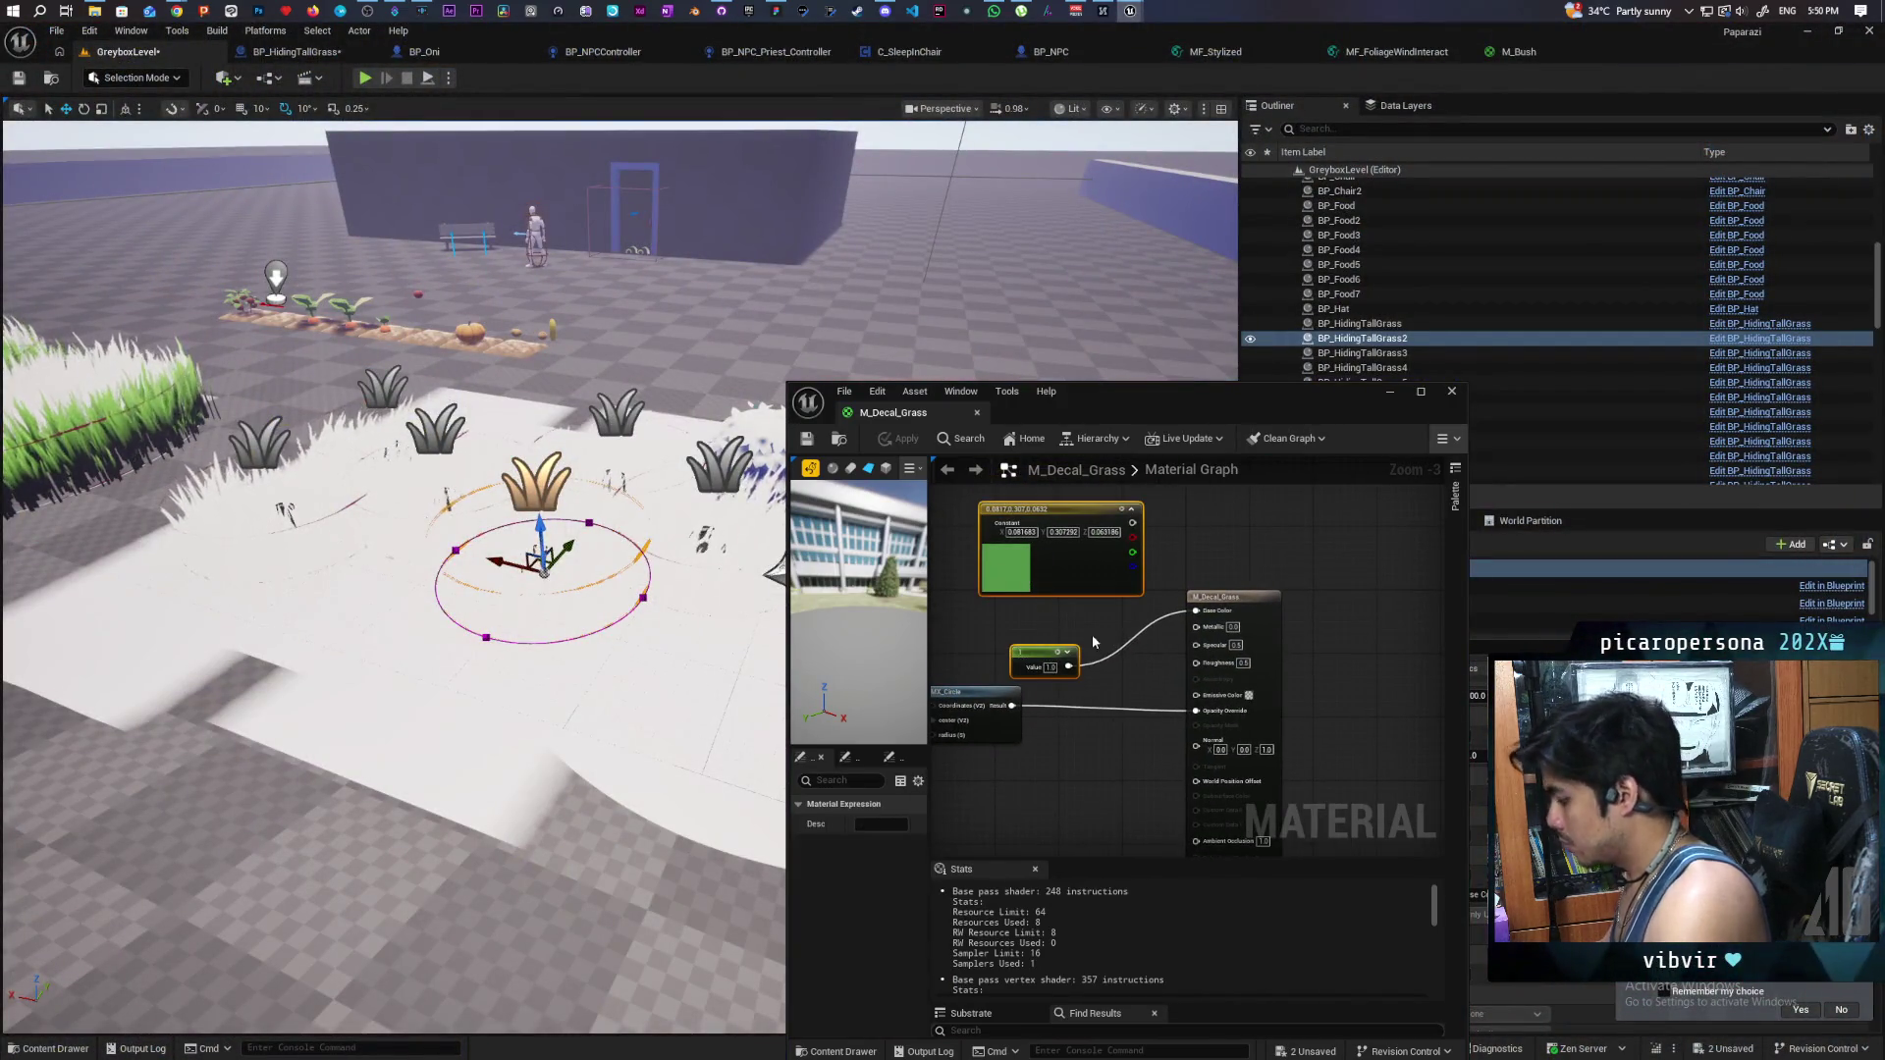
key(Delete)
right_click(1077, 617)
text(decalc)
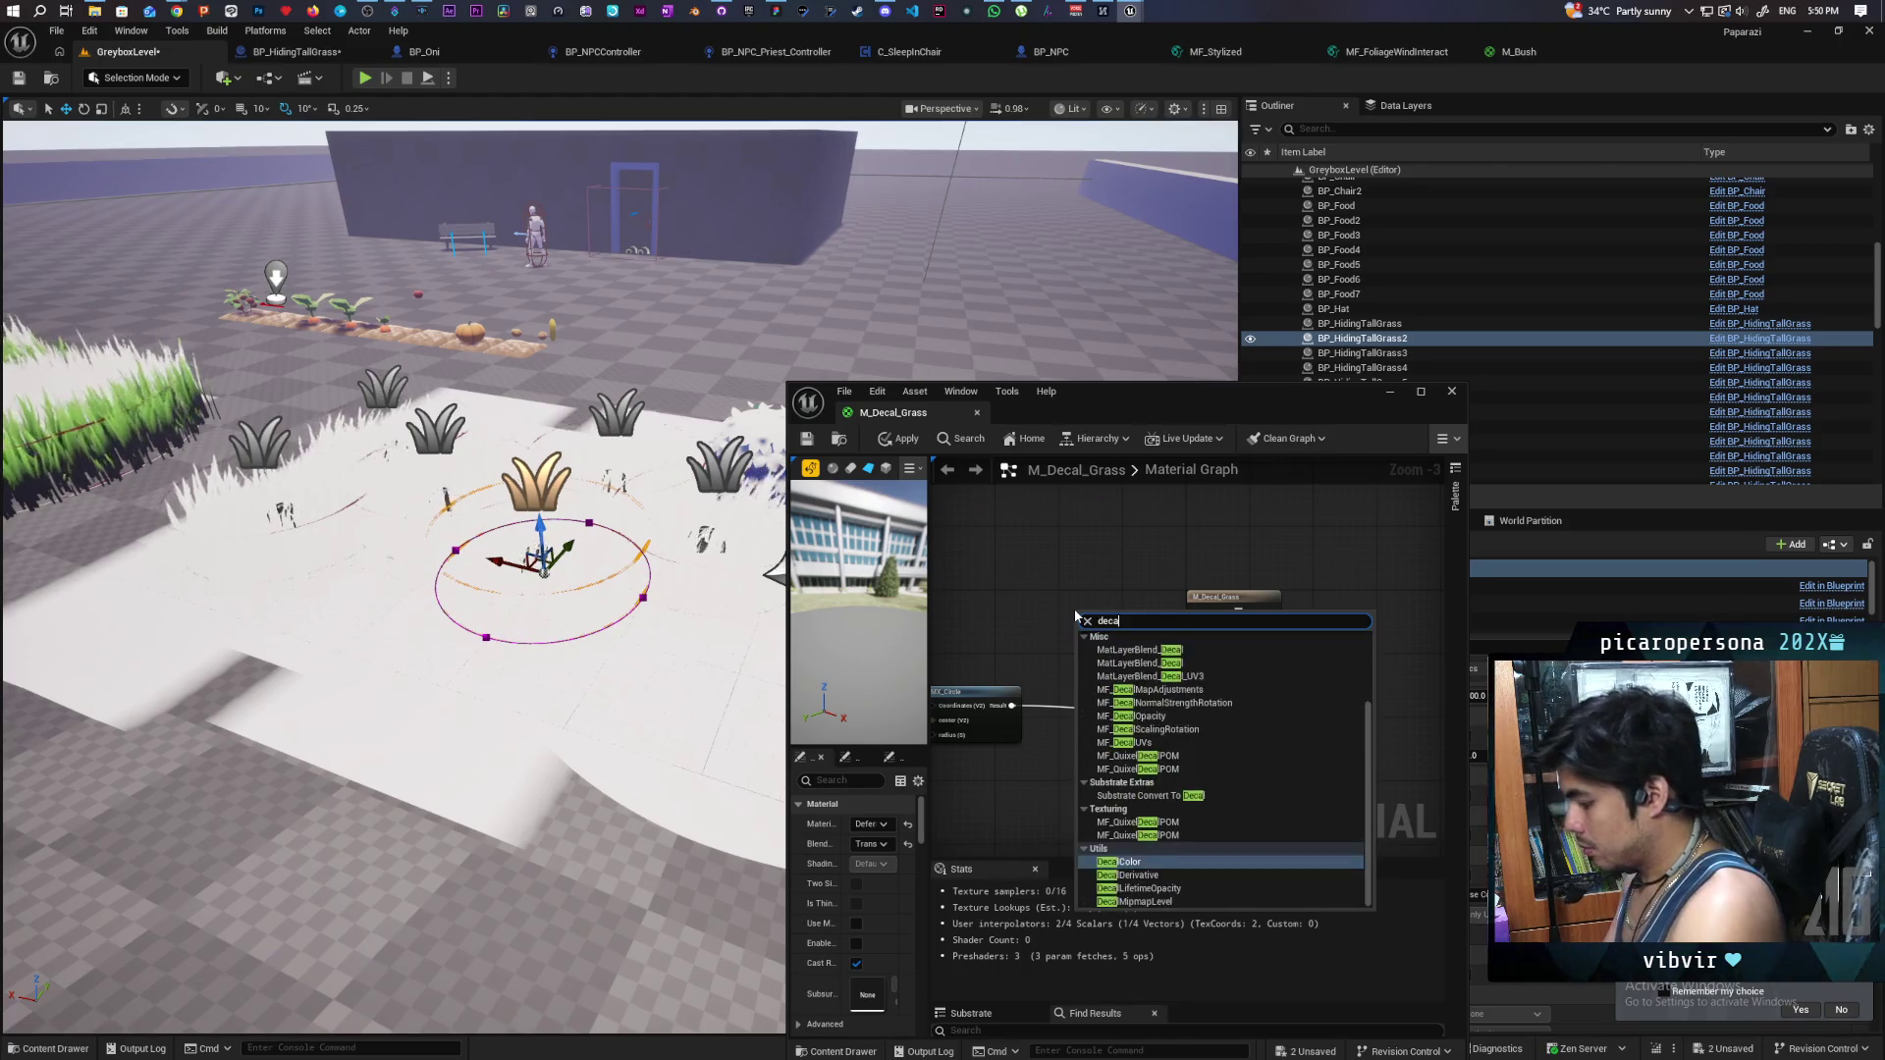
key(Return)
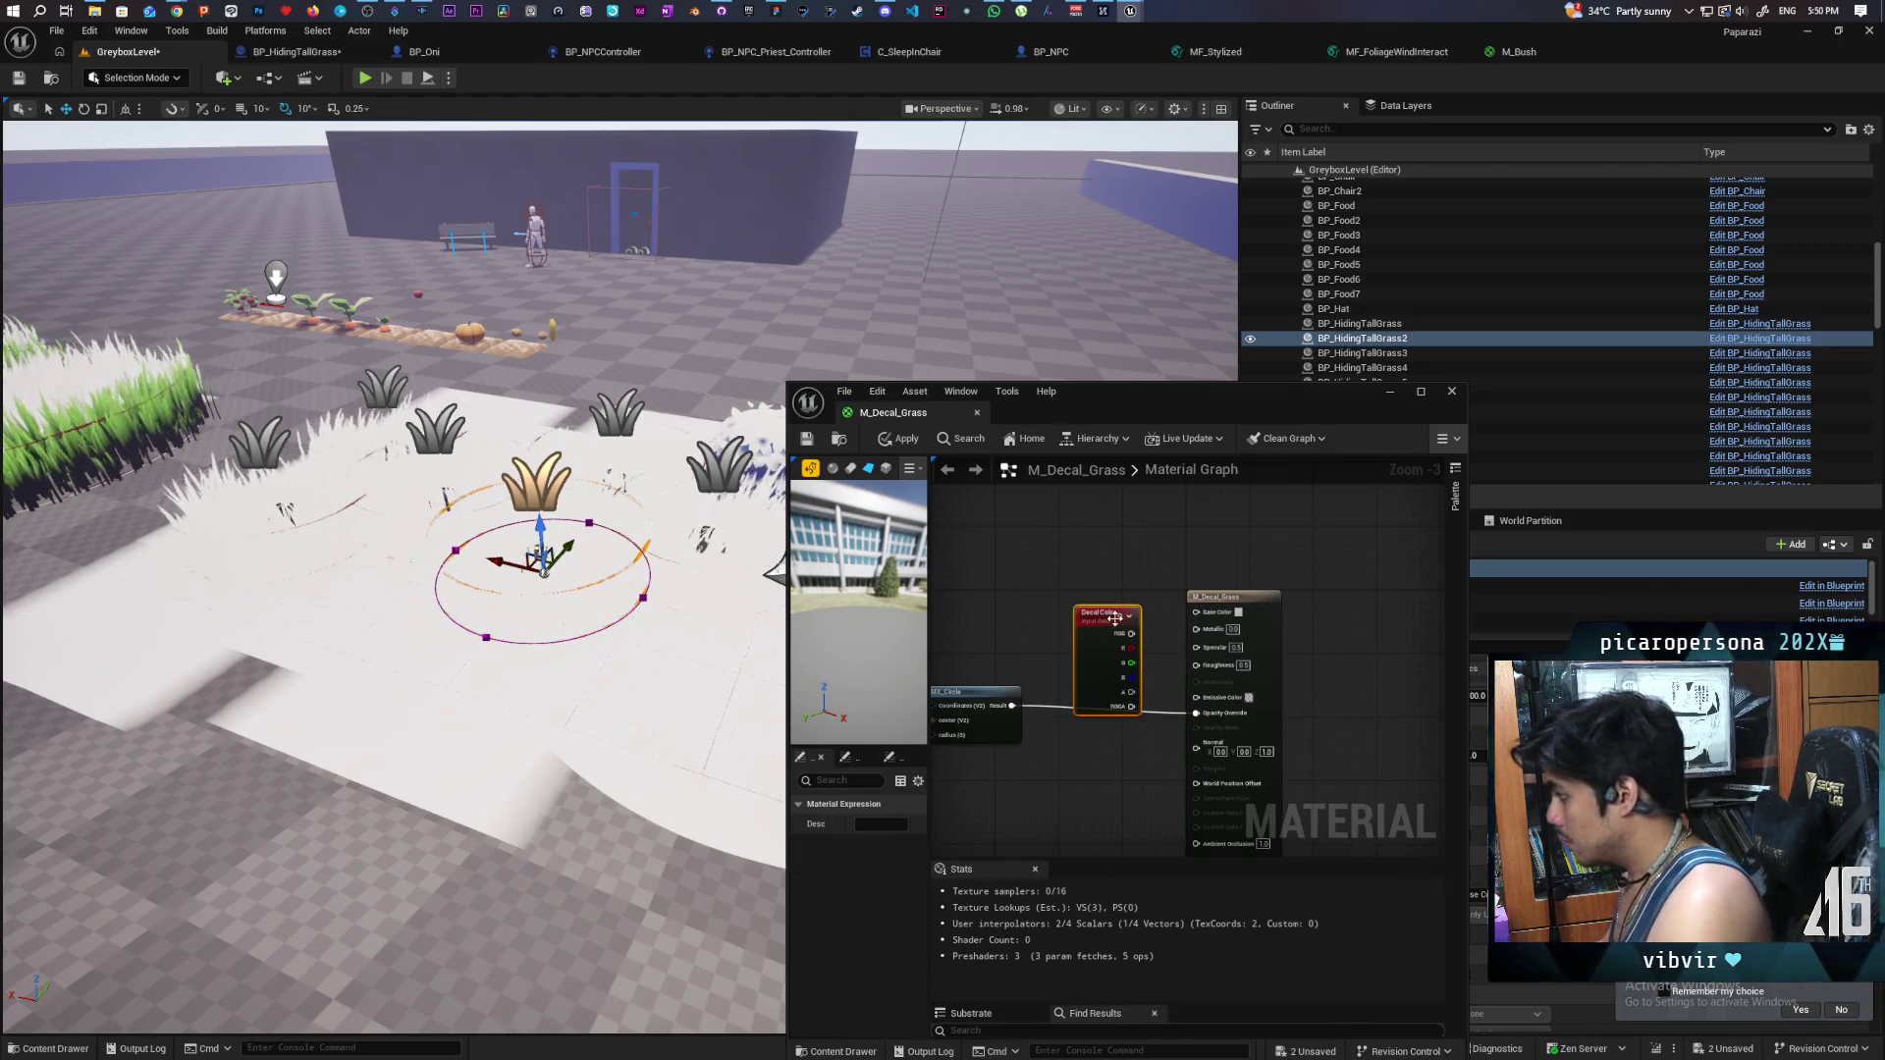
mouse_move(1132, 635)
mouse_down()
mouse_move(1195, 611)
mouse_move(1086, 593)
mouse_up()
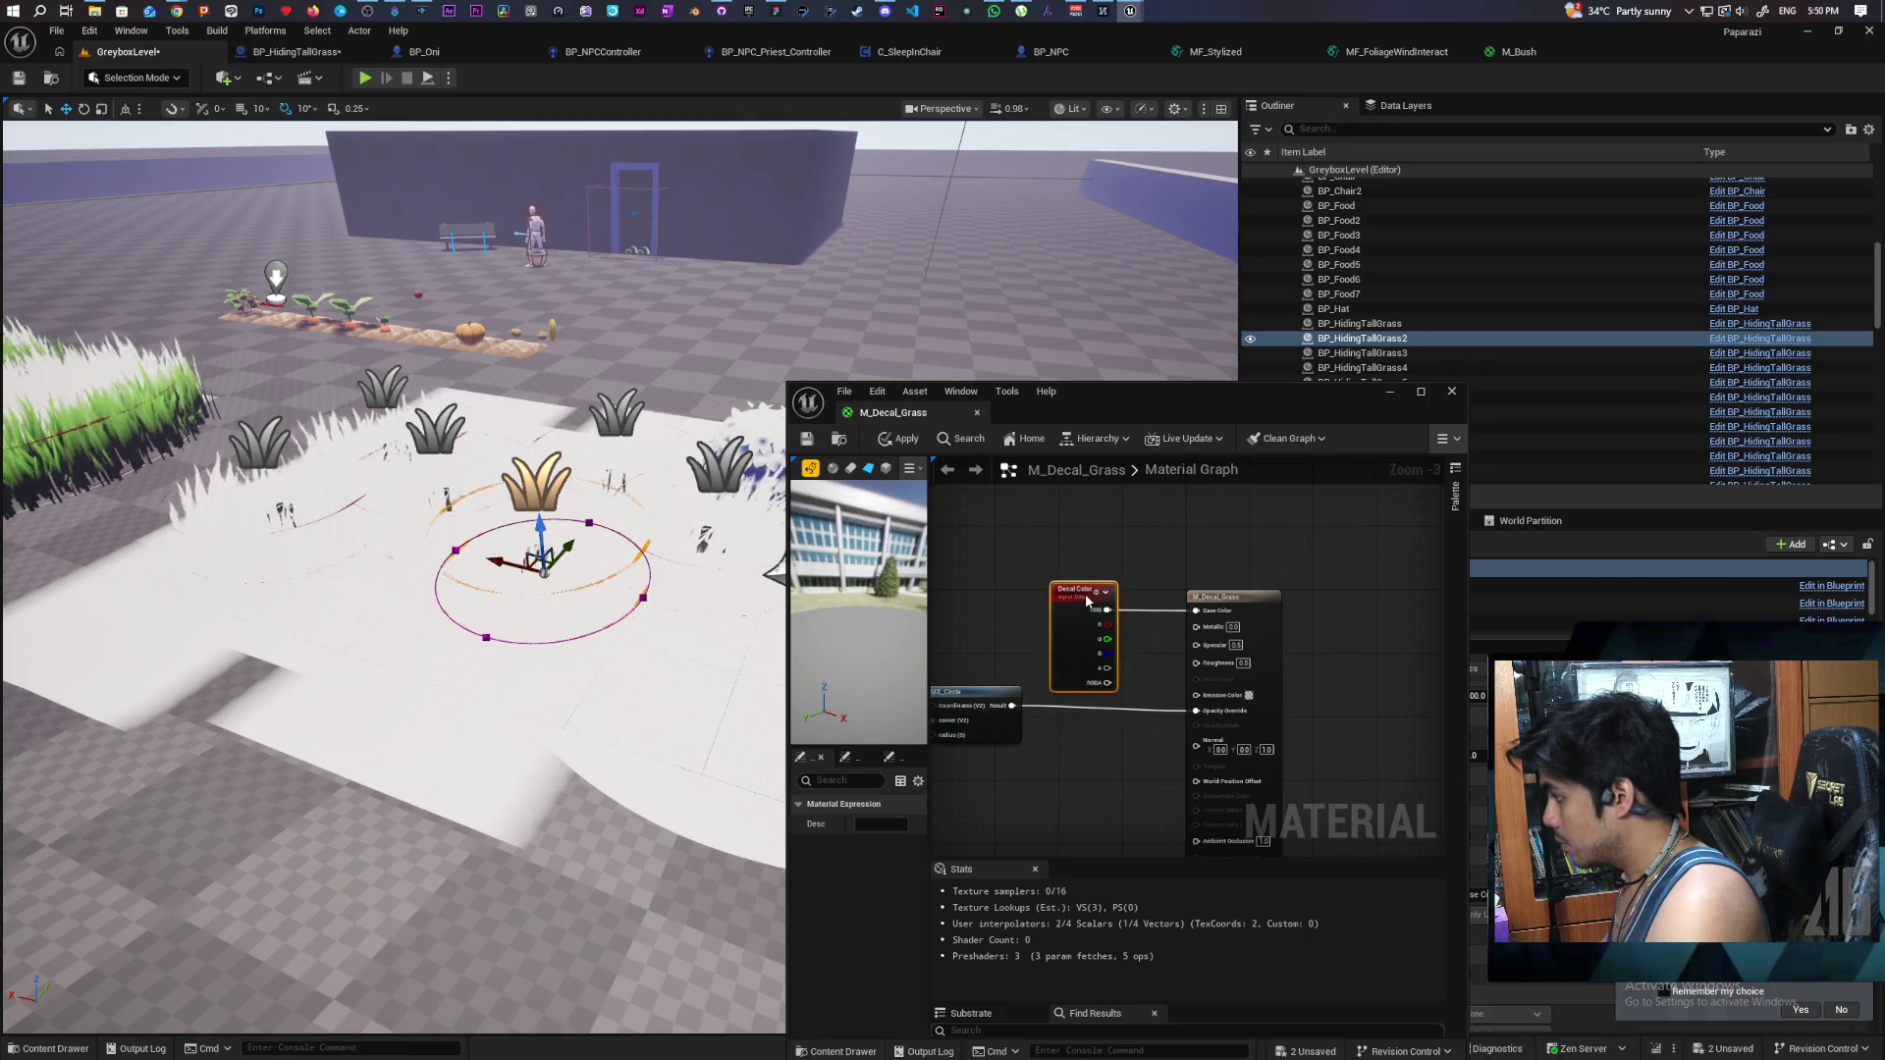
click(886, 442)
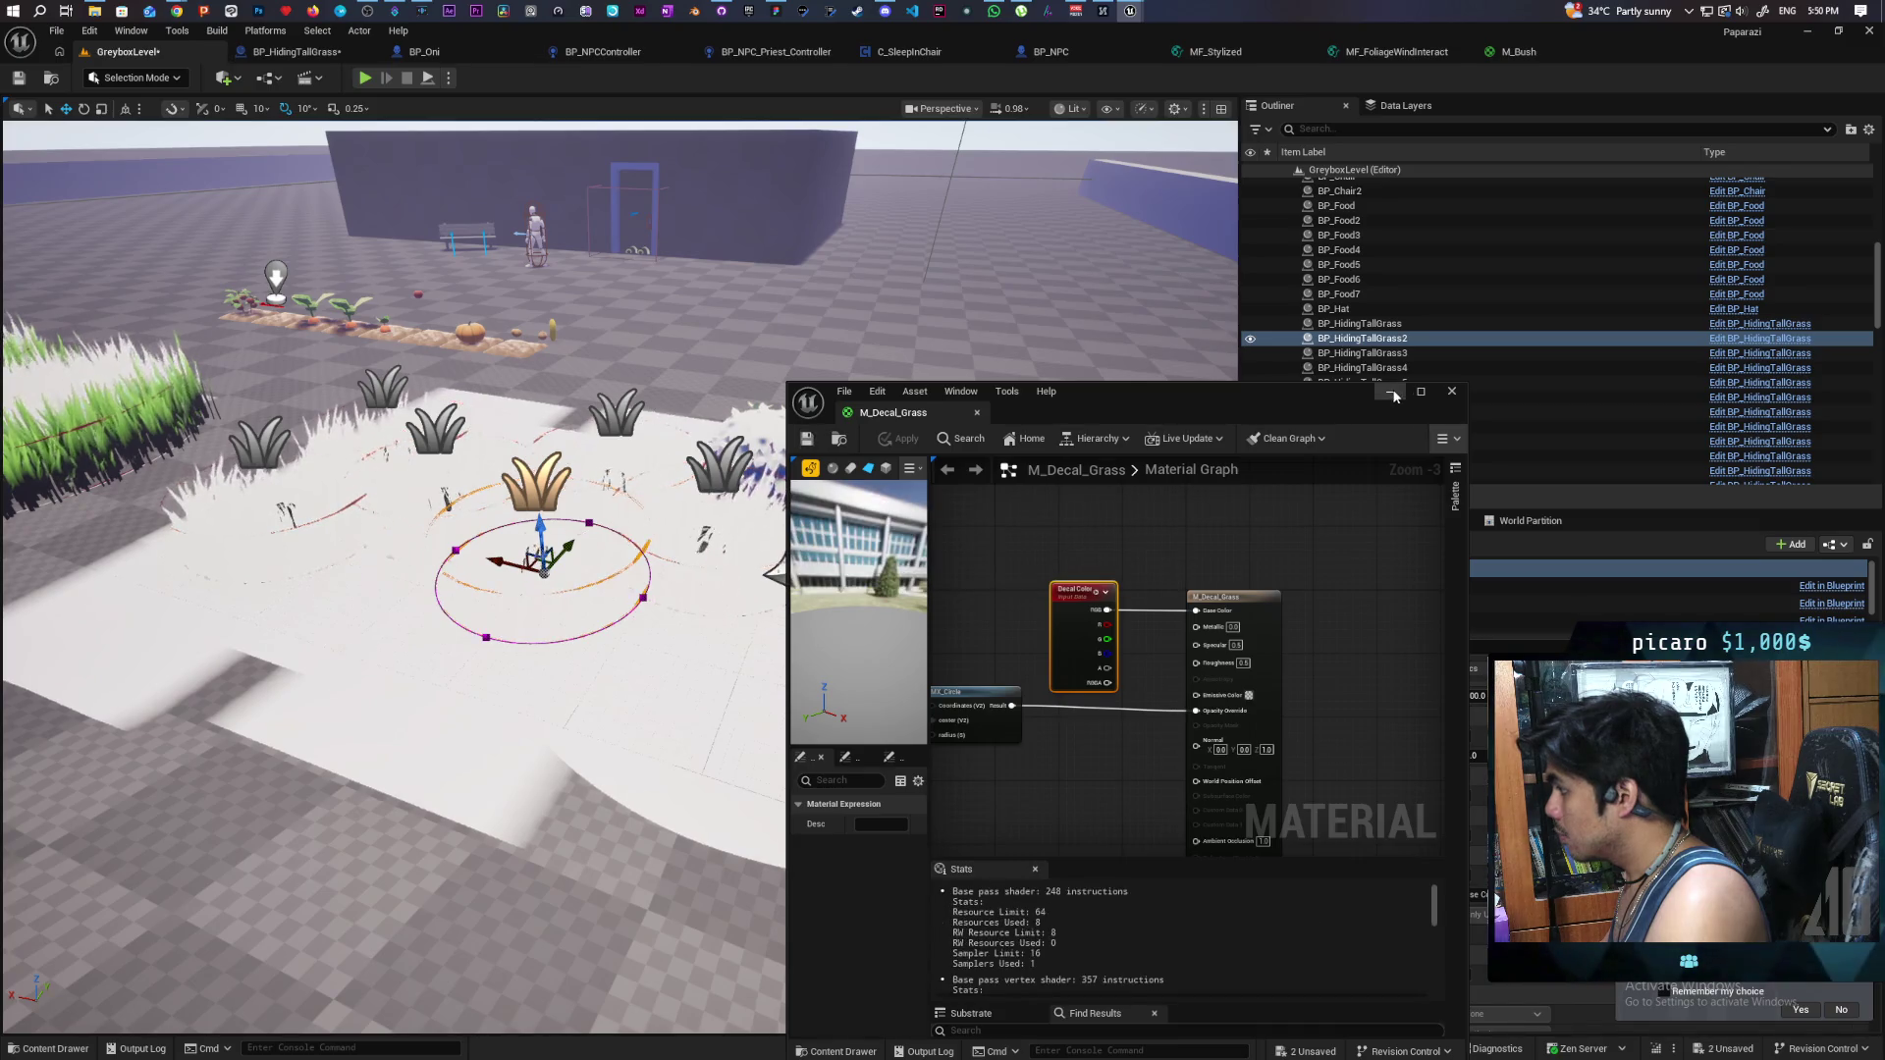
- Minimize the M_Decal_Grass editor to reveal the level viewport
click(1392, 392)
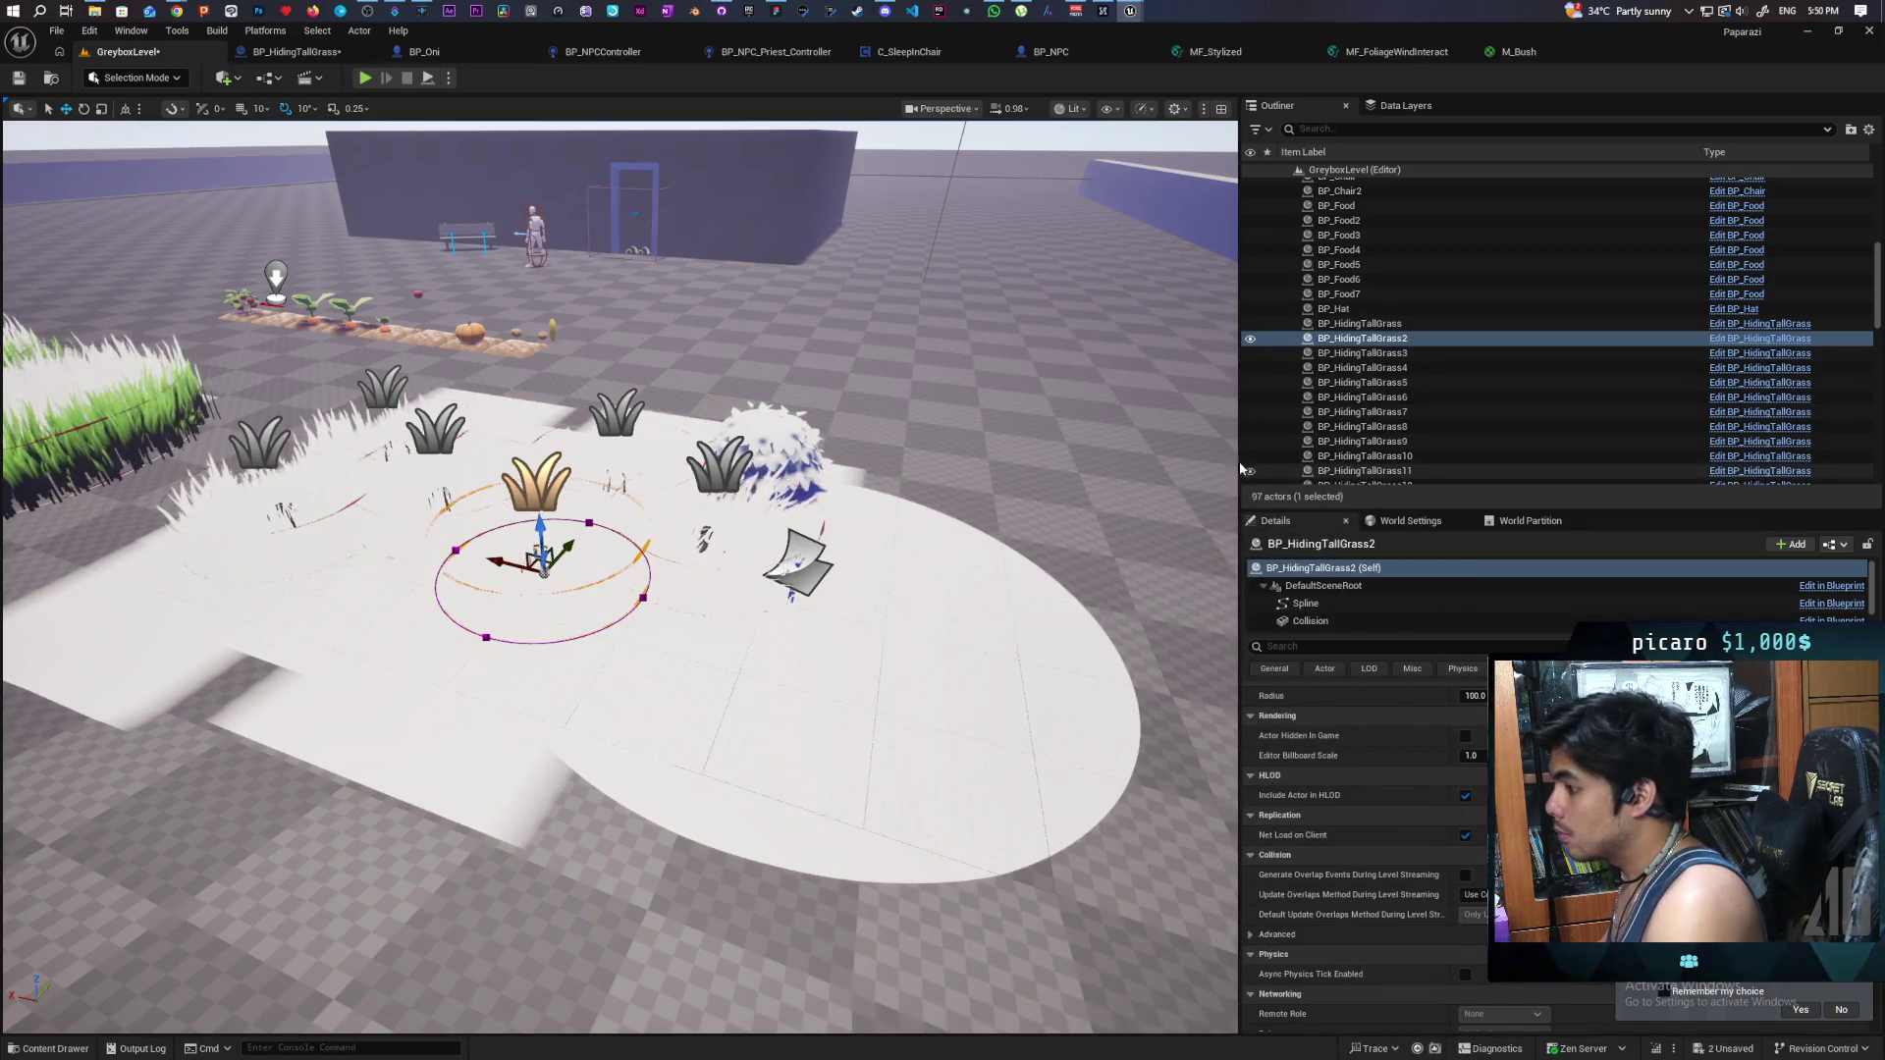
scroll(621, 578, down, 3)
scroll(620, 577, up, 1)
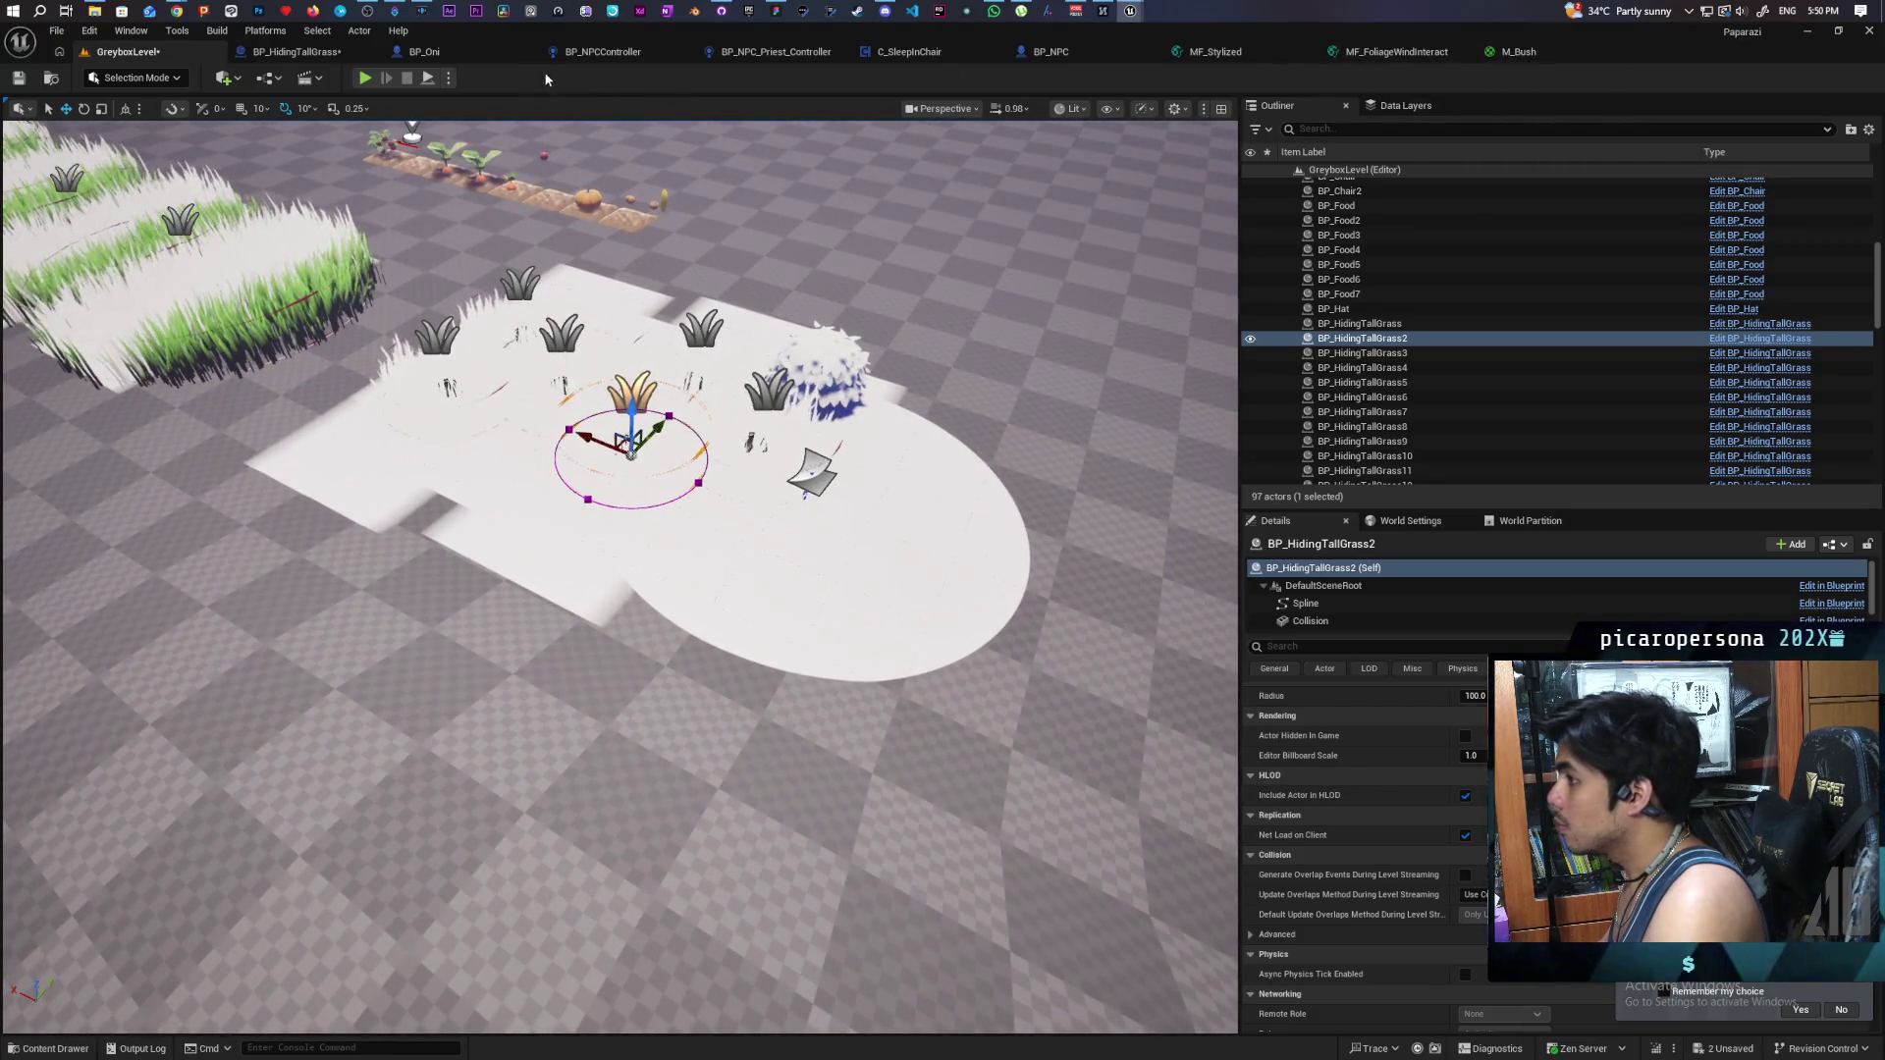
- Set the Blueprint decal's Y rotation to -90° and save BP_HidingTallGrass
click(1718, 337)
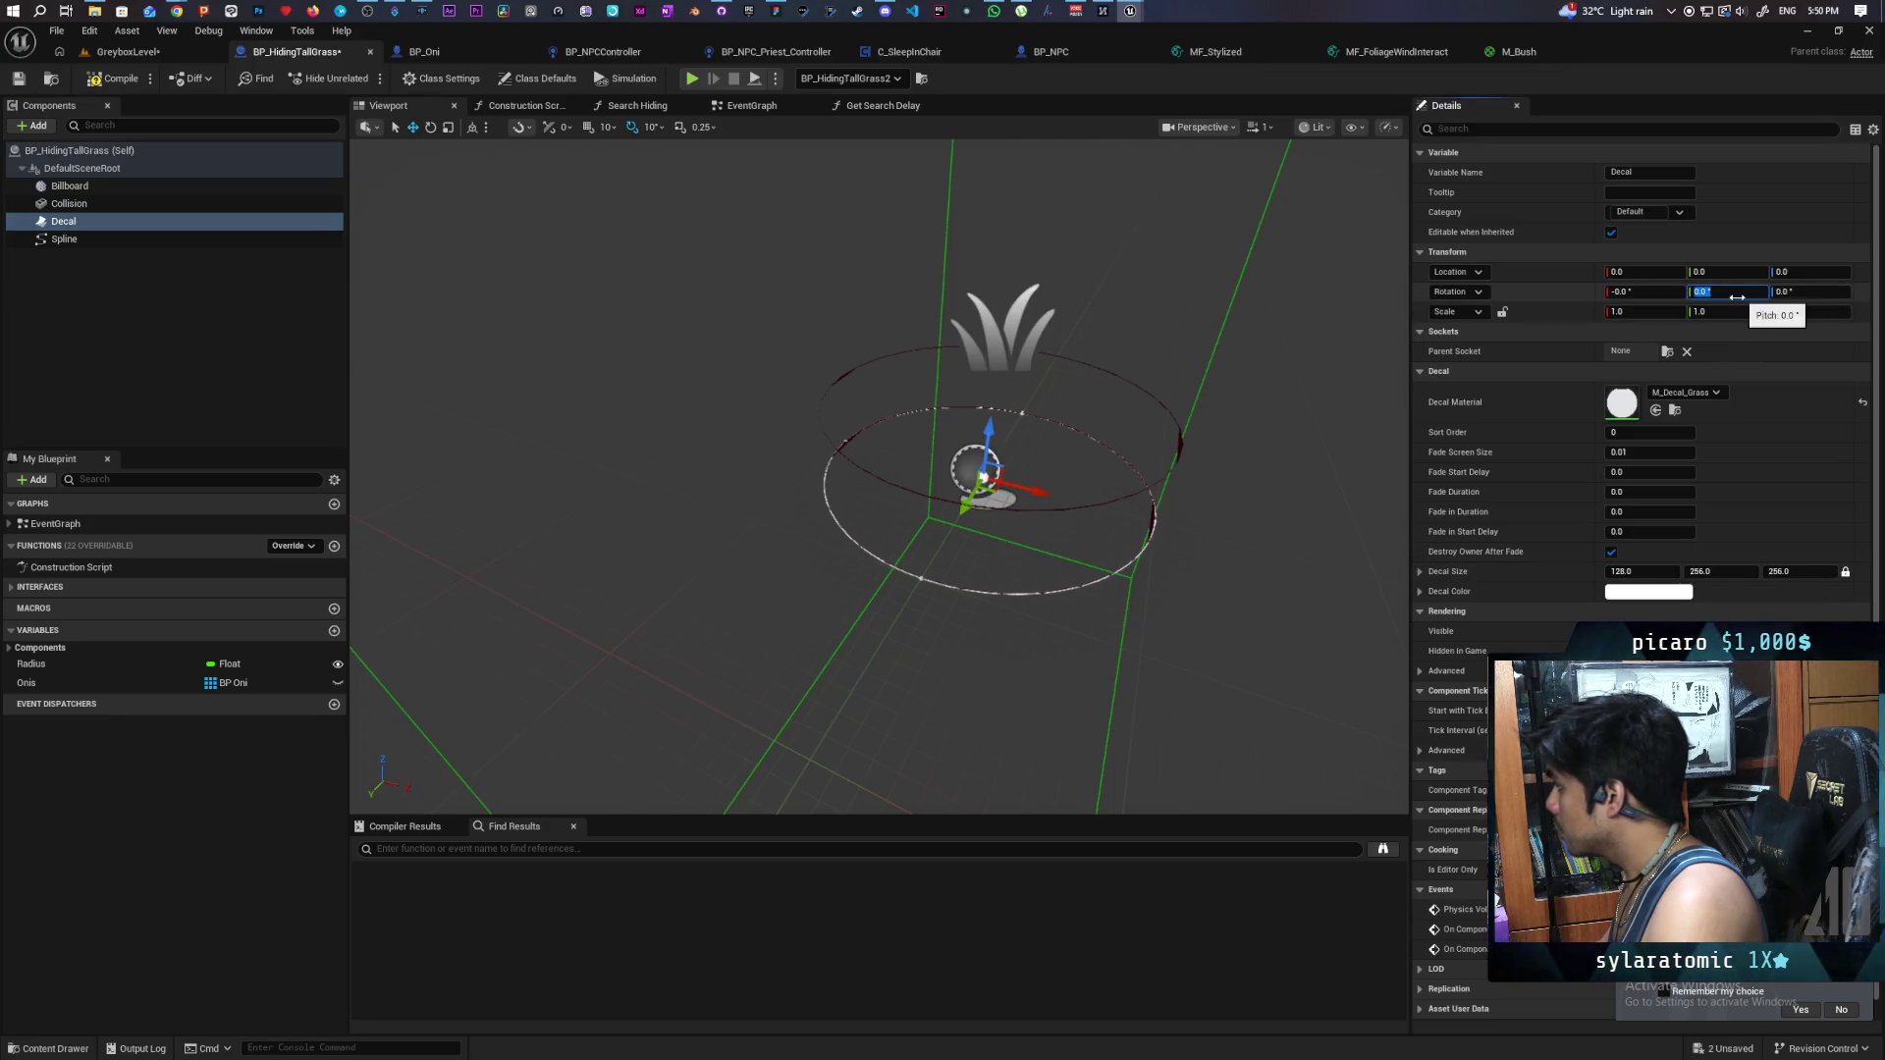
text(0)
key(Return)
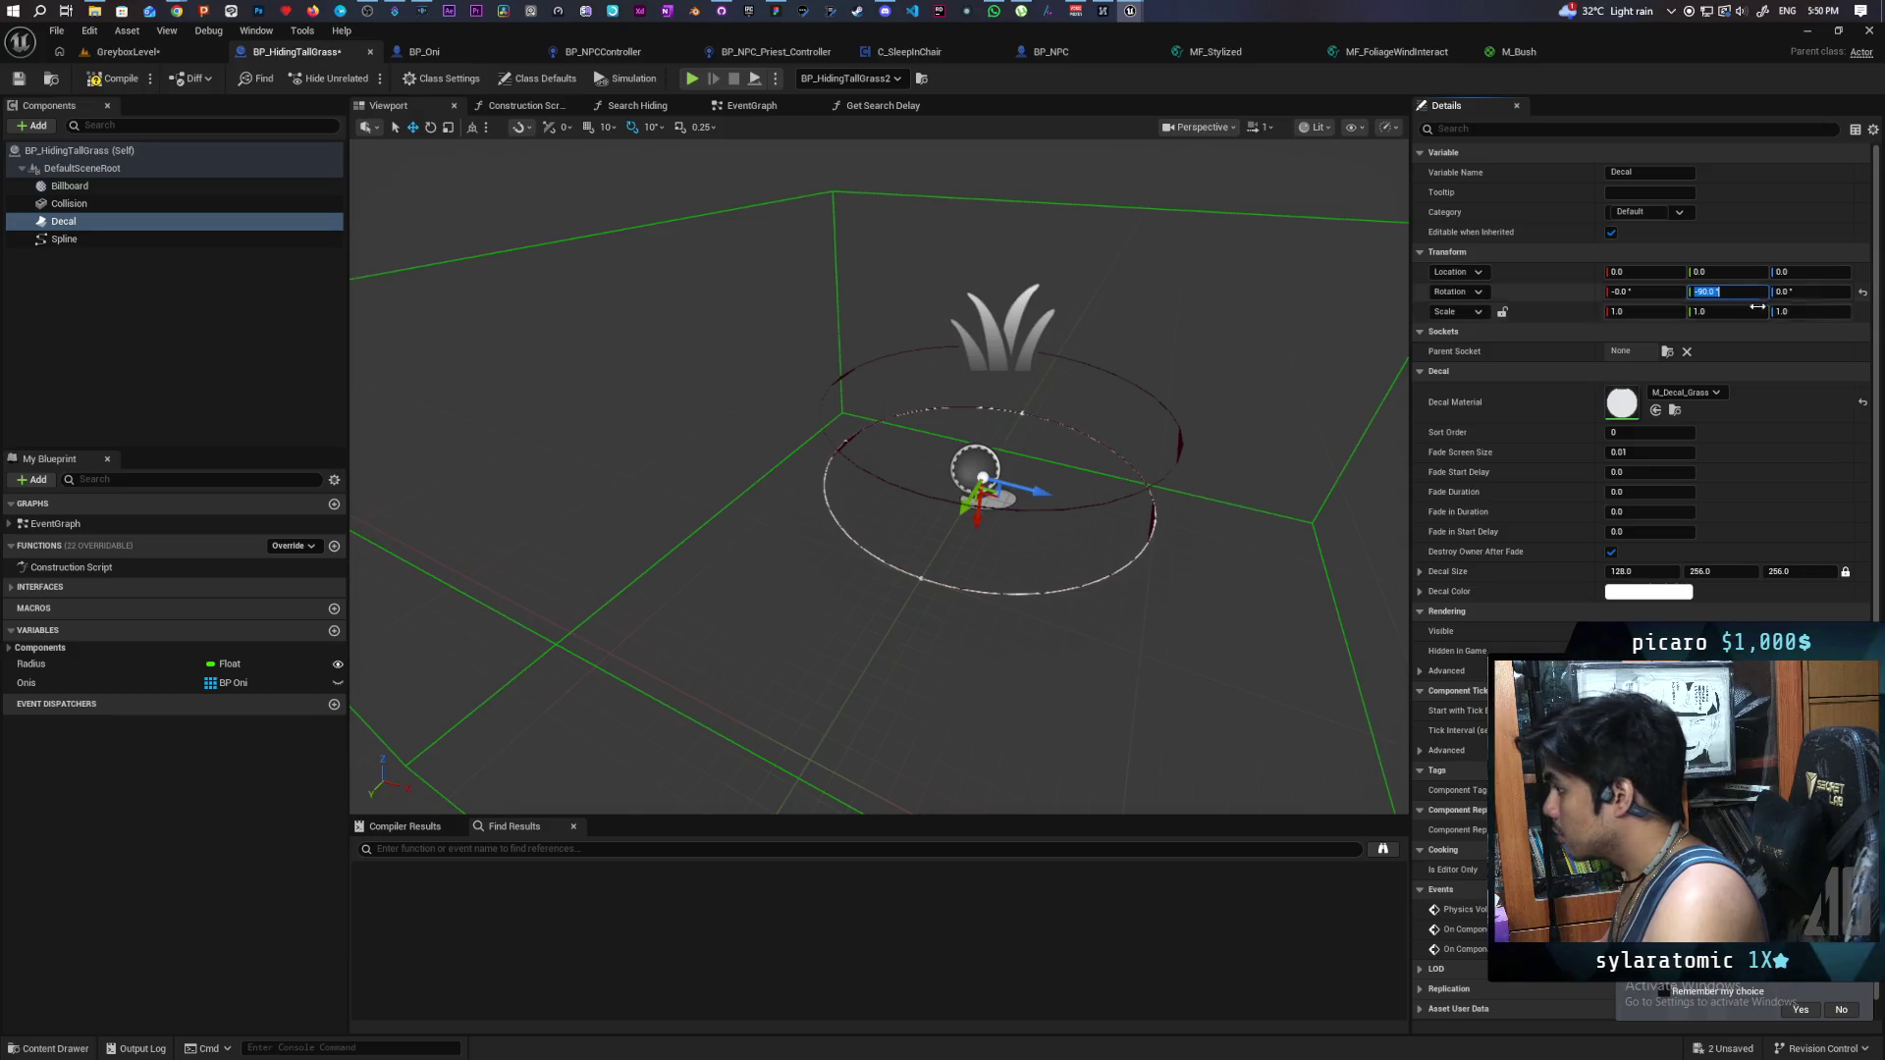
drag(466, 298, 465, 298)
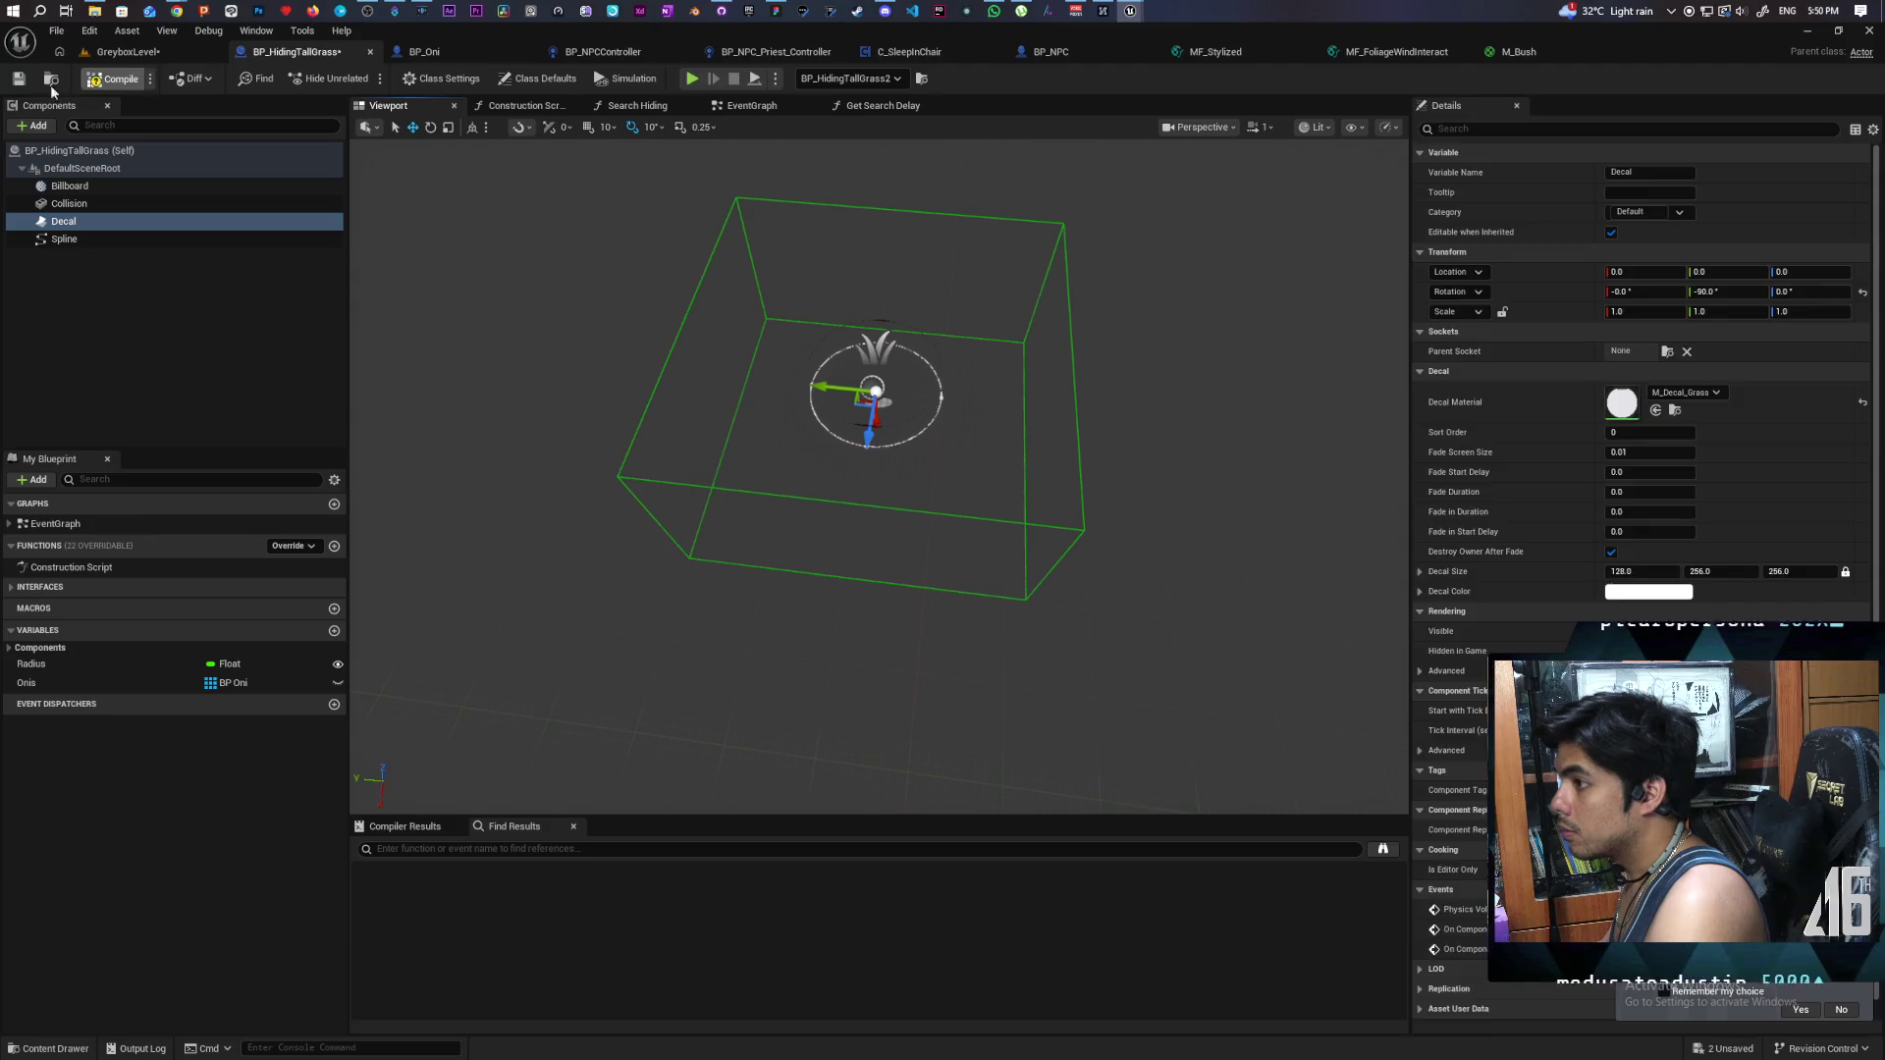
click(23, 85)
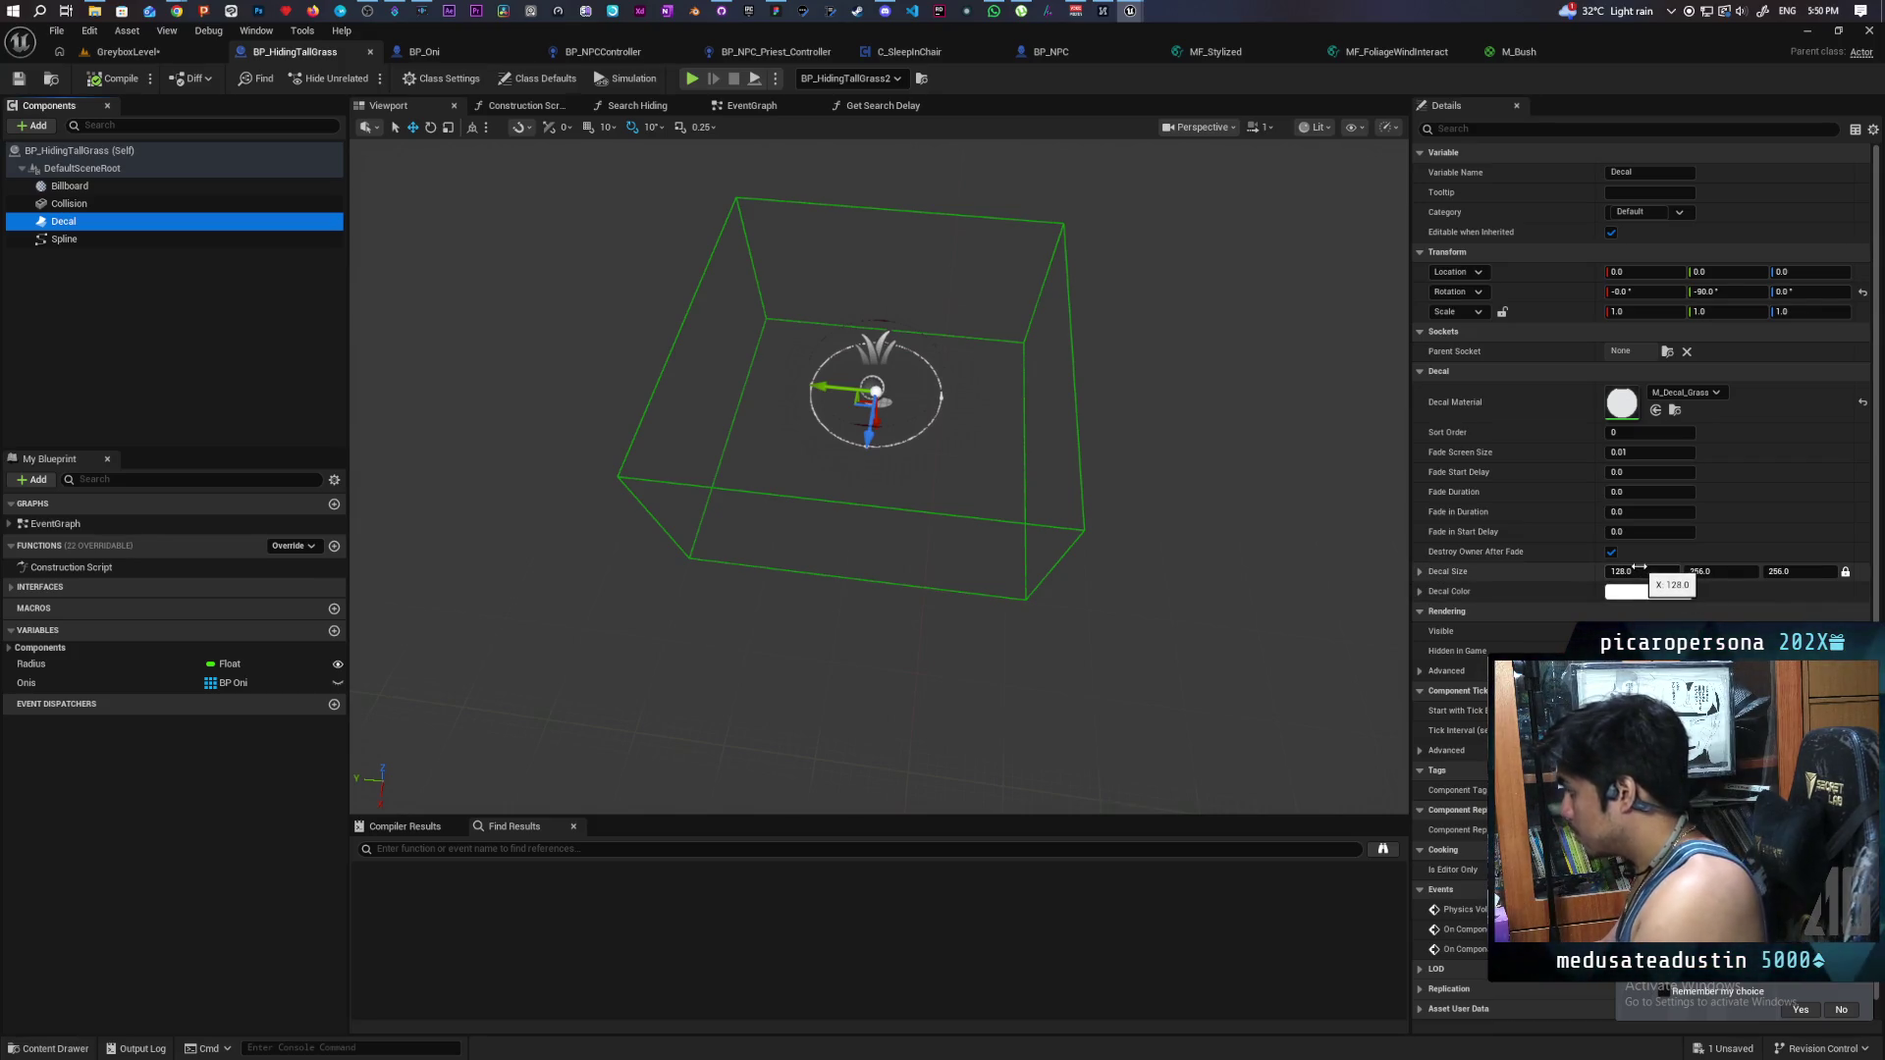
- Set the decal's Y and Z sizes to 100 and compile the Blueprint
click(1702, 573)
text(100)
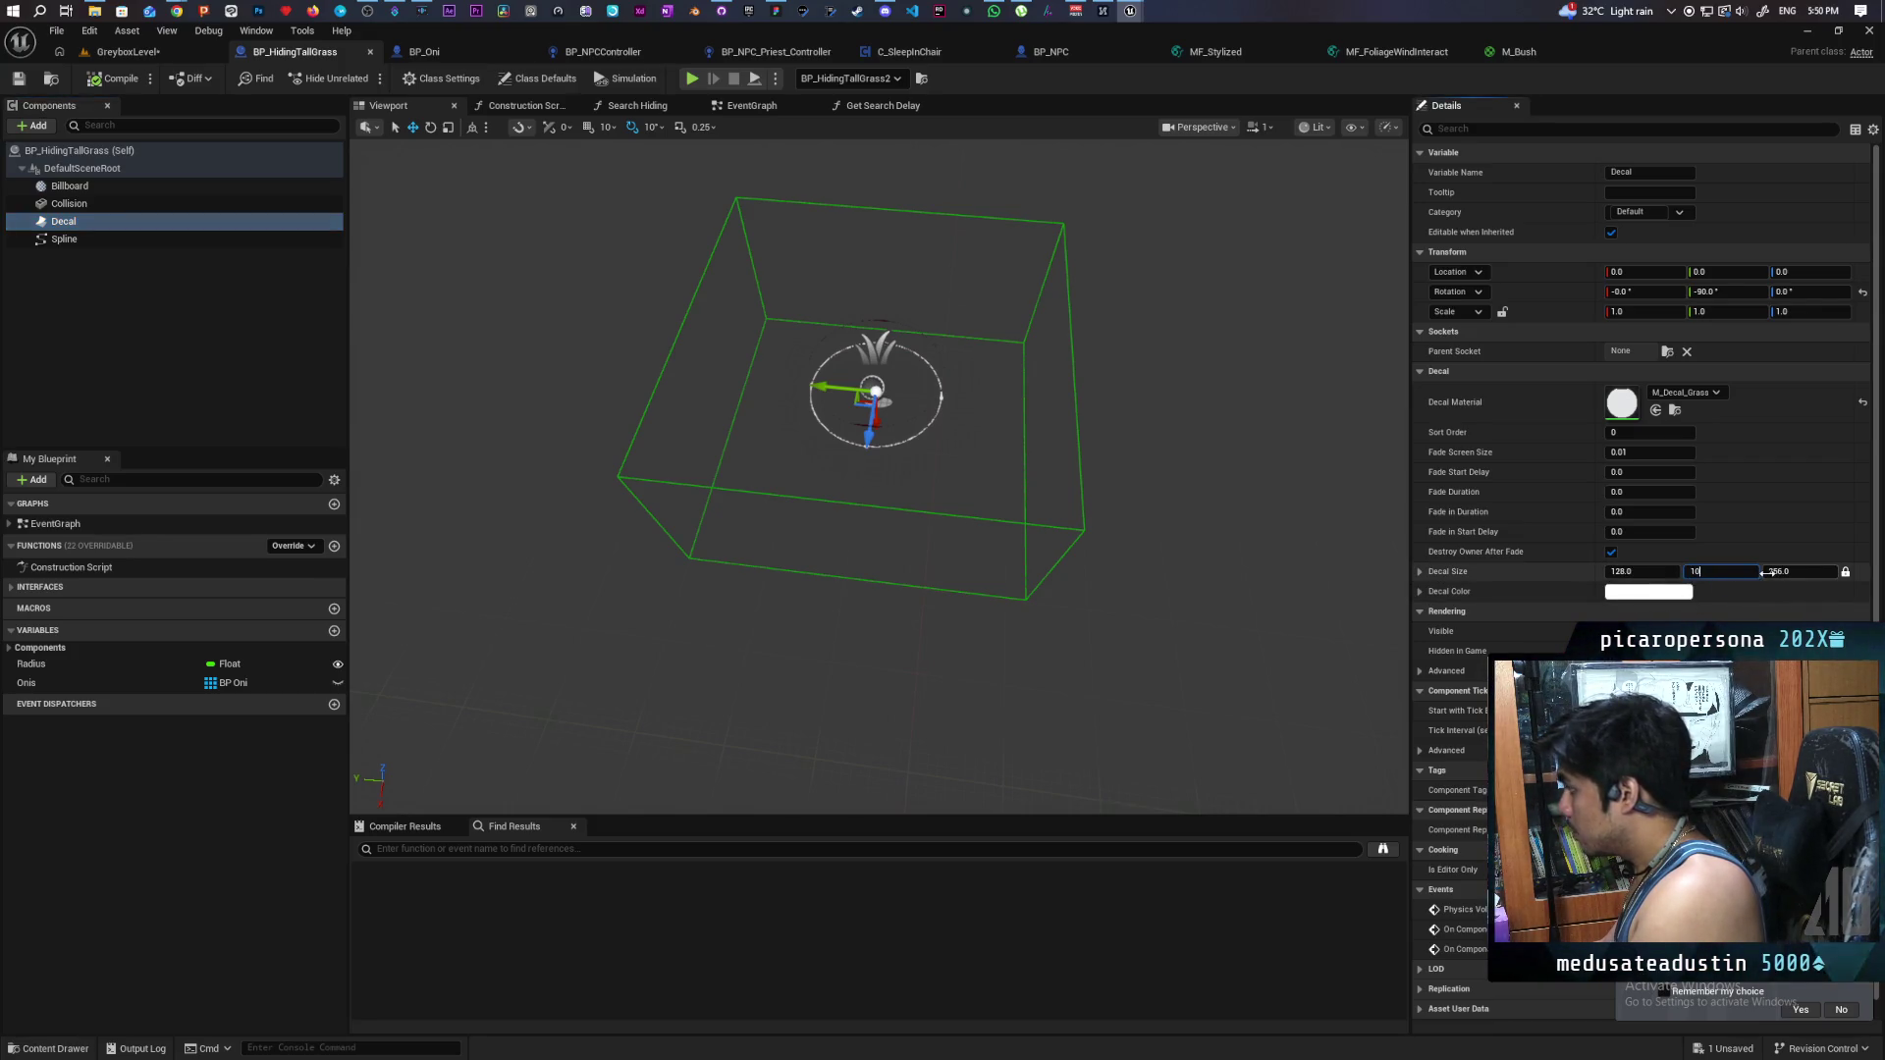
key(Tab)
text(100)
key(Return)
mouse_move(993, 586)
mouse_down()
mouse_move(1001, 432)
mouse_move(982, 589)
mouse_move(1011, 598)
mouse_move(753, 576)
mouse_up()
click(101, 82)
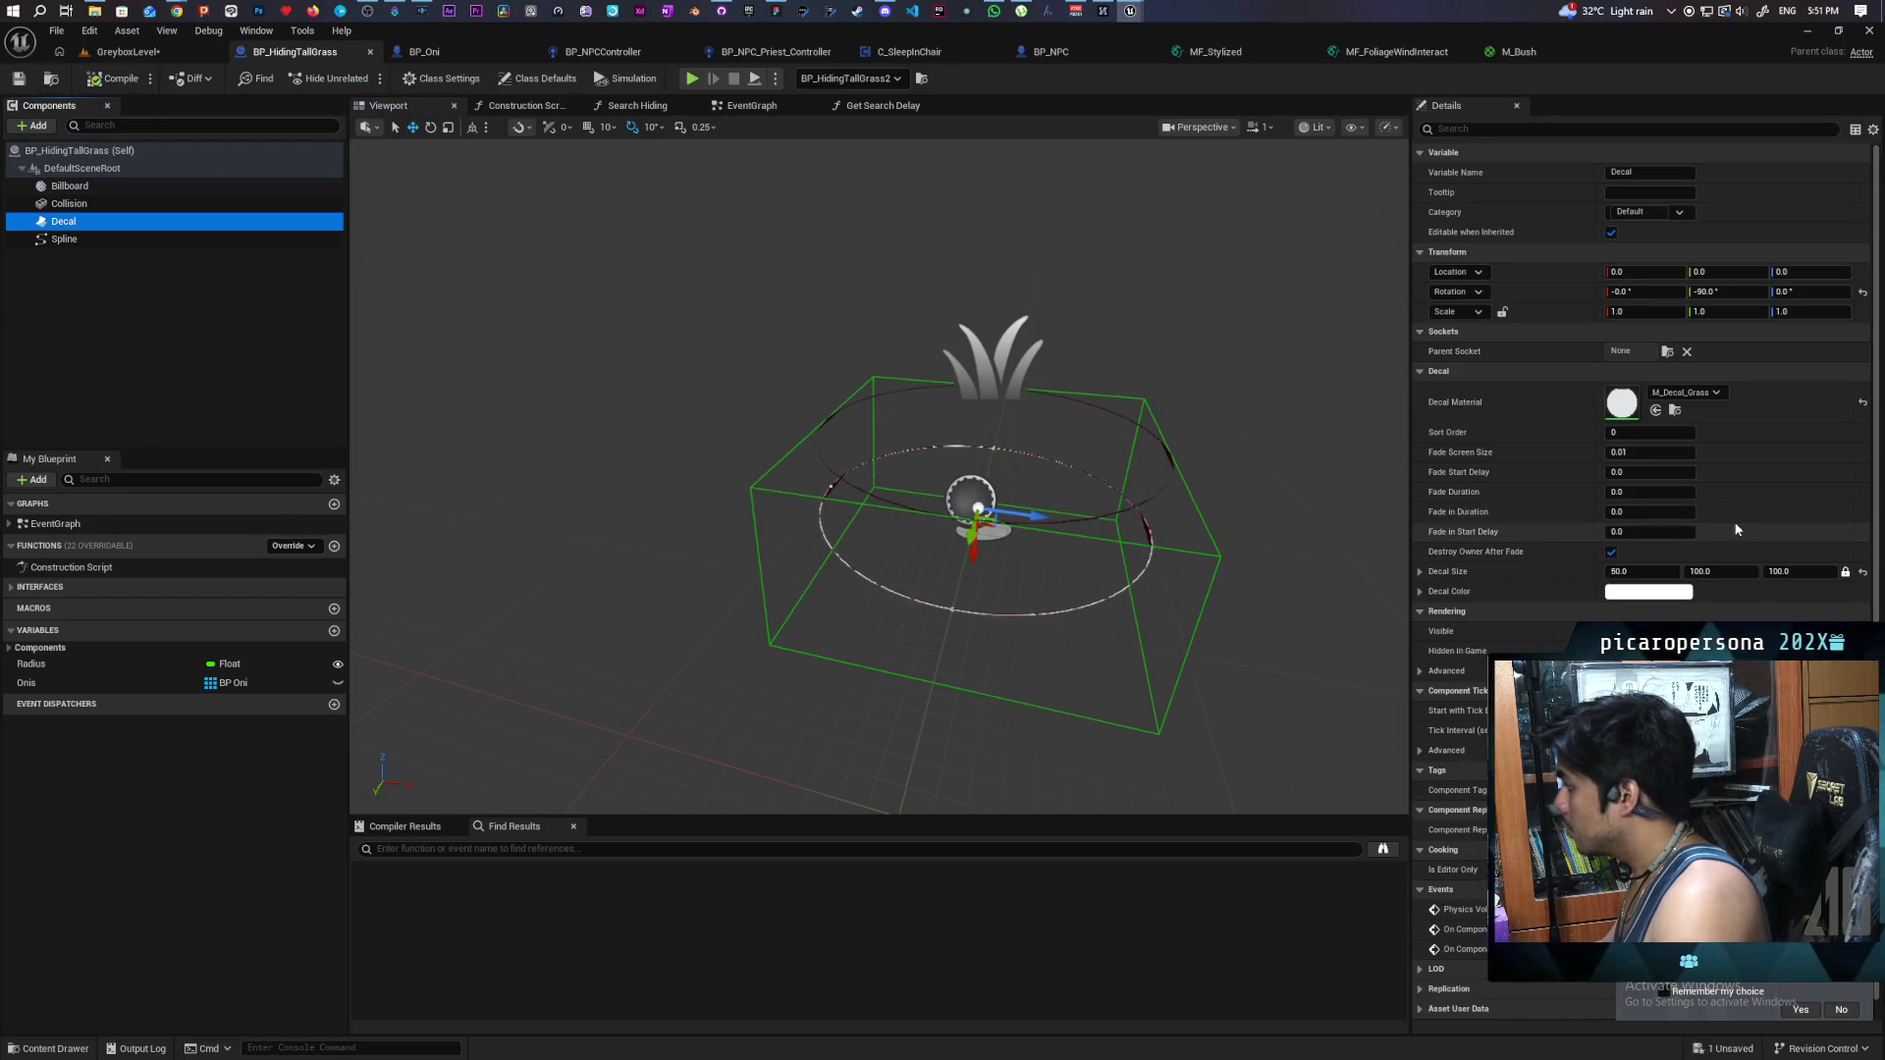
- Reset the decal size, unlock proportional scaling, and shrink X to about 9.3
click(1863, 575)
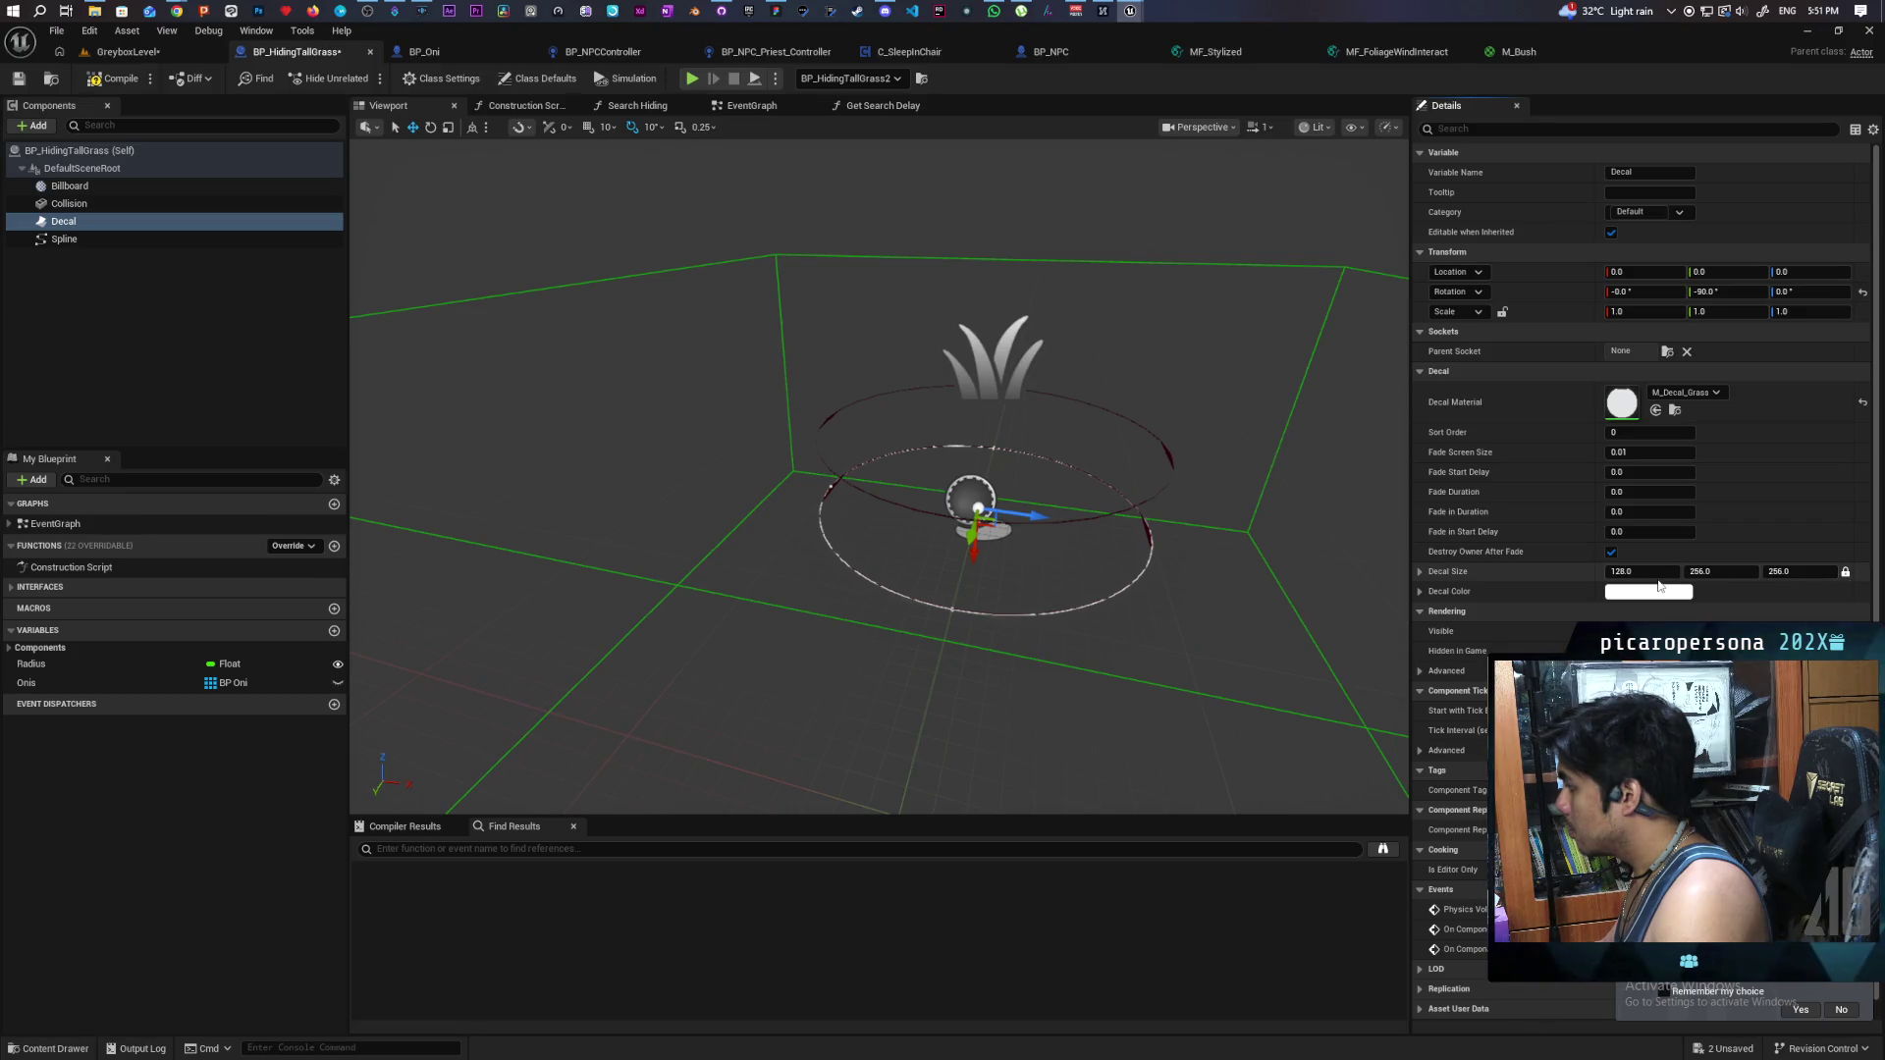
text(100)
key(Return)
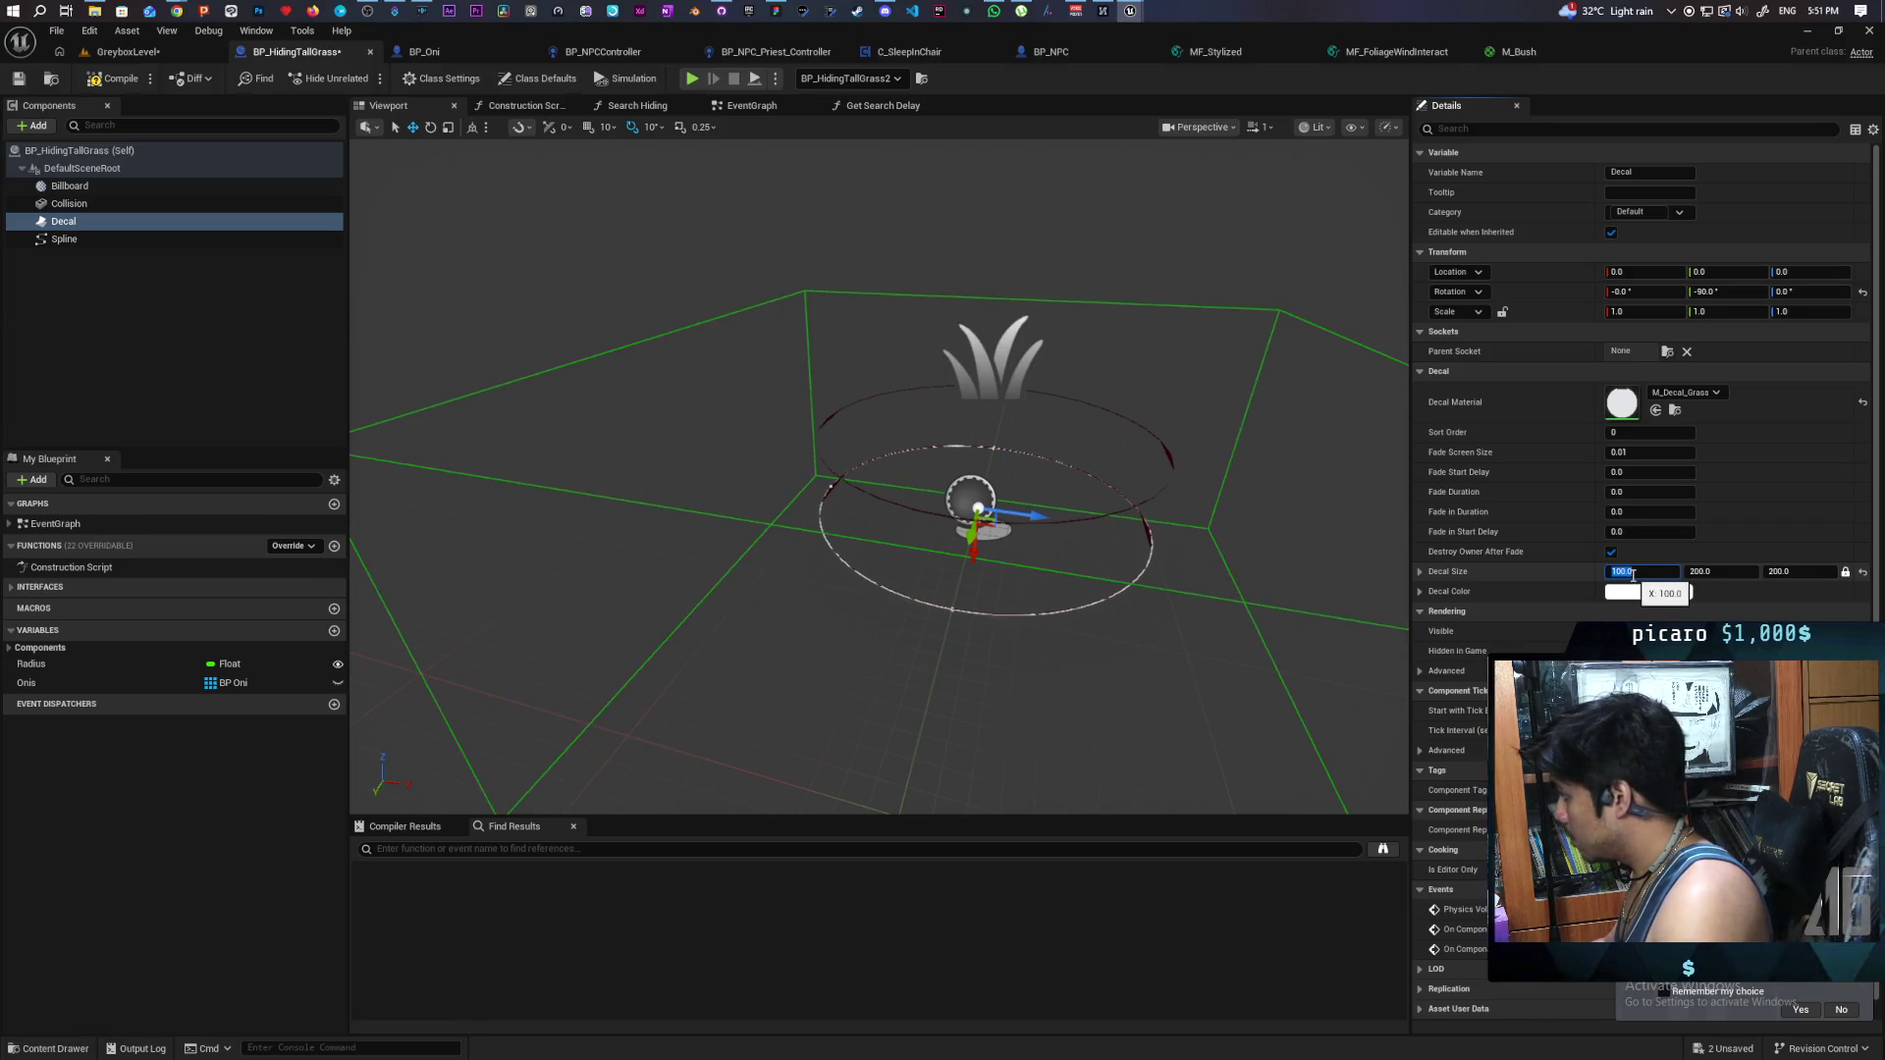
text(50)
key(Return)
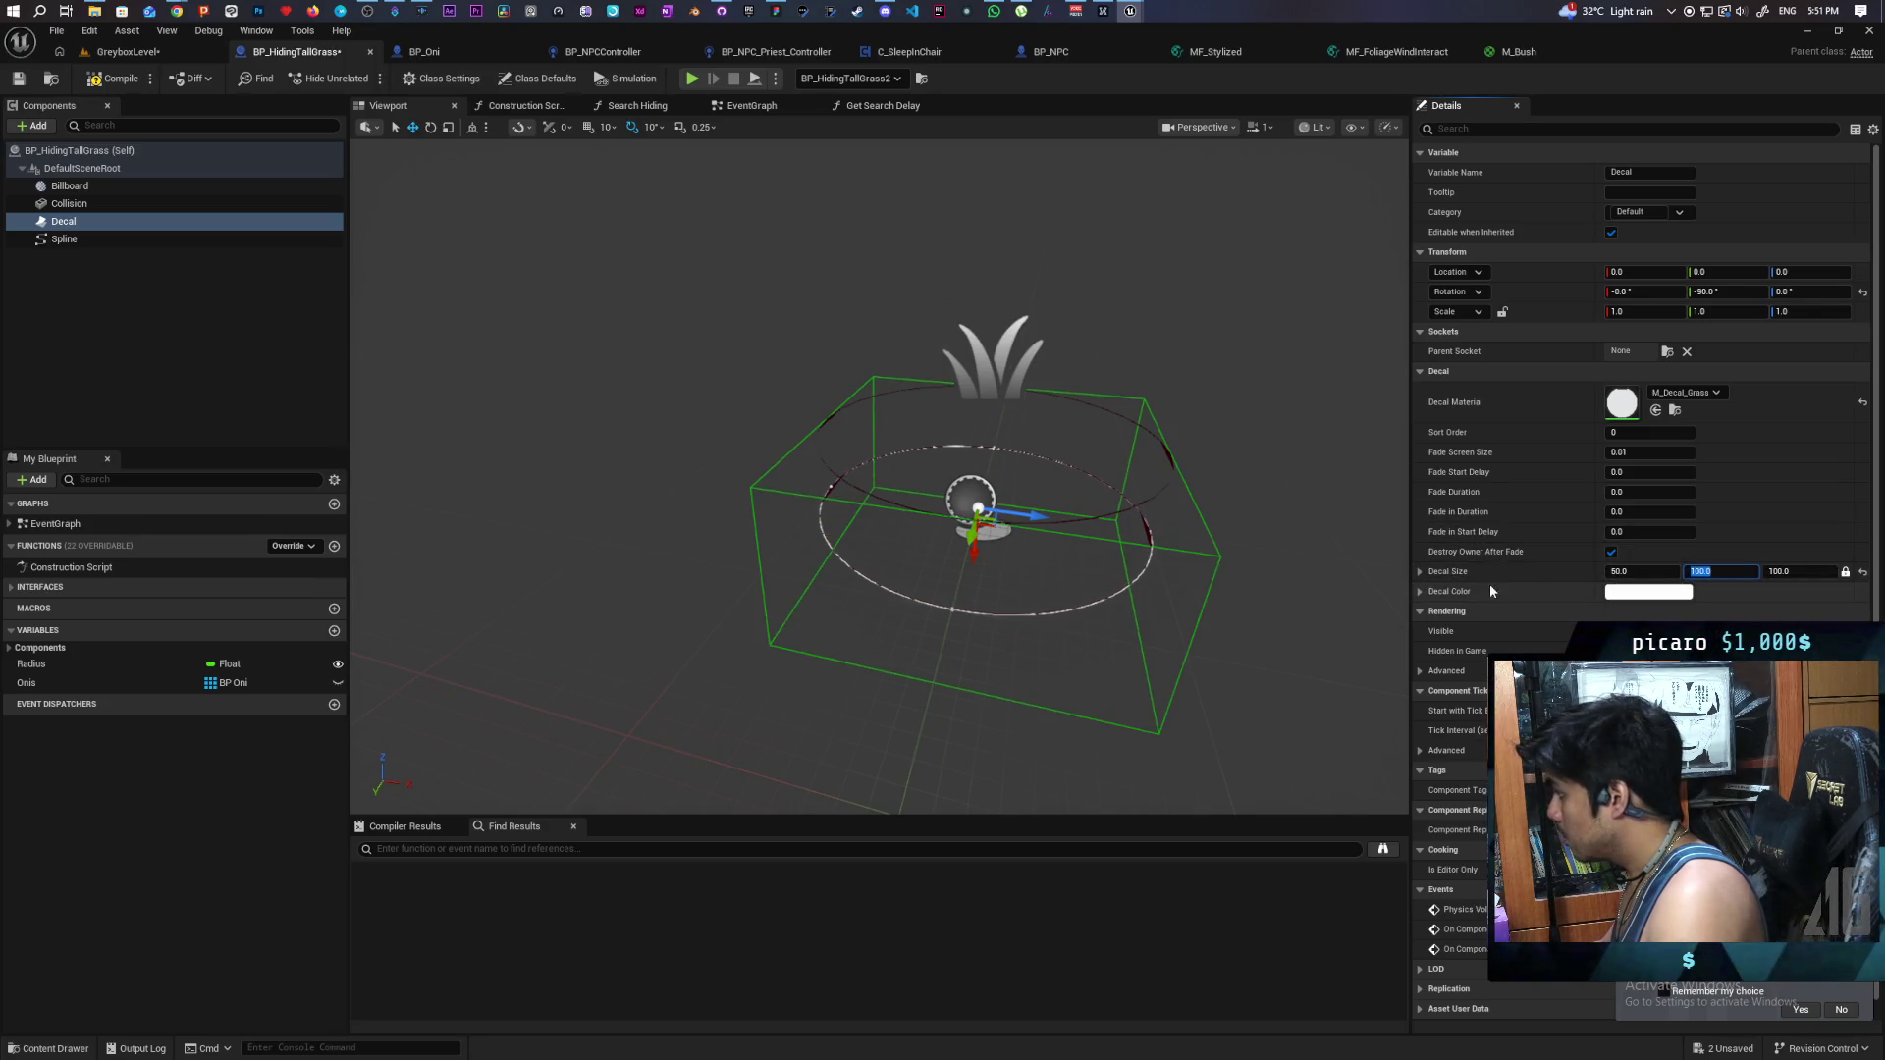
click(1846, 575)
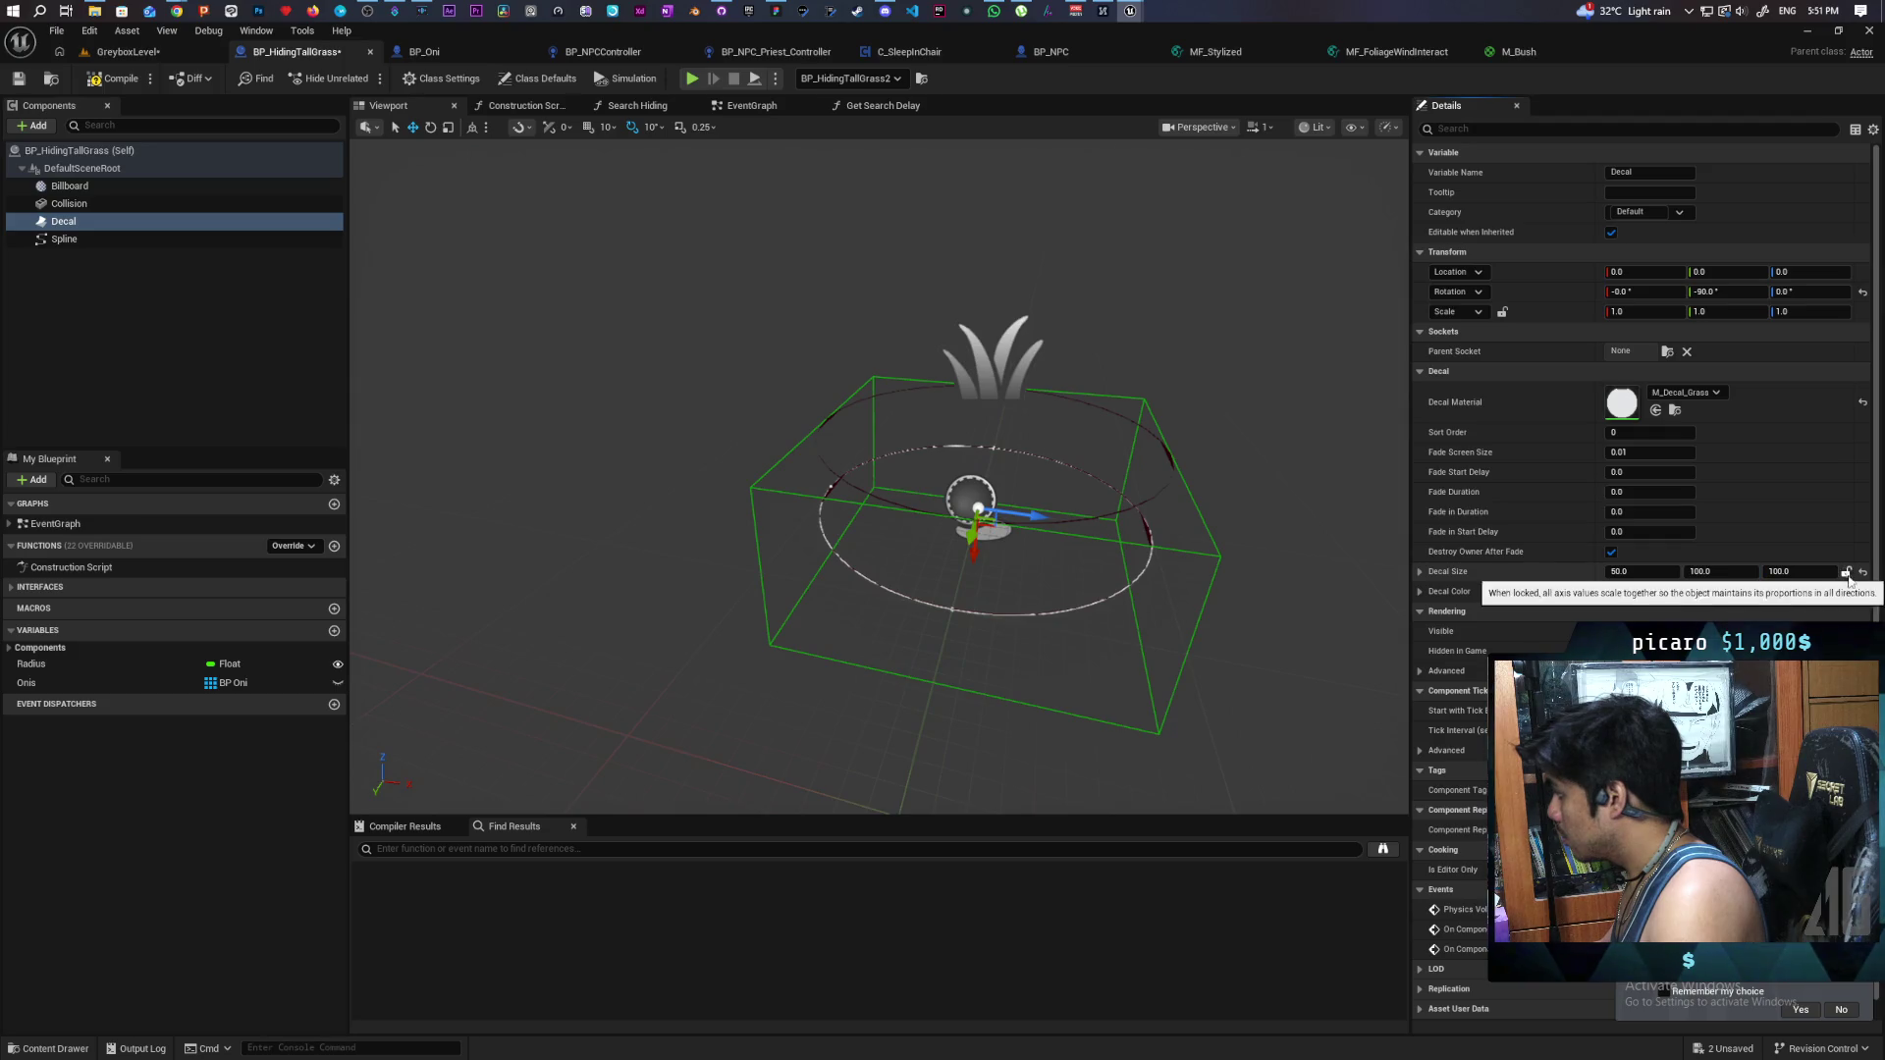
drag(1635, 575, 1586, 574)
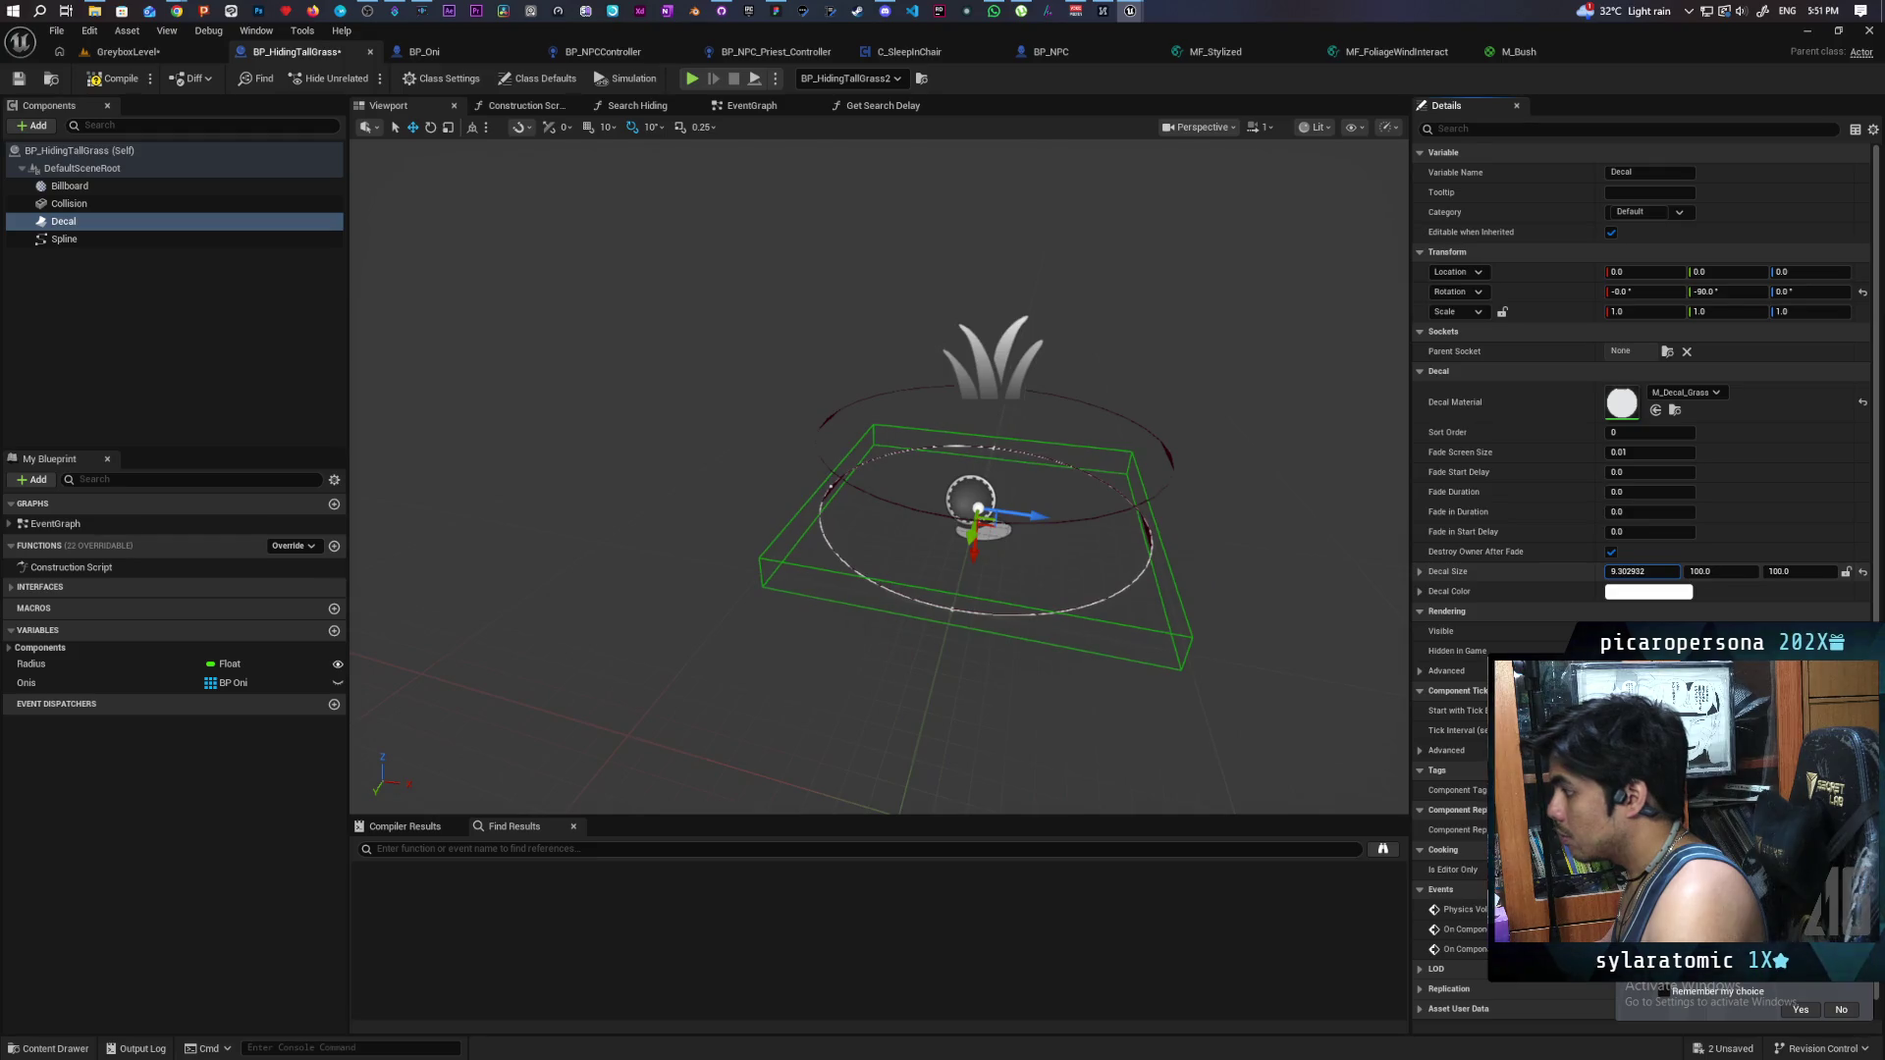
- Save BP_HidingTallGrass and undock its tab into a separate window
mouse_move(1117, 579)
mouse_down()
mouse_move(1080, 707)
mouse_move(1080, 618)
mouse_up()
key(ctrl+s)
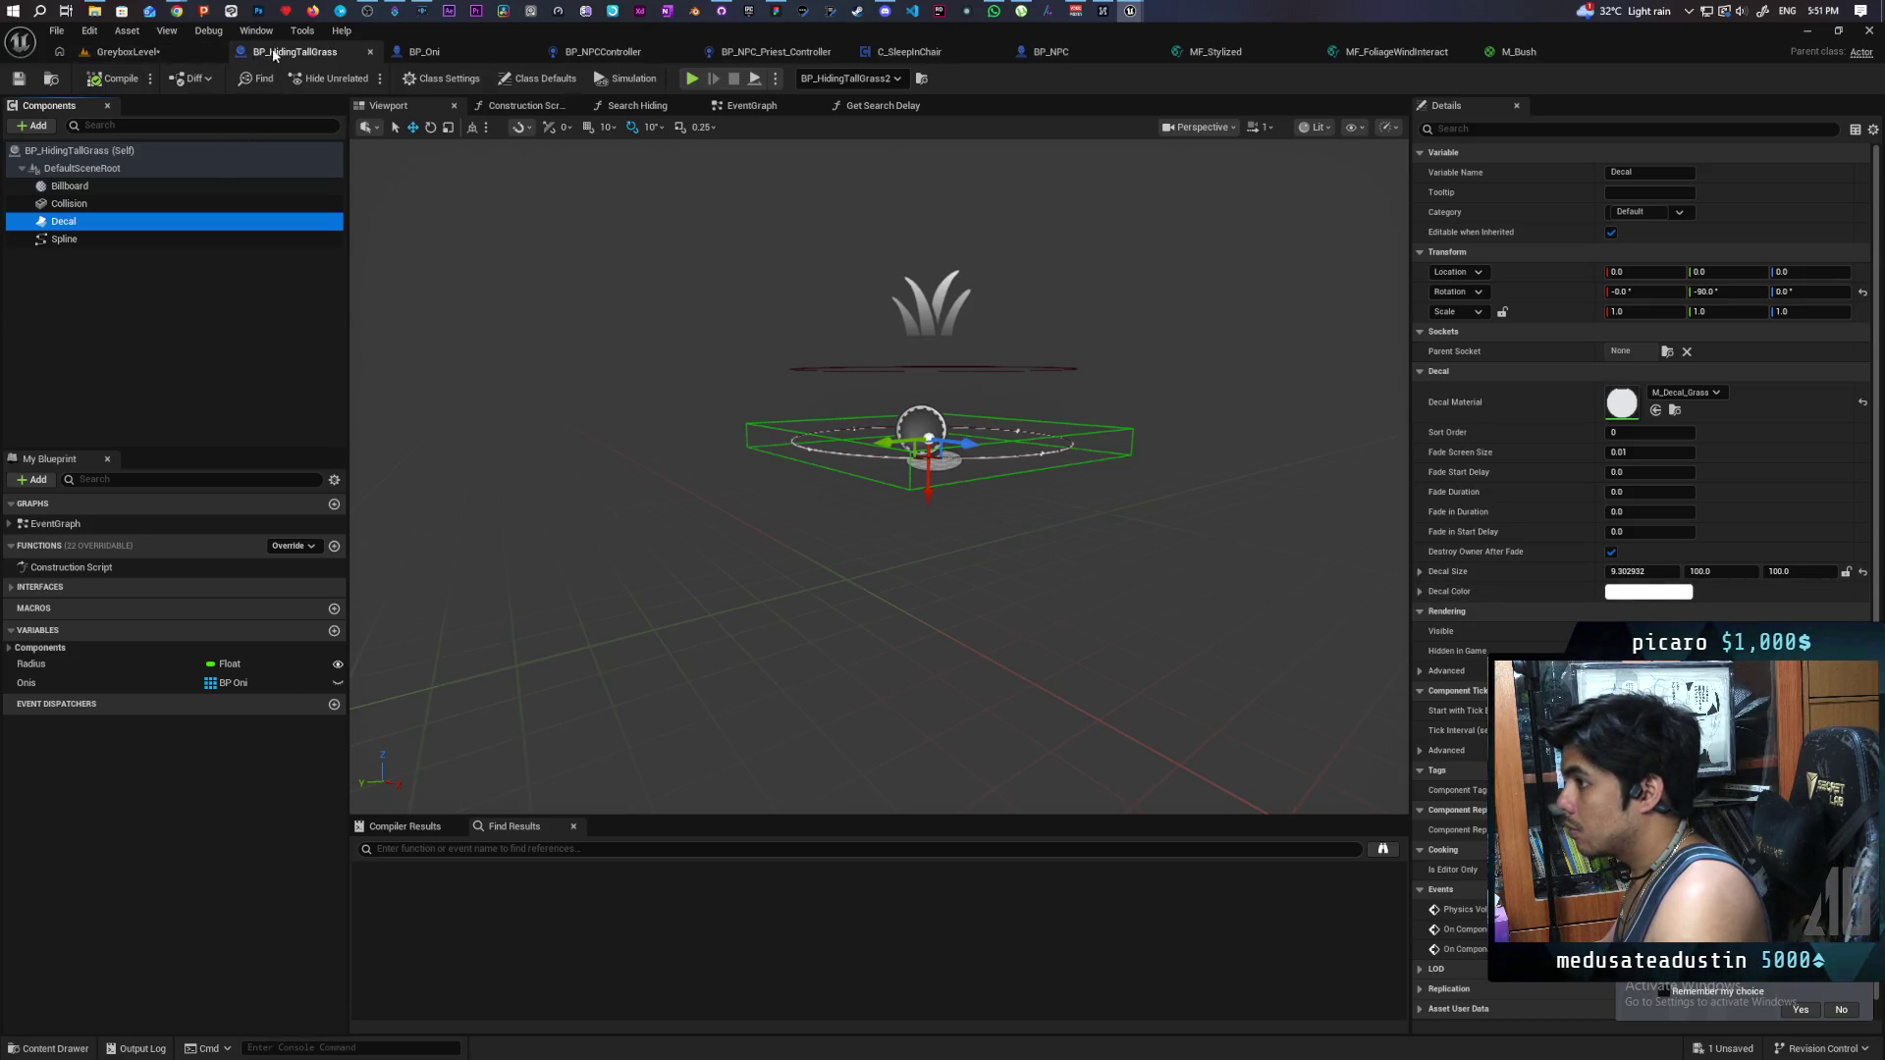
mouse_move(314, 56)
mouse_down()
mouse_move(569, 255)
mouse_move(593, 220)
mouse_move(628, 236)
mouse_up()
- Fly the level camera around the grass patches and enlarge the floating Blueprint window
key(w)
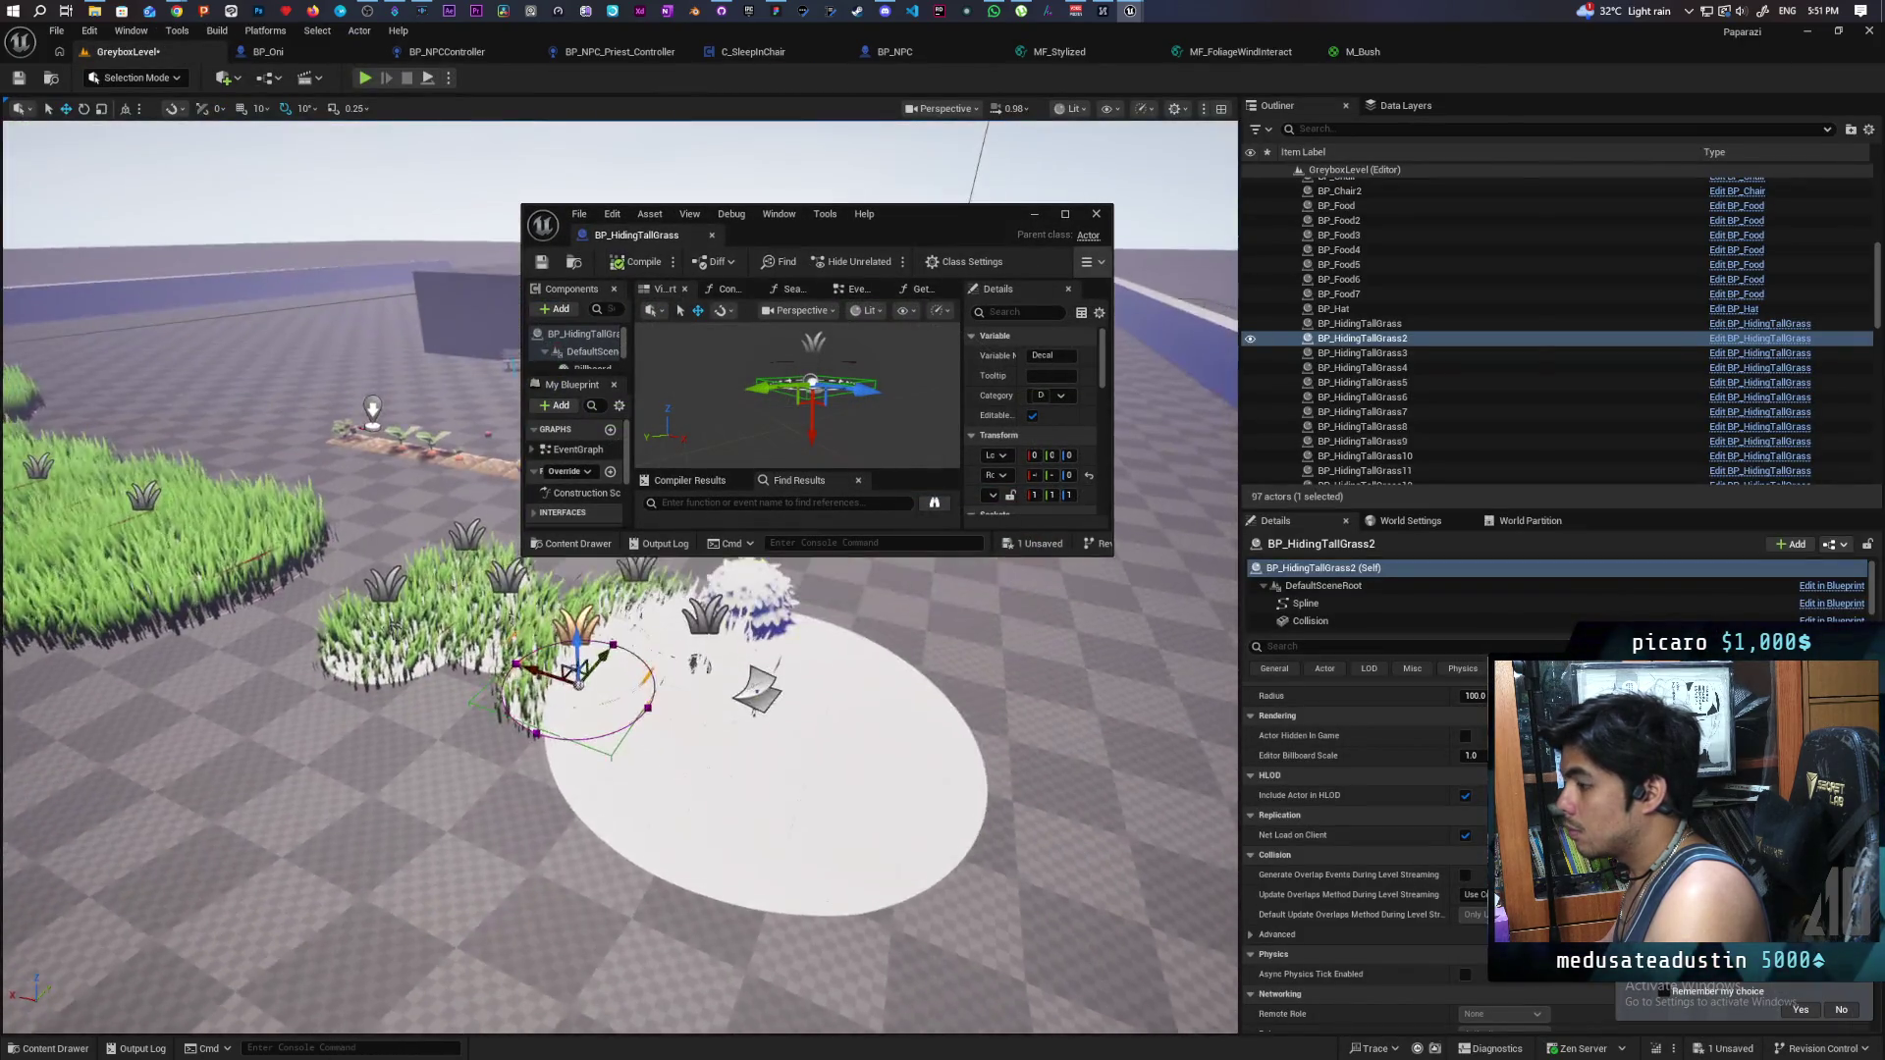
key(w)
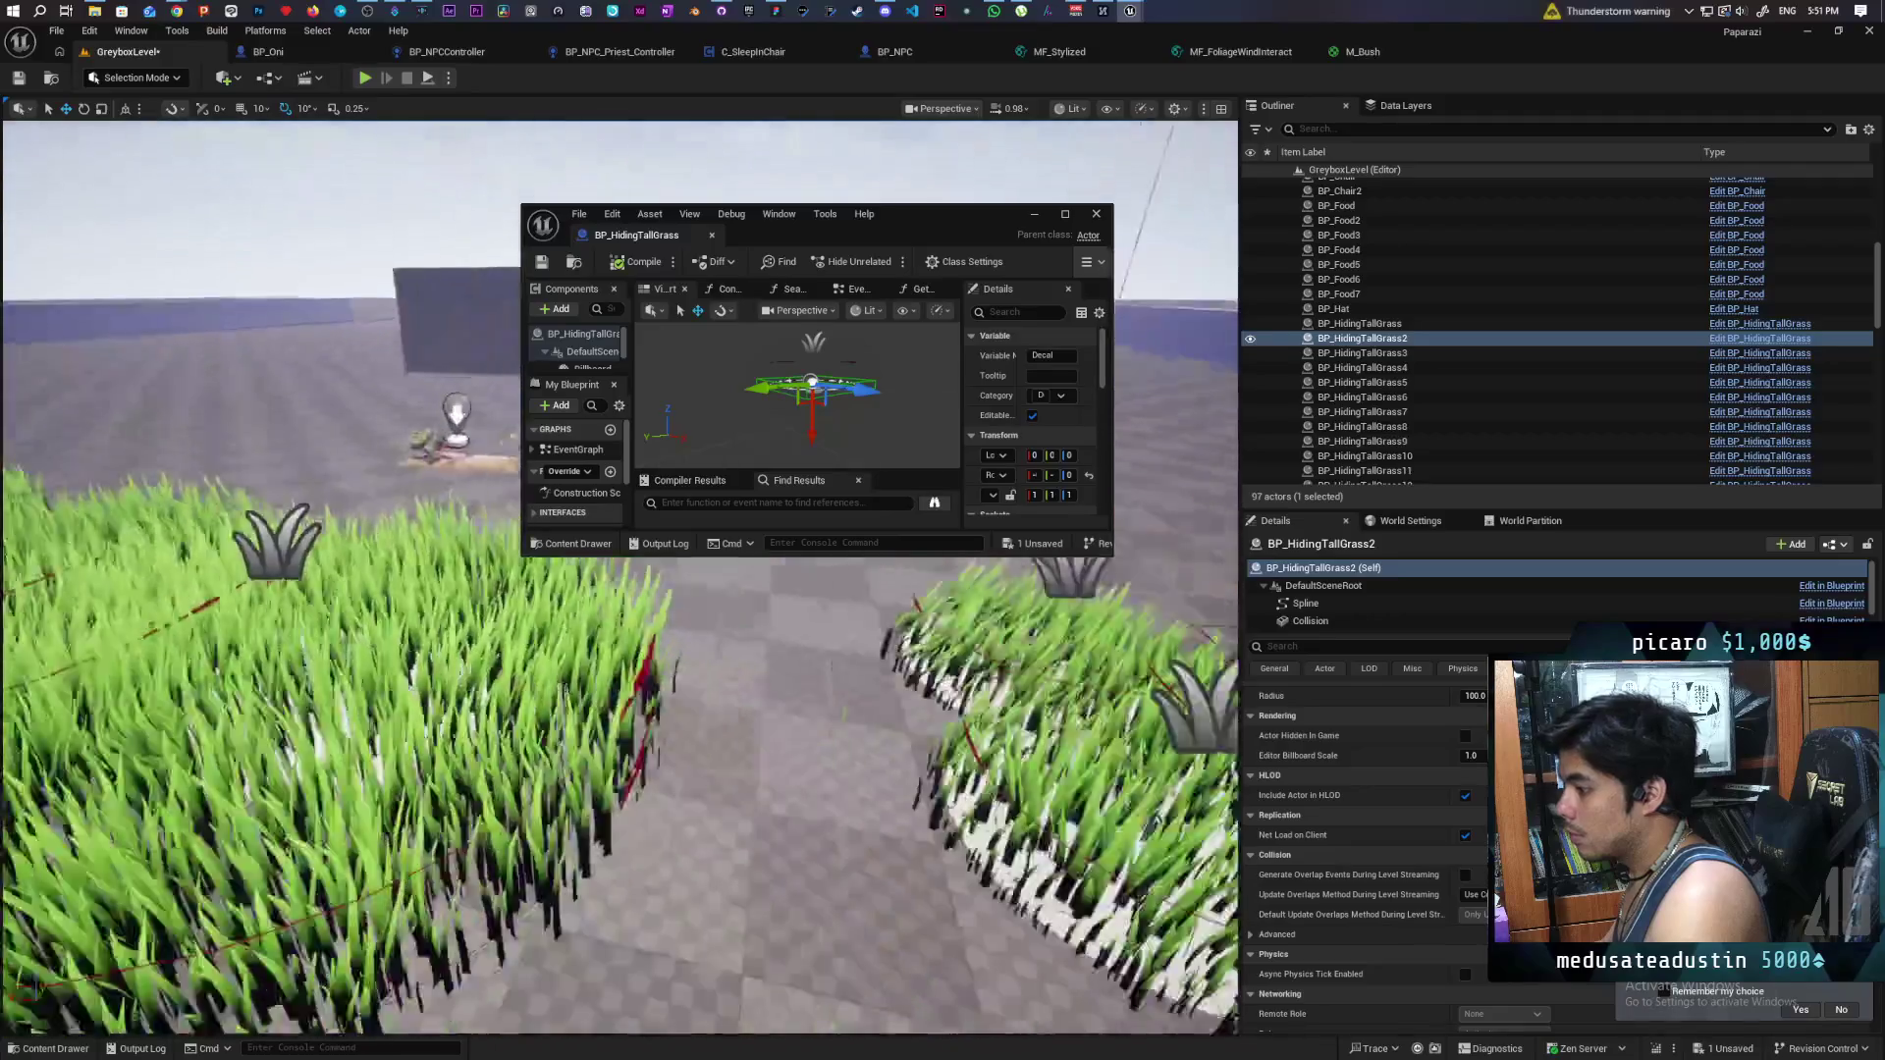
key(s)
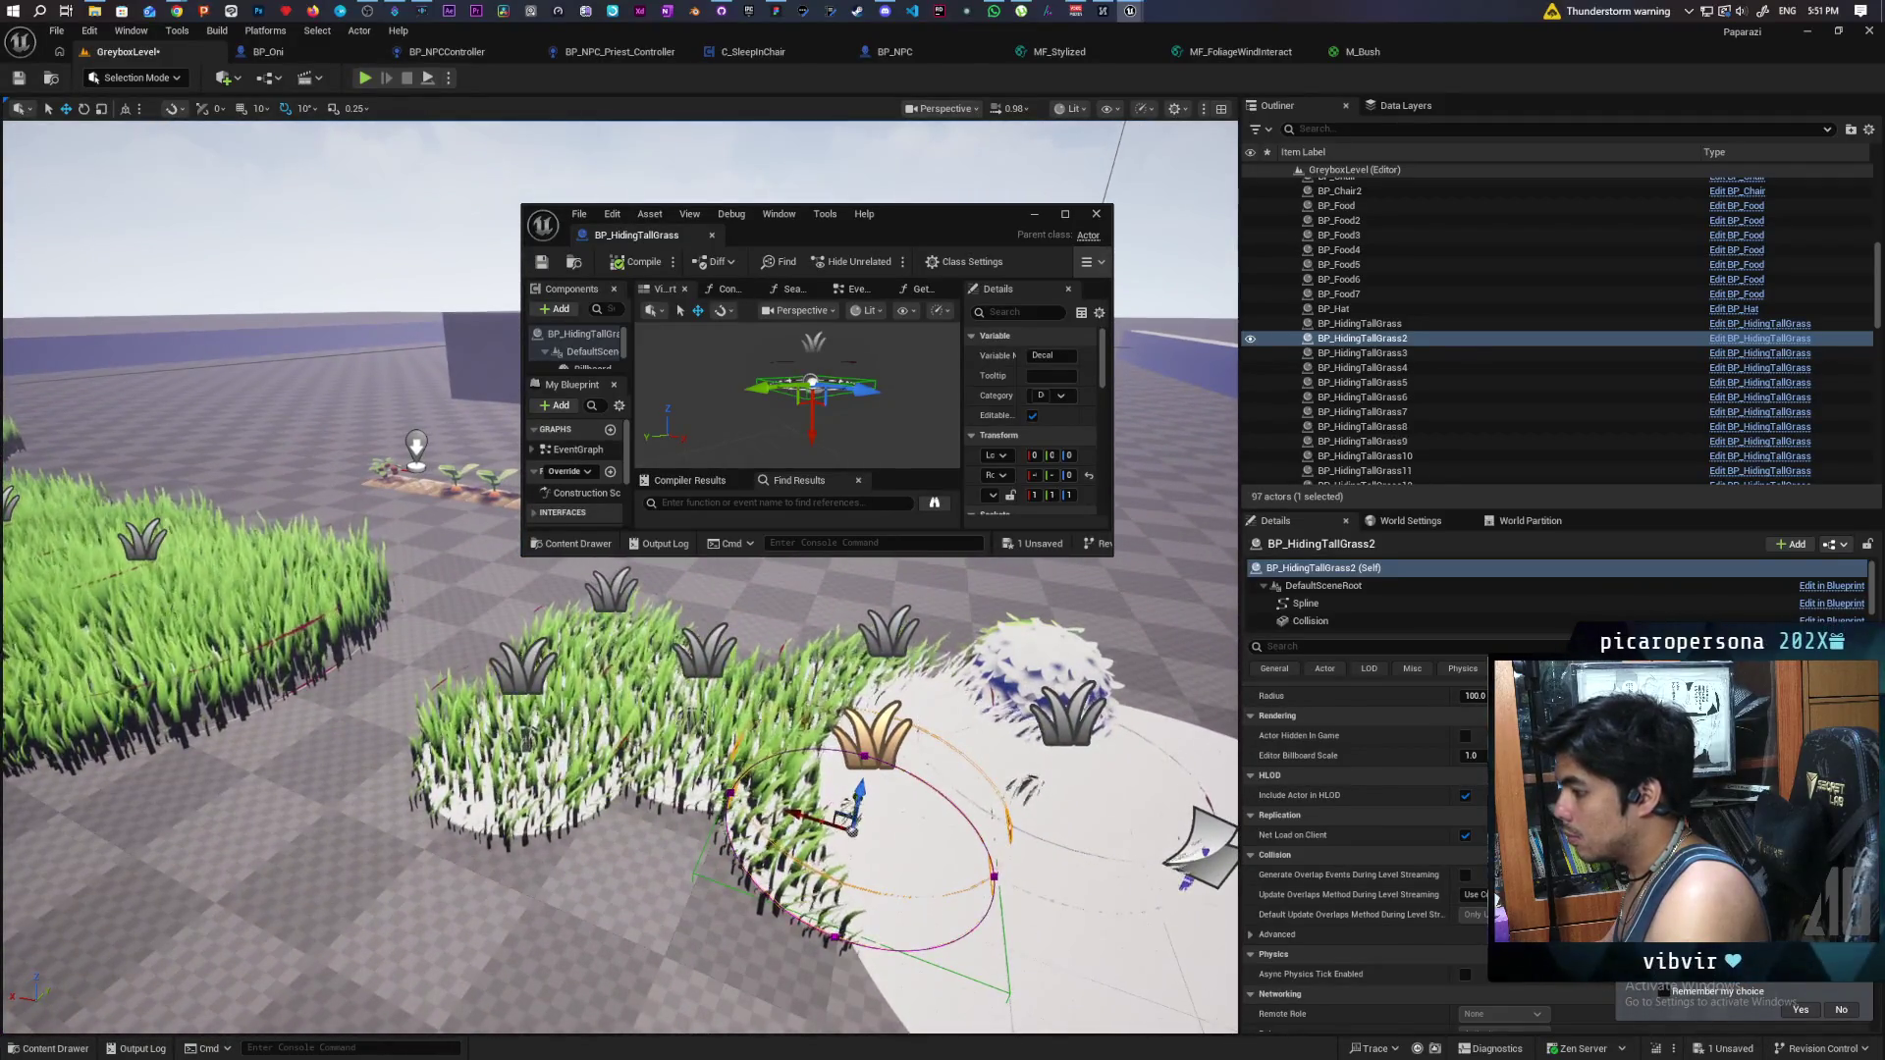
key(w)
key(w)
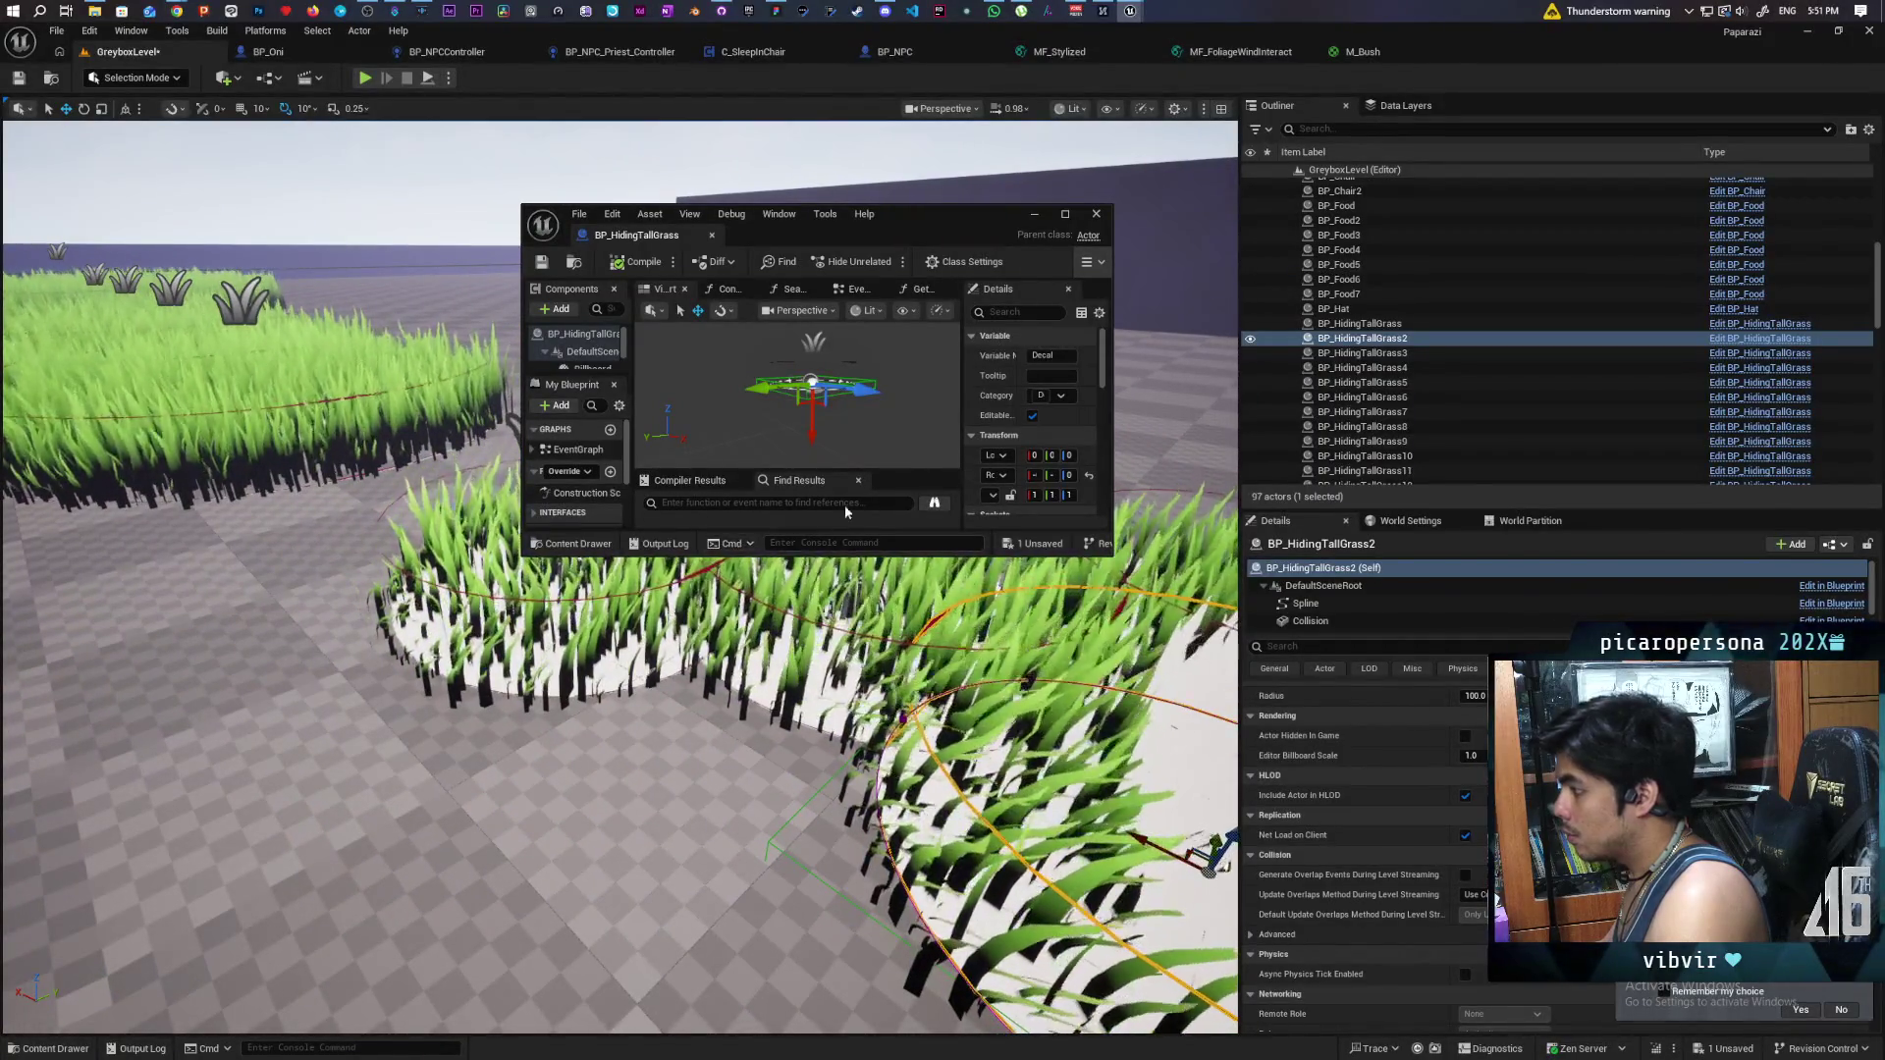
drag(1111, 555, 1441, 905)
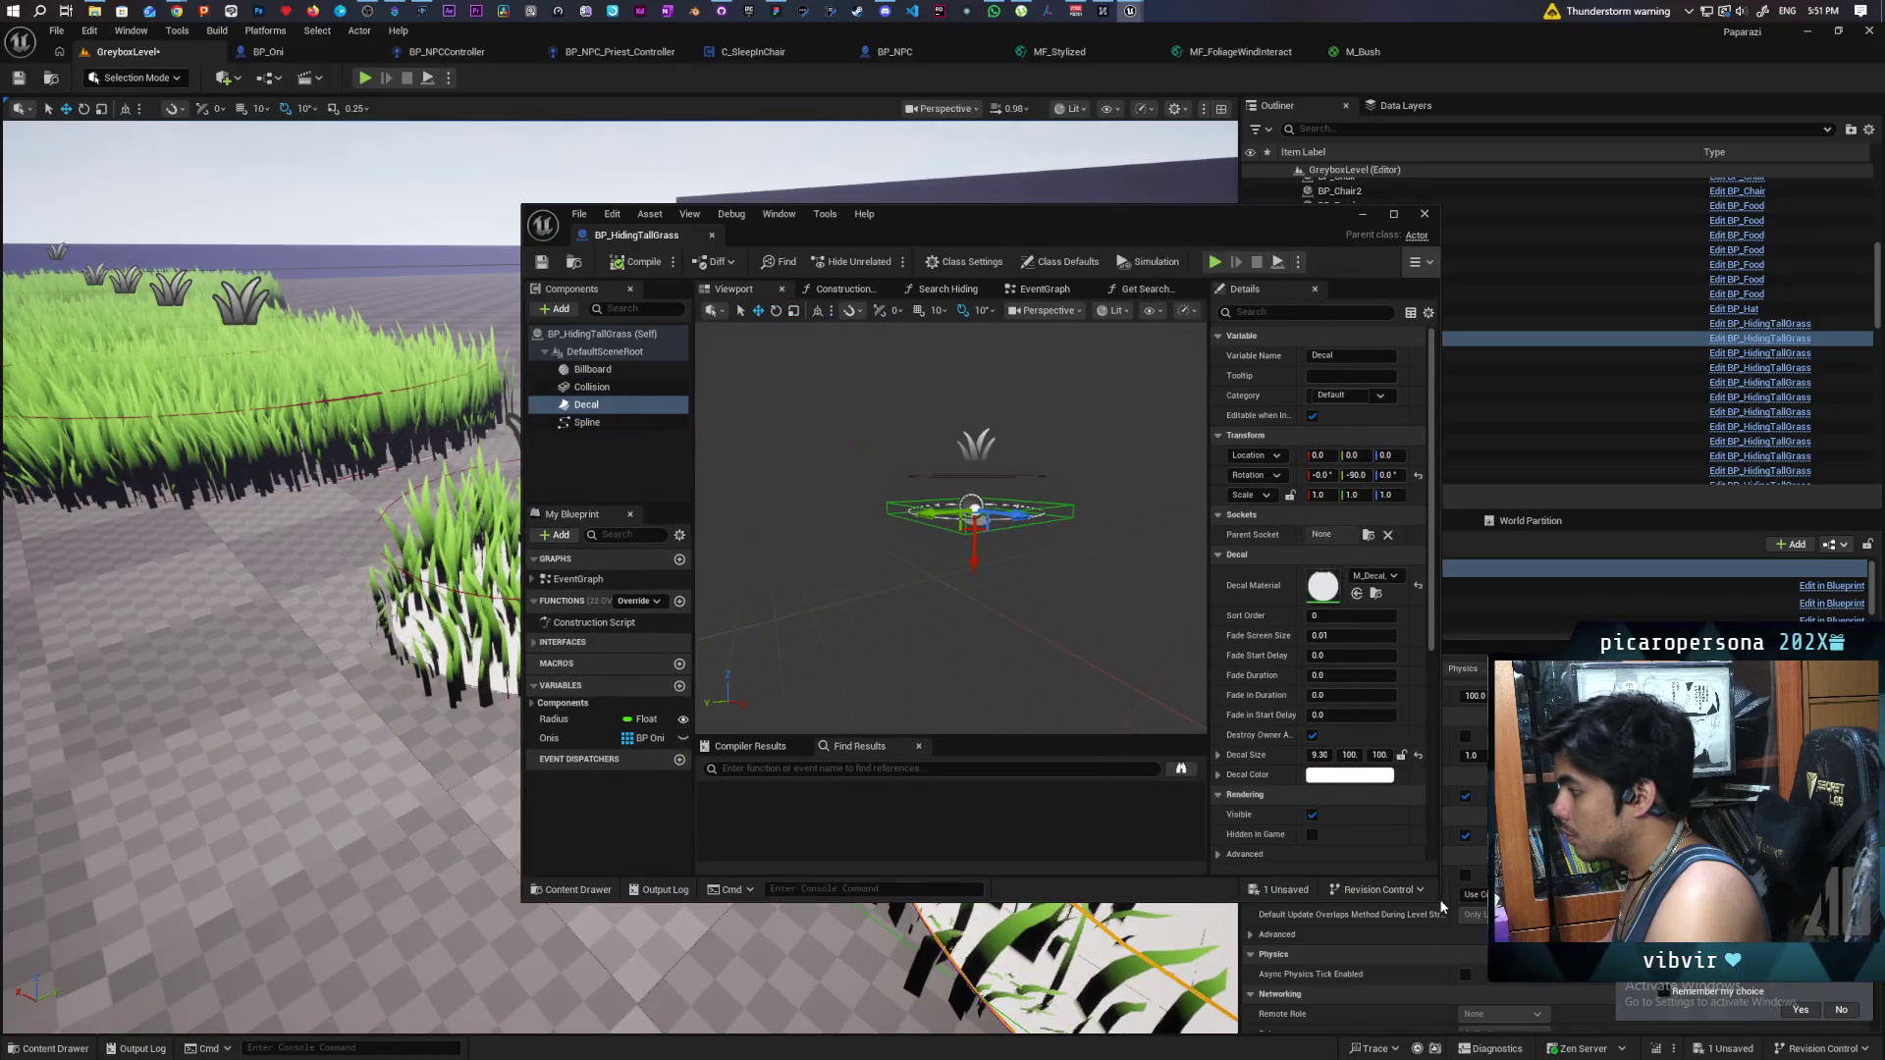
- Change the Decal component's Decal Color from white to a dark green
click(1349, 775)
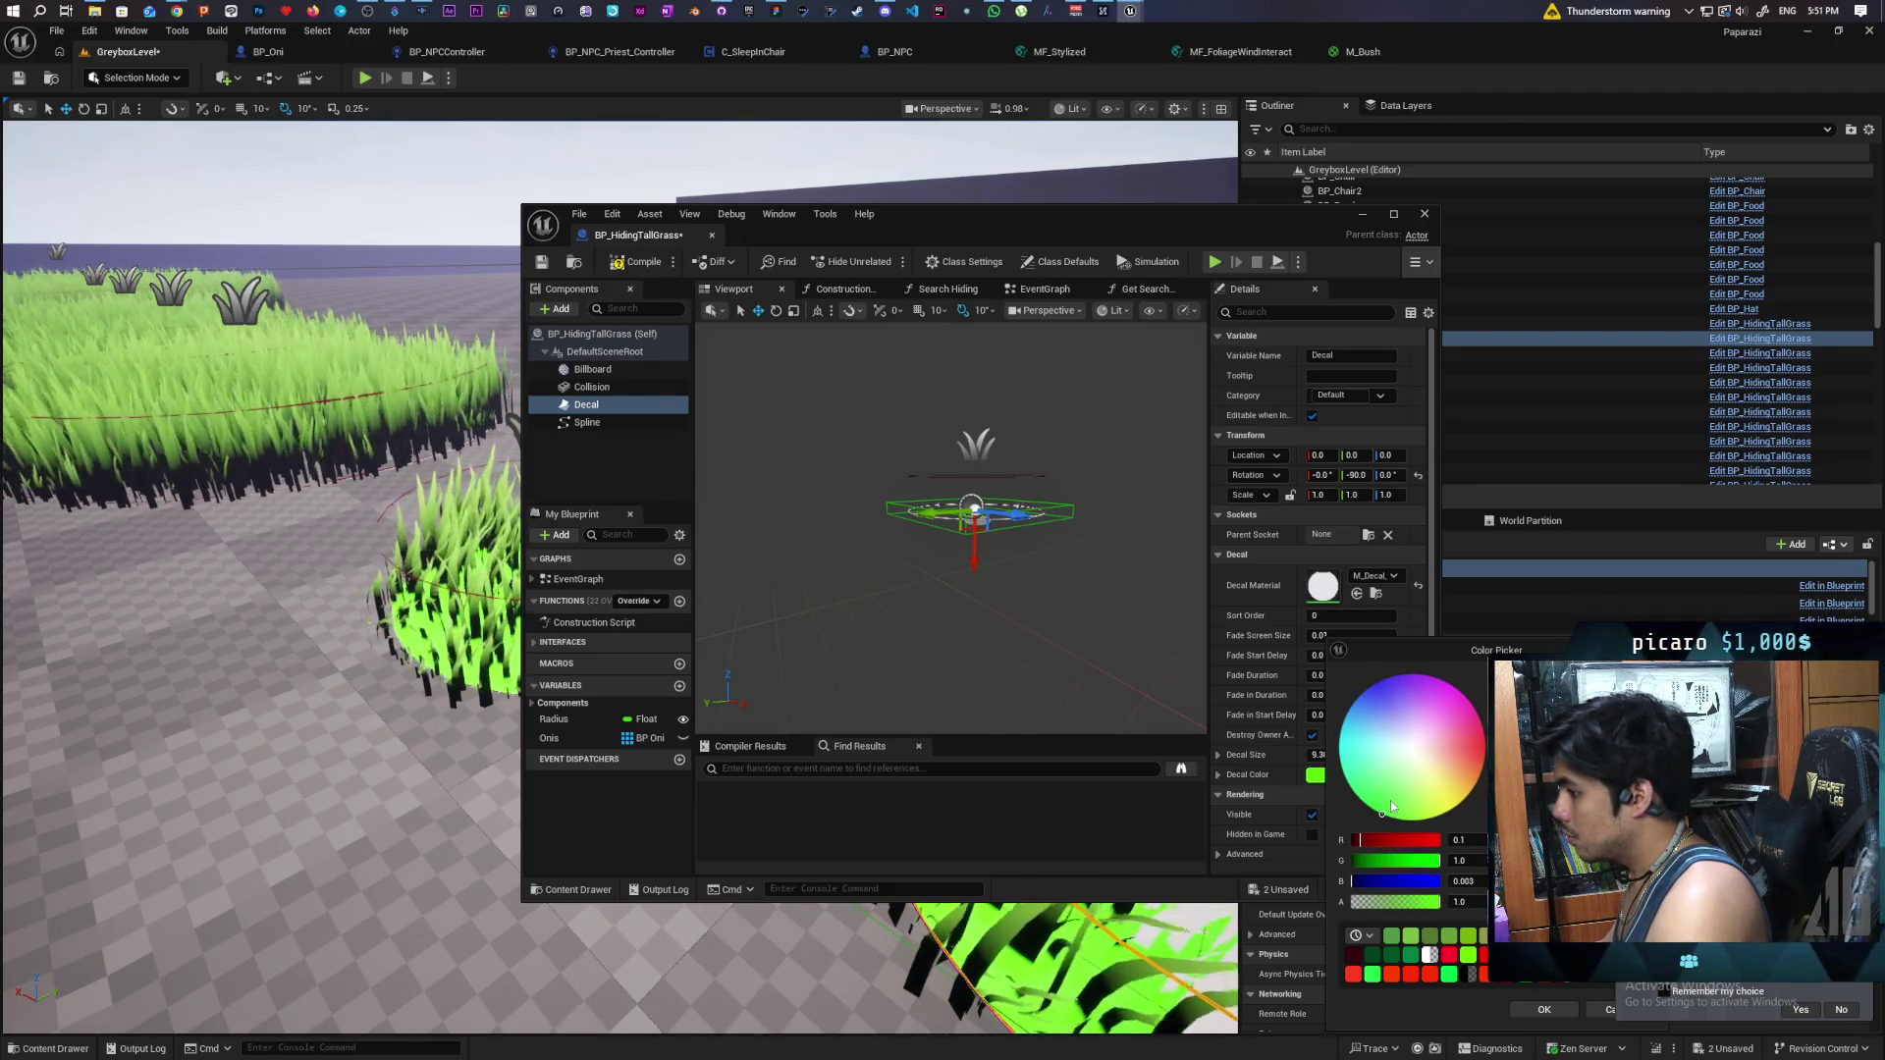
drag(1512, 746, 1512, 800)
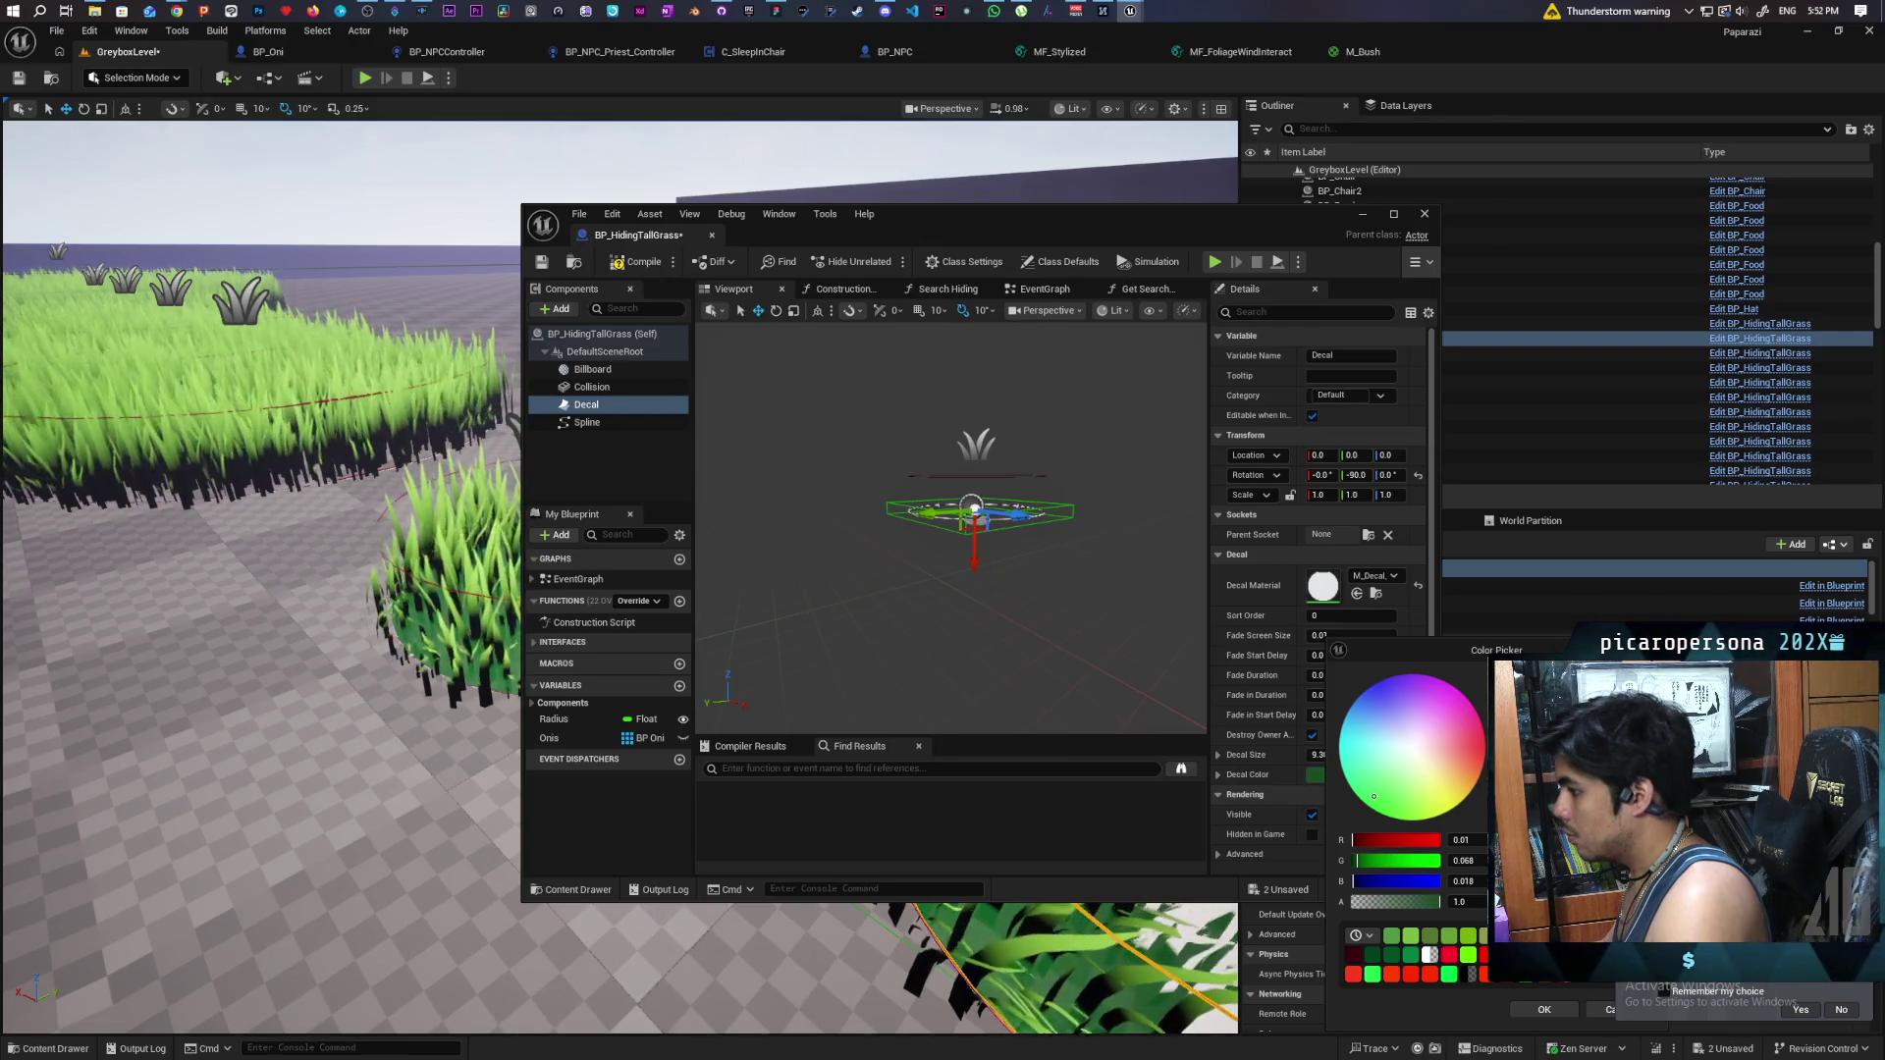
drag(1512, 800, 1512, 780)
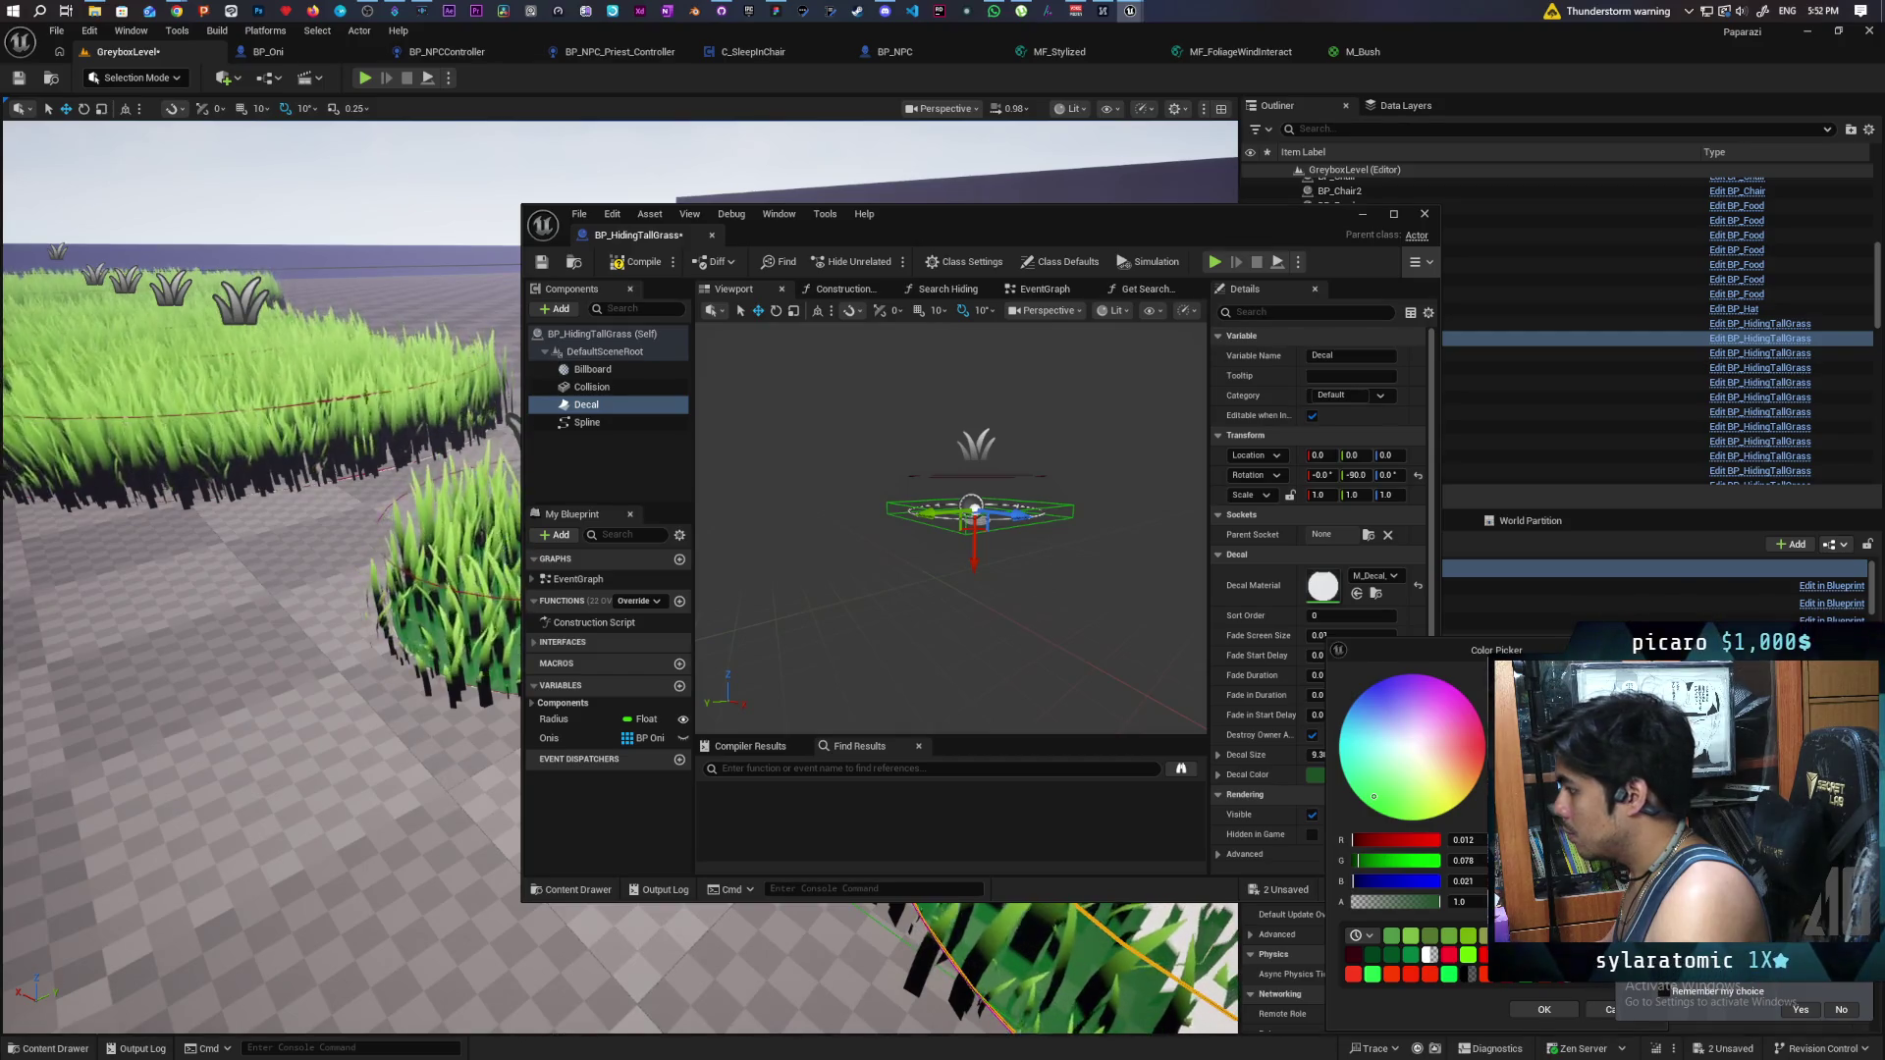
drag(1391, 803, 1399, 808)
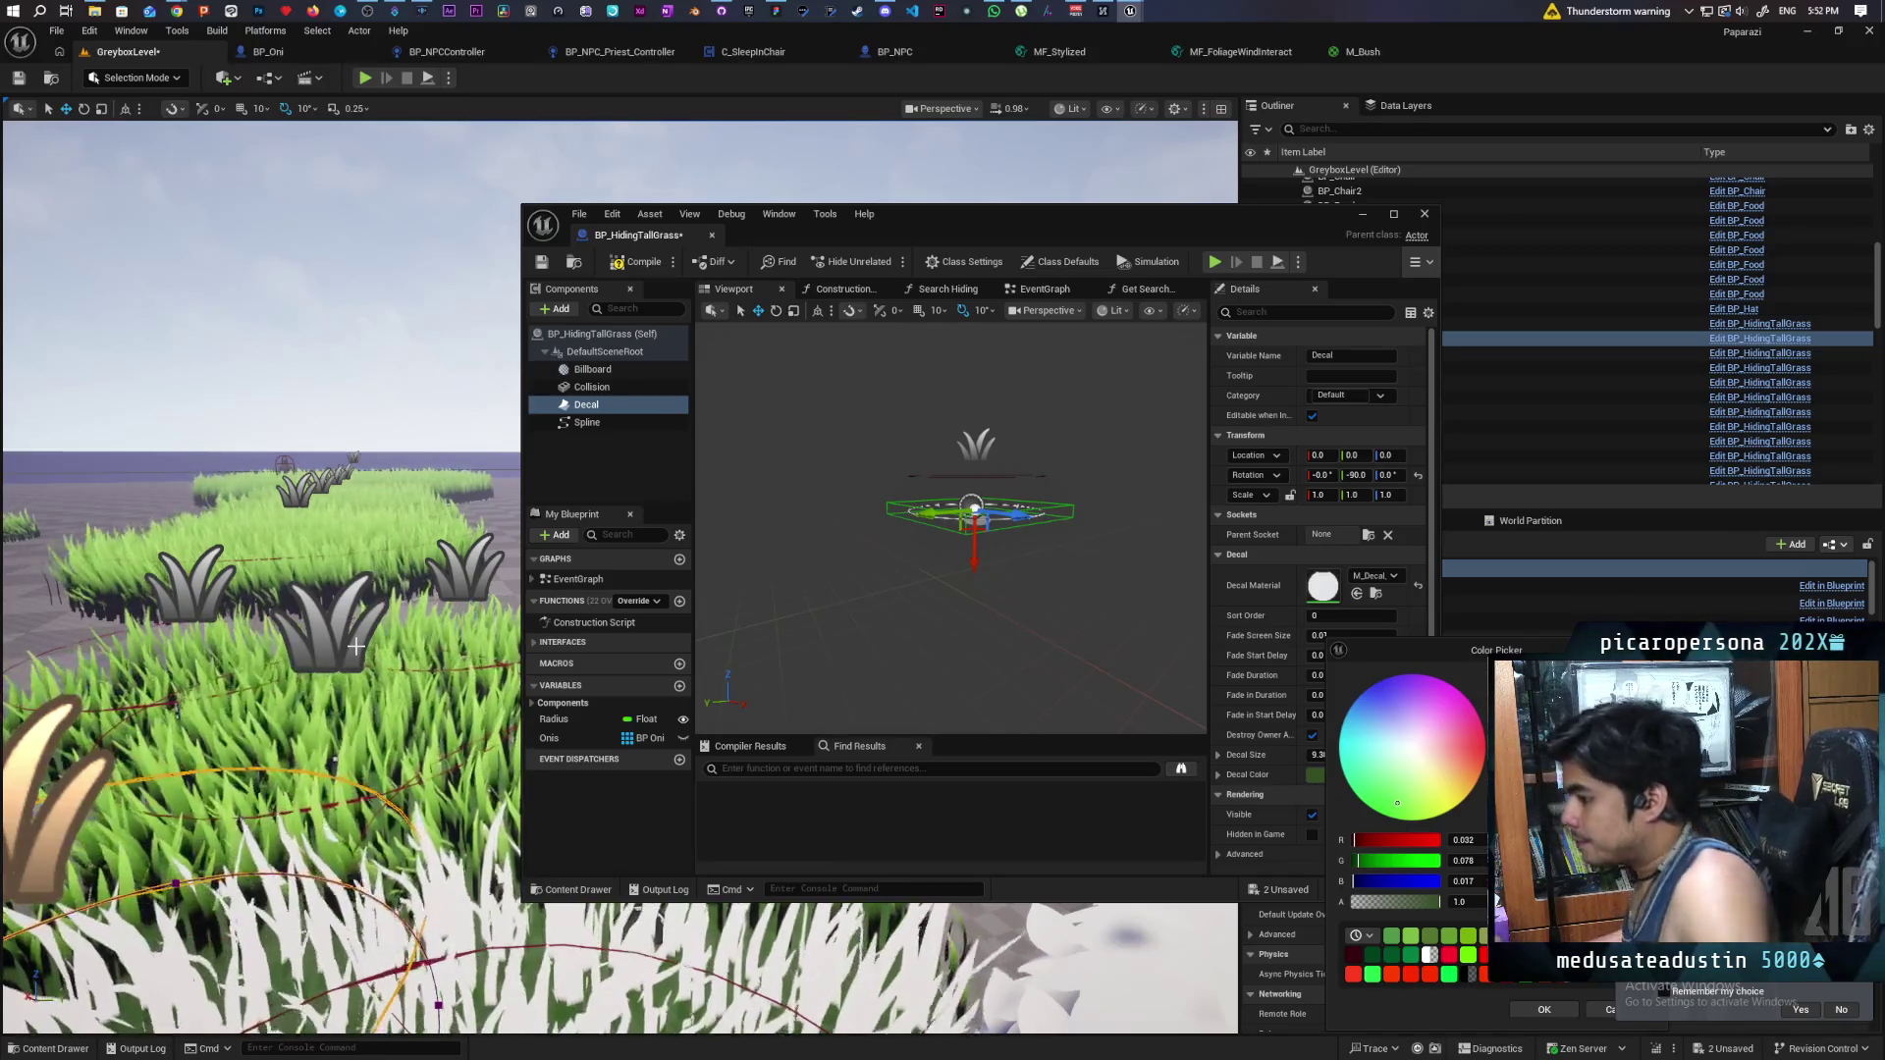
click(1517, 1007)
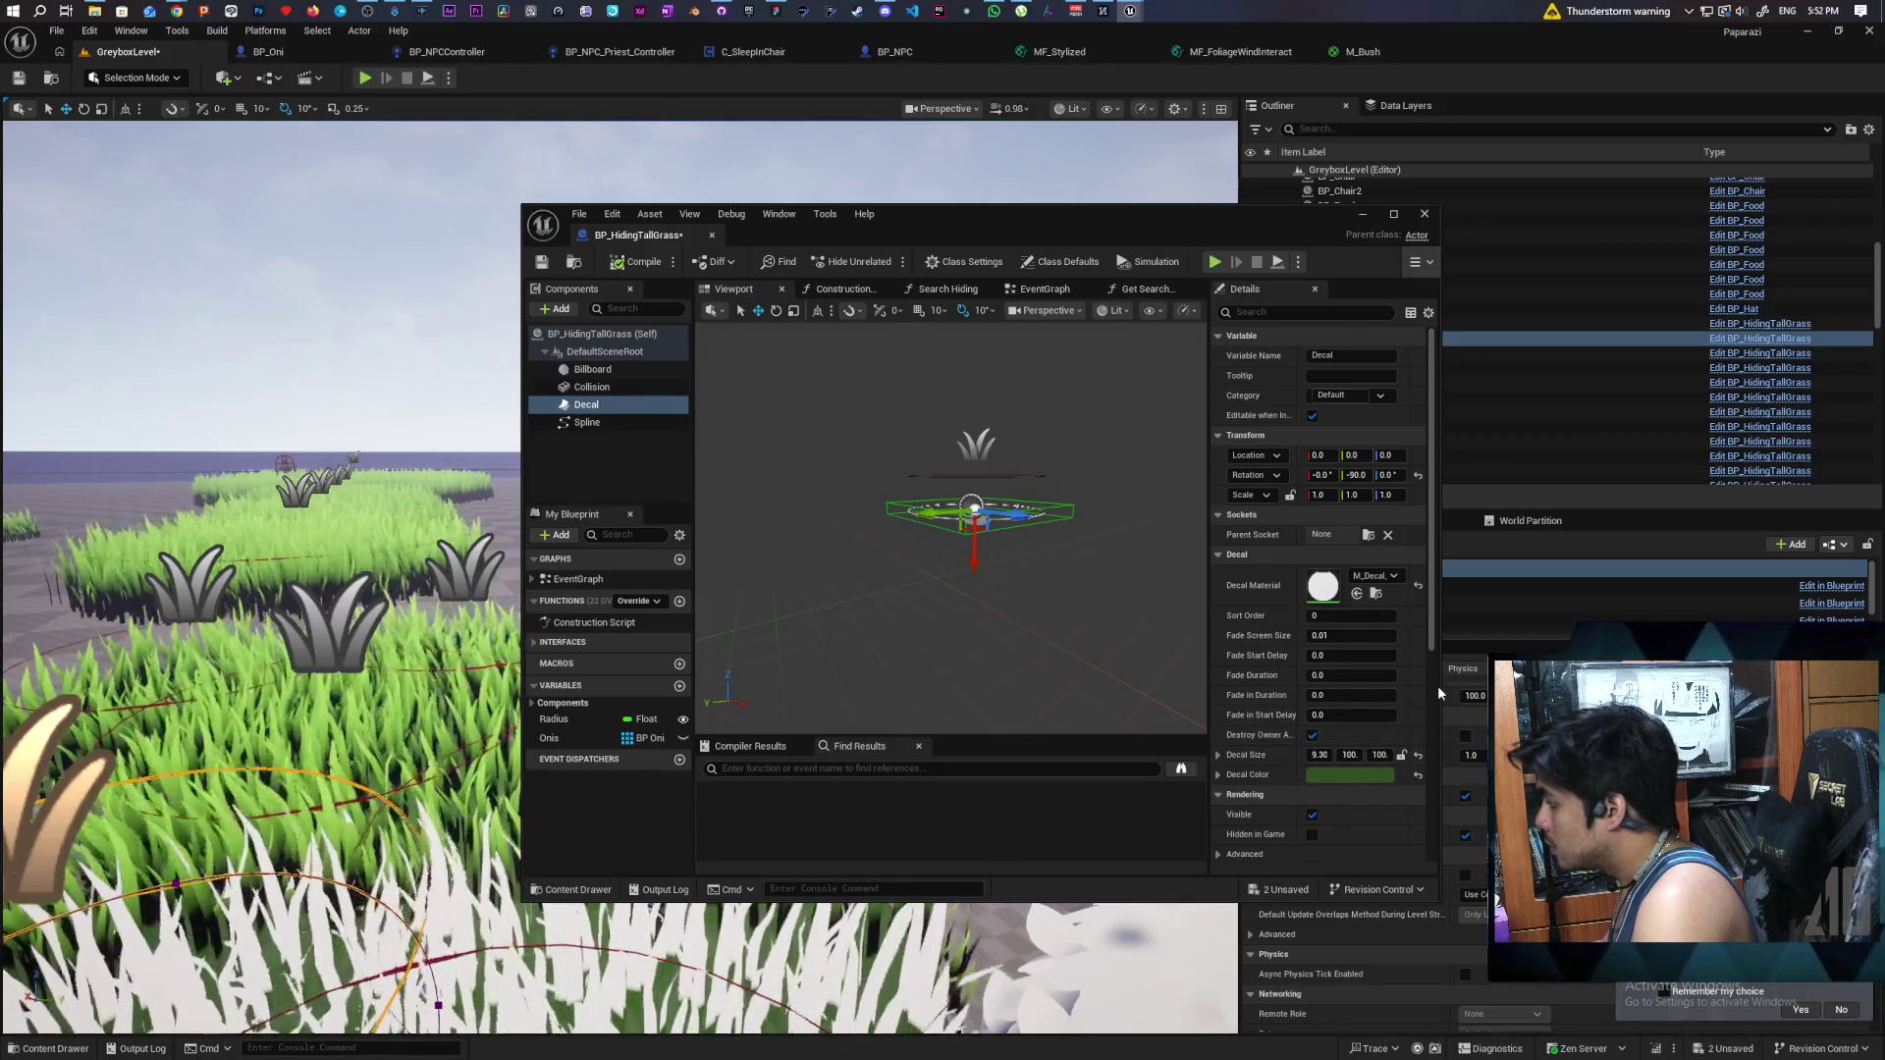
drag(1437, 686, 1613, 686)
click(1470, 755)
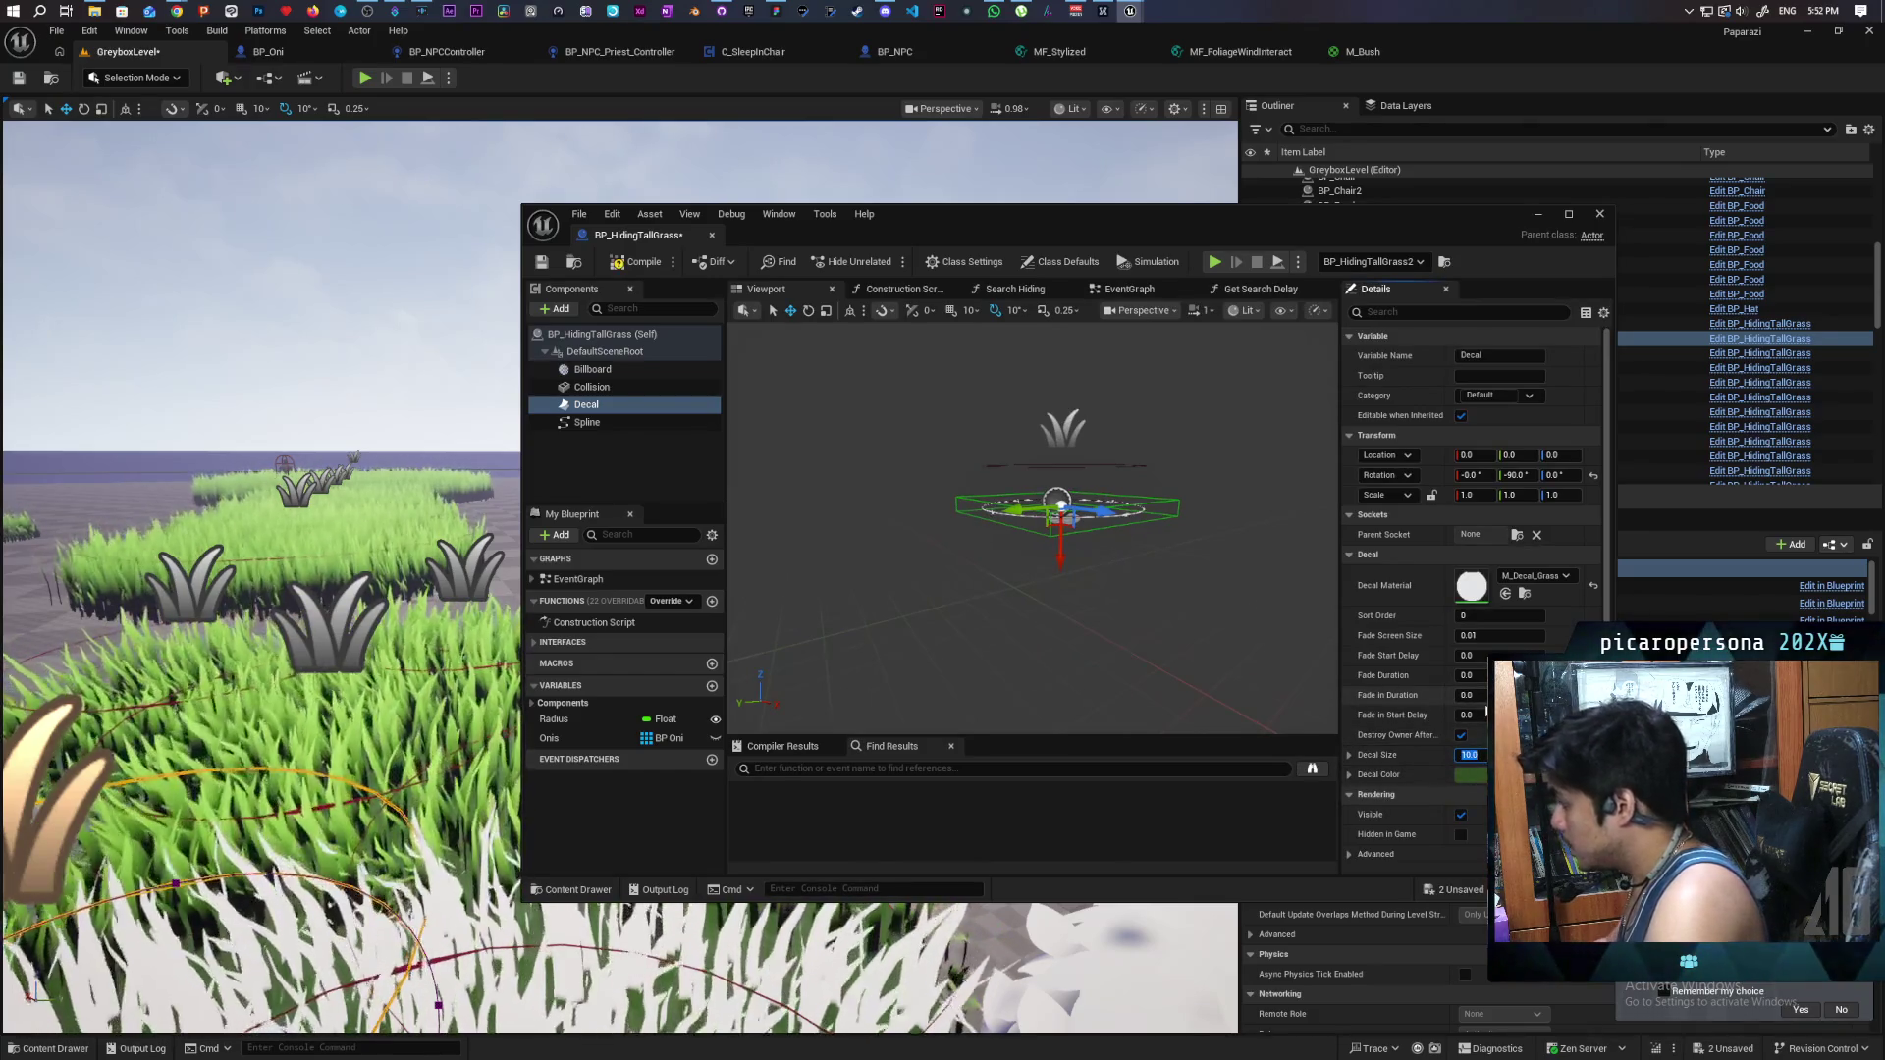
- Open the Construction Script graph and arrange the Construction Script and Decal nodes
click(898, 289)
scroll(1051, 479, down, 2)
scroll(1051, 479, up, 4)
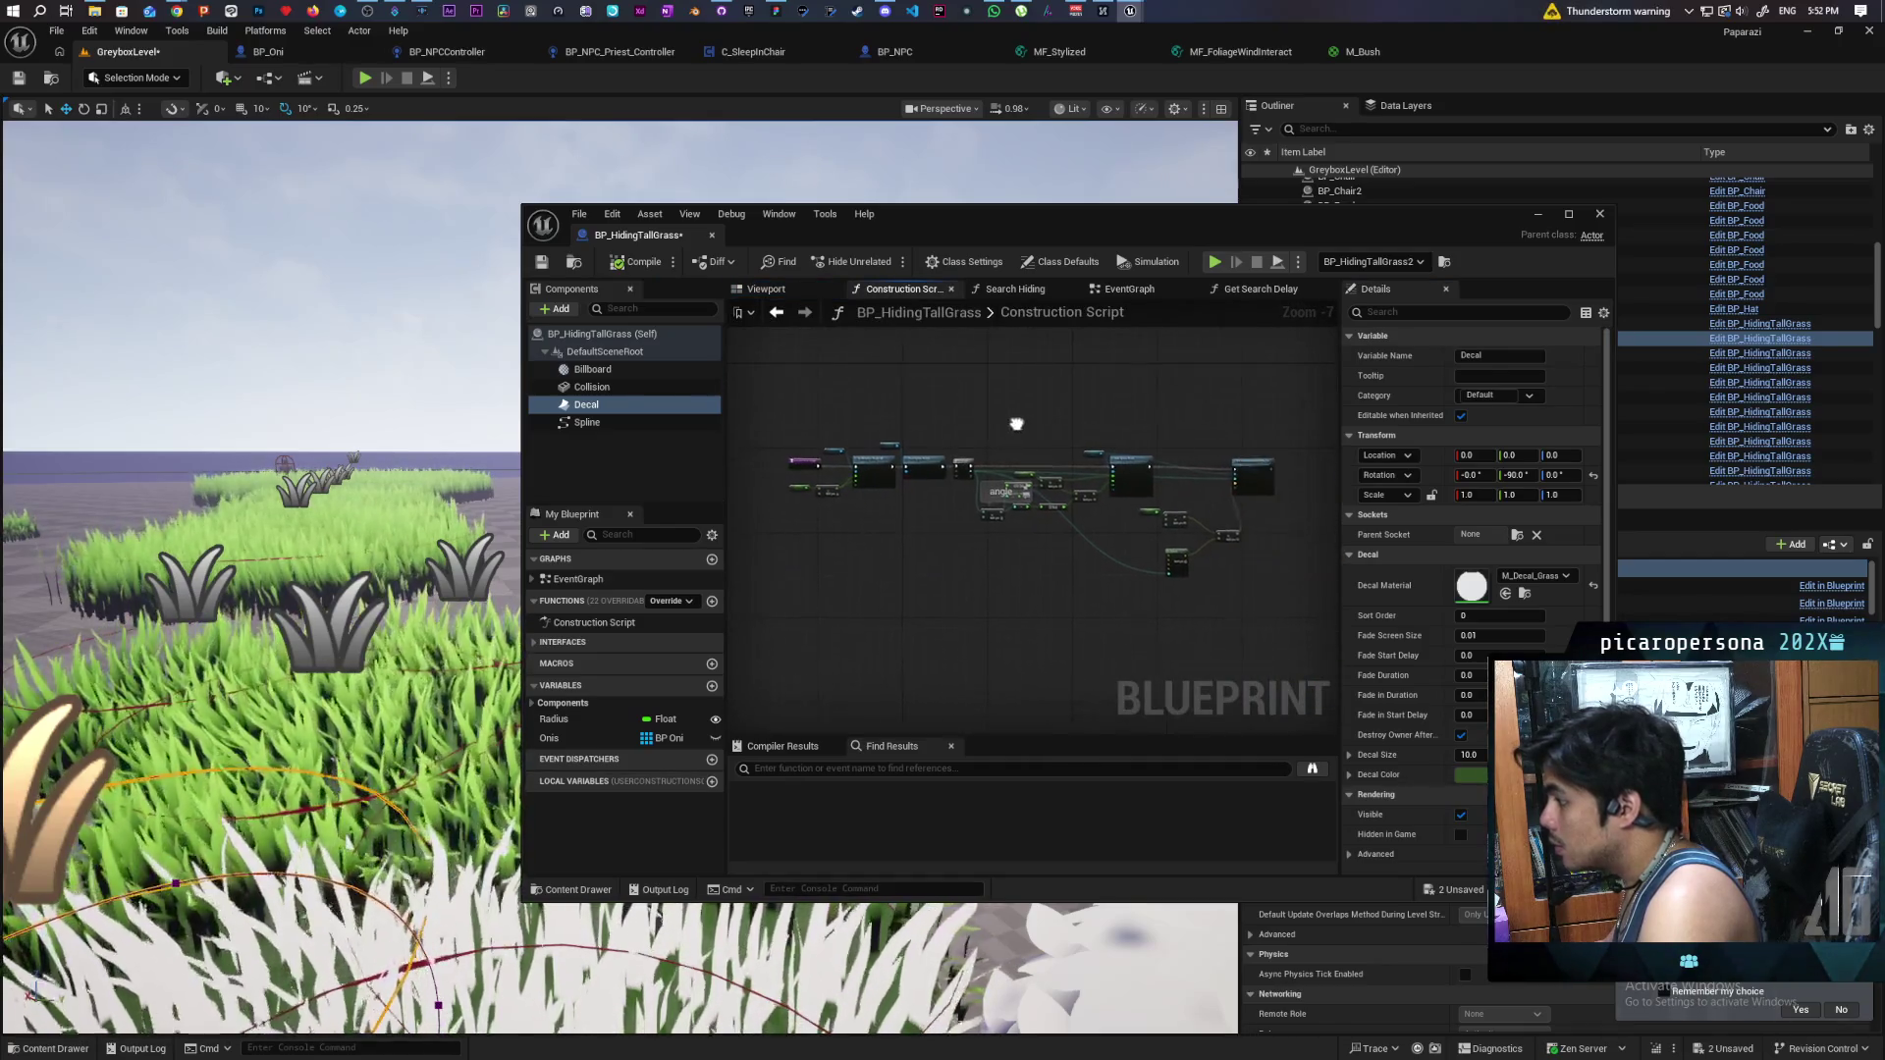
click(1044, 463)
drag(1028, 470, 844, 478)
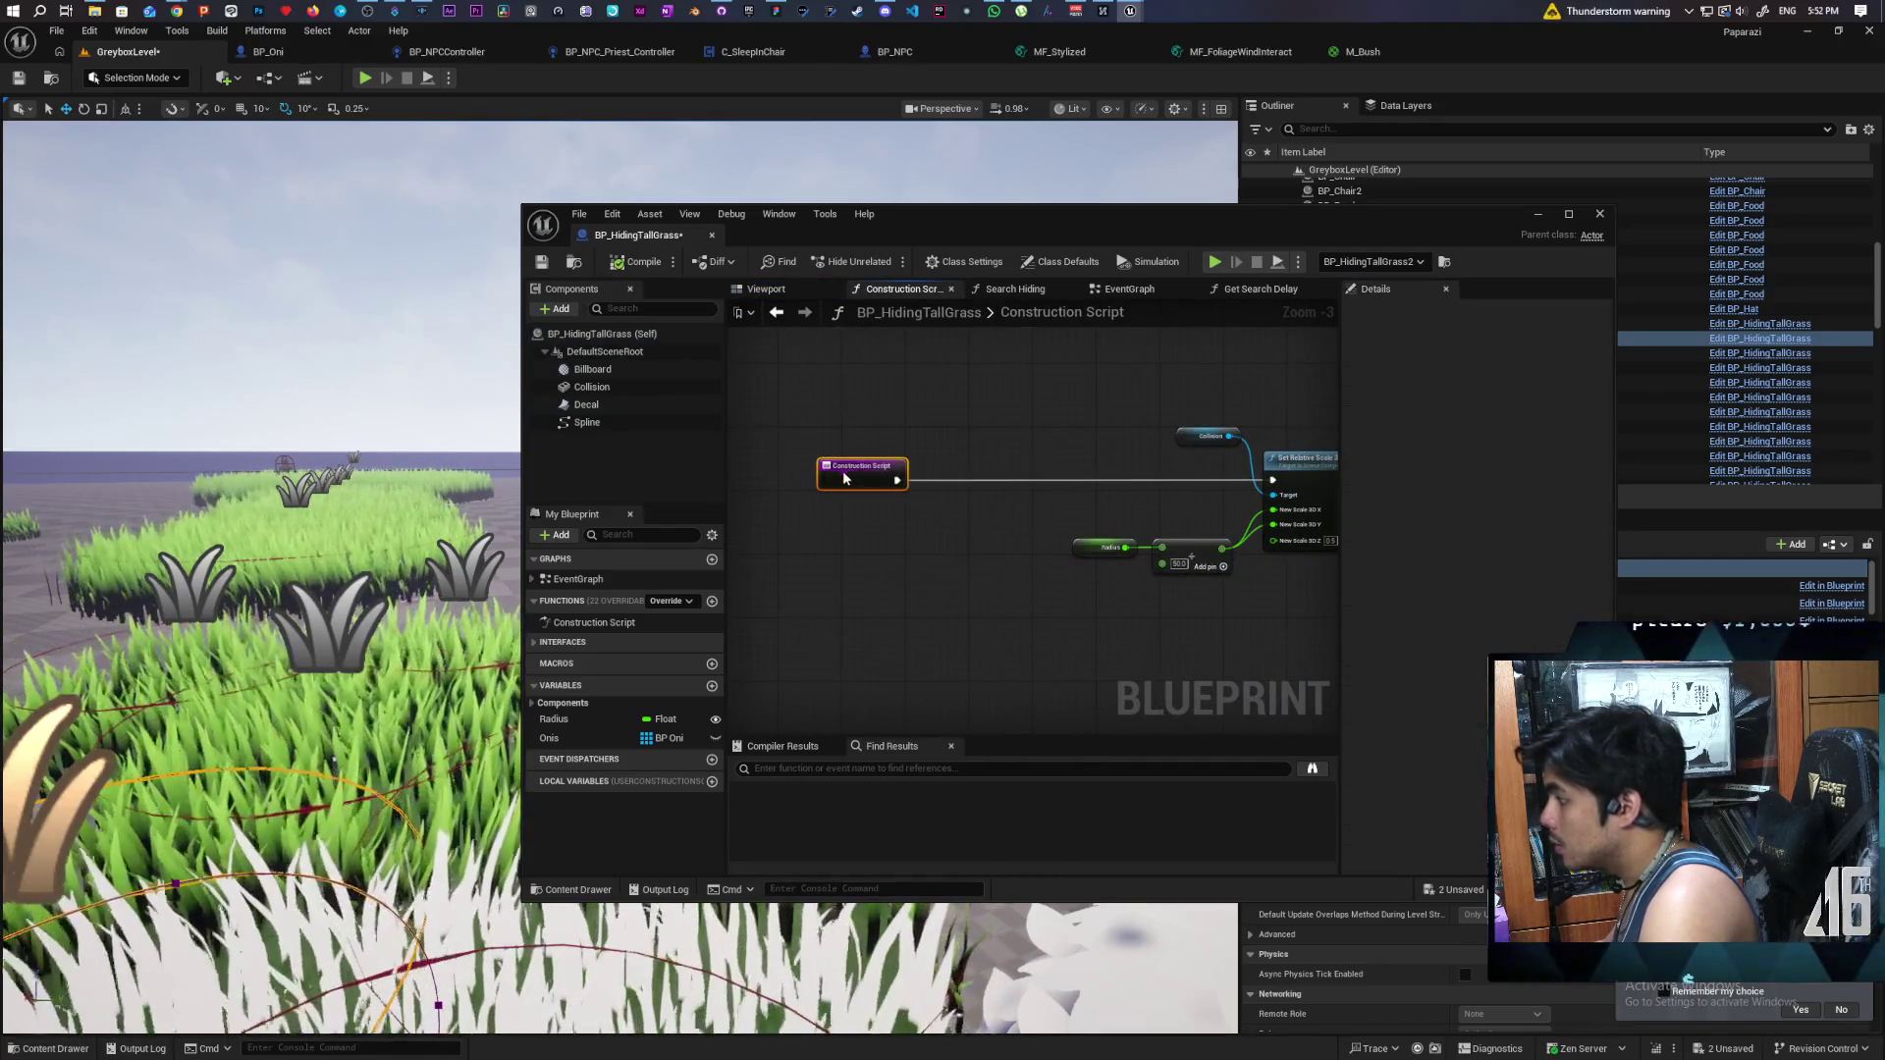
mouse_move(592, 406)
mouse_down()
mouse_move(899, 416)
mouse_move(847, 422)
mouse_move(919, 447)
mouse_up()
text(set dec)
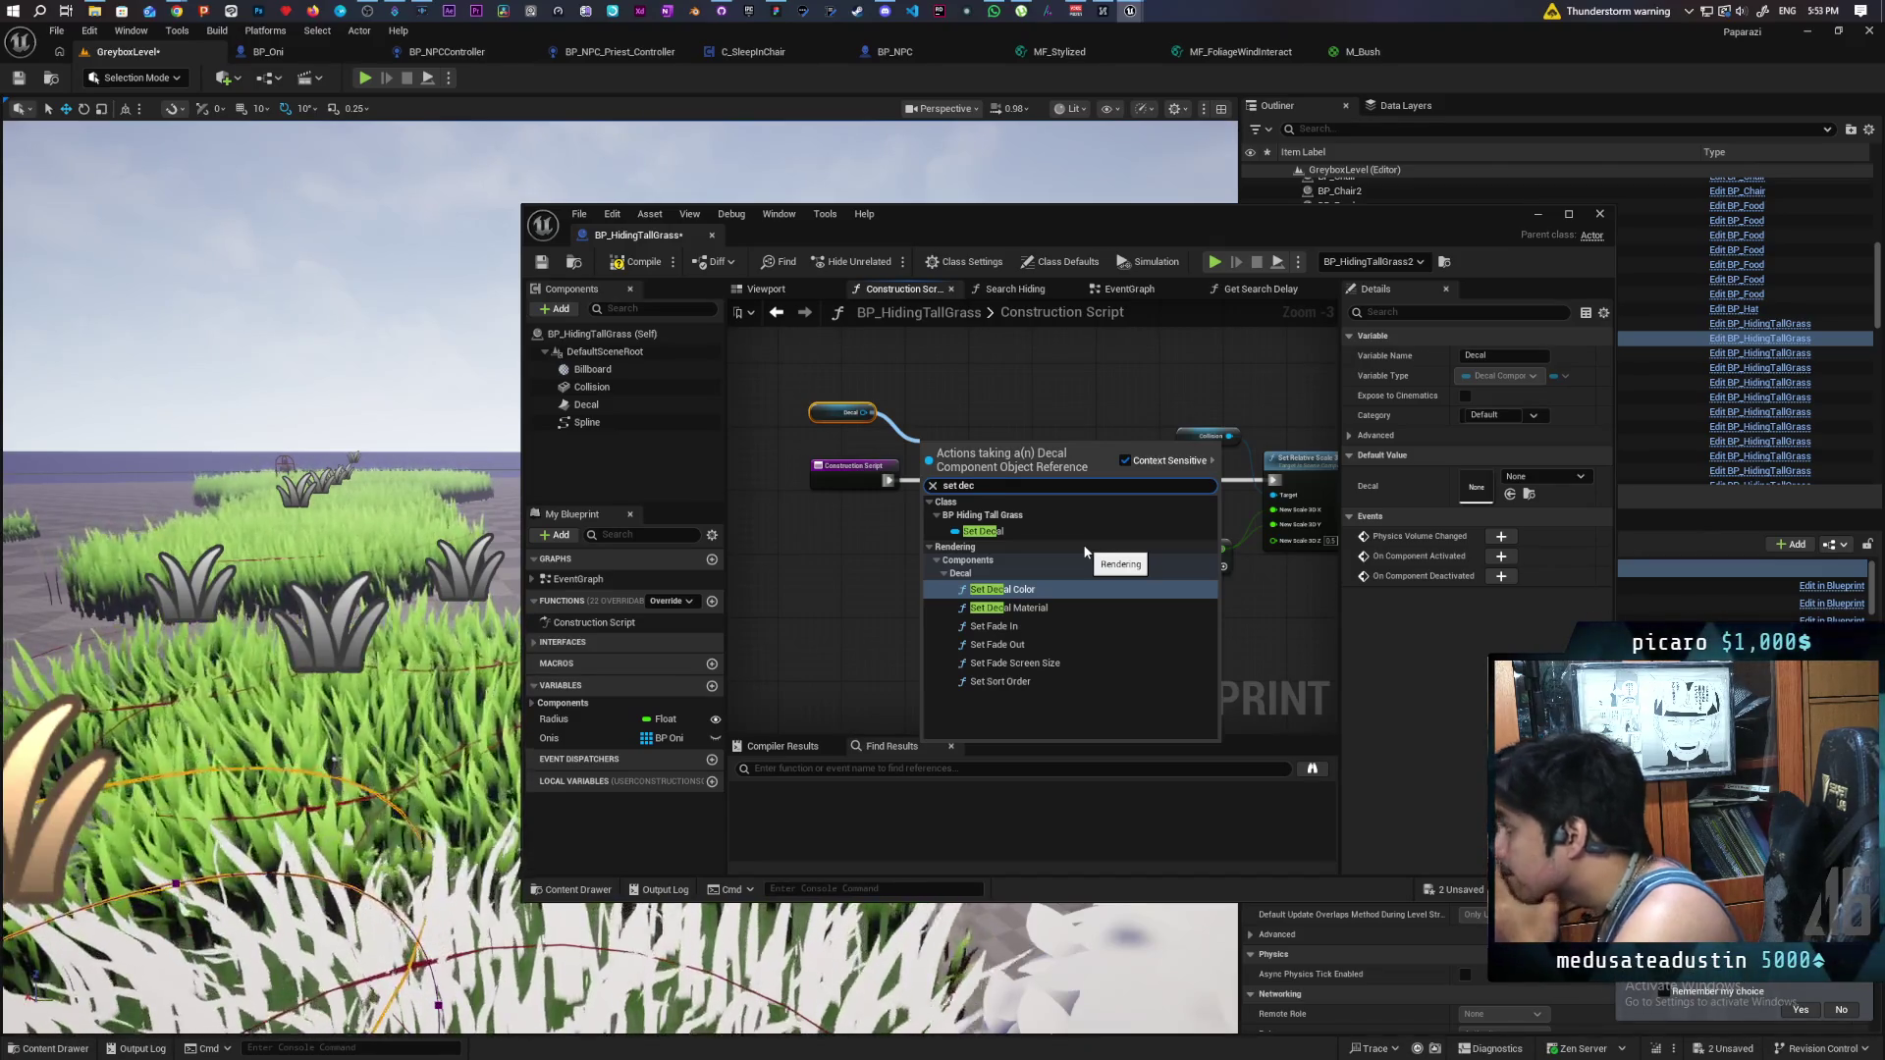
click(1031, 382)
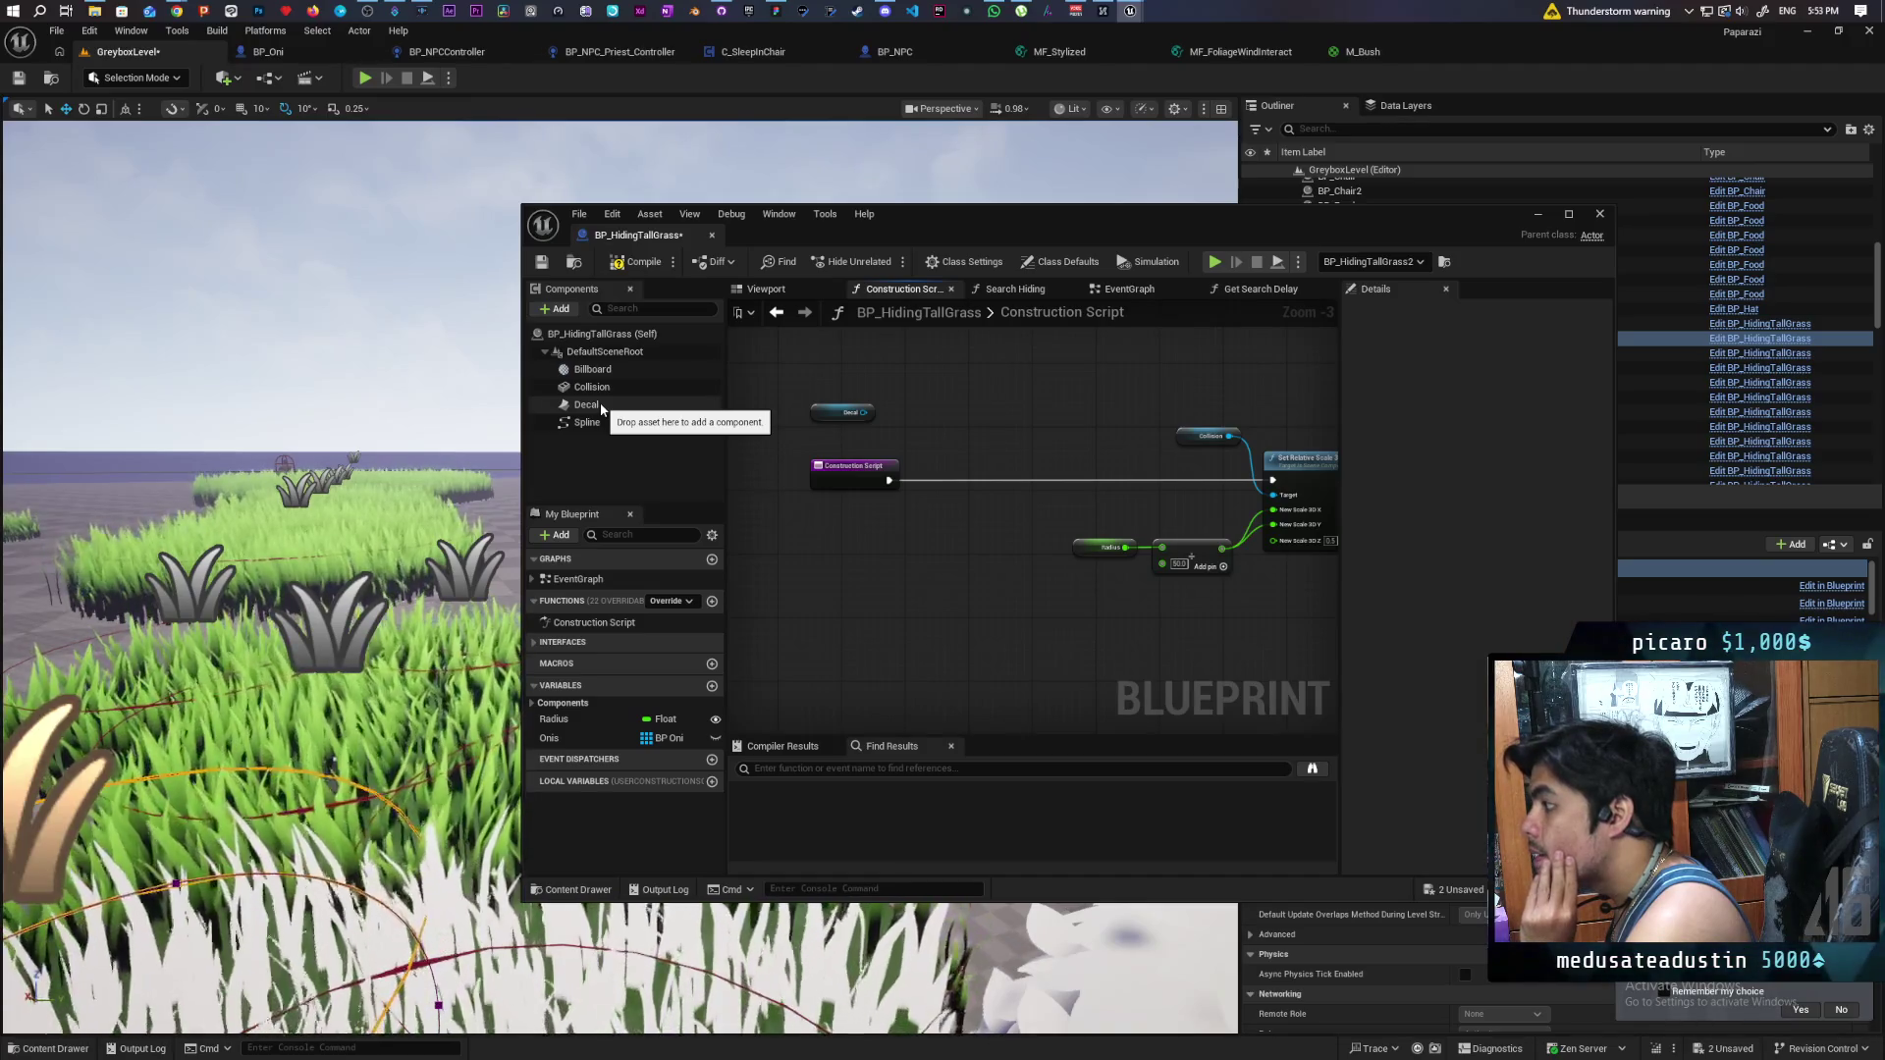
scroll(1080, 599, down, 3)
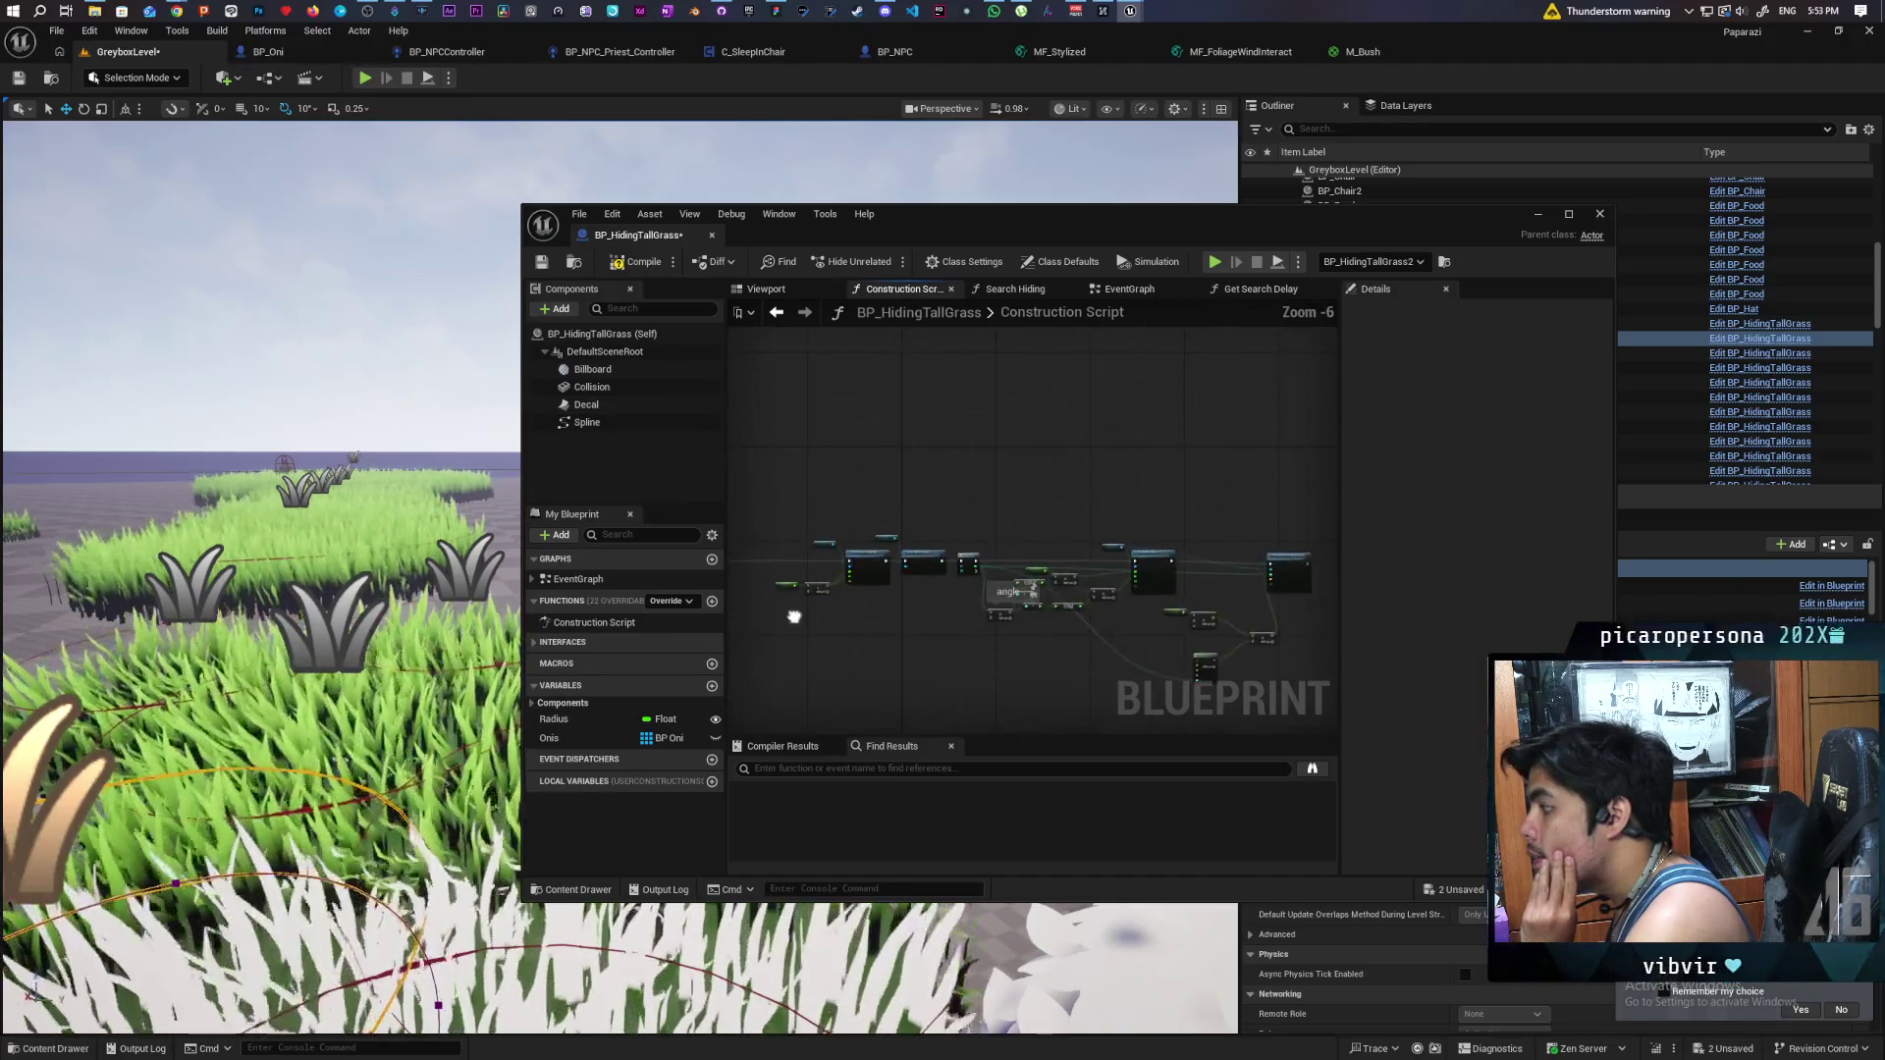
scroll(1080, 594, up, 2)
mouse_move(1151, 605)
mouse_down()
mouse_move(998, 602)
mouse_move(1199, 610)
mouse_up()
scroll(983, 579, up, 1)
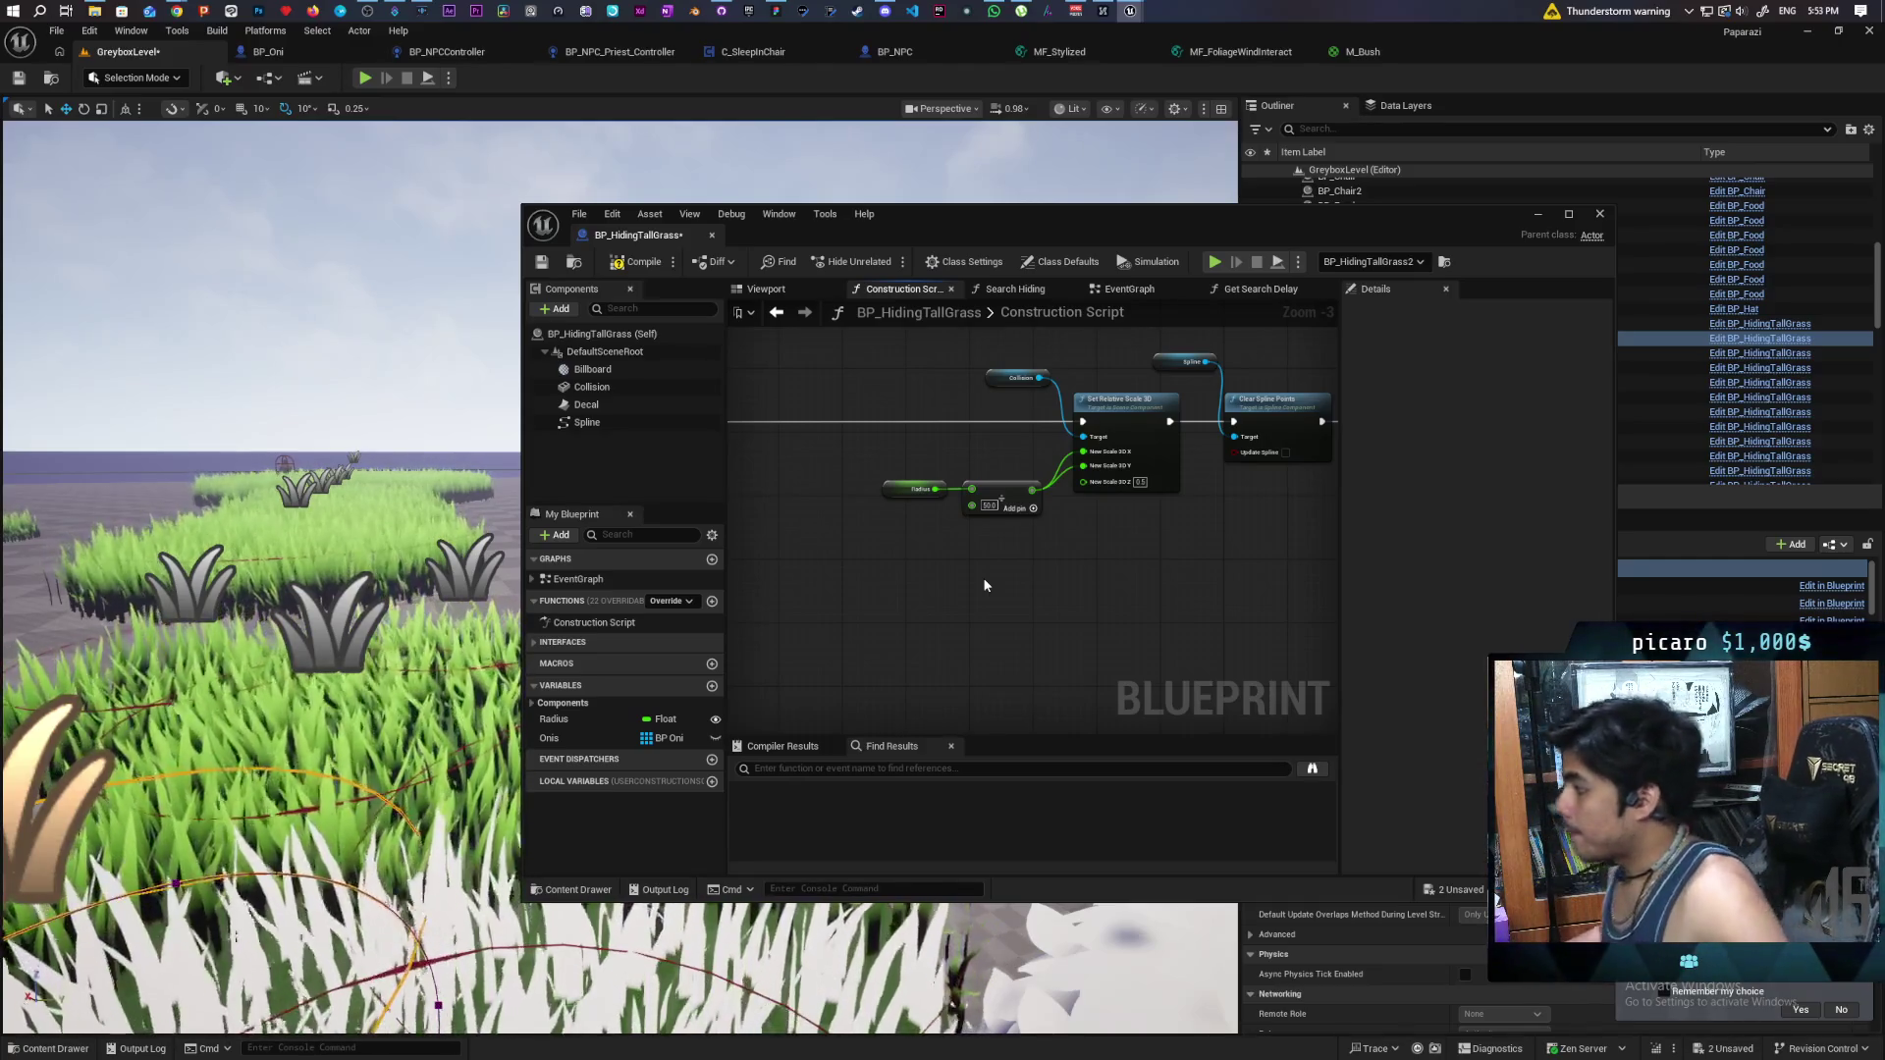
drag(1160, 556, 1151, 594)
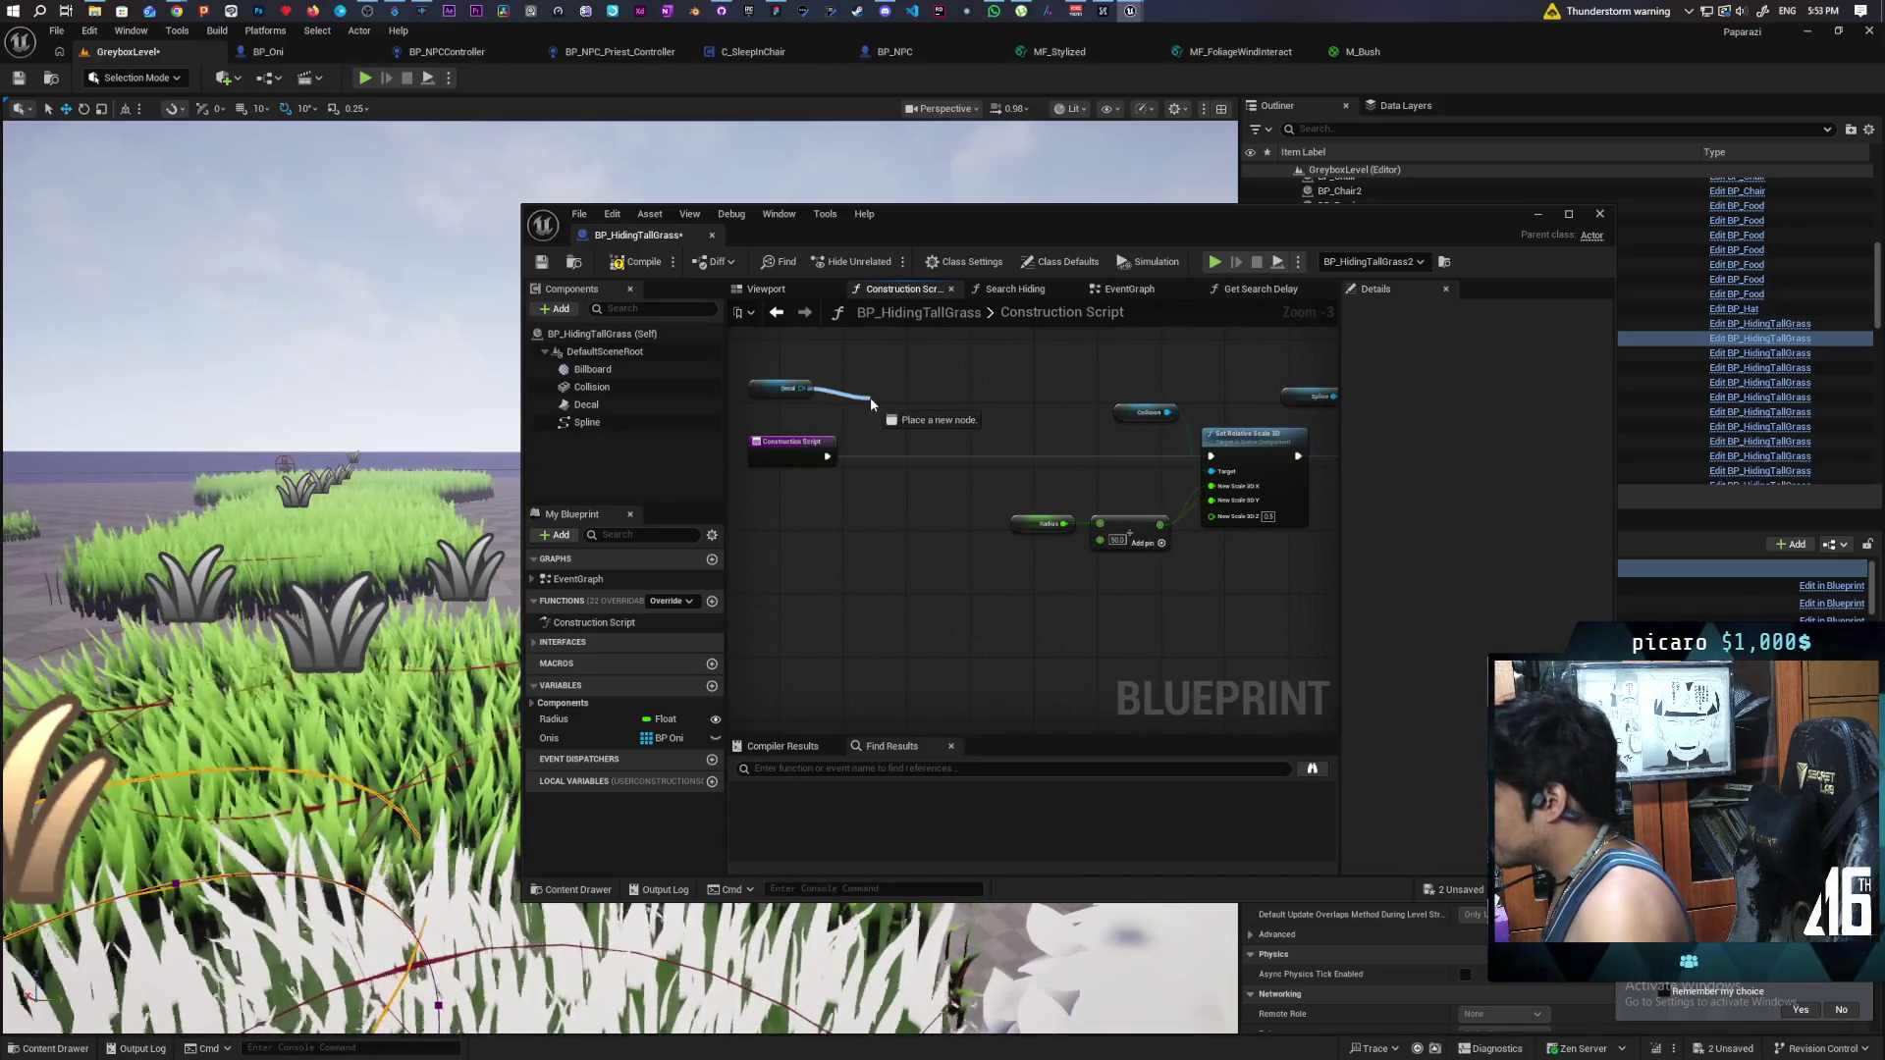
- Add a Set Relative Scale 3D node for Decal, wire execution, split New Scale 3D, and compile
drag(870, 397, 870, 397)
text(set r)
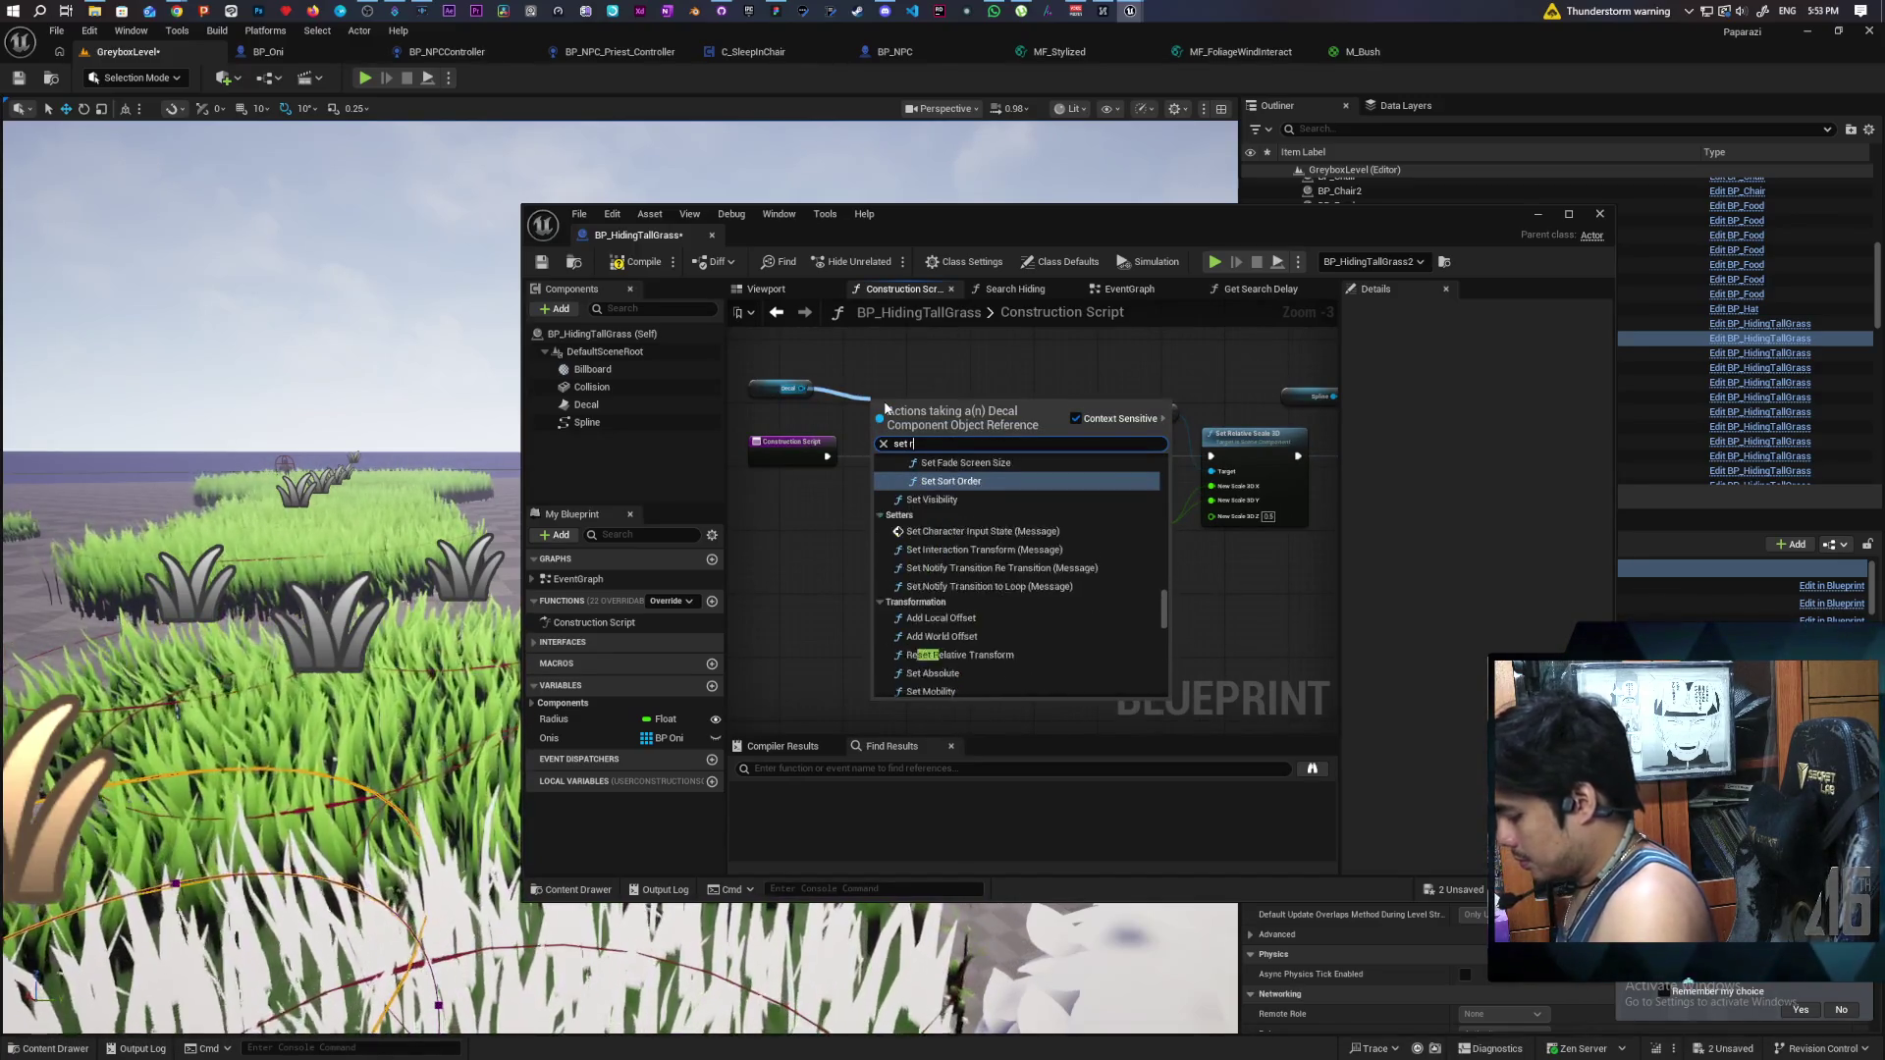
text(elative s)
key(Return)
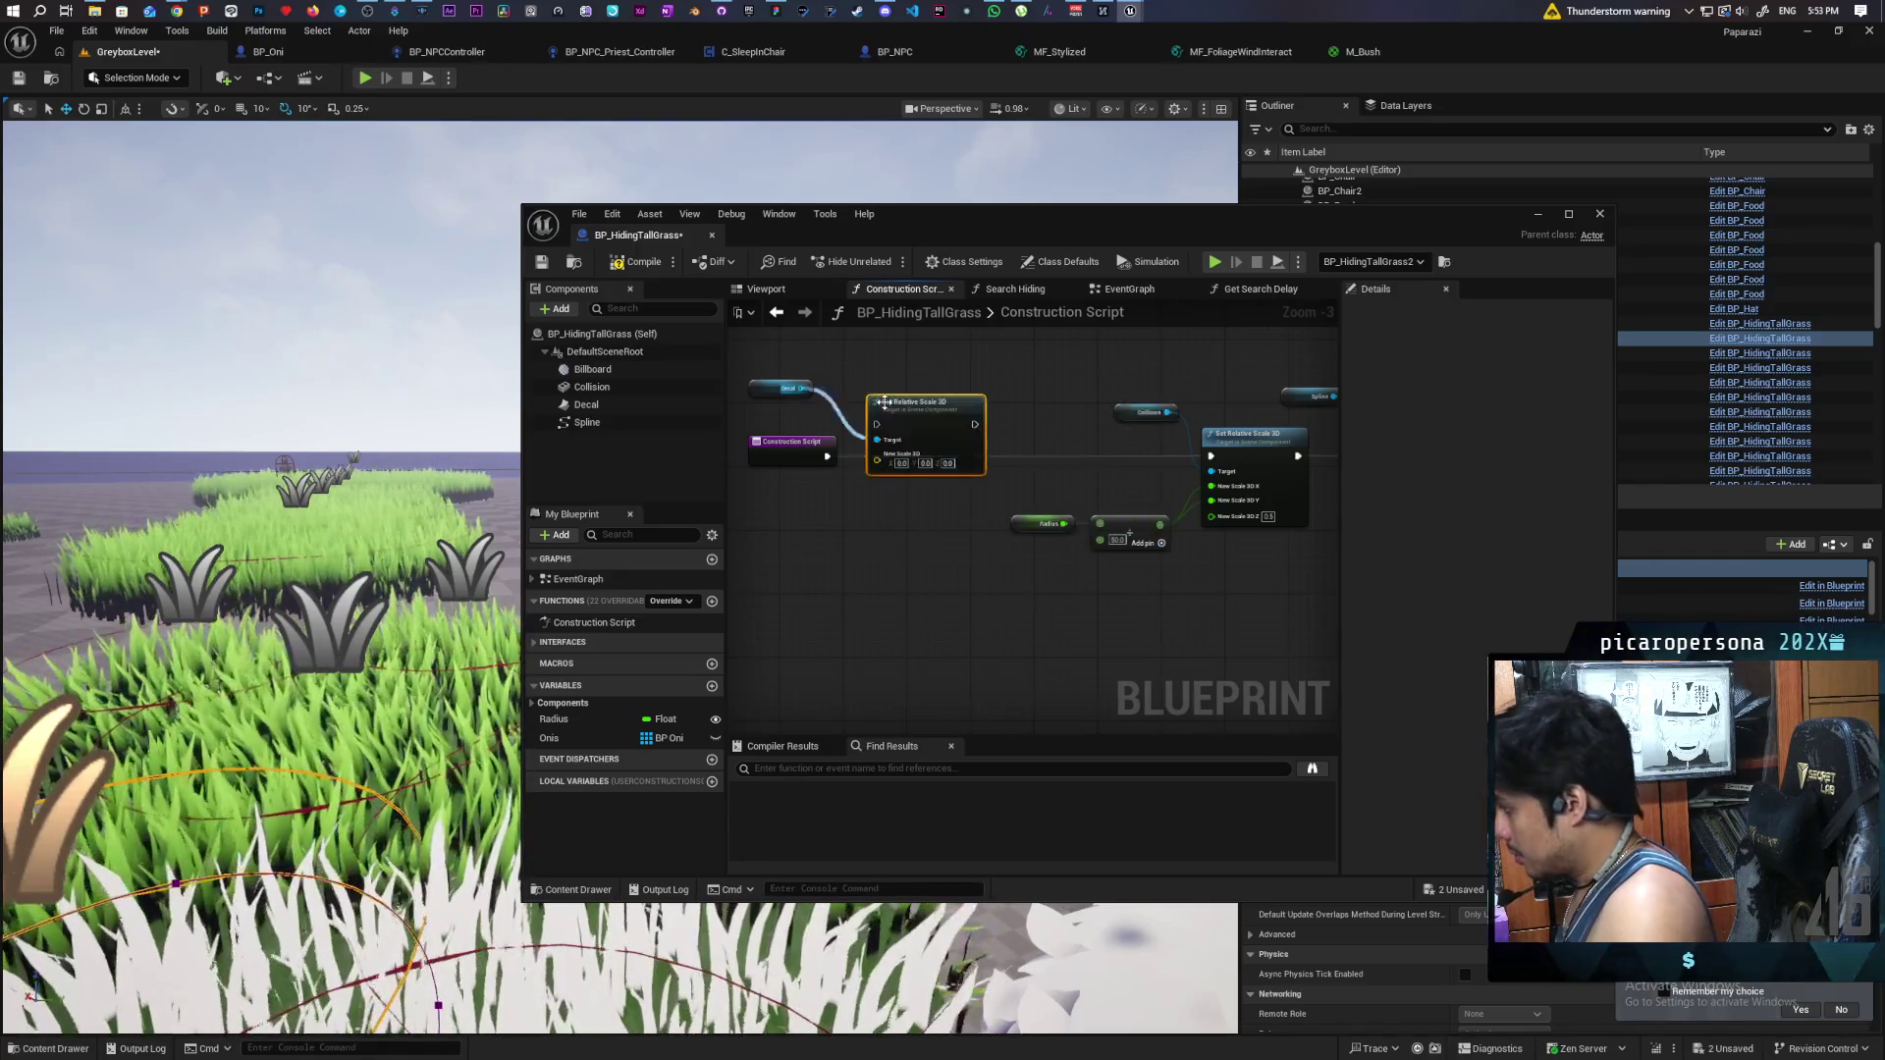
drag(940, 400, 986, 439)
mouse_move(825, 454)
mouse_down()
mouse_move(1199, 434)
mouse_move(1210, 455)
mouse_up()
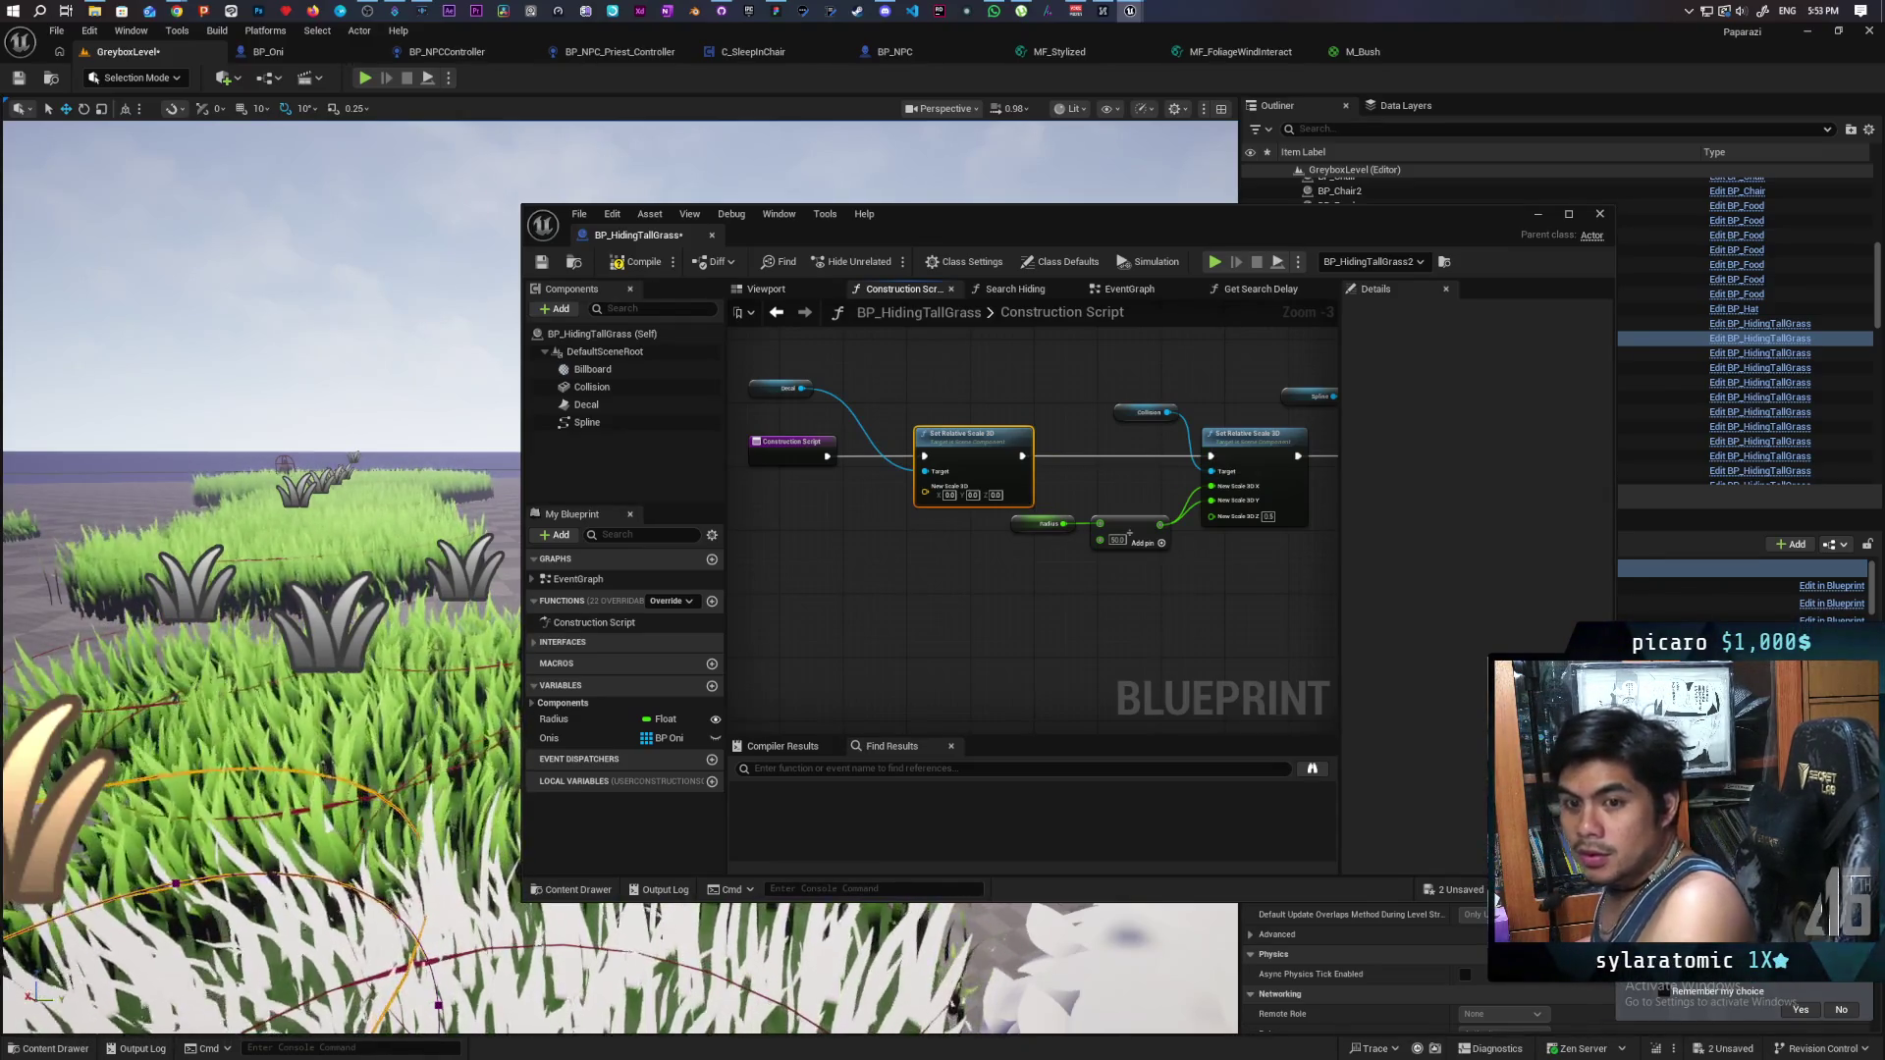
mouse_move(853, 545)
mouse_down()
mouse_move(1039, 522)
mouse_move(1086, 539)
mouse_move(1060, 551)
mouse_up()
right_click(1119, 469)
click(1168, 549)
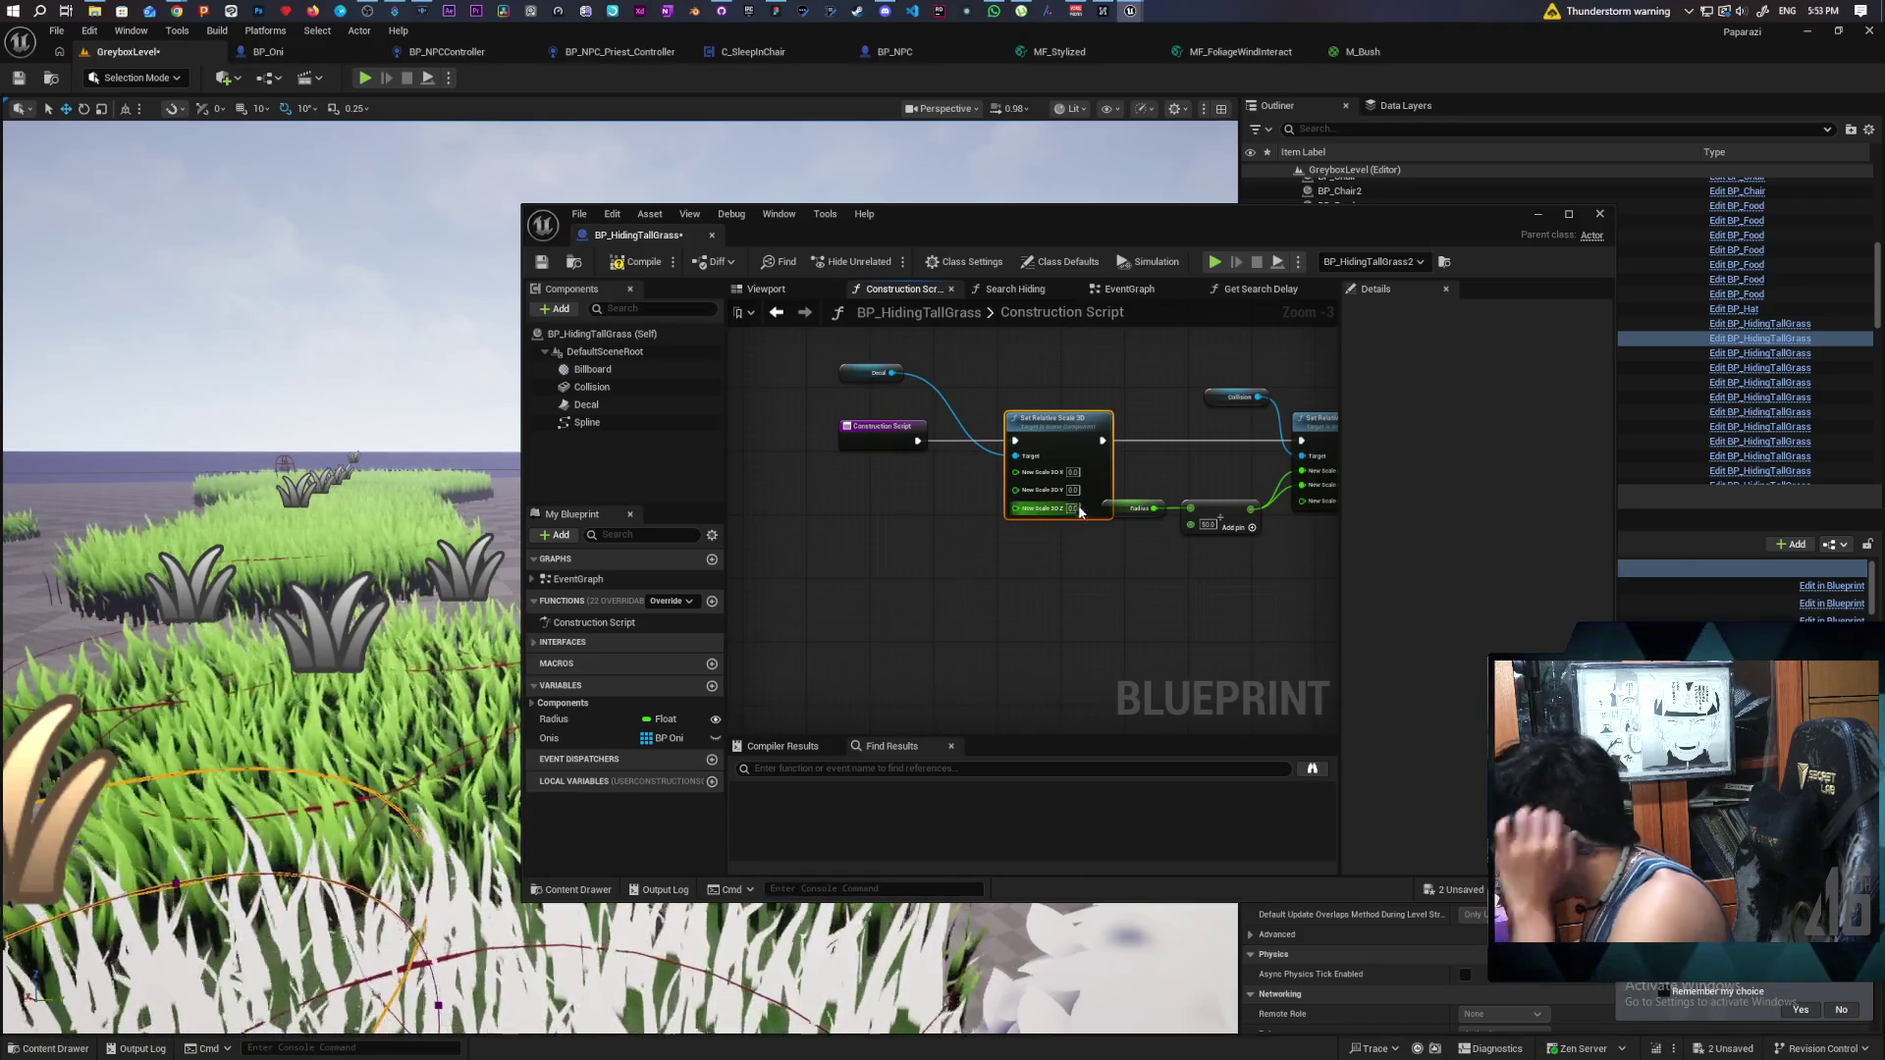
drag(976, 595, 1005, 593)
click(640, 263)
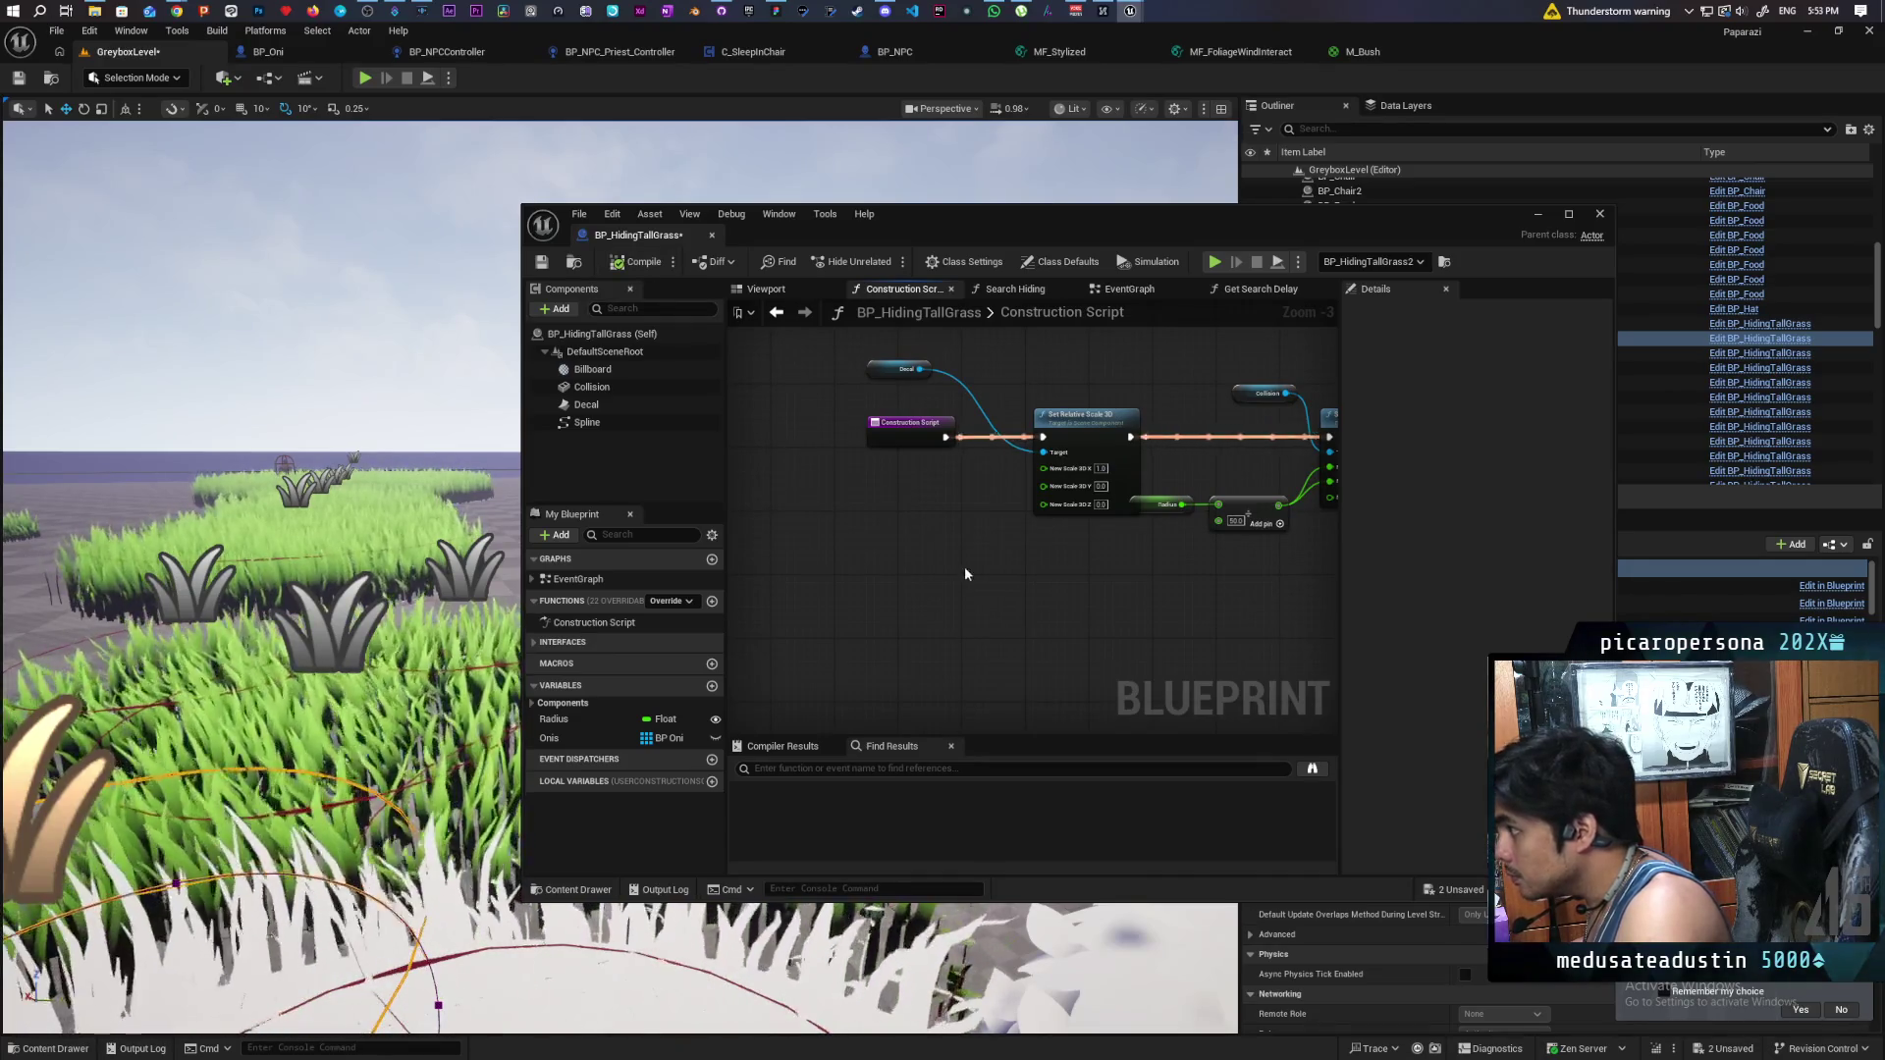
- Add a Radius + 100 node and wire it into the decal's scale pins
click(554, 718)
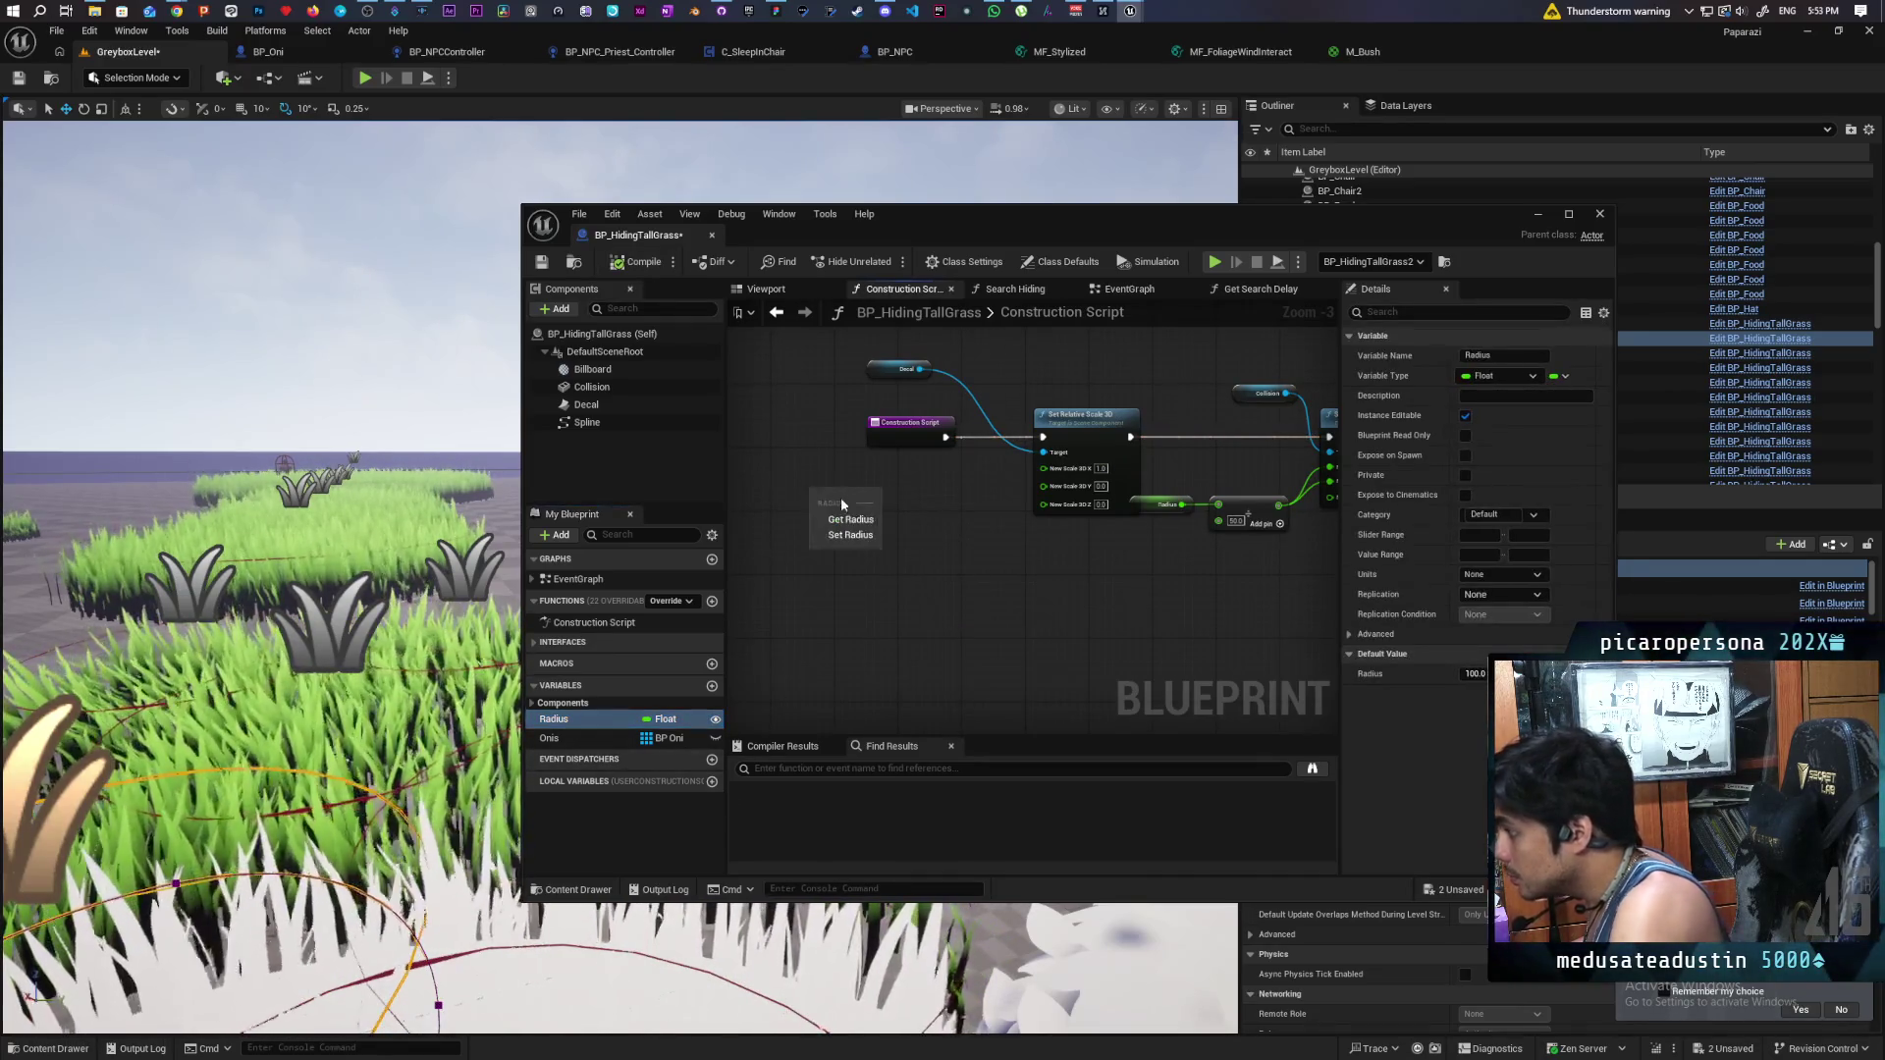
mouse_move(554, 718)
mouse_down()
mouse_move(834, 495)
mouse_move(862, 542)
mouse_up()
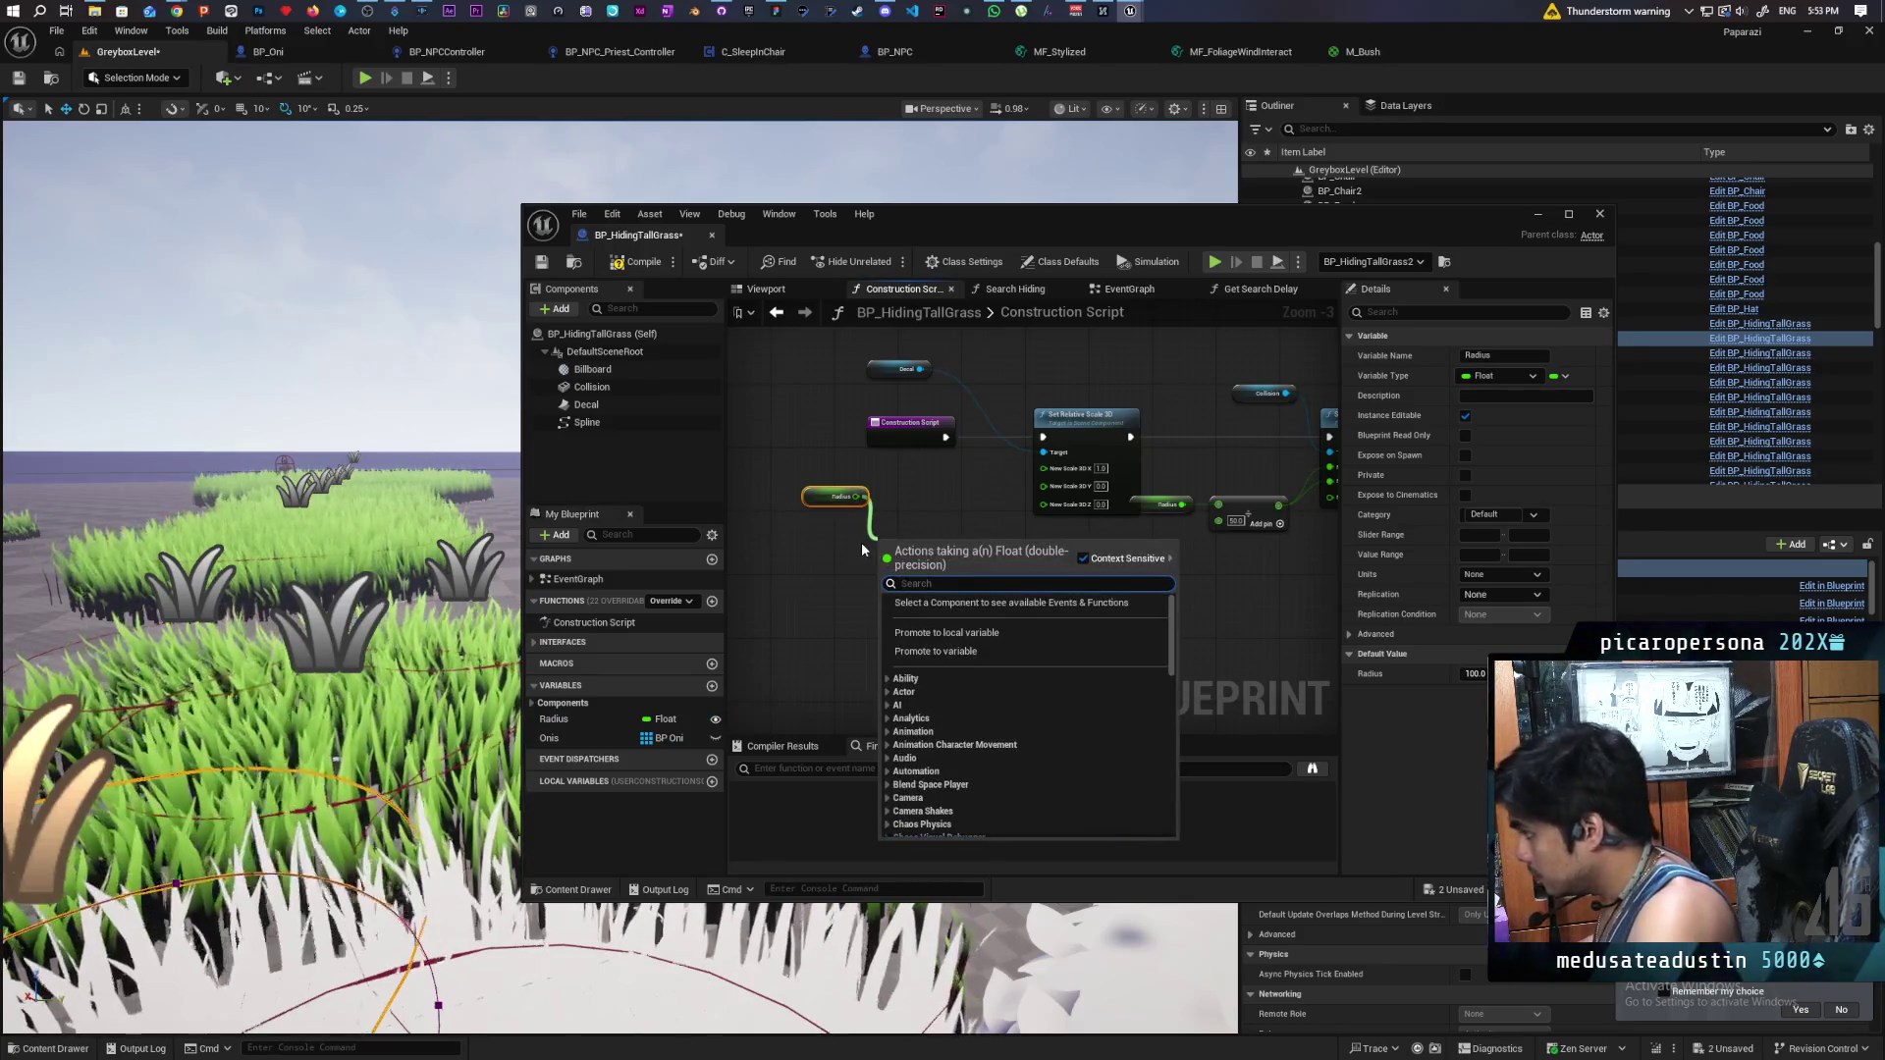
text(+)
key(Return)
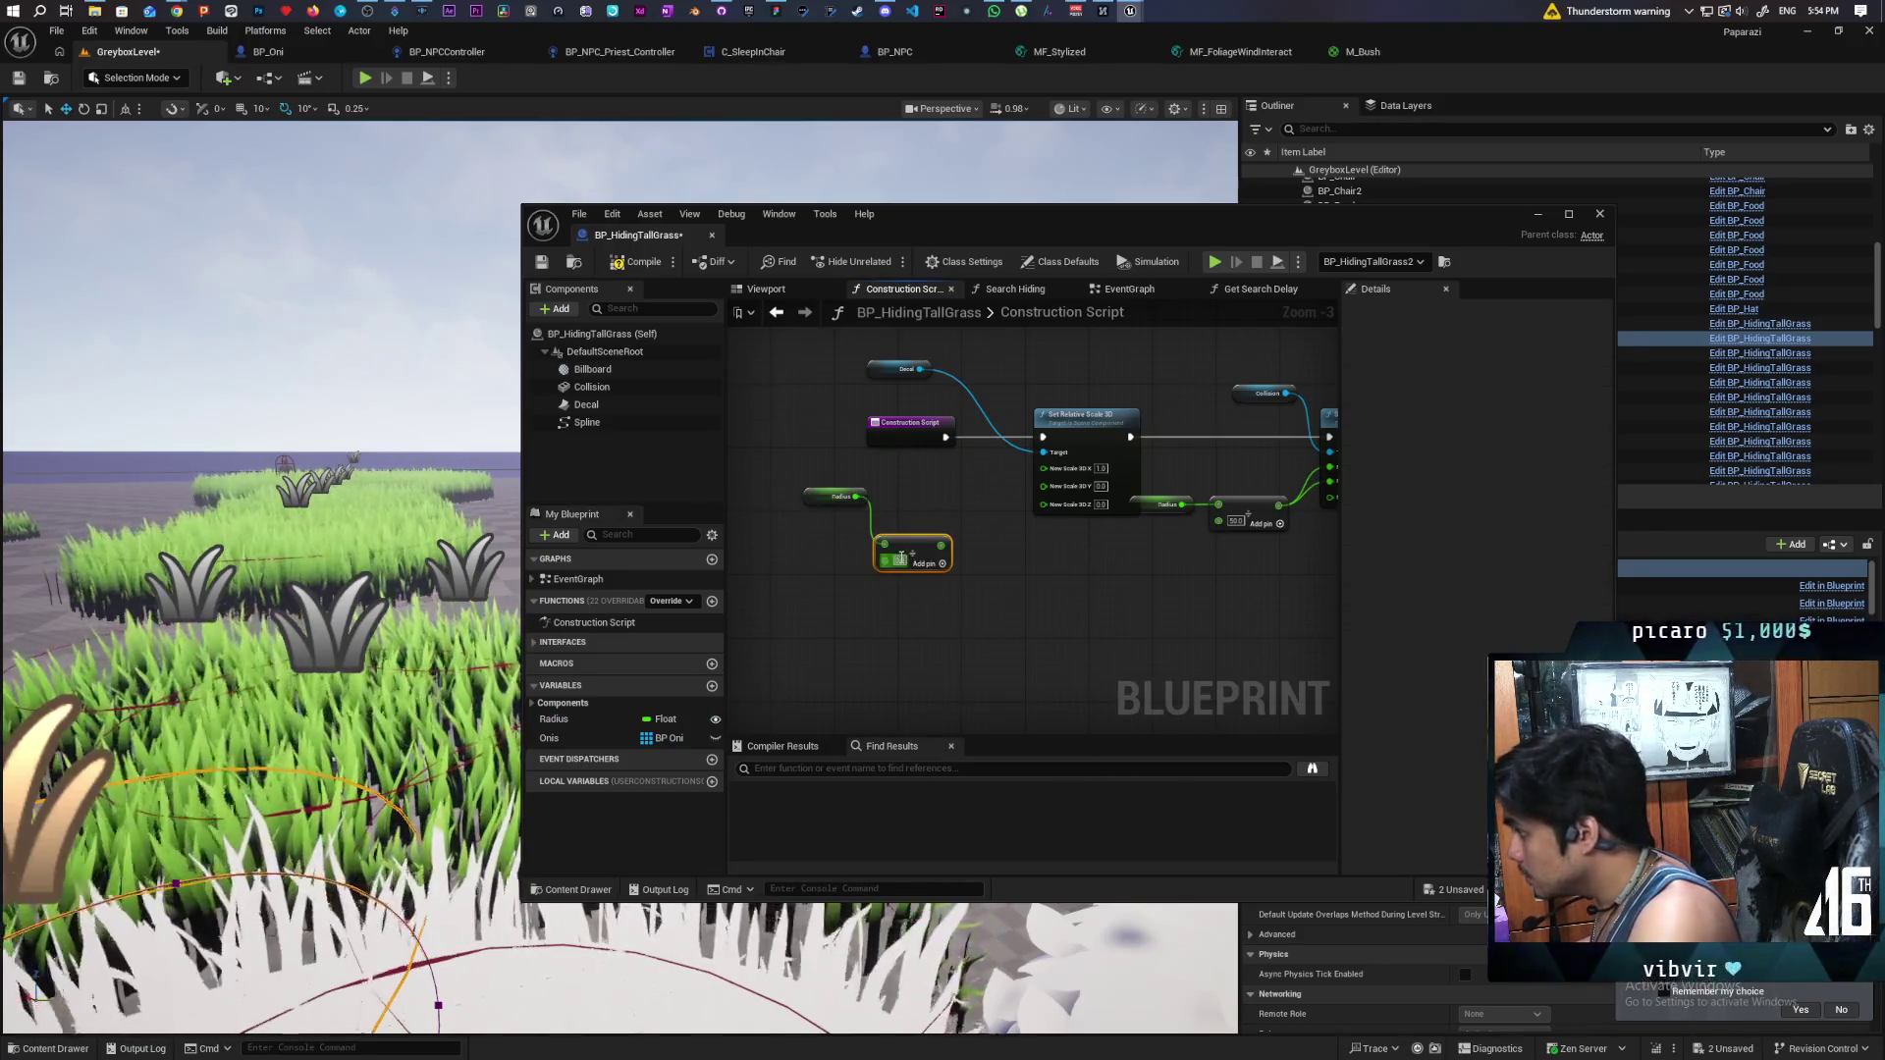
text(100)
click(929, 601)
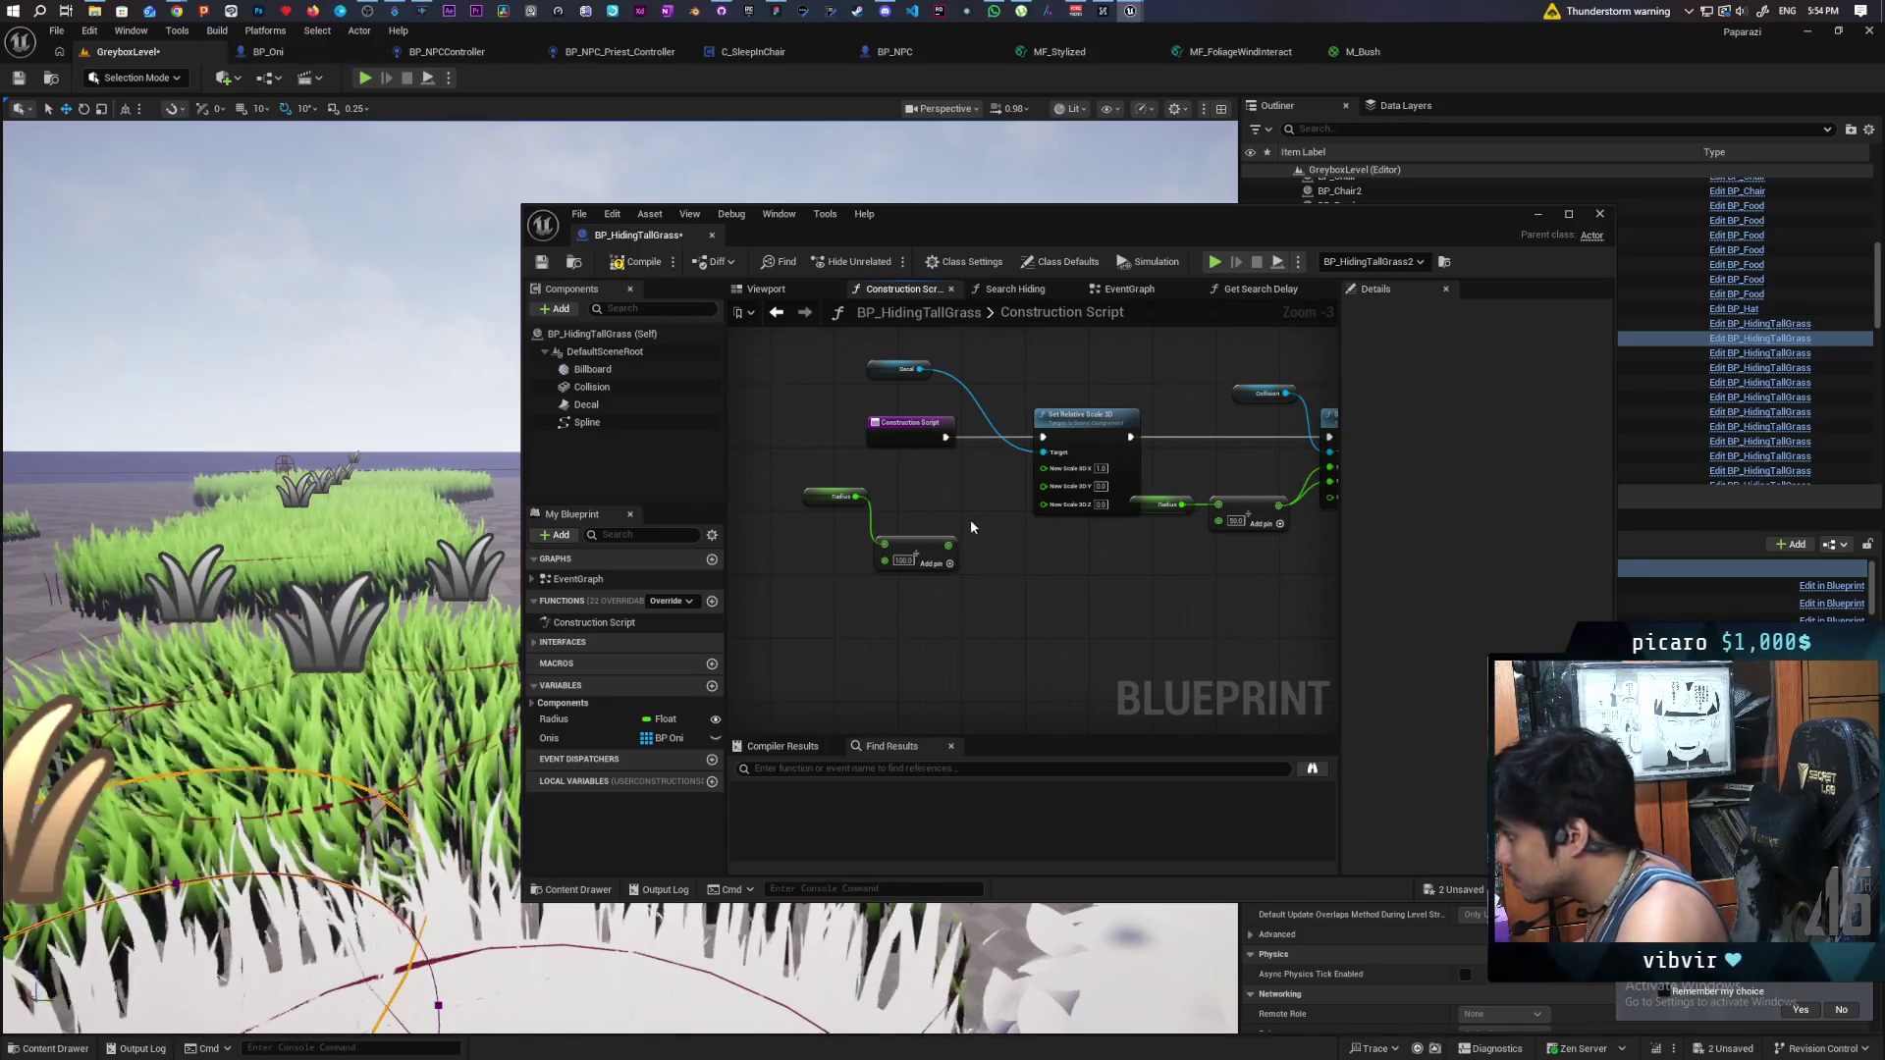
mouse_move(947, 545)
mouse_down()
mouse_move(1035, 486)
mouse_move(1057, 503)
mouse_up()
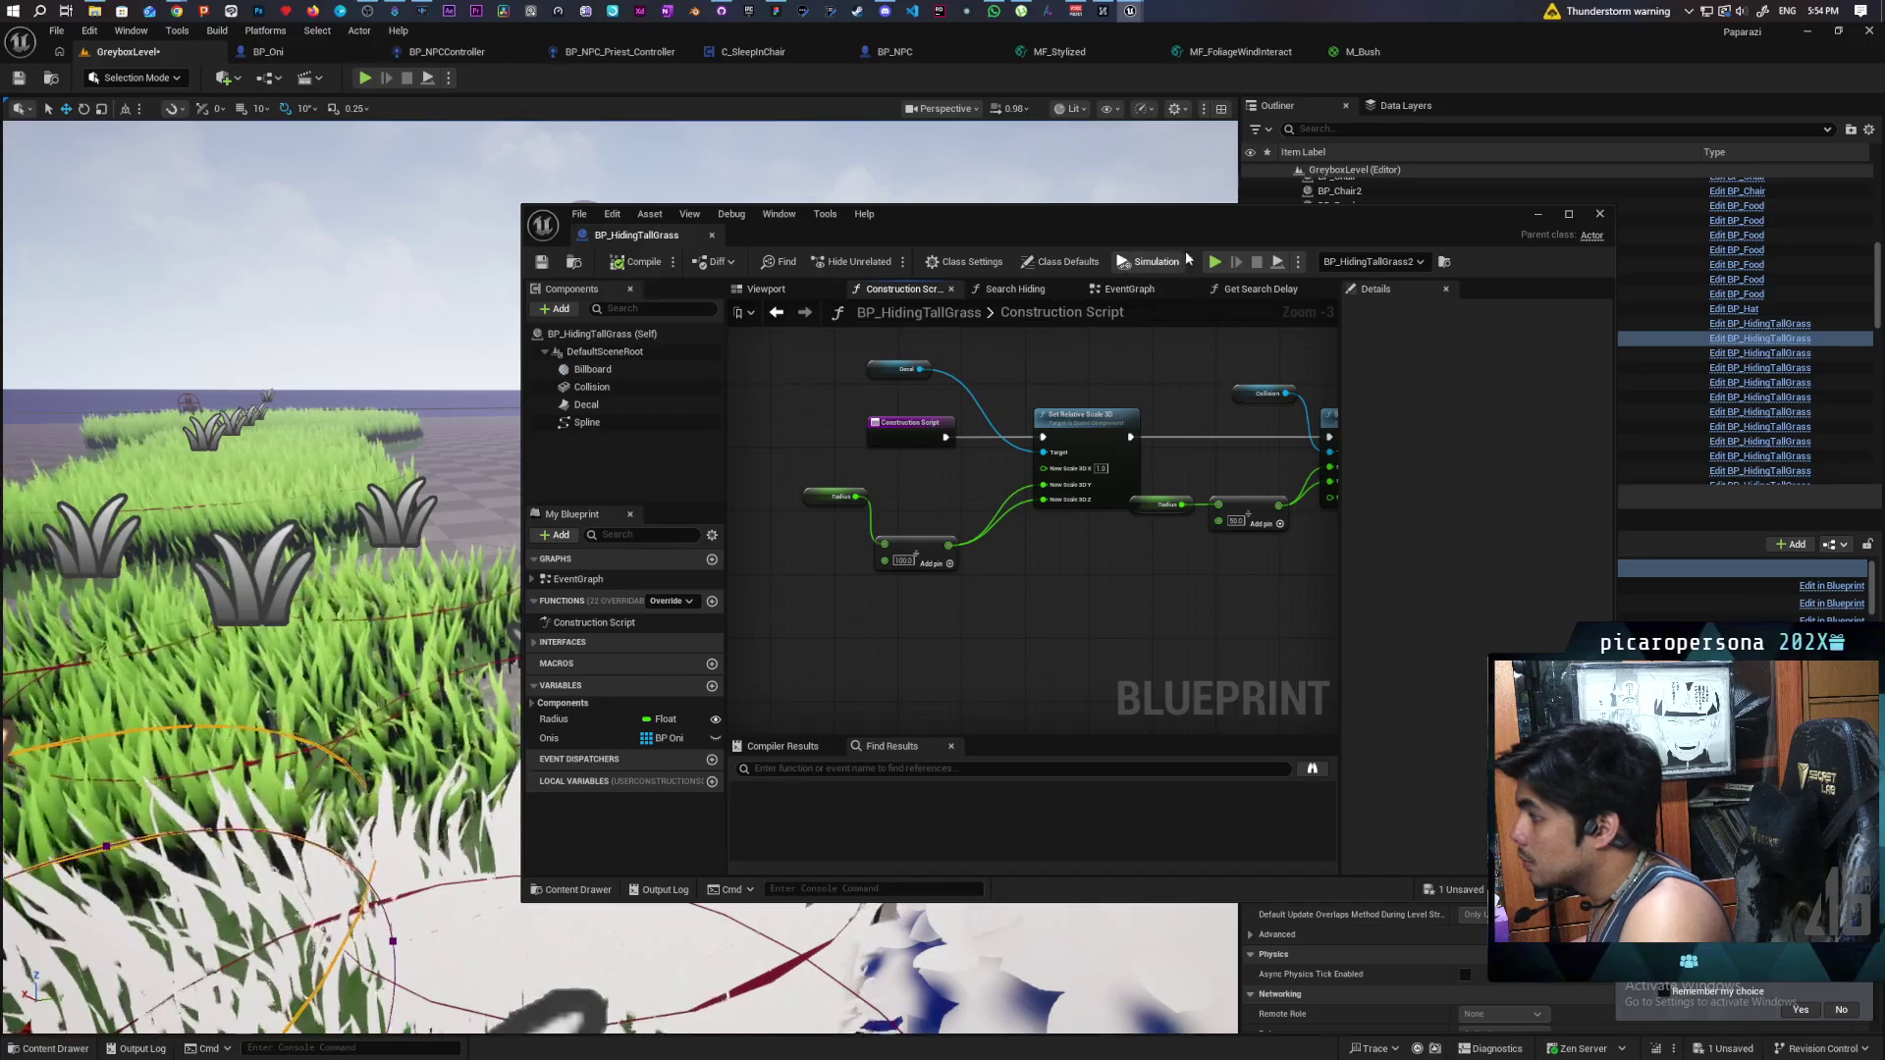
drag(999, 238, 1356, 439)
double_click(1362, 338)
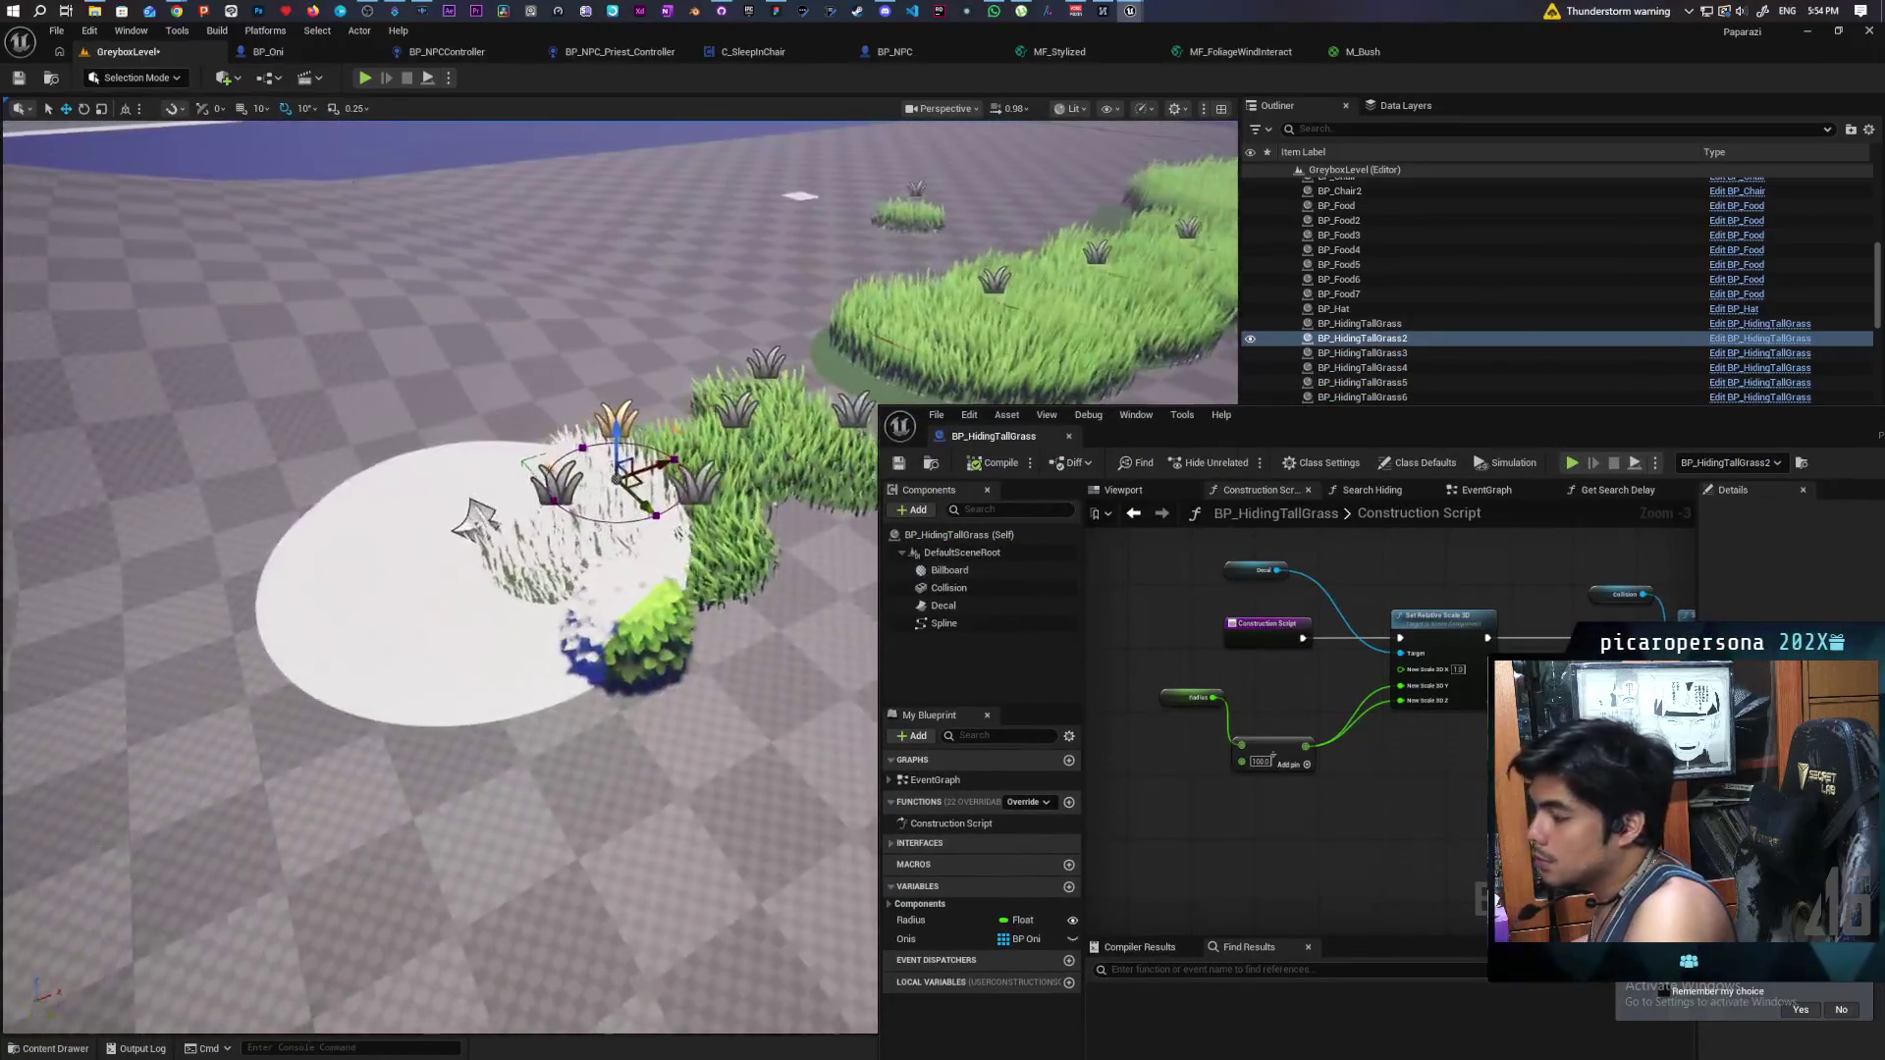
- Delete the standalone M_Decal_Grass decal and fly around to inspect the patches' green decals
click(535, 479)
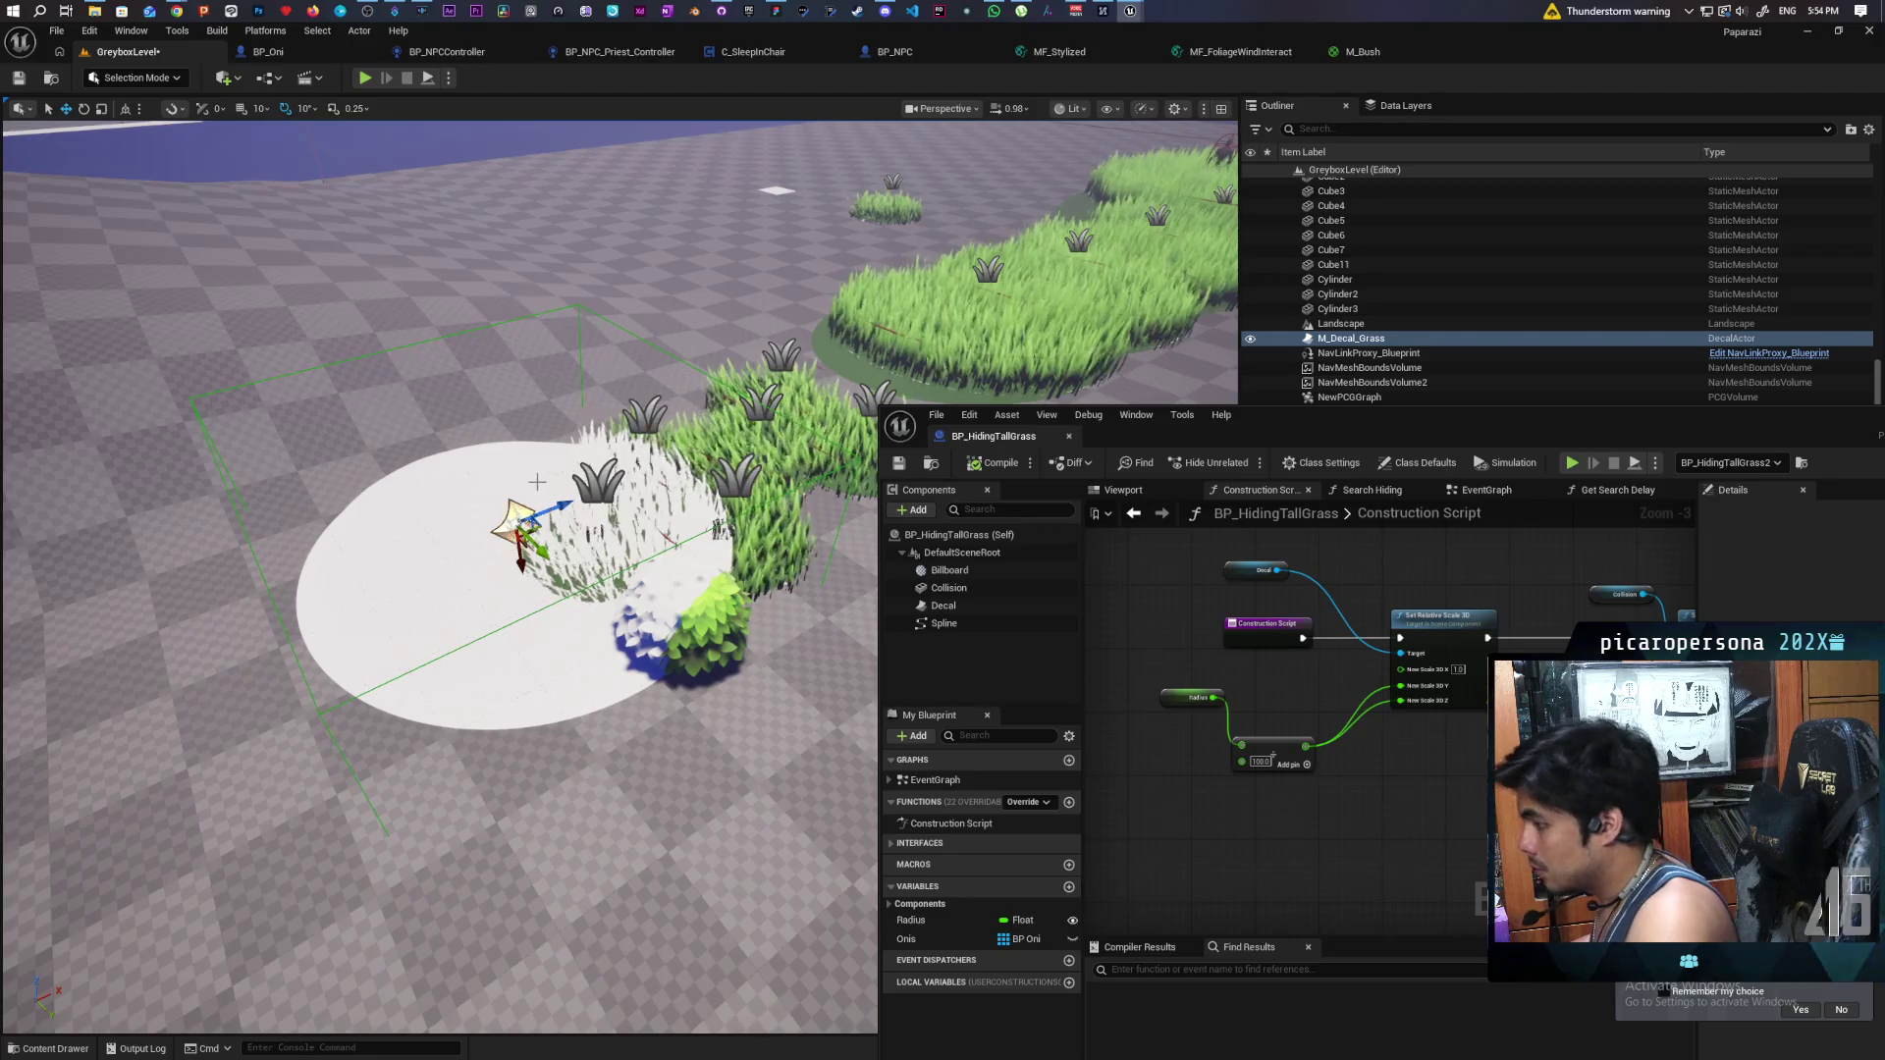
key(Delete)
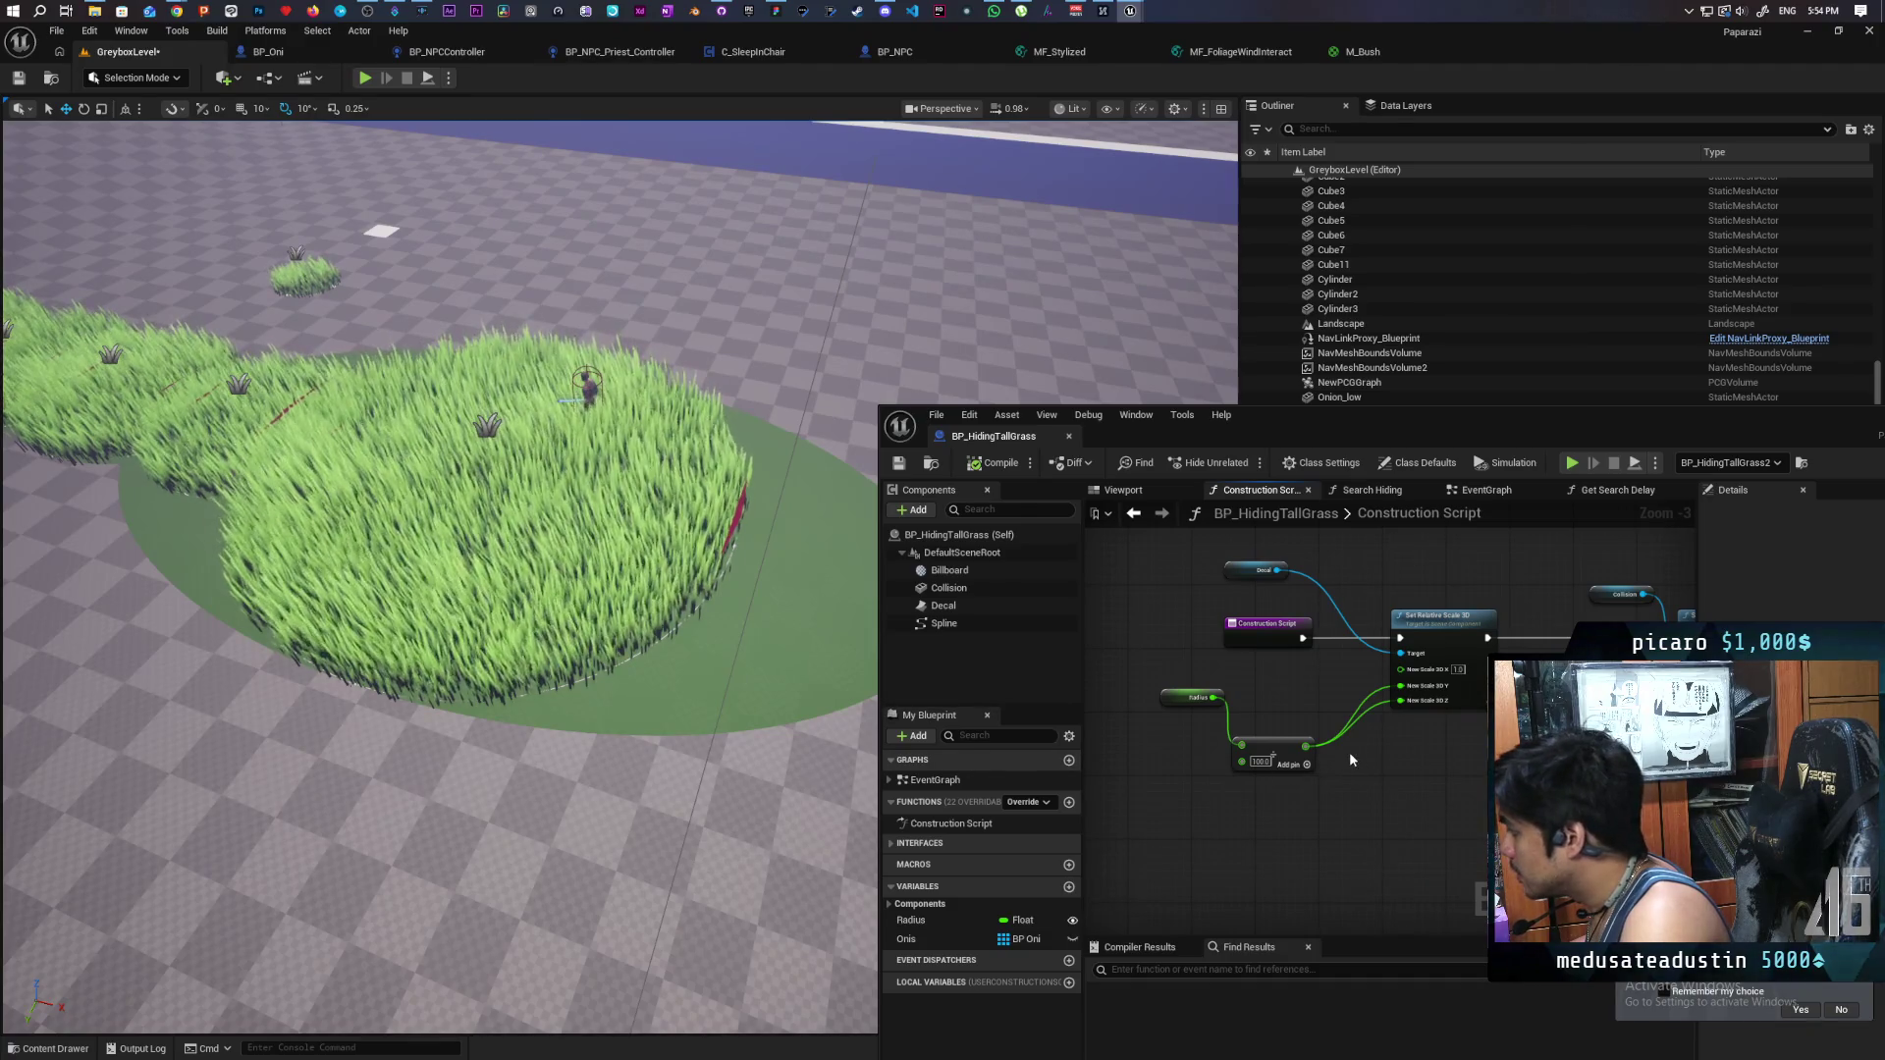
mouse_move(769, 722)
mouse_down()
mouse_move(726, 834)
mouse_move(697, 776)
mouse_move(754, 717)
mouse_up()
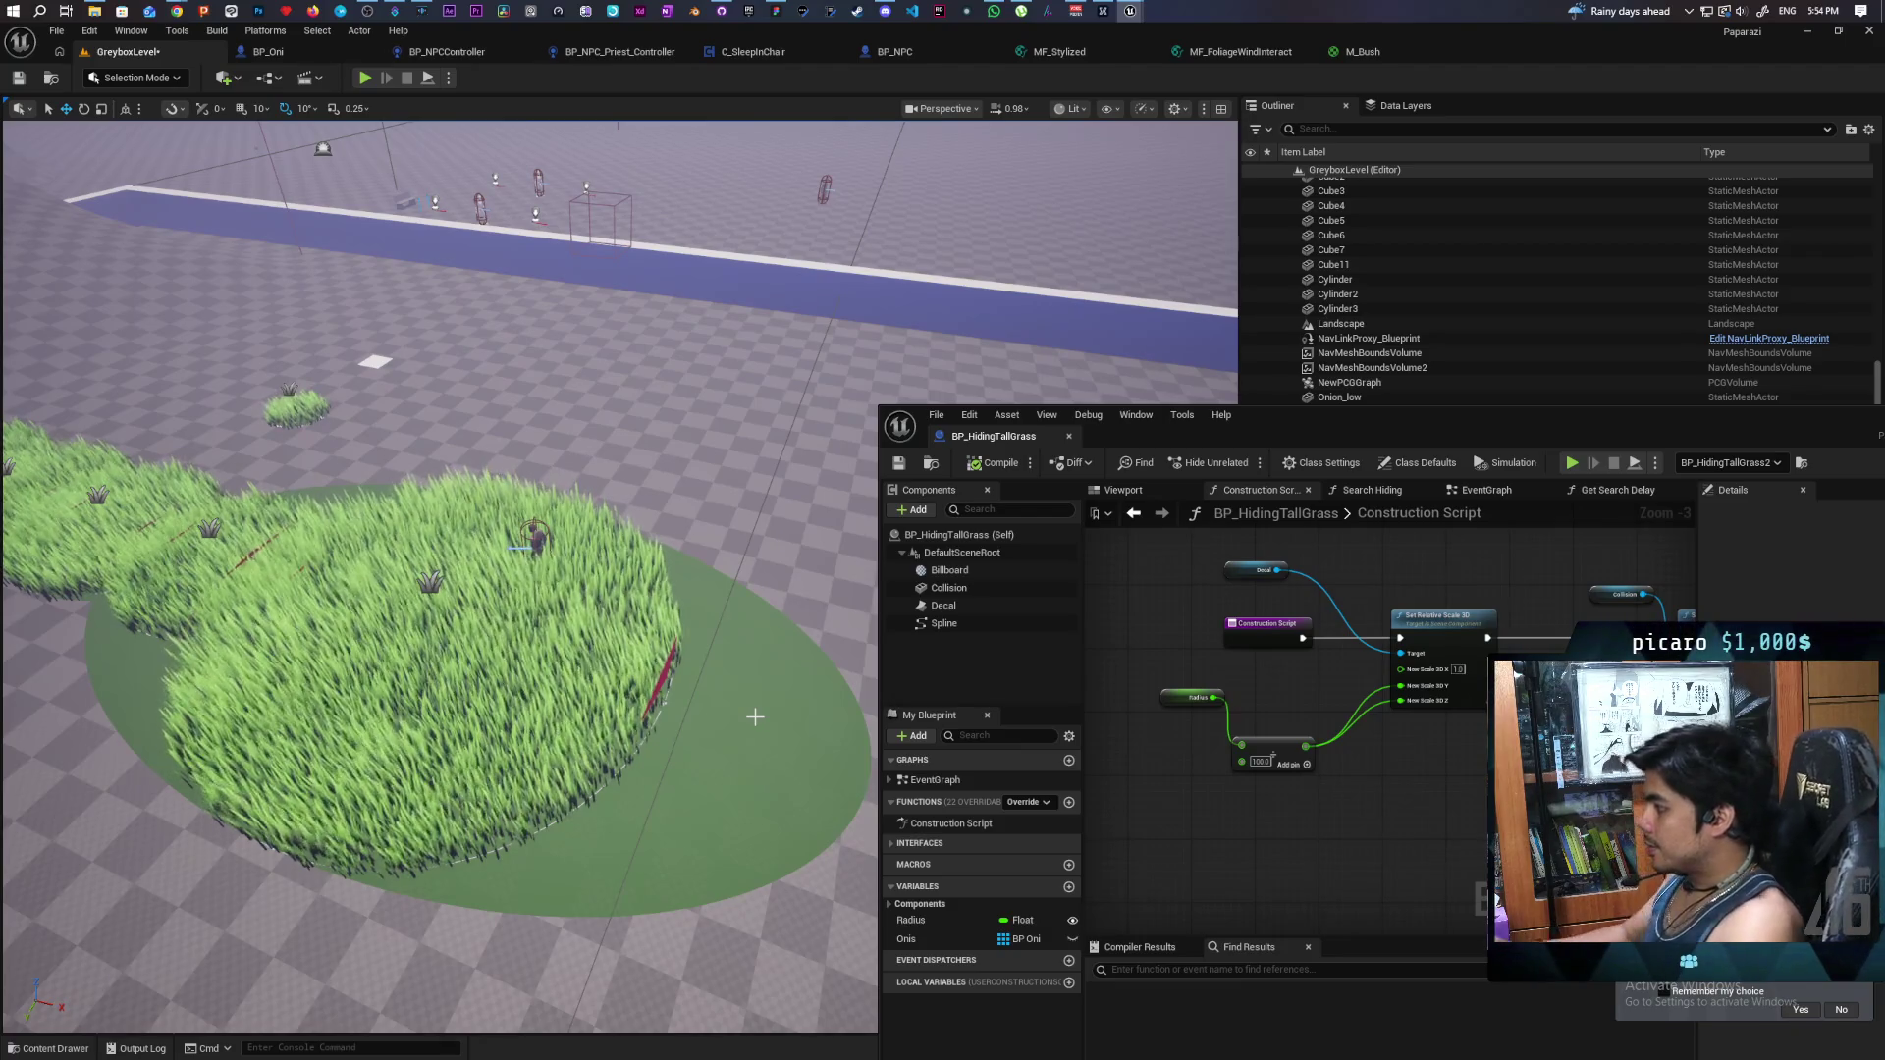
drag(562, 714, 491, 820)
drag(1698, 415, 1469, 495)
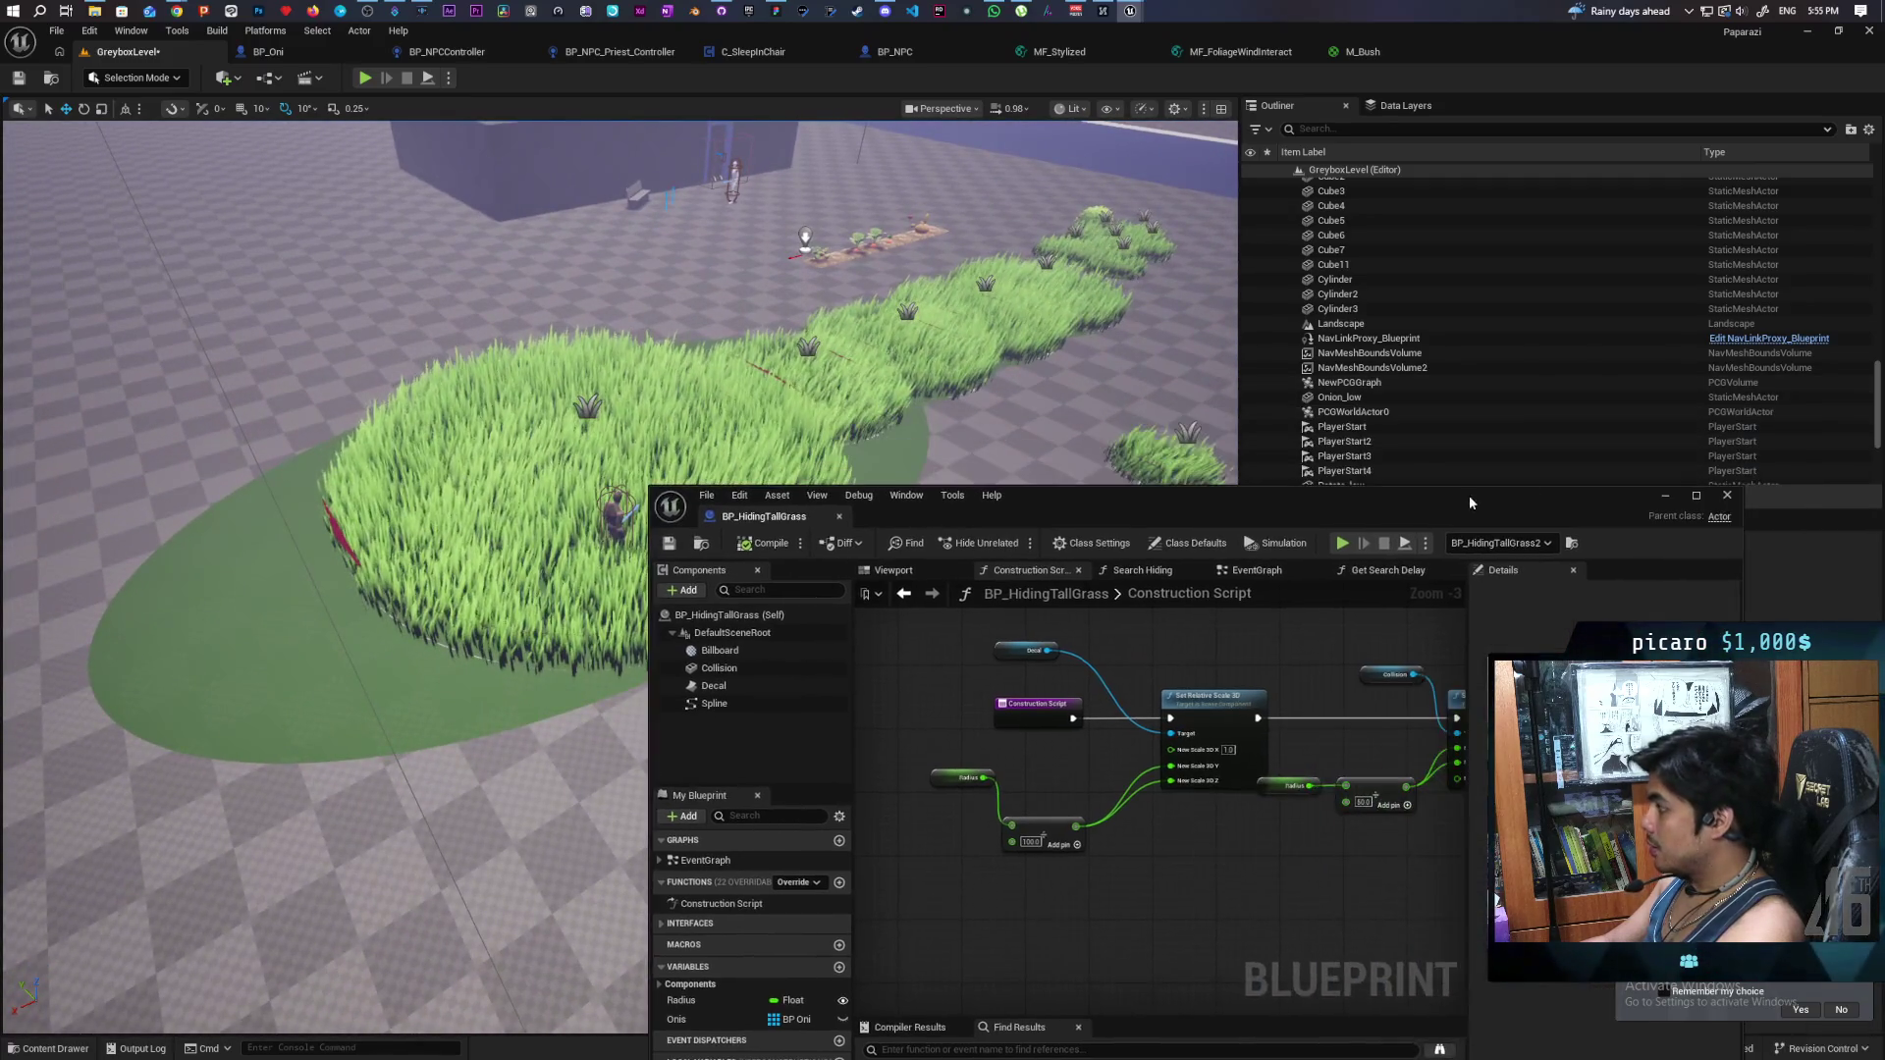
- Select BP_HidingTallGrass13 and its Decal component to review the decal settings in Details
click(1659, 493)
click(589, 414)
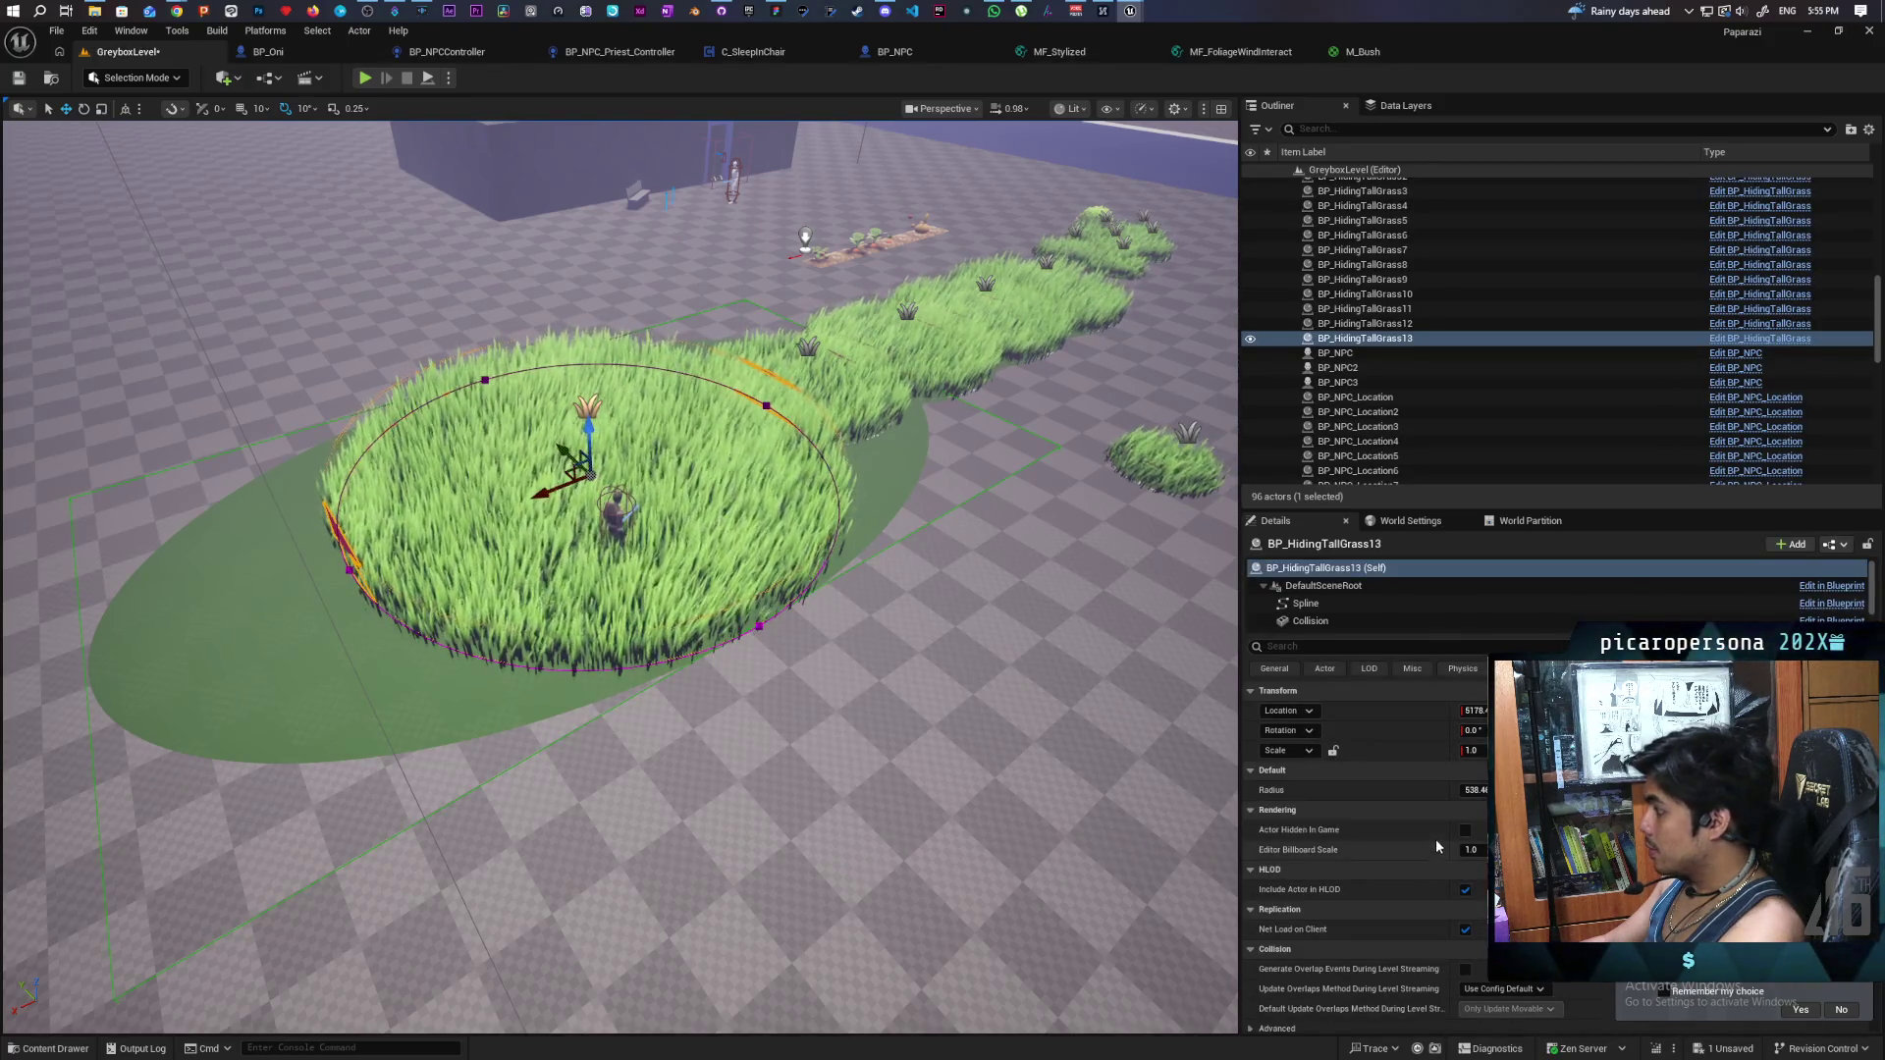
scroll(1347, 602, down, 2)
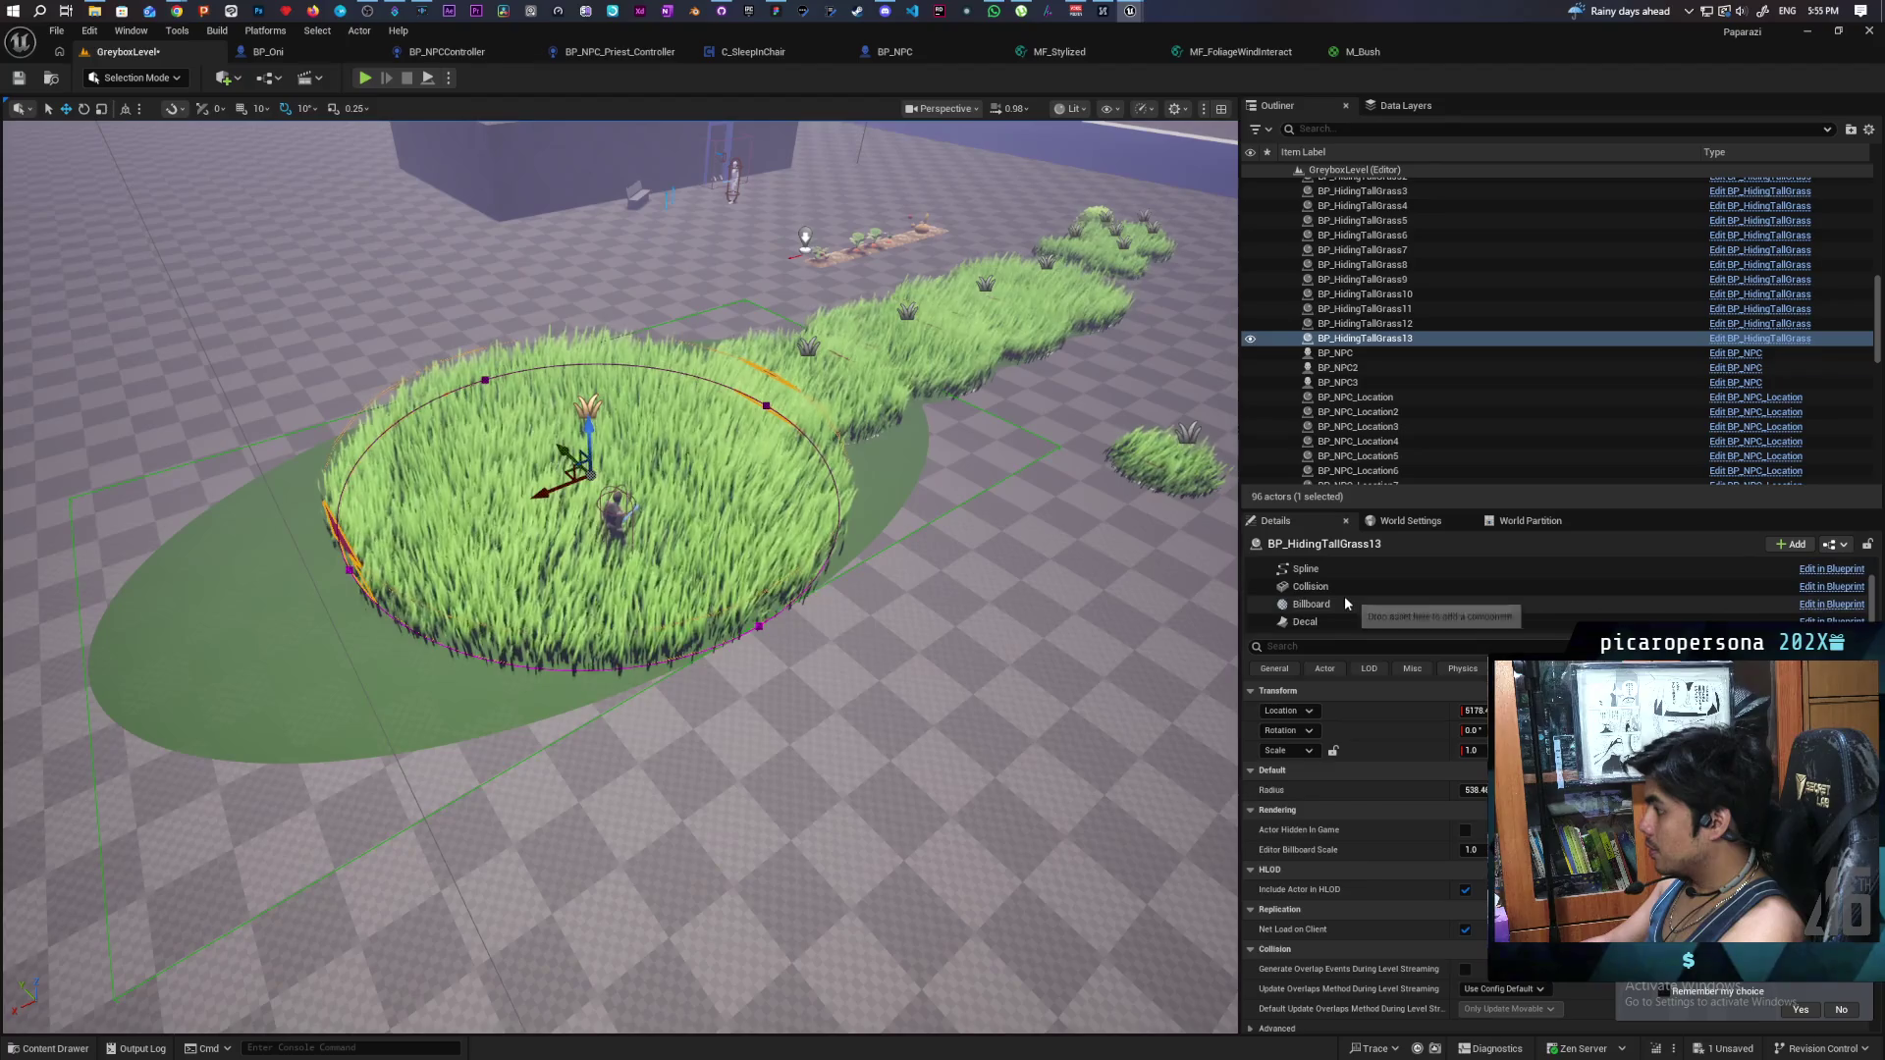
click(1345, 622)
scroll(1349, 861, down, 1)
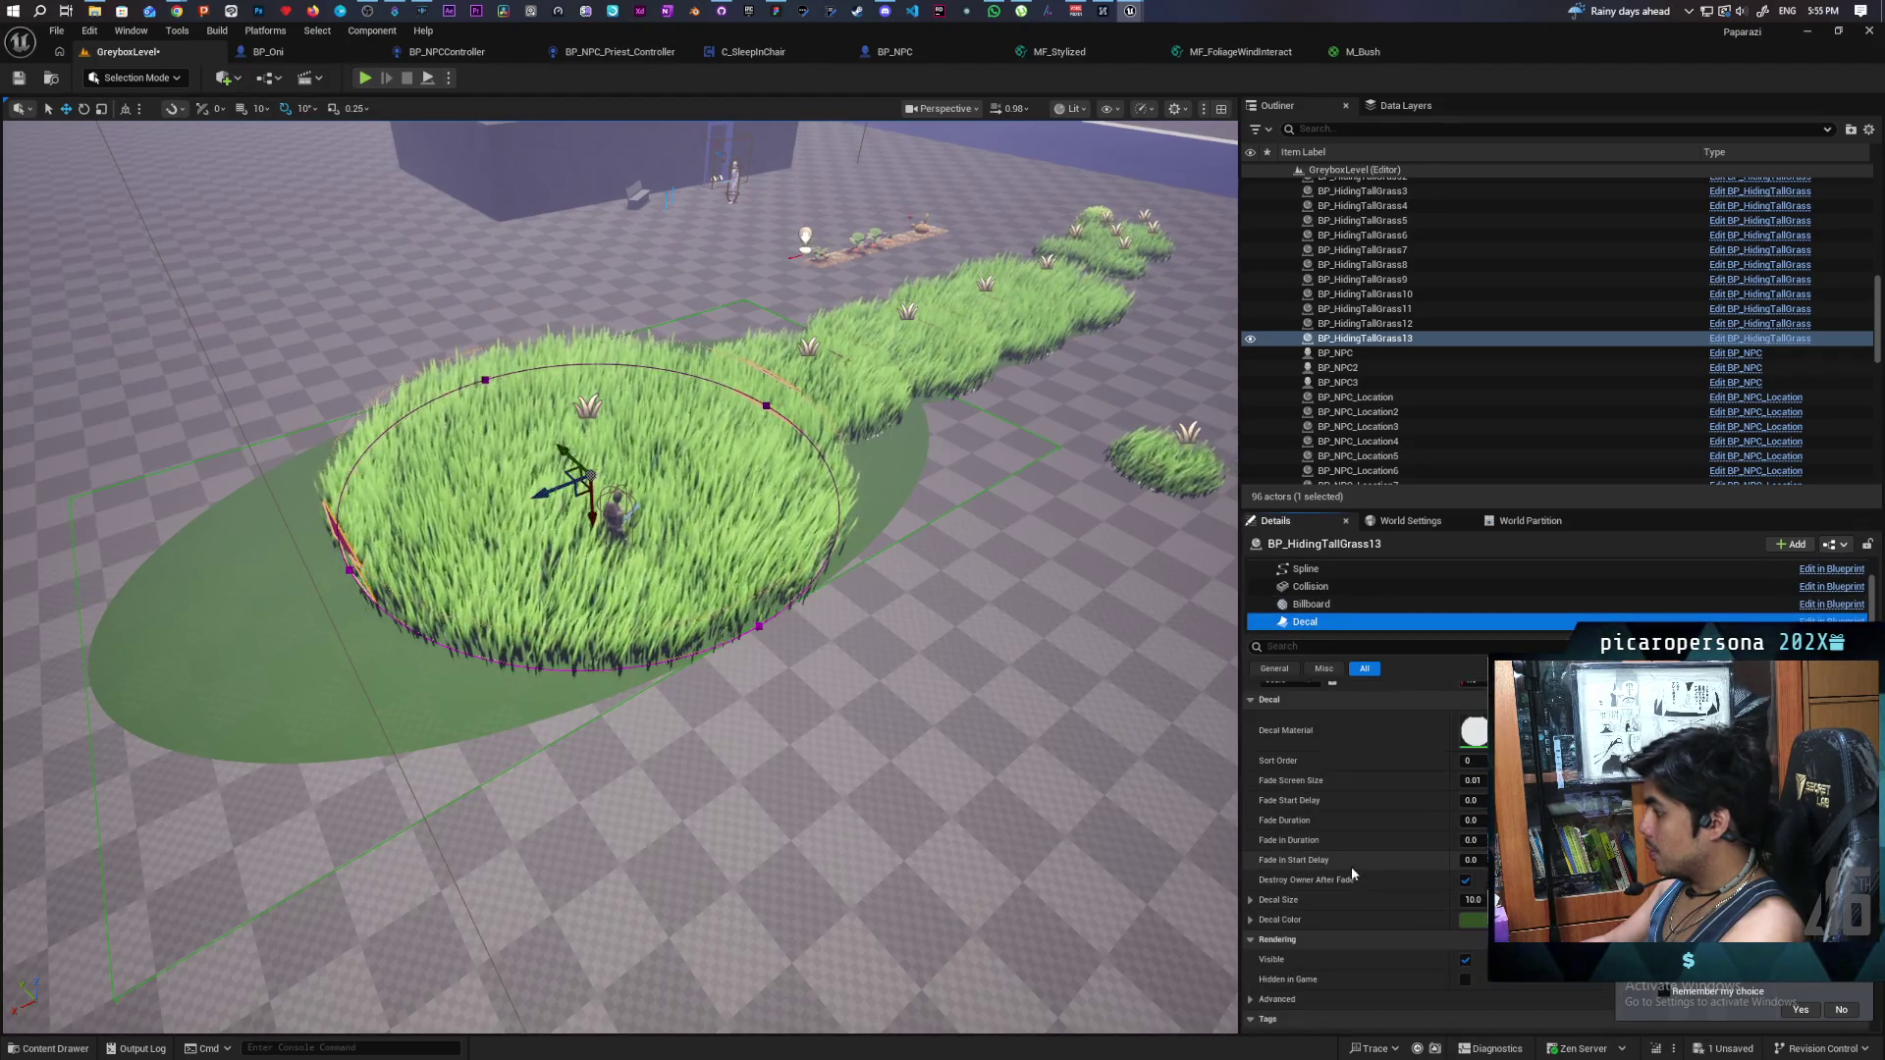
scroll(1352, 865, up, 1)
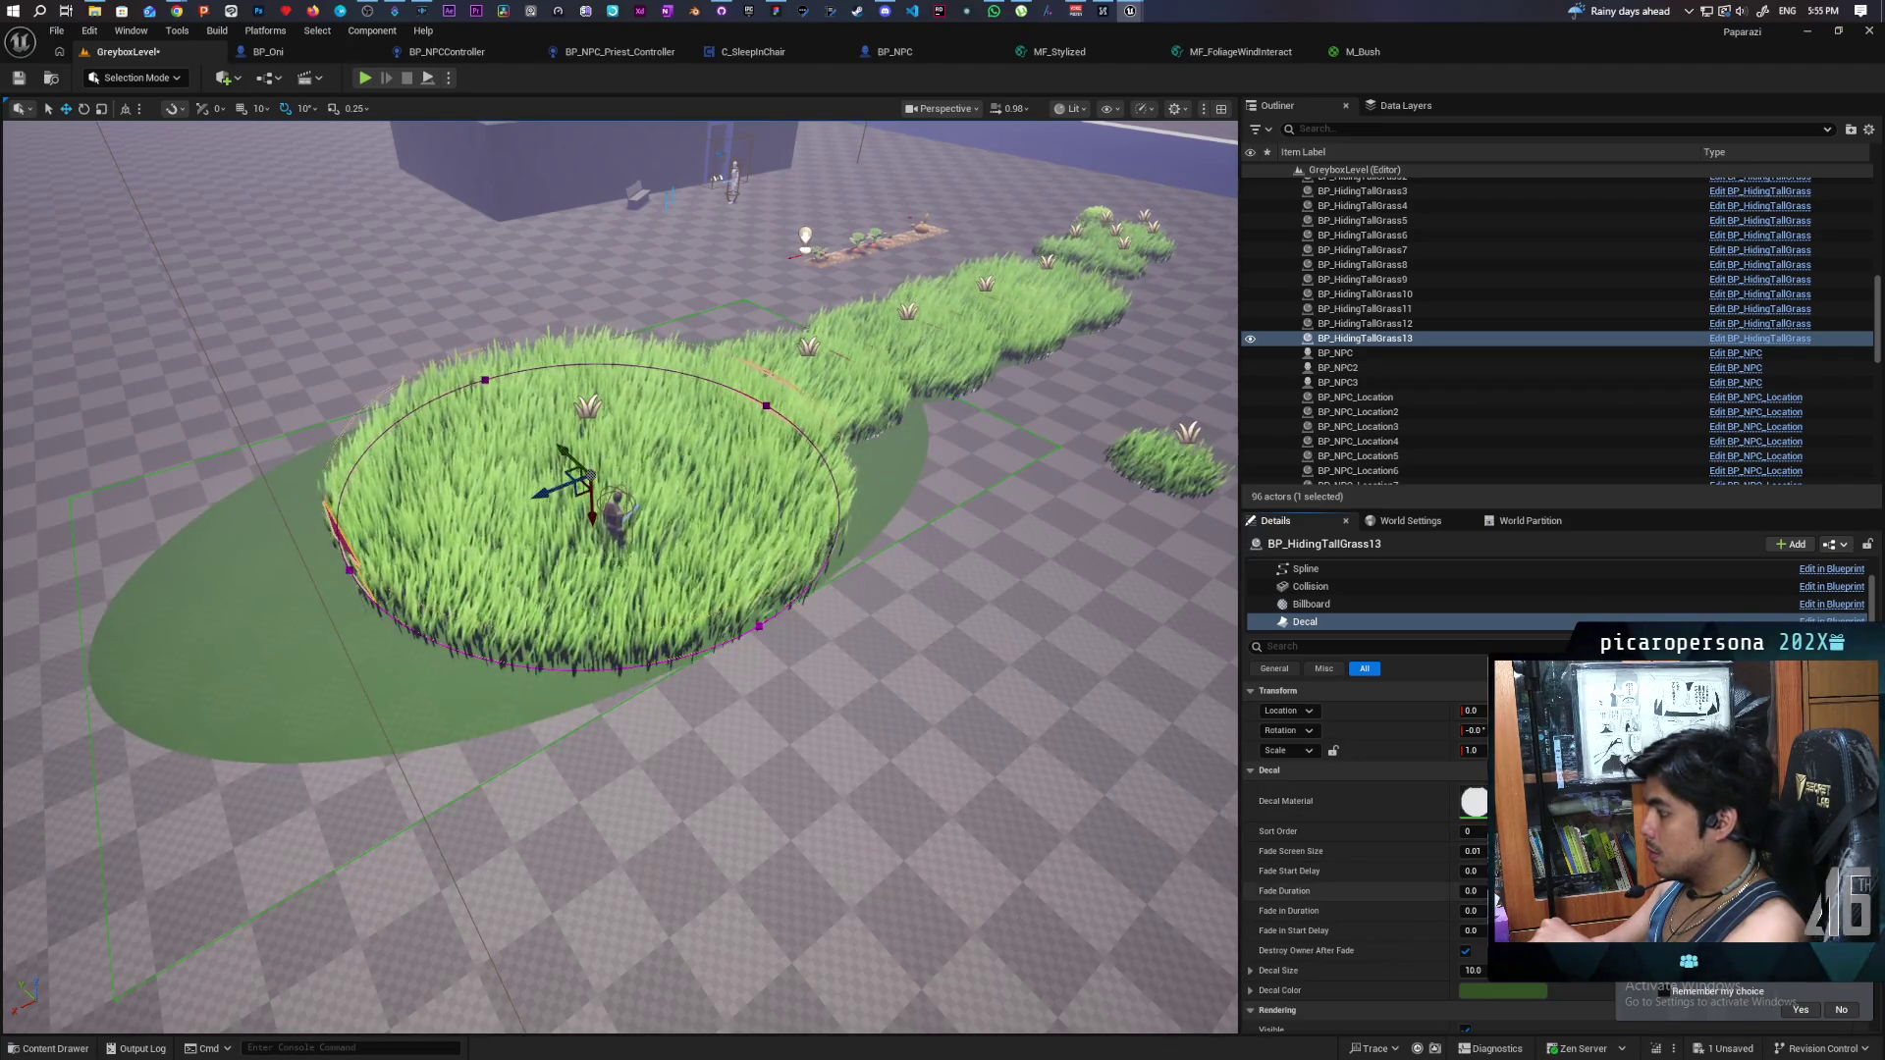
scroll(1364, 834, down, 2)
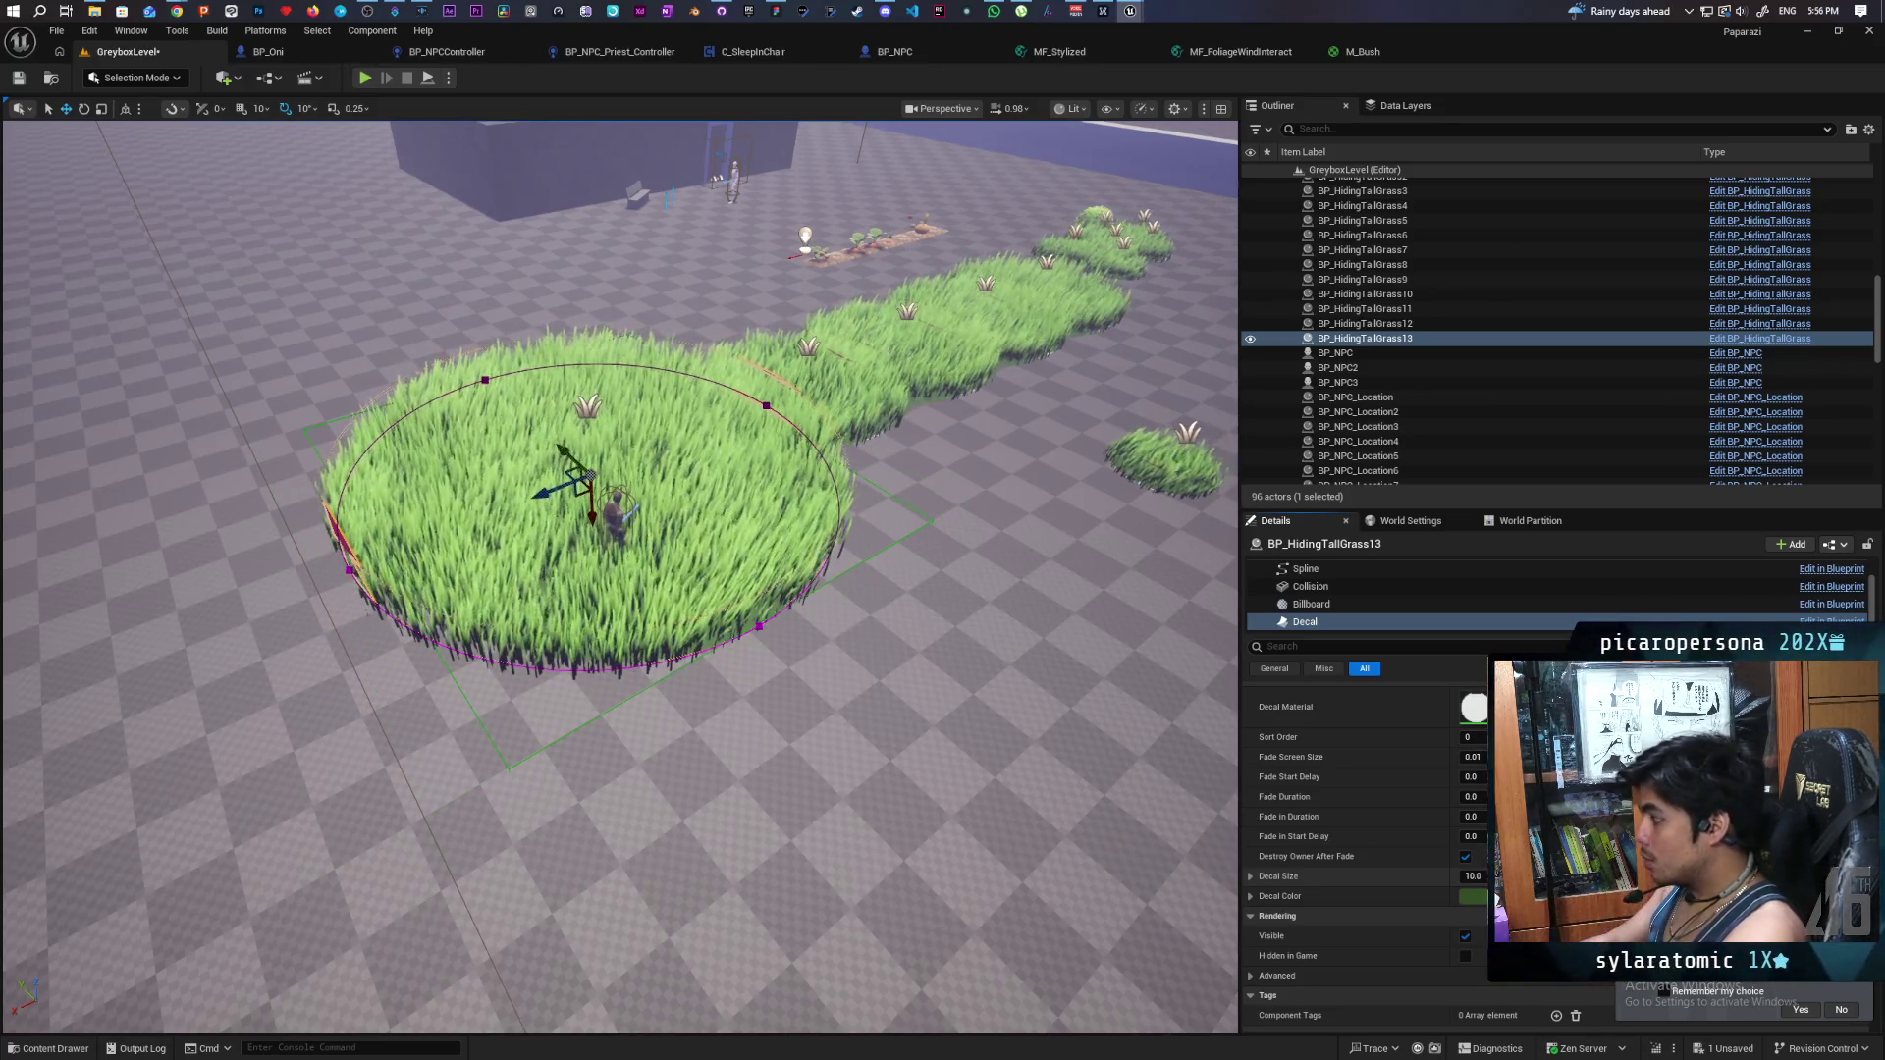
scroll(1044, 761, up, 10)
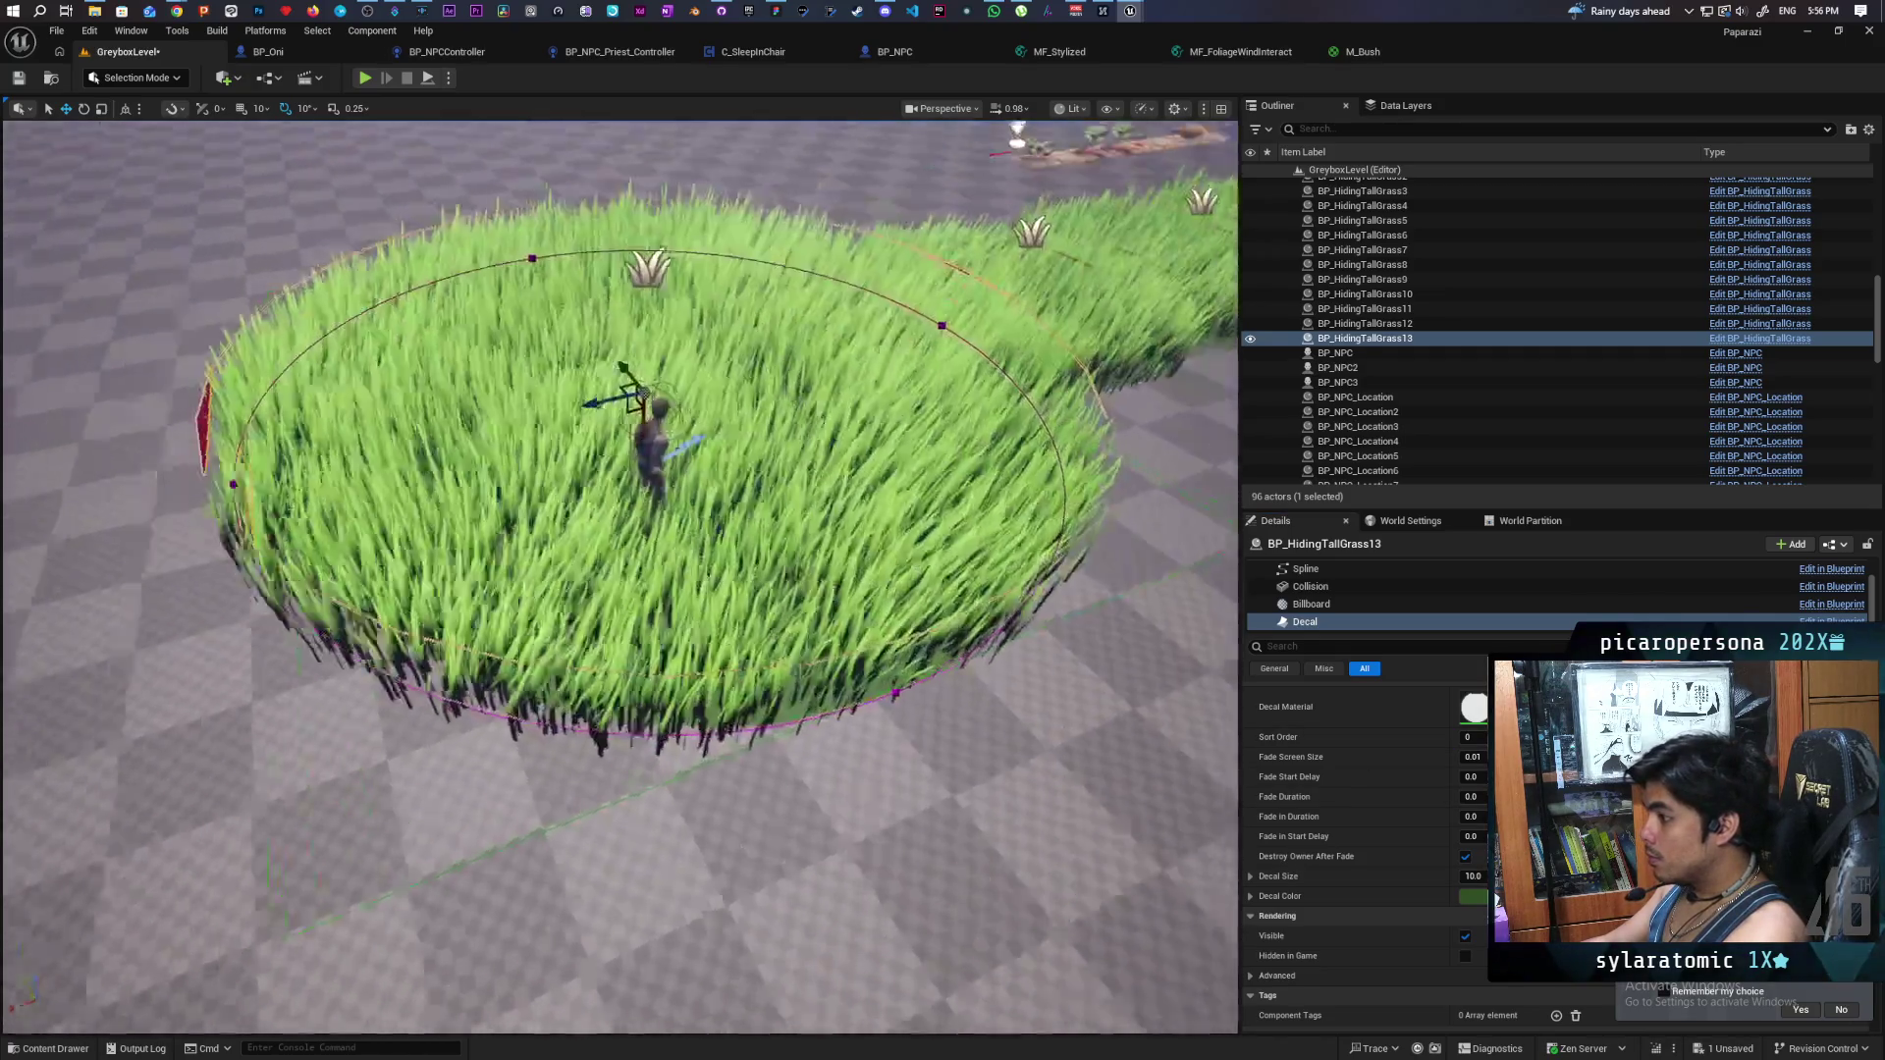
scroll(619, 577, down, 10)
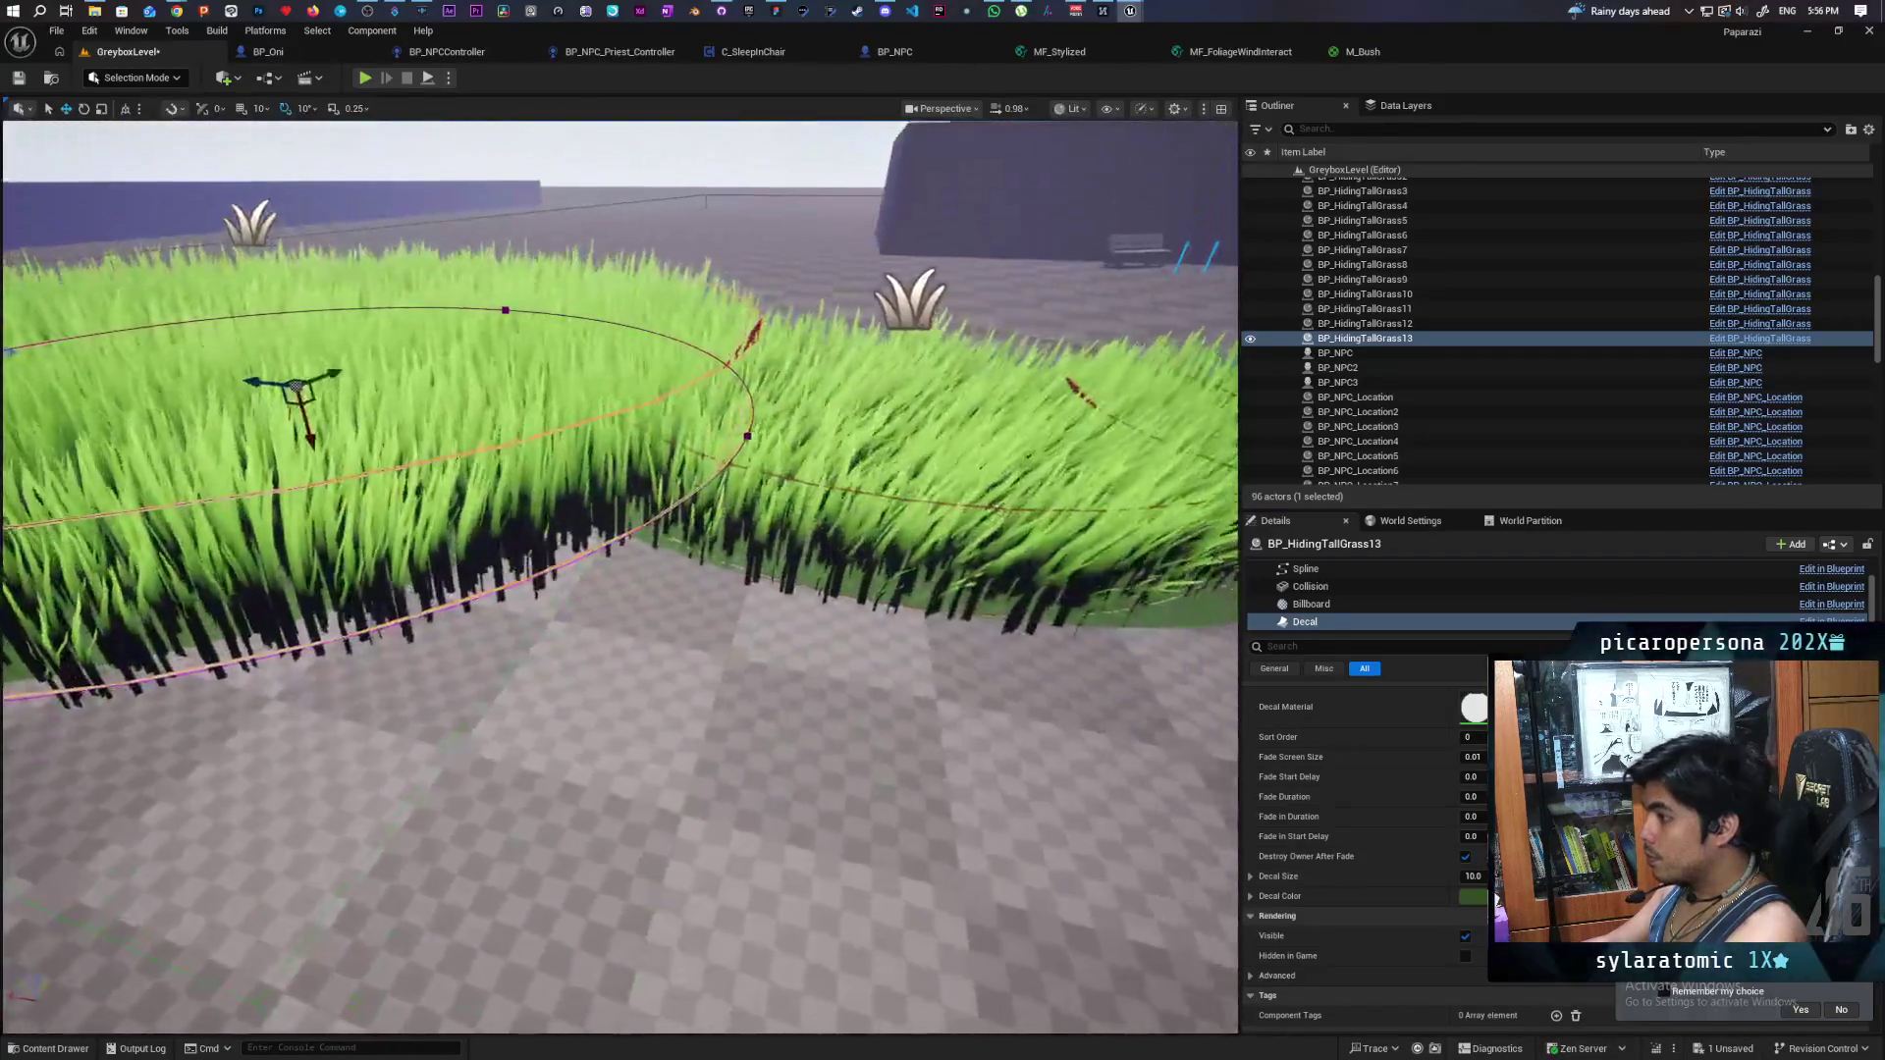
scroll(619, 577, down, 10)
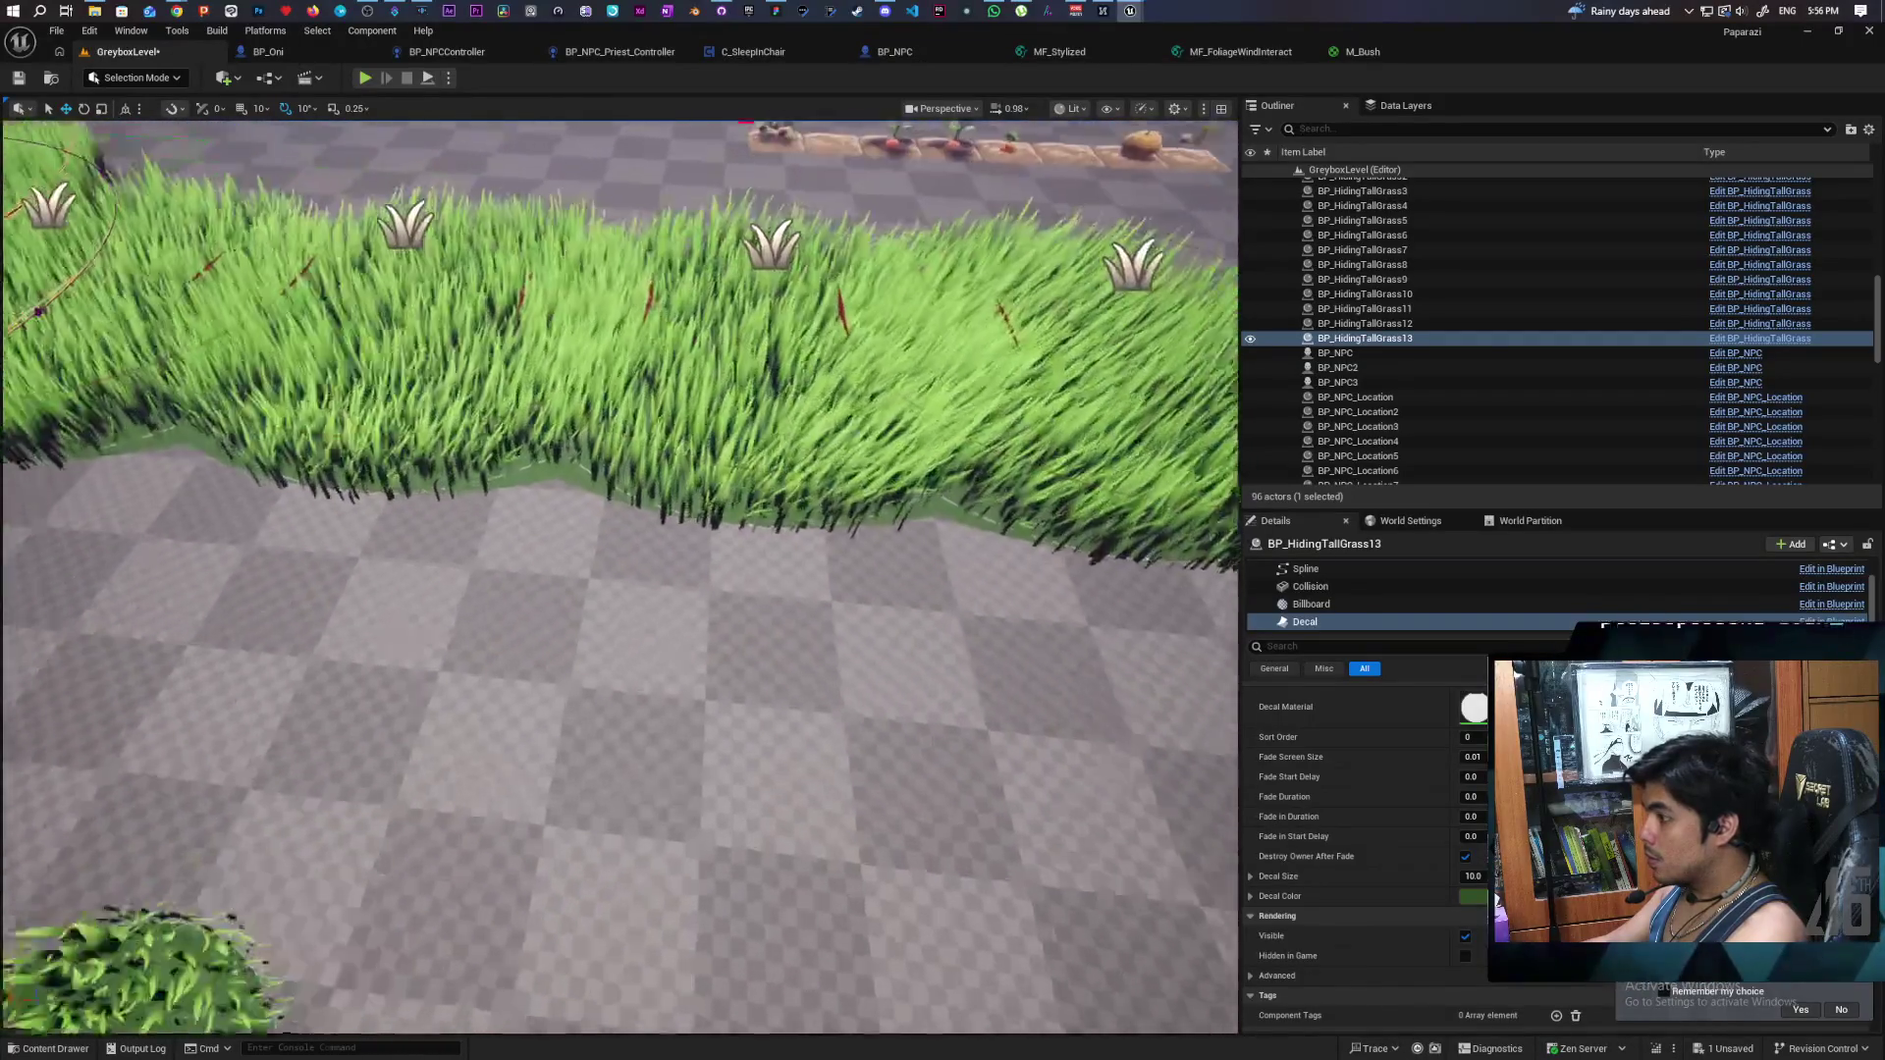
scroll(620, 577, down, 5)
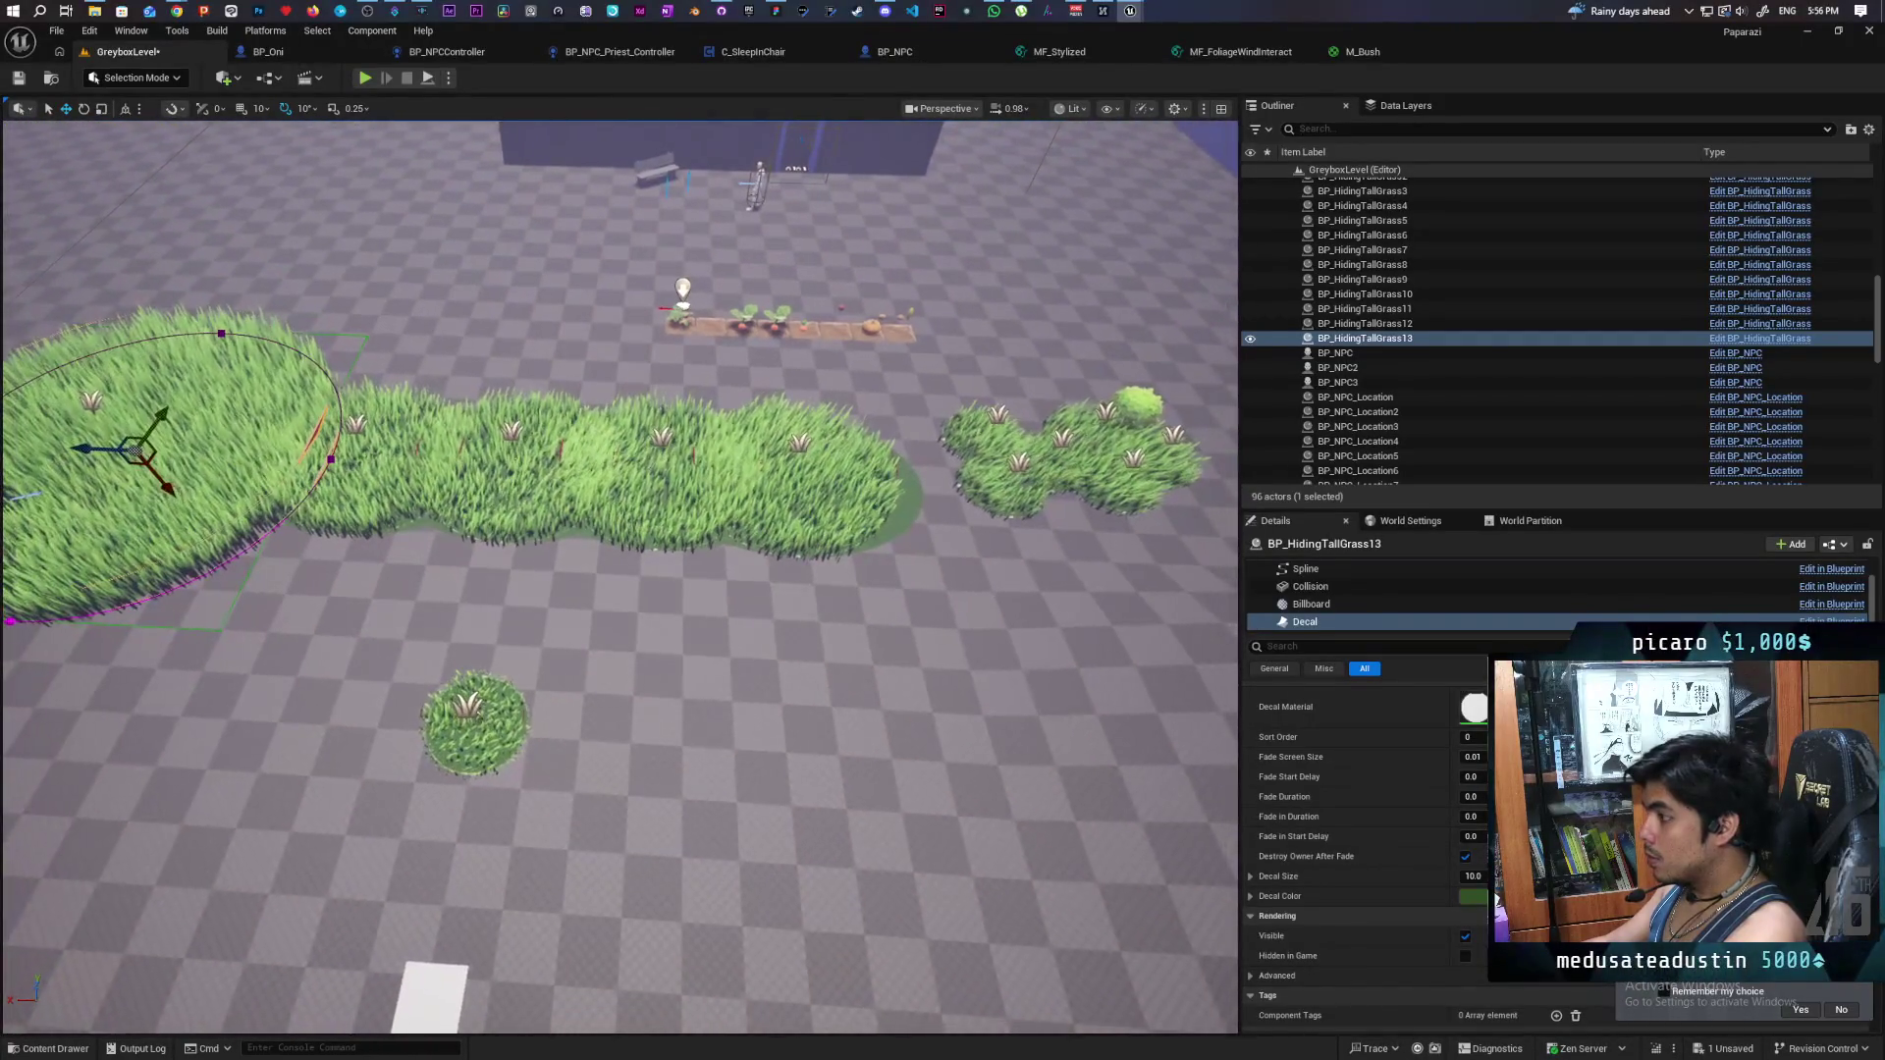
scroll(619, 577, up, 10)
scroll(620, 577, down, 5)
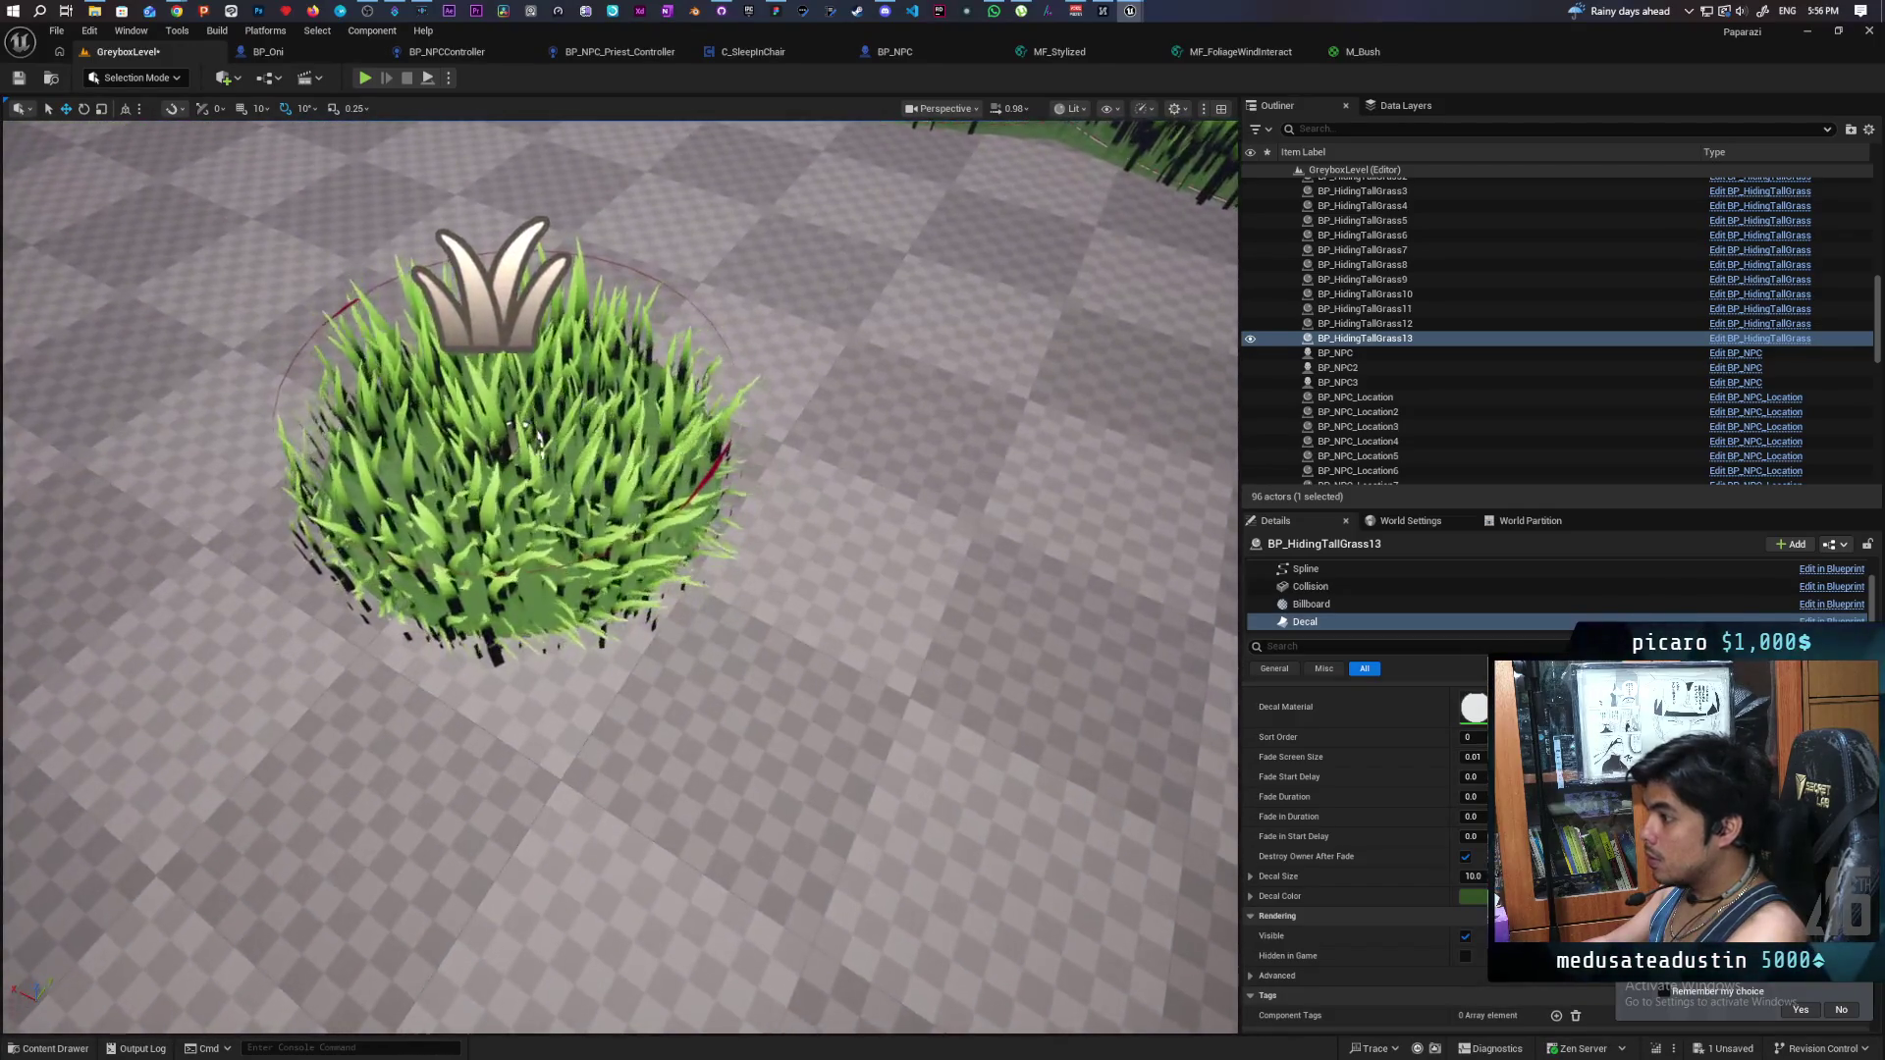
scroll(679, 531, down, 5)
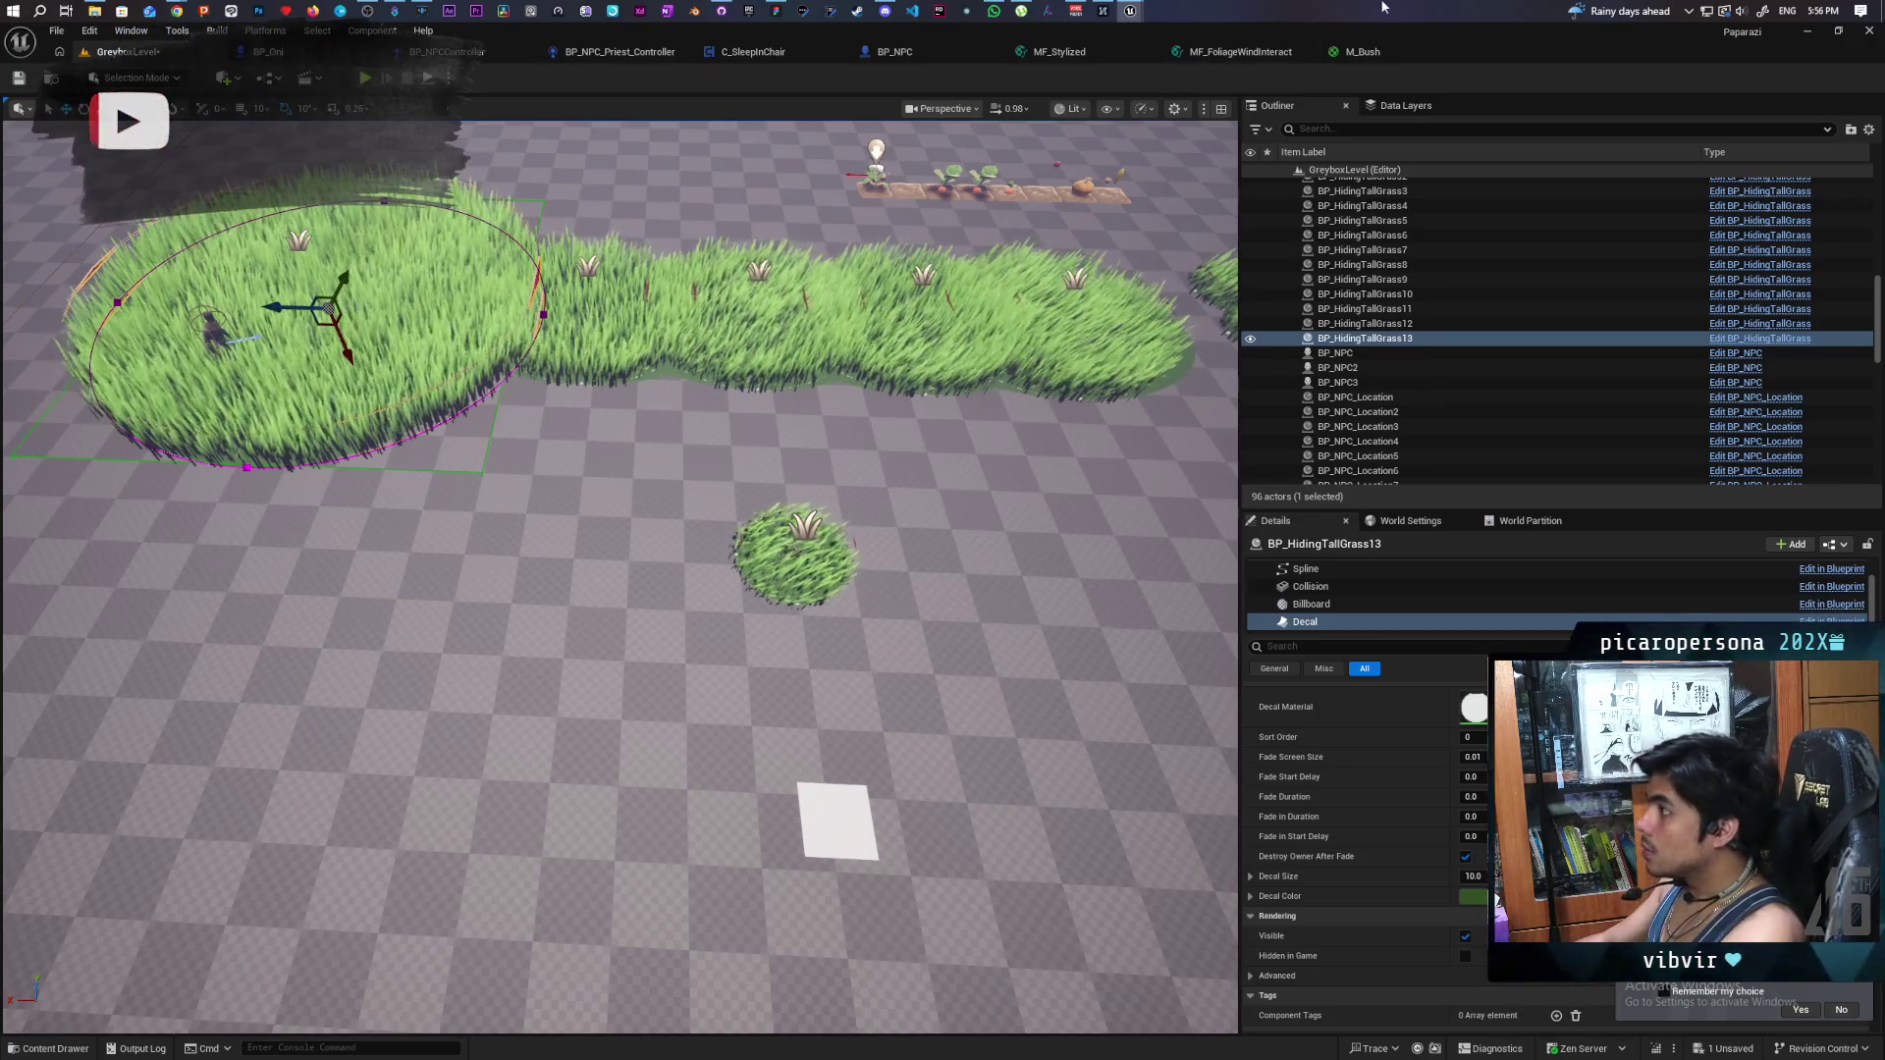
- Reopen BP_HidingTallGrass in its 3D preview, select the Decal component, and compile
click(1716, 340)
click(889, 570)
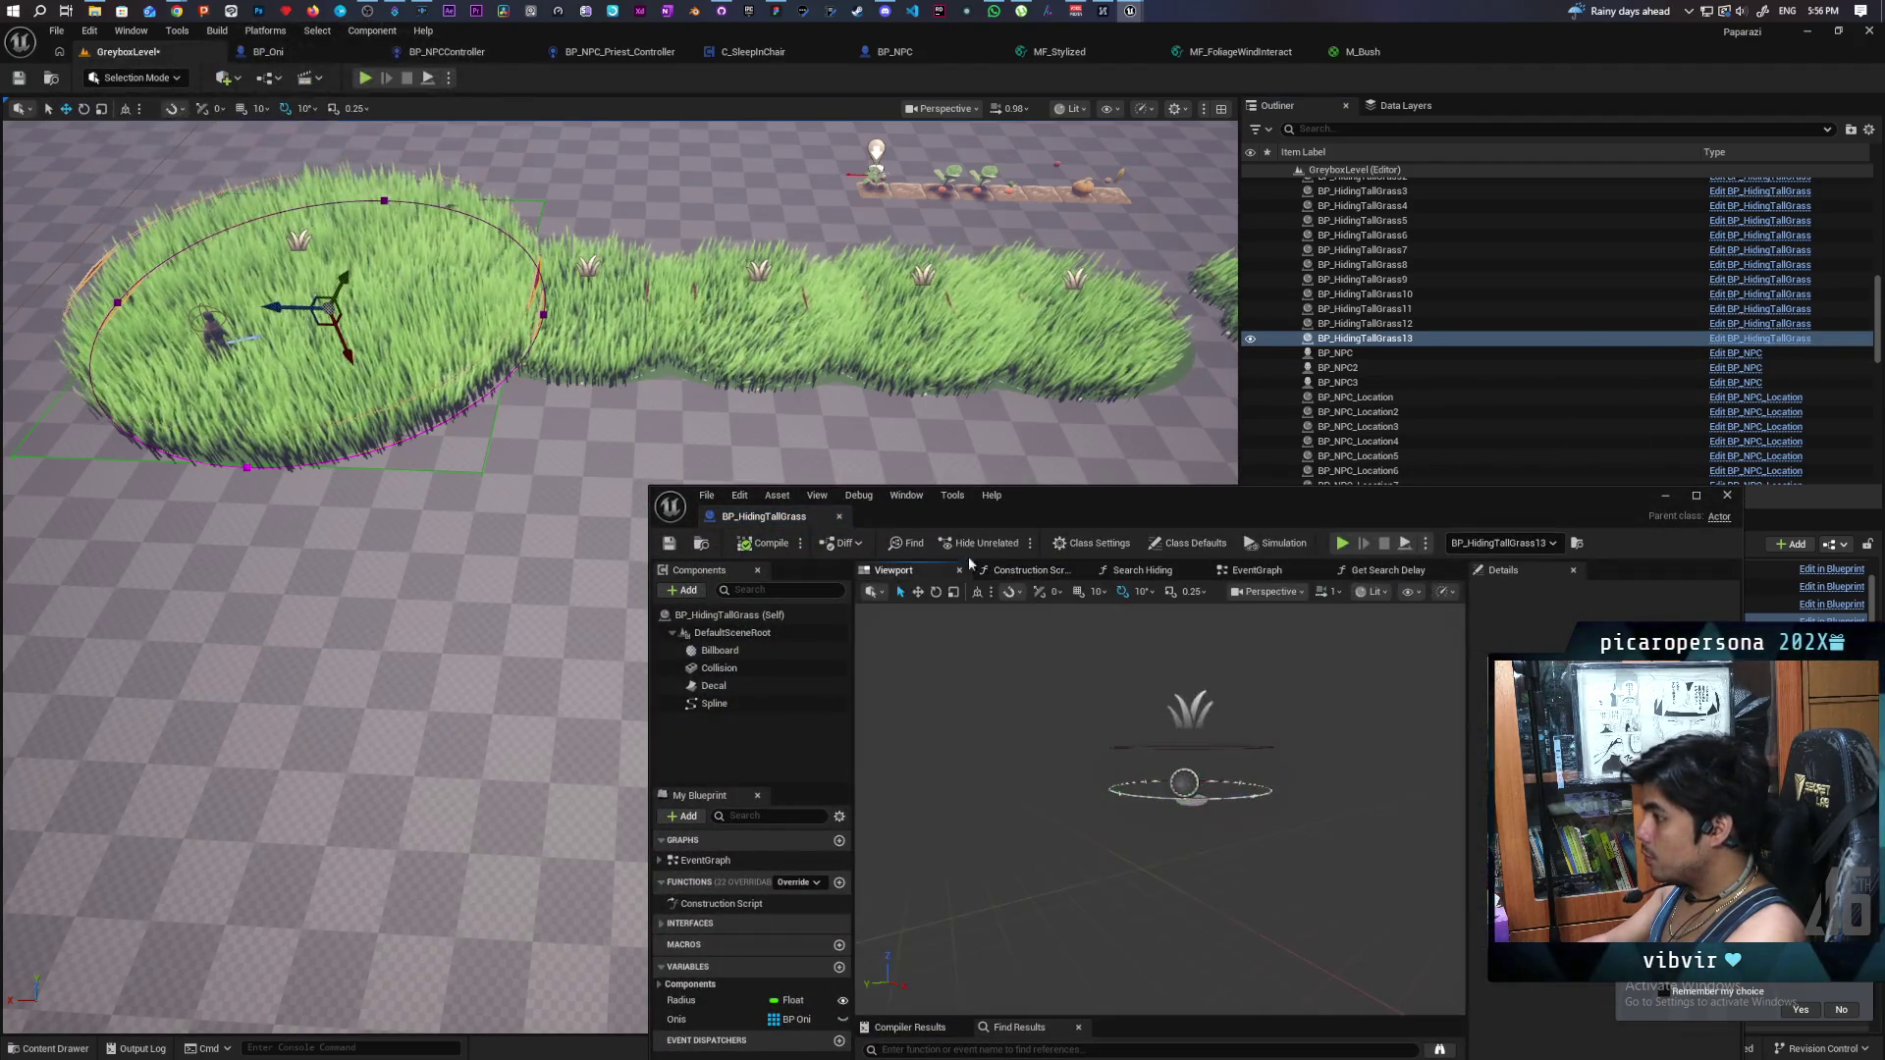
drag(1187, 504, 1051, 456)
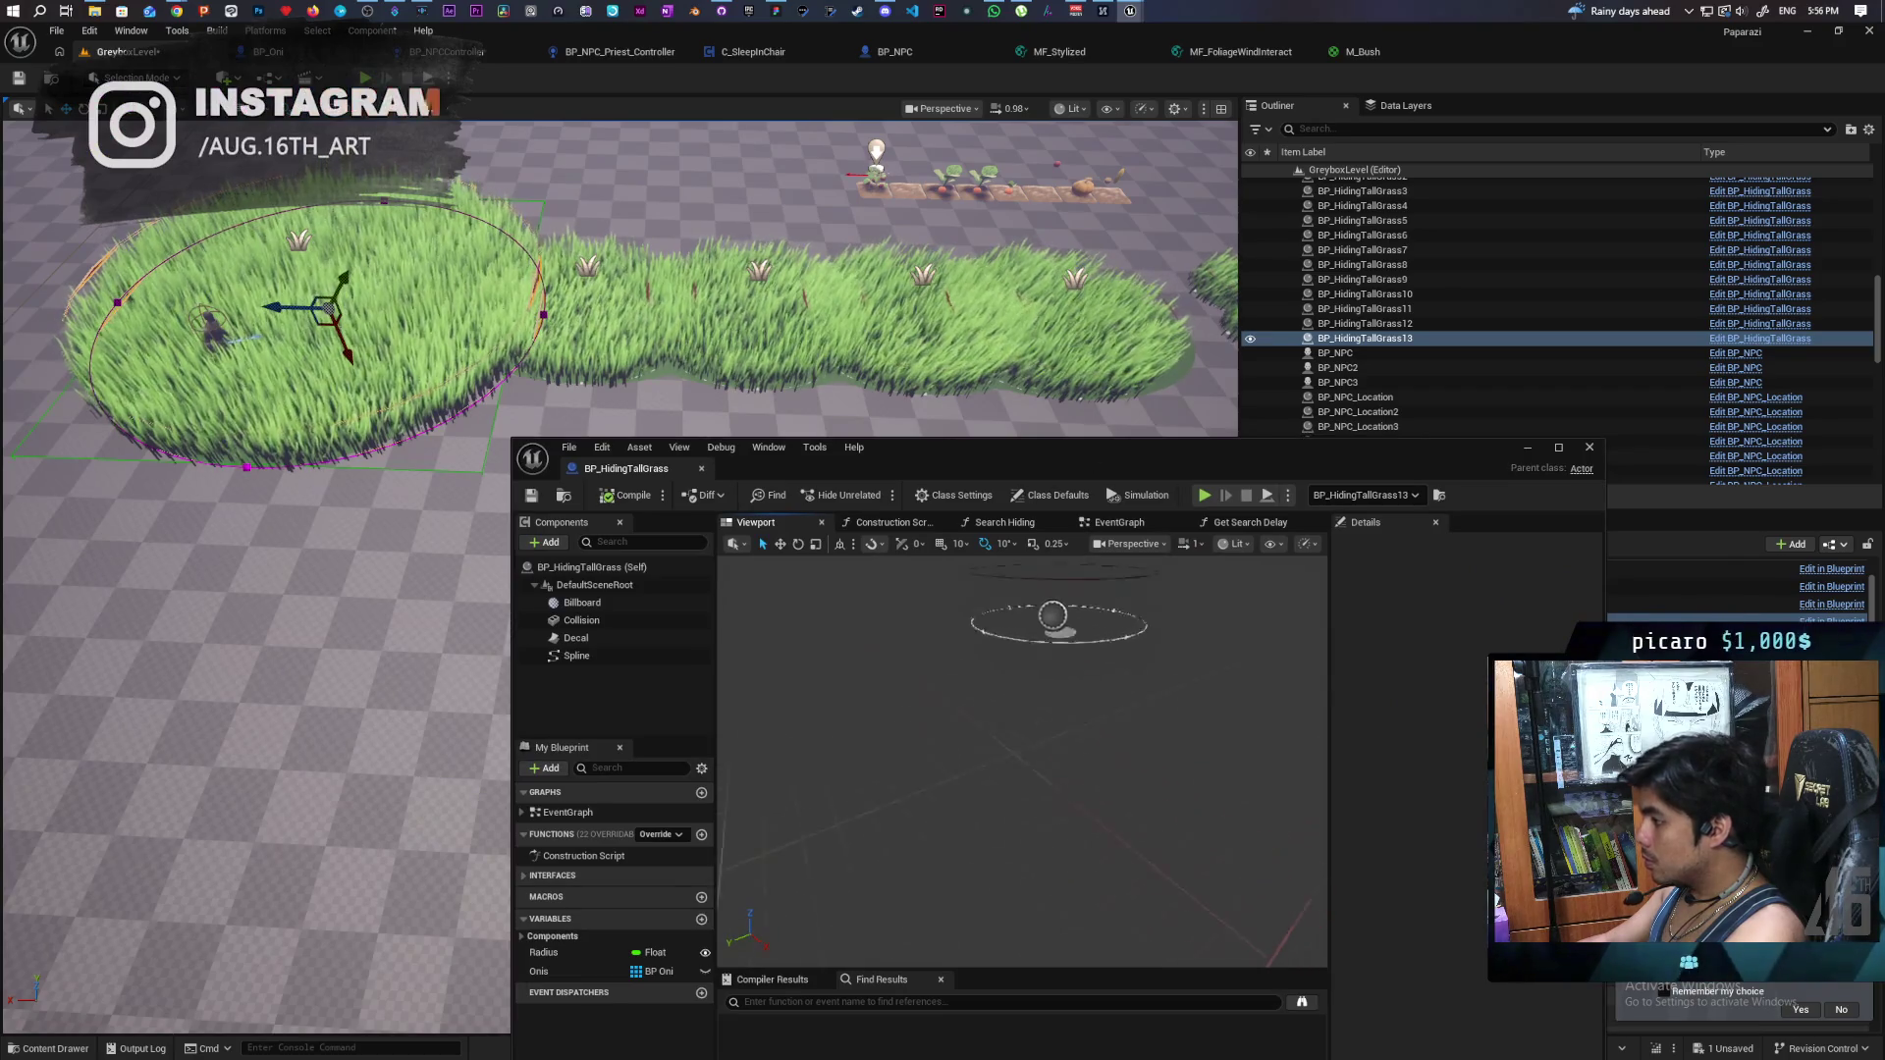
click(603, 636)
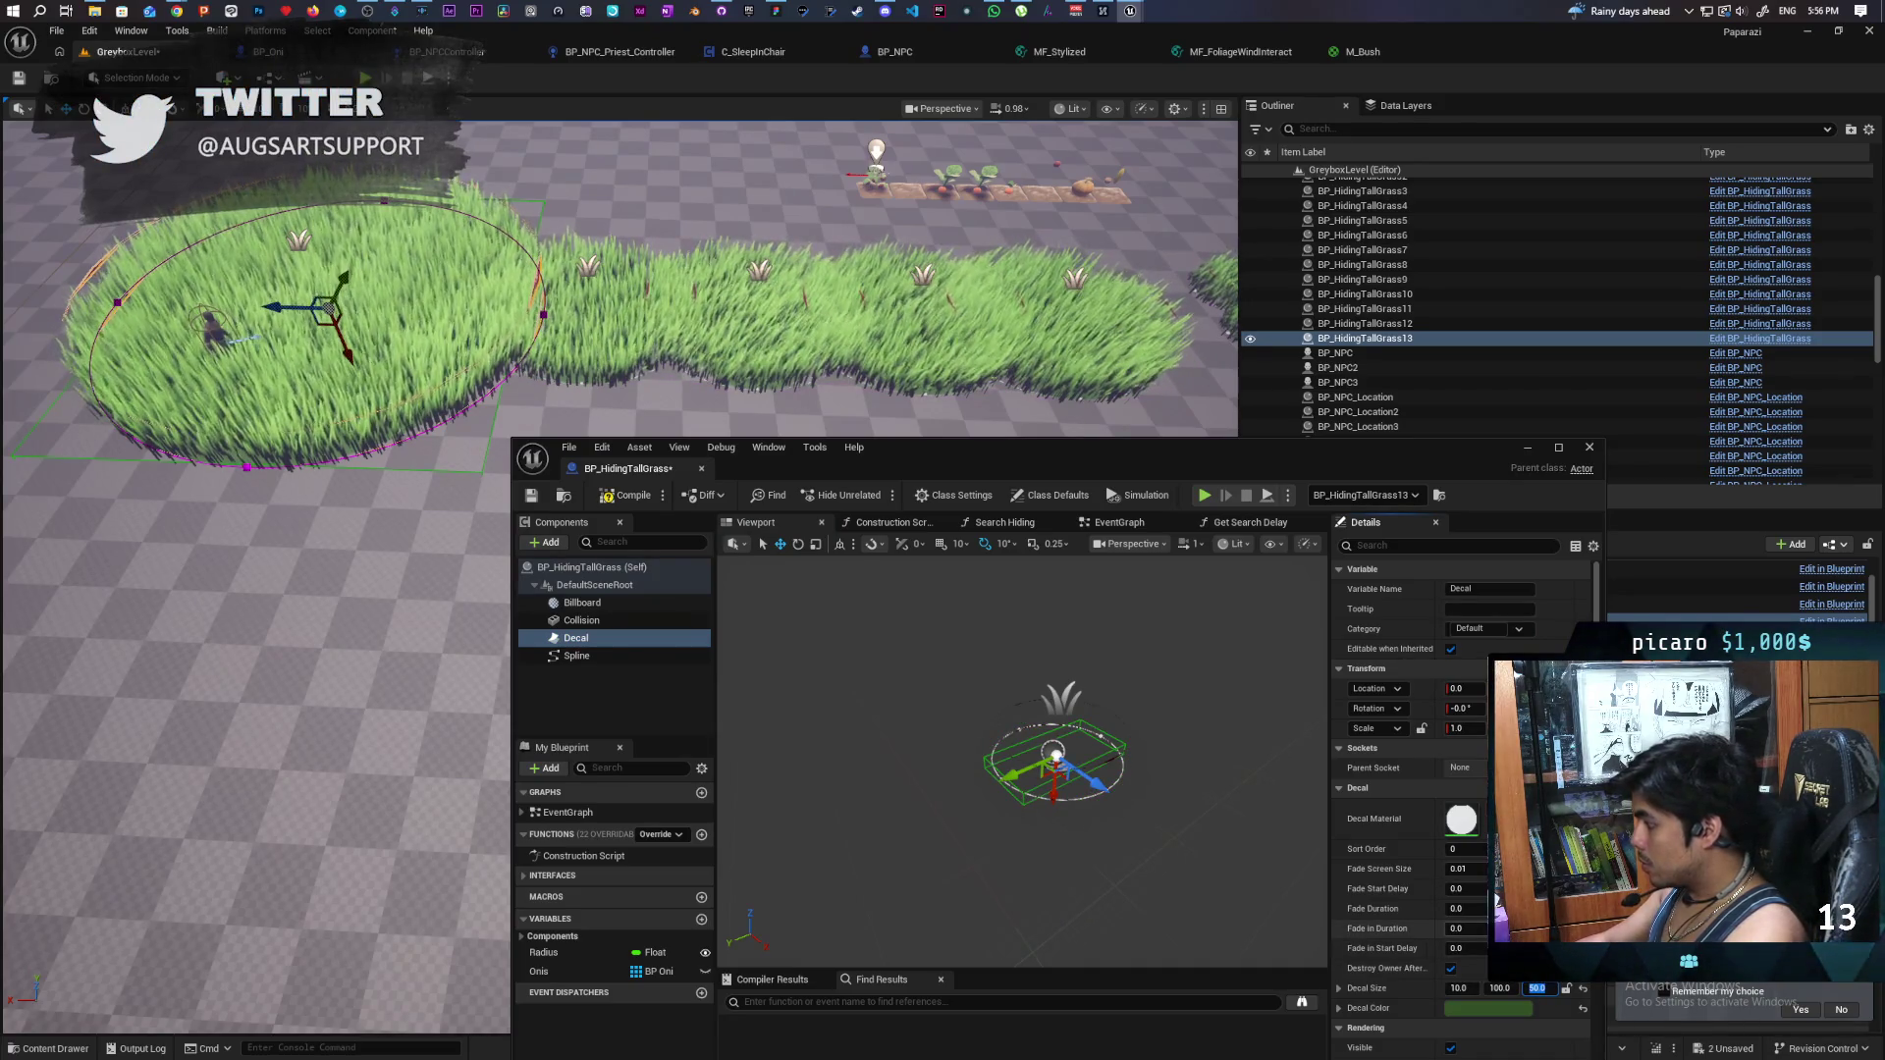
click(616, 501)
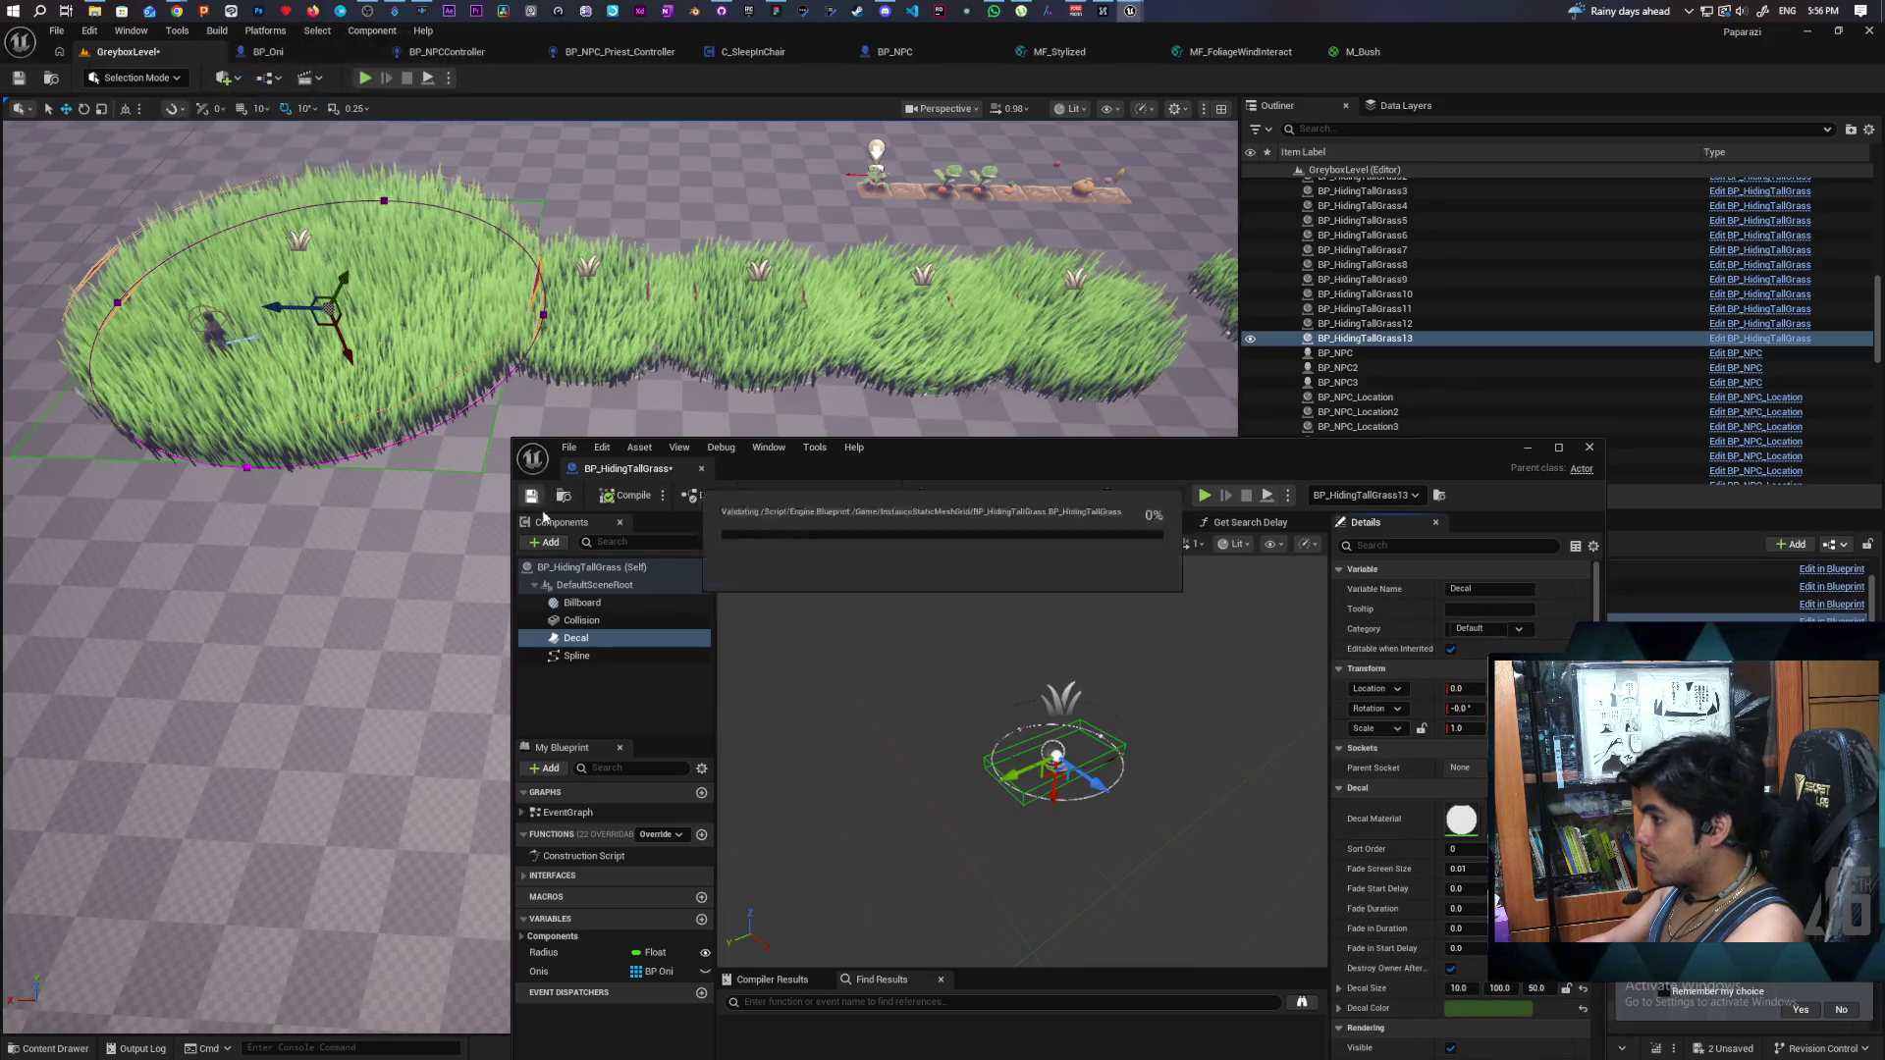
- Fly the level camera down close to the grass patch over its green decal
mouse_move(496, 640)
mouse_down()
mouse_move(1165, 432)
mouse_move(1011, 550)
mouse_up()
mouse_move(294, 295)
mouse_down()
mouse_move(334, 373)
mouse_move(402, 437)
mouse_up()
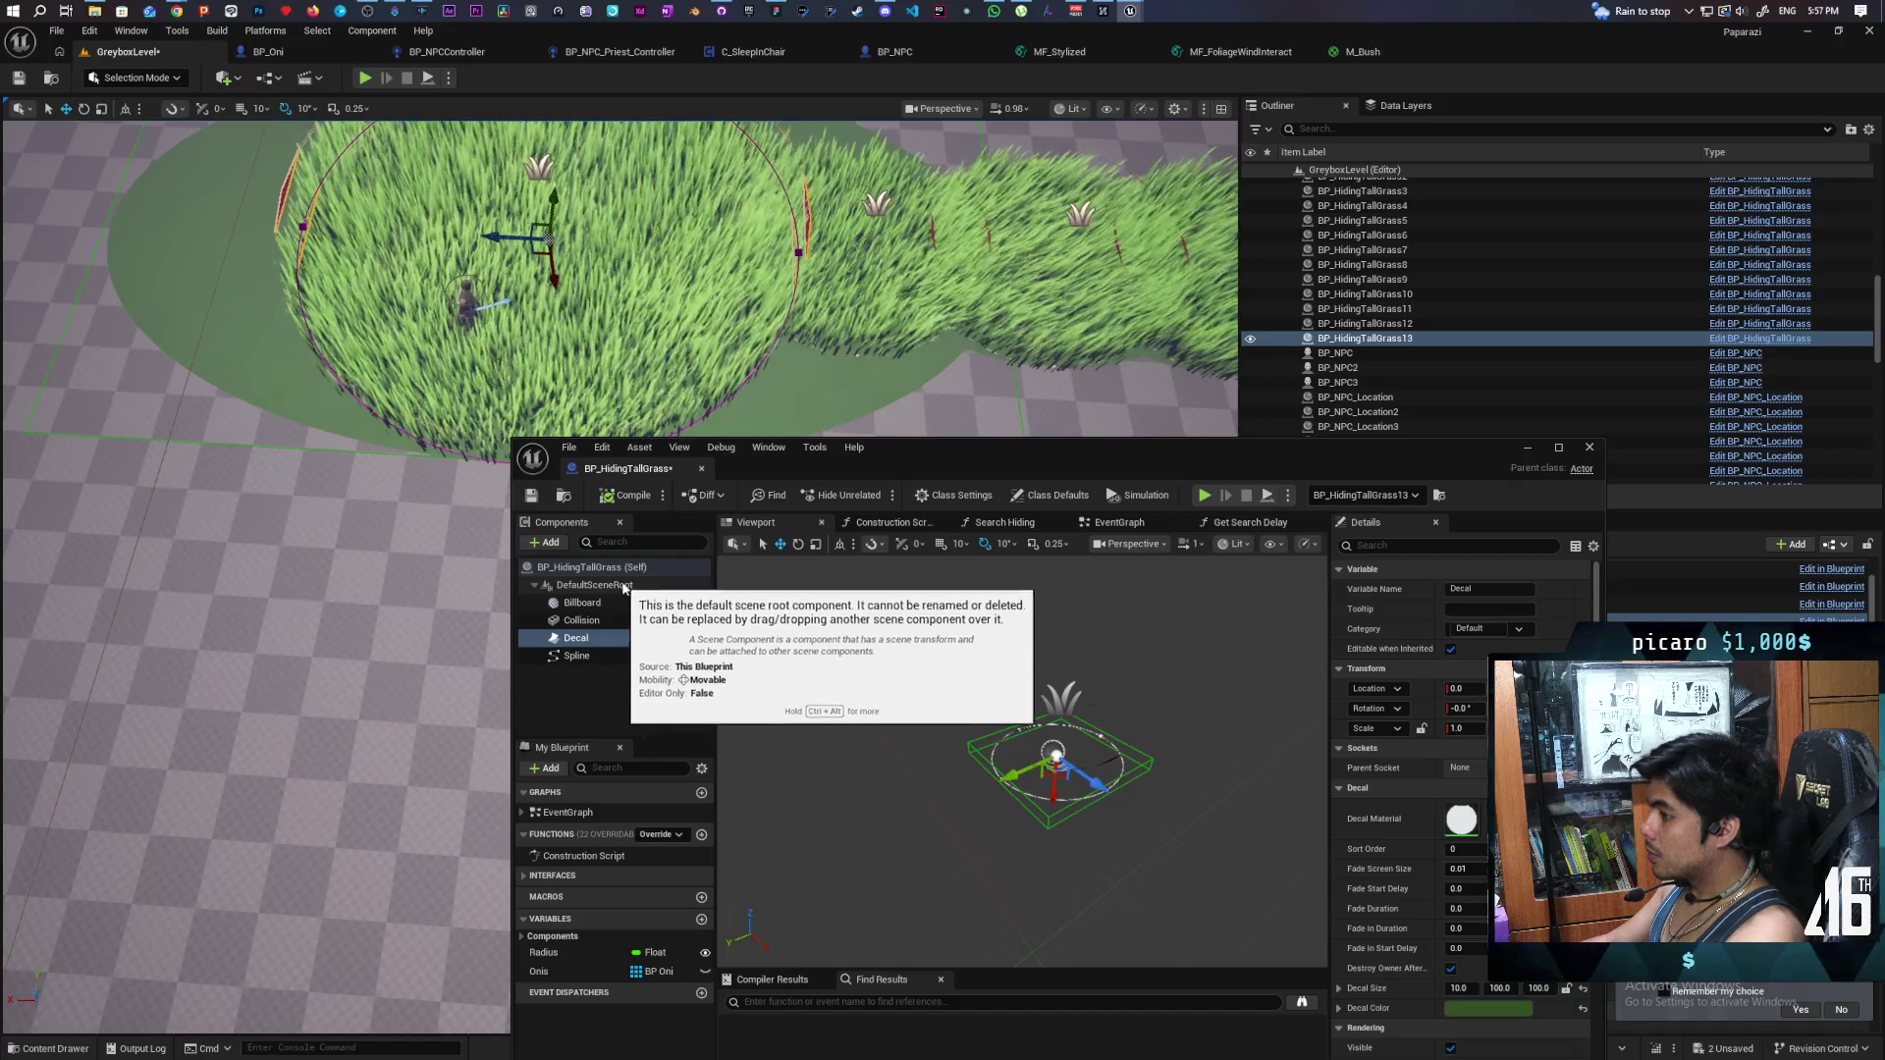
click(893, 524)
- Replace Set Relative Scale 3D with a Set World Scale 3D node driven by Construction Script
mouse_move(1036, 746)
mouse_down()
mouse_move(1051, 638)
mouse_move(1011, 640)
mouse_up()
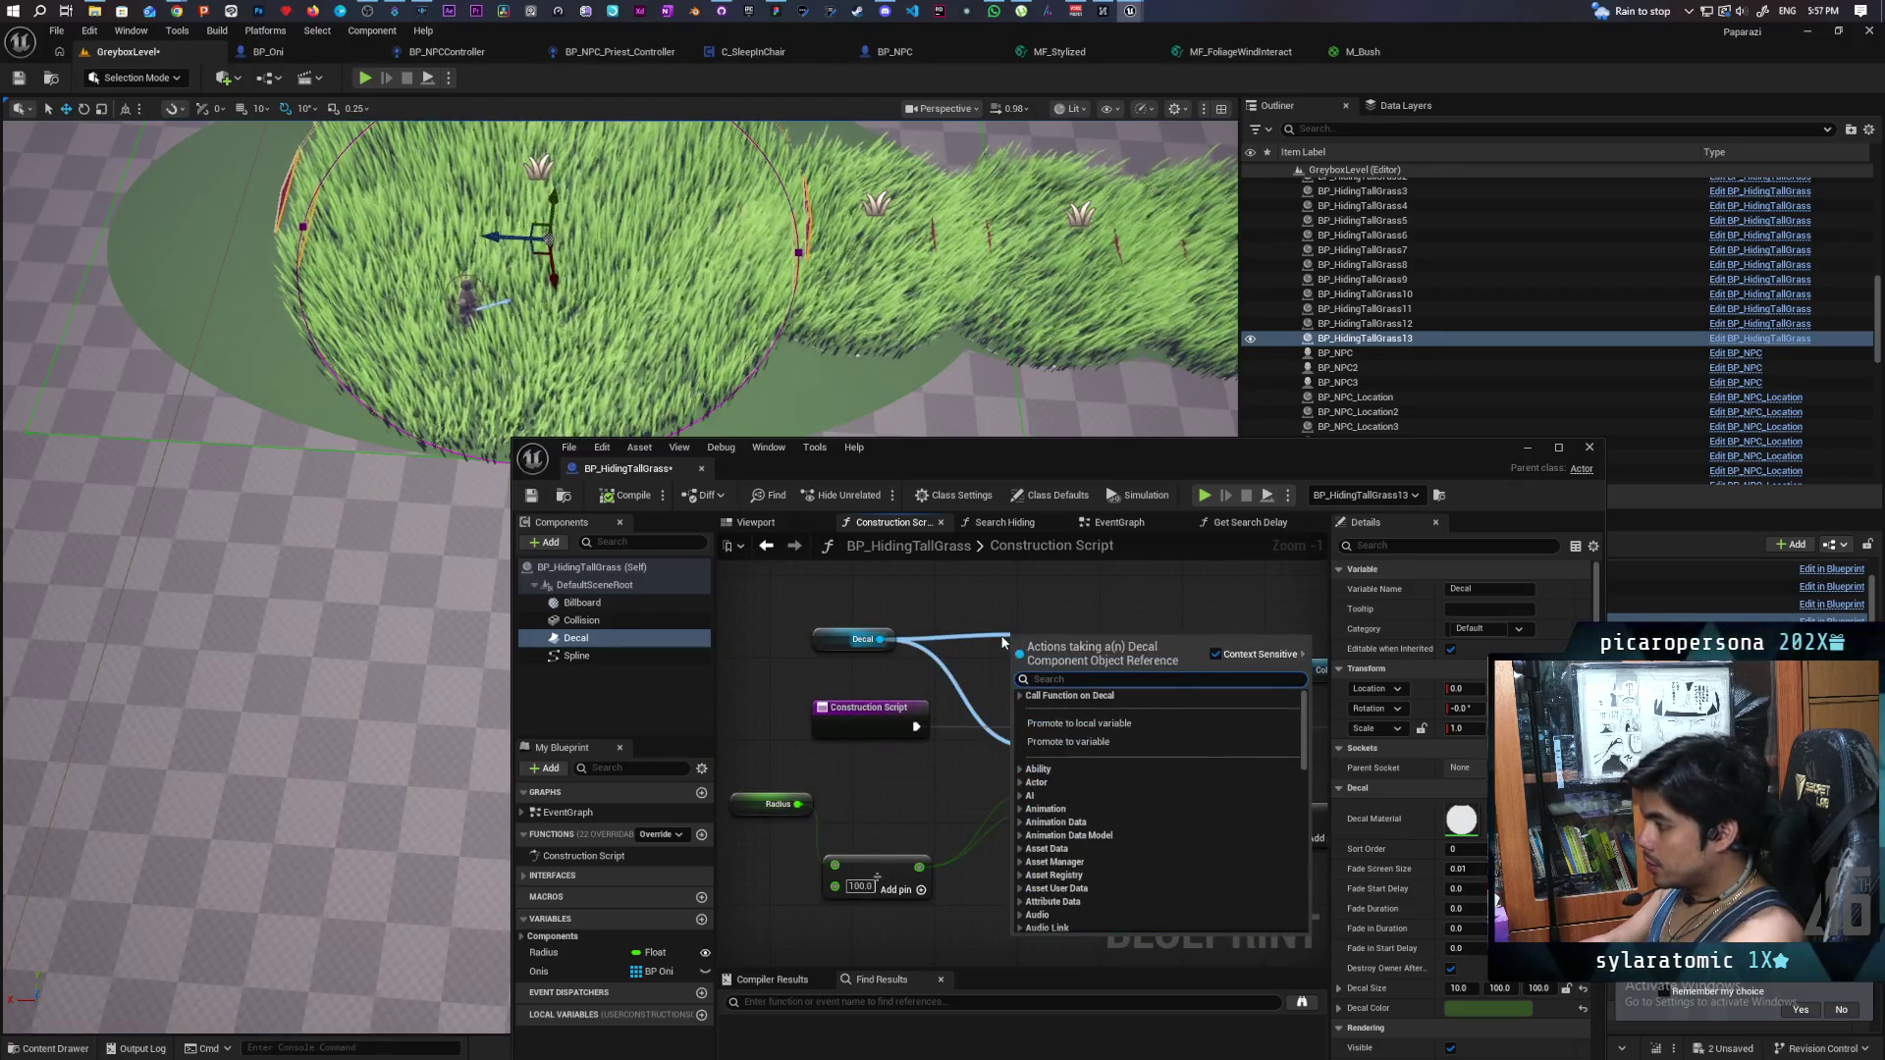
text(set world scale)
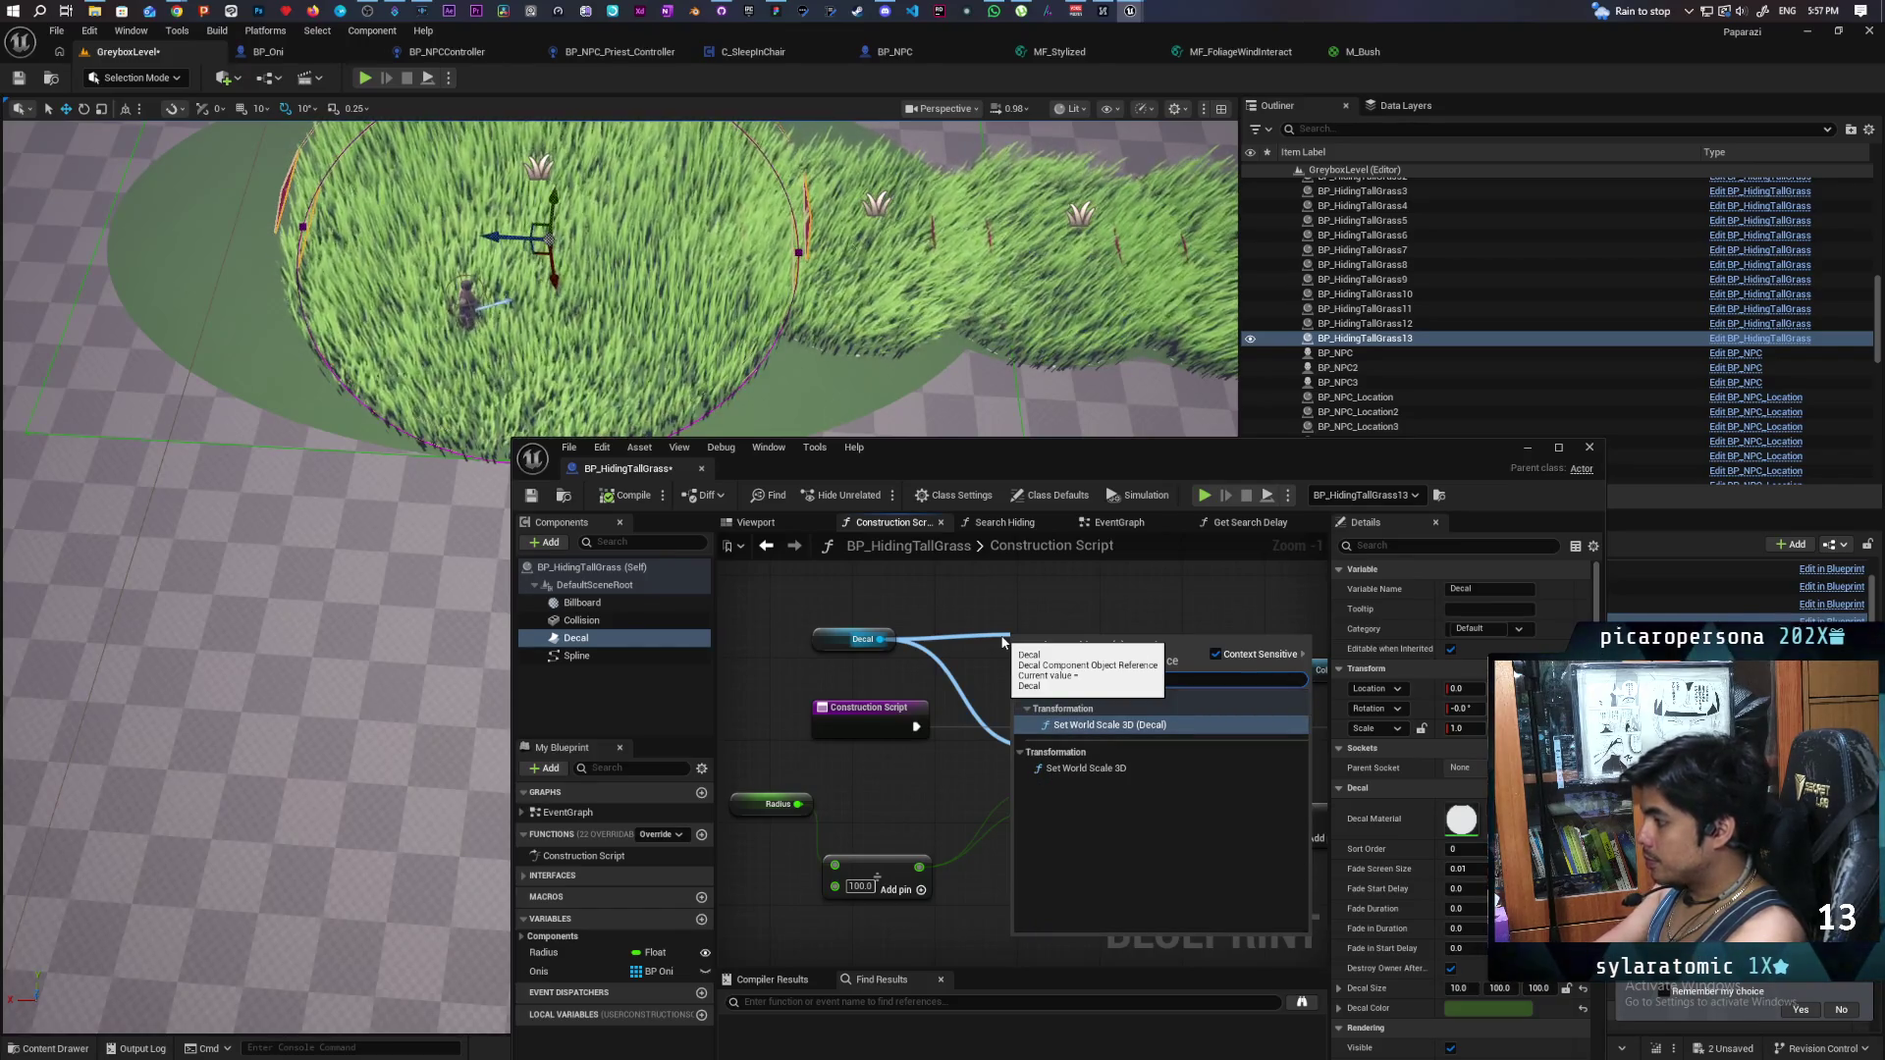
key(Return)
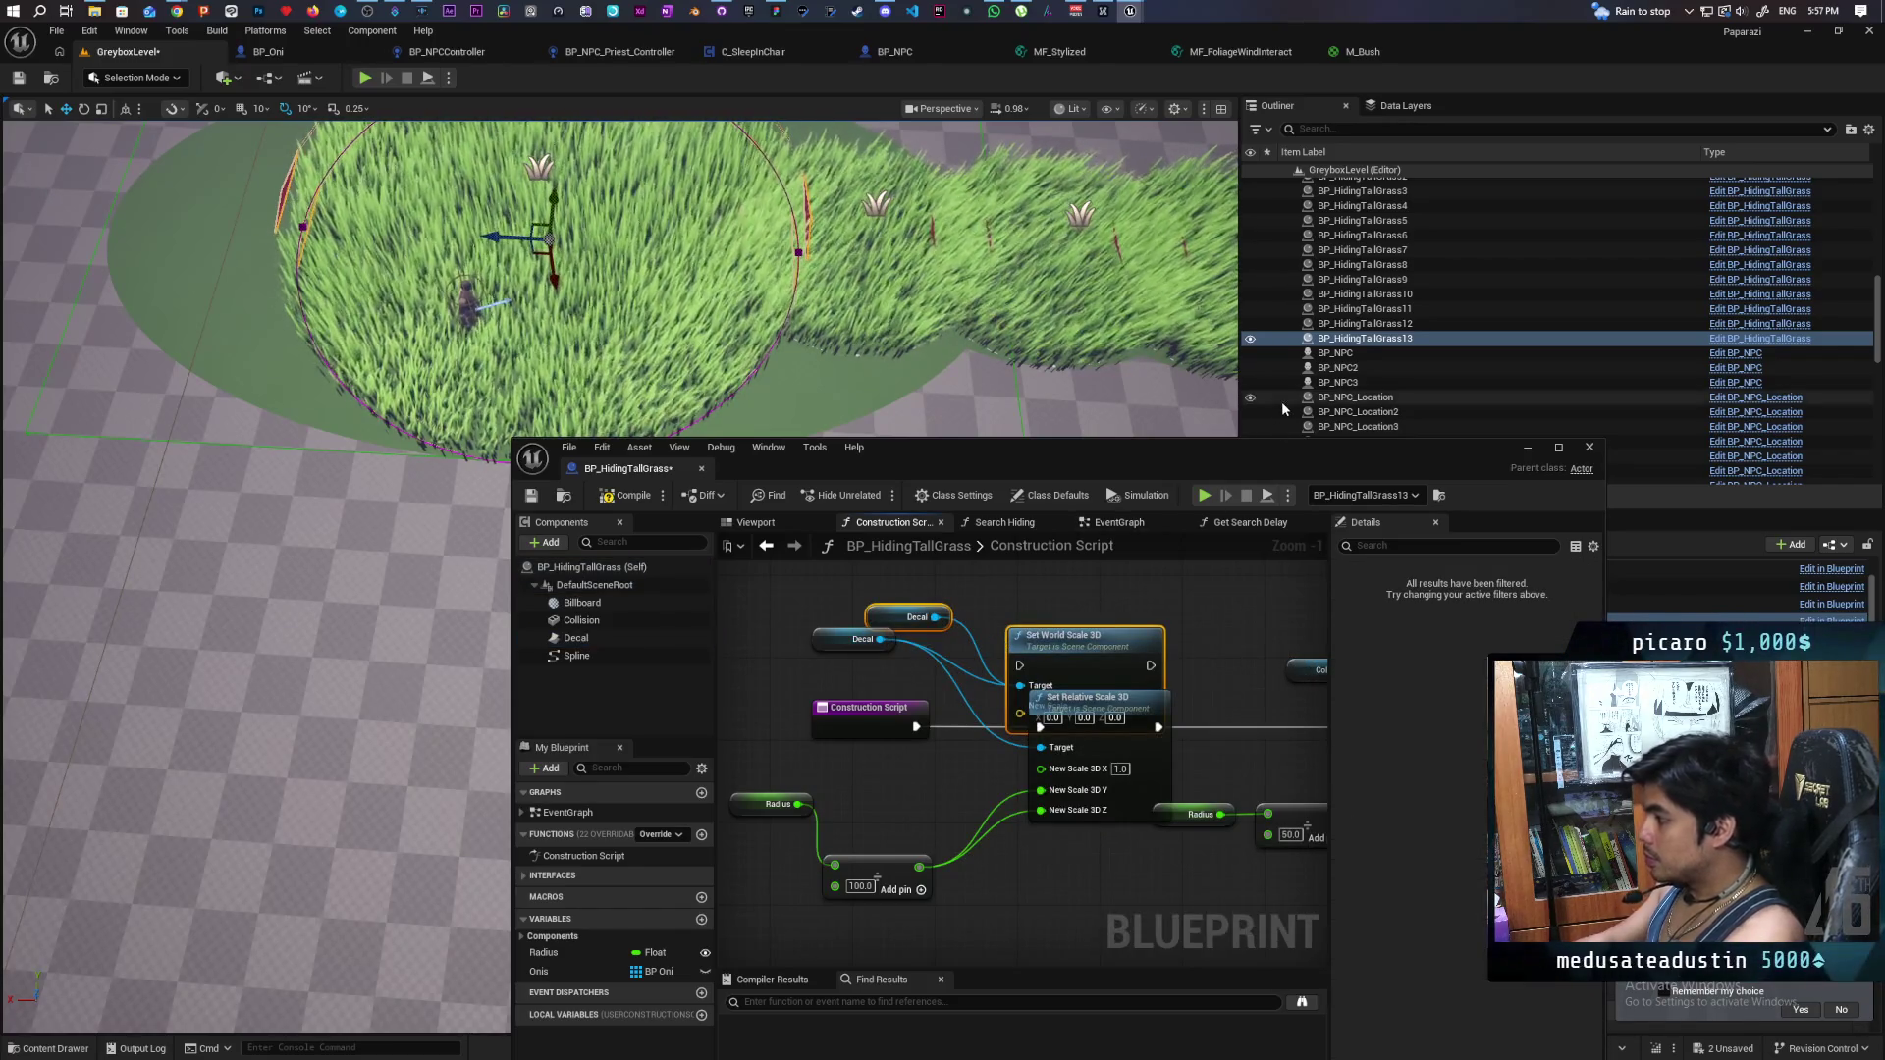
drag(844, 637, 844, 657)
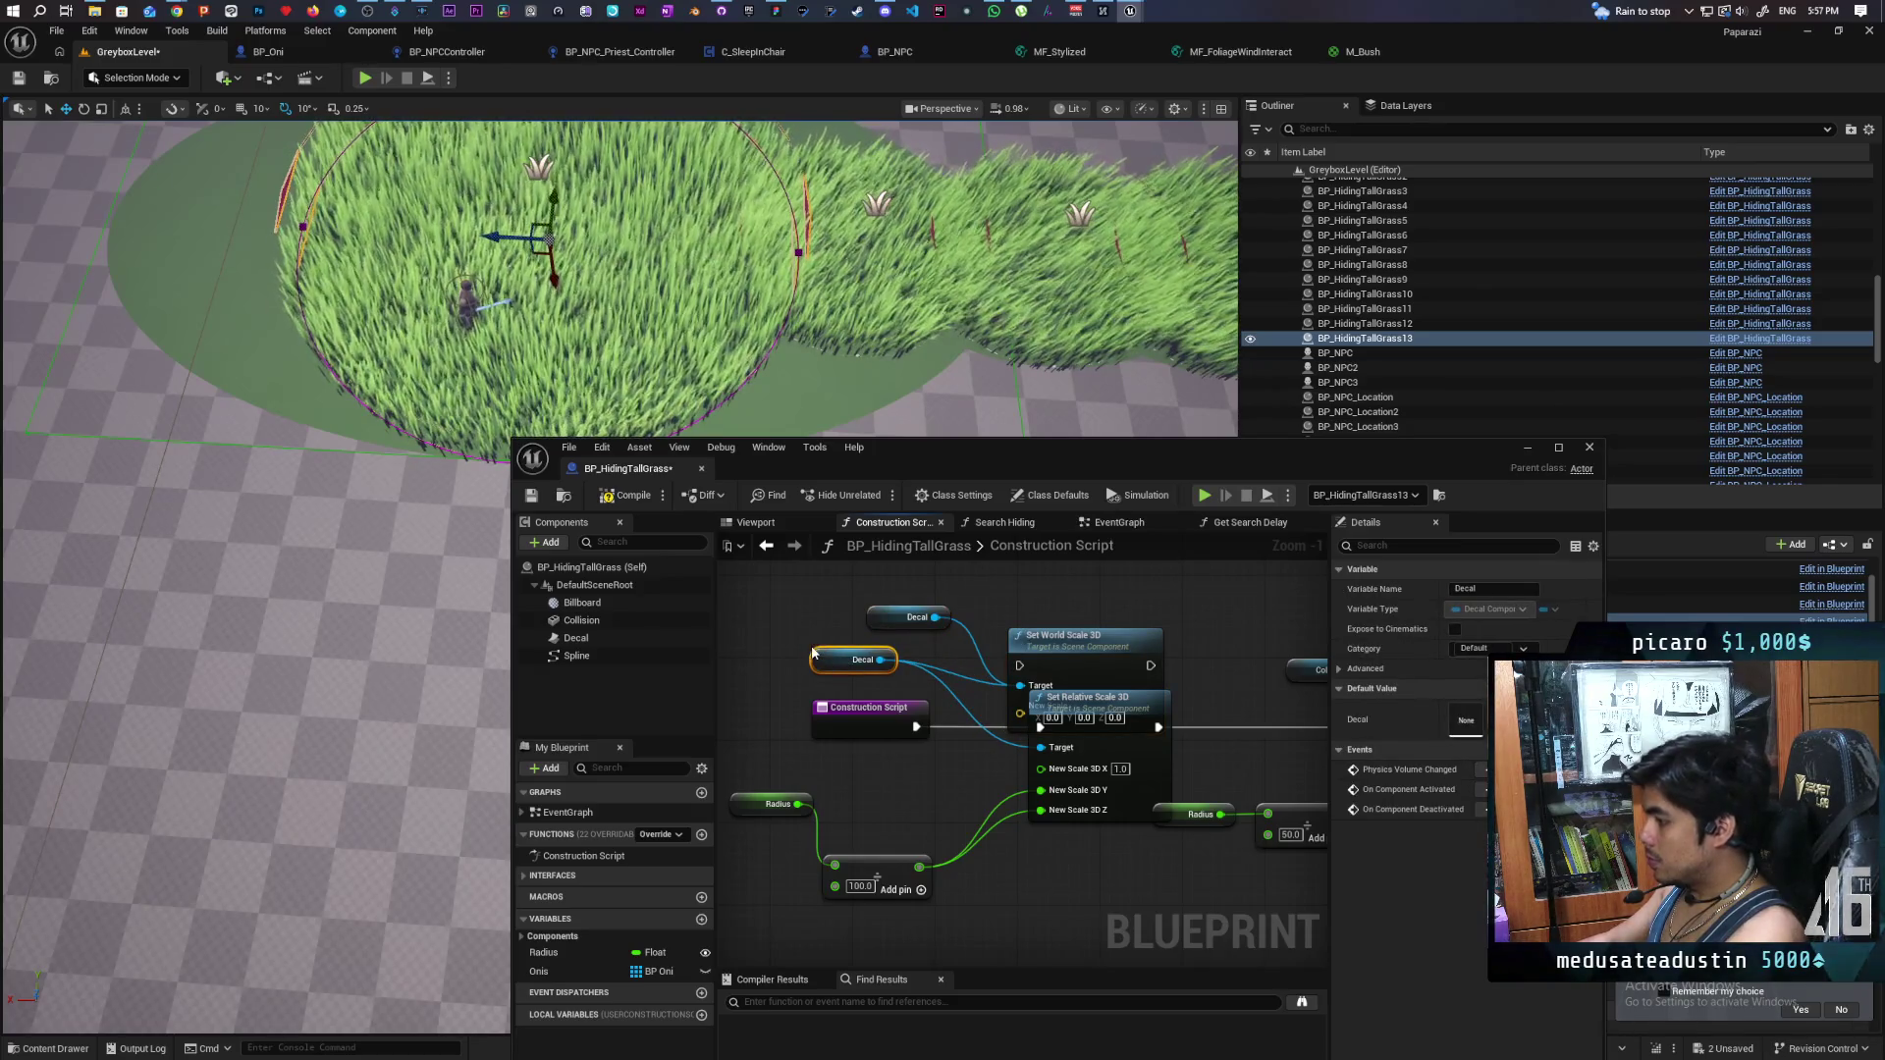
key(Delete)
drag(976, 595, 801, 534)
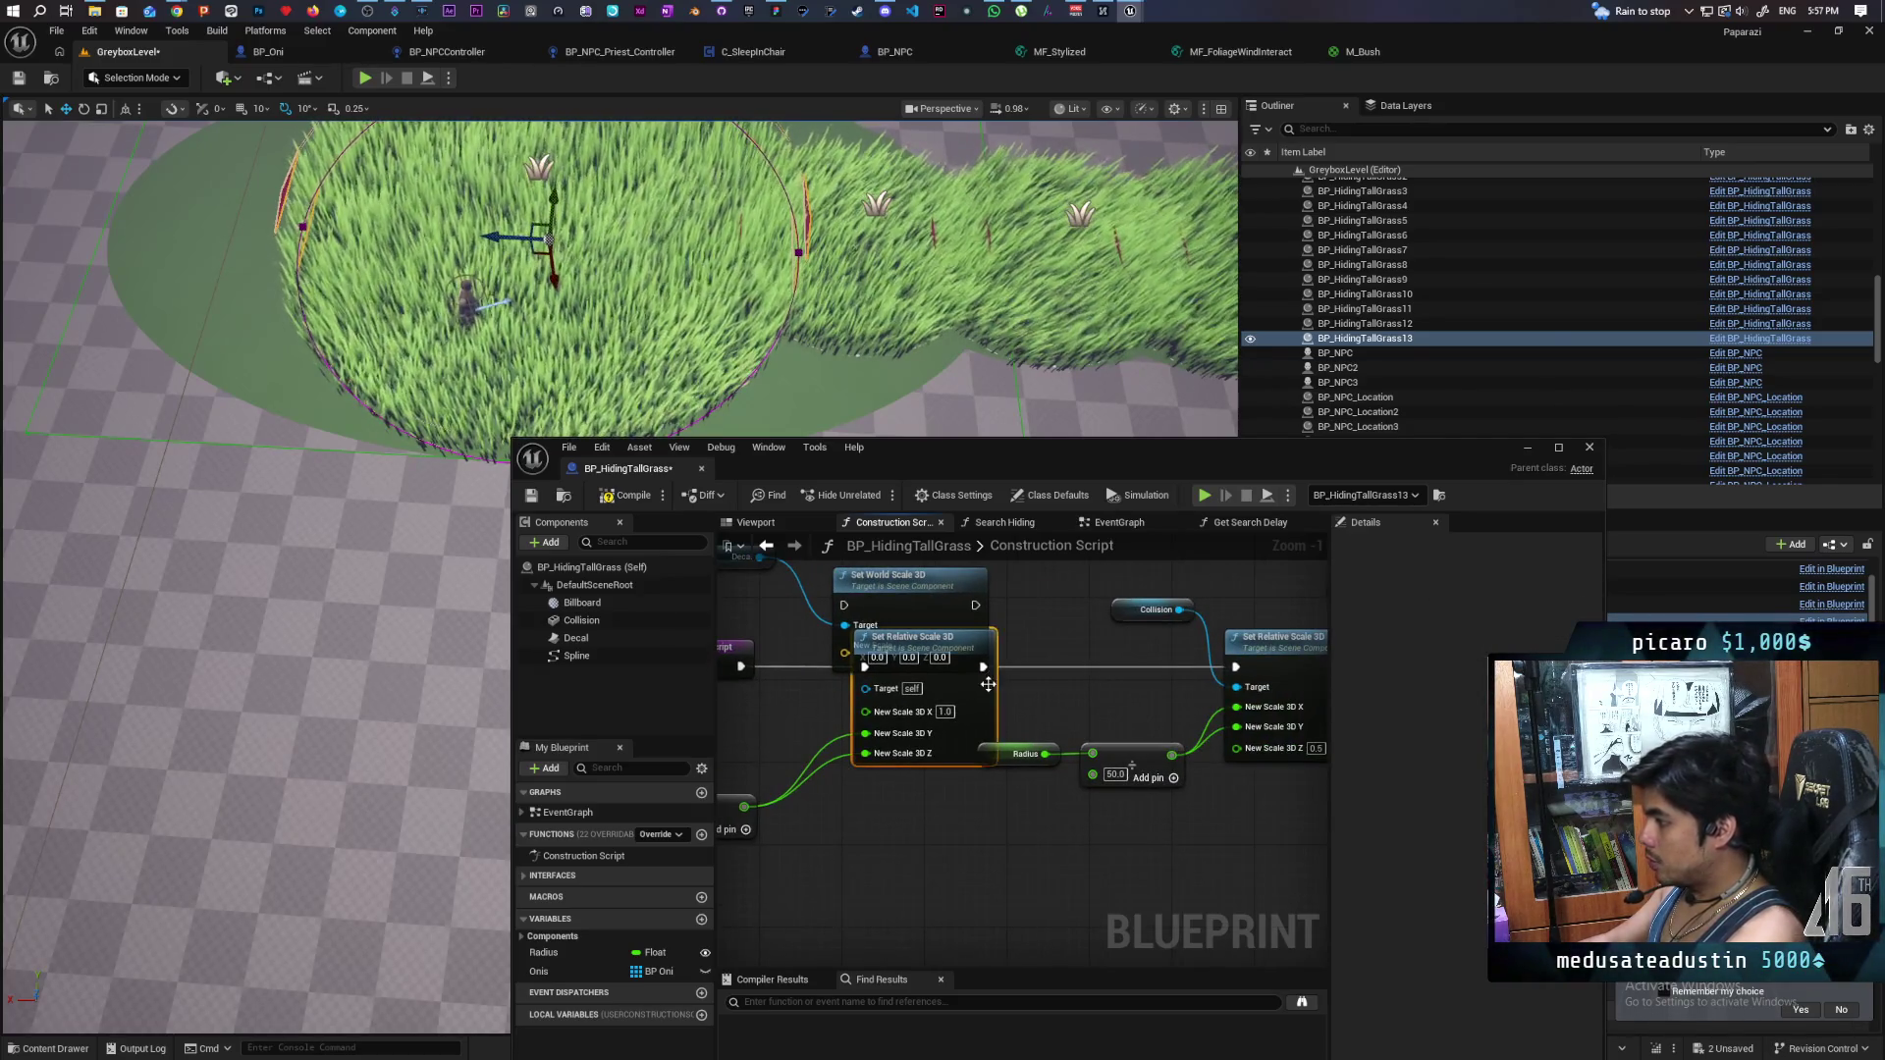
key(Delete)
drag(749, 658, 884, 650)
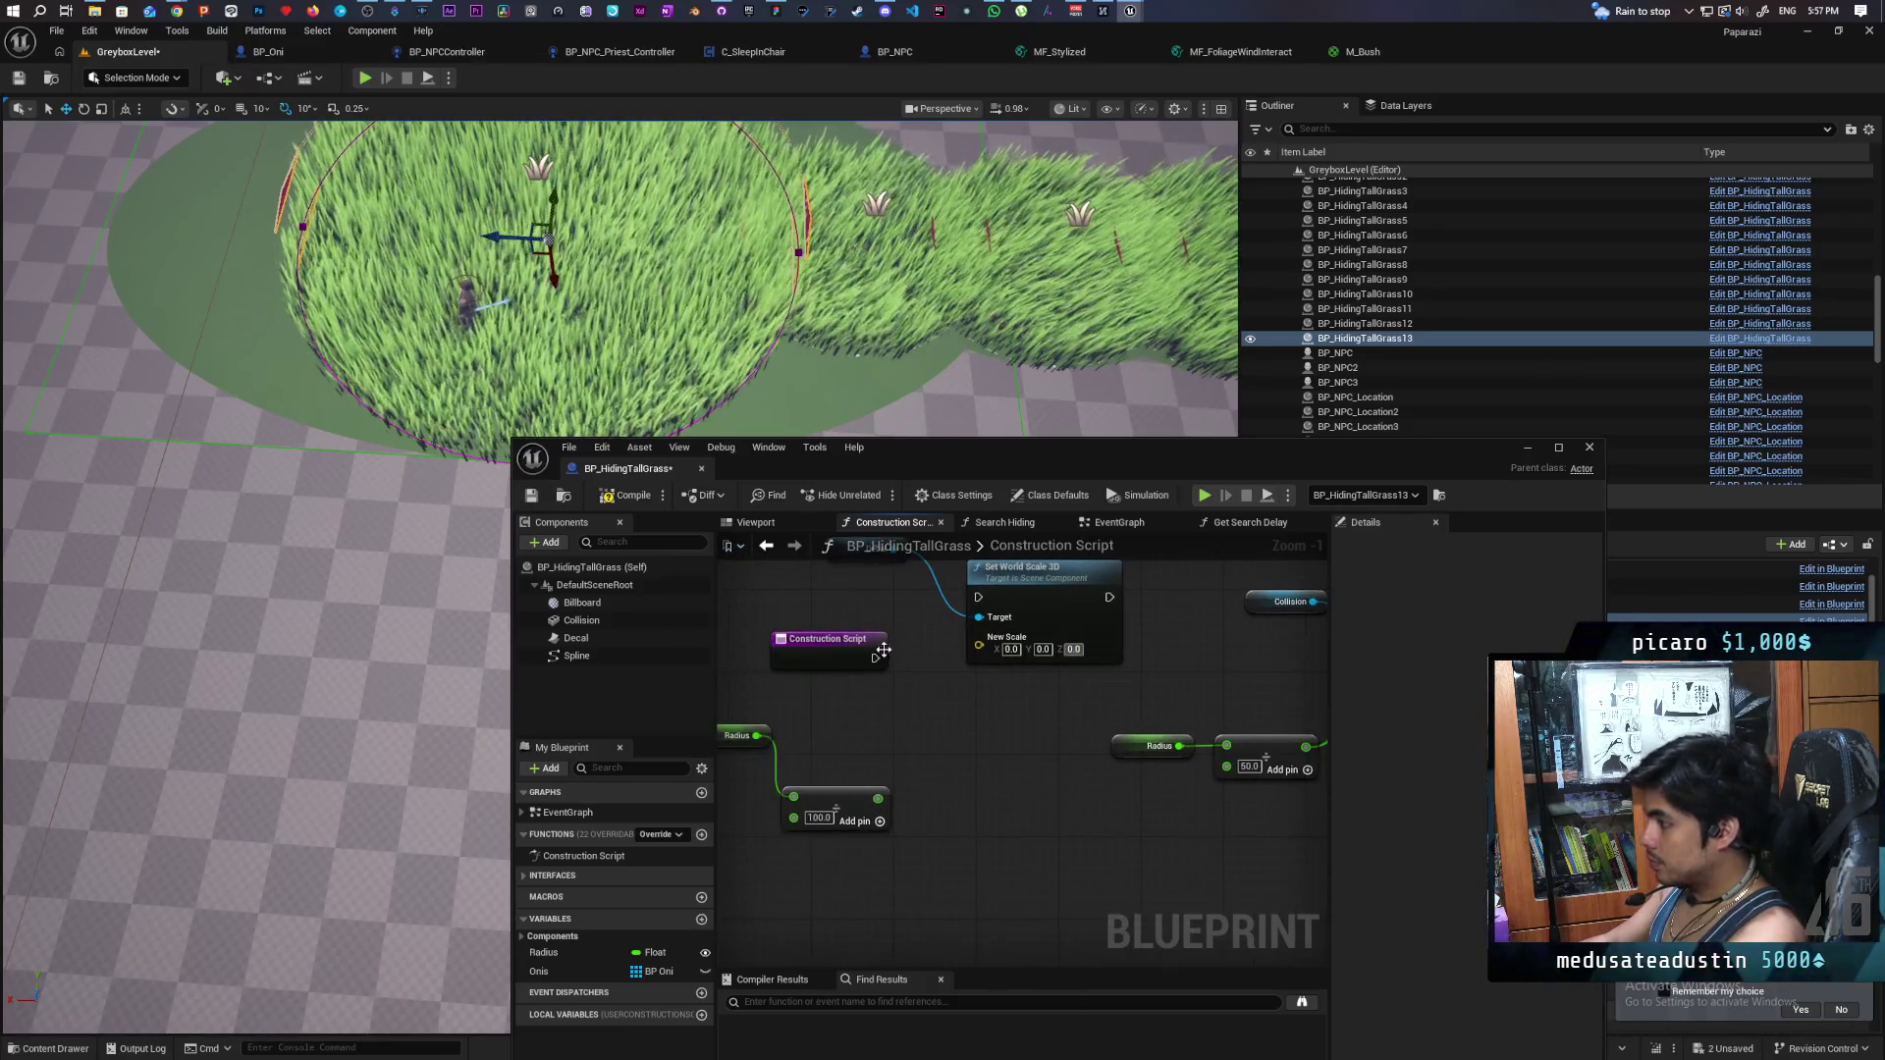
drag(972, 603, 977, 597)
- Split New Scale, feed the divided radius into Y and Z, and compile
mouse_move(1124, 622)
mouse_down()
mouse_move(867, 614)
mouse_move(1134, 600)
mouse_move(1070, 634)
mouse_up()
right_click(992, 670)
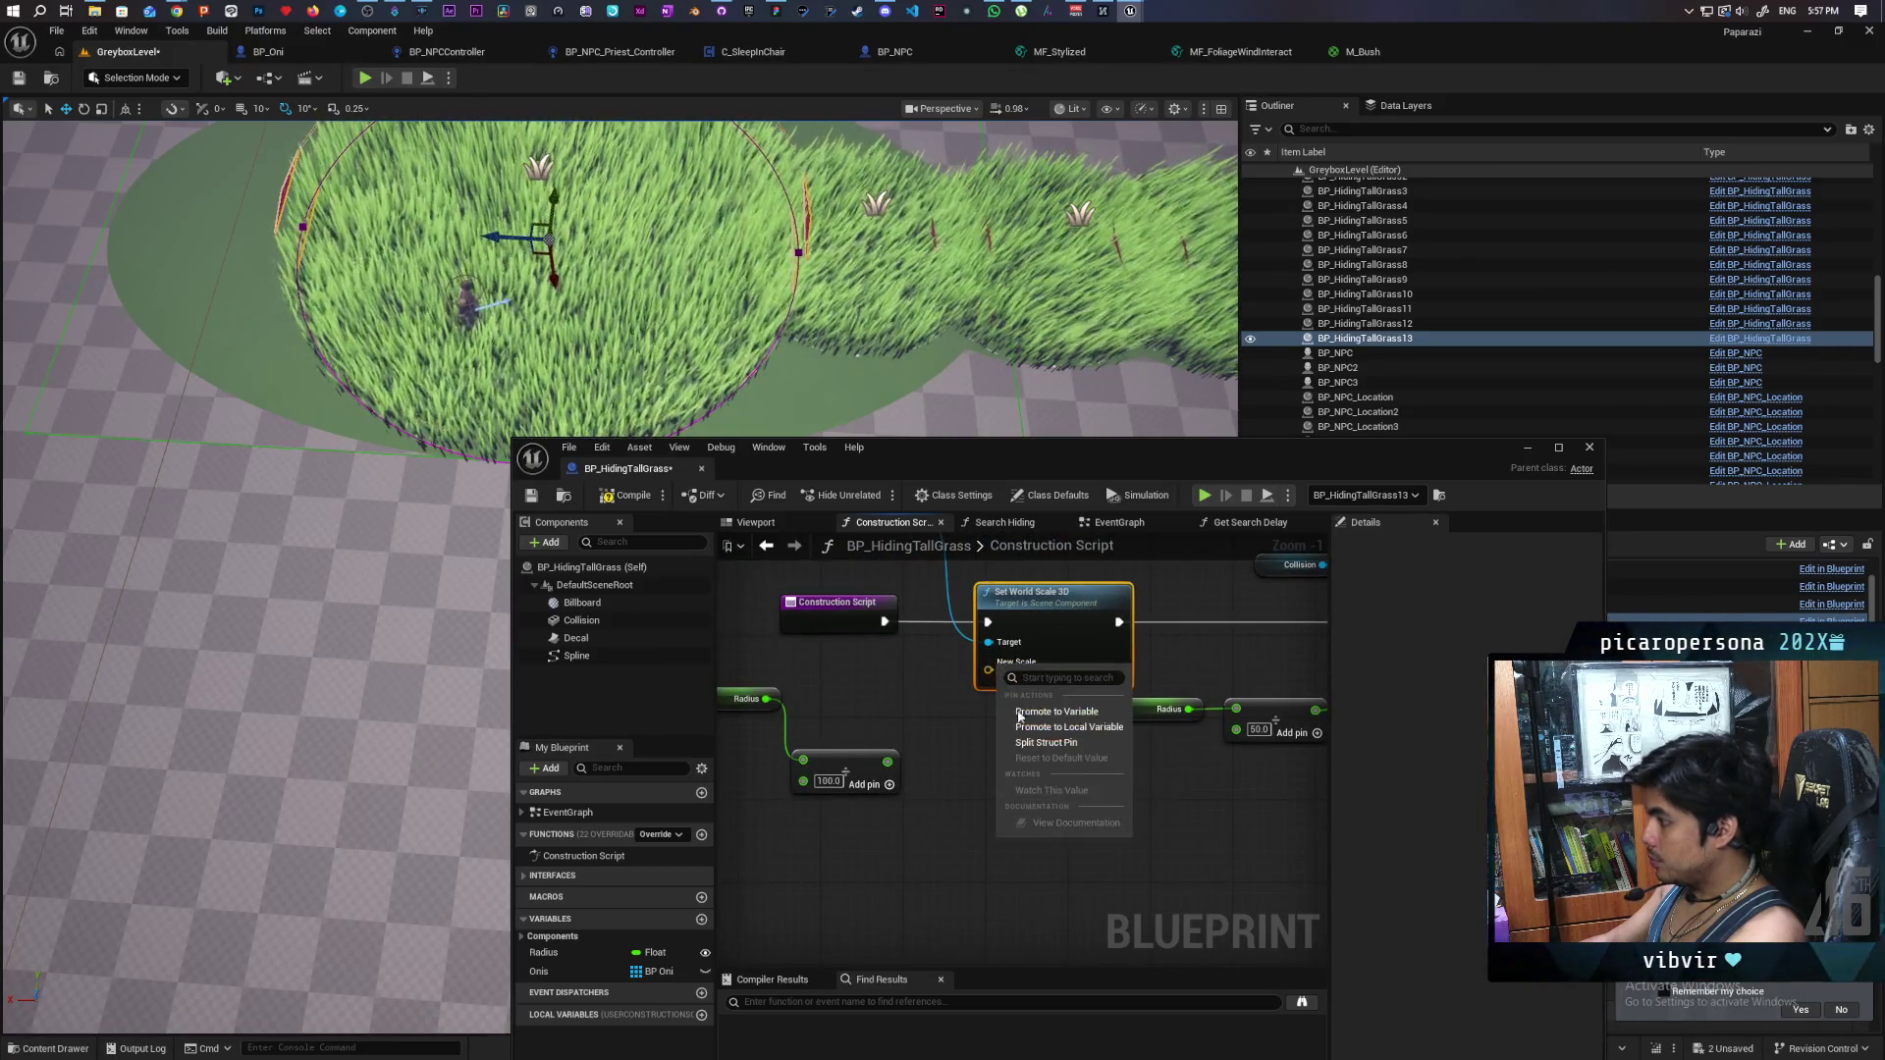
click(1039, 744)
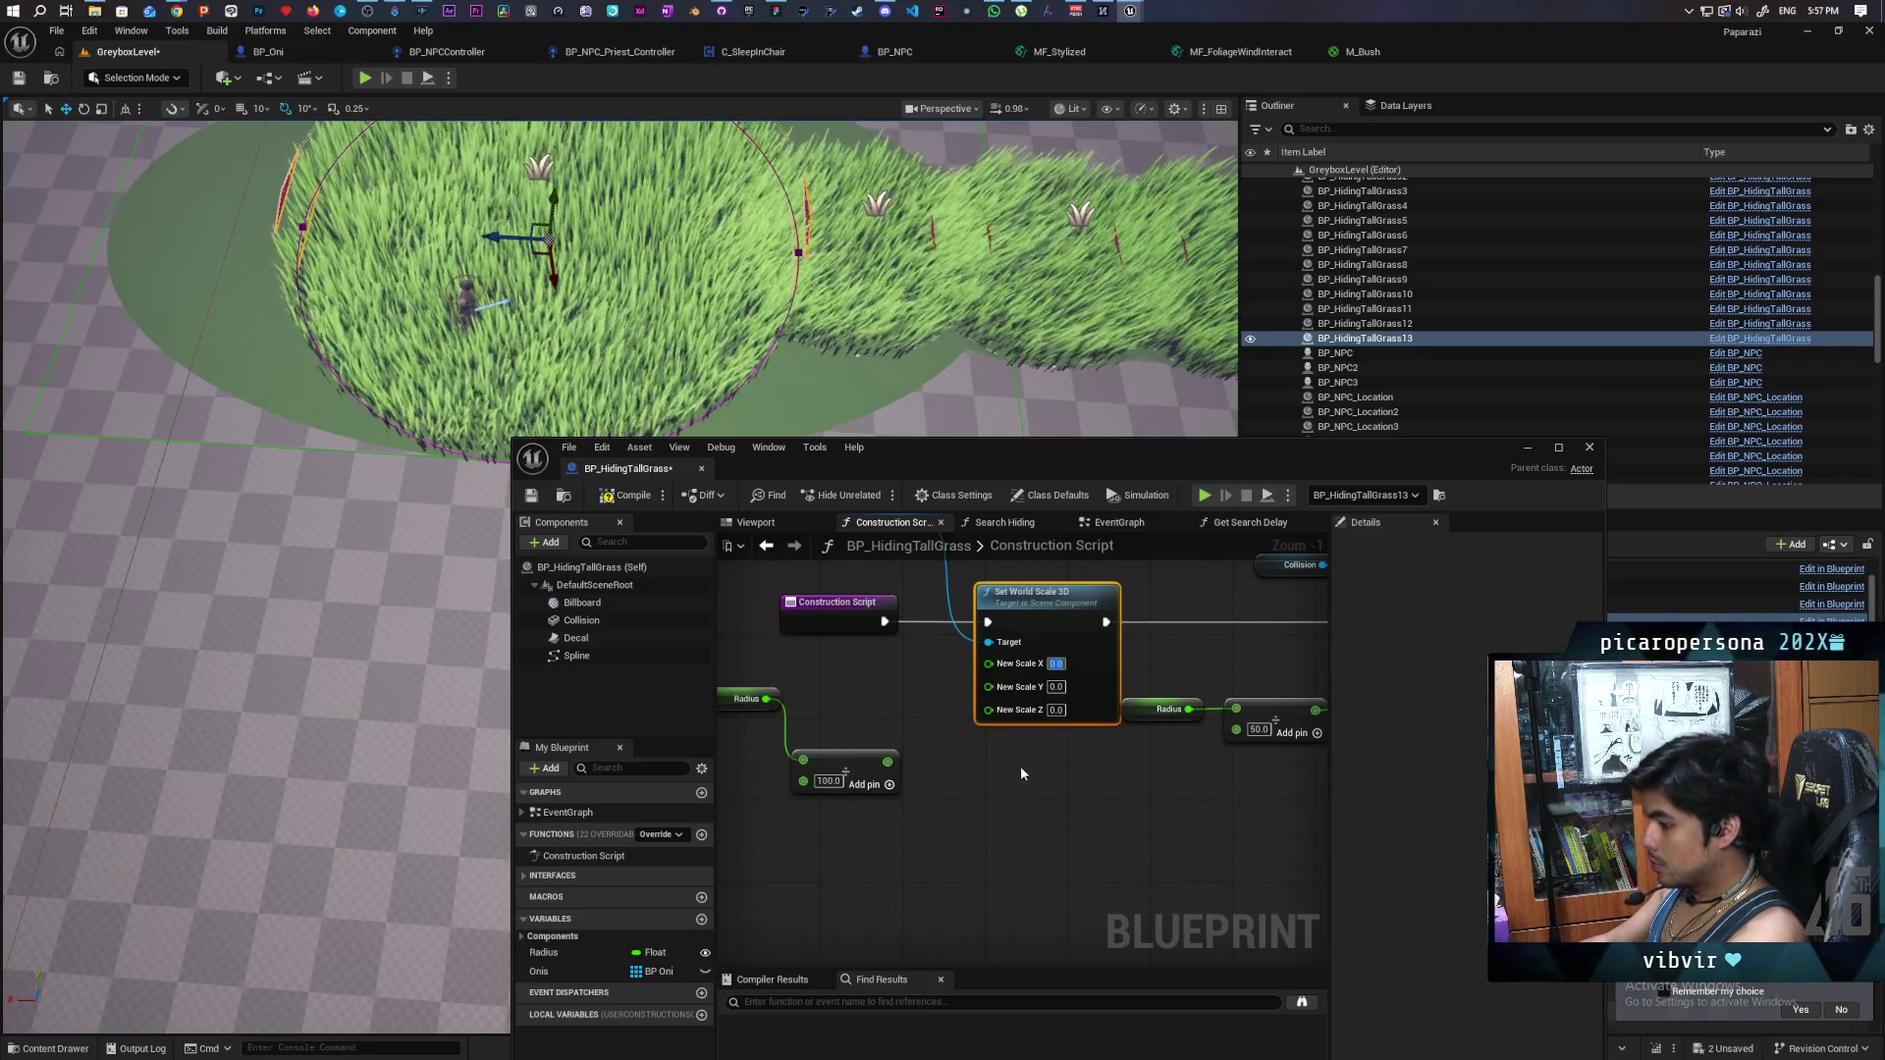
drag(985, 690, 988, 687)
mouse_move(887, 761)
mouse_down()
mouse_move(981, 726)
mouse_move(988, 705)
mouse_up()
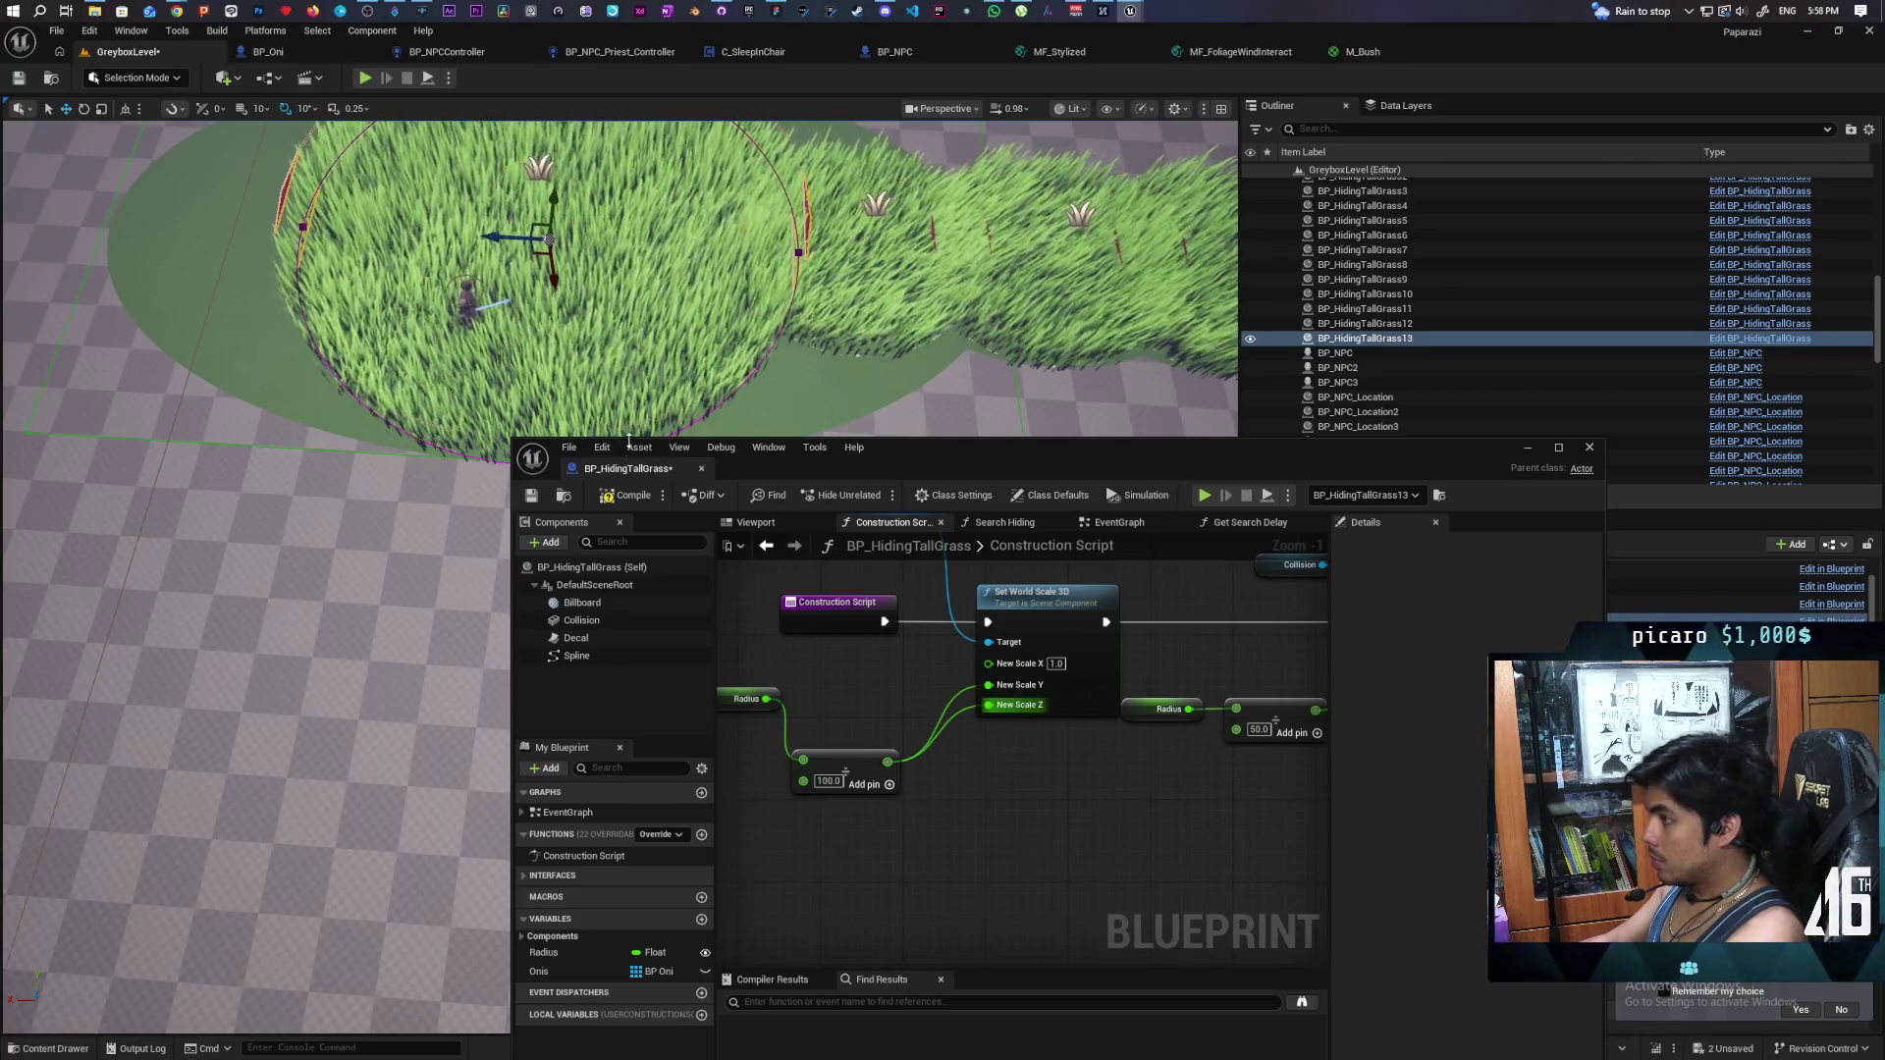
click(627, 500)
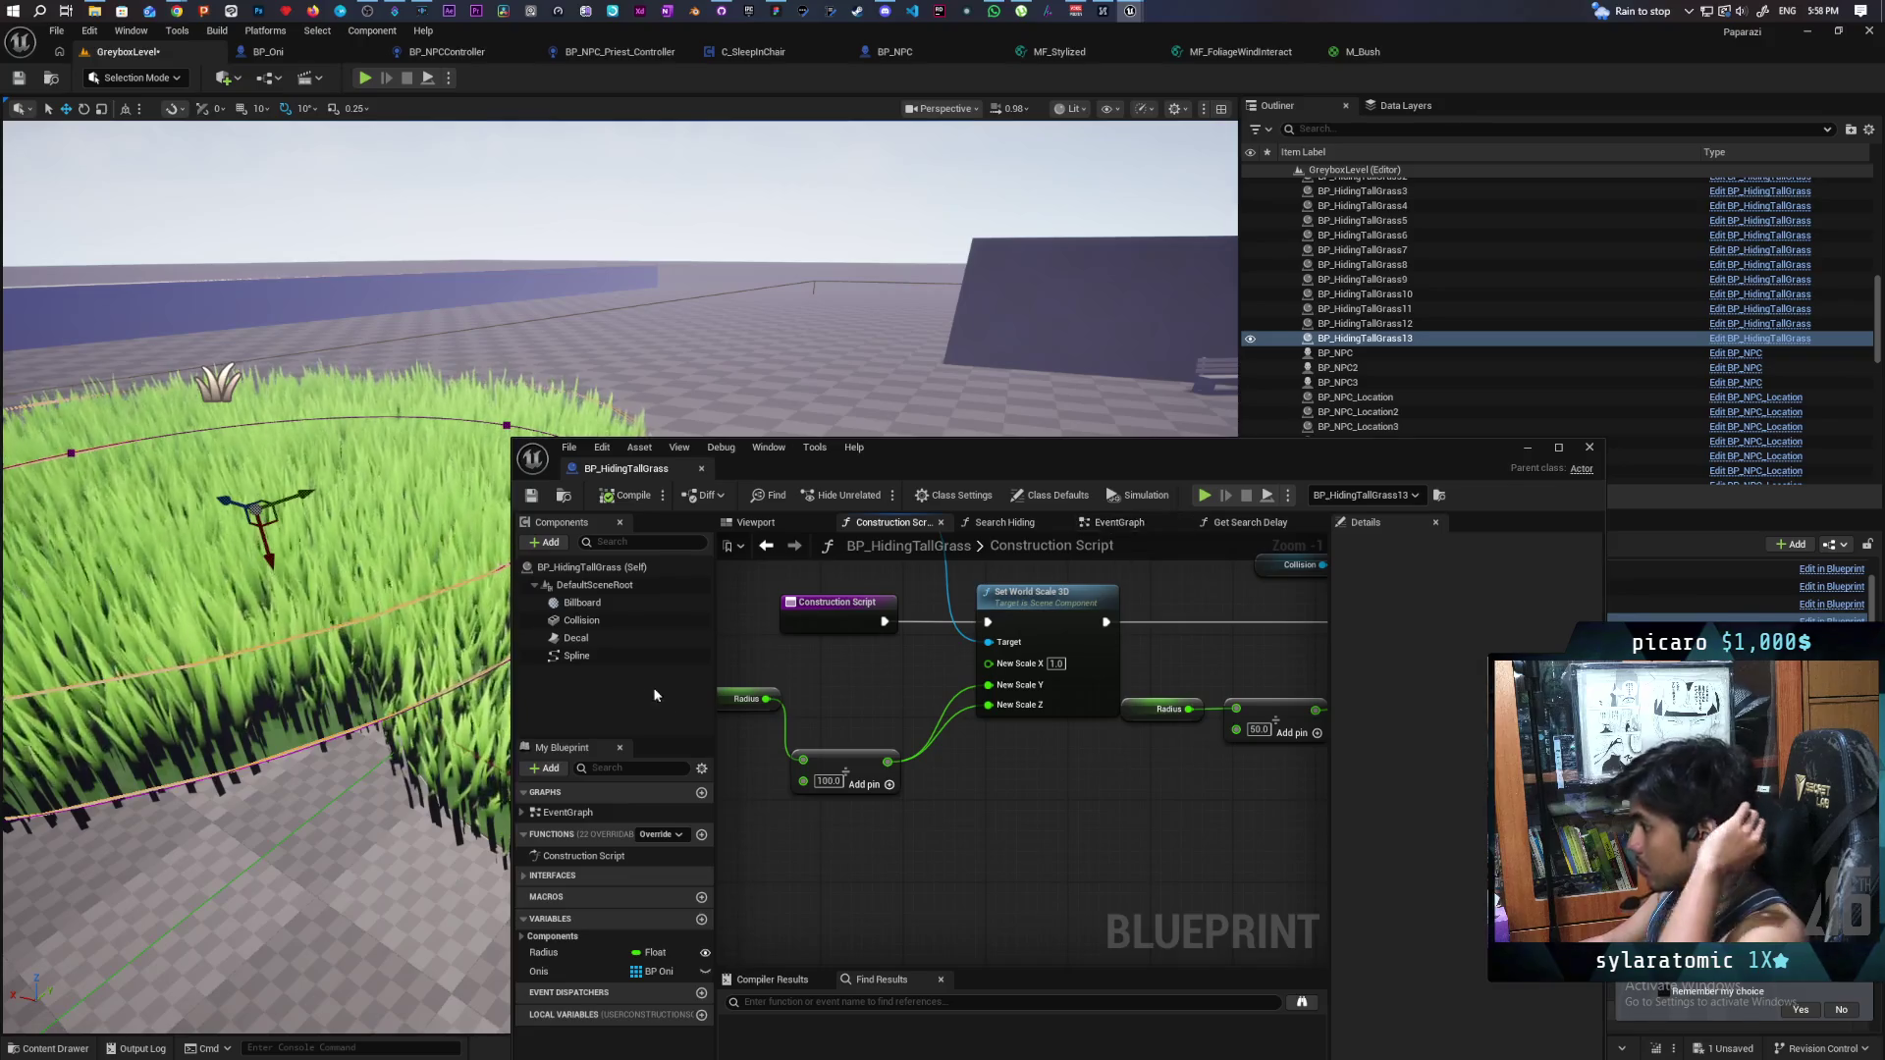
click(593, 639)
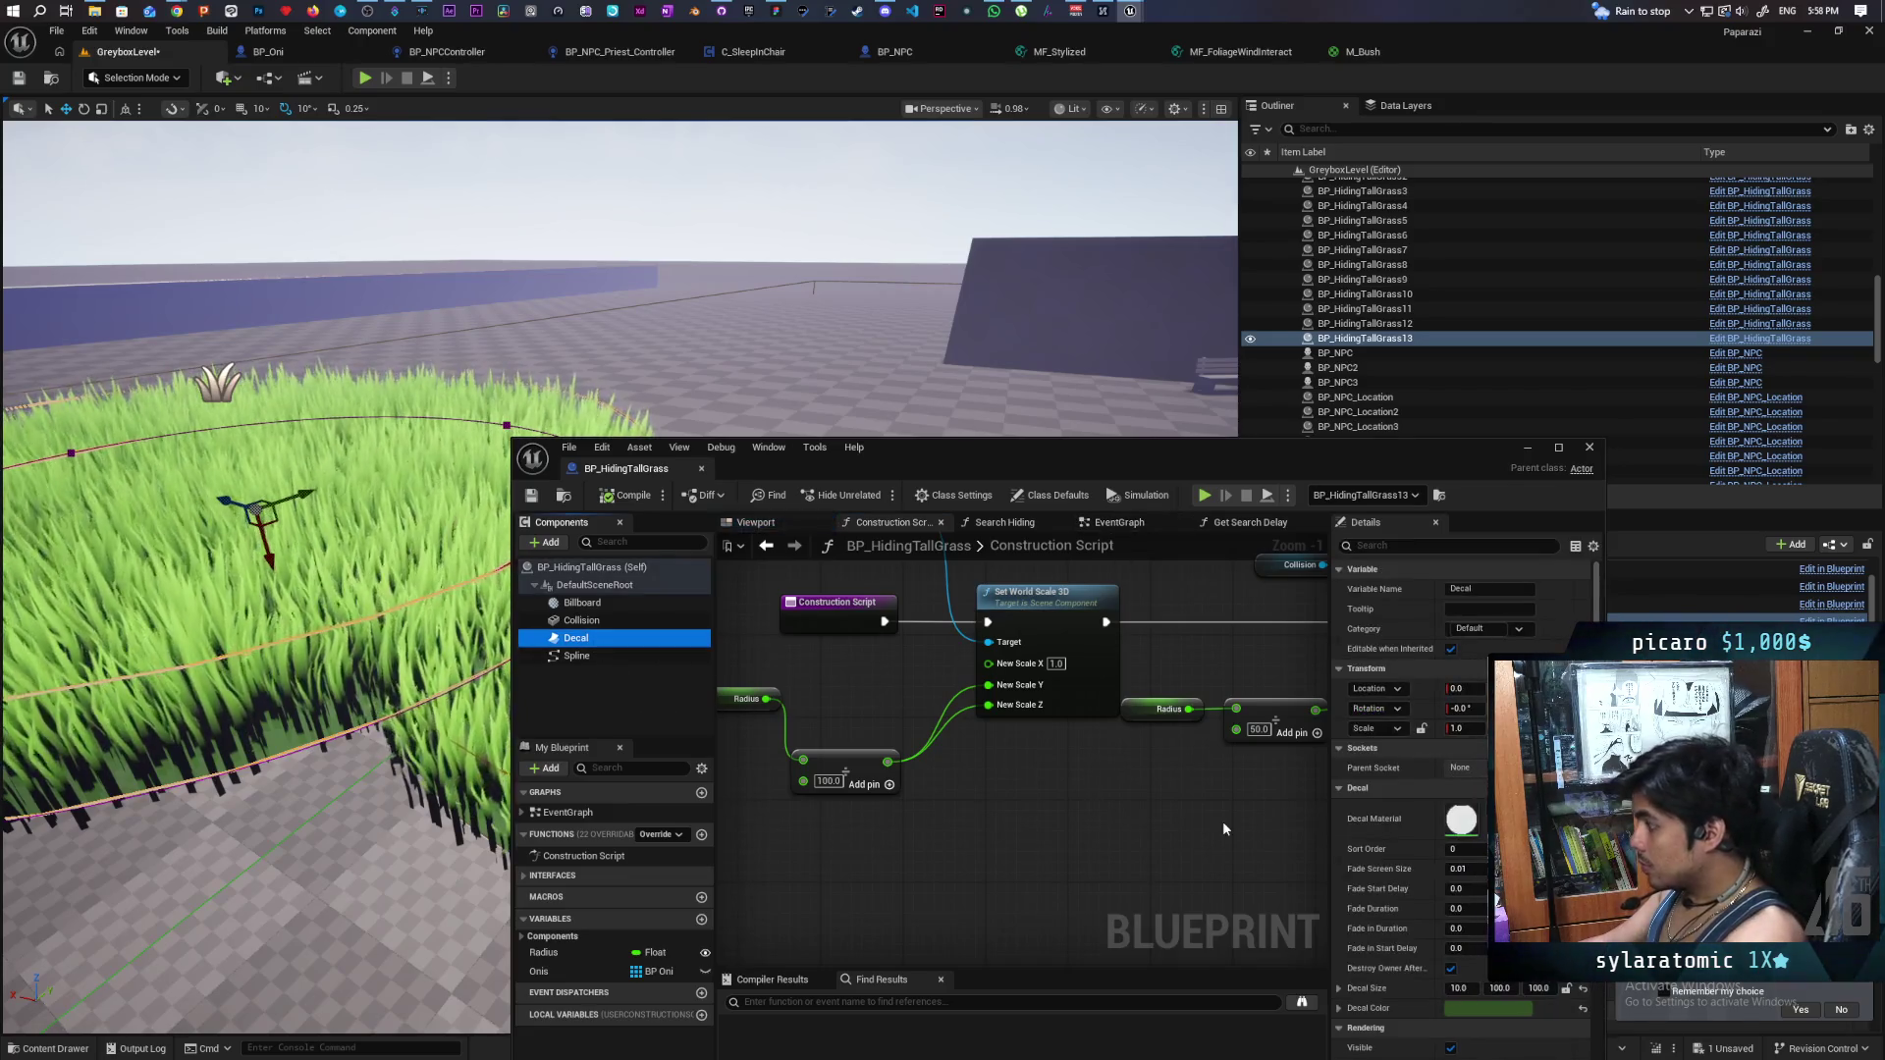
- Read the Decal Color hex value 324F23FF, then minimise the BP_HidingTallGrass editor
click(1466, 1009)
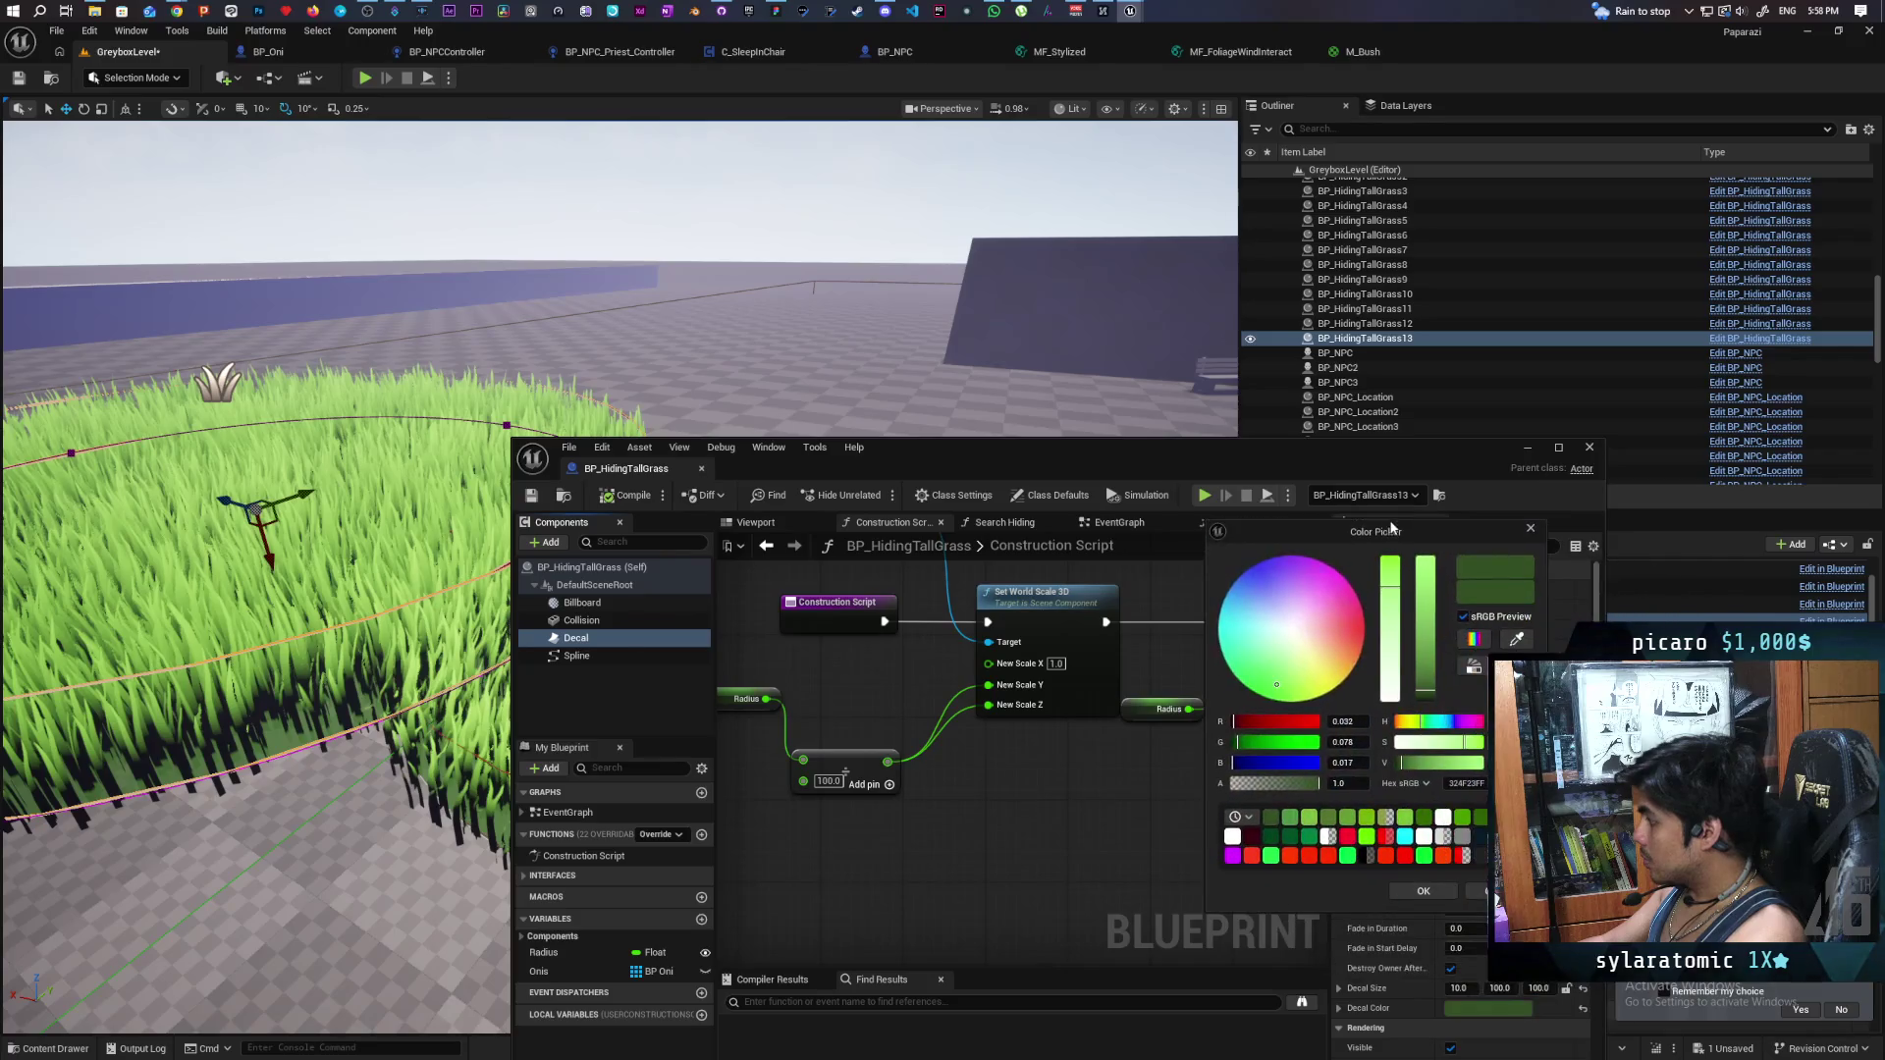
click(1467, 783)
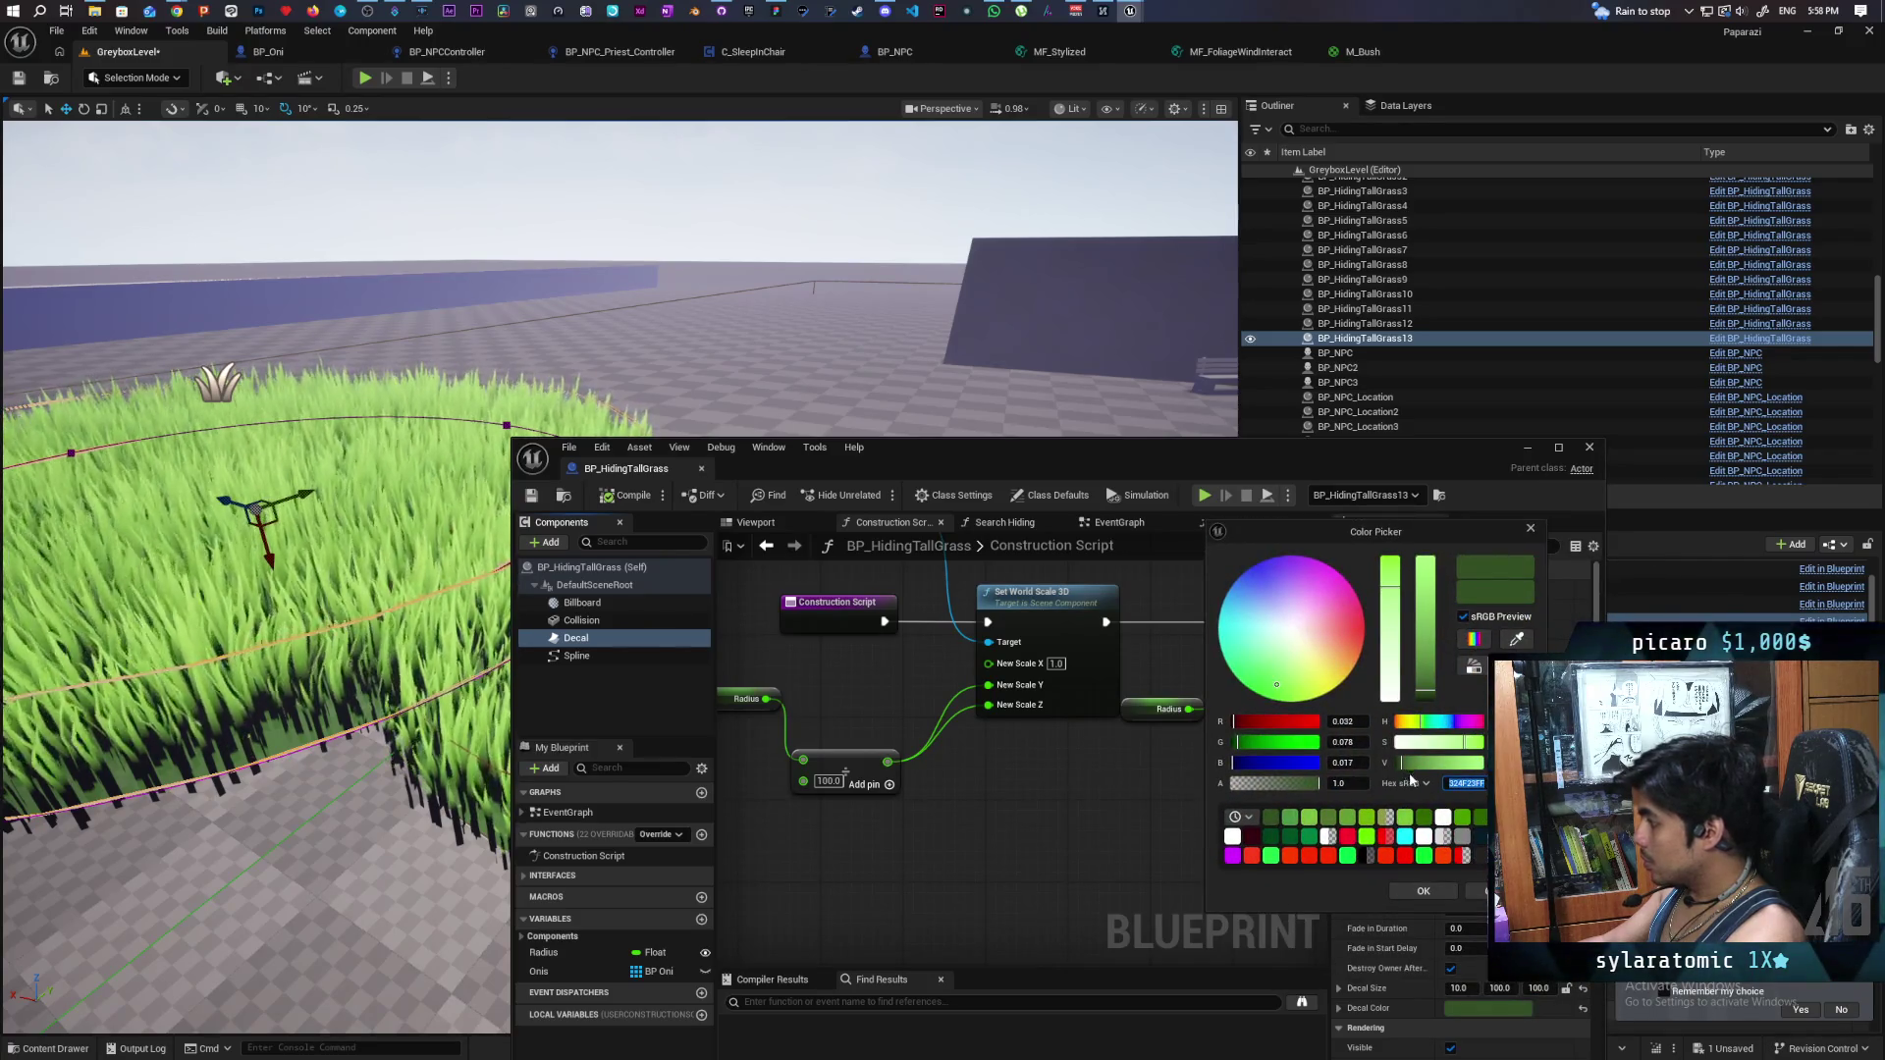
click(1456, 888)
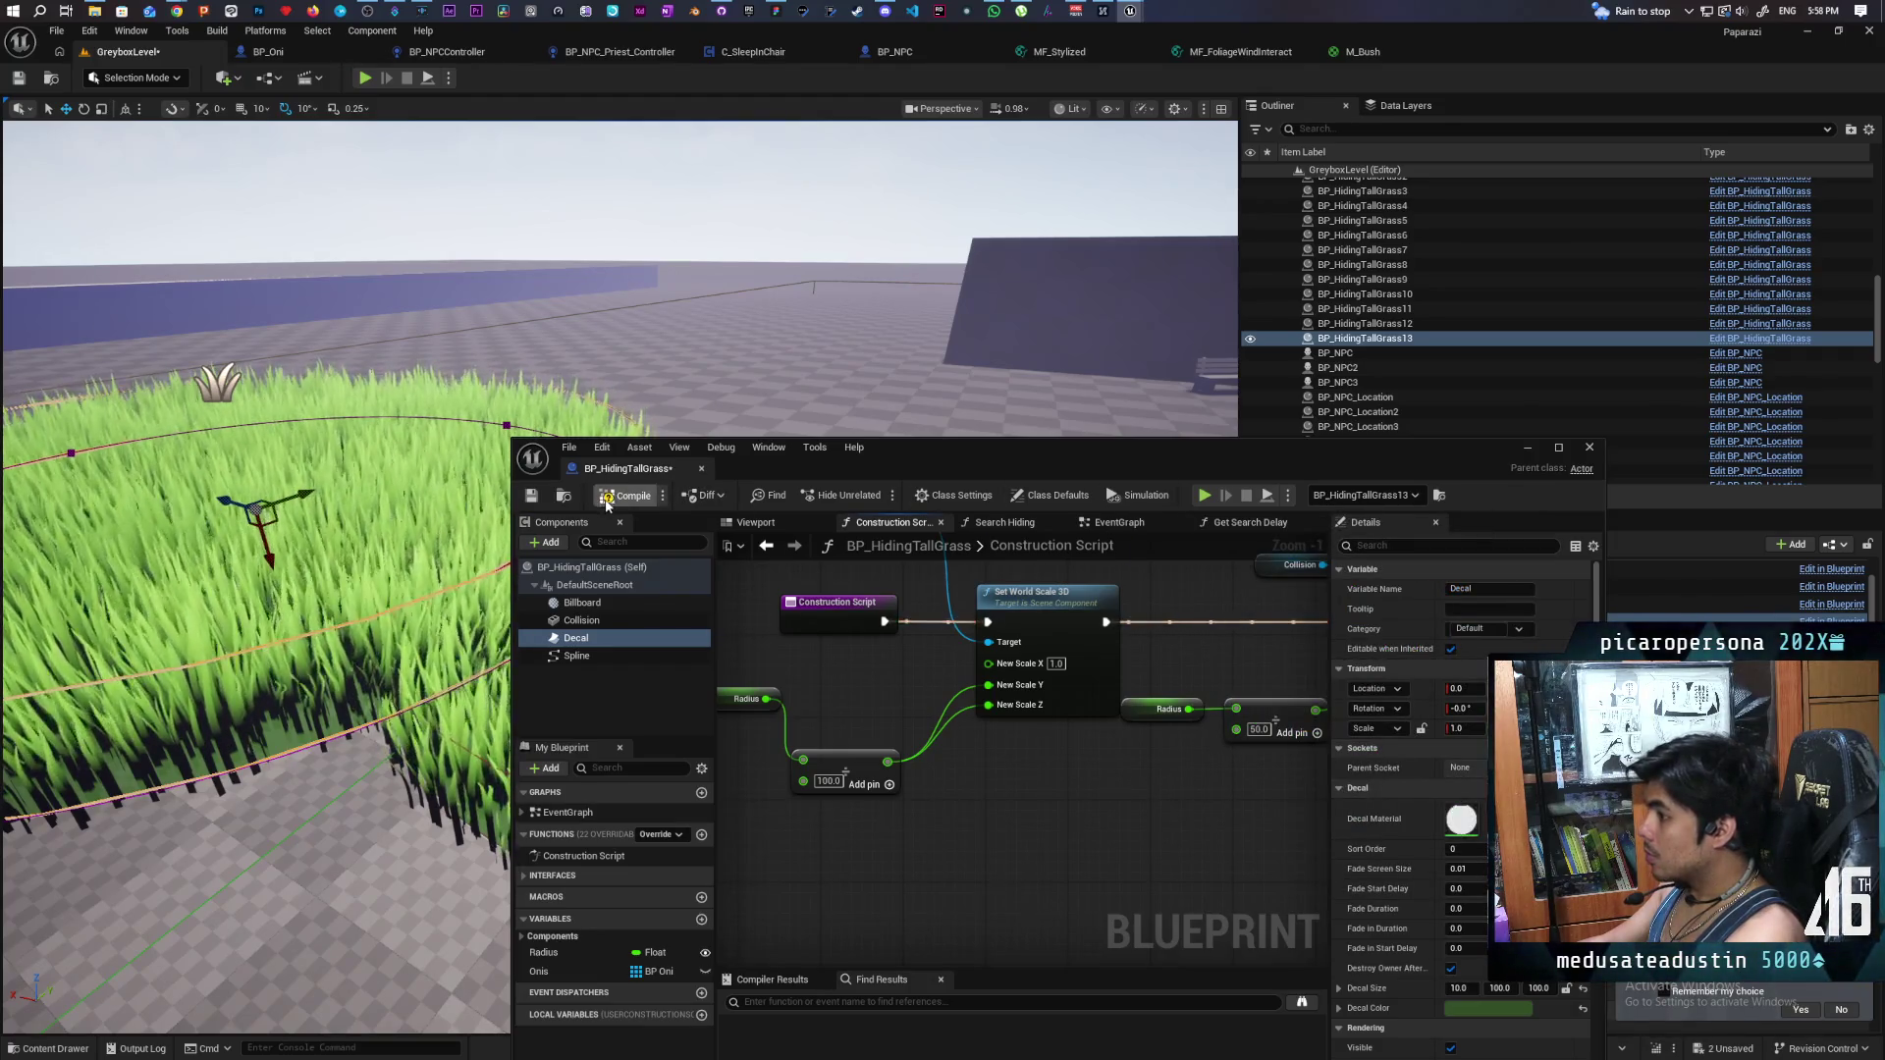
click(1528, 447)
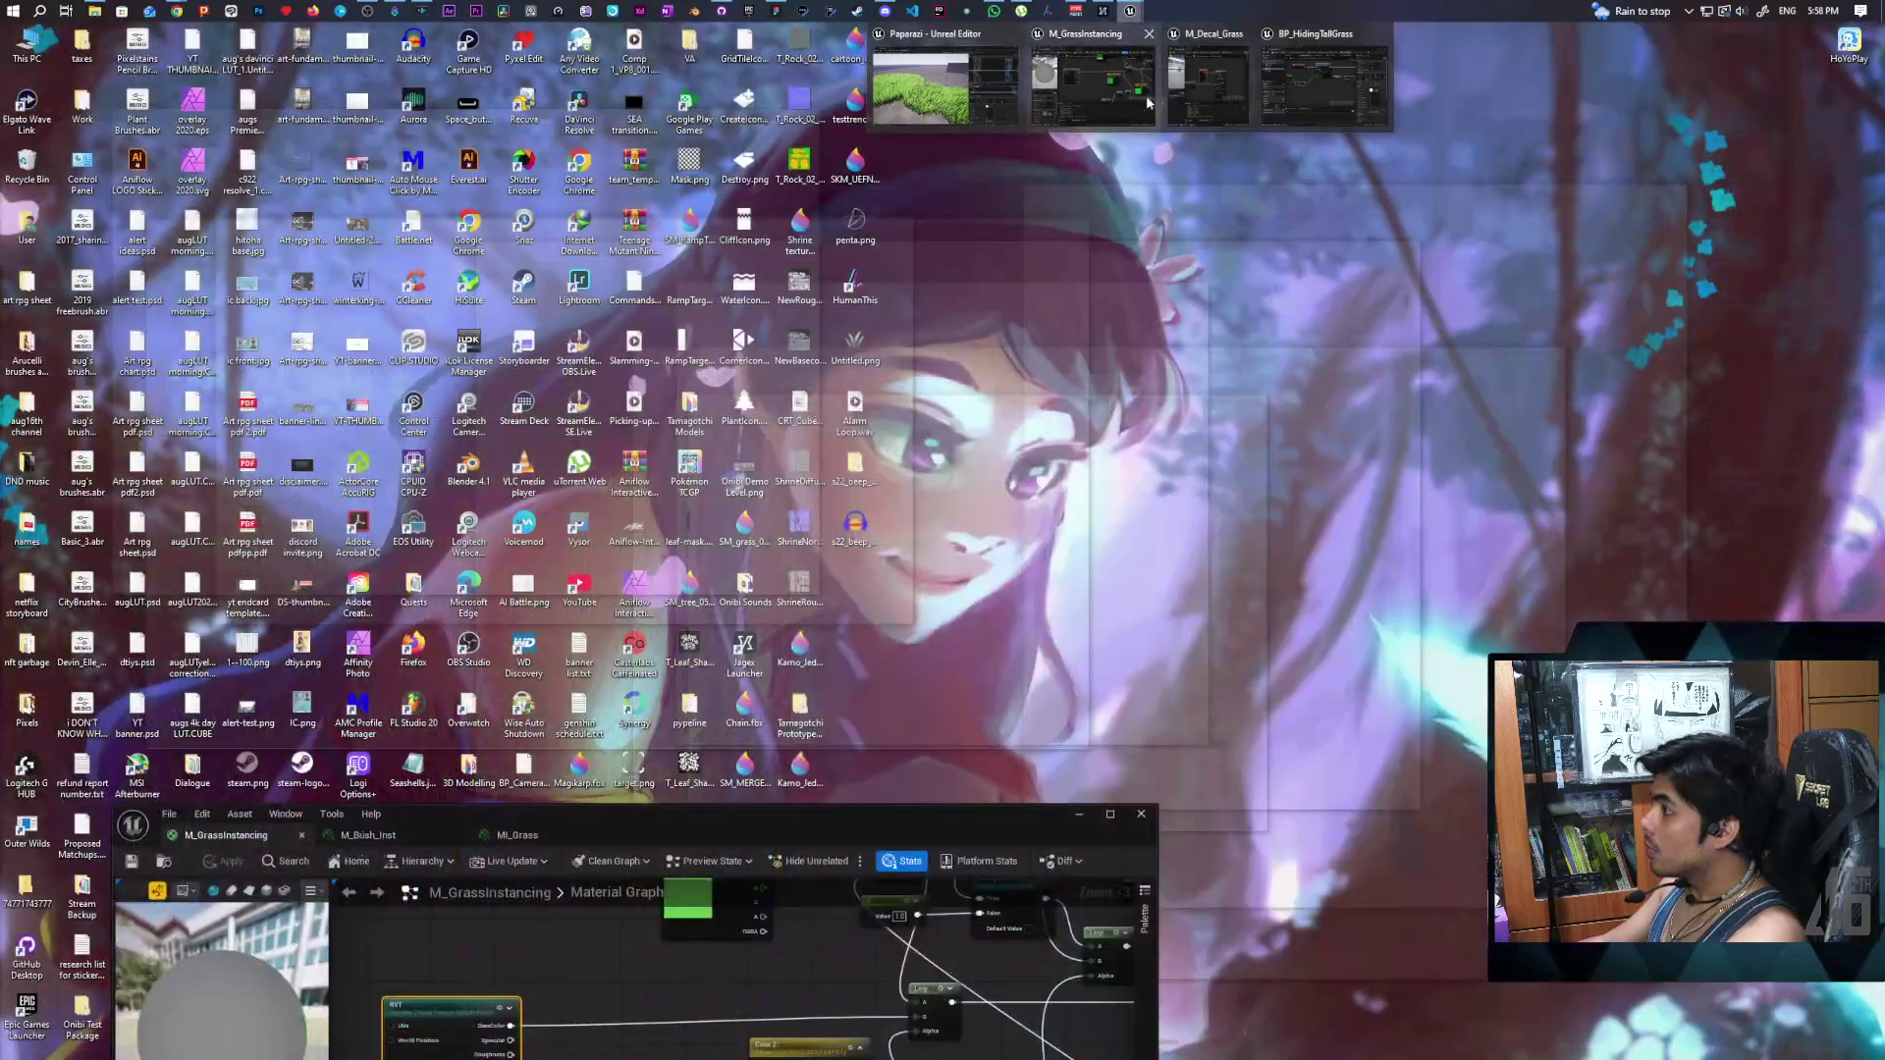
- Restore M_GrassInstancing and move the Color 2 node beside the Lerp, removing a stray Constant3Vector
click(1227, 59)
mouse_move(579, 968)
mouse_down()
mouse_move(577, 940)
mouse_move(713, 898)
mouse_move(694, 929)
mouse_up()
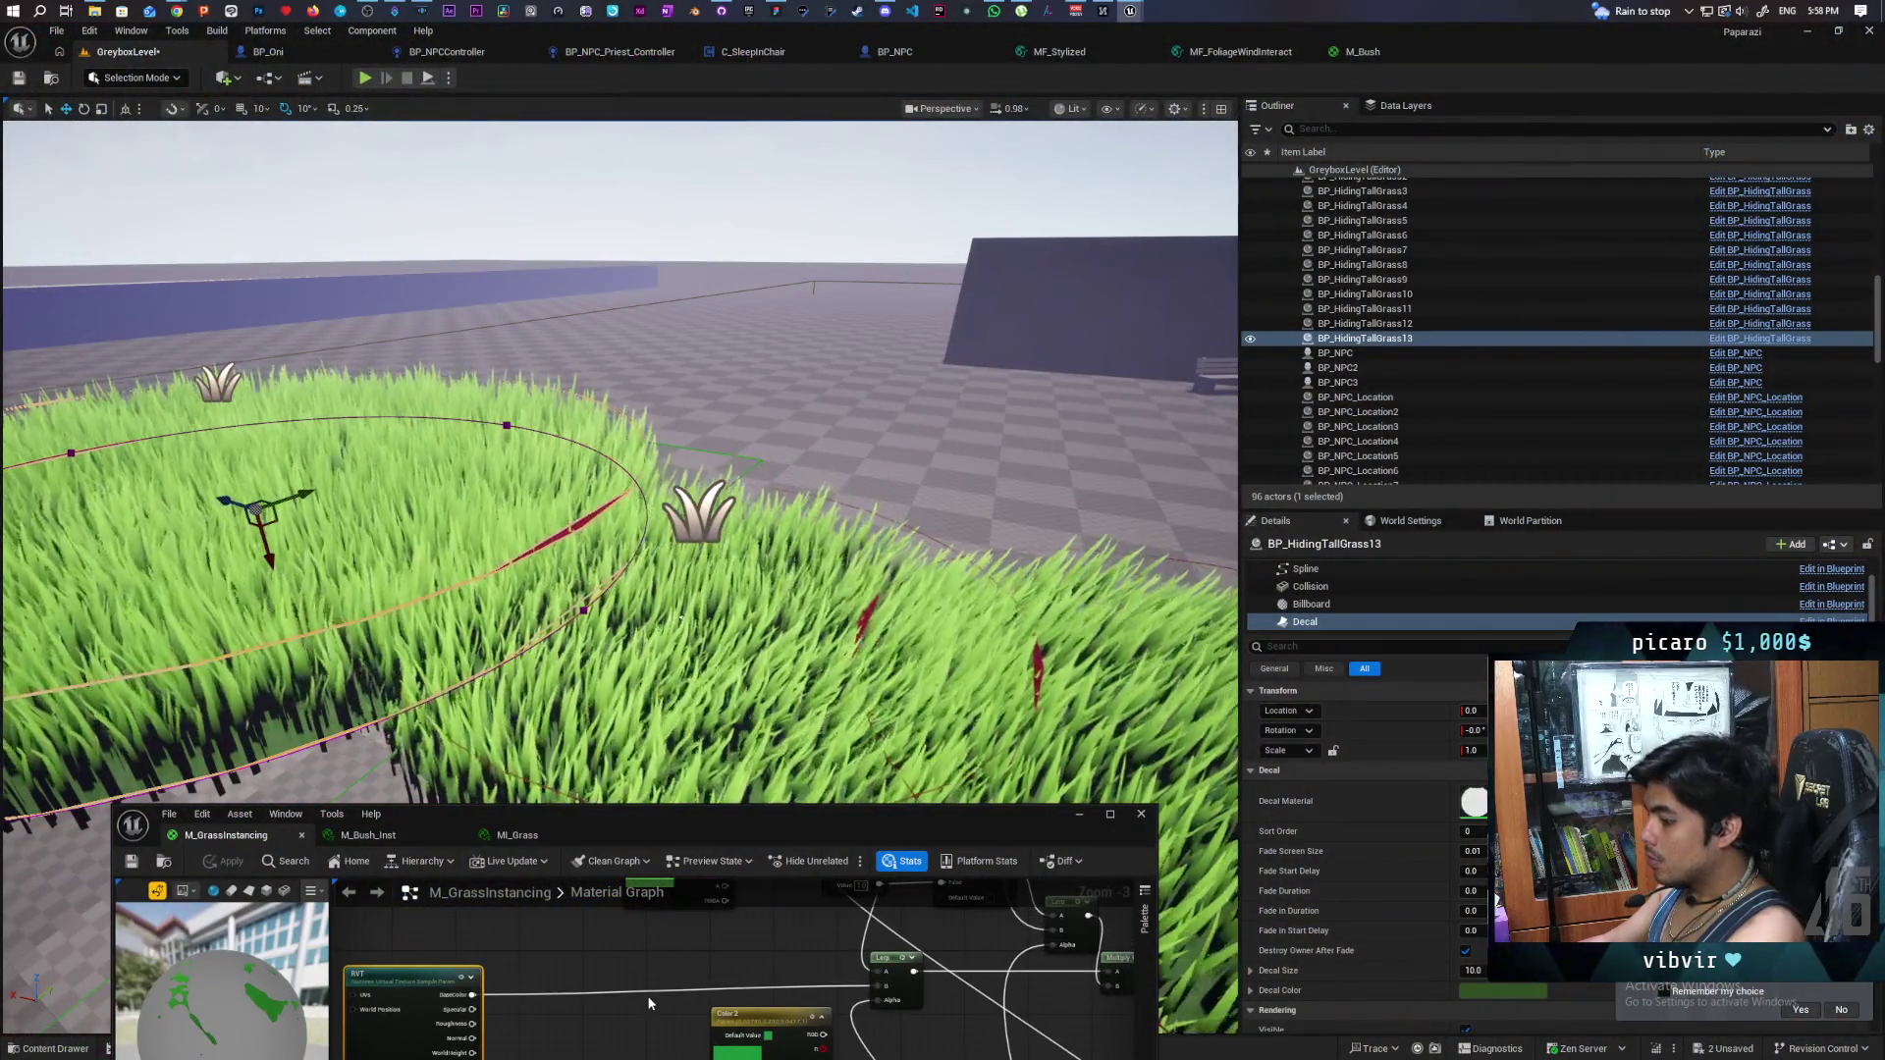
click(619, 958)
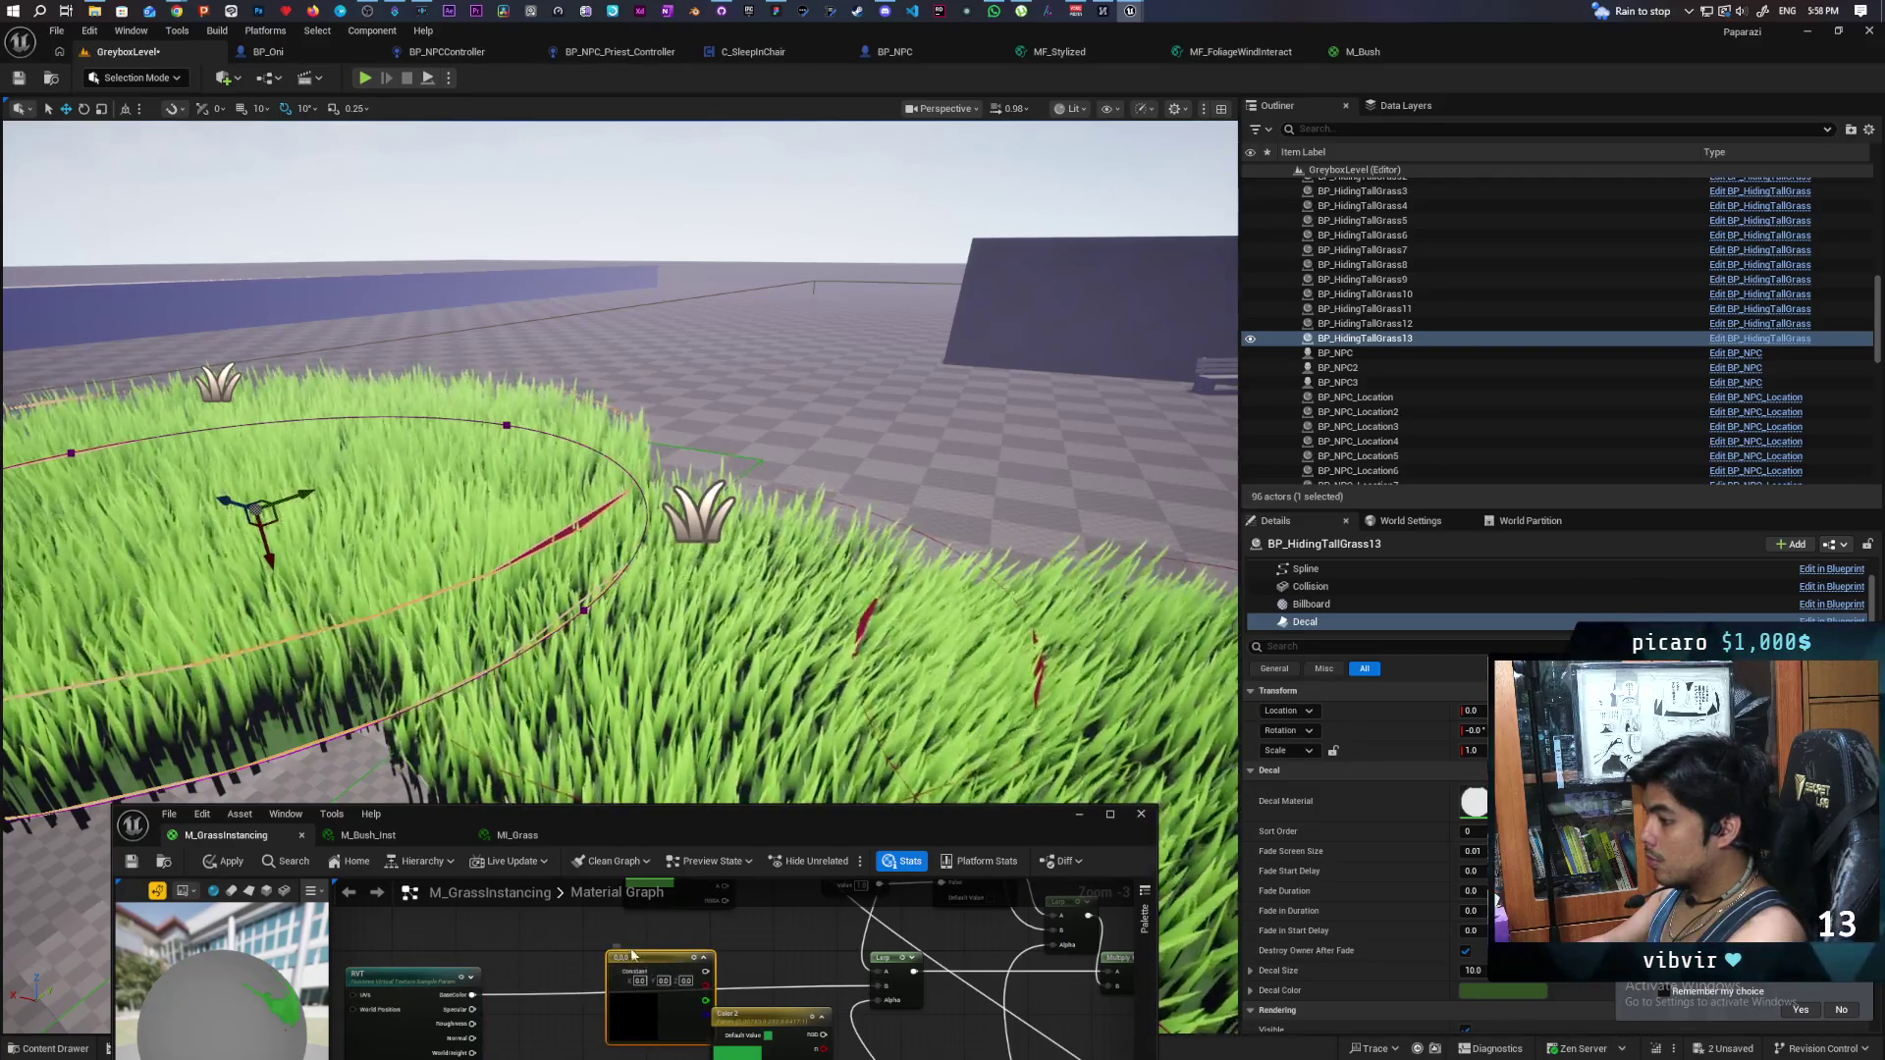
drag(708, 965, 667, 943)
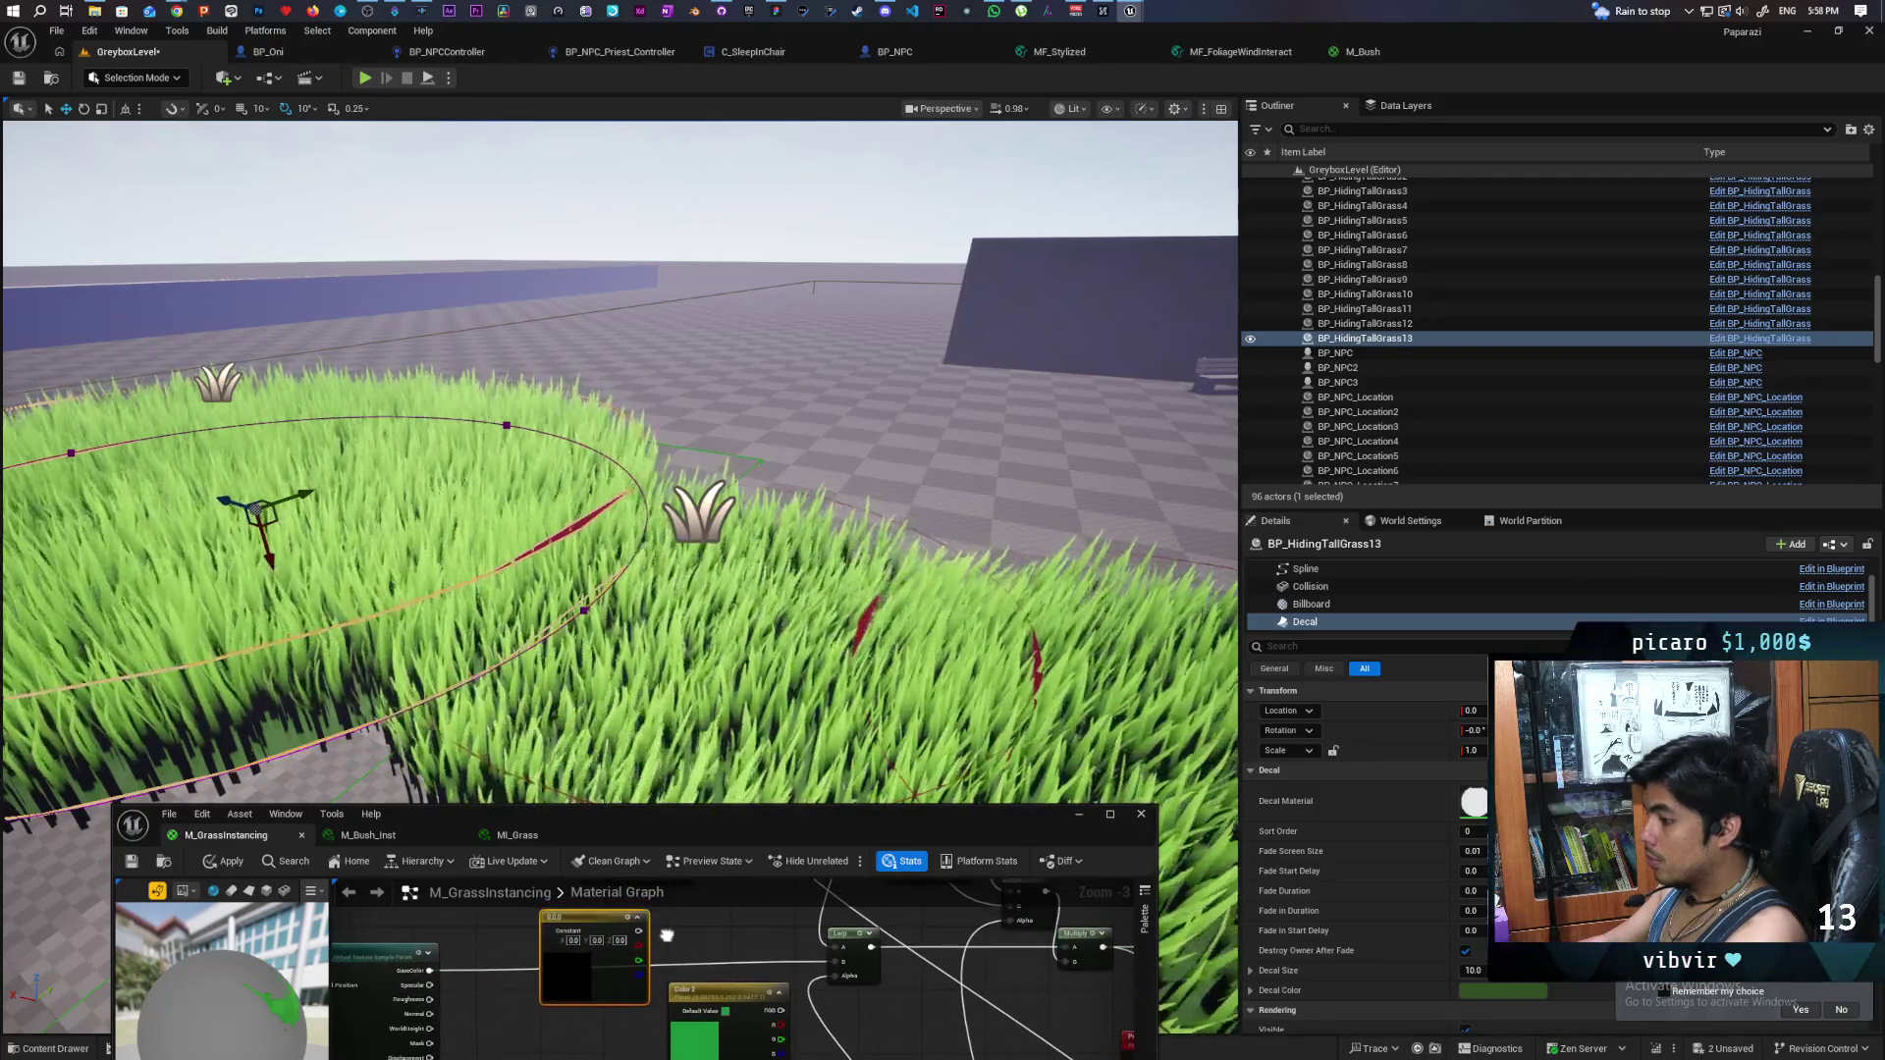
key(Delete)
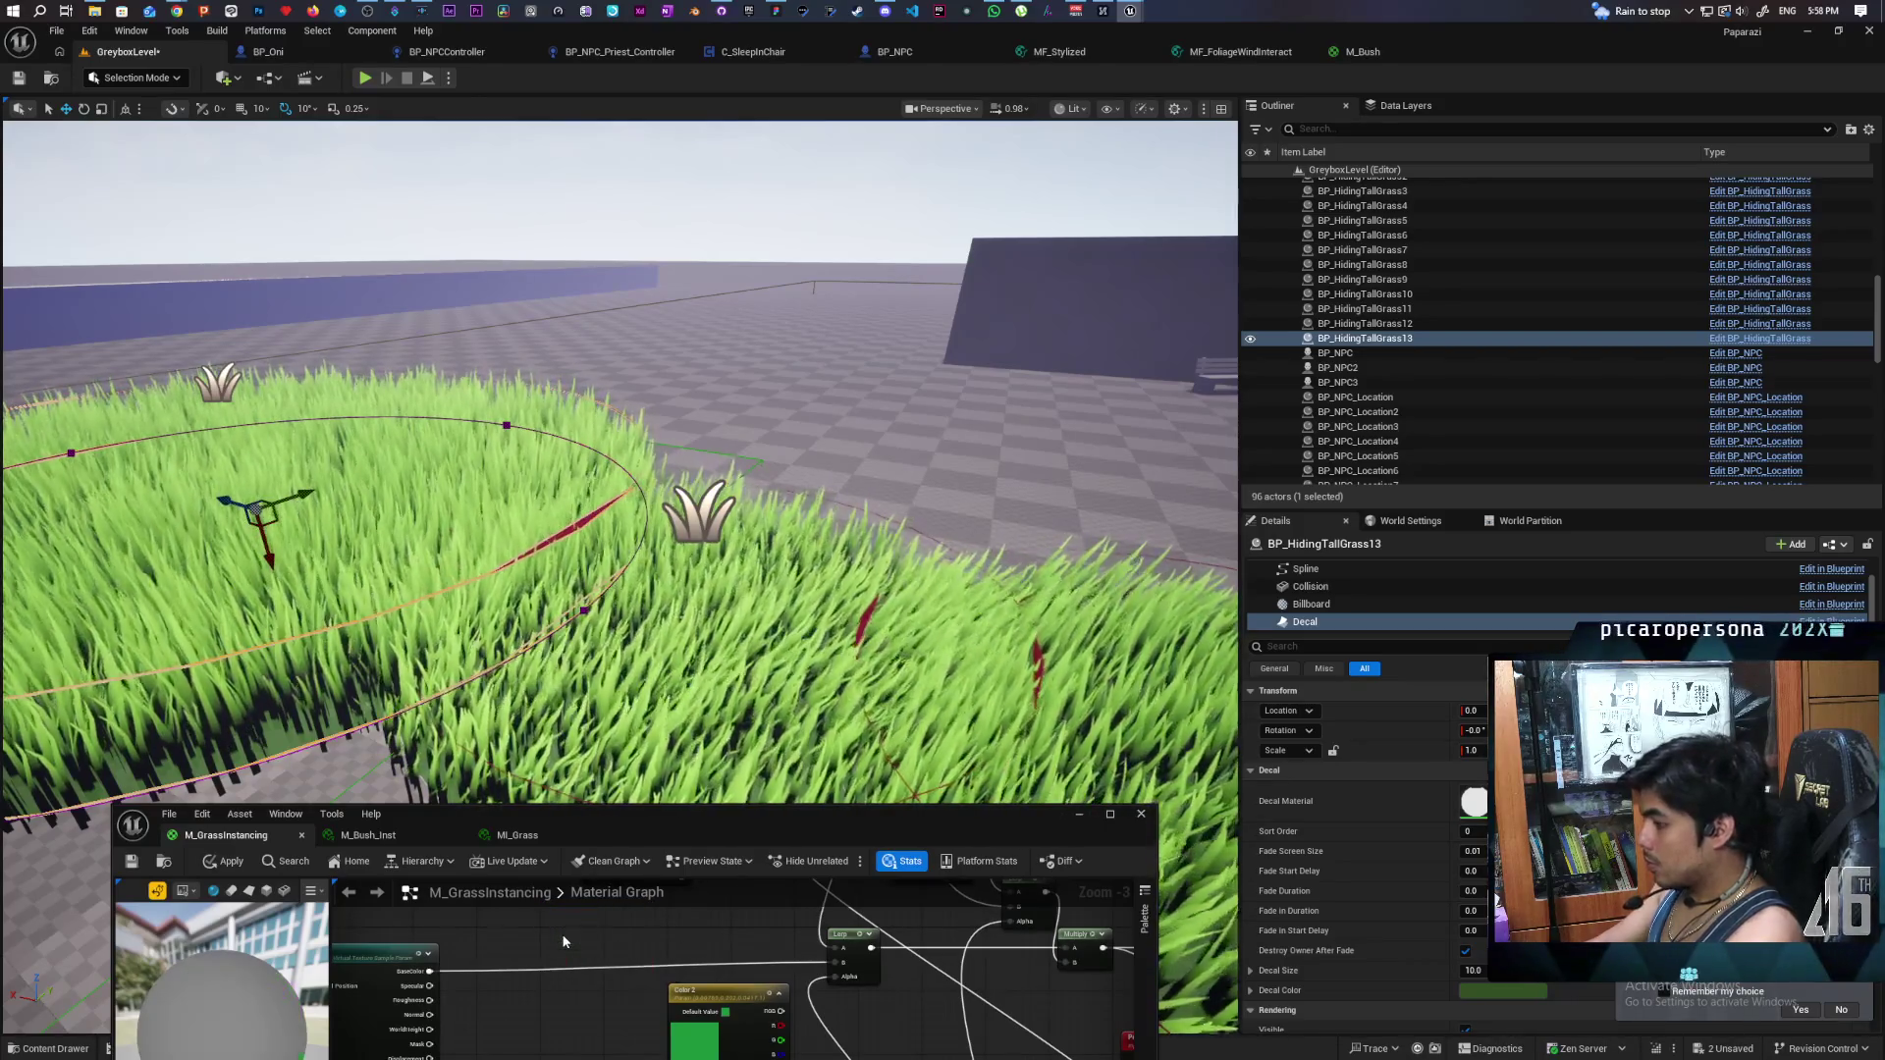
drag(722, 995, 649, 952)
- Set Color 2 to green, wire its RGB into the Lerp, and apply the material
click(652, 966)
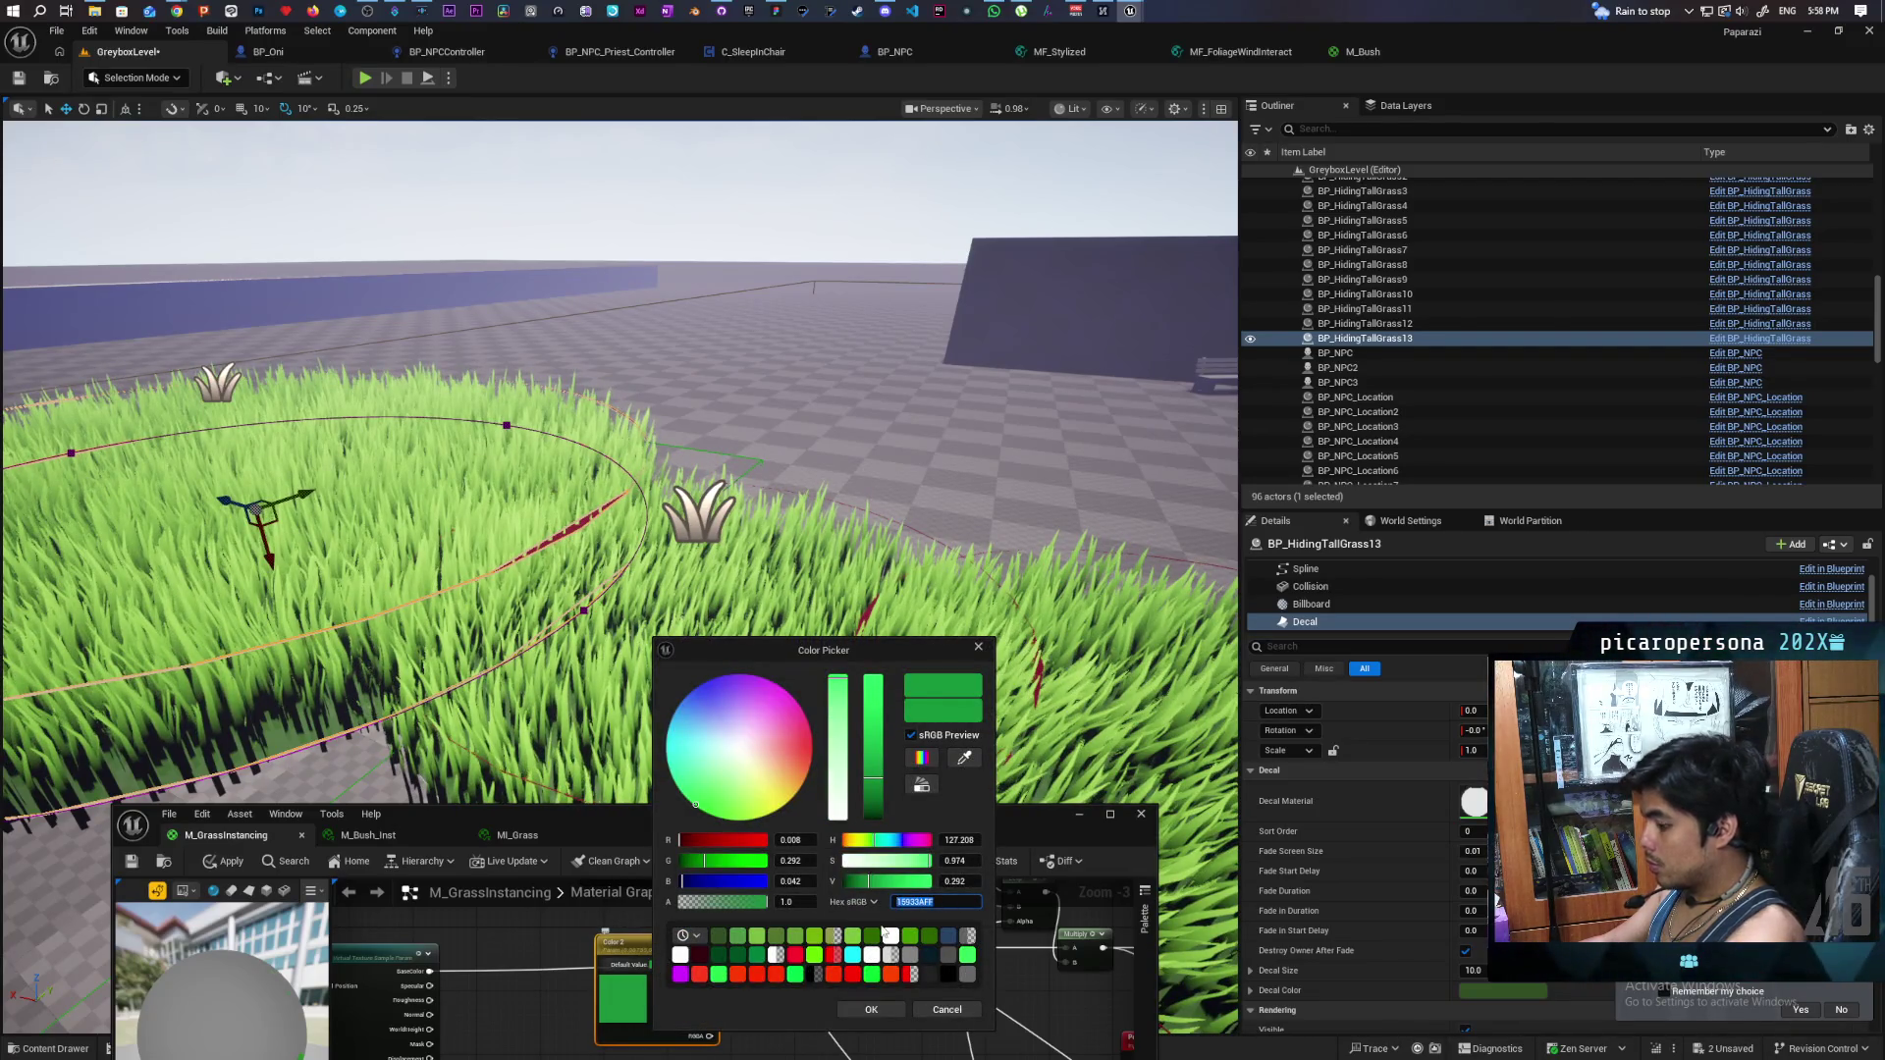
click(877, 1006)
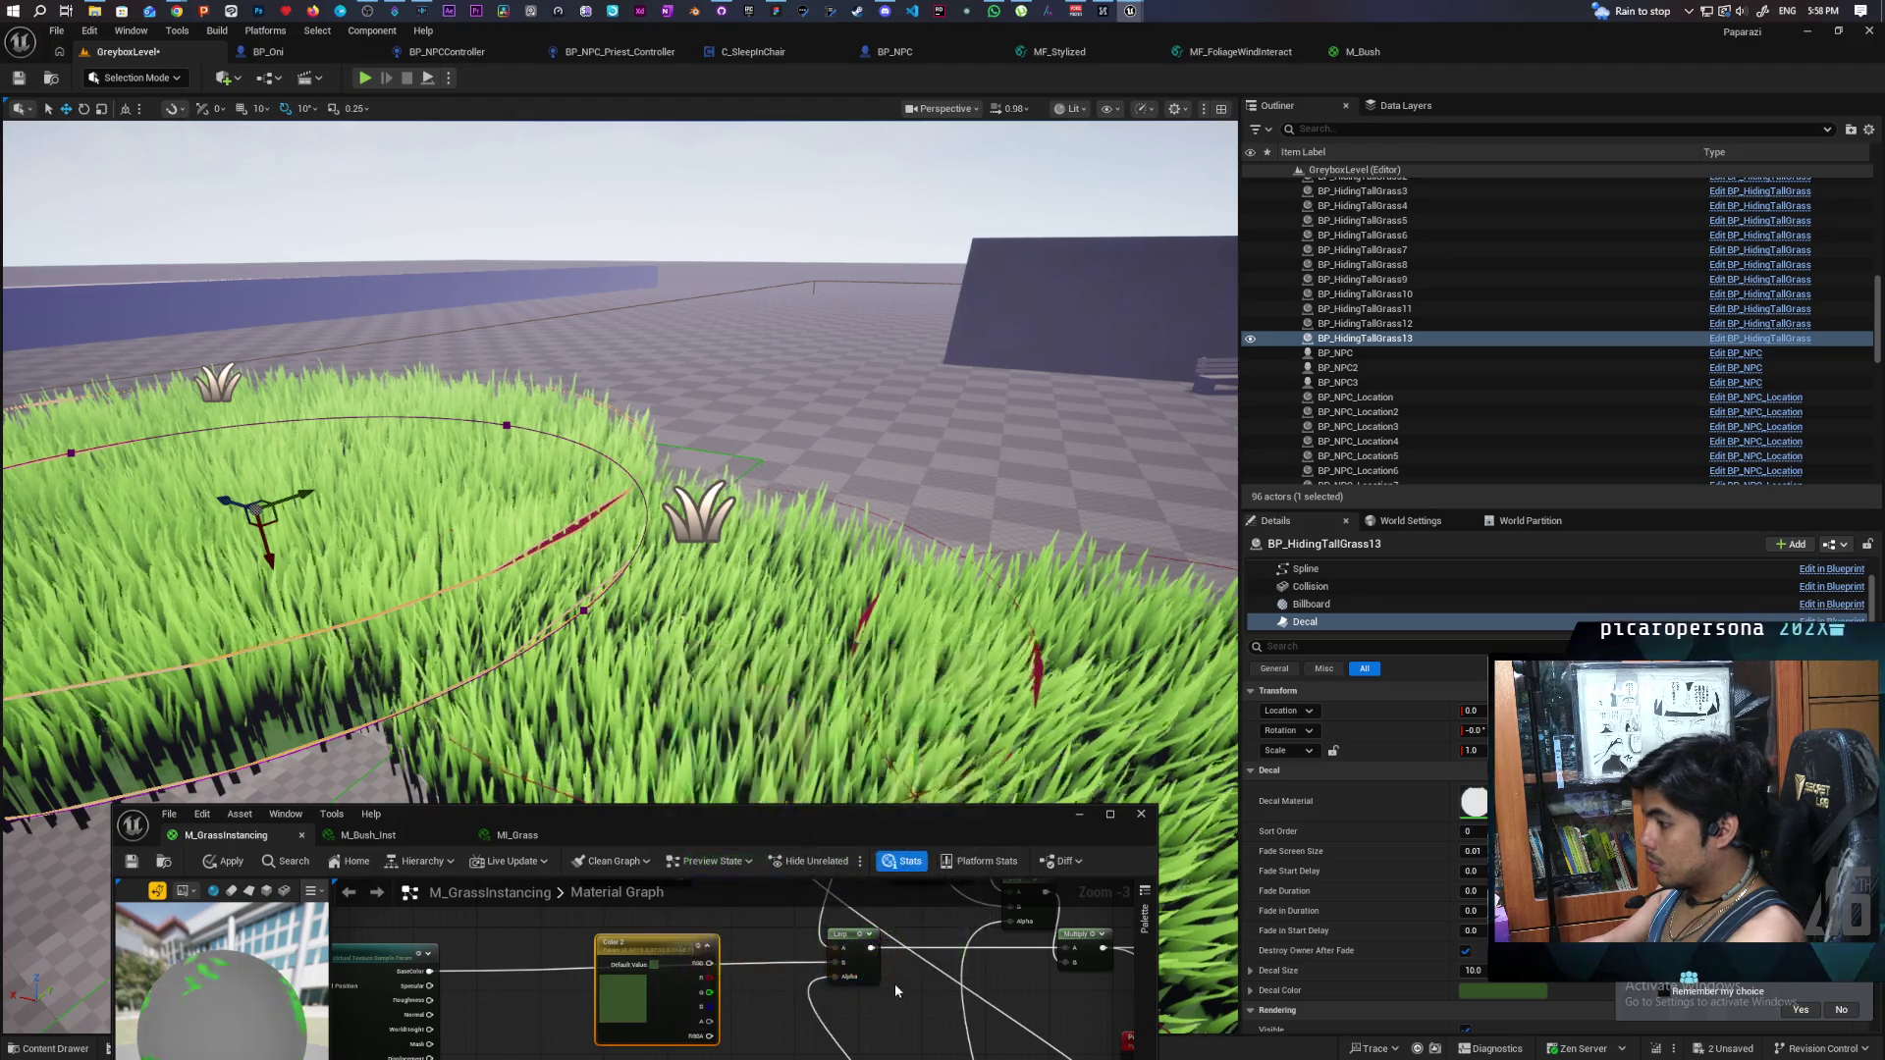
mouse_move(708, 963)
mouse_down()
mouse_move(725, 980)
mouse_move(835, 963)
mouse_up()
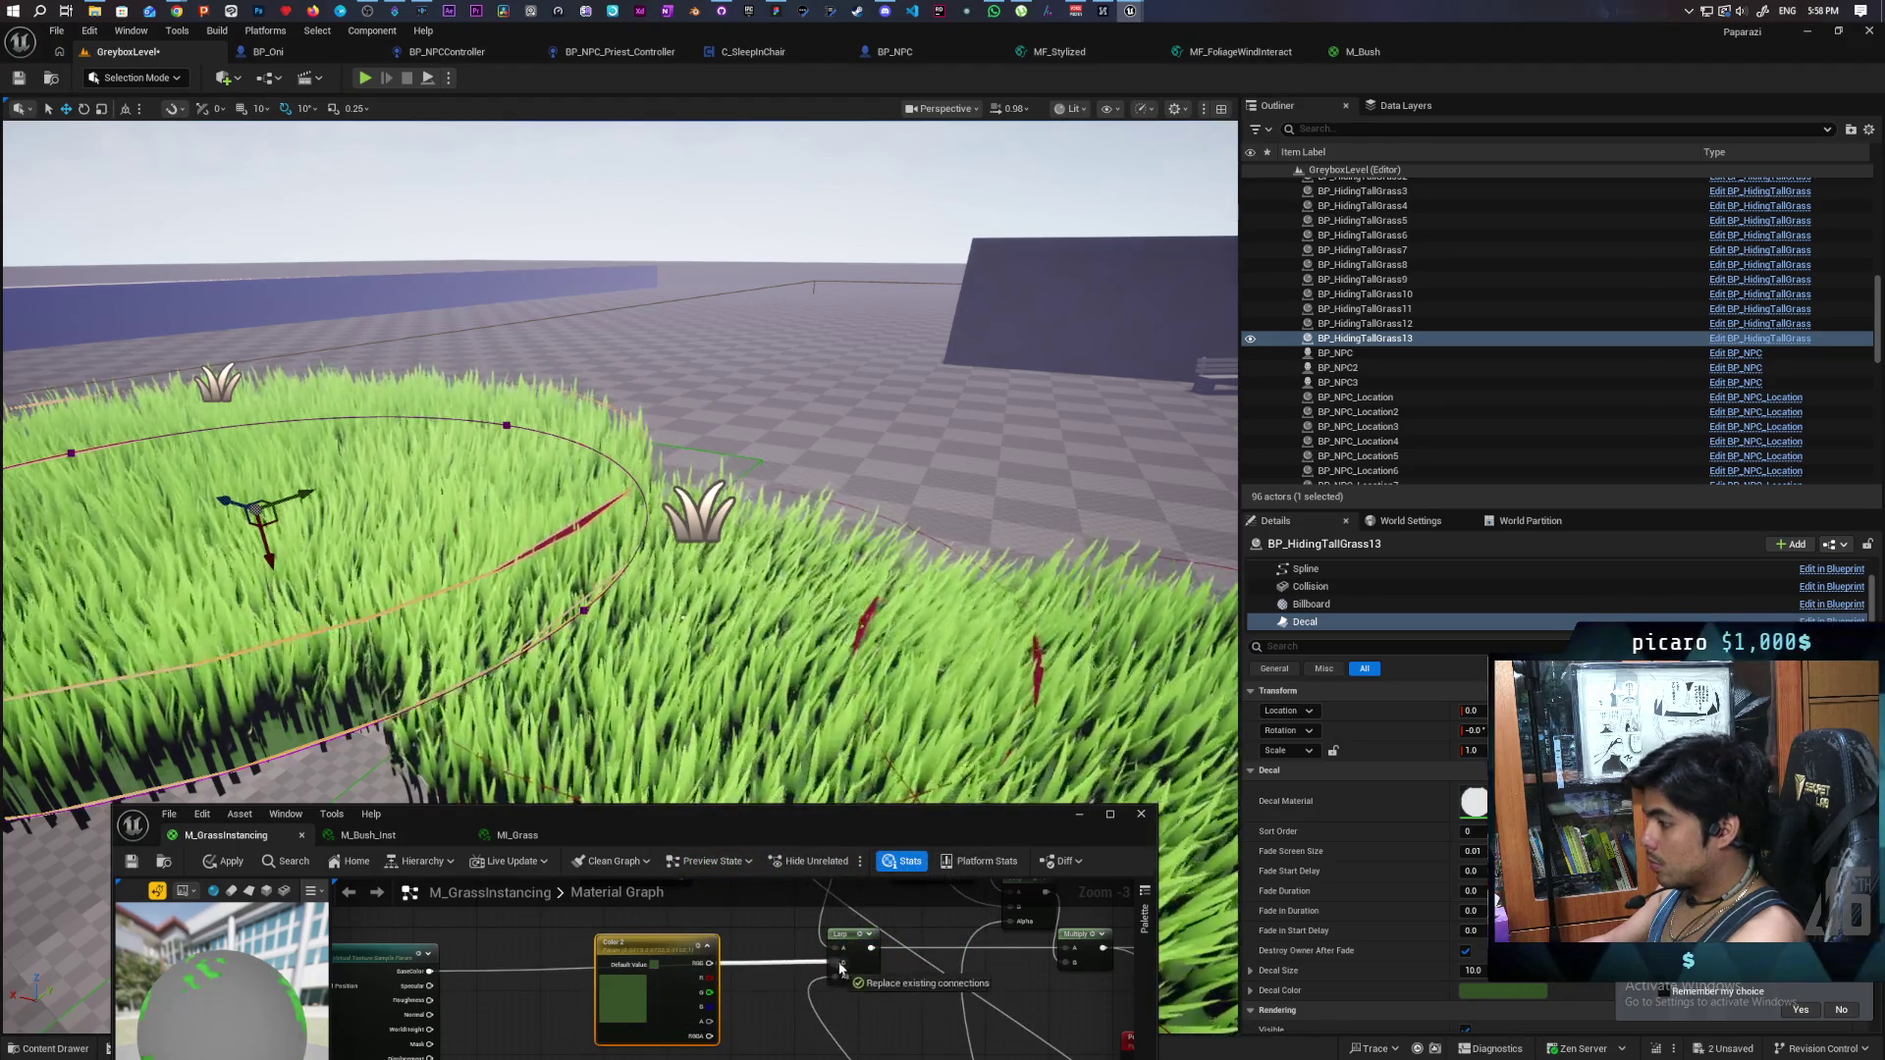
click(228, 862)
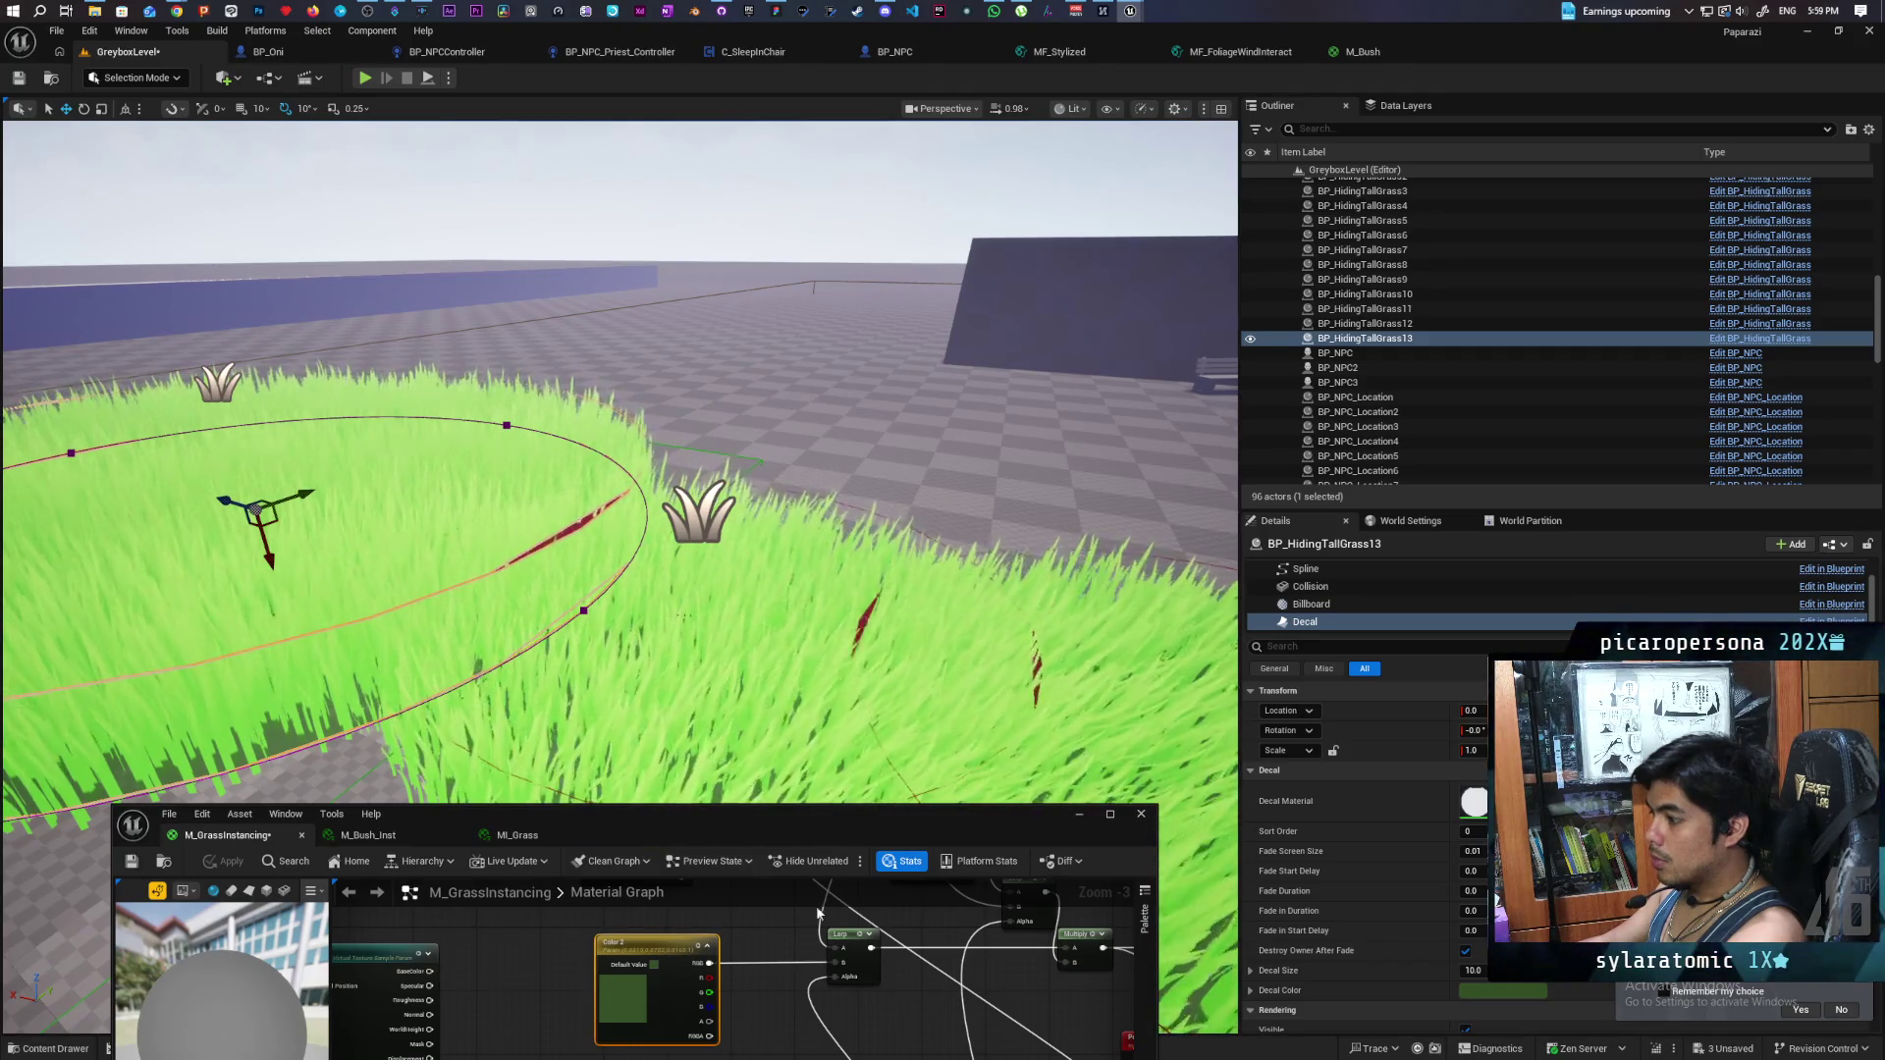
key(f)
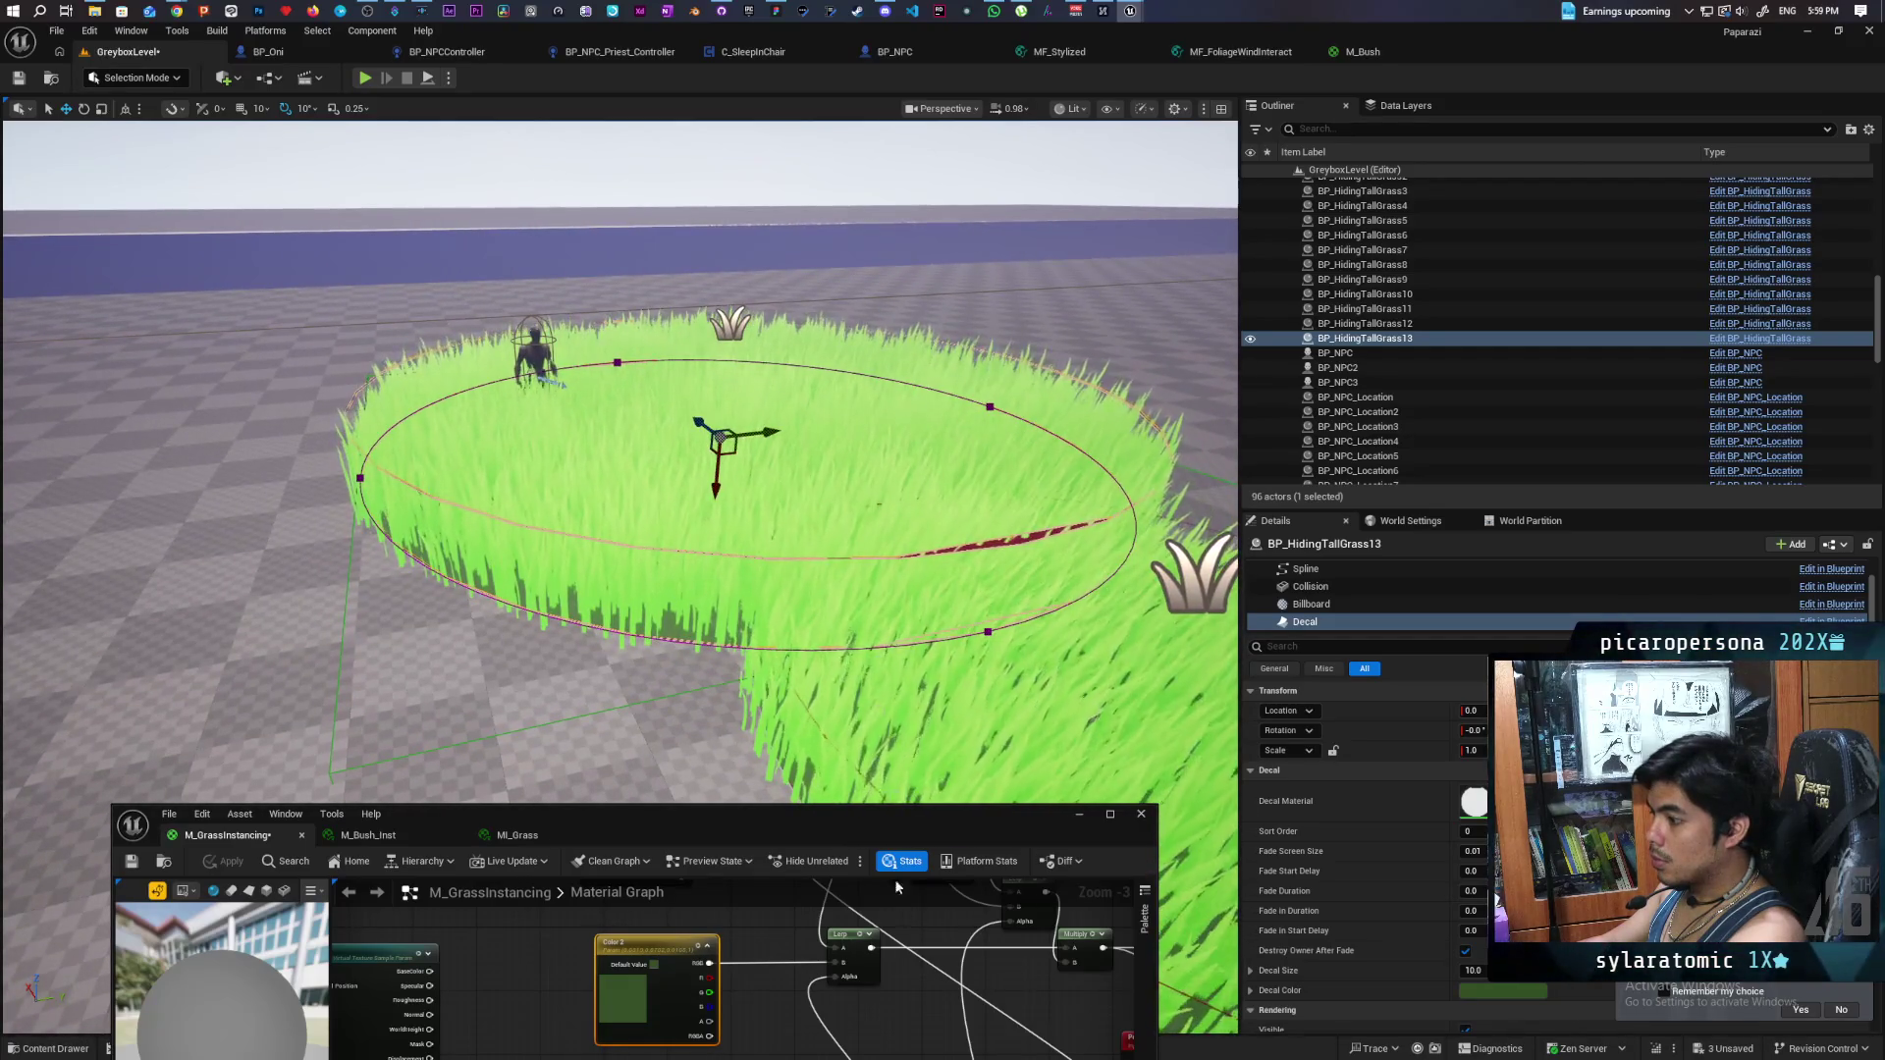
- Try wiring the RVT BaseColor into Lerp B, then undo it and save the material
scroll(793, 1000, down, 3)
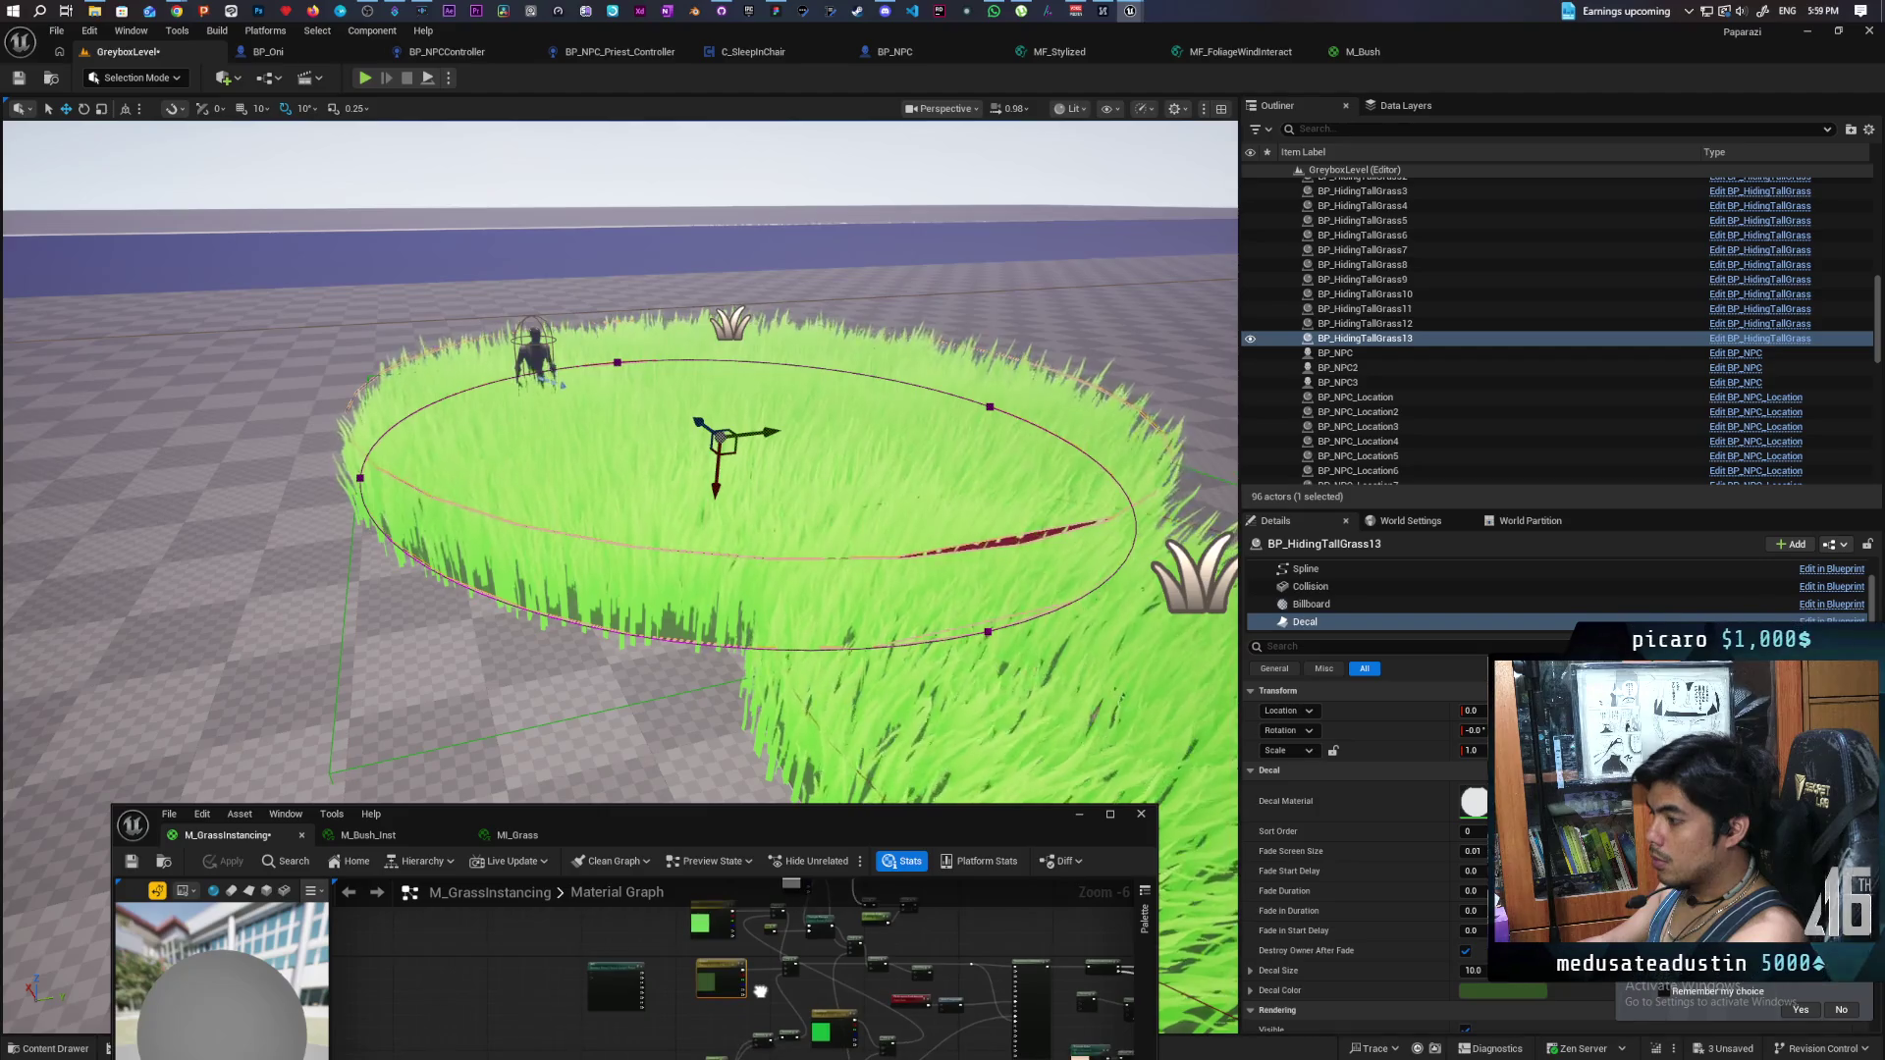
scroll(763, 1004, up, 3)
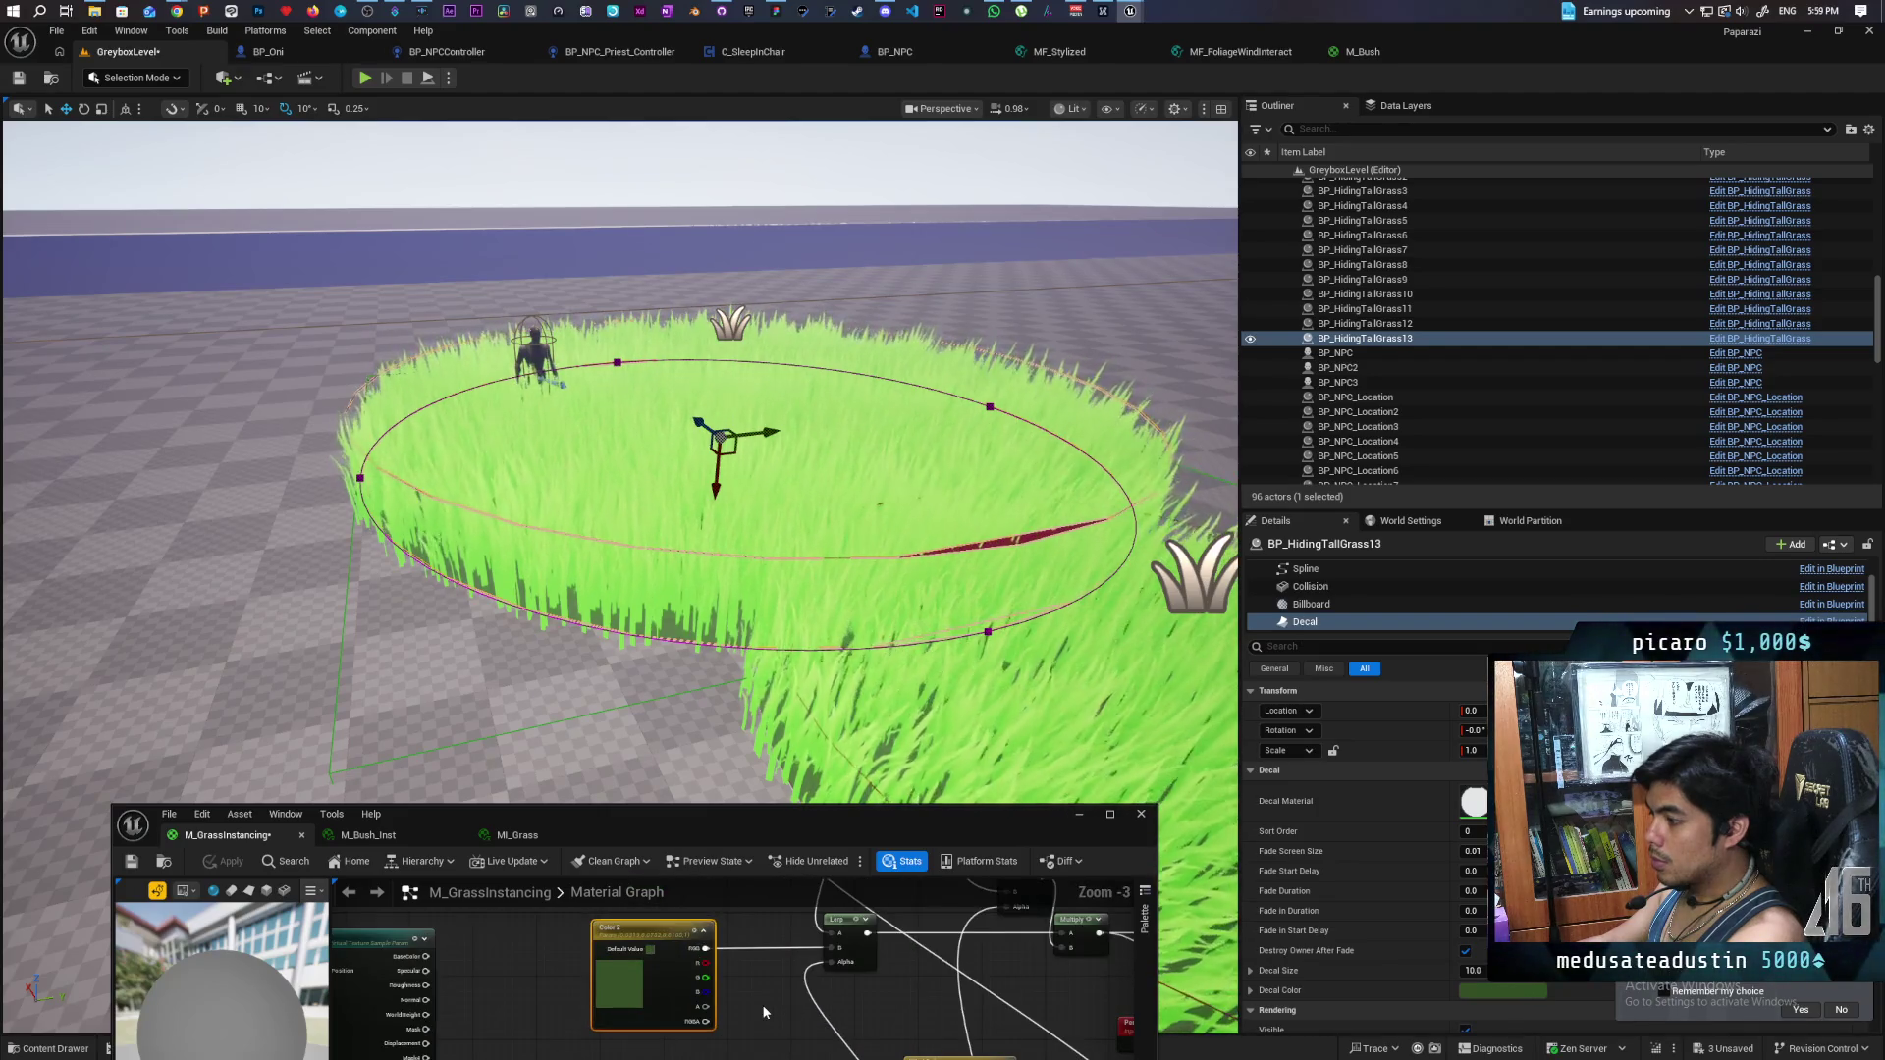
scroll(761, 1009, down, 1)
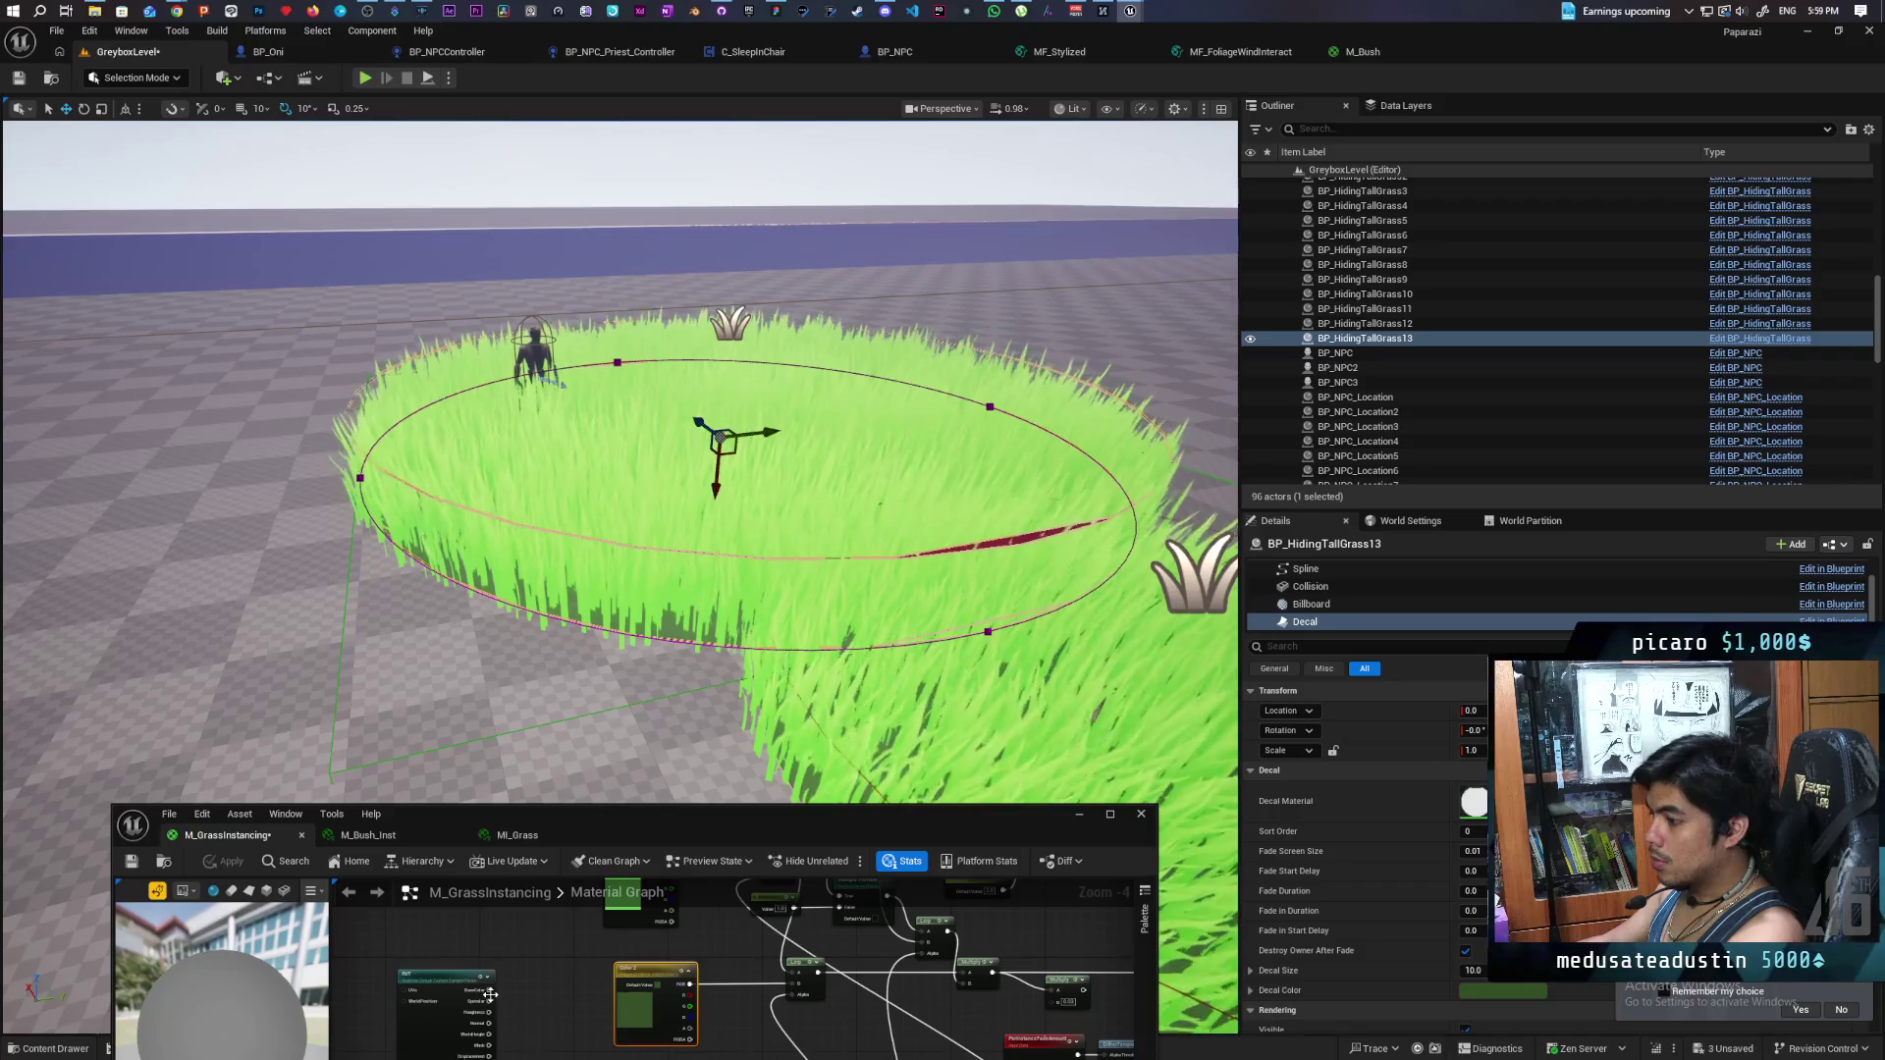
drag(489, 999, 800, 986)
click(593, 987)
mouse_move(593, 987)
mouse_down()
mouse_move(564, 1054)
mouse_move(560, 1024)
mouse_up()
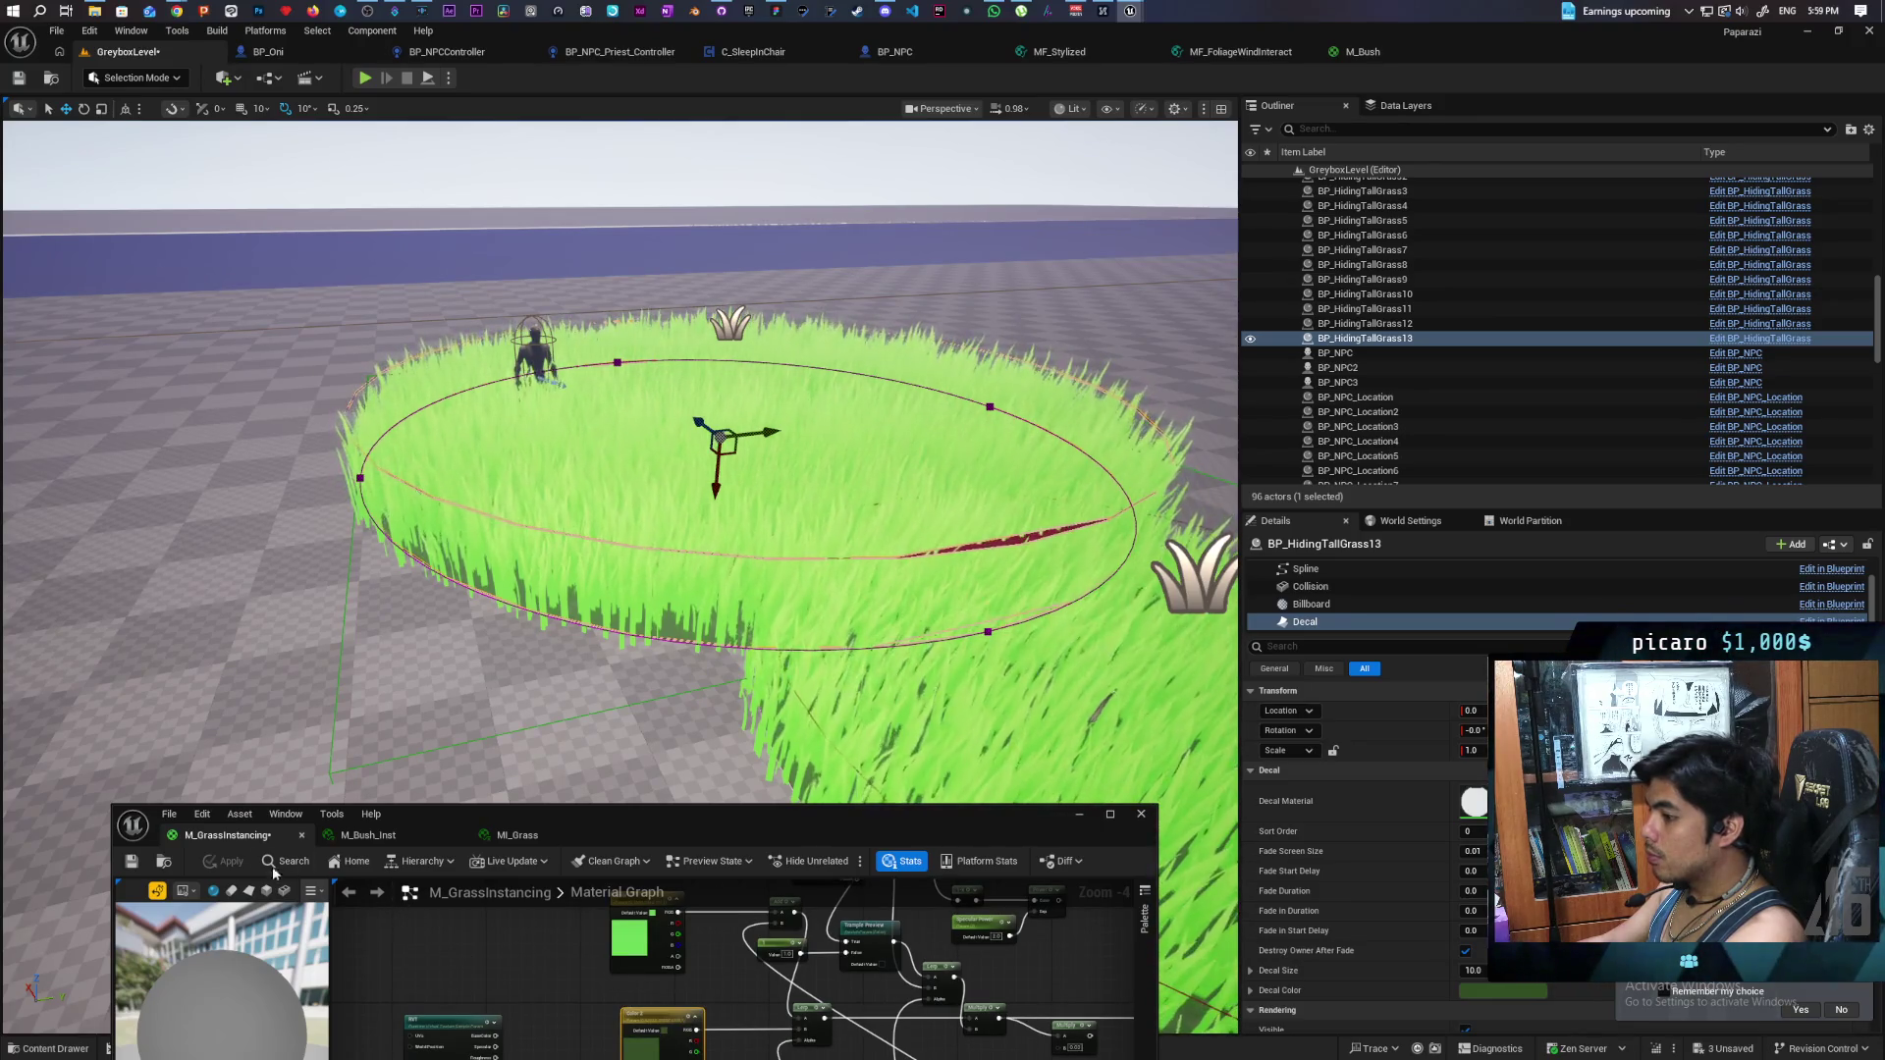
mouse_move(592, 986)
mouse_down()
mouse_move(589, 952)
mouse_move(587, 972)
mouse_up()
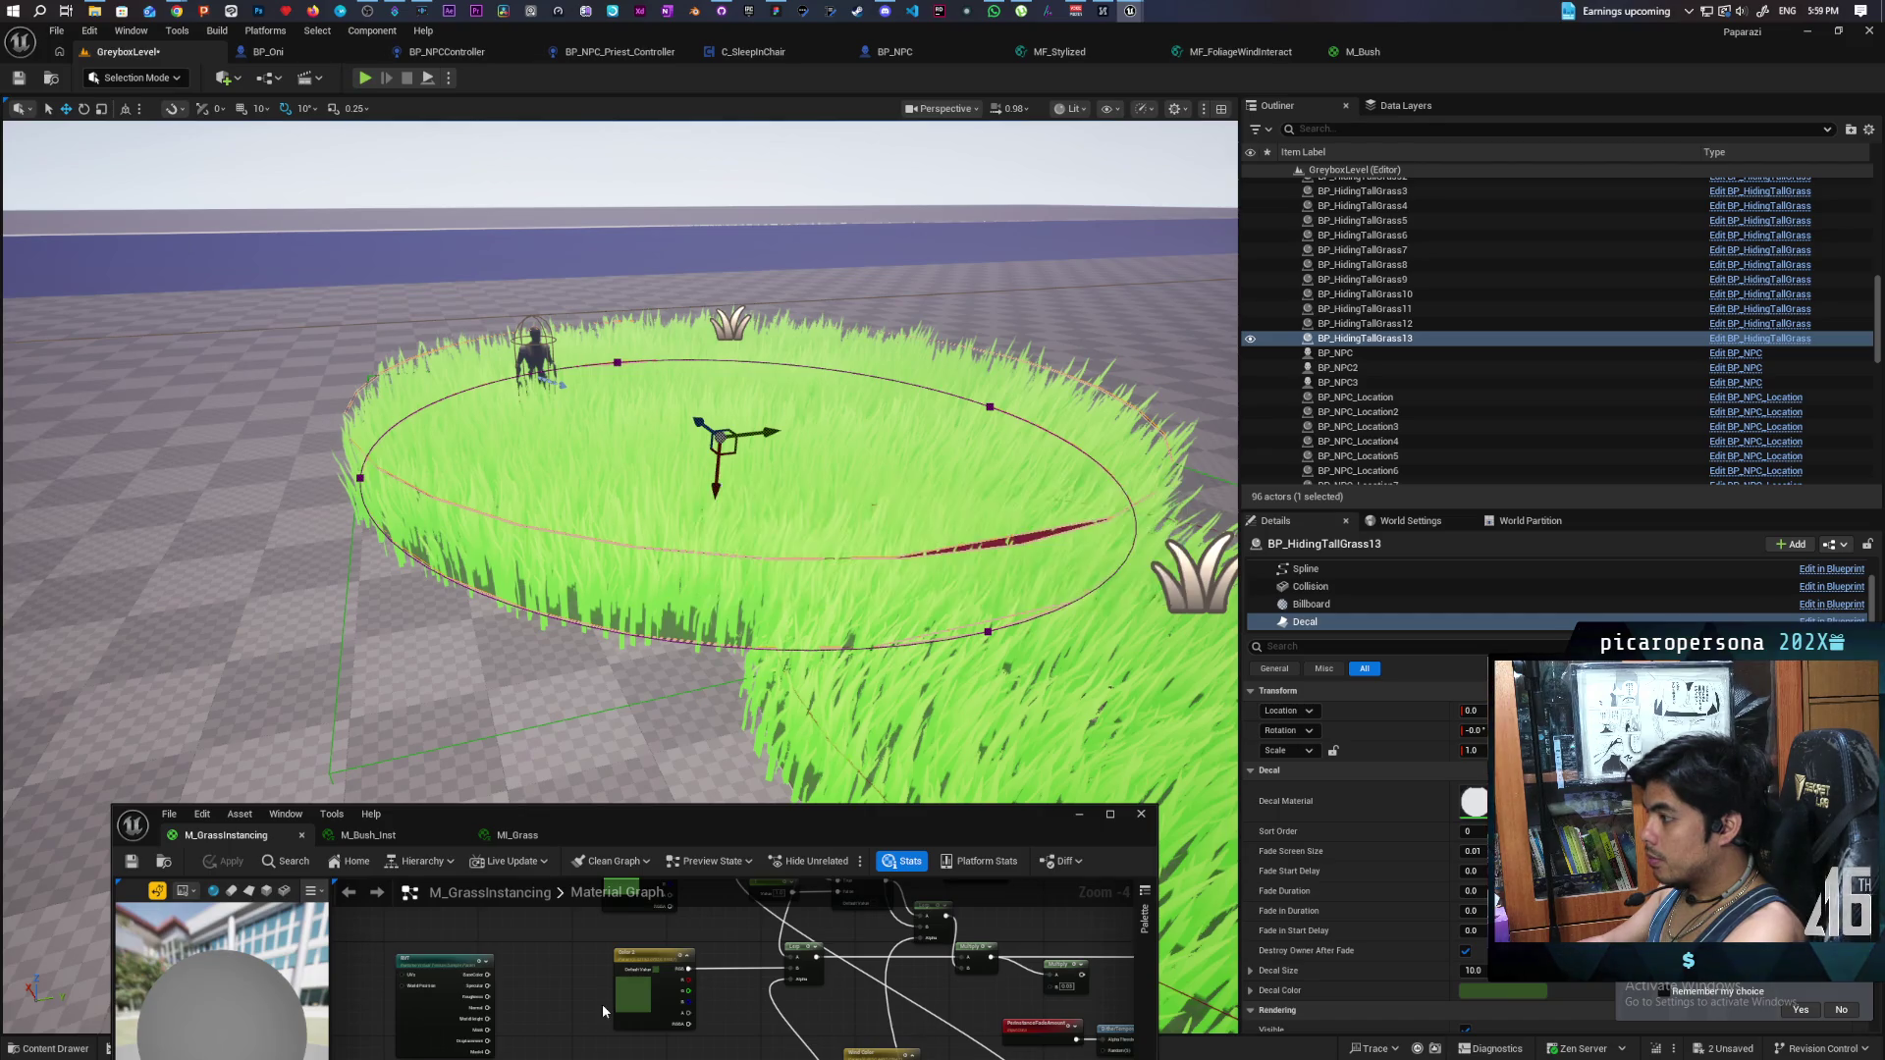
key(ctrl+z)
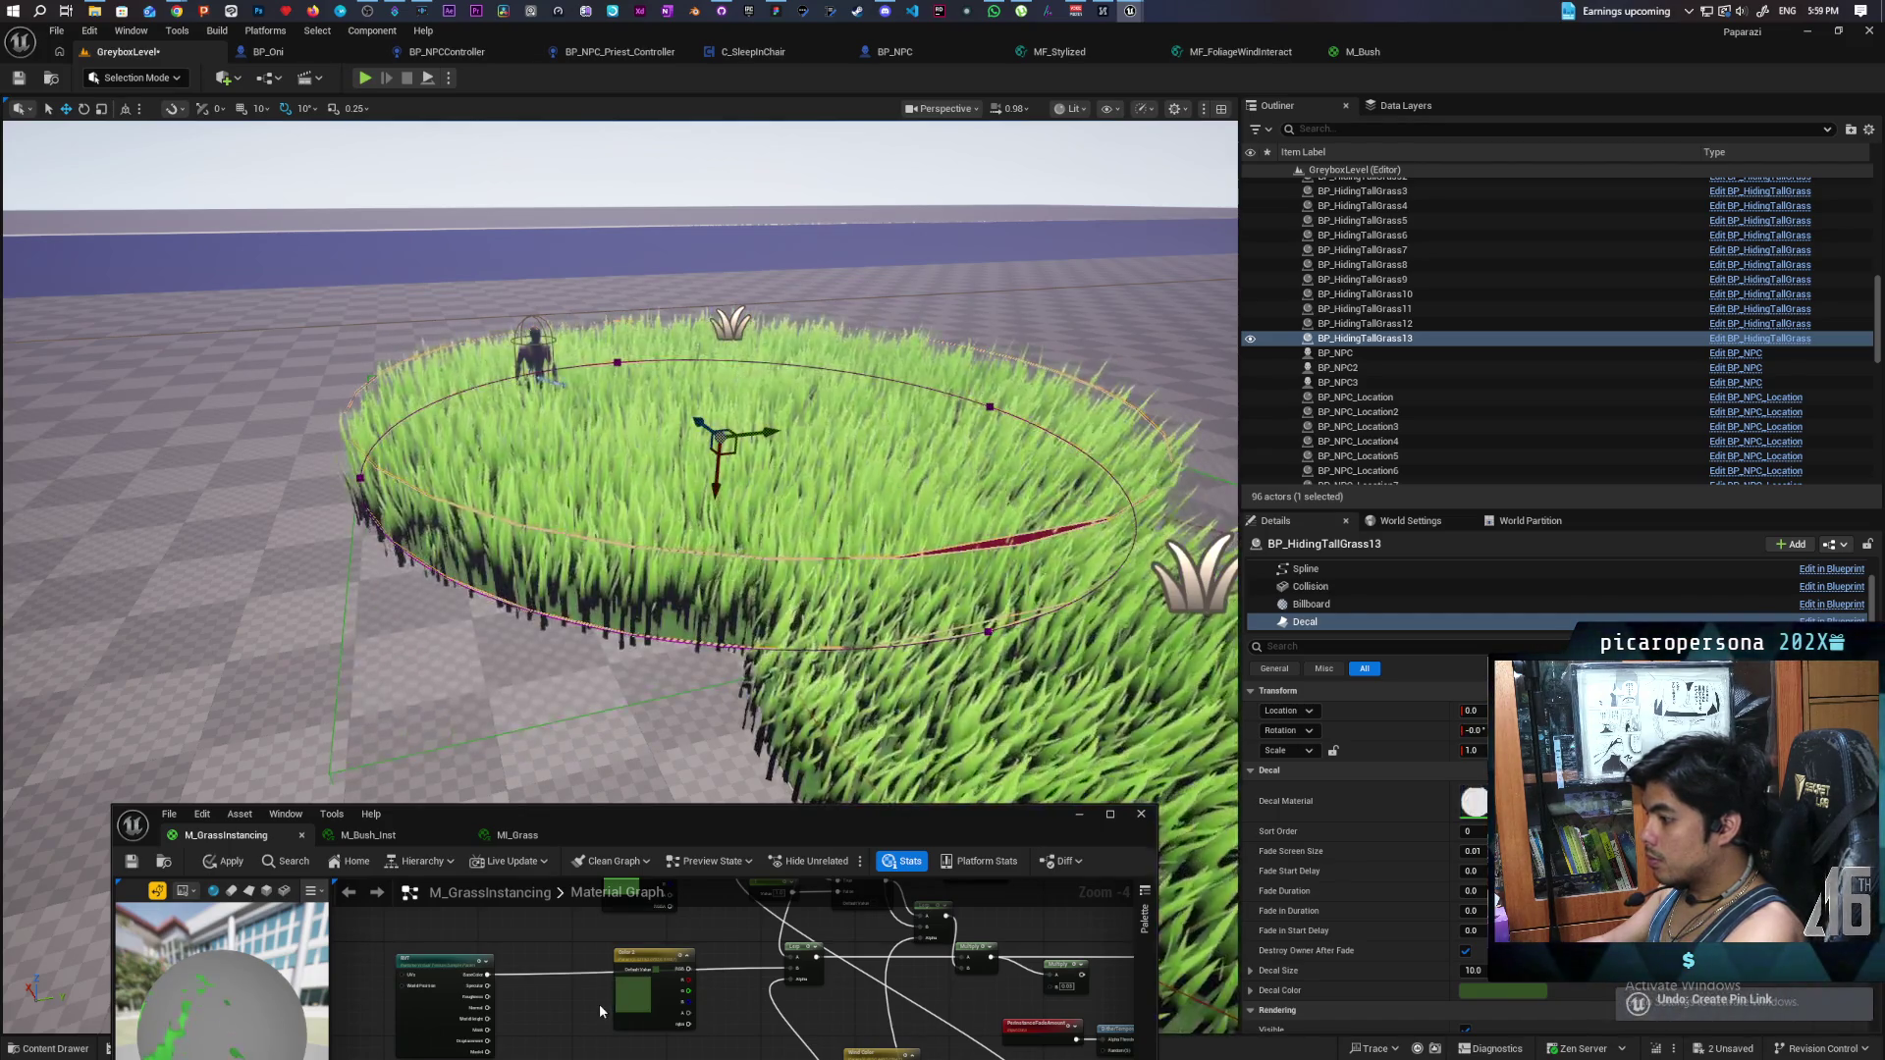
key(ctrl+s)
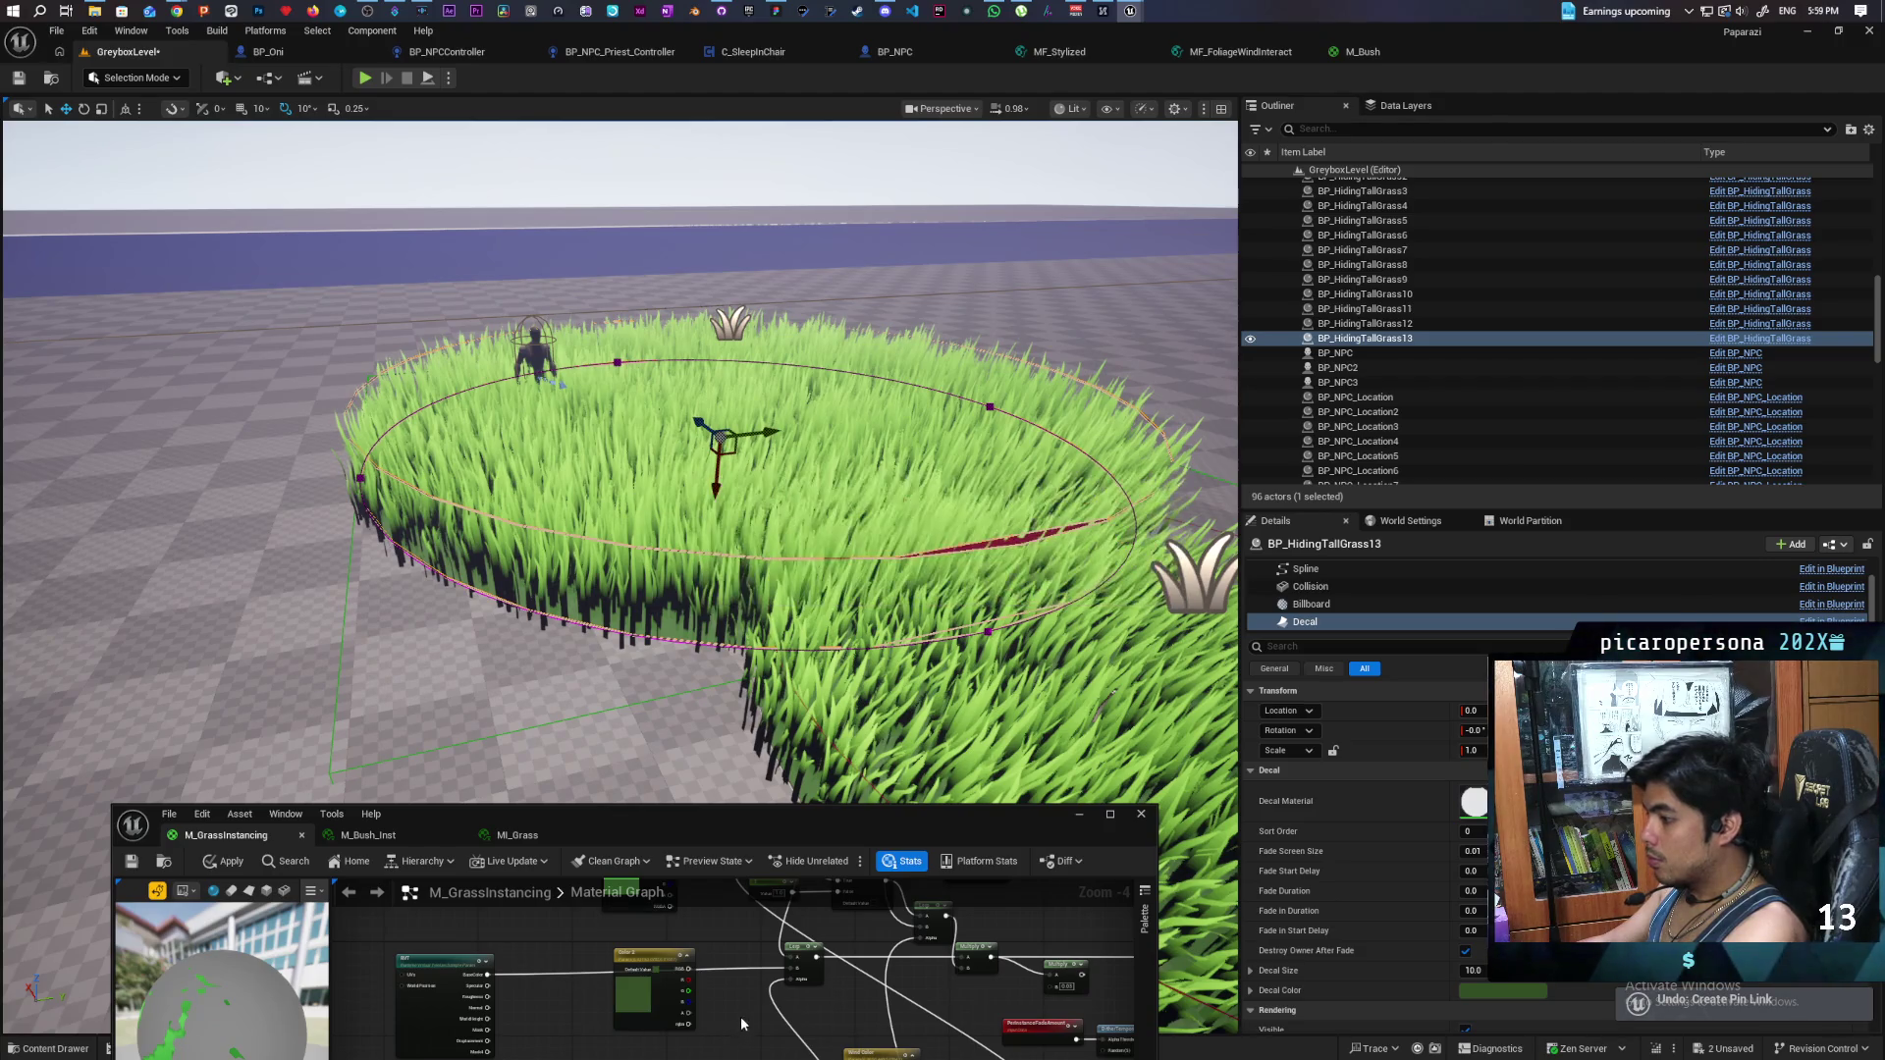
- Wire the Color node output into the Lerp, apply, and bring up MI_Grass
mouse_move(689, 969)
mouse_down()
mouse_move(807, 974)
mouse_move(788, 970)
mouse_up()
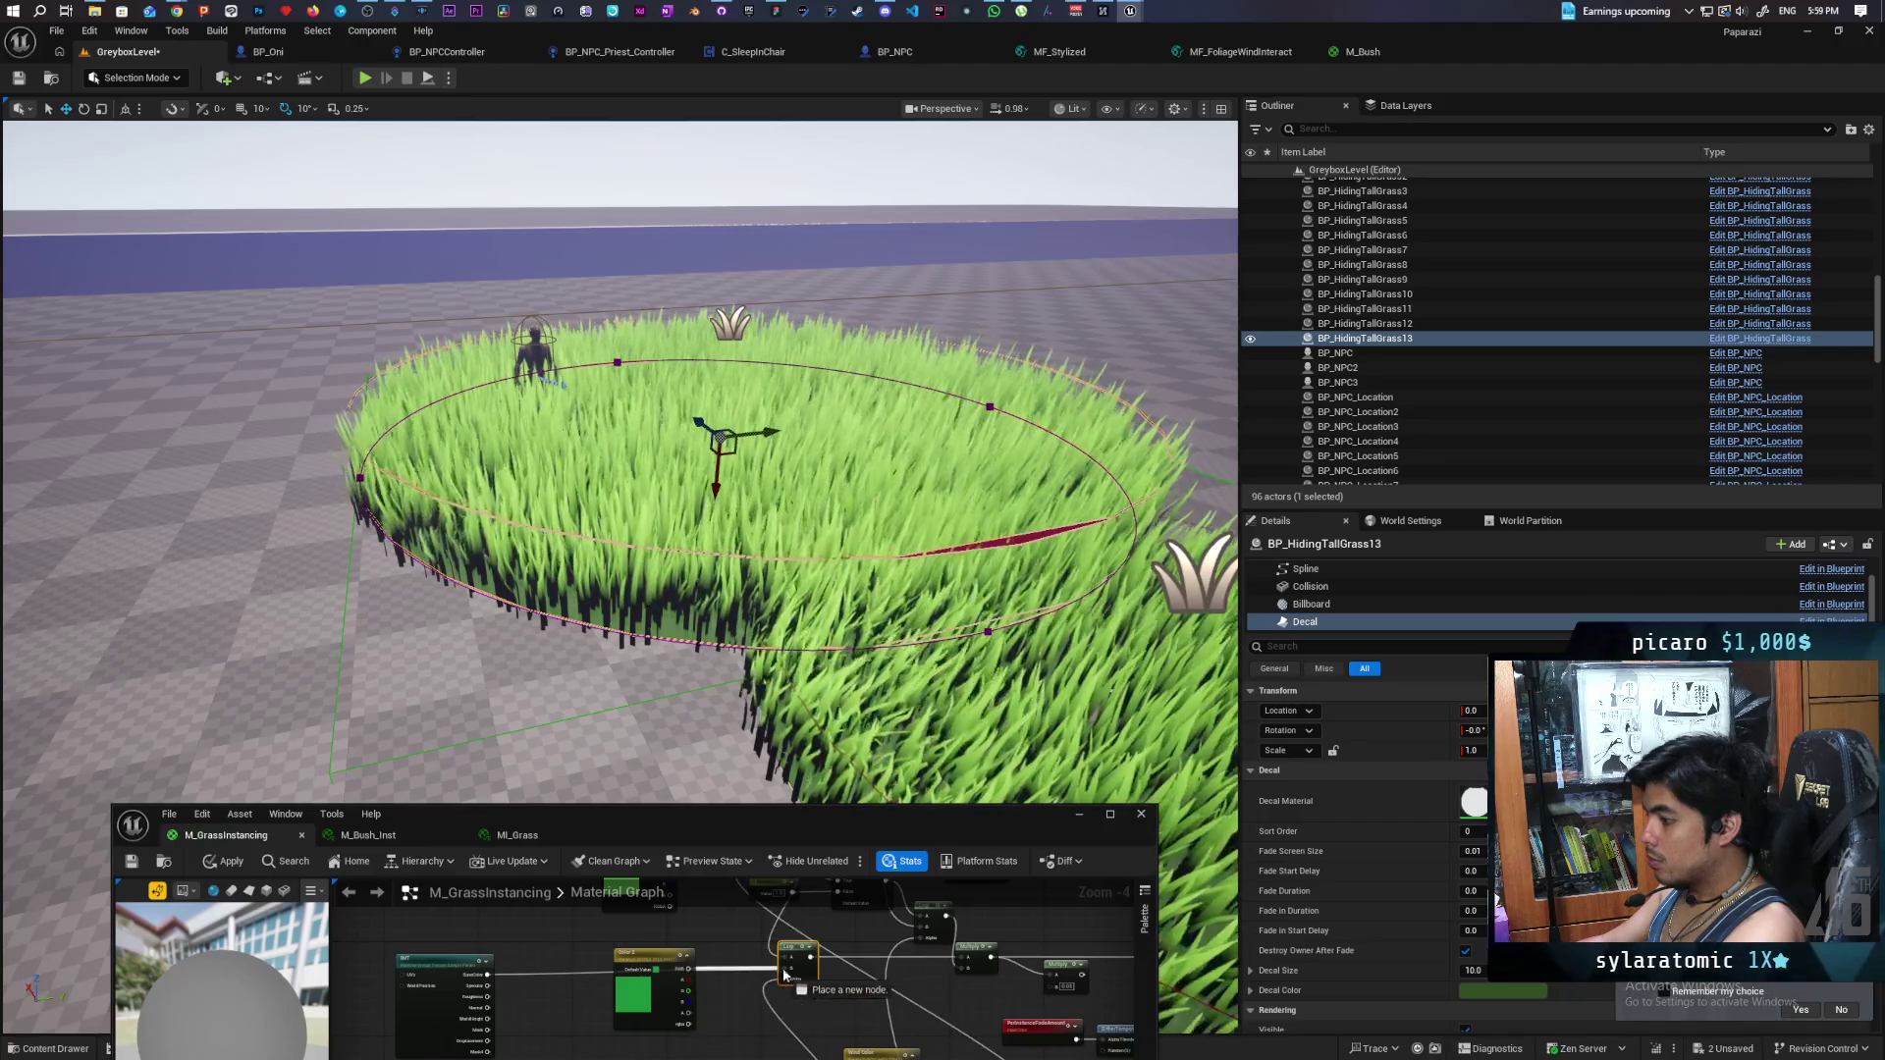
click(224, 861)
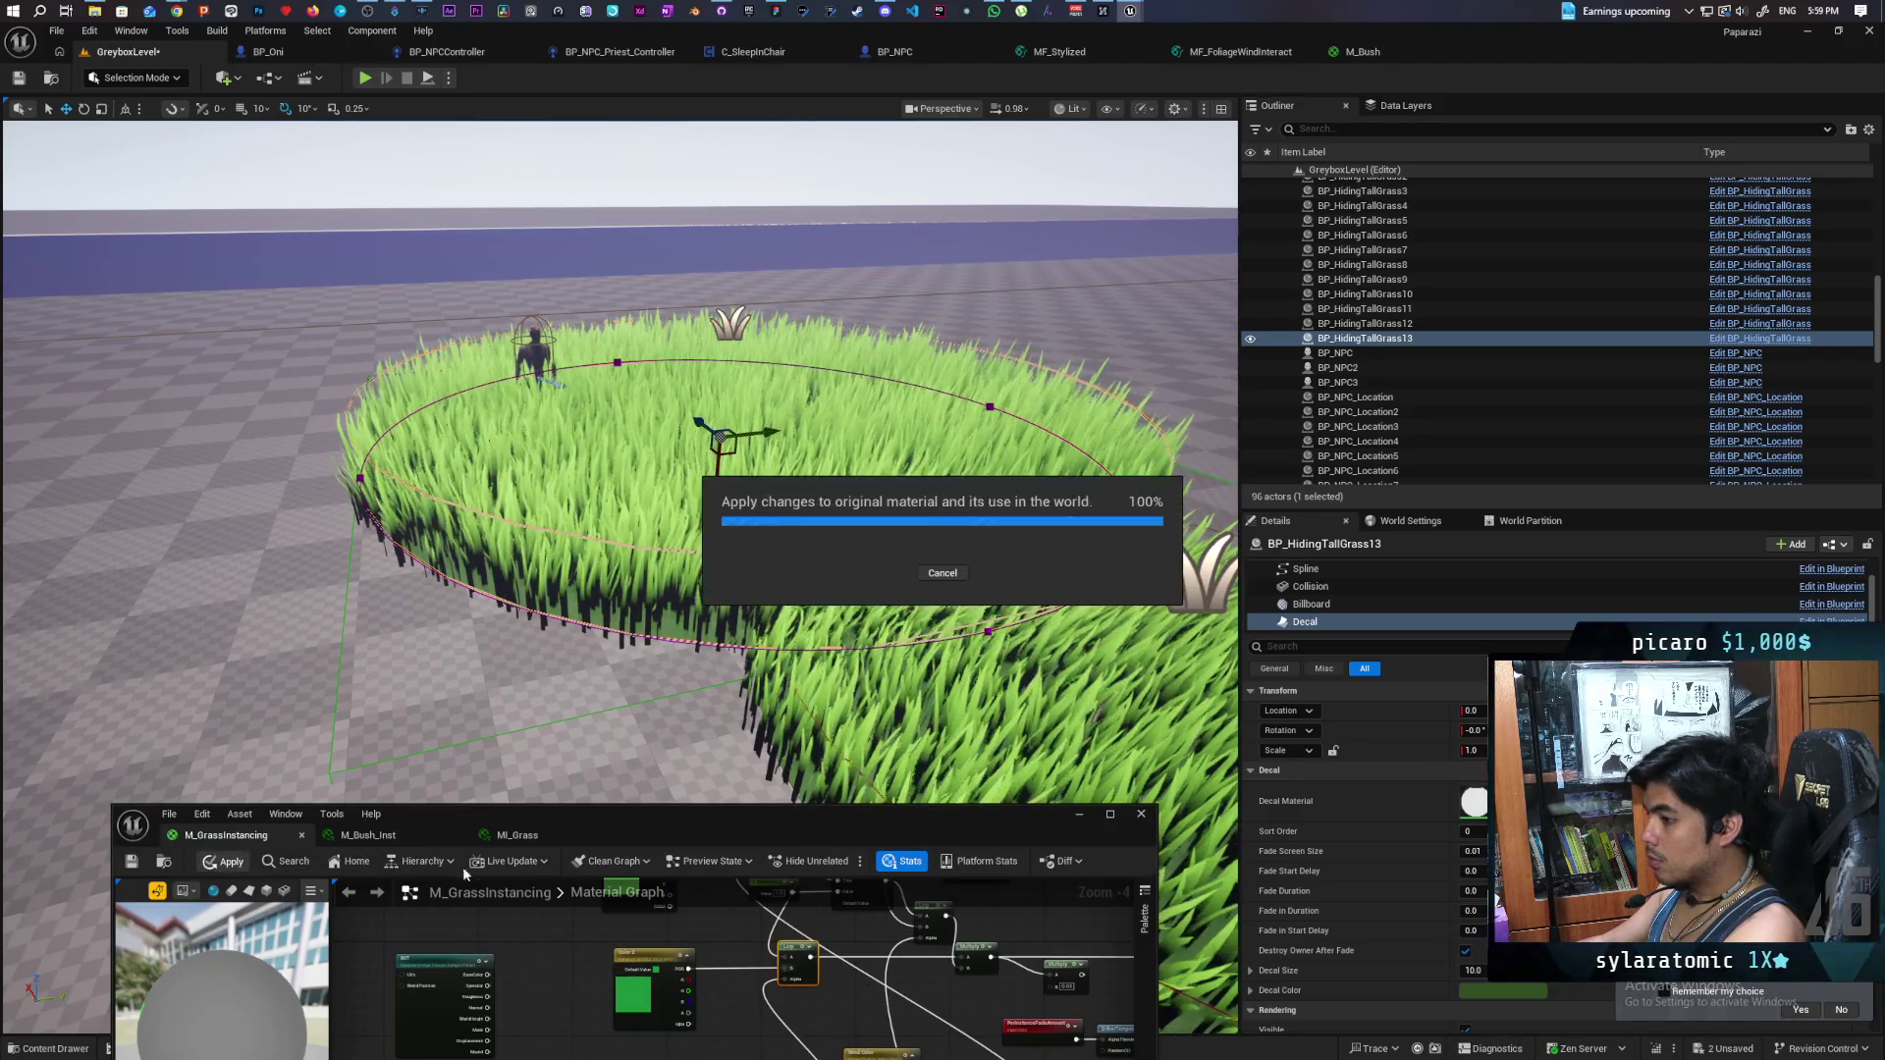
click(520, 834)
mouse_move(722, 832)
mouse_down()
mouse_move(1158, 594)
mouse_move(1403, 283)
mouse_up()
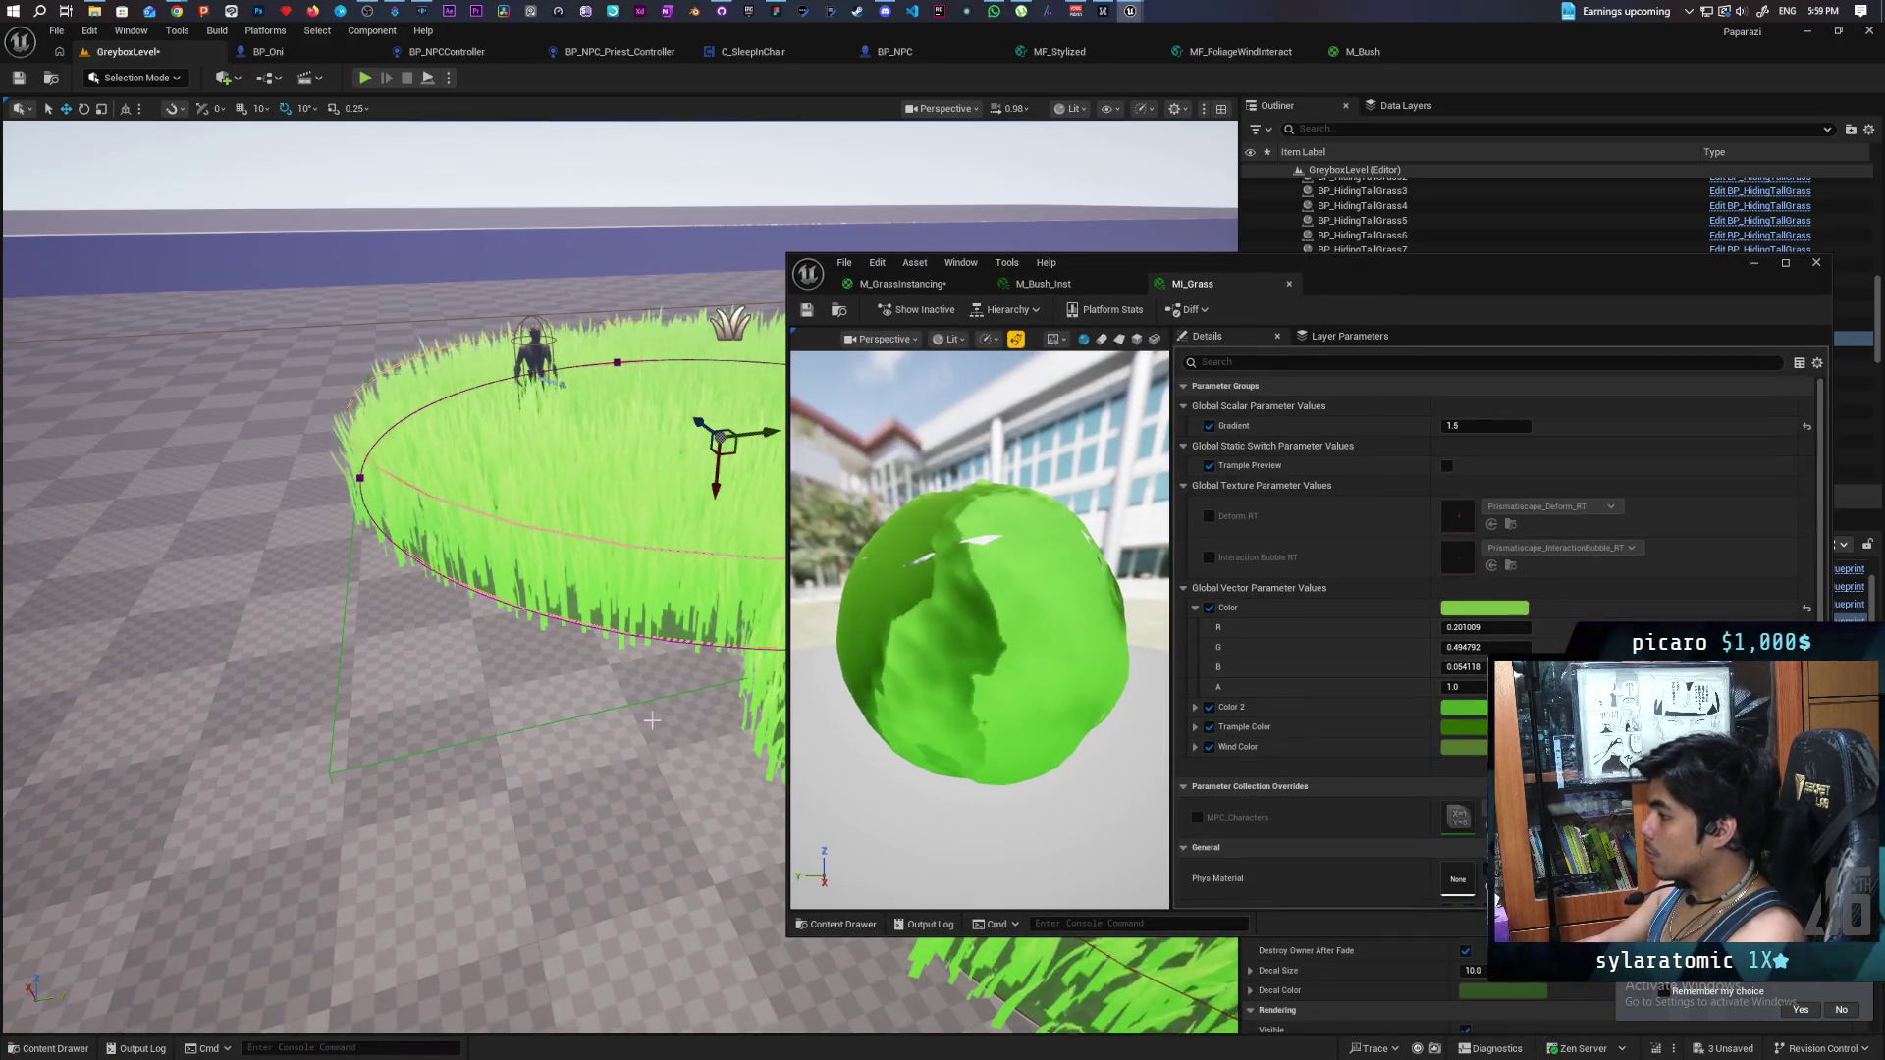
- Uncheck MI_Grass's Color 2 override under Global Vector Parameter Values for a darker green
key(s)
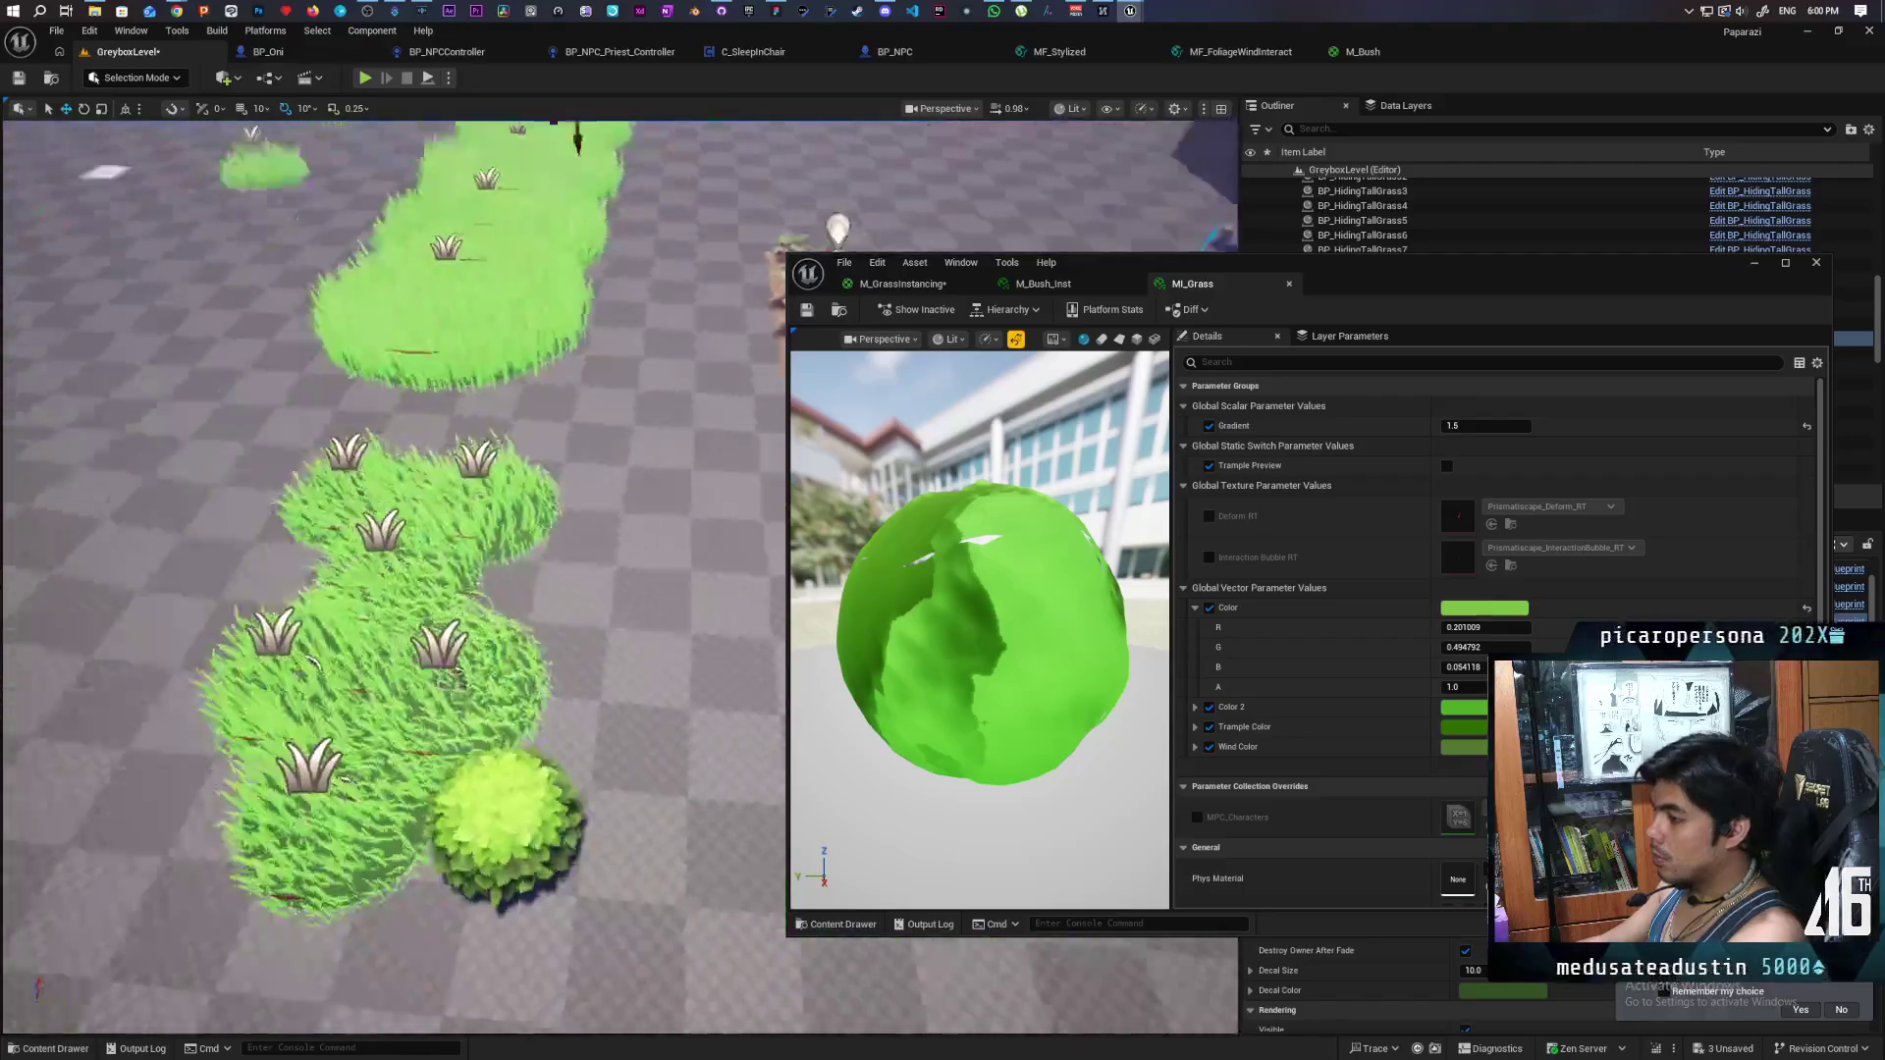
key(f)
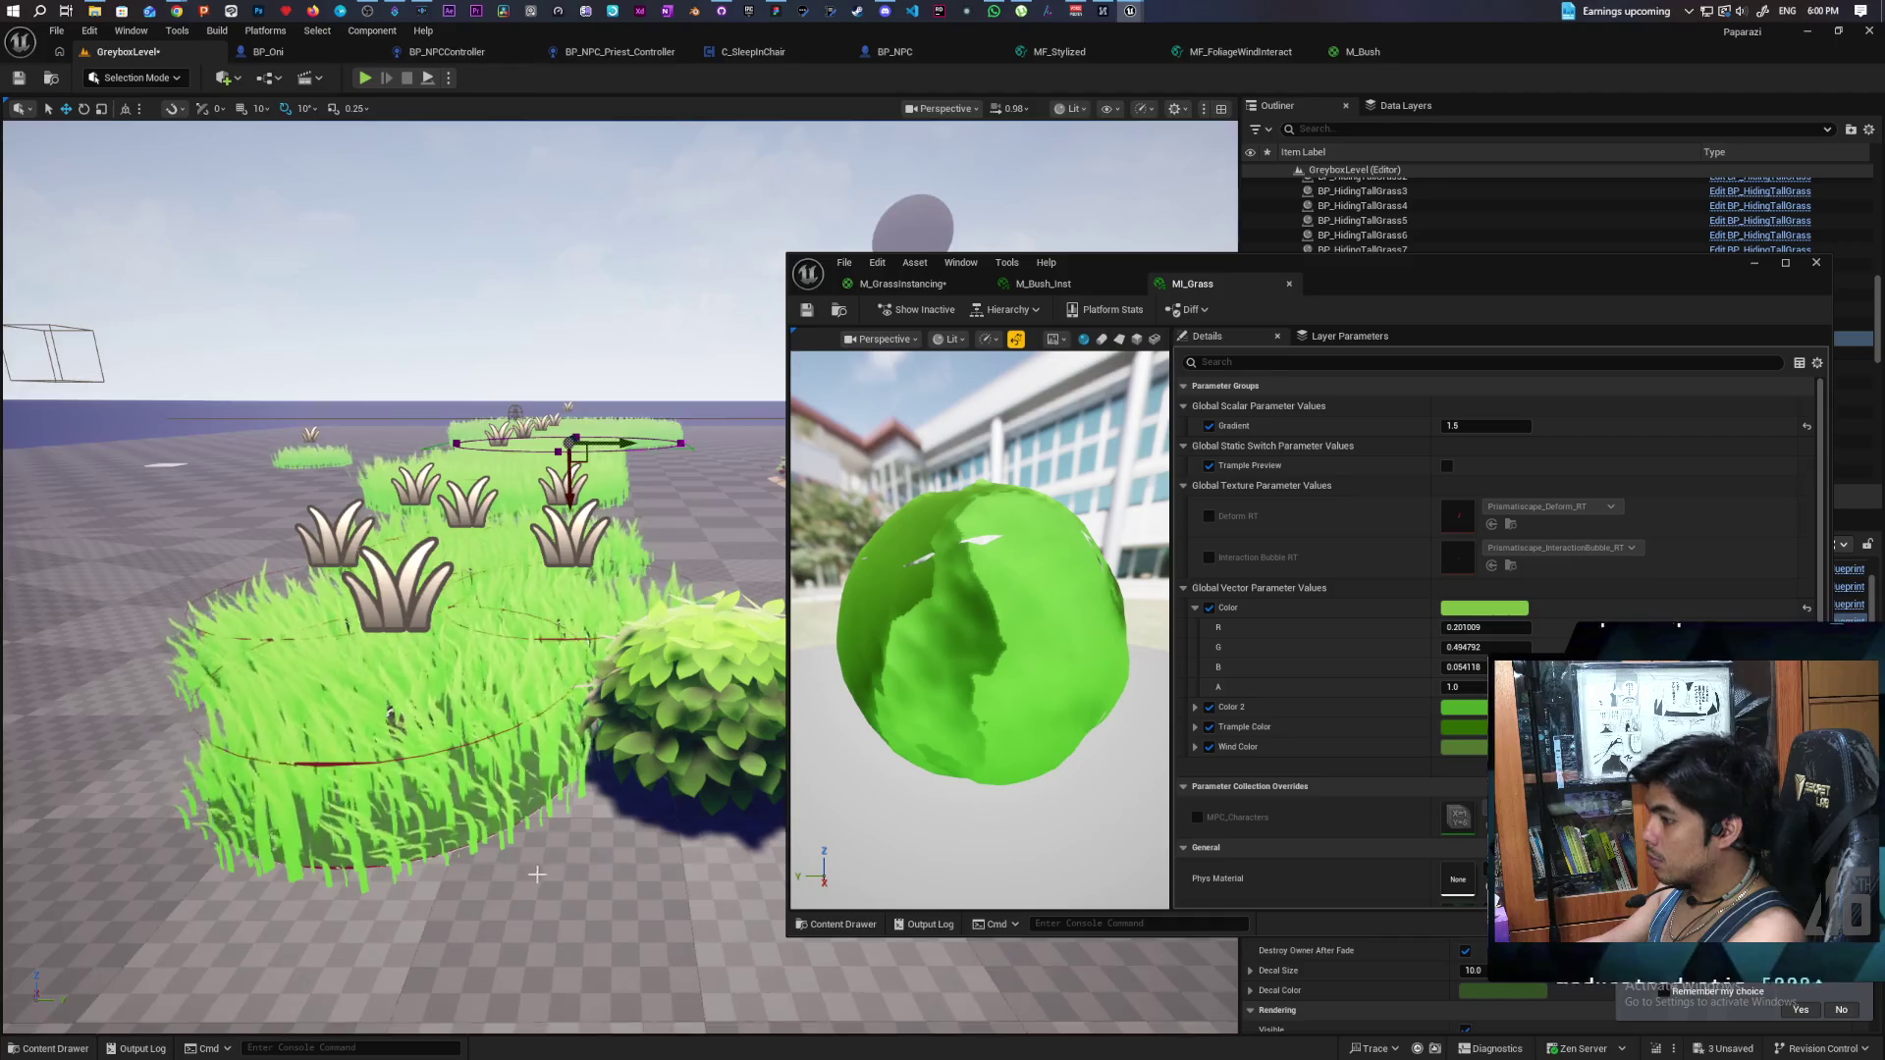
scroll(781, 734, up, 3)
scroll(606, 505, down, 4)
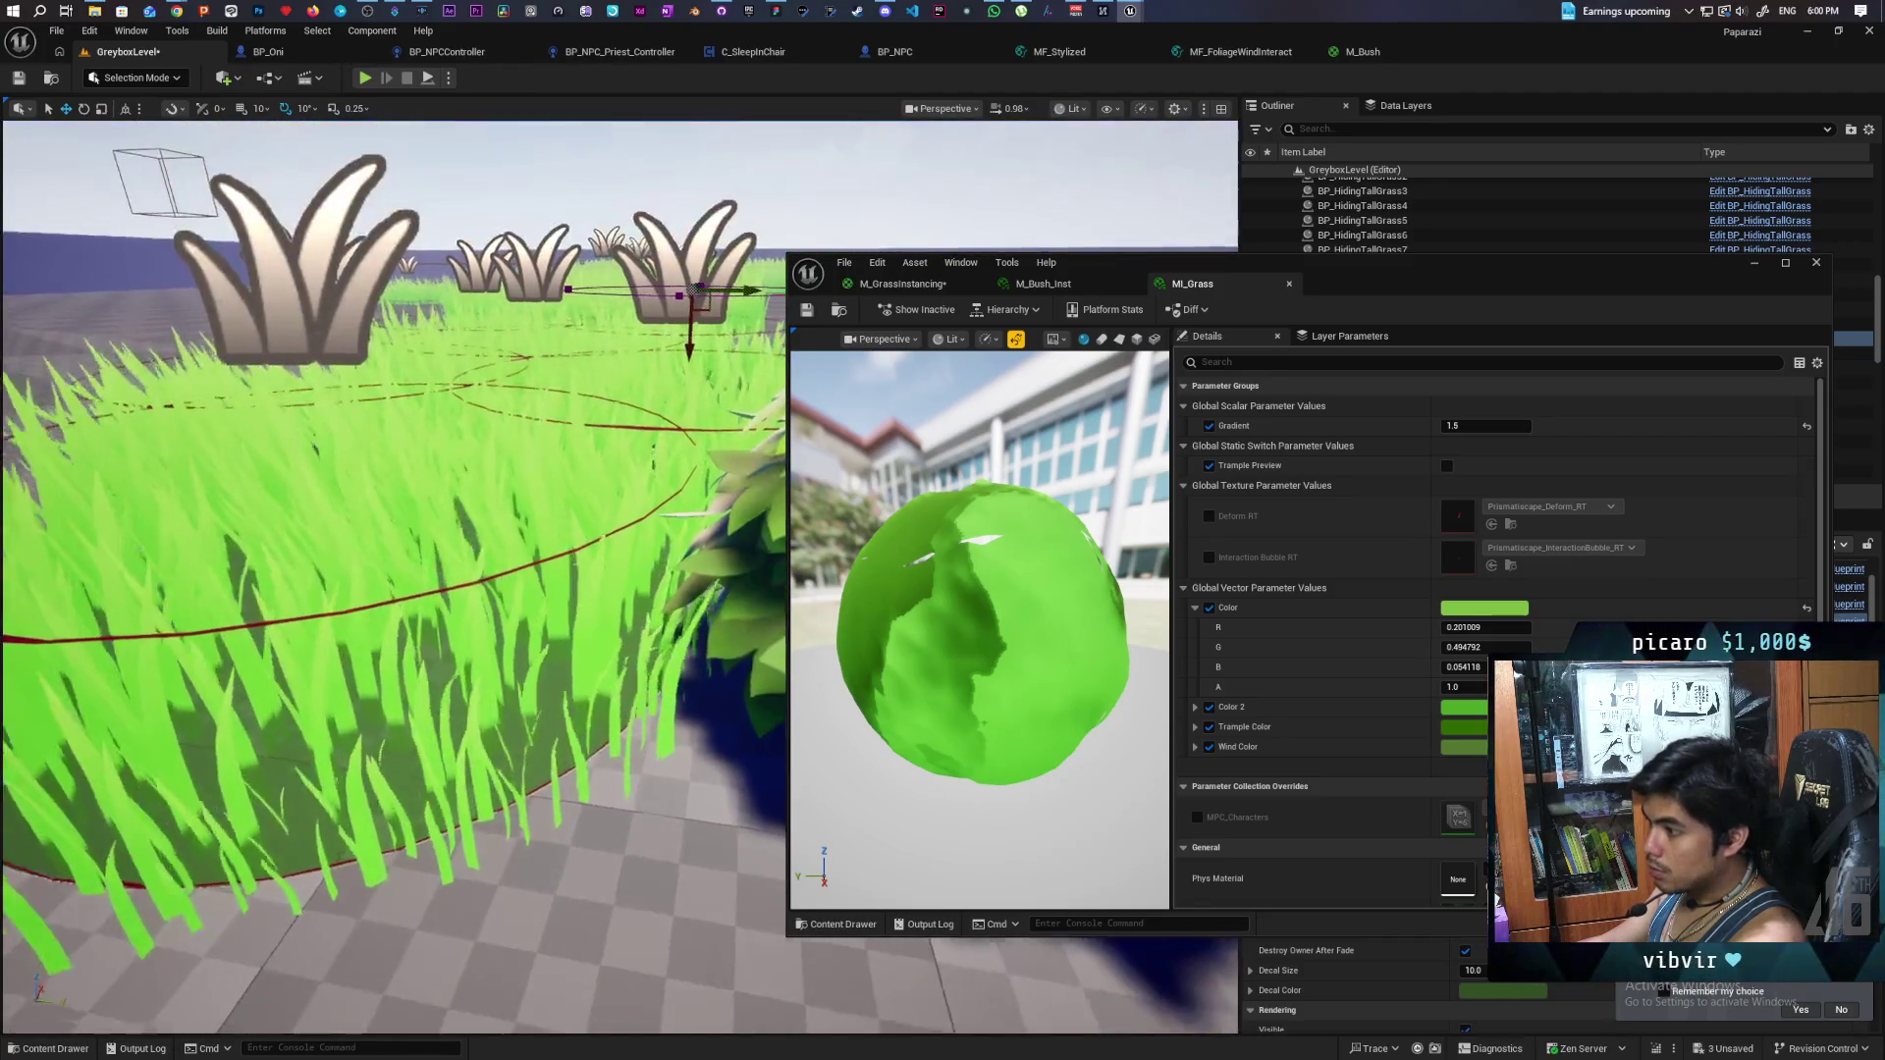
scroll(605, 505, down, 4)
scroll(547, 876, up, 3)
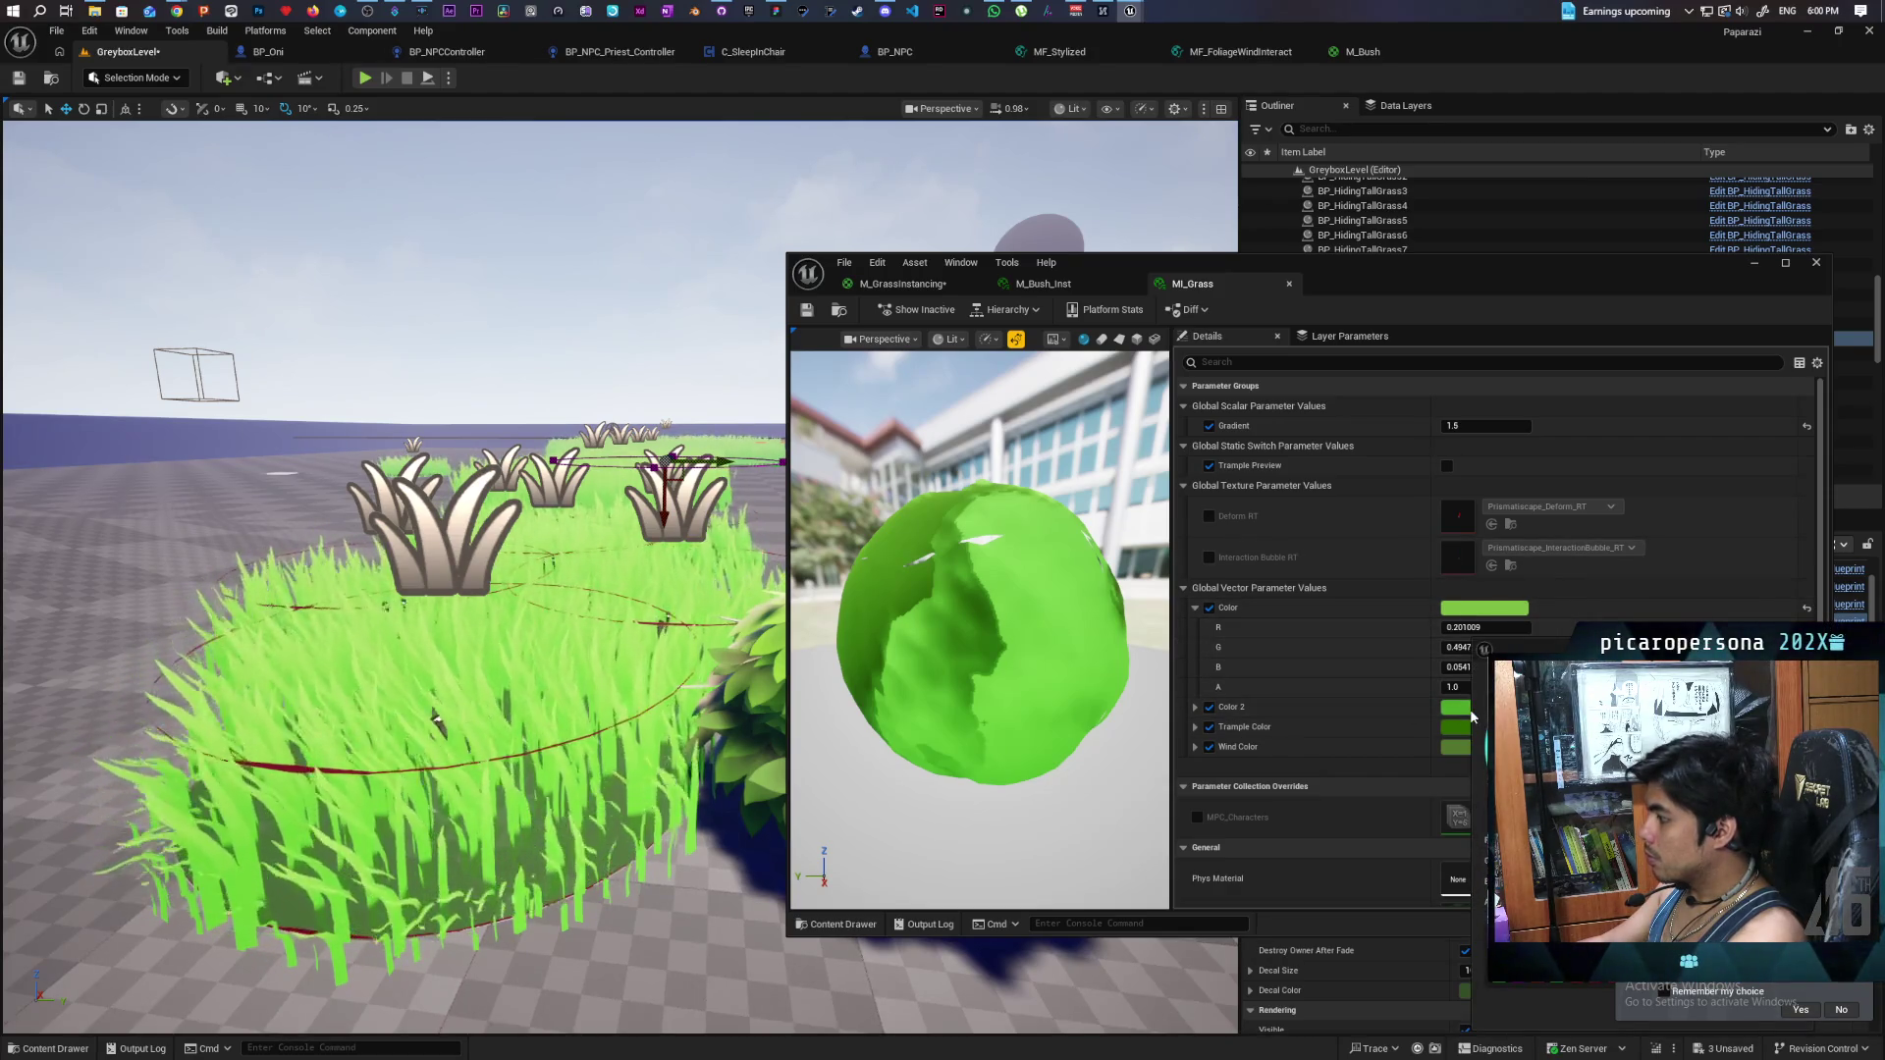
click(1210, 708)
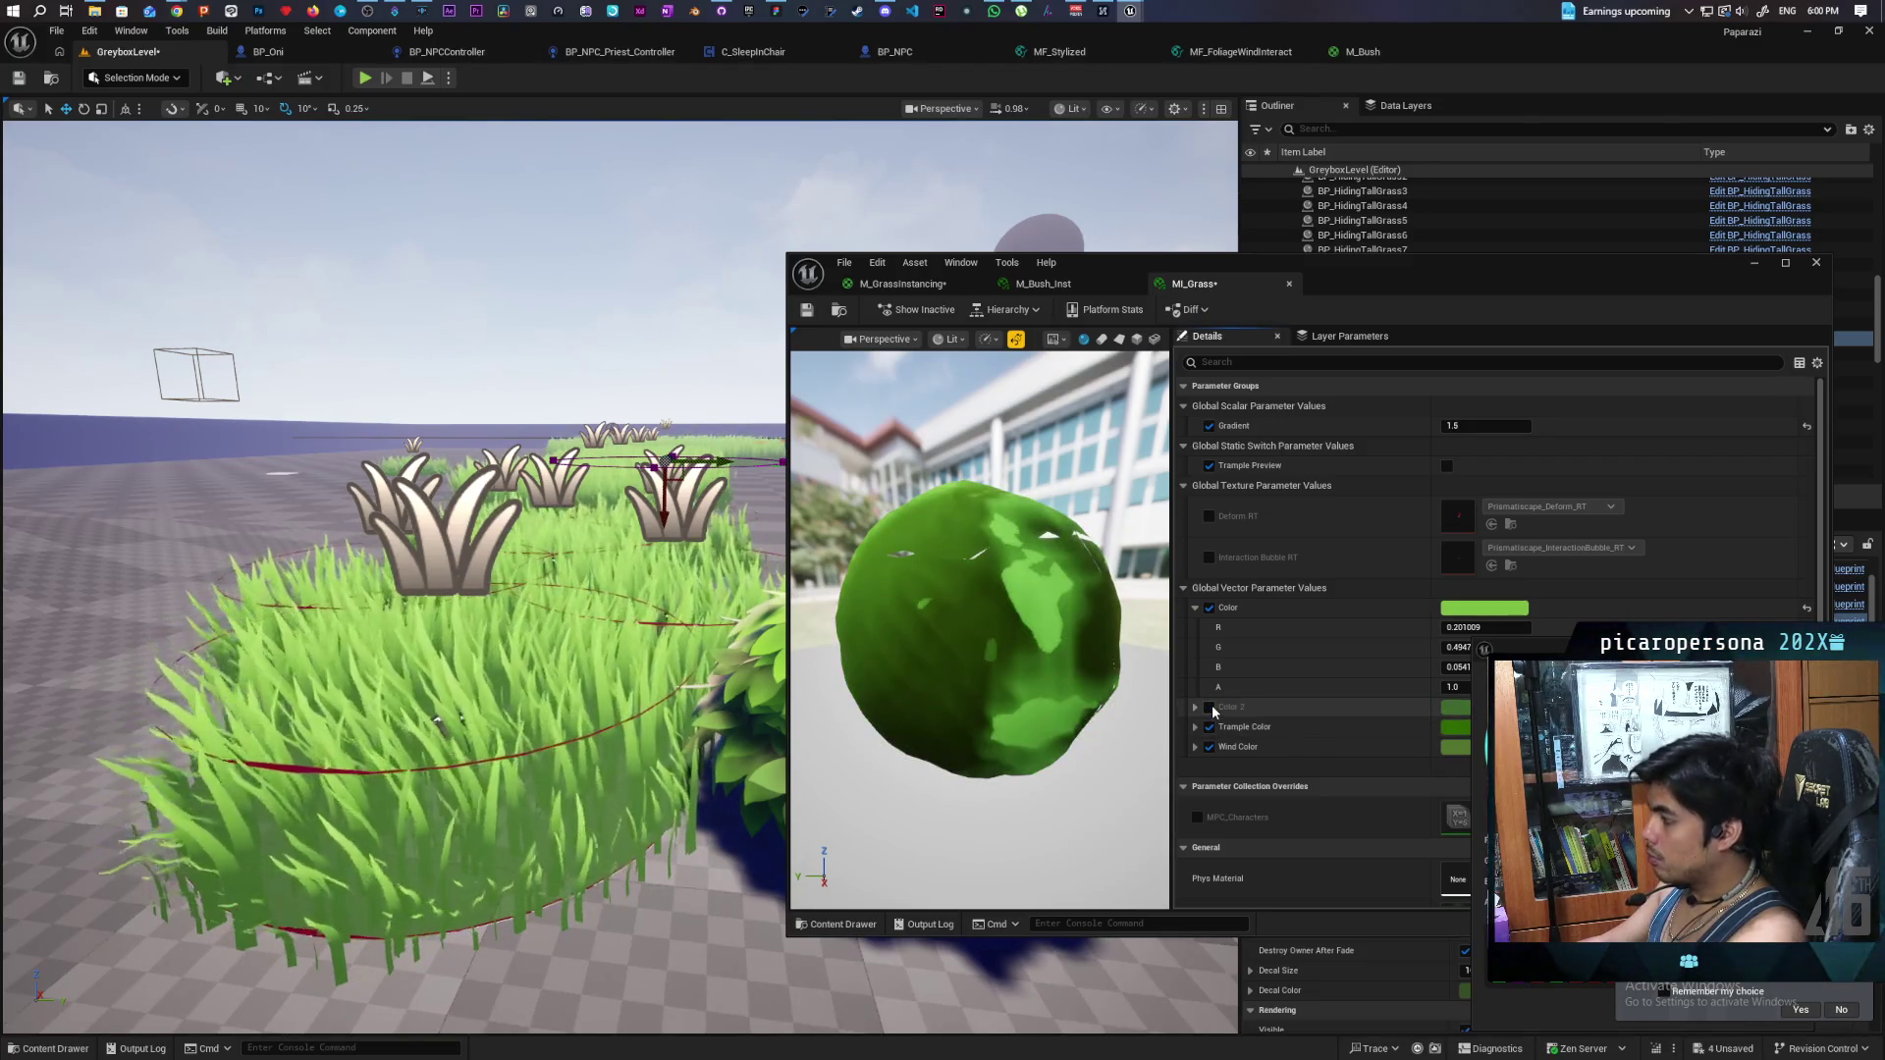
scroll(393, 589, down, 5)
scroll(393, 589, up, 5)
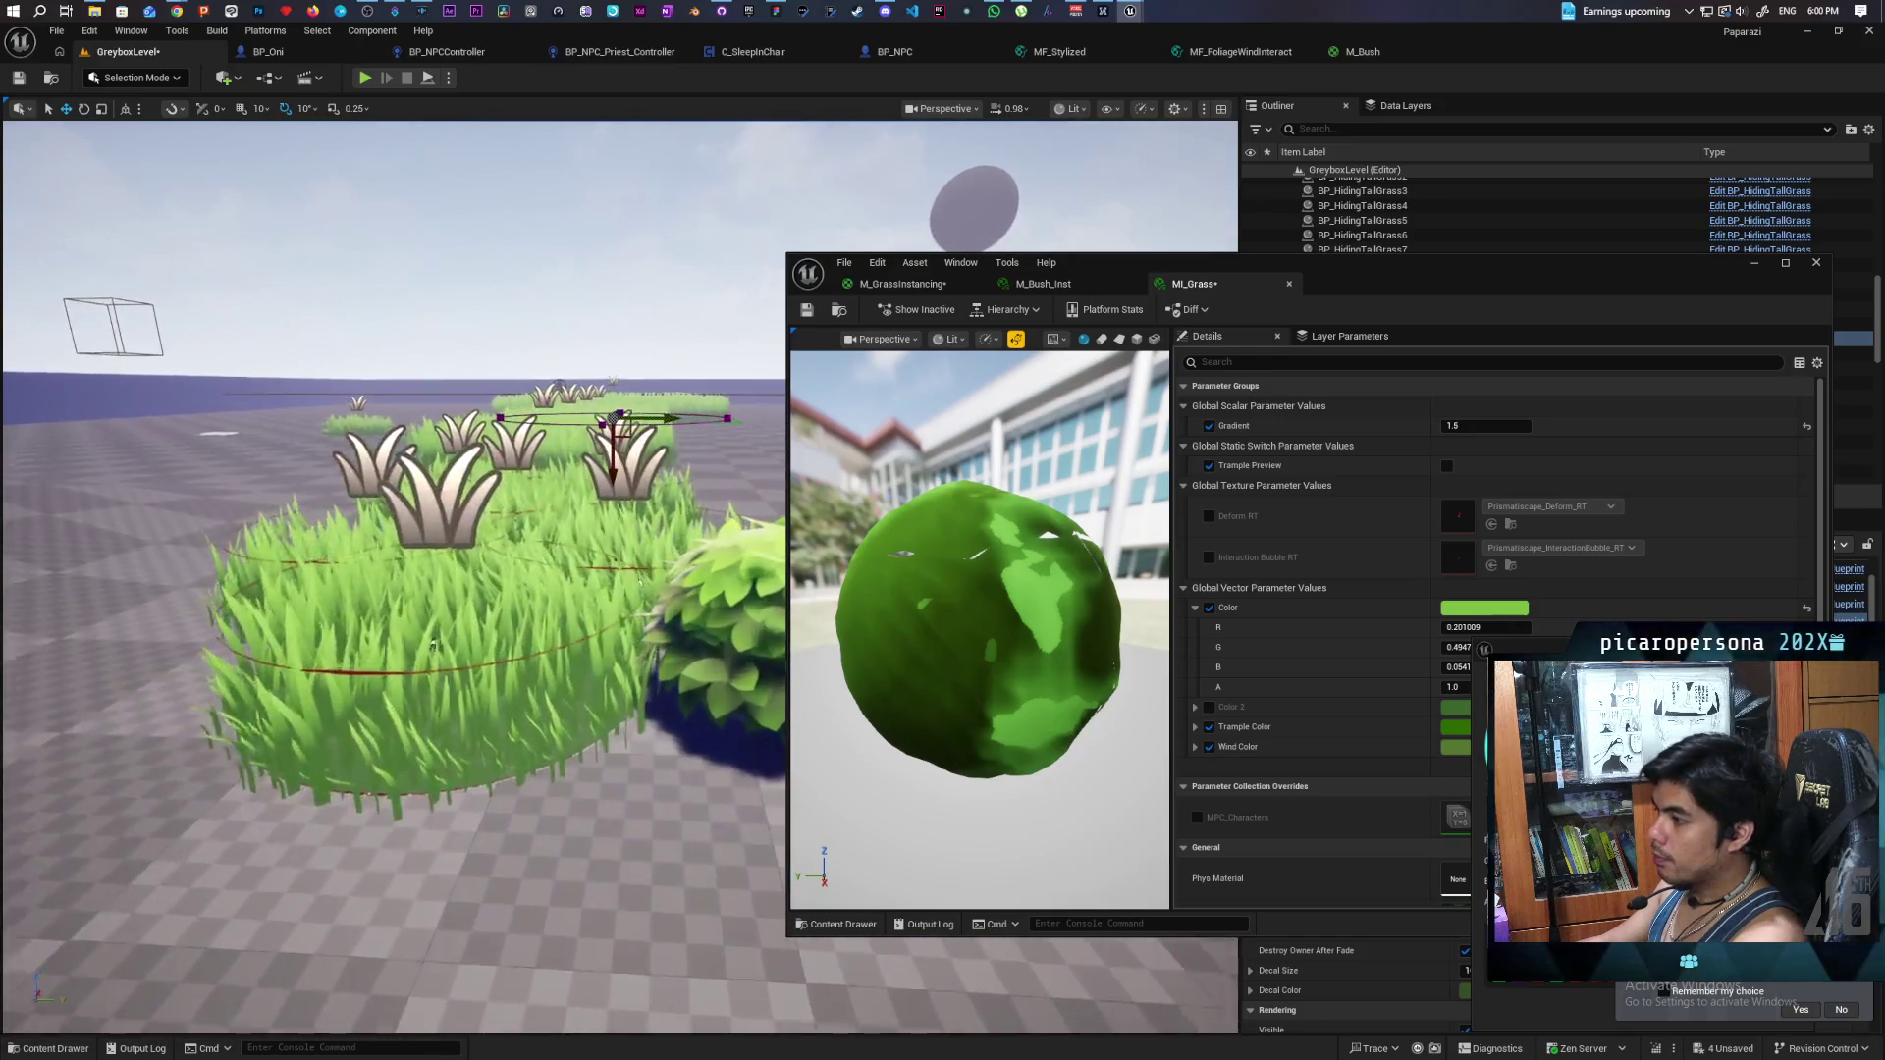
scroll(393, 589, up, 3)
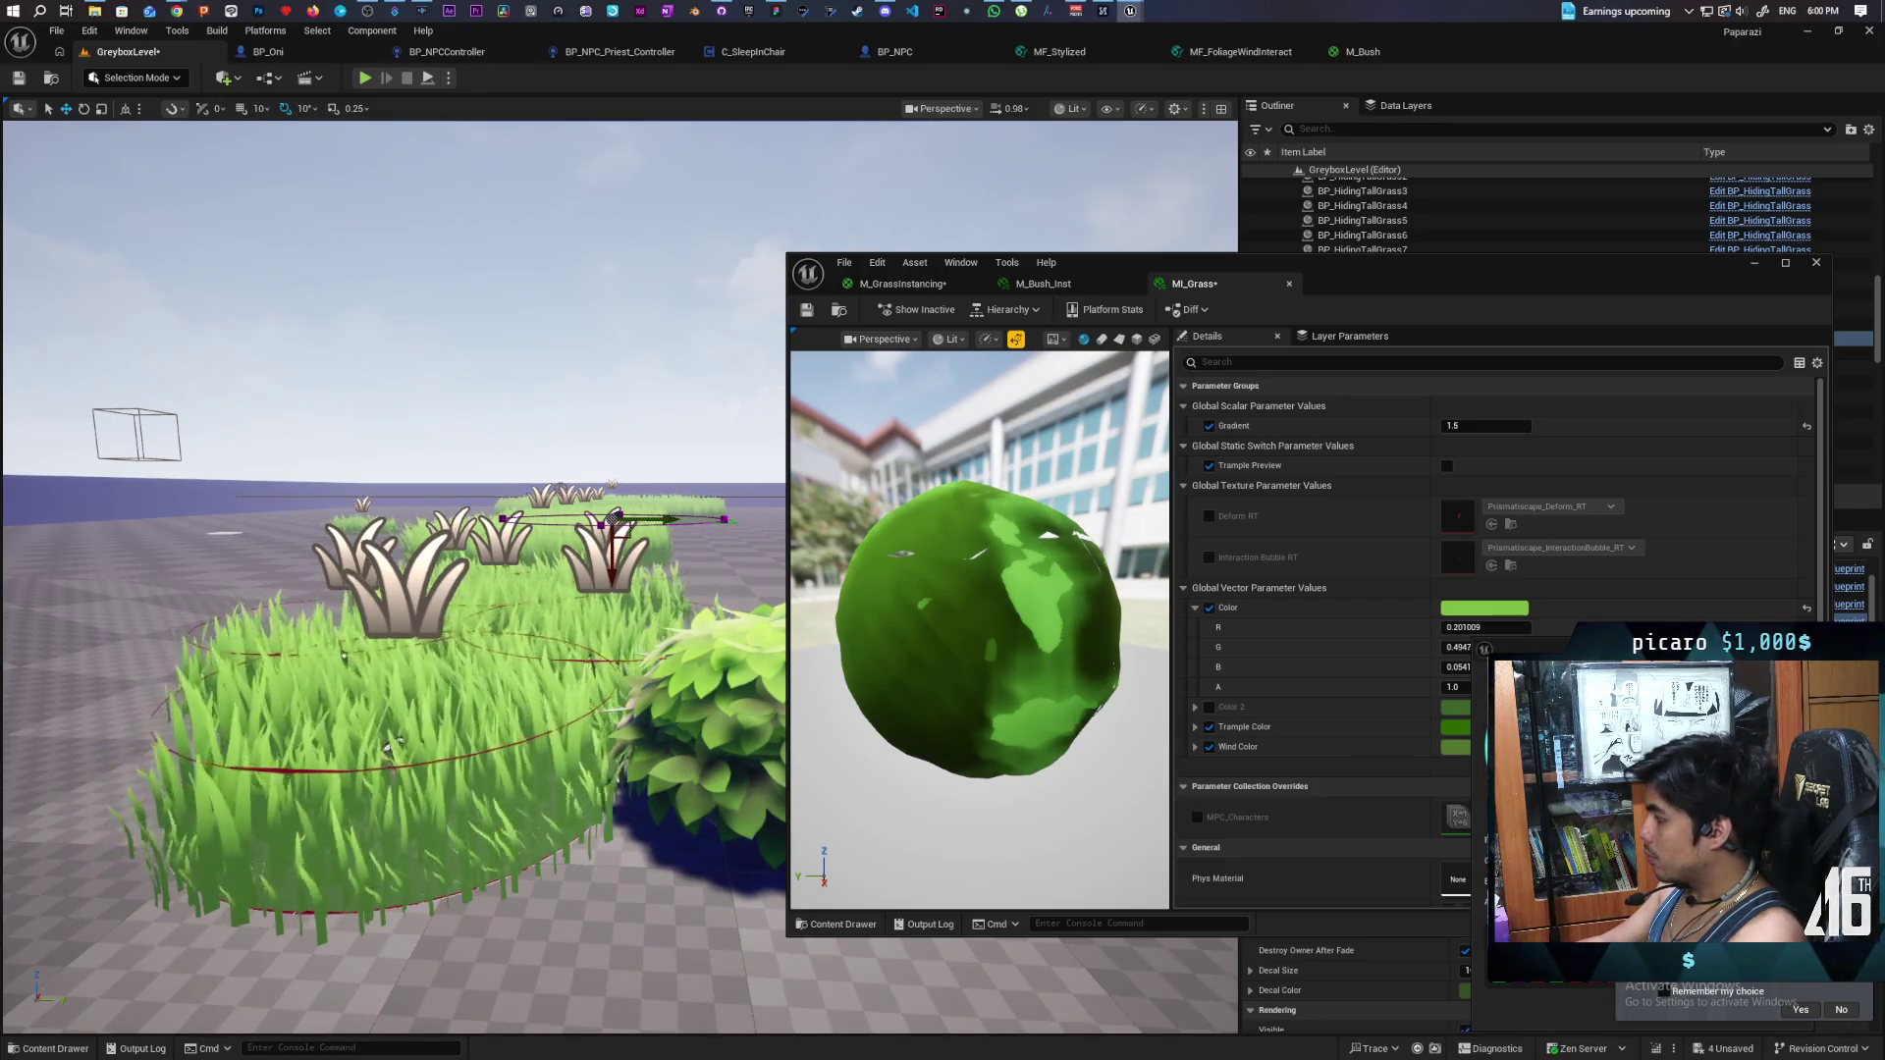
click(1483, 608)
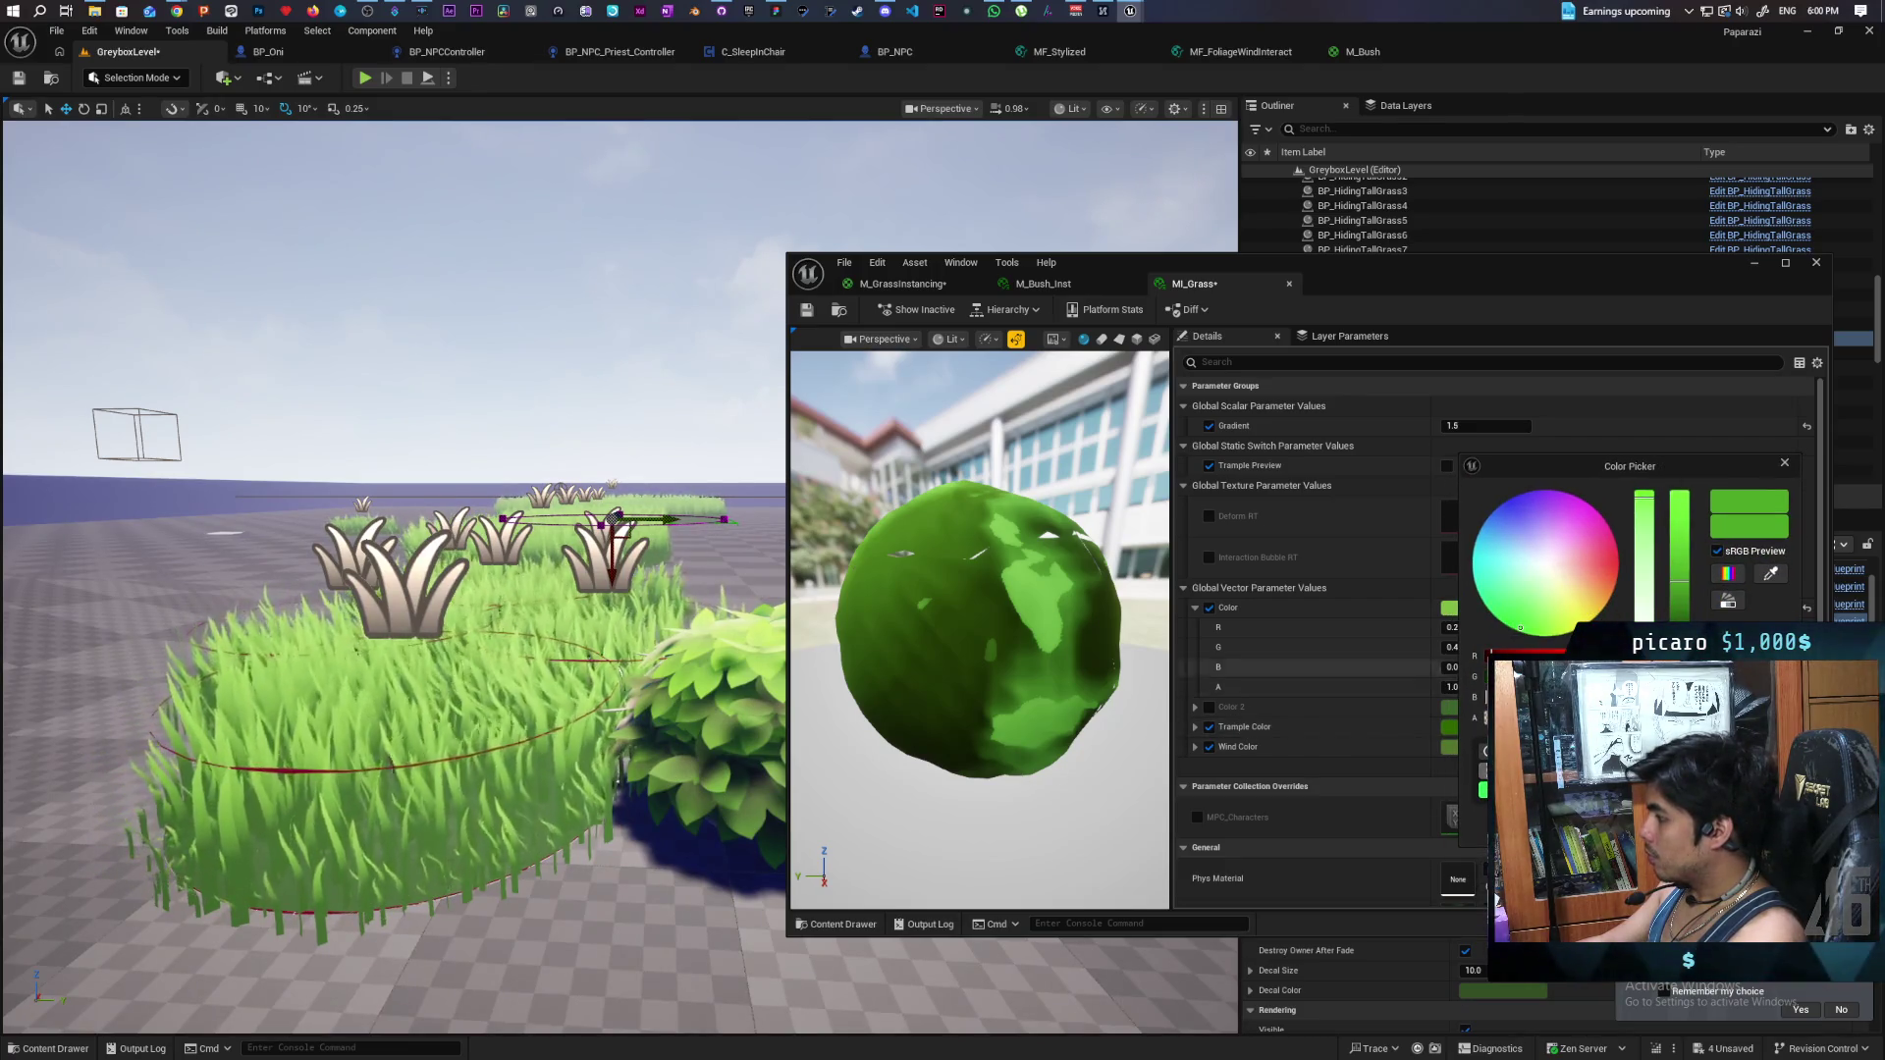
- Re-enable the Color 2 override and darken the grass colour, keeping blue at 0.004
mouse_move(1652, 473)
mouse_down()
mouse_move(1406, 762)
mouse_move(1412, 605)
mouse_move(1588, 492)
mouse_move(1441, 850)
mouse_move(1403, 556)
mouse_move(1422, 525)
mouse_up()
click(1208, 708)
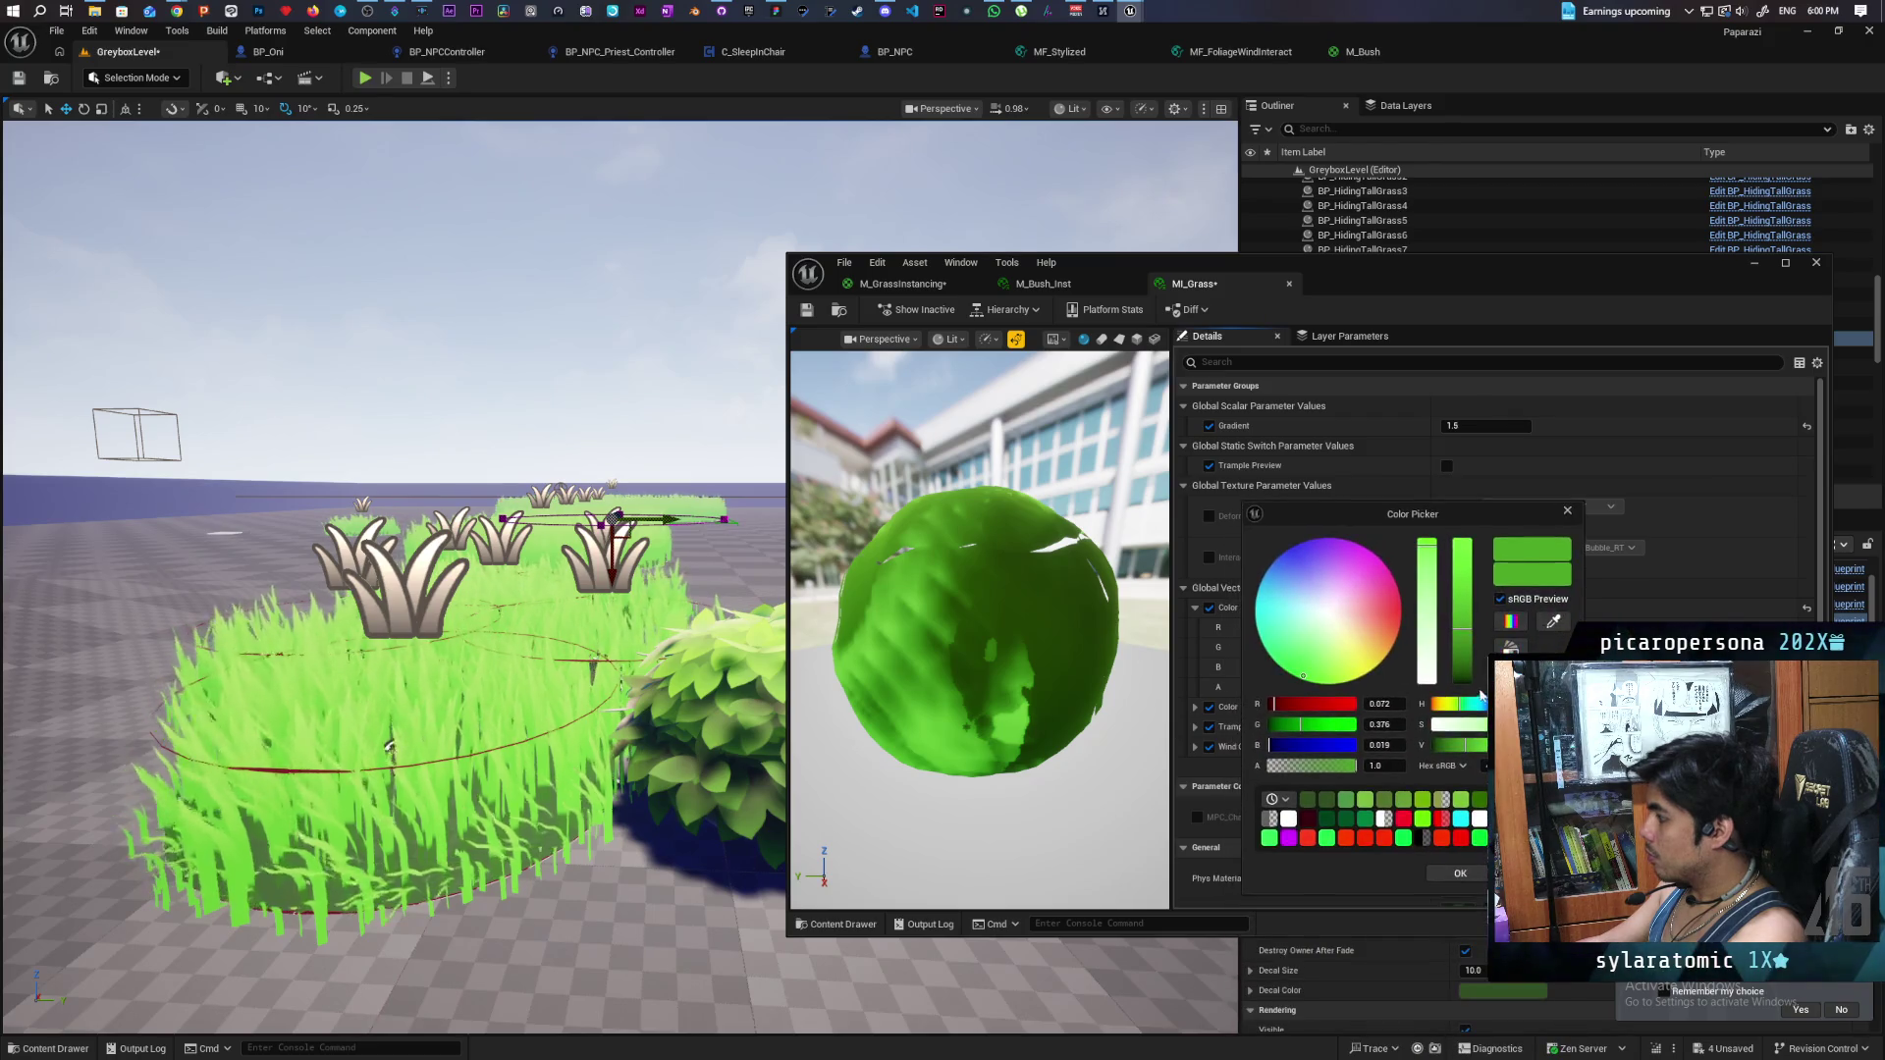
drag(1462, 647, 1465, 672)
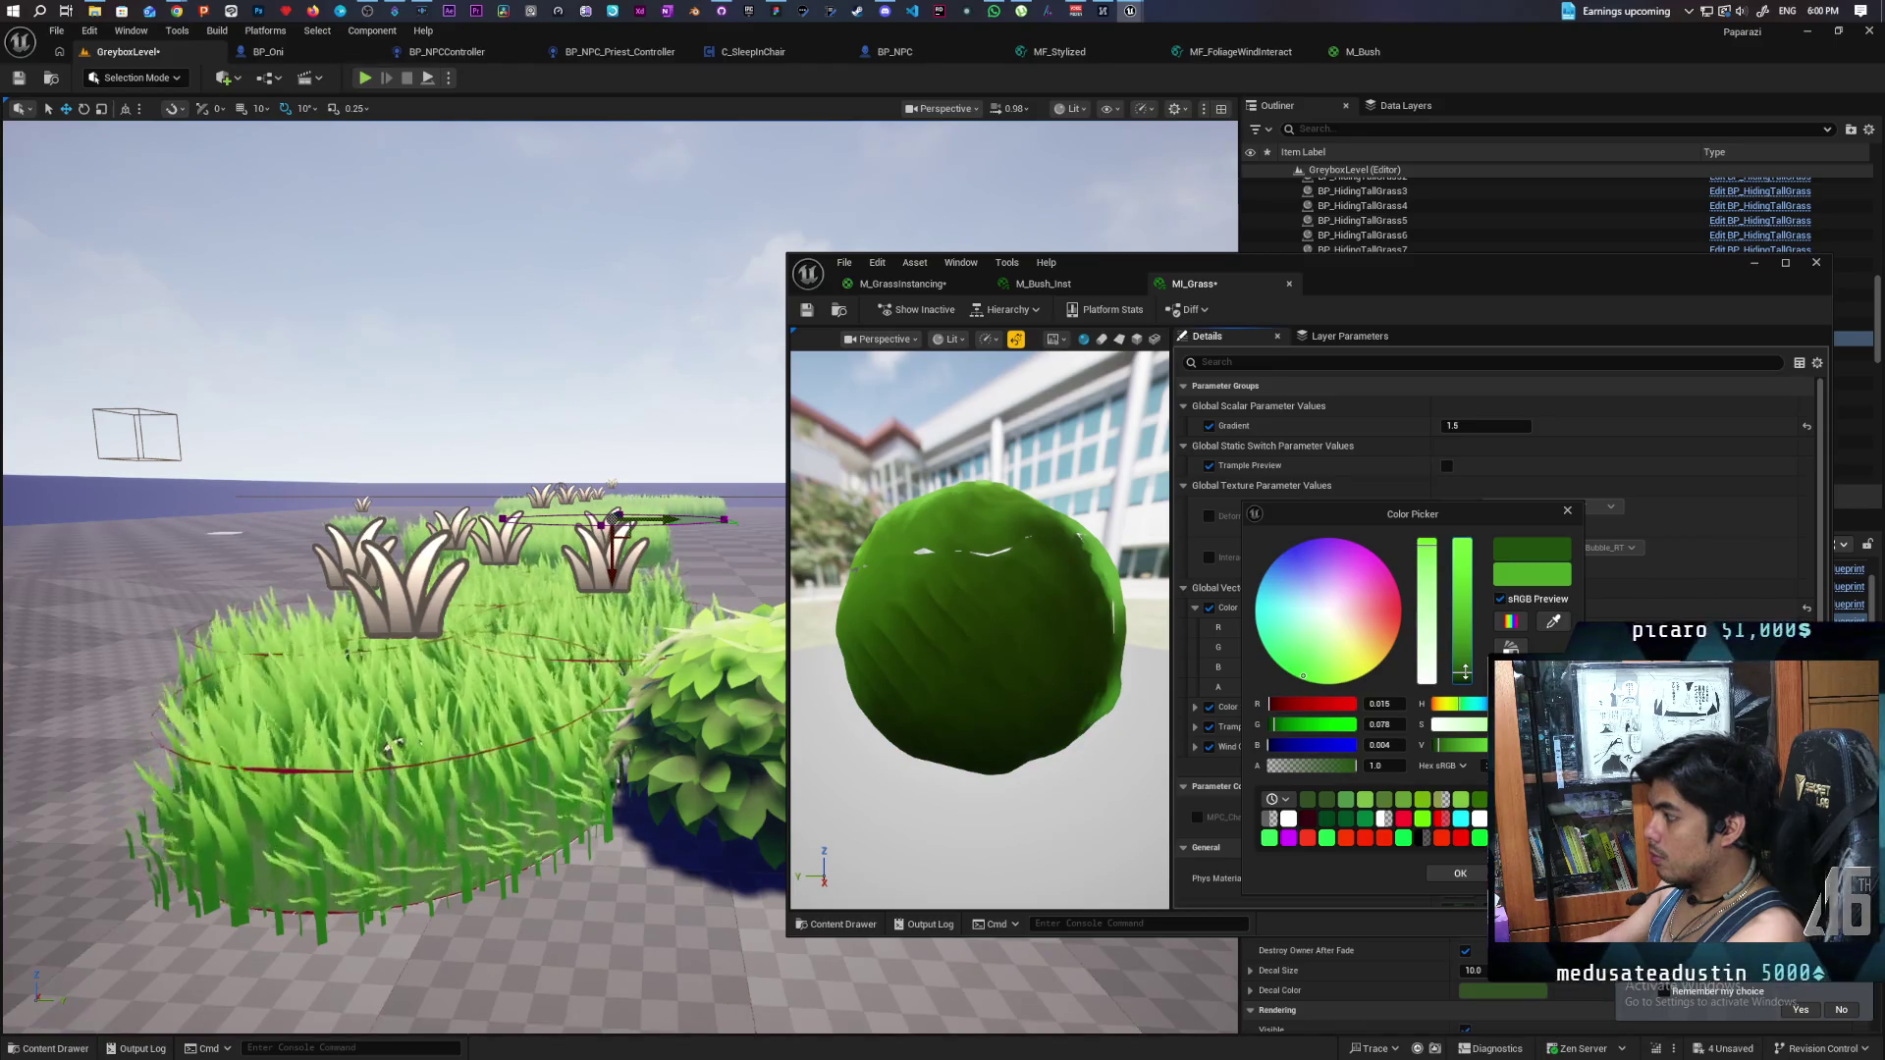
click(1304, 676)
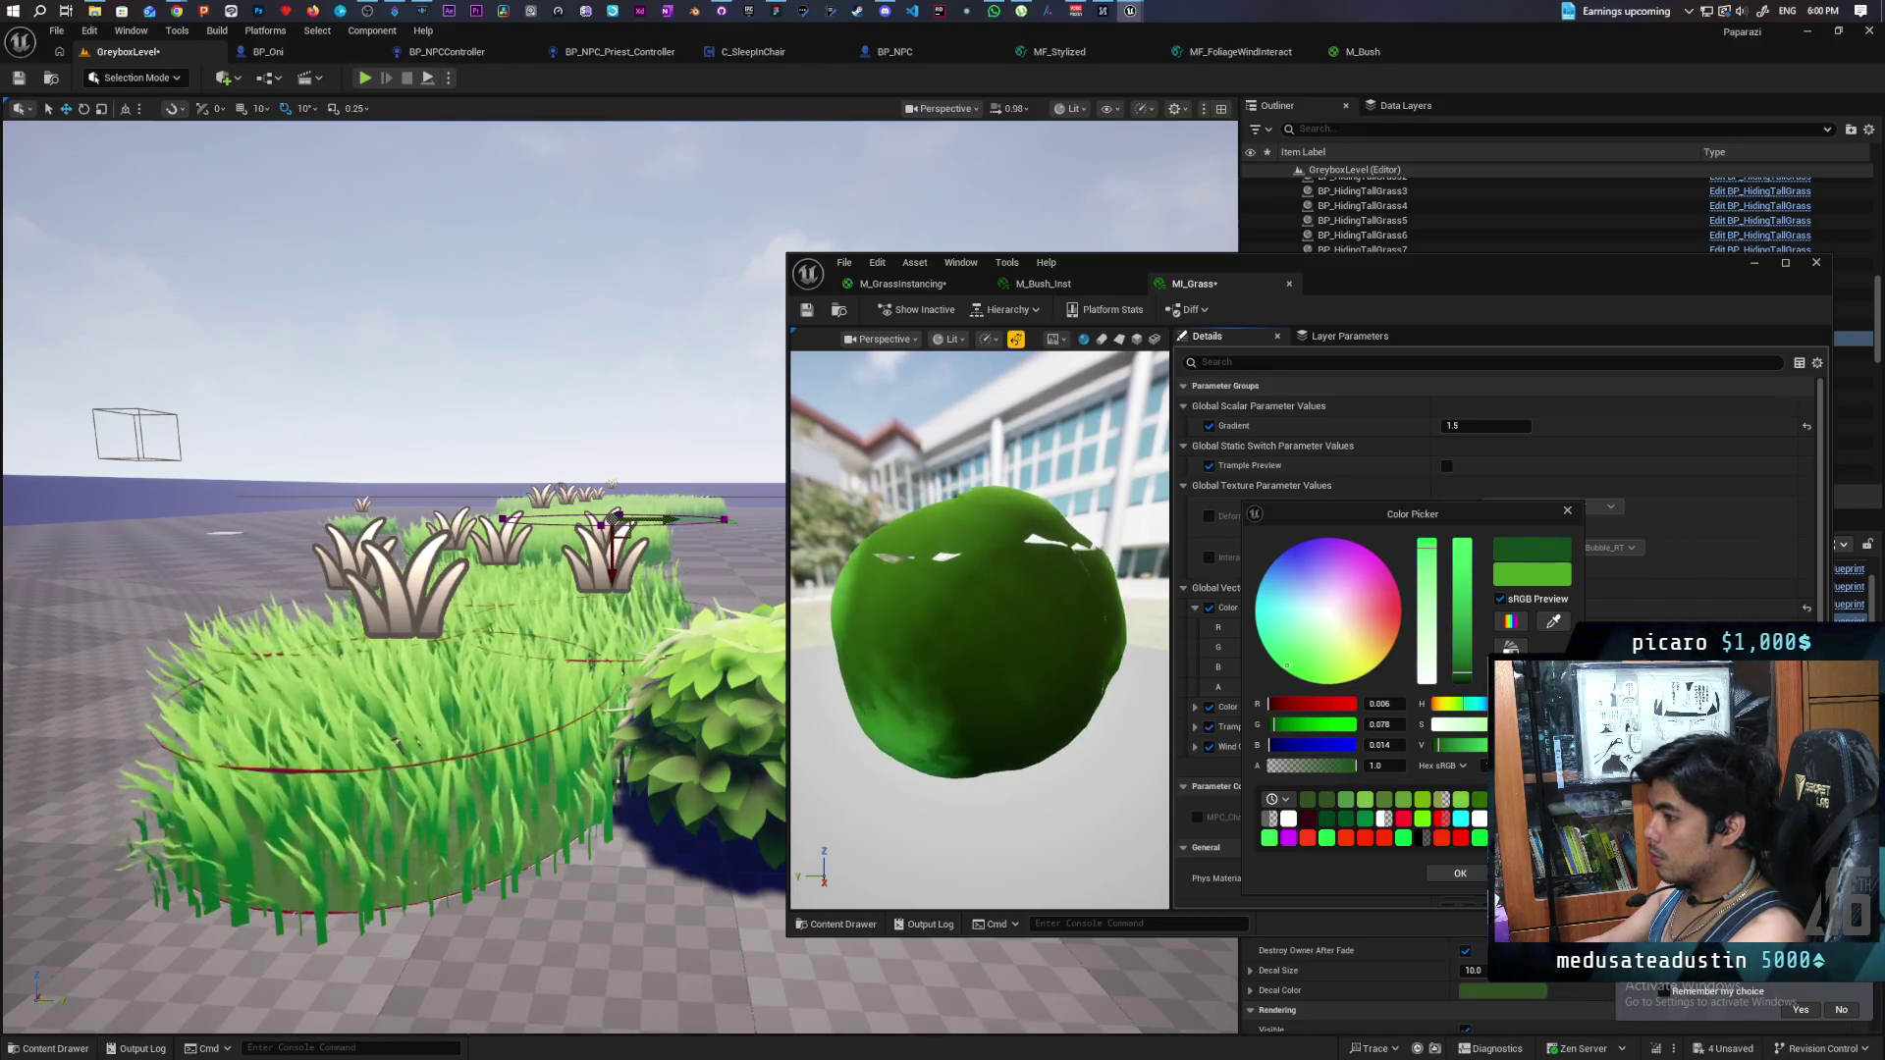
click(1302, 677)
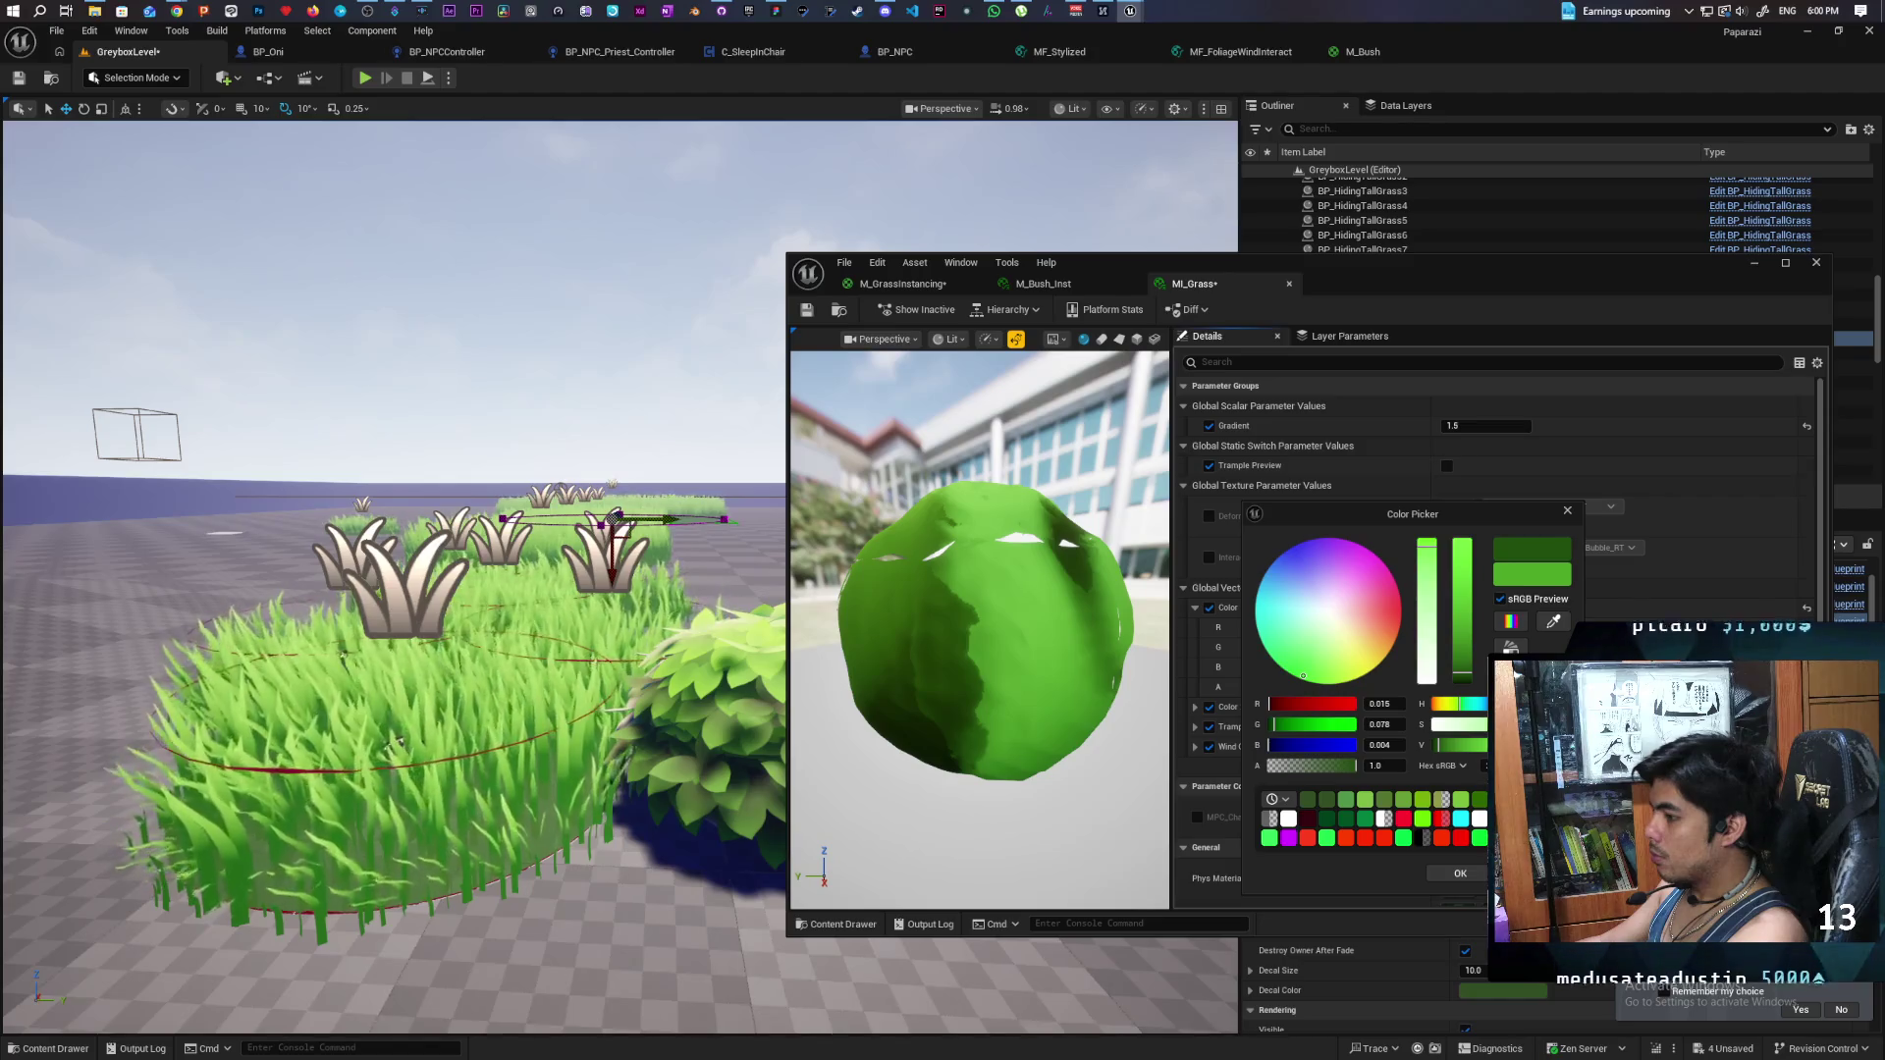
- Fly the camera around the grass patch and bush to judge the colour
drag(608, 908, 408, 383)
drag(546, 705, 508, 734)
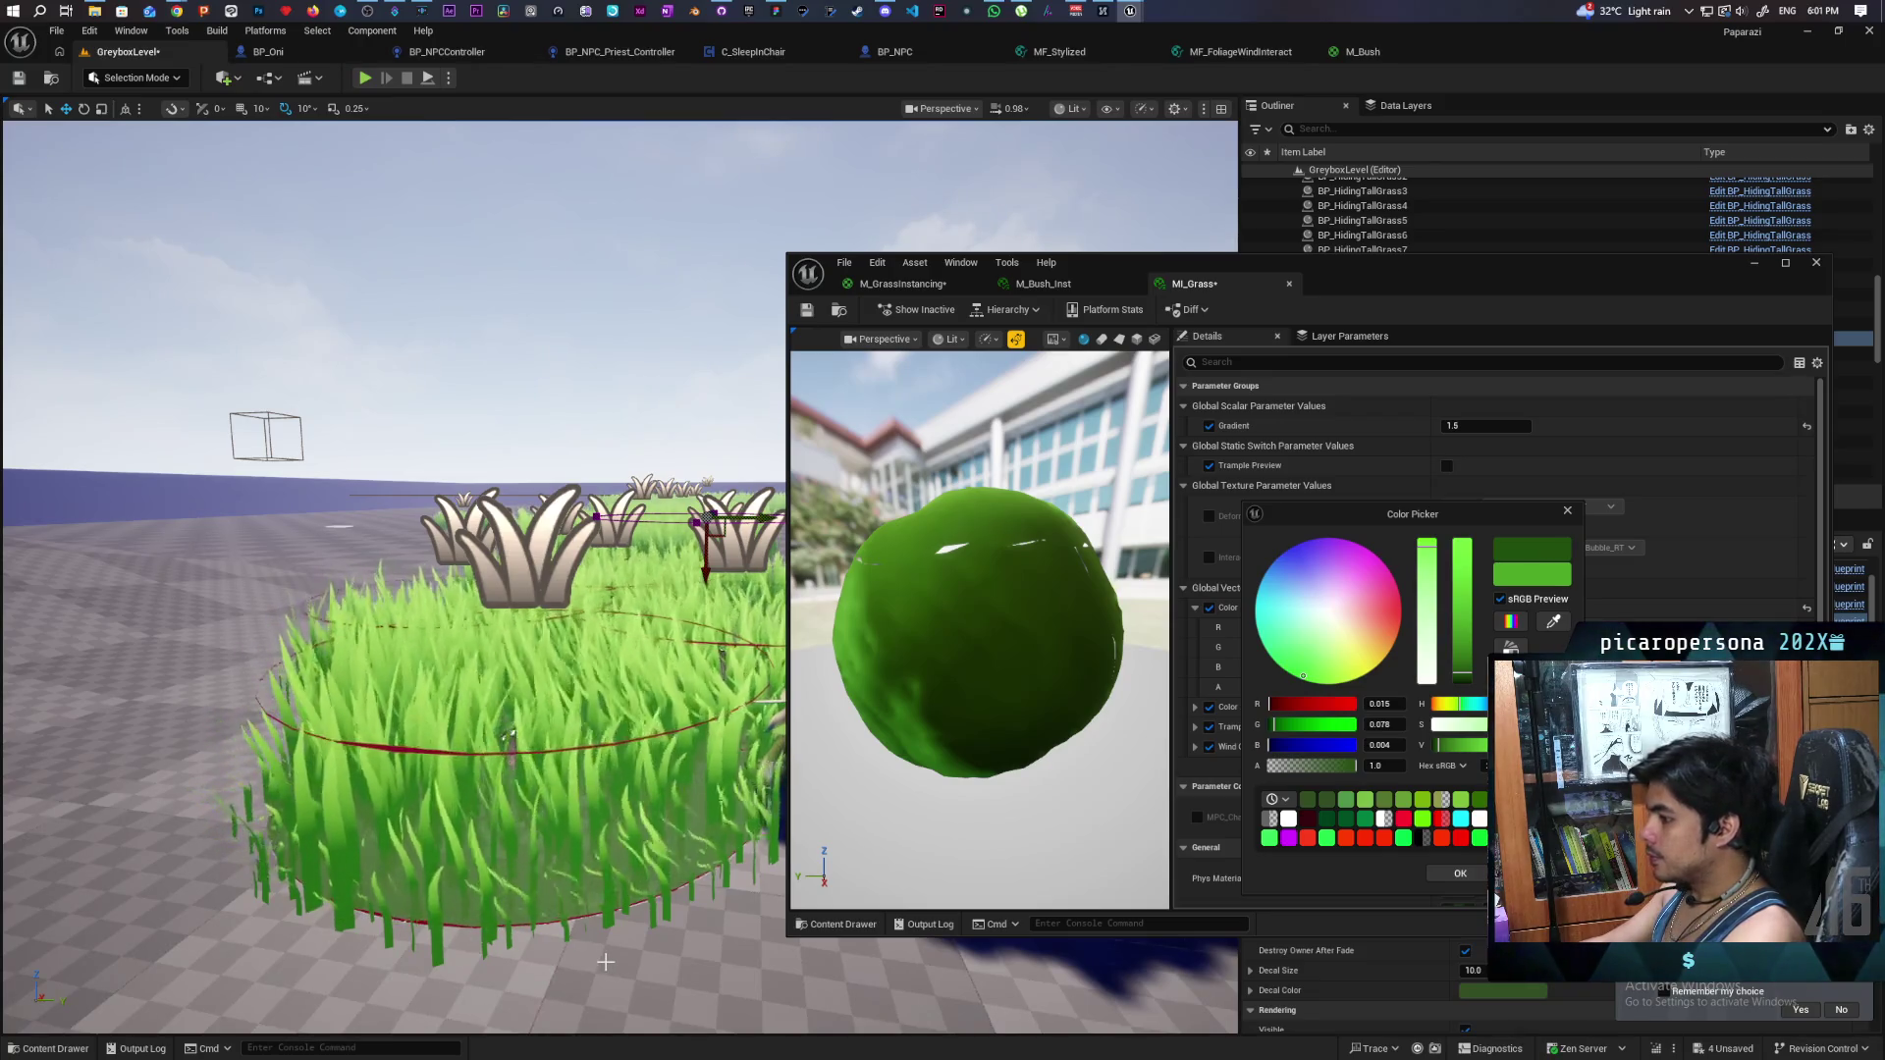
scroll(498, 680, down, 5)
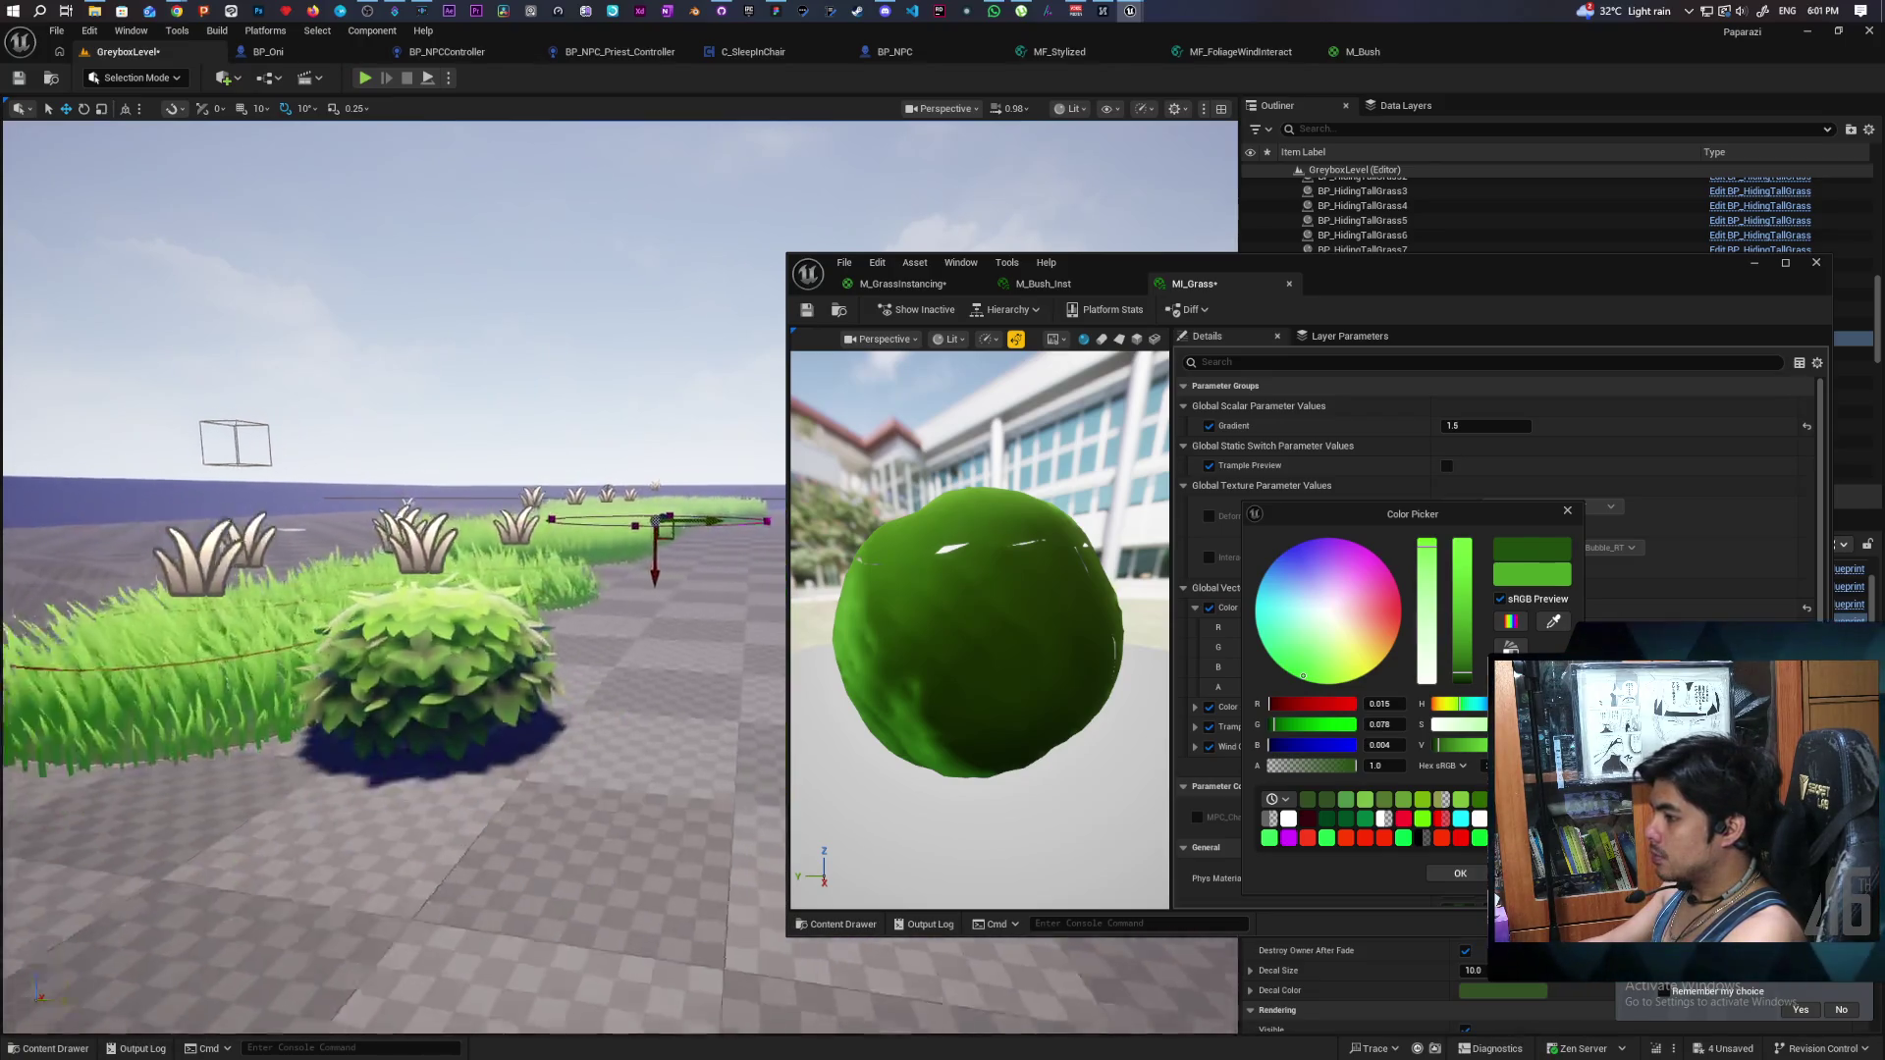
scroll(497, 679, up, 2)
scroll(498, 679, up, 3)
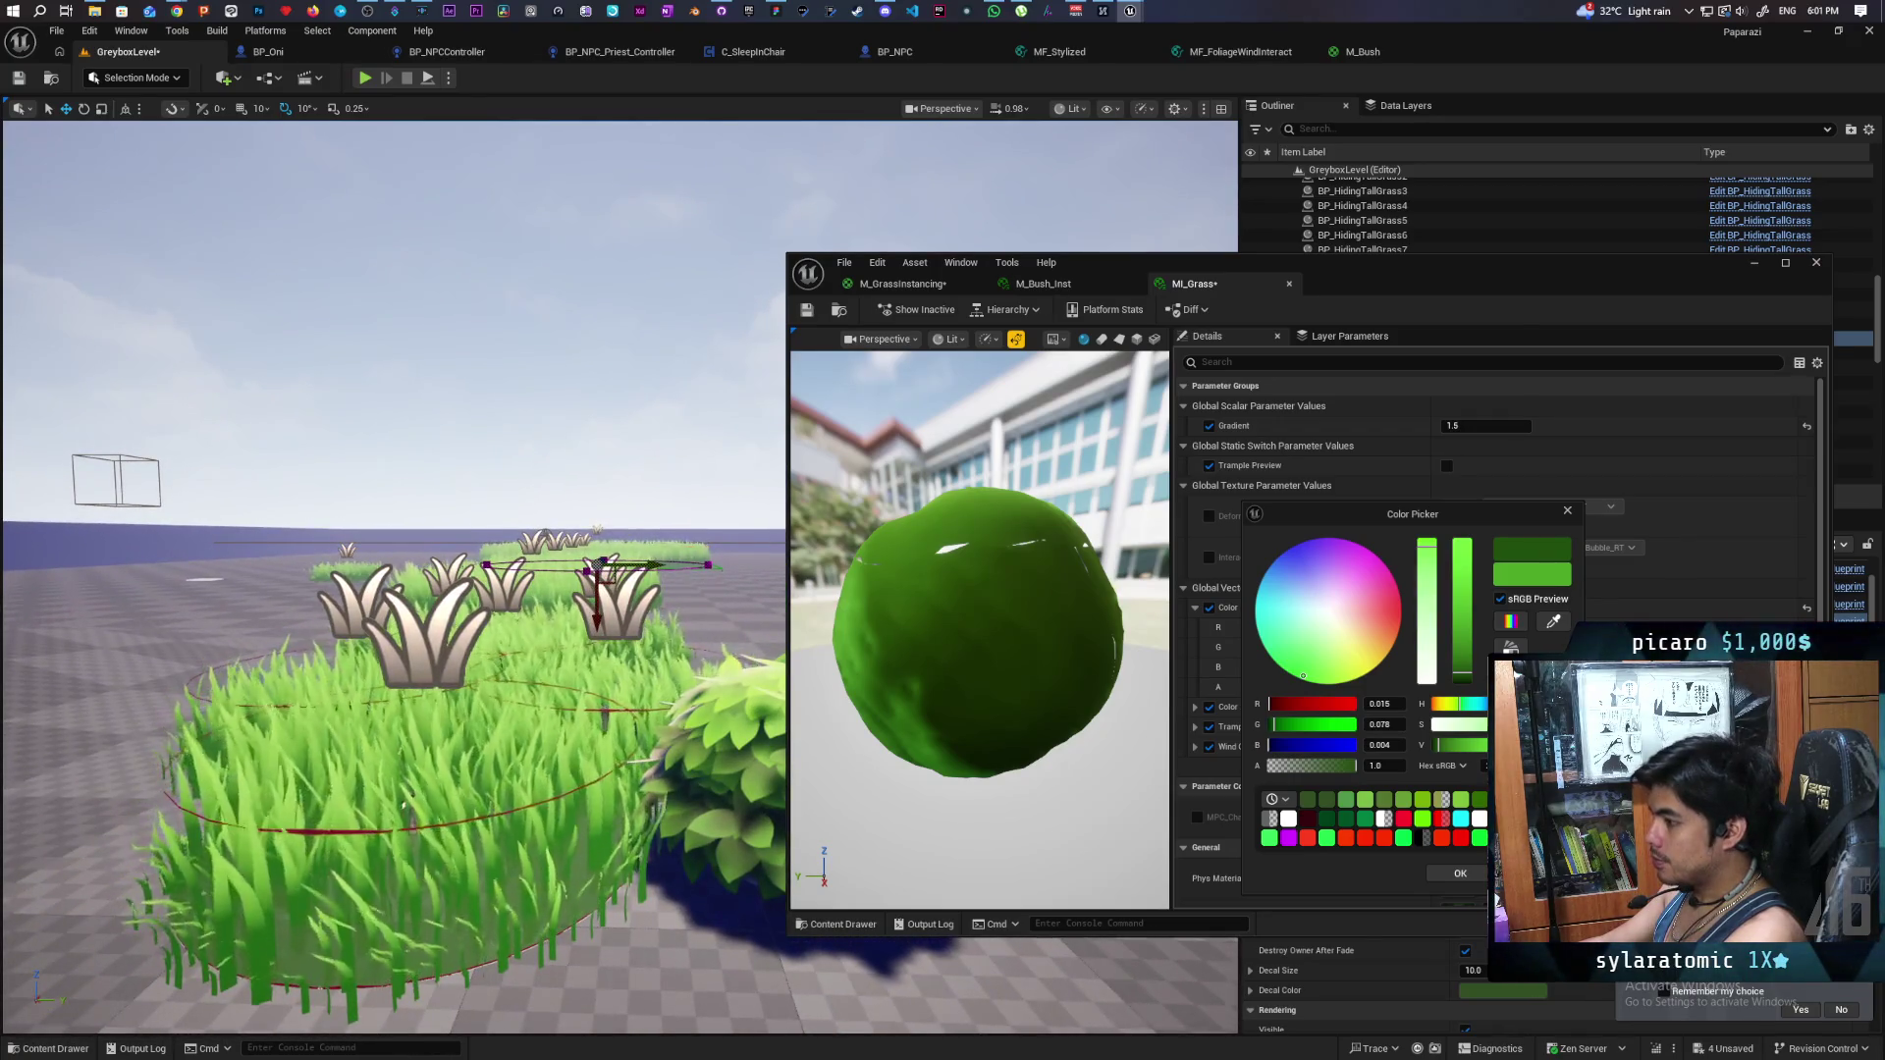
drag(413, 801, 248, 742)
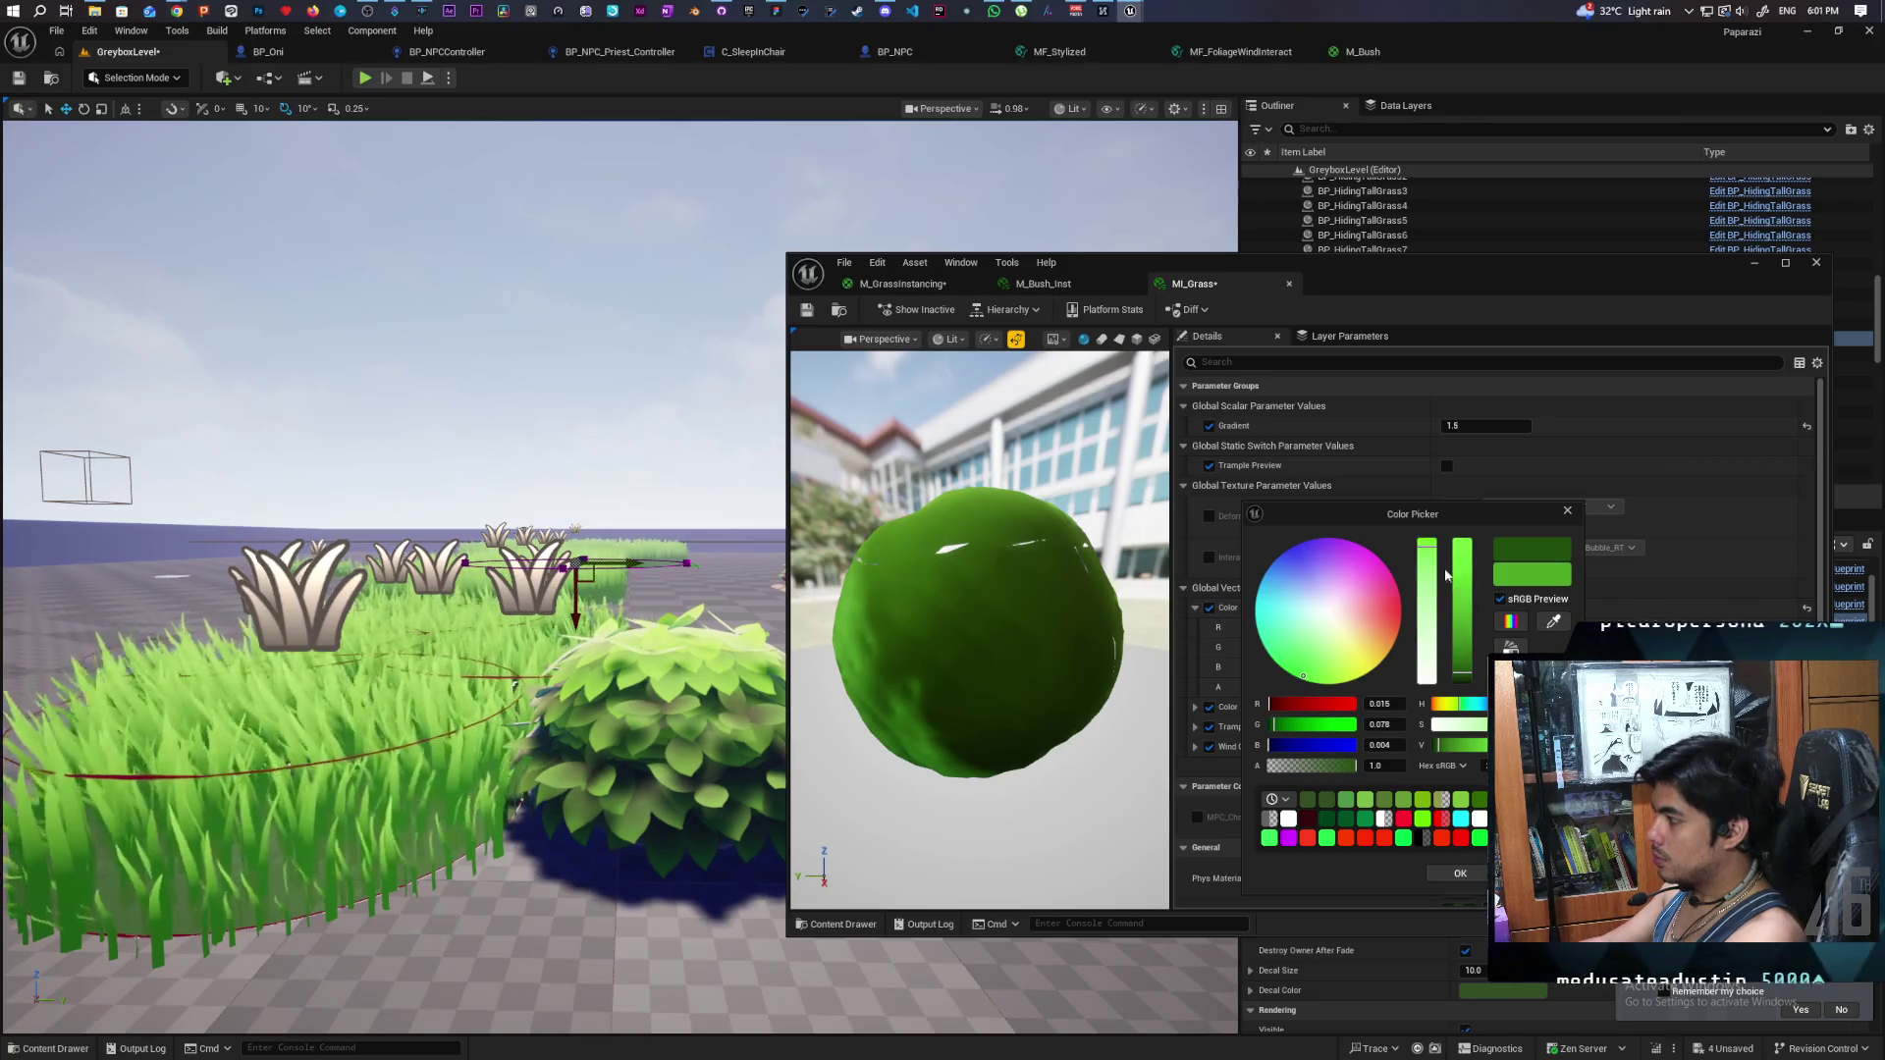
- Fine-tune the green's brightness and confirm it as R 0.201, G 0.495, B 0.054
drag(1467, 675, 1464, 669)
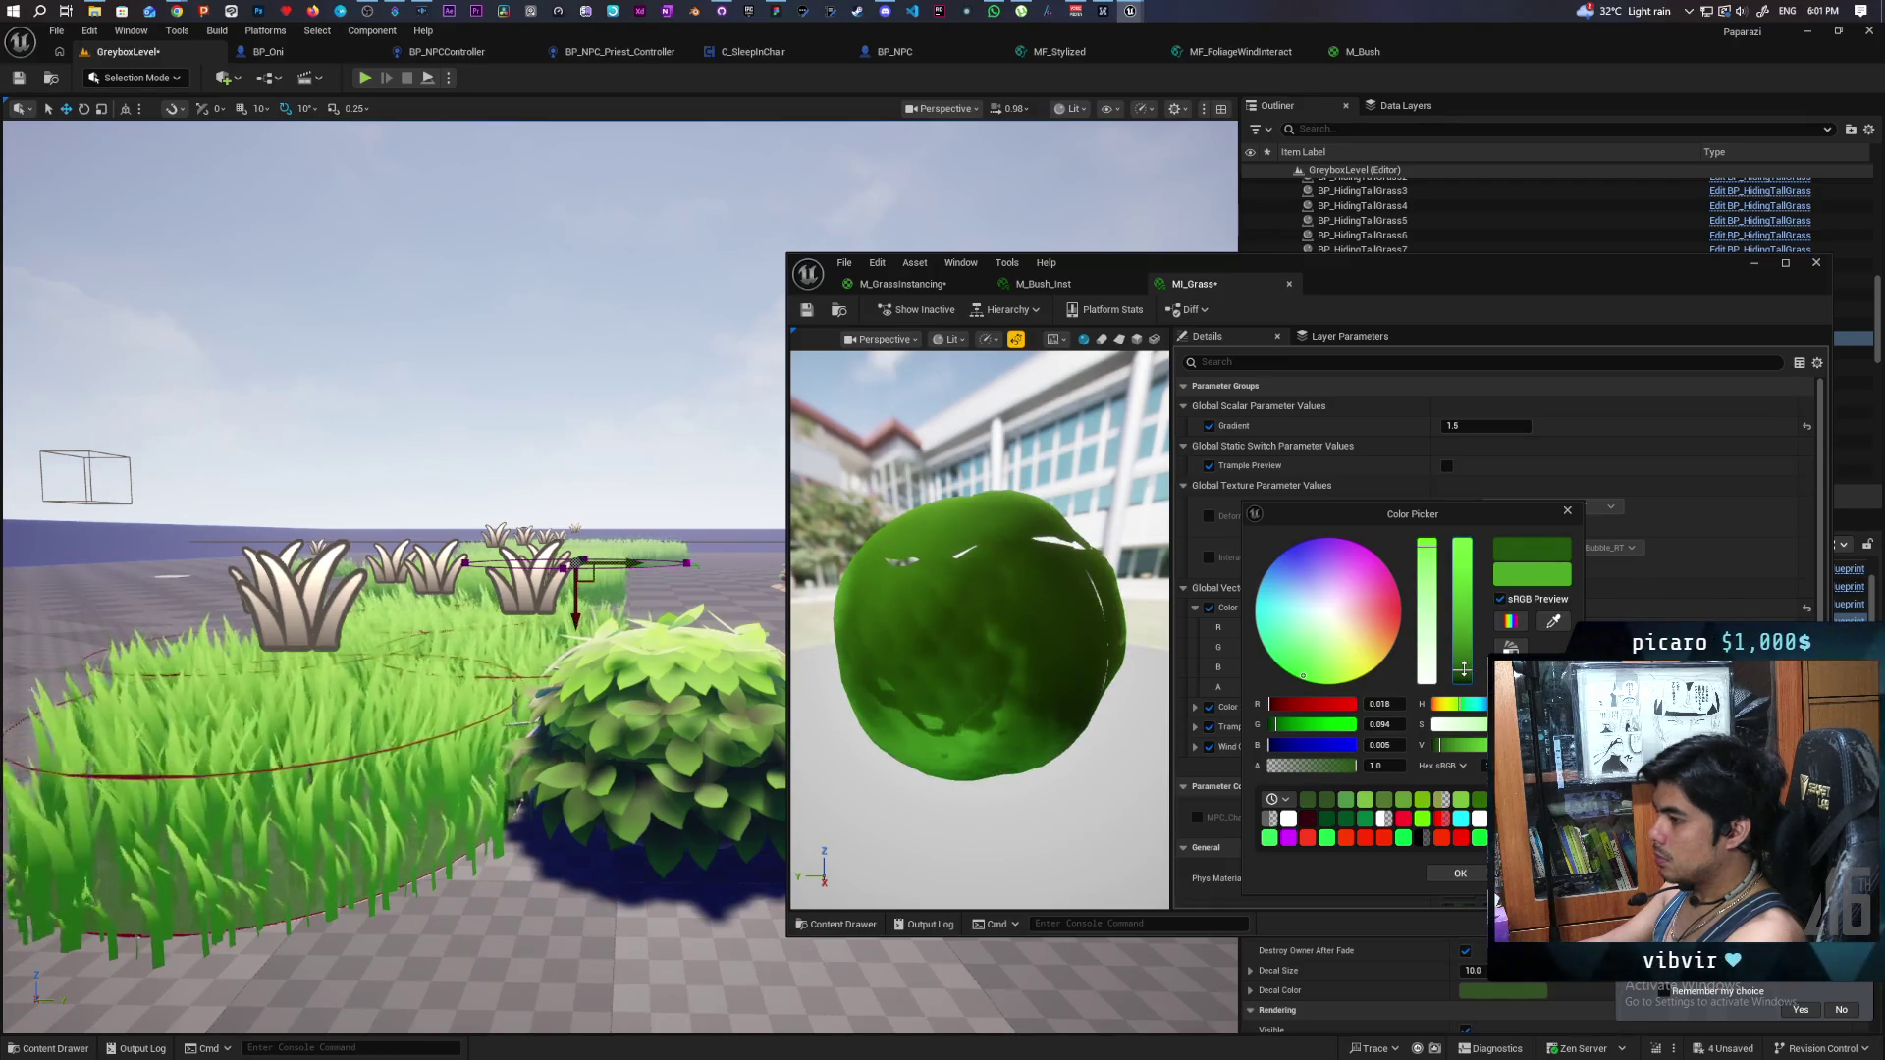
drag(1463, 669, 1468, 673)
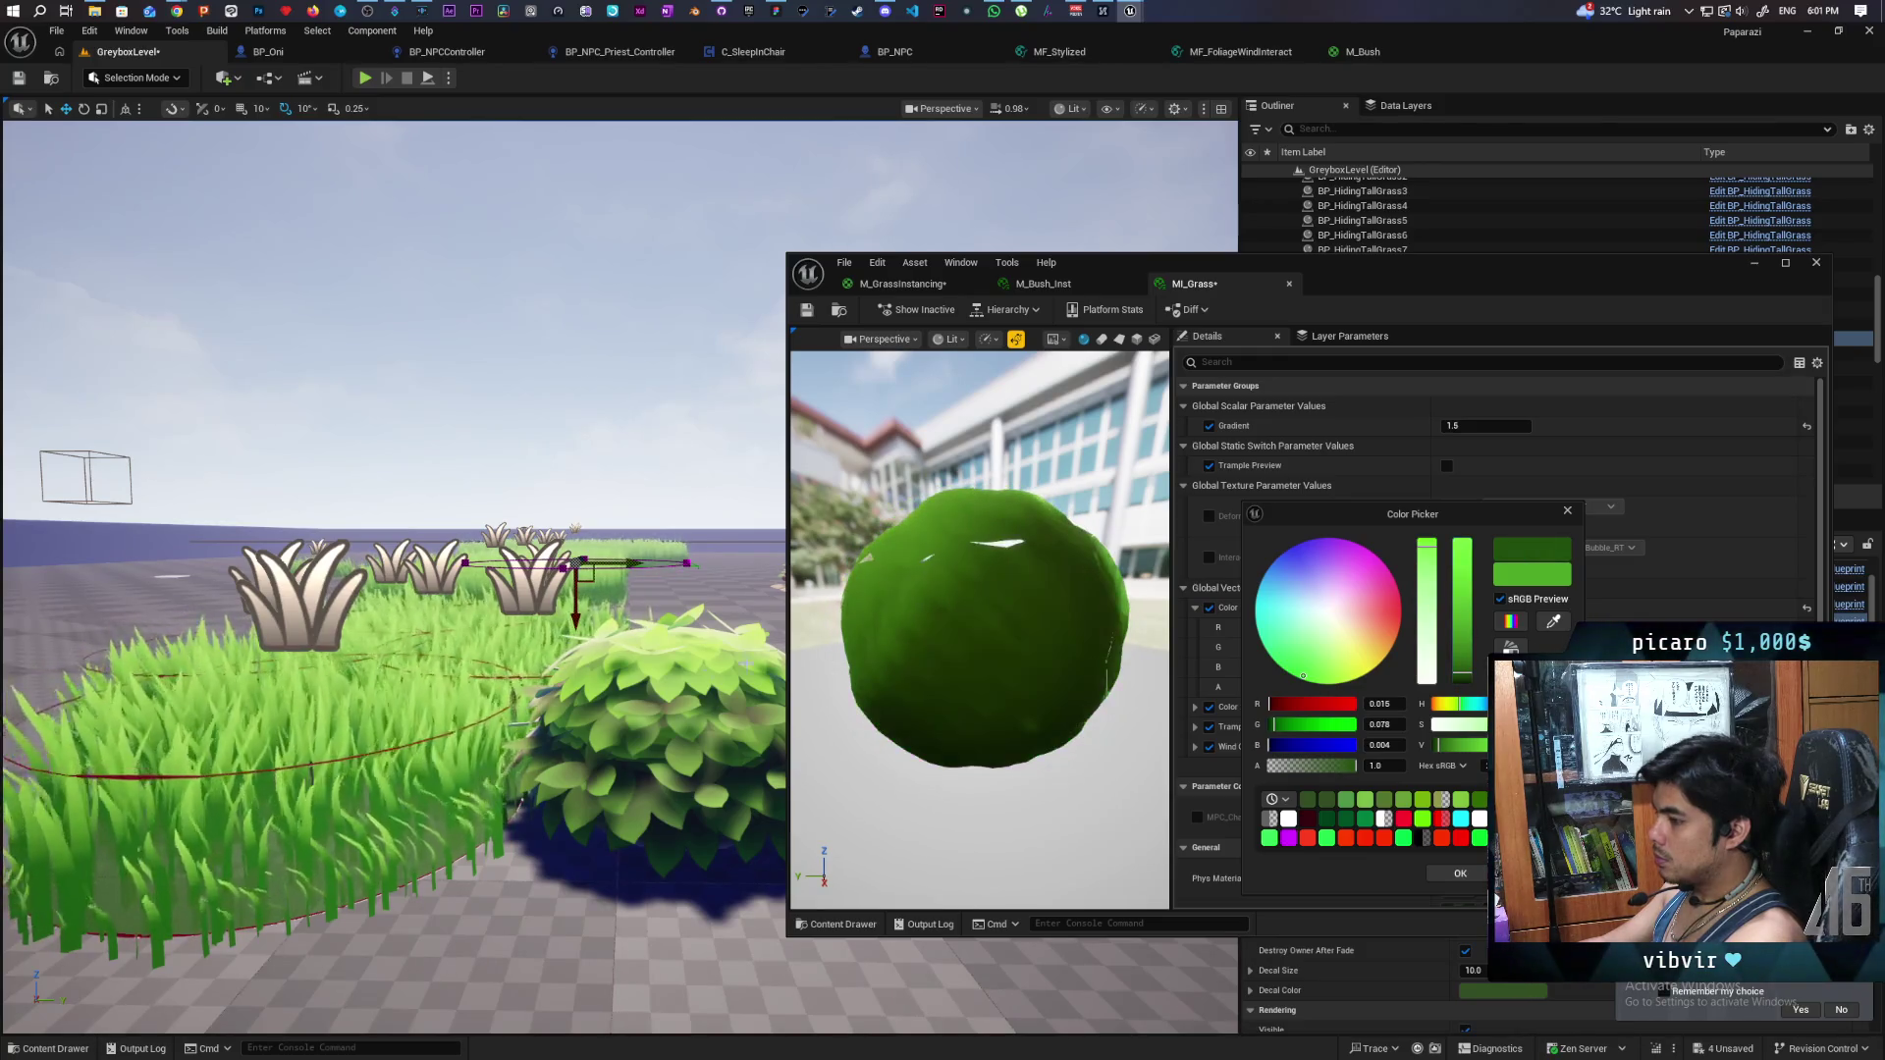
key(s)
key(w)
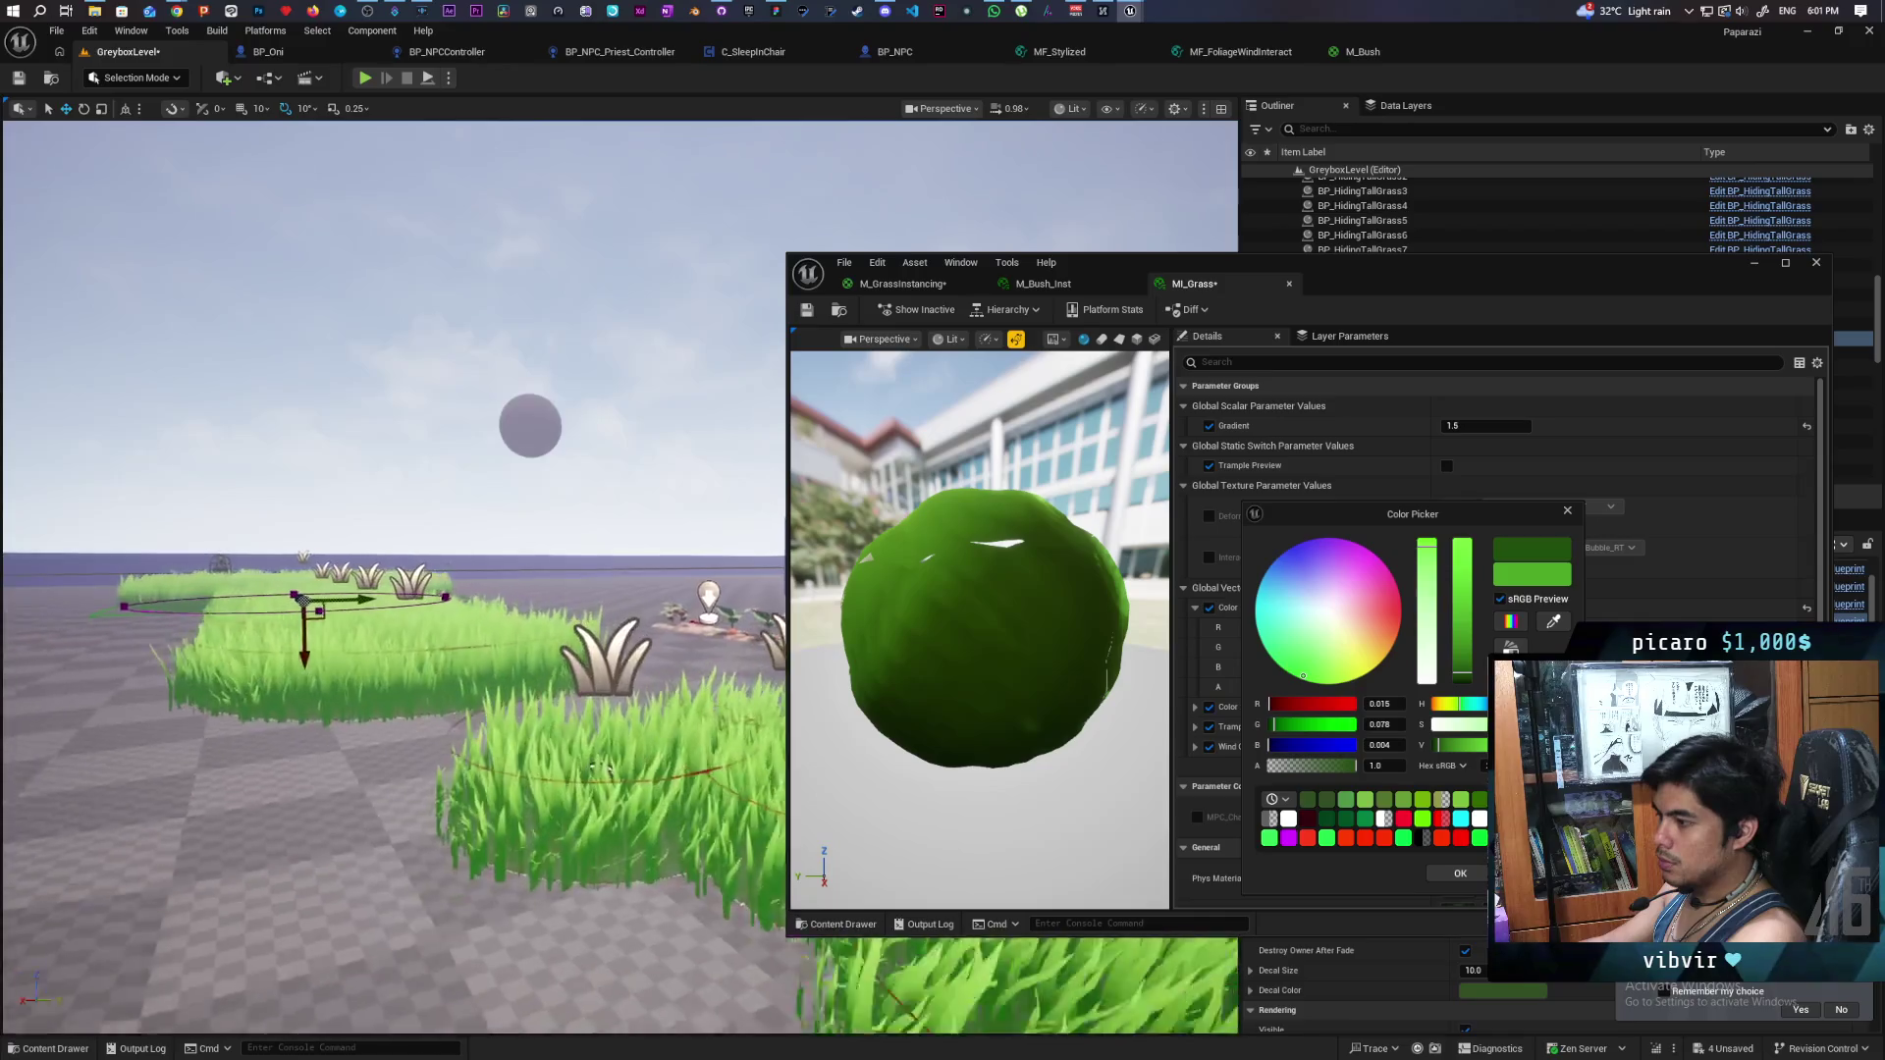
key(s)
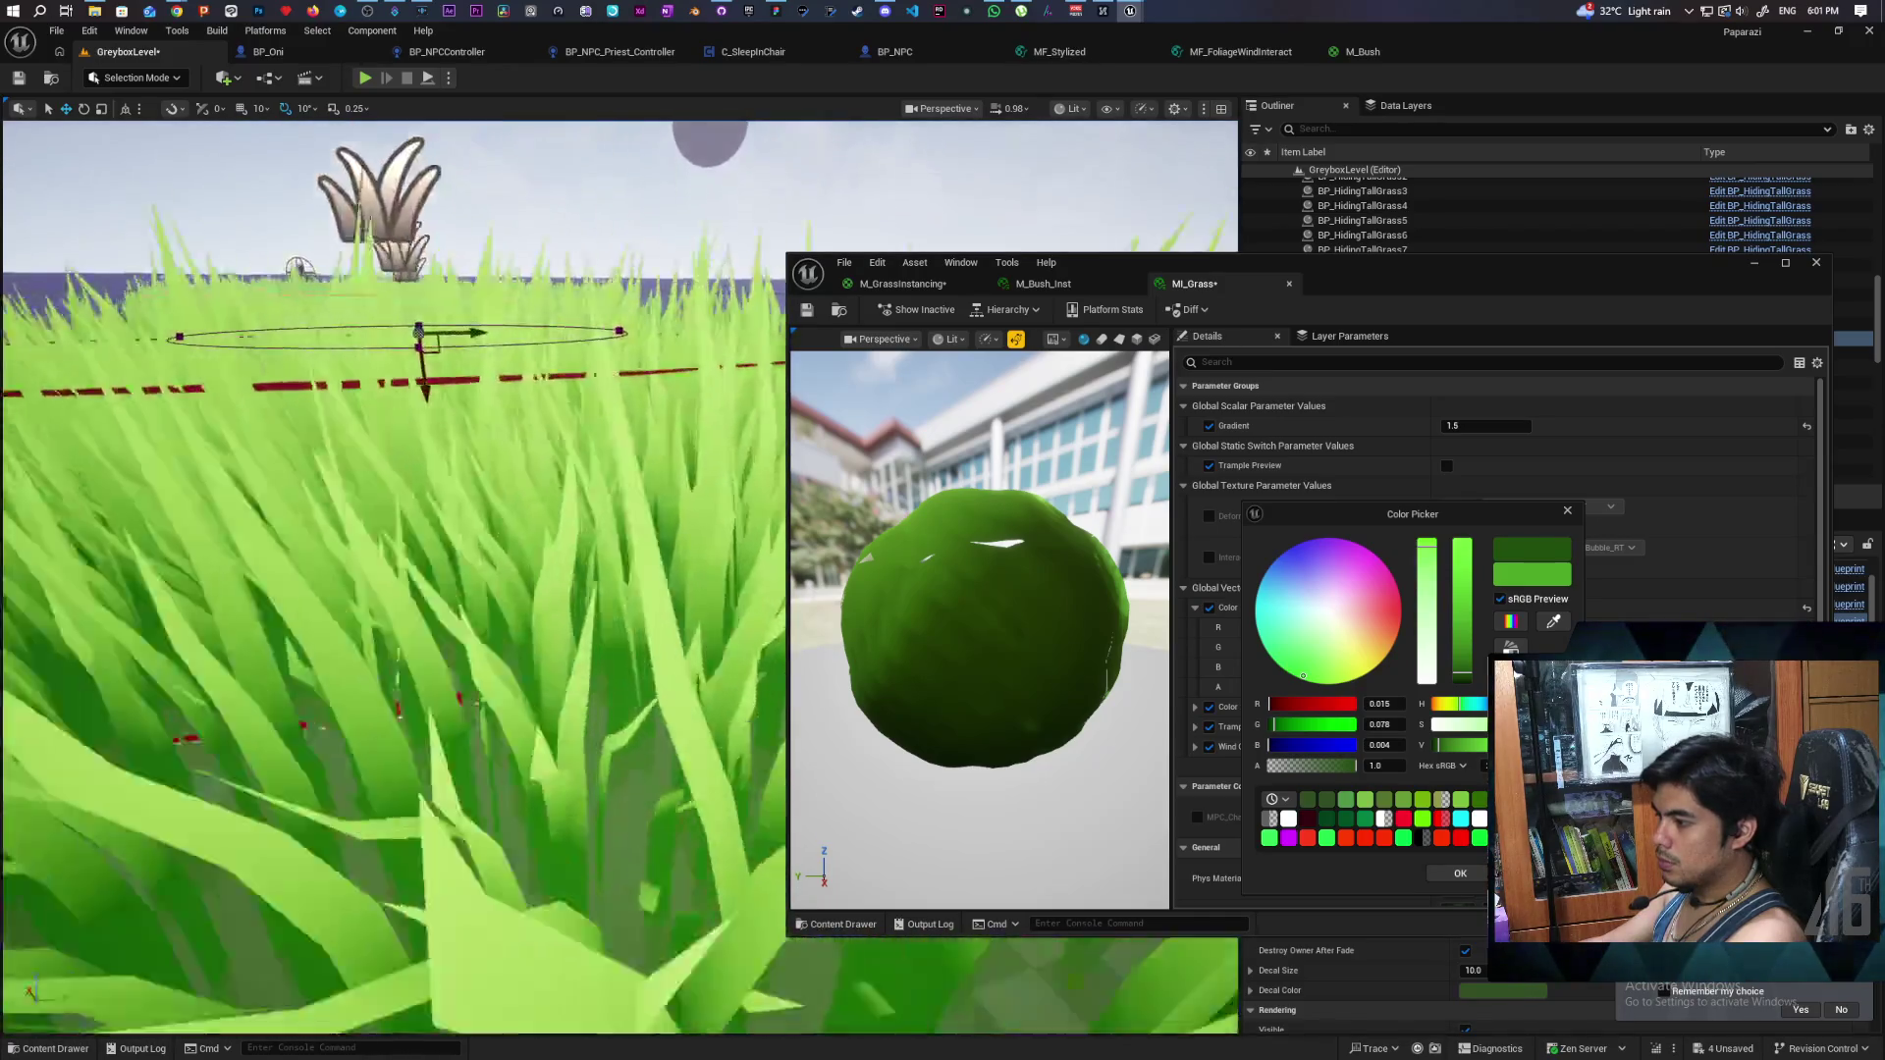
key(s)
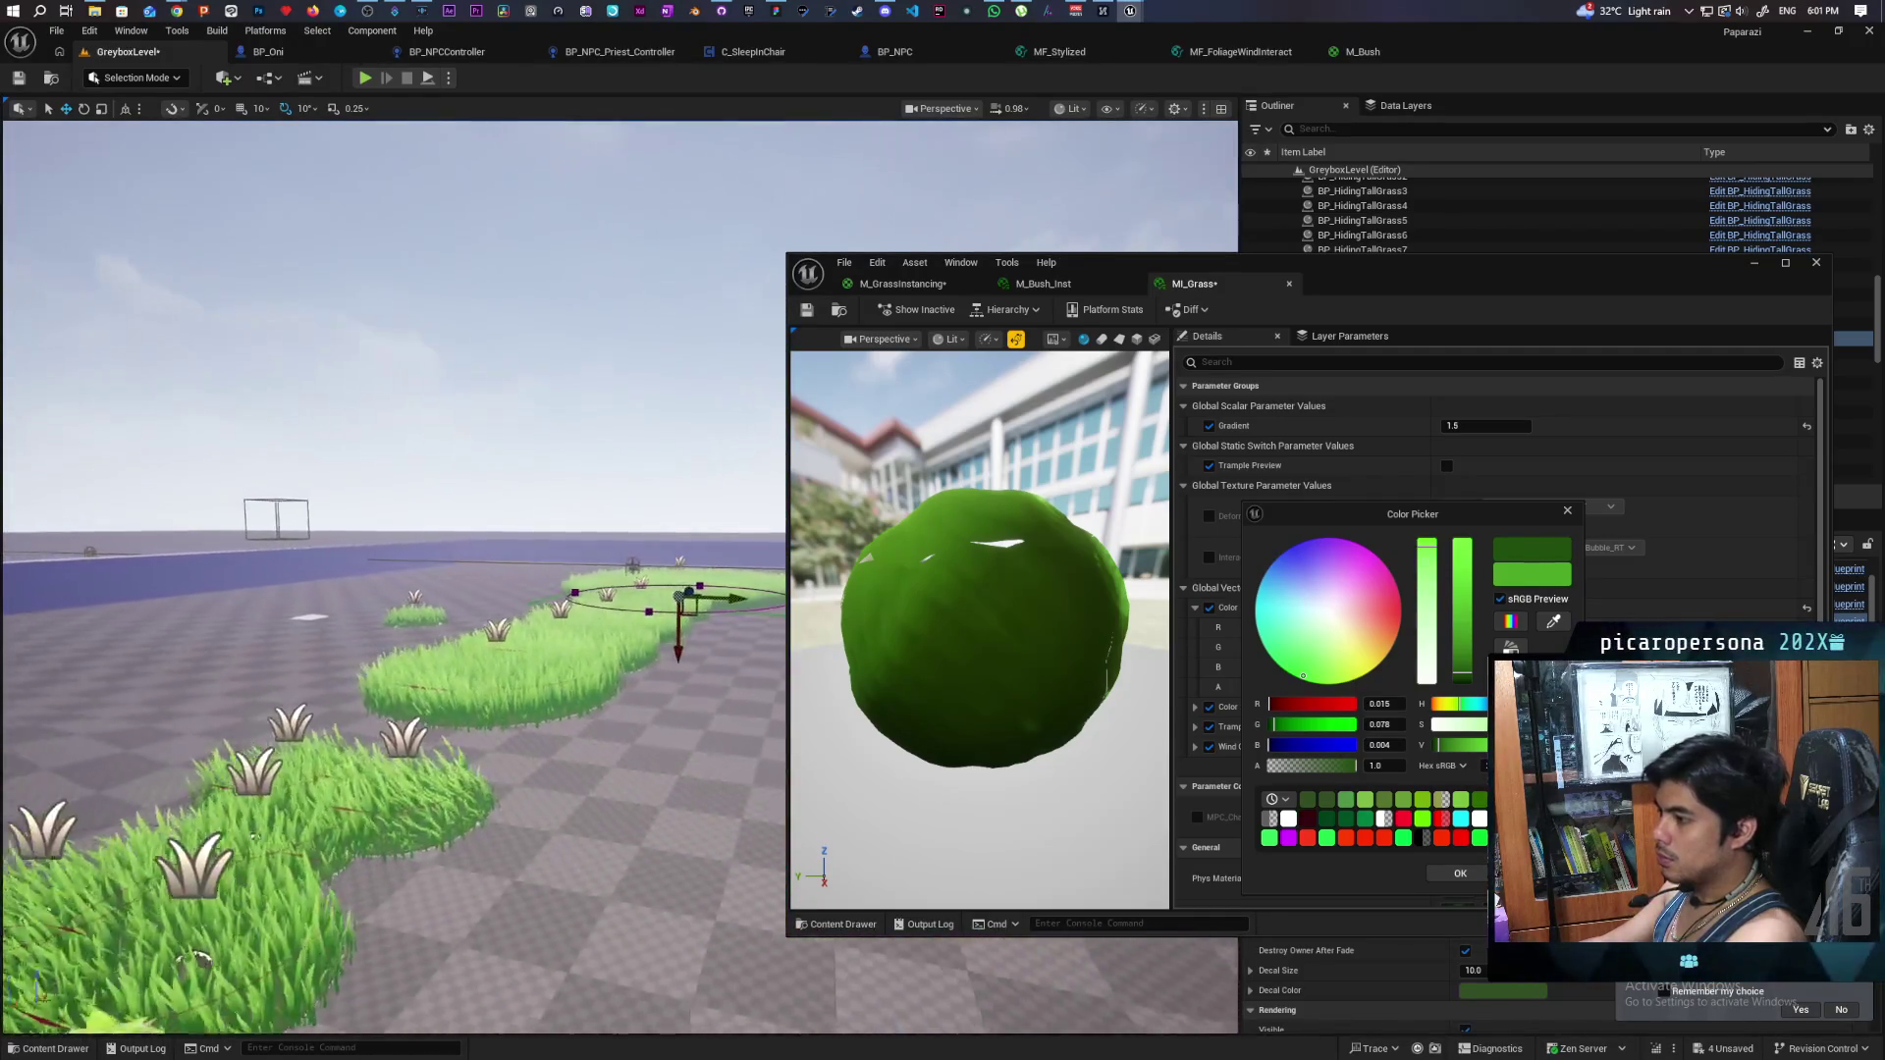
key(w)
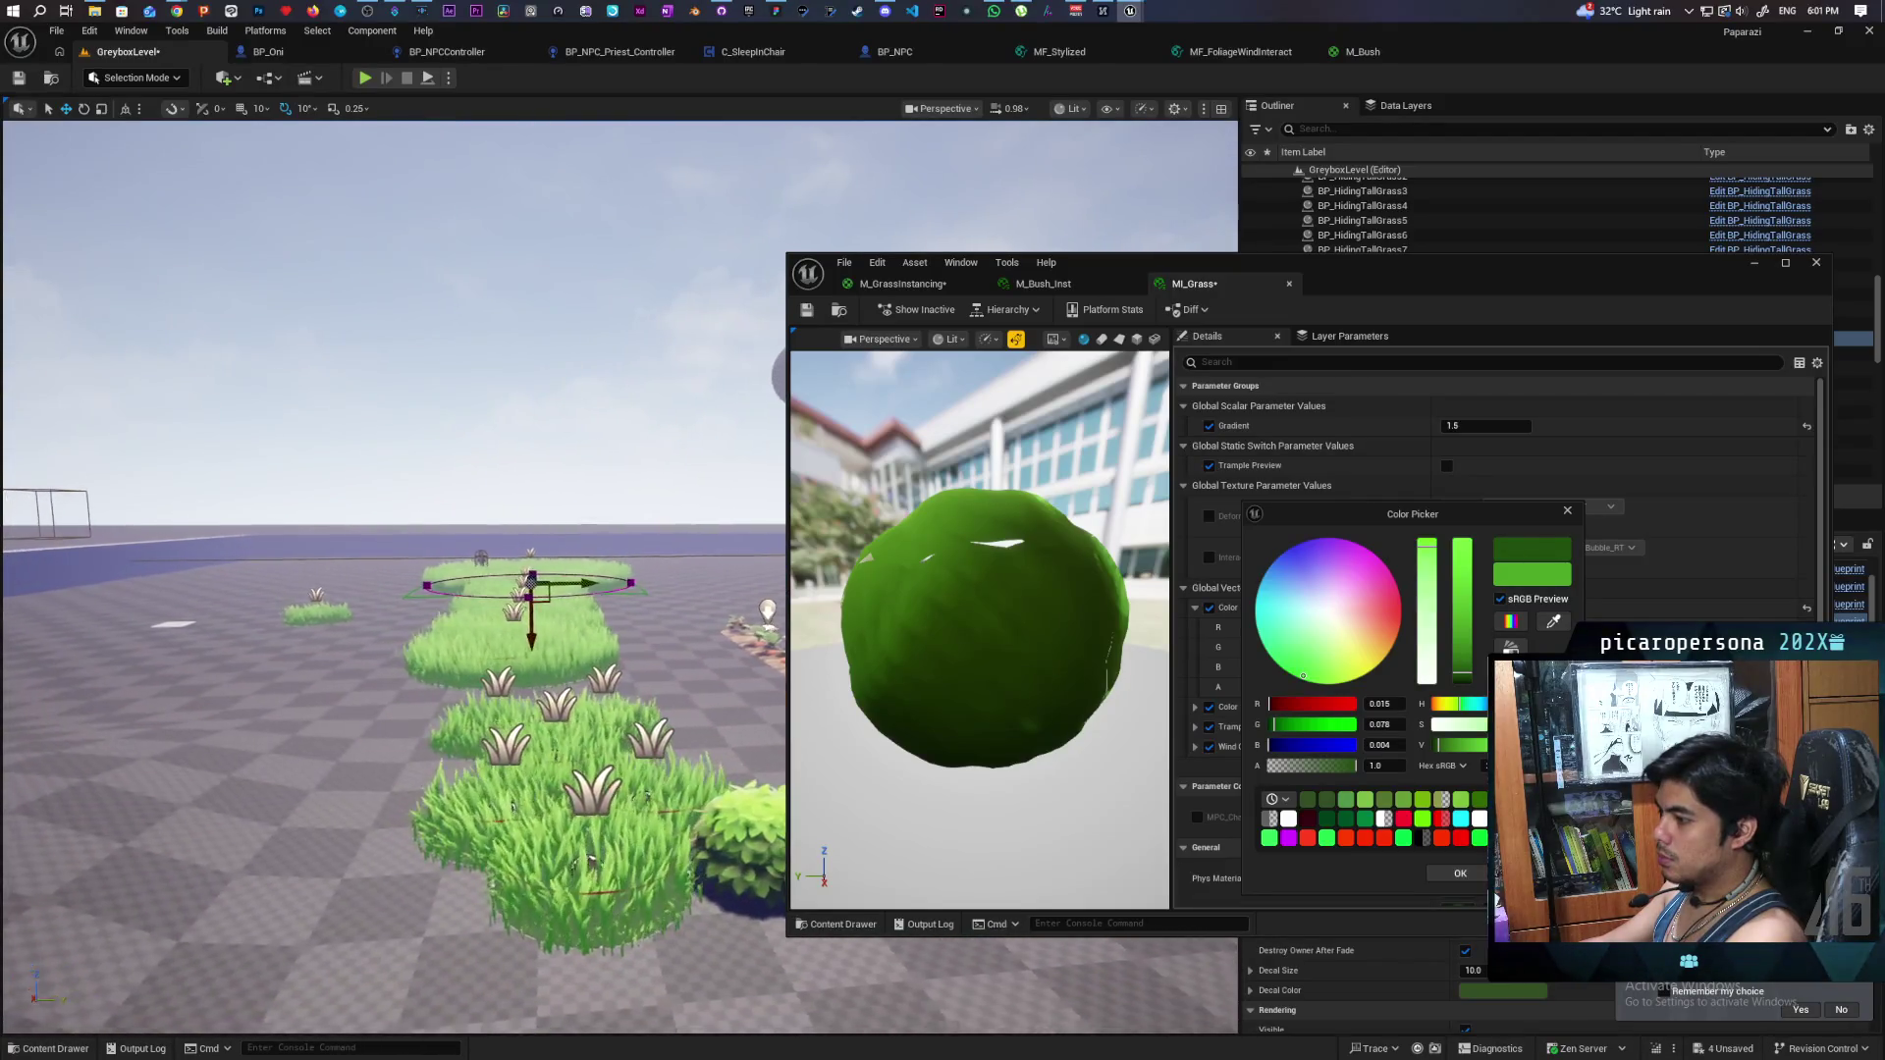
key(w)
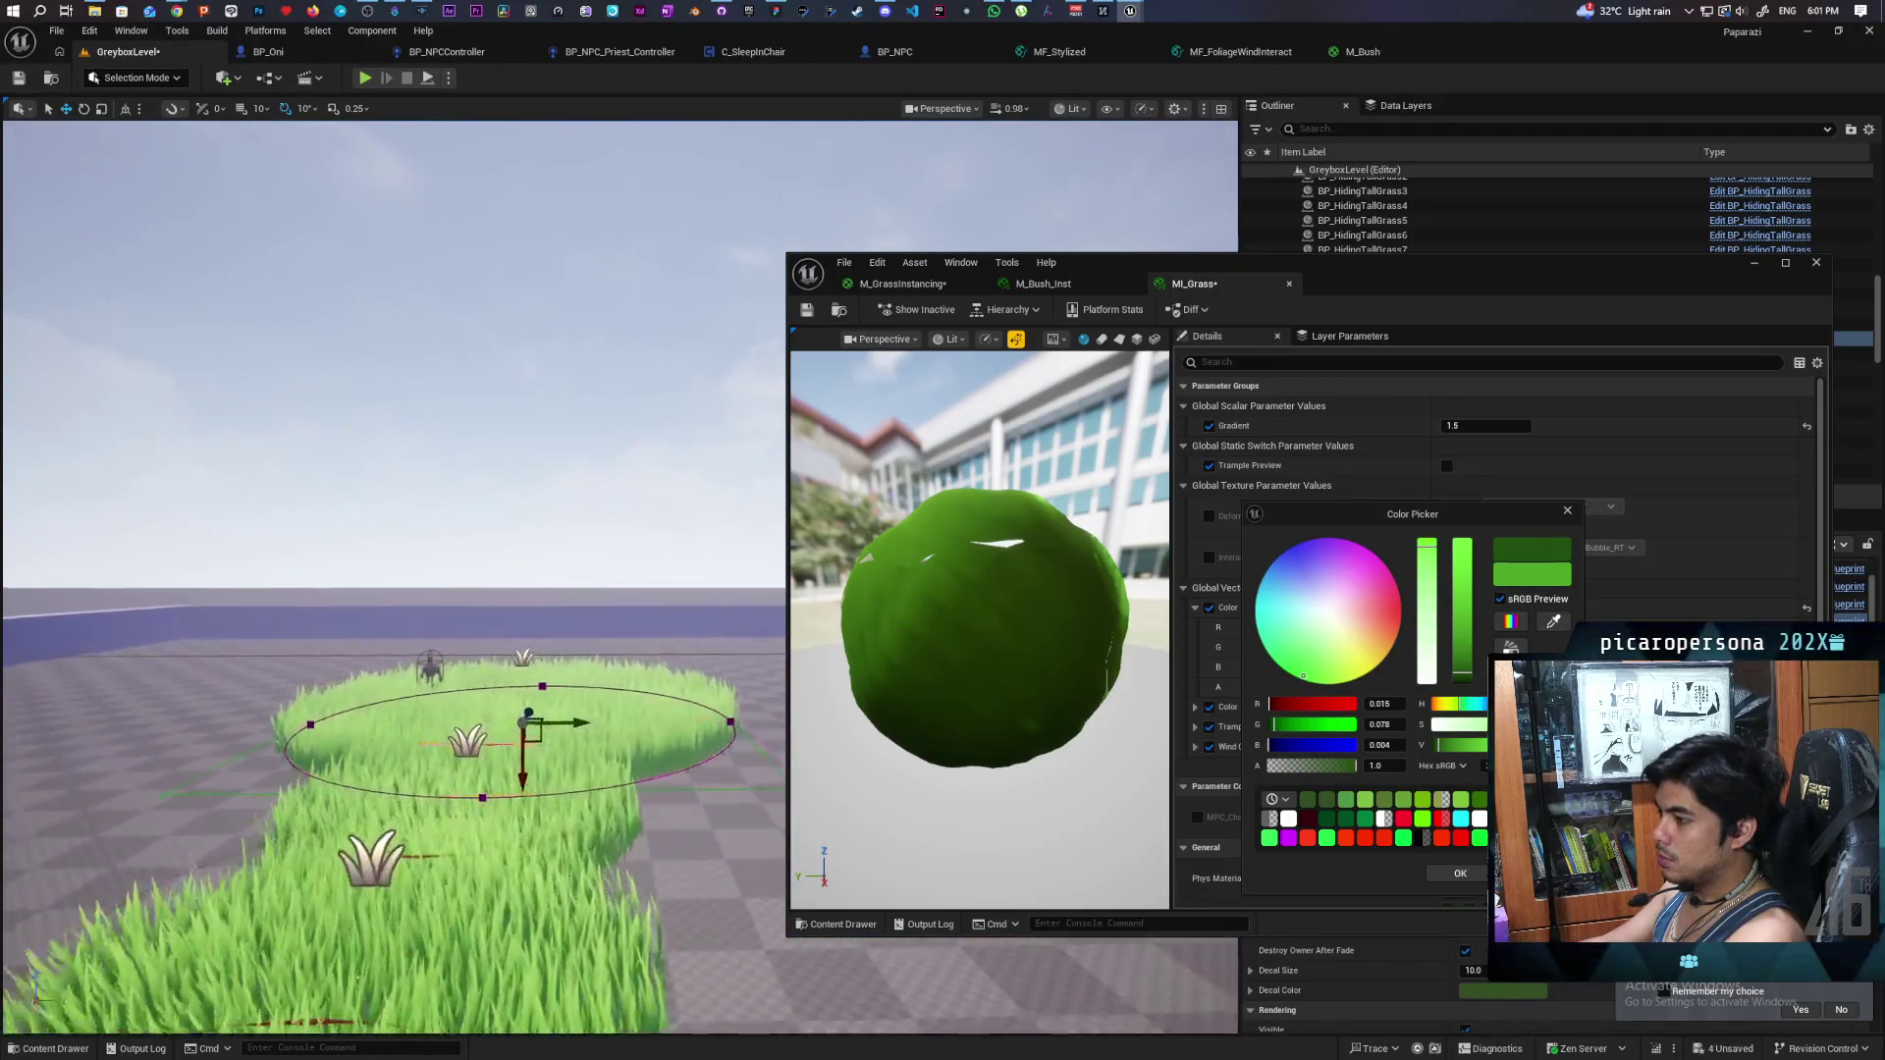
key(s)
key(s)
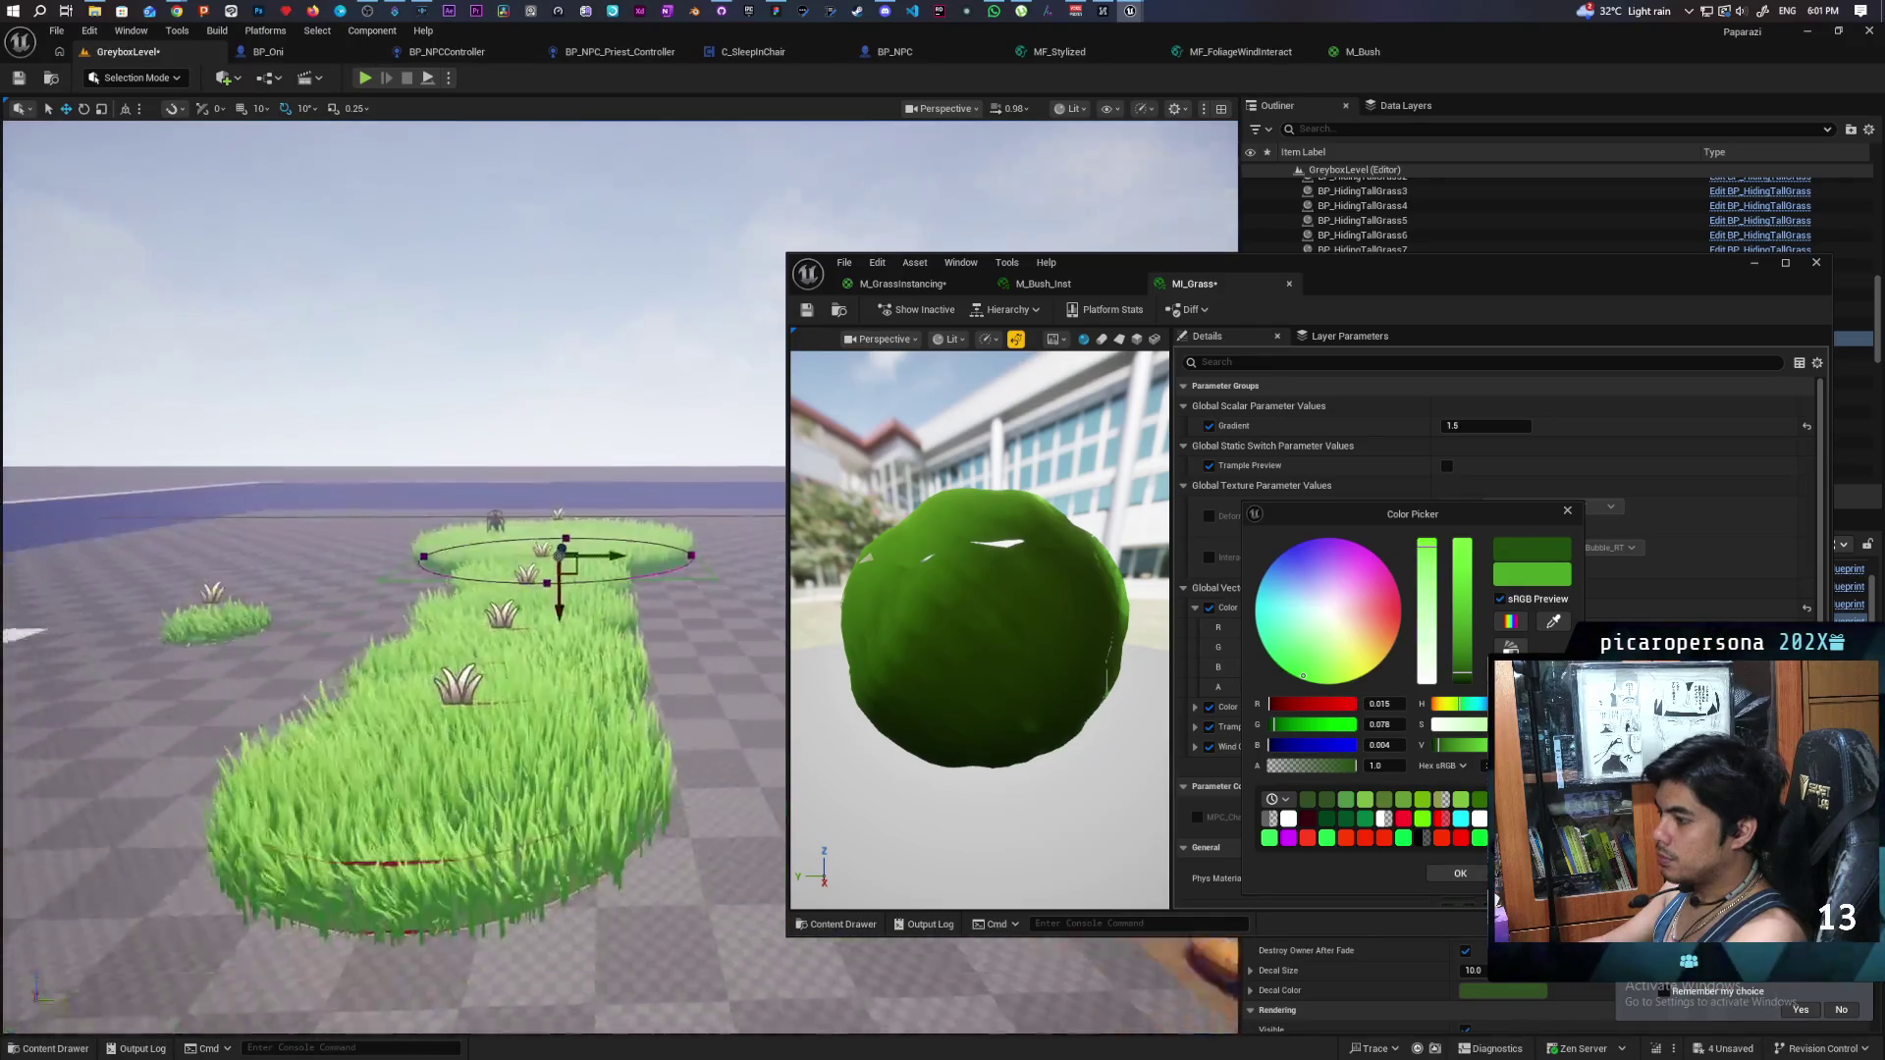
key(s)
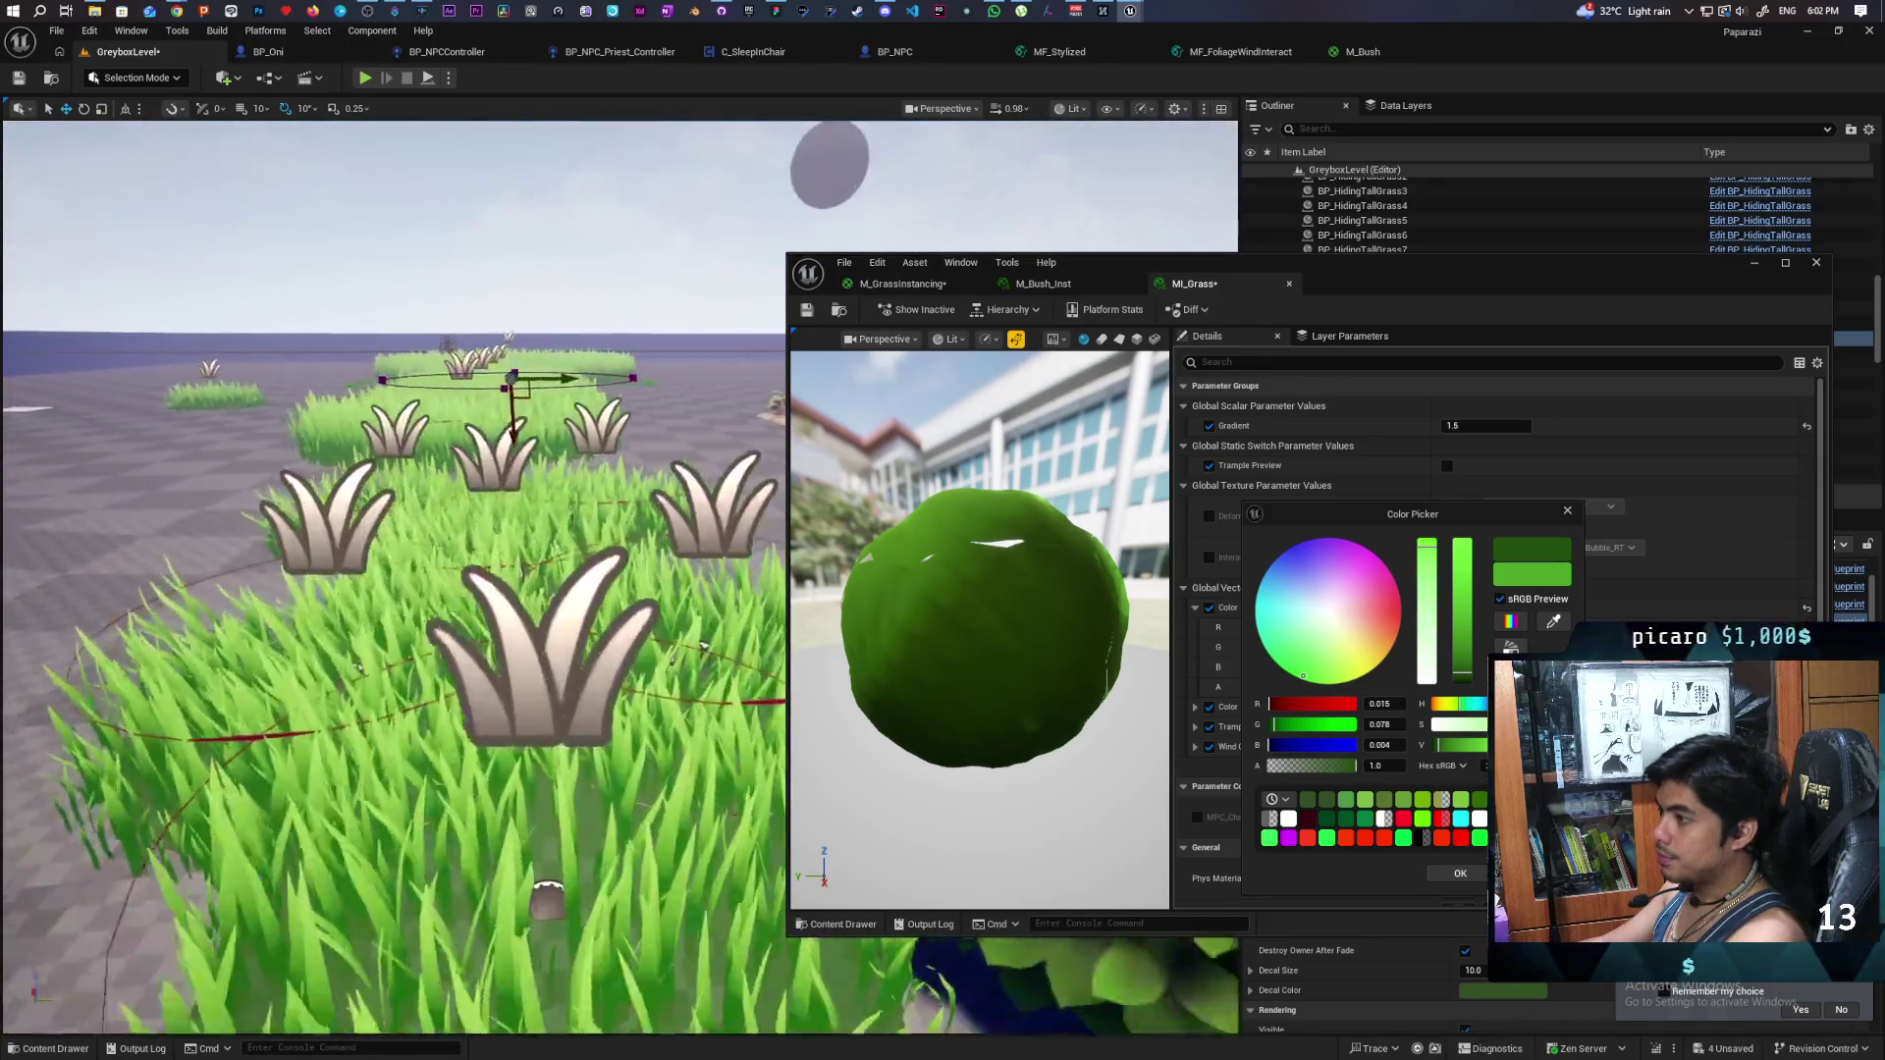
key(s)
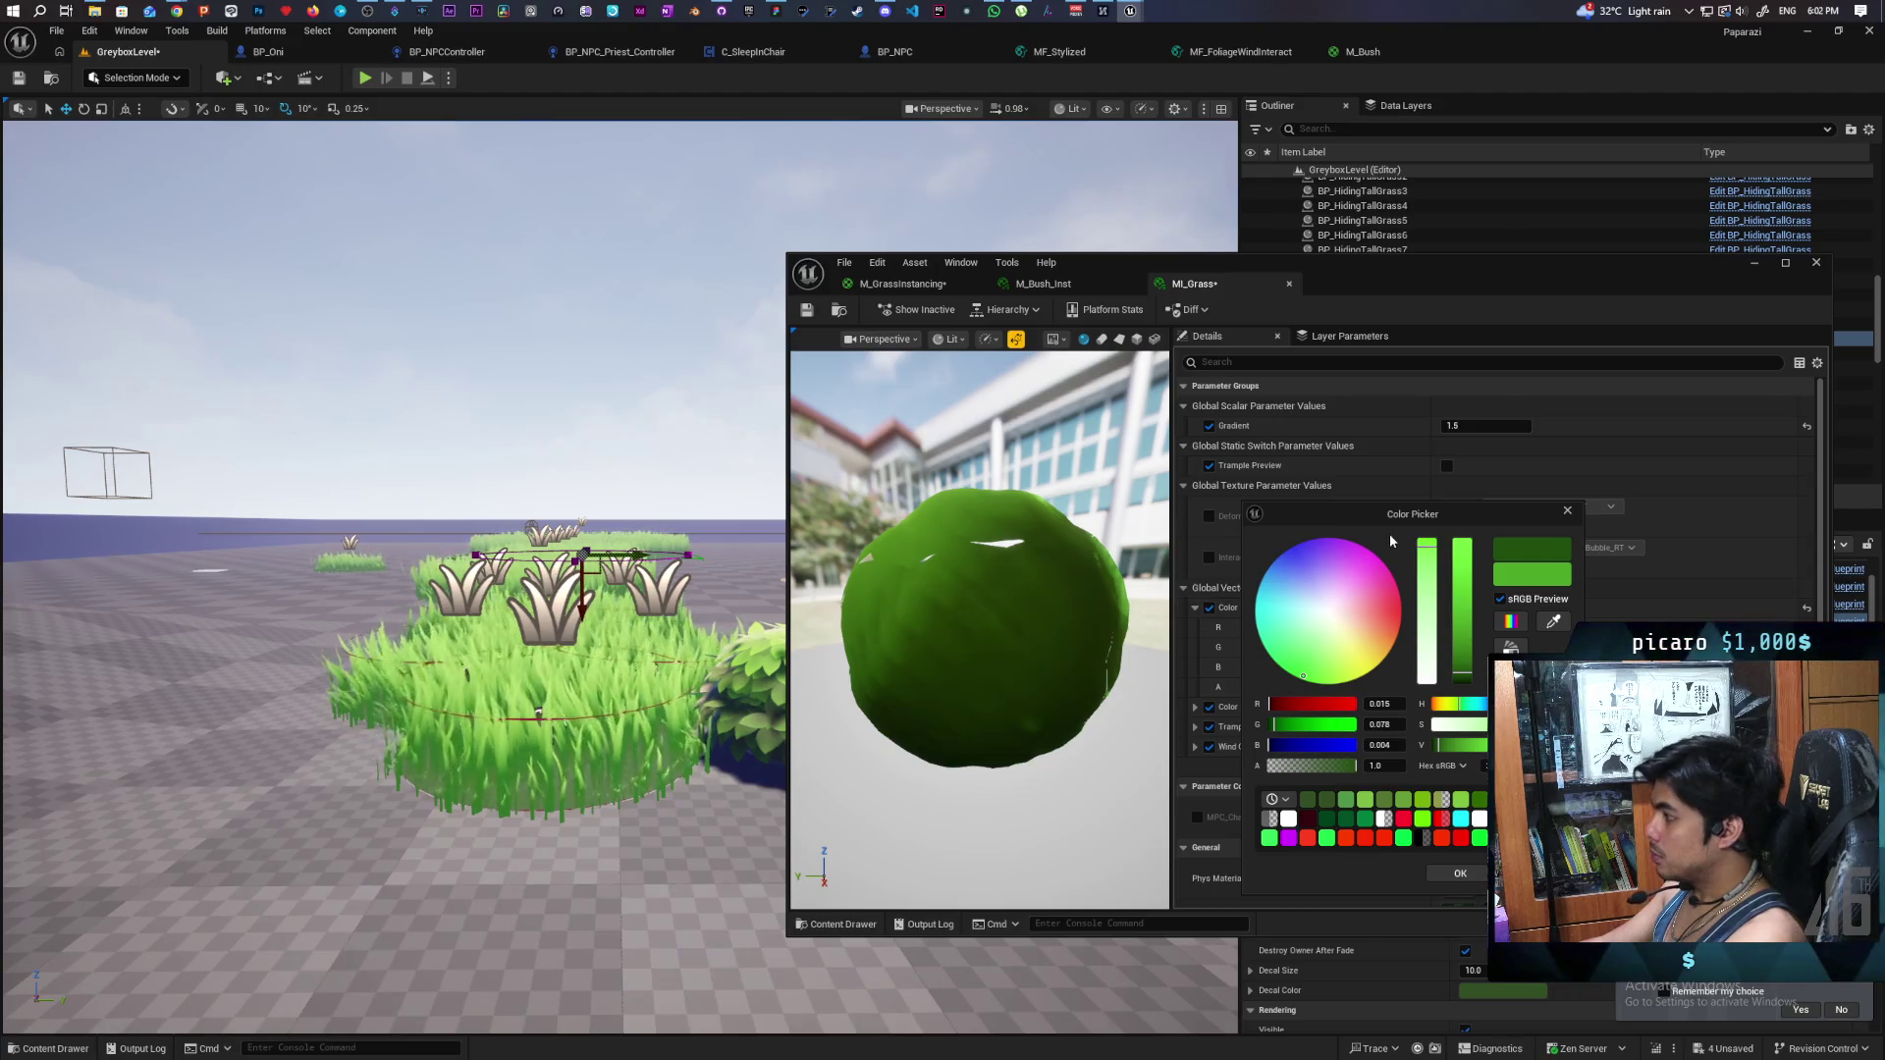
click(1460, 875)
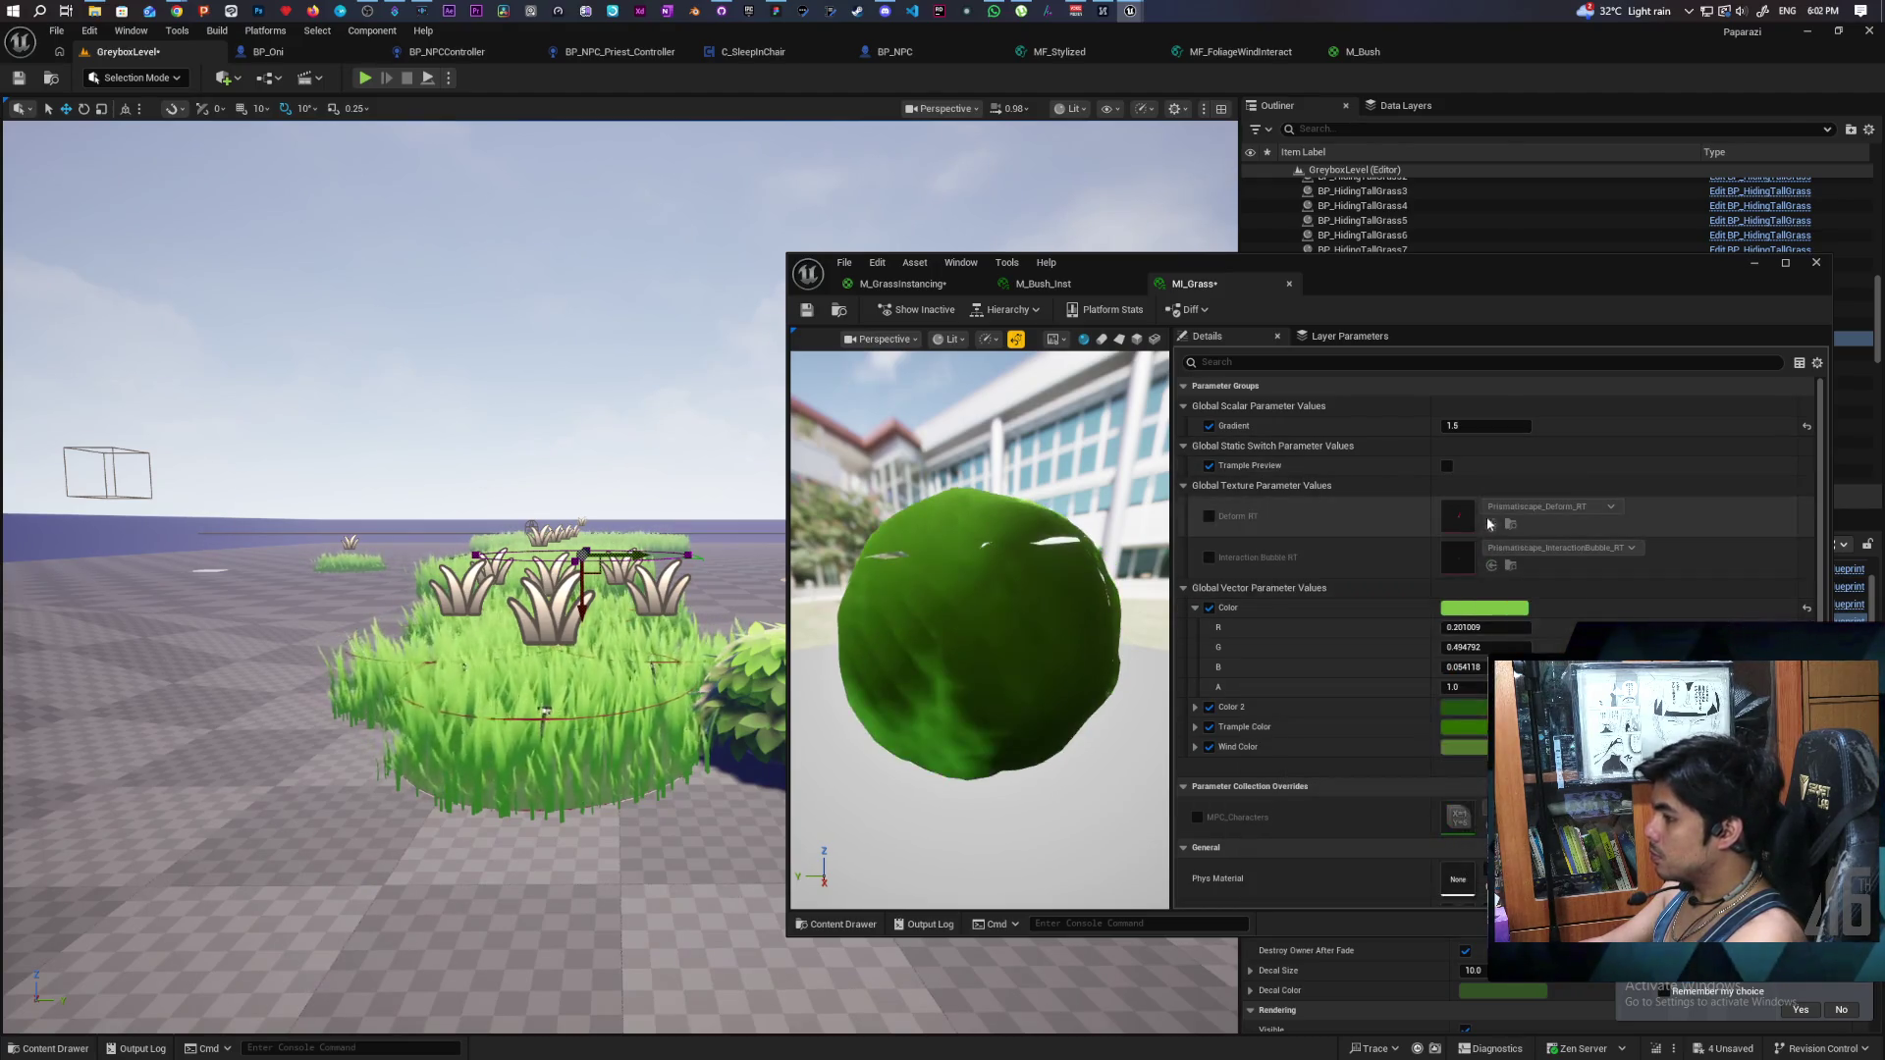
- Lower the MI_Grass Gradient to about 1.15 and darken the Color value
drag(1464, 432, 1464, 432)
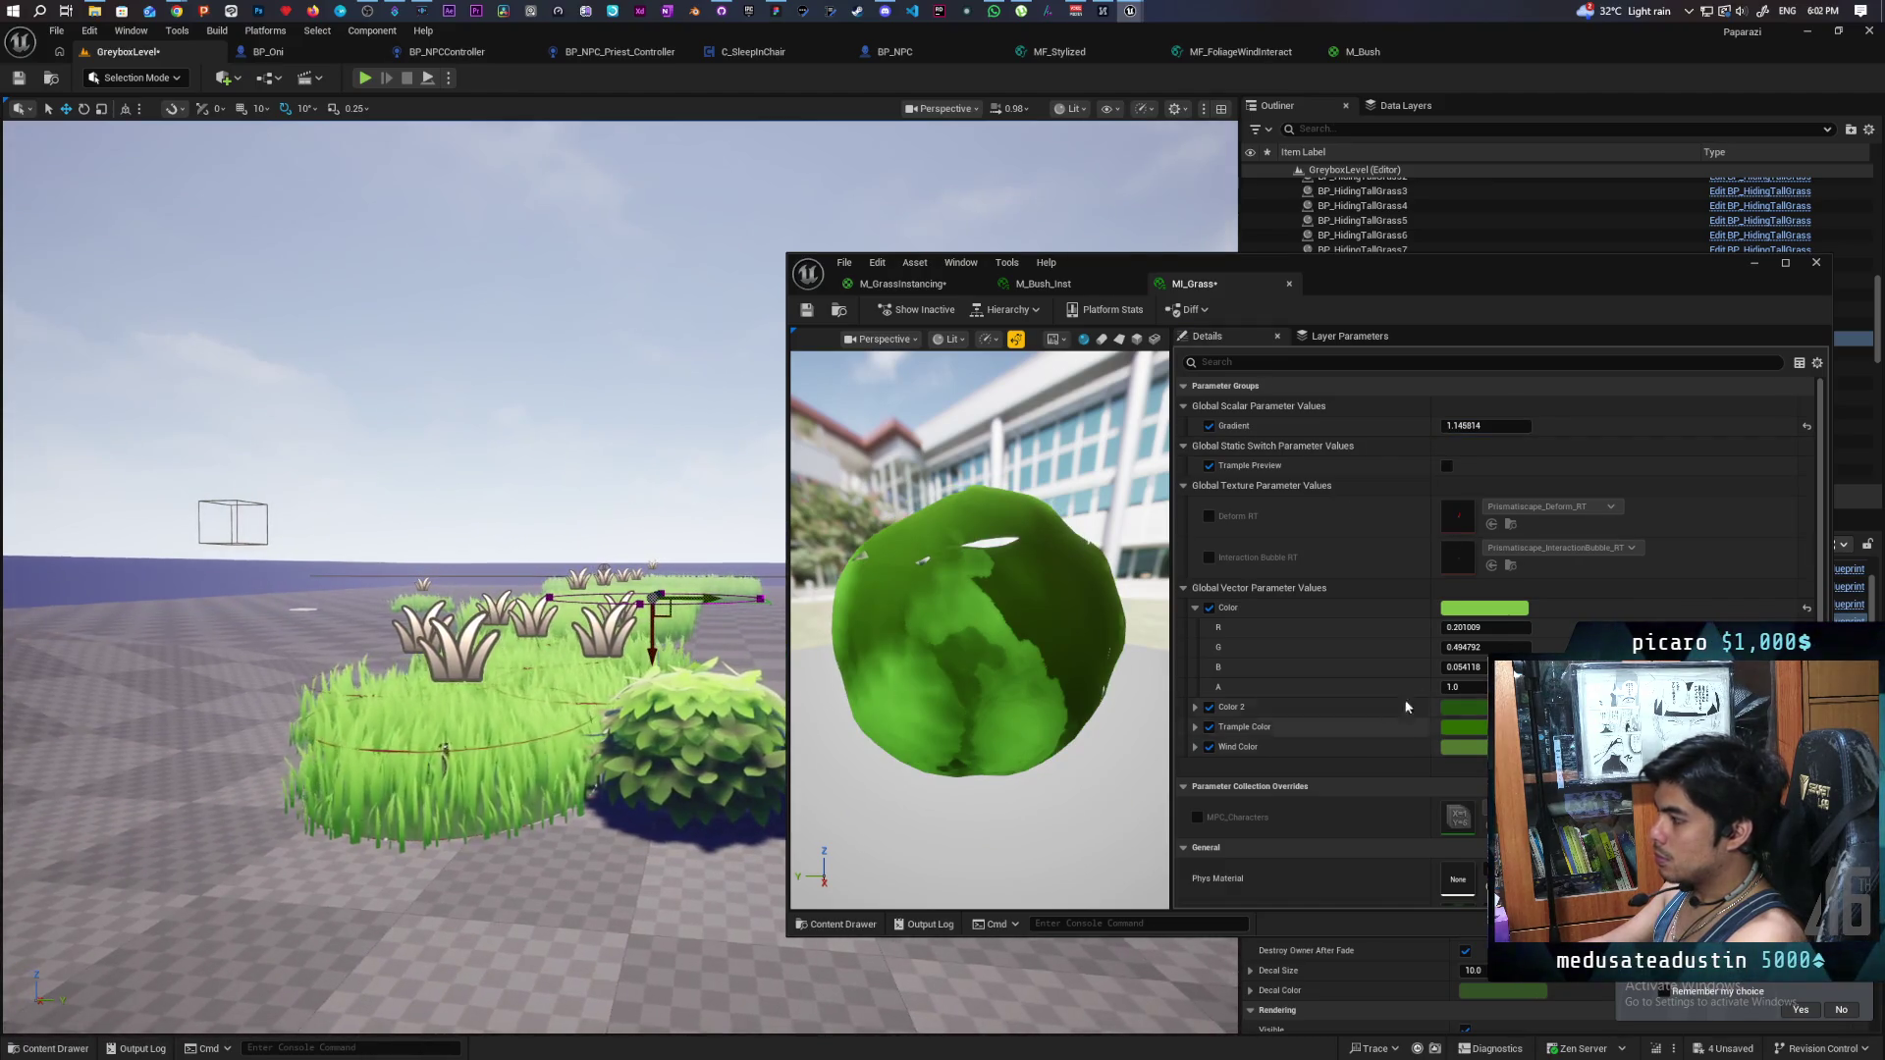
drag(1669, 746, 1669, 776)
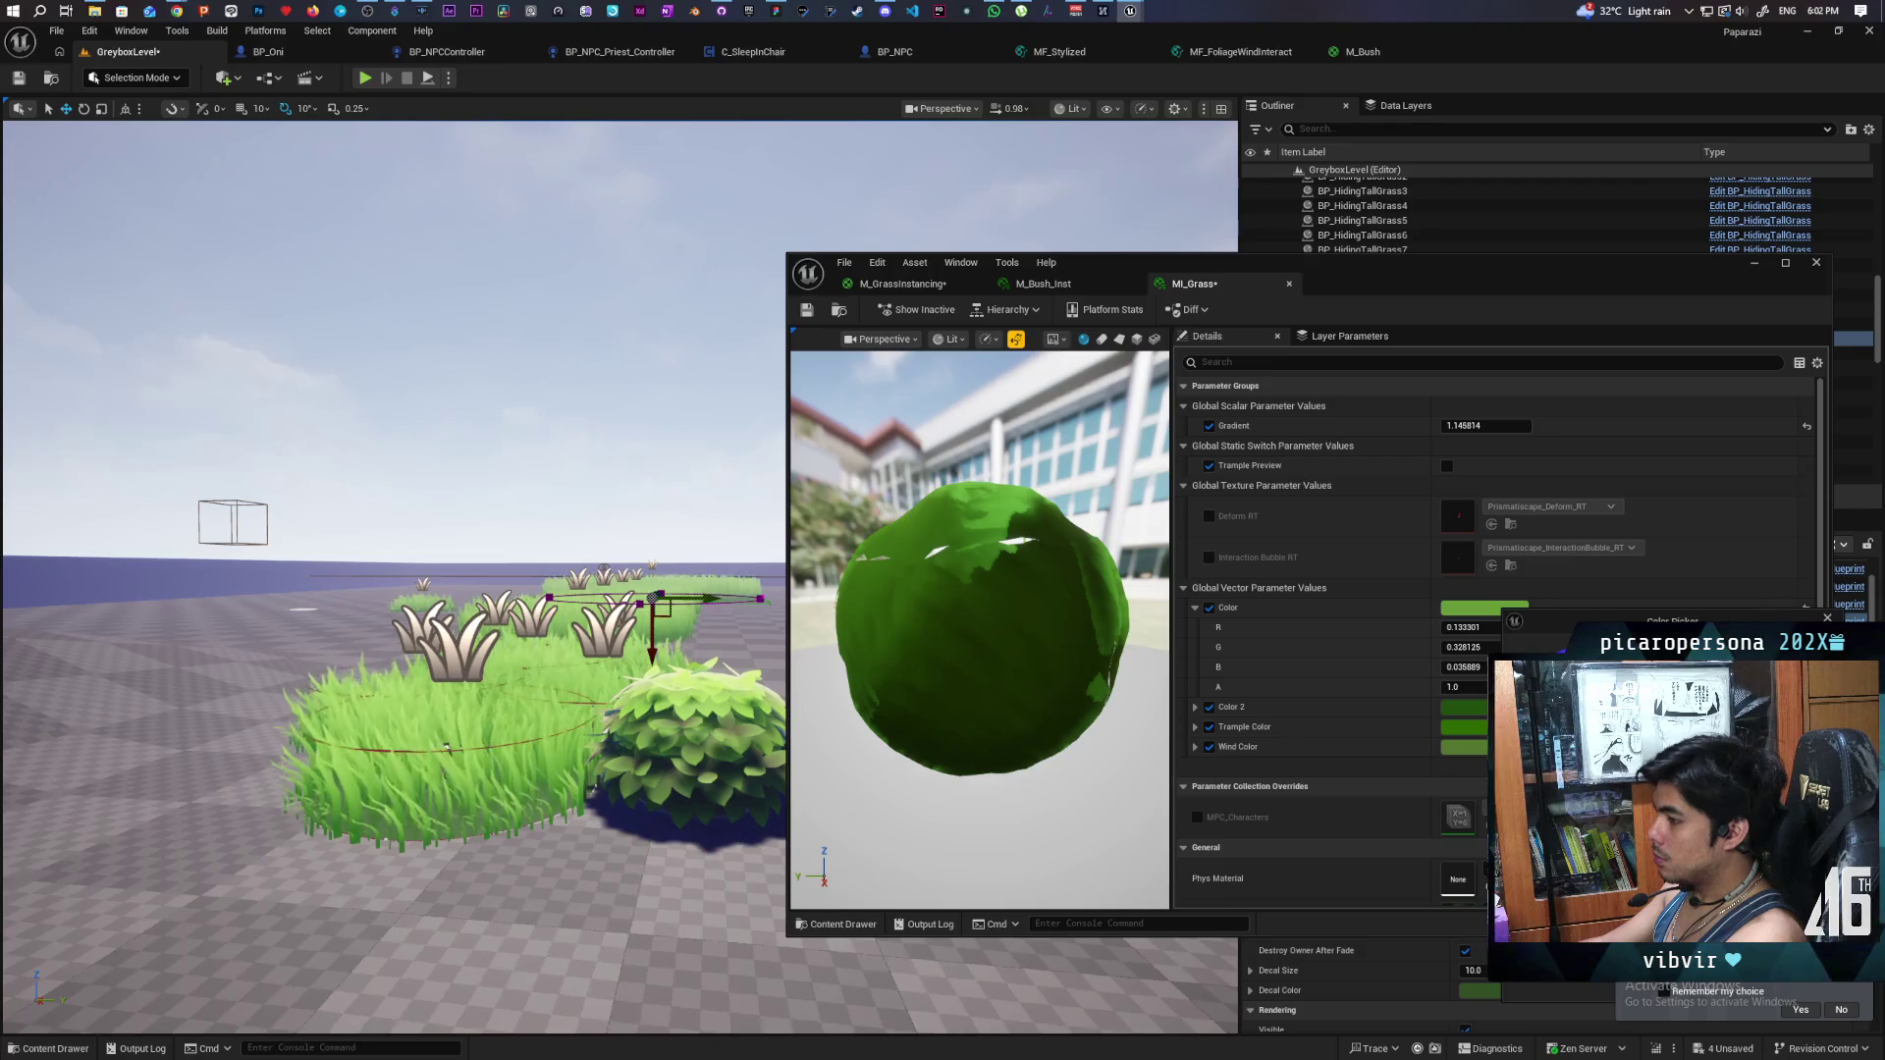
mouse_move(392, 785)
mouse_down()
mouse_move(441, 678)
mouse_move(481, 722)
mouse_up()
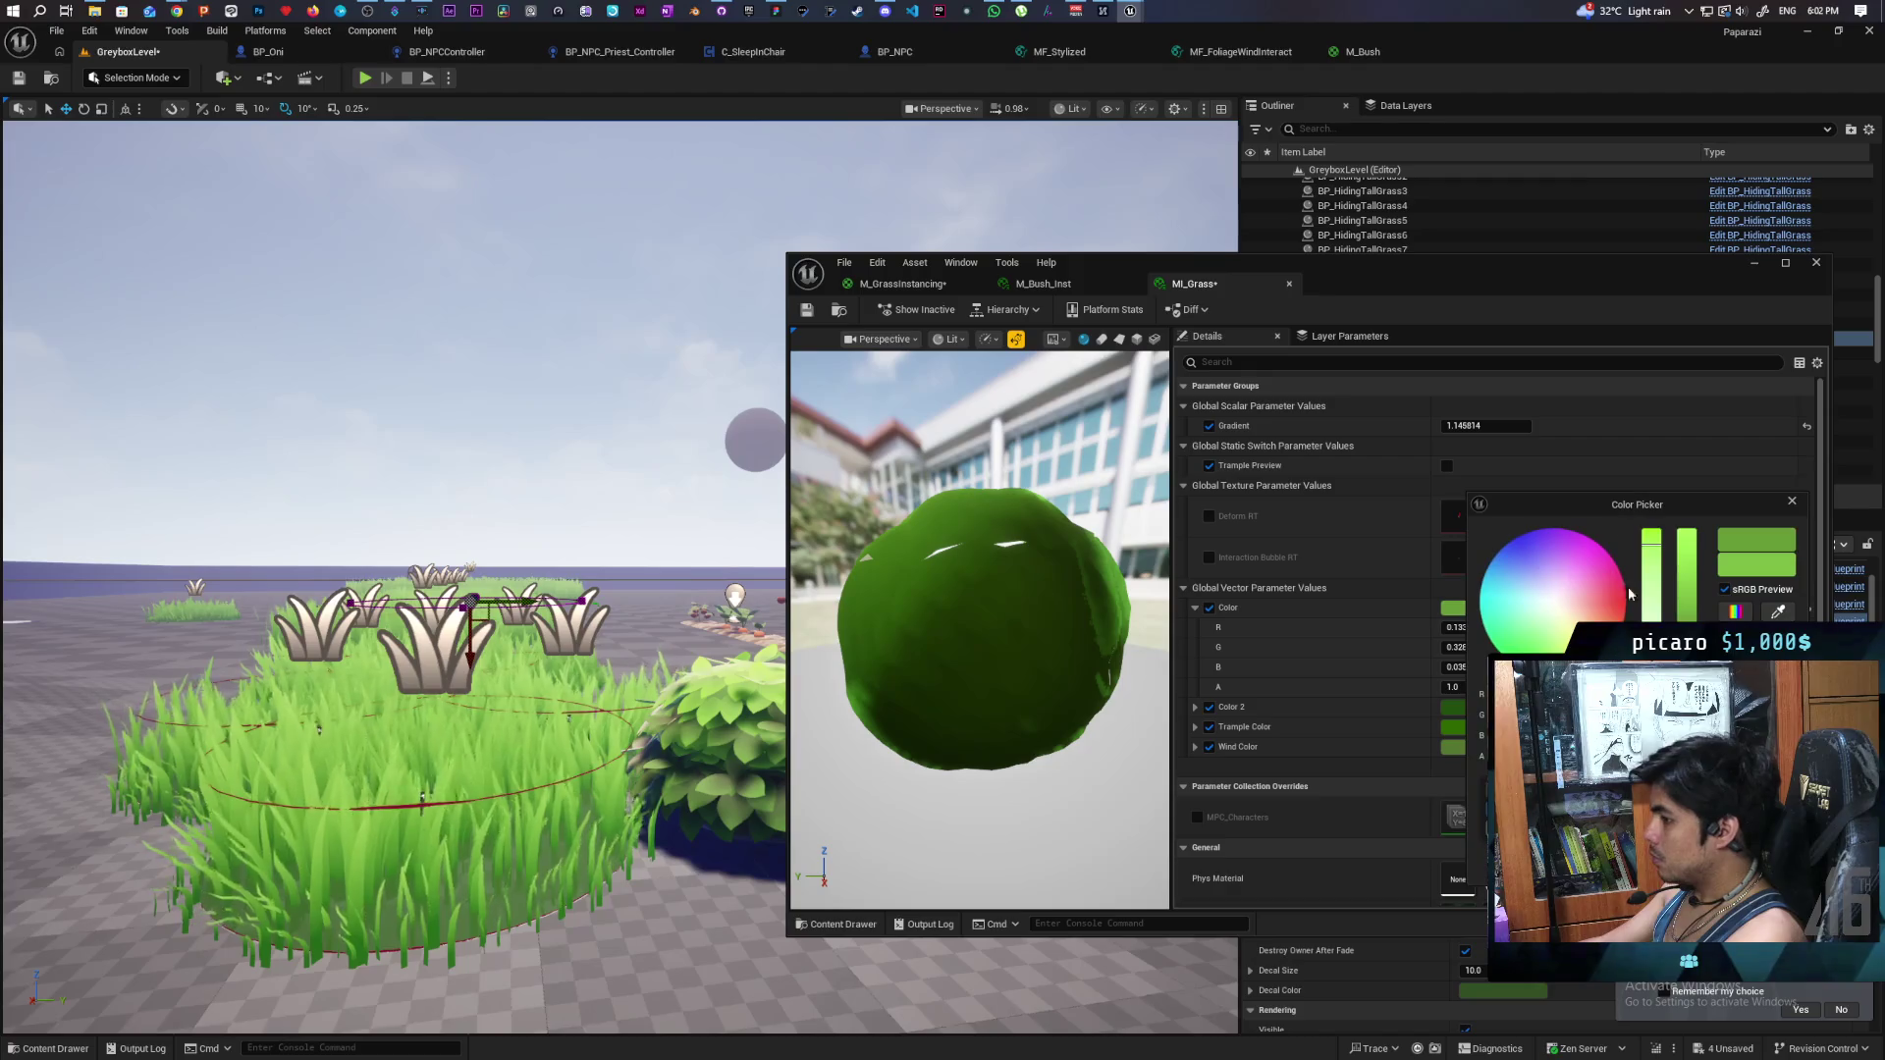
key(Return)
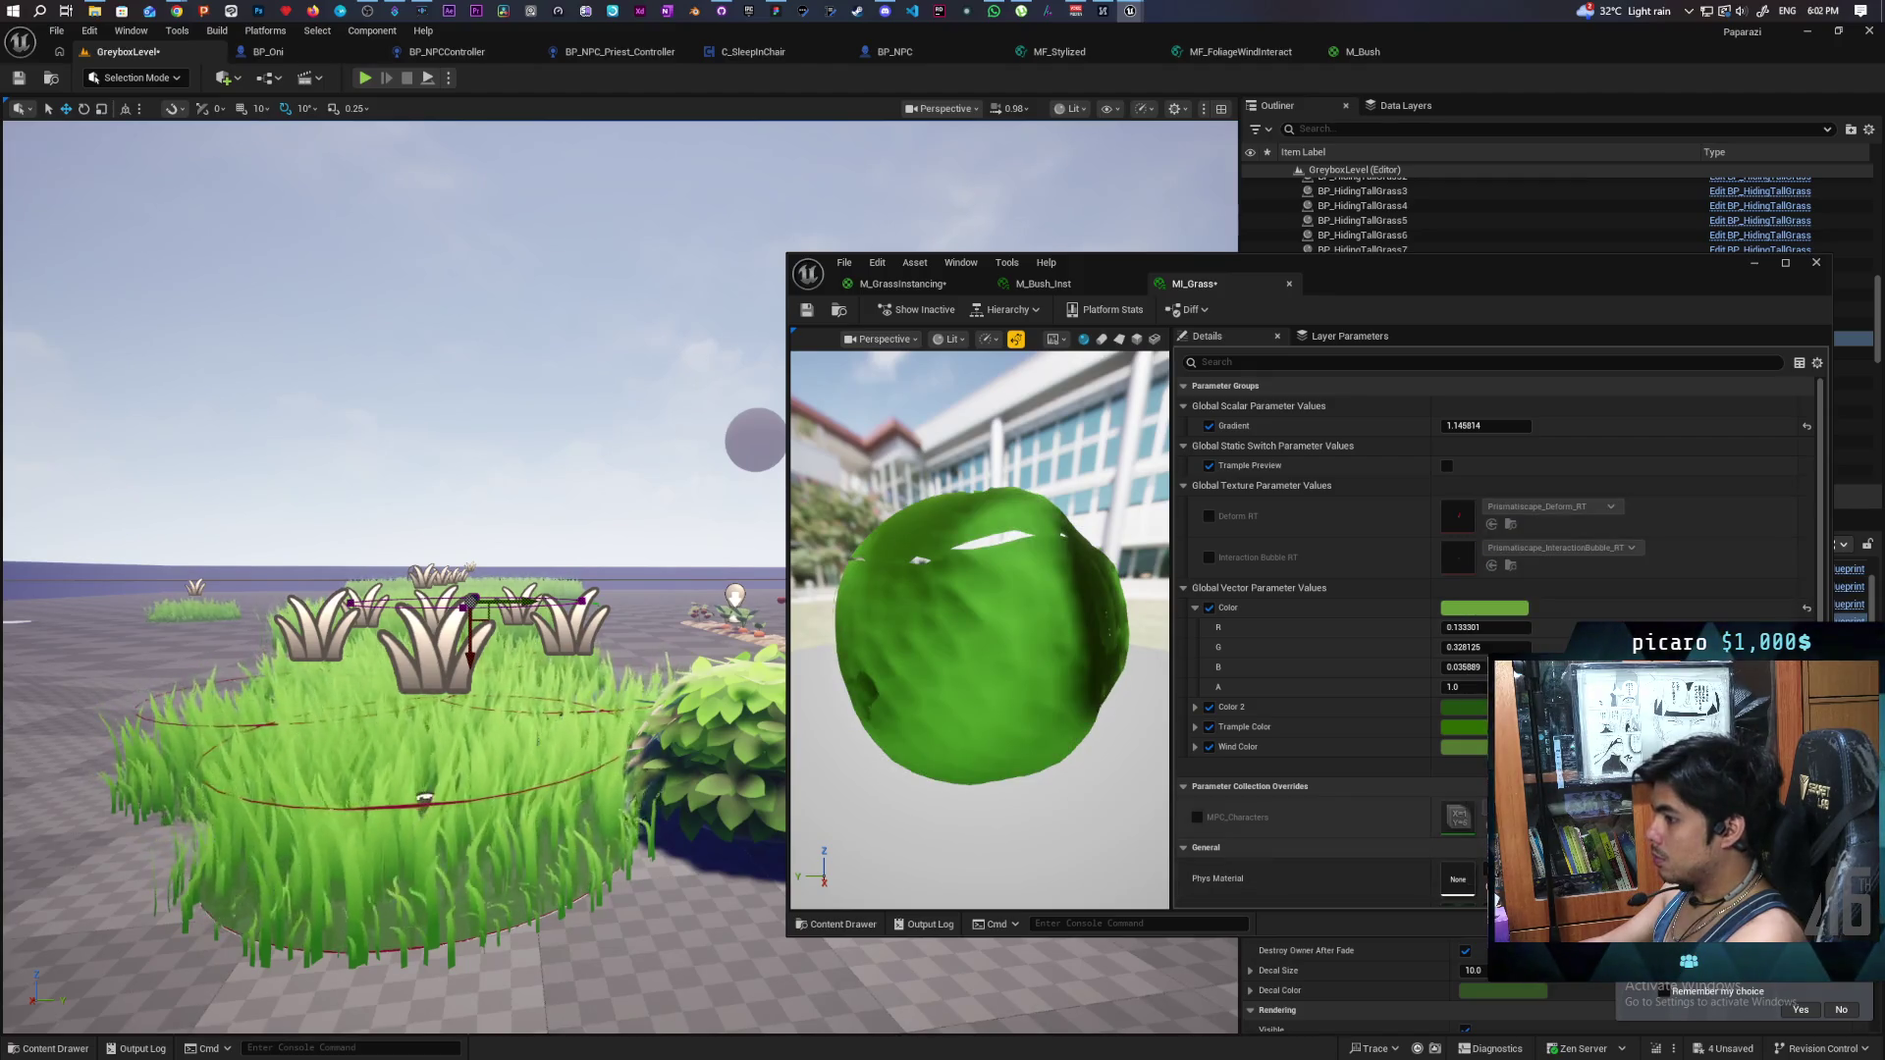
- Apply the darker green (R 0.133, G 0.328, B 0.036) to Color, then save and close MI_Grass
click(1463, 705)
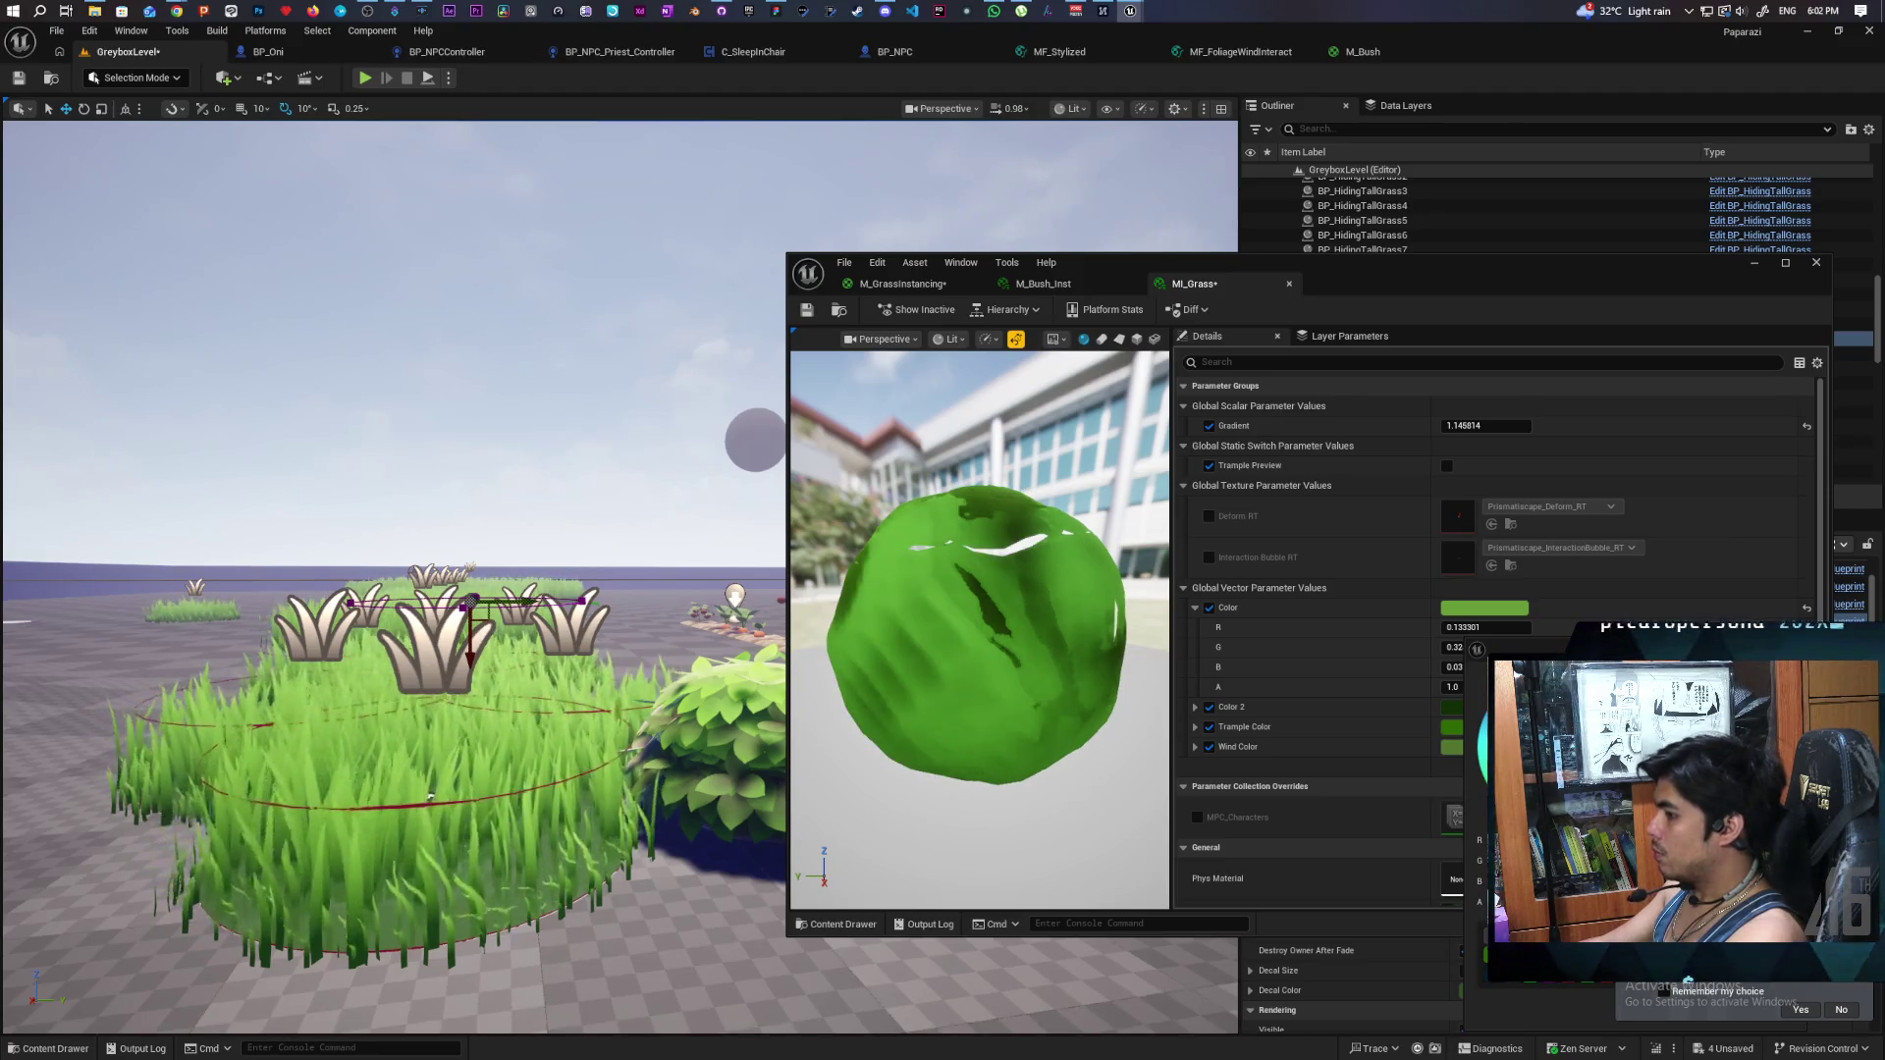
click(1483, 607)
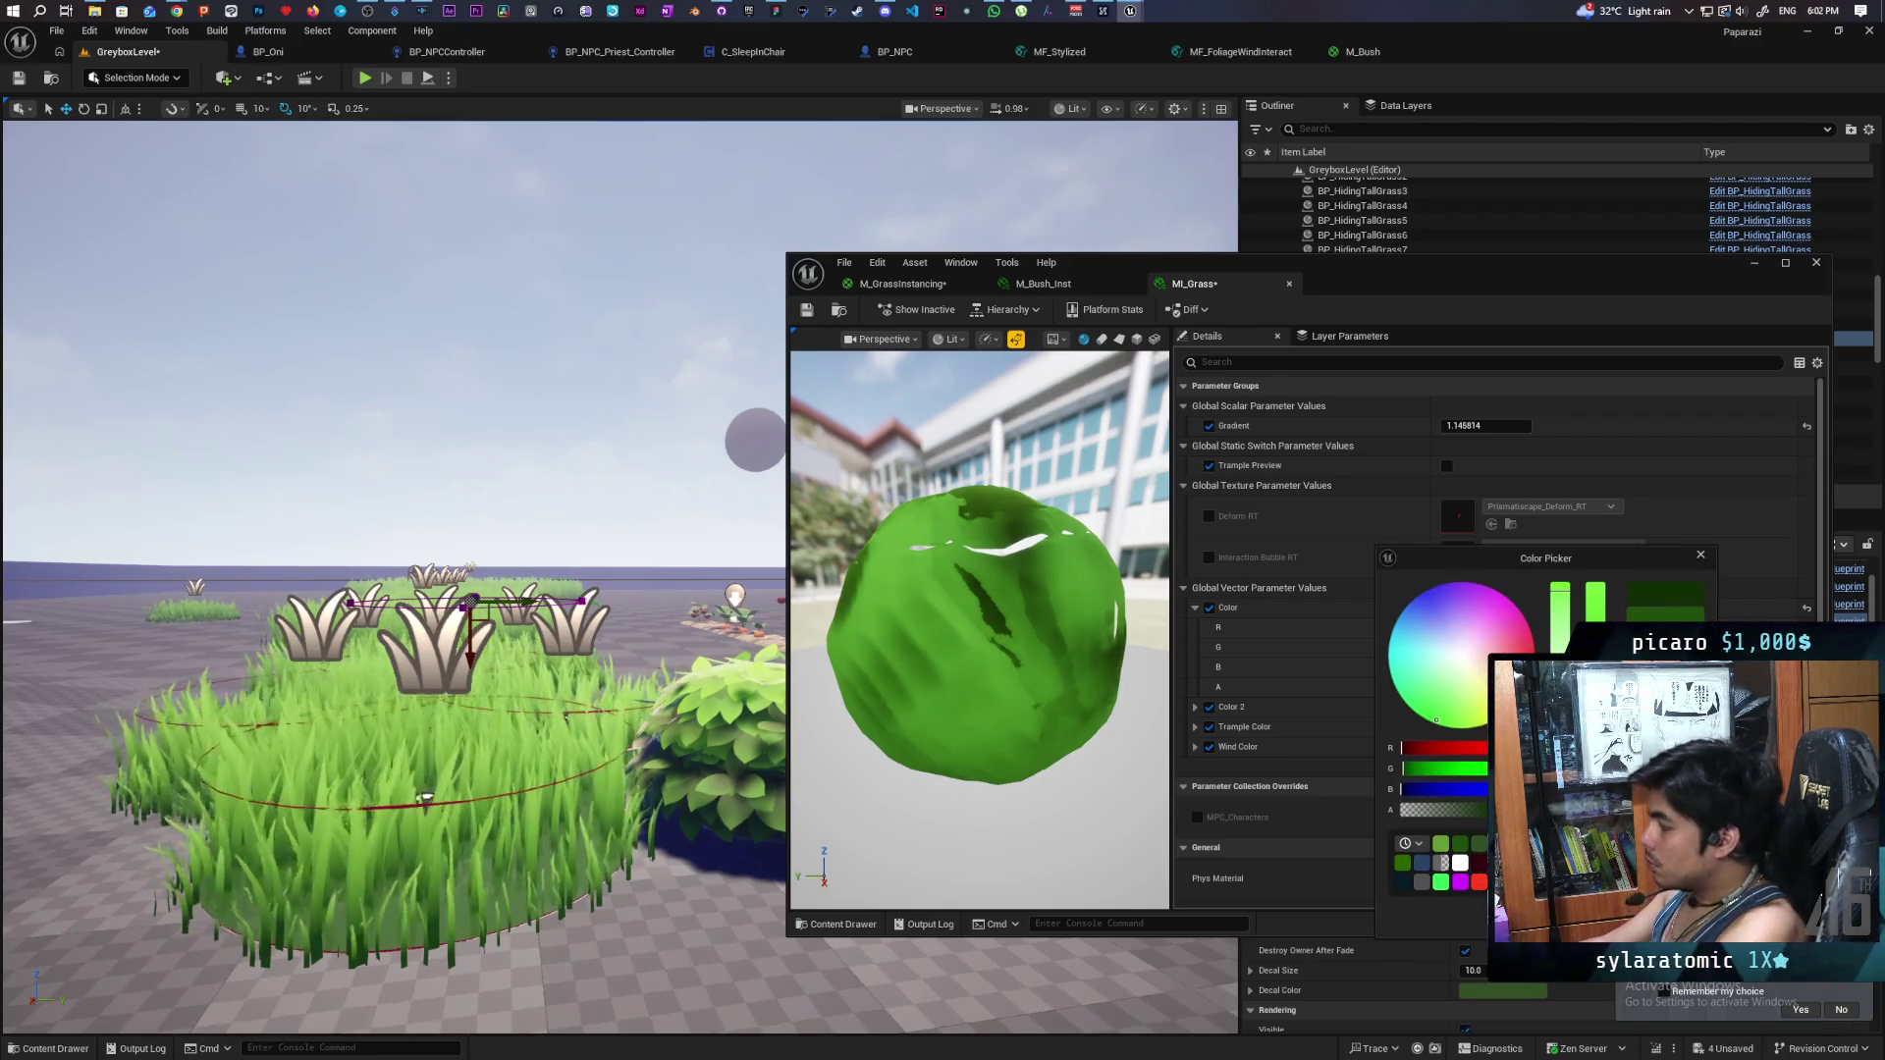
click(1329, 285)
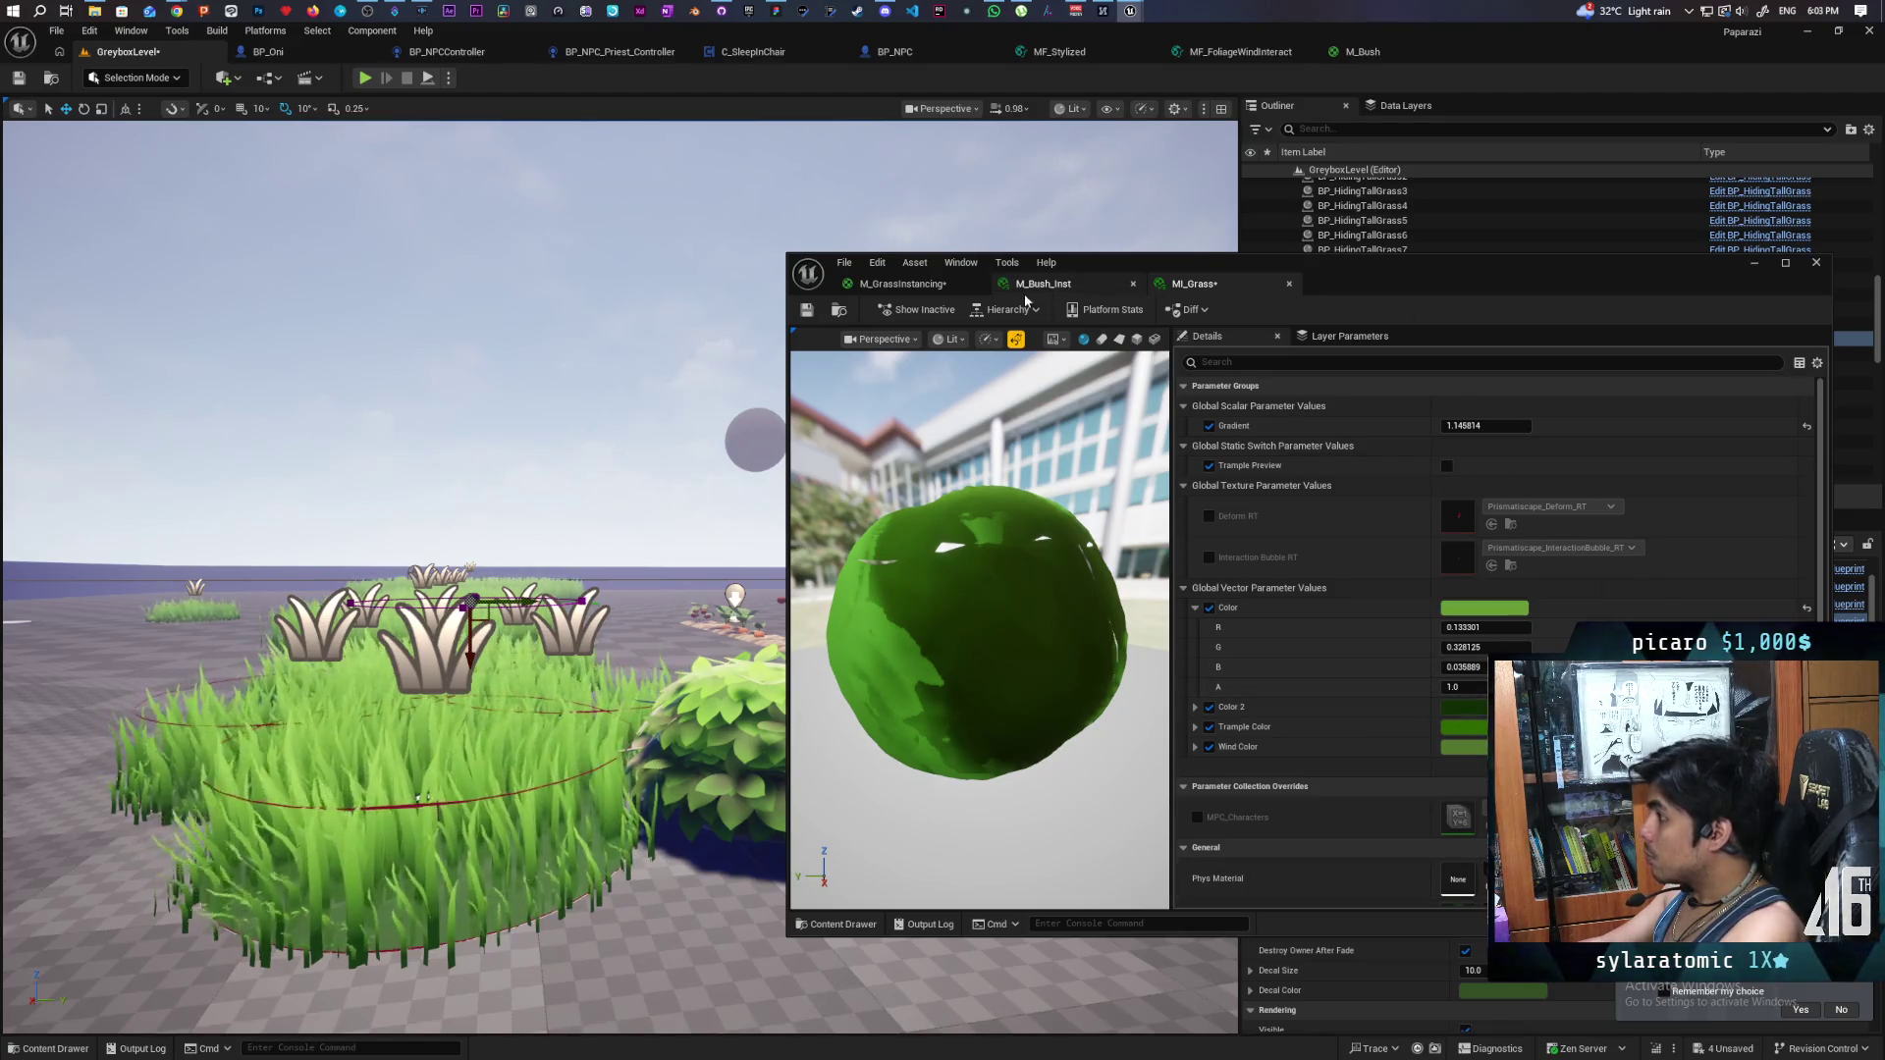
click(806, 309)
click(1816, 262)
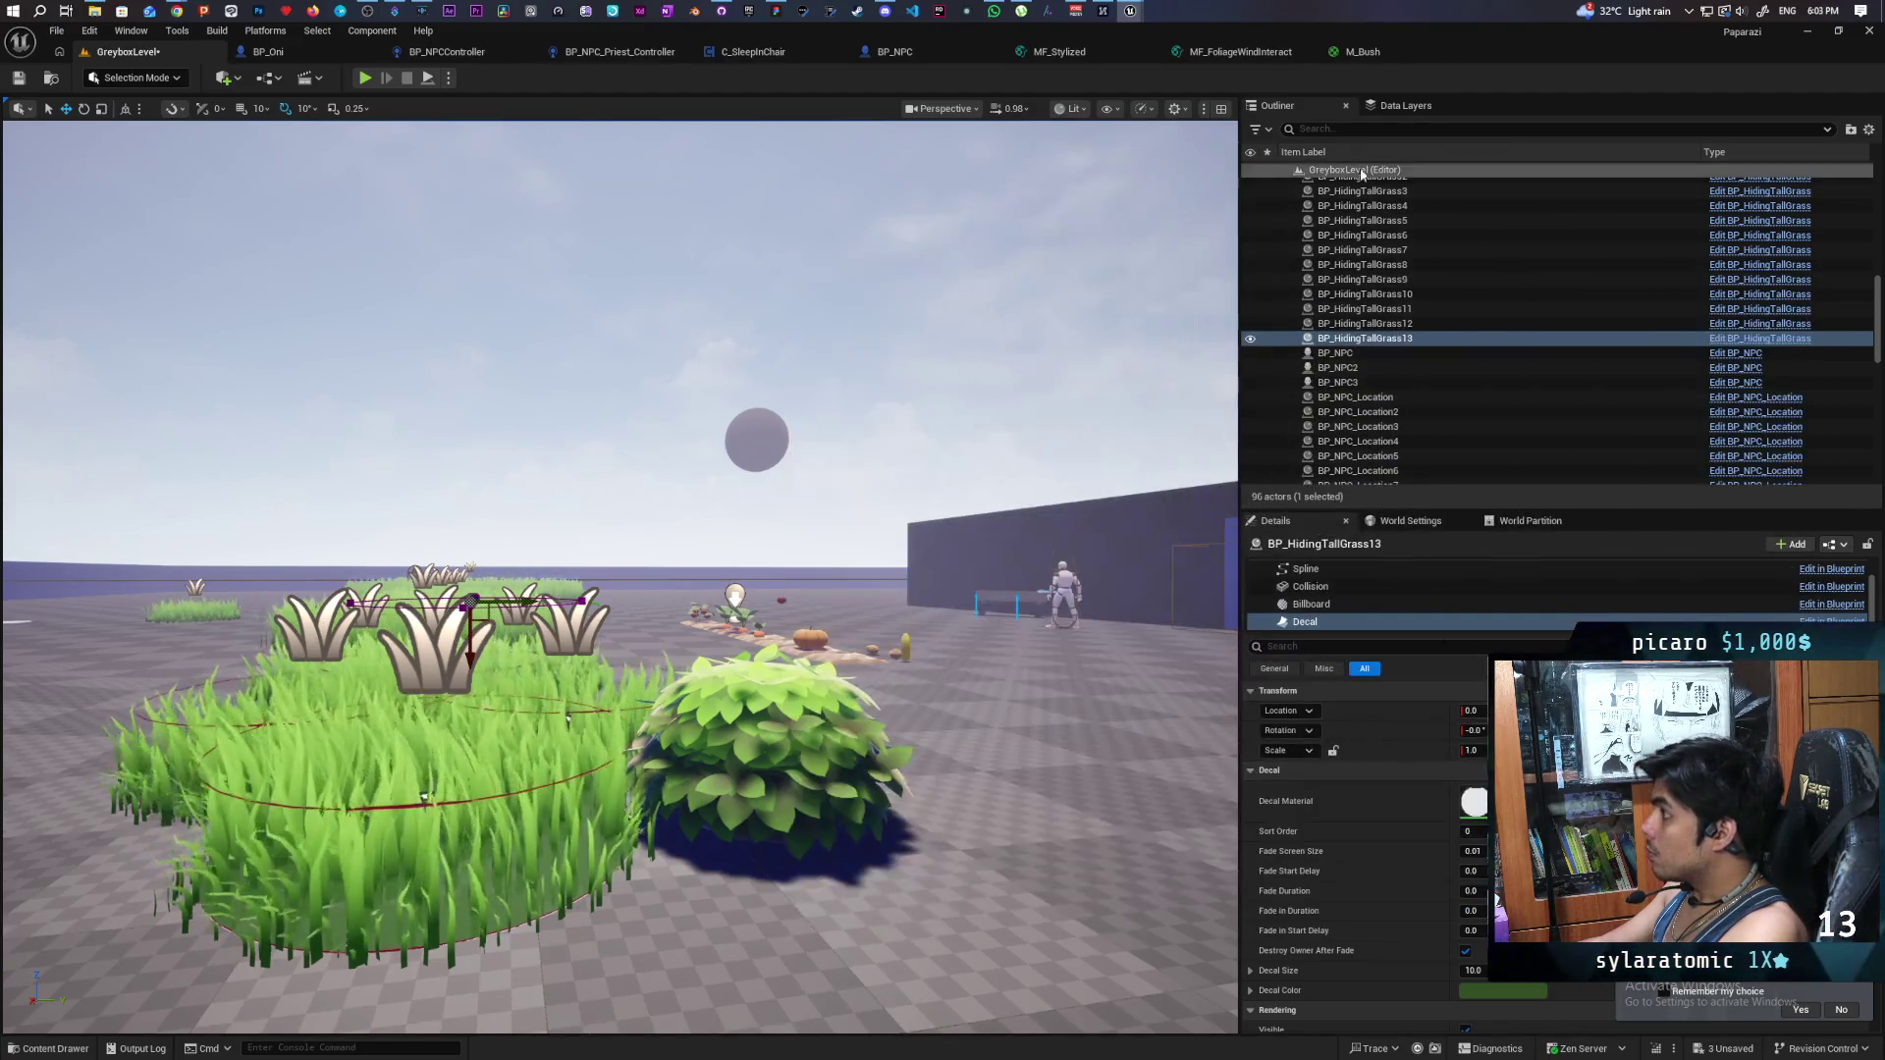
- Bring BP_HidingTallGrass forward and inspect its Decal Color without changing it
mouse_move(1129, 11)
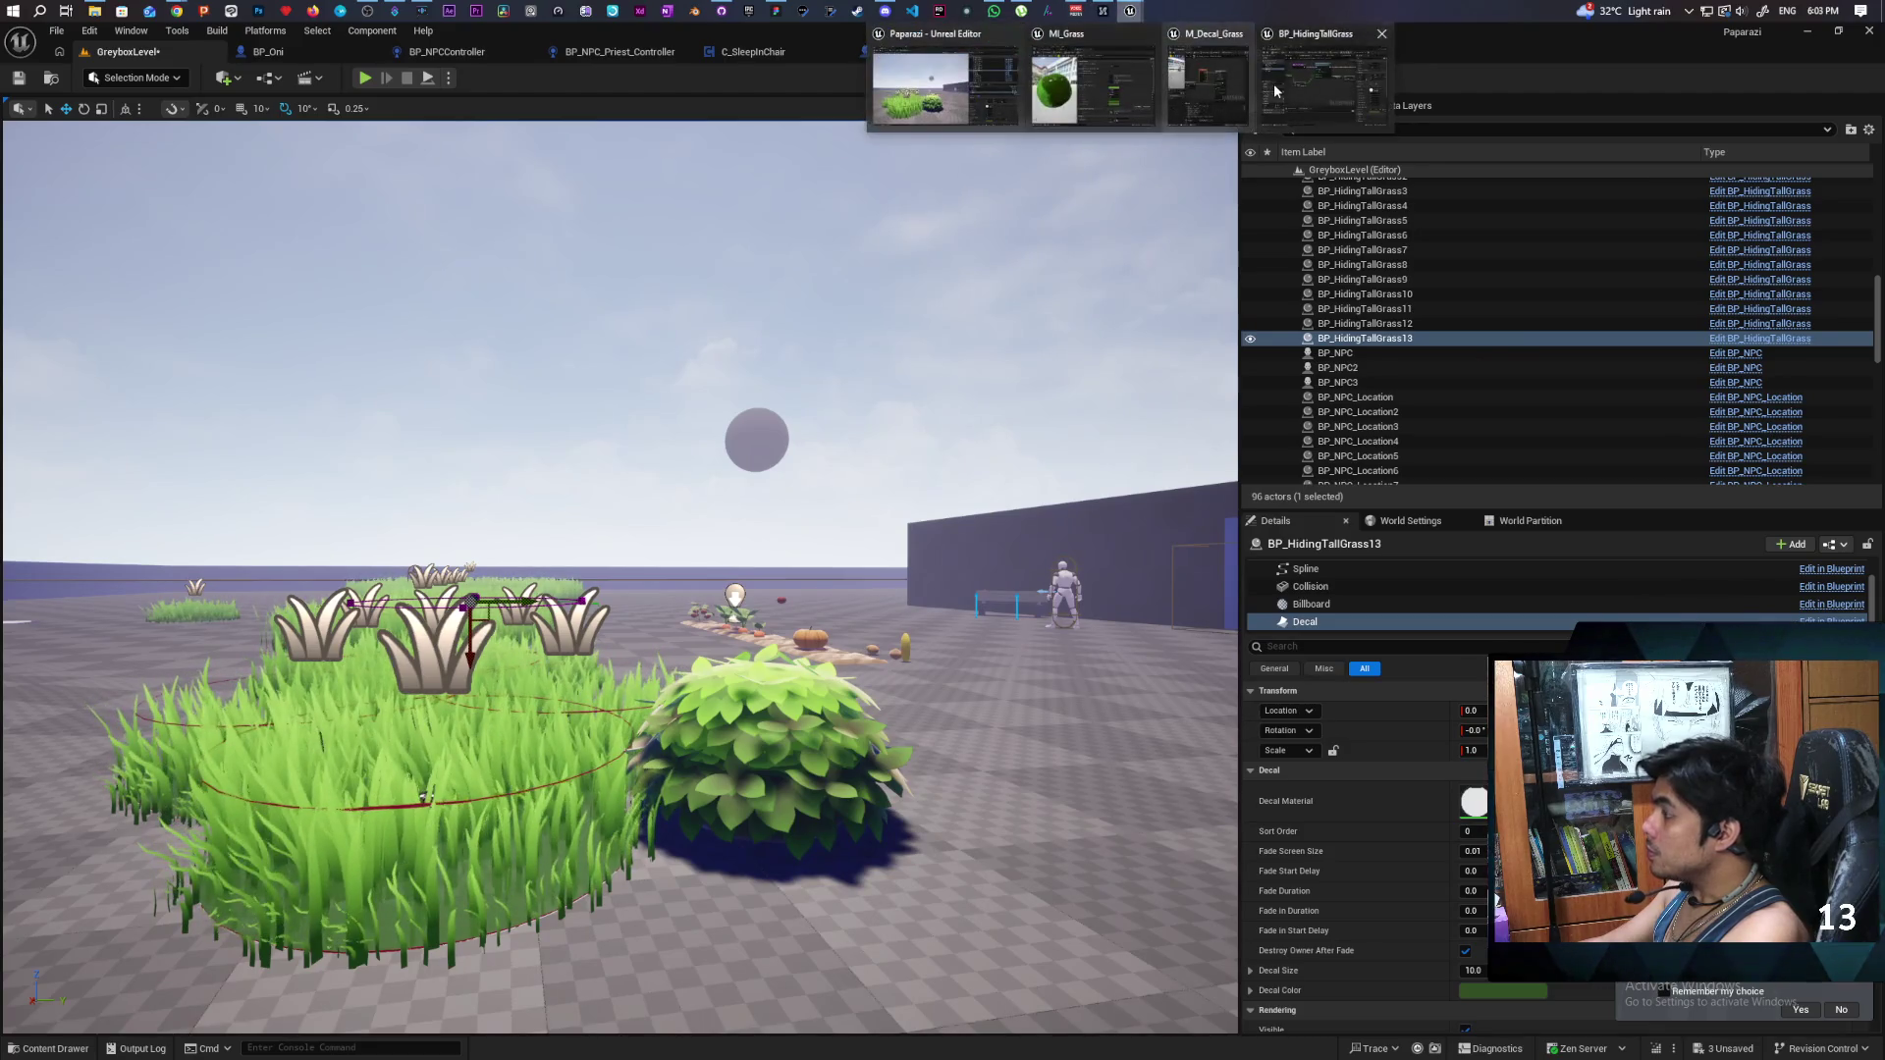
click(1276, 84)
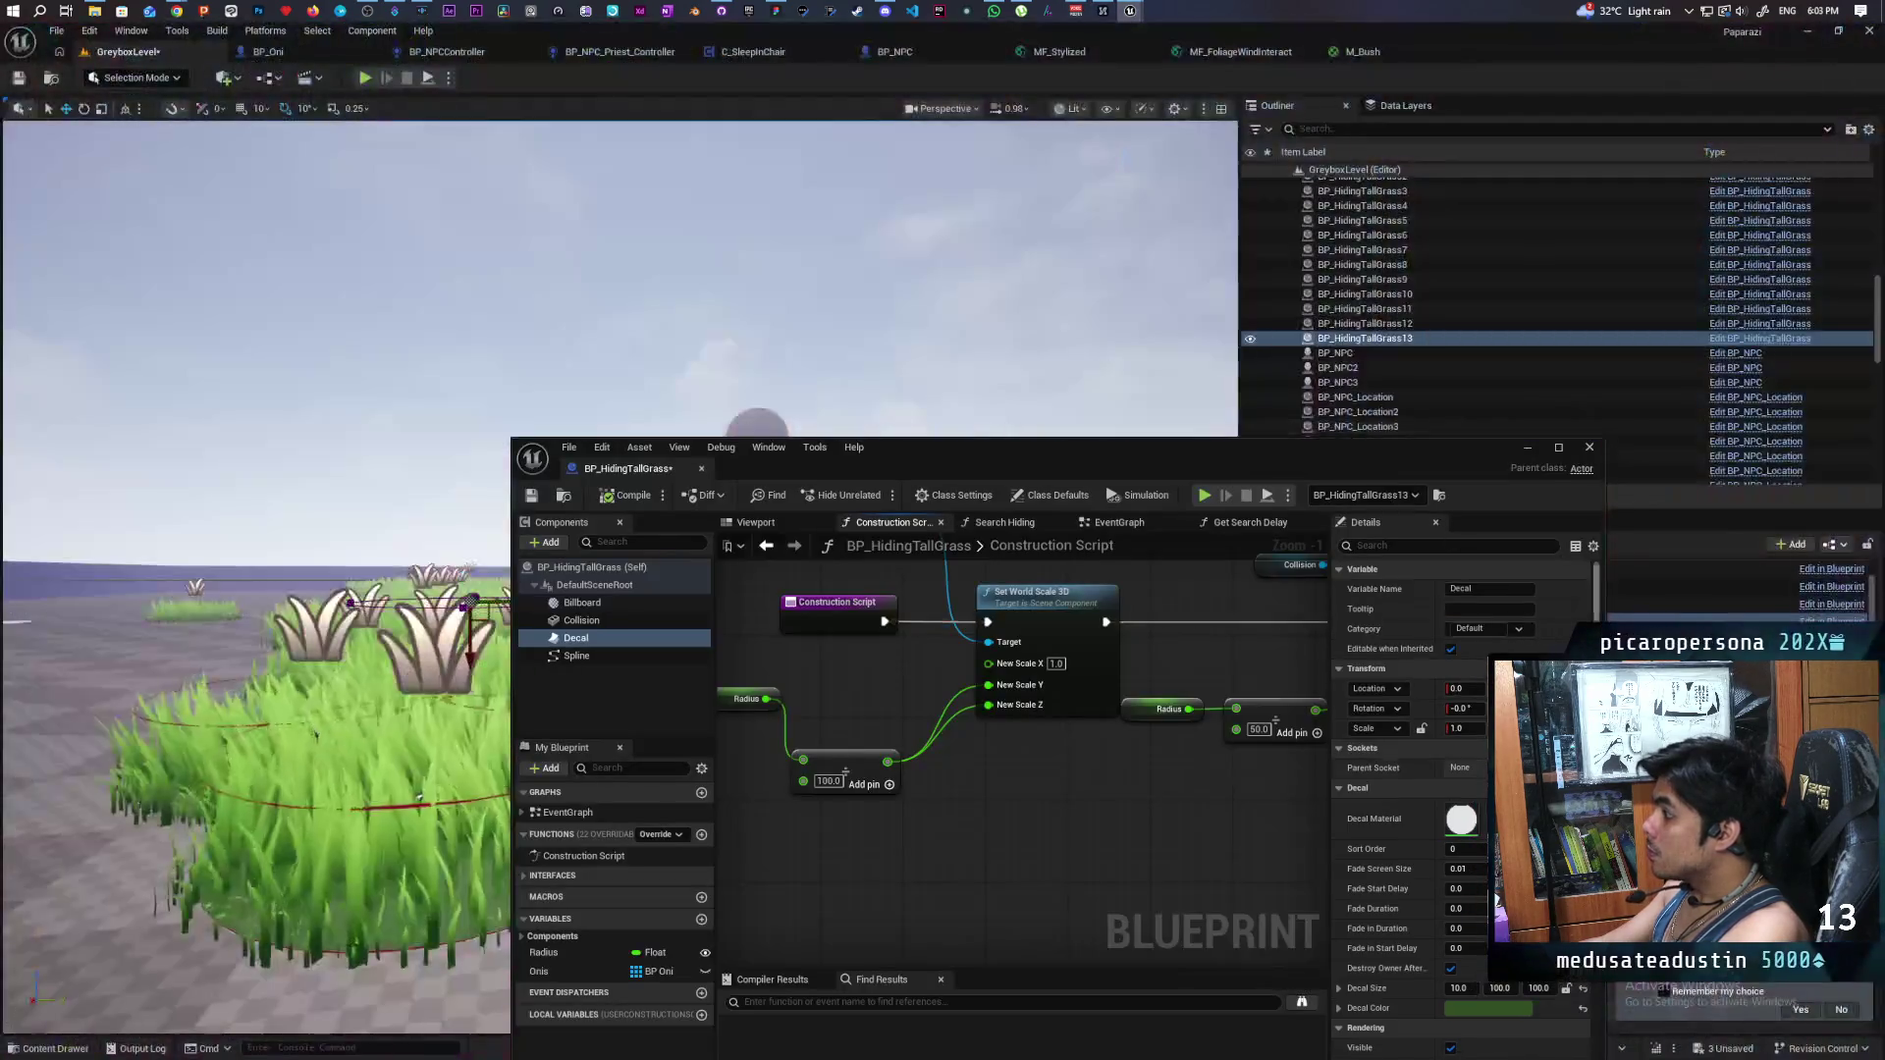
click(1468, 1008)
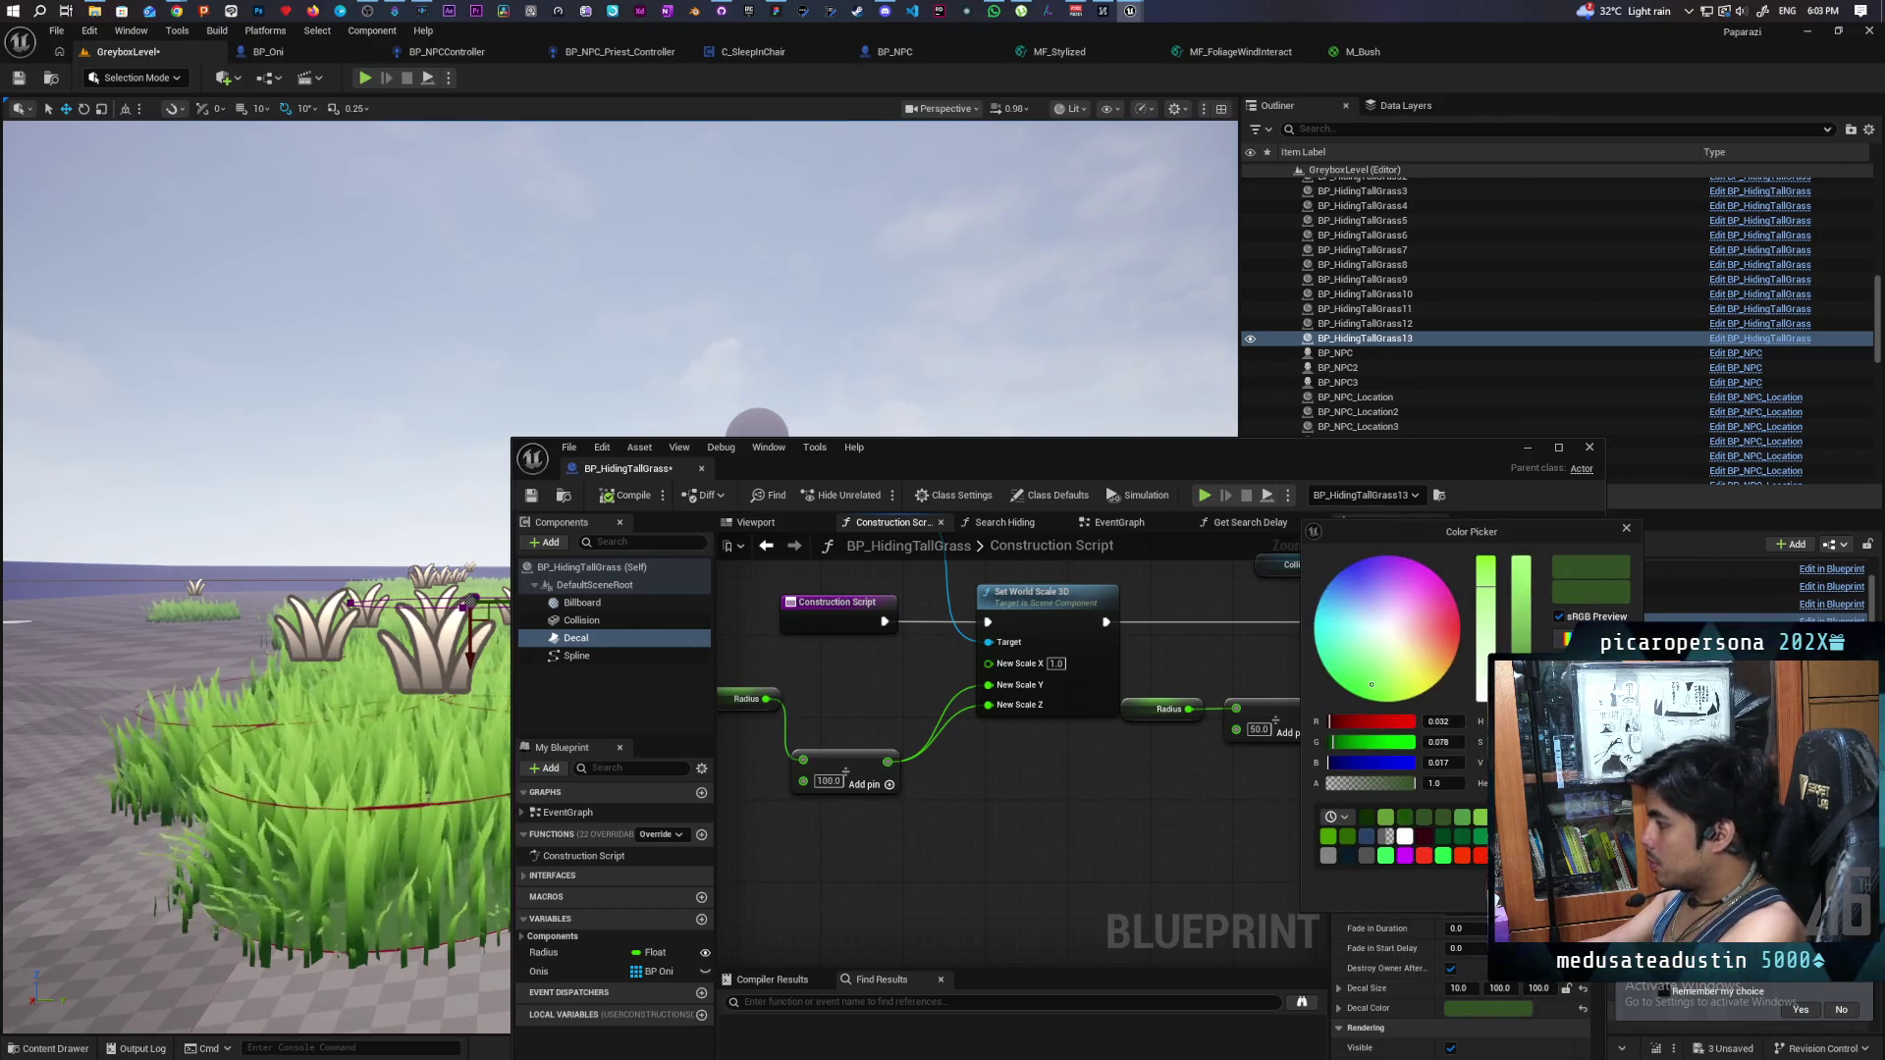
key(Escape)
- Preview the grass patches in game view (G) and fly the camera through them
drag(1011, 452, 1310, 436)
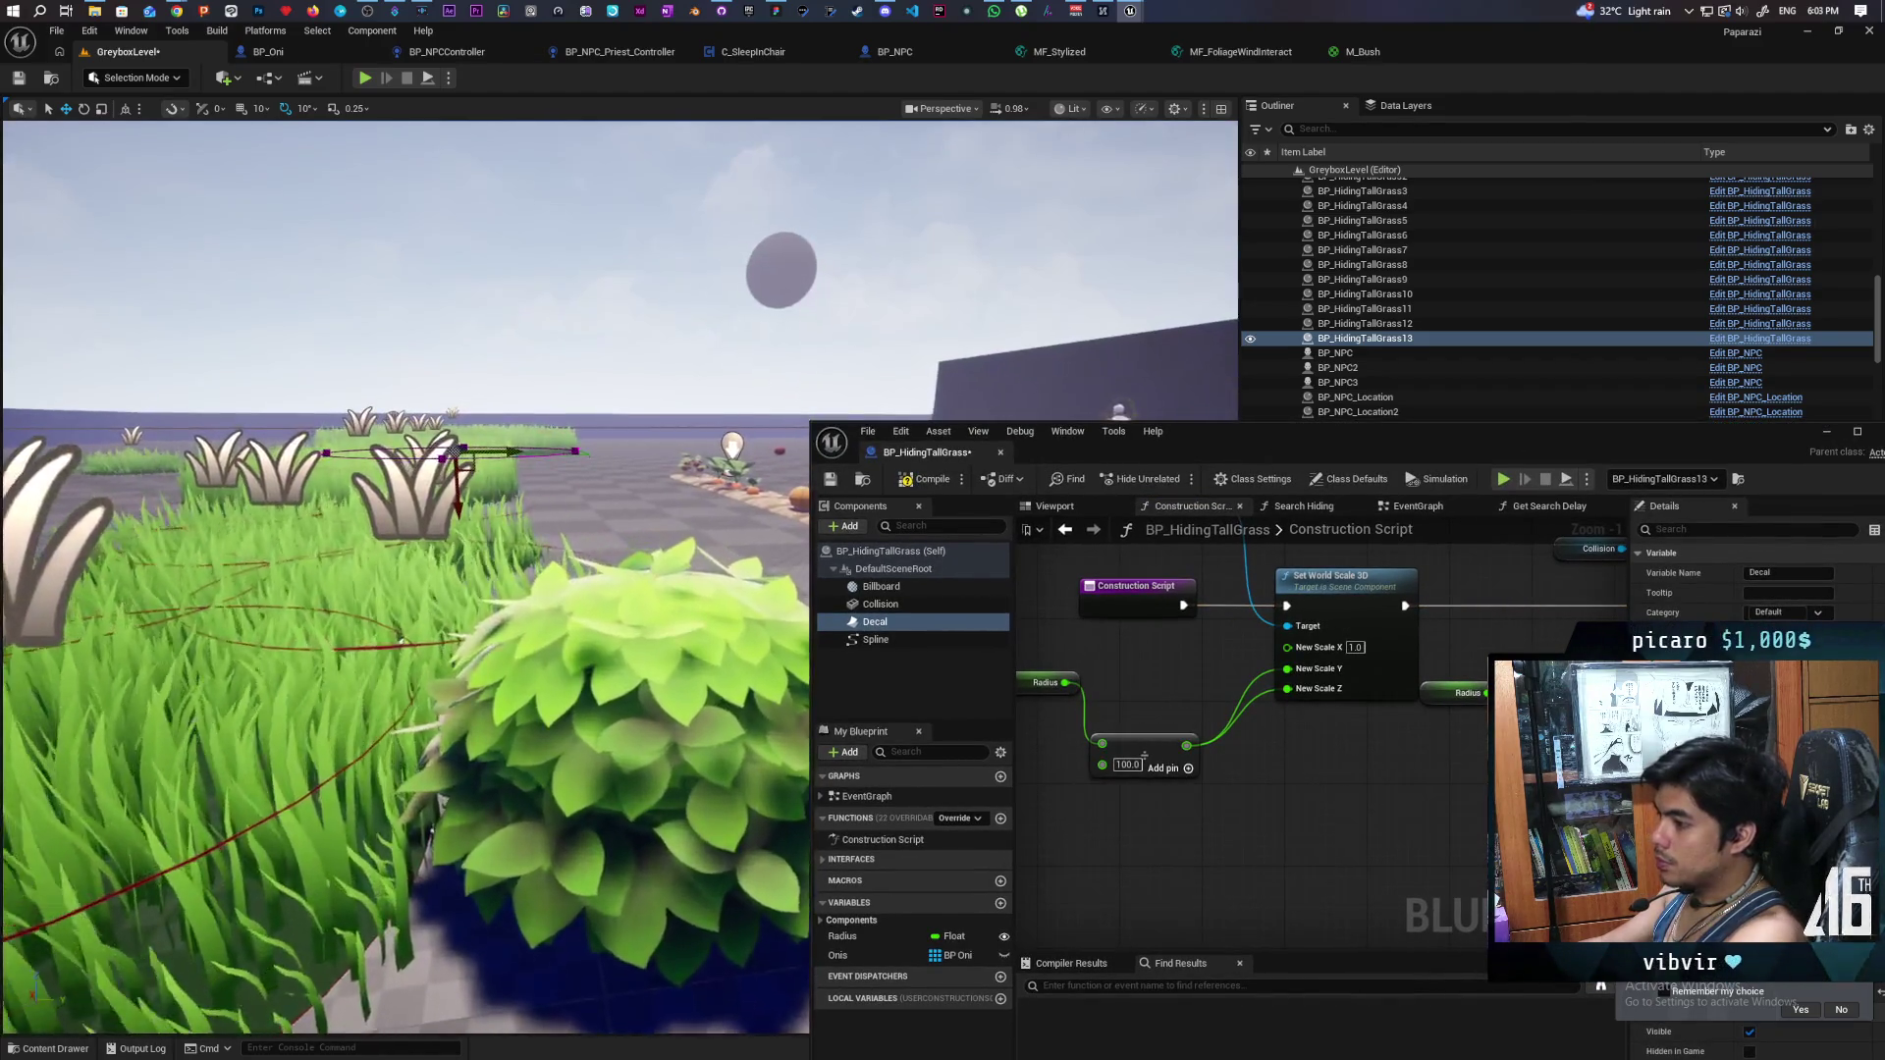
scroll(407, 589, down, 5)
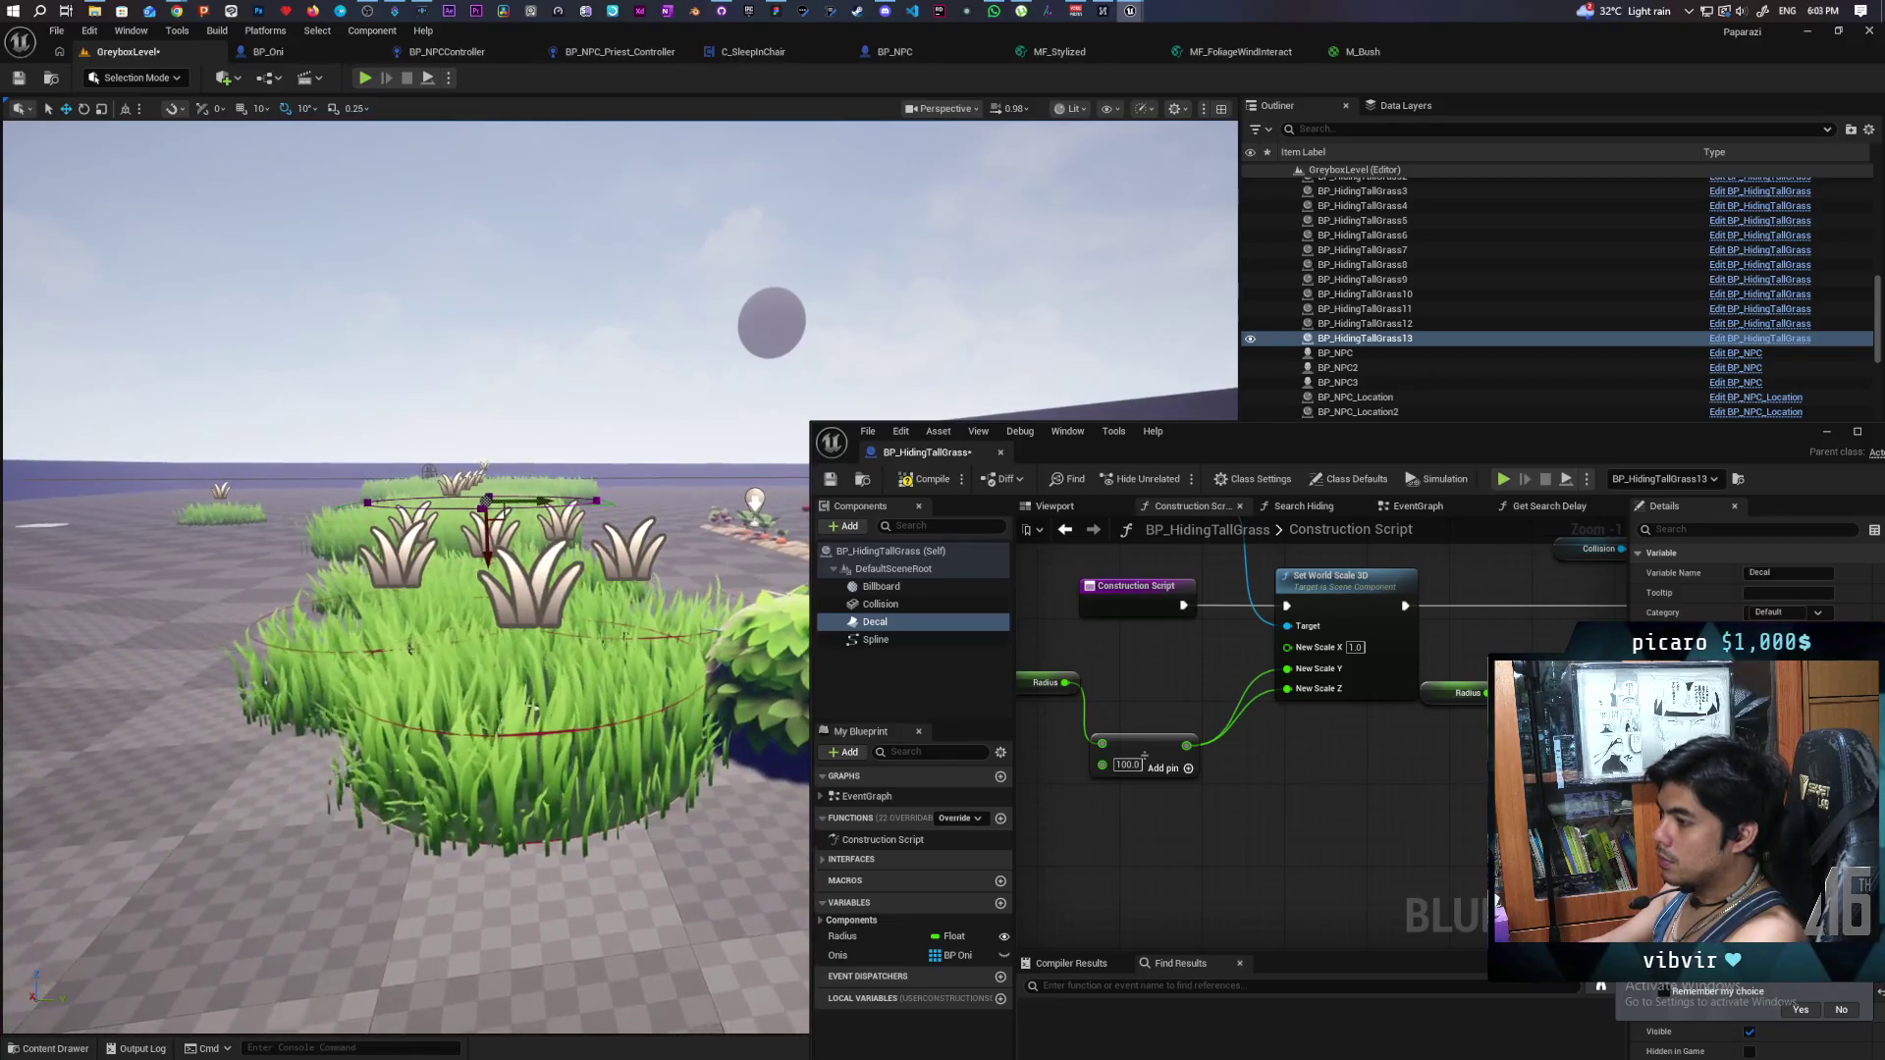
scroll(531, 710, up, 5)
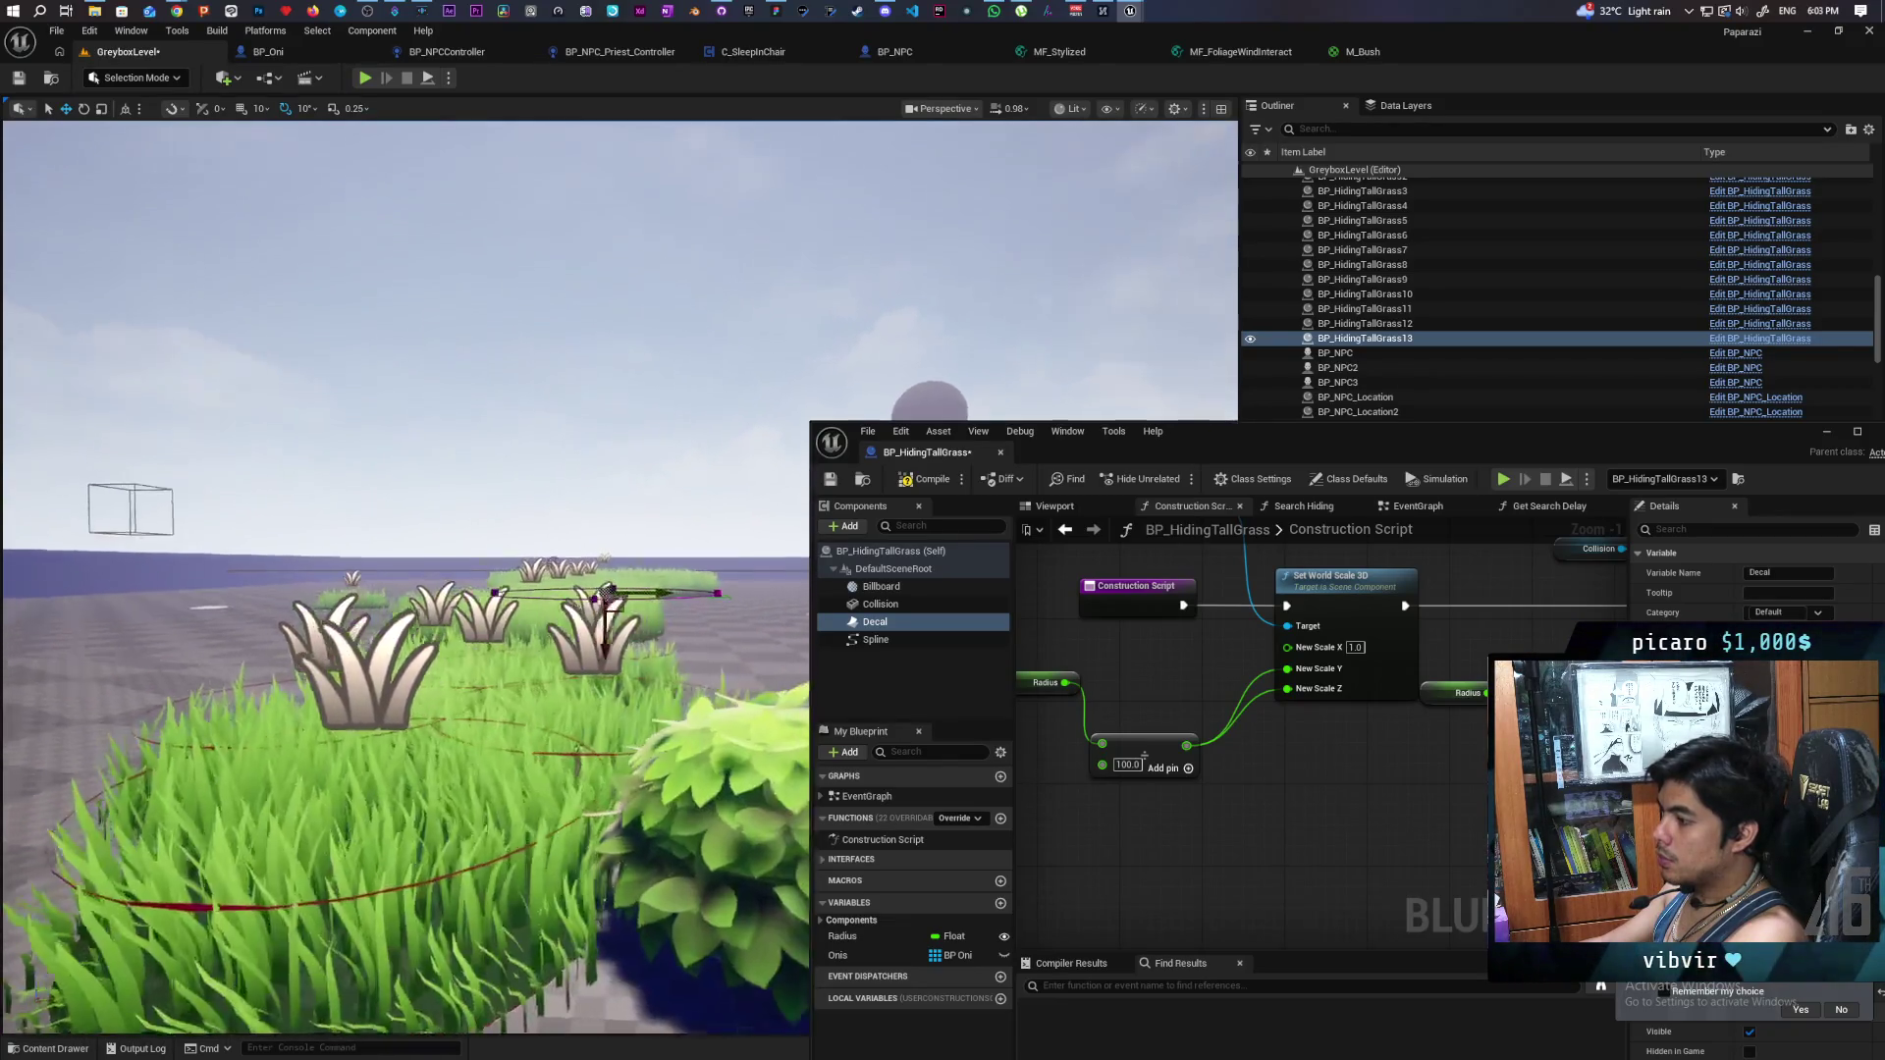
drag(564, 694, 603, 694)
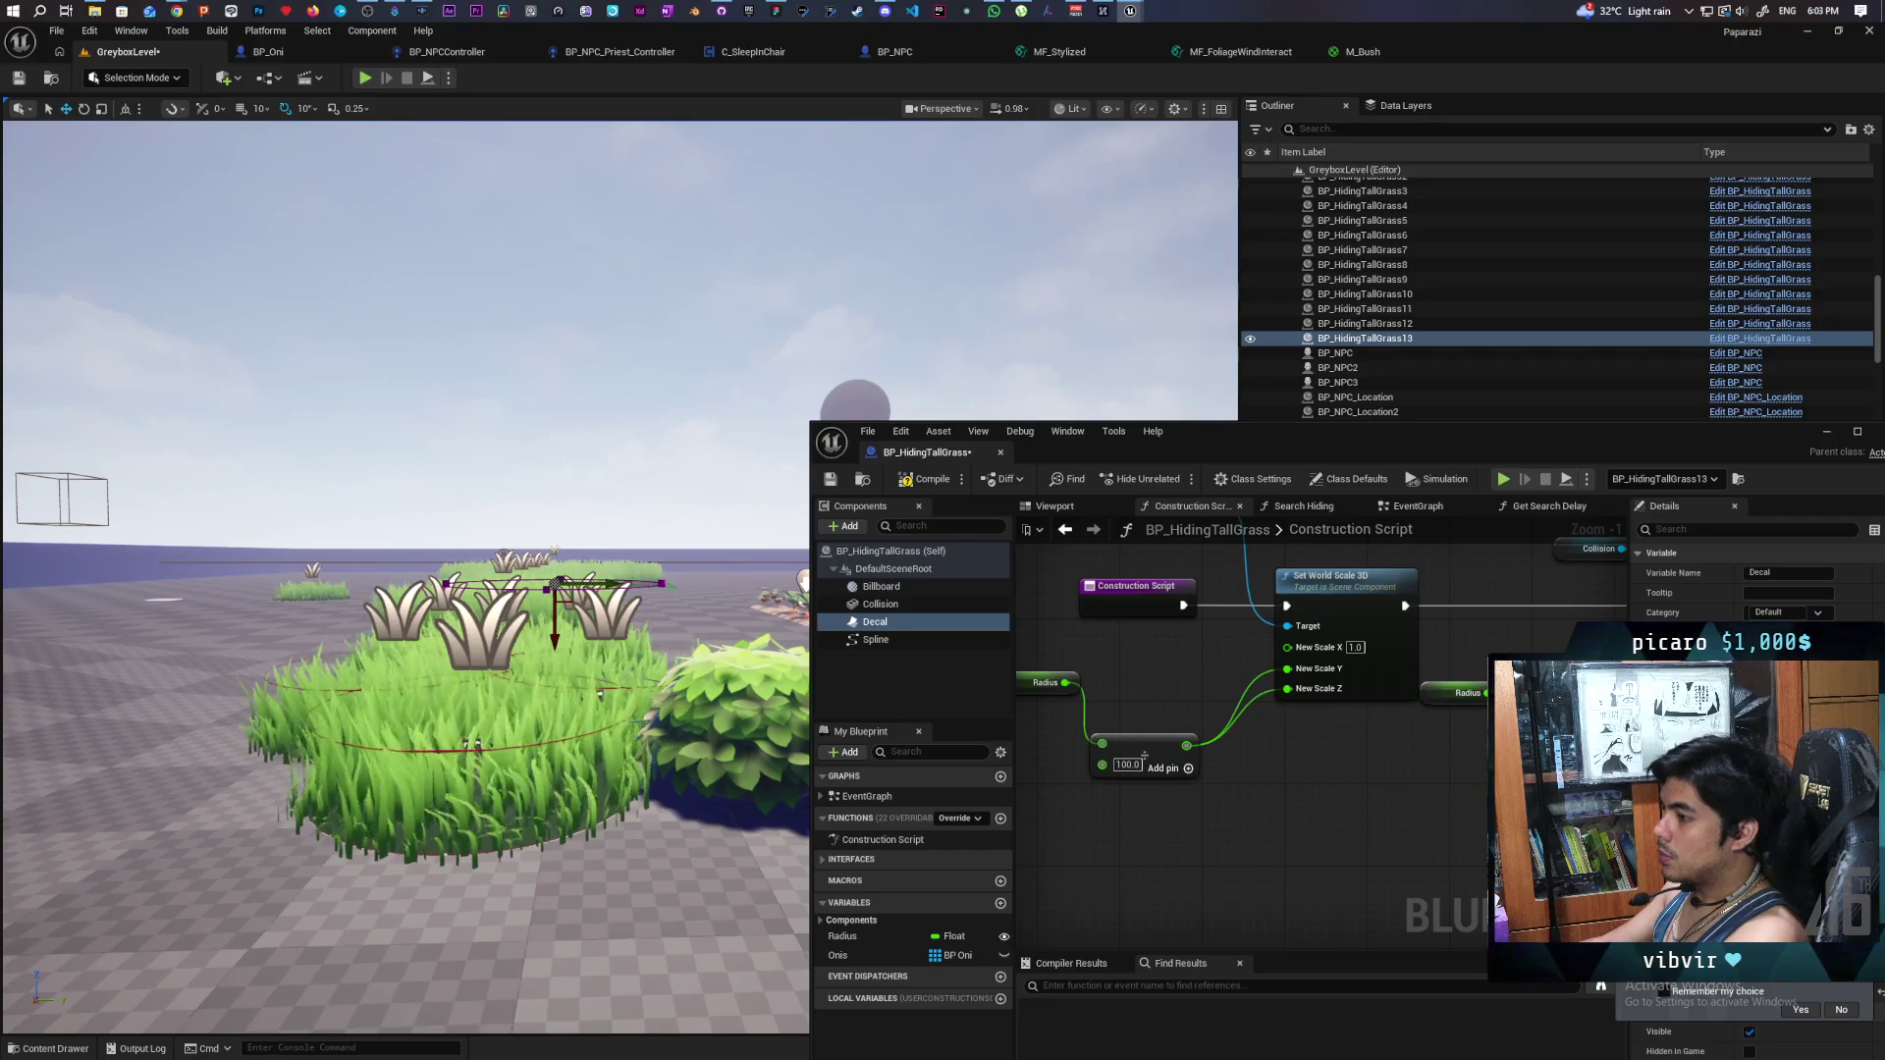
scroll(599, 694, up, 3)
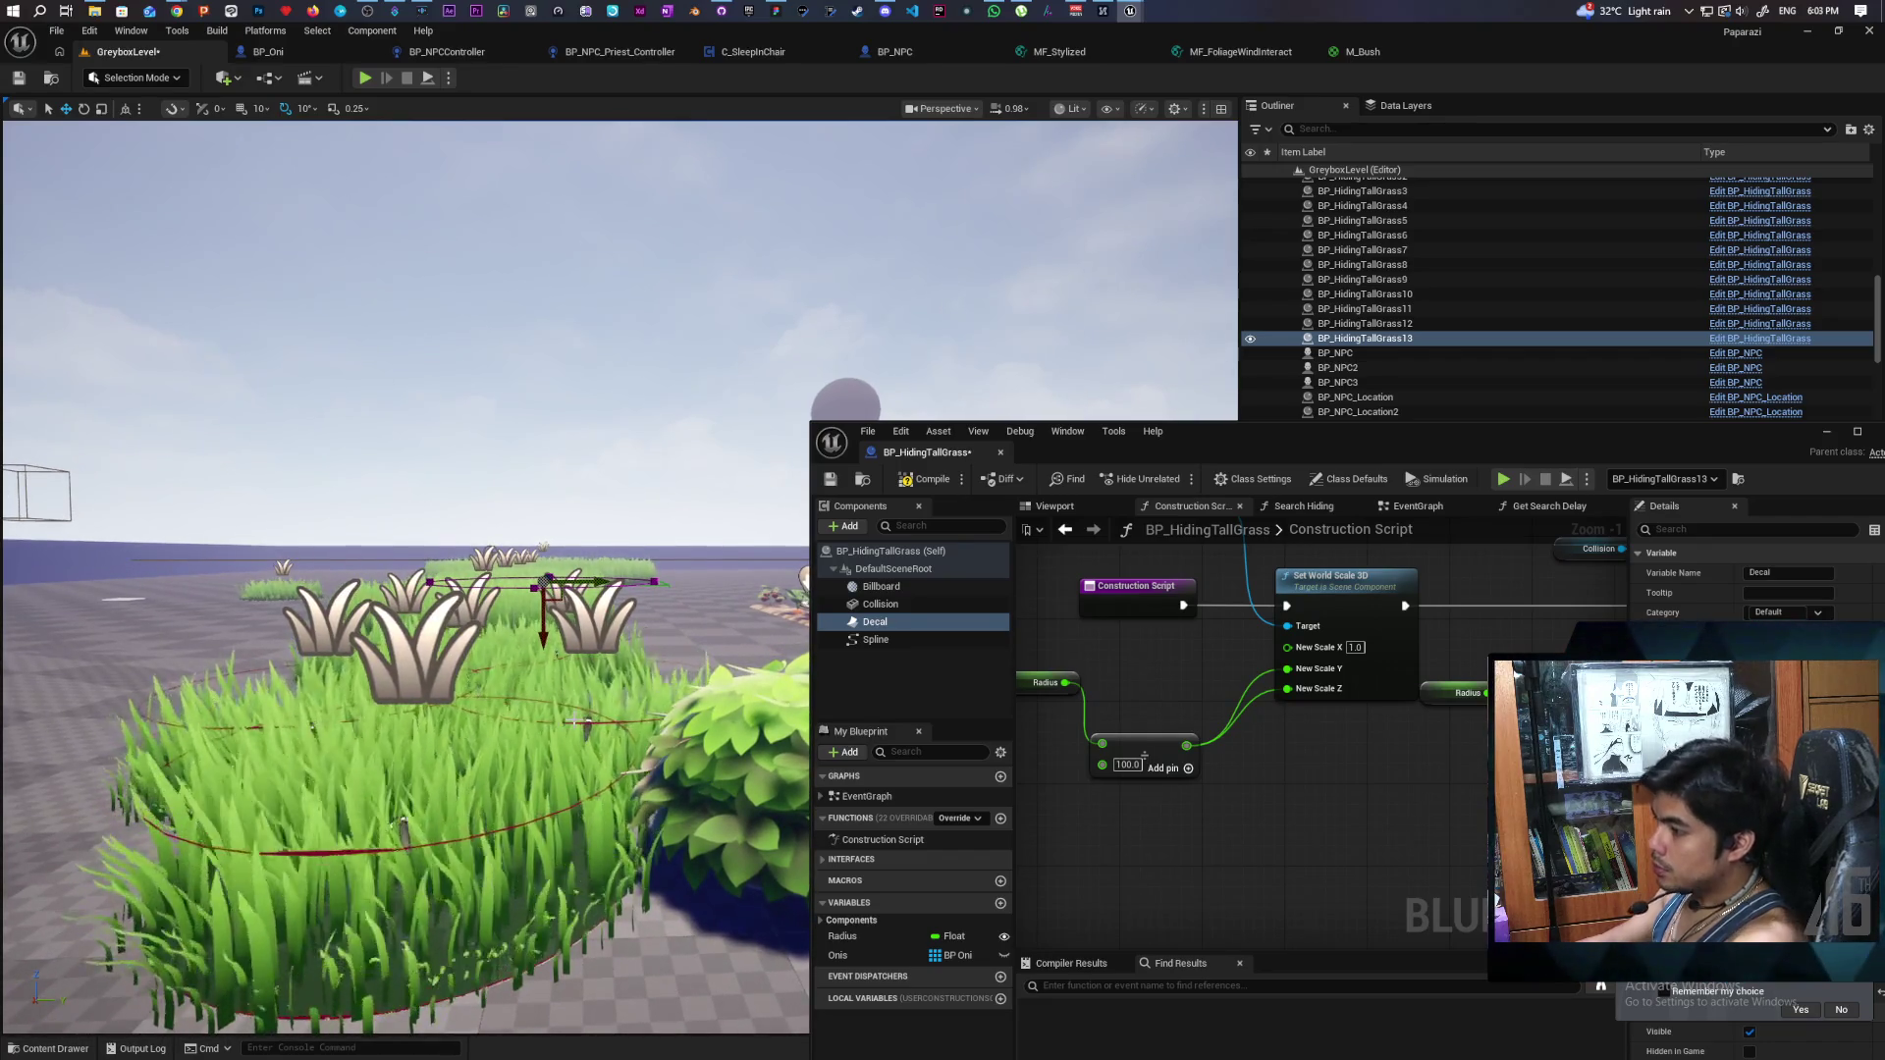
key(g)
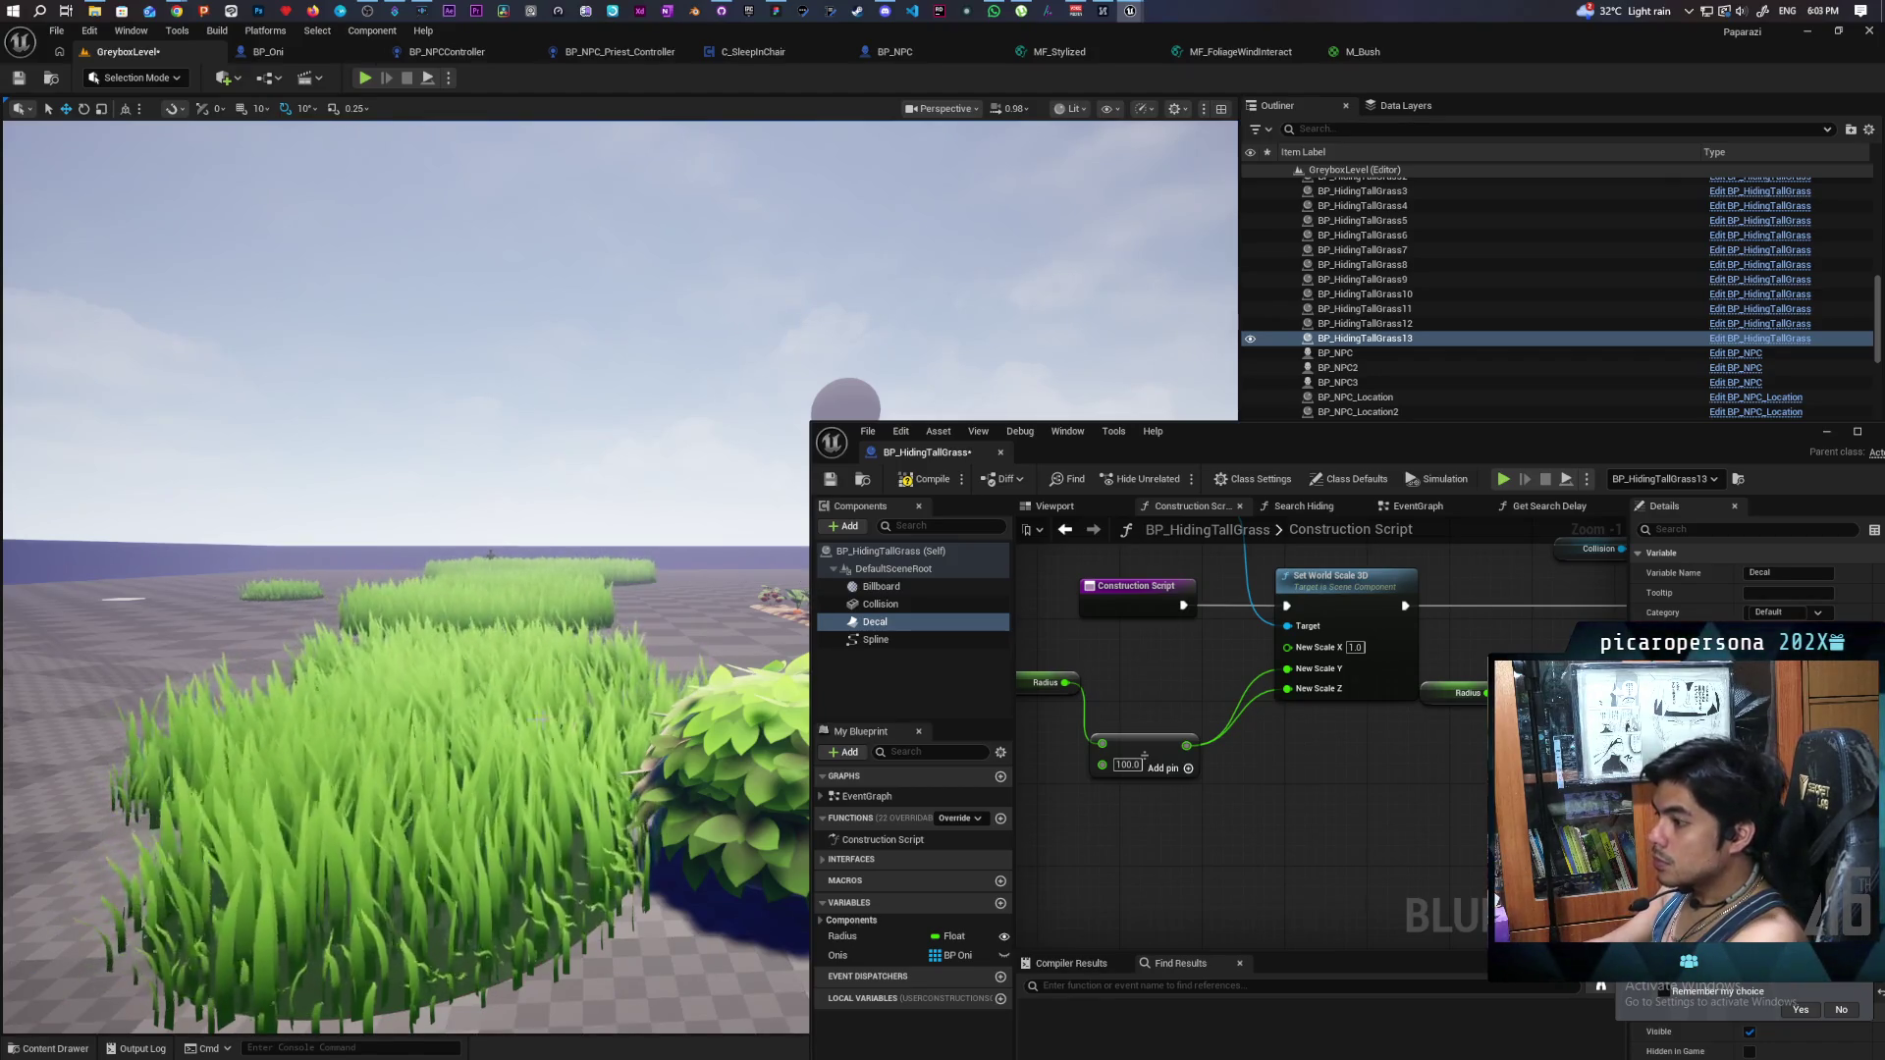
scroll(478, 724, down, 3)
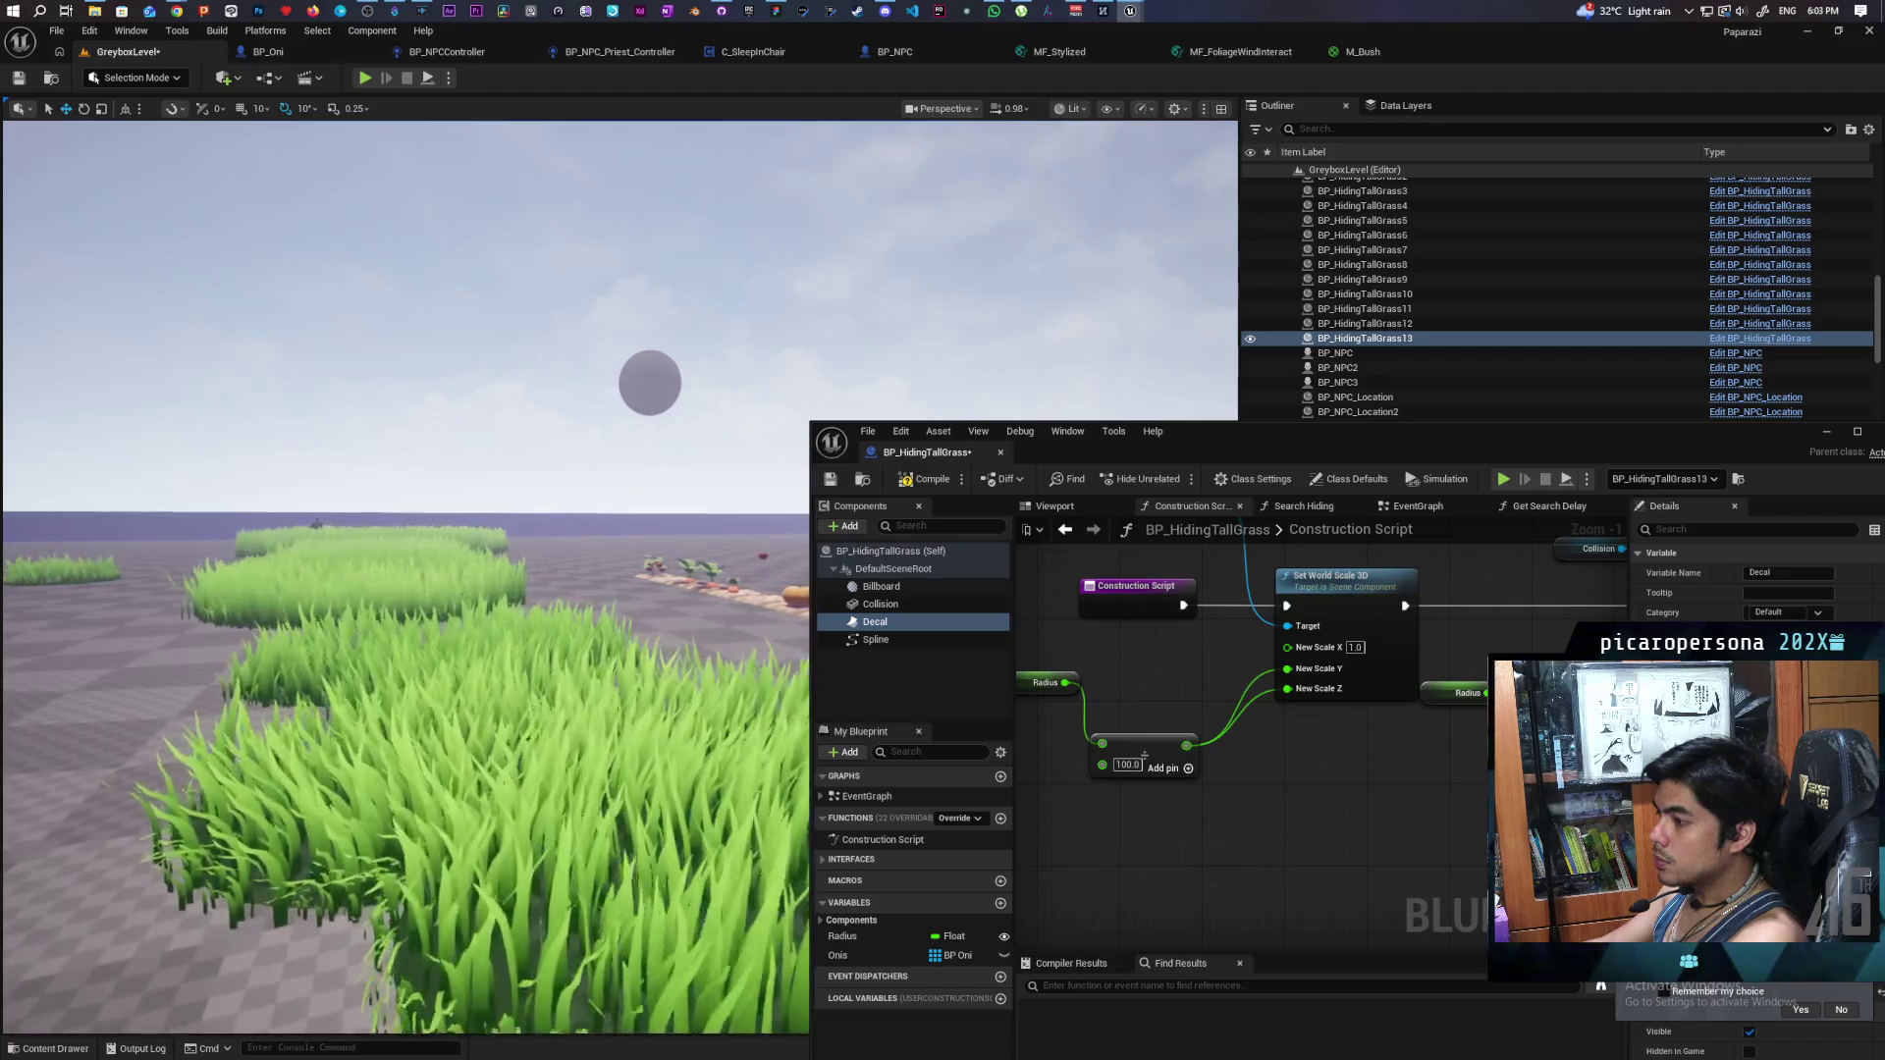
scroll(478, 723, up, 3)
mouse_move(478, 724)
mouse_down()
mouse_move(550, 688)
mouse_move(481, 731)
mouse_move(494, 824)
mouse_move(488, 717)
mouse_move(448, 636)
mouse_up()
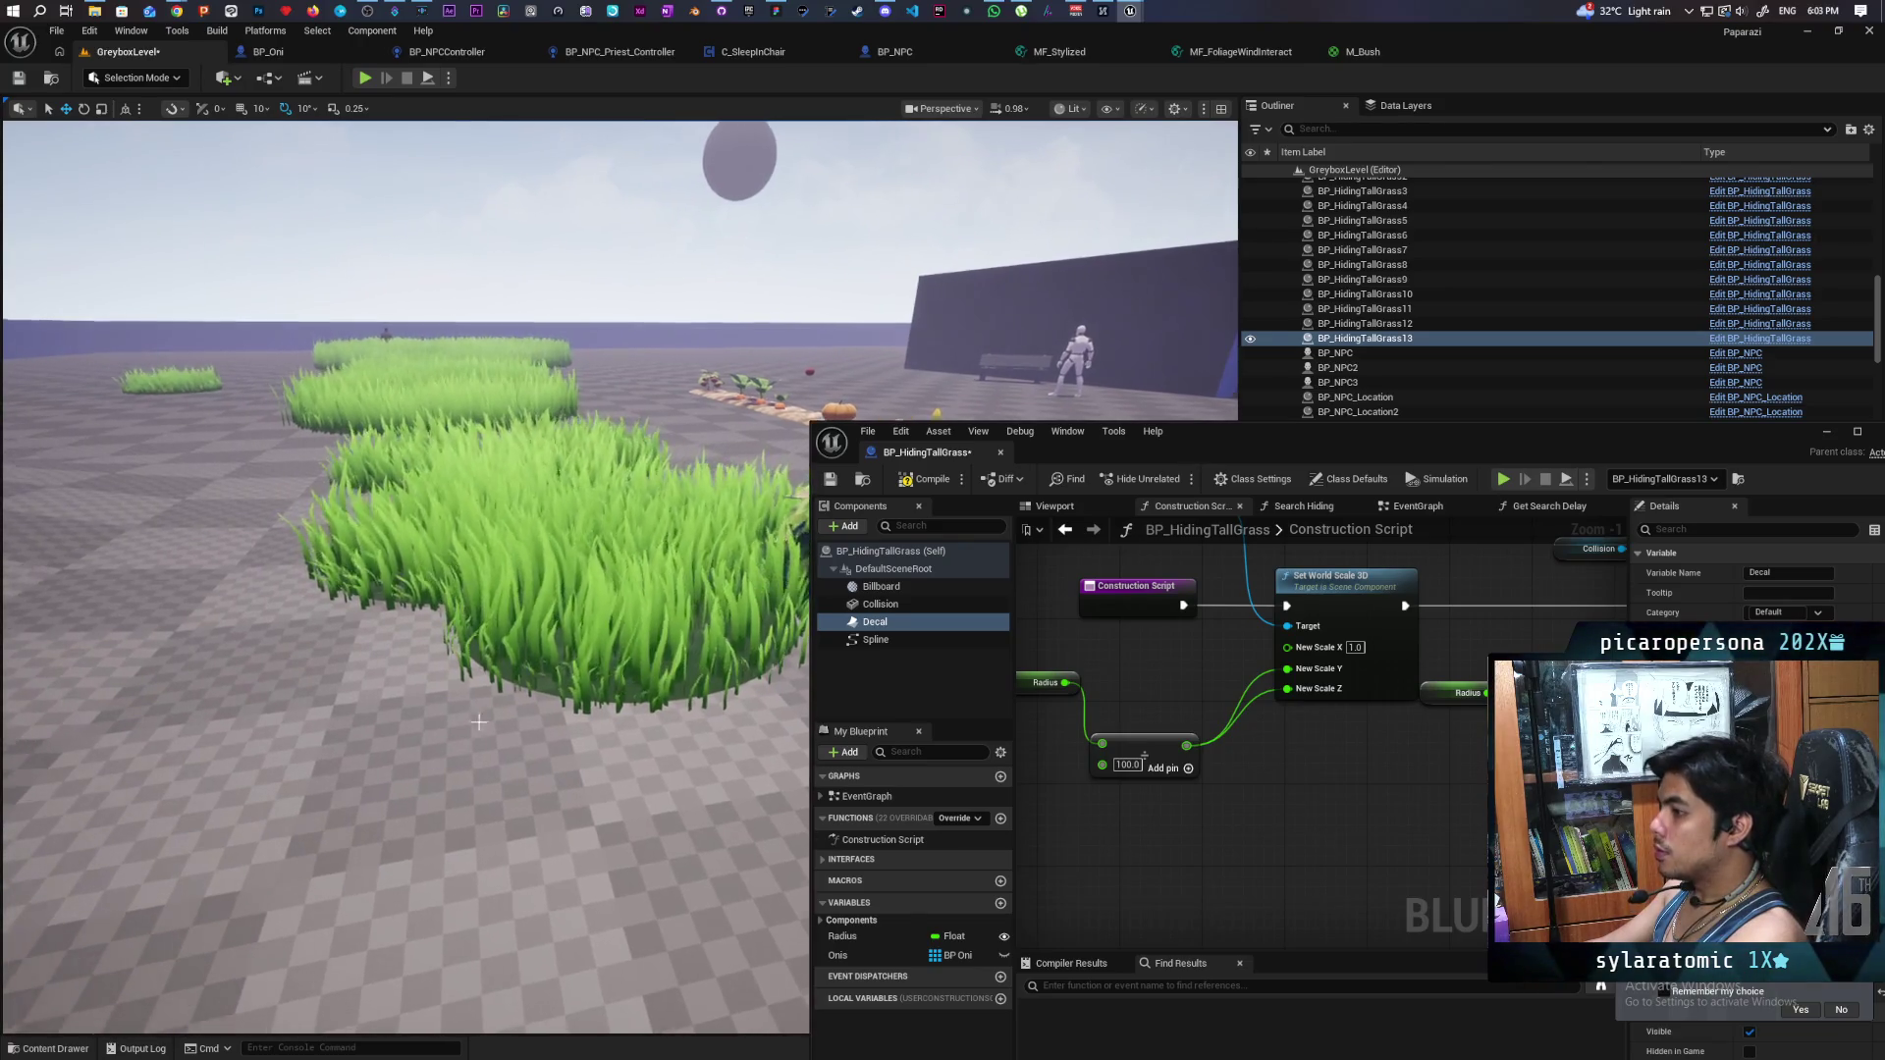
- Save the BP_HidingTallGrass Blueprint and reposition its editor window
click(830, 479)
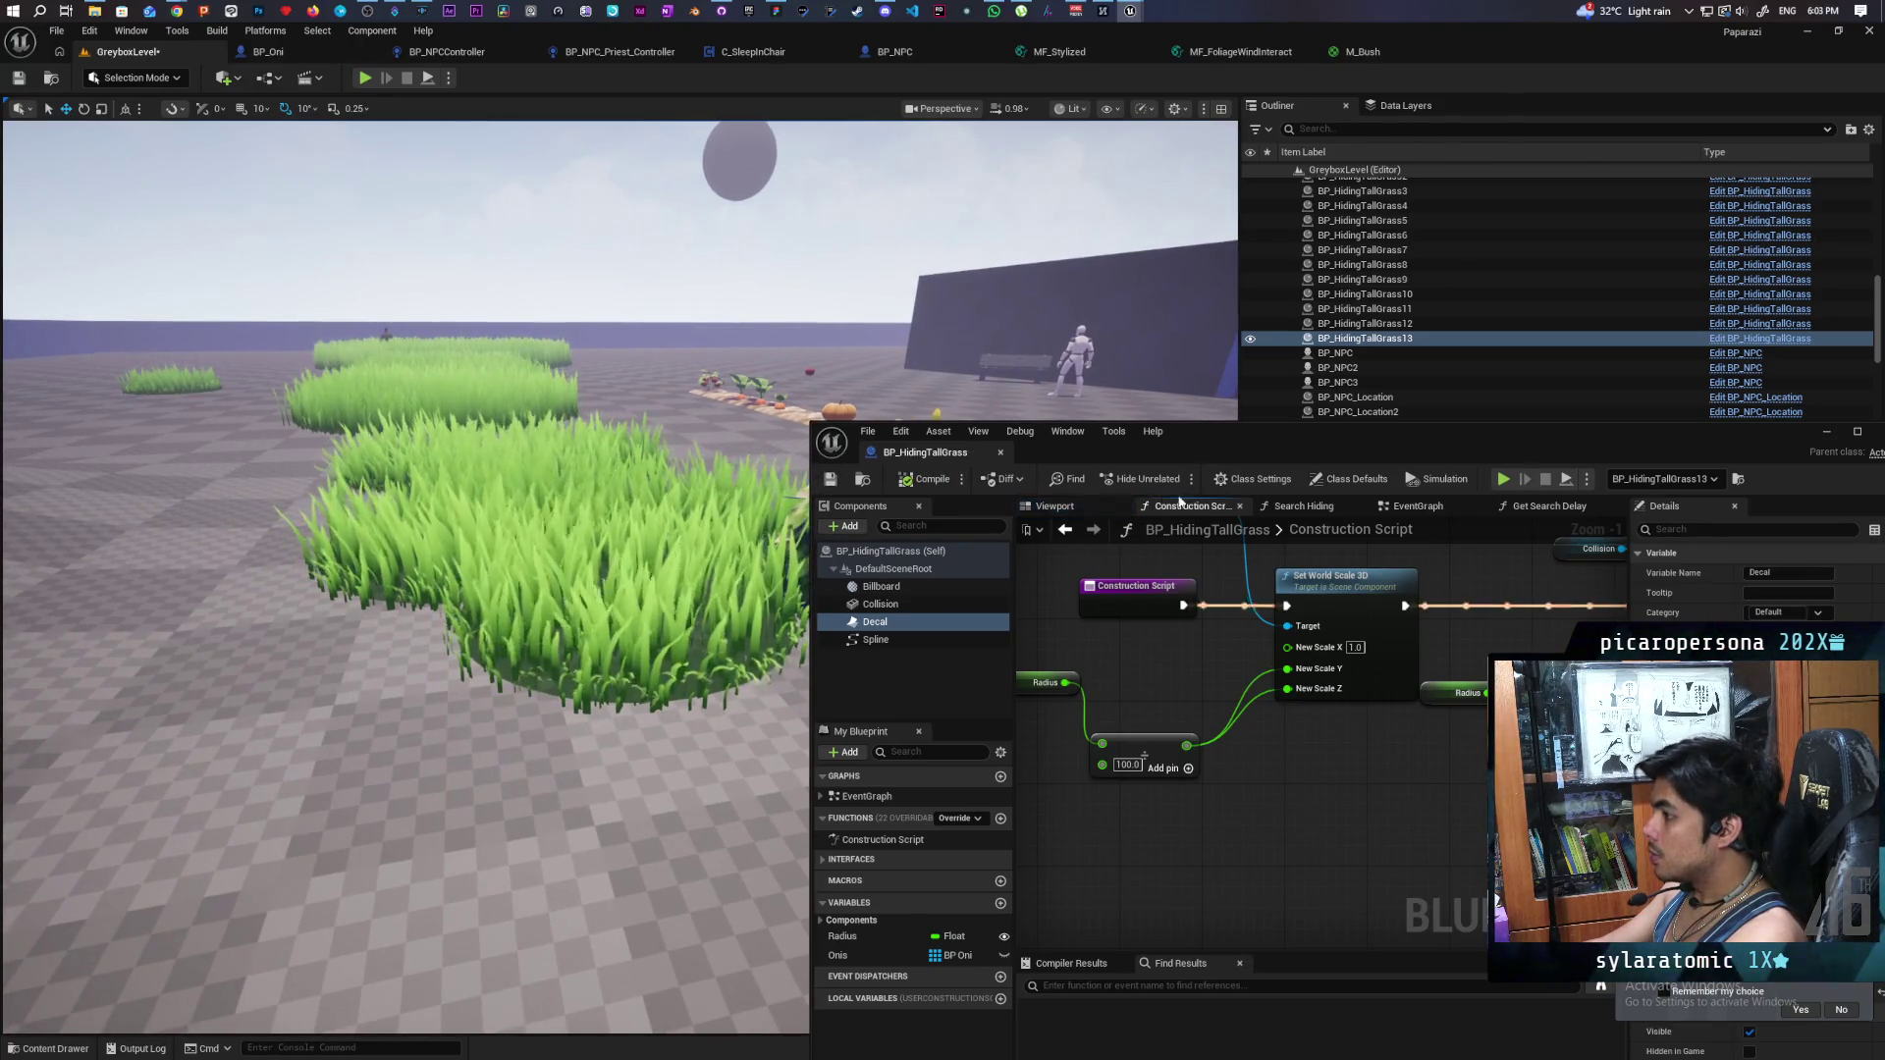
mouse_move(1429, 431)
mouse_down()
mouse_move(1257, 414)
mouse_move(1203, 377)
mouse_move(1235, 347)
mouse_move(1403, 326)
mouse_up()
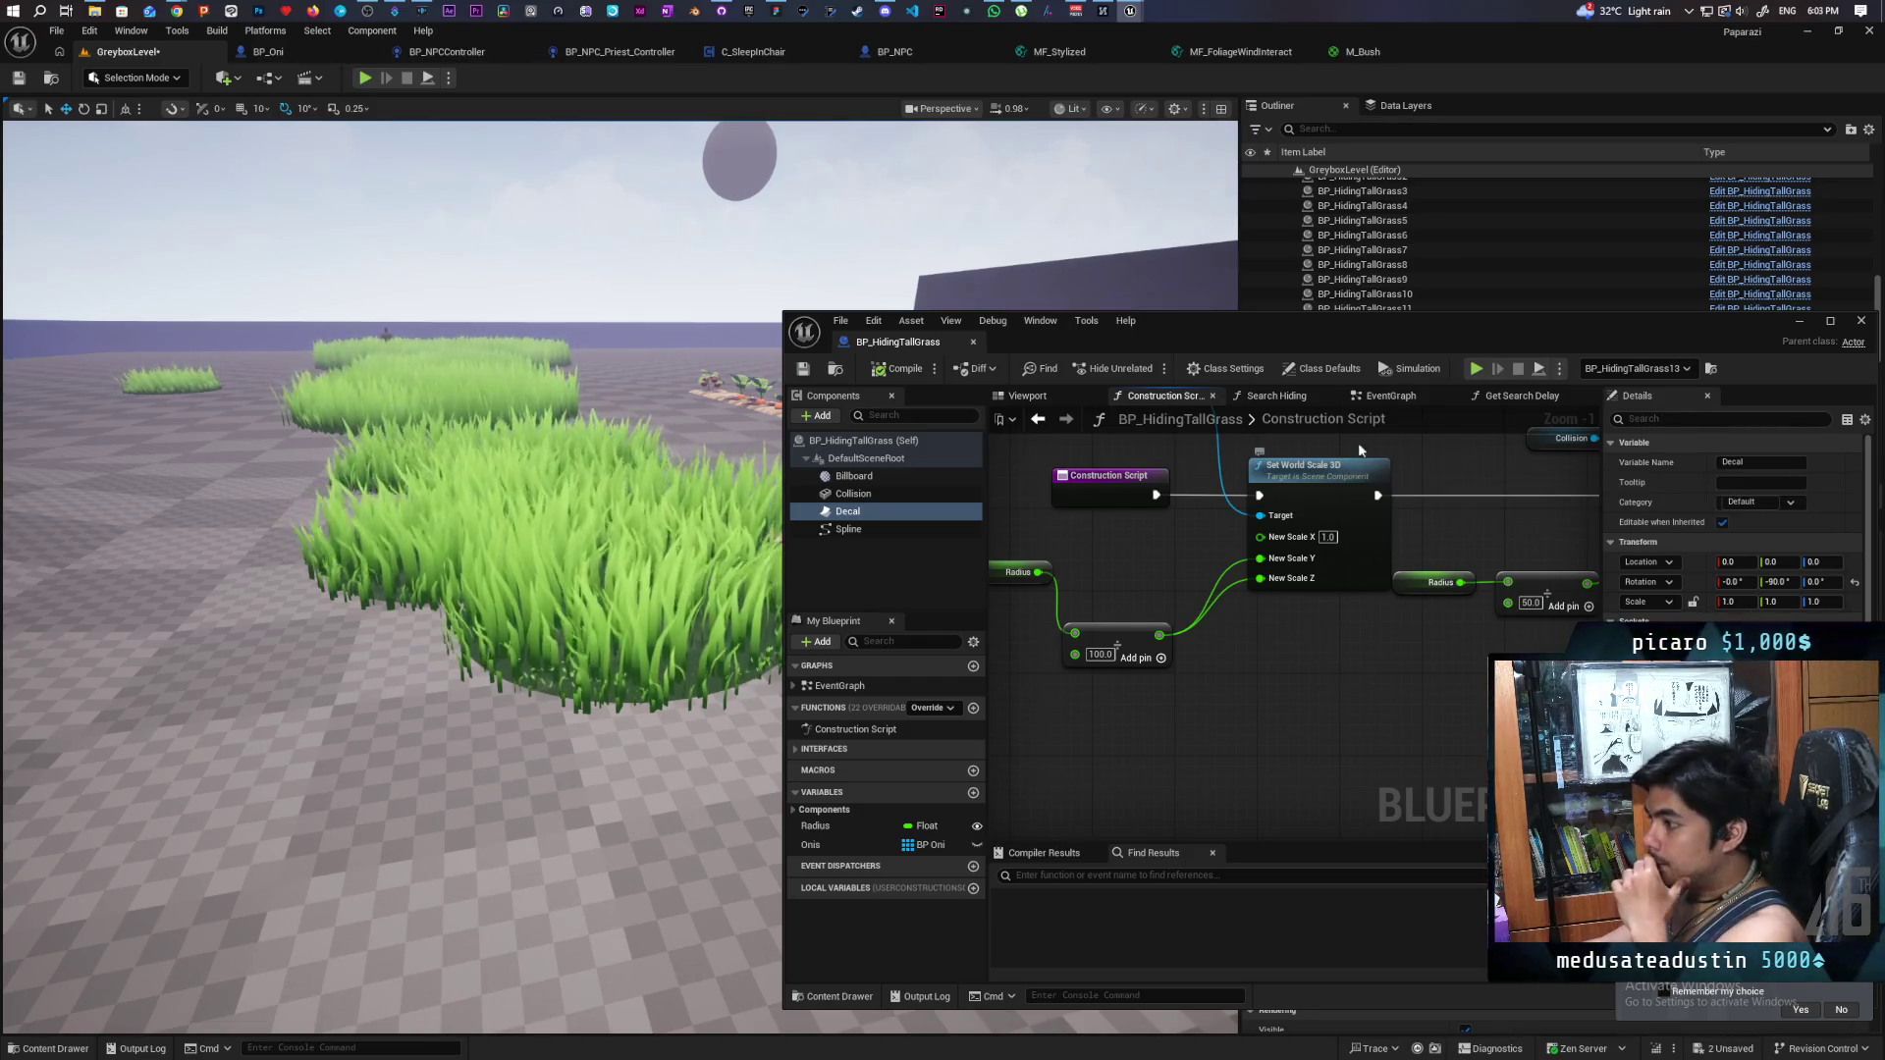
drag(1505, 343, 1402, 339)
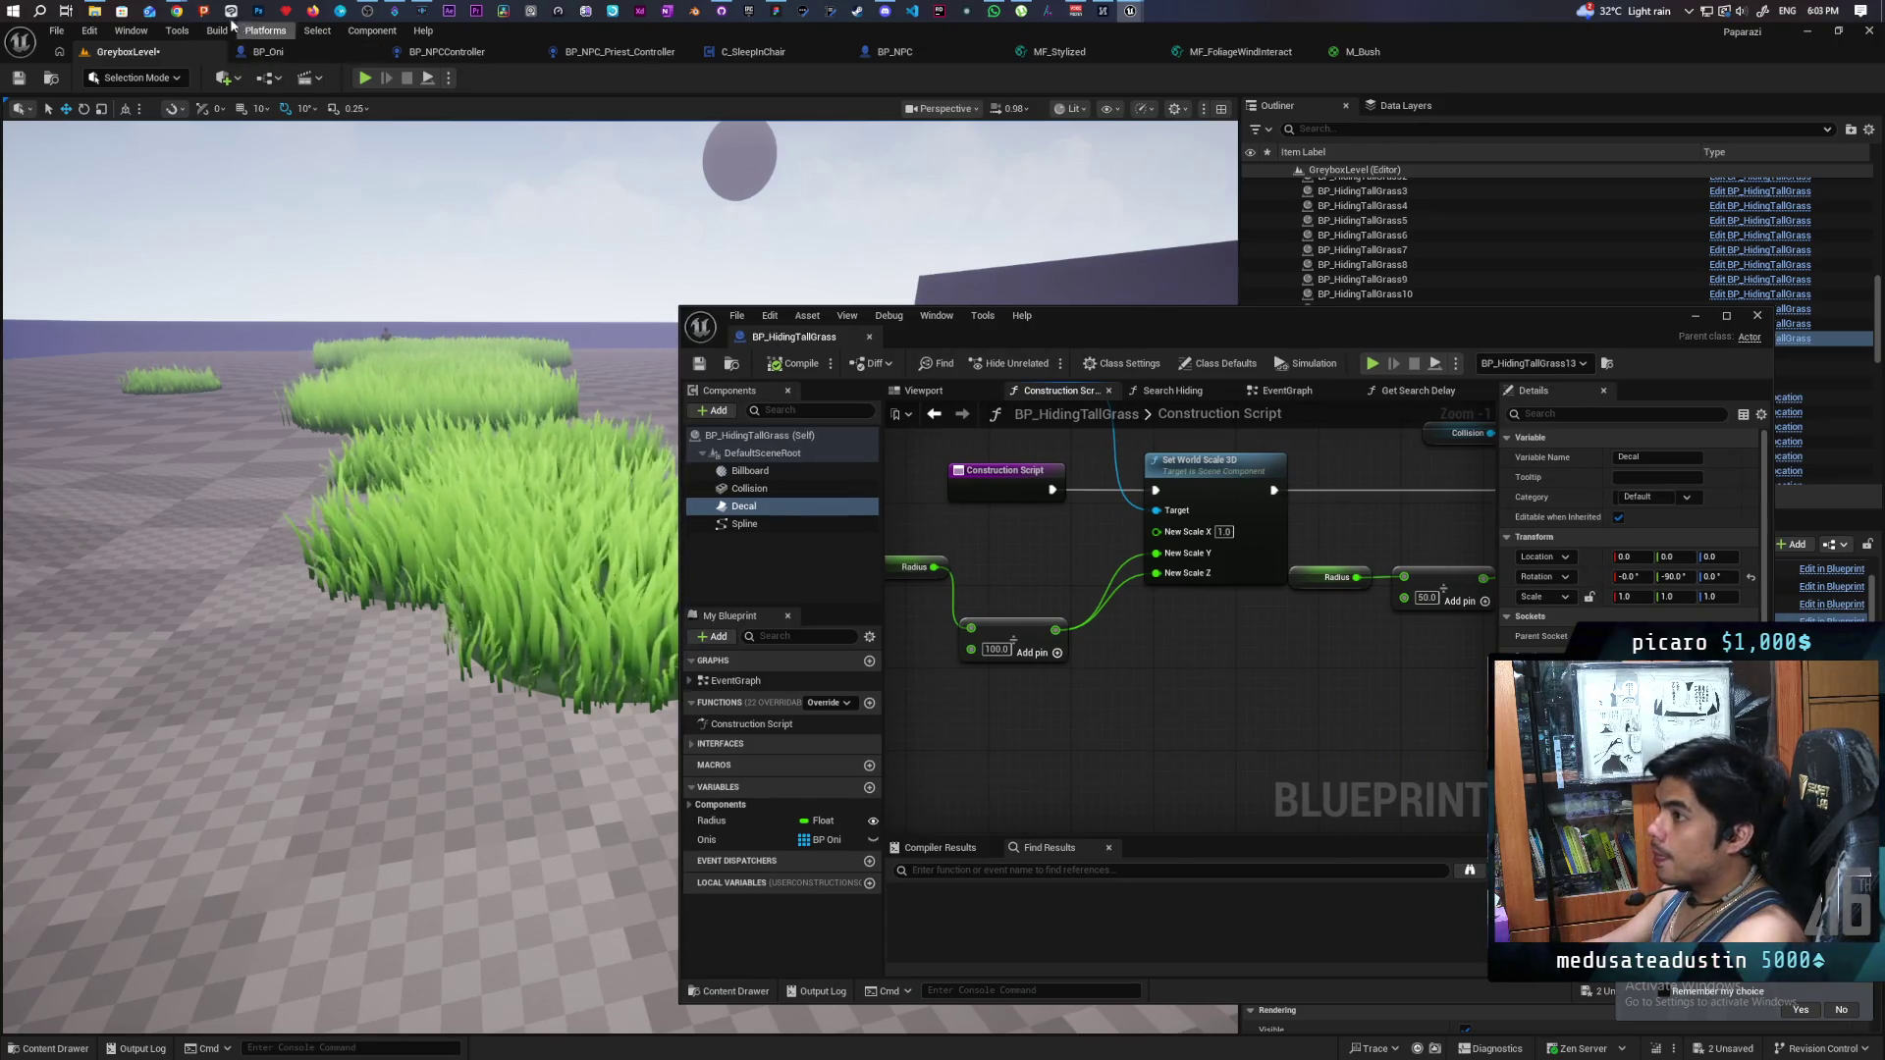
- Ask AI Mode 'circle mask material' and read through the material graph steps
mouse_move(180, 9)
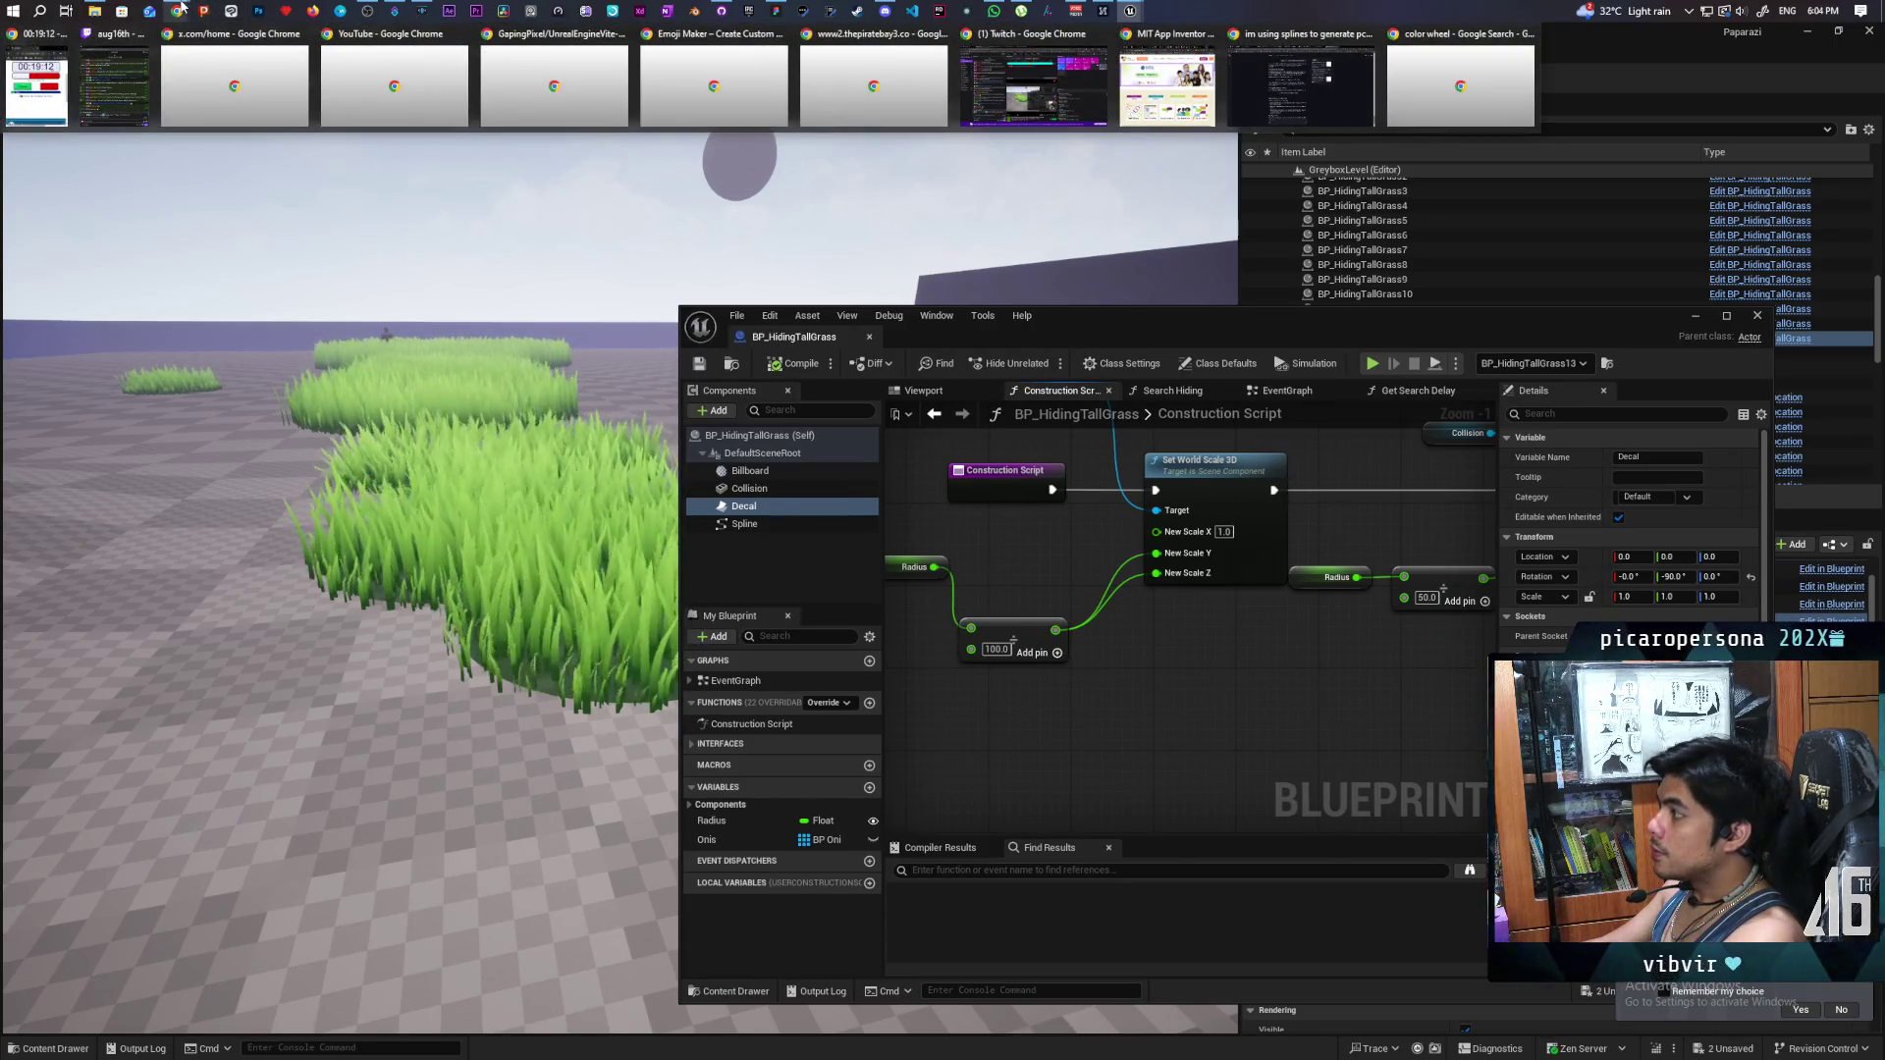
mouse_move(1373, 95)
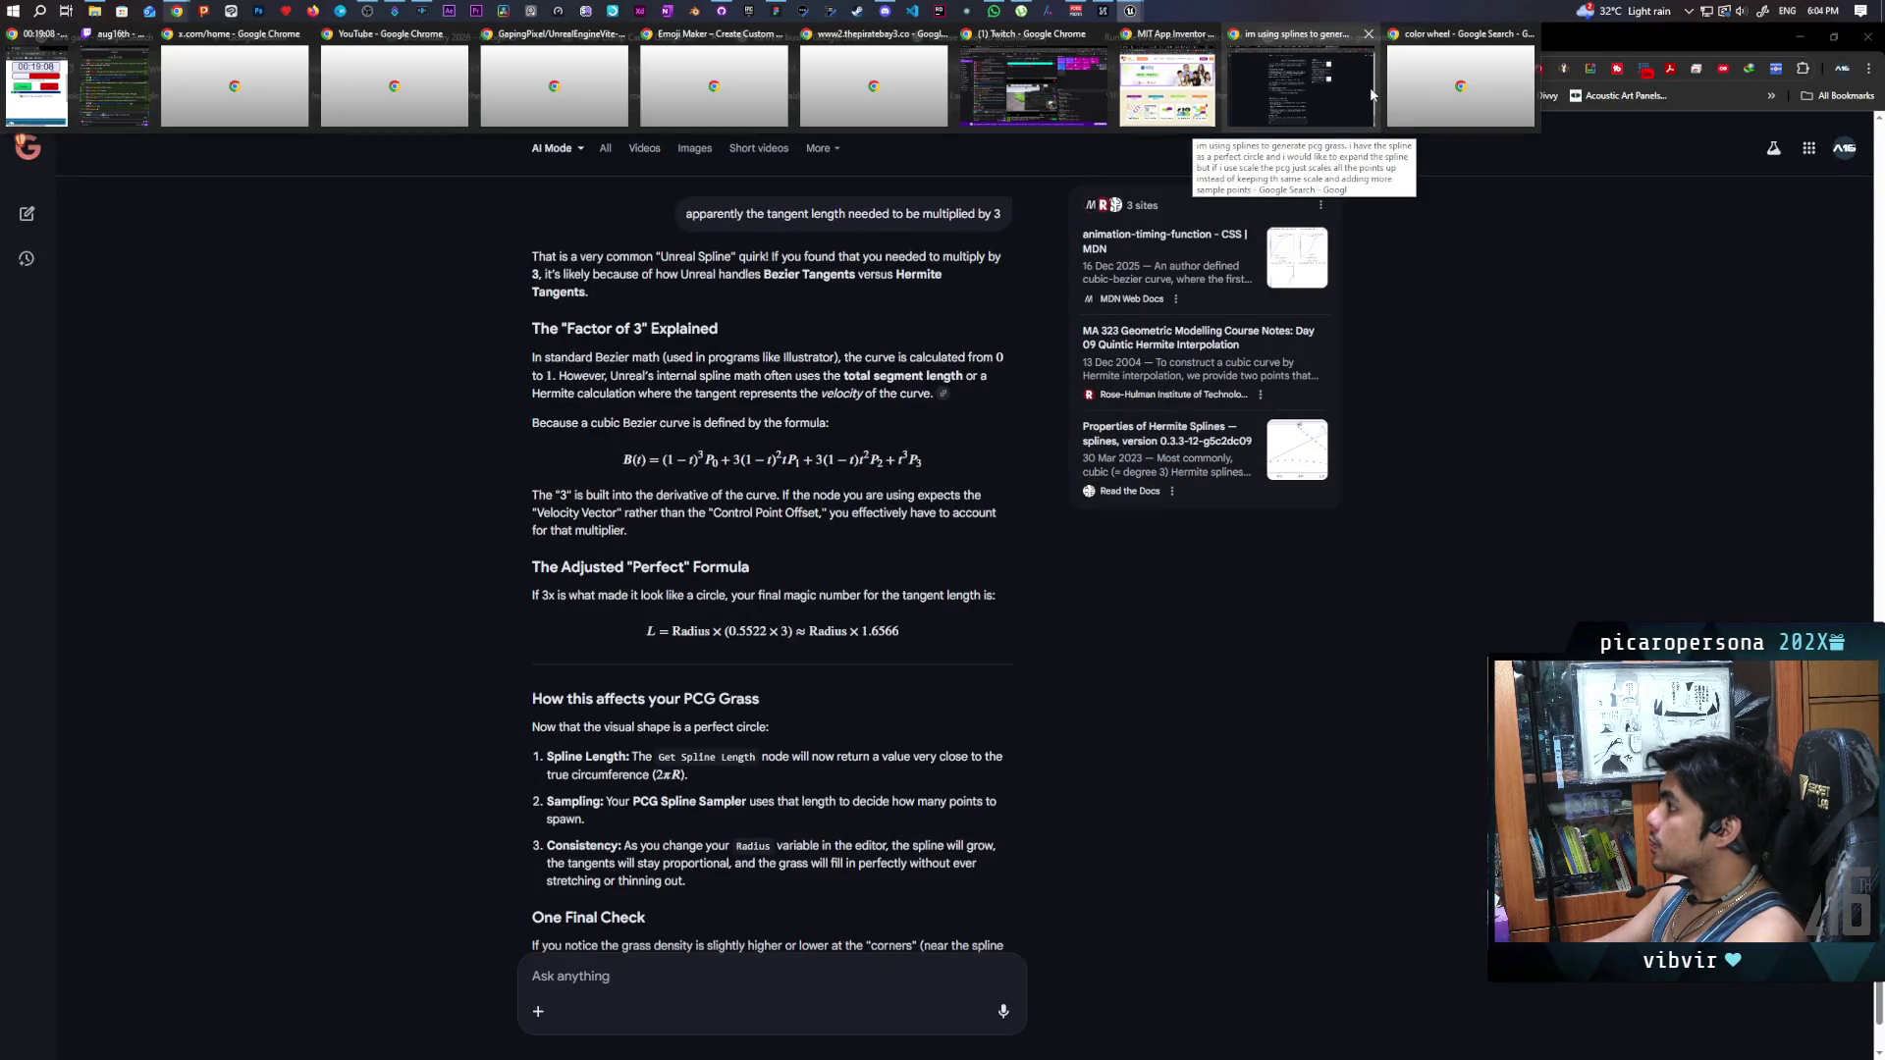
click(1371, 94)
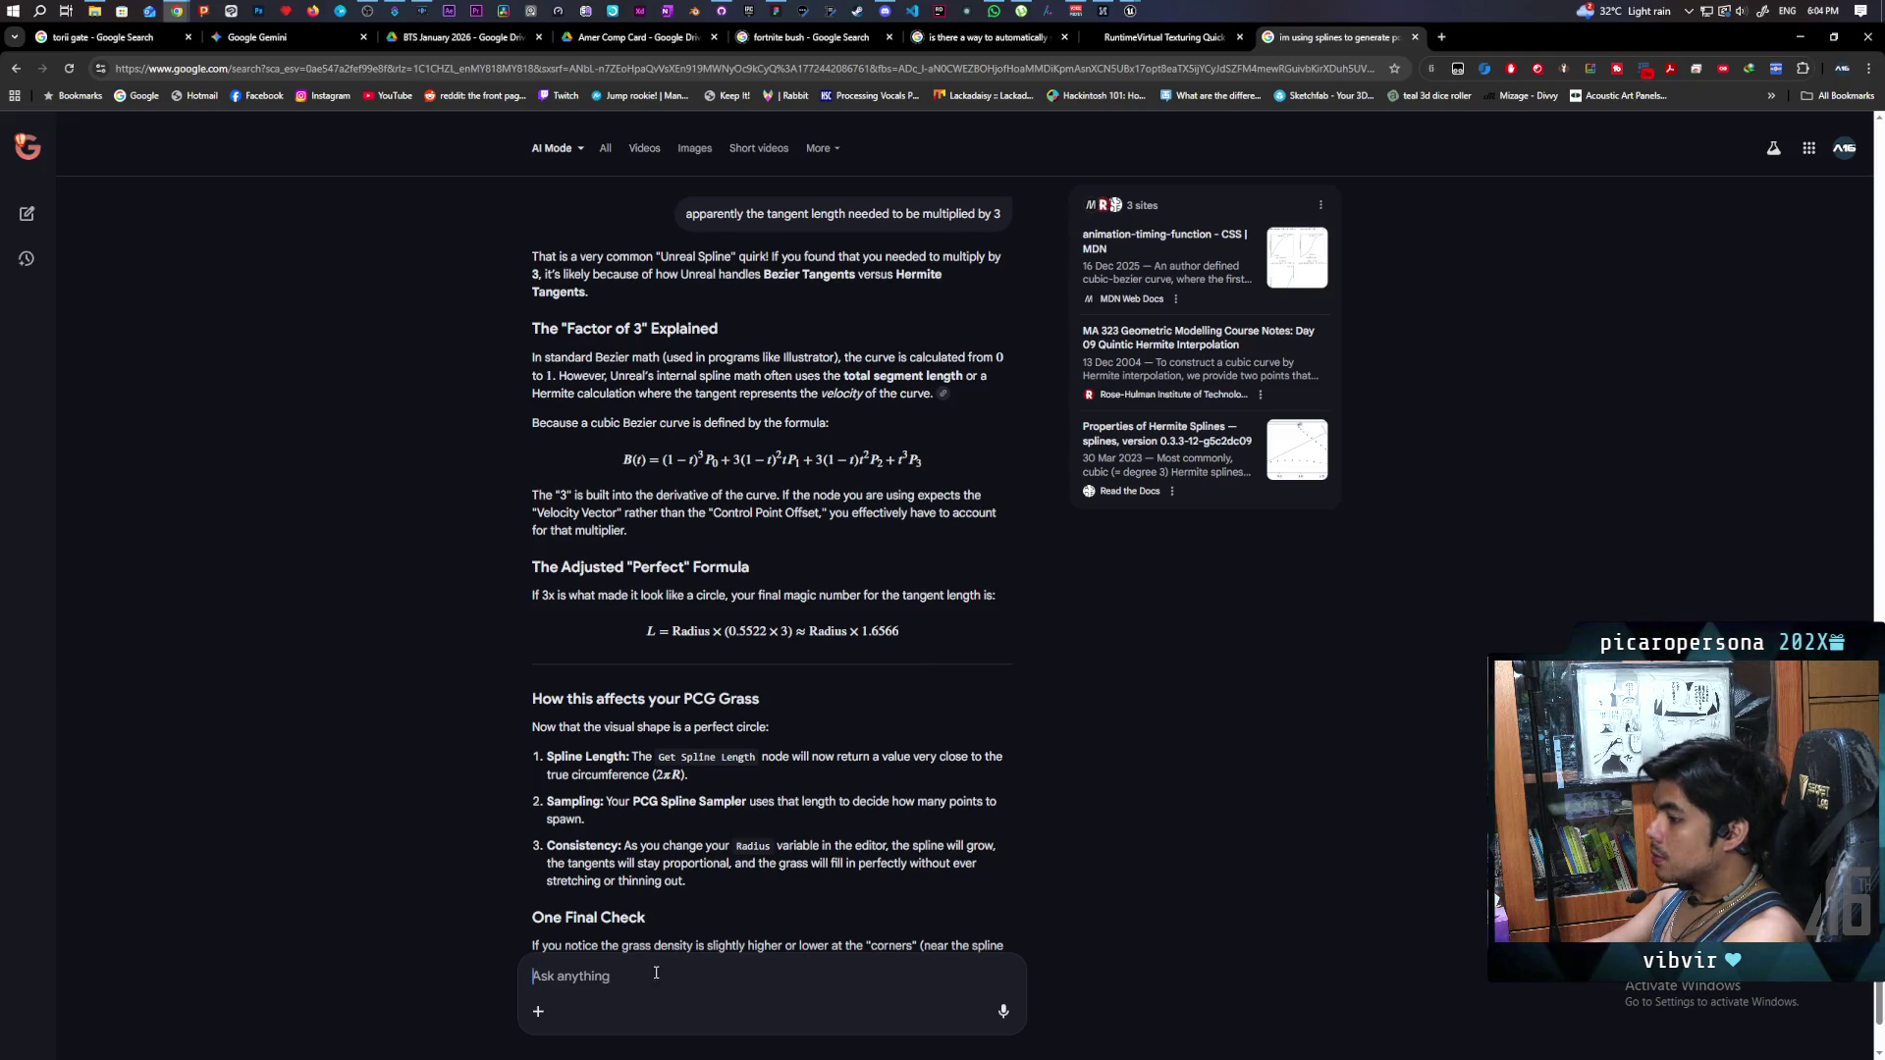
text(circl)
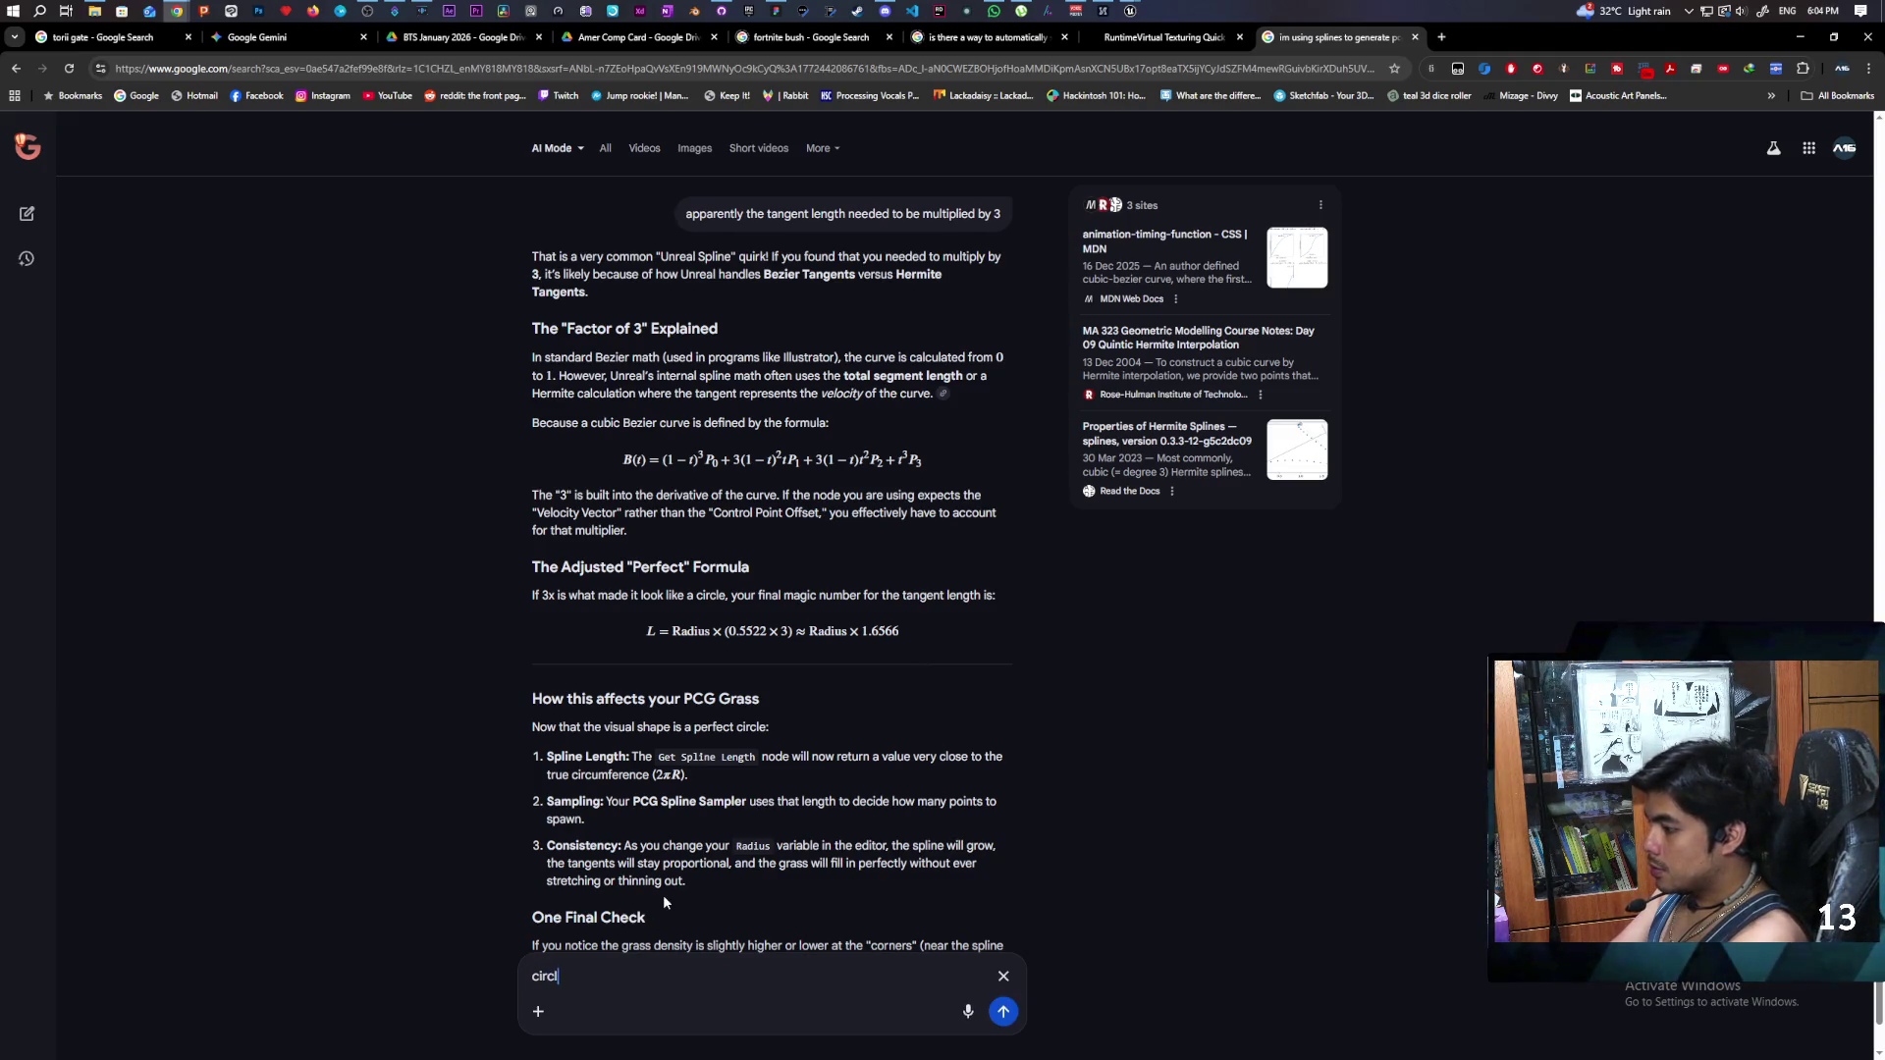
text(e mask ma)
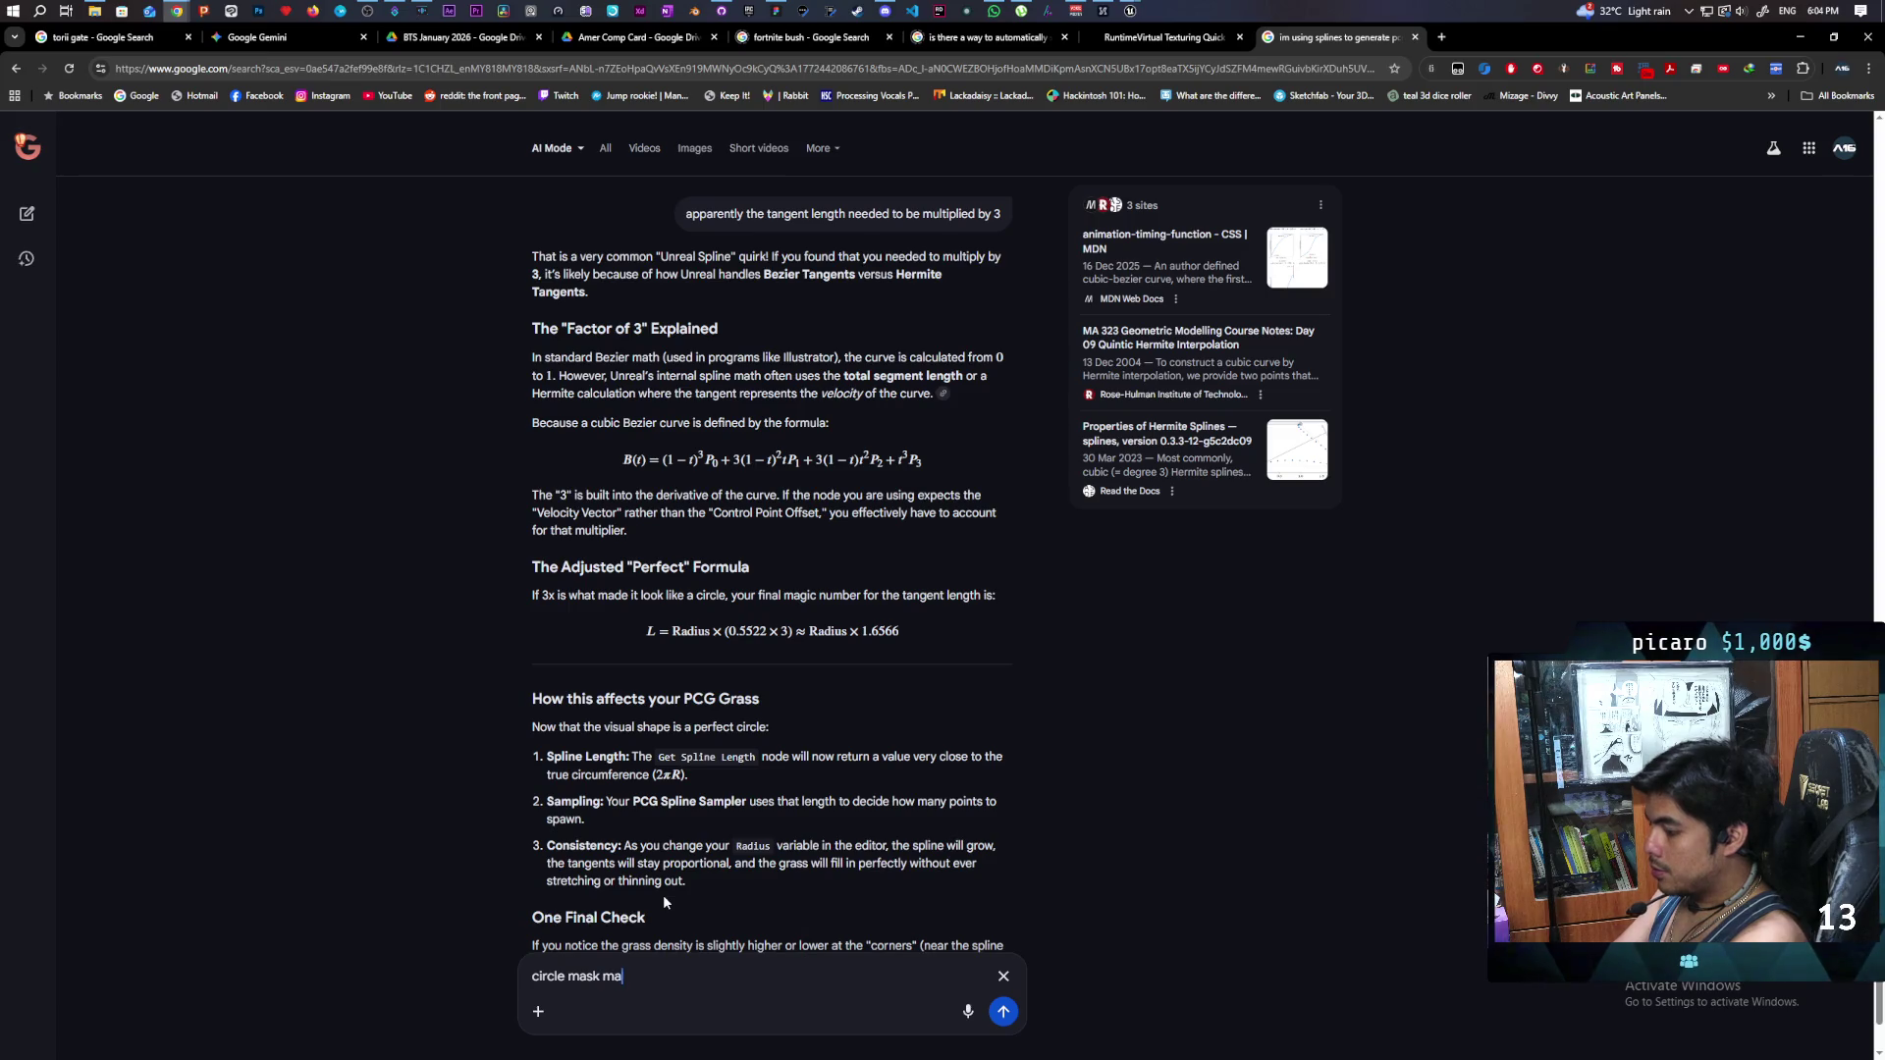
text(terial)
key(Return)
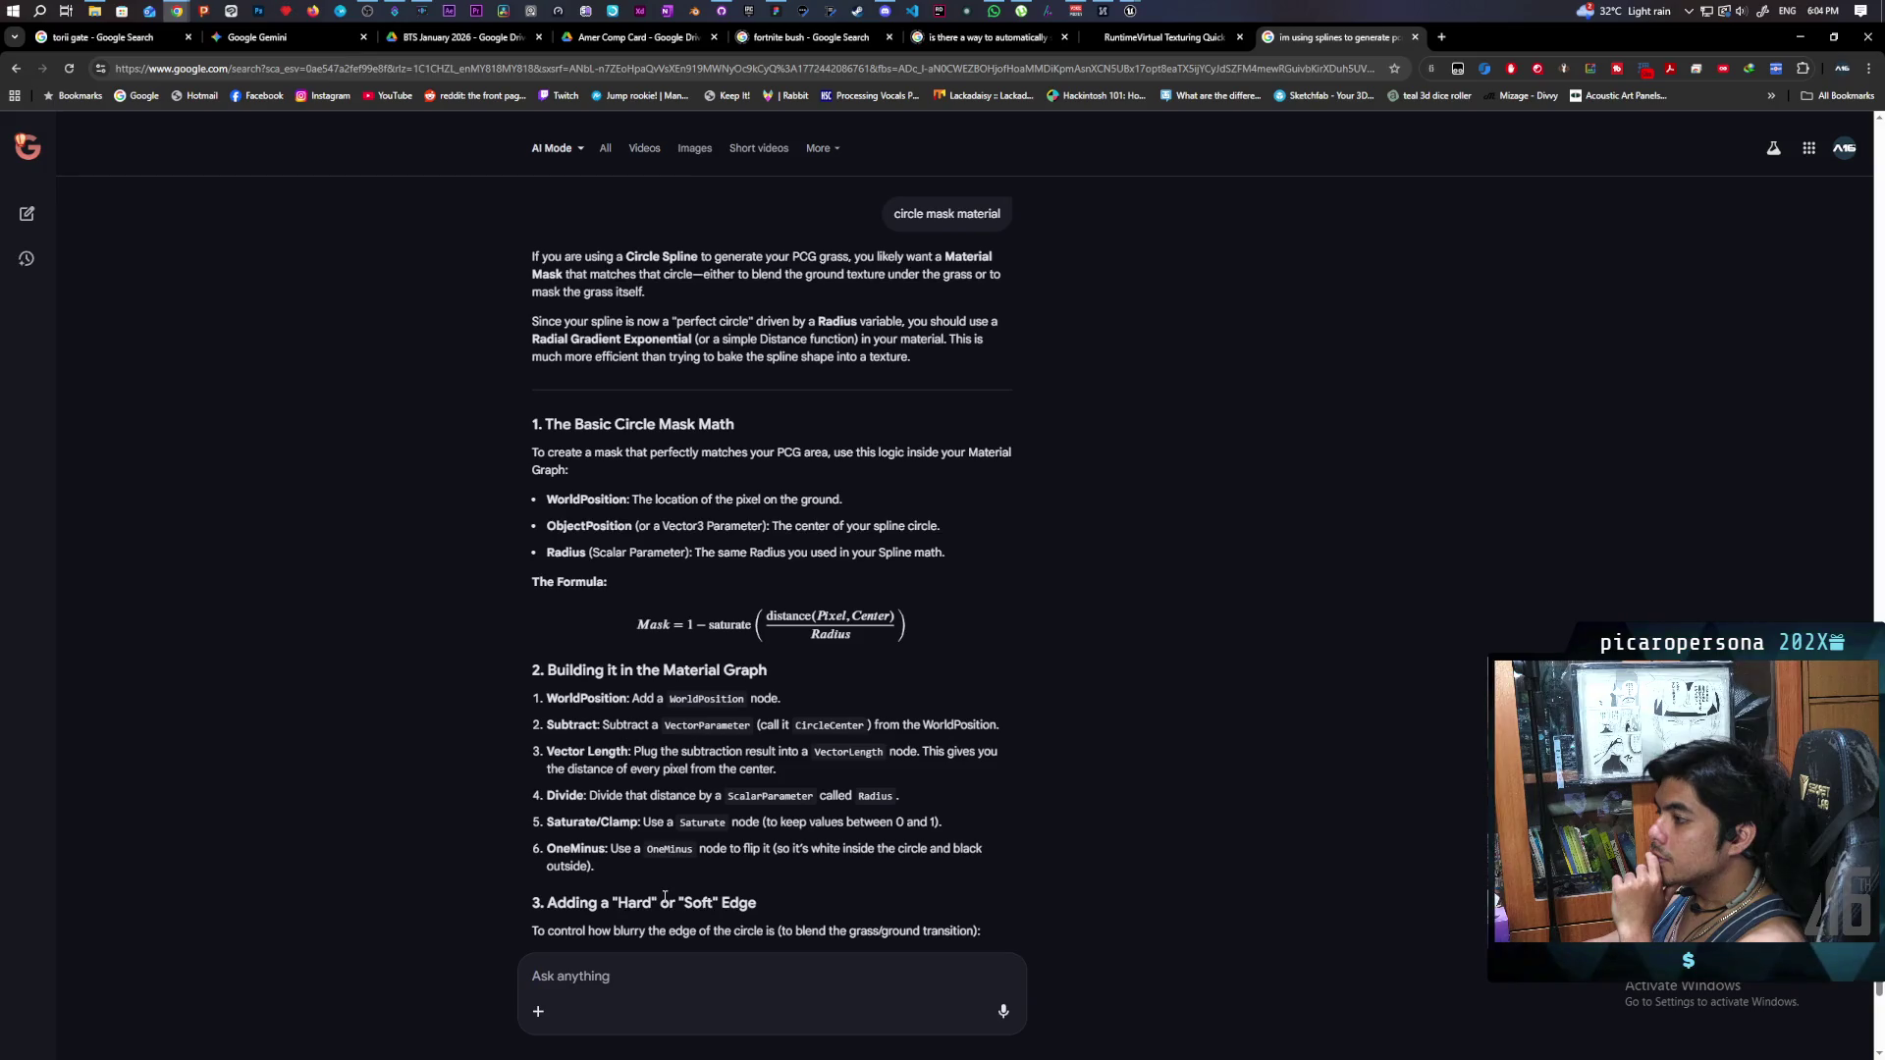
scroll(923, 722, down, 4)
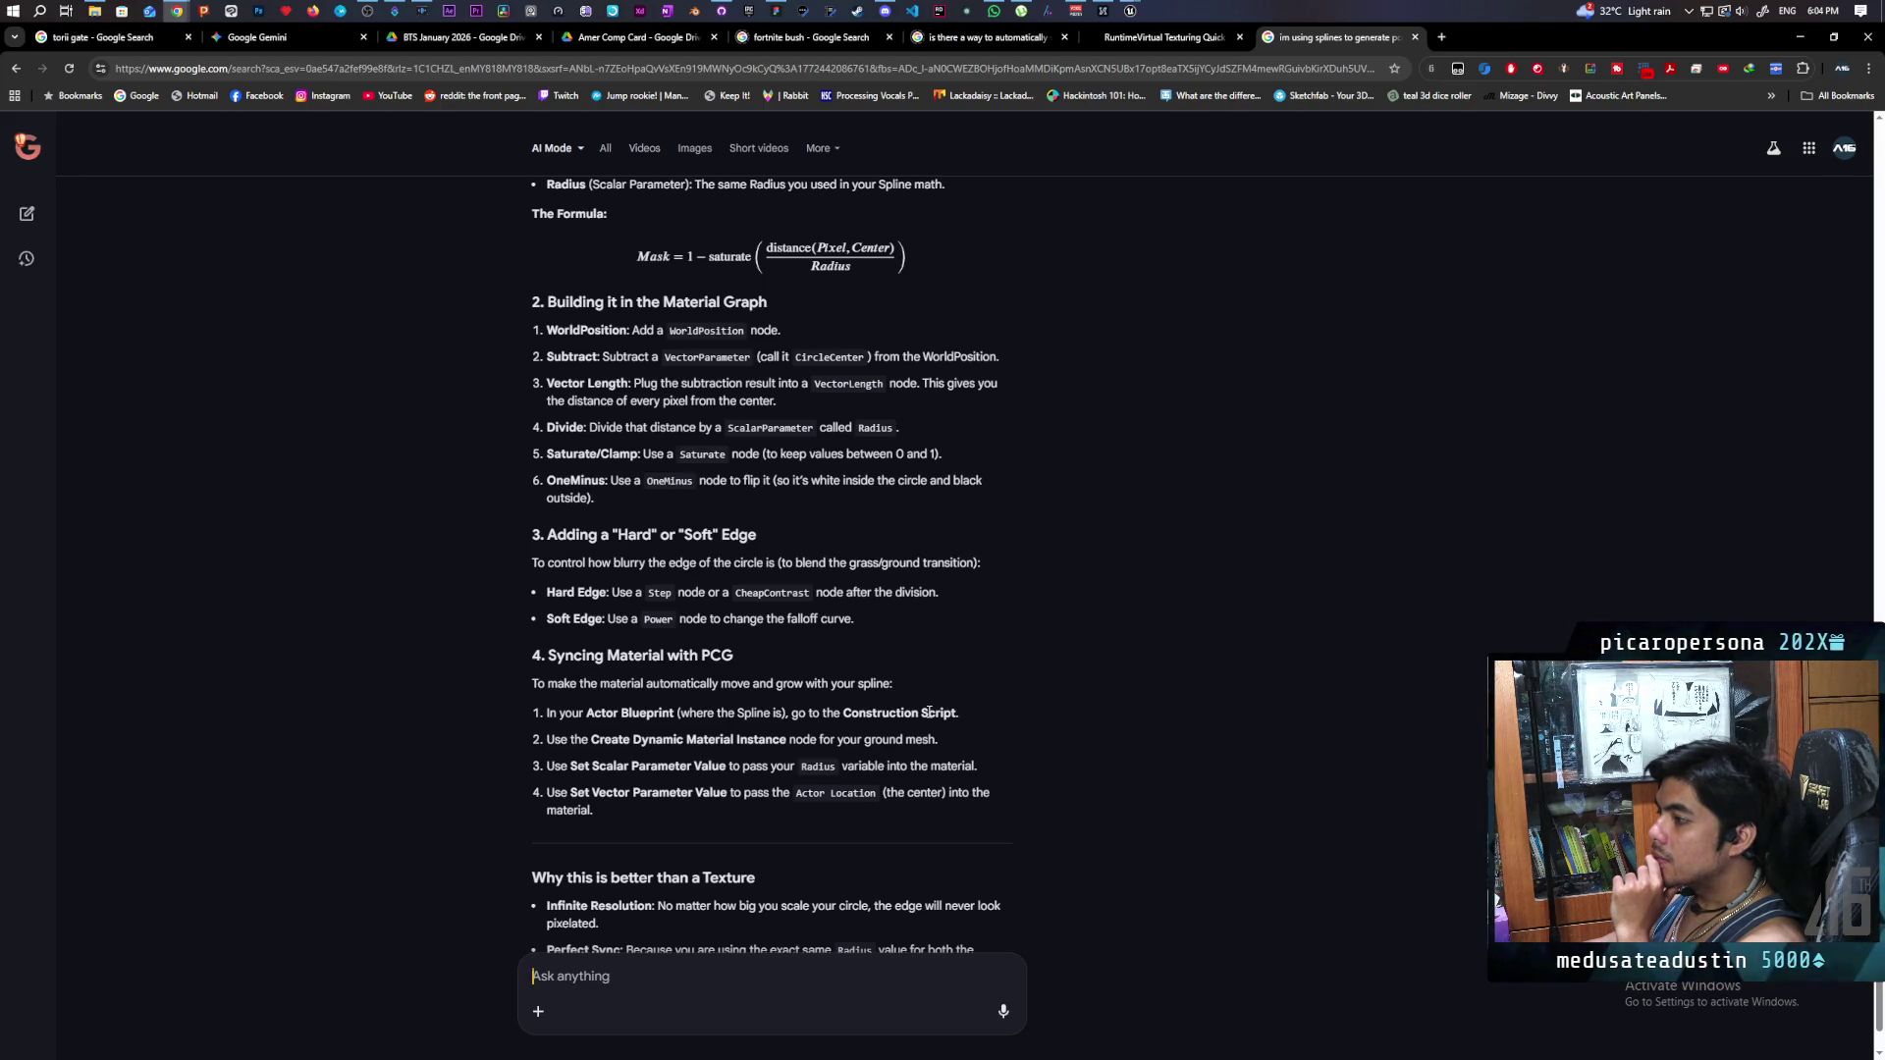
scroll(929, 712, up, 1)
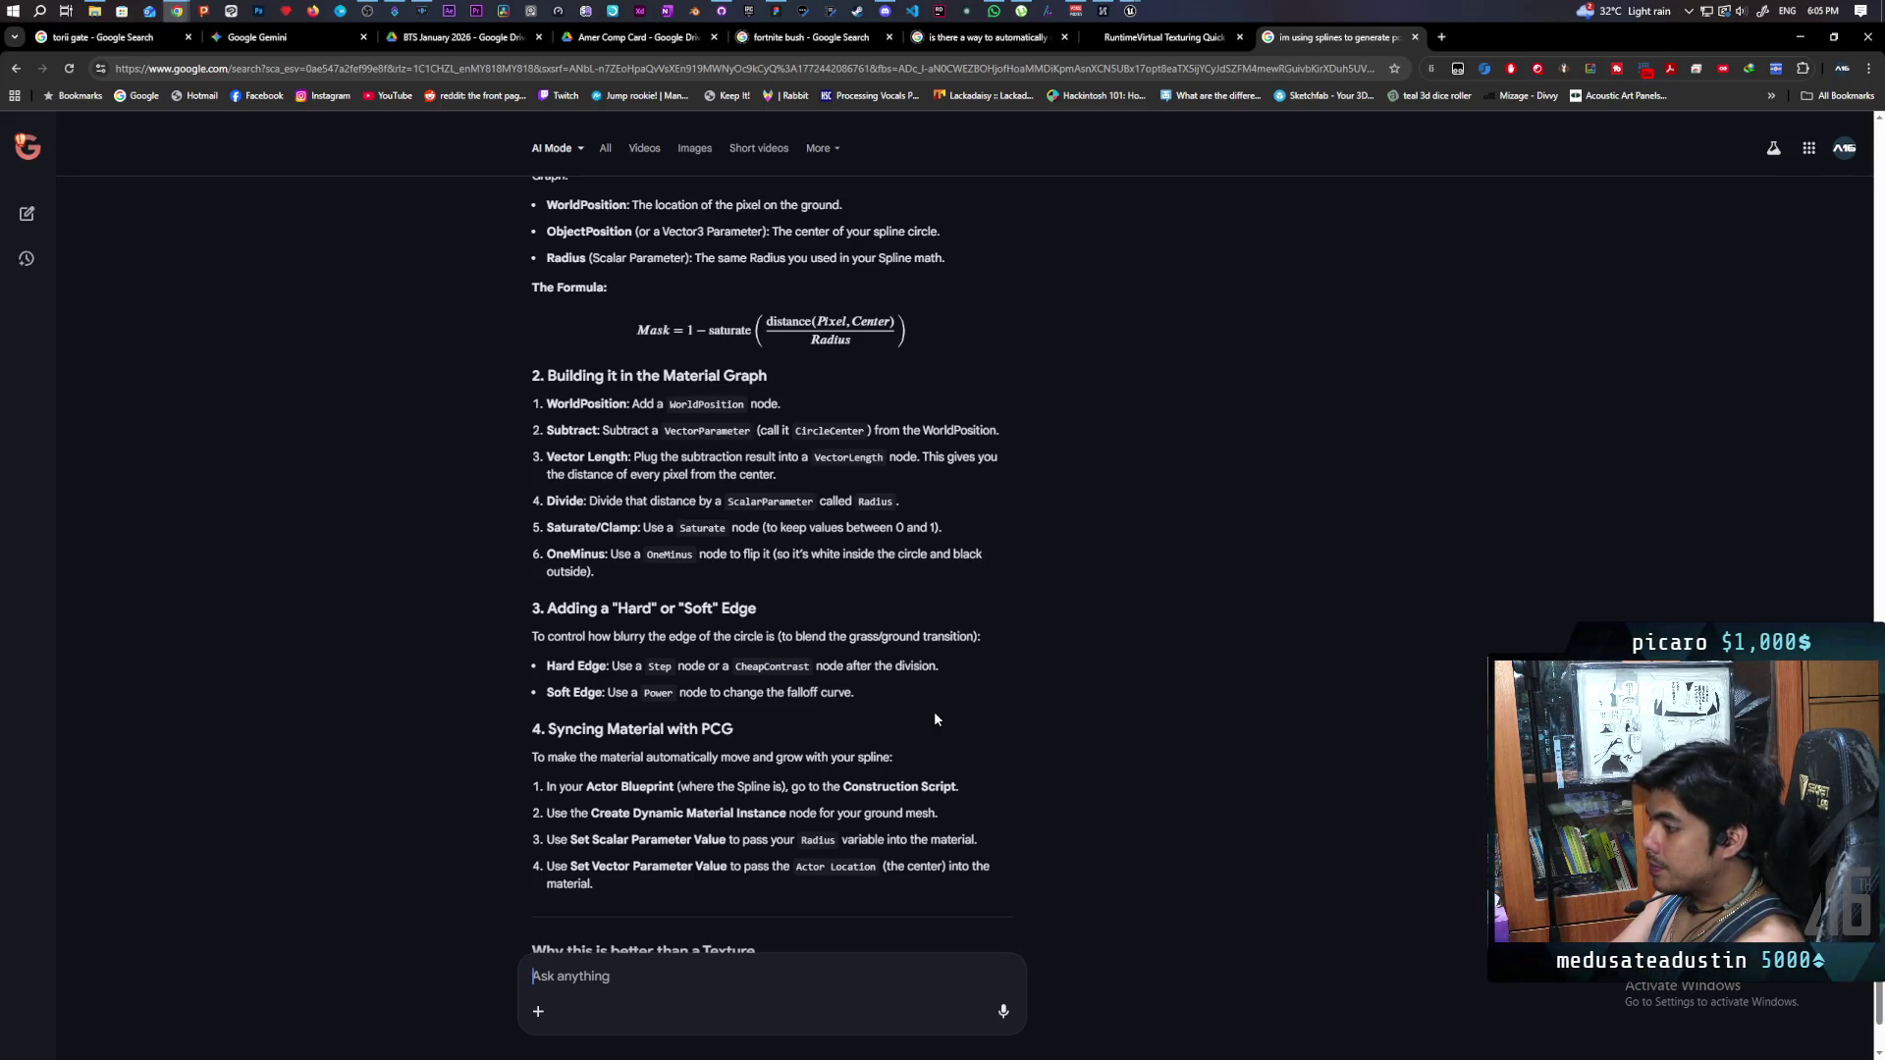
- Send the follow-up 'instead of world position how about using UVs. im making a decal'
text(instead of)
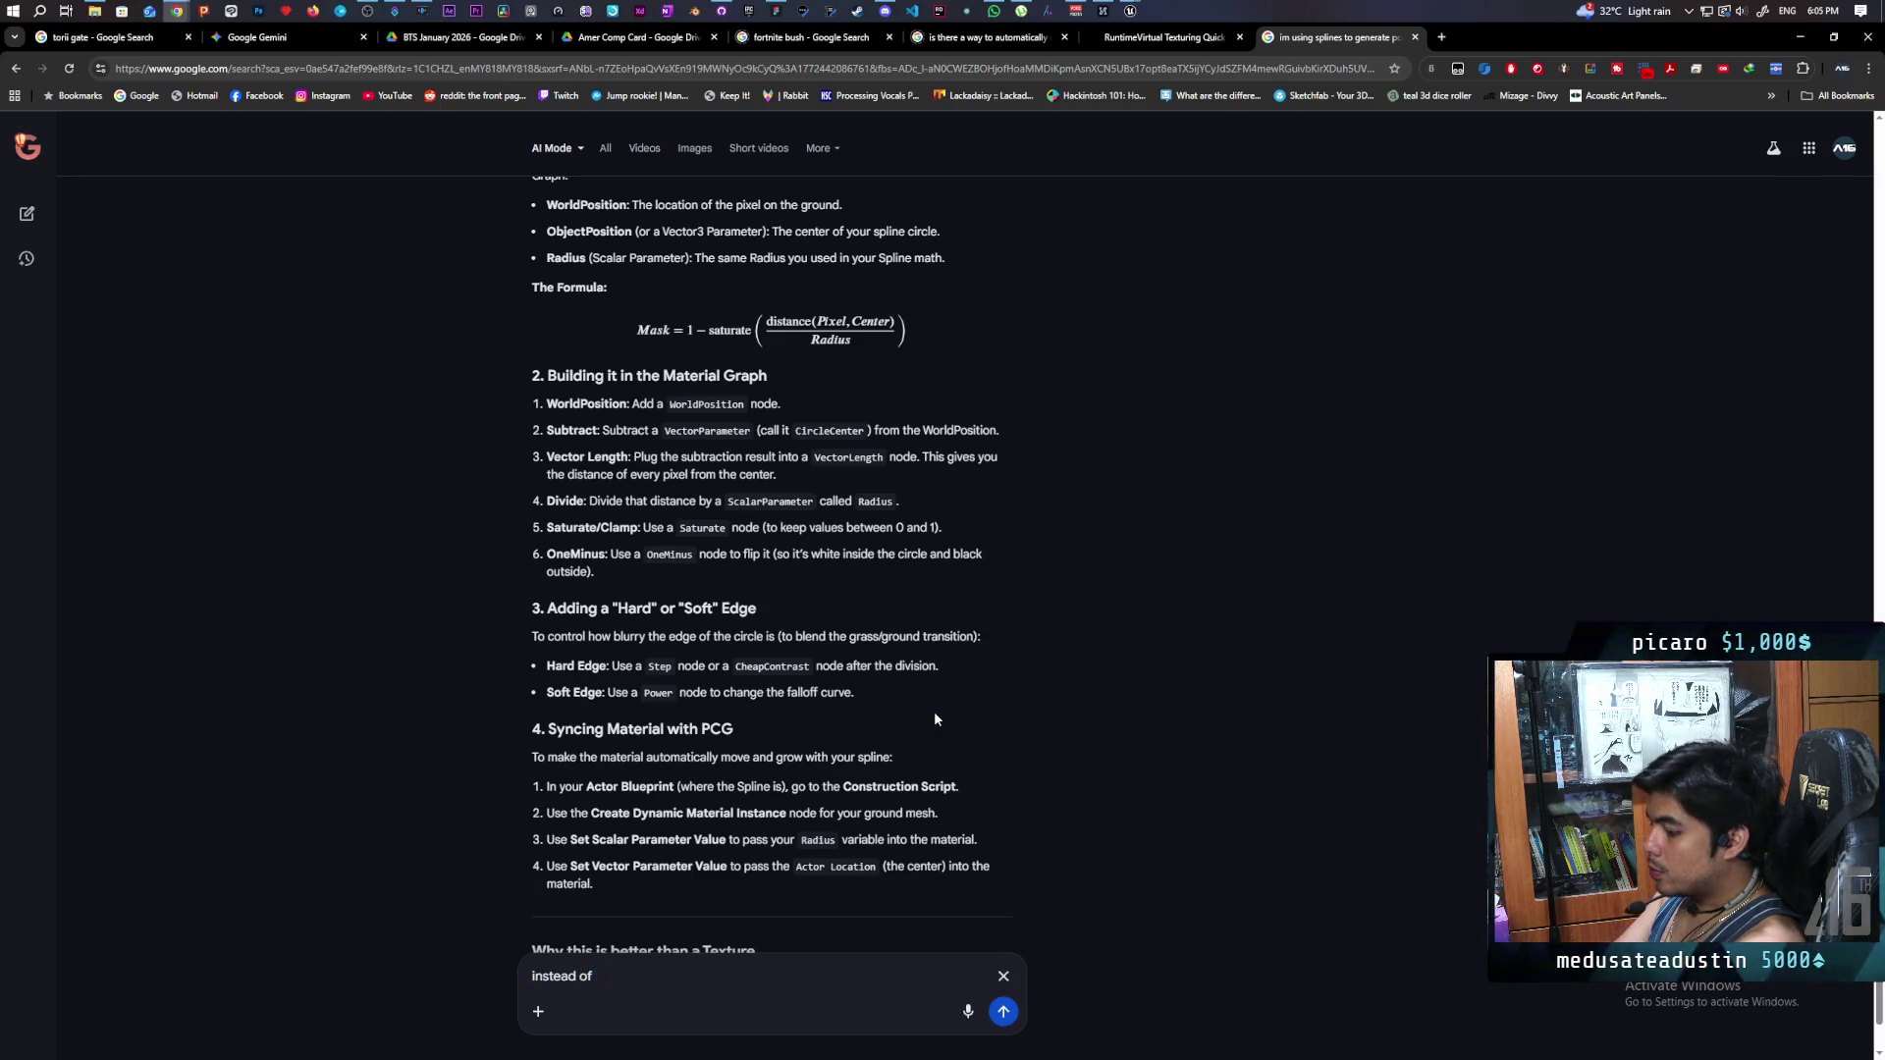
text( world position how about u)
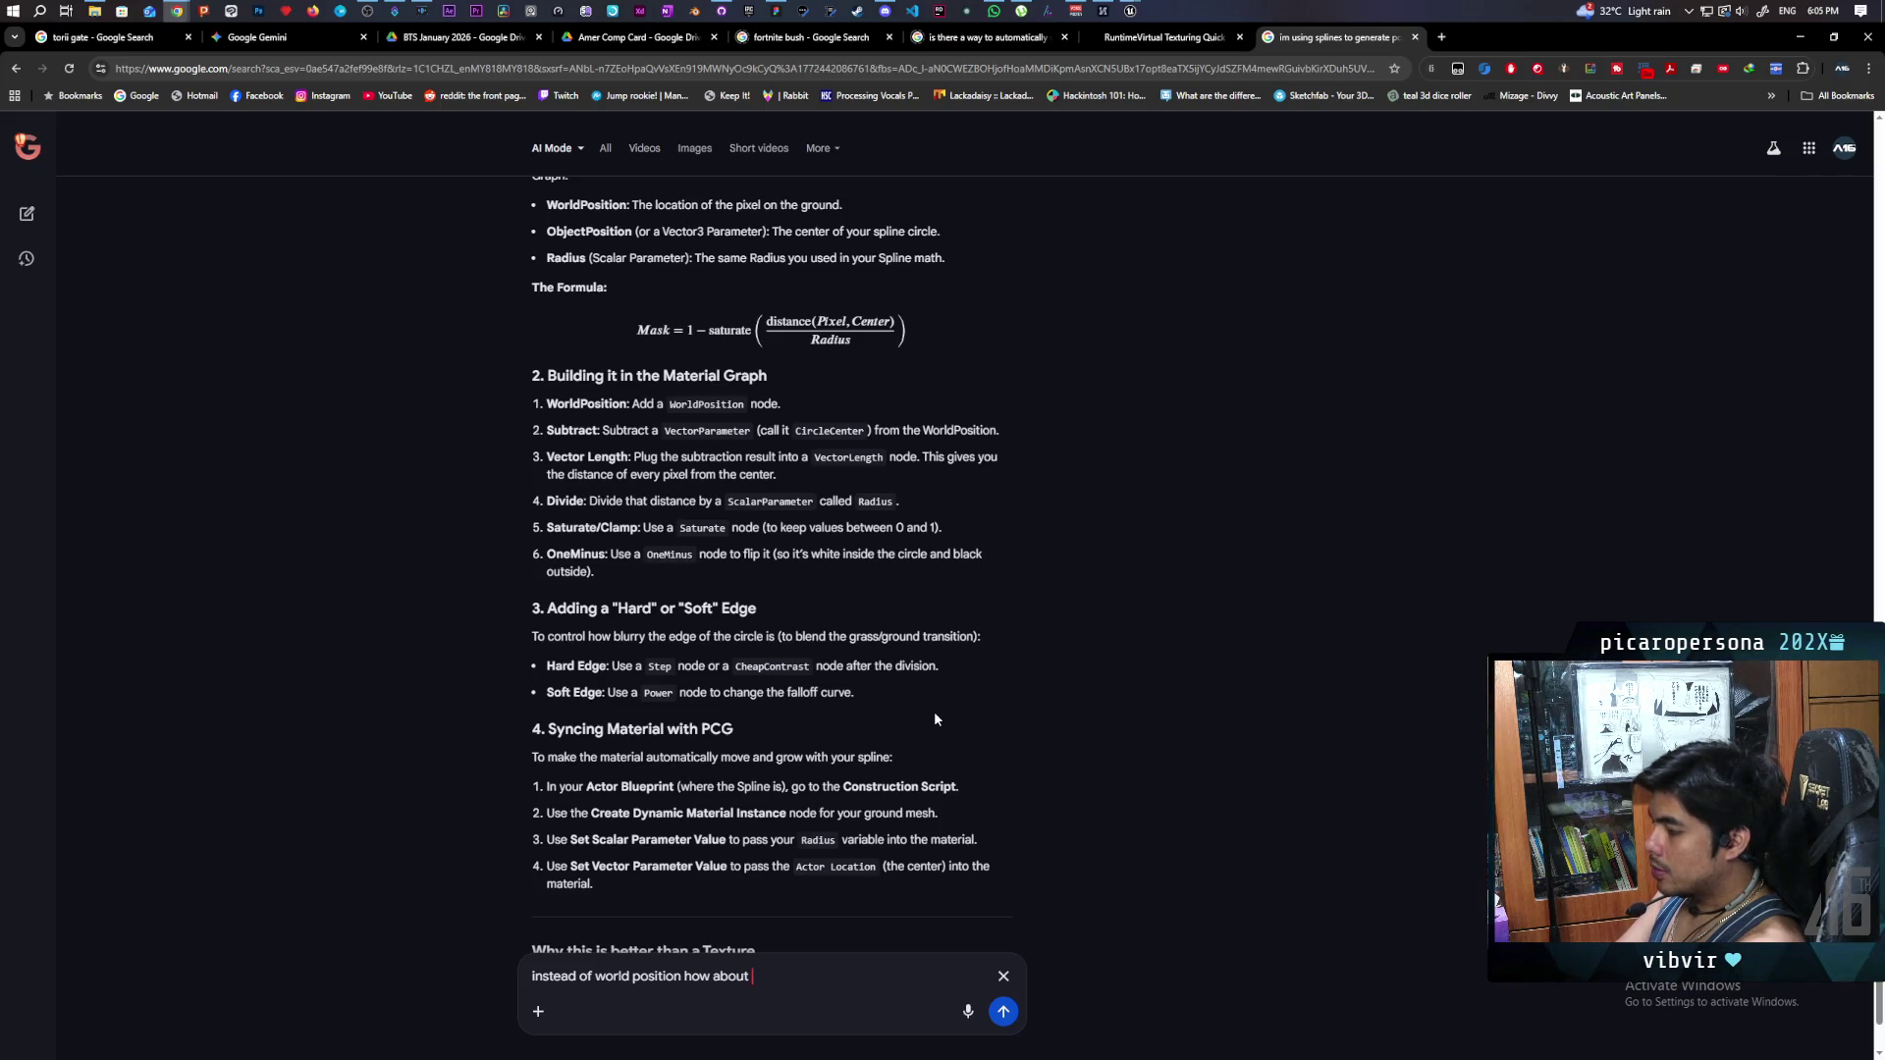
text(sing UV)
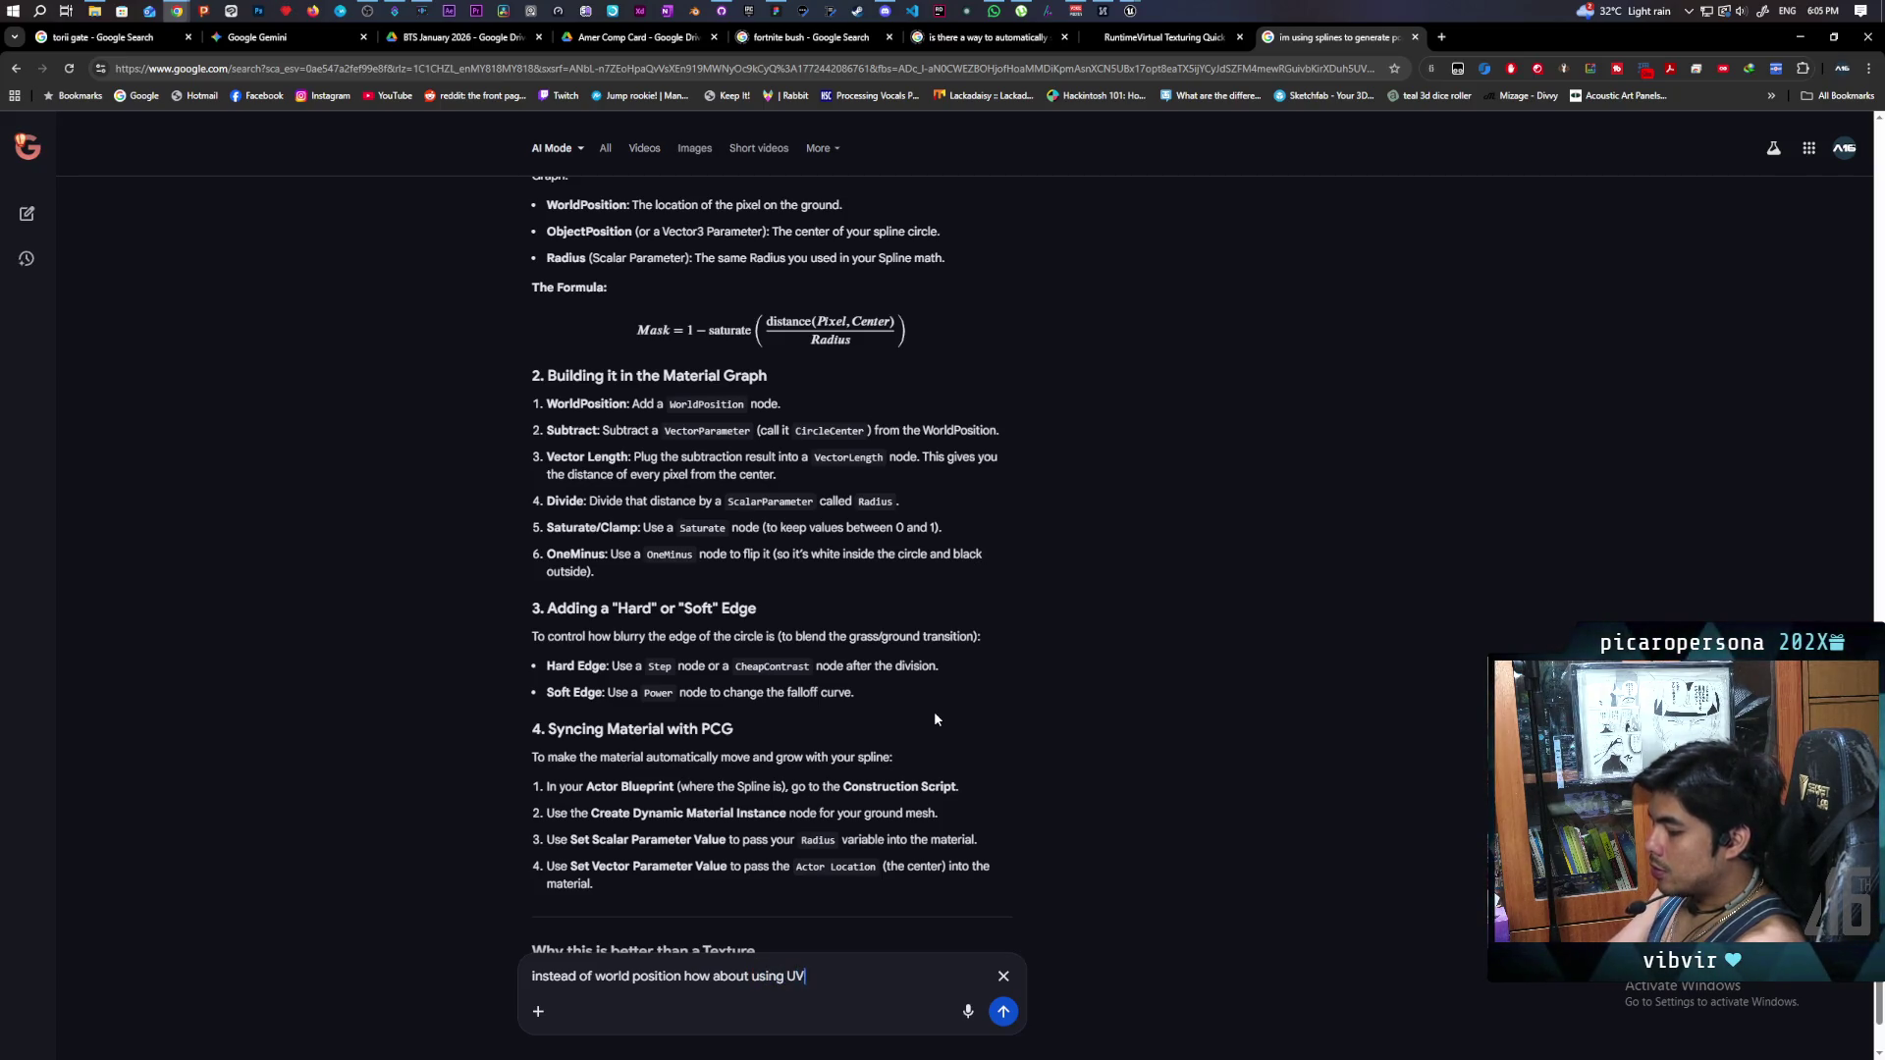
text(s. im makin)
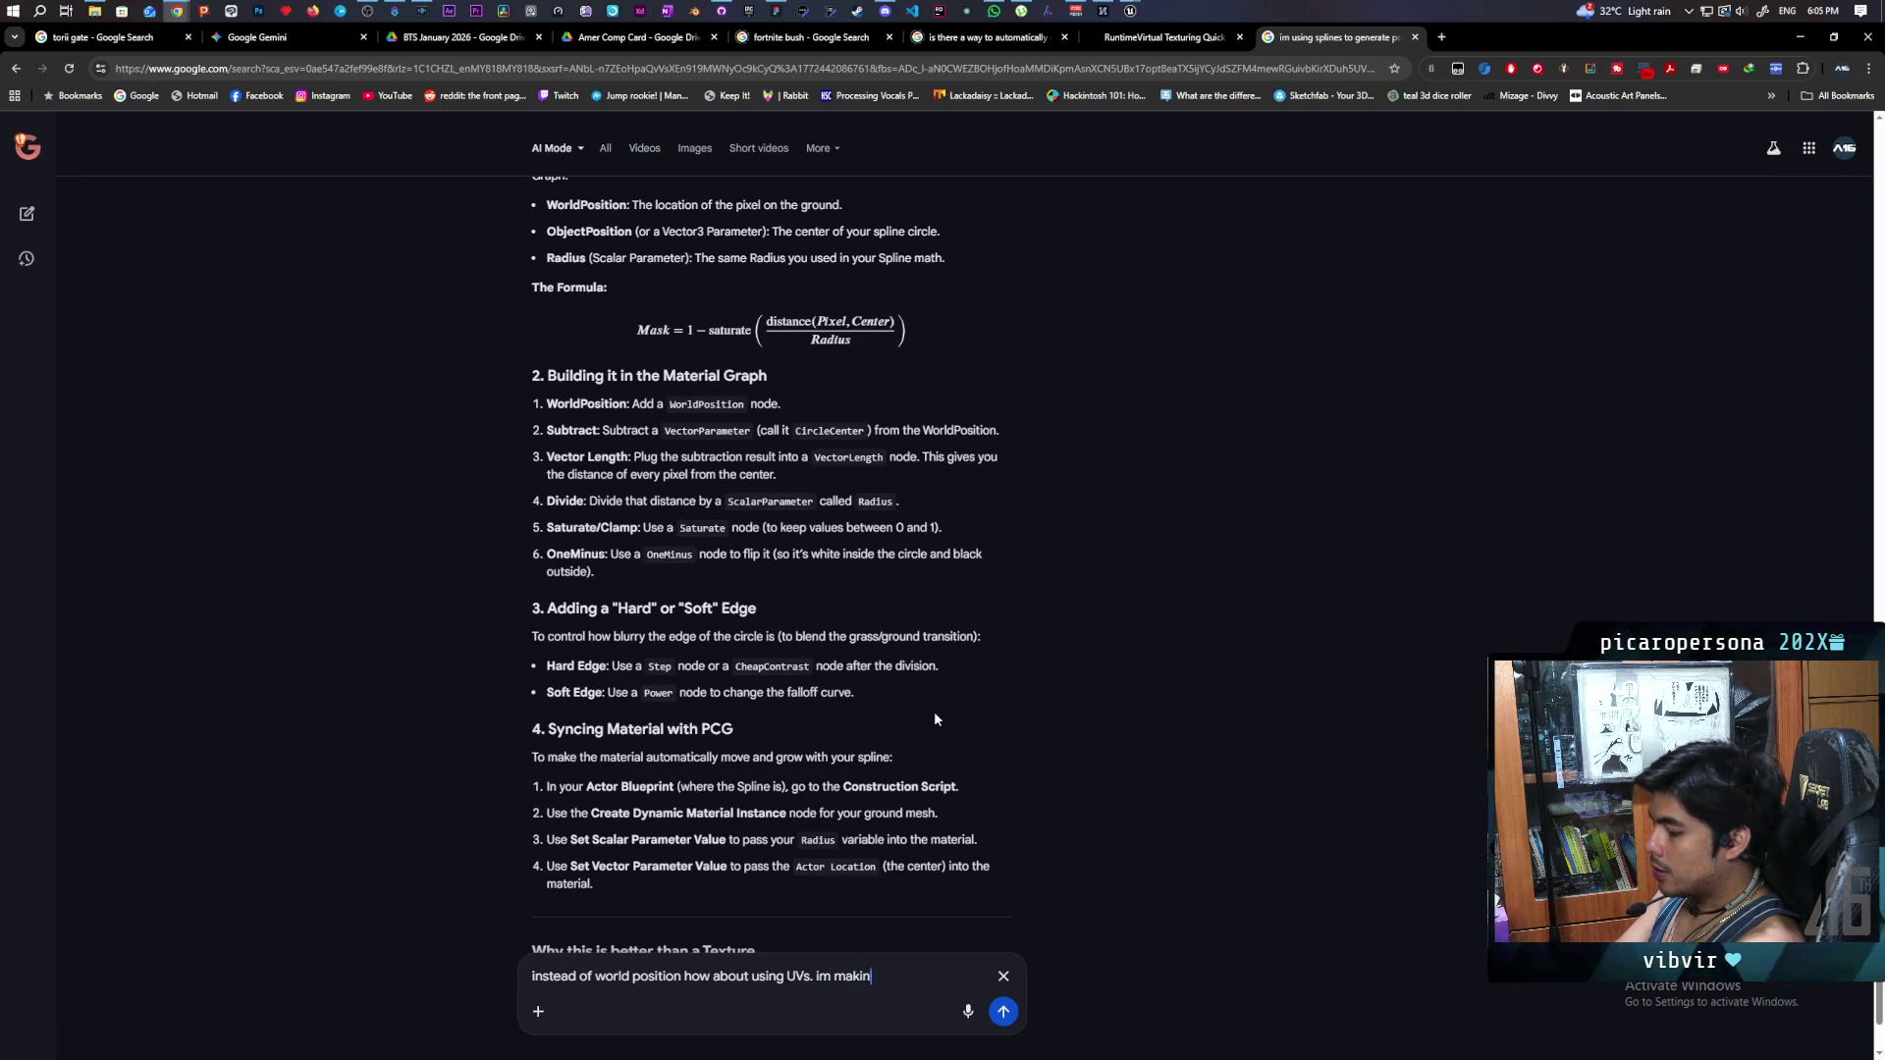
text(g a decal)
key(Return)
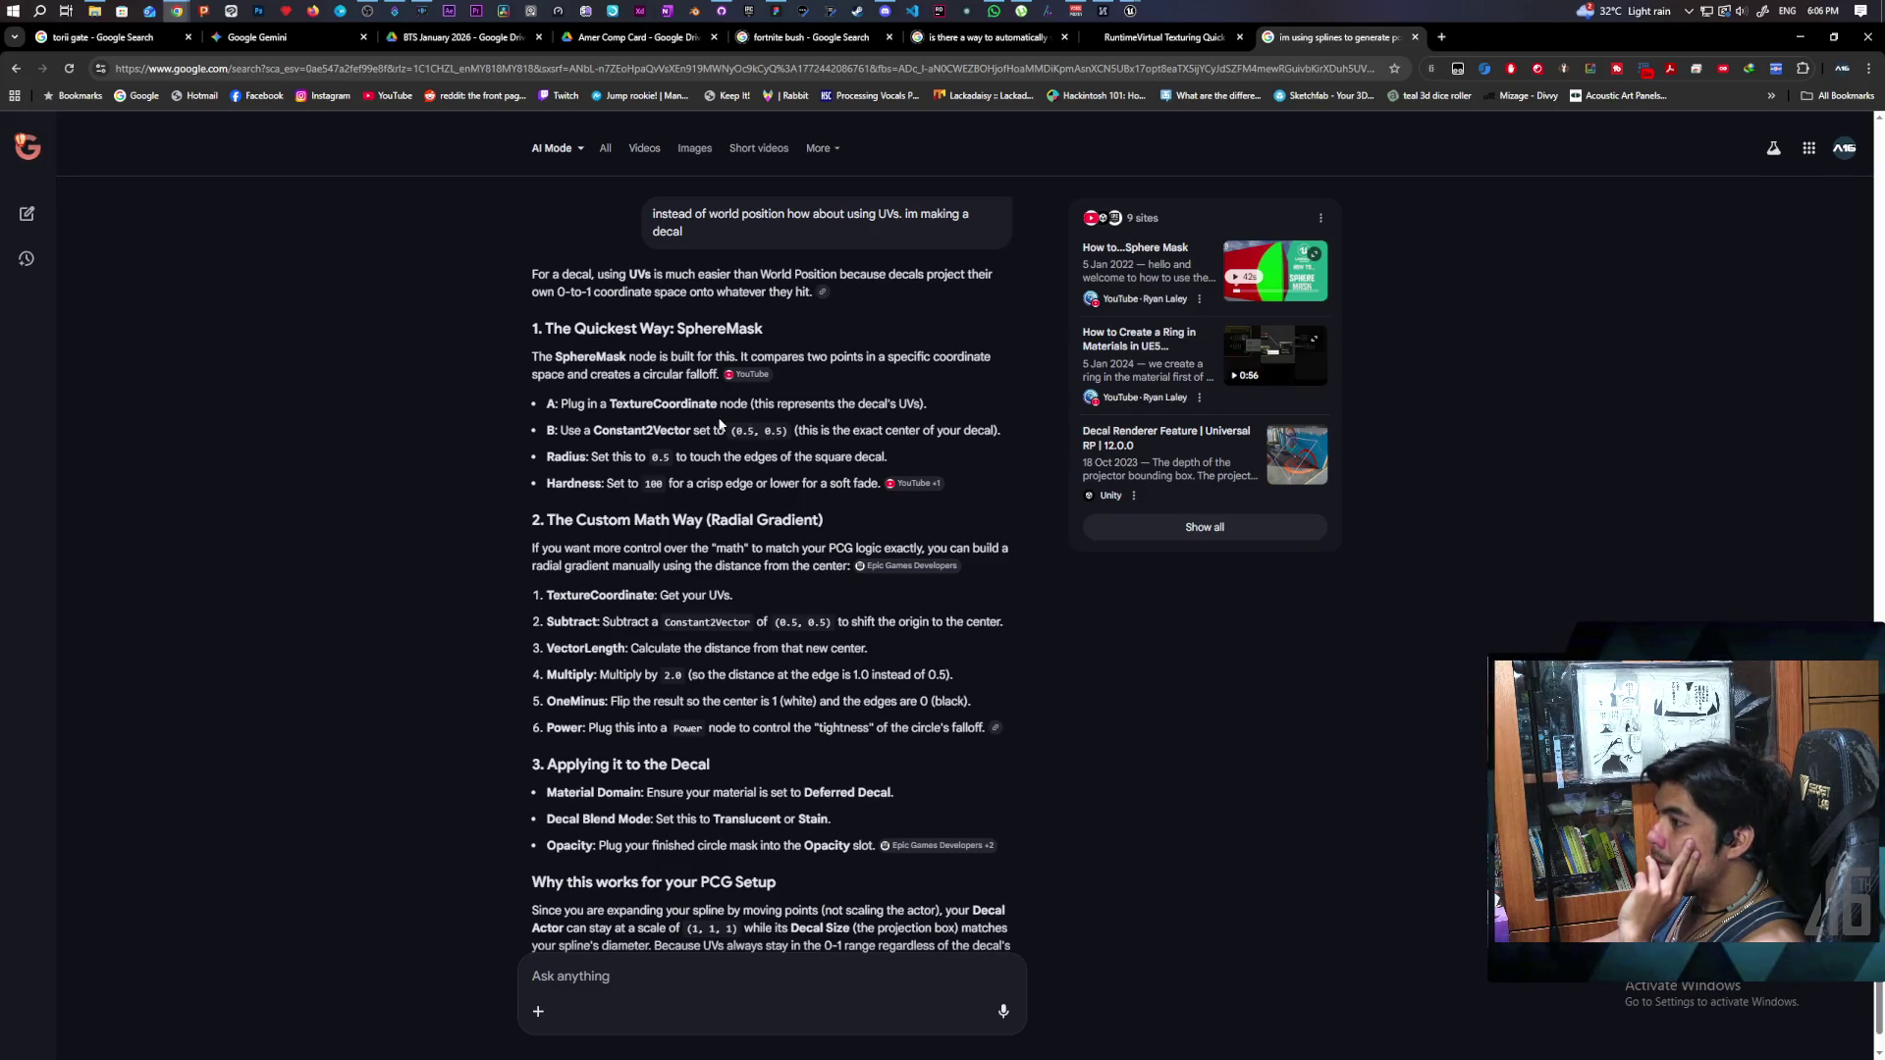
mouse_move(1130, 11)
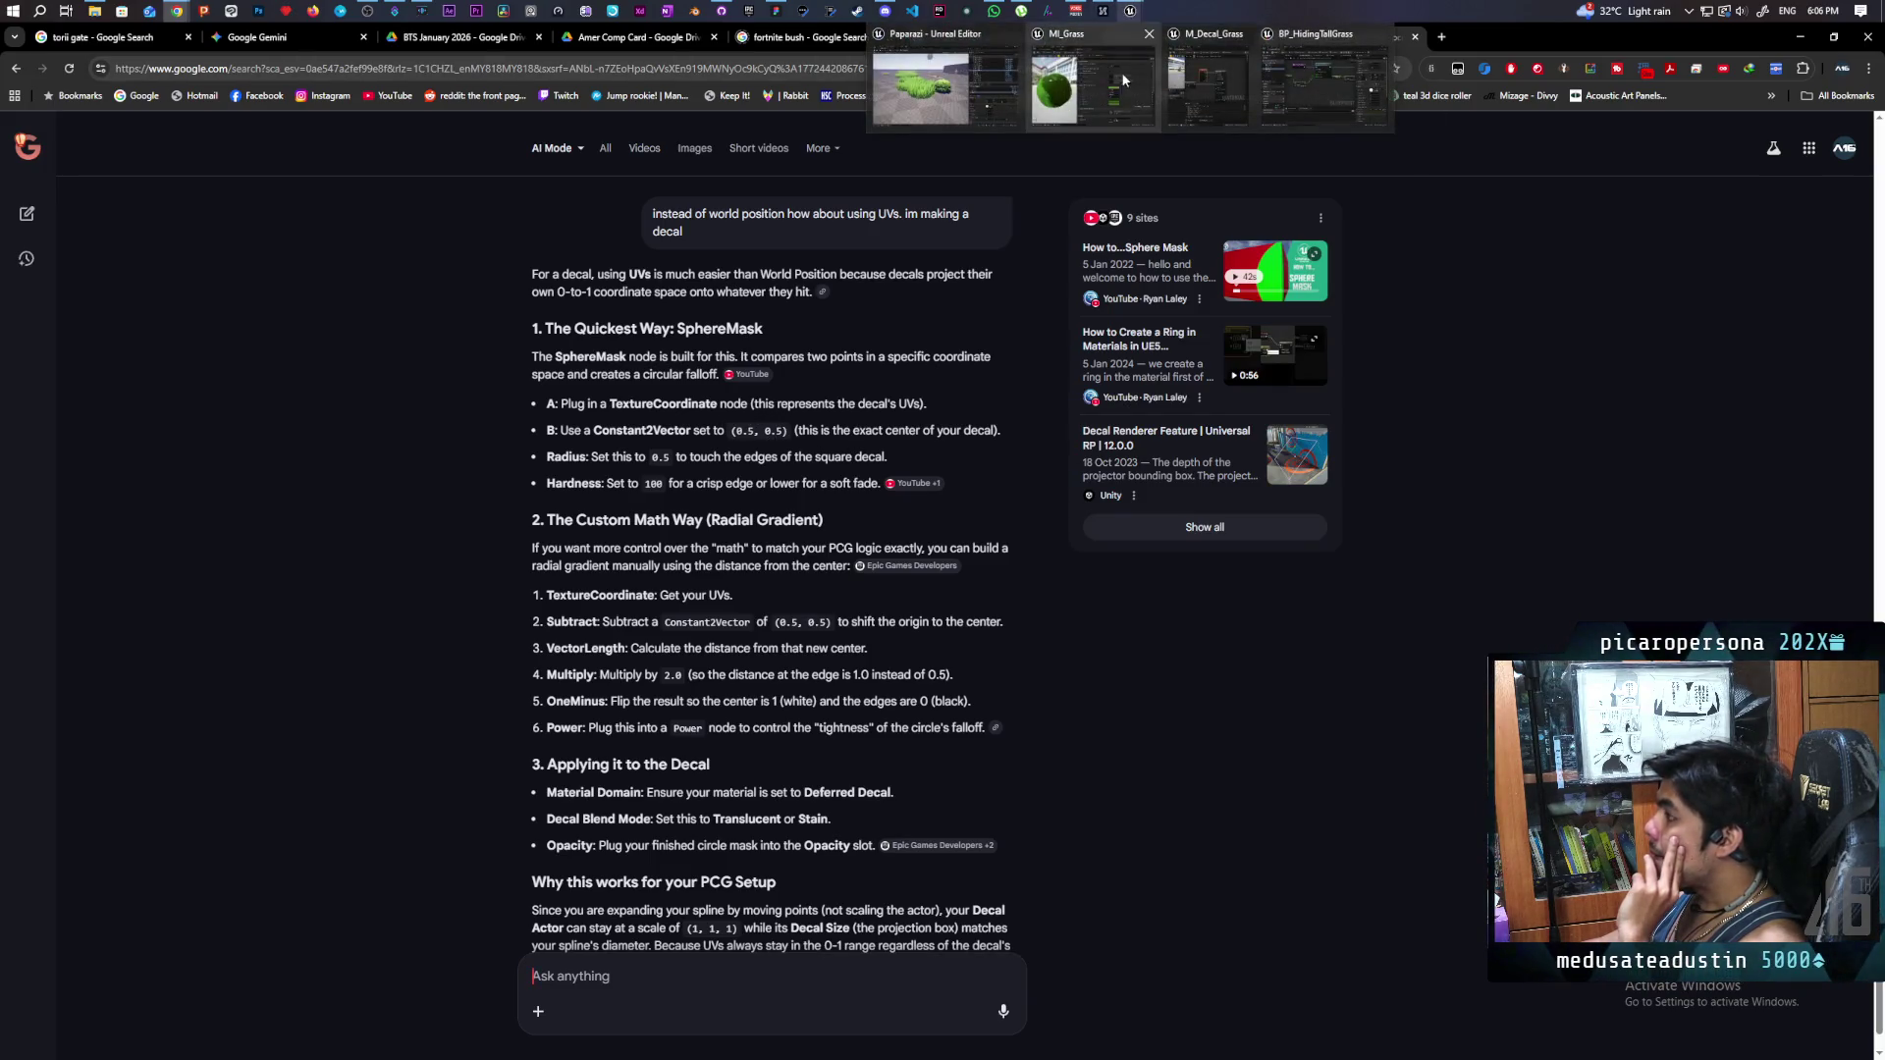
mouse_move(1304, 91)
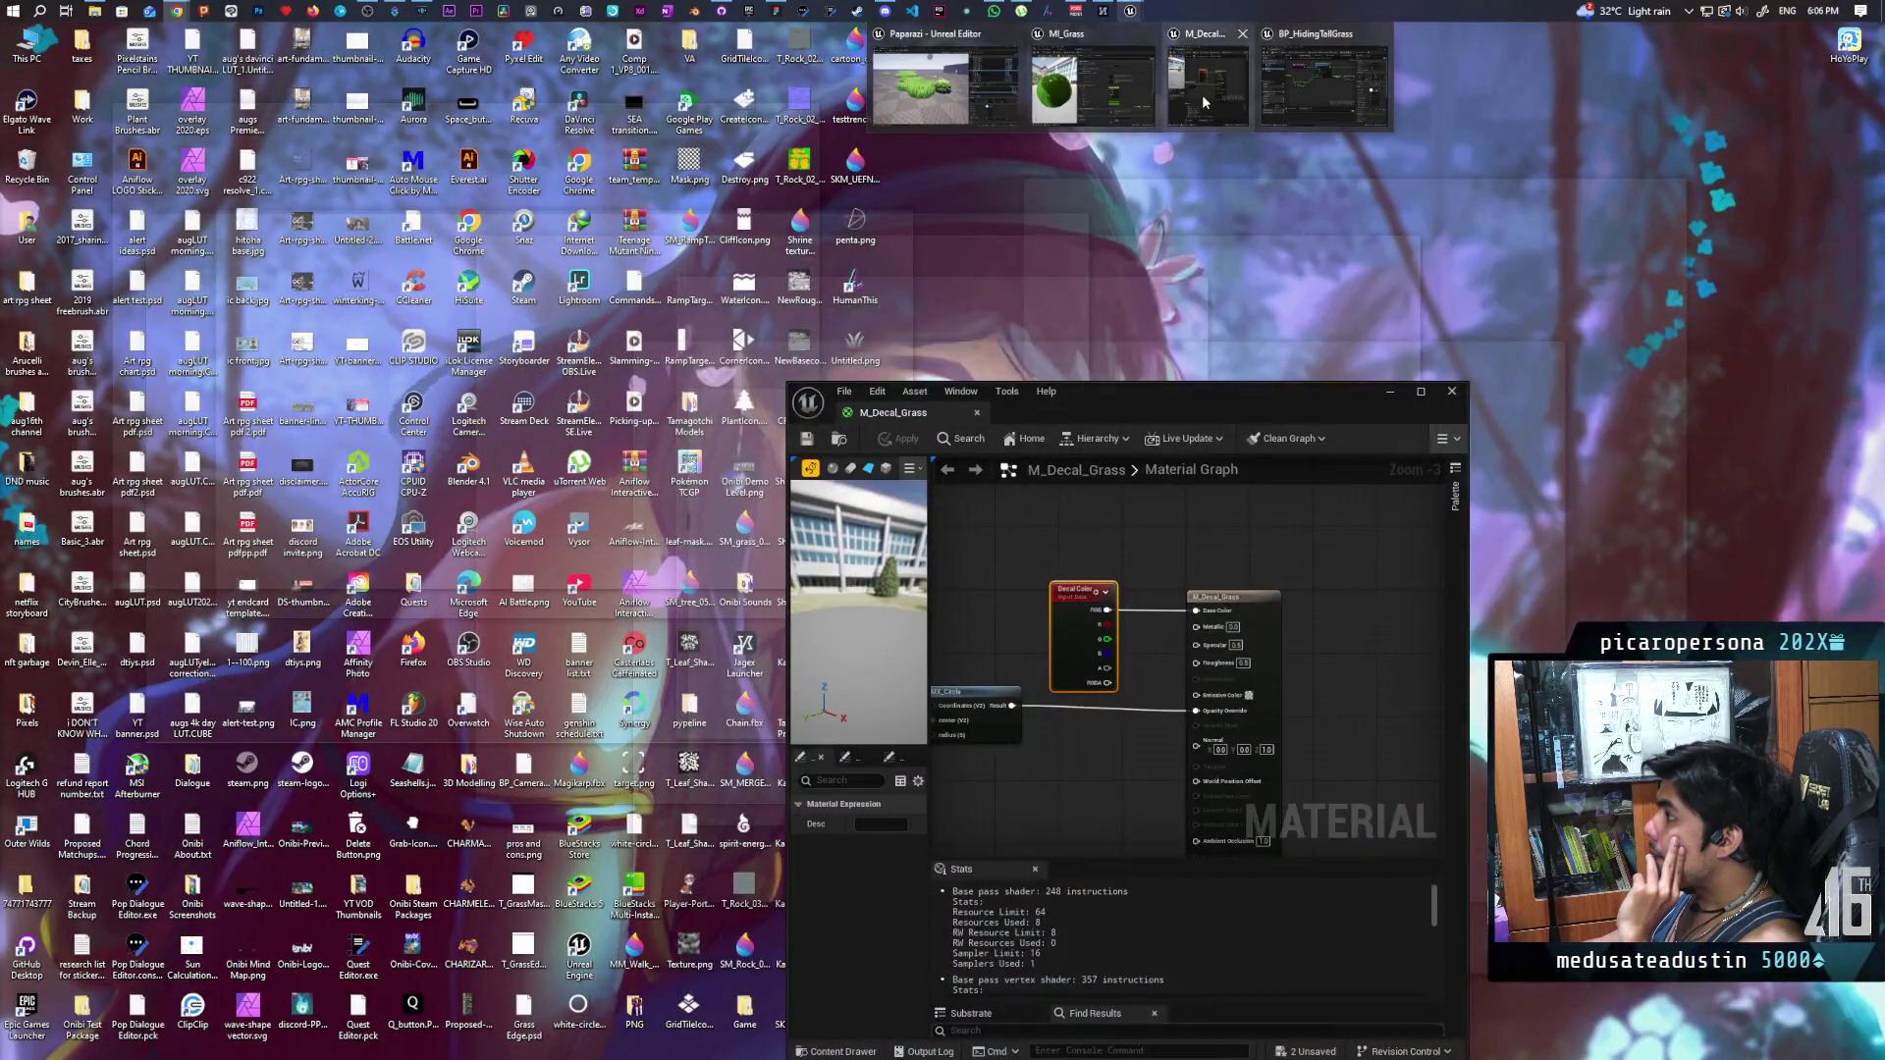
- Add SphereMask and TextureCoordinate nodes to the M_Decal_Grass graph
click(1207, 86)
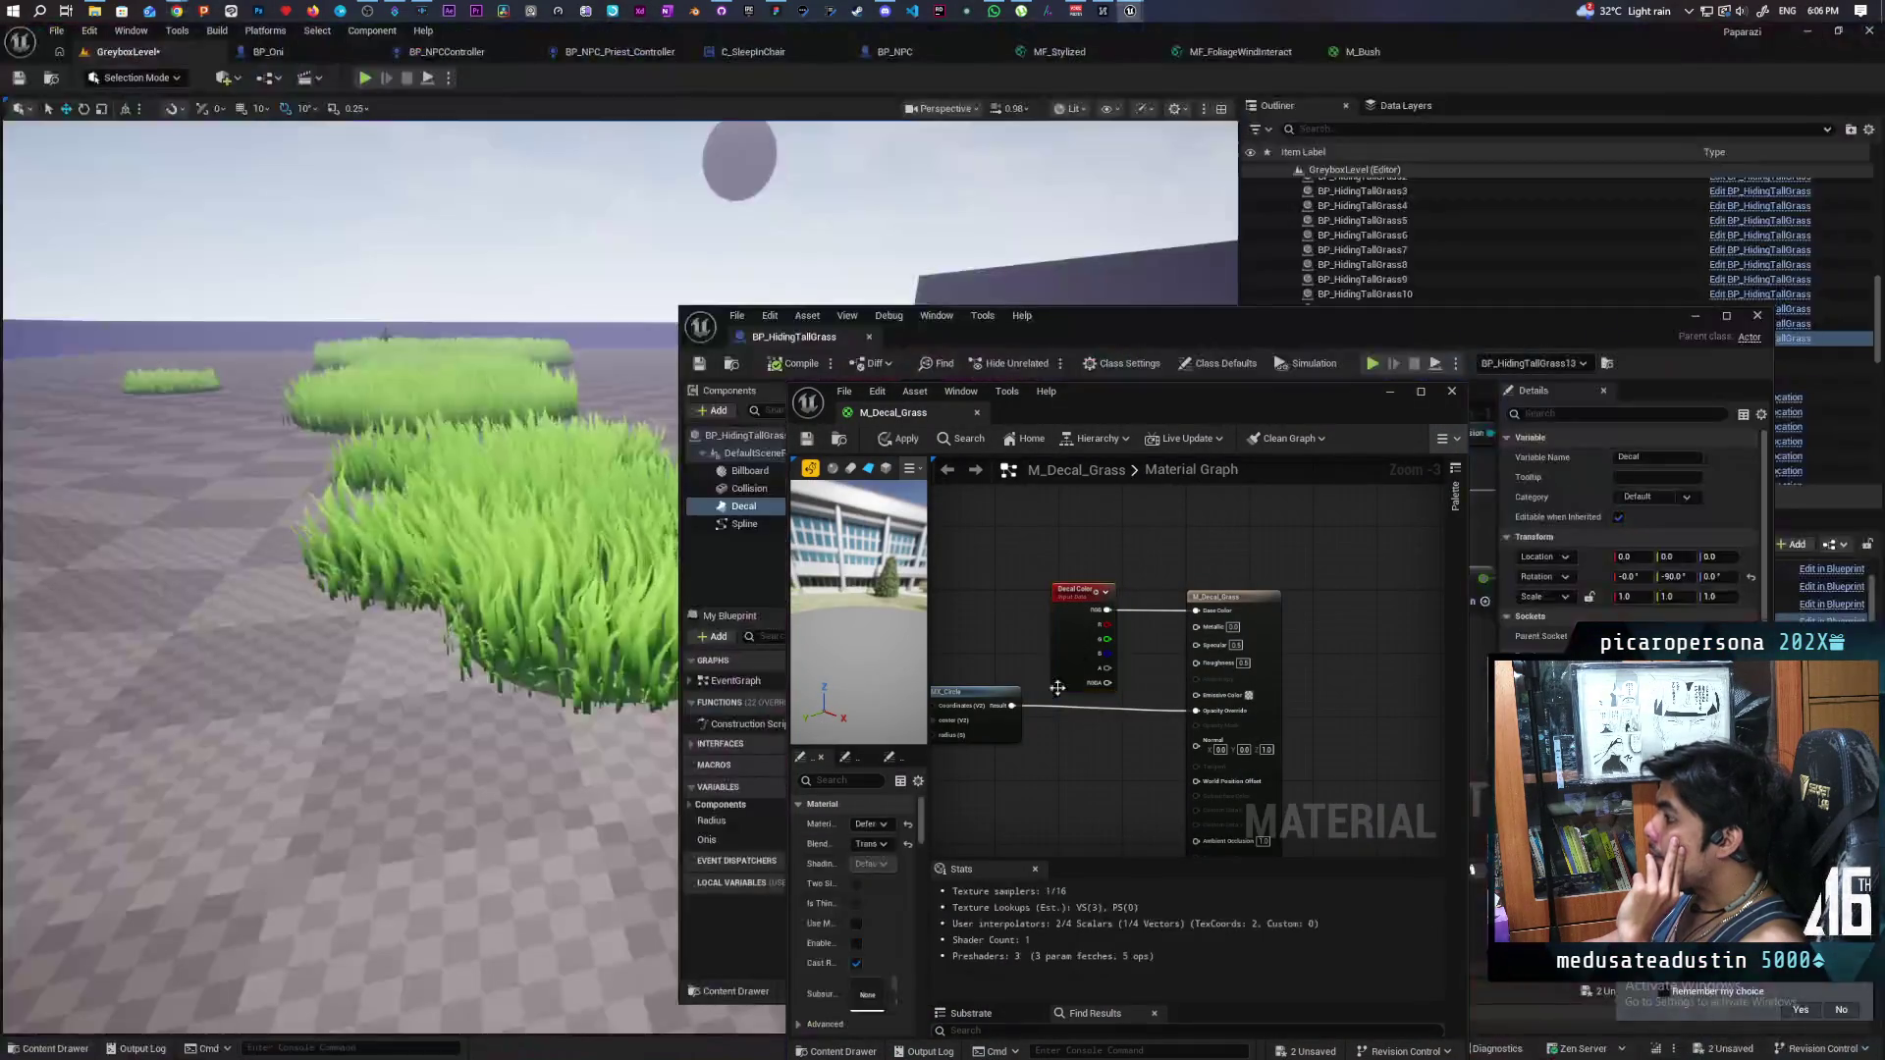
right_click(1107, 681)
text(sp)
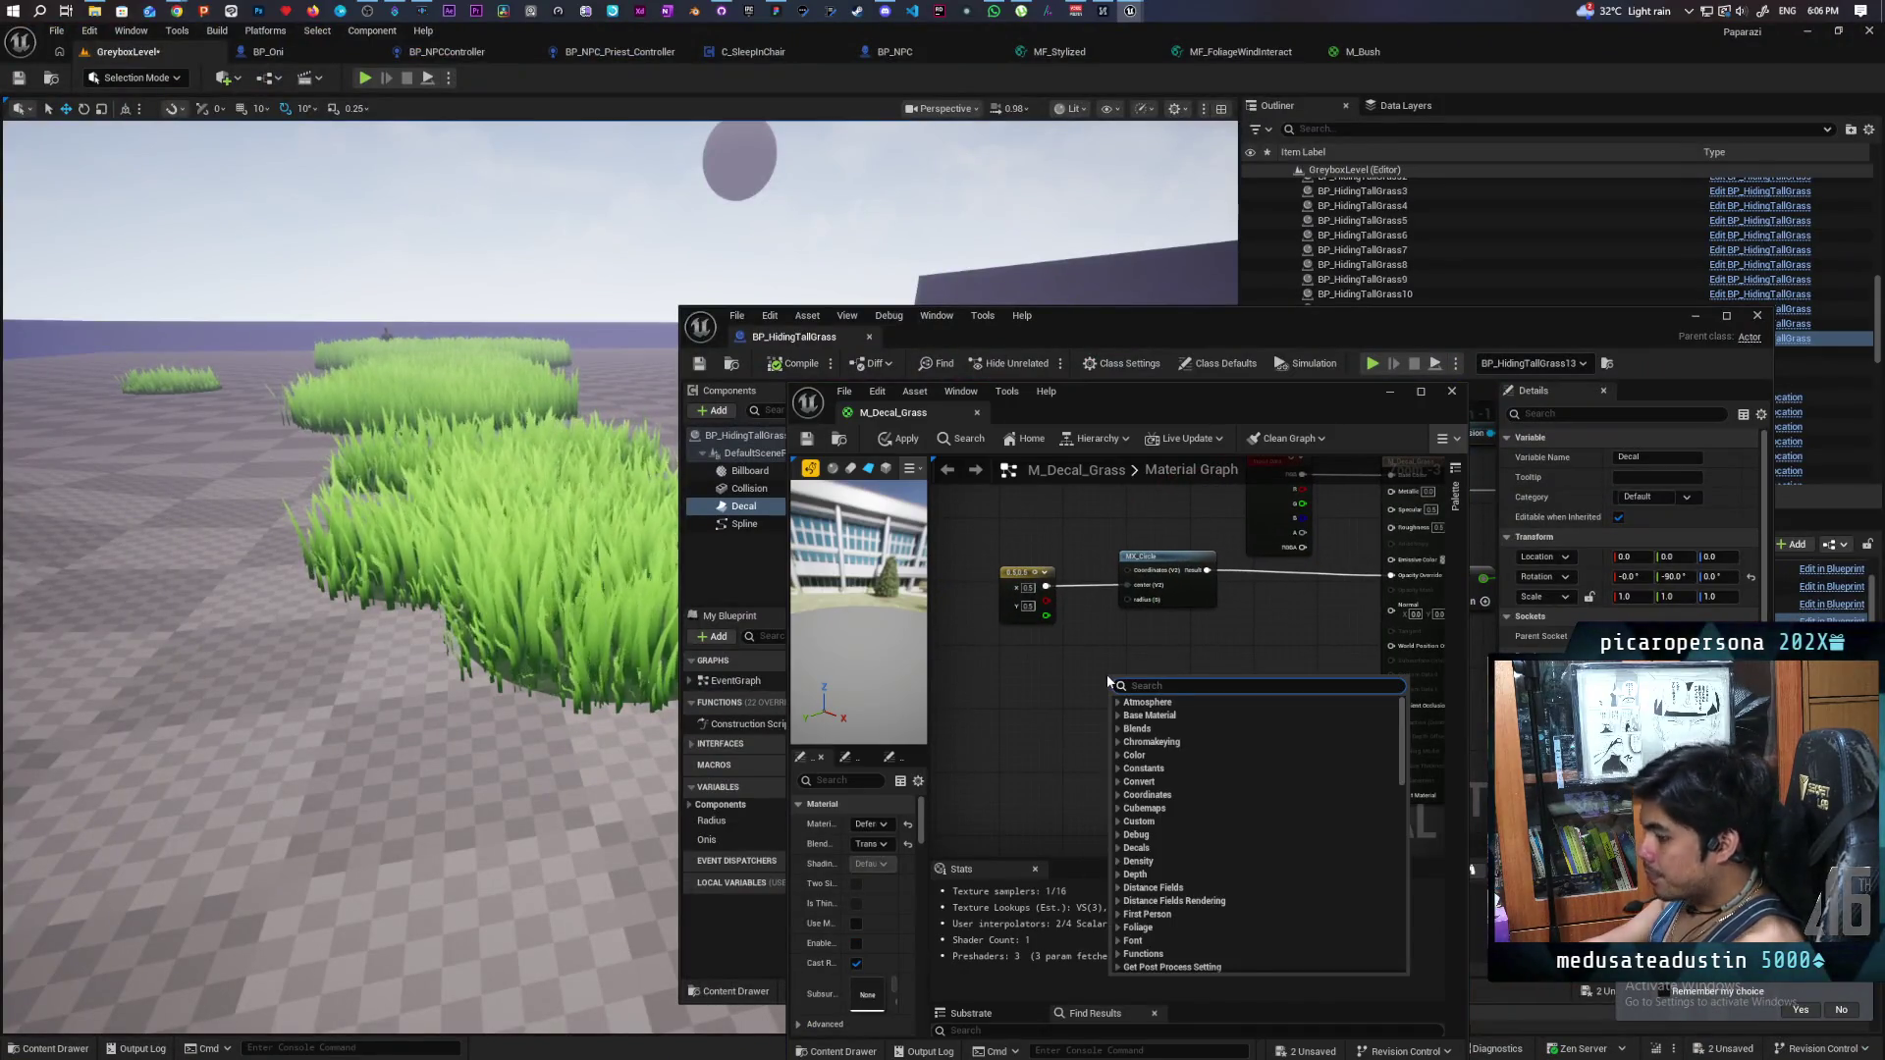
text(here mas)
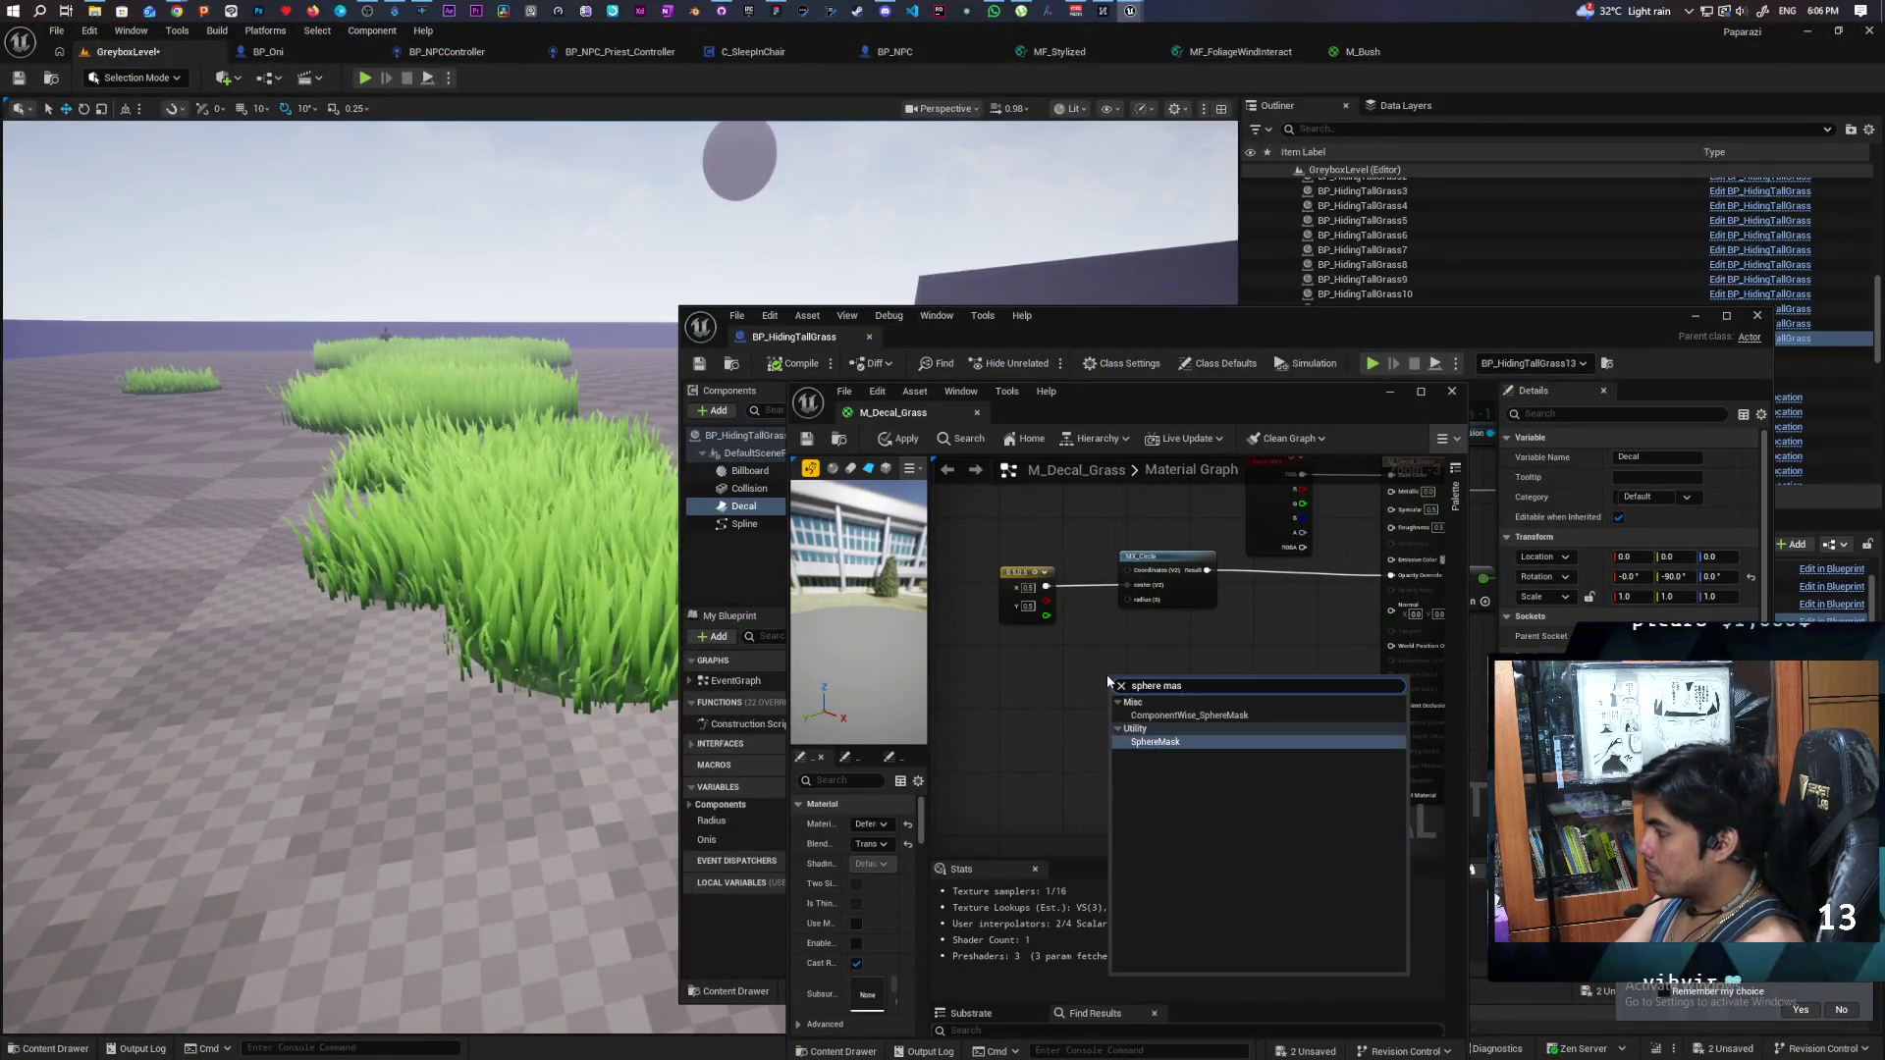
key(Return)
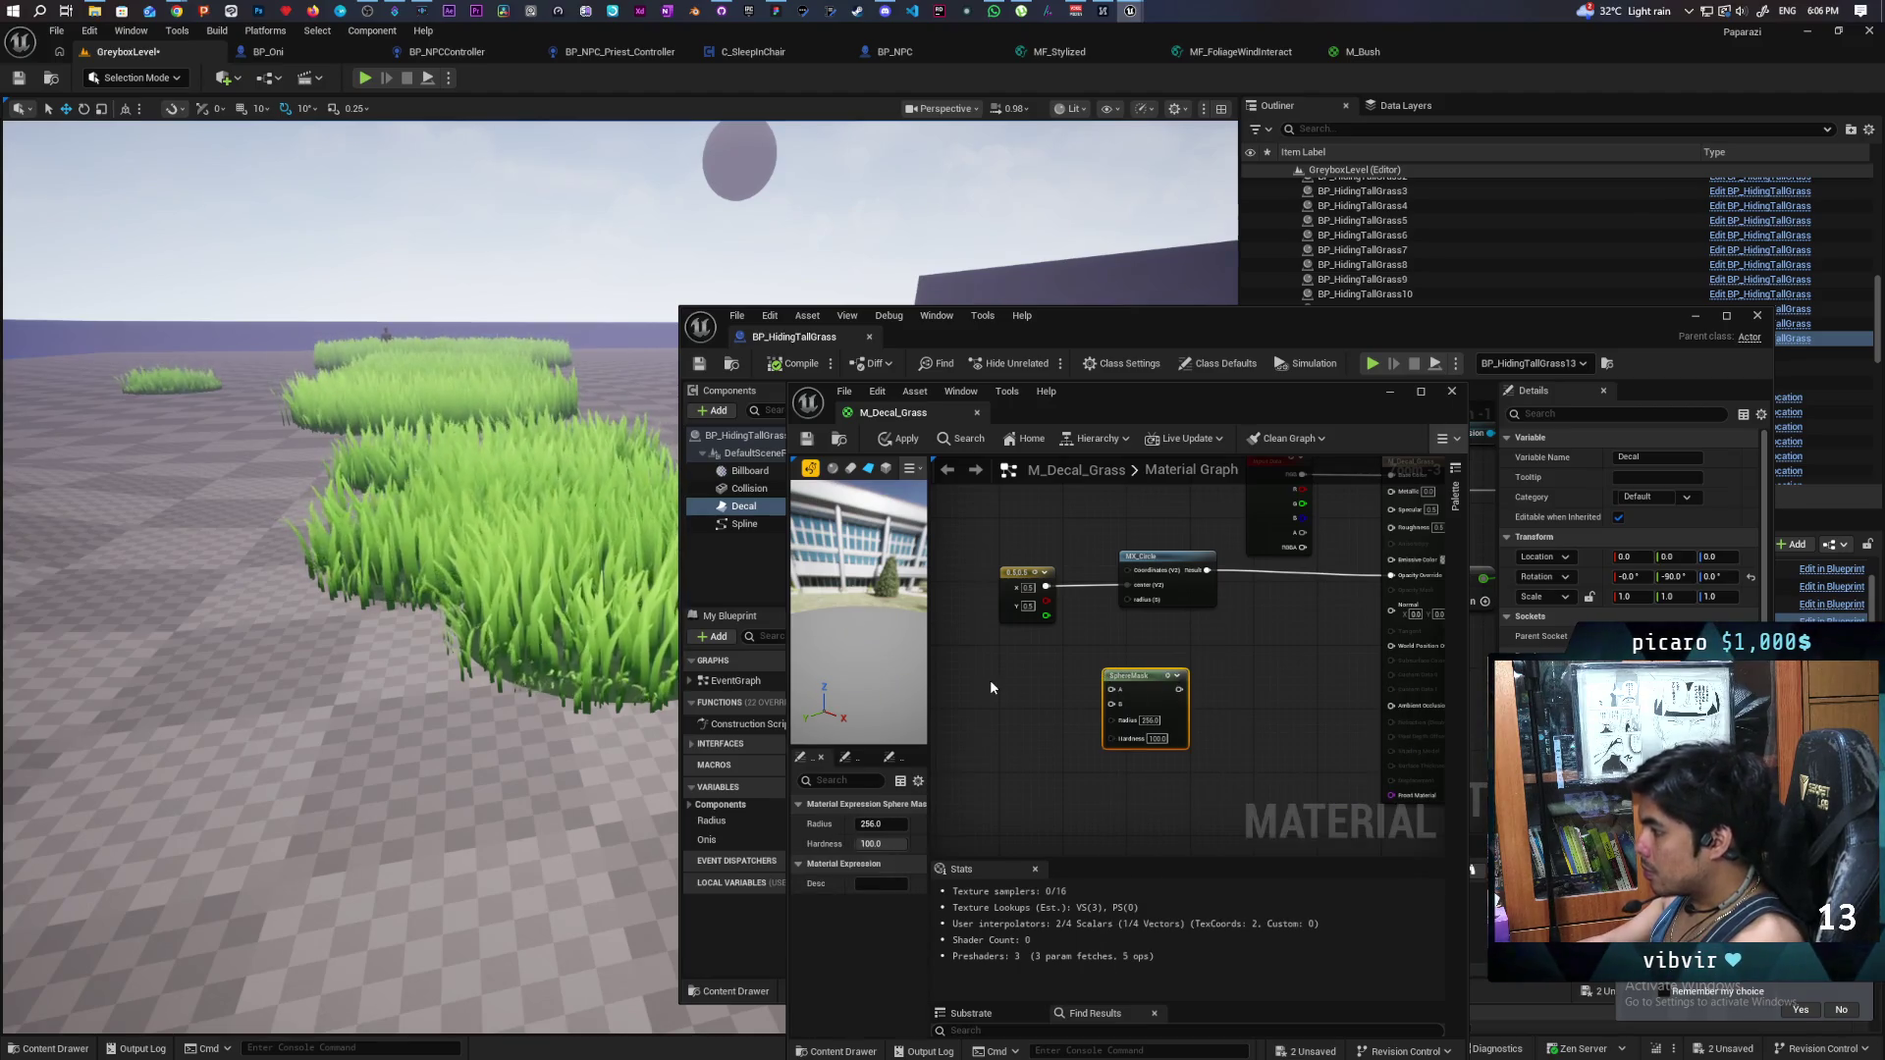
right_click(991, 685)
text(tex)
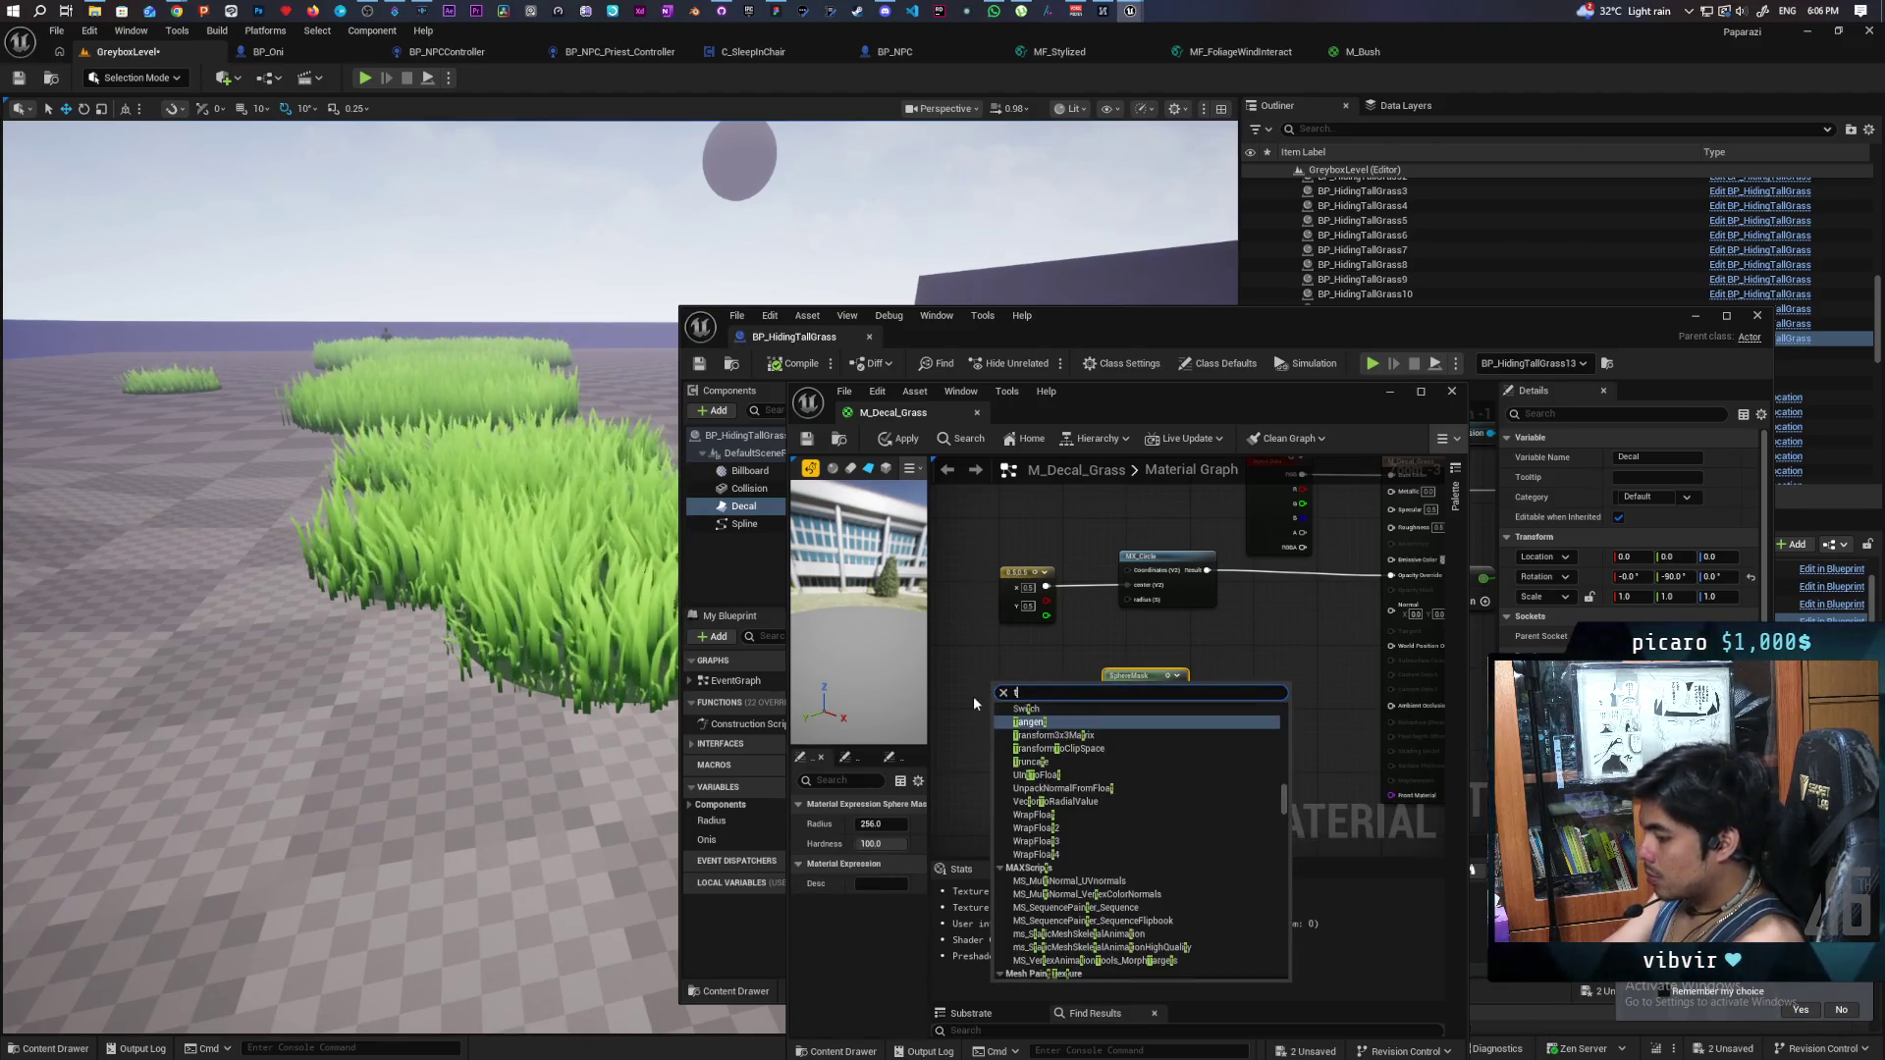
key(Return)
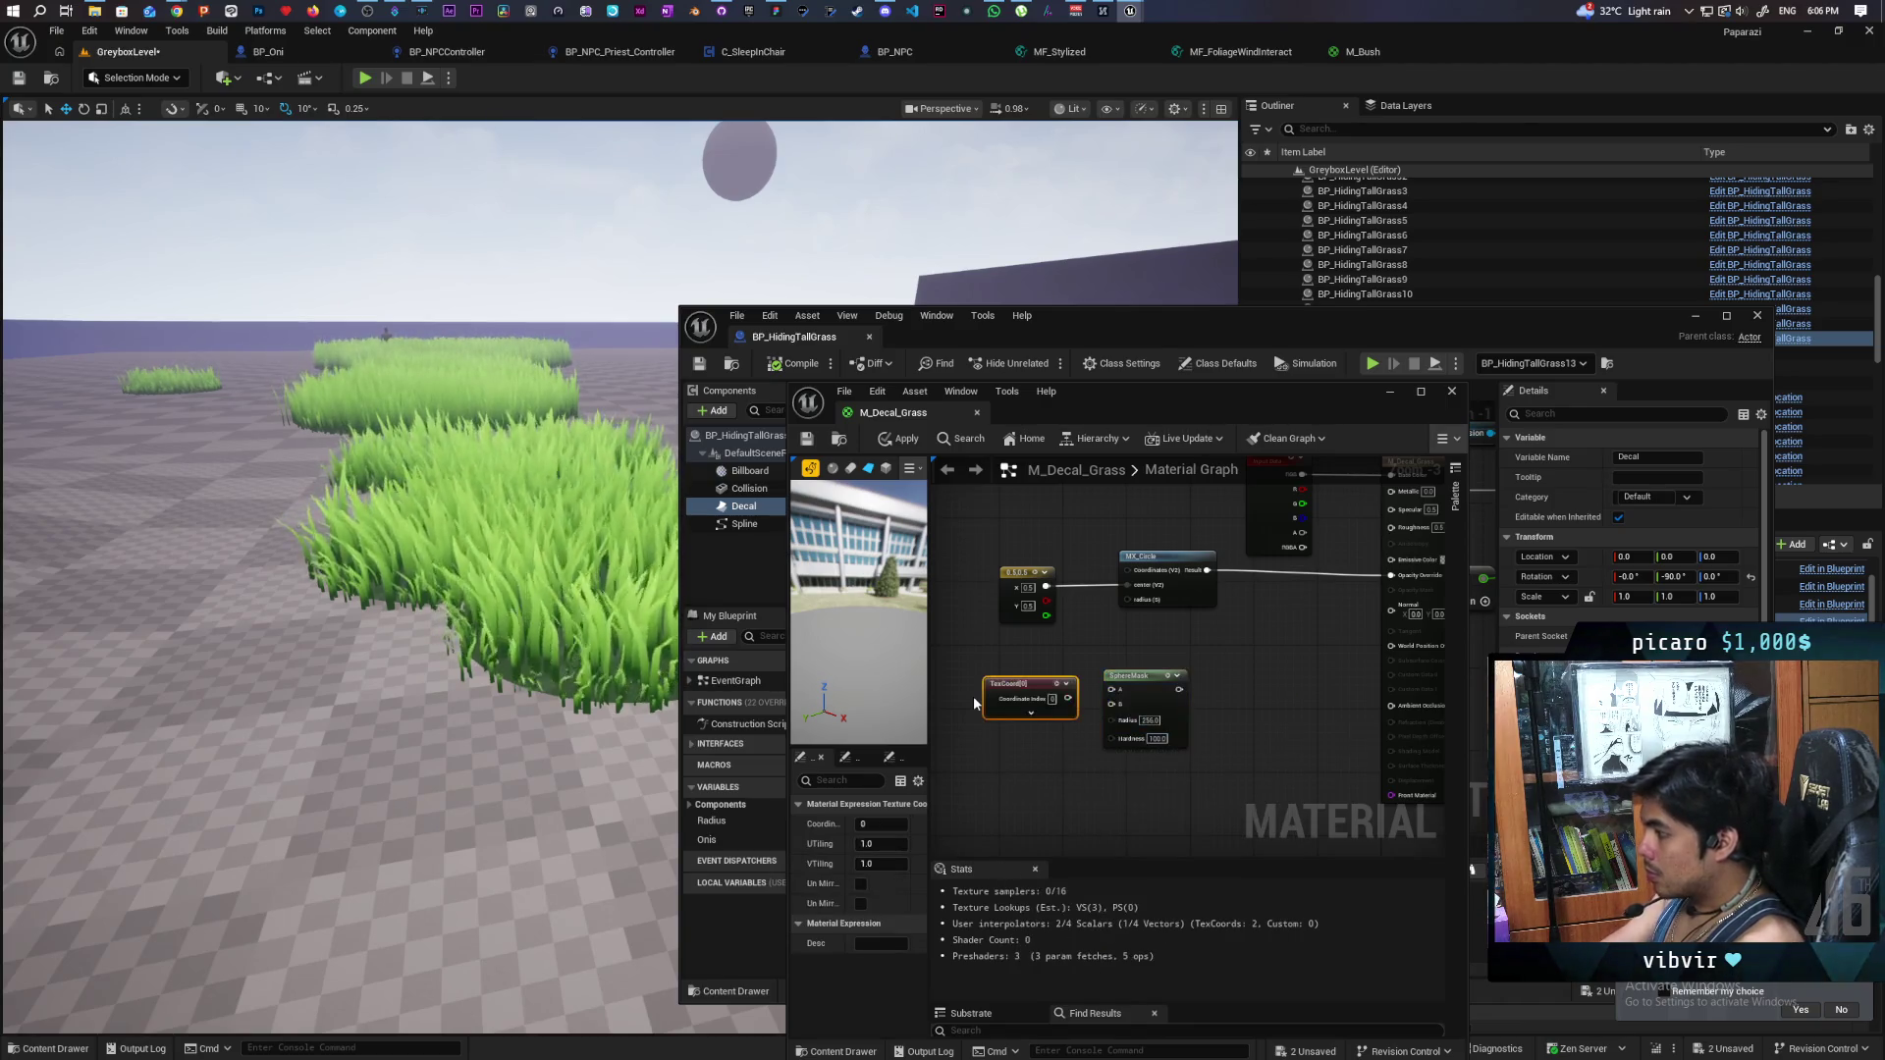
- Wire TexCoord into SphereMask A and the constant into B, then apply
drag(1067, 698, 1111, 690)
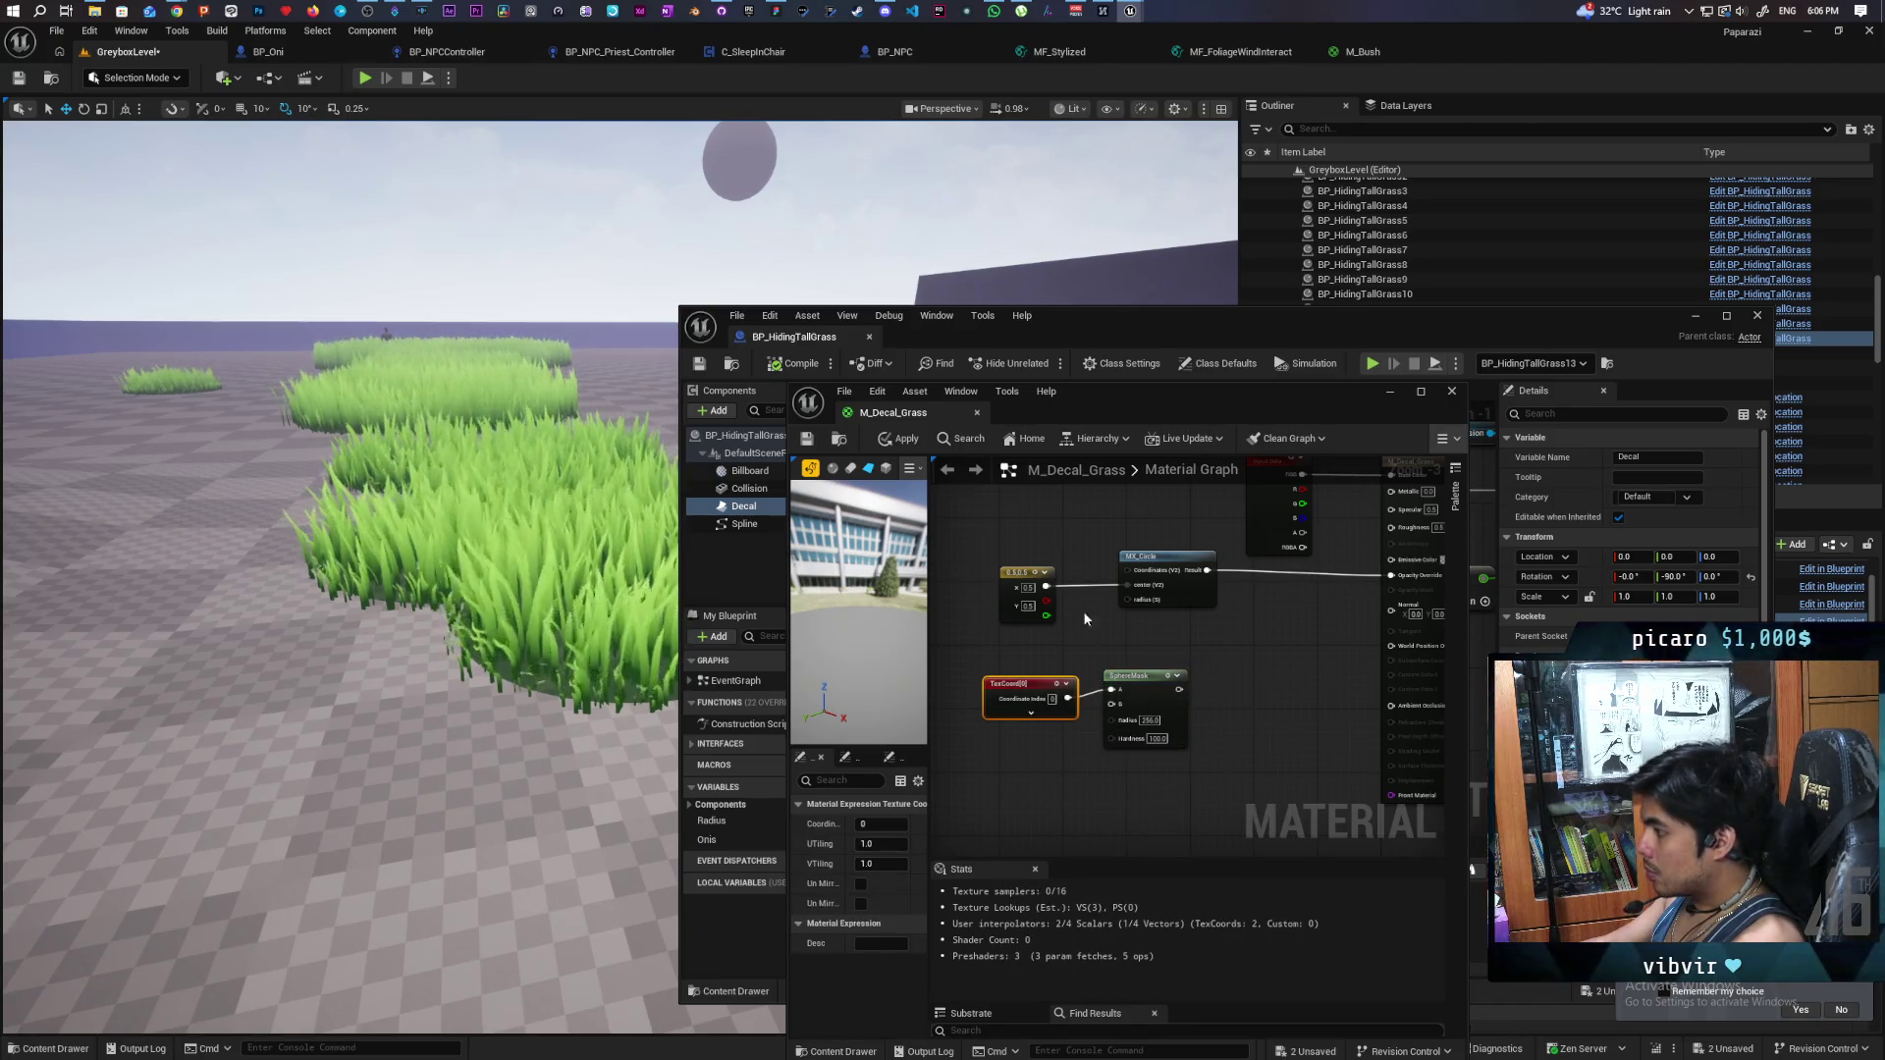
mouse_move(1047, 587)
mouse_down()
mouse_move(1110, 704)
mouse_move(1094, 753)
mouse_move(1299, 621)
mouse_up()
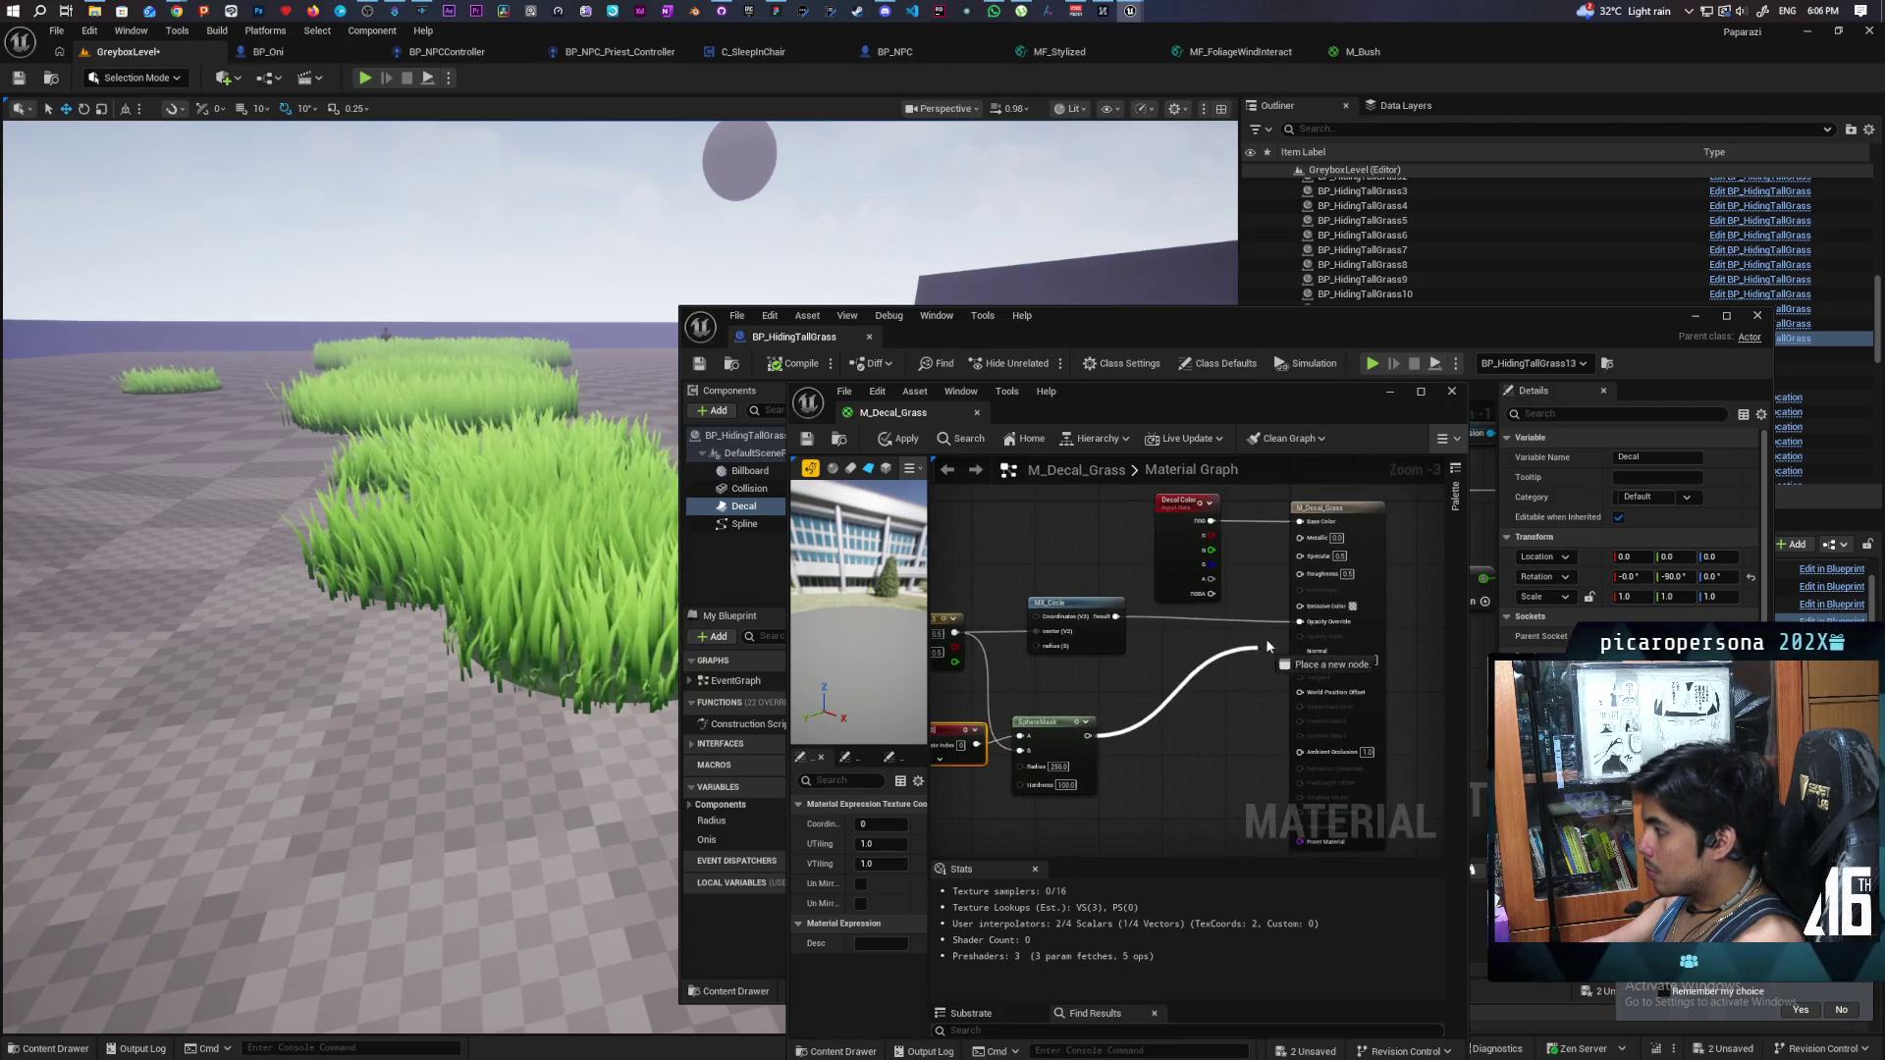
click(899, 439)
- Set the SphereMask Radius to 50 and apply the material
drag(481, 759, 407, 749)
click(1052, 767)
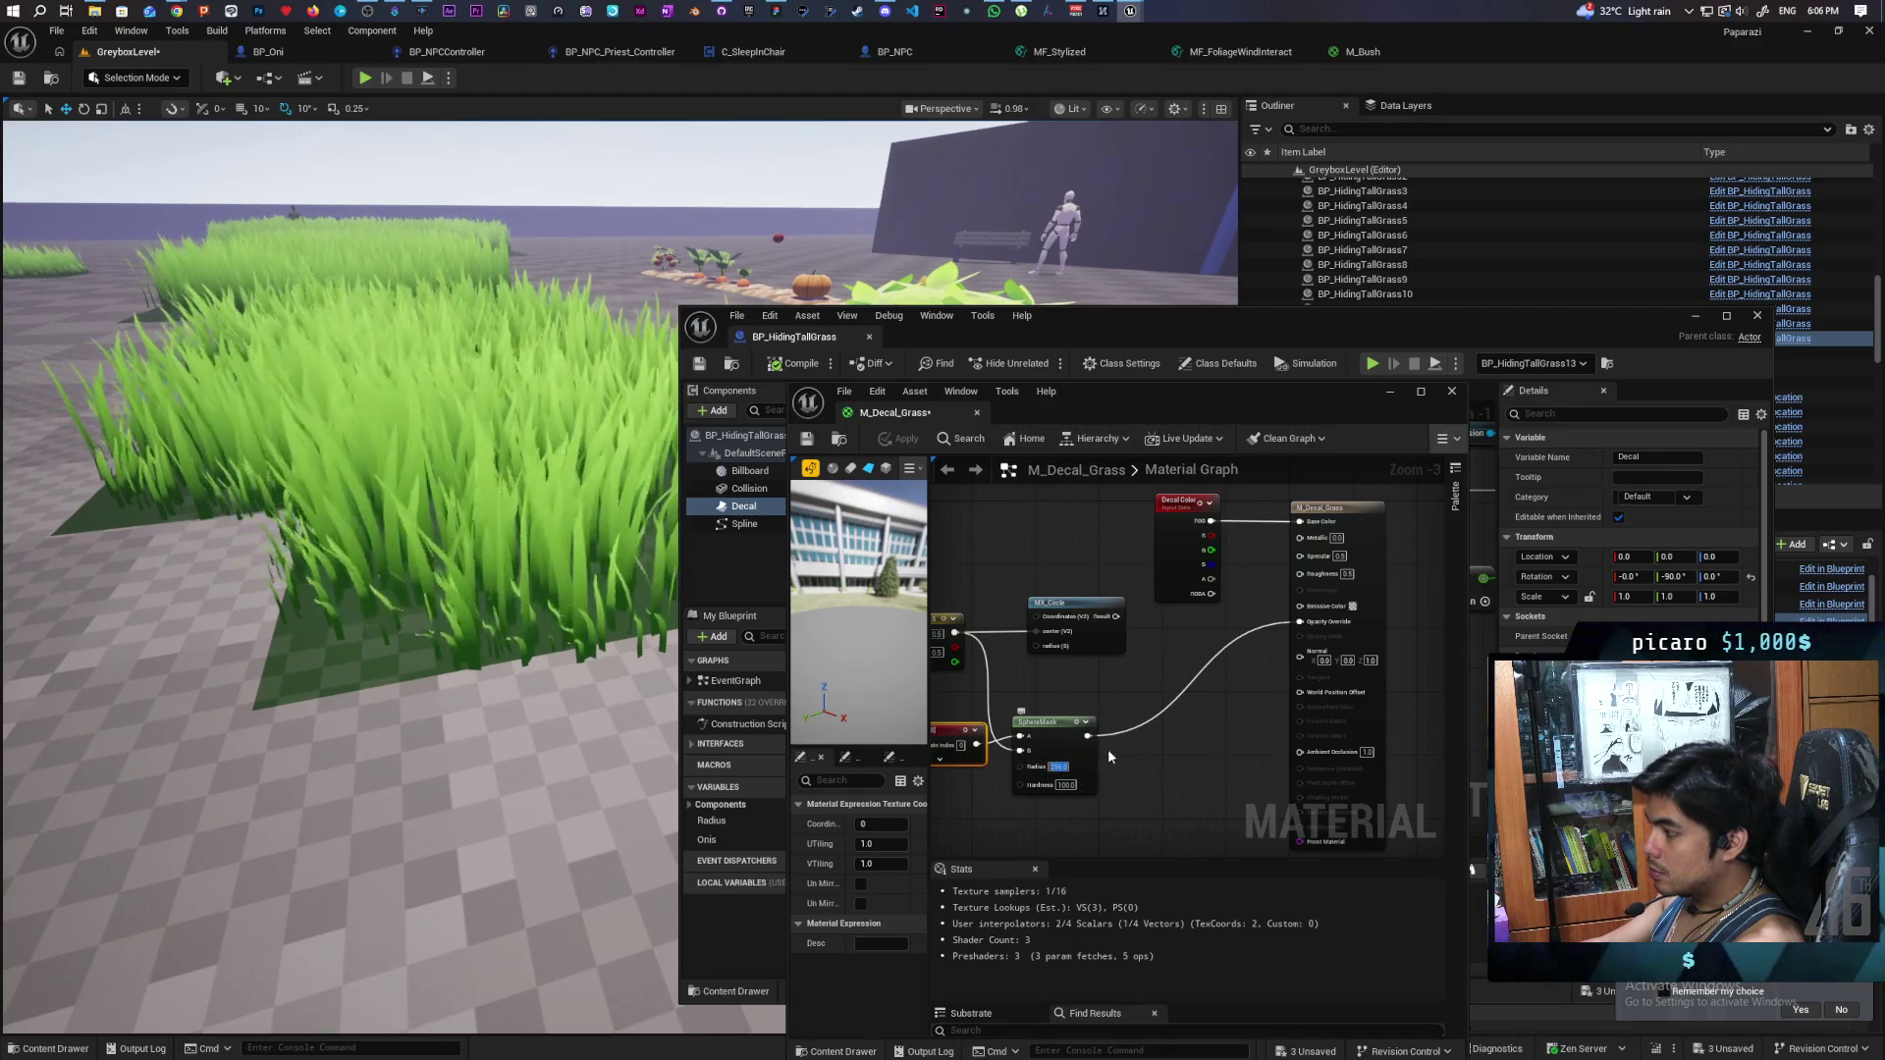
text(50)
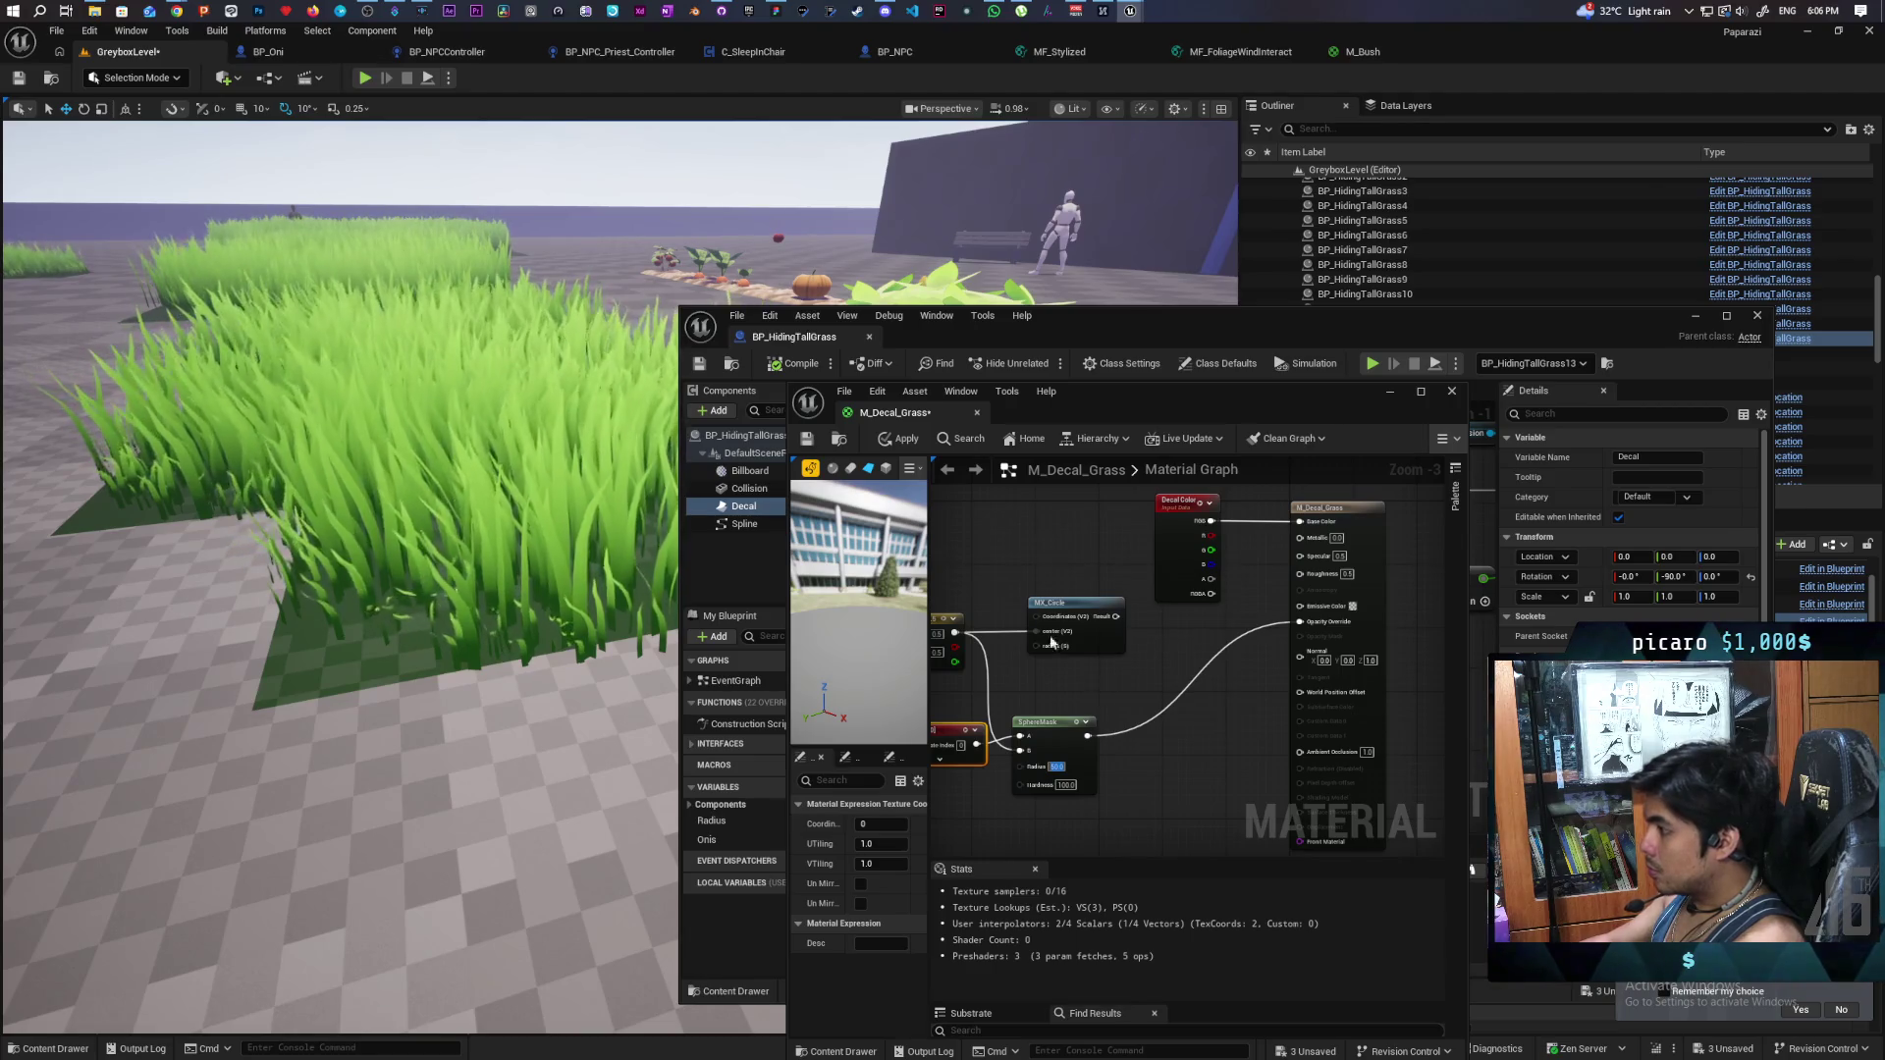
click(901, 439)
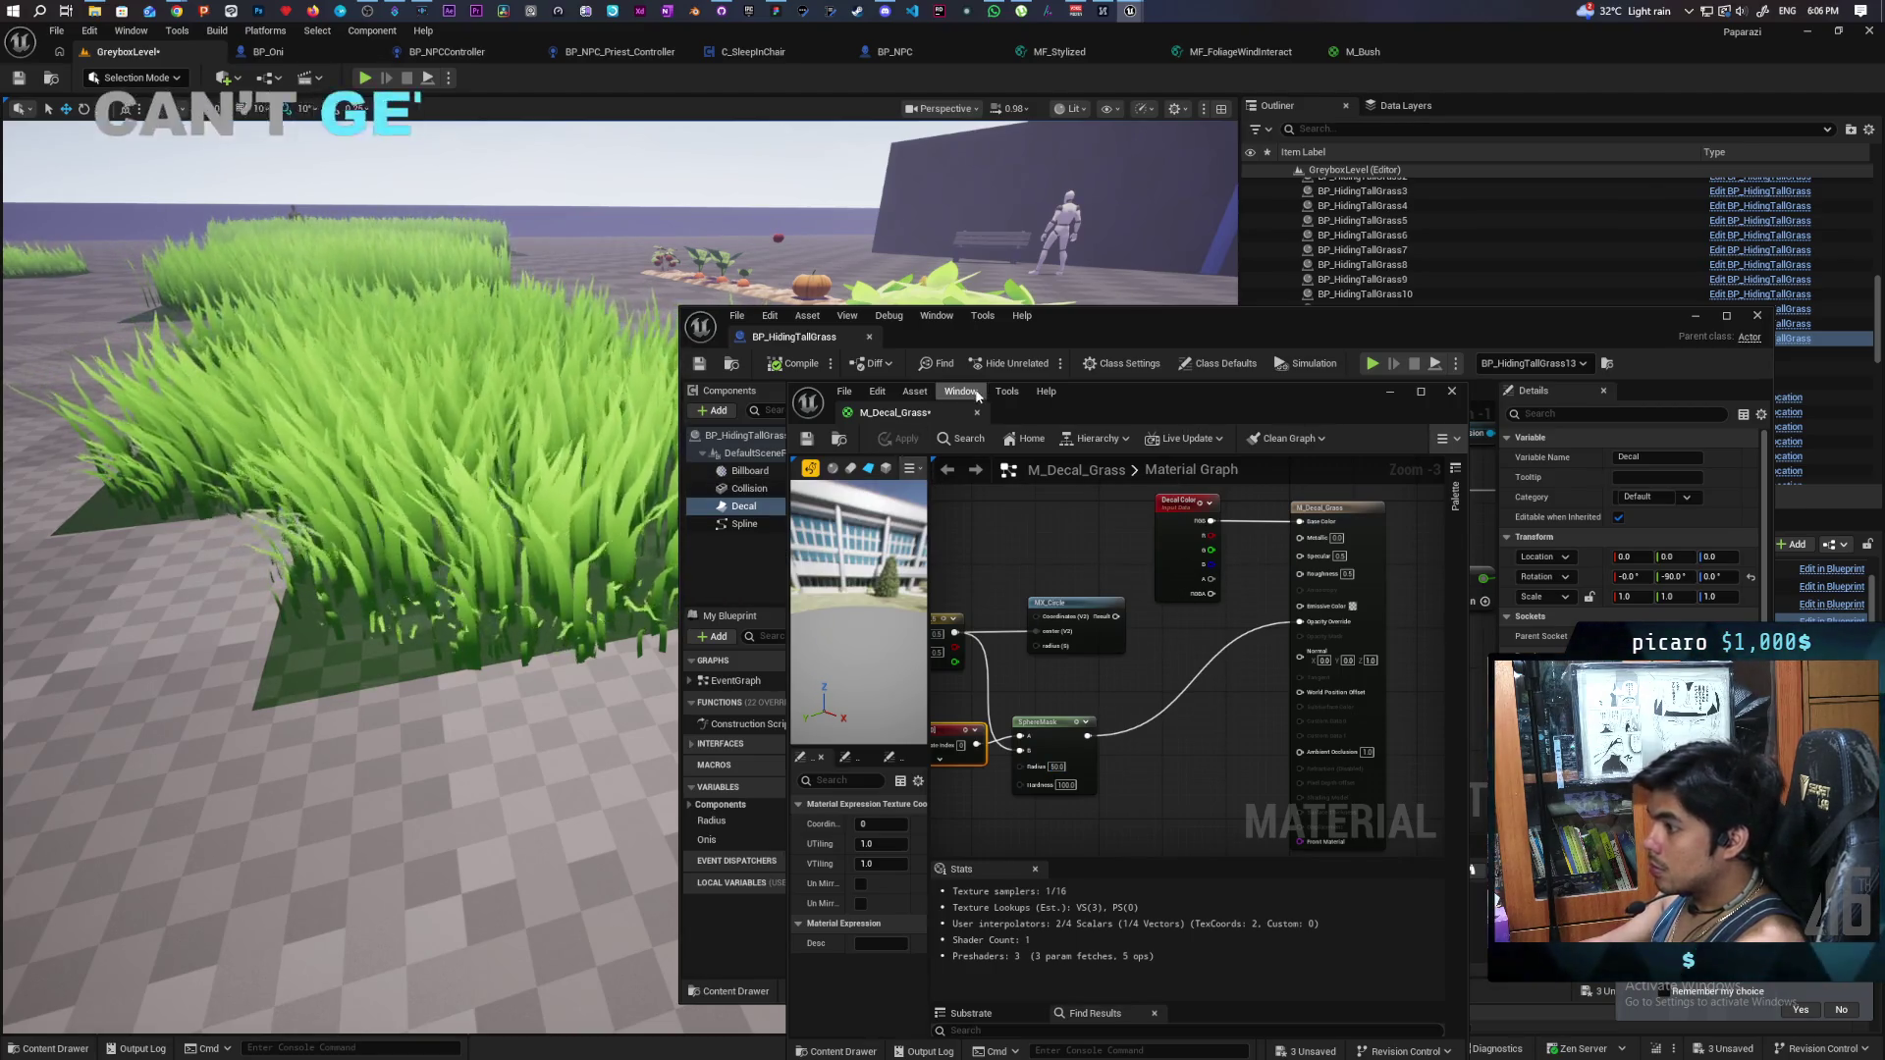